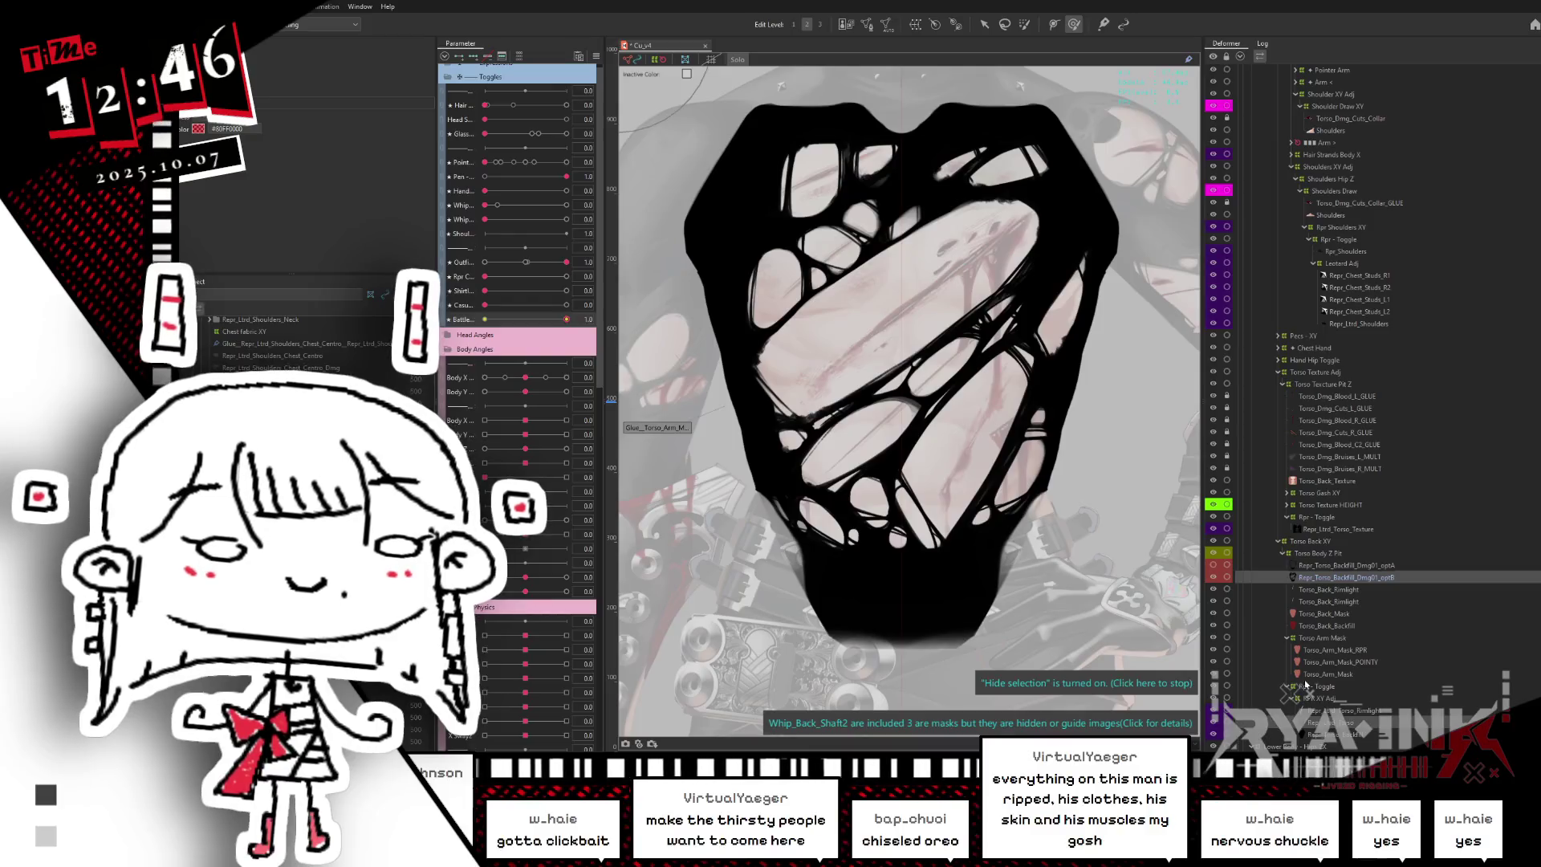
- Isolate the dark torso backfill mesh and enter Mesh Edit with all its vertices selected
key(Escape)
double_click(784, 246)
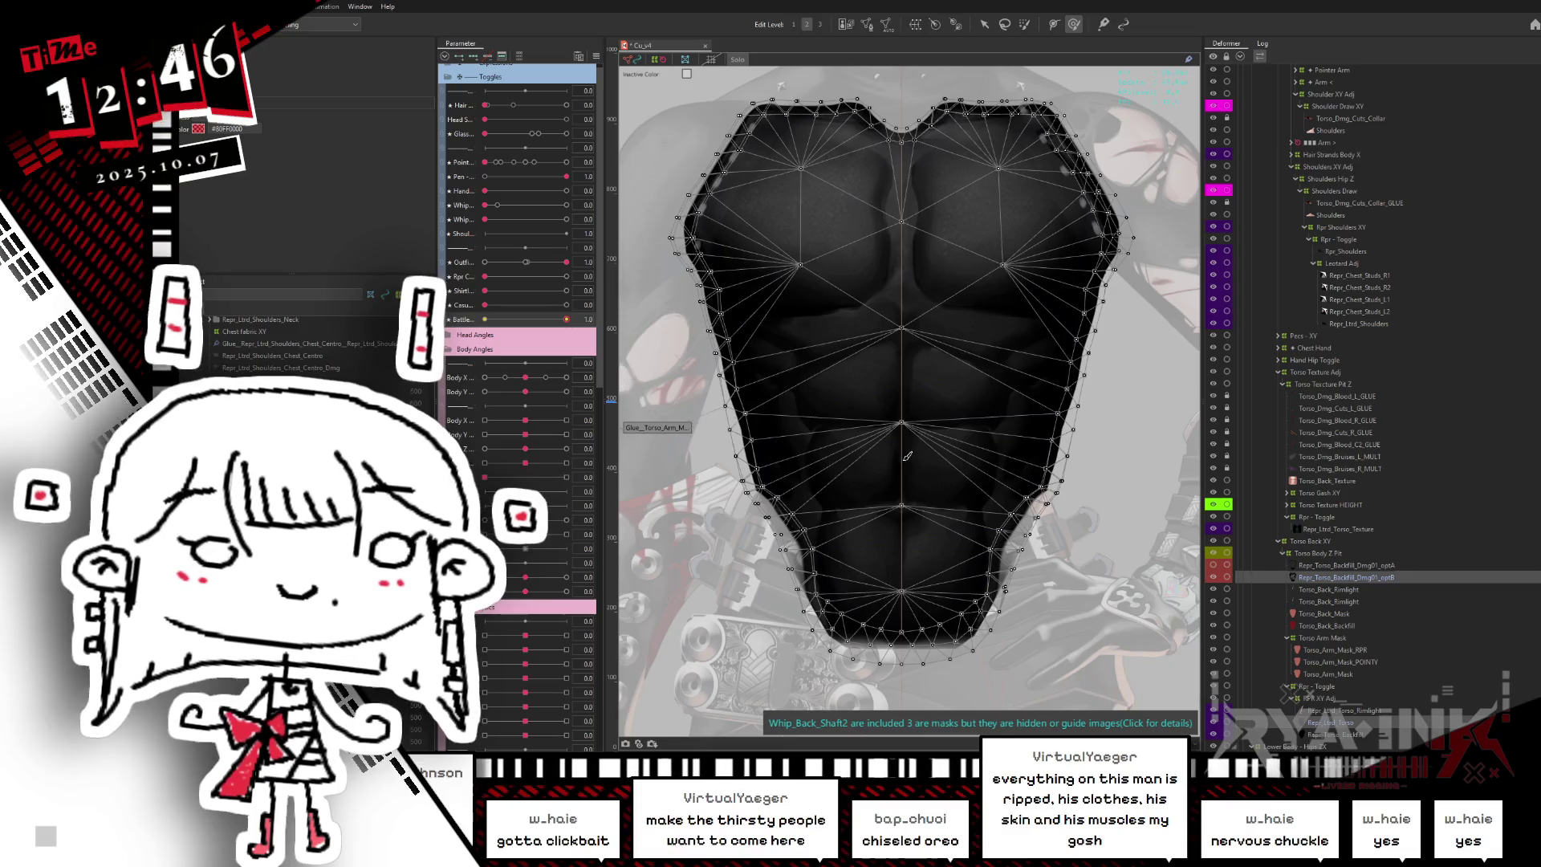
key(ctrl+e)
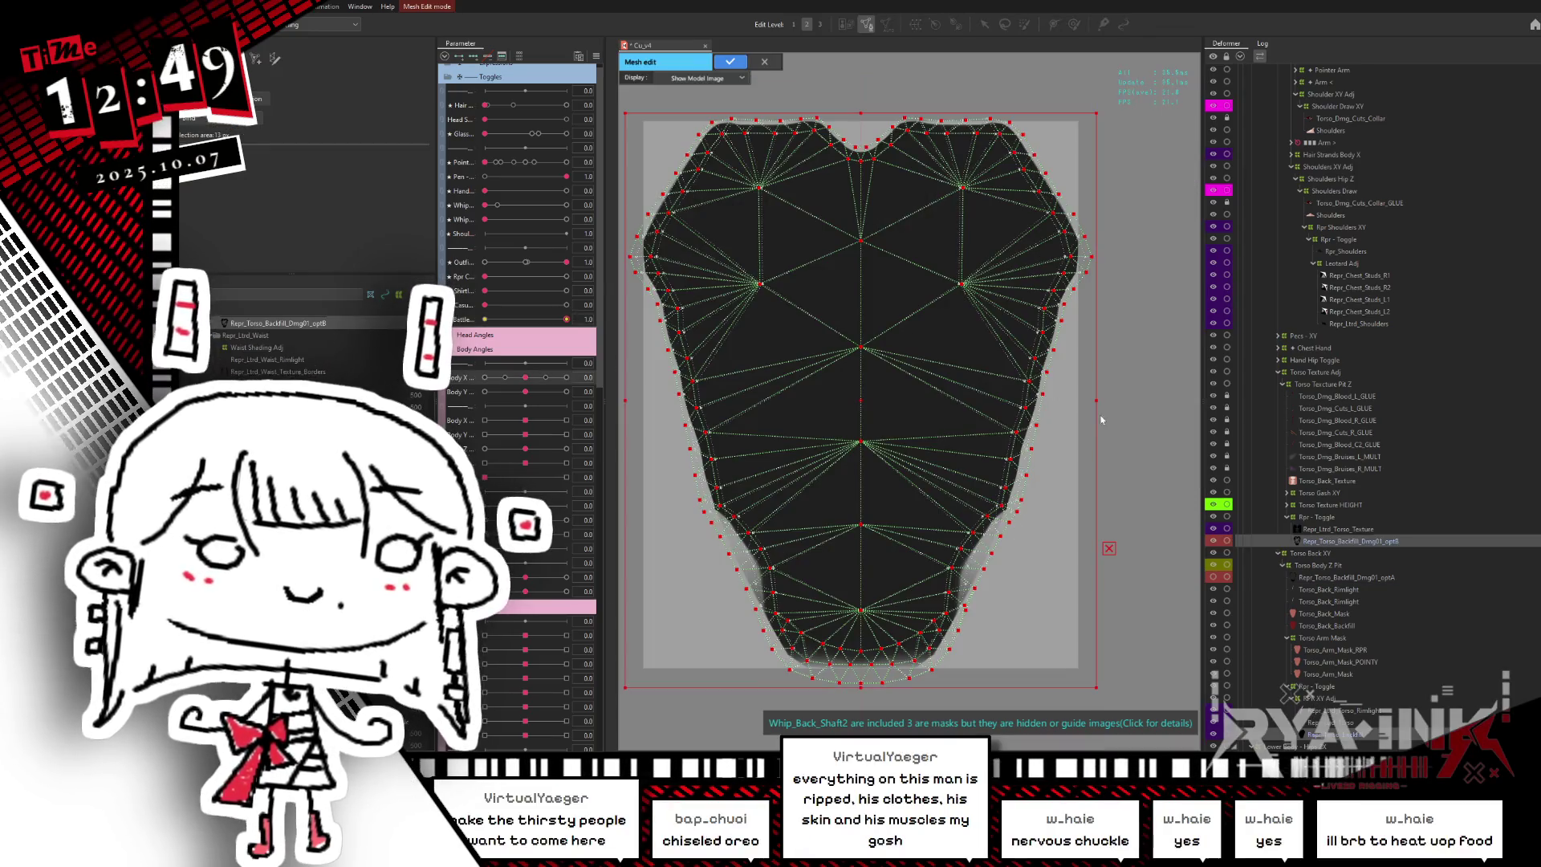
key(ctrl+a)
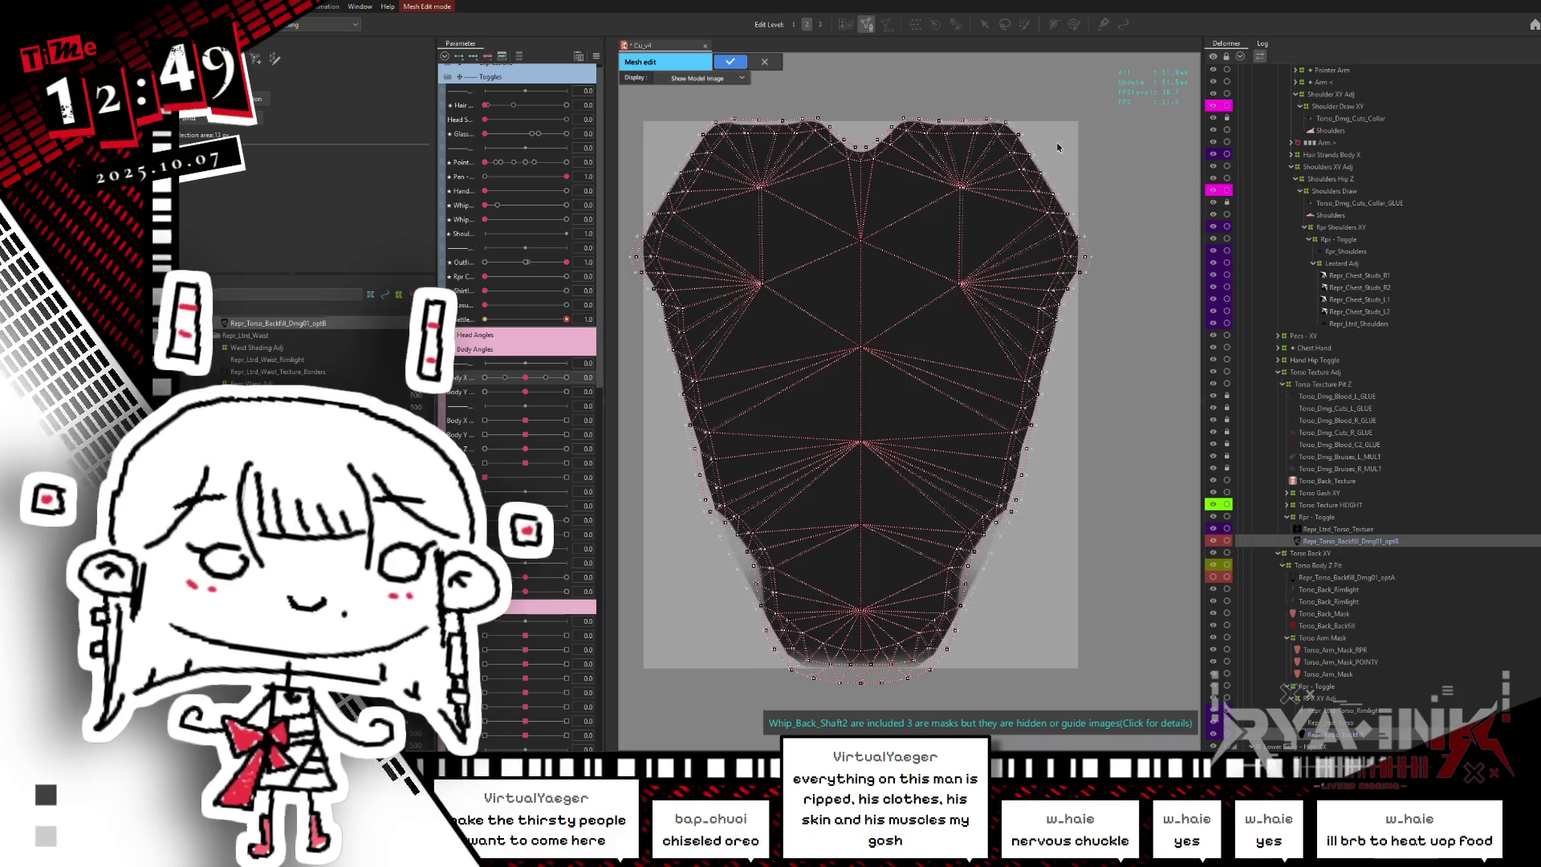
drag(992, 376, 508, 618)
- Clear and reselect the torso mesh vertices, then deselect to inspect the mesh
key(Escape)
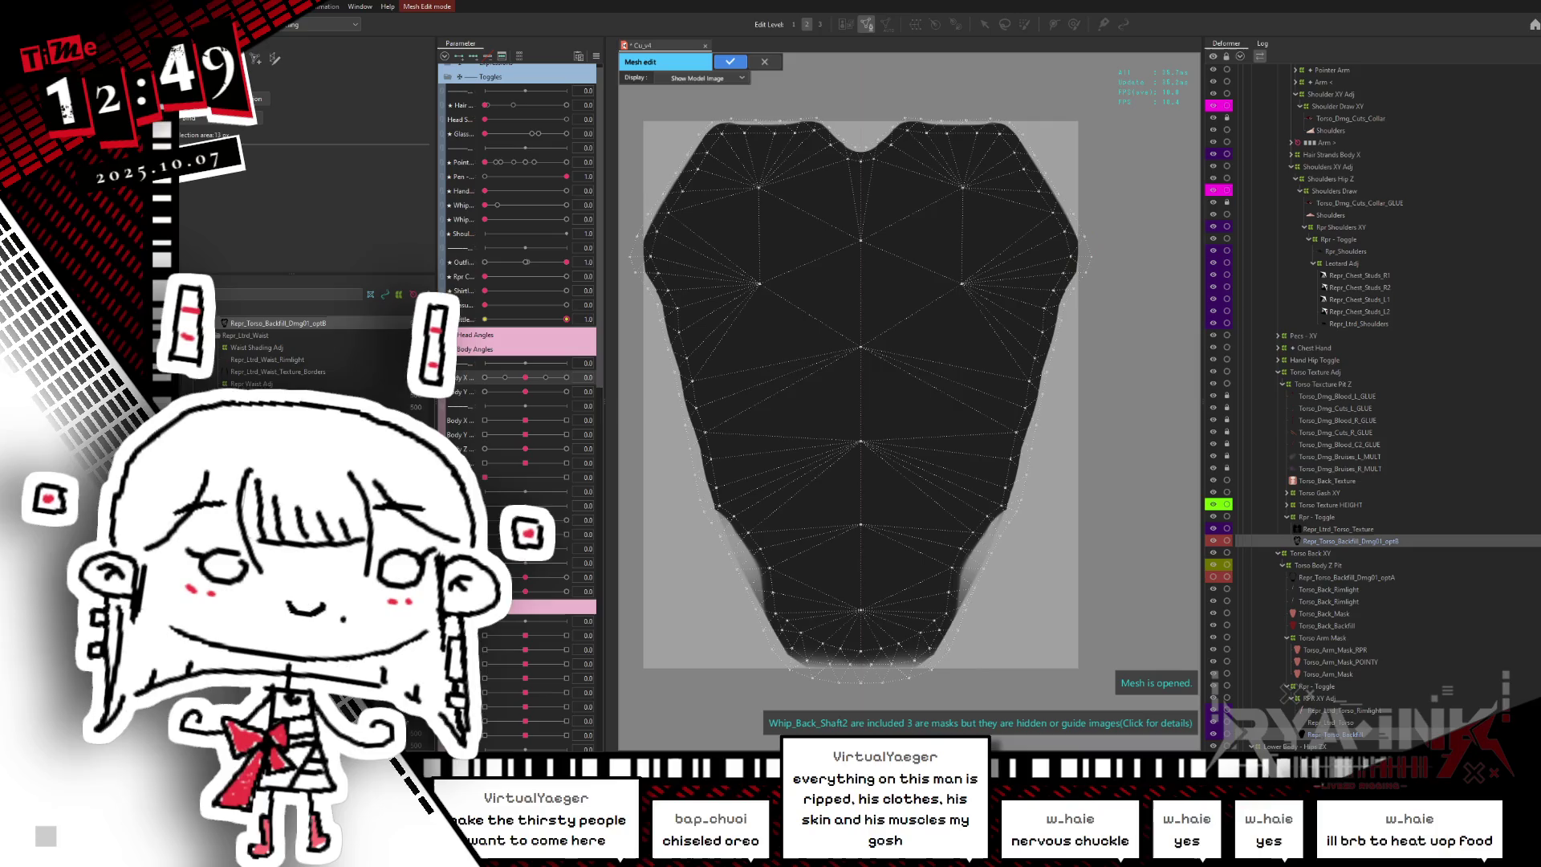
click(698, 114)
key(ctrl+a)
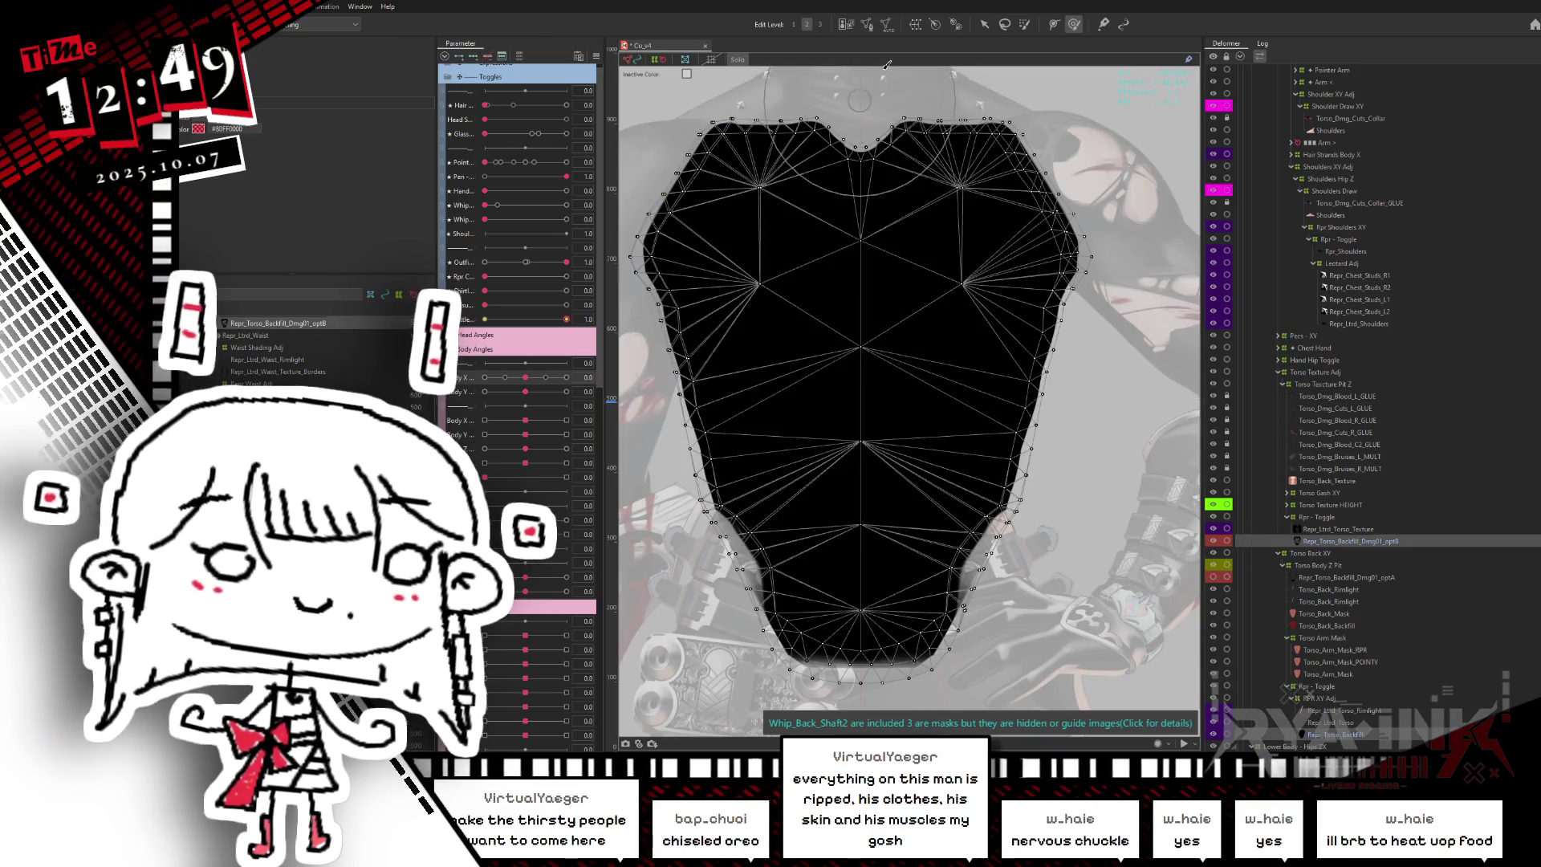
click(923, 55)
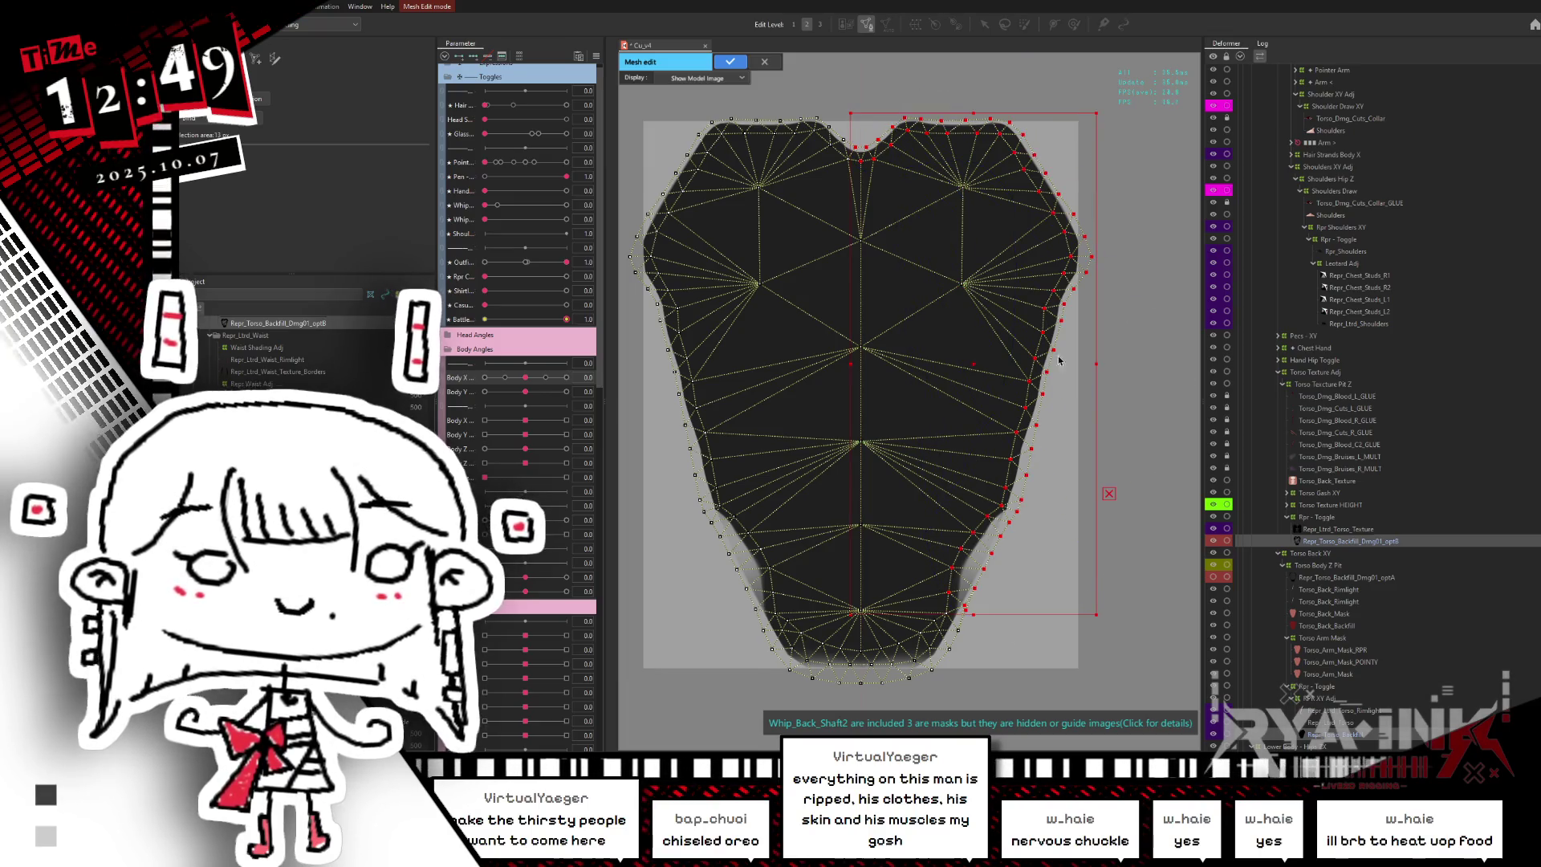
- Adjust the vertices along the mesh's right side and bottom edge, then confirm the mesh edit
drag(953, 580, 1017, 446)
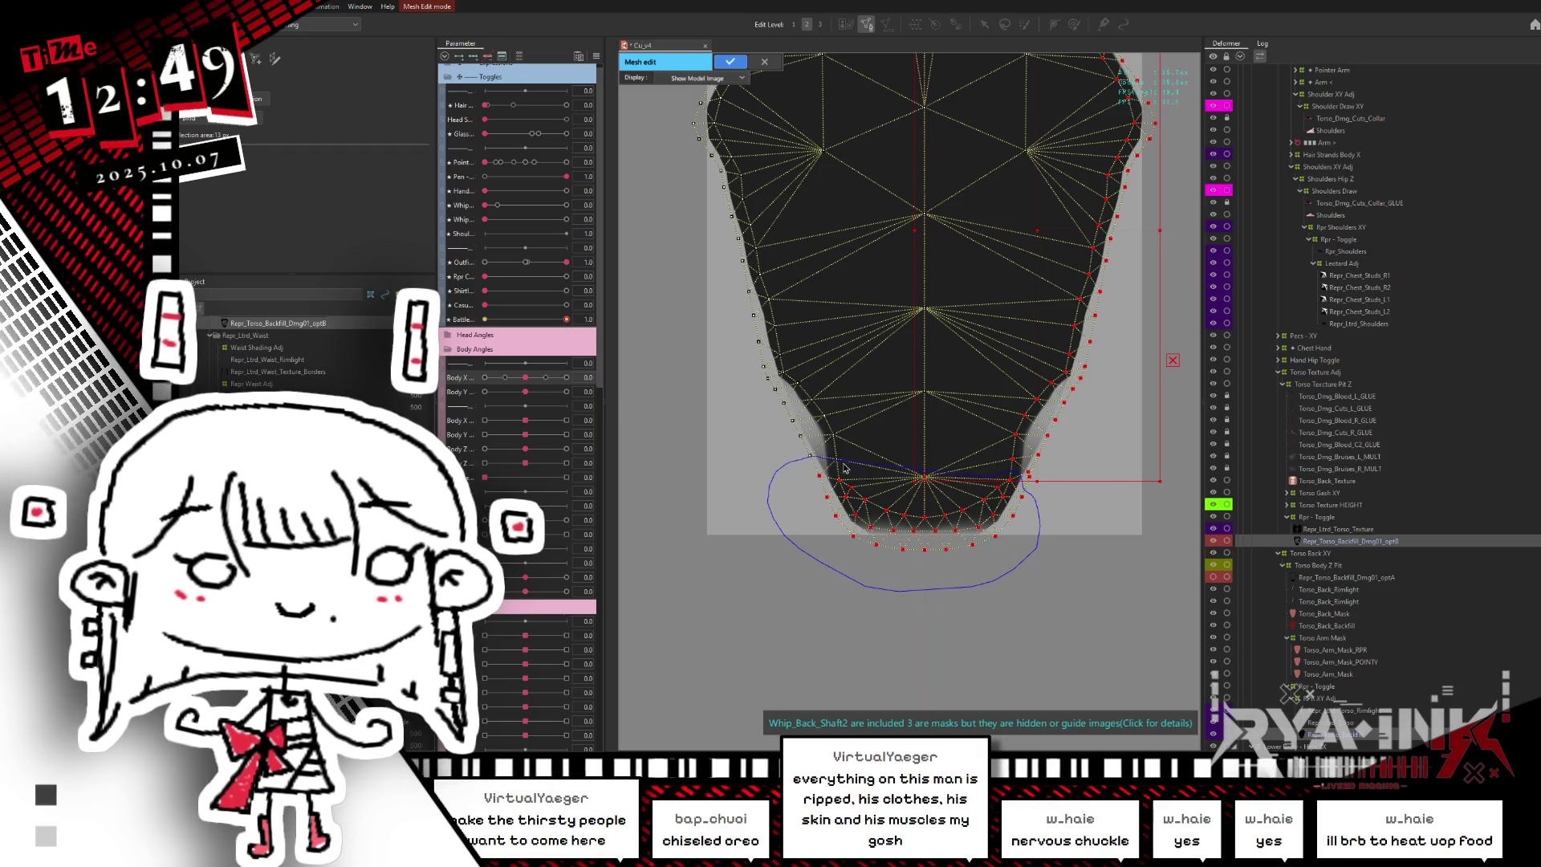
drag(937, 498, 988, 549)
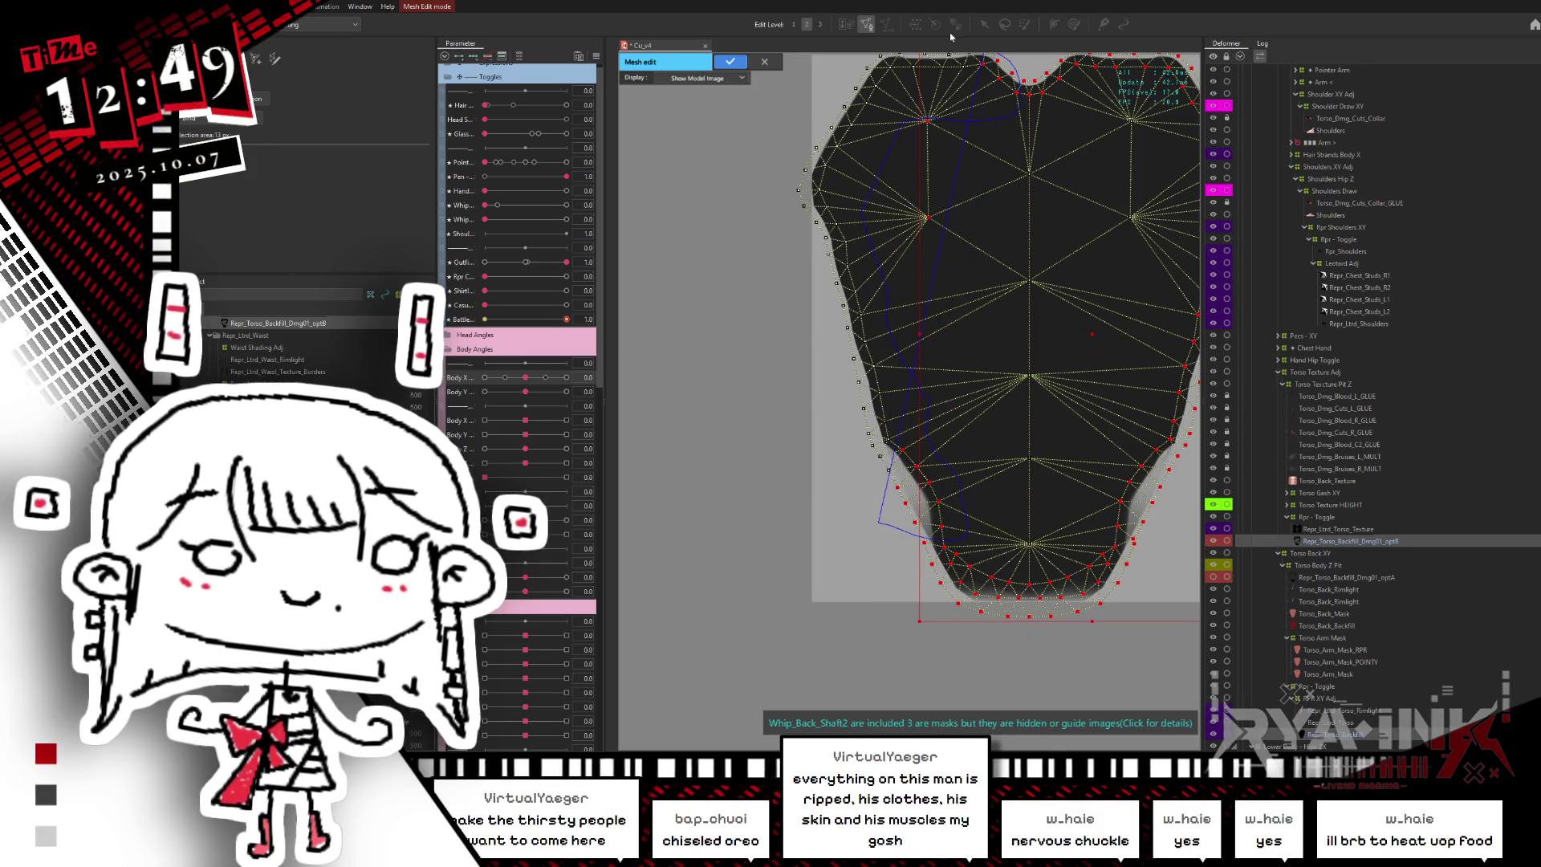
key(ctrl+a)
drag(887, 264, 791, 310)
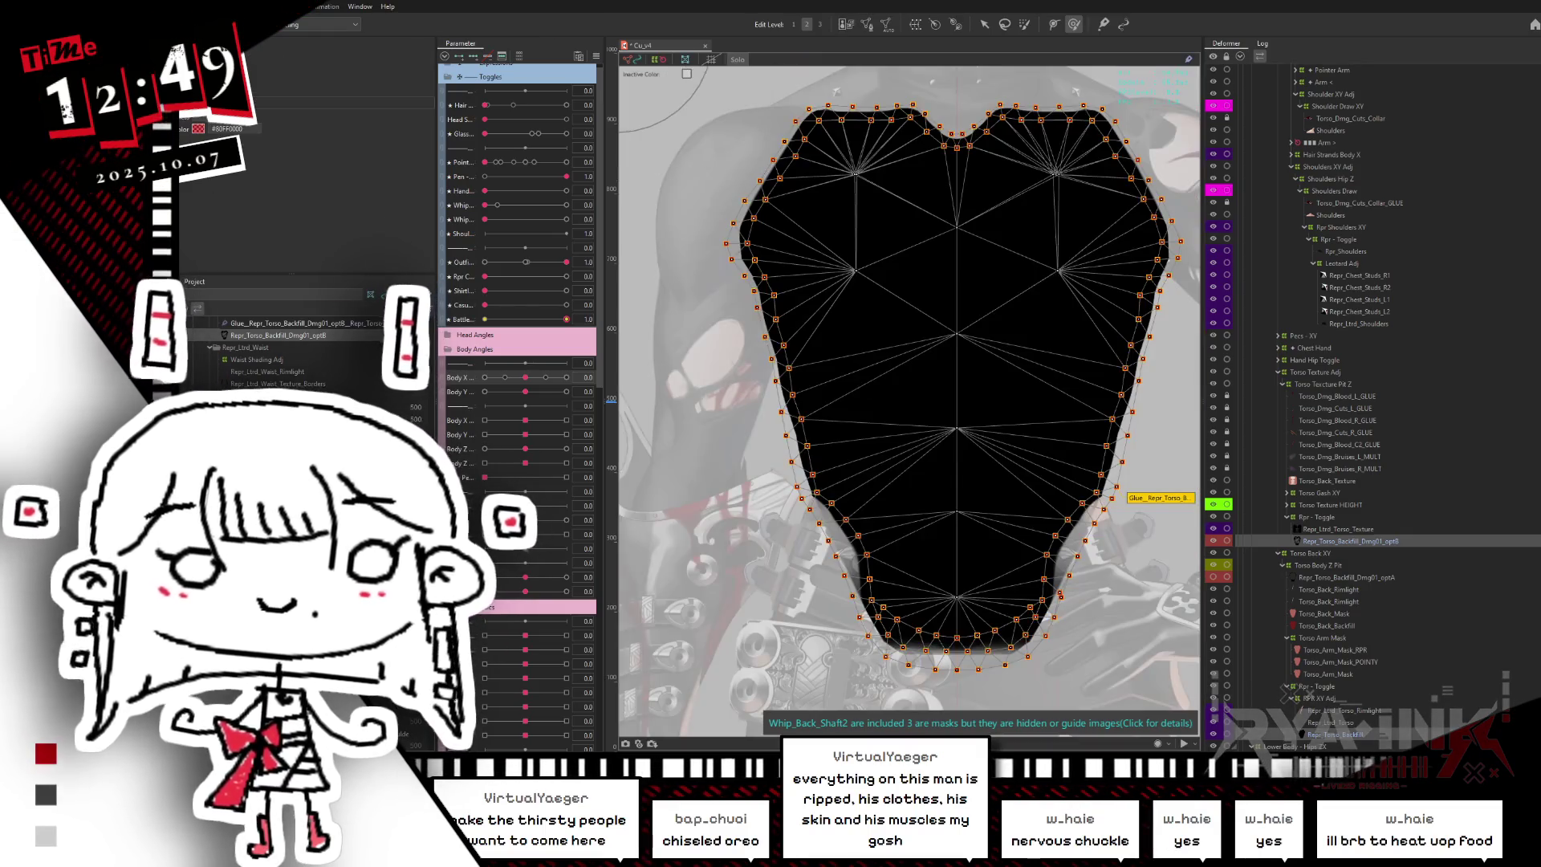
click(730, 61)
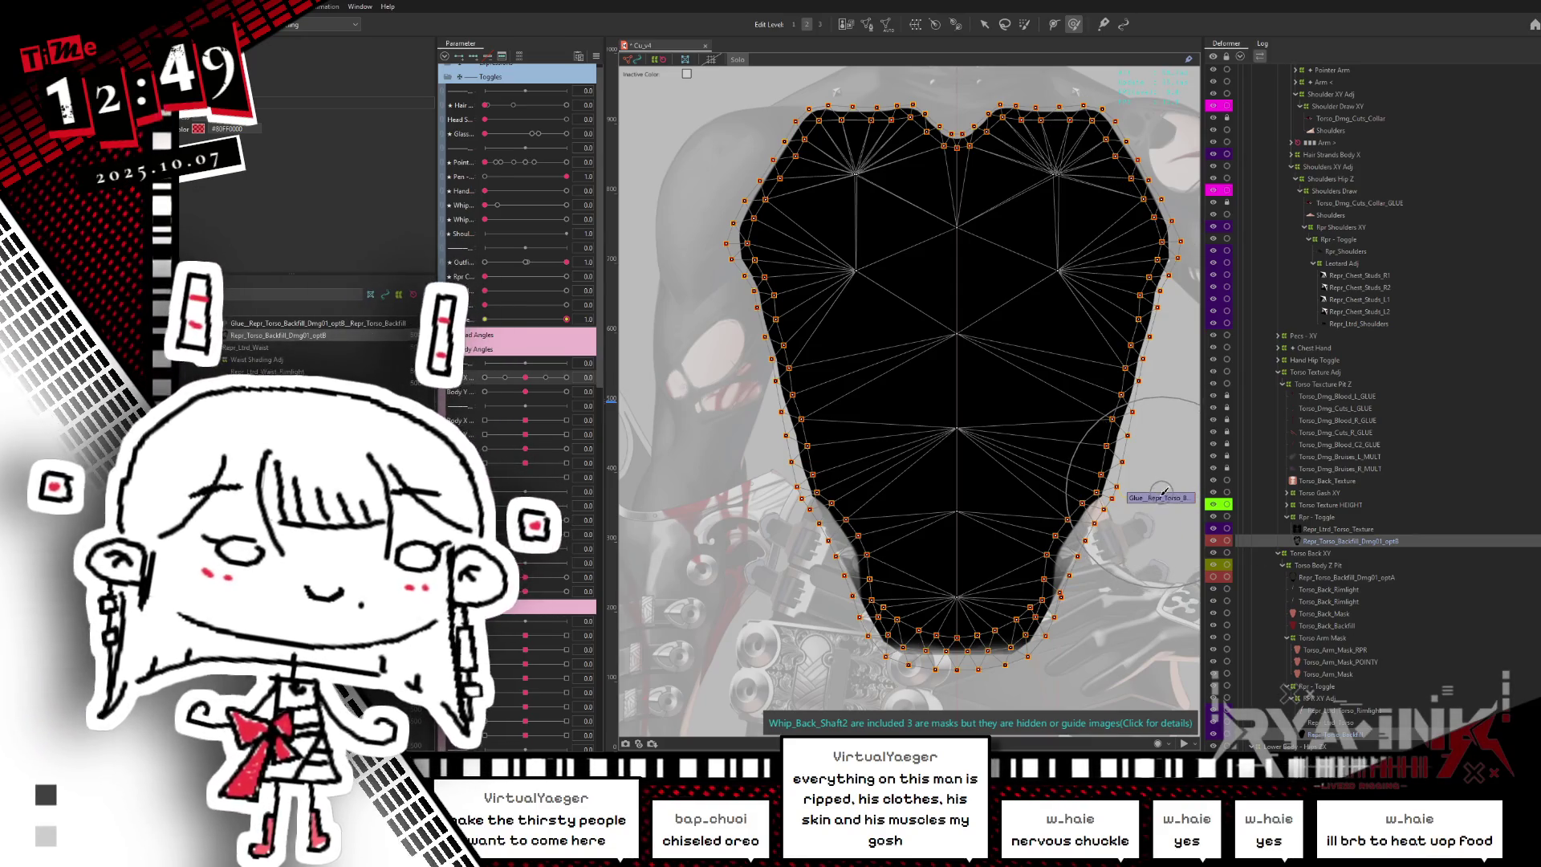
- Paint uniform glue weights across the torso glue with the weight brush
key(b)
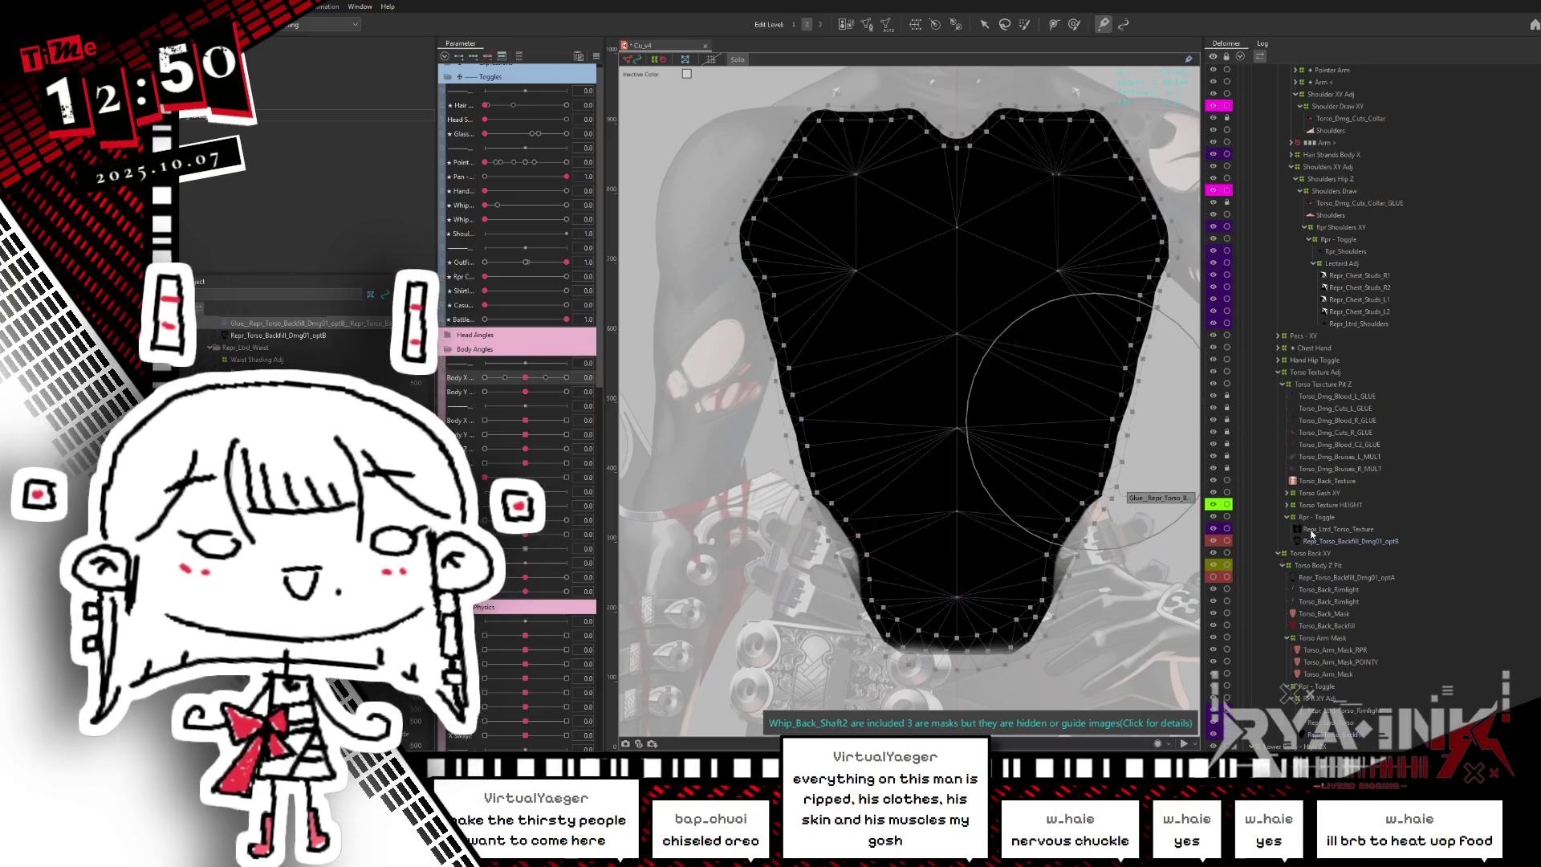
click(1158, 498)
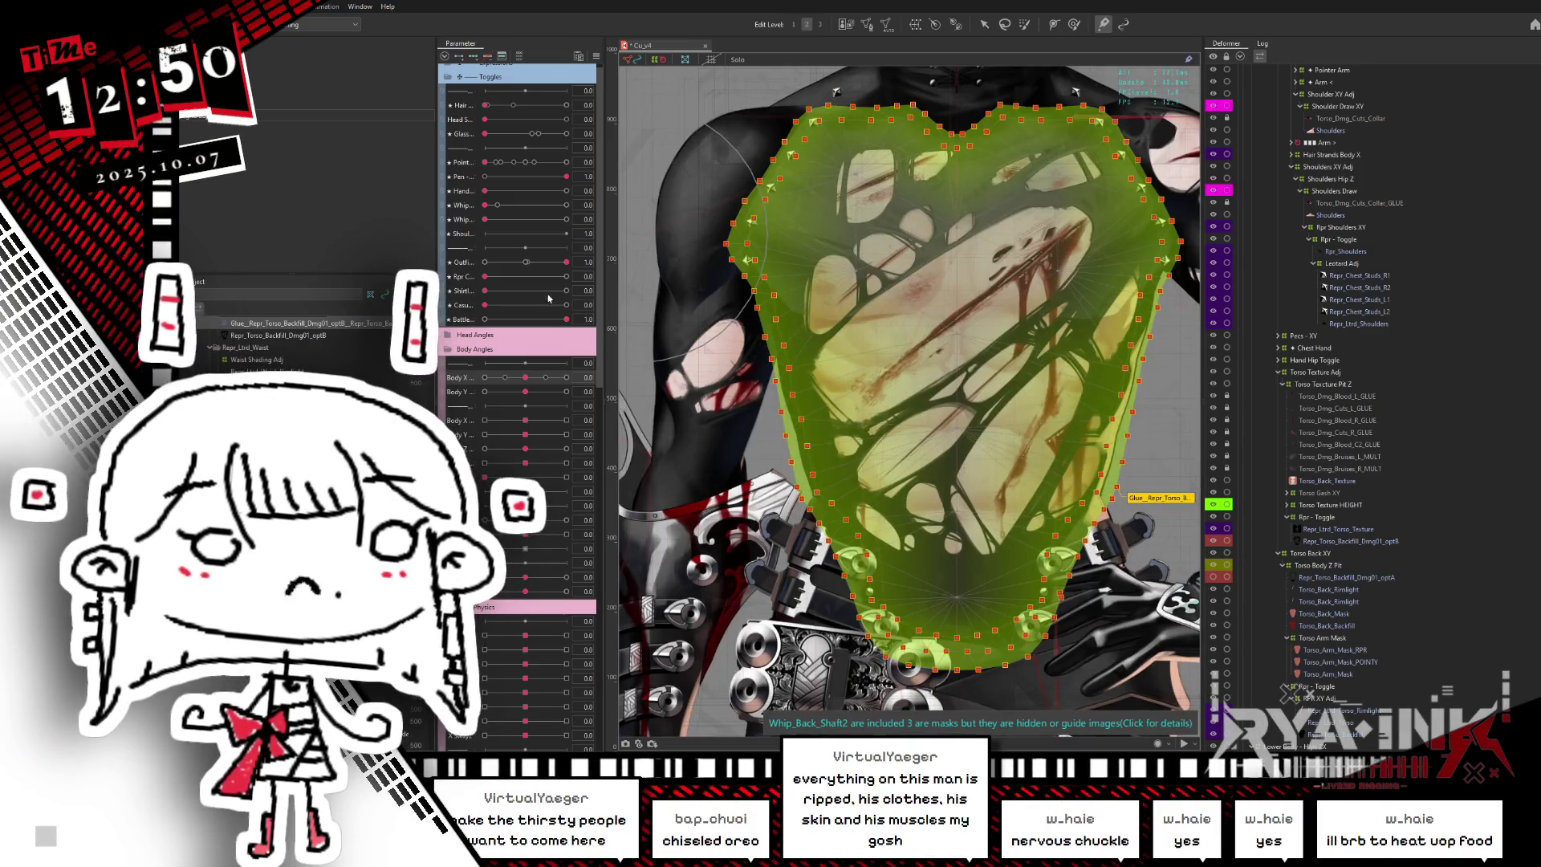
drag(527, 382, 641, 373)
mouse_move(910, 323)
mouse_down()
mouse_move(756, 351)
mouse_move(773, 157)
mouse_move(926, 88)
mouse_move(1119, 156)
mouse_up()
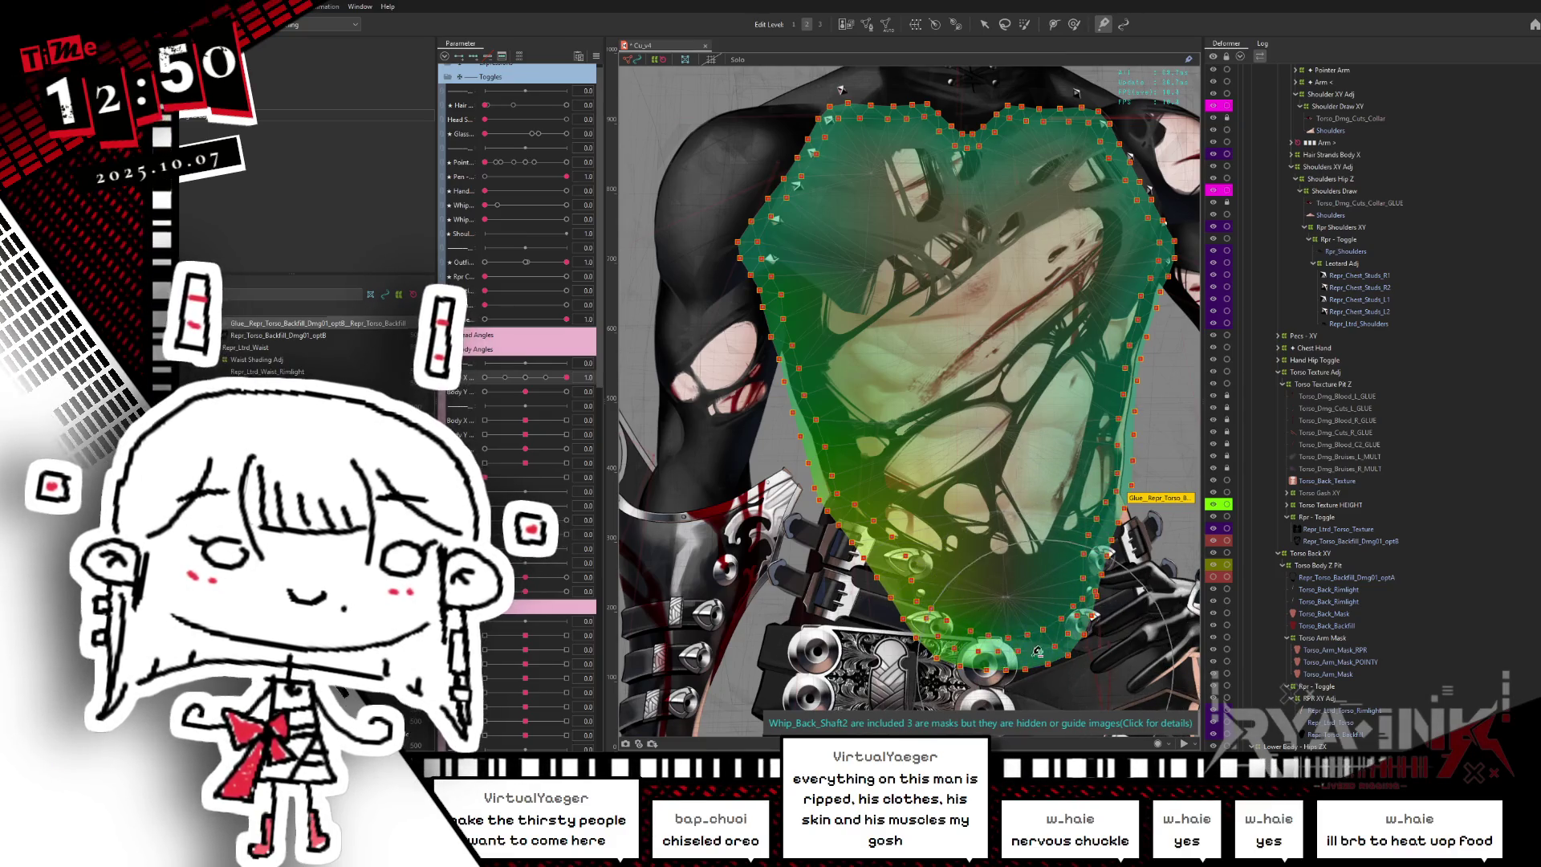
mouse_move(1011, 651)
mouse_down()
mouse_move(816, 421)
mouse_move(904, 363)
mouse_up()
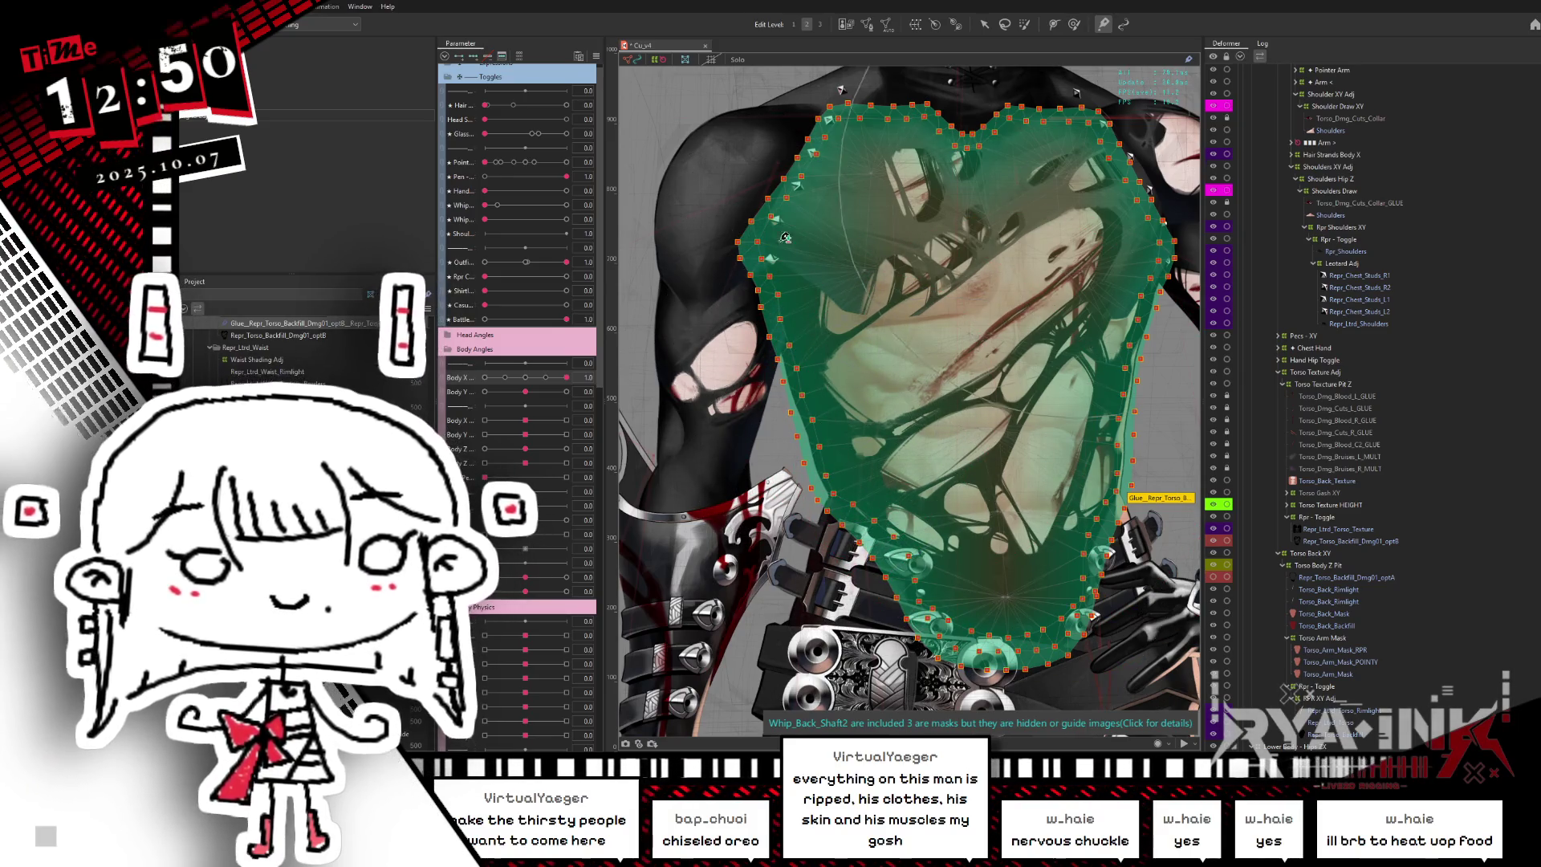
- Test the glued torso by turning Body X with the selection hidden, then reset it
key(ctrl+h)
mouse_move(532, 385)
mouse_down()
mouse_move(498, 399)
mouse_move(545, 378)
mouse_move(431, 400)
mouse_up()
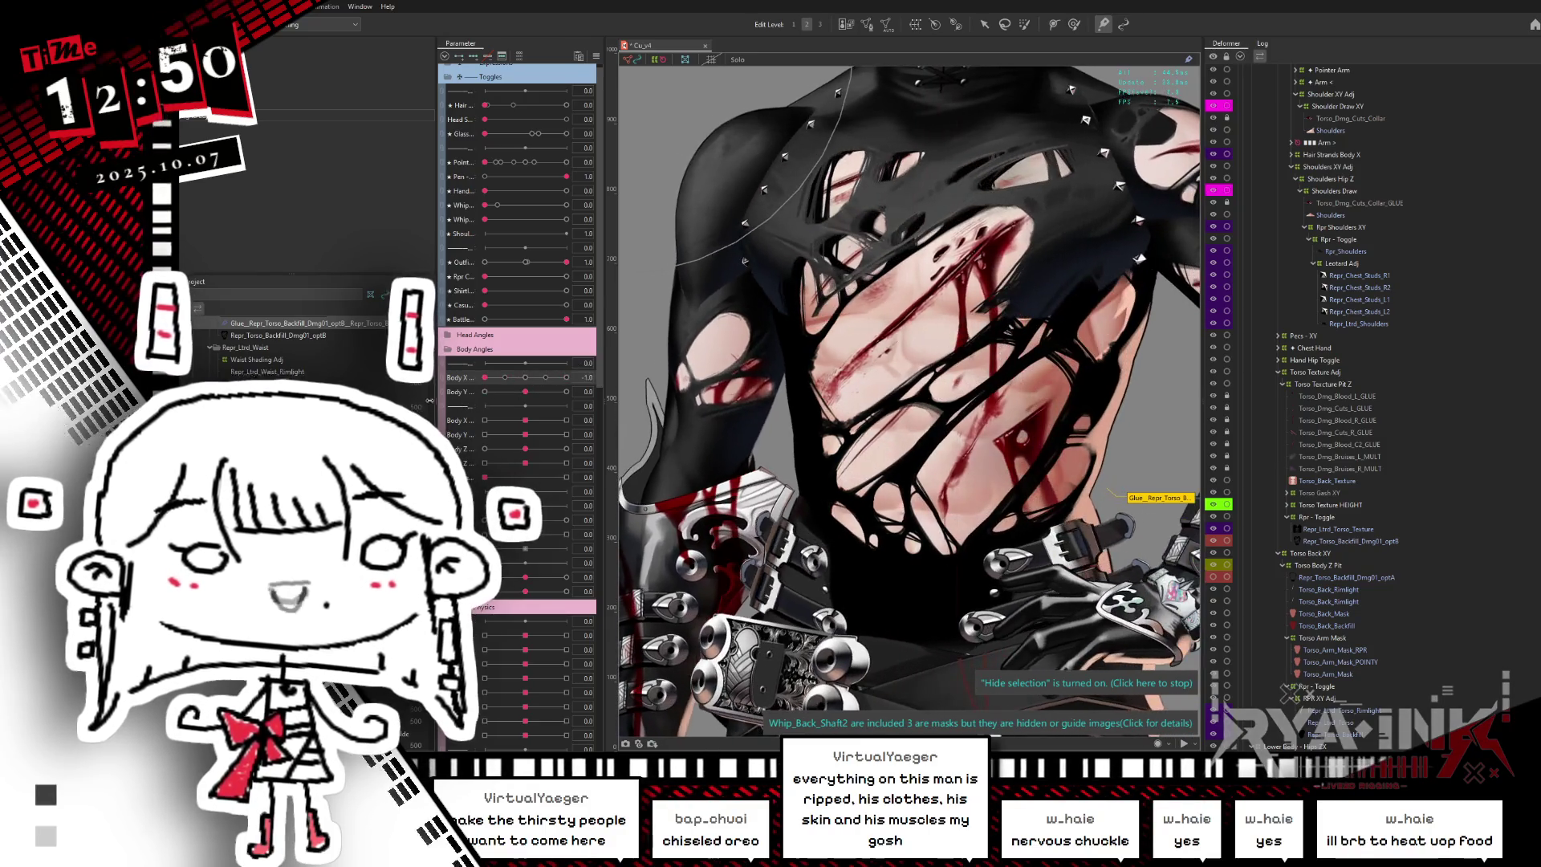
click(898, 351)
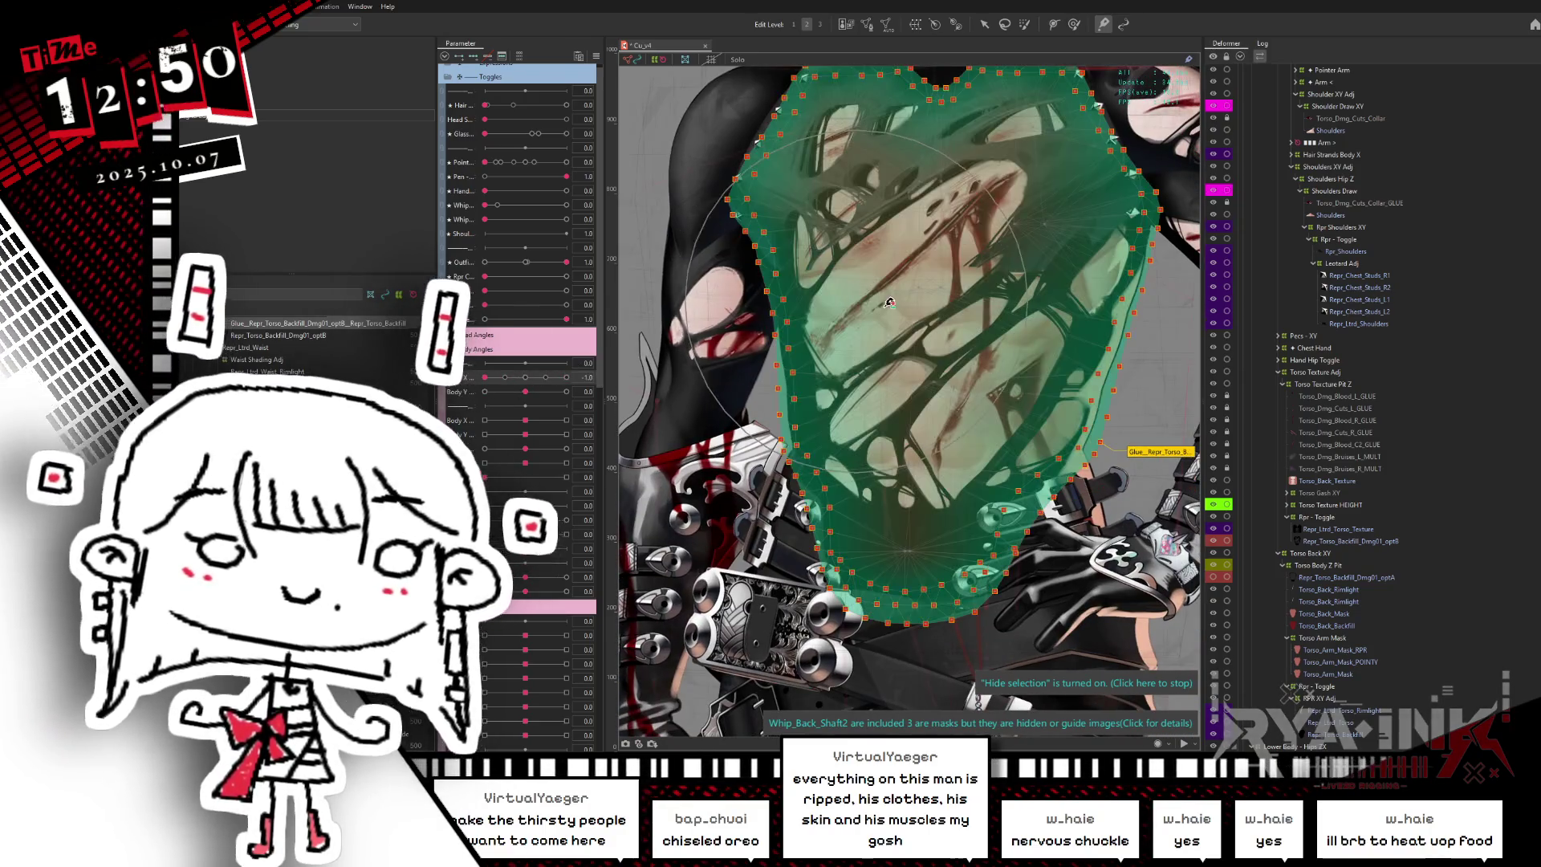
click(529, 382)
mouse_move(529, 382)
mouse_down()
mouse_move(512, 394)
mouse_move(525, 392)
mouse_up()
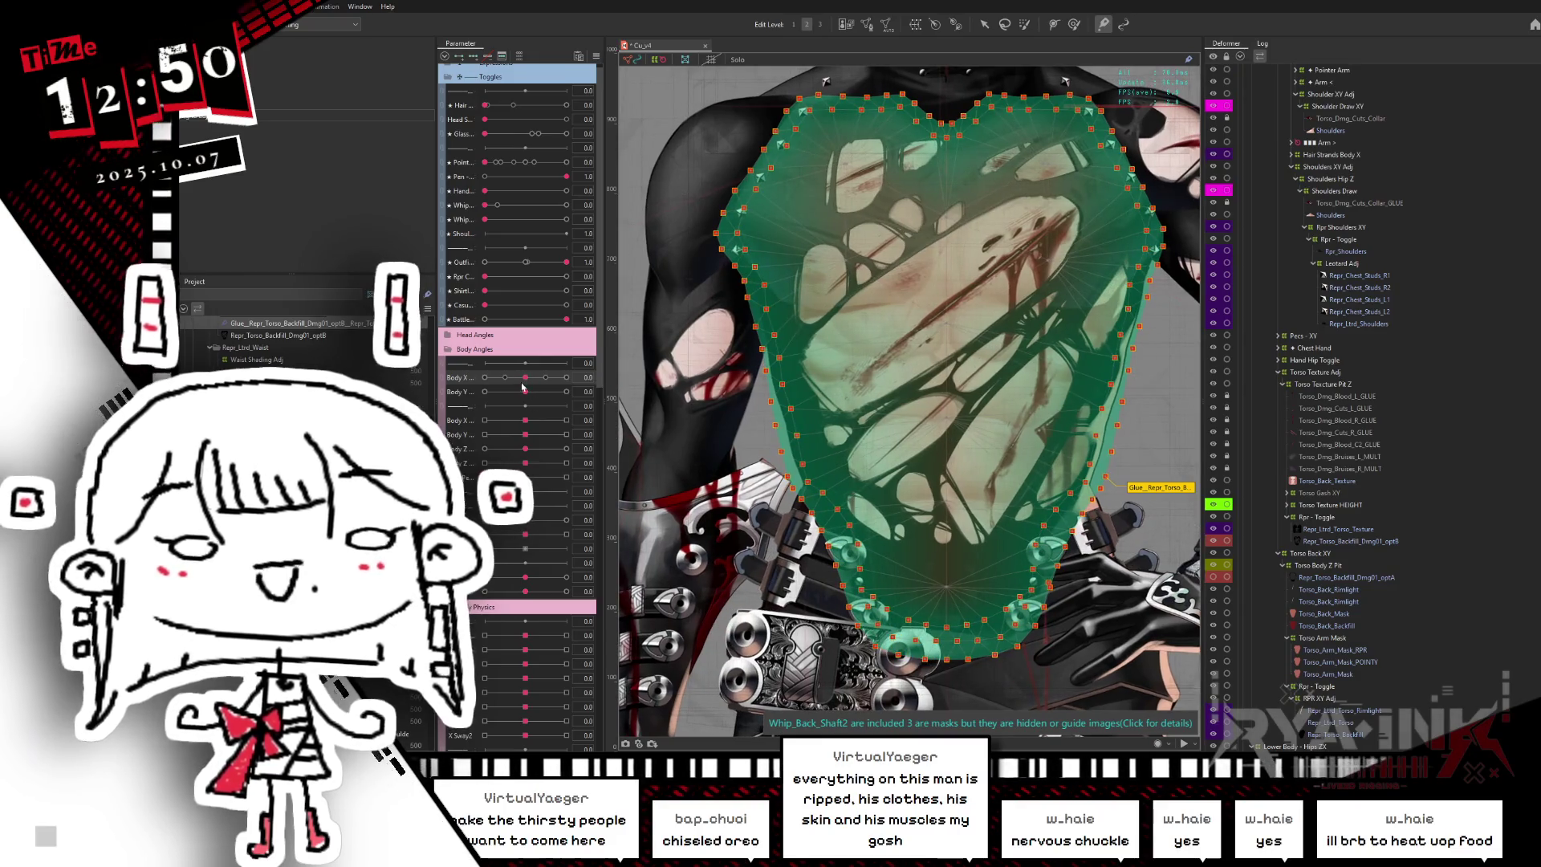
- Save the model and preview the torso with the backfill's visibility toggled
key(ctrl+s)
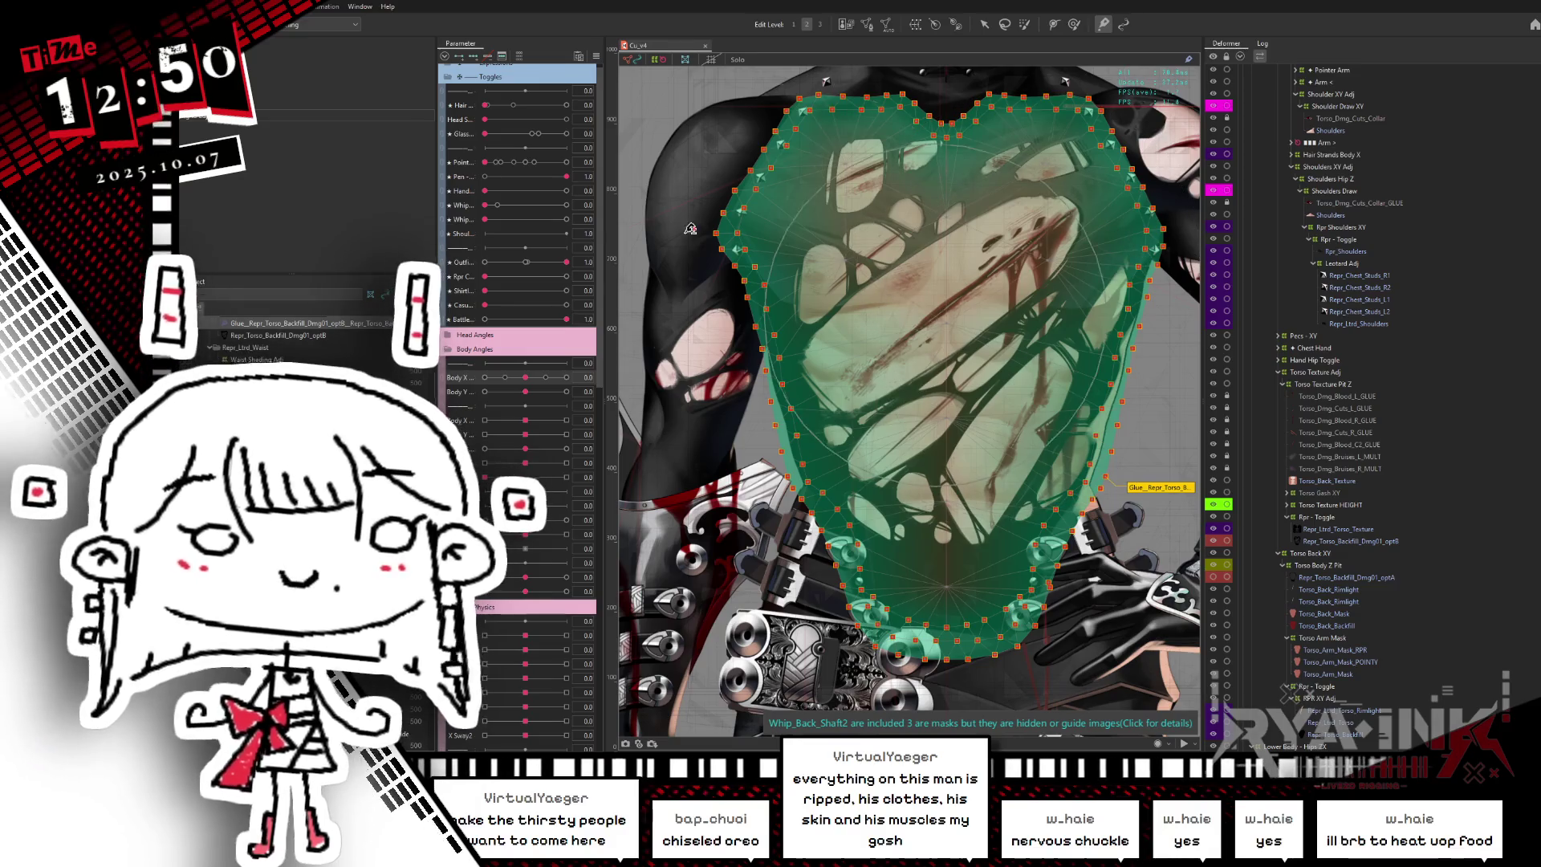
key(ctrl+h)
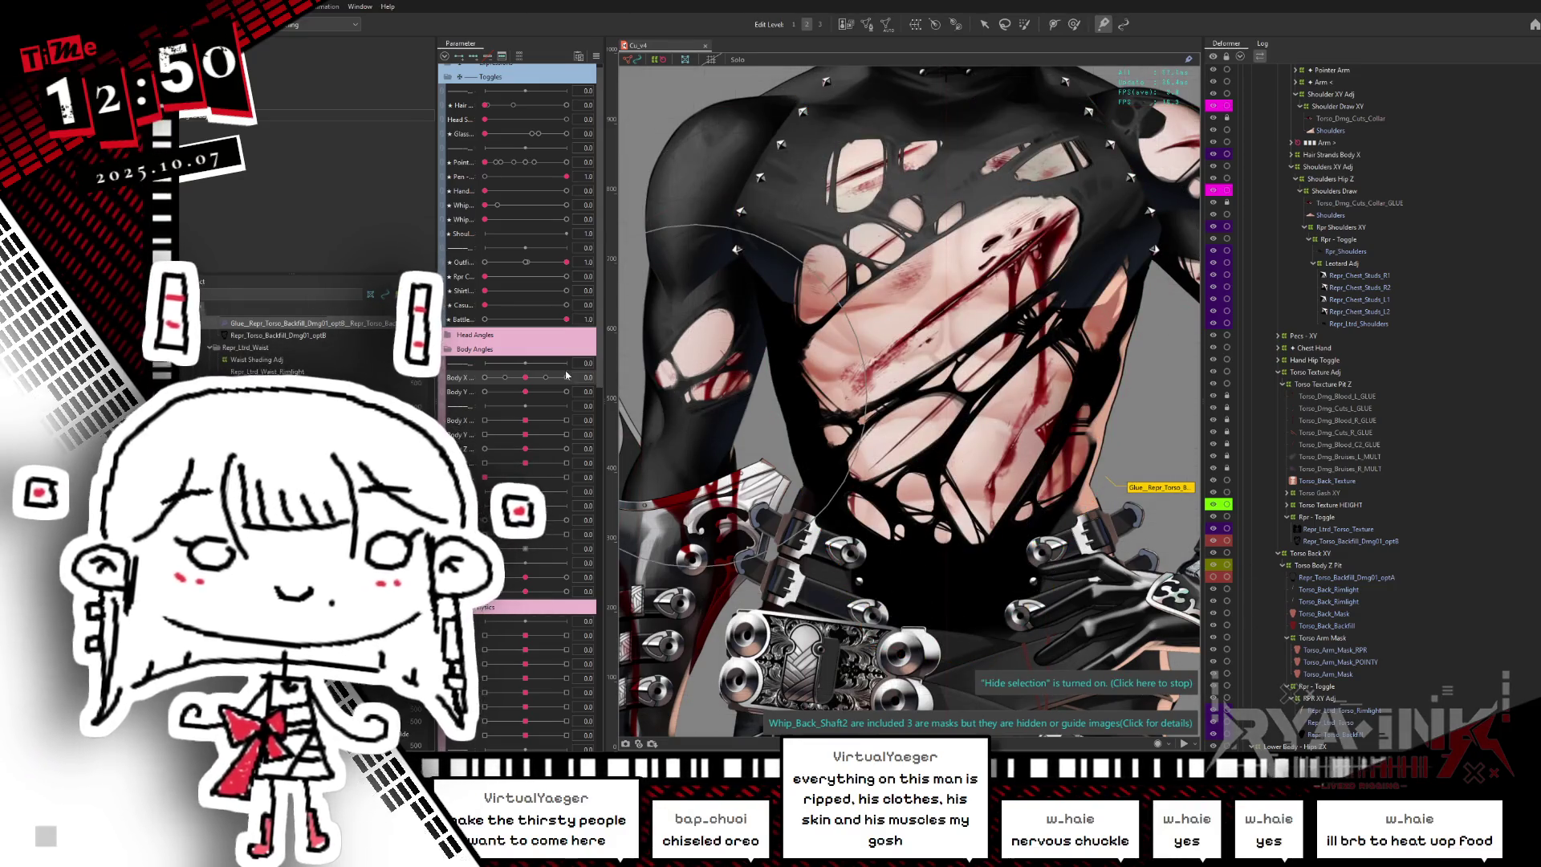
click(1213, 542)
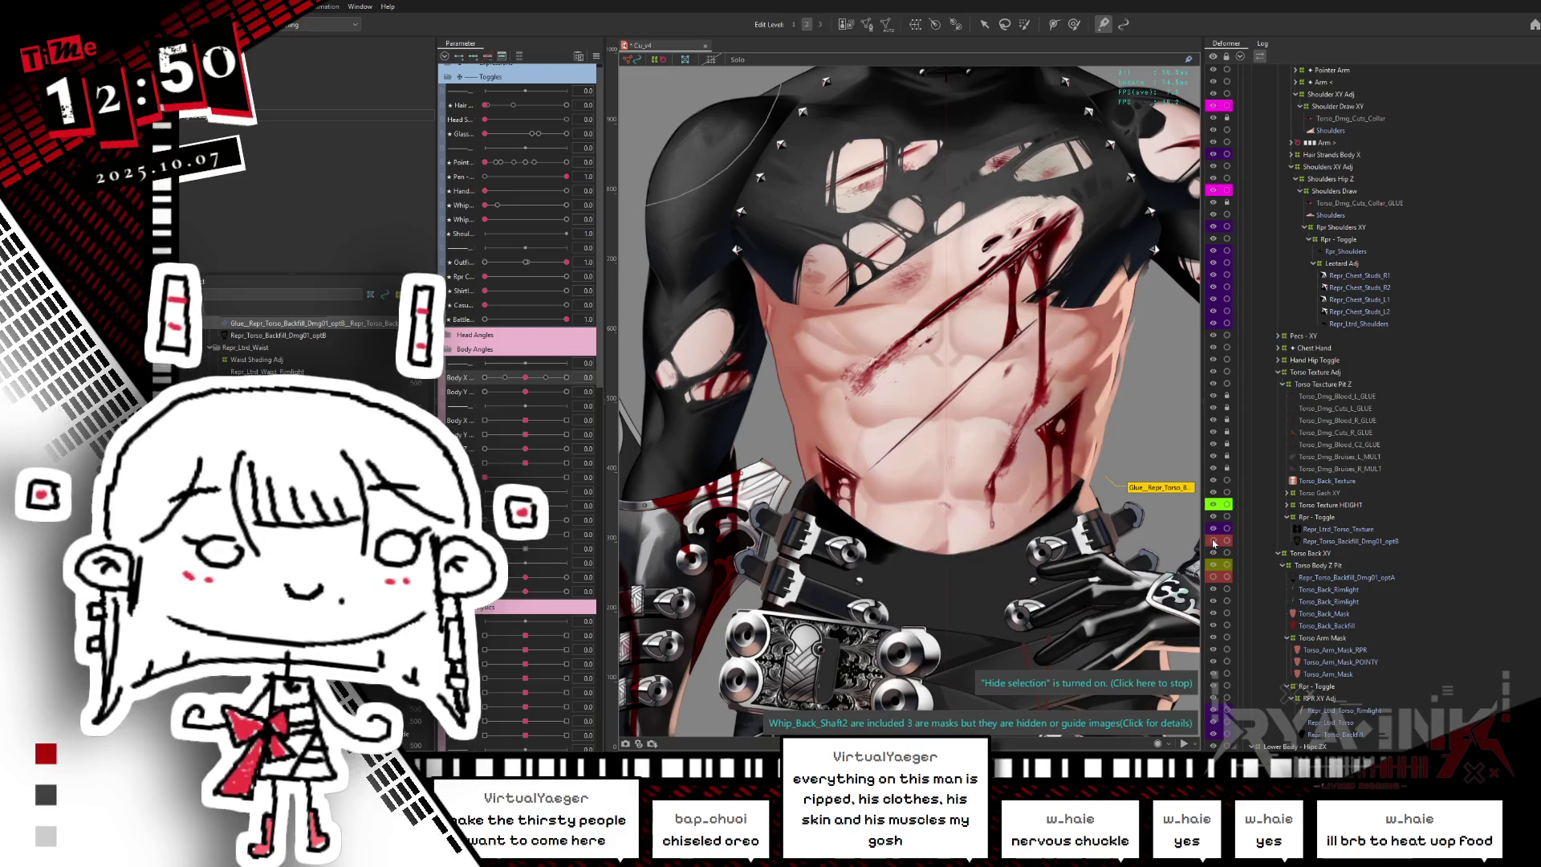
- Compare the torso with the backfill hidden and shown, leaving it visible
click(1213, 542)
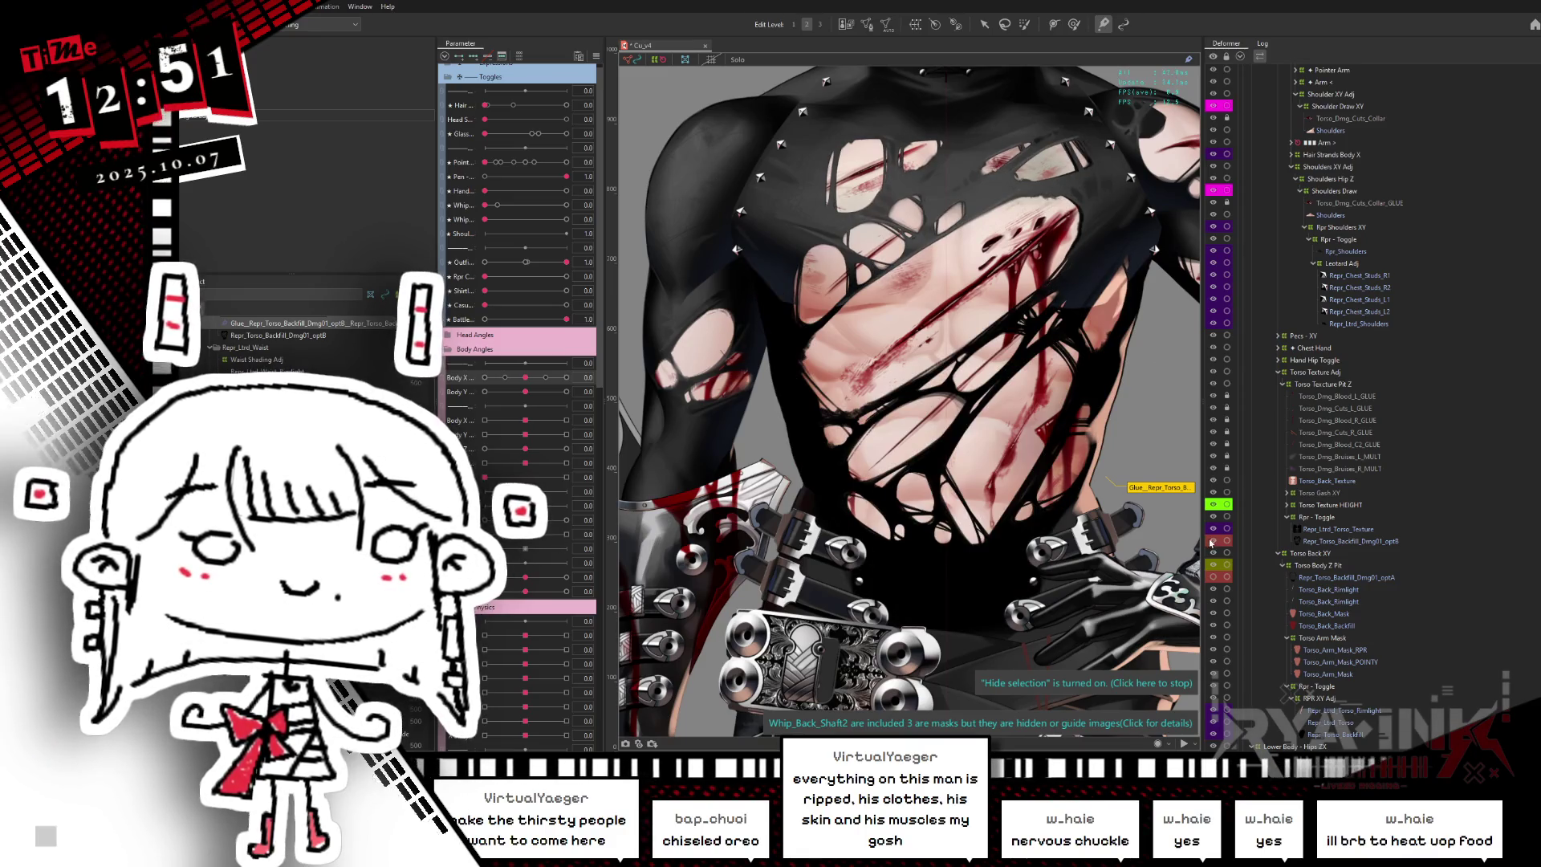
click(1213, 542)
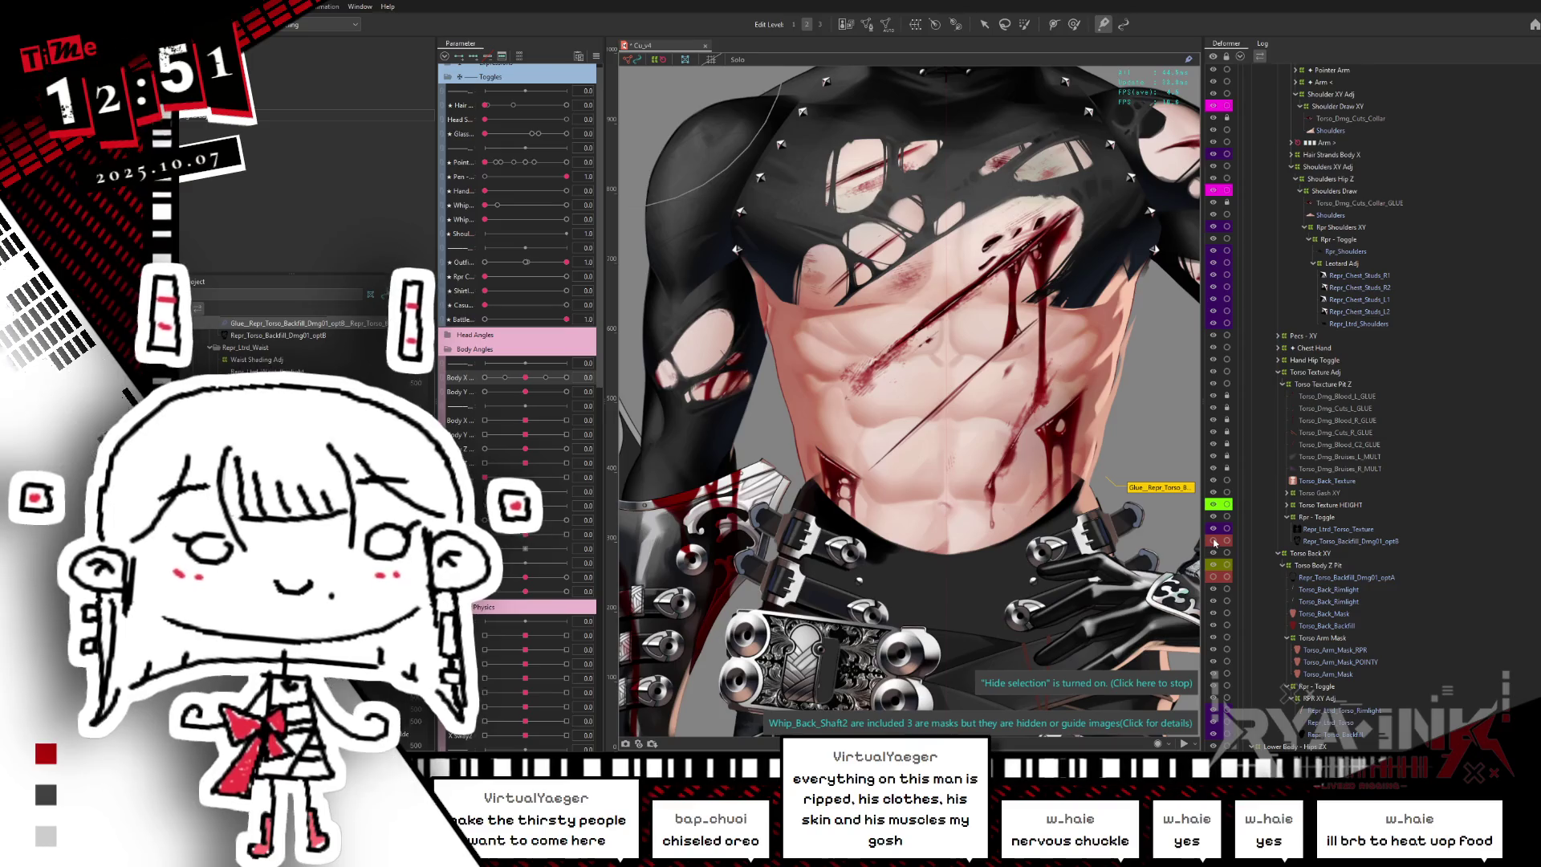
click(1213, 542)
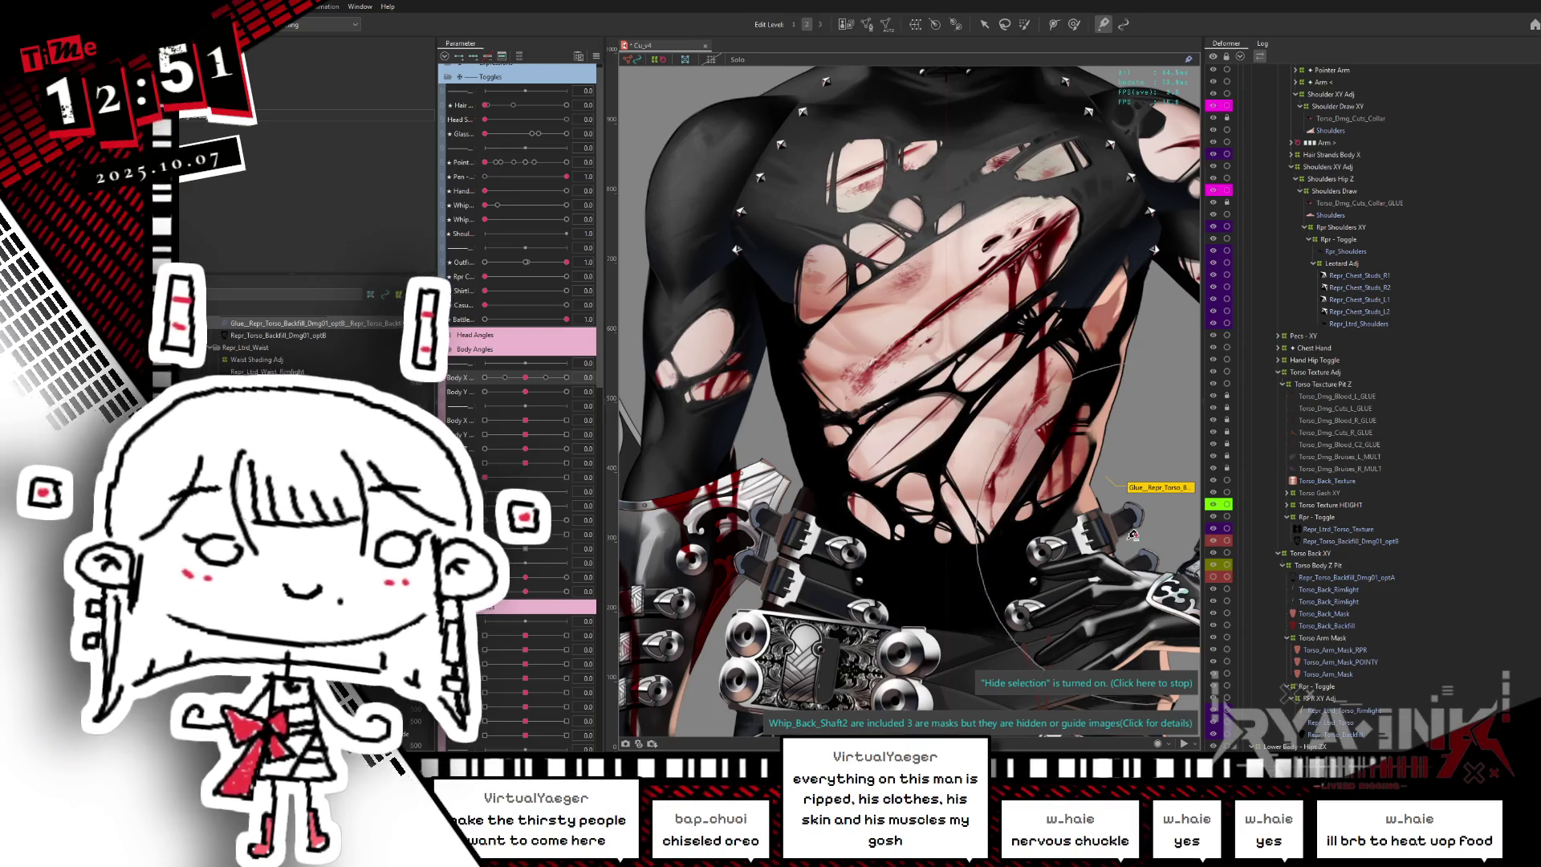
drag(1144, 553, 1114, 546)
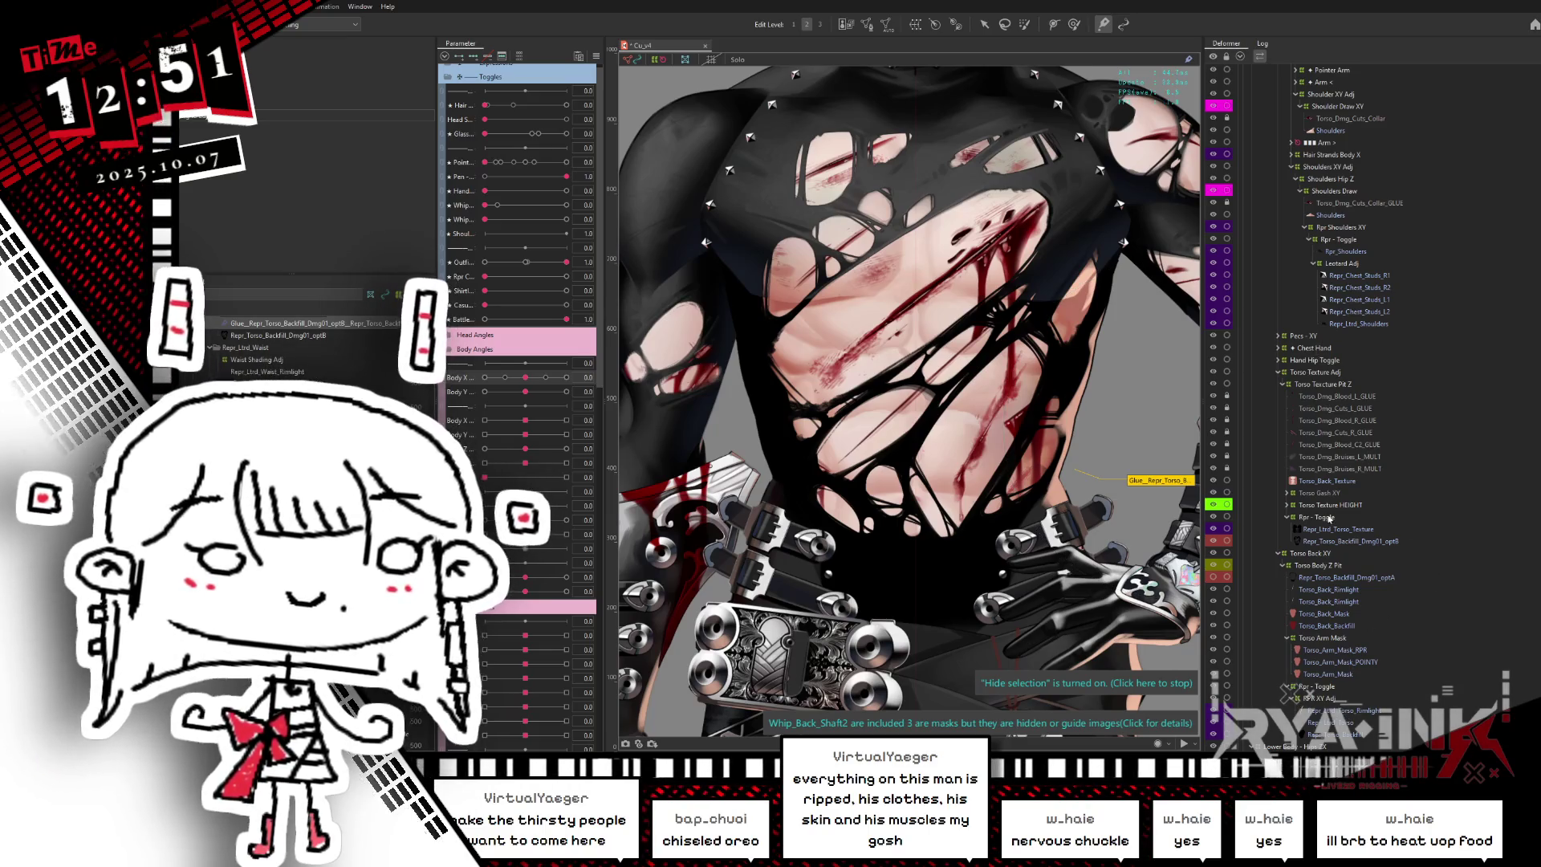
- Select the children of Pecs - XY and solo the black right chest damaged mesh
right_click(1301, 341)
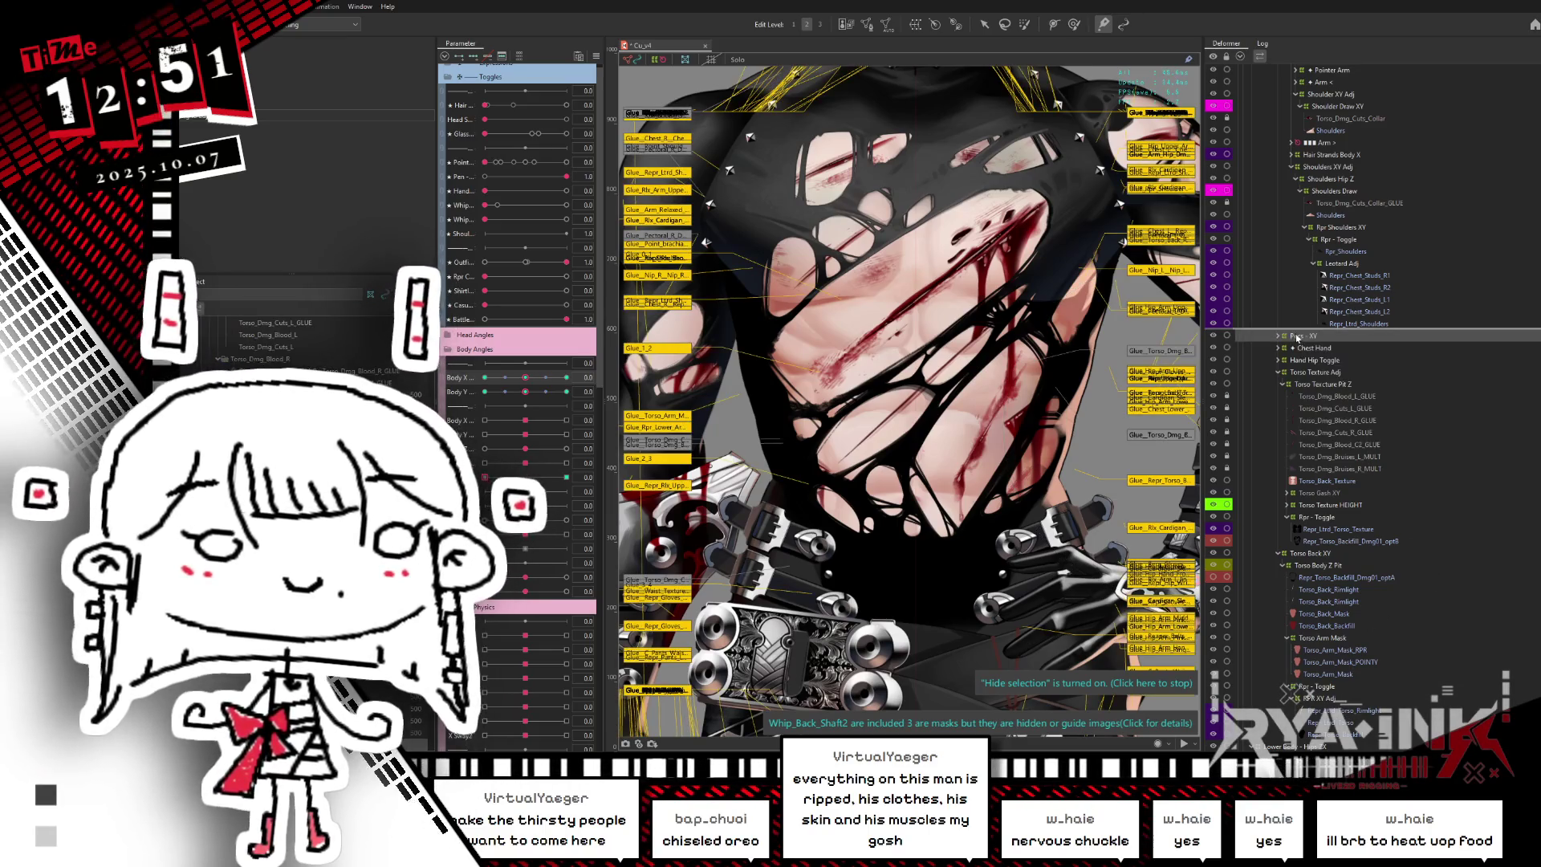
click(1321, 341)
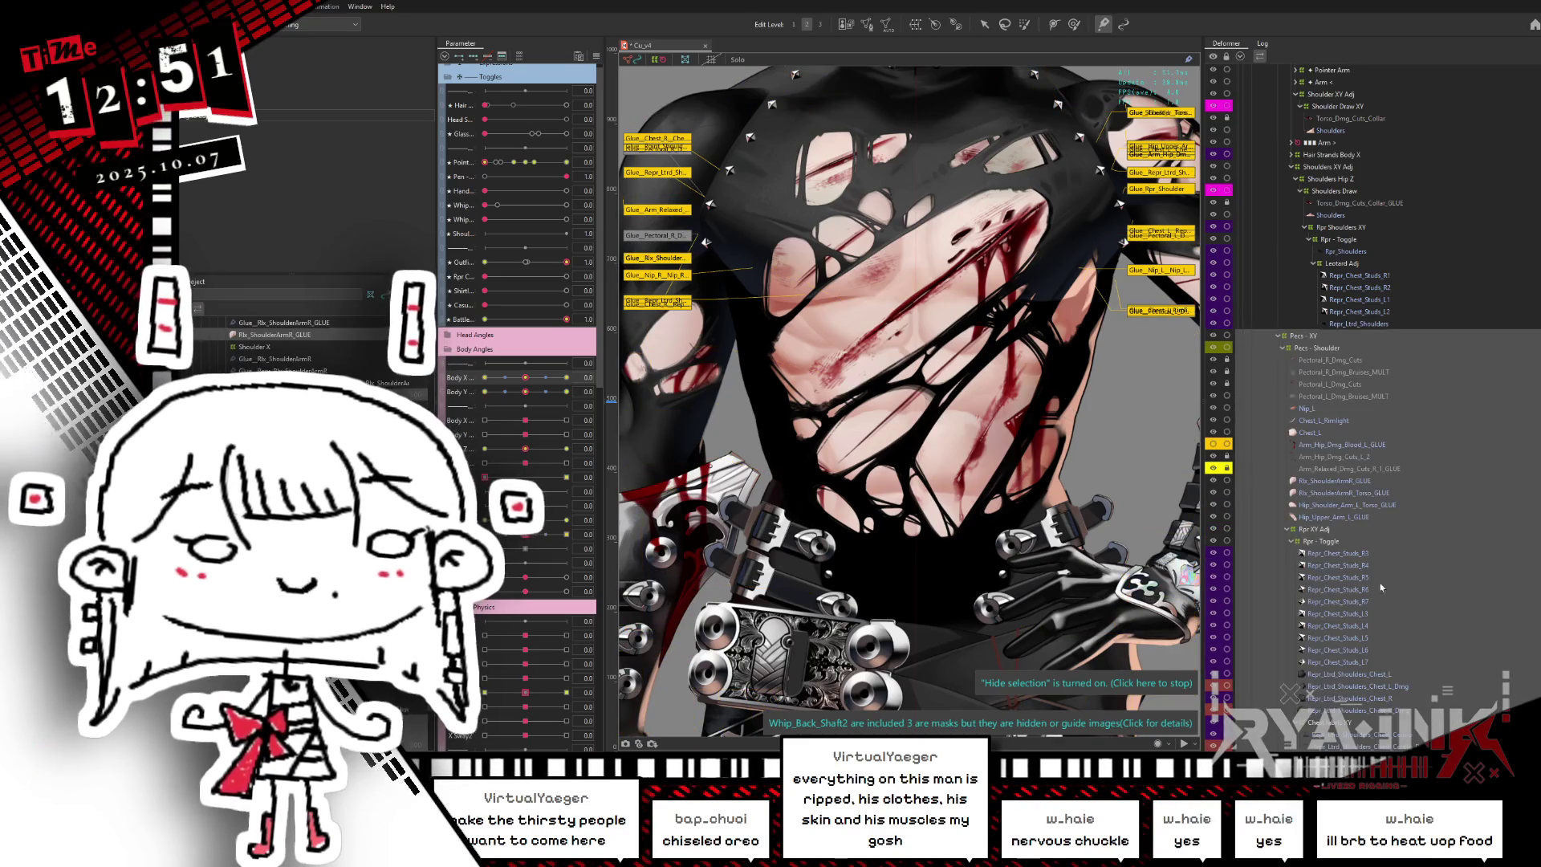
click(803, 201)
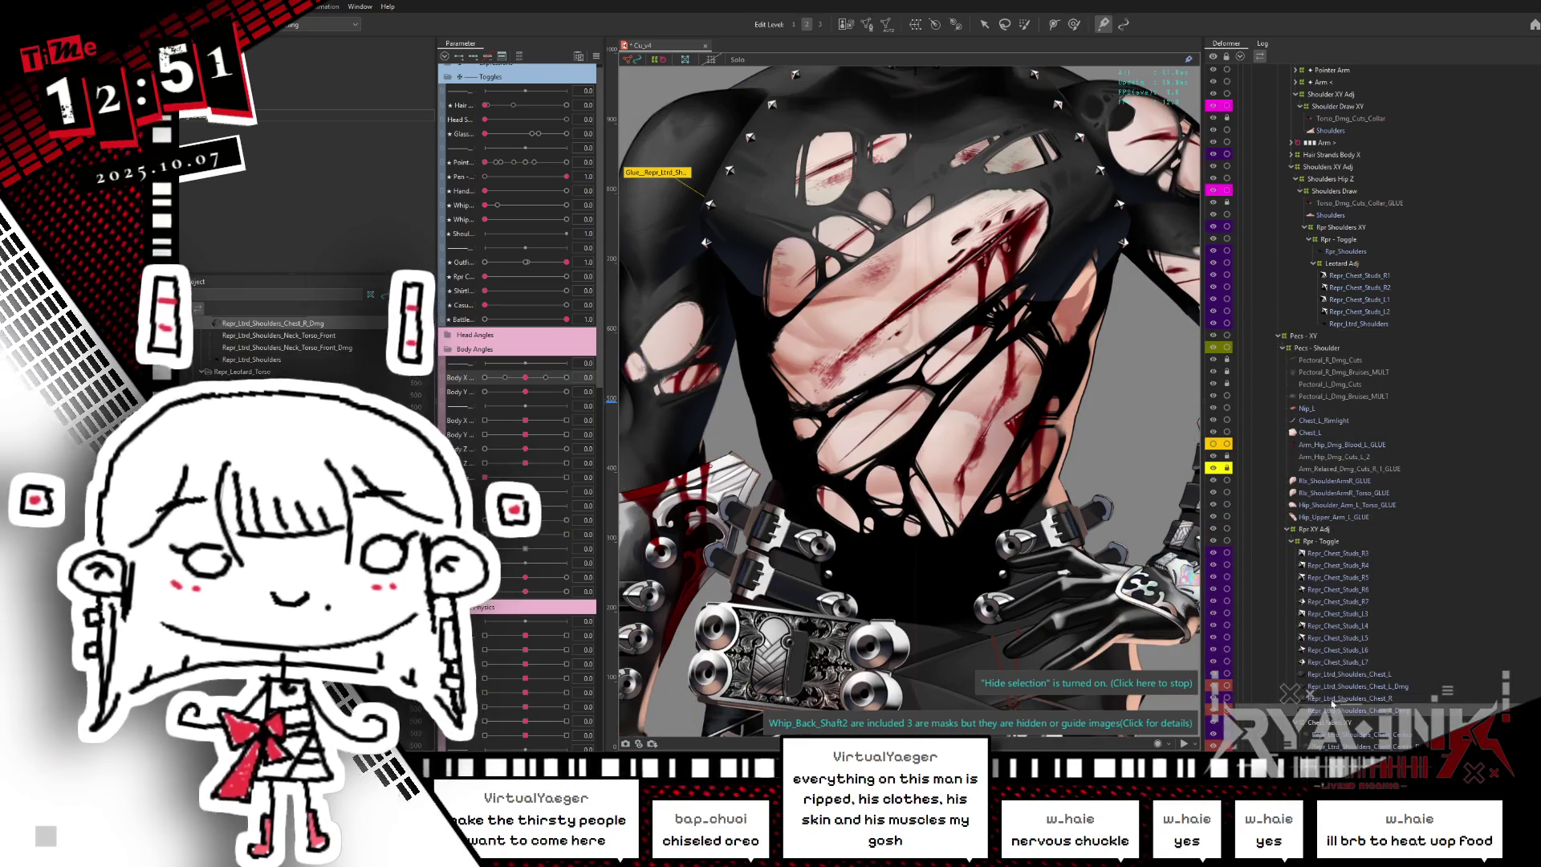
click(737, 60)
click(887, 359)
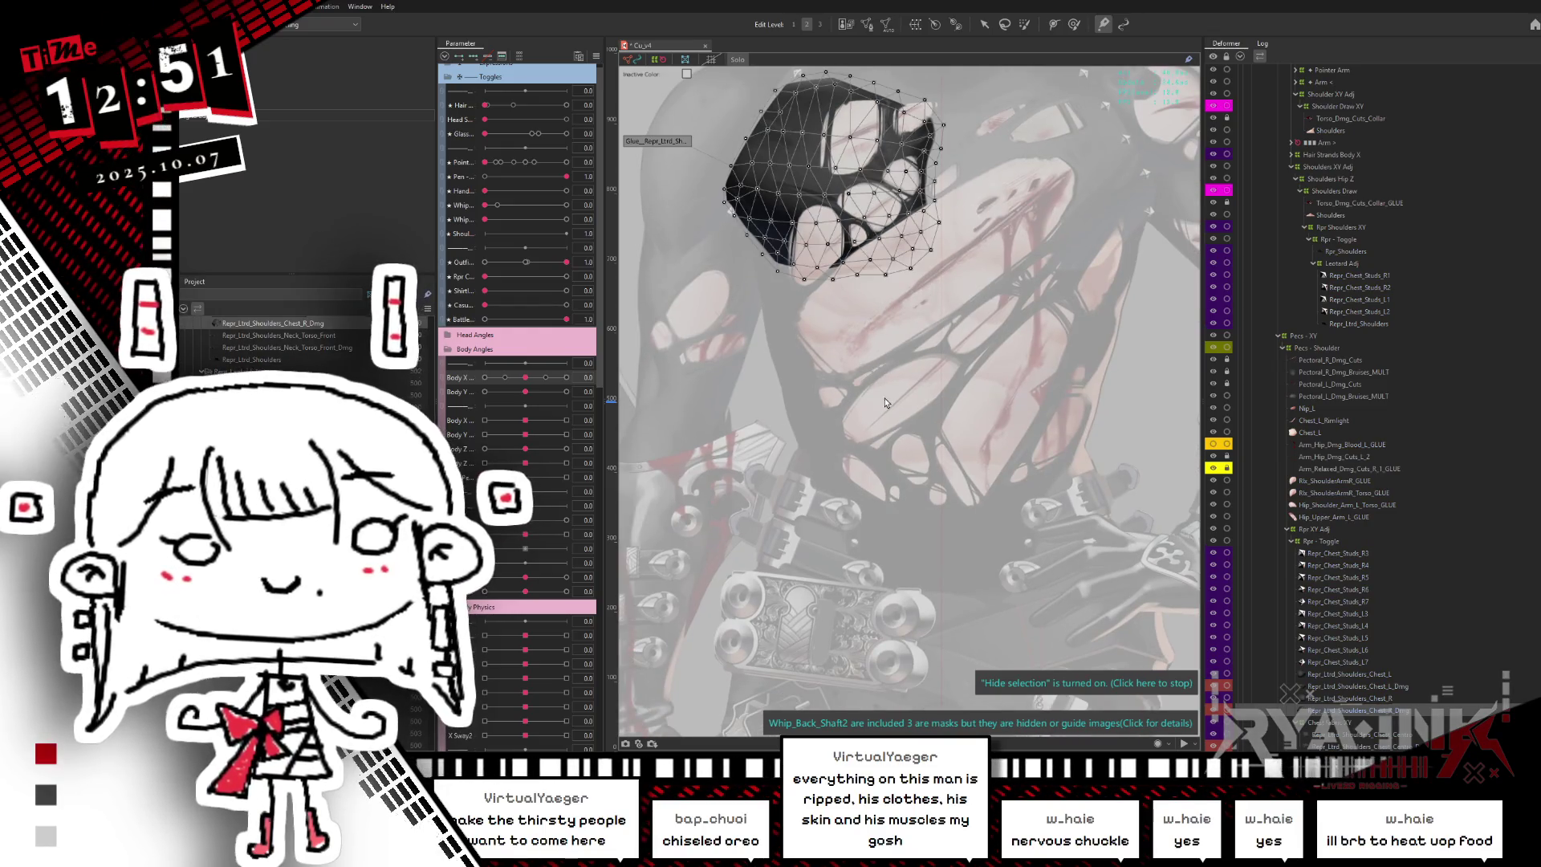
- Select the chest glue mesh, hide selection, and zoom in on the torso
scroll(878, 392, up, 3)
click(961, 515)
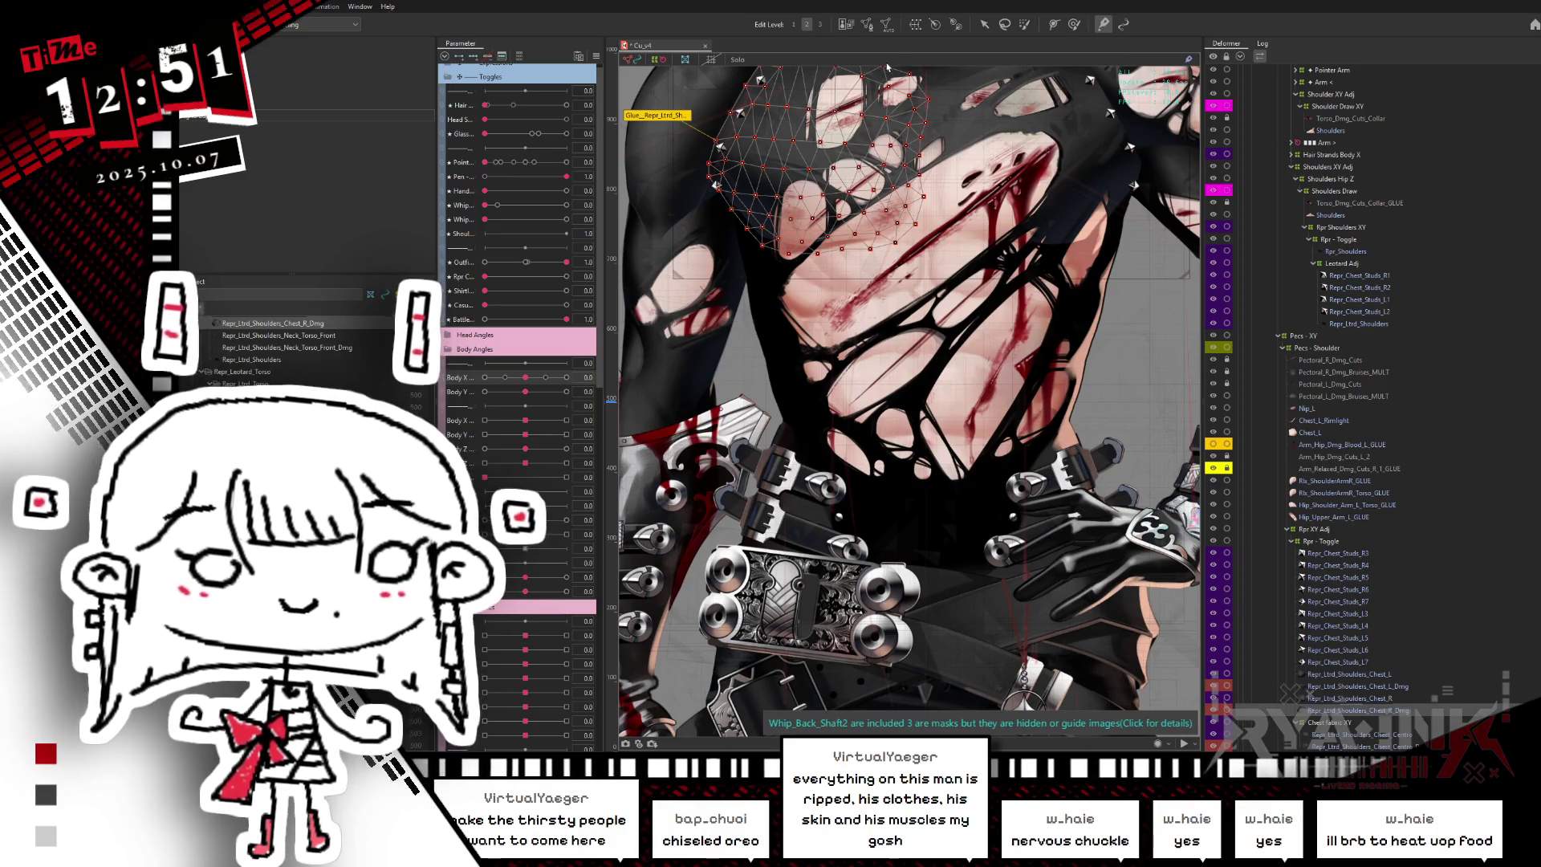
scroll(855, 233, down, 2)
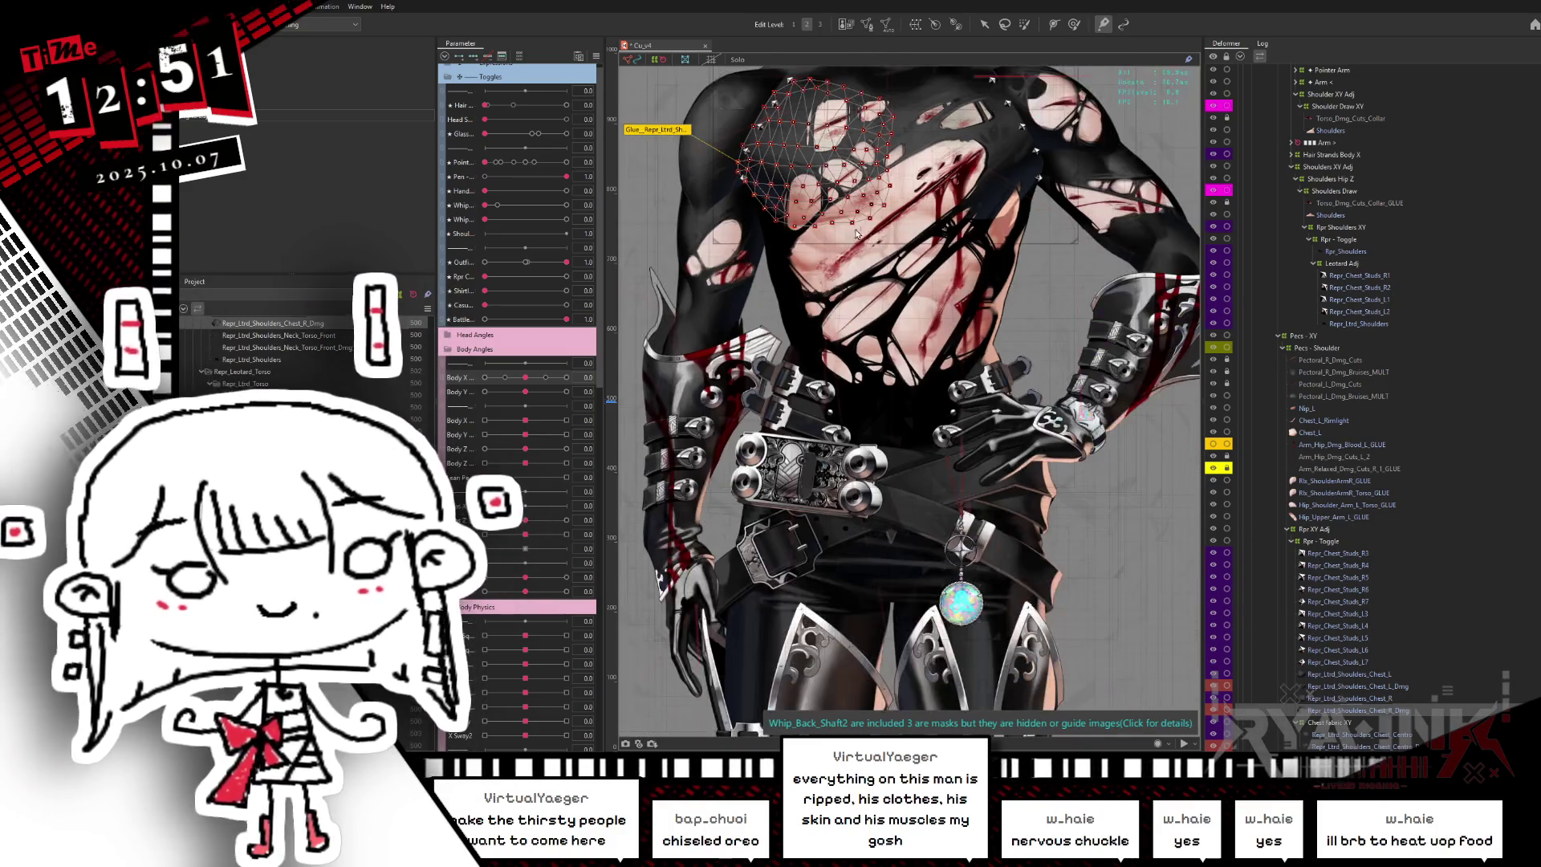
key(ctrl+h)
drag(855, 233, 891, 278)
scroll(892, 260, up, 1)
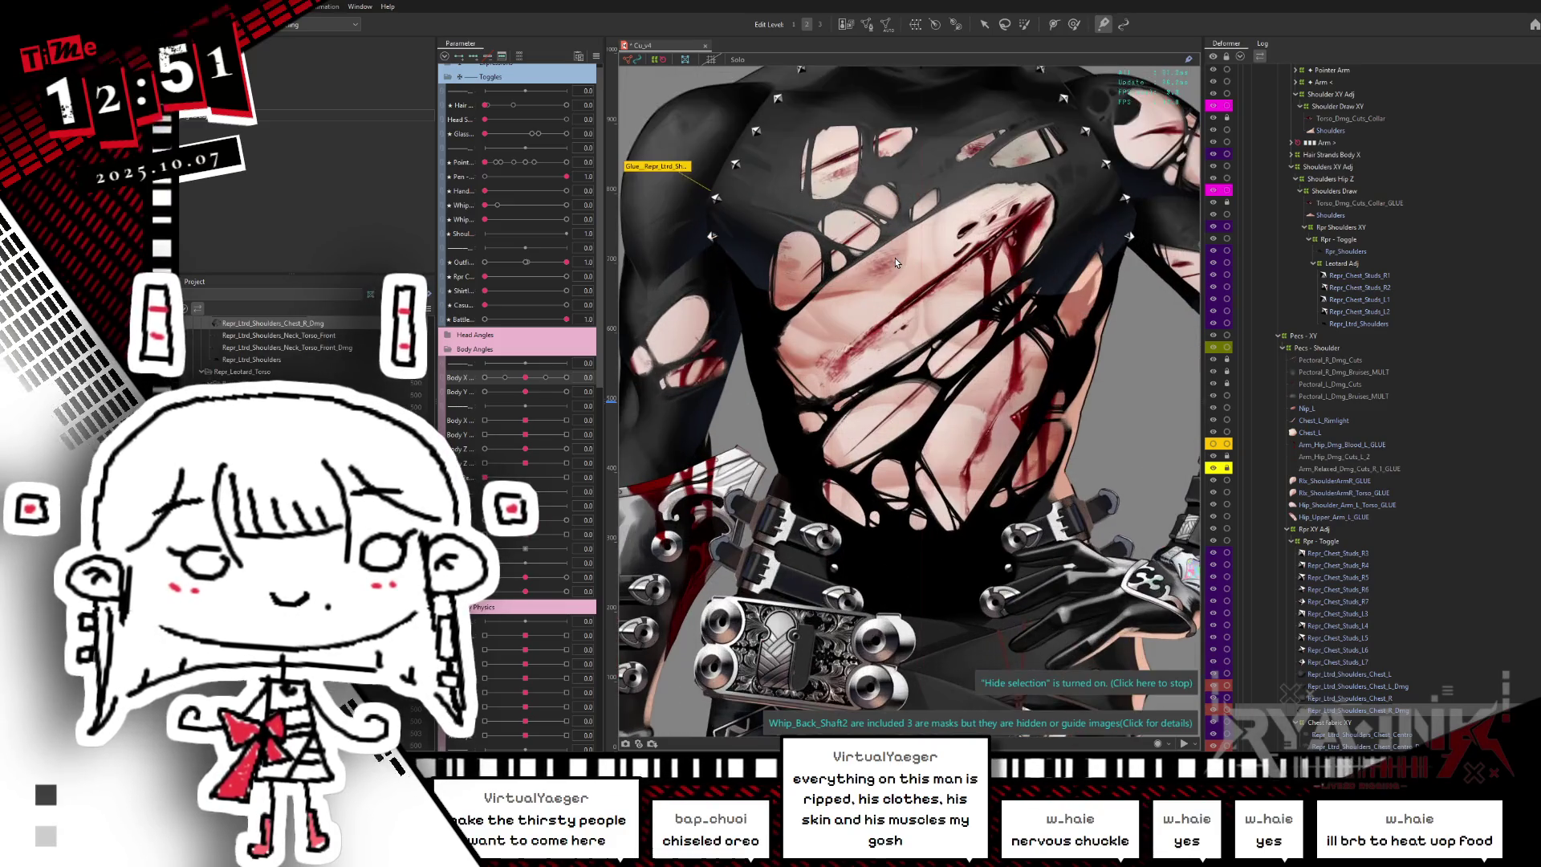
scroll(894, 258, up, 1)
scroll(894, 257, up, 1)
scroll(939, 328, up, 1)
drag(940, 327, 997, 307)
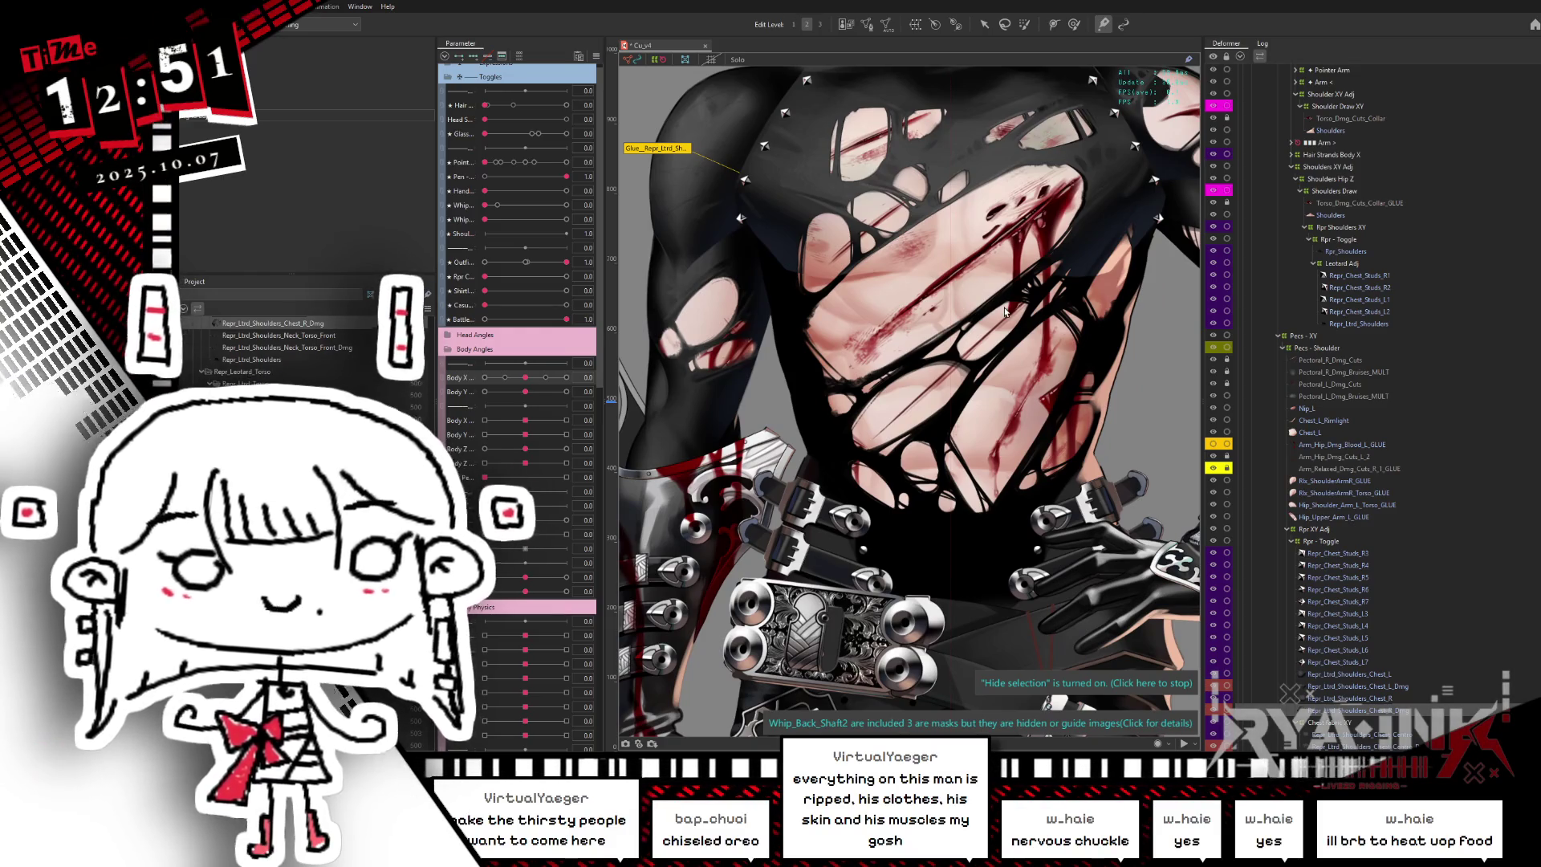
- Sweep Body X to both extremes, reset it to 0, and open the glue mesh in Edit Mesh
mouse_move(525, 377)
mouse_down()
mouse_move(578, 374)
mouse_move(472, 411)
mouse_up()
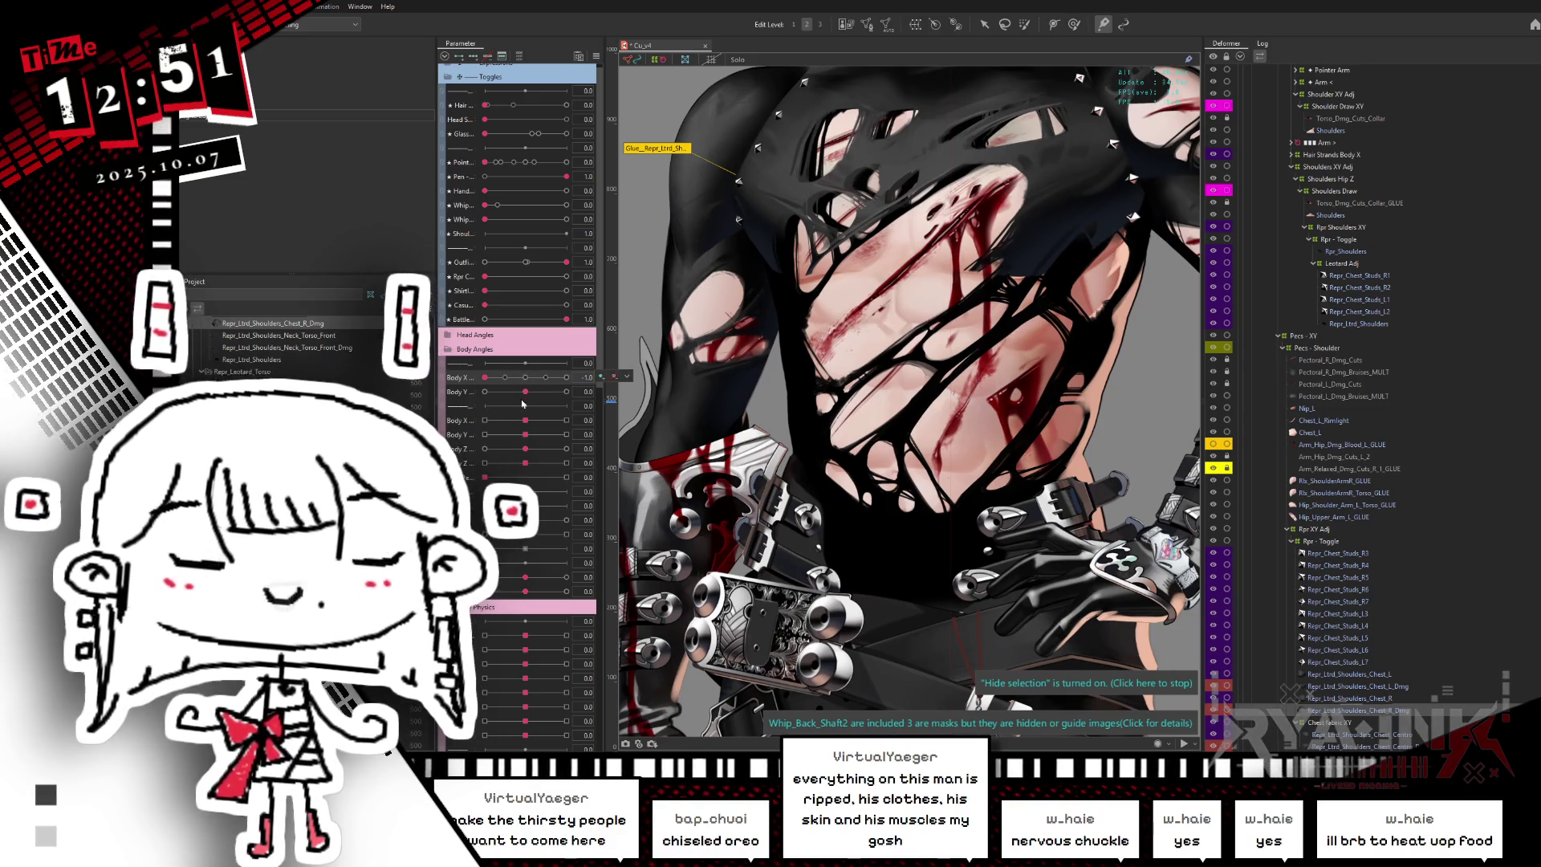
drag(529, 377, 479, 383)
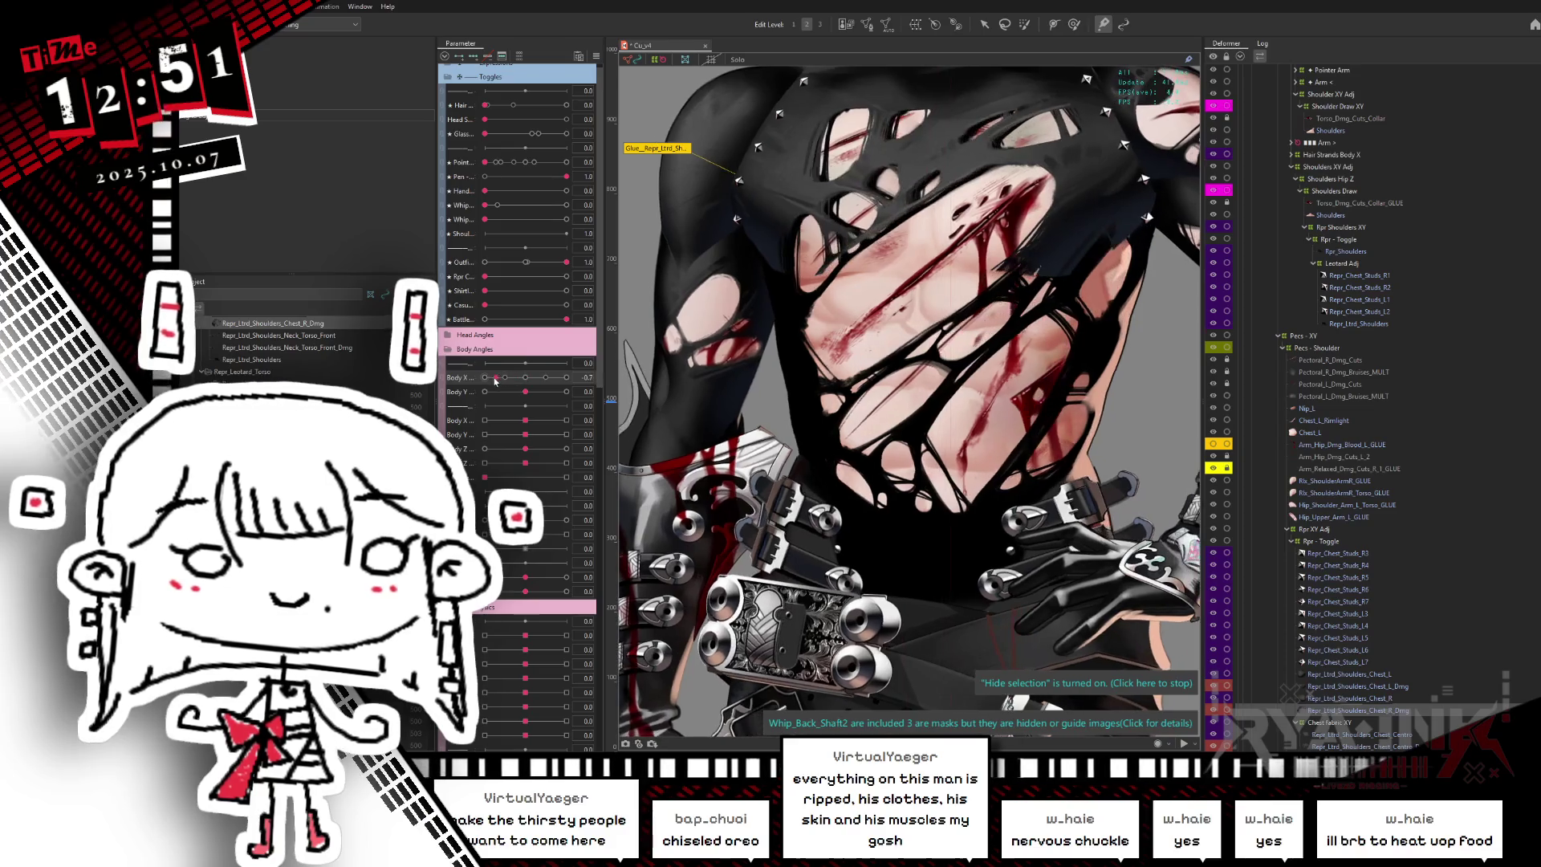
click(527, 376)
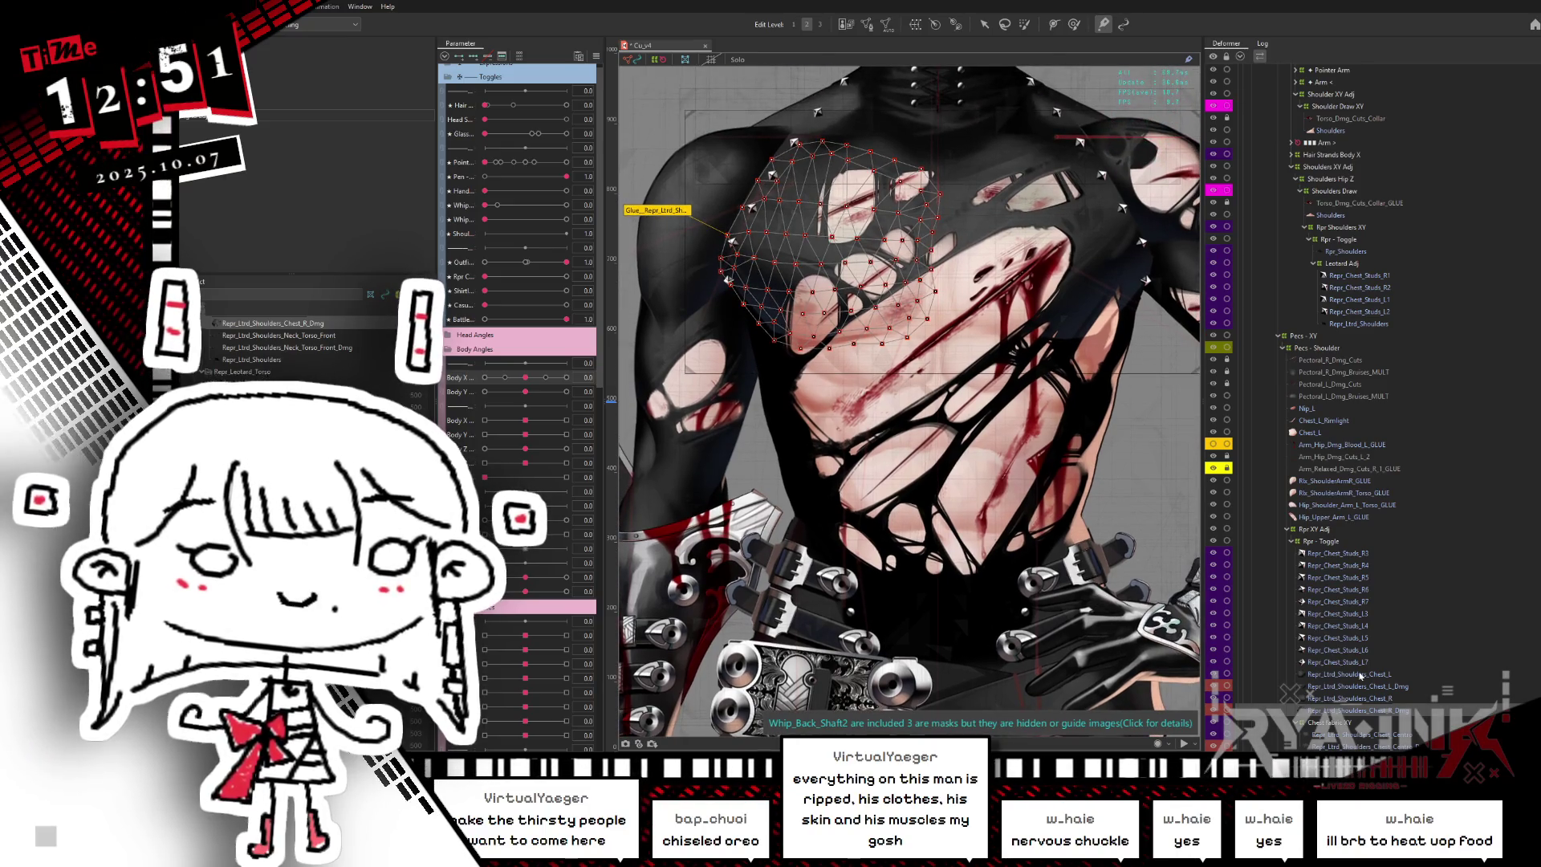
click(869, 25)
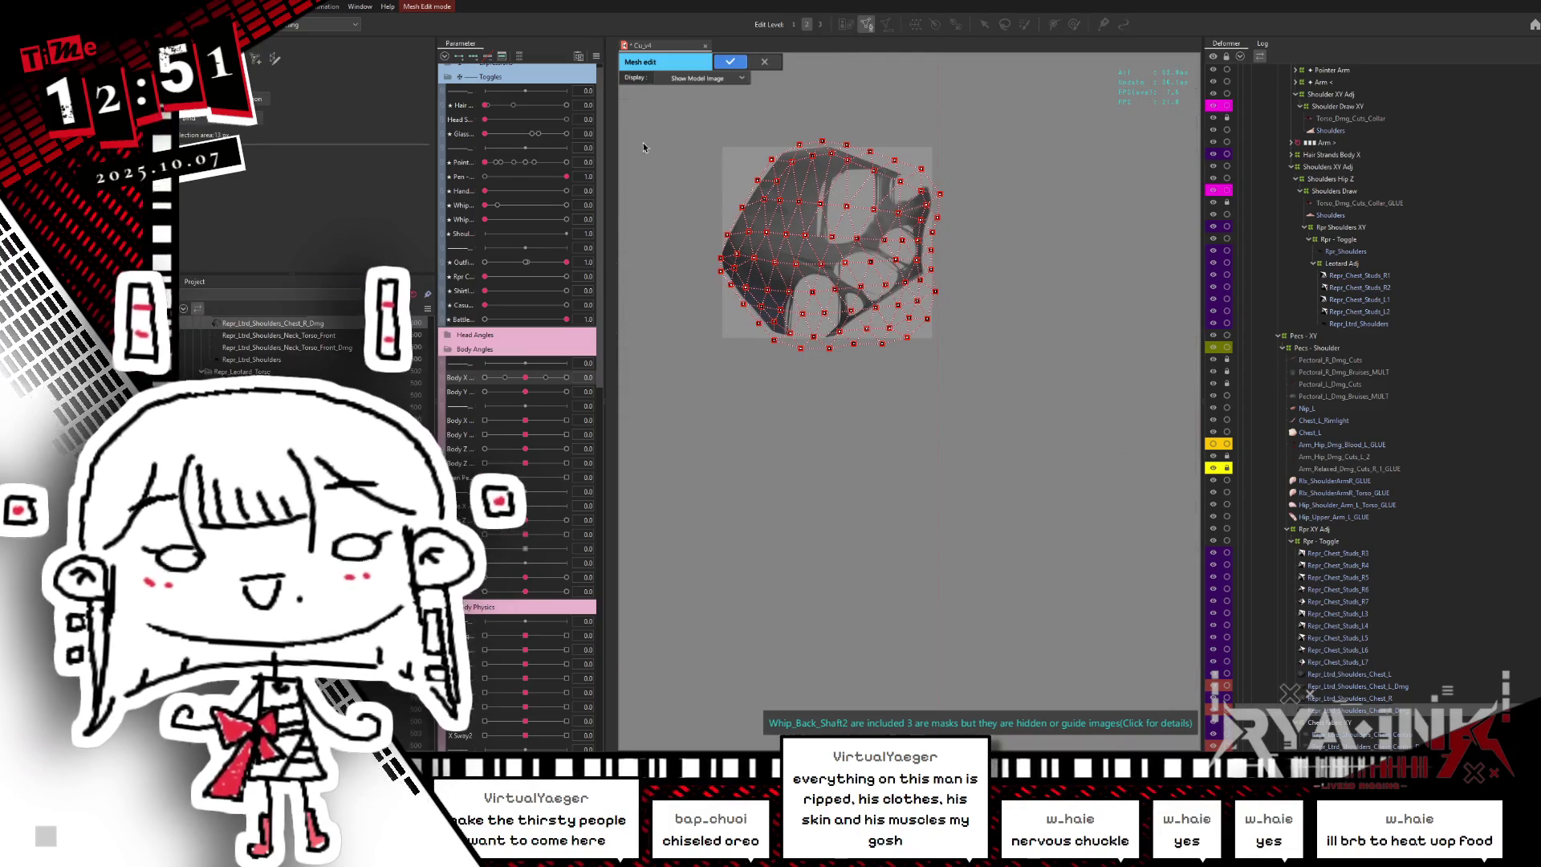
- Leave the glue mesh editing and select the Repr_Torso_Backfill_Dmg01_optB layer
drag(985, 98, 642, 421)
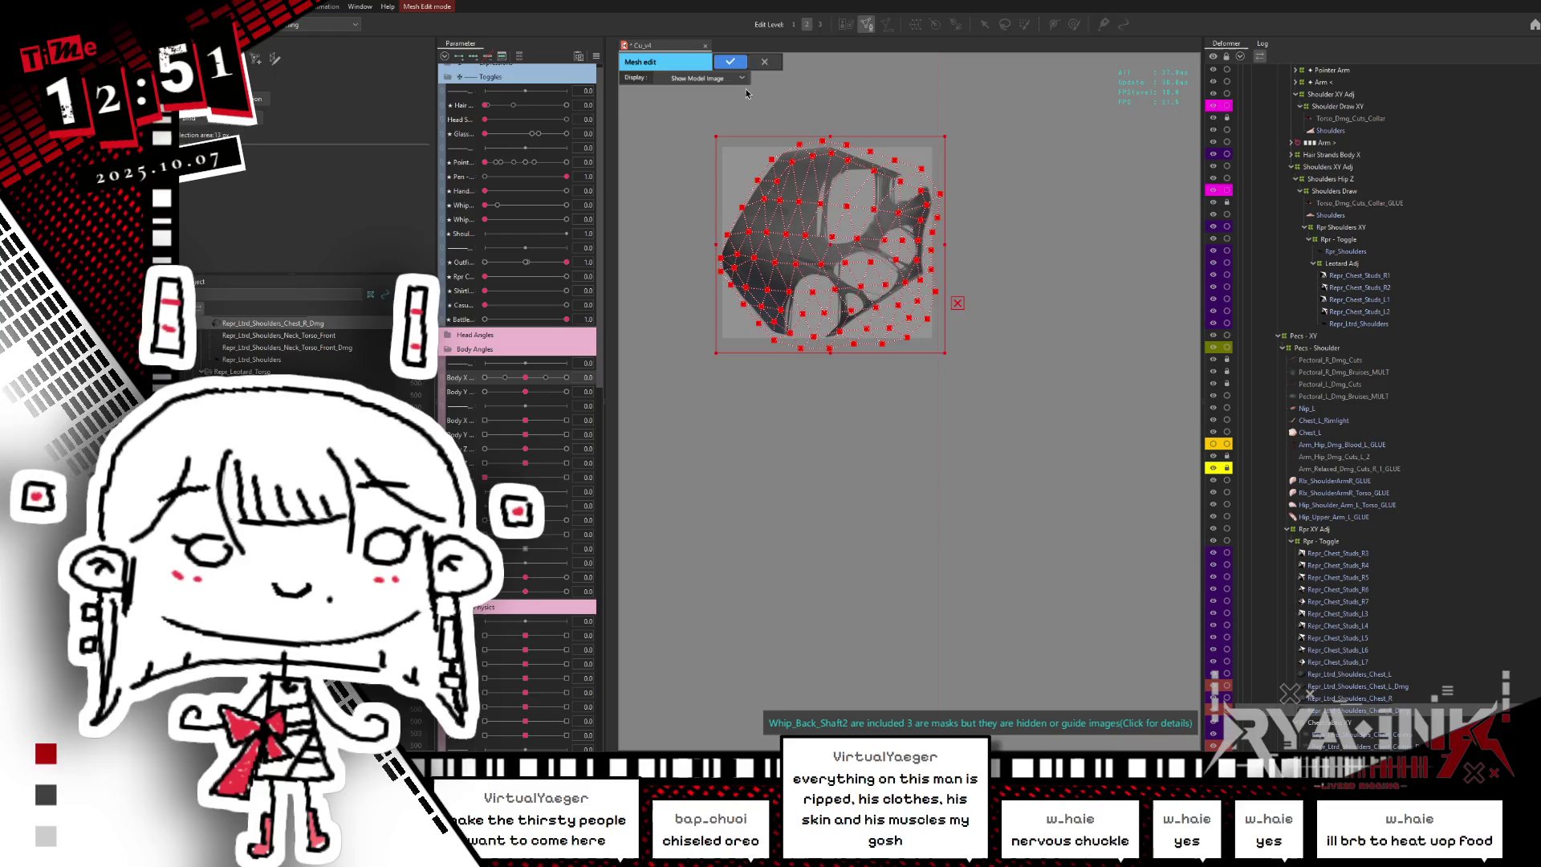
click(730, 62)
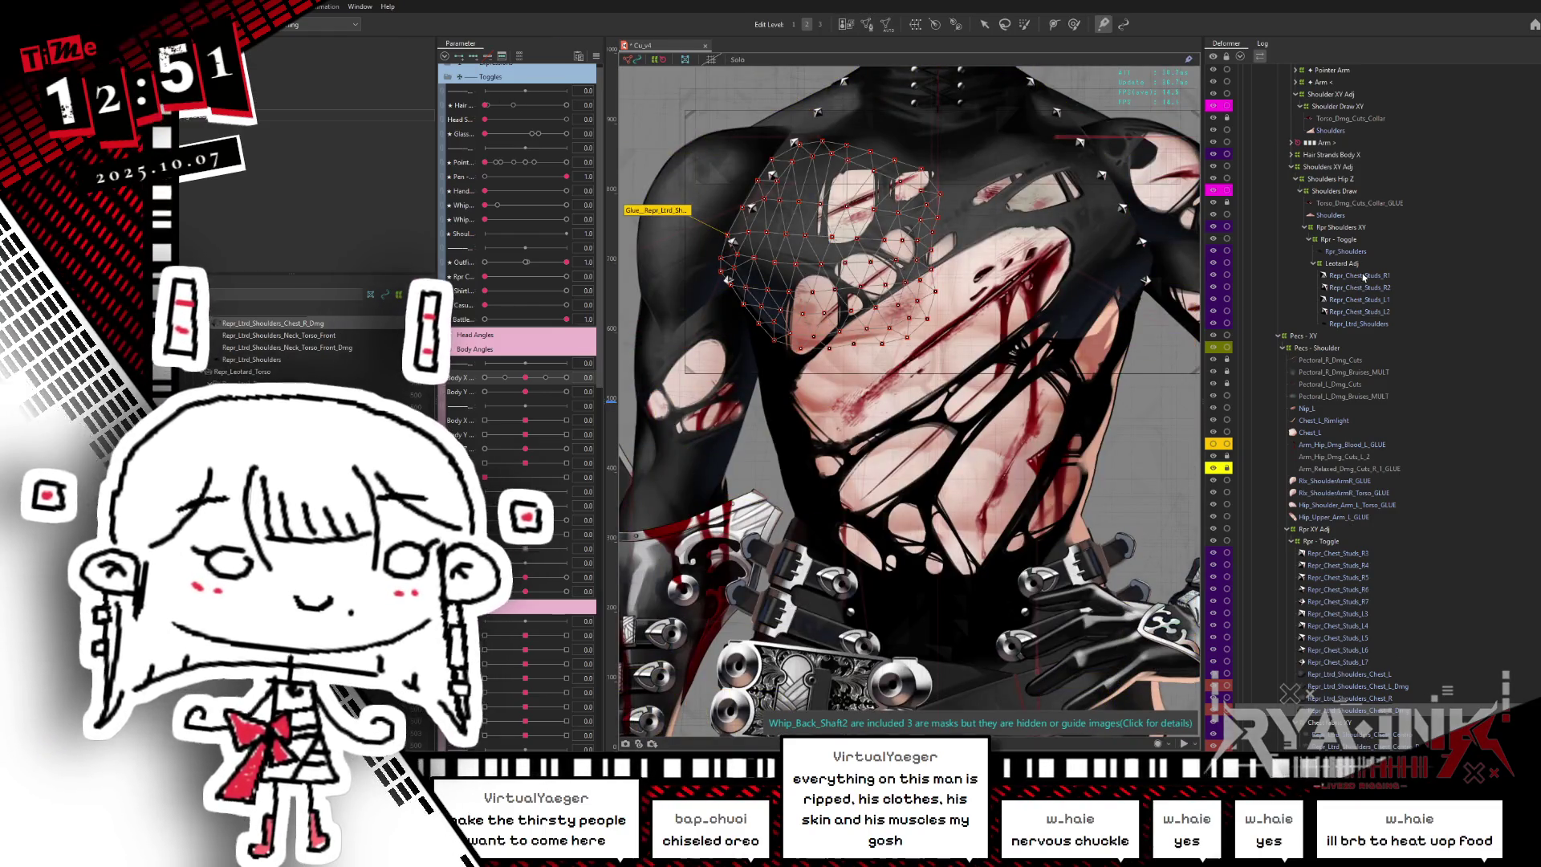
click(1353, 325)
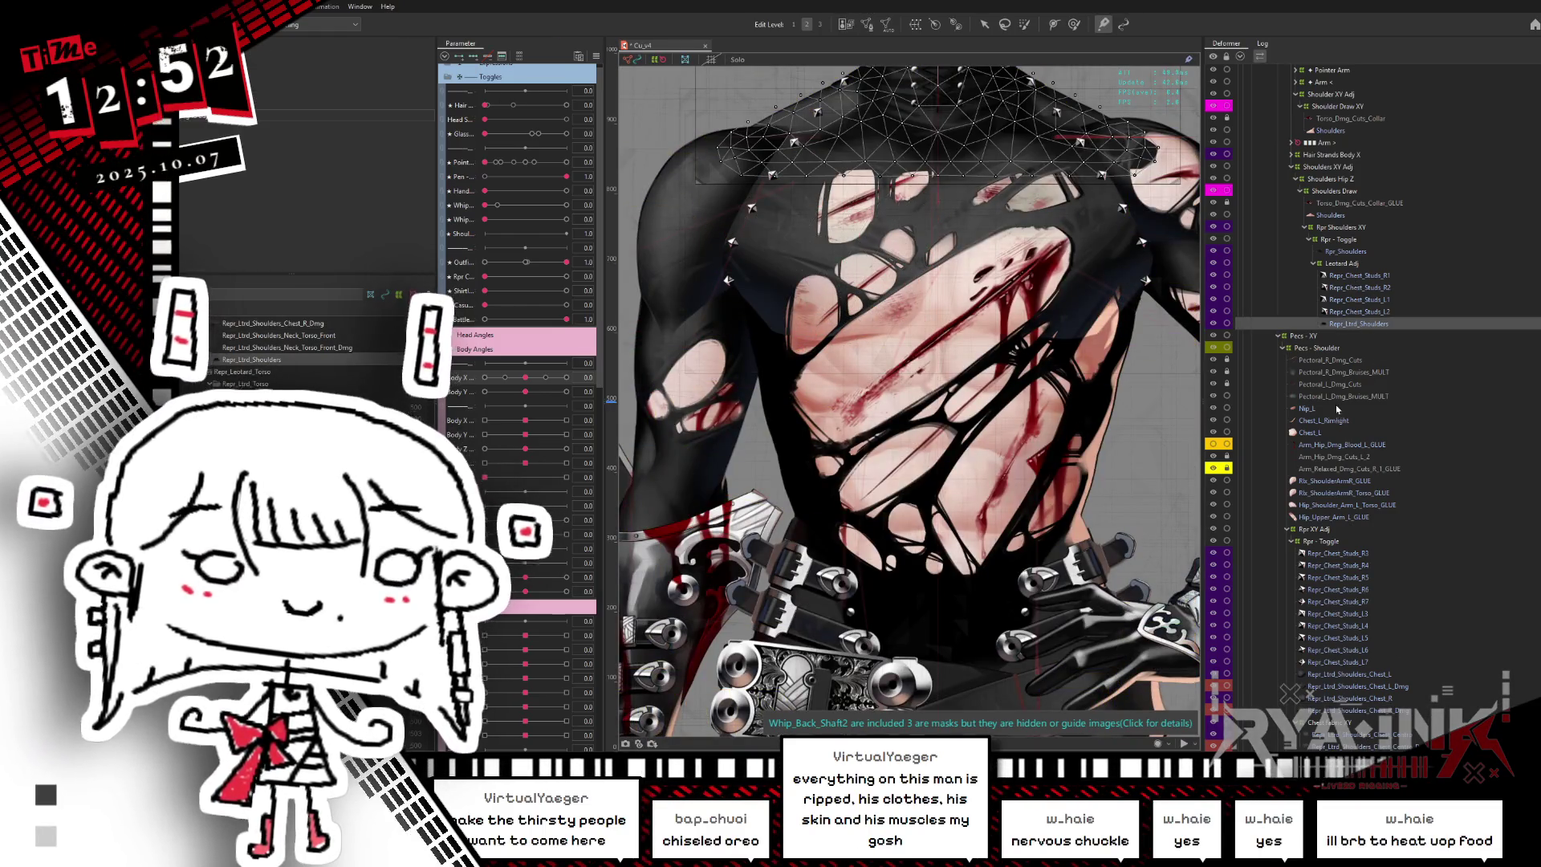
scroll(1509, 495, down, 4)
scroll(1509, 496, down, 5)
scroll(1510, 495, down, 3)
scroll(1510, 495, down, 3)
click(1328, 612)
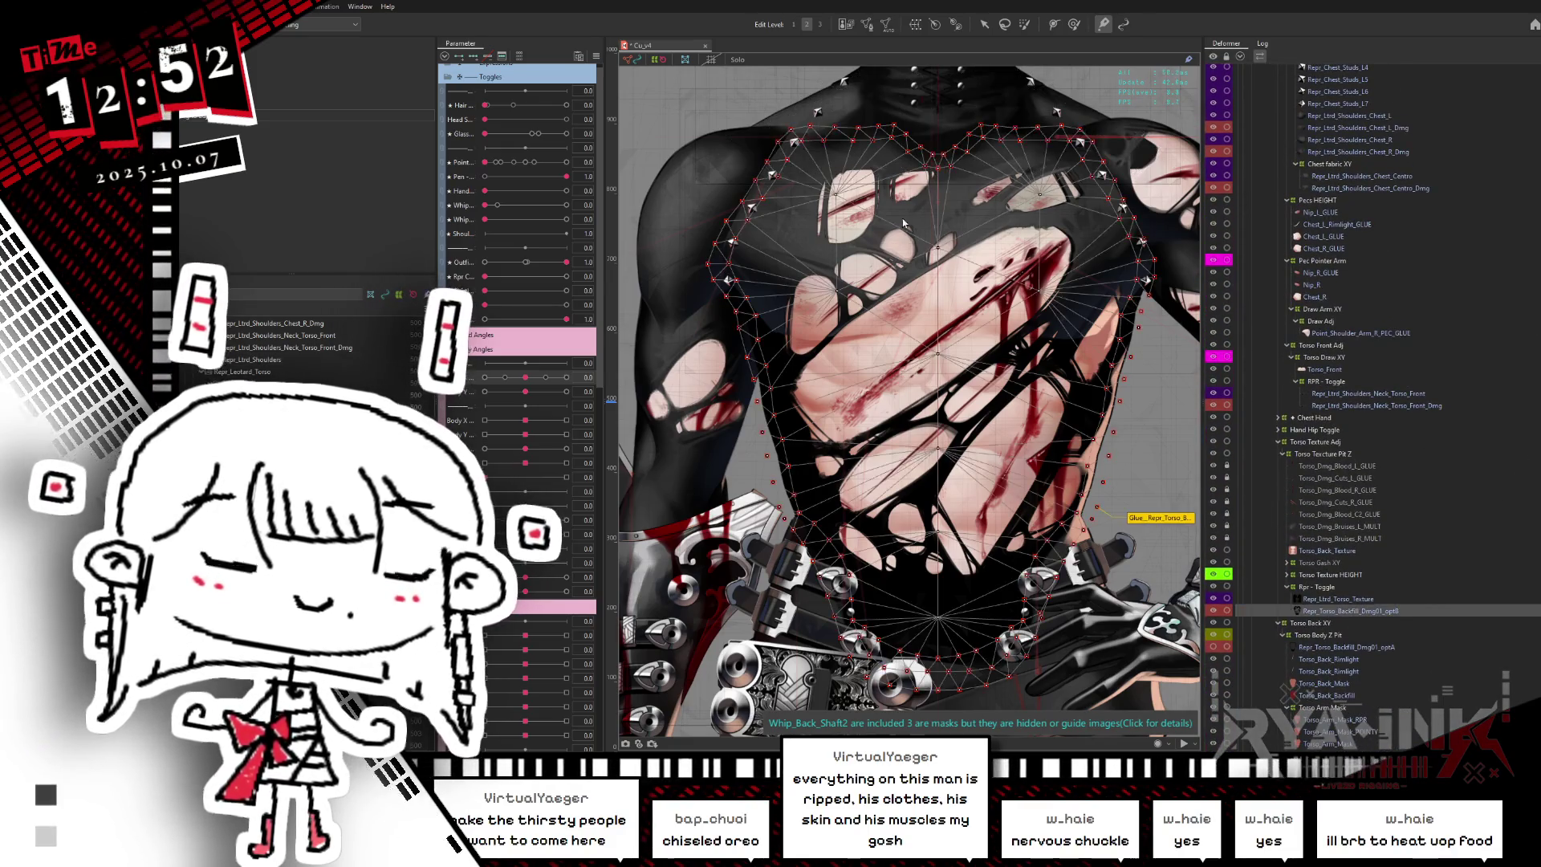
- In Mesh Edit, marquee-select the backfill's upper-left vertices and drag them into a new position
double_click(873, 108)
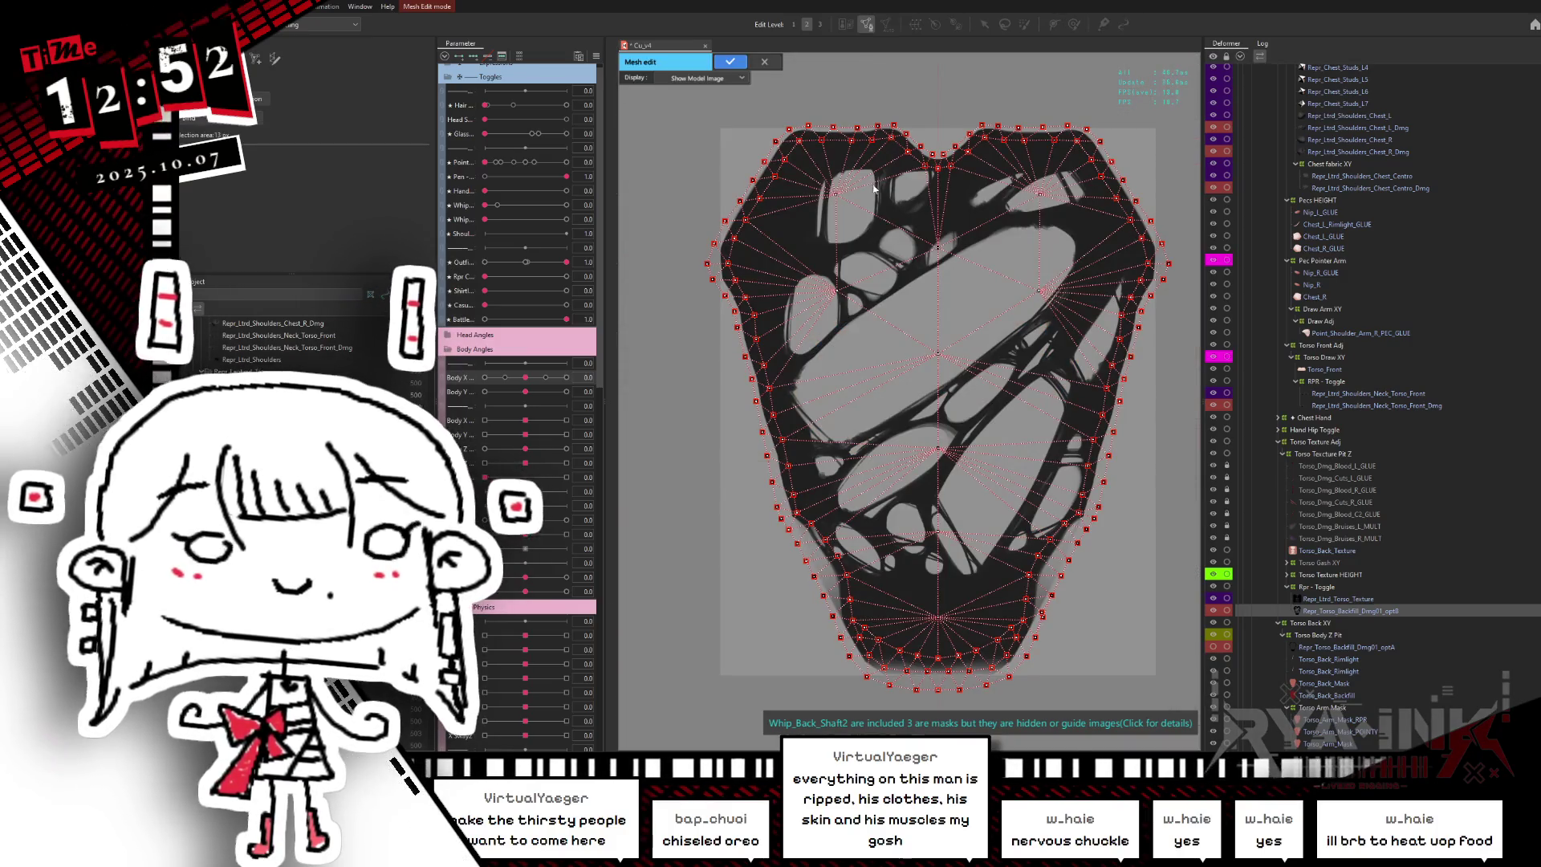
drag(946, 135, 715, 352)
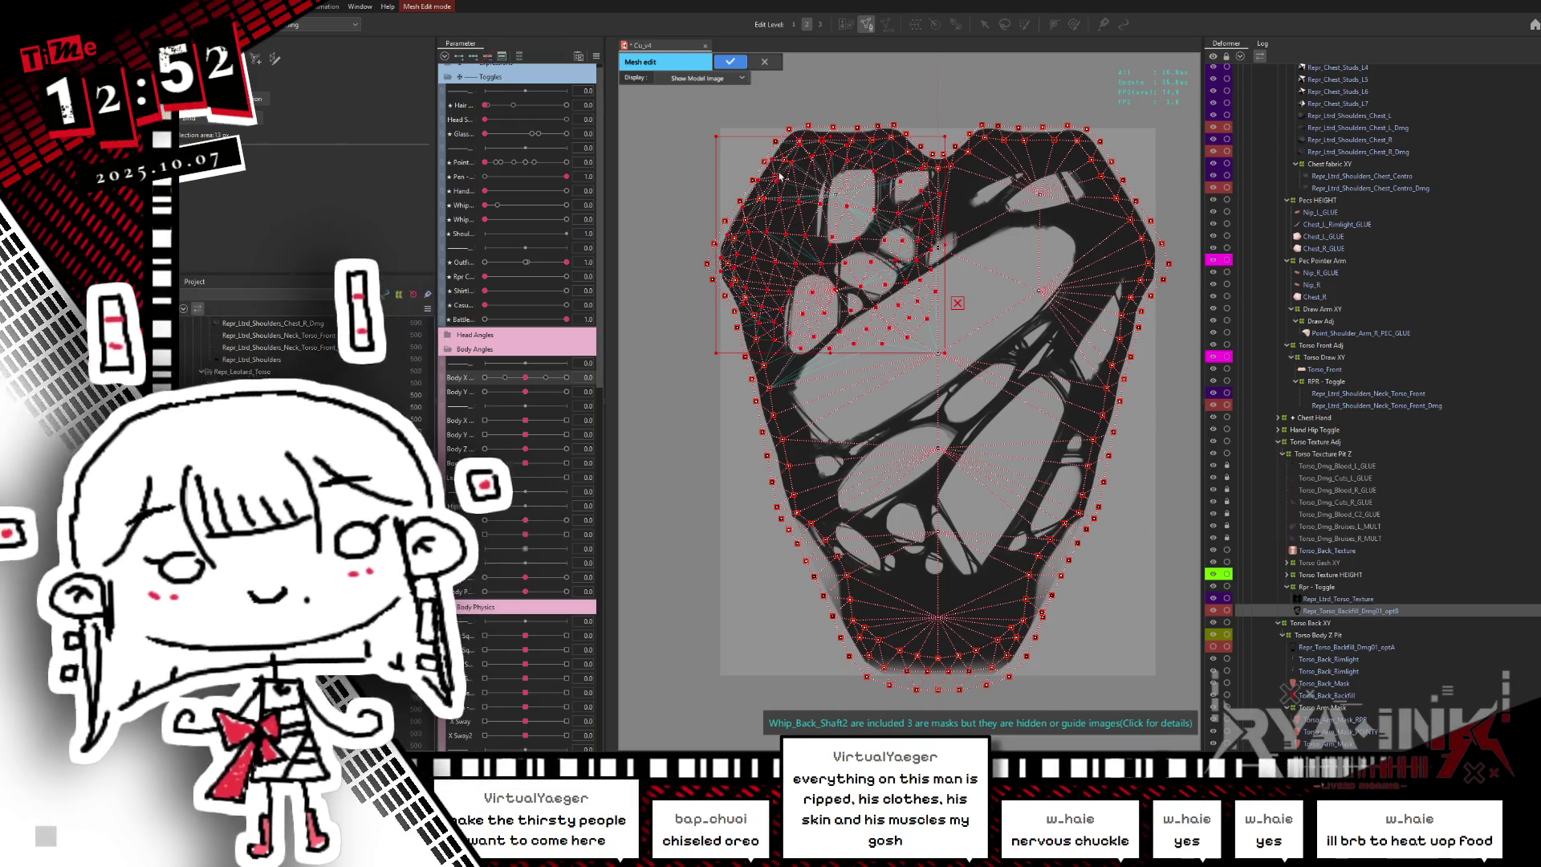
scroll(773, 242, up, 5)
scroll(829, 257, down, 3)
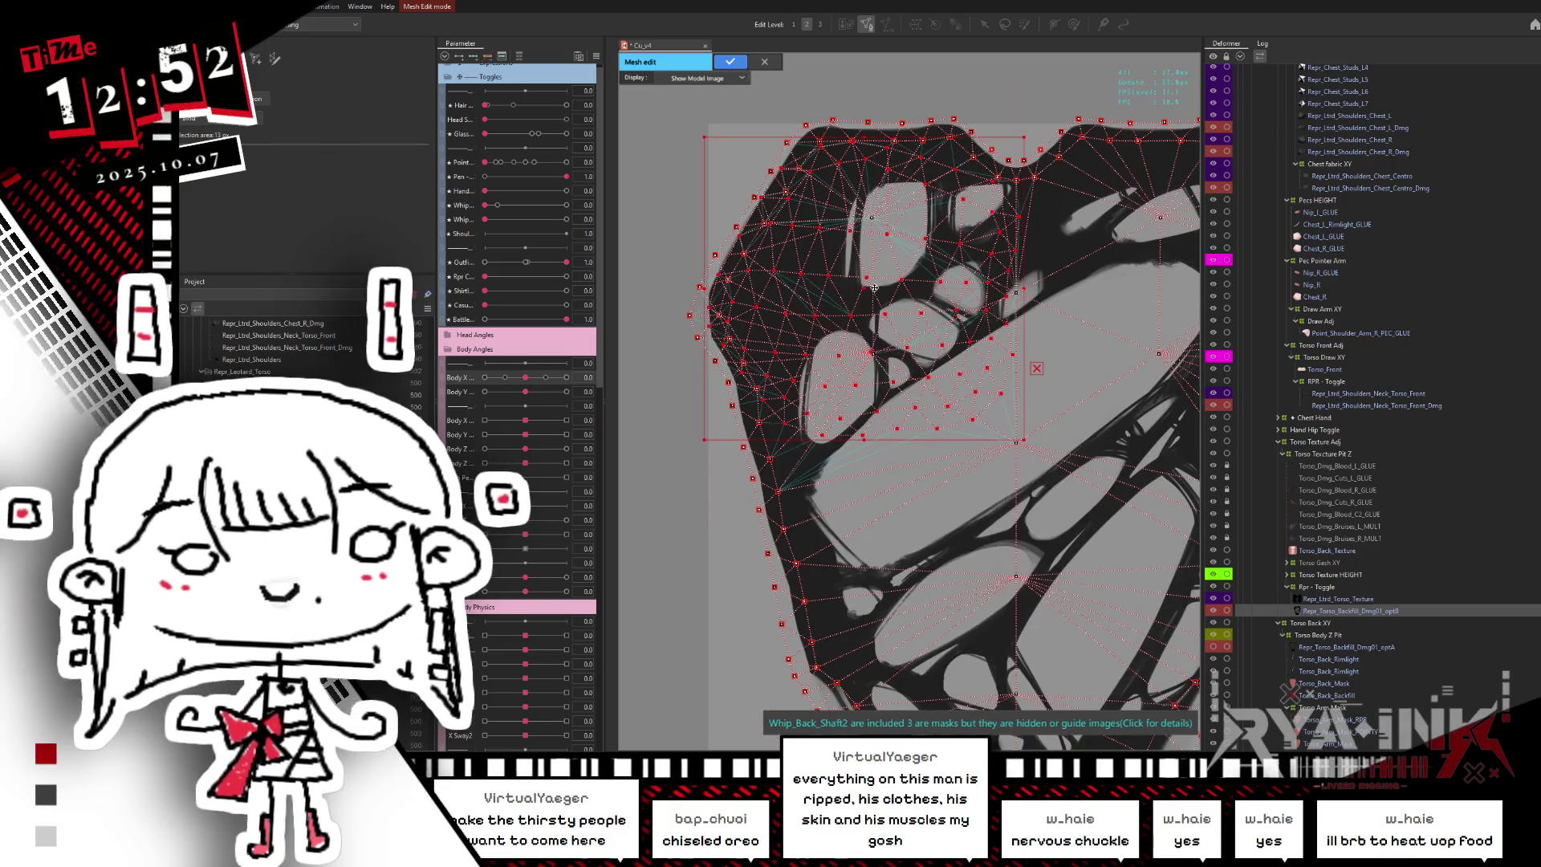
mouse_move(831, 257)
mouse_down()
mouse_move(623, 300)
mouse_move(947, 283)
mouse_up()
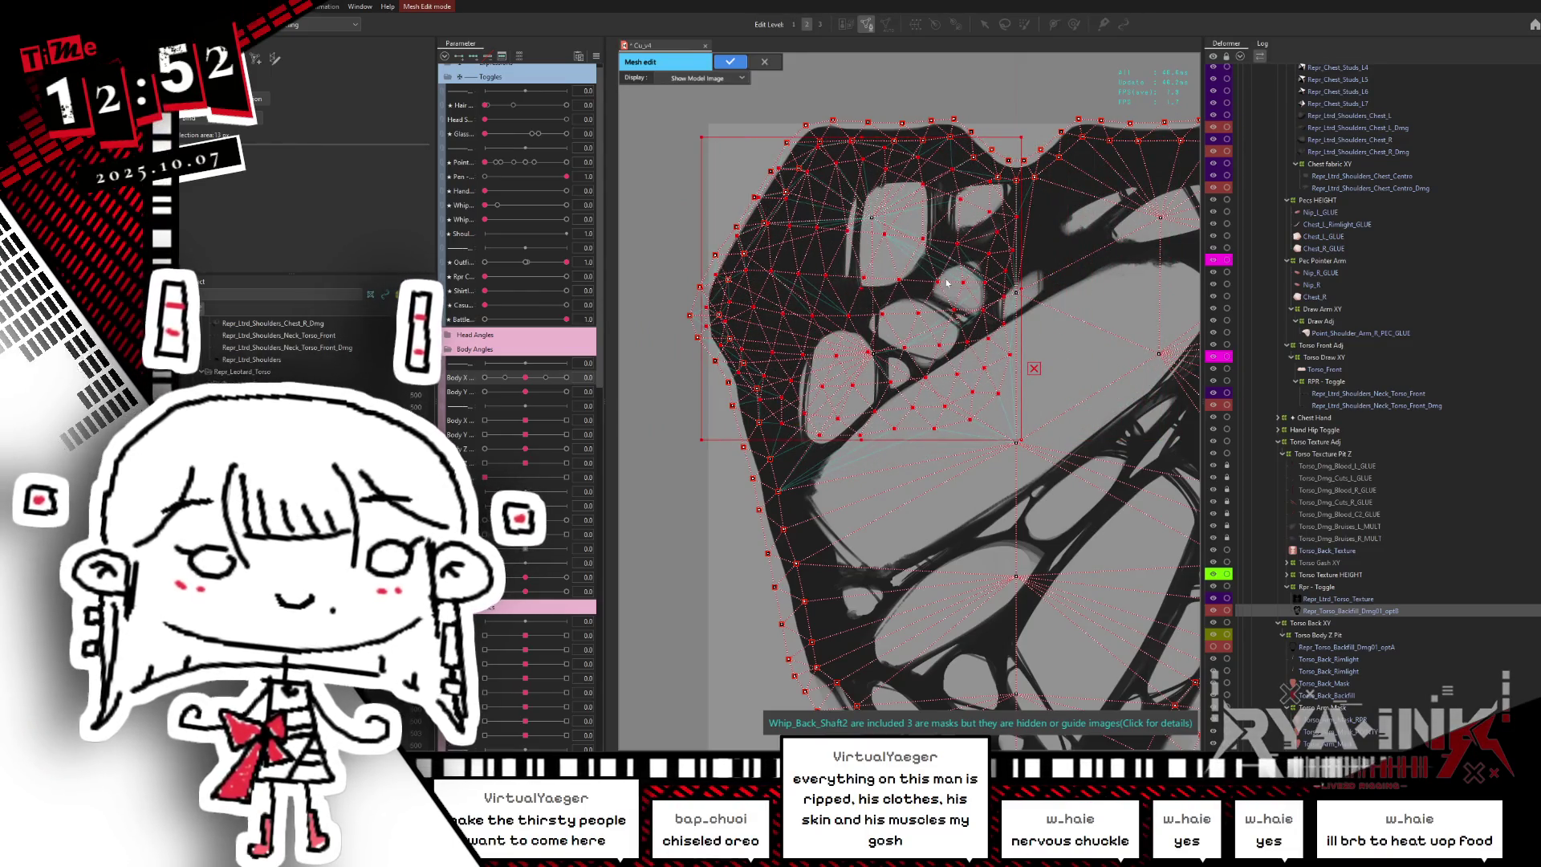
drag(947, 283, 949, 283)
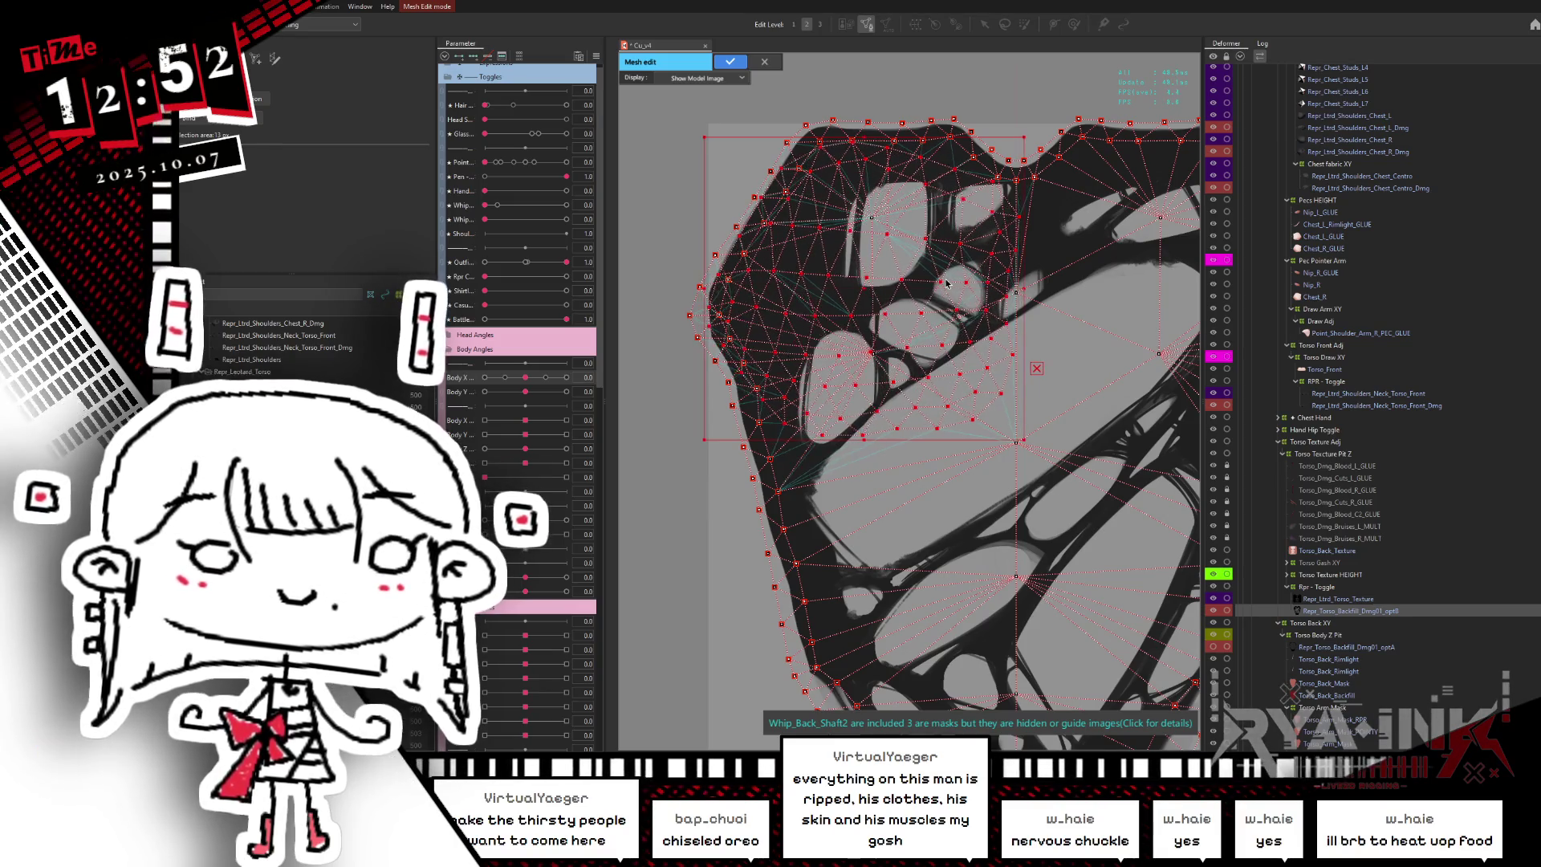
- Cancel the backfill mesh edit with Esc and confirm discarding the changes
scroll(913, 341, down, 1)
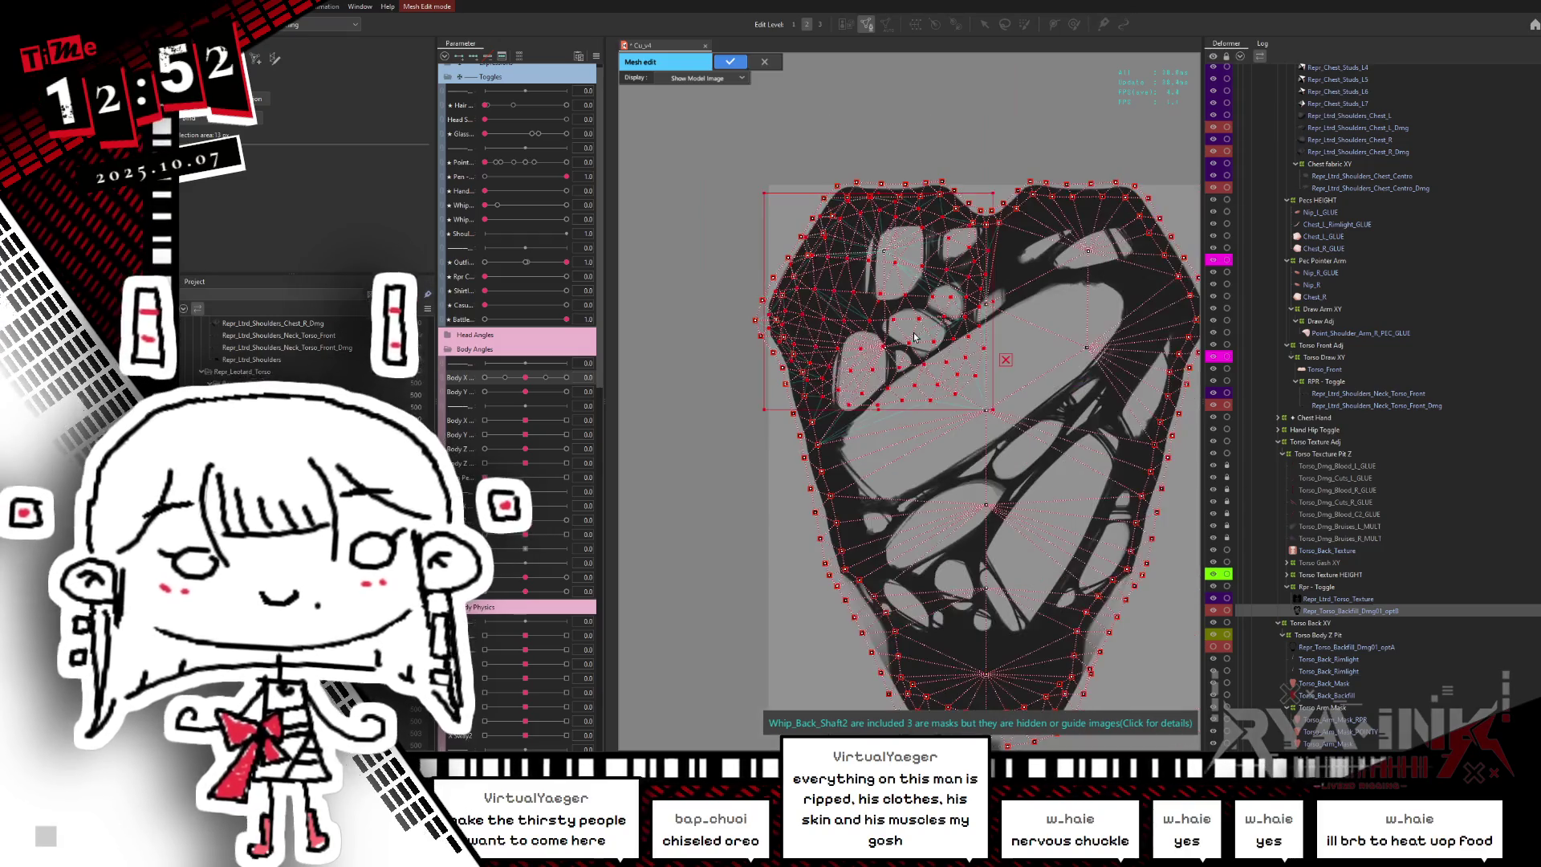
scroll(766, 399, up, 3)
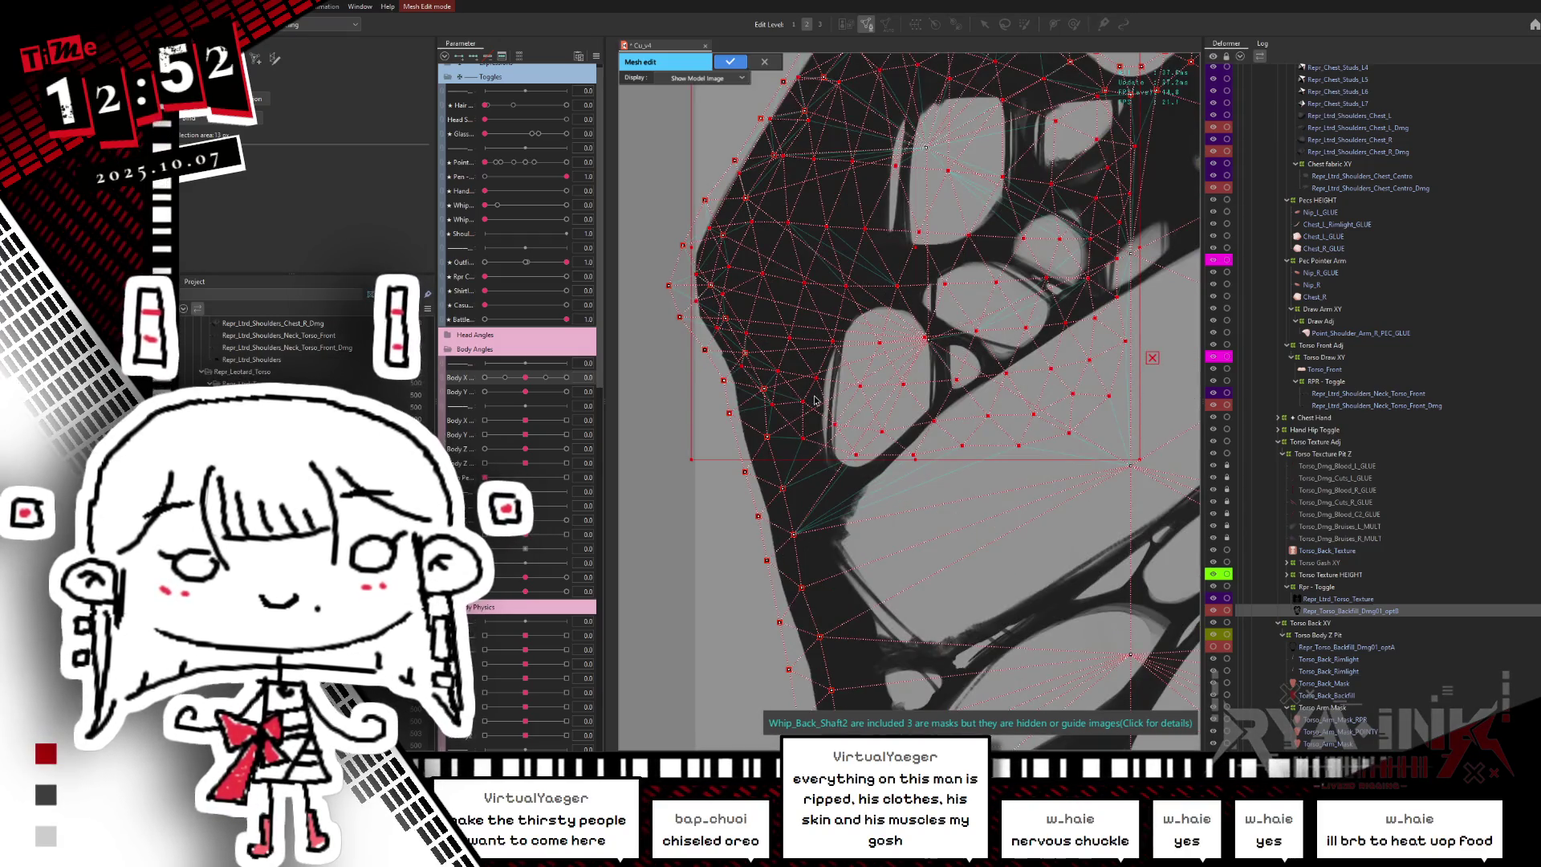
scroll(907, 247, down, 2)
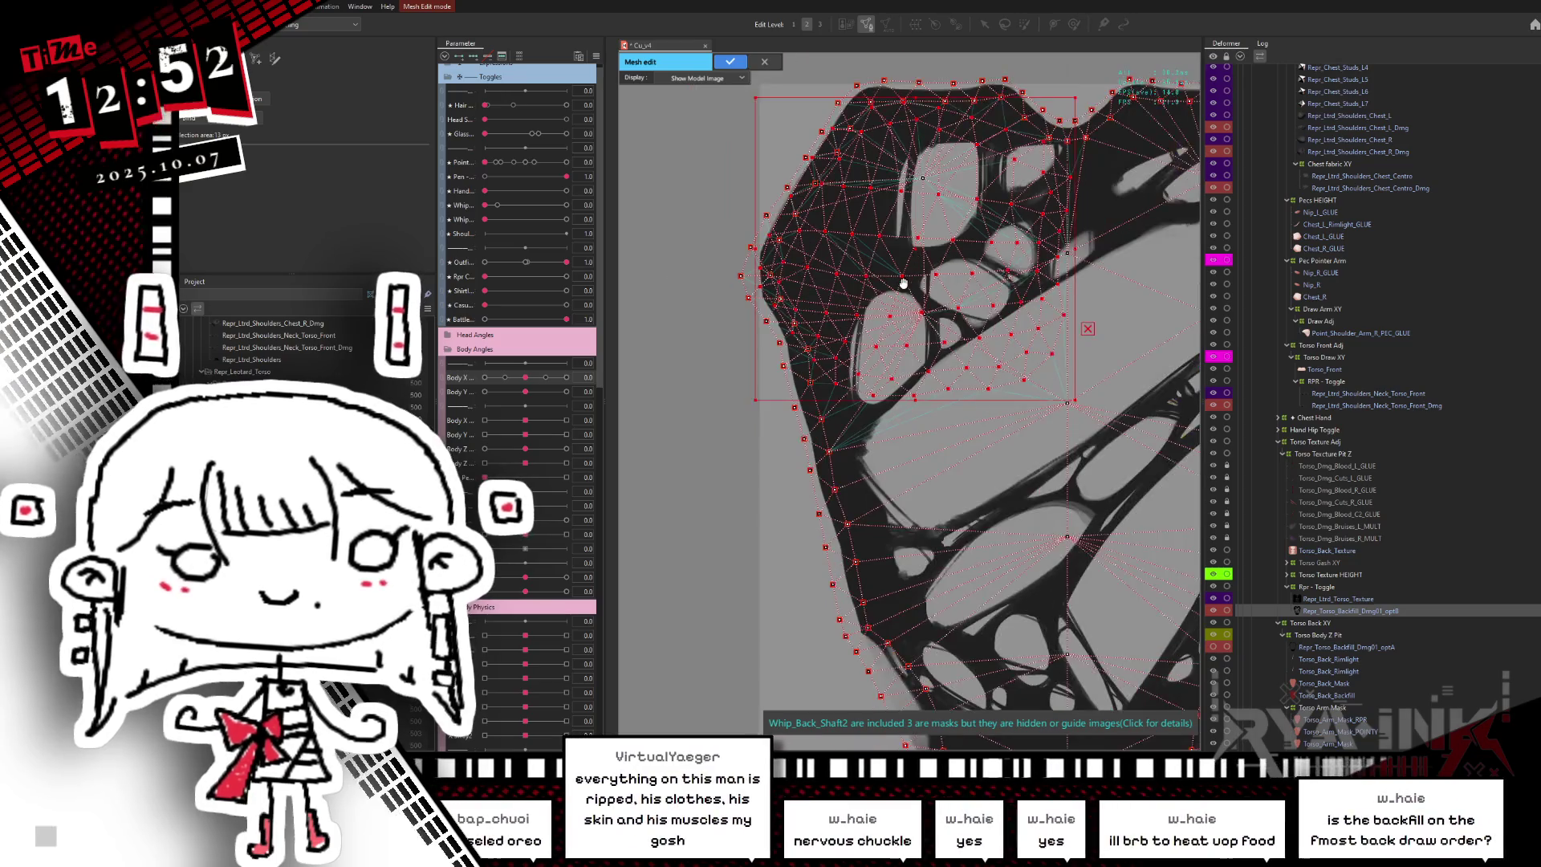
key(Escape)
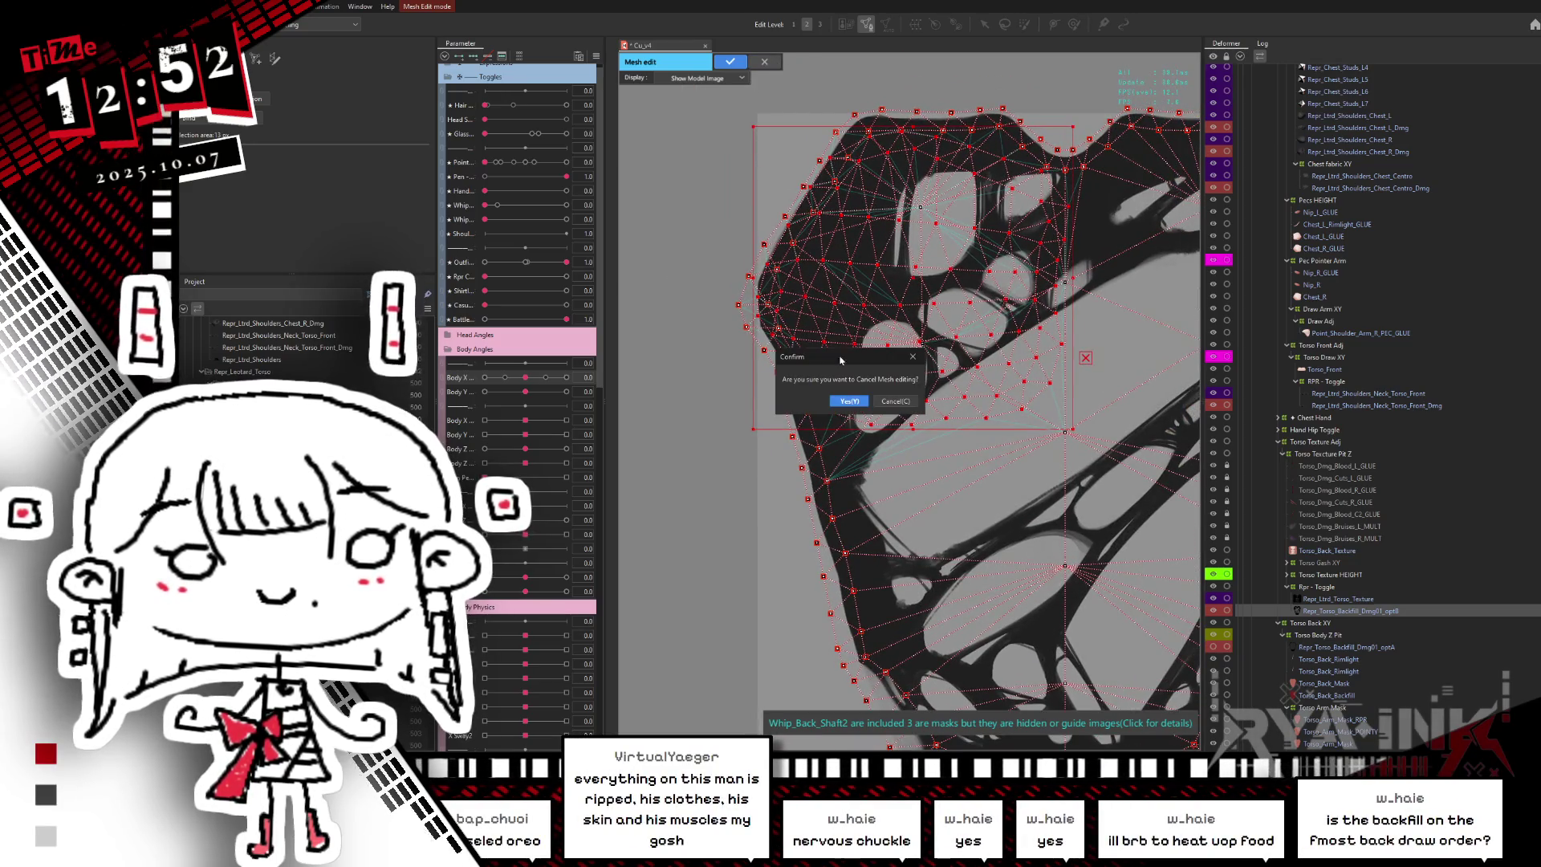
click(848, 402)
- Select Repr_Torso_Backfill in the Deformer tree and pan across the torso
scroll(965, 364, down, 3)
scroll(965, 365, down, 1)
scroll(1348, 512, down, 8)
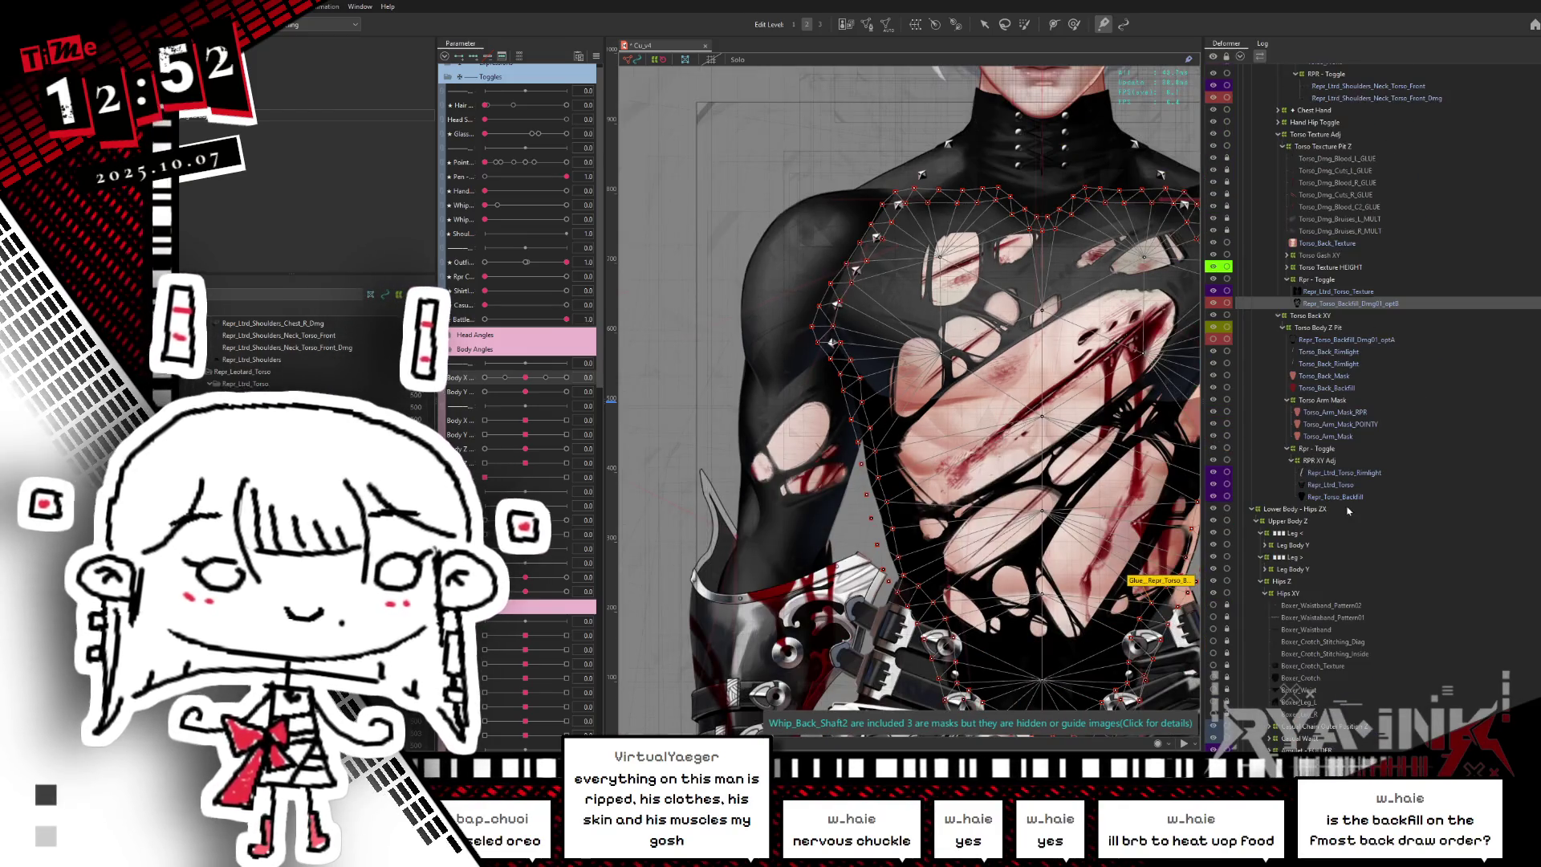
click(1338, 496)
scroll(914, 417, up, 2)
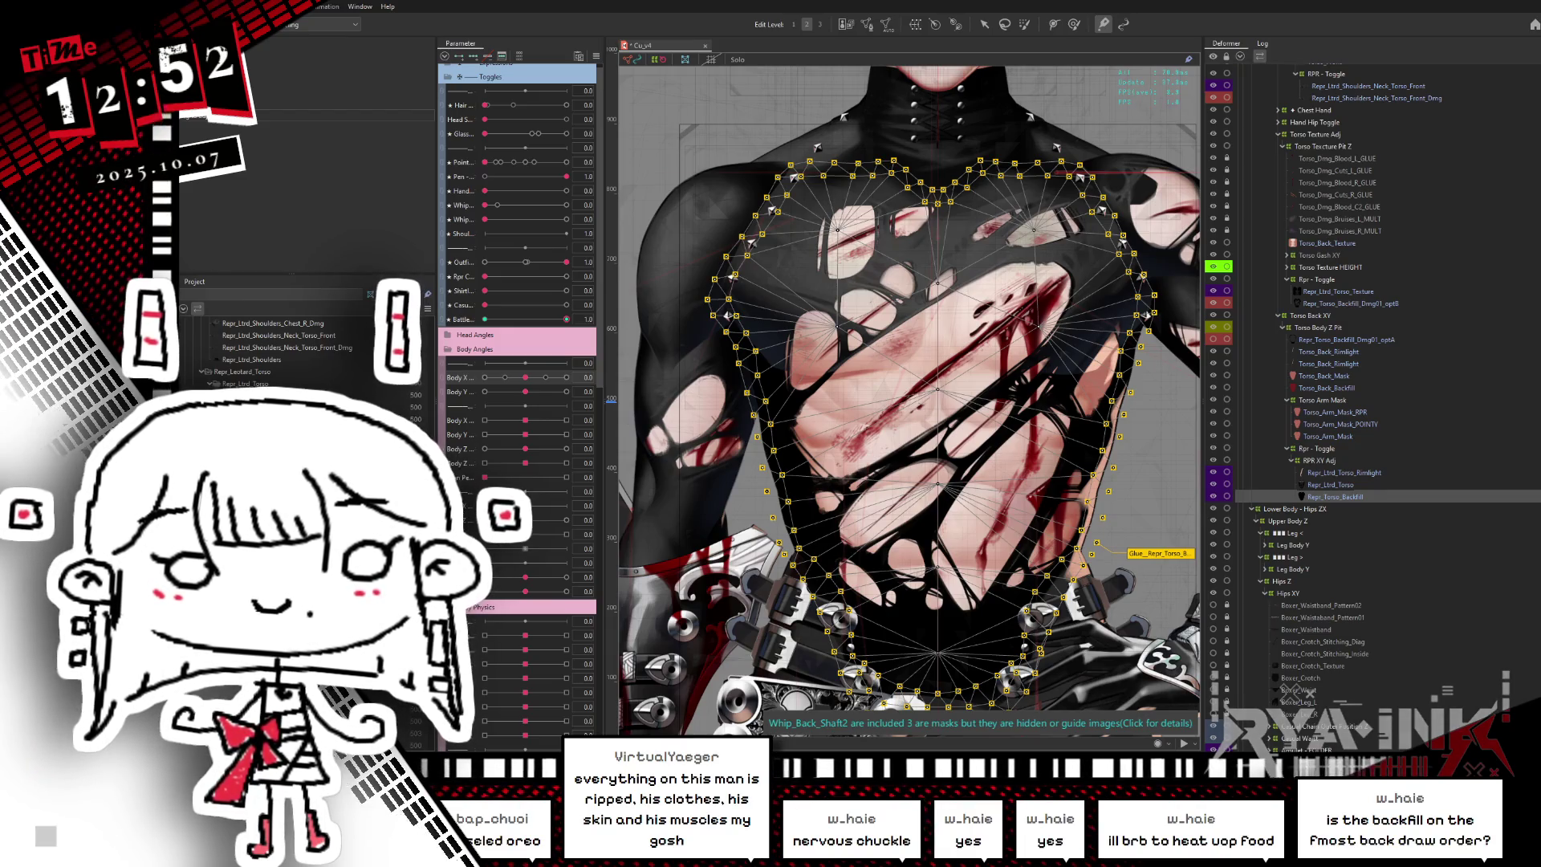
scroll(297, 353, down, 2)
drag(828, 532, 936, 550)
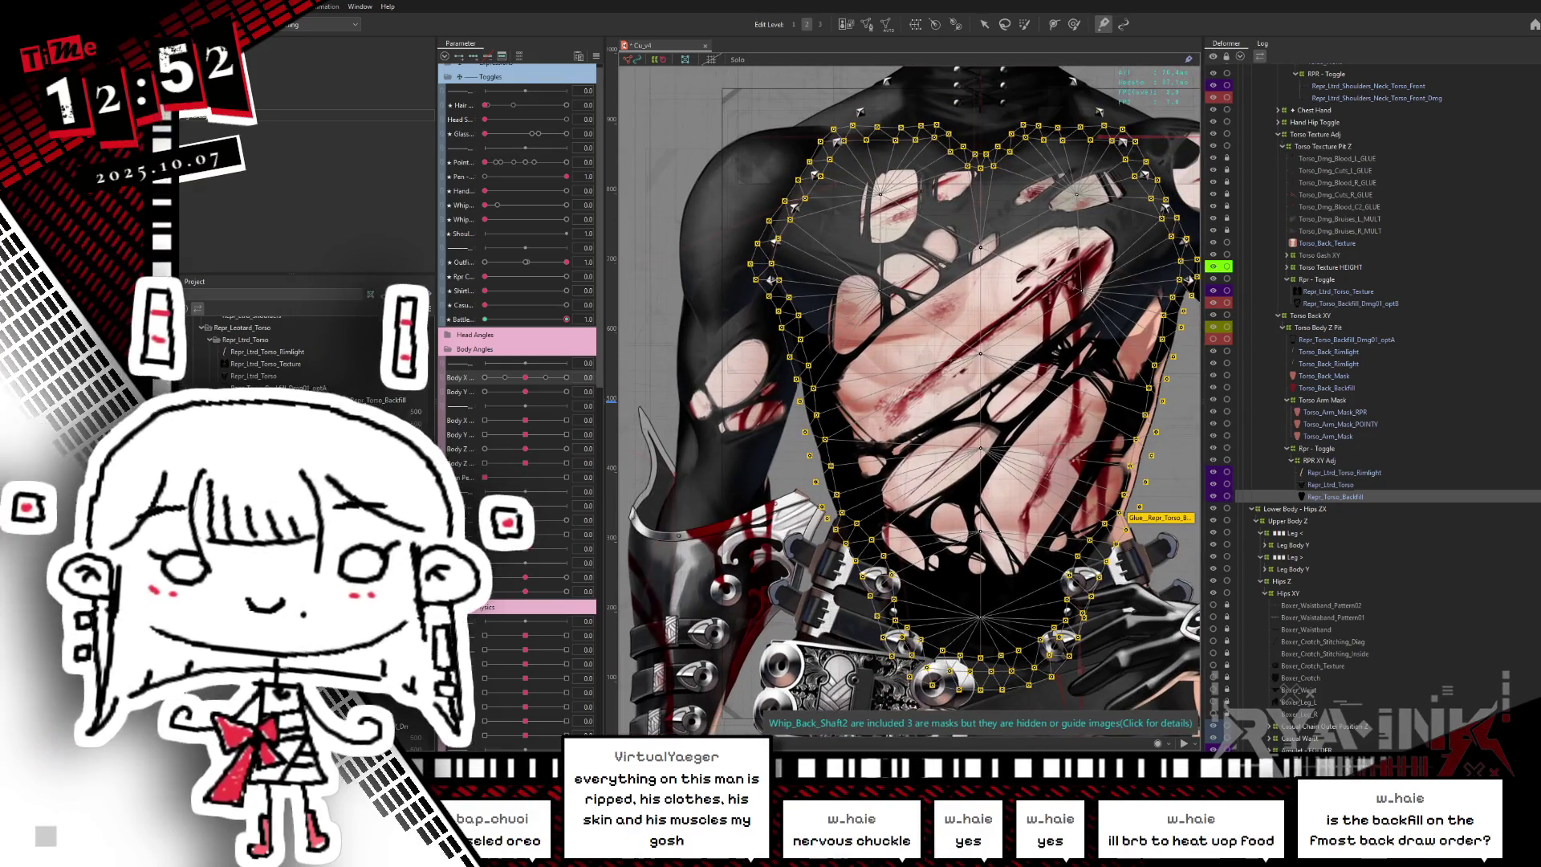
- Select the waist mesh, un-maximize the editor window, and pick Repr_Waist_Backfill_Dmg01
click(979, 514)
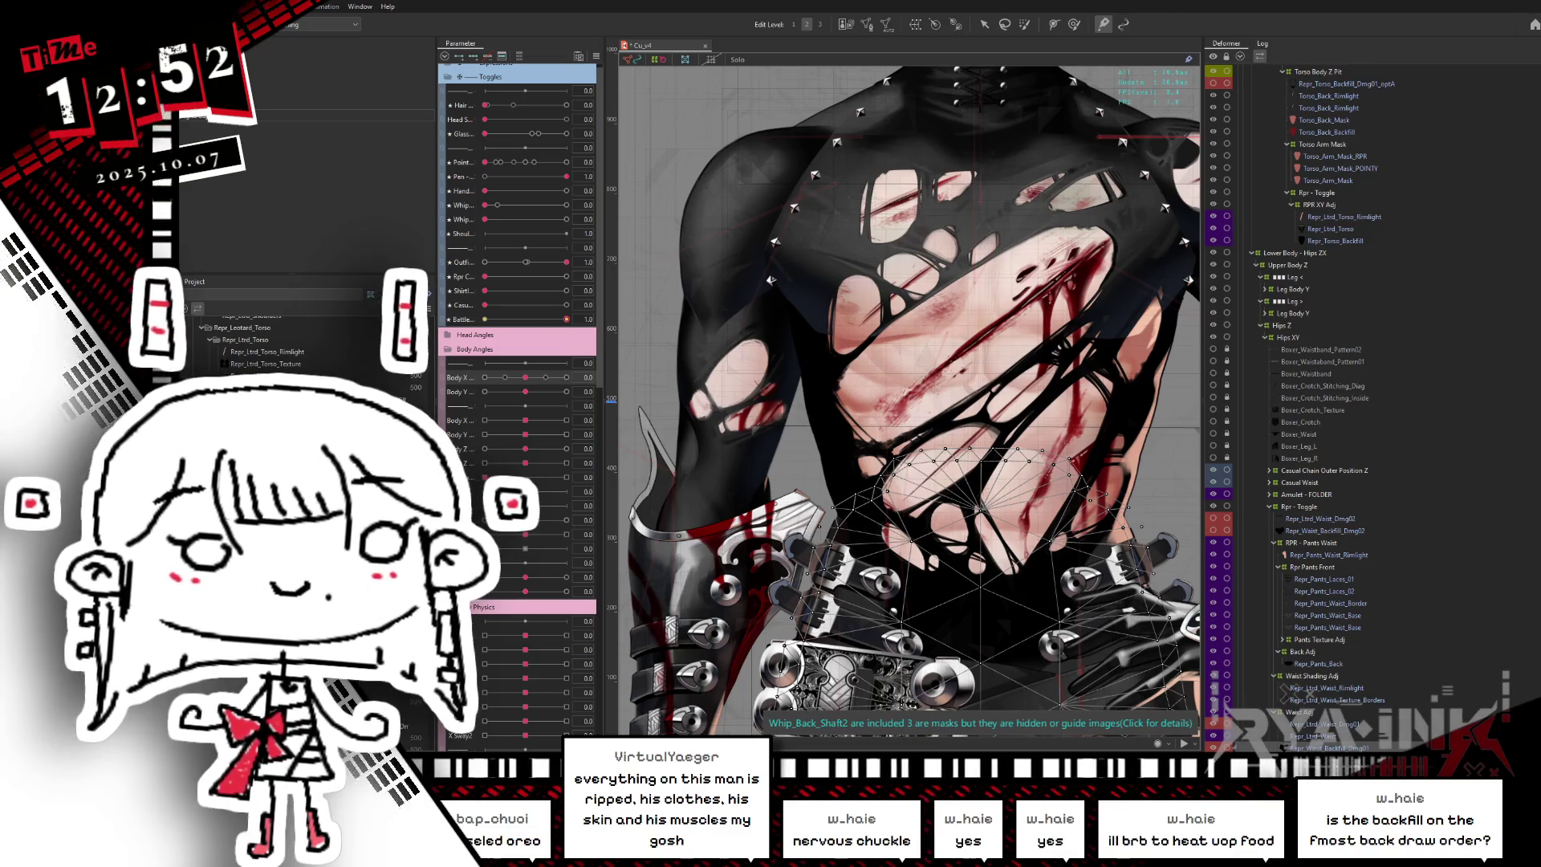
key(super+Down)
click(633, 556)
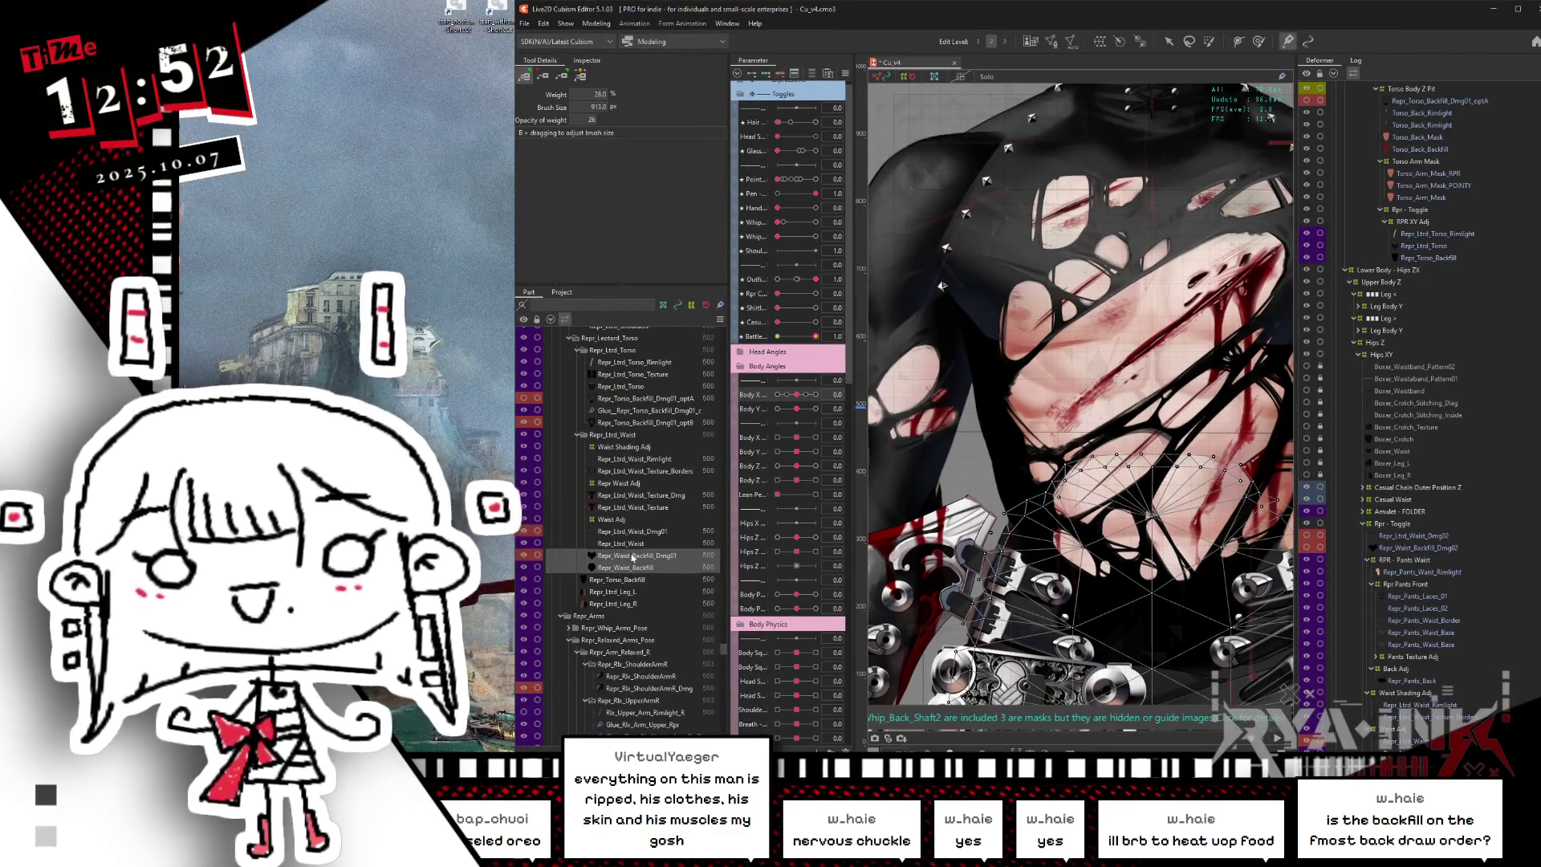
- Select Repr_Waist_Backfill in Parts, maximize the editor again, and pan the canvas up
click(643, 567)
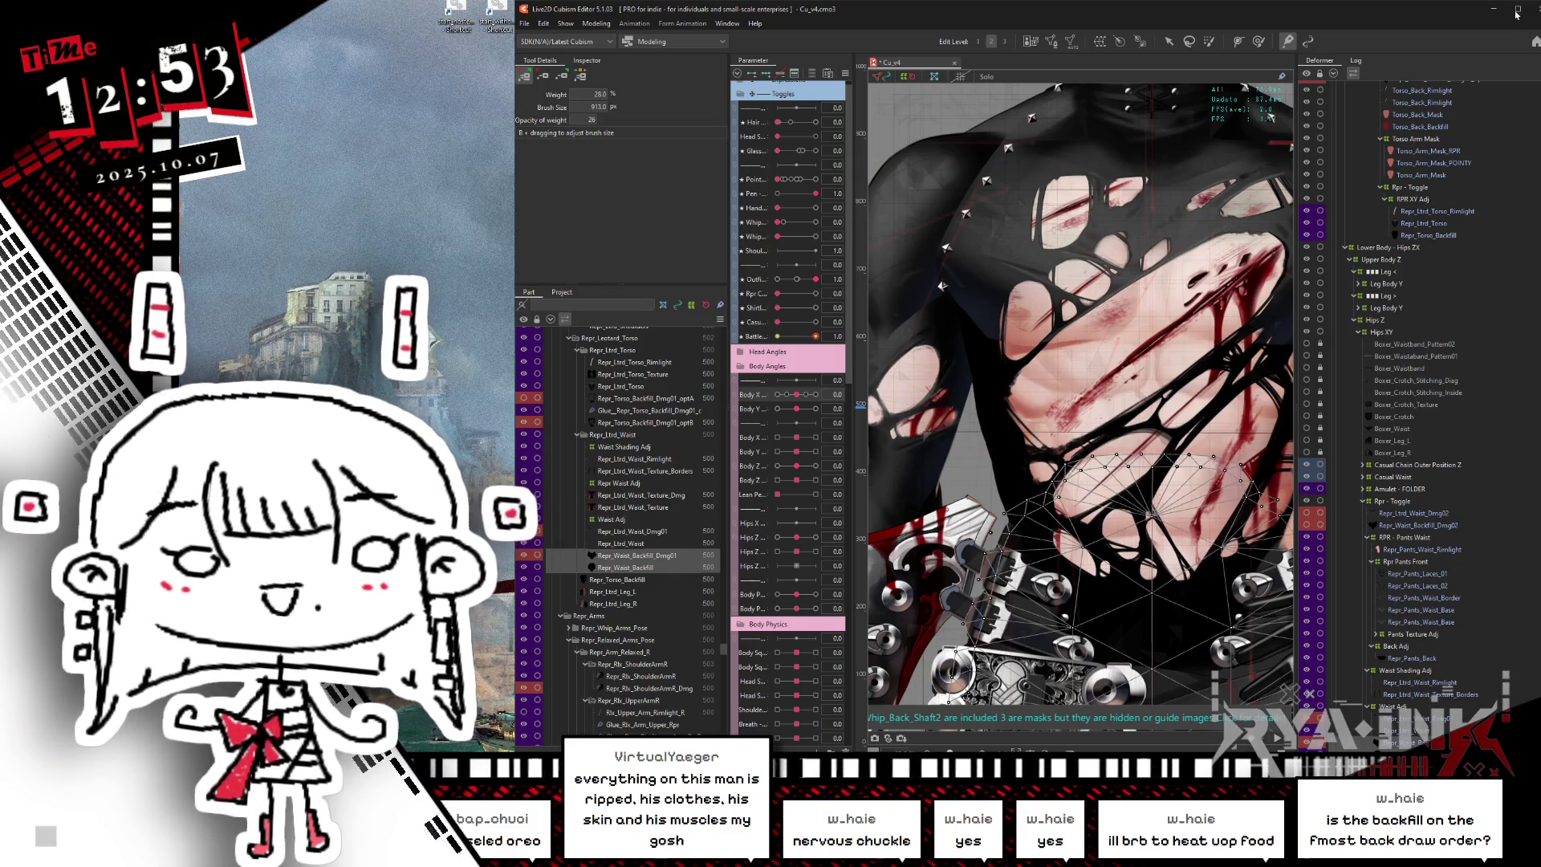
click(1516, 11)
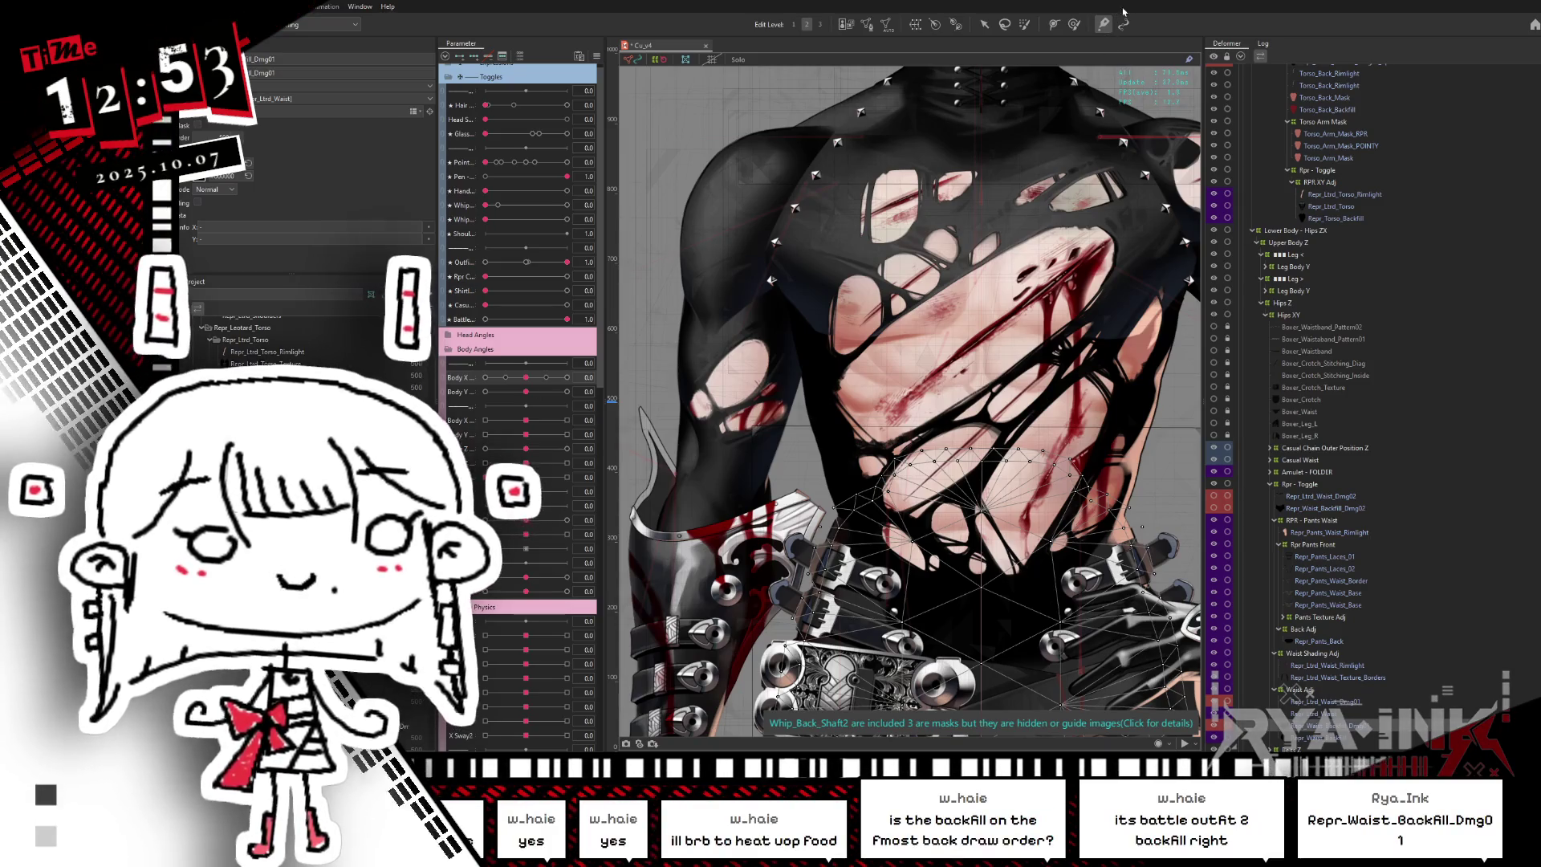
drag(1091, 414, 1064, 304)
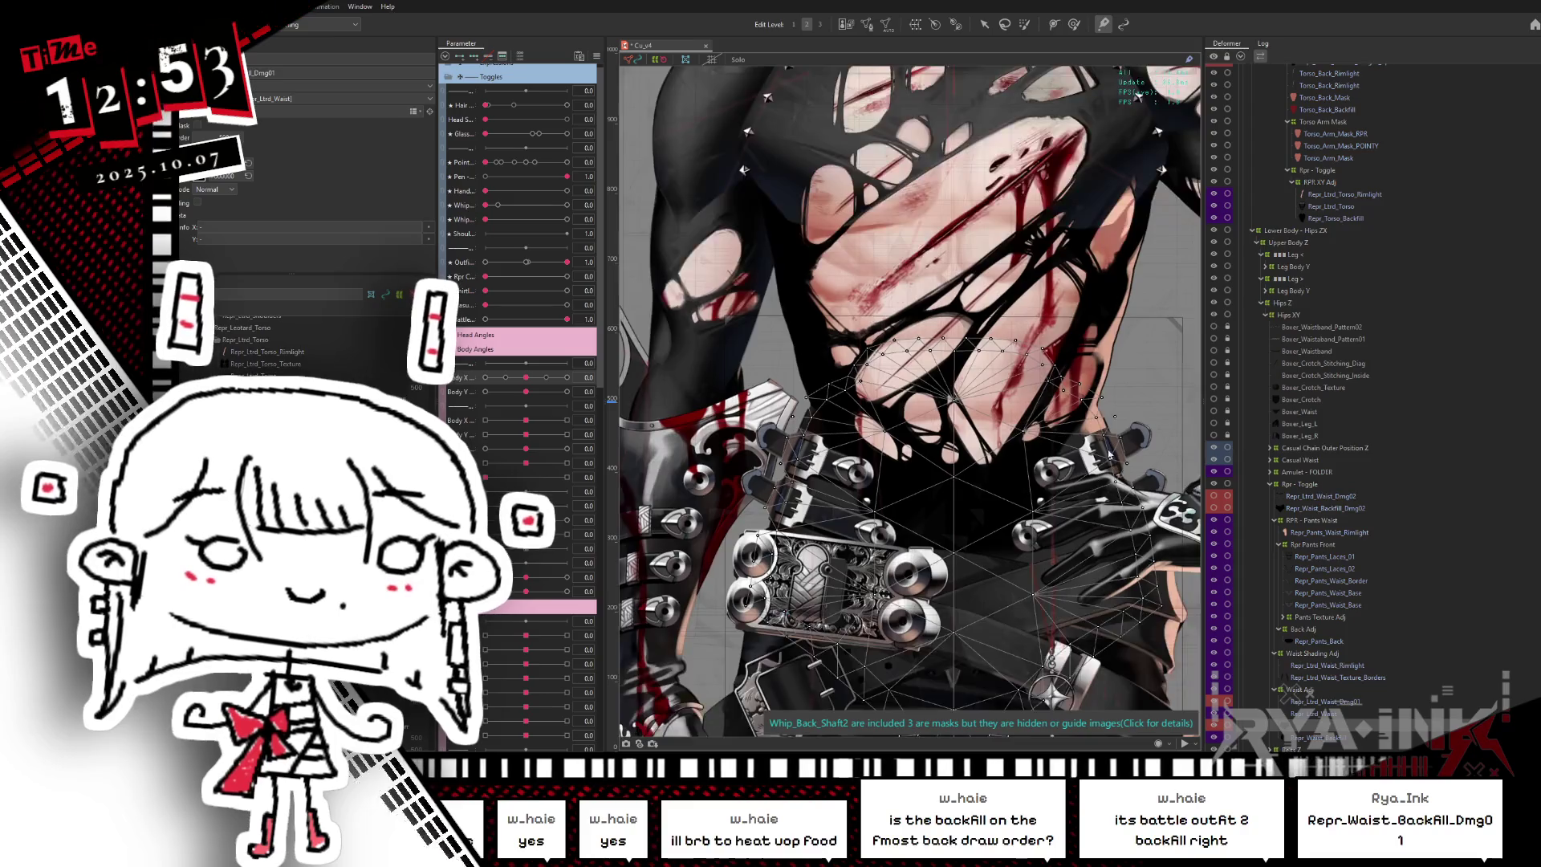
key(s)
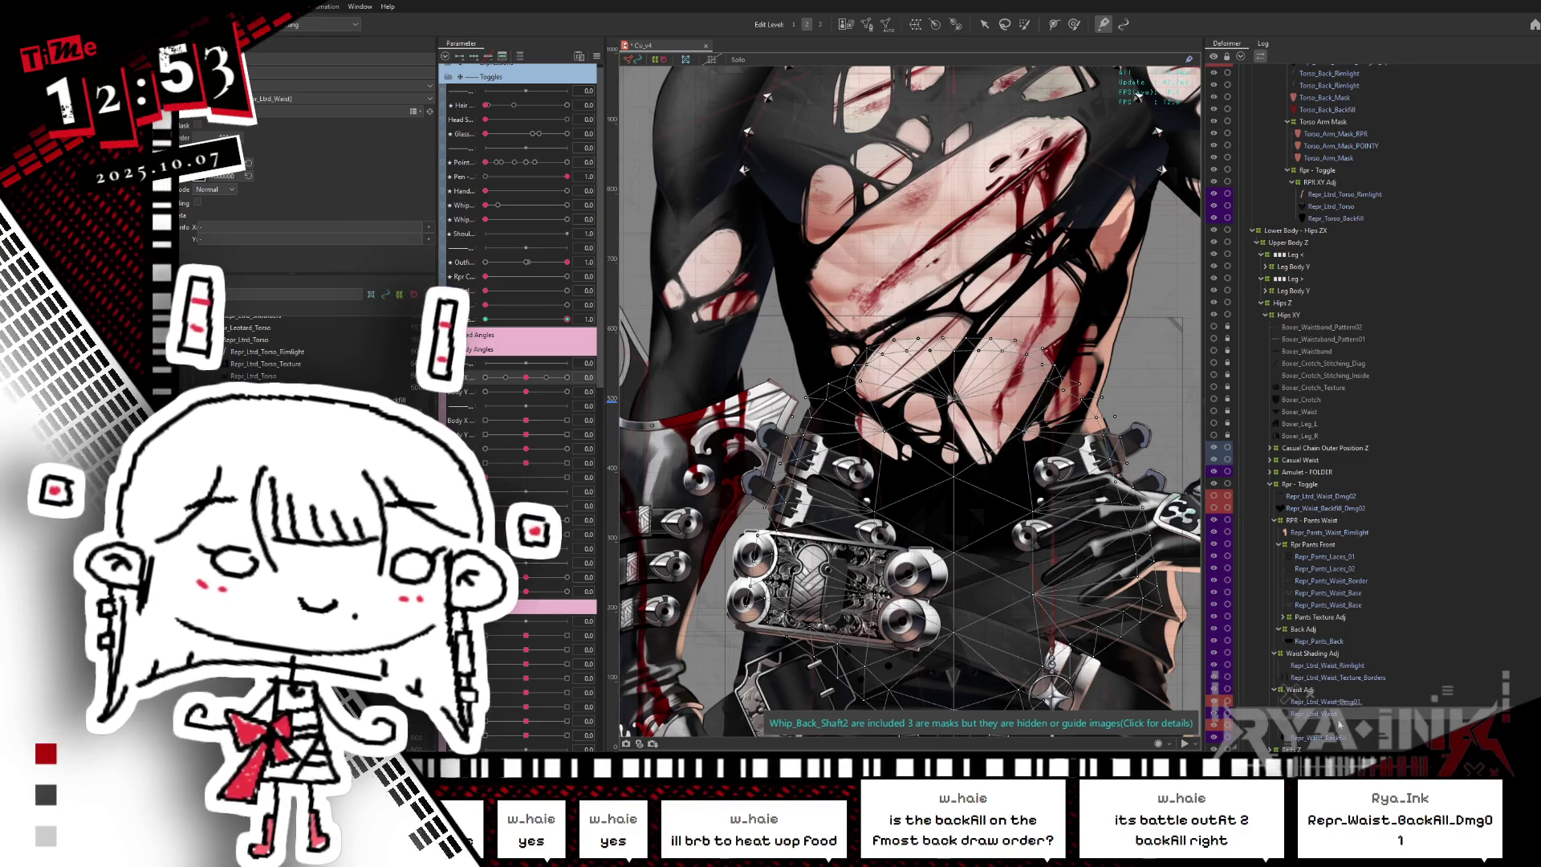
click(1310, 508)
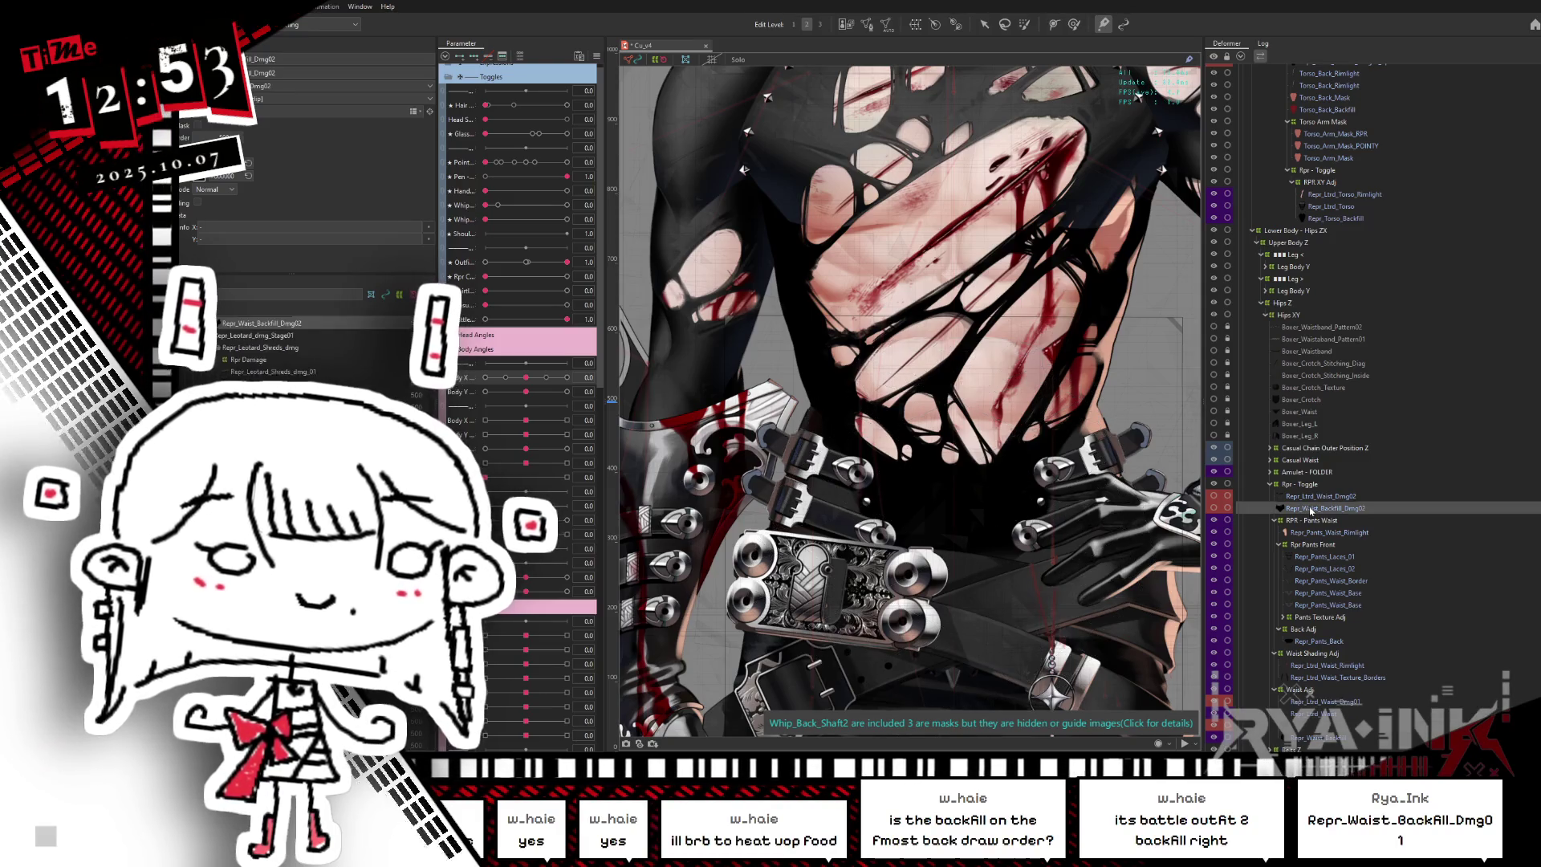
scroll(1103, 427, up, 3)
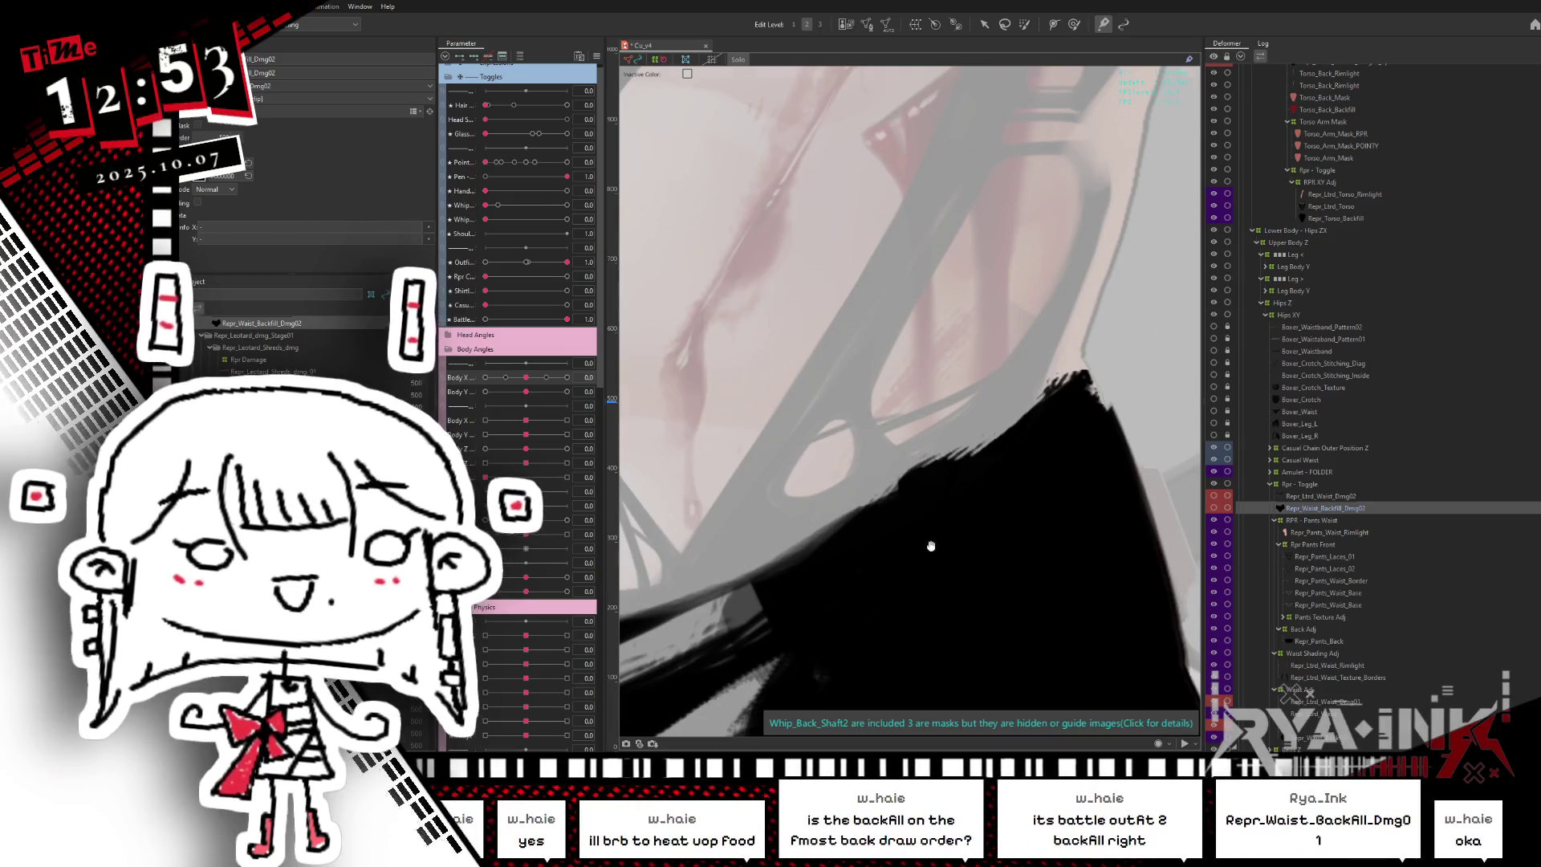
scroll(987, 541, down, 3)
scroll(853, 469, up, 2)
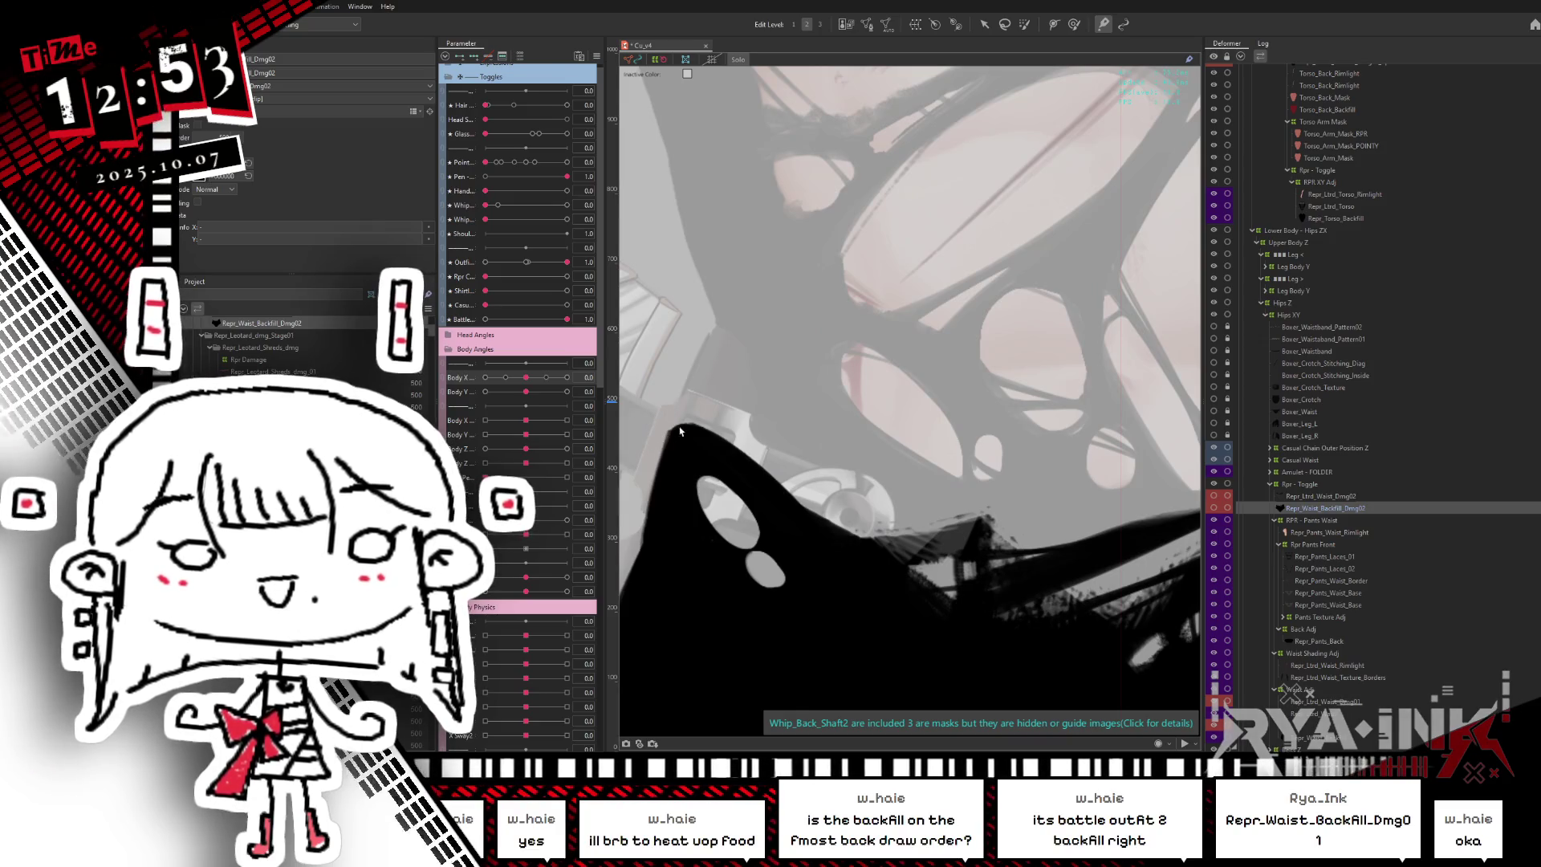
scroll(672, 429, down, 3)
scroll(881, 447, up, 2)
key(Escape)
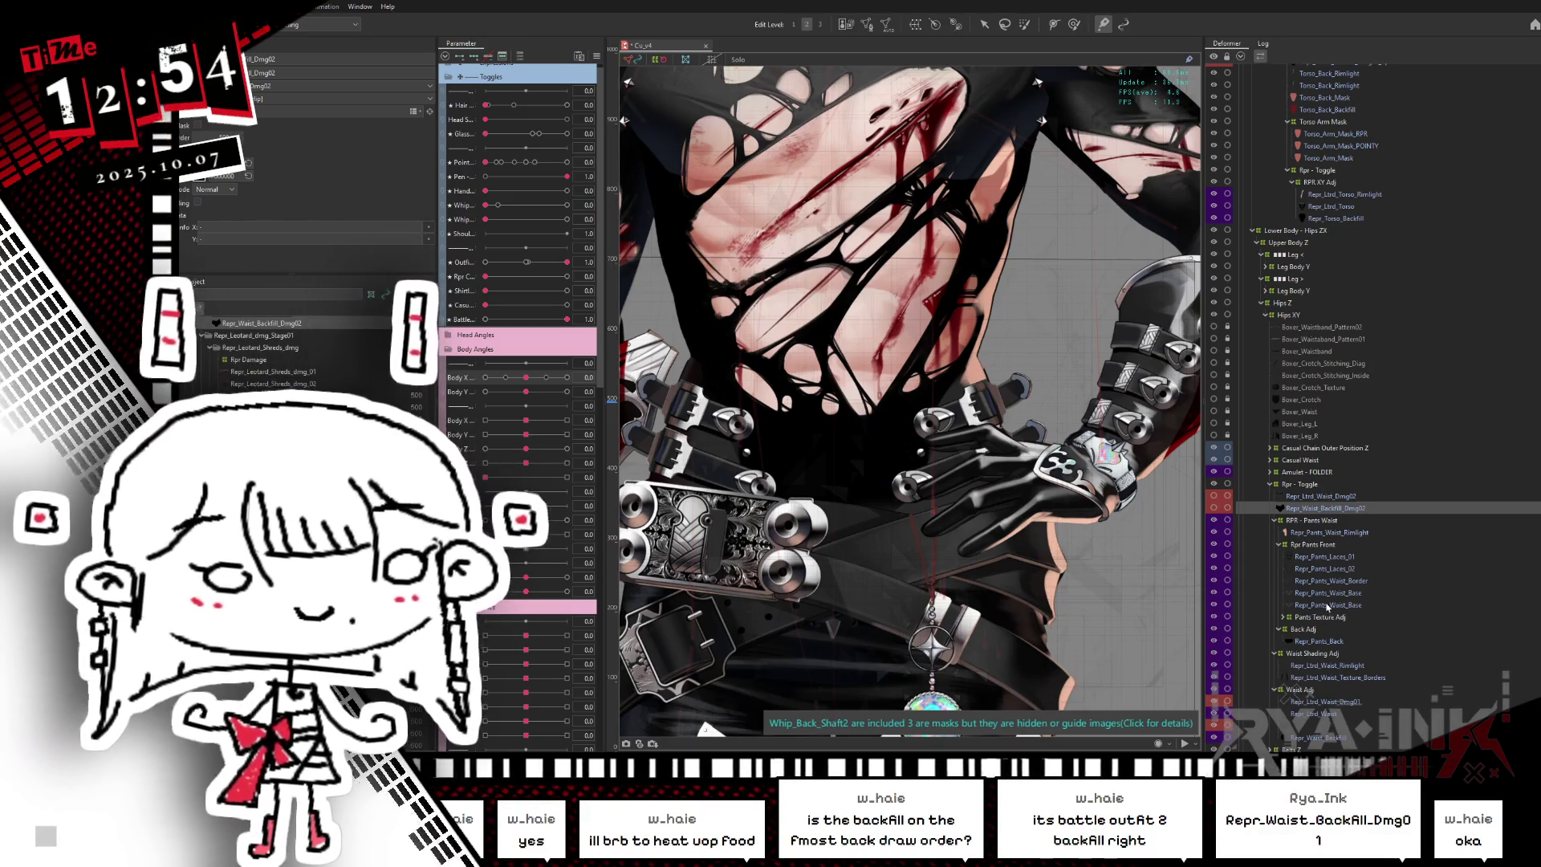
- Select Repr_Pants_Laces_02, turn on Hide Selection, and inspect the damaged waist and hip cuts meshes
scroll(1364, 401, down, 4)
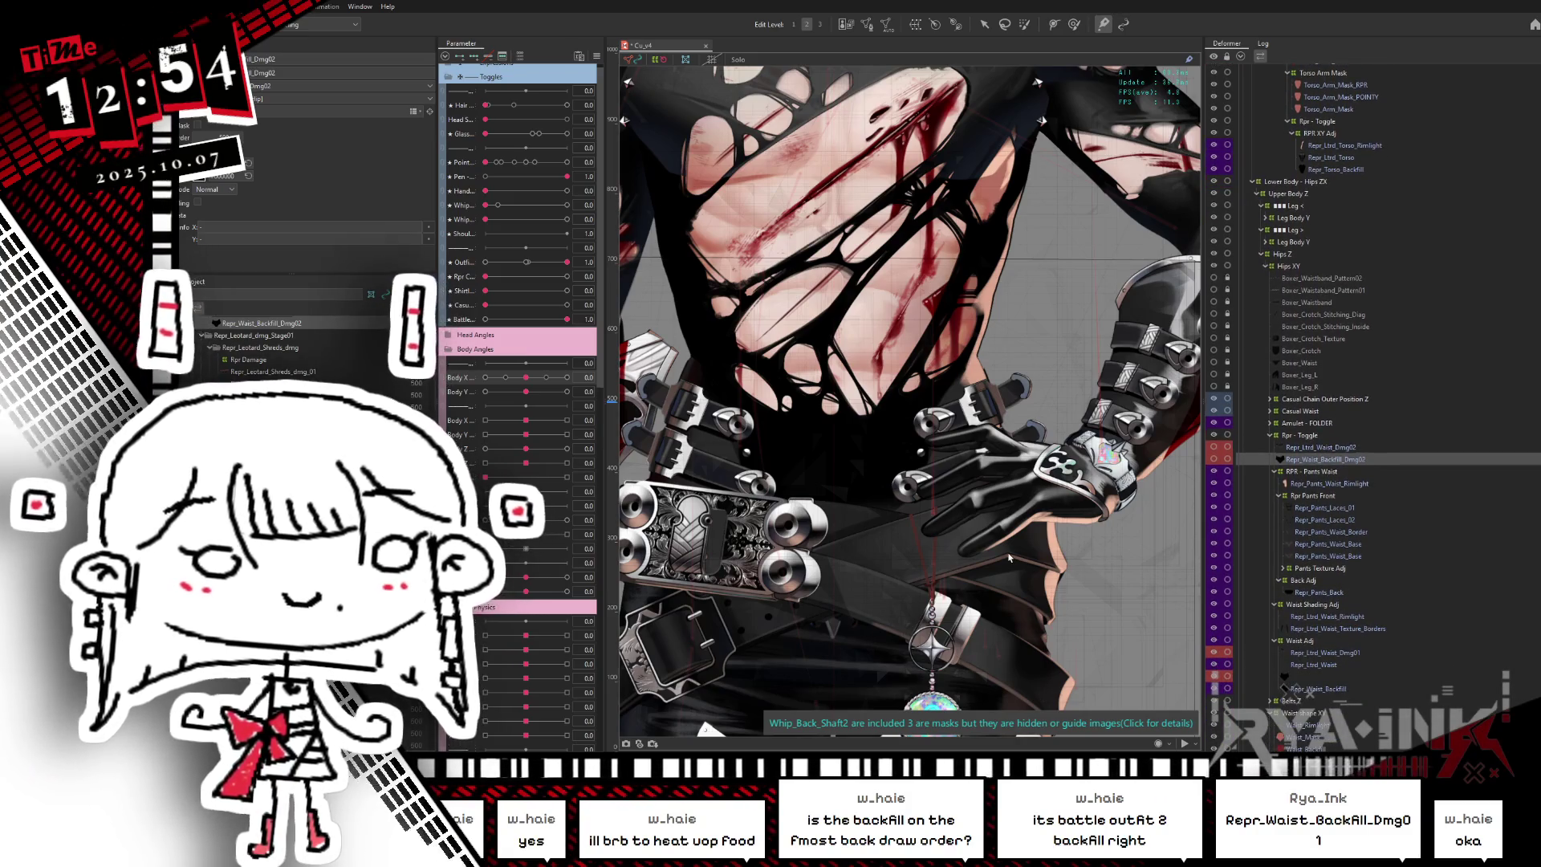
click(1336, 508)
click(1328, 519)
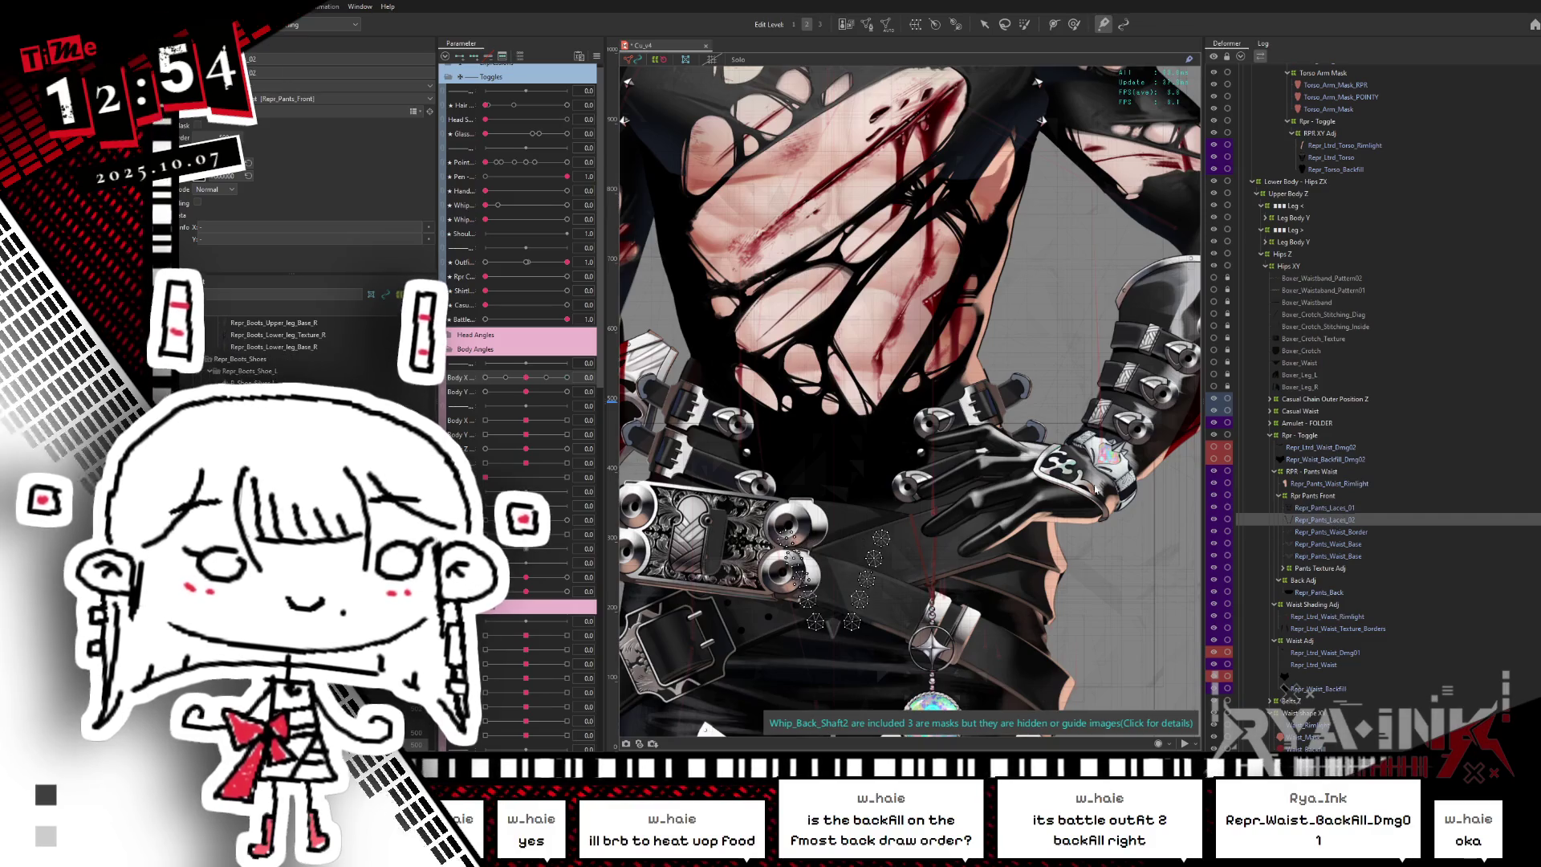
scroll(995, 411, down, 3)
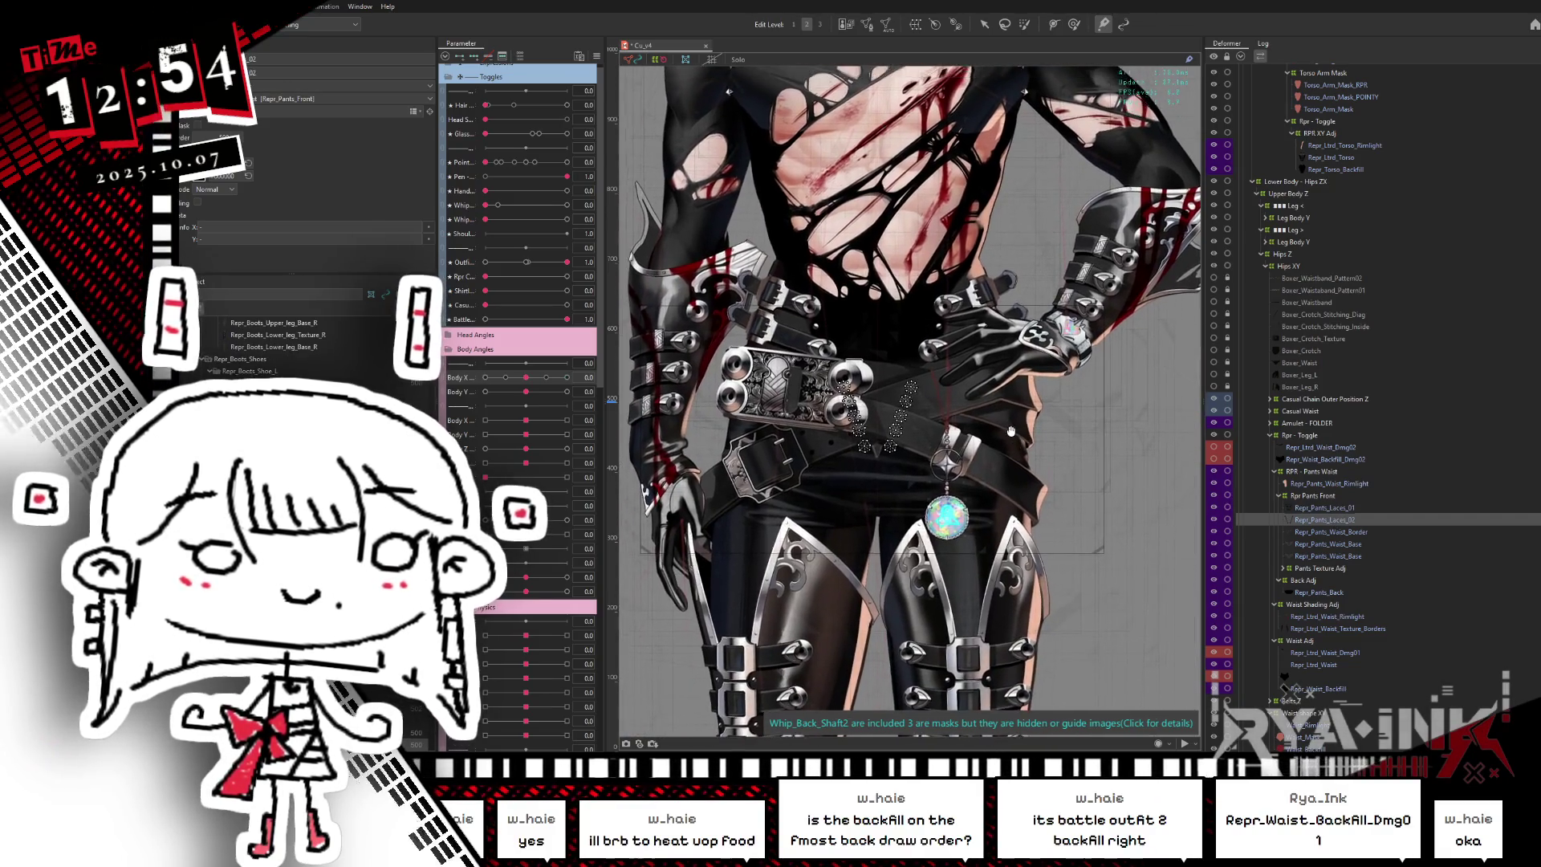
key(ctrl+h)
scroll(966, 359, up, 2)
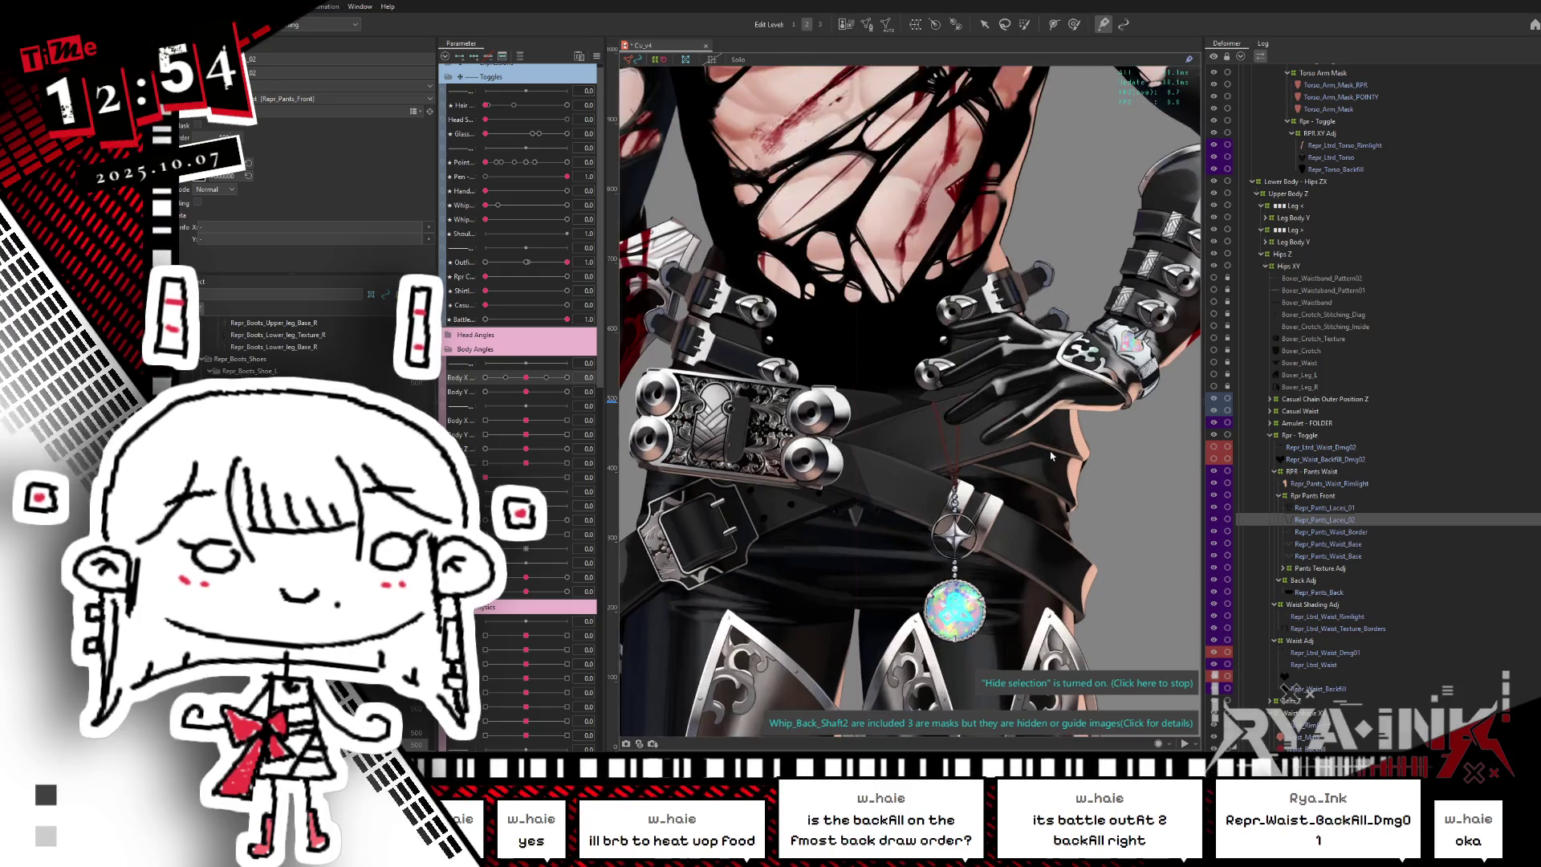
scroll(1308, 676, down, 5)
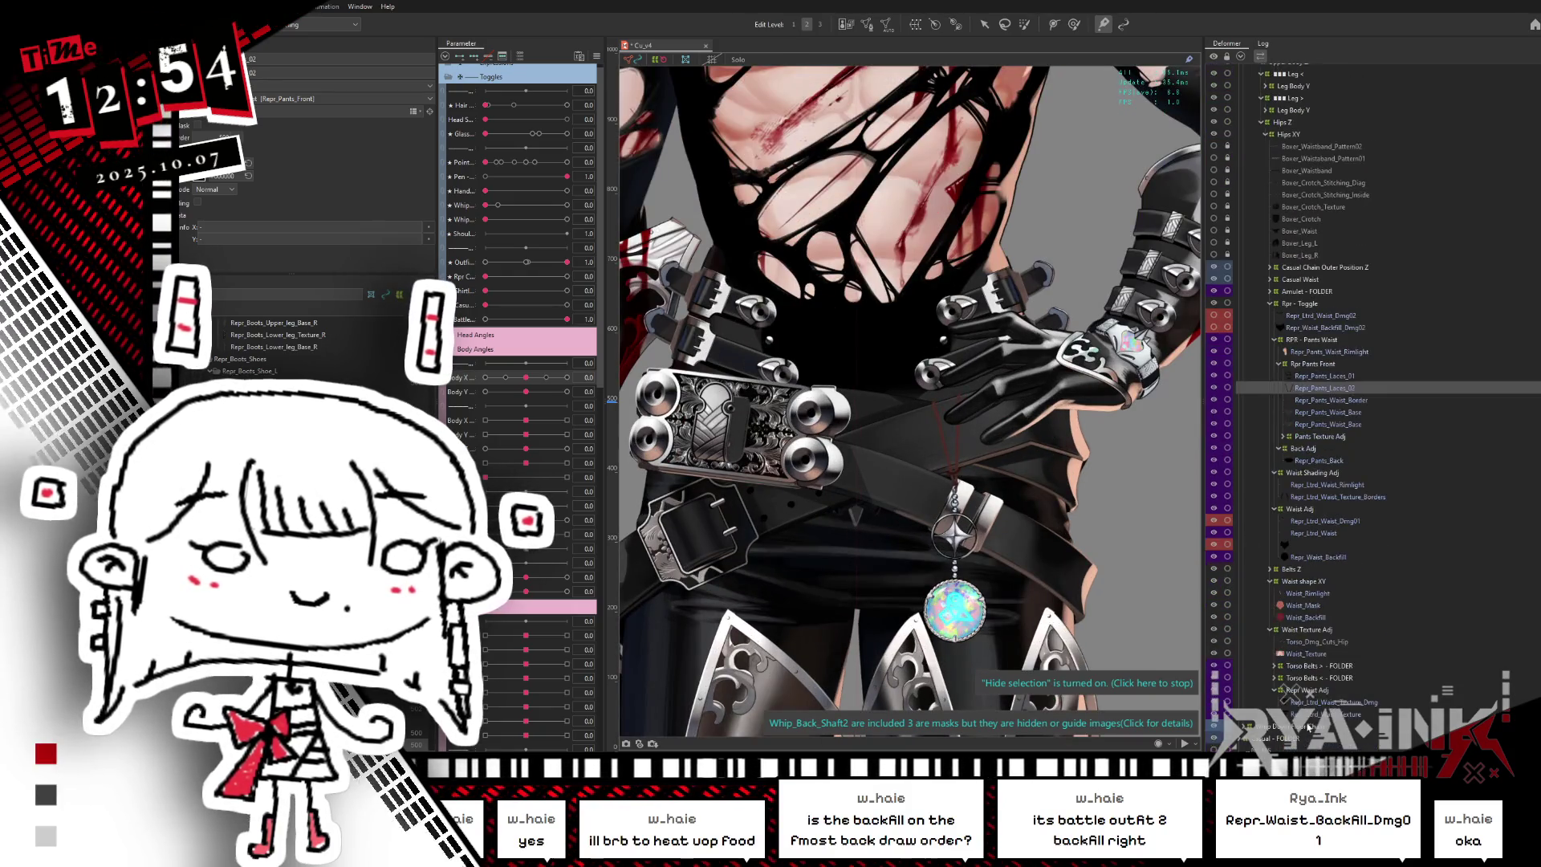
click(1324, 702)
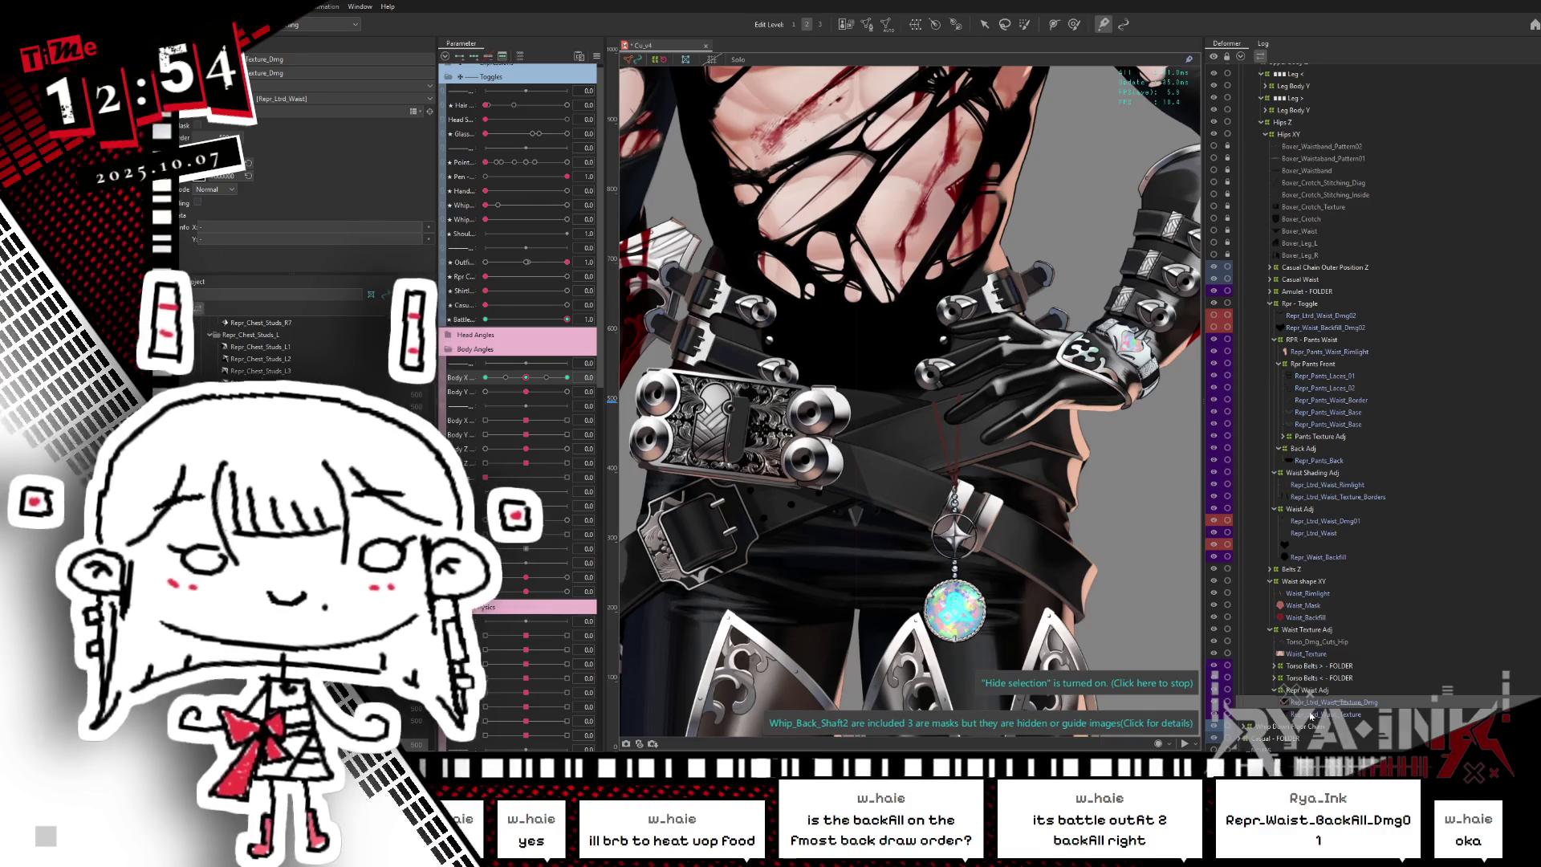
click(1317, 642)
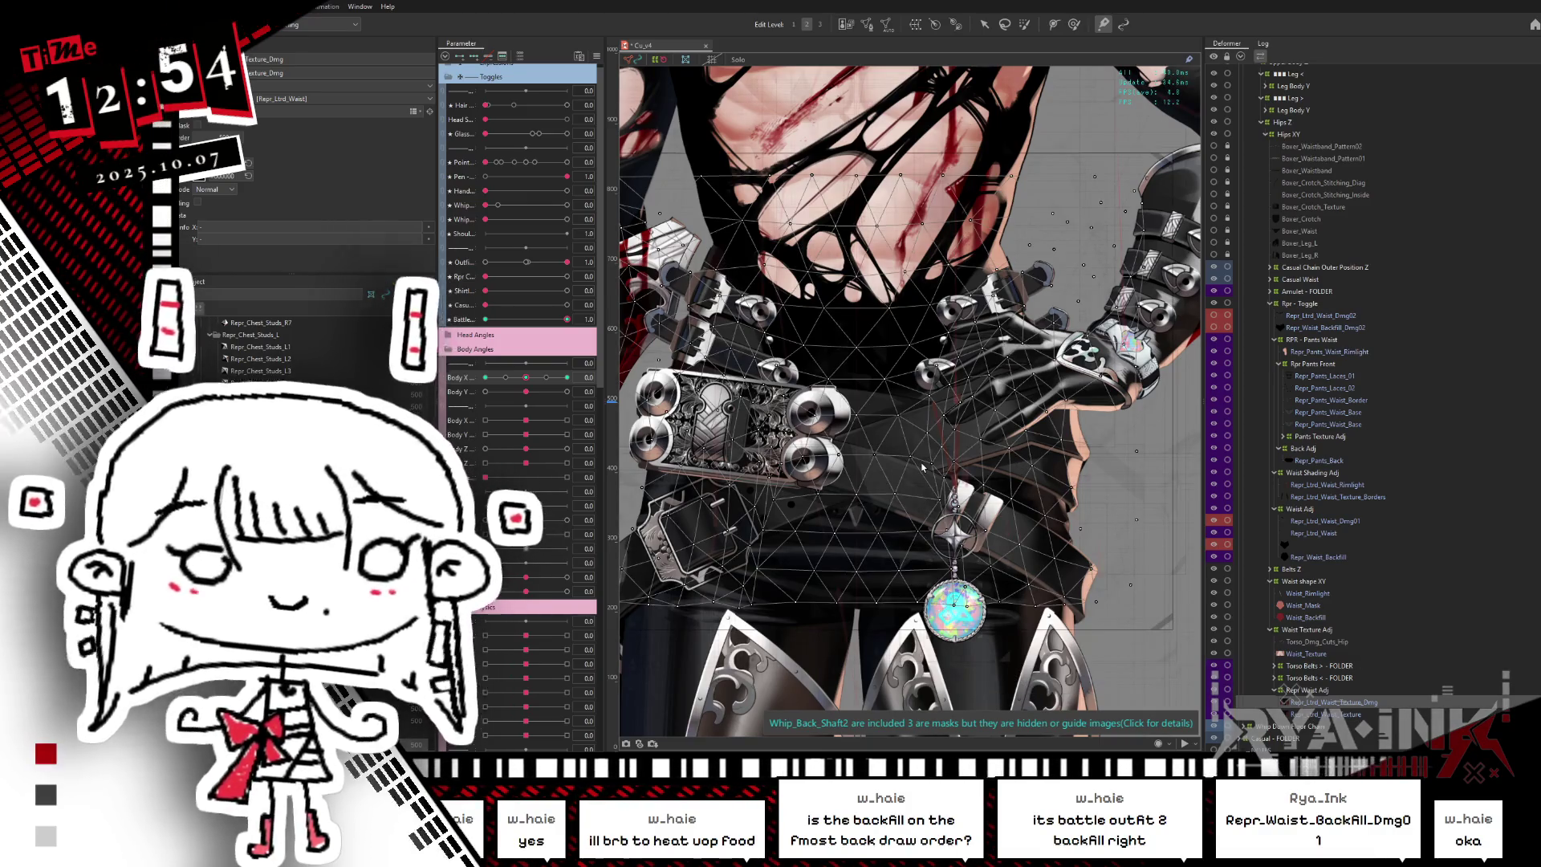
key(Escape)
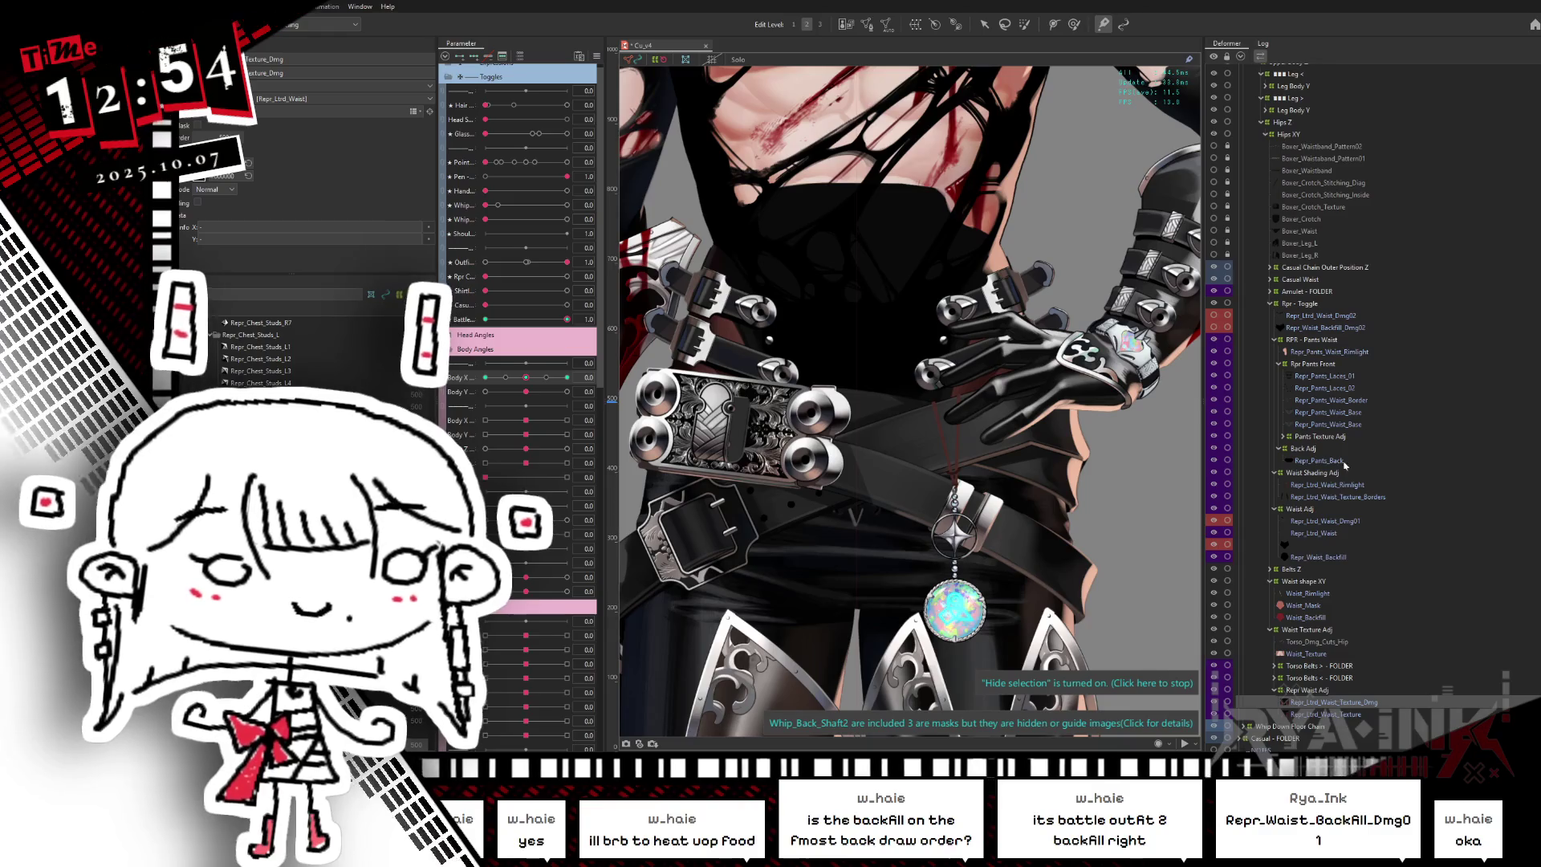
- Click through Repr_Ltrd_Waist, Repr_Ltrd_Waist_Dmg01 and Repr_Ltrd_Waist_Texture_Dmg, then turn Body X to 0.6
click(1326, 535)
click(1328, 522)
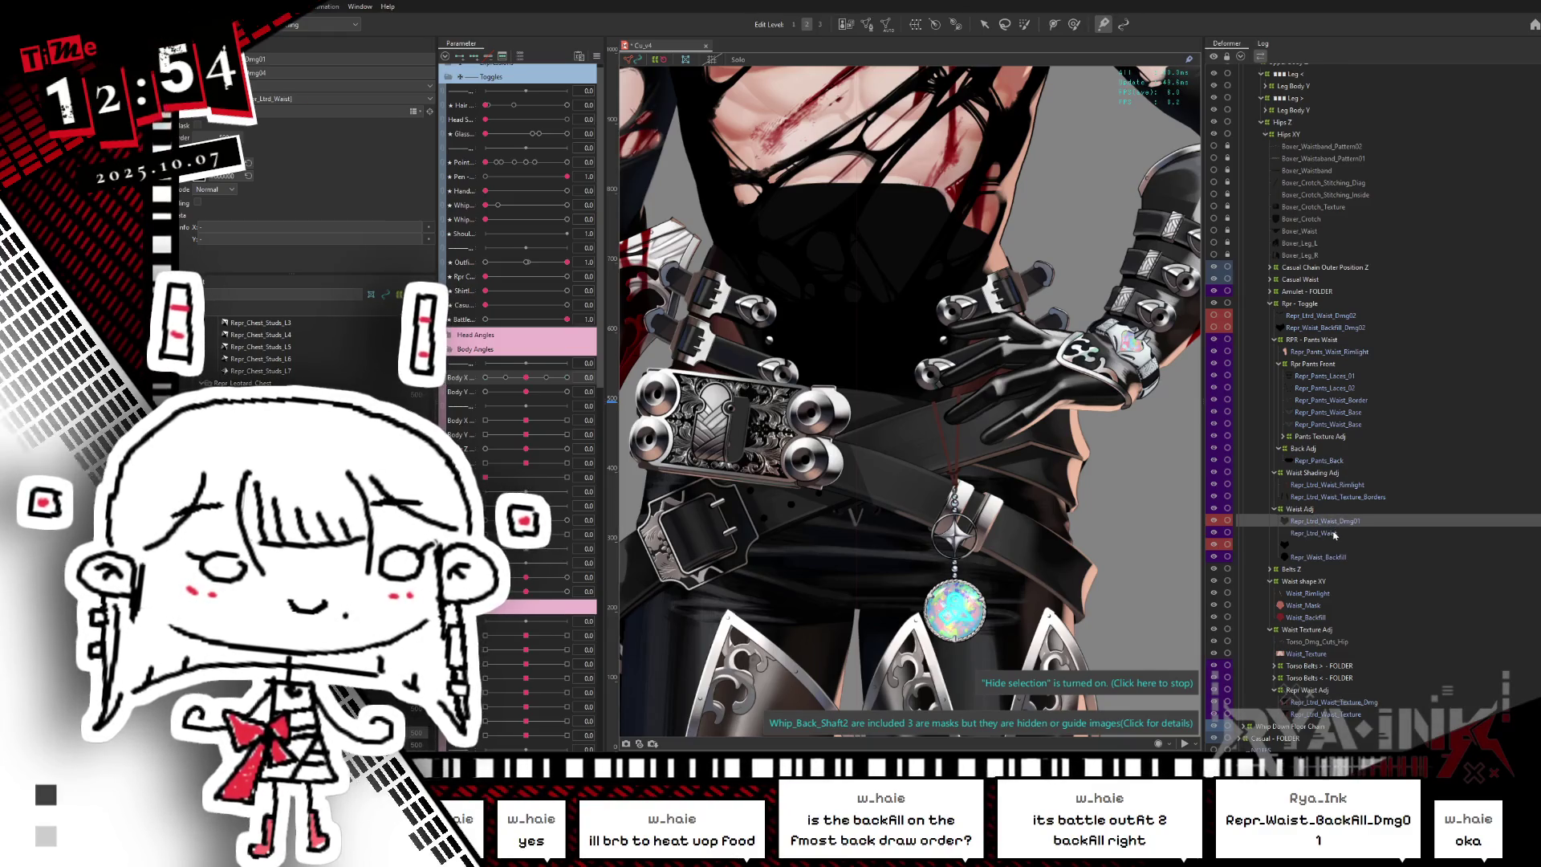
click(1324, 703)
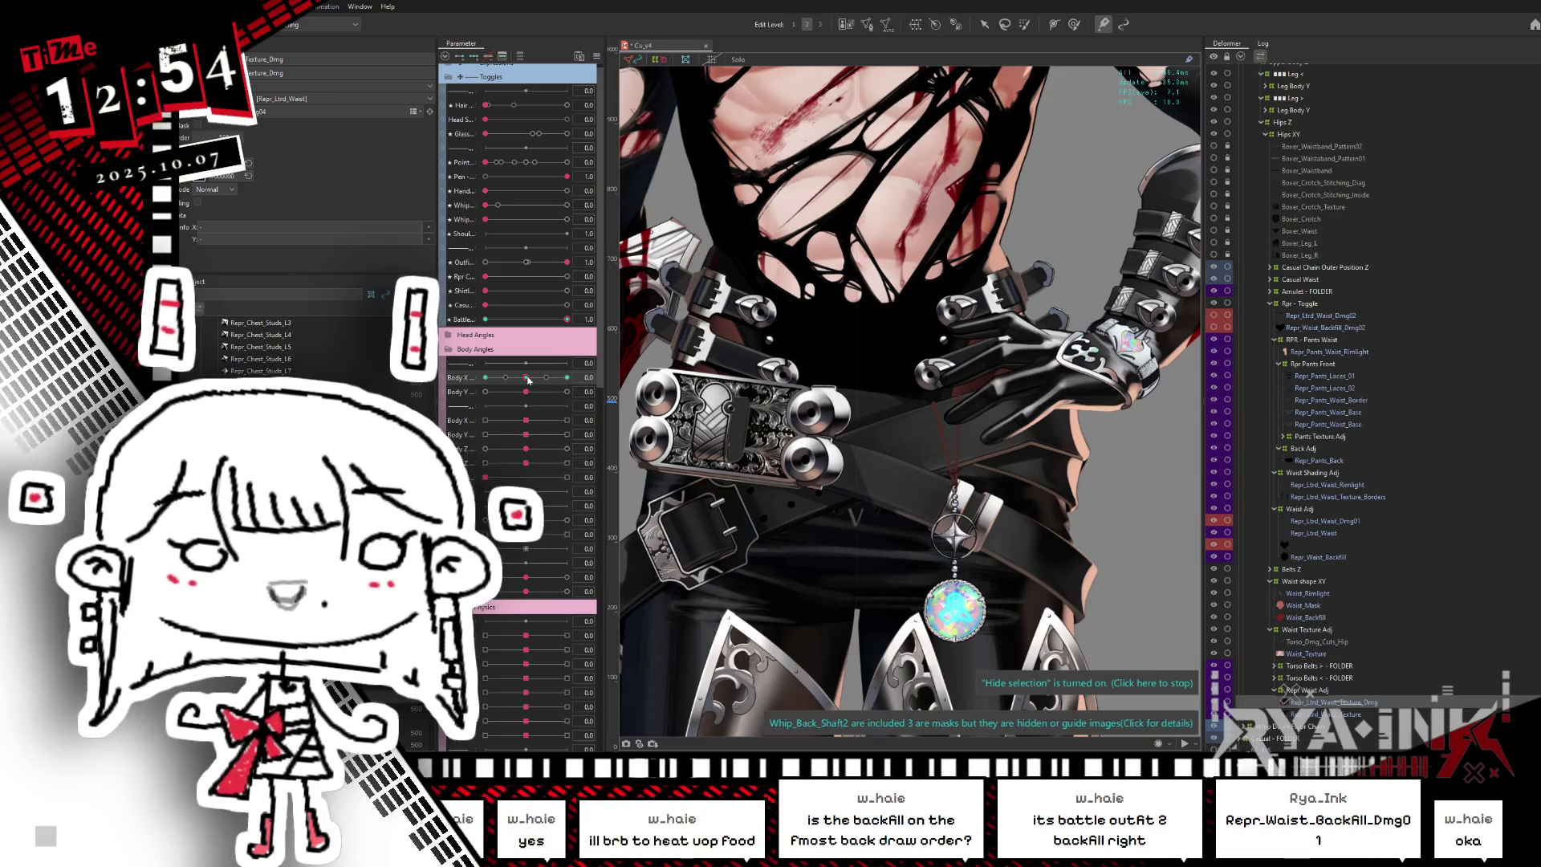
mouse_move(528, 380)
mouse_down()
mouse_move(567, 377)
mouse_move(454, 363)
mouse_move(531, 385)
mouse_move(440, 384)
mouse_move(528, 390)
mouse_up()
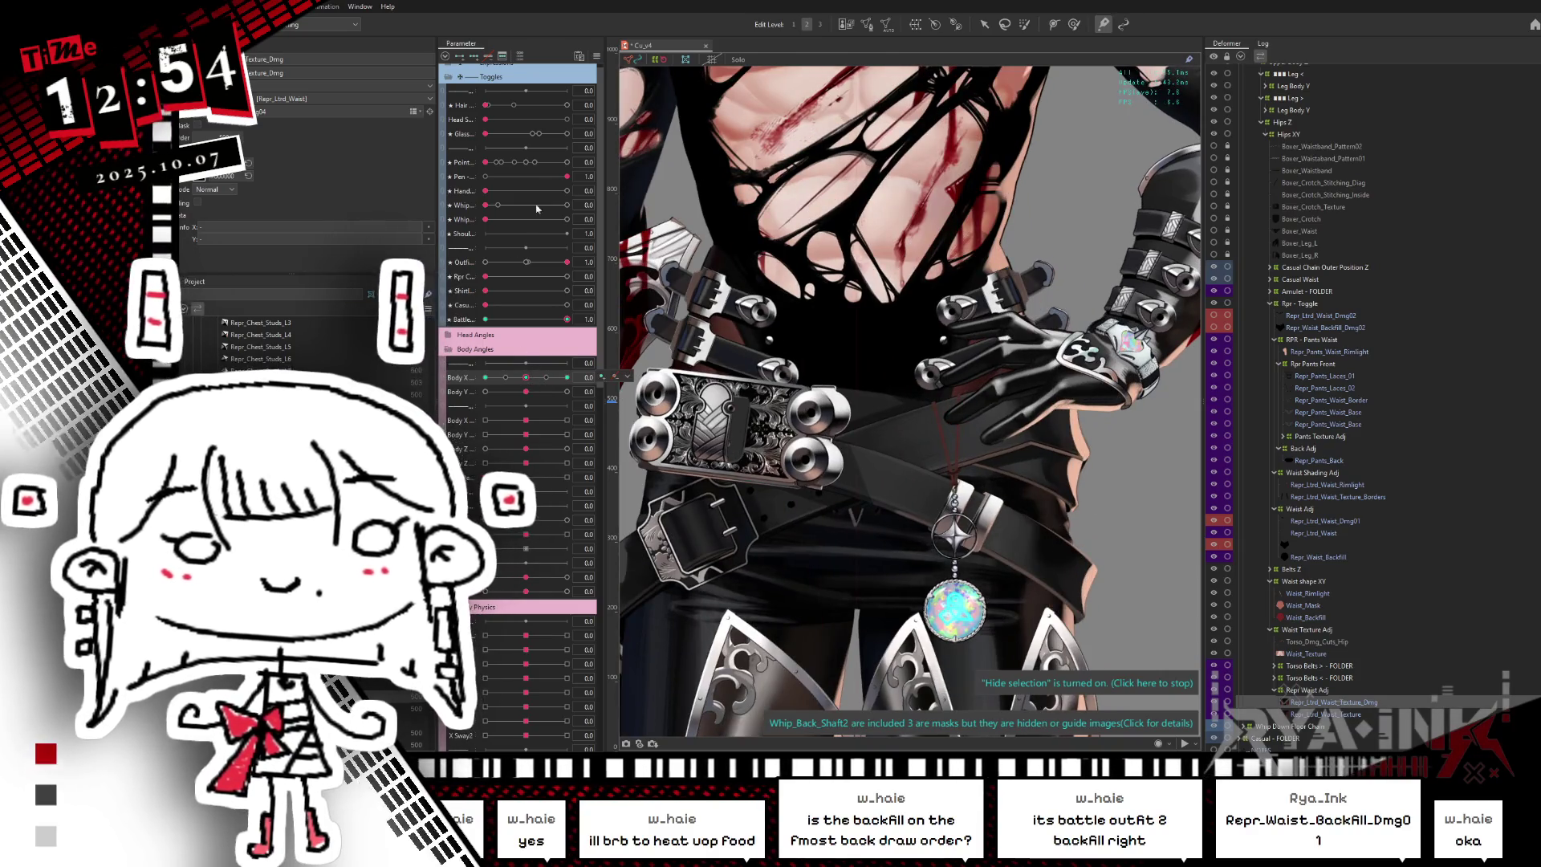
- Set the Battle parameter back to 1.0 after the texture refresh and isolate the black backfill mesh
key(ctrl+s)
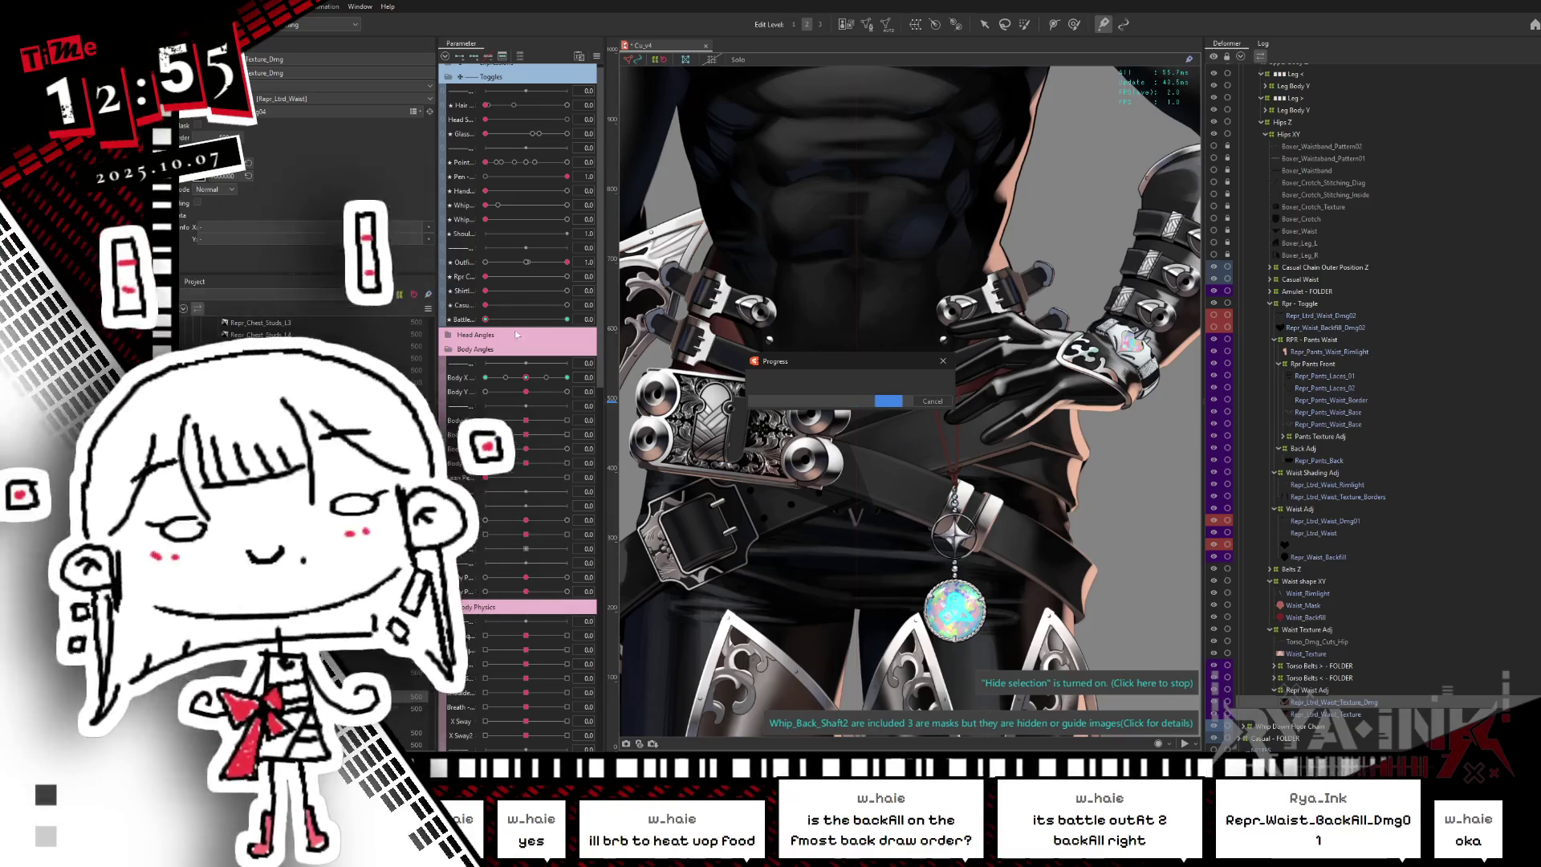
click(566, 319)
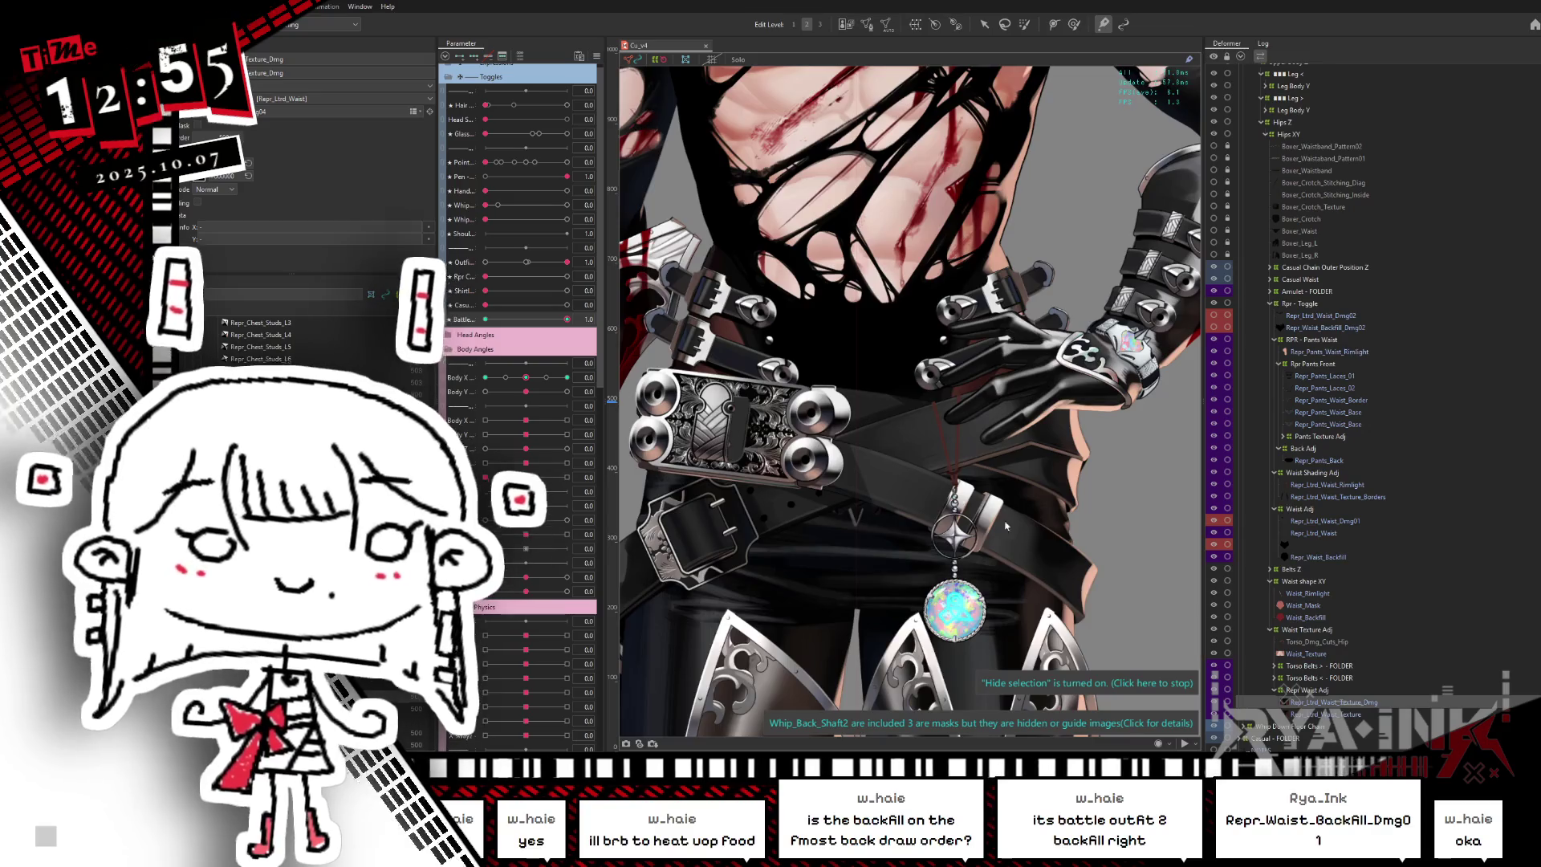
key(s)
key(s)
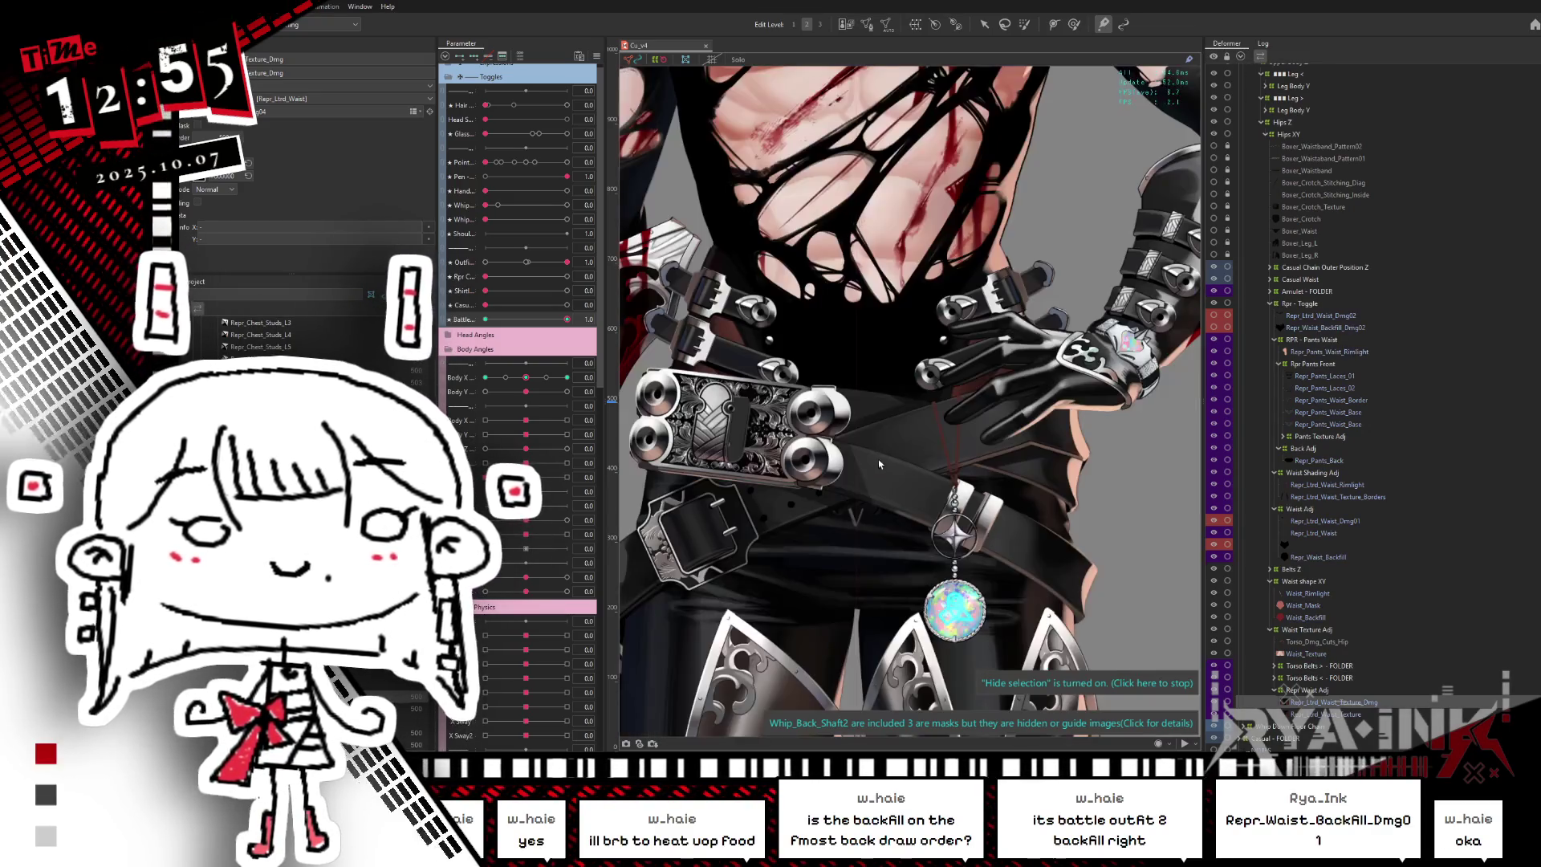
scroll(888, 463, up, 5)
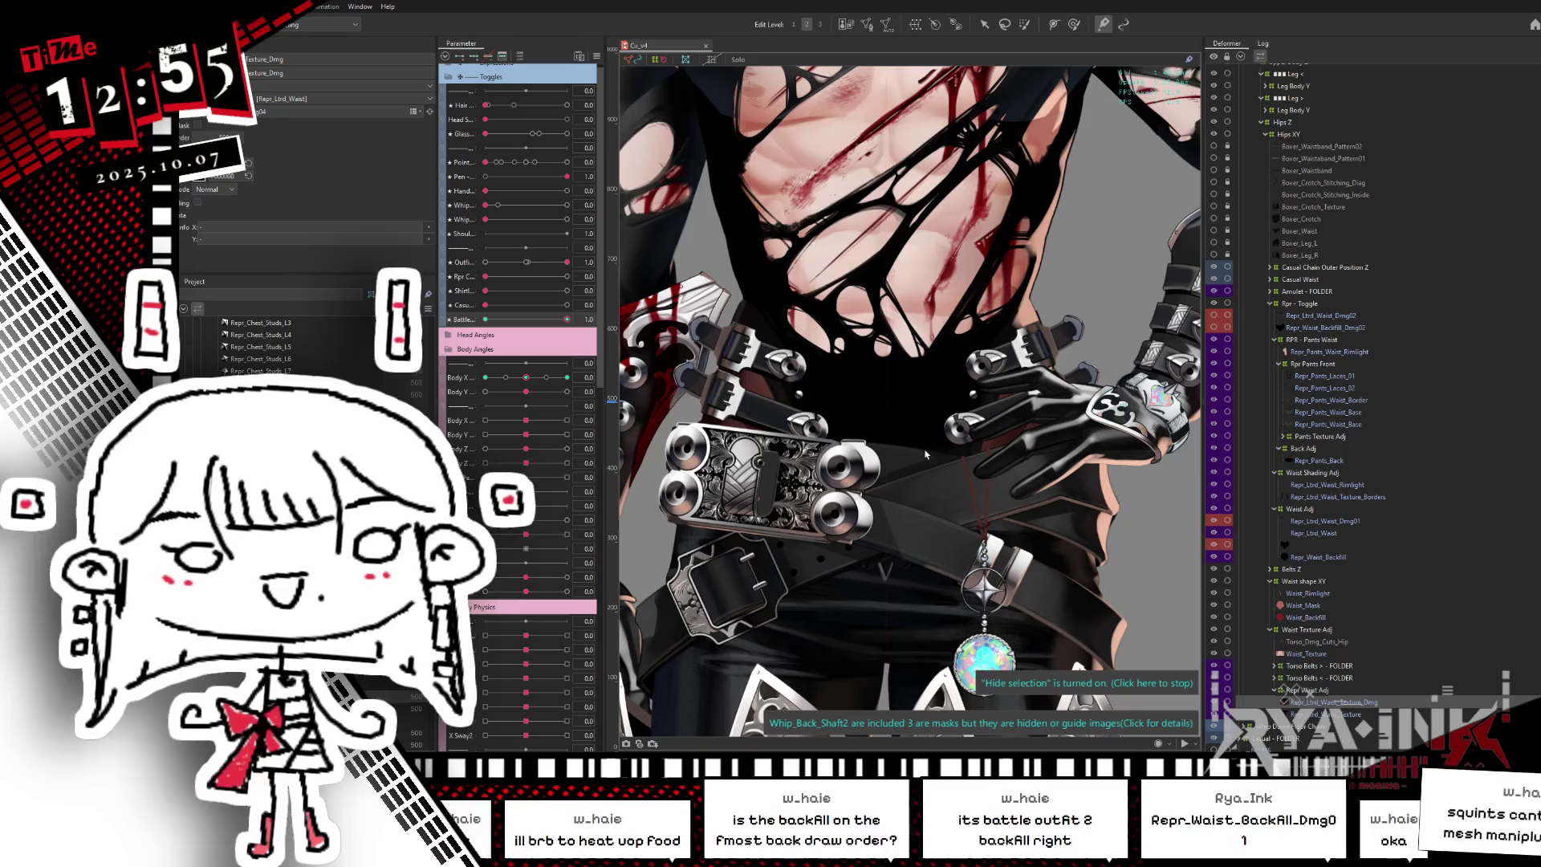
- Hide and re-show a waist layer in the Parts list to check it
scroll(871, 394, up, 2)
scroll(987, 514, up, 2)
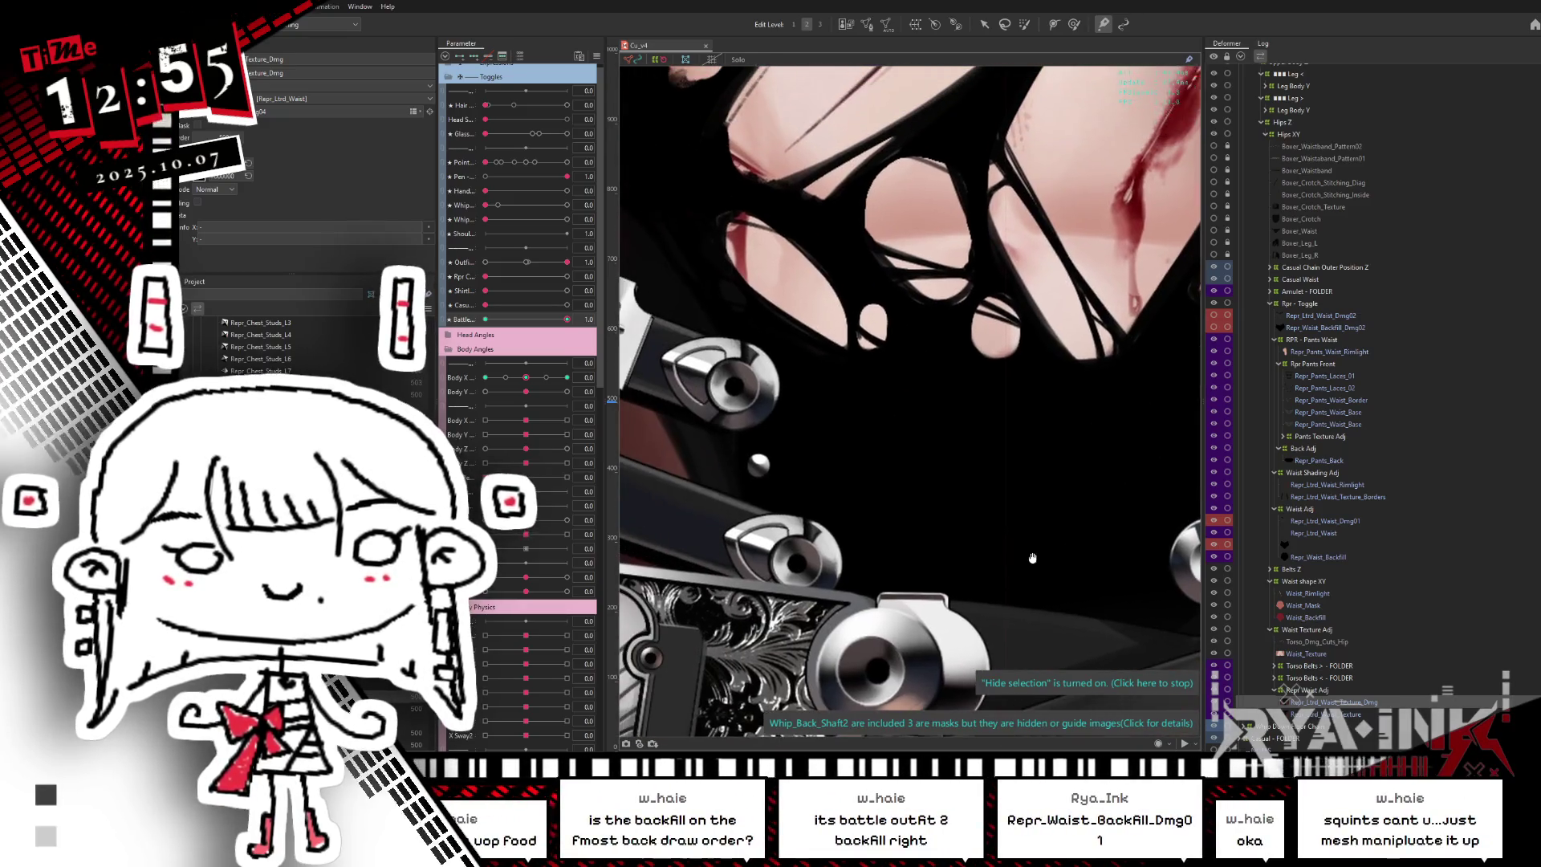
click(1216, 704)
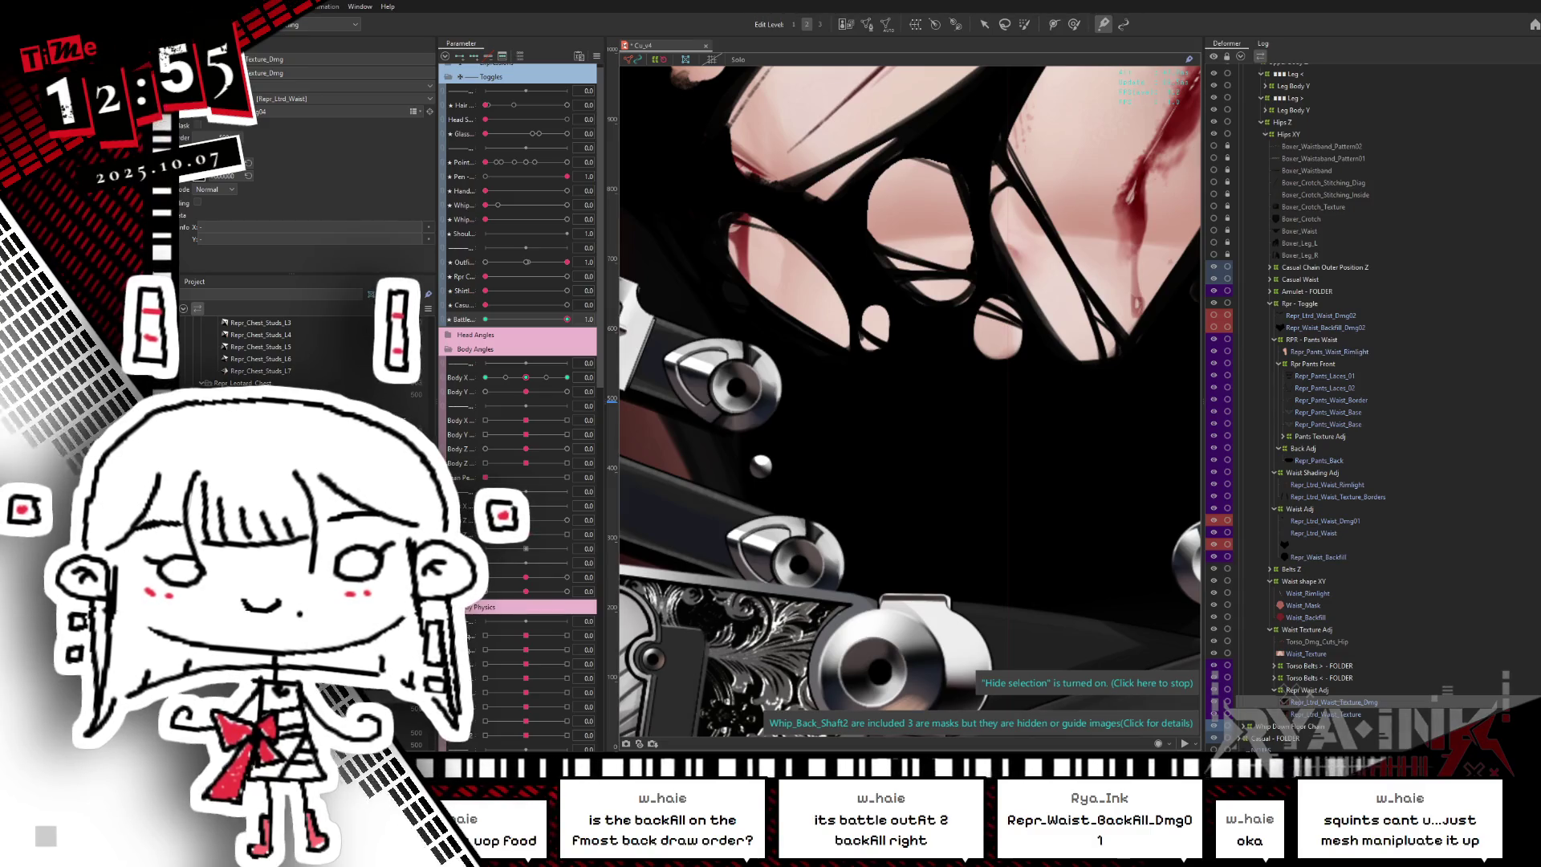
click(1214, 701)
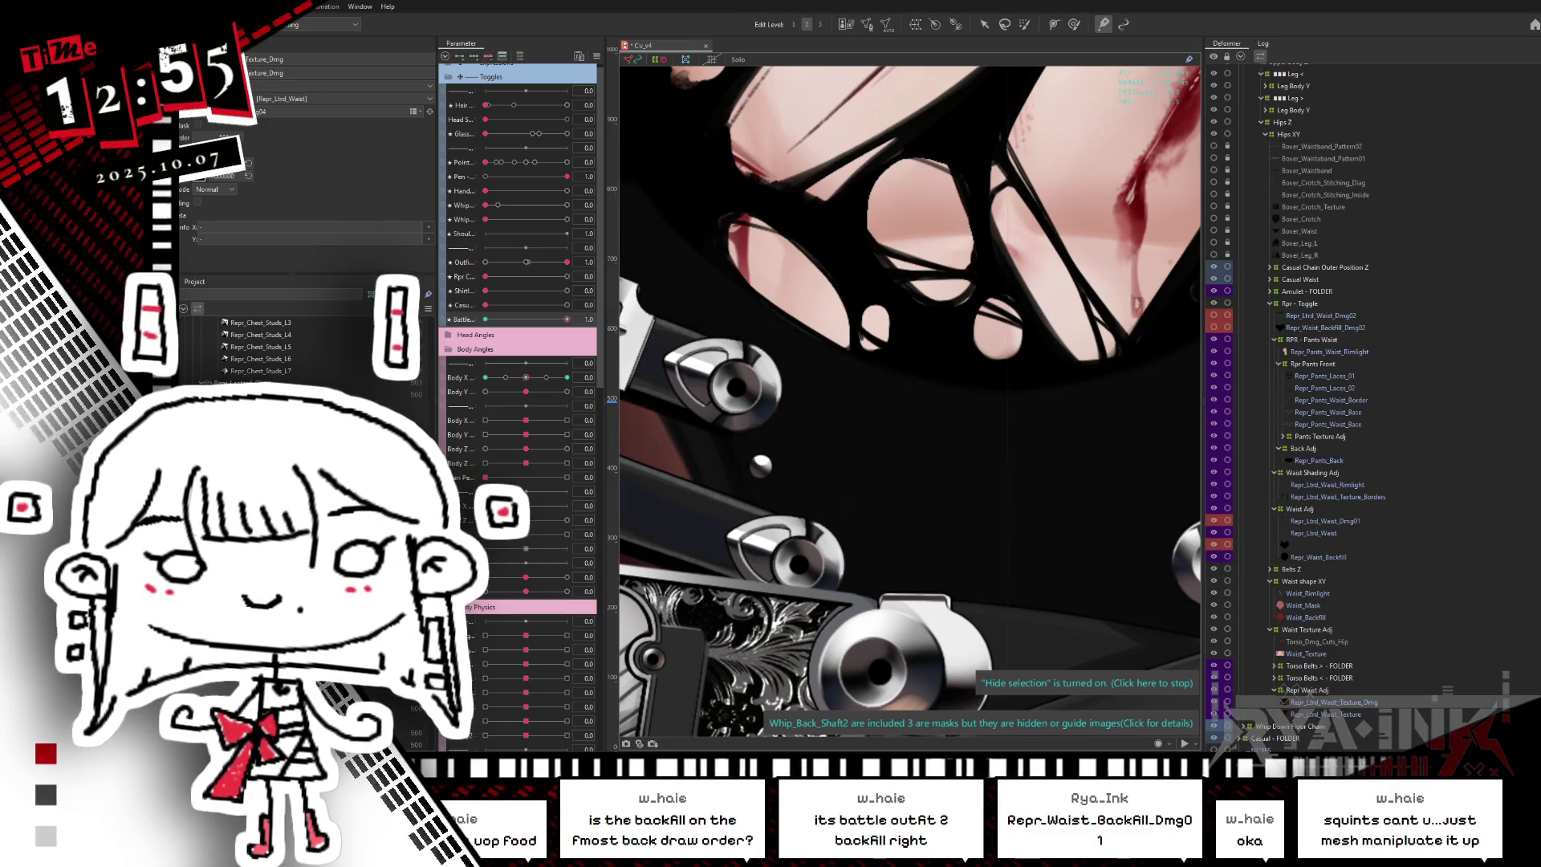
scroll(908, 350, down, 2)
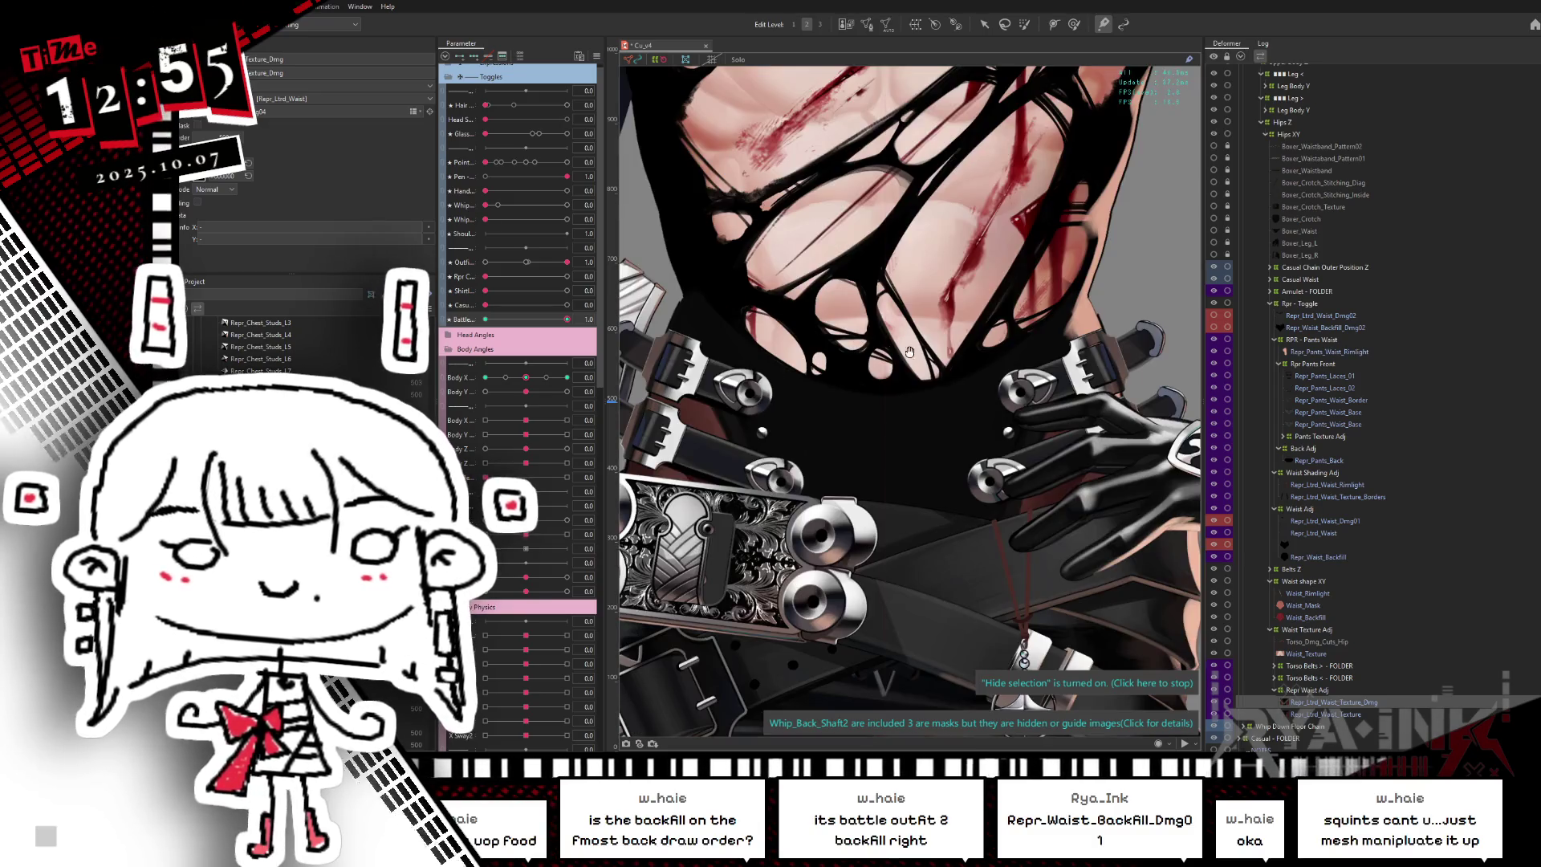
- Select the black waist backfill mesh, solo it to view its vertices, then return to full colour
click(1332, 557)
click(1305, 544)
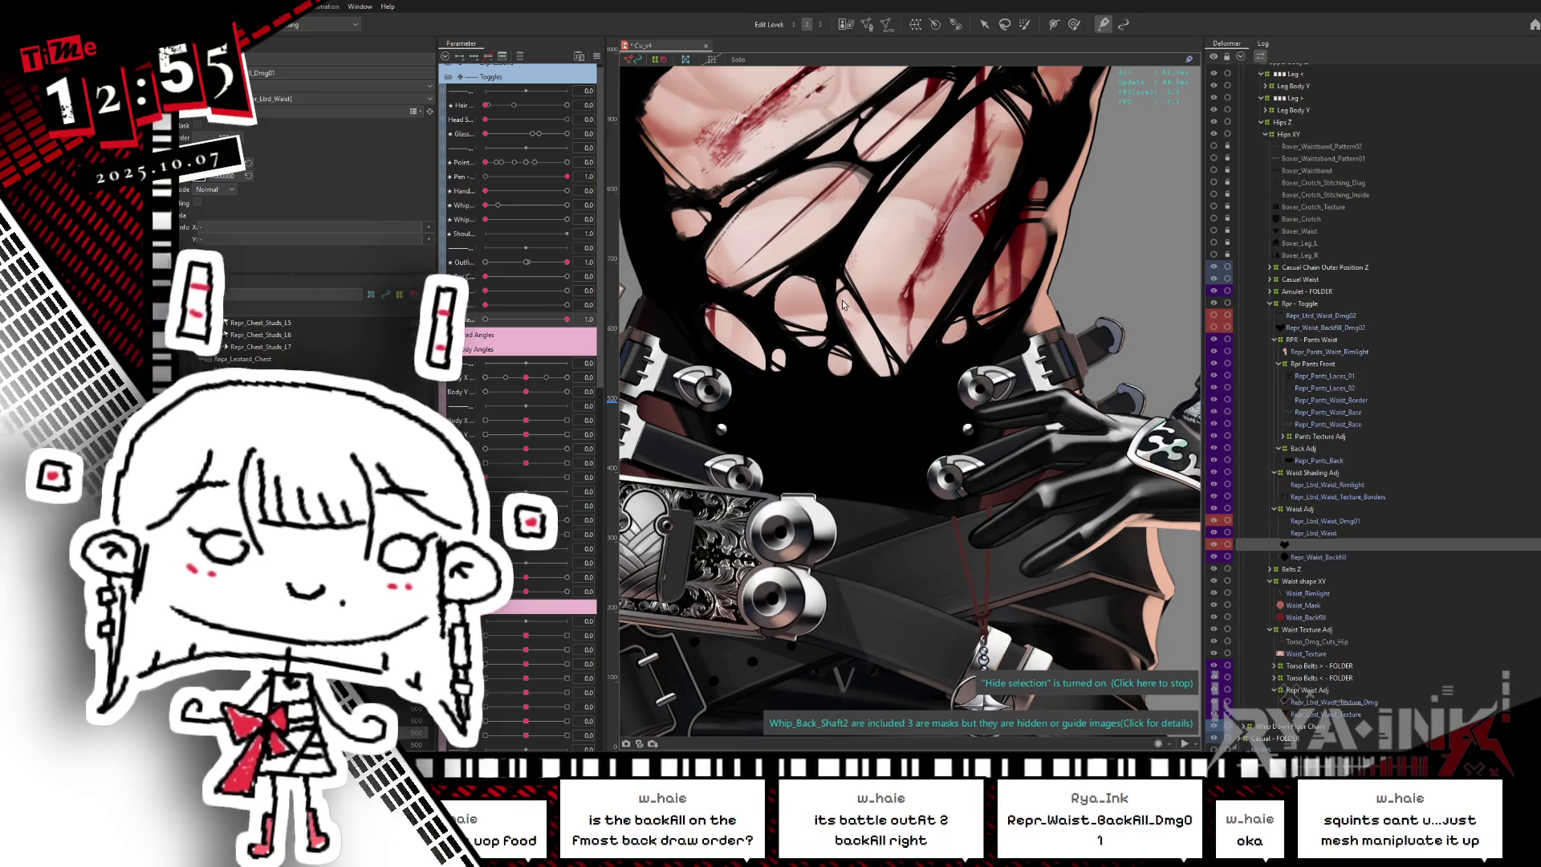
key(s)
scroll(1045, 321, up, 2)
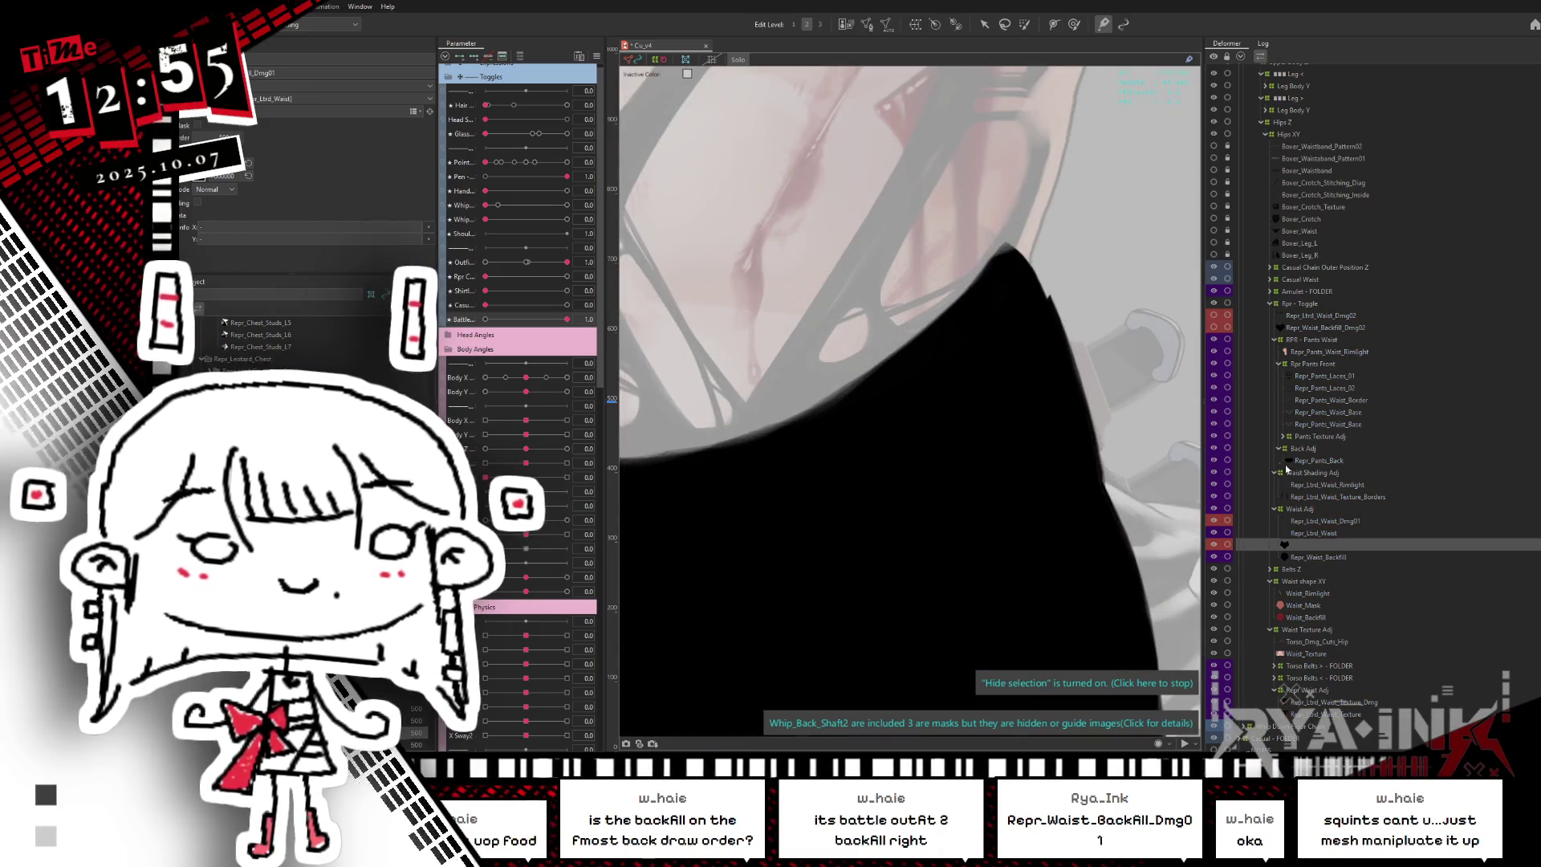
click(962, 402)
scroll(966, 402, down, 5)
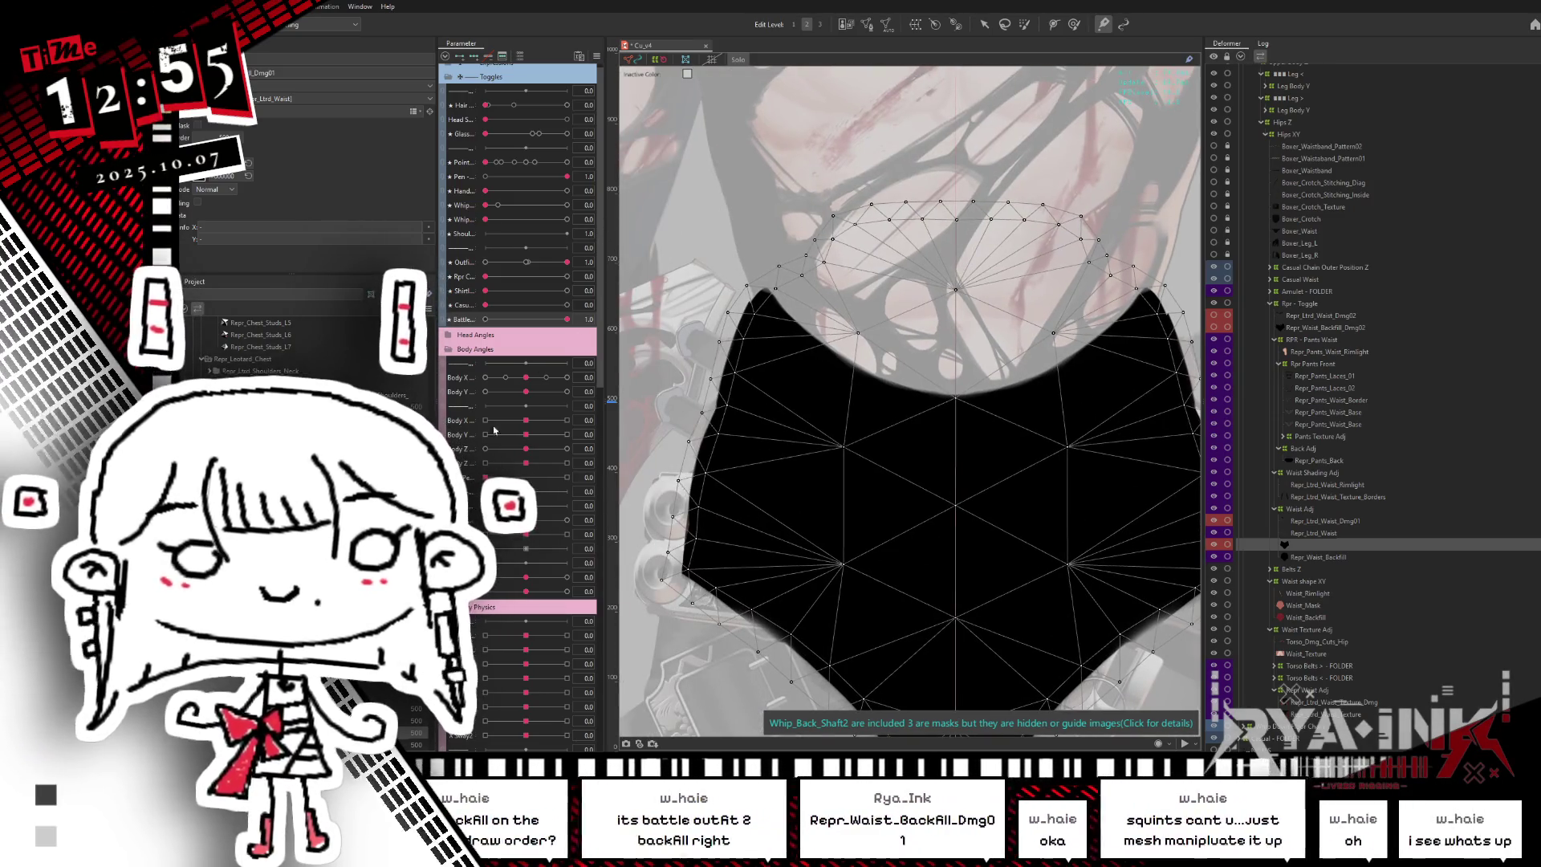
key(Escape)
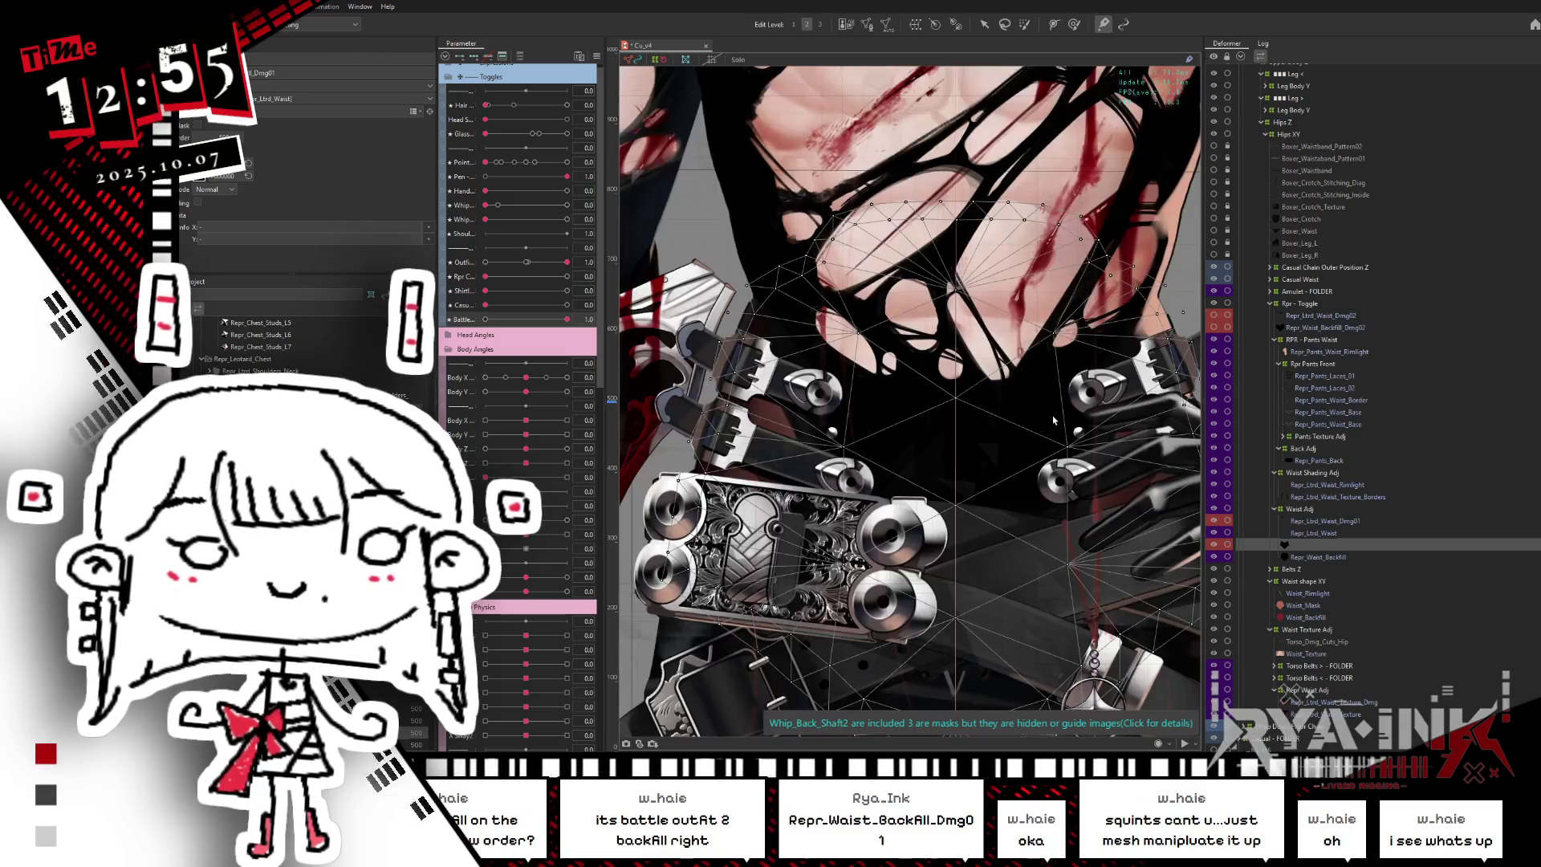
drag(1054, 428, 1061, 389)
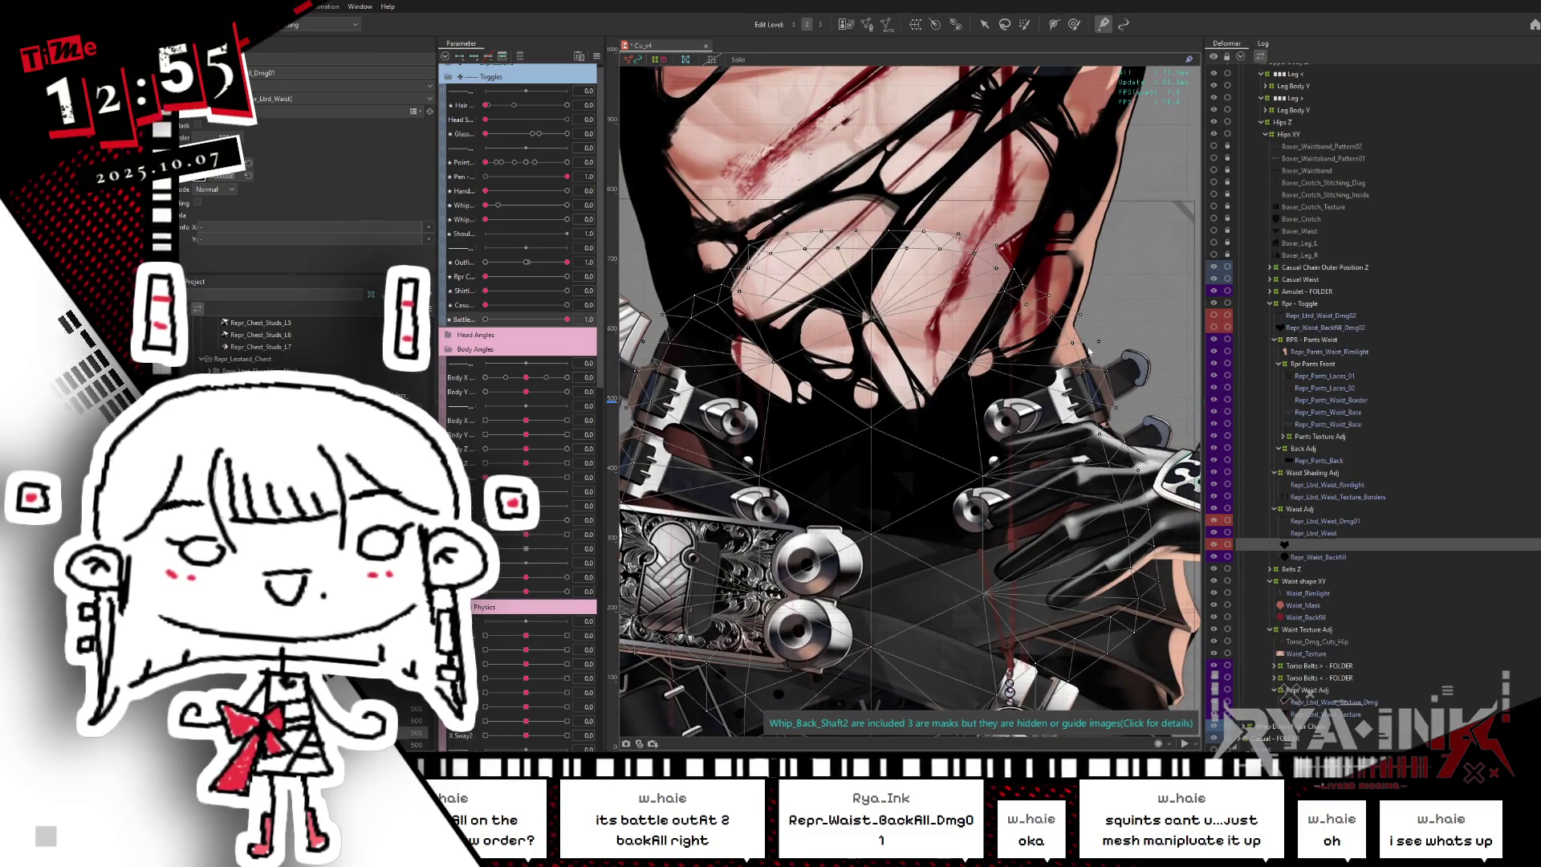
- Adjust the waist backfill mesh in Mesh Edit, exit with Enter, and test a slight Body X turn
double_click(1095, 366)
scroll(1096, 324, up, 5)
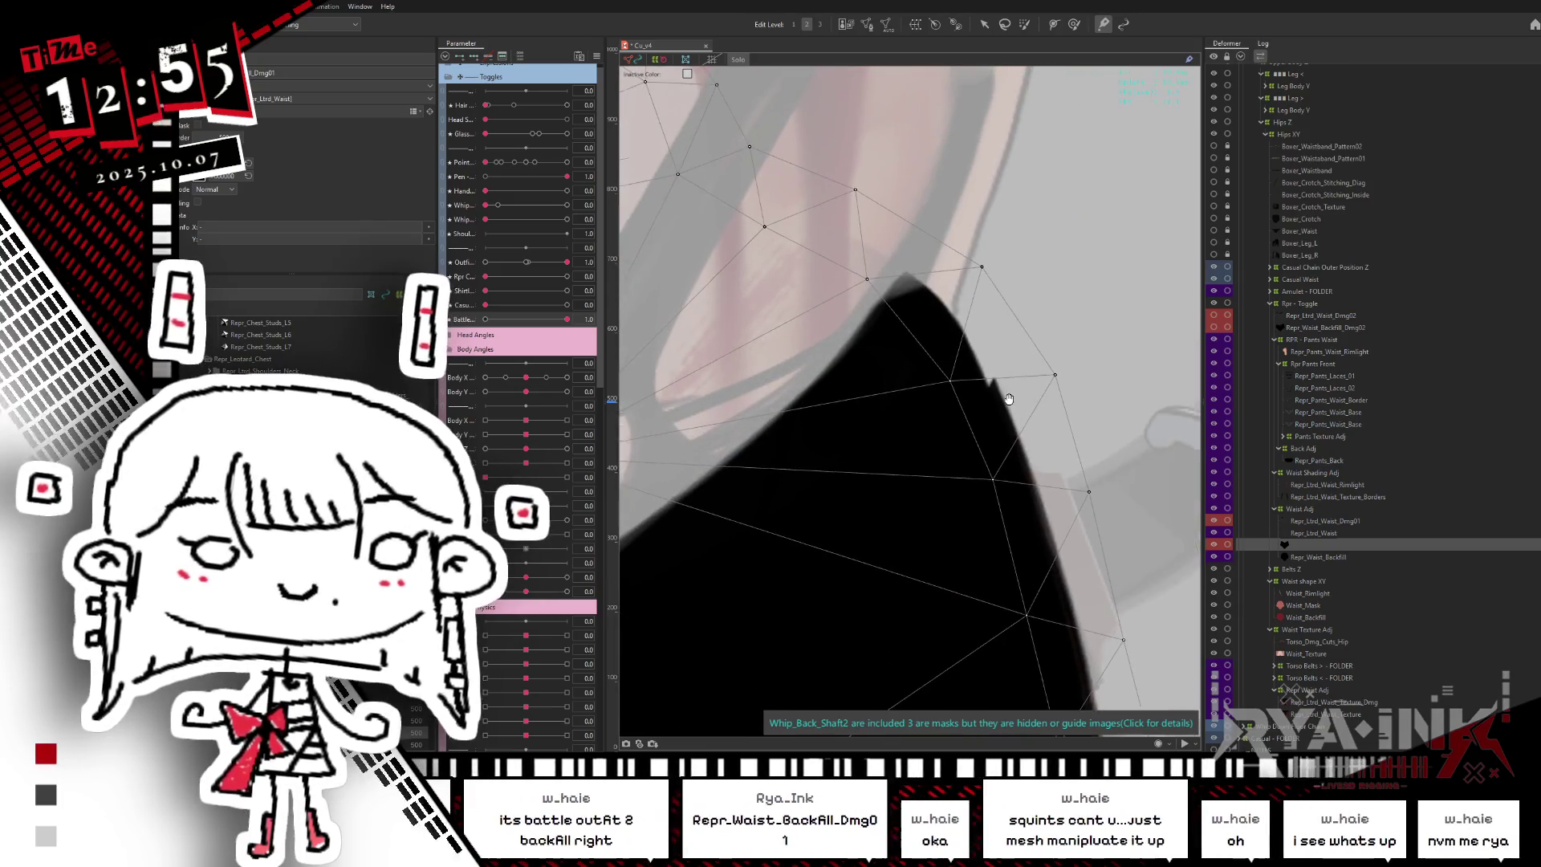
drag(1010, 399, 1005, 403)
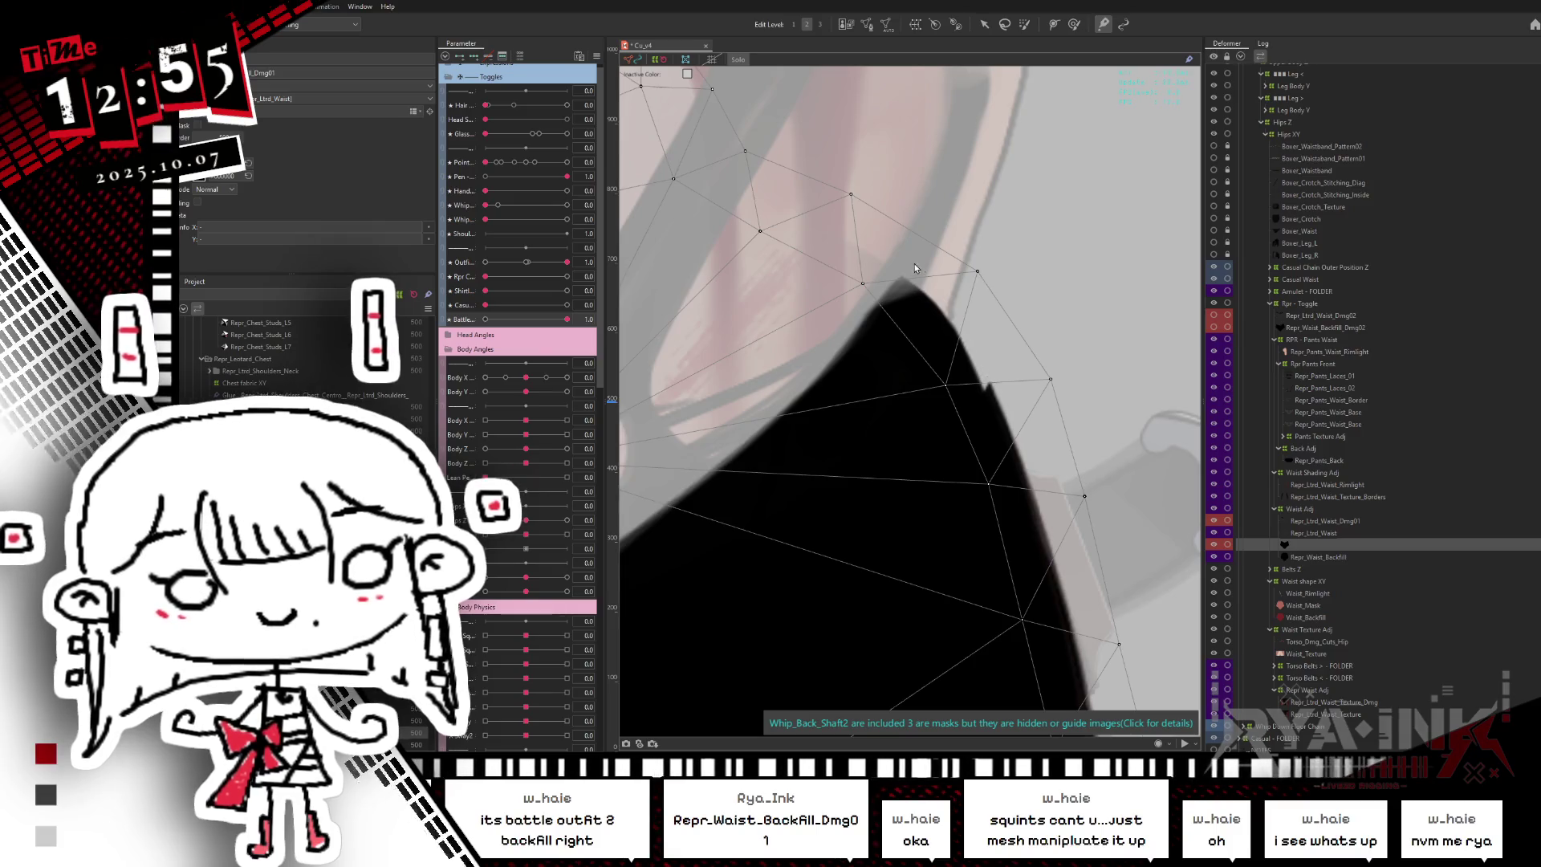
scroll(859, 263, down, 3)
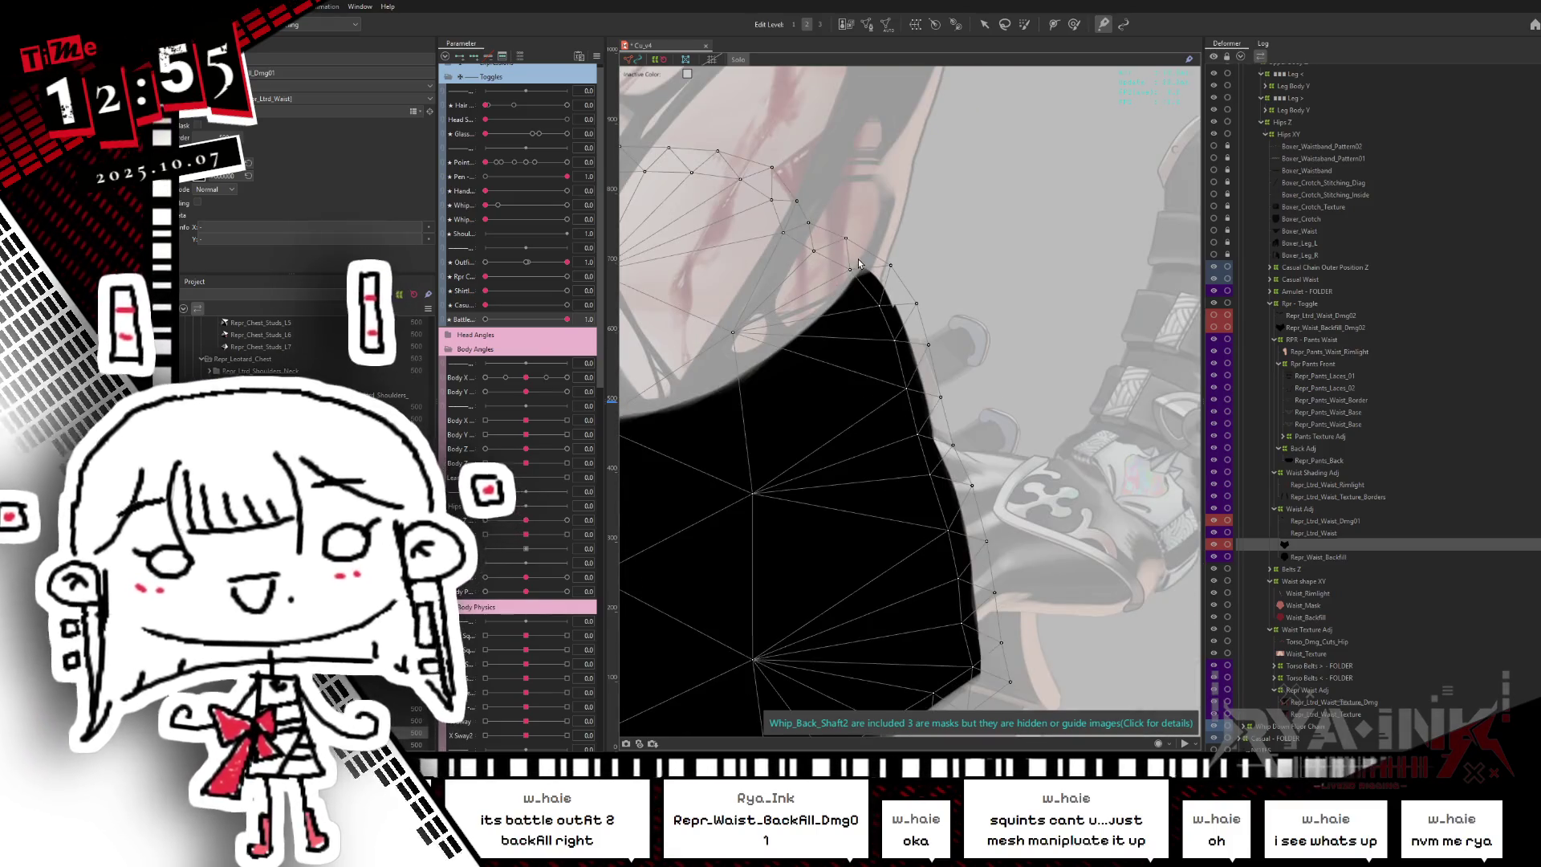
scroll(859, 263, down, 2)
drag(858, 263, 1119, 284)
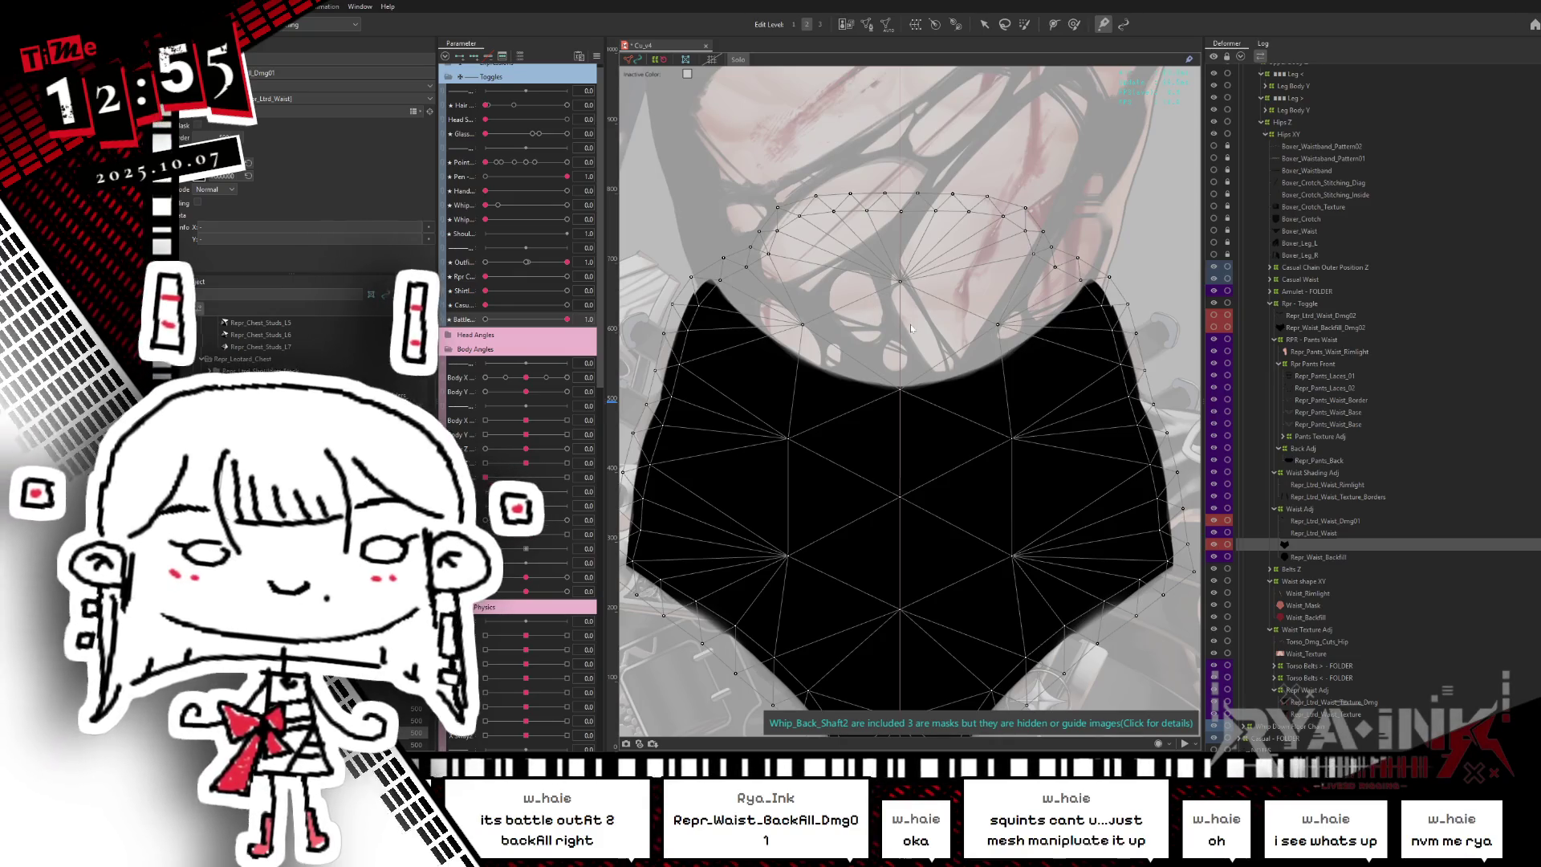
key(Return)
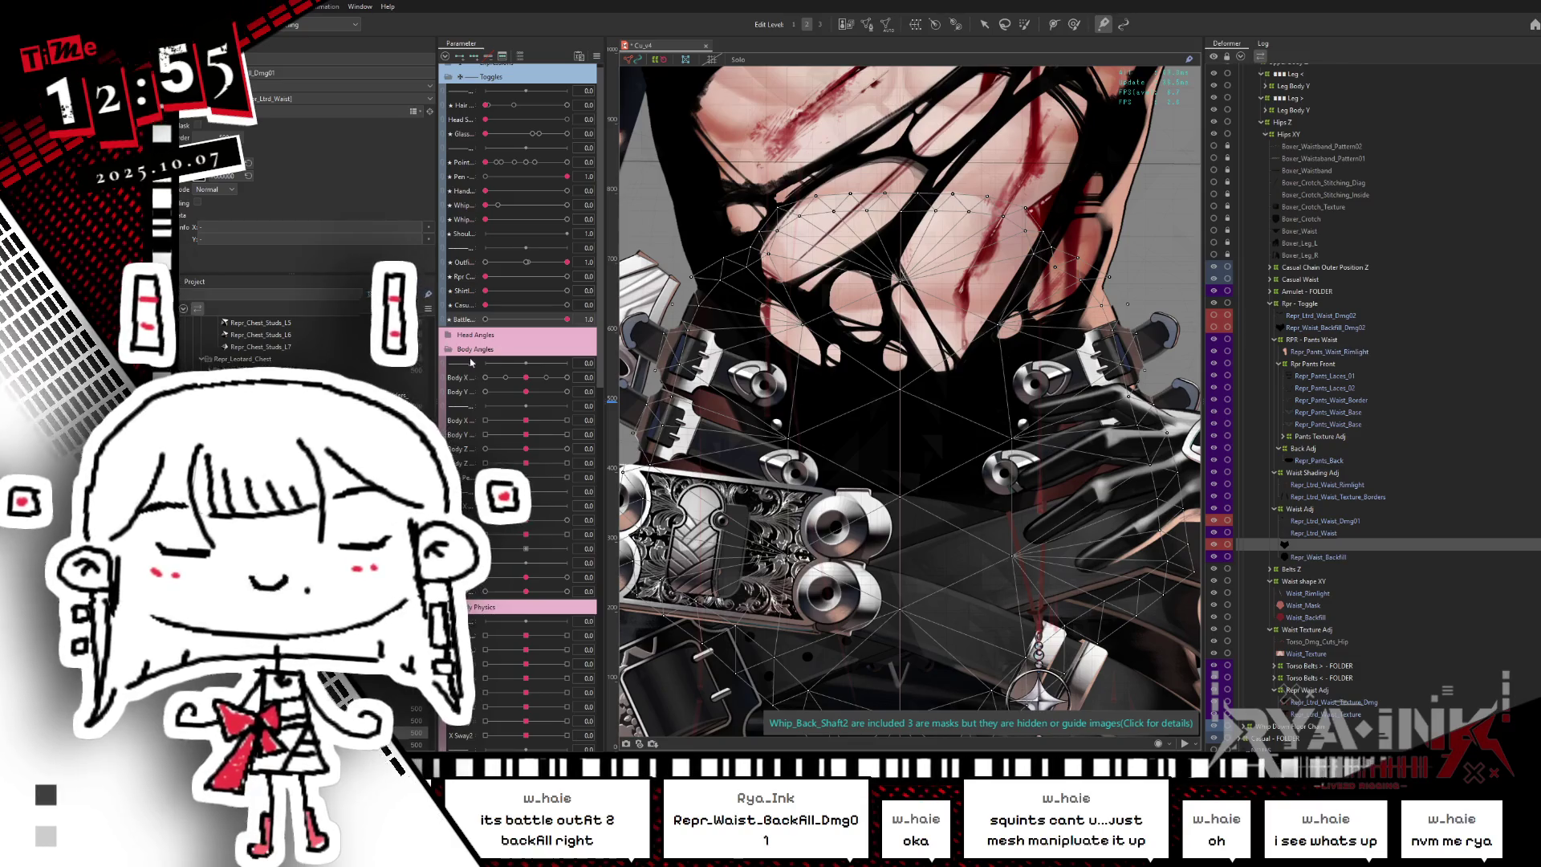
drag(525, 378, 566, 359)
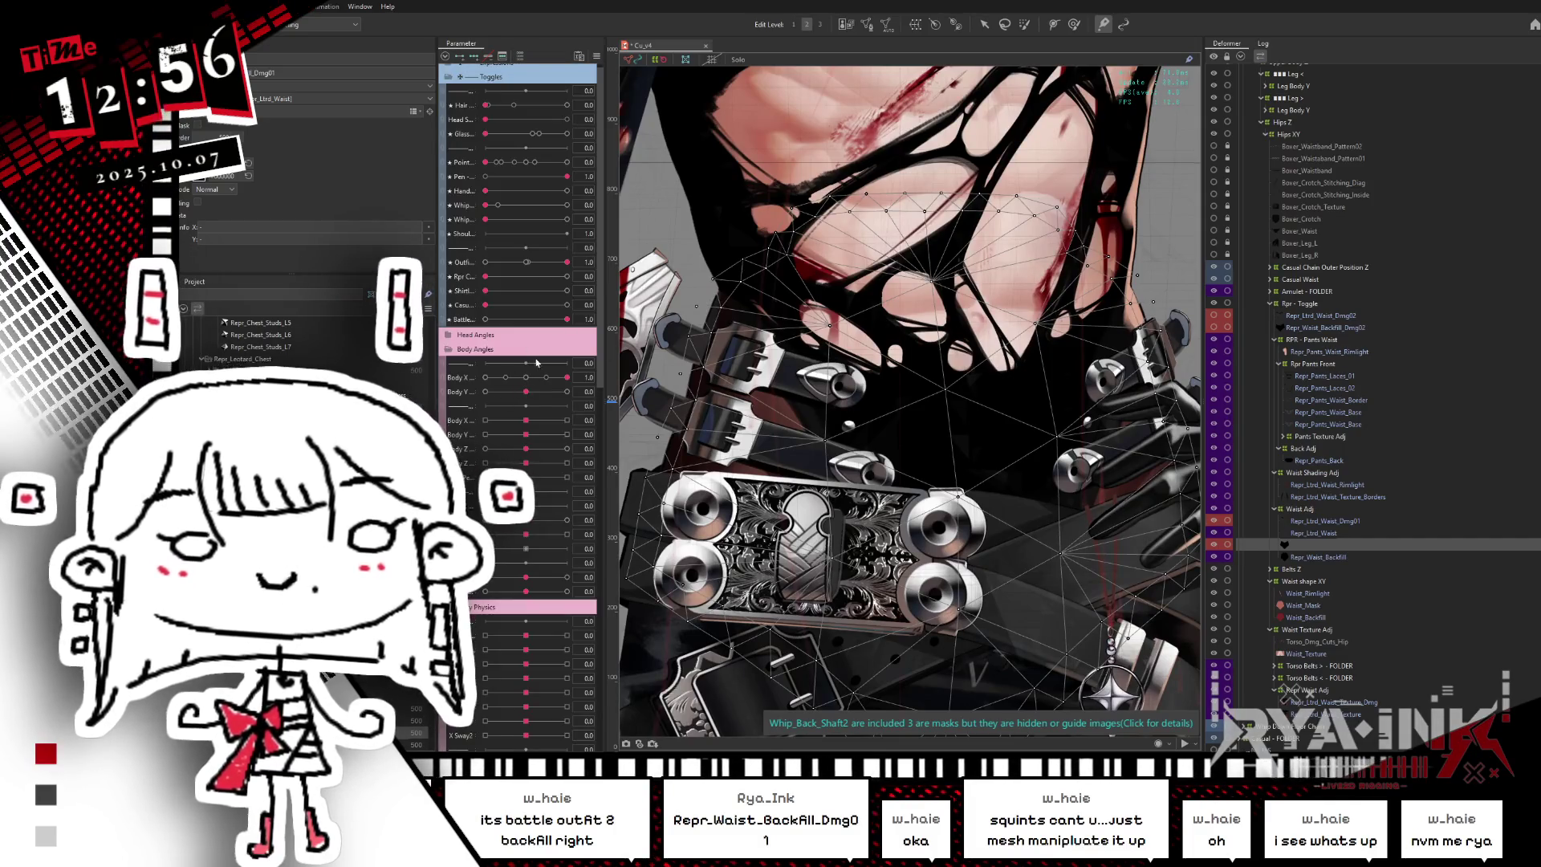
- Hide the wireframe and brush-deform the torso mesh vertices at the turned Body X keyform
key(b)
key(ctrl+h)
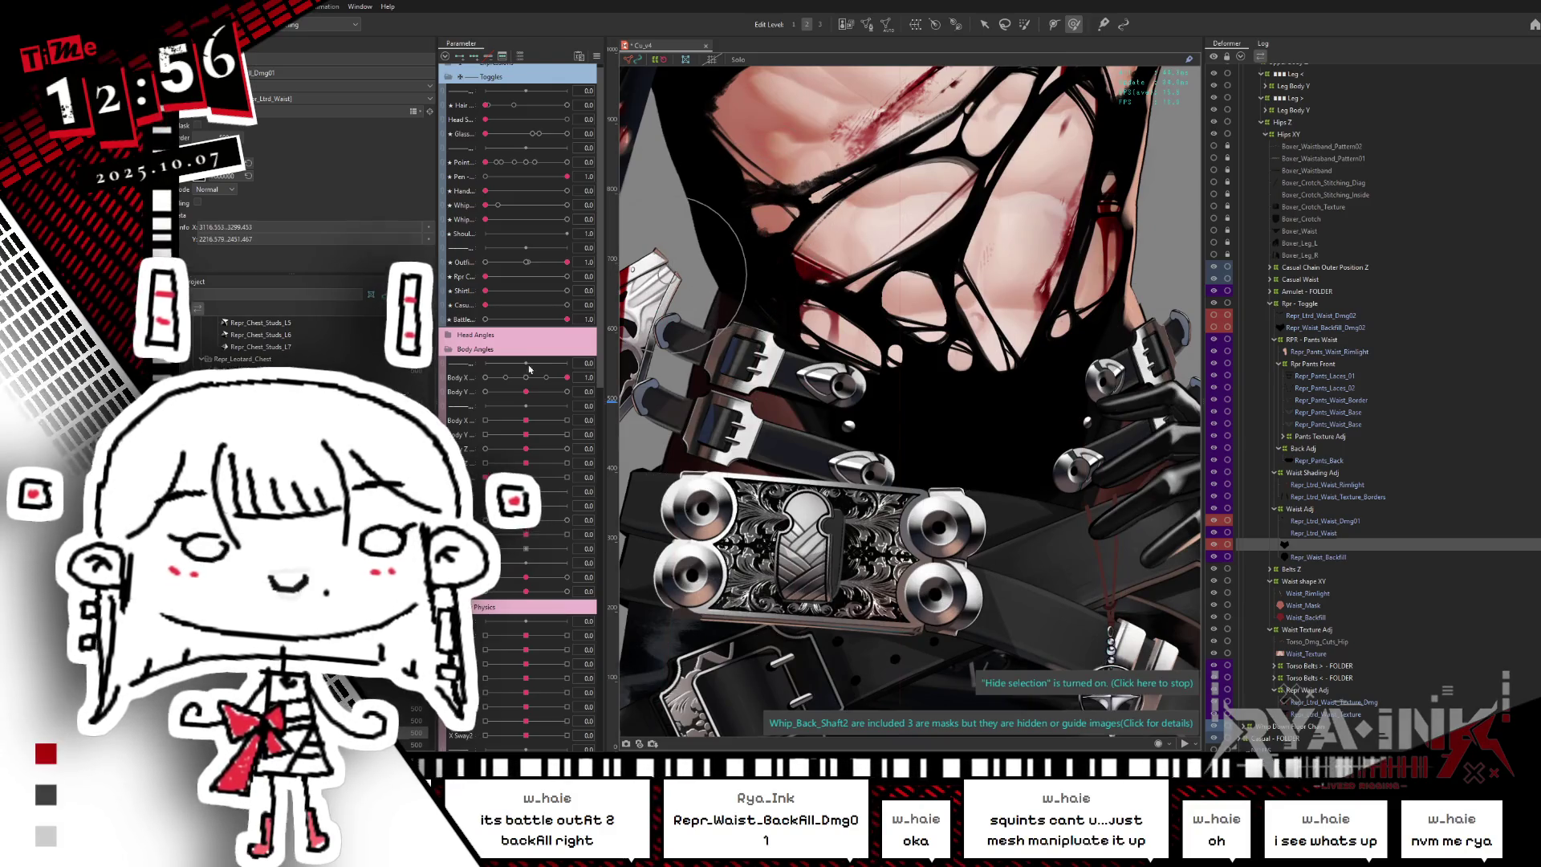
scroll(1121, 239, up, 1)
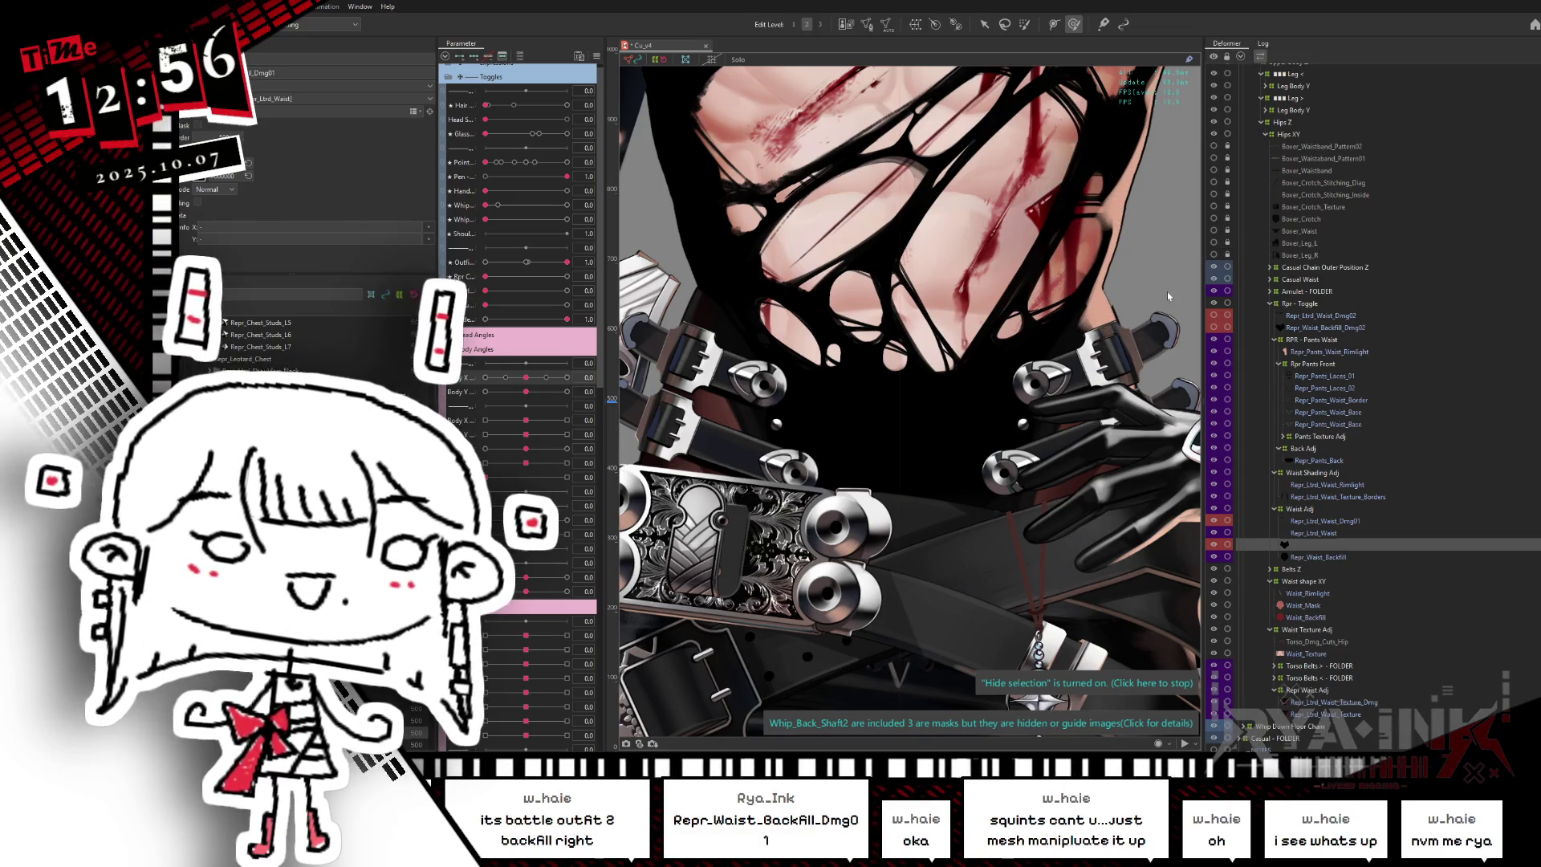
click(1143, 298)
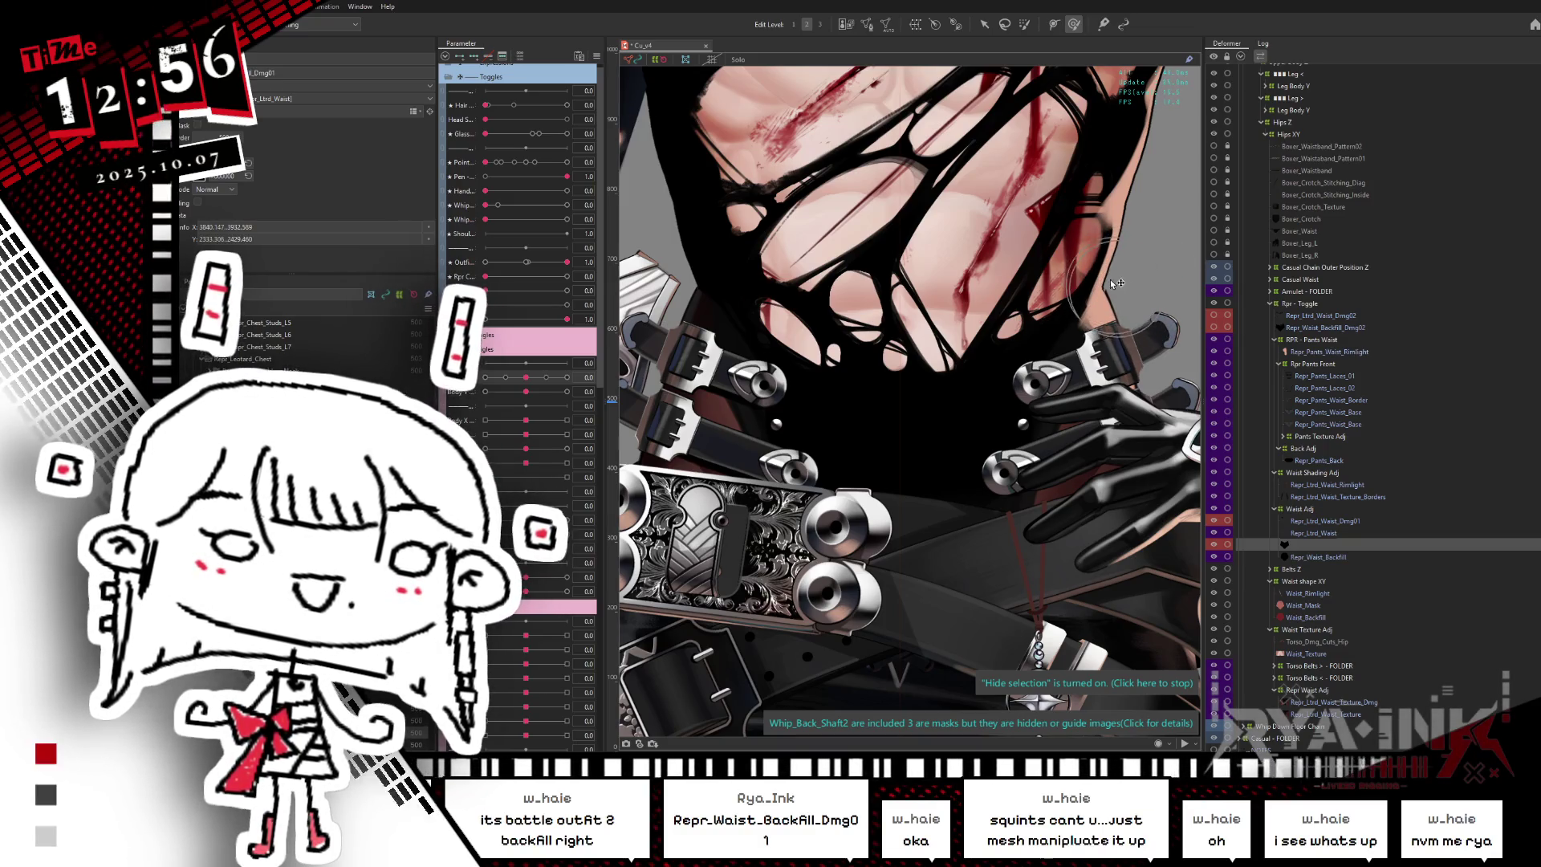
drag(1113, 283, 1122, 282)
click(1111, 322)
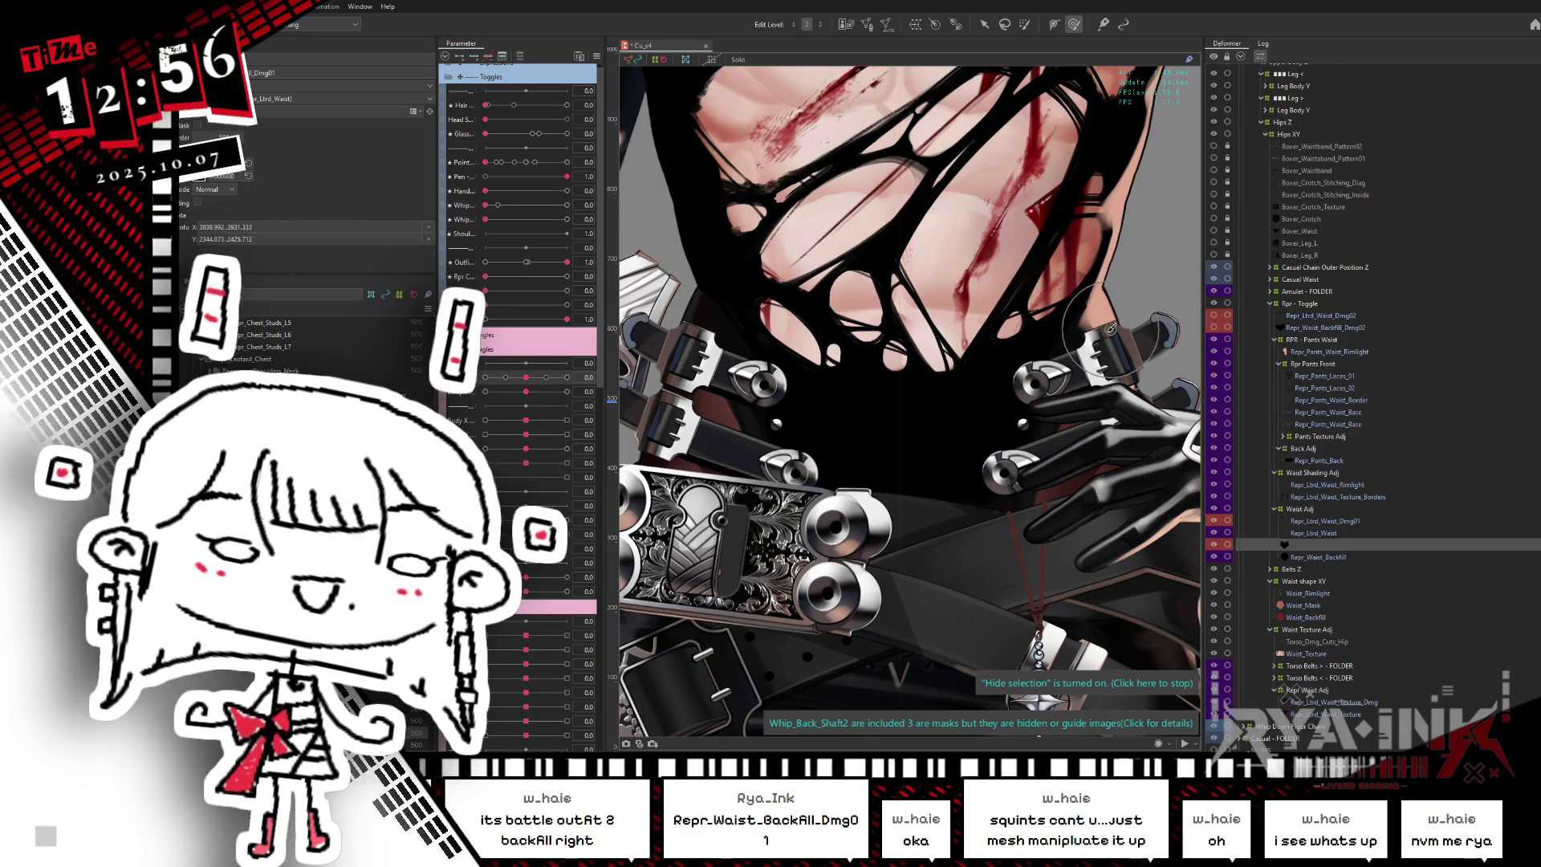
click(1053, 307)
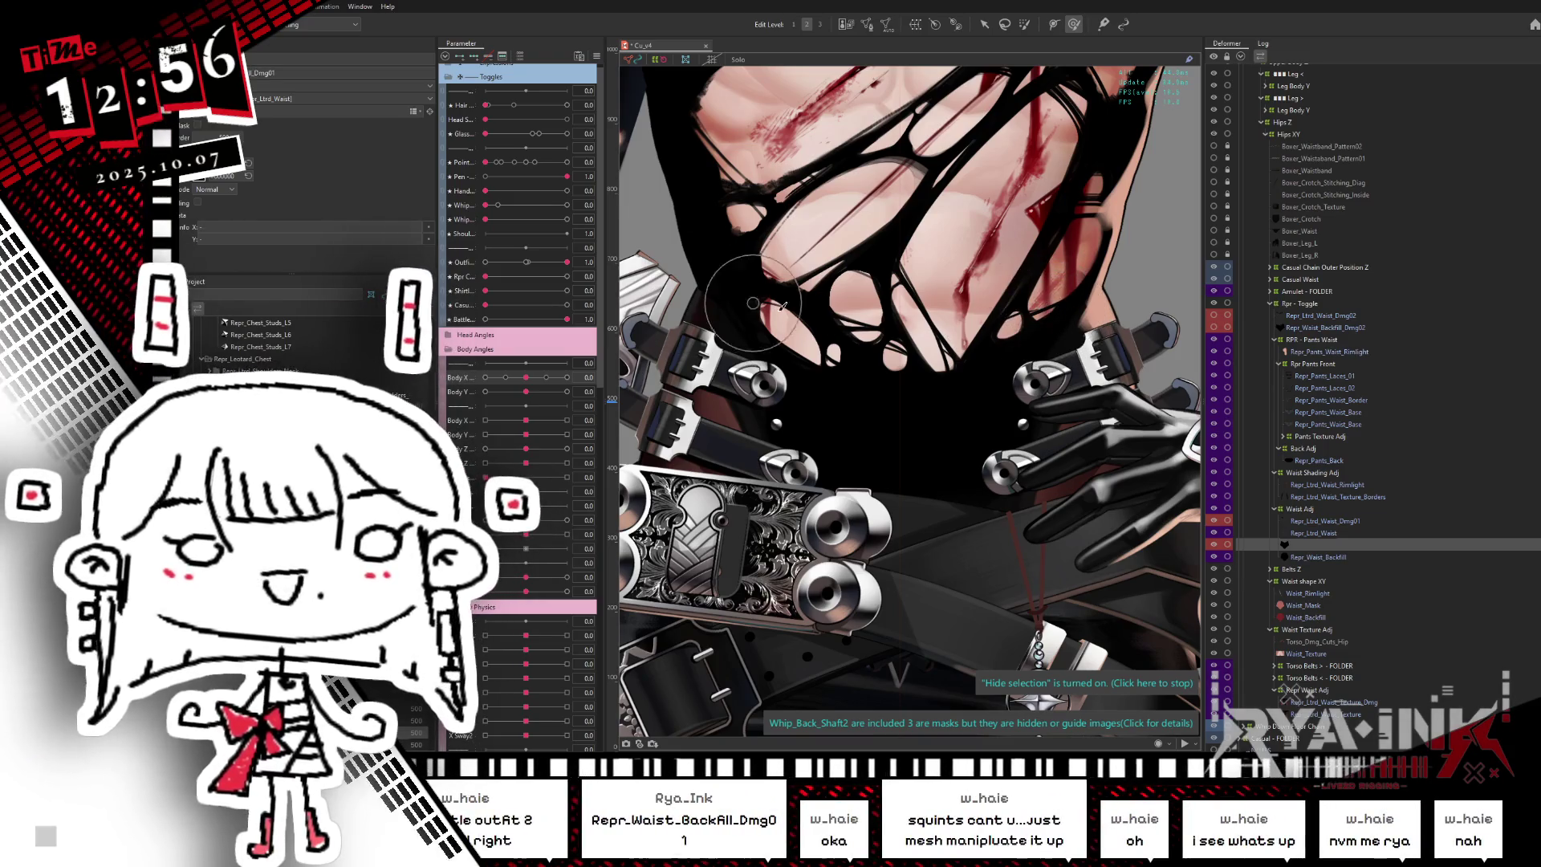
- Swing the body turn both ways, inspect the Repr_Waist_Backfill mesh, and reset Body X to 0
drag(525, 377, 598, 358)
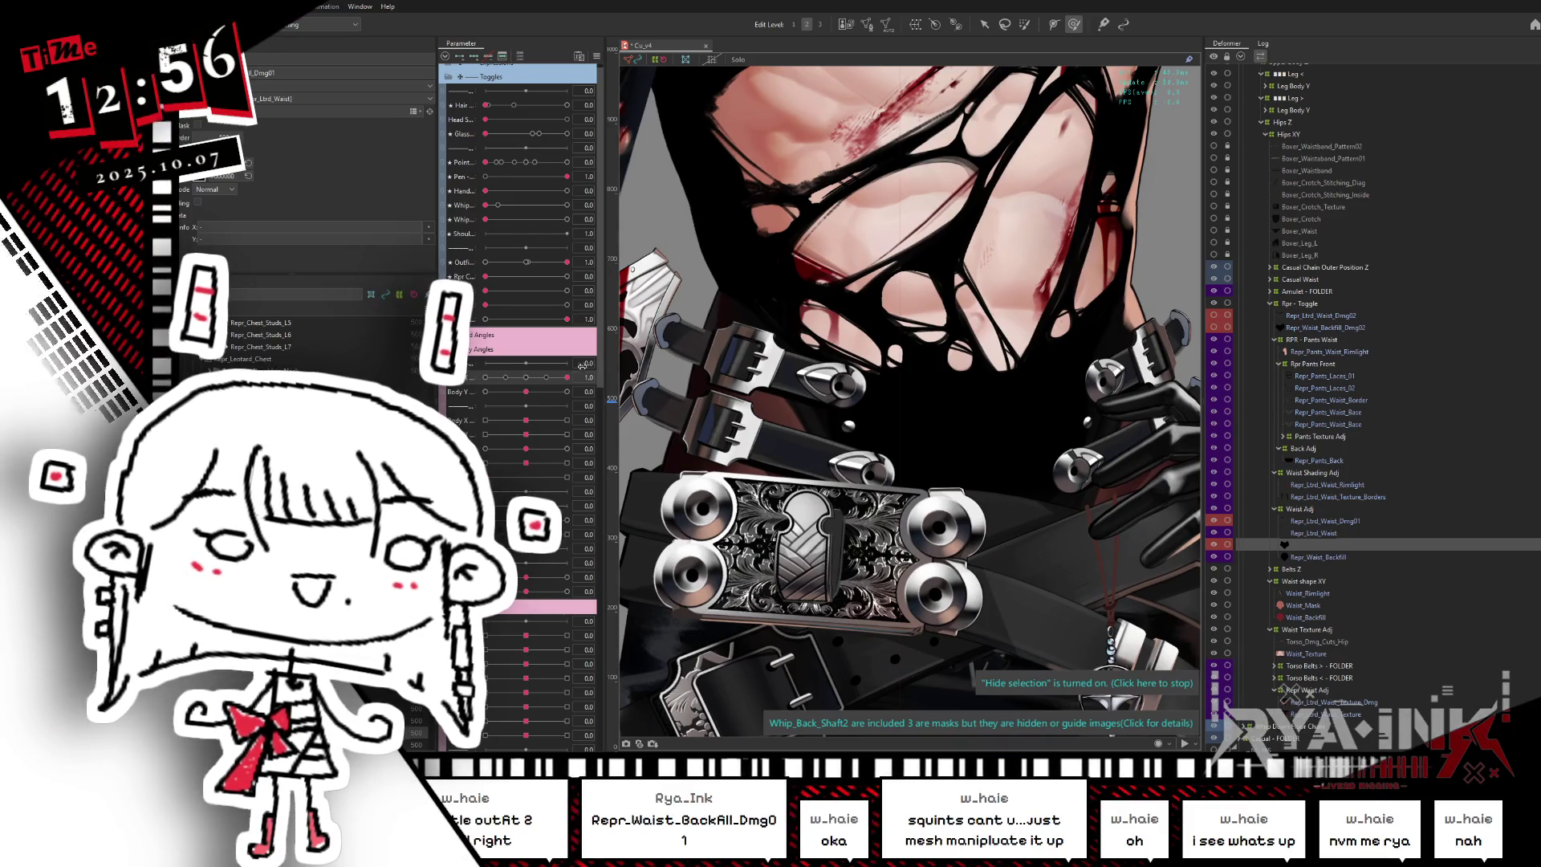
drag(587, 363, 485, 377)
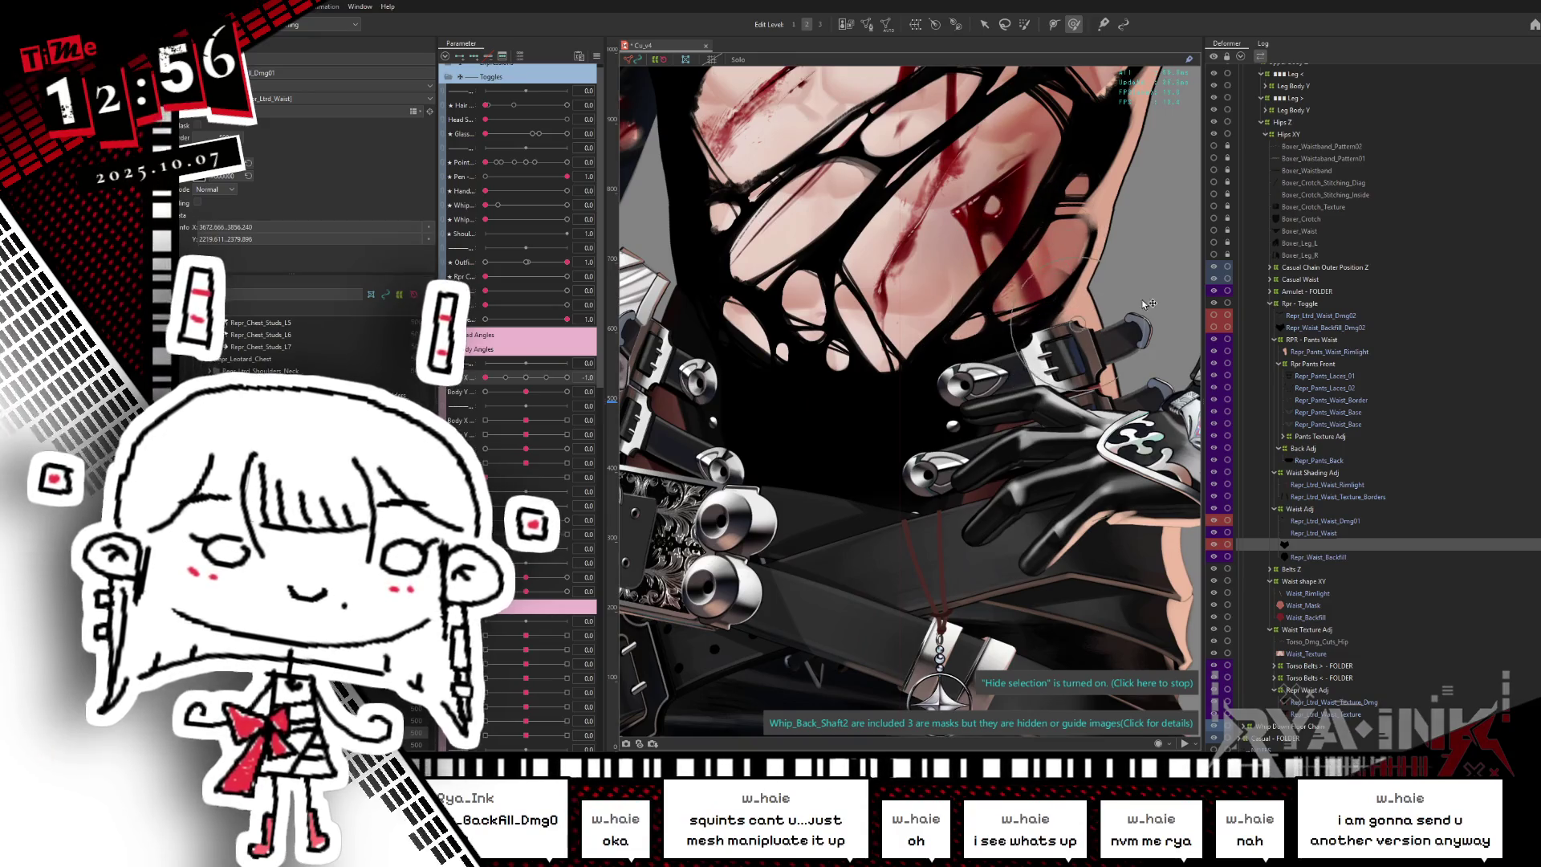
click(1341, 557)
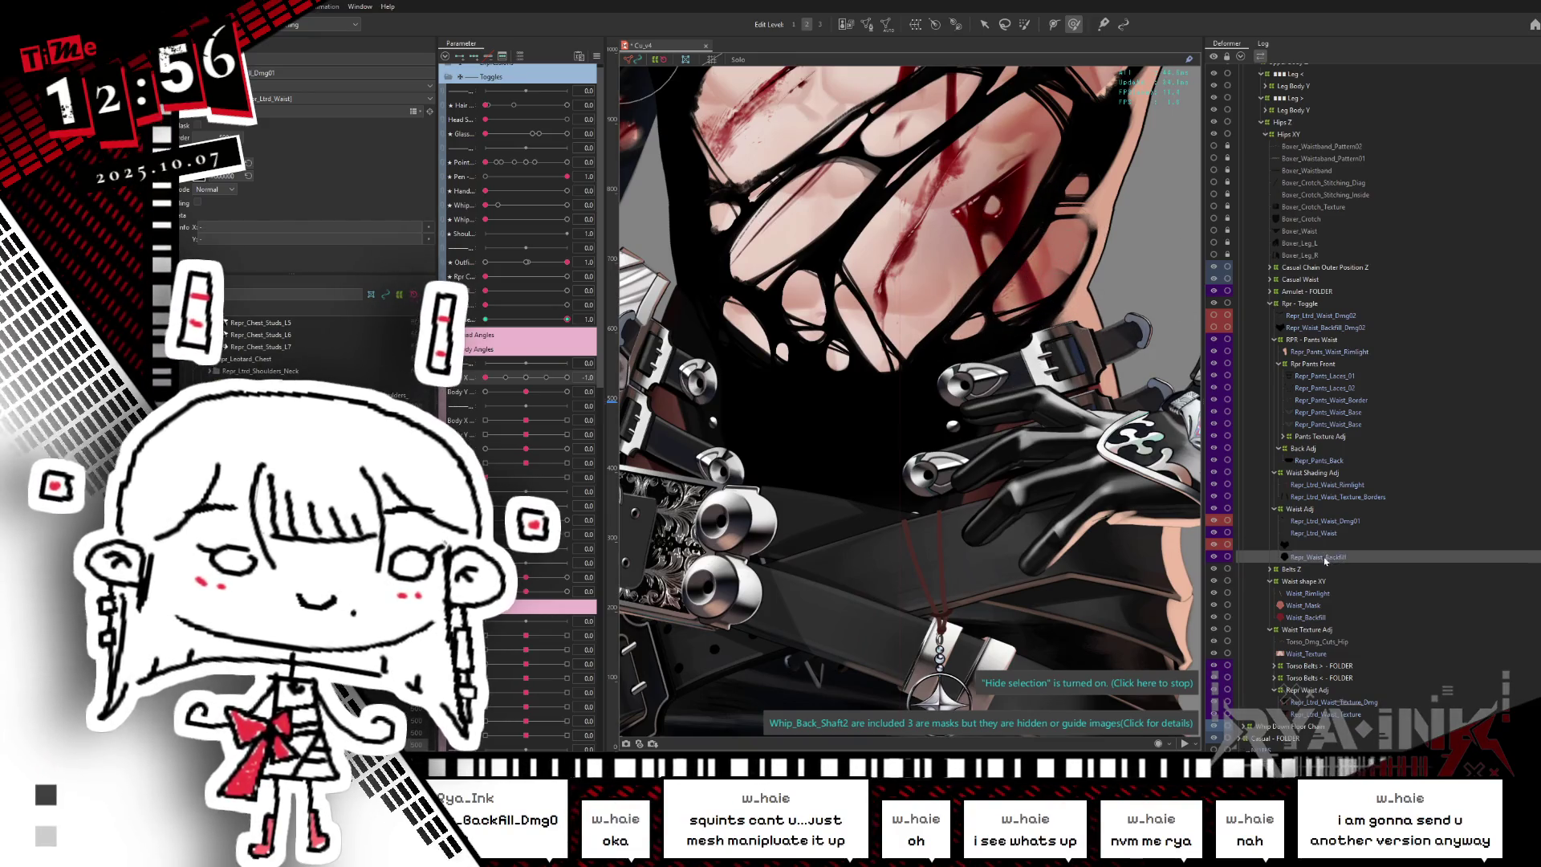
click(1224, 562)
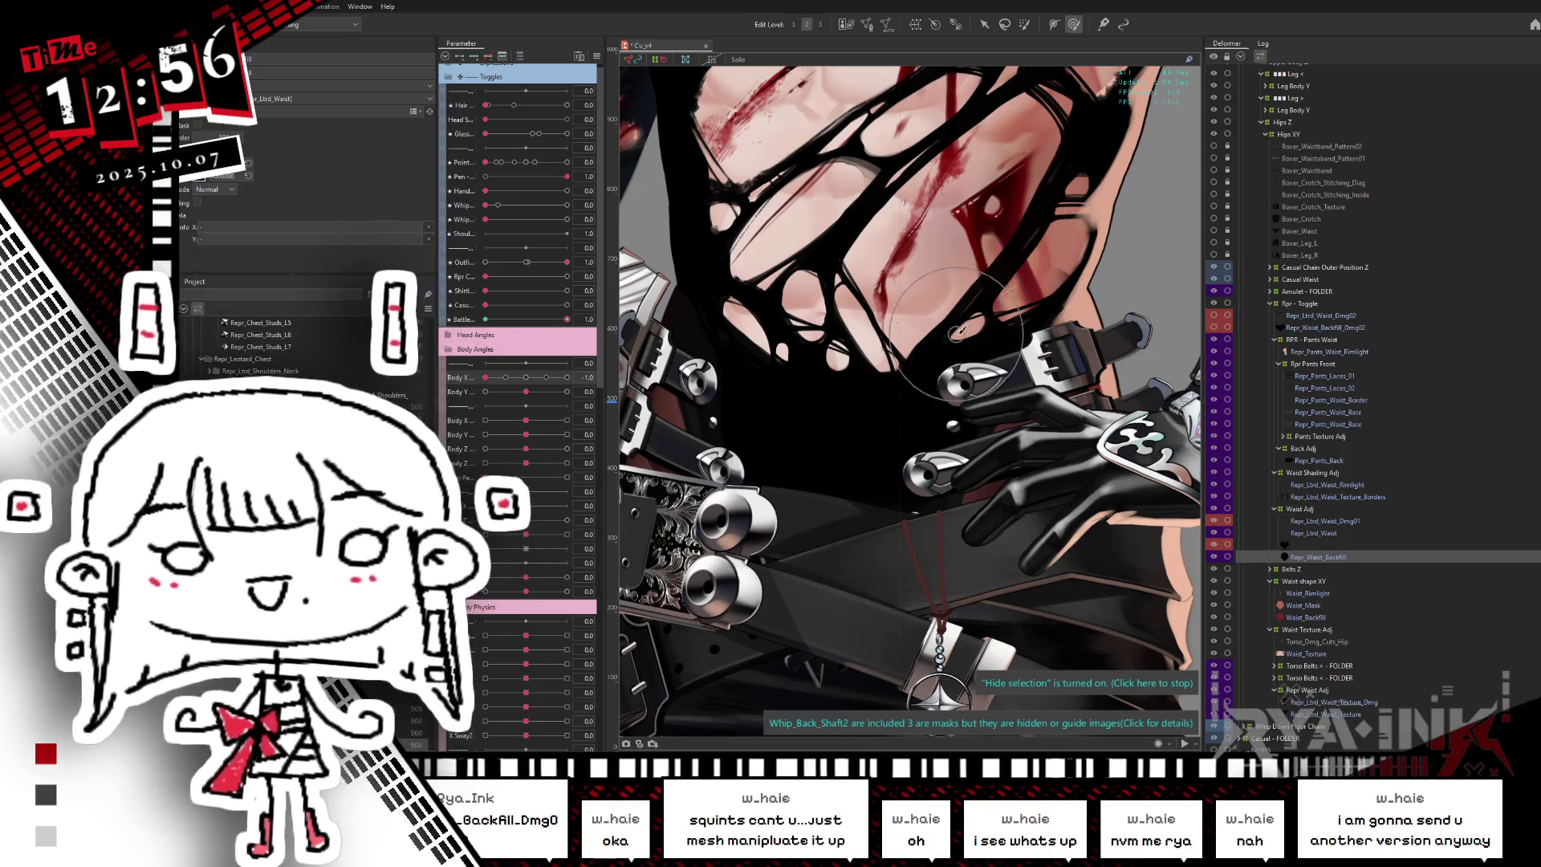
click(504, 357)
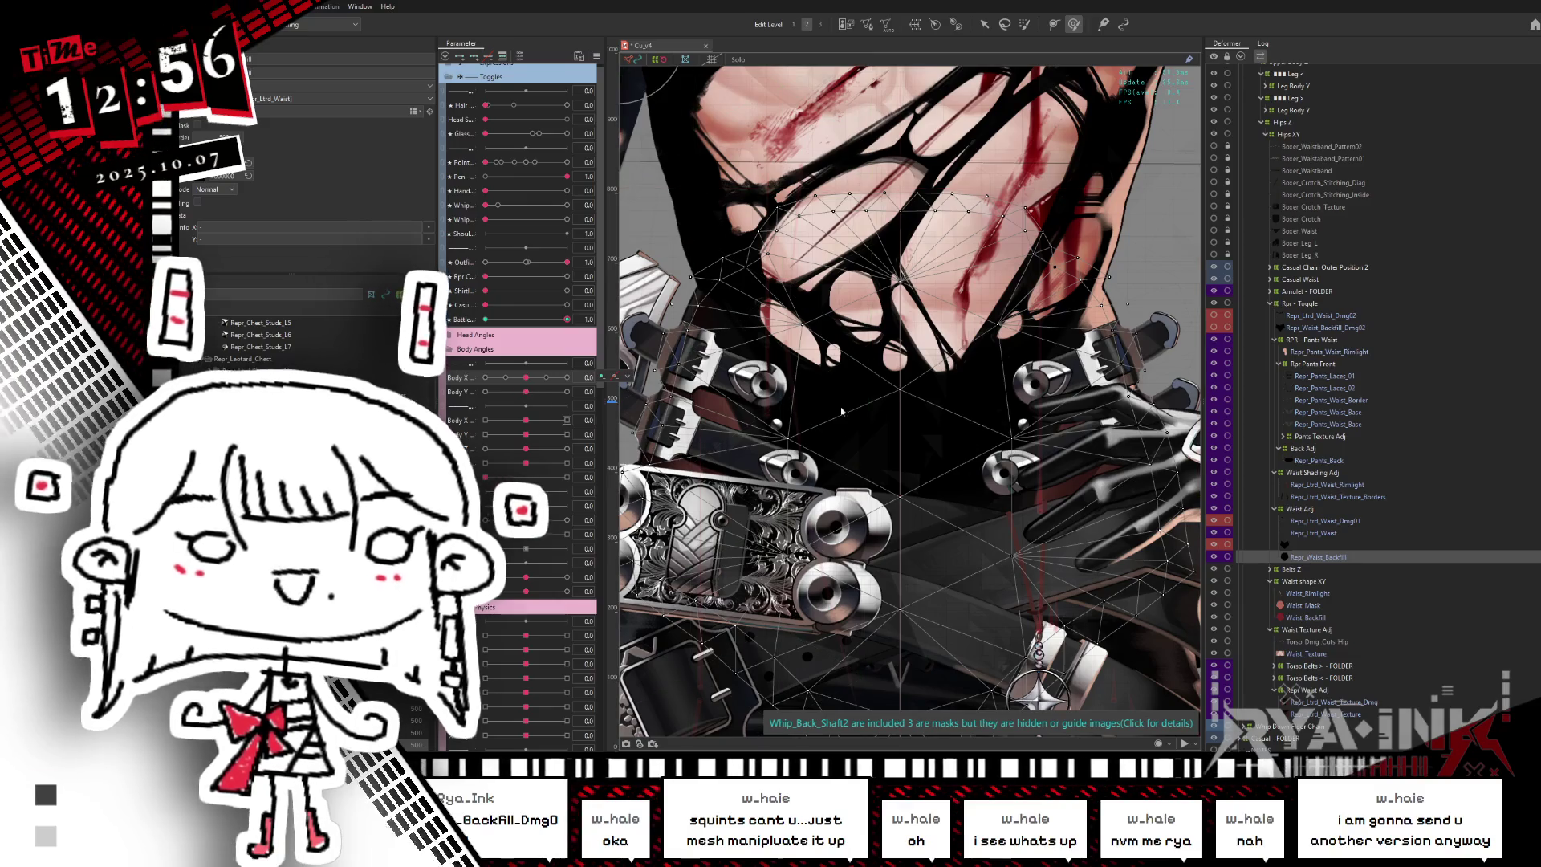
click(1021, 509)
key(ctrl+z)
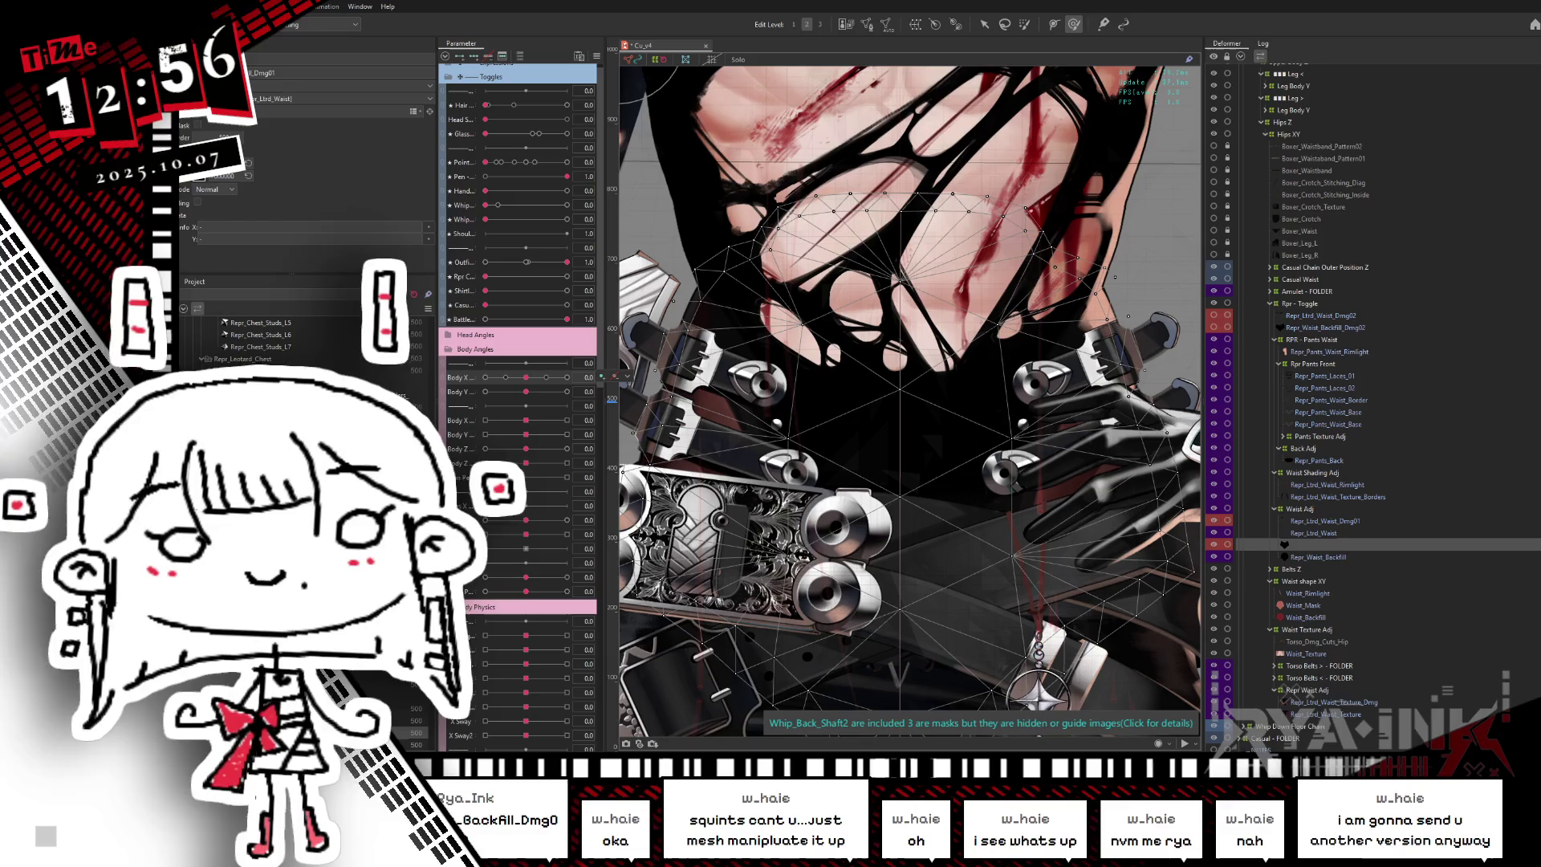
click(193, 7)
click(233, 6)
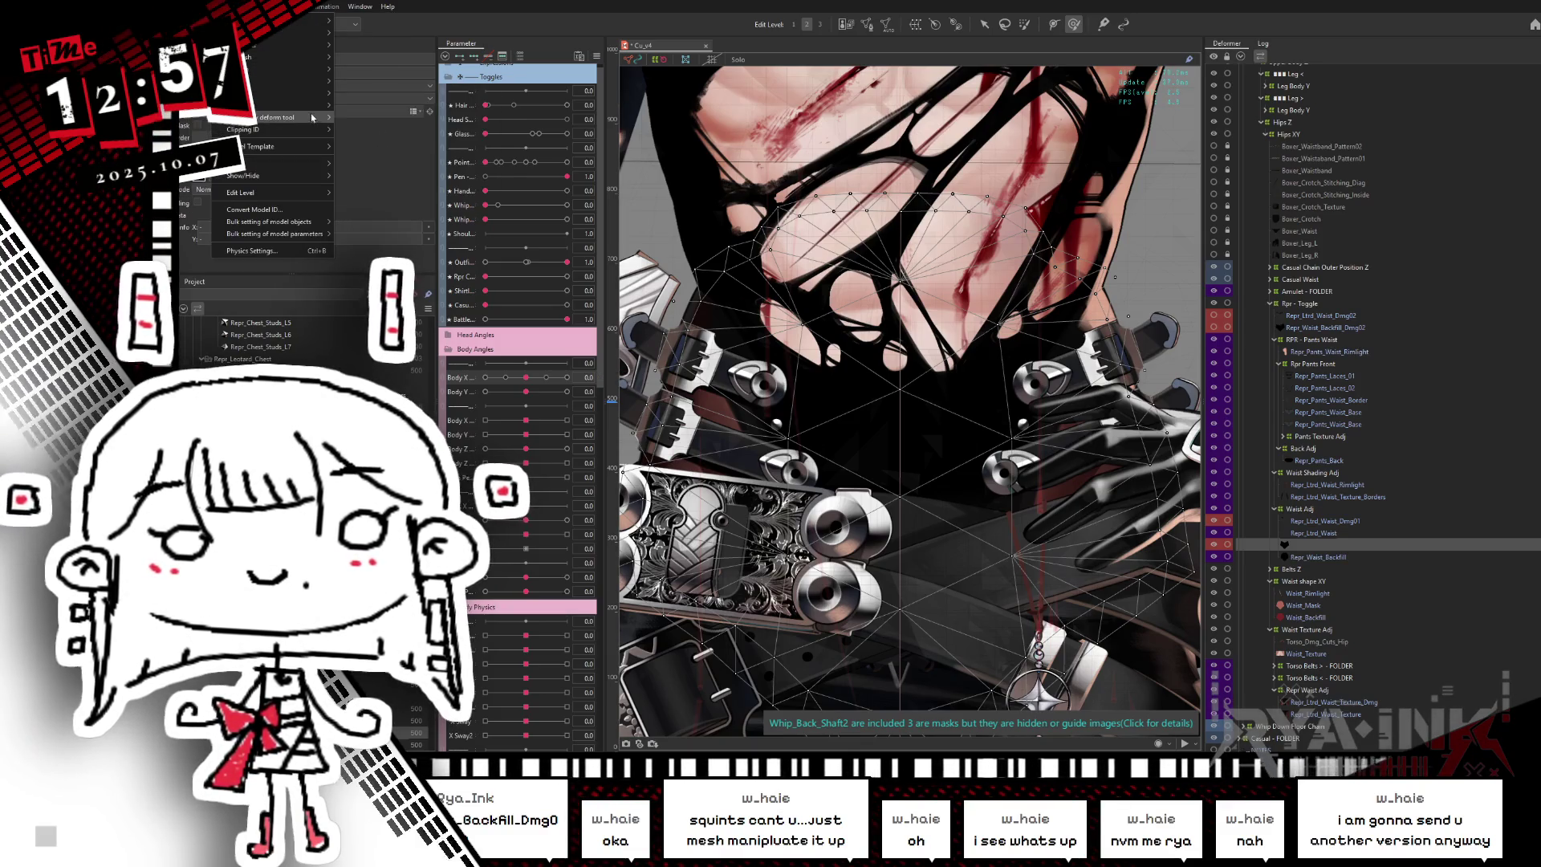
- Revert the torso mesh form to its original, then brush-warp it across the chest
mouse_move(321, 105)
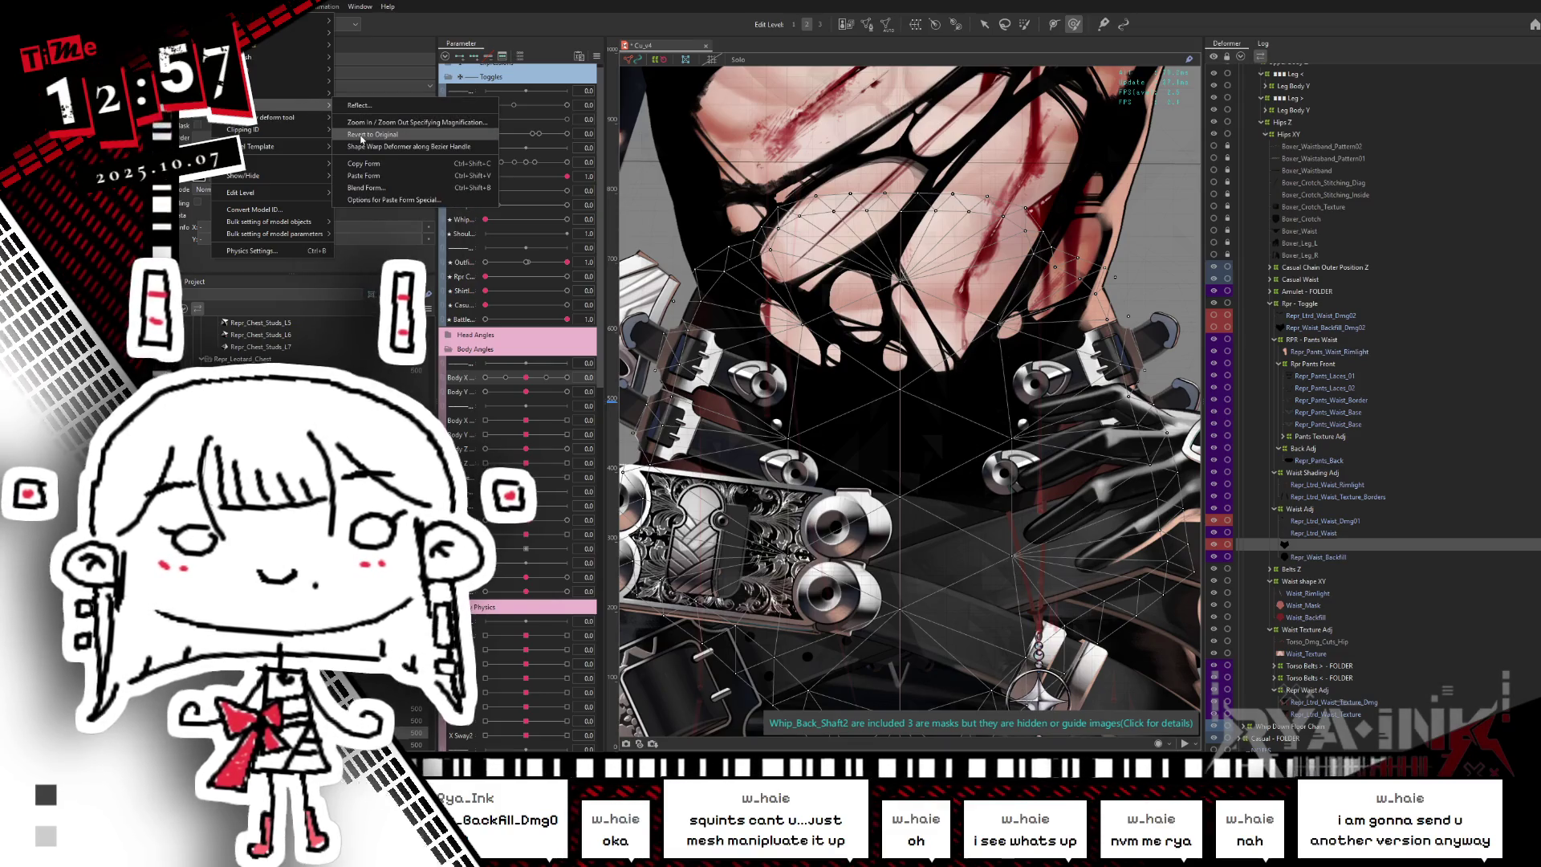
click(361, 136)
key(ctrl+h)
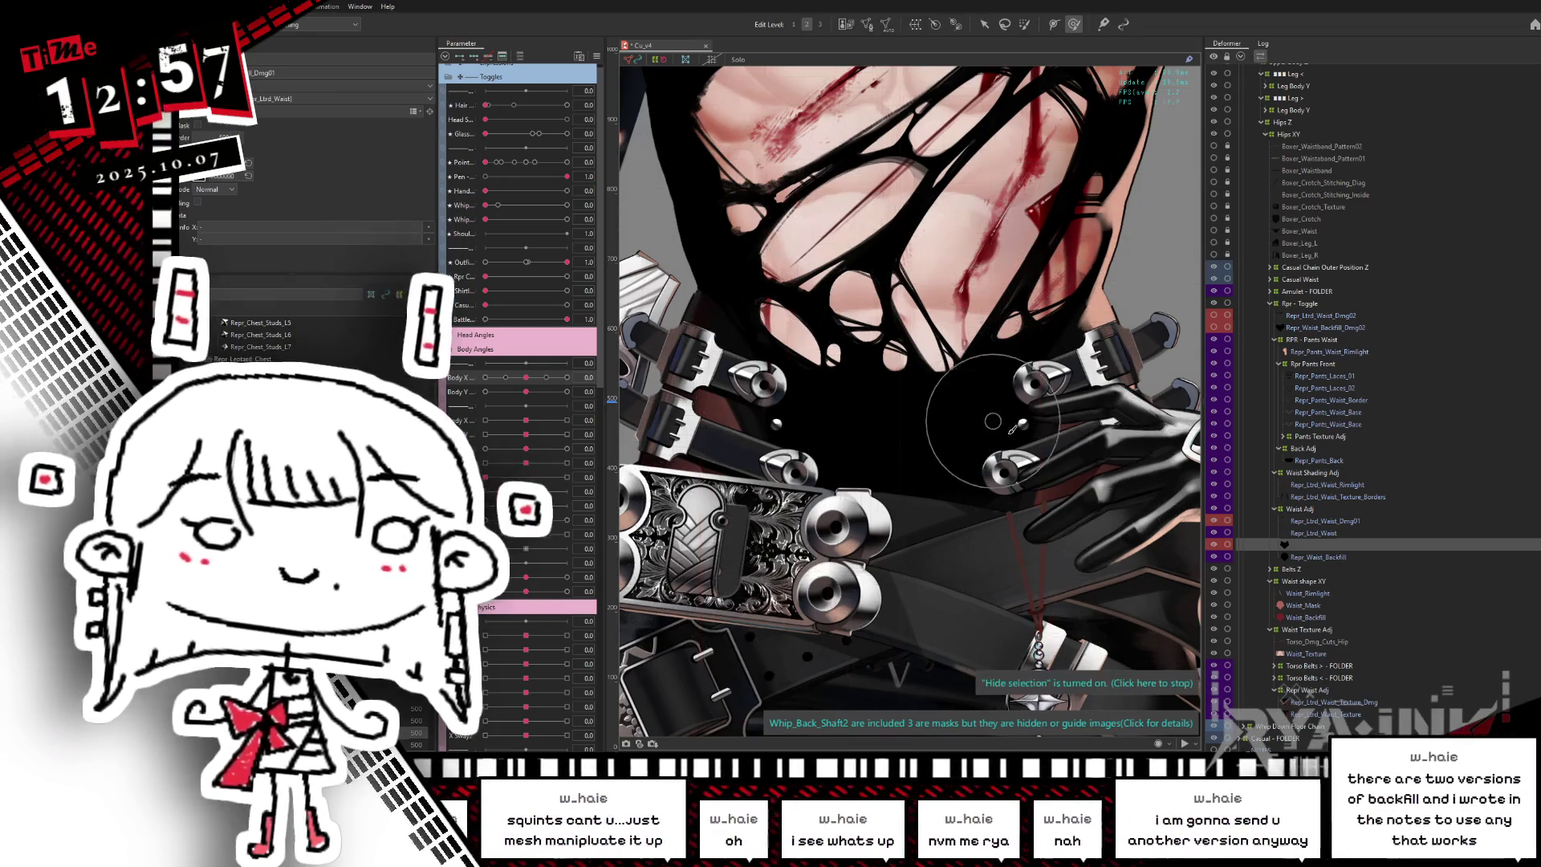
mouse_move(929, 370)
mouse_down()
mouse_move(884, 345)
mouse_move(775, 481)
mouse_up()
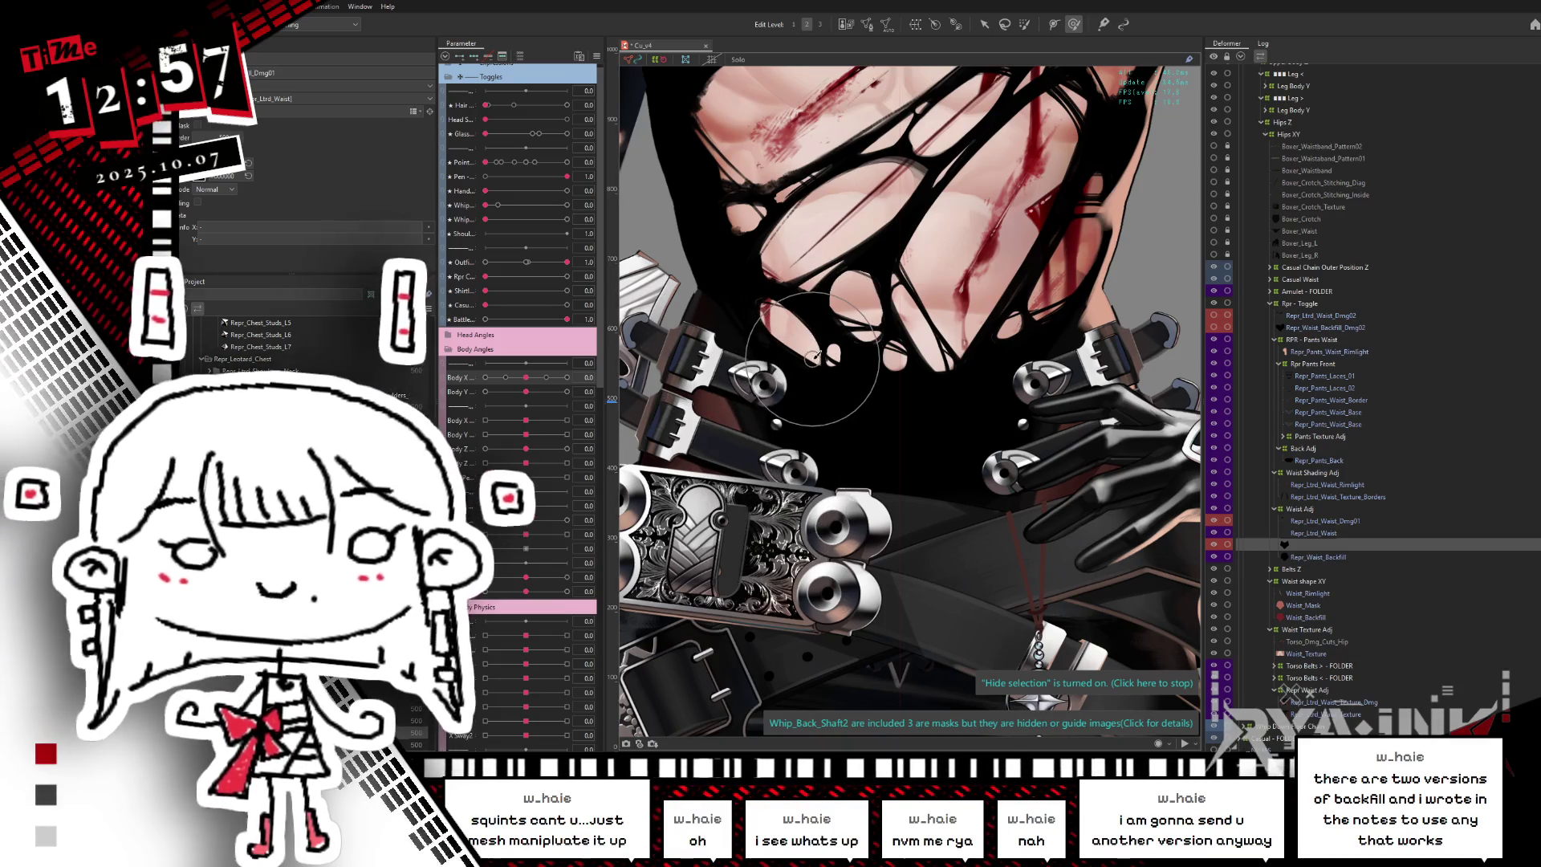
- Zoom out to show the whole character and save the project
scroll(967, 440, down, 3)
scroll(891, 421, down, 2)
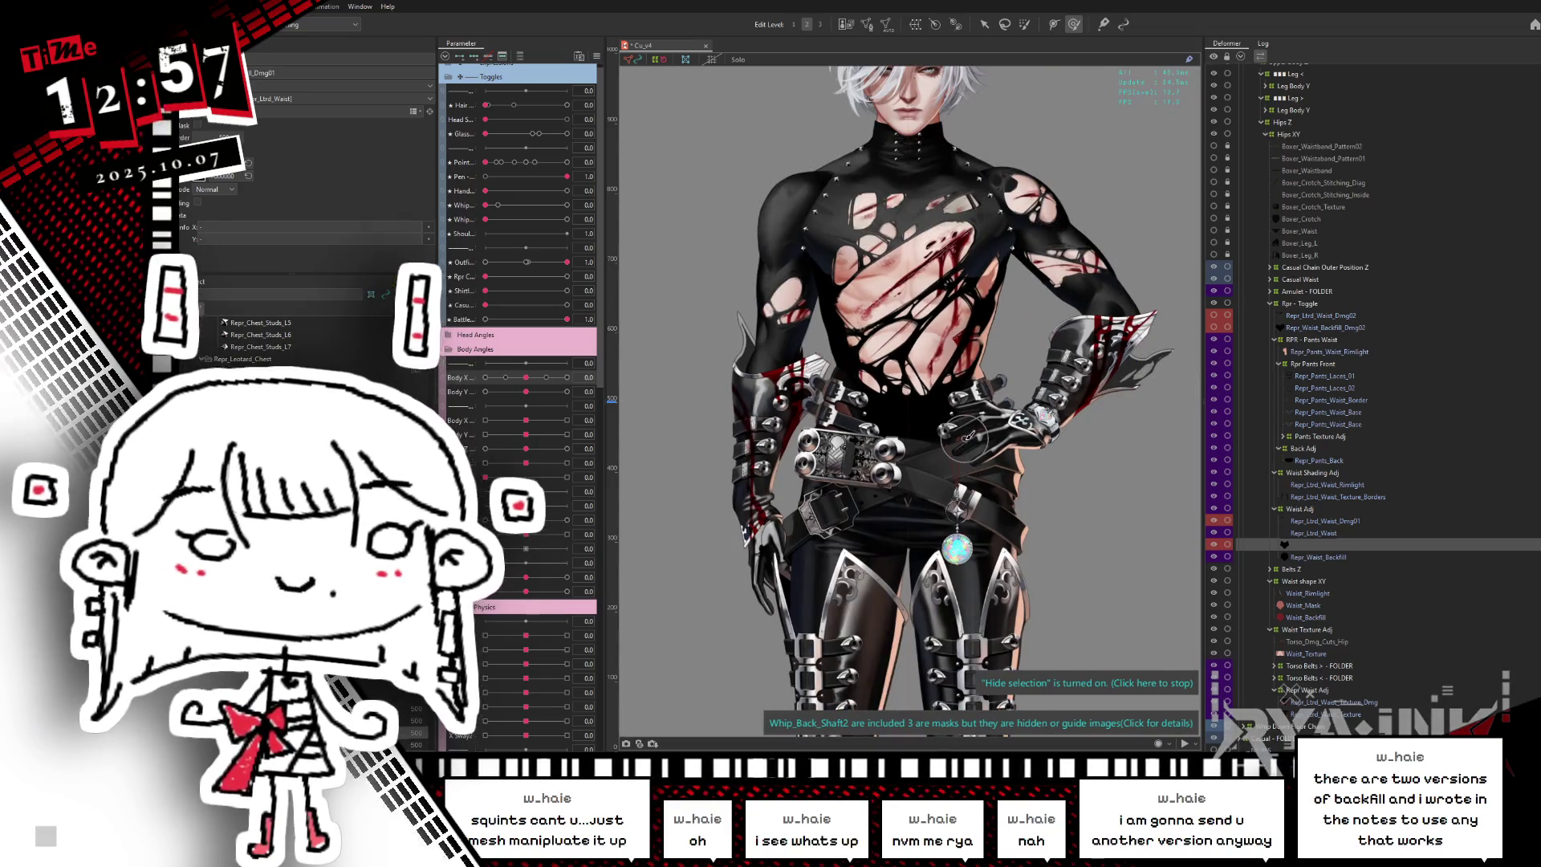
scroll(823, 289, down, 1)
scroll(811, 293, down, 1)
scroll(799, 297, down, 1)
scroll(791, 302, up, 1)
scroll(776, 323, up, 2)
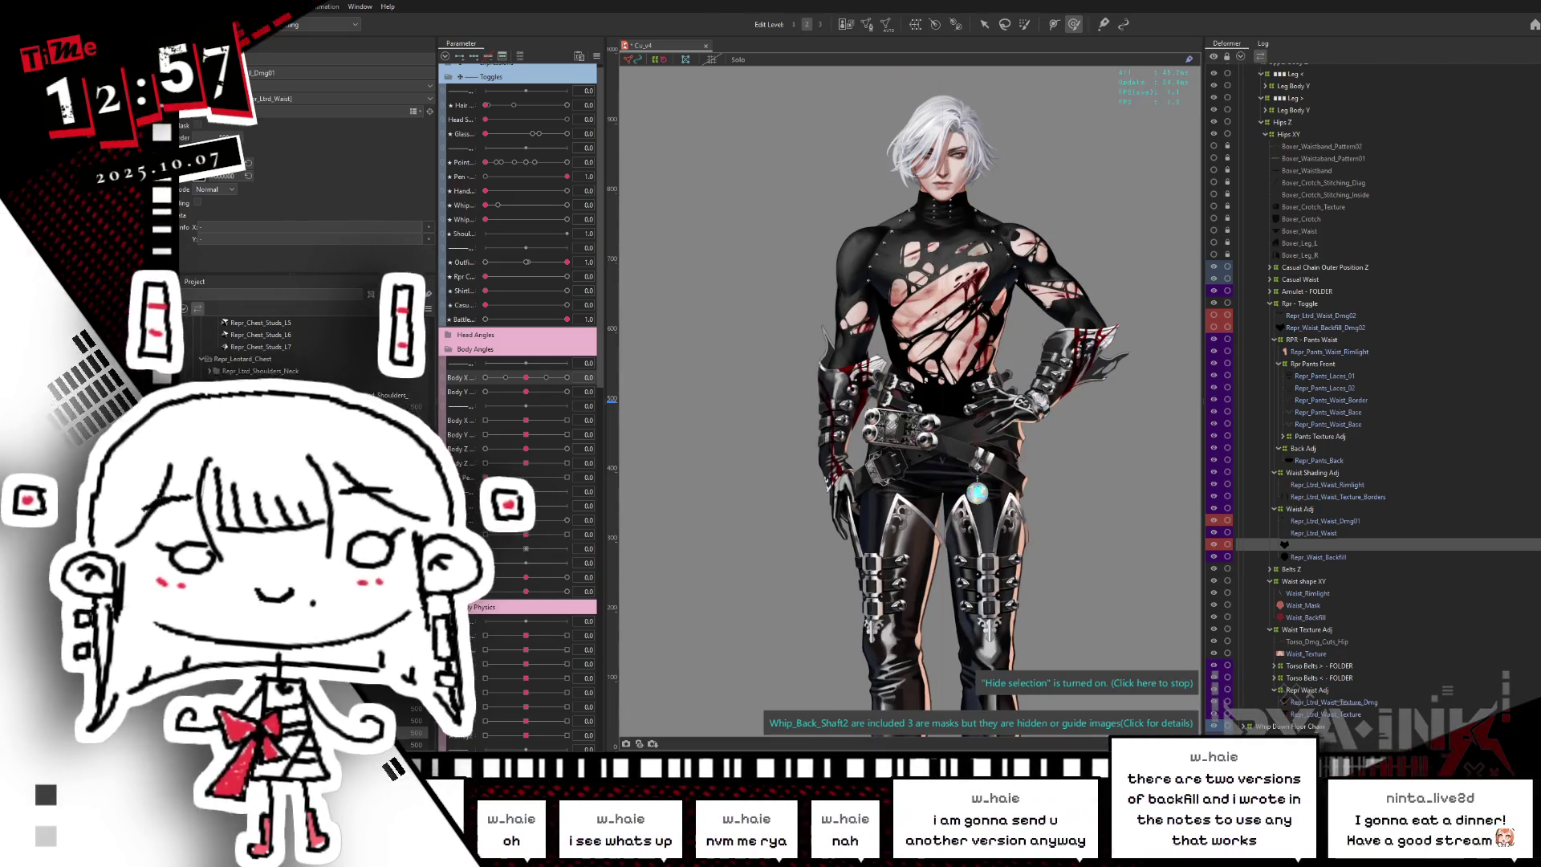
key(ctrl+s)
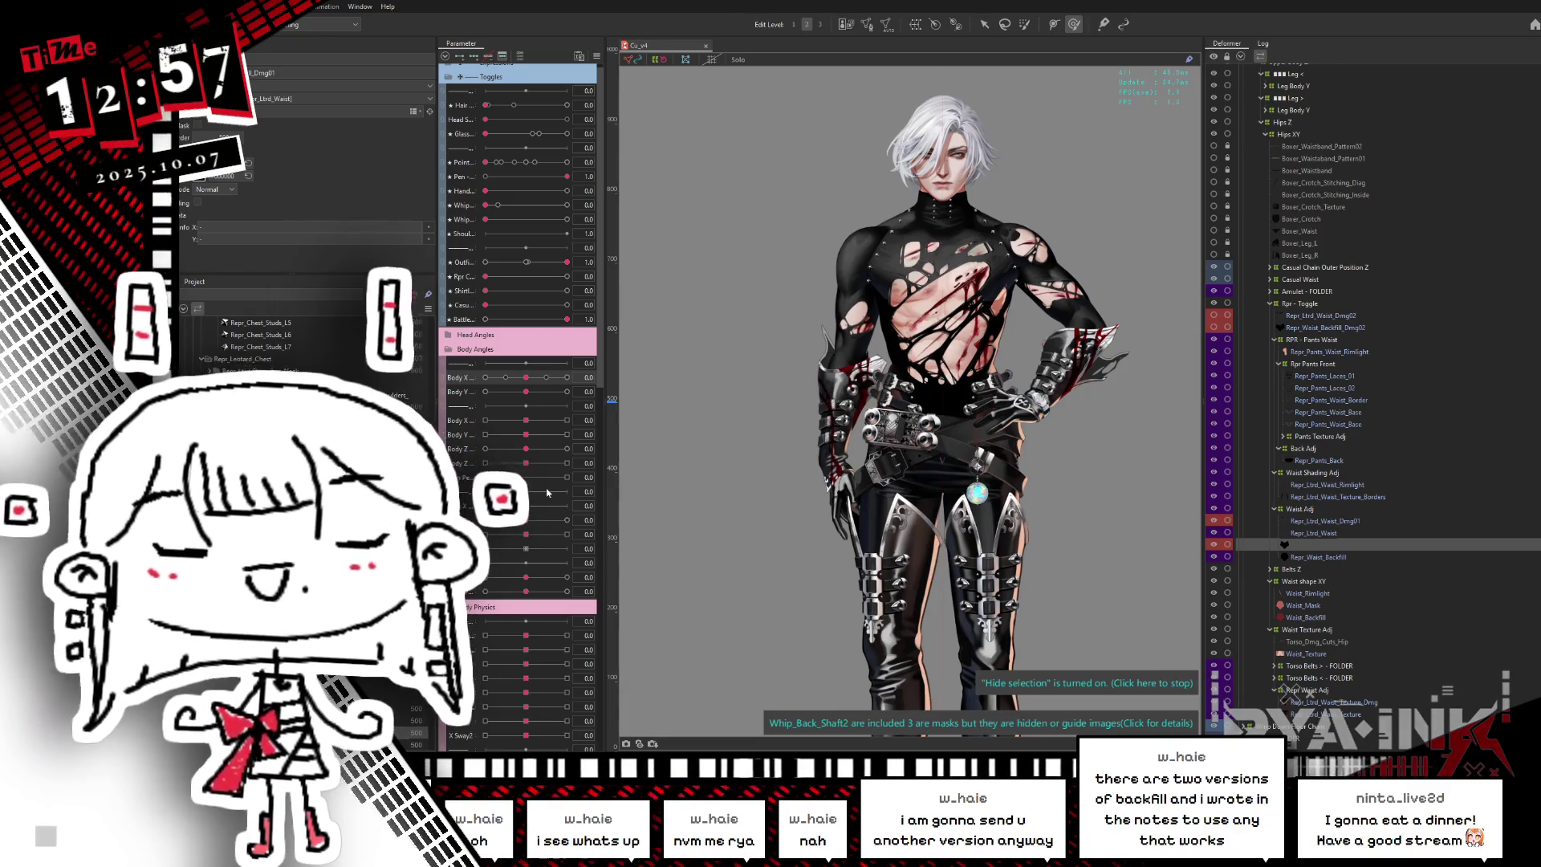
- Turn the body with Body X to check the torso, then reset it to 0
scroll(980, 300, up, 3)
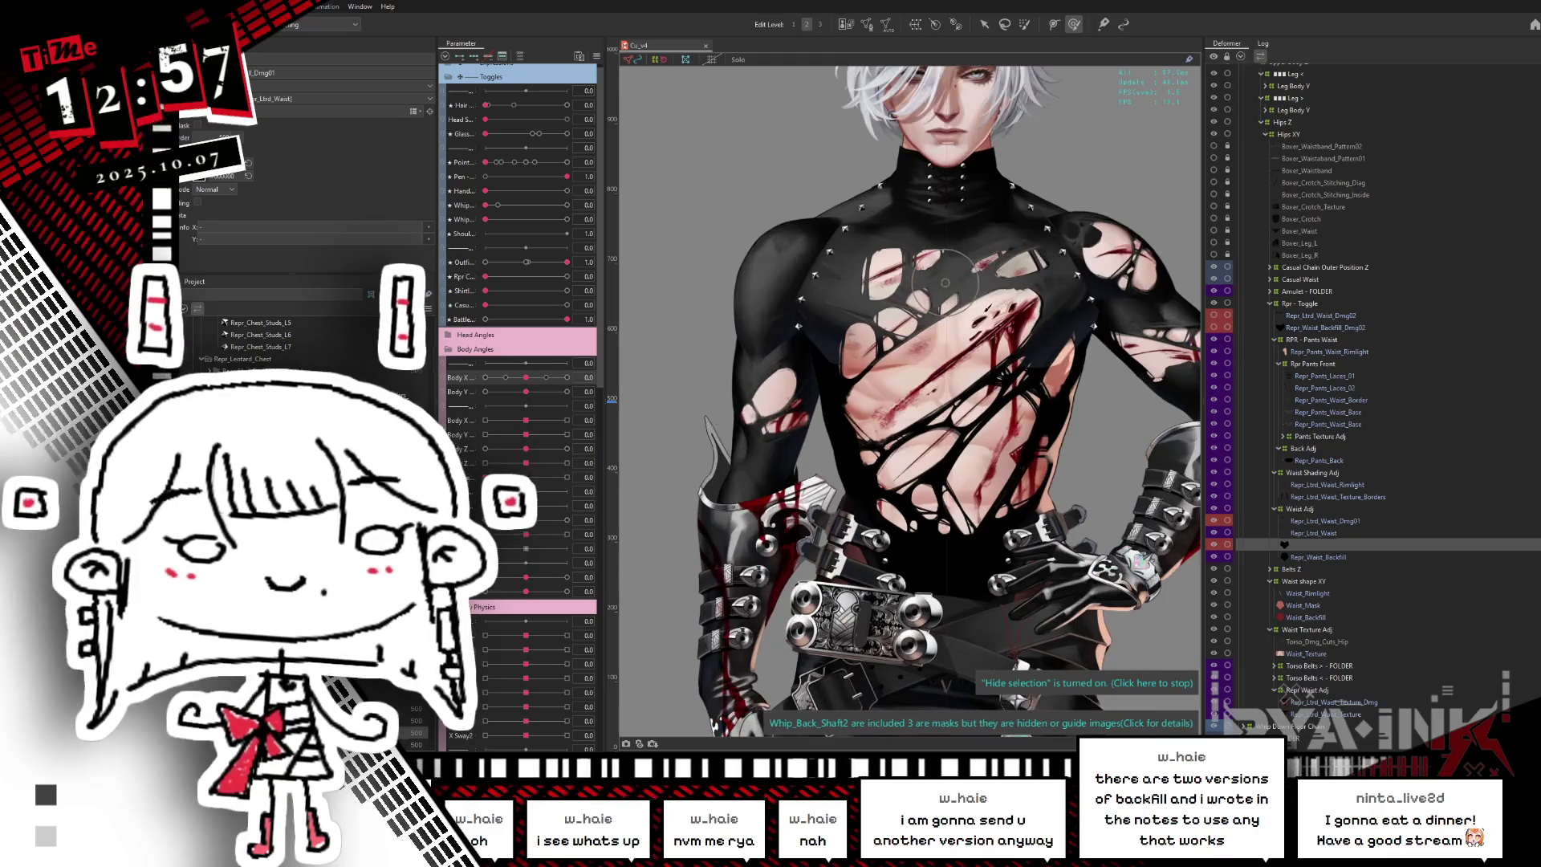
scroll(980, 300, down, 2)
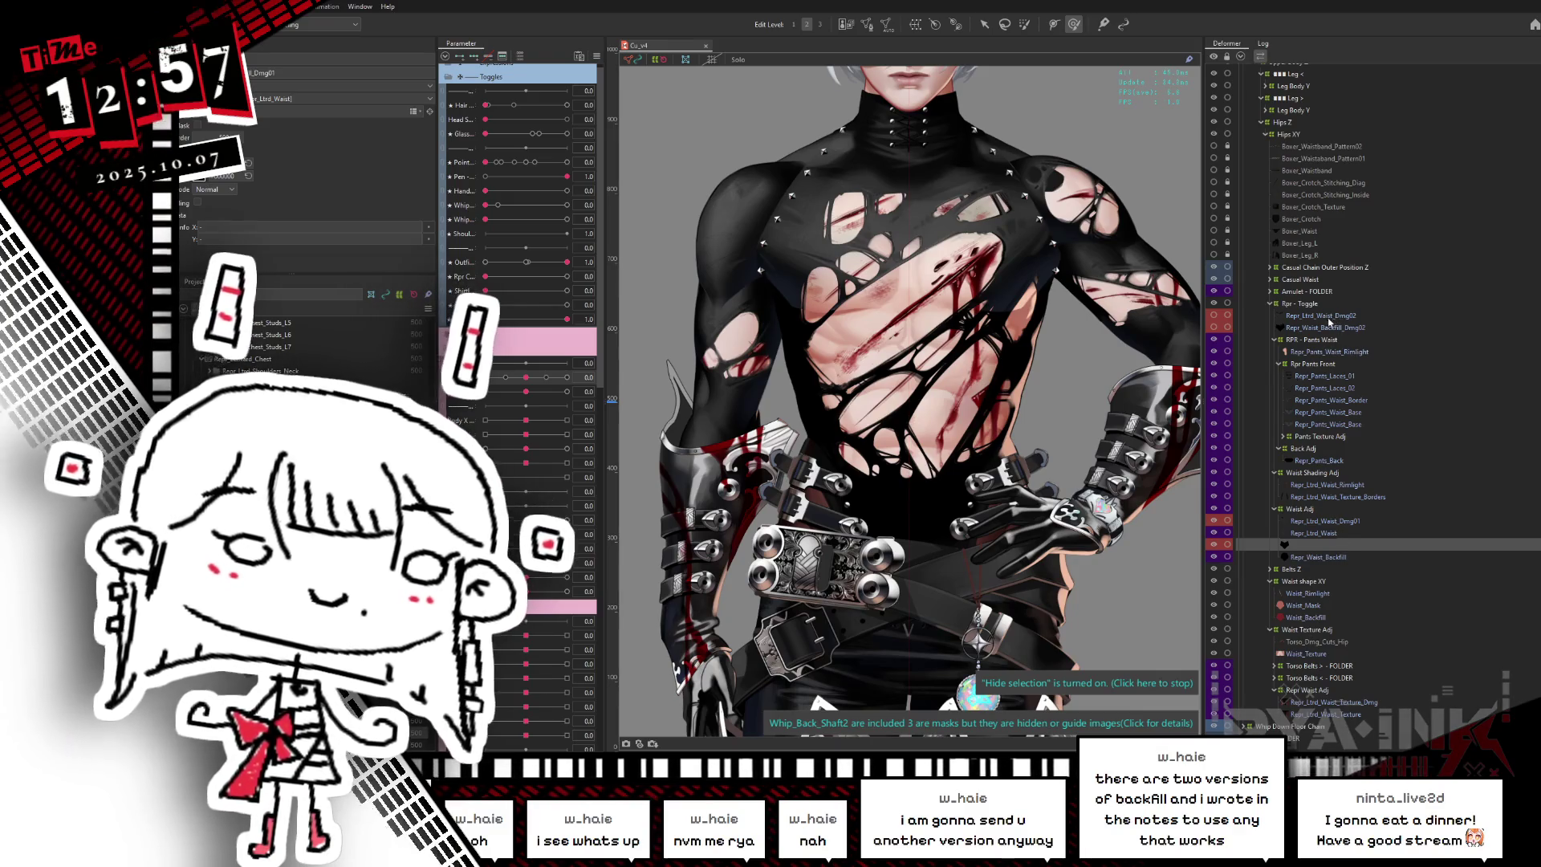
mouse_move(526, 377)
mouse_down()
mouse_move(465, 403)
mouse_move(570, 386)
mouse_up()
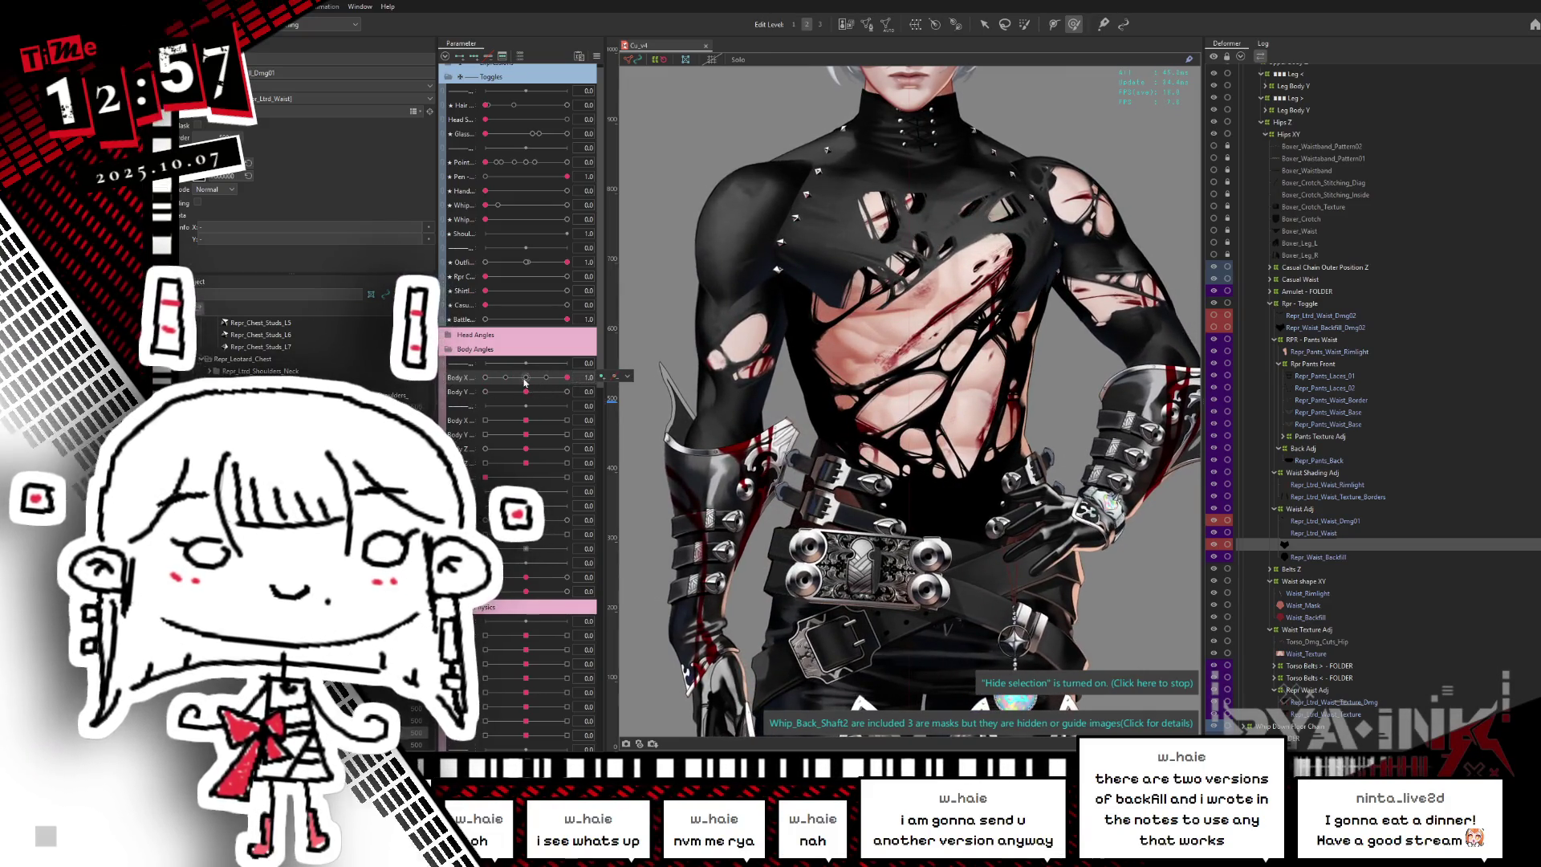
click(527, 376)
click(628, 376)
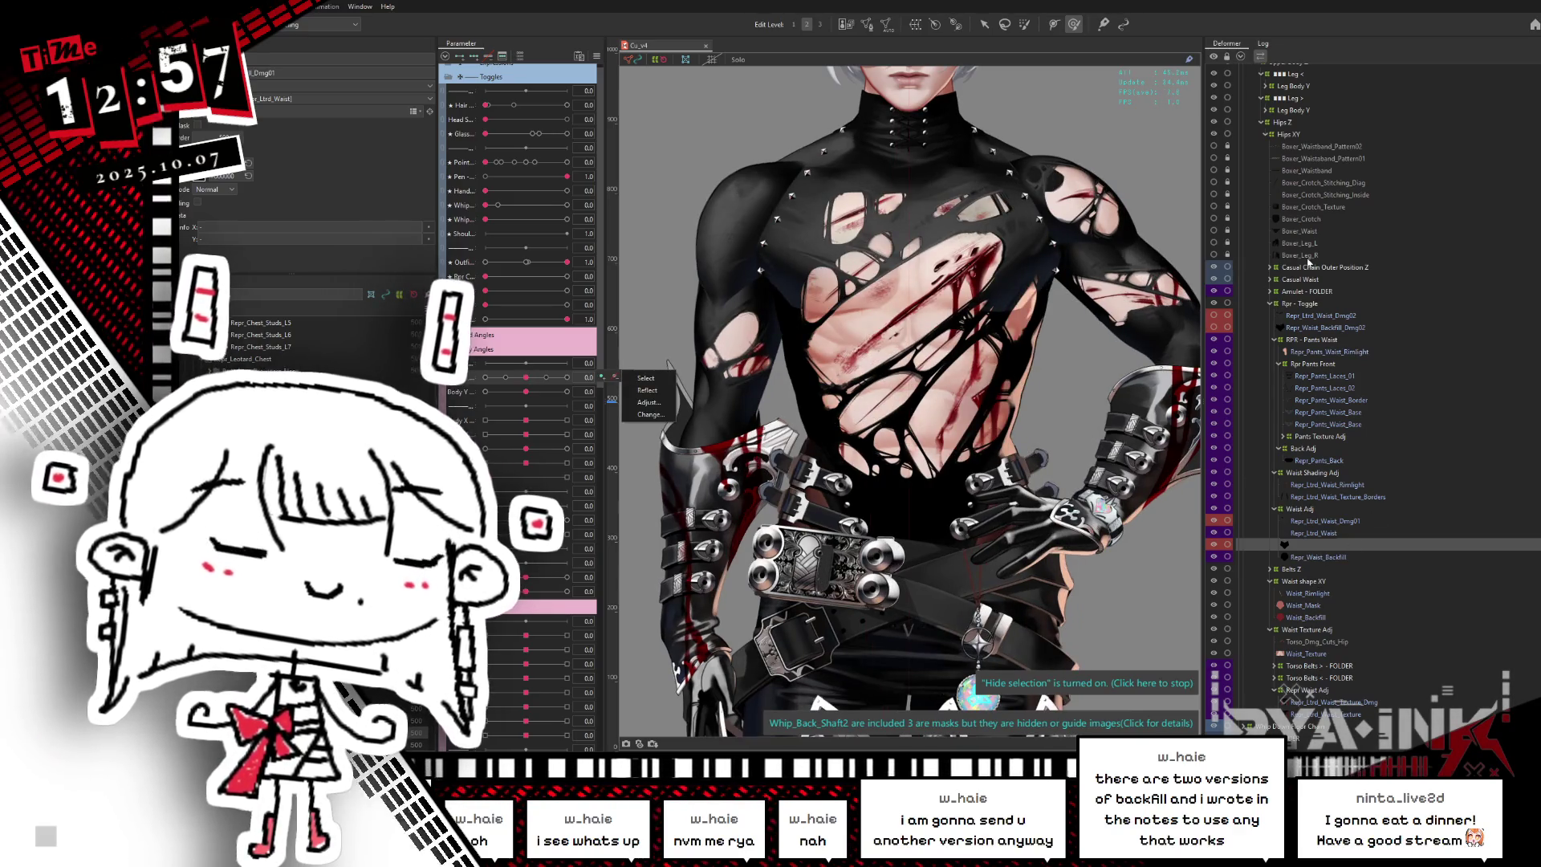
- Select every vertex of Repr_Ltrd_Shoulders_Chest_R in mesh edit, then select Repr_Torso_Backfill_Dmg01_optB
scroll(1332, 401, up, 8)
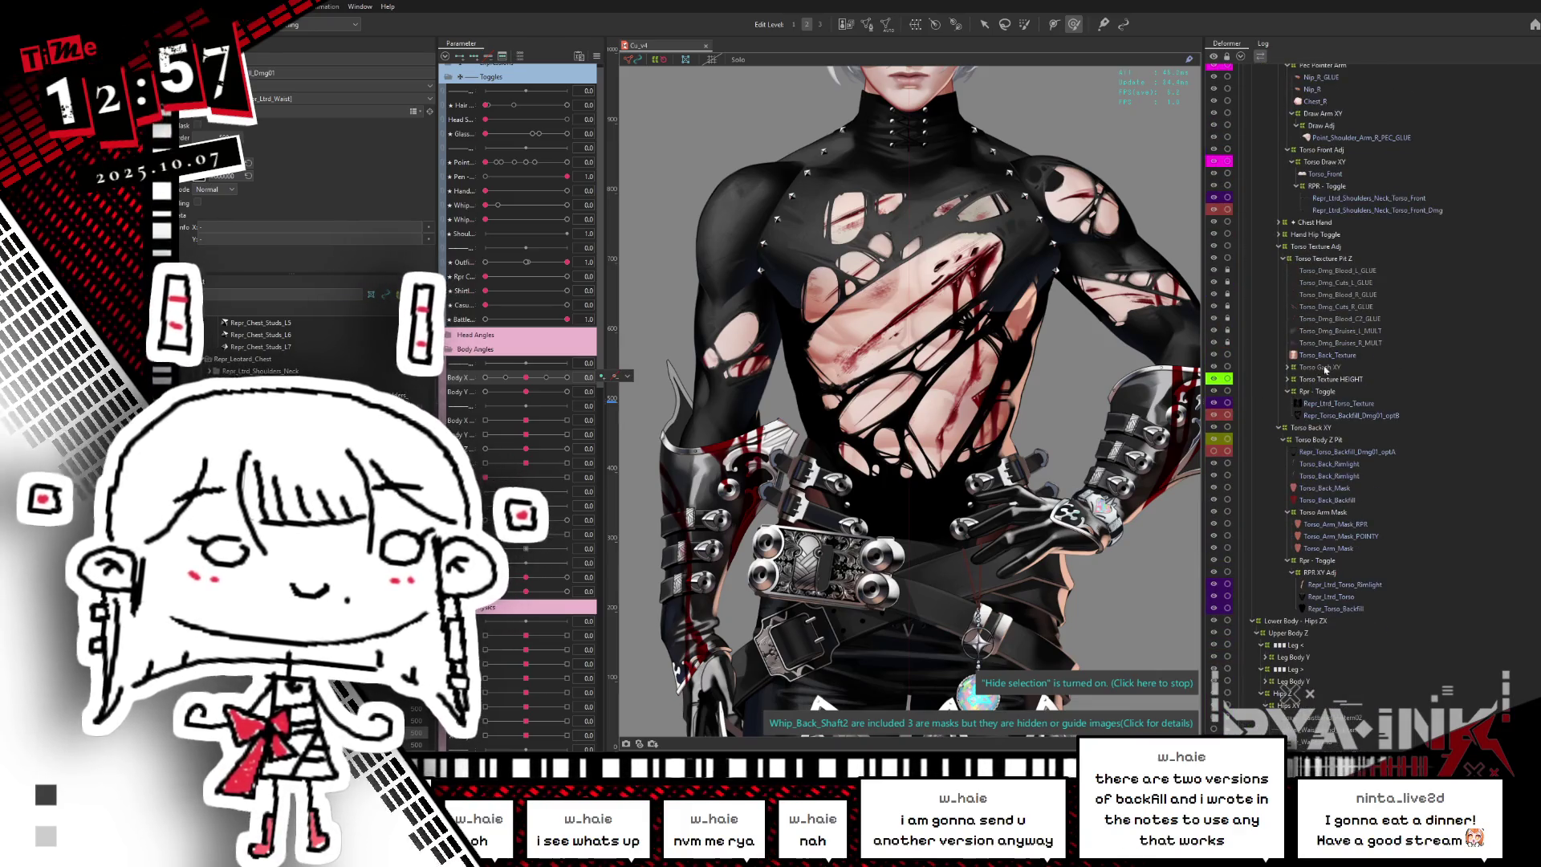
click(1322, 451)
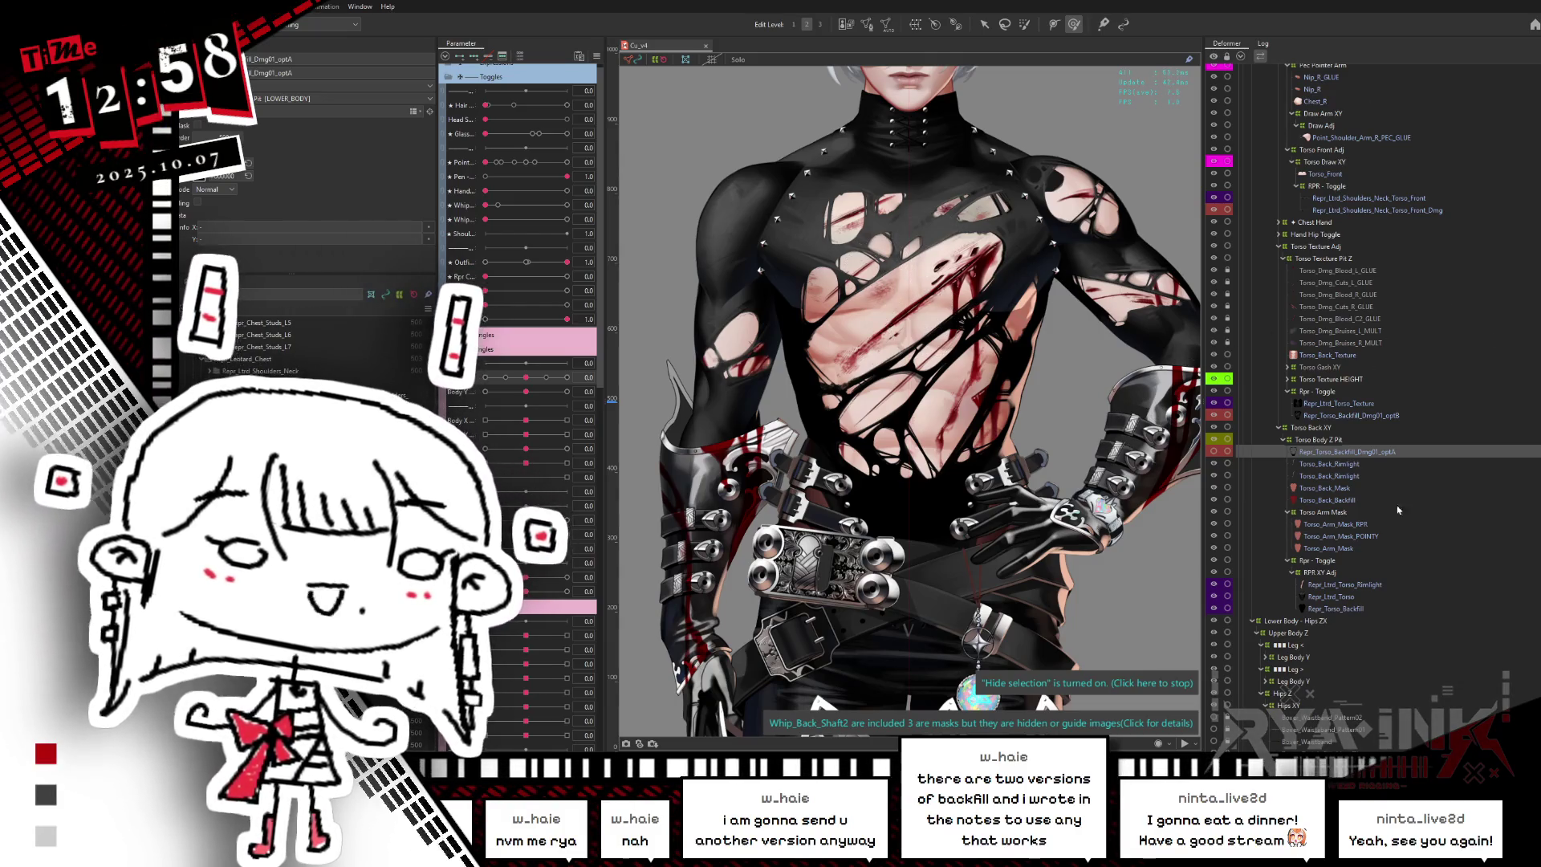
scroll(1364, 401, up, 3)
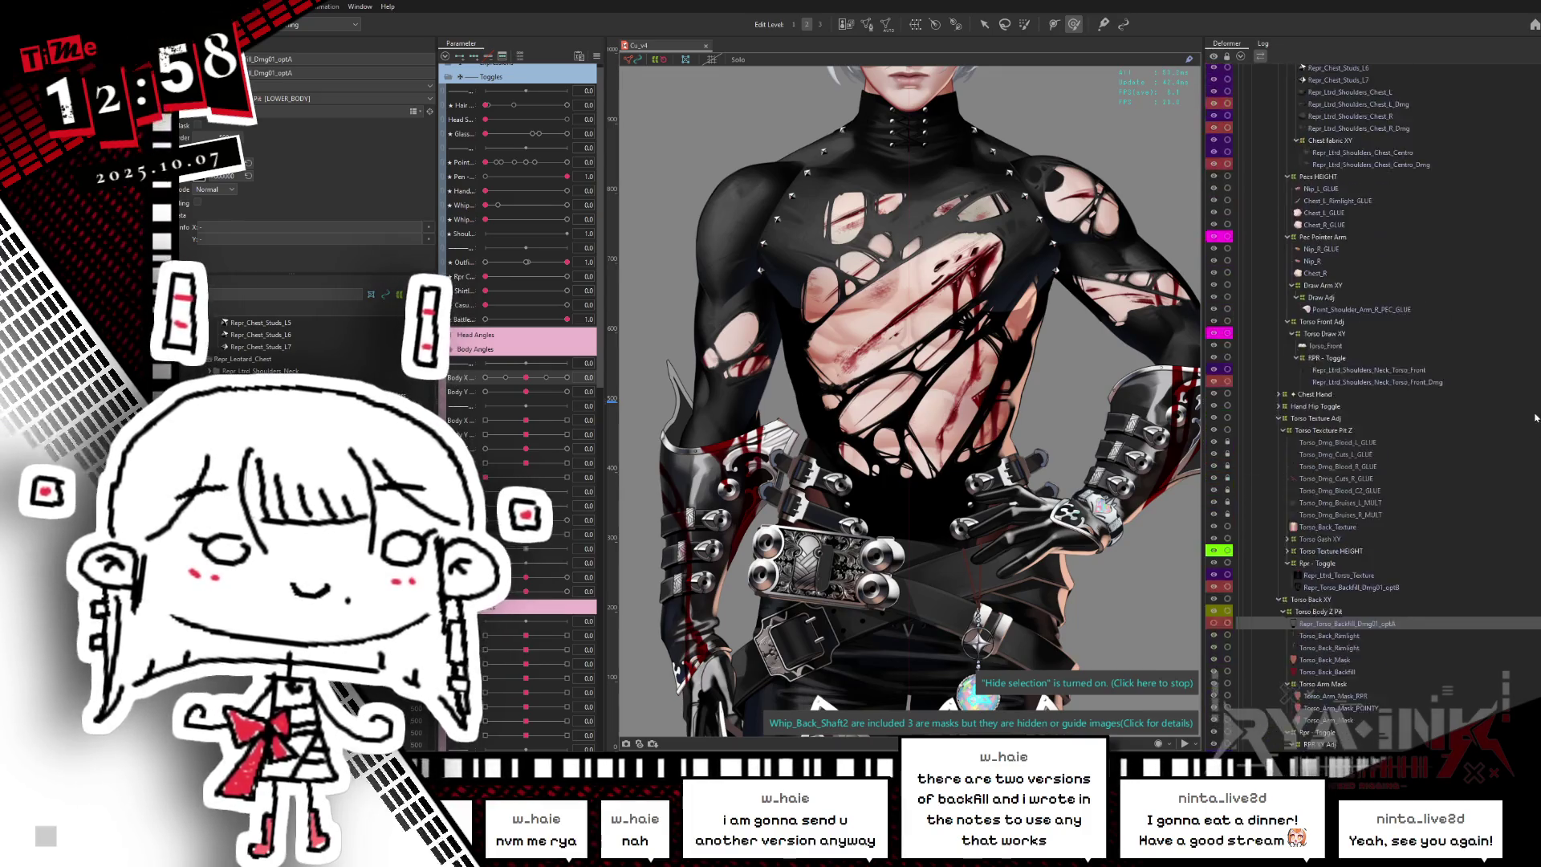
scroll(1364, 385, up, 2)
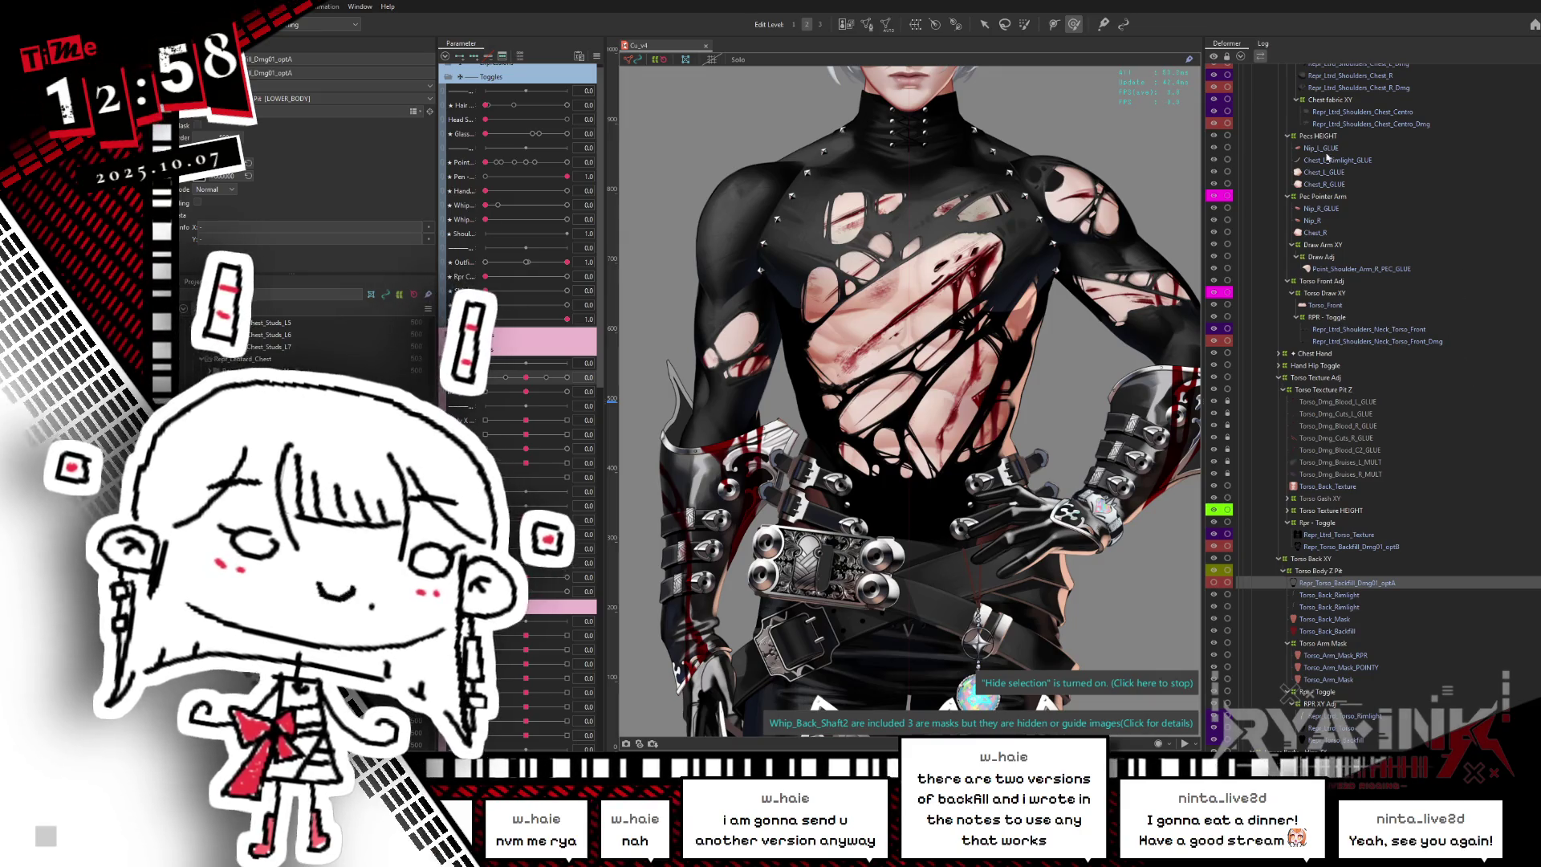
click(1353, 76)
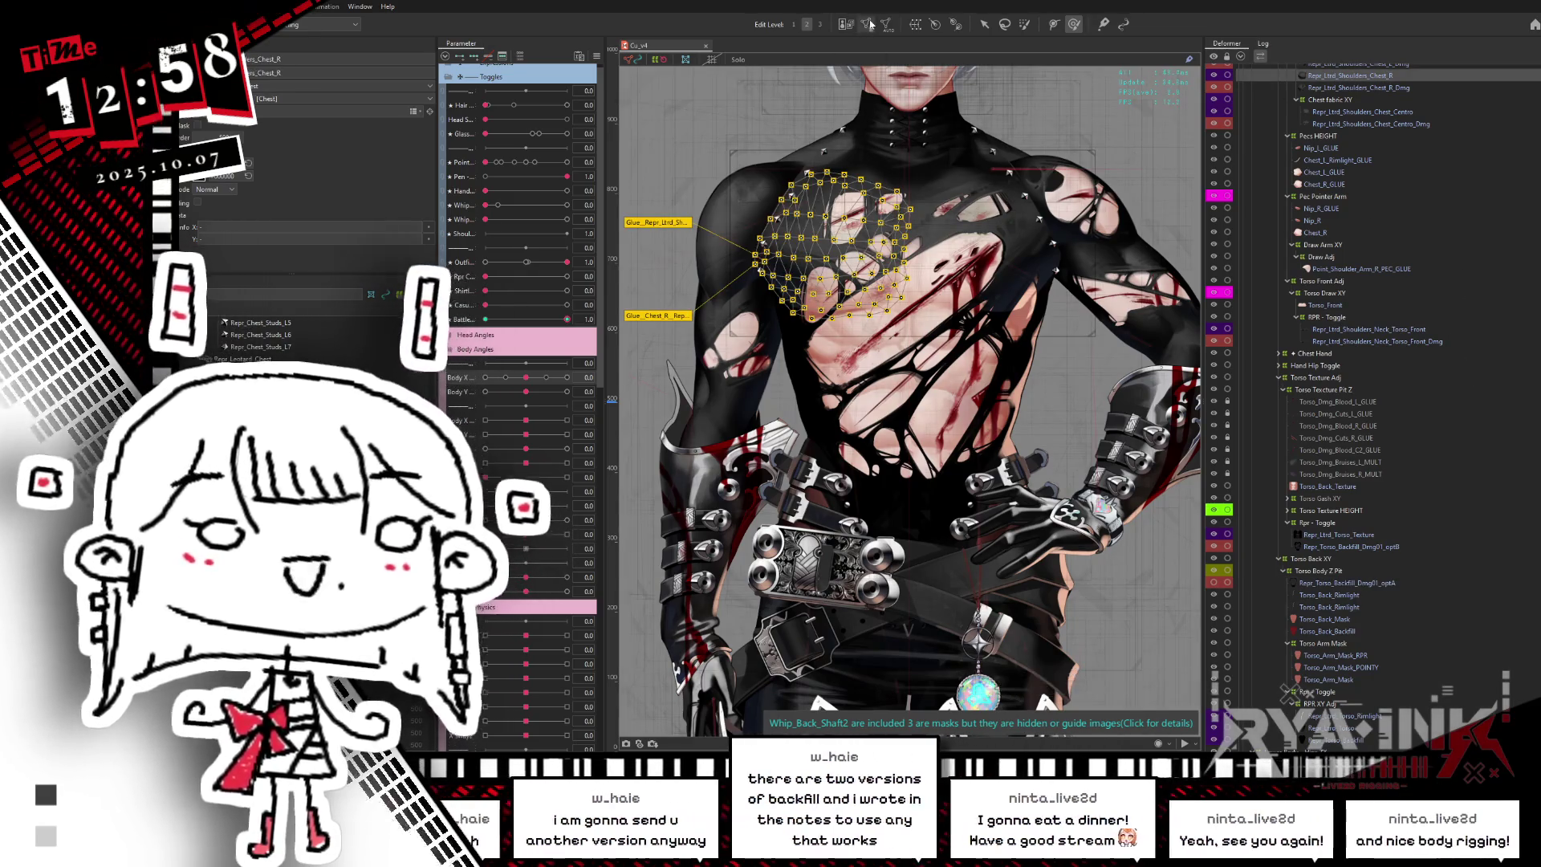
key(ctrl+e)
drag(945, 148, 623, 414)
click(717, 63)
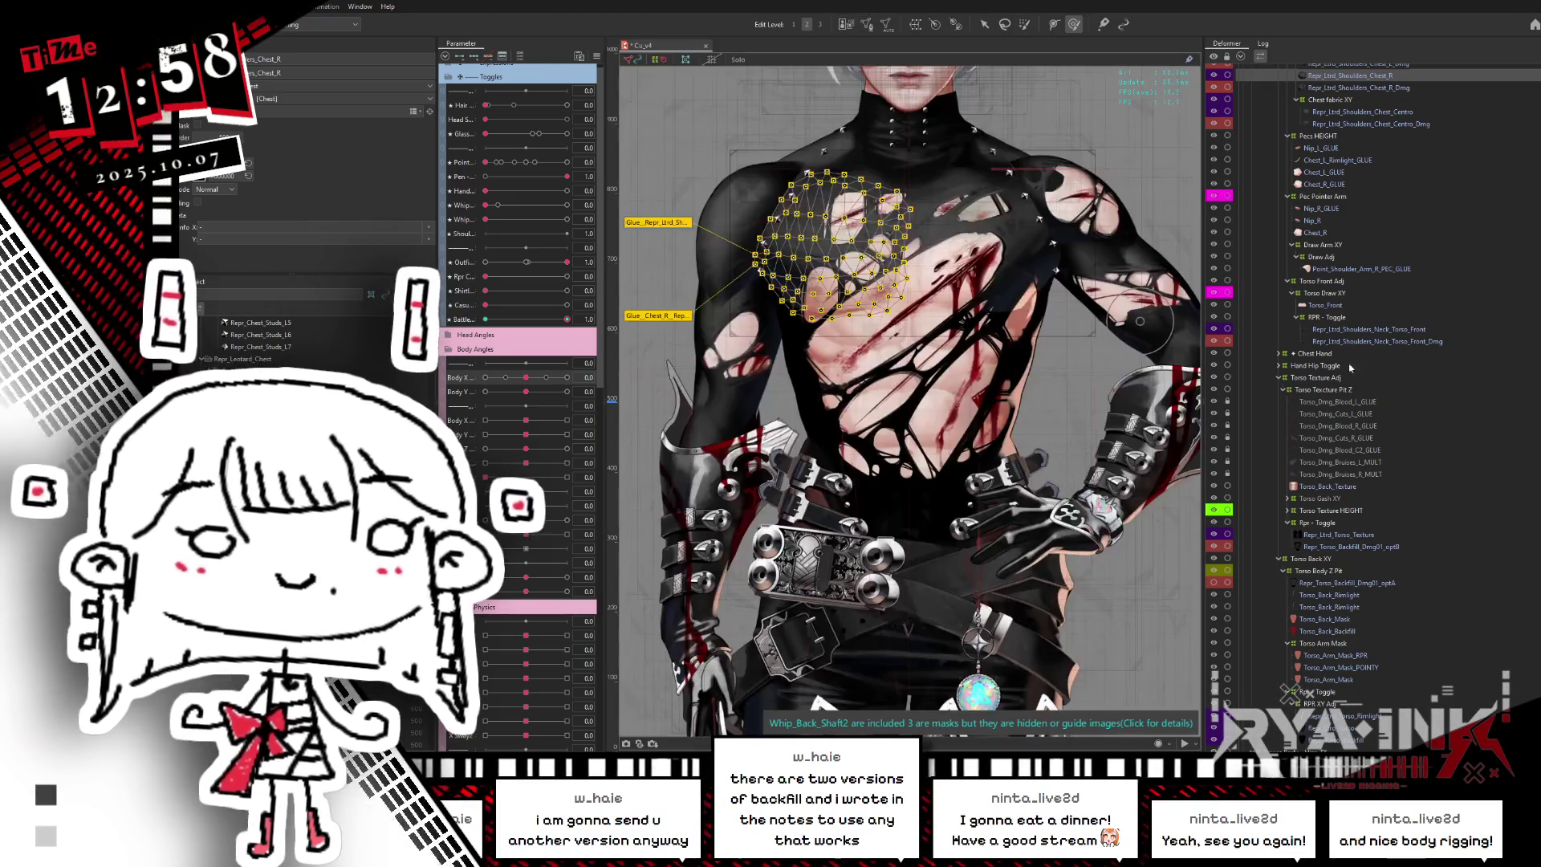
click(1099, 419)
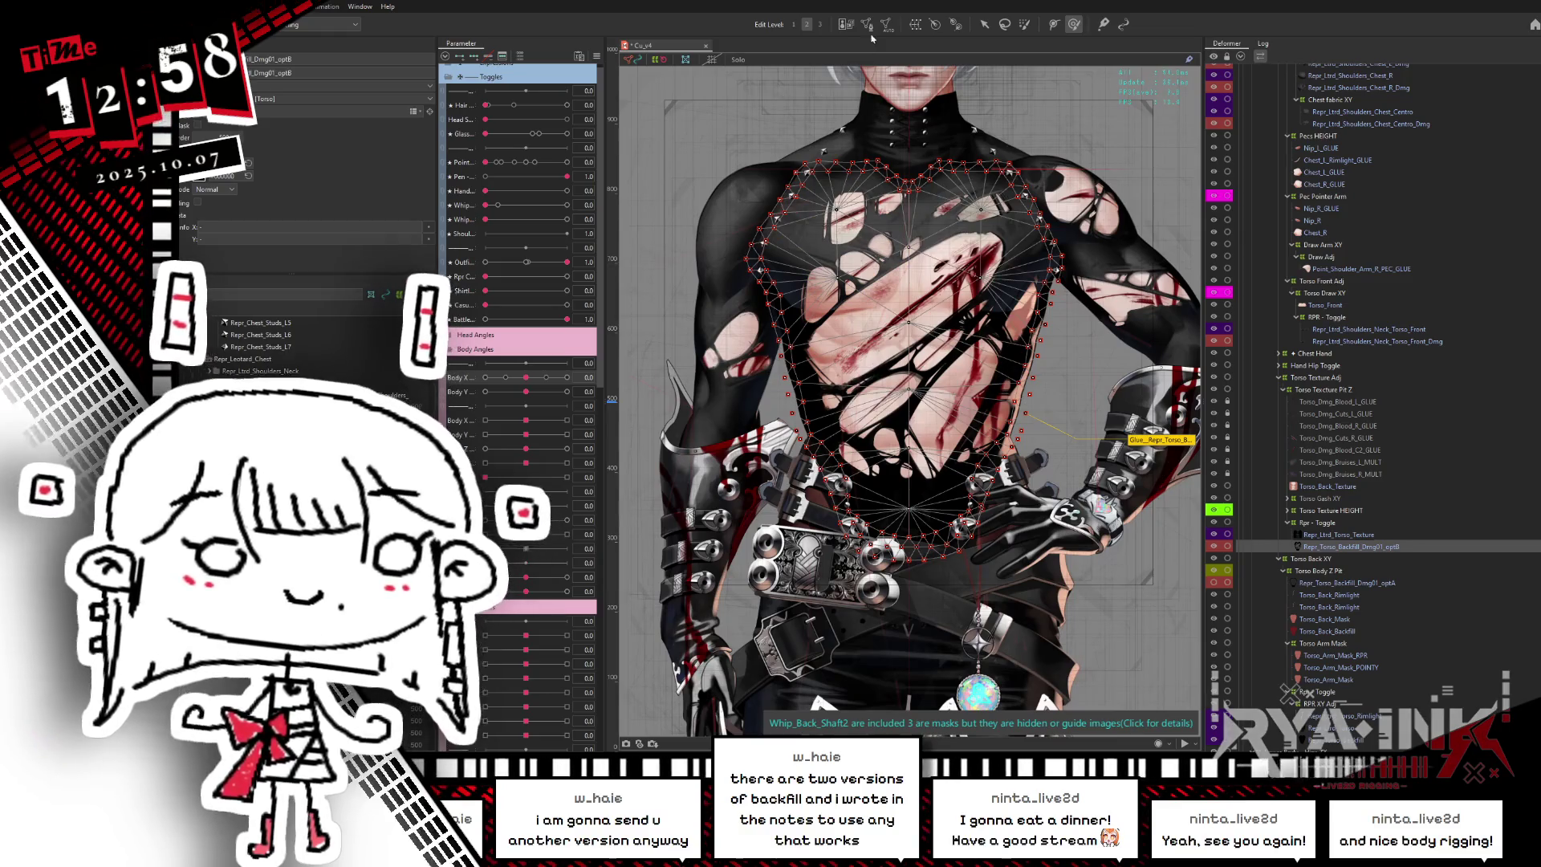
- Paste the copied chest mesh into the optB torso backfill and confirm the mesh edit
click(867, 24)
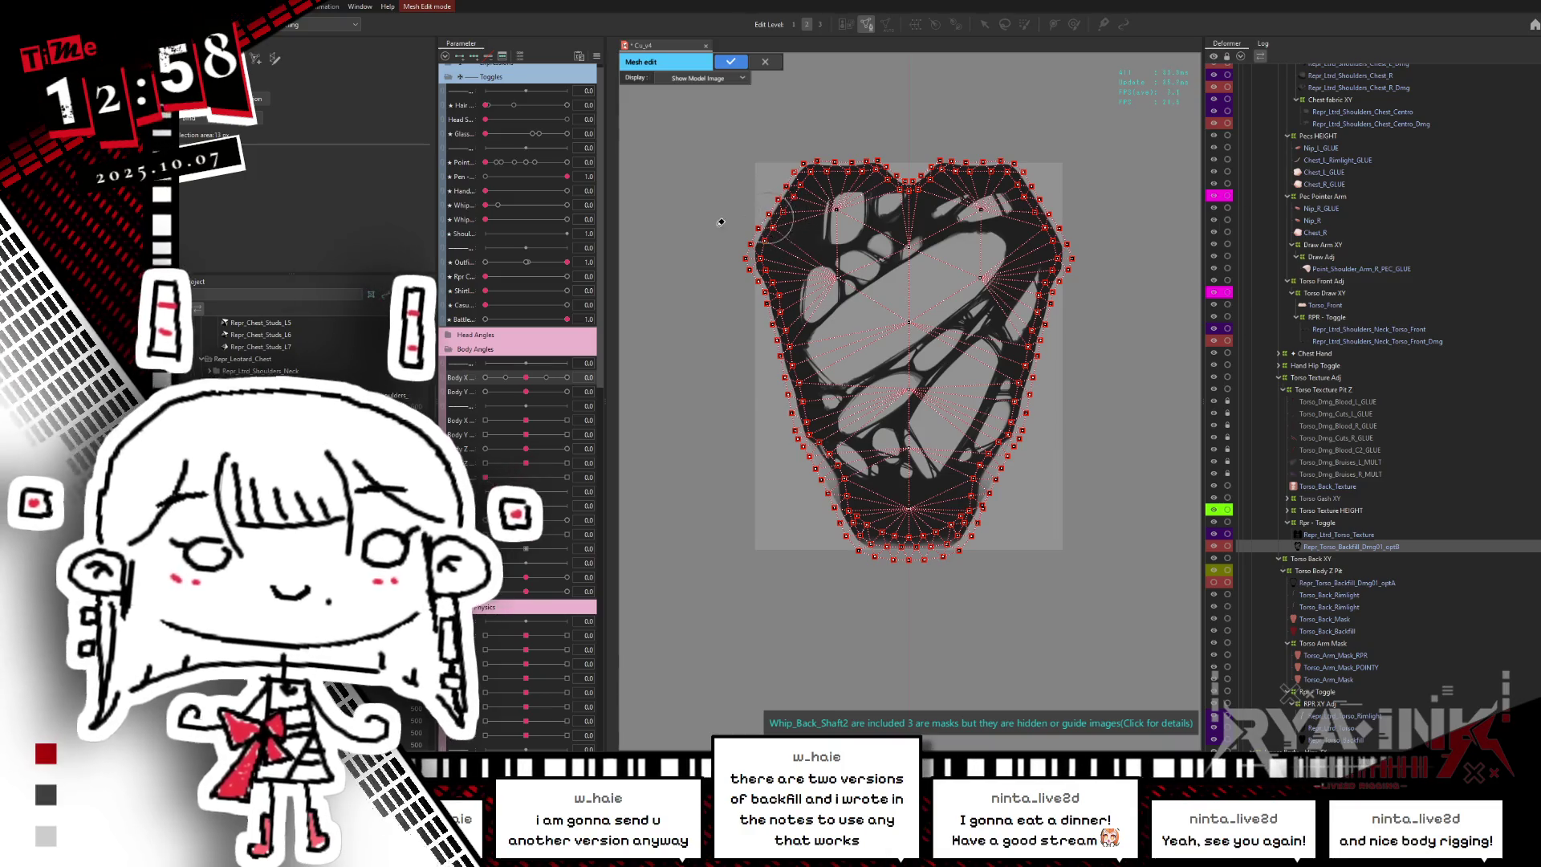
mouse_move(801, 207)
mouse_down()
mouse_move(830, 184)
mouse_move(786, 225)
mouse_up()
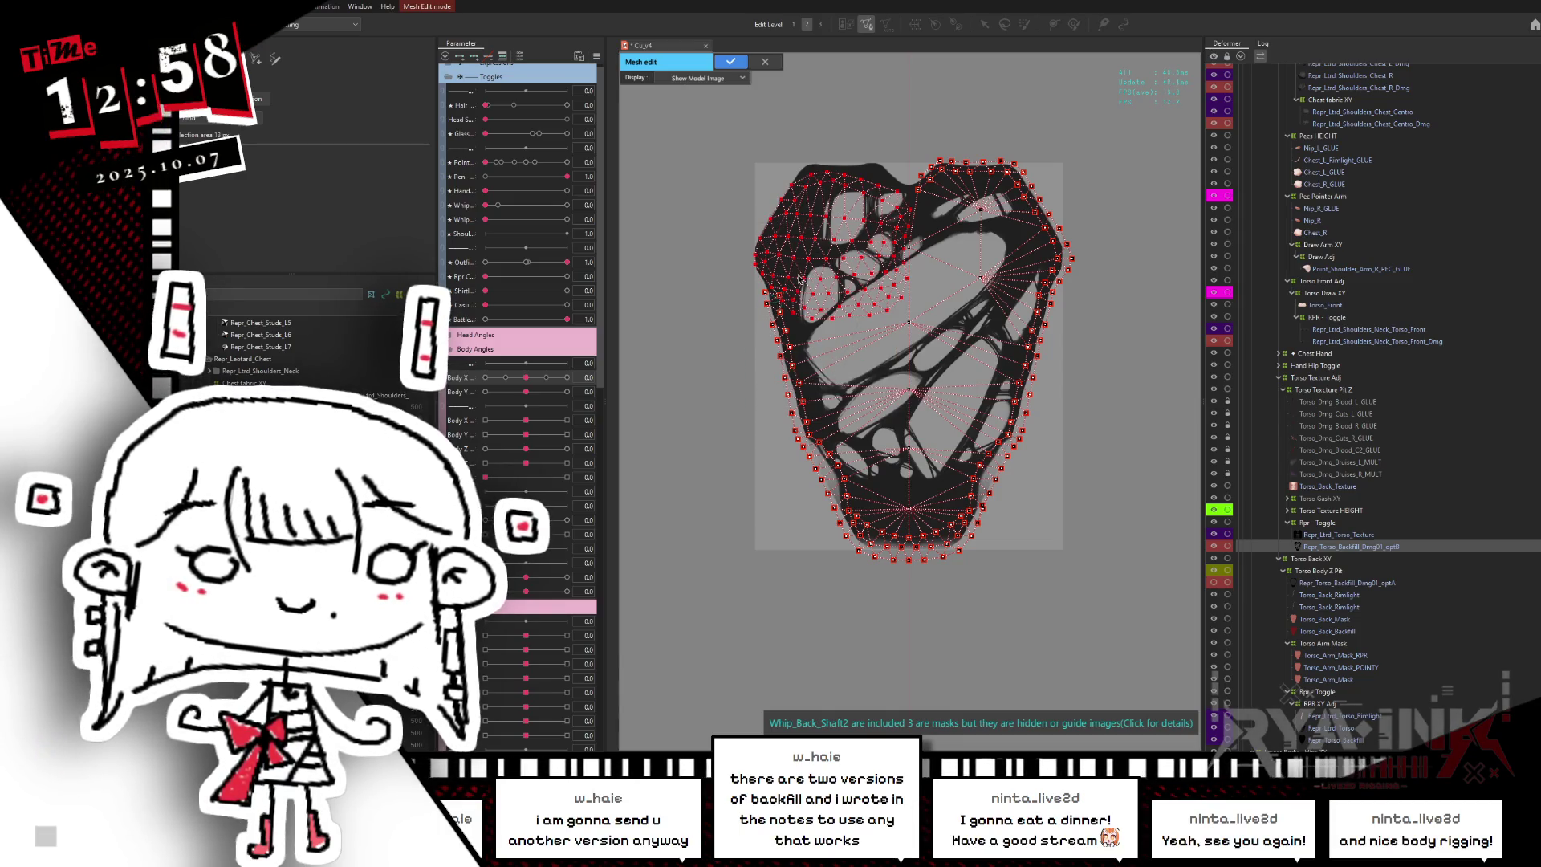
key(ctrl+z)
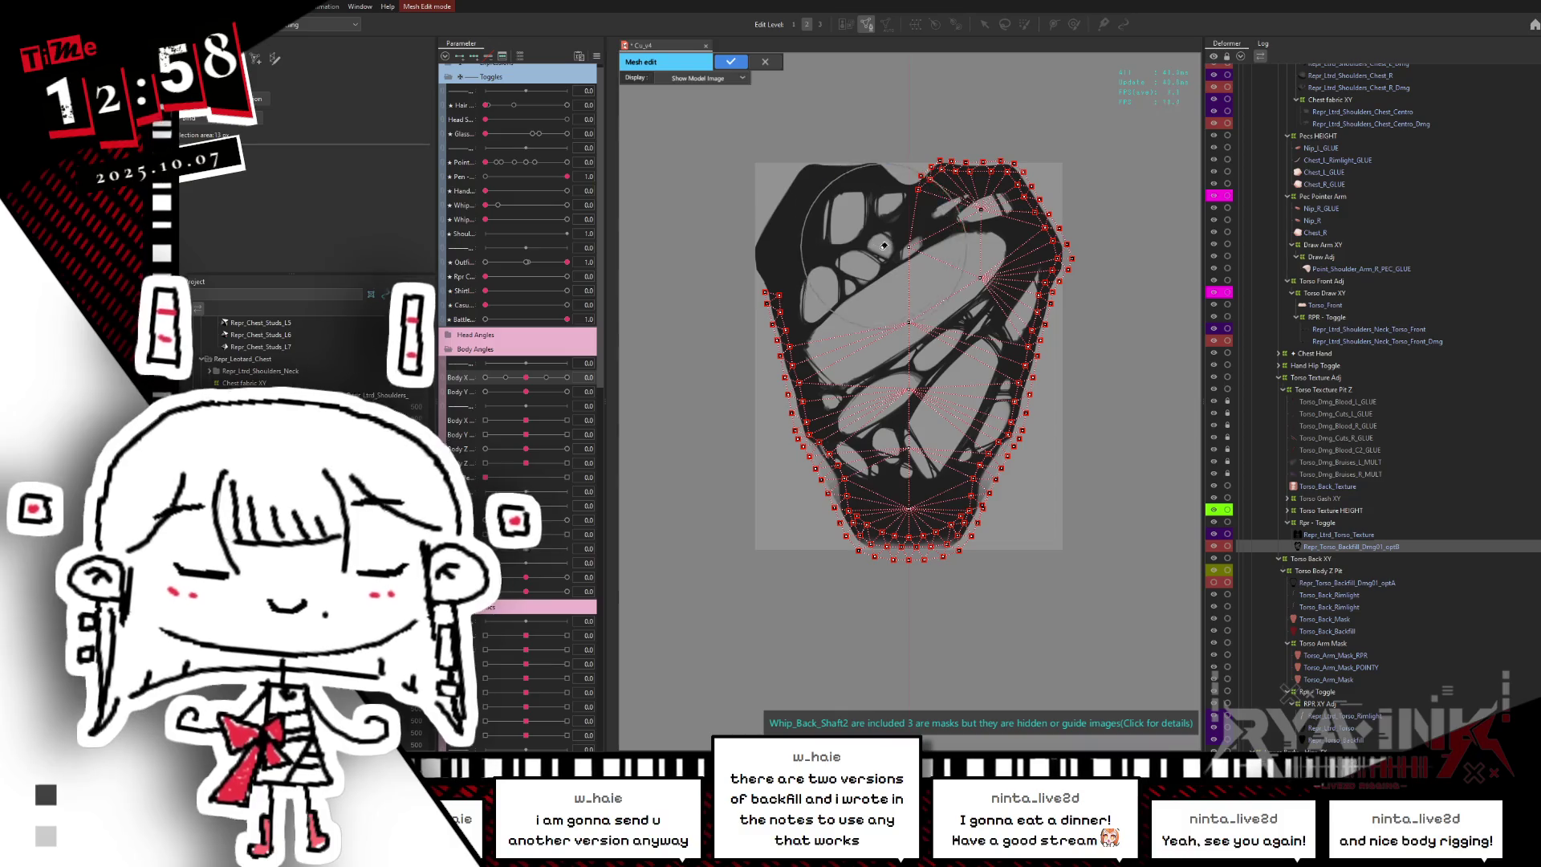
key(ctrl+v)
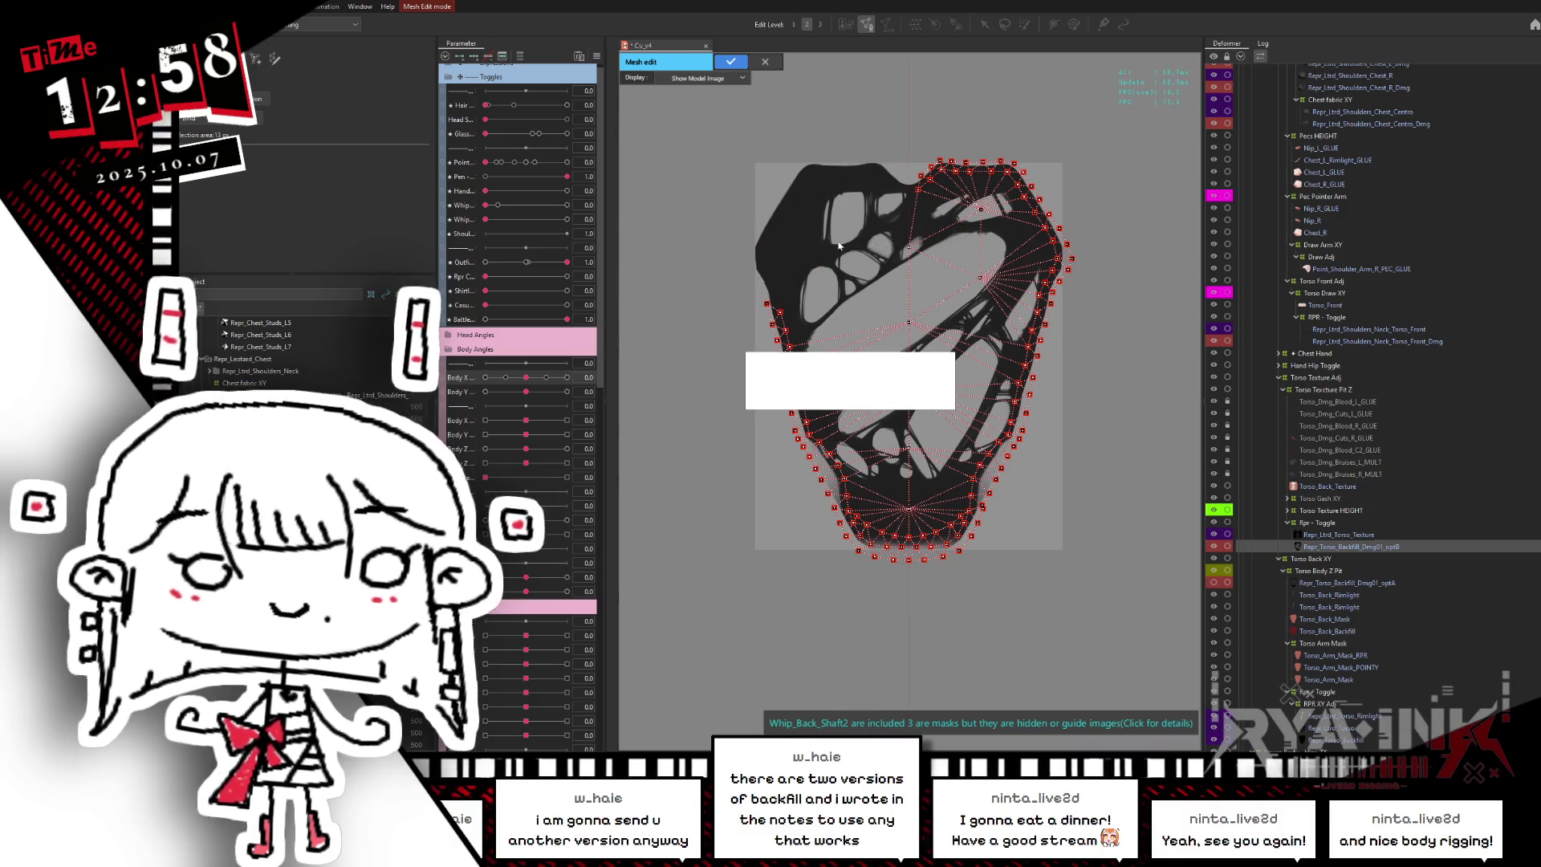
scroll(963, 211, up, 2)
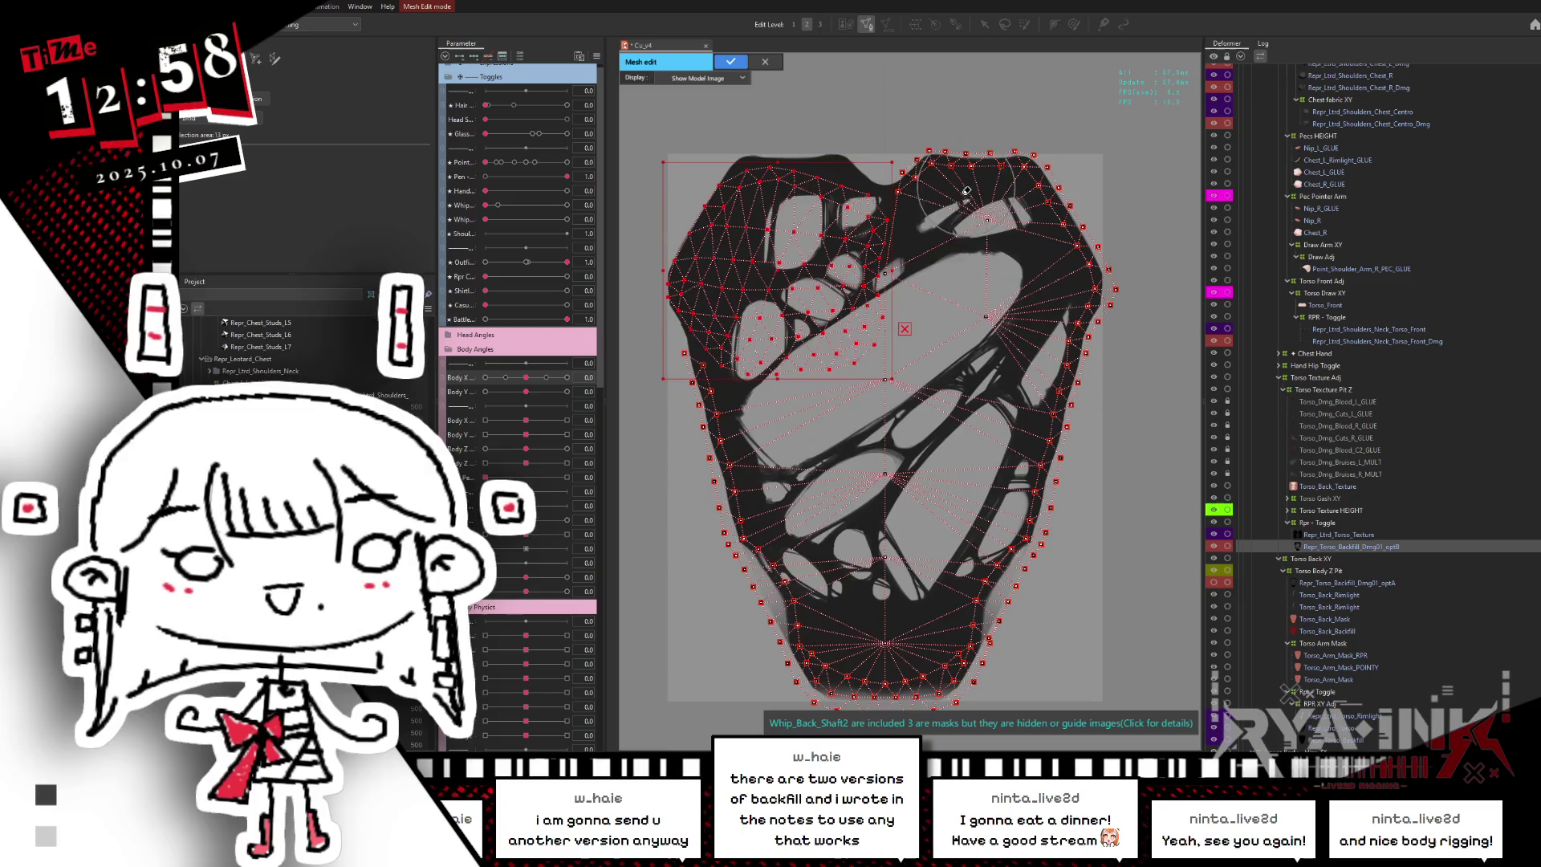
scroll(957, 206, up, 2)
scroll(958, 206, down, 3)
scroll(866, 282, up, 3)
scroll(866, 283, down, 2)
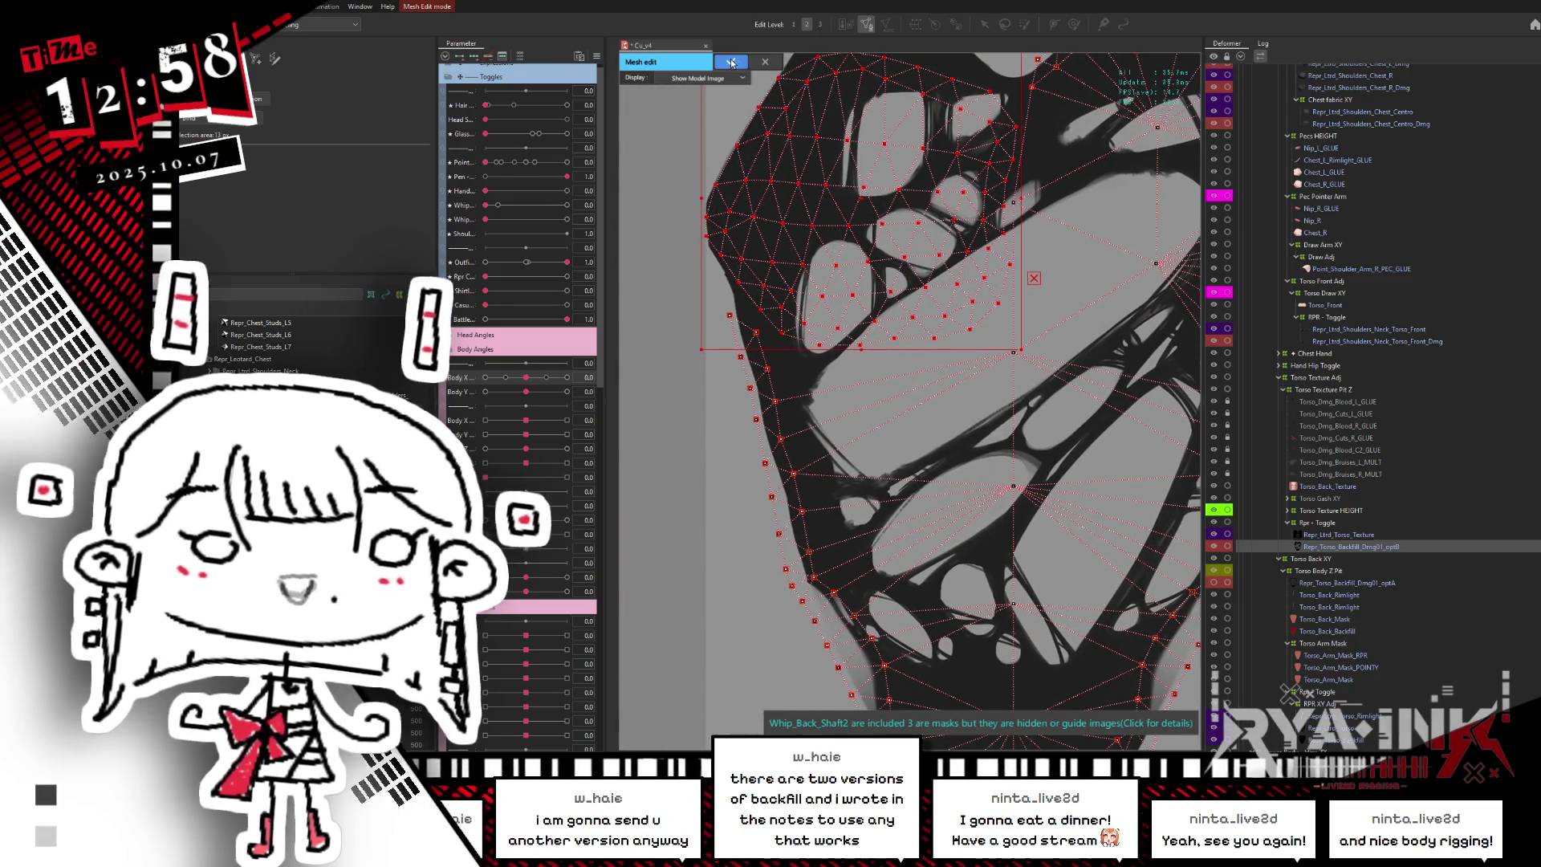
click(729, 62)
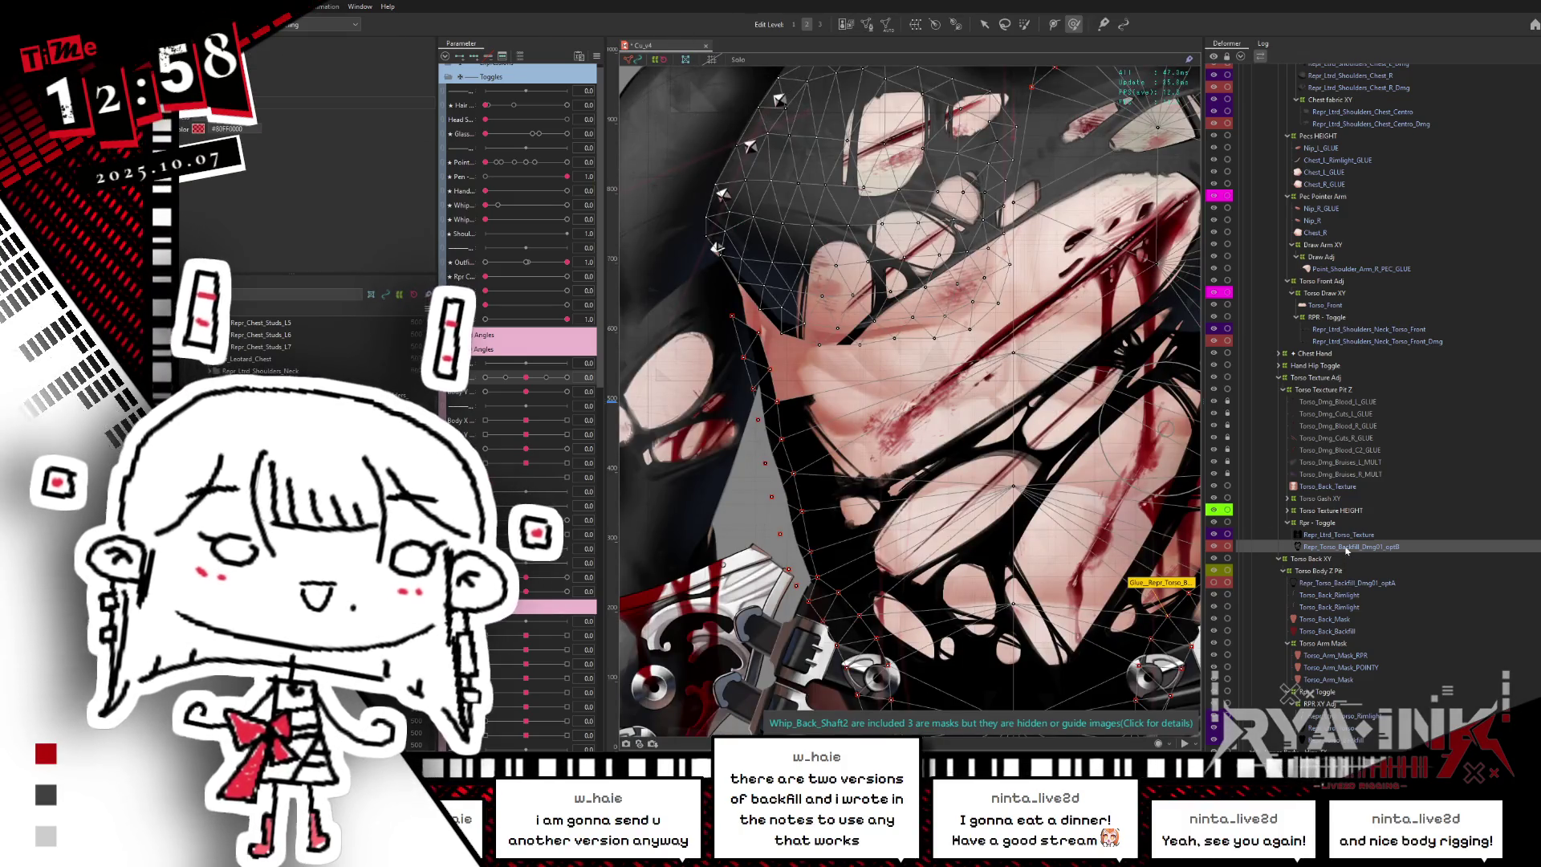
- Reopen the optB backfill mesh and select its left-edge vertices up to the topmost shoulder vertex
click(1328, 620)
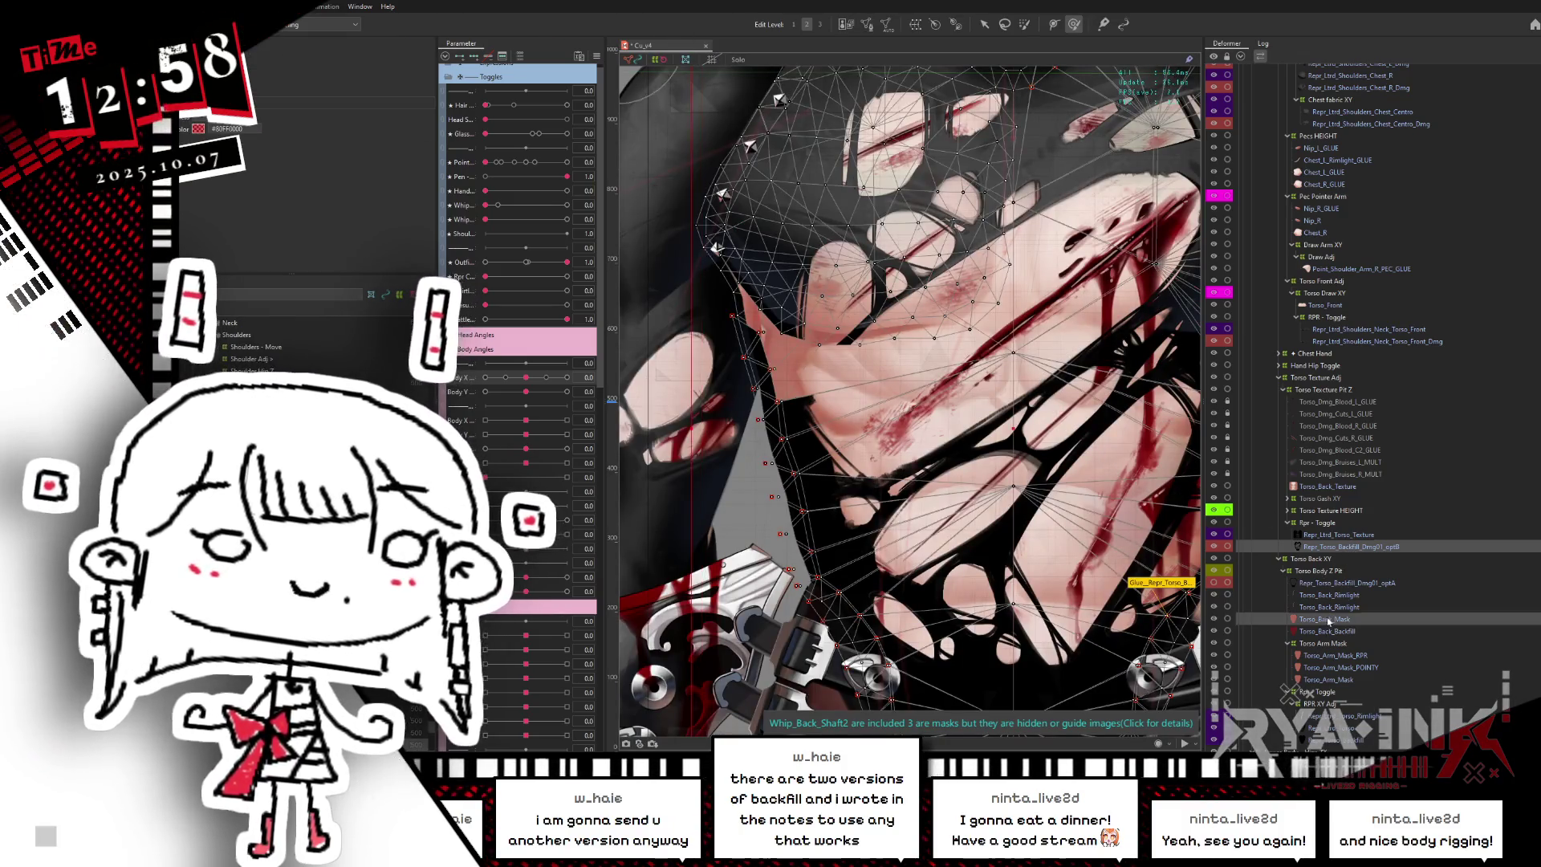
click(1336, 744)
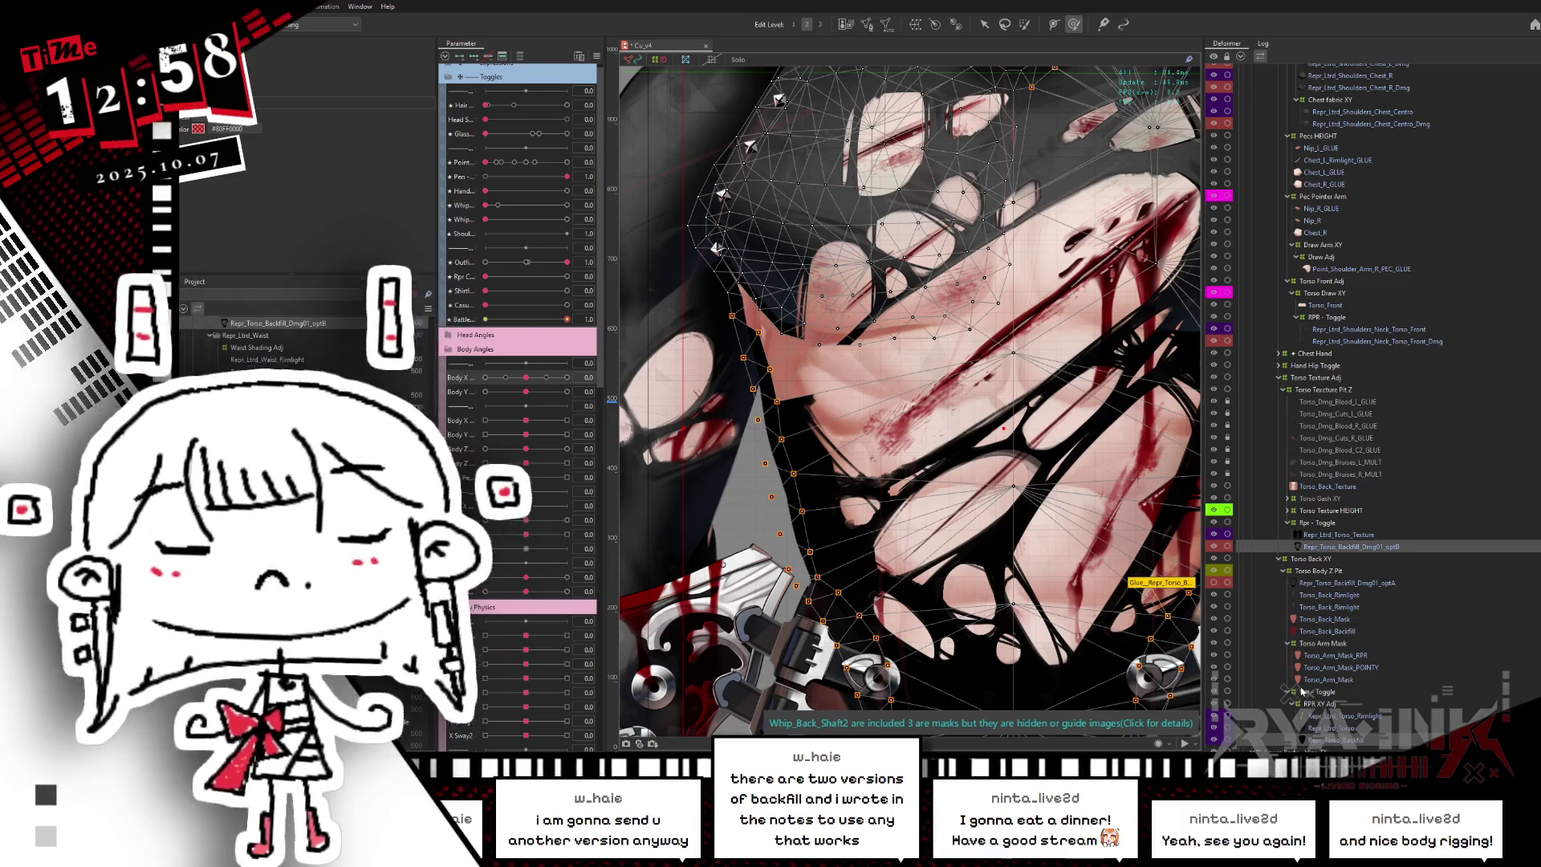
click(867, 24)
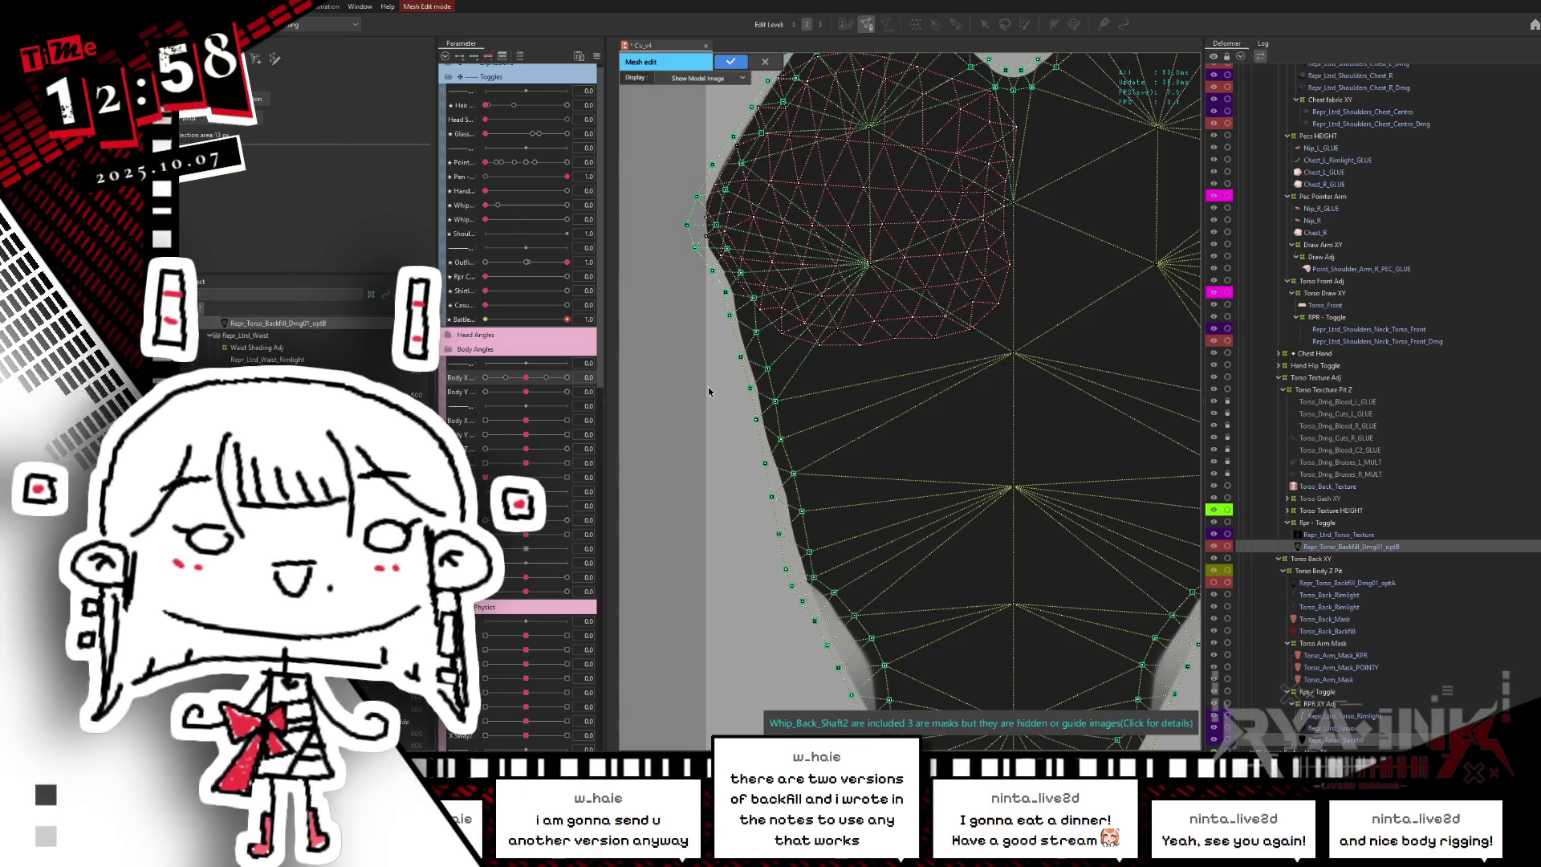
drag(726, 413, 772, 402)
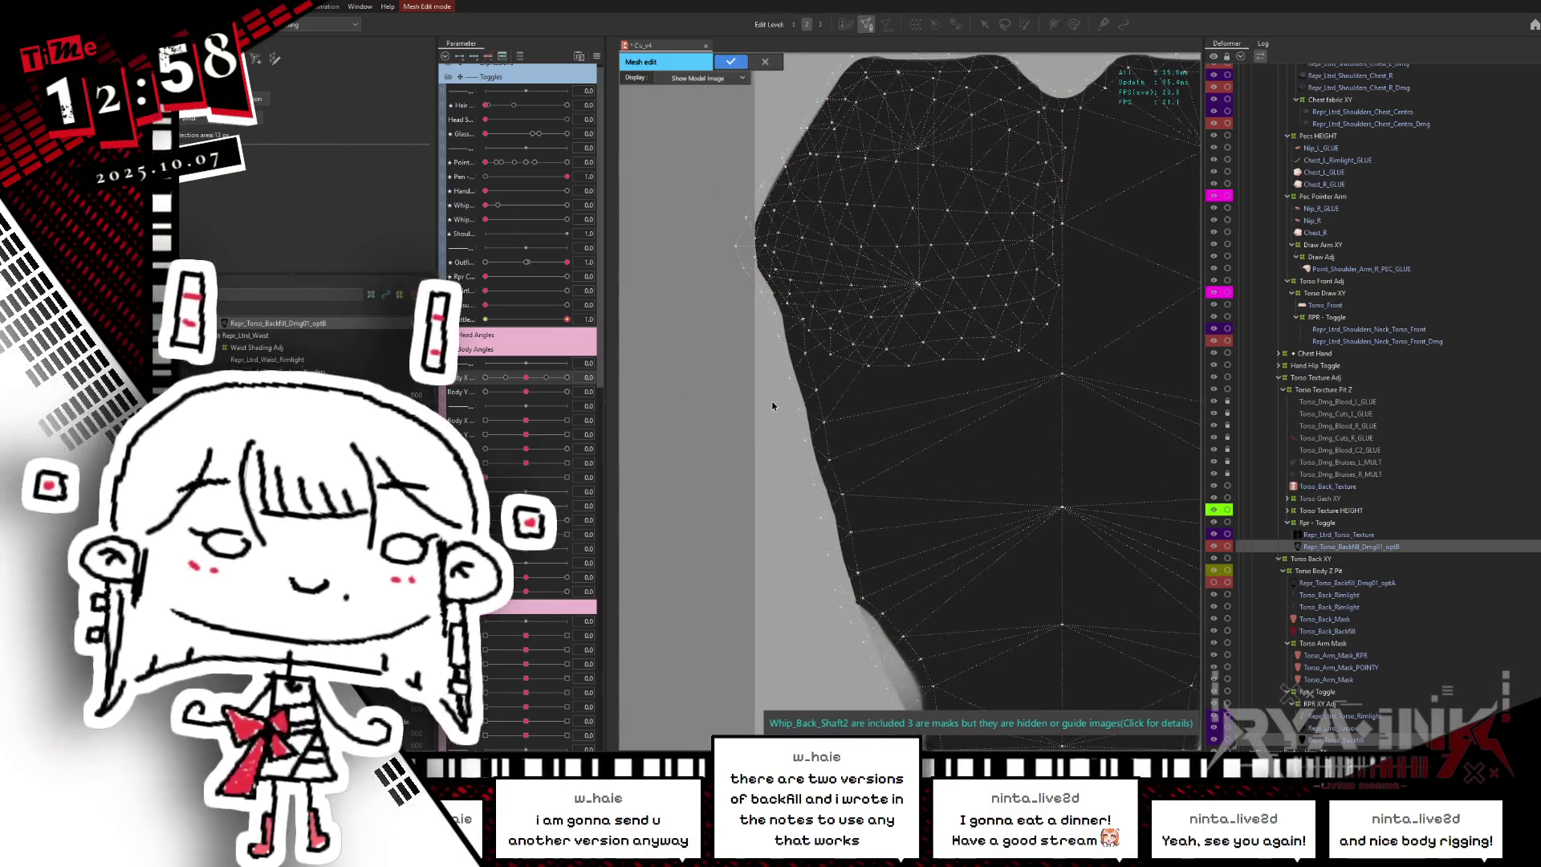
scroll(762, 345, up, 2)
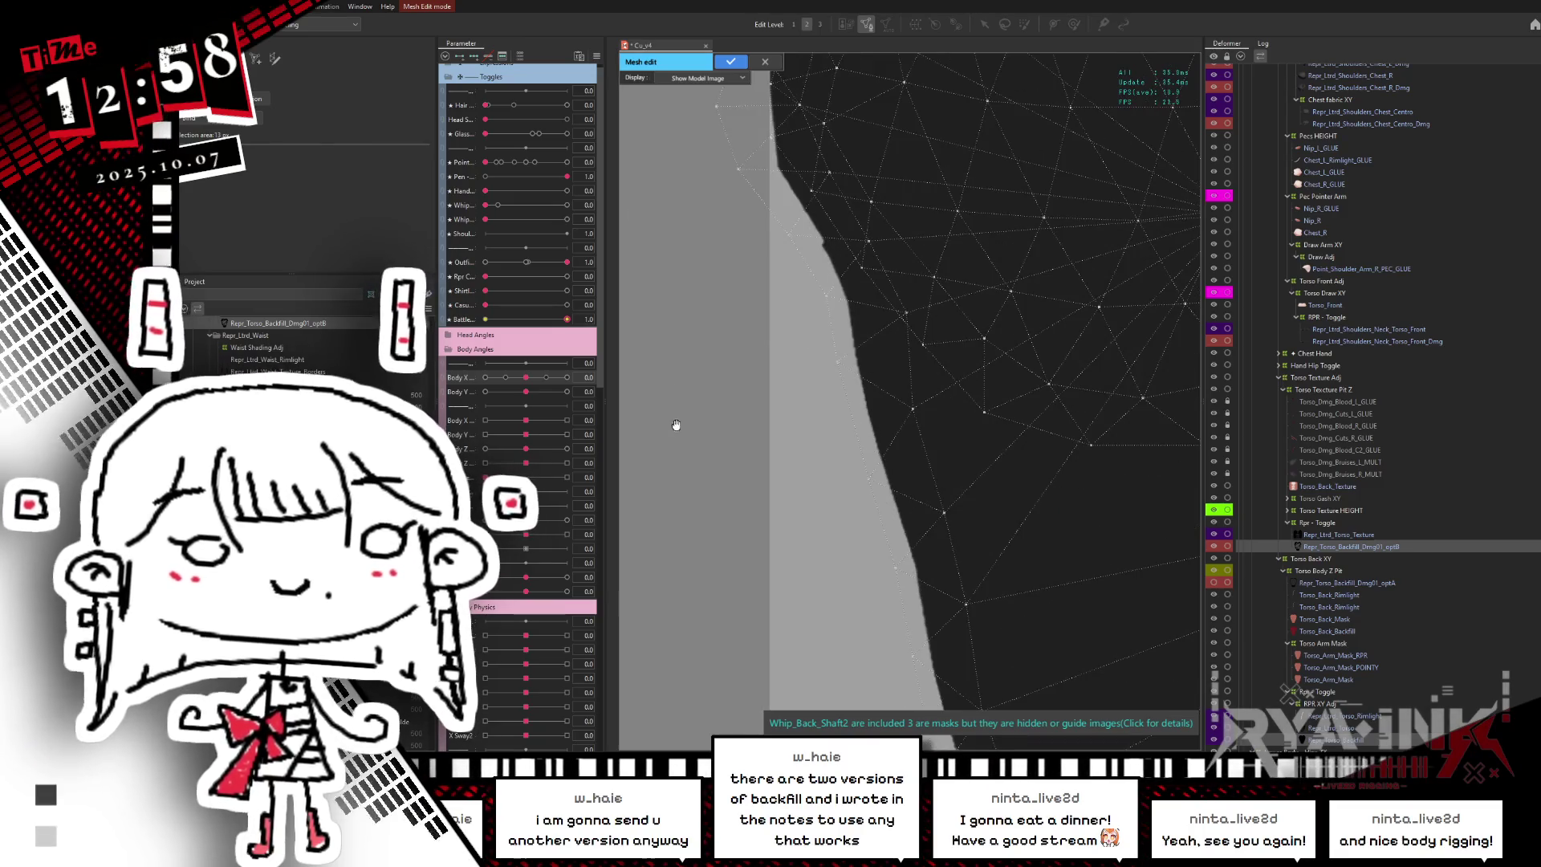
click(817, 276)
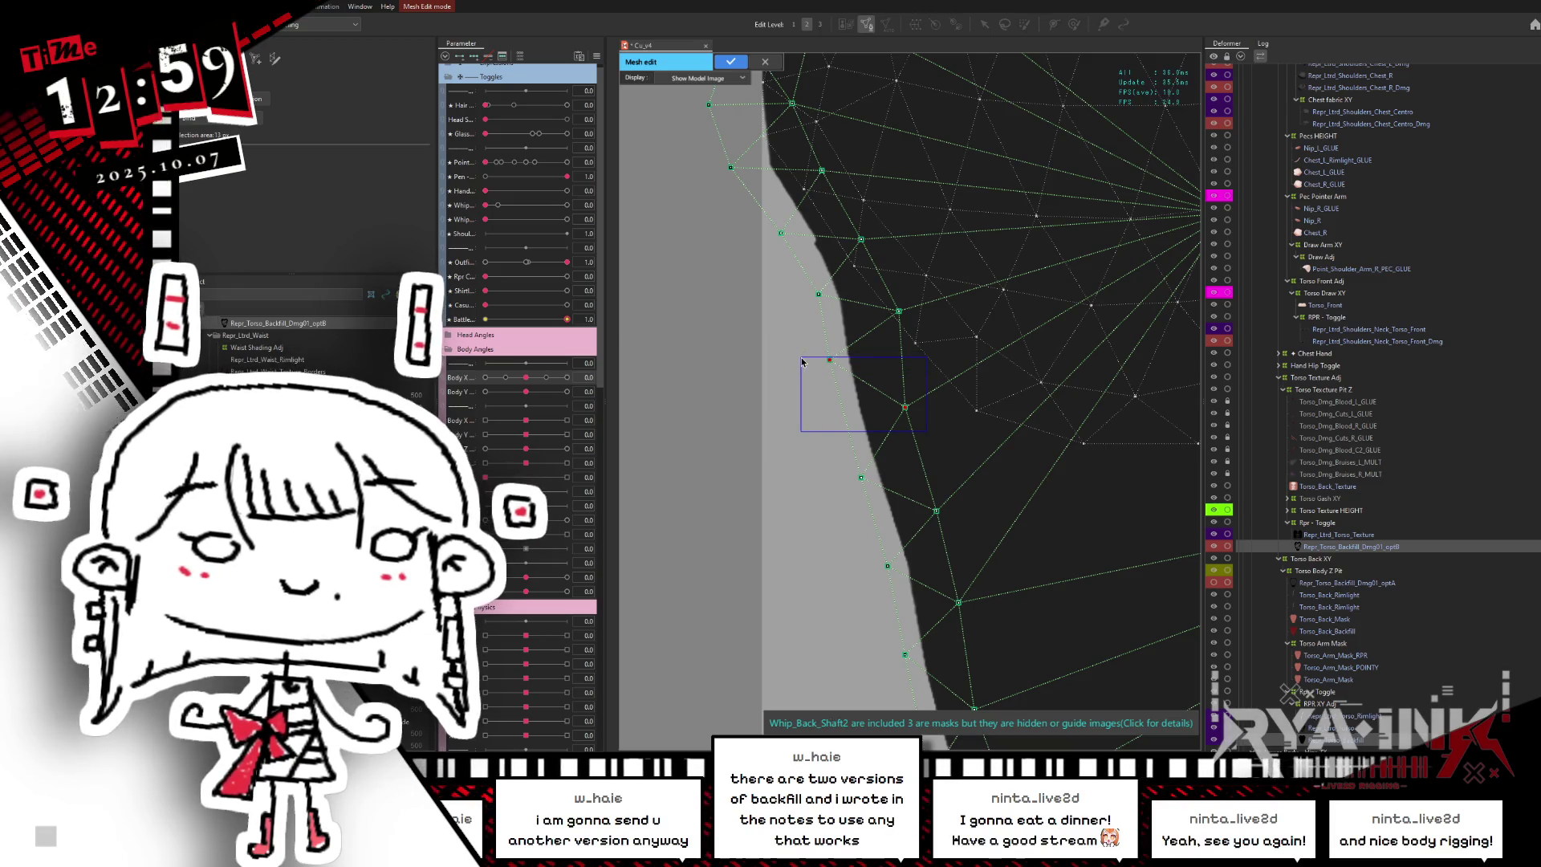
drag(791, 369, 838, 281)
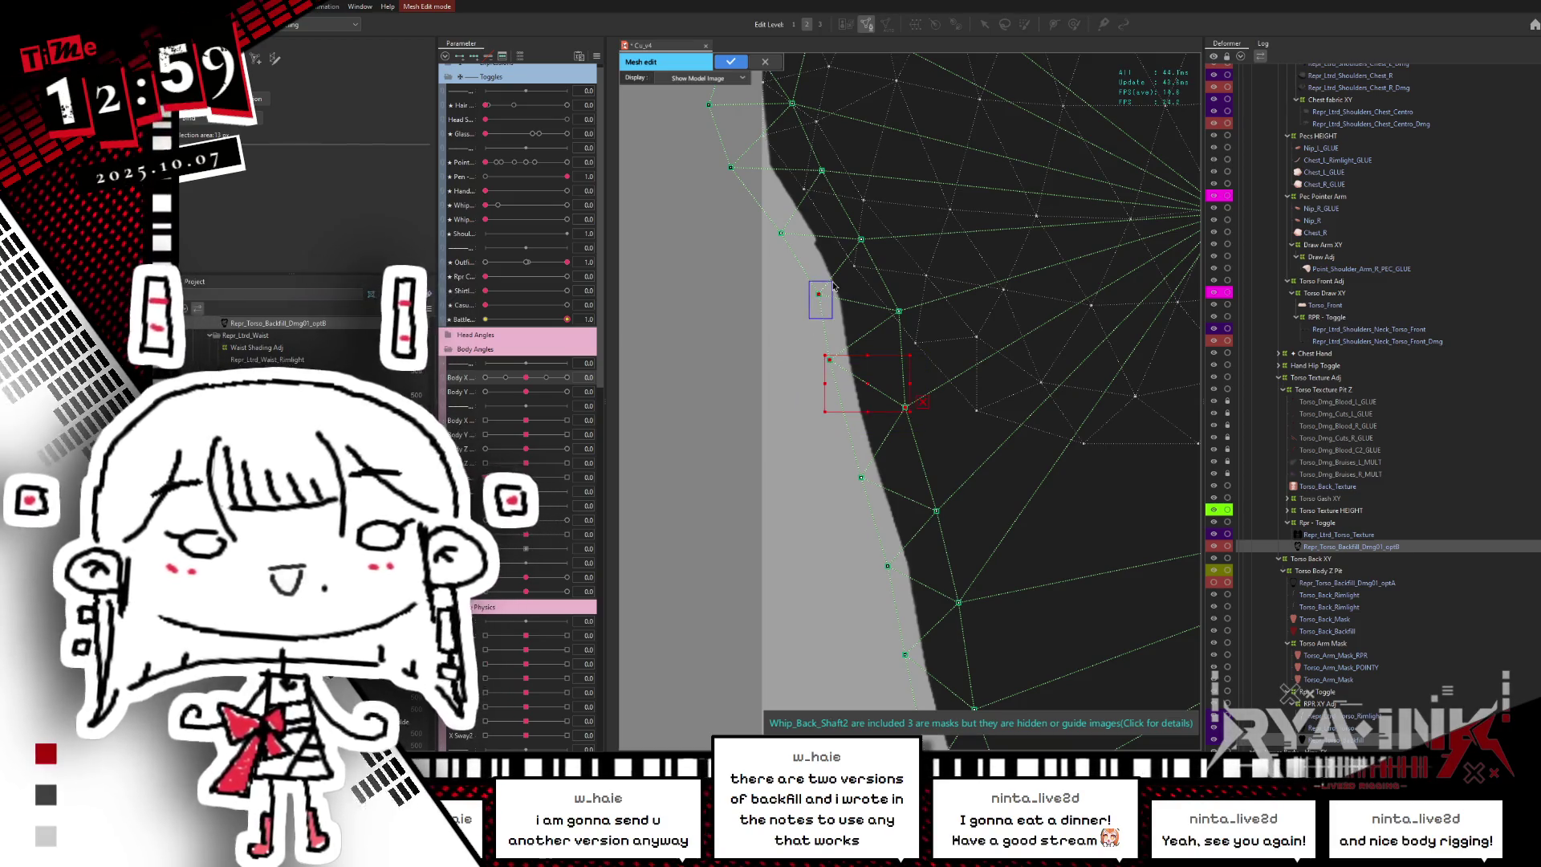
mouse_move(759, 250)
mouse_down()
mouse_move(793, 228)
mouse_move(794, 339)
mouse_up()
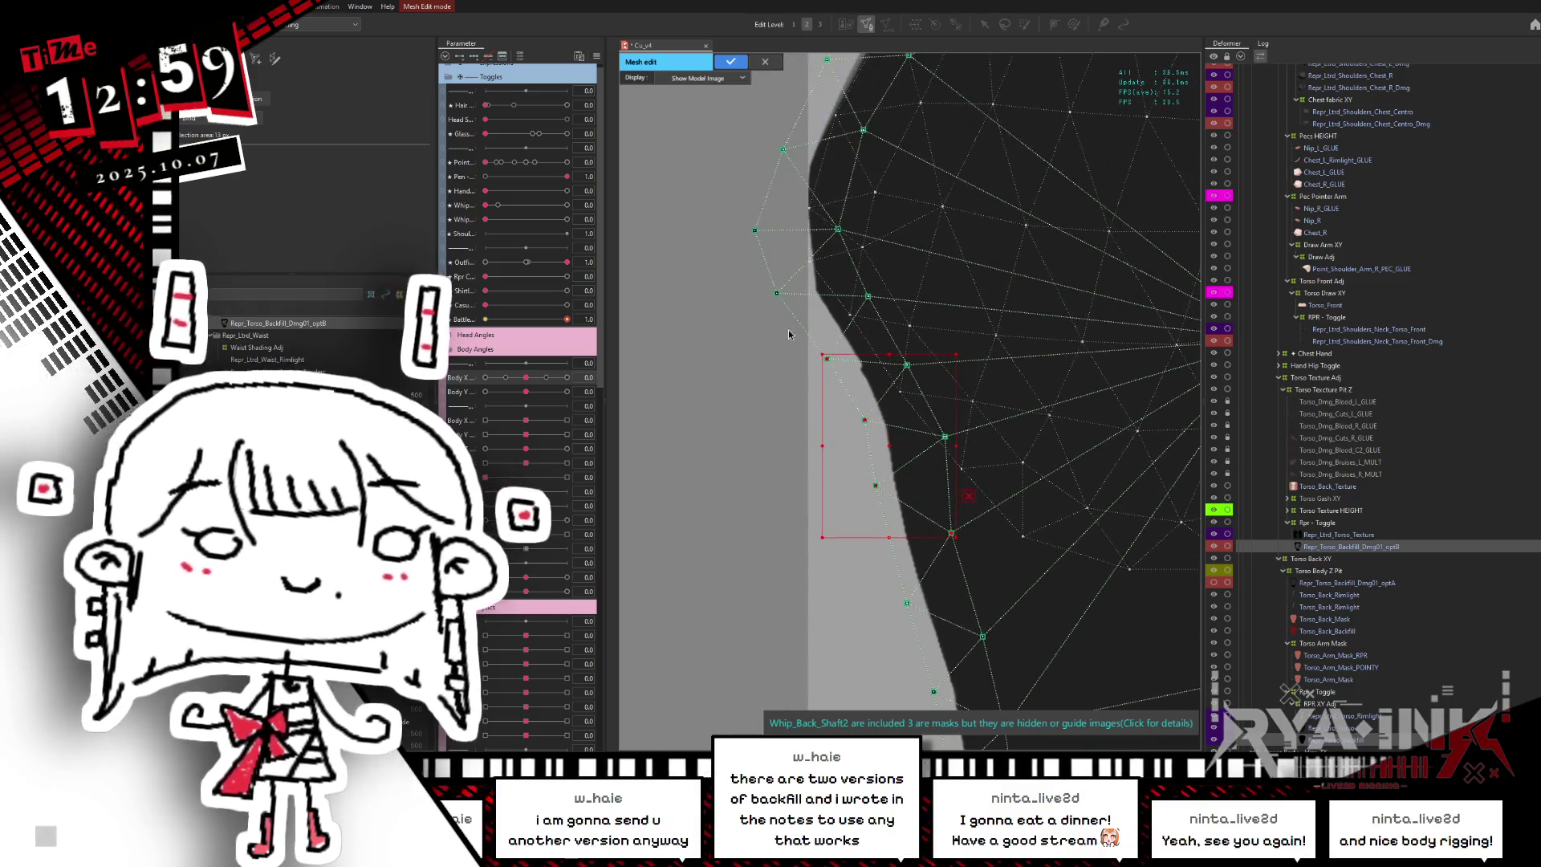
mouse_move(787, 283)
mouse_down()
mouse_move(752, 252)
mouse_move(767, 206)
mouse_move(753, 282)
mouse_up()
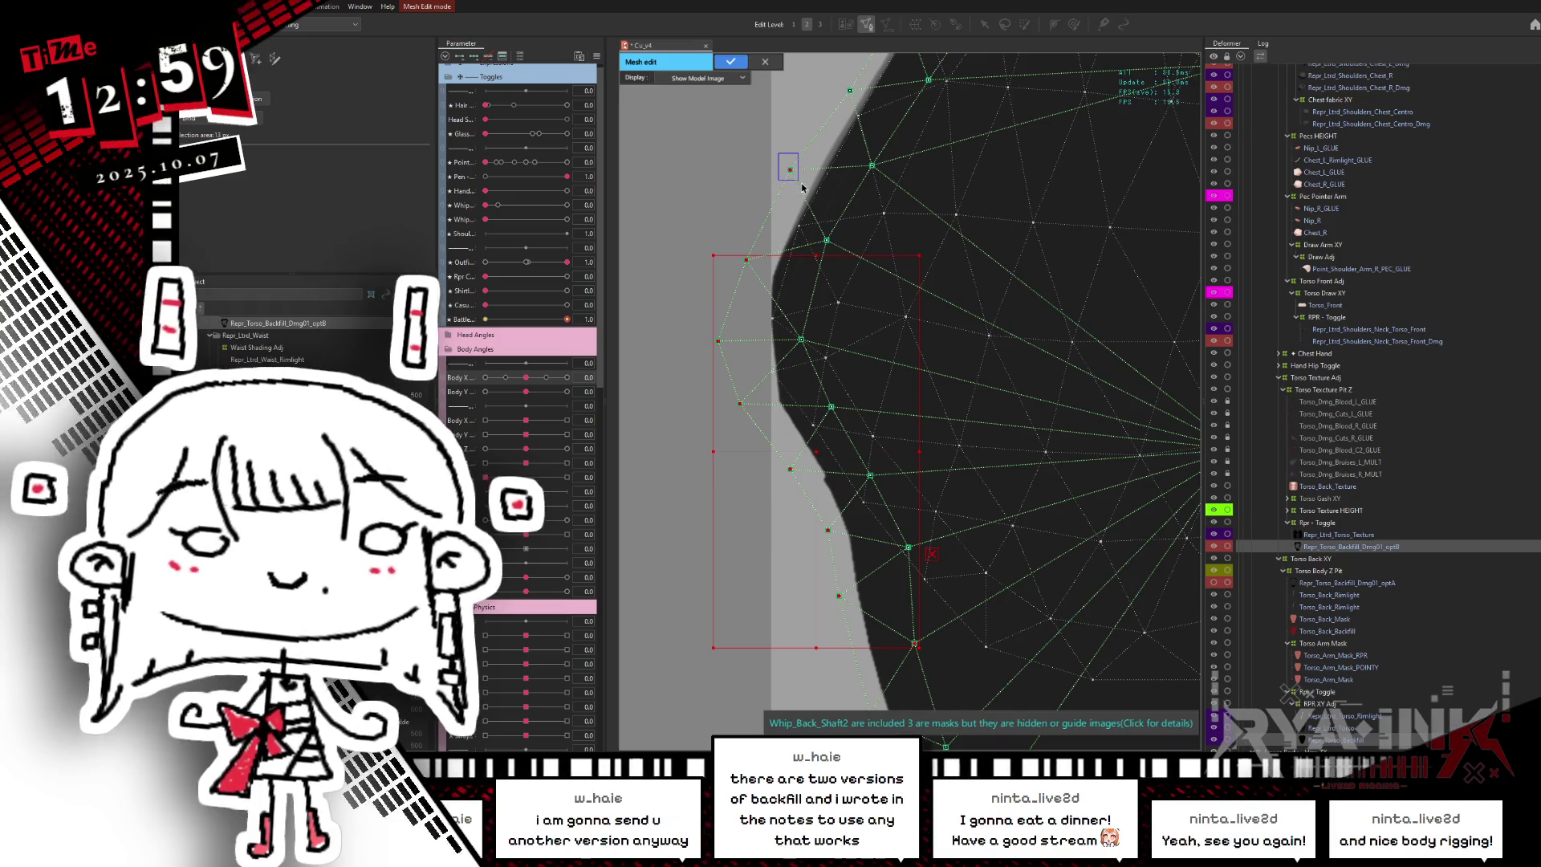
drag(782, 175, 726, 215)
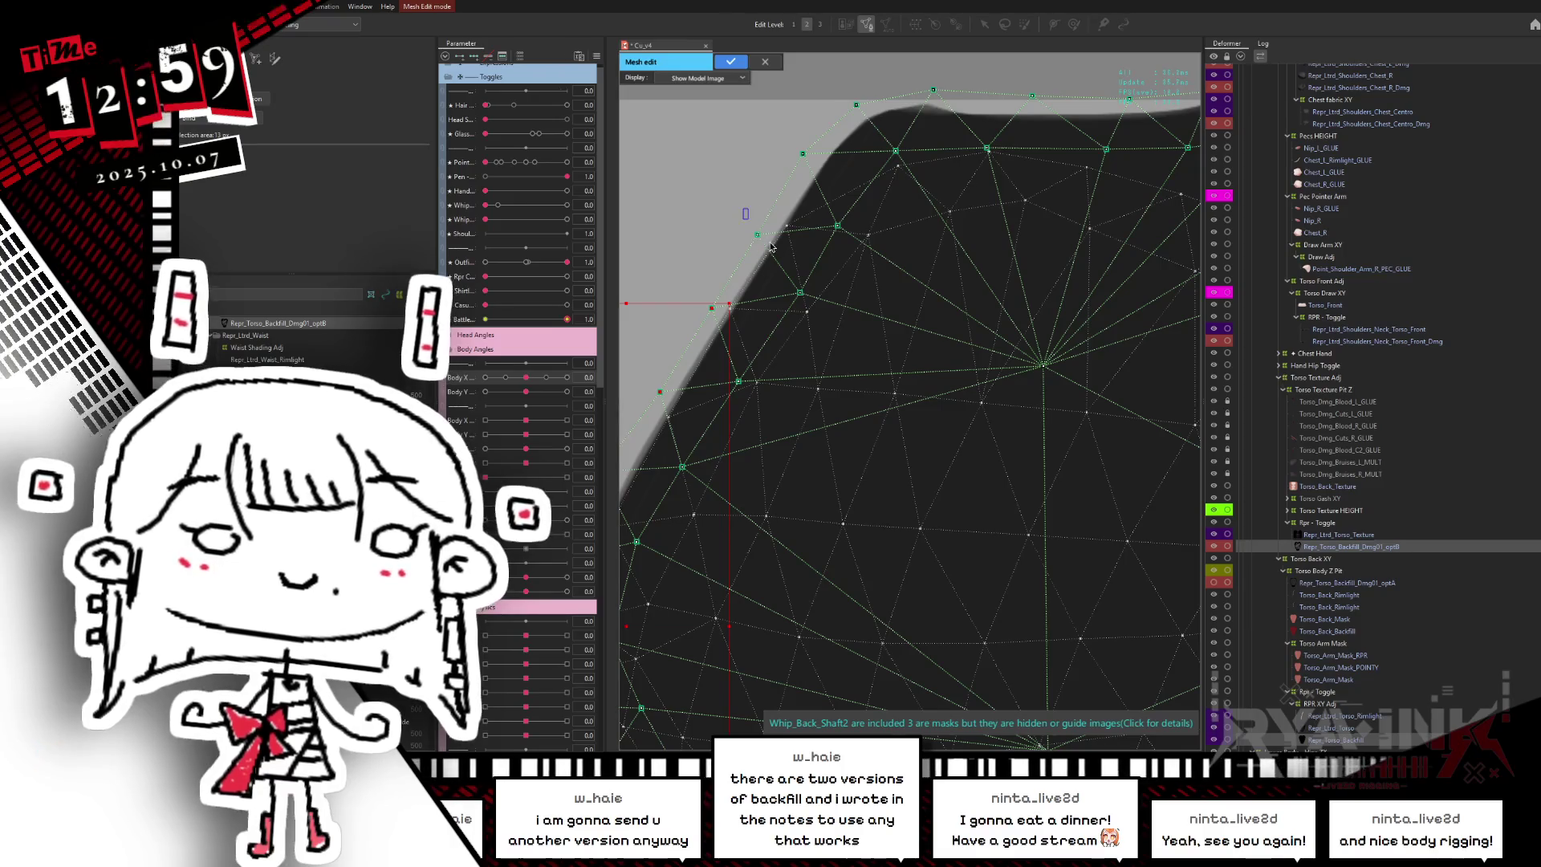
shift+click(757, 235)
shift+click(803, 152)
shift+click(857, 104)
- Add two vertices along the mesh's top edge to the selection
drag(996, 126, 839, 175)
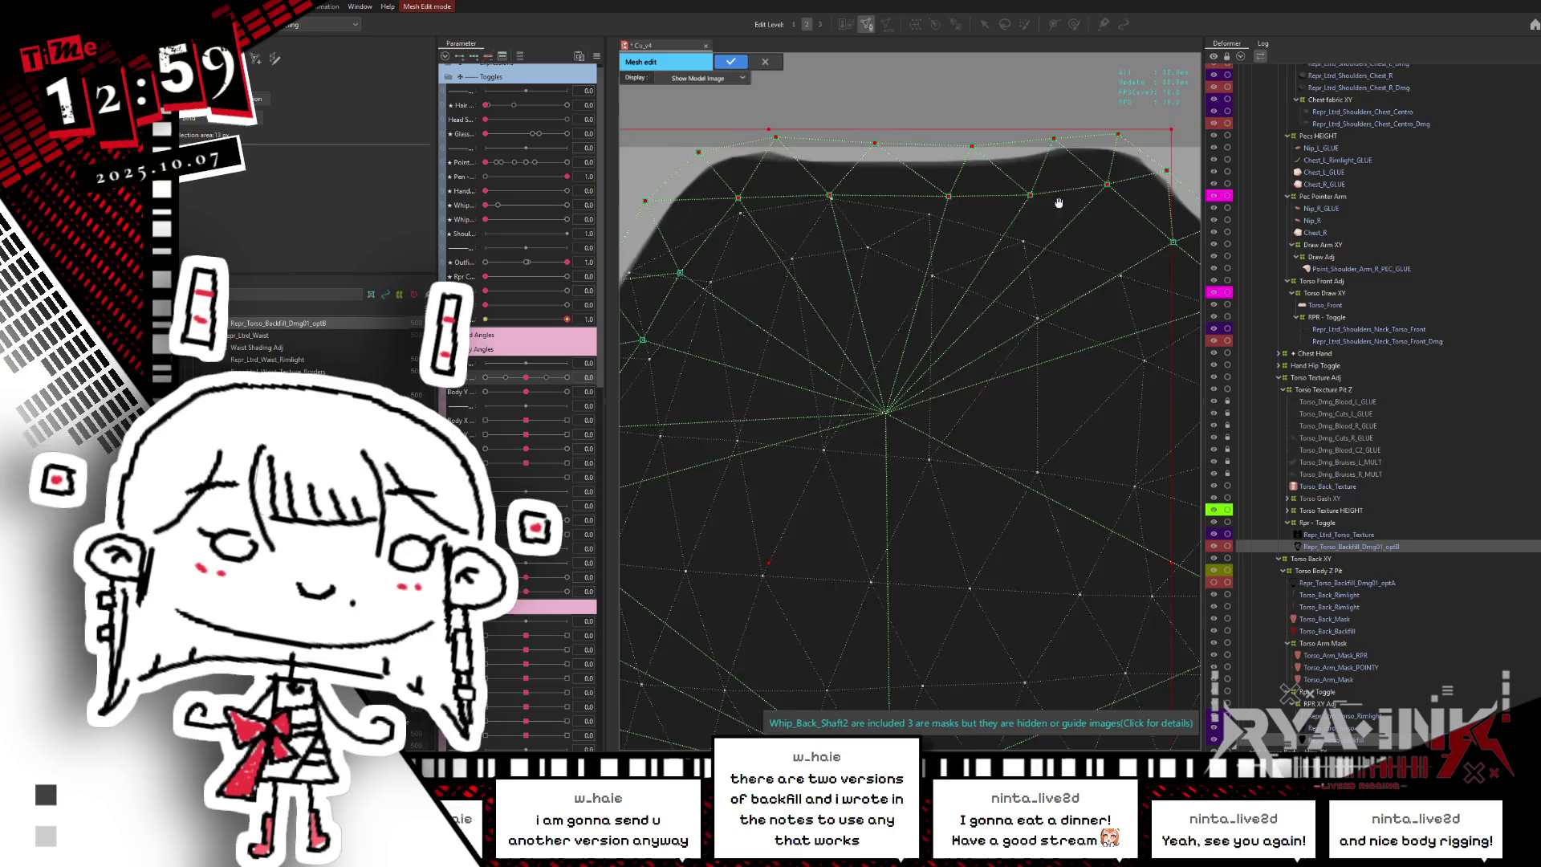
drag(1142, 217, 891, 206)
drag(988, 182, 912, 241)
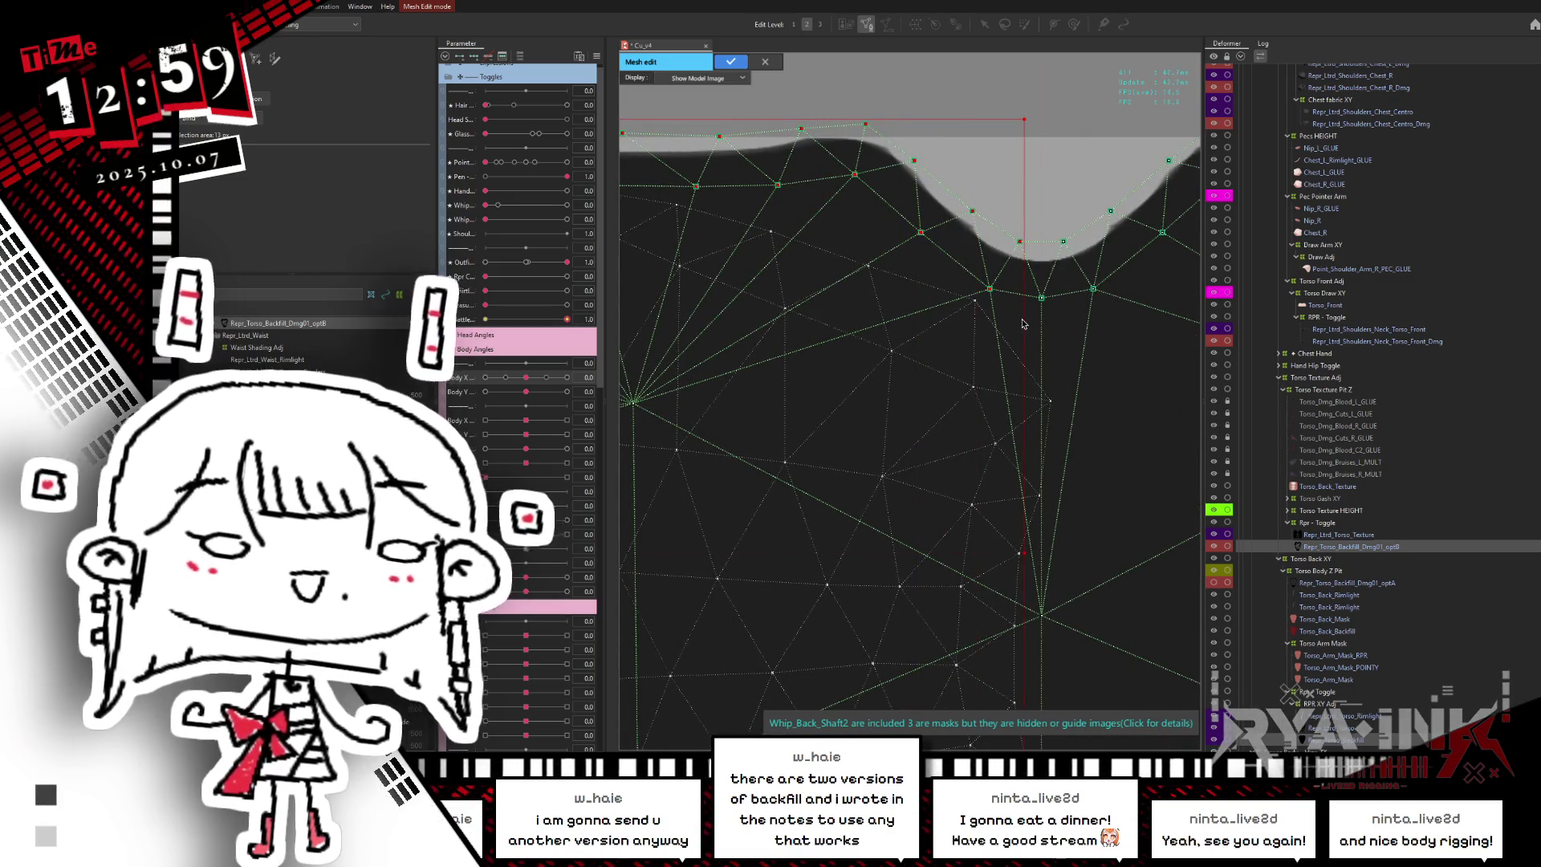
scroll(1023, 324, down, 3)
scroll(927, 412, up, 2)
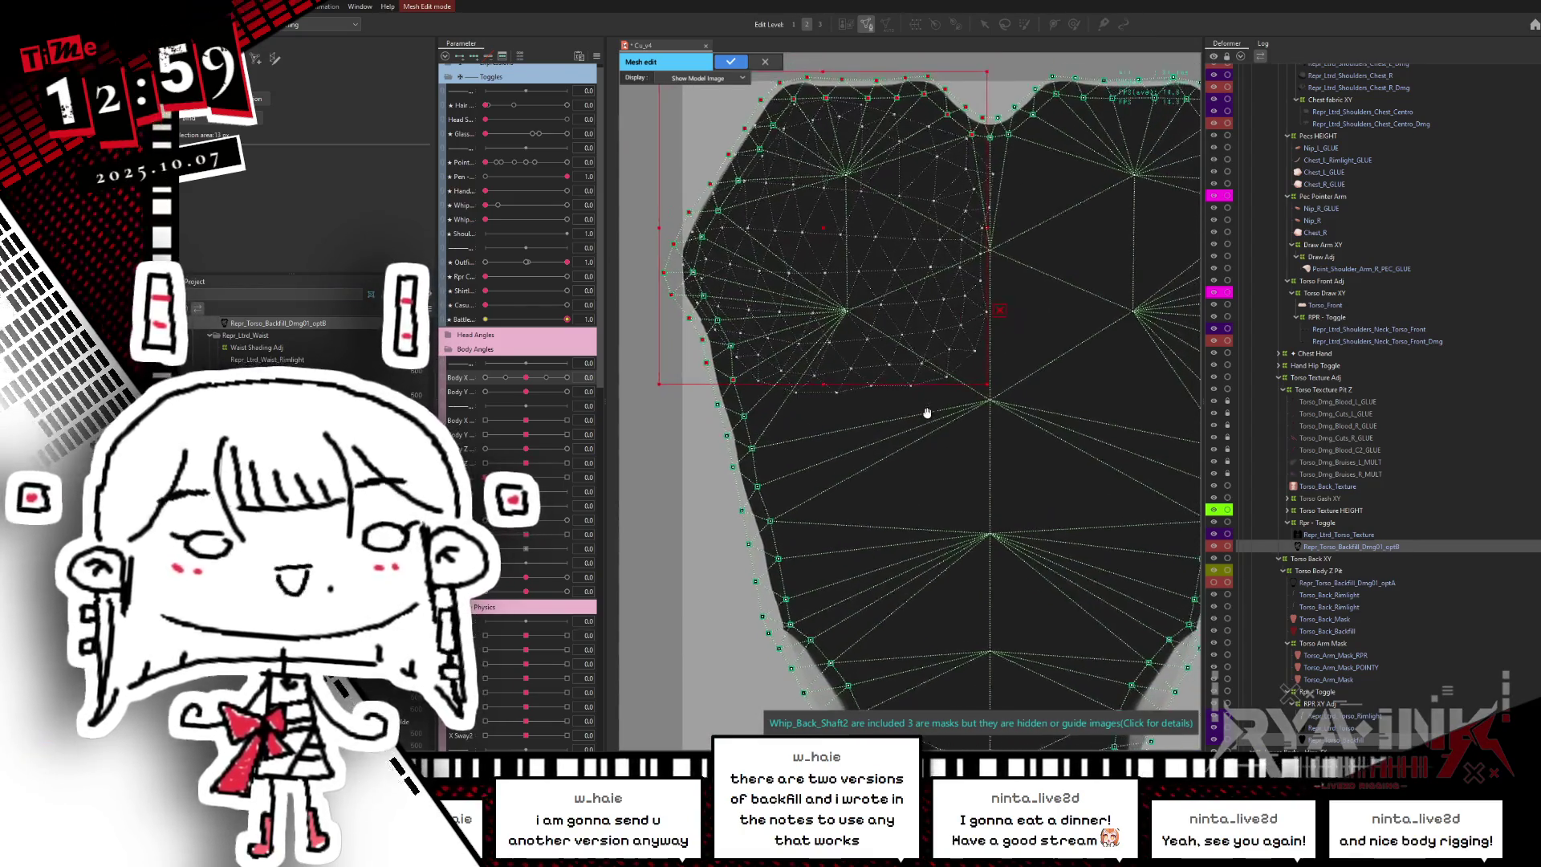
scroll(837, 324, up, 2)
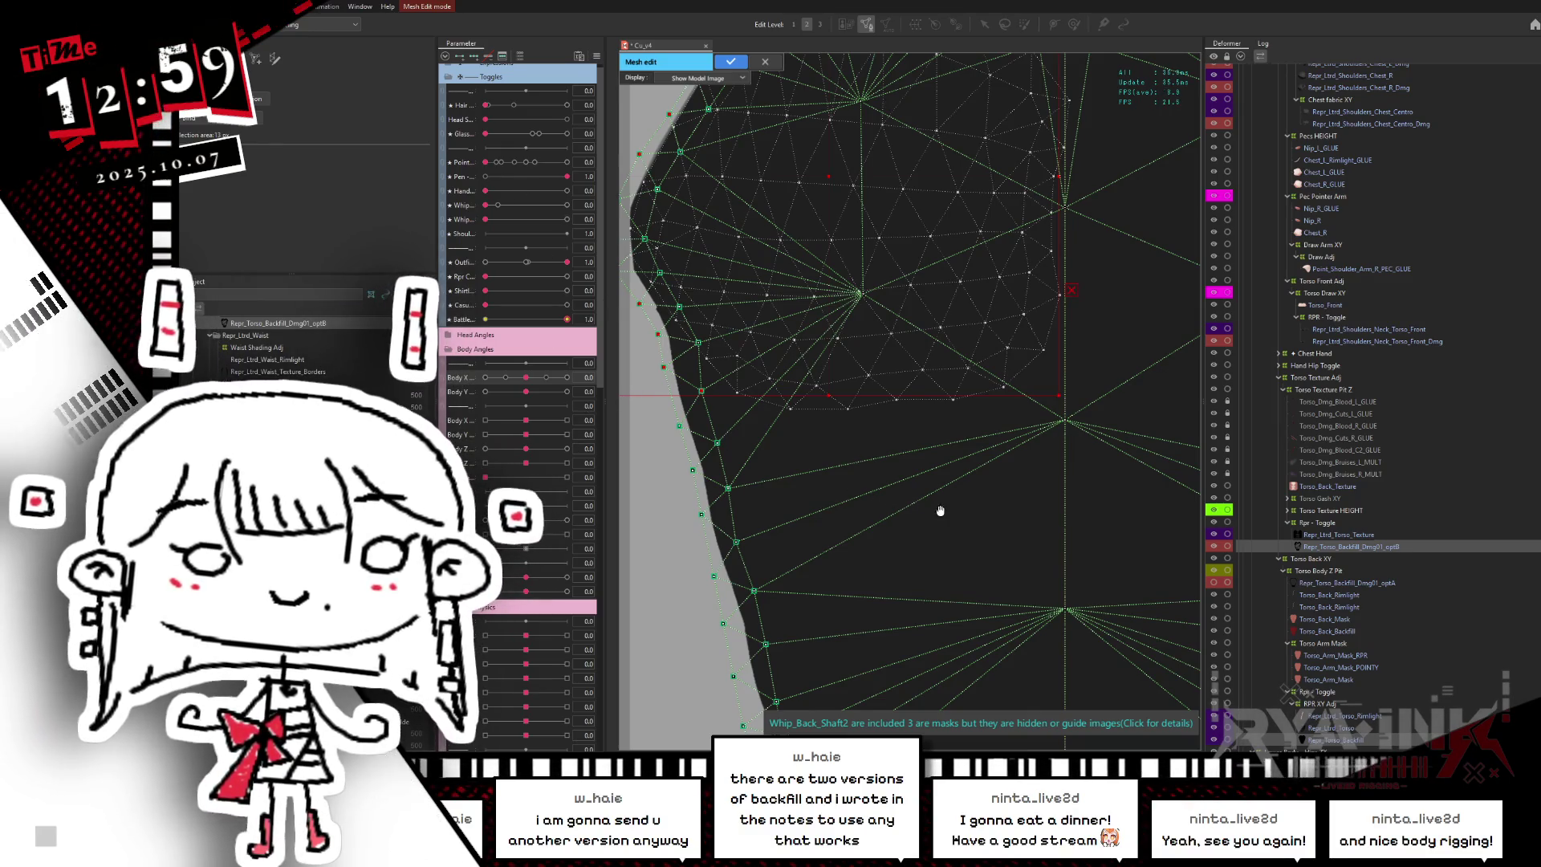
drag(937, 509, 964, 514)
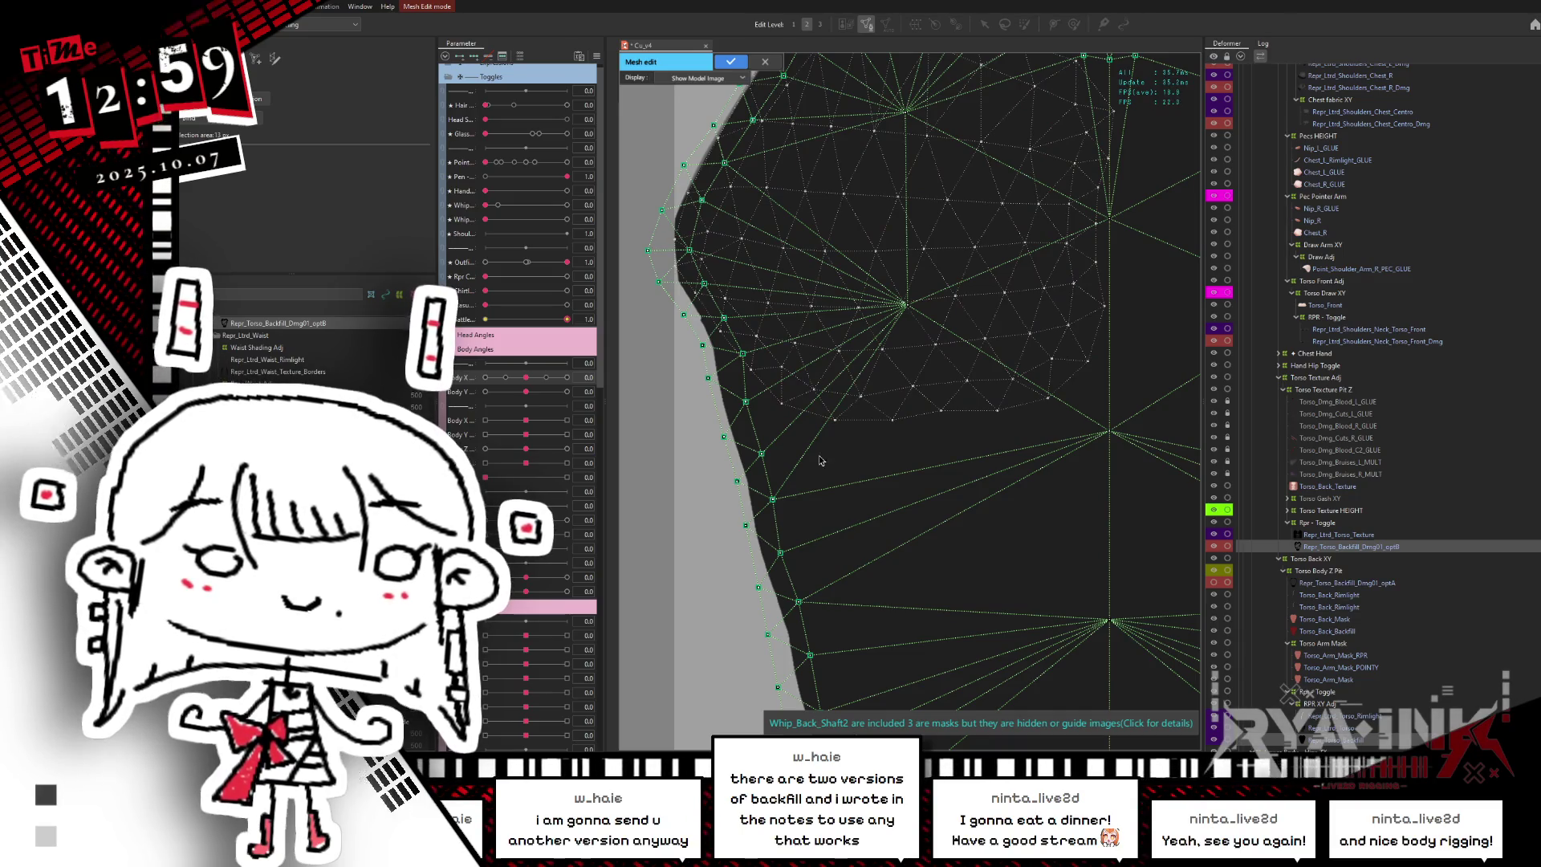
- Pick Repr_Torso_Backfill_Dmg01_optB from the overlapping meshes under the cursor and show it alone
click(674, 423)
right_click(690, 434)
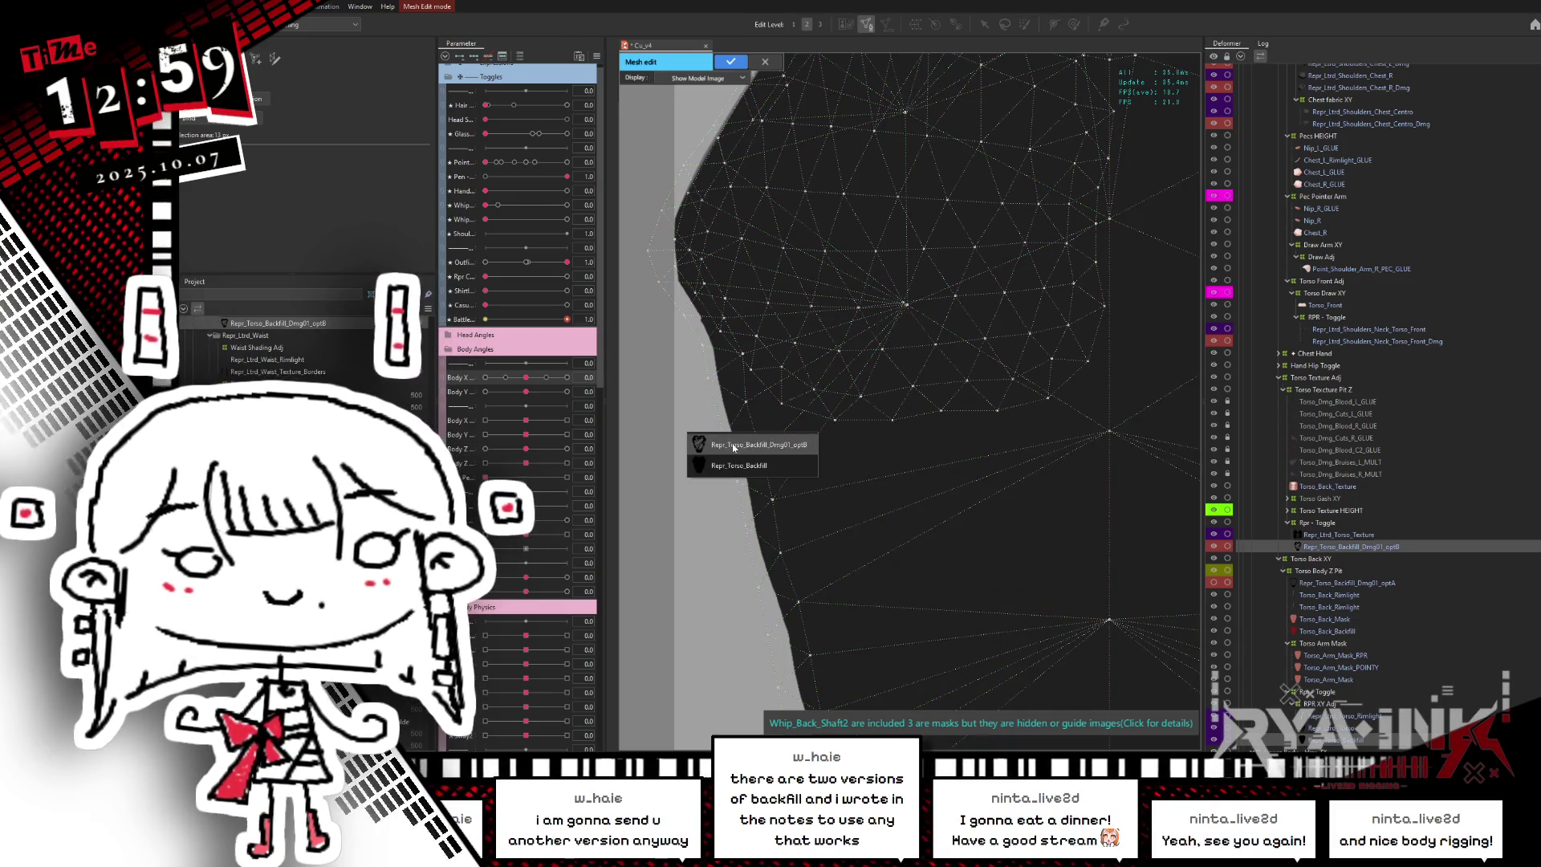
click(732, 445)
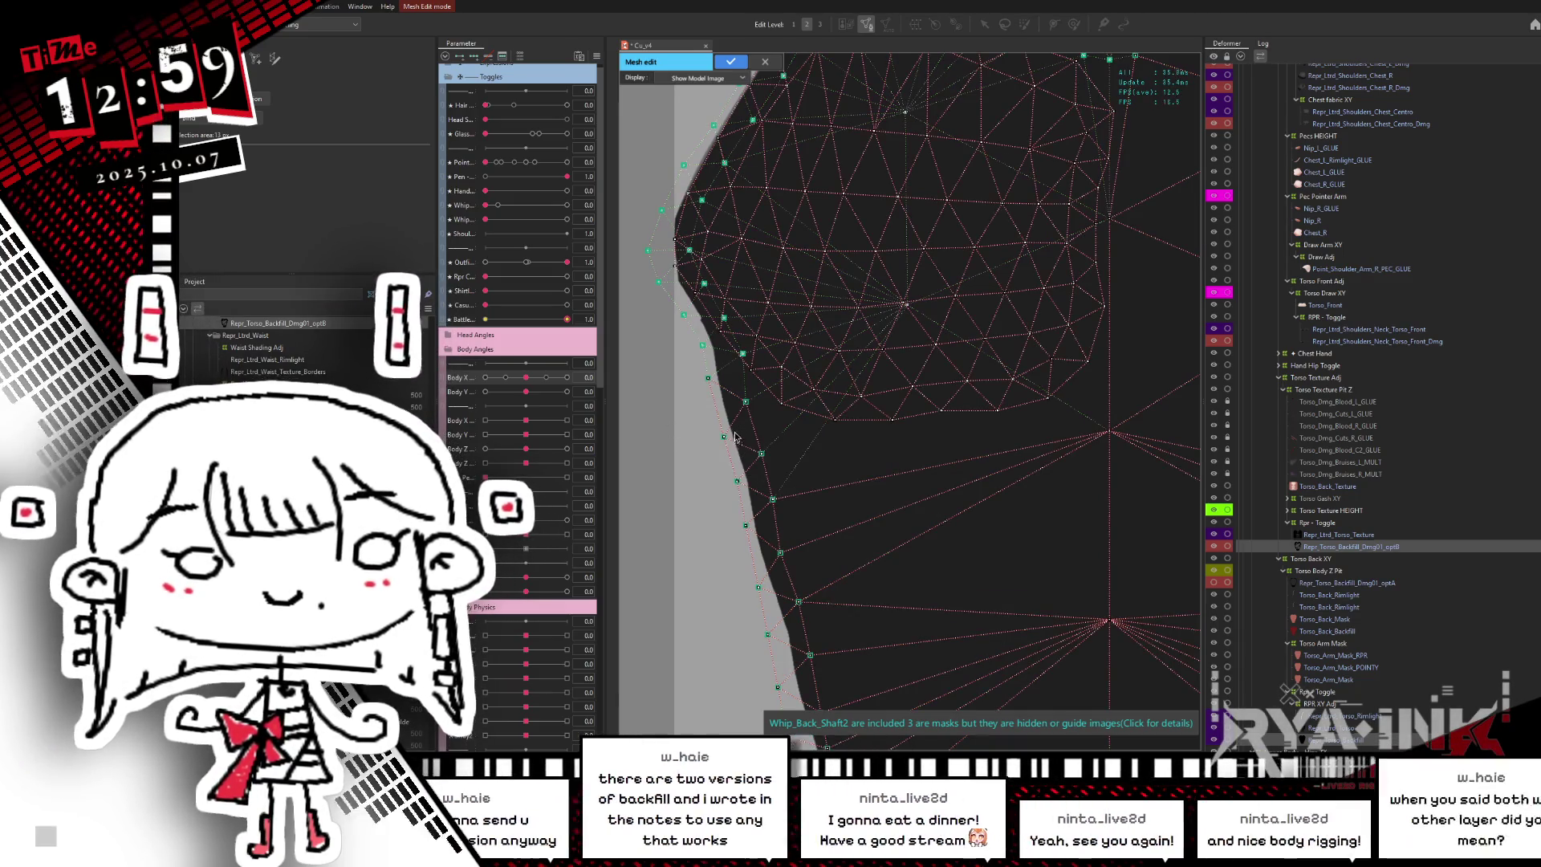
click(648, 413)
right_click(665, 406)
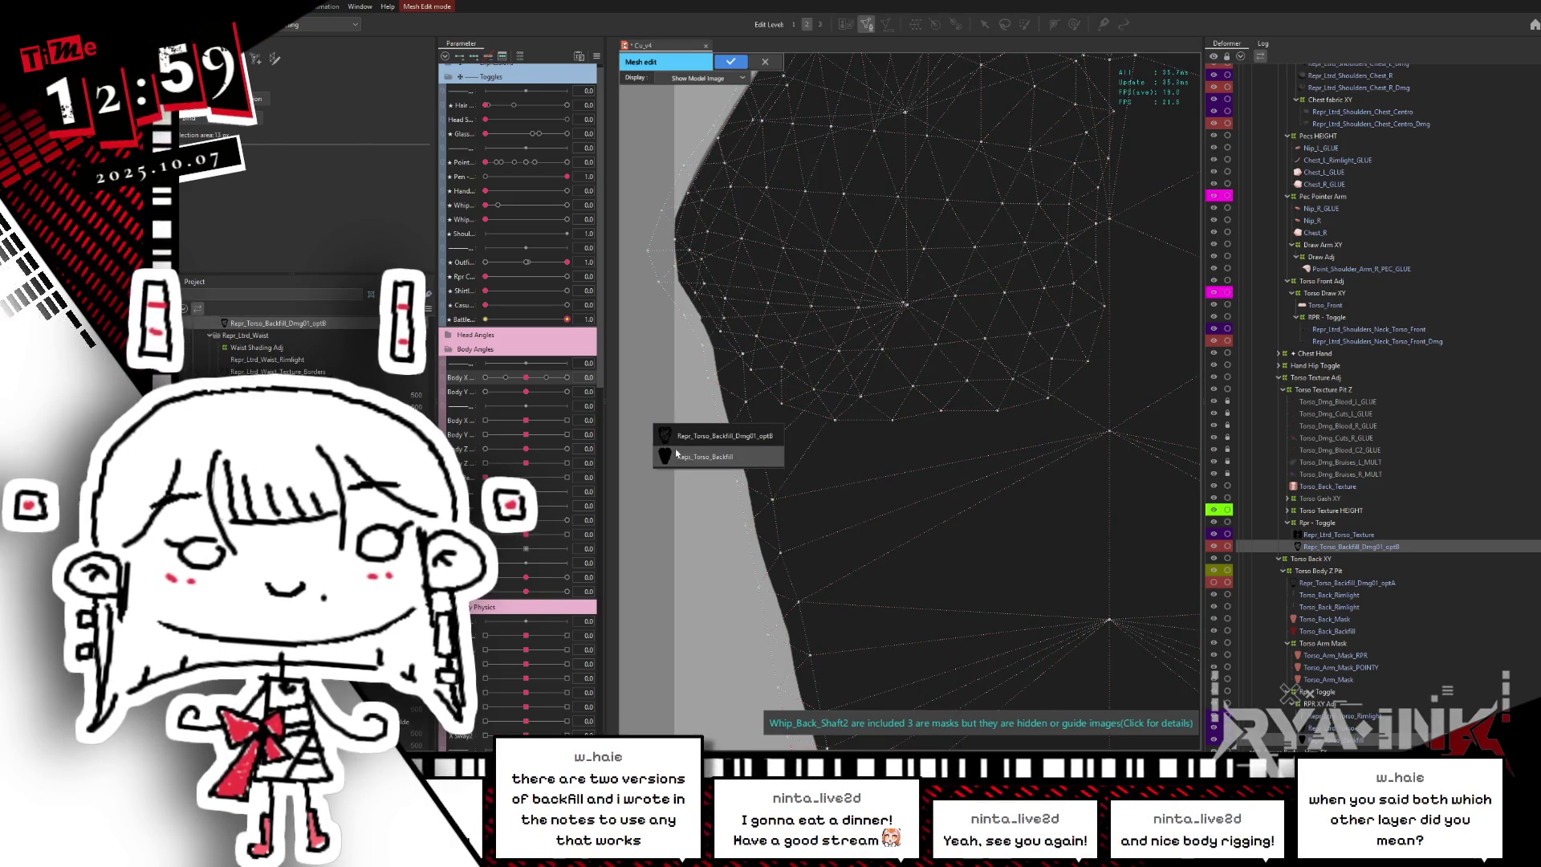
click(697, 436)
click(793, 371)
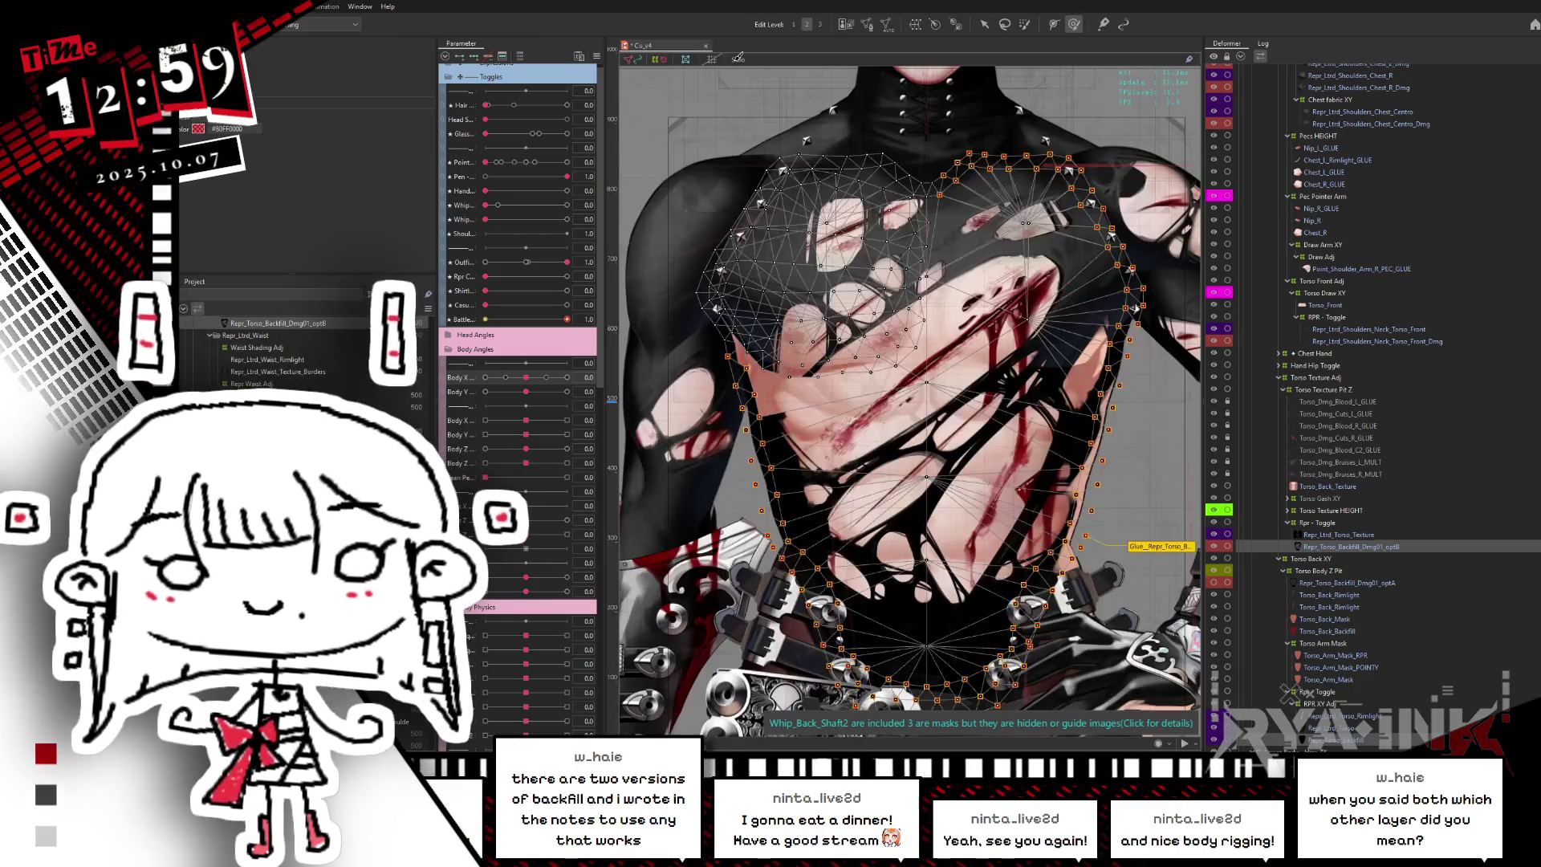
- Leave mesh editing and frame the upper chest of the model
click(730, 62)
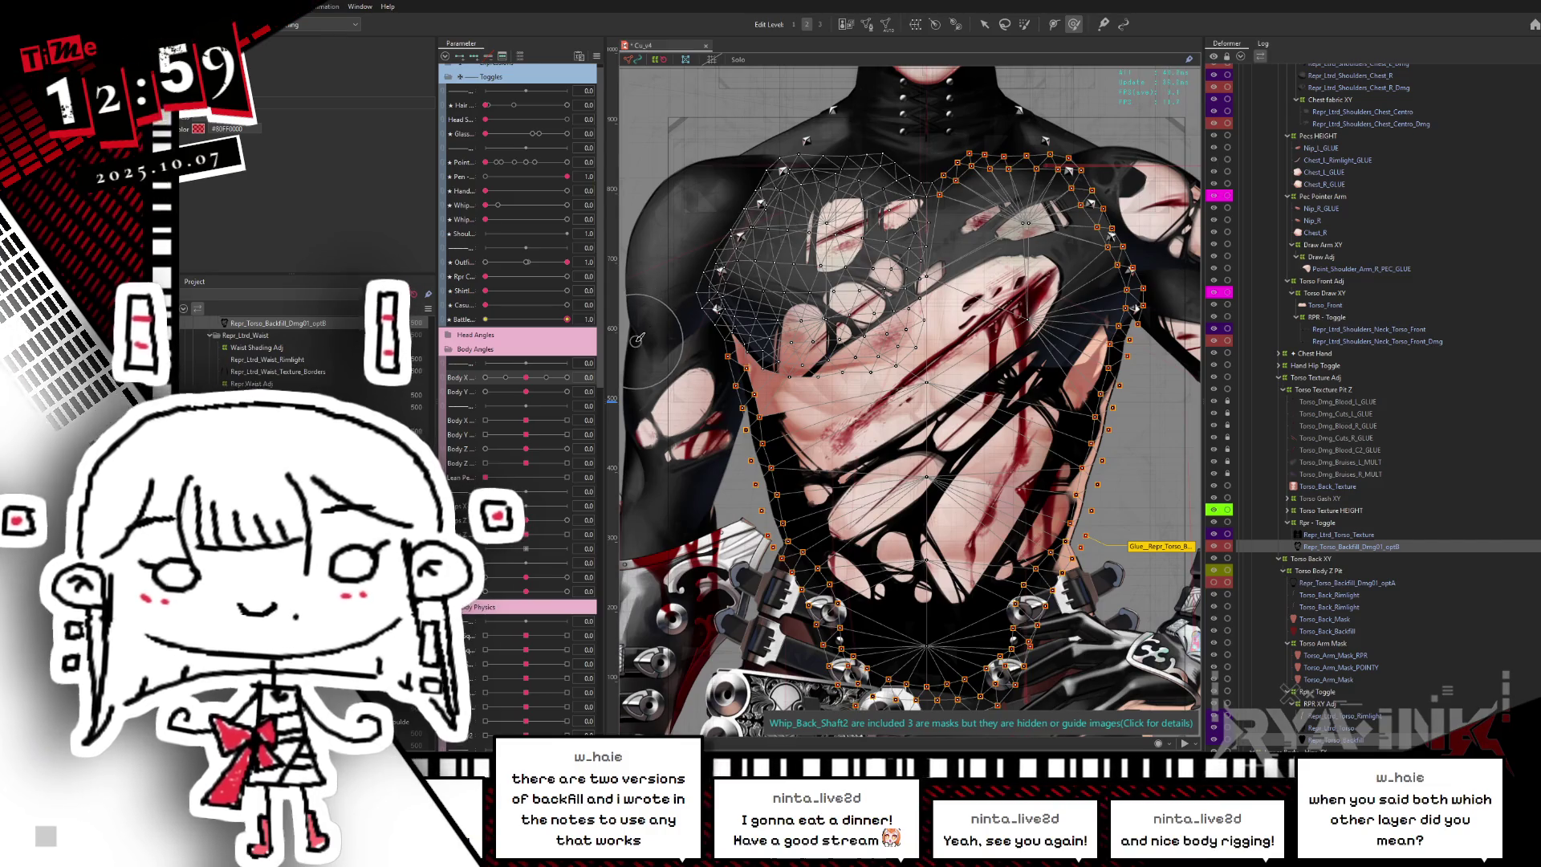
scroll(873, 464, up, 2)
scroll(873, 464, up, 2)
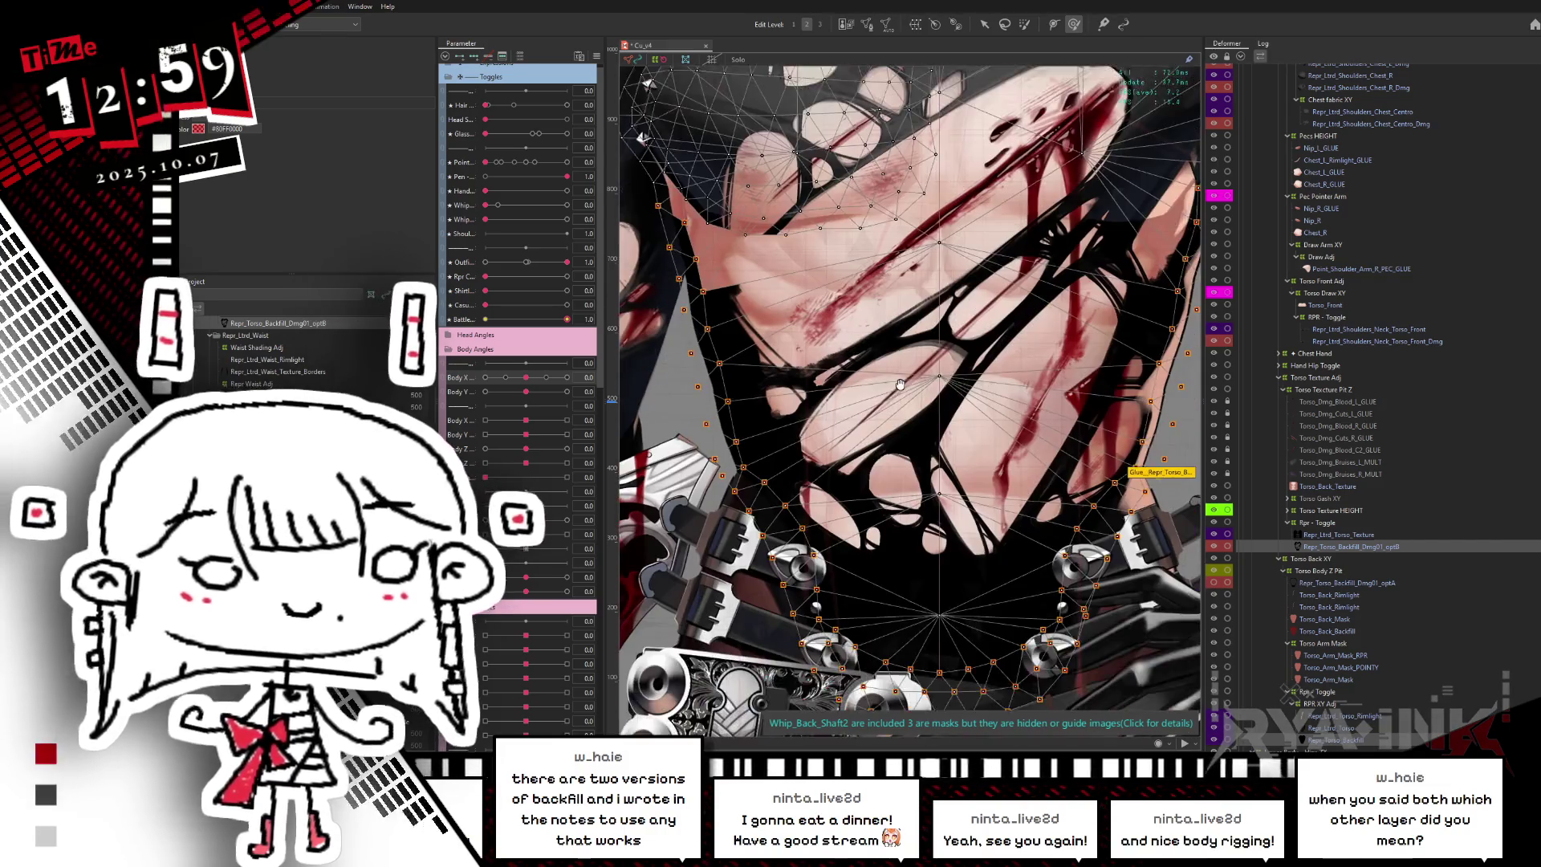
scroll(873, 464, up, 1)
scroll(1334, 740, up, 2)
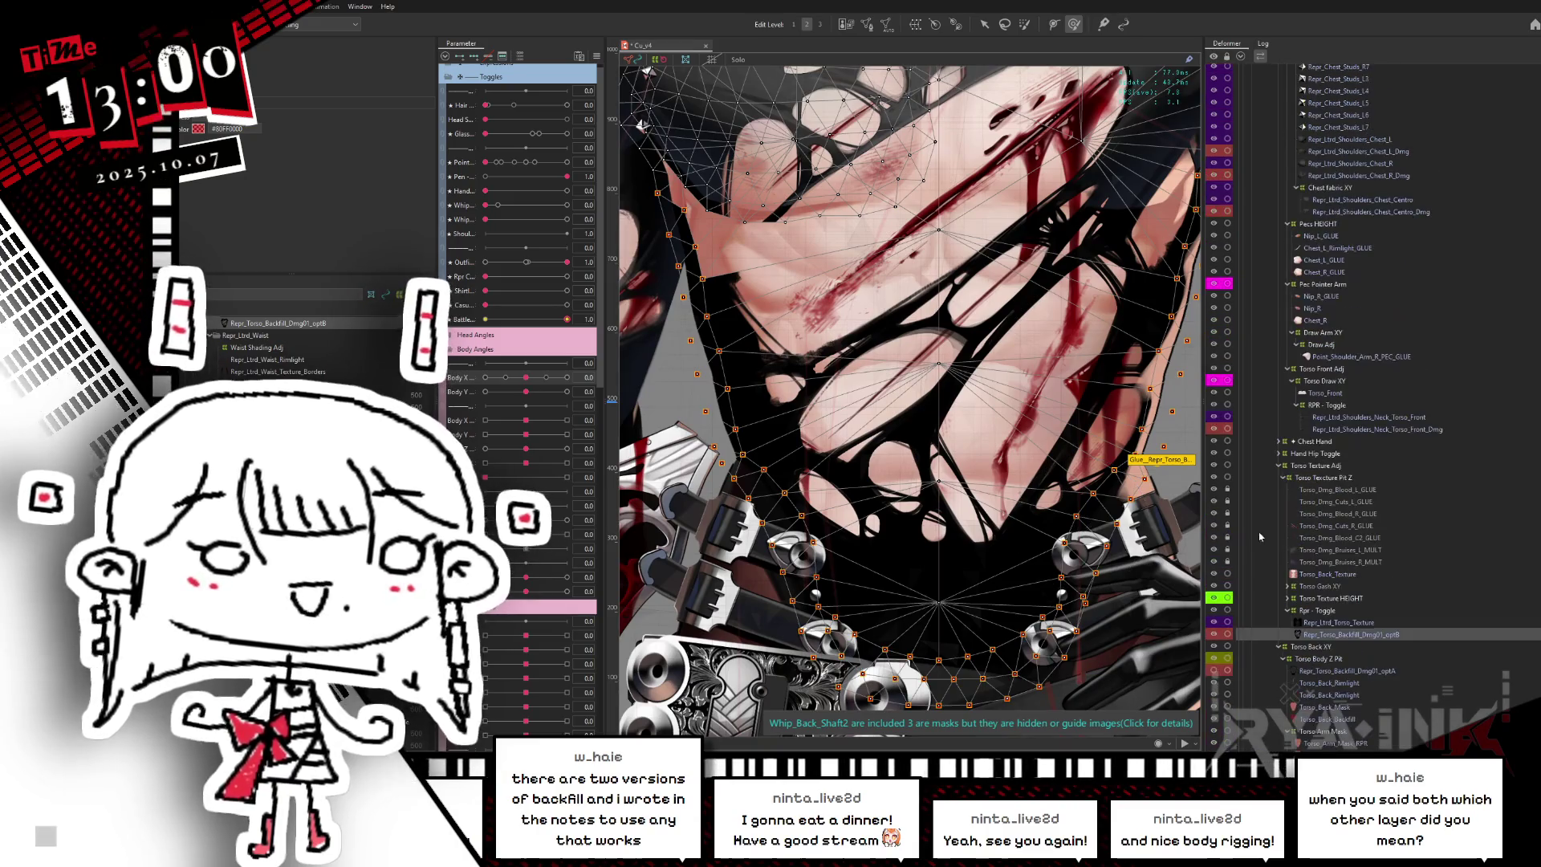
scroll(746, 277, down, 1)
drag(746, 277, 815, 403)
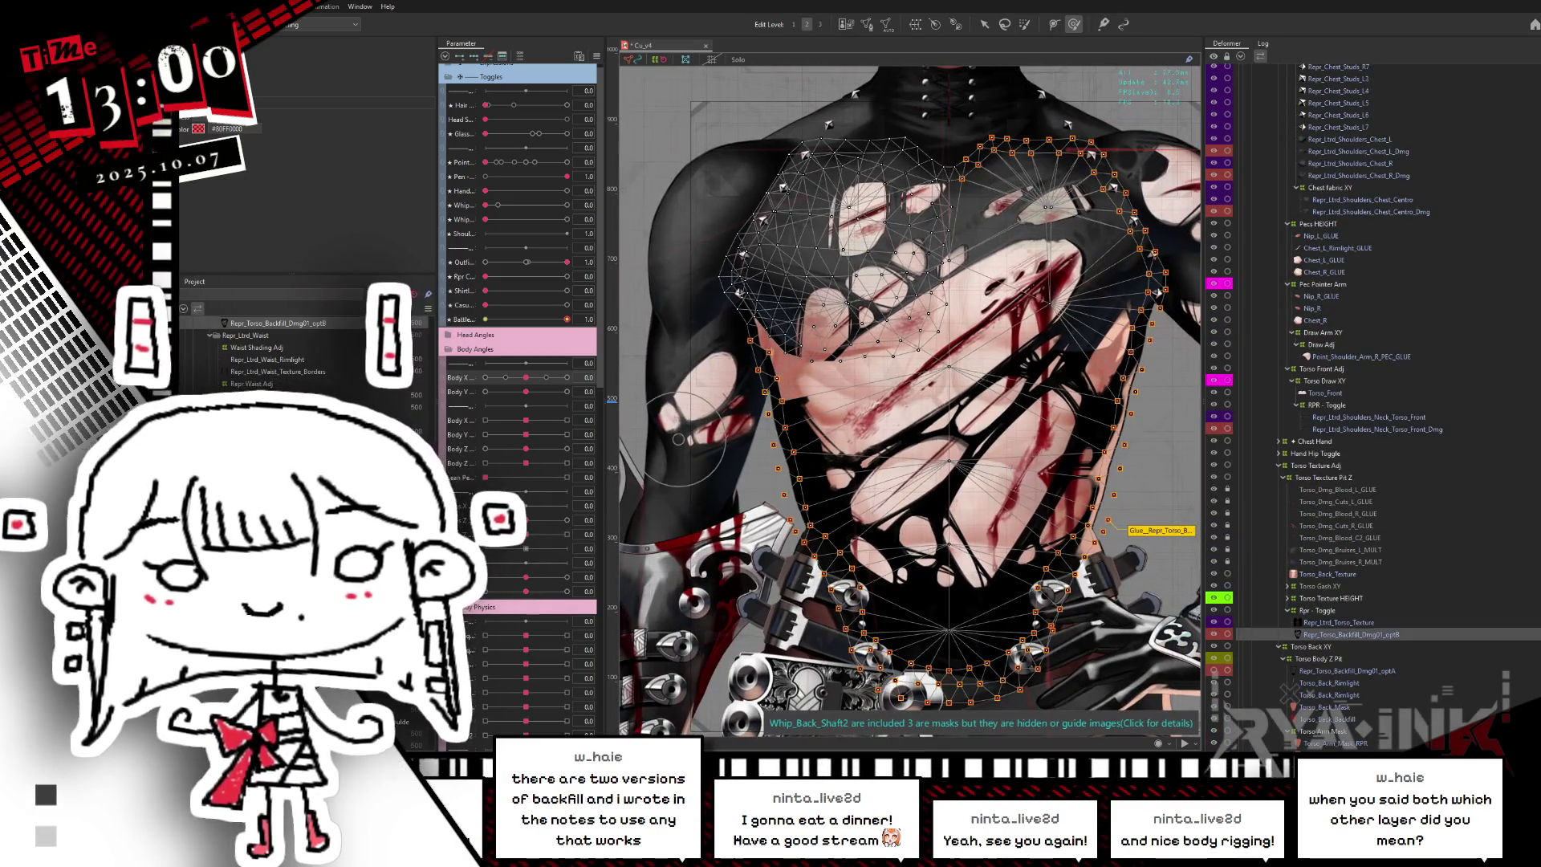
scroll(1364, 401, down, 2)
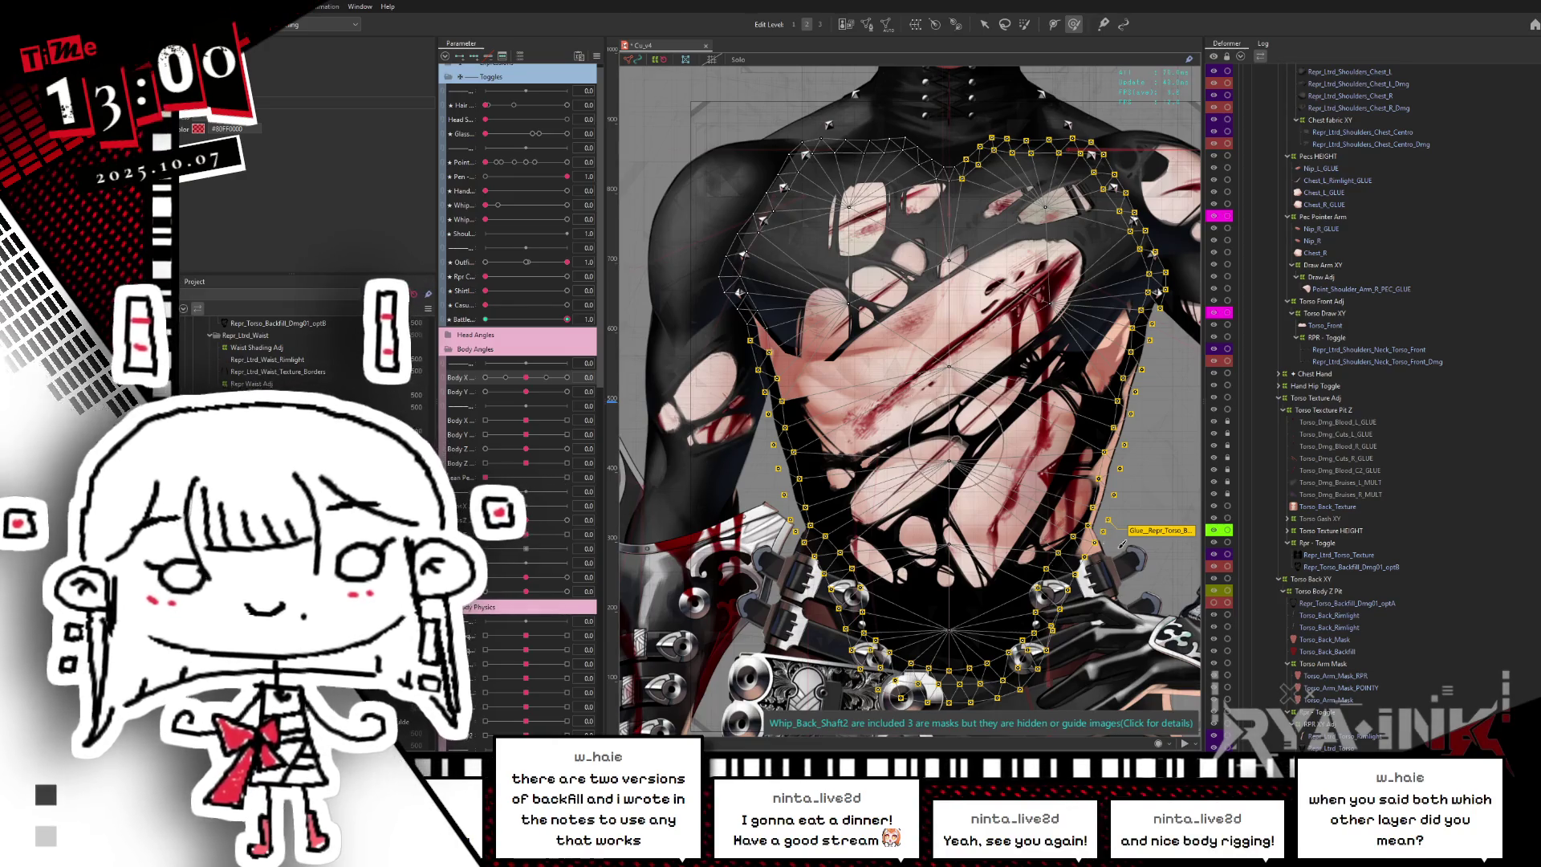
- Compare the backfill-to-torso glue with the optB backfill mesh, then open the backfill for mesh editing
click(1147, 525)
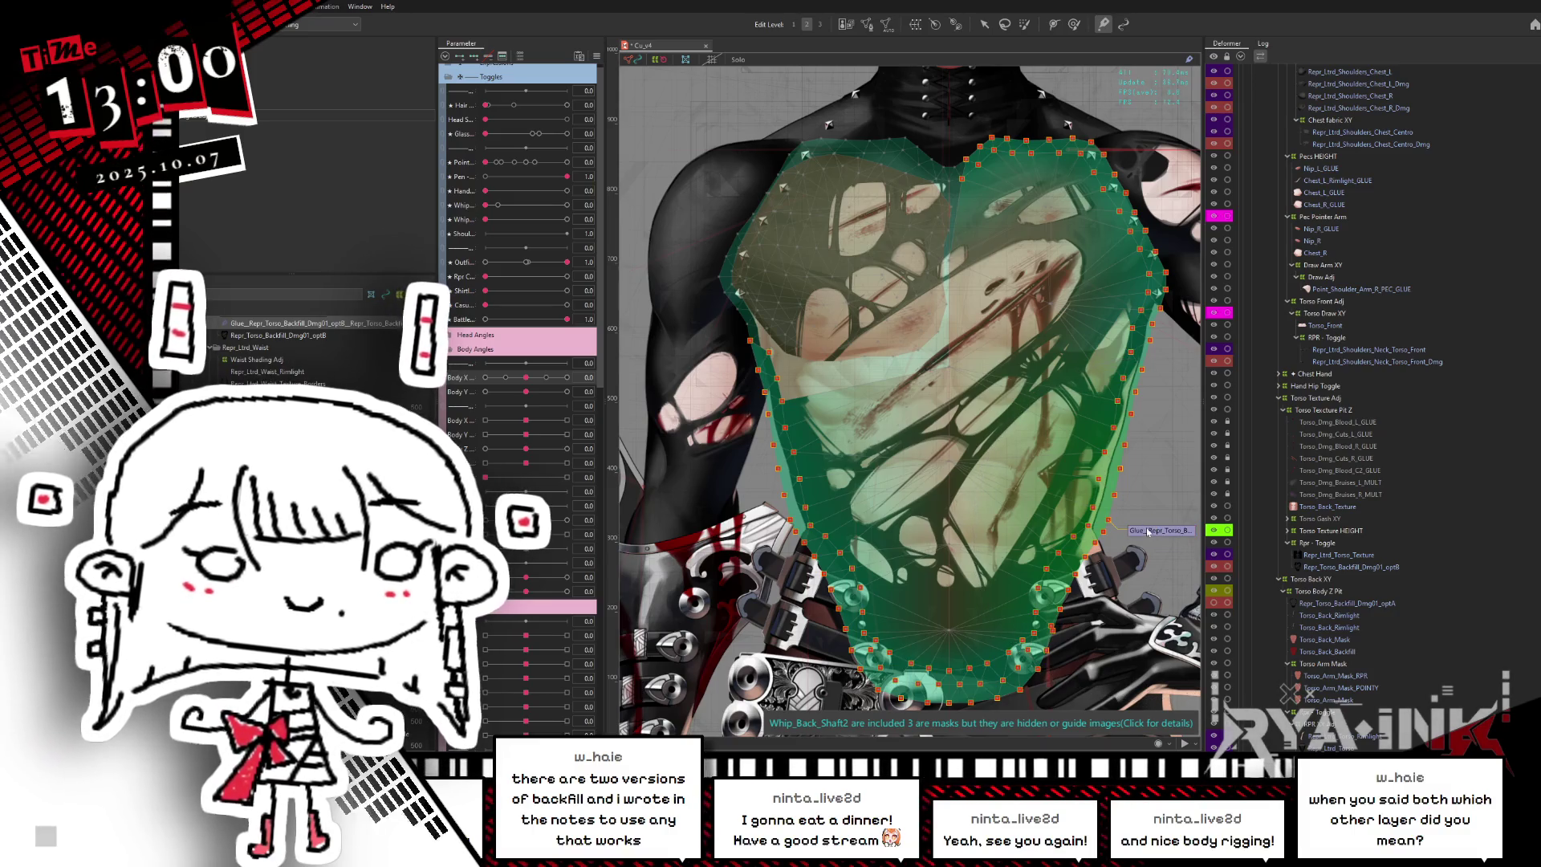
click(1134, 516)
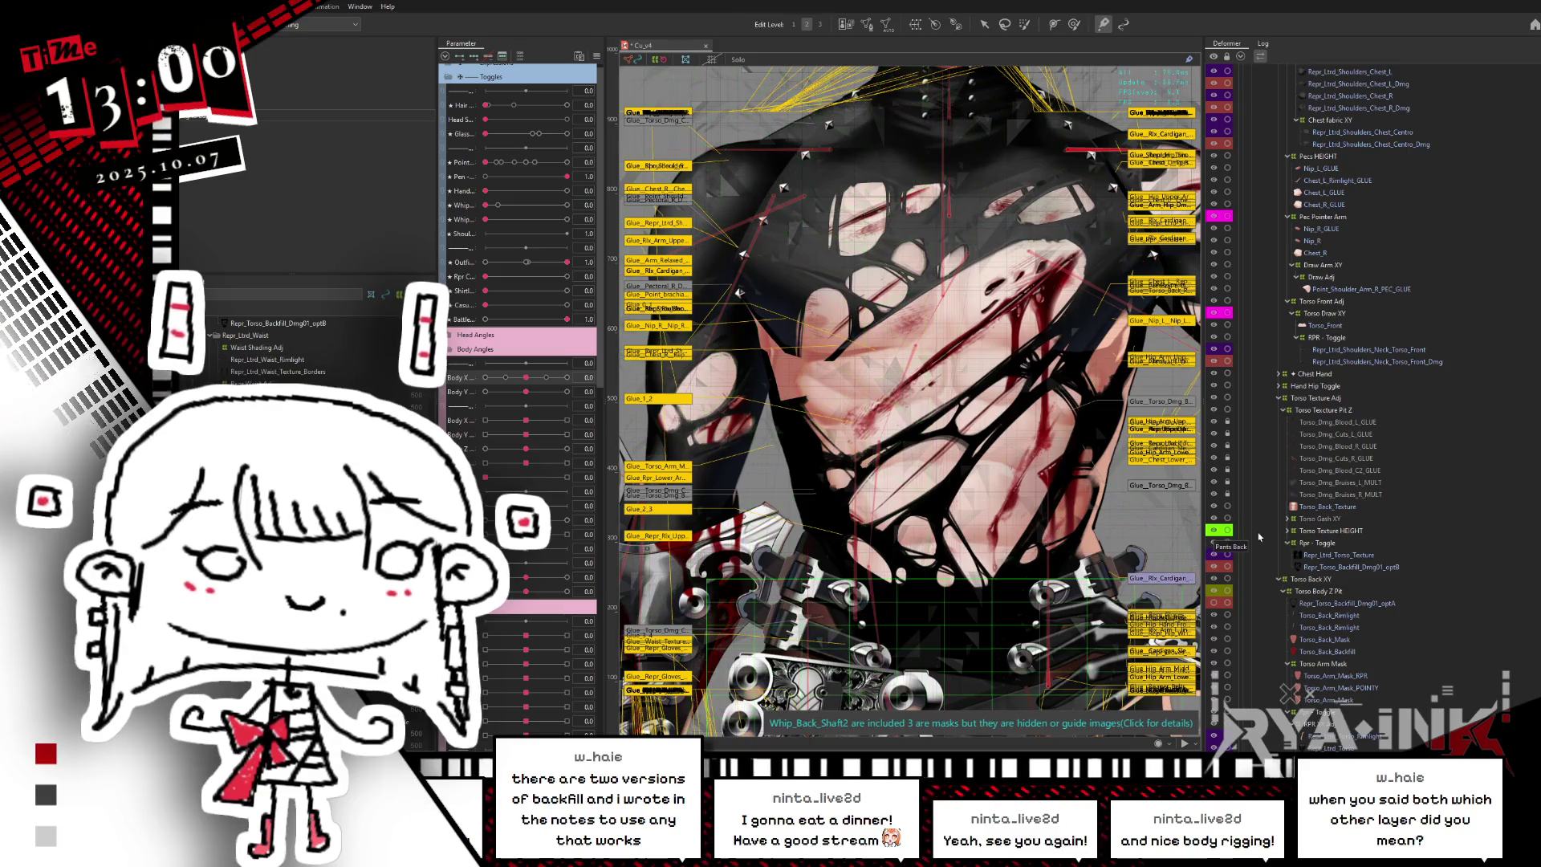
click(1334, 567)
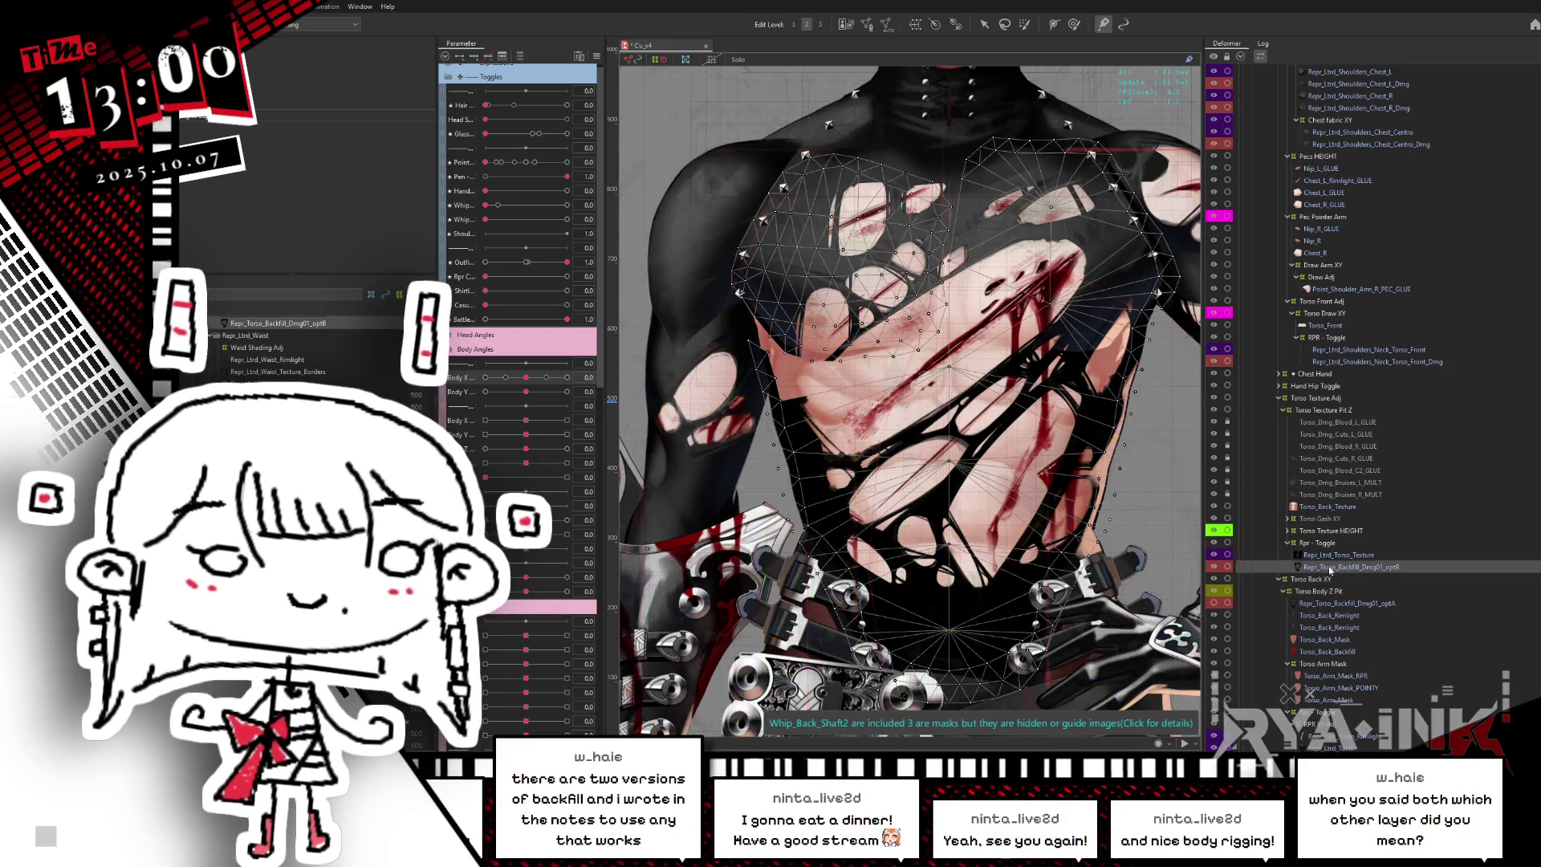
click(1322, 547)
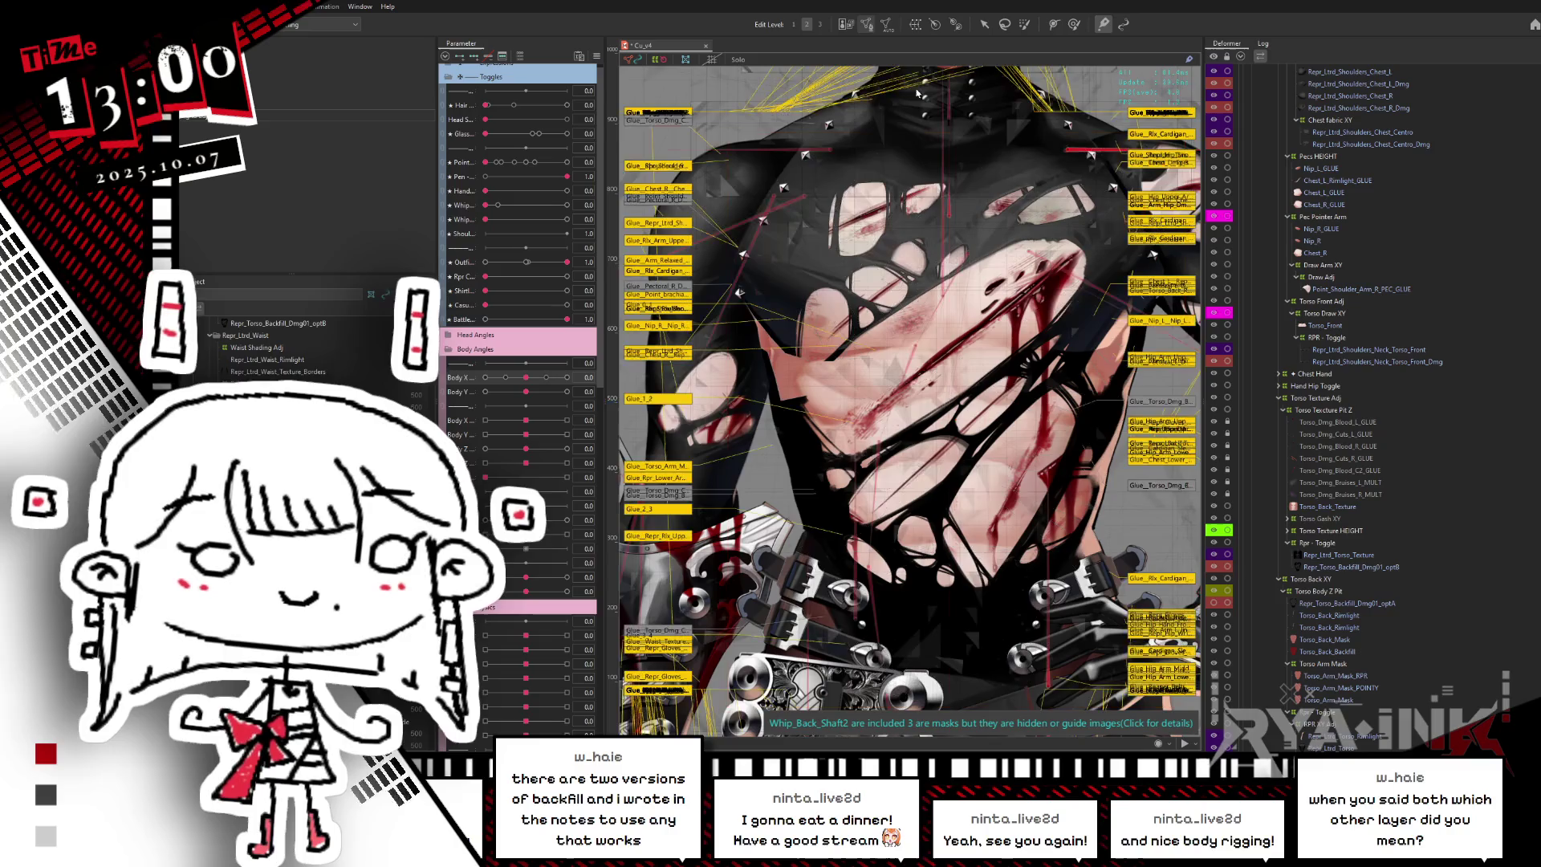
click(1332, 567)
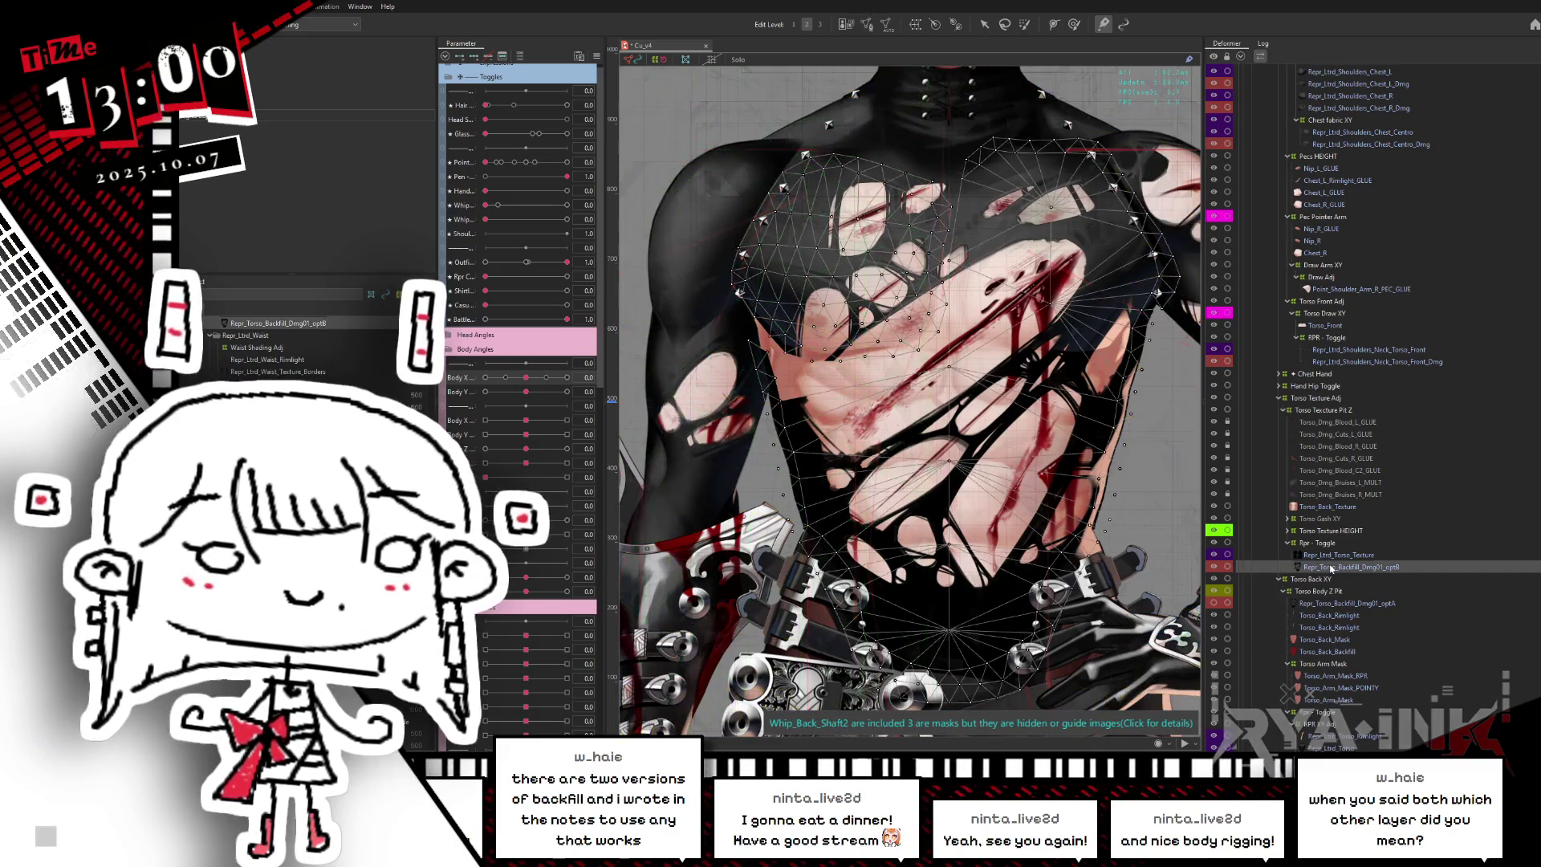
click(1336, 567)
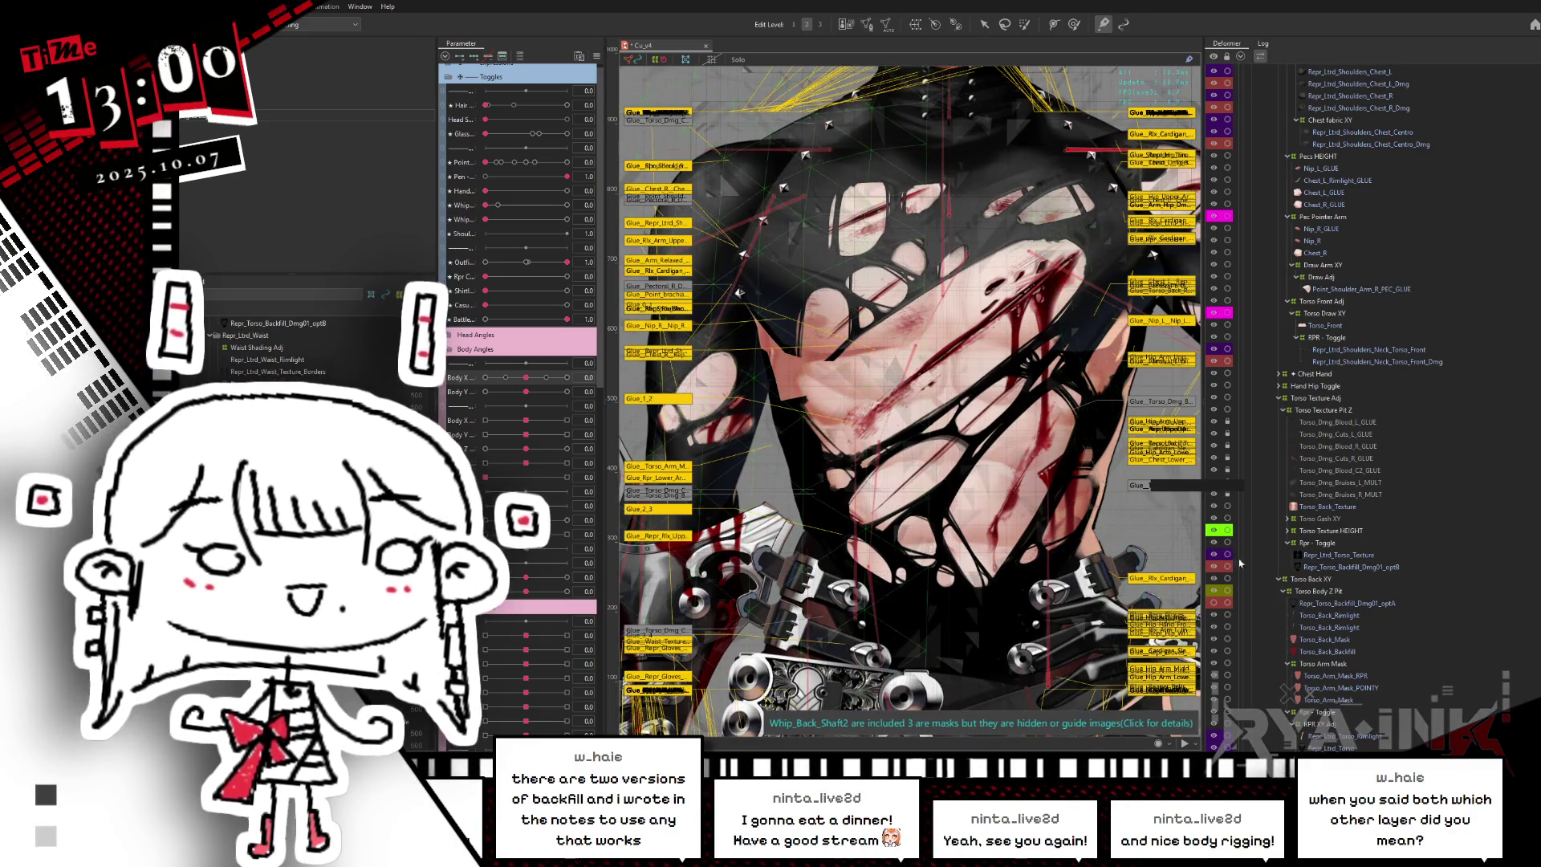
click(1346, 568)
click(1170, 532)
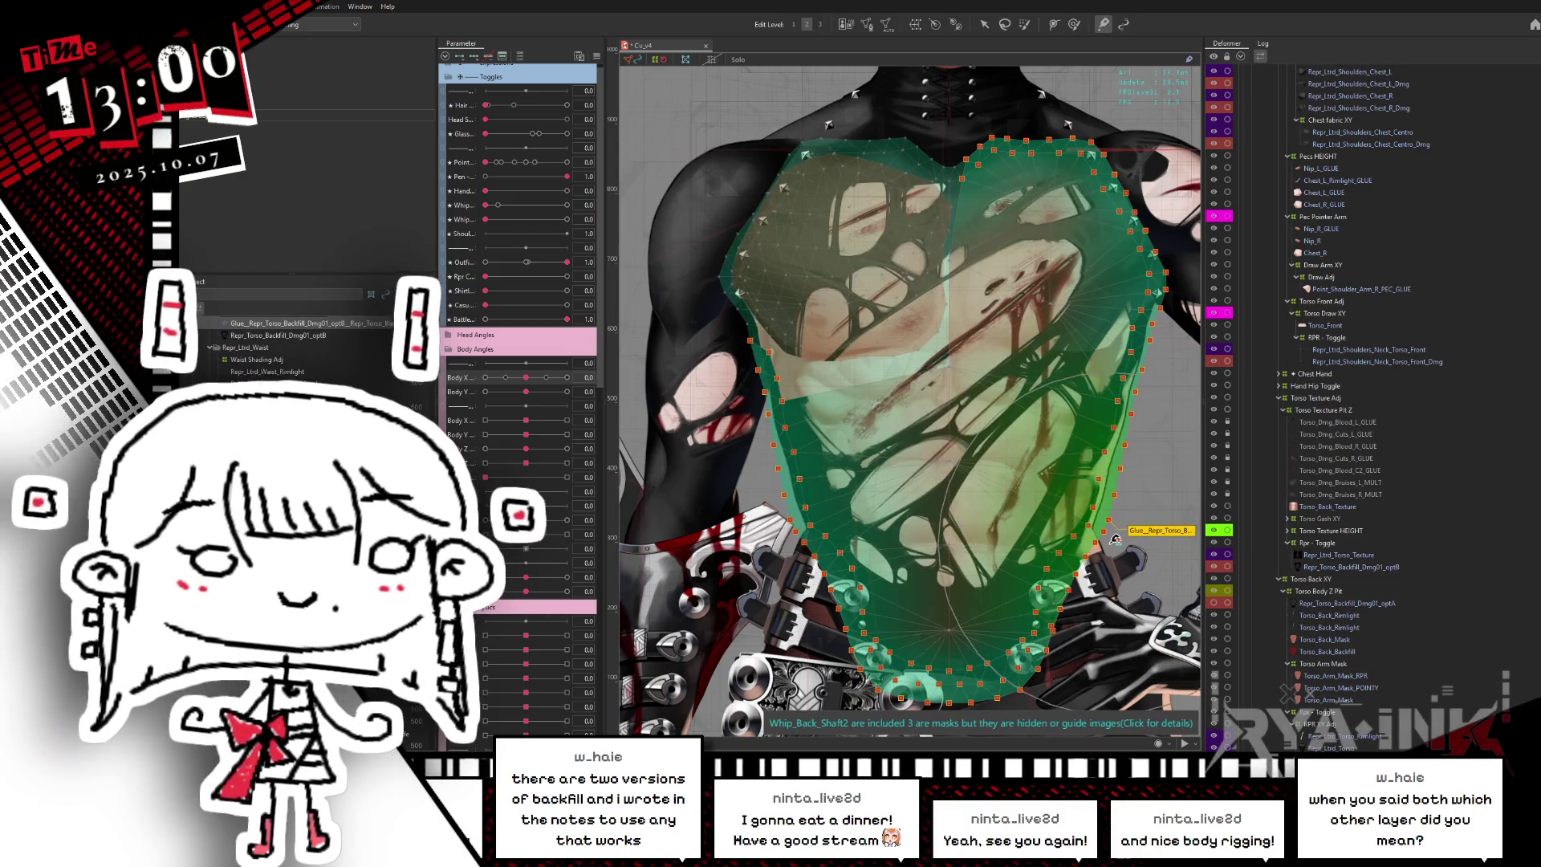
click(984, 579)
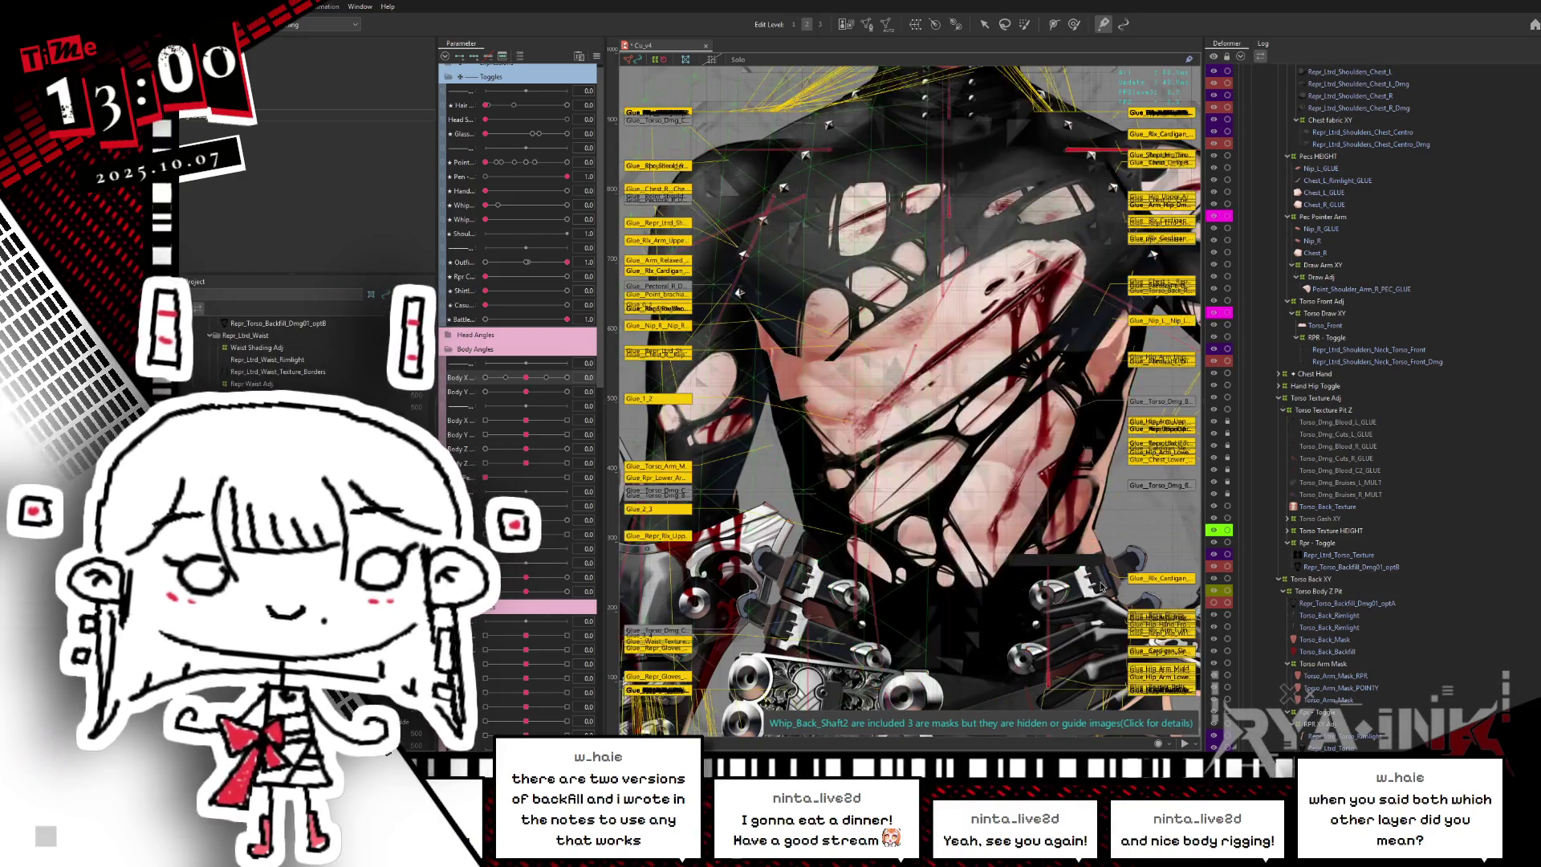
key(ctrl+m)
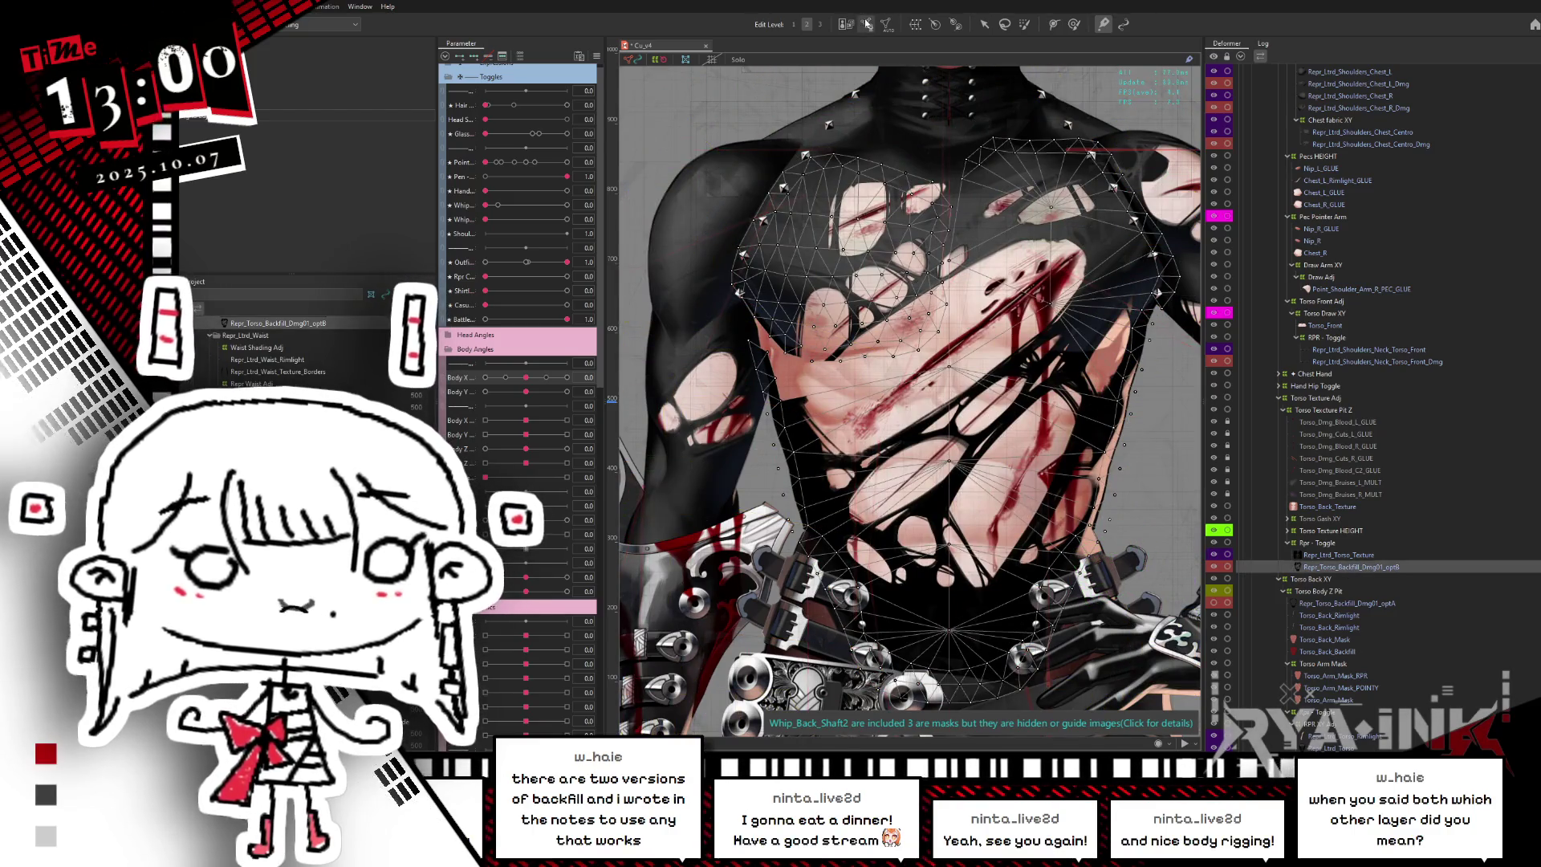
- Select the optB backfill's upper-left vertices, clear the selection, and apply the mesh edit
drag(706, 127, 950, 358)
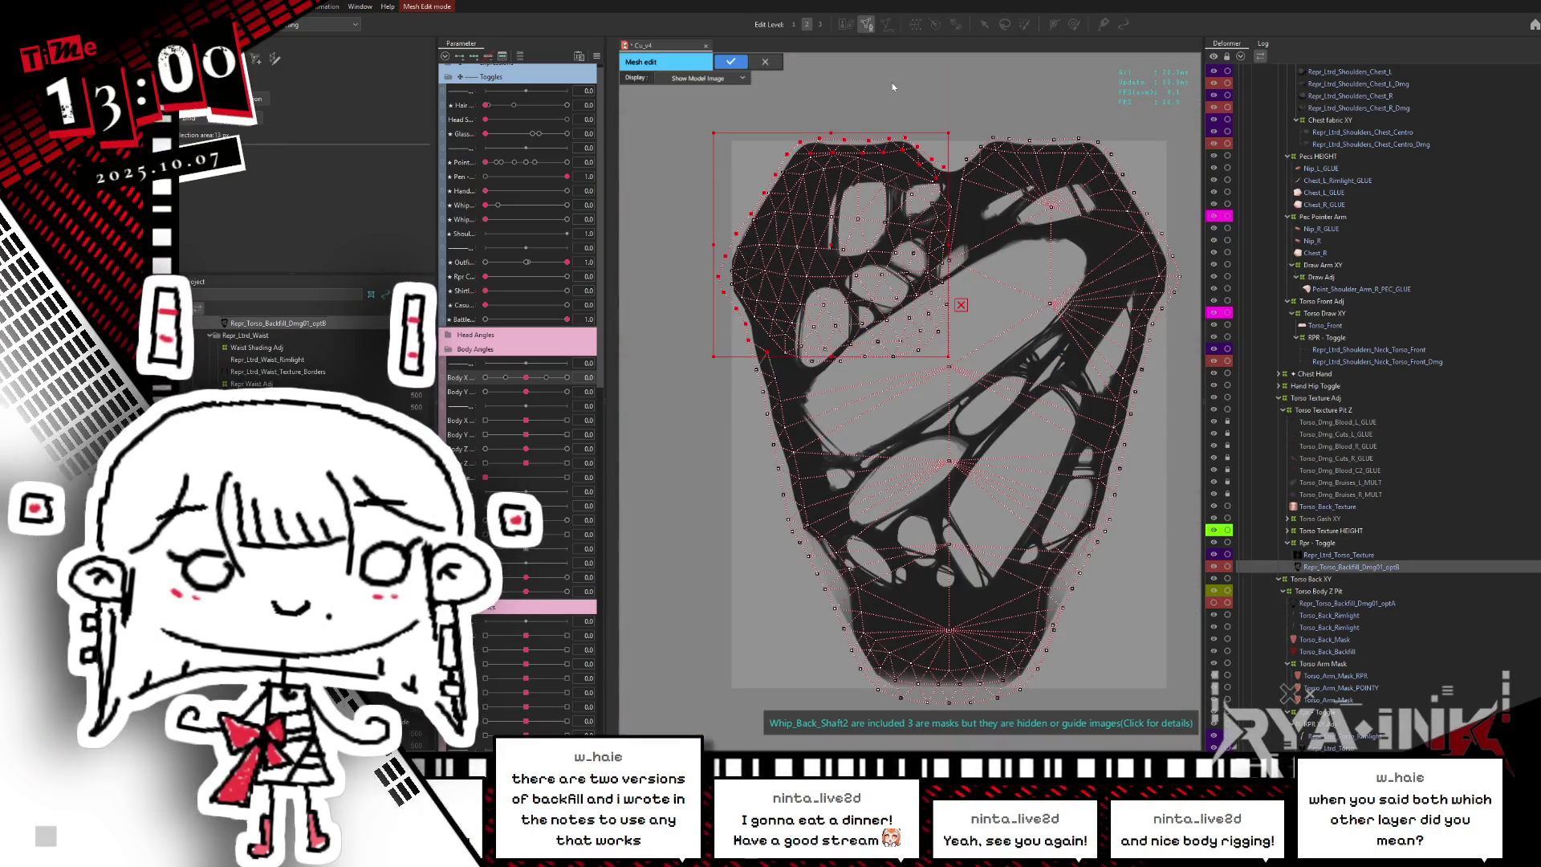
scroll(891, 84, up, 2)
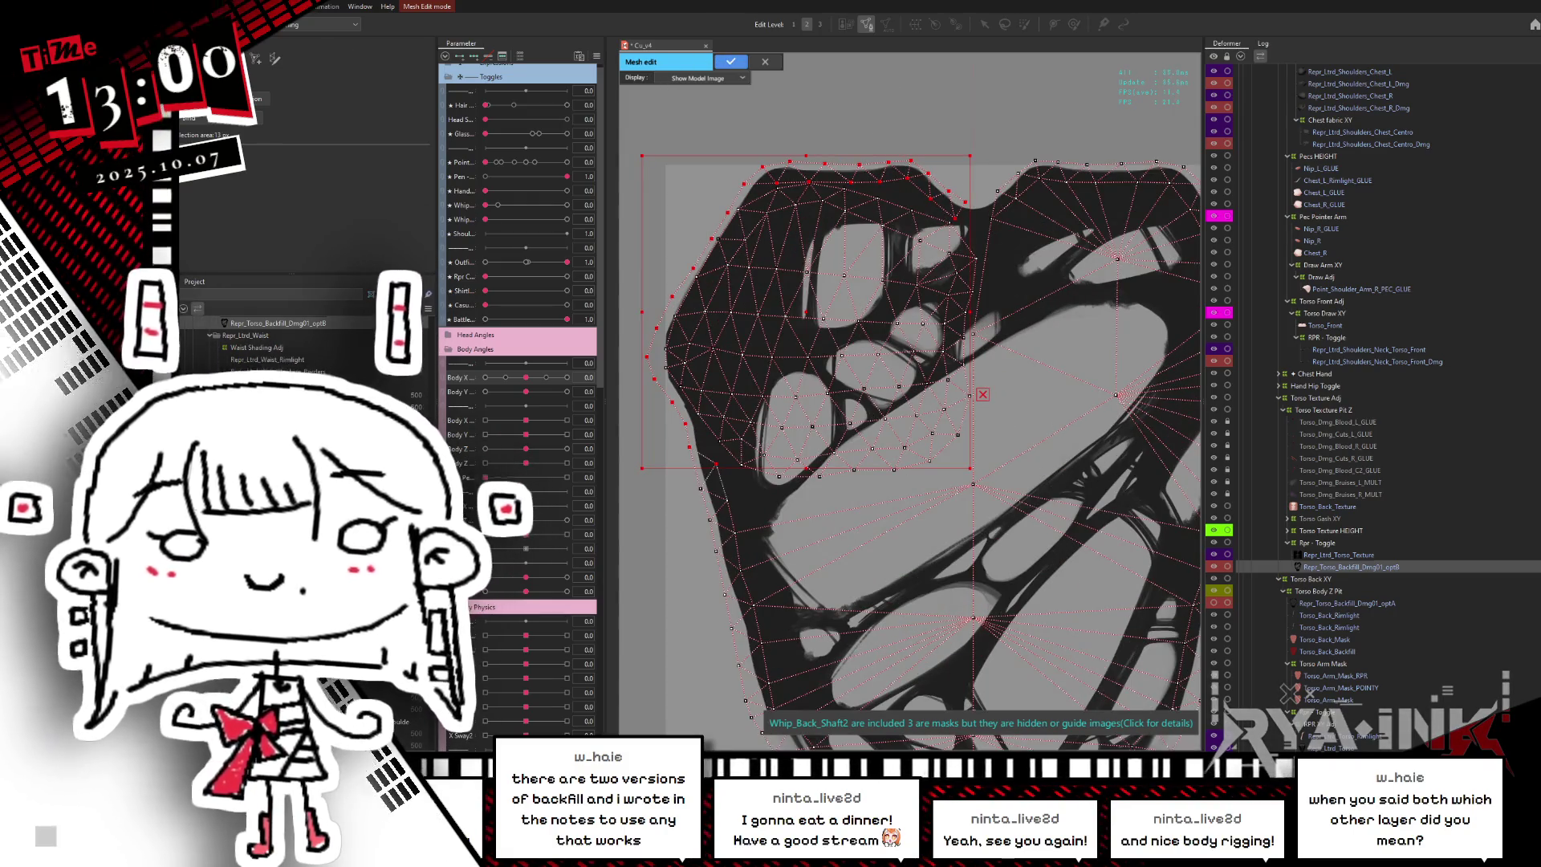
click(967, 210)
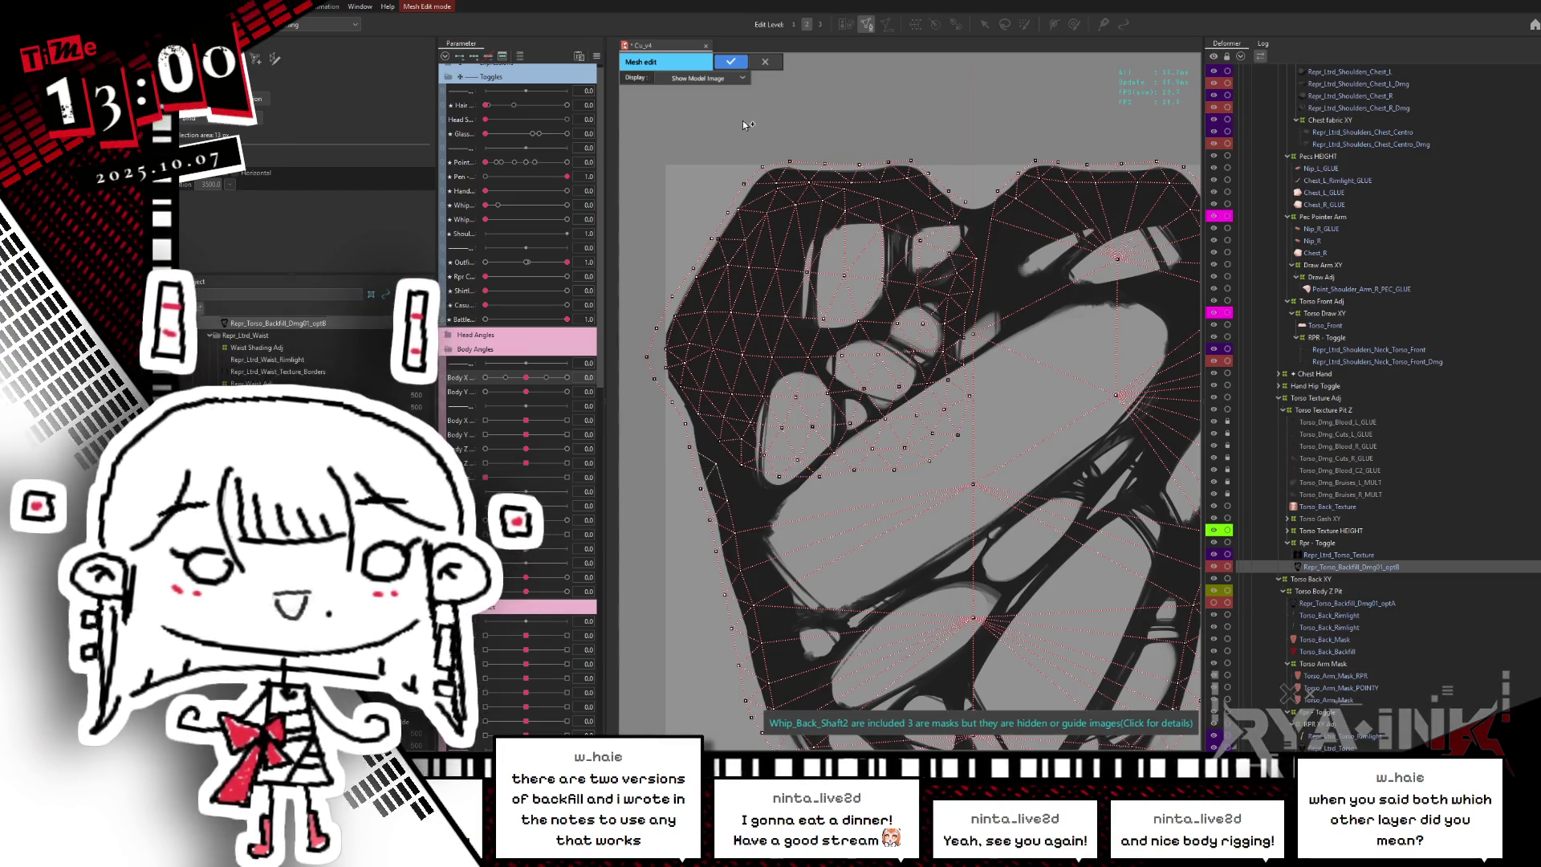
click(732, 62)
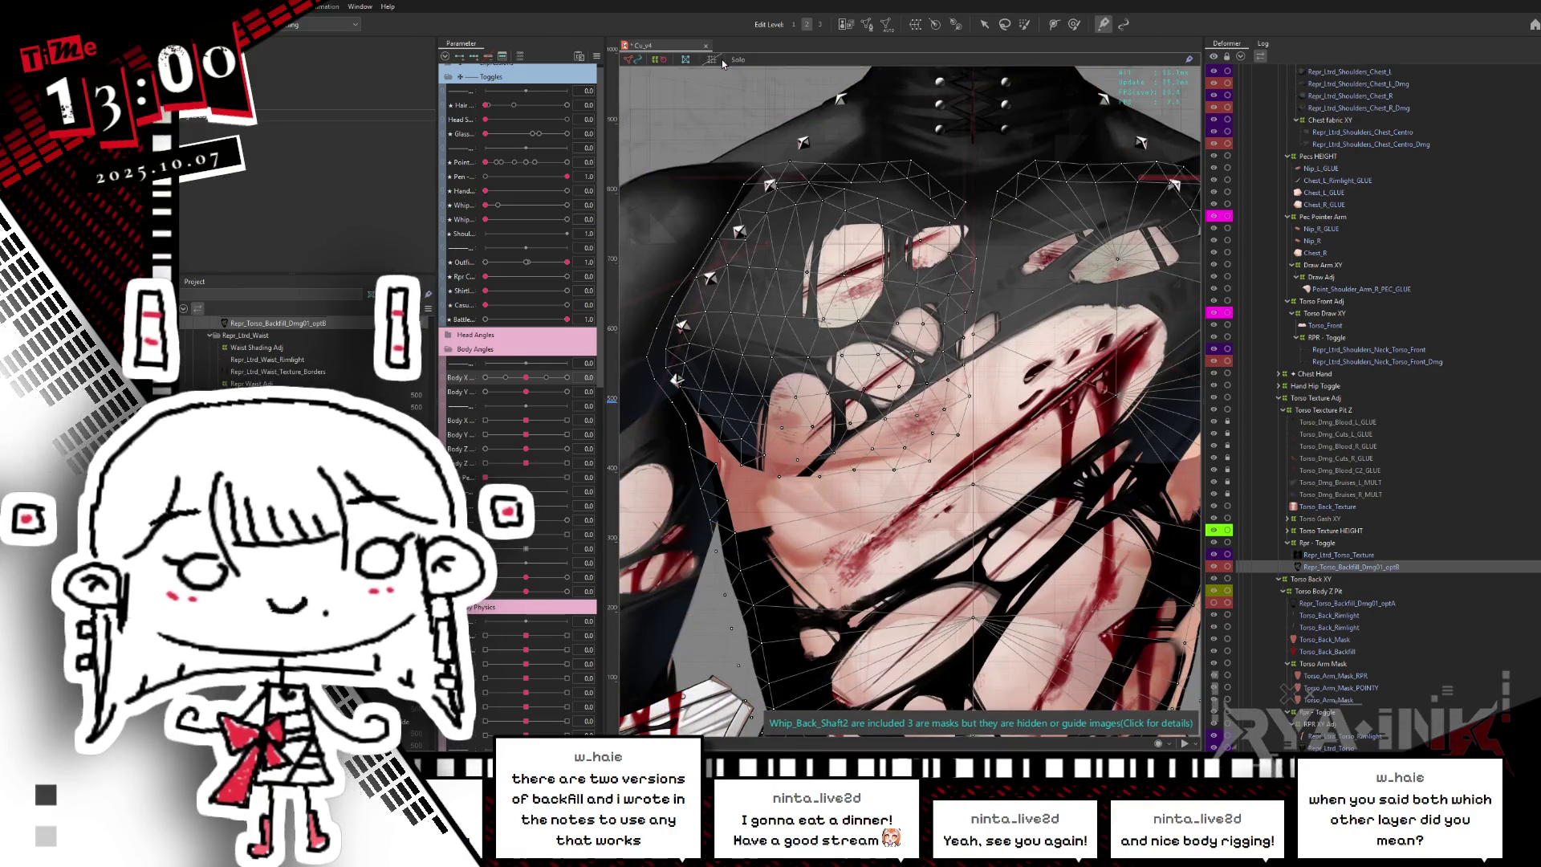
- Select Repr_Waist_Backfill_Dmg02 together with Repr_Ltrd_Waist_Dmg02
scroll(1212, 524, down, 4)
scroll(1252, 514, down, 4)
scroll(1284, 502, down, 4)
scroll(1321, 486, down, 4)
click(1323, 435)
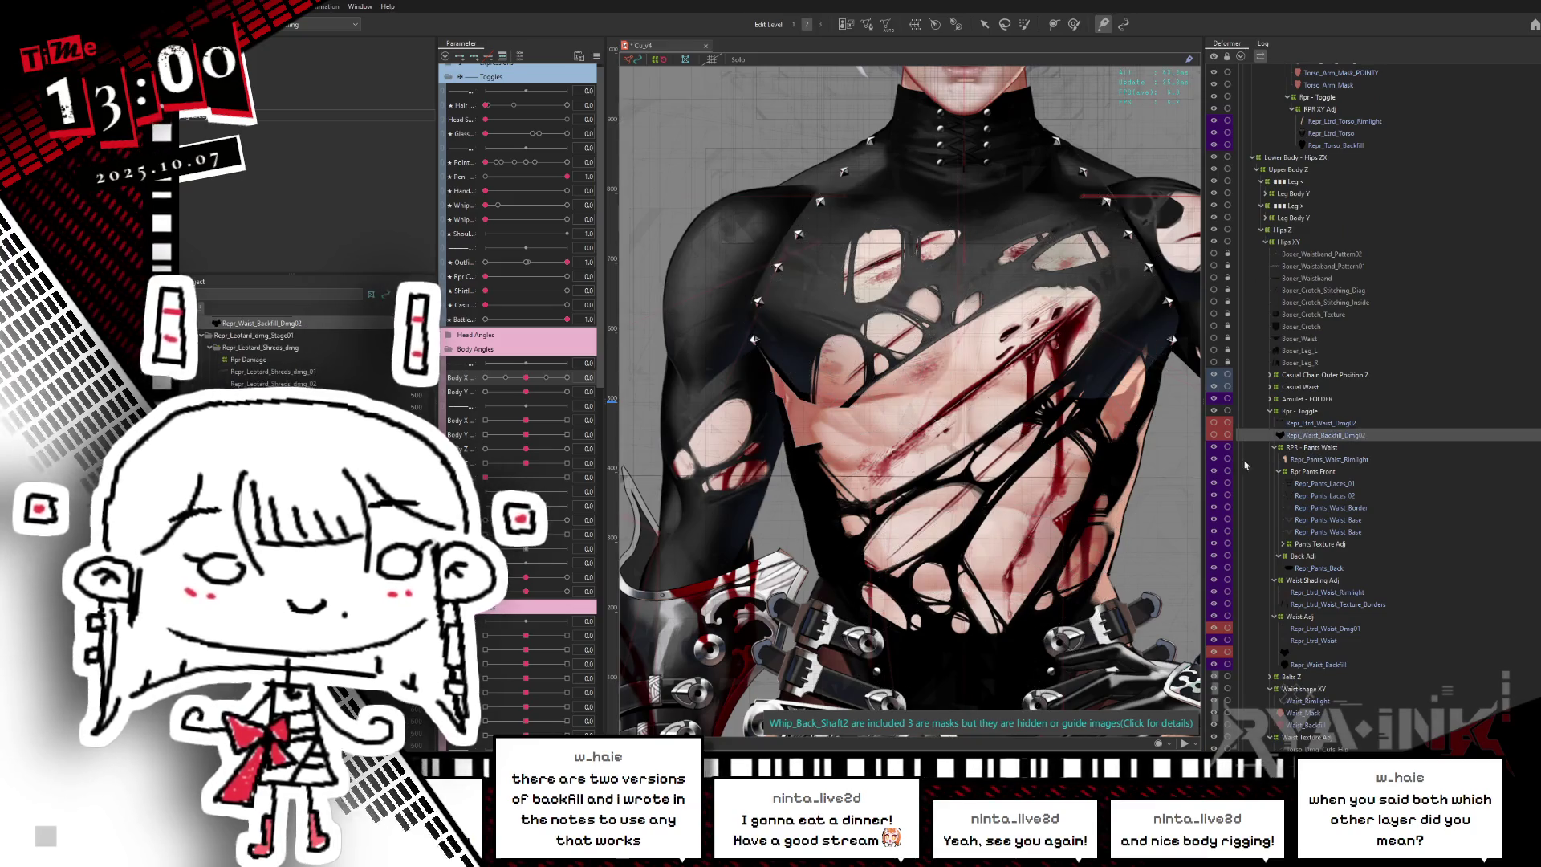
scroll(1112, 502, up, 3)
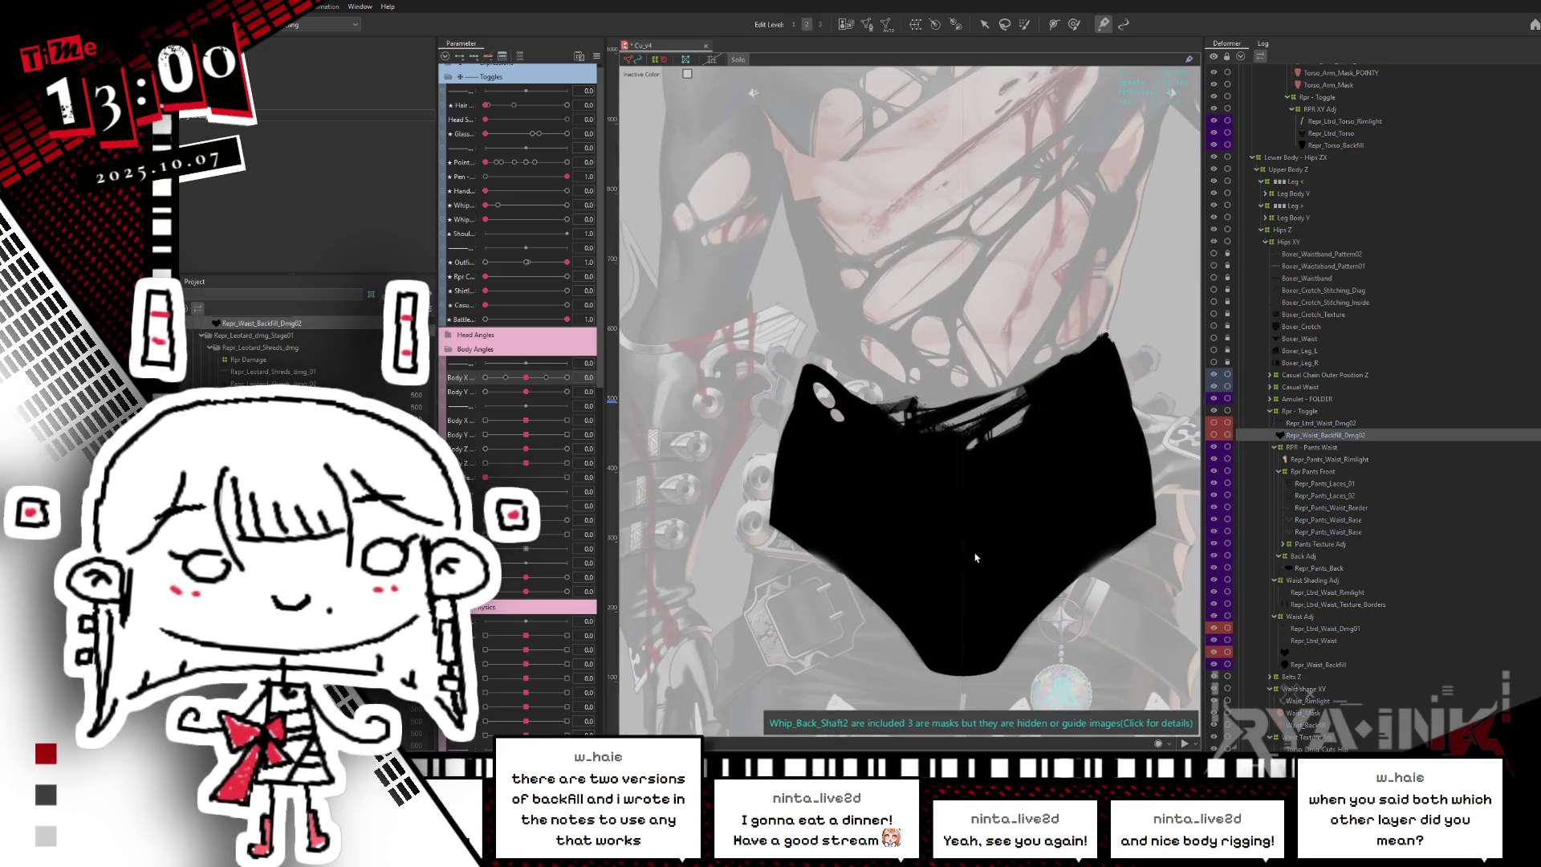
scroll(970, 499, down, 3)
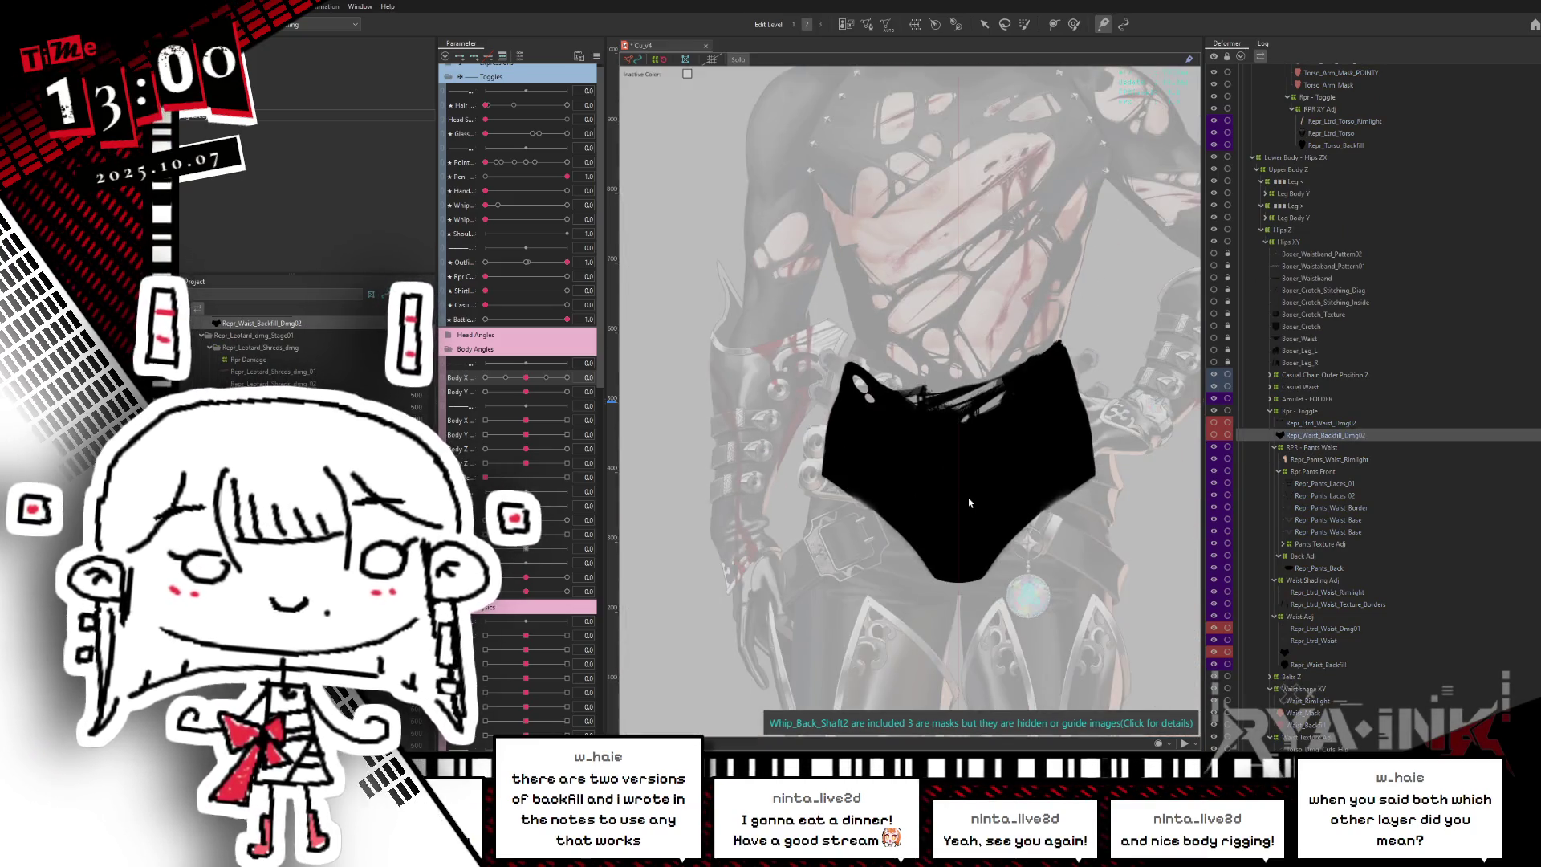
ctrl+click(1320, 423)
- Zoom into the waist corner, then restore full-colour model rendering
mouse_move(1030, 454)
mouse_down()
mouse_move(1003, 481)
mouse_move(944, 433)
mouse_up()
scroll(944, 433, up, 2)
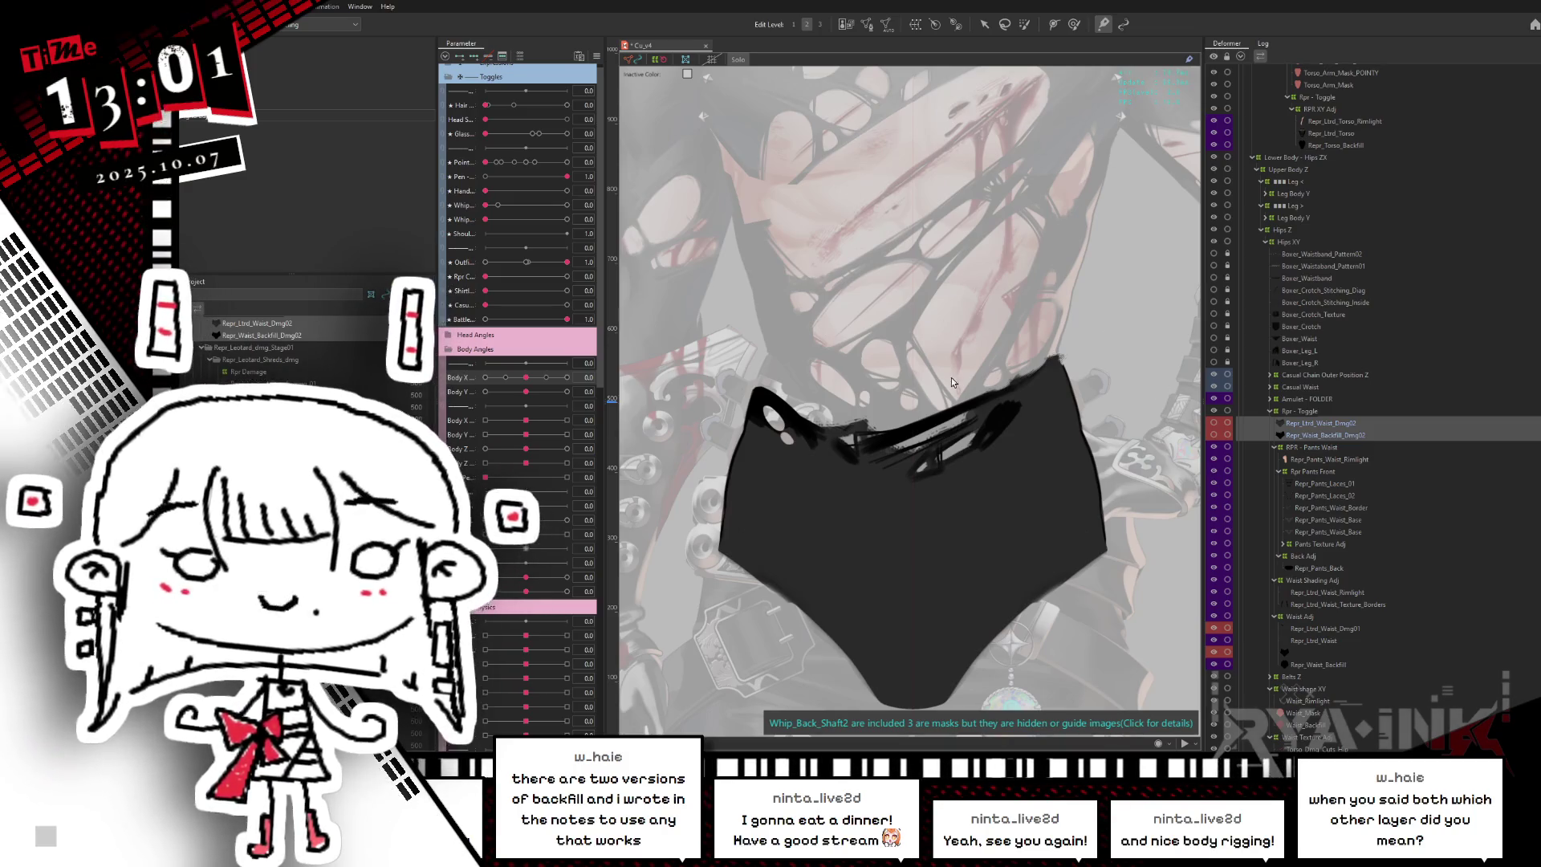
scroll(1080, 369, up, 5)
scroll(1057, 364, up, 3)
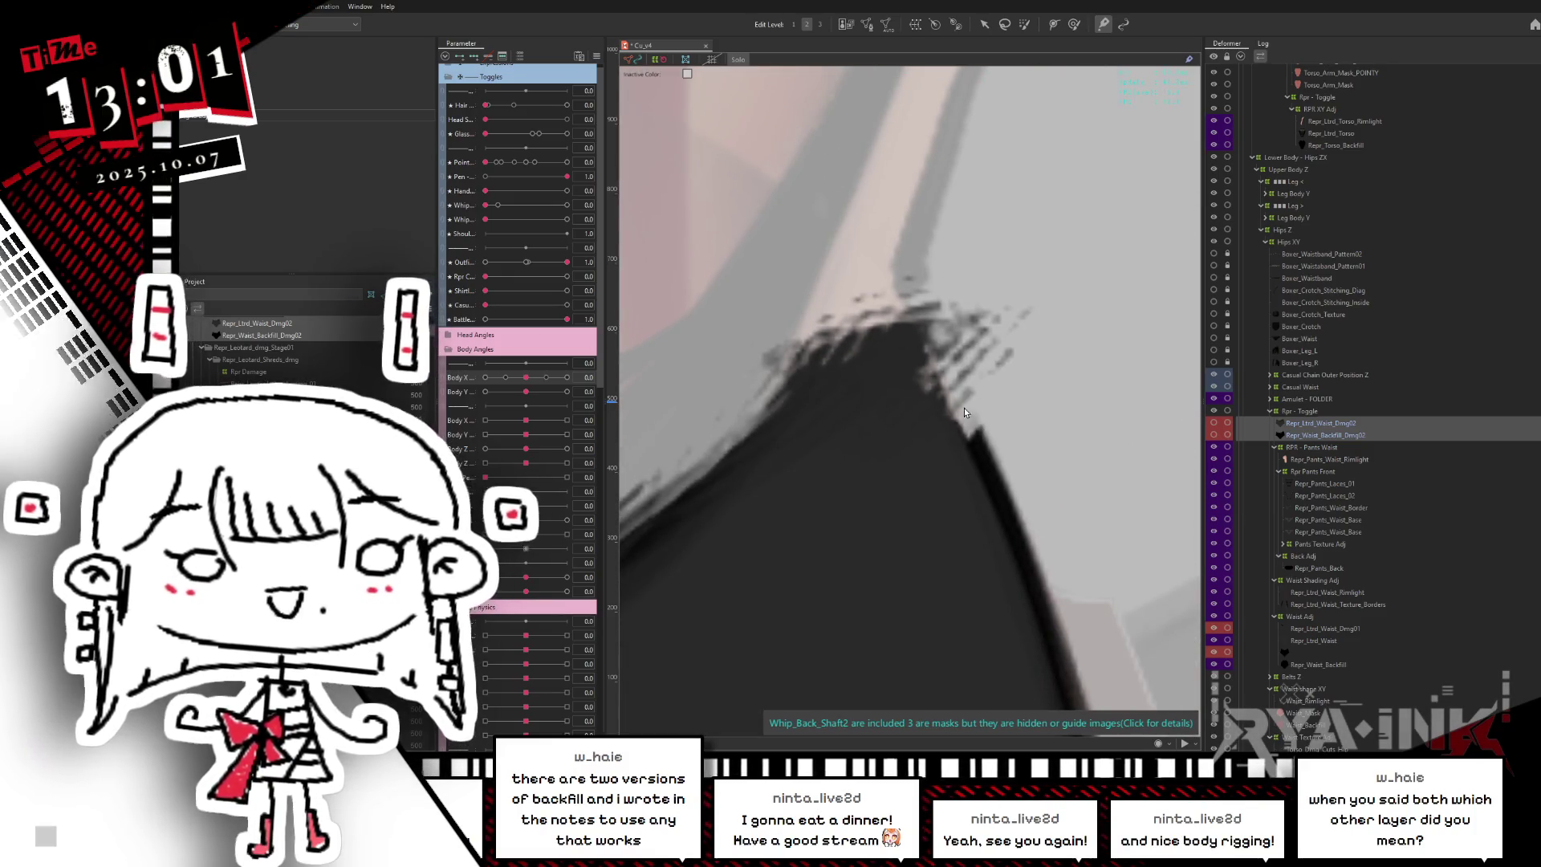
scroll(960, 378, down, 3)
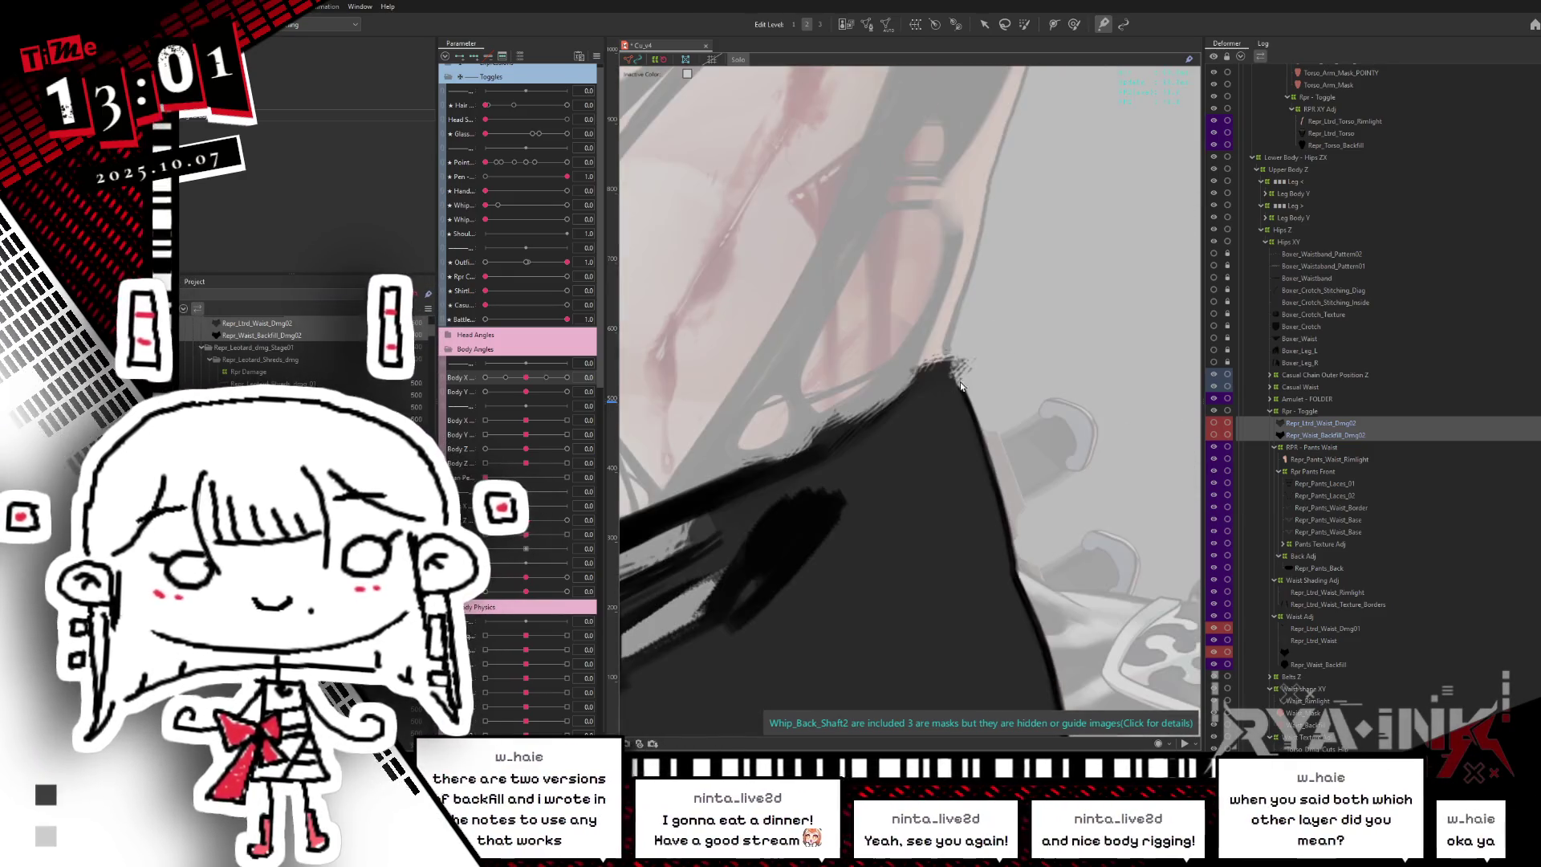
scroll(1142, 379, down, 2)
scroll(1137, 389, down, 2)
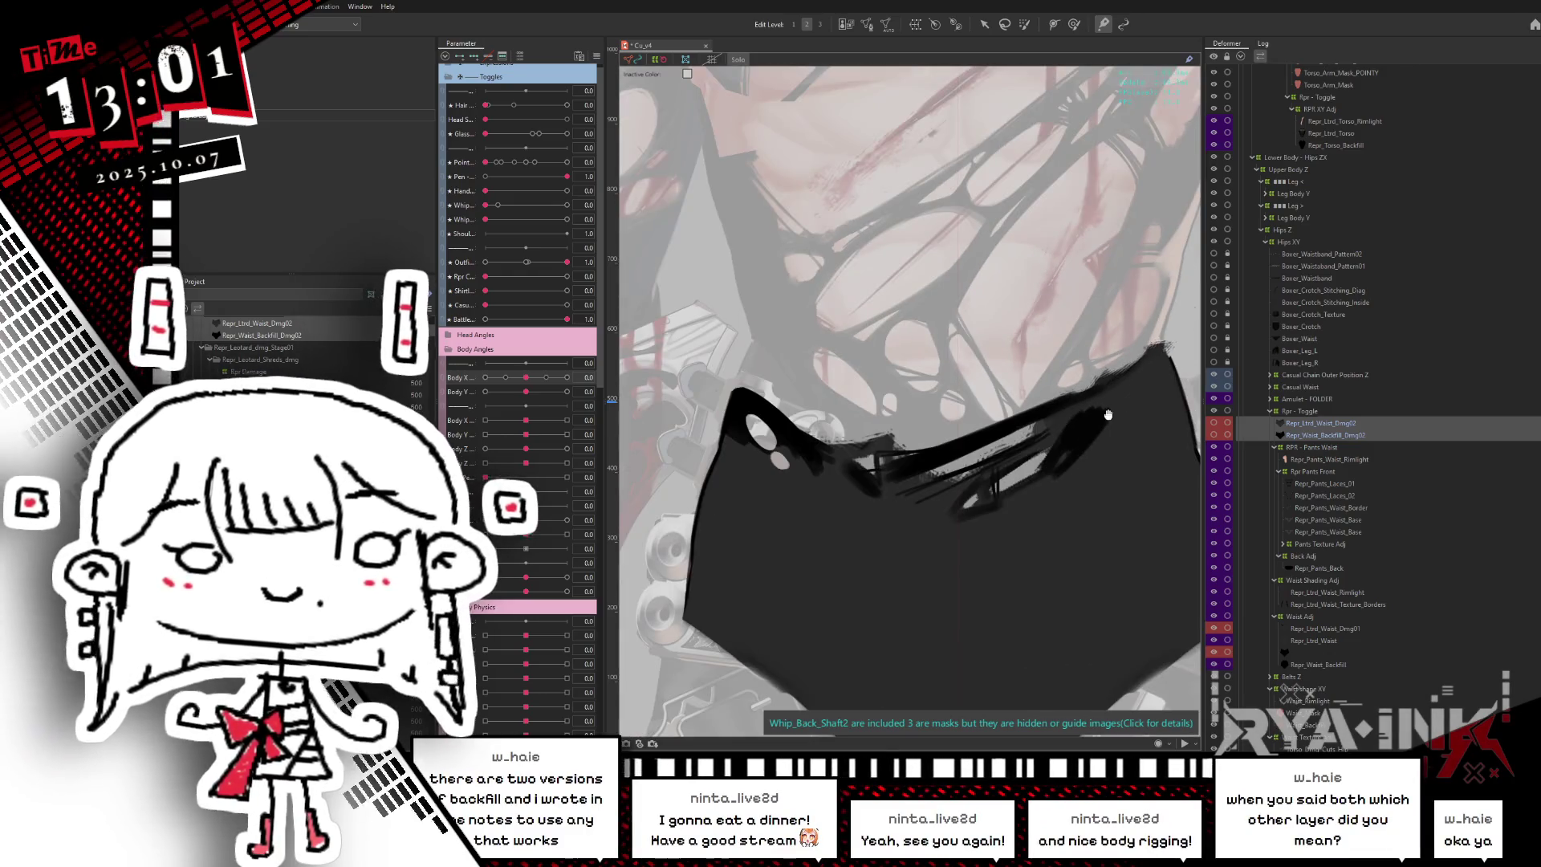
key(Return)
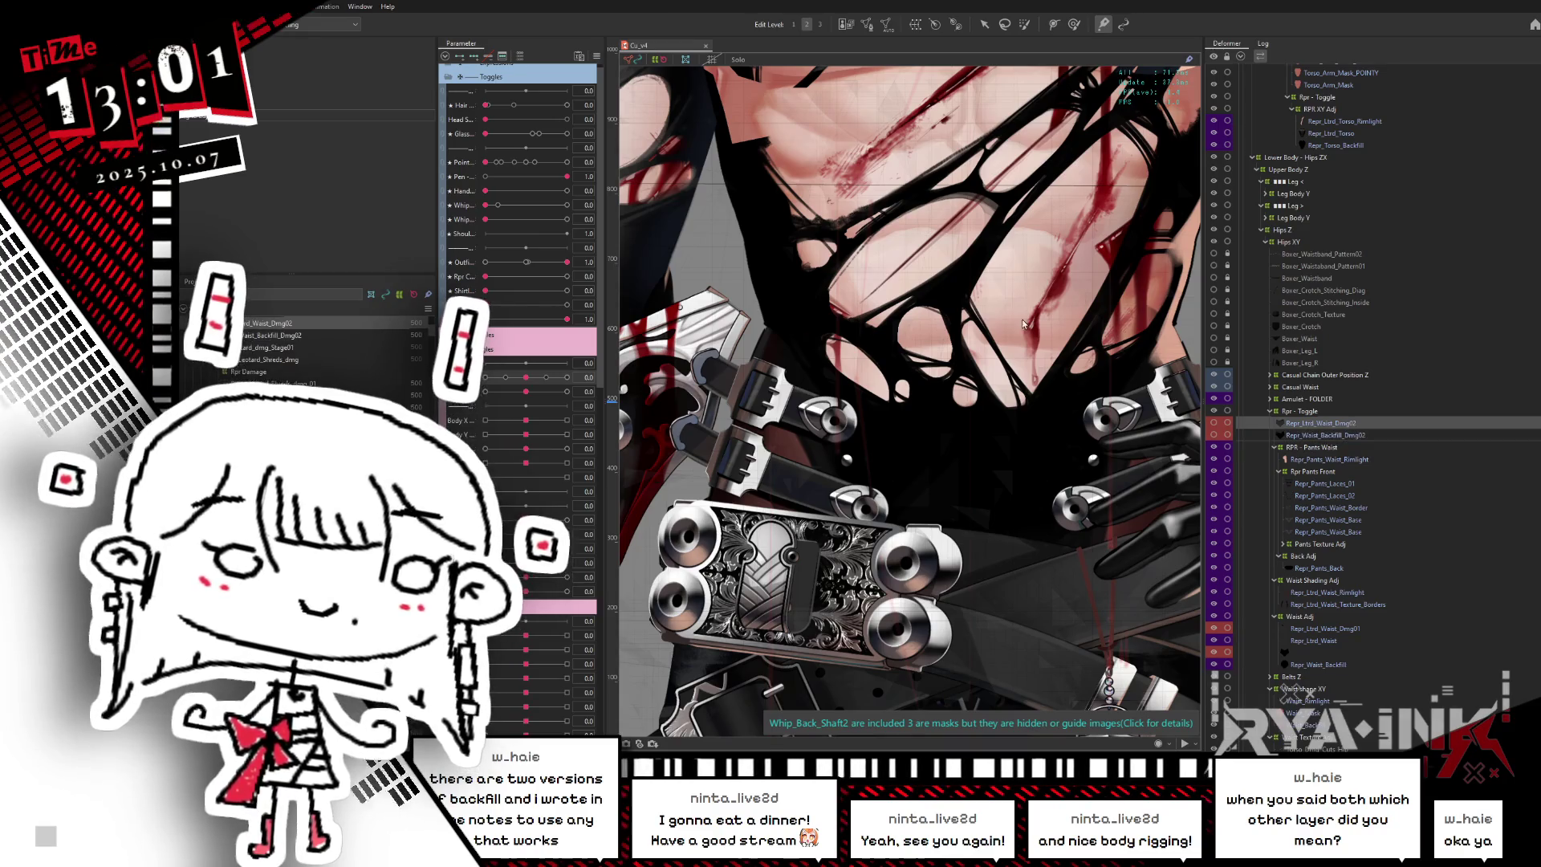
- Pick Repr_Torso_BackFill_Dmg01_optB from the objects under the chest and start editing its mesh
scroll(968, 602, down, 2)
mouse_move(968, 602)
mouse_down()
mouse_move(968, 463)
mouse_move(951, 636)
mouse_up()
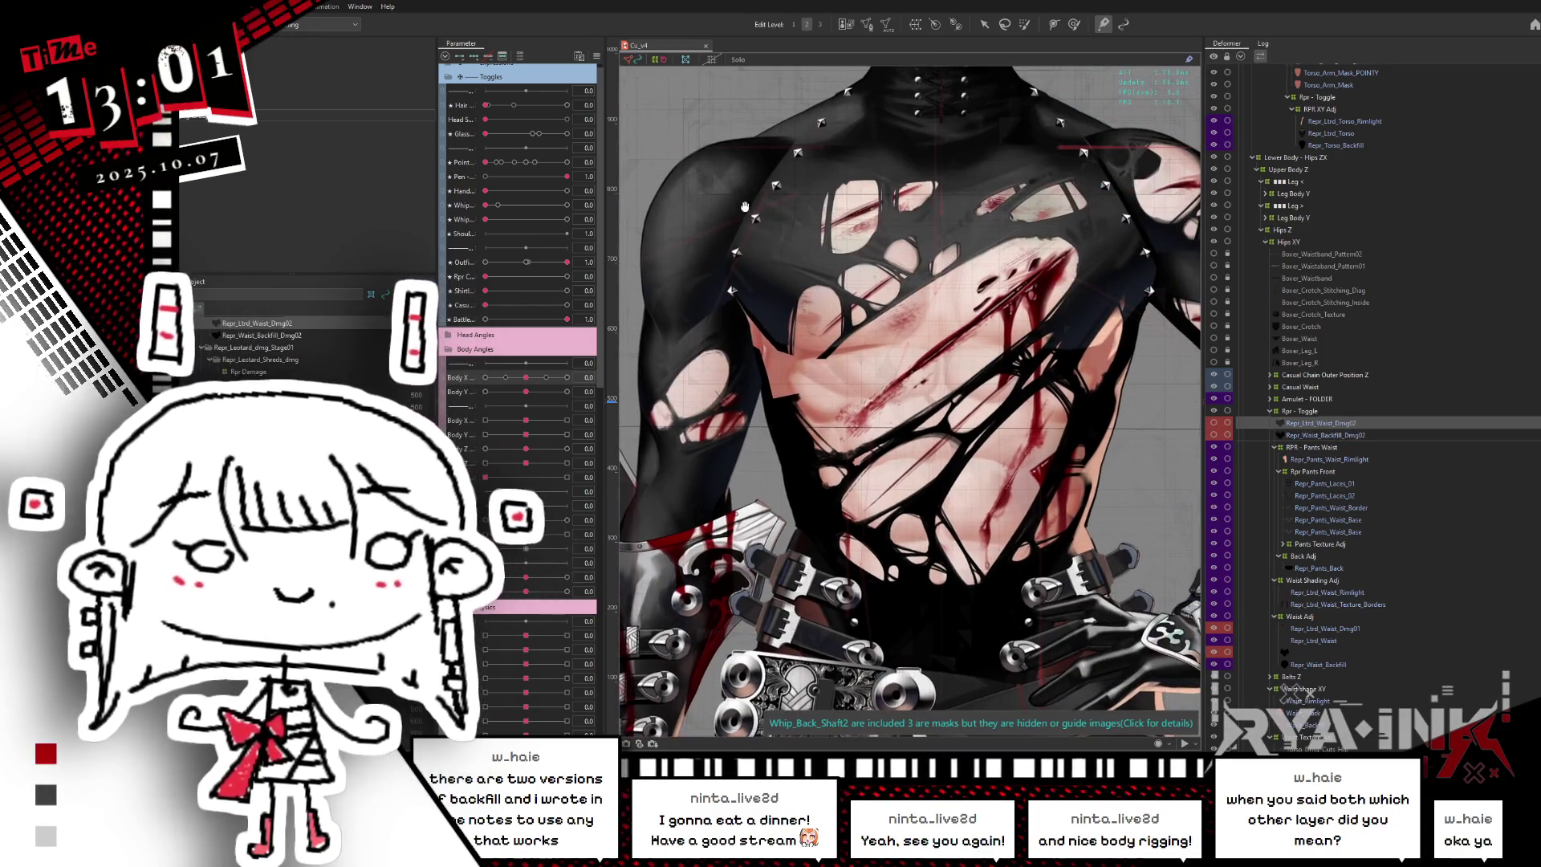
right_click(761, 257)
mouse_move(818, 287)
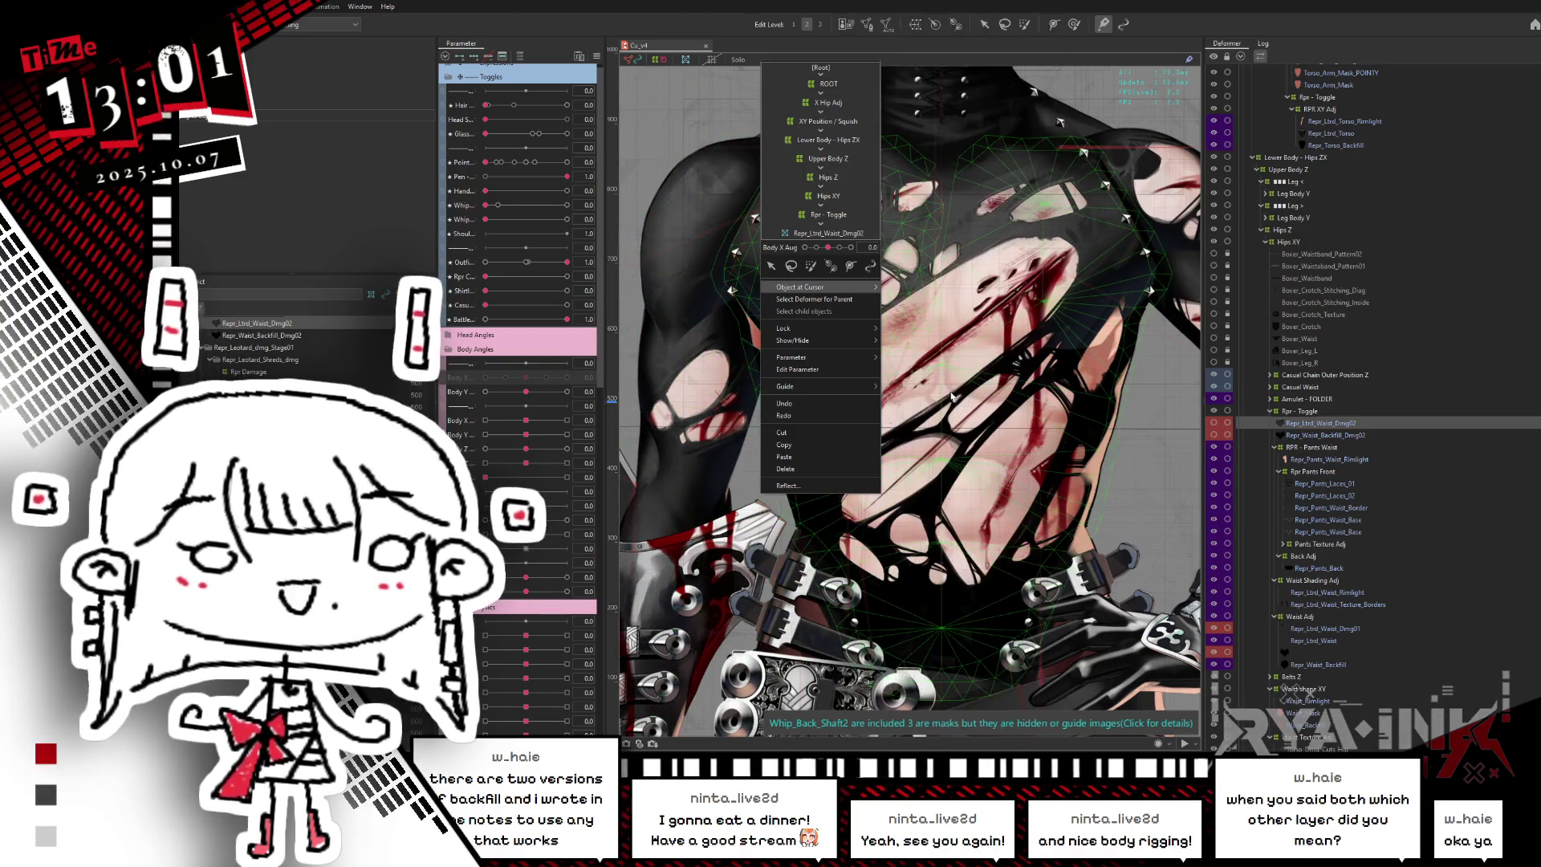
click(952, 396)
scroll(899, 241, up, 2)
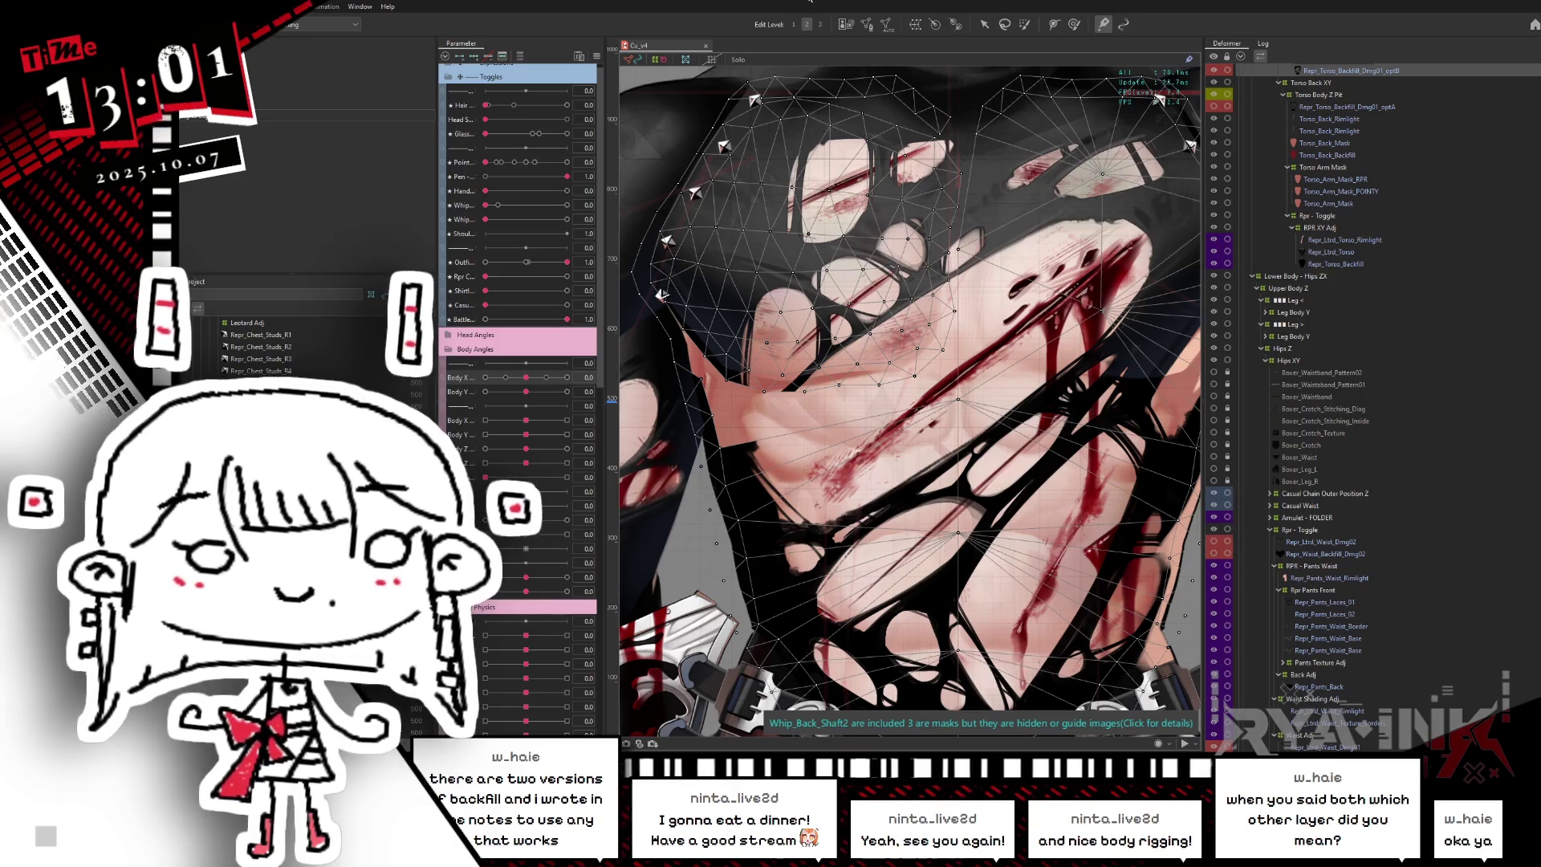
click(865, 26)
scroll(907, 271, up, 1)
scroll(737, 405, up, 3)
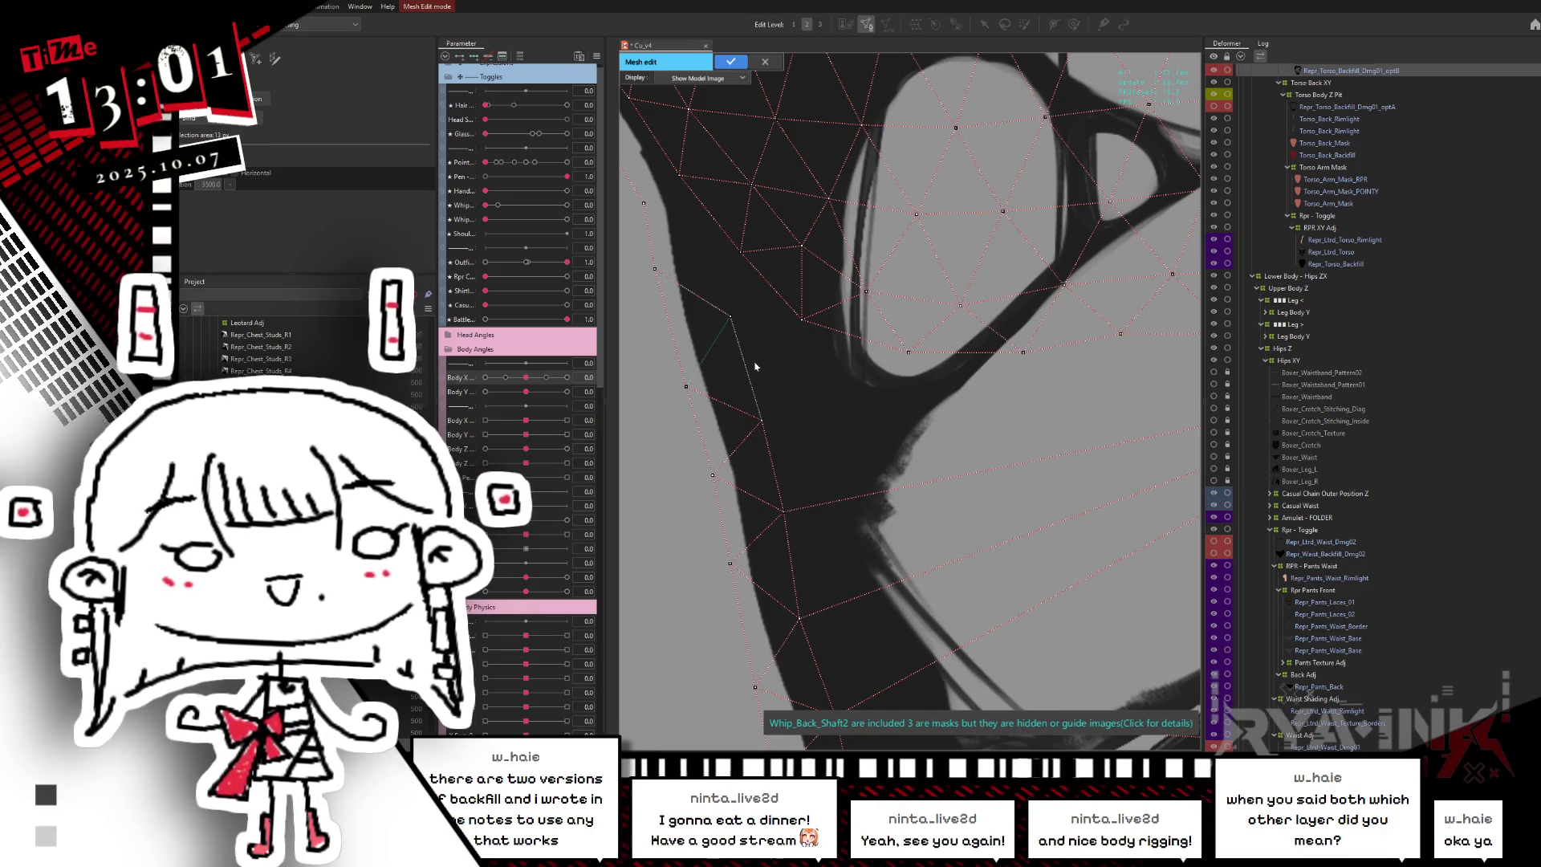
- Select the upper vertex on the backfill mesh's left edge
click(730, 315)
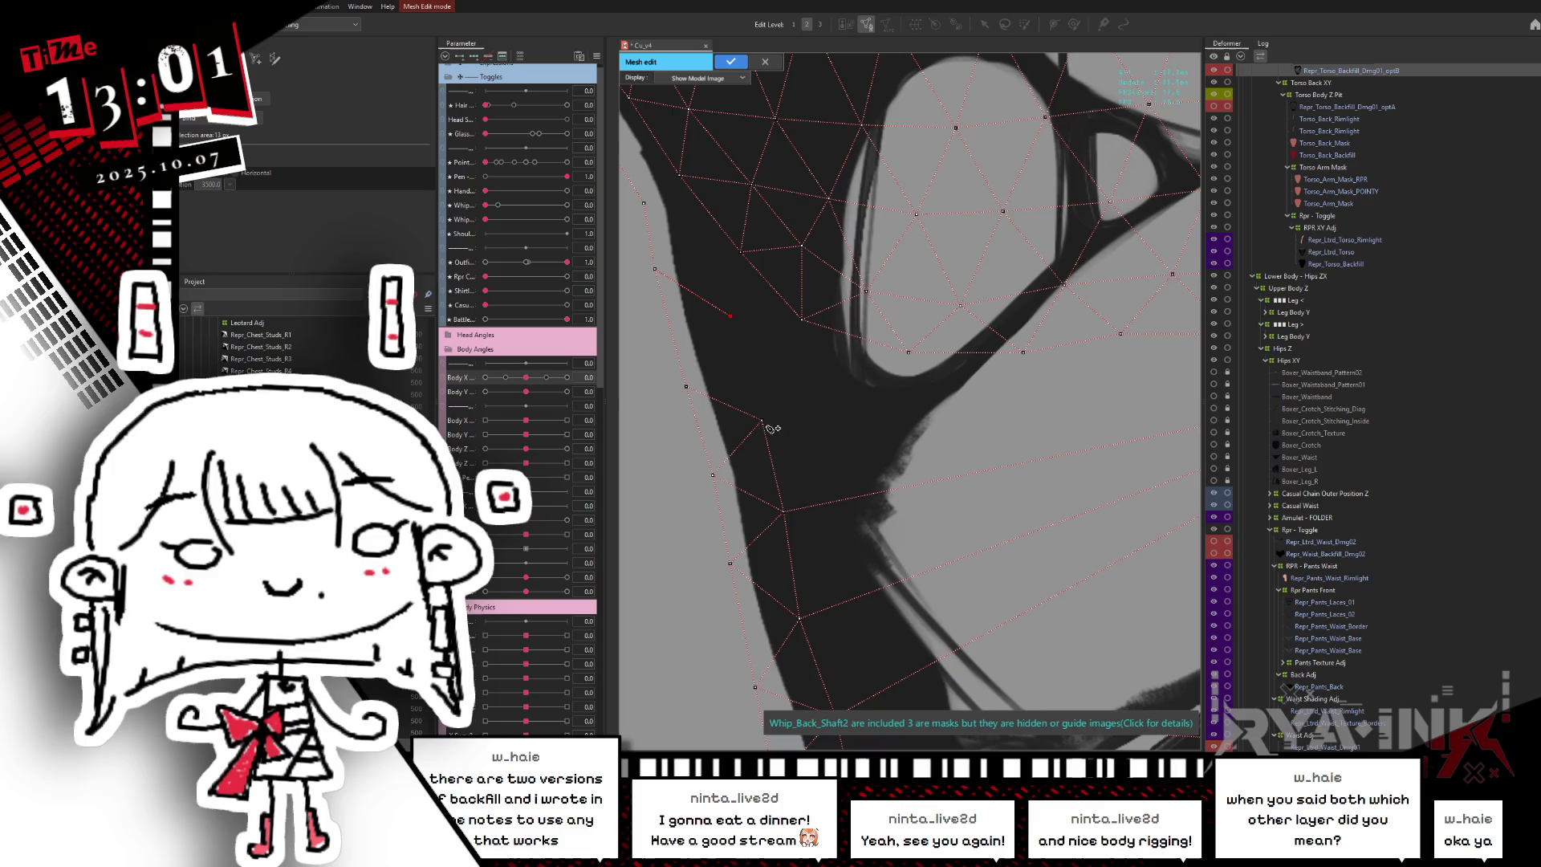
click(731, 317)
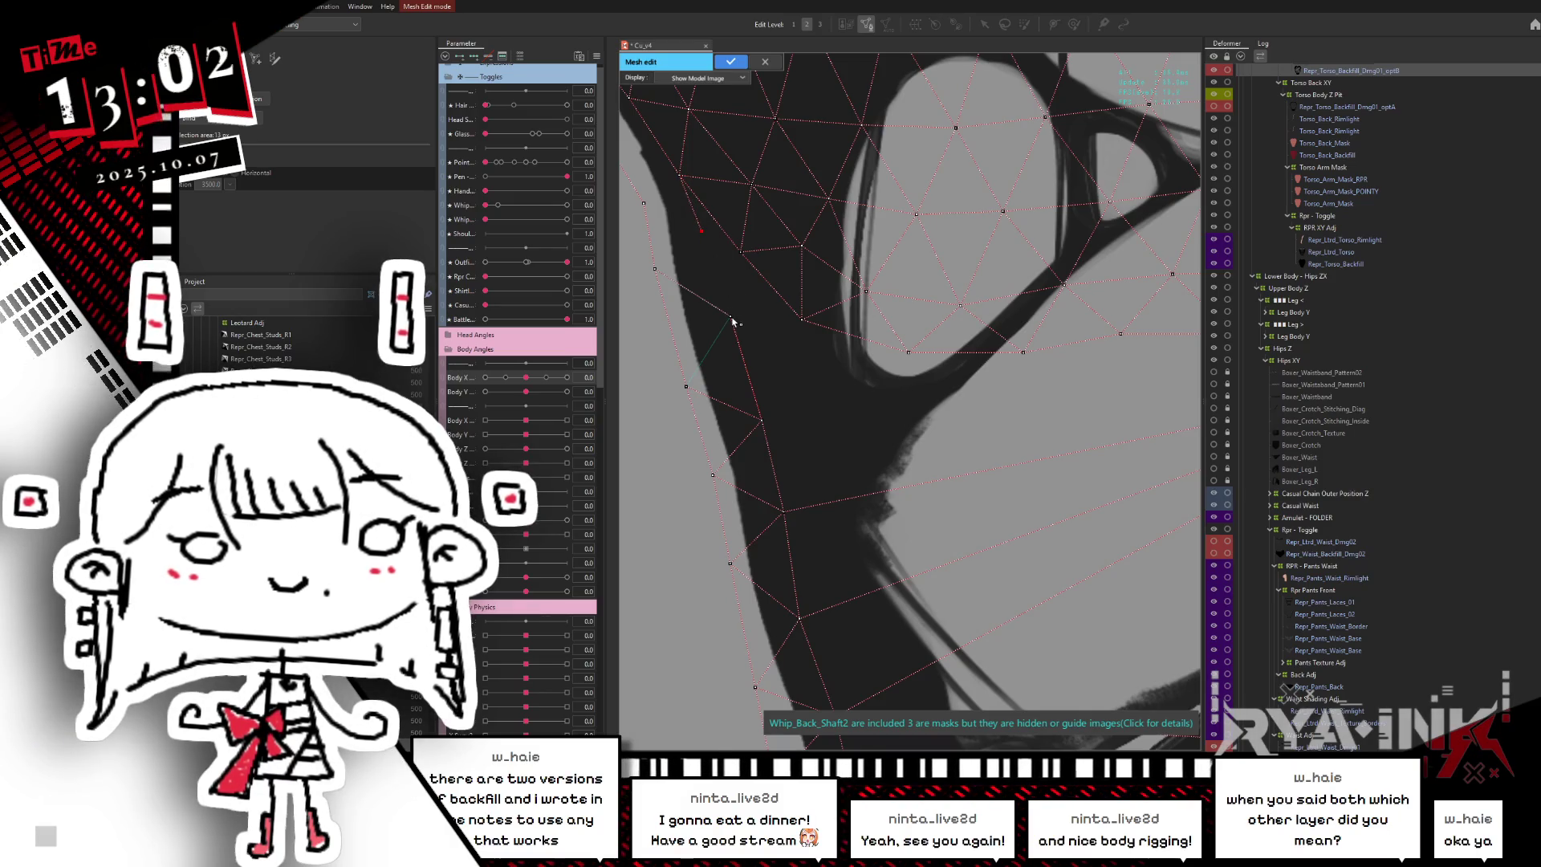
scroll(734, 329, down, 2)
scroll(732, 320, down, 2)
scroll(730, 309, down, 2)
scroll(730, 307, up, 3)
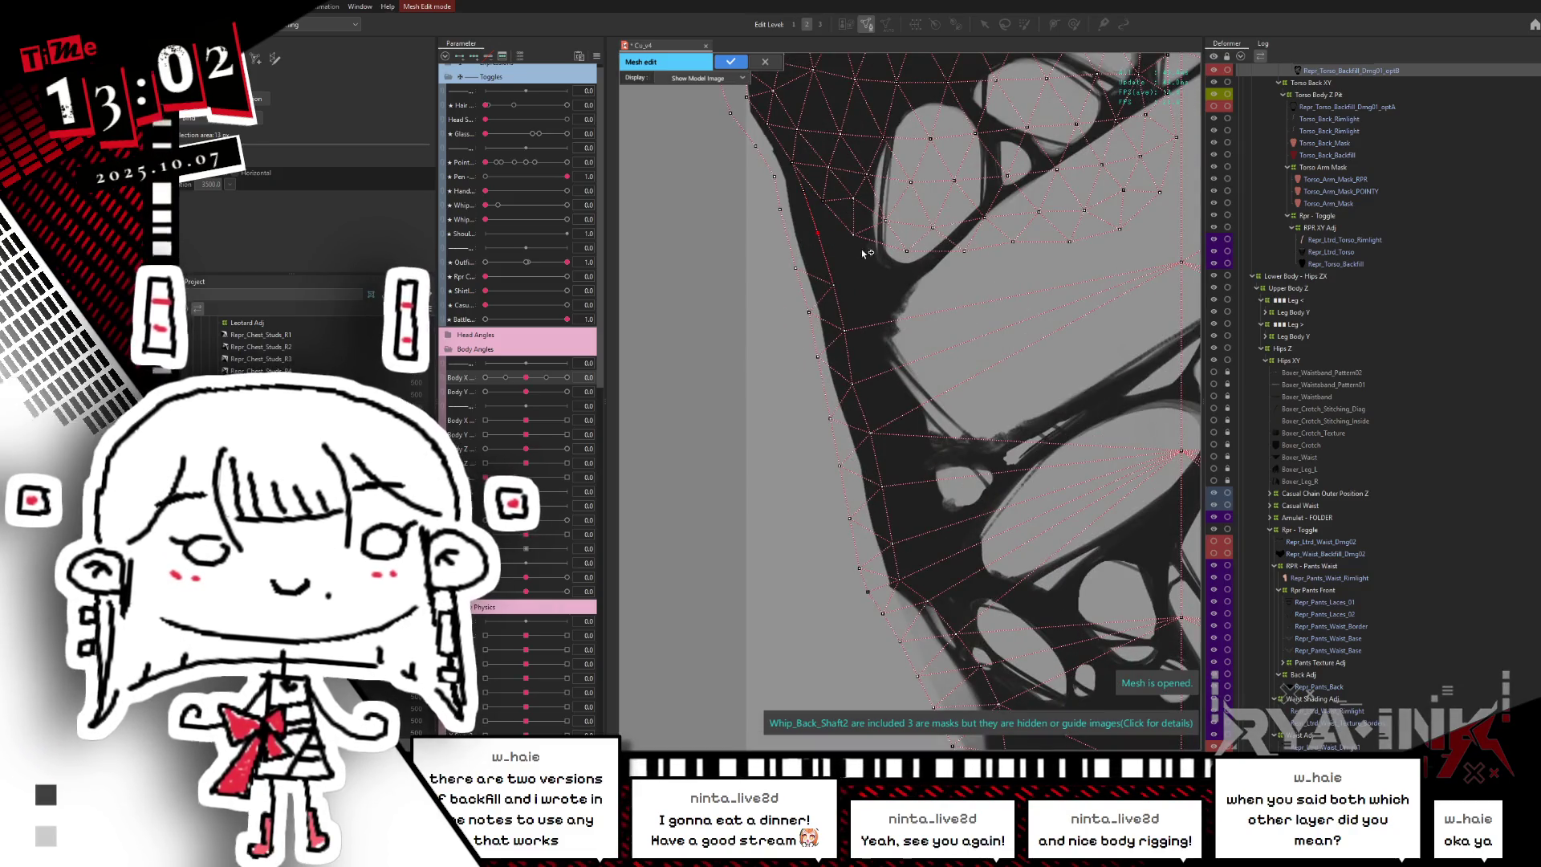
scroll(851, 401, down, 2)
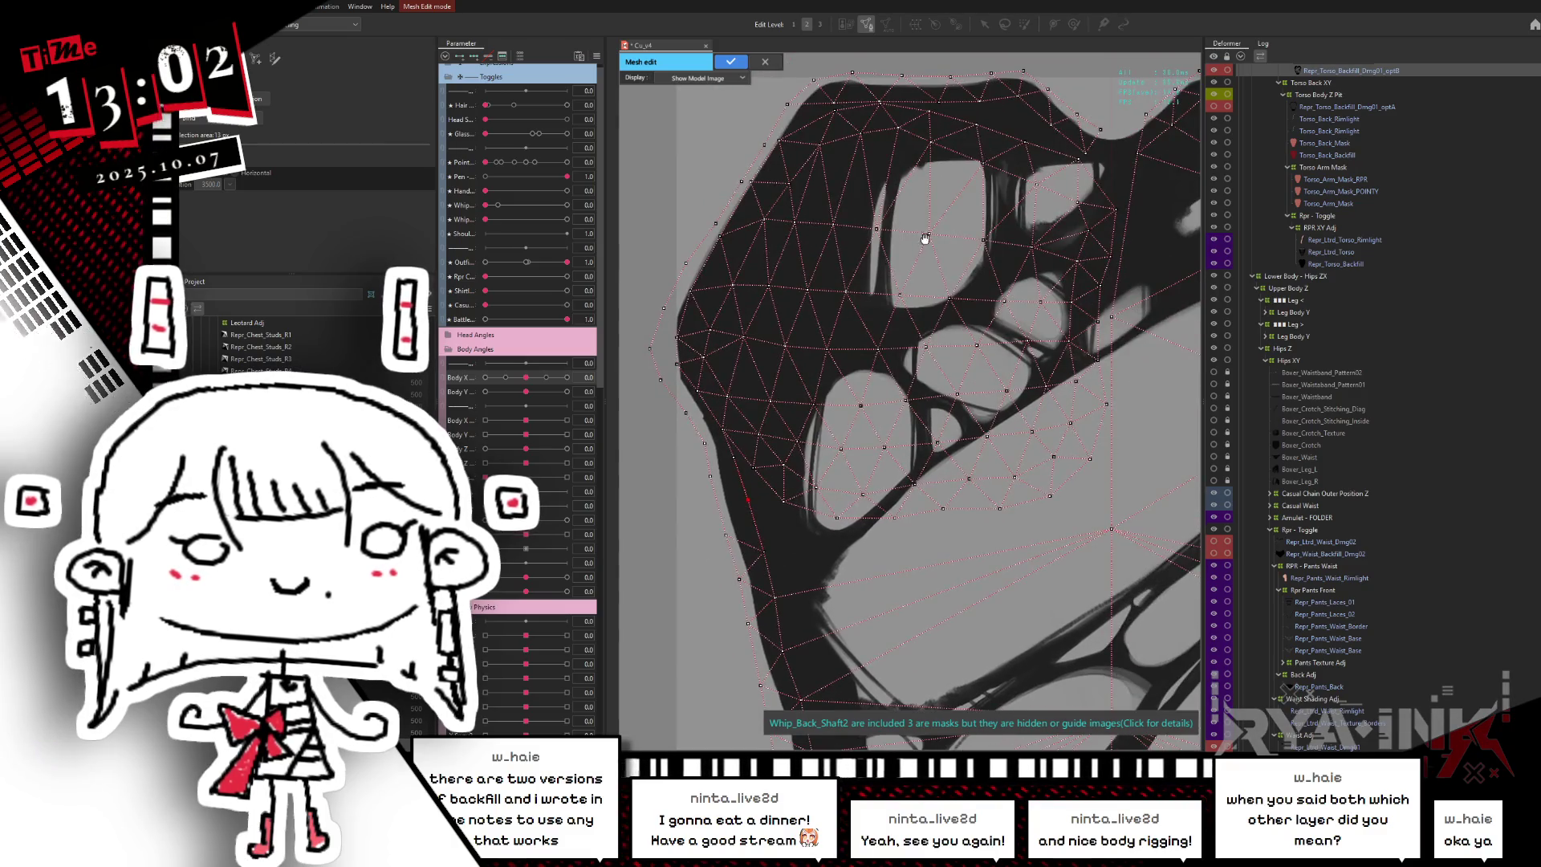
scroll(886, 215, up, 1)
scroll(886, 215, up, 2)
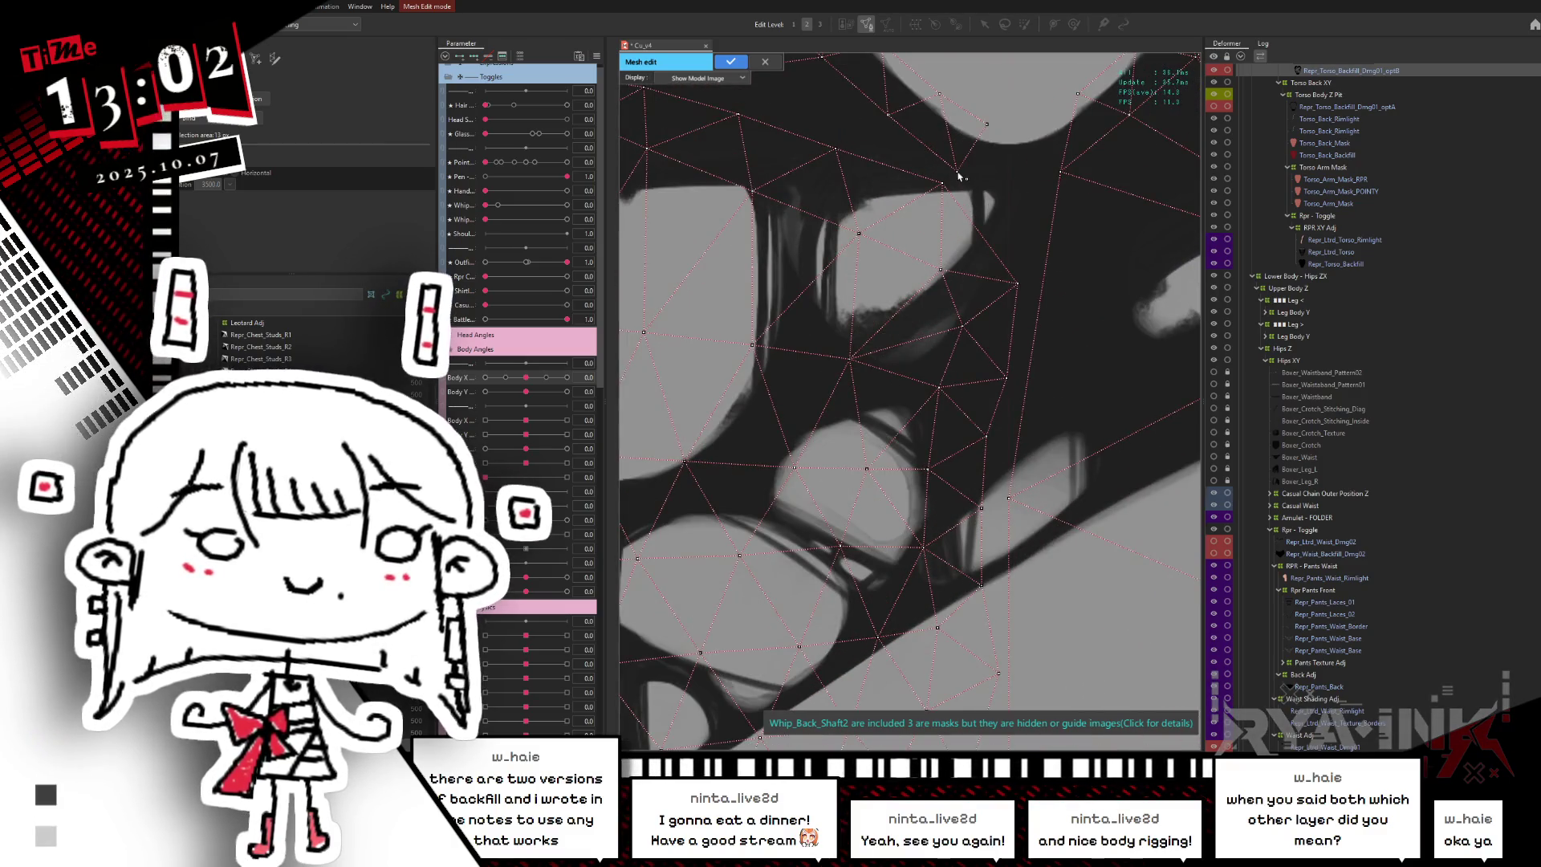
scroll(981, 215, down, 2)
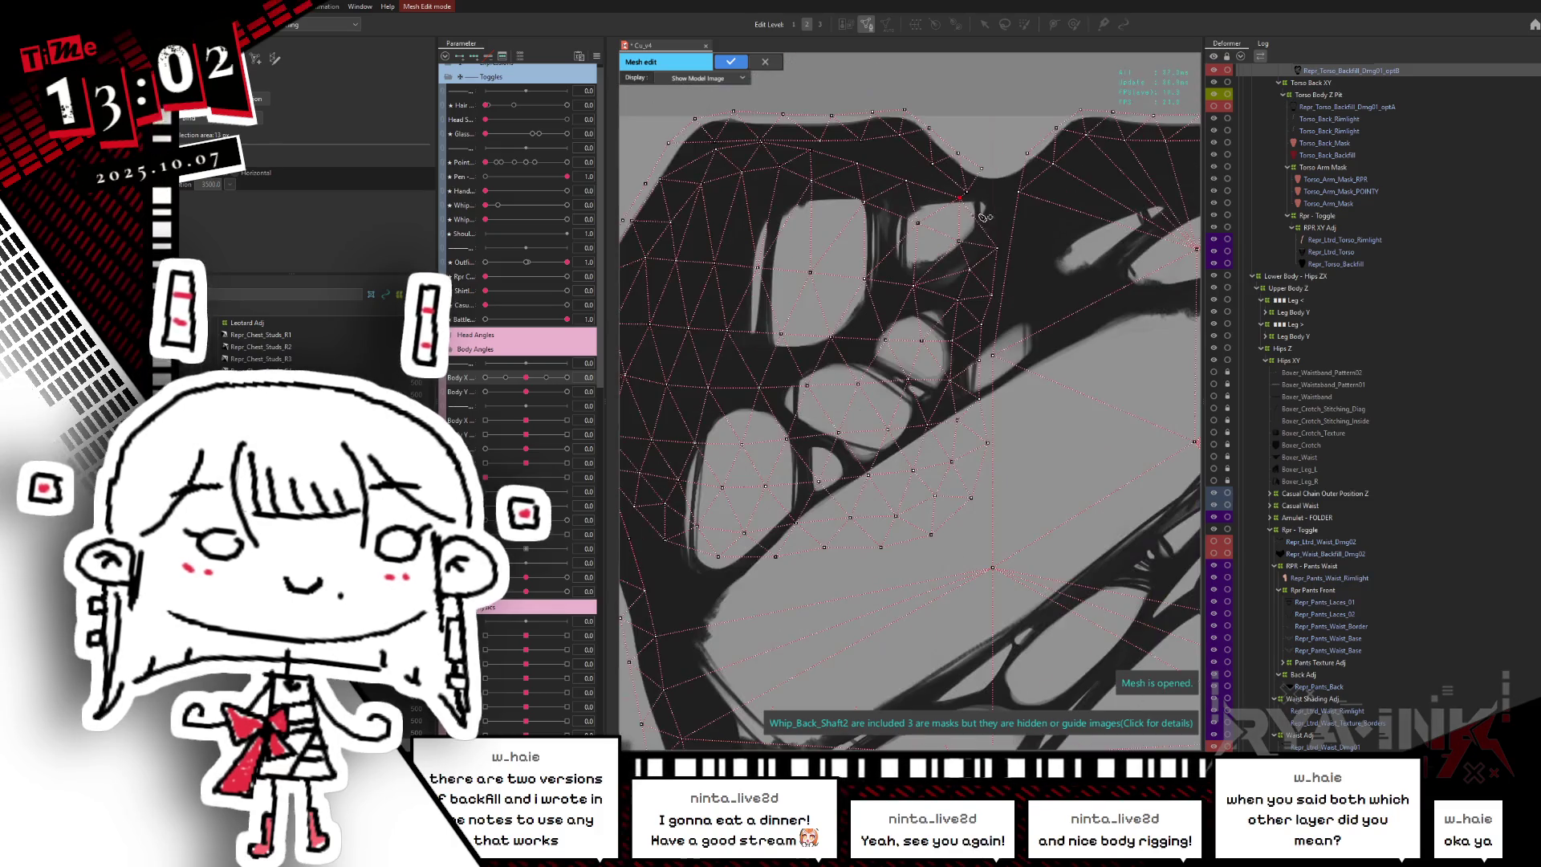
scroll(1012, 303, down, 3)
scroll(1025, 353, up, 1)
scroll(1021, 321, up, 1)
scroll(1016, 294, up, 1)
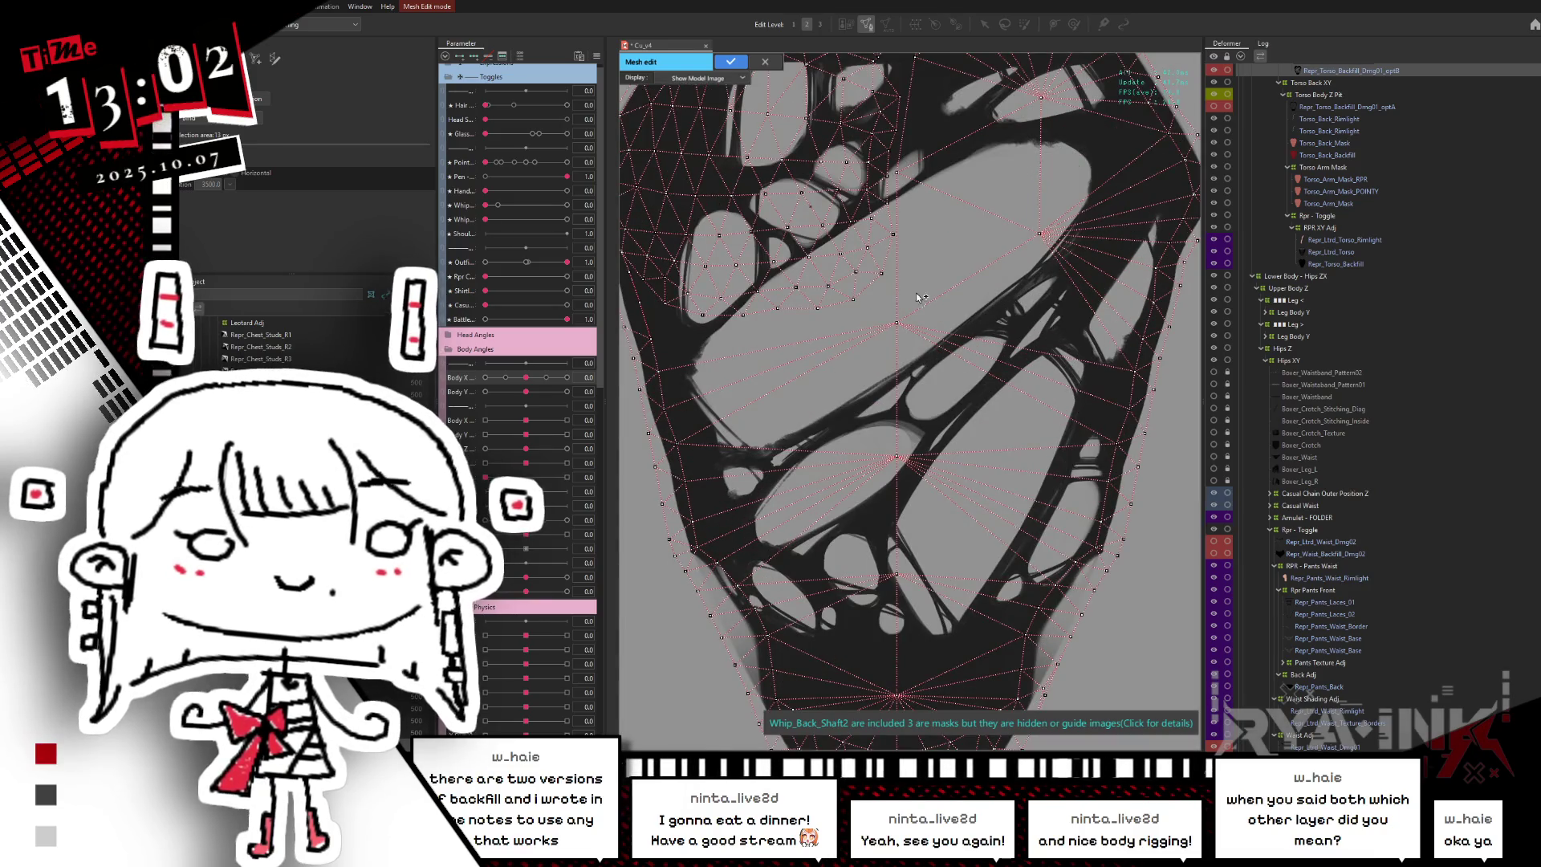
- Undo the pinched bottom vertices and drag the right-edge vertices down onto the bottom curve
drag(879, 172, 909, 241)
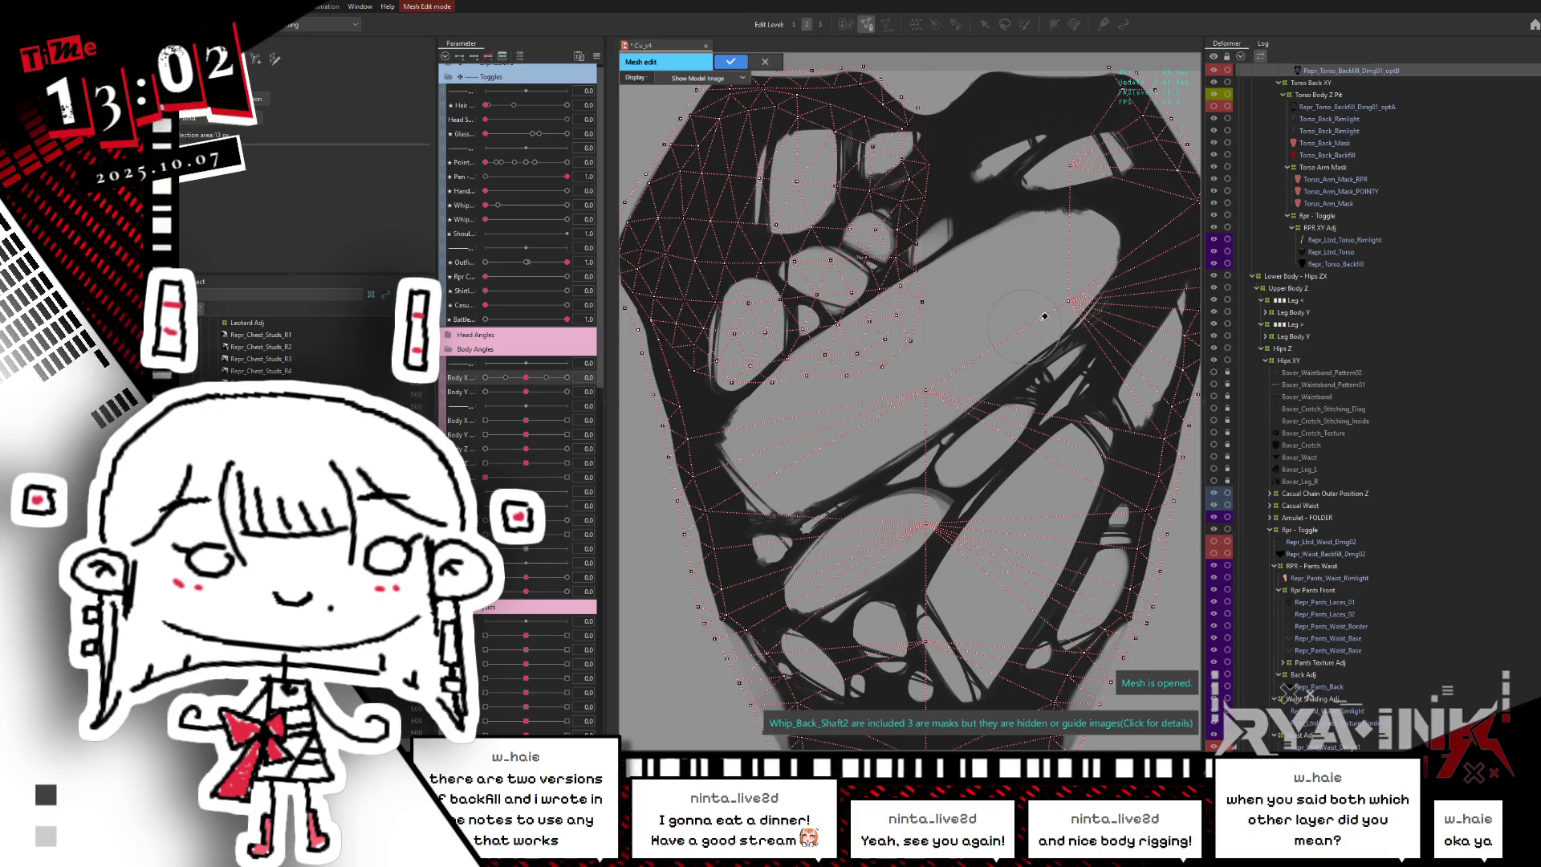
mouse_move(1099, 197)
mouse_down()
mouse_move(1127, 162)
mouse_move(1065, 116)
mouse_up()
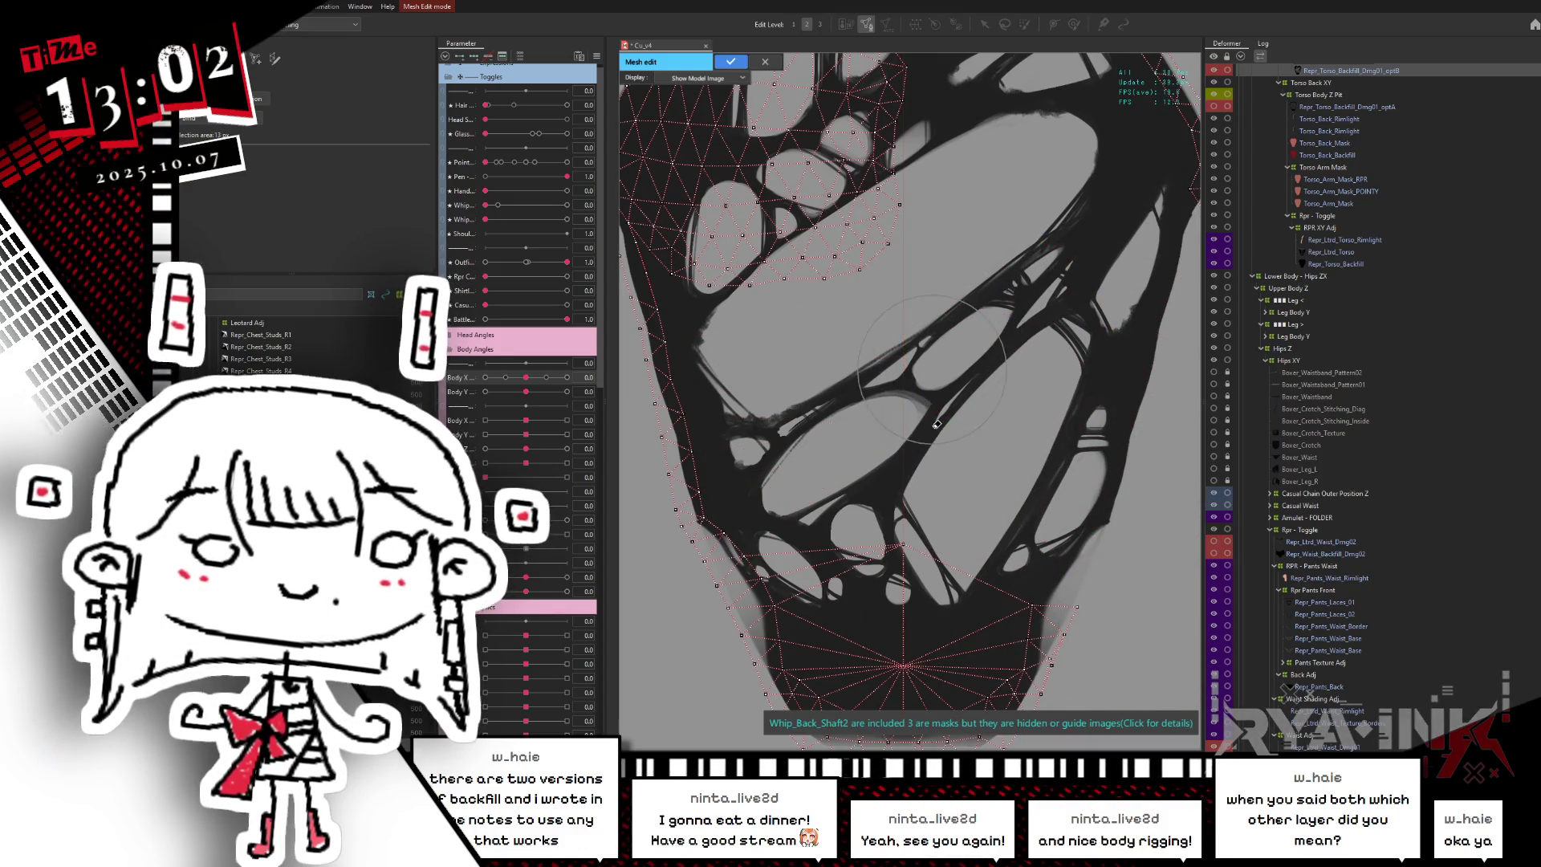
scroll(1031, 377, down, 2)
key(ctrl+z)
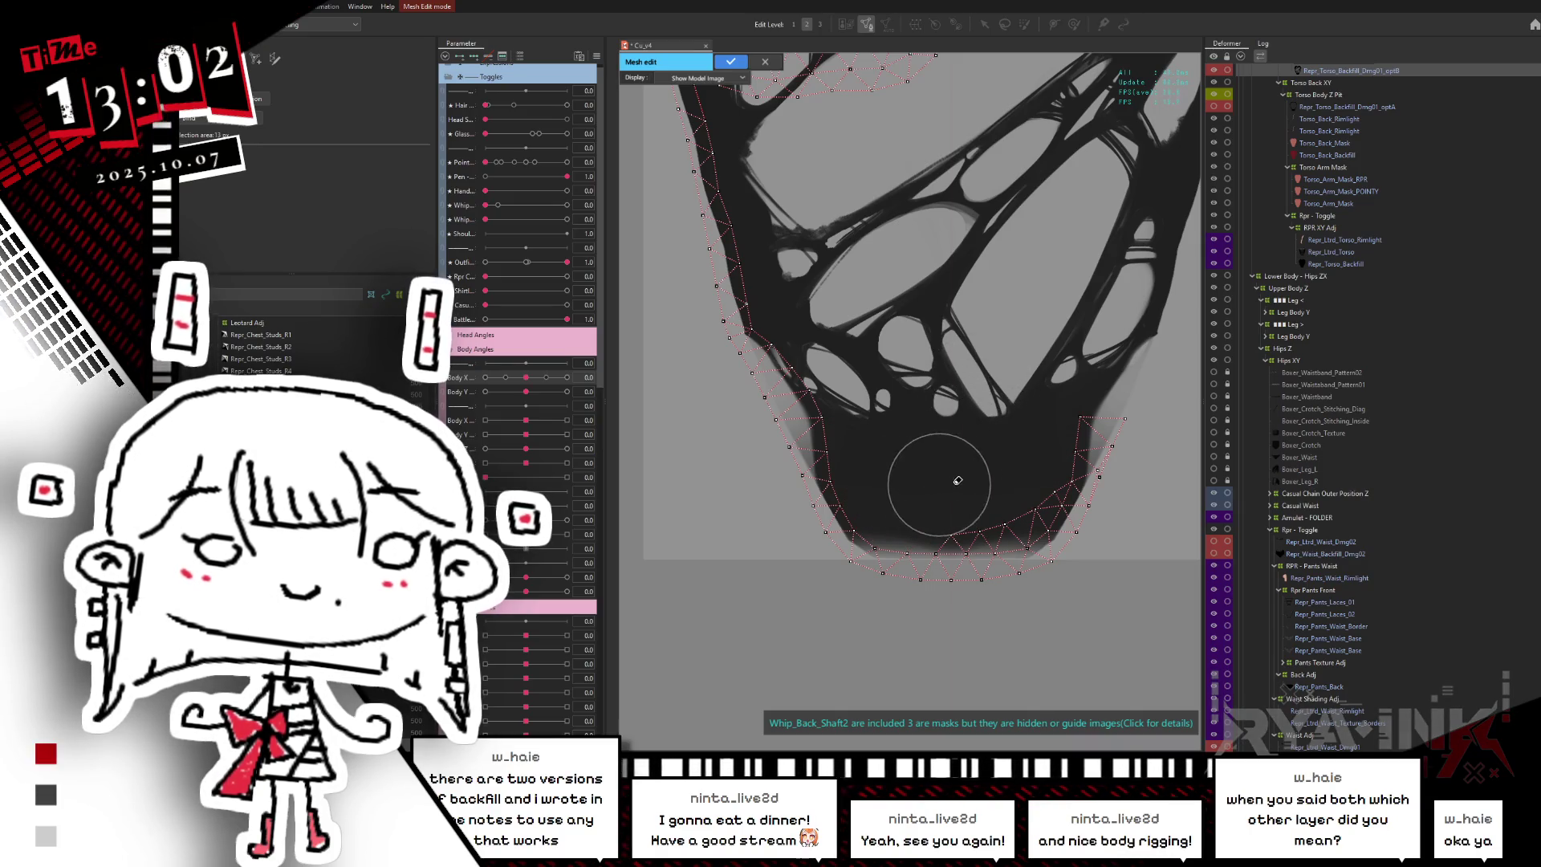
mouse_move(1103, 442)
mouse_down()
mouse_move(1063, 552)
mouse_move(1088, 479)
mouse_up()
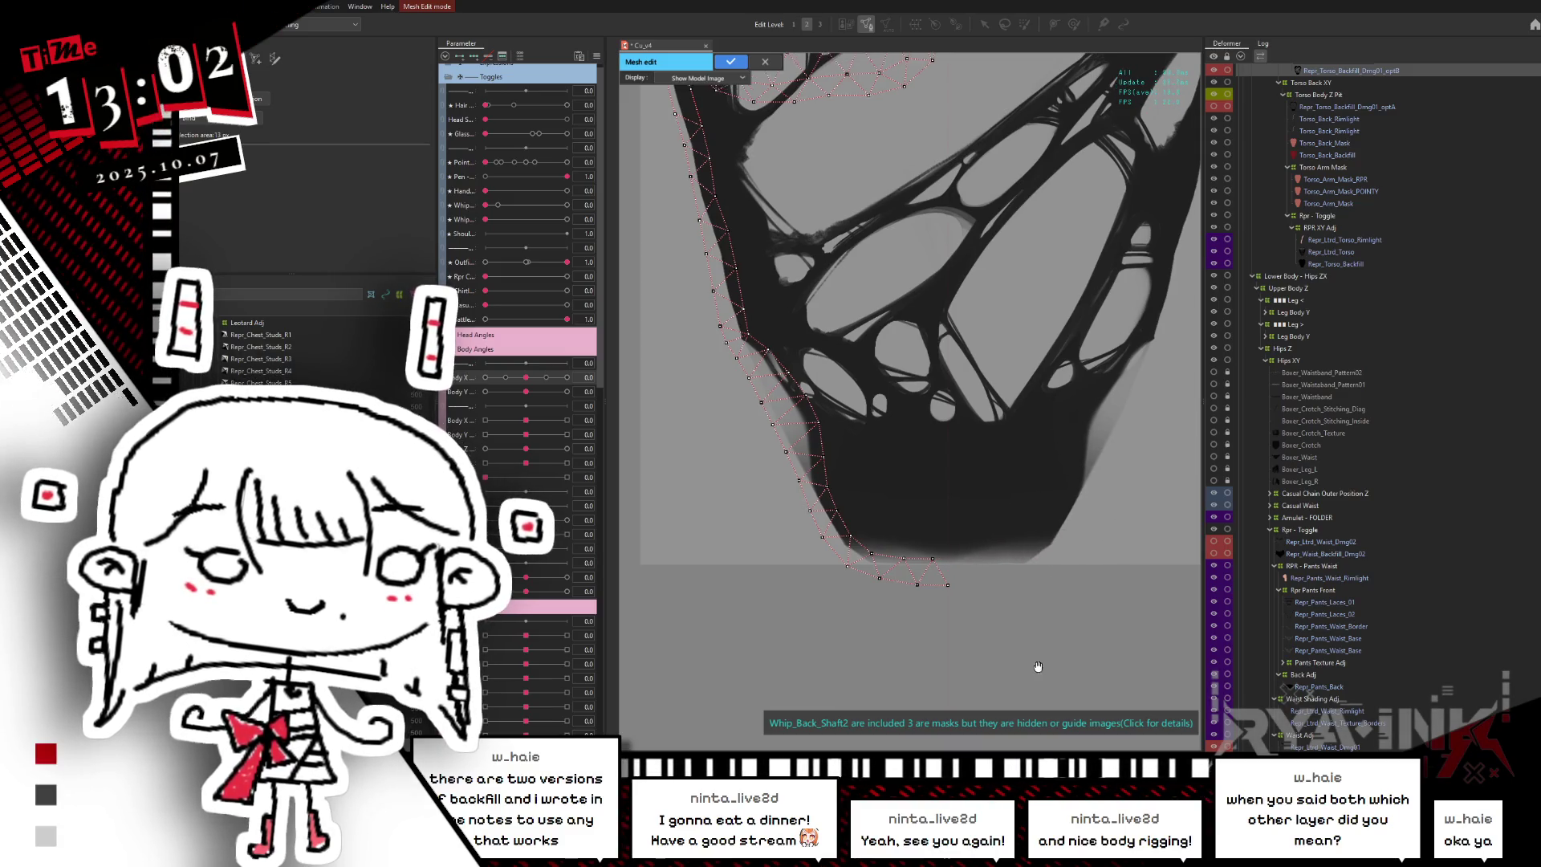
scroll(975, 405, up, 5)
scroll(961, 481, down, 1)
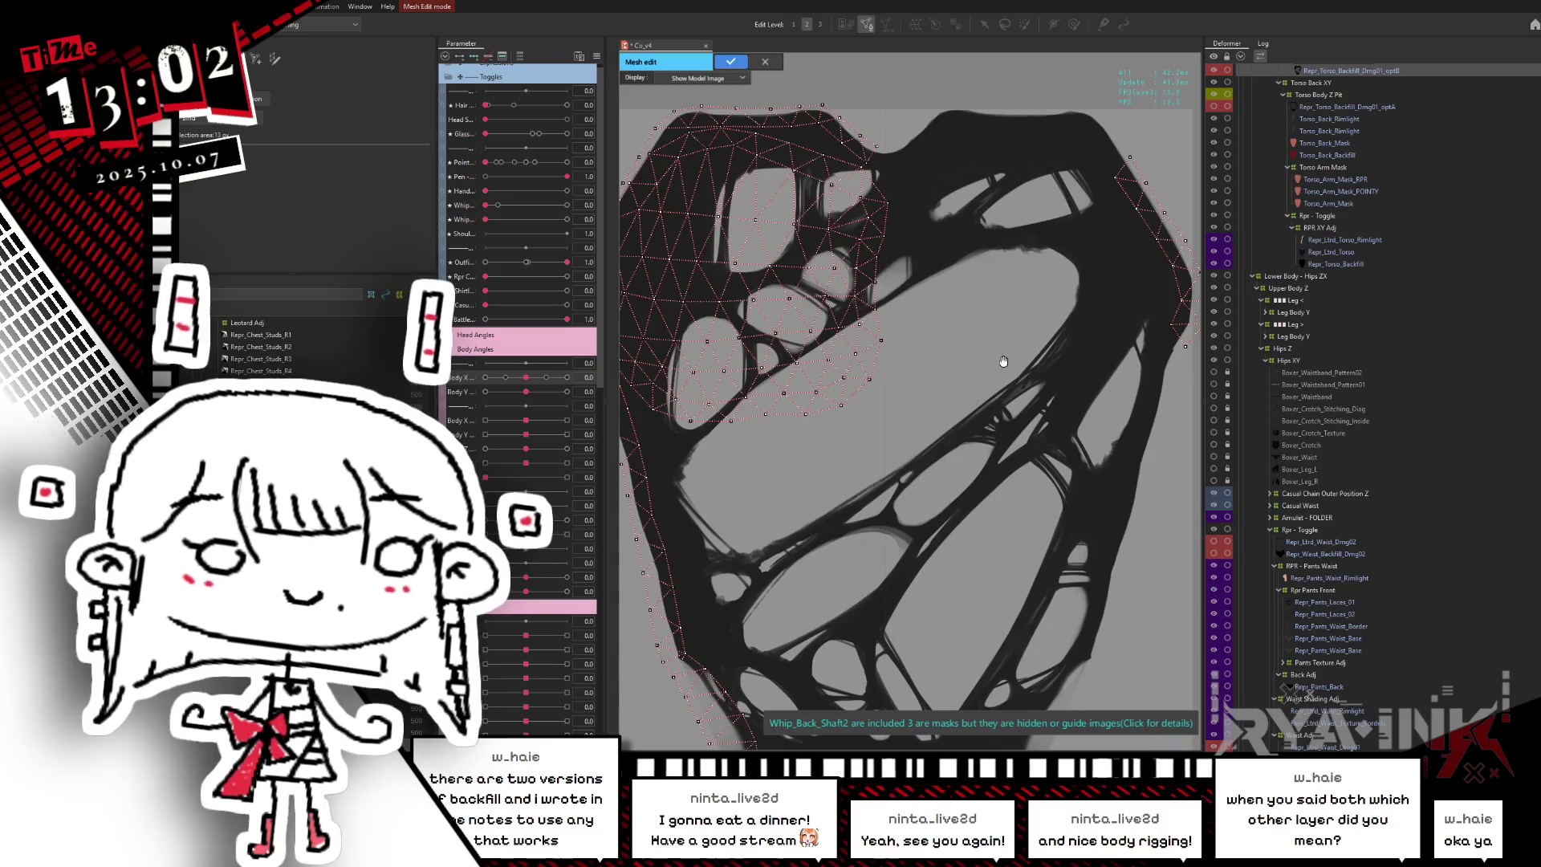
- Pan and zoom around the optB backfill mesh's left and lower edges and holes
scroll(1011, 341, down, 2)
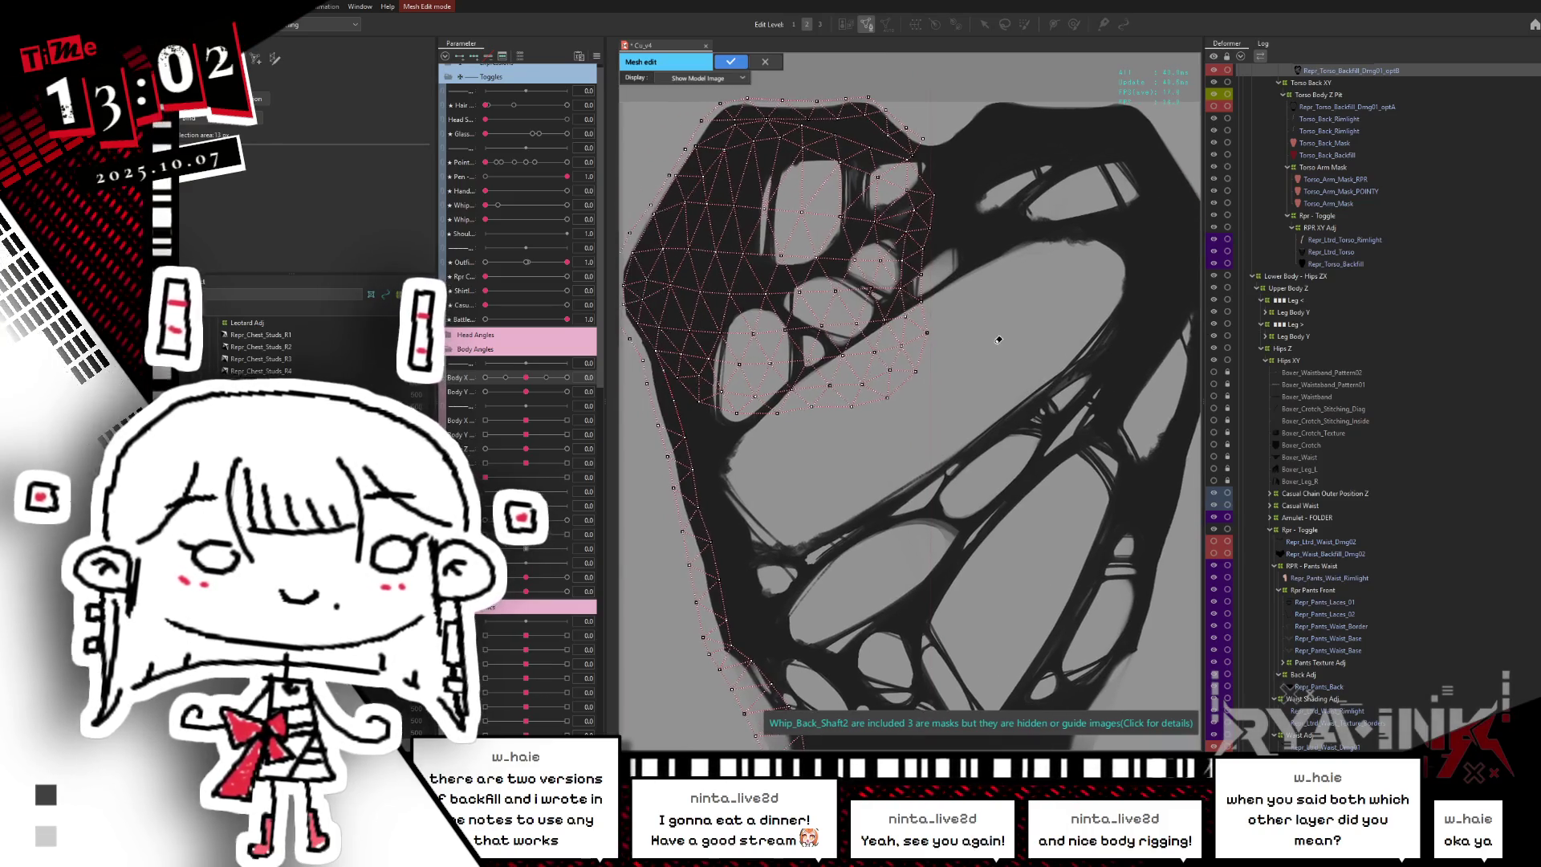
scroll(954, 180, up, 3)
scroll(954, 180, up, 2)
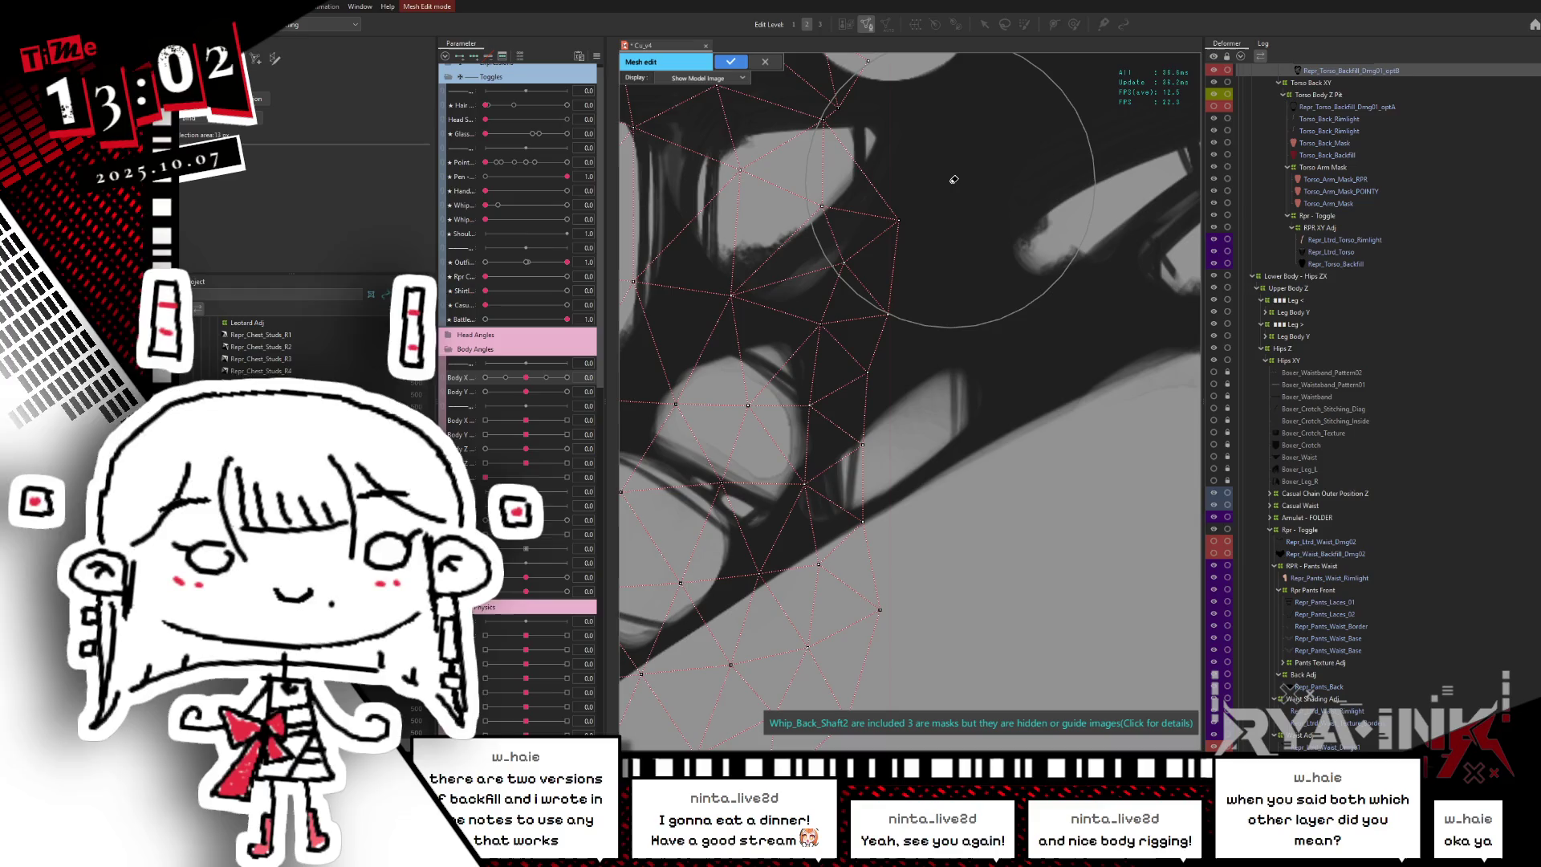
scroll(952, 177, down, 2)
scroll(955, 175, down, 2)
scroll(964, 175, up, 3)
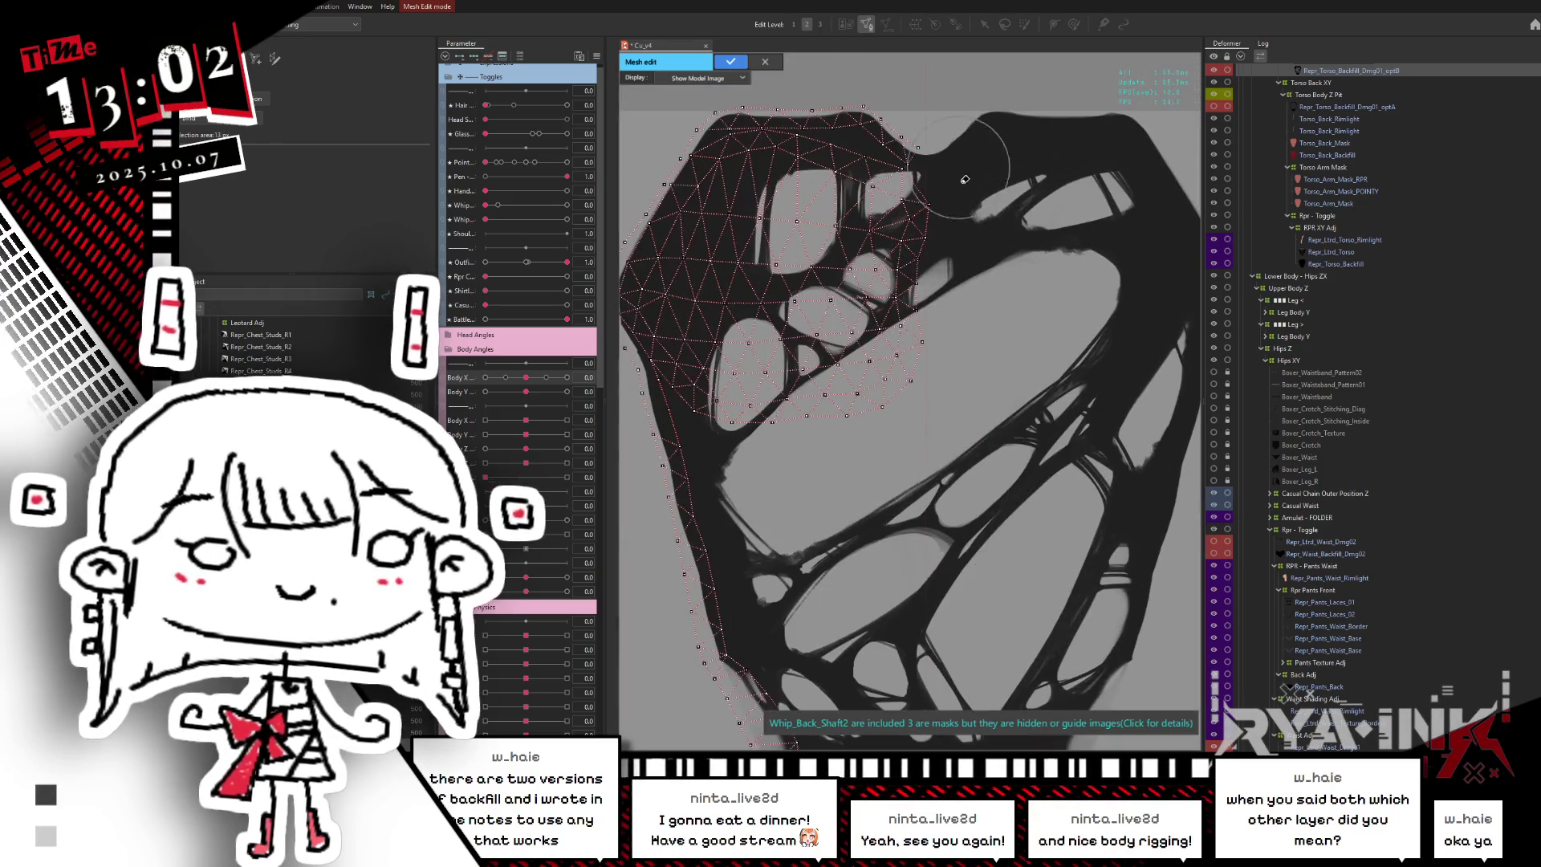
scroll(759, 142, up, 2)
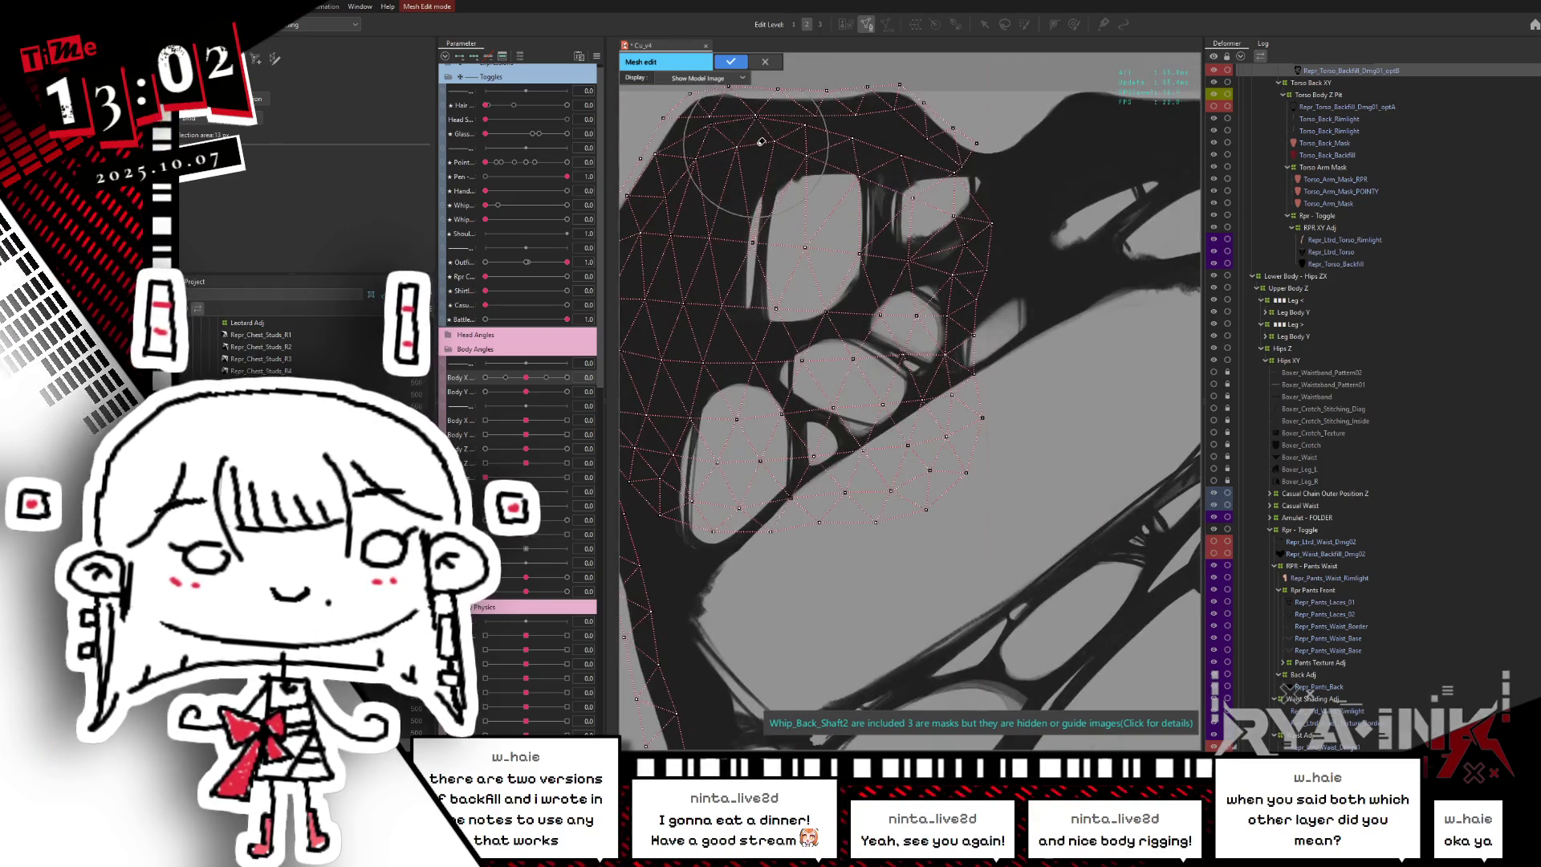
scroll(759, 142, up, 2)
scroll(759, 142, up, 1)
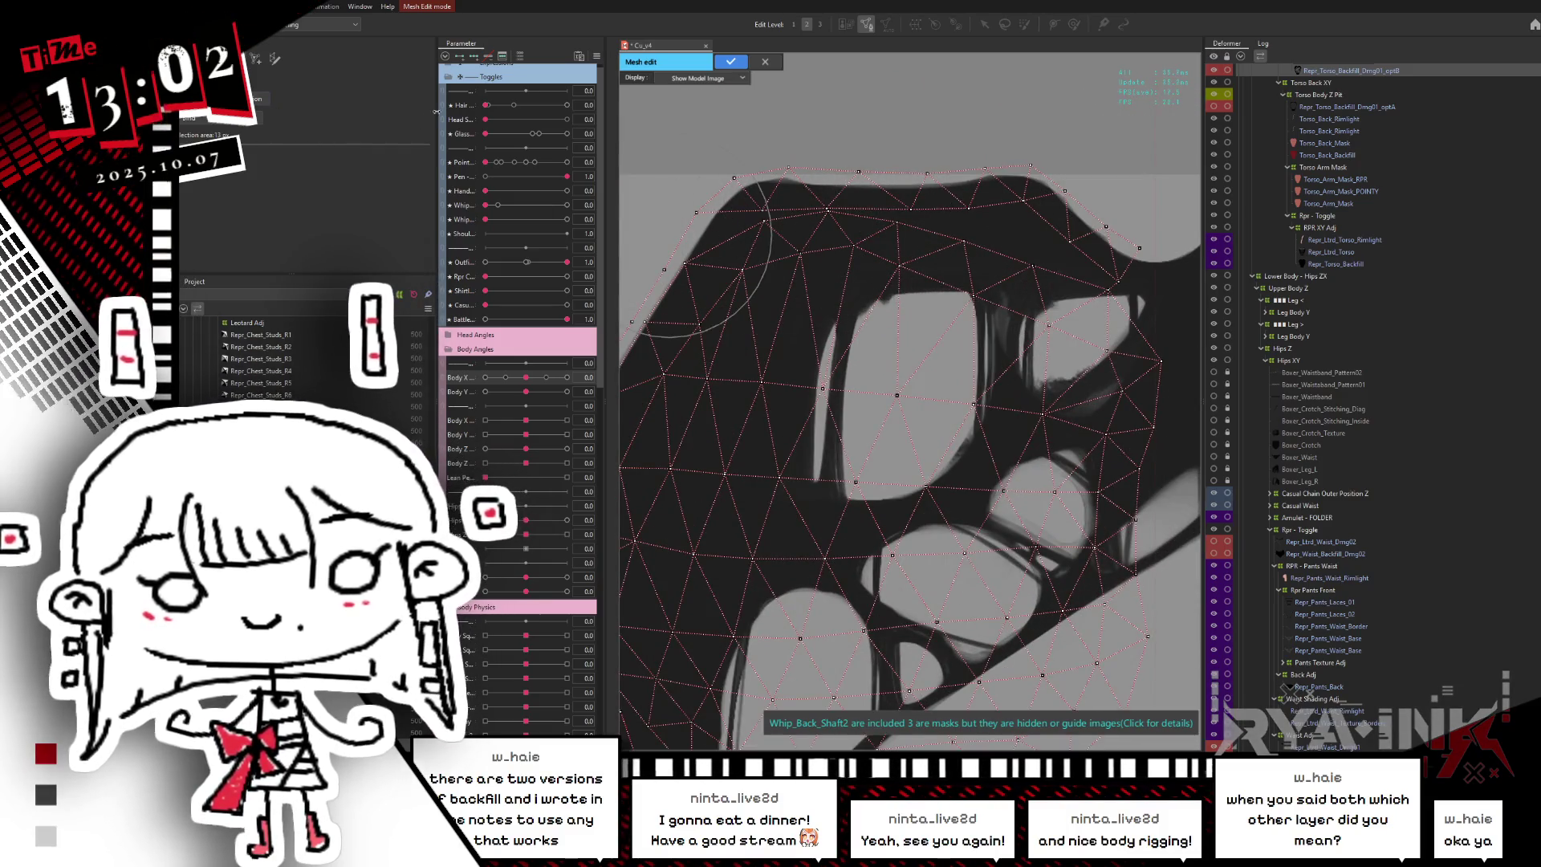
mouse_move(1153, 324)
mouse_down()
mouse_move(1044, 133)
mouse_move(1037, 493)
mouse_up()
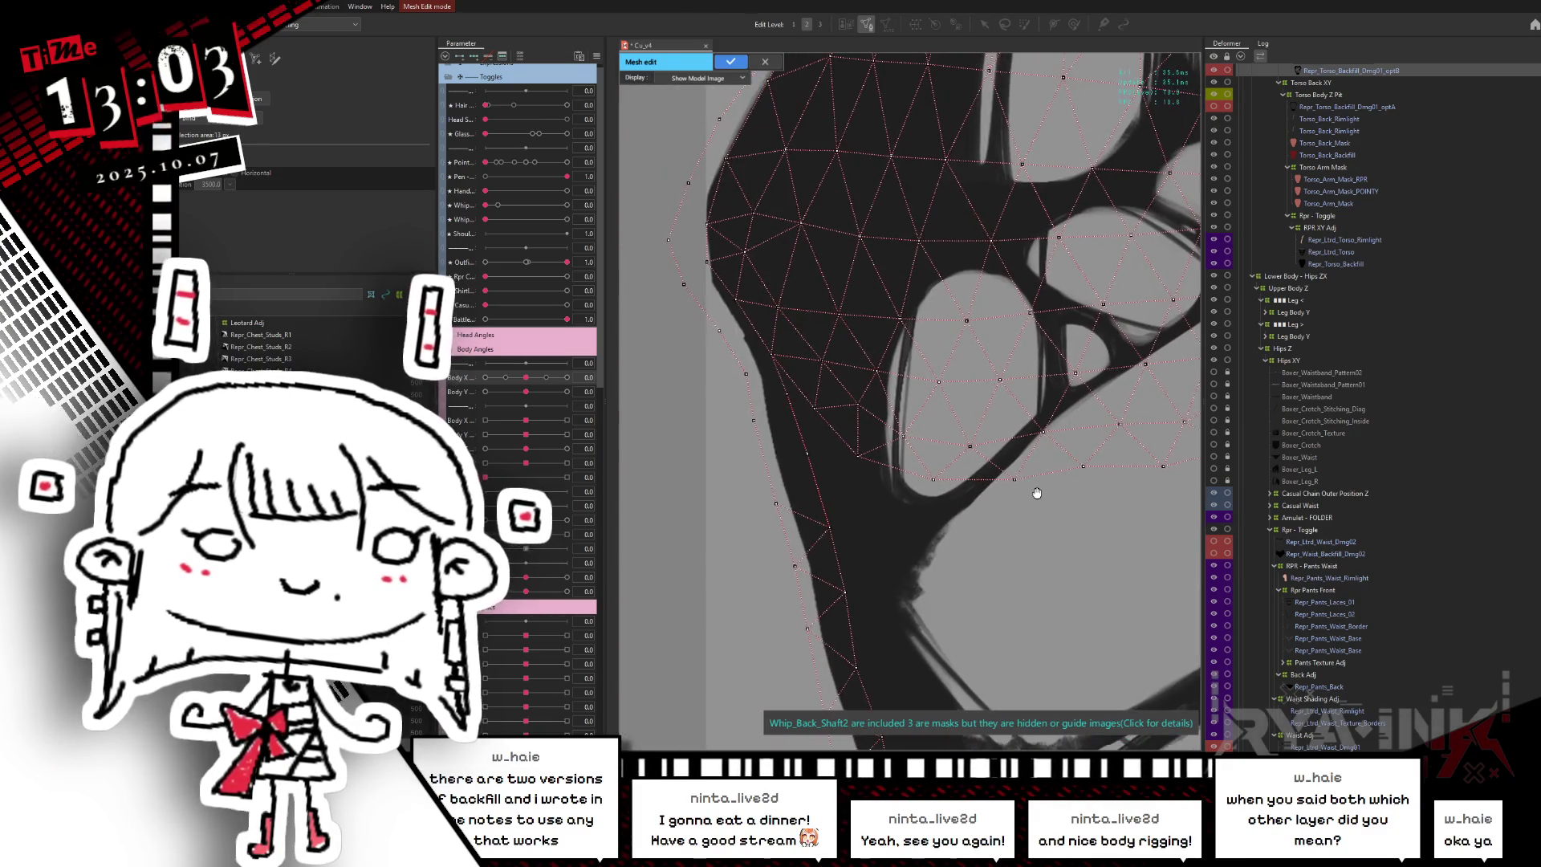
scroll(973, 372, down, 2)
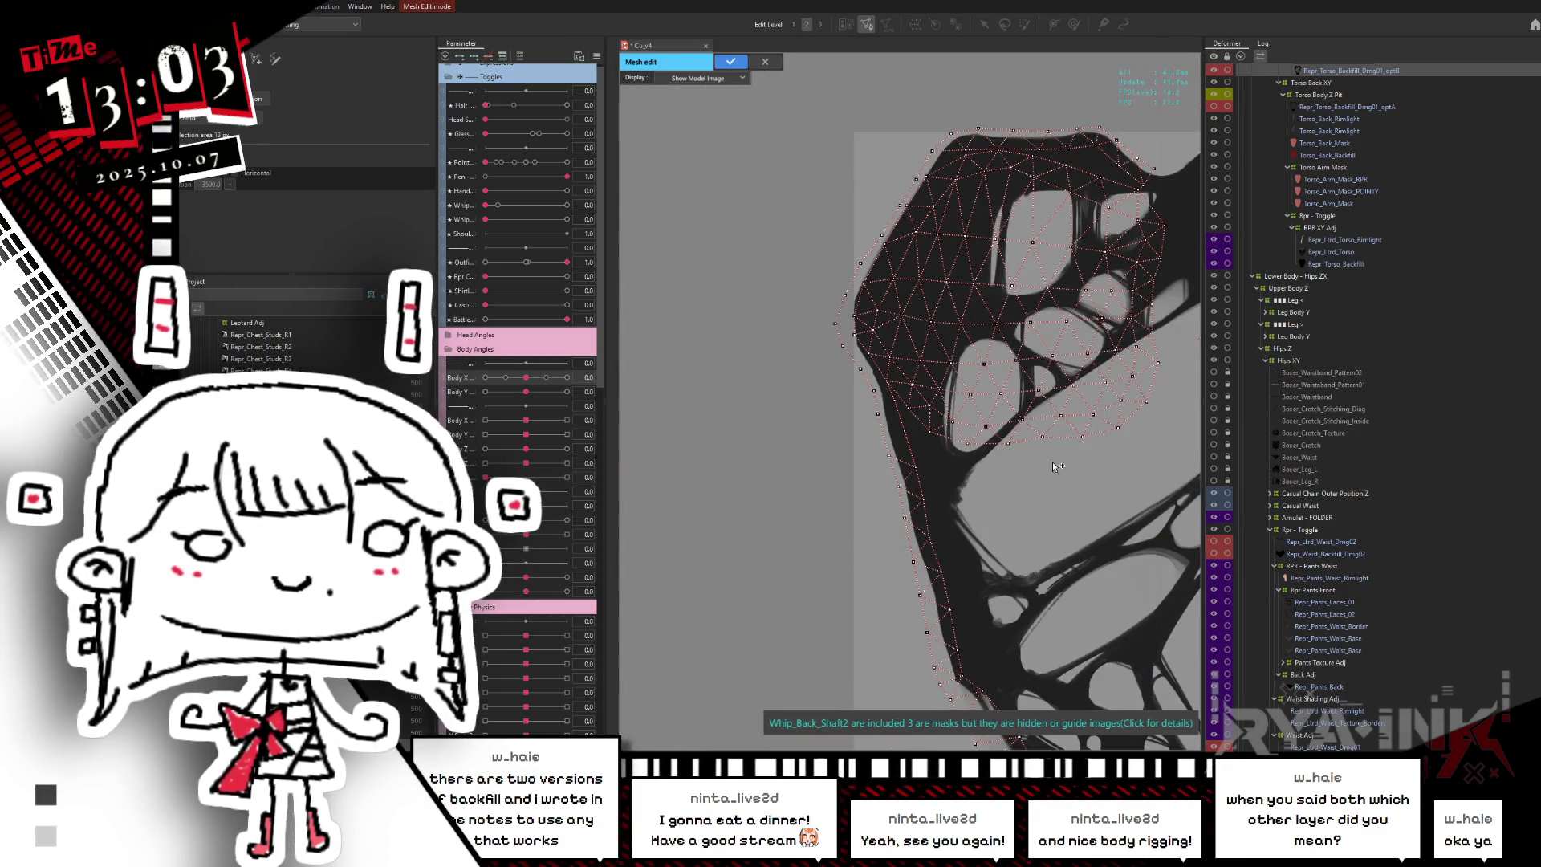
drag(1029, 438, 997, 266)
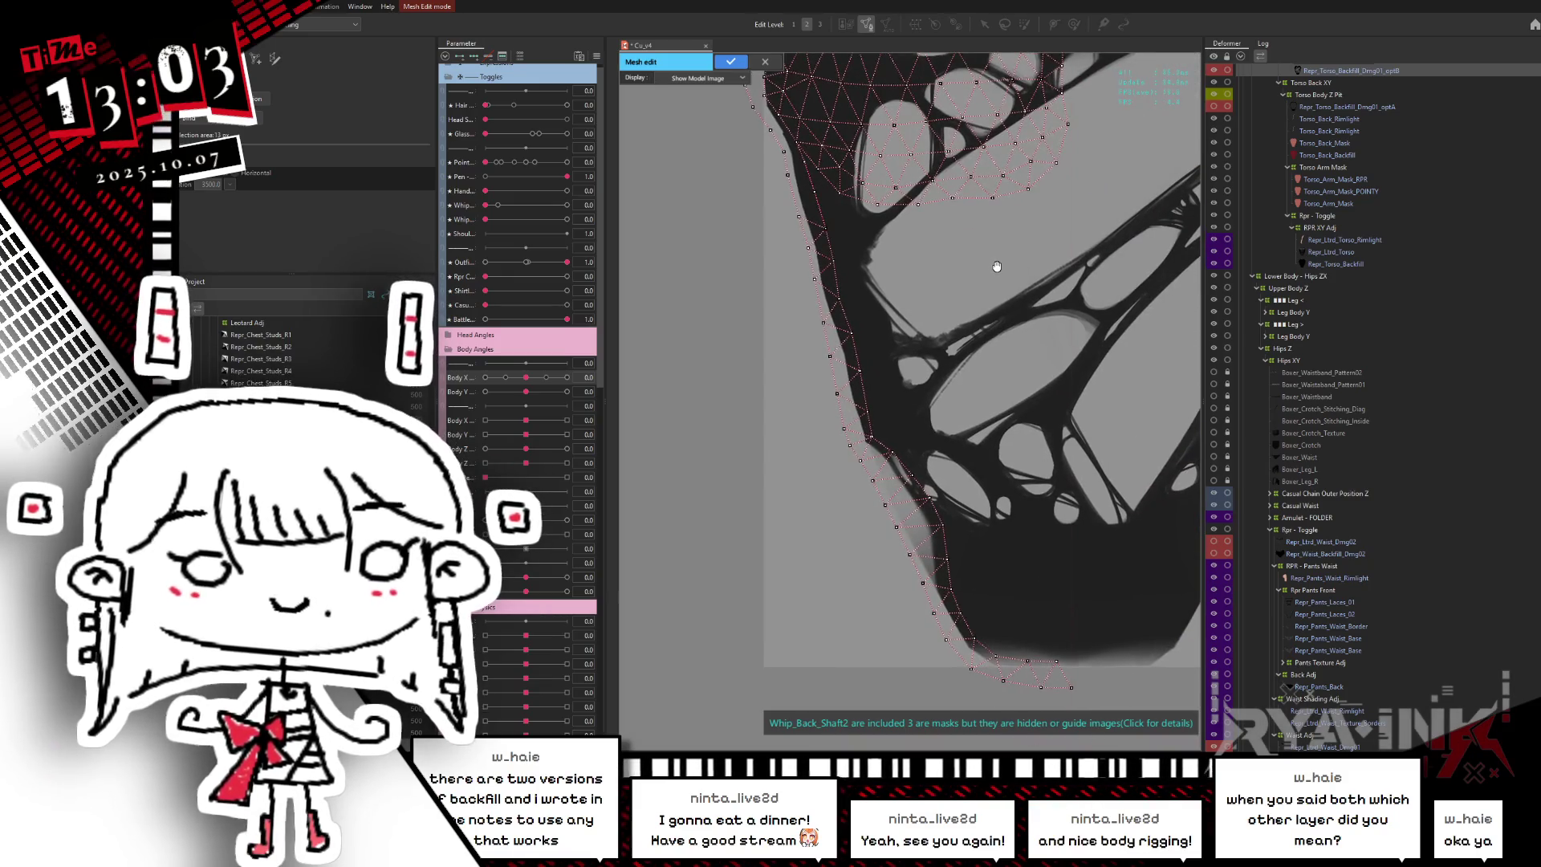
scroll(993, 265, up, 2)
scroll(909, 339, up, 2)
scroll(870, 354, up, 2)
drag(870, 354, 917, 399)
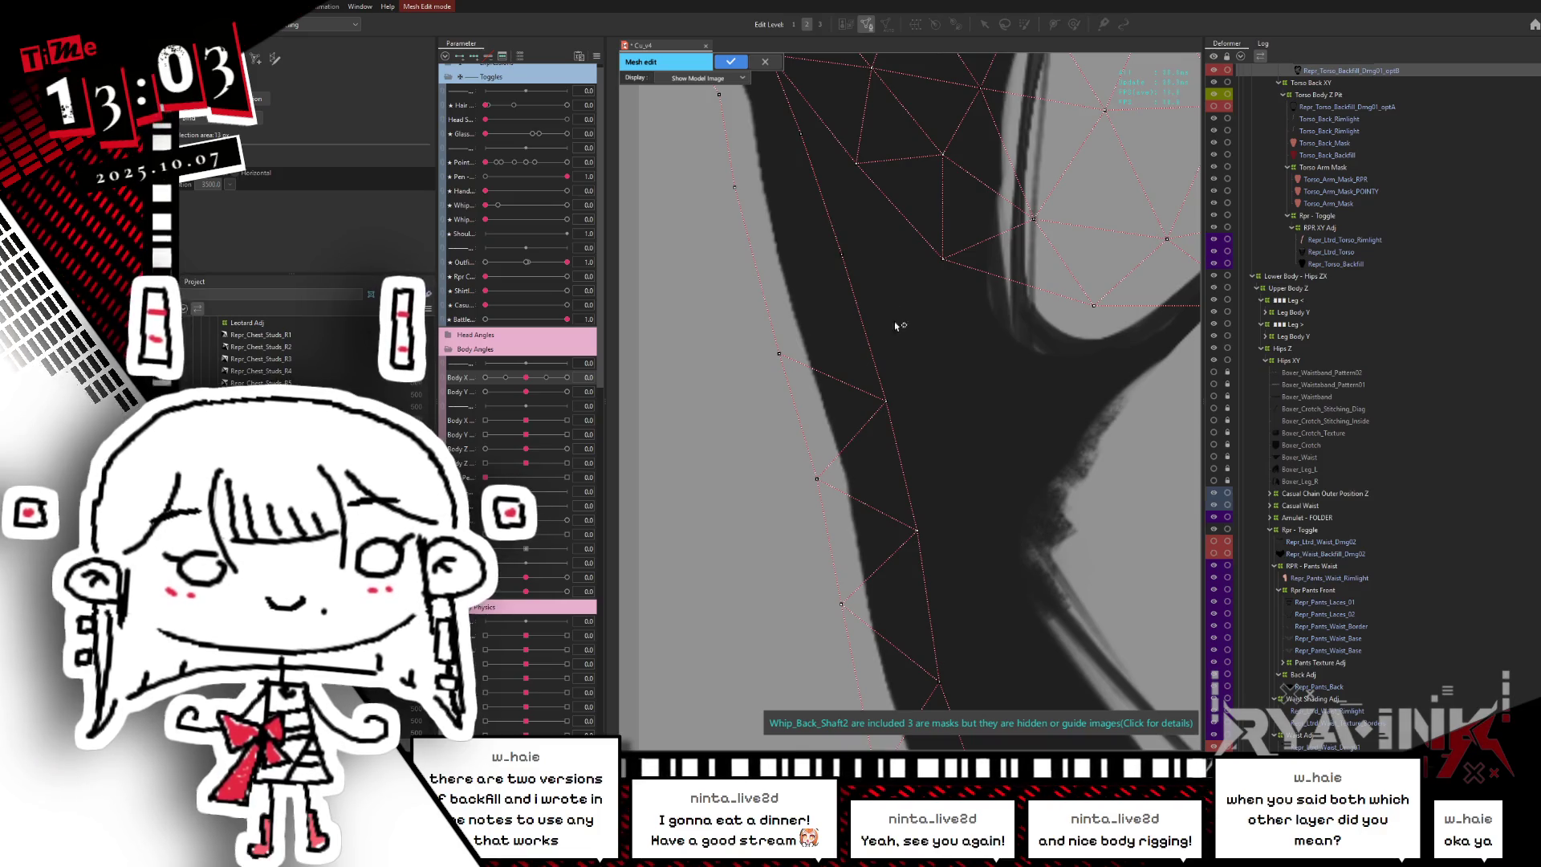
scroll(903, 384, down, 2)
mouse_move(856, 281)
mouse_down()
mouse_move(834, 396)
mouse_move(931, 439)
mouse_up()
- Add a new vertex along the shaft edge, connected to the lower existing vertex
scroll(835, 396, down, 3)
scroll(931, 439, up, 3)
scroll(832, 276, up, 2)
scroll(764, 289, up, 2)
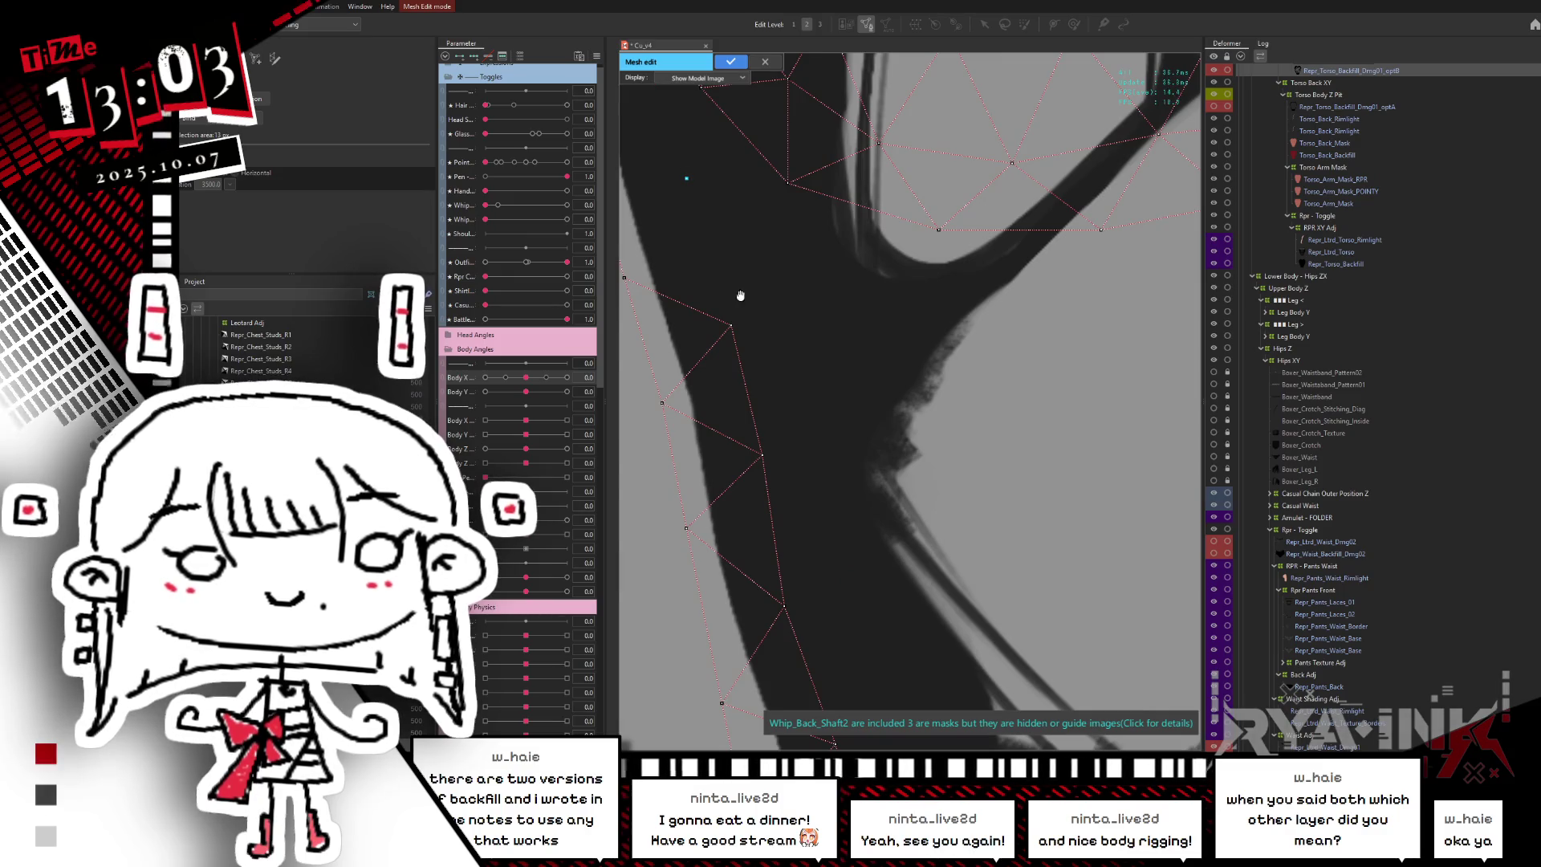
scroll(740, 295, down, 1)
drag(740, 295, 846, 338)
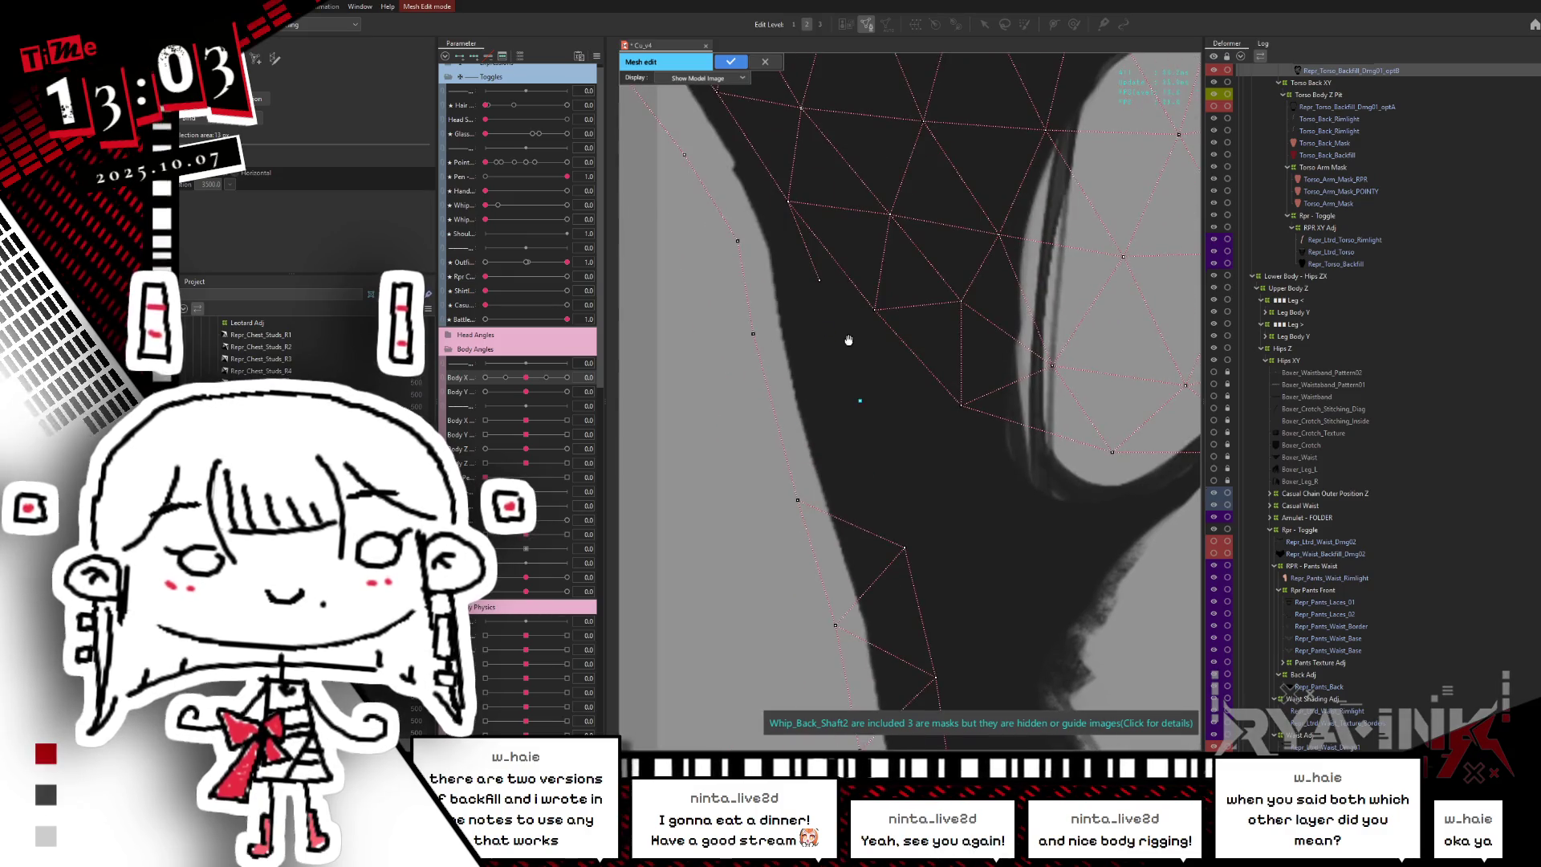
click(859, 399)
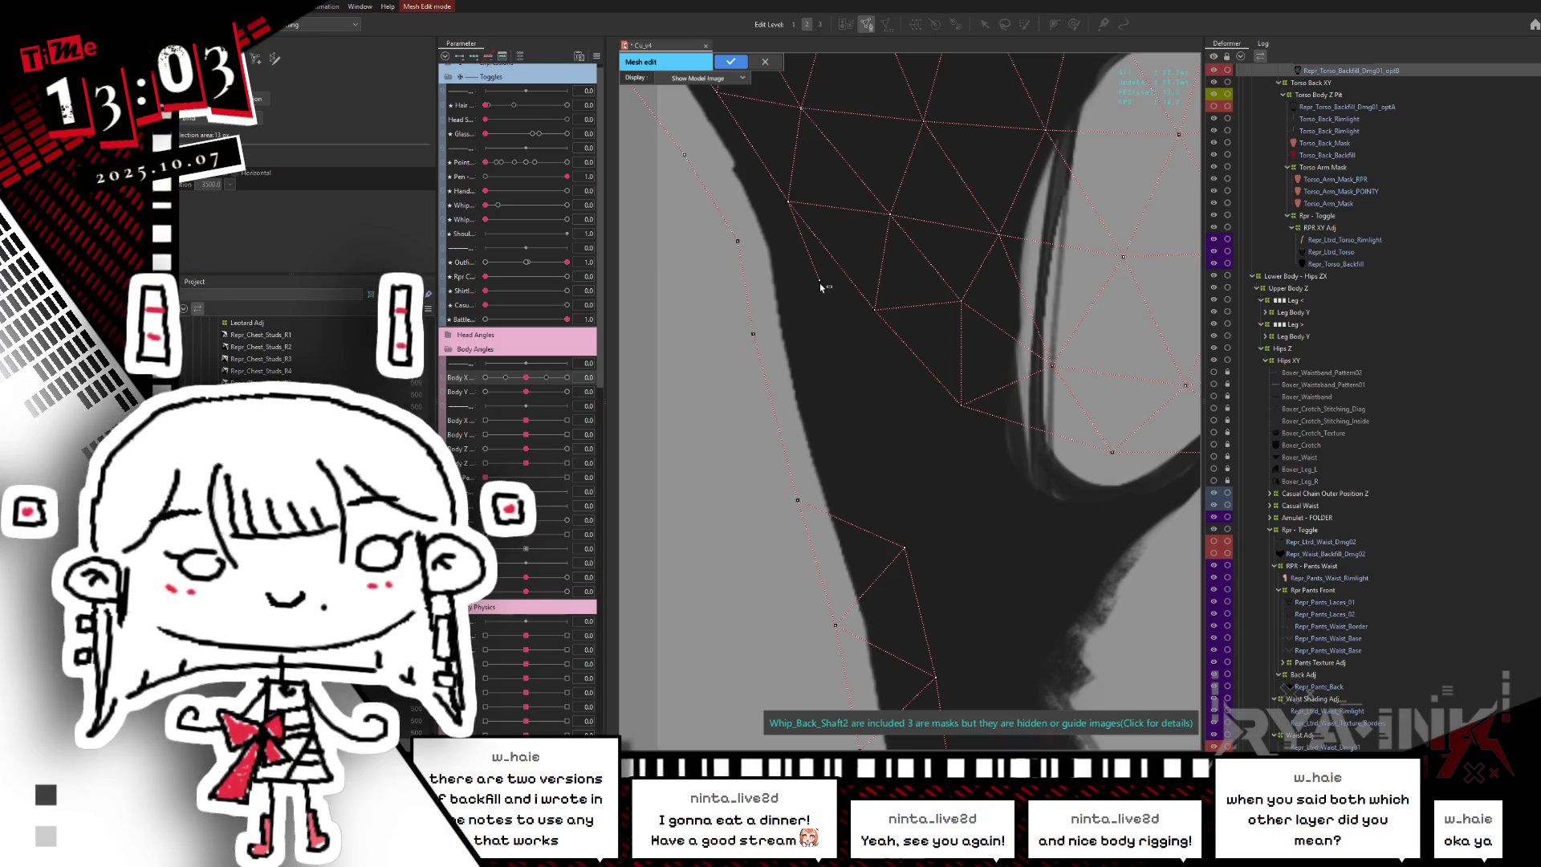
click(905, 548)
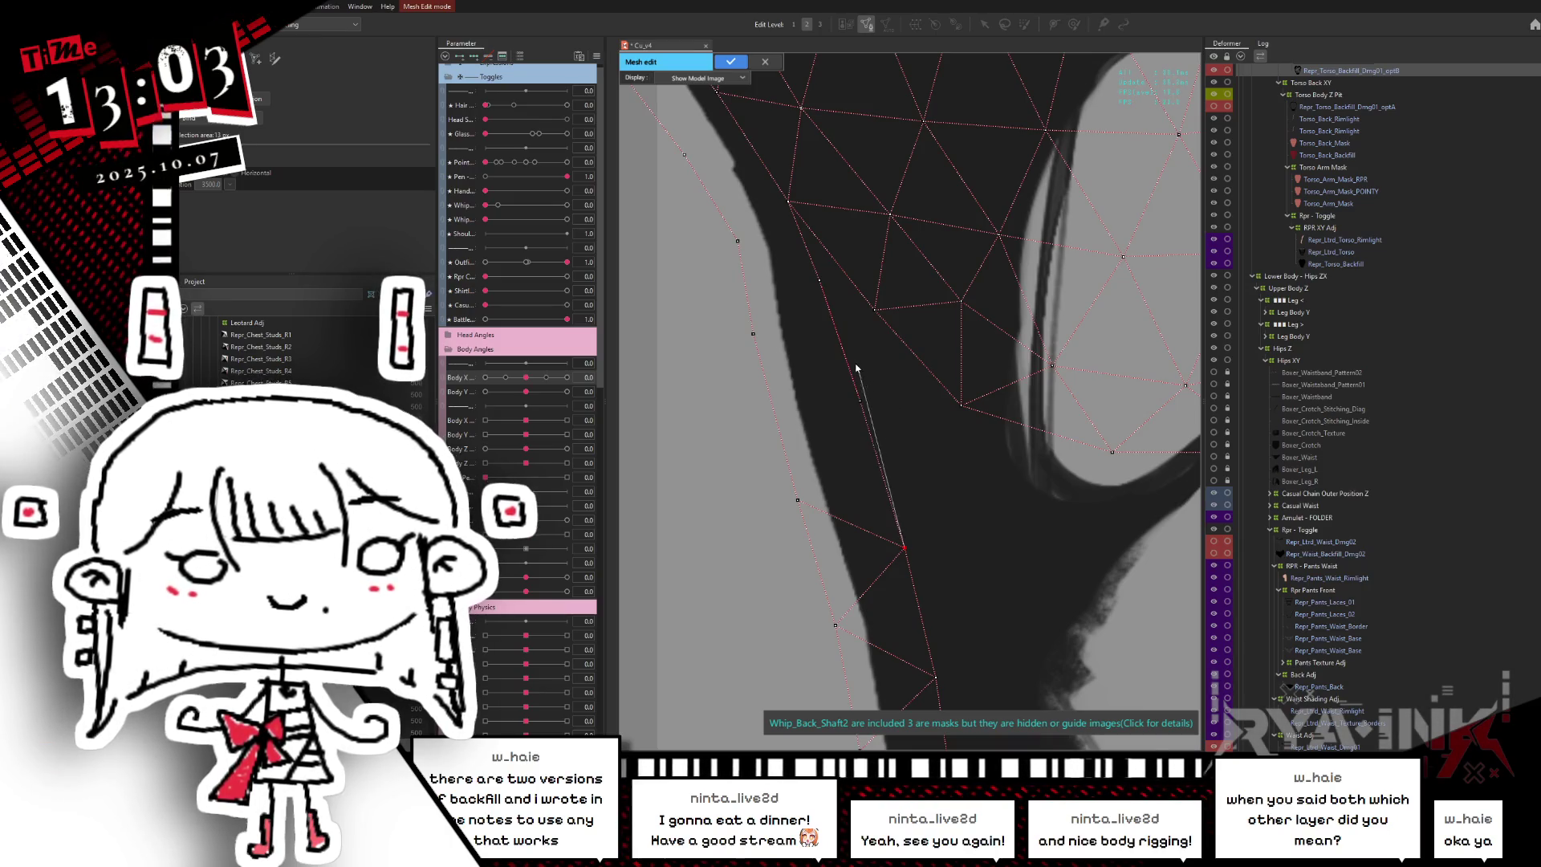
scroll(980, 557, down, 2)
- Pan across the shirt holes to the upper edge, then call up the cancel-mesh-editing prompt
mouse_move(980, 557)
mouse_down()
mouse_move(904, 441)
mouse_move(940, 278)
mouse_up()
scroll(906, 444, down, 2)
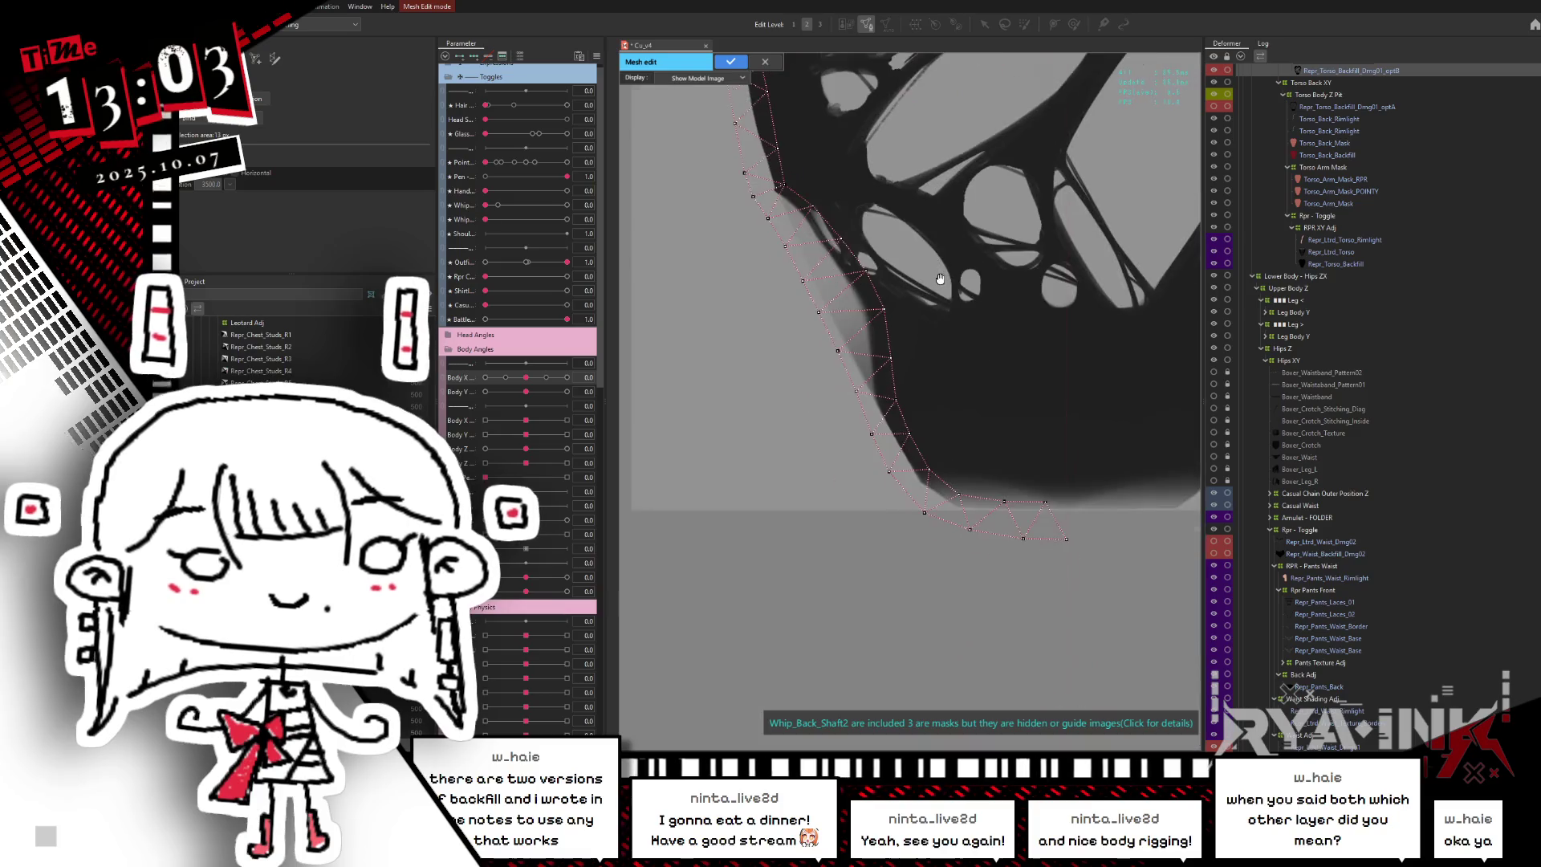
scroll(940, 279, up, 2)
scroll(1003, 310, up, 2)
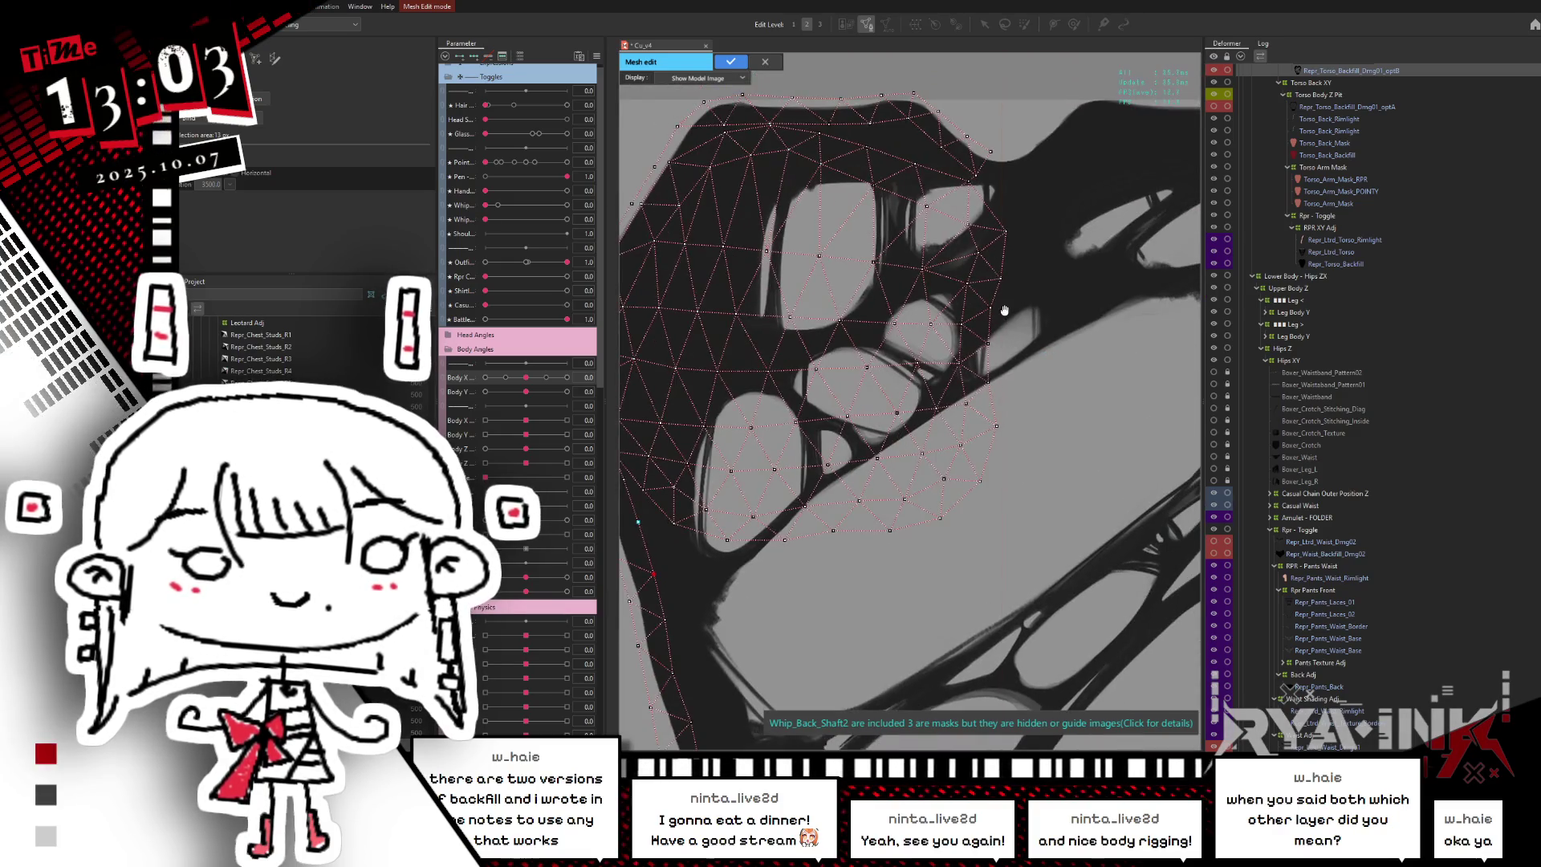
drag(1004, 311, 1037, 379)
drag(861, 302, 949, 309)
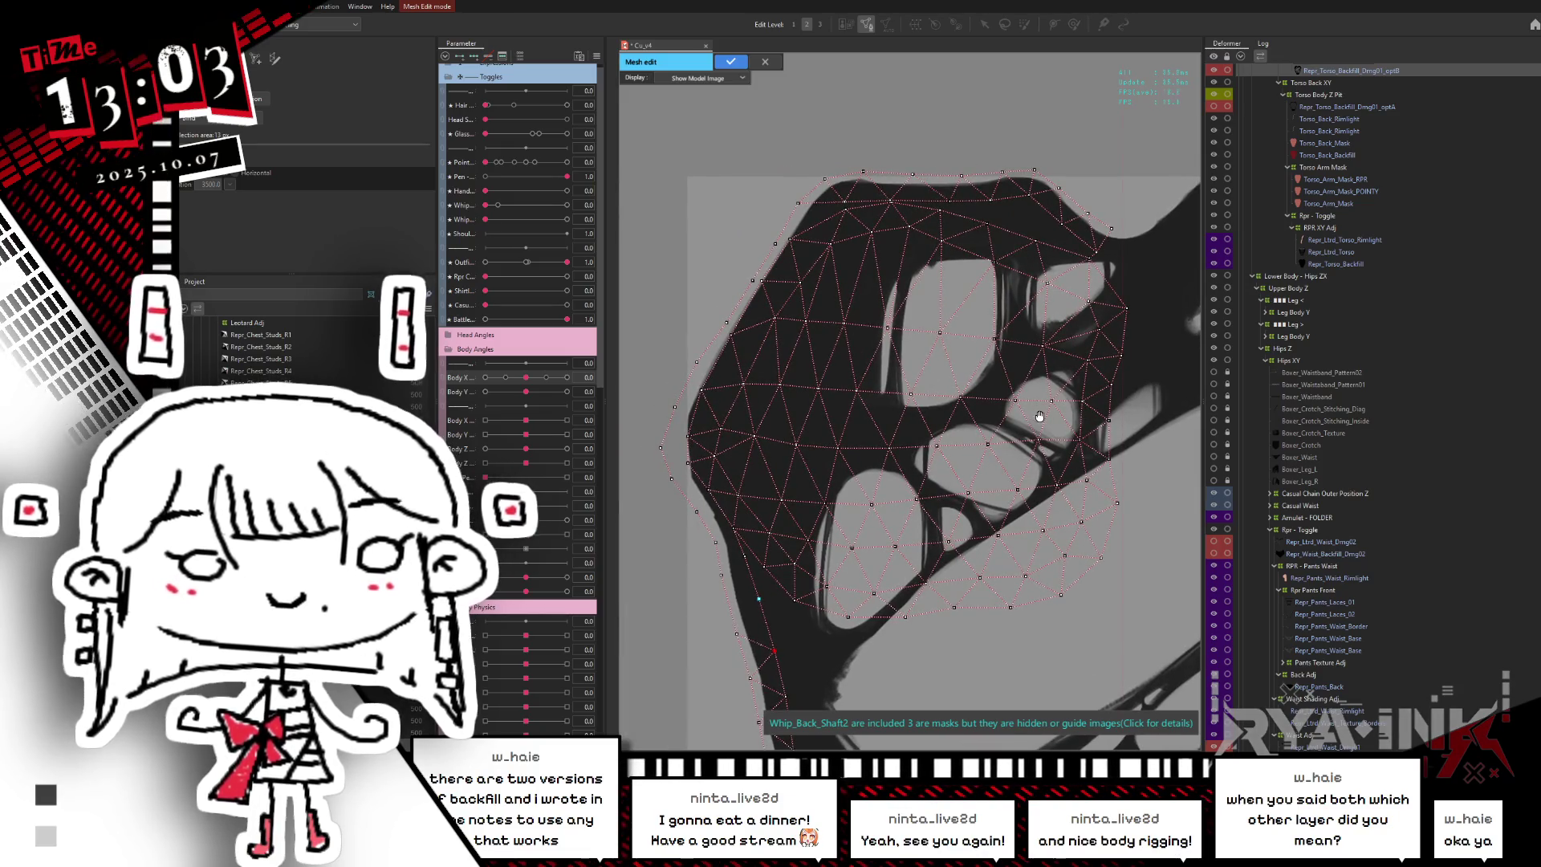
drag(1039, 415, 1015, 258)
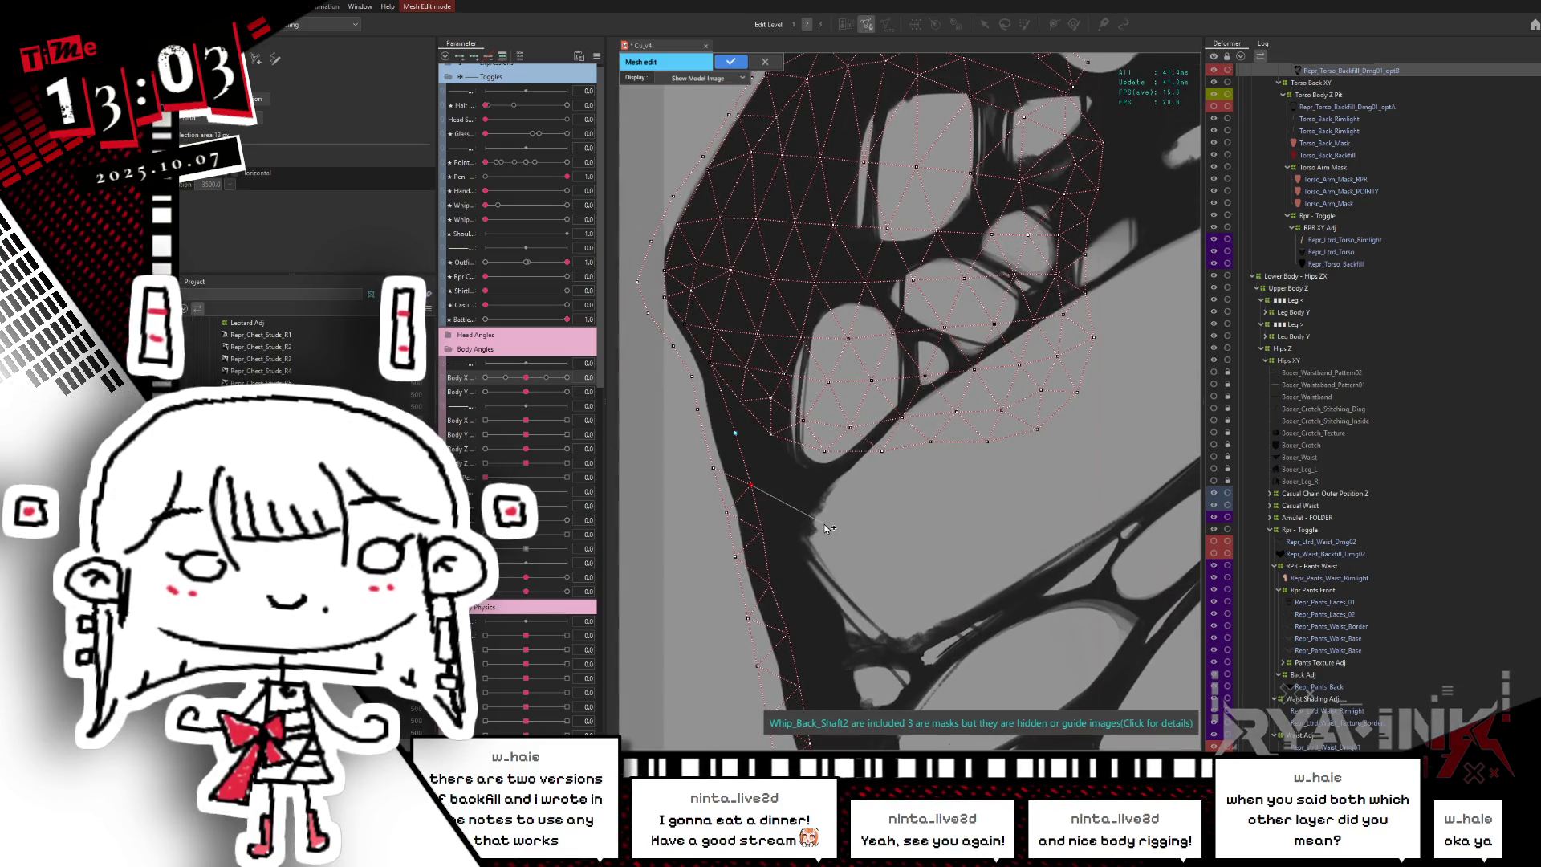
key(Escape)
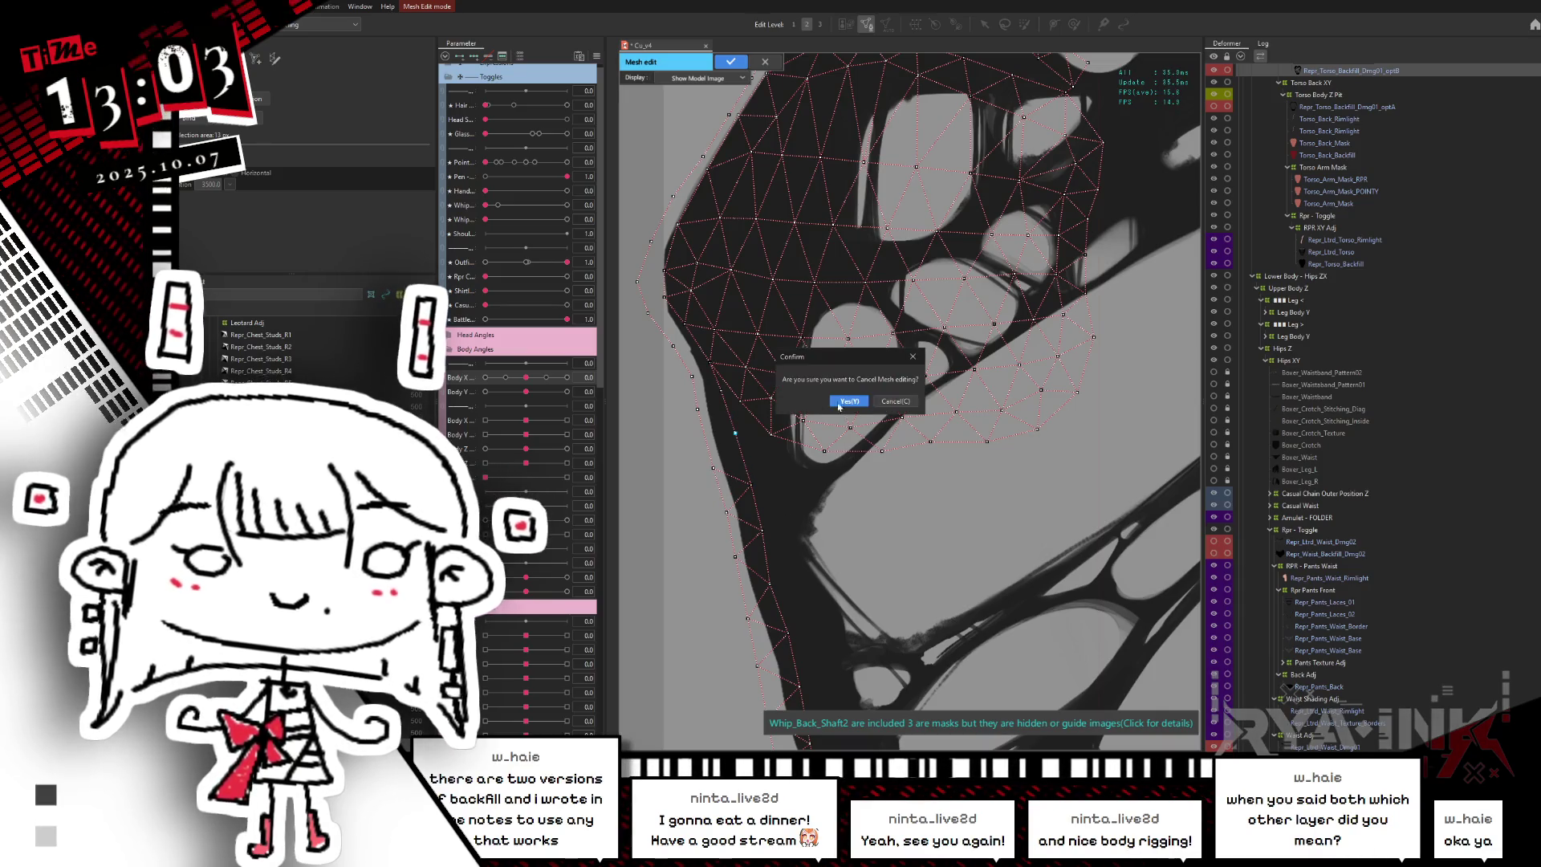
- Keep editing, and draw an edge from the upper-right vertex to an outline vertex
click(891, 401)
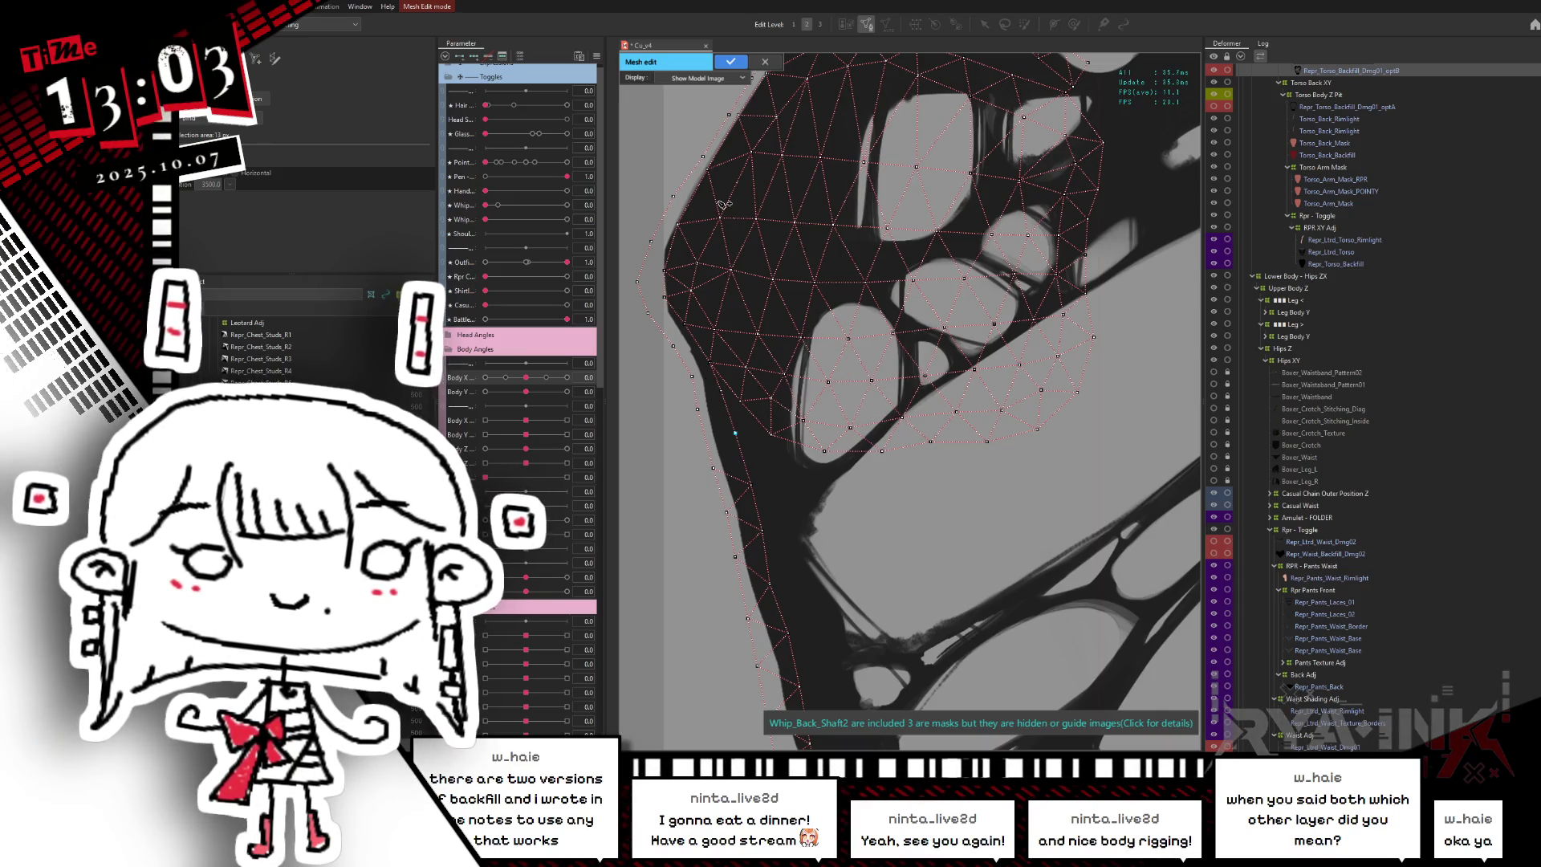
drag(787, 150, 784, 242)
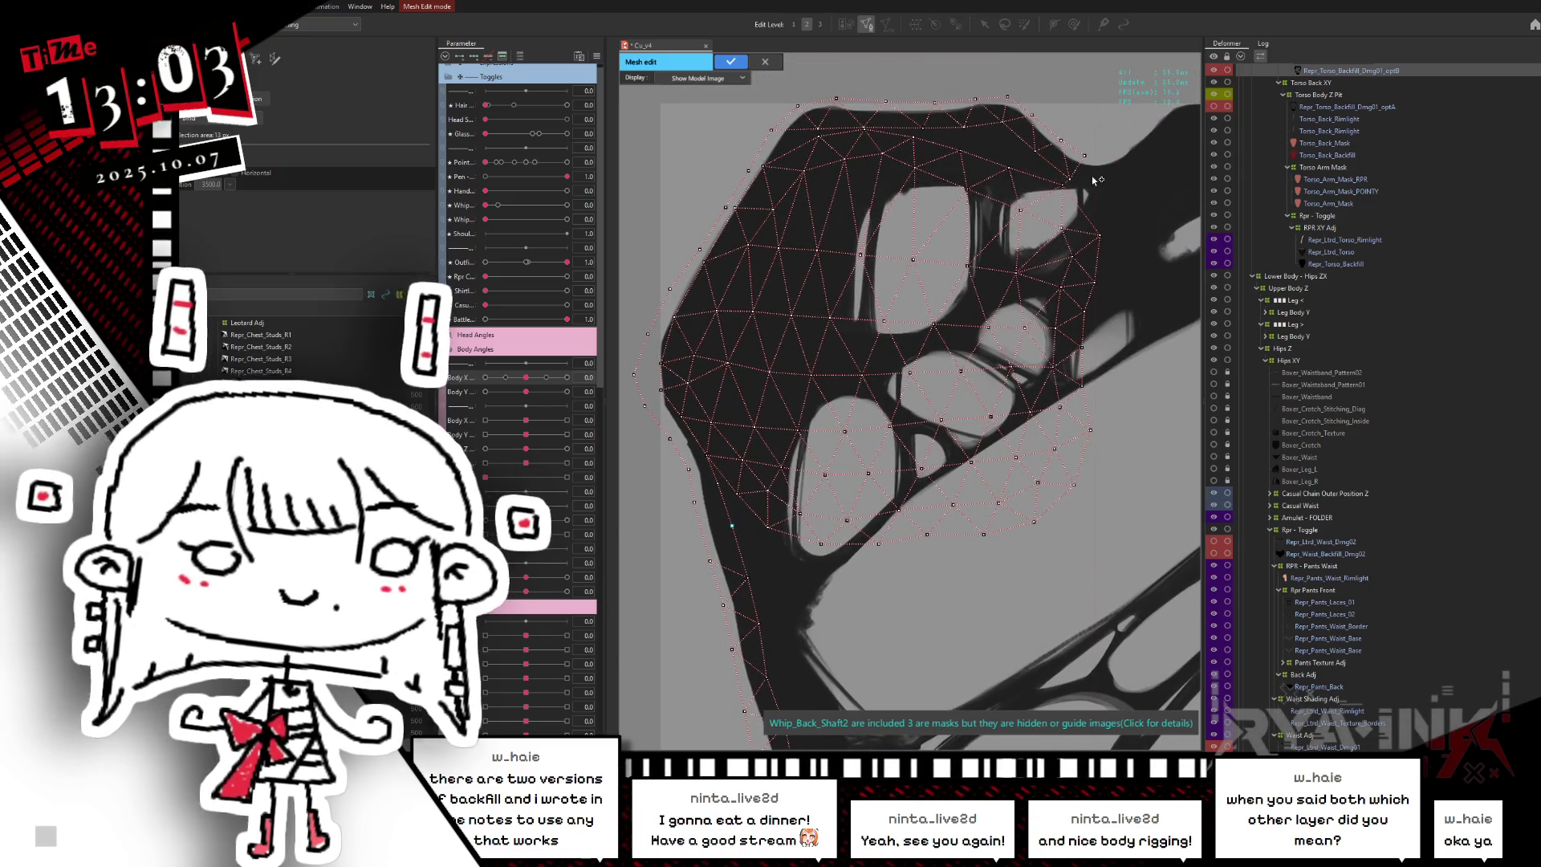
scroll(1092, 175, up, 5)
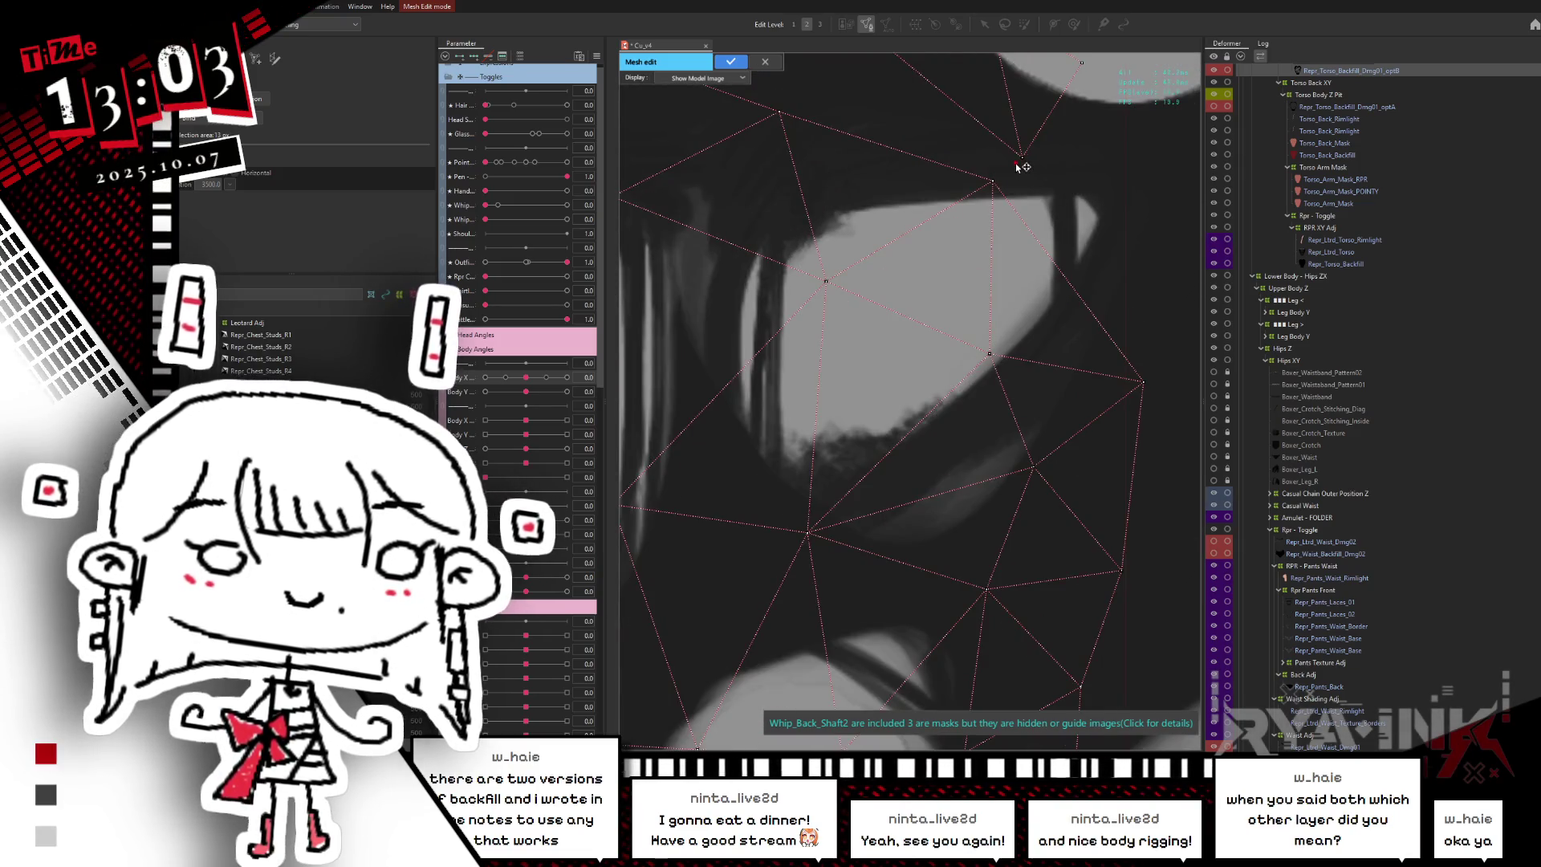
drag(1016, 166, 1004, 180)
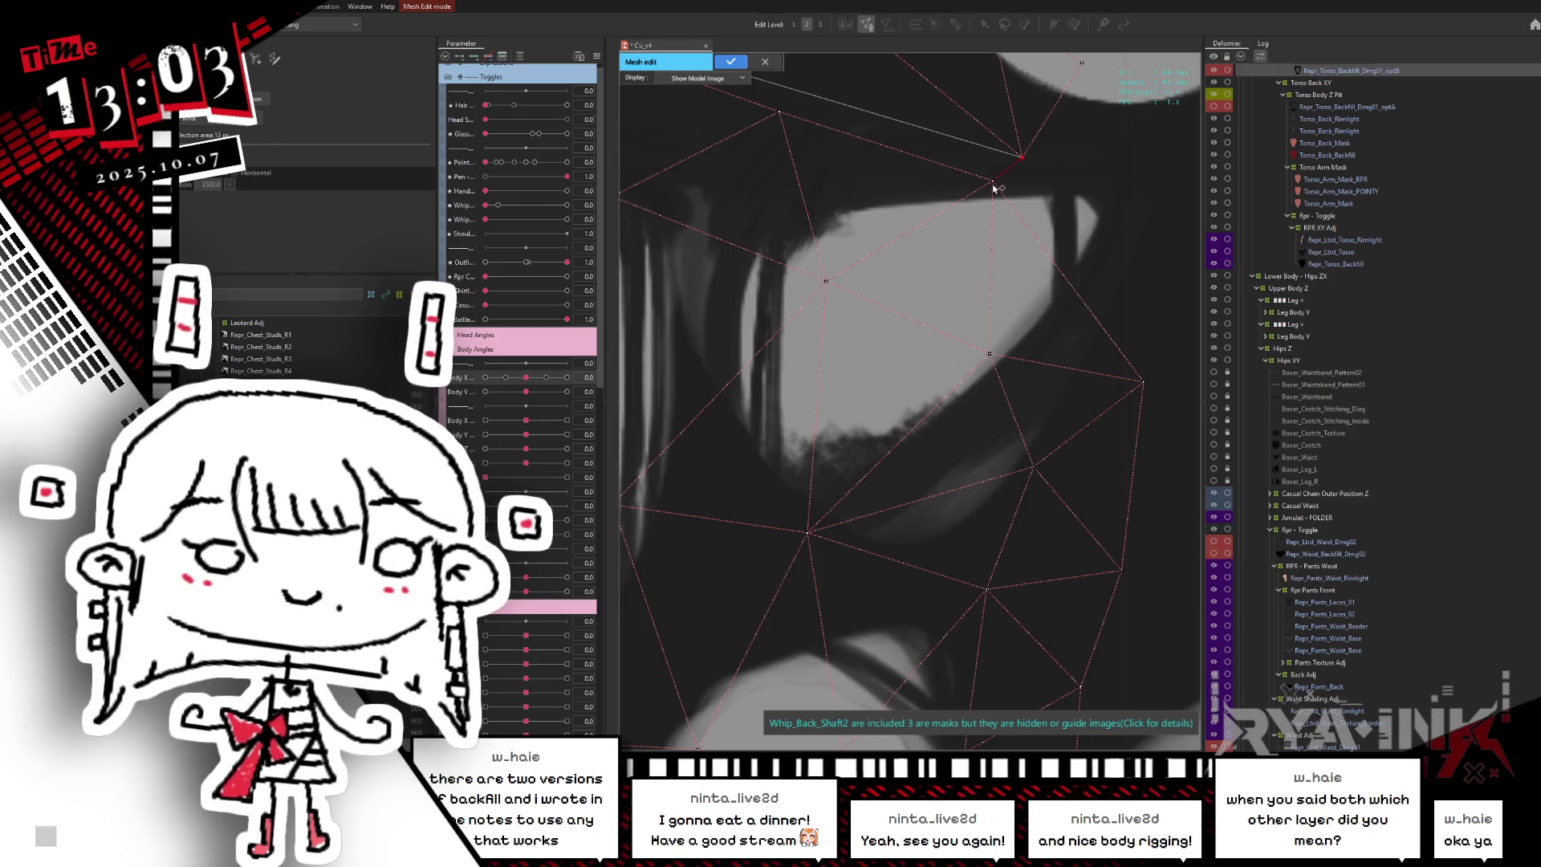
scroll(997, 184, down, 5)
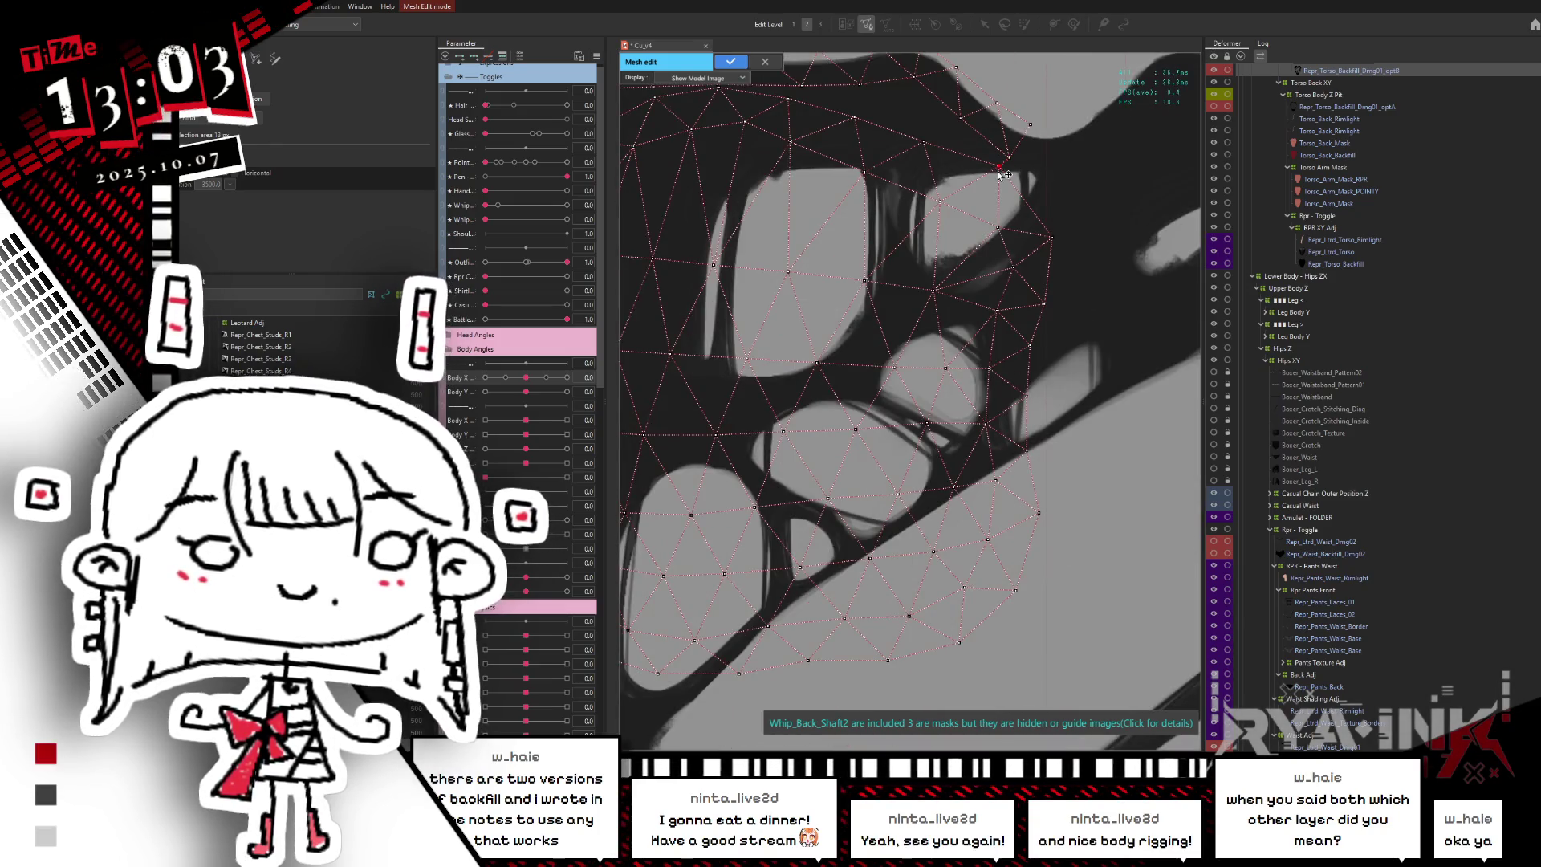
click(1030, 127)
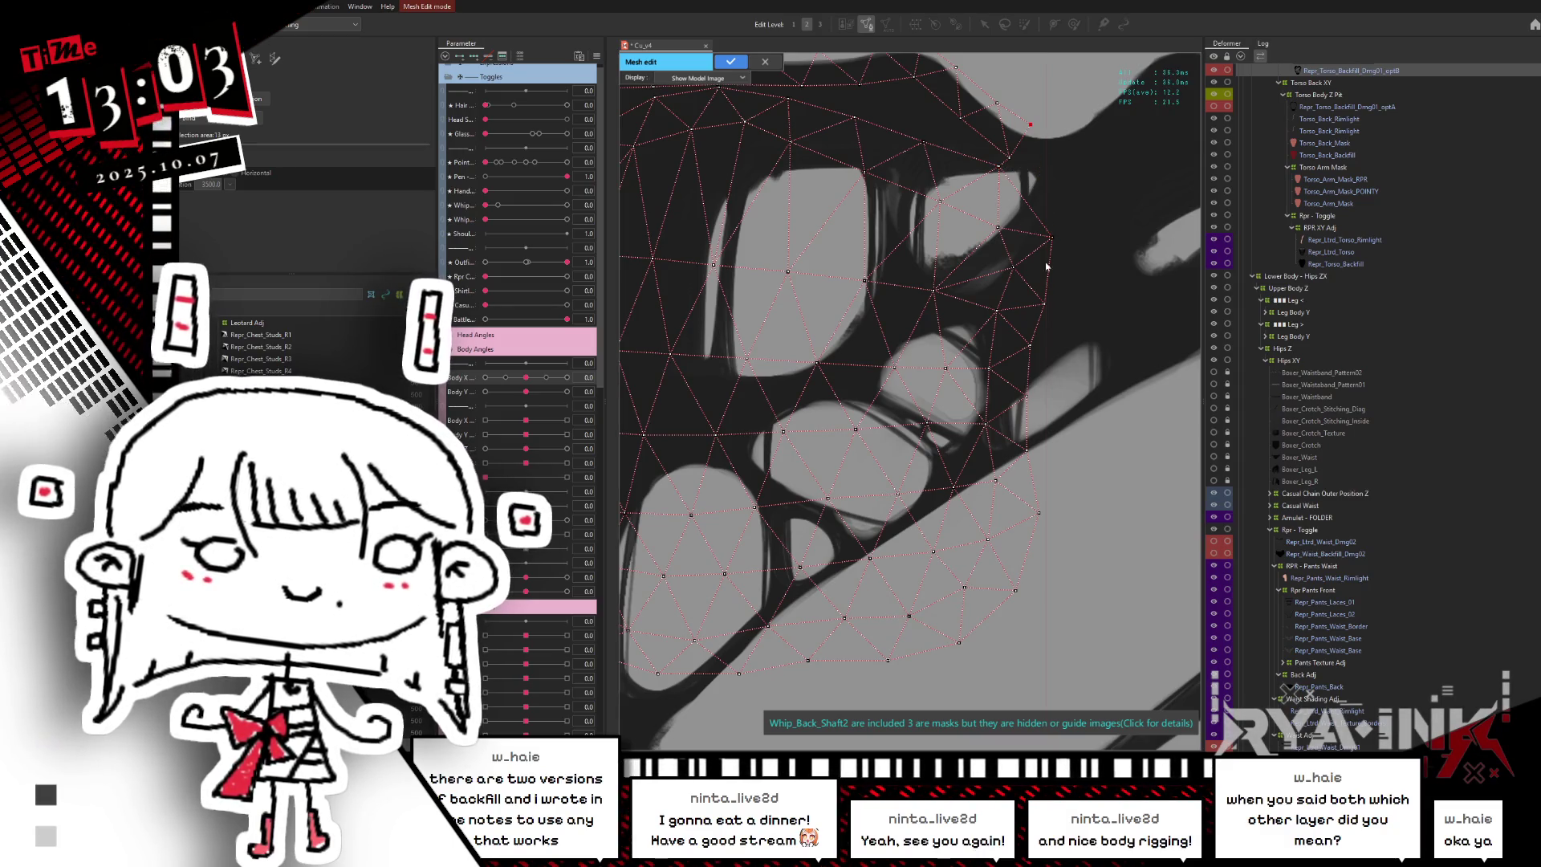
scroll(1005, 321, up, 2)
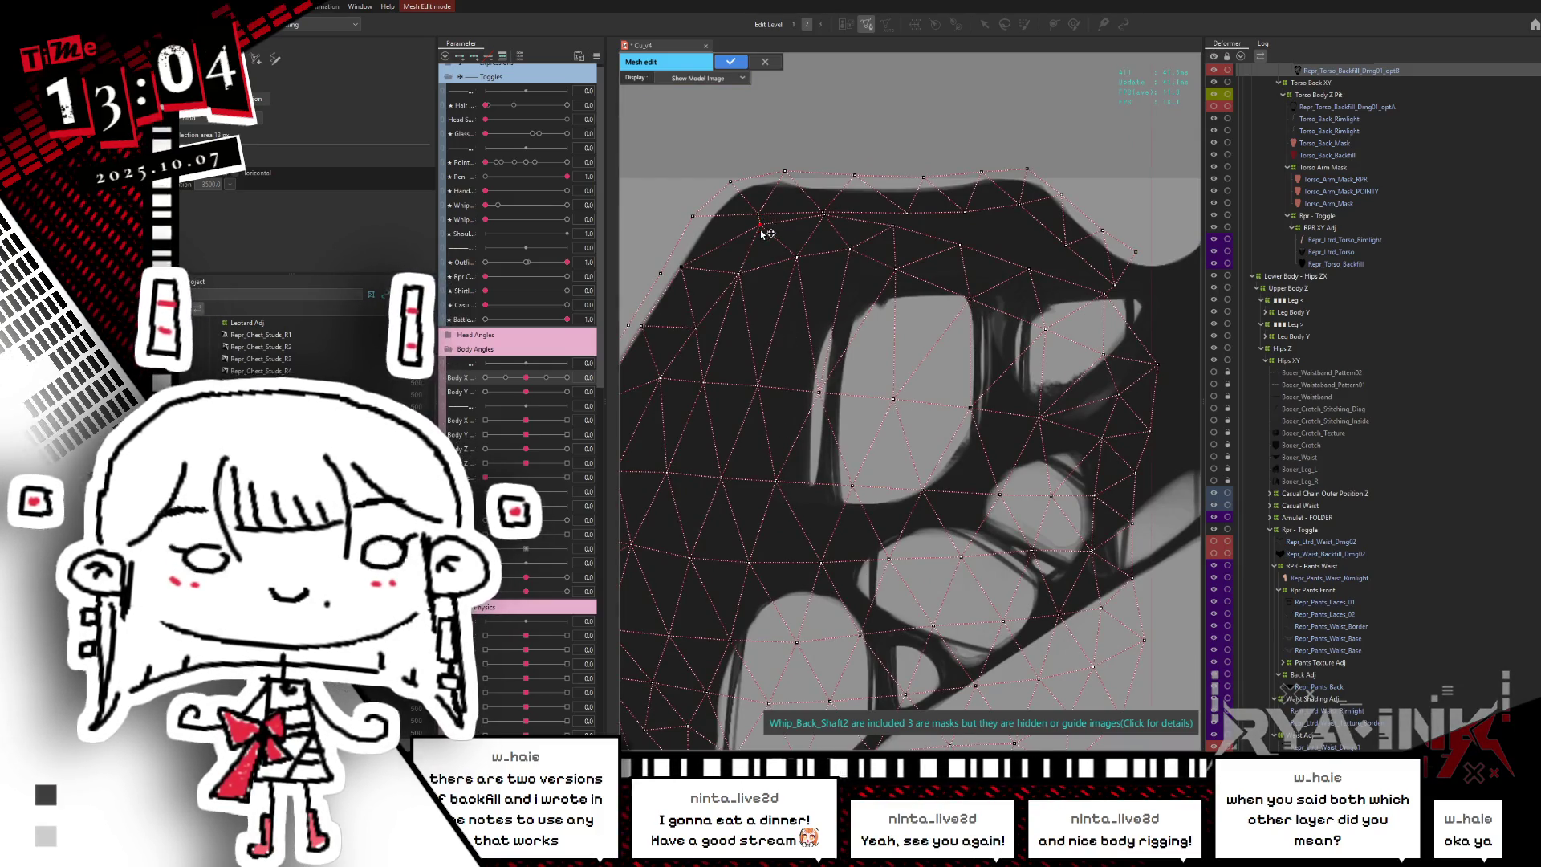
- Add a vertex on the backfill mesh's upper edge
drag(771, 396, 849, 443)
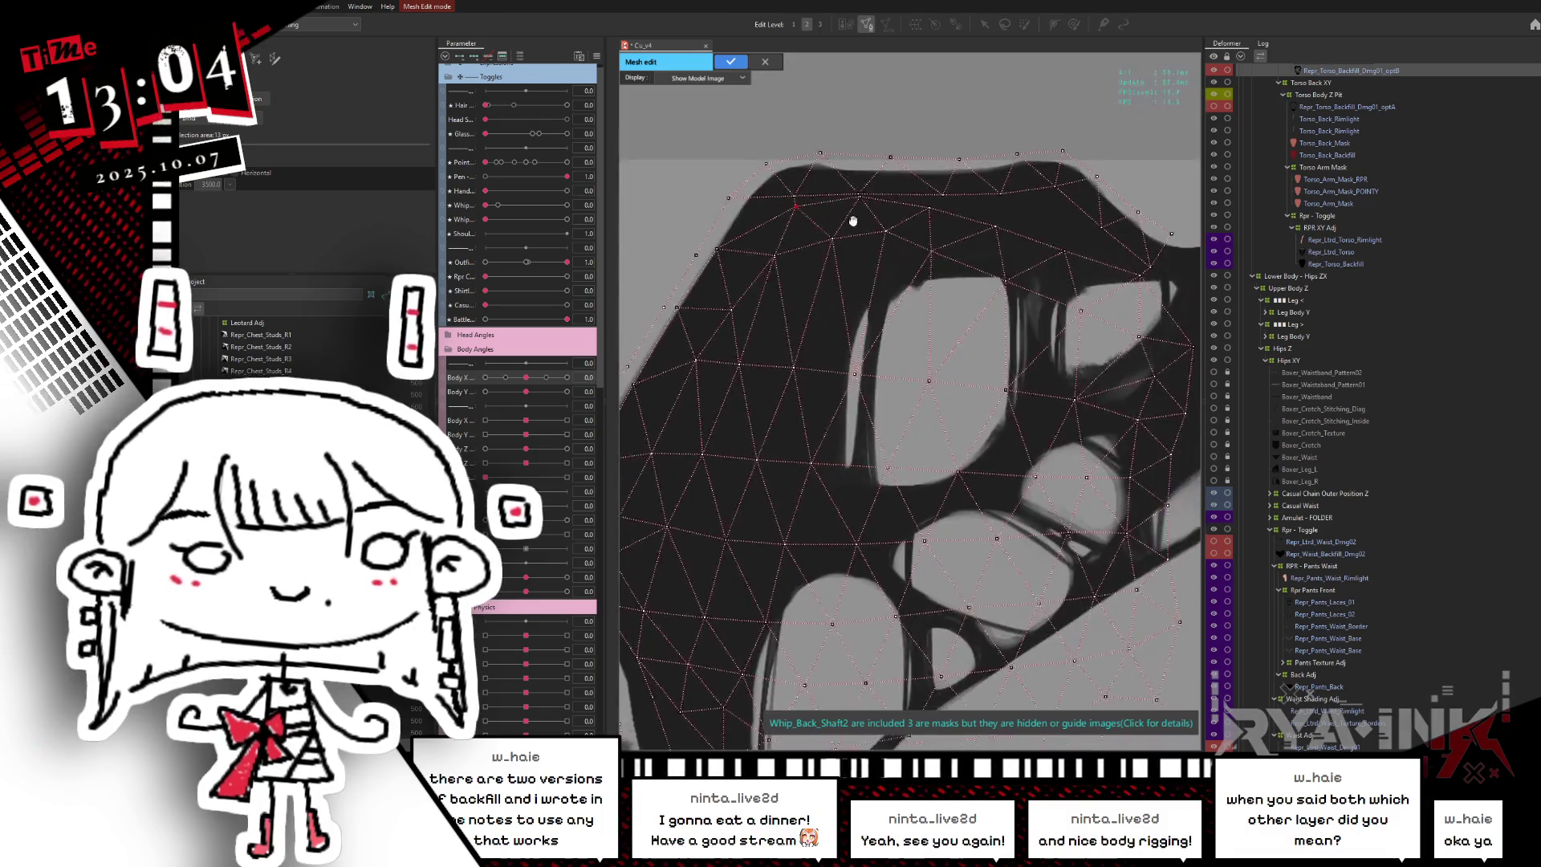
scroll(846, 434, down, 3)
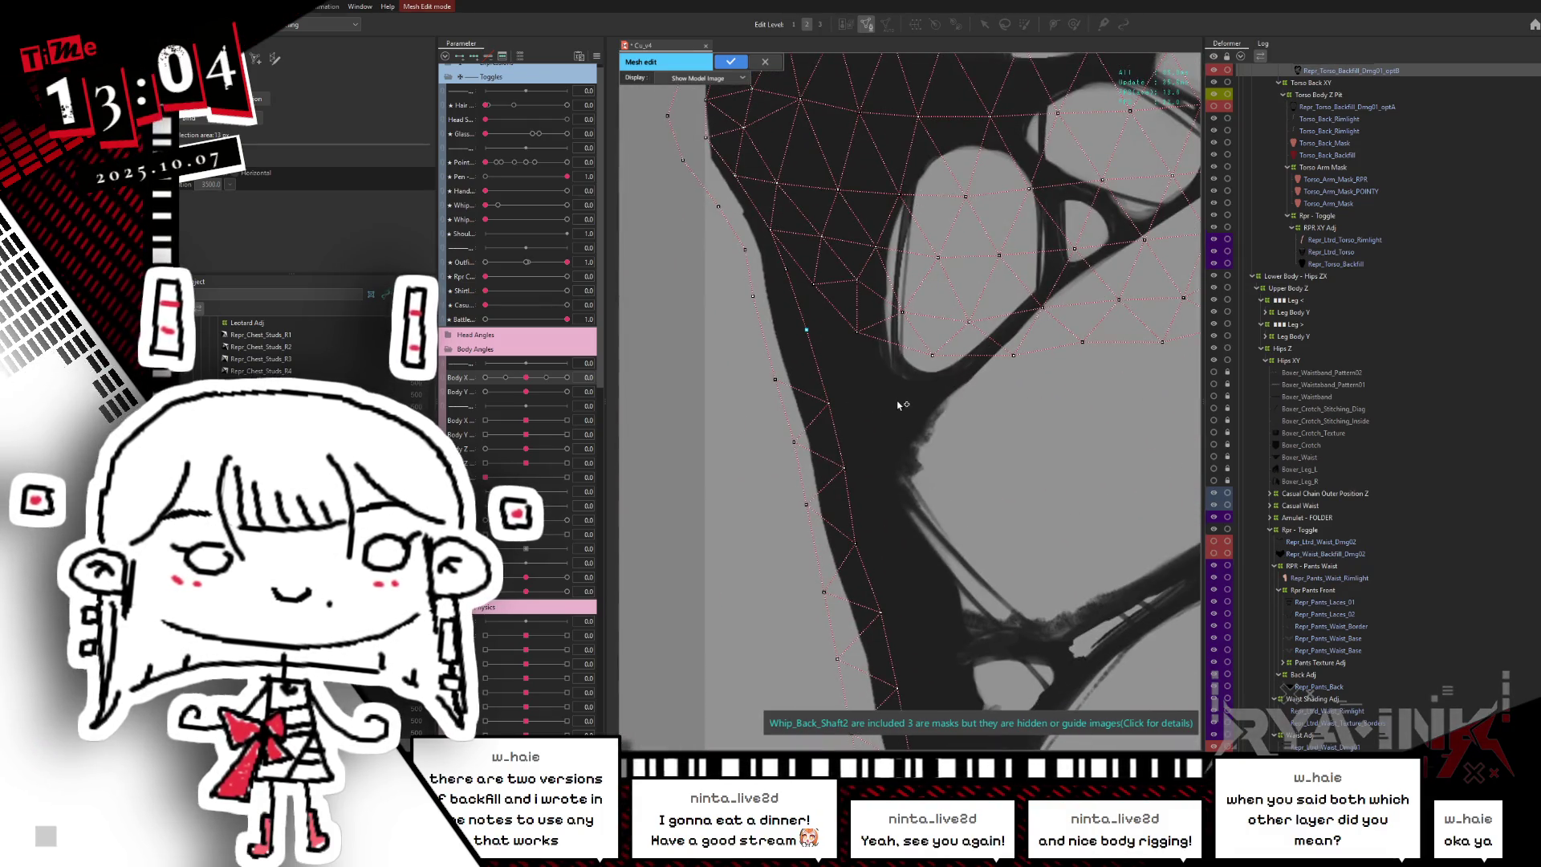
scroll(899, 405, up, 2)
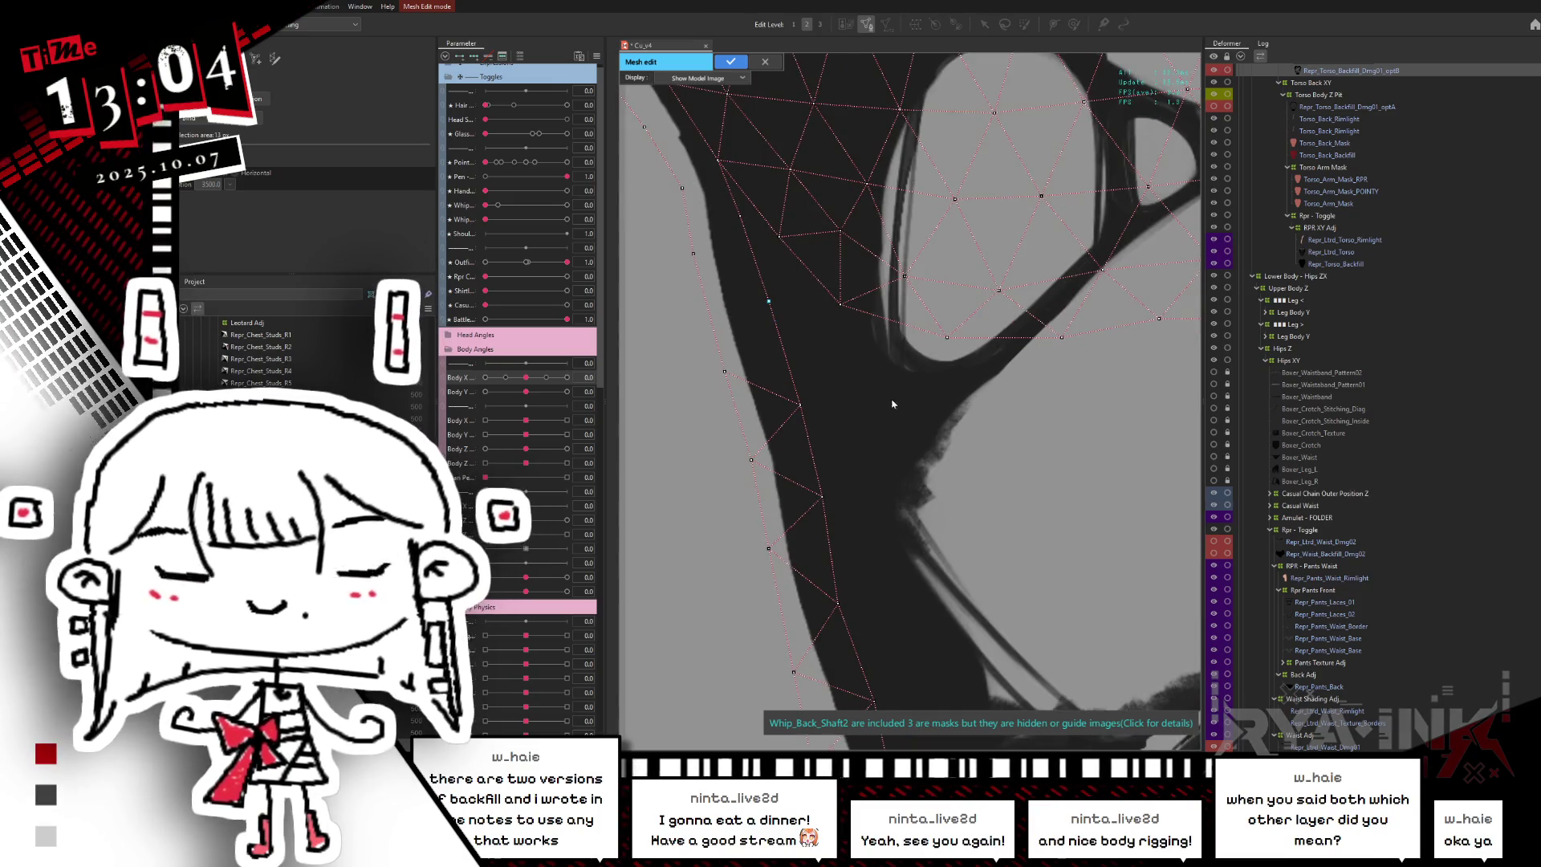
scroll(875, 430, down, 3)
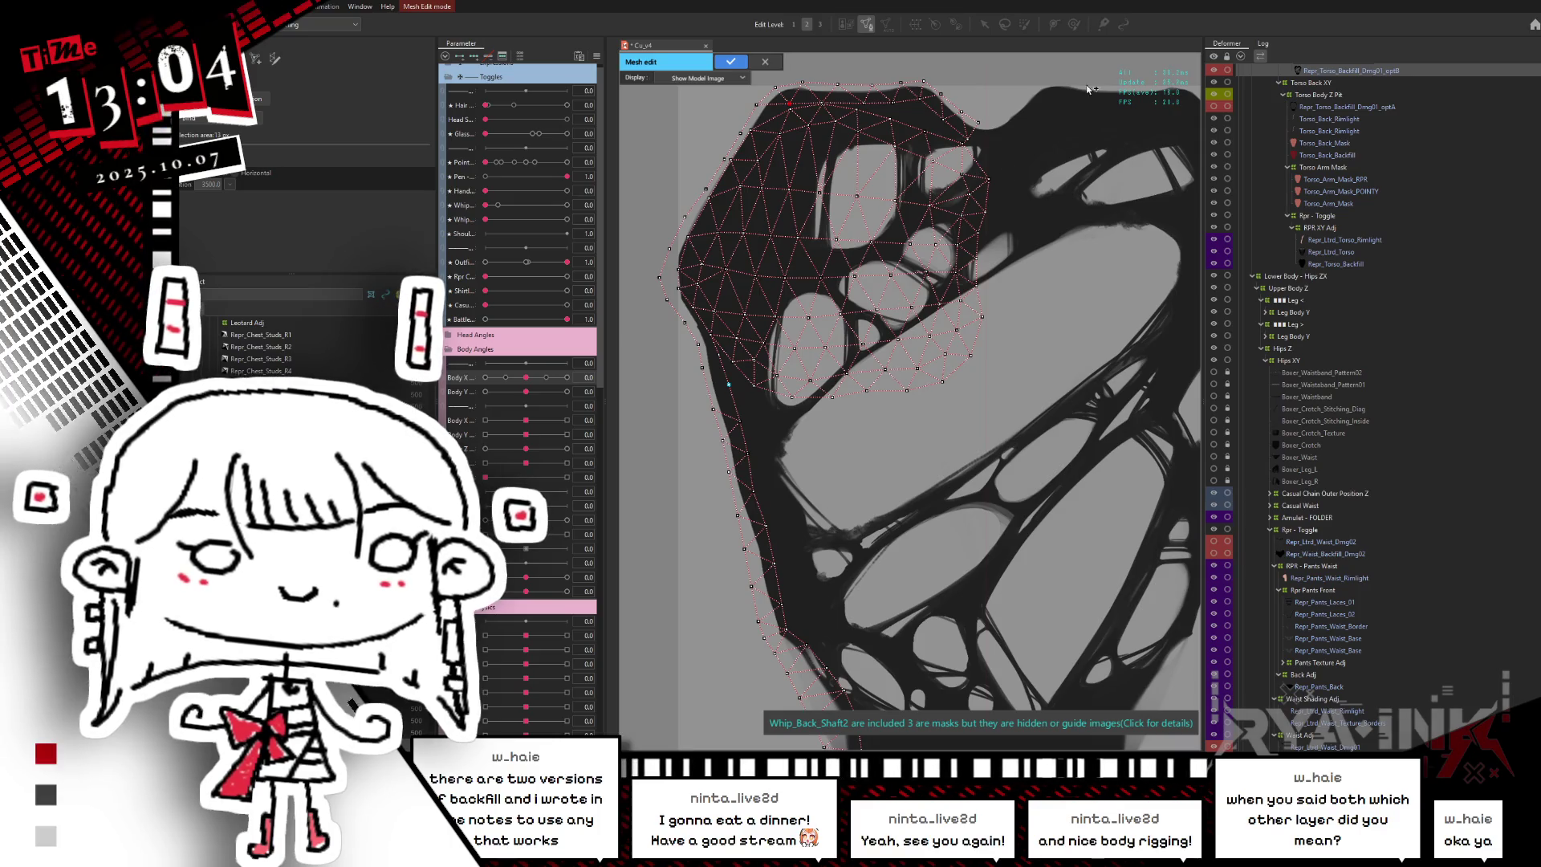
scroll(953, 132, up, 3)
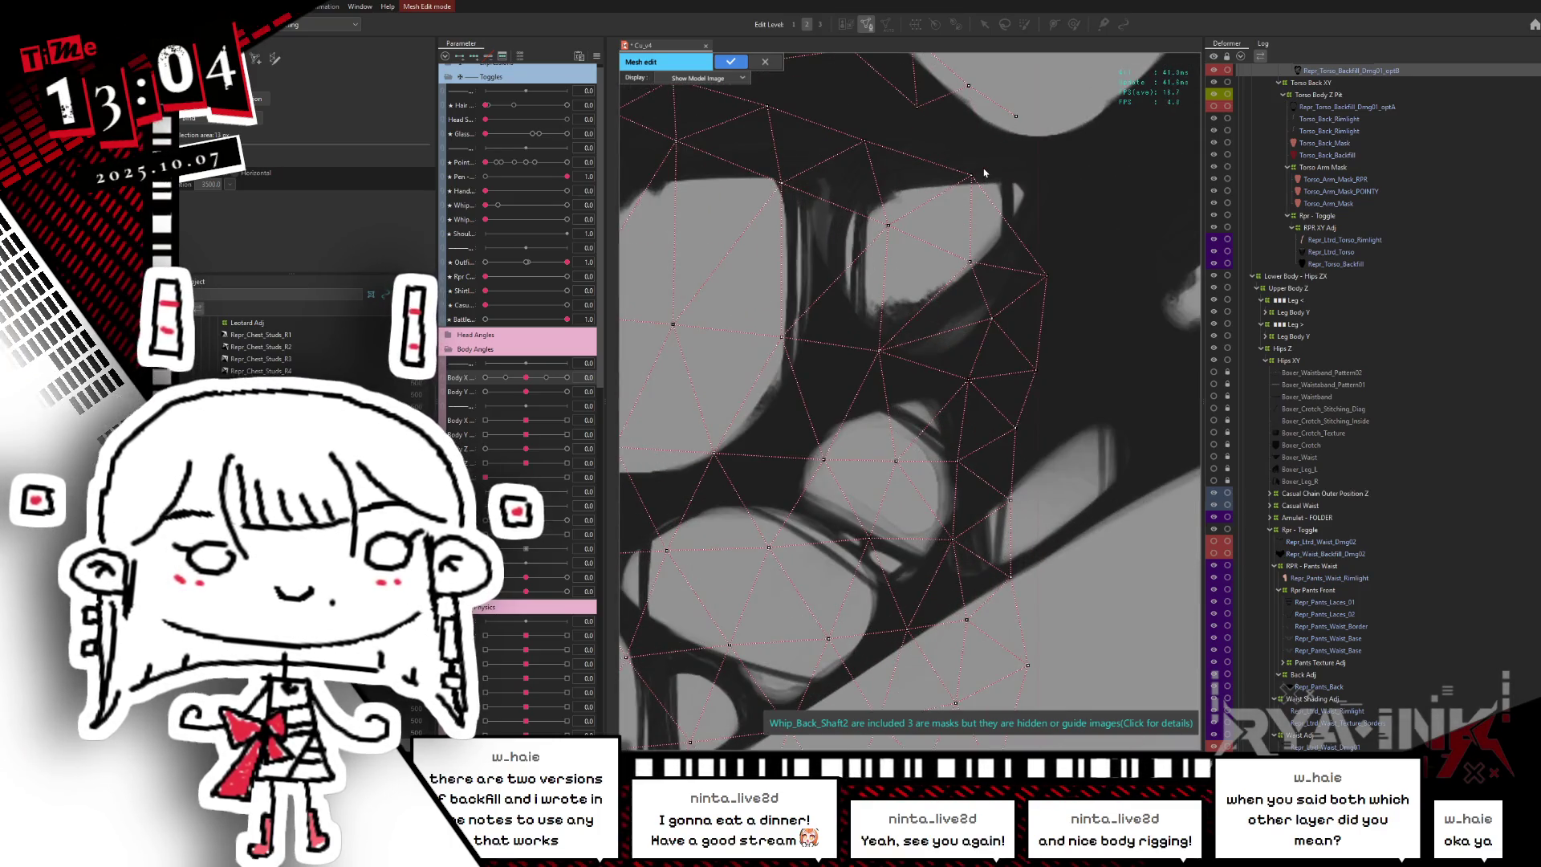
click(985, 164)
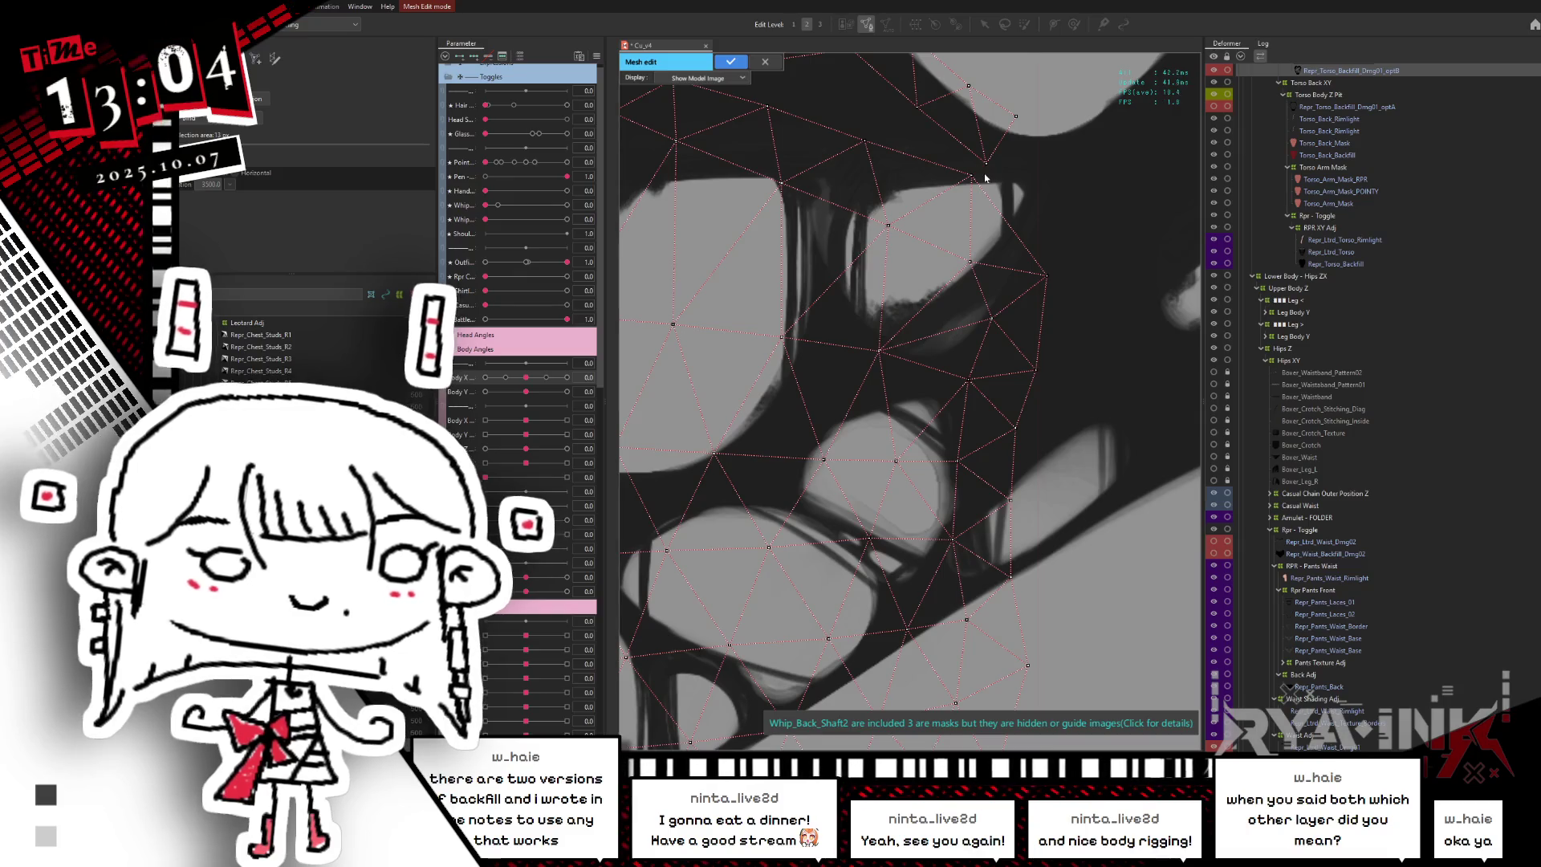
scroll(986, 177, down, 5)
scroll(837, 271, up, 3)
scroll(836, 271, up, 3)
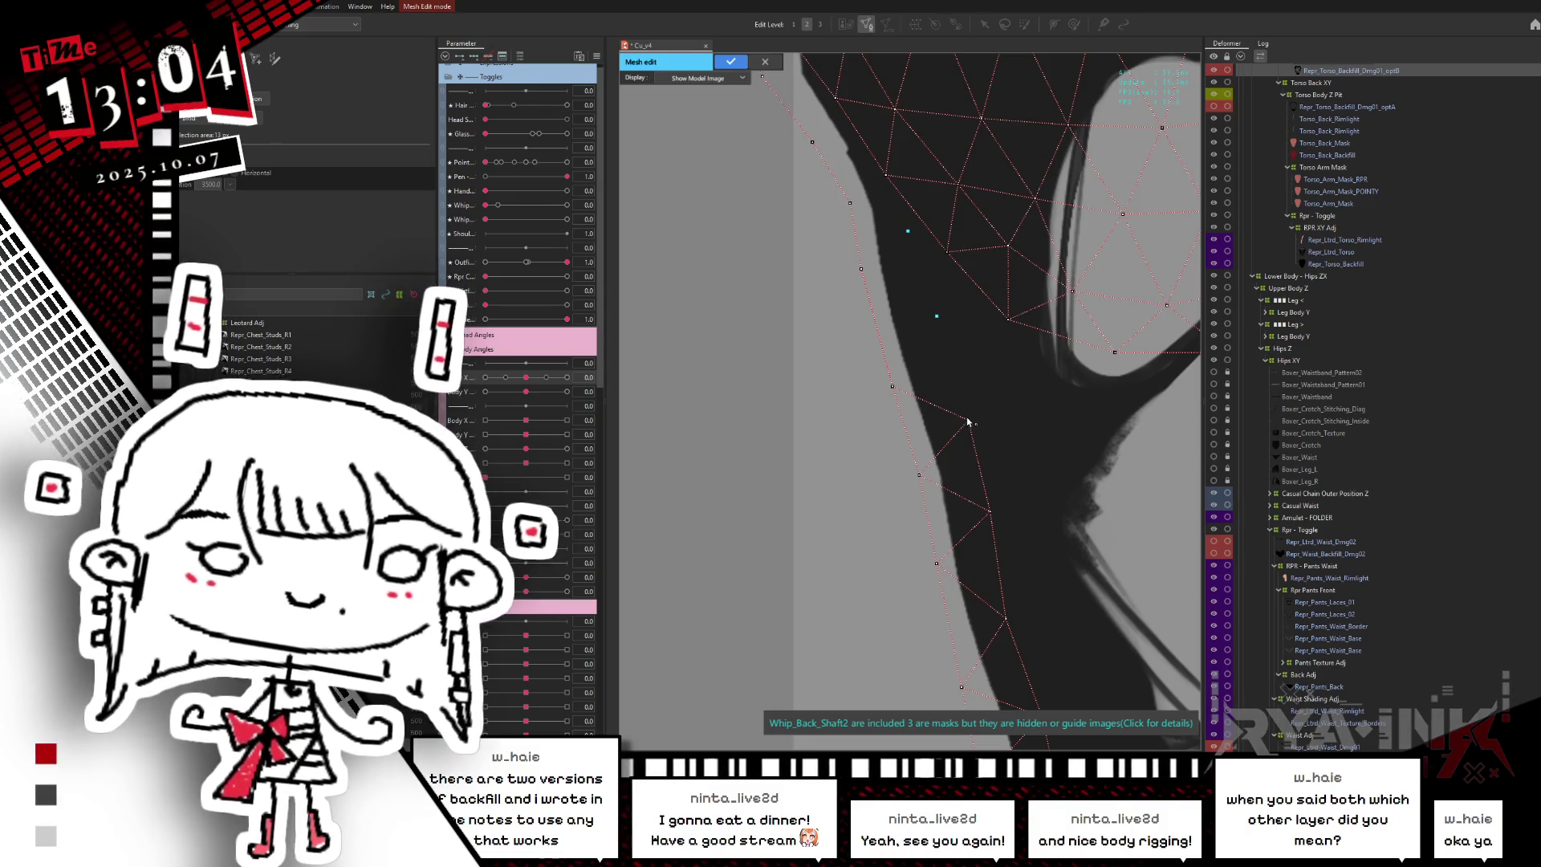
- Add a vertex up the shirt's side edge, link it to the lower vertex, and apply the edit
click(937, 316)
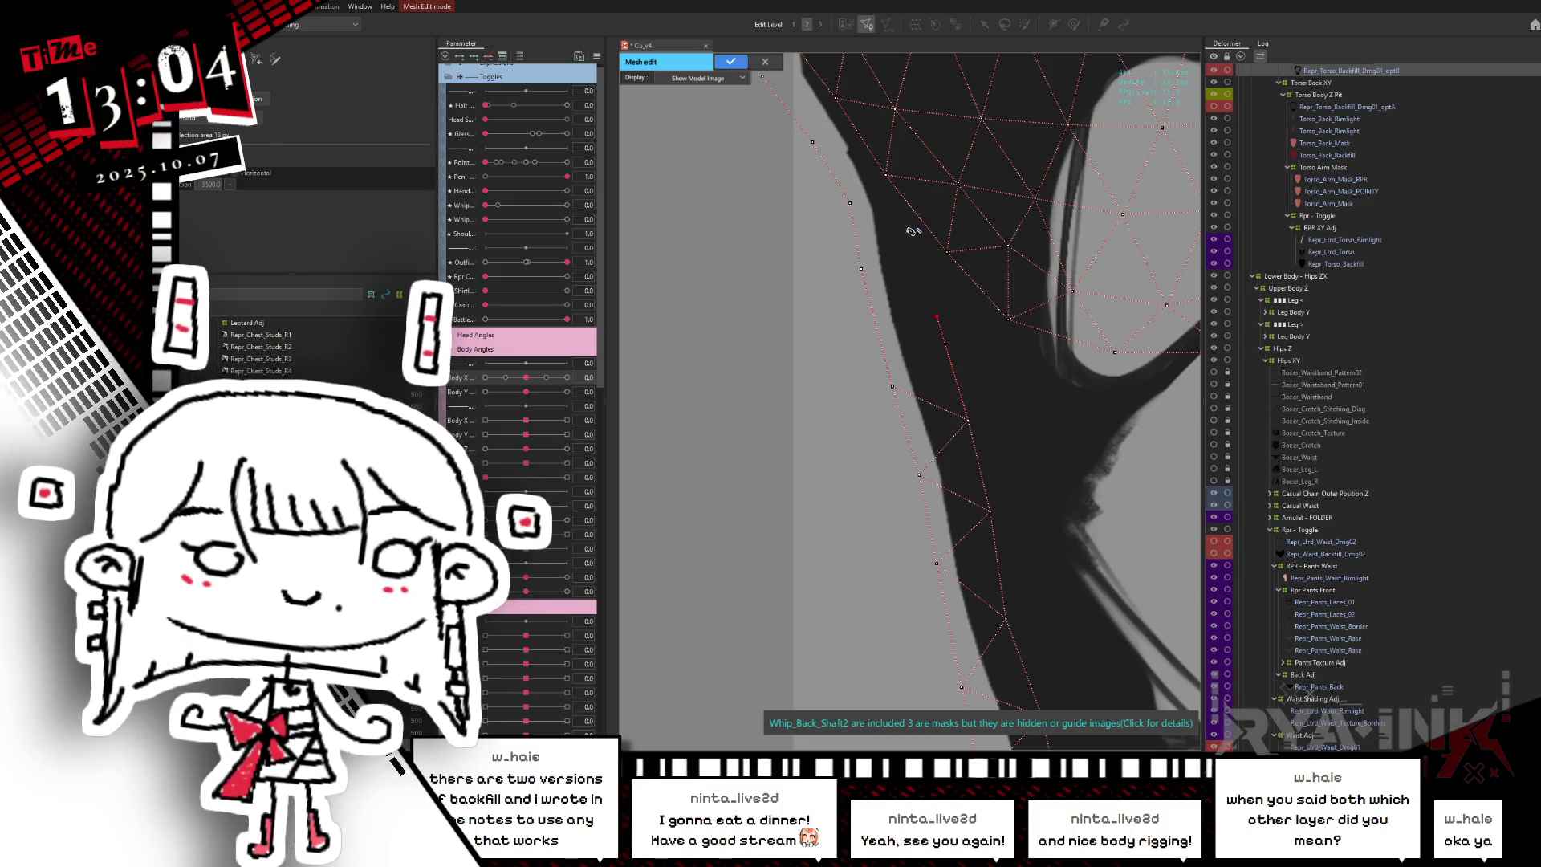
click(907, 231)
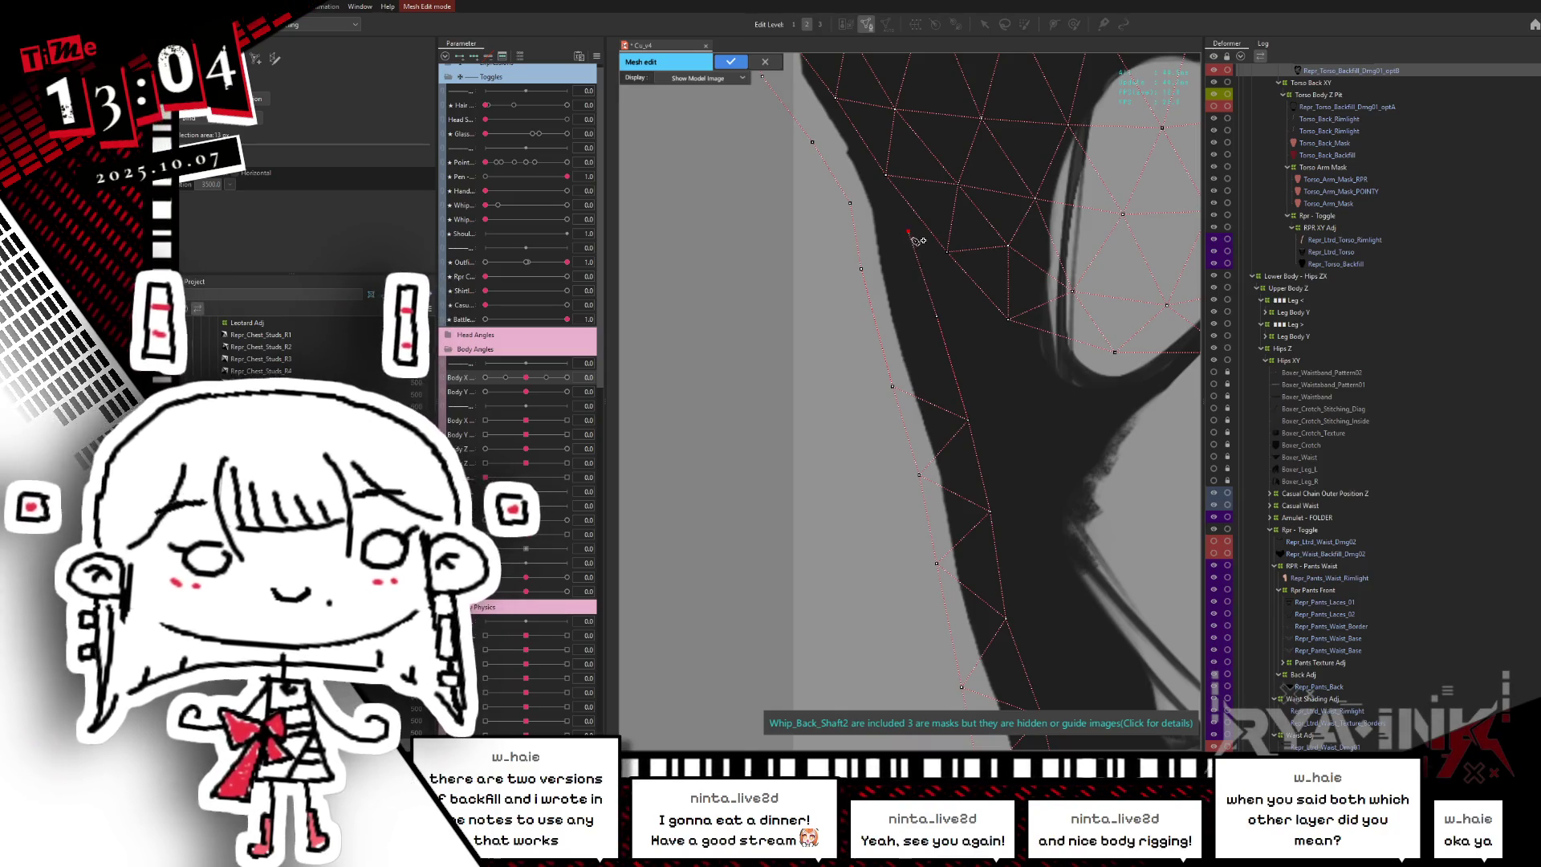
alt+click(907, 232)
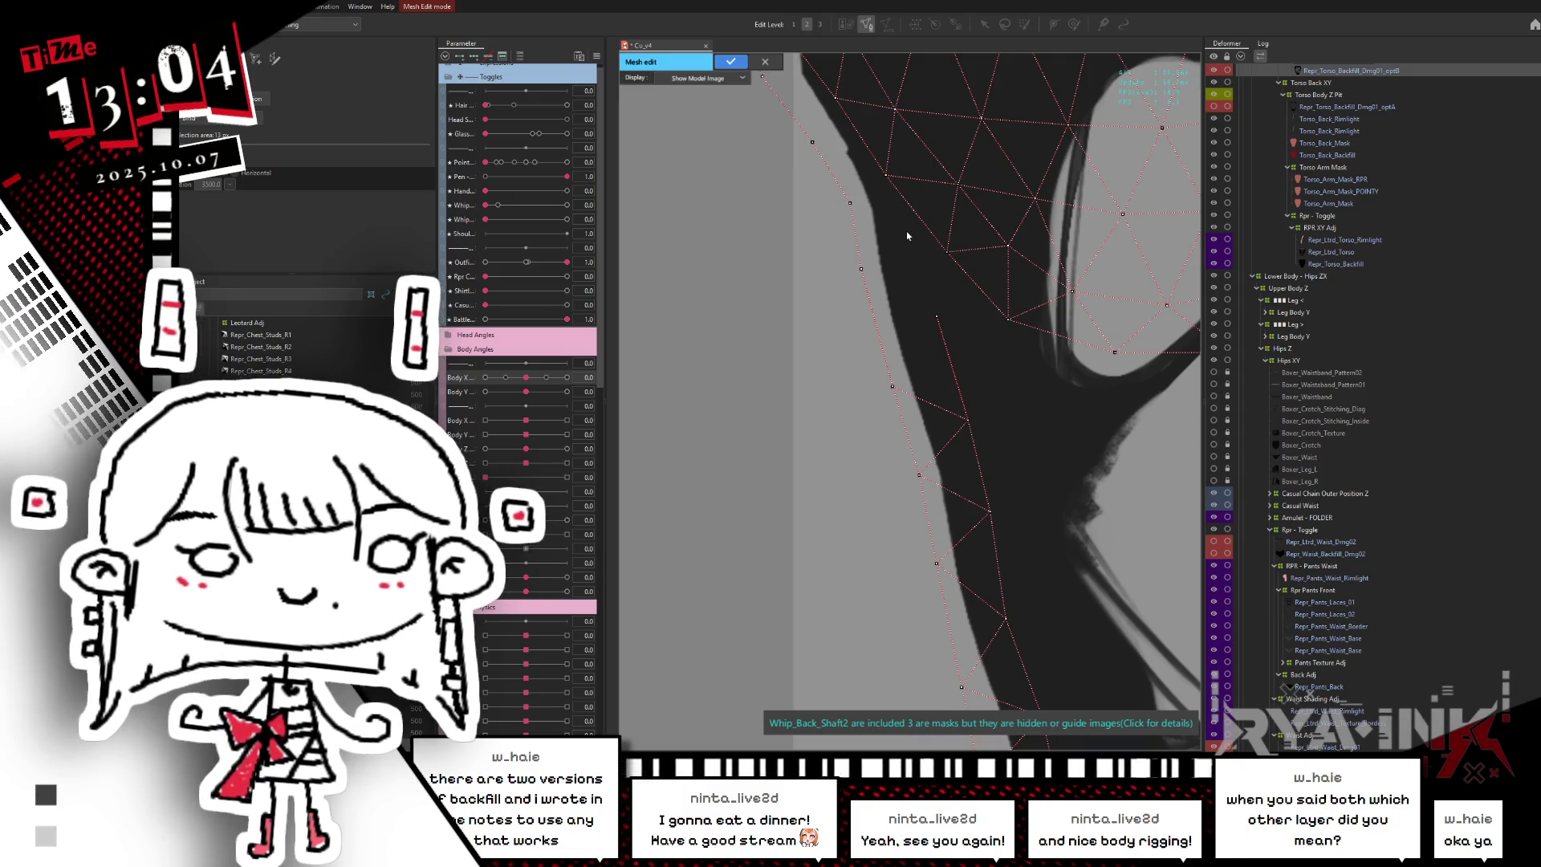
click(907, 231)
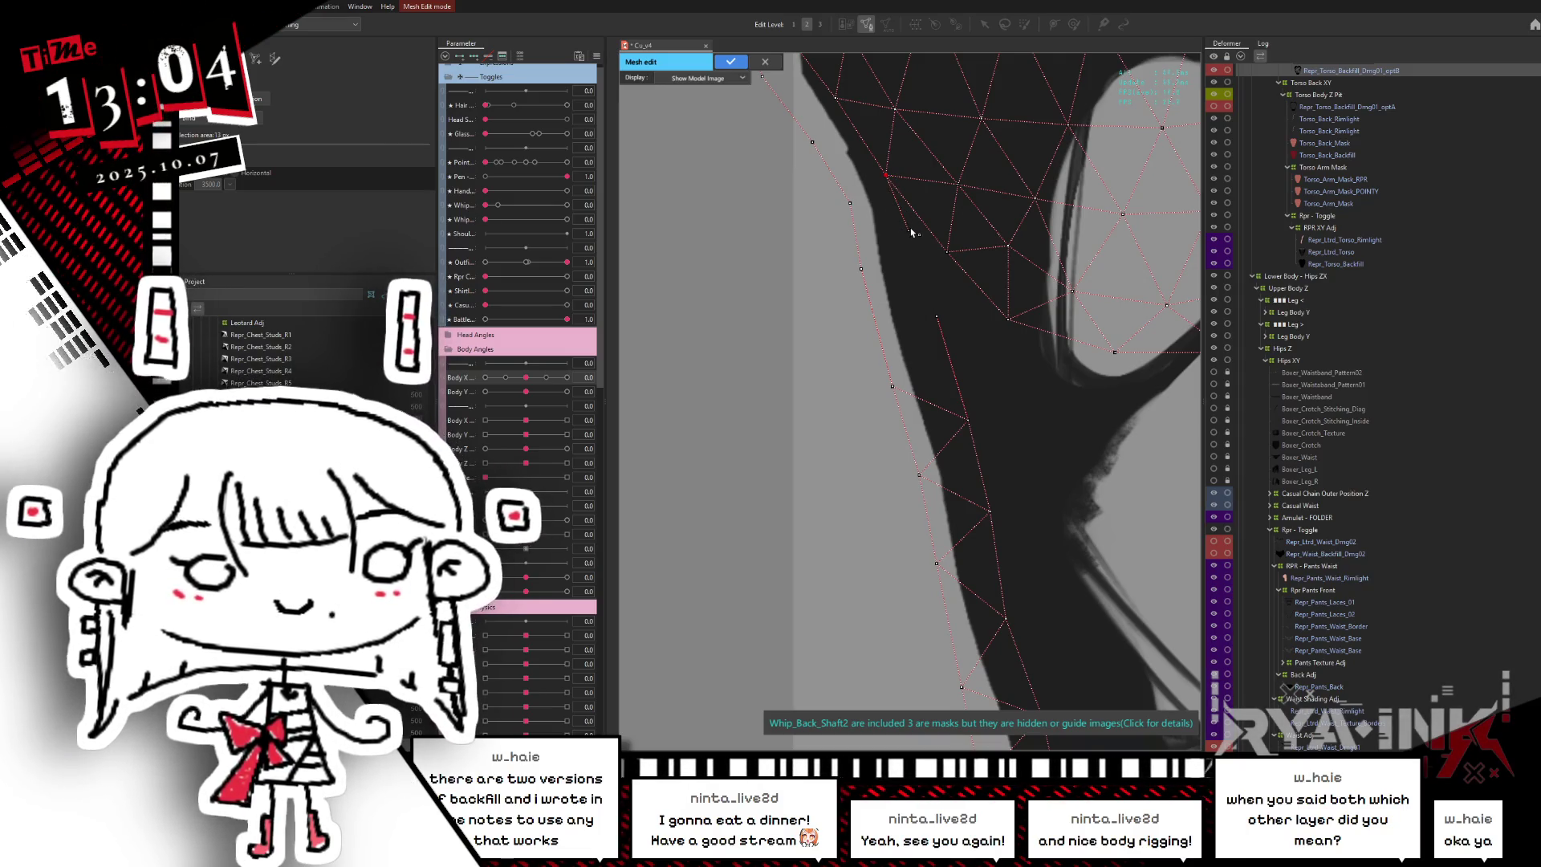
click(939, 318)
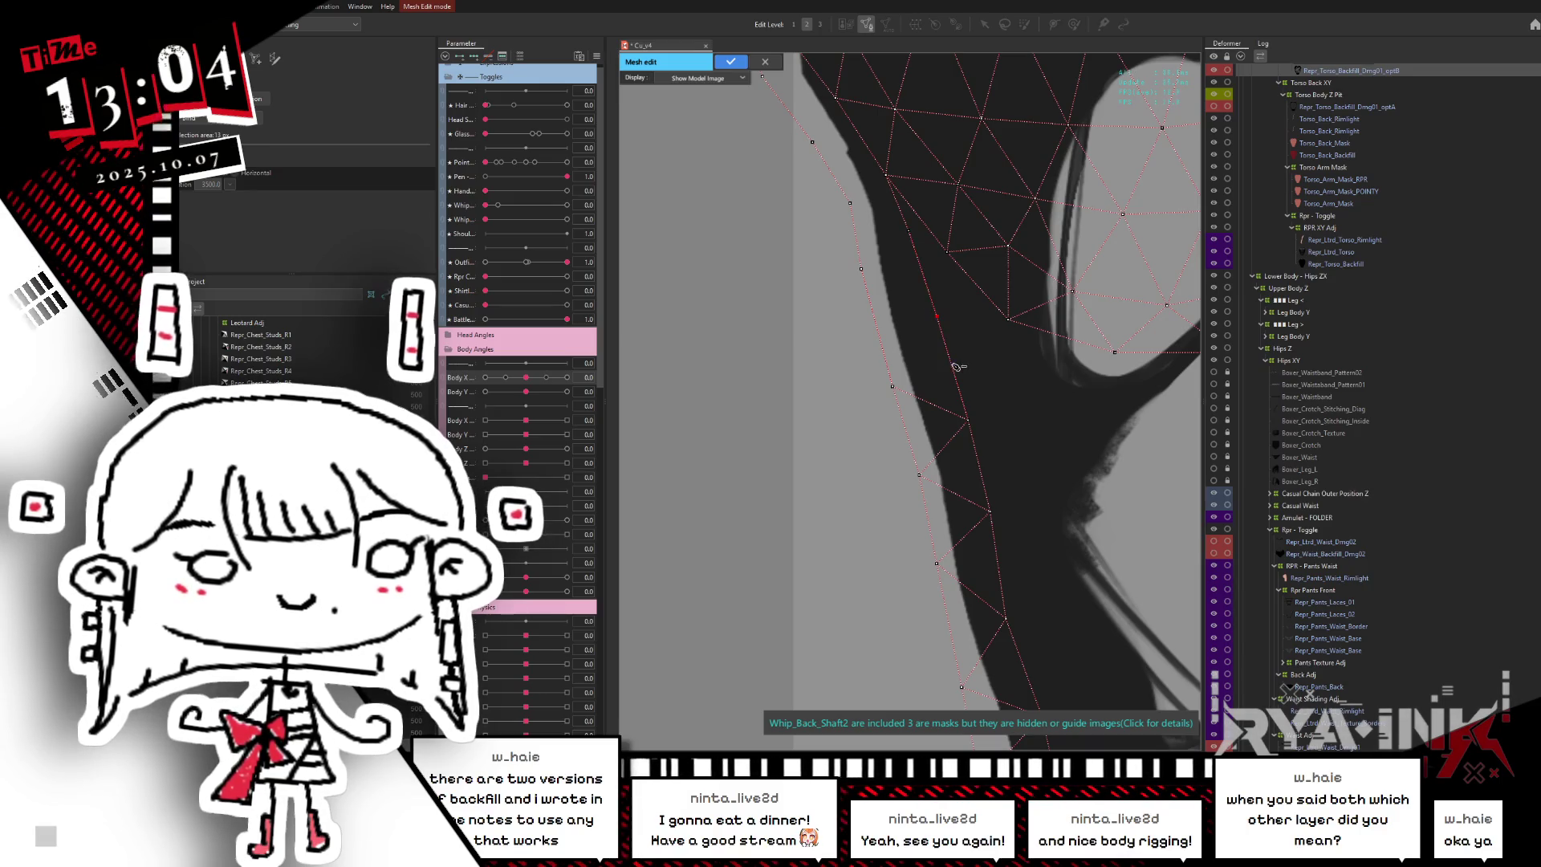
scroll(955, 333, down, 5)
mouse_move(1040, 387)
mouse_down()
mouse_move(842, 352)
mouse_move(917, 382)
mouse_up()
click(730, 61)
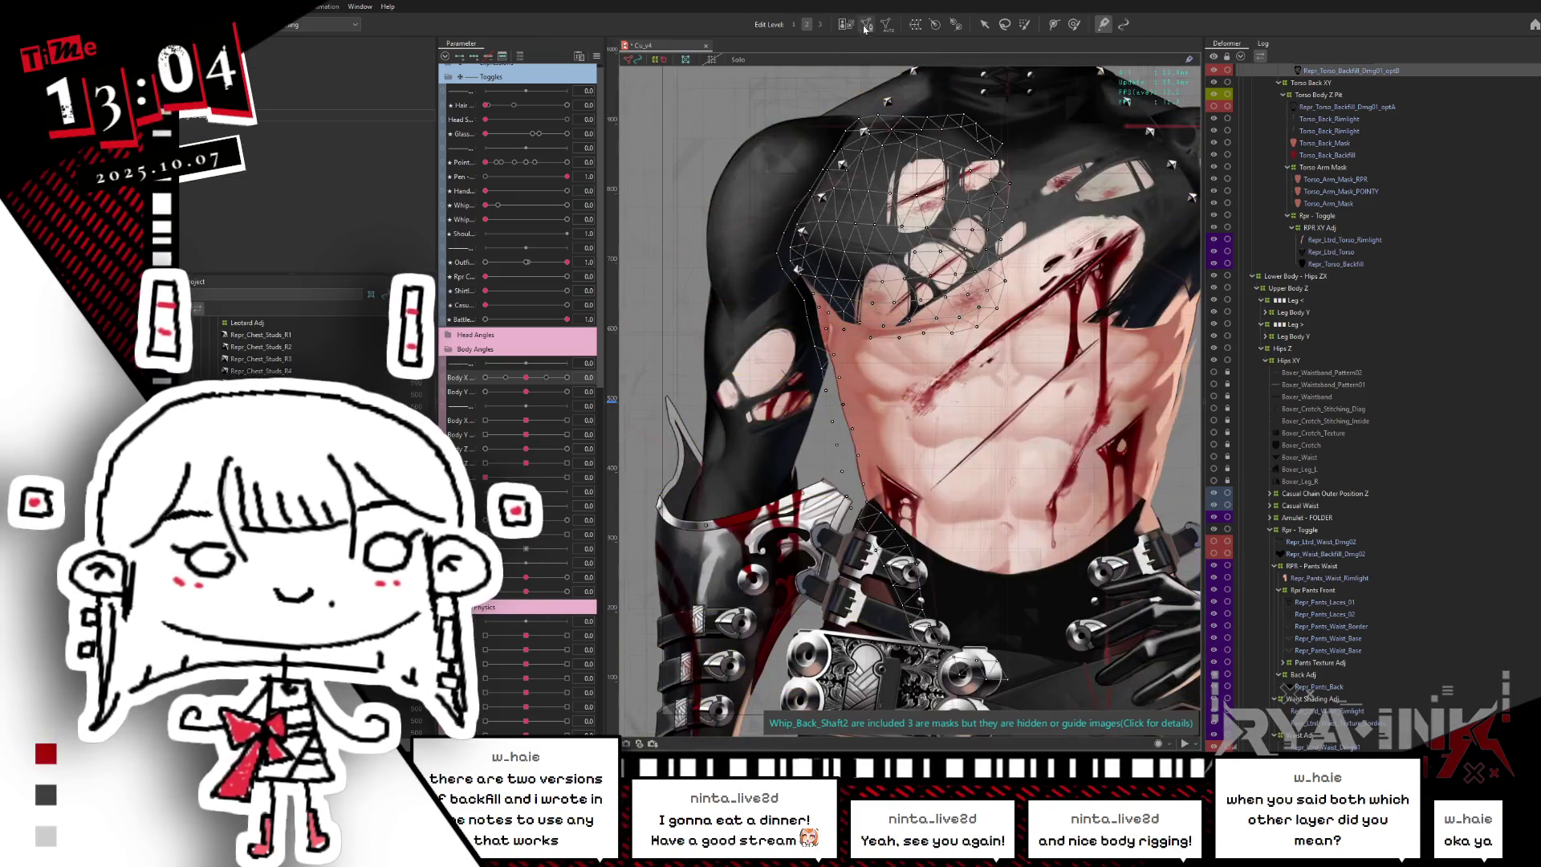
- Reopen mesh editing, delete the stray vertex, and connect an edge down to a lower vertex
click(867, 25)
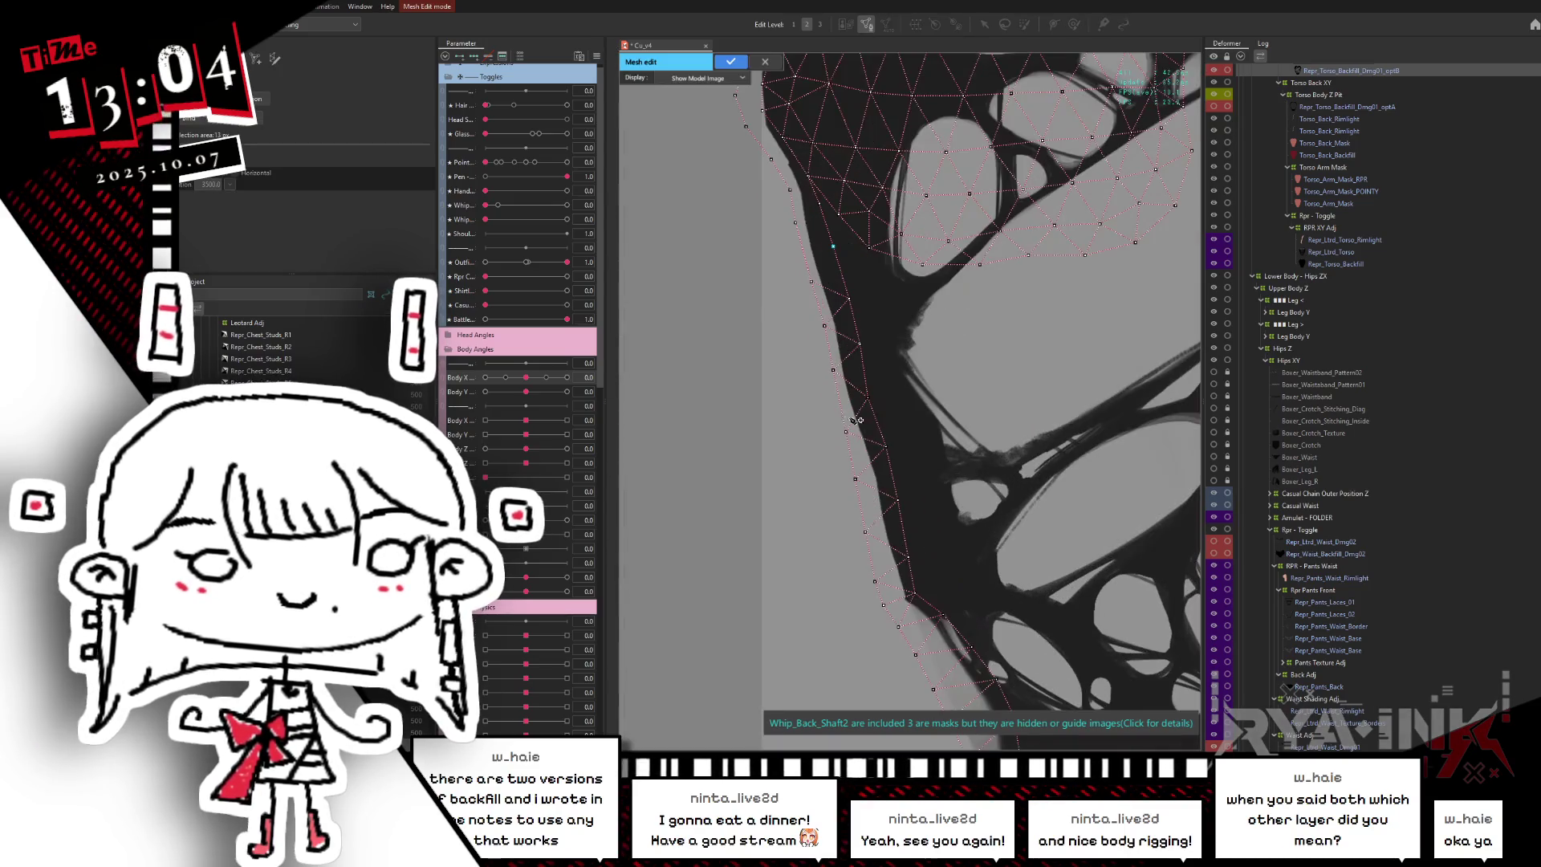
scroll(924, 337, down, 2)
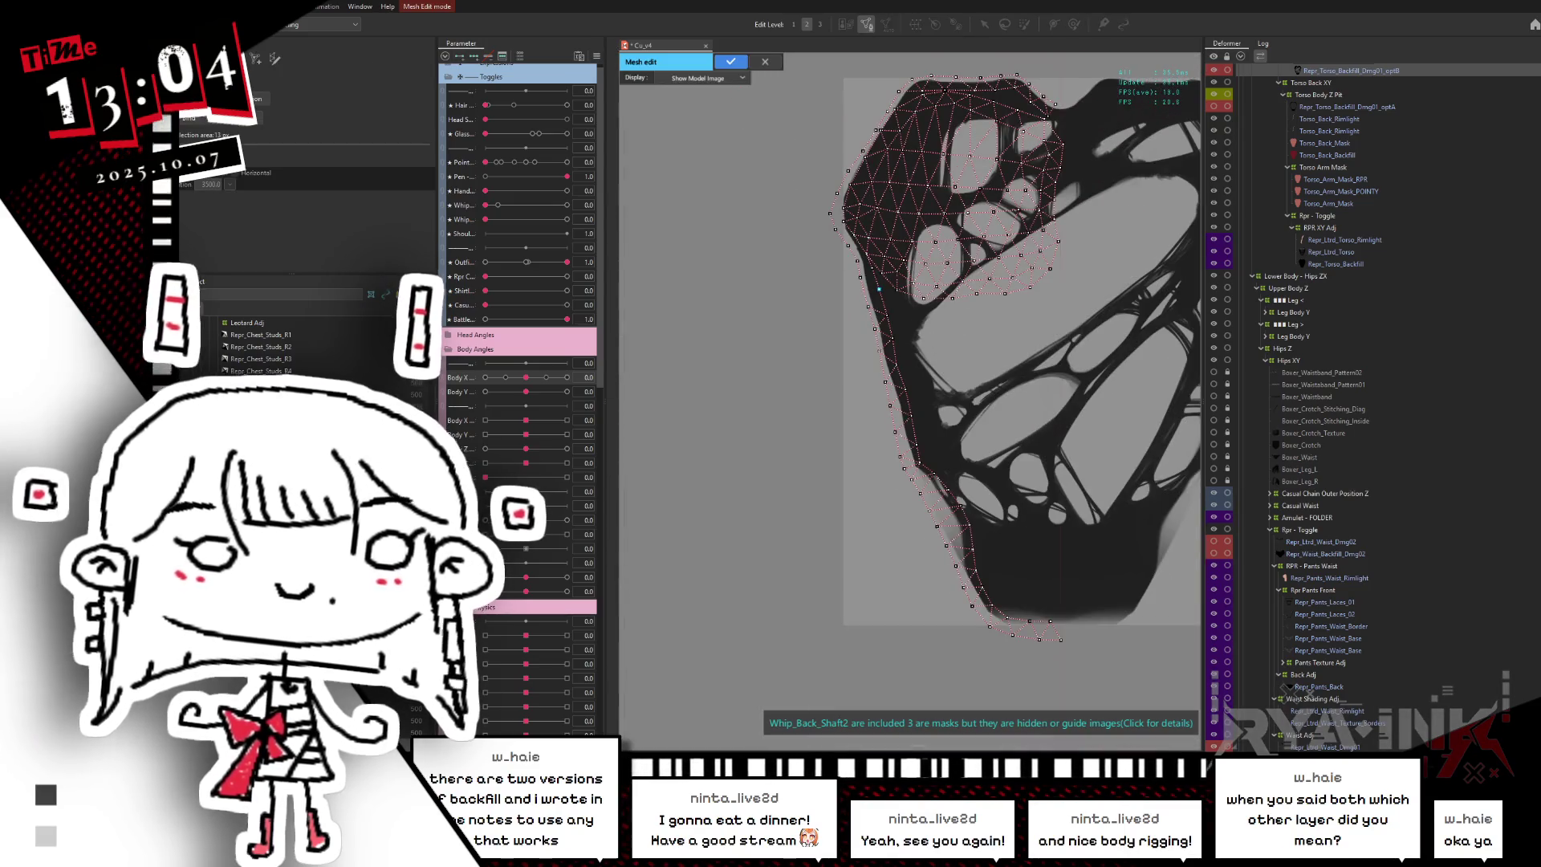
scroll(879, 299, up, 6)
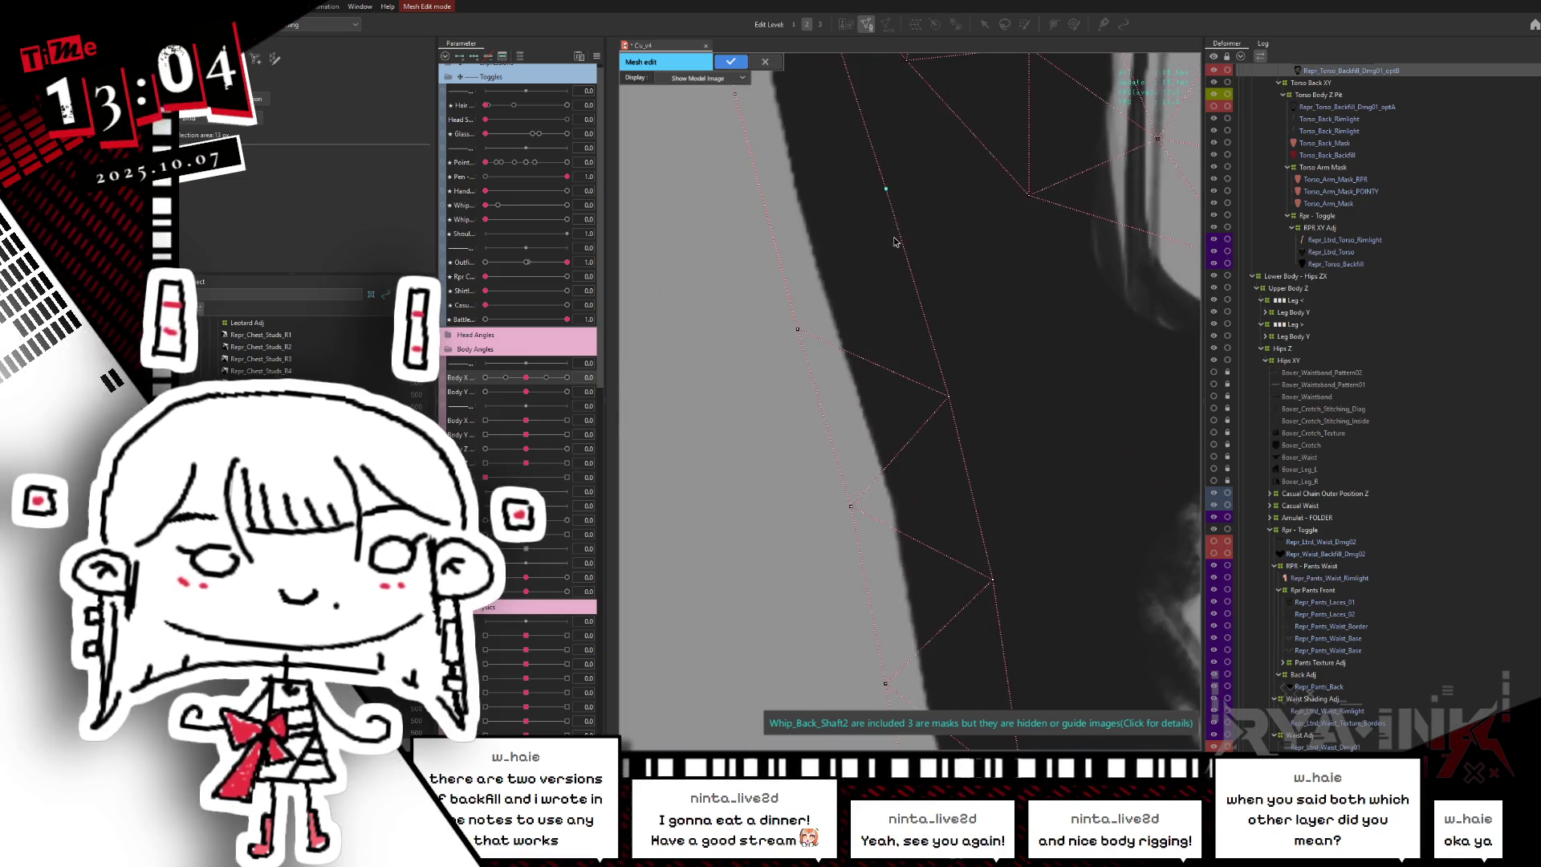
scroll(891, 192, up, 1)
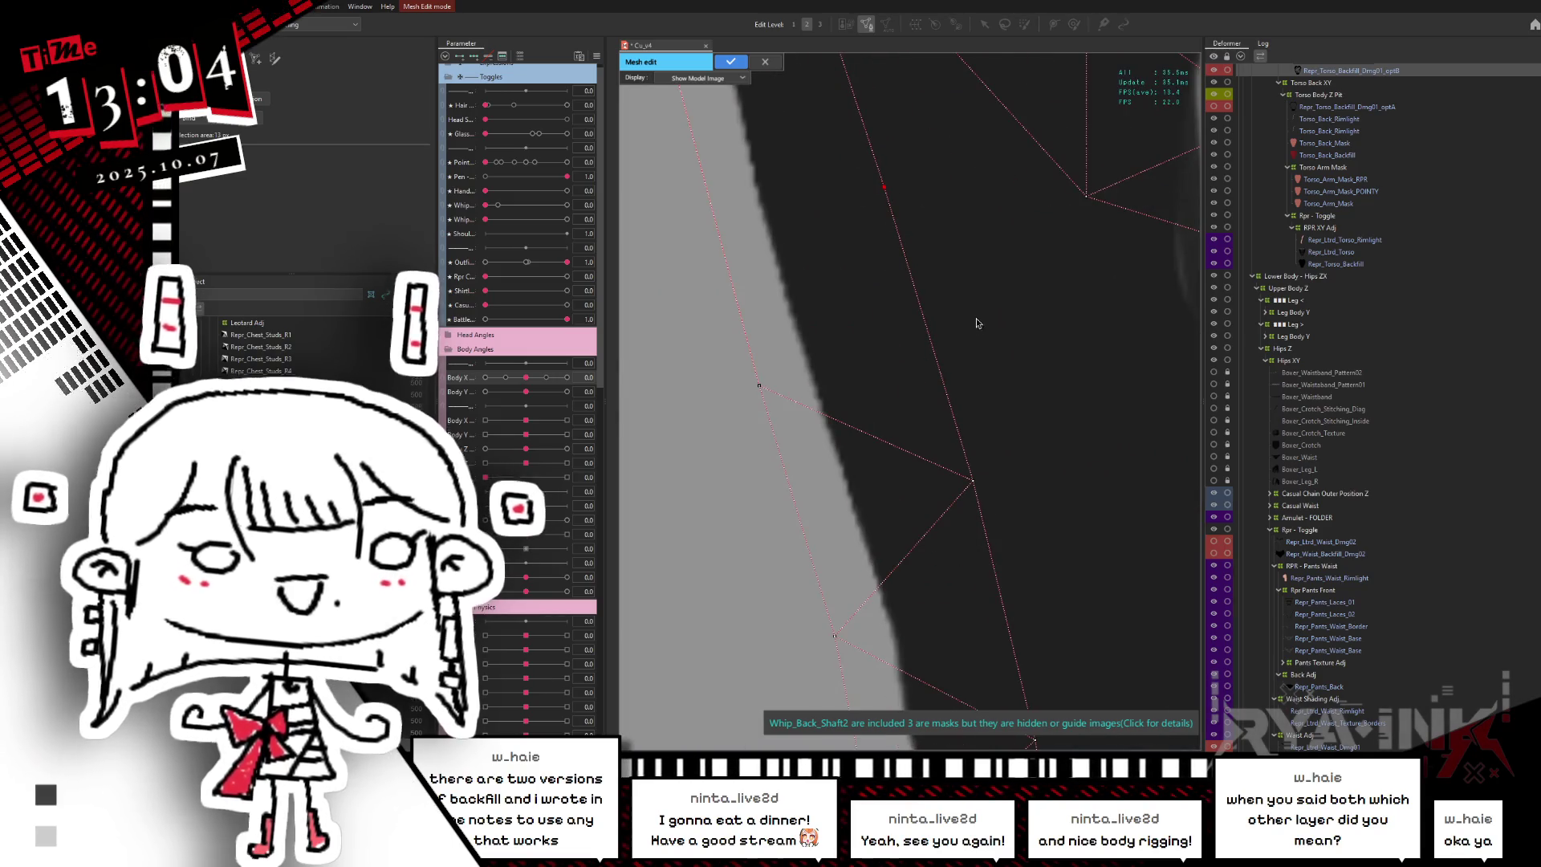
drag(976, 321, 951, 435)
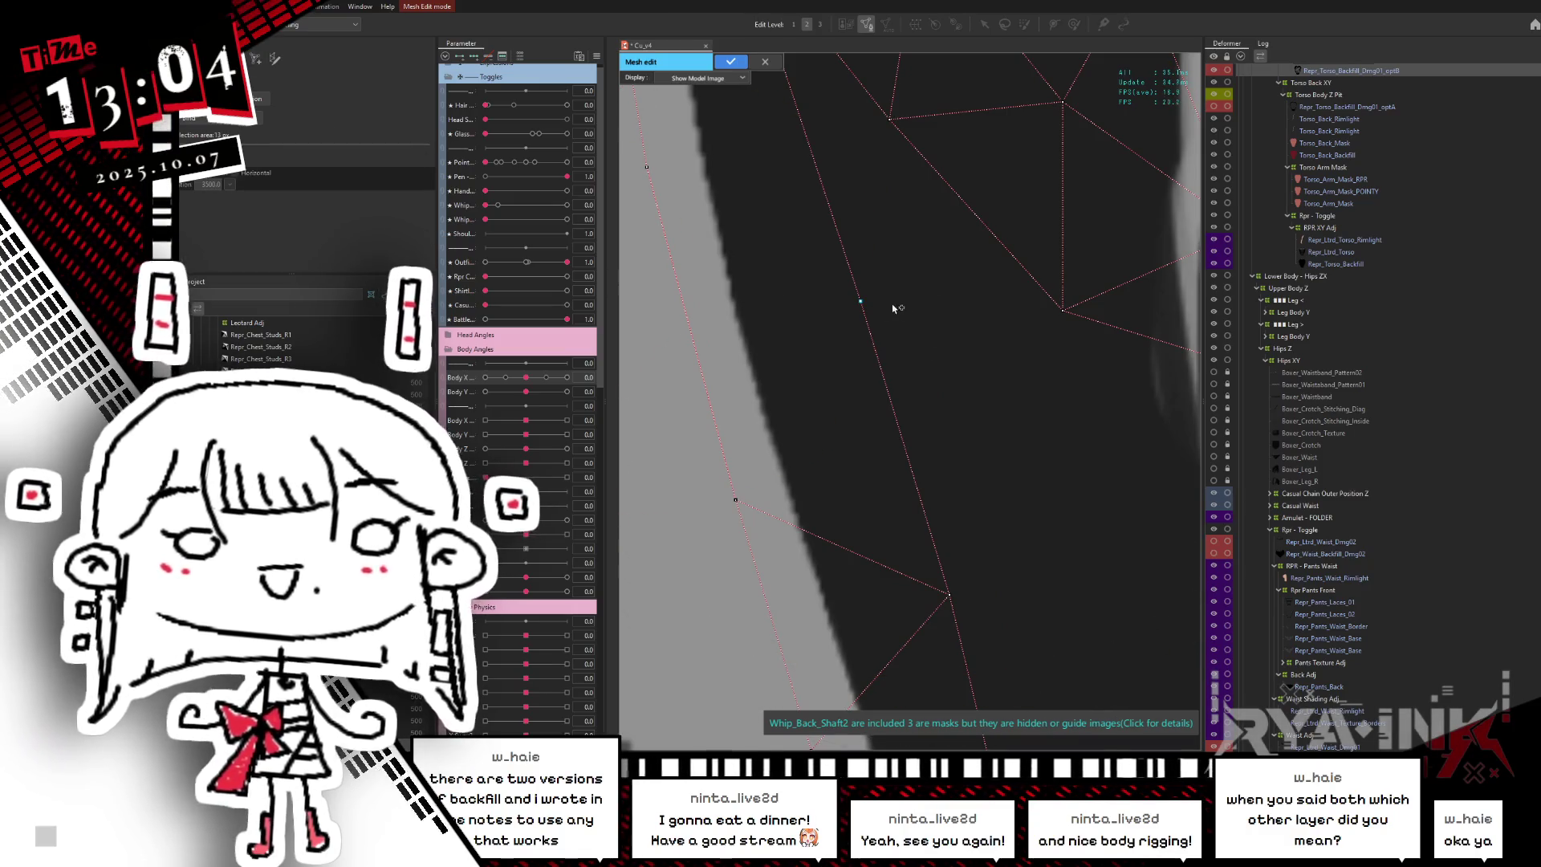
key(Delete)
click(861, 300)
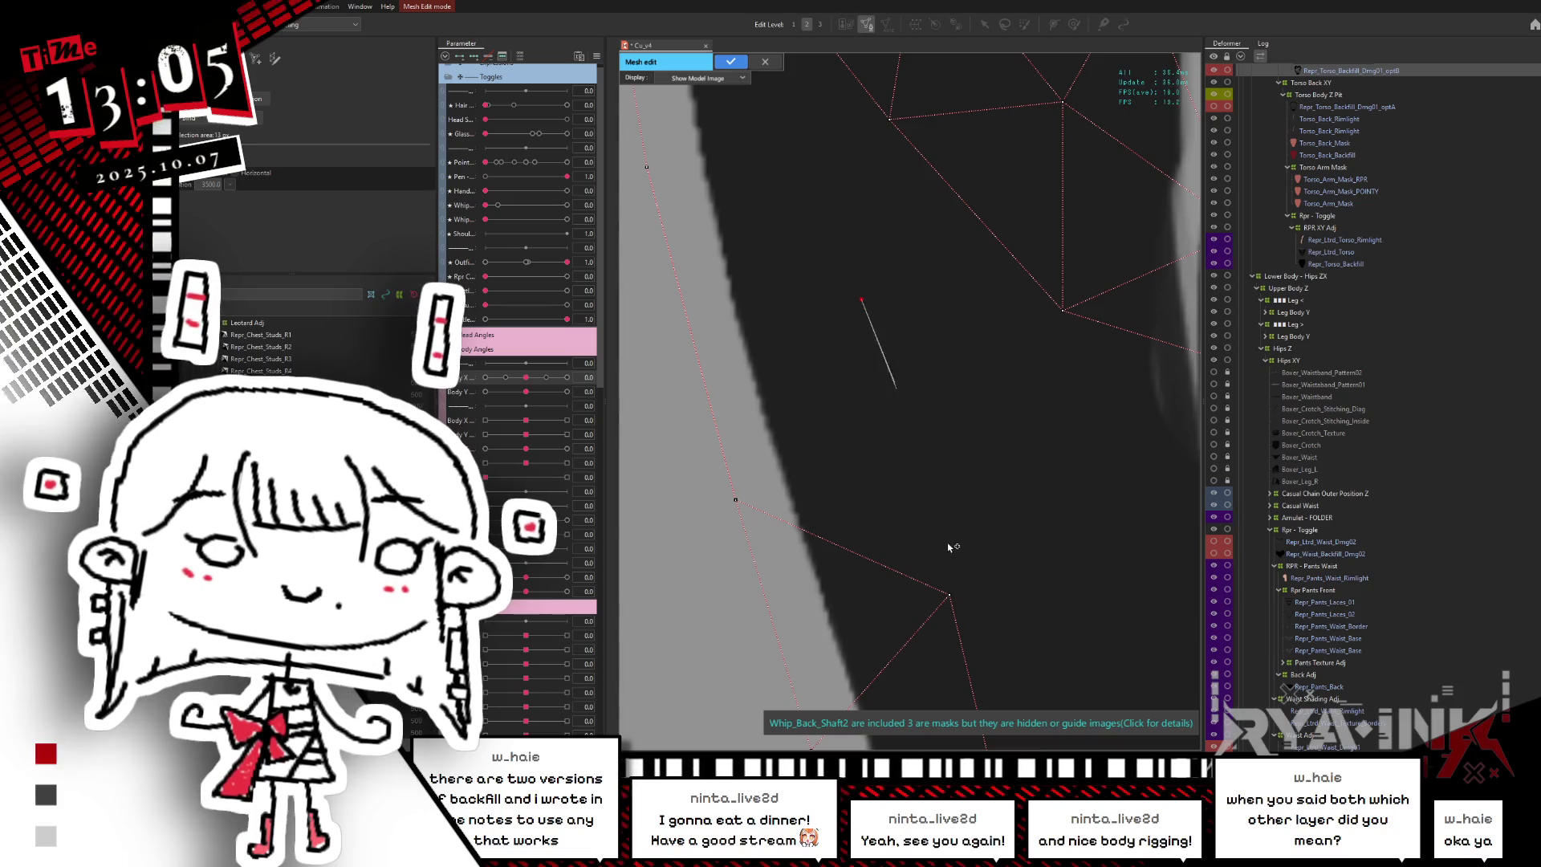
ctrl+click(951, 596)
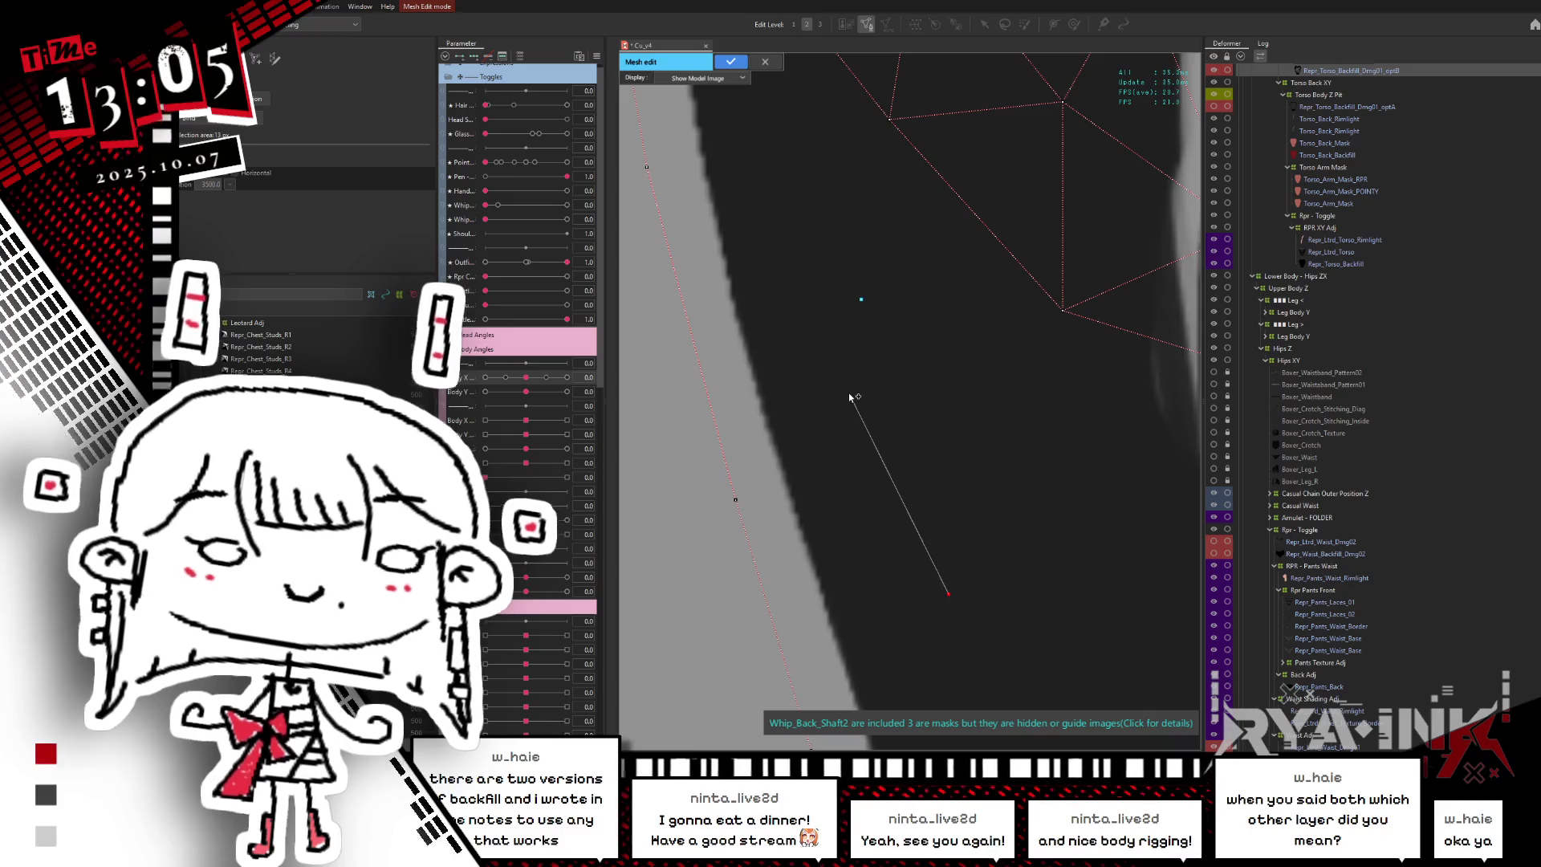
- Undo the pending edge, redo the vertex removal, and apply the mesh edits
scroll(849, 392, down, 5)
key(ctrl+z)
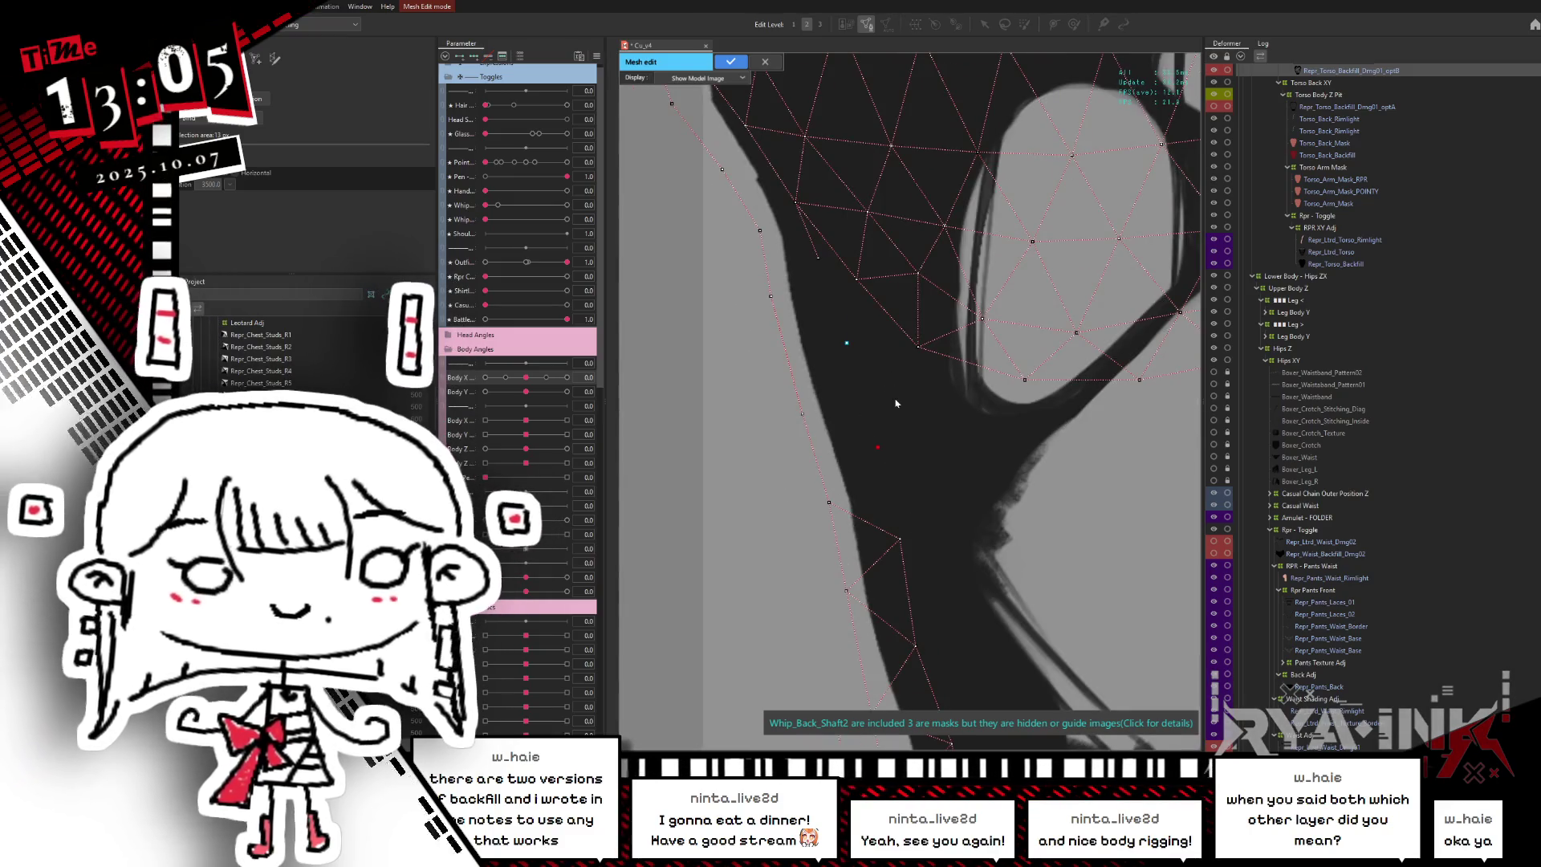
key(ctrl+y)
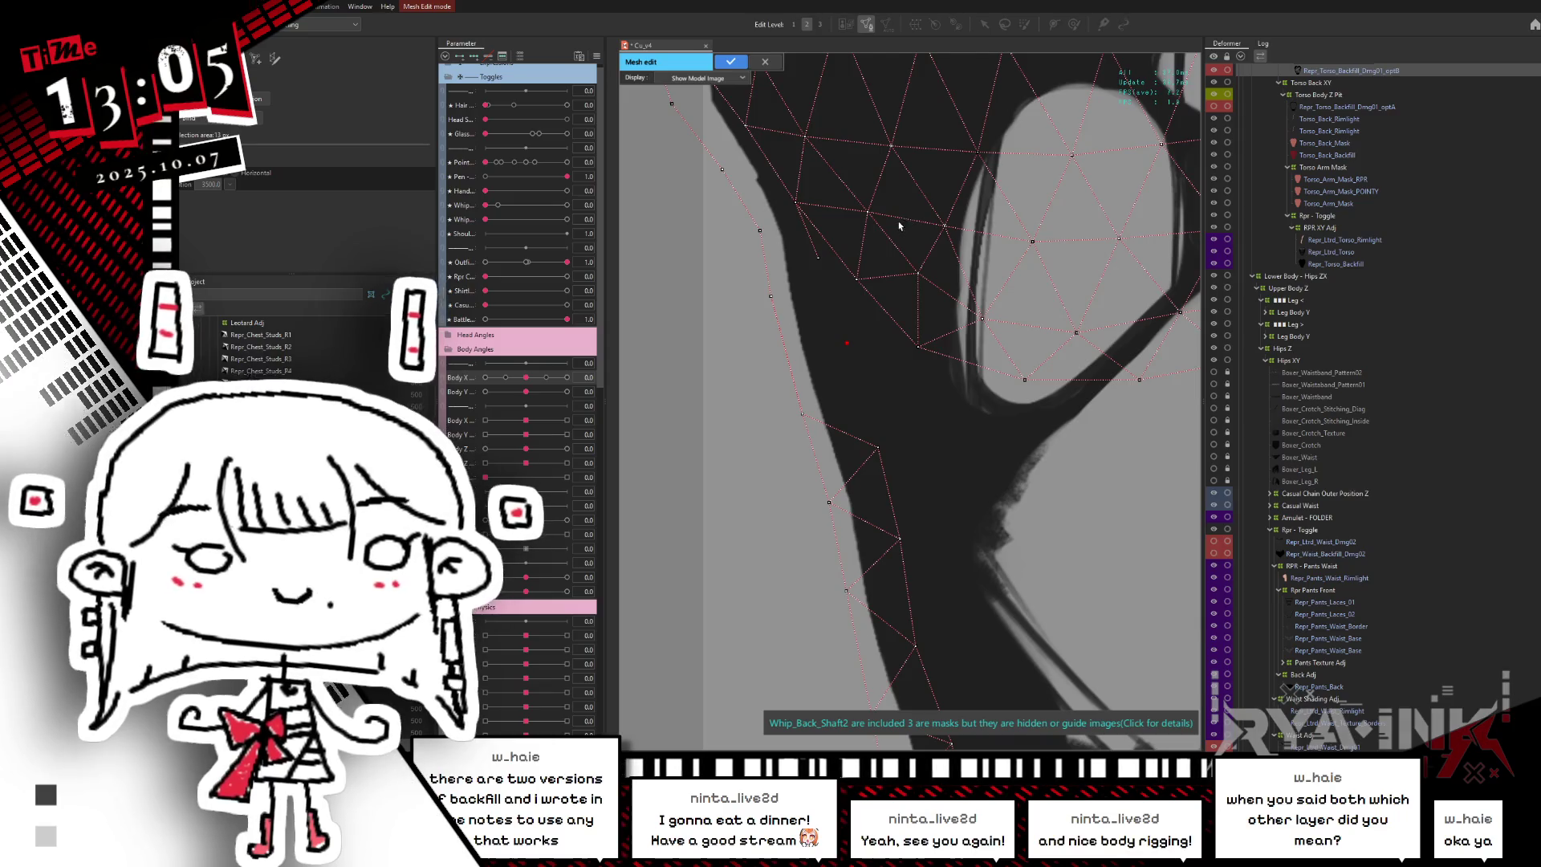
scroll(899, 226, down, 3)
mouse_move(974, 375)
mouse_down()
mouse_move(863, 388)
mouse_move(837, 359)
mouse_up()
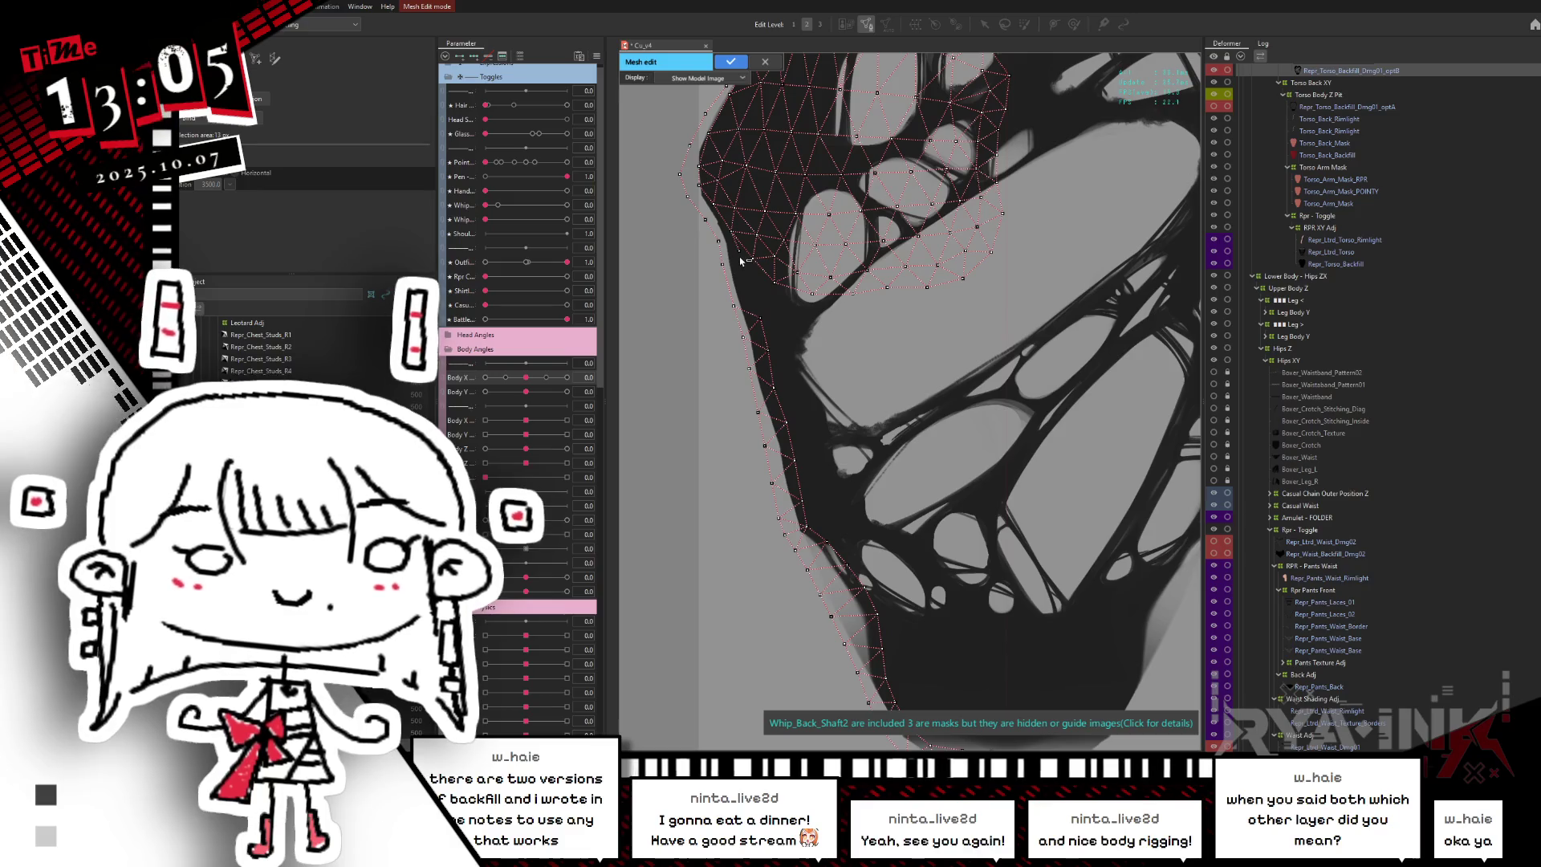
click(732, 60)
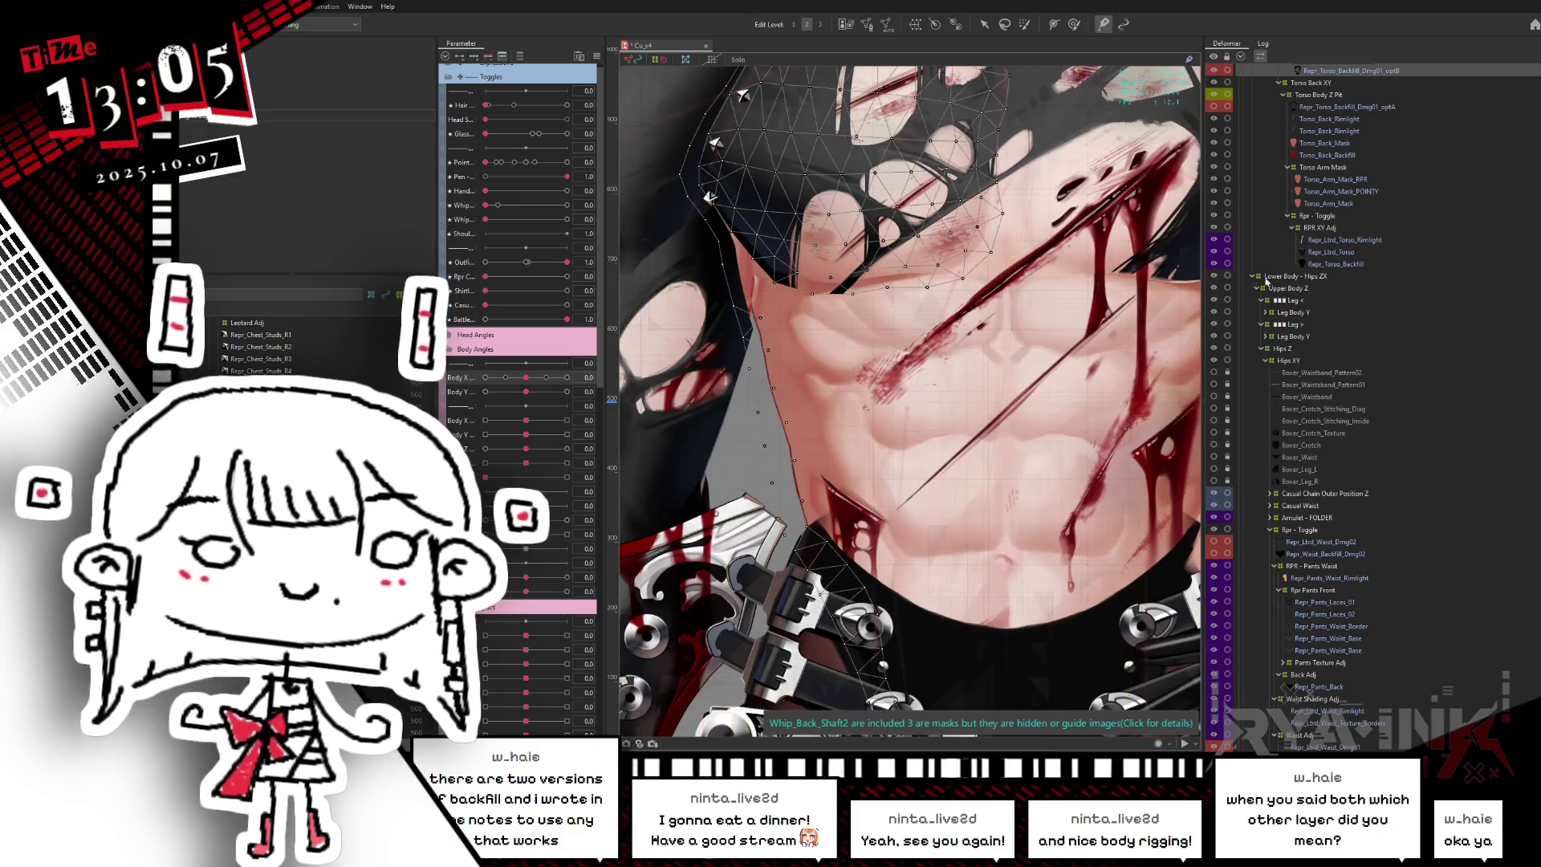
- Select Repr_Torso_Backfill in the Deformer tree and enter its Edit Mesh mode
scroll(1307, 700, down, 3)
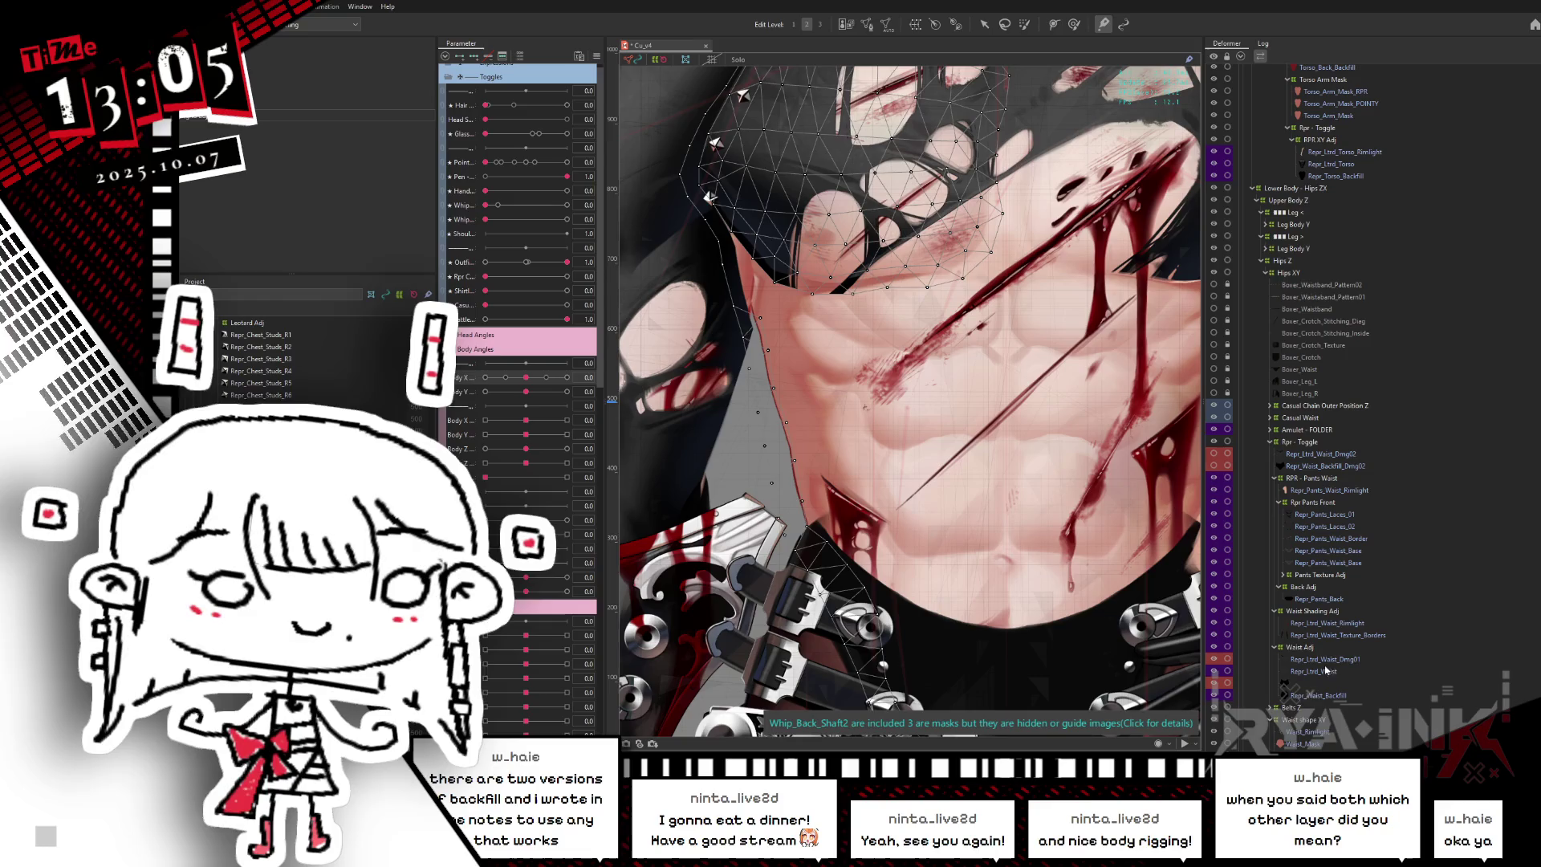
scroll(1307, 700, up, 1)
scroll(1312, 687, up, 1)
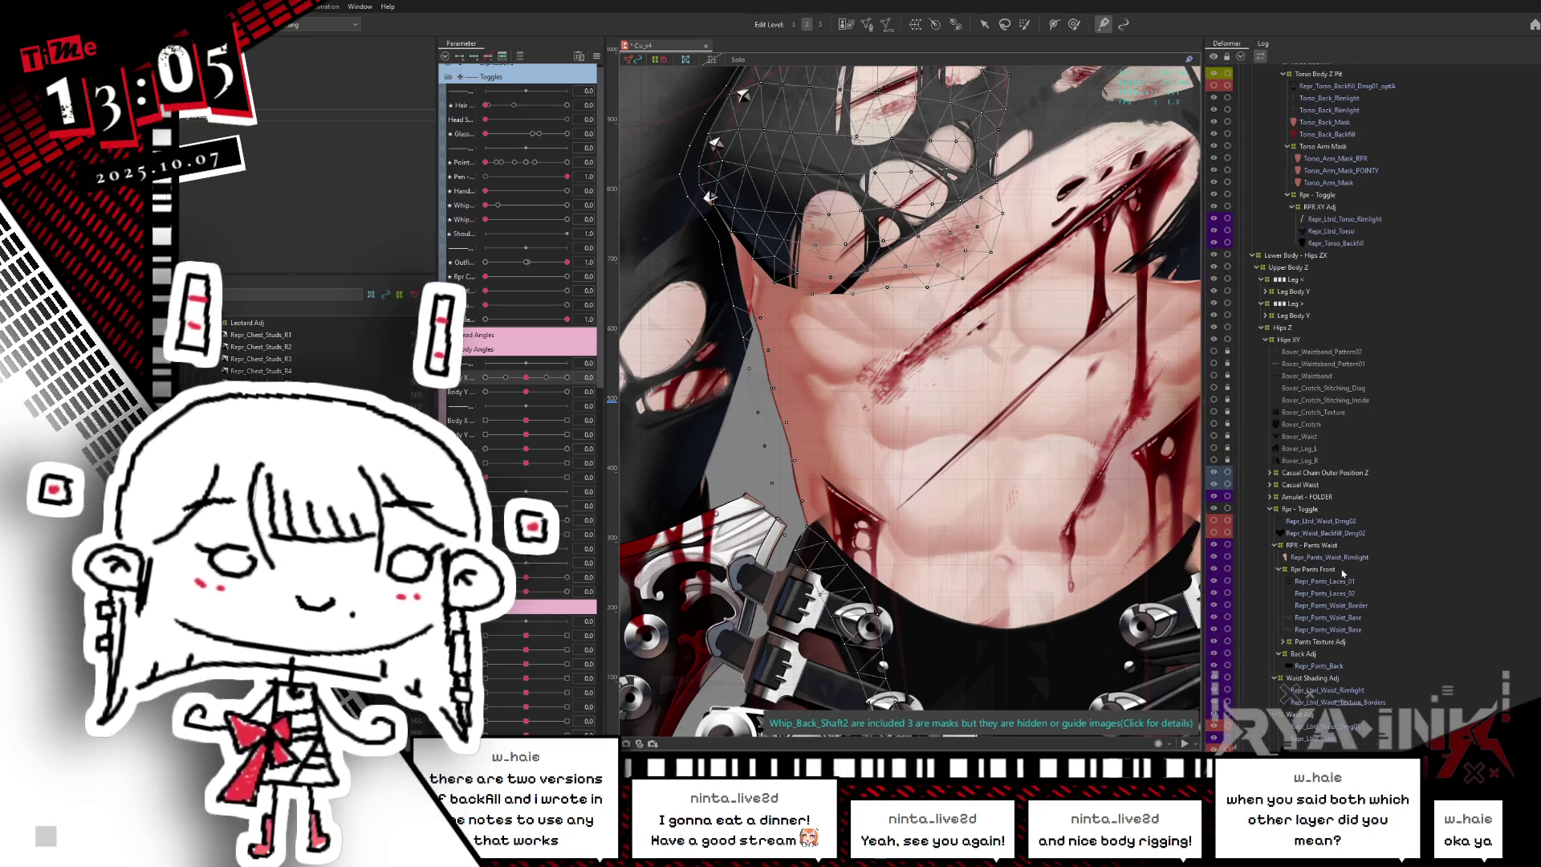
scroll(1347, 622, up, 1)
click(1355, 289)
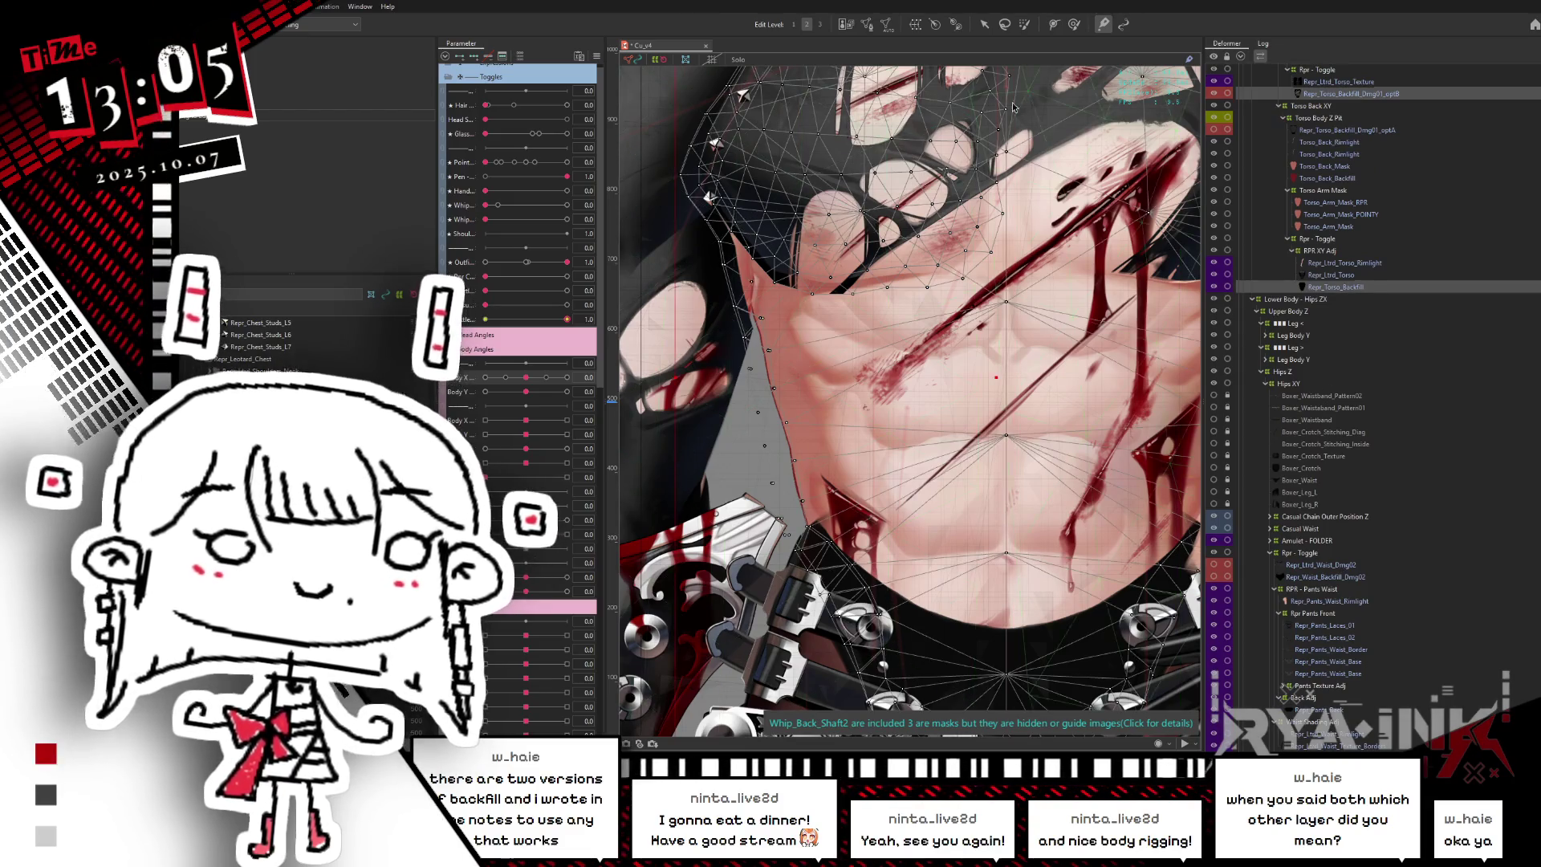
click(869, 25)
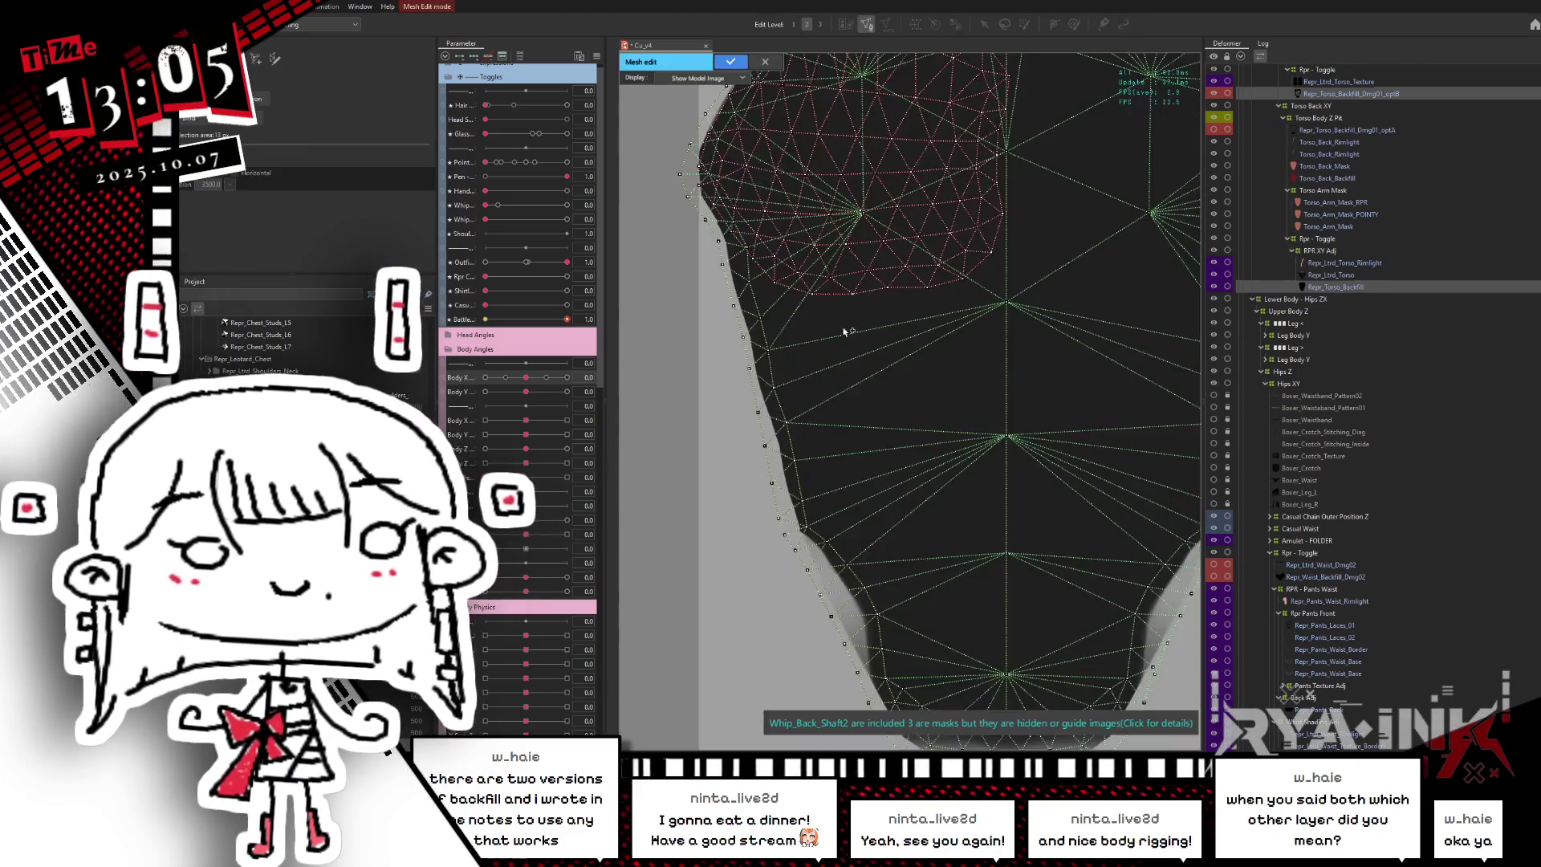
- Switch the edited mesh to Repr_Torso_Backfill_Dmg01_optB from the overlapping-mesh list
scroll(754, 356, up, 5)
scroll(827, 297, down, 2)
scroll(902, 430, down, 2)
drag(901, 430, 900, 488)
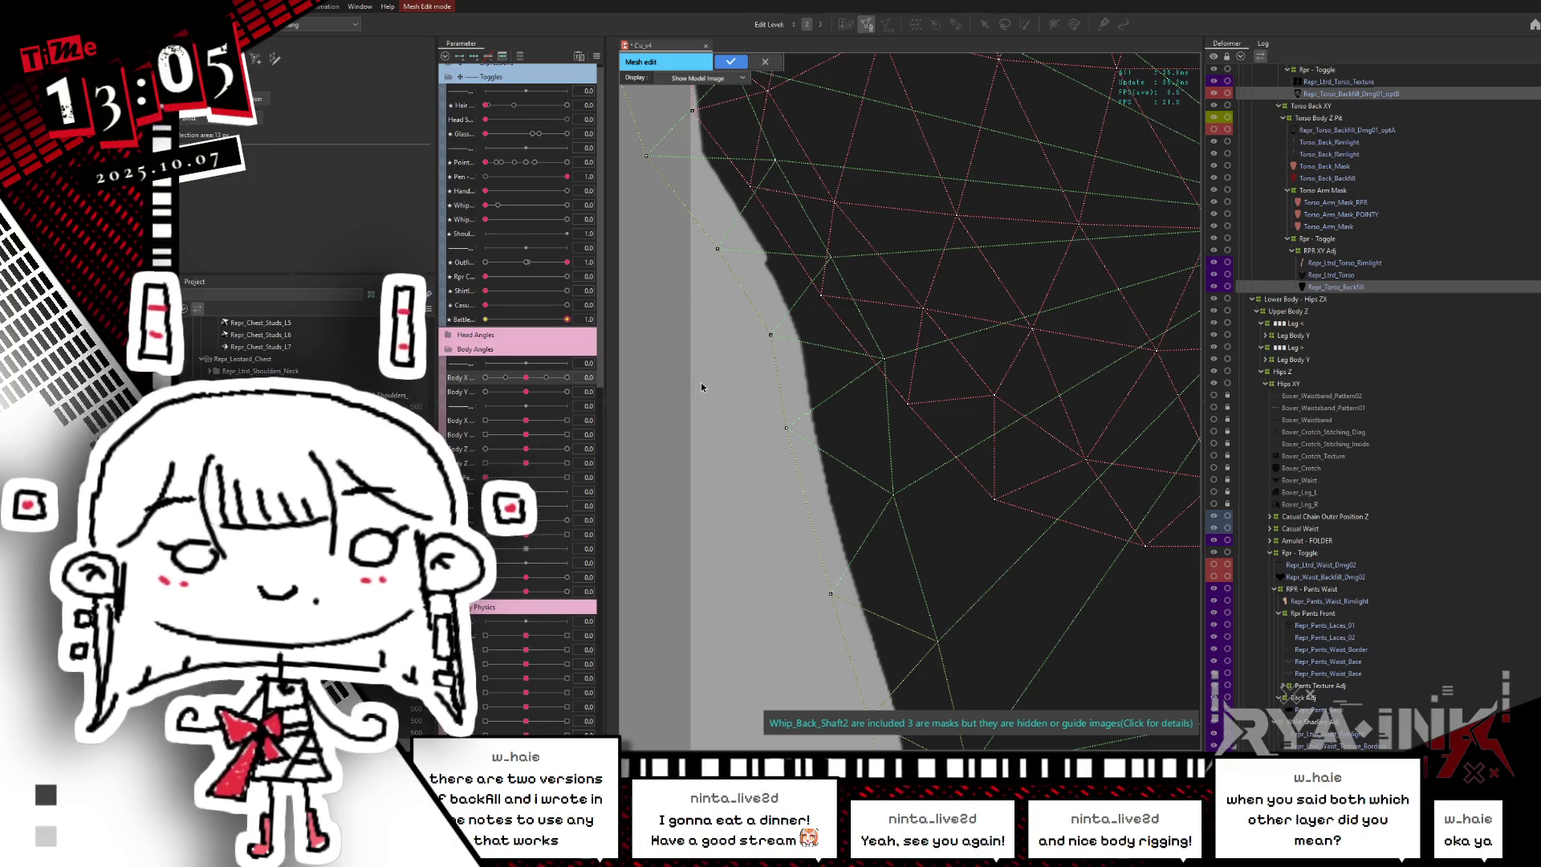
right_click(727, 398)
click(775, 407)
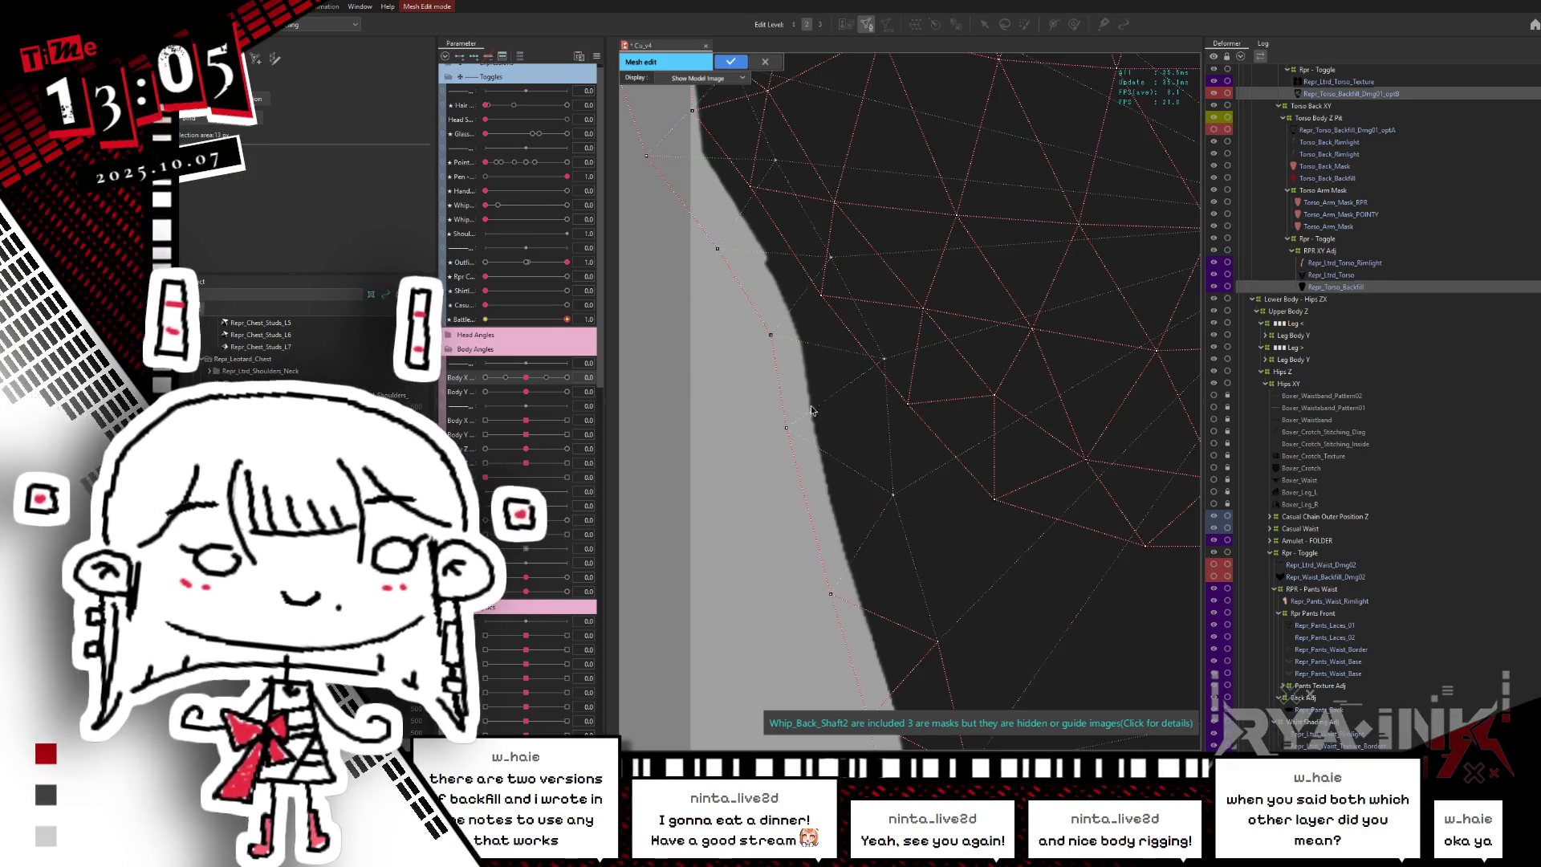
- Draw new edges from a left-edge vertex and from an inner vertex
scroll(801, 320, up, 2)
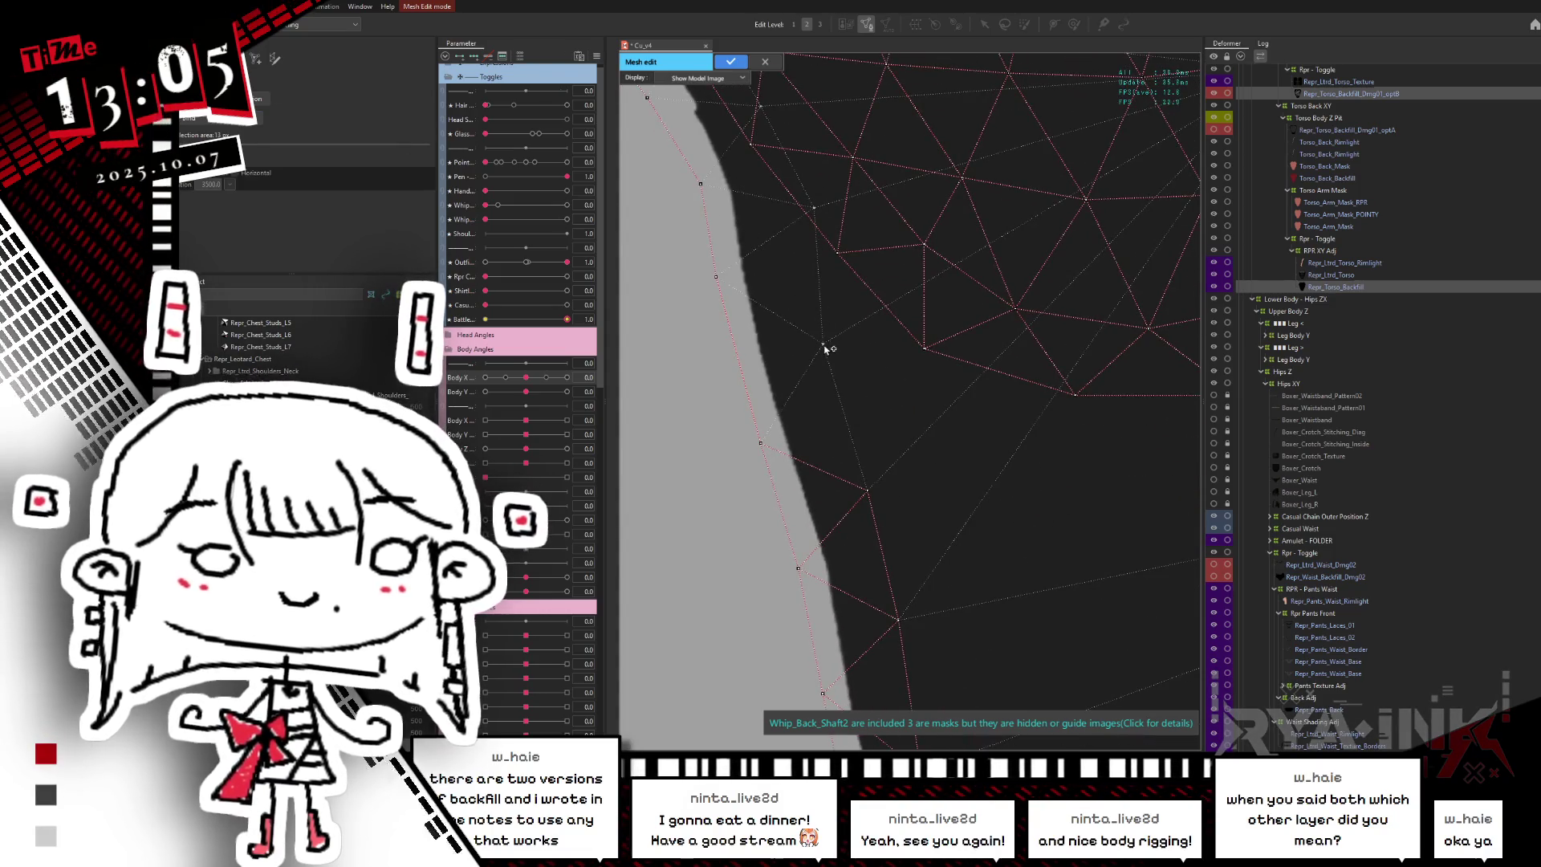
mouse_move(825, 345)
mouse_down()
mouse_move(821, 233)
mouse_move(837, 252)
mouse_up()
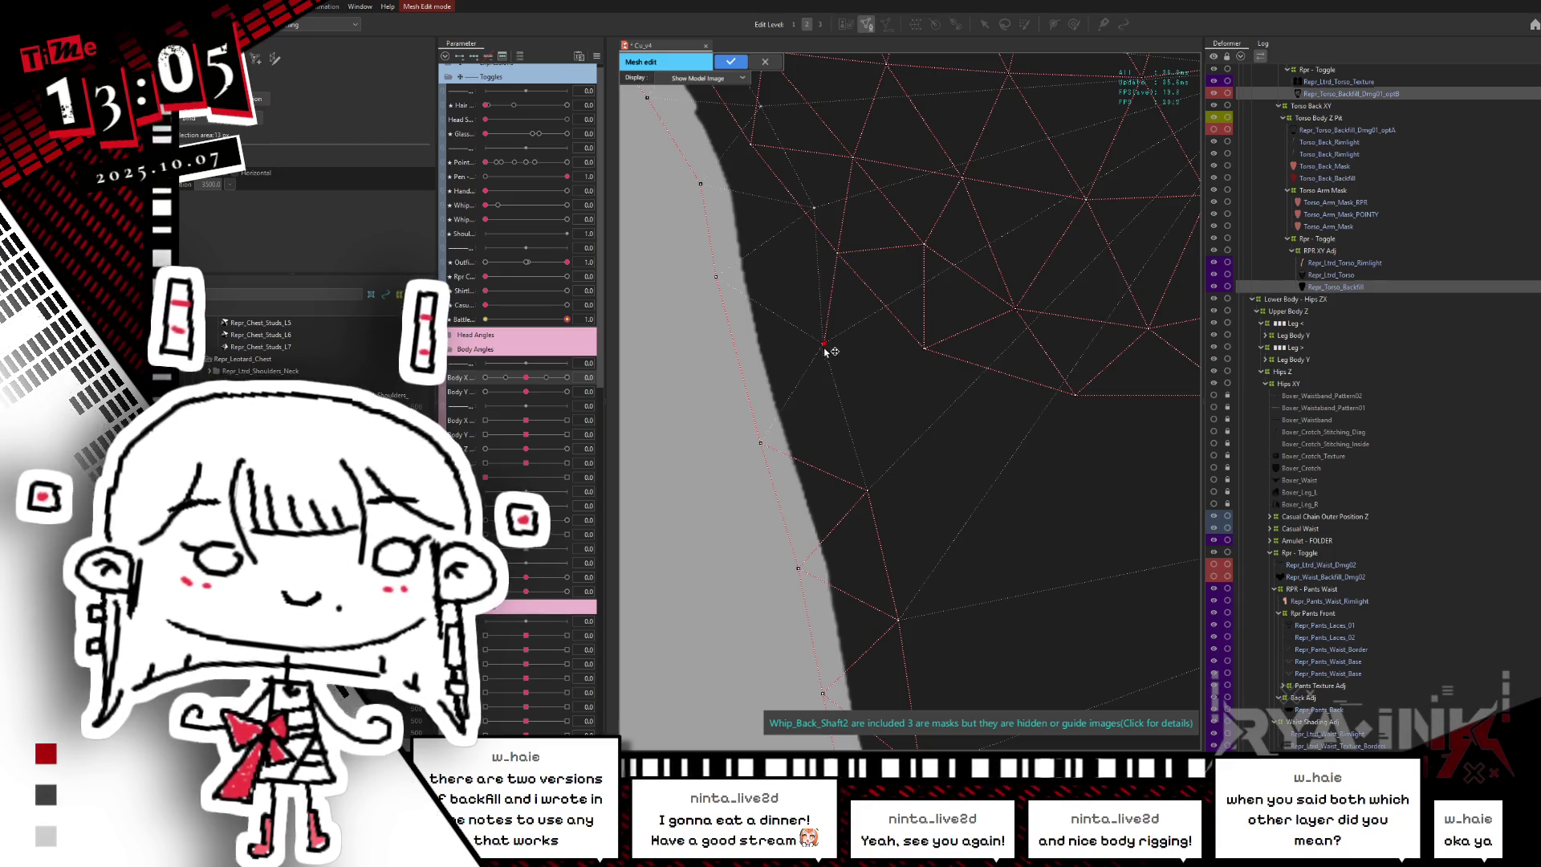
drag(873, 492, 969, 421)
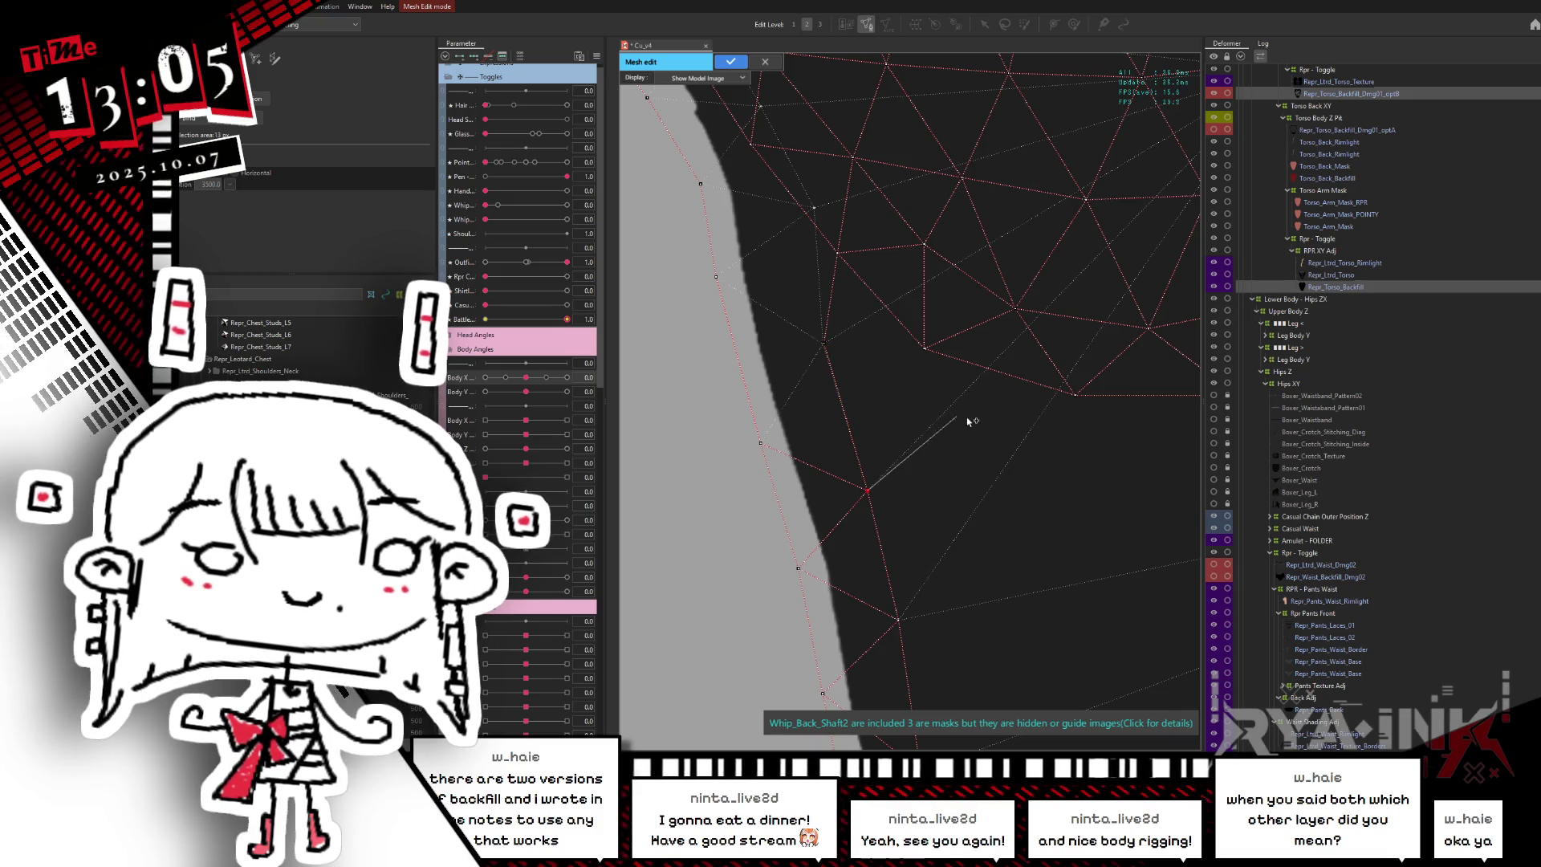
scroll(901, 440, down, 5)
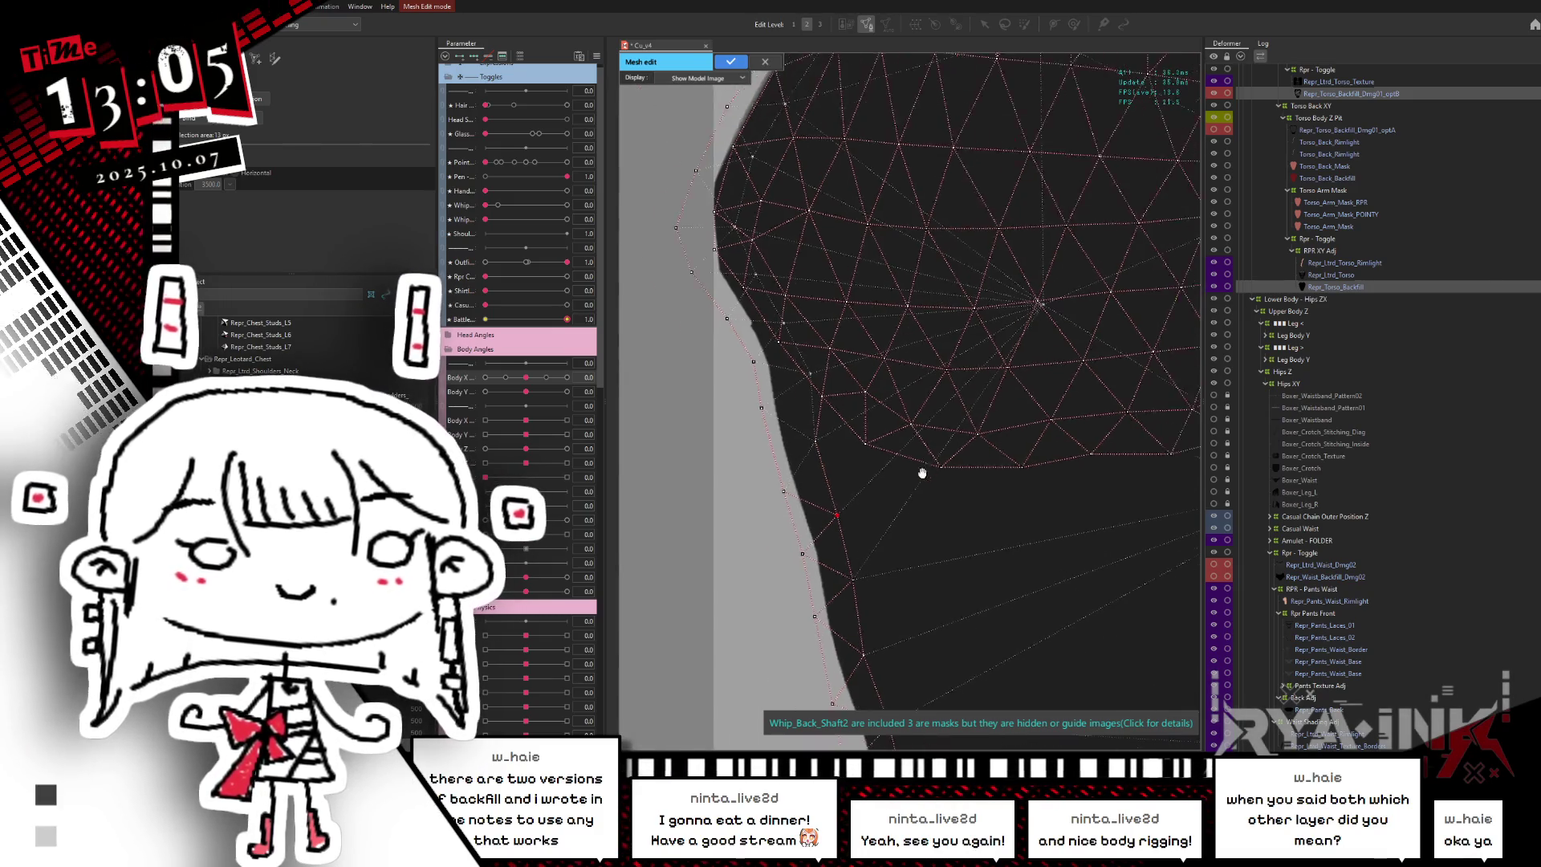
- Pan and zoom along the torso's left edge up to the dense upper mesh and top edge
drag(814, 421, 813, 393)
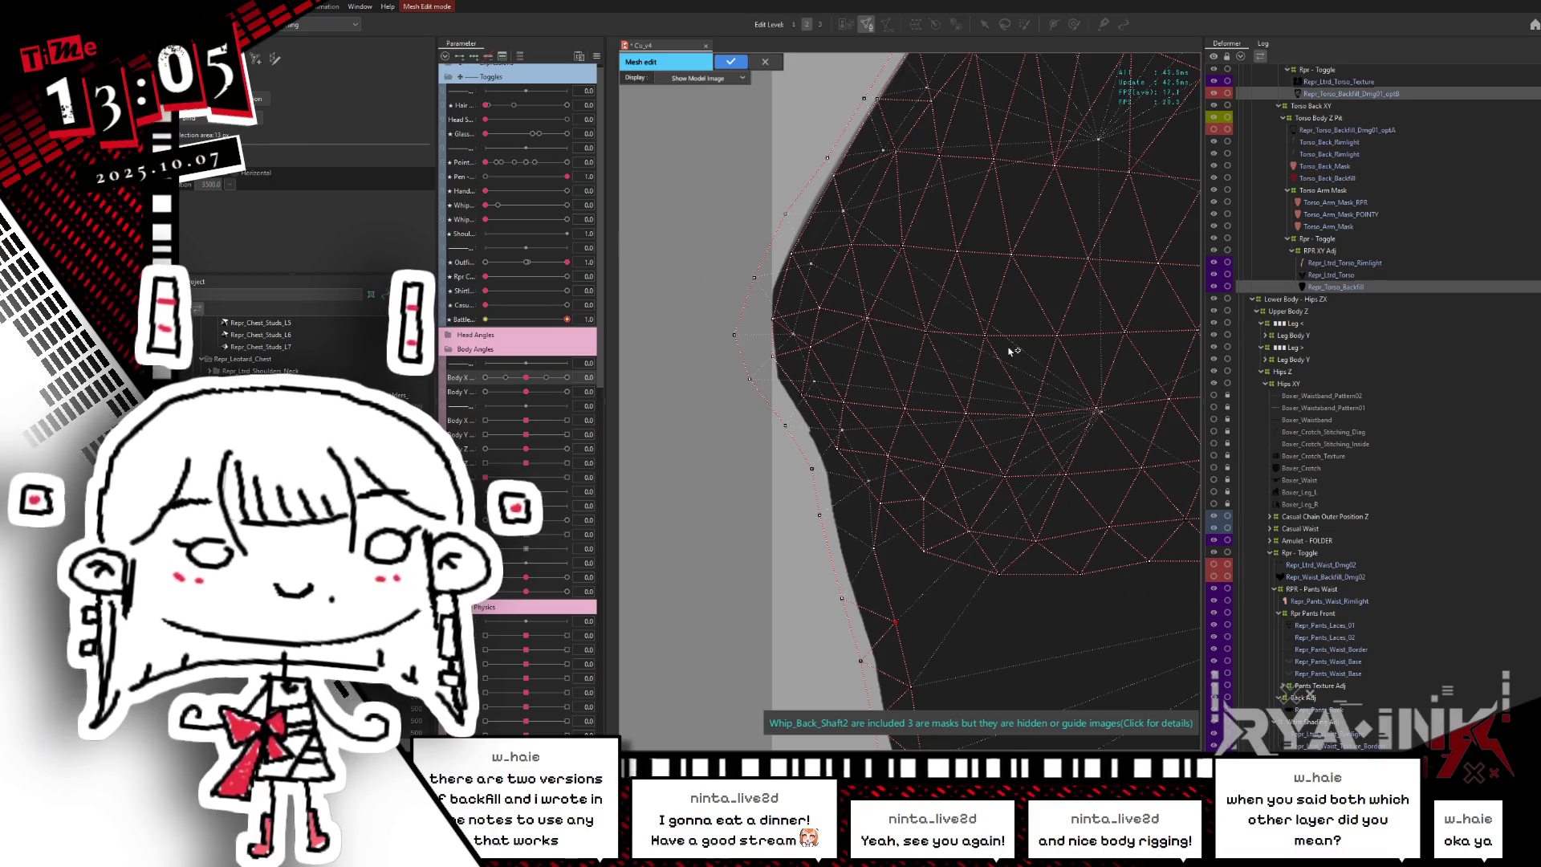
scroll(795, 359, up, 3)
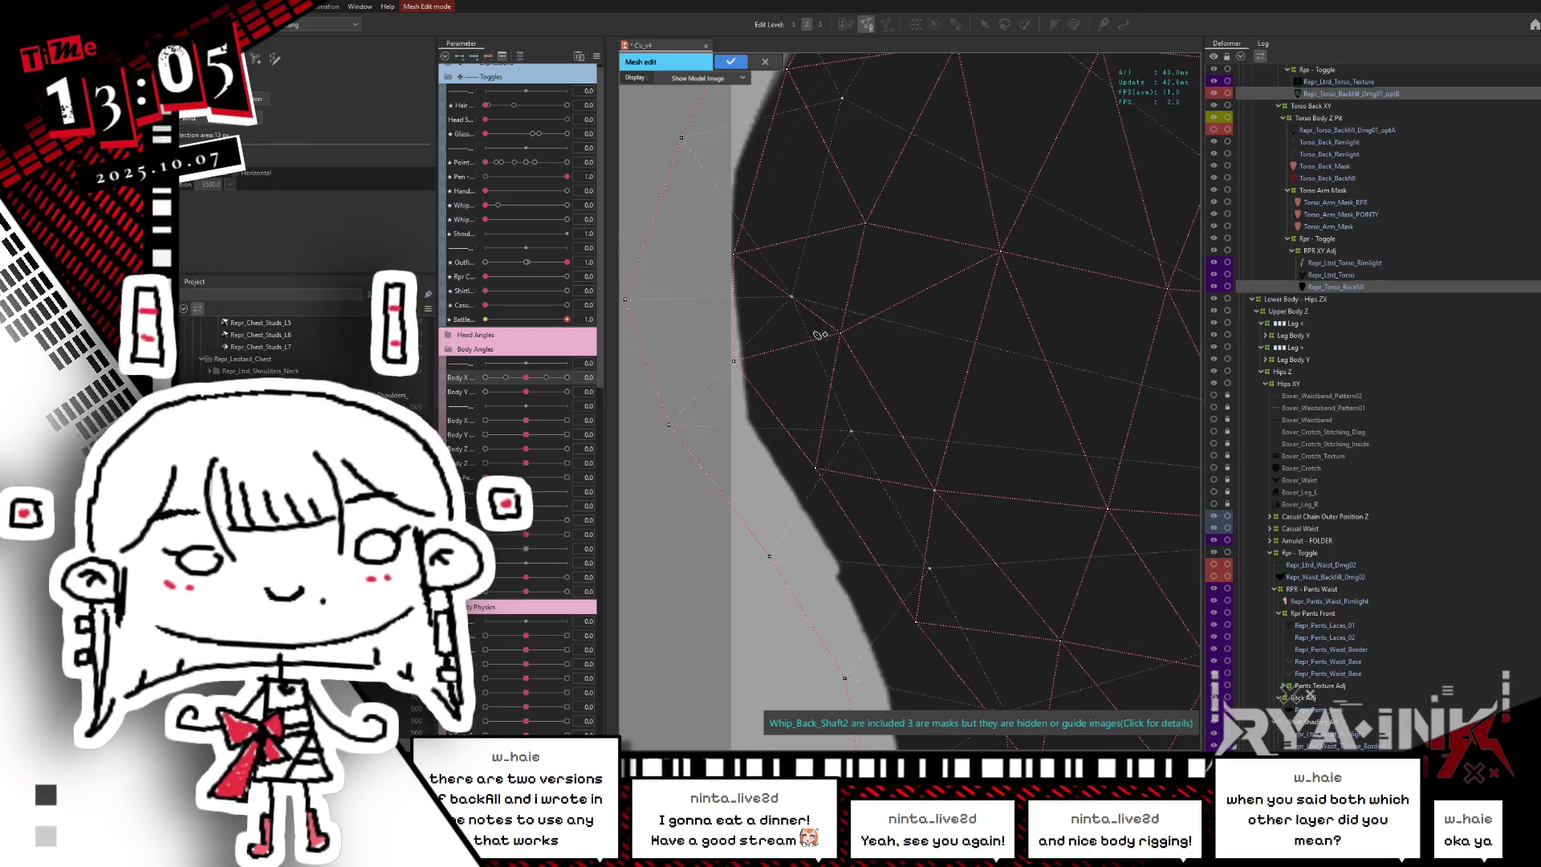
scroll(814, 334, down, 3)
scroll(815, 334, down, 2)
scroll(982, 276, up, 3)
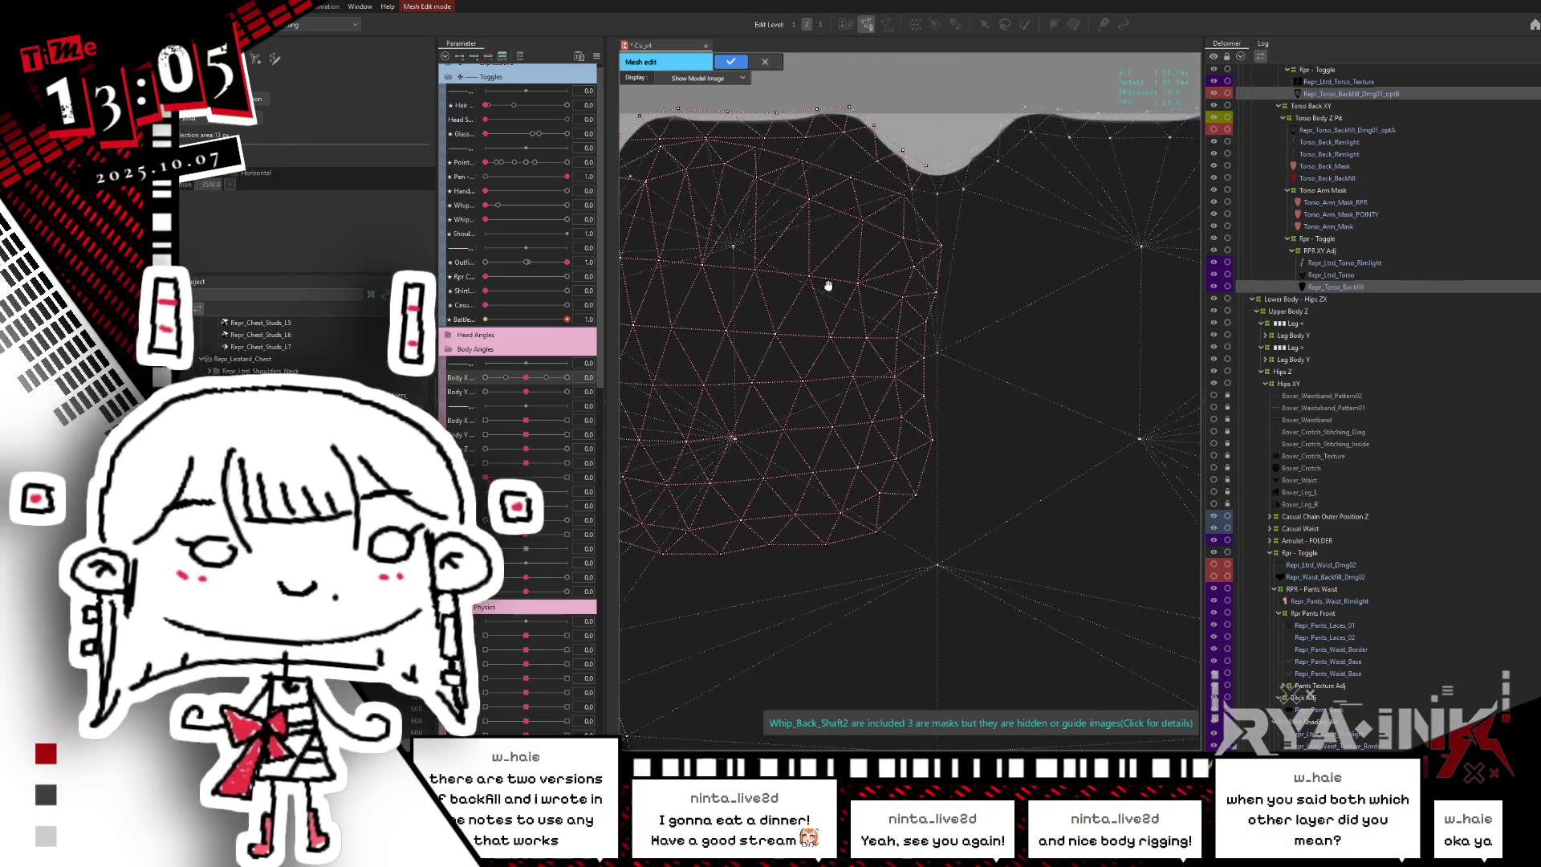
scroll(899, 236, up, 3)
scroll(899, 236, up, 2)
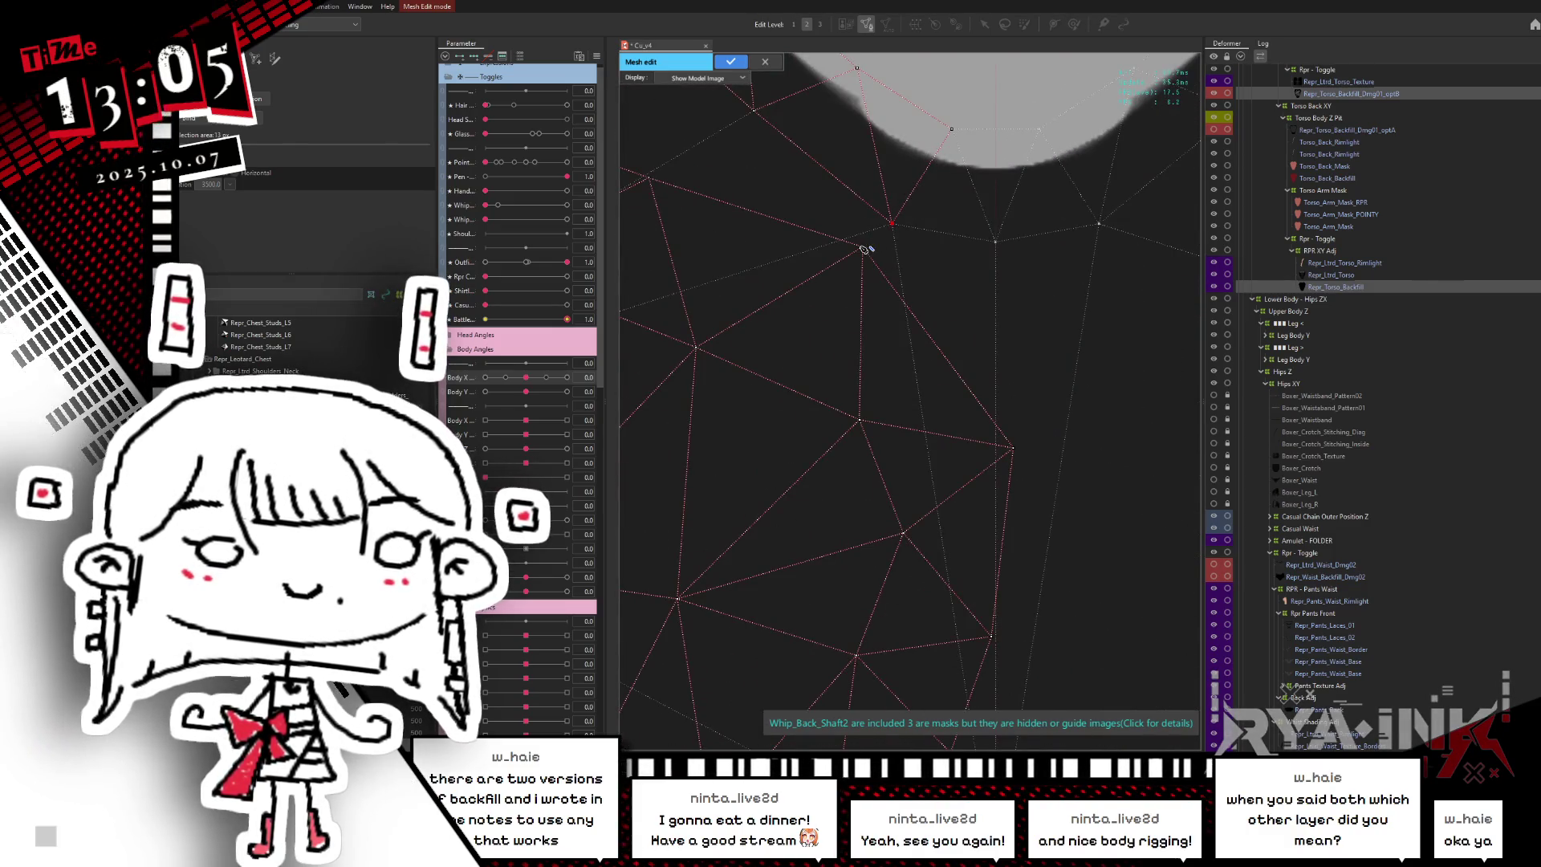
scroll(855, 317, up, 1)
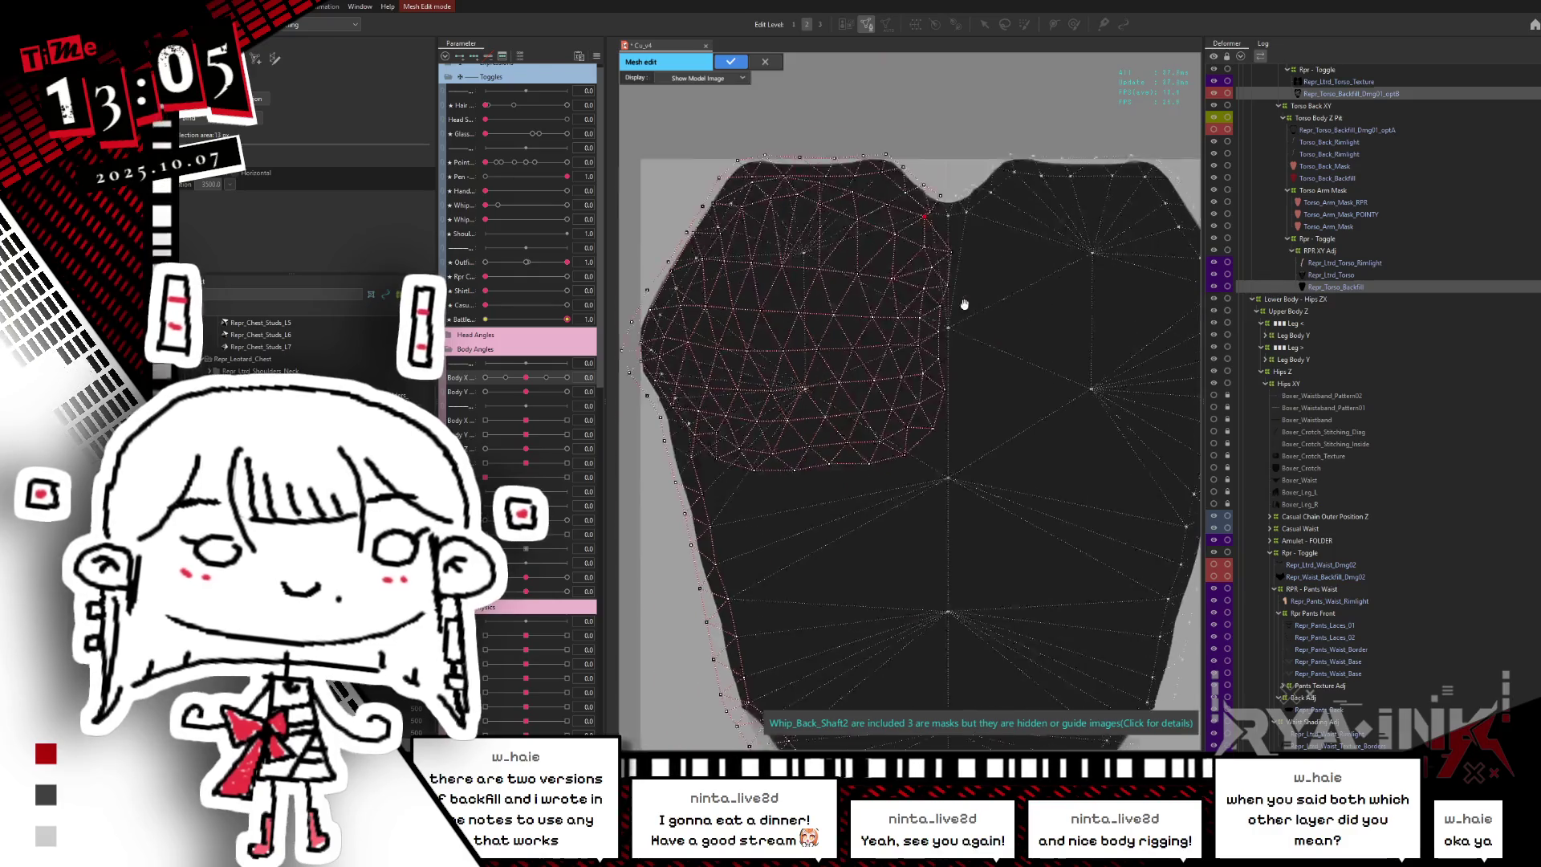
scroll(811, 265, up, 2)
scroll(767, 215, up, 2)
scroll(766, 215, down, 2)
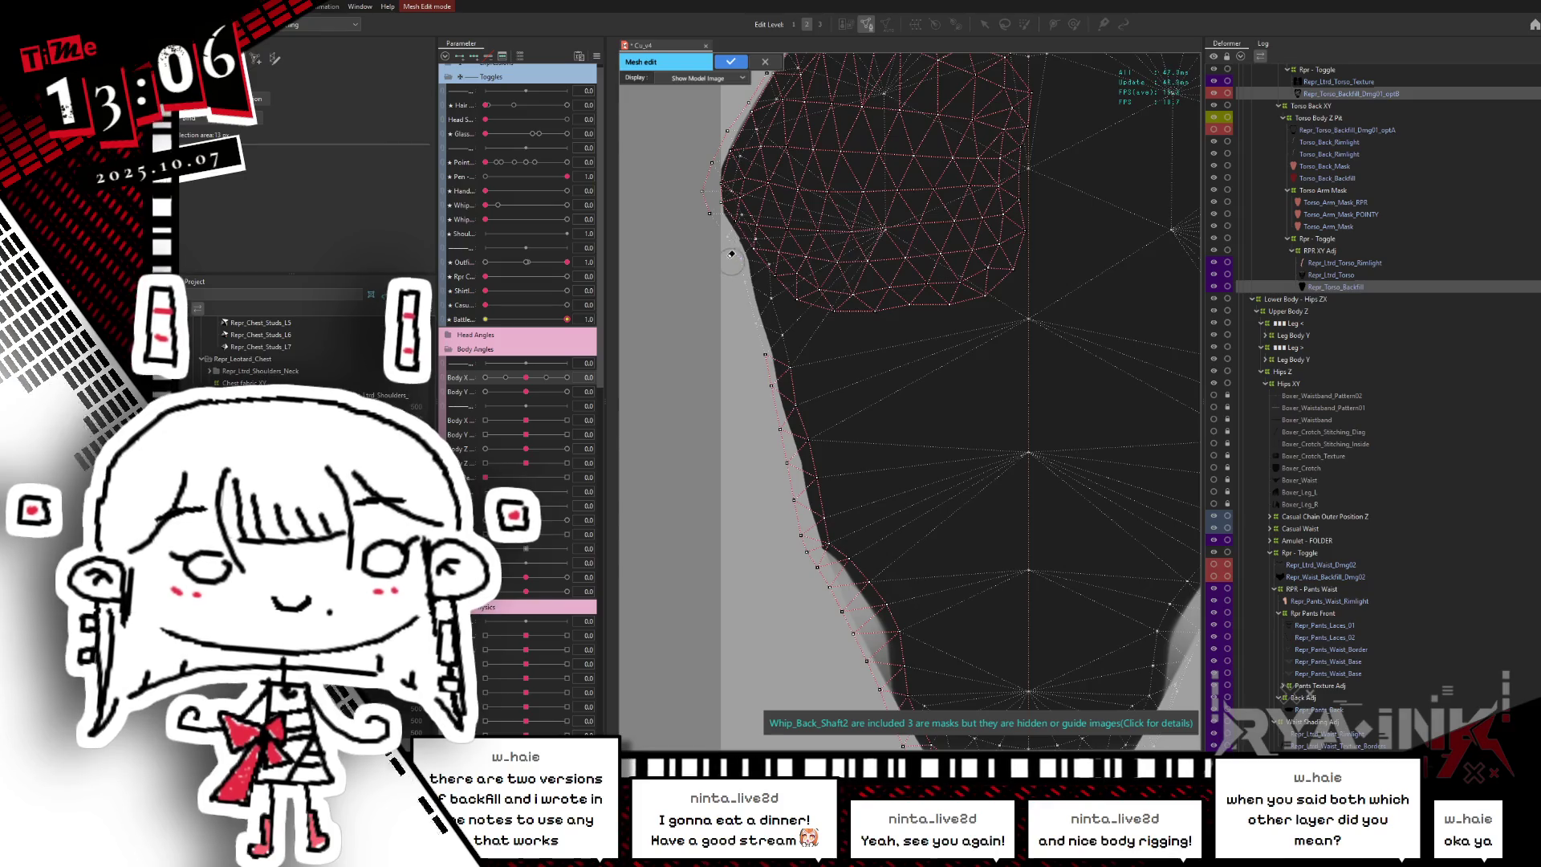
drag(726, 242, 674, 423)
scroll(646, 426, up, 2)
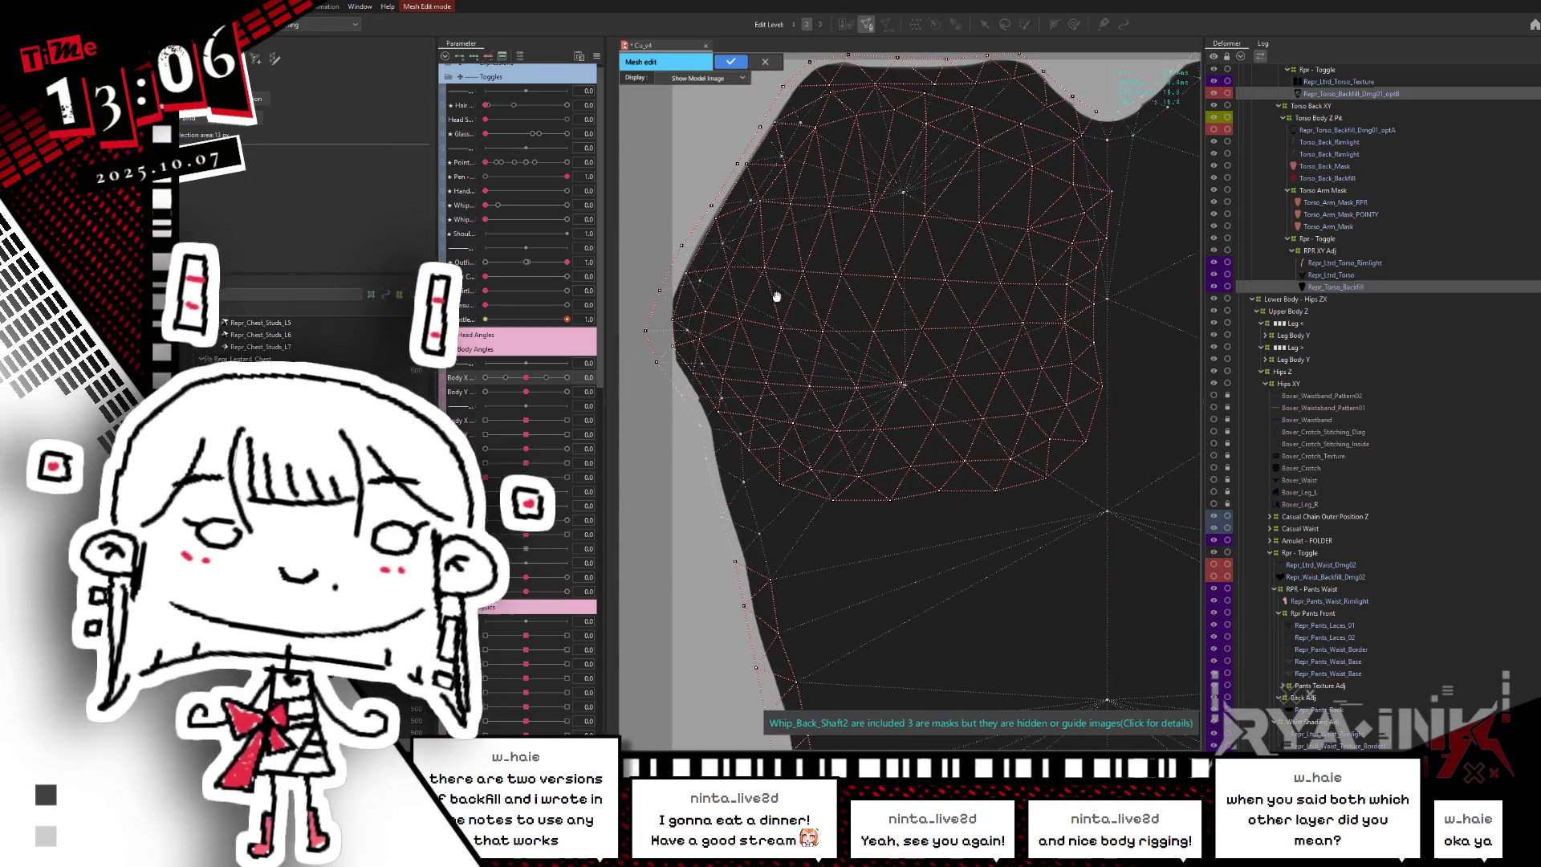
drag(776, 299, 765, 384)
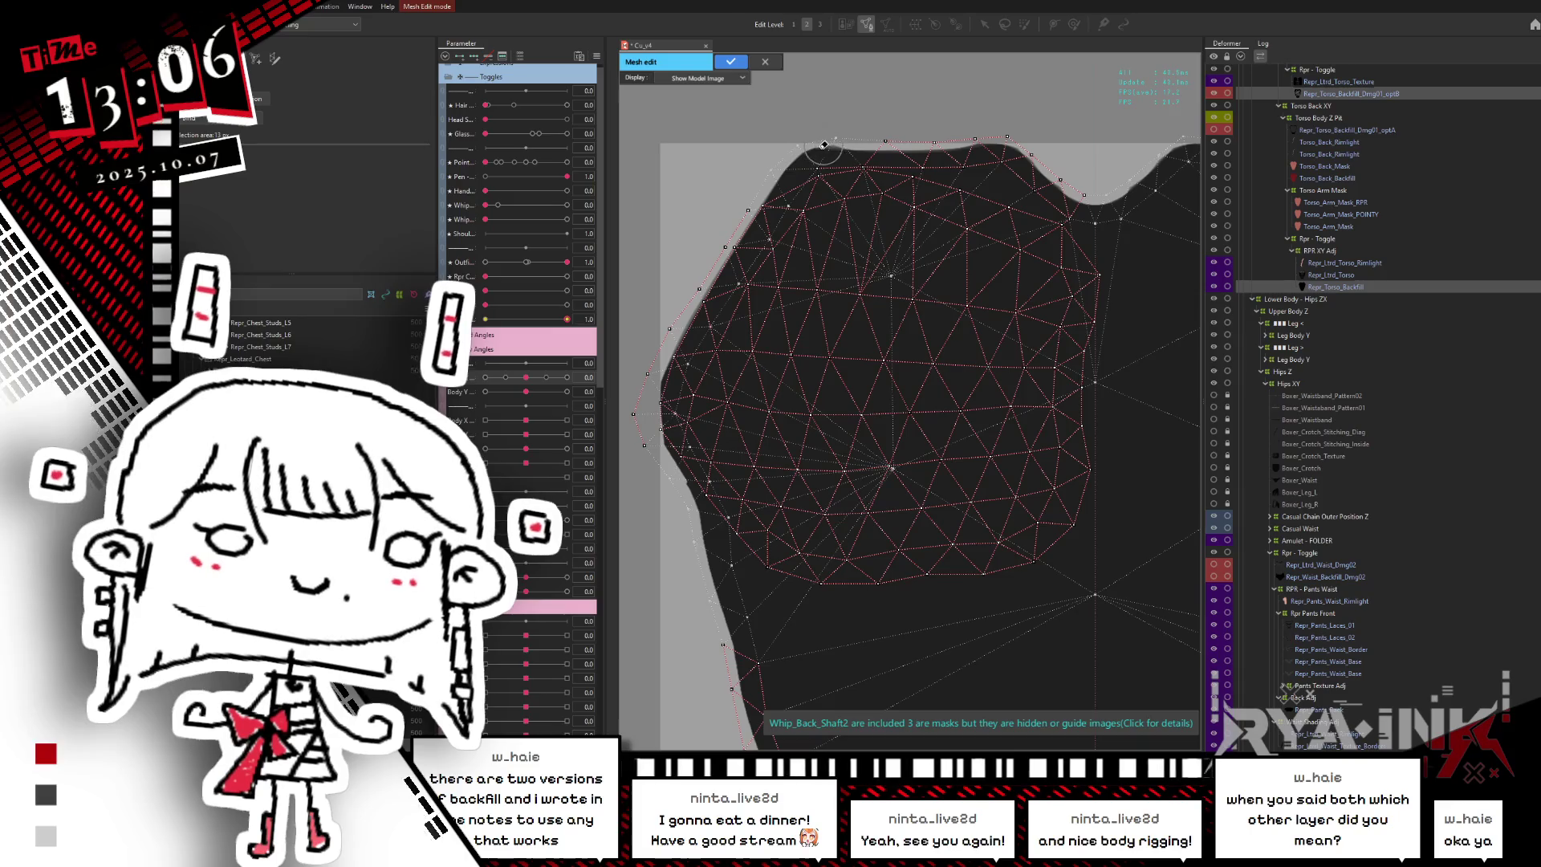
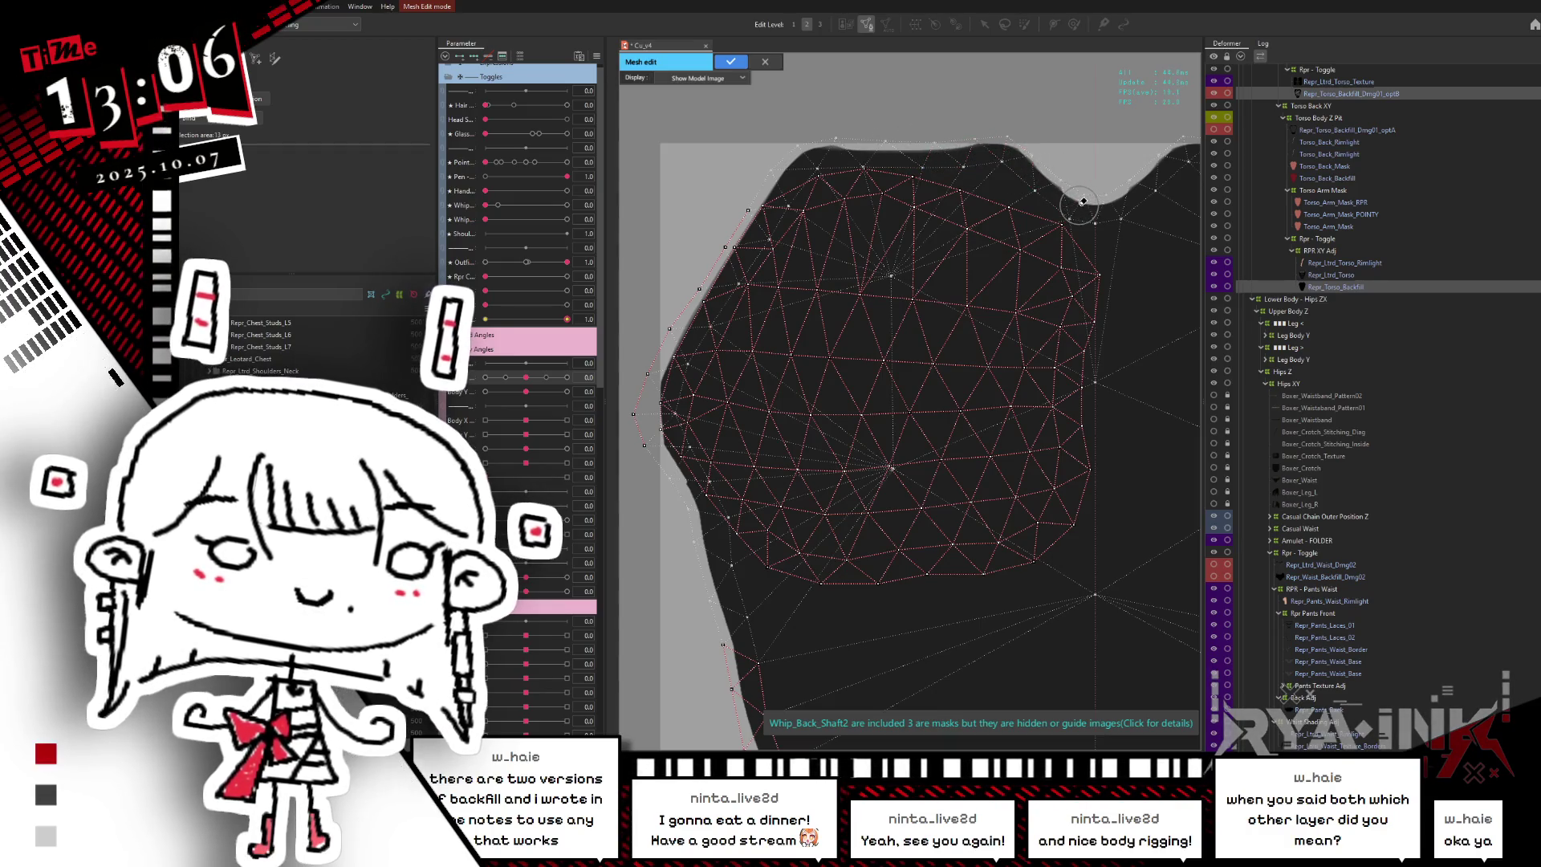
- Place vertices on the torso mesh's left edge, along the shoulder edge and at the shoulder corner
scroll(713, 99, down, 3)
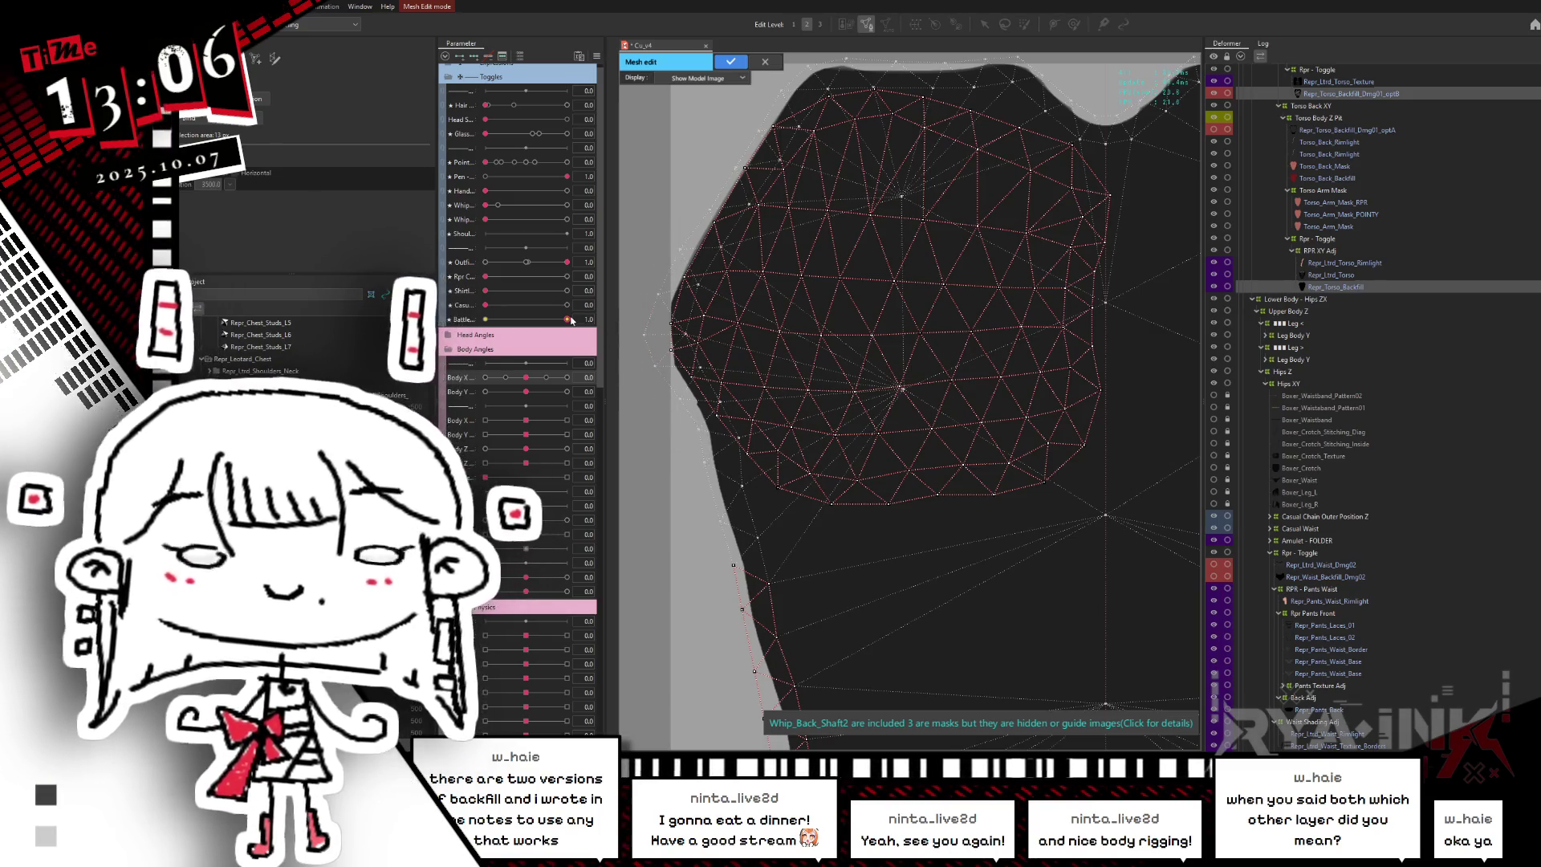
scroll(801, 488, up, 2)
scroll(801, 487, up, 2)
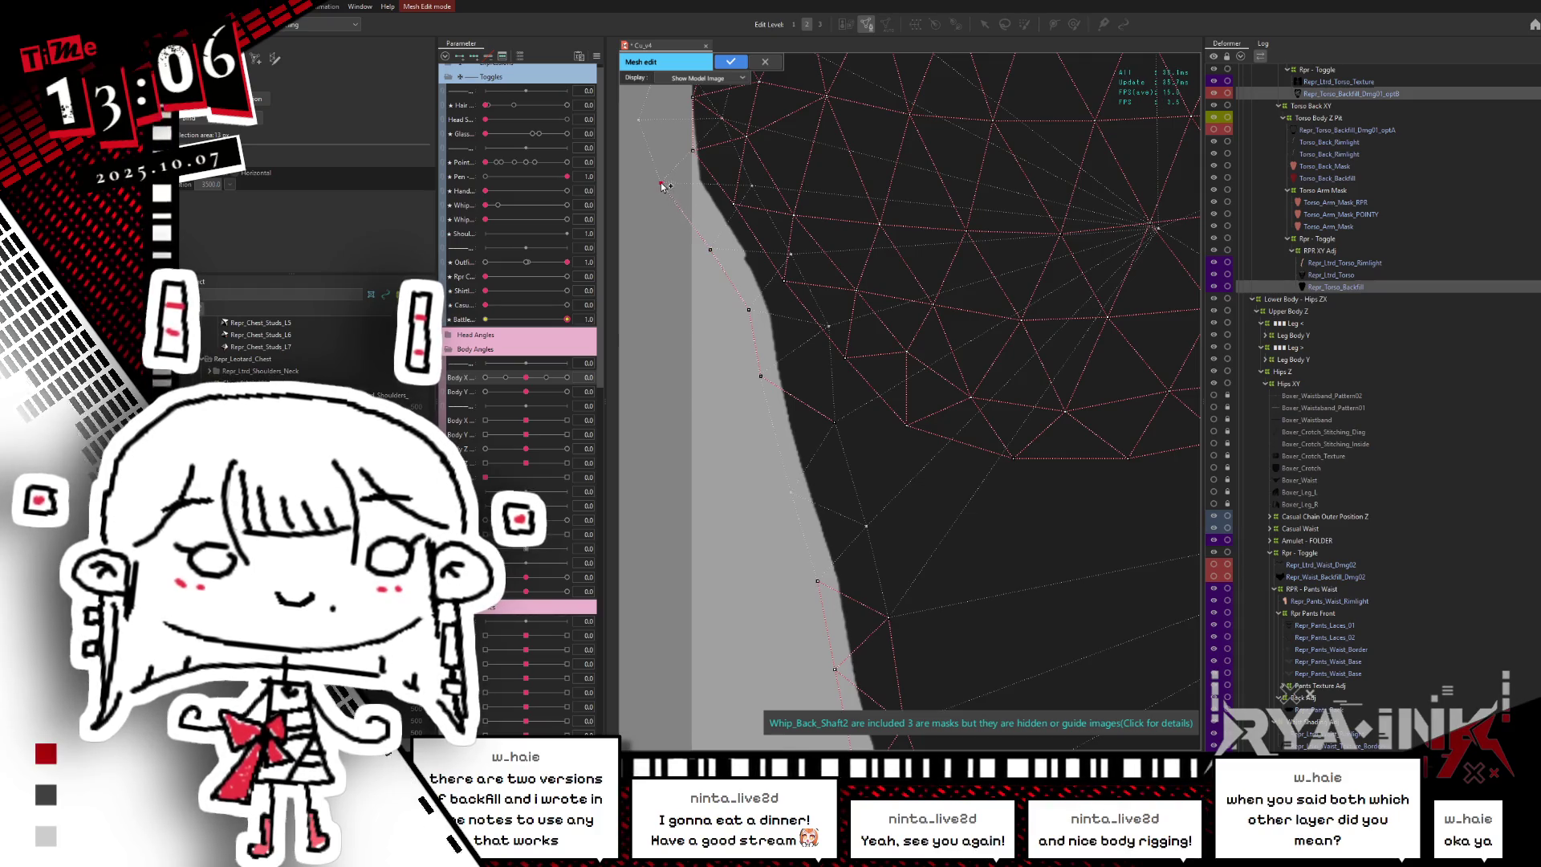
drag(663, 187, 714, 435)
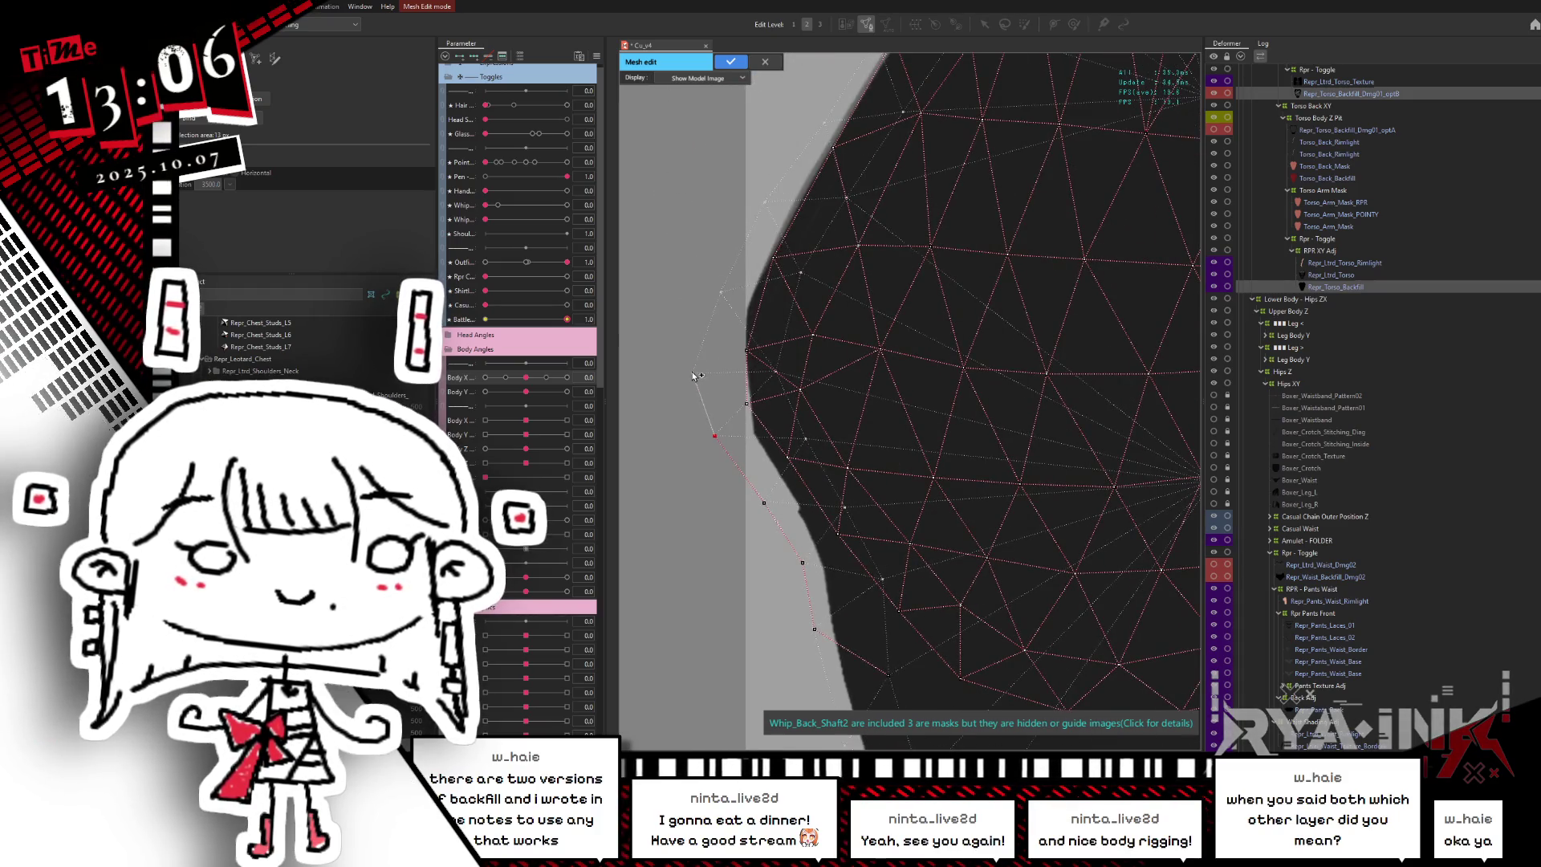
click(720, 294)
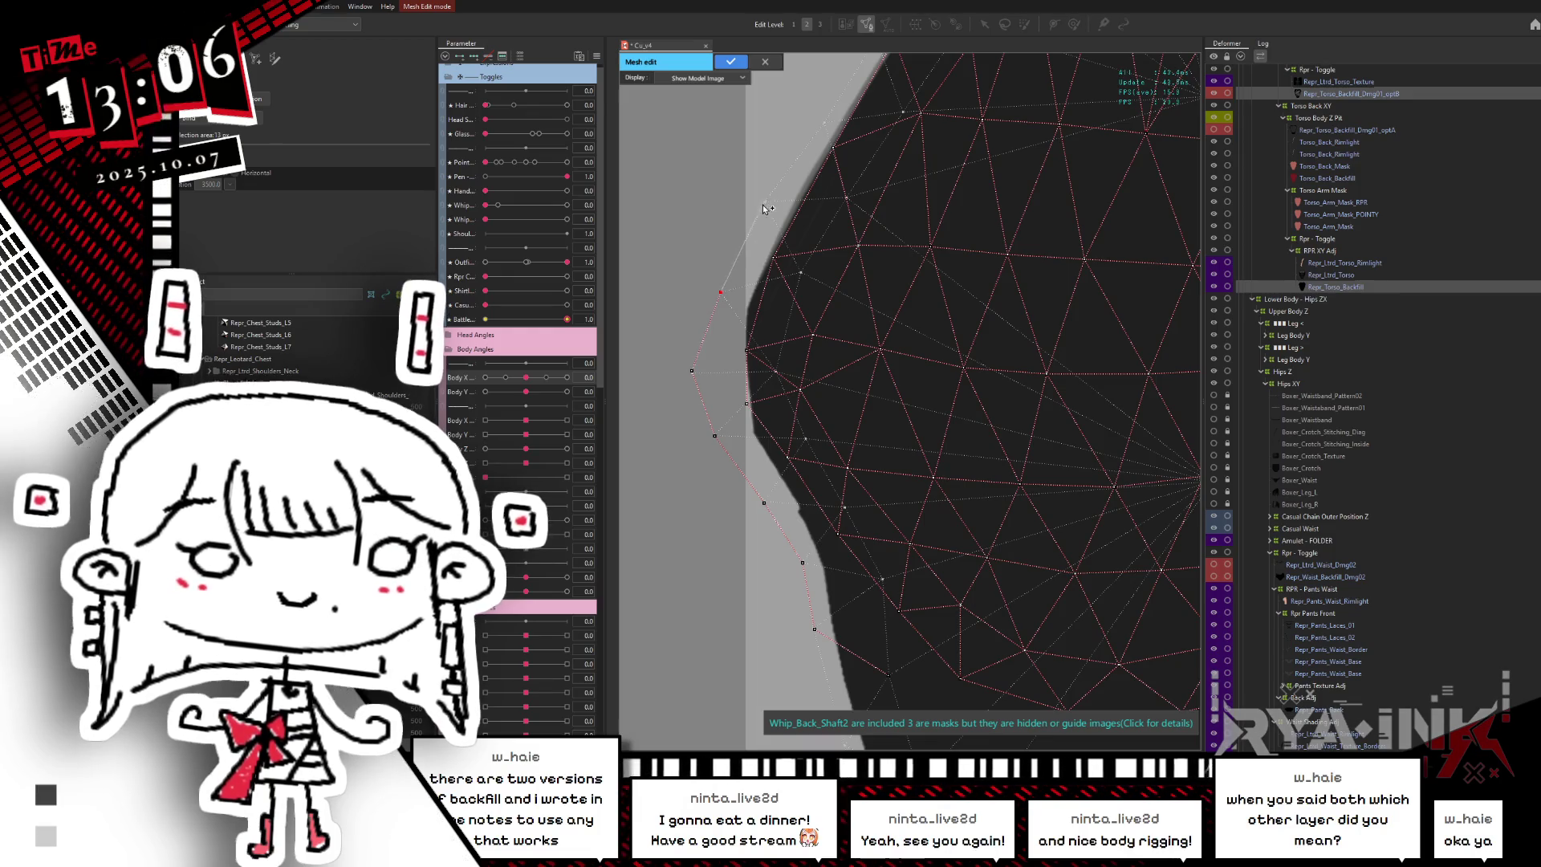
drag(777, 210, 678, 345)
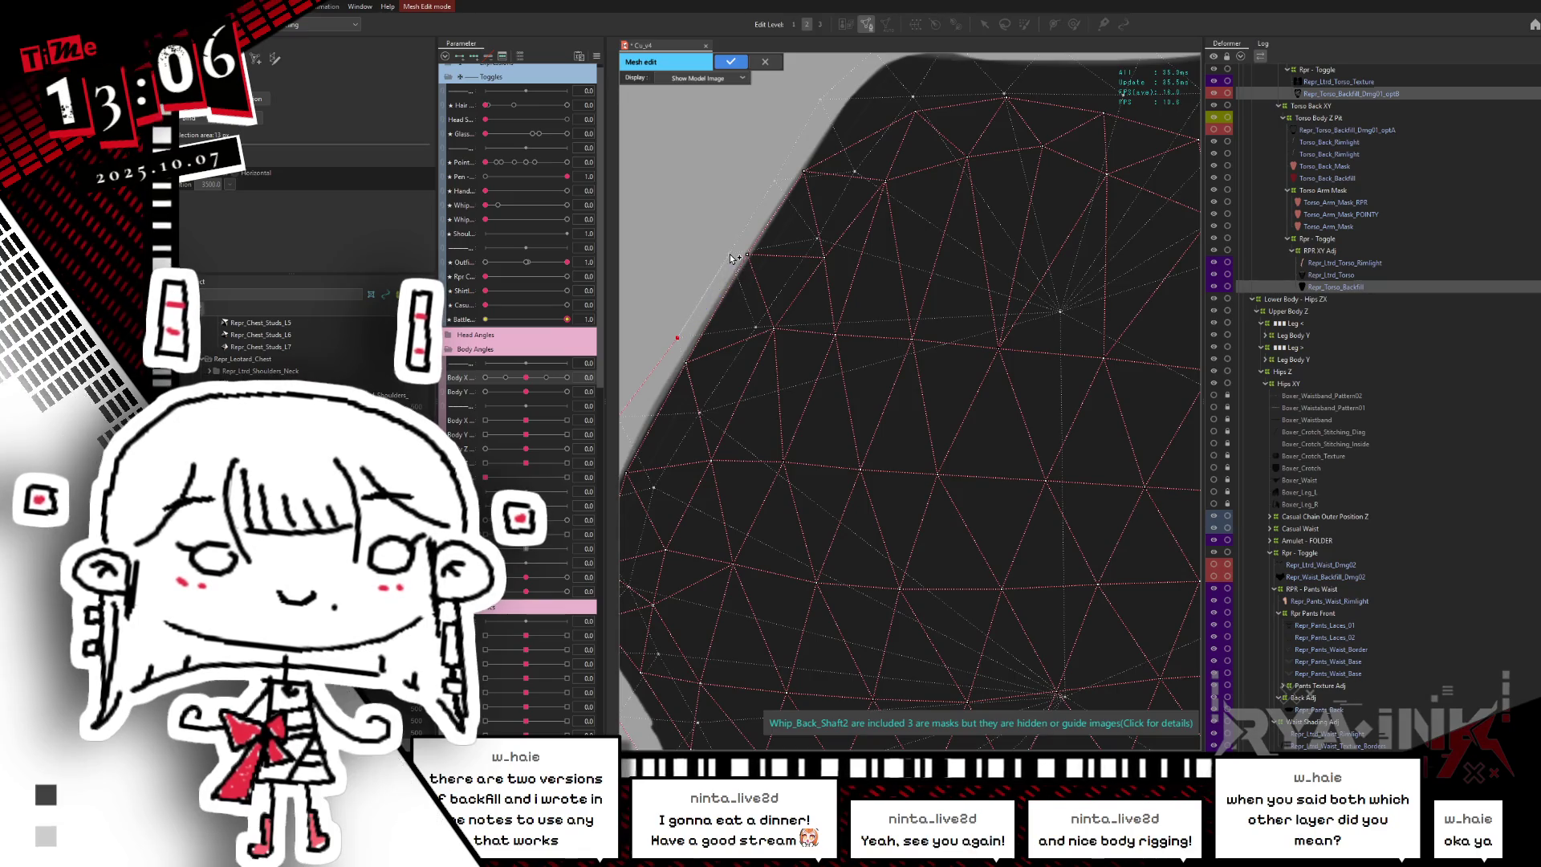
click(773, 183)
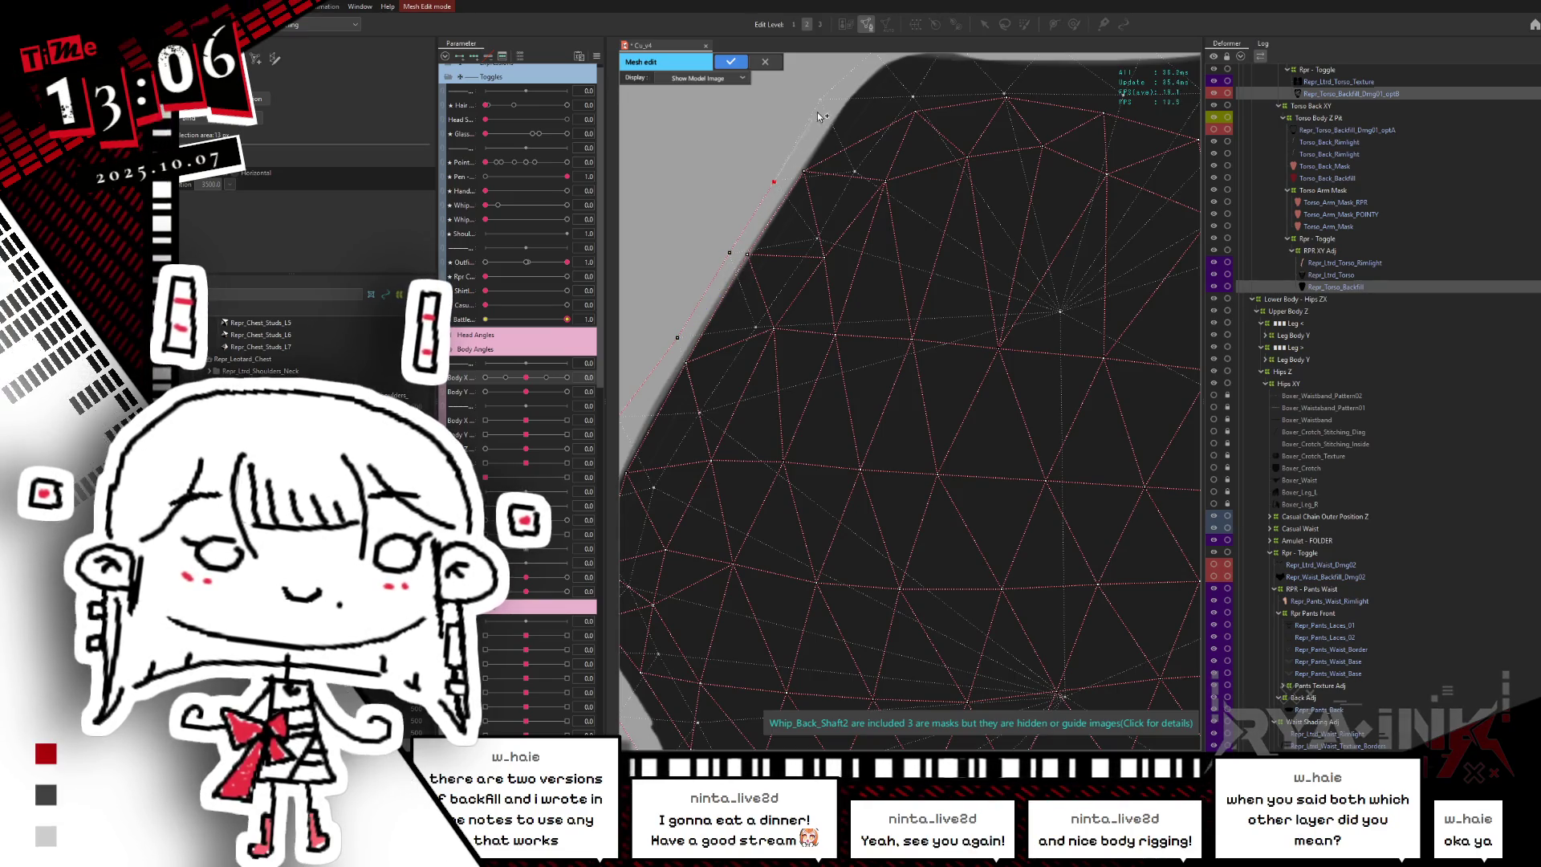
drag(815, 206, 776, 204)
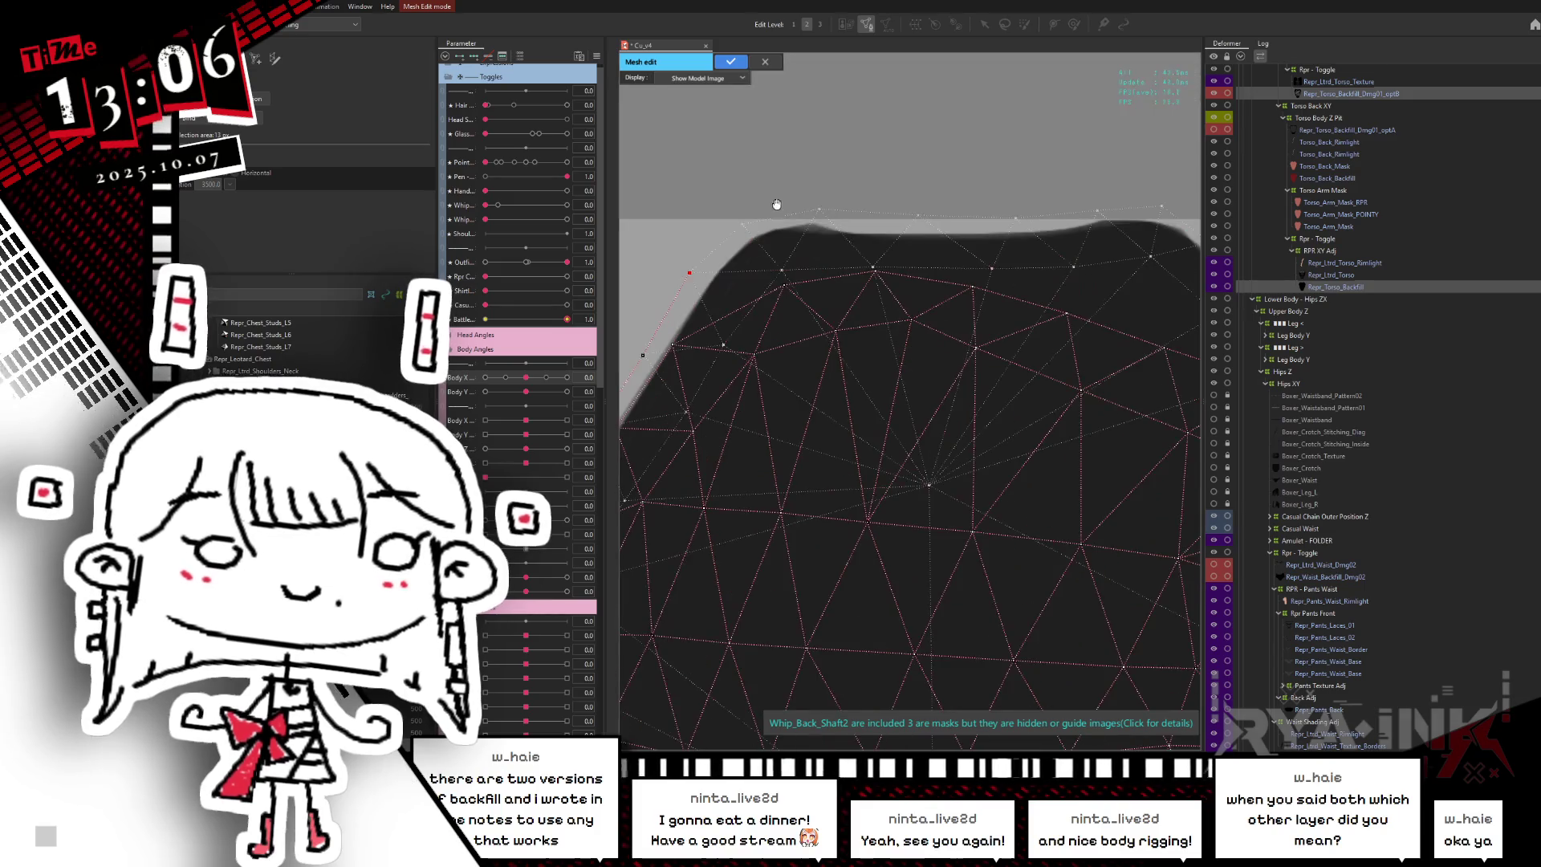
click(743, 226)
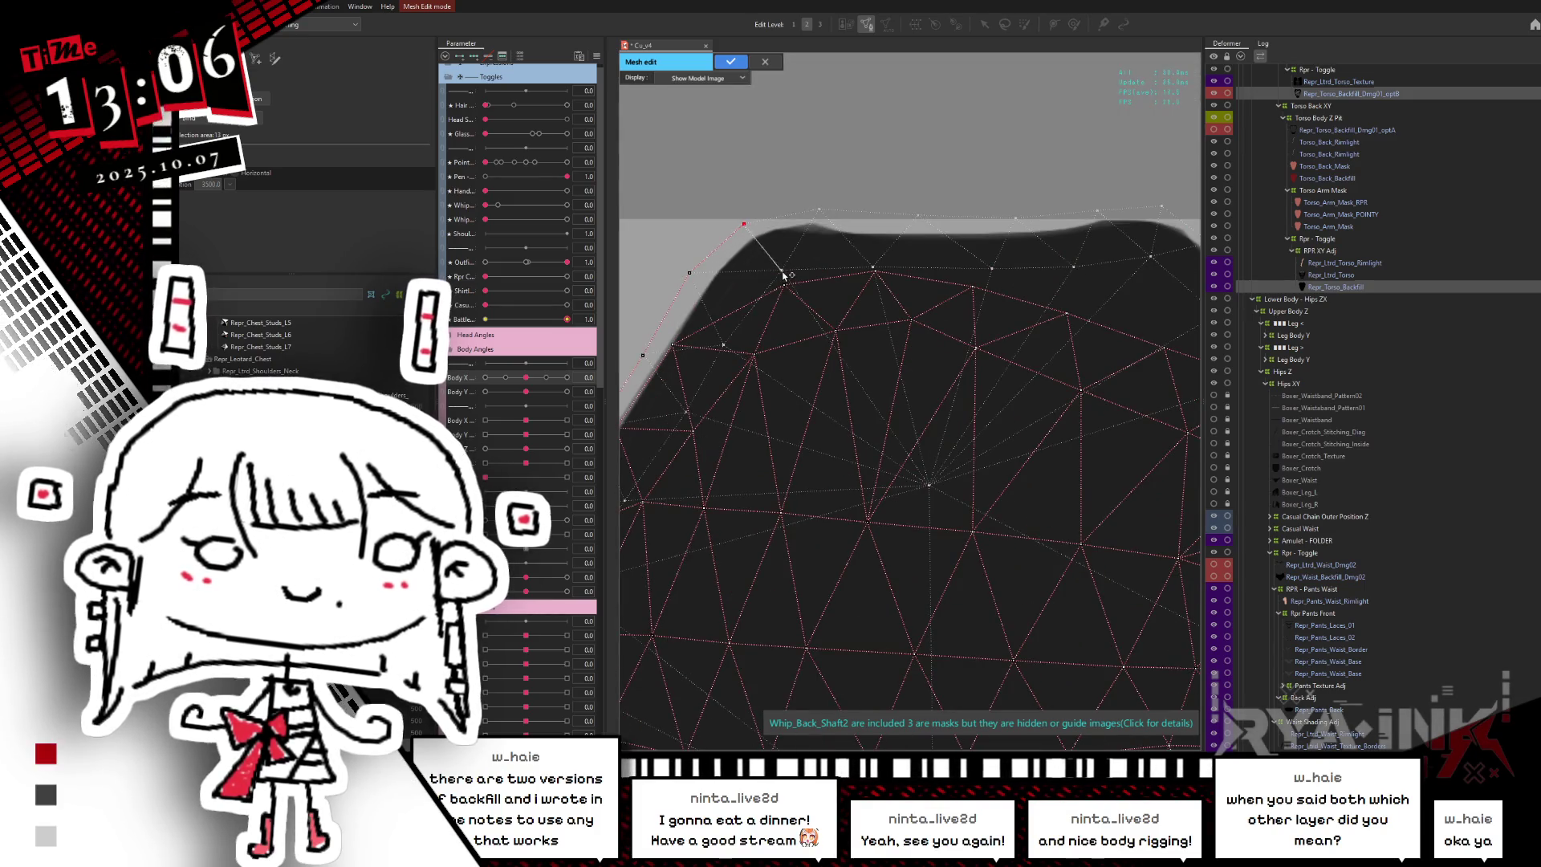
- Add vertices along the top edge to the top-right corner, joining them to an existing top vertex
click(745, 224)
click(920, 215)
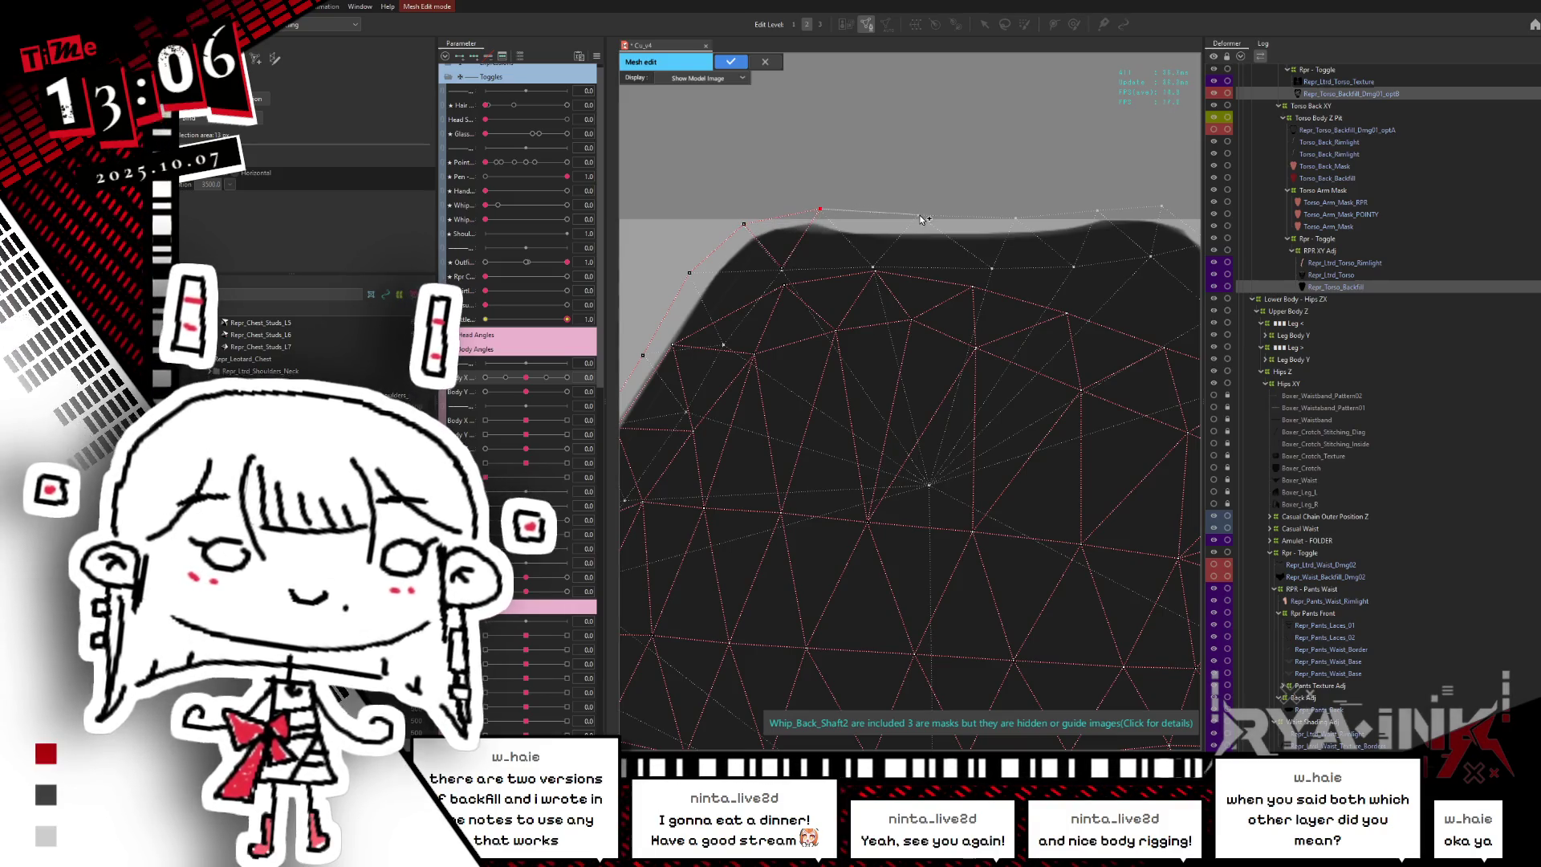
click(1017, 216)
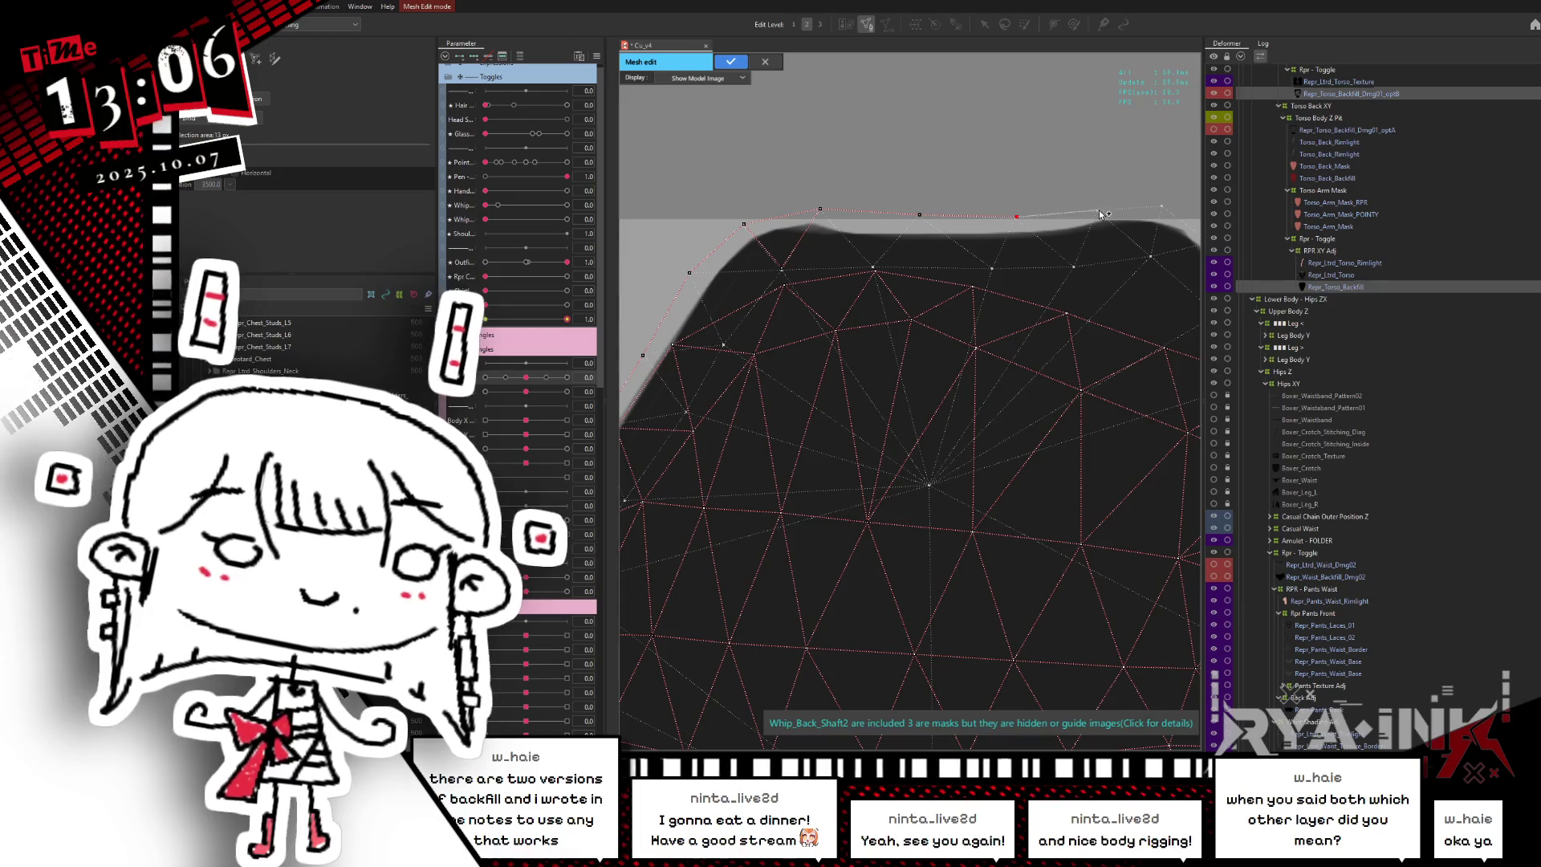
click(1098, 210)
click(1163, 205)
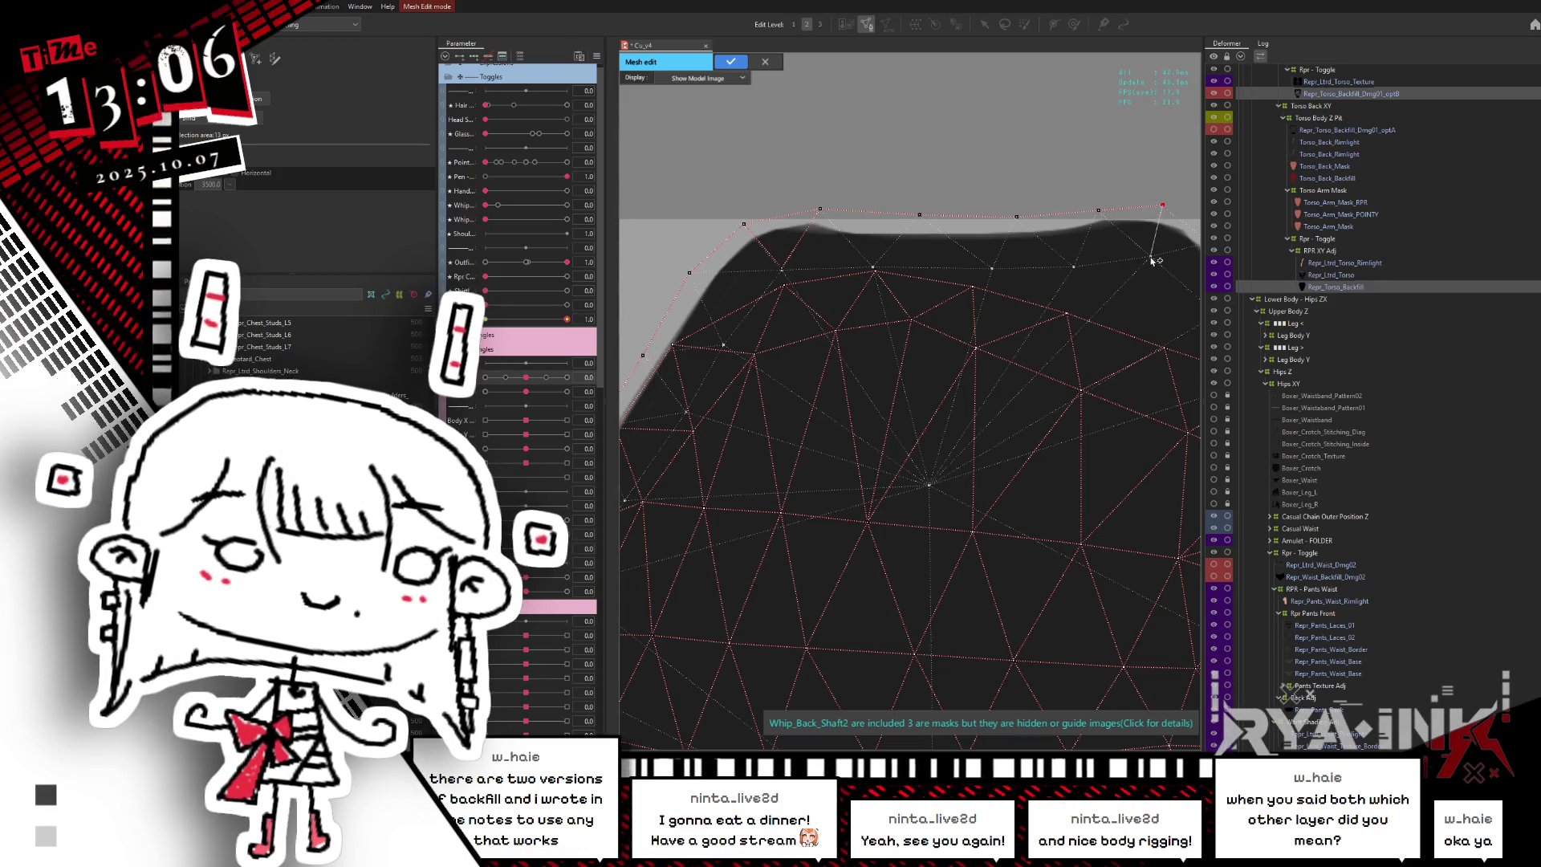
click(1150, 256)
click(1074, 267)
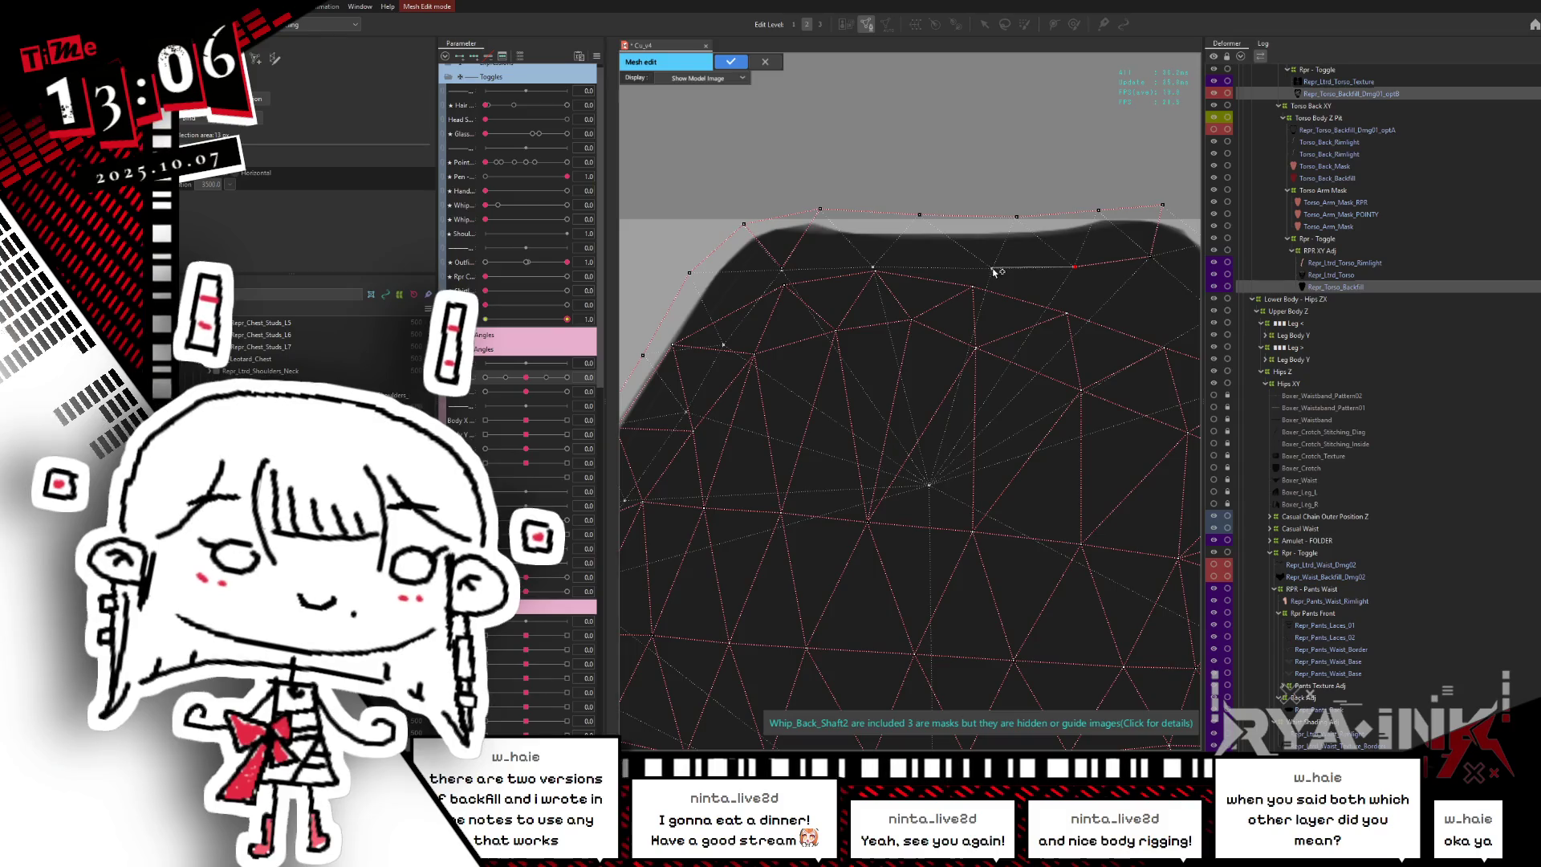
click(875, 266)
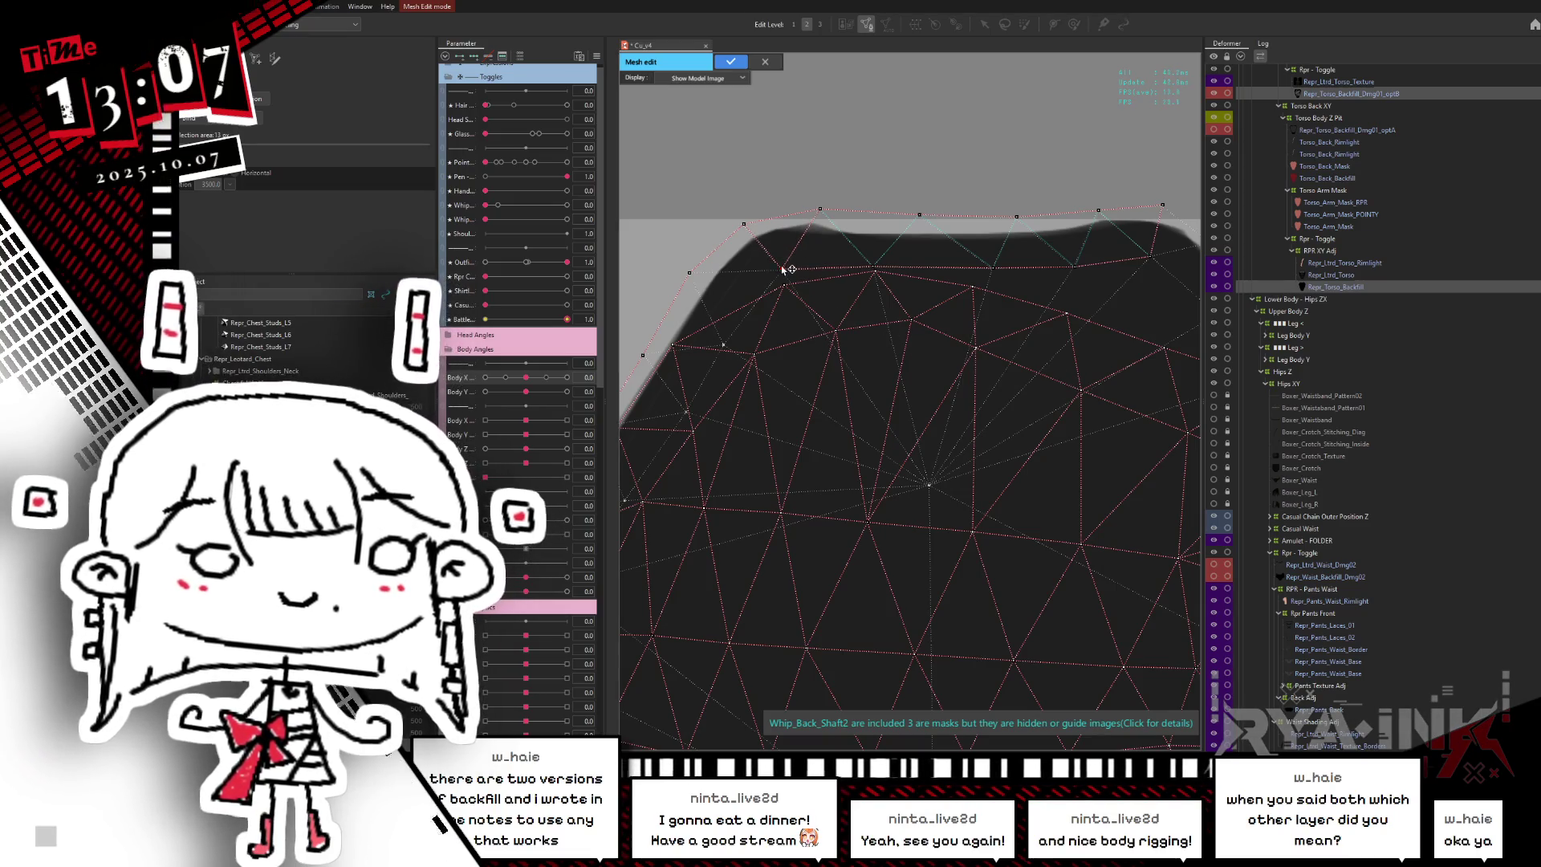
scroll(851, 305, right, 5)
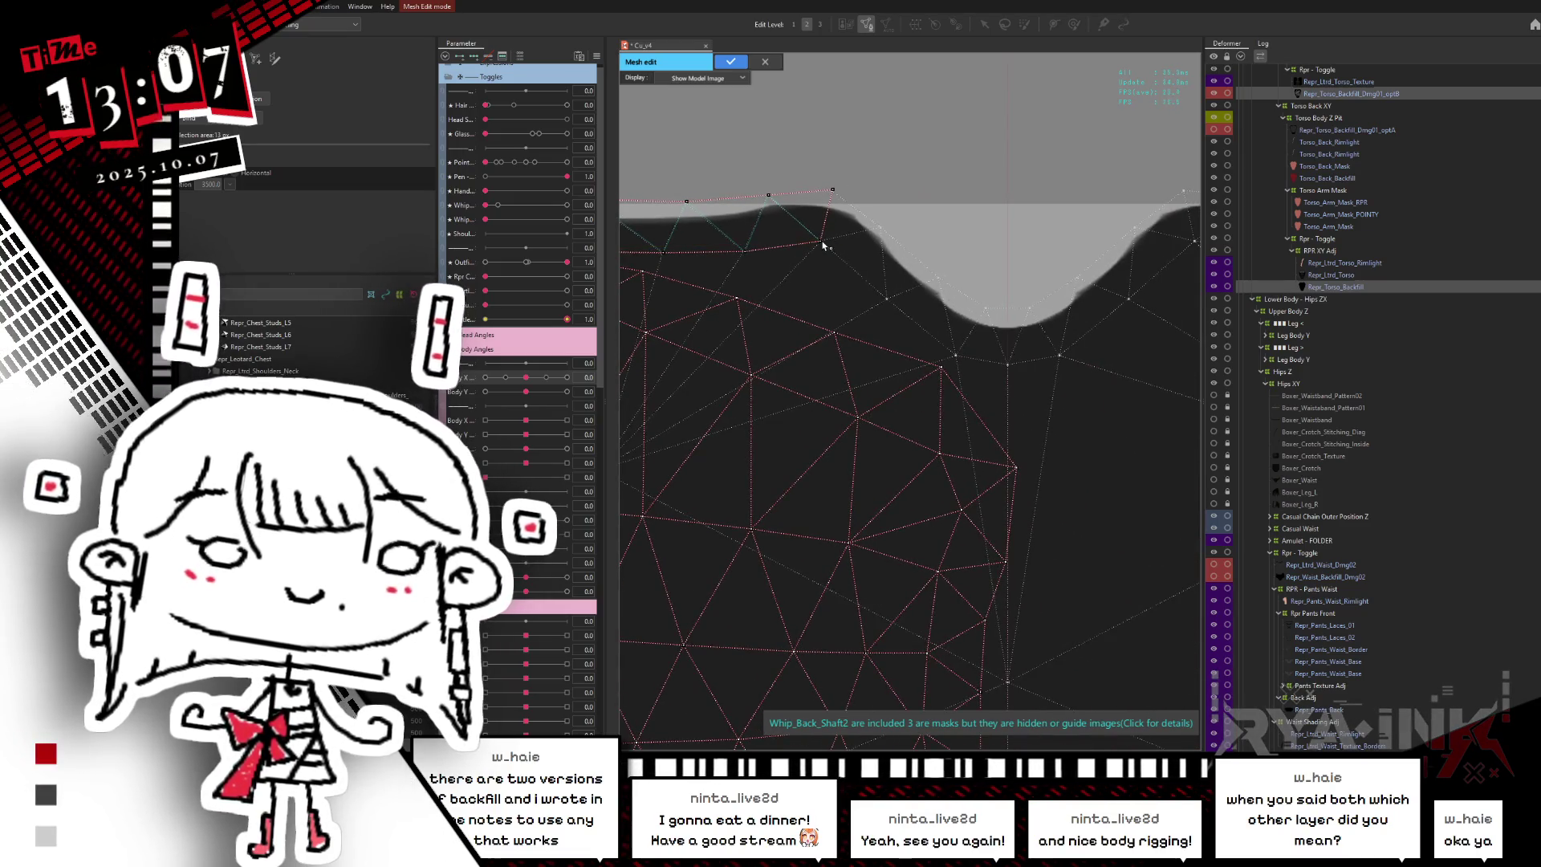
- Connect edges down into the neckline dip, with a vertex along the dip's edge
click(956, 357)
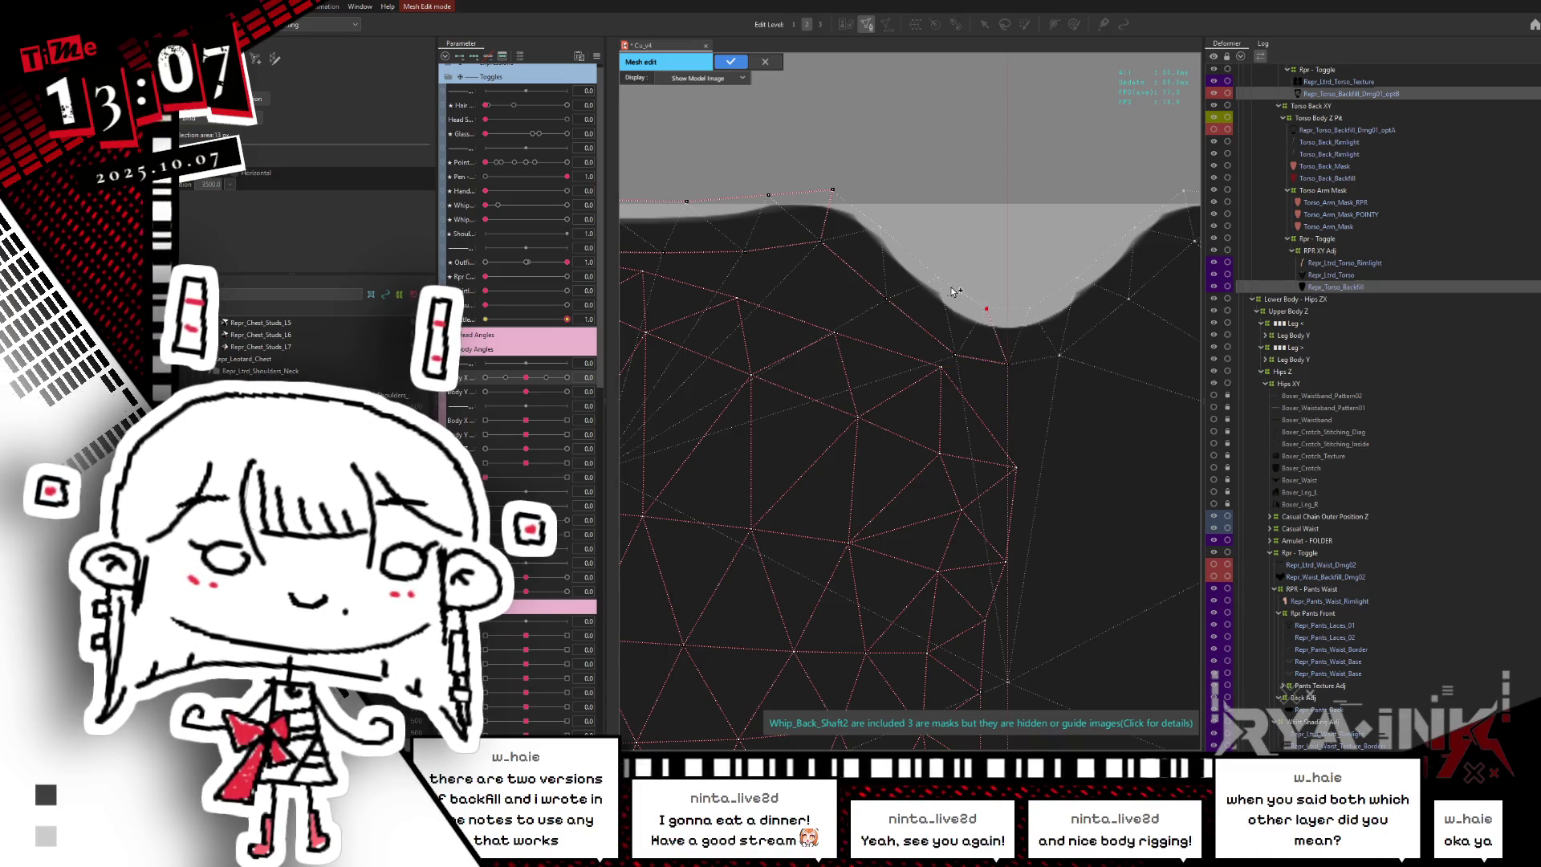
click(881, 227)
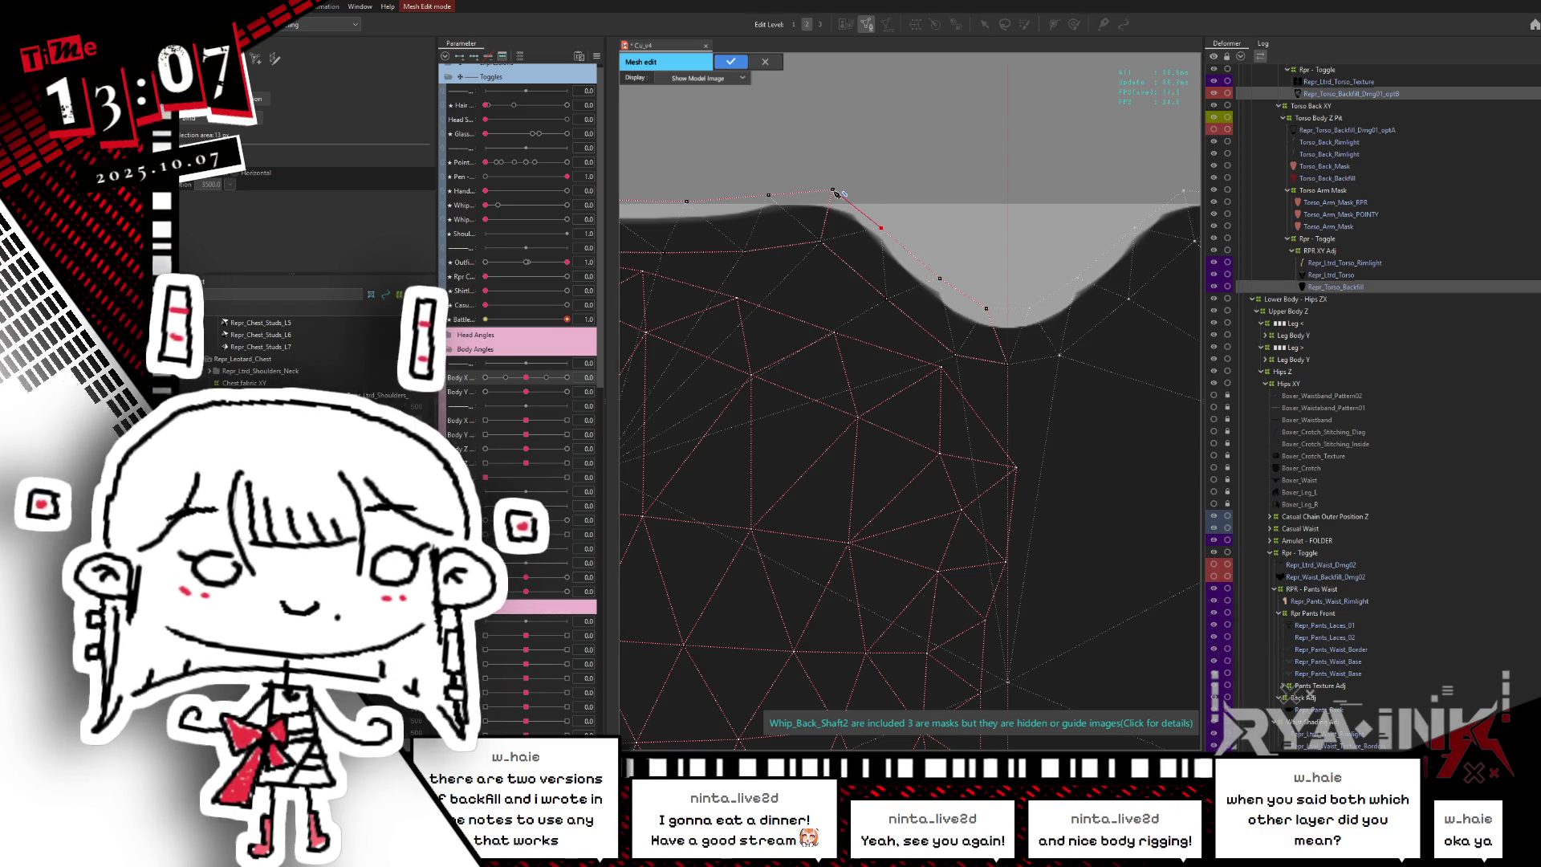
click(955, 356)
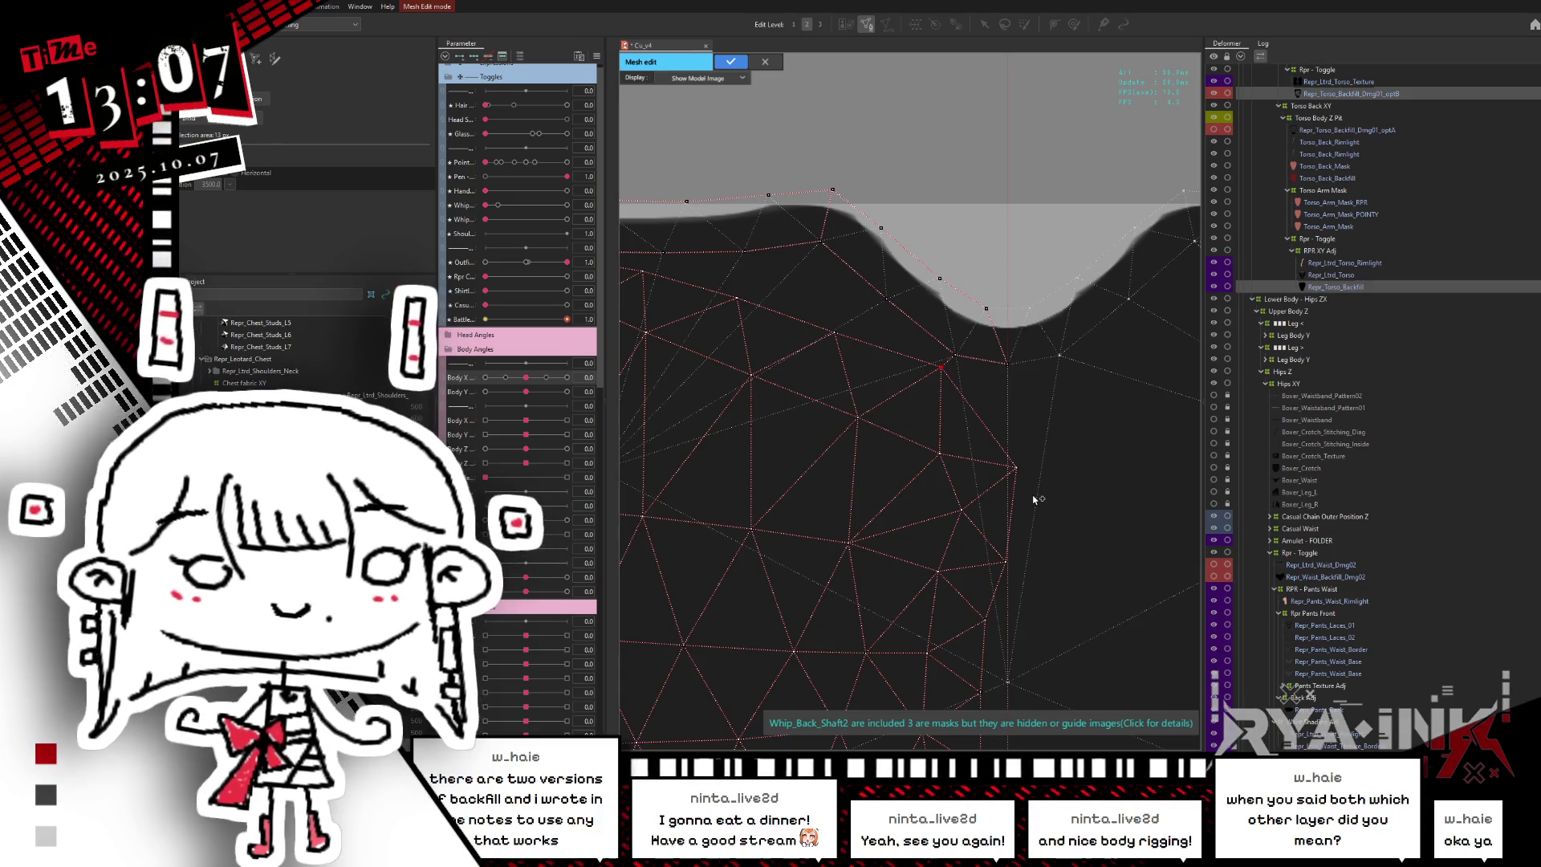
scroll(1032, 495, down, 5)
scroll(963, 345, up, 3)
scroll(914, 393, up, 2)
scroll(911, 393, up, 2)
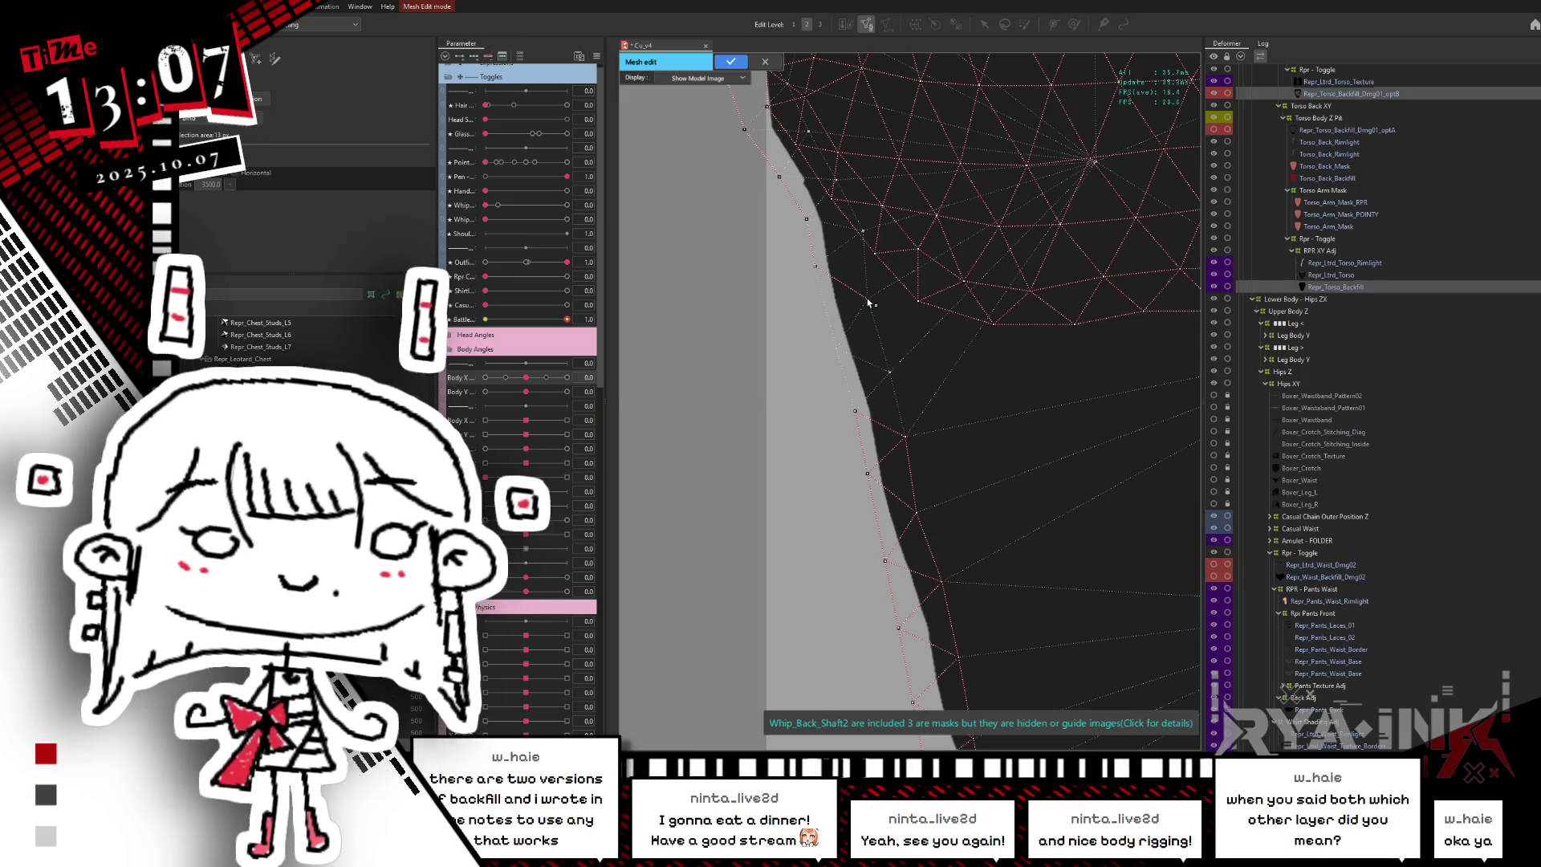
- Add edges from the left-edge vertices and a vertex inside the upper torso for denser triangles
drag(867, 300, 893, 376)
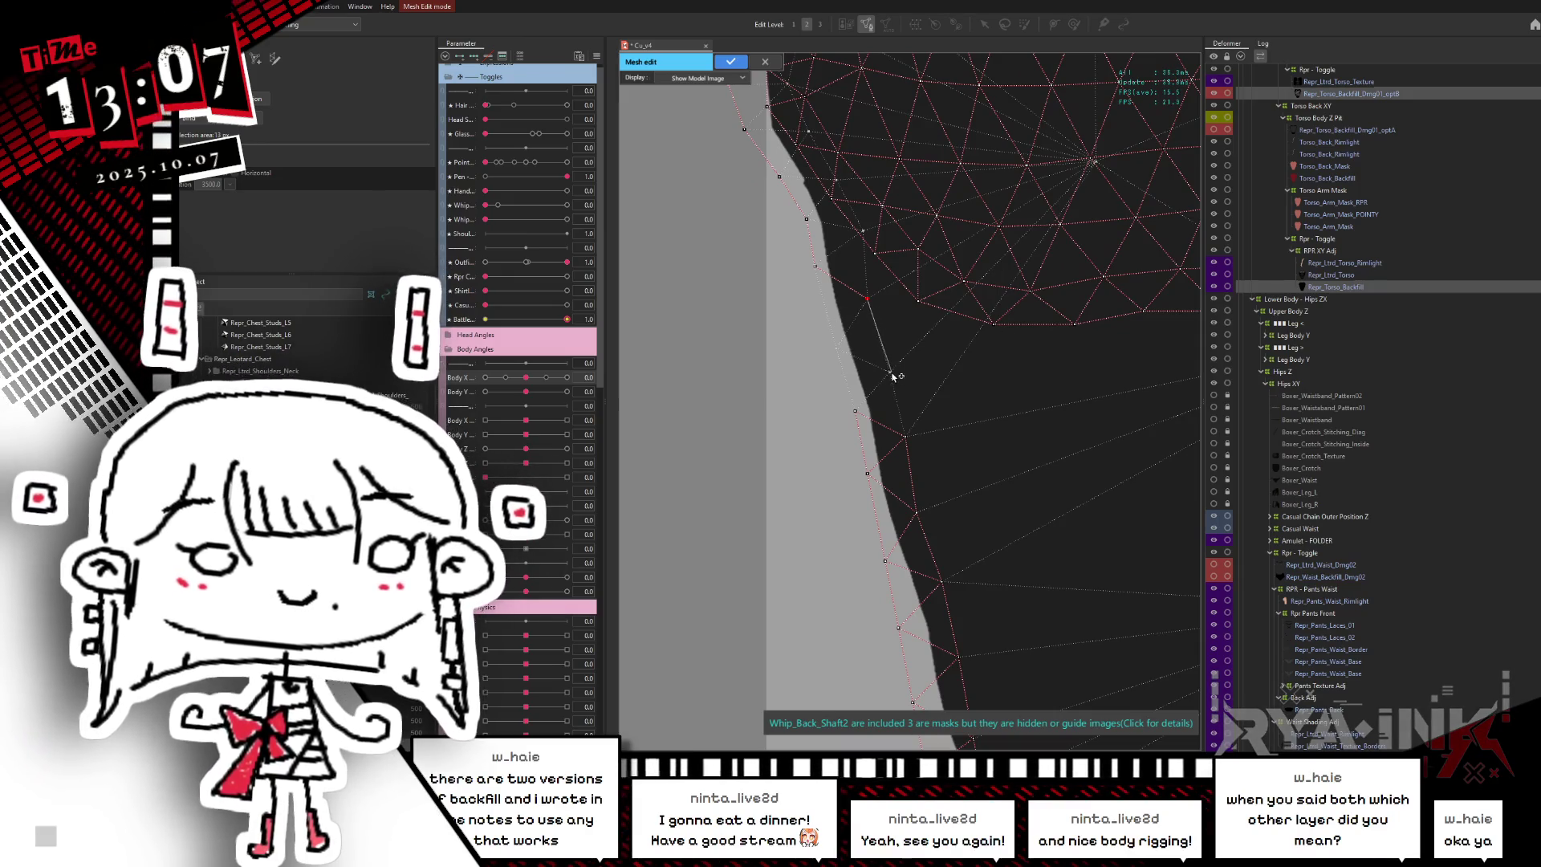
drag(907, 435, 875, 407)
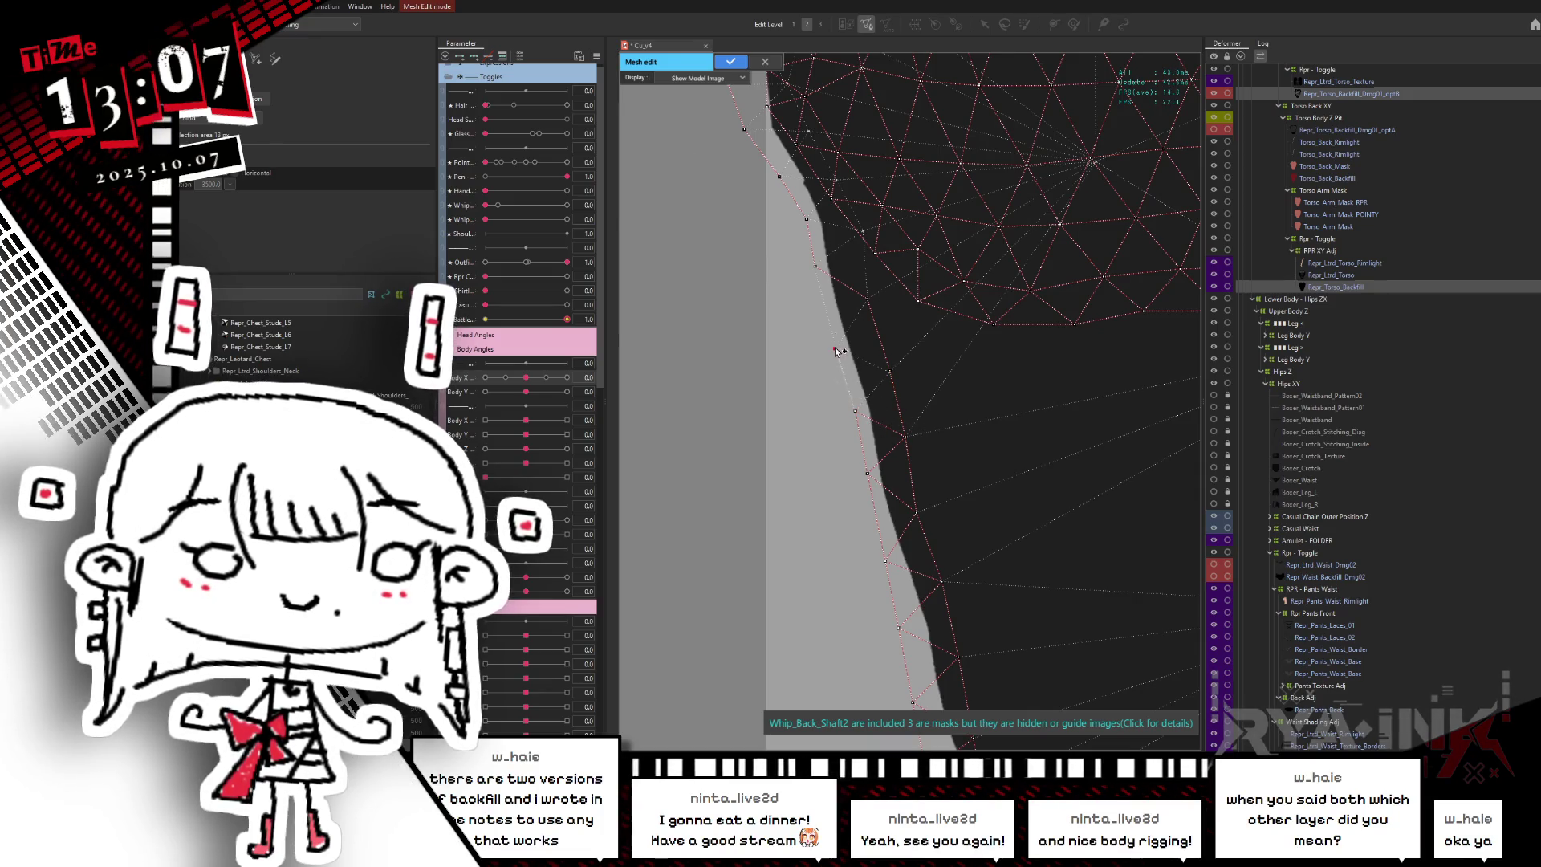
drag(834, 348, 814, 266)
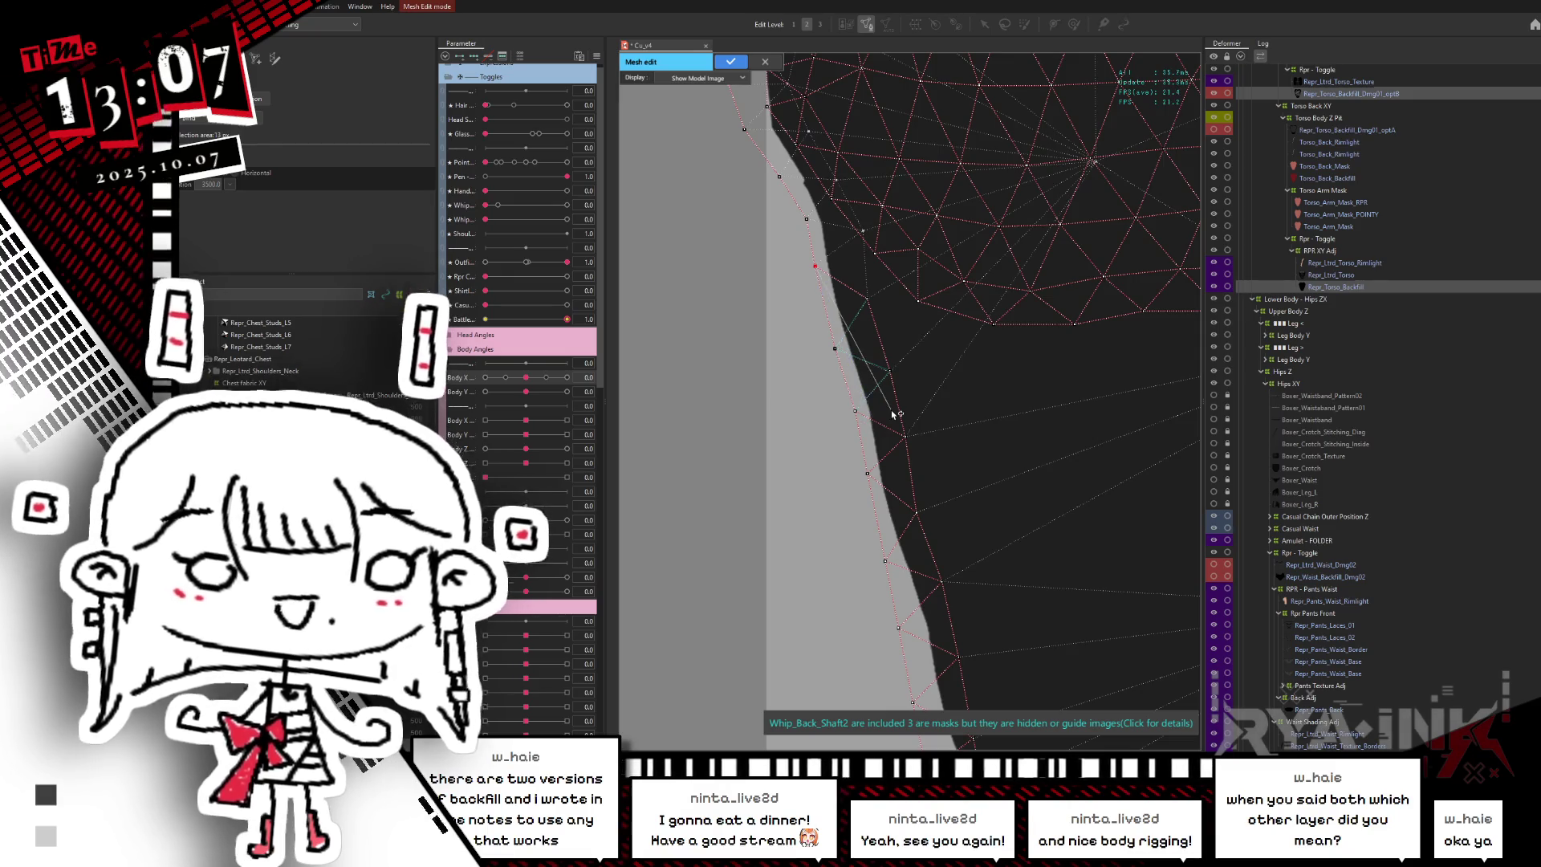
scroll(951, 301, down, 4)
drag(952, 301, 873, 385)
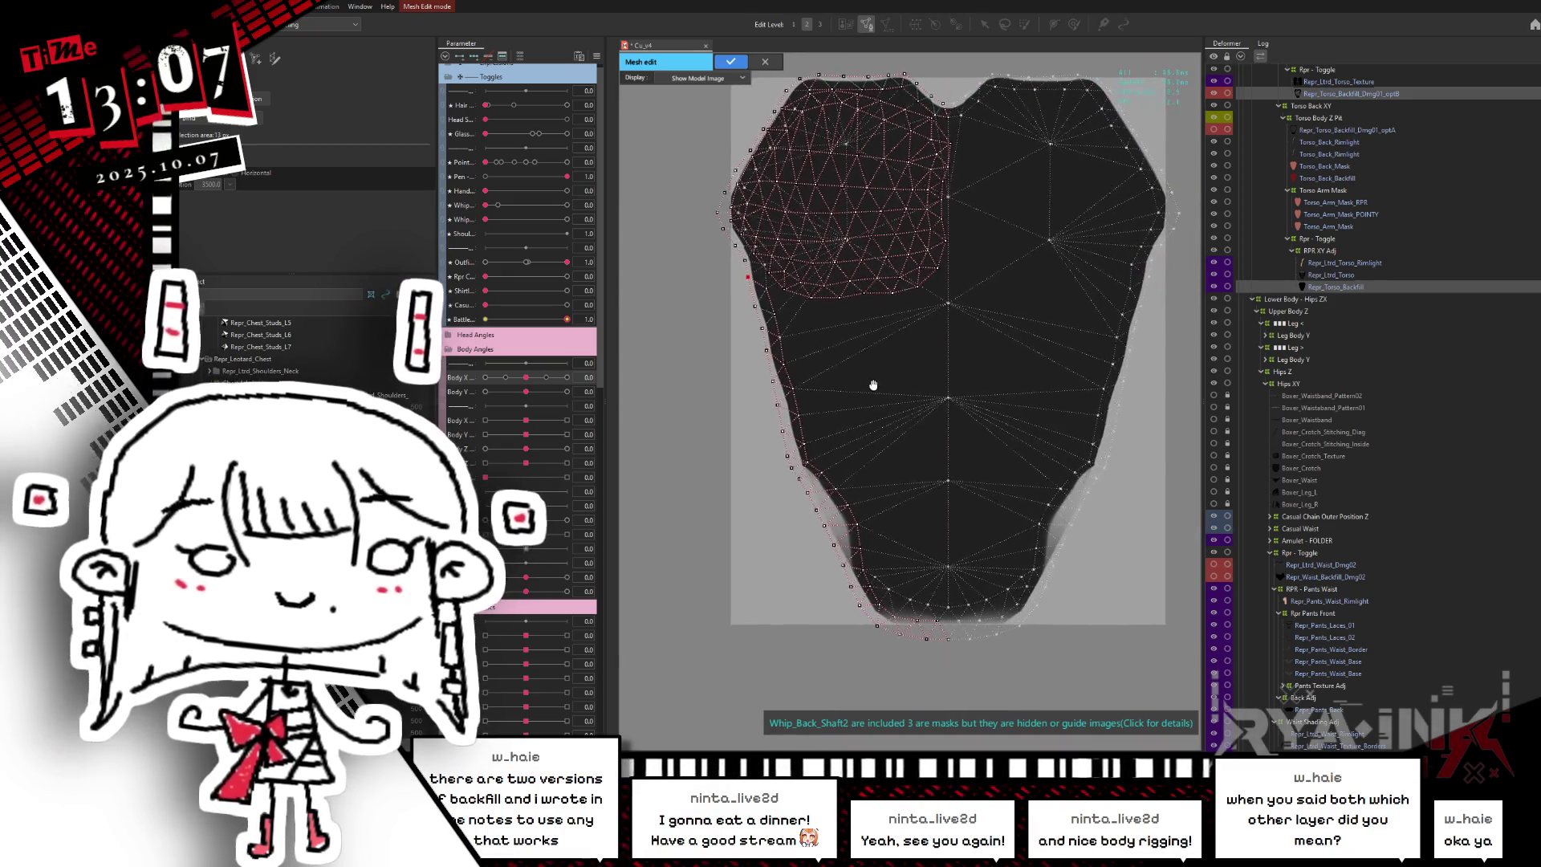
scroll(752, 338, up, 5)
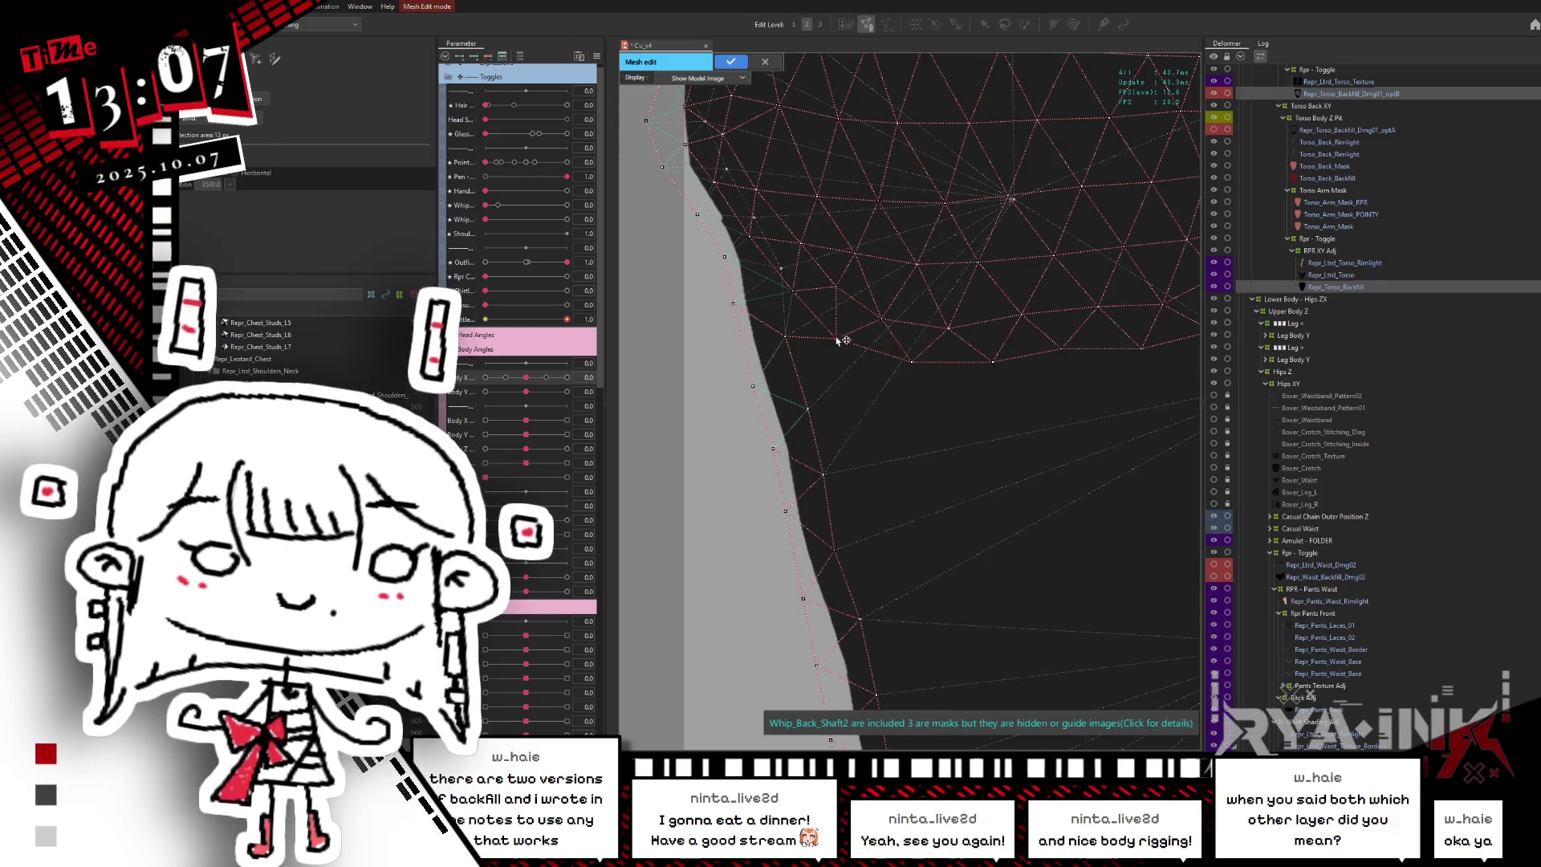
drag(894, 292, 873, 417)
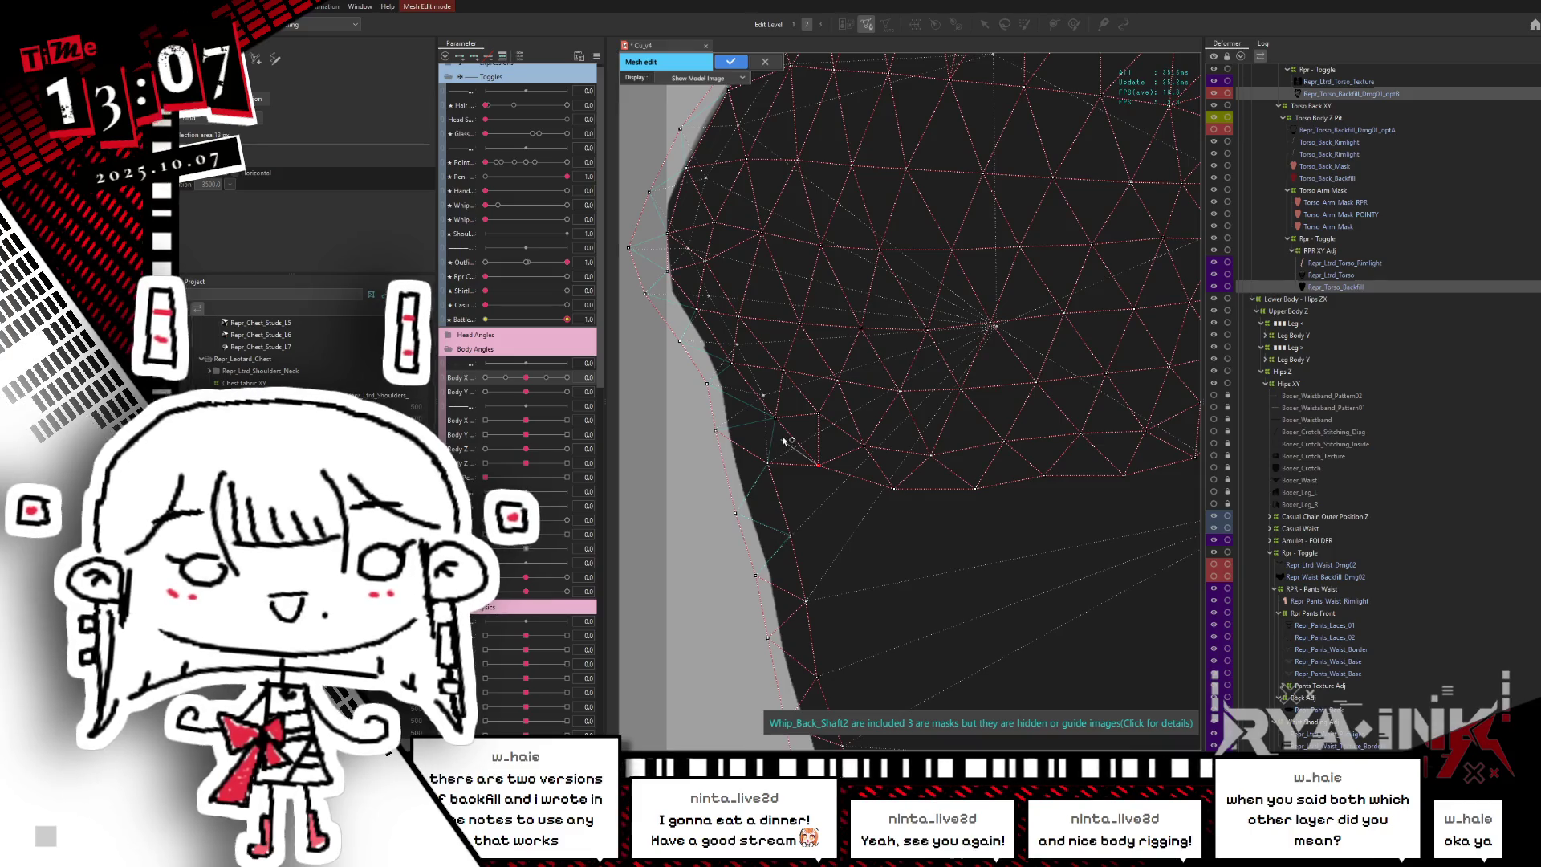
scroll(783, 439, down, 4)
scroll(857, 242, up, 3)
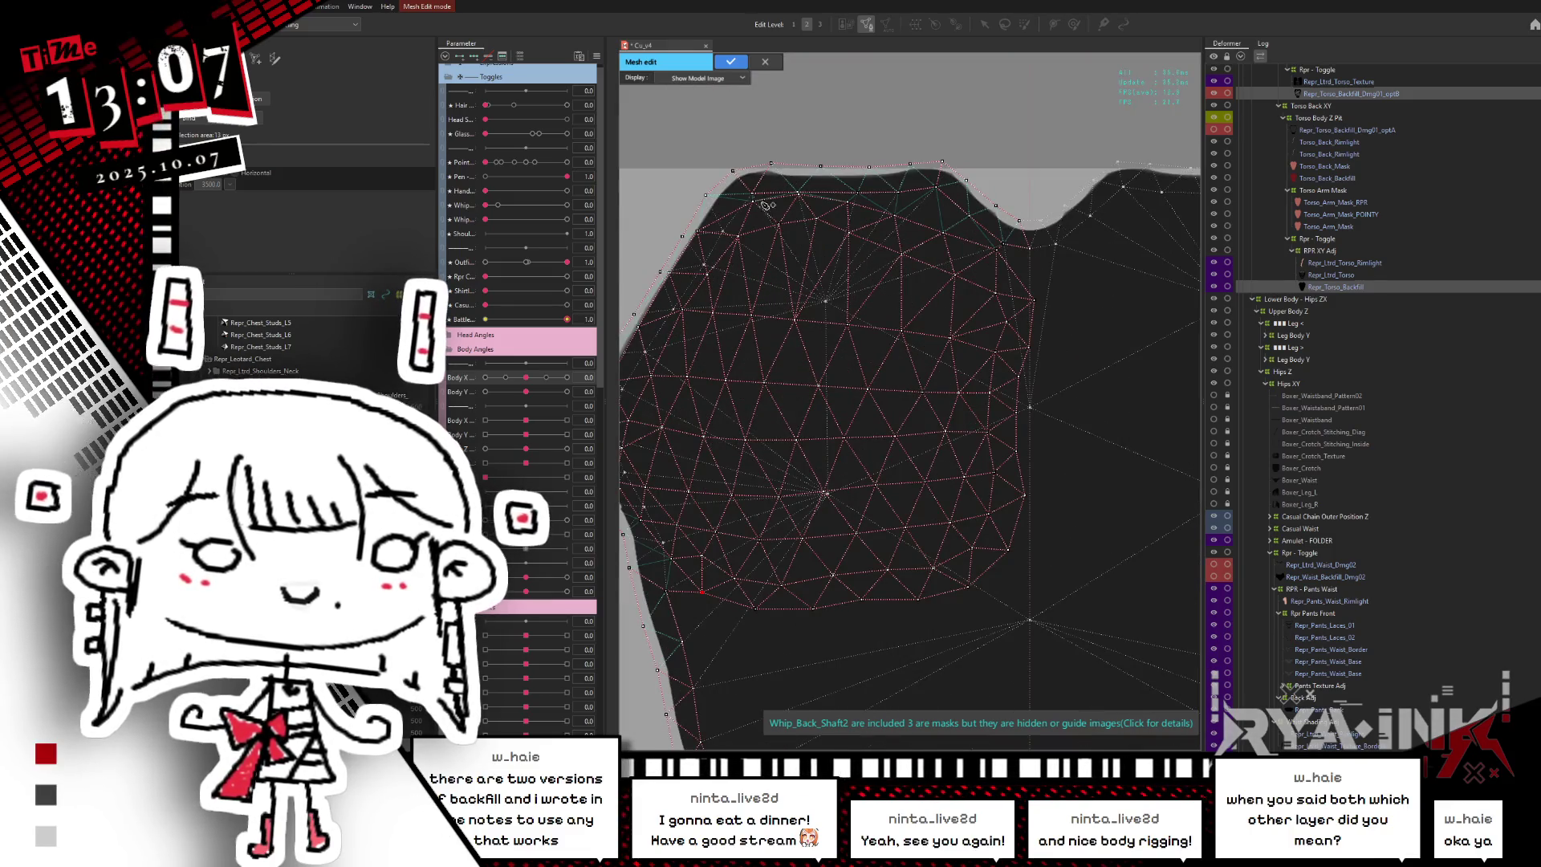
scroll(766, 205, up, 3)
scroll(842, 232, down, 2)
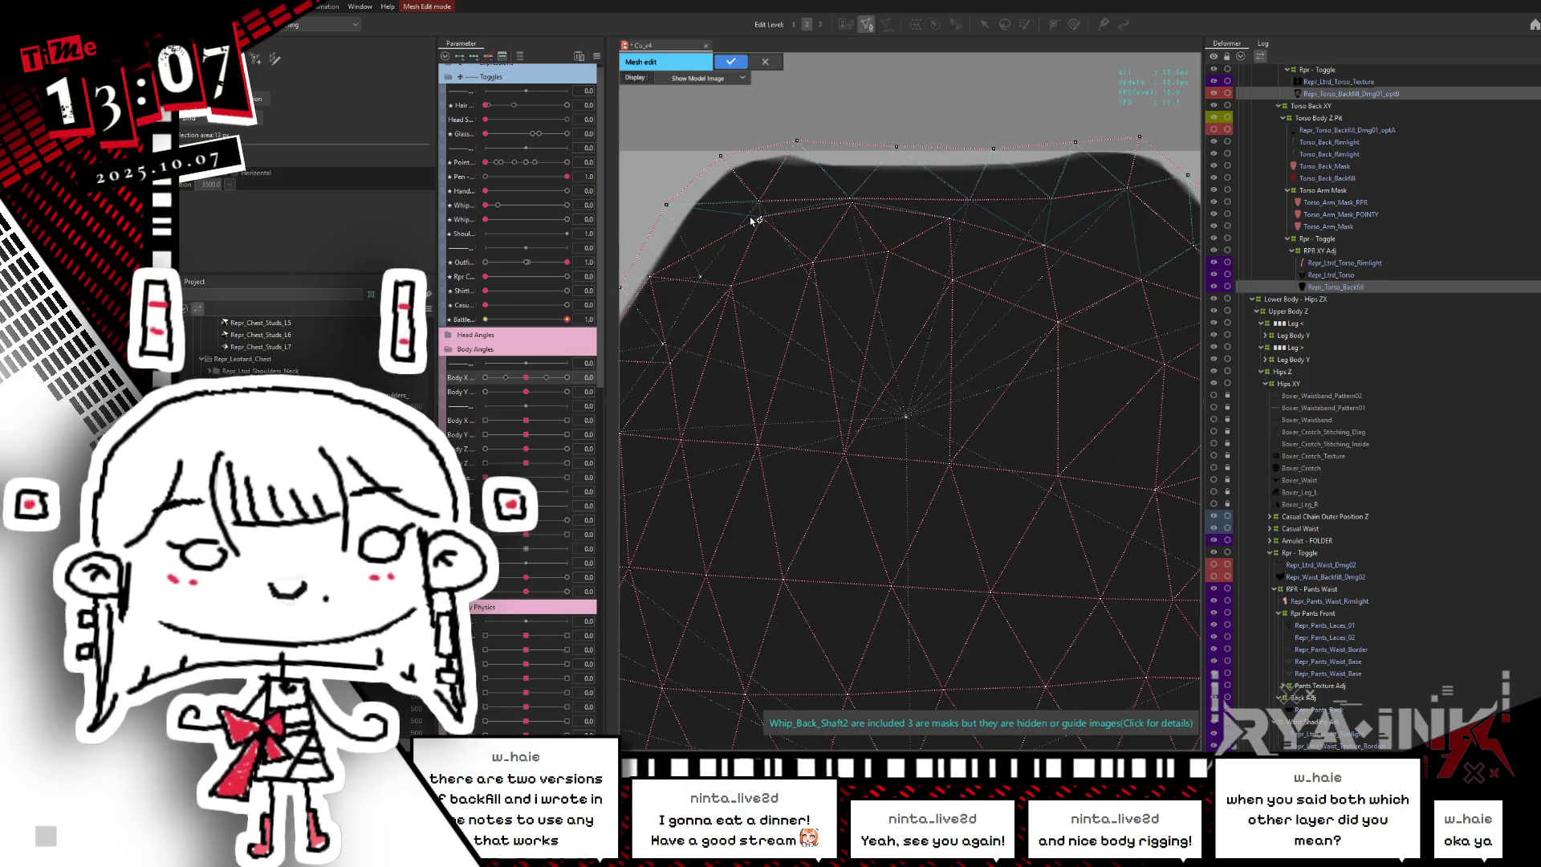
scroll(924, 245, down, 1)
scroll(926, 245, down, 2)
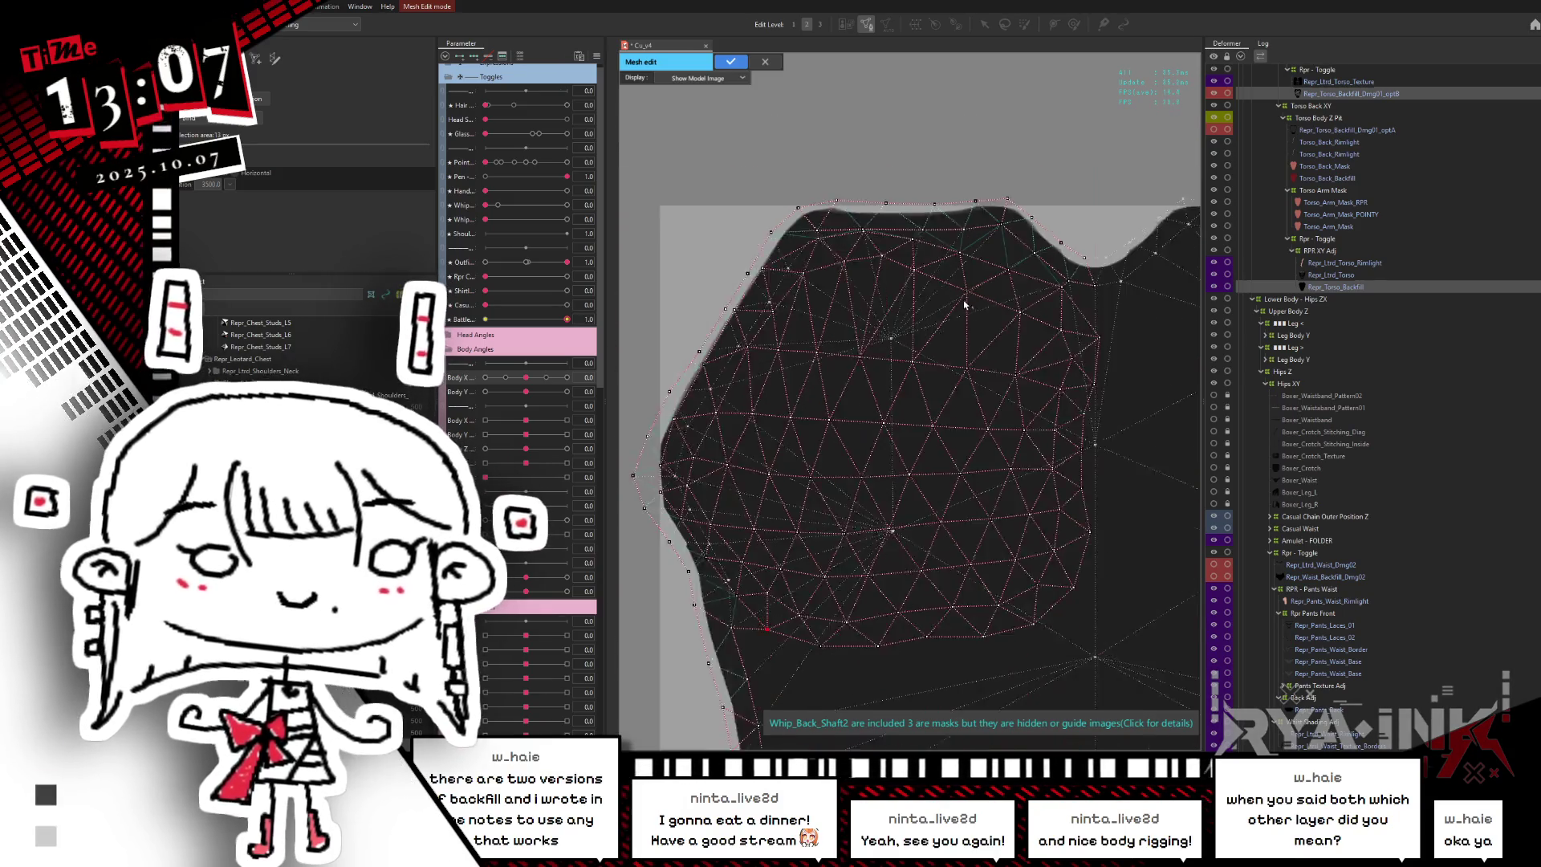
scroll(898, 289, up, 3)
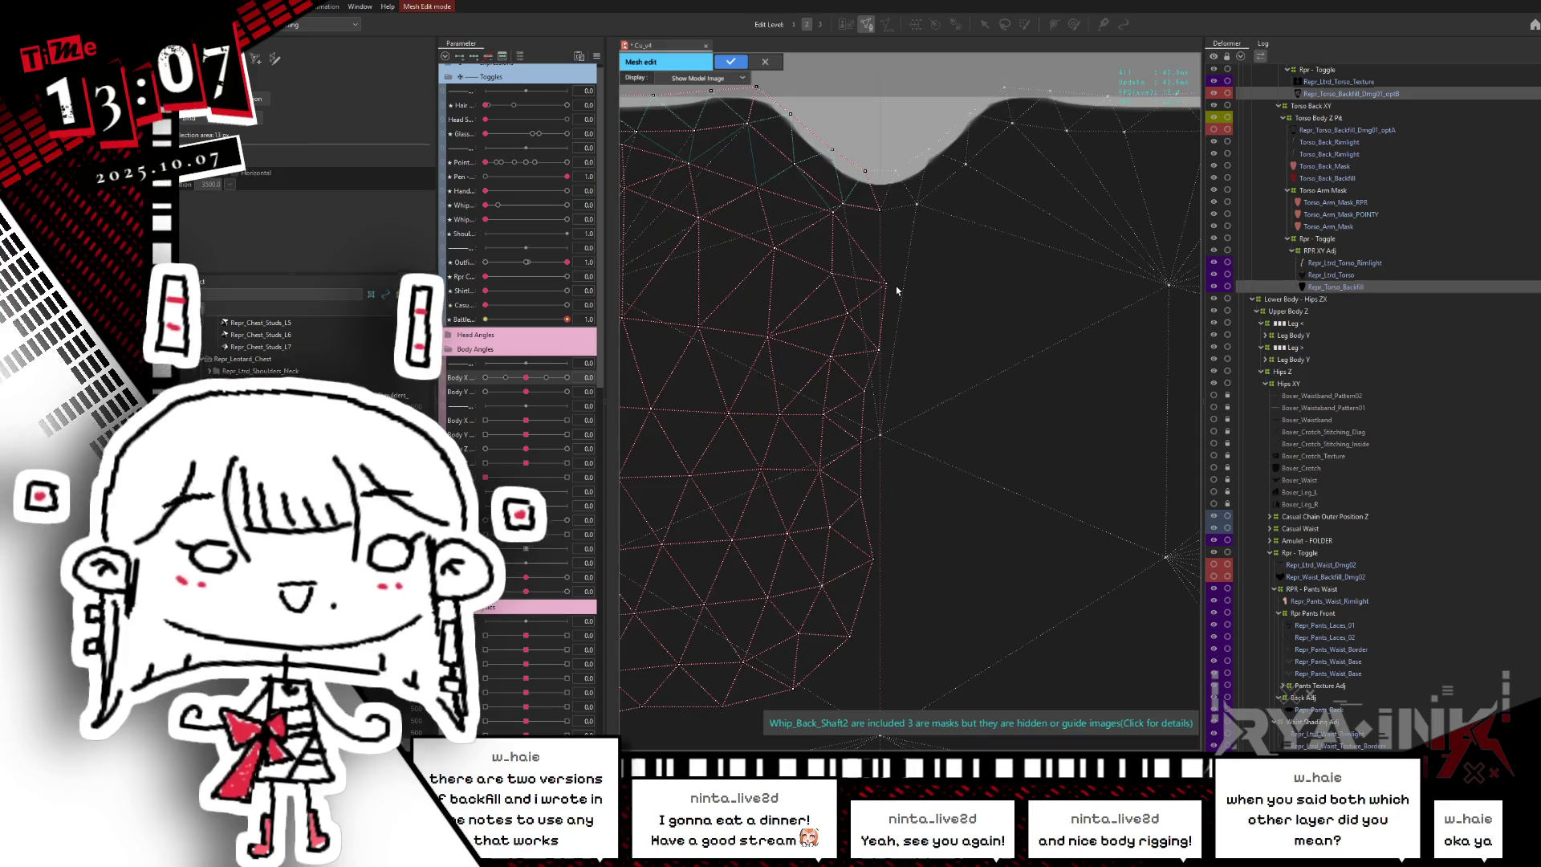
click(888, 284)
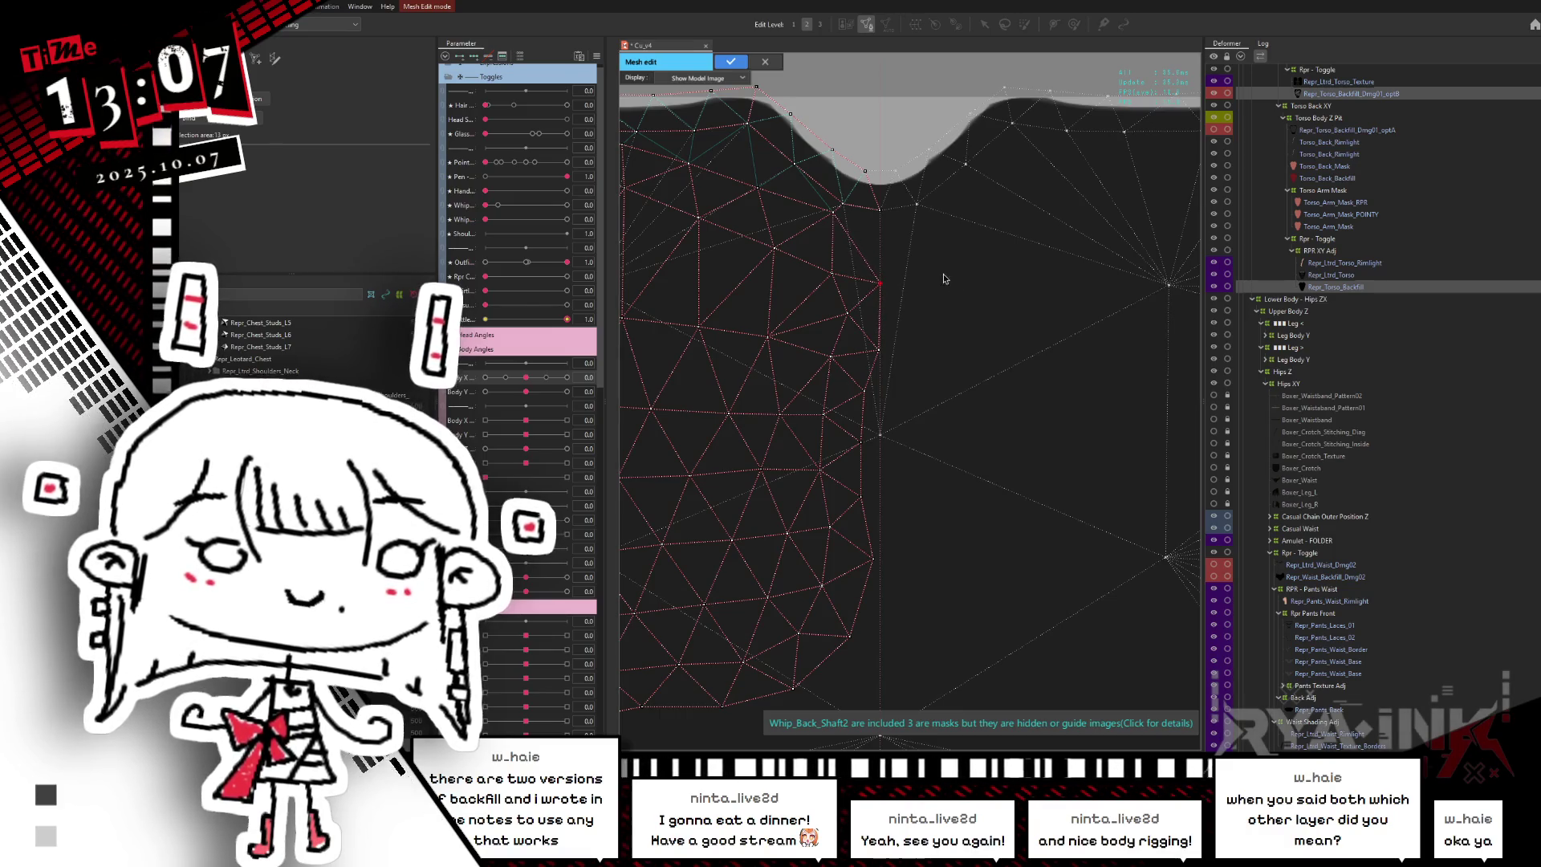
- Apply the finished Repr_Torso_Backfill mesh edits
drag(944, 278, 919, 238)
scroll(915, 321, down, 5)
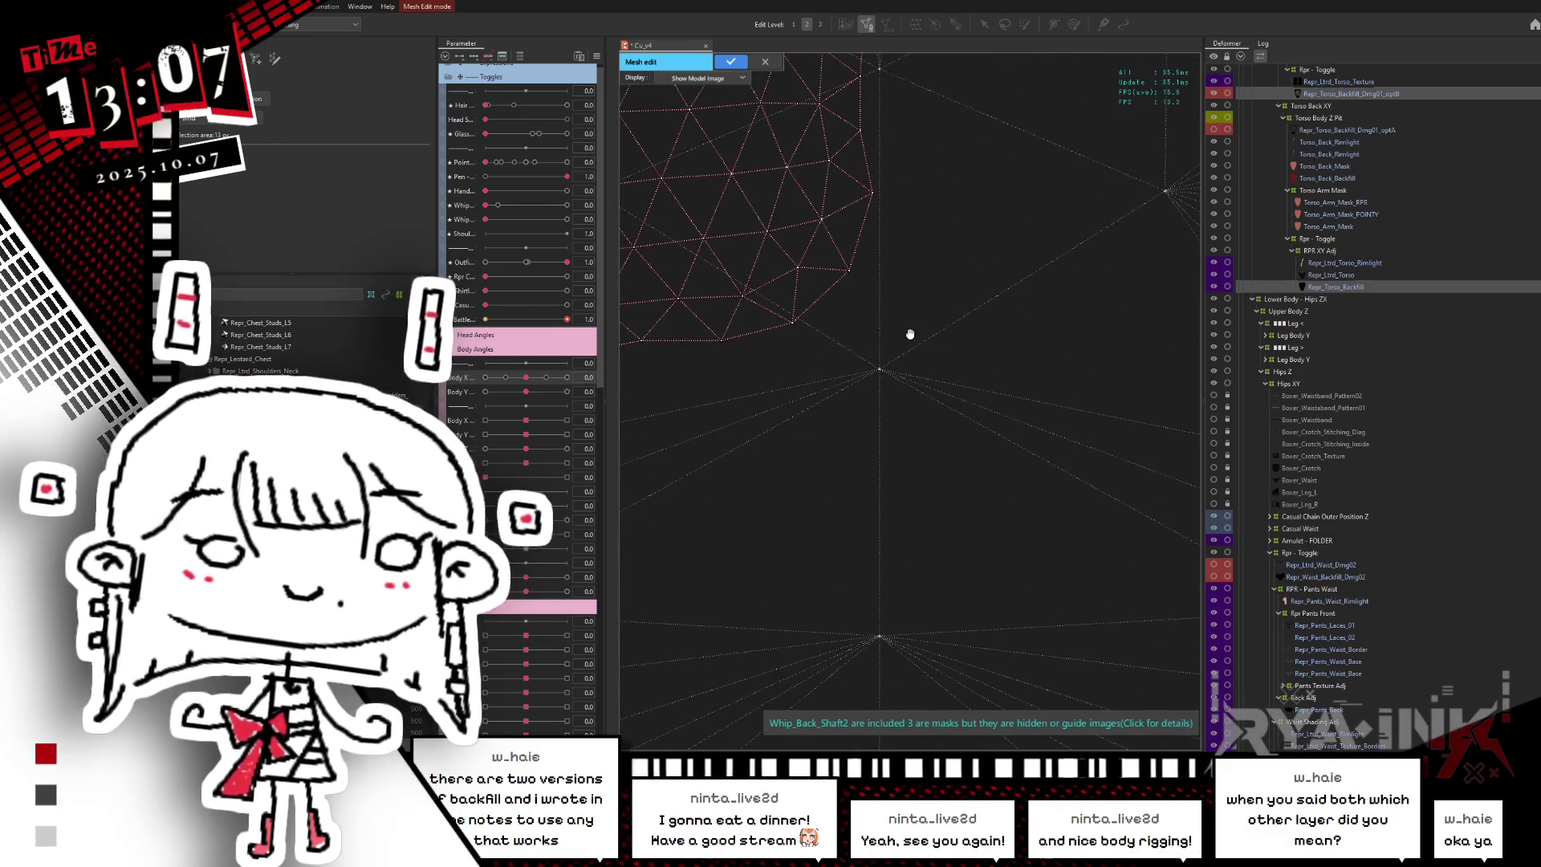
scroll(915, 305, down, 2)
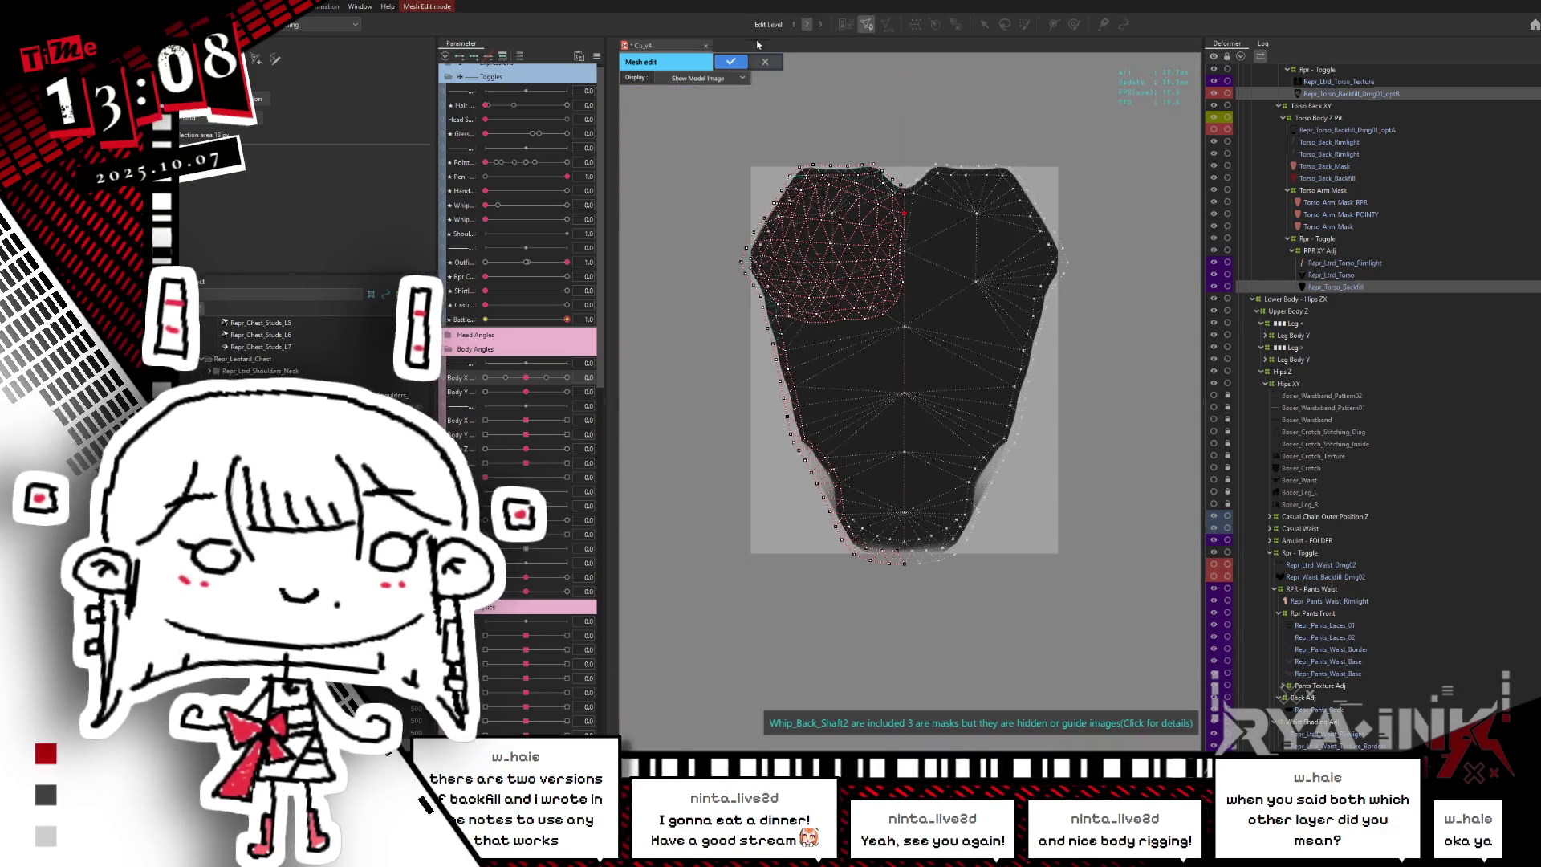
click(736, 65)
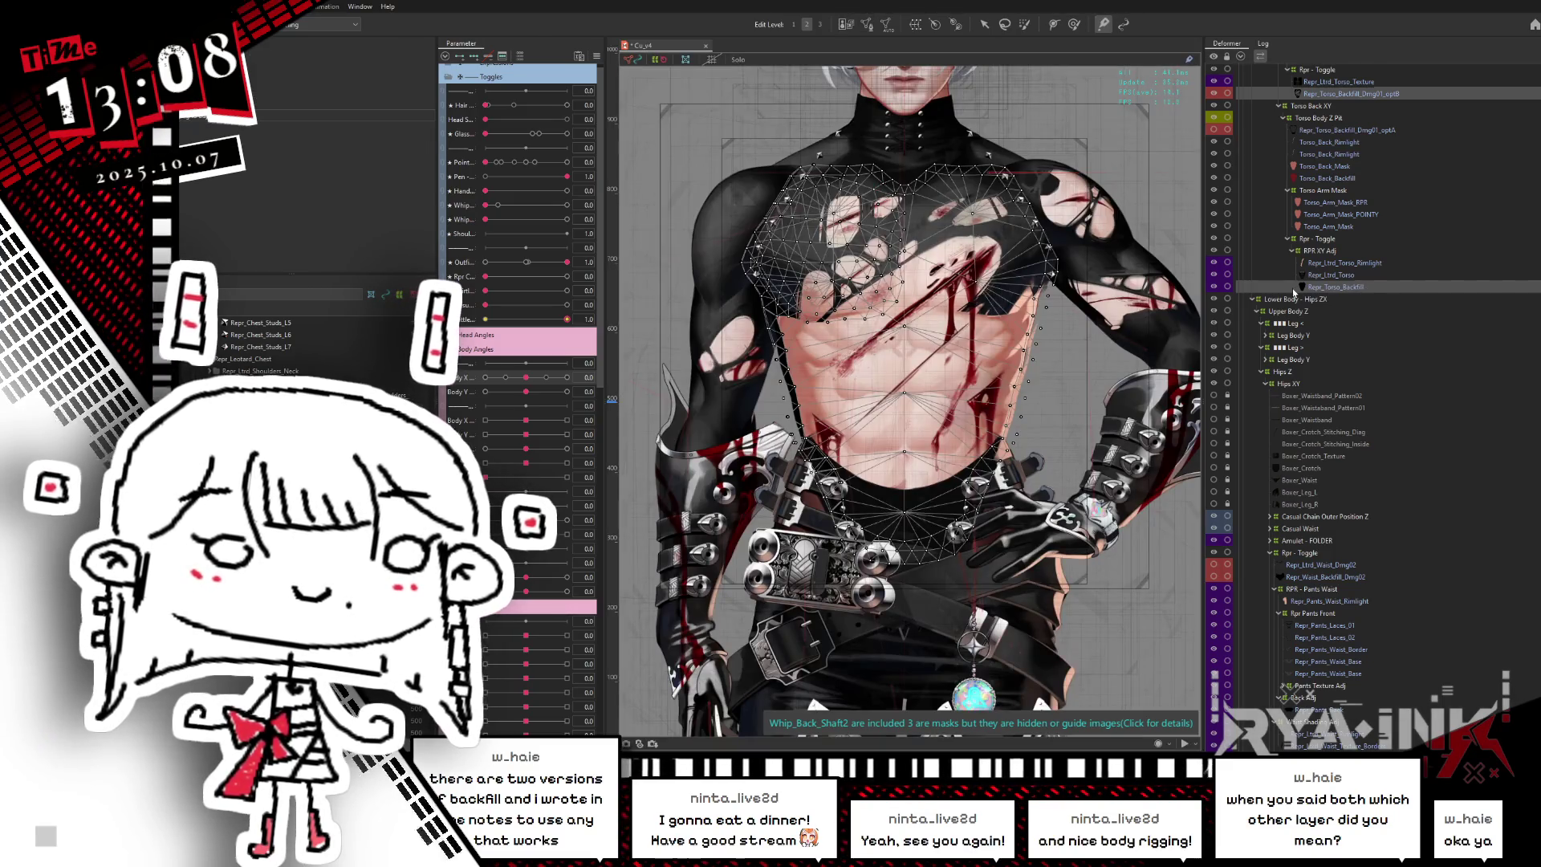
- Select only Repr_Torso_Backfill_Dmg01_optB and open its mesh for editing
click(1332, 286)
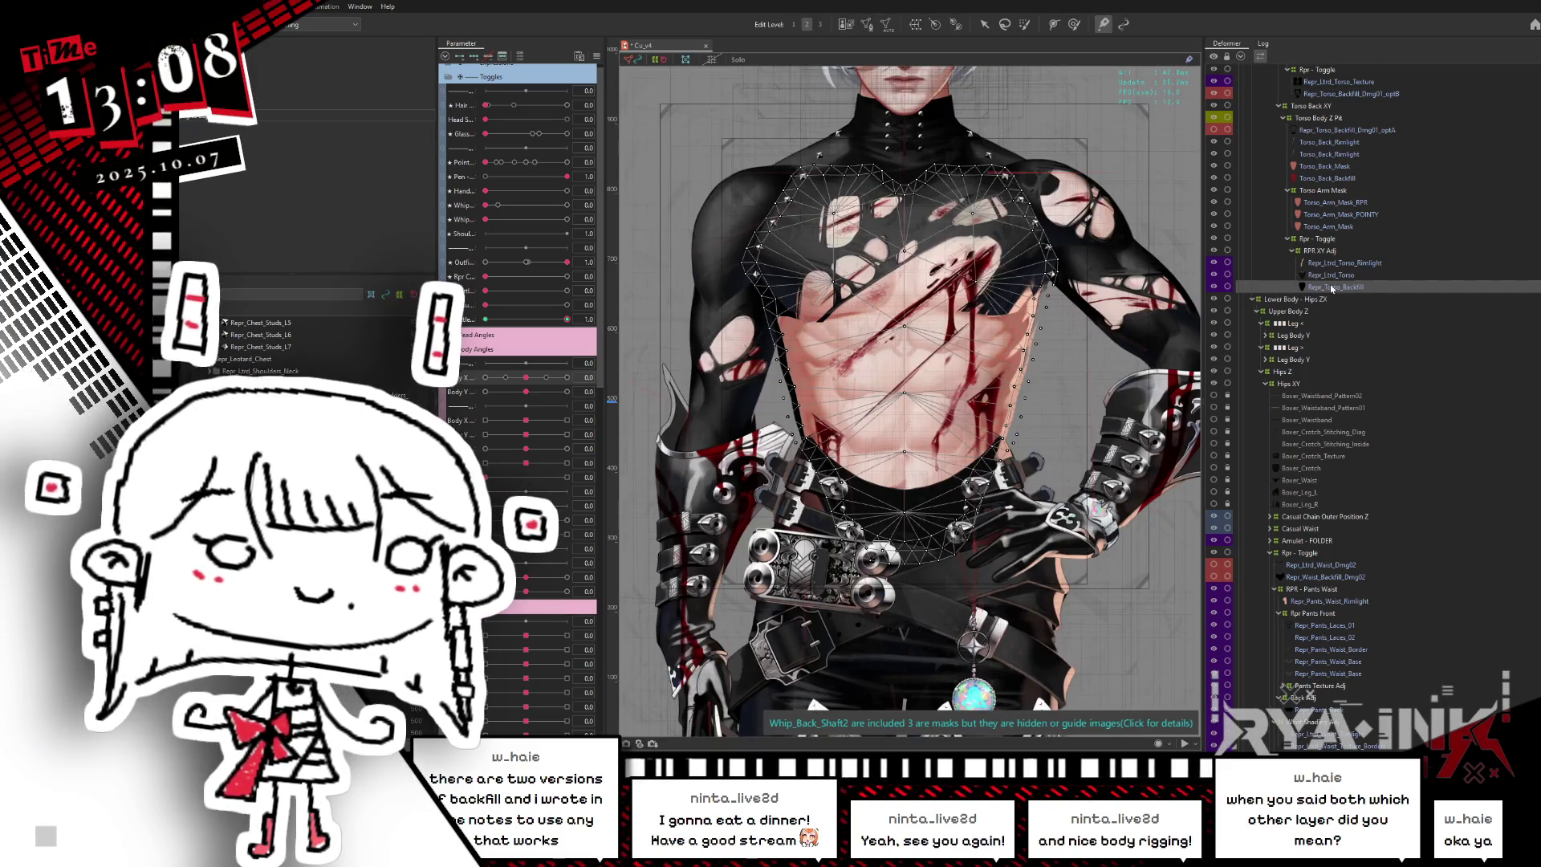
click(1320, 94)
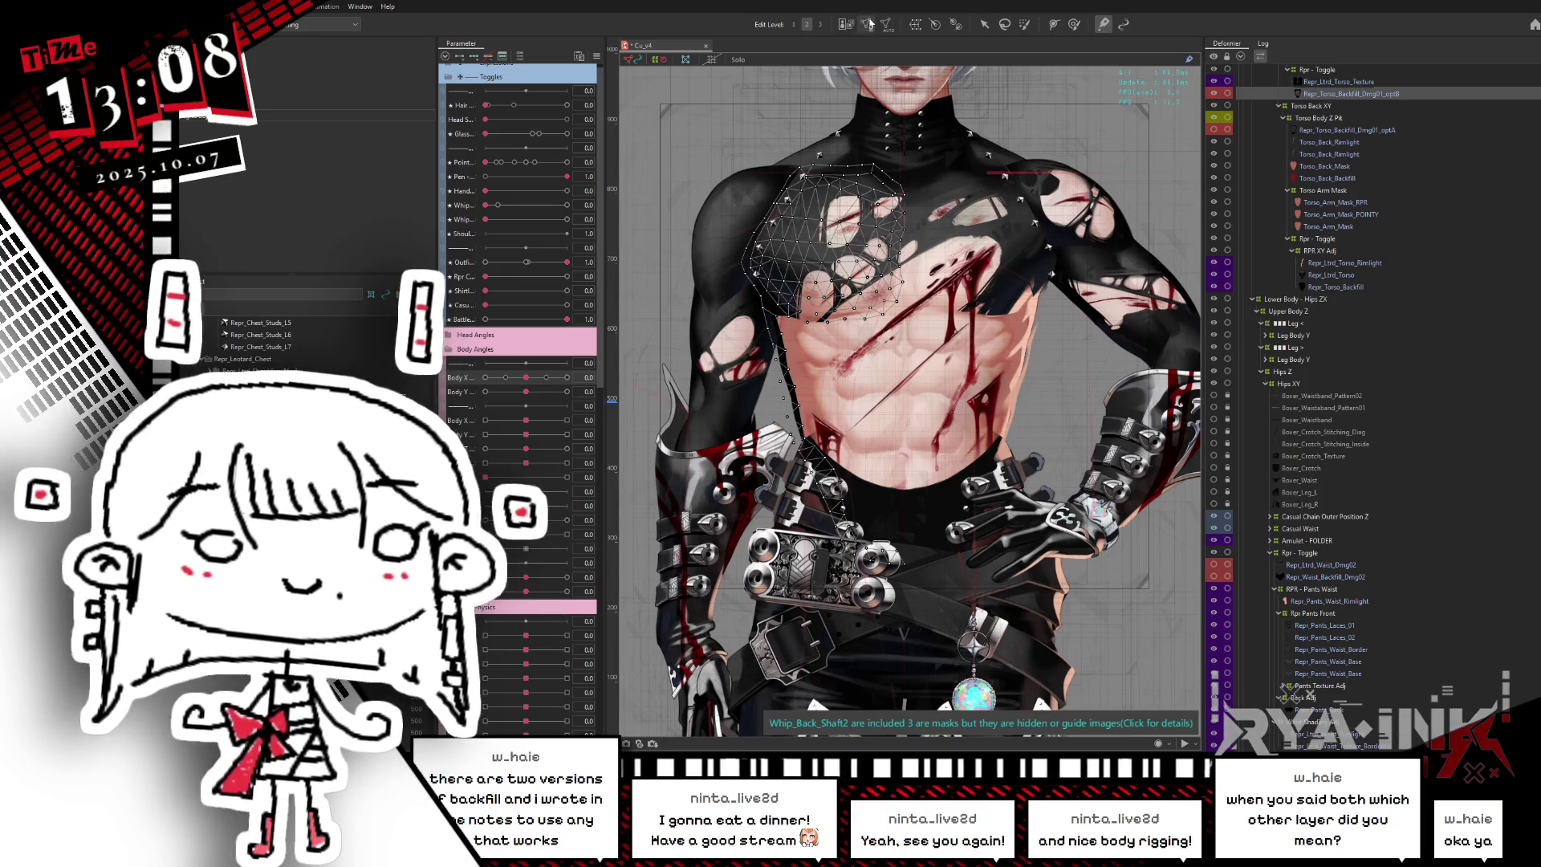
click(869, 23)
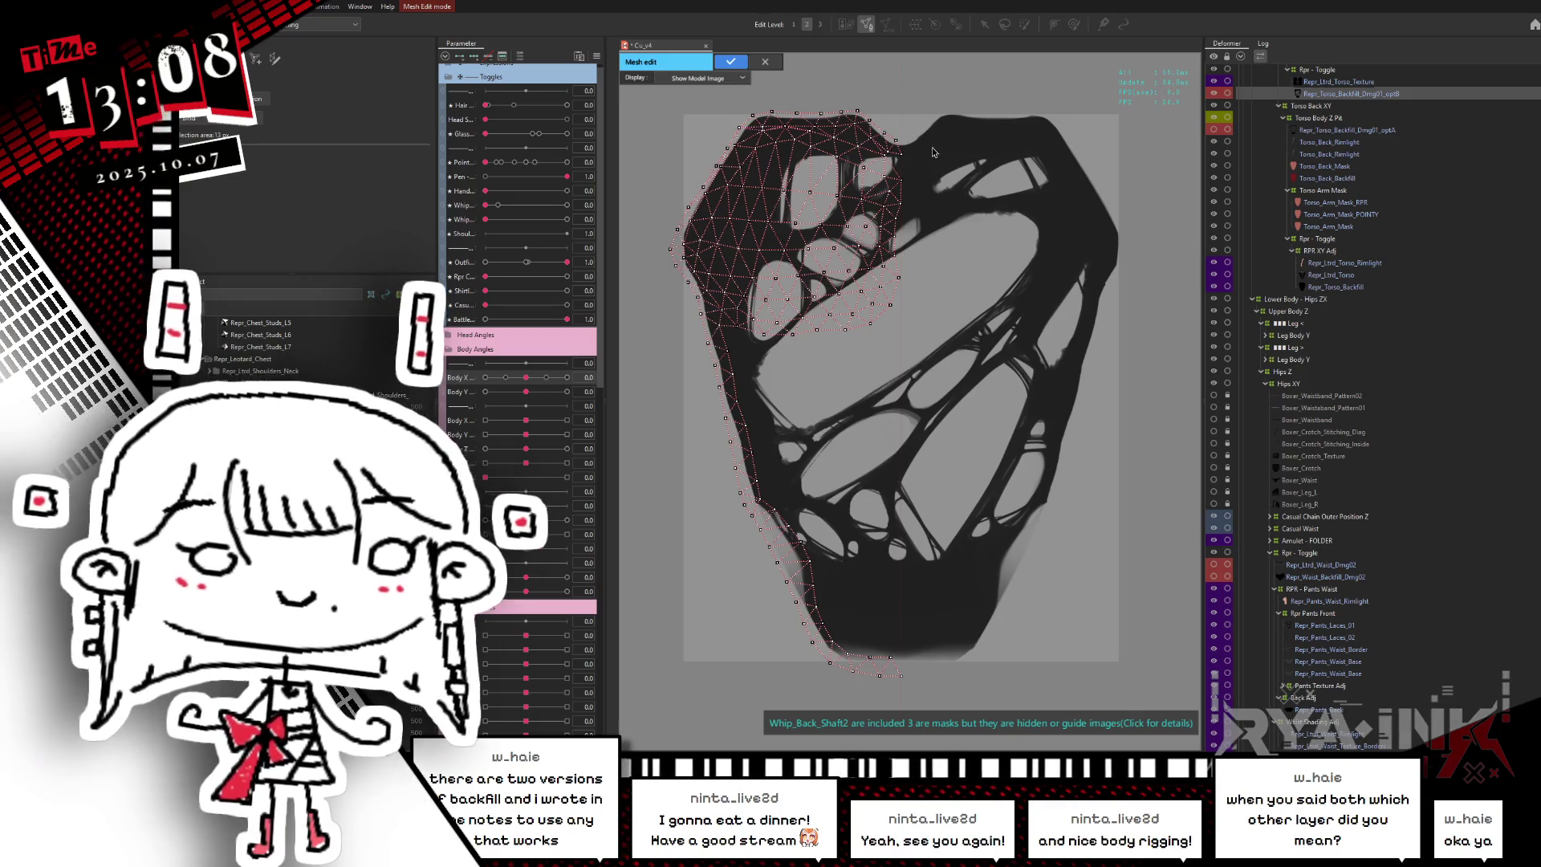
- Select all vertices of the half mesh and flip them horizontally to mirror it
drag(900, 125, 791, 474)
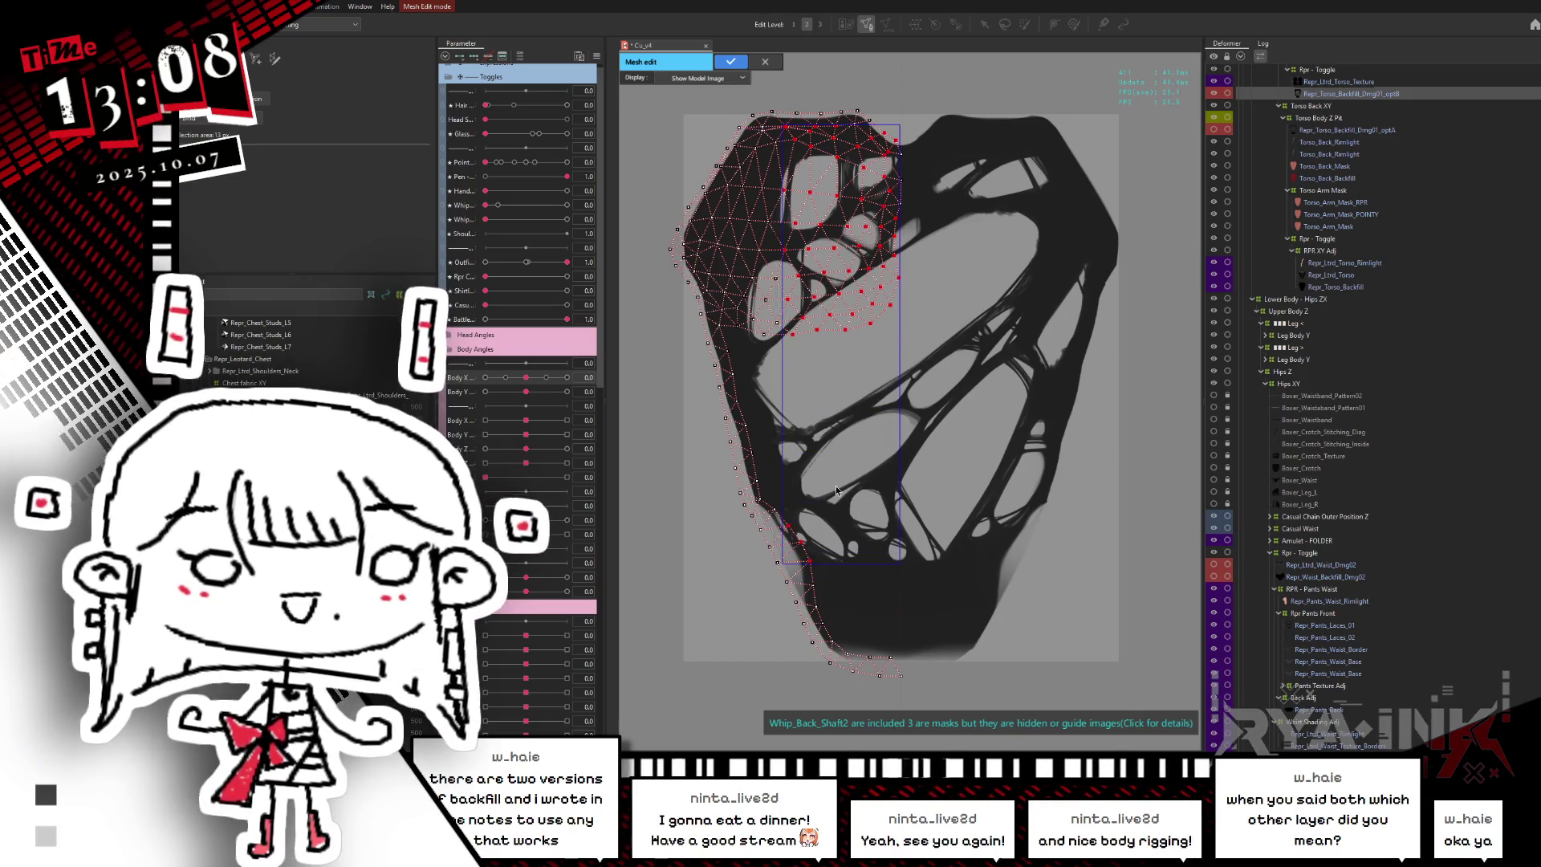
key(ctrl+a)
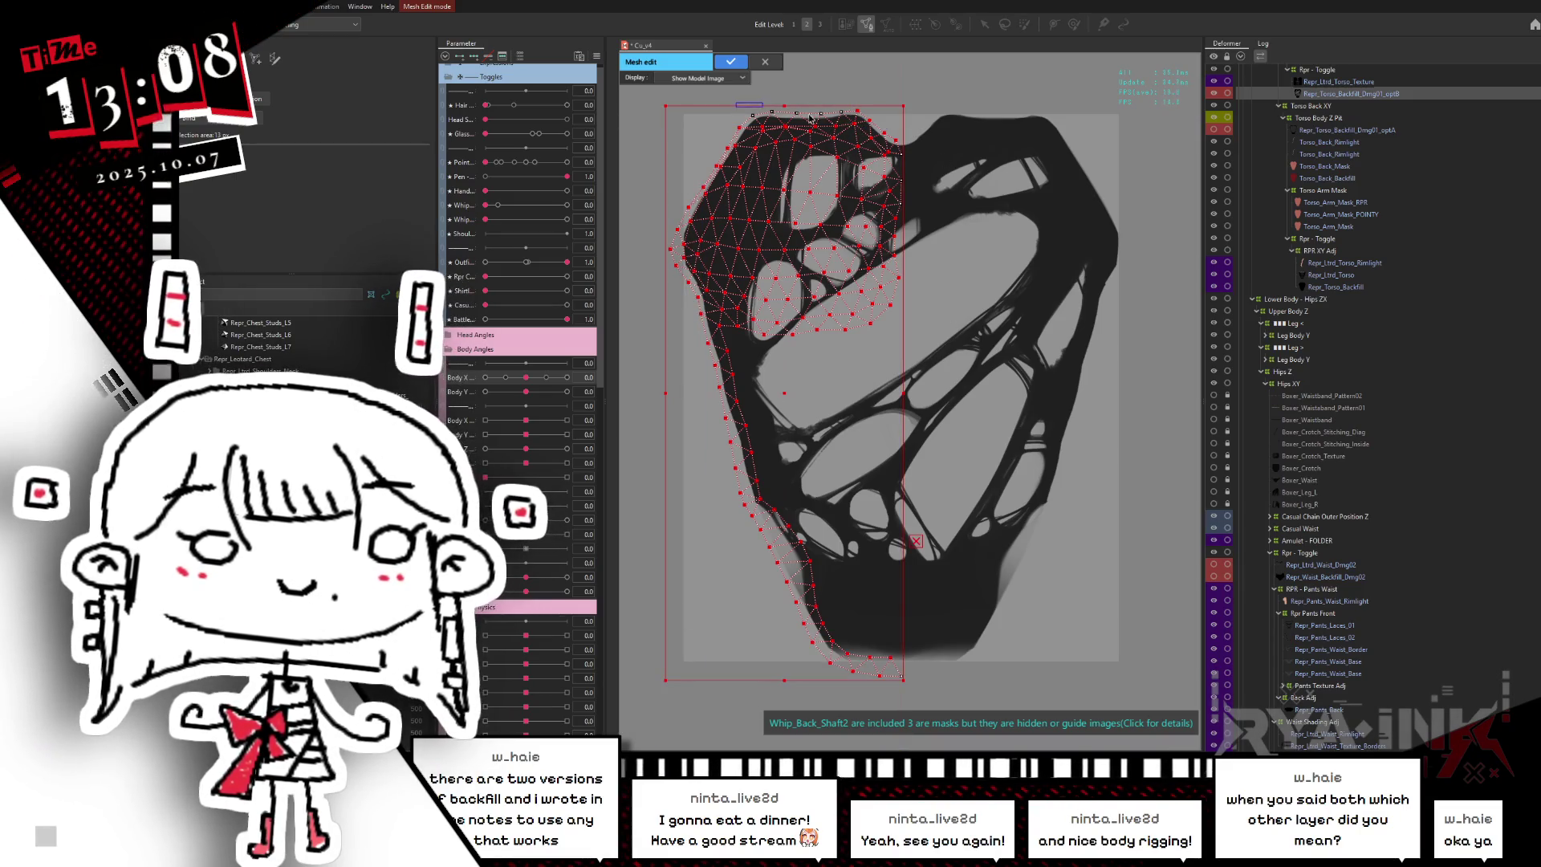
drag(972, 402, 936, 341)
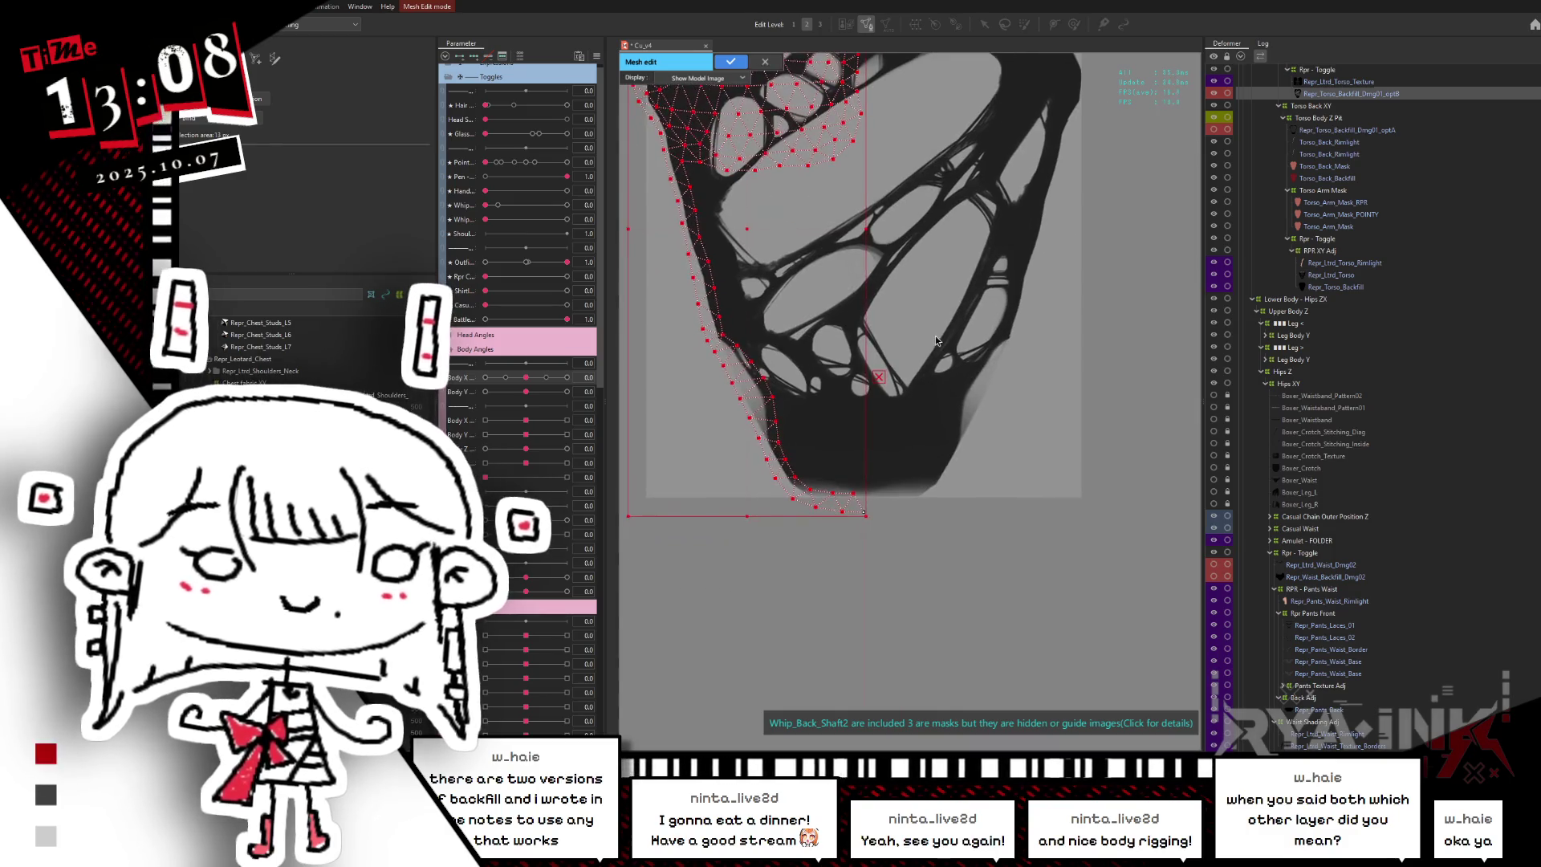
right_click(821, 194)
click(839, 196)
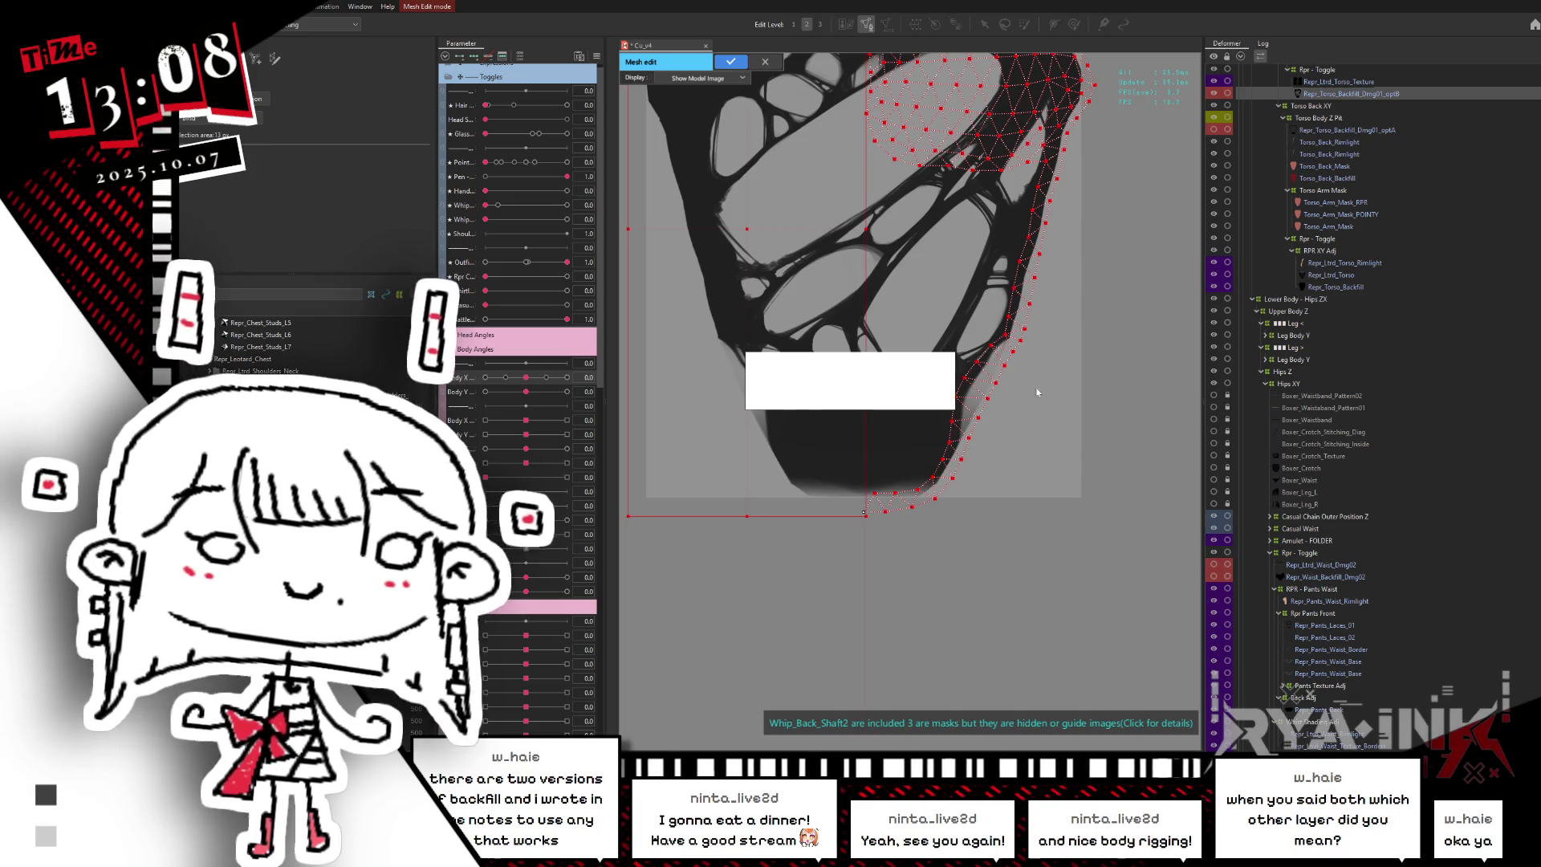
- Inspect the mirrored overlay mesh and select a vertex near the mirror line
scroll(879, 259, down, 3)
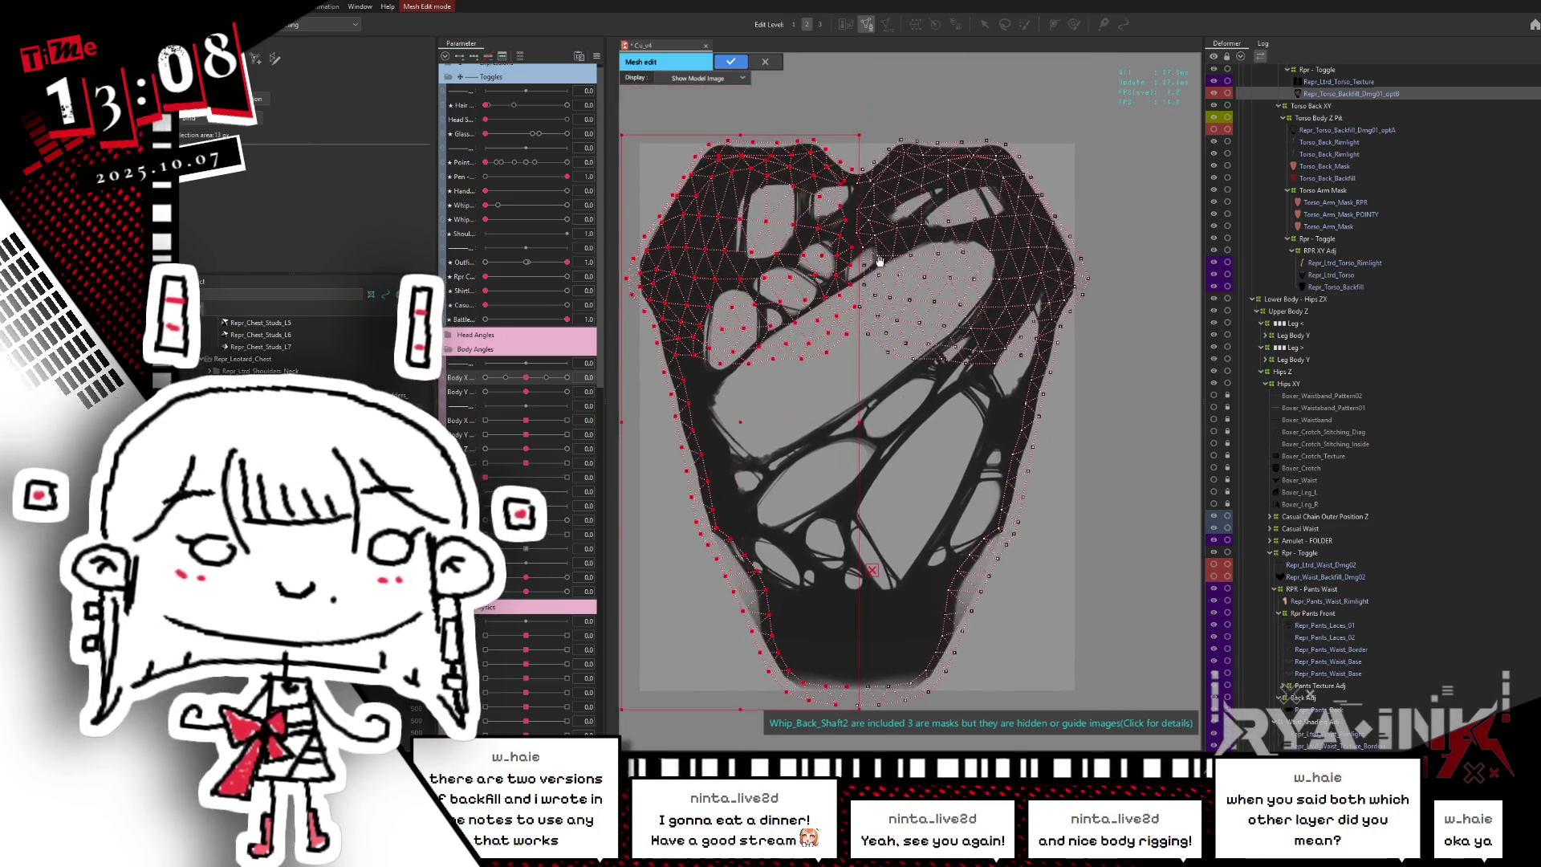
scroll(879, 259, up, 3)
scroll(863, 224, up, 3)
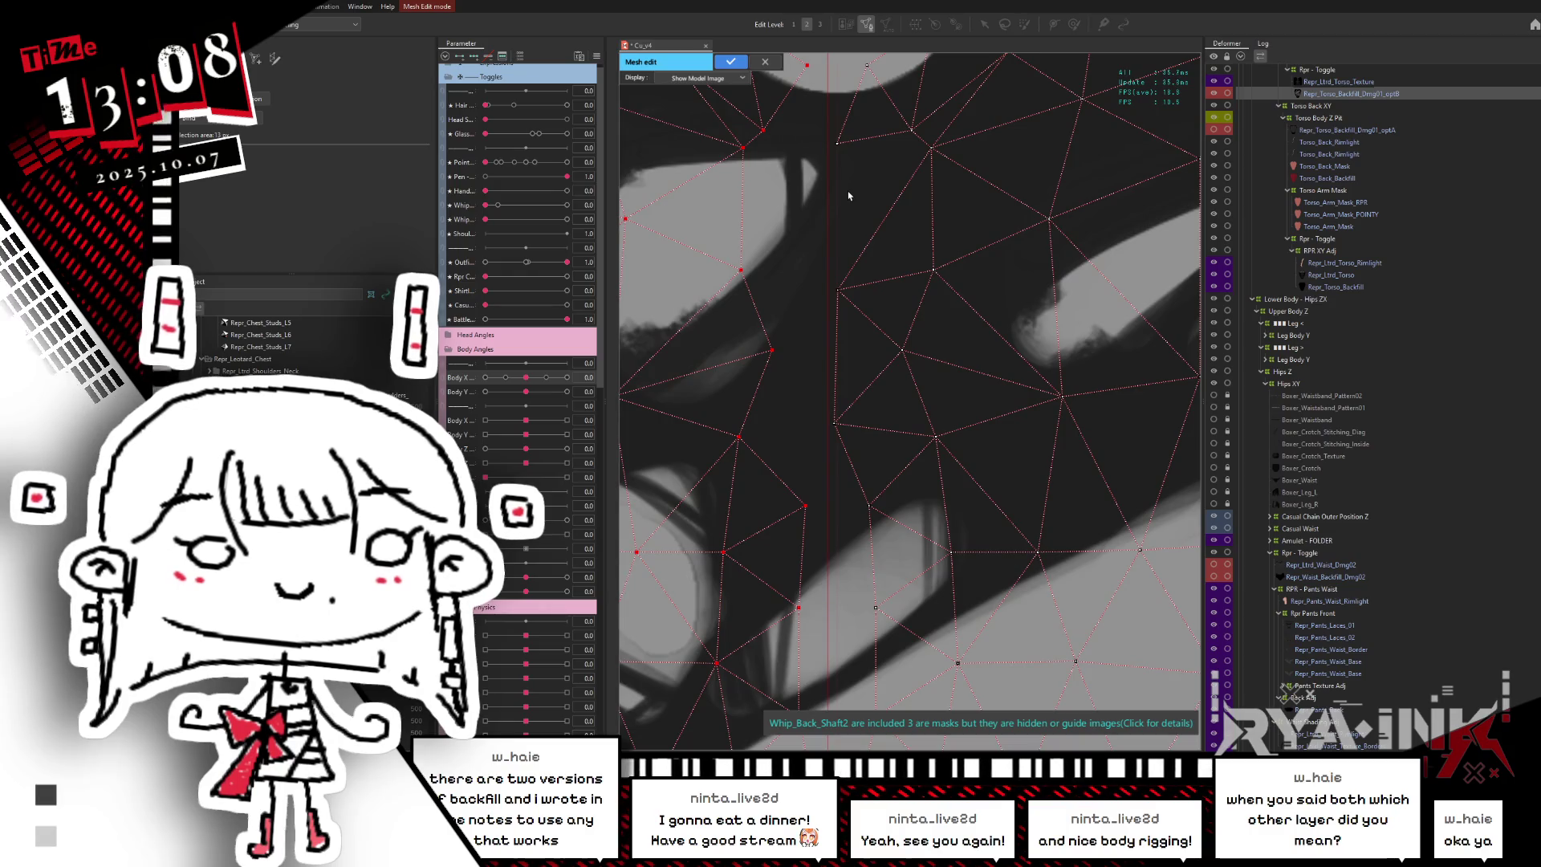
scroll(855, 255, down, 2)
scroll(867, 417, down, 2)
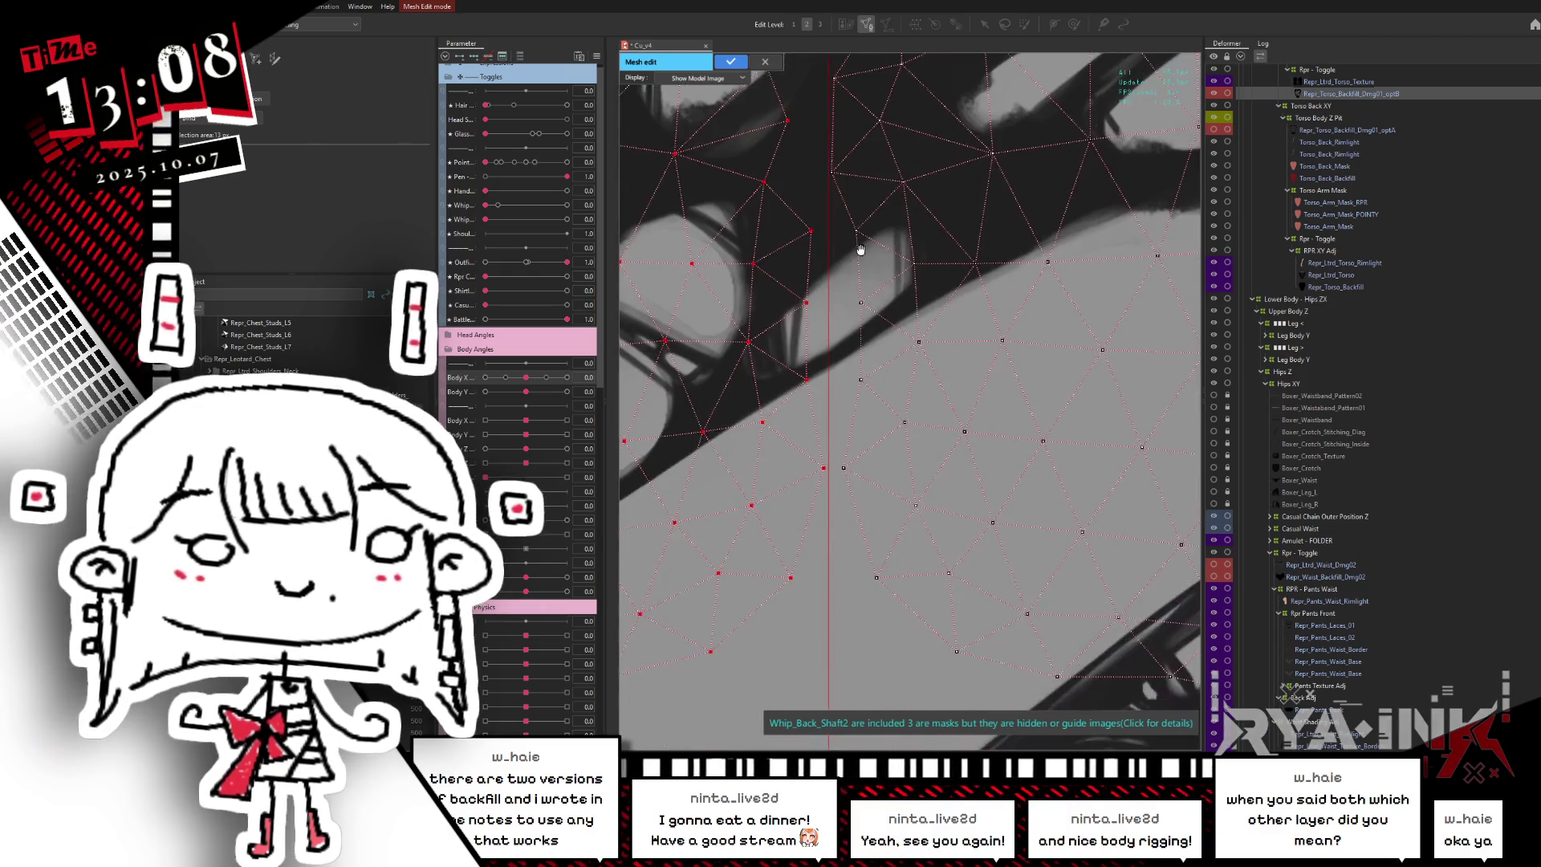
scroll(863, 416, down, 2)
scroll(857, 414, down, 2)
scroll(856, 412, up, 1)
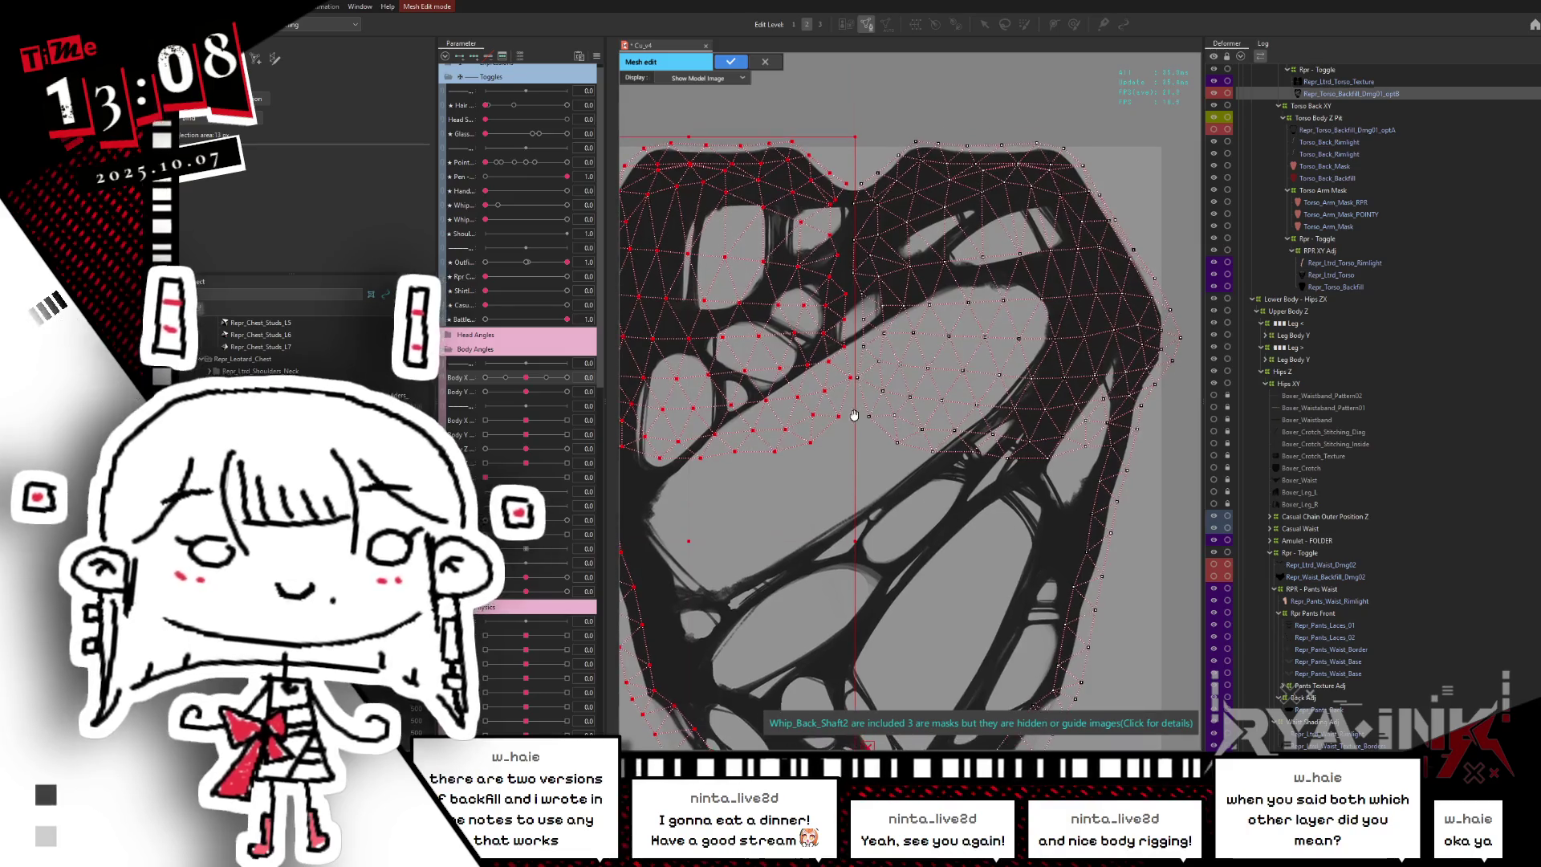
scroll(855, 412, up, 3)
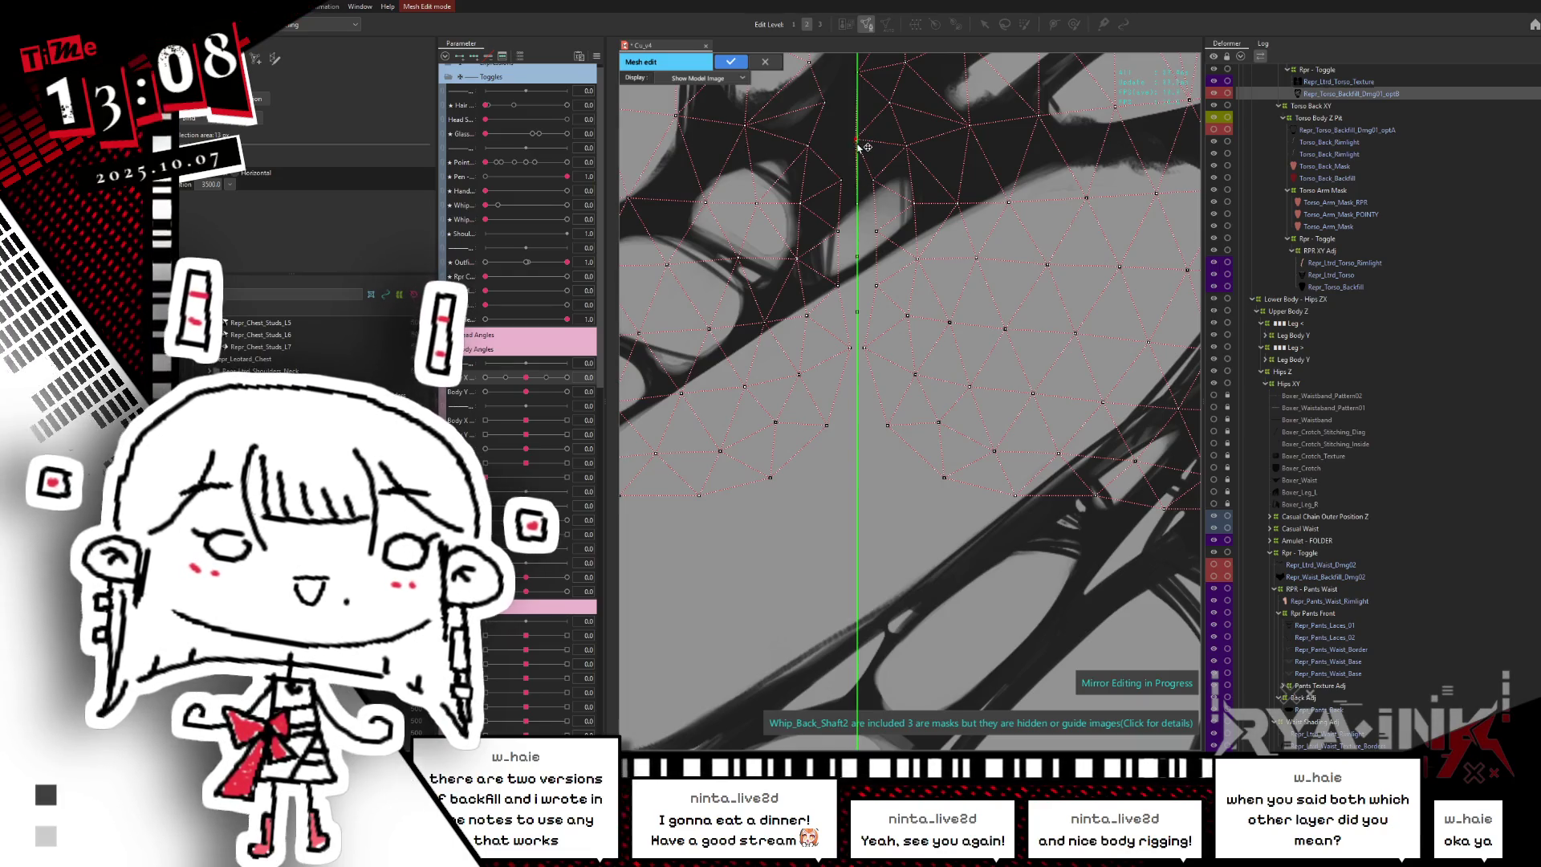
drag(859, 153, 847, 264)
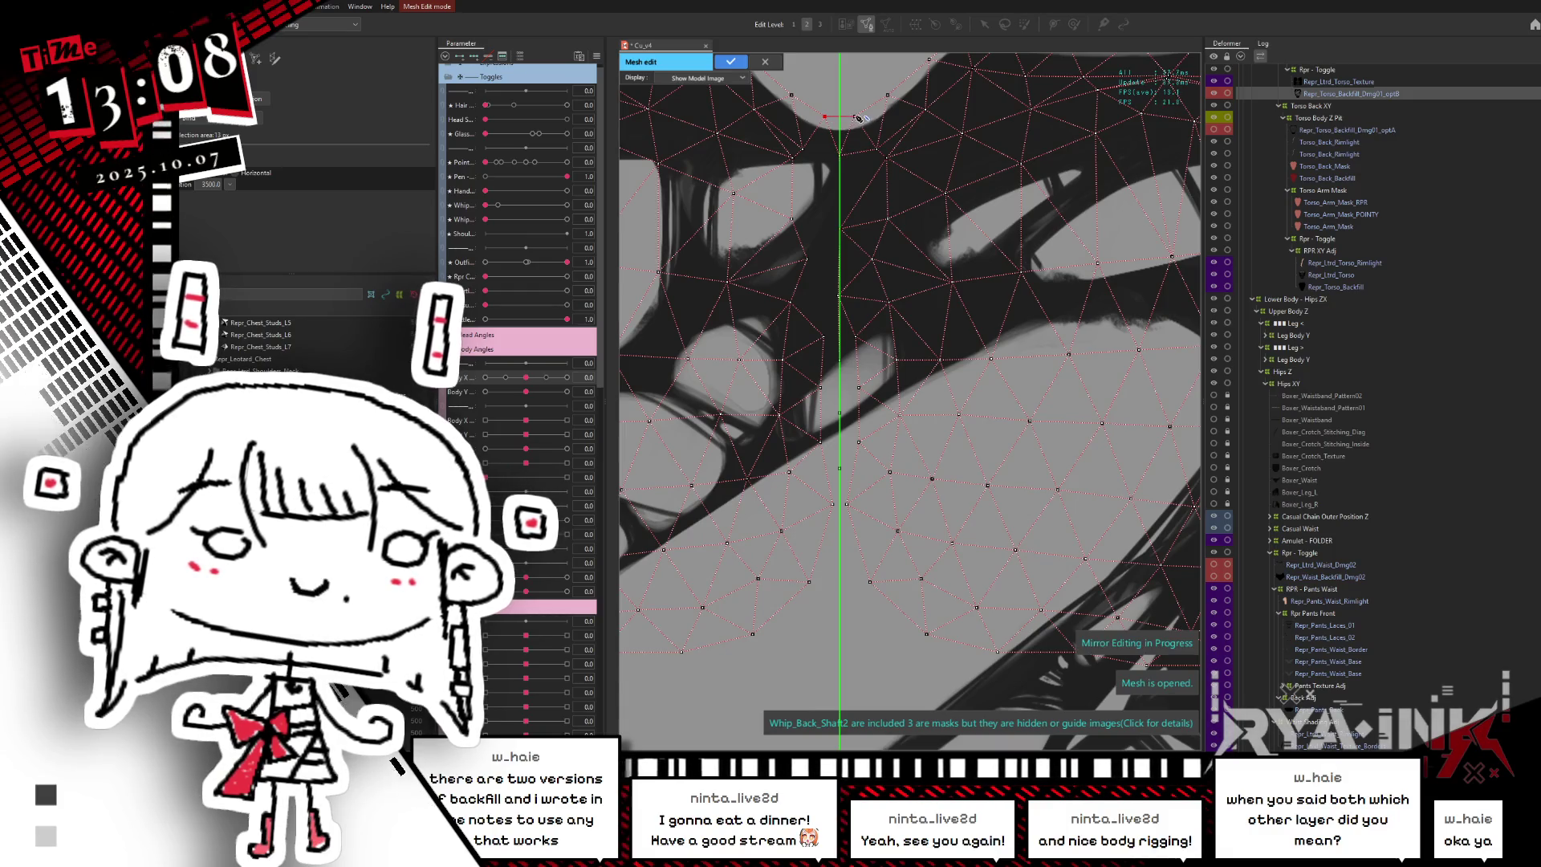
drag(843, 118, 752, 380)
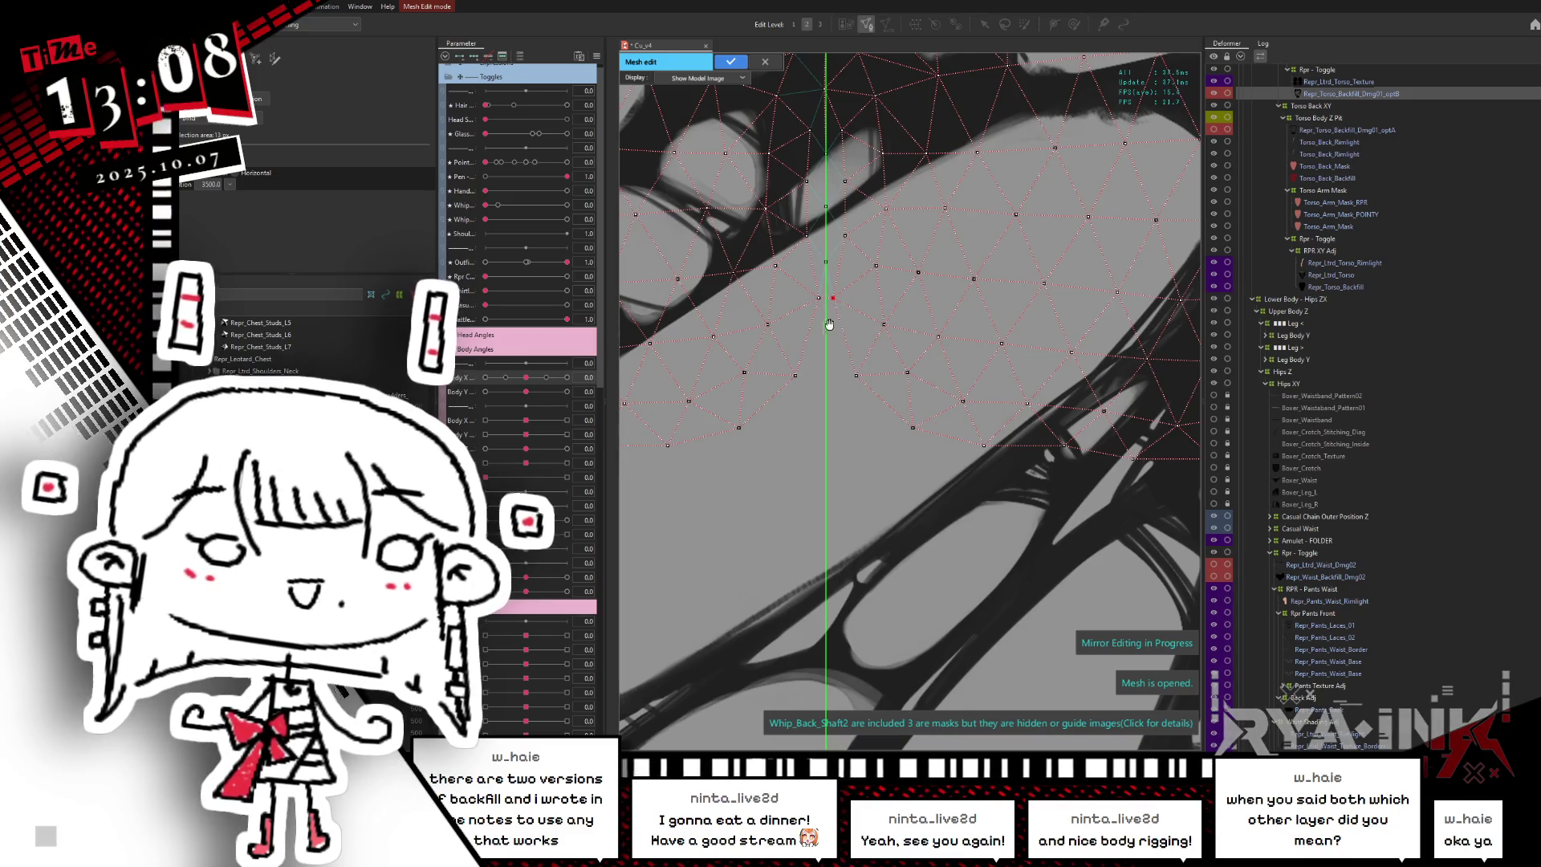
drag(829, 324, 800, 515)
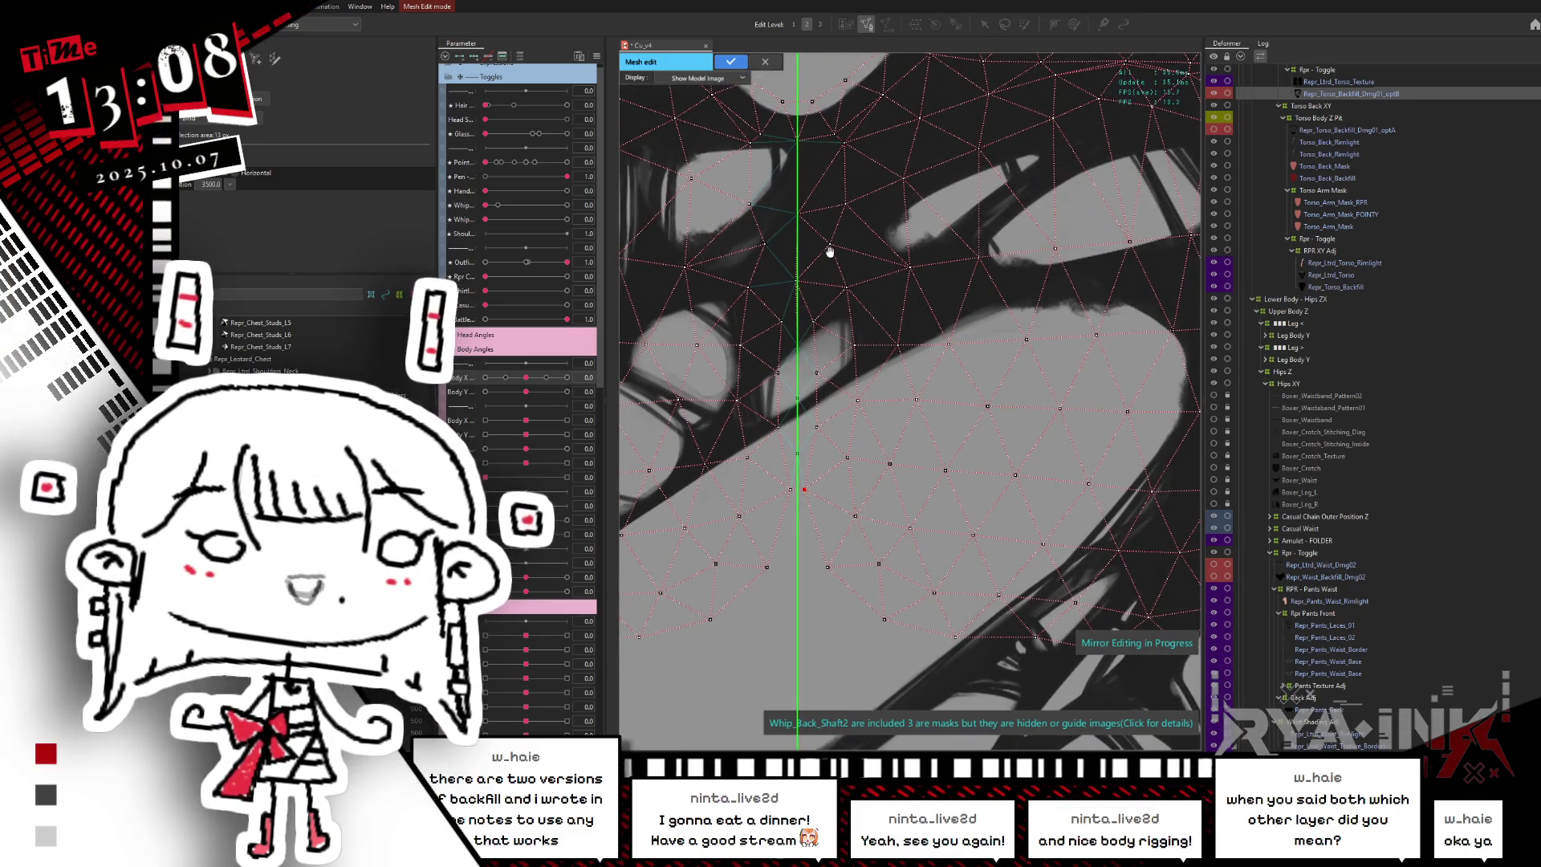
drag(751, 143, 805, 216)
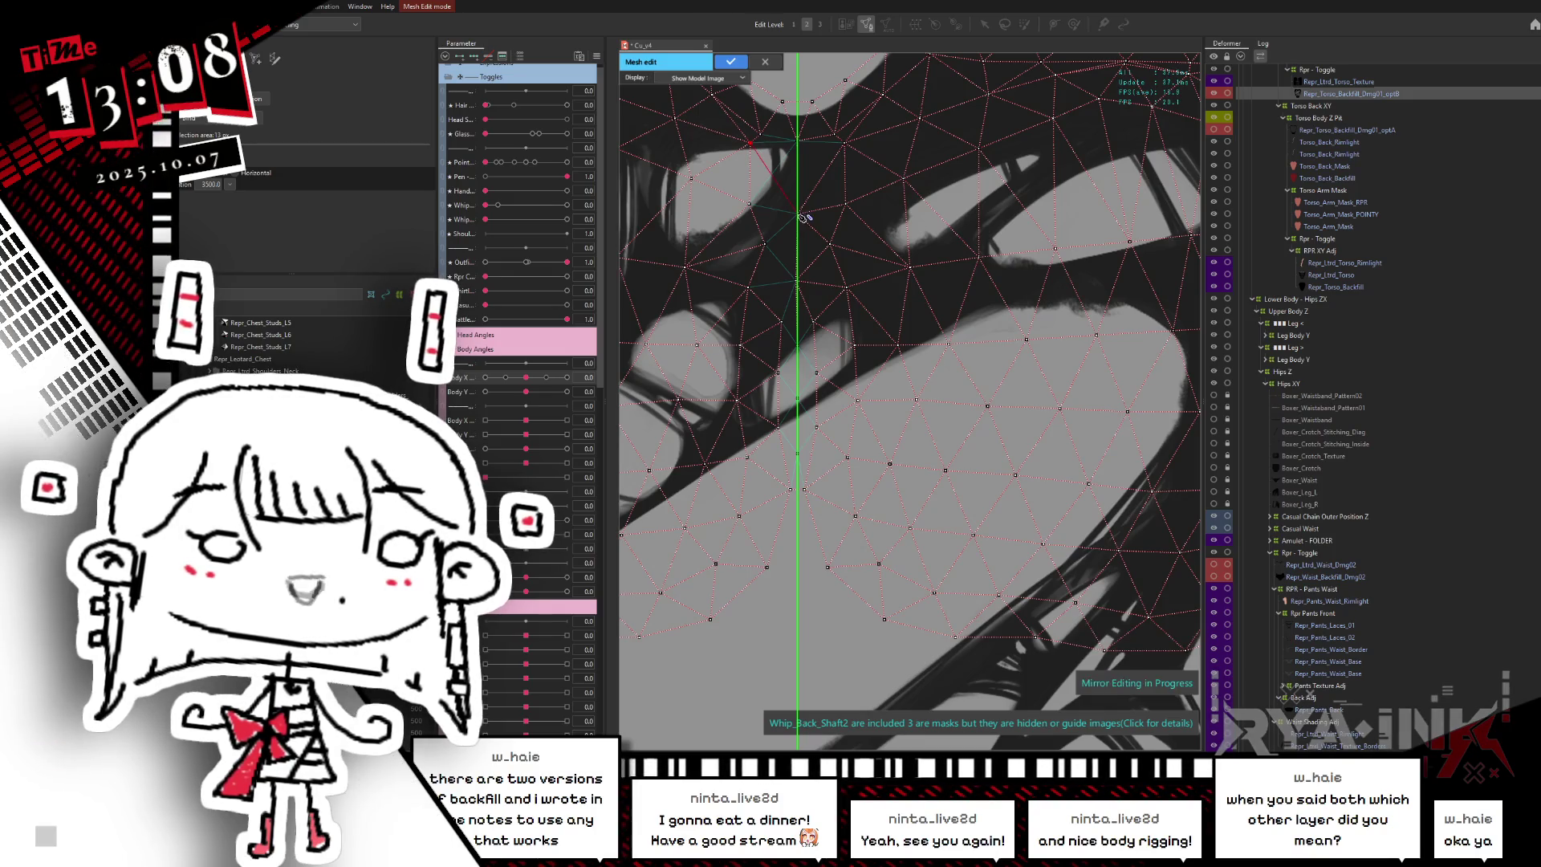
- Review the whole heart-shaped mesh and select a vertex on its bottom edge
scroll(802, 209, down, 3)
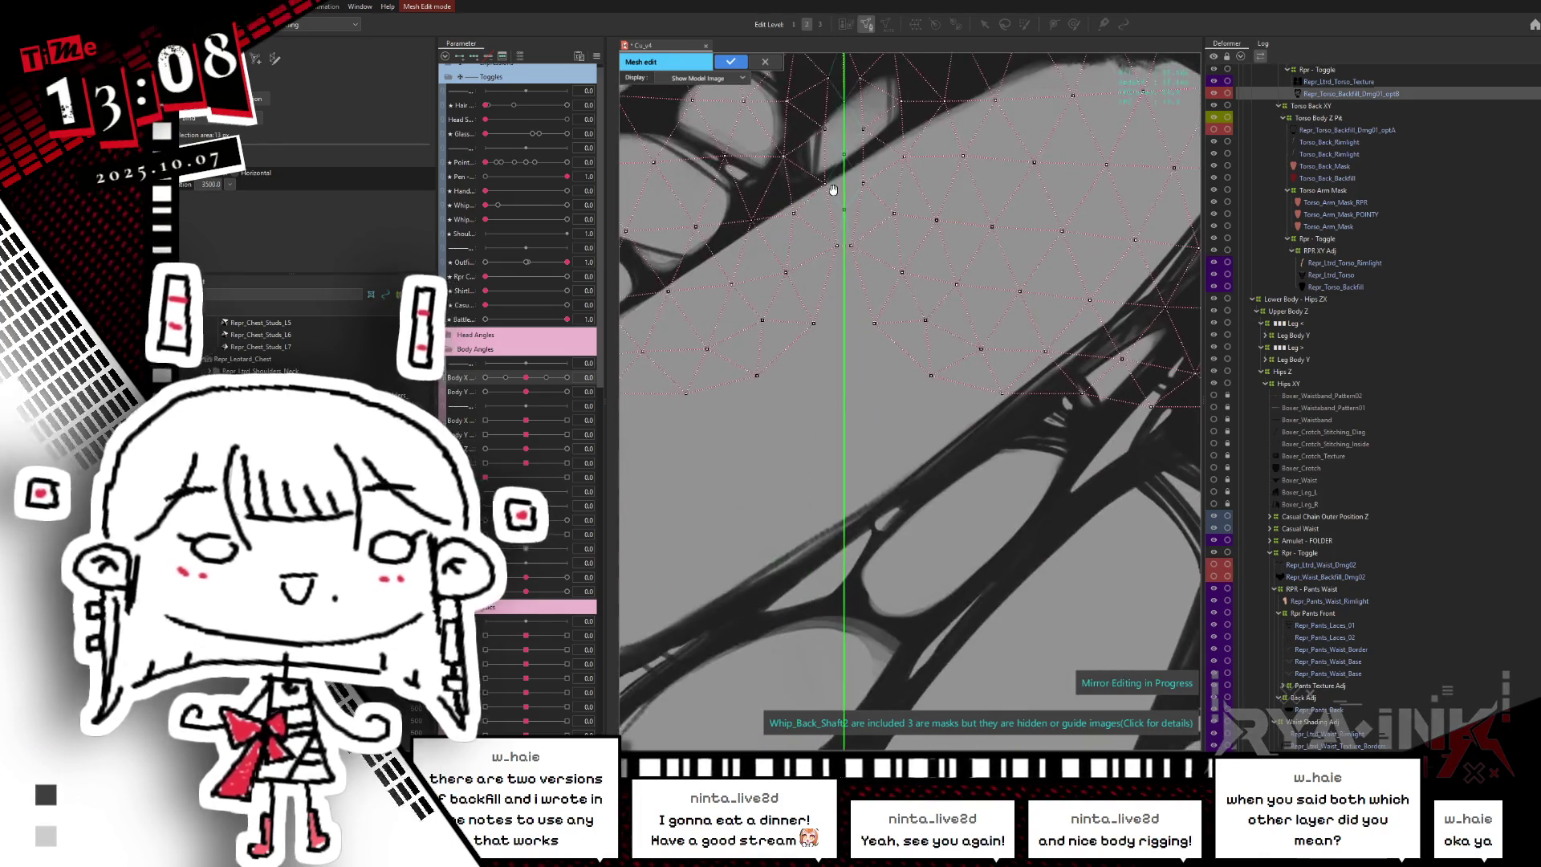
scroll(889, 445, down, 5)
mouse_move(889, 444)
mouse_down()
mouse_move(877, 343)
mouse_move(896, 363)
mouse_up()
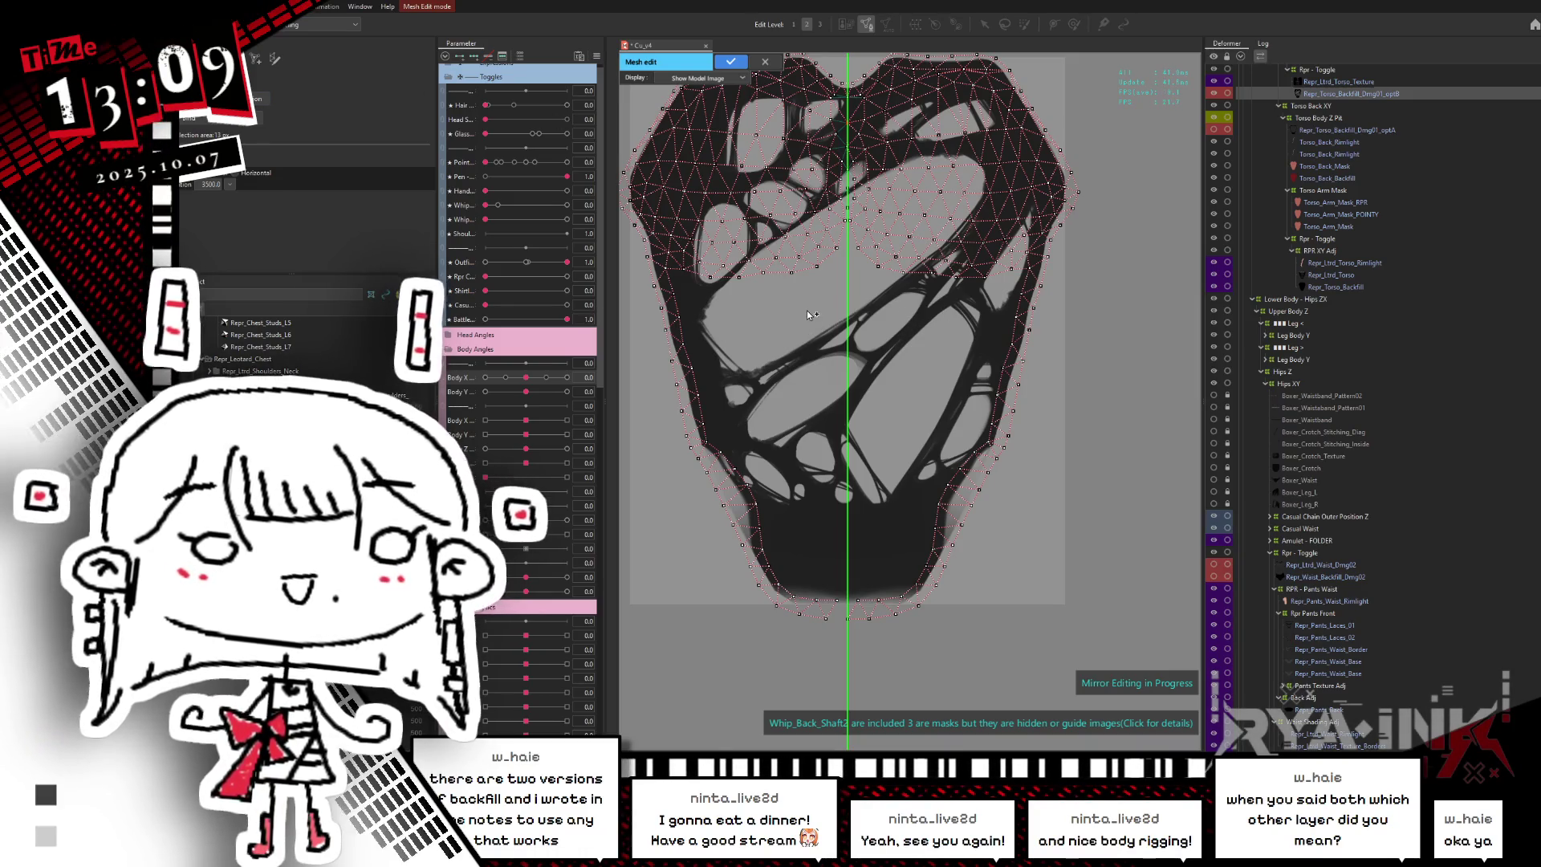
drag(887, 374, 879, 202)
scroll(820, 436, up, 3)
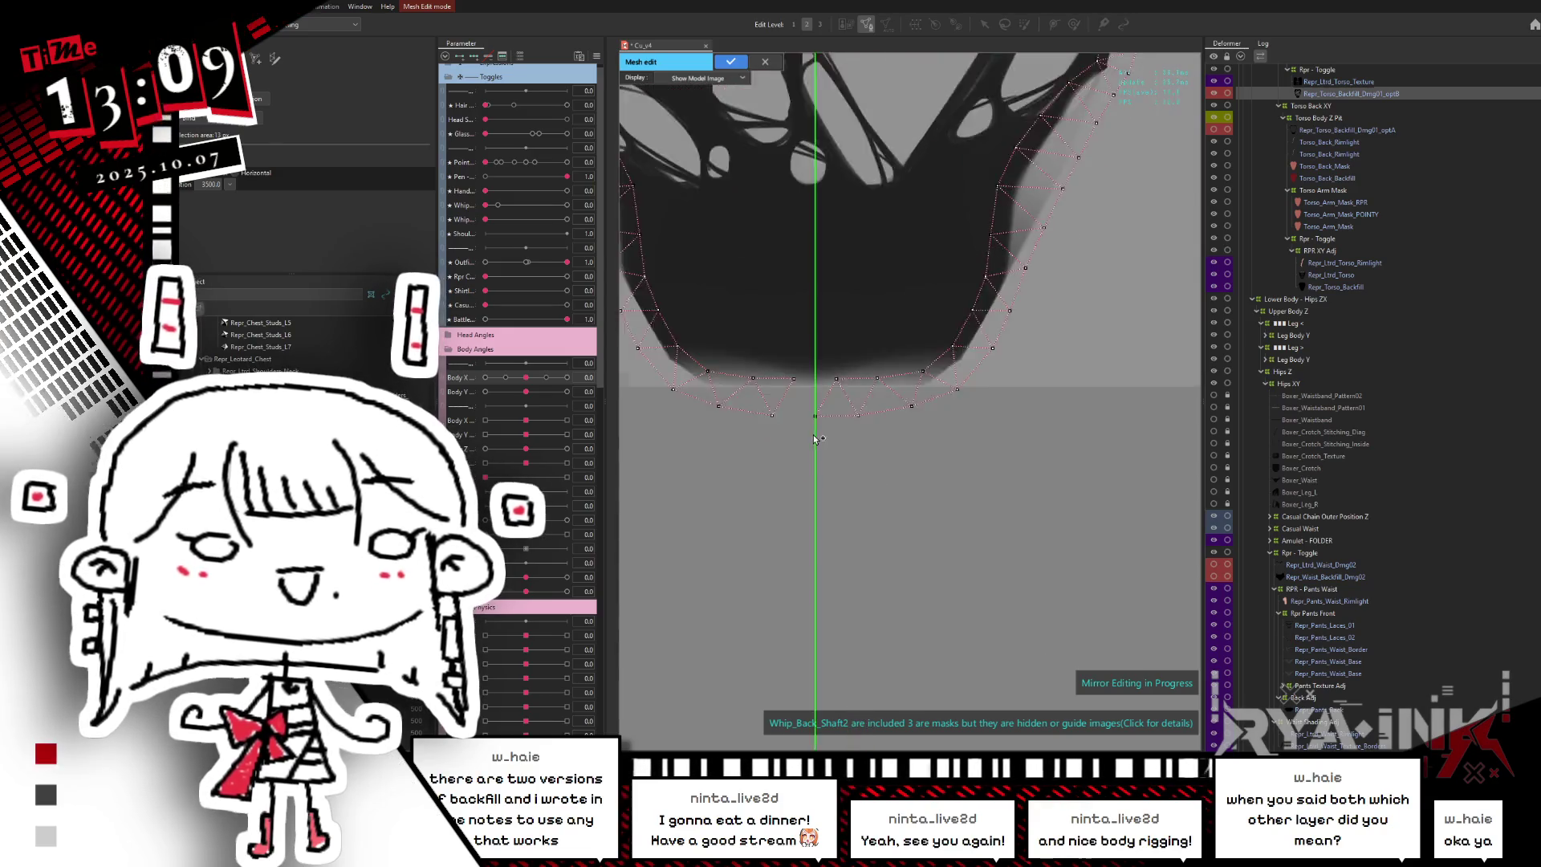
scroll(820, 436, up, 2)
scroll(820, 436, up, 2)
scroll(820, 436, up, 1)
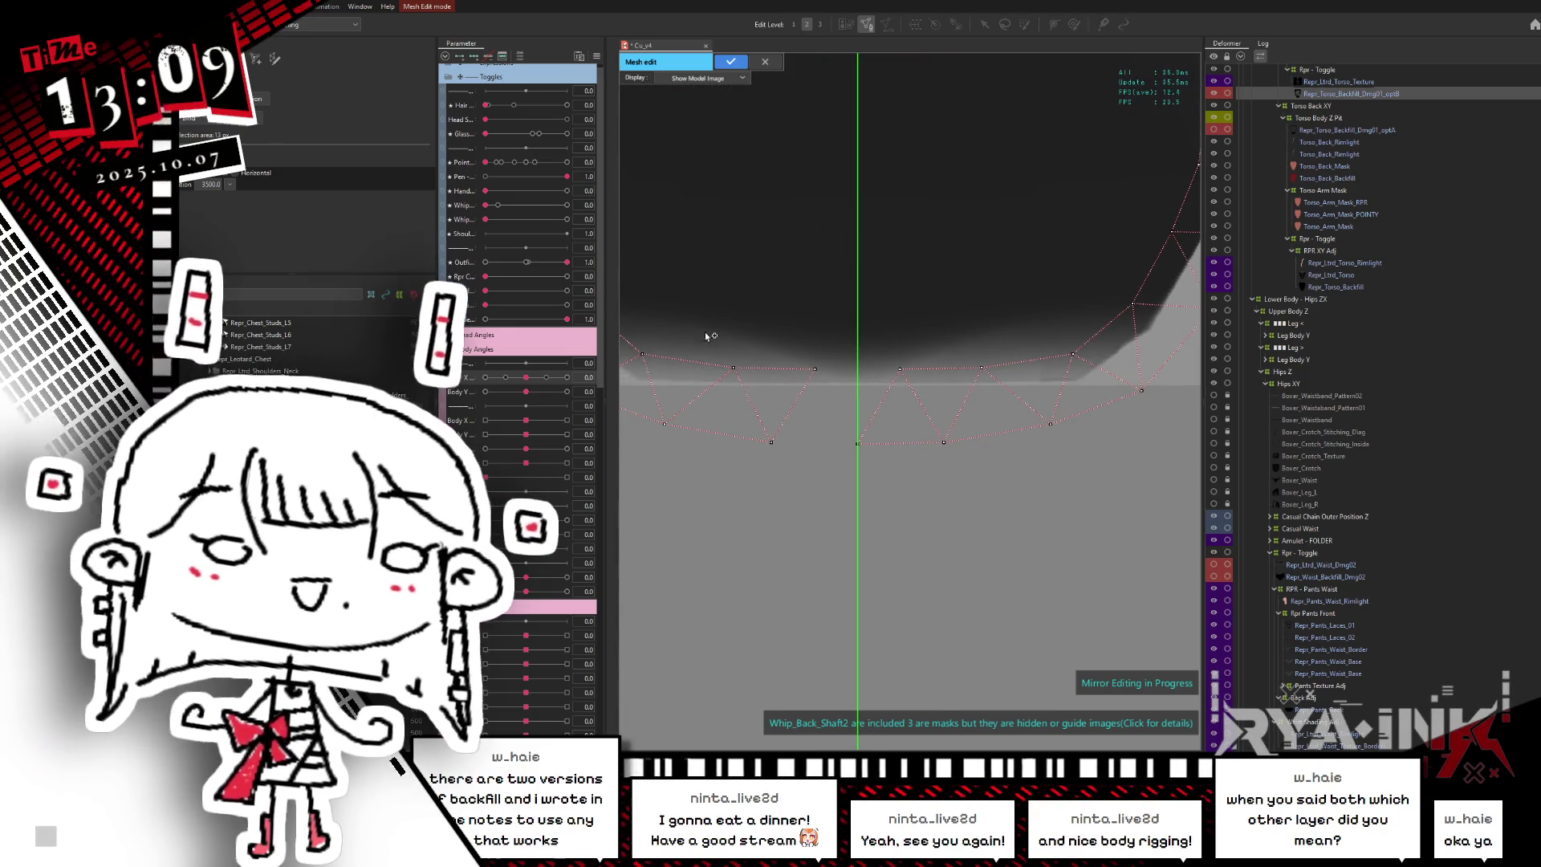
click(771, 443)
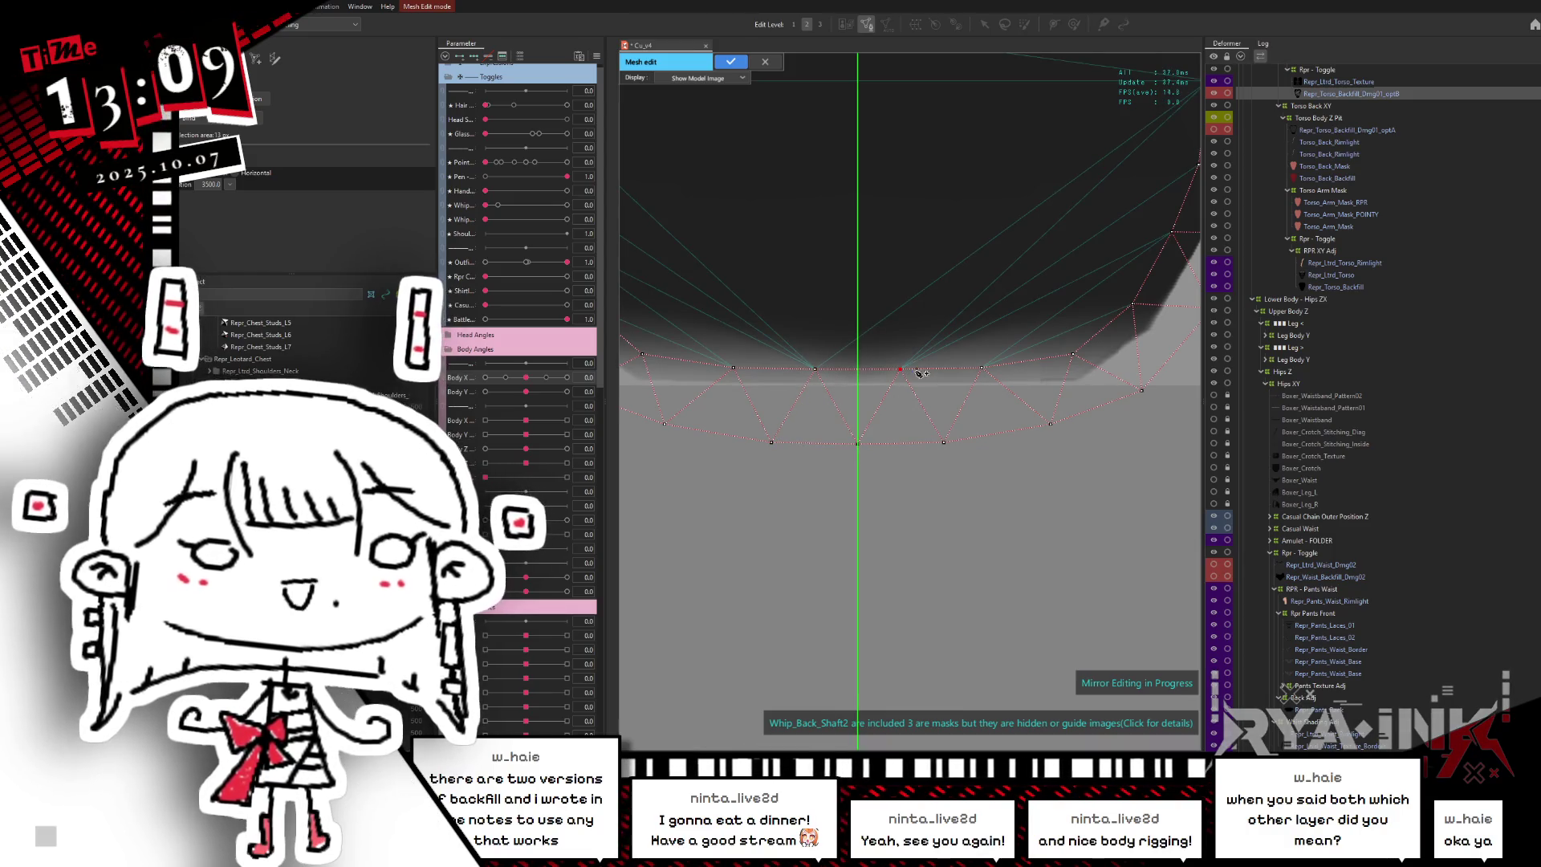
scroll(903, 375, up, 5)
scroll(798, 490, down, 3)
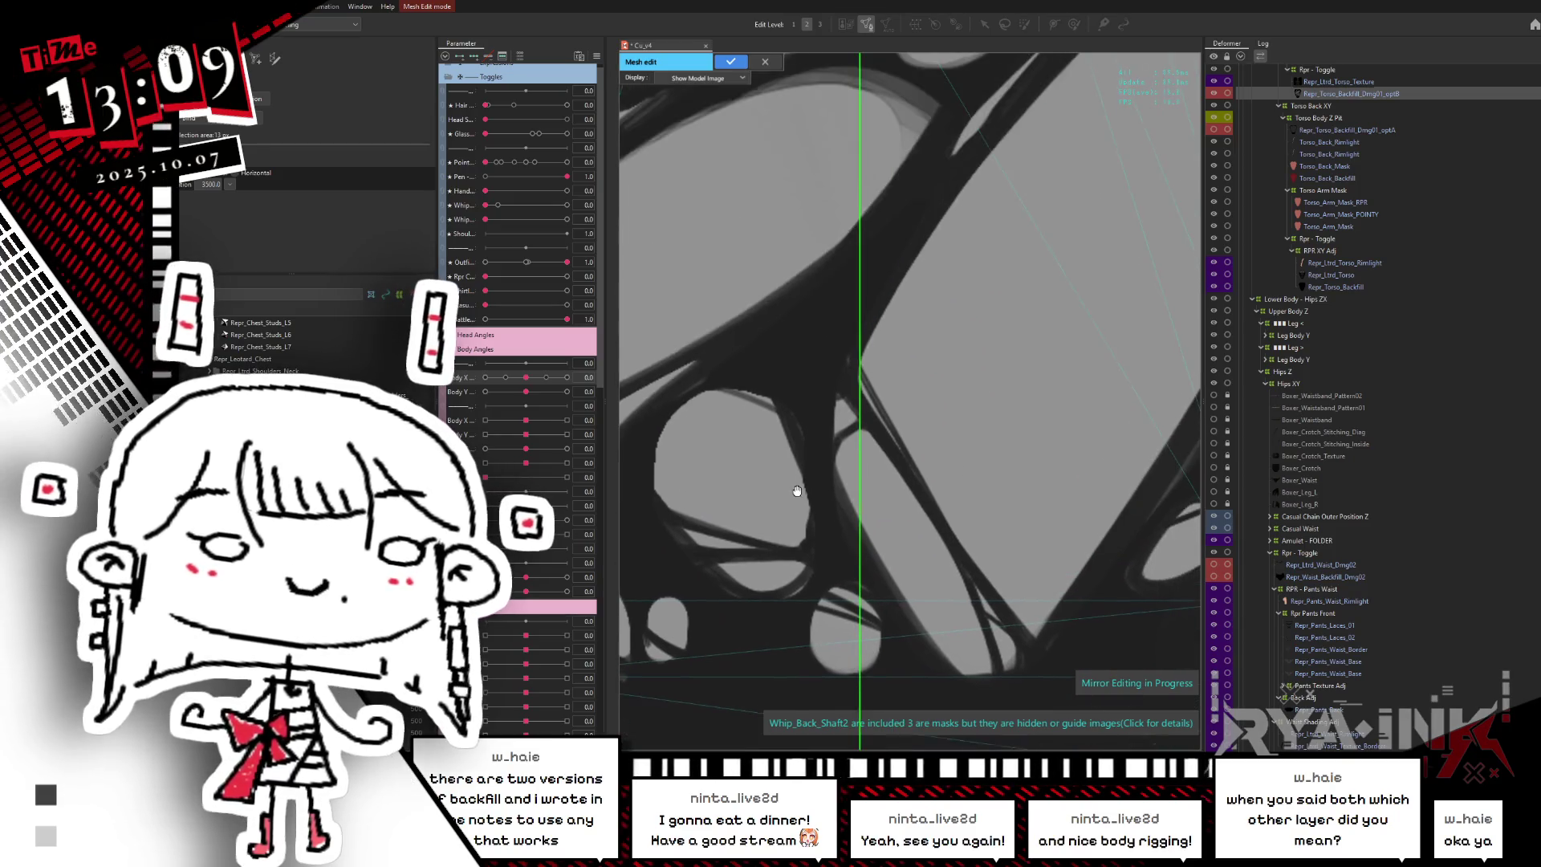
scroll(807, 309, down, 2)
scroll(810, 277, up, 2)
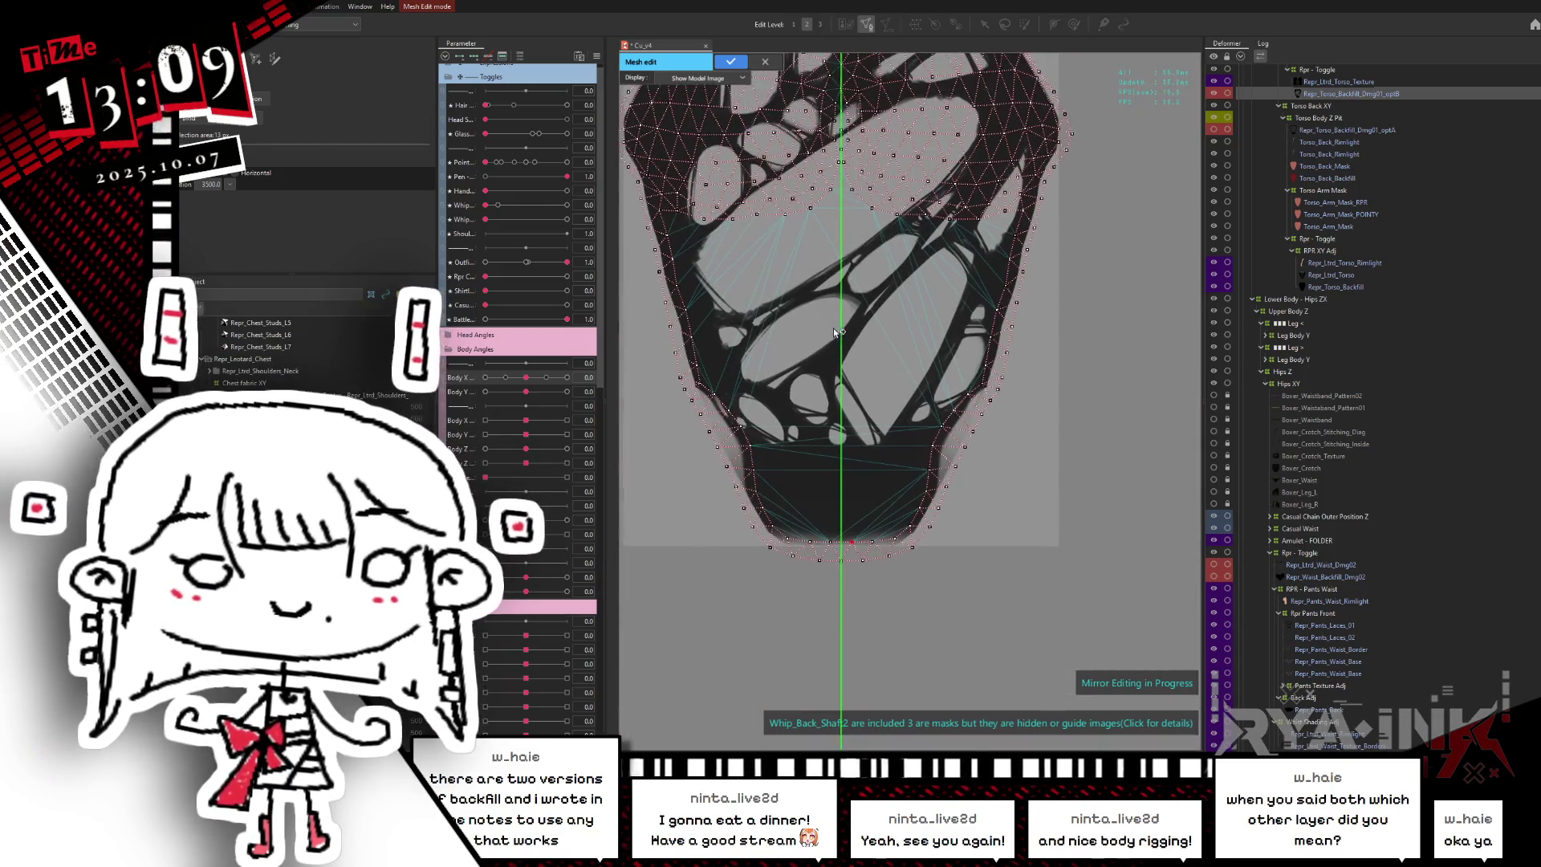
scroll(831, 329, up, 2)
scroll(831, 329, up, 2)
drag(858, 199, 965, 241)
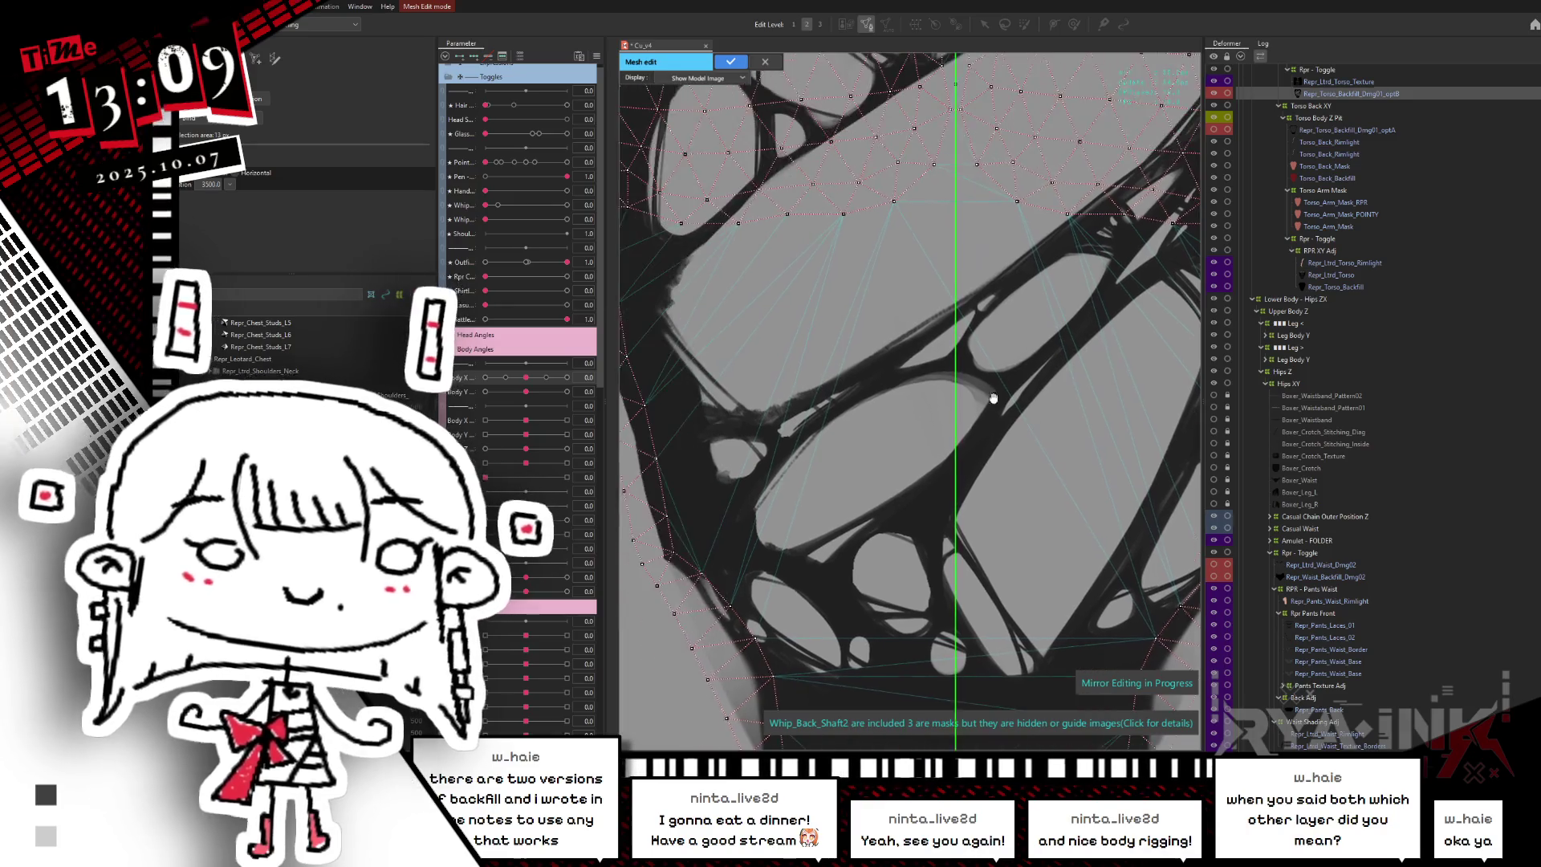
- Apply and recheck the mesh, then add a vertex on the mirror axis and start a chain
click(766, 63)
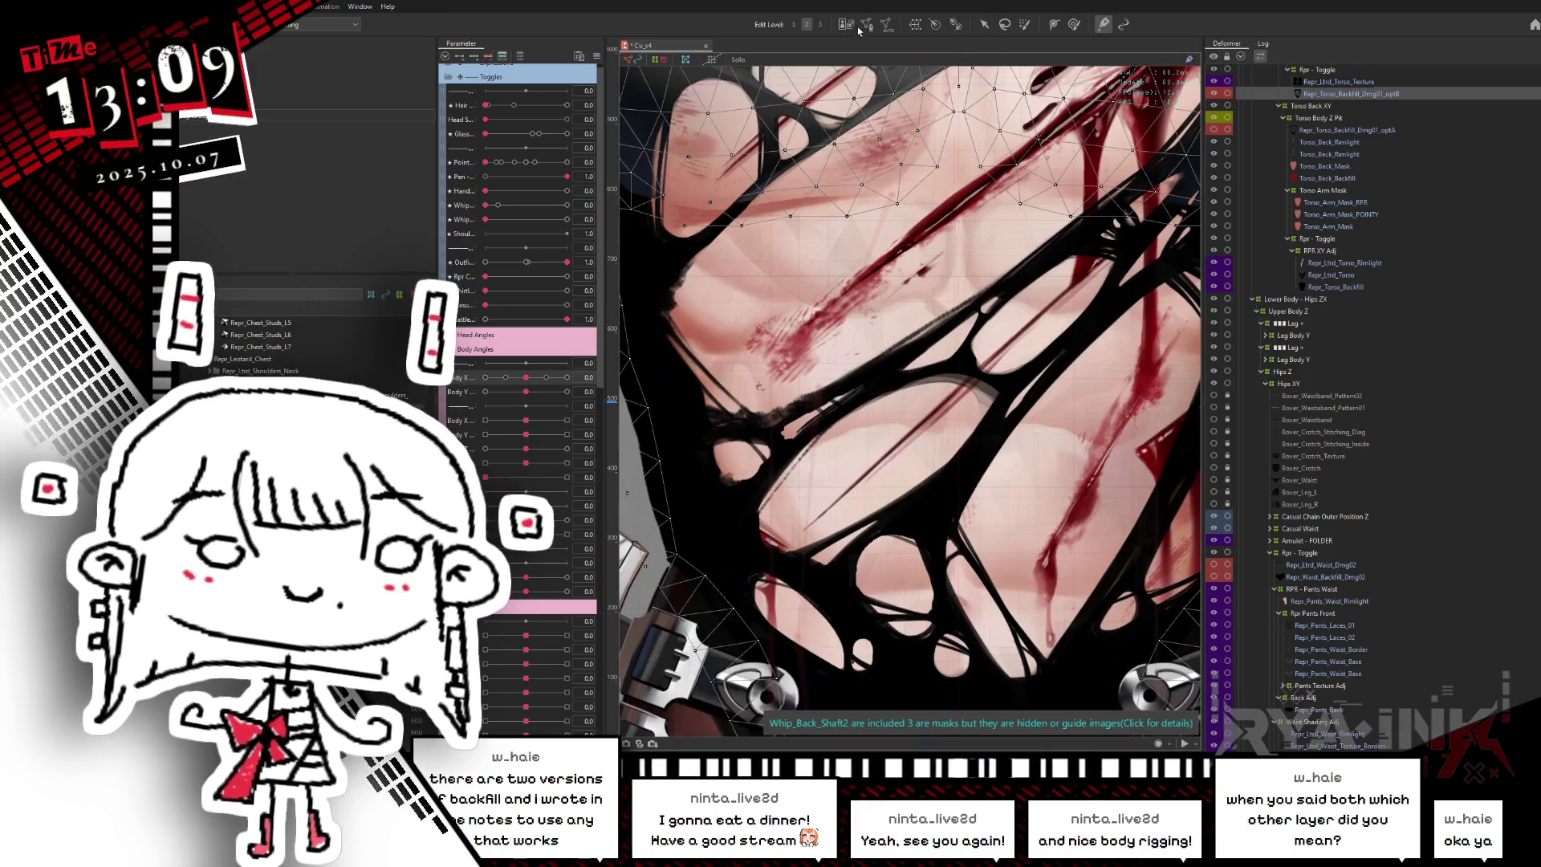
click(866, 27)
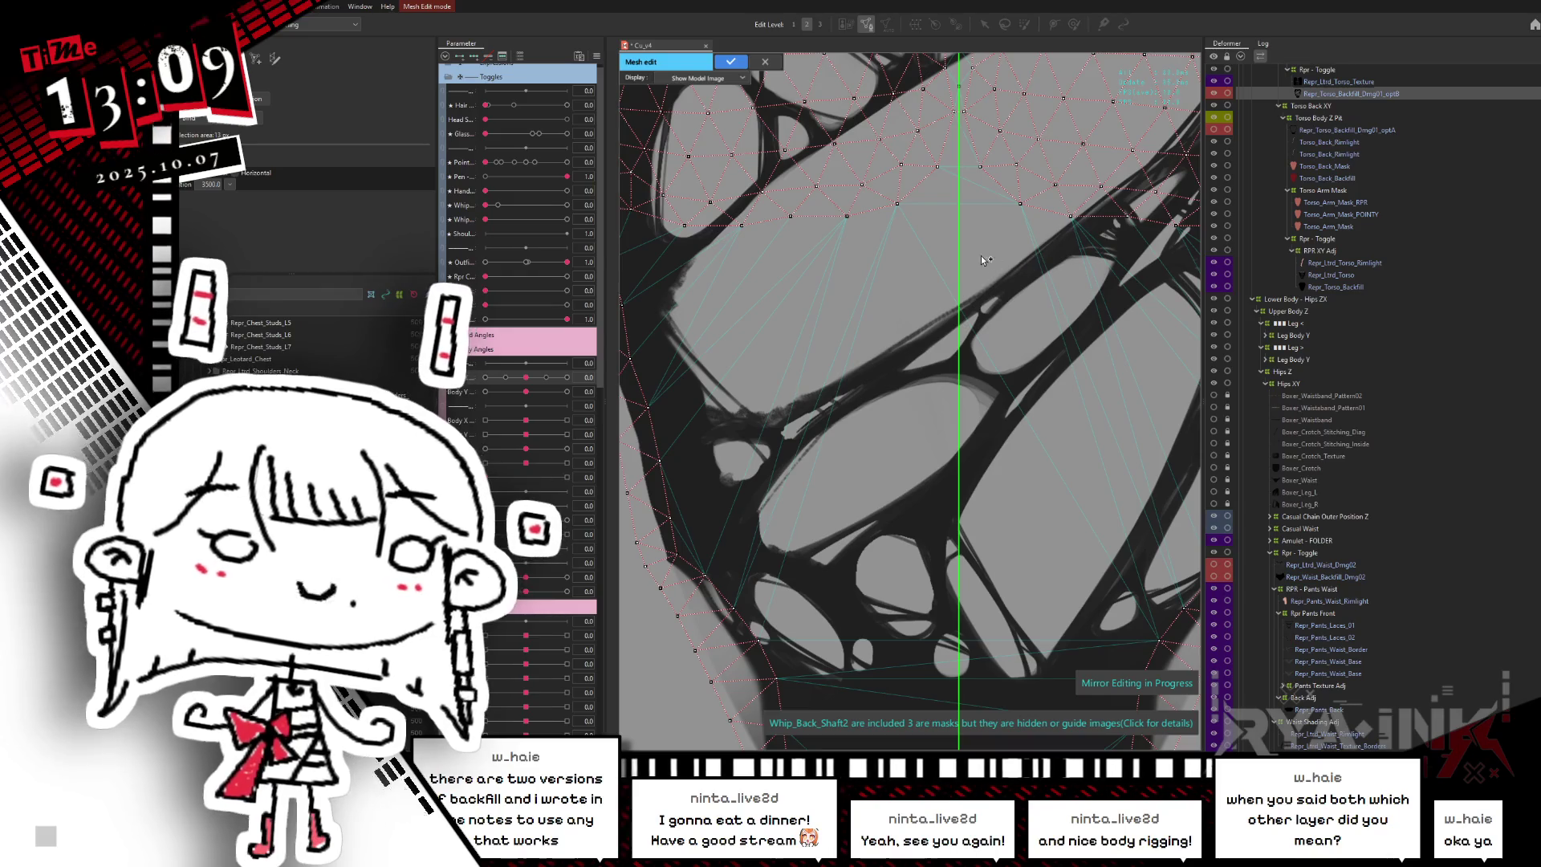
click(959, 188)
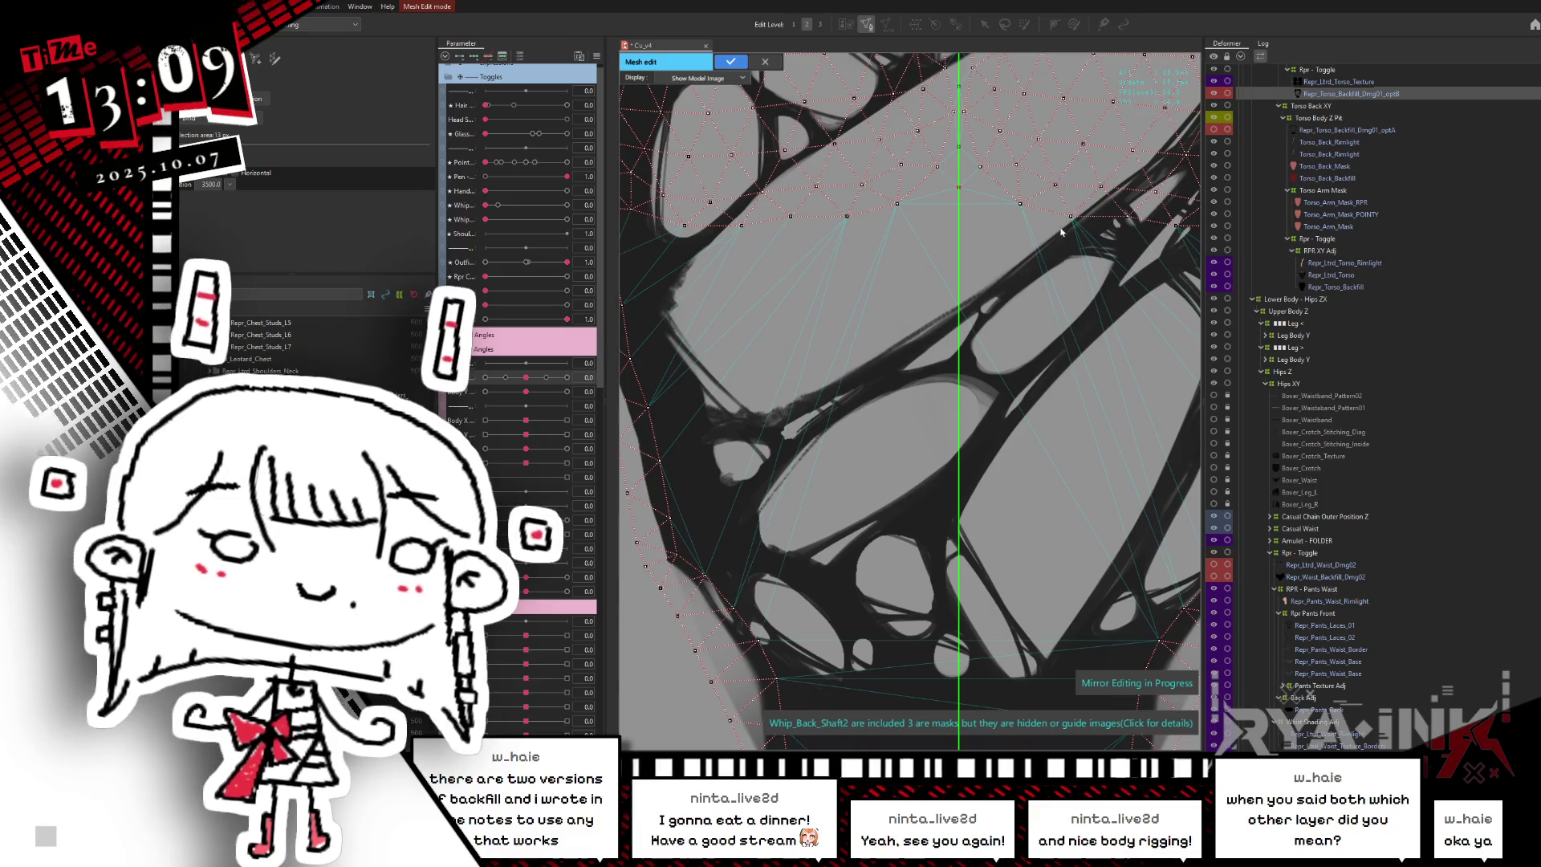
click(1071, 216)
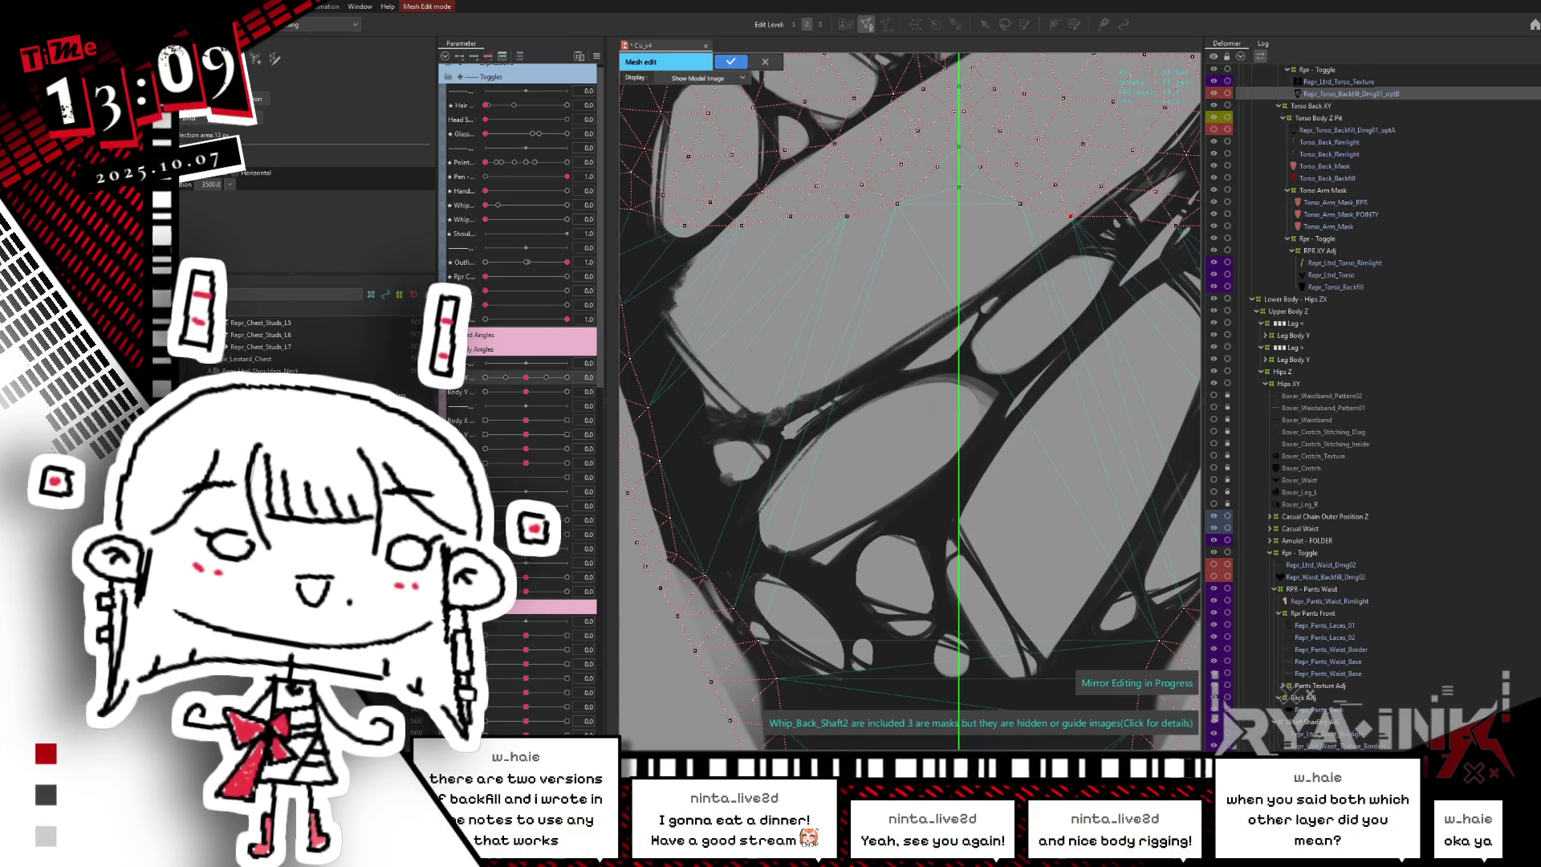
drag(1071, 216, 1001, 237)
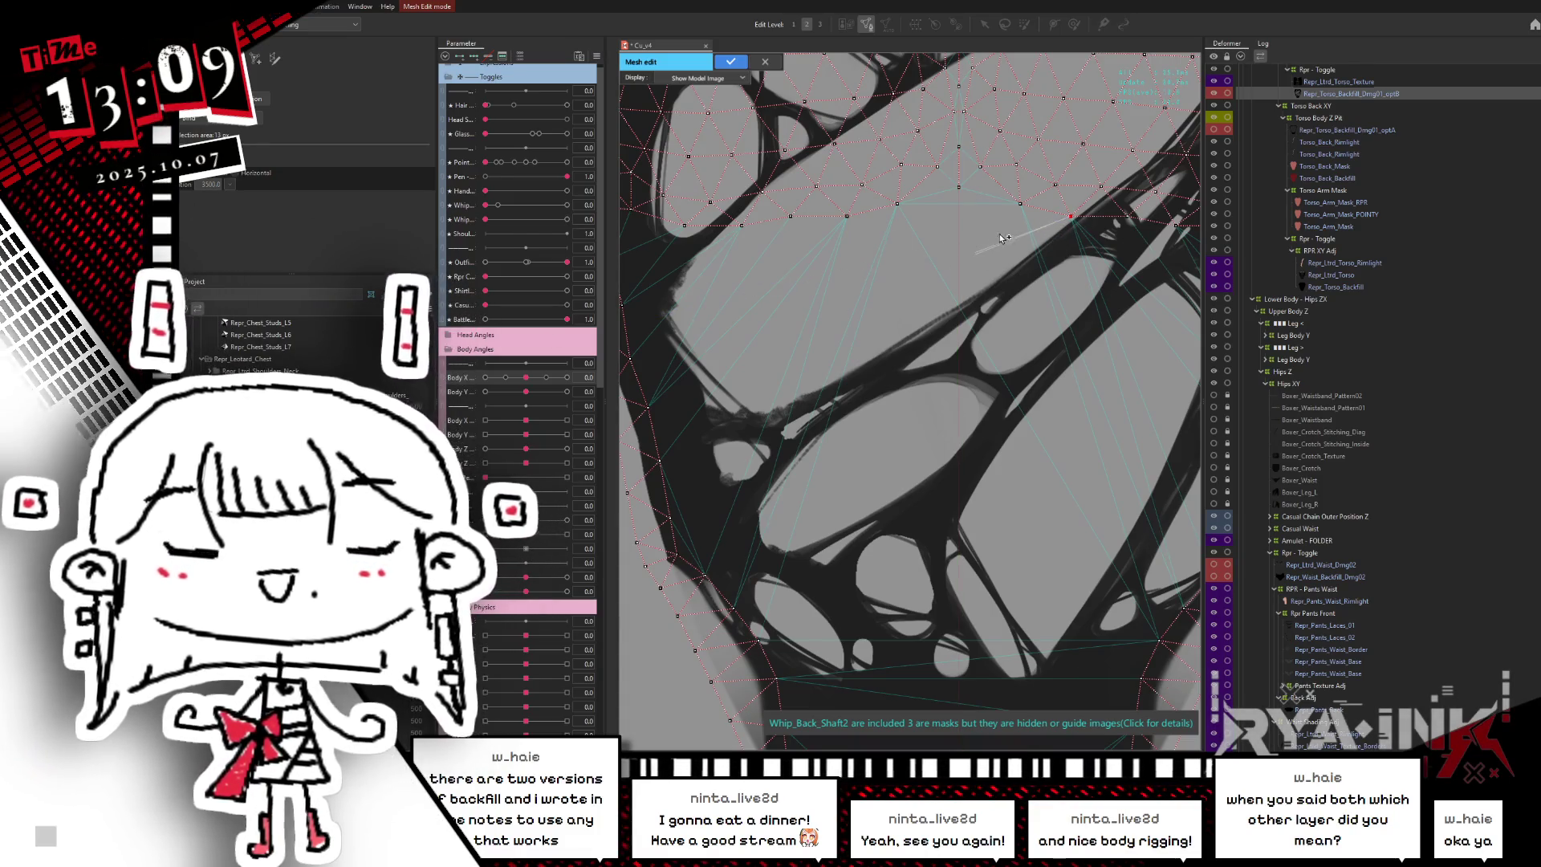
- Trace one whip strand edge with vertices down to its lower end and up the left side
click(1036, 240)
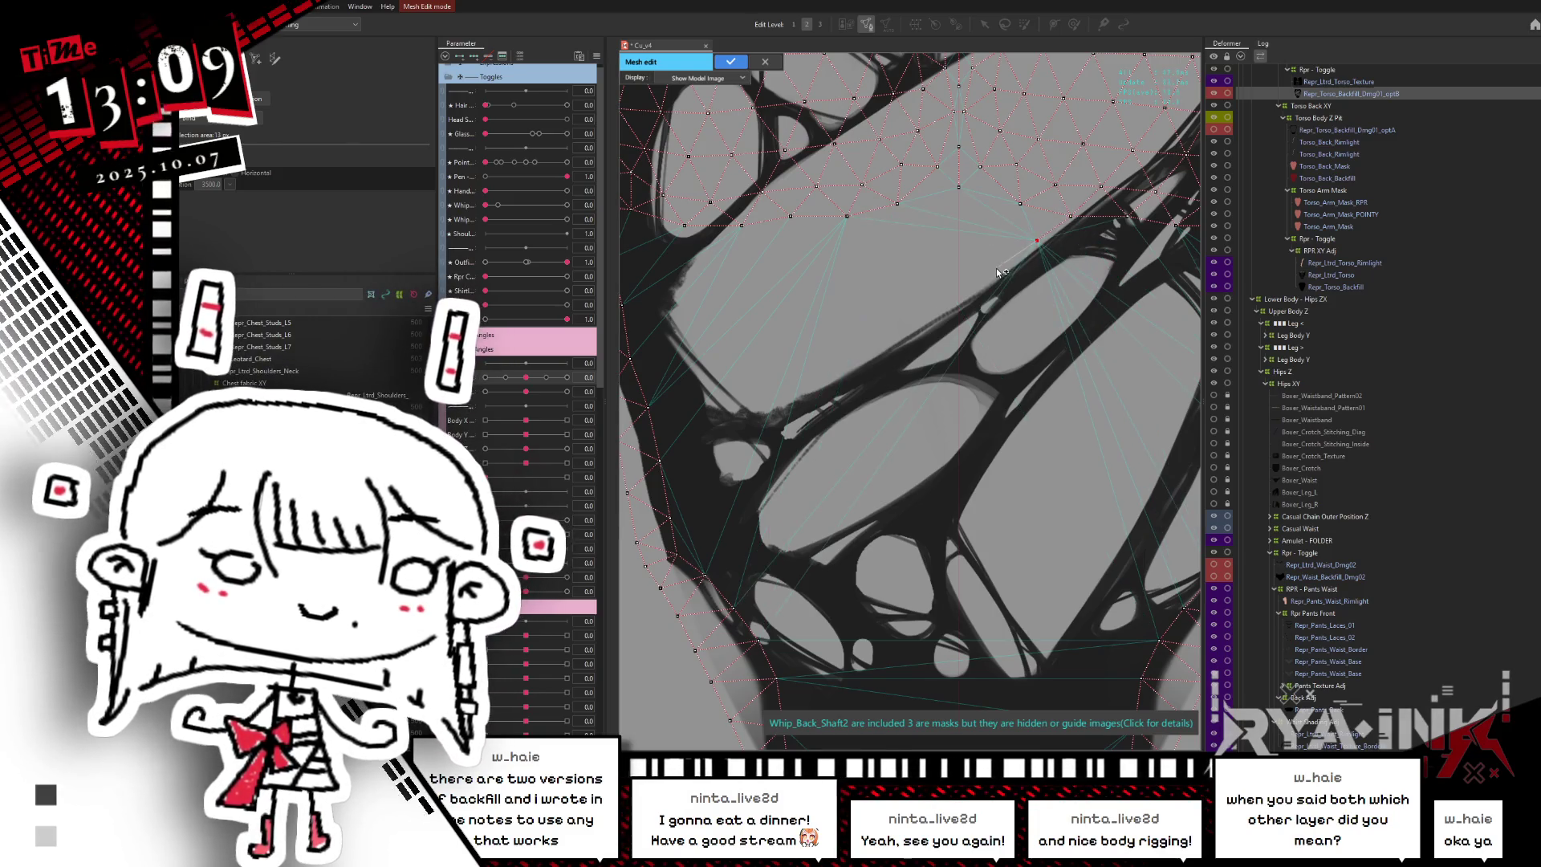
click(999, 269)
click(955, 295)
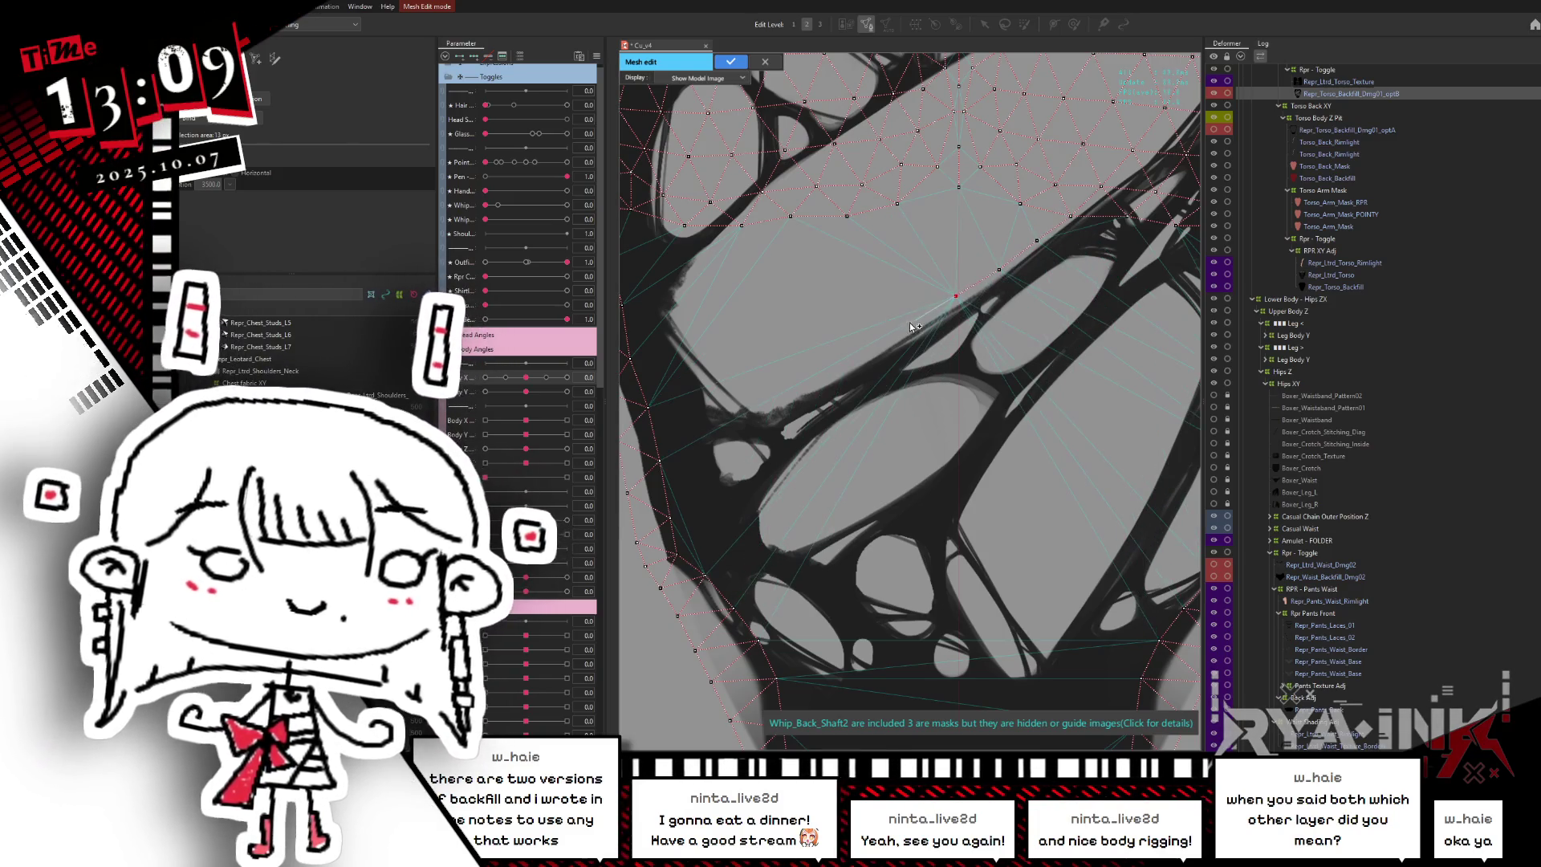
click(907, 324)
click(867, 351)
click(819, 379)
click(768, 401)
click(731, 402)
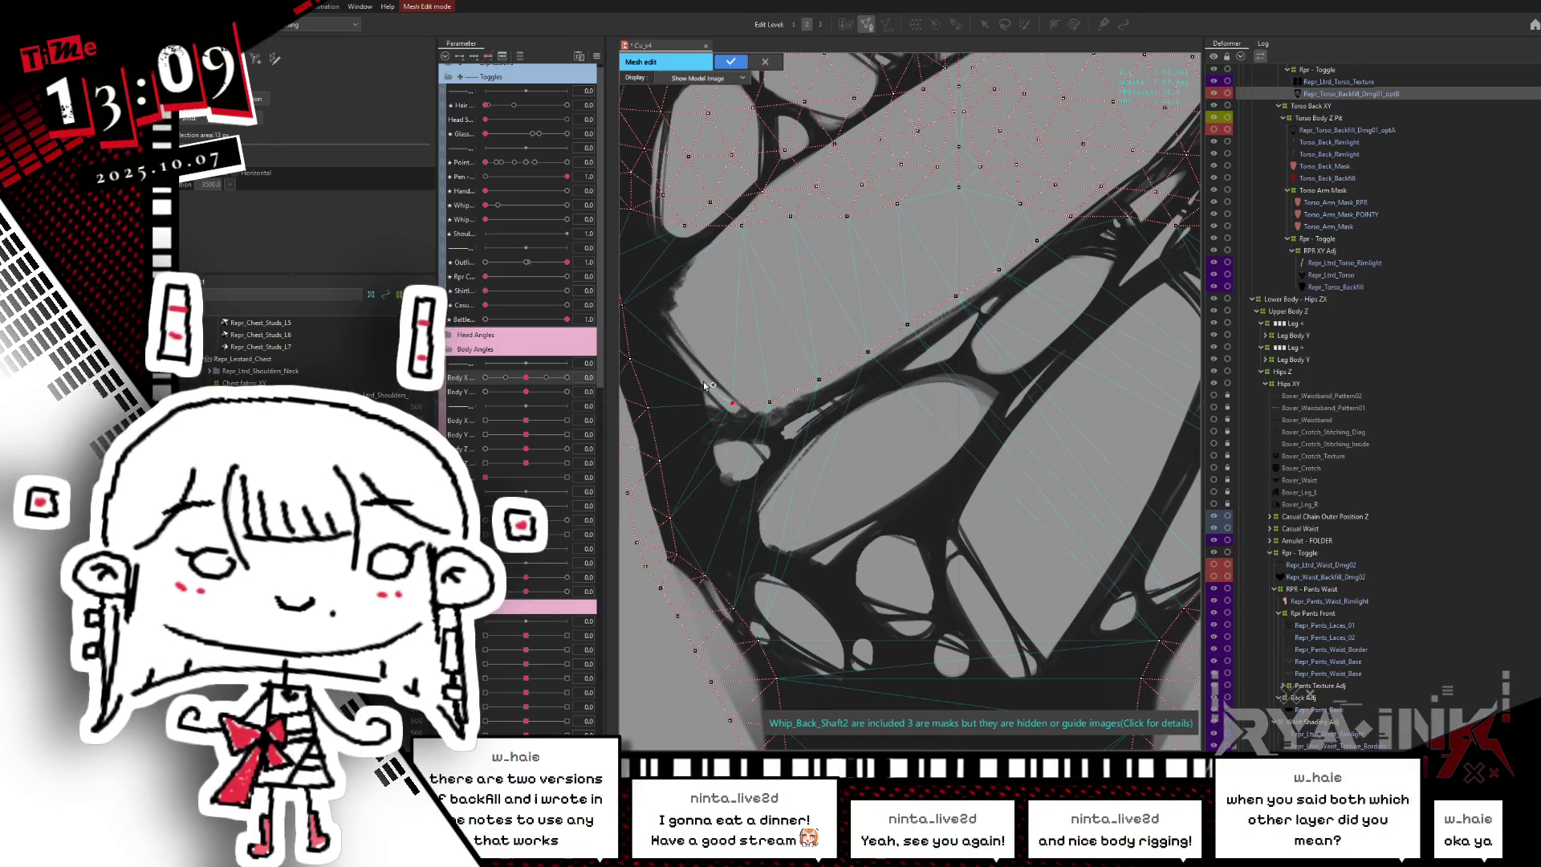
click(683, 350)
click(675, 310)
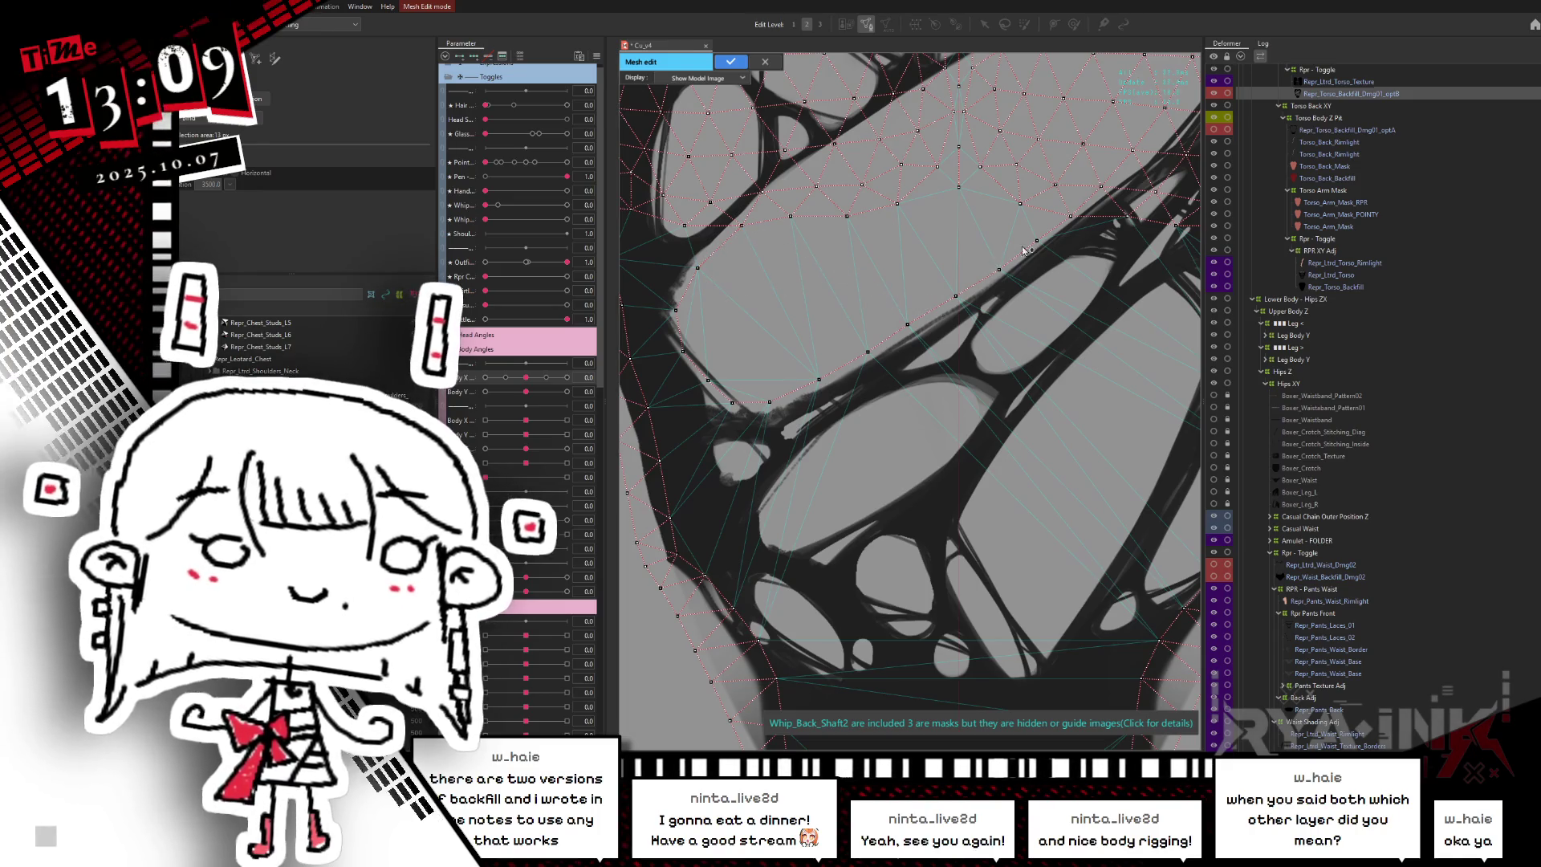
- Trace the strand's other edge from its upper end down and around its left end
click(1128, 217)
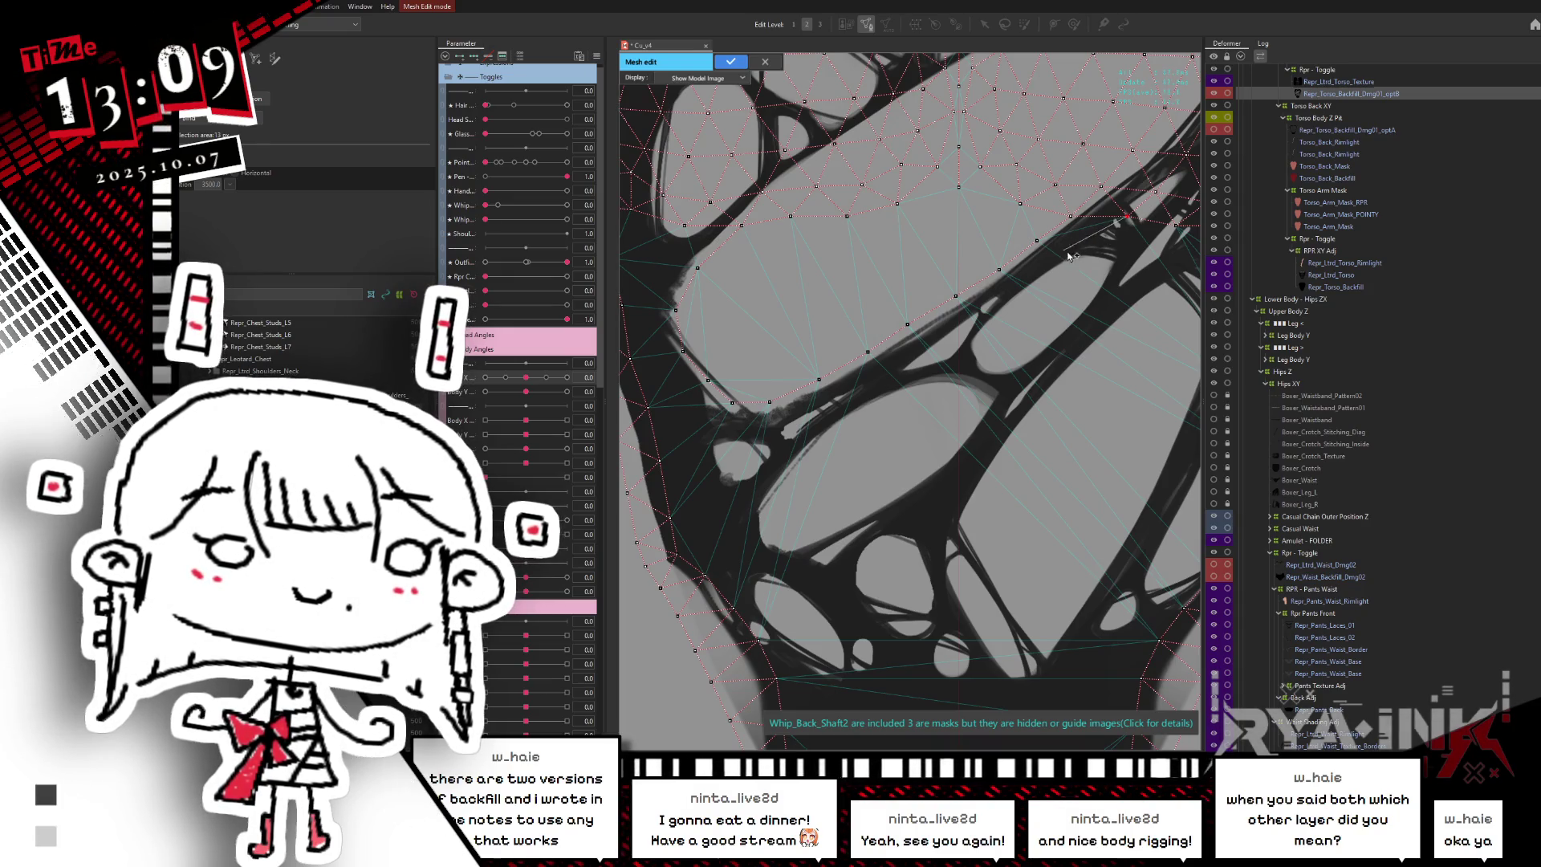
click(989, 305)
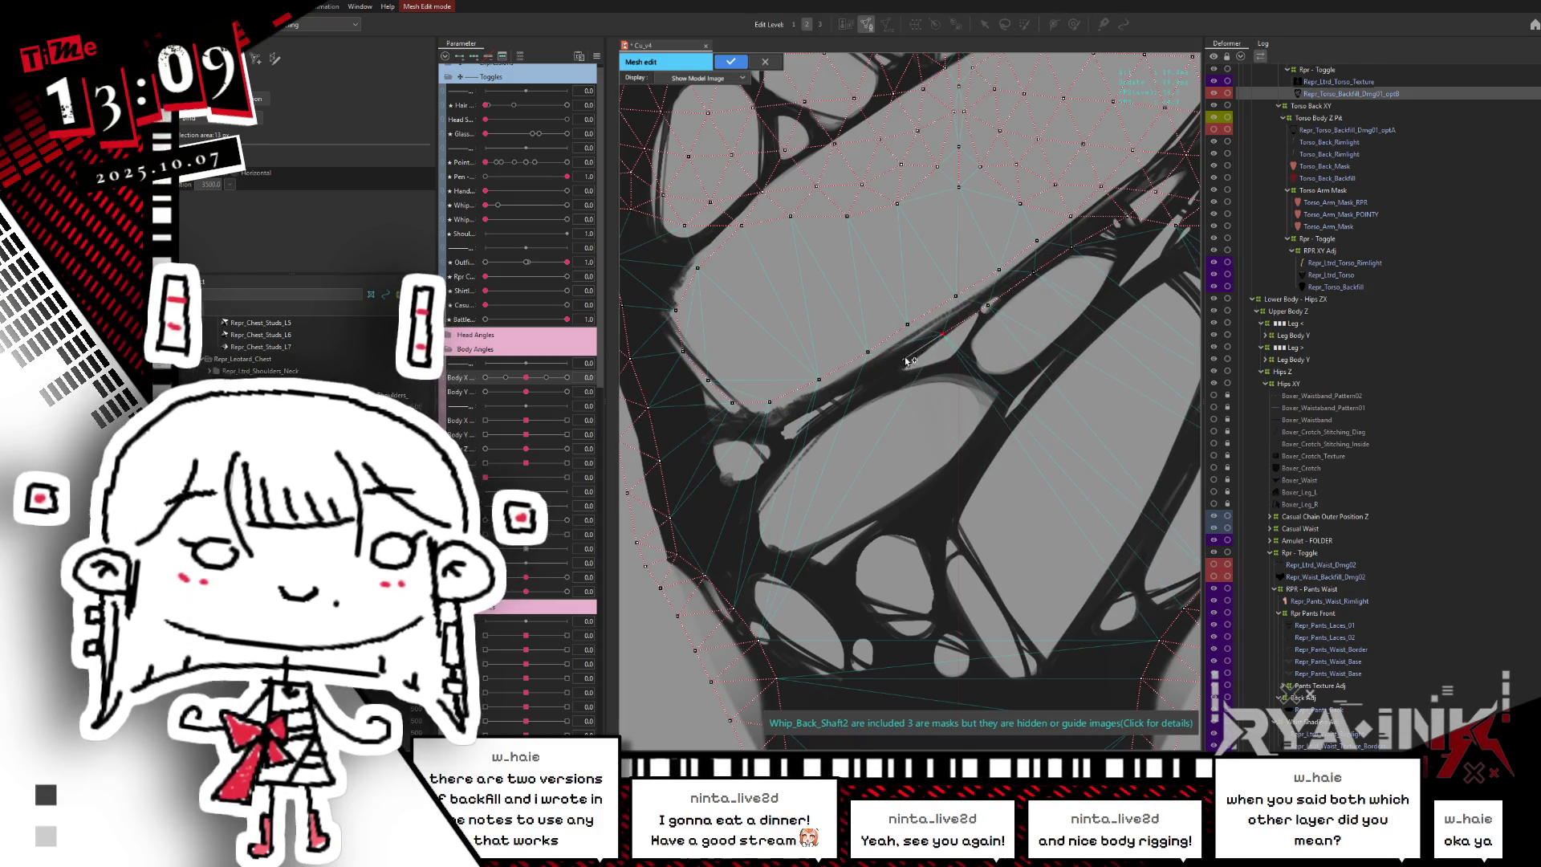
click(802, 422)
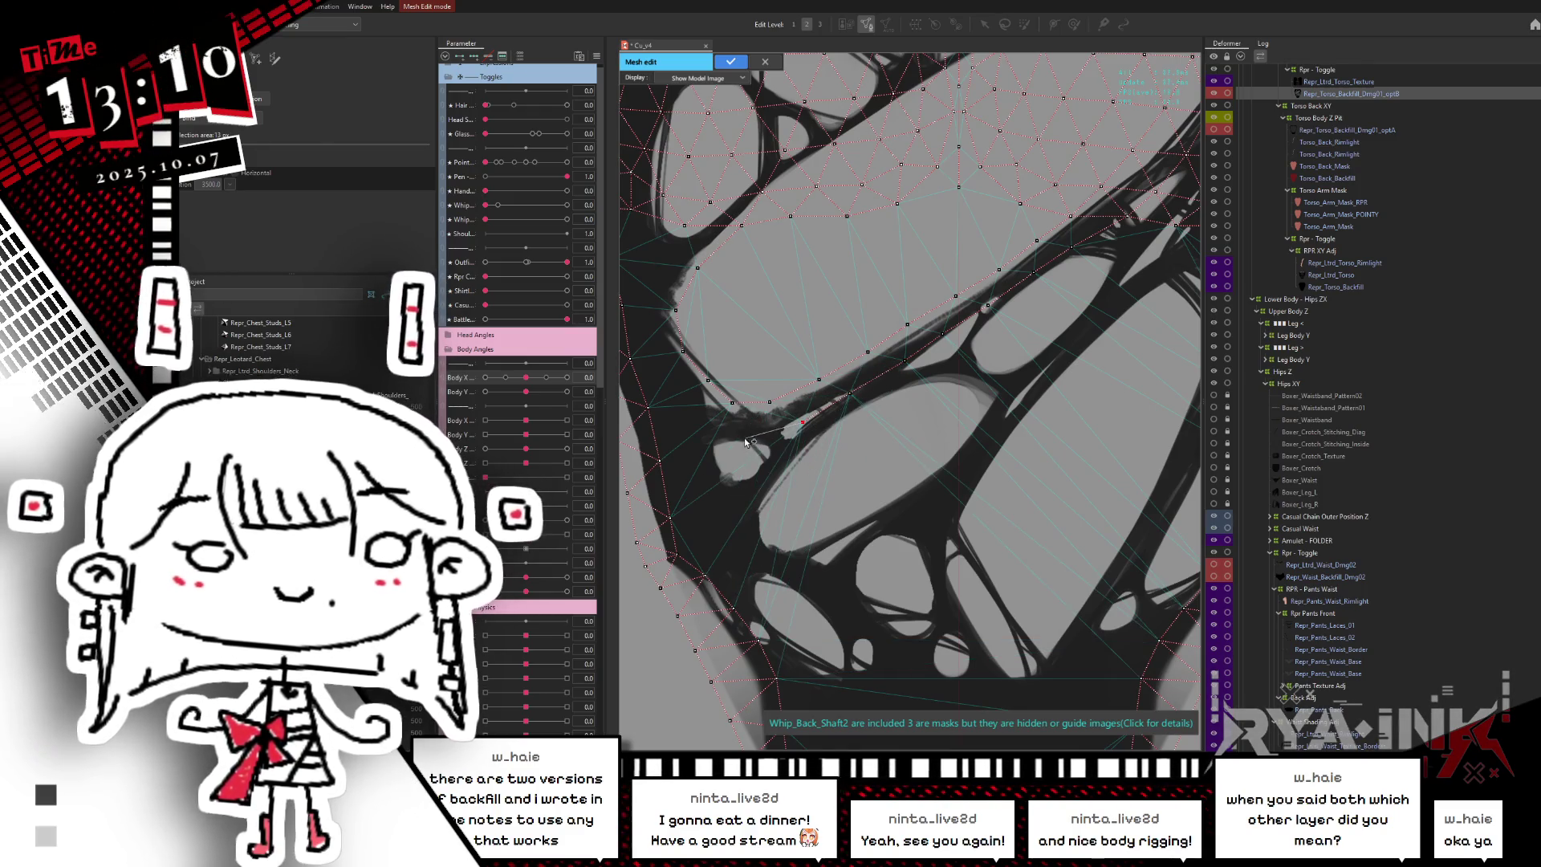
click(691, 420)
click(649, 334)
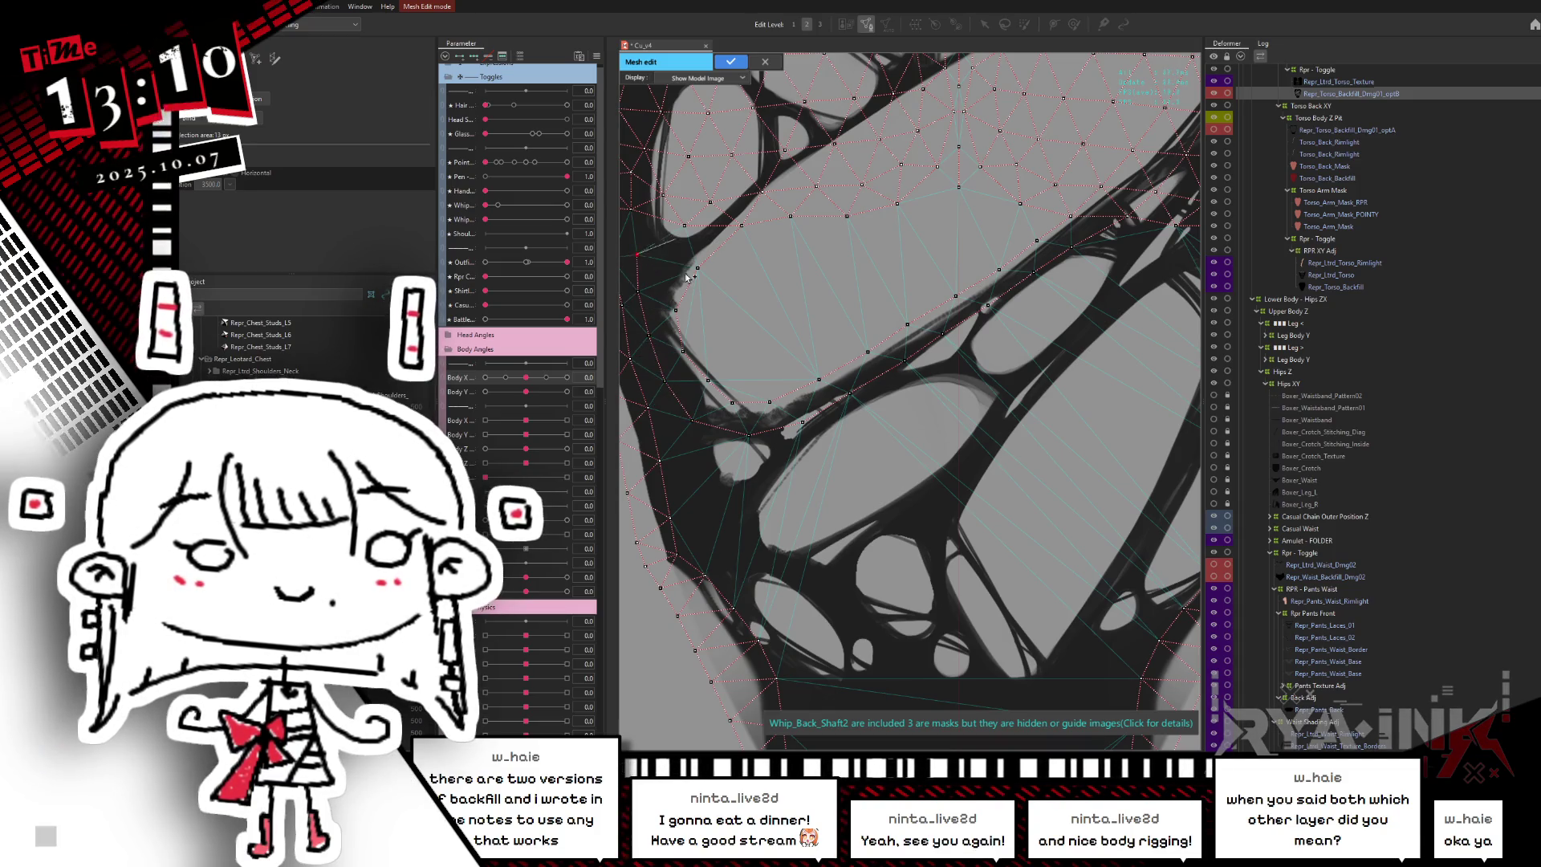
scroll(688, 278, down, 3)
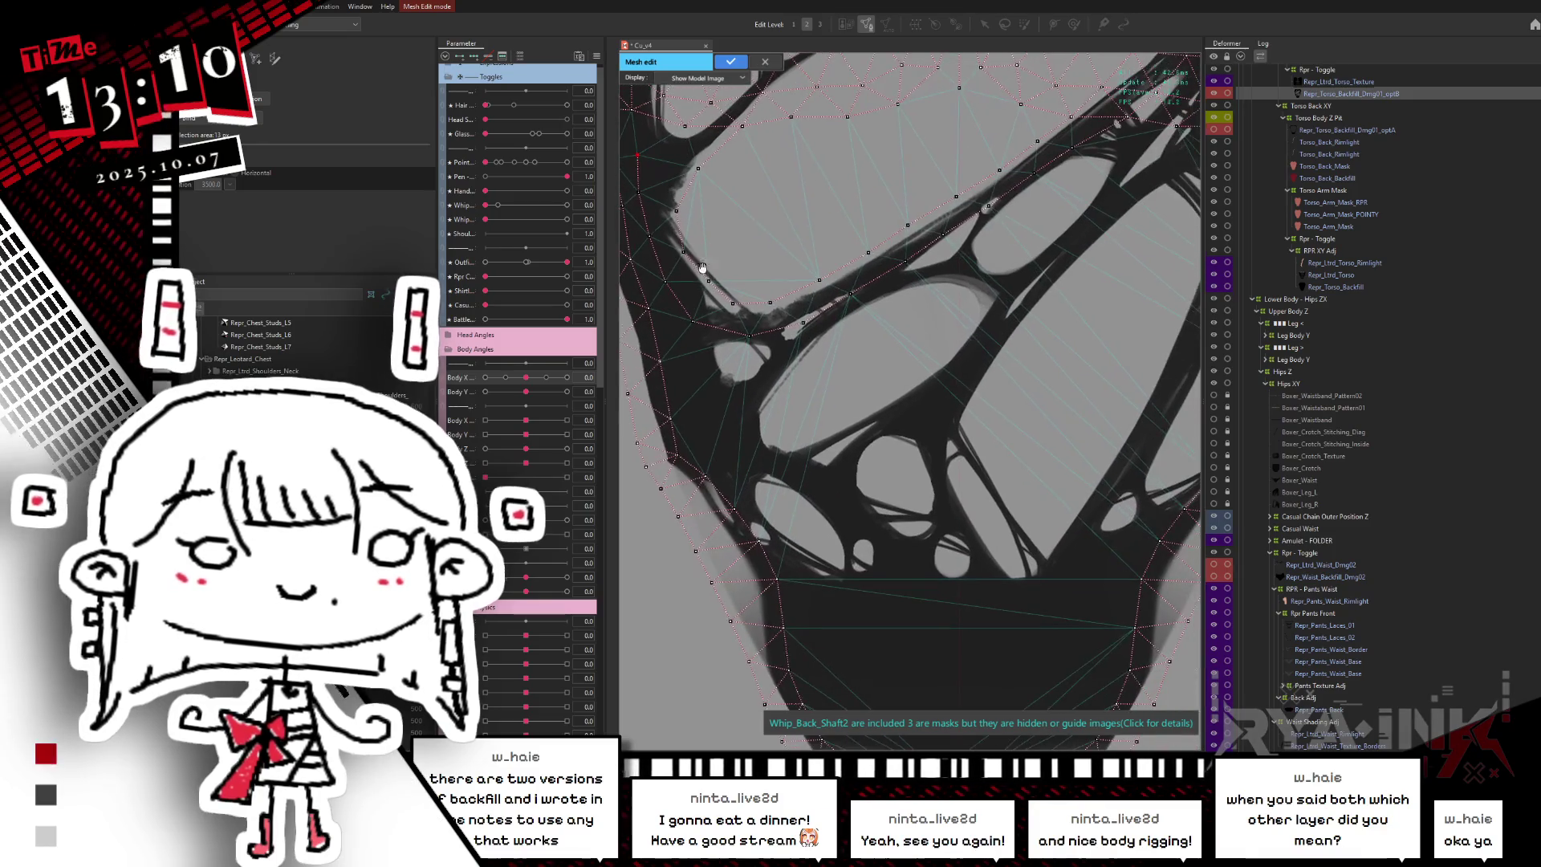
scroll(679, 302, up, 2)
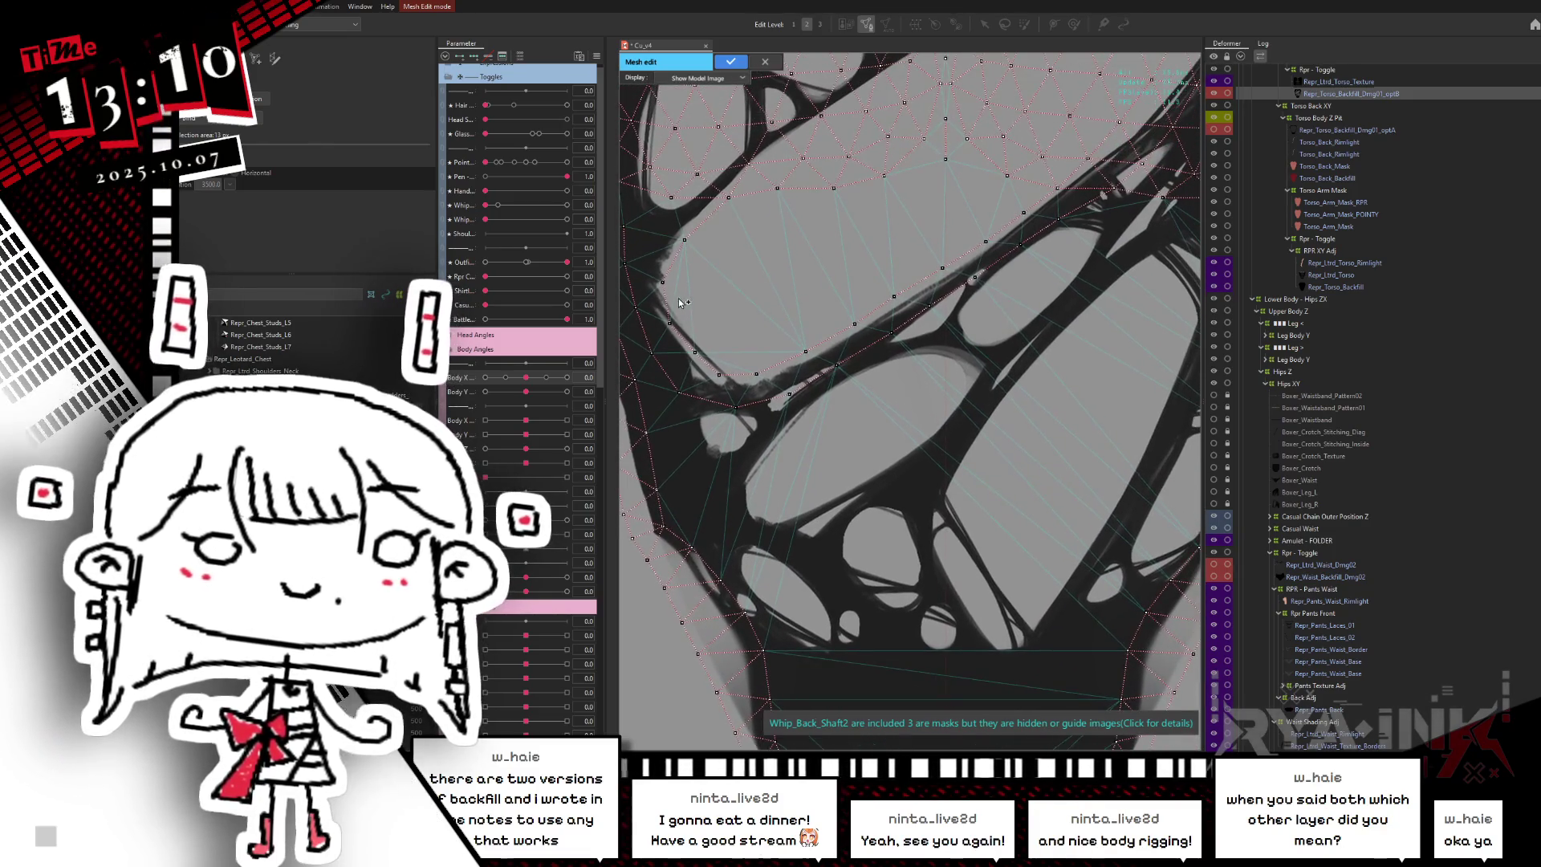
click(688, 297)
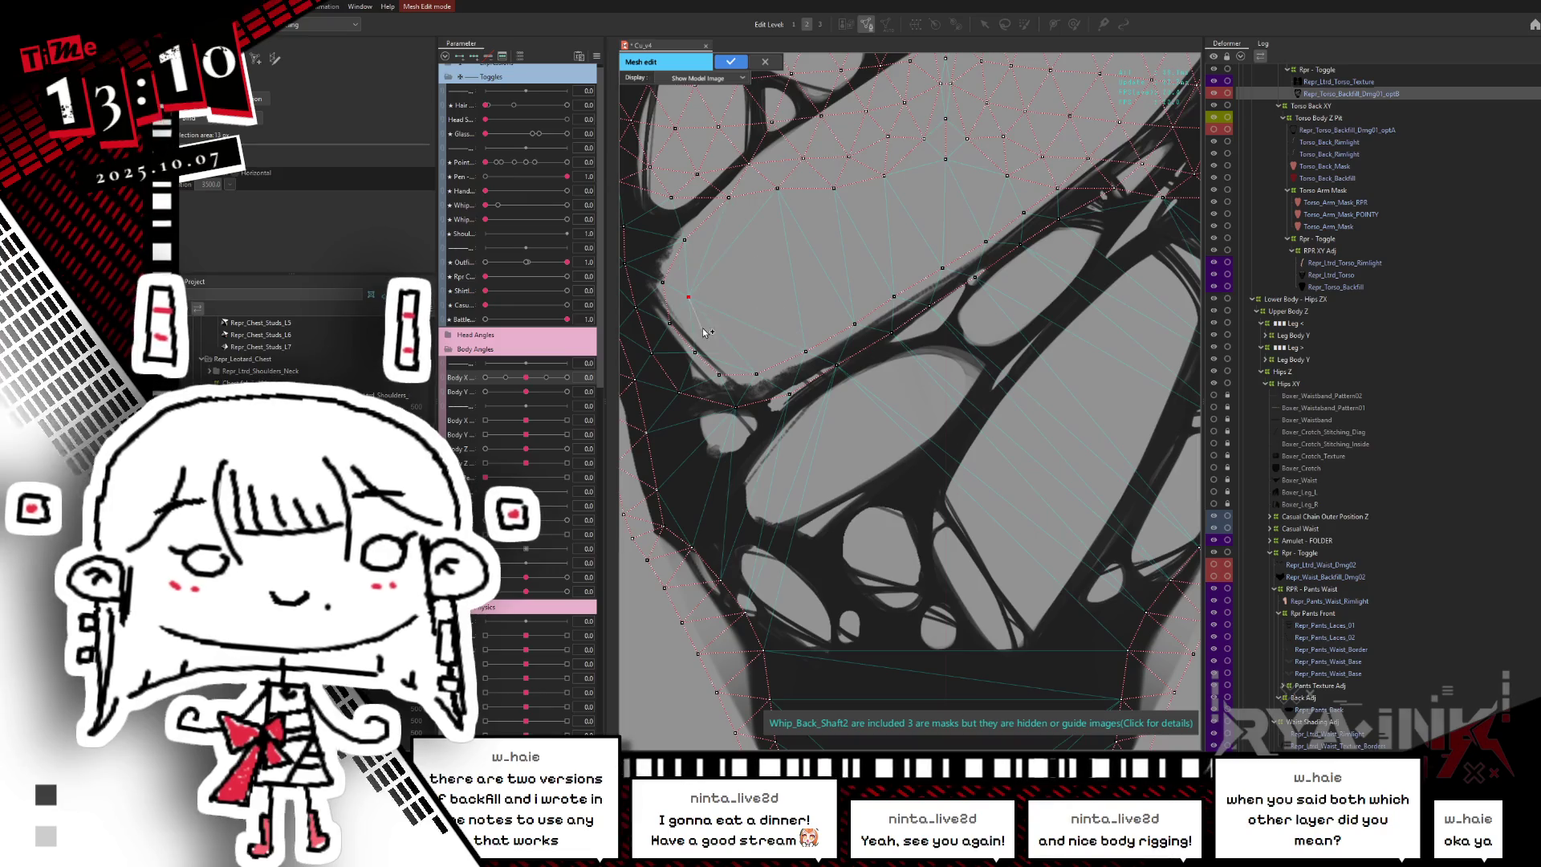
click(697, 321)
click(735, 354)
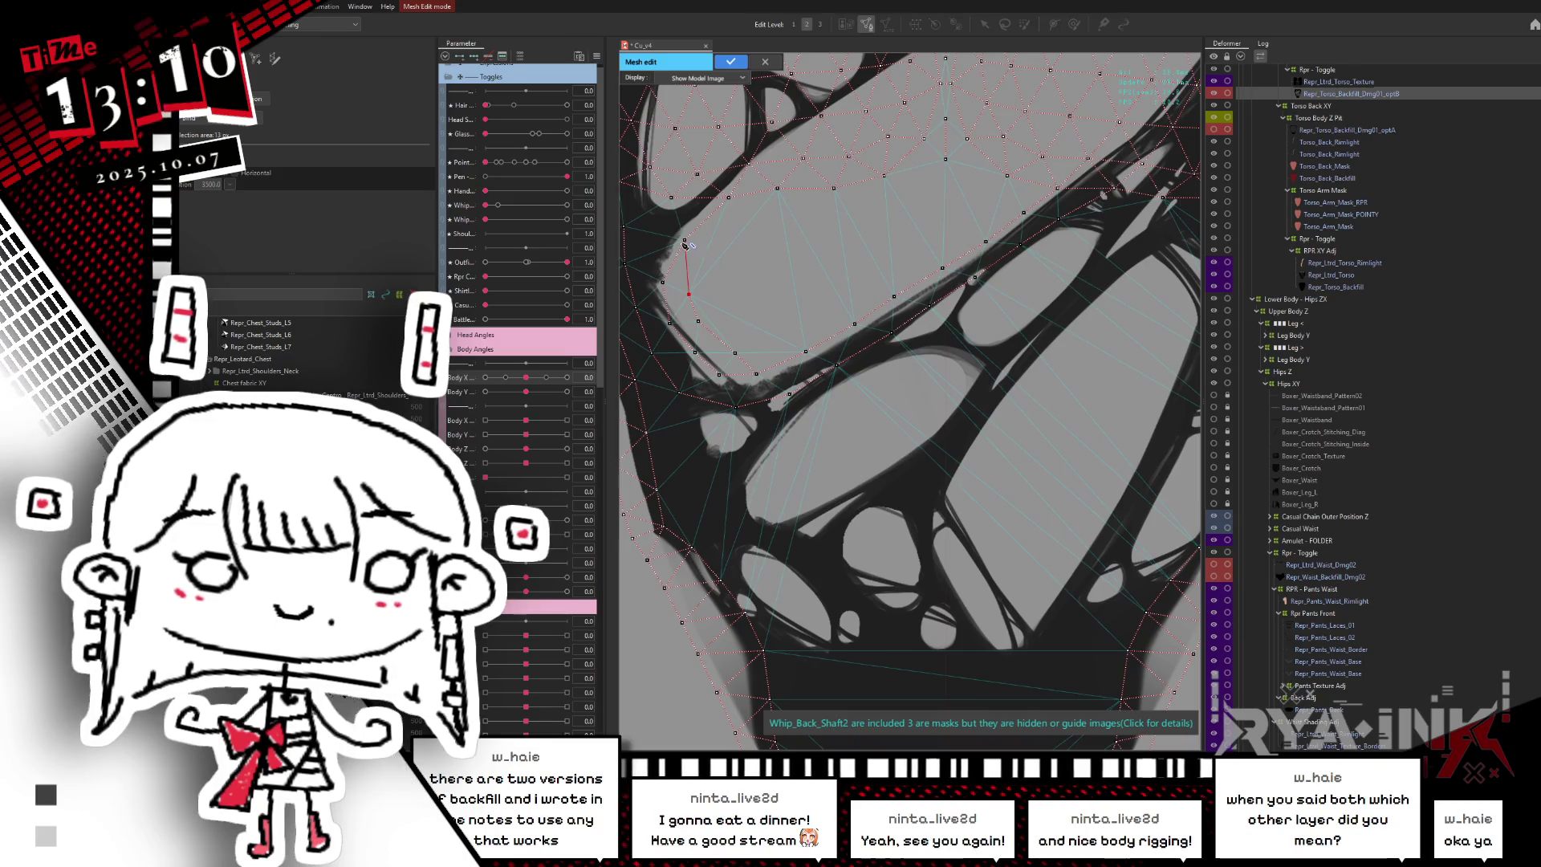
scroll(931, 227, up, 3)
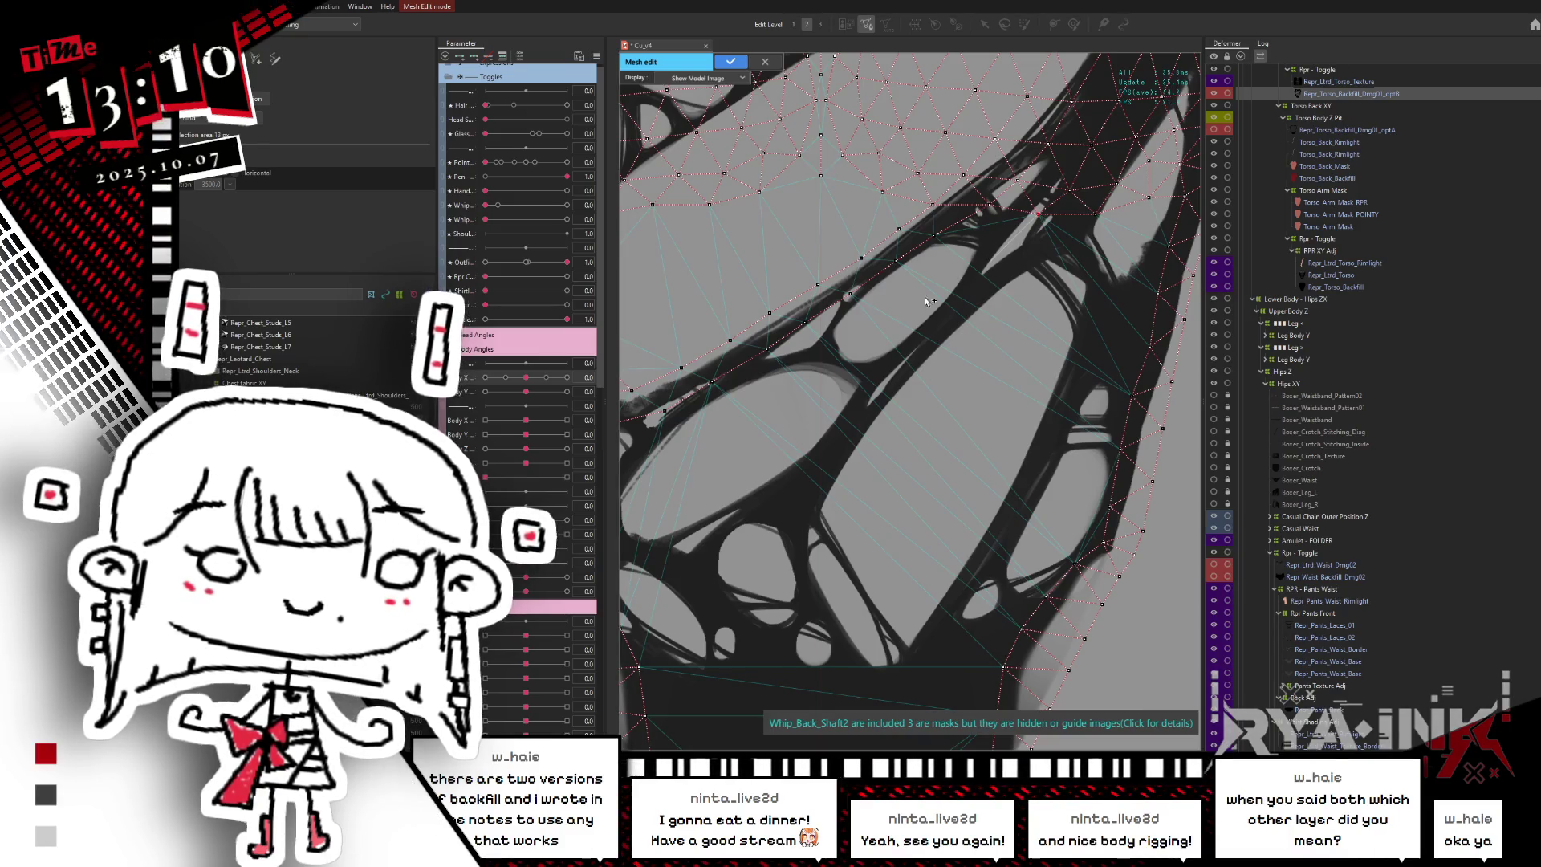
click(845, 344)
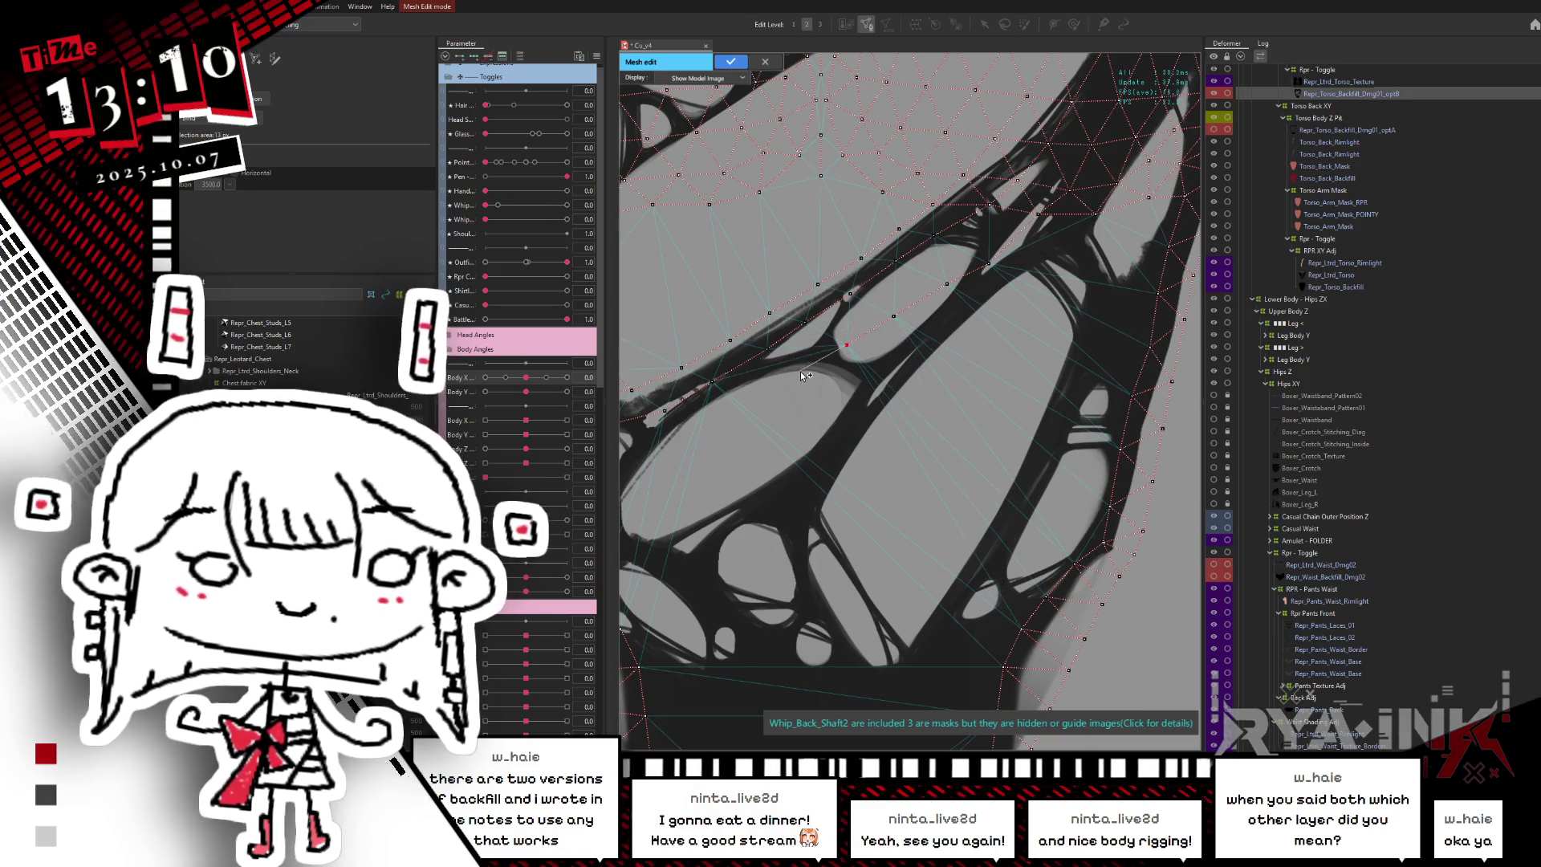
- Add vertices around the oval strand's edges, its left tip and the small left gap
drag(801, 370, 934, 305)
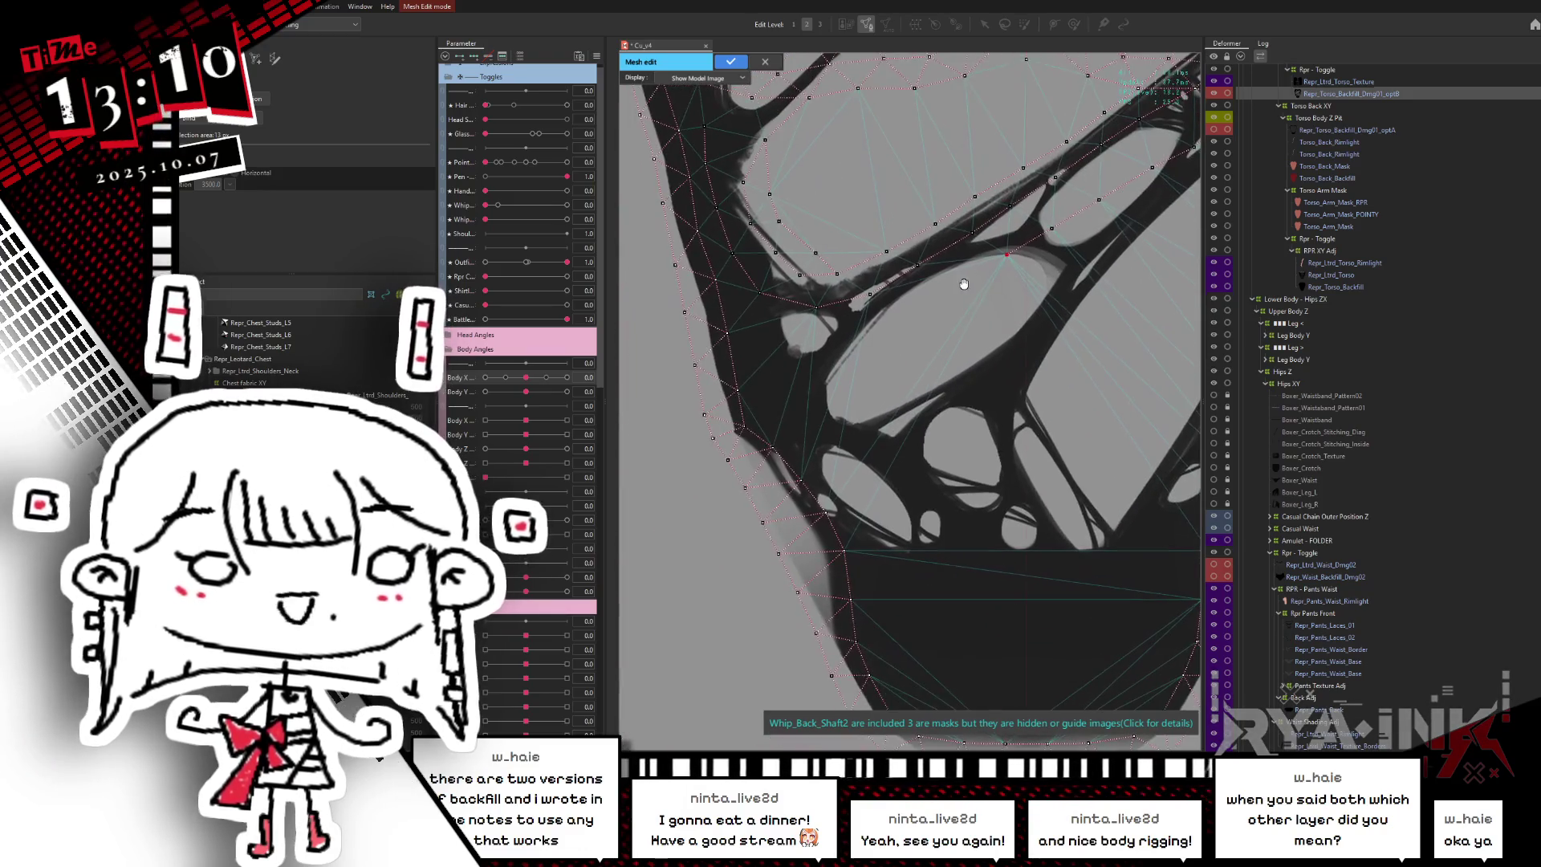
click(912, 311)
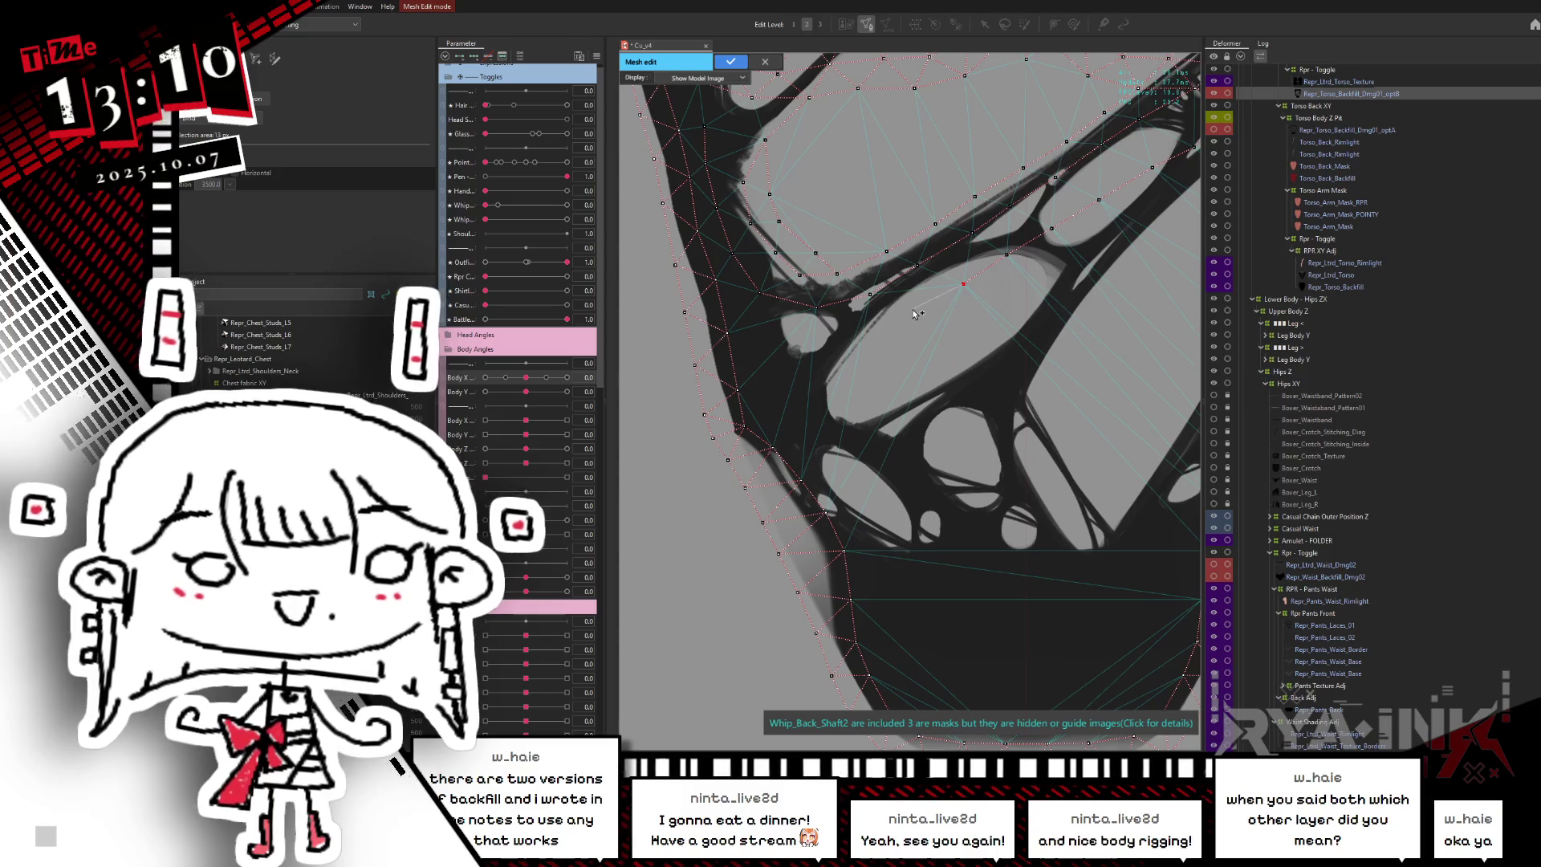
click(860, 348)
click(834, 389)
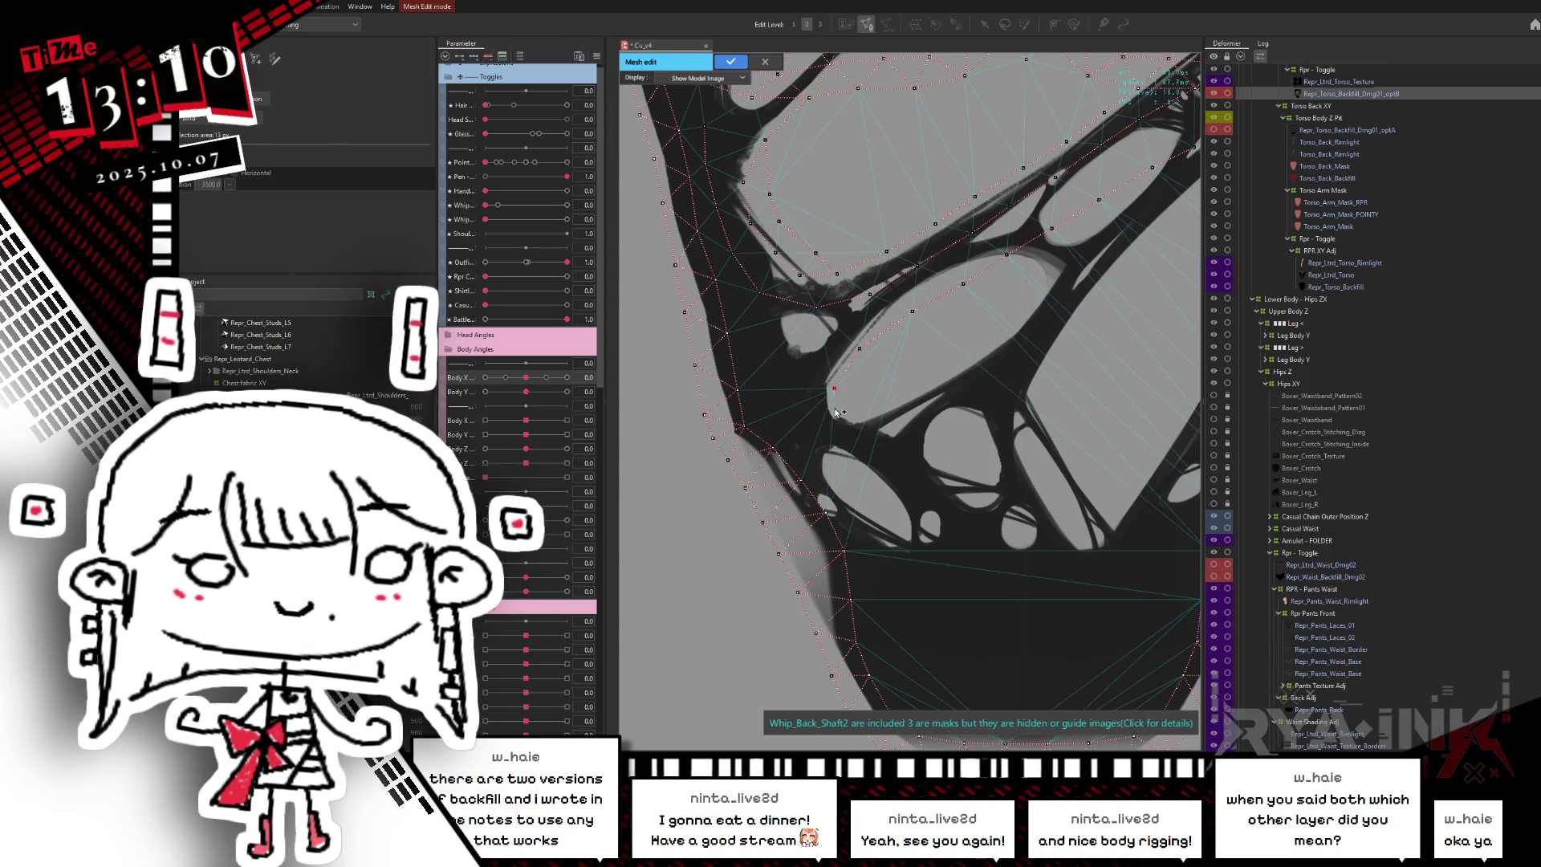
click(850, 411)
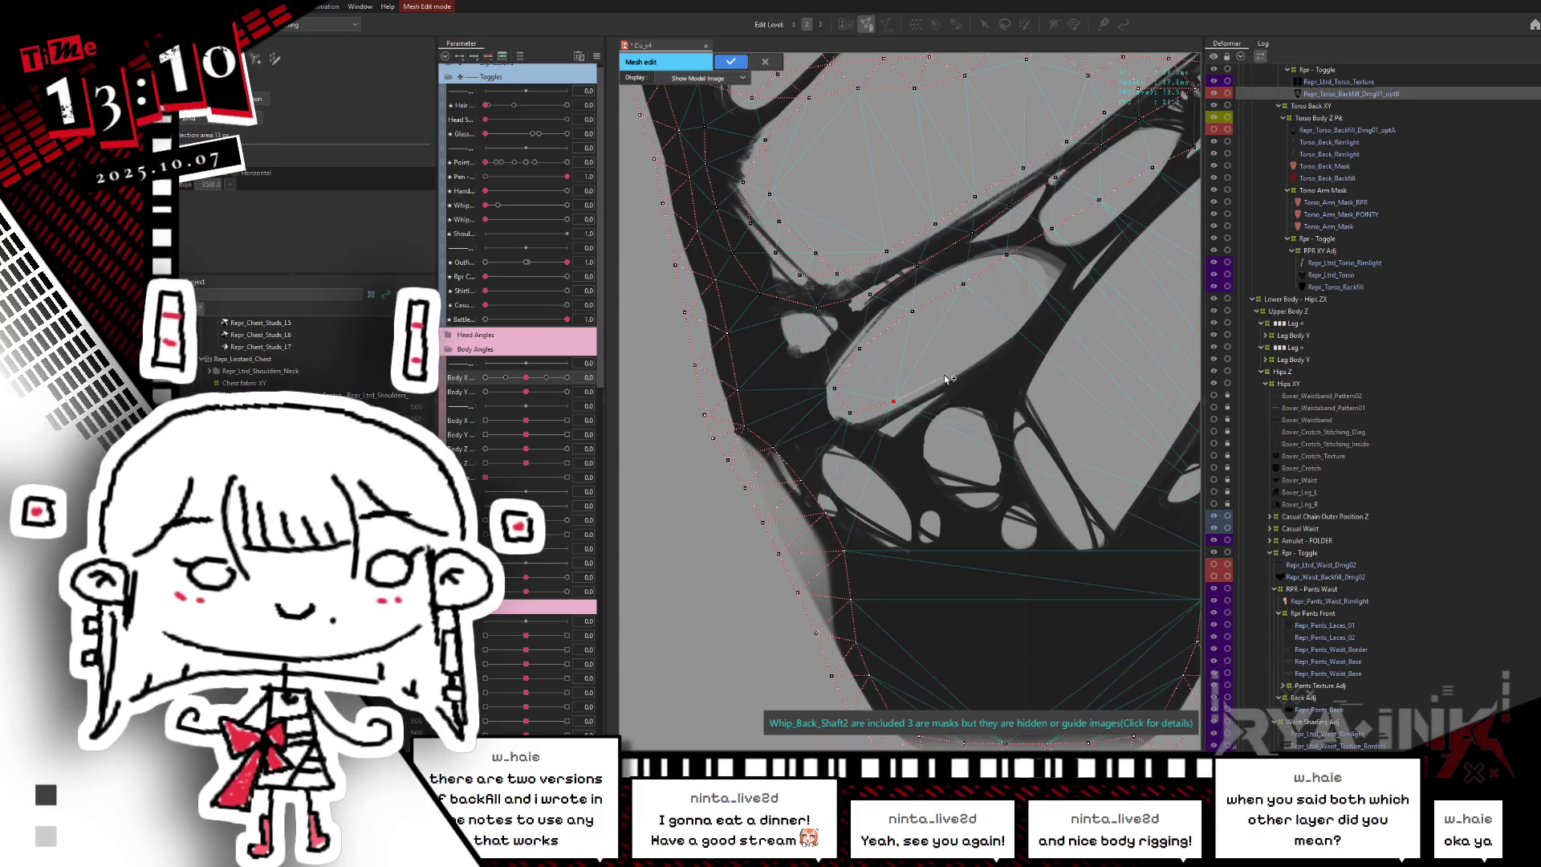
click(1030, 294)
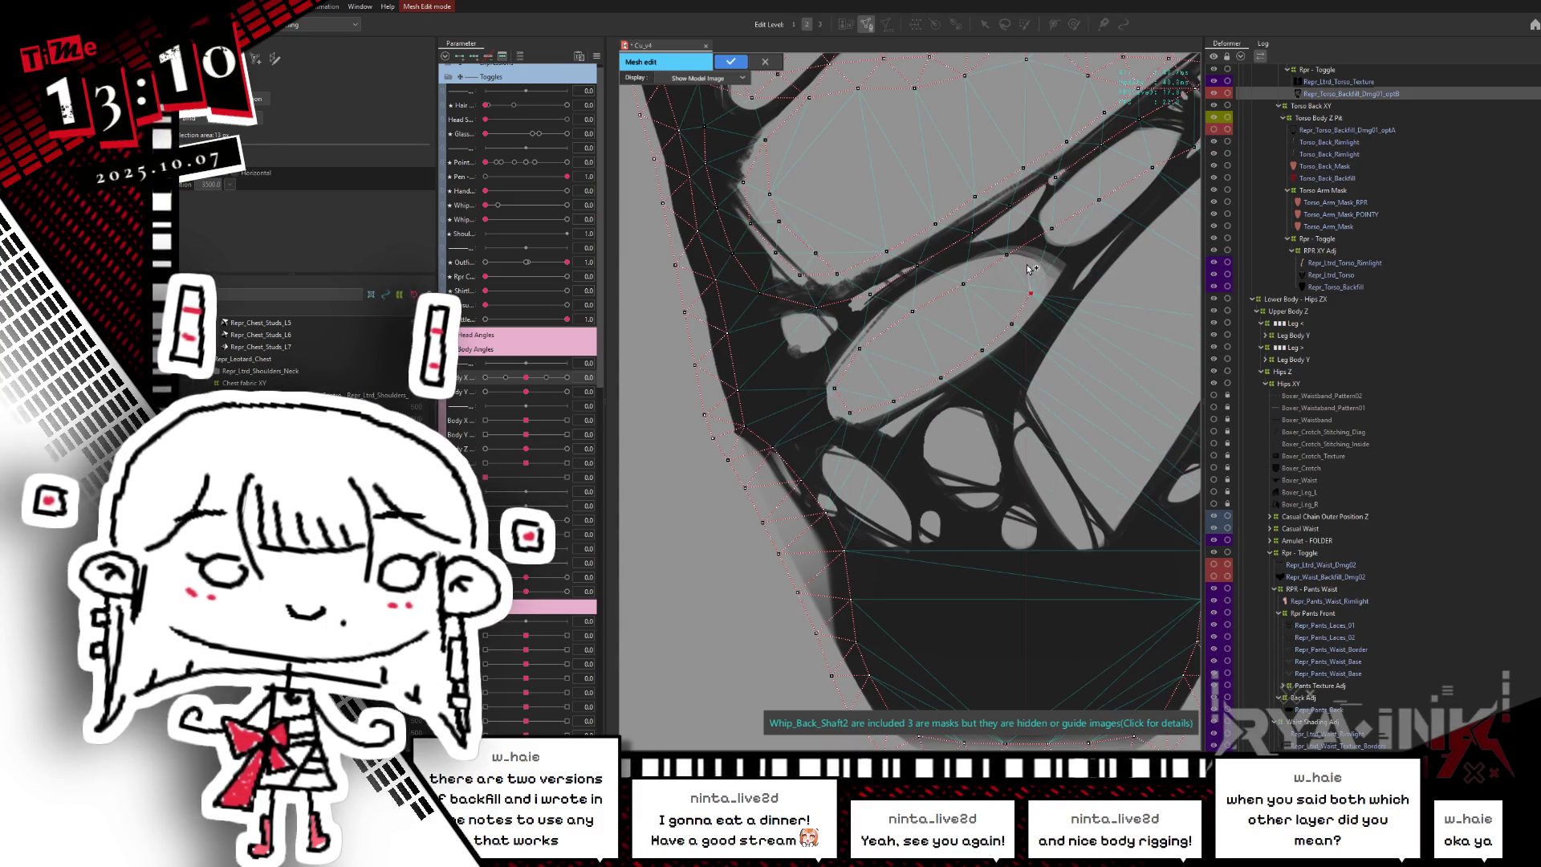
click(960, 279)
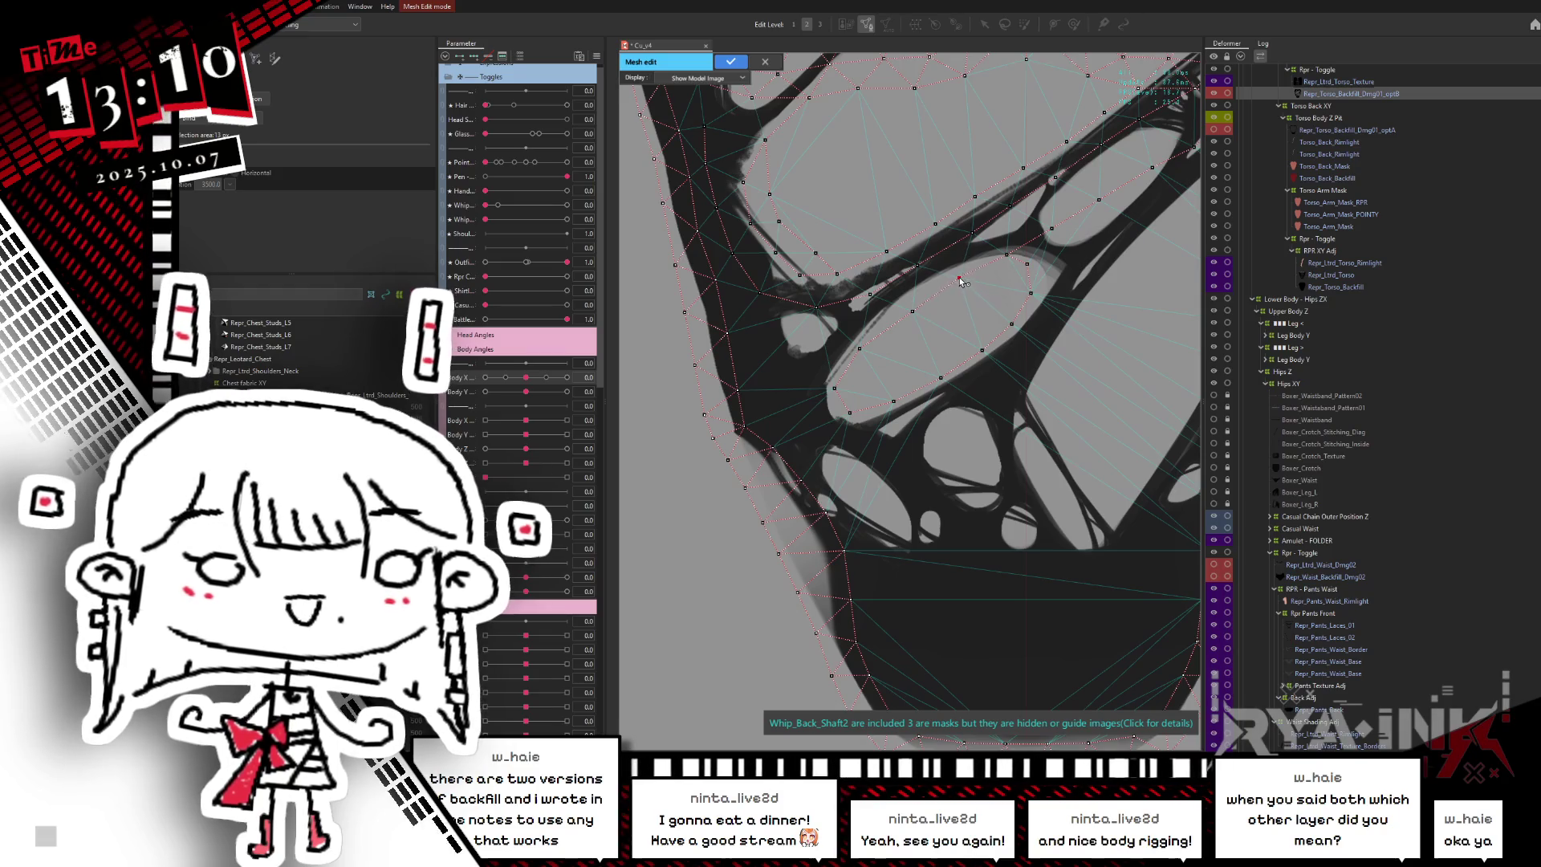
click(911, 297)
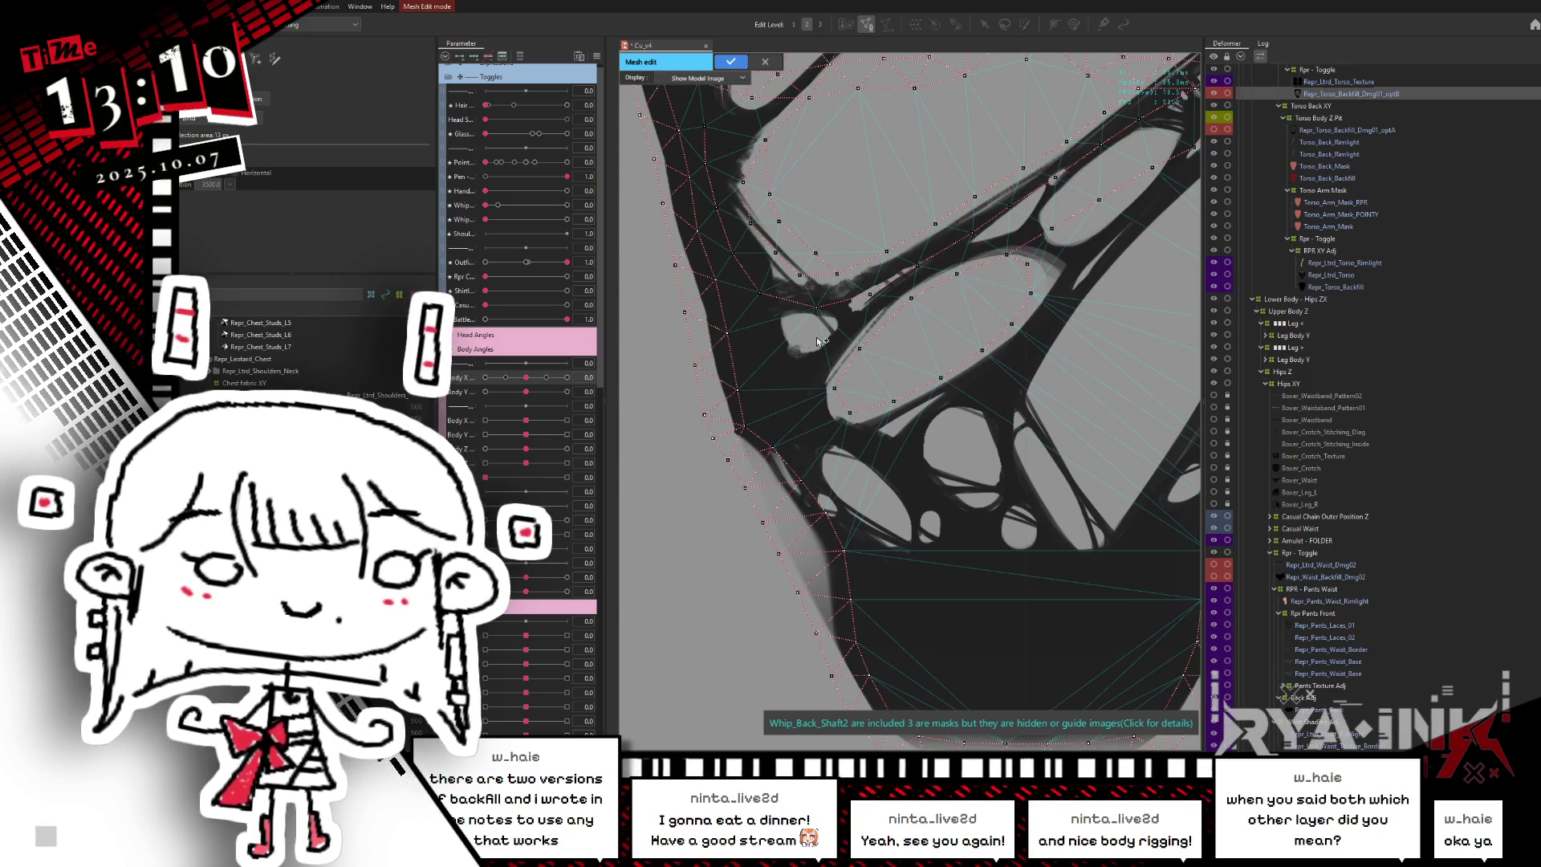
click(823, 363)
click(797, 410)
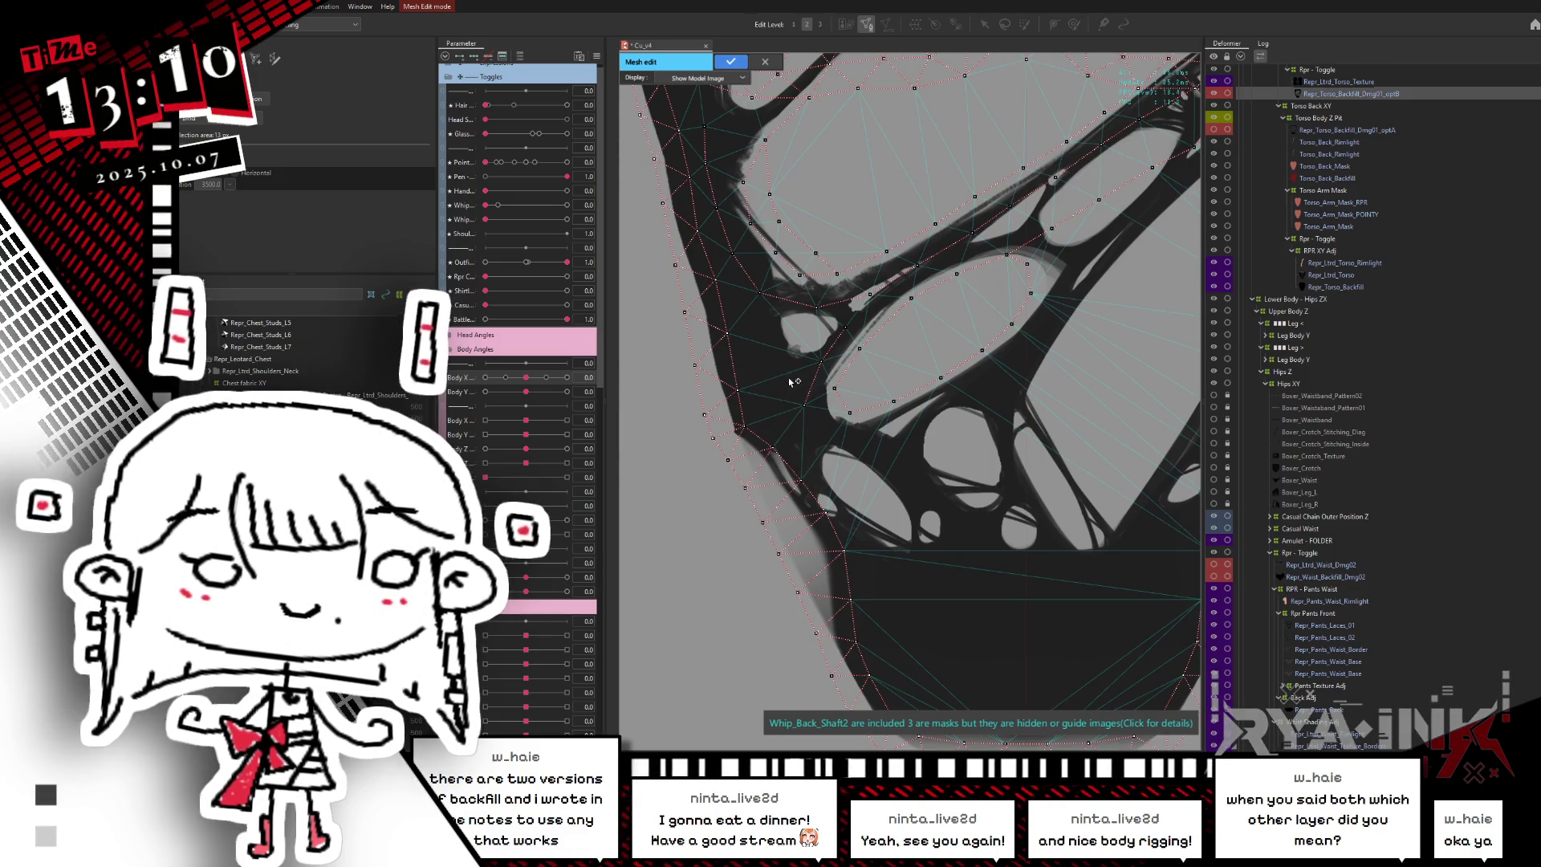
click(763, 349)
click(762, 294)
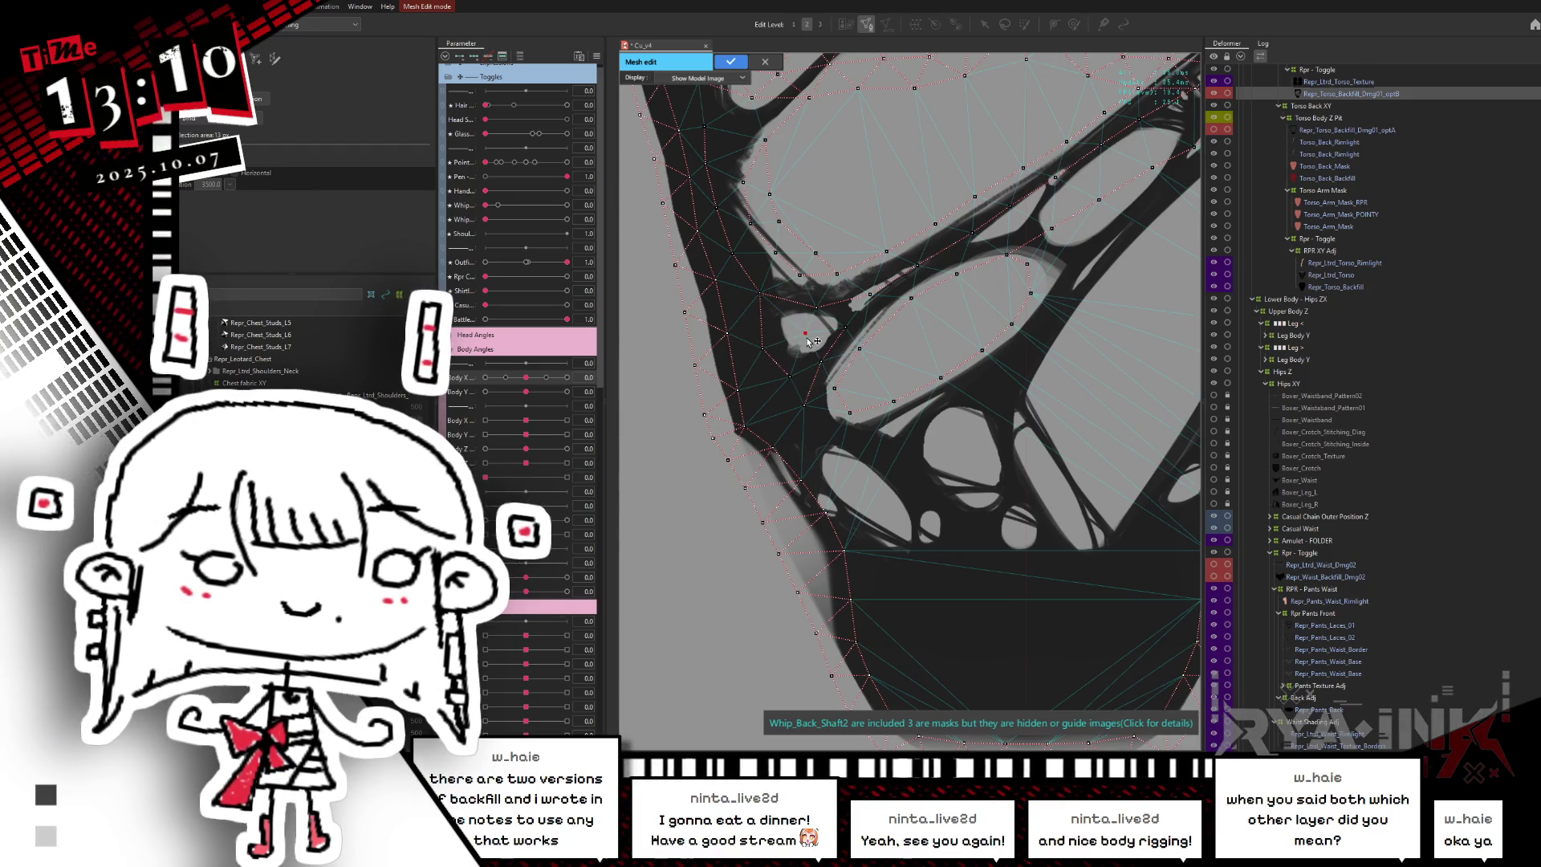
- Add vertices along the oval's lower edge and up the shaft to its upper end
scroll(794, 343, down, 3)
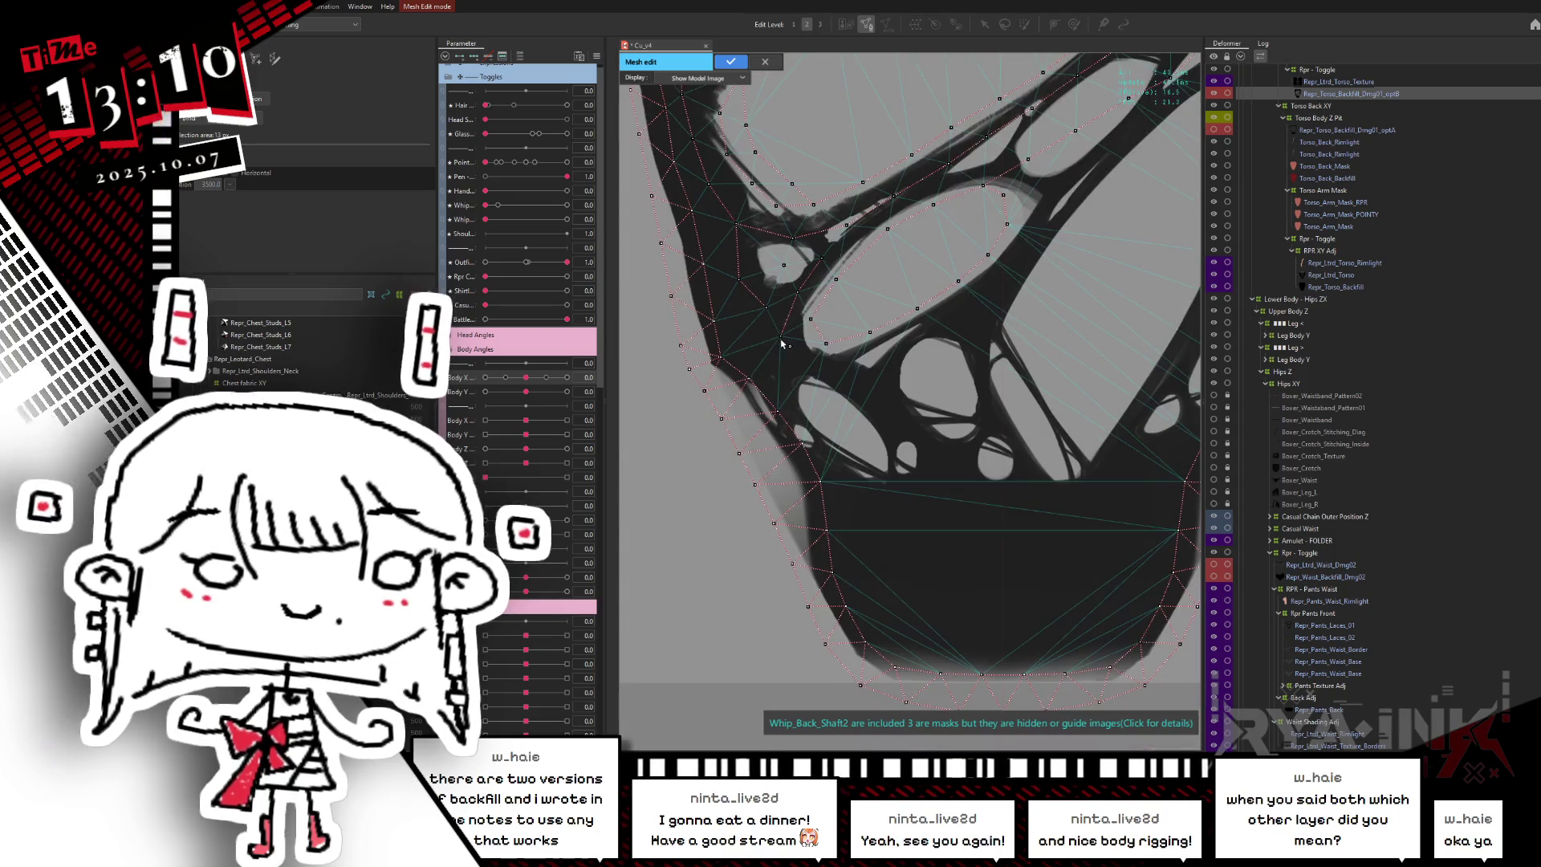
click(807, 362)
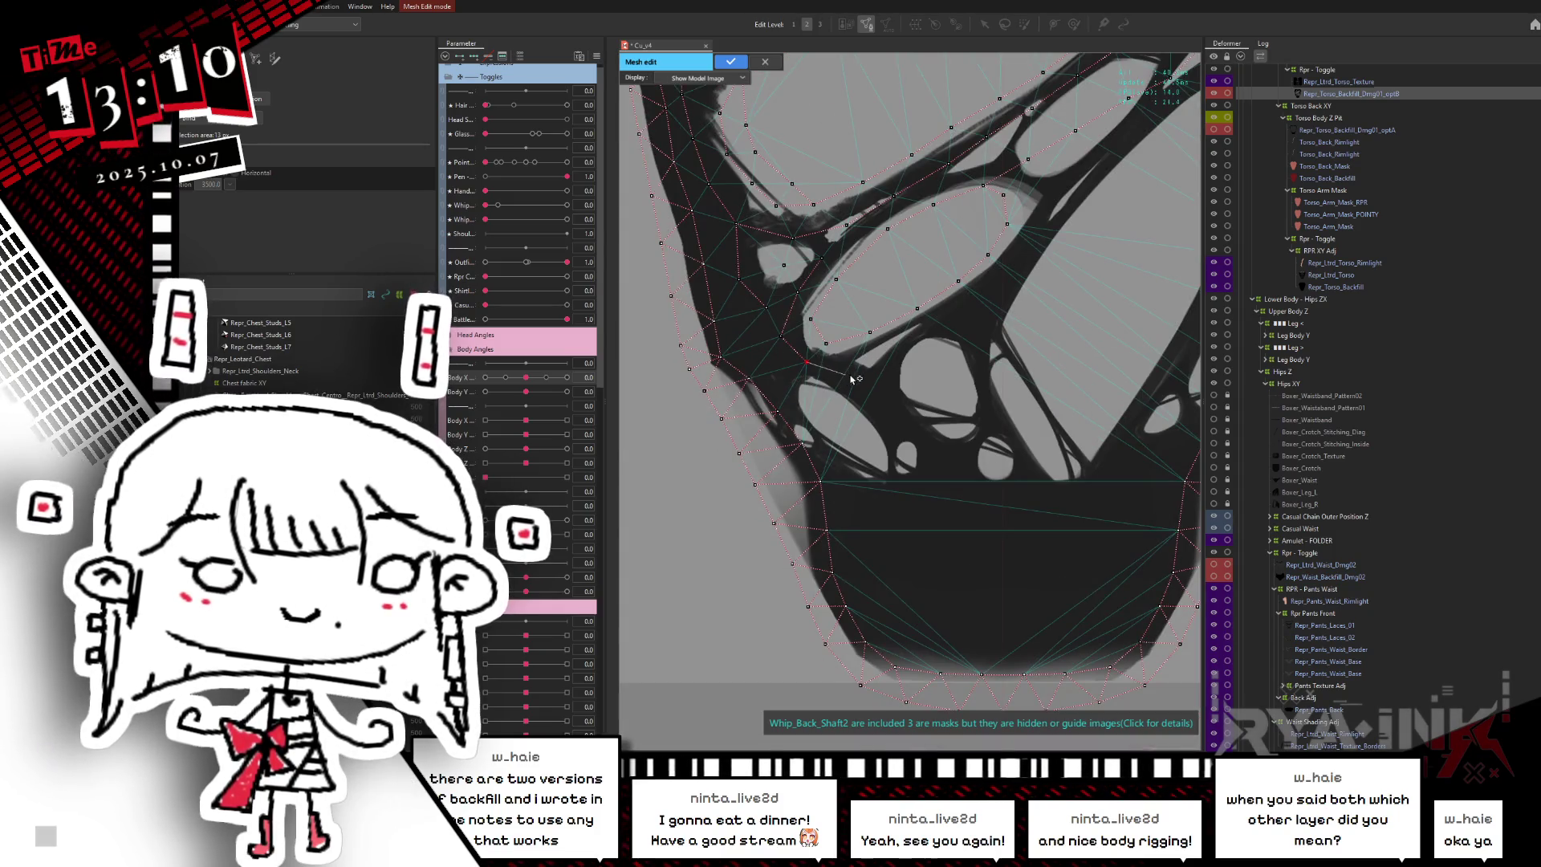
click(860, 374)
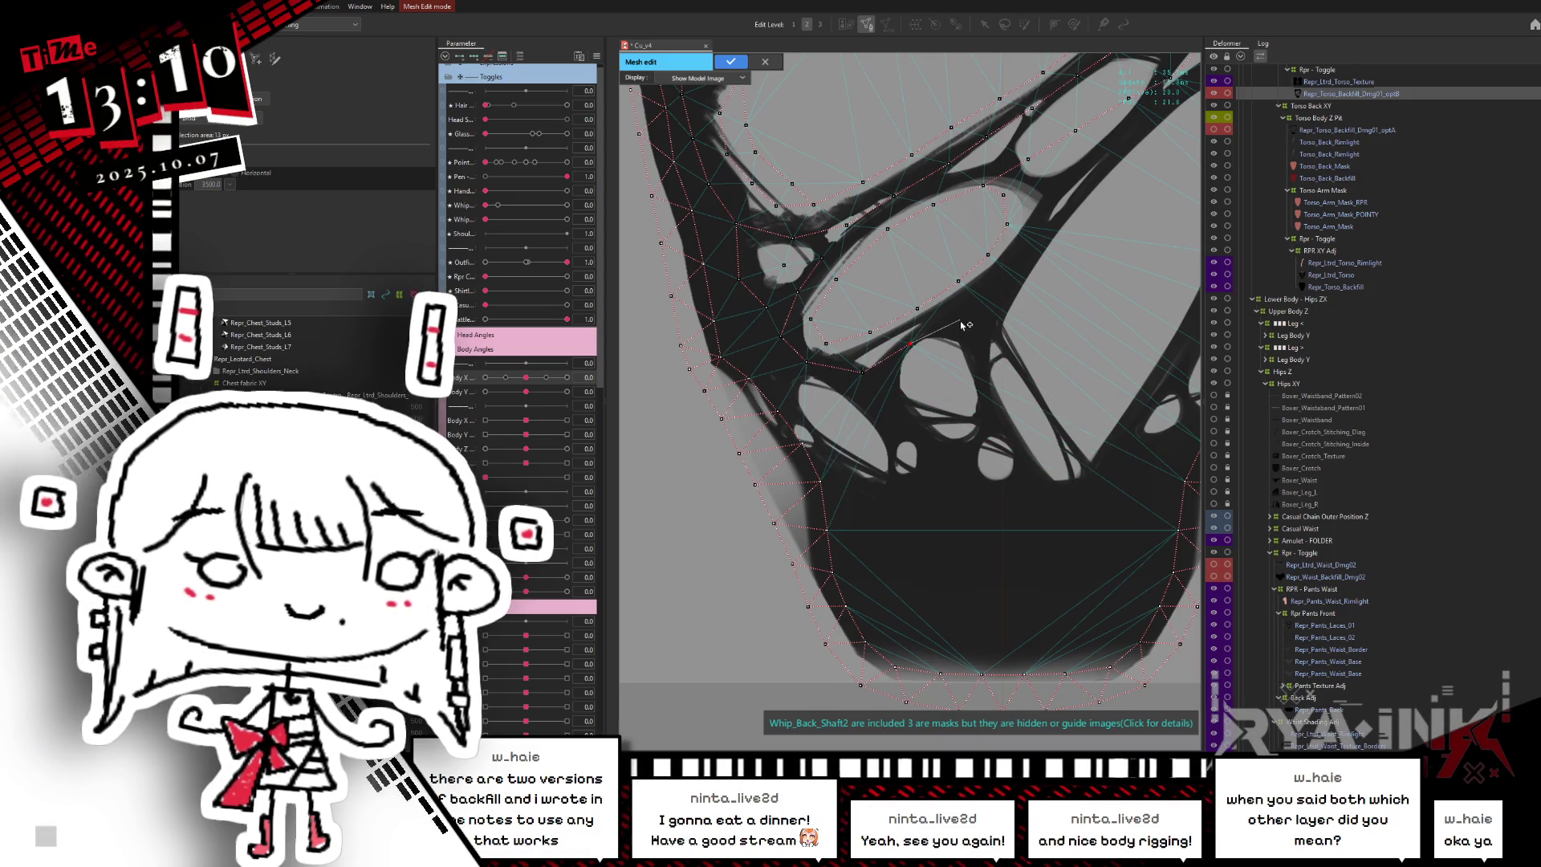
click(995, 291)
click(1052, 217)
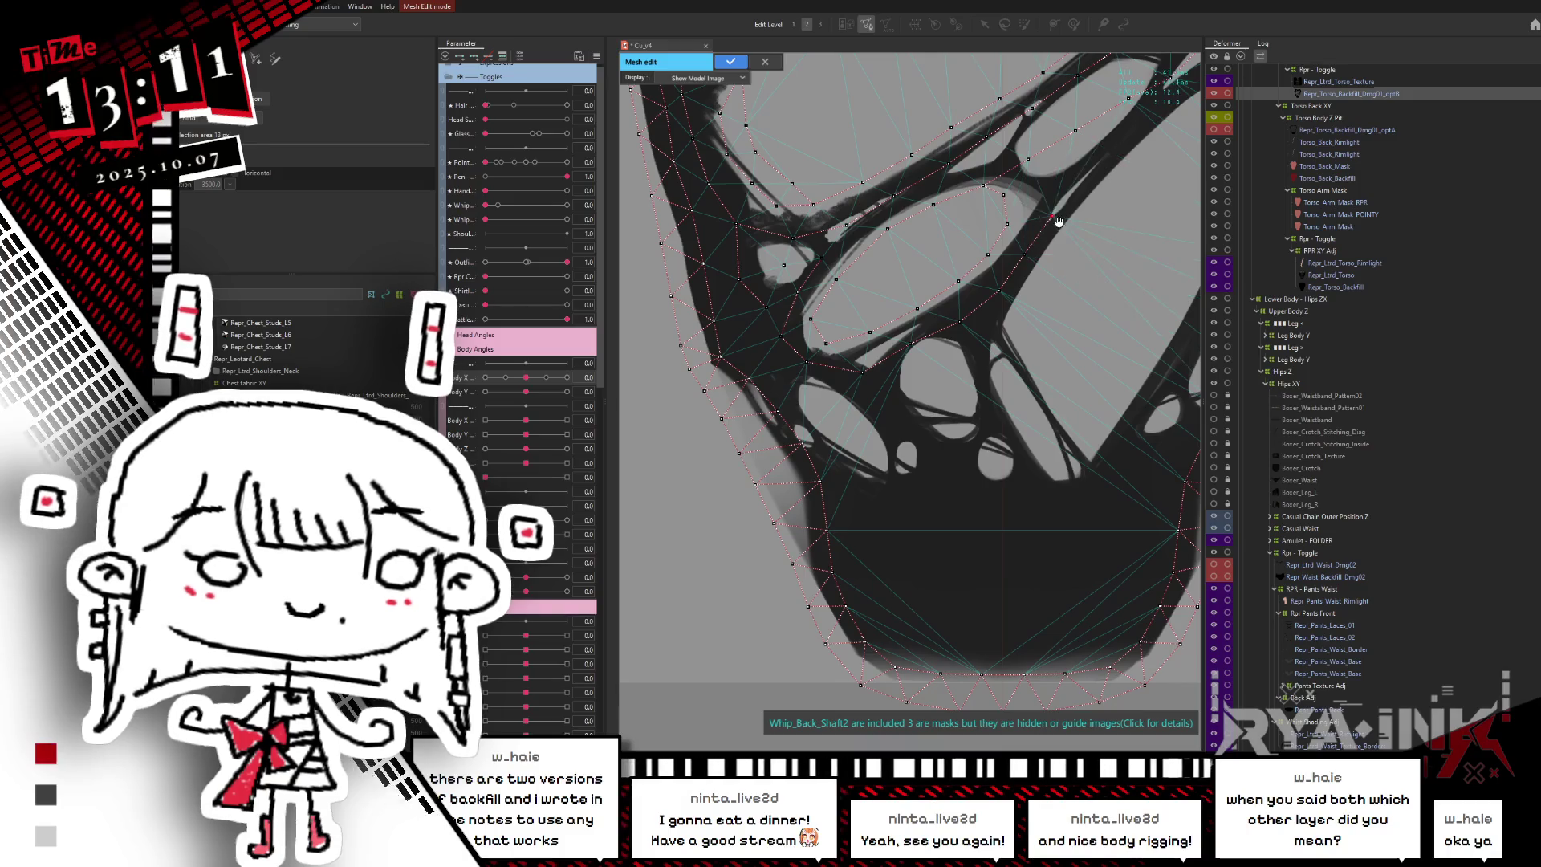
scroll(1059, 222, up, 2)
click(1052, 216)
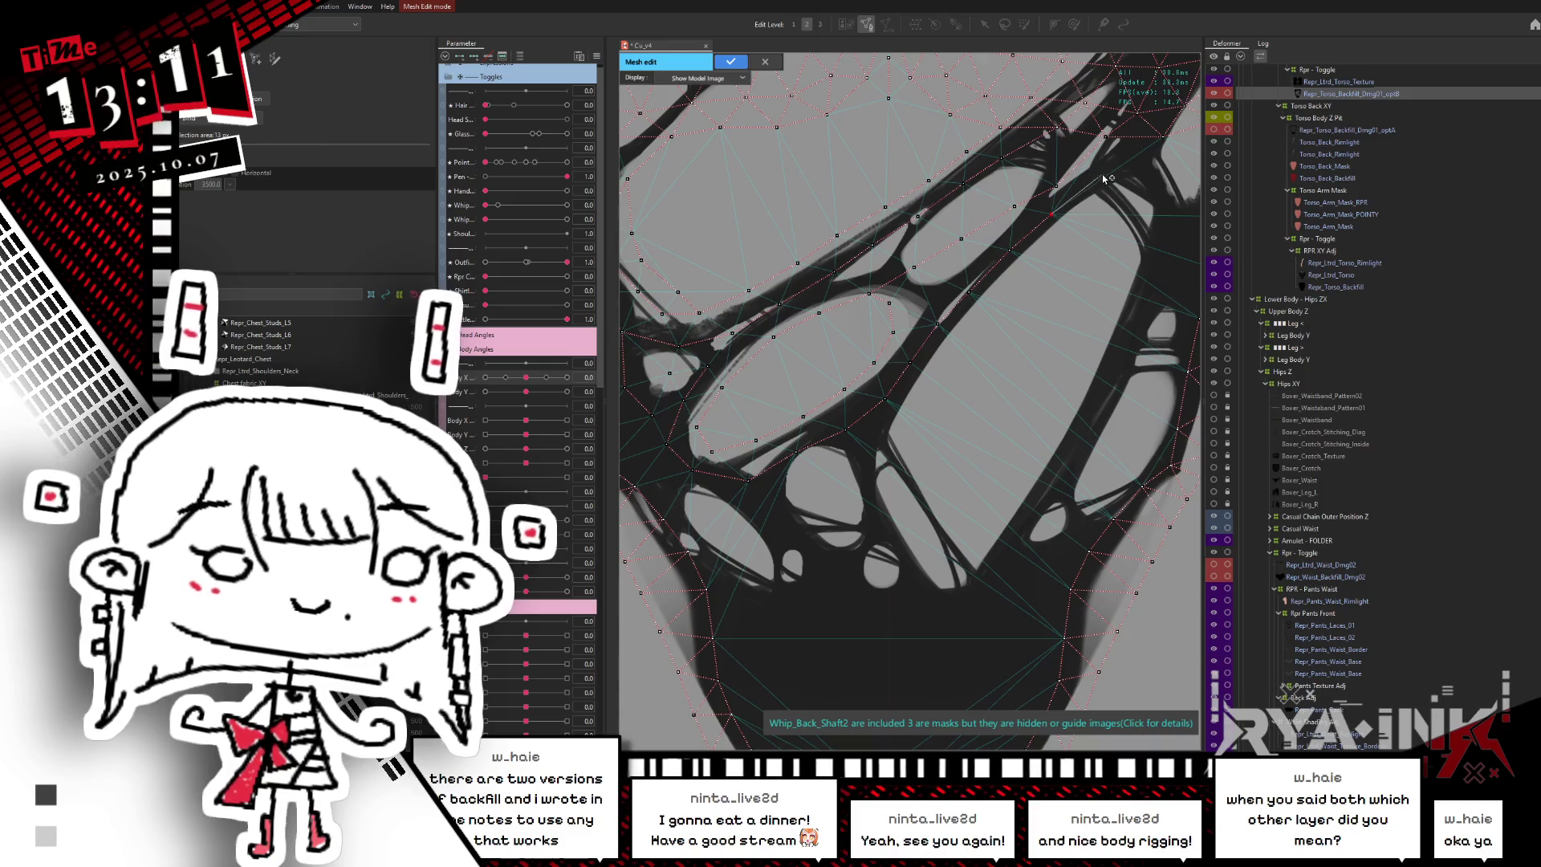
click(1162, 136)
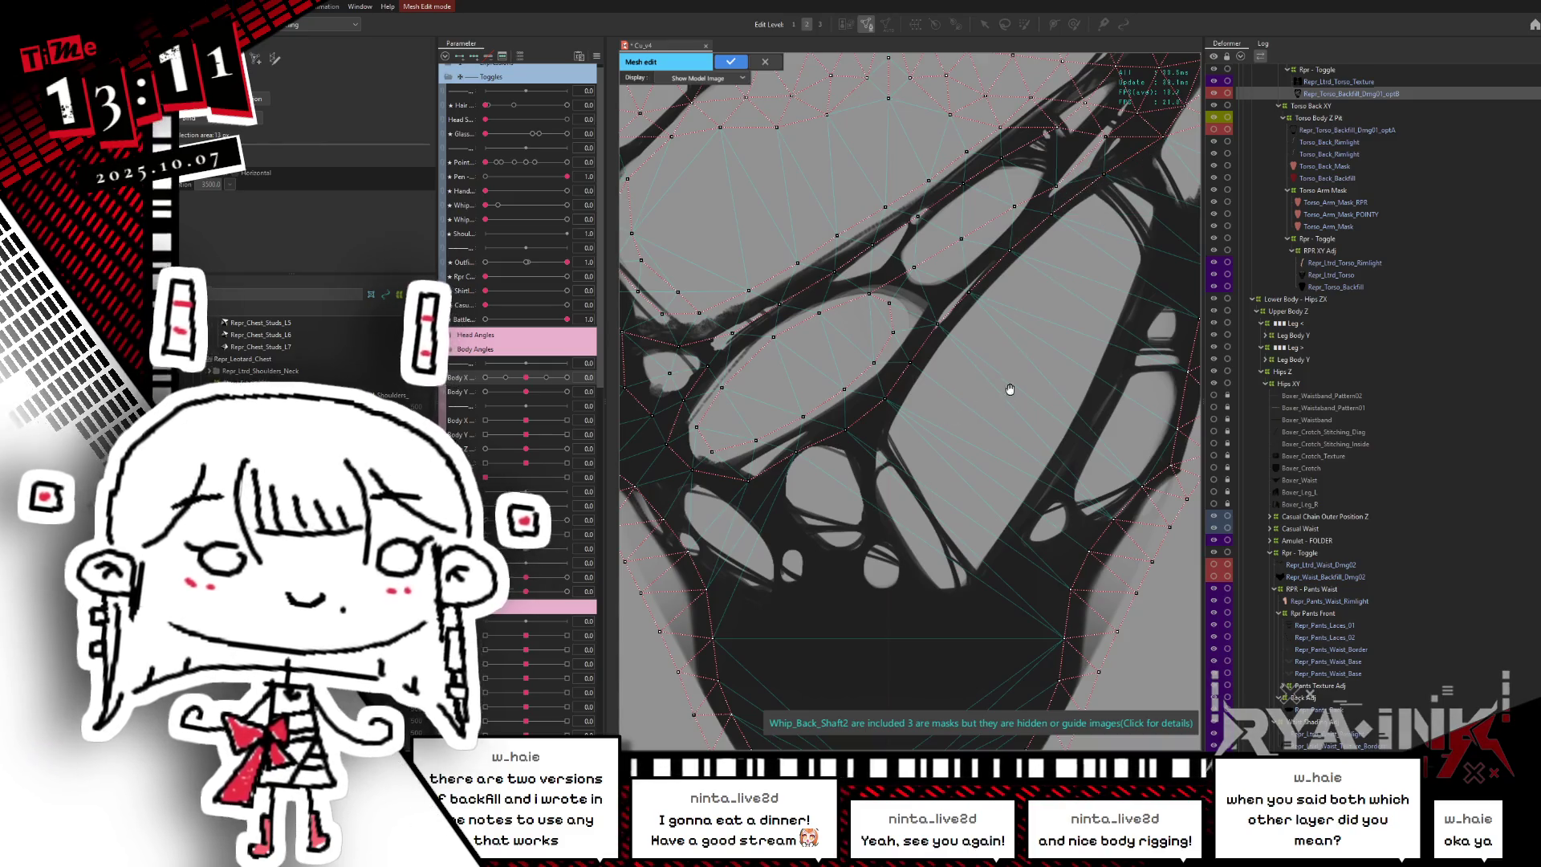
scroll(931, 385, up, 2)
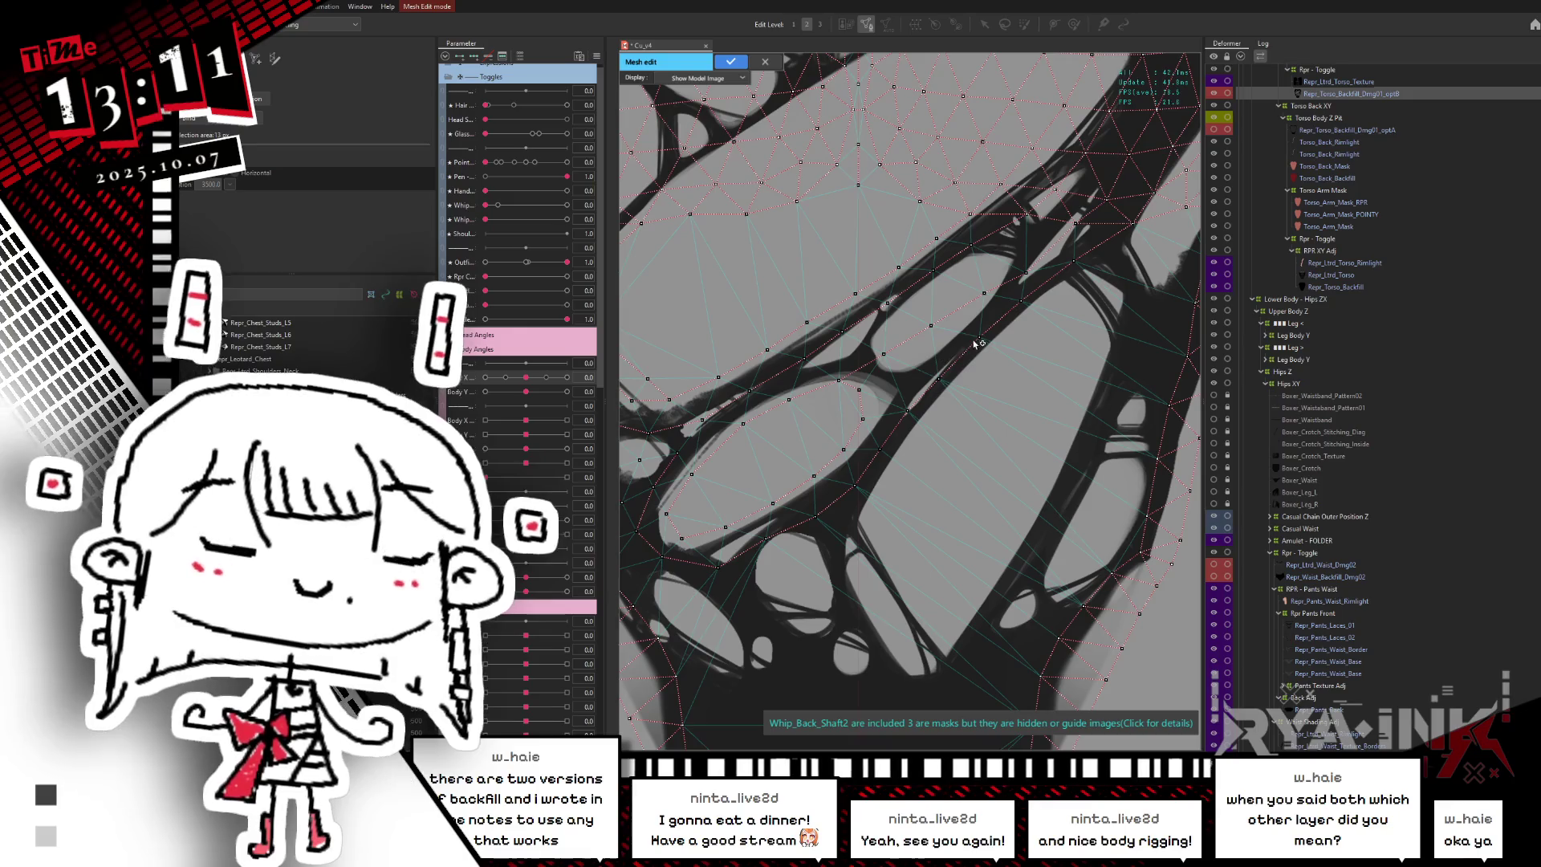
scroll(968, 340, down, 3)
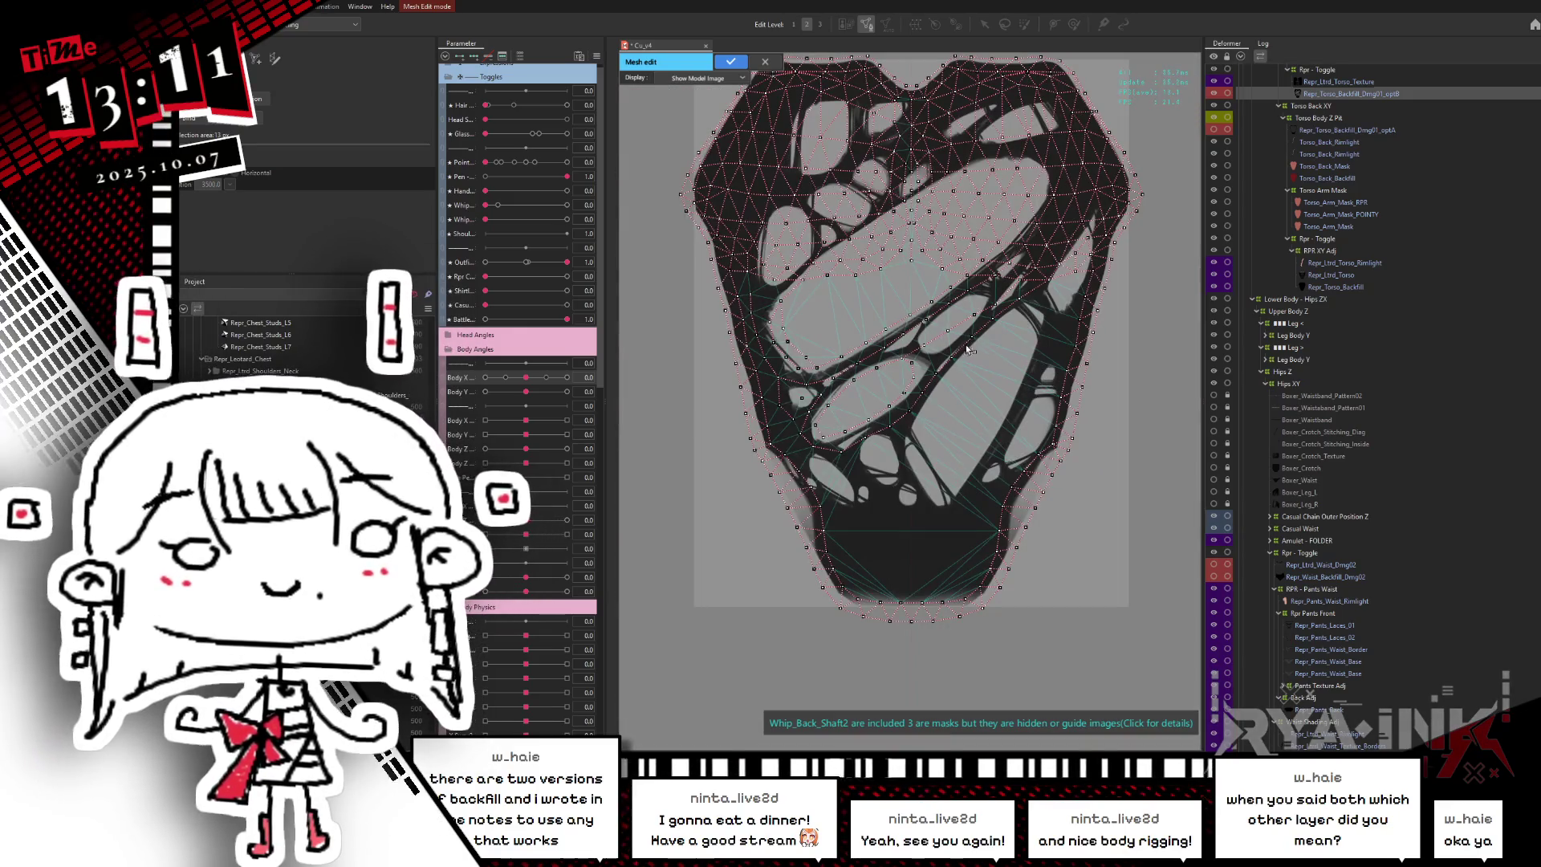
scroll(896, 372, up, 2)
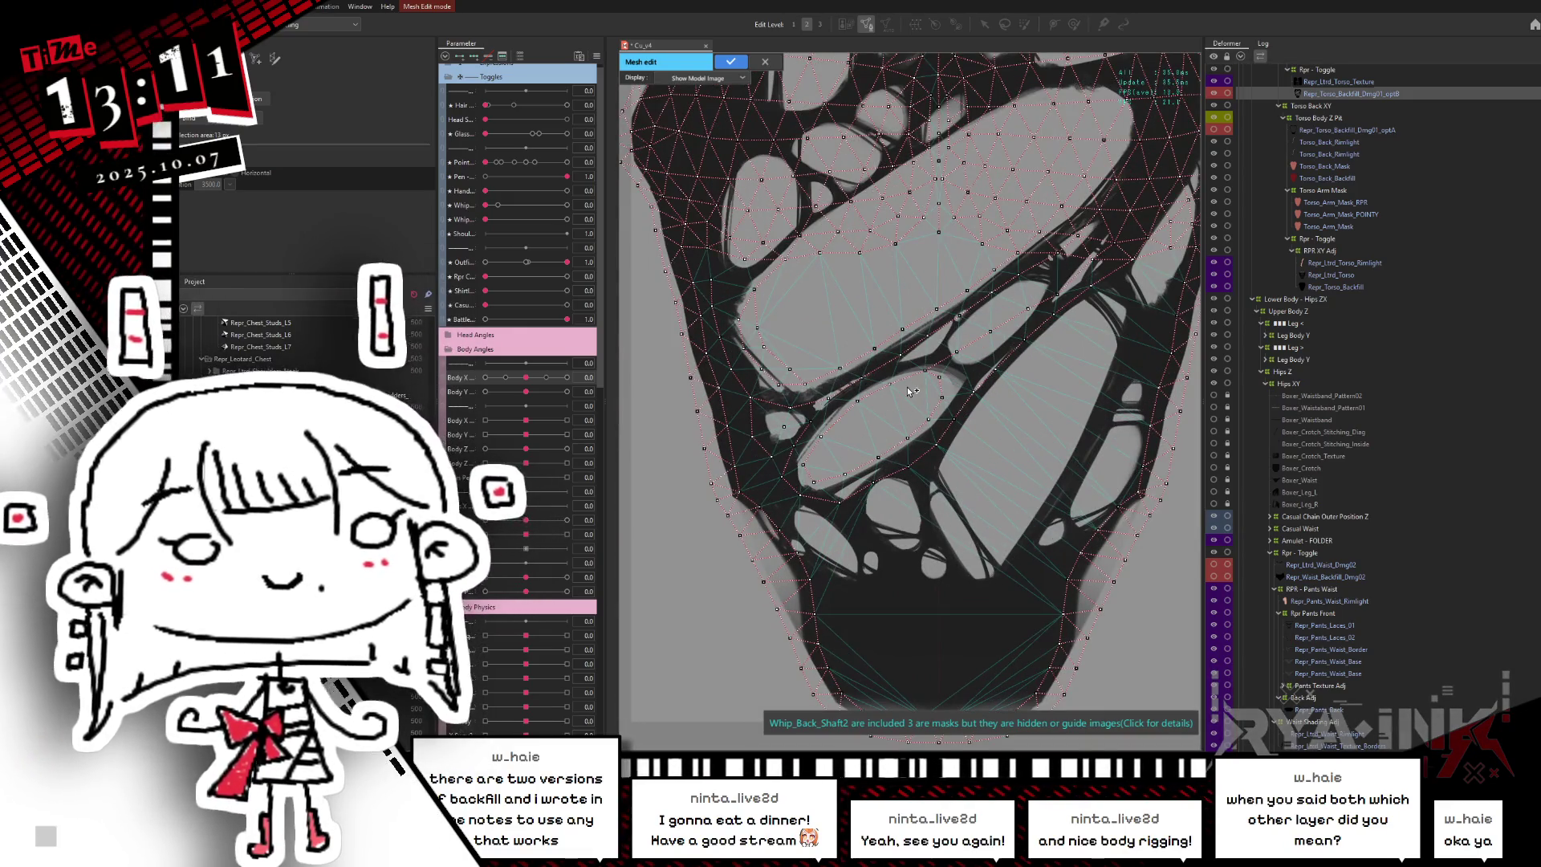
scroll(931, 457, down, 3)
scroll(963, 537, up, 3)
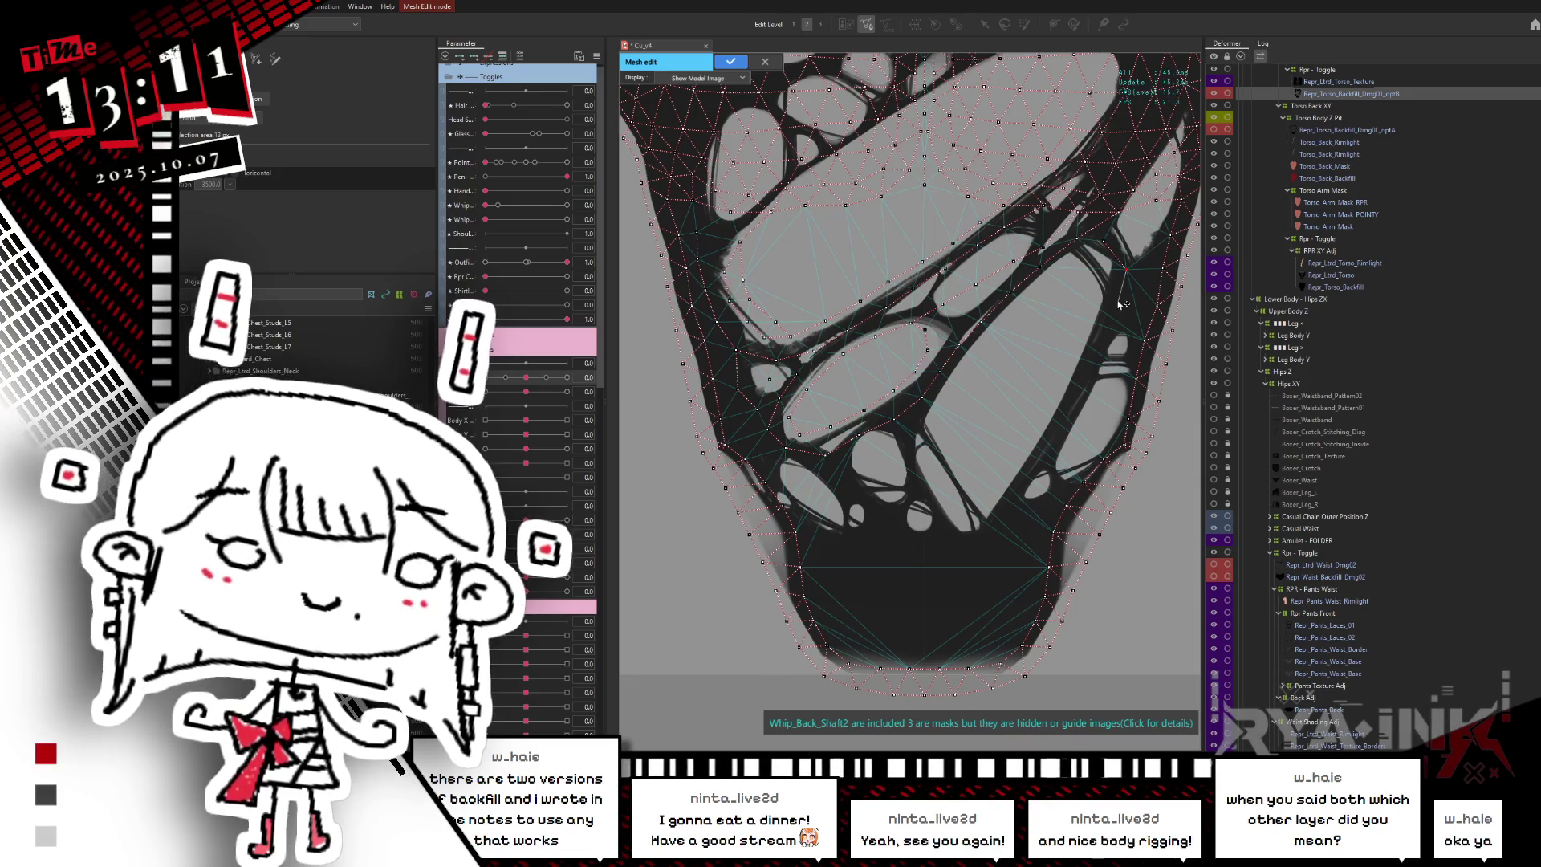
- Trace vertices down the right diagonal strap edge to below the lowest holes
click(1051, 305)
click(1022, 332)
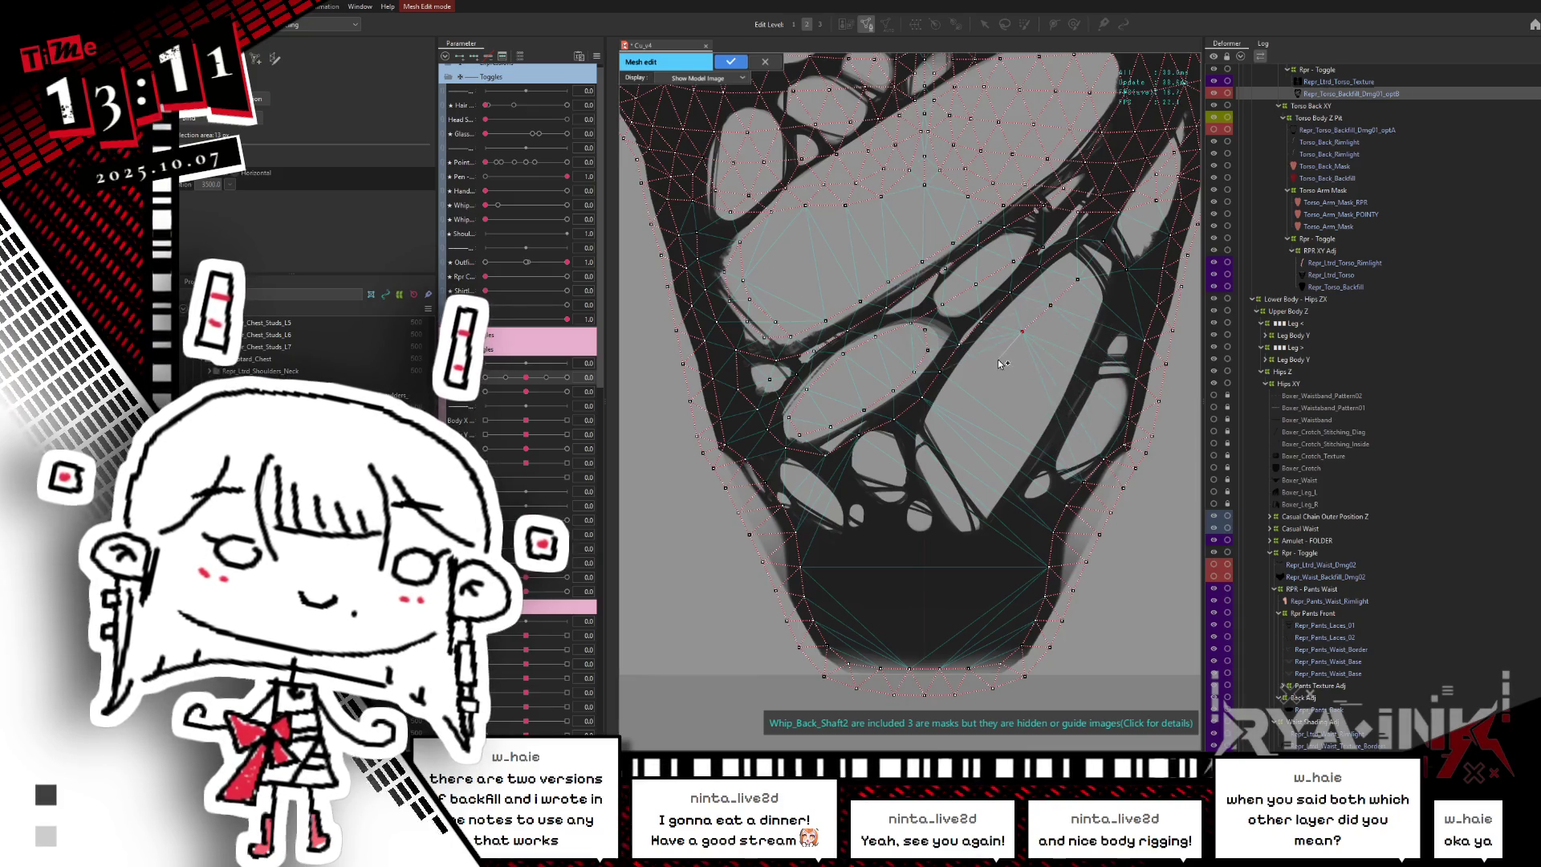
click(996, 357)
click(973, 380)
click(959, 399)
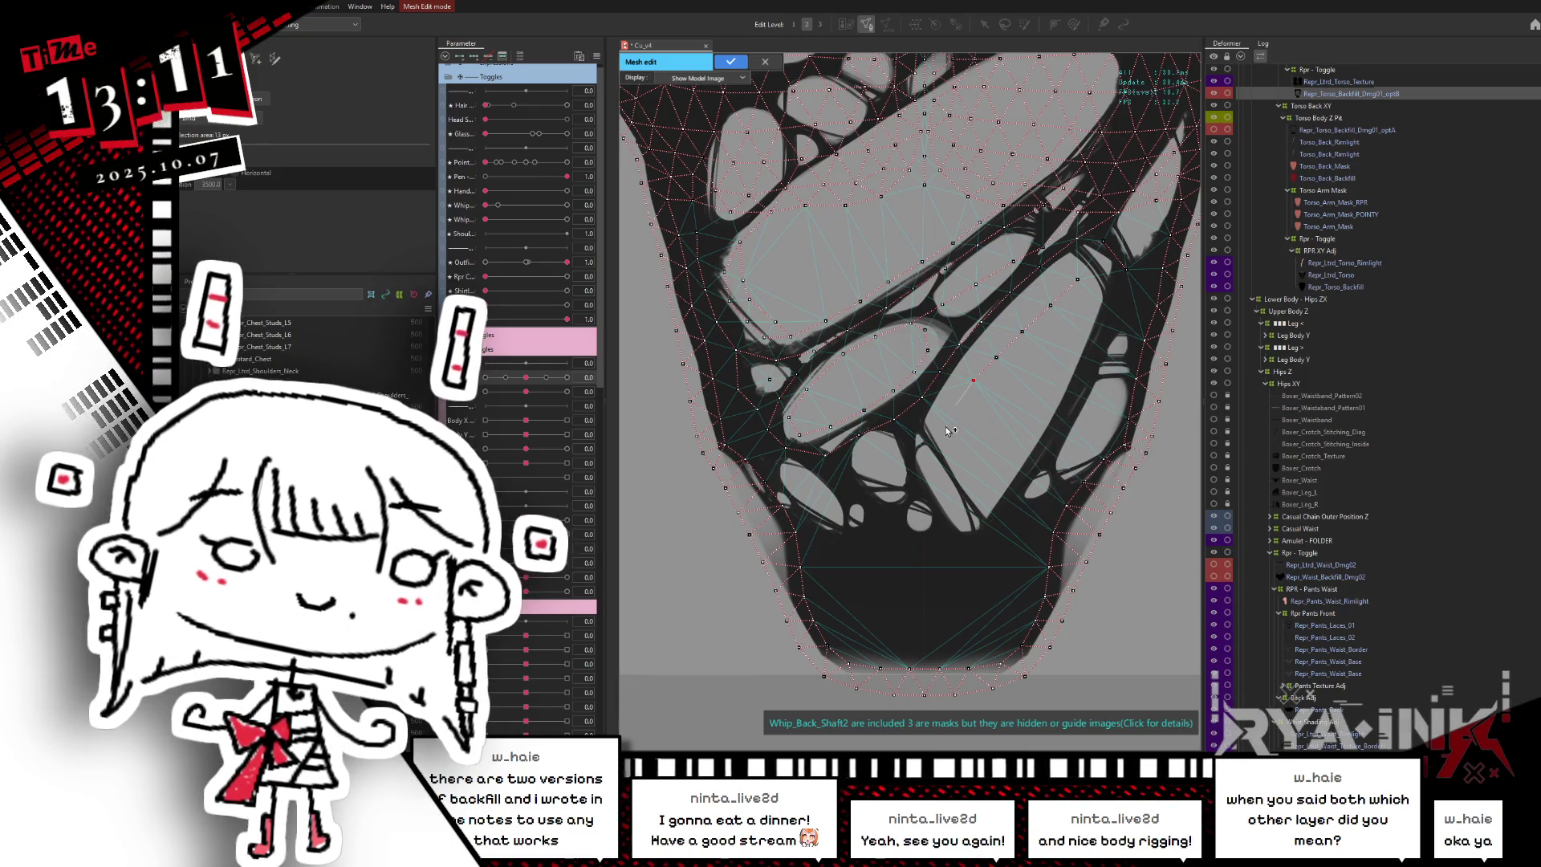
click(933, 440)
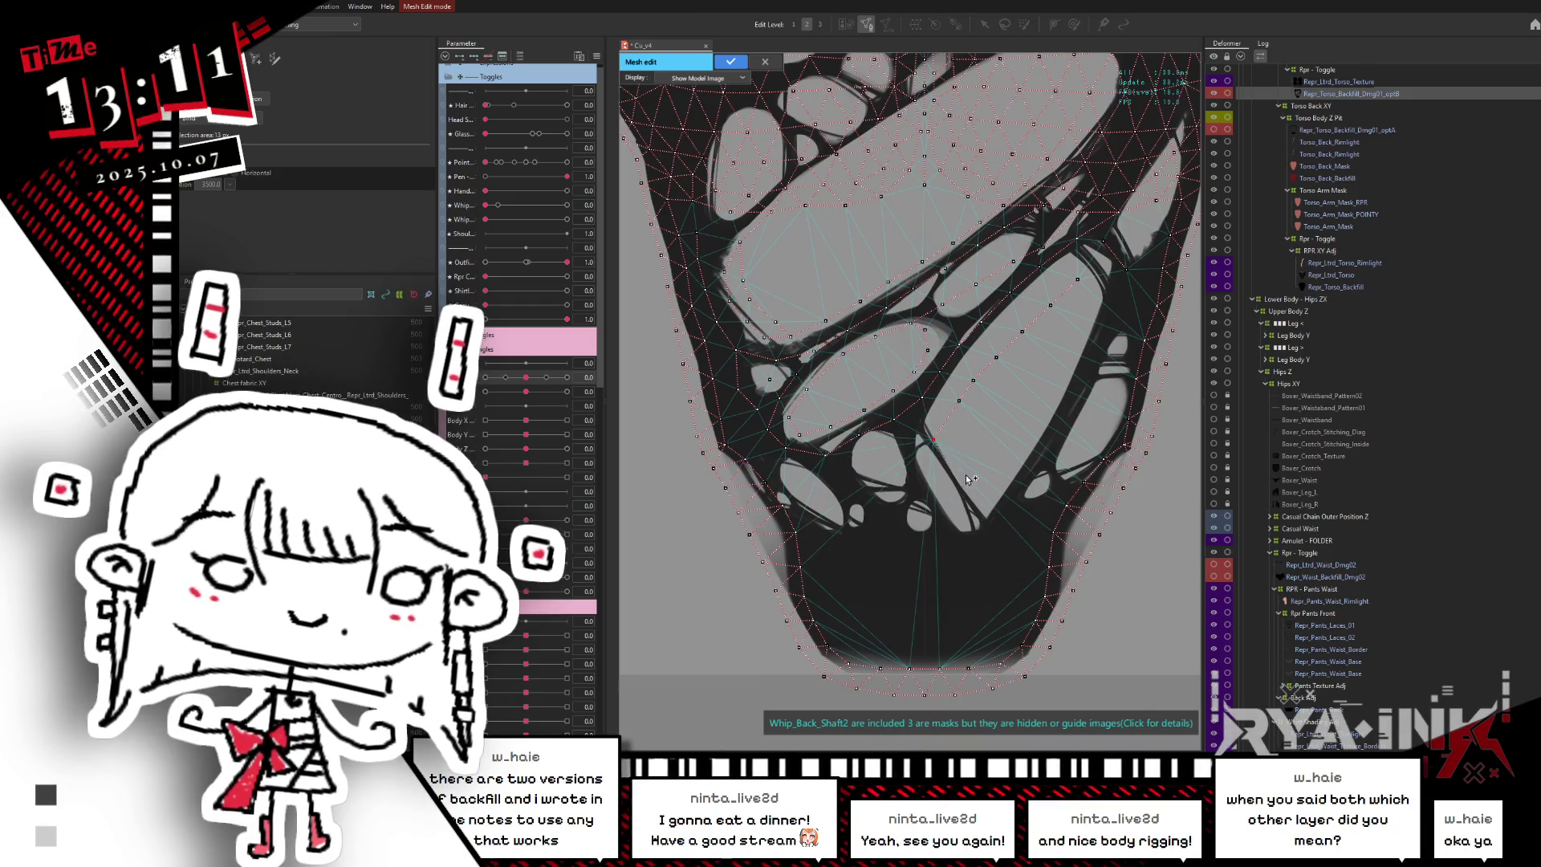
click(927, 468)
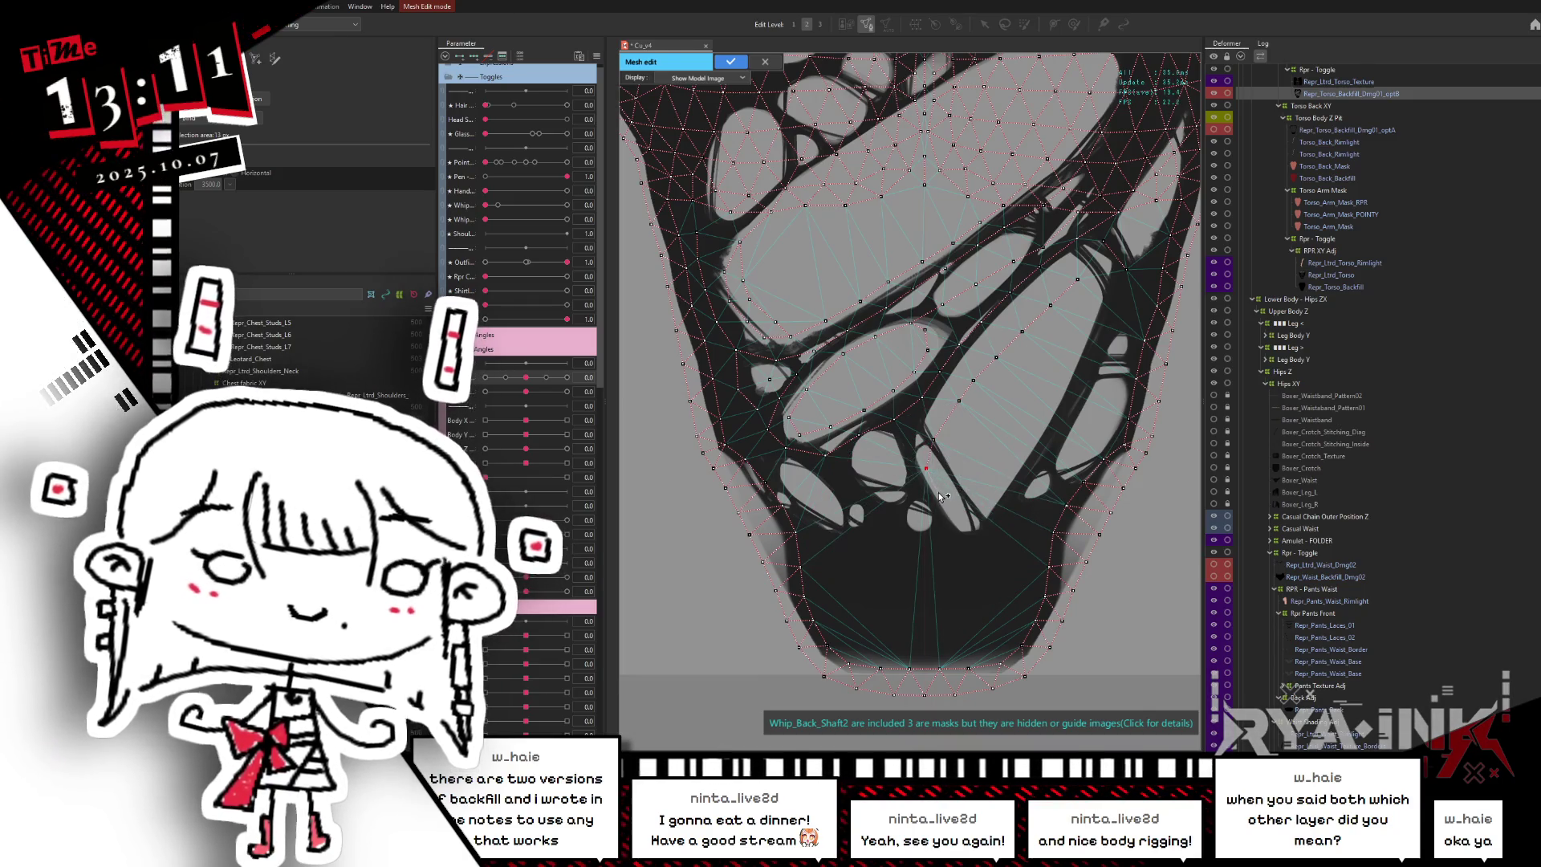
click(943, 493)
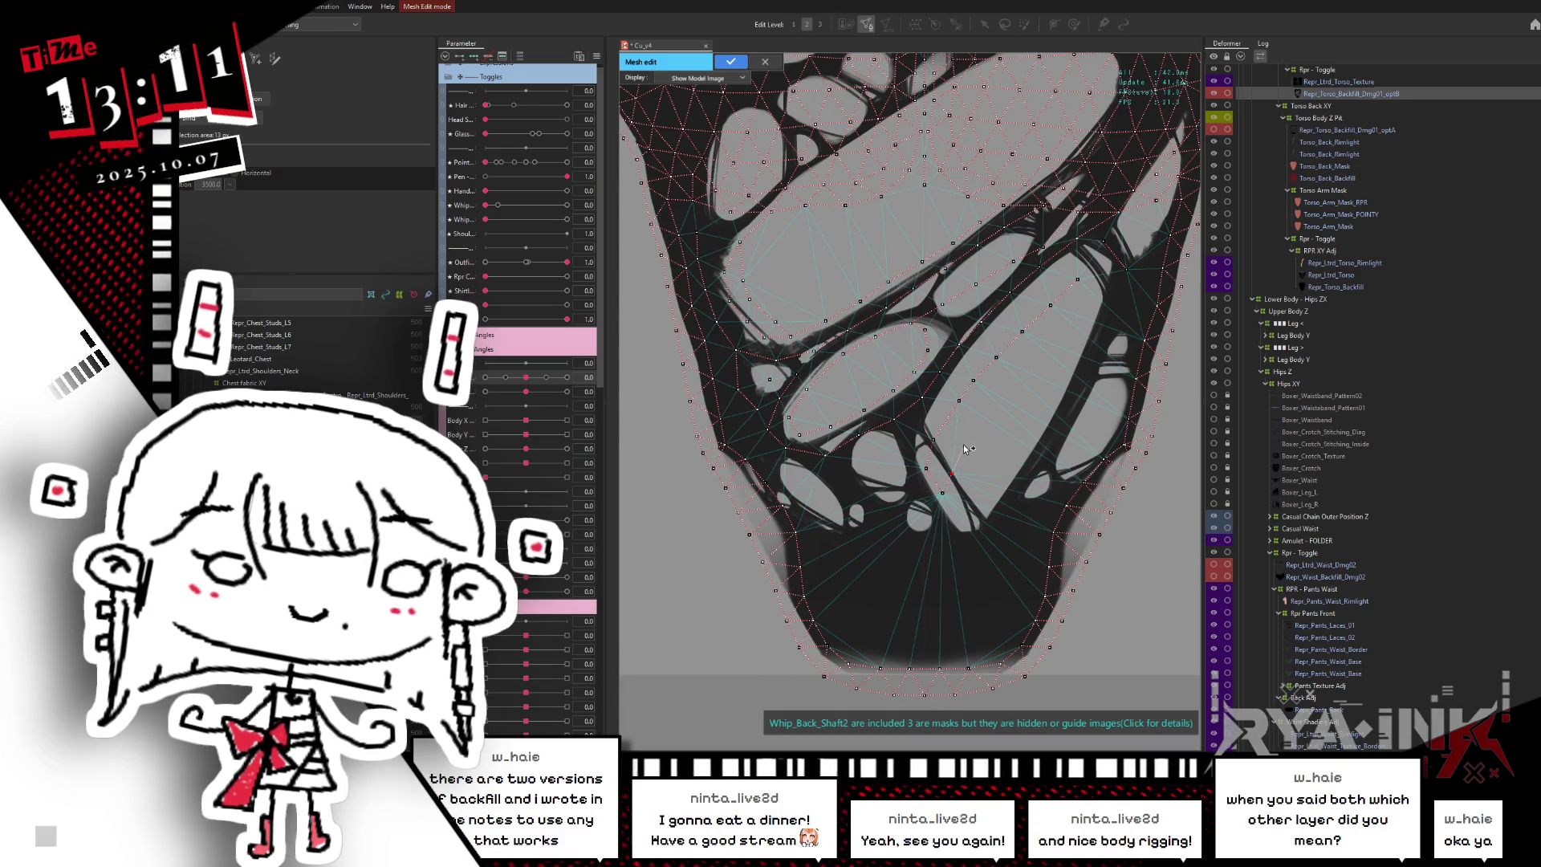
click(1012, 390)
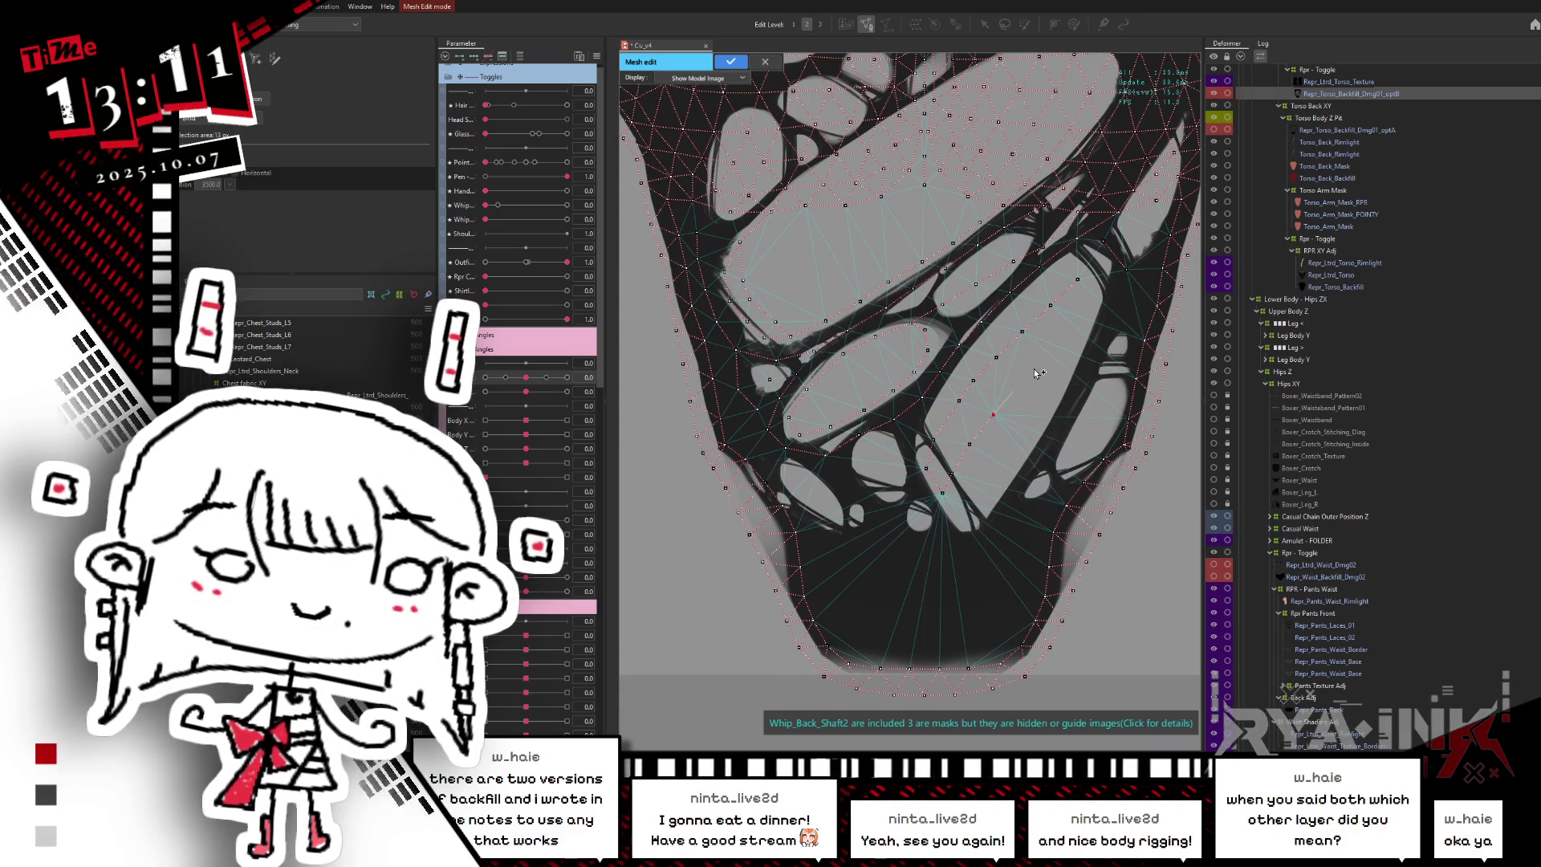
click(1099, 274)
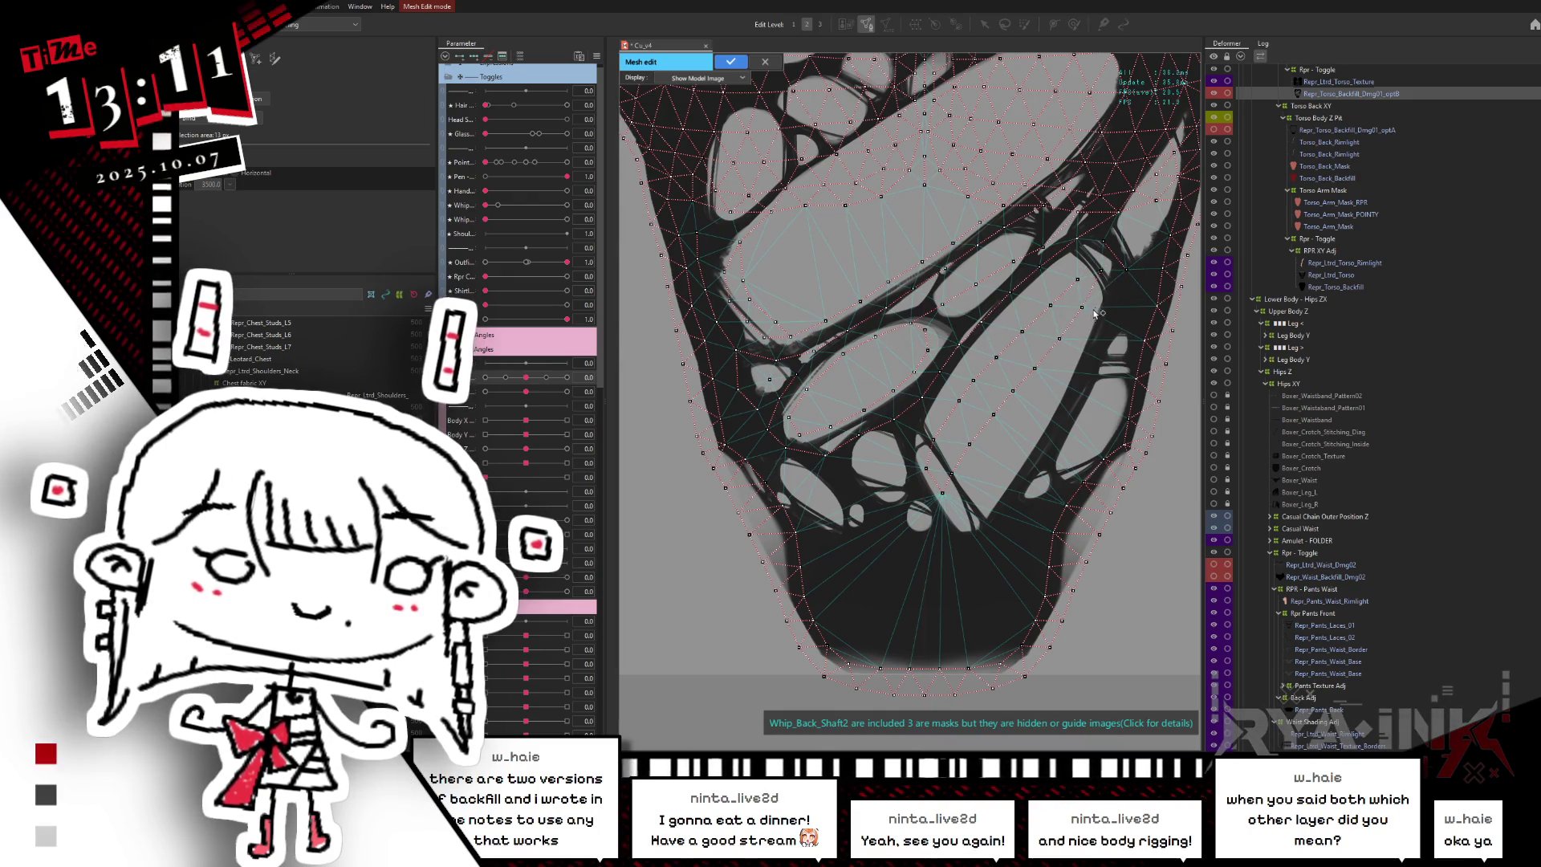
- Add vertices on the lower middle strap, beneath the small holes and in the solid lower fabric
click(1046, 407)
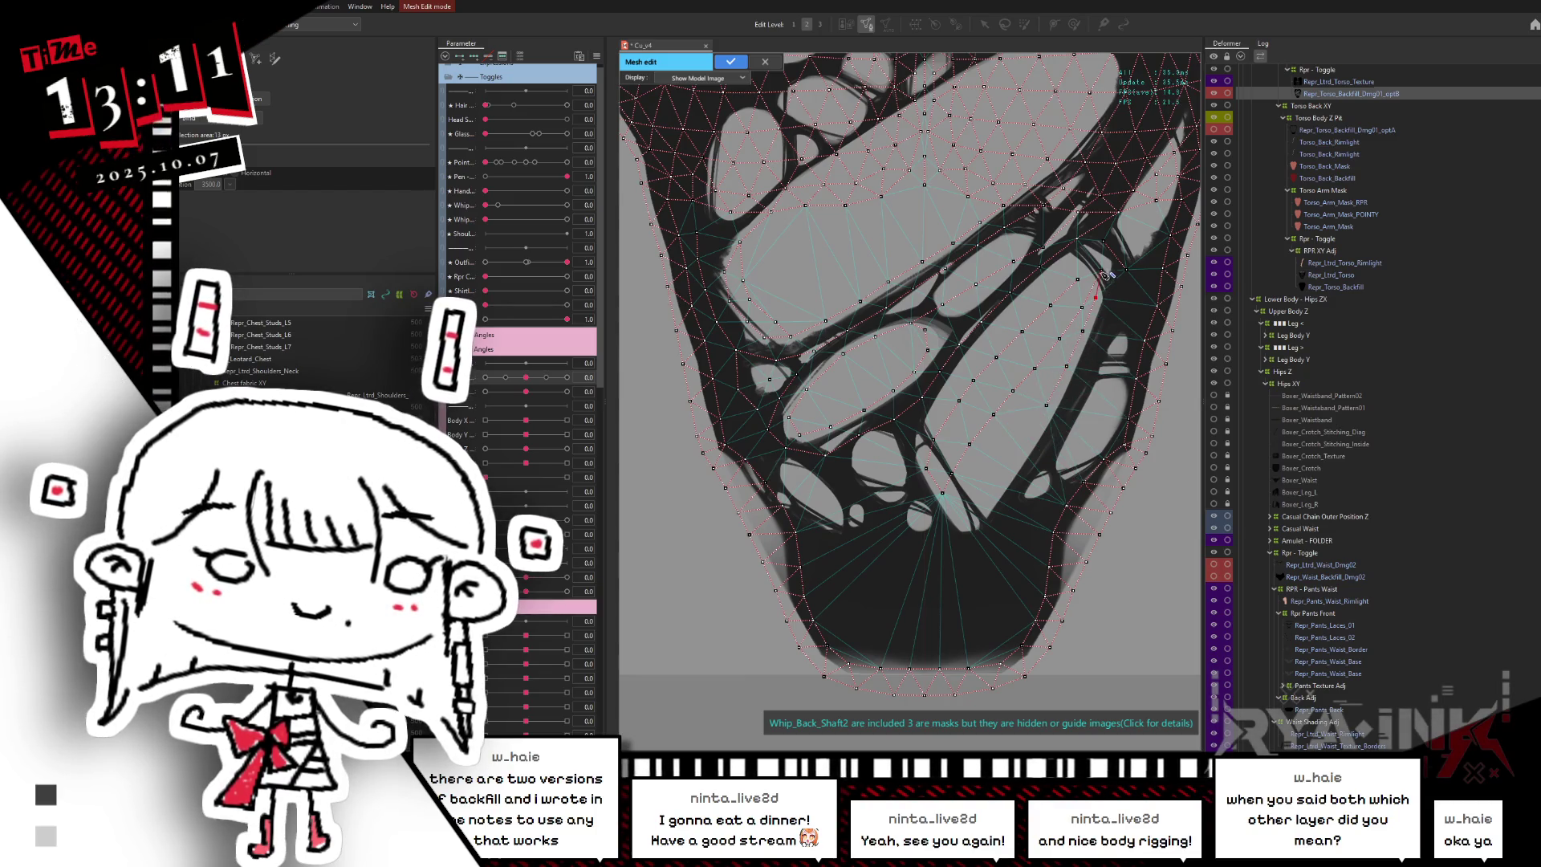
click(1114, 293)
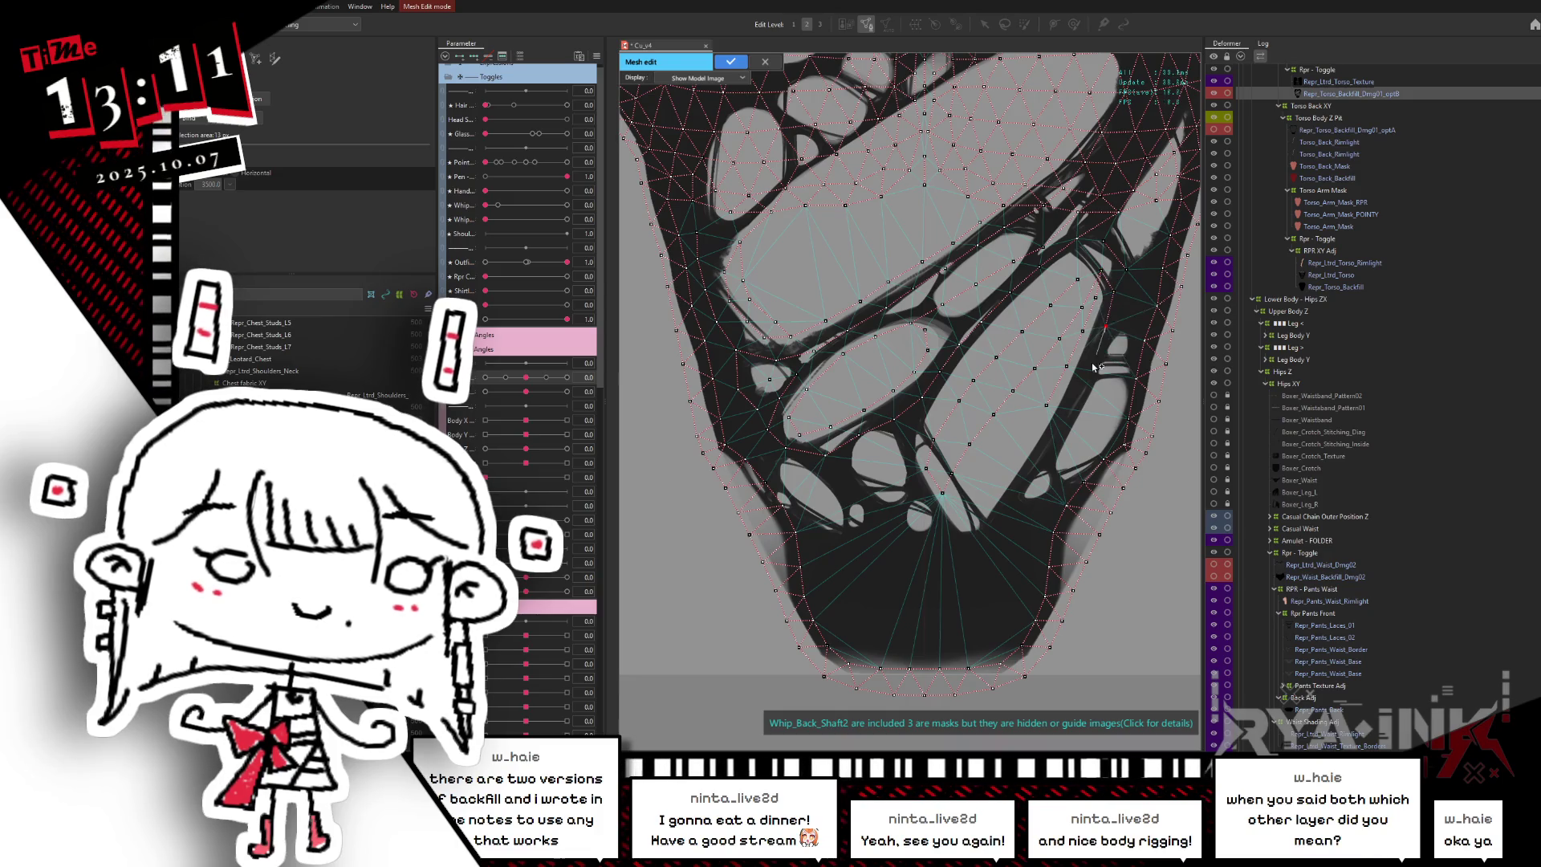
click(1051, 441)
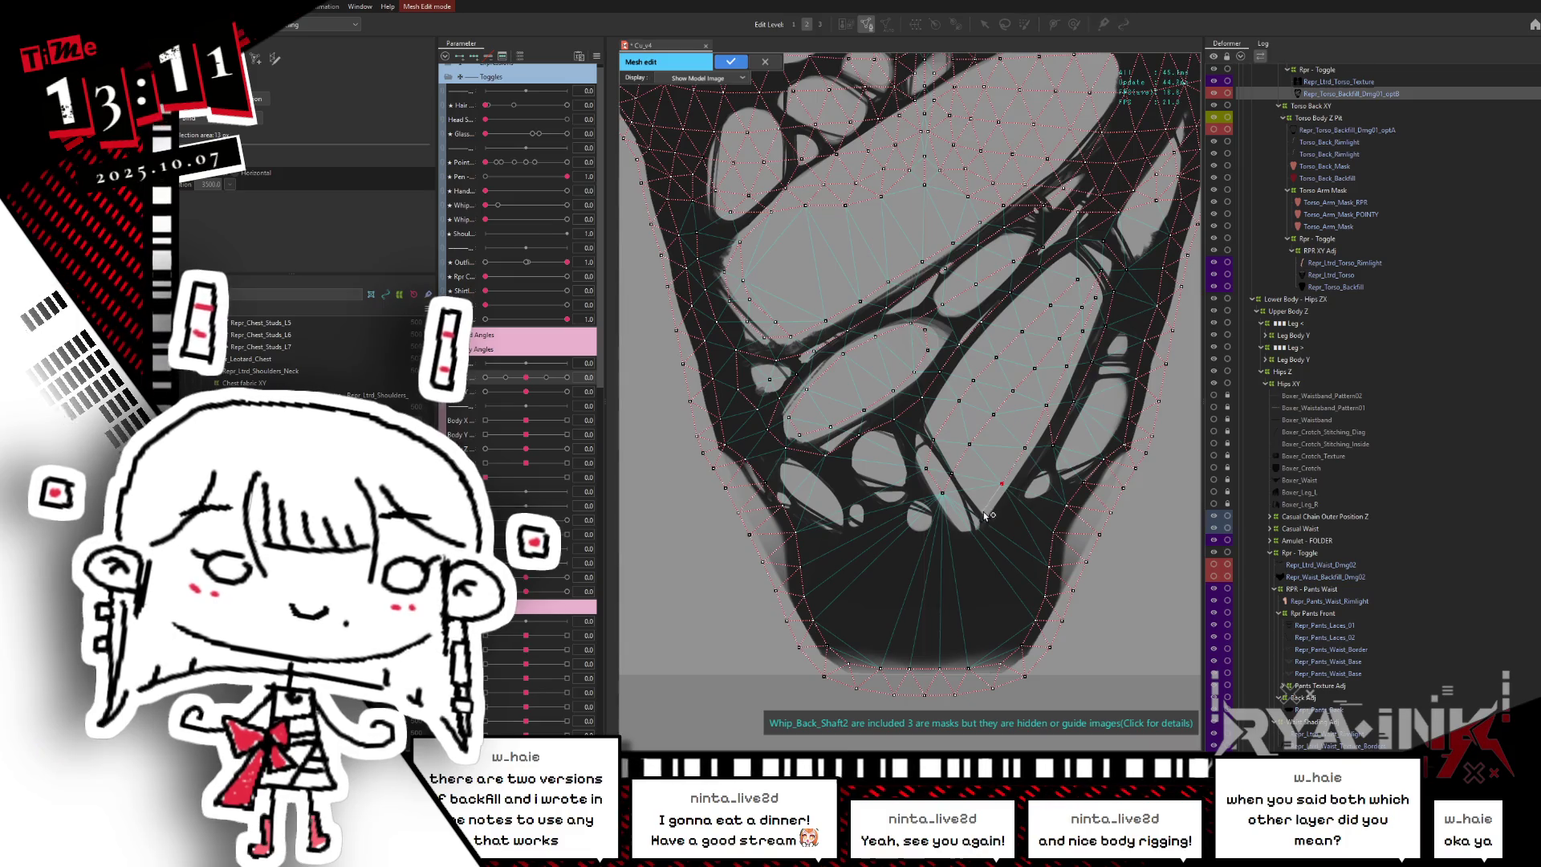
click(960, 522)
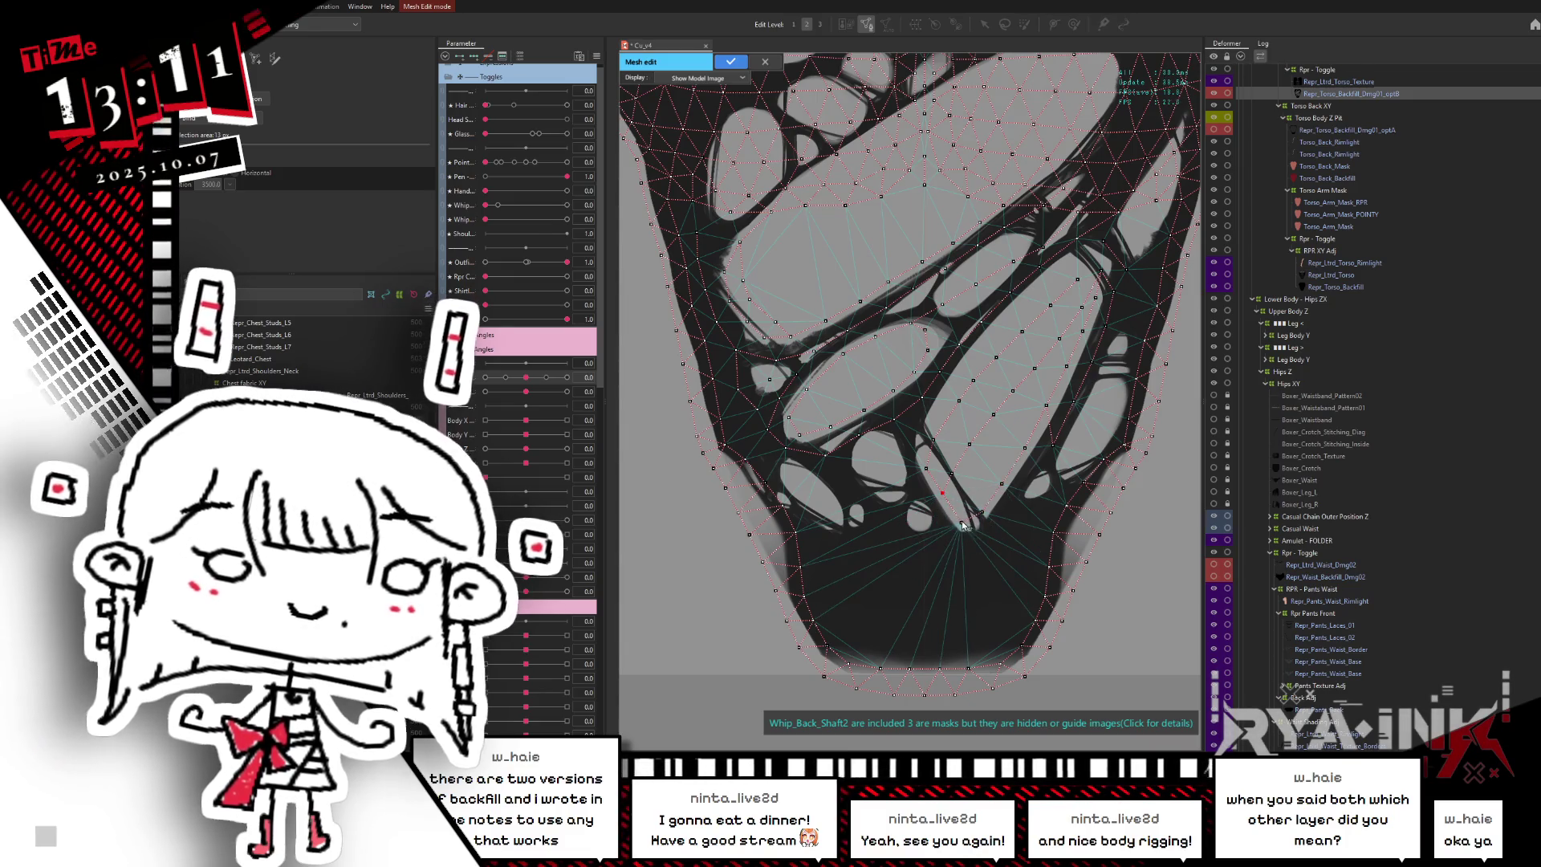
click(919, 485)
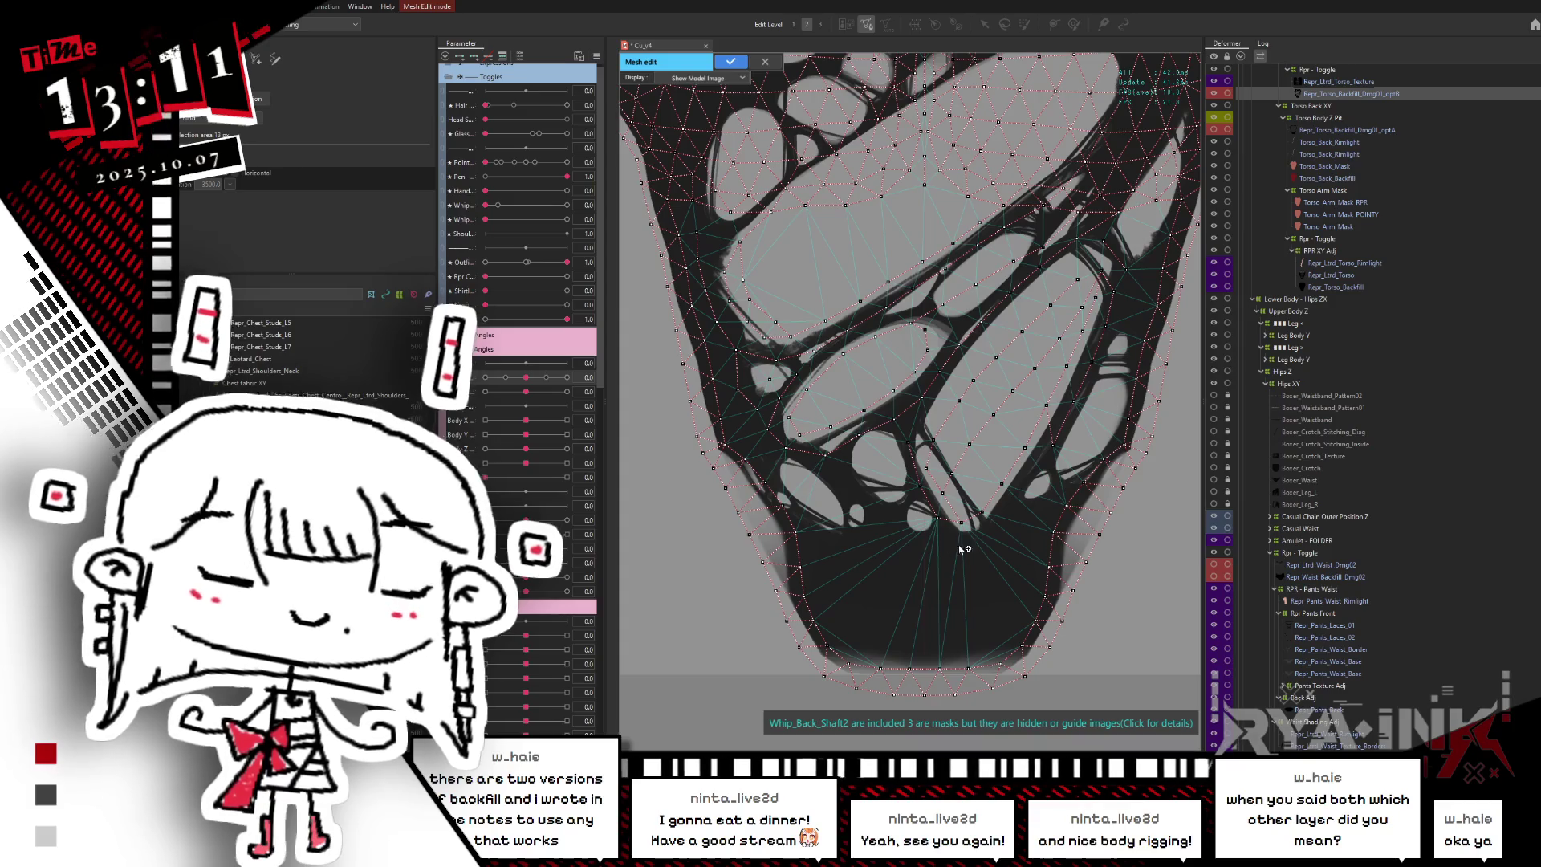
click(1038, 486)
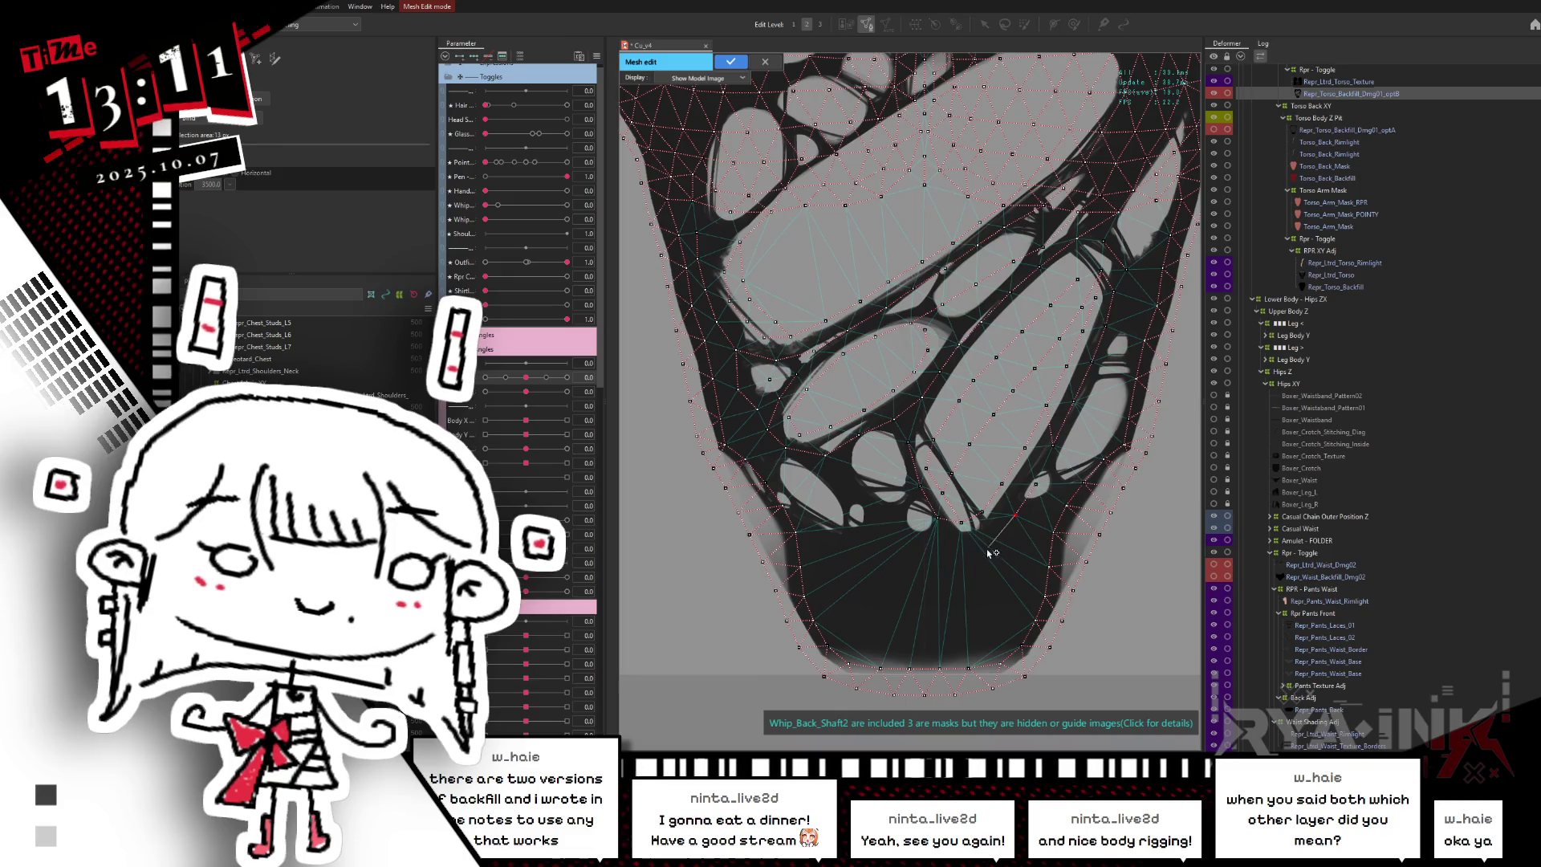
click(944, 542)
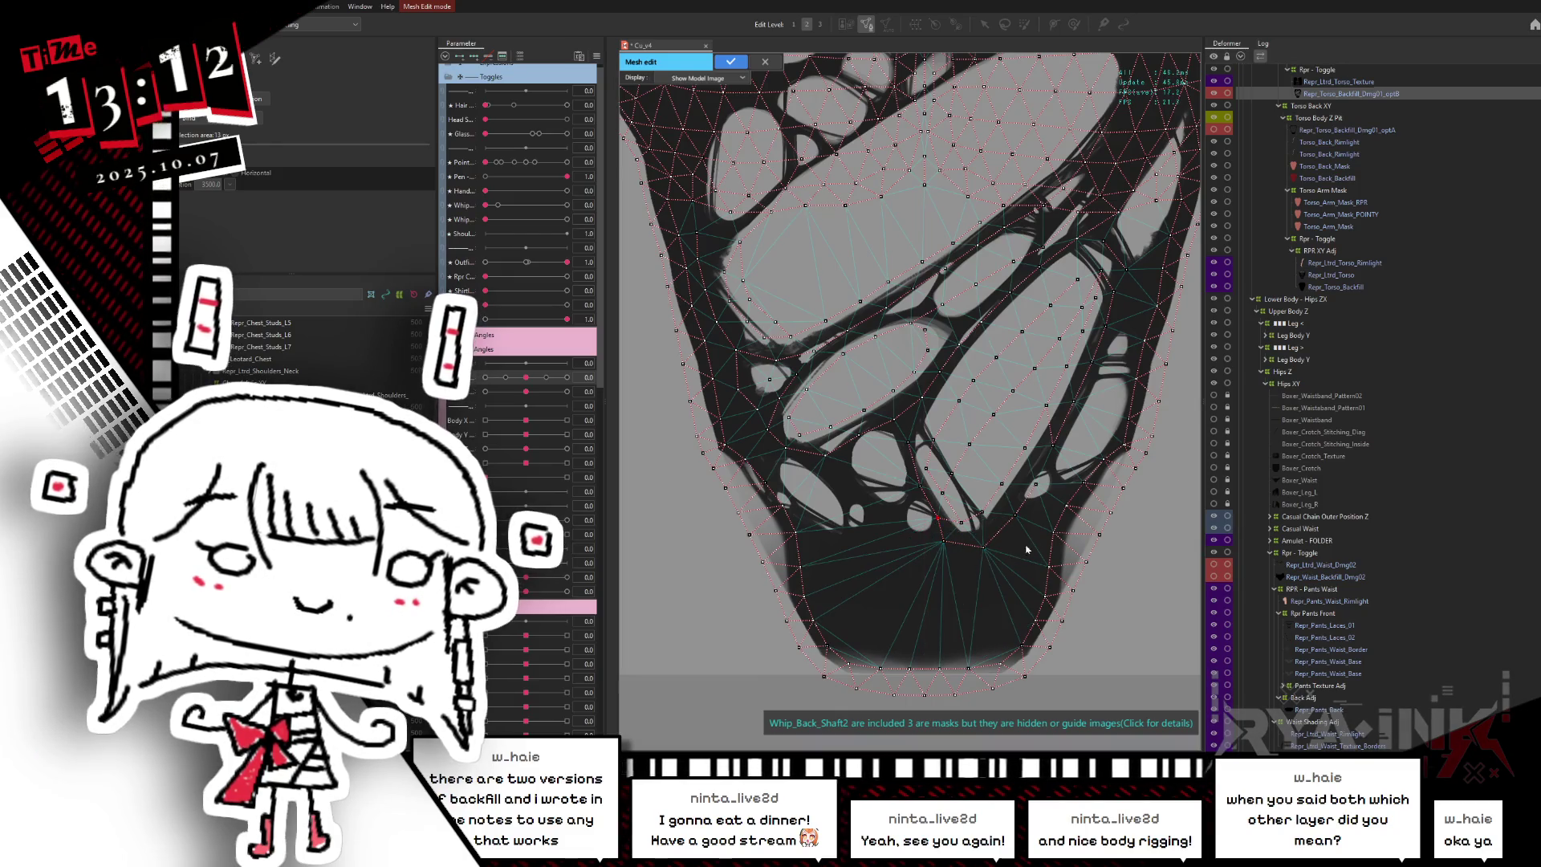
scroll(1112, 386, up, 2)
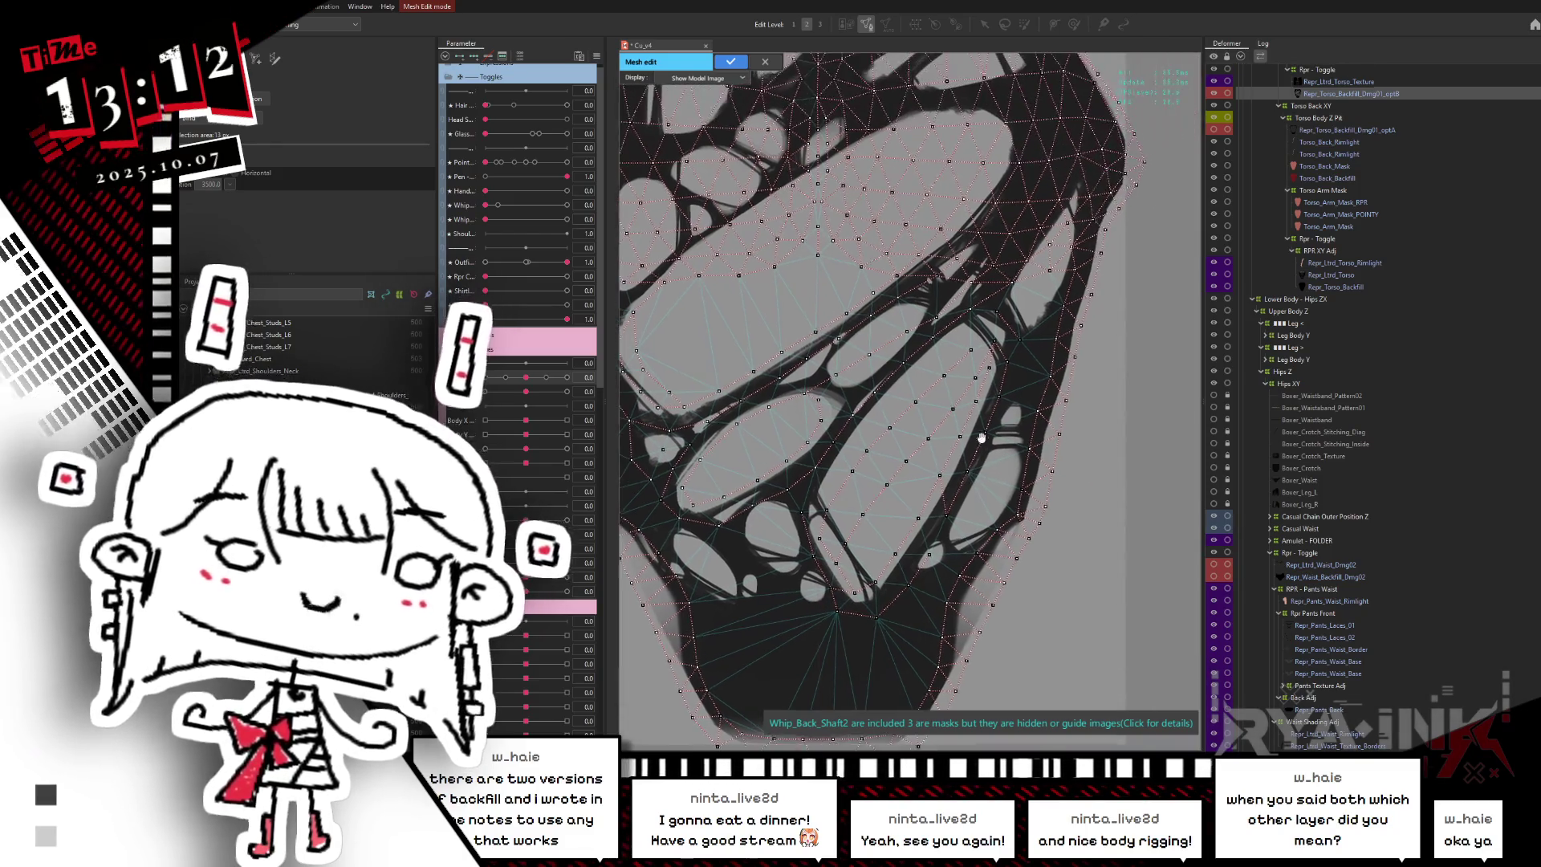
- Reposition two strap vertices so they sit on the strap edge
drag(1039, 329, 1047, 295)
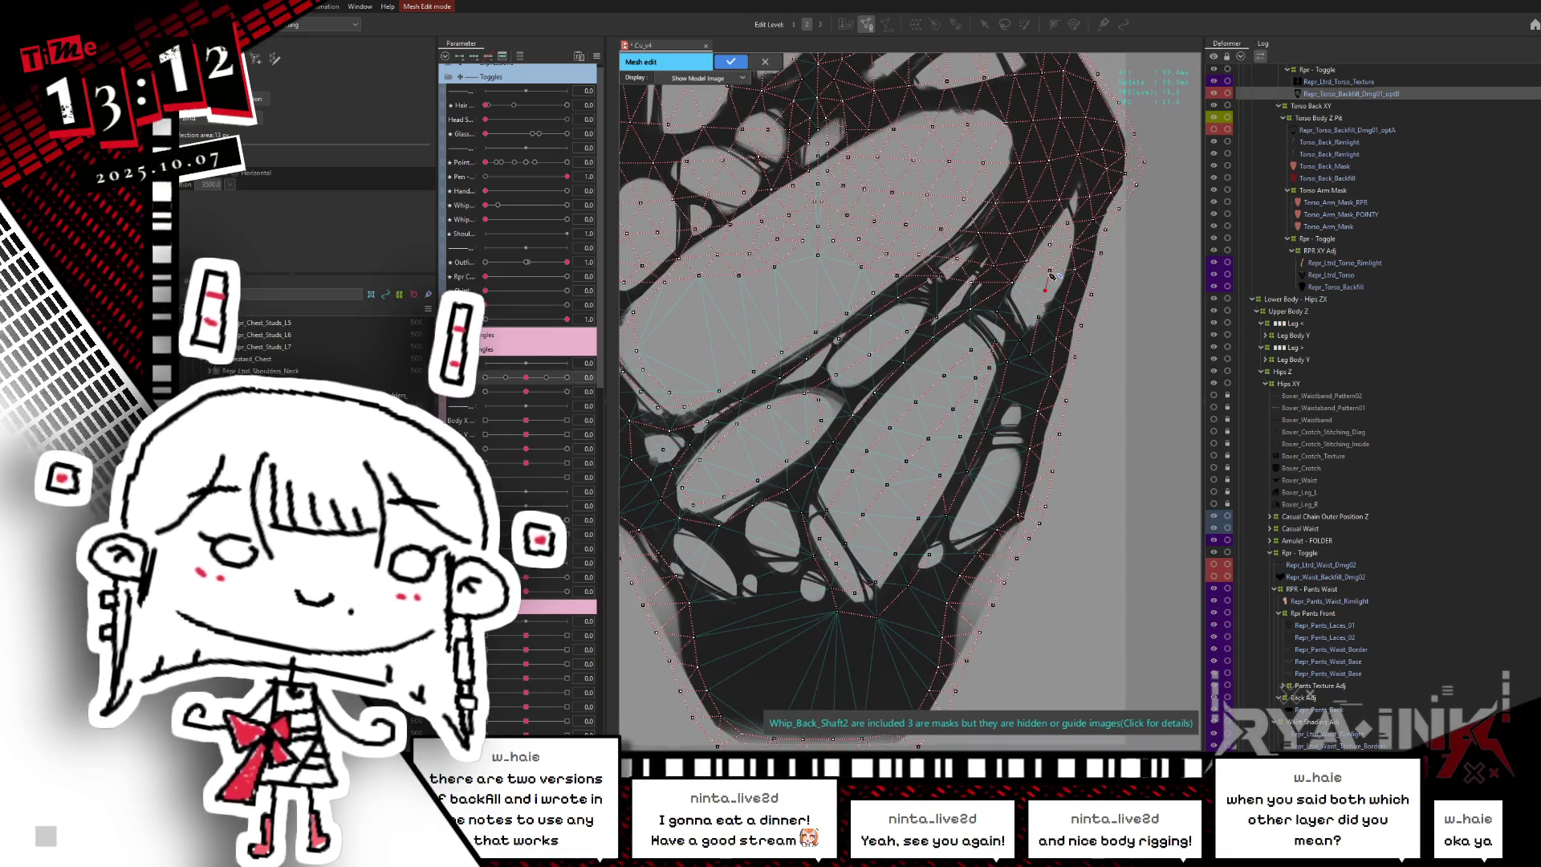
drag(1047, 295, 1019, 393)
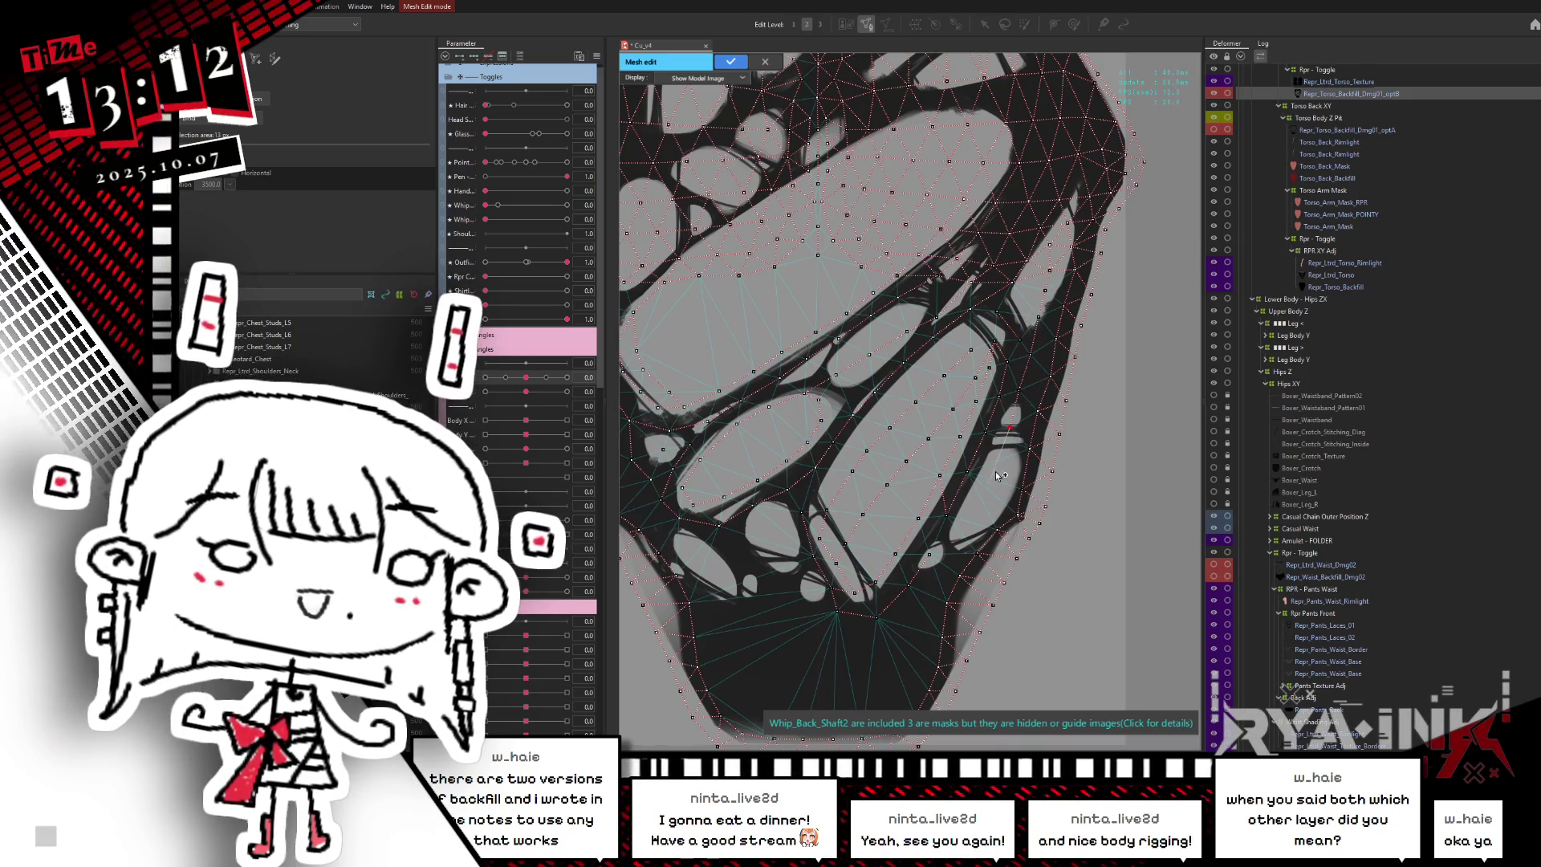
drag(1003, 471, 991, 504)
scroll(978, 523, down, 3)
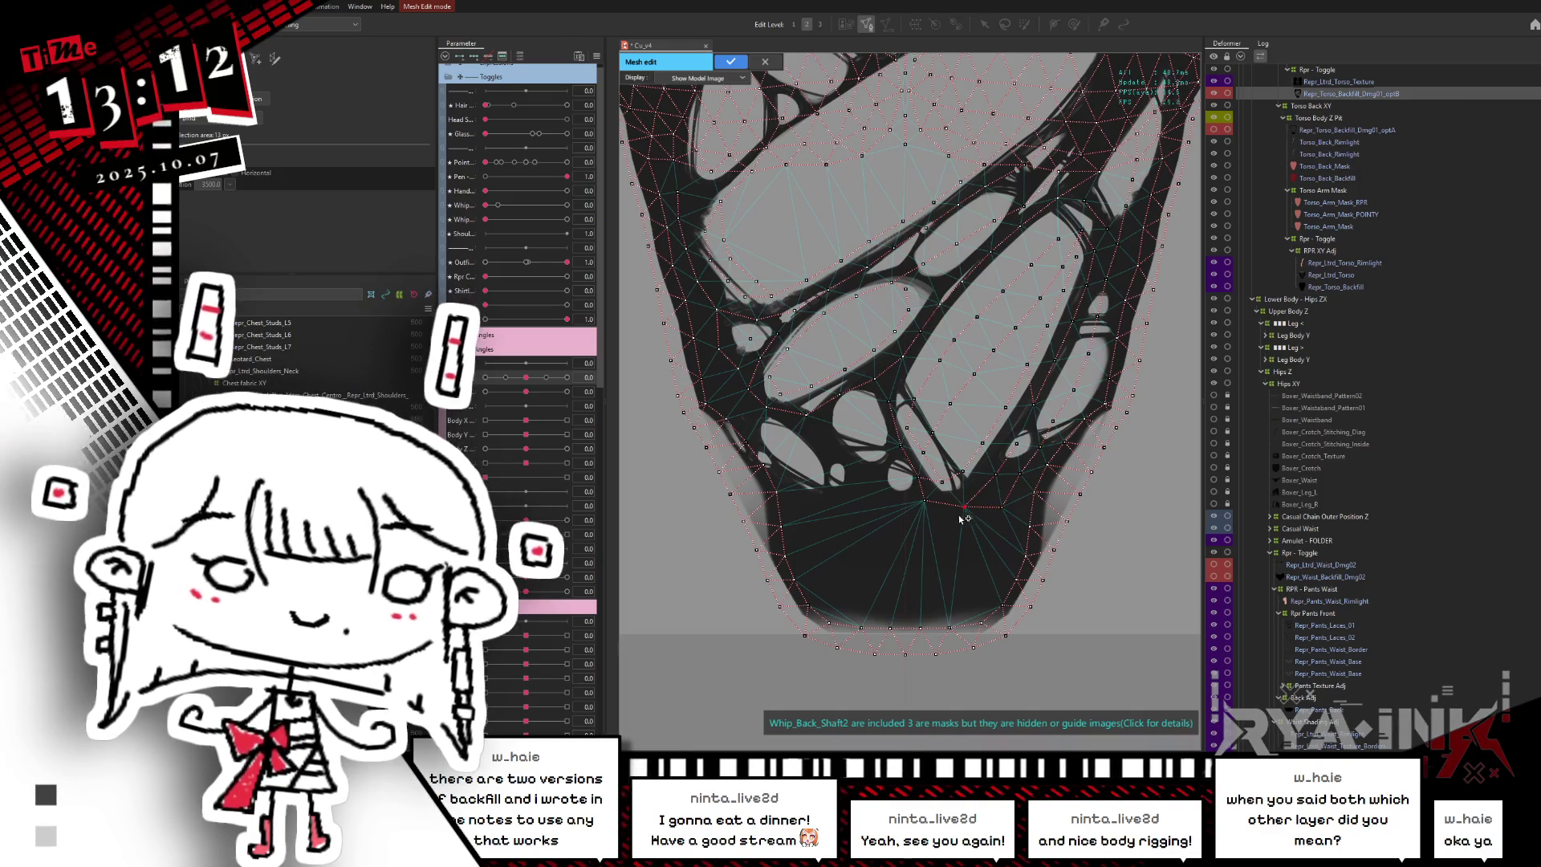
scroll(999, 554, down, 3)
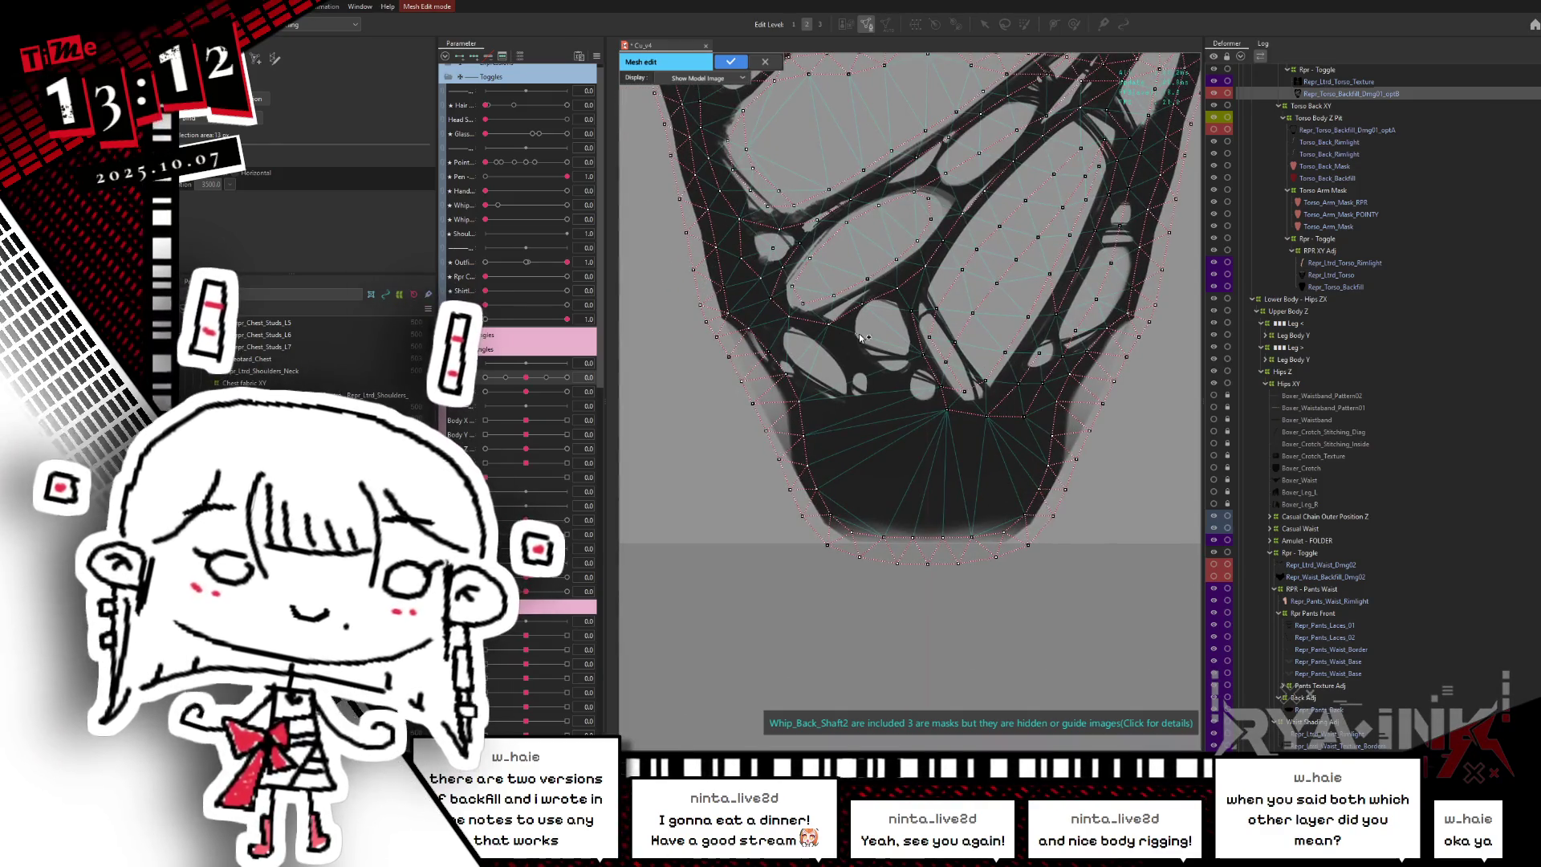
- Add vertices around and beneath the small lower-left holes
click(863, 325)
click(896, 329)
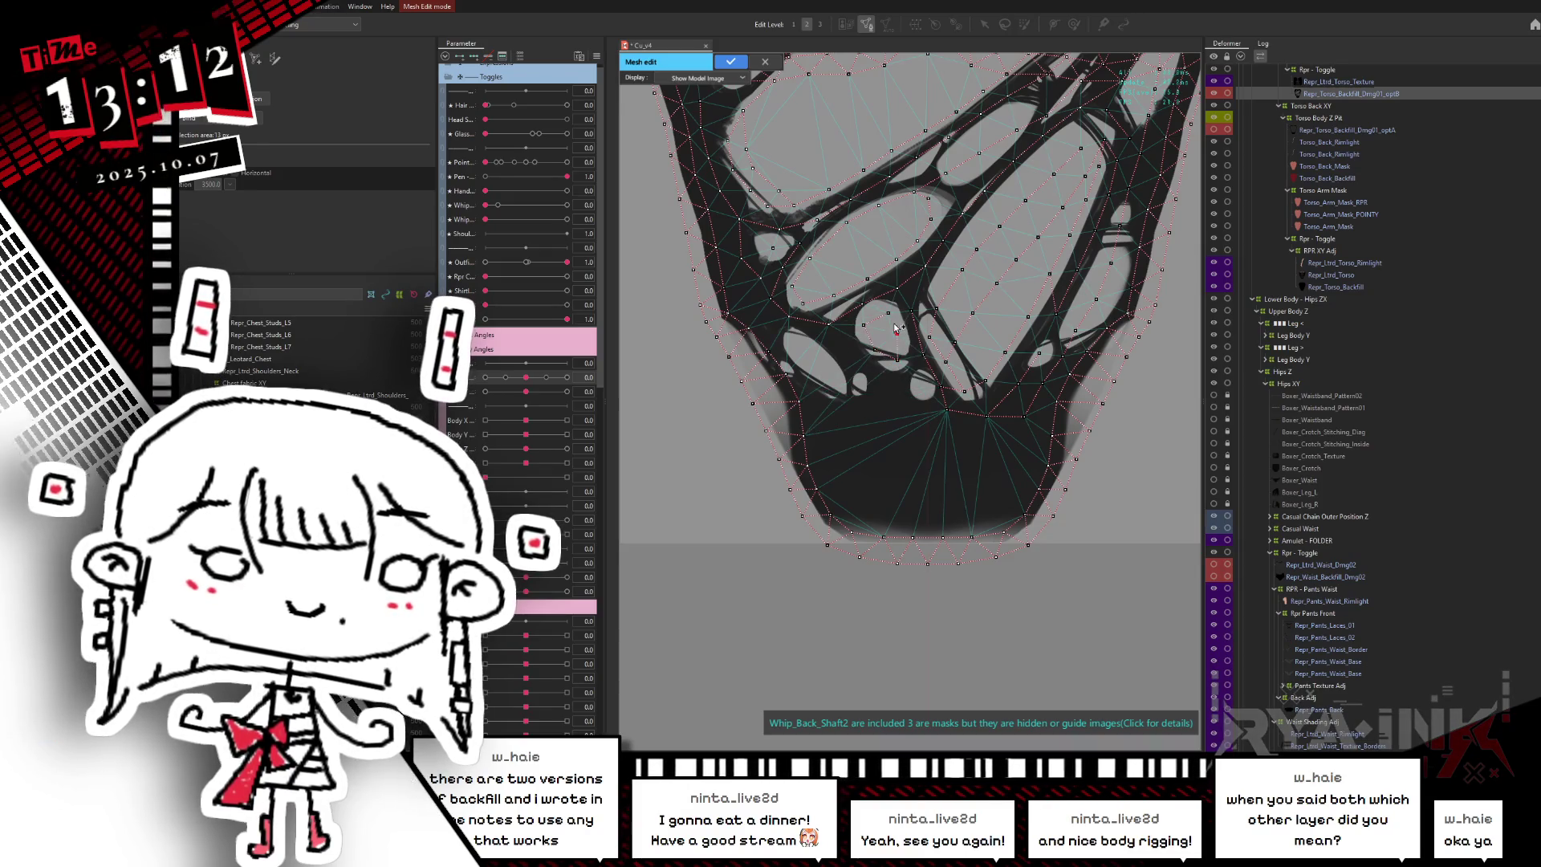
click(888, 313)
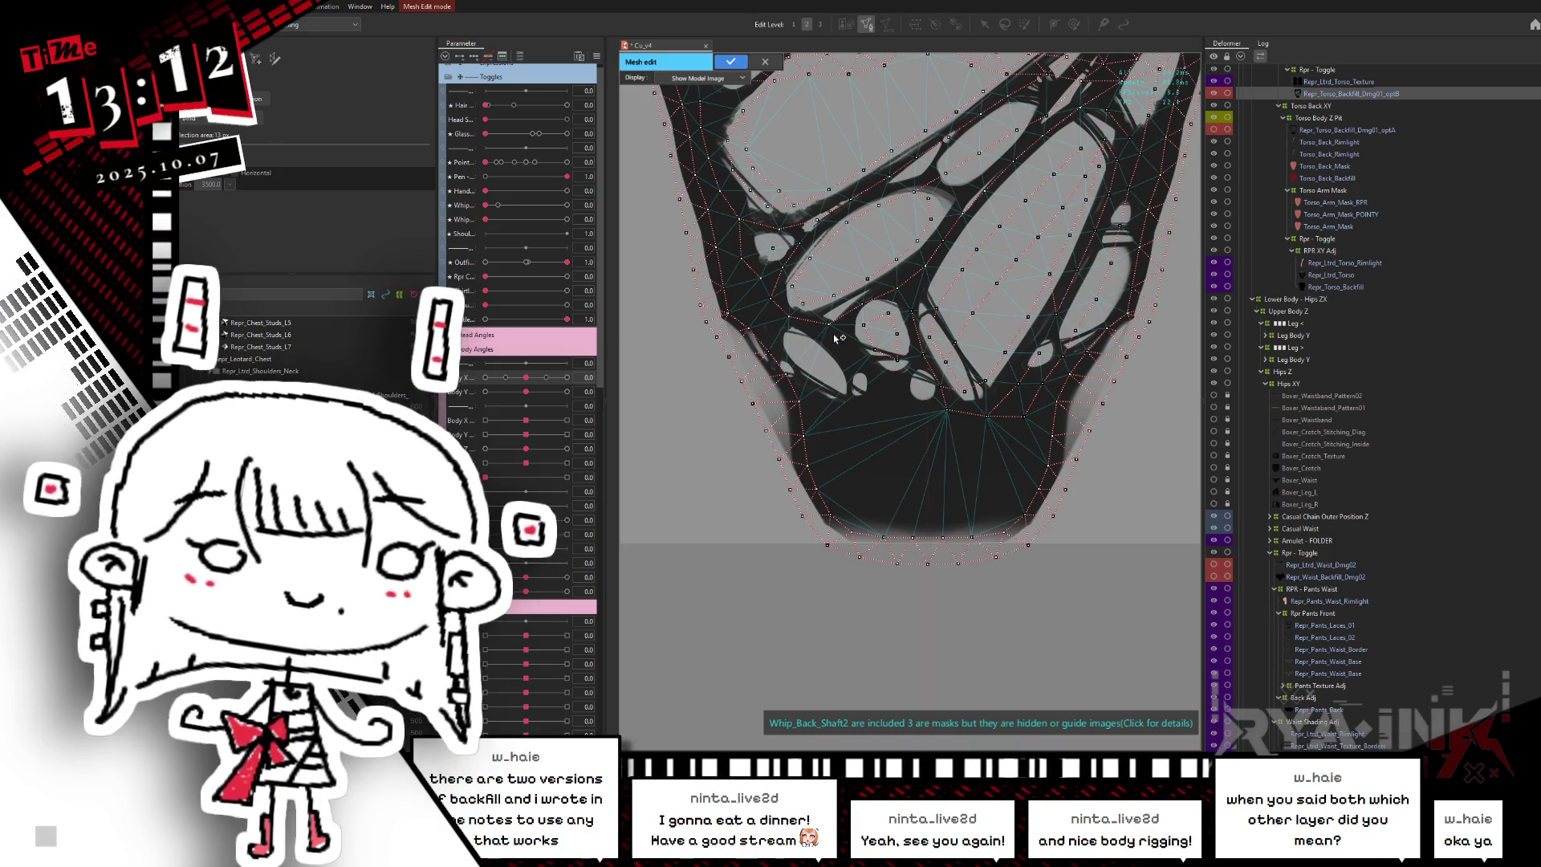
click(870, 374)
click(897, 397)
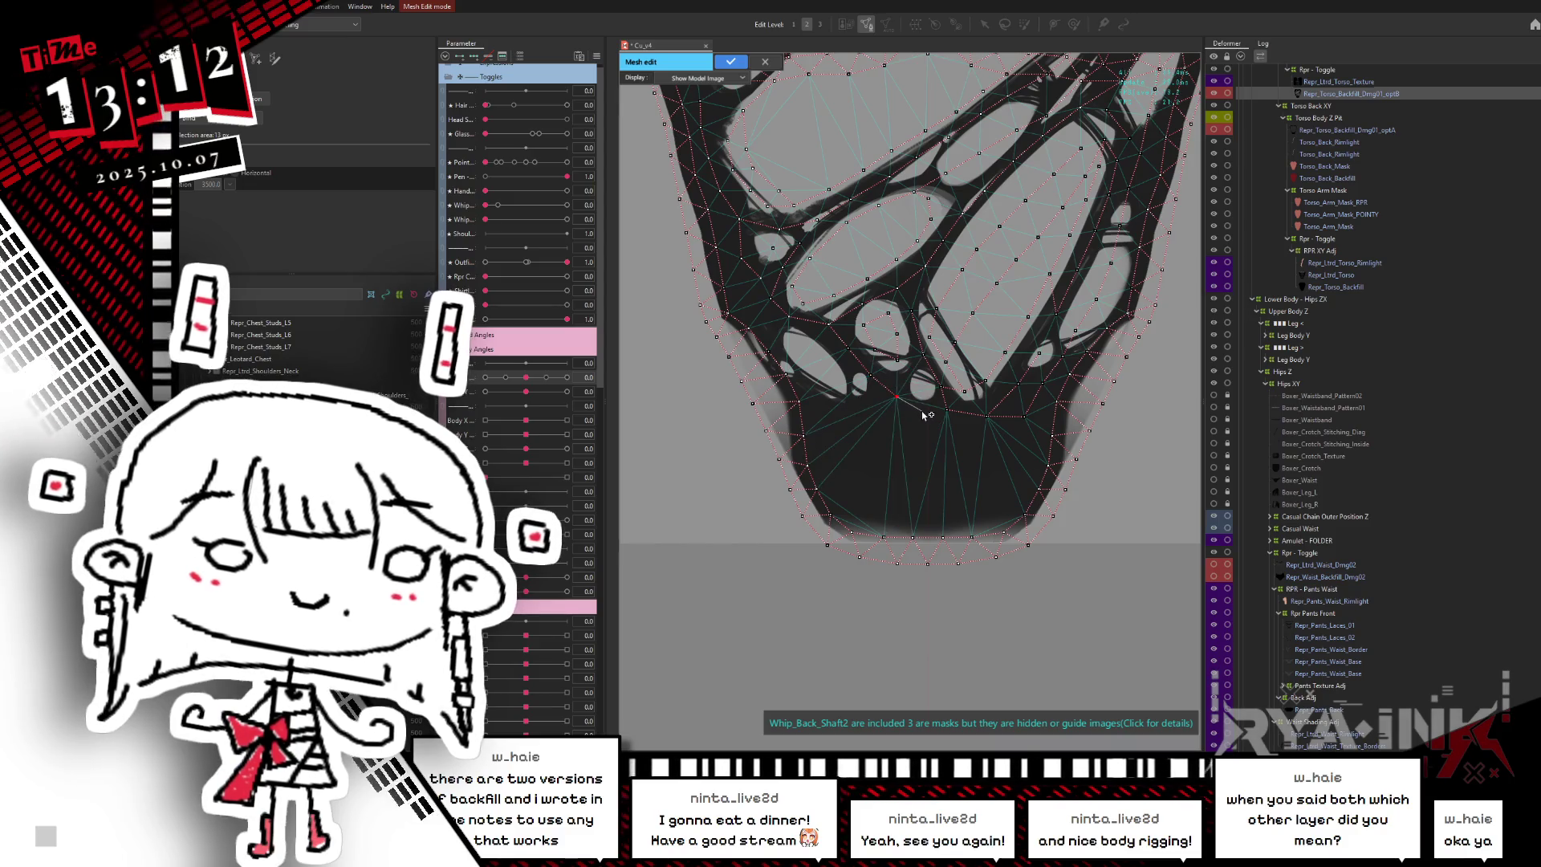
- Add vertices down the left strap, along the bottom of the holes and near the mesh's lower edge
click(771, 325)
click(798, 346)
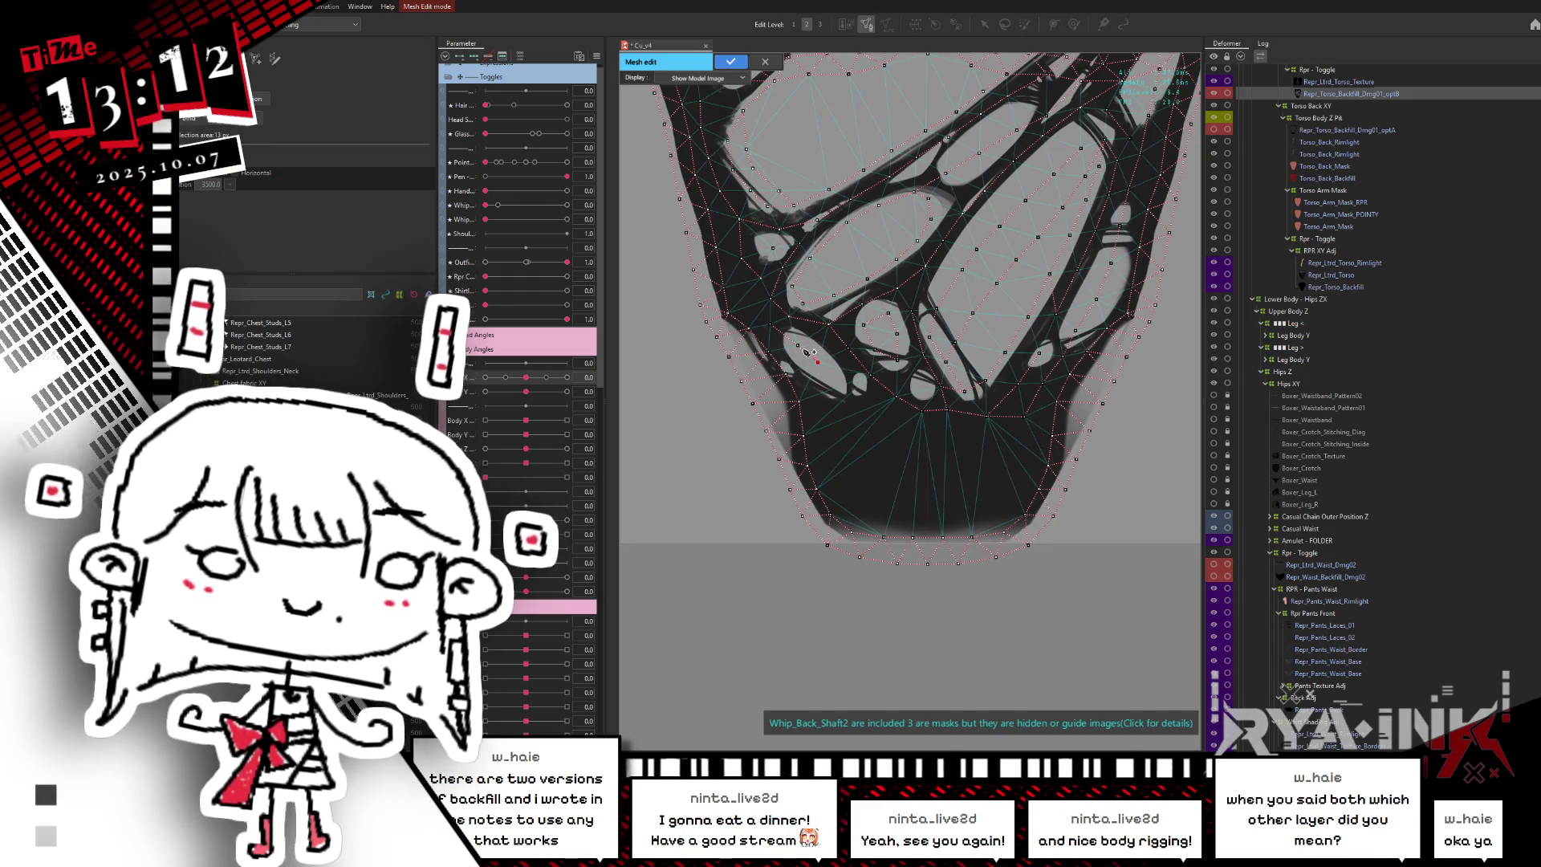
click(835, 382)
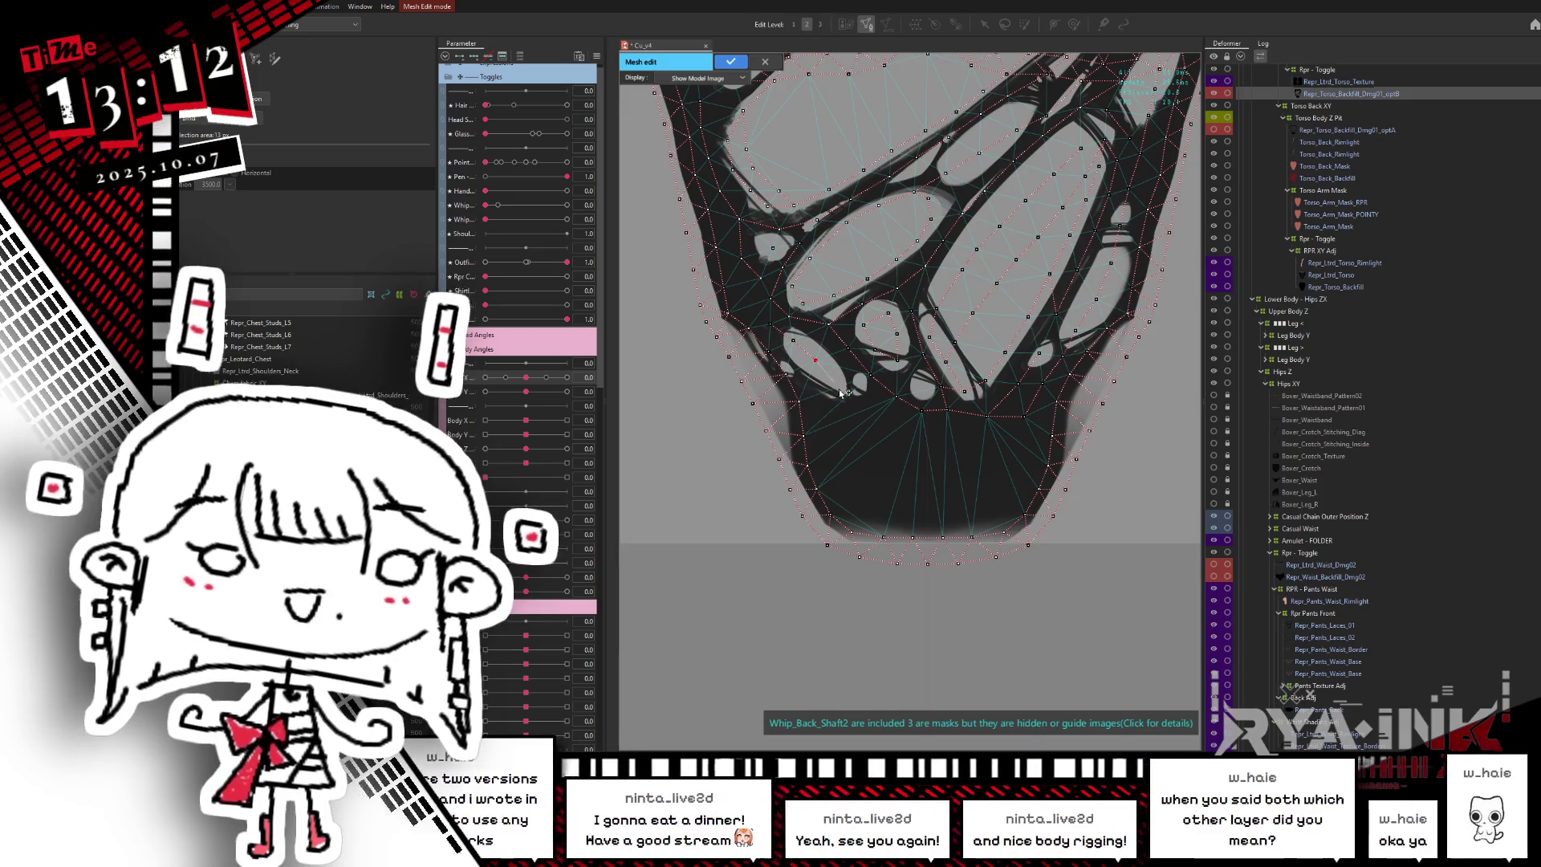
click(863, 409)
click(935, 436)
click(960, 440)
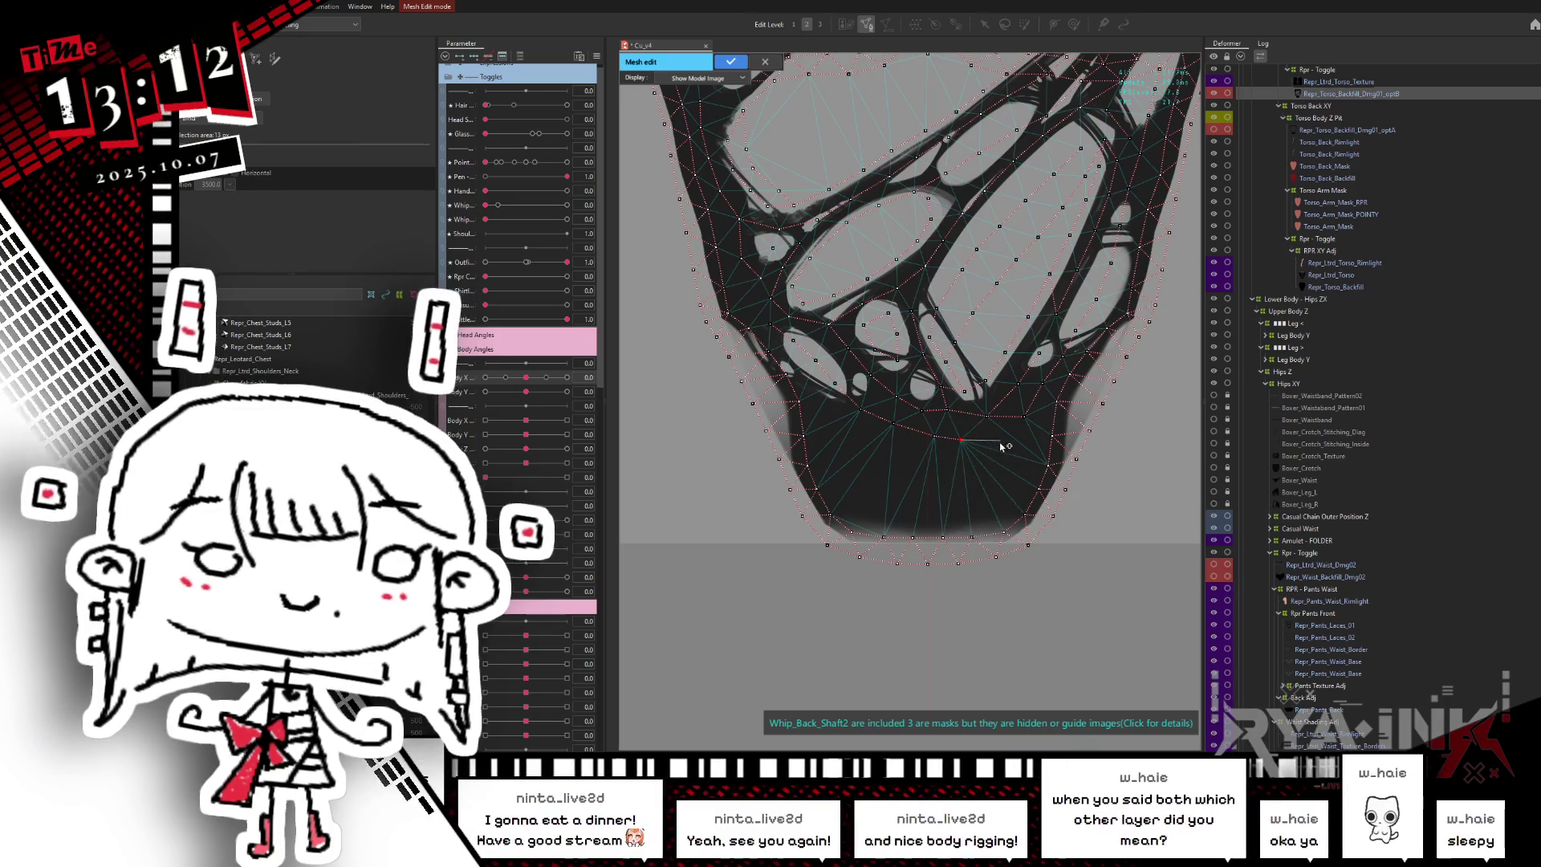
click(1009, 446)
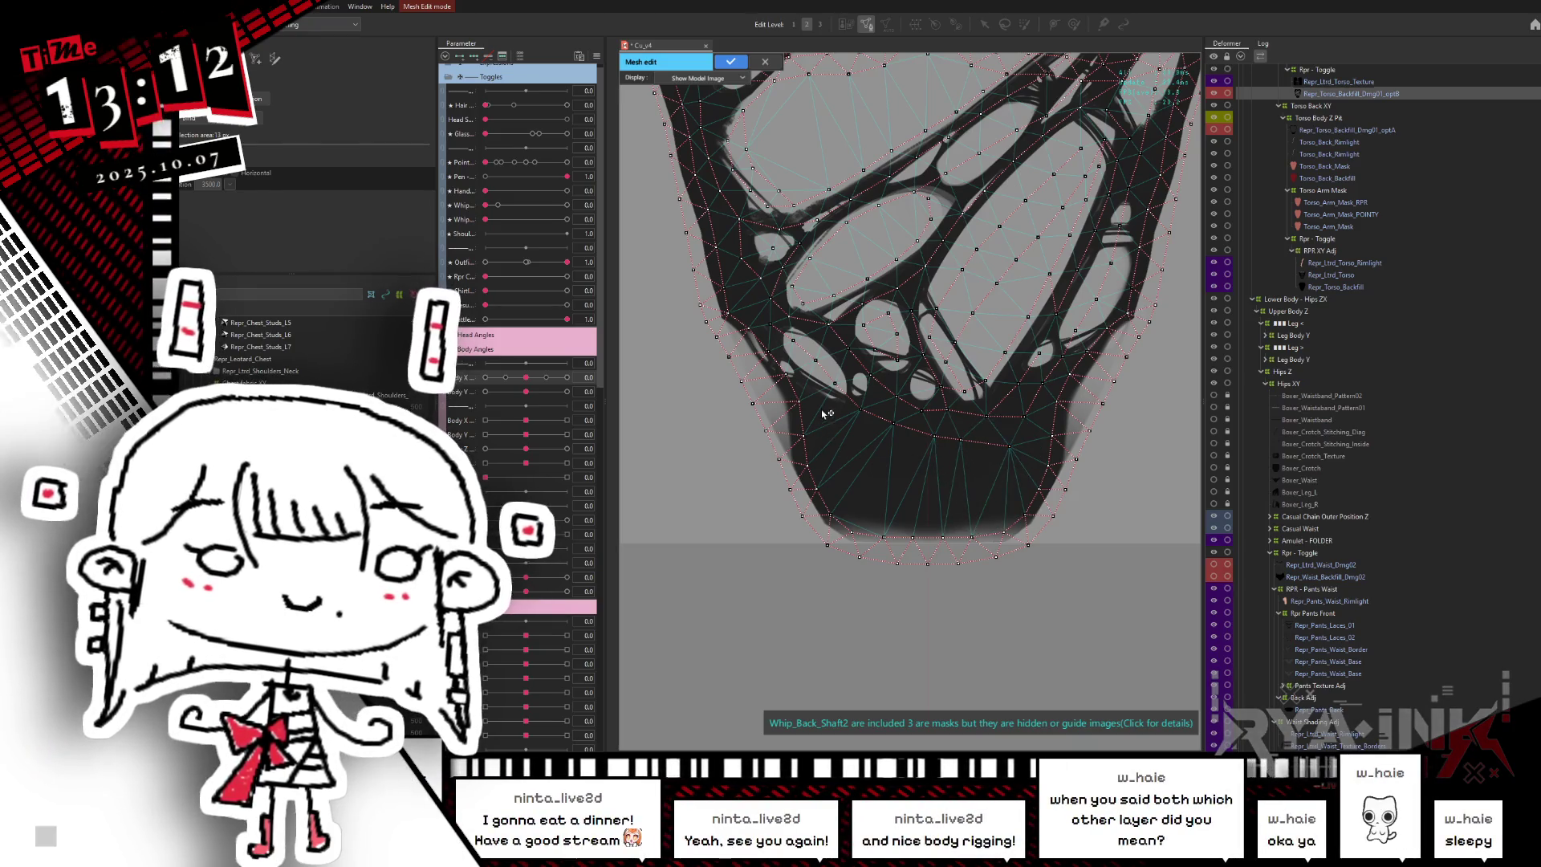
click(899, 470)
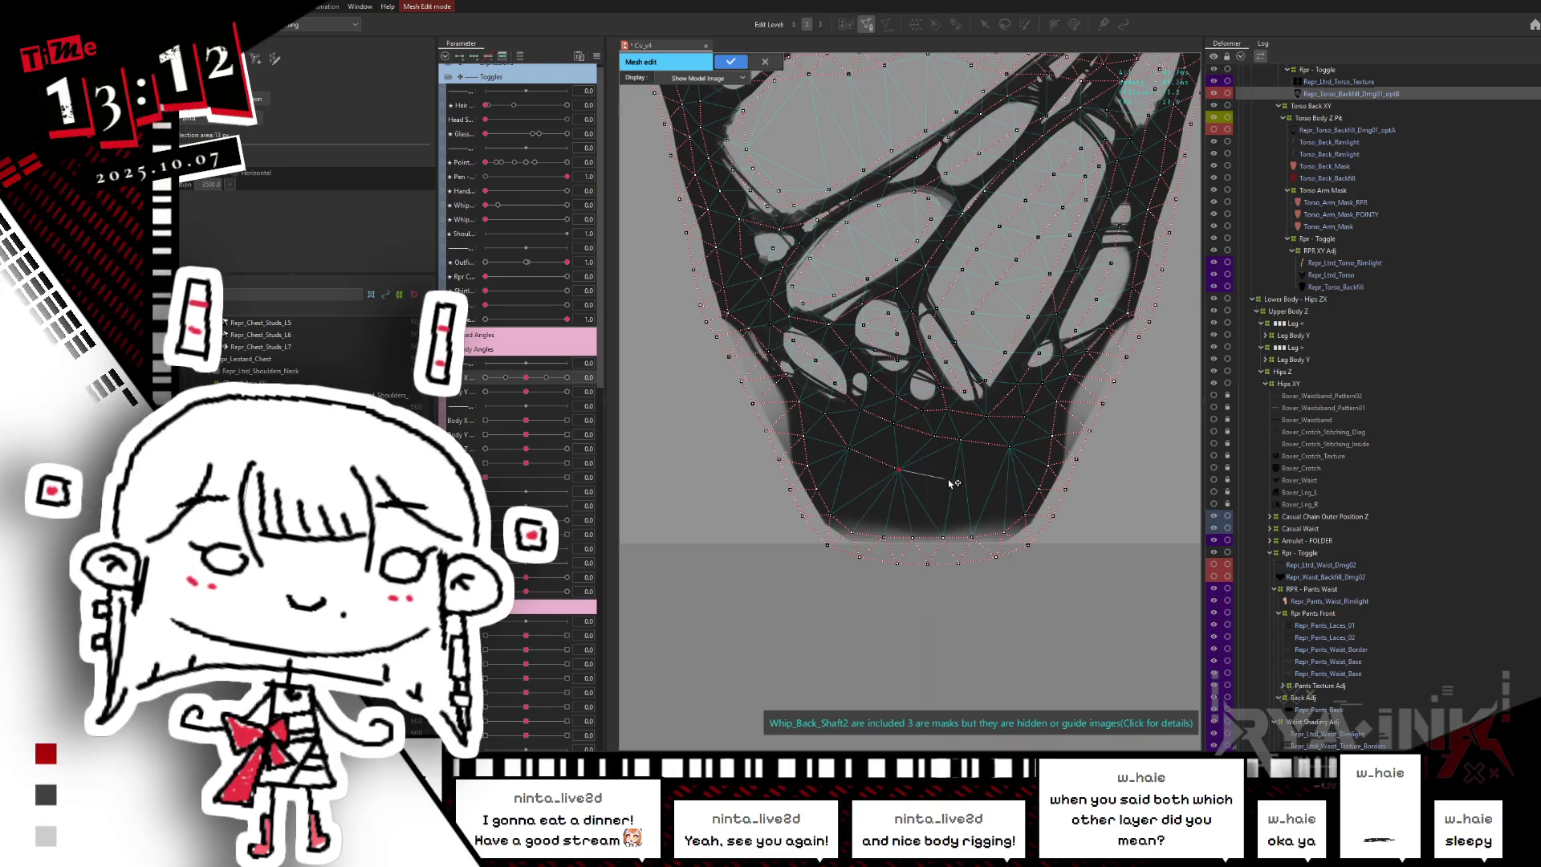
click(986, 483)
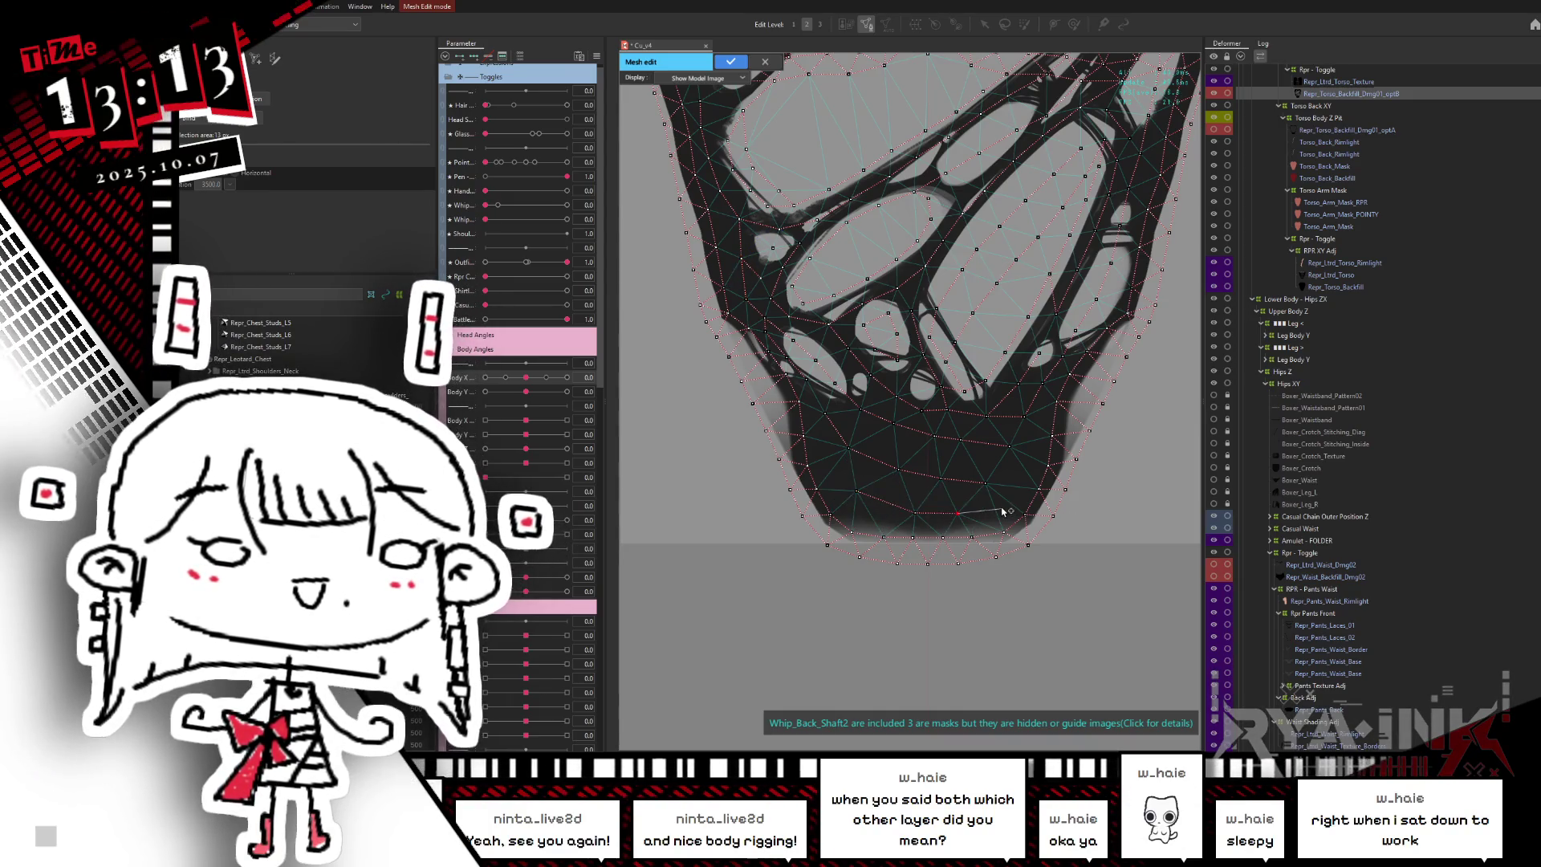
- Frame the whole torn-shirt mesh and apply the mesh edit
scroll(1013, 378, down, 2)
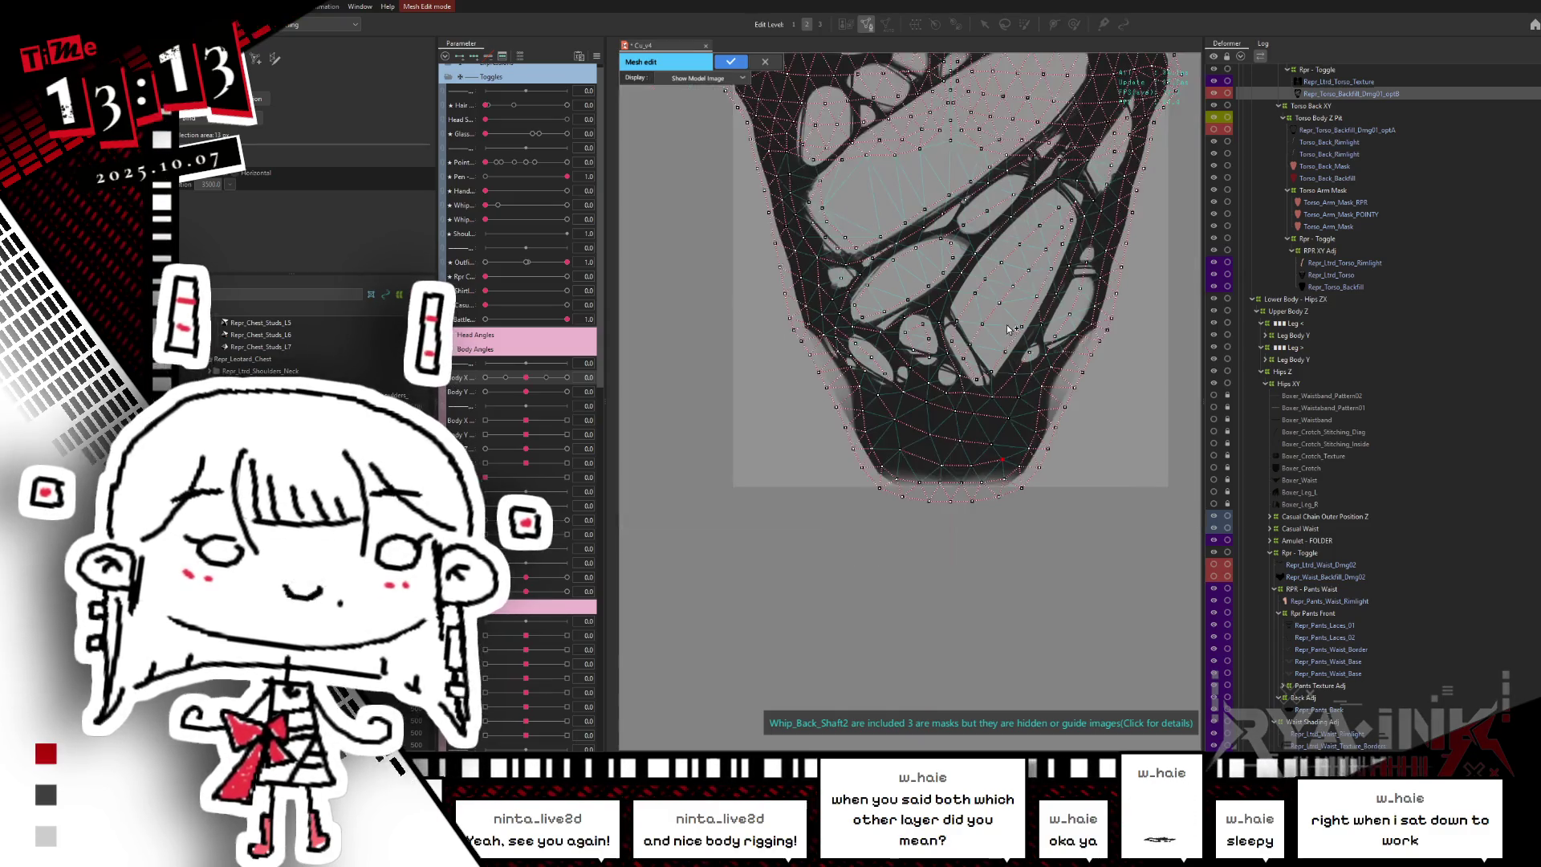
drag(1012, 379, 900, 447)
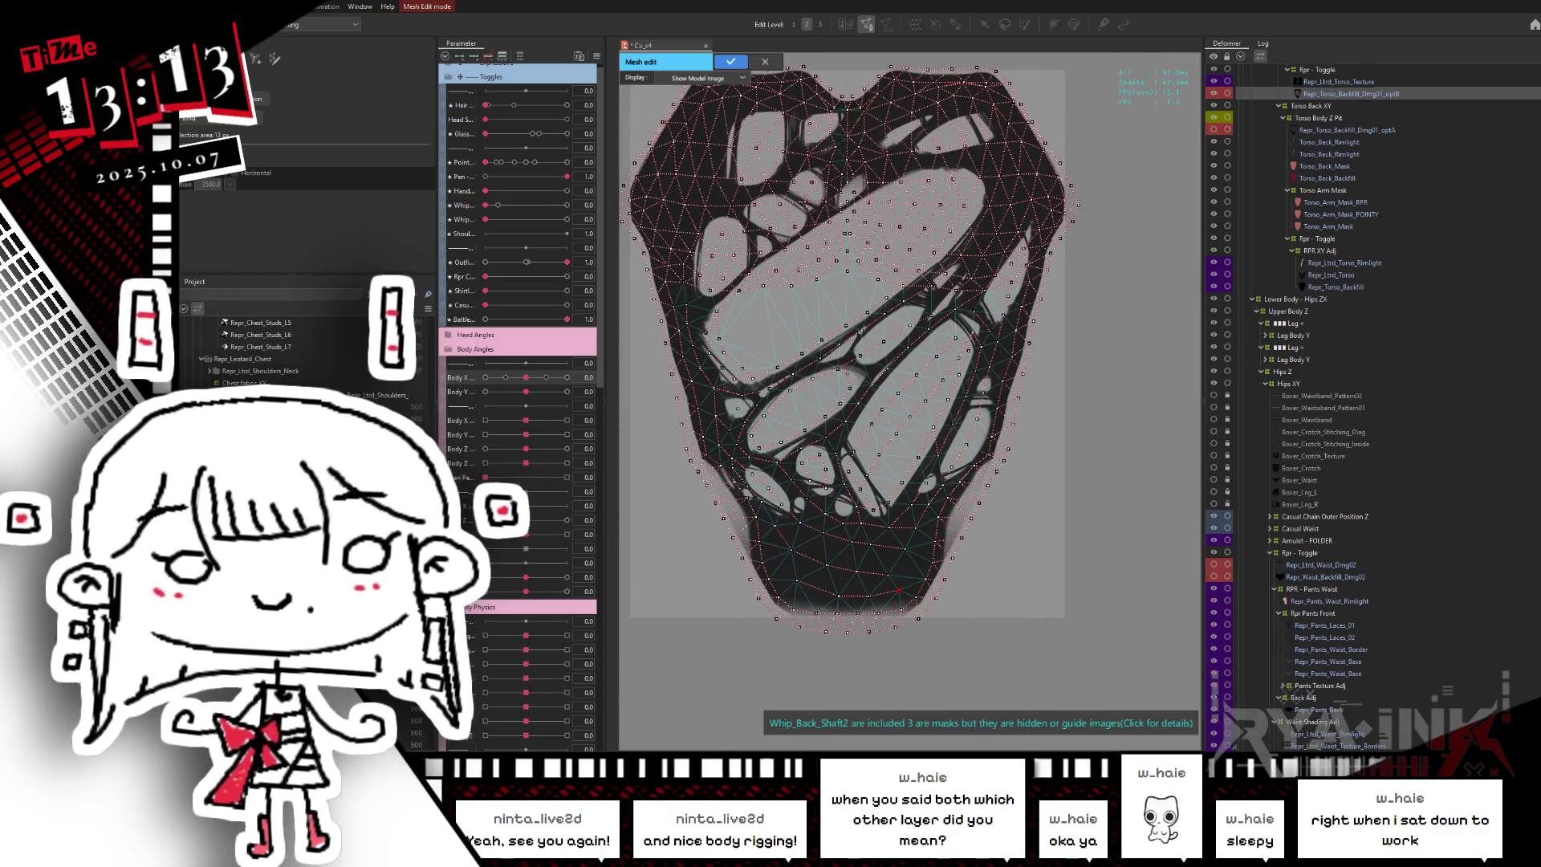
click(720, 65)
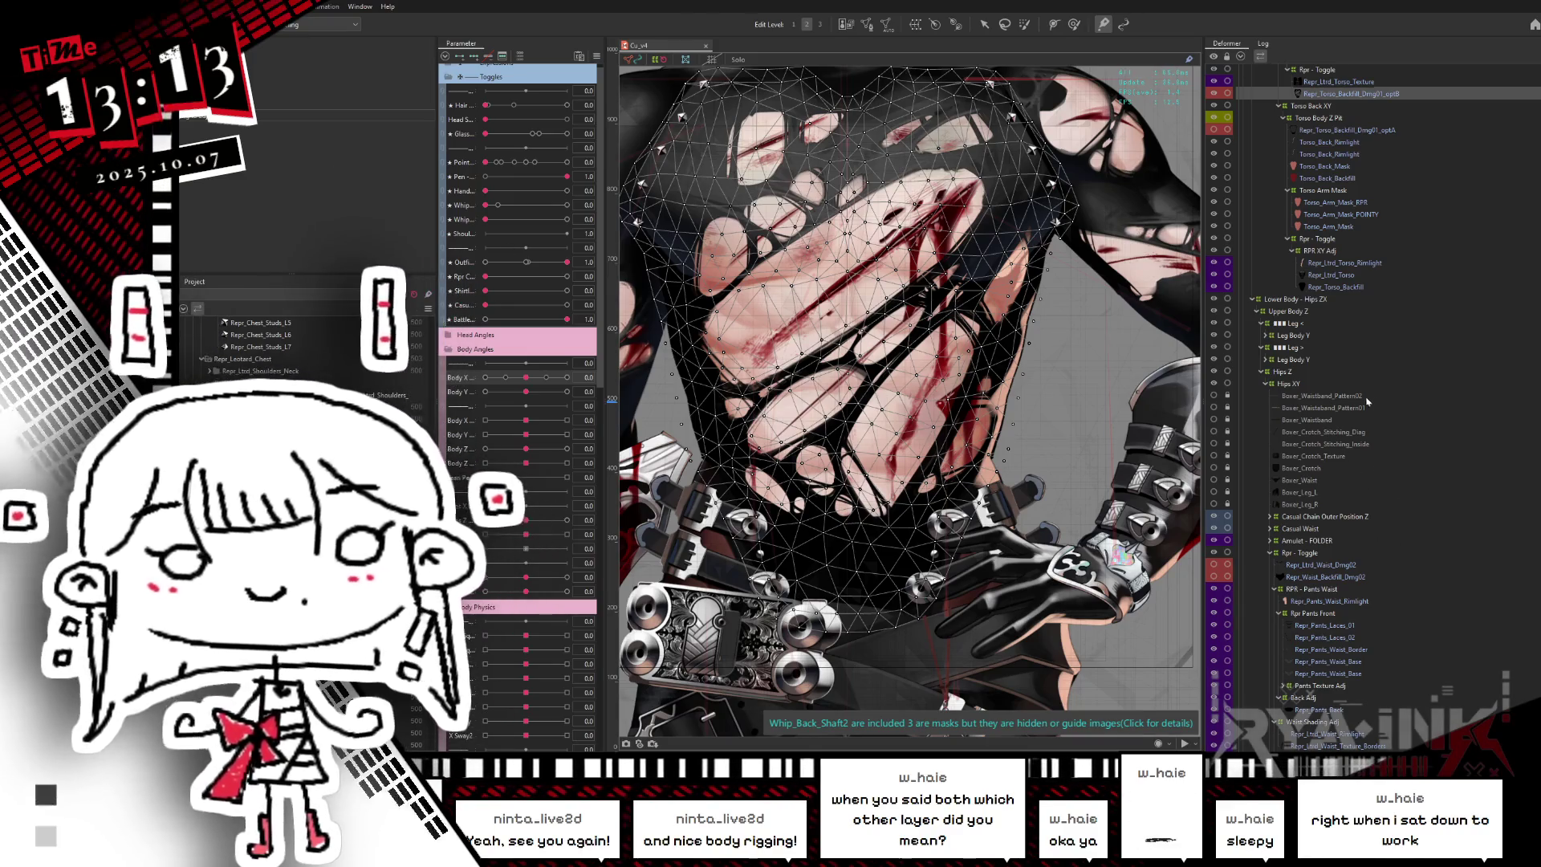
- Select Repr_Torso_Backfill and solo it to view its mesh alone
scroll(1366, 393, up, 3)
scroll(1366, 393, up, 2)
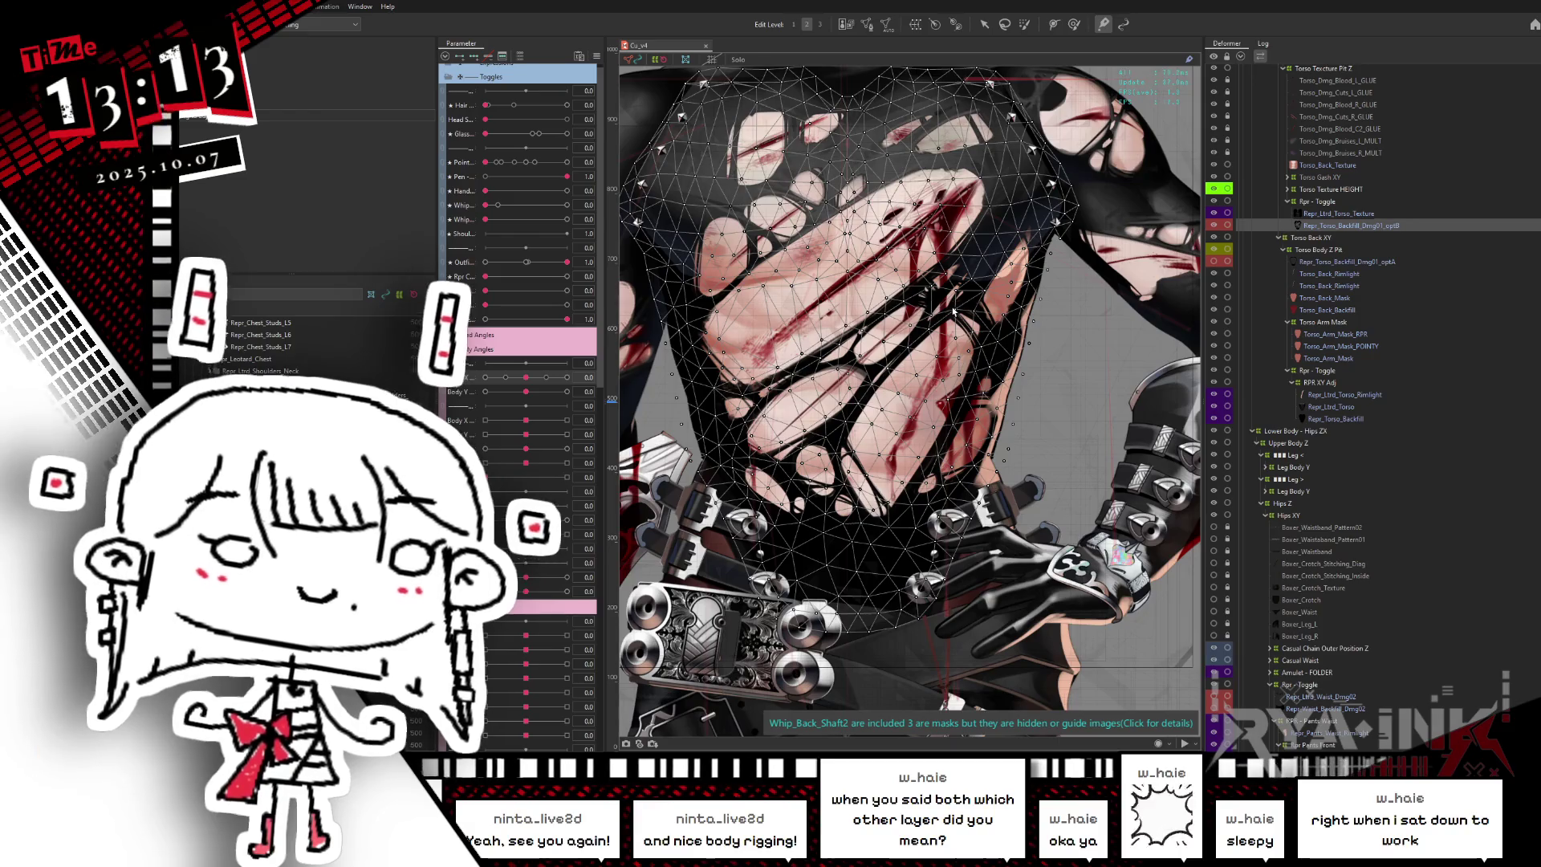
scroll(927, 401, down, 3)
scroll(927, 401, down, 1)
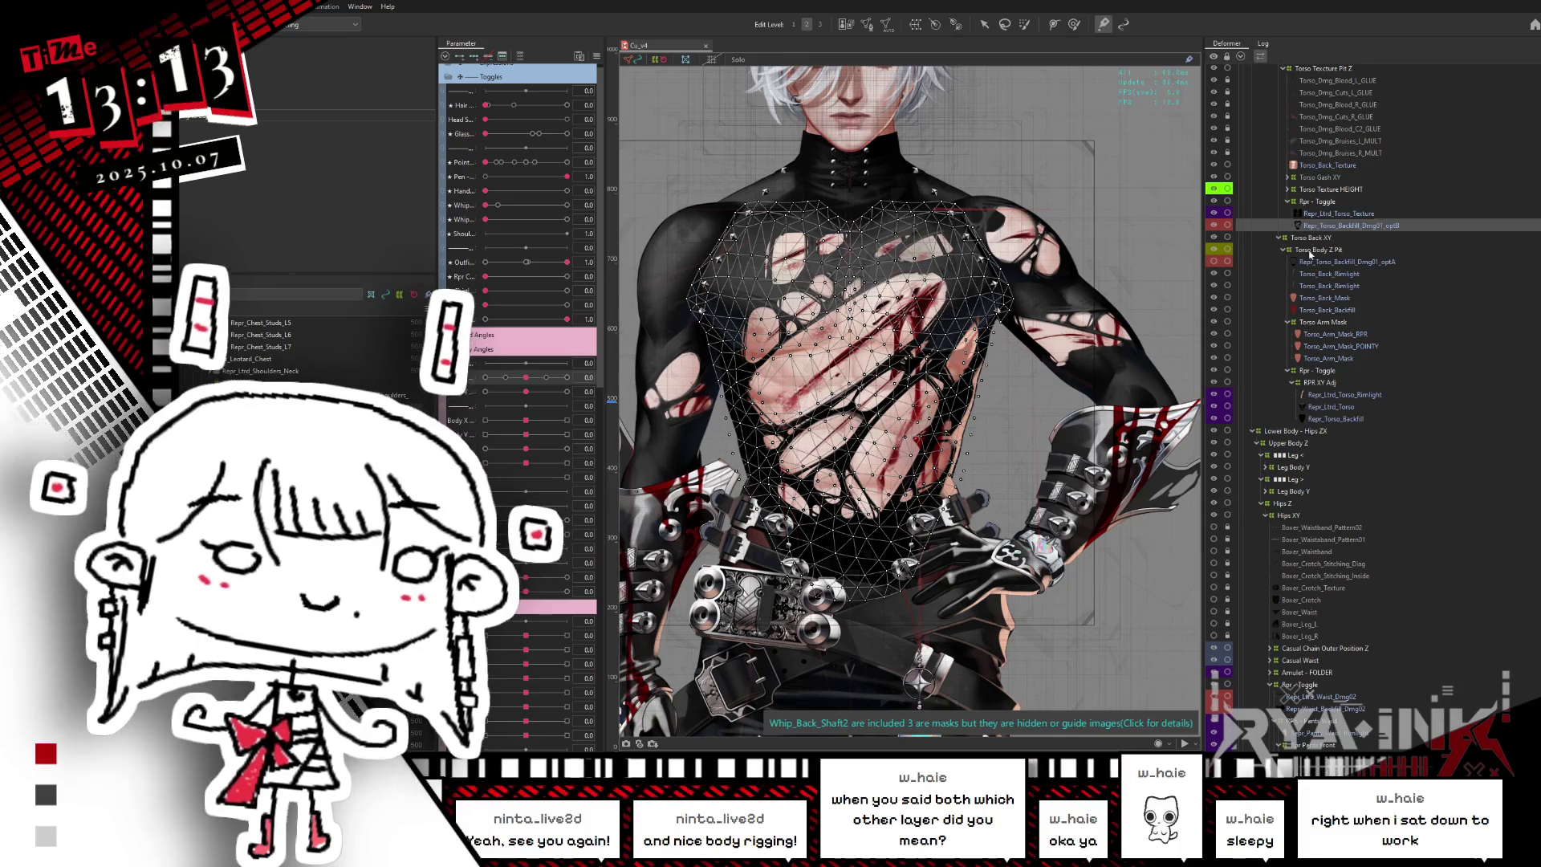
click(1317, 418)
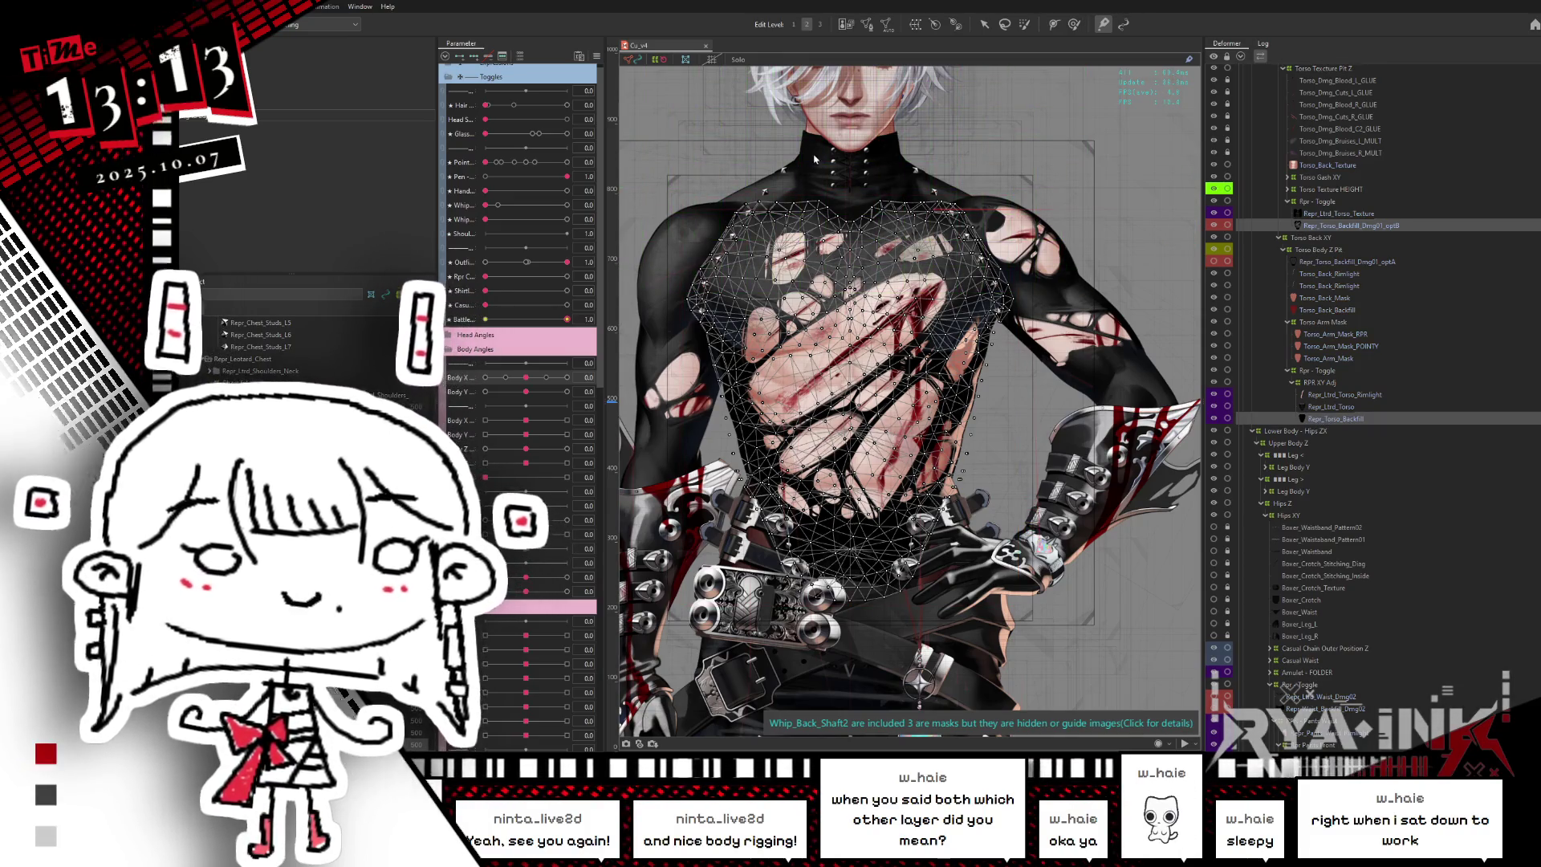
key(s)
scroll(803, 229, up, 5)
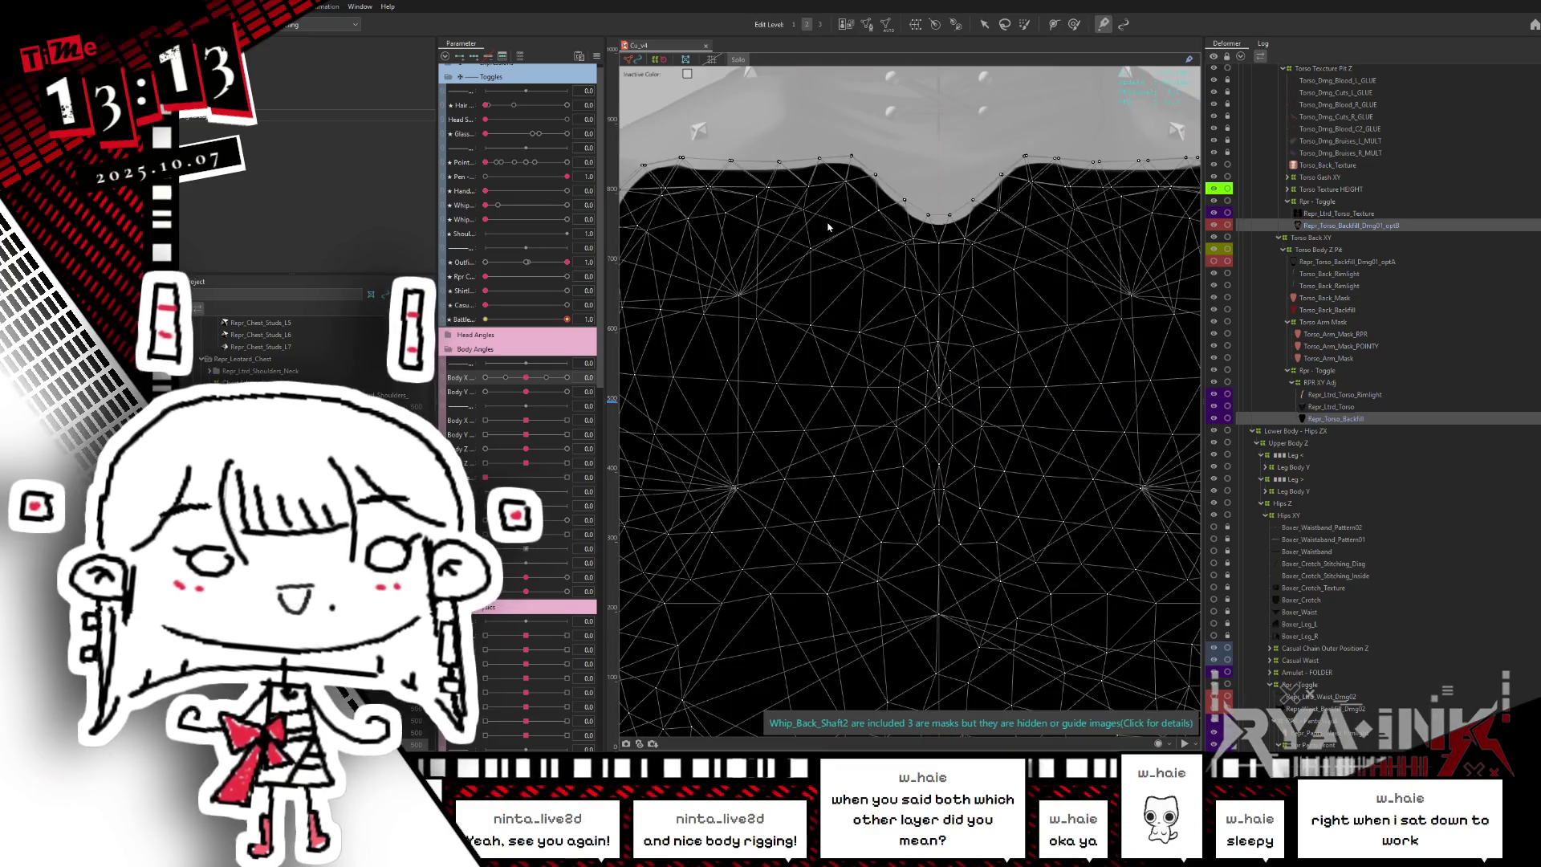
- Turn Solo off and deselect the torso backfill row
key(s)
scroll(851, 237, down, 4)
click(1339, 227)
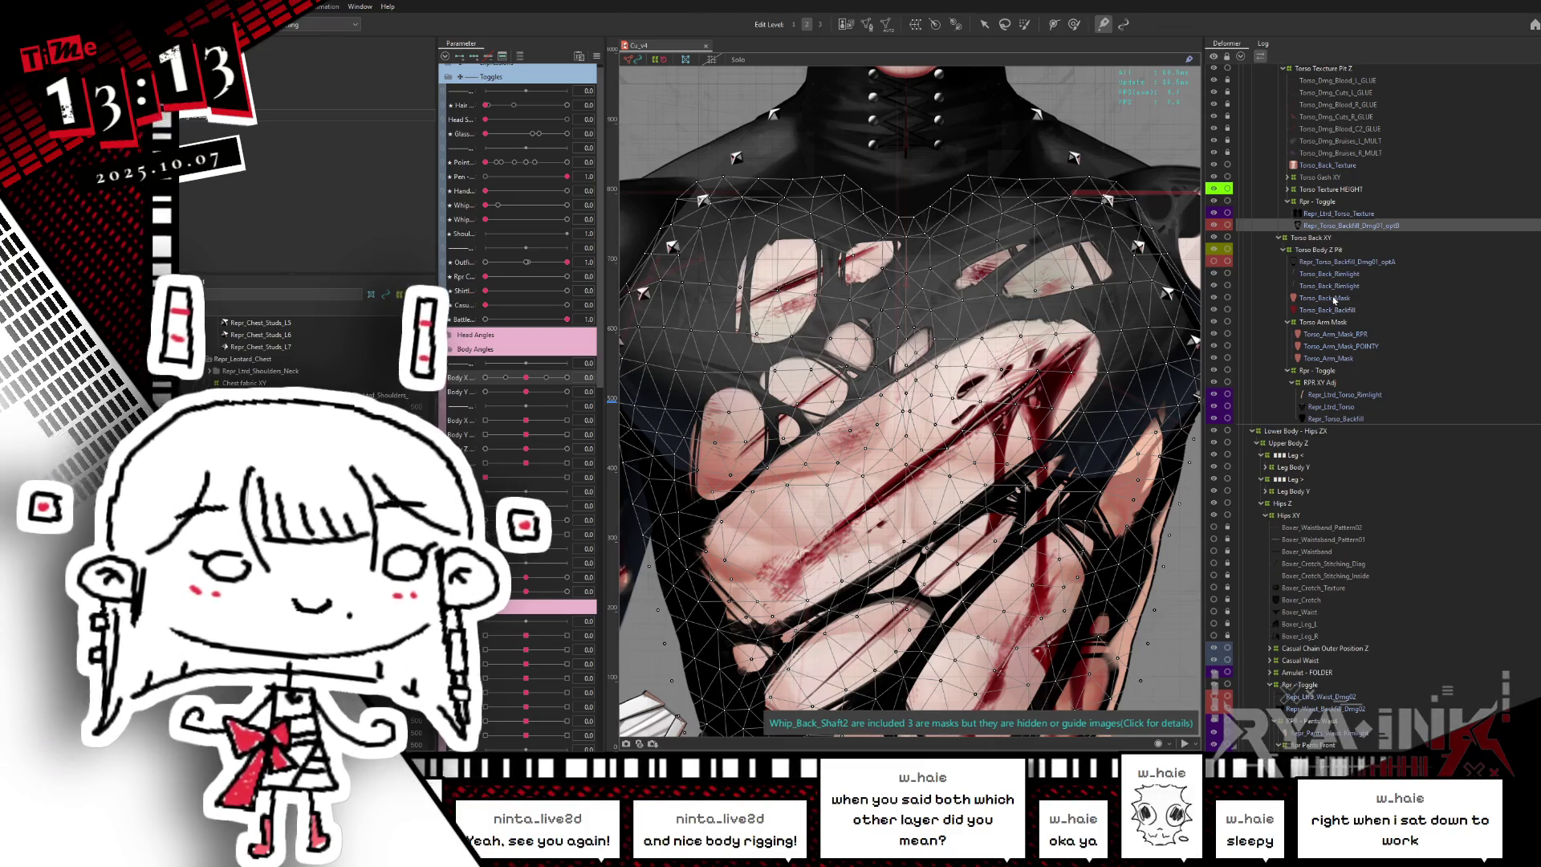
- Select Repr_Ltrd_Shoulders_Chest_R_Dmg together with the torn-shirt torso mesh
scroll(1378, 337, down, 3)
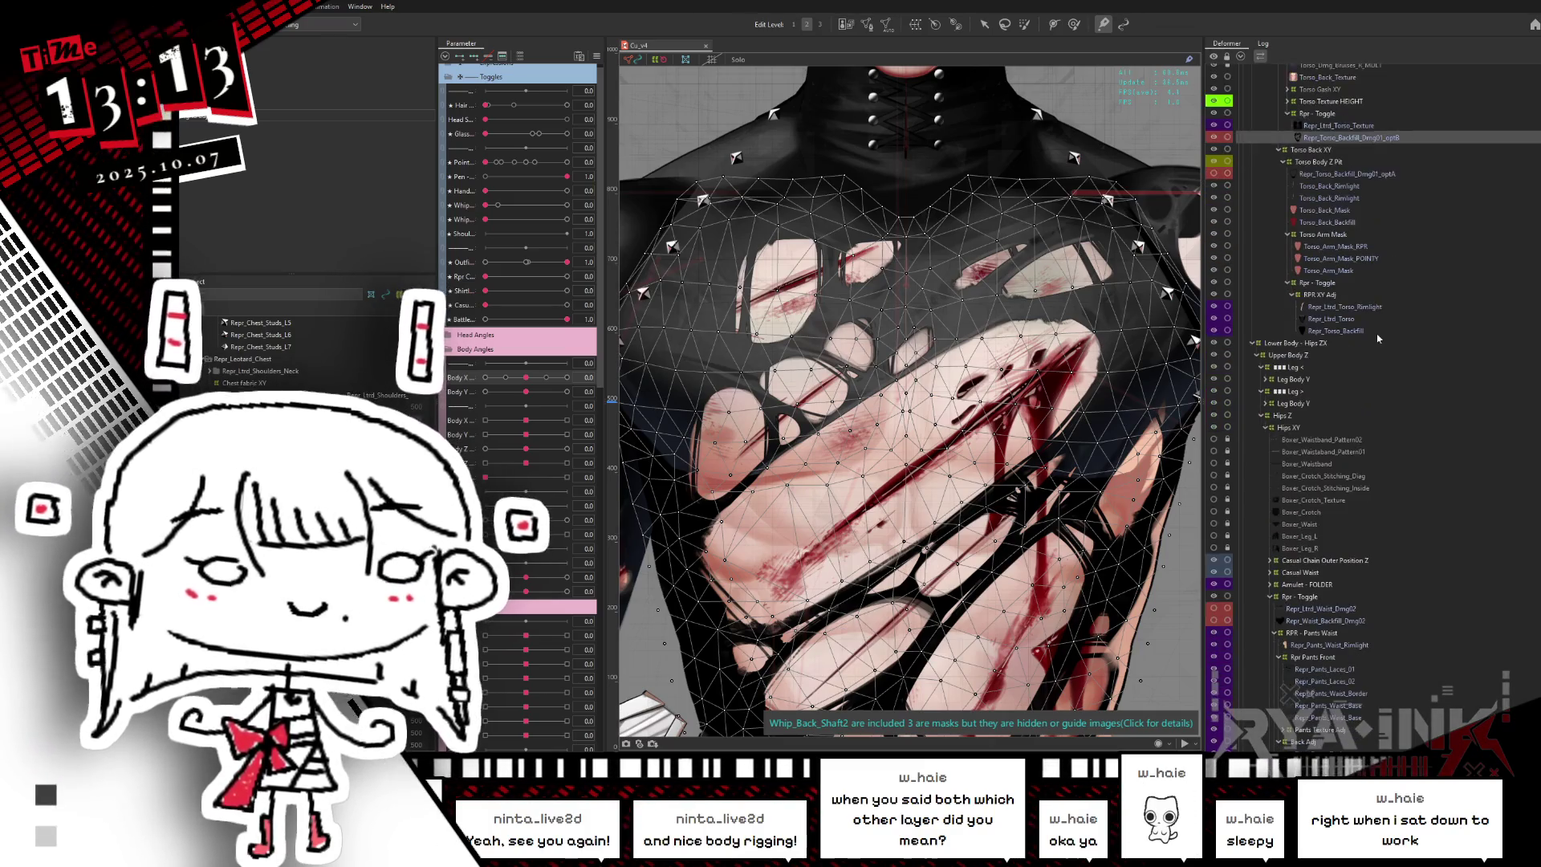
scroll(1378, 362, up, 6)
scroll(1382, 366, up, 6)
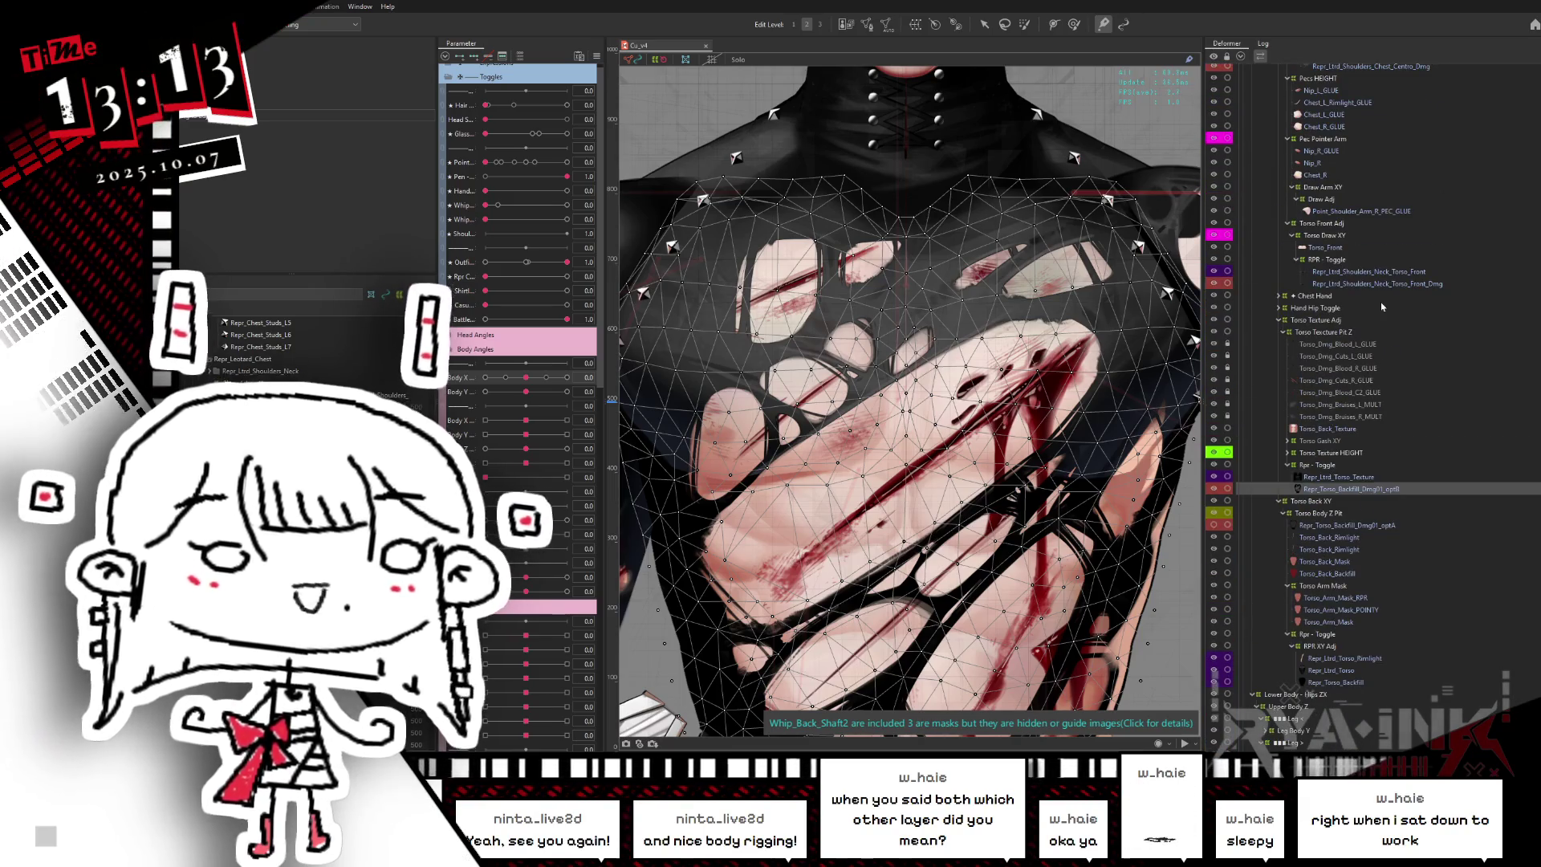
scroll(1382, 306, up, 2)
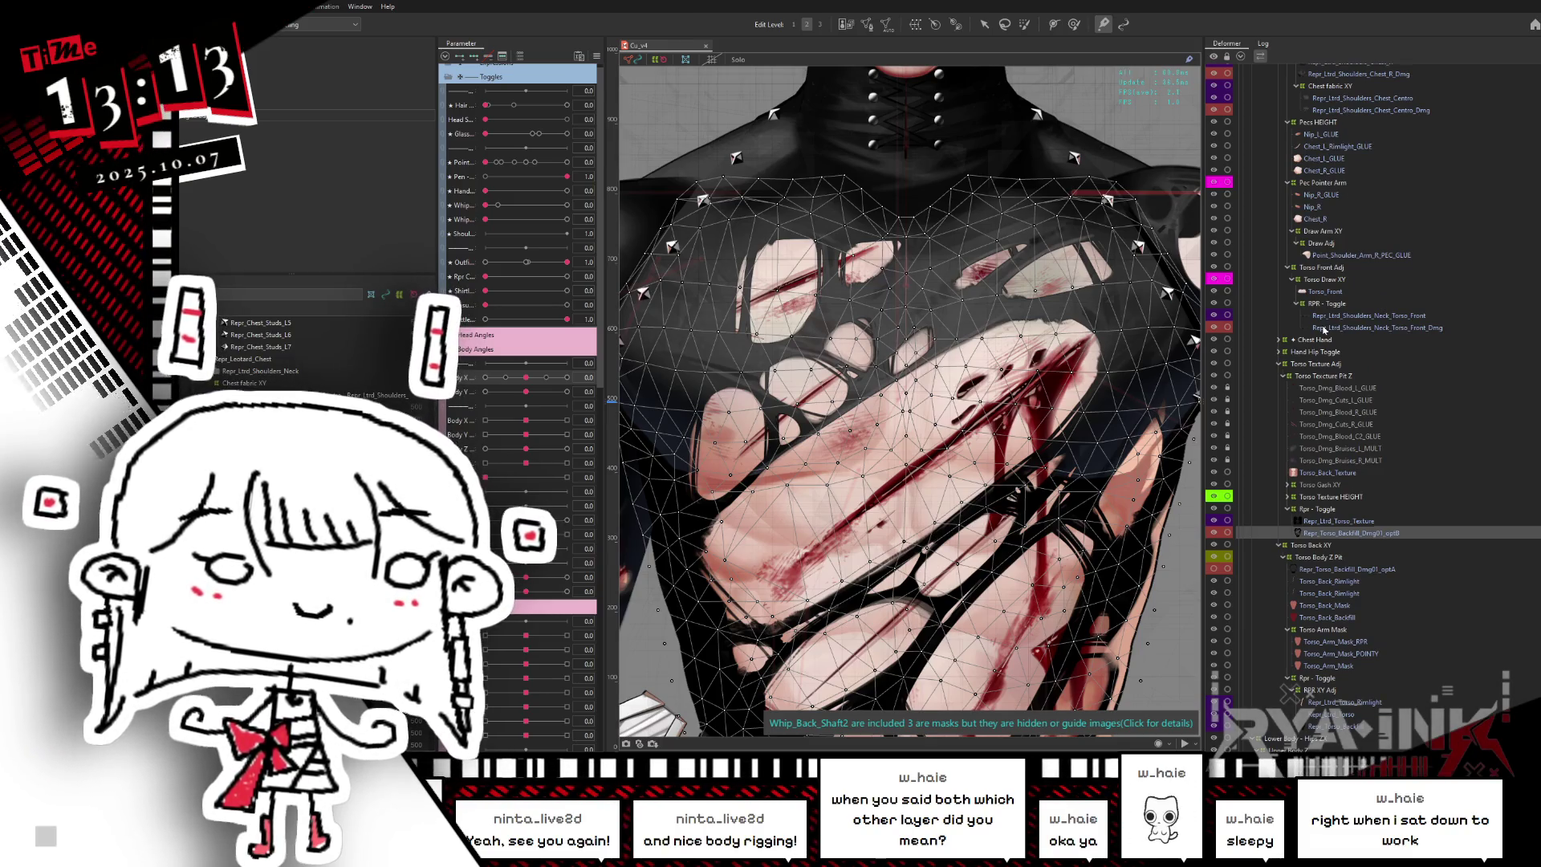
scroll(1327, 324, up, 6)
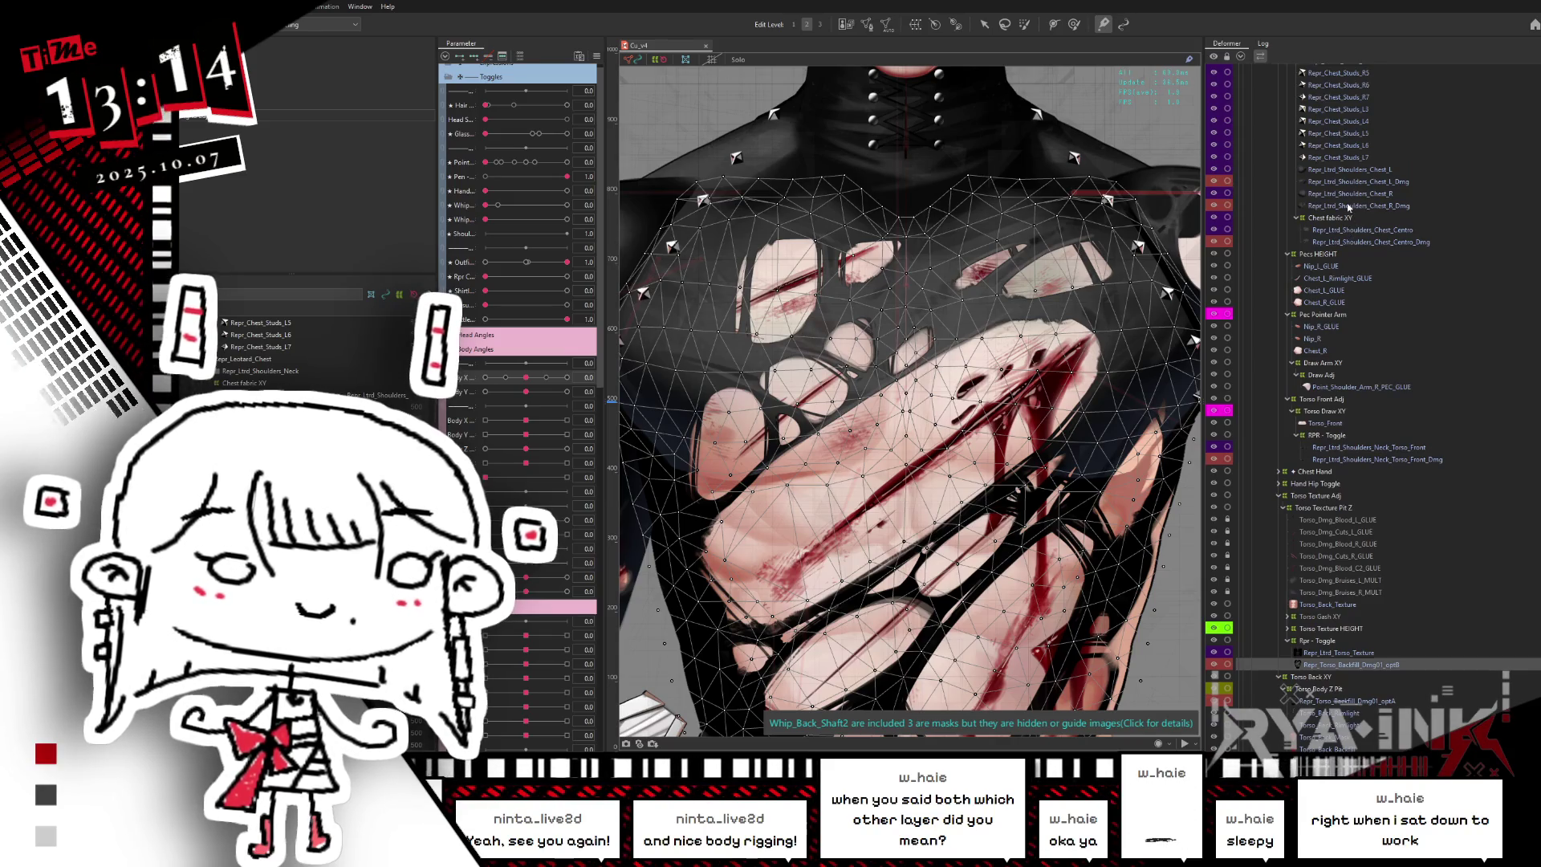
click(1347, 208)
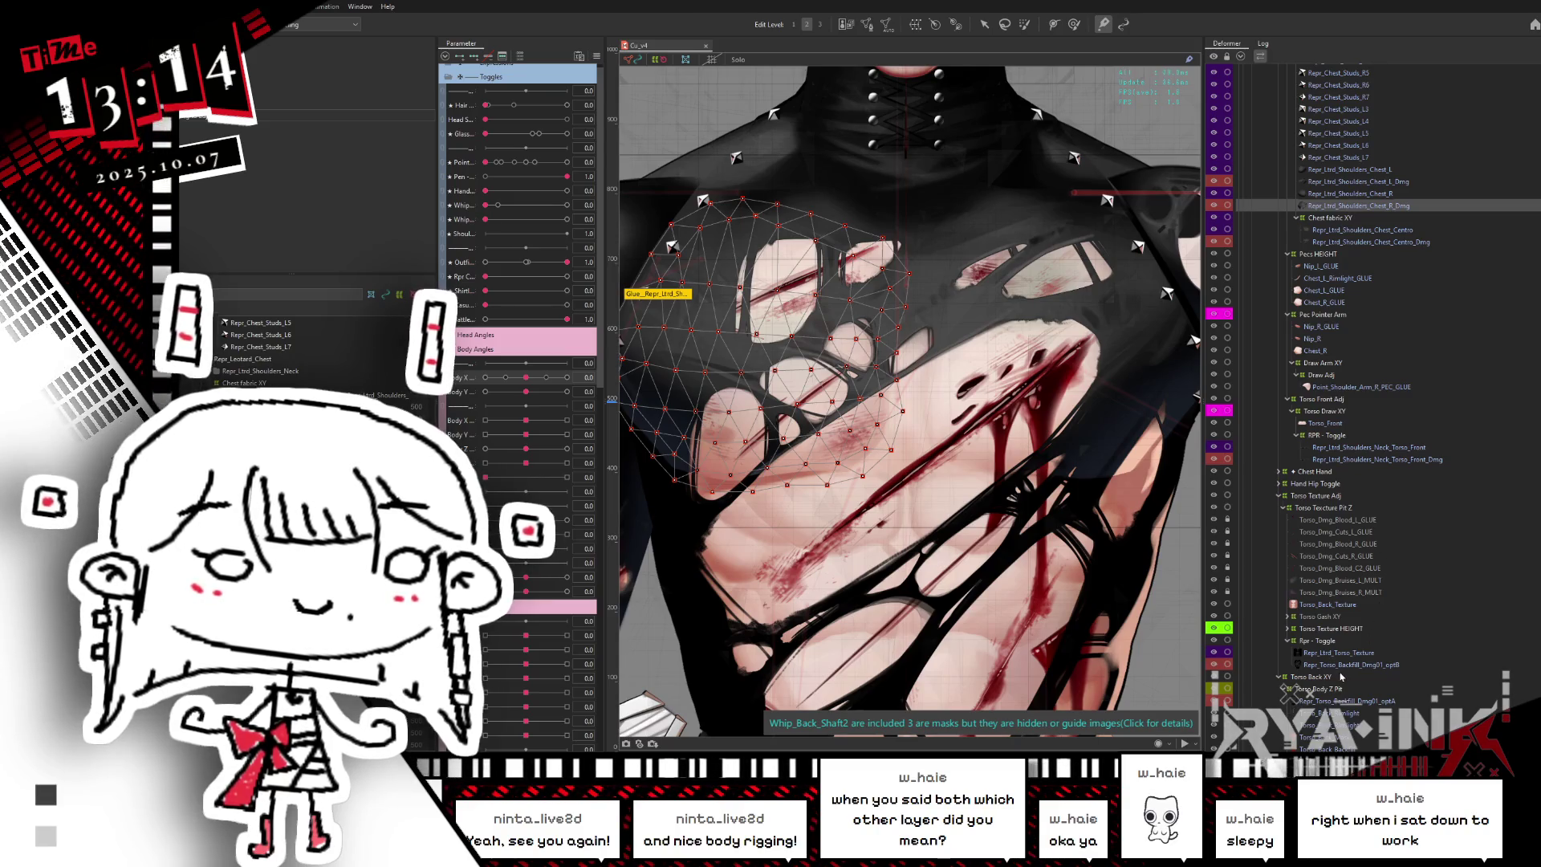
ctrl+click(1339, 665)
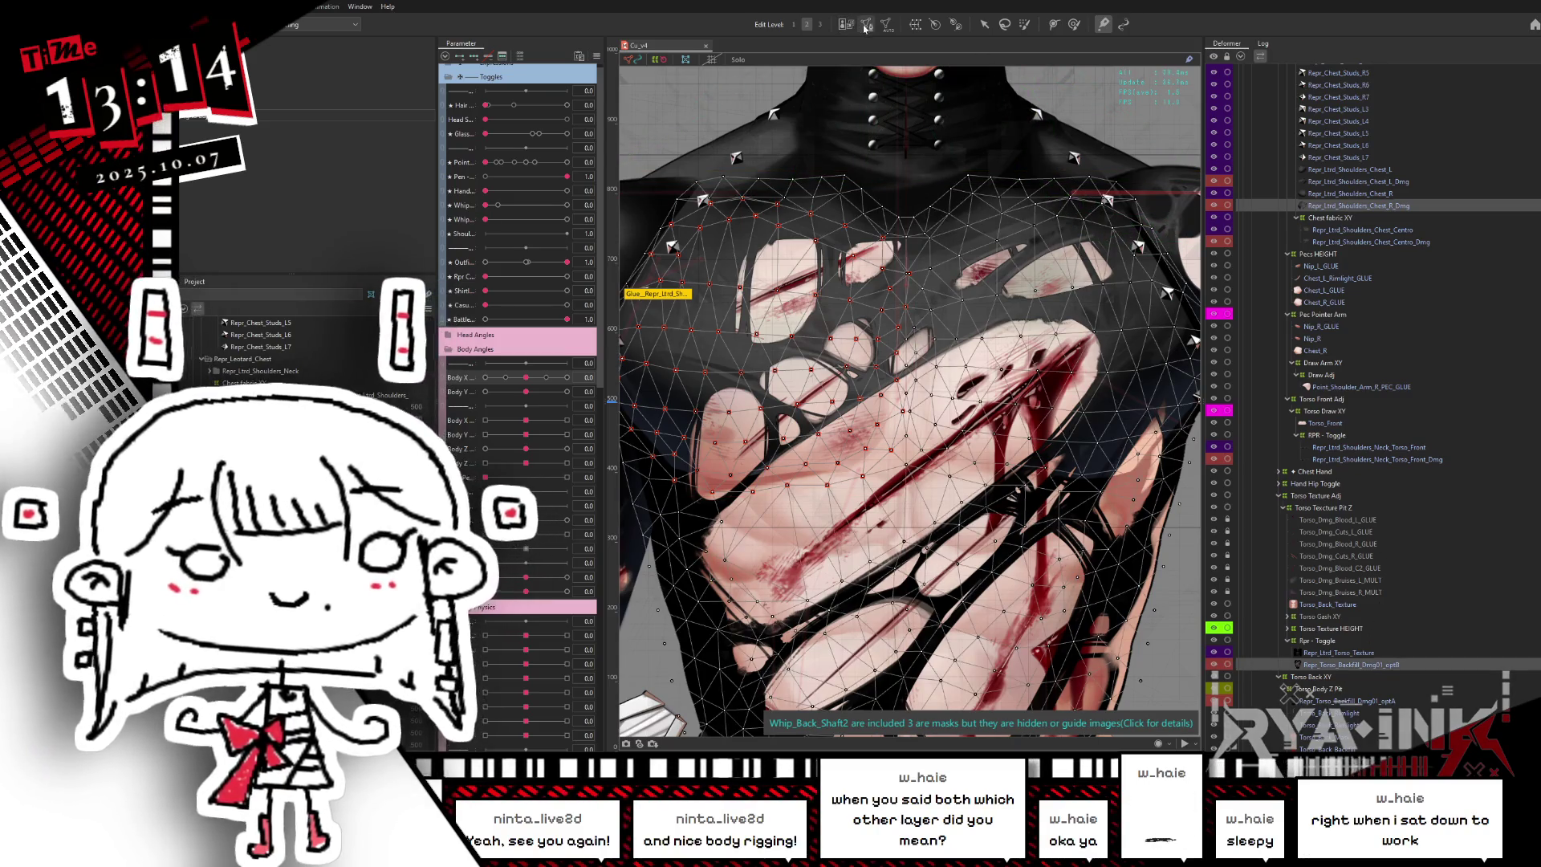
- Edit the right-chest and torn-shirt meshes, undo the last change, and apply
click(866, 27)
scroll(1030, 305, up, 1)
scroll(1030, 305, up, 1)
scroll(1030, 305, up, 1)
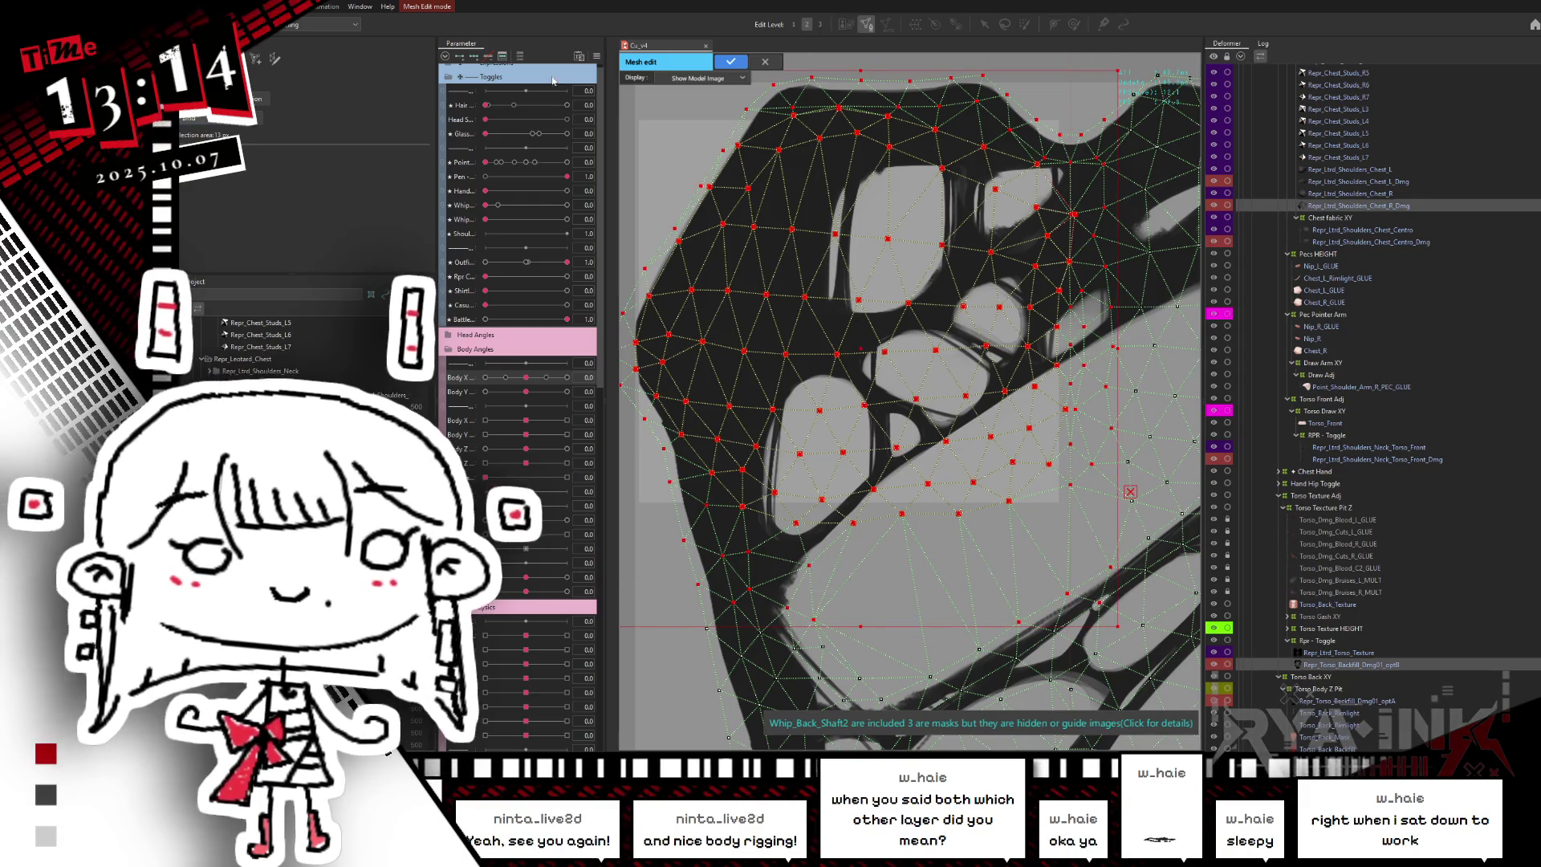
key(ctrl+z)
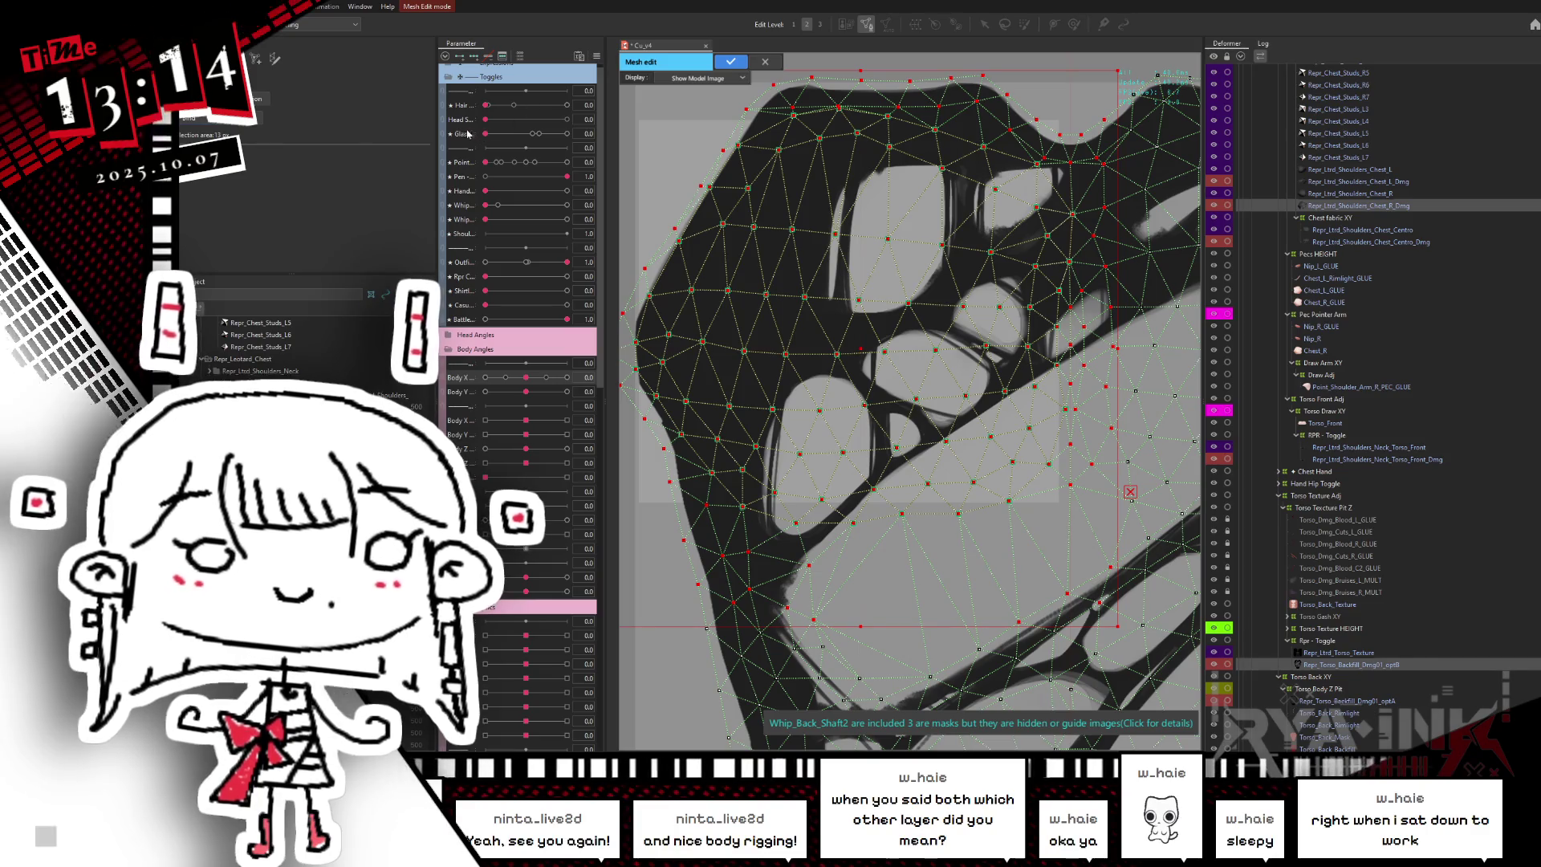
click(730, 62)
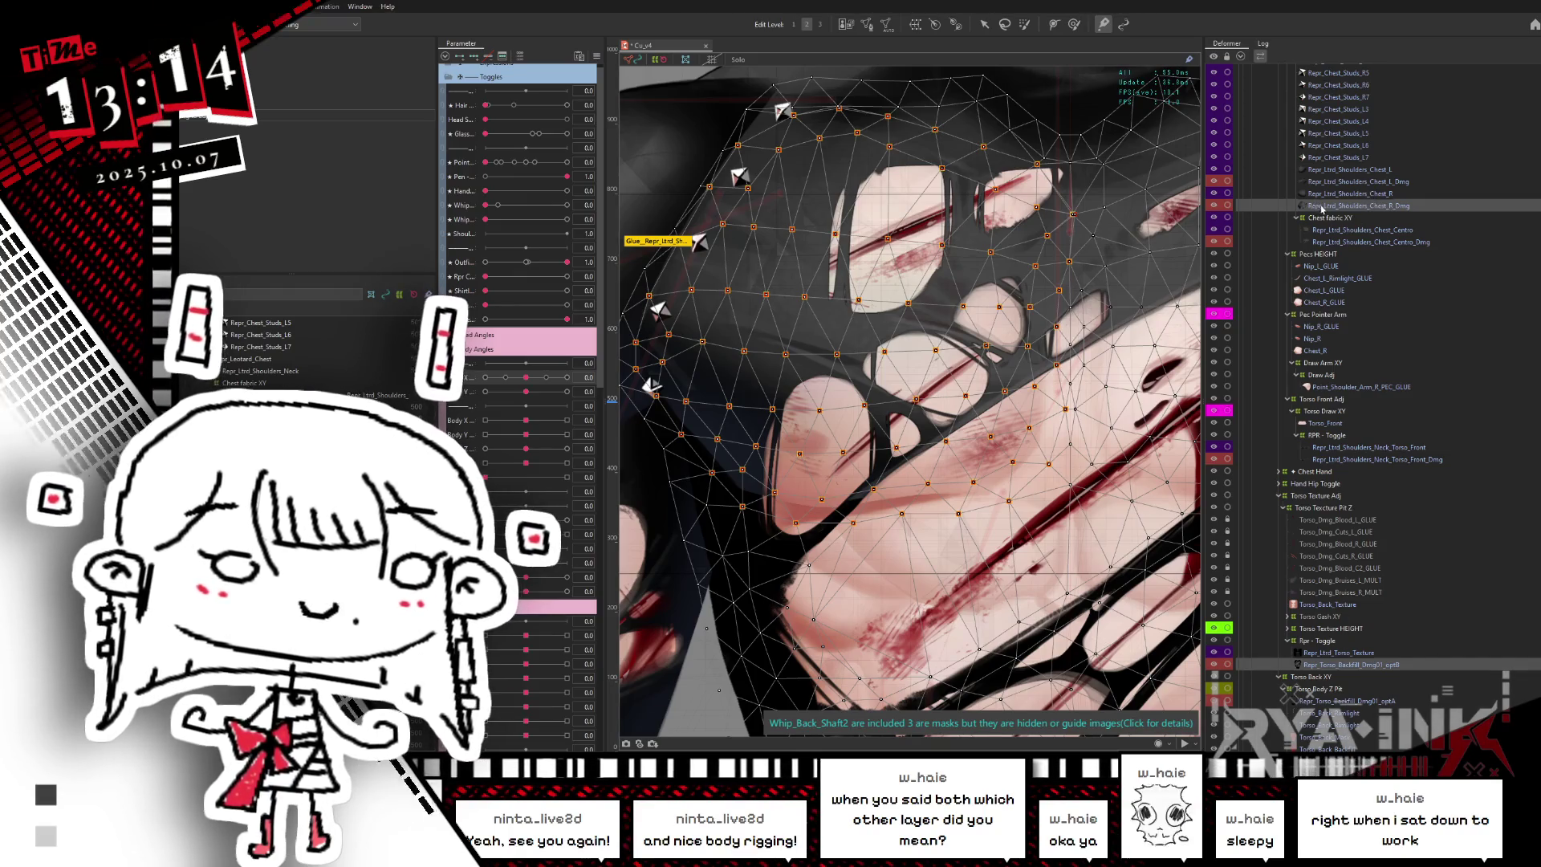
- Select Chest_L_Dmg with the torn-shirt mesh, re-edit the mesh and apply
click(1350, 183)
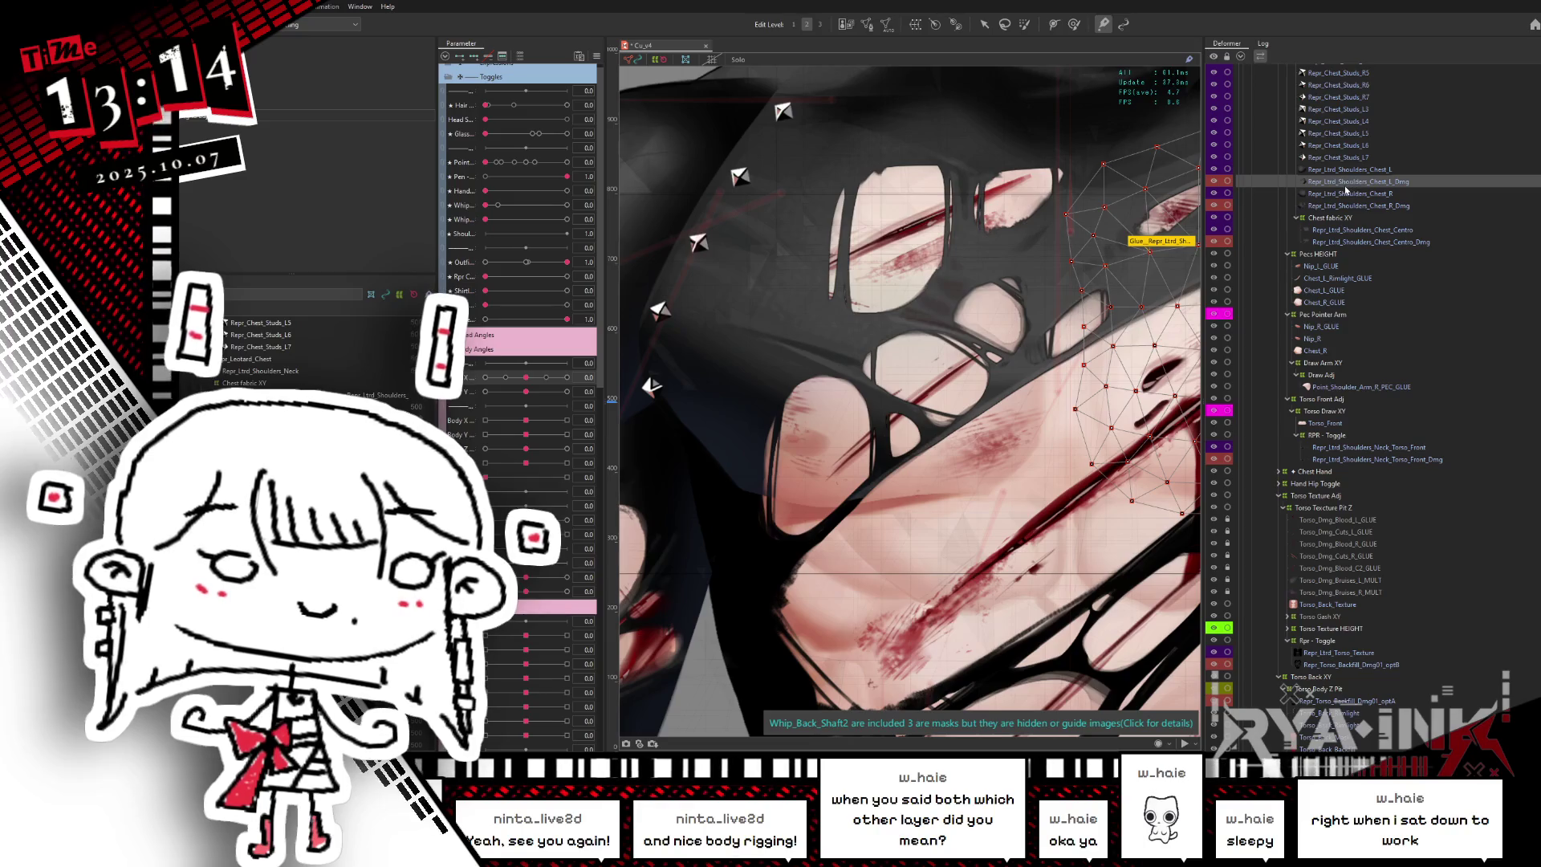
click(1364, 665)
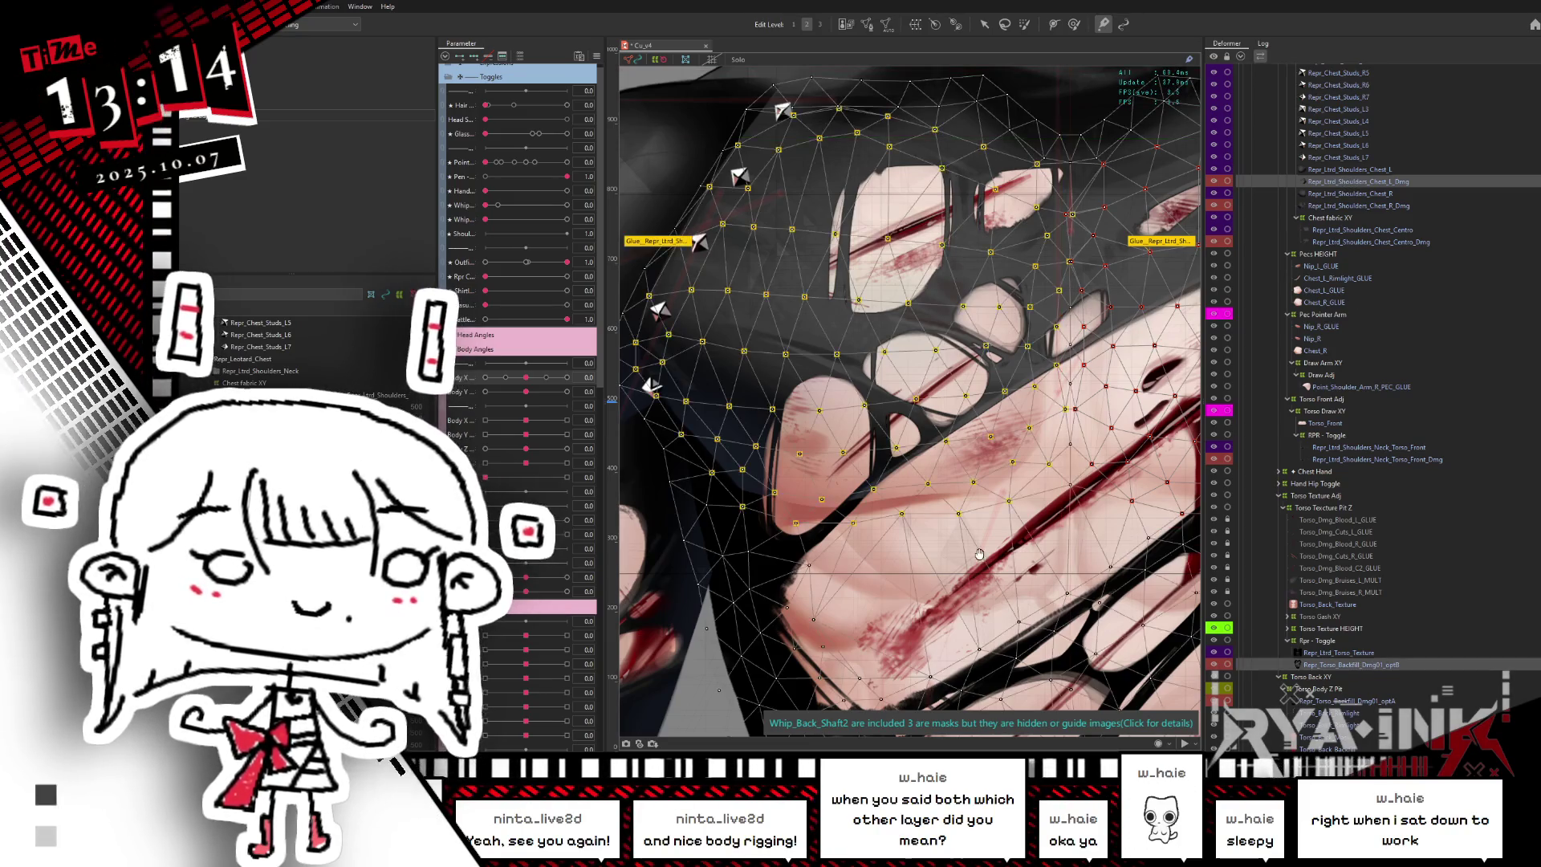
drag(1003, 321, 910, 53)
click(863, 26)
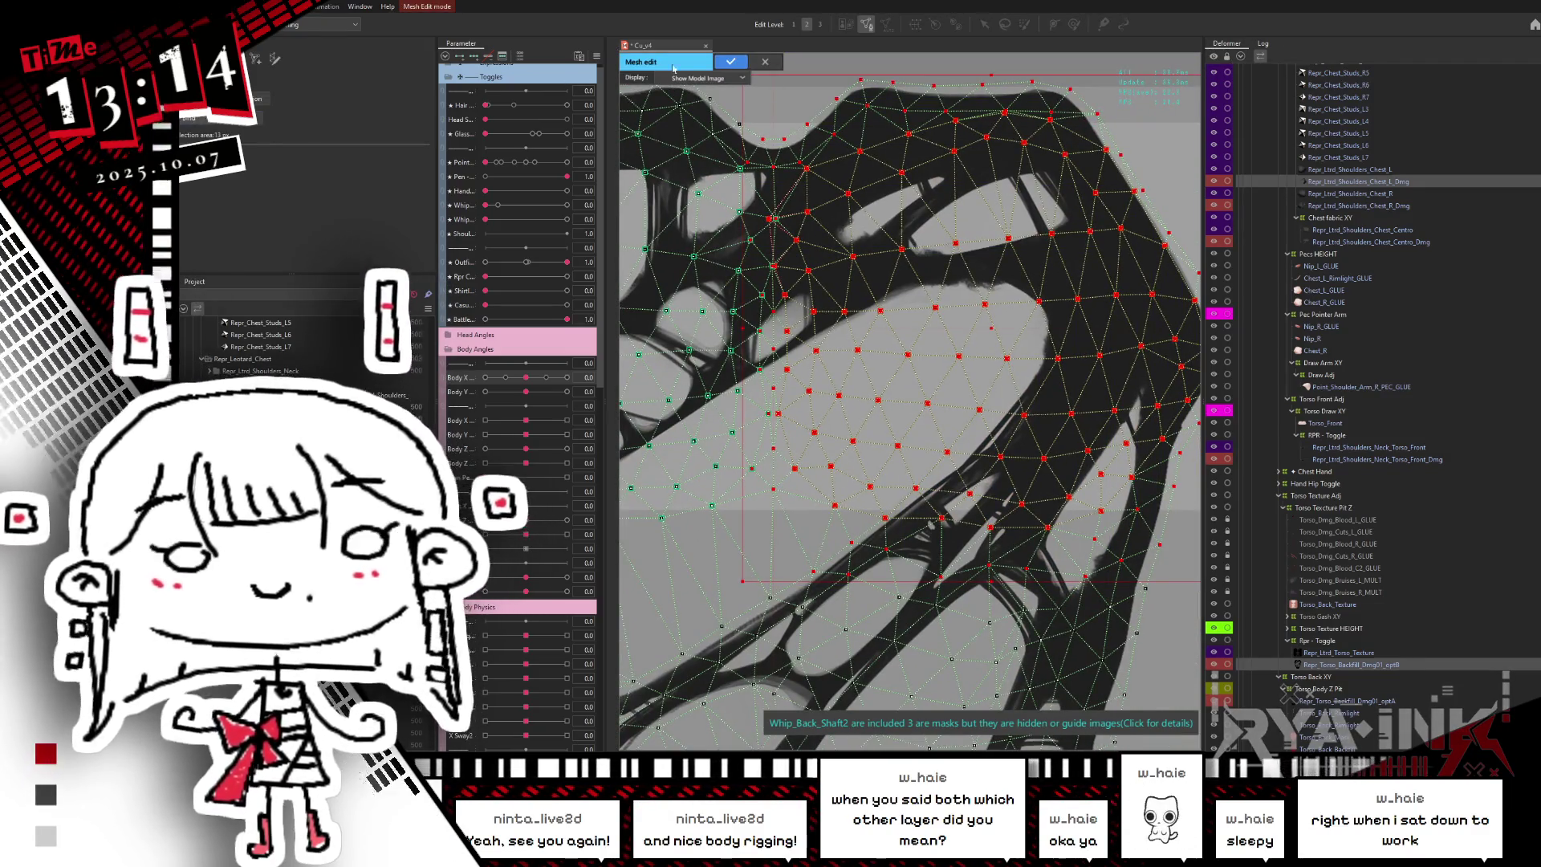
click(742, 61)
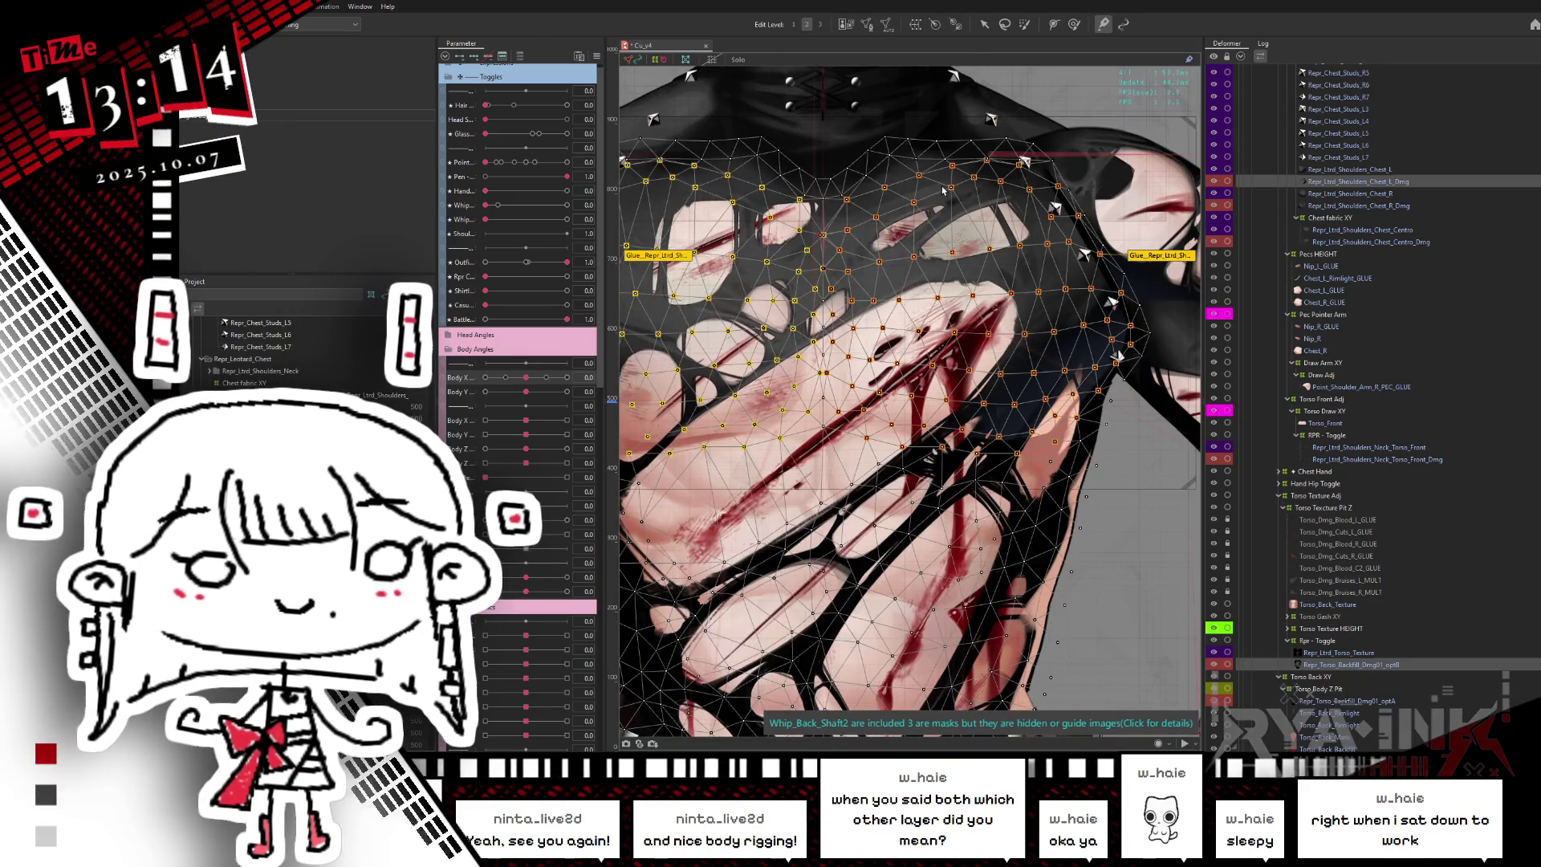
- Set Body X to -1 to test the glued meshes, then select the torso art mesh
scroll(935, 234, down, 2)
scroll(959, 361, down, 2)
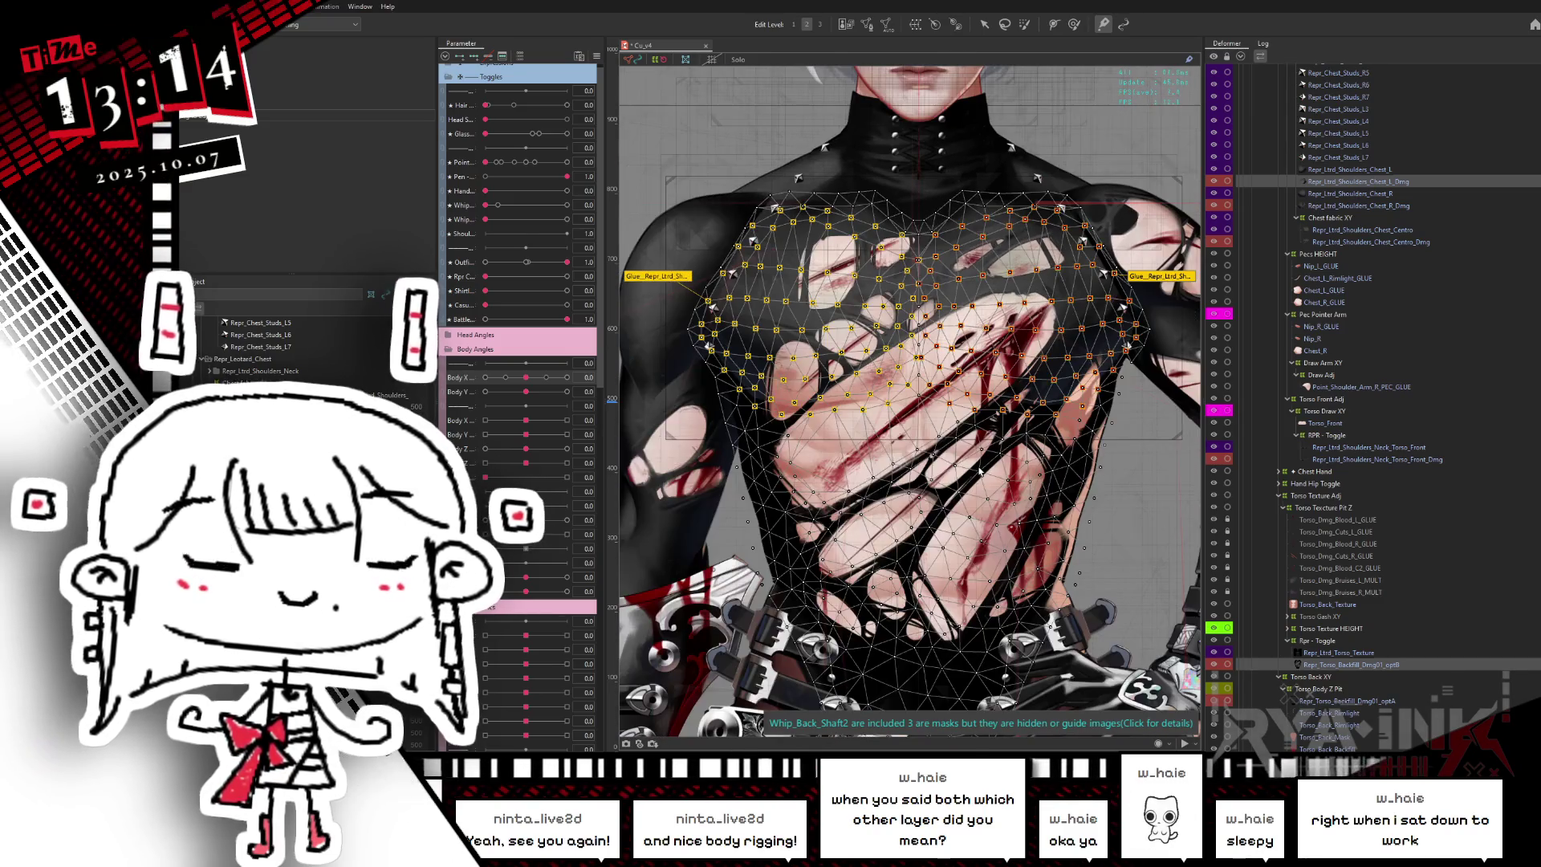
drag(526, 377, 439, 385)
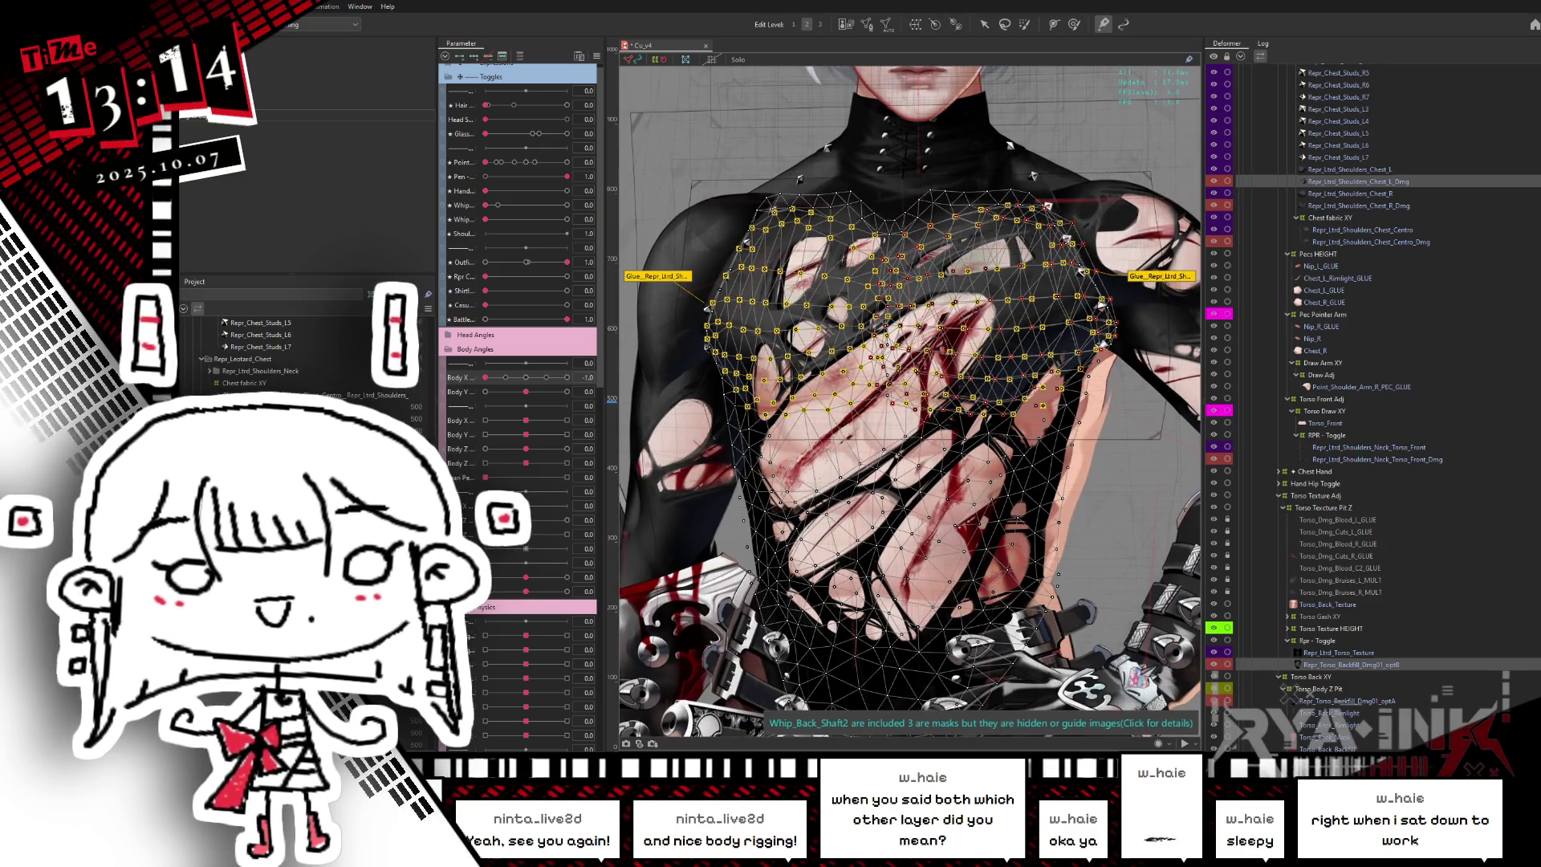
click(806, 269)
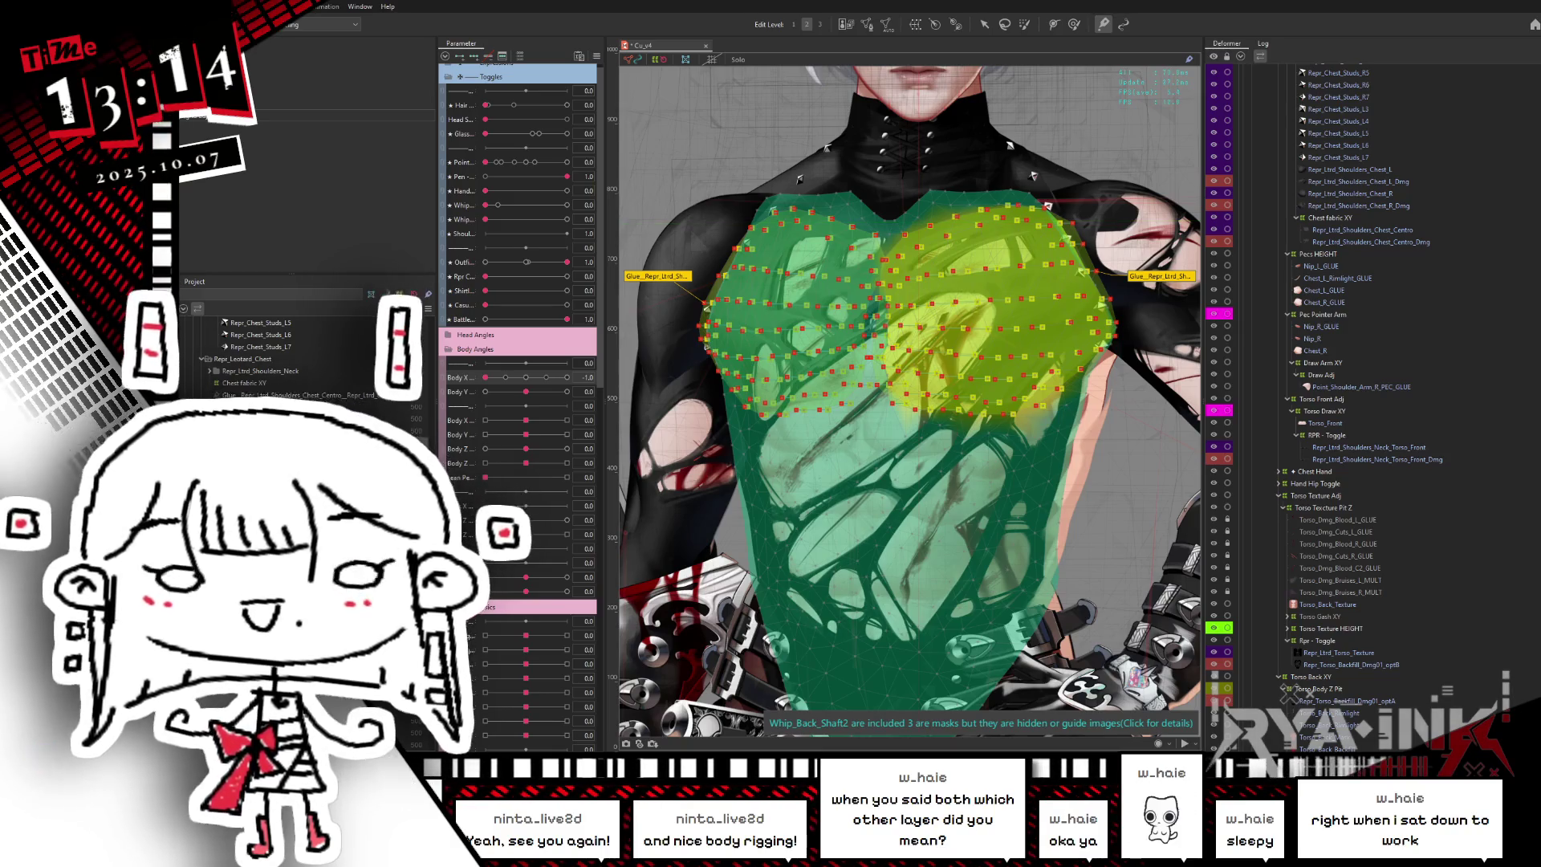
- Clear the mesh selection and select the chest glue for weight editing
scroll(305, 353, up, 5)
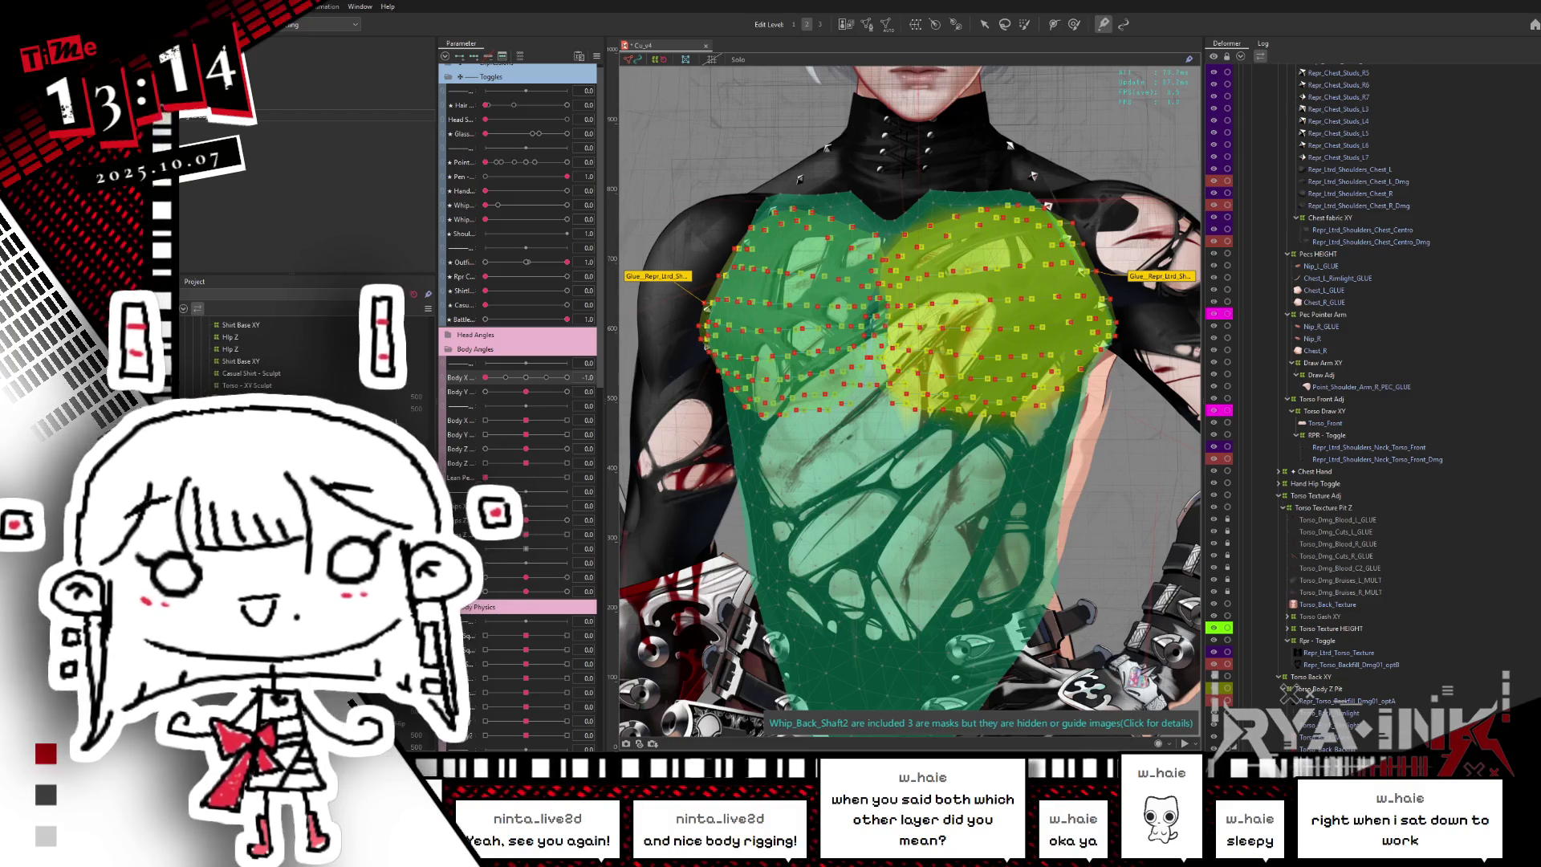
scroll(305, 353, down, 5)
scroll(304, 353, down, 2)
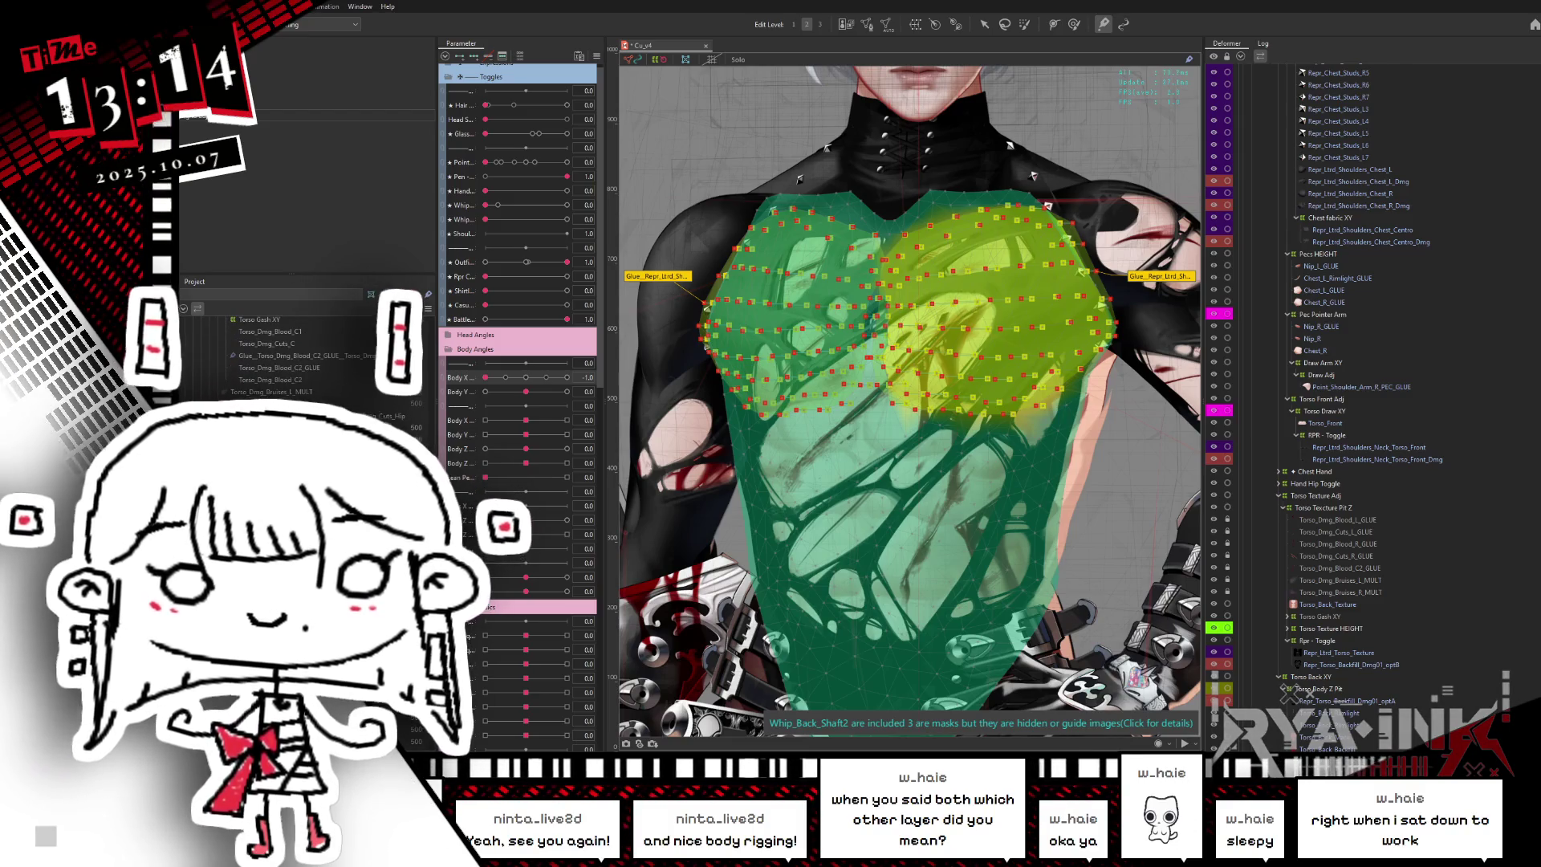
scroll(305, 353, down, 2)
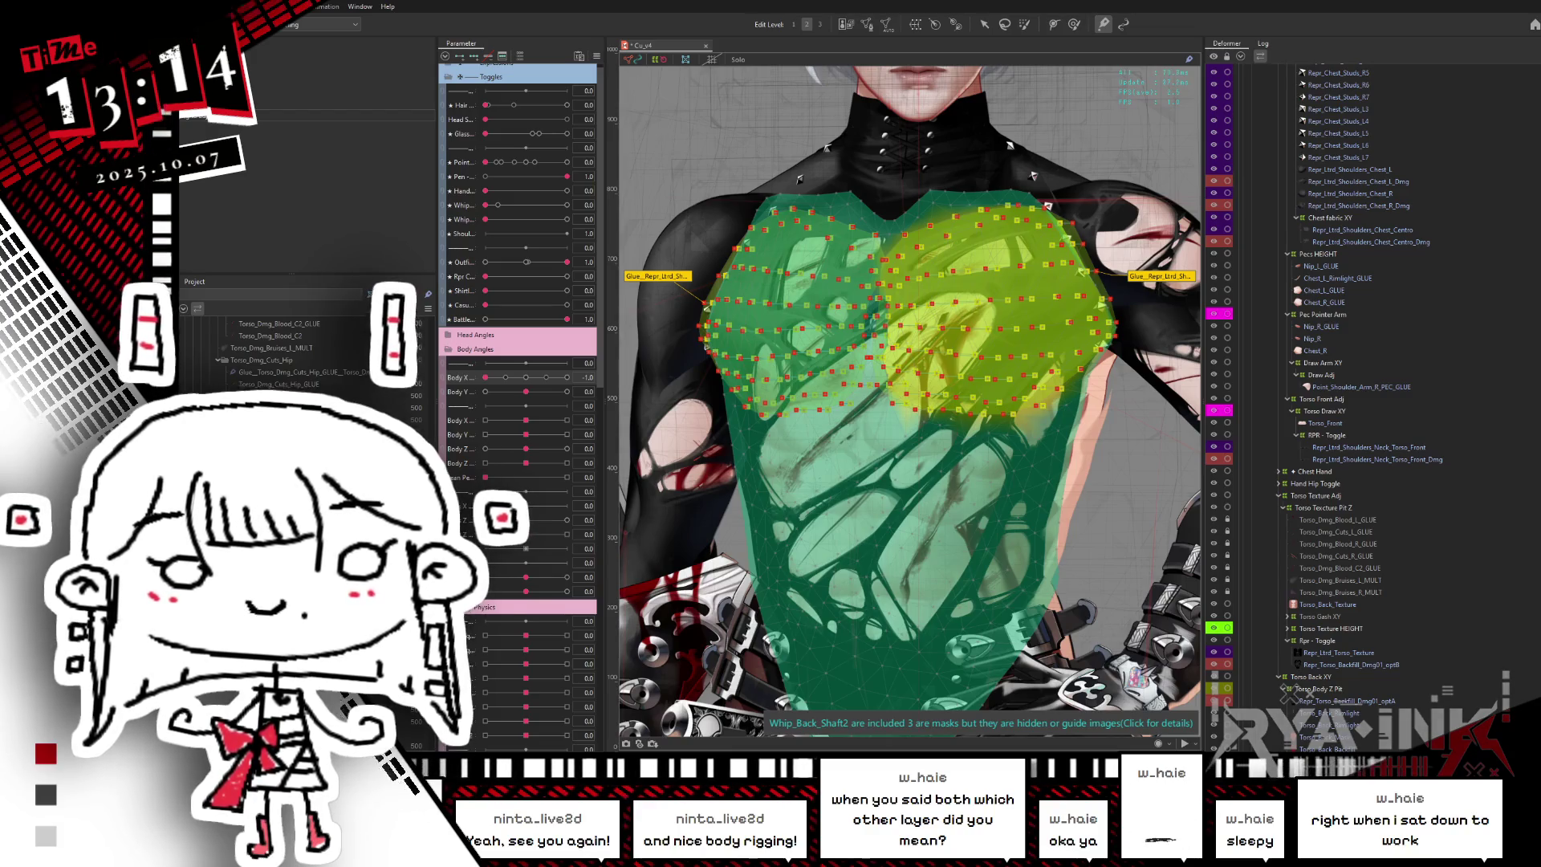
scroll(305, 353, down, 2)
click(305, 353)
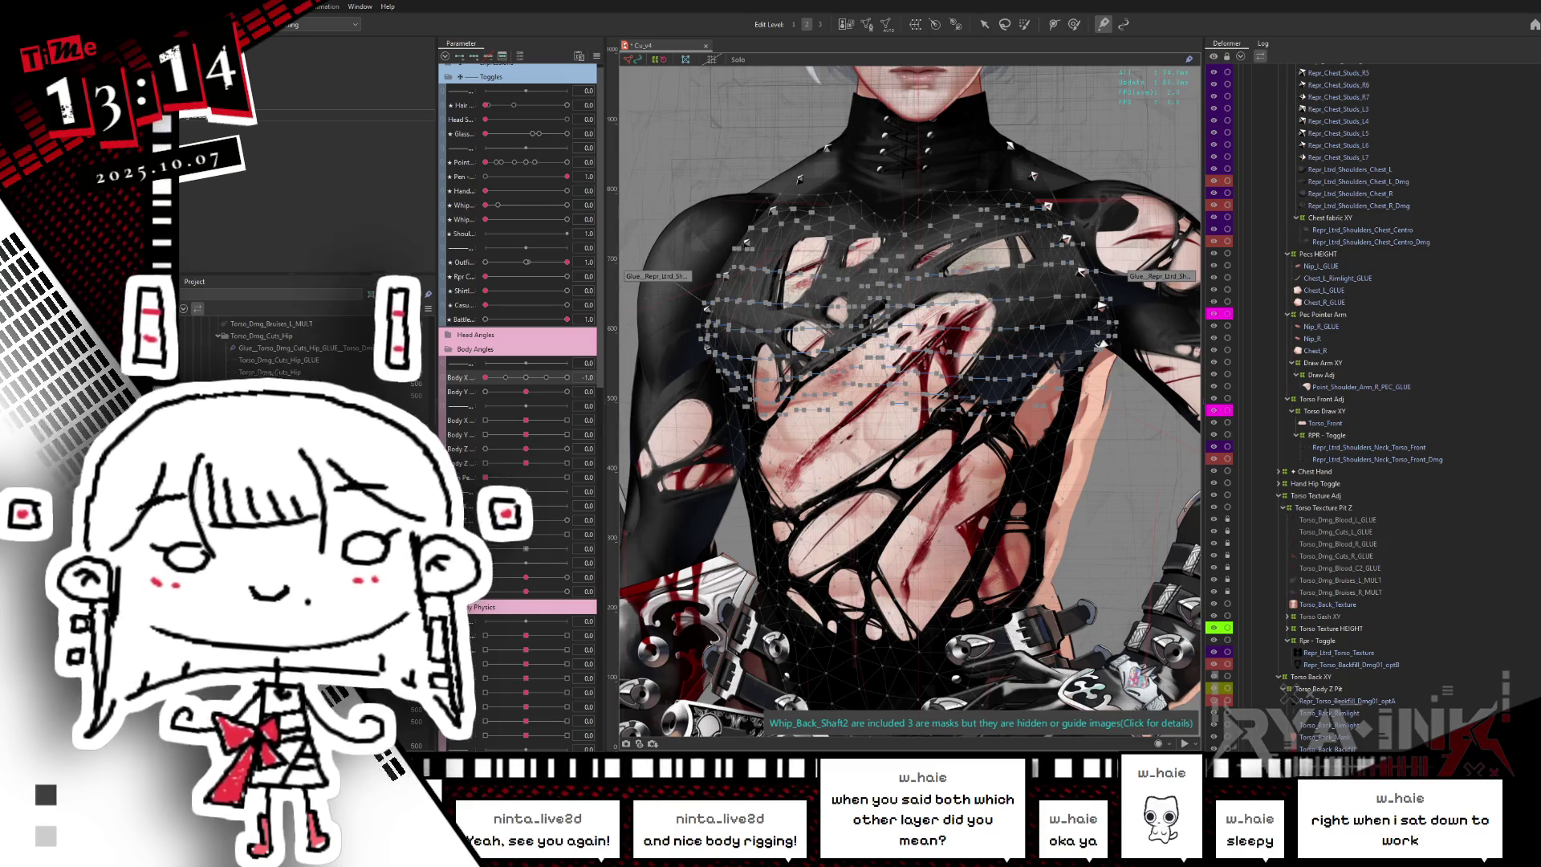
scroll(305, 353, down, 3)
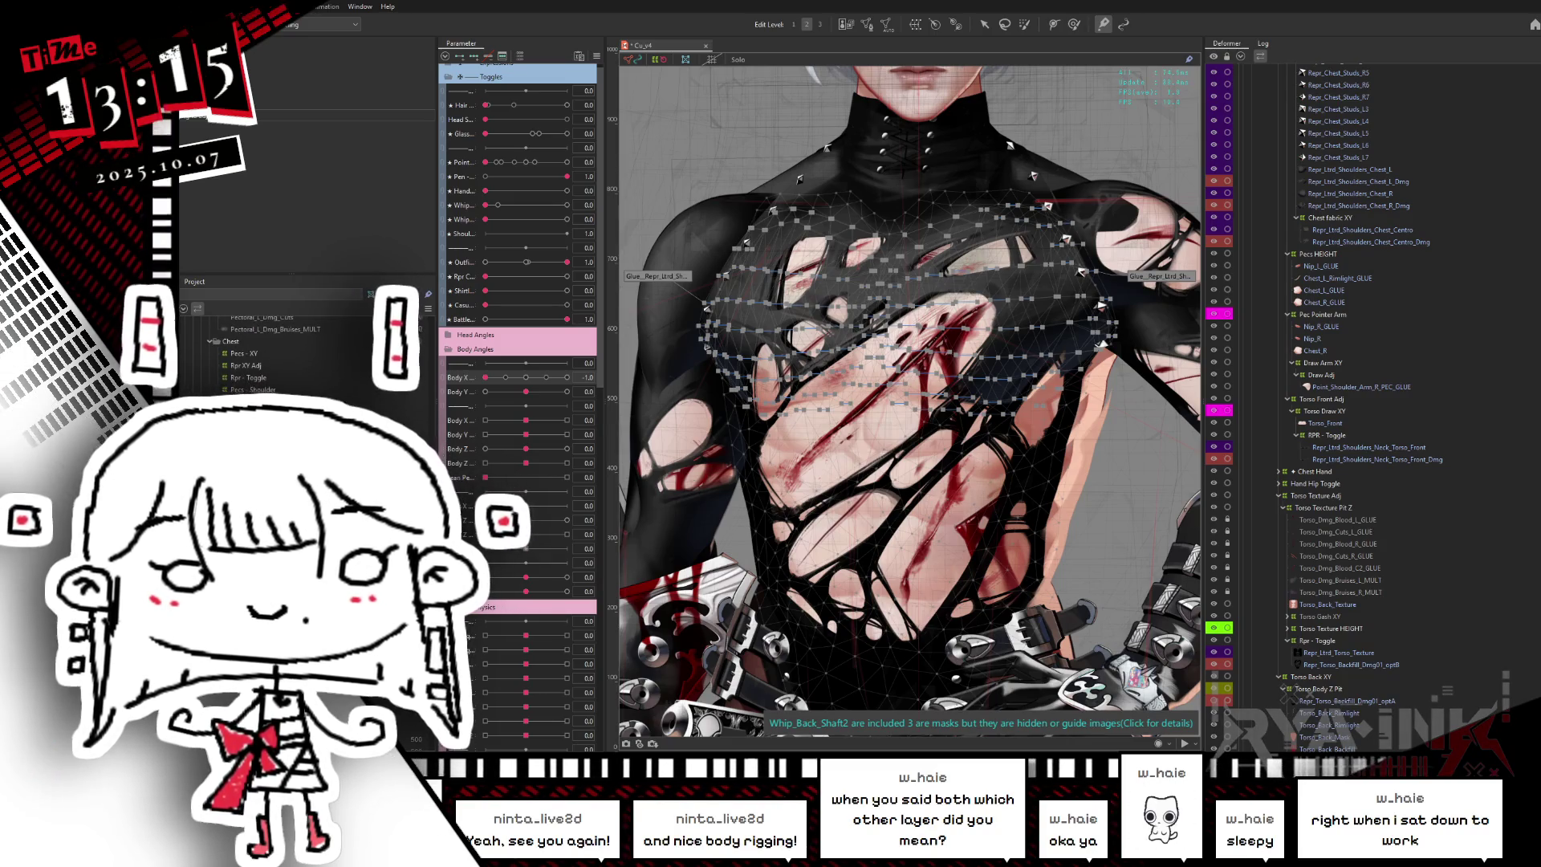
scroll(305, 353, down, 2)
click(305, 353)
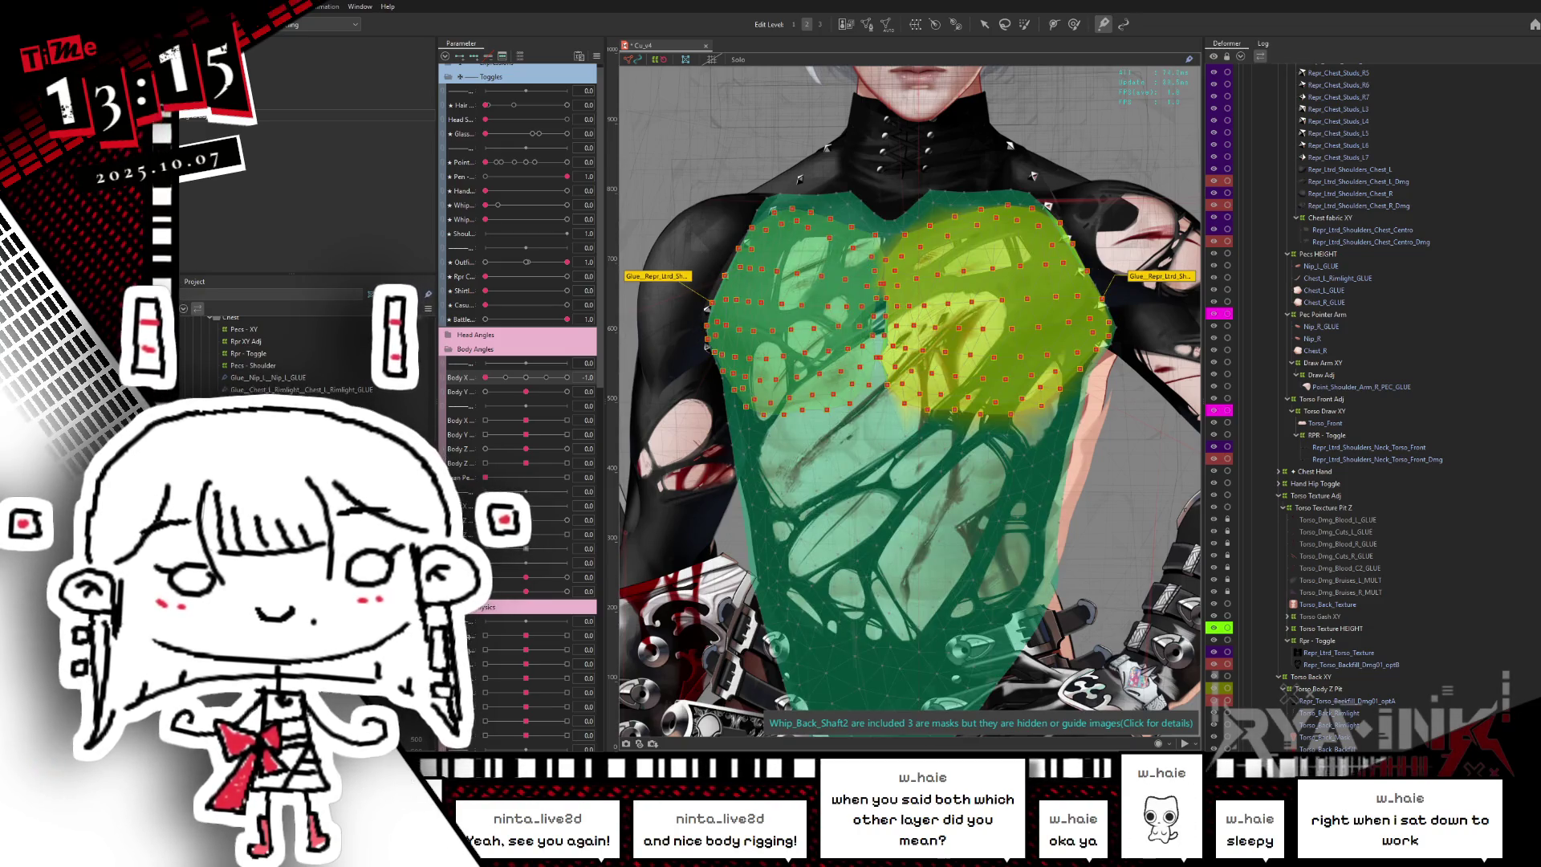
- Paint both the right and left chest glue weights fully red
click(969, 306)
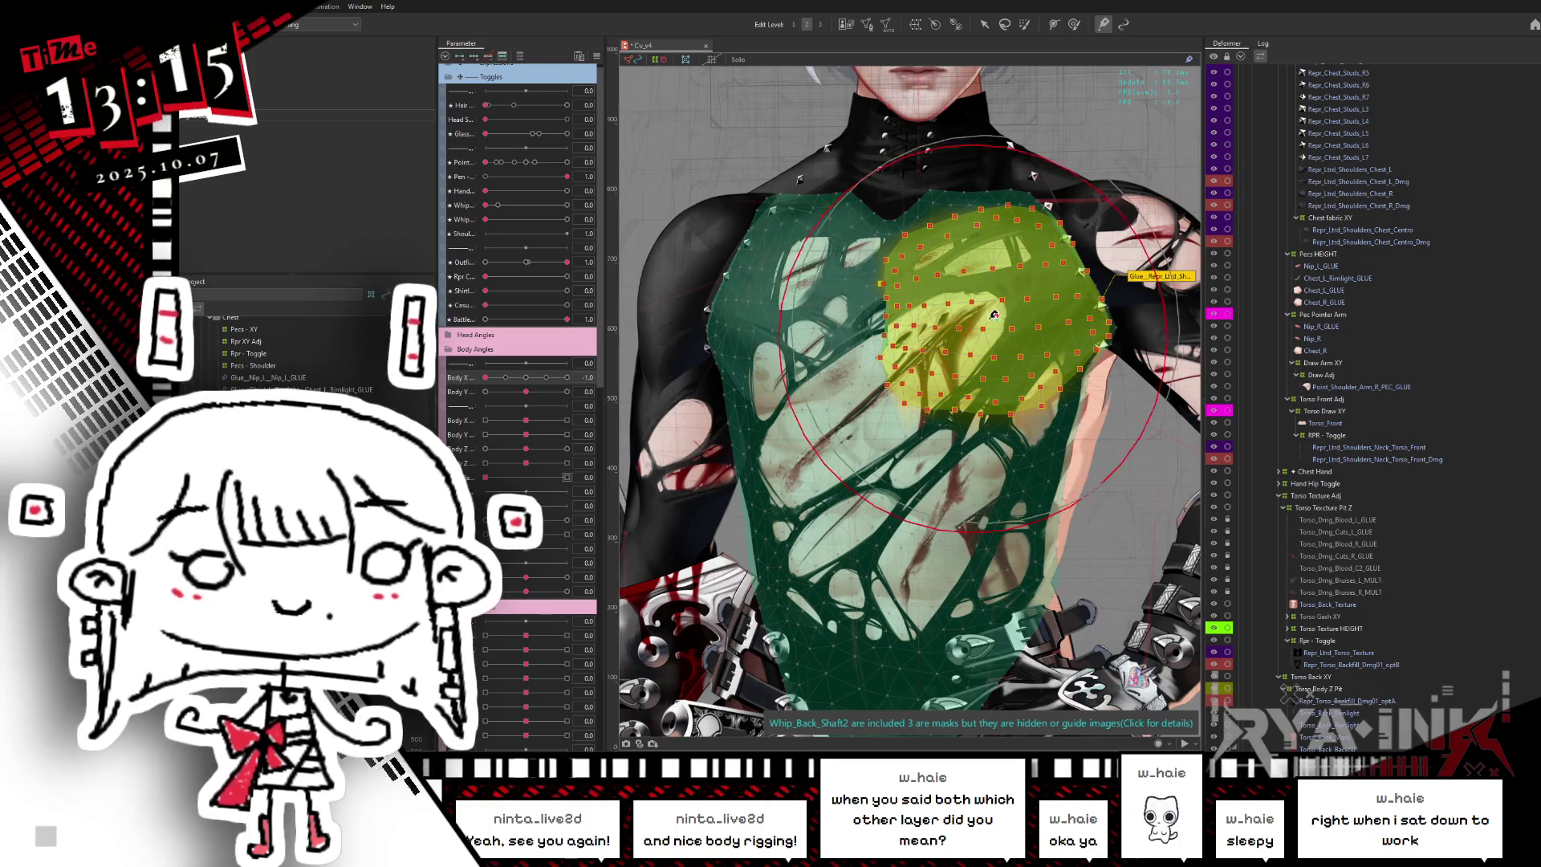
drag(968, 306, 1068, 262)
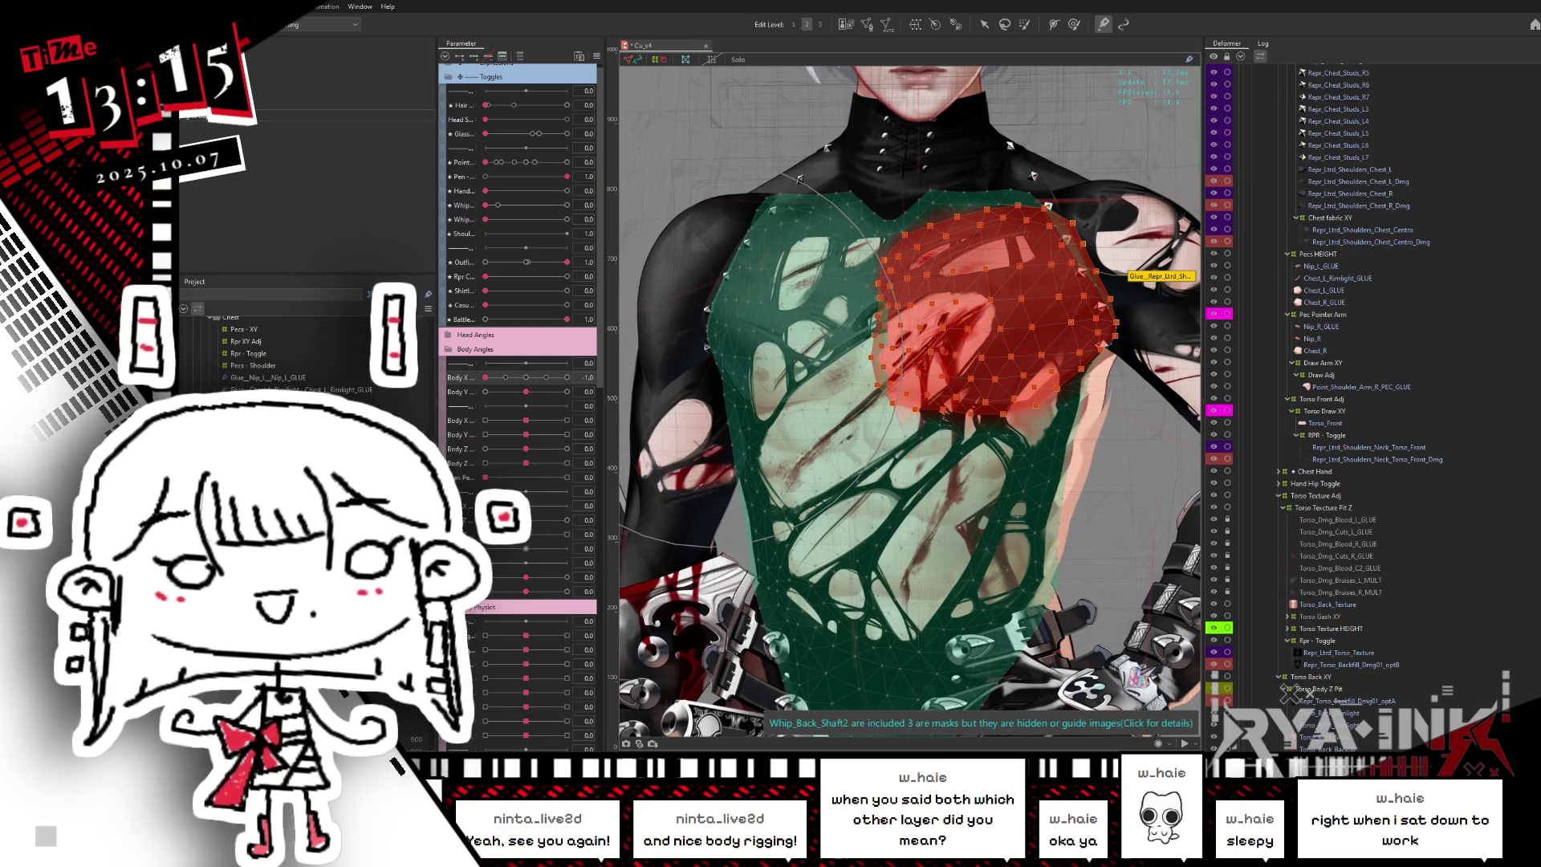
click(835, 352)
drag(835, 352, 726, 318)
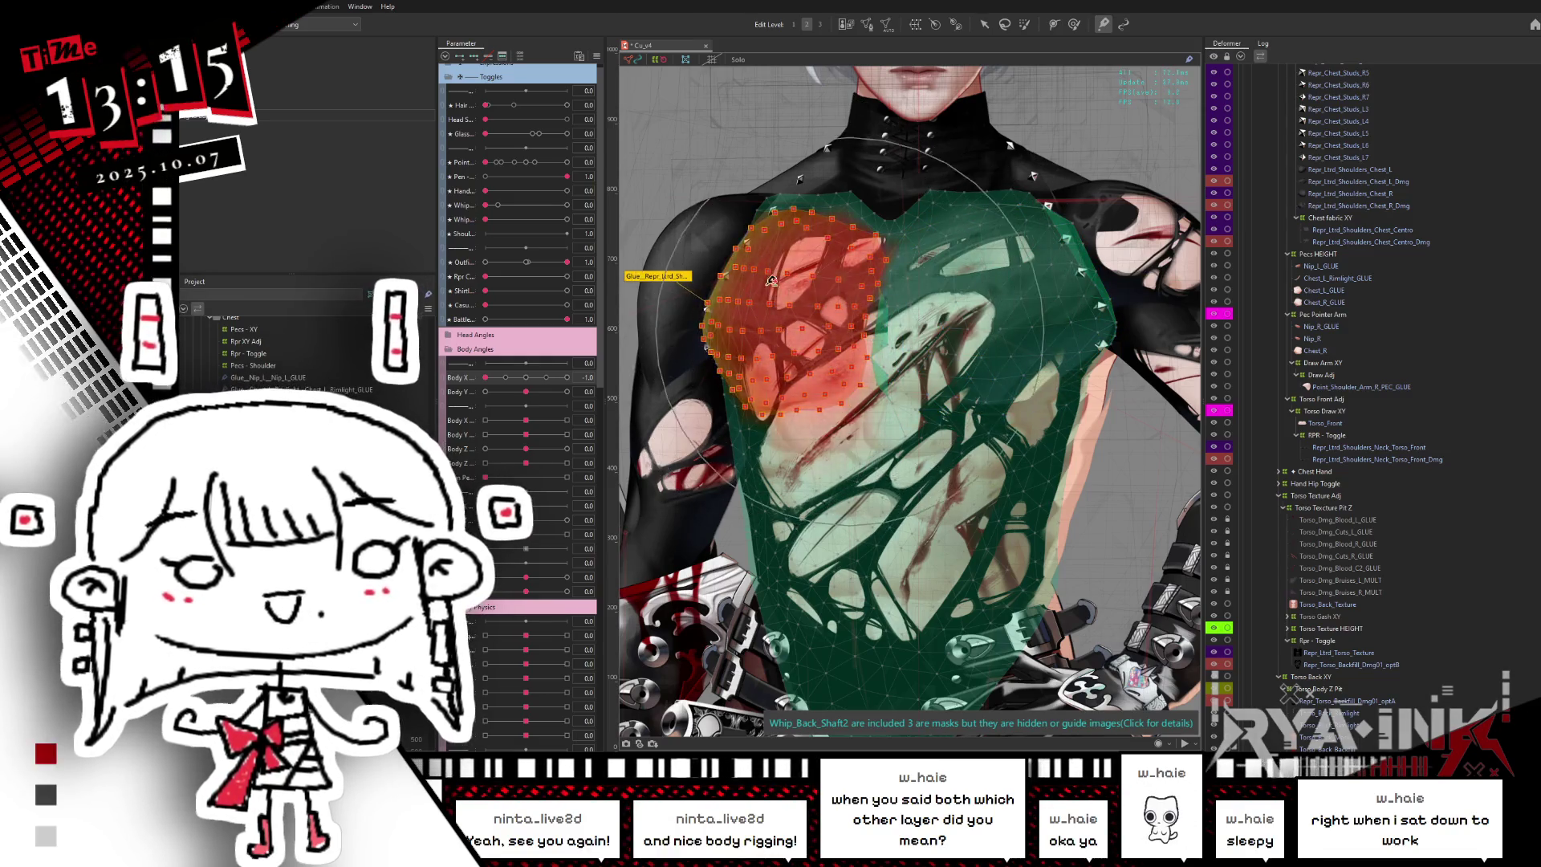
- Hide the mesh overlay and turn Body X both ways to check the glued chest
key(ctrl+h)
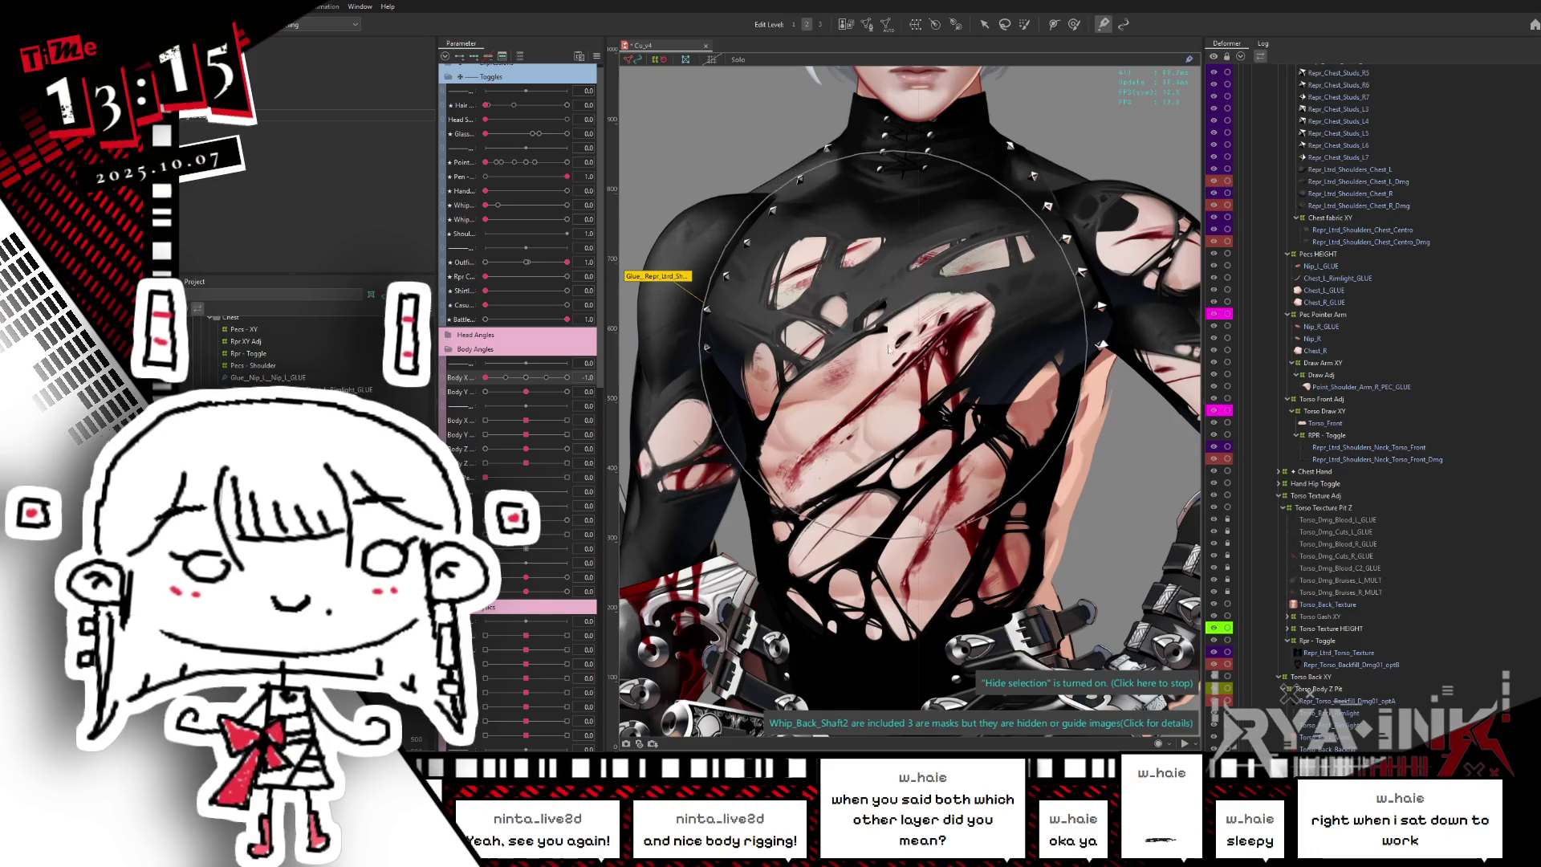
drag(505, 377, 526, 393)
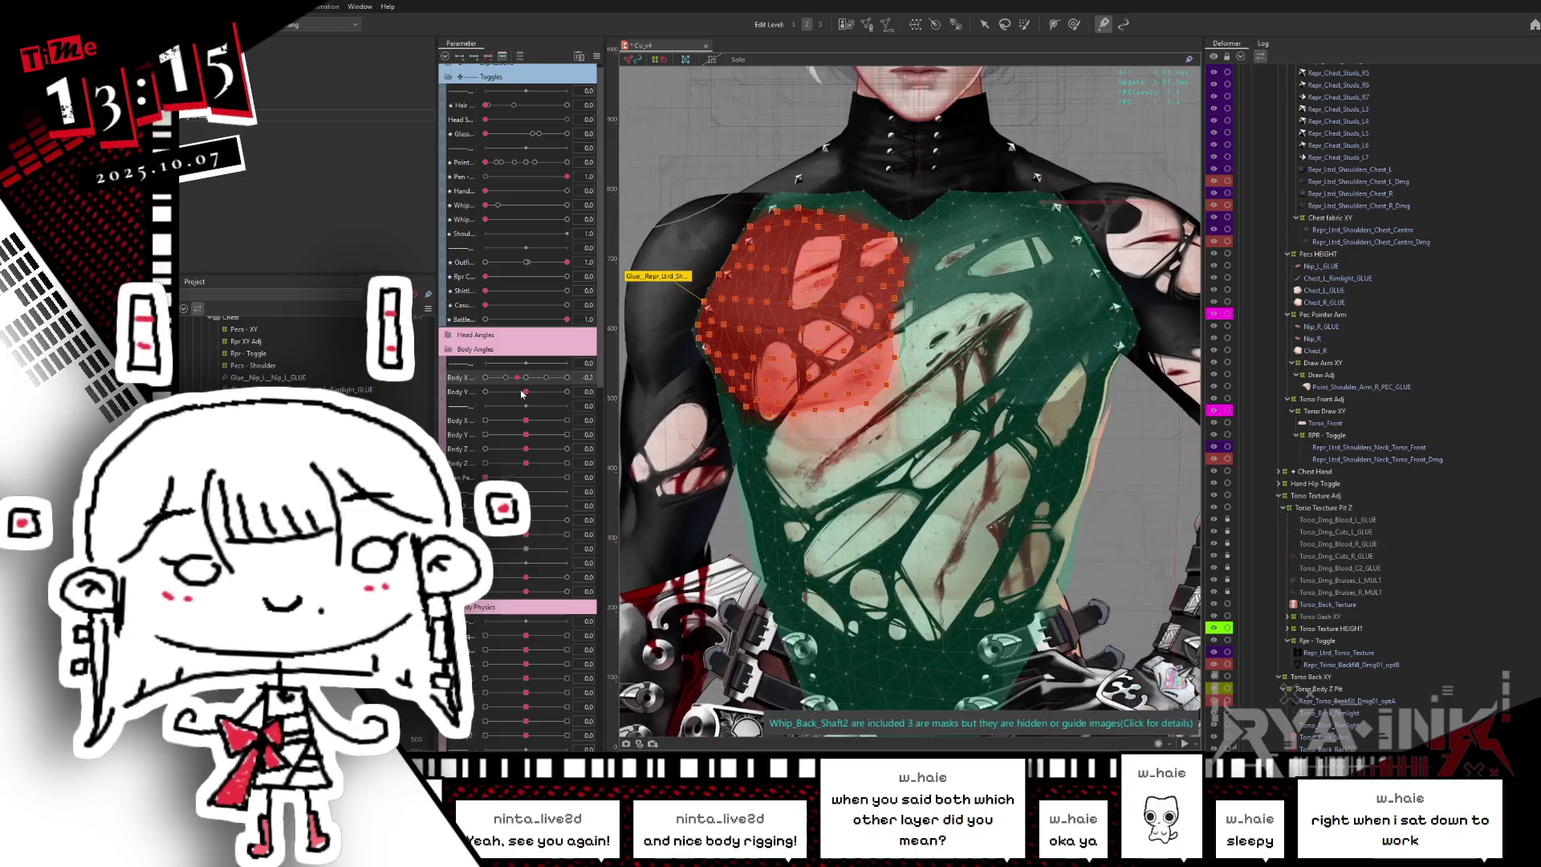
key(ctrl+h)
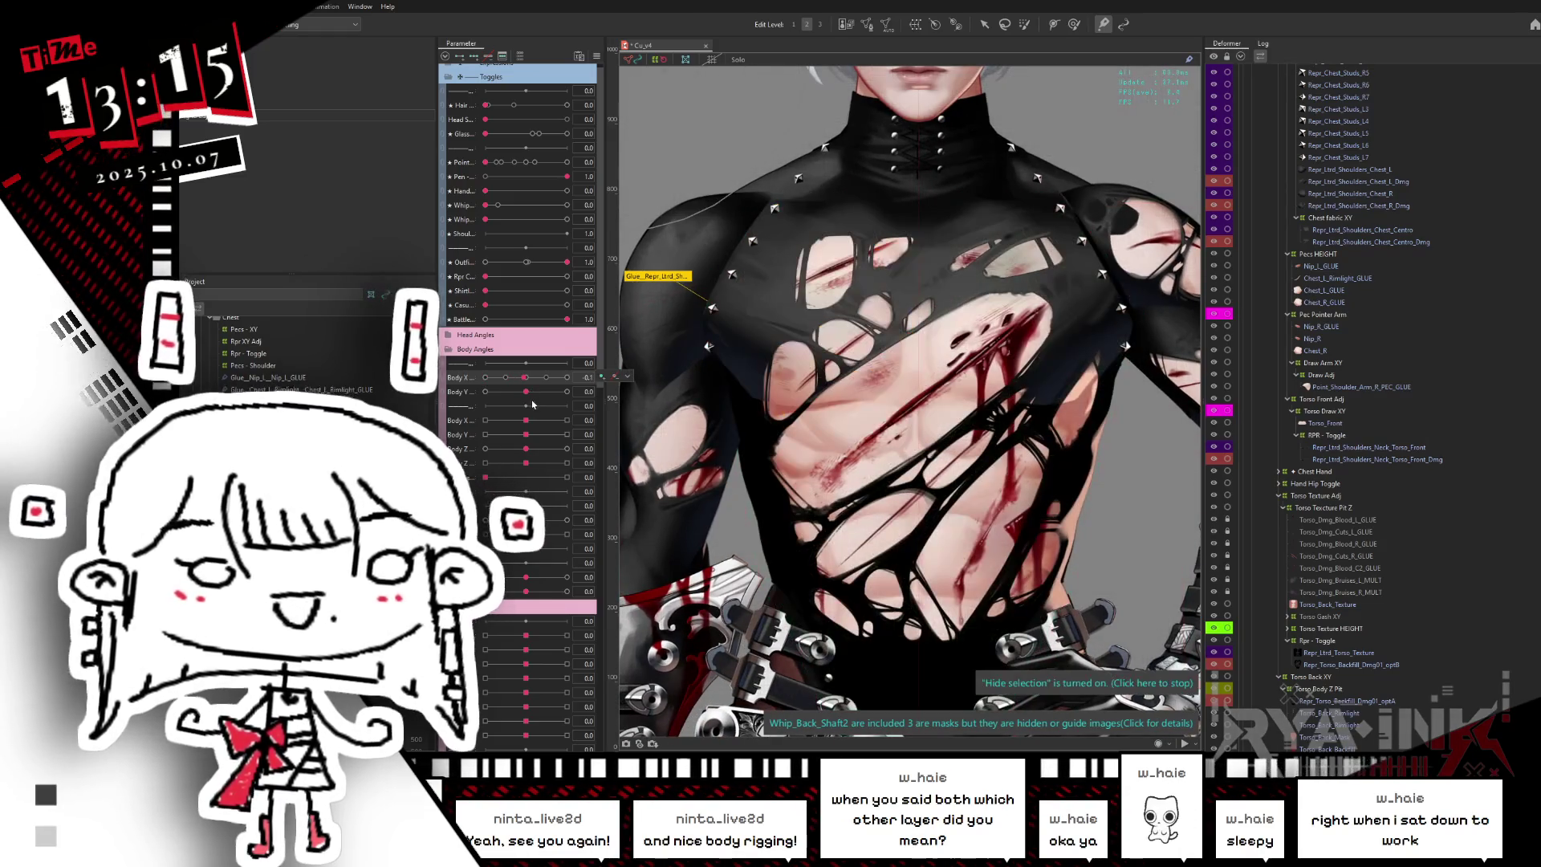
drag(527, 395, 565, 407)
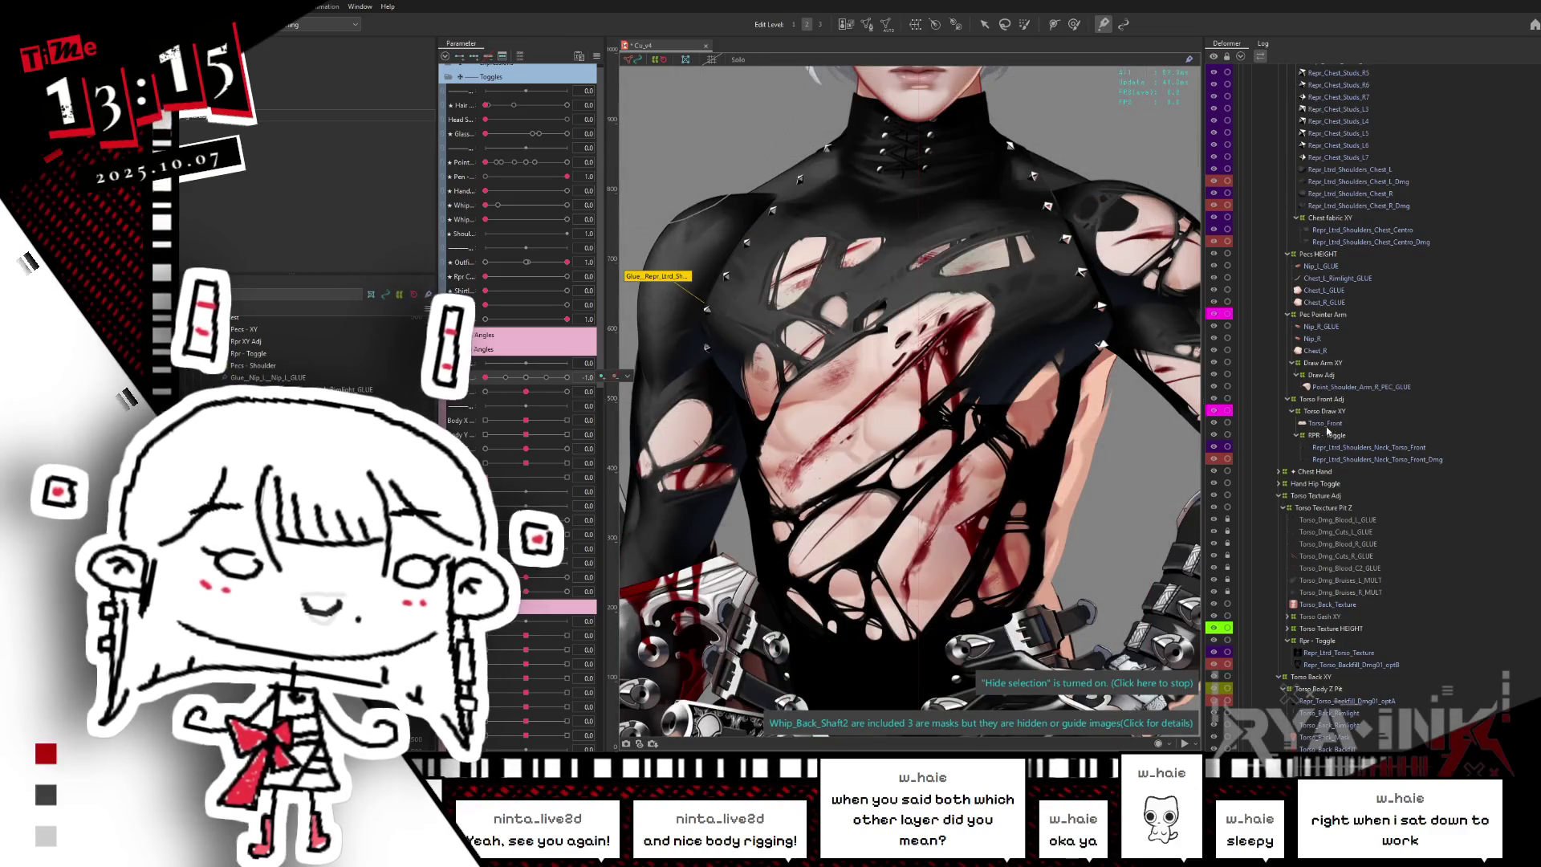
click(1348, 447)
- Solo Repr_Torso_Backfill_Dmg01_optB and brush-select its torso art mesh
click(1332, 665)
key(s)
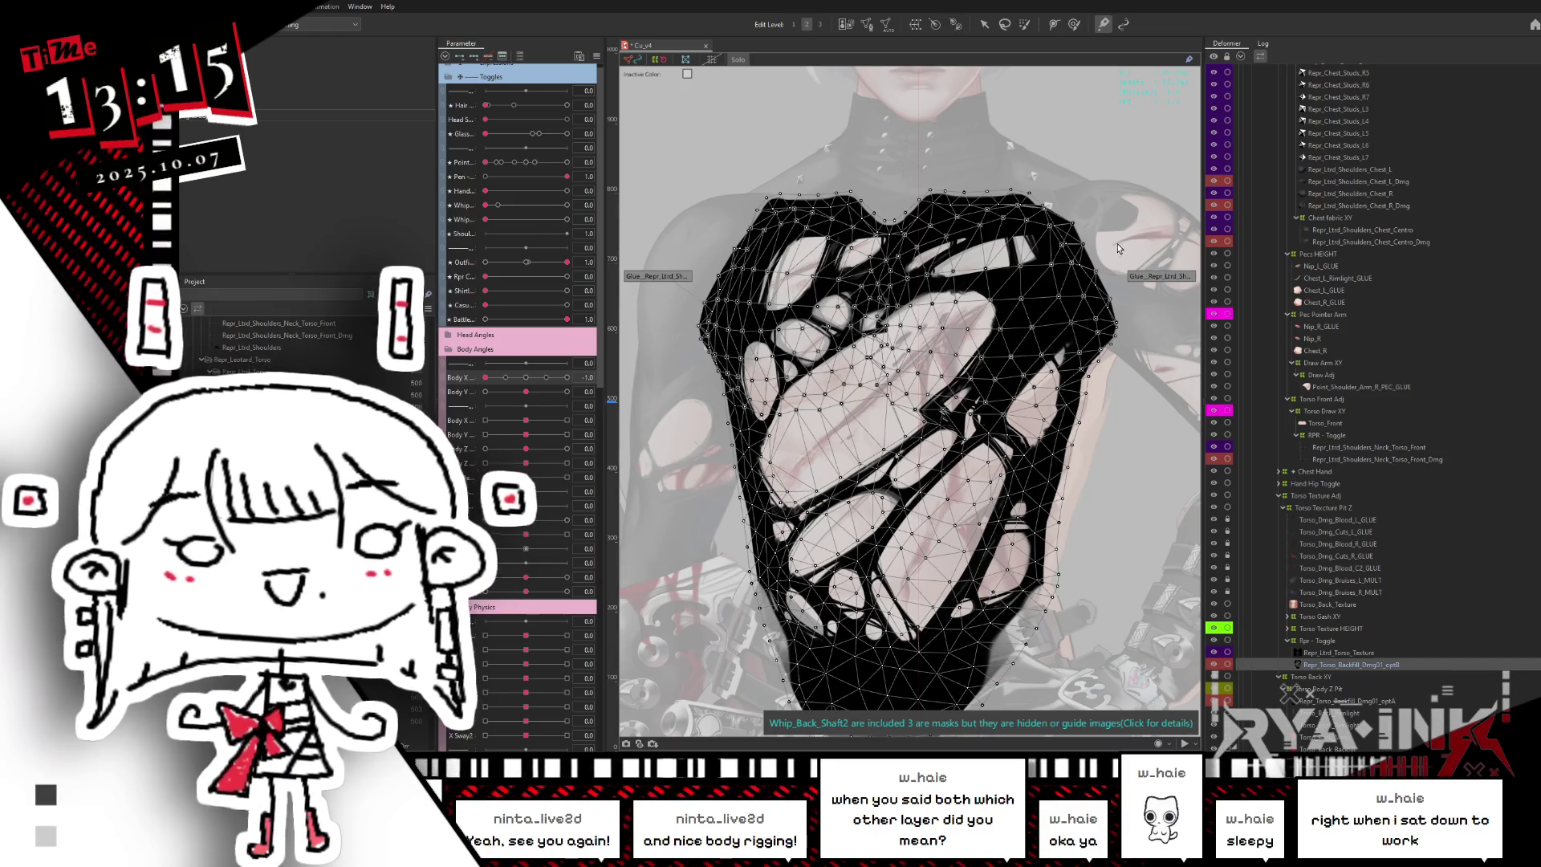
scroll(877, 324, up, 3)
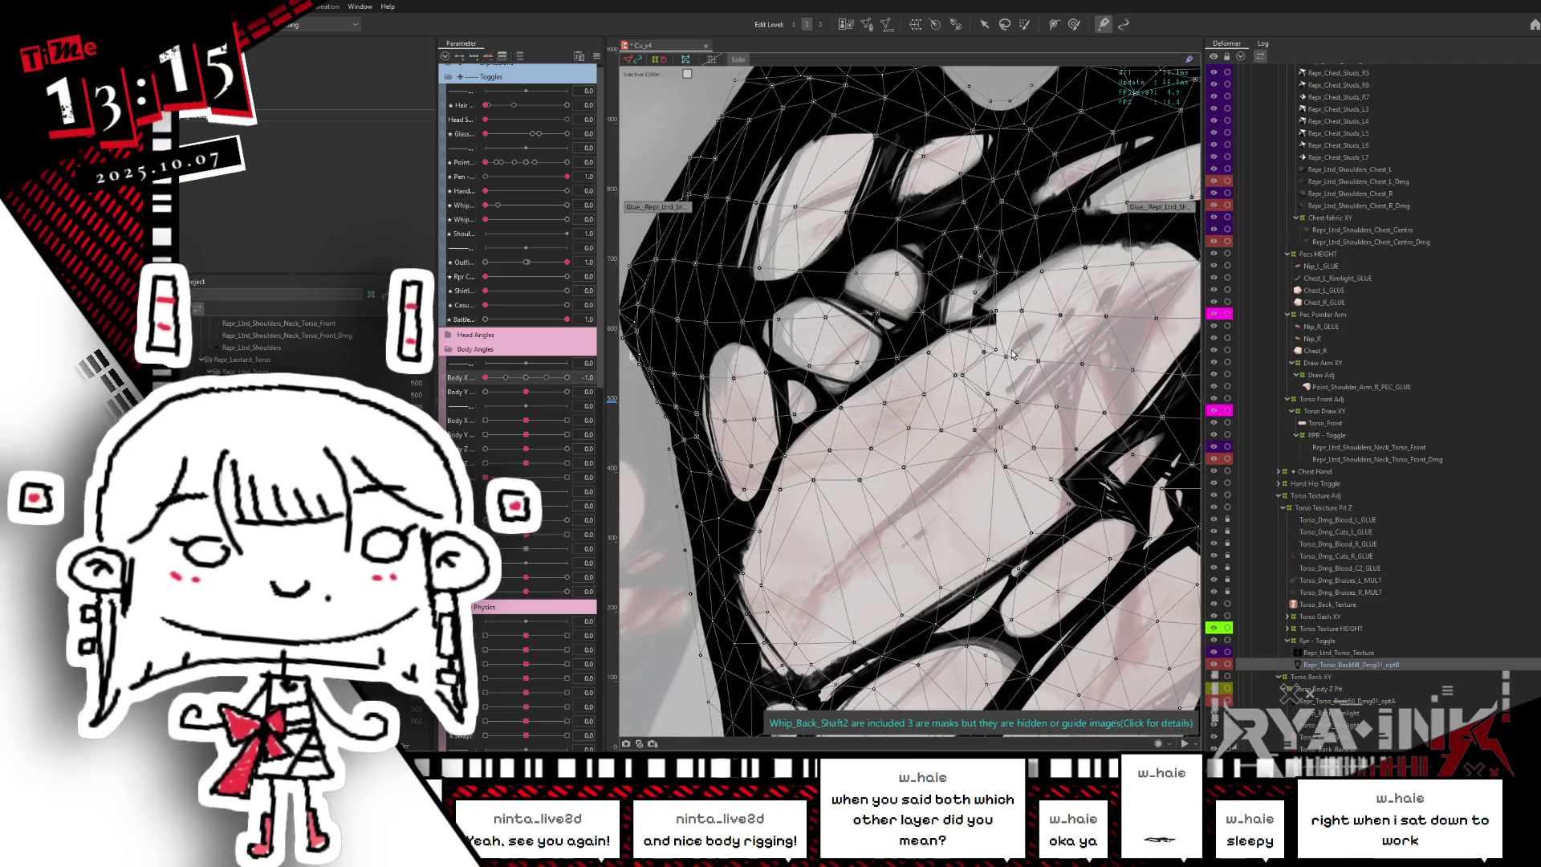
click(1073, 25)
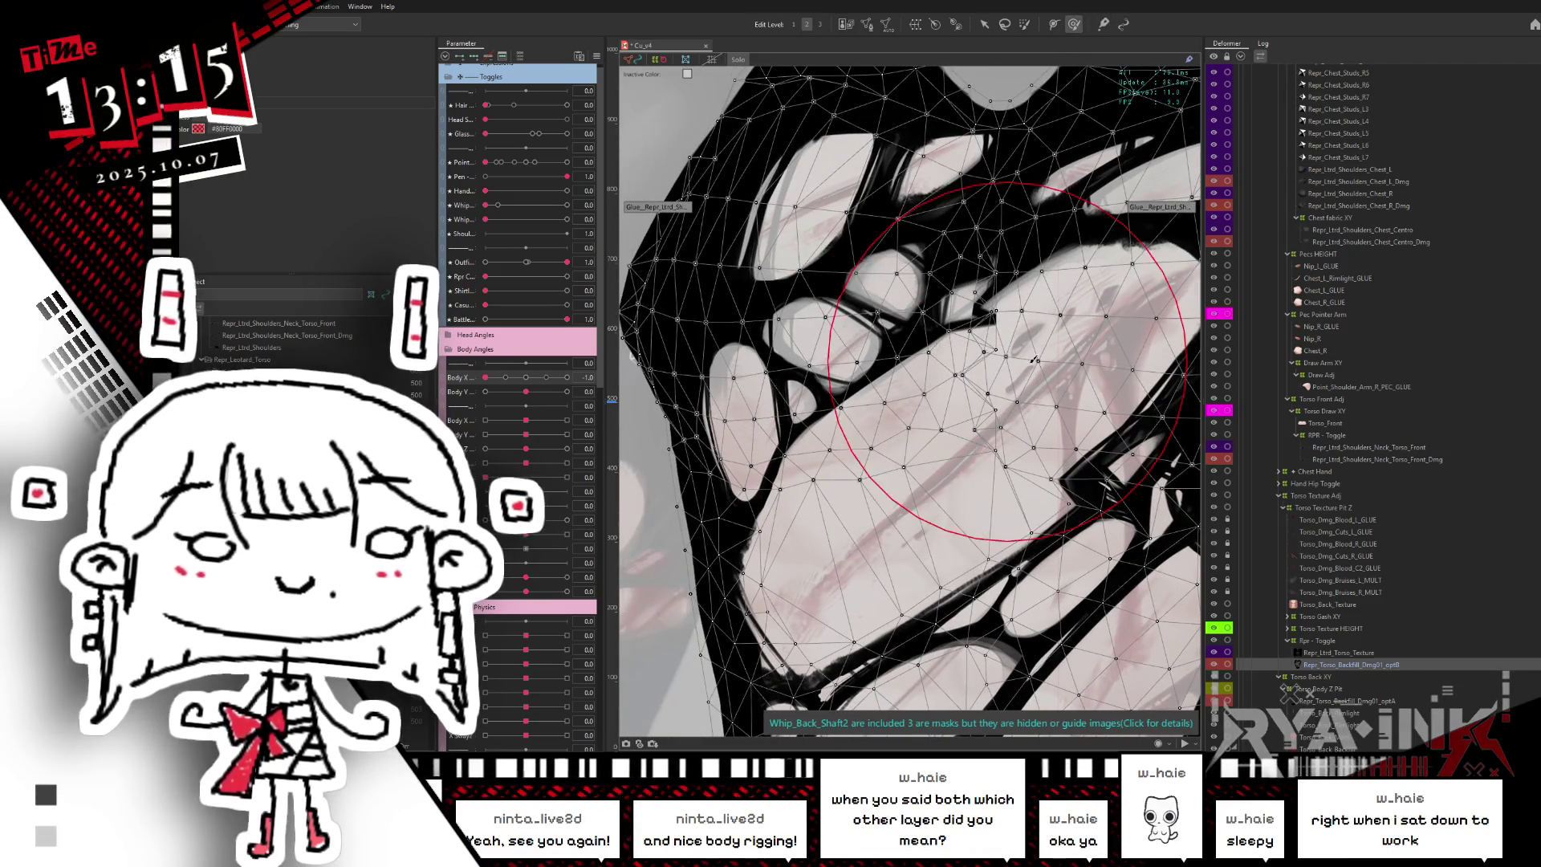
click(928, 354)
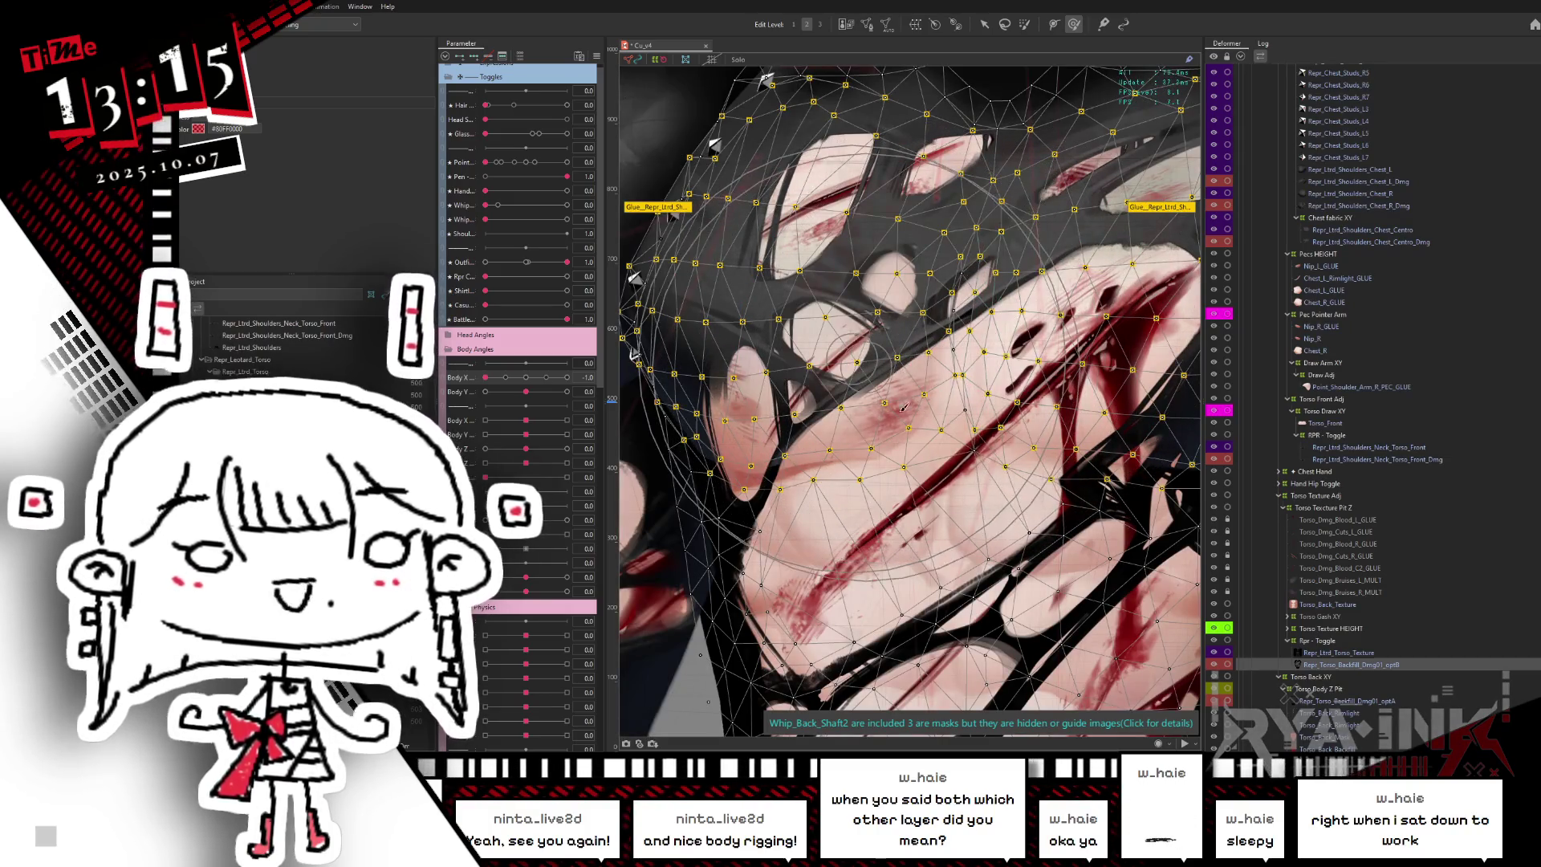
scroll(929, 508, down, 2)
drag(929, 508, 925, 515)
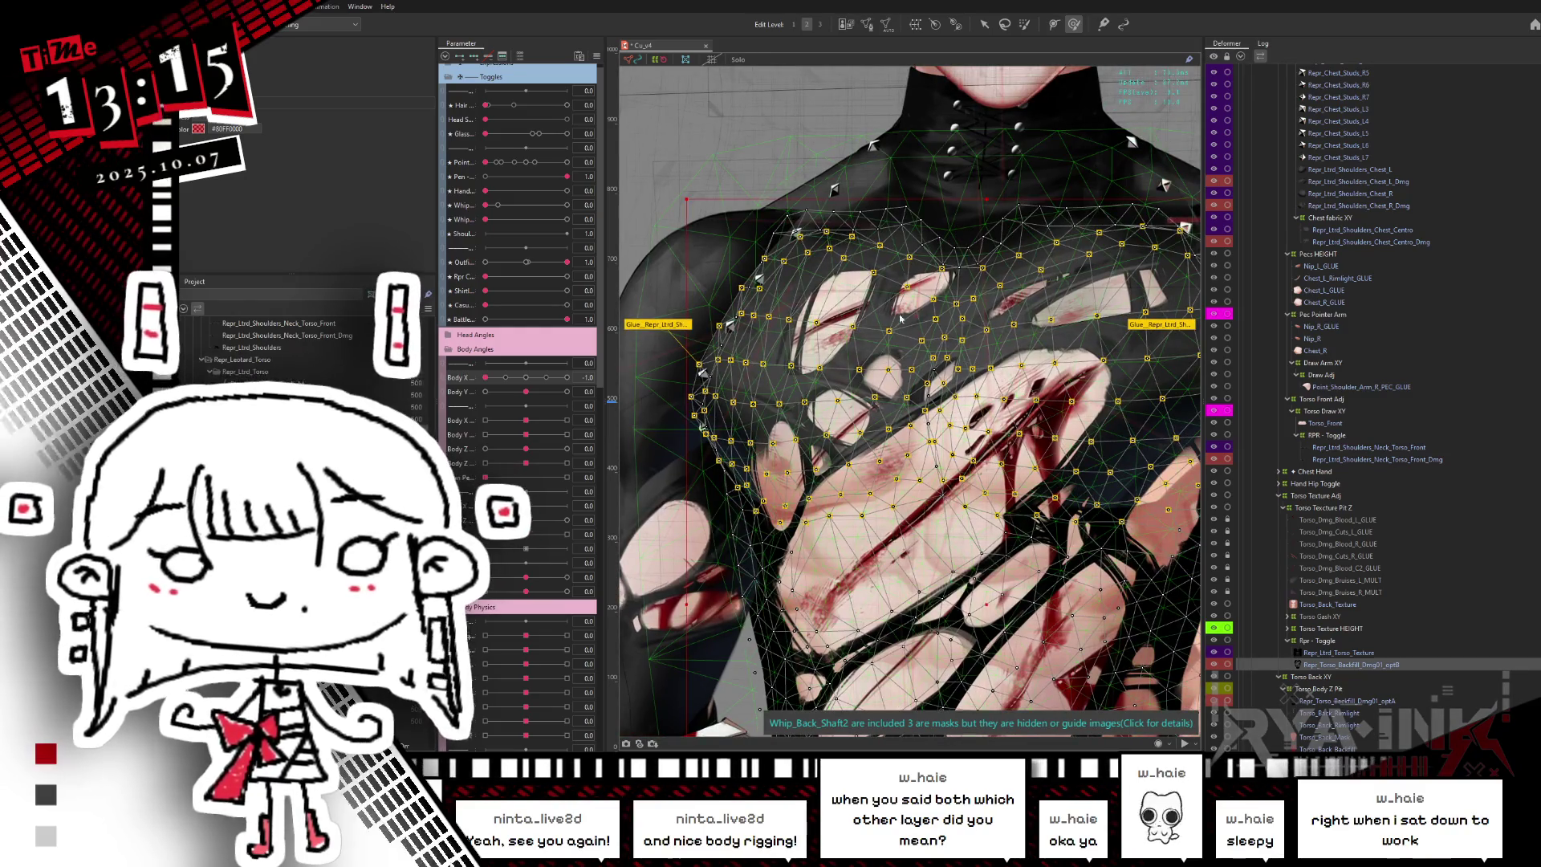
- Reshape the torn fabric over the chest while sweeping Body X to check the turned pose
key(ctrl+h)
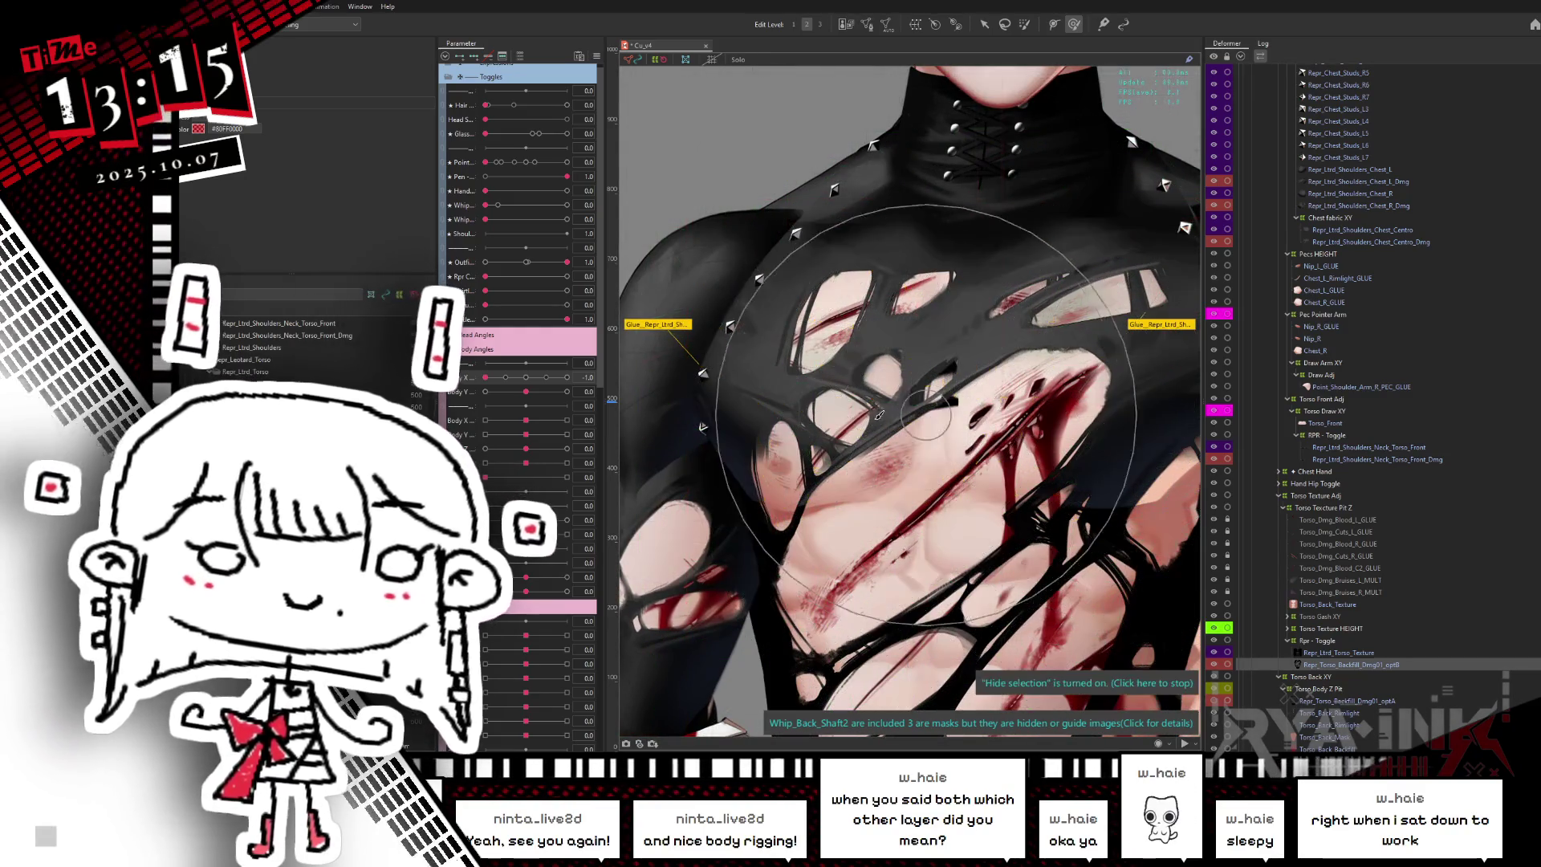
mouse_move(865, 489)
mouse_down()
mouse_move(850, 488)
mouse_move(875, 223)
mouse_up()
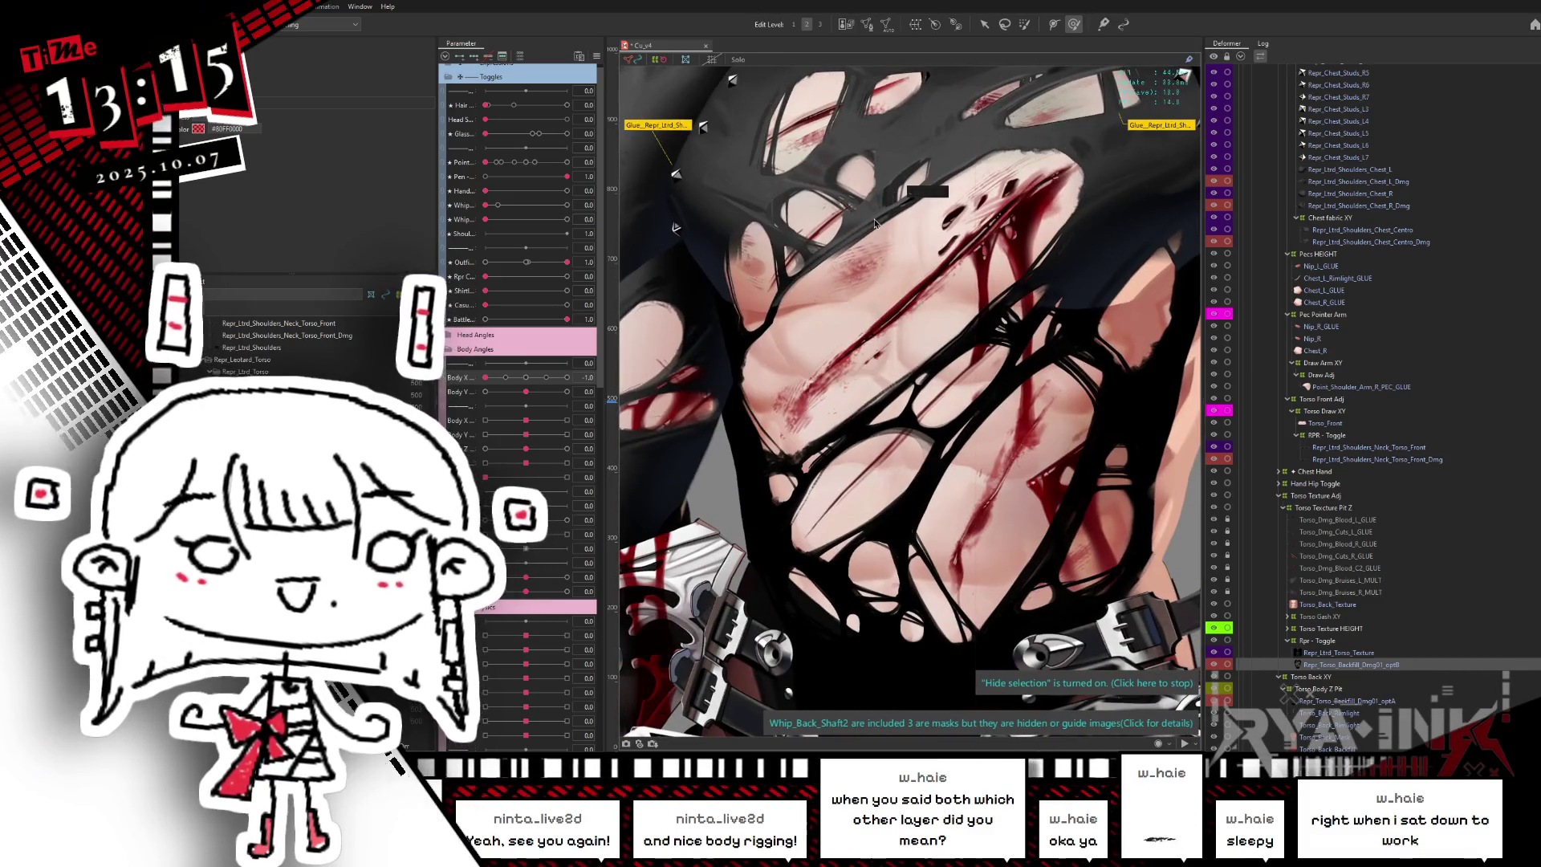
key(ctrl+h)
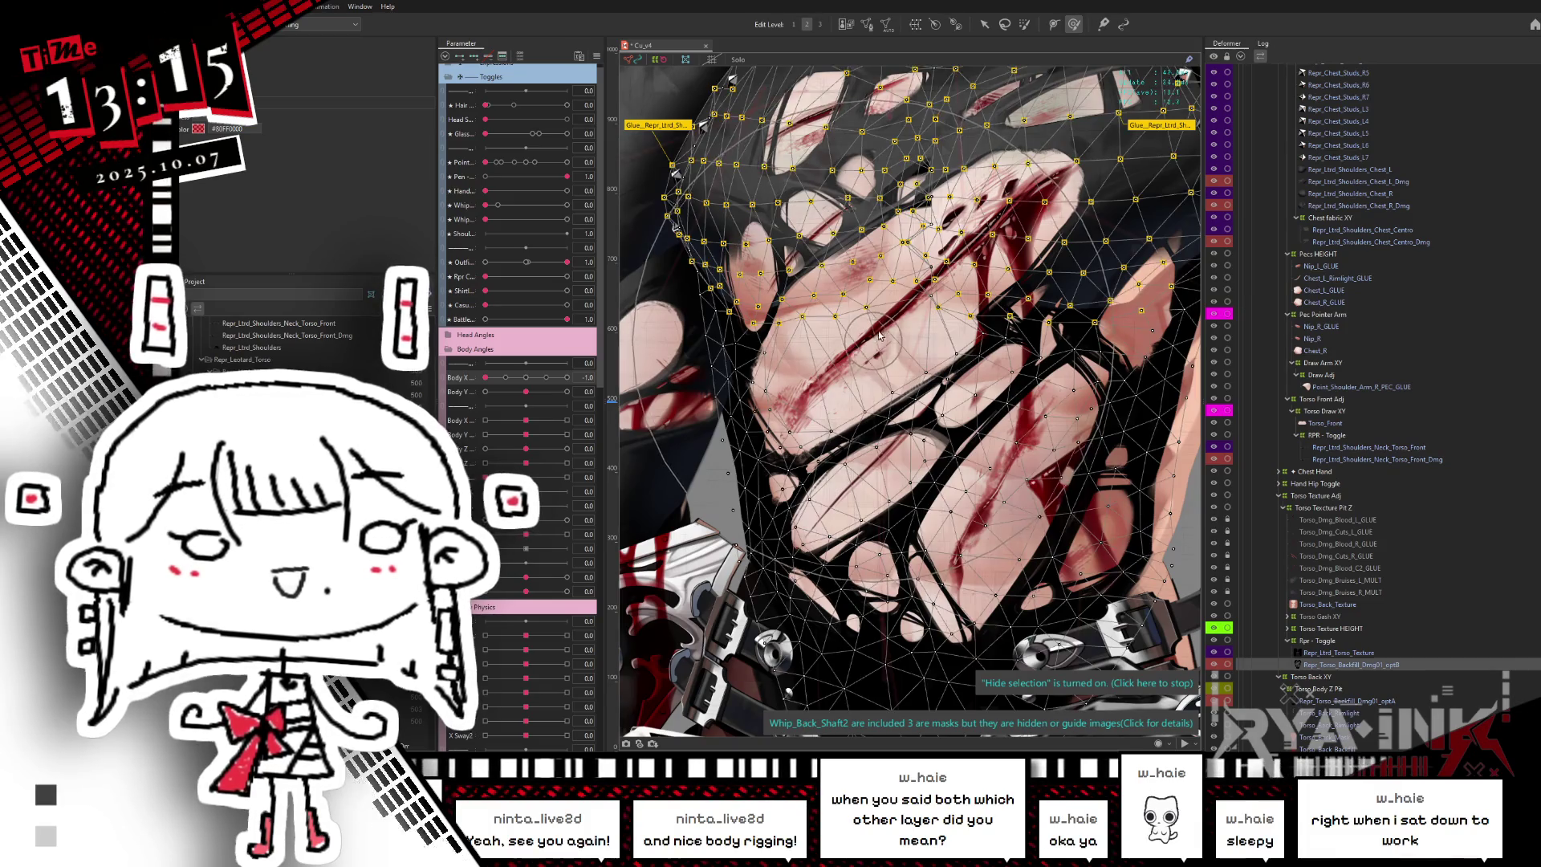
scroll(880, 328, down, 3)
key(ctrl+h)
drag(486, 377, 578, 374)
drag(529, 384, 567, 377)
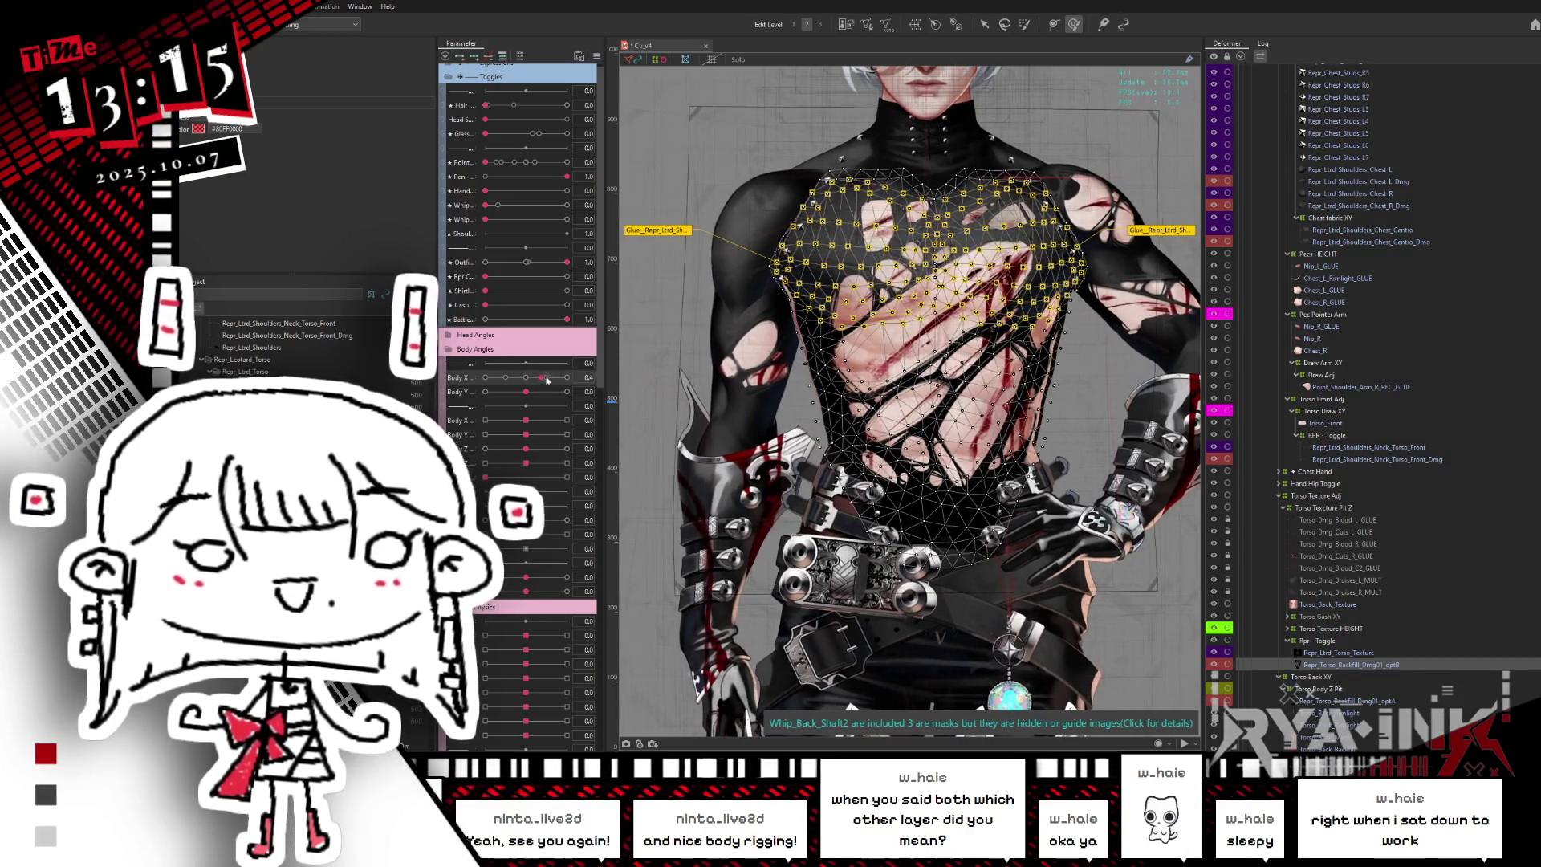
drag(887, 298, 971, 365)
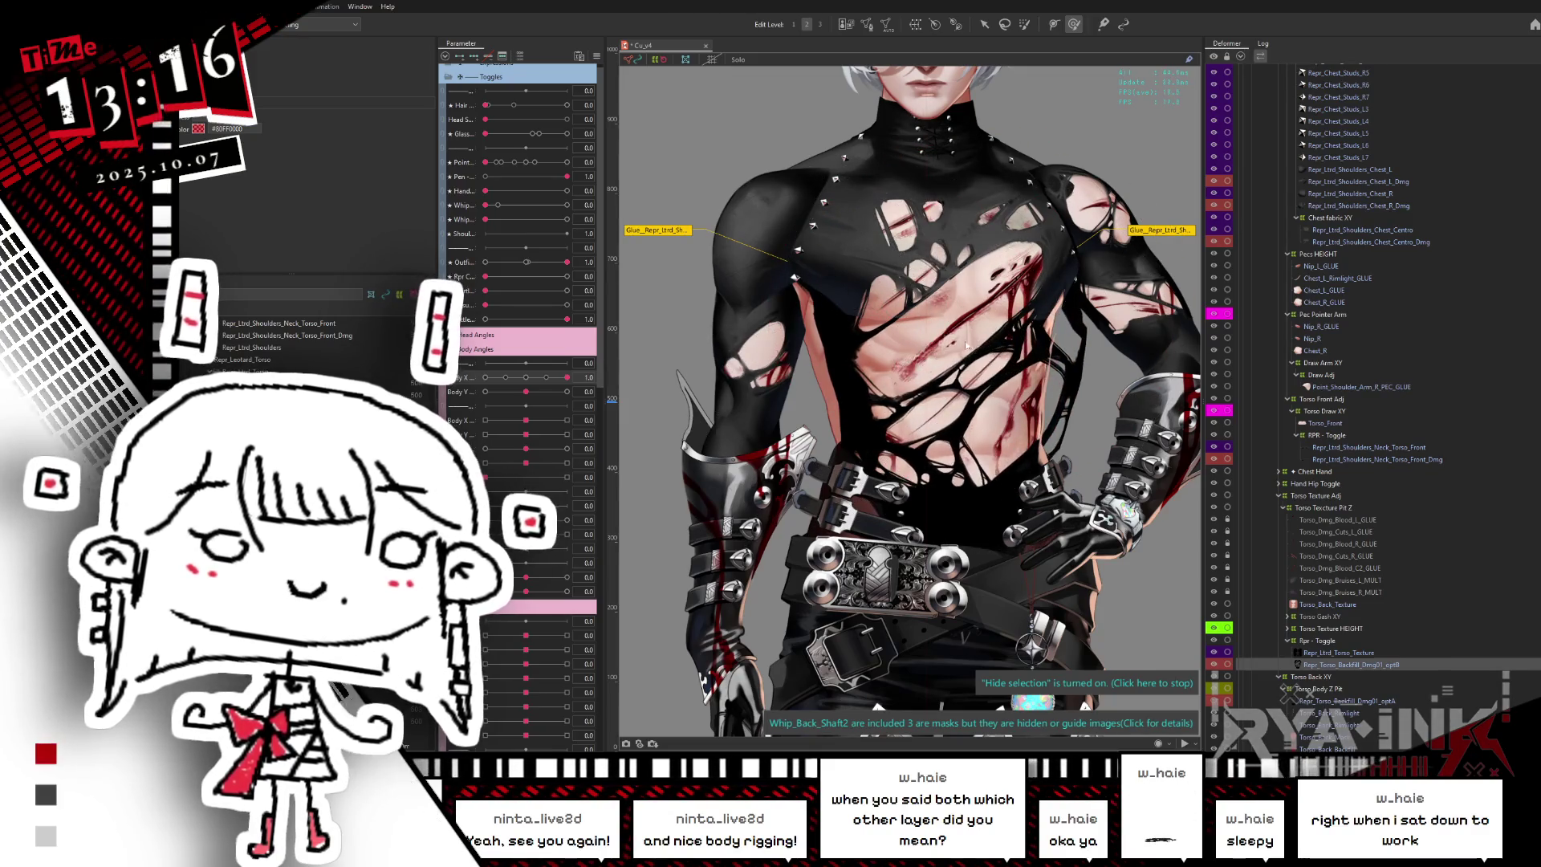
drag(567, 378, 484, 377)
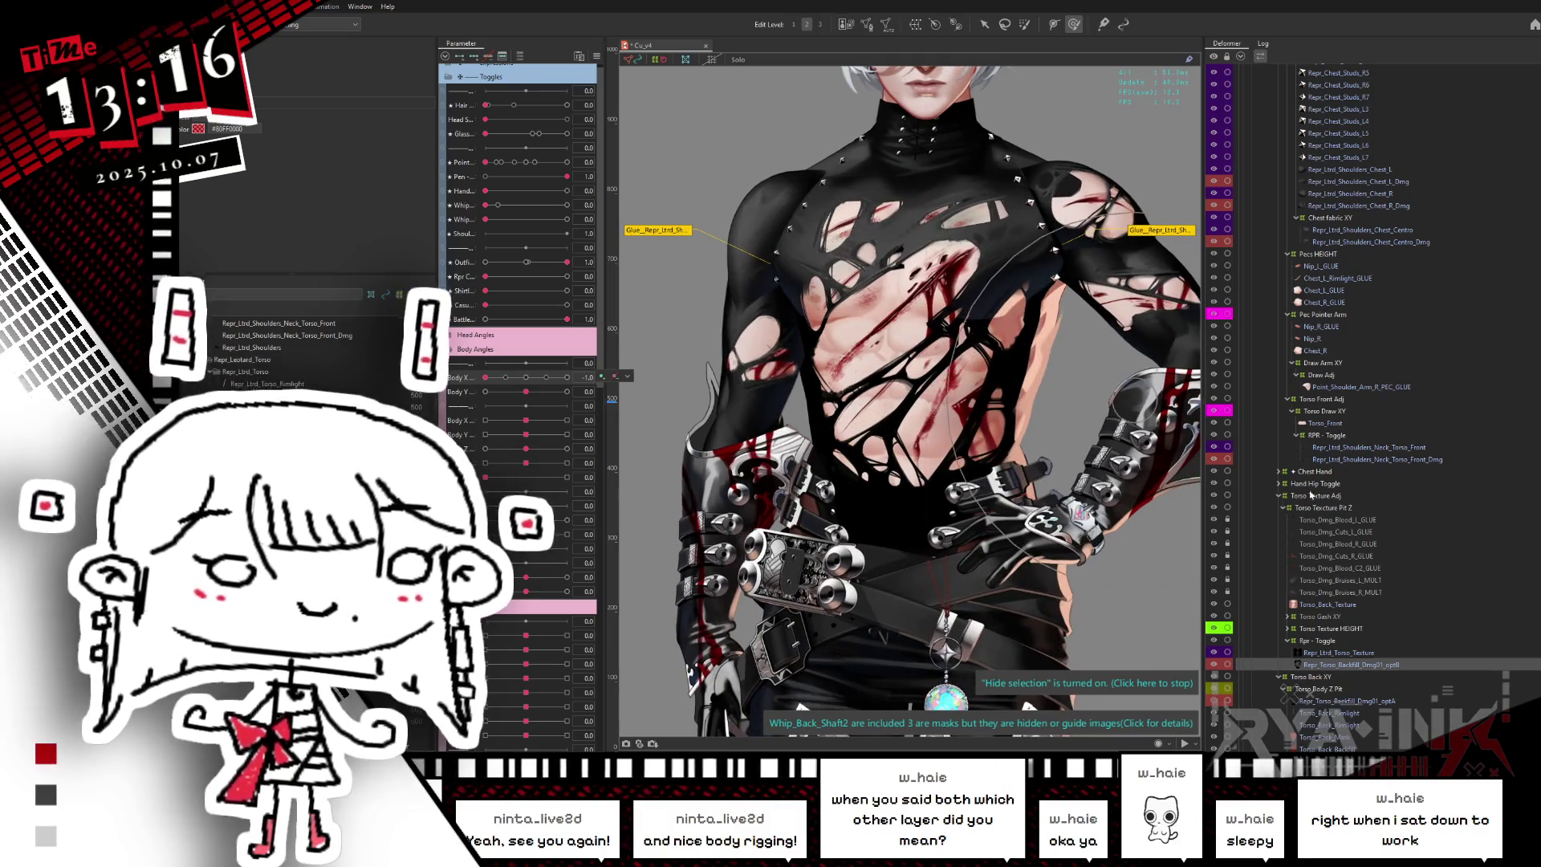
click(1386, 460)
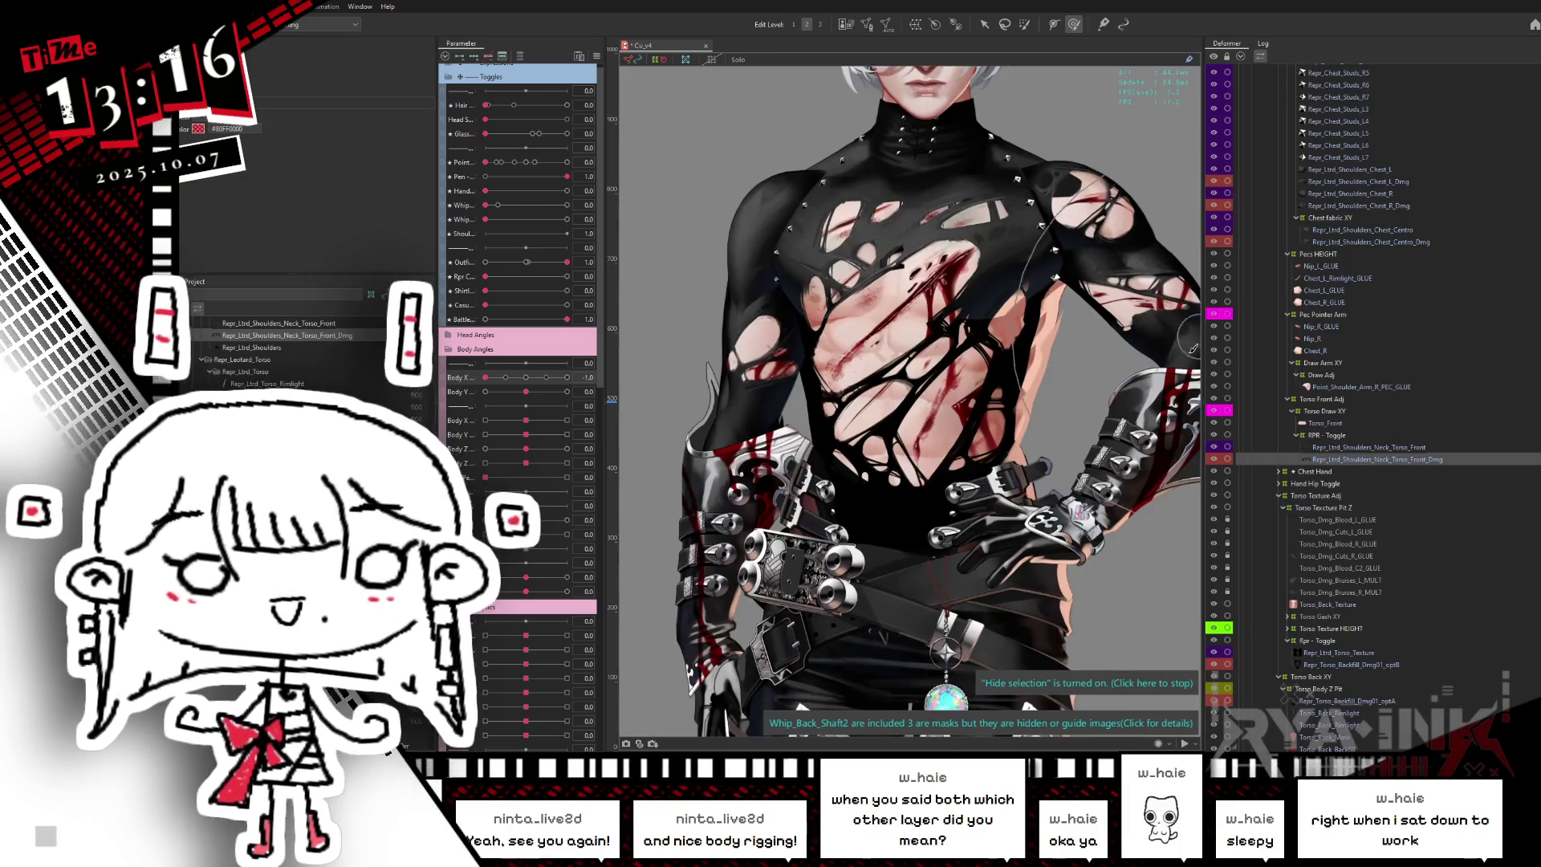
- Show the damage layer's mesh and compare by hiding and showing the damage layer
click(886, 24)
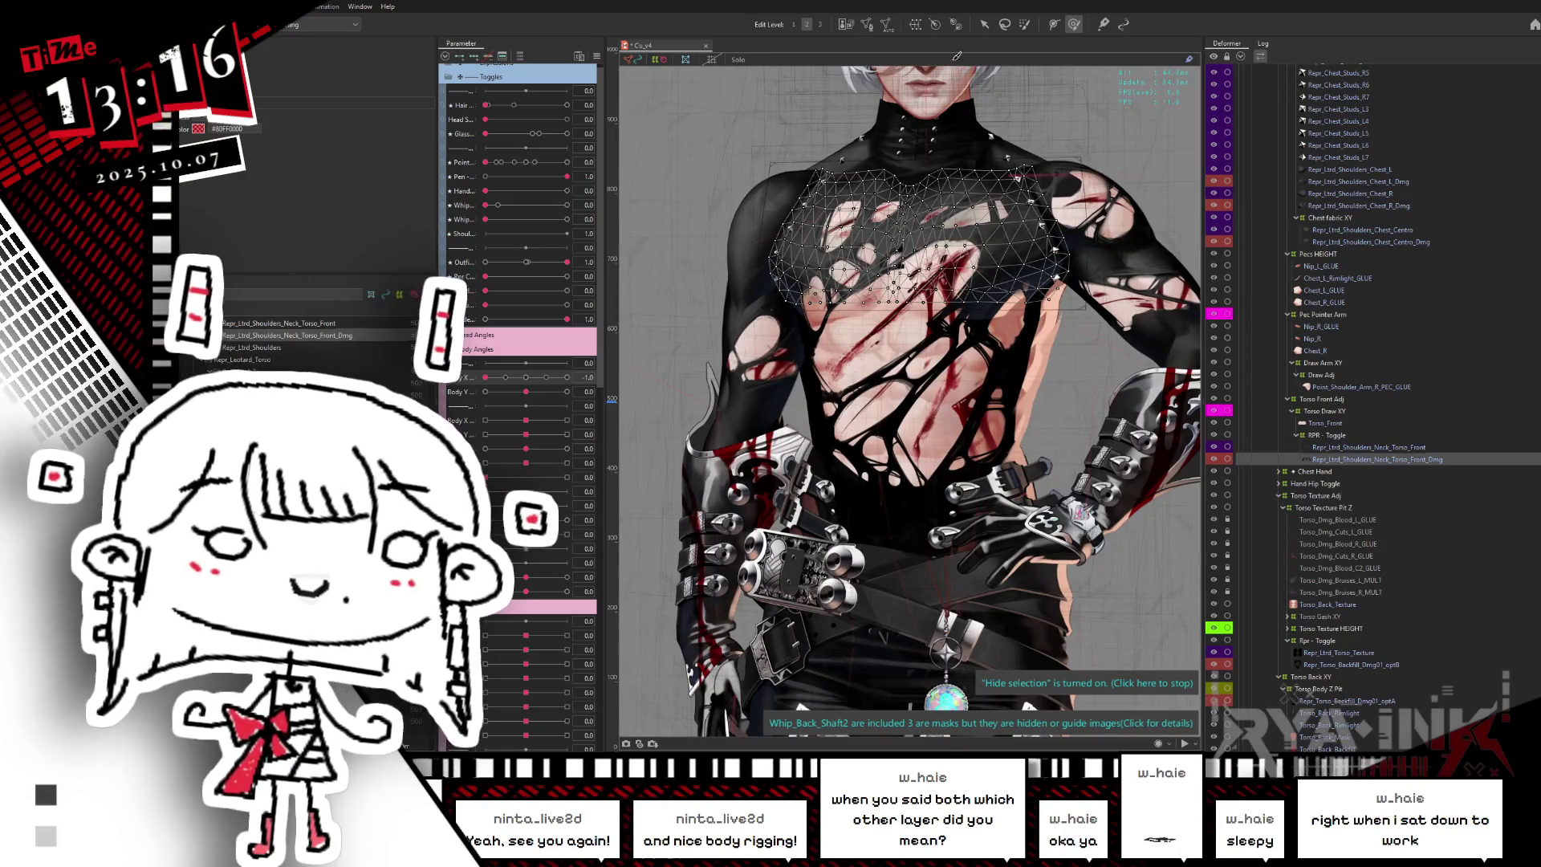
click(874, 22)
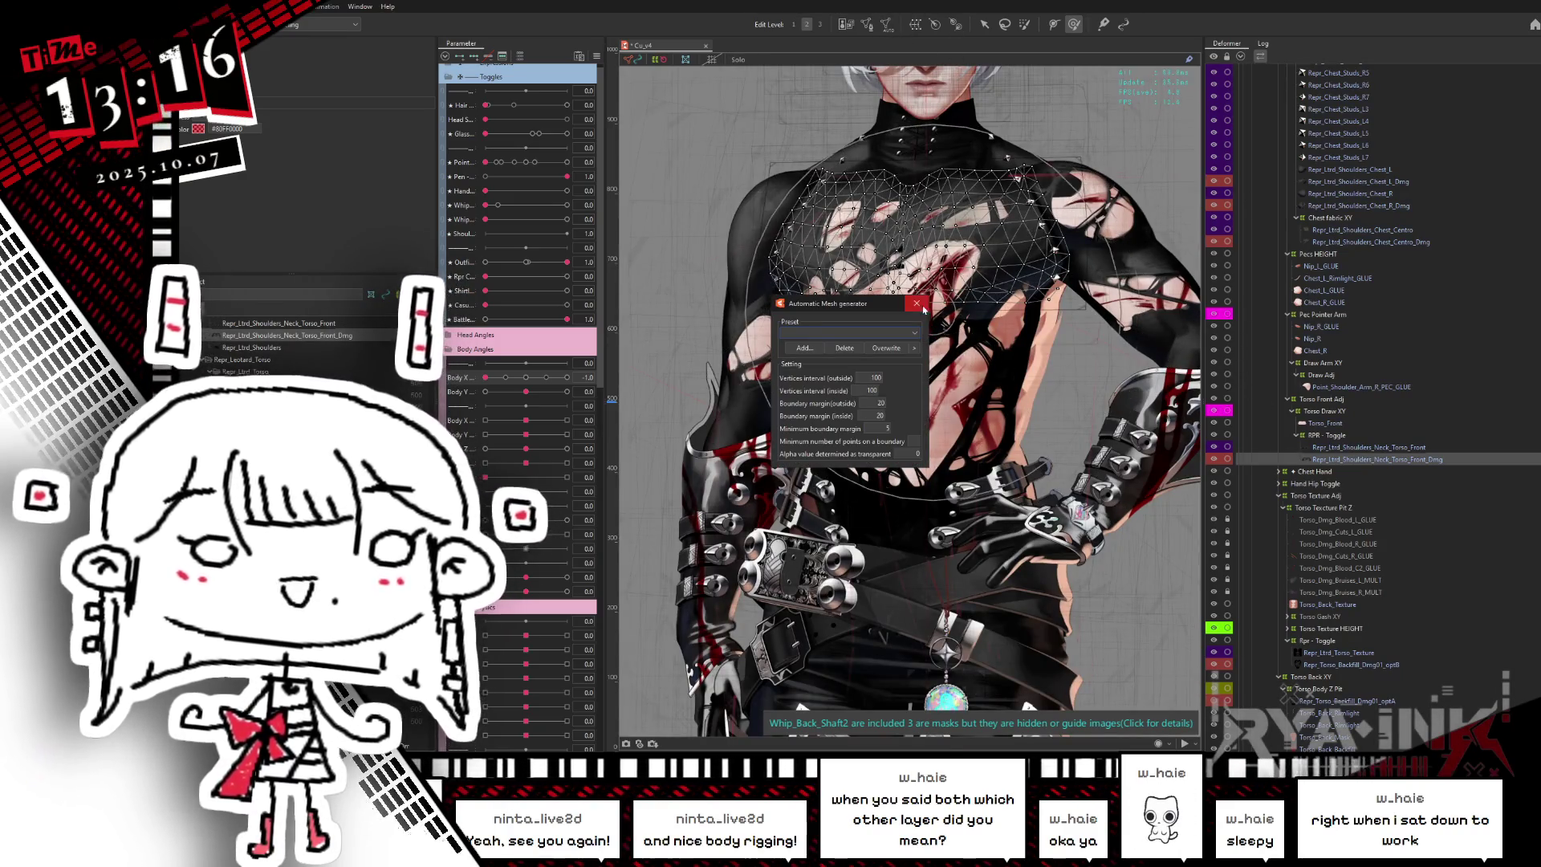
key(Escape)
click(1213, 459)
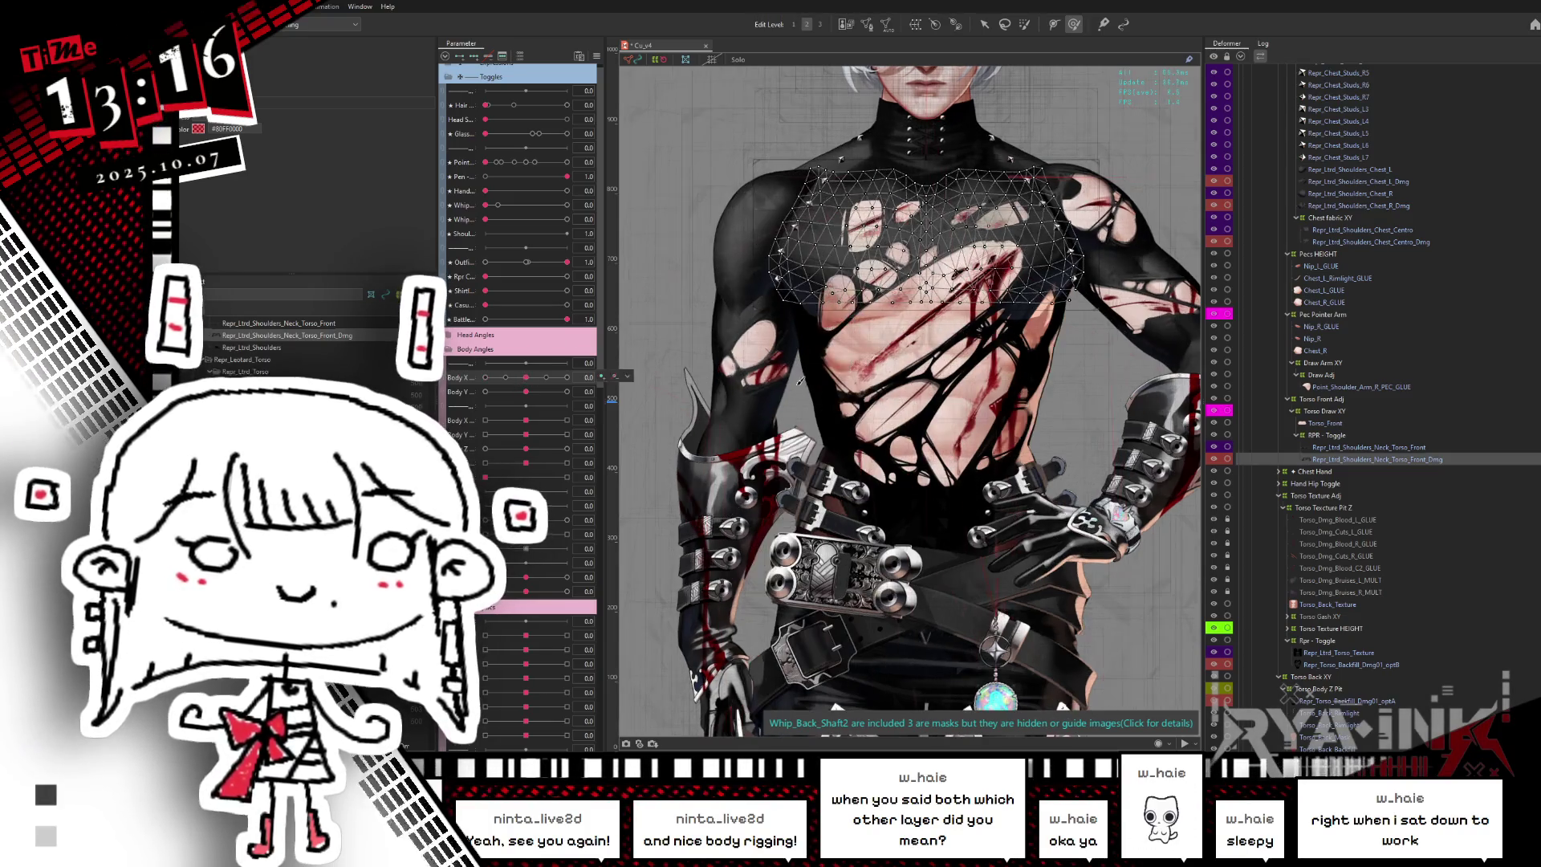
click(1206, 463)
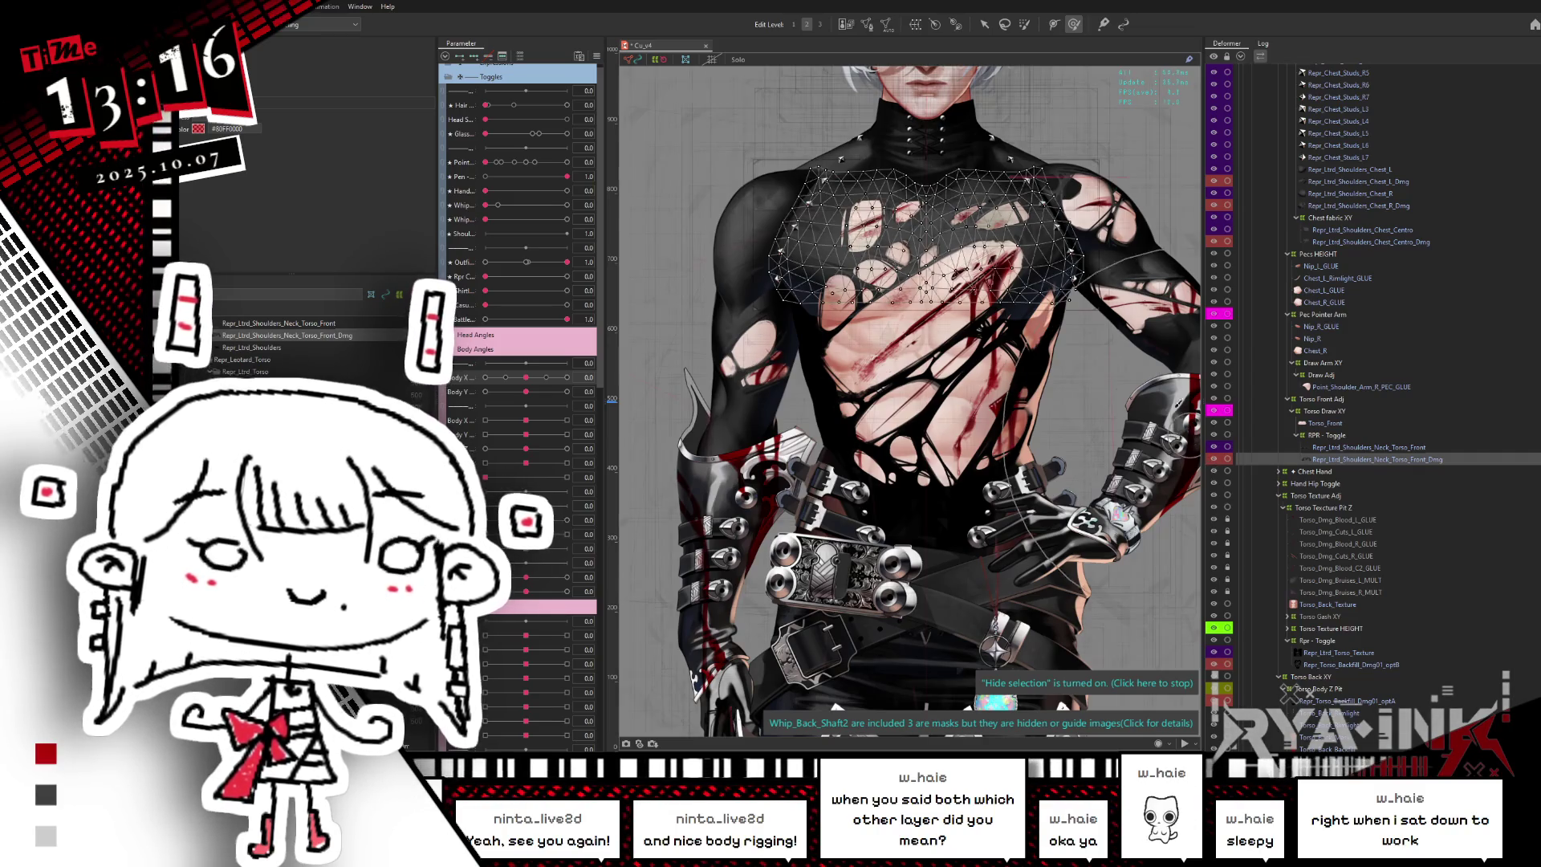
- Erase inner vertices on the left and right halves of the damage overlay mesh and apply
click(860, 26)
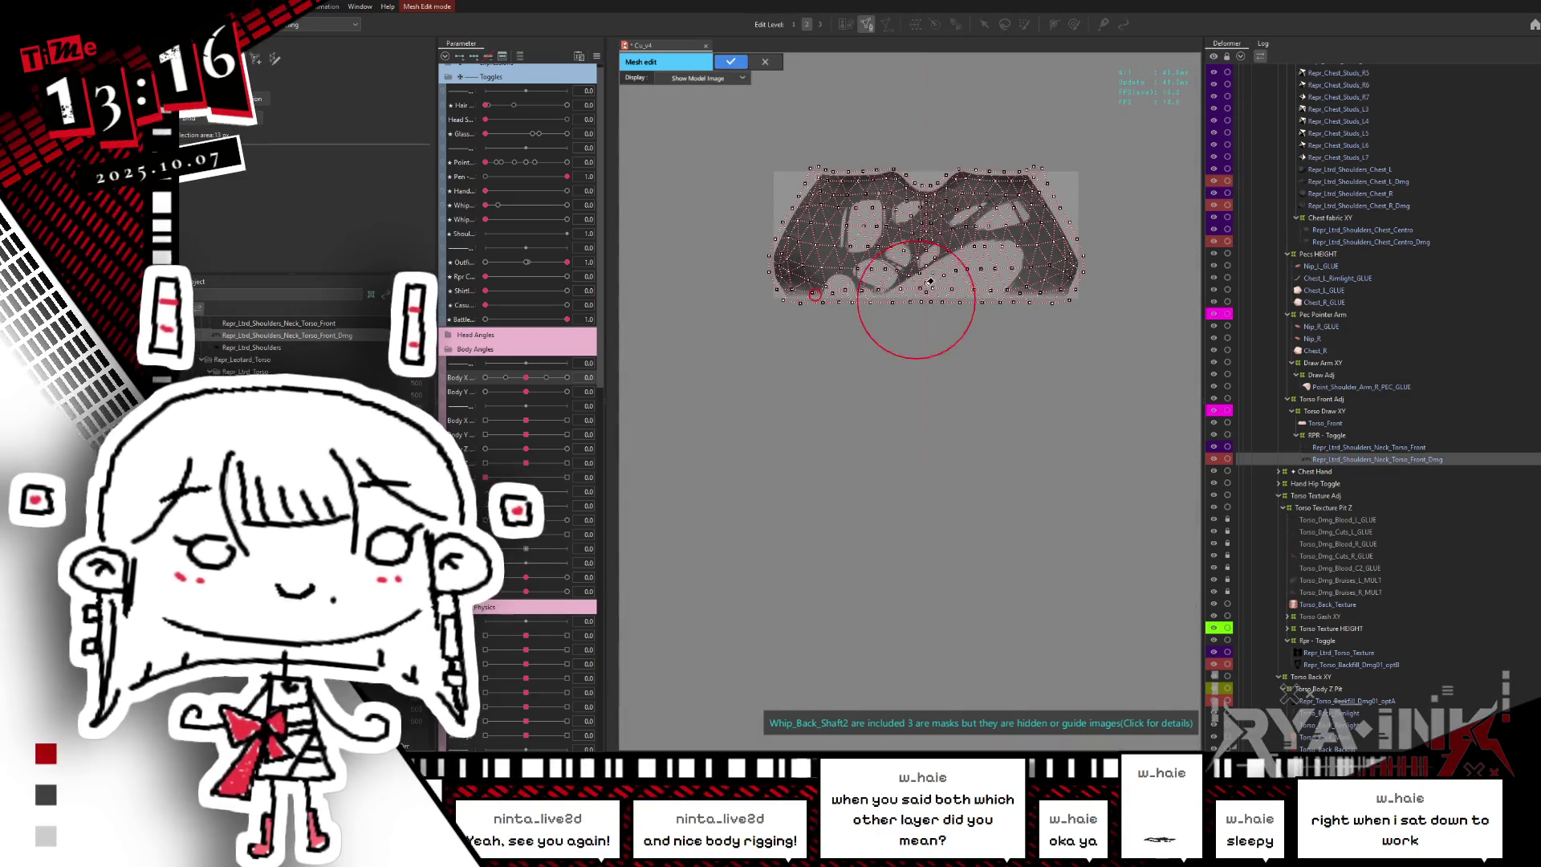
drag(866, 259, 866, 265)
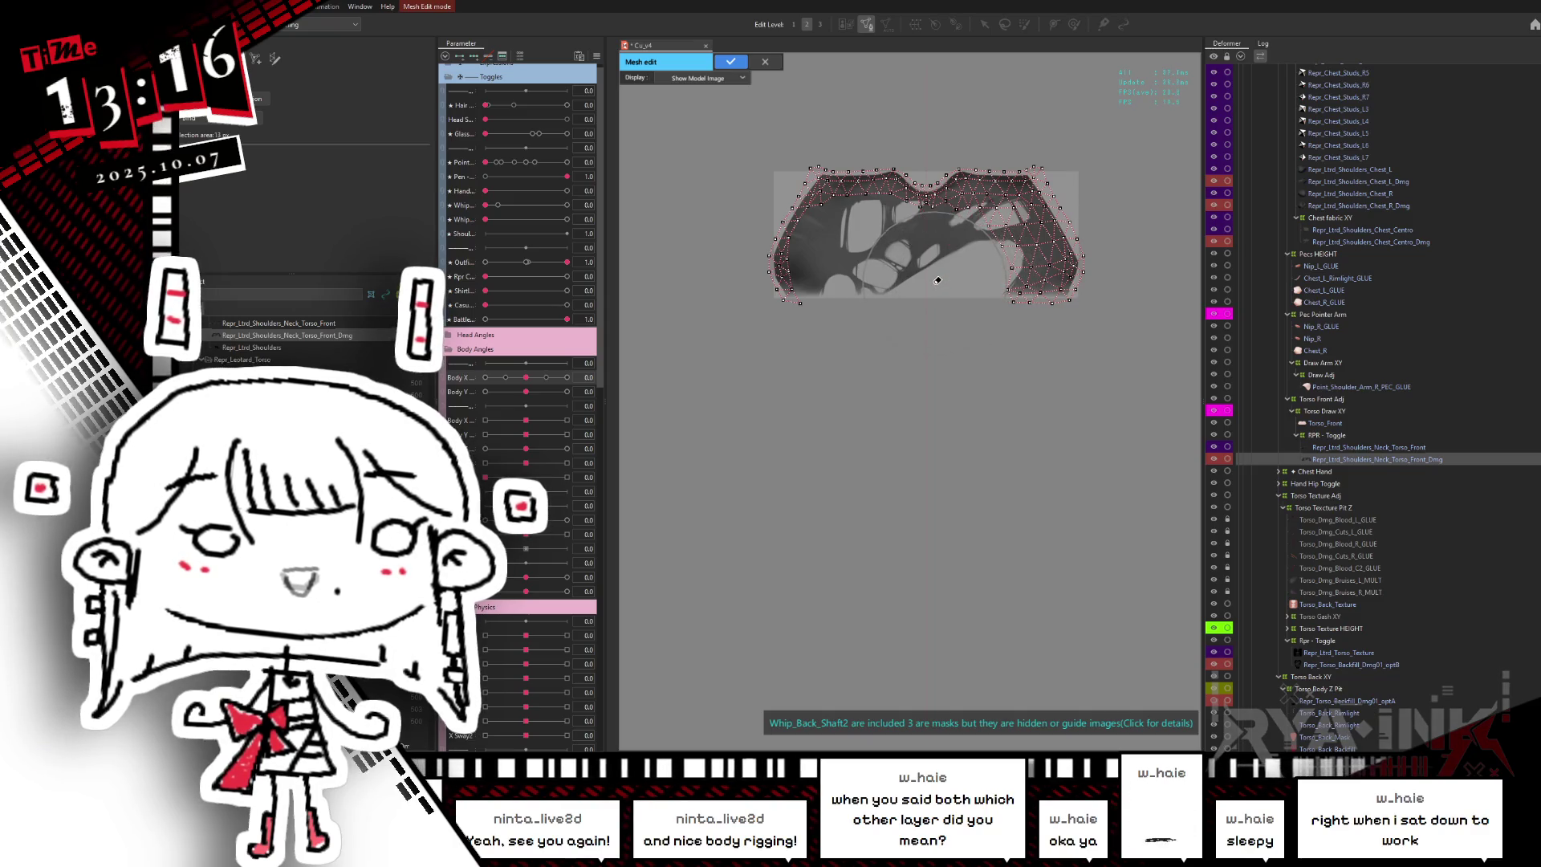
drag(985, 269, 984, 292)
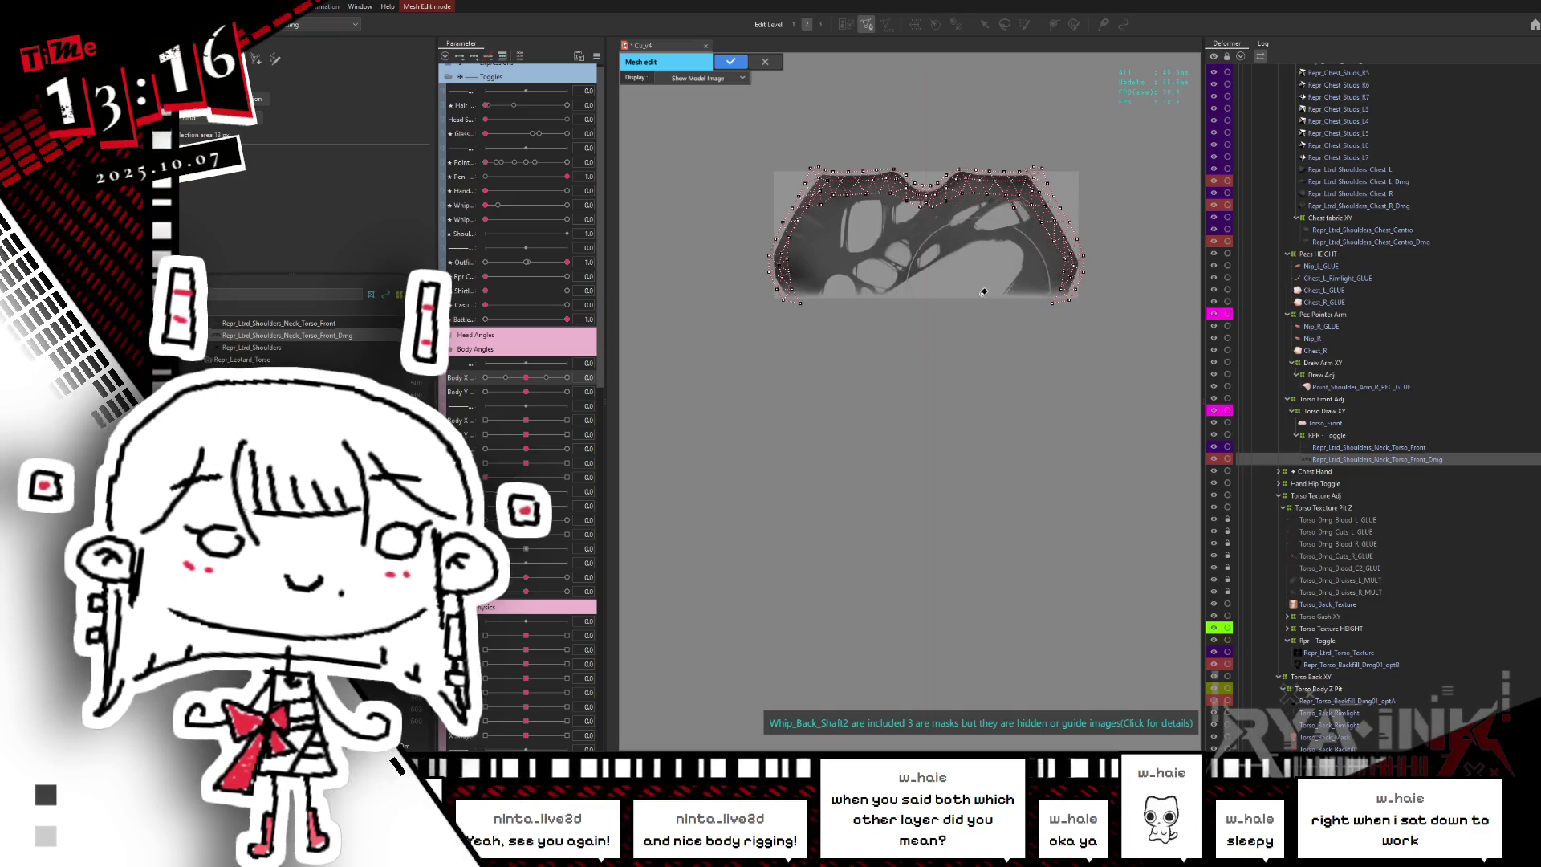
click(730, 62)
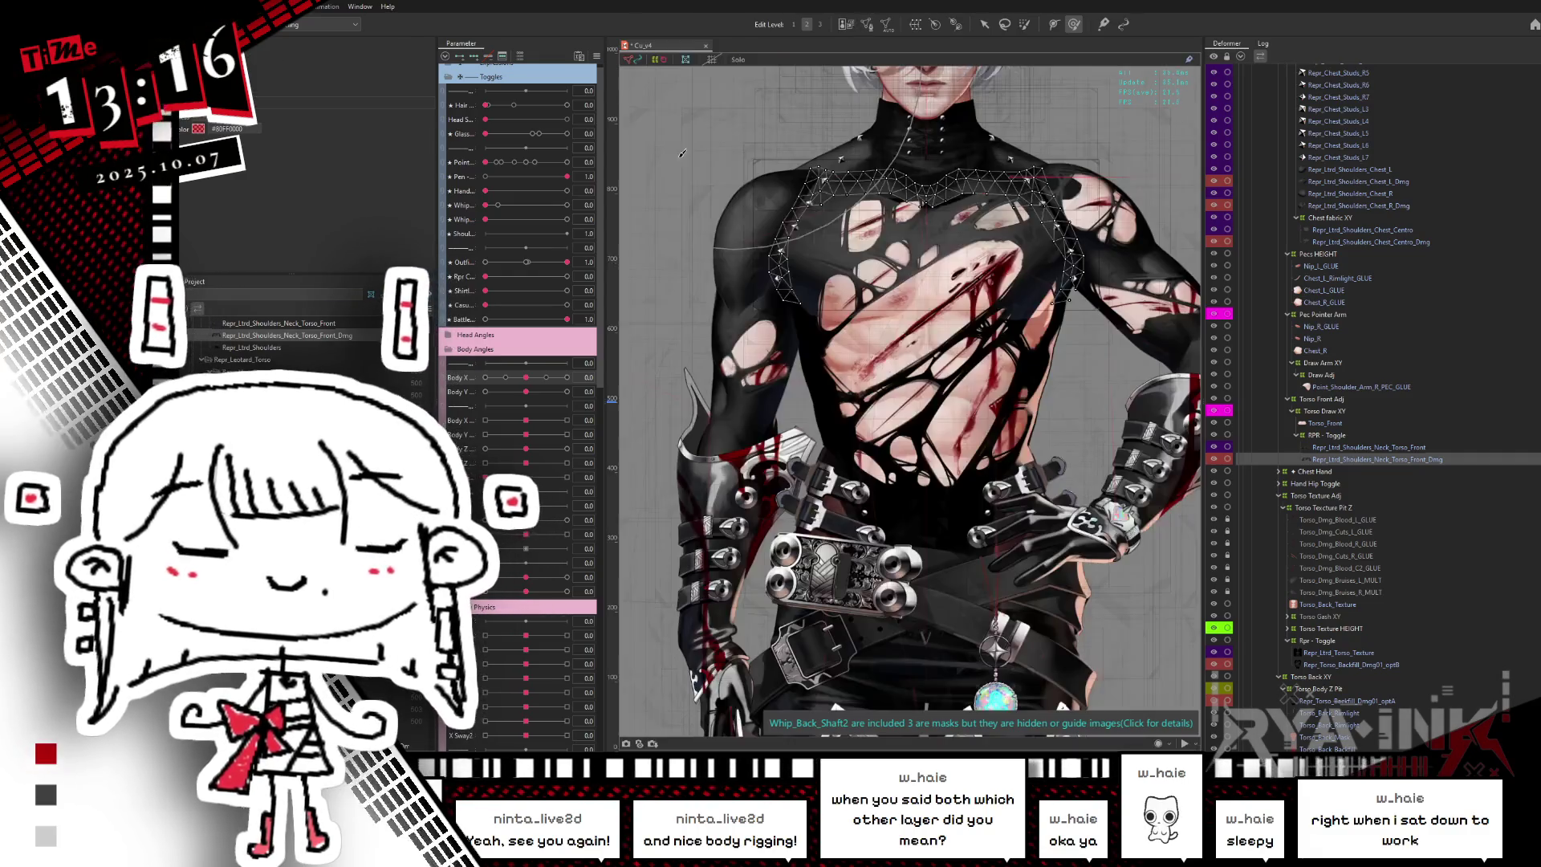
- Delete stray triangles from the torn chest mesh, then turn Body X to 0.2 to test
click(1018, 145)
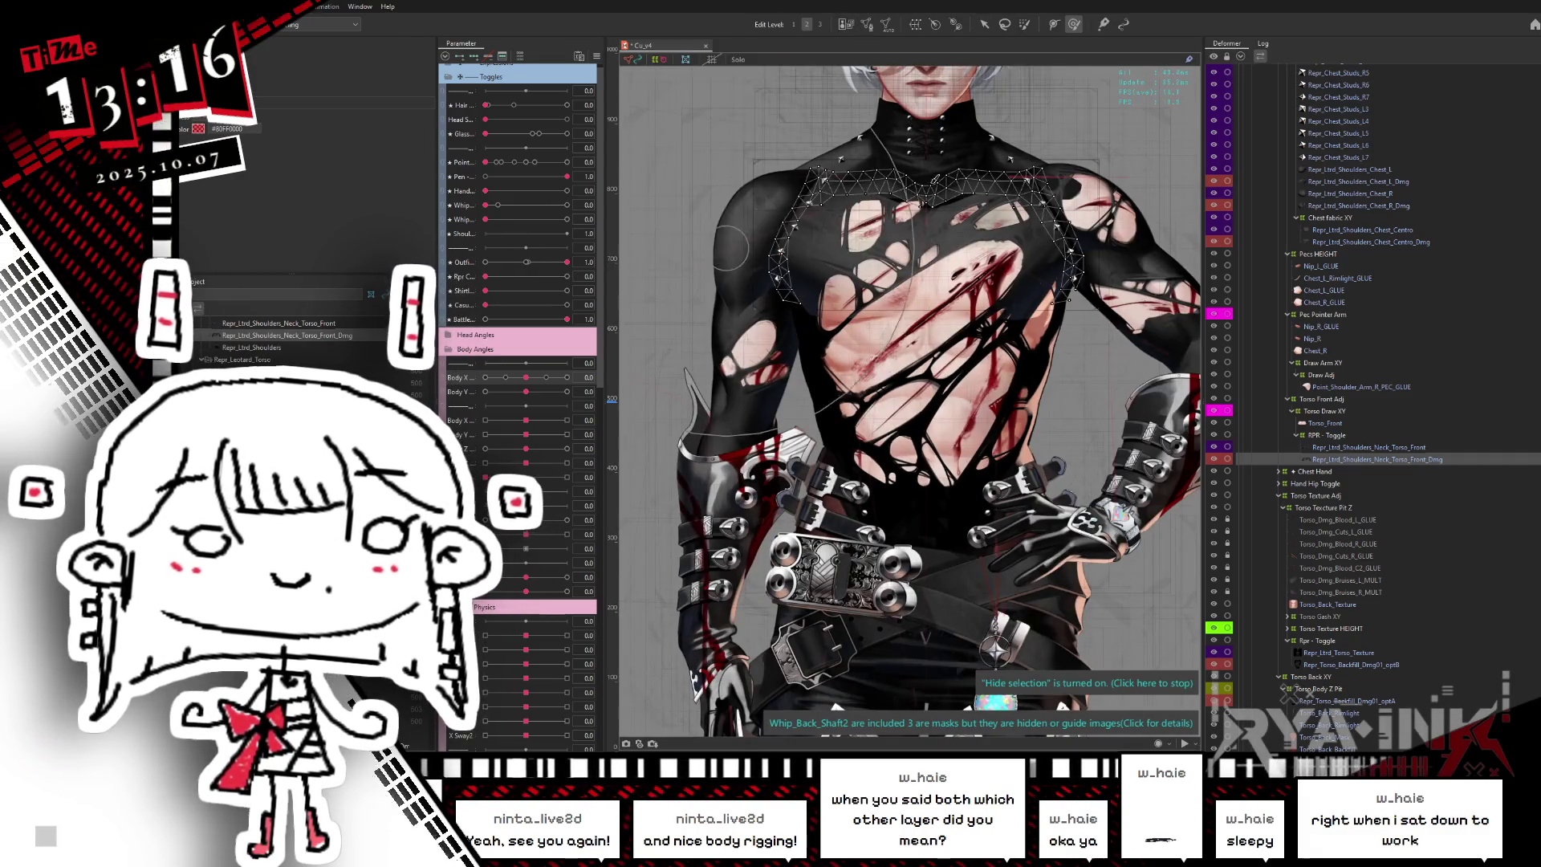
key(ctrl+z)
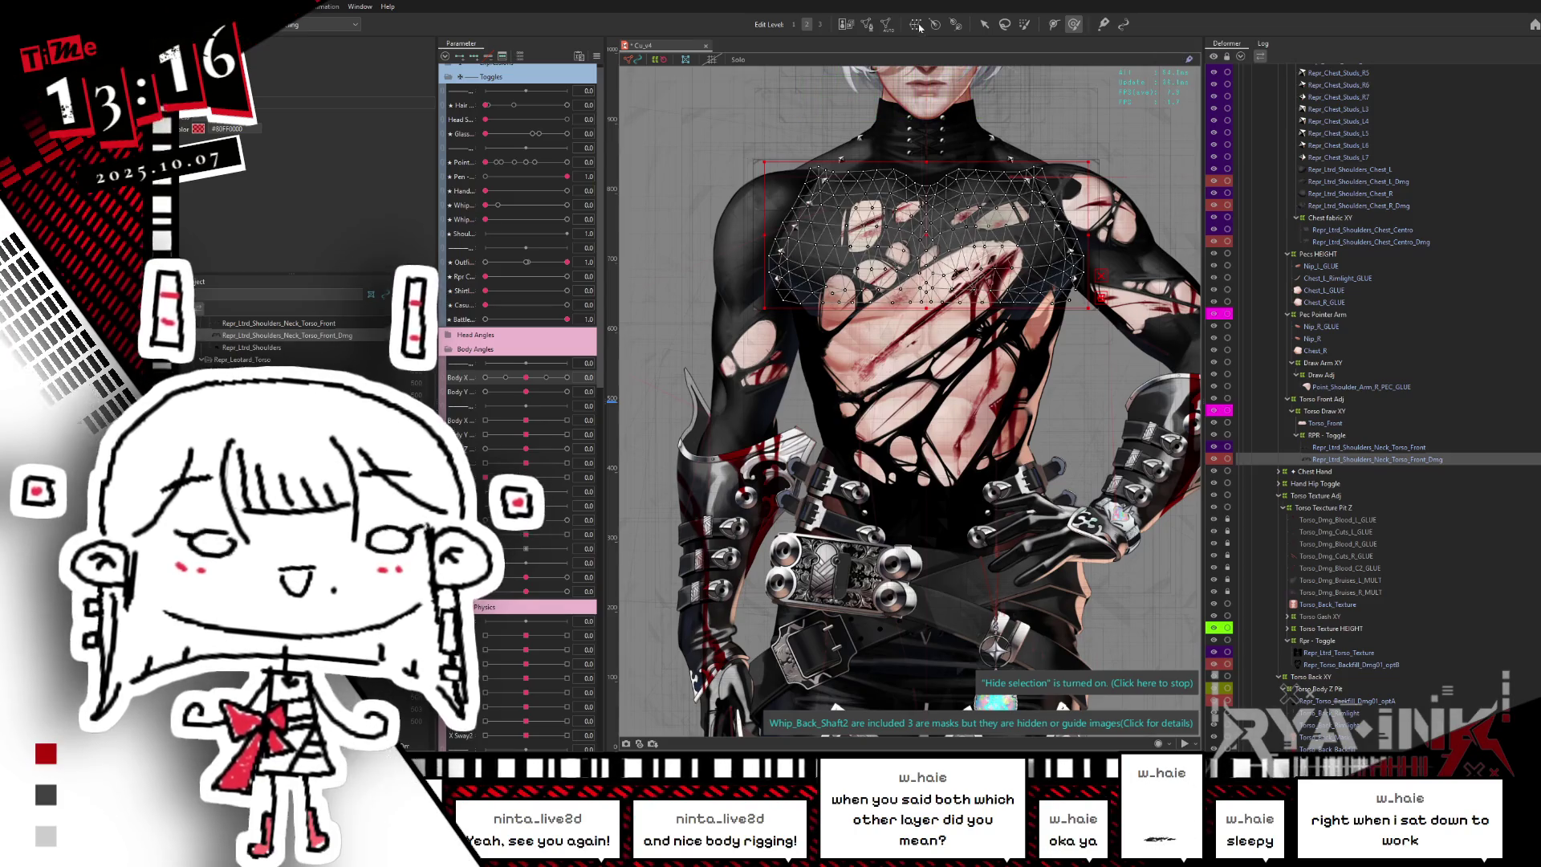
click(868, 25)
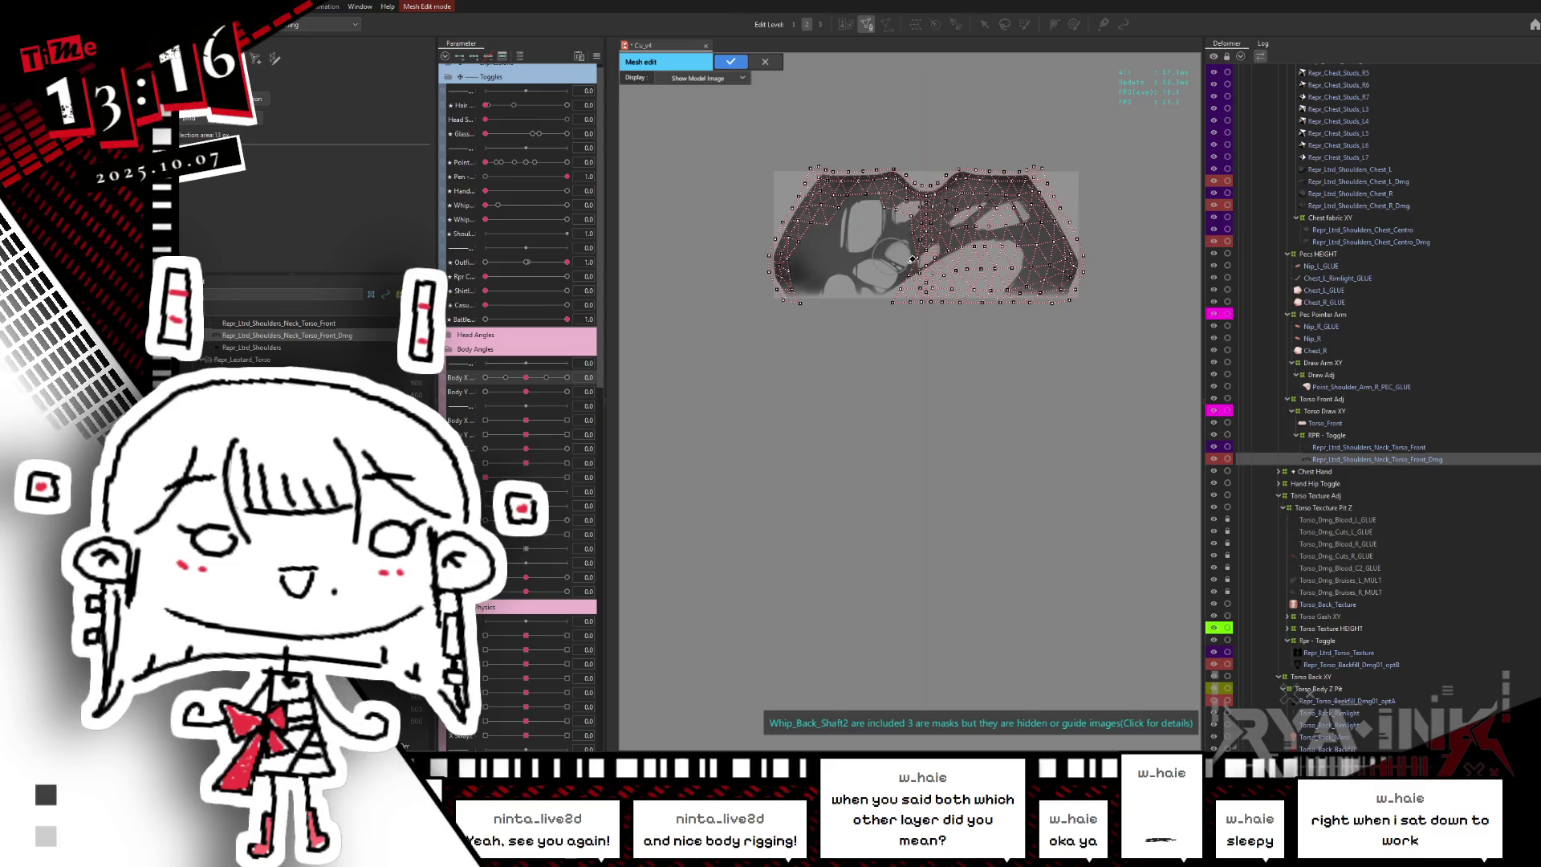
alt+click(913, 260)
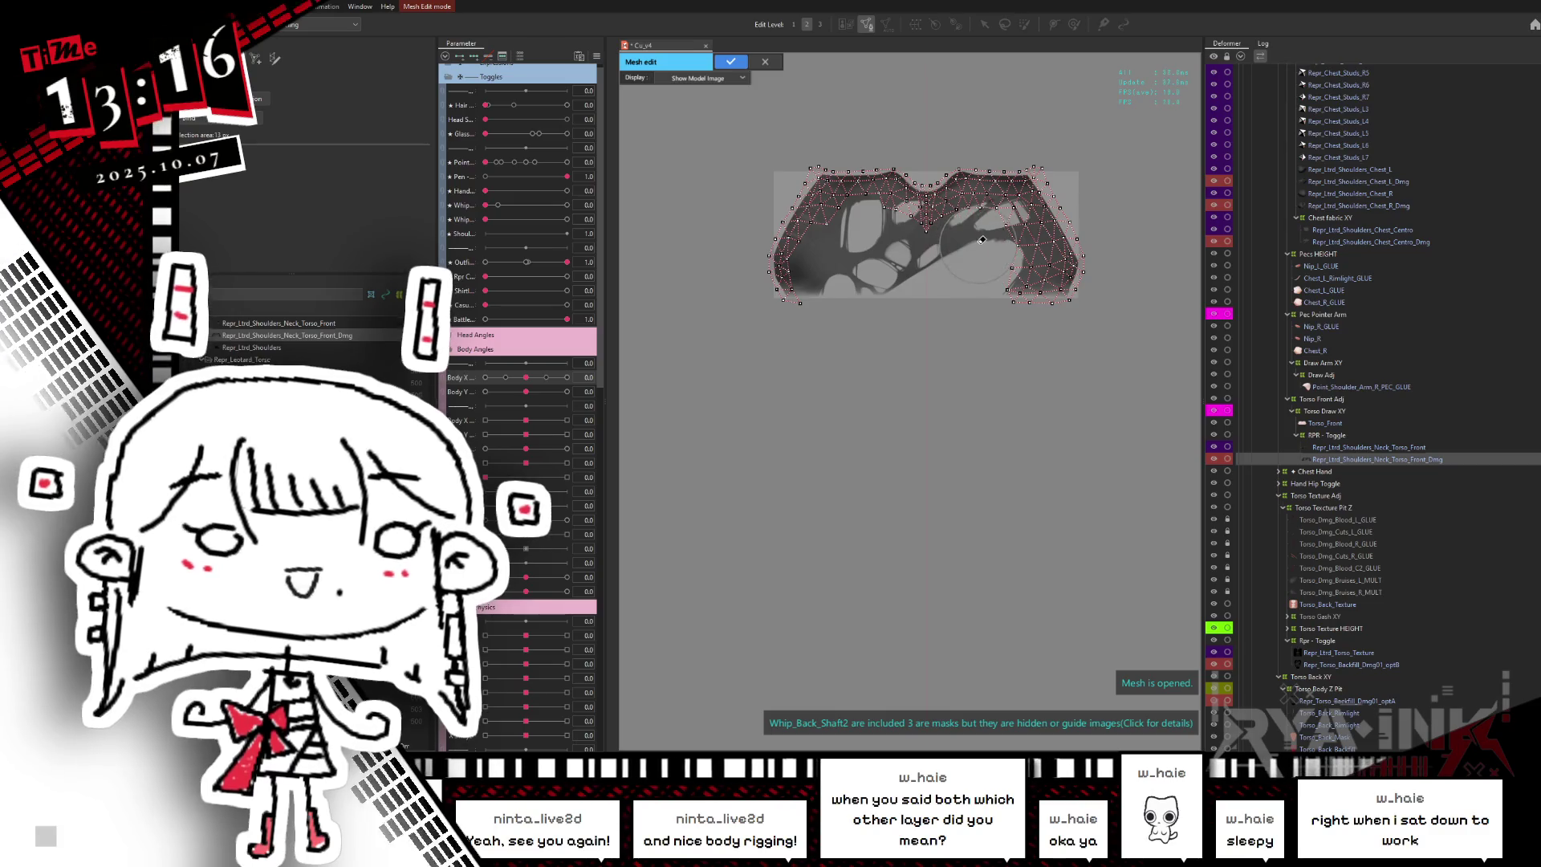
alt+click(1008, 280)
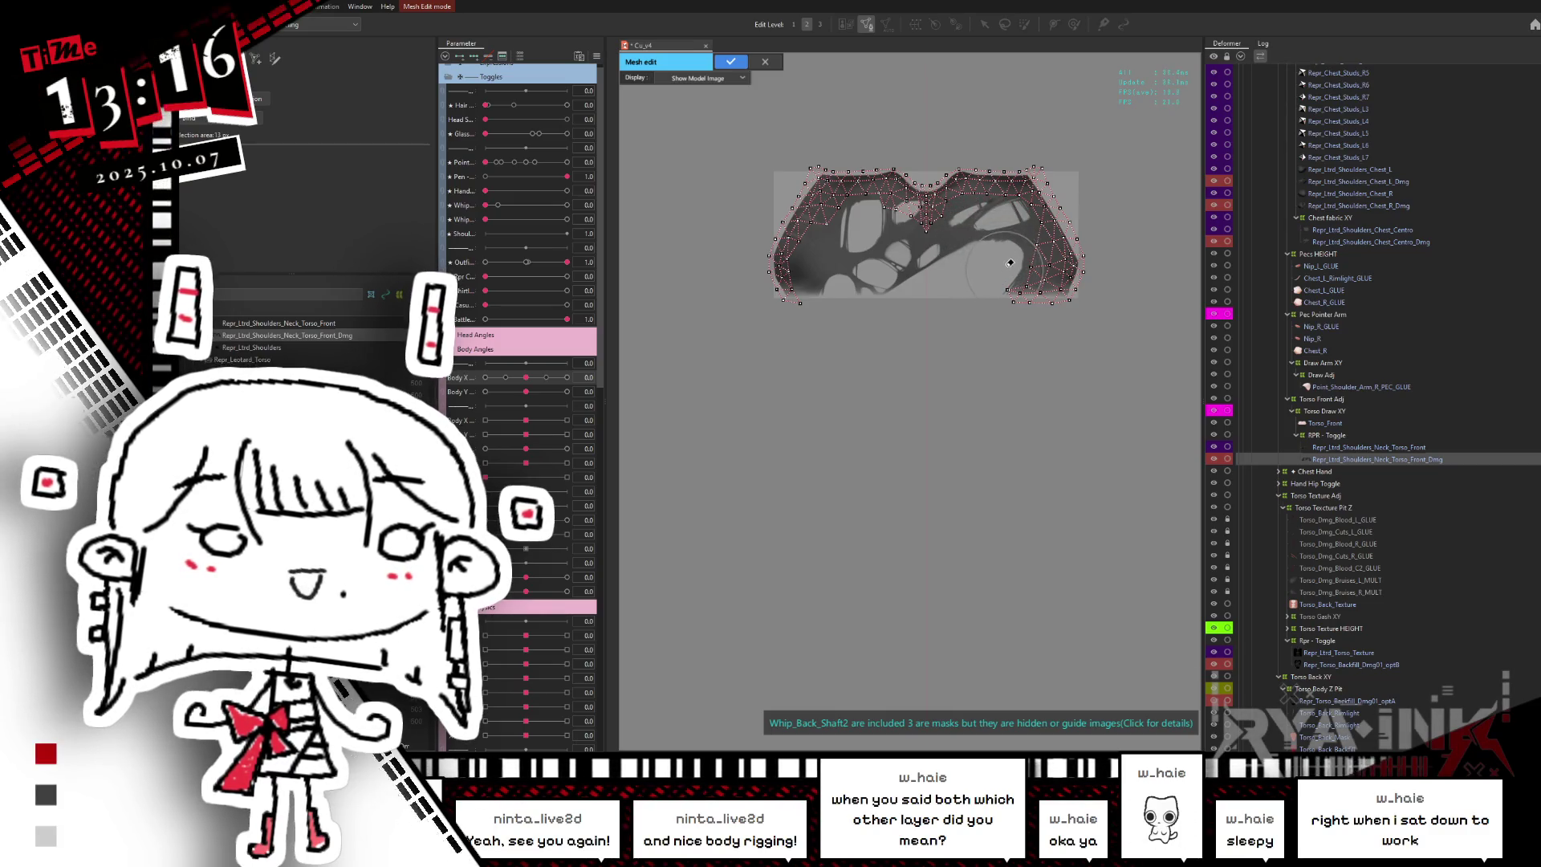
click(730, 61)
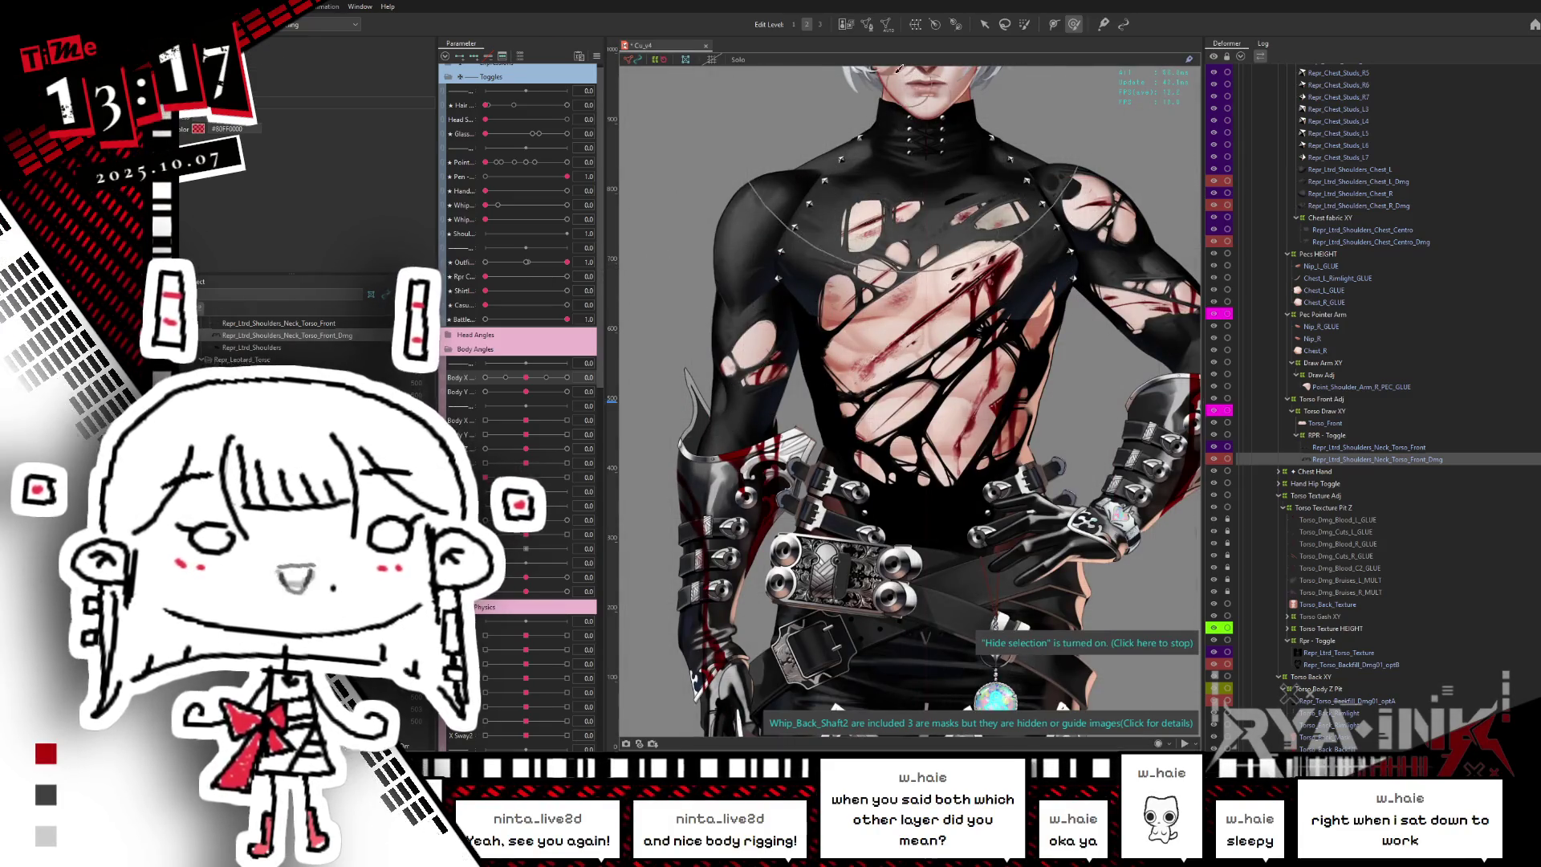
click(867, 25)
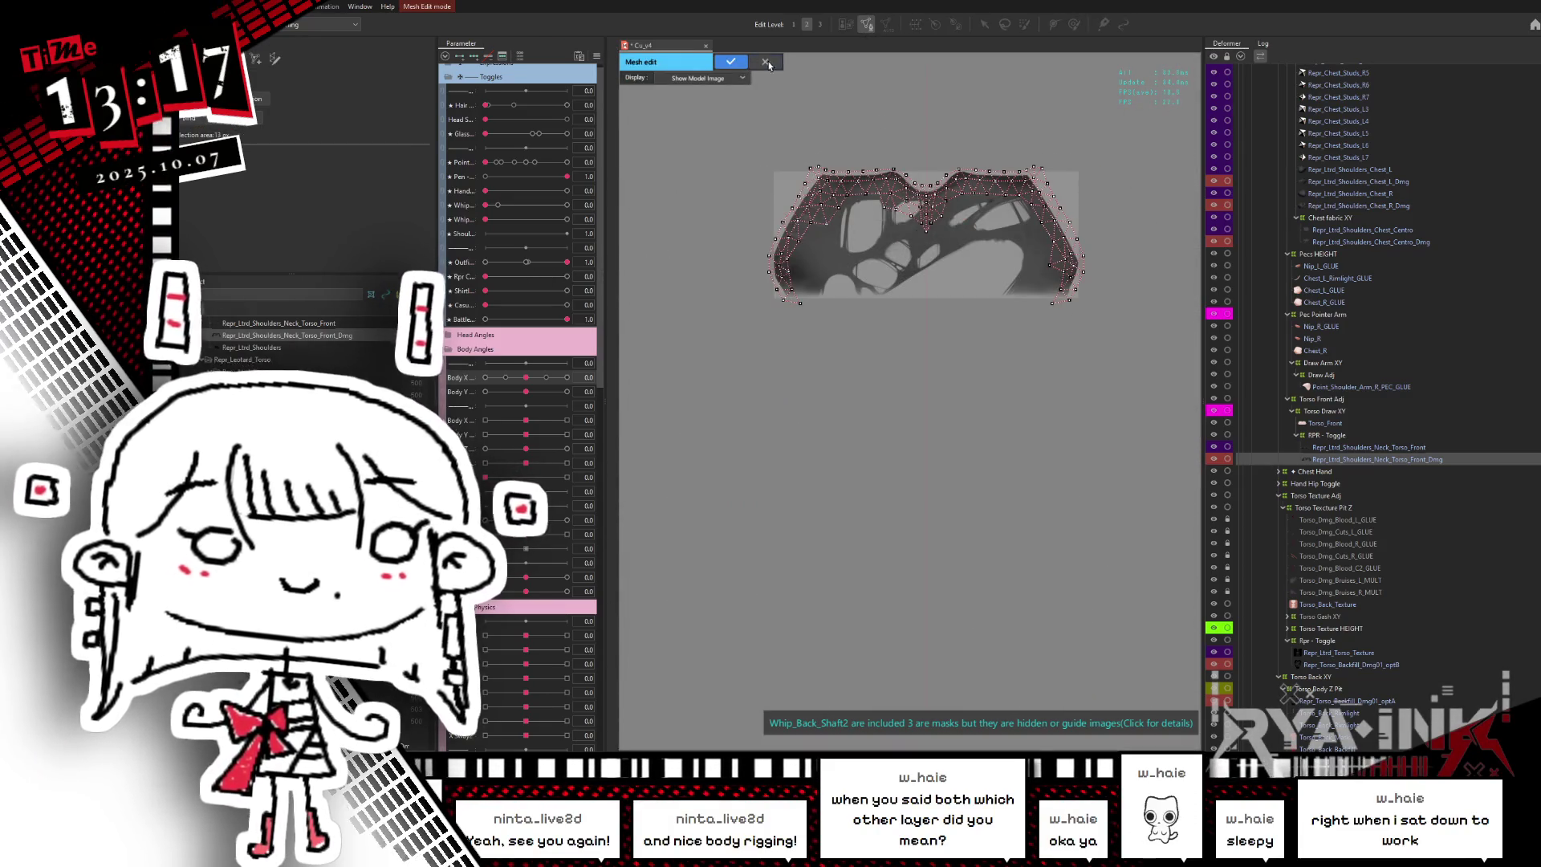
click(767, 63)
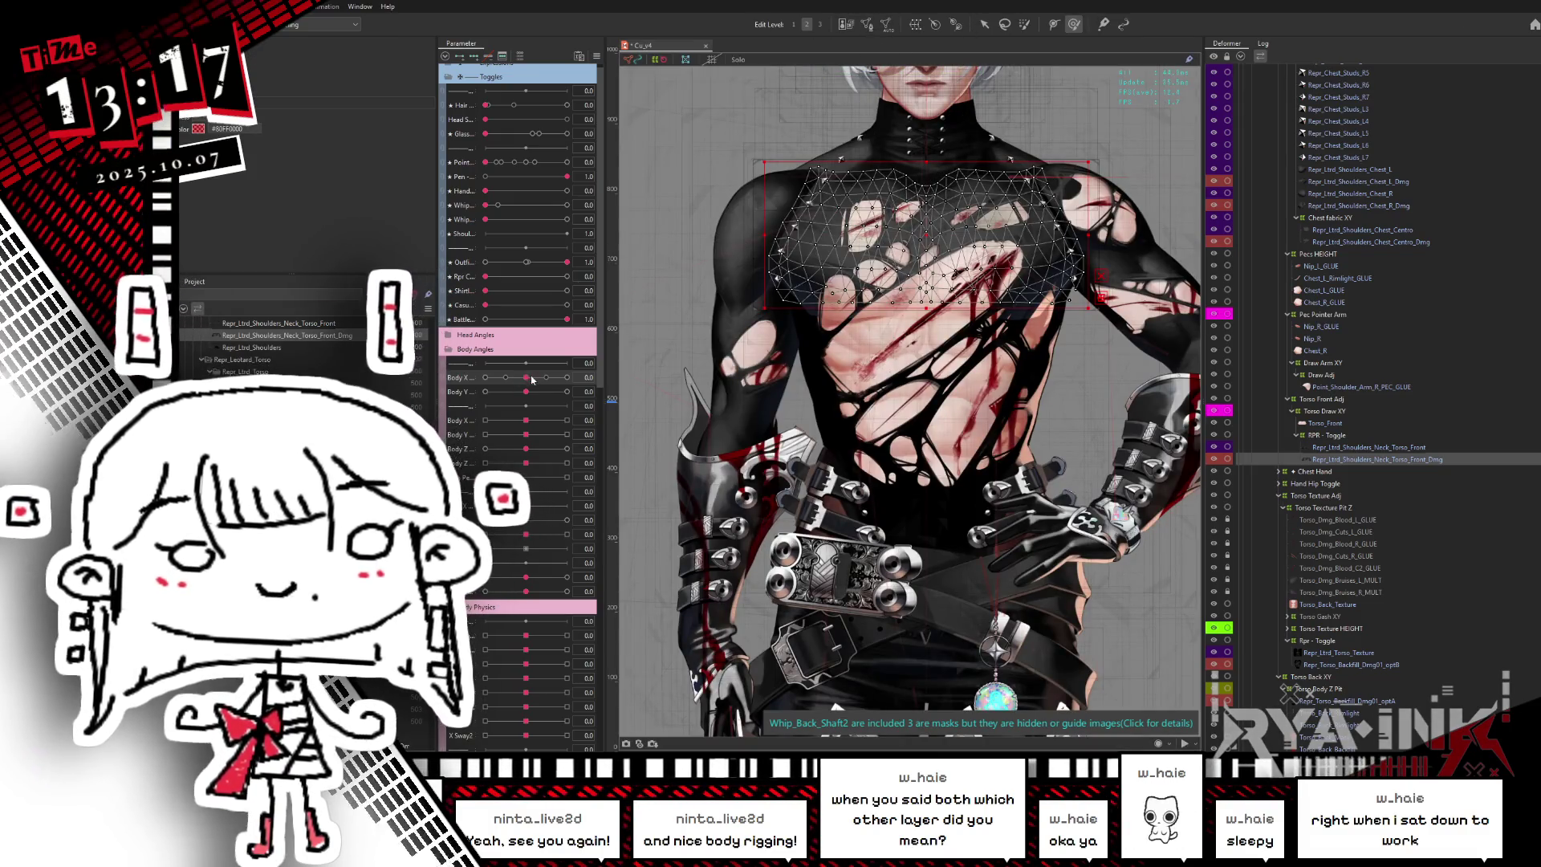
mouse_move(527, 384)
mouse_down()
mouse_move(574, 375)
mouse_move(473, 419)
mouse_up()
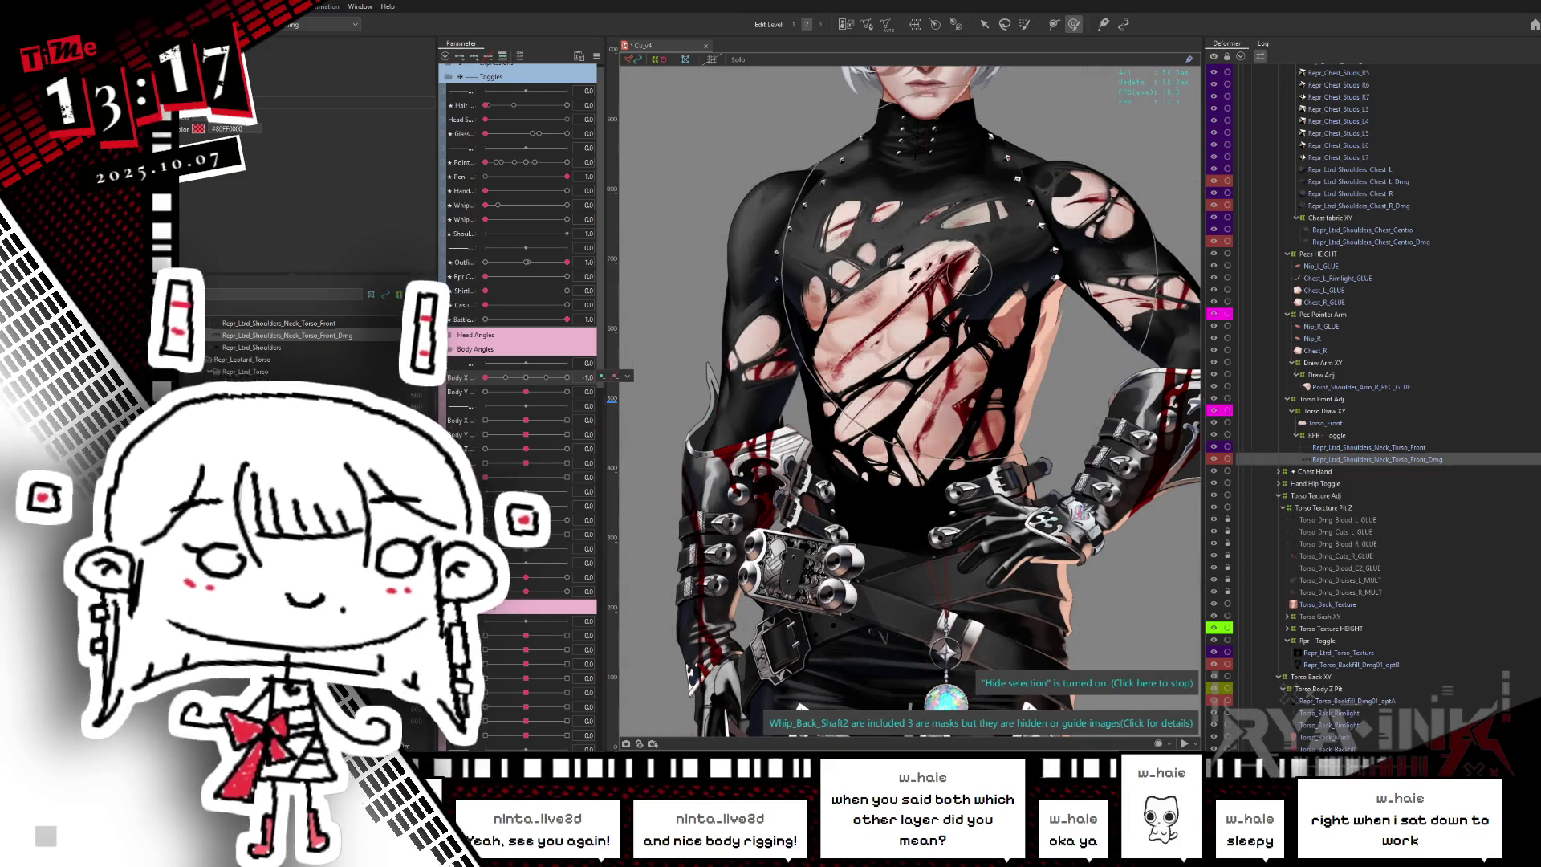
- View the damaged torso layer's properties, then inspect the Shoulders mesh in the Deformer tree
click(899, 311)
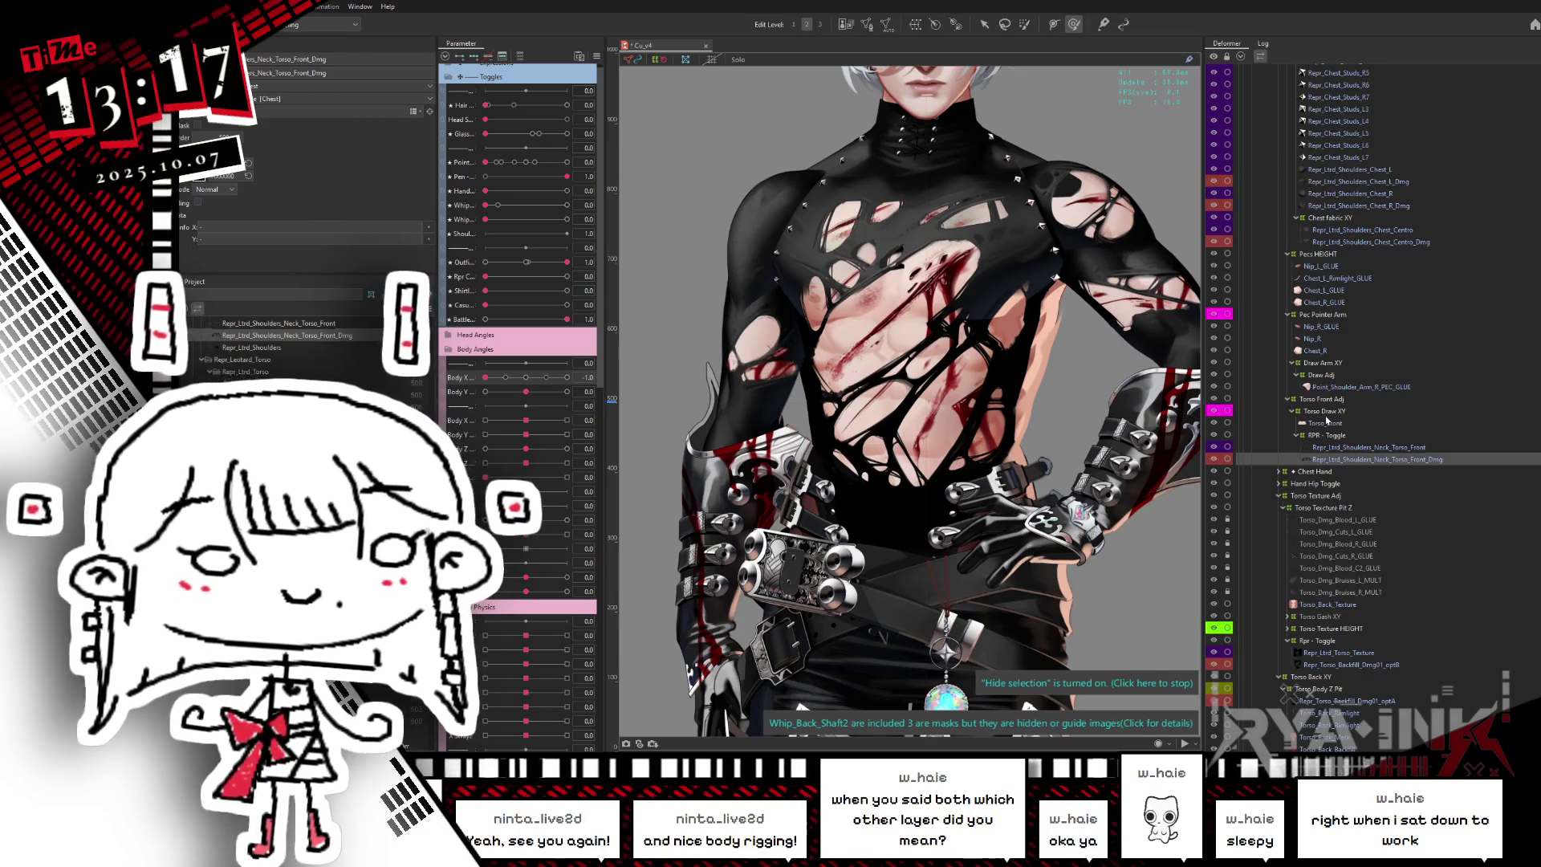
scroll(1328, 423, down, 5)
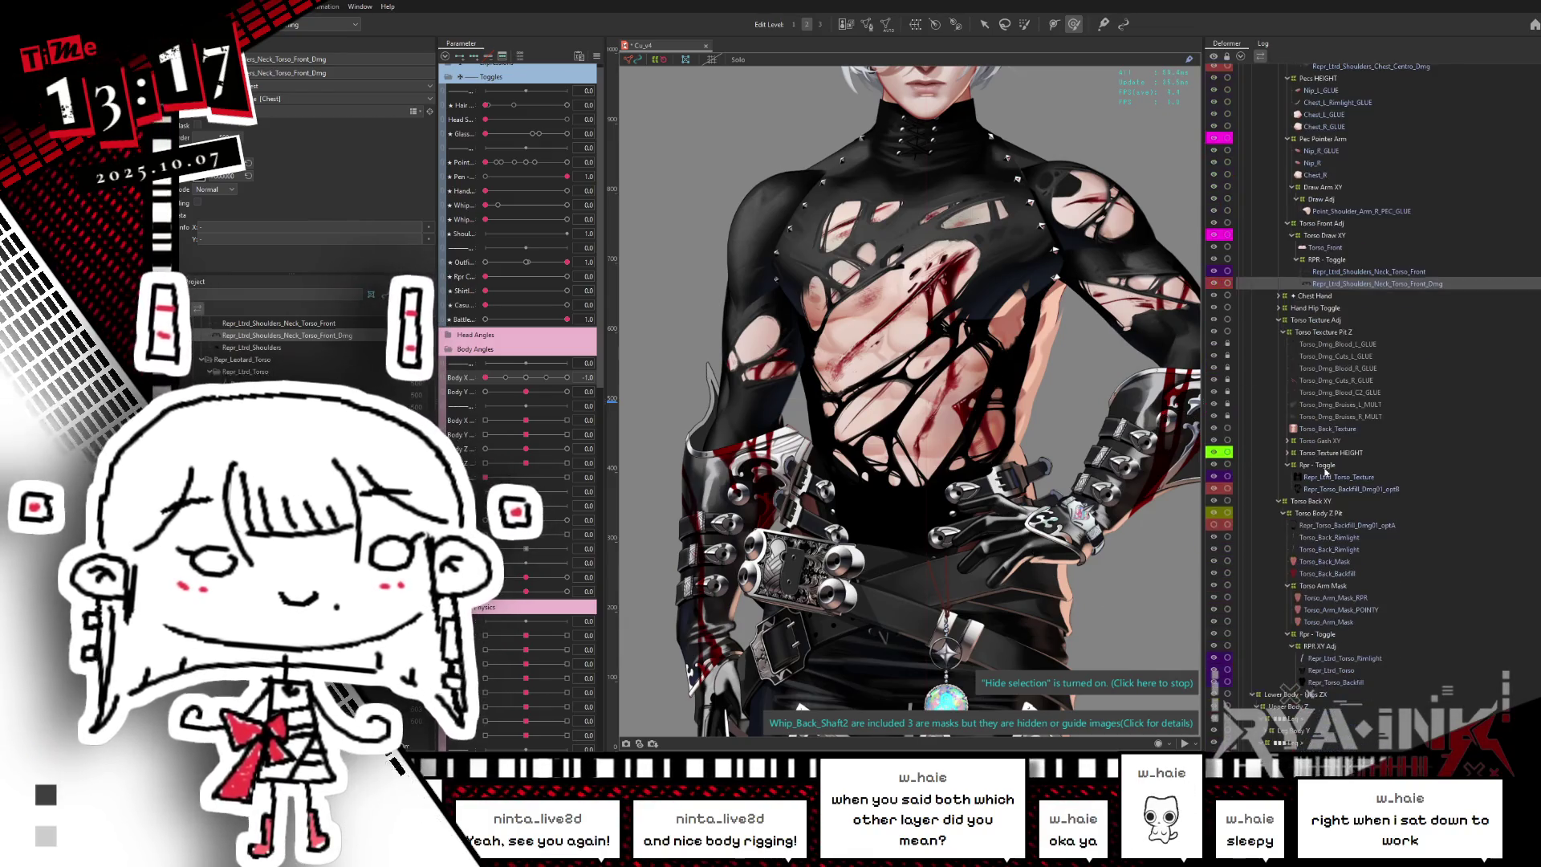
scroll(1344, 507, up, 5)
scroll(1333, 530, up, 6)
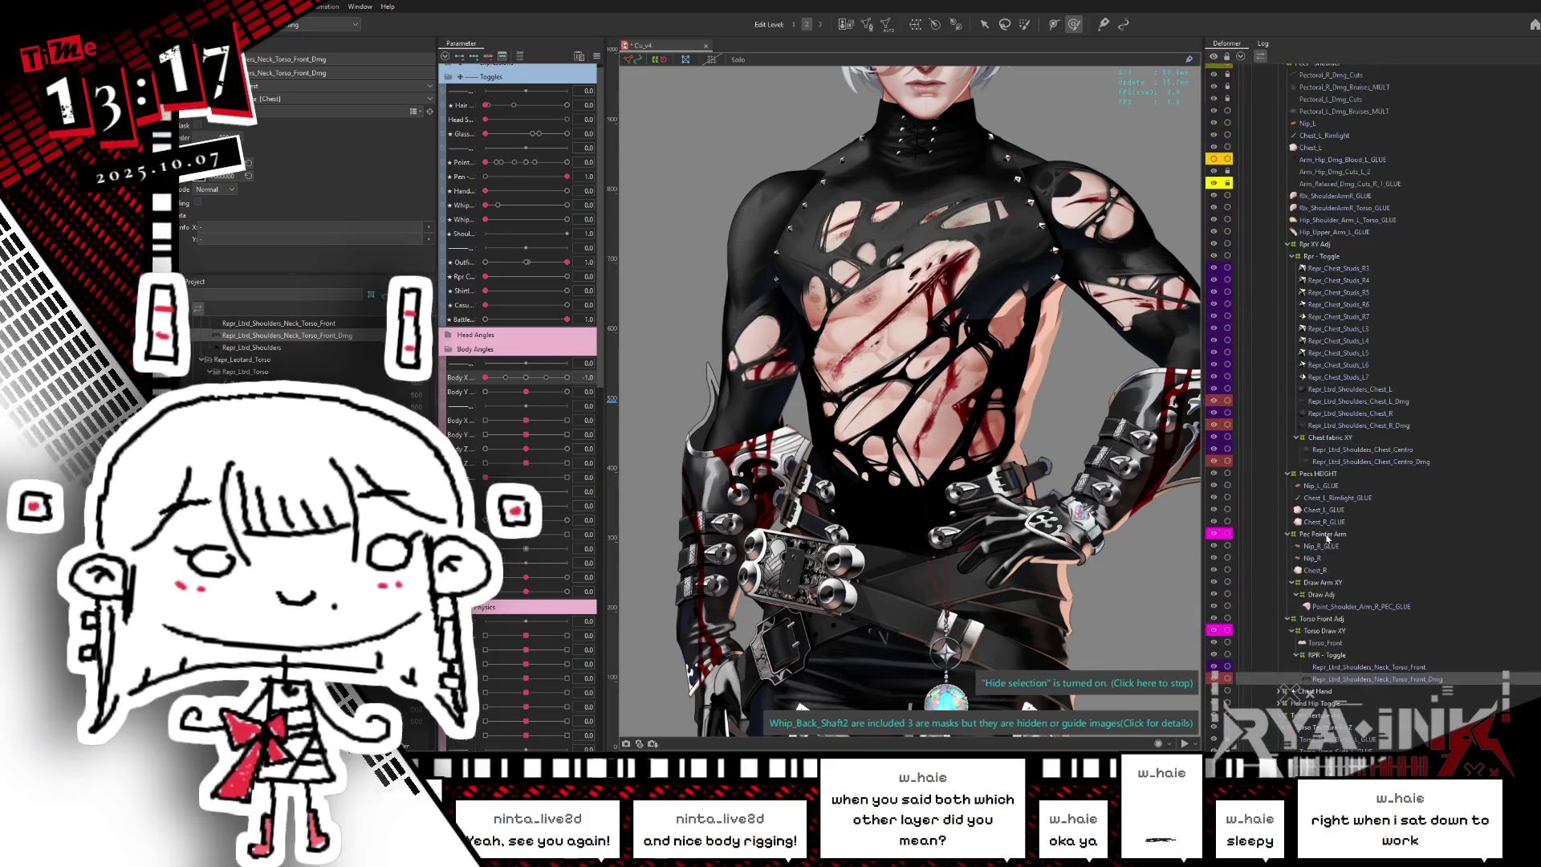
scroll(1366, 375, up, 2)
scroll(1368, 385, up, 2)
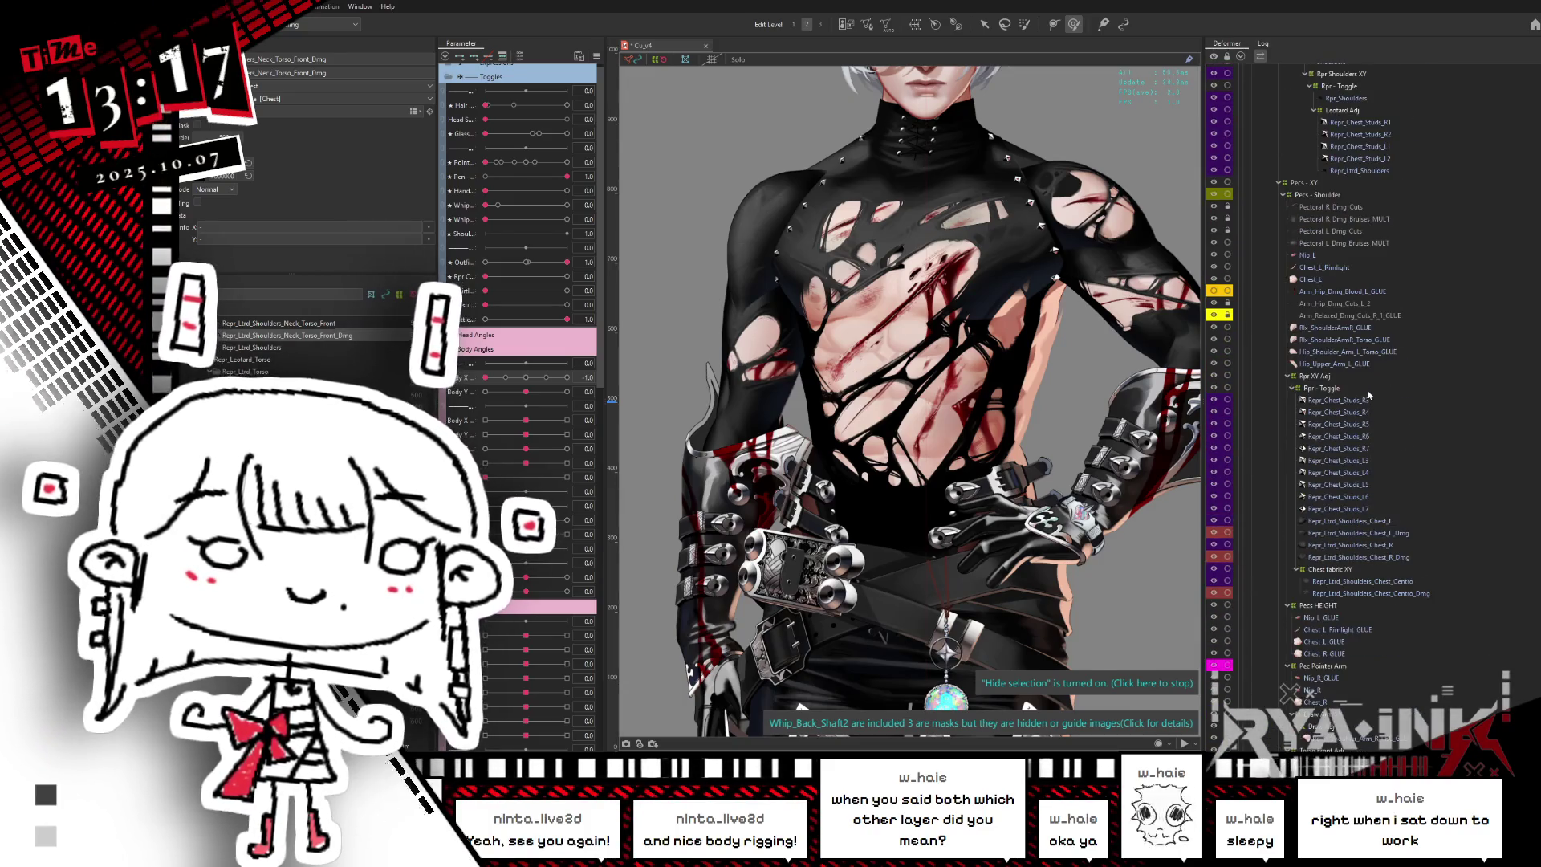
scroll(1326, 538, up, 7)
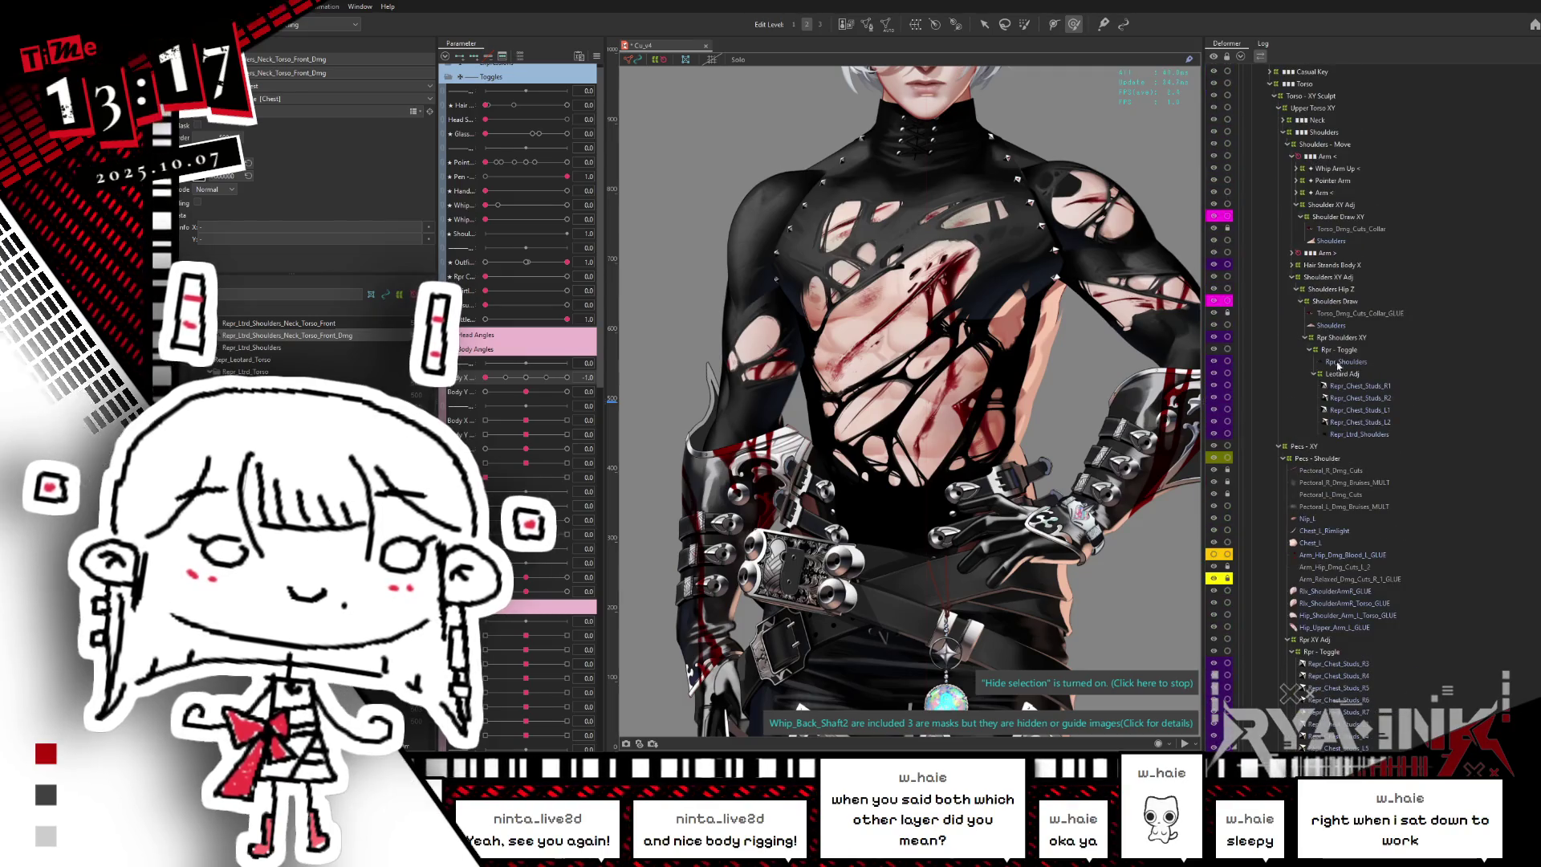
click(1330, 325)
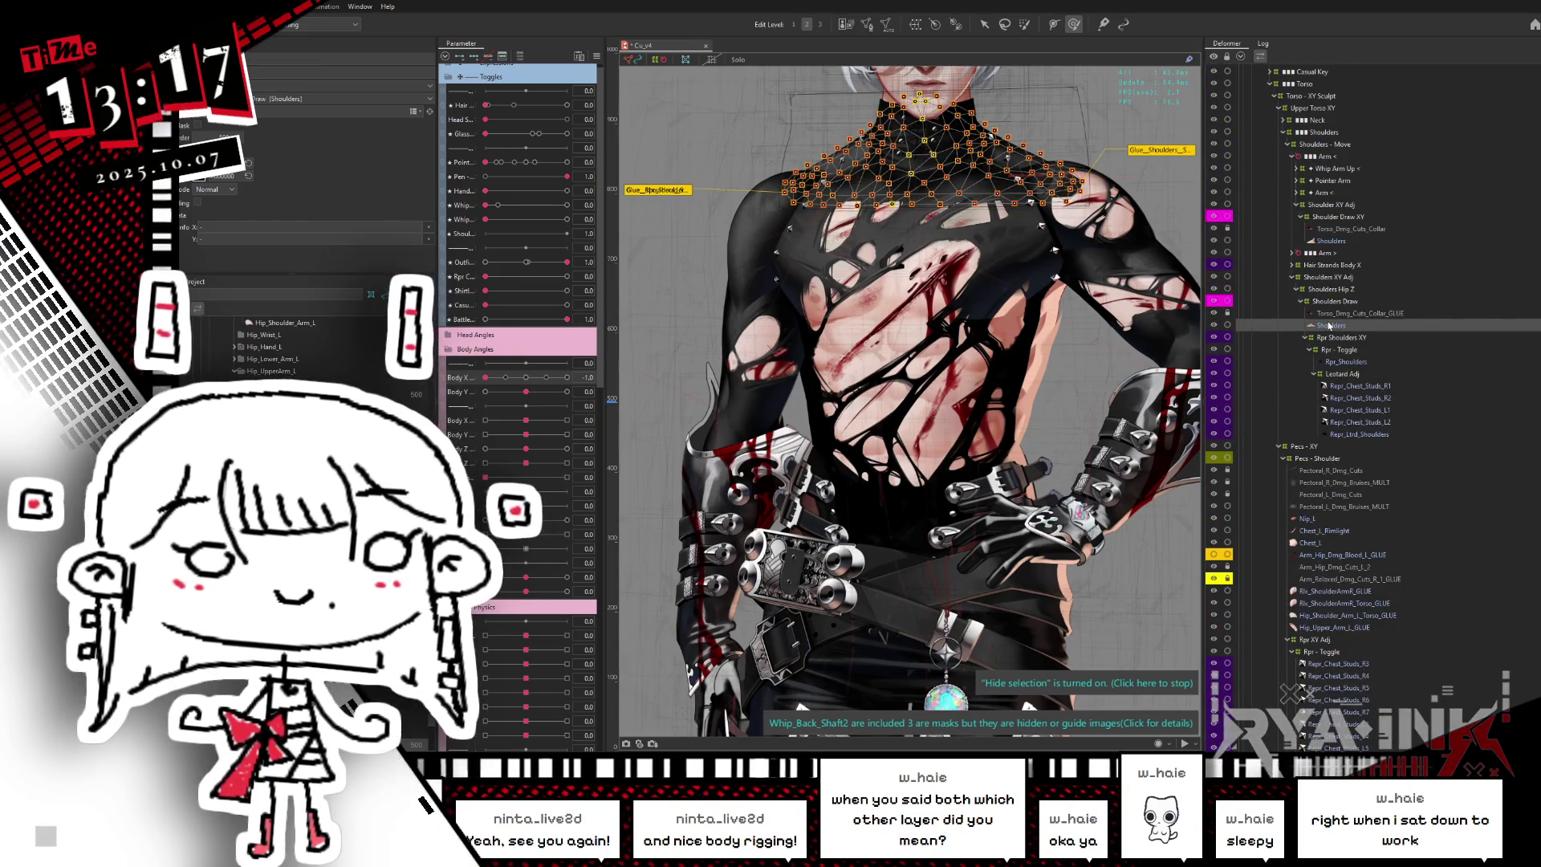
- Select Repr_Ltrd_Shoulders_Neck_Torso_Front, then its Repr_Ltrd_Shoulders_Neck_Torso_Front_Dmg layer below
scroll(1353, 383, down, 3)
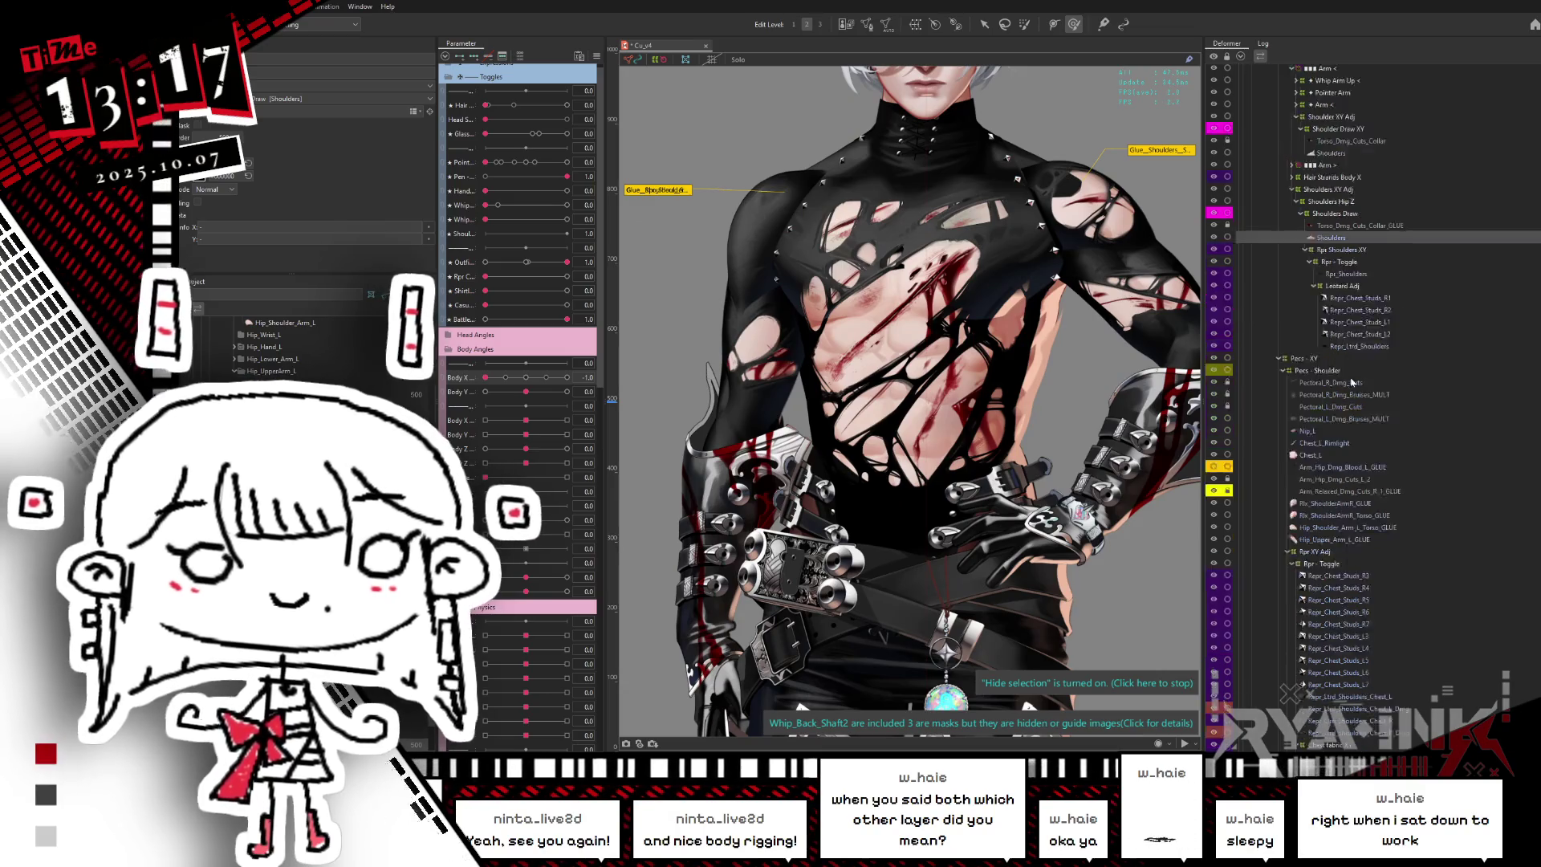
scroll(1353, 383, down, 6)
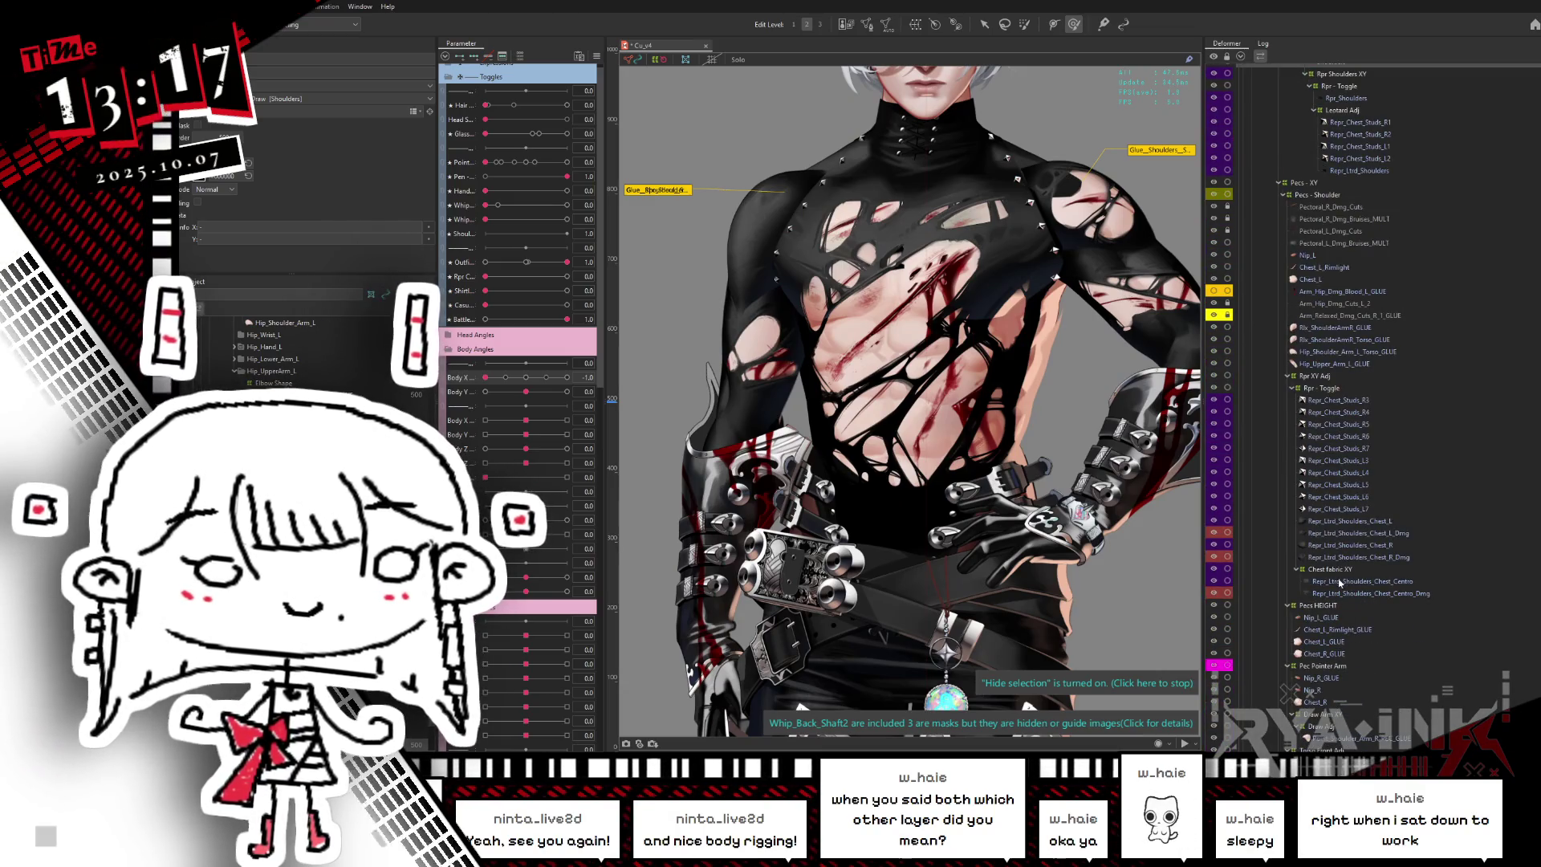
scroll(1325, 699, down, 6)
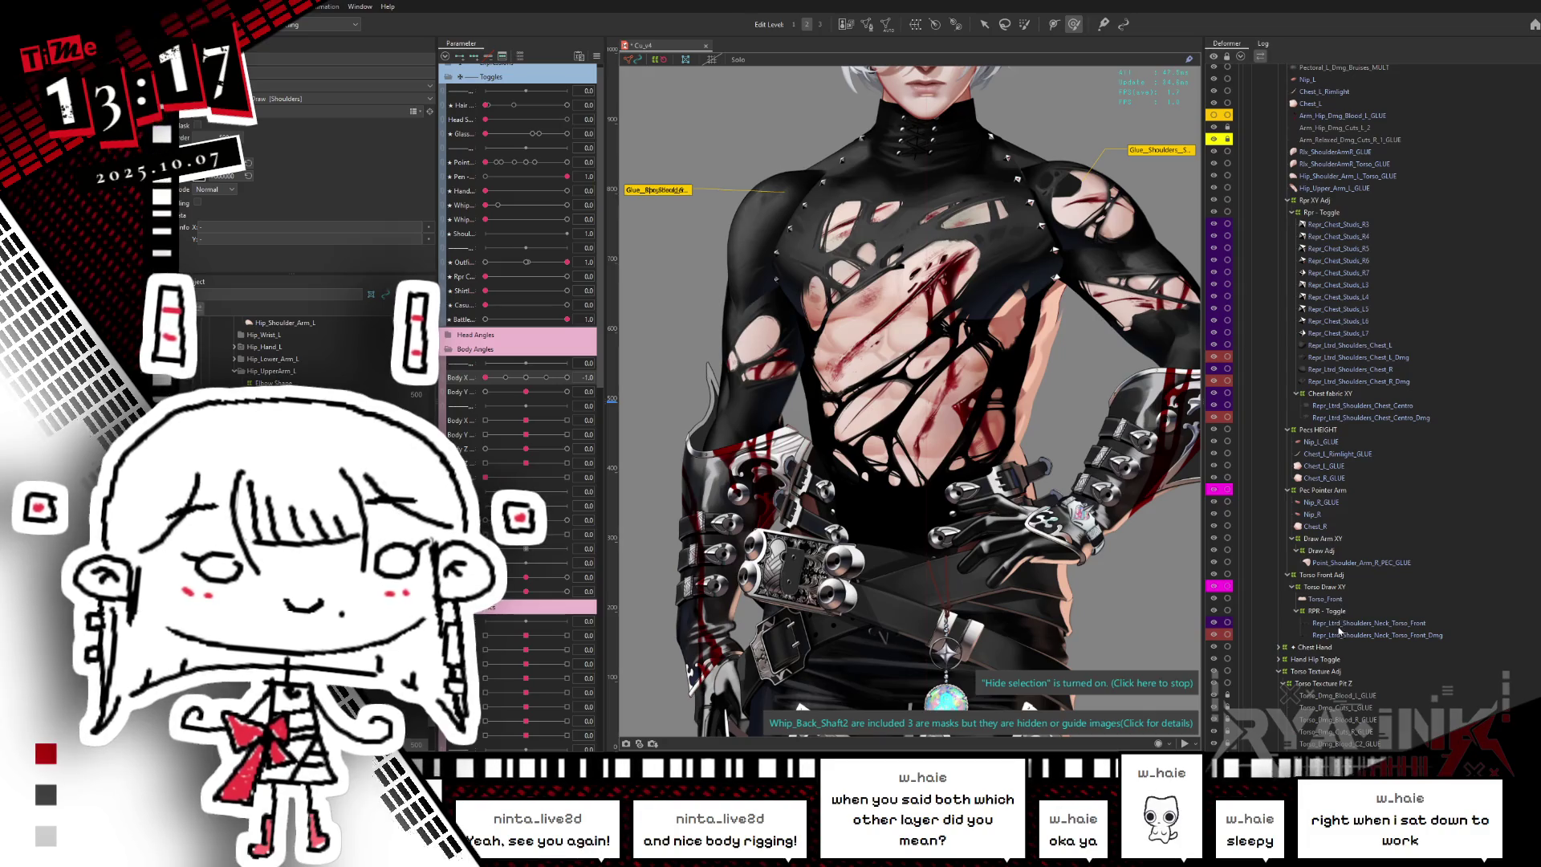
click(1339, 624)
click(1349, 634)
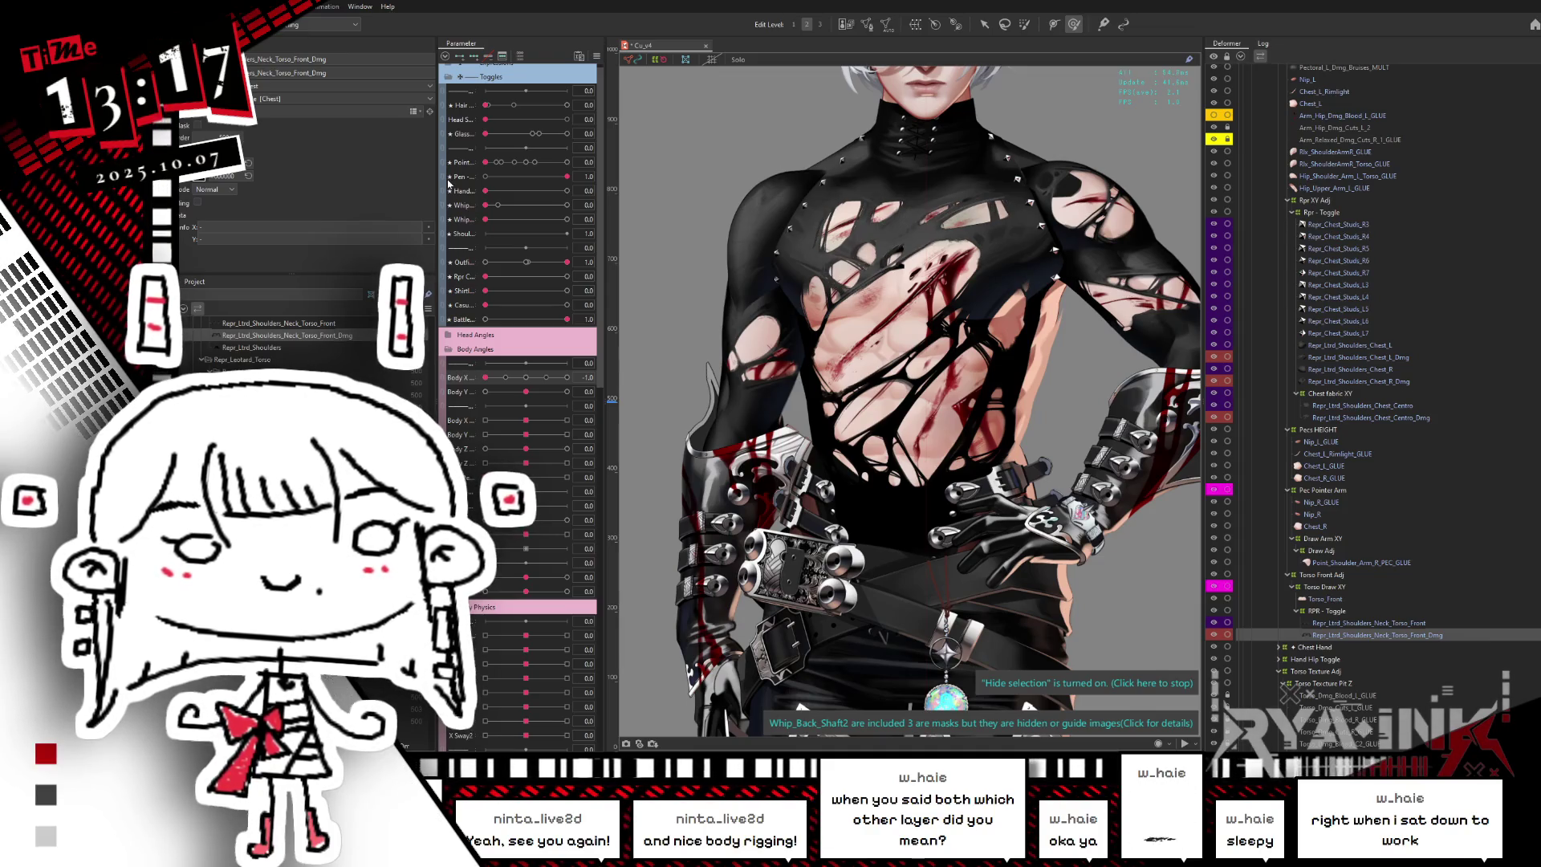
- Select the two chest art meshes and reset the body turn to 0.0
click(863, 309)
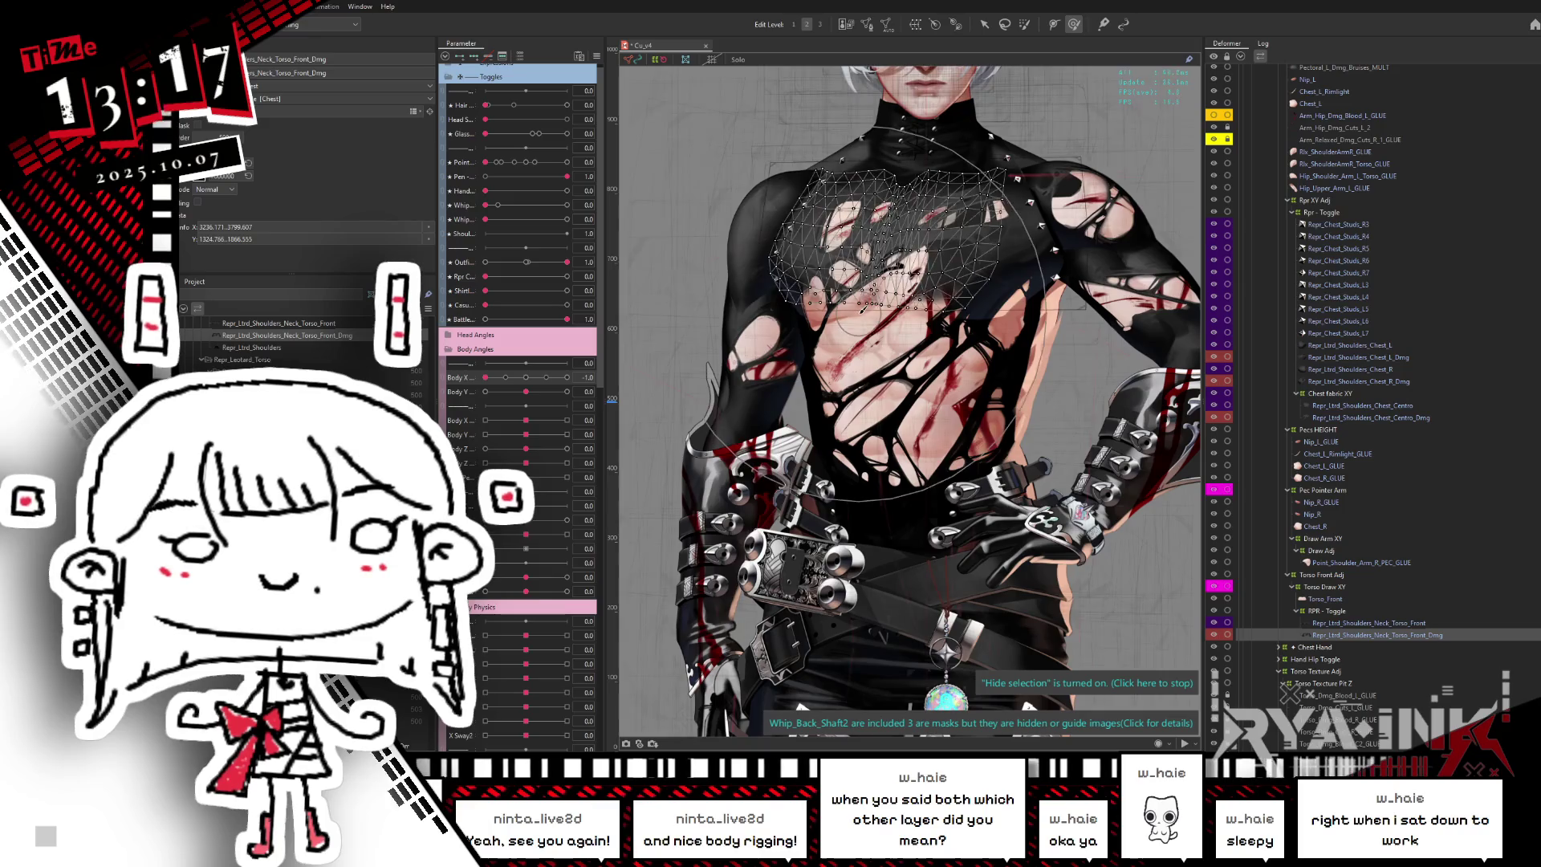
shift+click(806, 214)
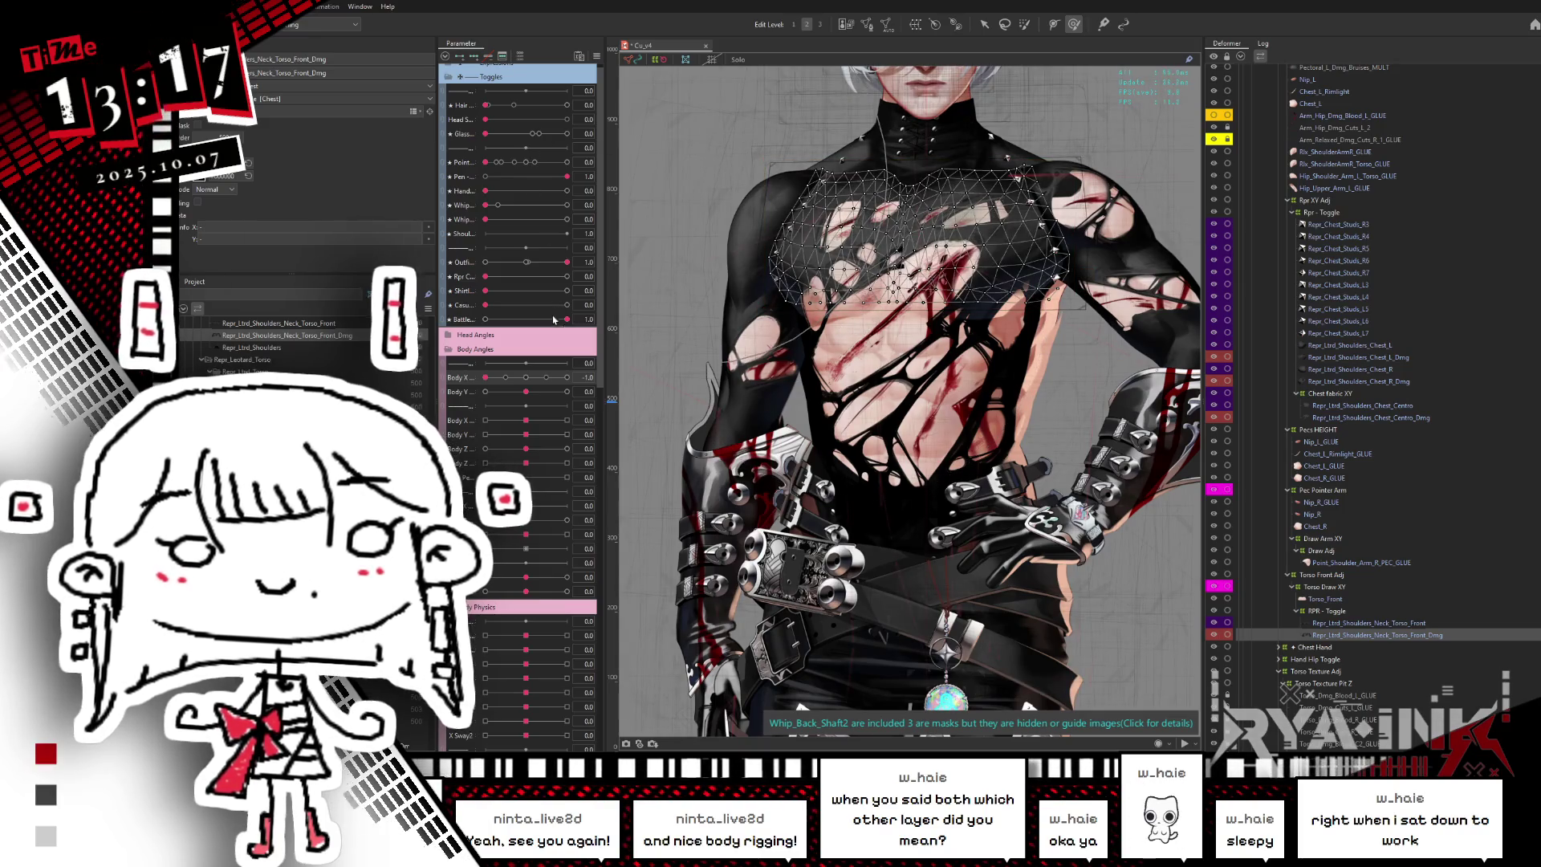
click(526, 378)
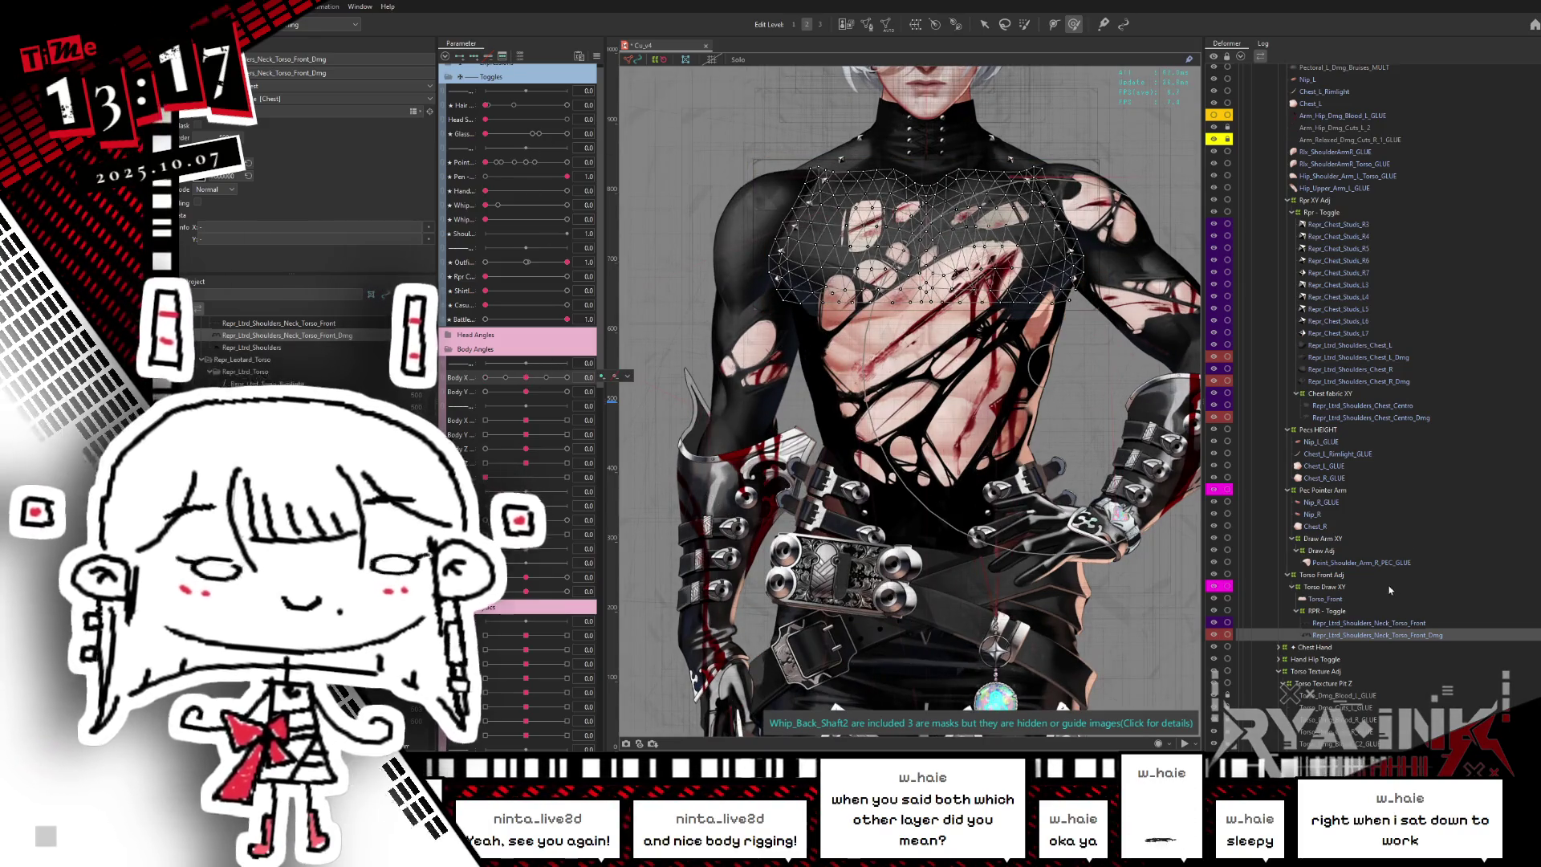
- Select Chest_R and toggle its mesh wireframe on the recentred torso
click(1332, 527)
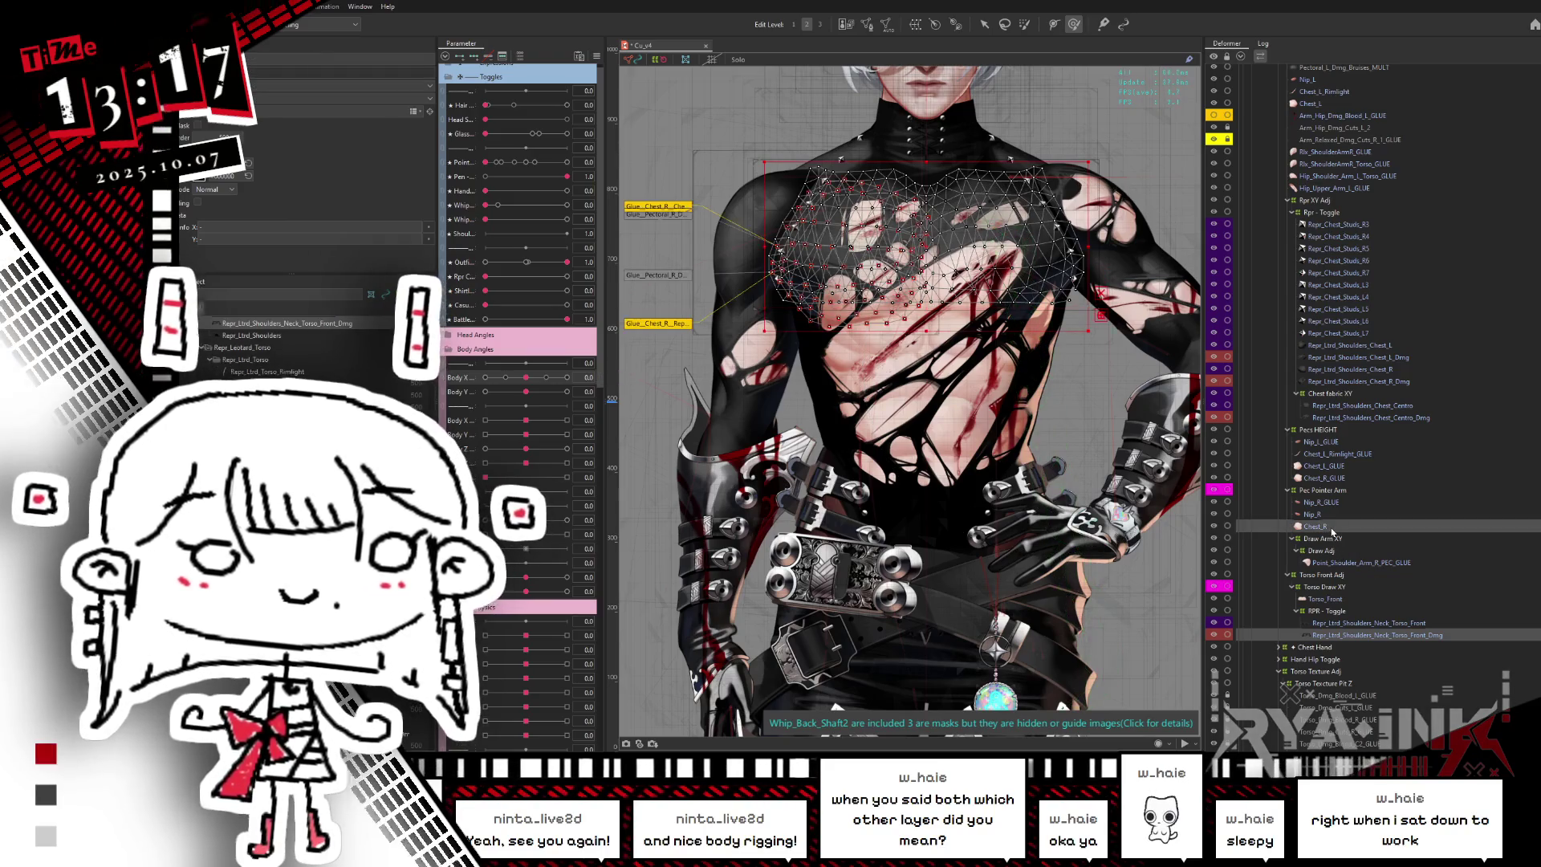
scroll(1046, 459, up, 2)
scroll(1046, 459, up, 2)
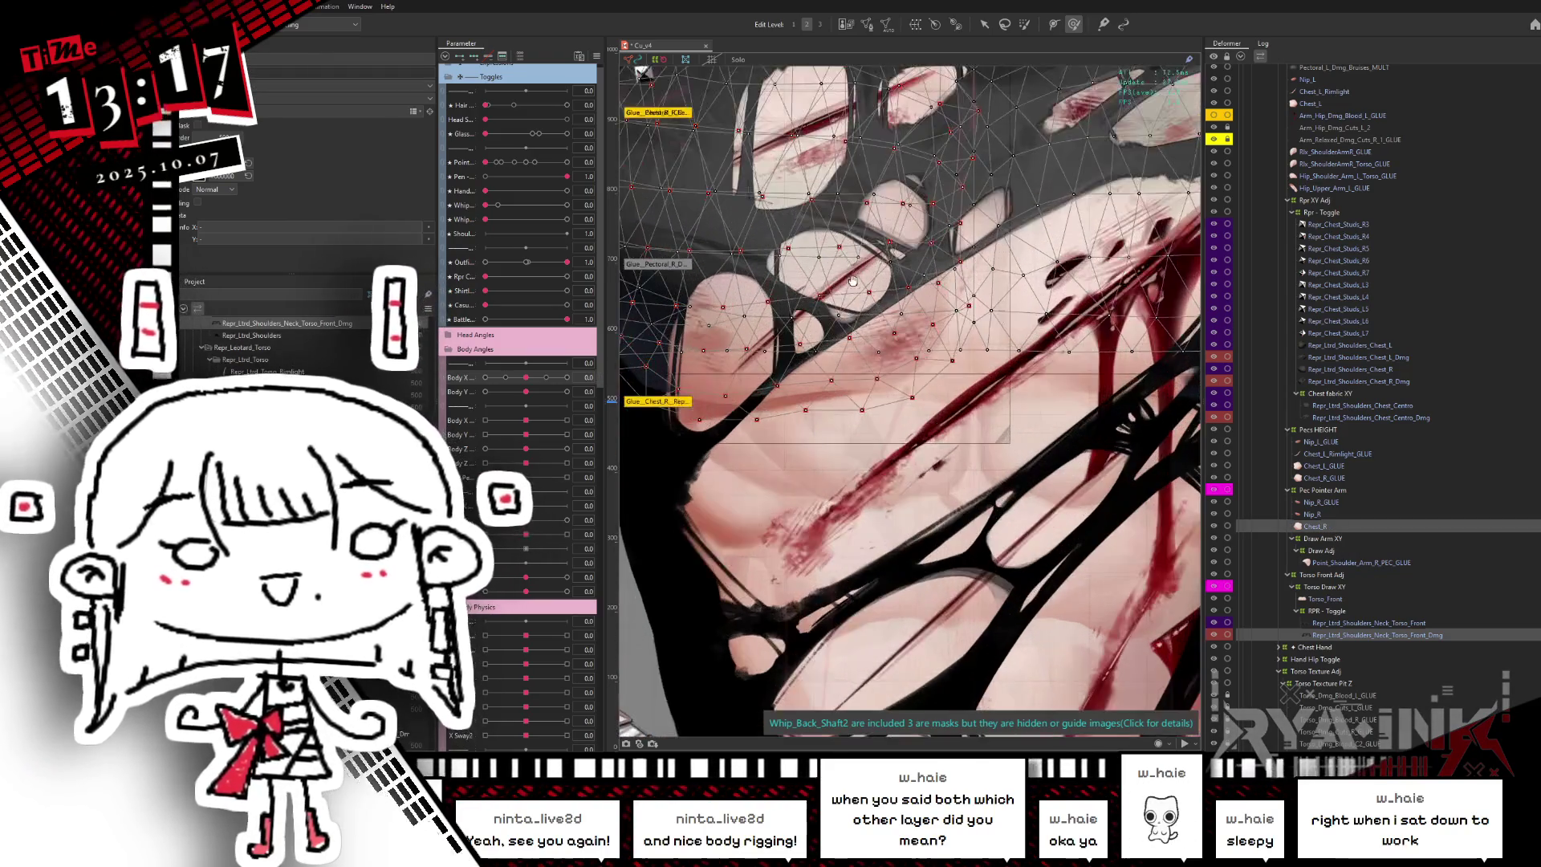
scroll(1047, 459, up, 2)
scroll(1046, 459, down, 2)
scroll(1035, 465, down, 1)
scroll(1019, 477, down, 2)
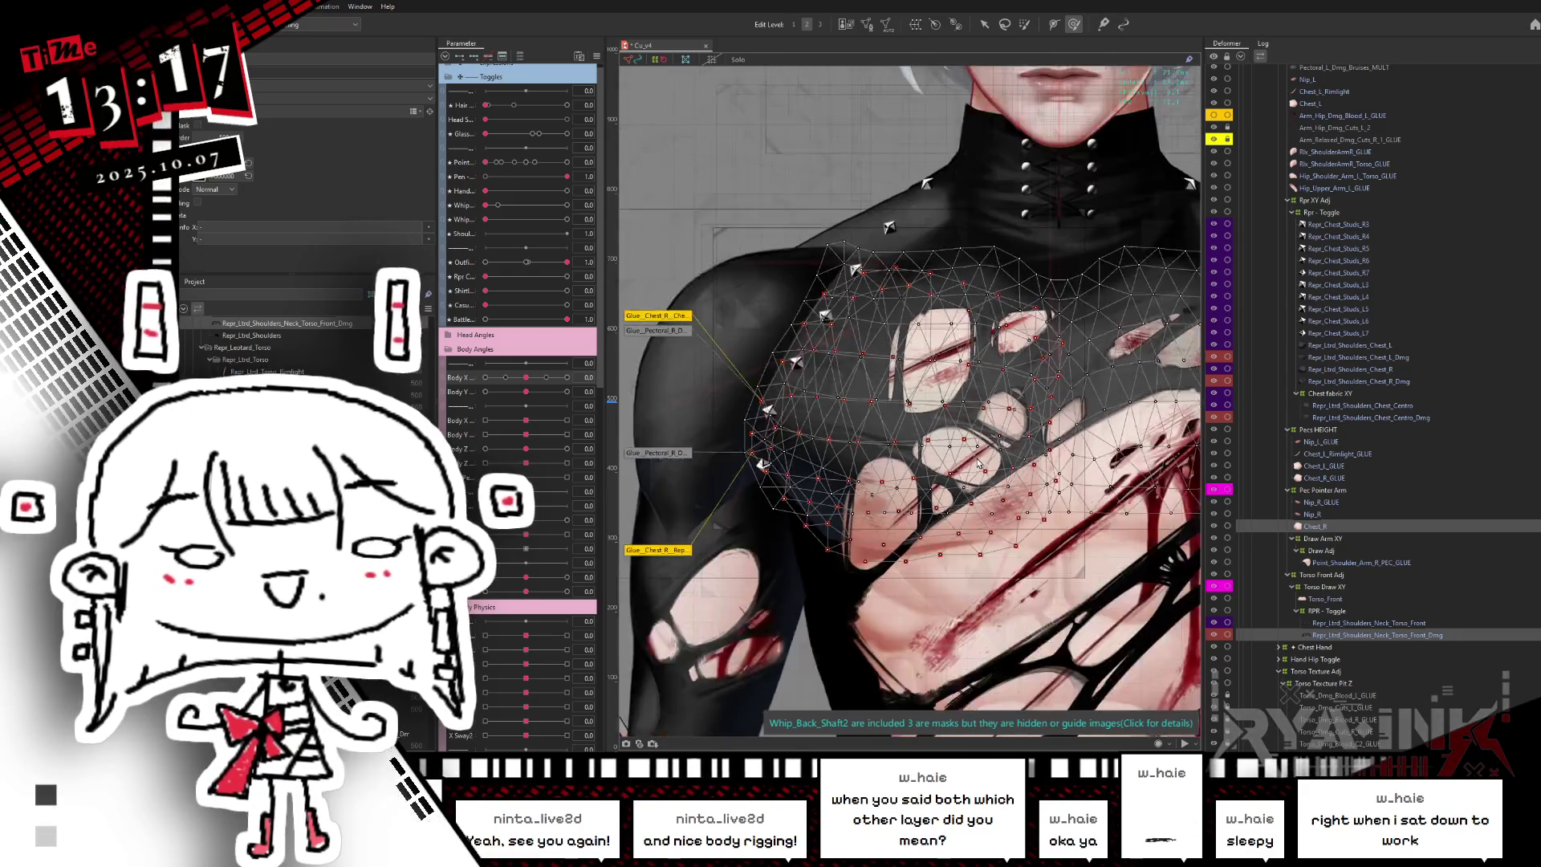
scroll(1006, 488, down, 1)
drag(1006, 487, 923, 461)
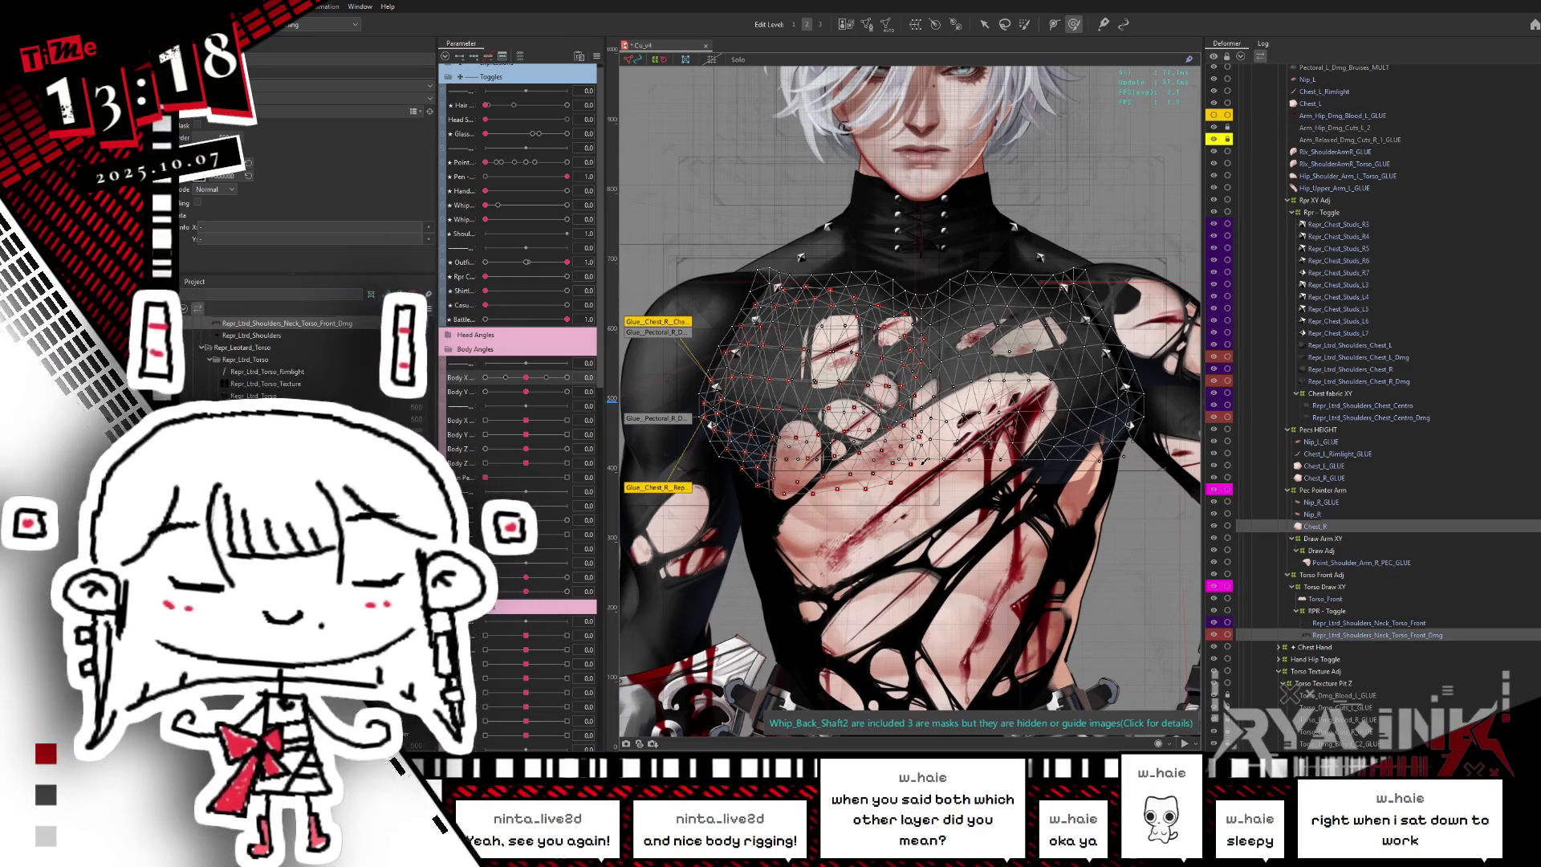
click(1309, 528)
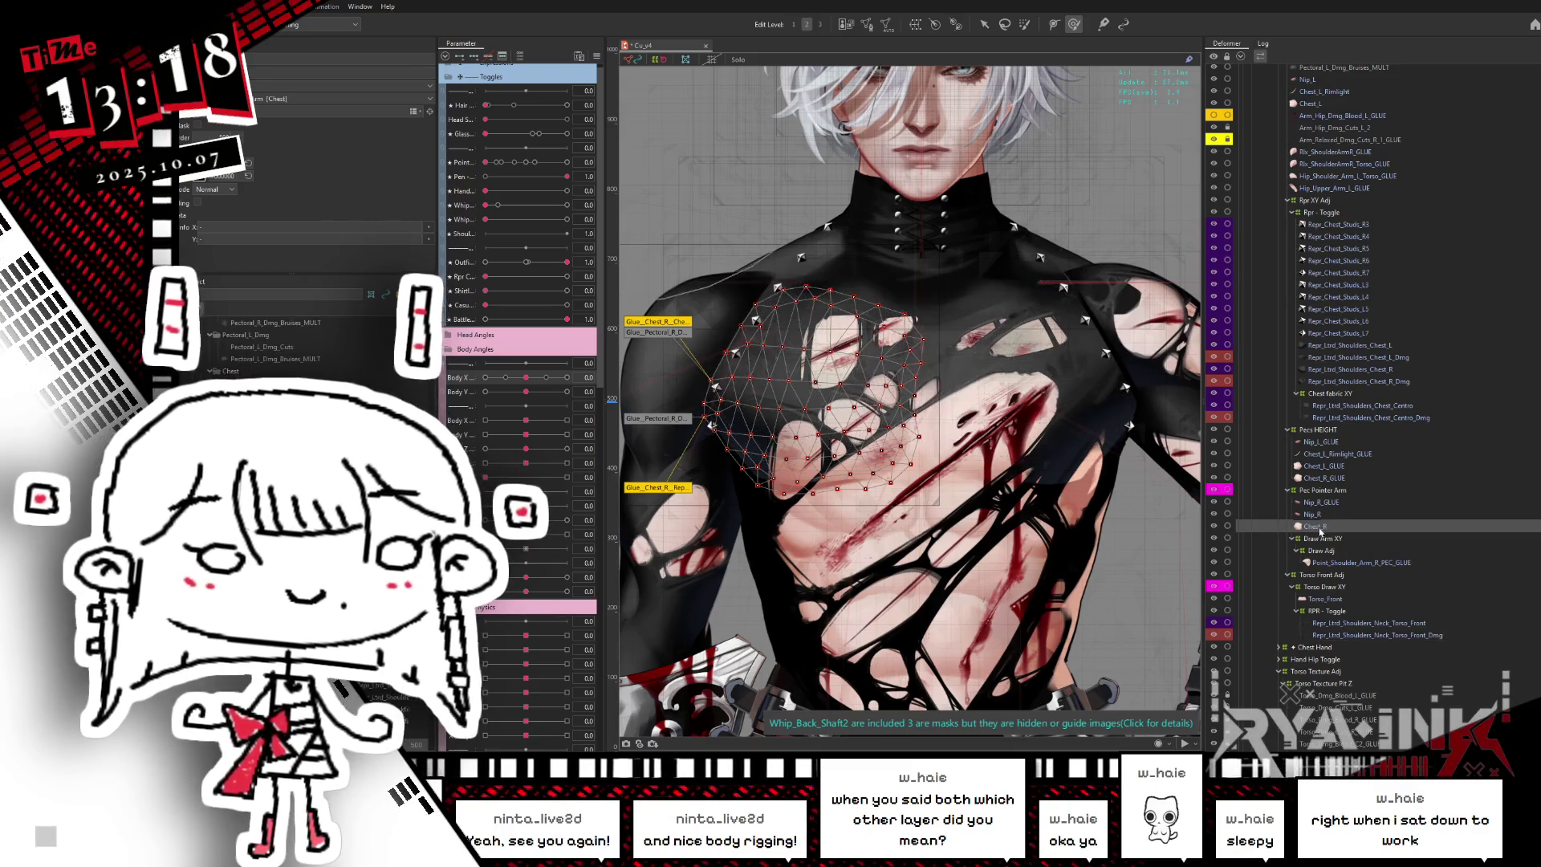
click(1288, 528)
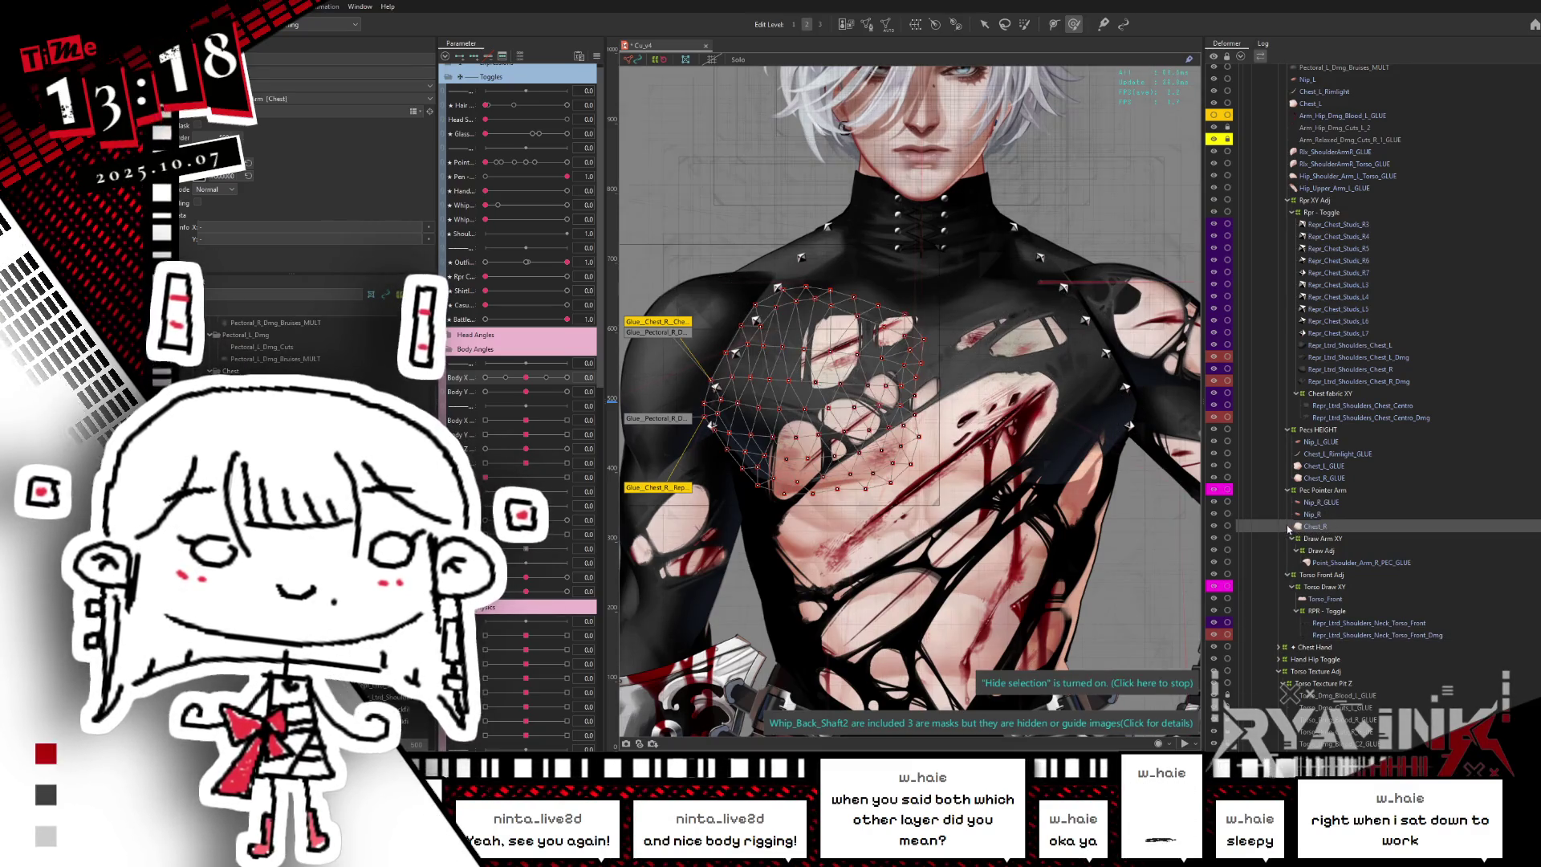
click(1282, 526)
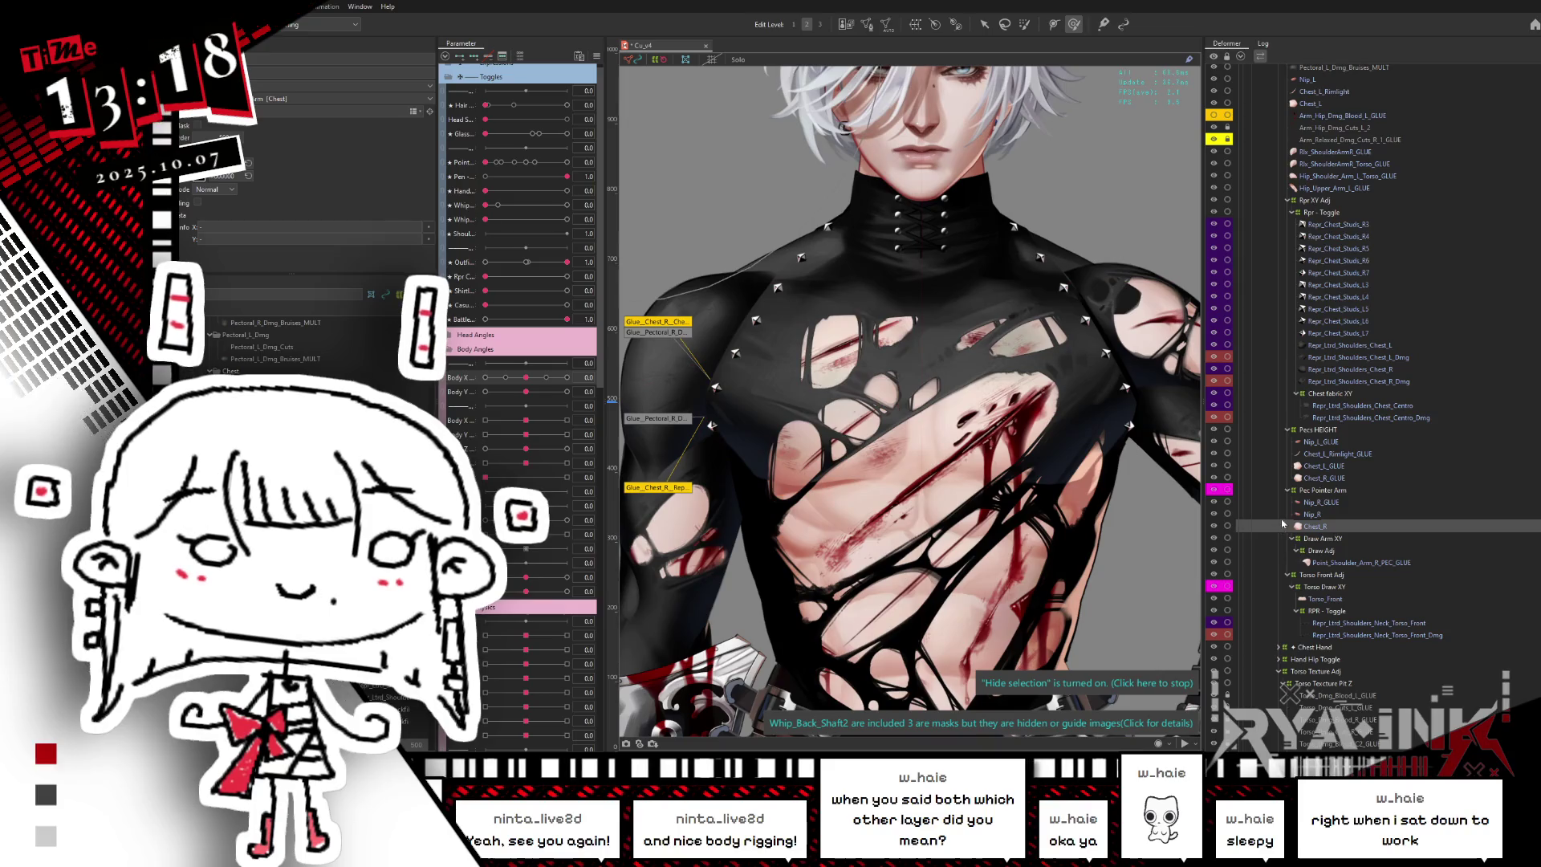
- Select Repr_Ltrd_Shoulders_Neck_Torso_Front_Dmg and turn off Inactive Color to show the full-colour model
click(1343, 631)
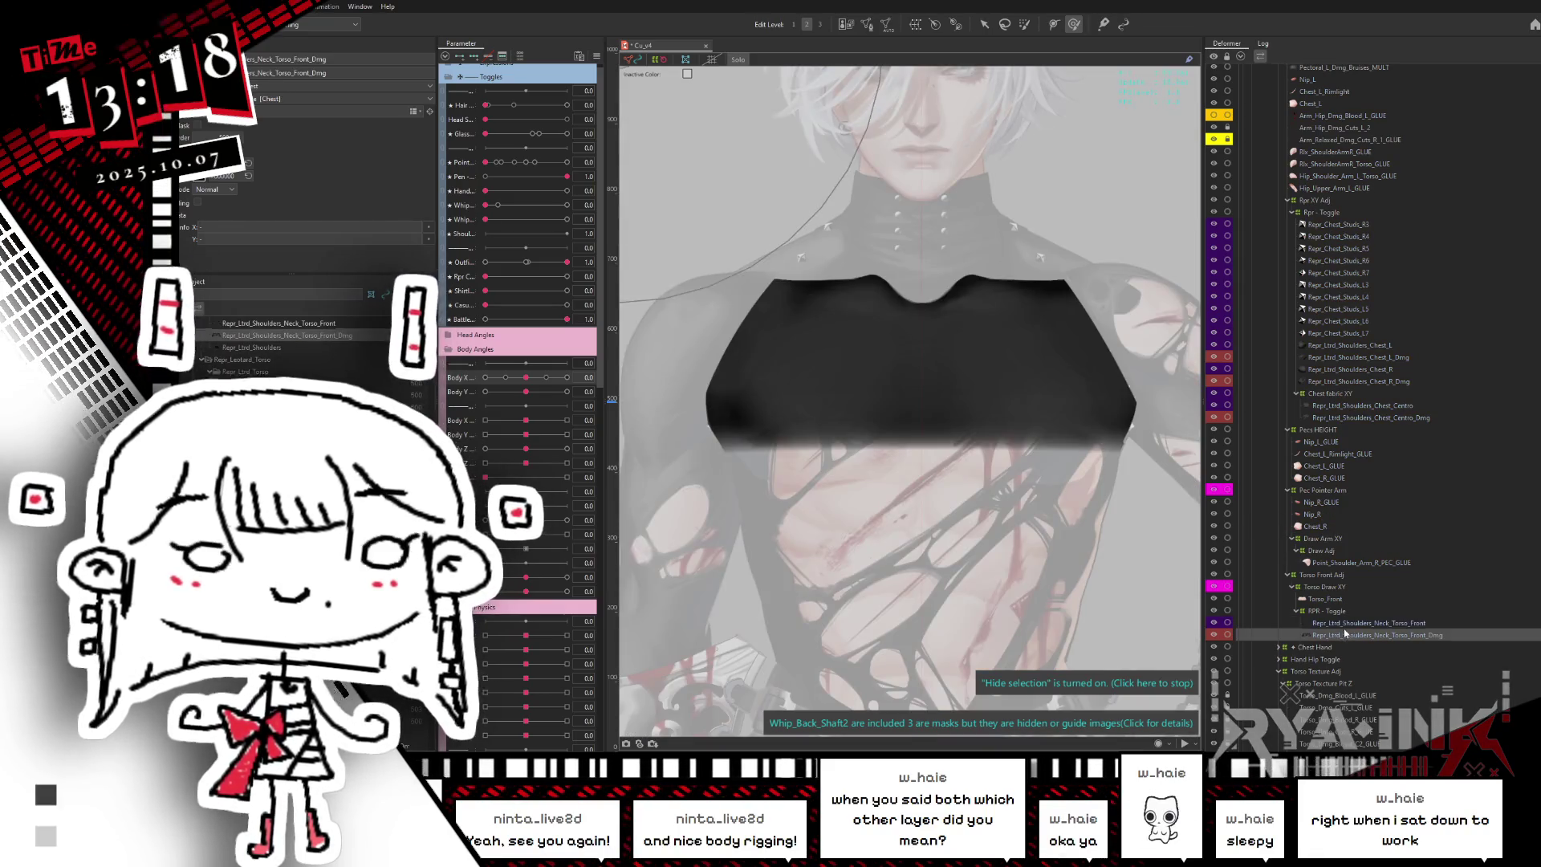
click(1342, 635)
click(1342, 636)
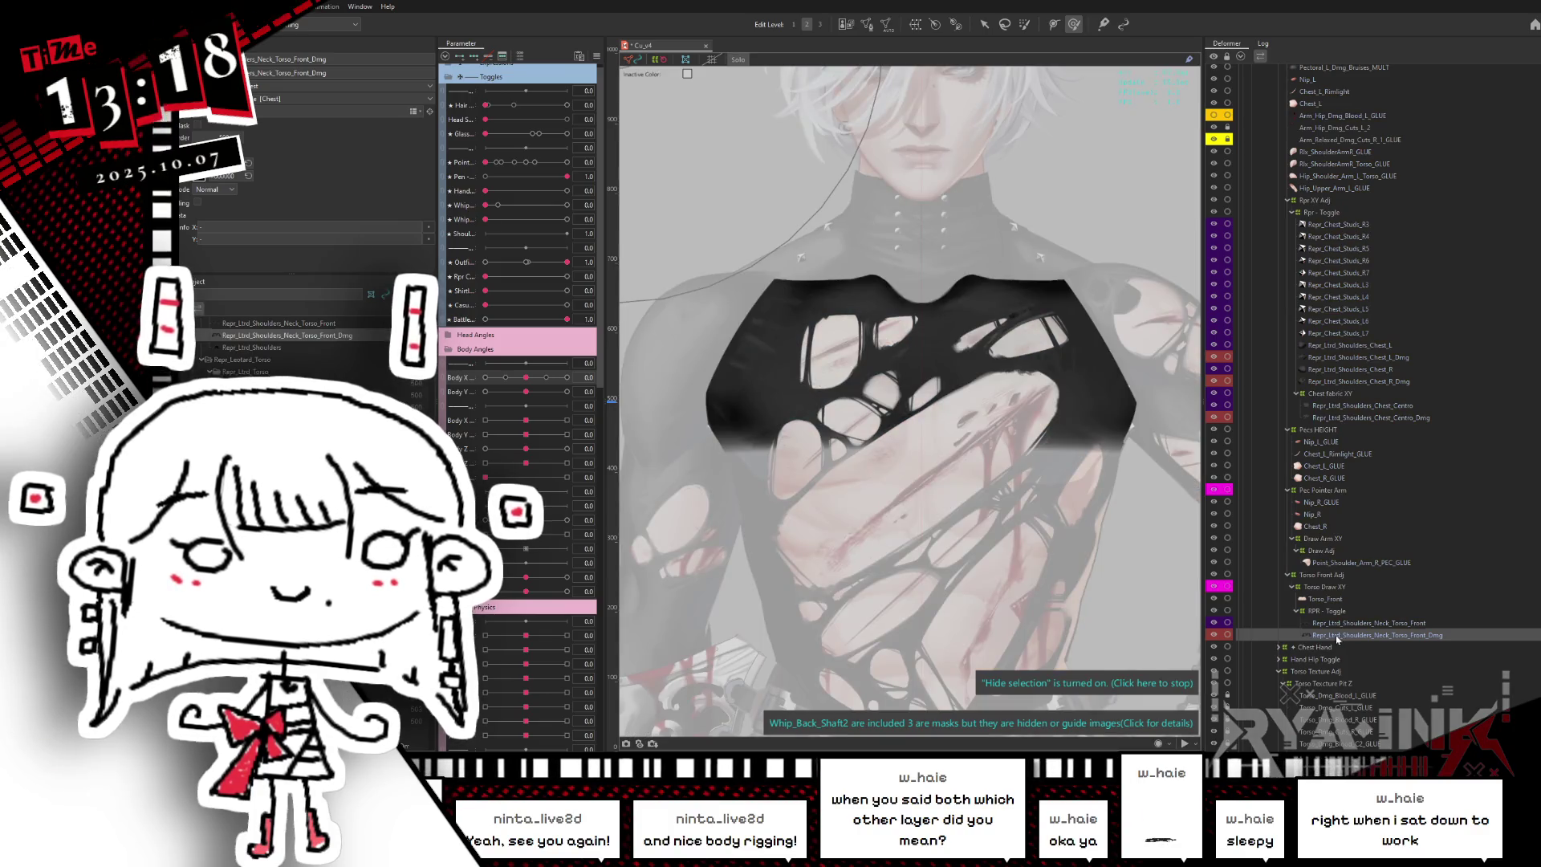
click(1334, 636)
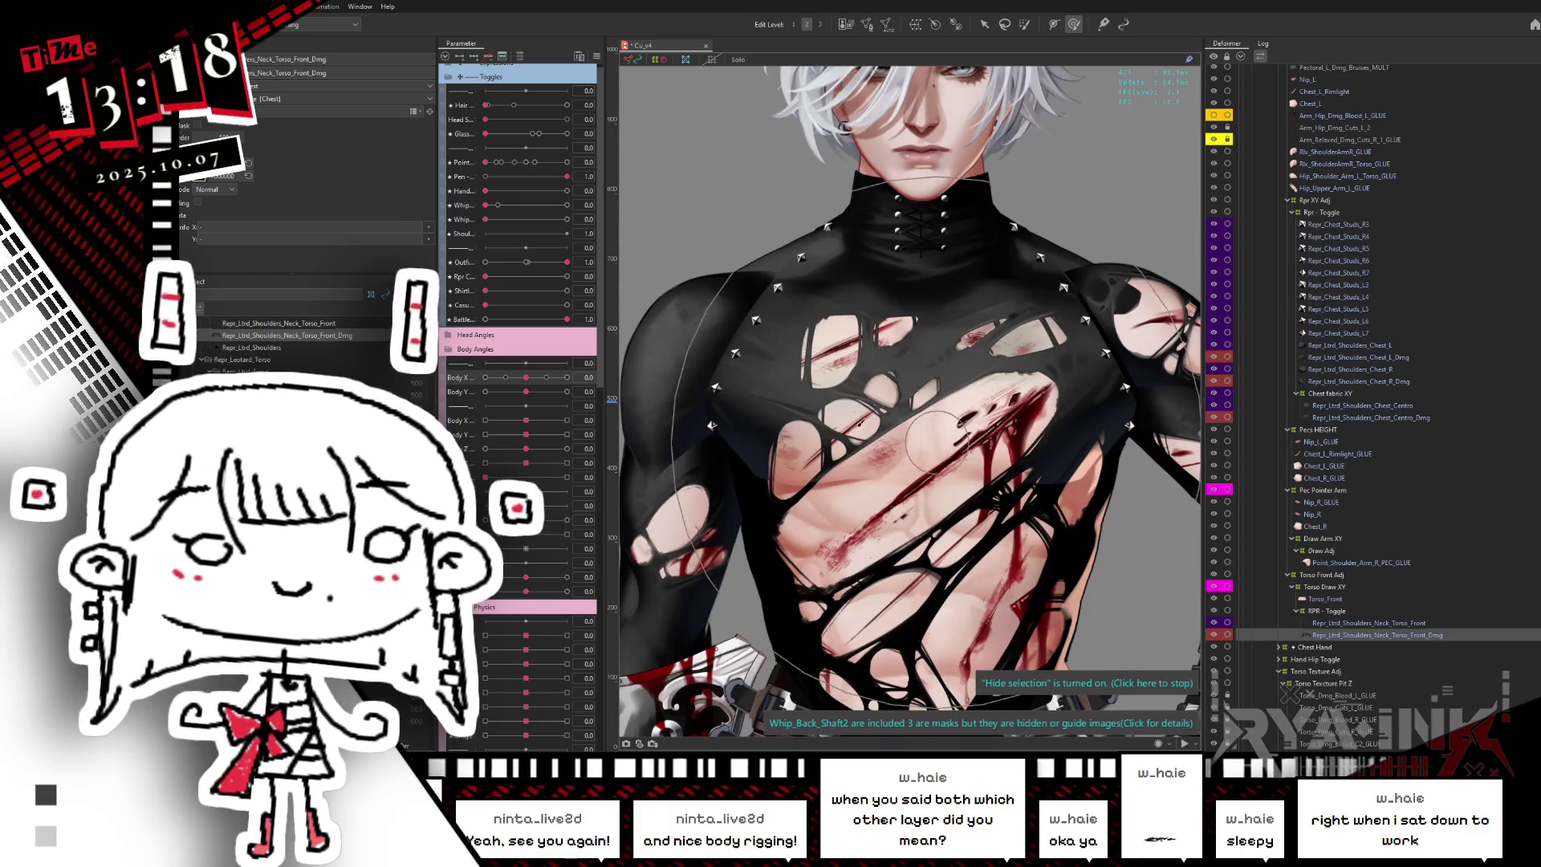
mouse_move(867, 377)
mouse_down()
mouse_move(868, 521)
mouse_move(979, 431)
mouse_move(819, 450)
mouse_move(1103, 485)
mouse_move(806, 460)
mouse_up()
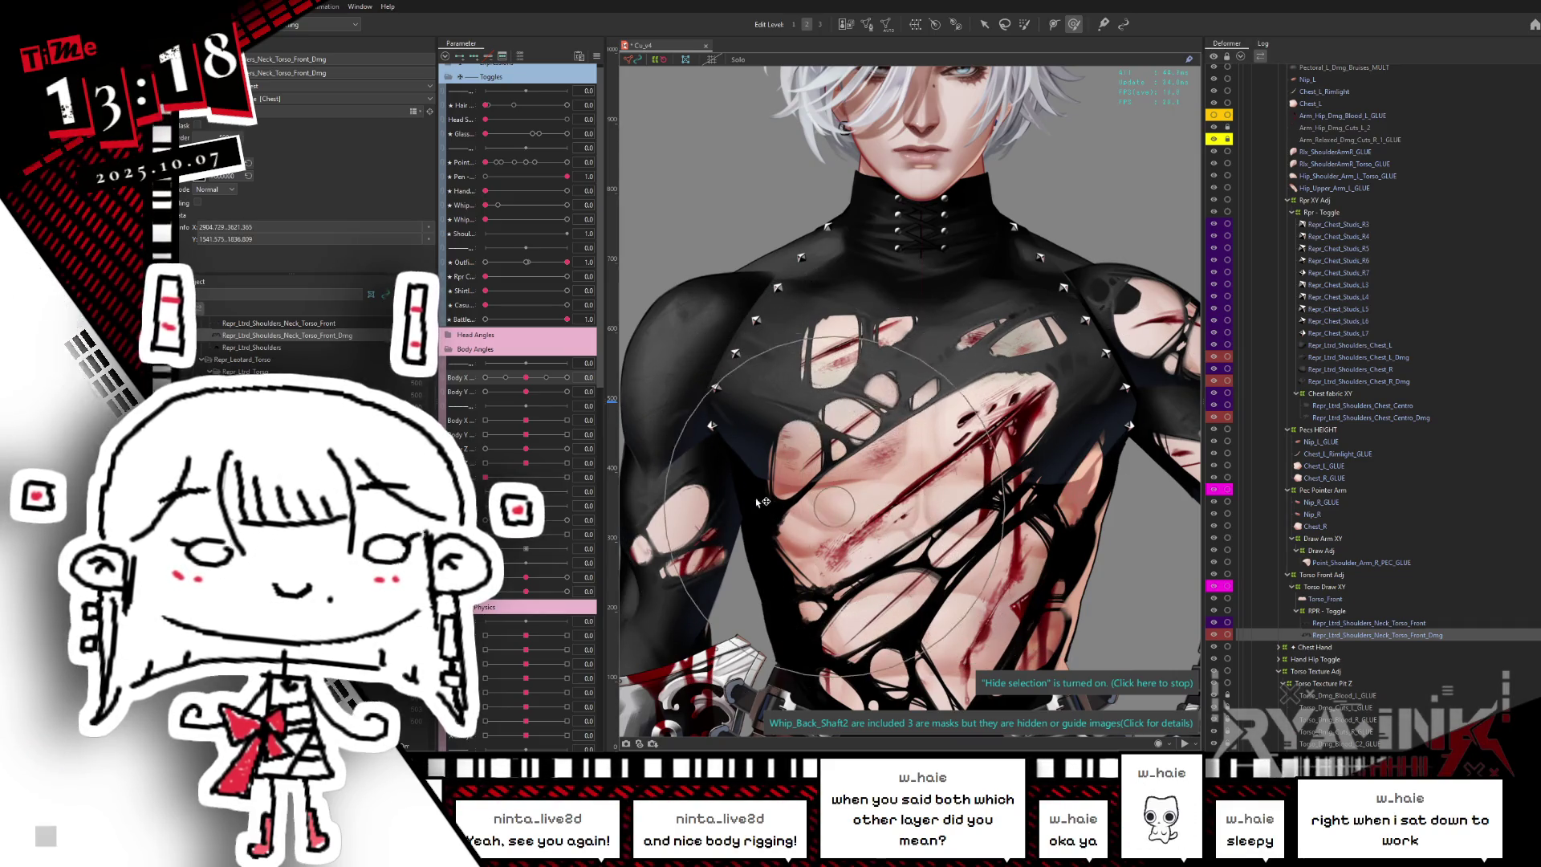
- Toggle Hide selection and turn Body X to -1.0 to check the torn chest deformation
key(ctrl+h)
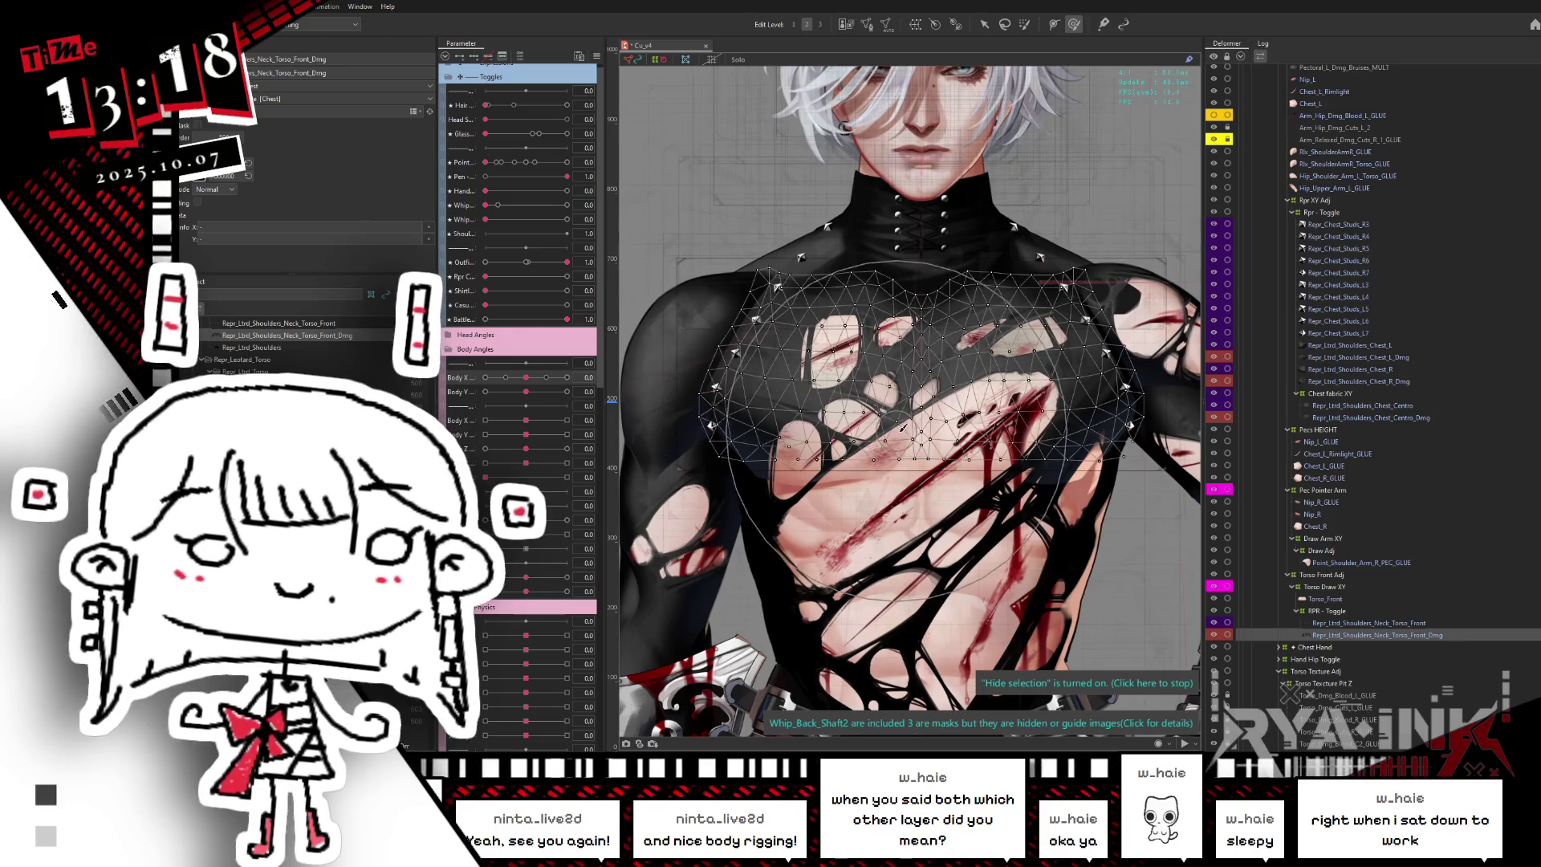
mouse_move(999, 472)
mouse_down()
mouse_move(931, 468)
mouse_move(972, 495)
mouse_up()
key(ctrl+h)
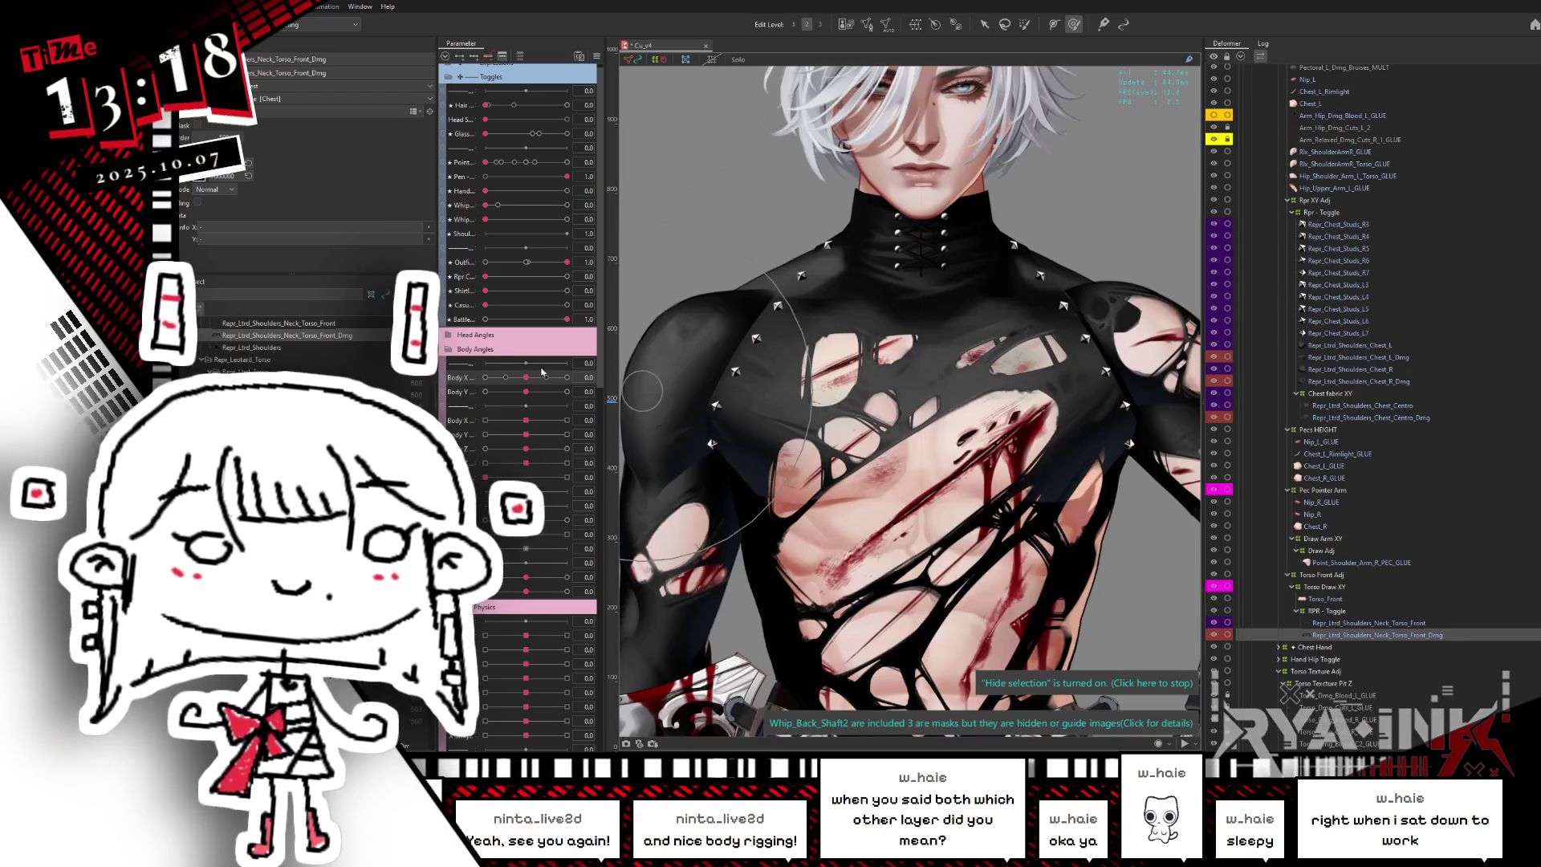
drag(557, 376, 476, 398)
click(731, 398)
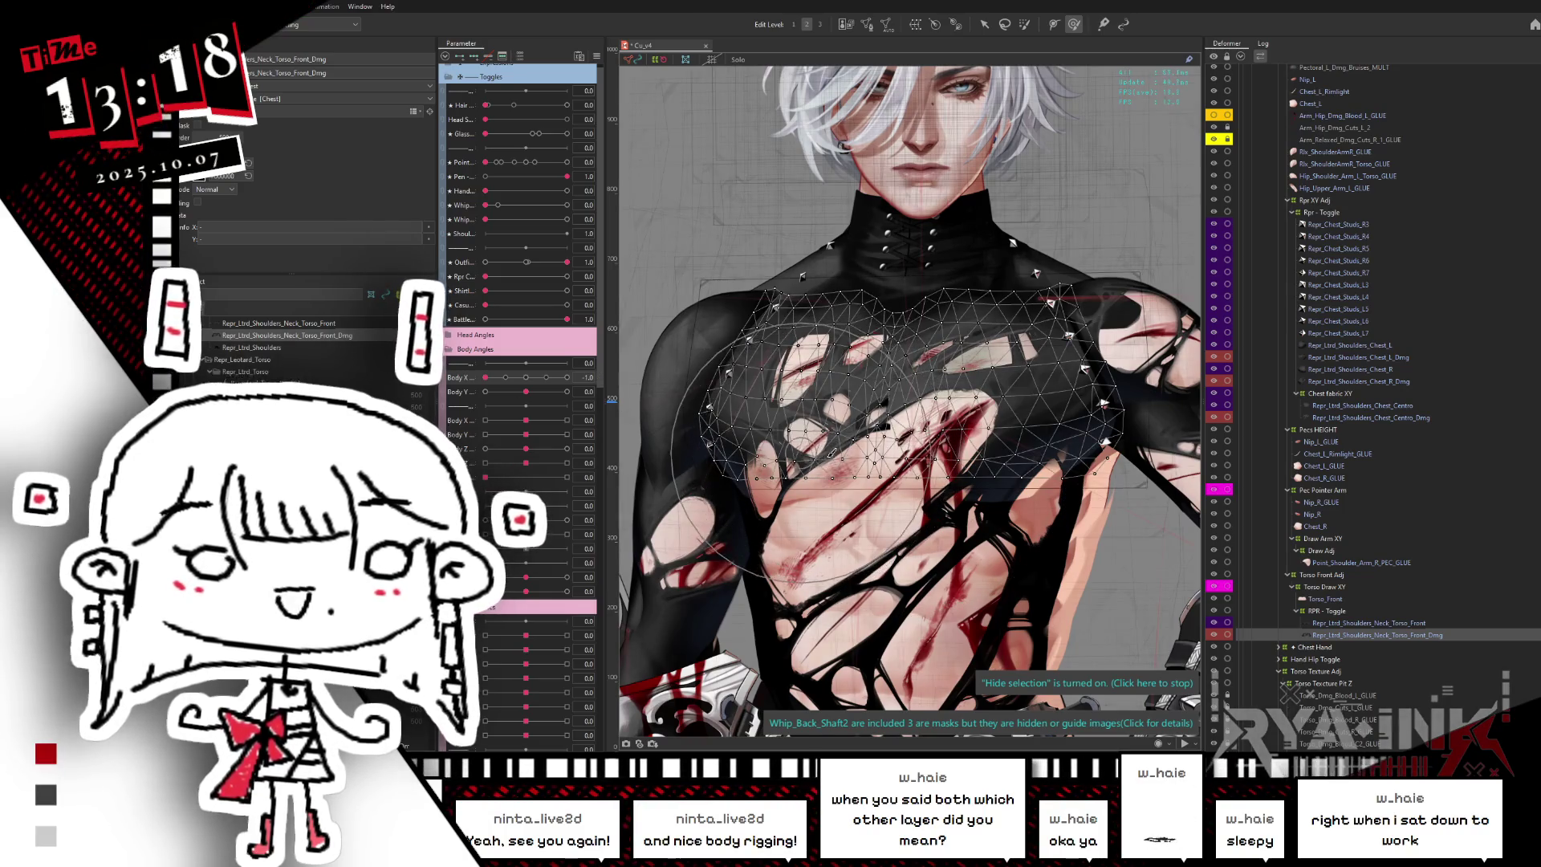
click(762, 441)
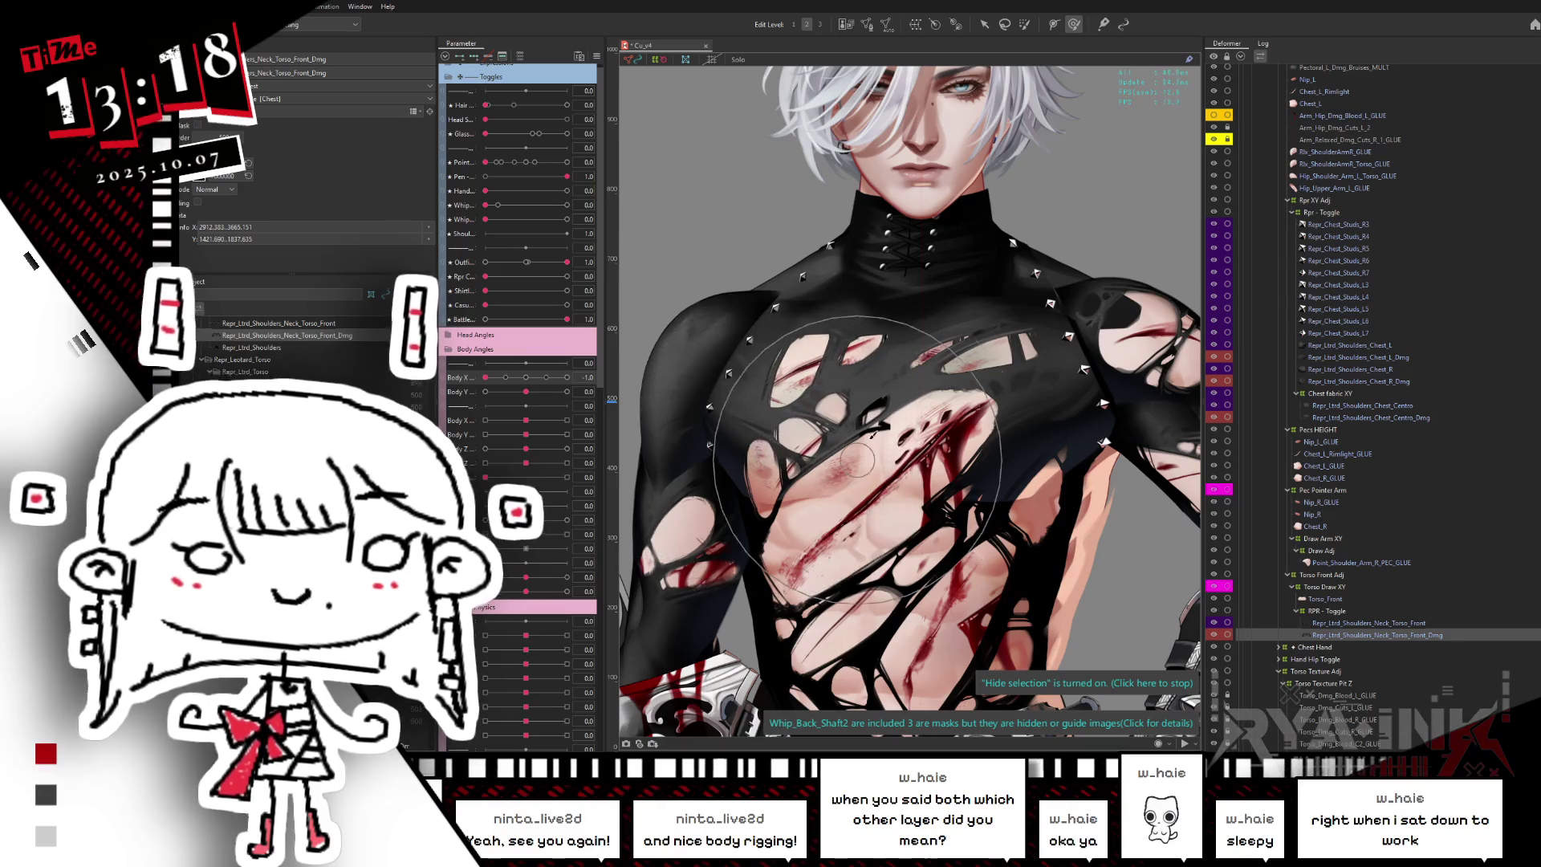
- Reset Body X to 0, zoom out over the torso, and select Torso_Front
click(524, 392)
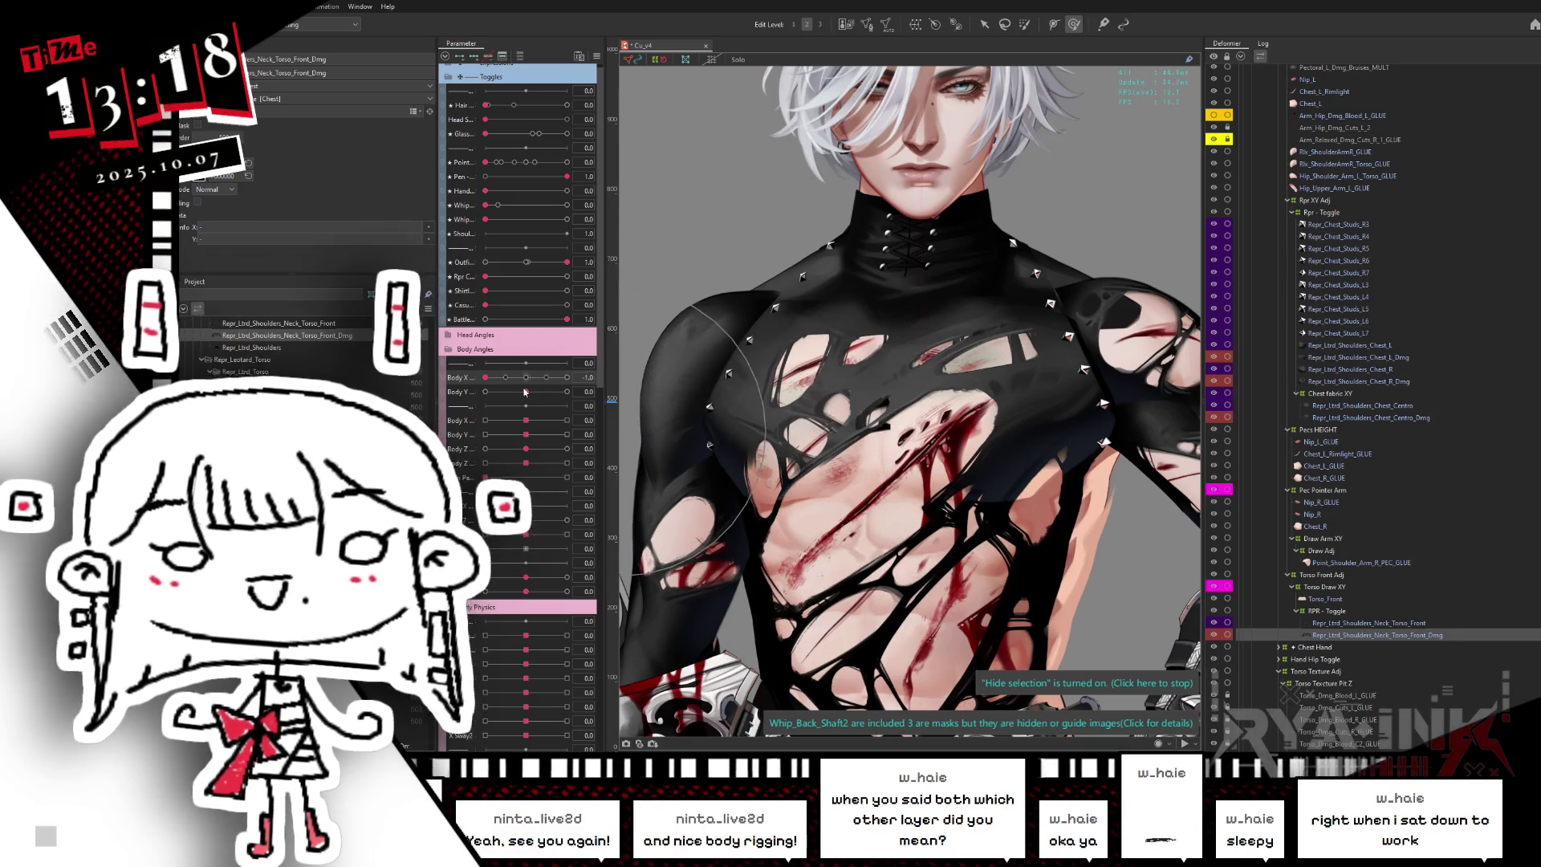
click(526, 377)
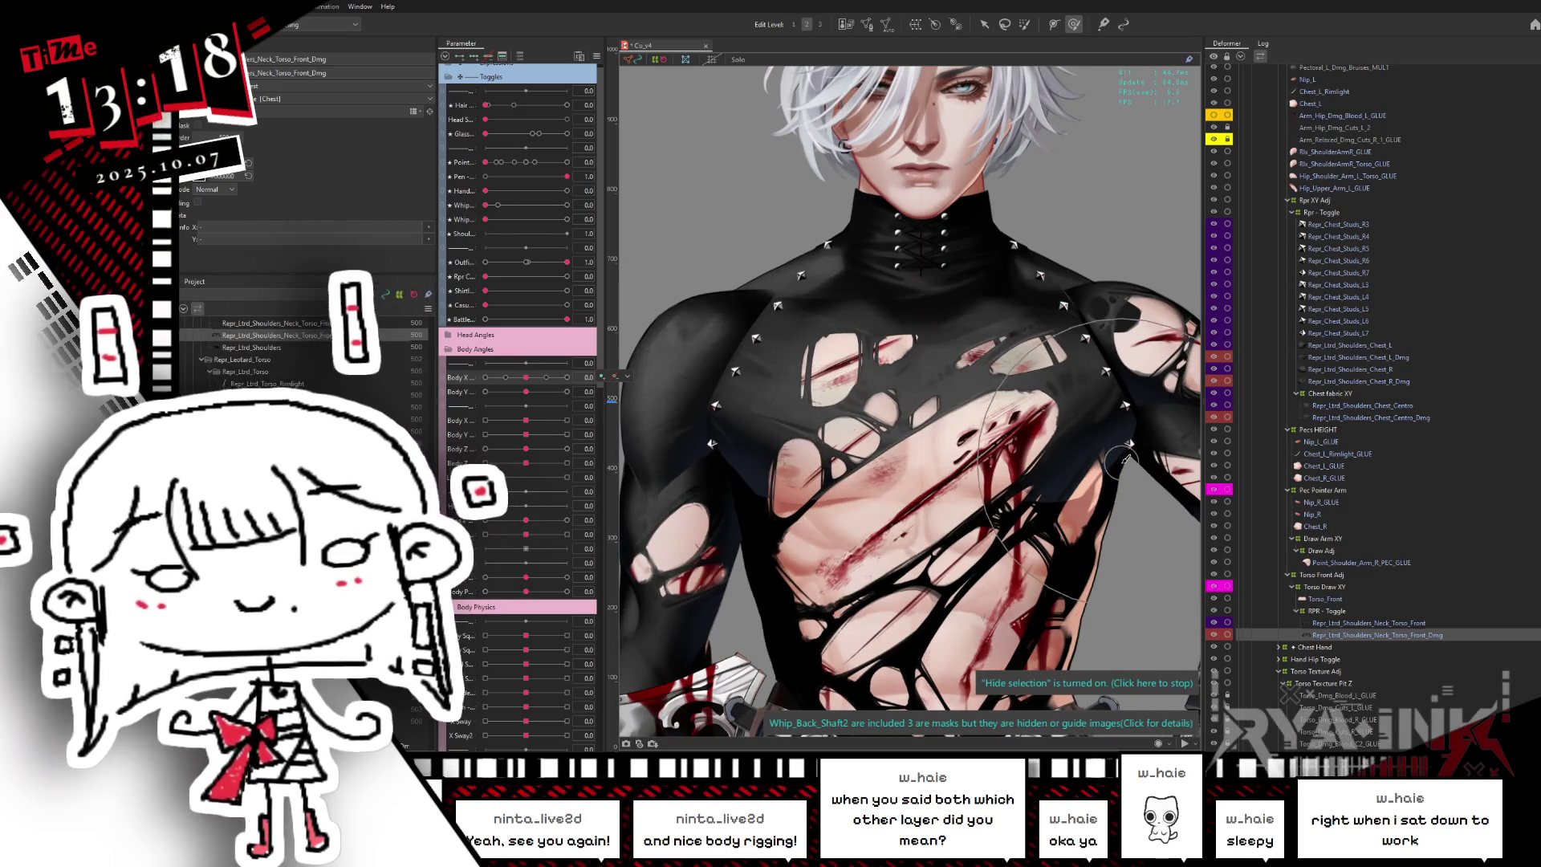
scroll(1126, 459, down, 2)
drag(1071, 482, 935, 434)
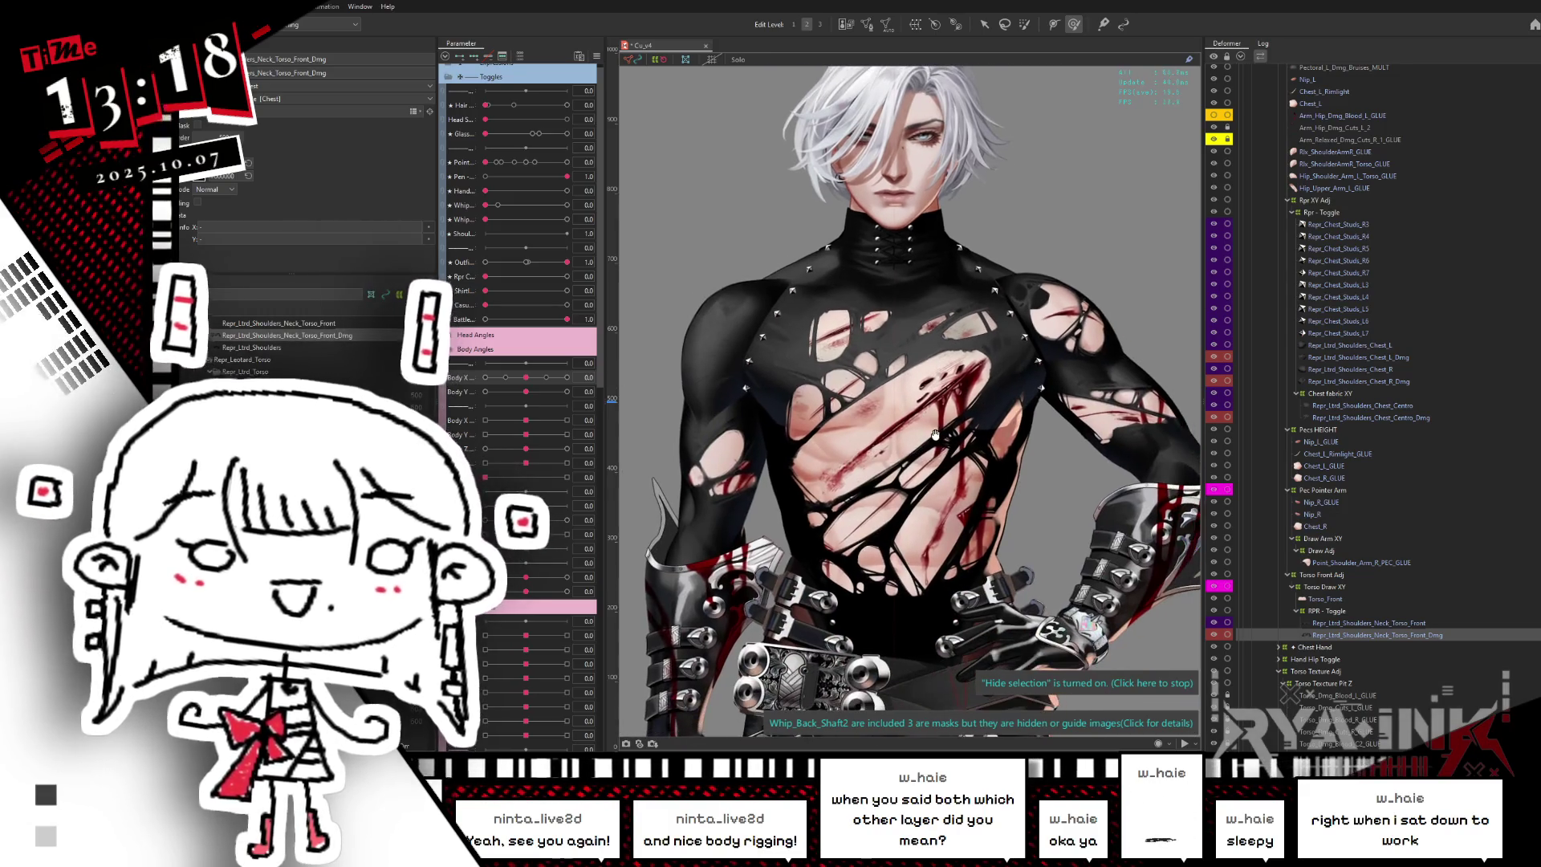
click(1322, 599)
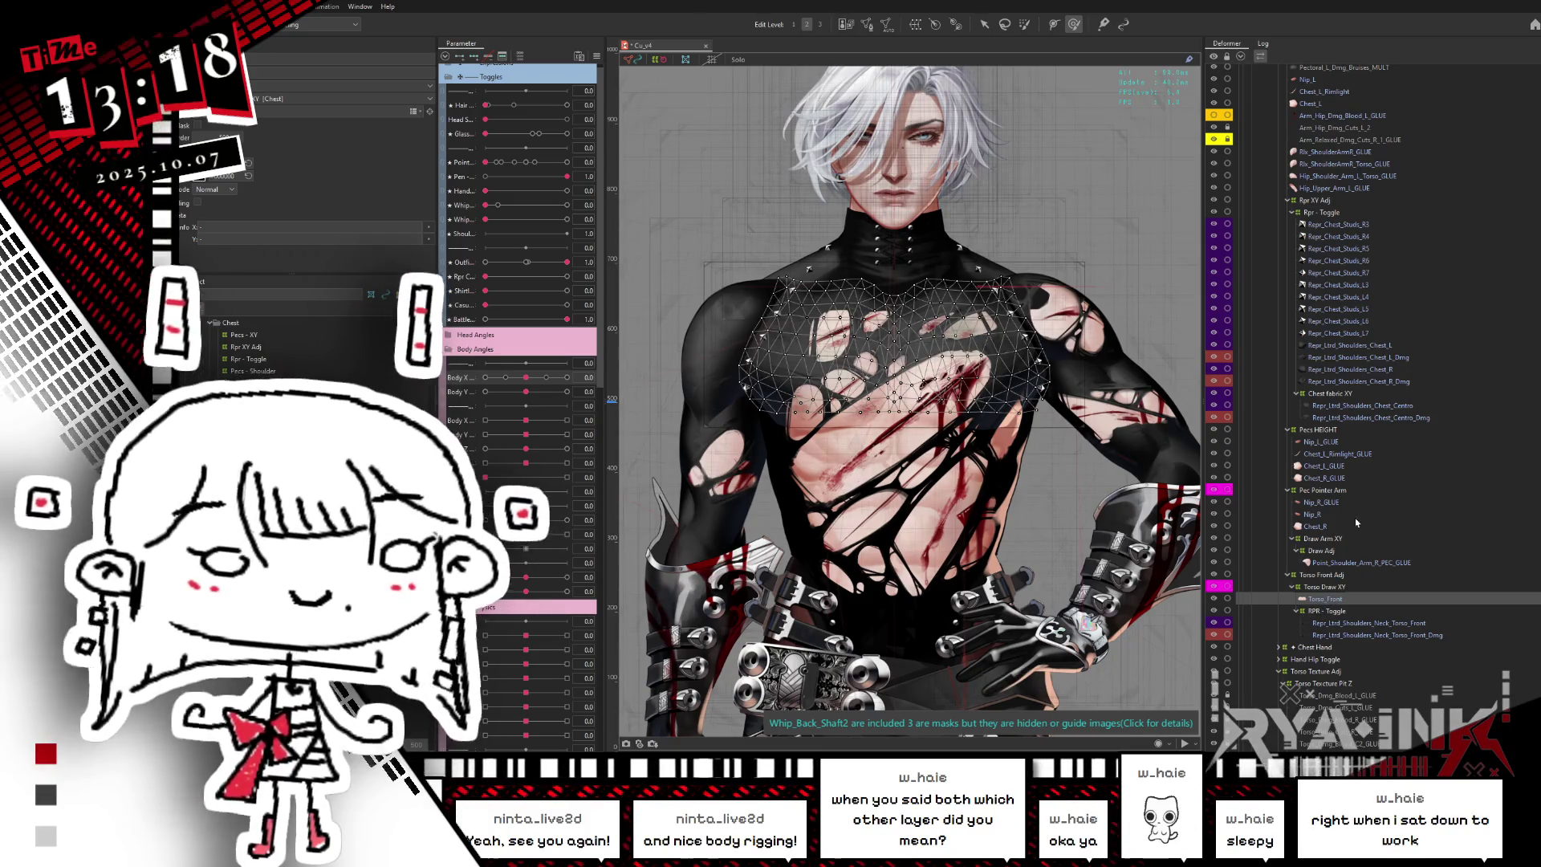
- Select Nip_L_GLUE, Chest_L_GLUE, Chest_R_GLUE and the torso damage layer, then enable Solo
click(1346, 443)
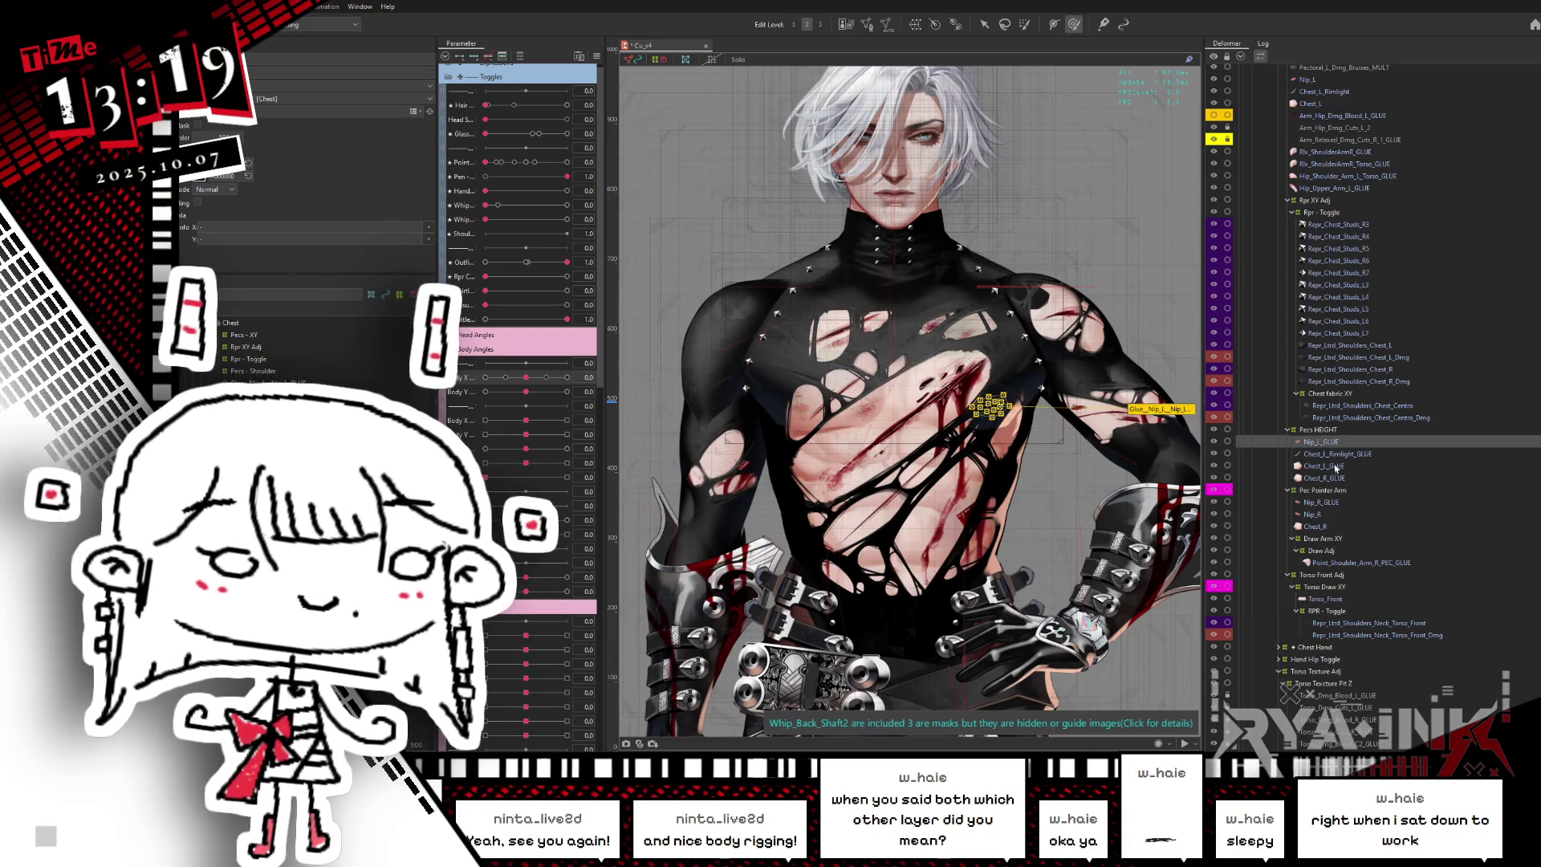
click(1332, 467)
click(1327, 478)
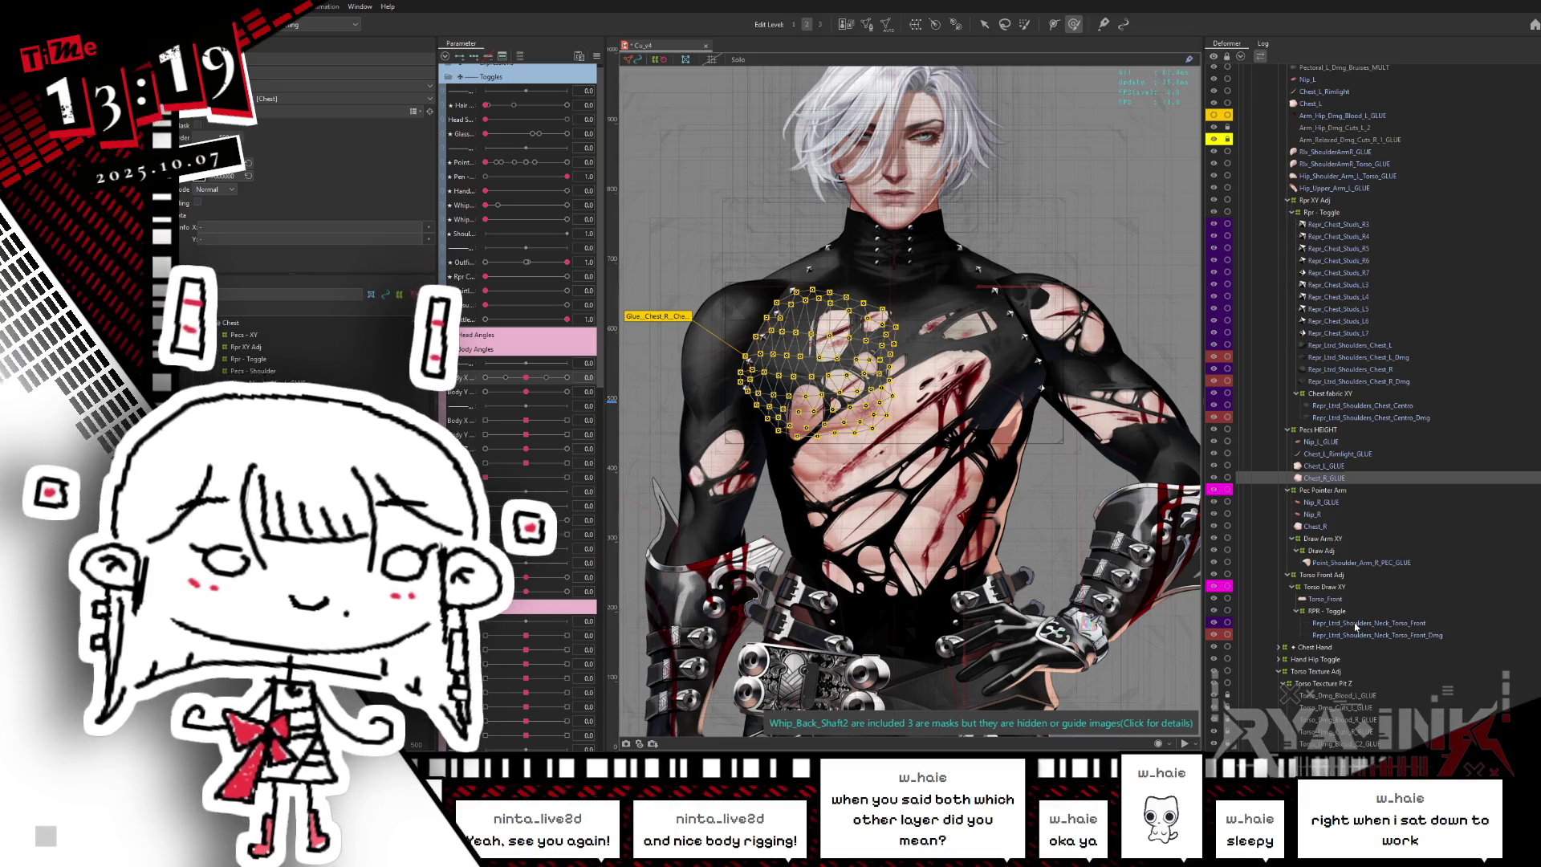
click(1355, 623)
ctrl+click(1353, 625)
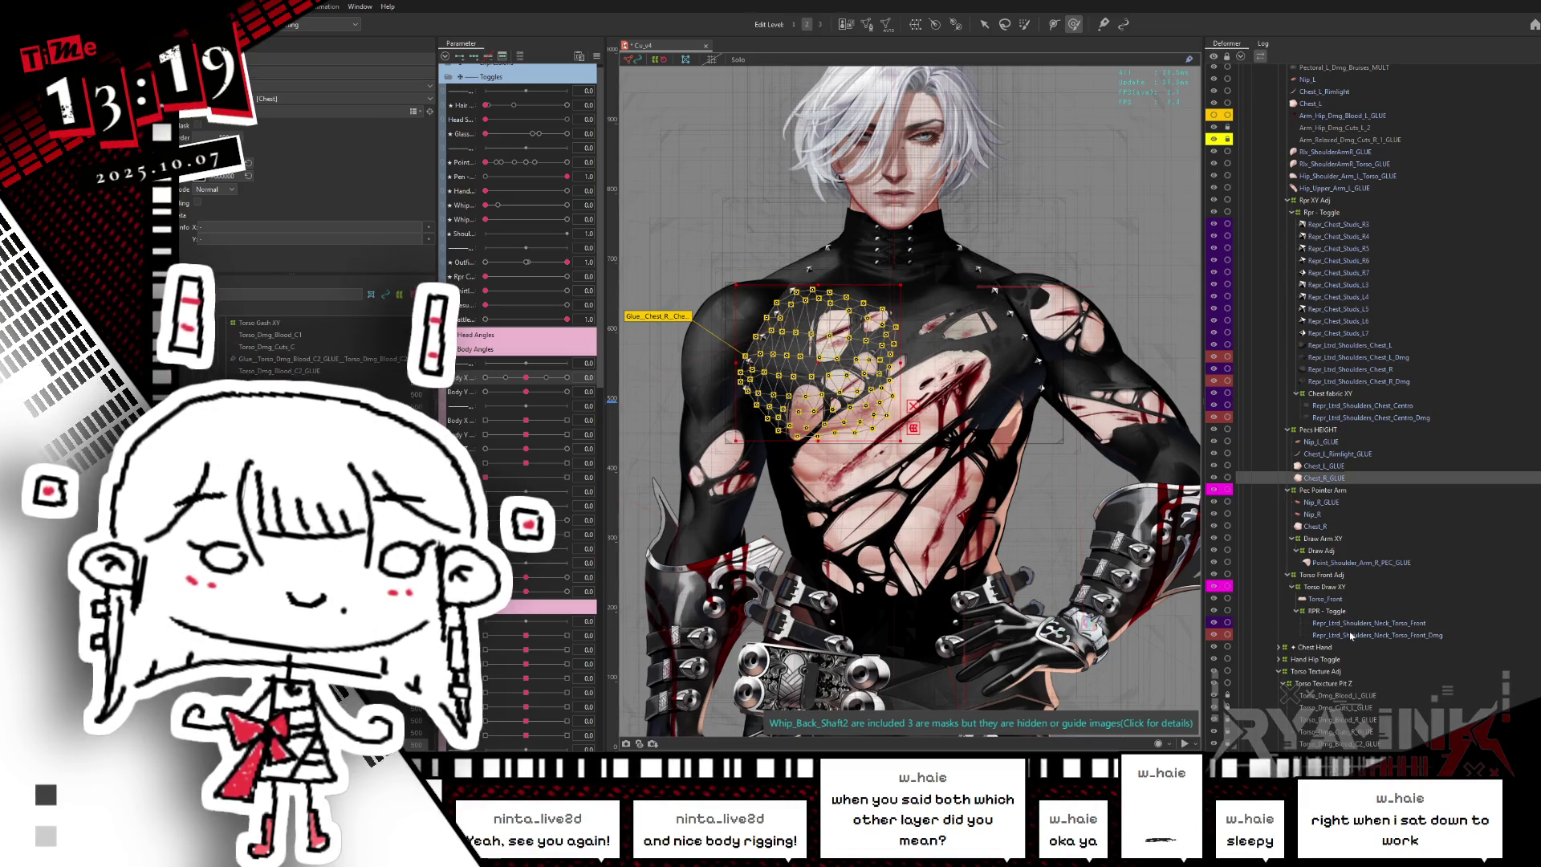
ctrl+click(1351, 635)
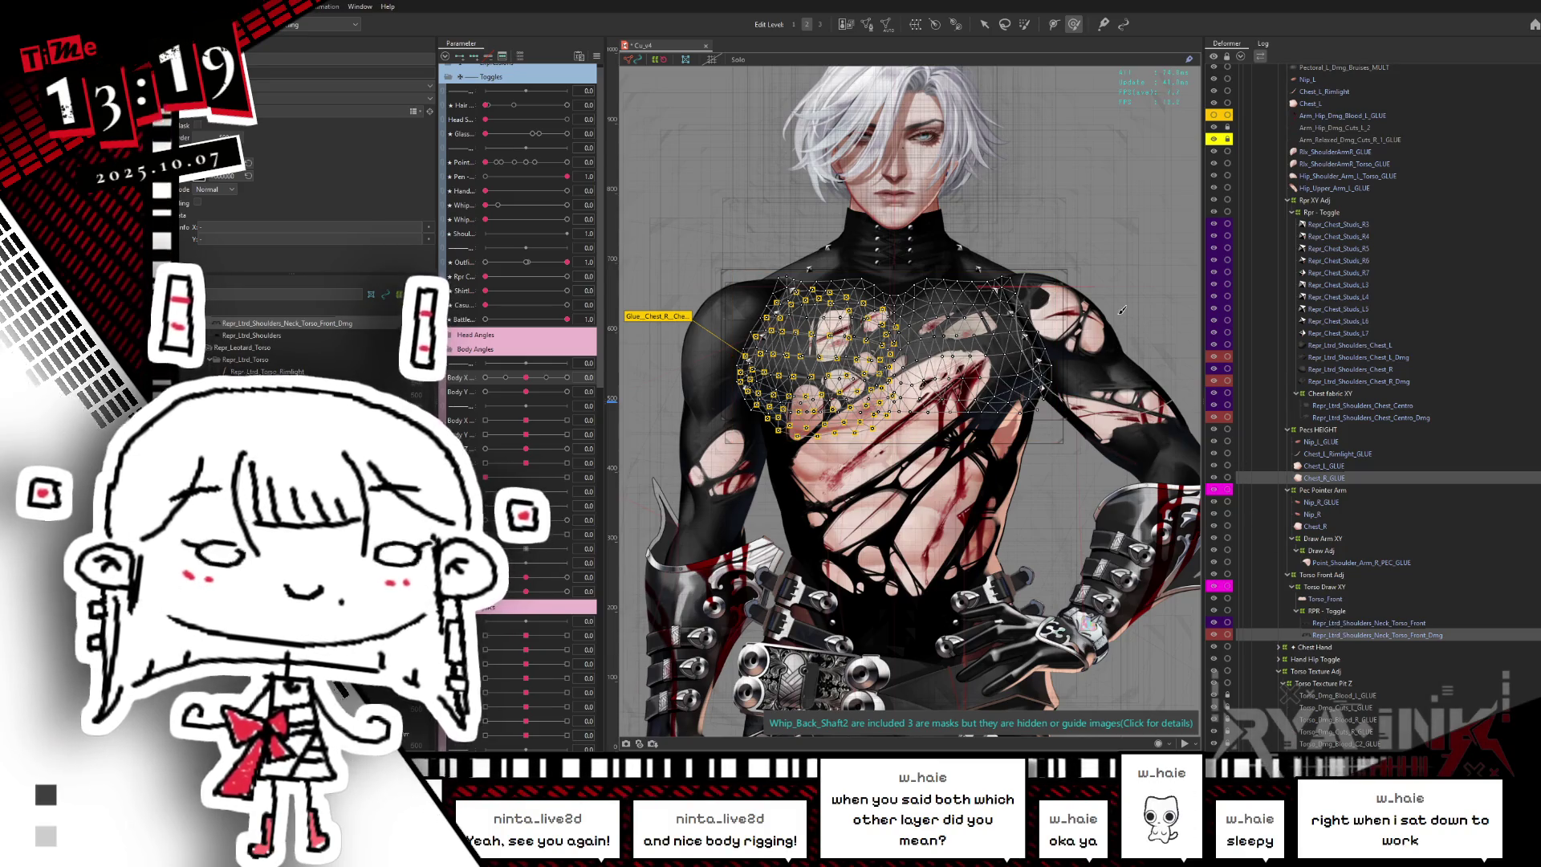
click(737, 60)
scroll(747, 371, up, 3)
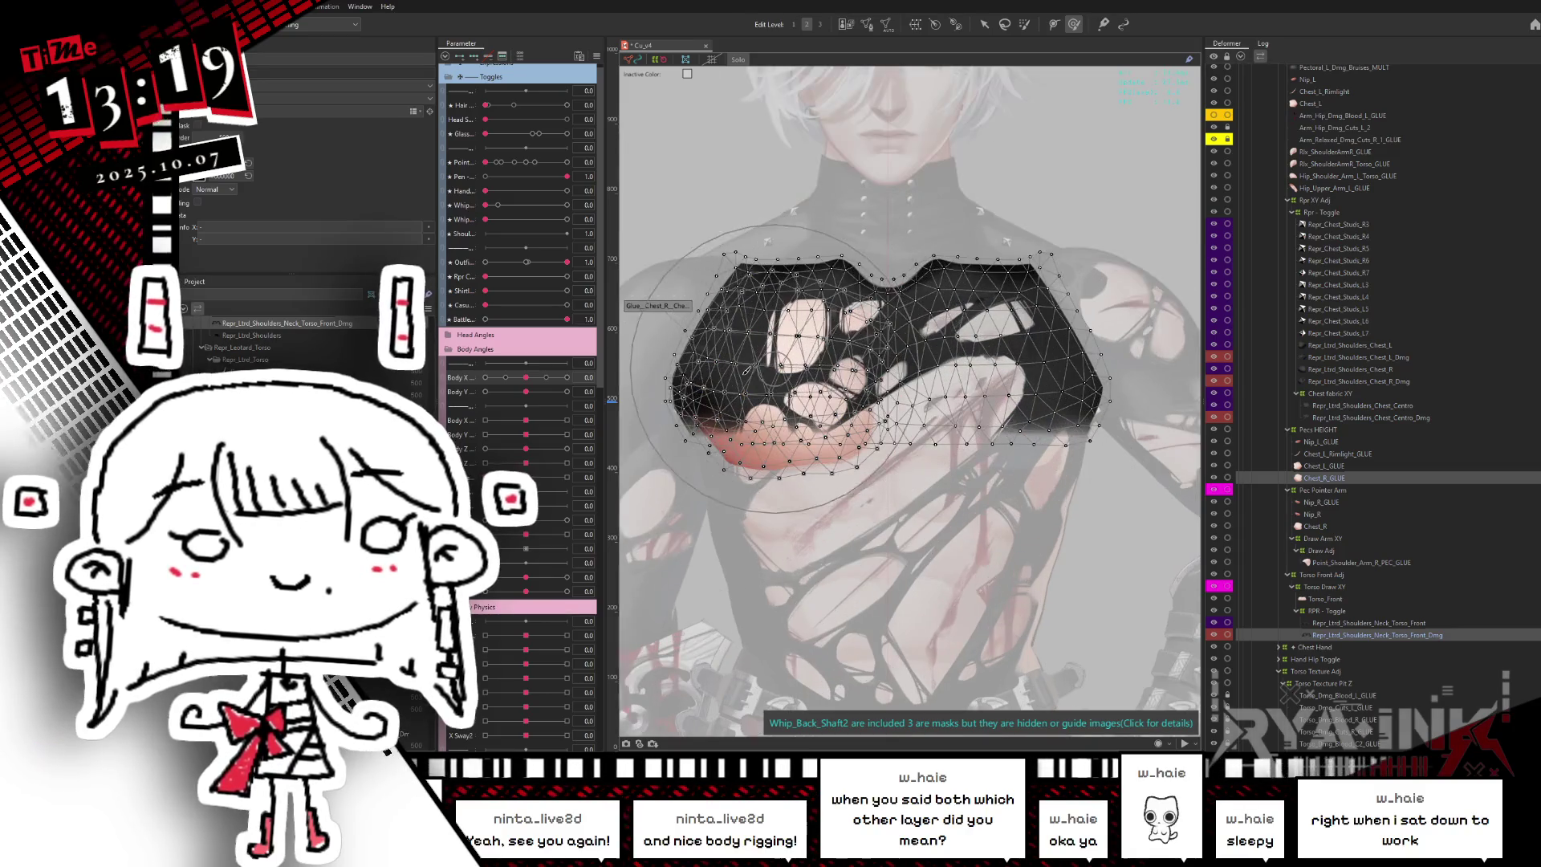
scroll(746, 370, up, 2)
scroll(826, 441, up, 1)
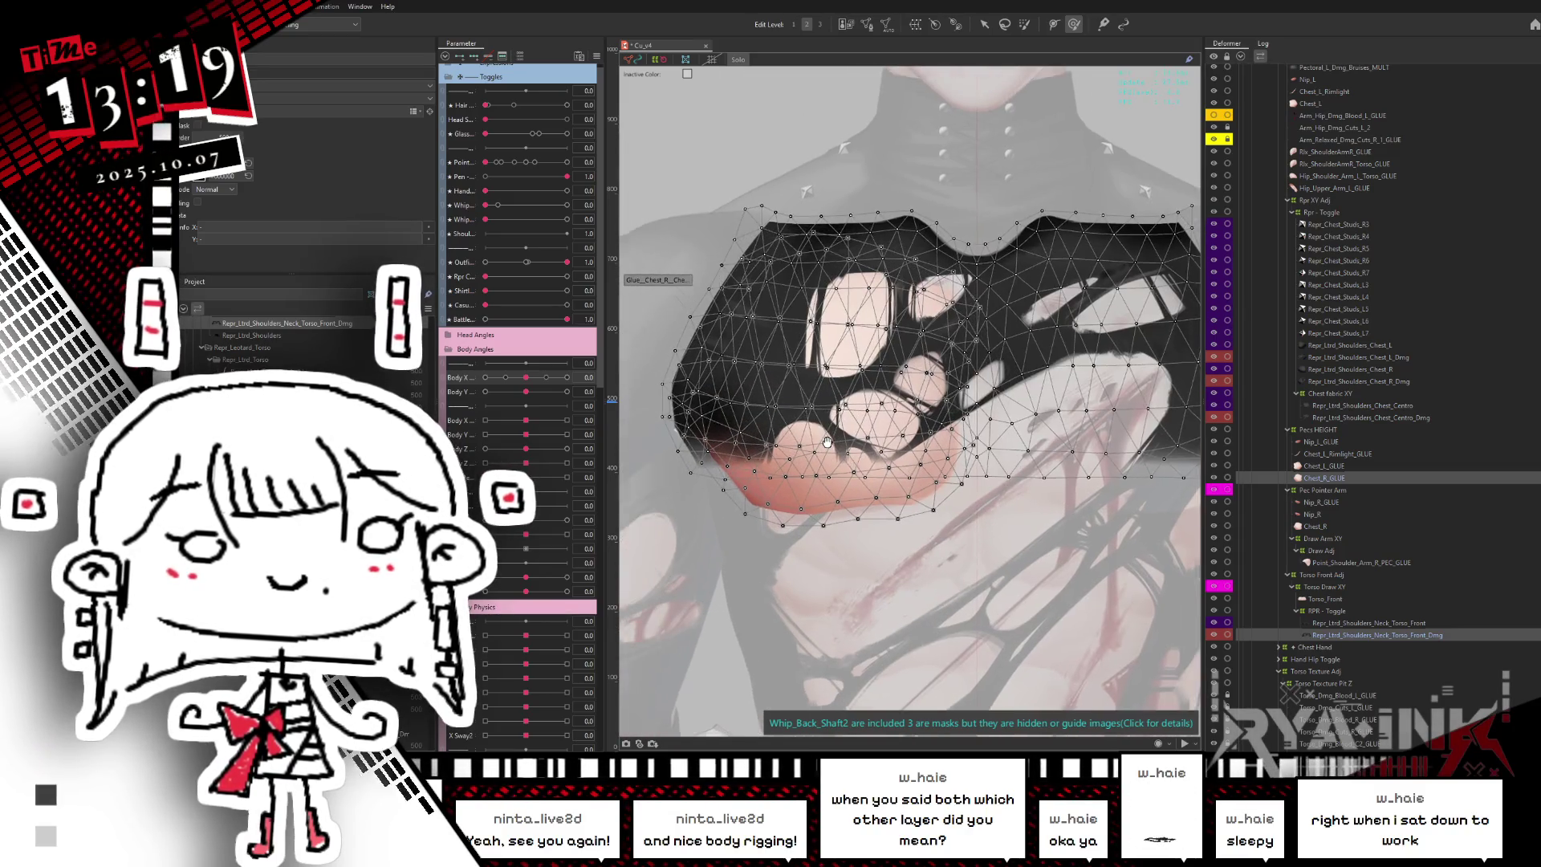
scroll(826, 441, up, 1)
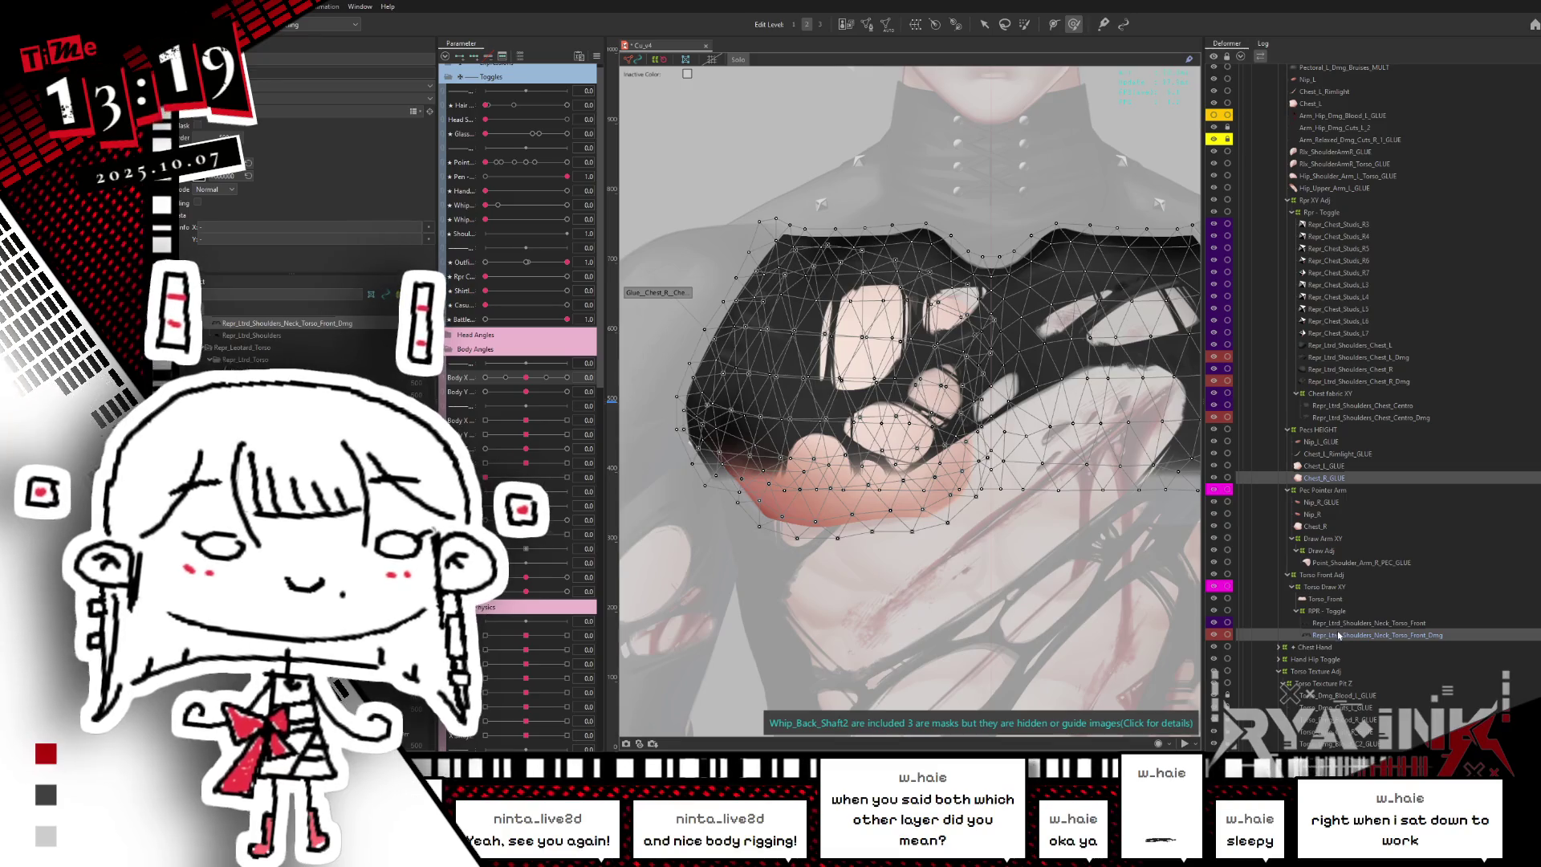
- Open Chest_R's Mesh Edit and cancel, then open the Torso_Front_Dmg overlay mesh for editing
click(1341, 635)
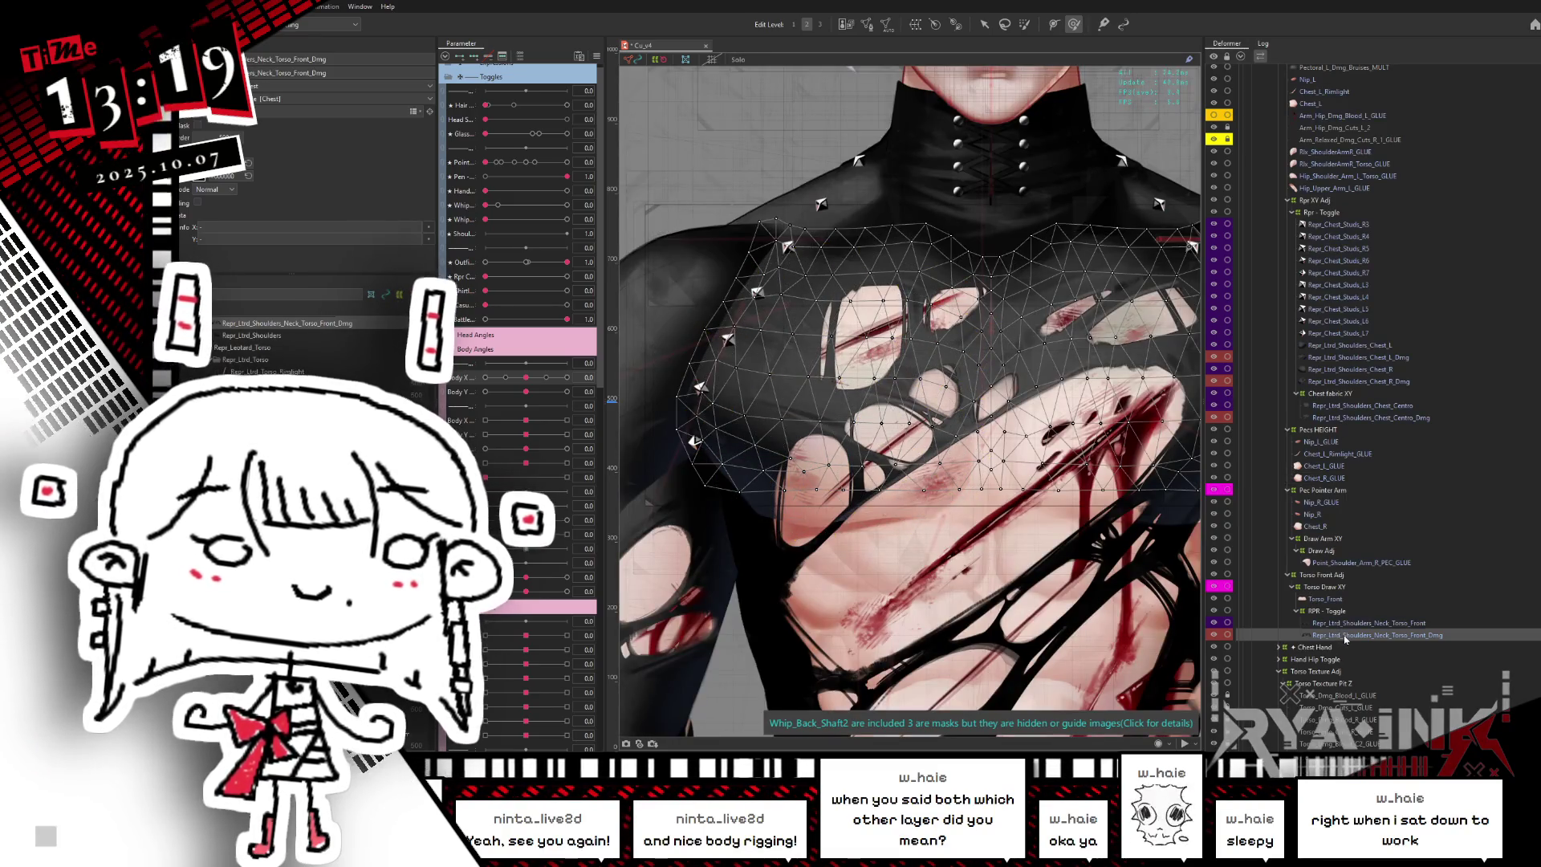
click(1316, 526)
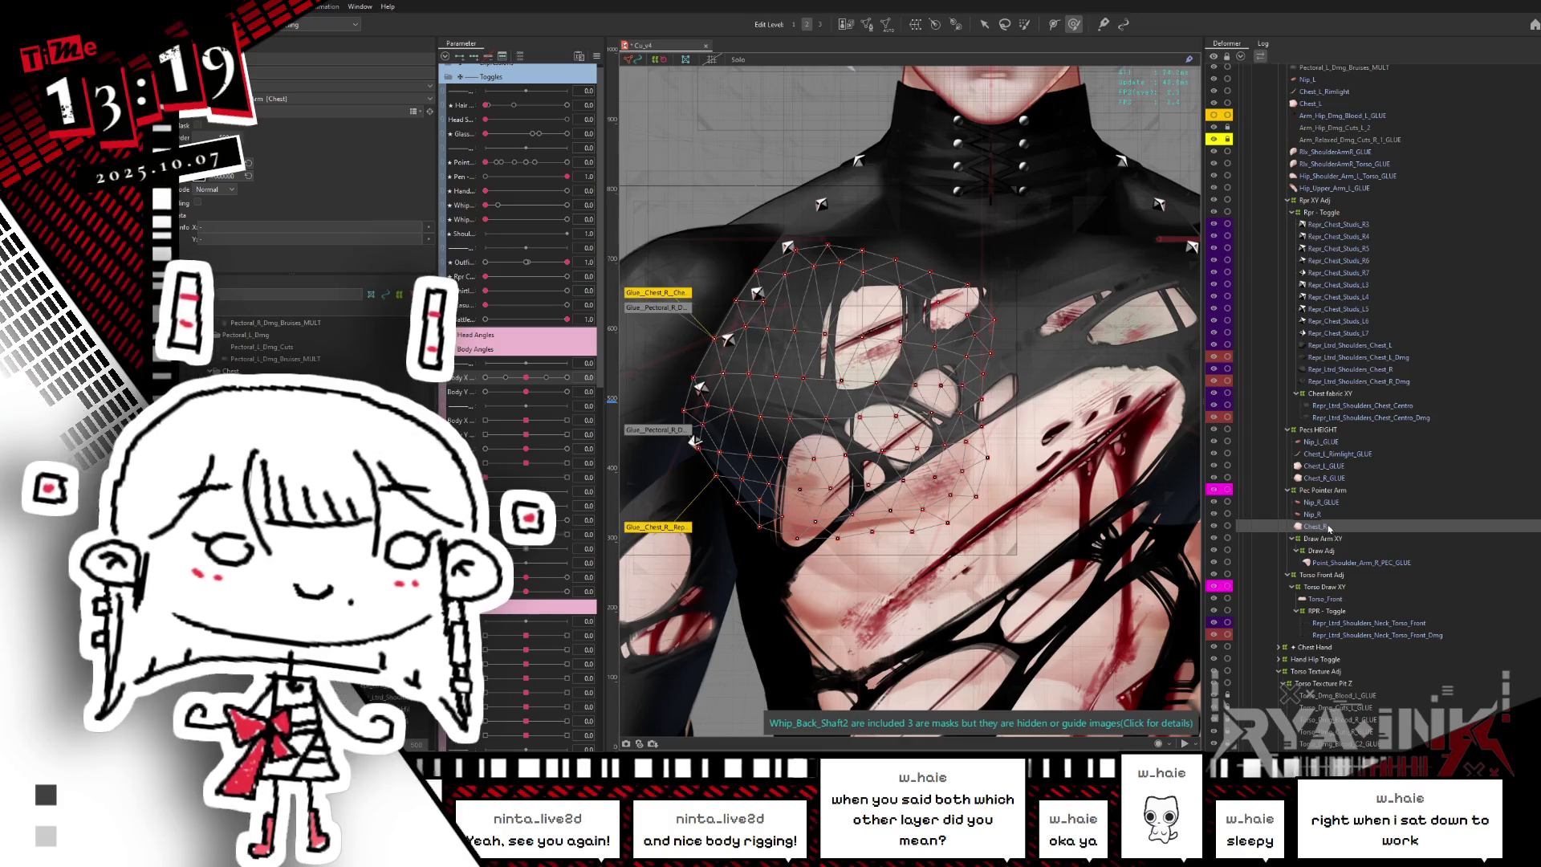
click(868, 23)
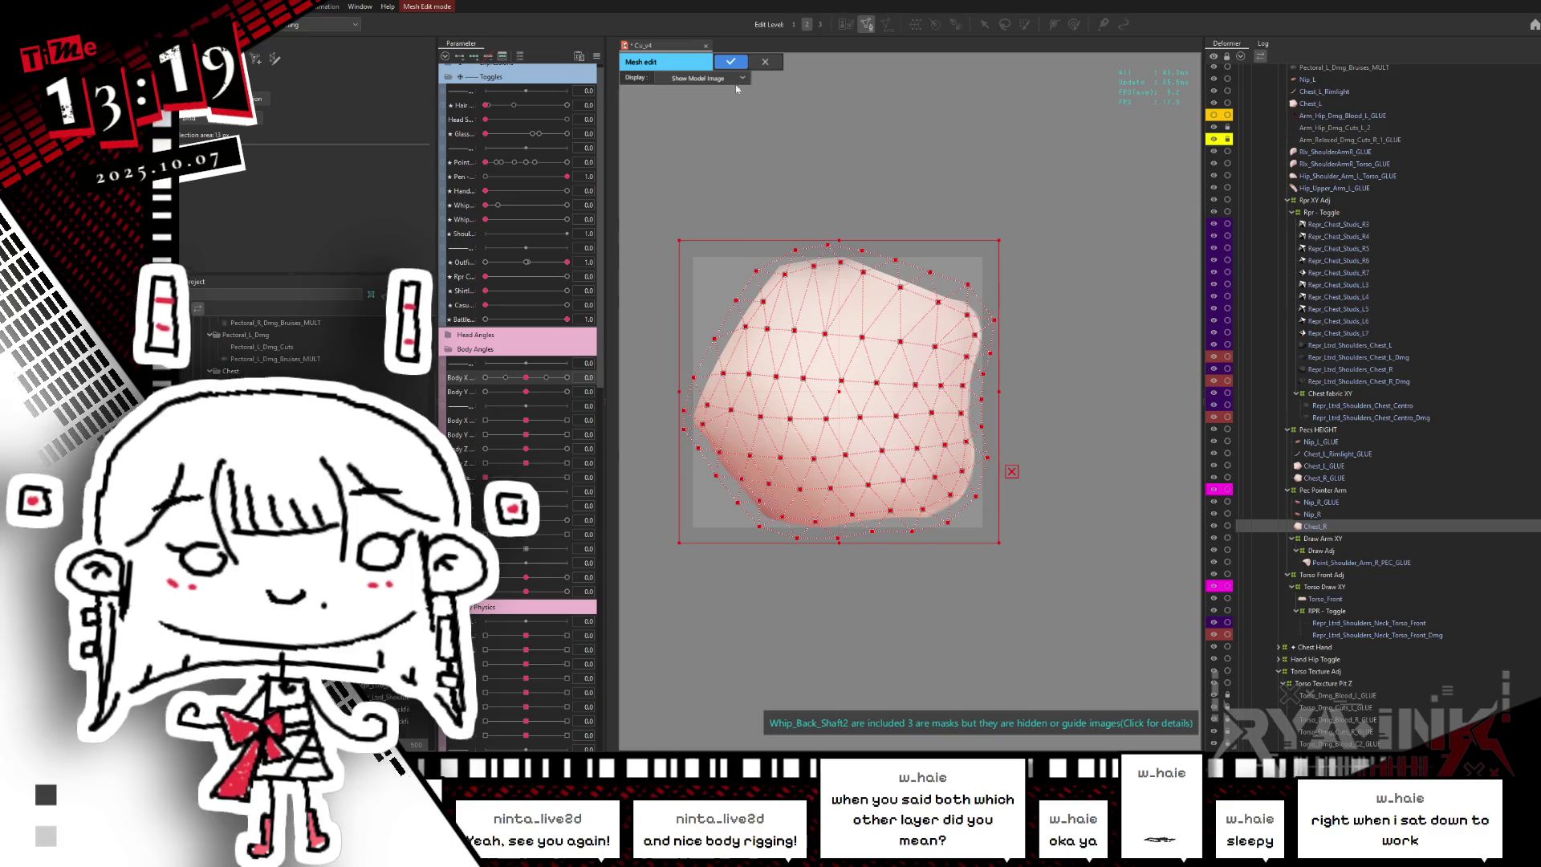
key(Return)
click(1339, 635)
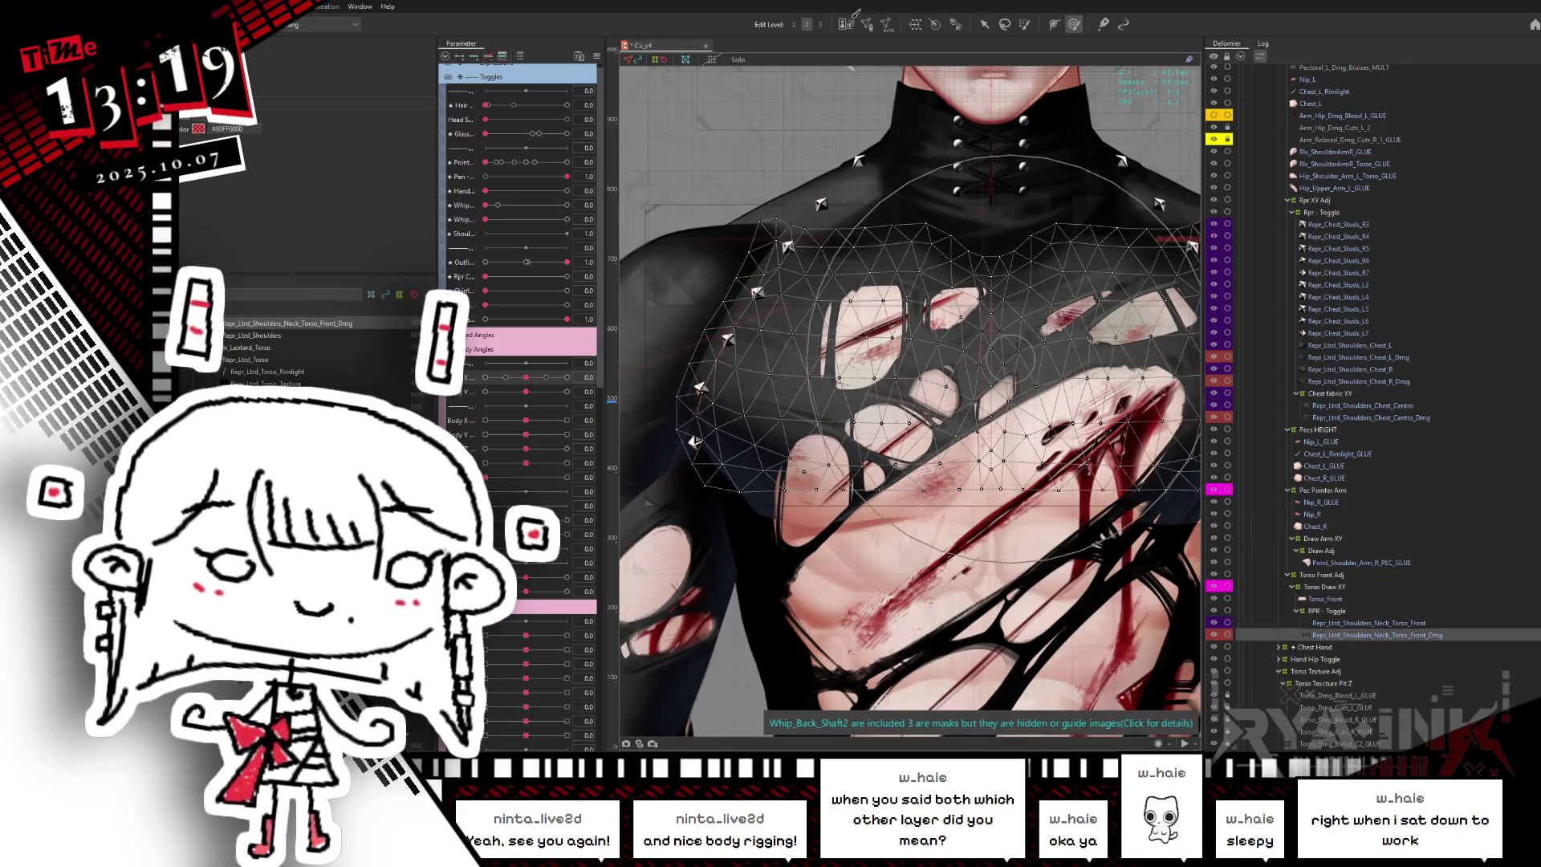
double_click(948, 344)
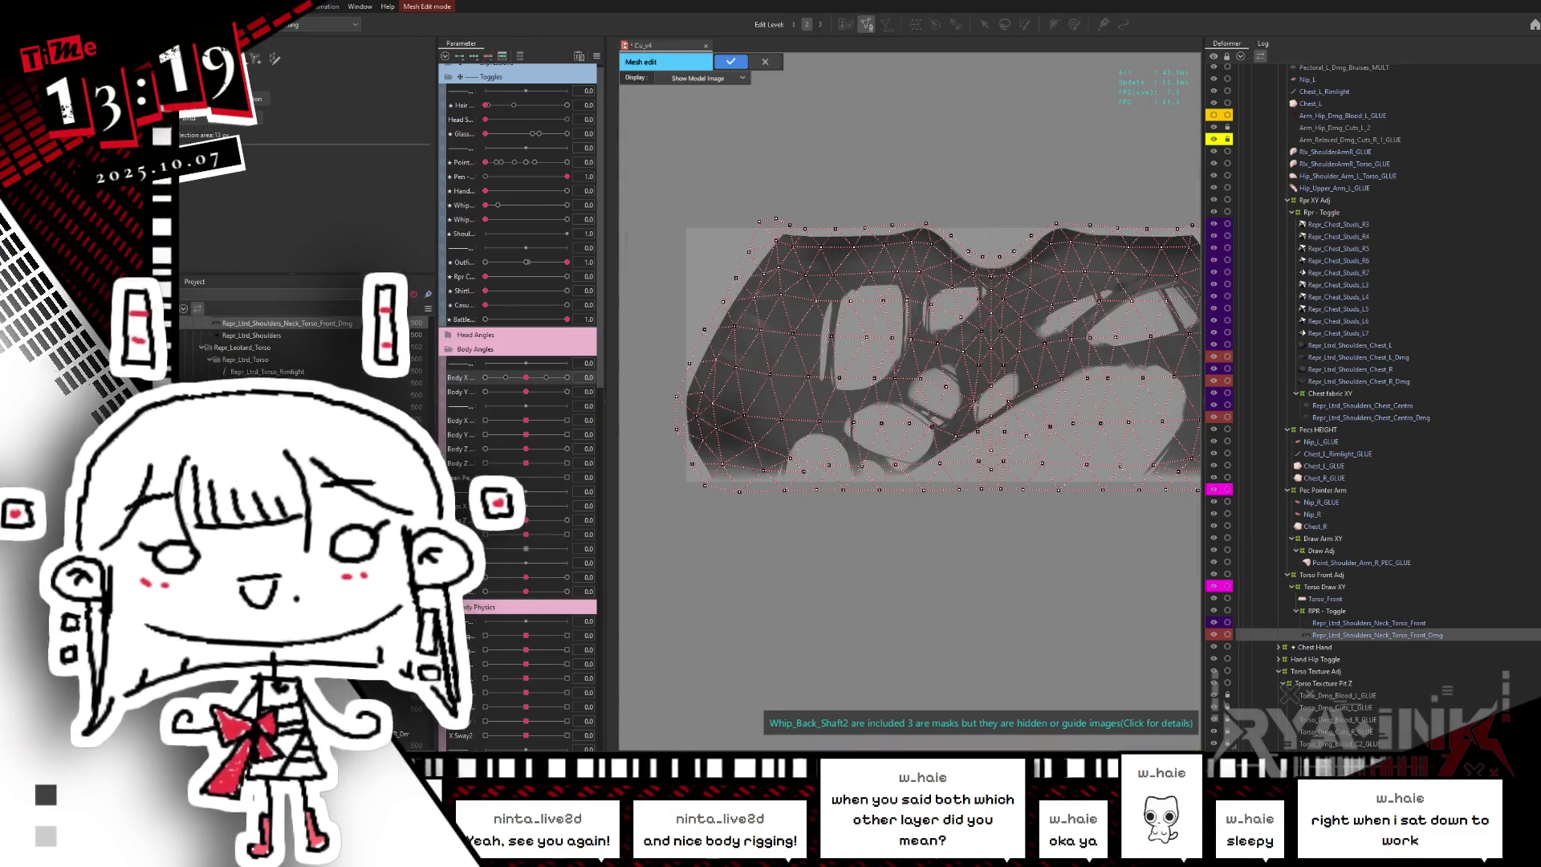
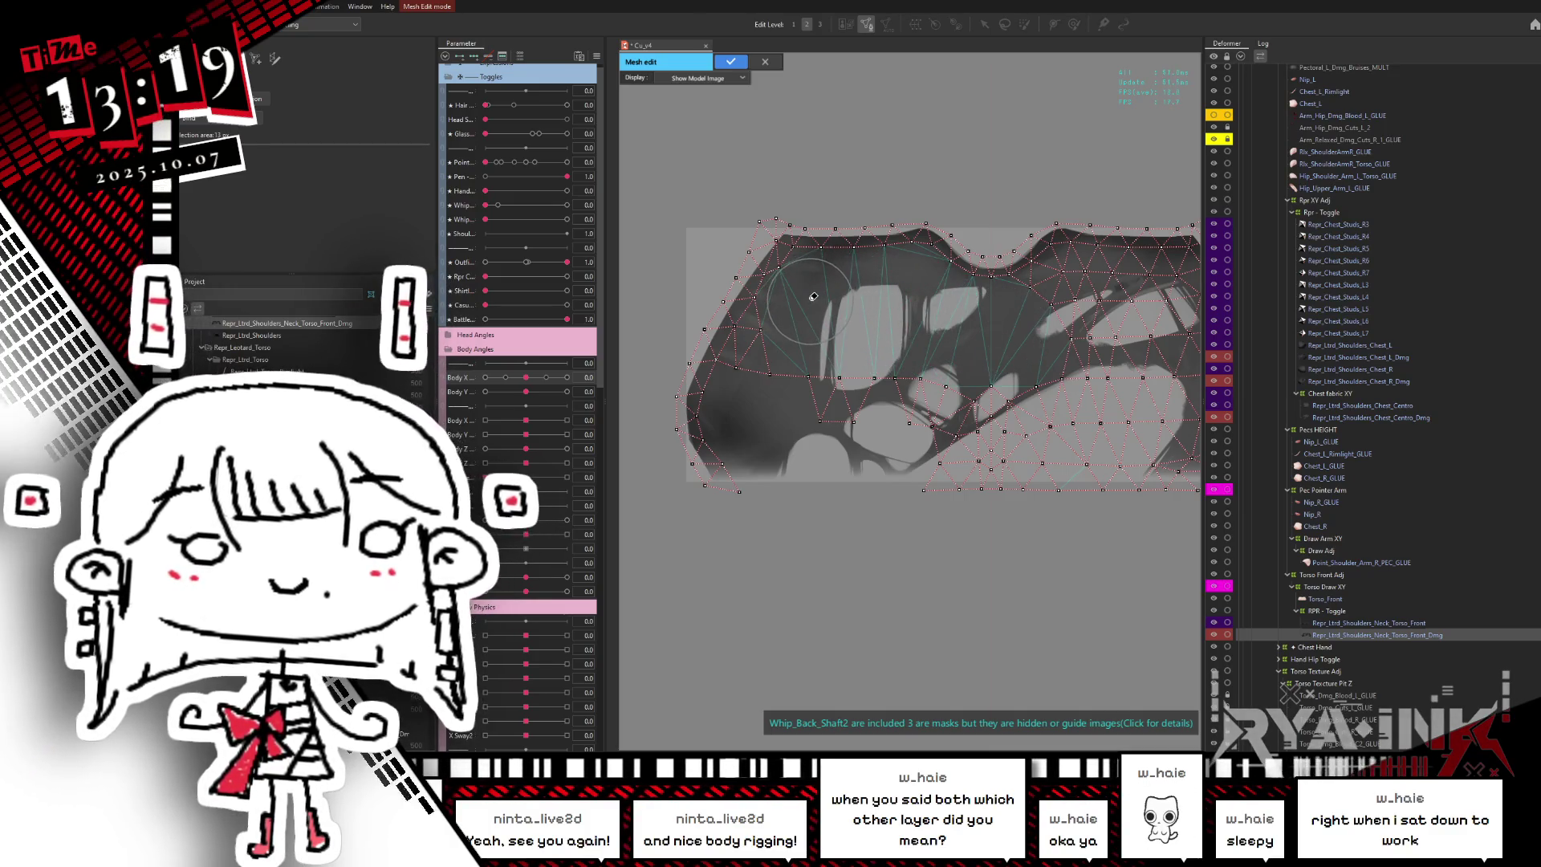
- Brush away the old inner vertices near the chest cloth's bottom and left edges
click(971, 448)
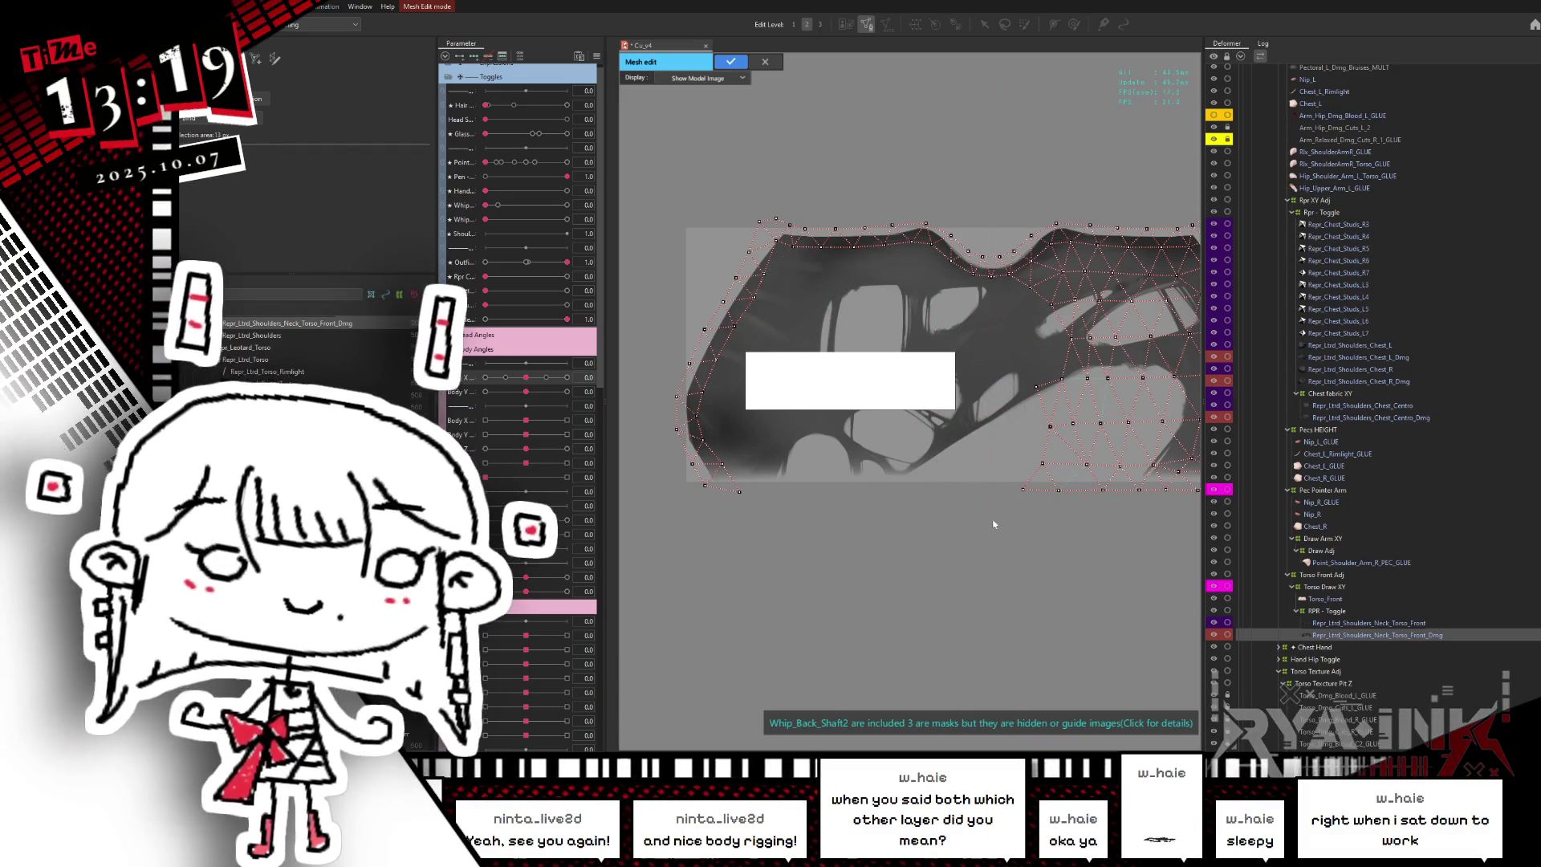
scroll(915, 513, up, 3)
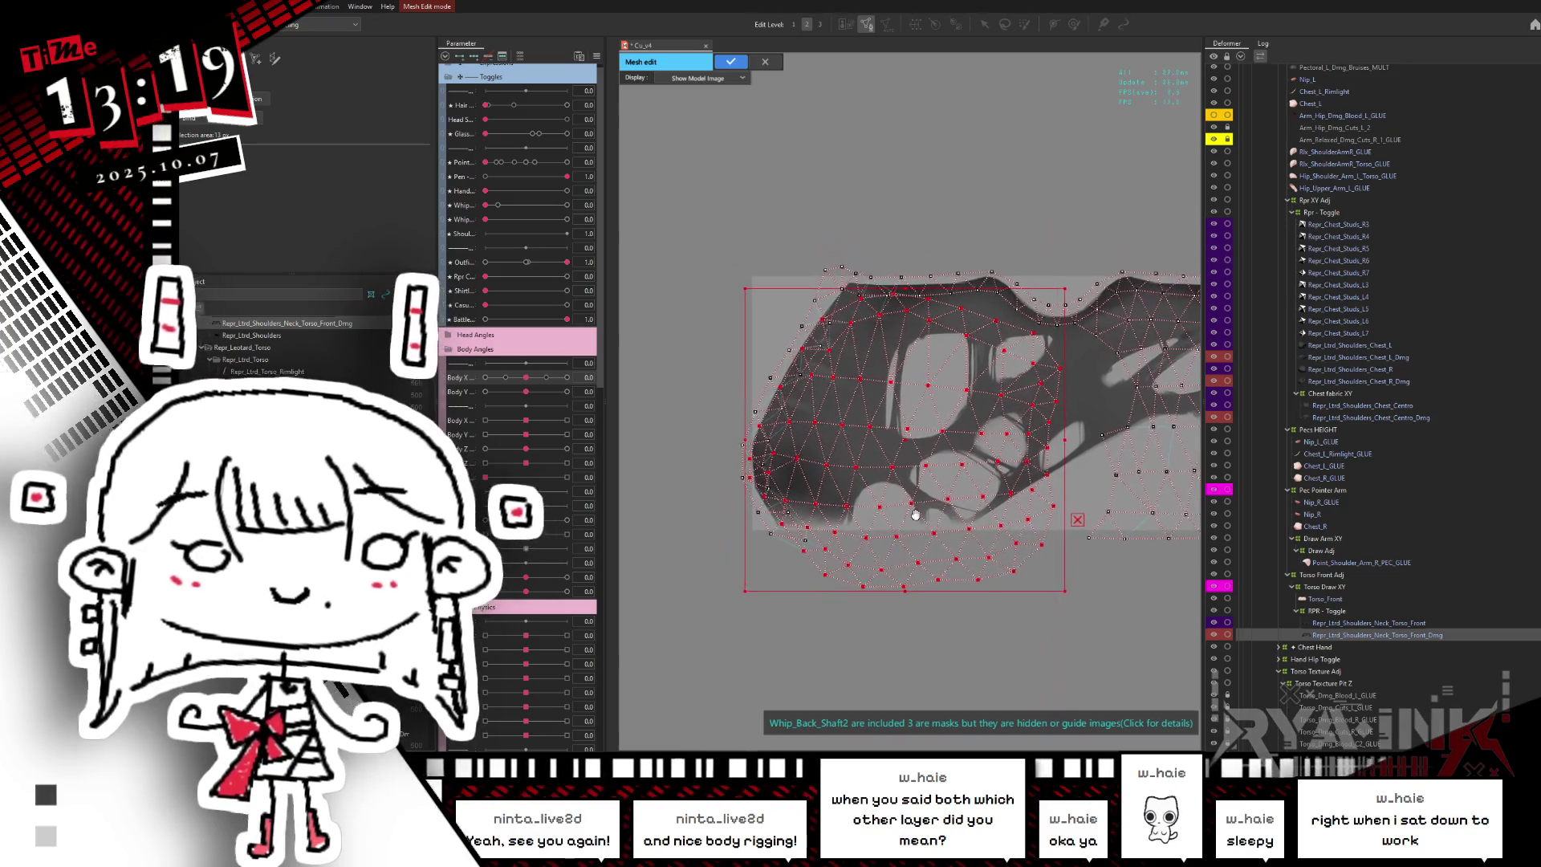
scroll(898, 466, up, 1)
scroll(871, 422, up, 1)
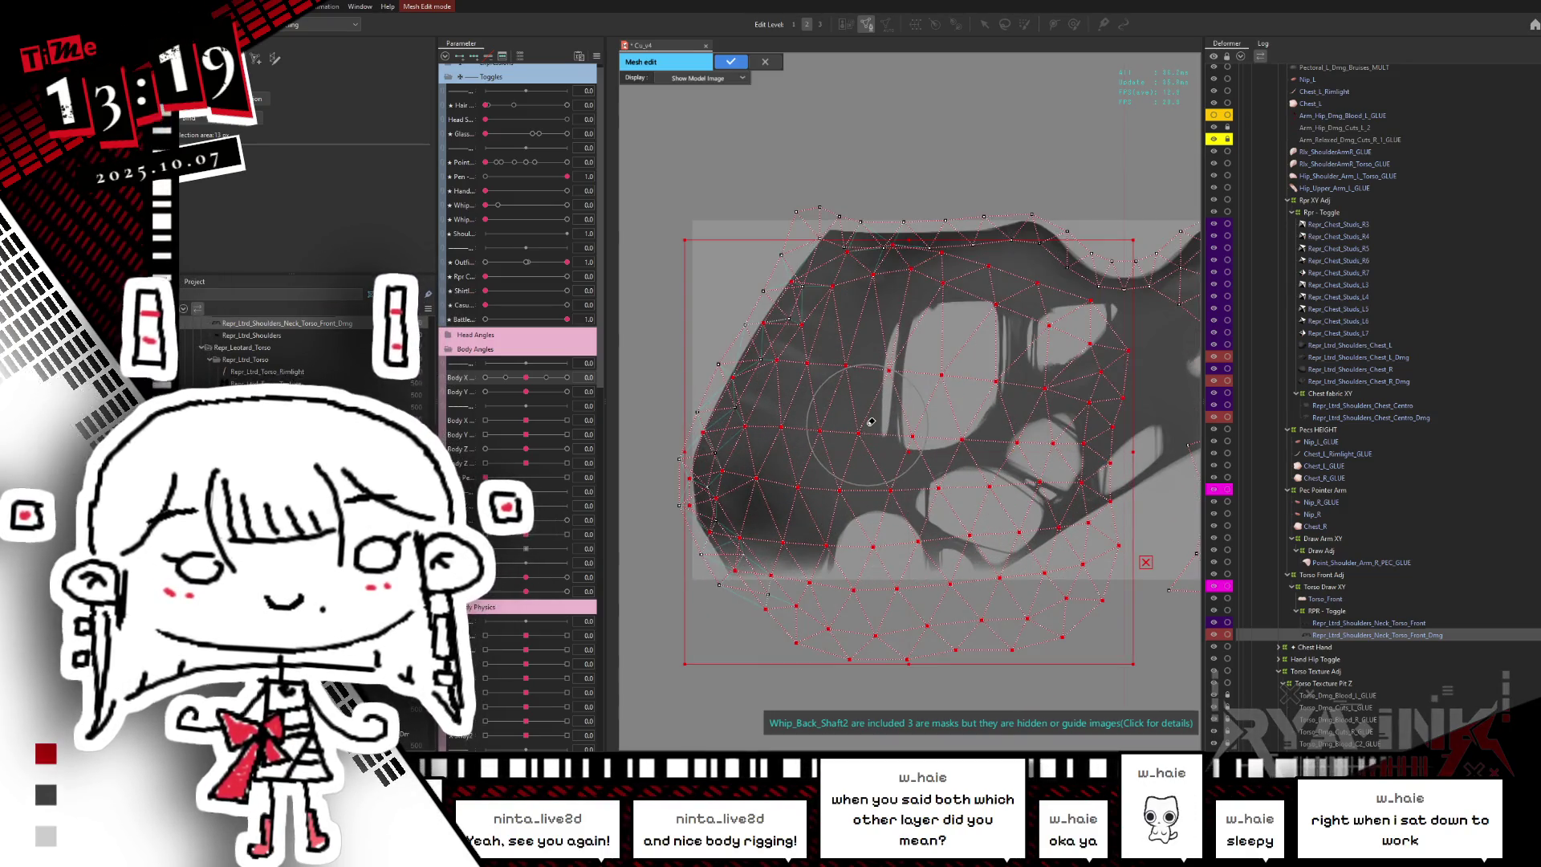
scroll(871, 422, up, 2)
scroll(868, 430, down, 2)
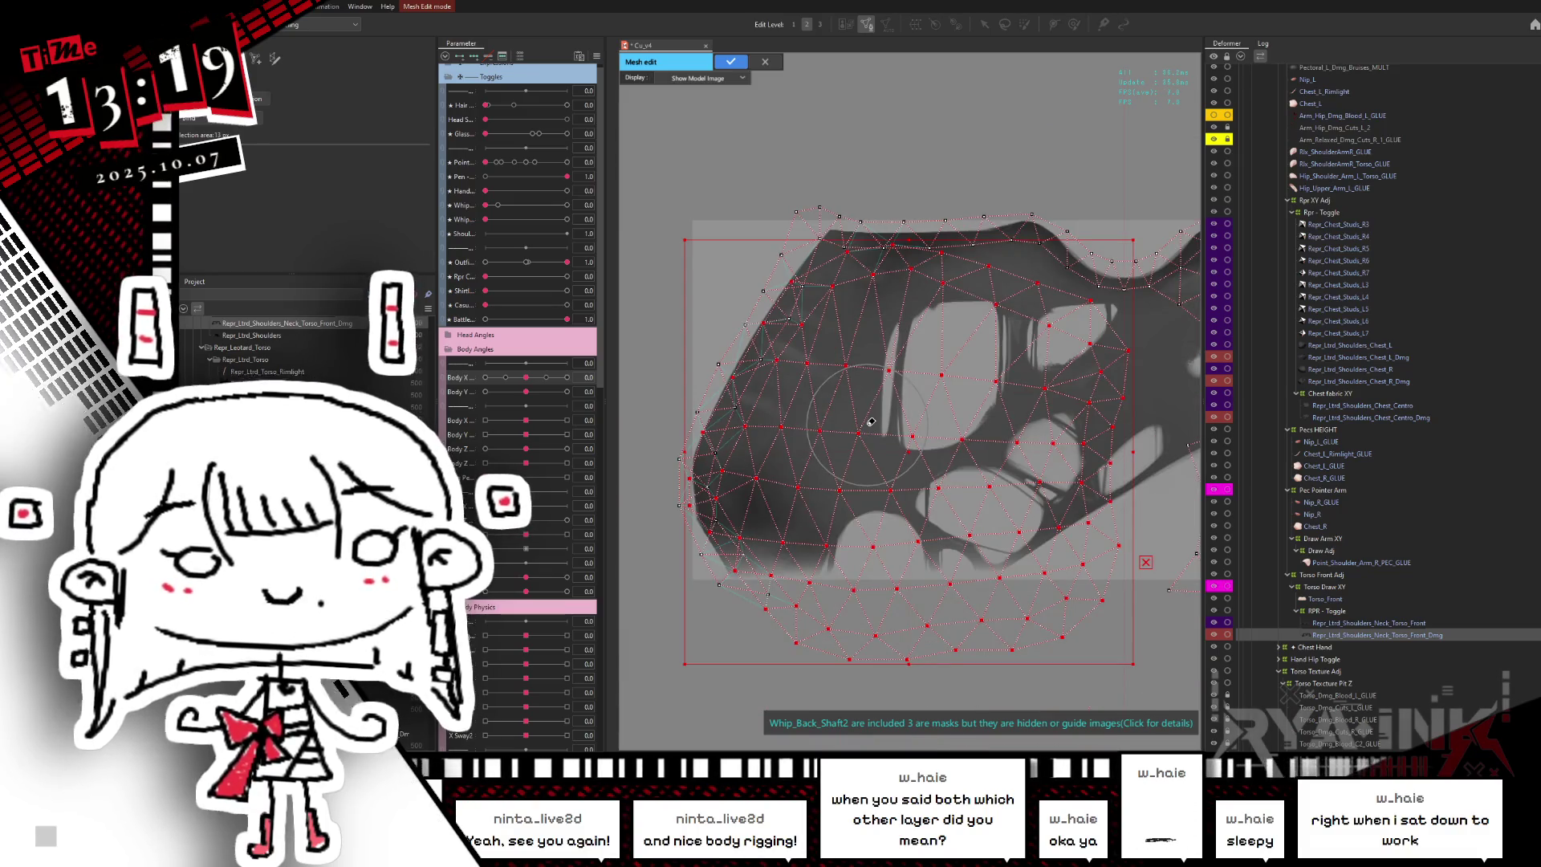
scroll(1035, 387, up, 2)
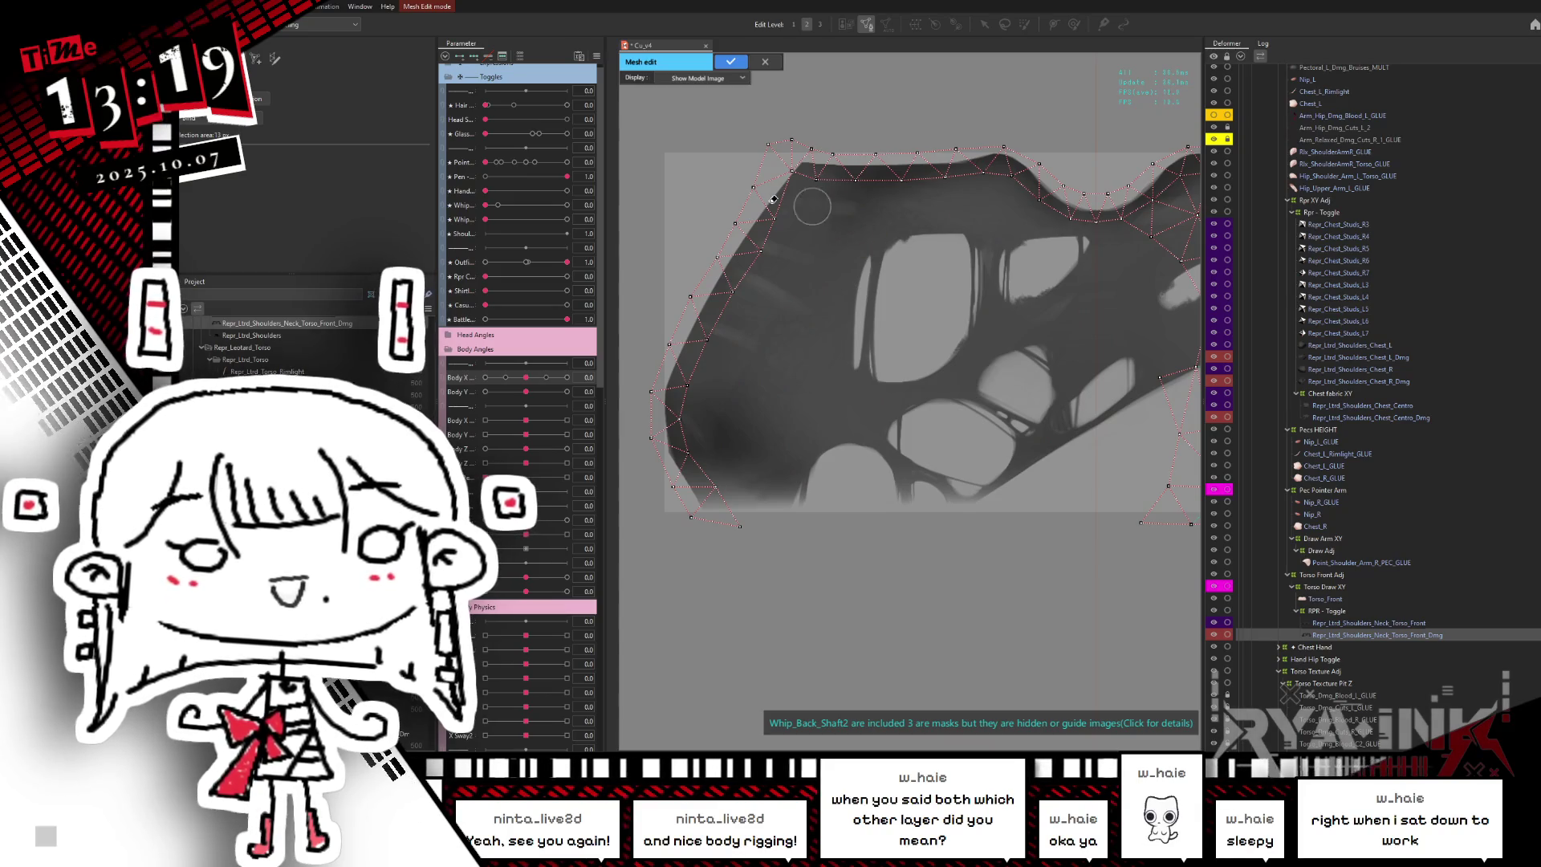
mouse_move(736, 343)
mouse_down()
mouse_move(766, 496)
mouse_move(984, 201)
mouse_up()
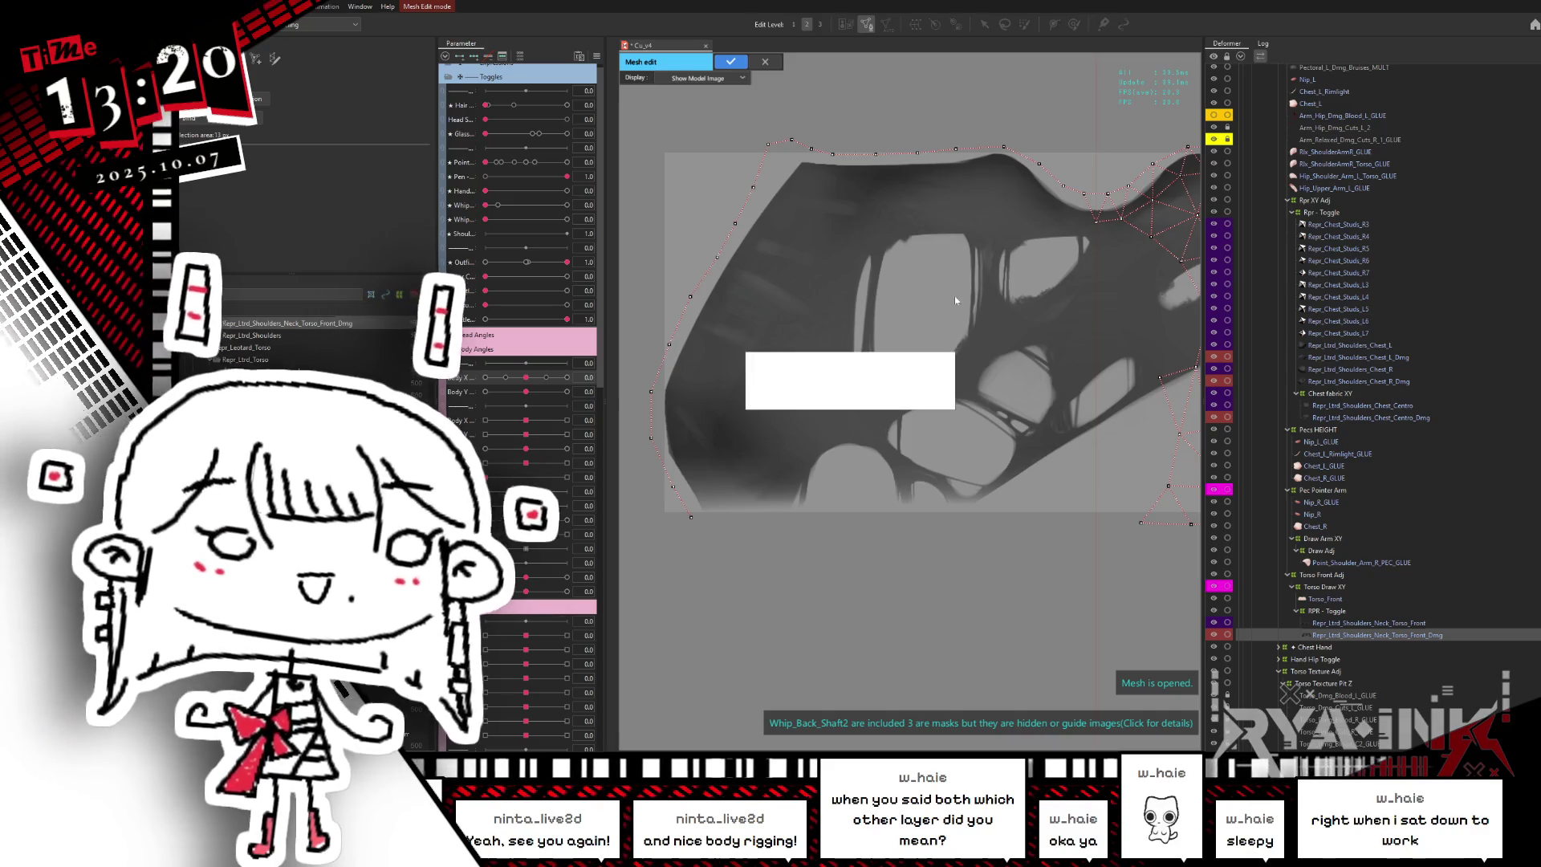
- Regenerate an automatic triangulated mesh over the torso-front damage outline
key(ctrl+v)
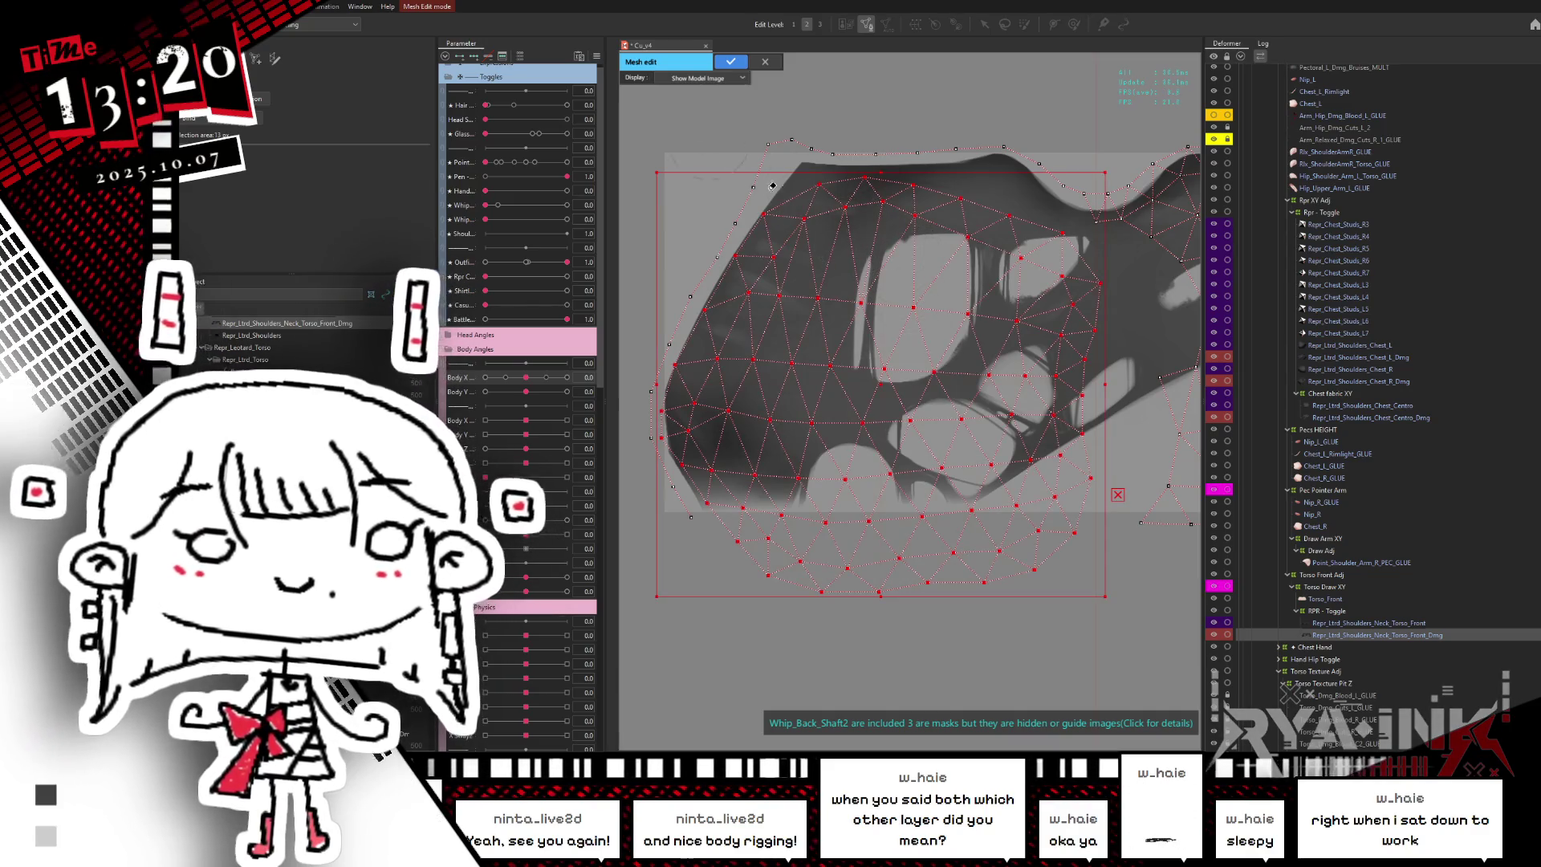
key(ctrl+z)
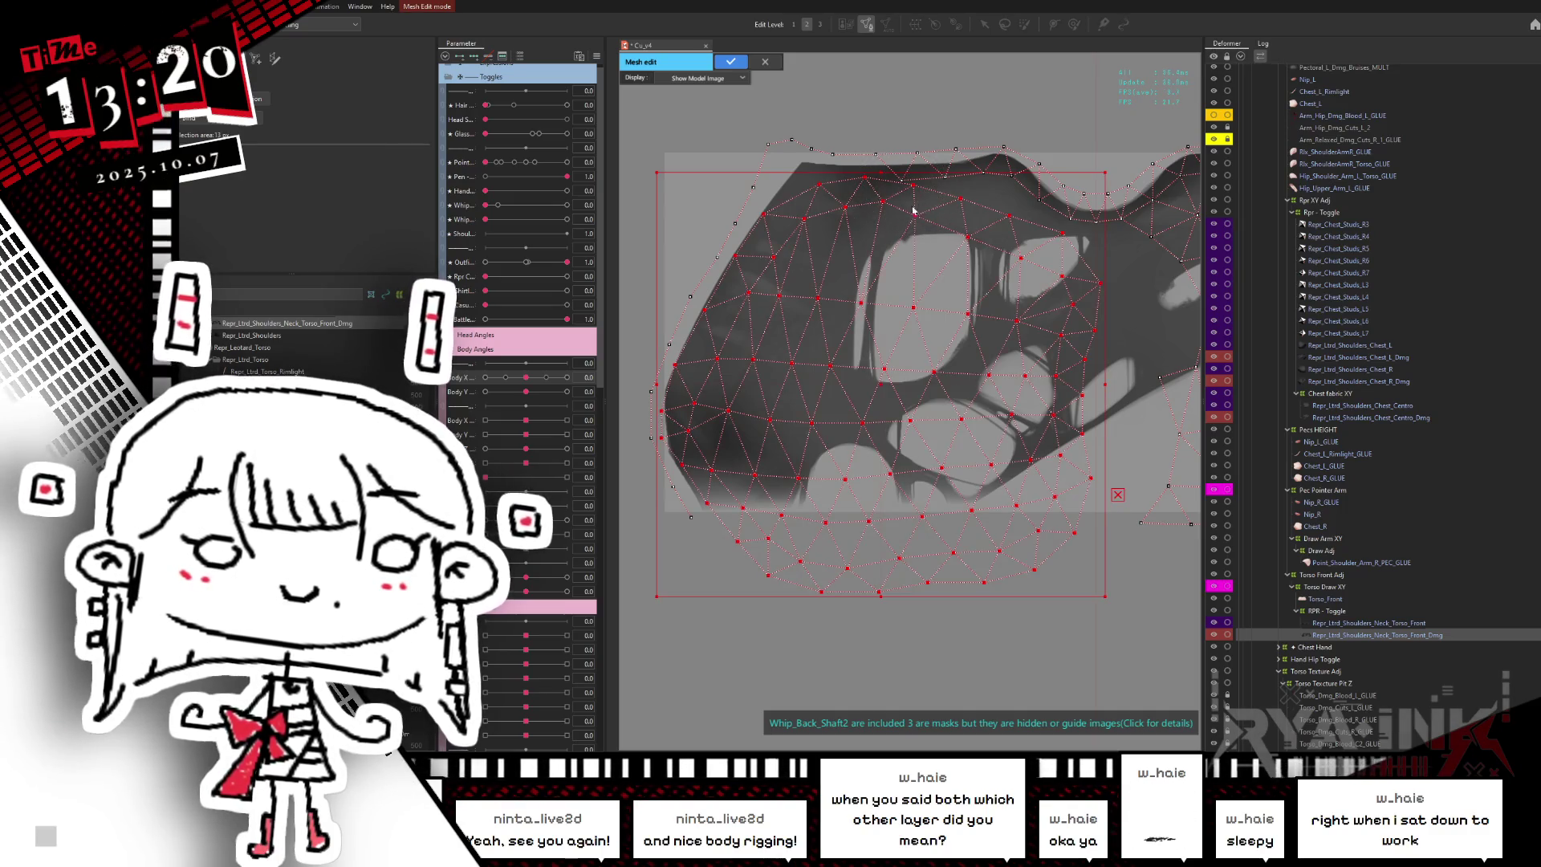
key(ctrl+z)
key(ctrl+shift+a)
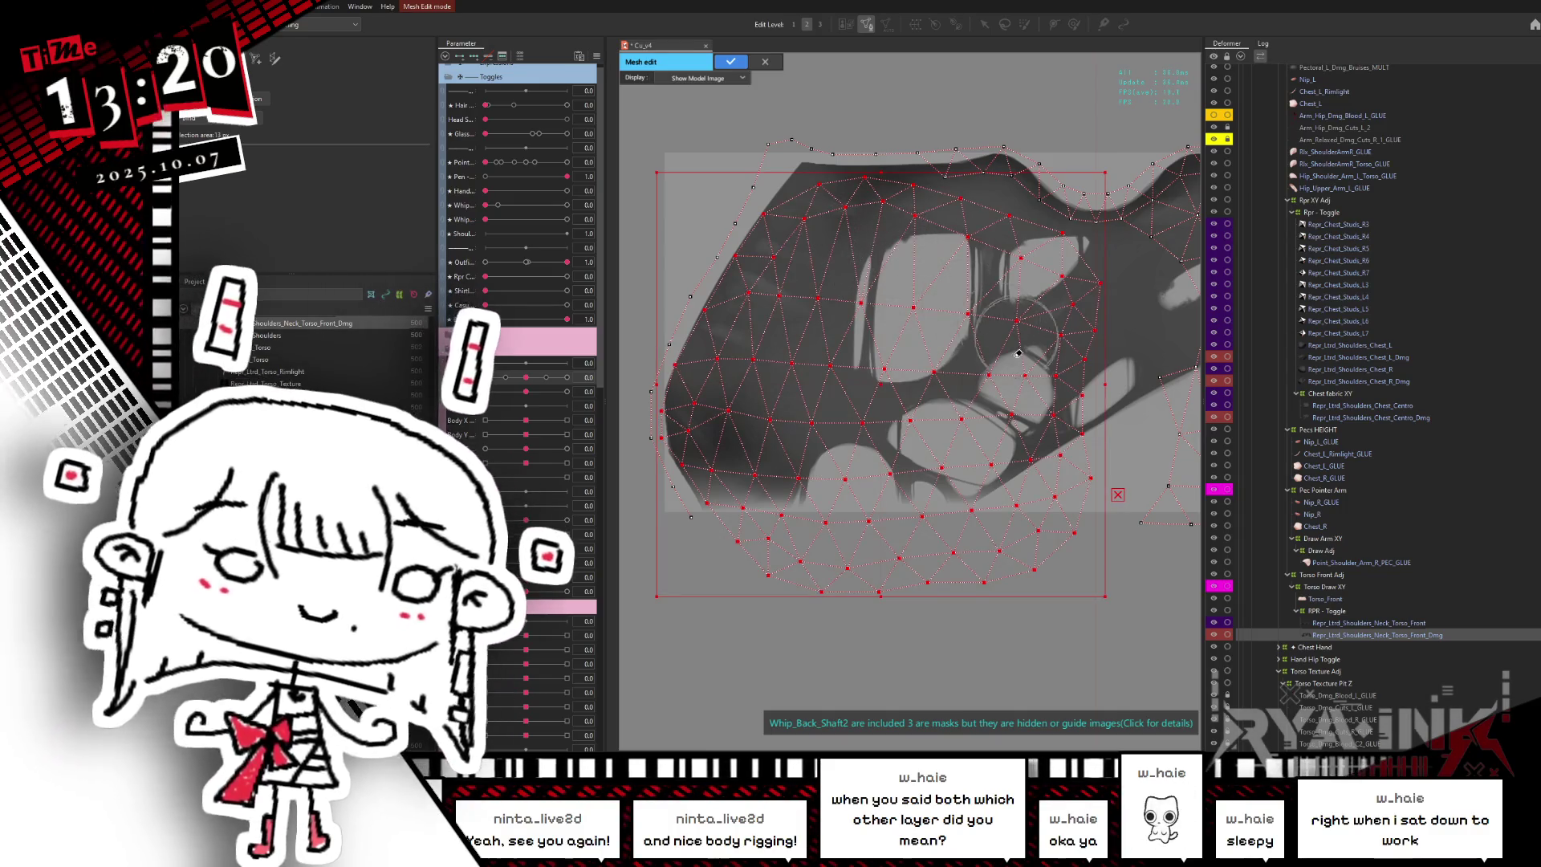
mouse_move(1023, 402)
mouse_down()
mouse_move(961, 380)
mouse_move(1018, 373)
mouse_up()
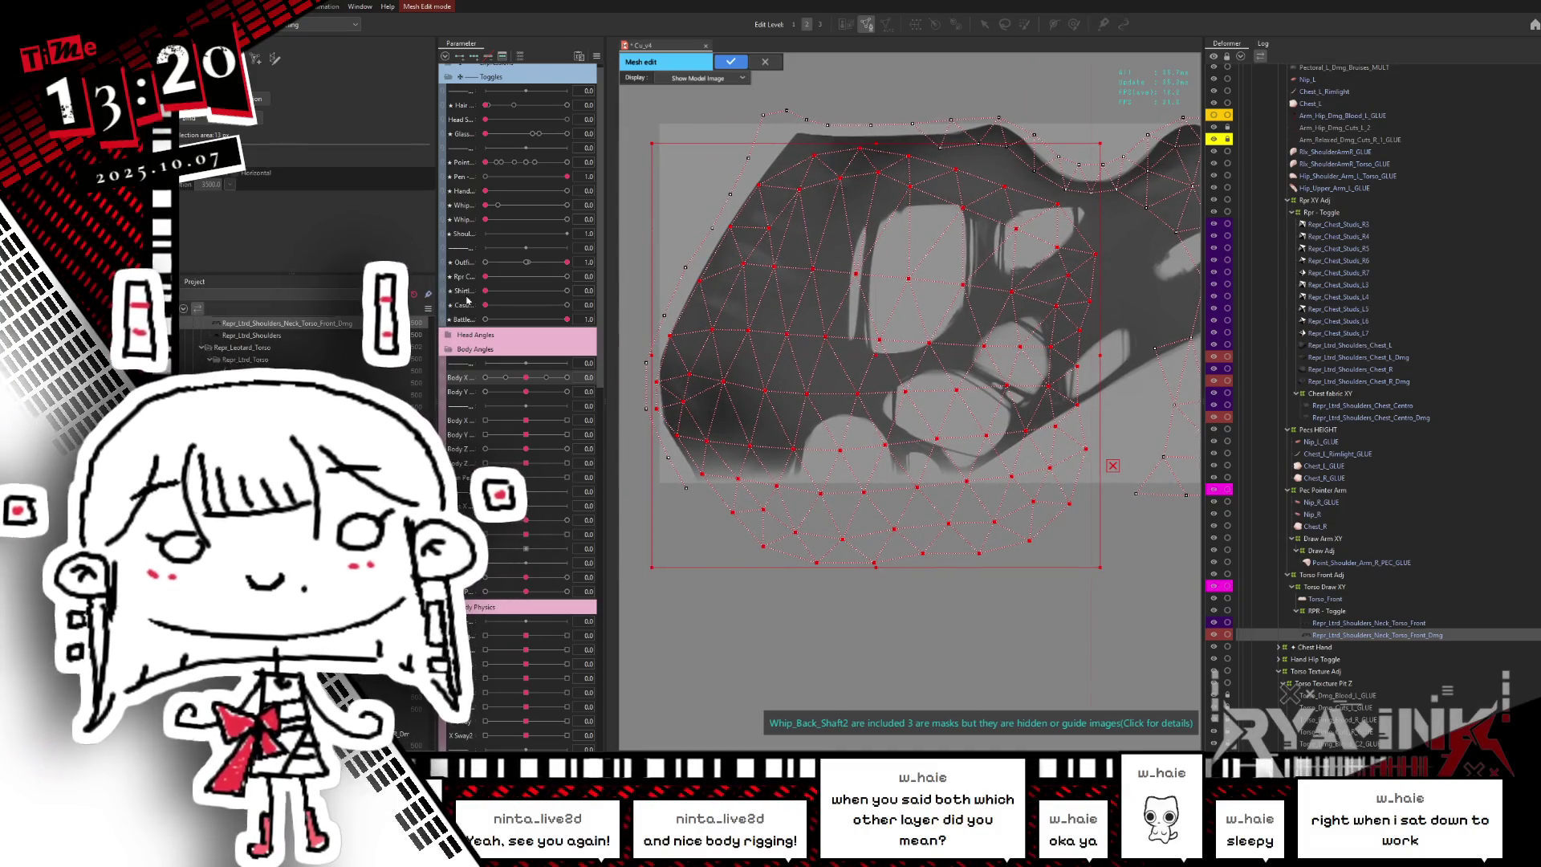
- Box-select and delete the vertices of the mesh's right half
click(693, 504)
click(732, 511)
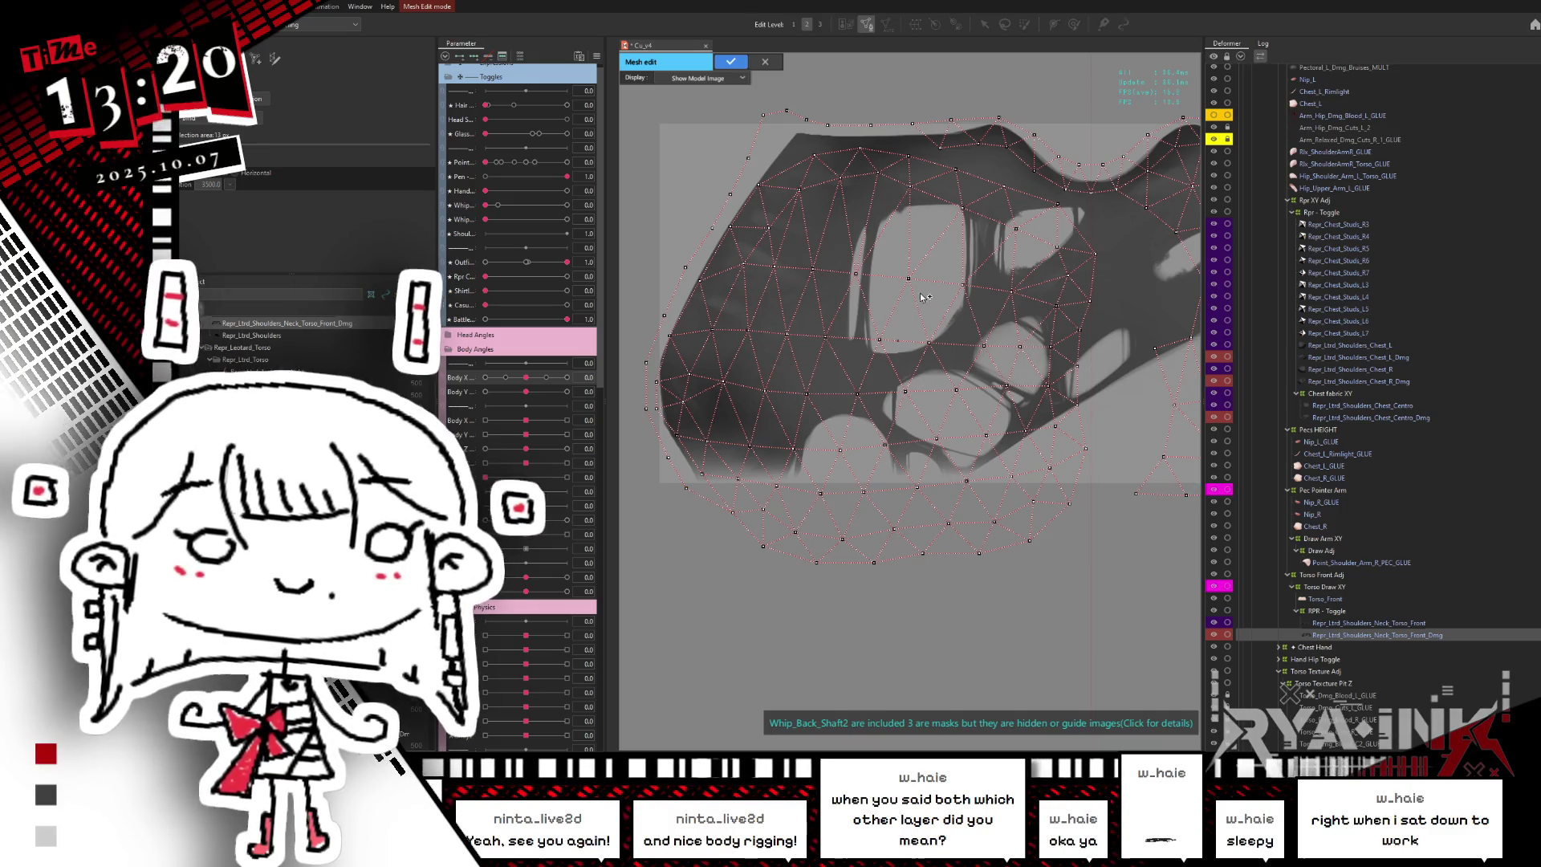
scroll(942, 343, up, 2)
scroll(740, 160, up, 1)
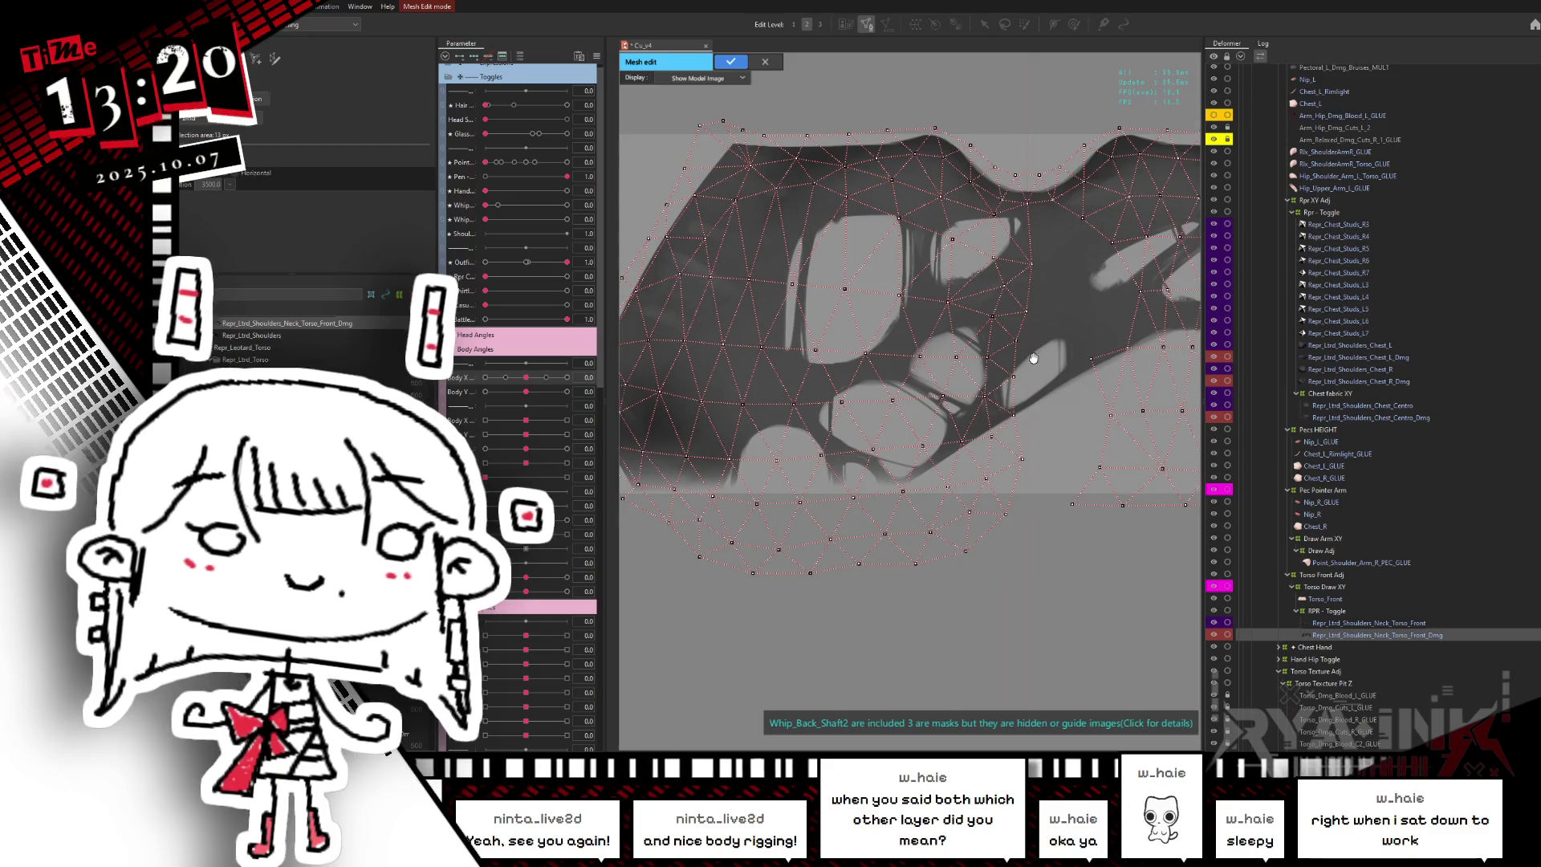
scroll(1033, 358, down, 1)
scroll(974, 296, down, 1)
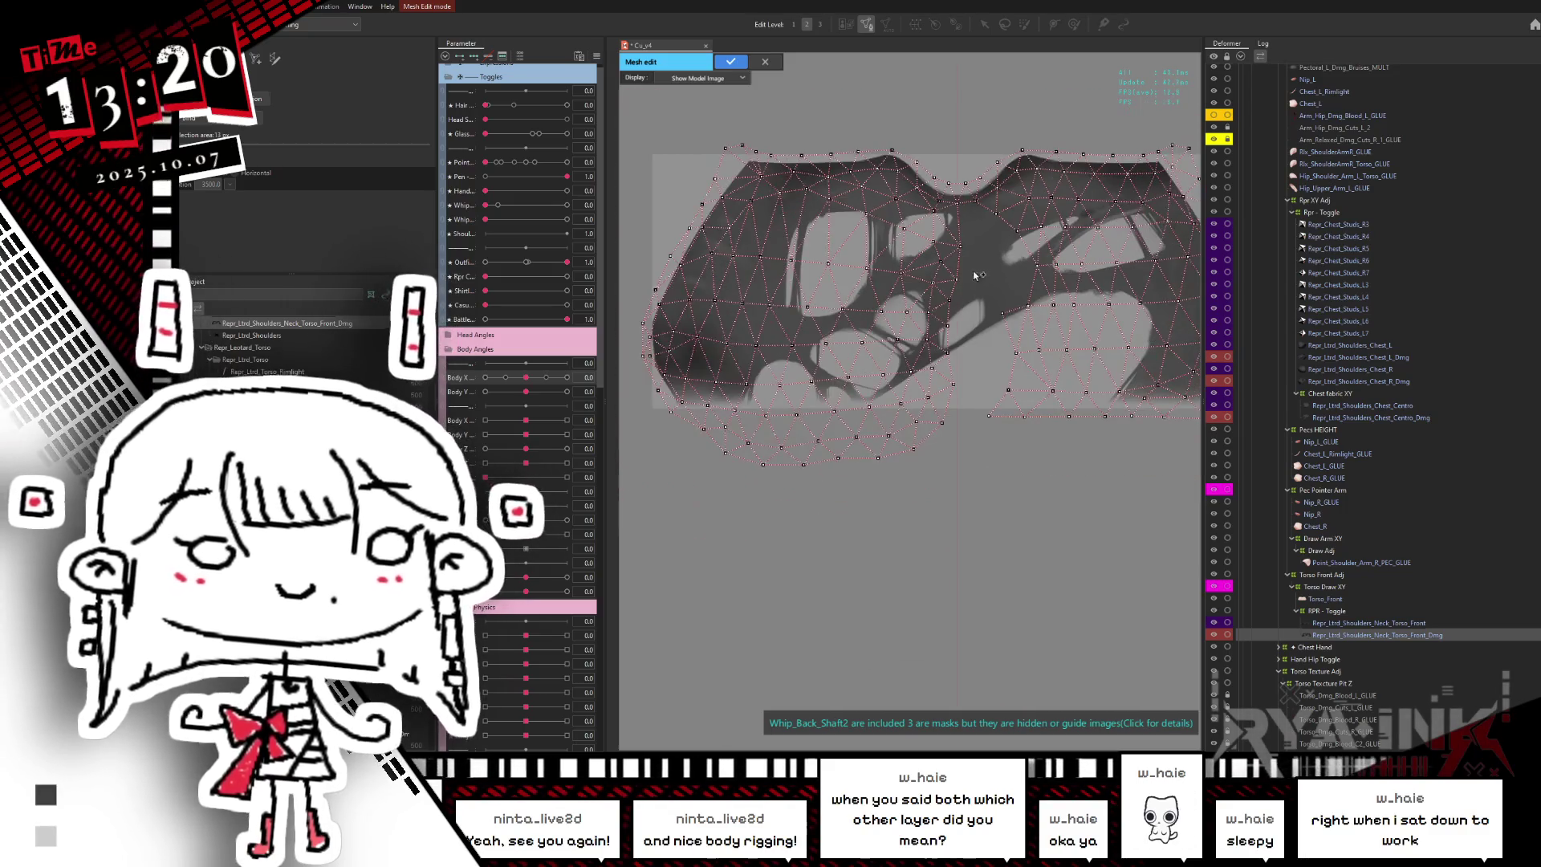
scroll(974, 274, up, 2)
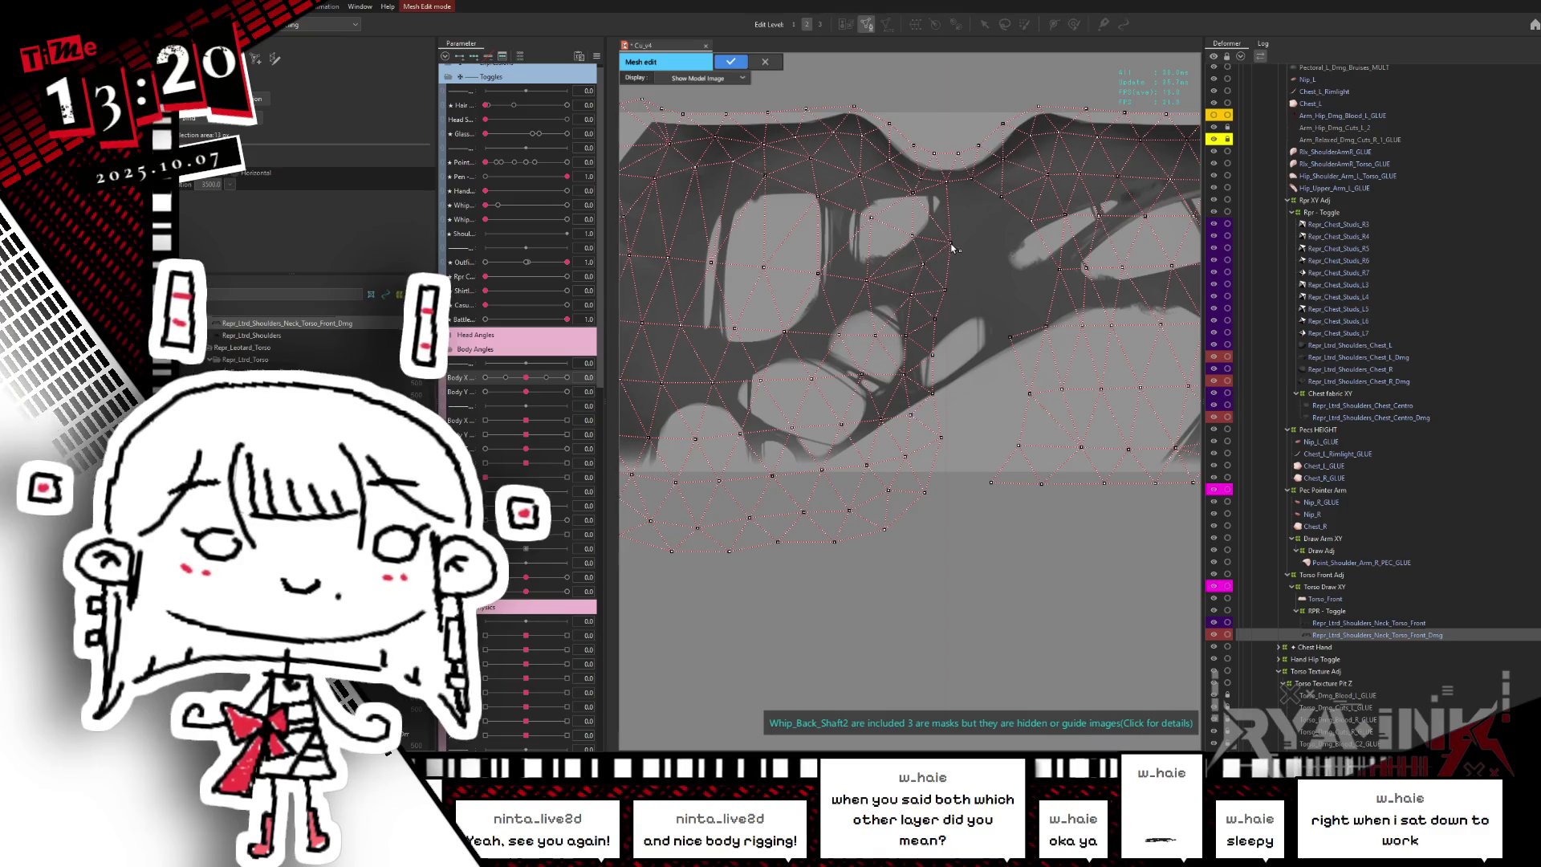
scroll(960, 259, down, 1)
scroll(900, 290, up, 1)
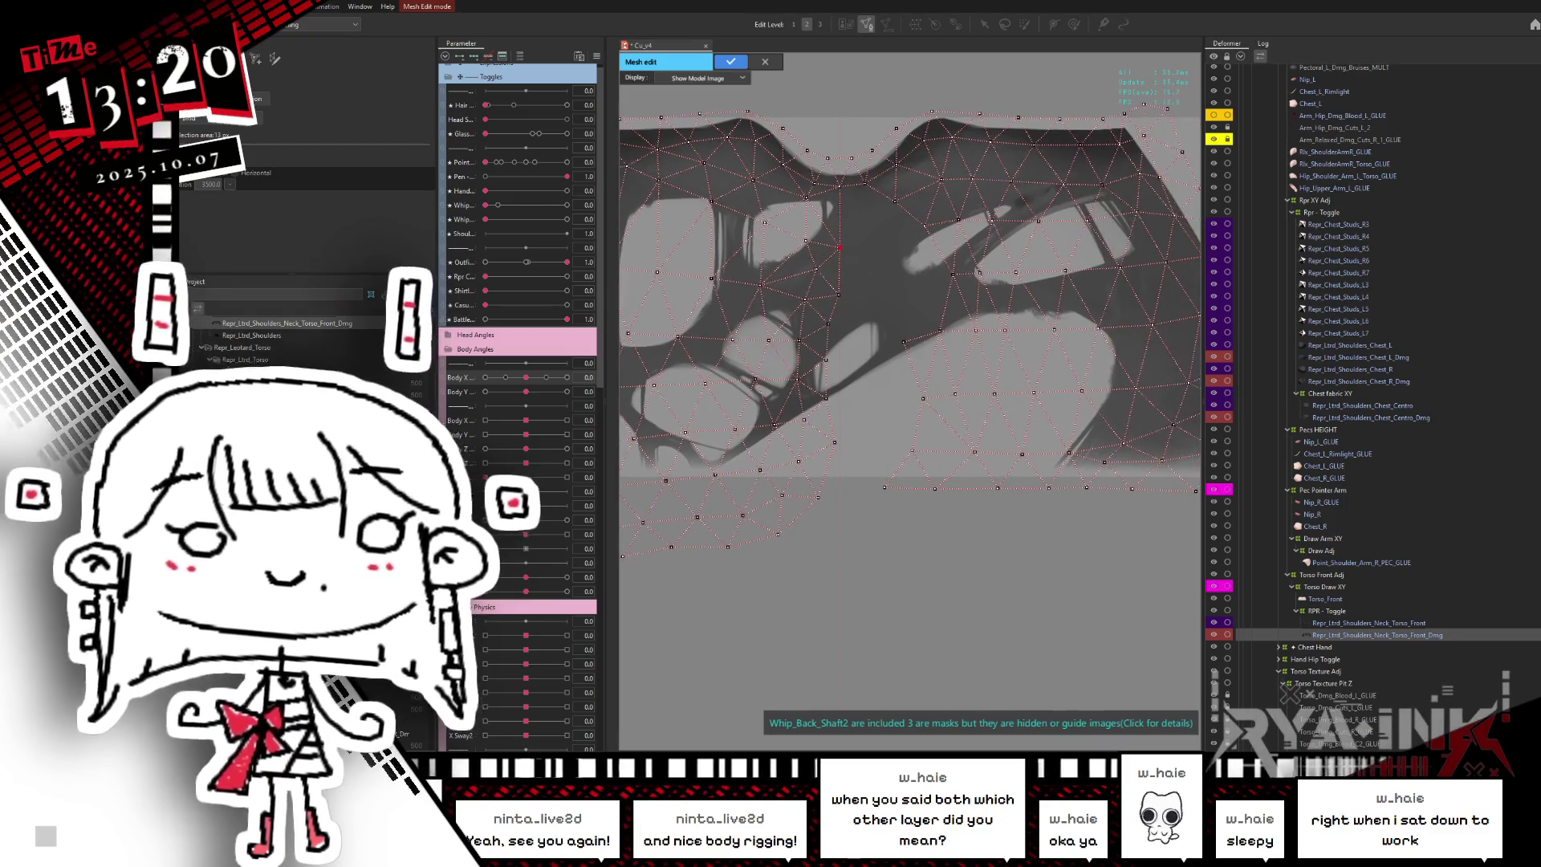
drag(883, 536, 1196, 100)
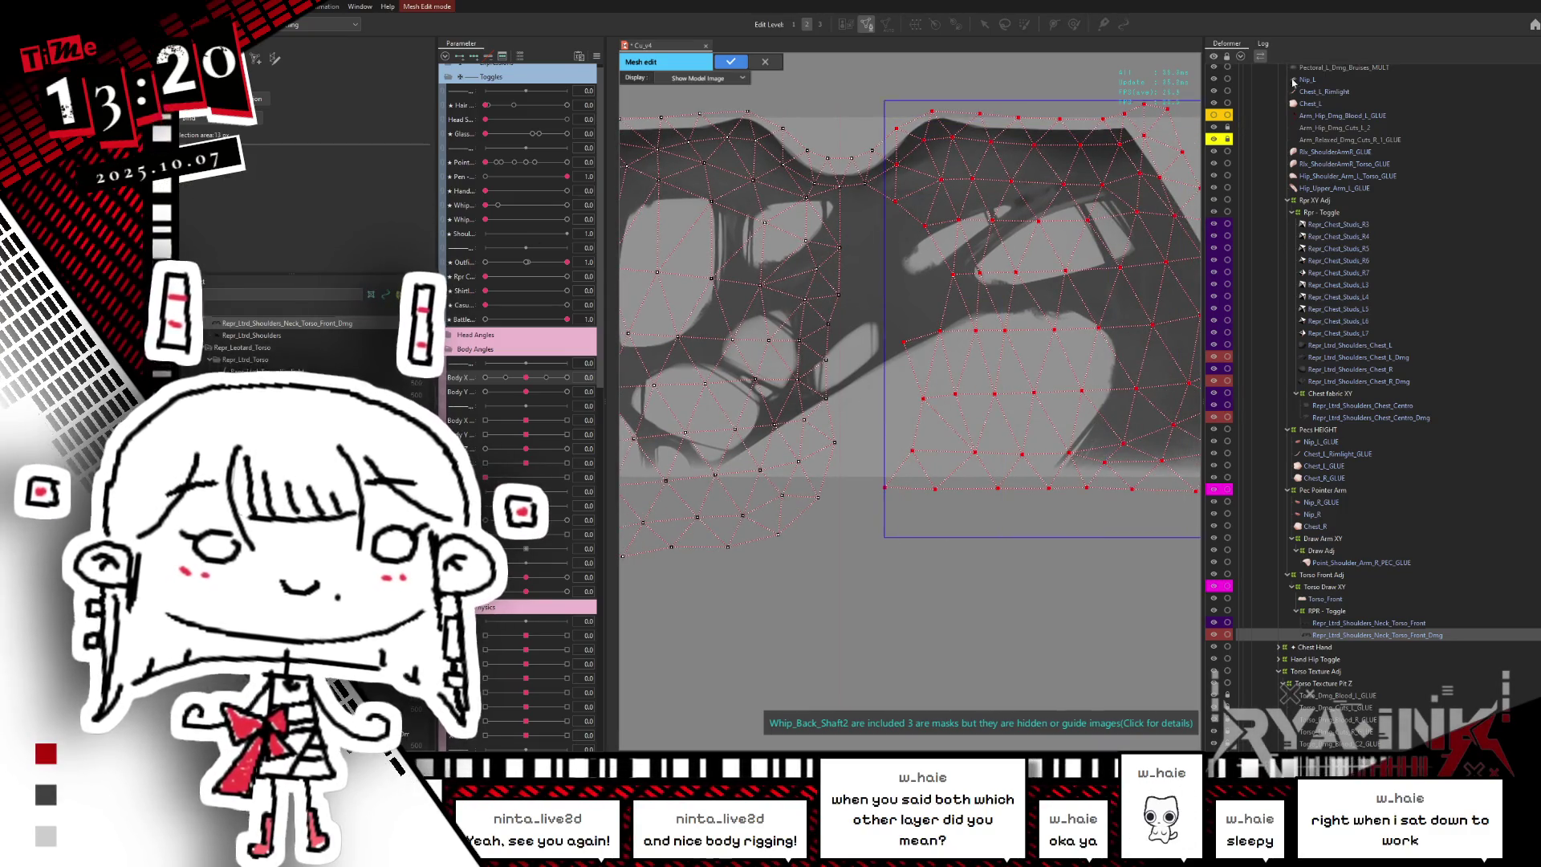
key(Delete)
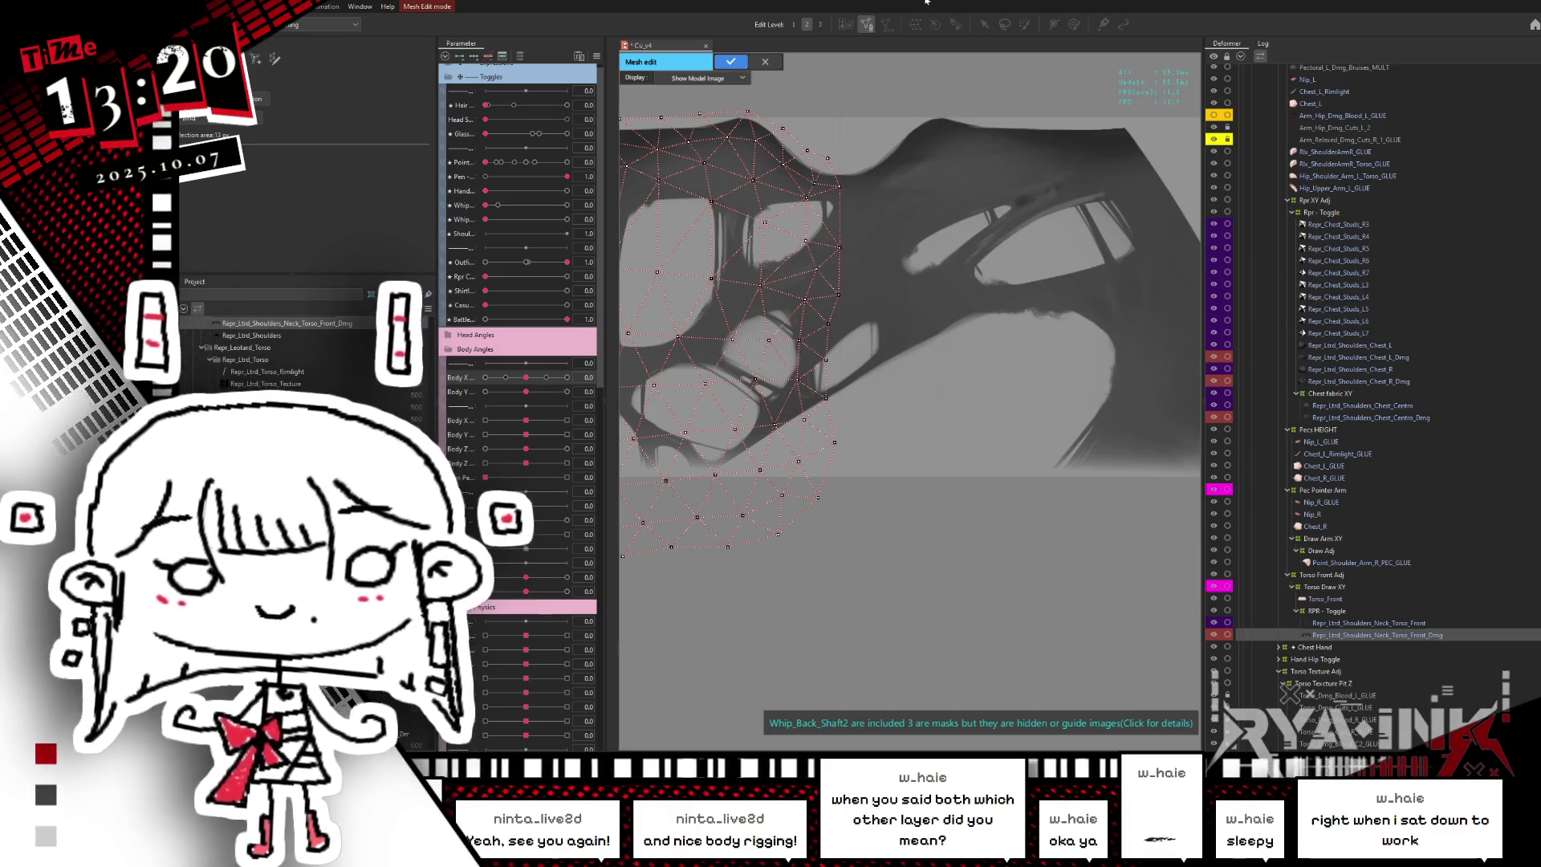
- Select the left-half vertices and mirror-copy them onto the right side
scroll(1002, 250, down, 2)
drag(1002, 250, 1040, 284)
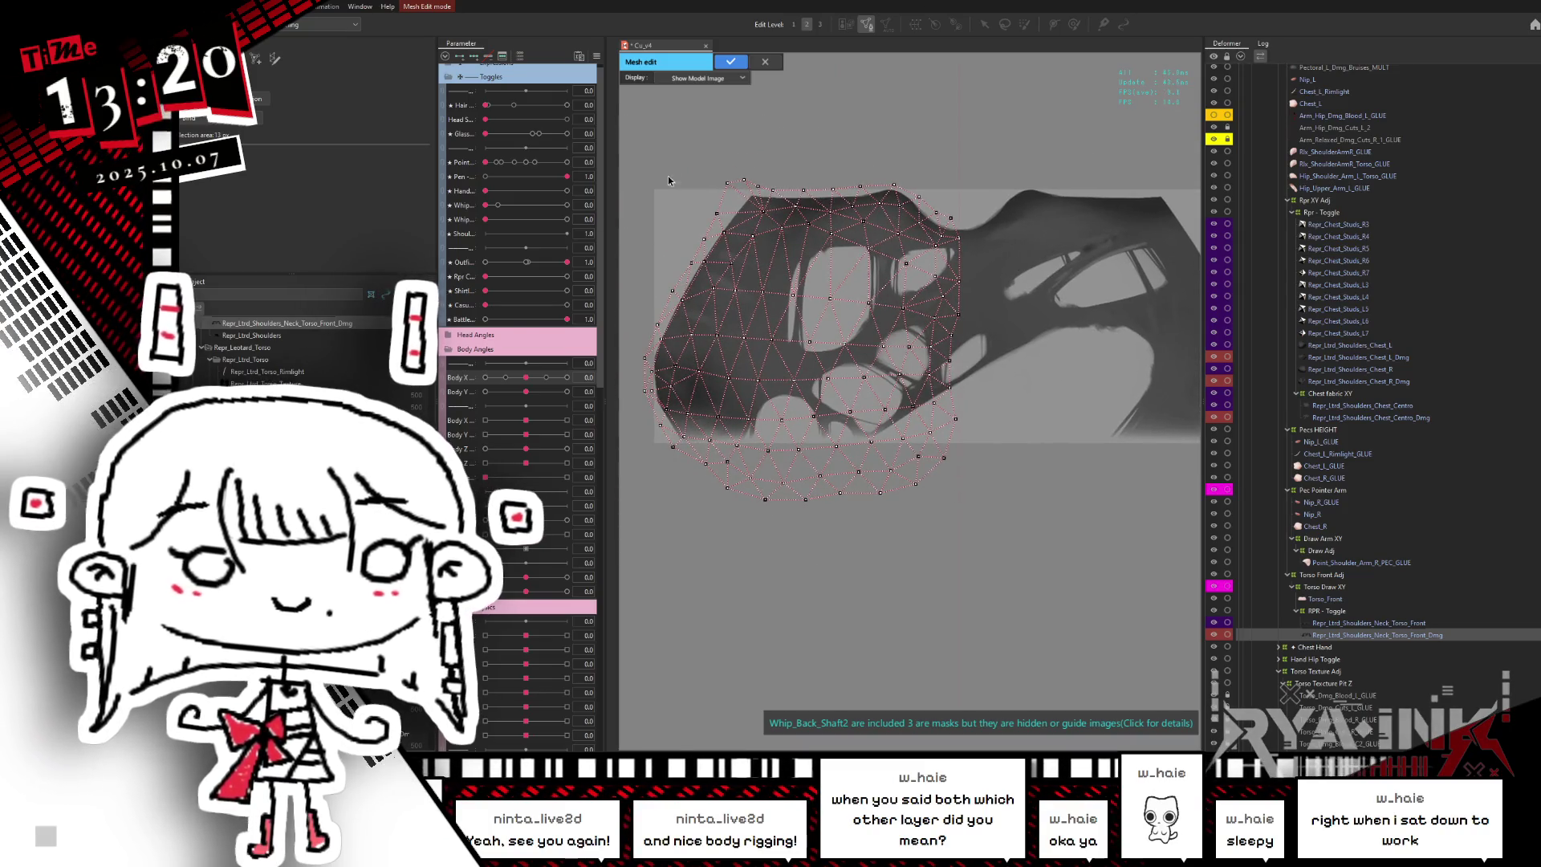
drag(704, 368, 956, 558)
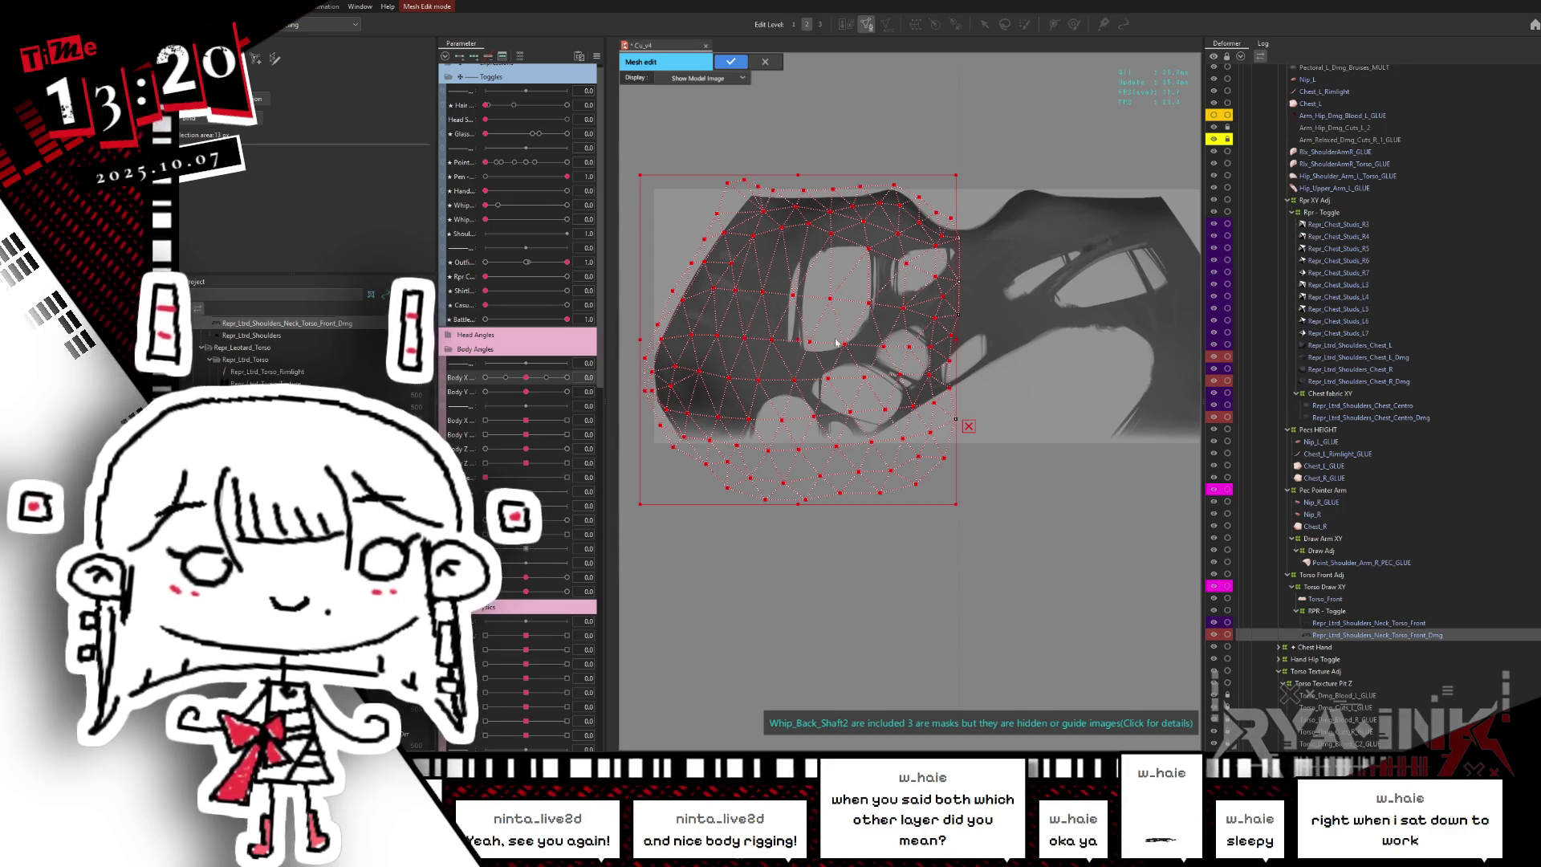
right_click(798, 338)
click(843, 341)
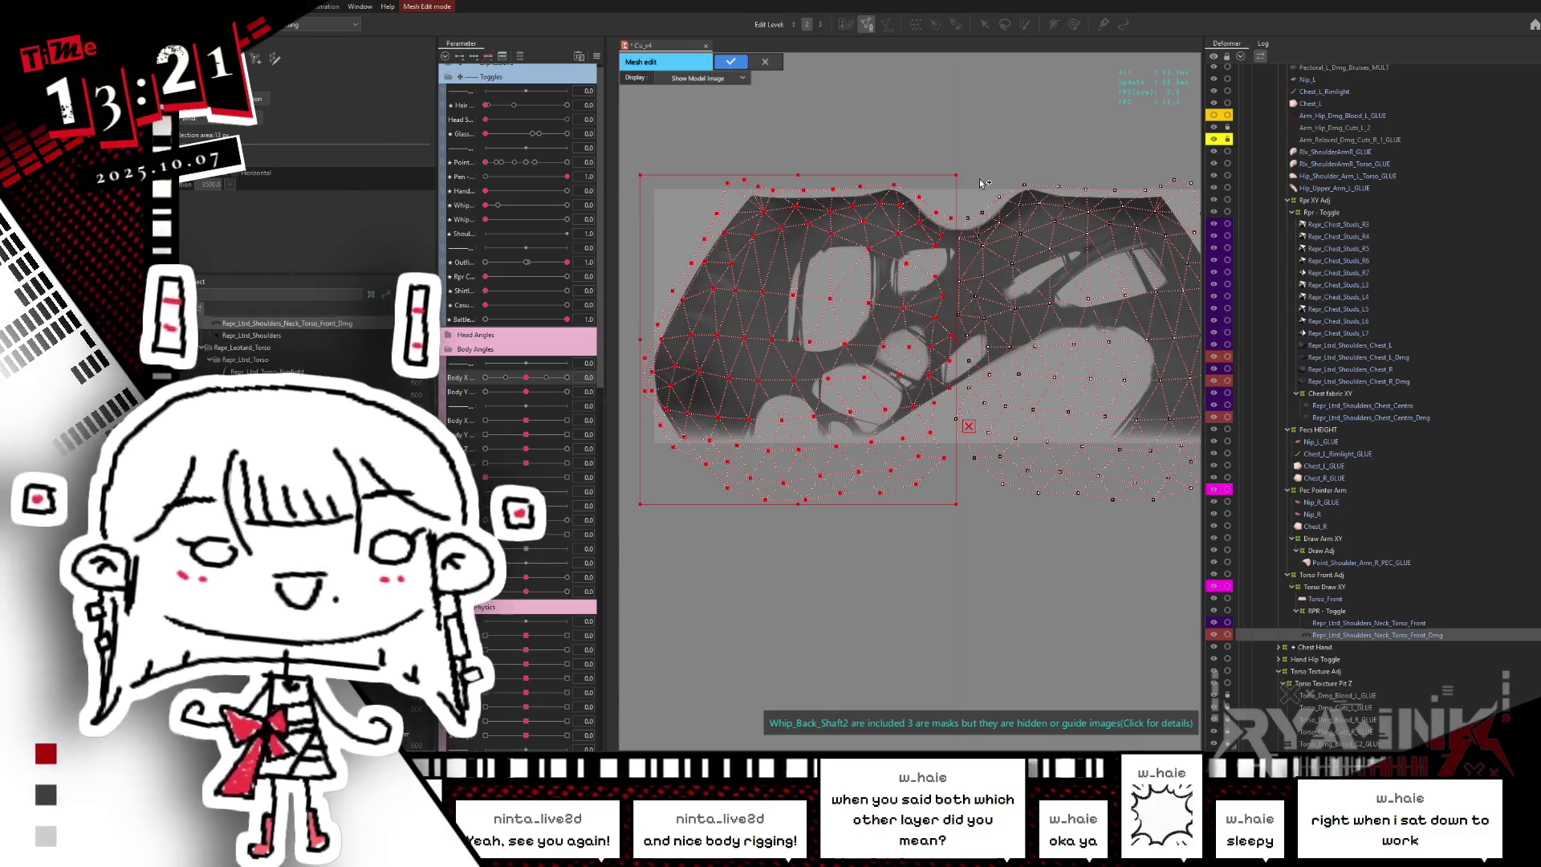
- Join a lower seam vertex to its mirrored neighbour across the centre
scroll(921, 275, up, 4)
scroll(922, 268, up, 3)
click(926, 226)
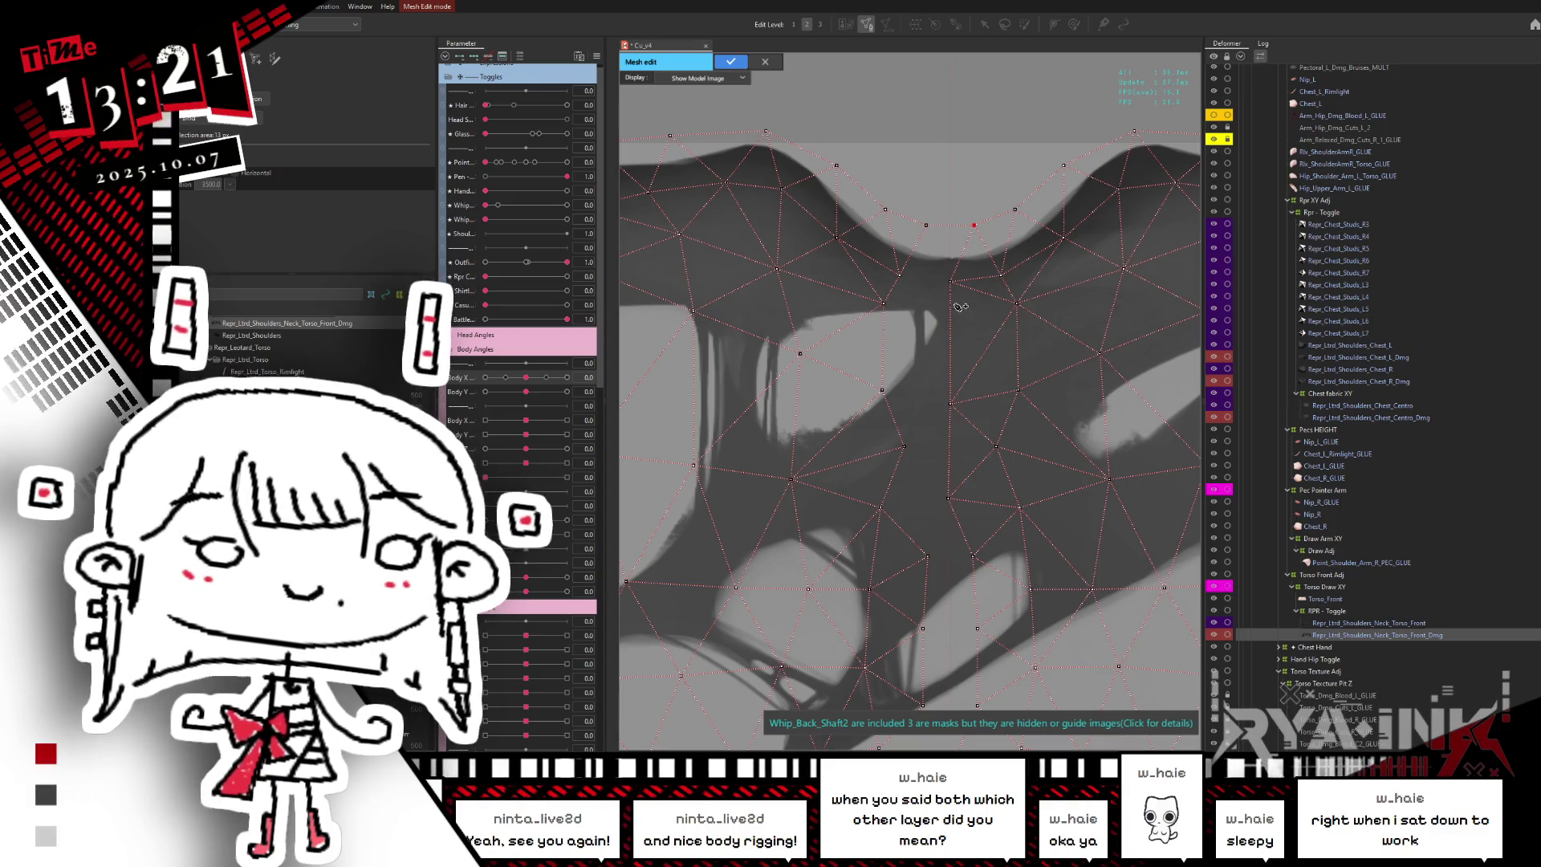
drag(992, 601, 976, 172)
click(891, 349)
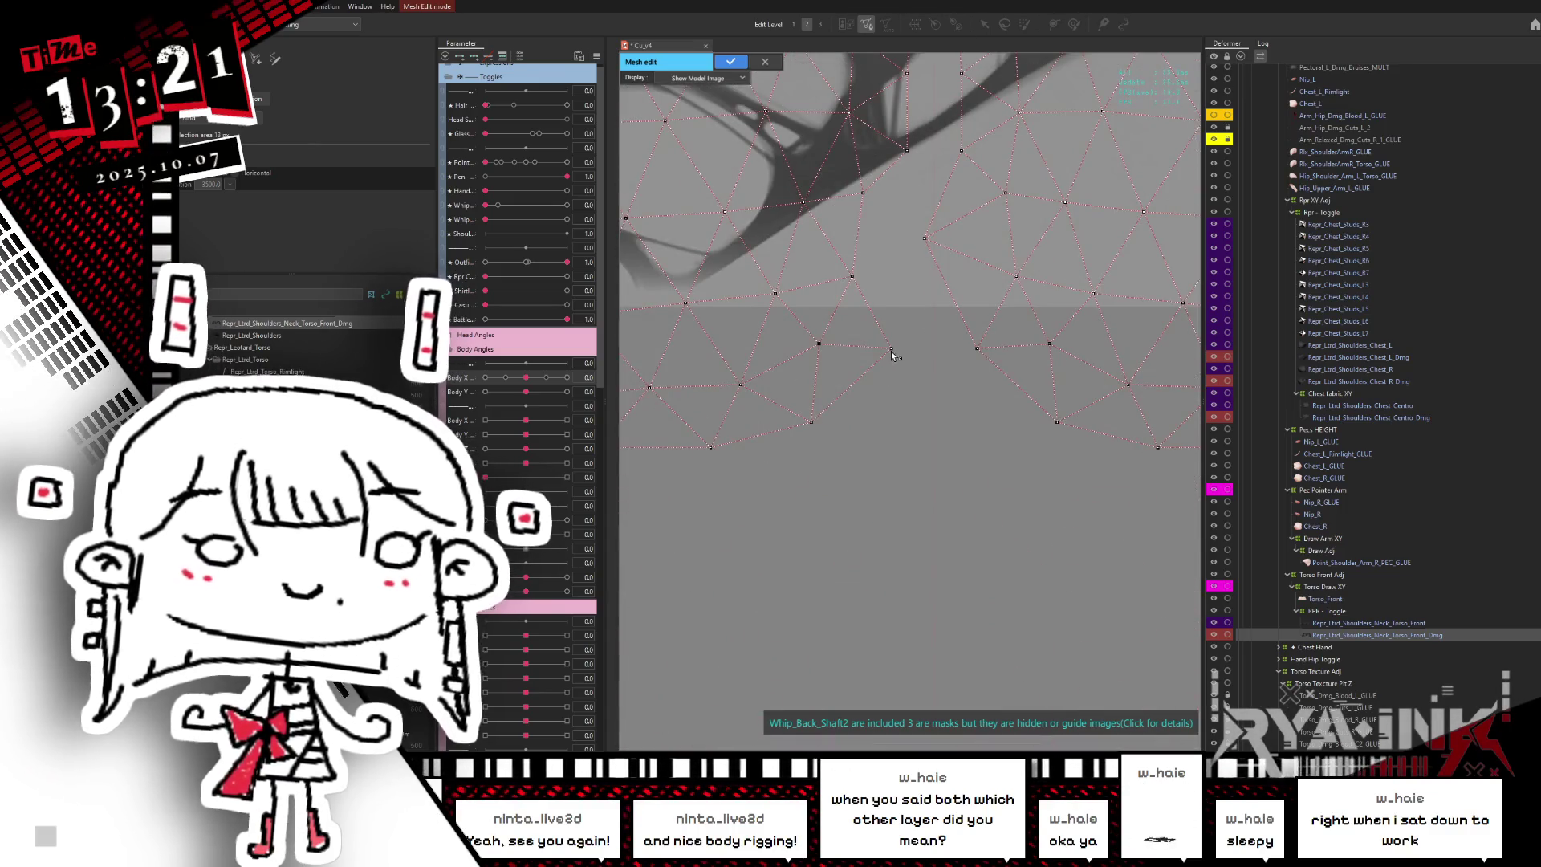
click(977, 349)
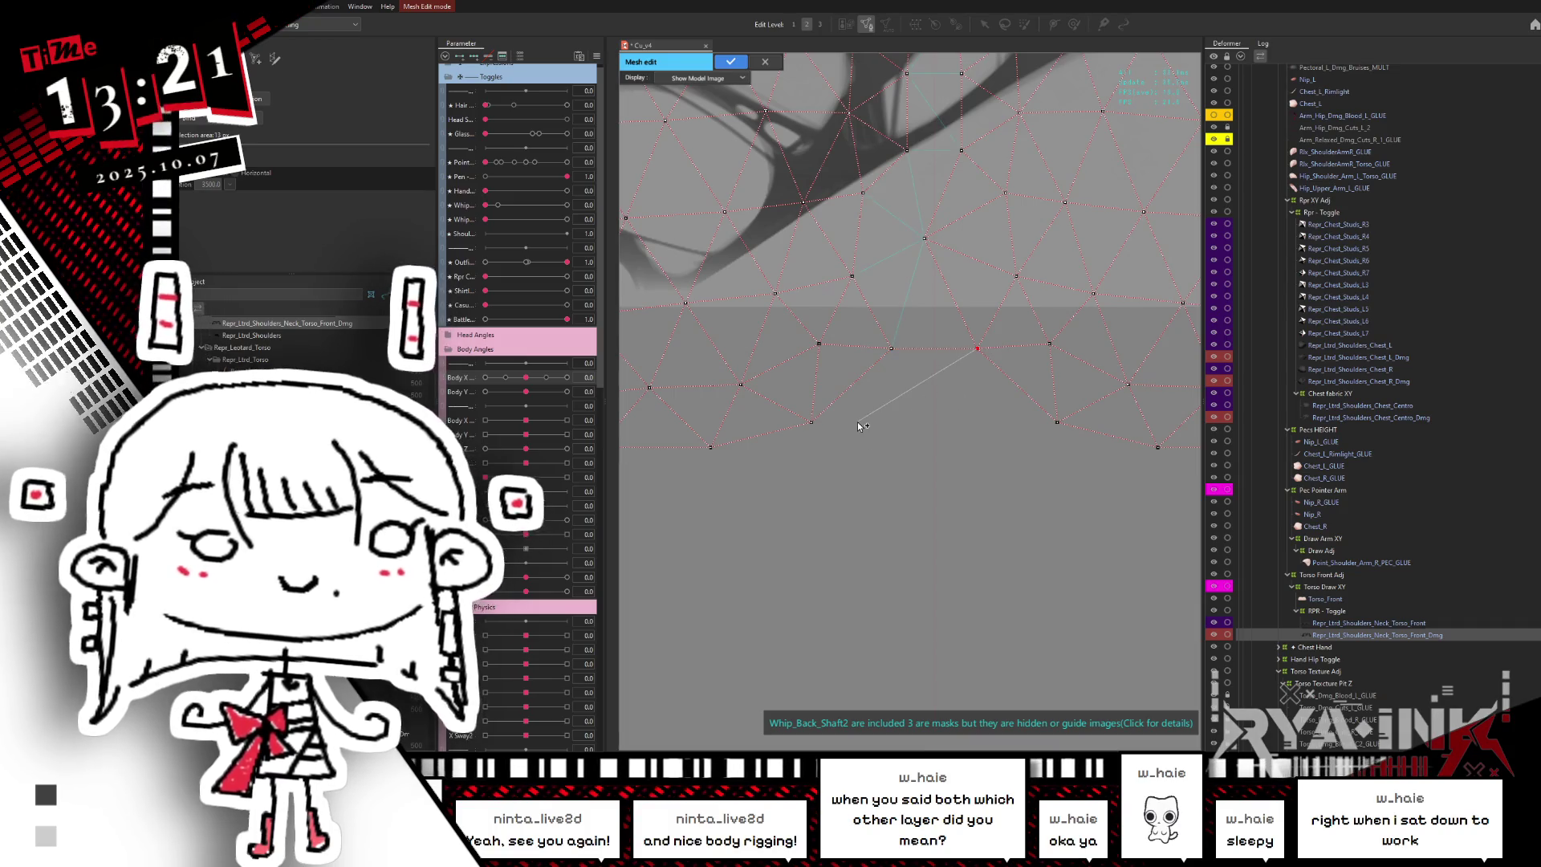
- Nudge a seam vertex slightly right to align the centre seam
scroll(858, 426, down, 1)
scroll(924, 181, up, 1)
scroll(924, 181, up, 1)
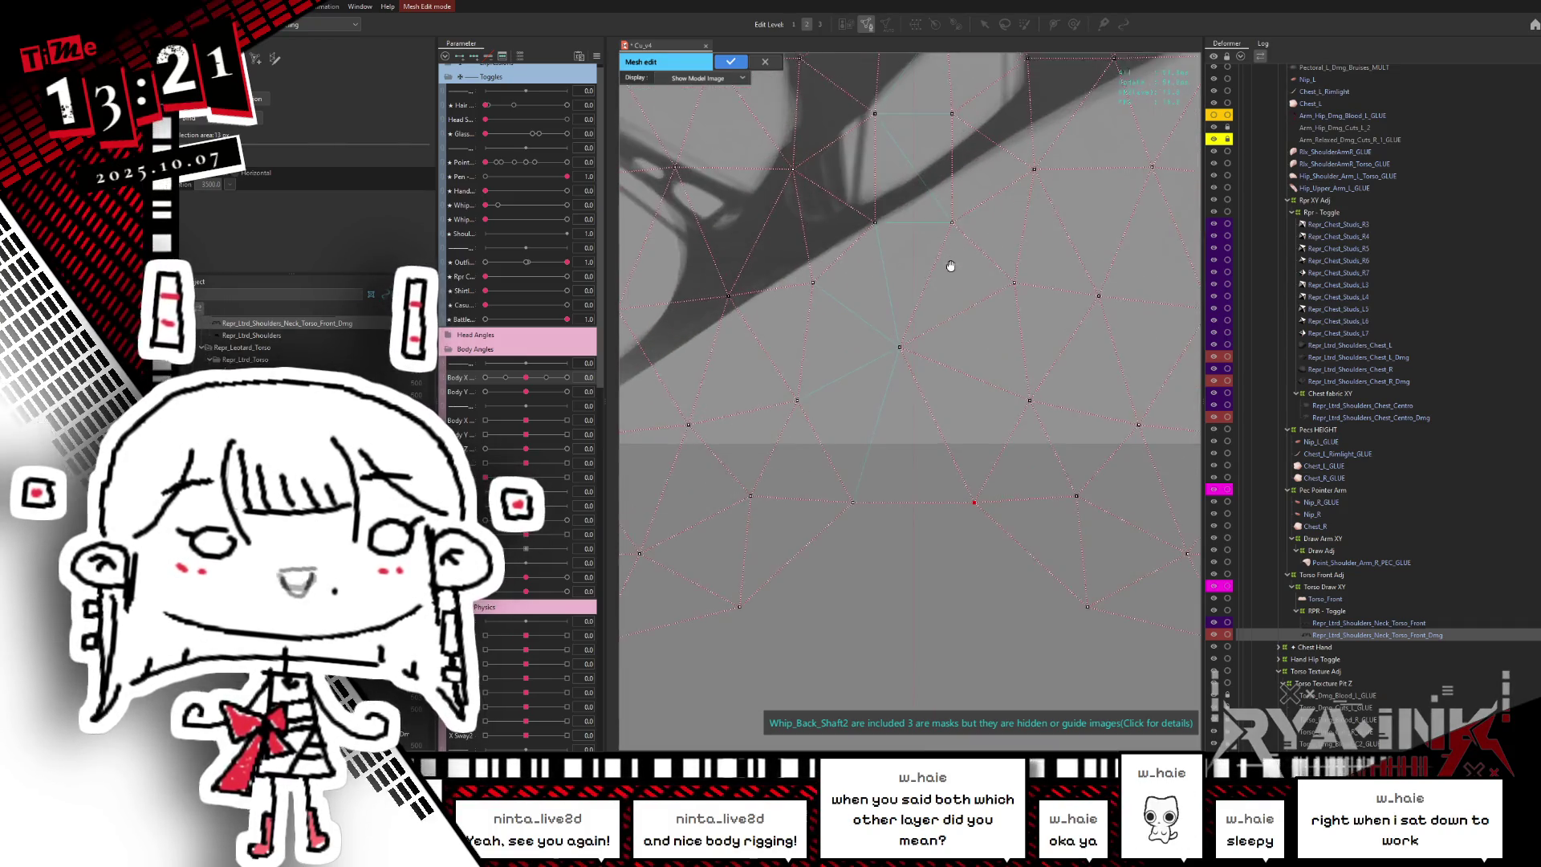
scroll(951, 282, up, 1)
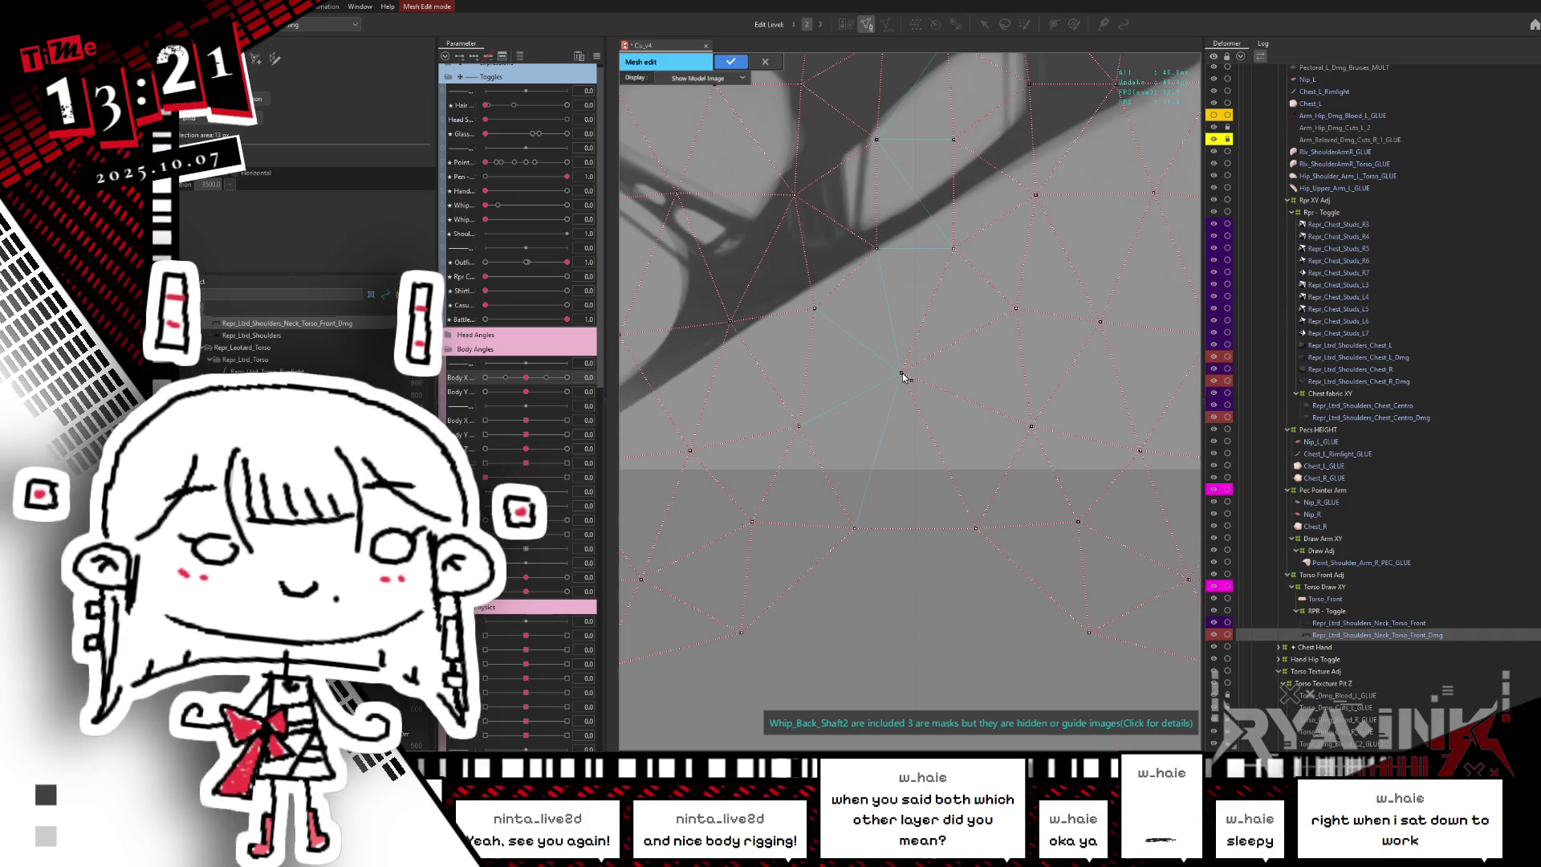
drag(901, 374, 914, 373)
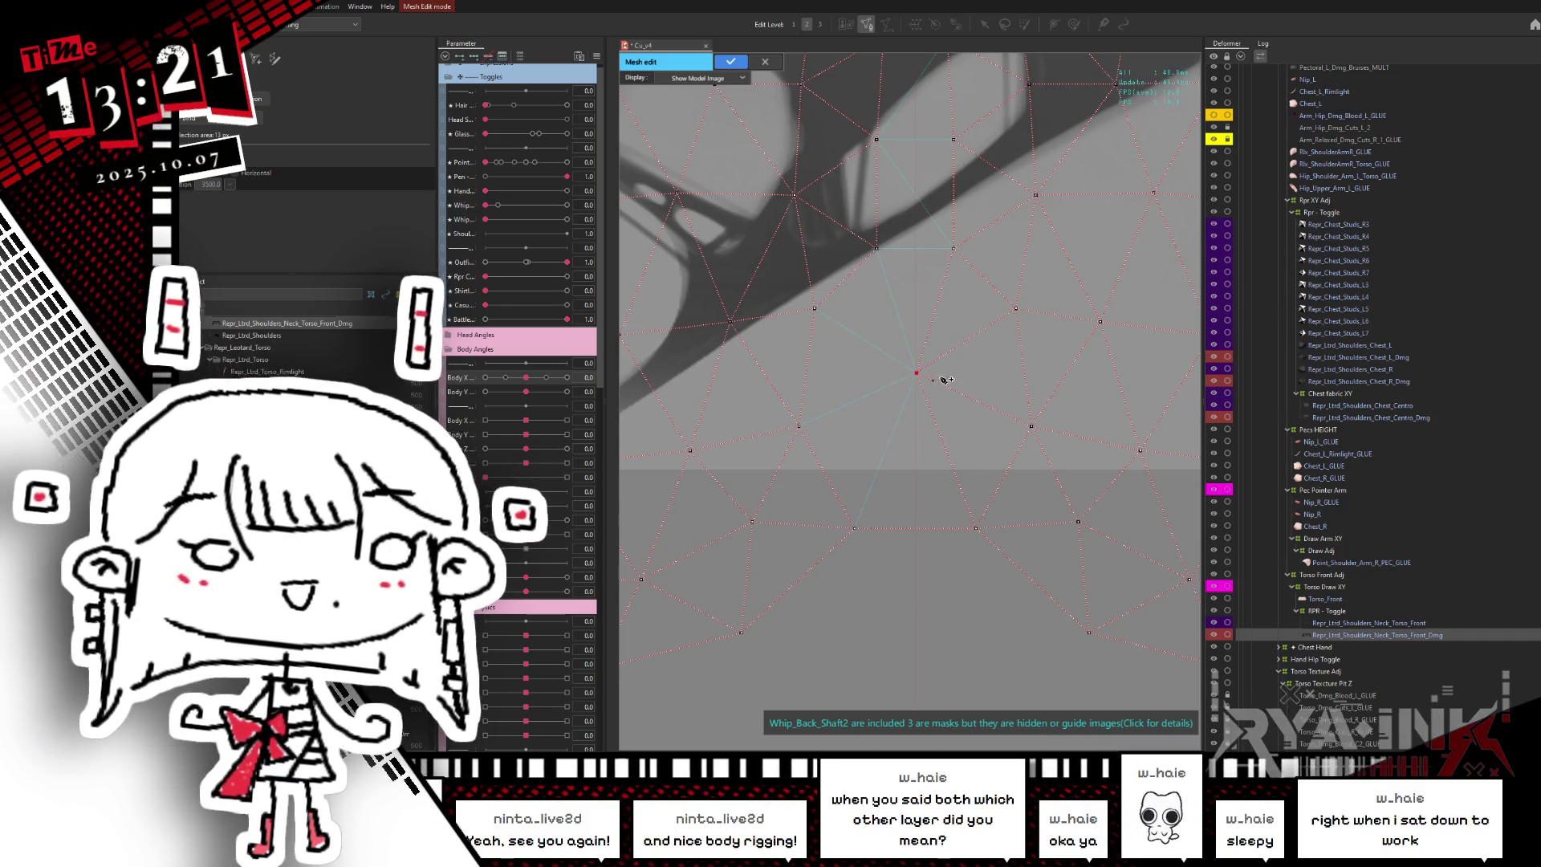
drag(932, 191, 941, 372)
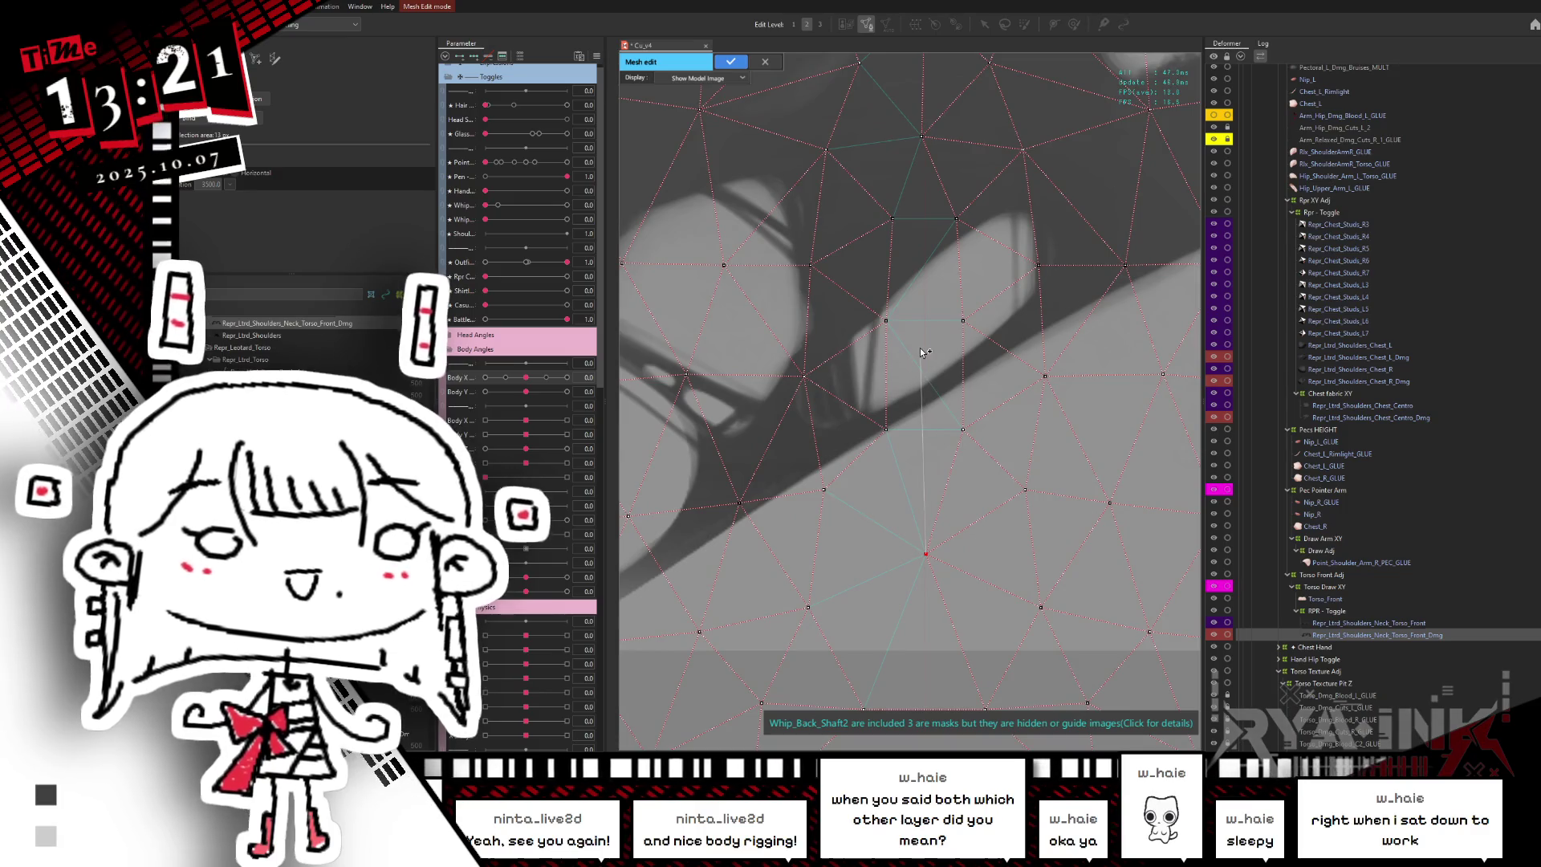
scroll(920, 338, down, 2)
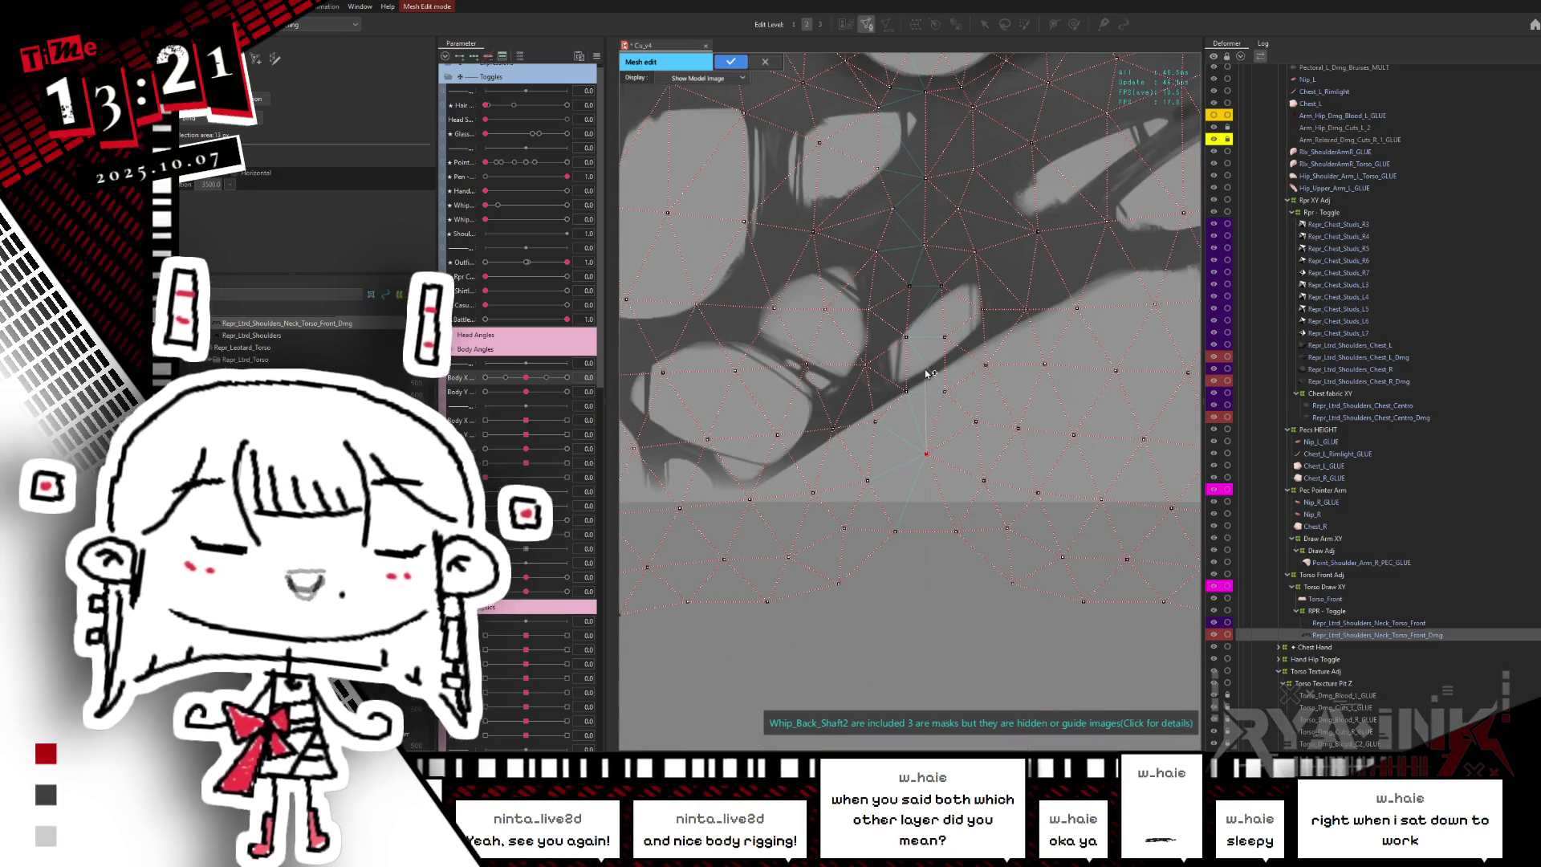
click(929, 372)
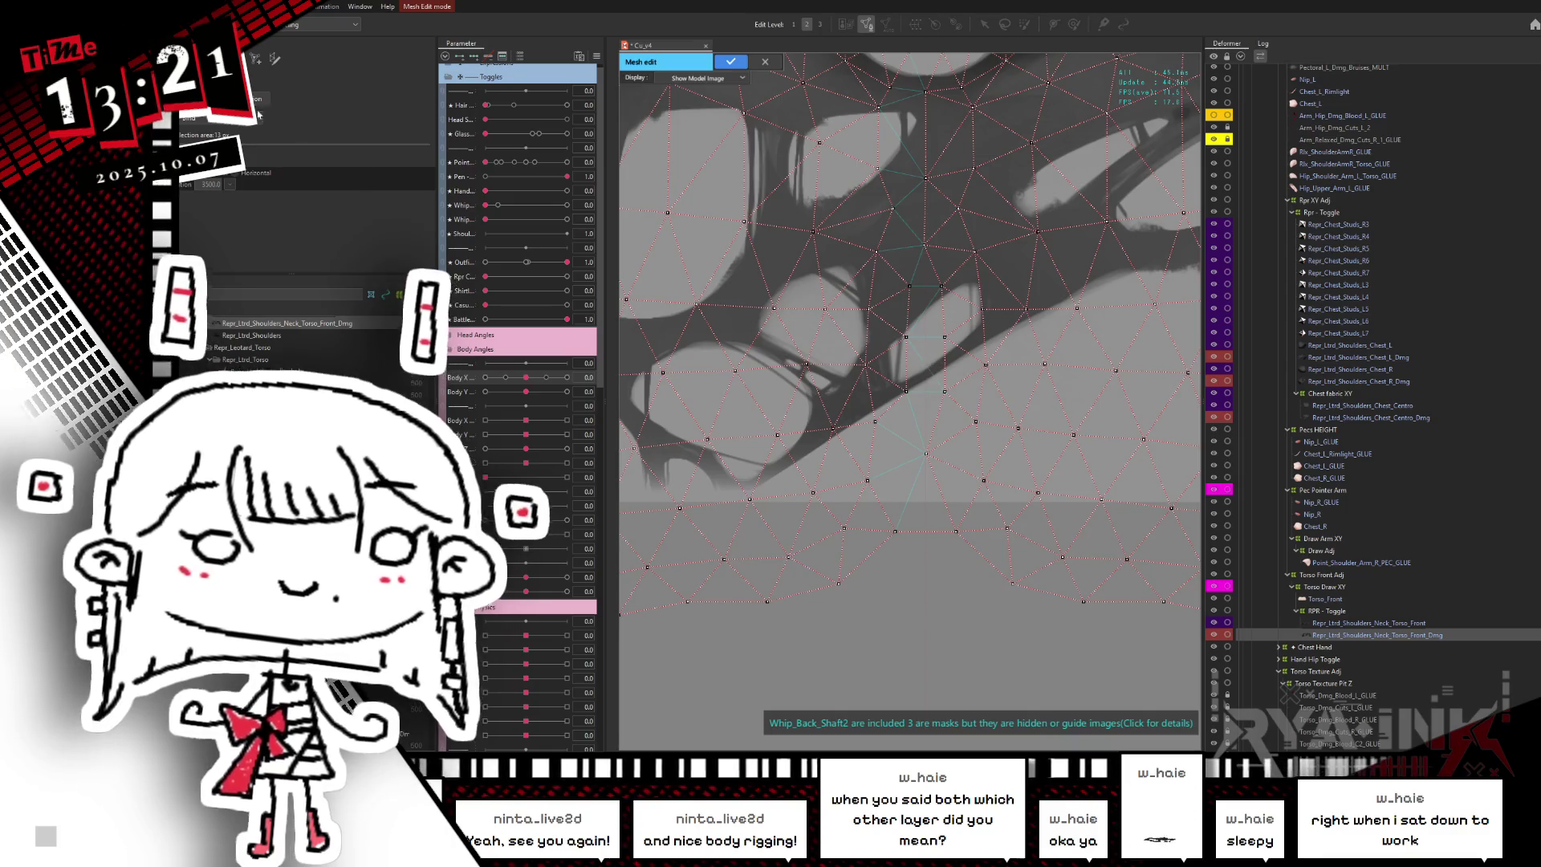
- Turn on mirrored editing, zoom out, and apply the mesh edit with the check mark
key(m)
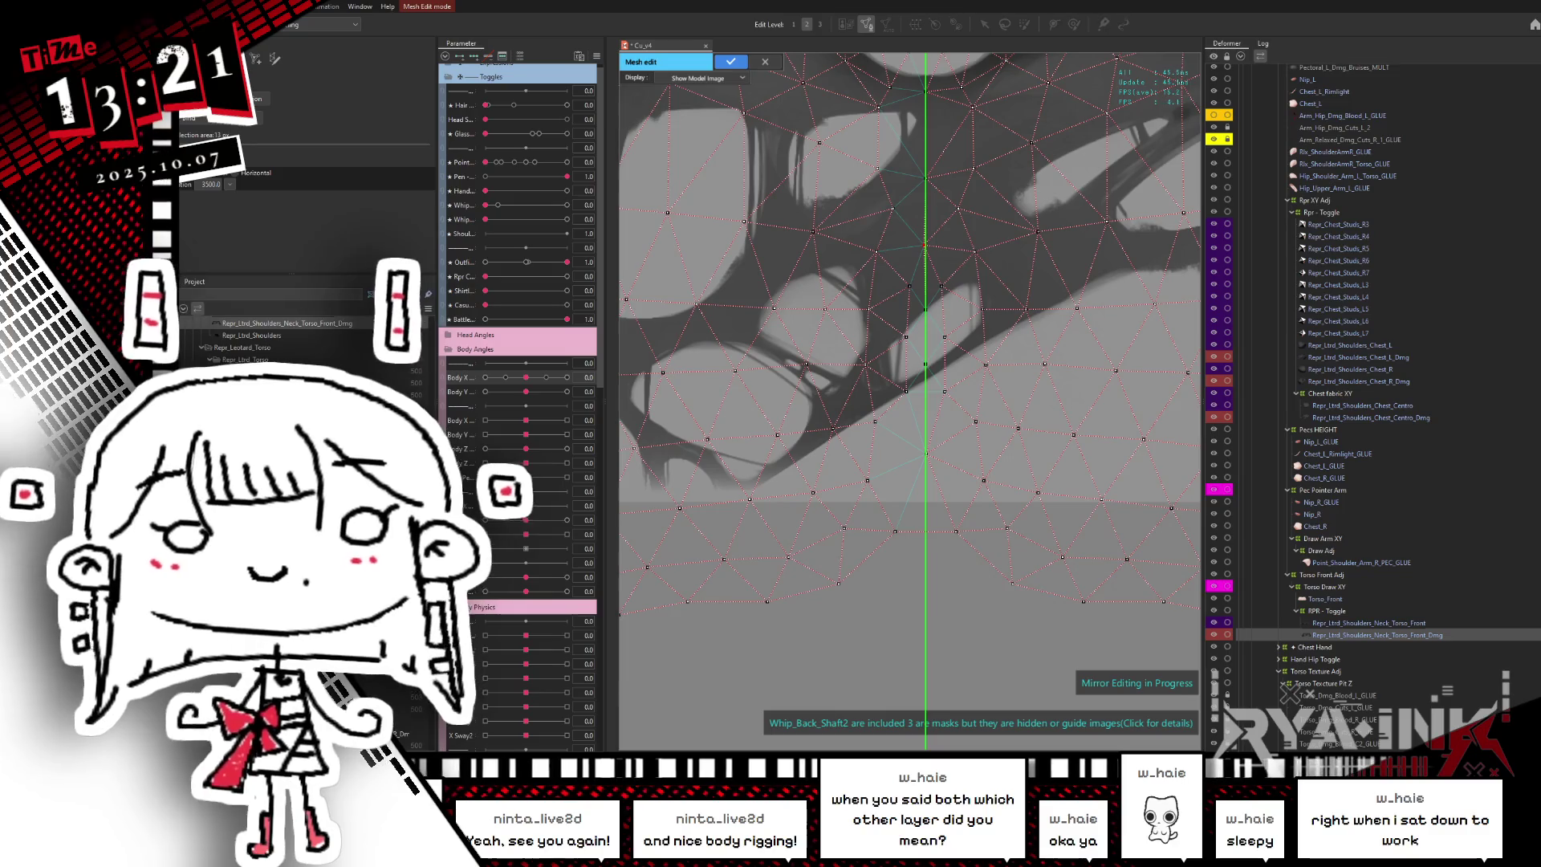
scroll(777, 265, down, 3)
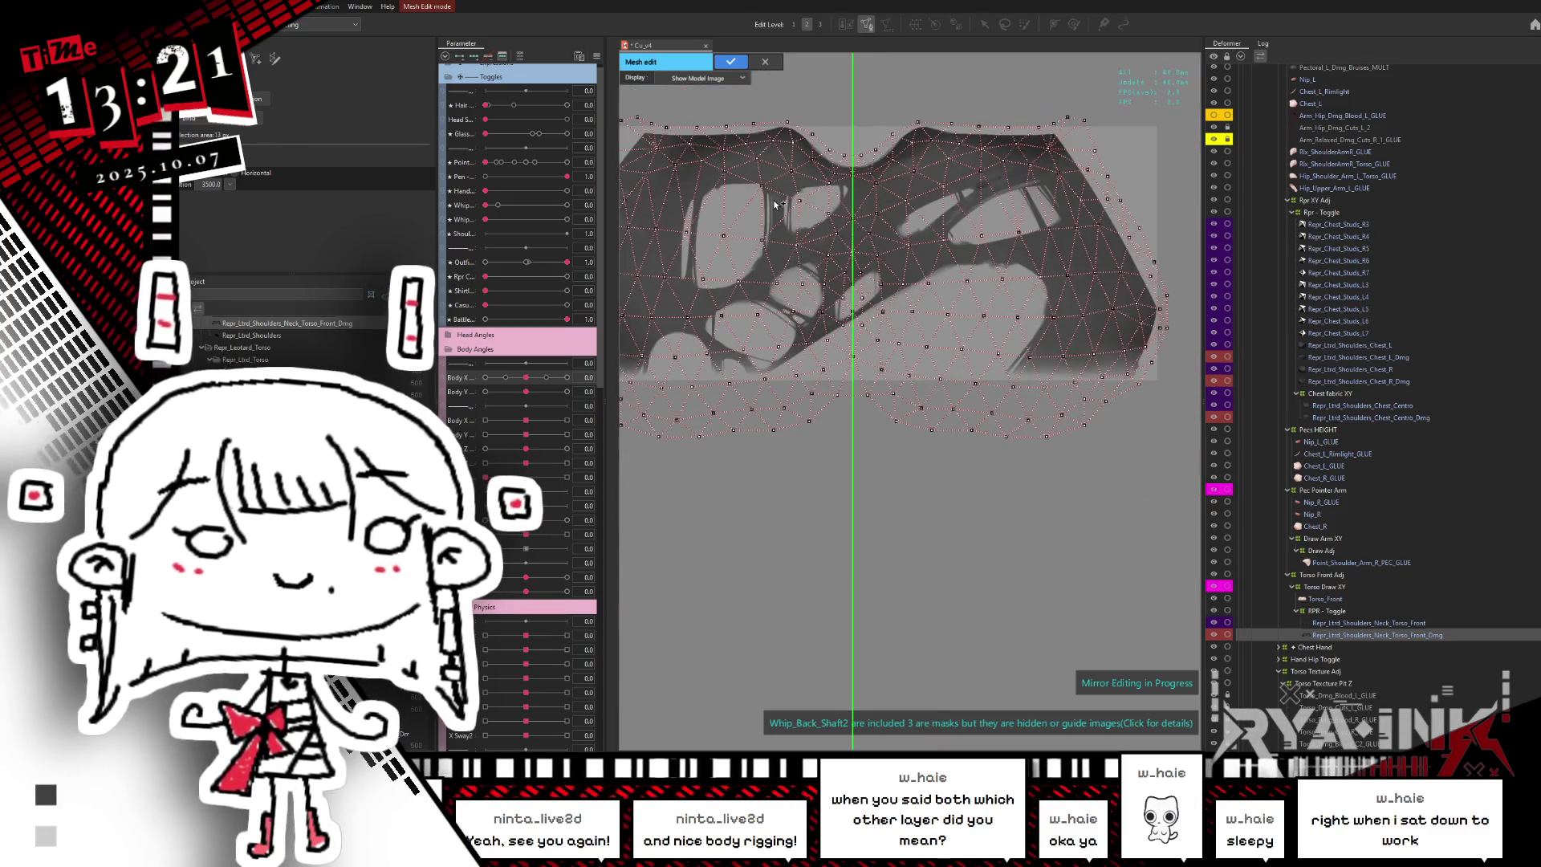
scroll(731, 142, left, 3)
click(730, 62)
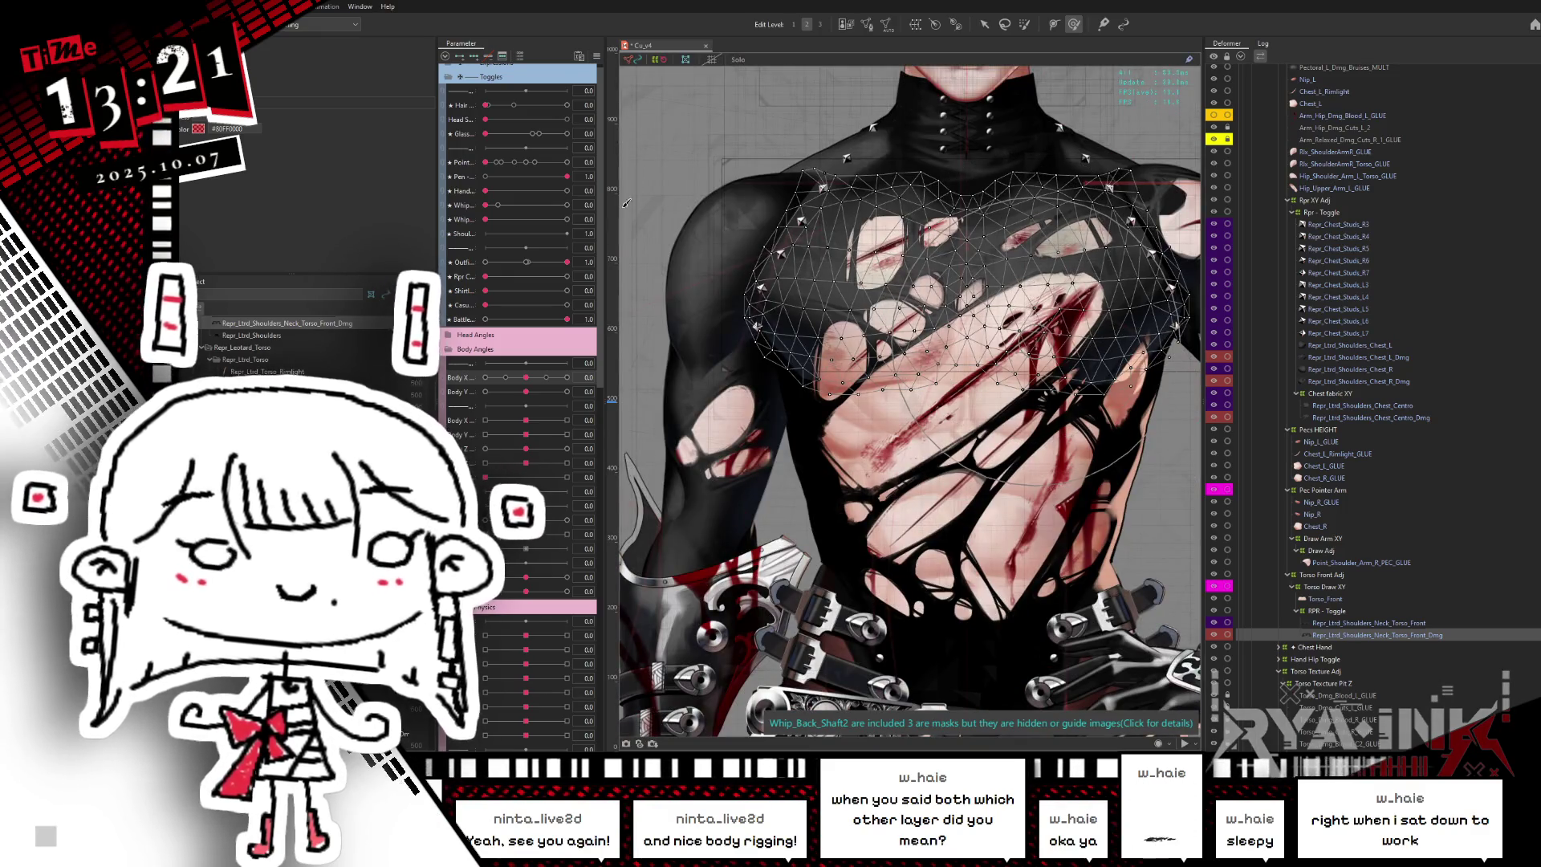
- Test Body X at -1, reset it, then open Repr_Ltrd_Shoulders_Chest_R in mesh edit
mouse_move(525, 377)
mouse_down()
mouse_move(486, 378)
mouse_move(581, 376)
mouse_move(447, 399)
mouse_up()
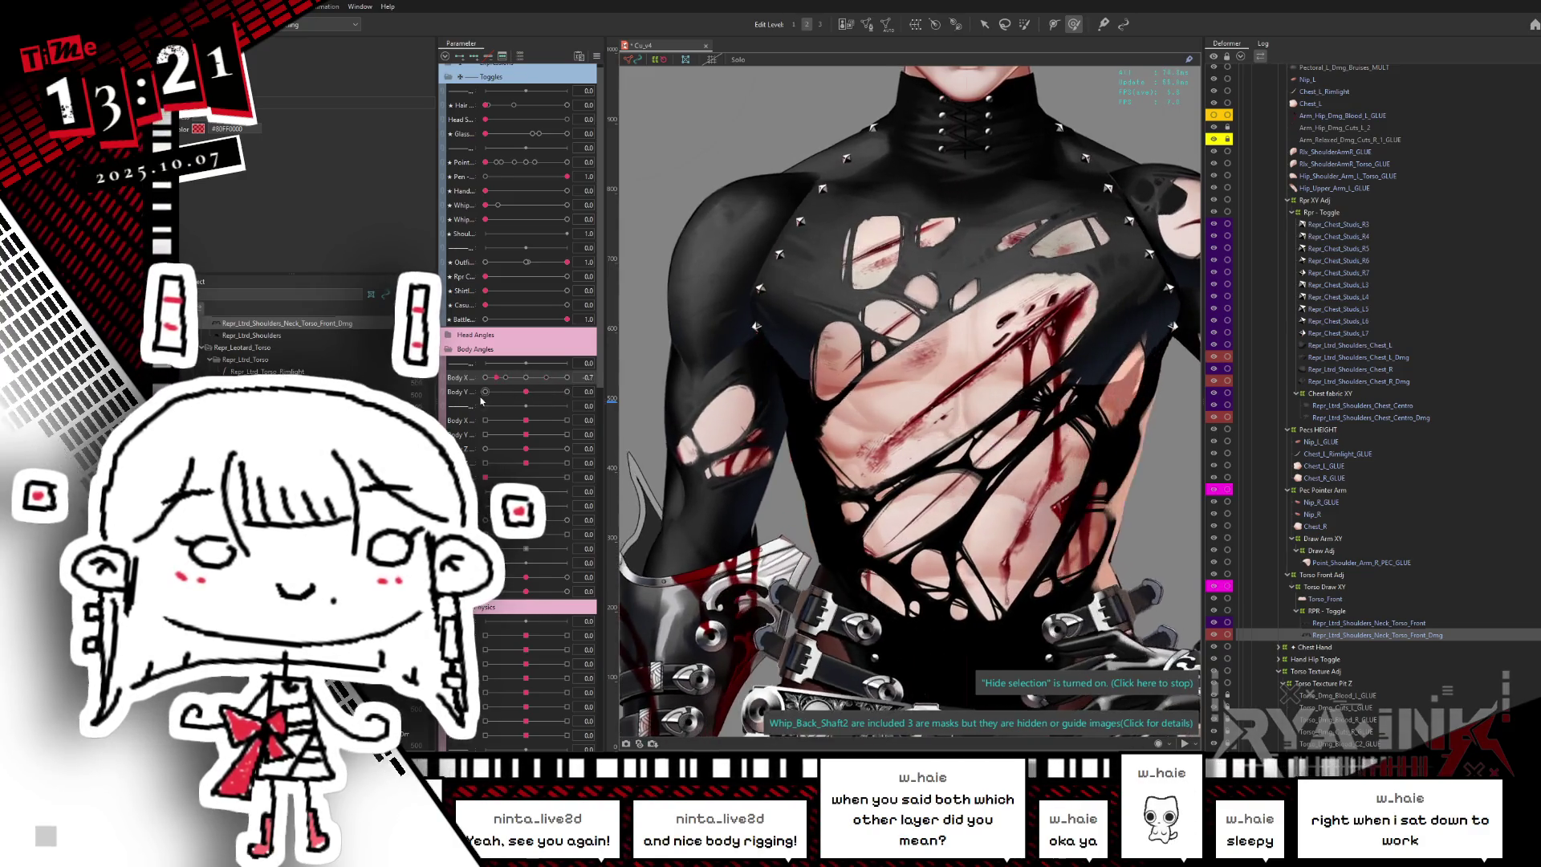
click(957, 25)
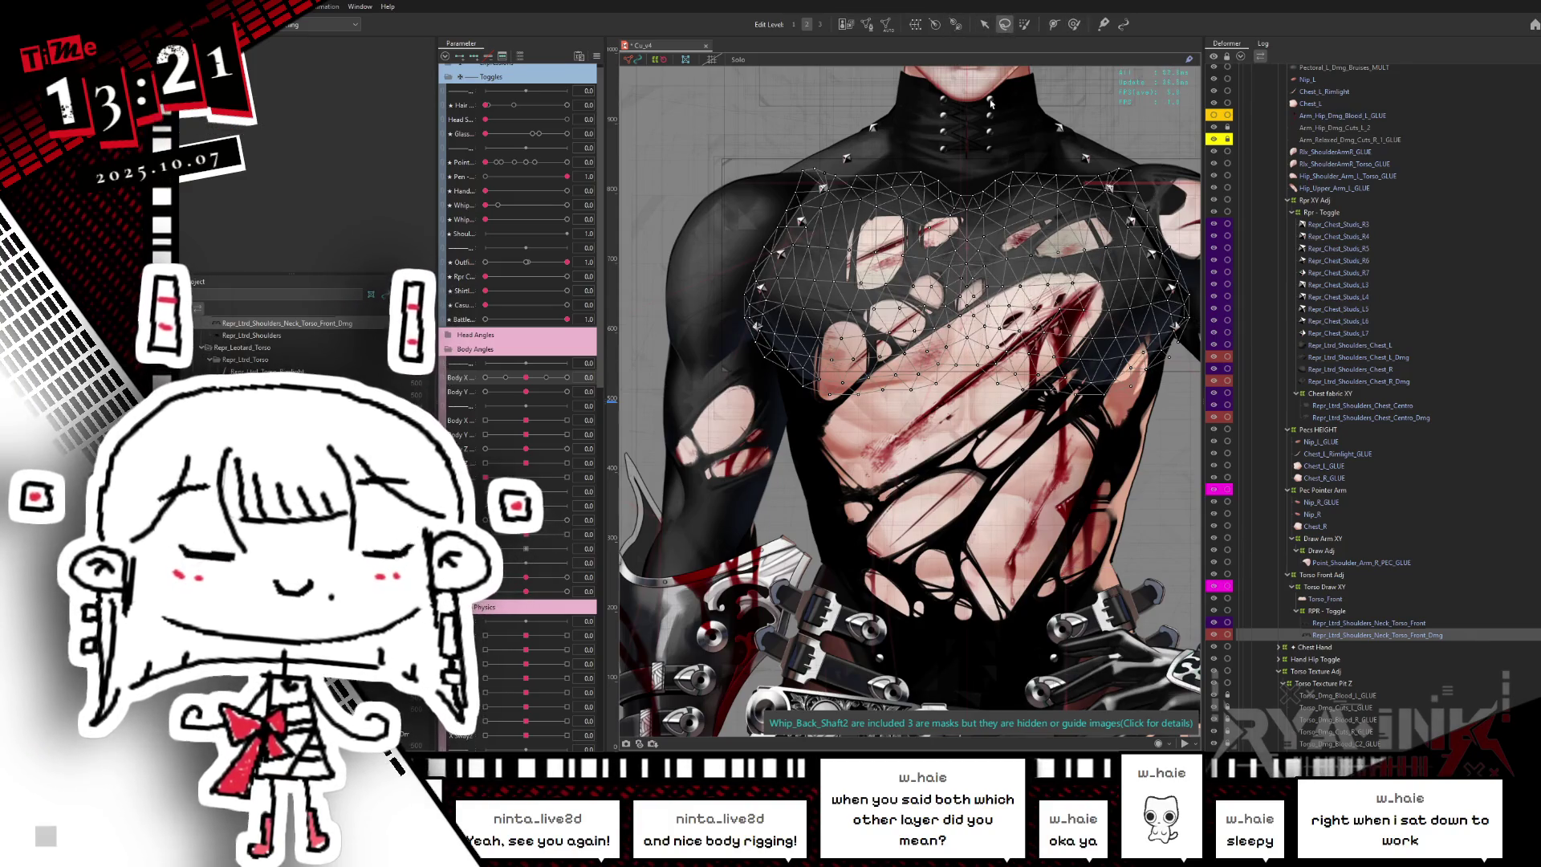
click(1339, 370)
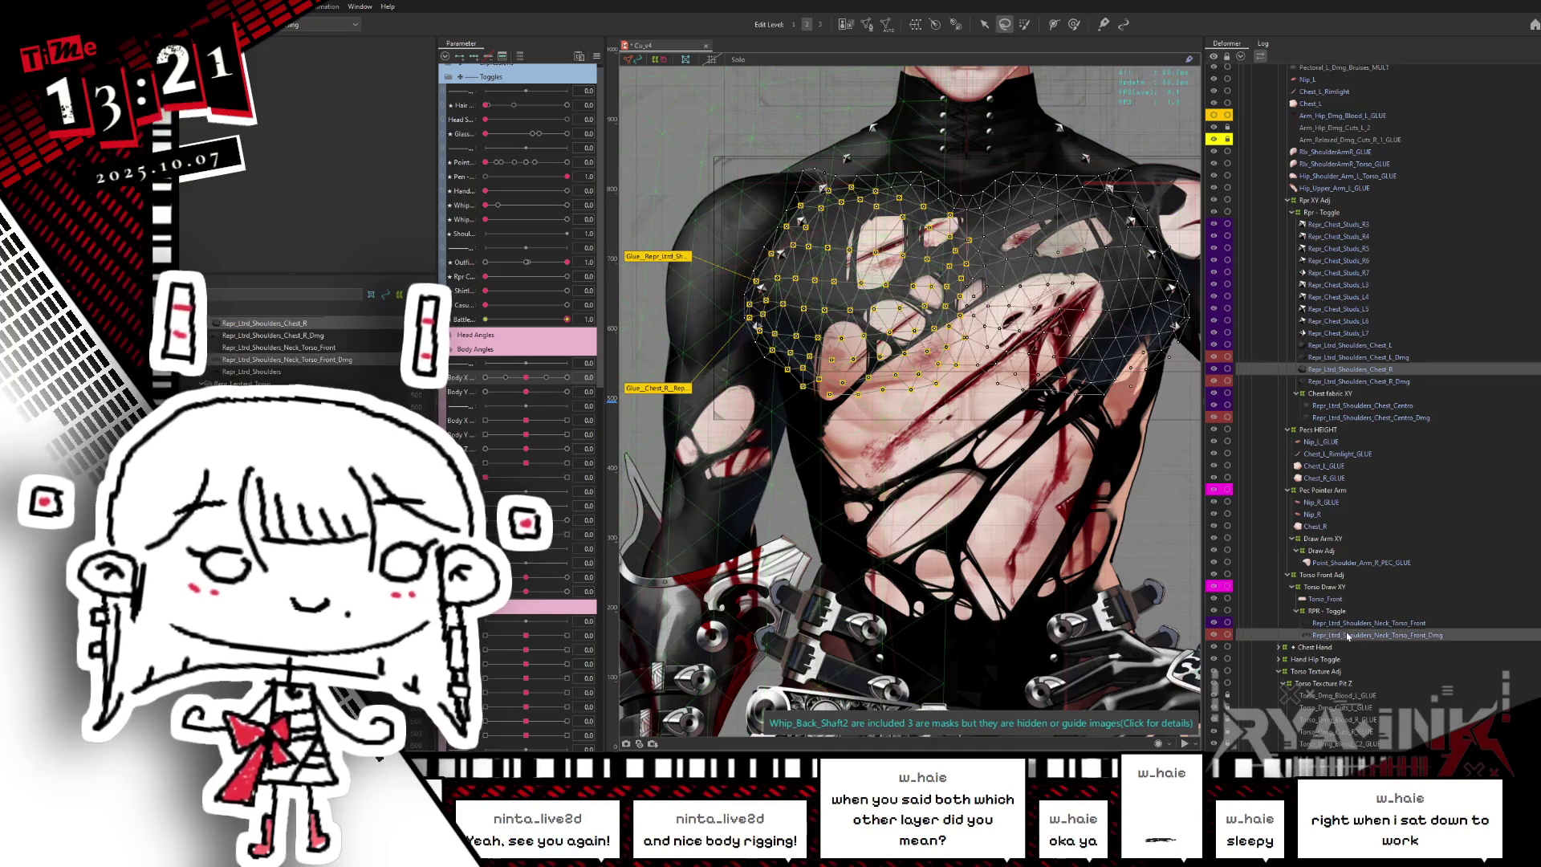
double_click(933, 201)
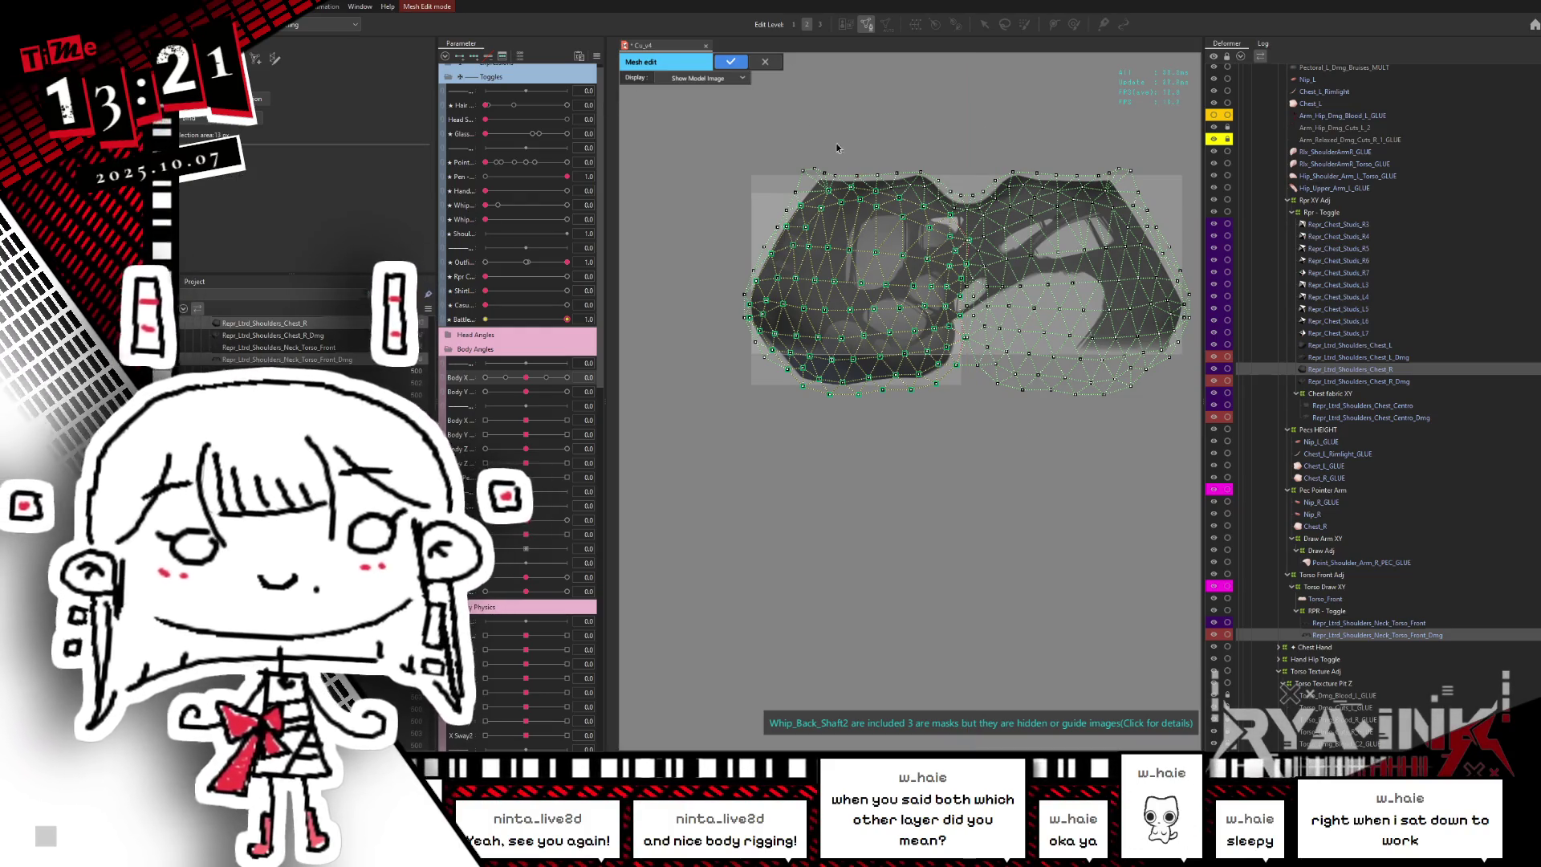
- Select vertex blocks on the chest and Neck_Torso_Front_Dmg meshes, confirming each edit
drag(702, 136, 1043, 487)
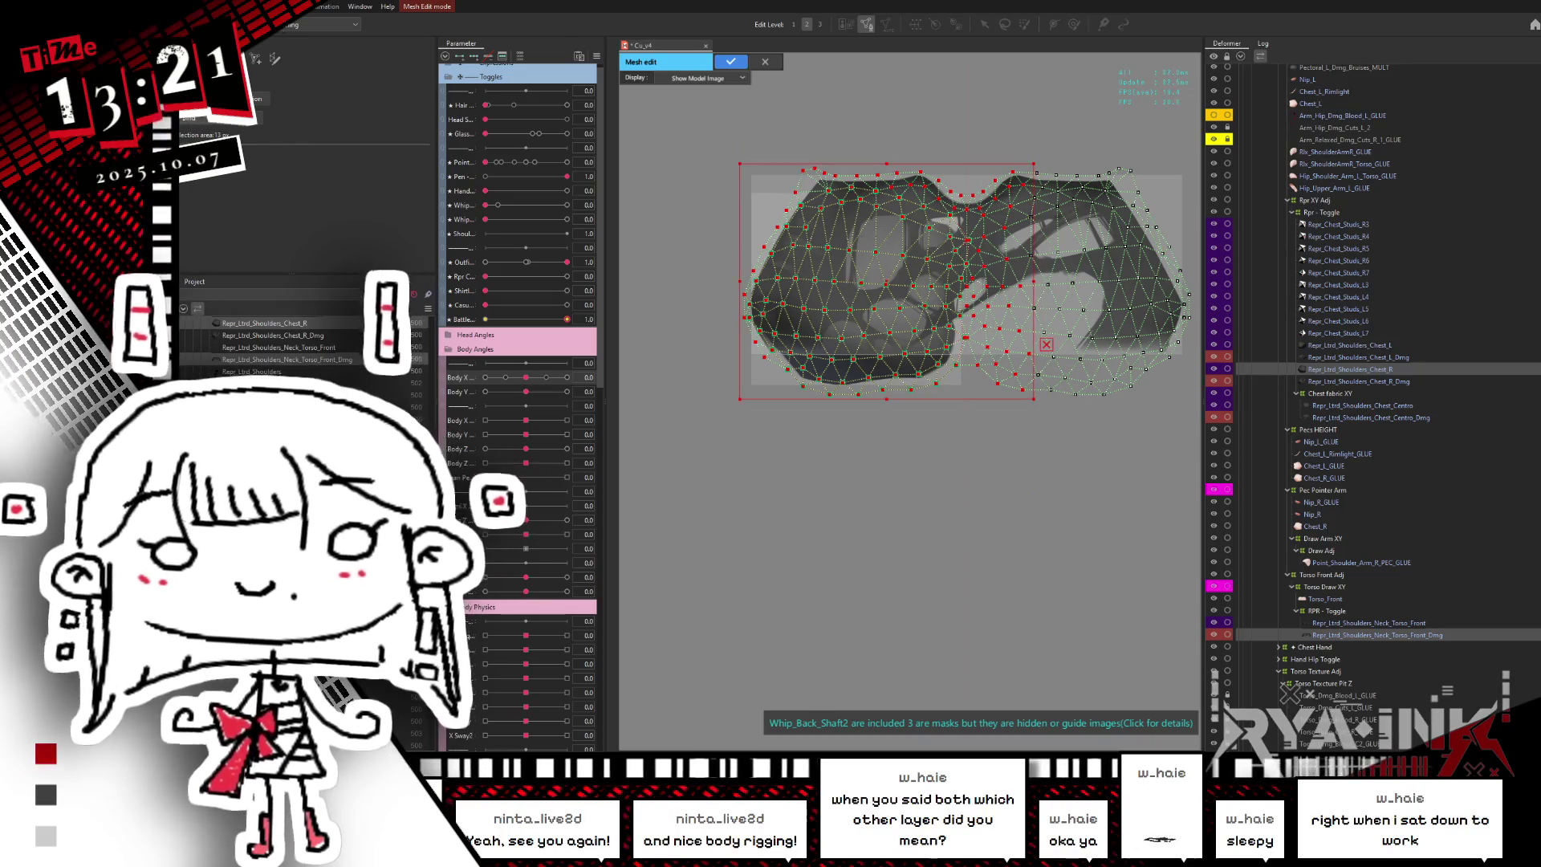
click(730, 62)
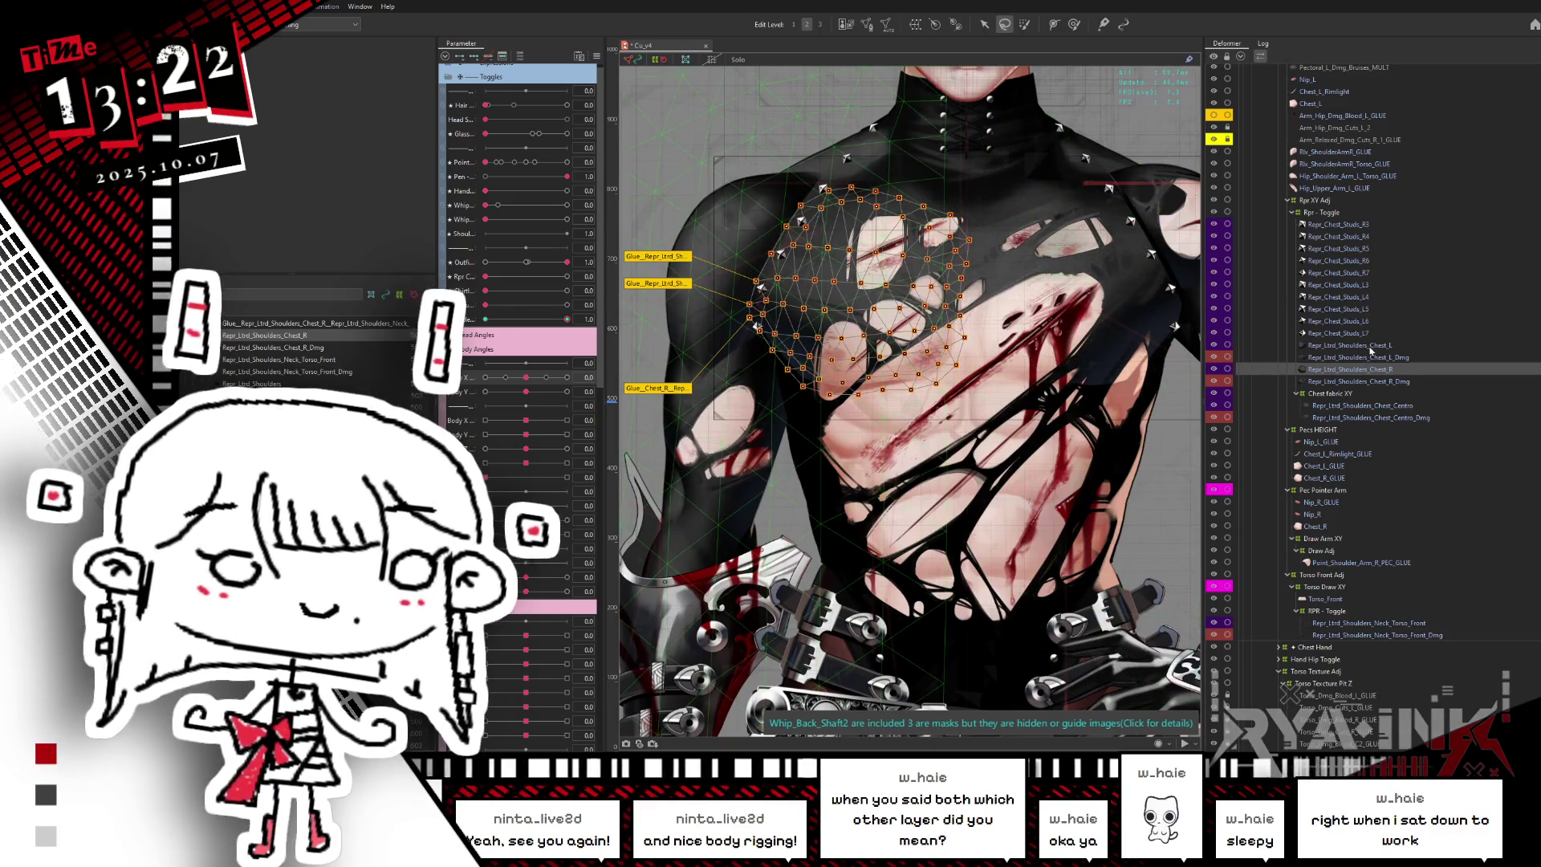
click(1352, 345)
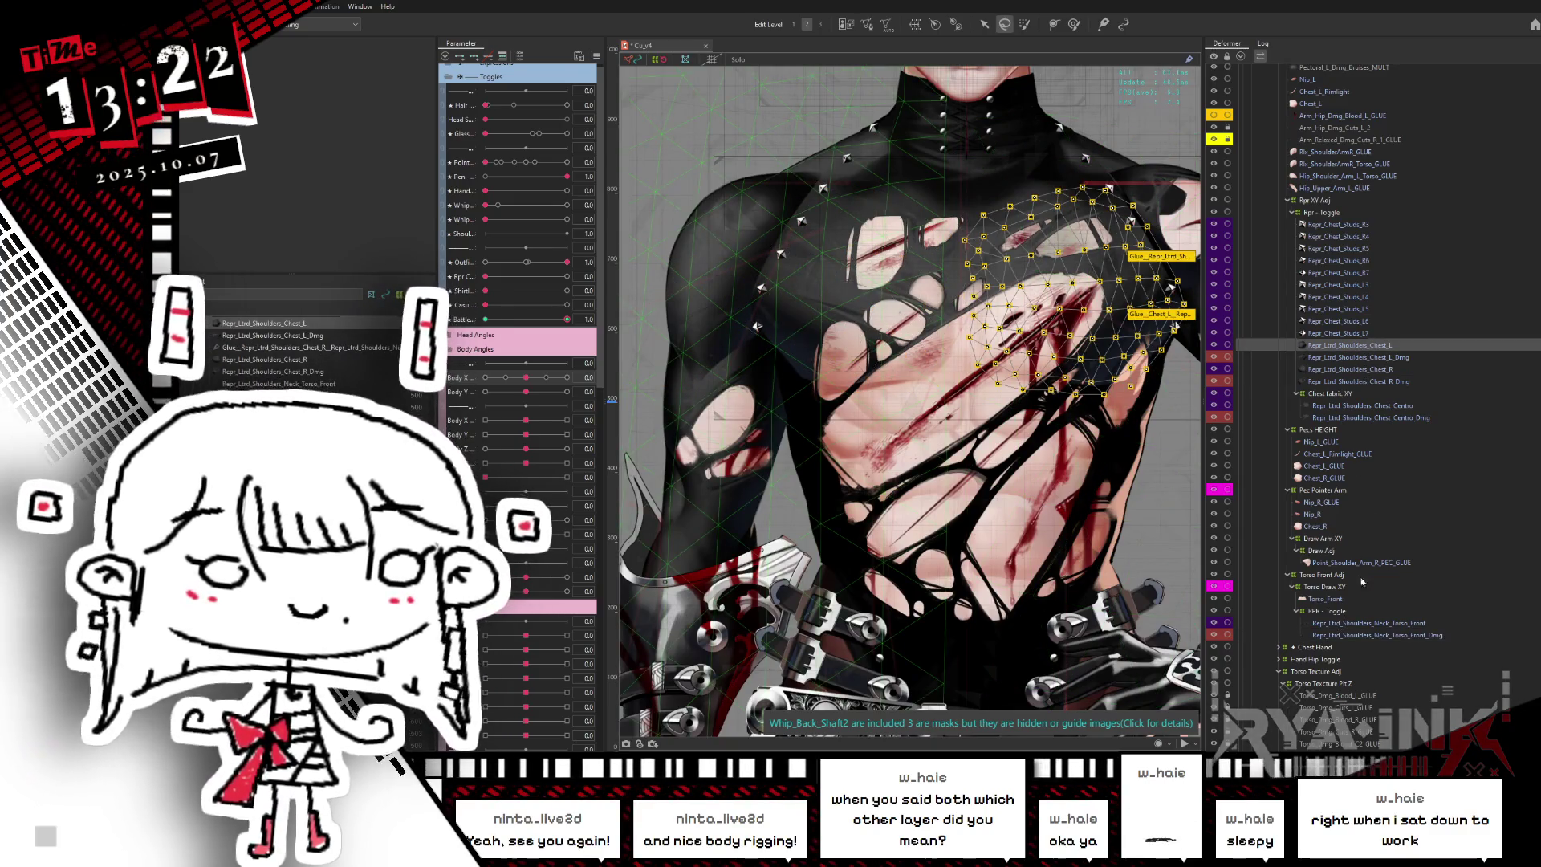
click(1356, 637)
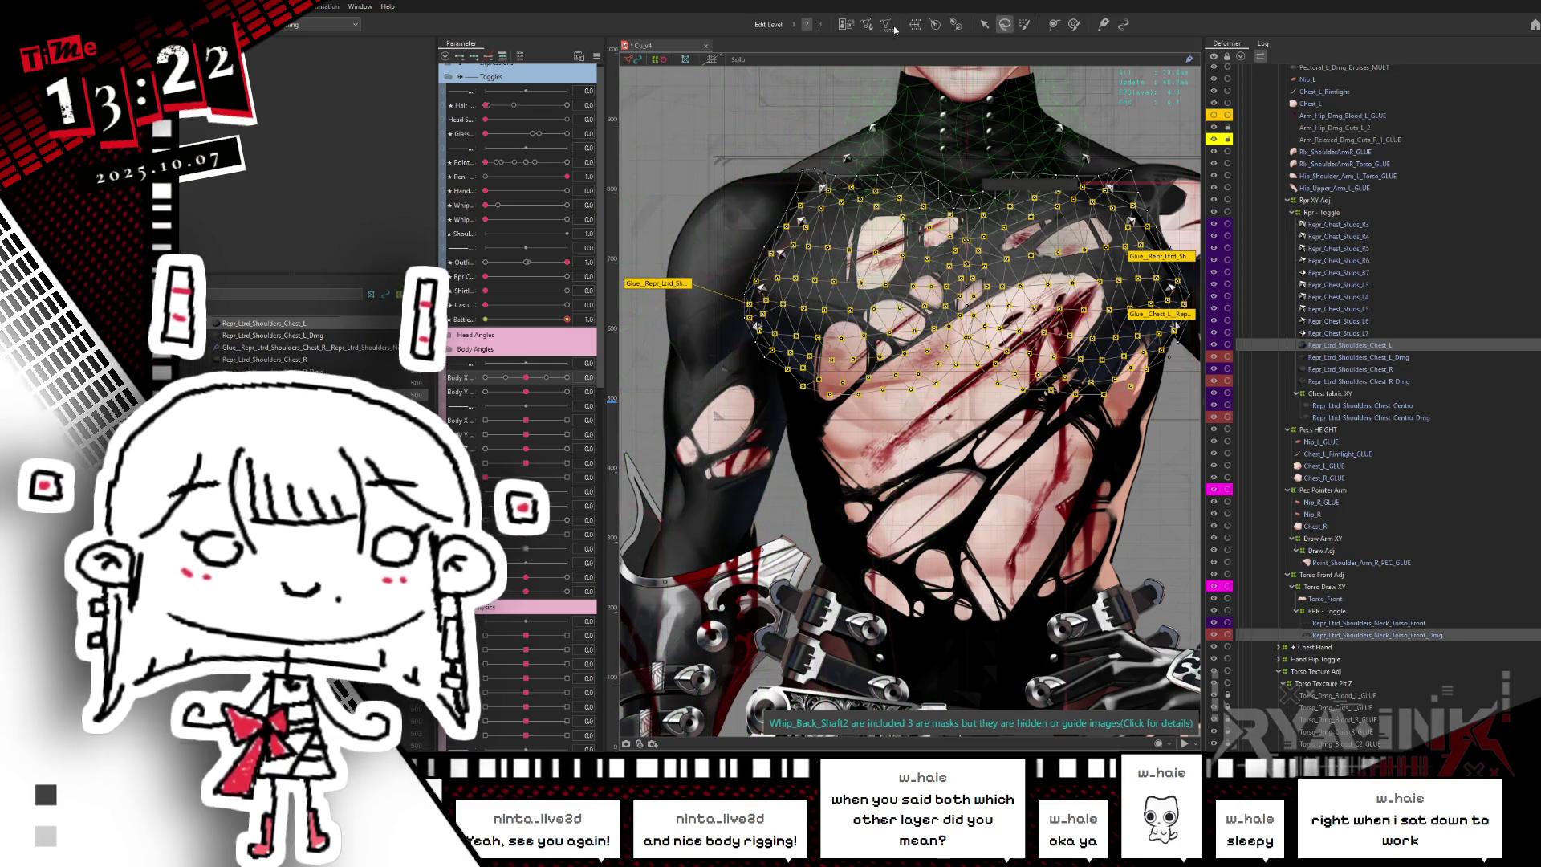
double_click(956, 393)
drag(913, 493, 1199, 108)
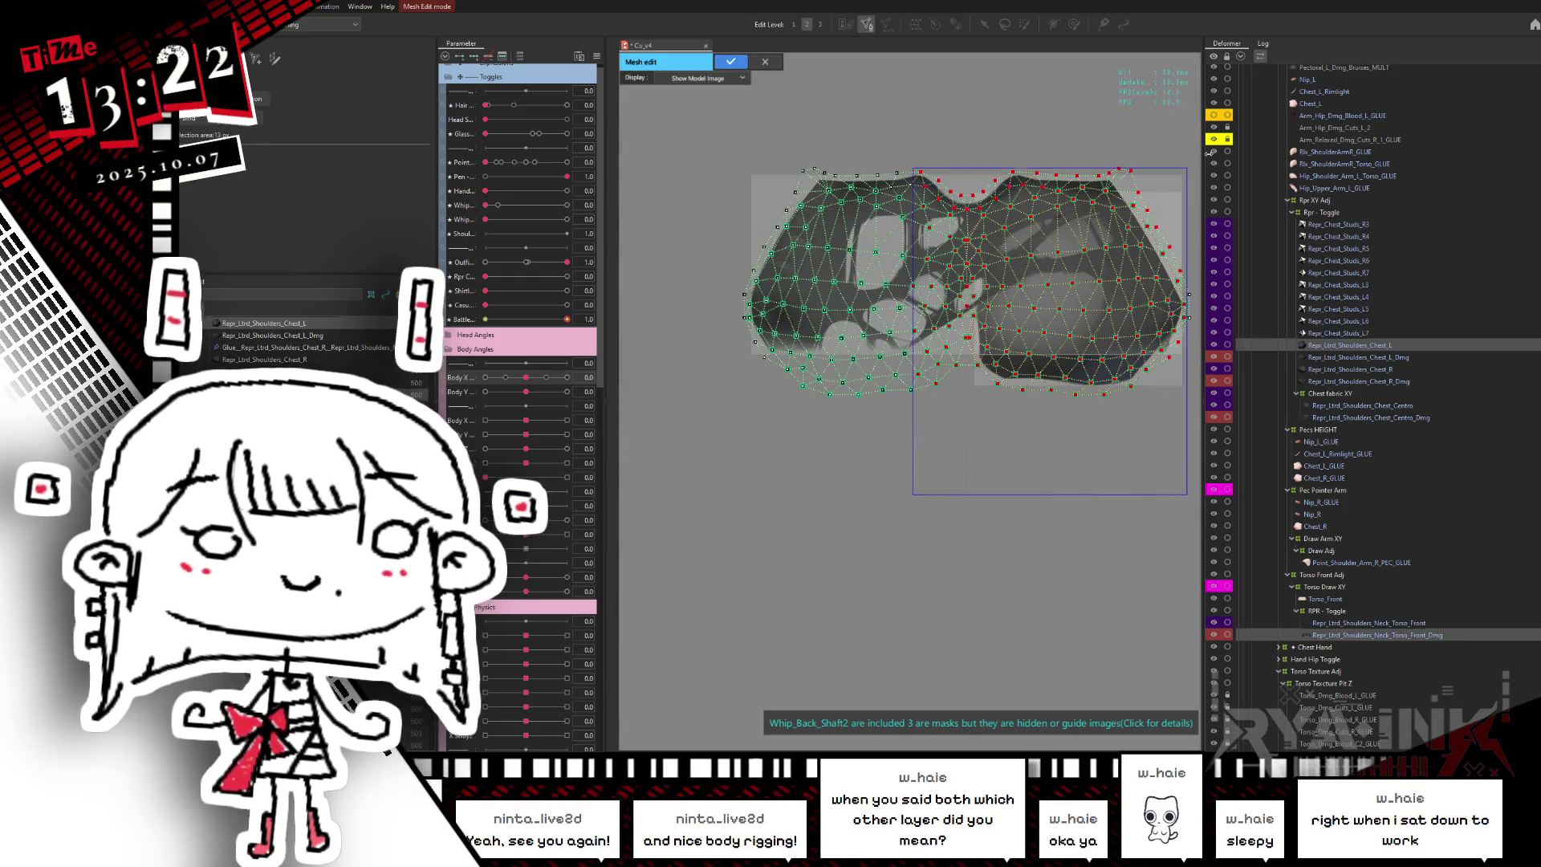
click(722, 61)
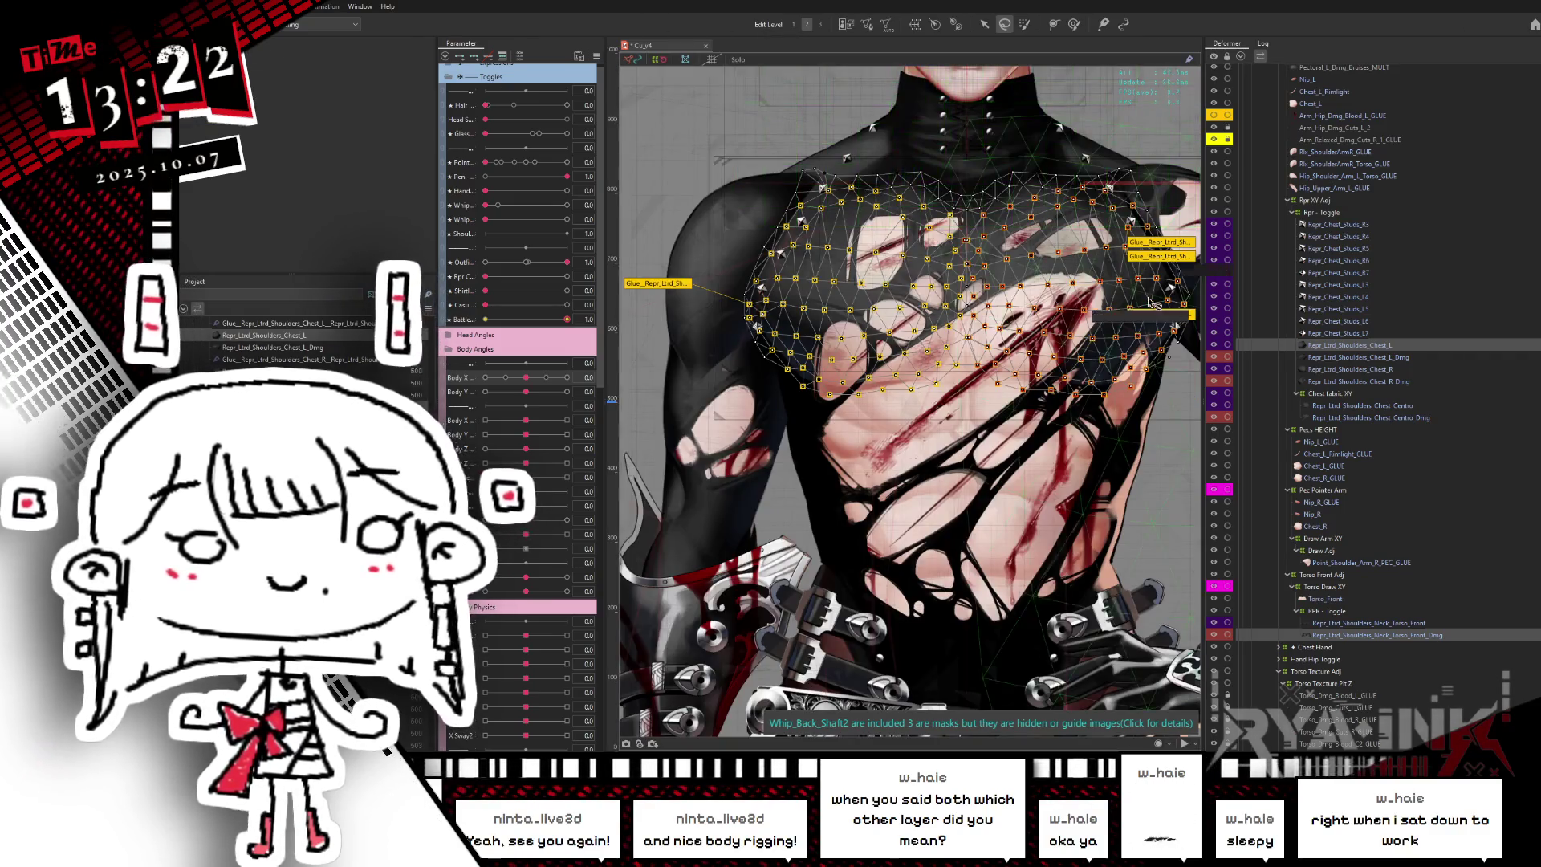
- Select both Glue_Repr_Ltrd_Shoulders_Chest objects together to display the chest glue
scroll(996, 319, up, 5)
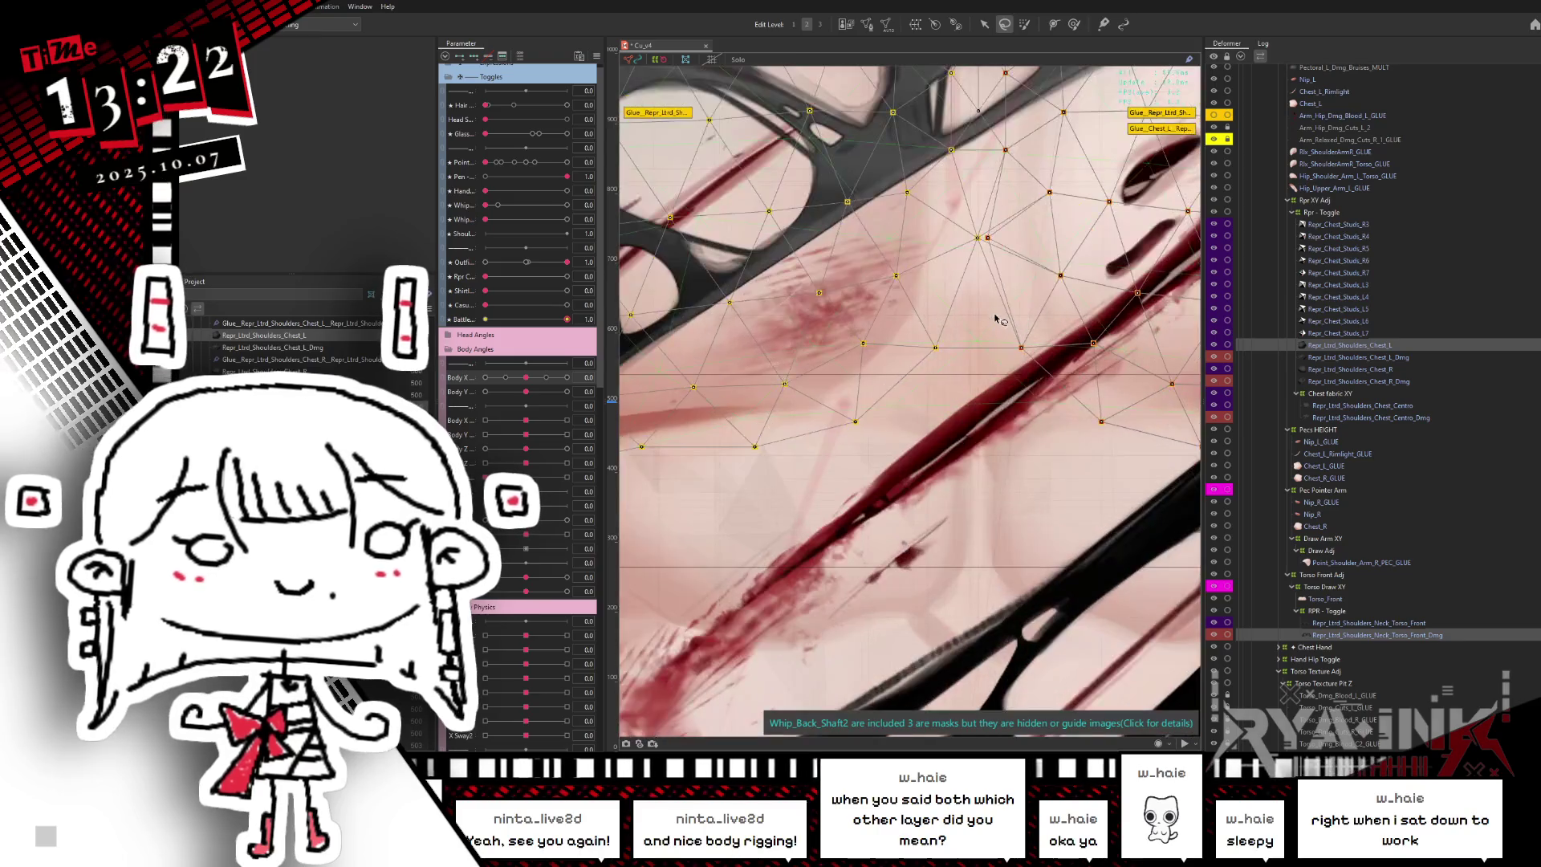
scroll(997, 295, down, 5)
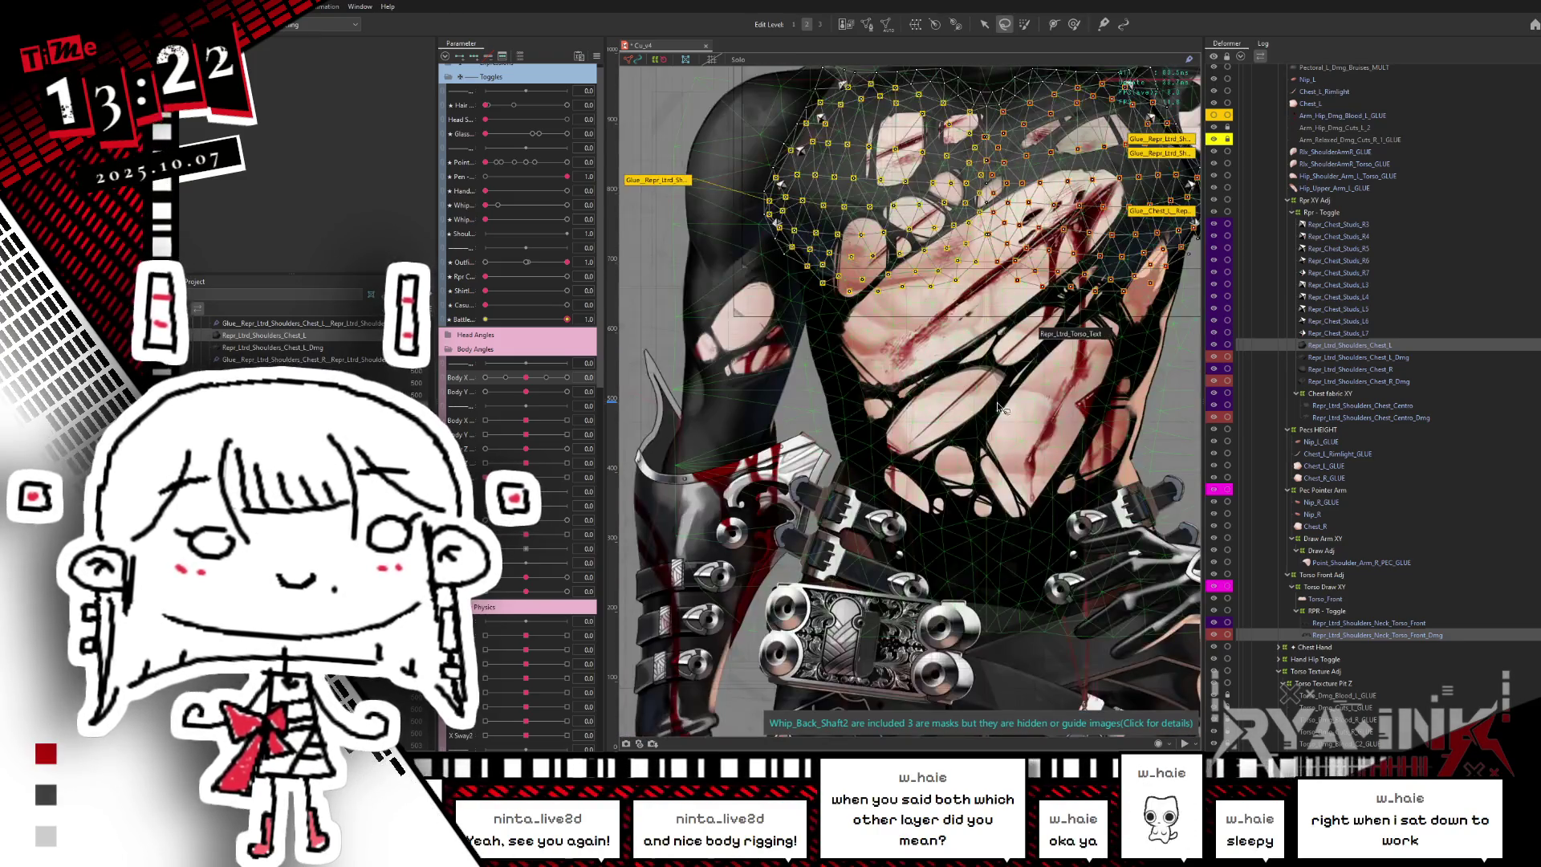
drag(949, 484, 928, 518)
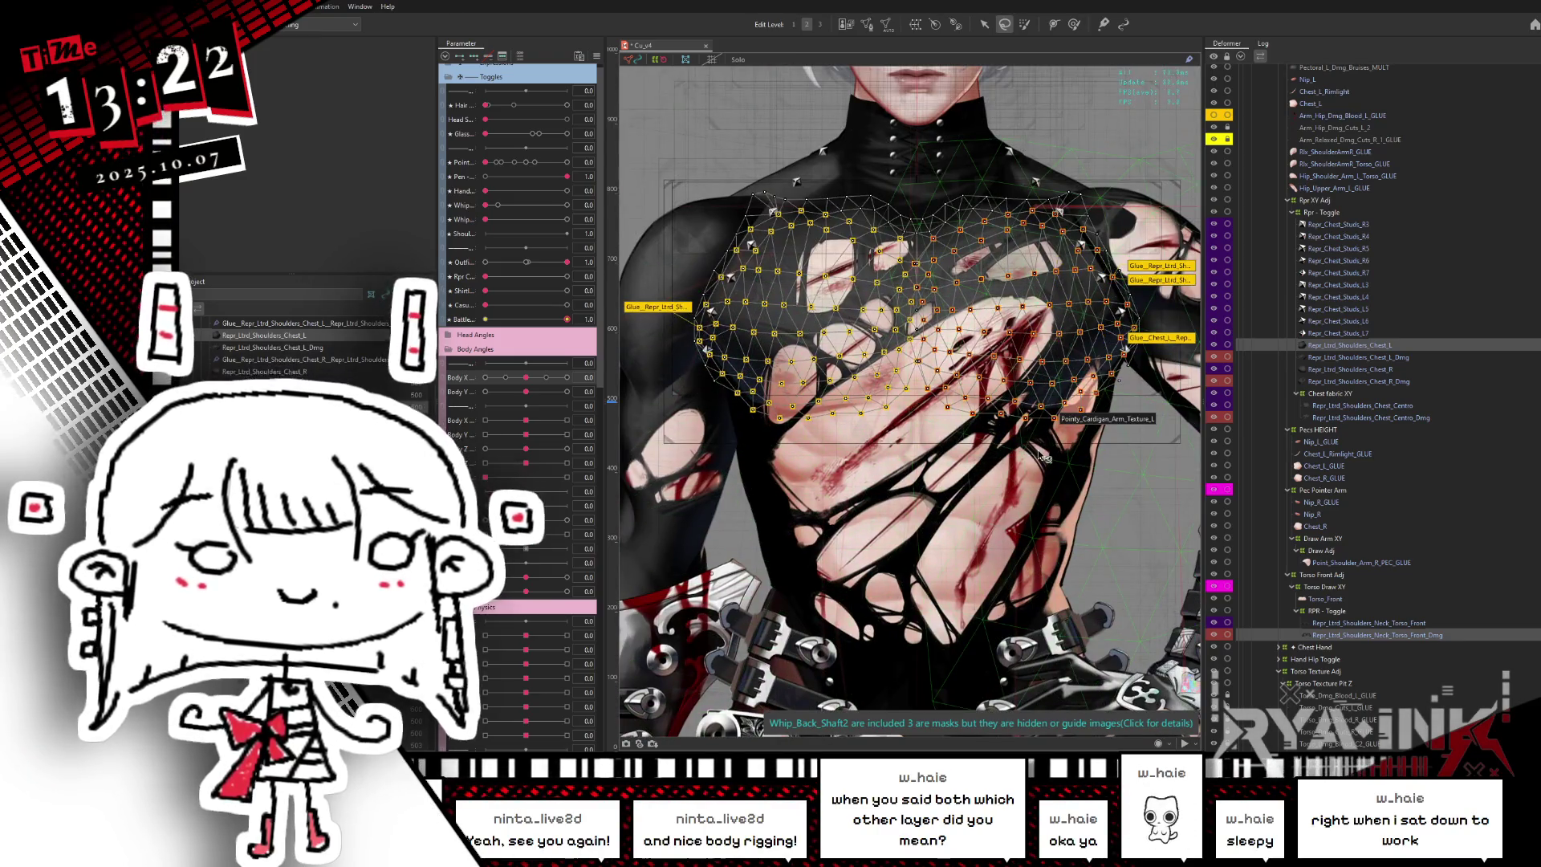
click(351, 359)
ctrl+click(351, 324)
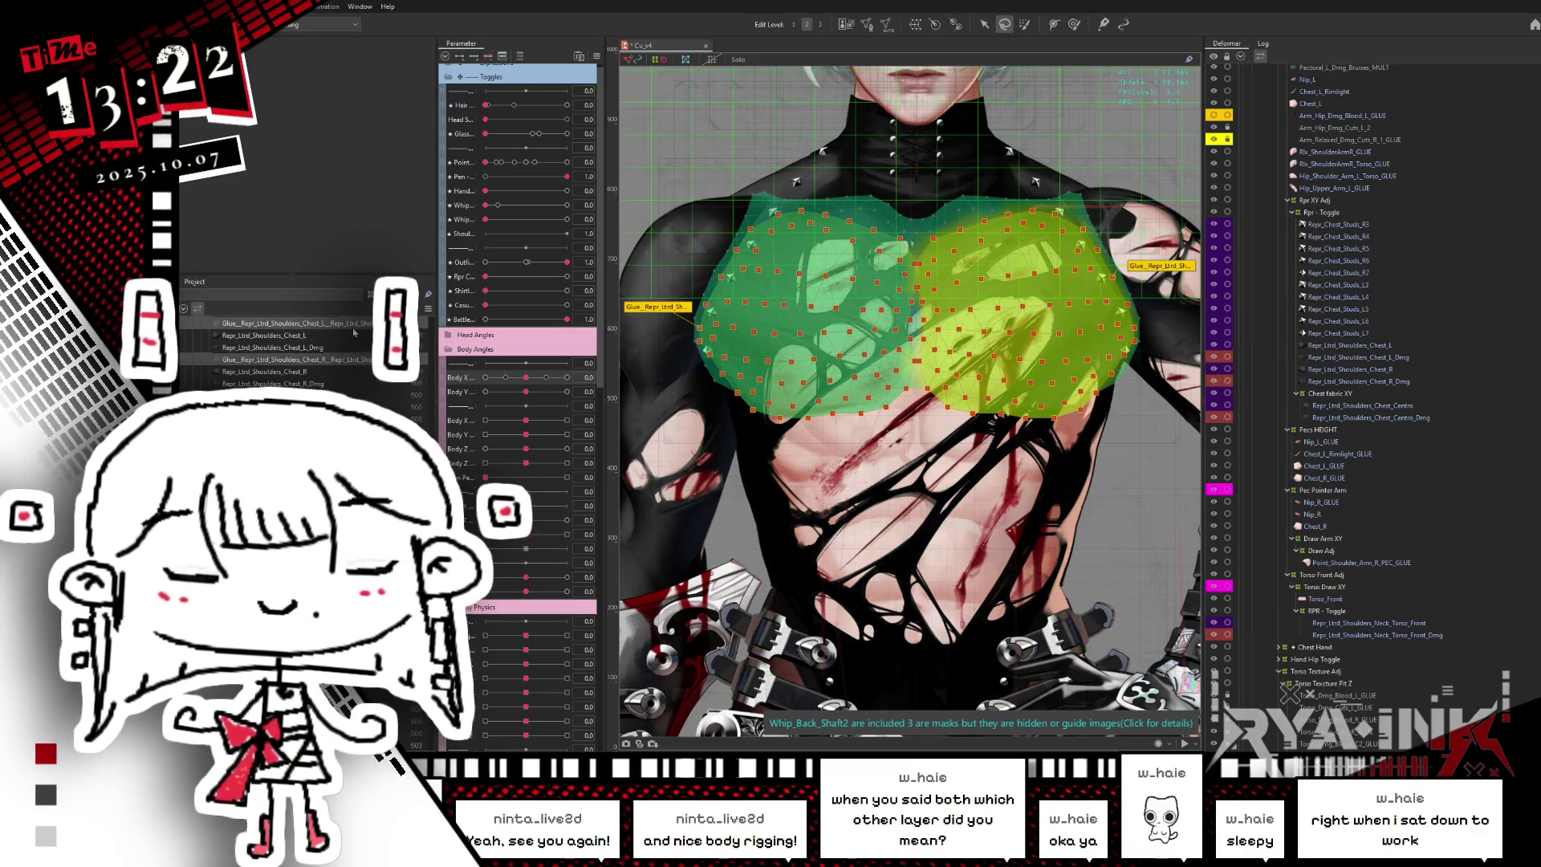
scroll(353, 332, down, 5)
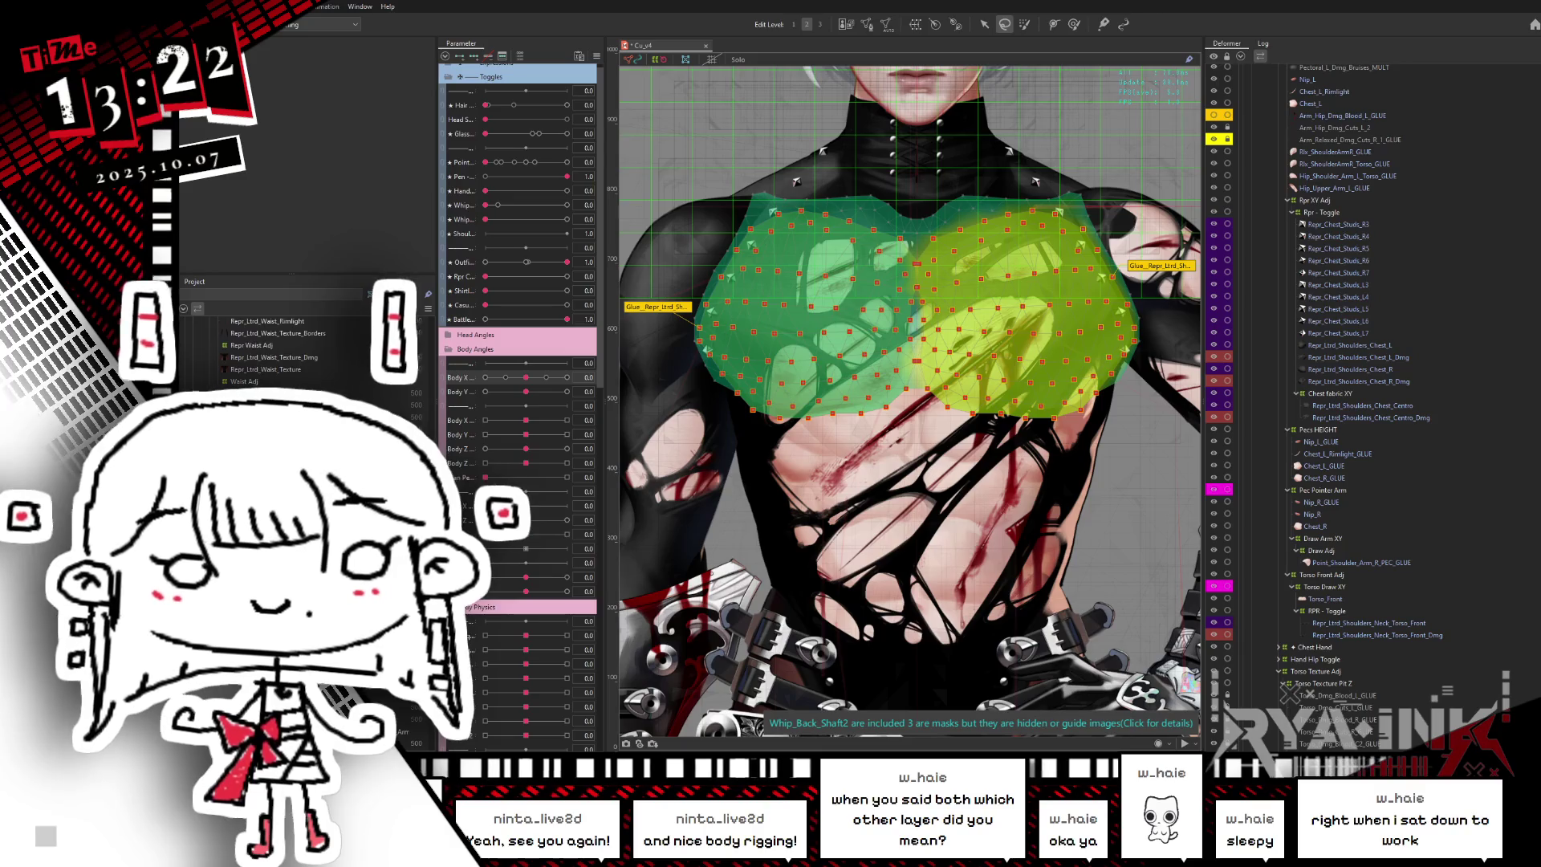
scroll(305, 353, down, 3)
scroll(305, 353, down, 2)
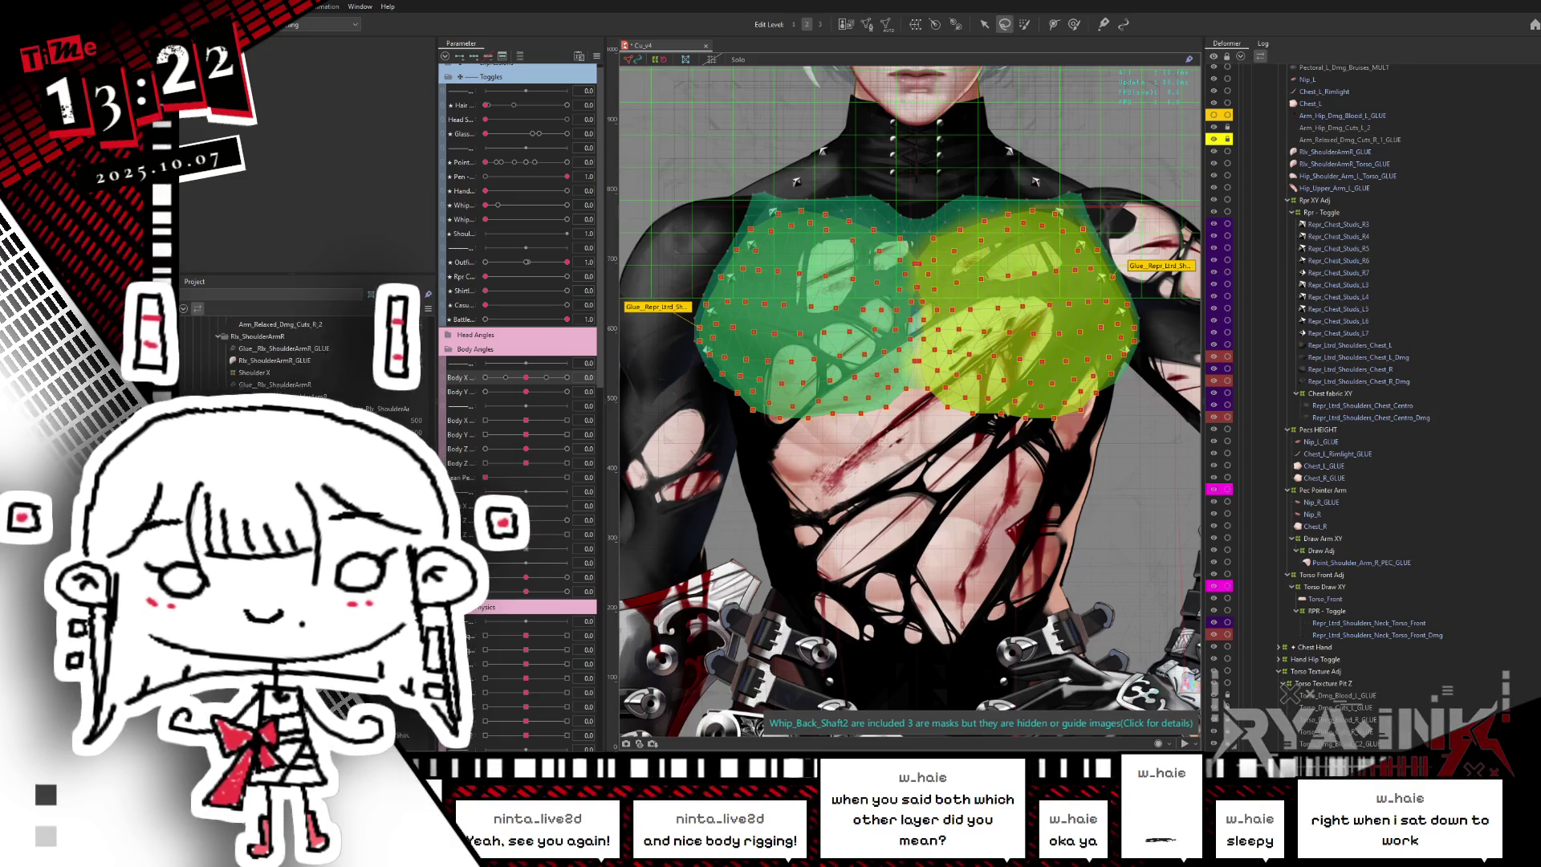
scroll(305, 353, down, 3)
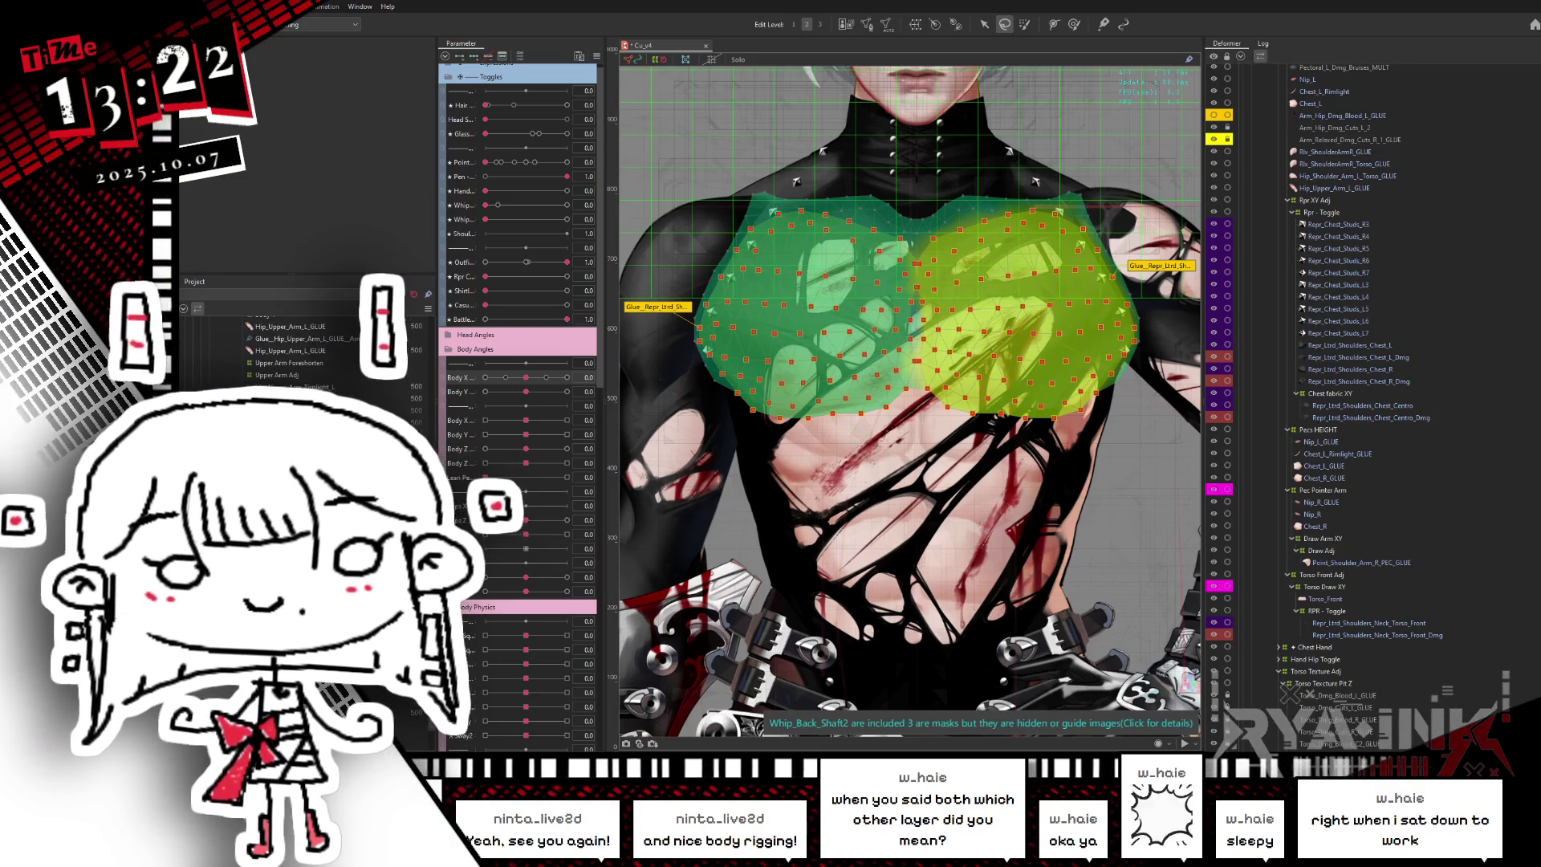
scroll(305, 353, down, 3)
scroll(305, 353, down, 3)
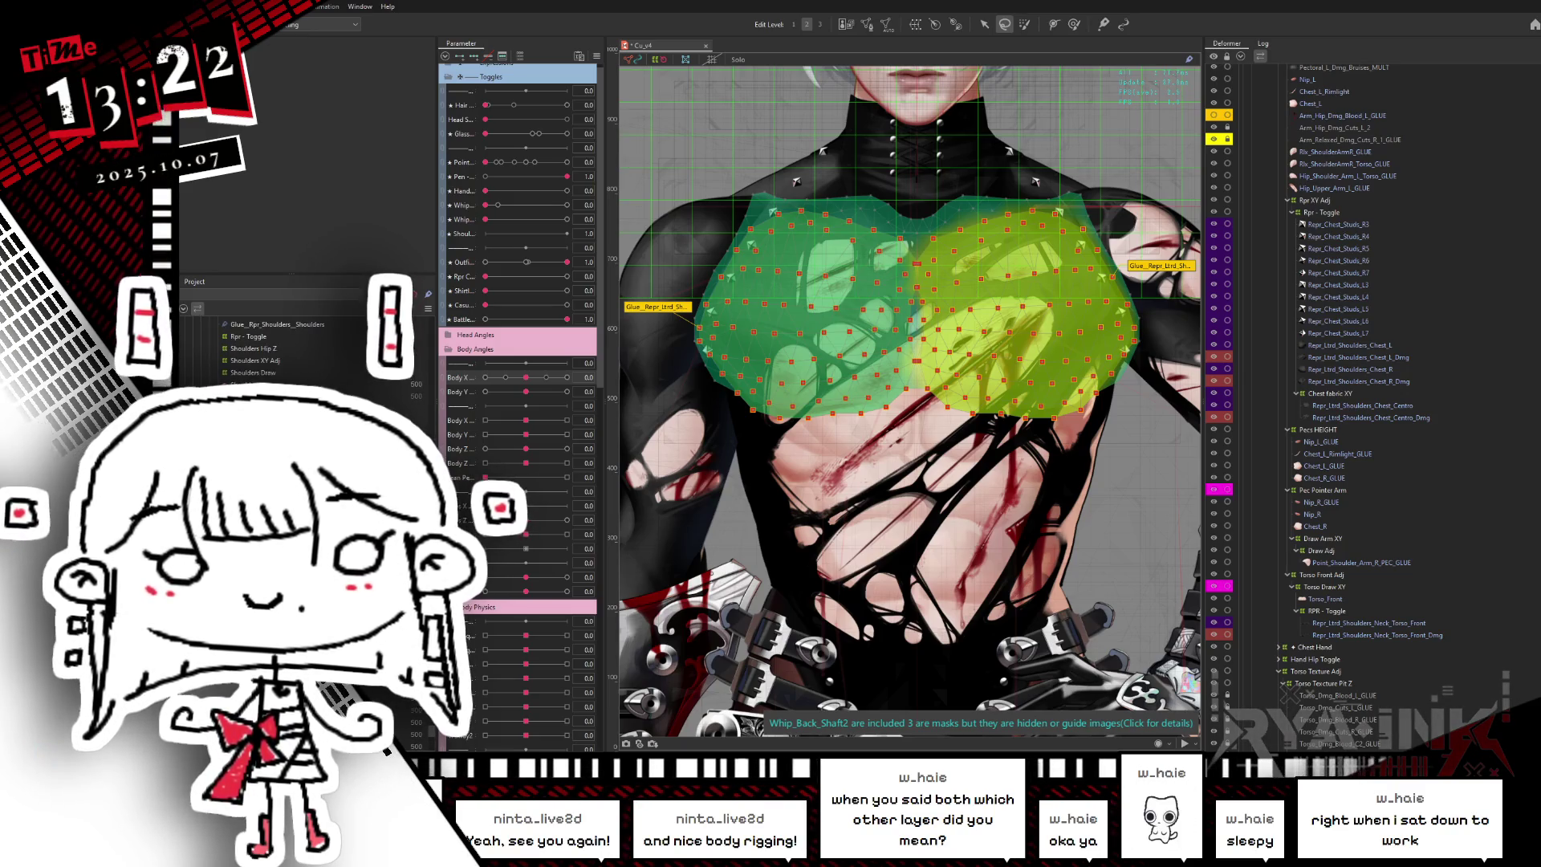
scroll(305, 354, down, 3)
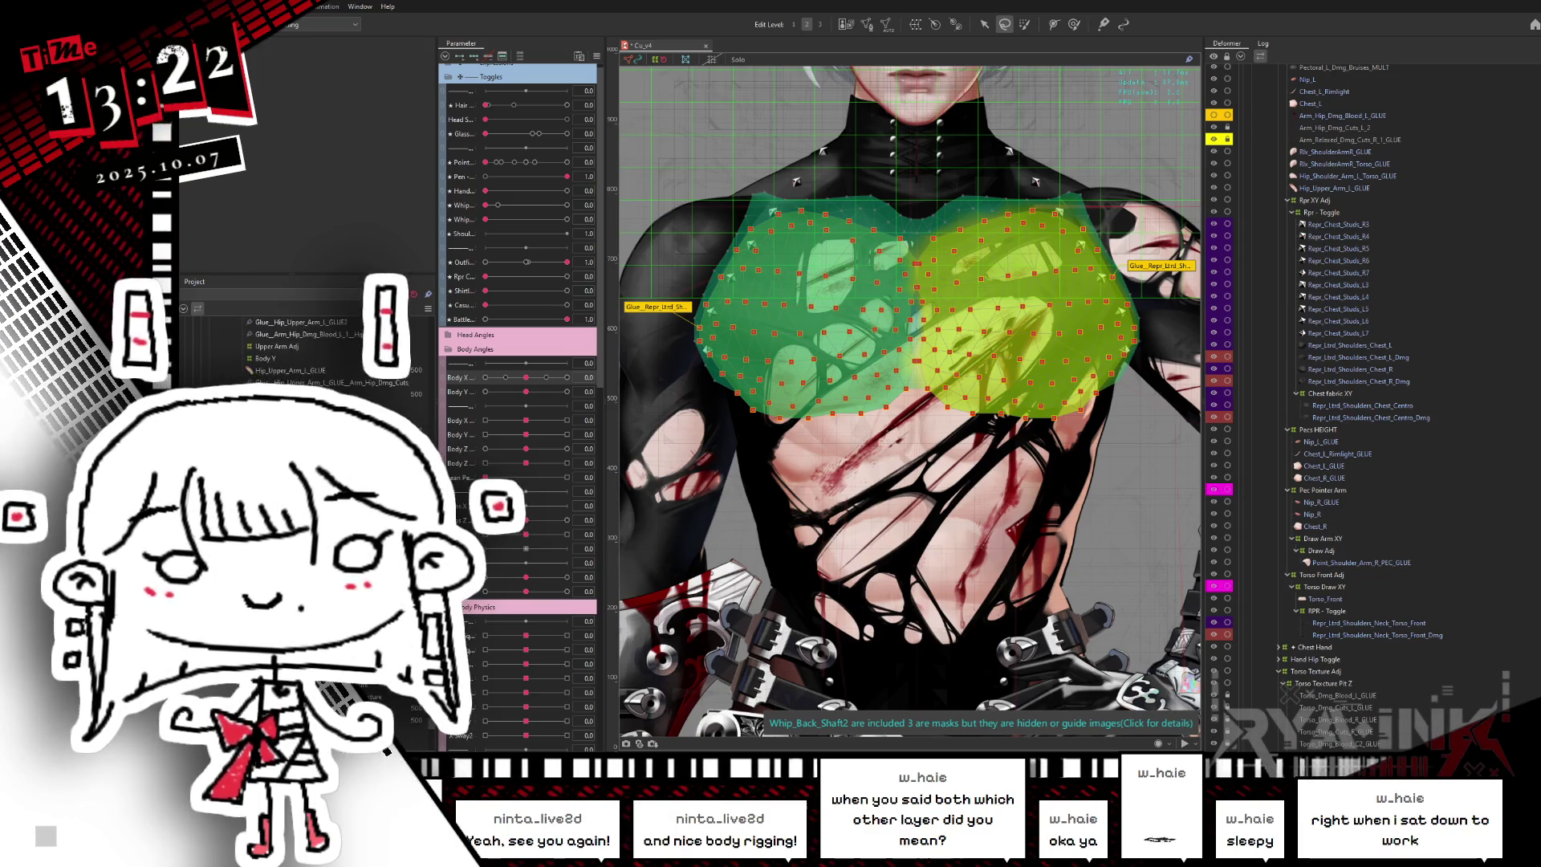
scroll(305, 353, down, 2)
scroll(305, 353, down, 2)
scroll(305, 353, down, 2)
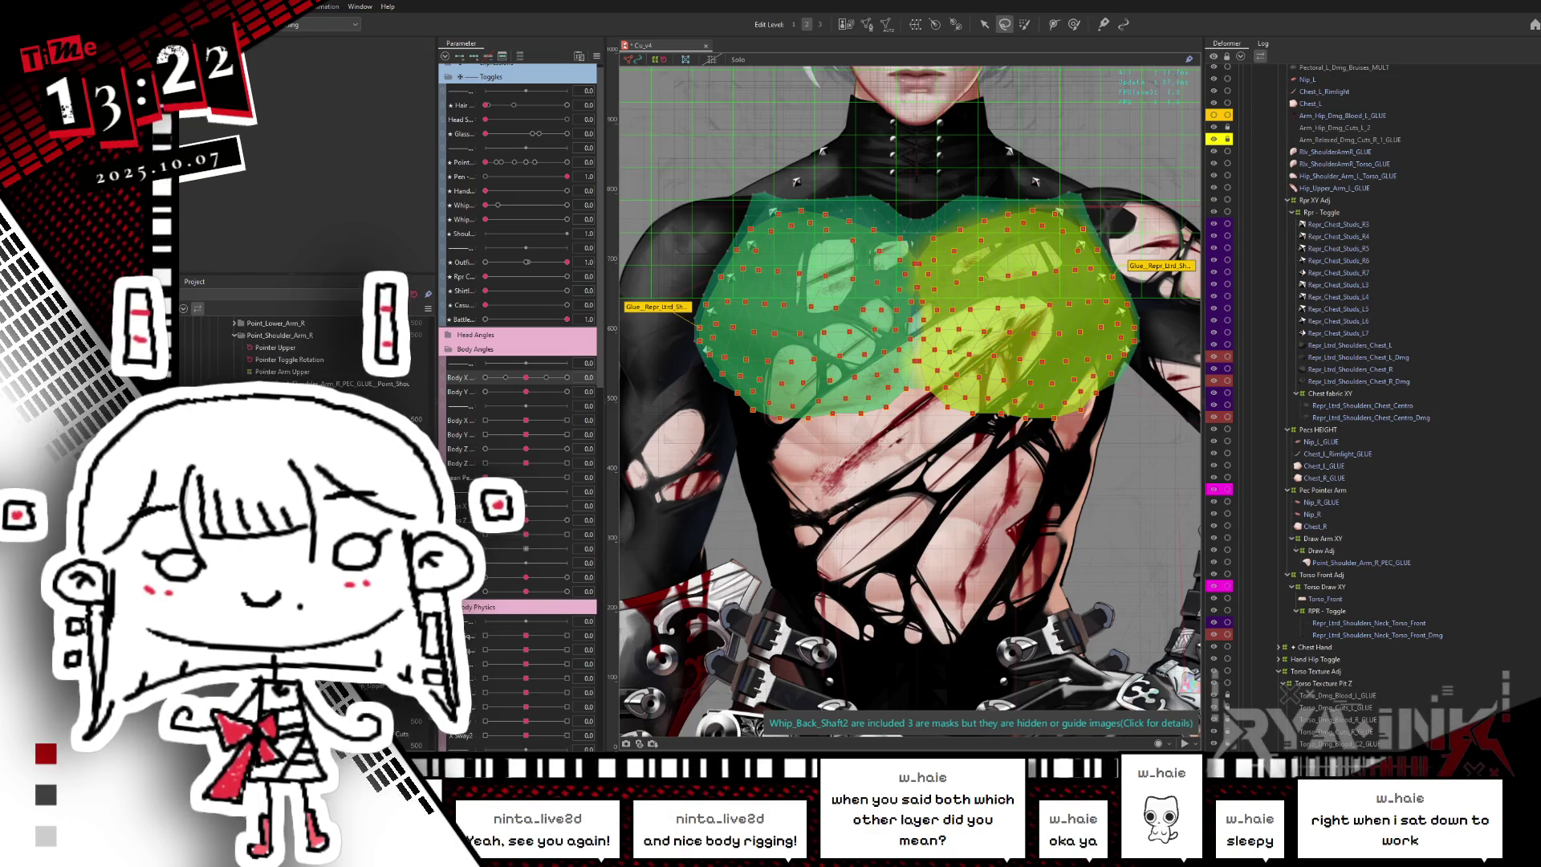
scroll(305, 353, down, 2)
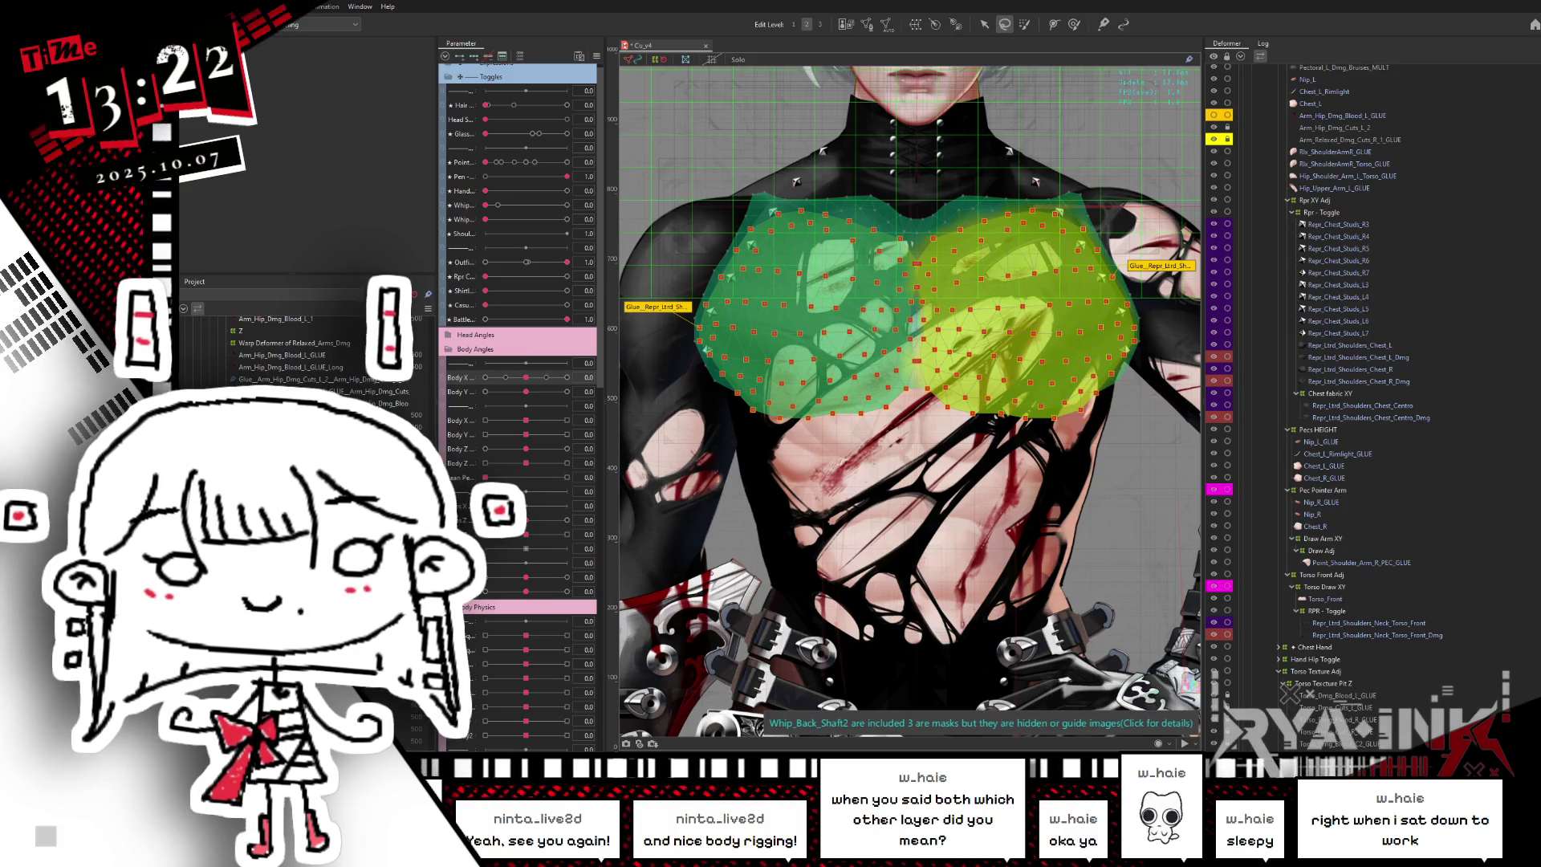
scroll(305, 353, down, 2)
scroll(305, 353, down, 2)
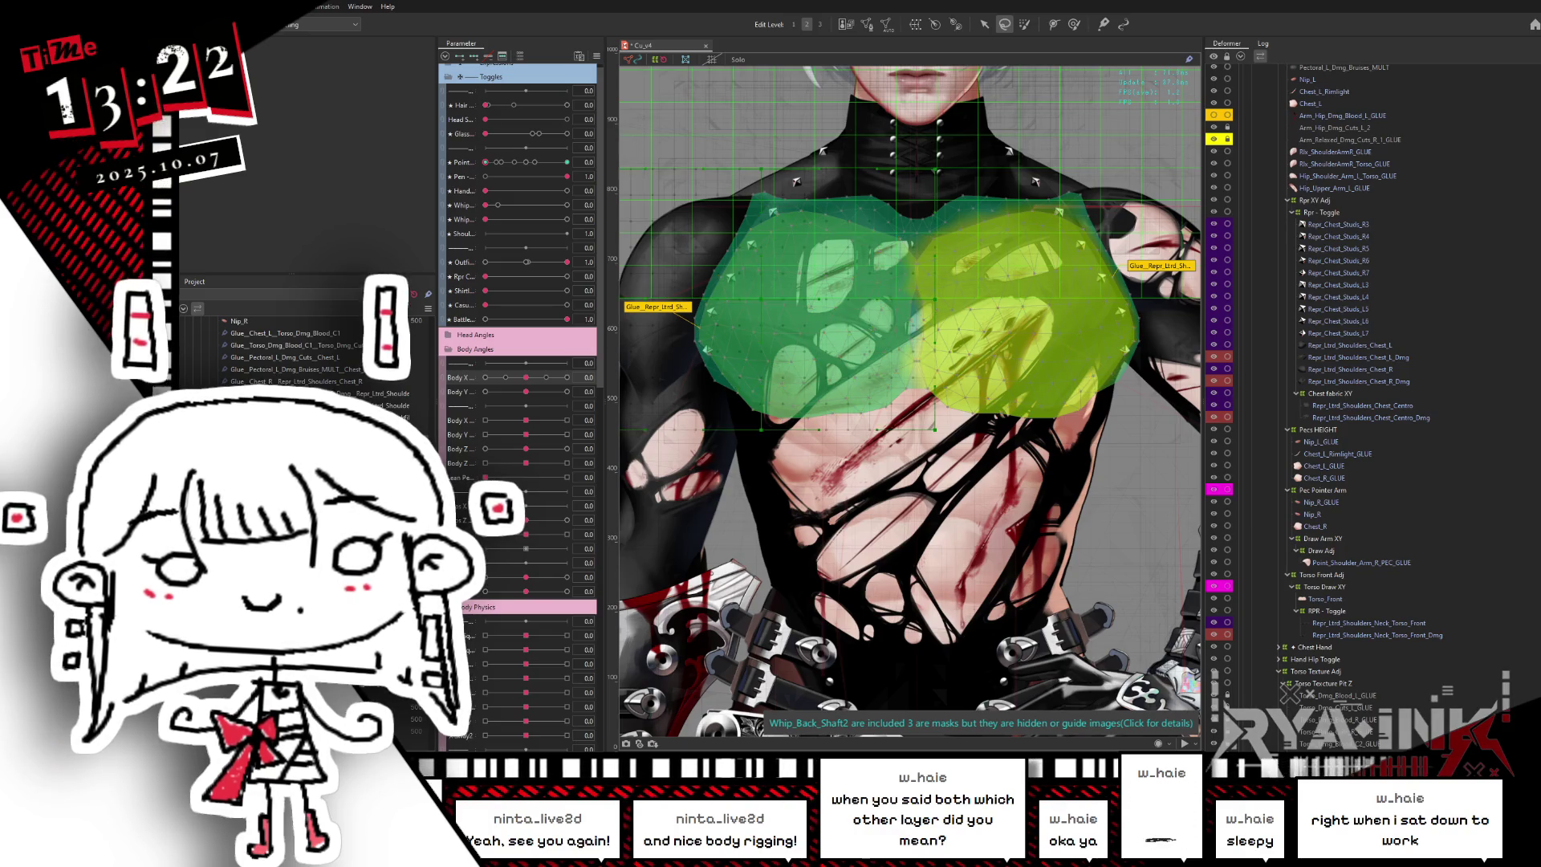
- Move both chest glue objects into Pec Pointer Arm and turn Body X to 1.0
click(1322, 490)
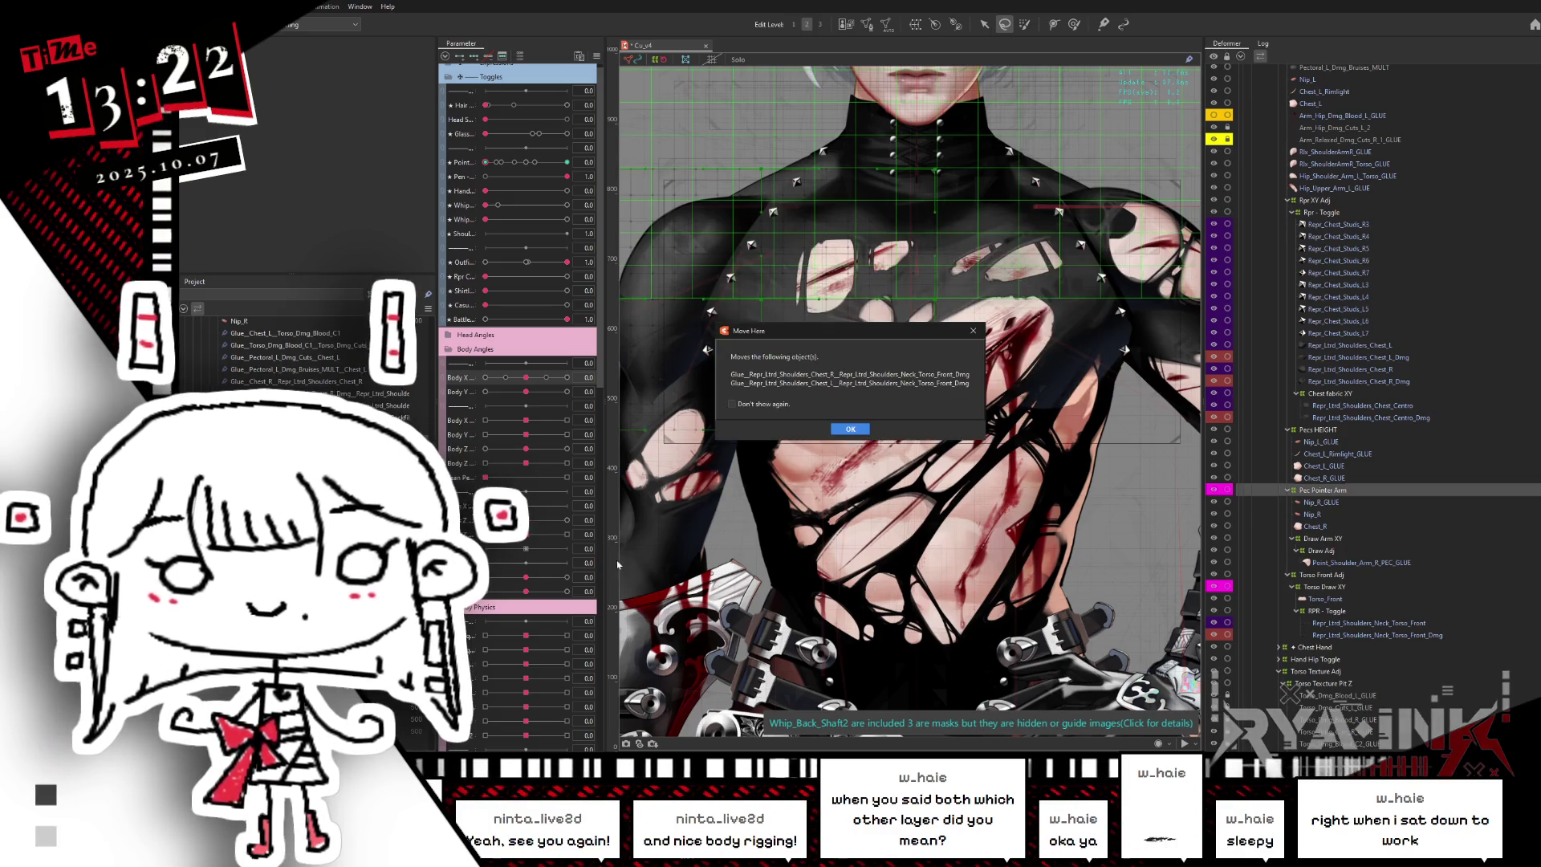
click(853, 429)
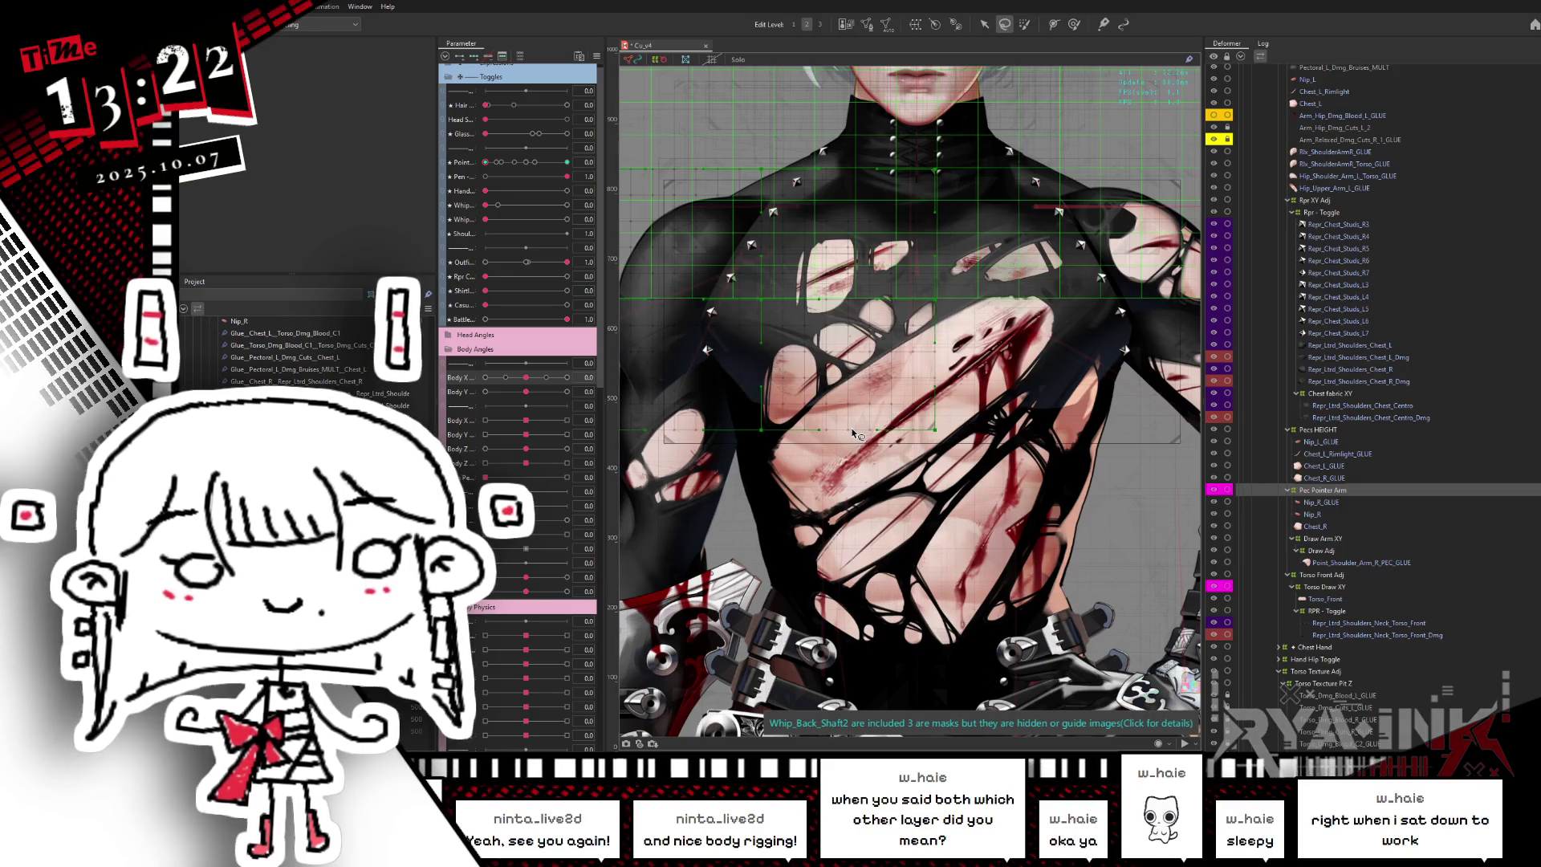
click(854, 433)
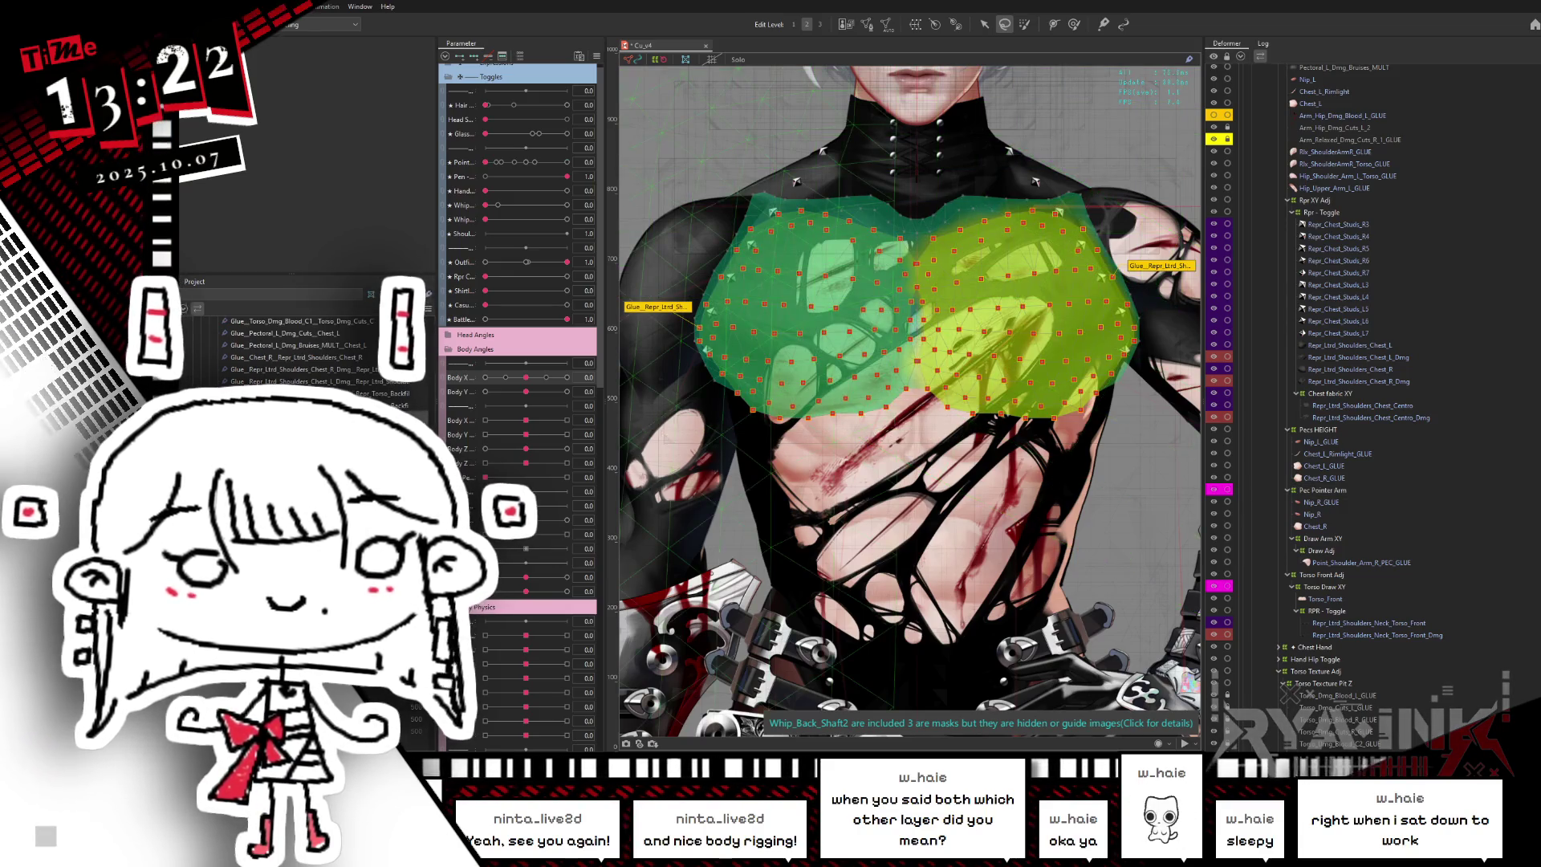
drag(526, 377, 582, 383)
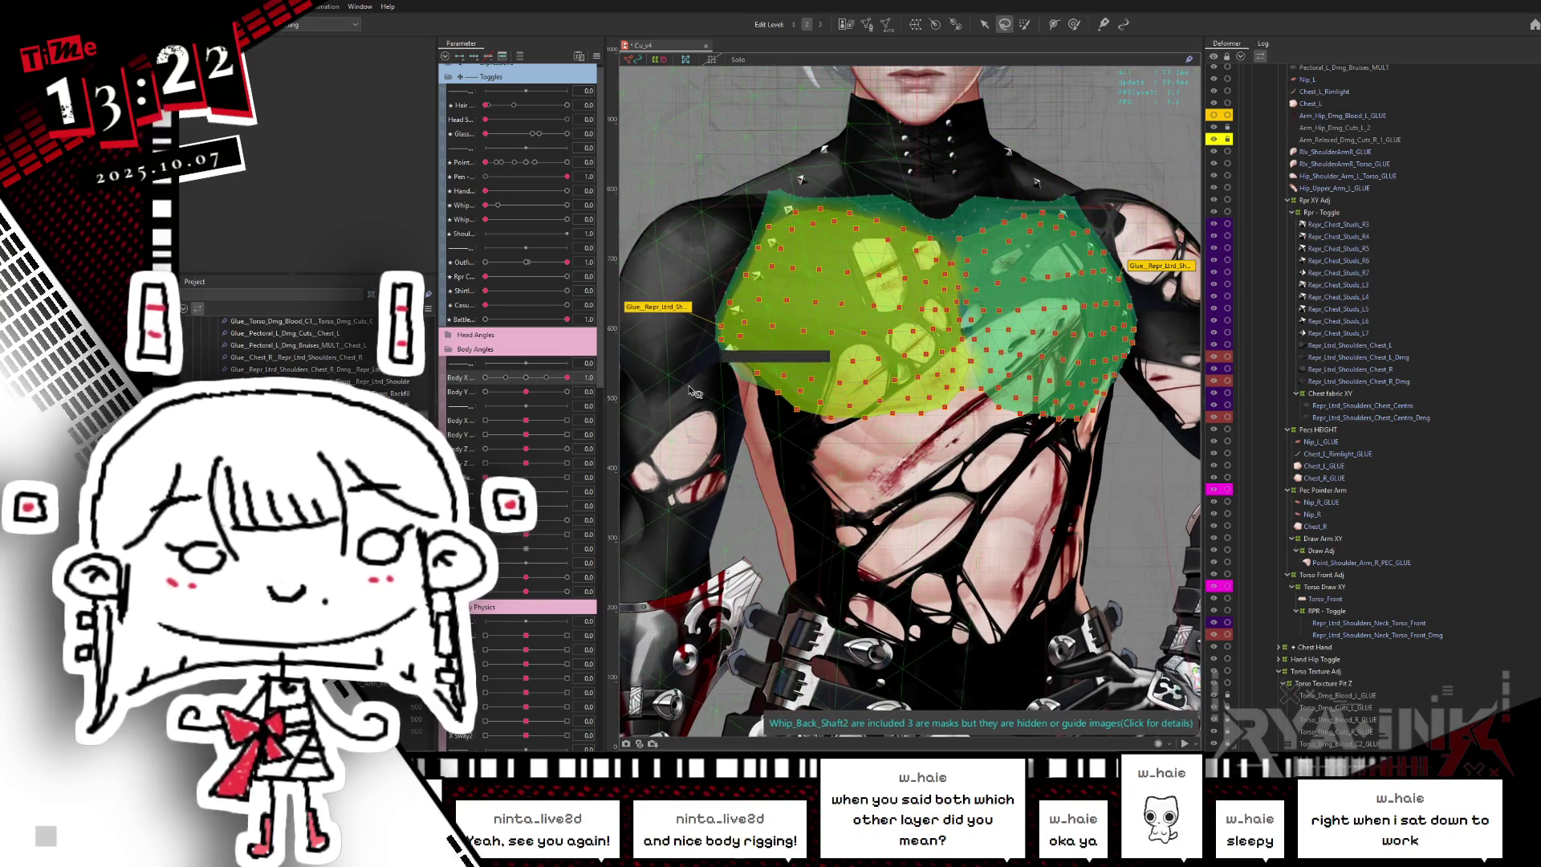
- With the glue weight brush, pick the right then left chest glue weights
click(1105, 24)
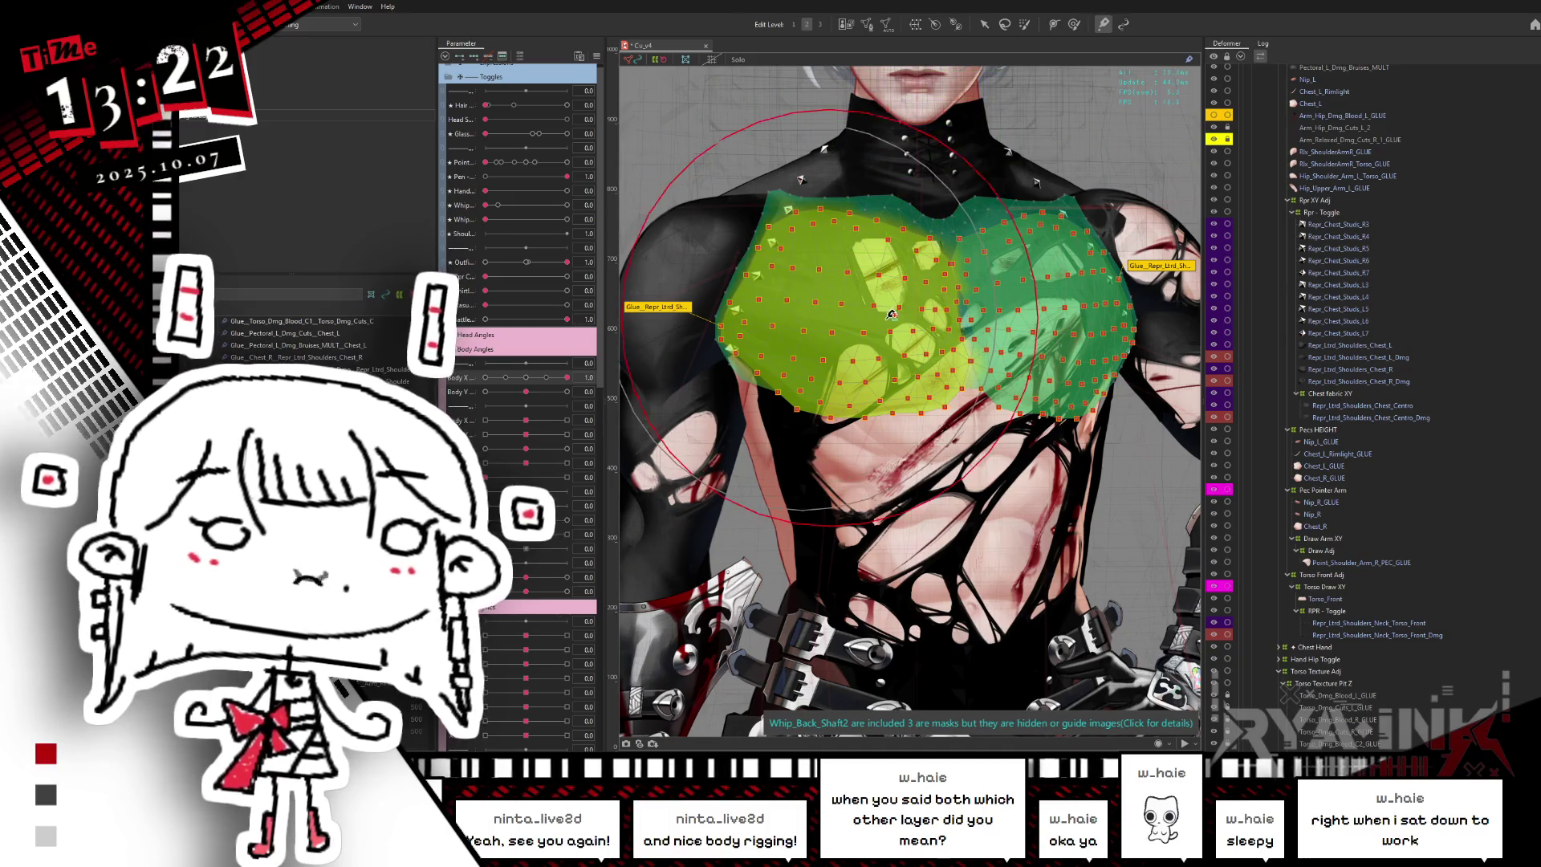
click(1089, 249)
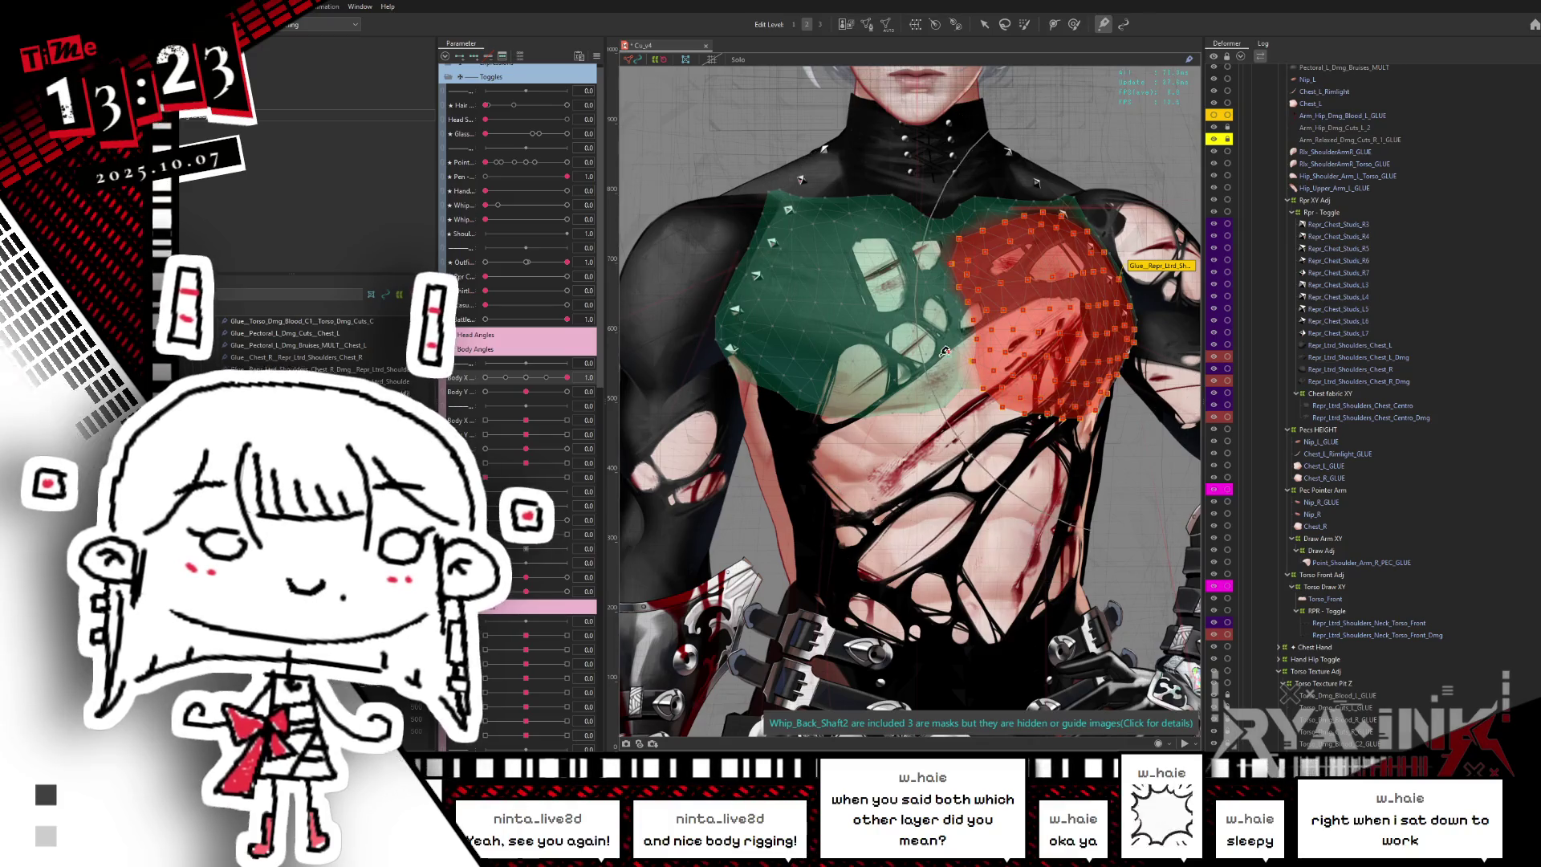
click(913, 361)
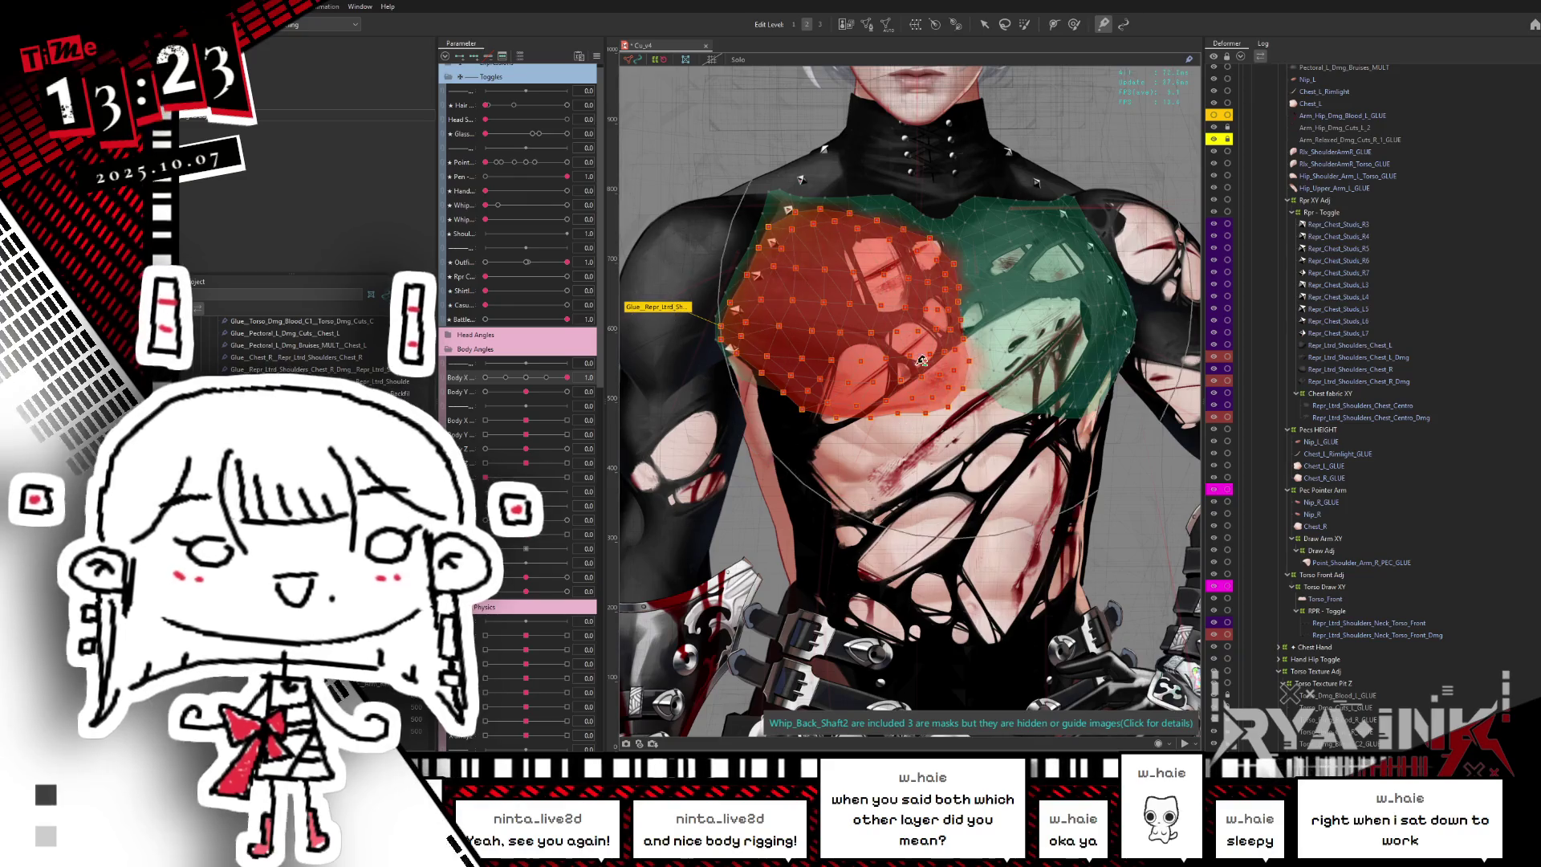
- Hide the selection overlay, sweep Body X between -0.6 and 1.0, then select Torso_Front
key(ctrl+h)
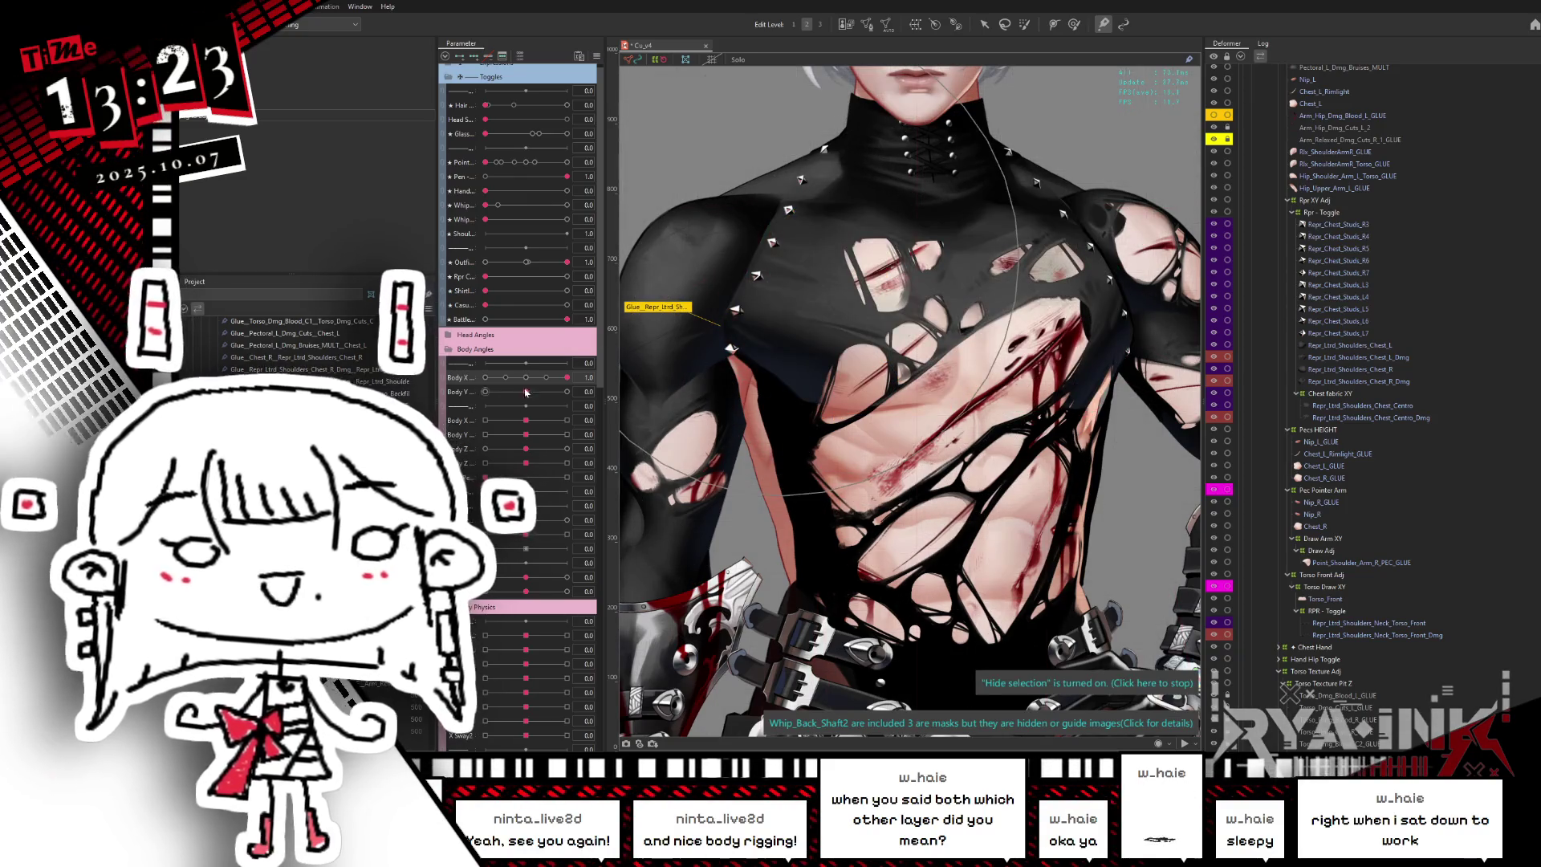
mouse_move(566, 377)
mouse_down()
mouse_move(478, 393)
mouse_move(566, 377)
mouse_up()
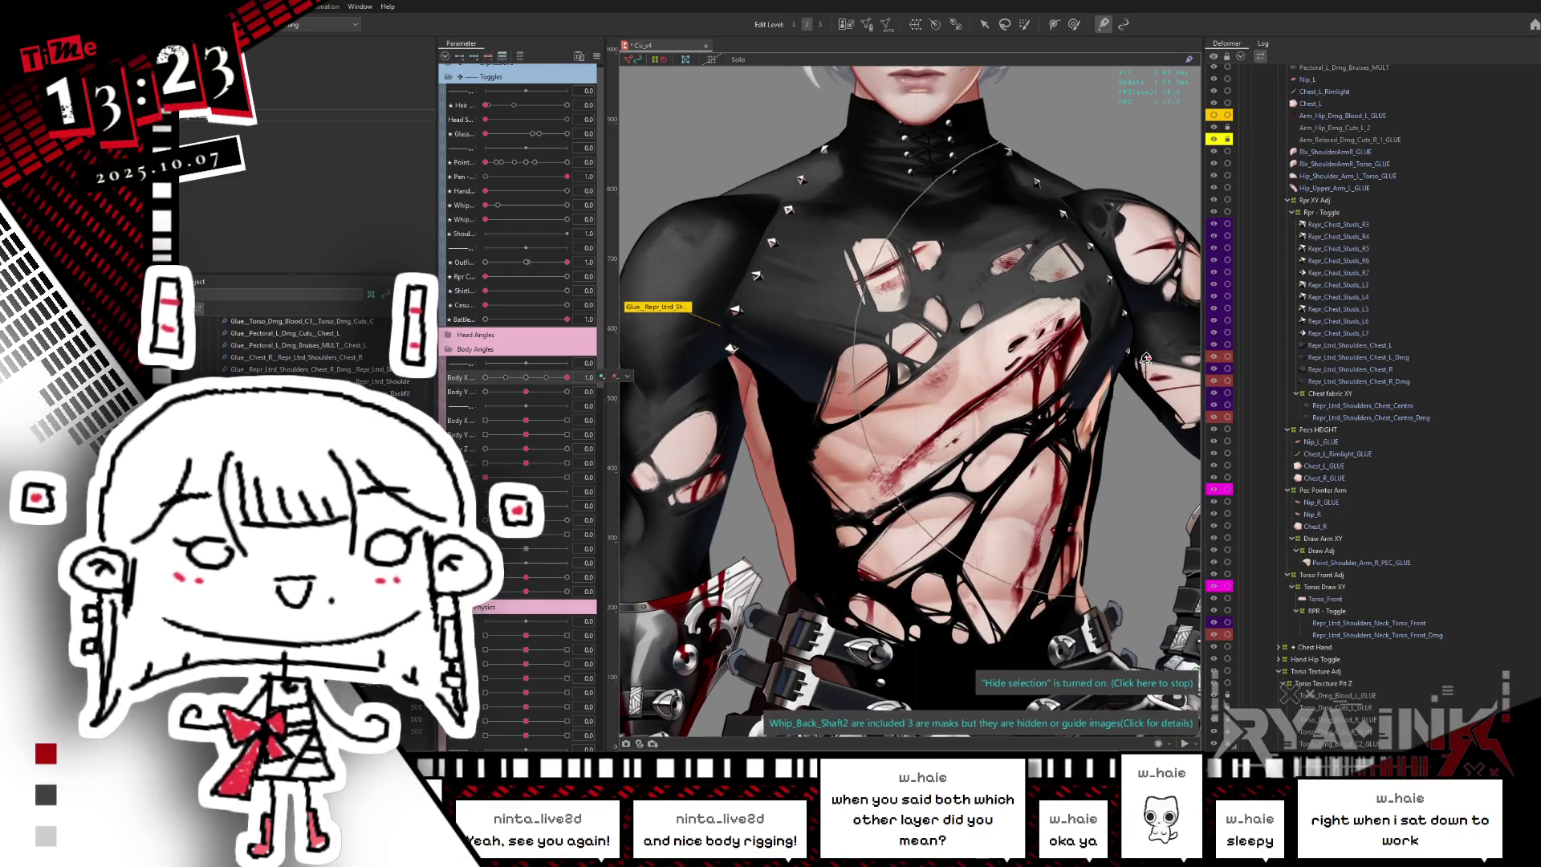
drag(566, 378, 456, 402)
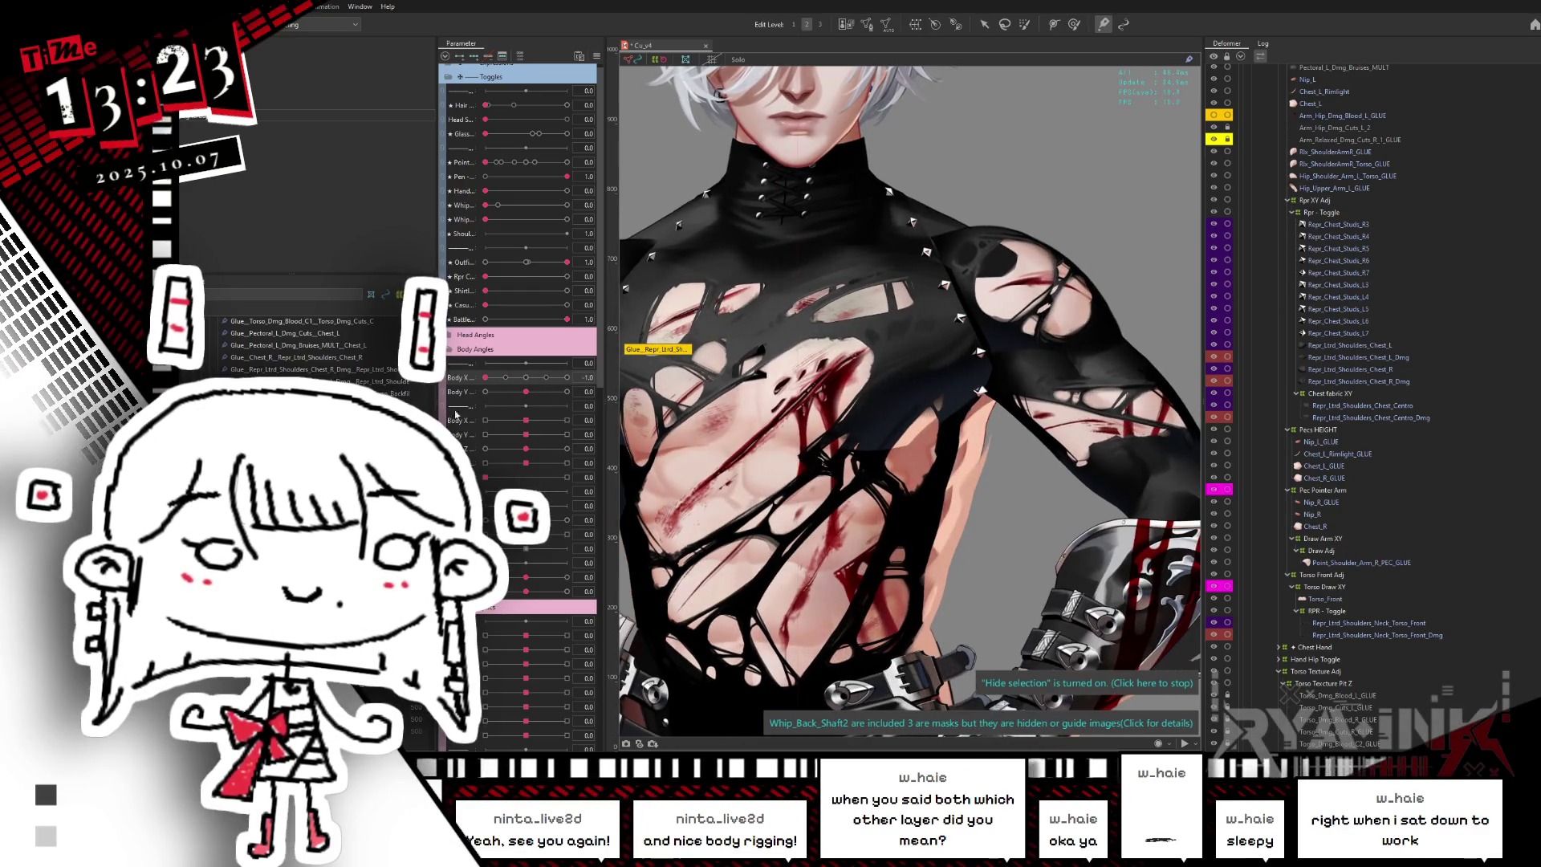
scroll(950, 343, down, 3)
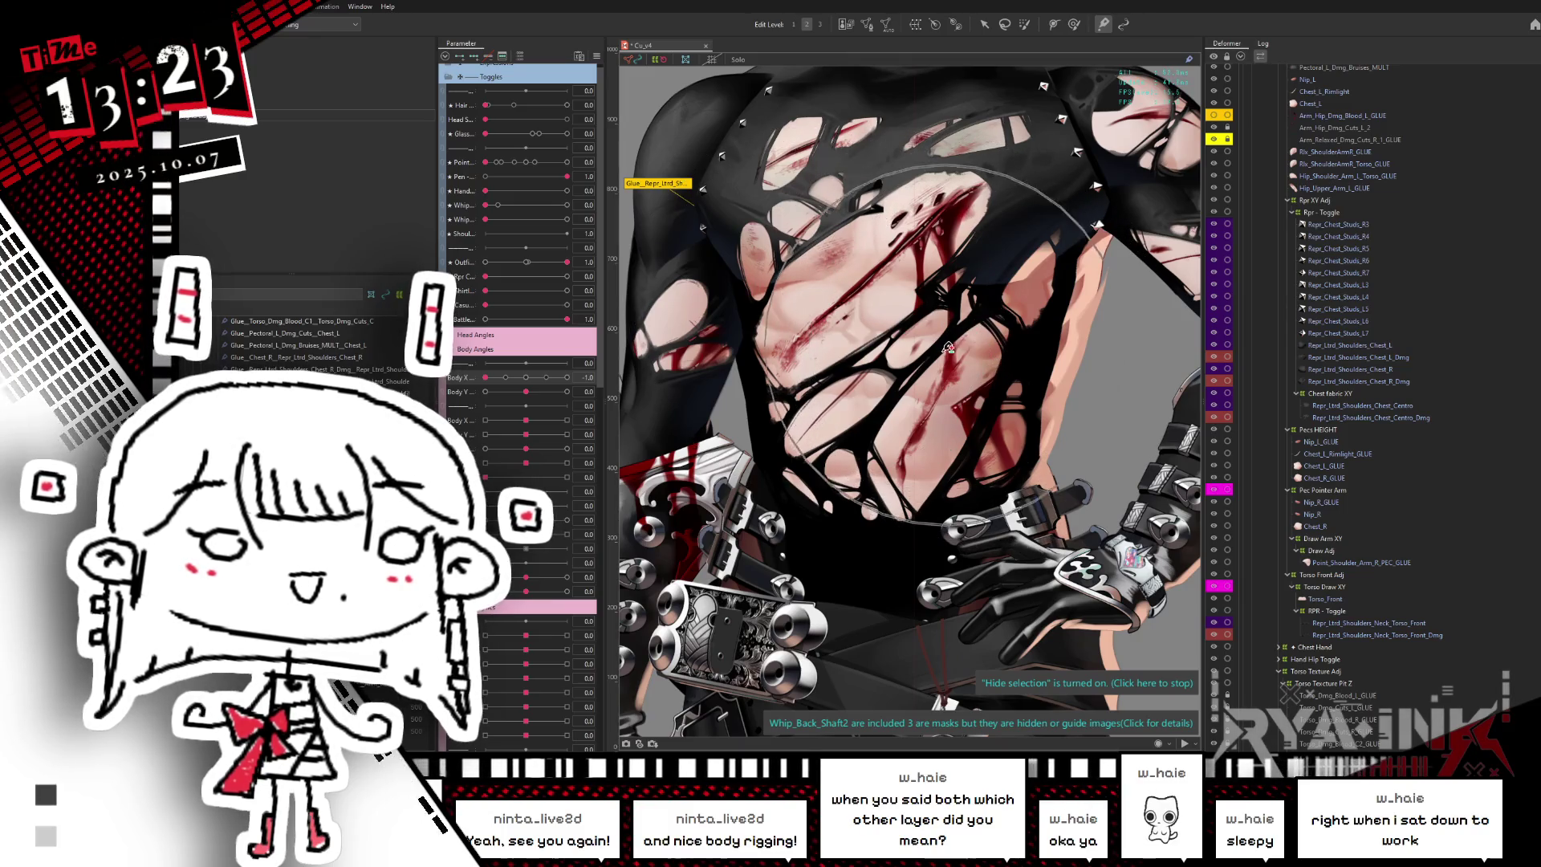
scroll(876, 365, down, 5)
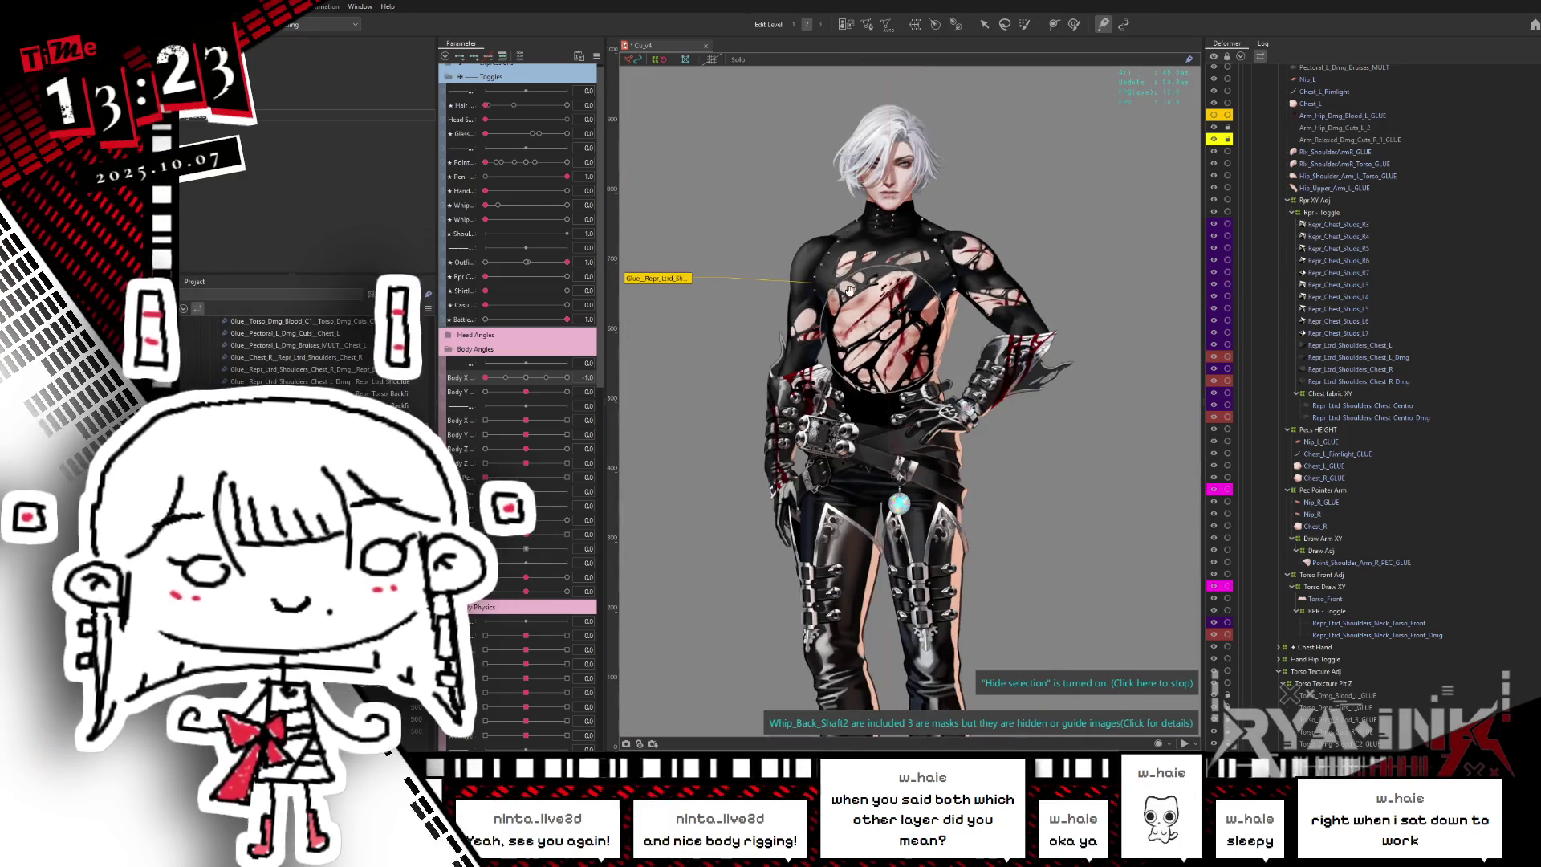
scroll(881, 340, up, 3)
scroll(898, 234, up, 3)
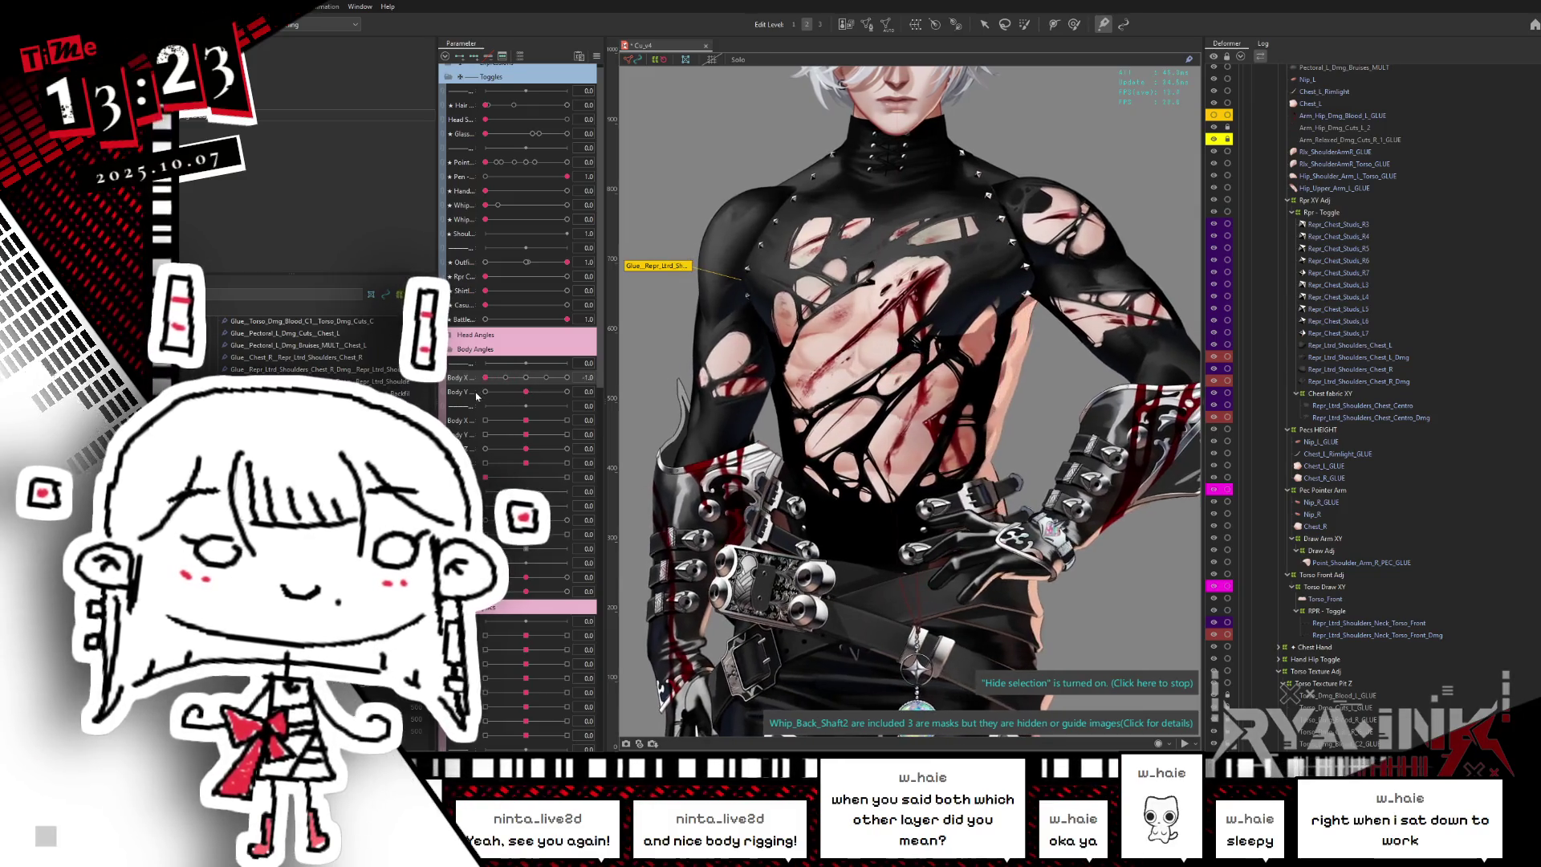
drag(504, 377, 587, 375)
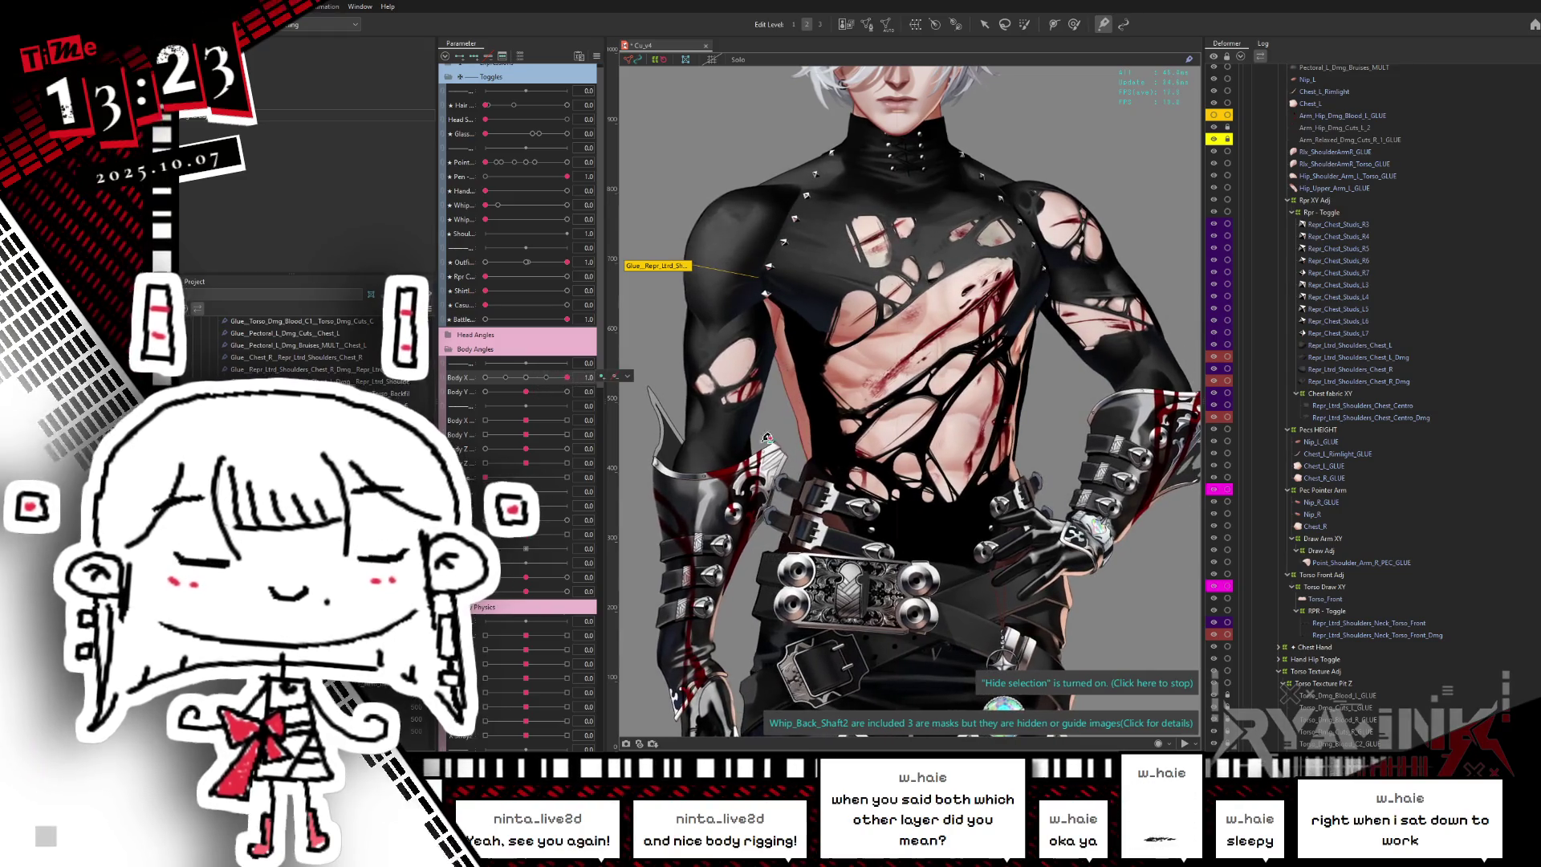
click(1362, 623)
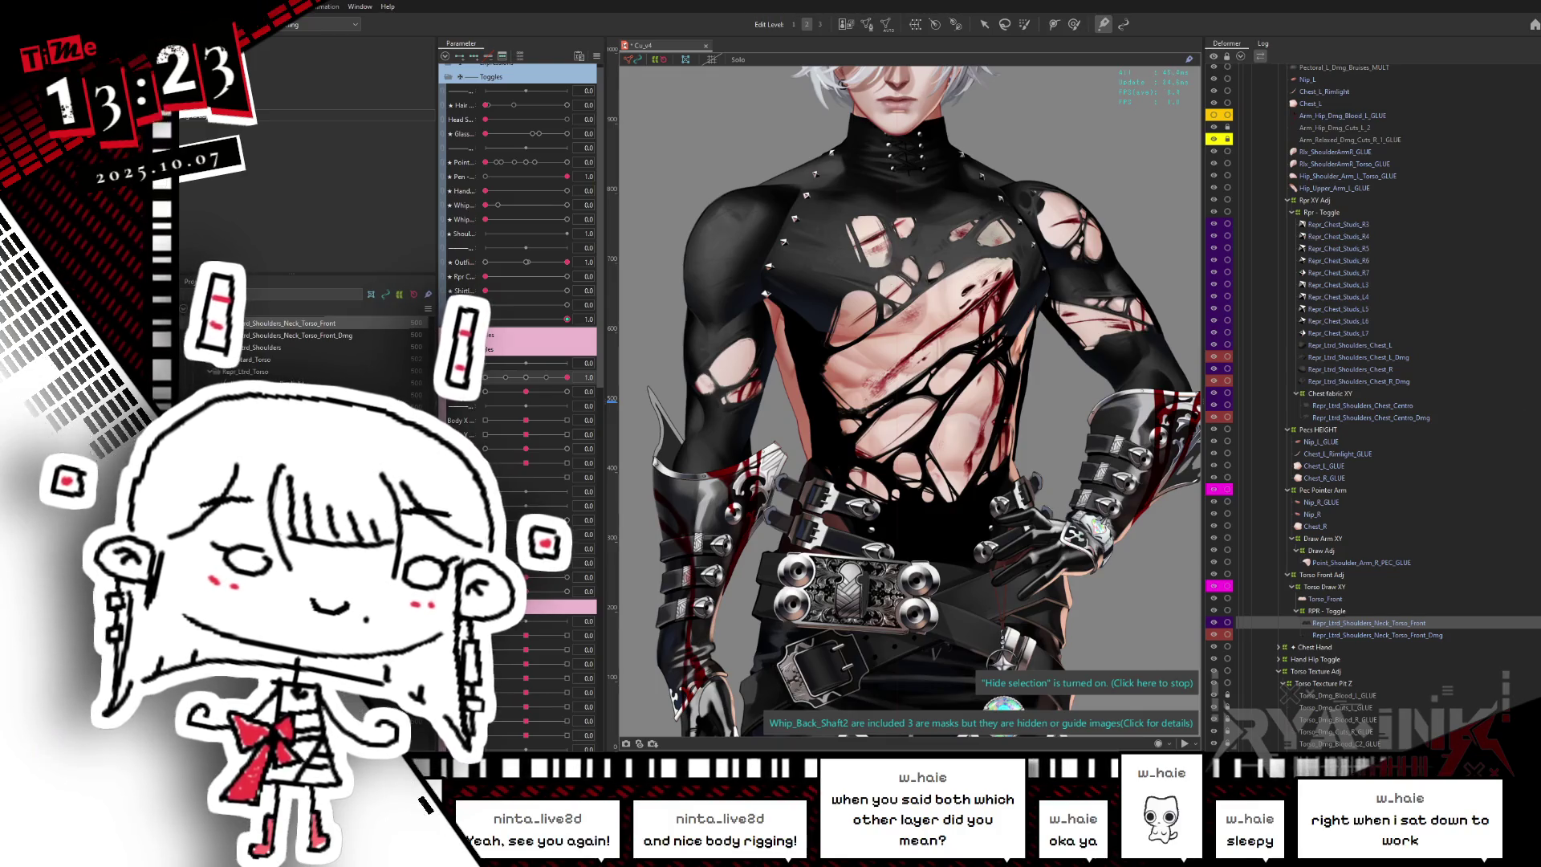
- Select Repr_Torso_Backfill_Dmg01_optB and Repr_Torso_Backfill, reset Body X to 0, and enter mesh edit
scroll(1312, 382, down, 5)
scroll(1359, 483, down, 5)
click(1328, 463)
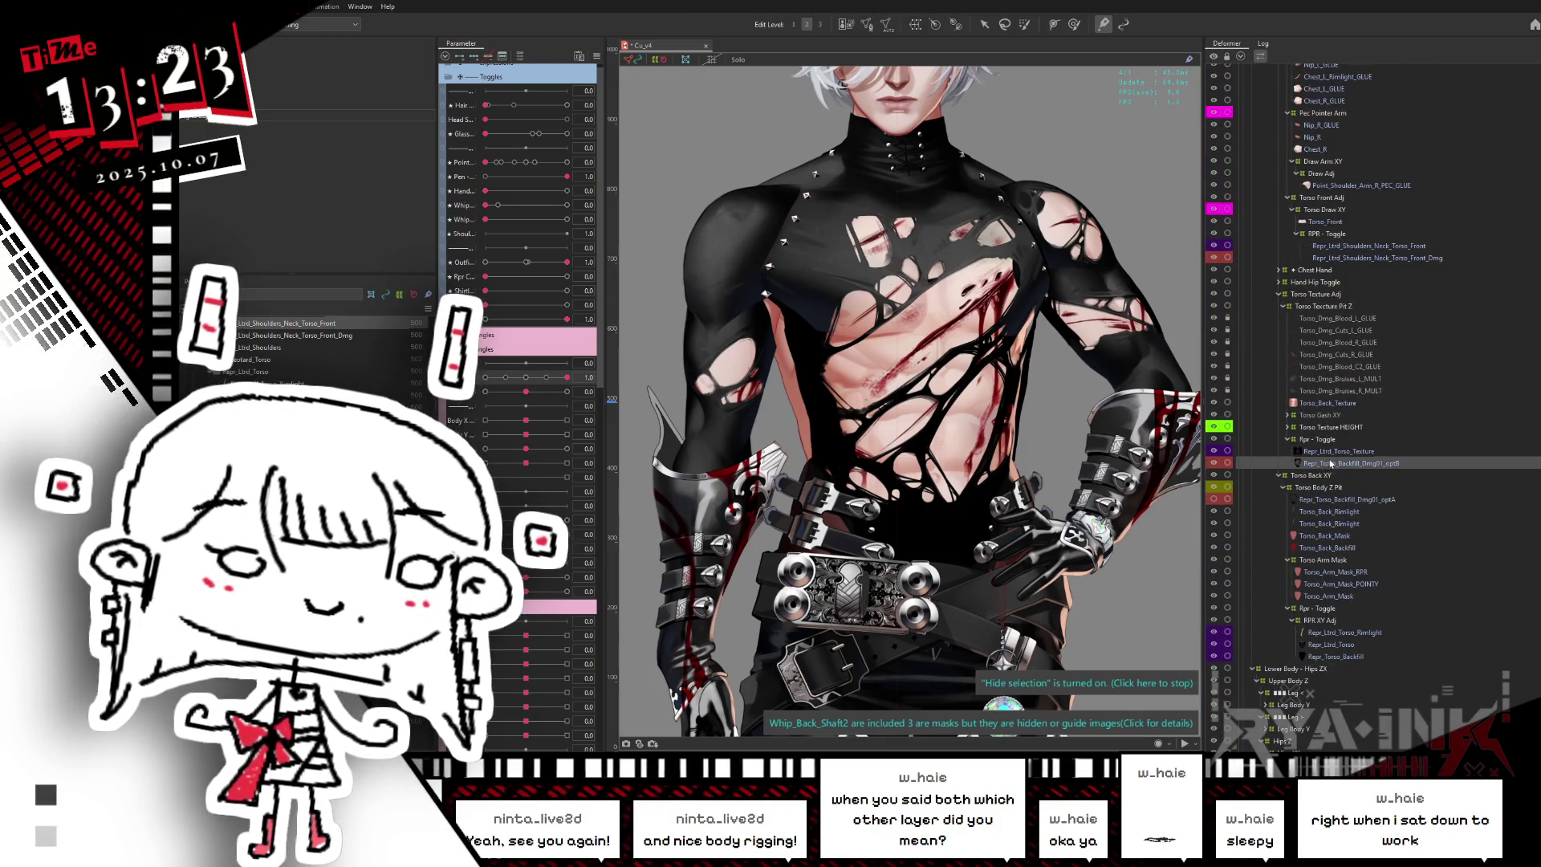
click(526, 378)
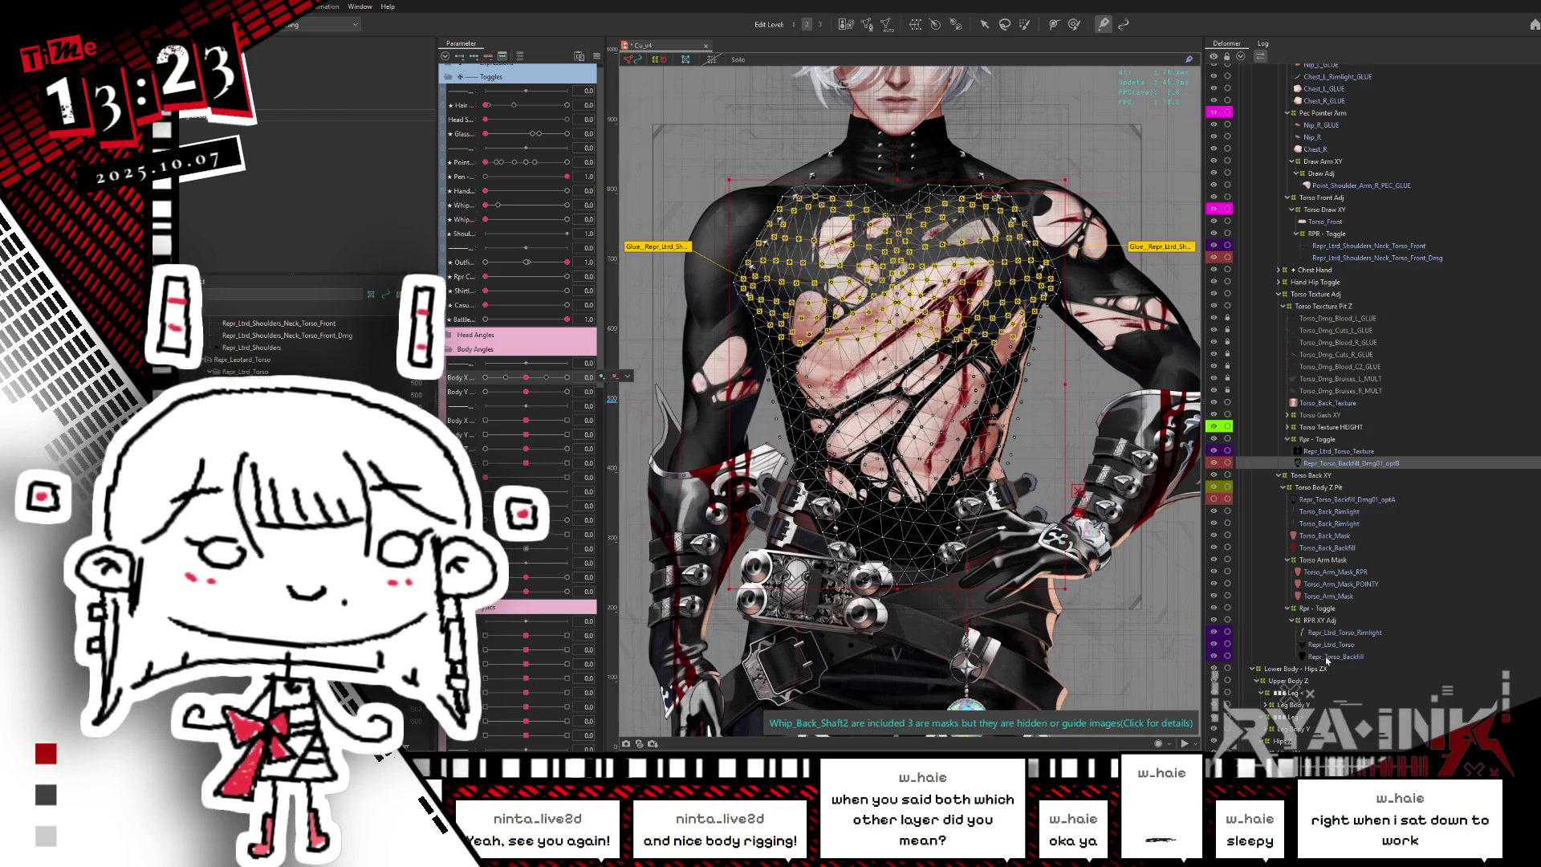
ctrl+click(1326, 657)
click(868, 26)
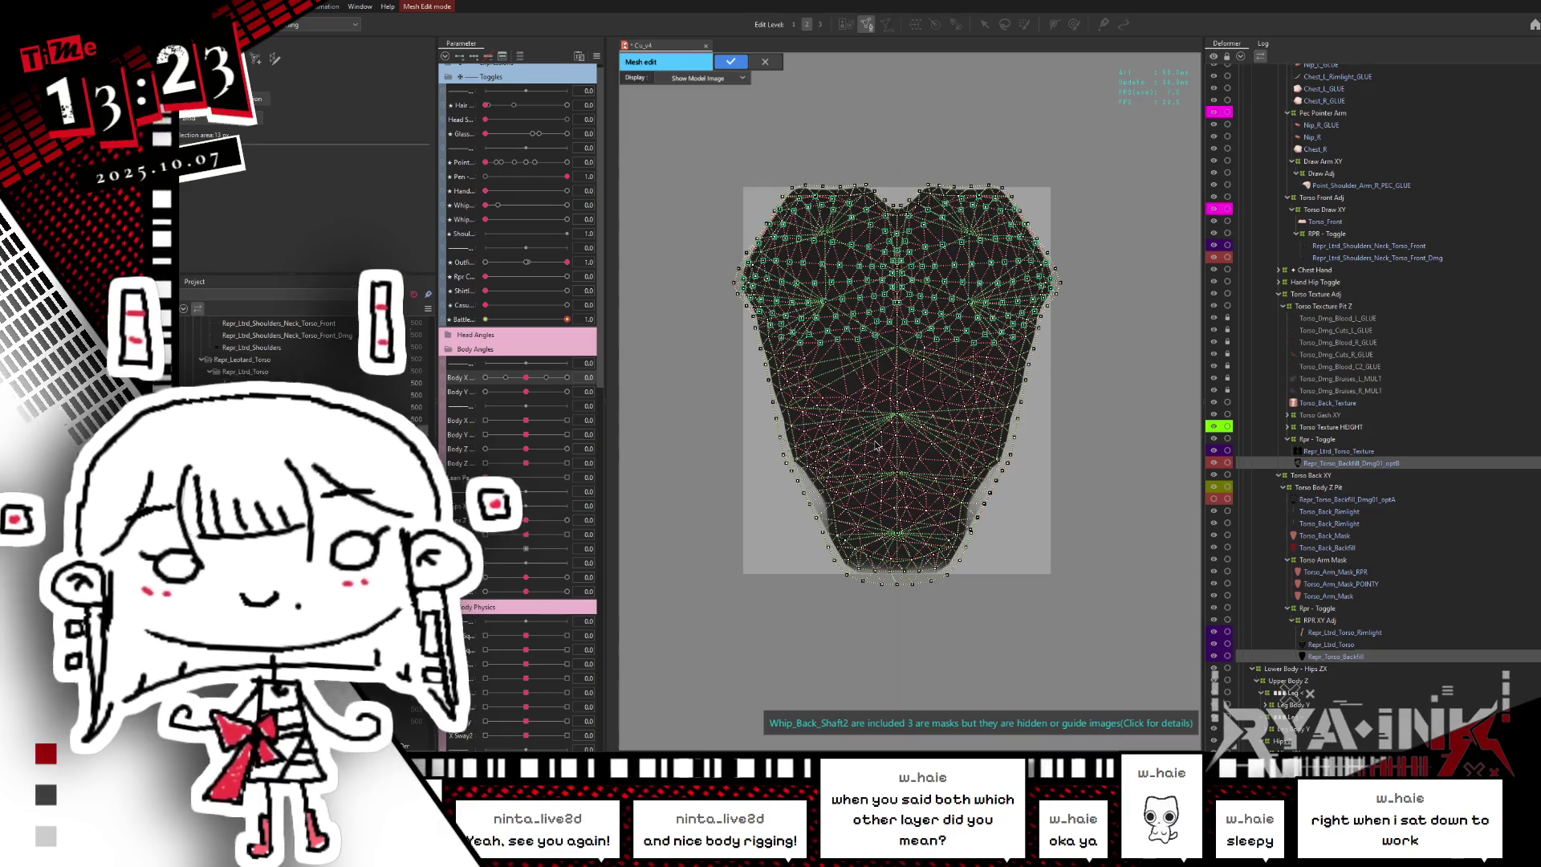
- Stroke new points across the lower torso edge and up its right edge
scroll(967, 566, up, 4)
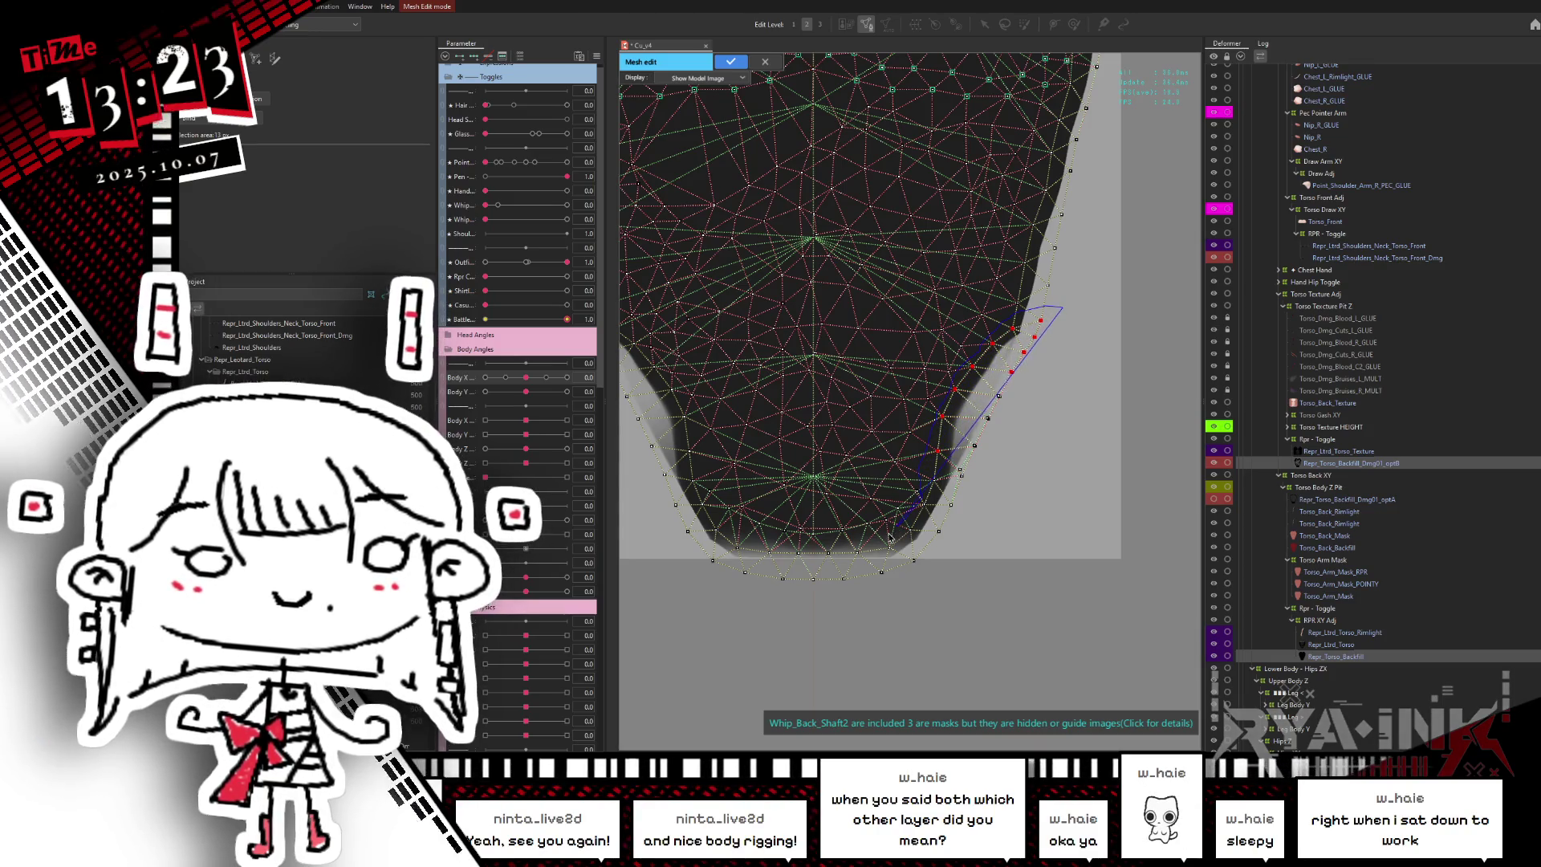
click(763, 546)
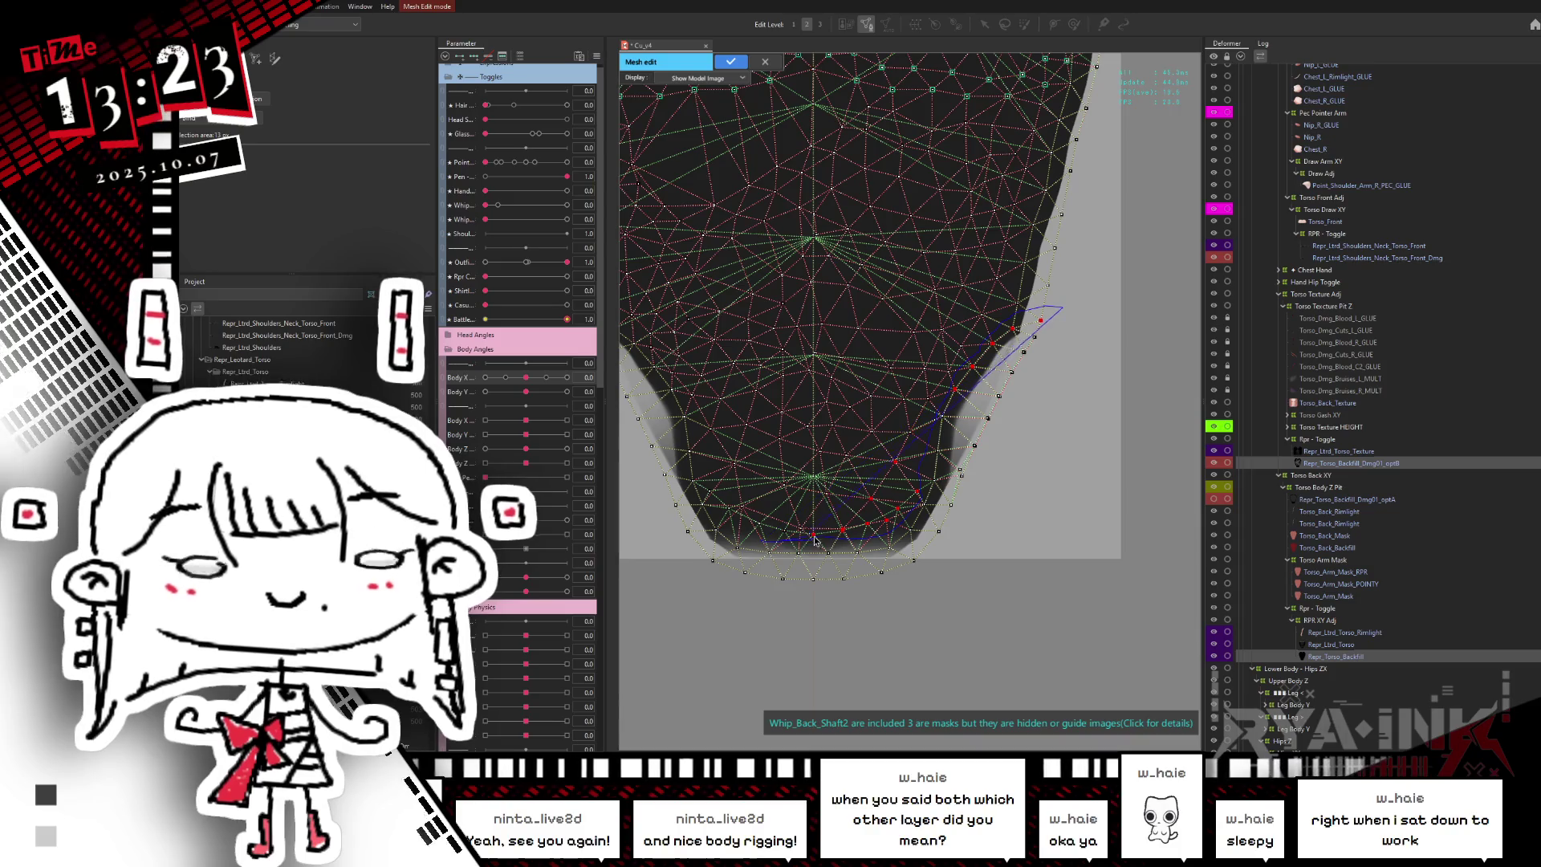
click(702, 487)
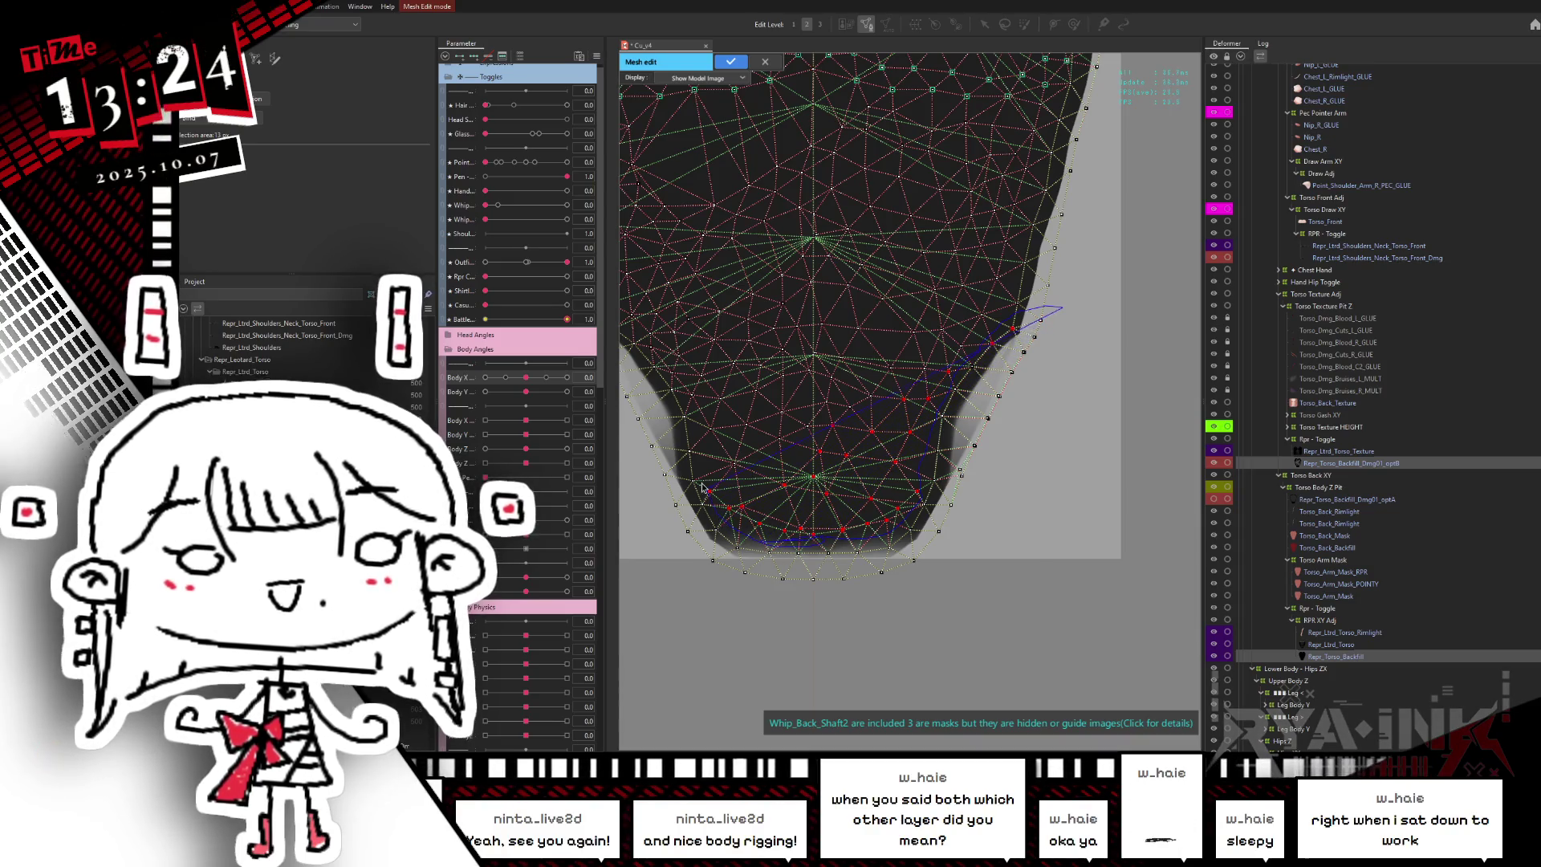
scroll(891, 285, up, 3)
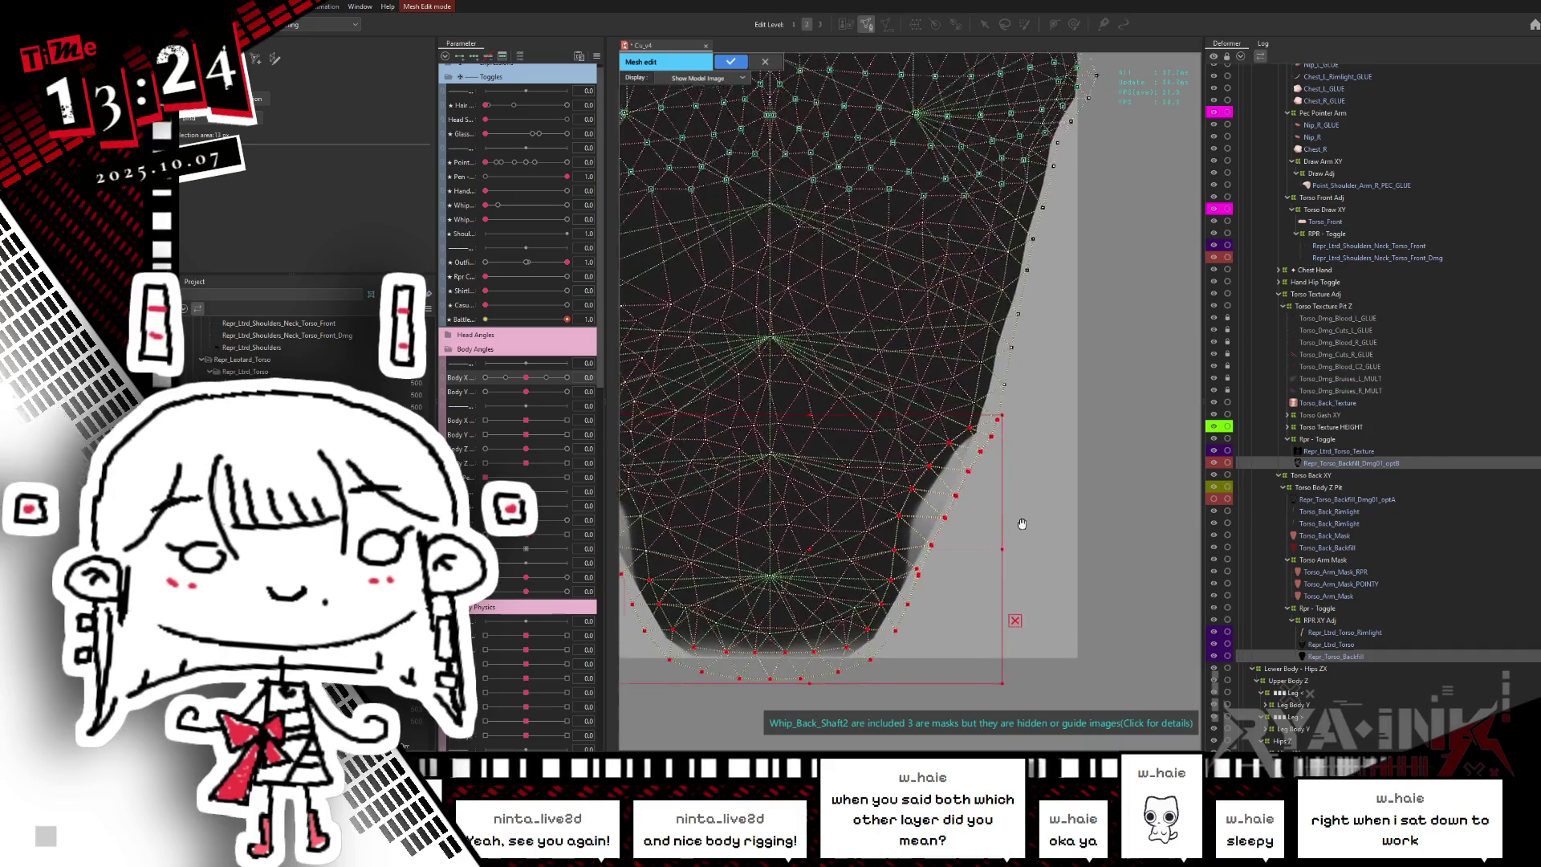
click(949, 442)
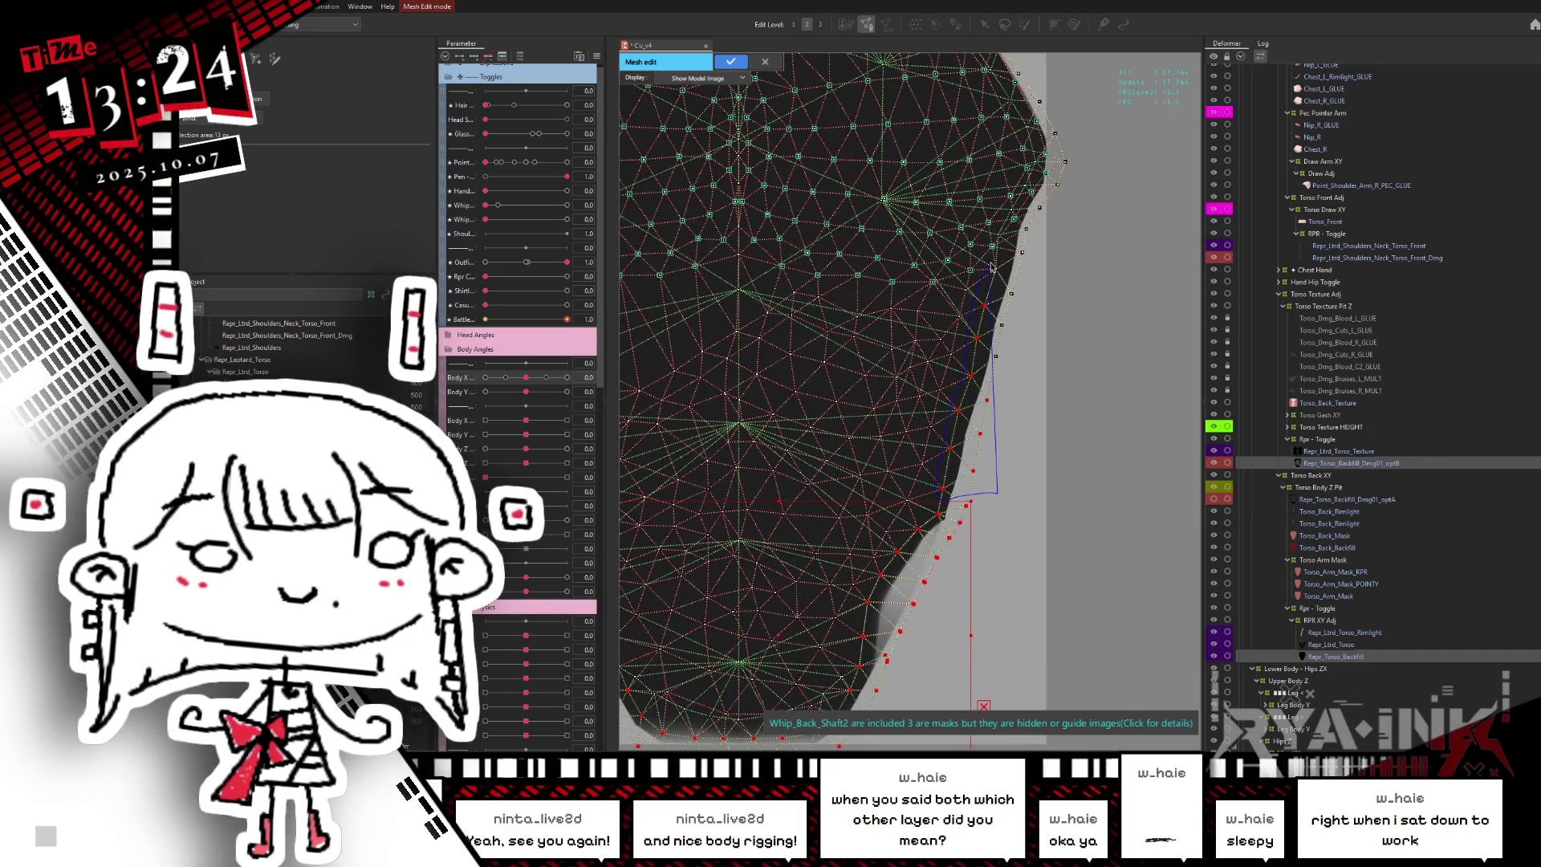
click(1017, 252)
scroll(1045, 390, down, 2)
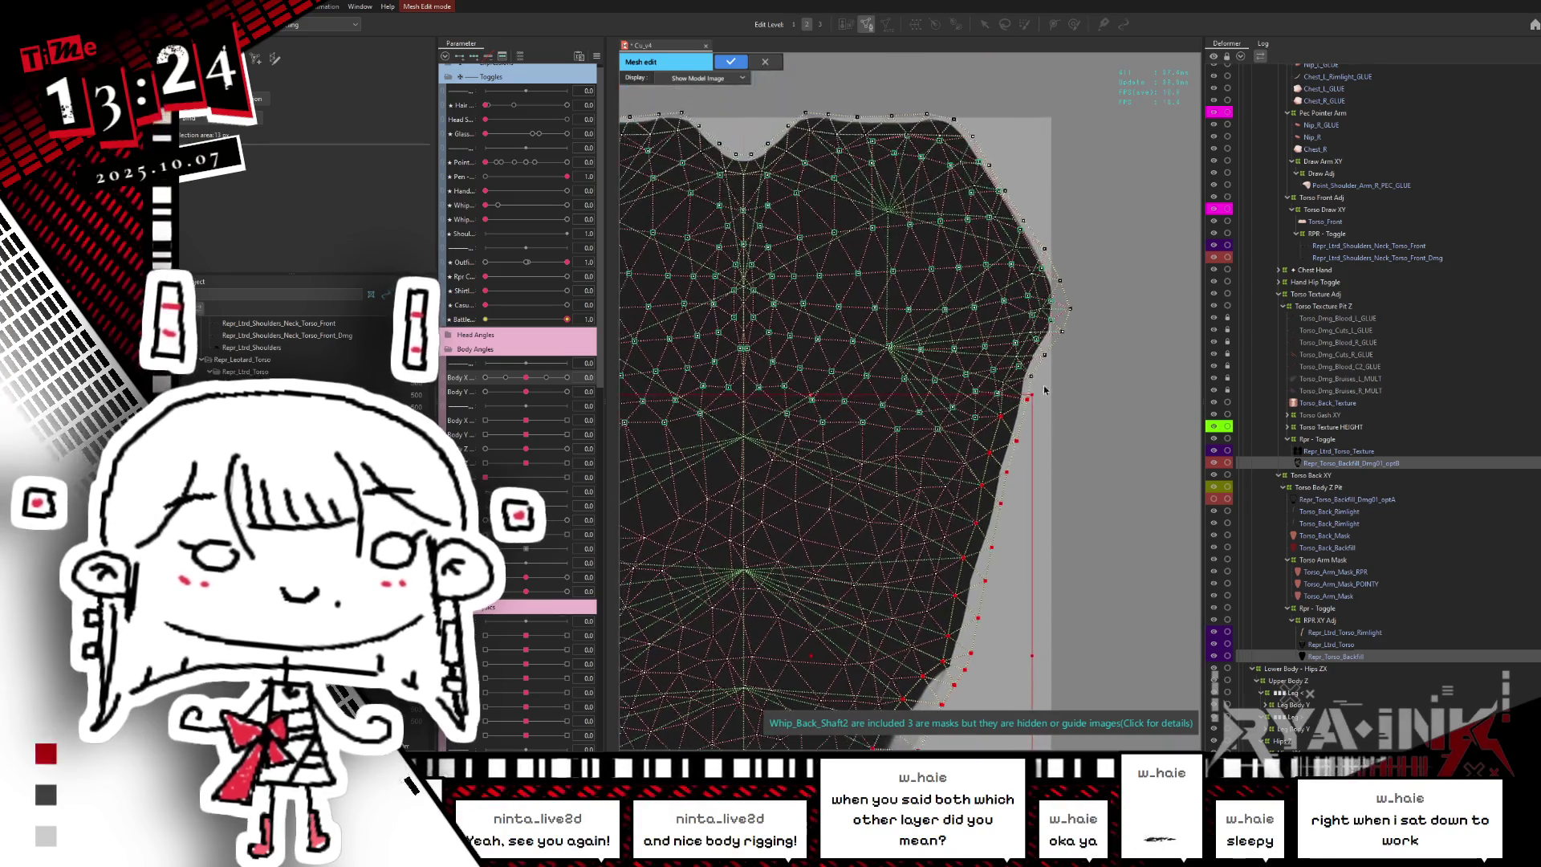
click(1031, 375)
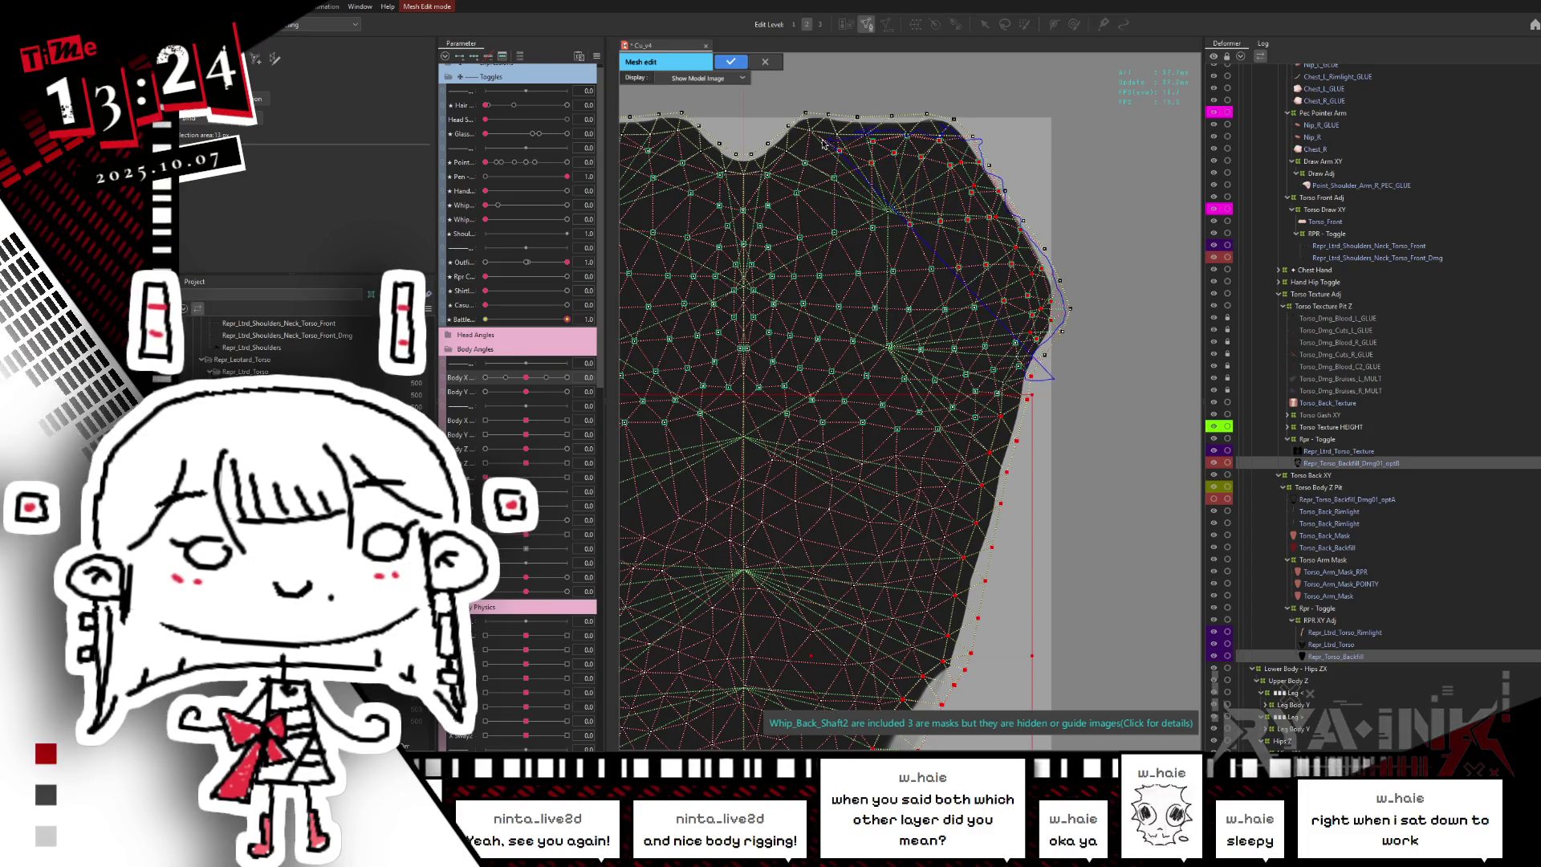
- Adjust the vertices along the torso mesh's right edge
drag(1097, 113, 1110, 144)
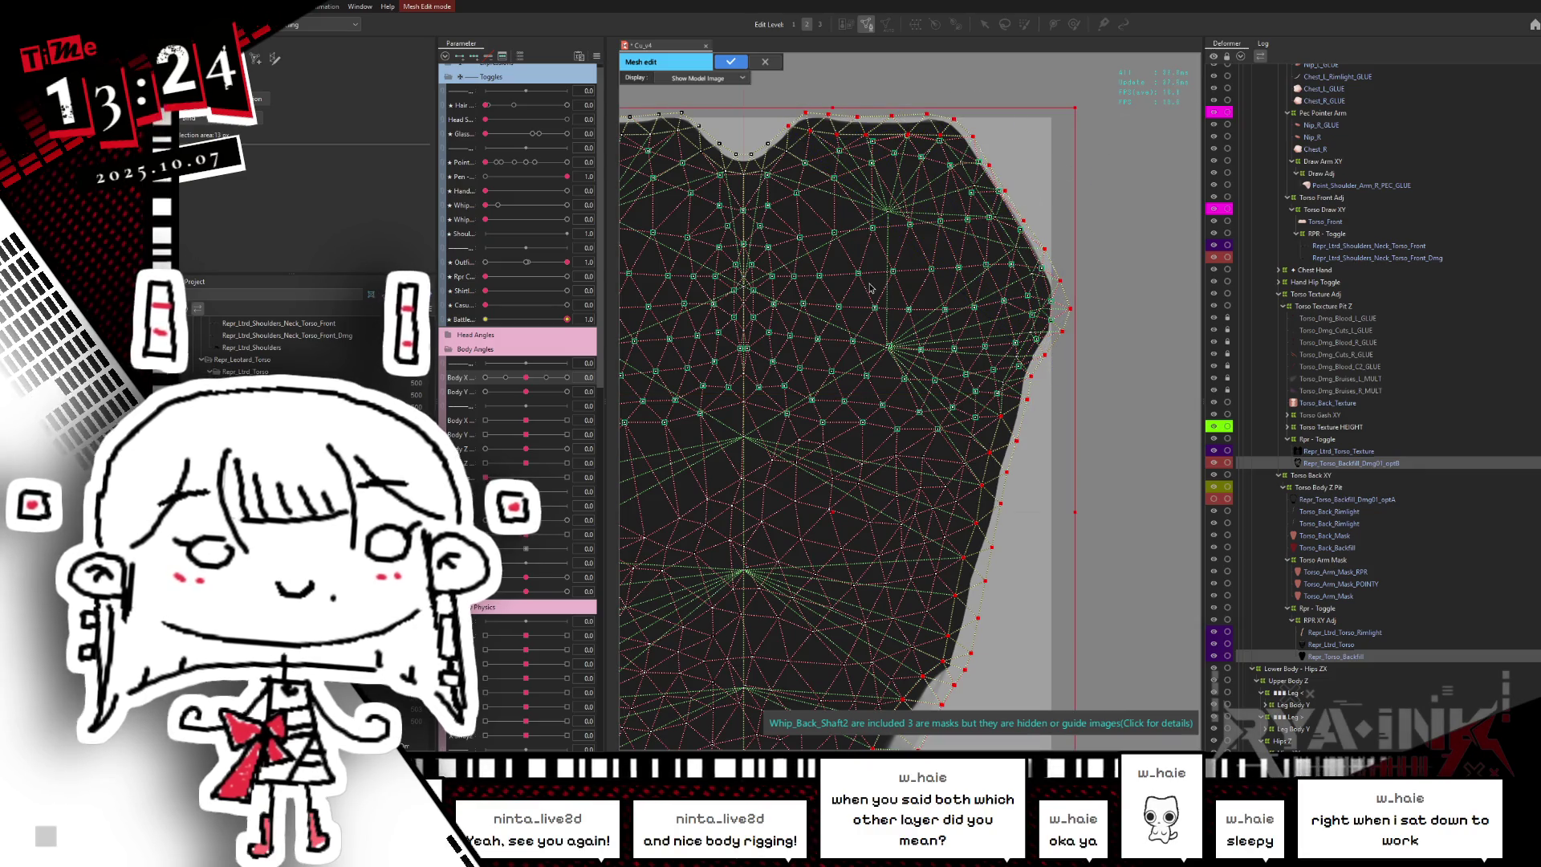
scroll(939, 337, up, 1)
scroll(946, 345, up, 2)
scroll(968, 310, up, 3)
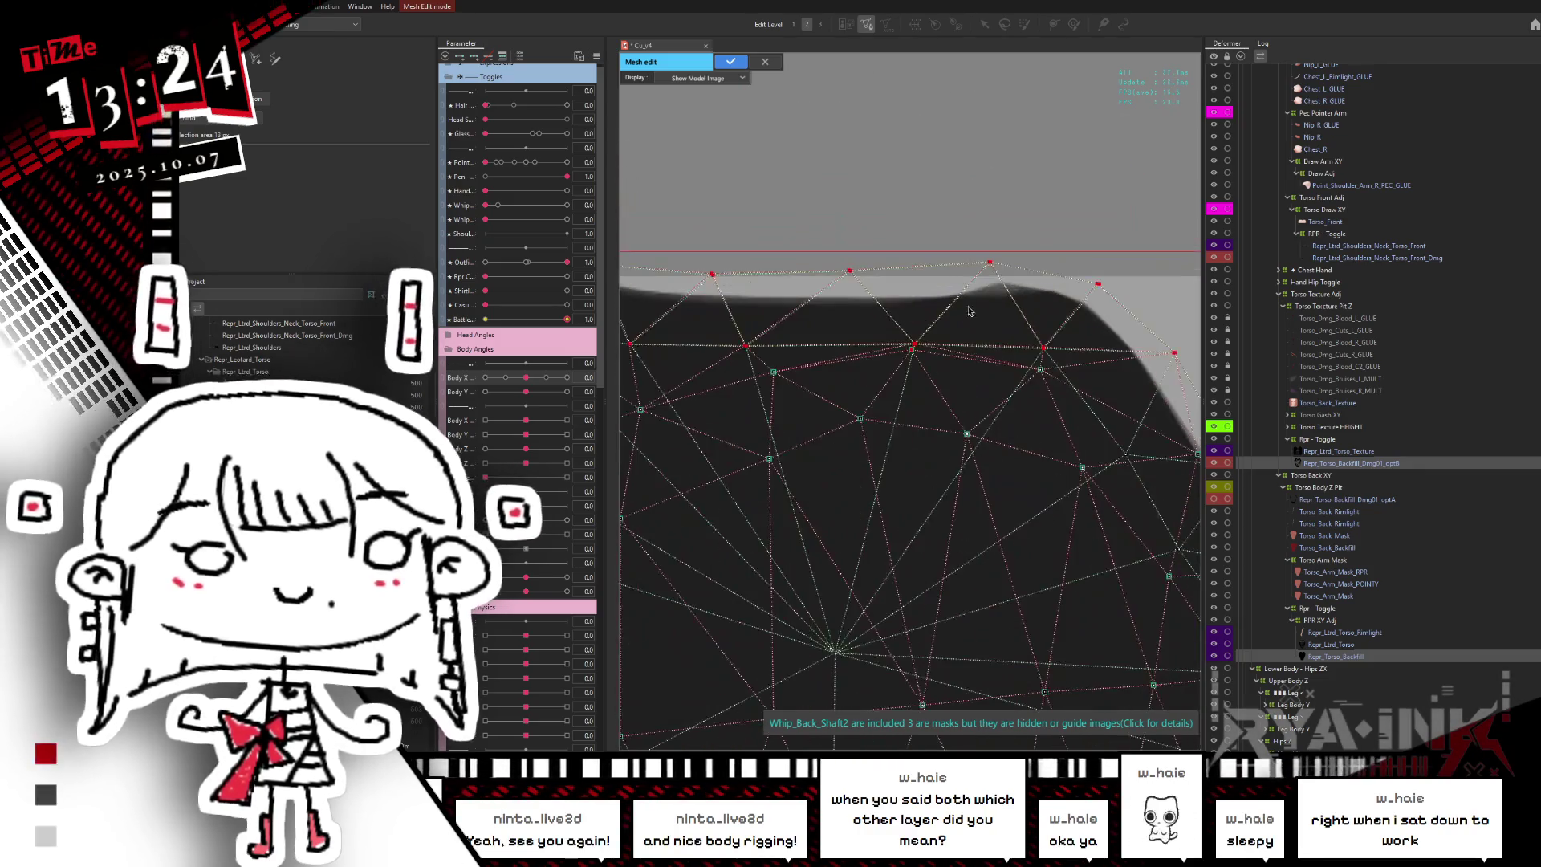
scroll(917, 381, up, 4)
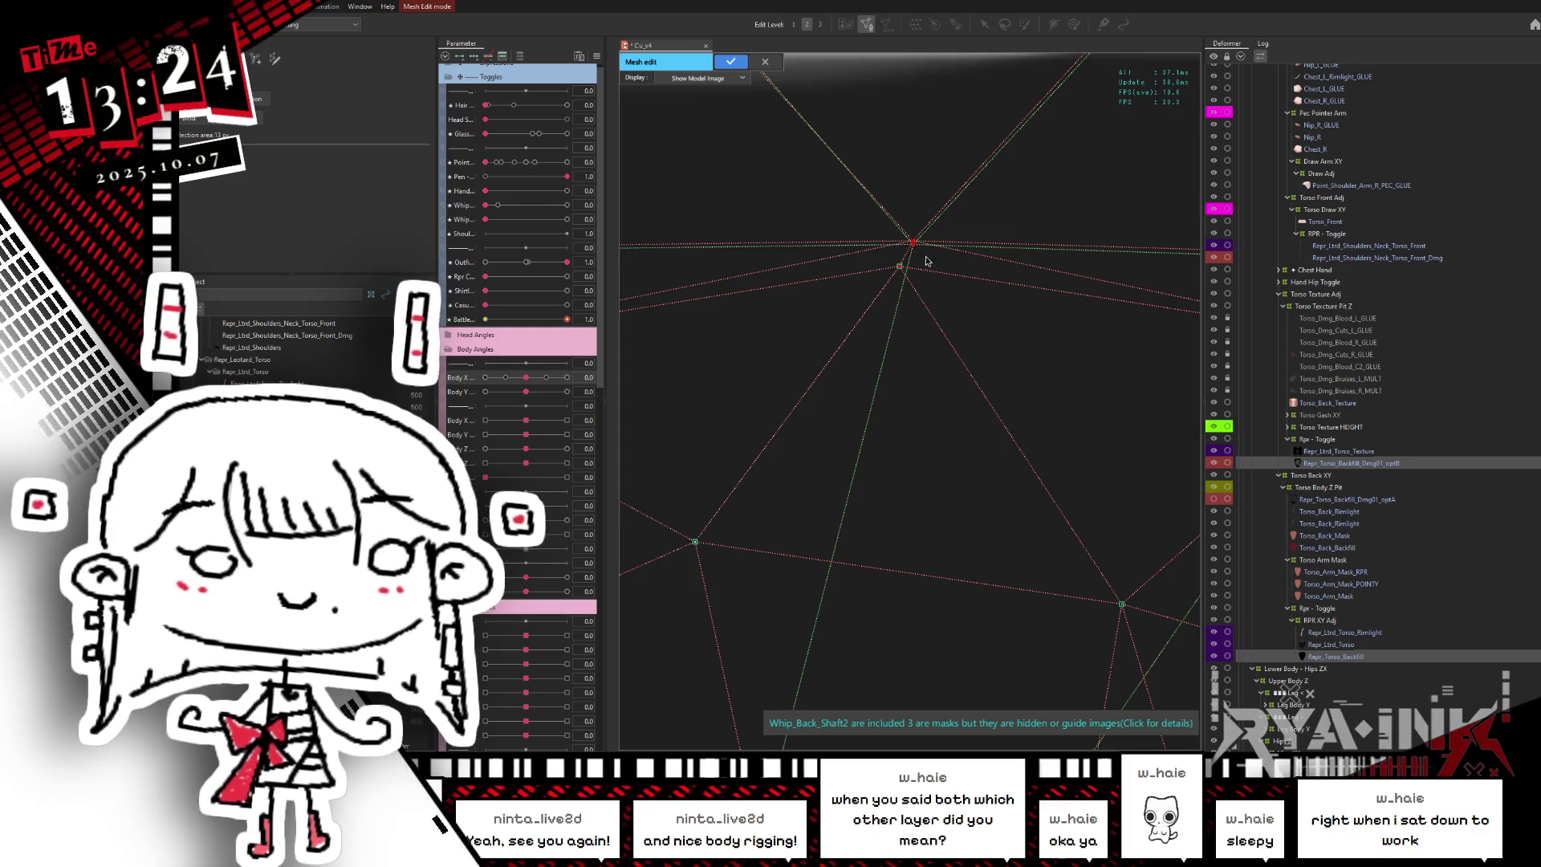
scroll(940, 305, down, 5)
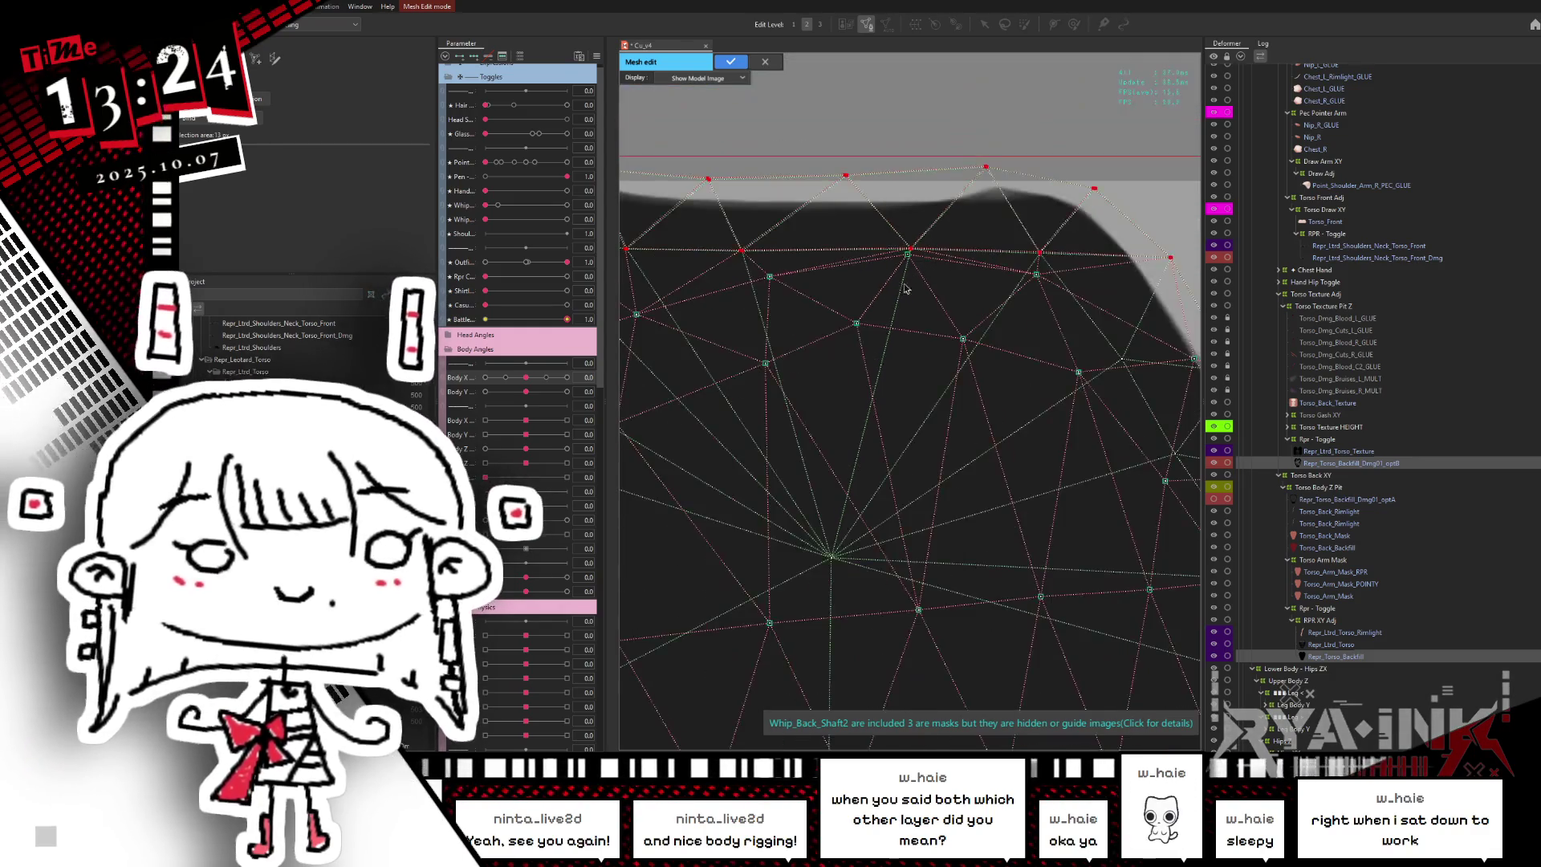
scroll(789, 386, down, 2)
scroll(950, 245, down, 2)
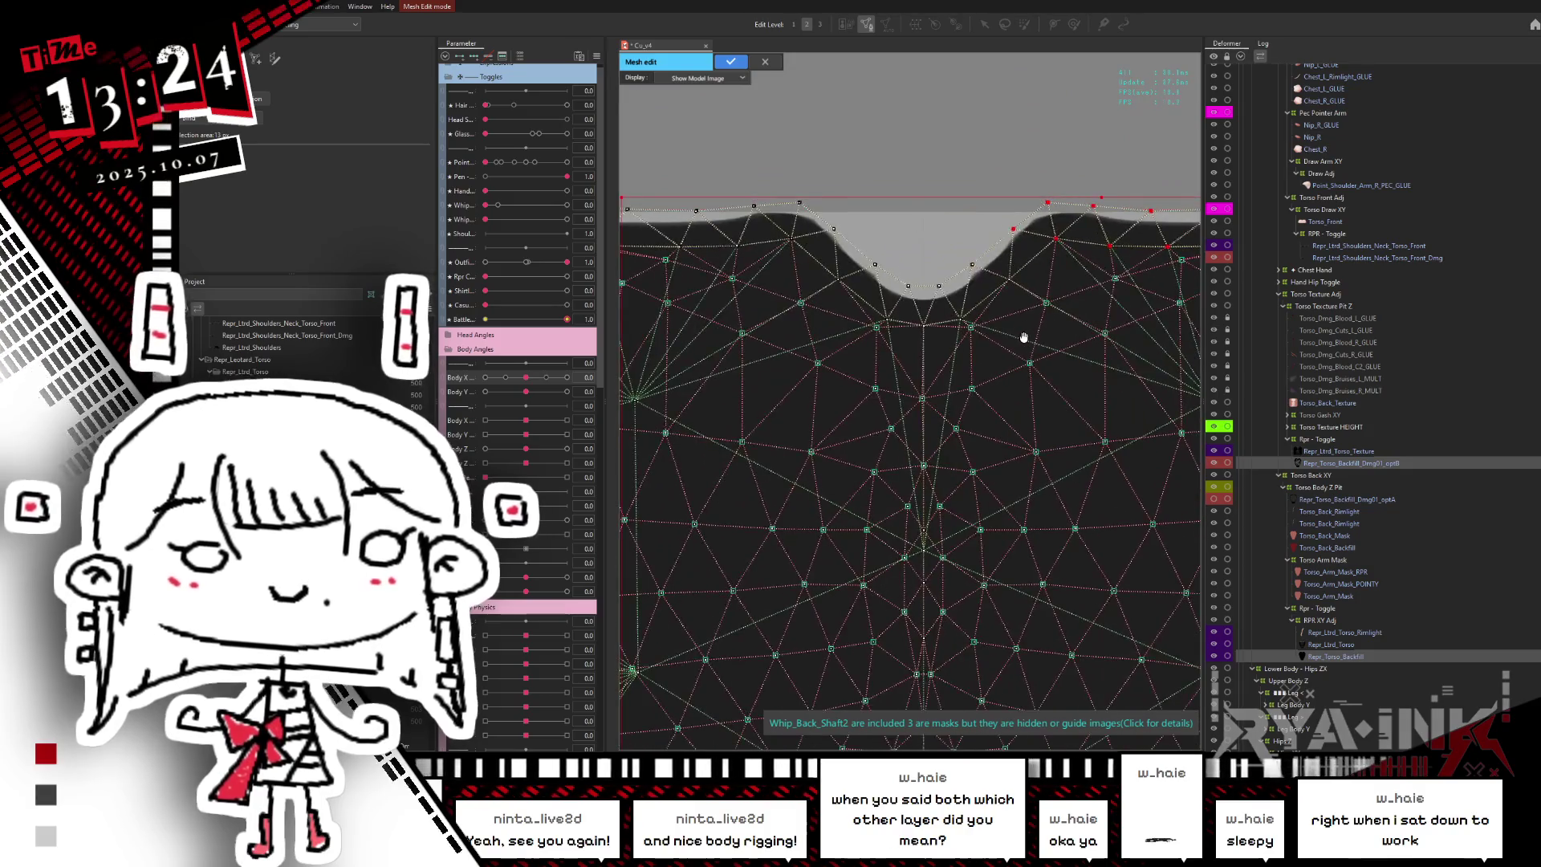
- Select and adjust the vertices along the top neckline edge
drag(955, 241, 978, 315)
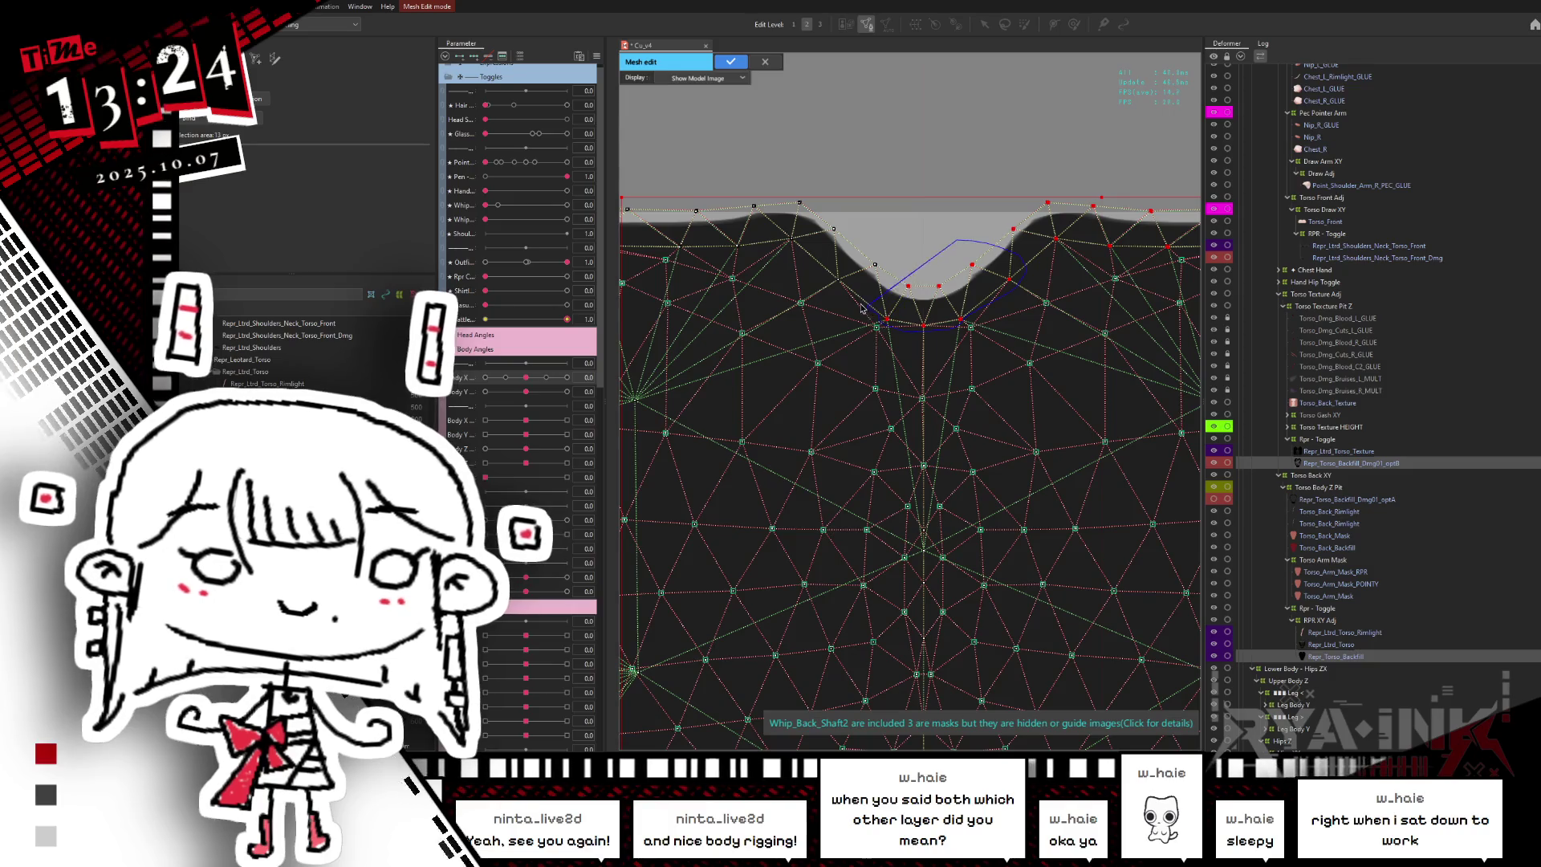
drag(815, 275, 770, 255)
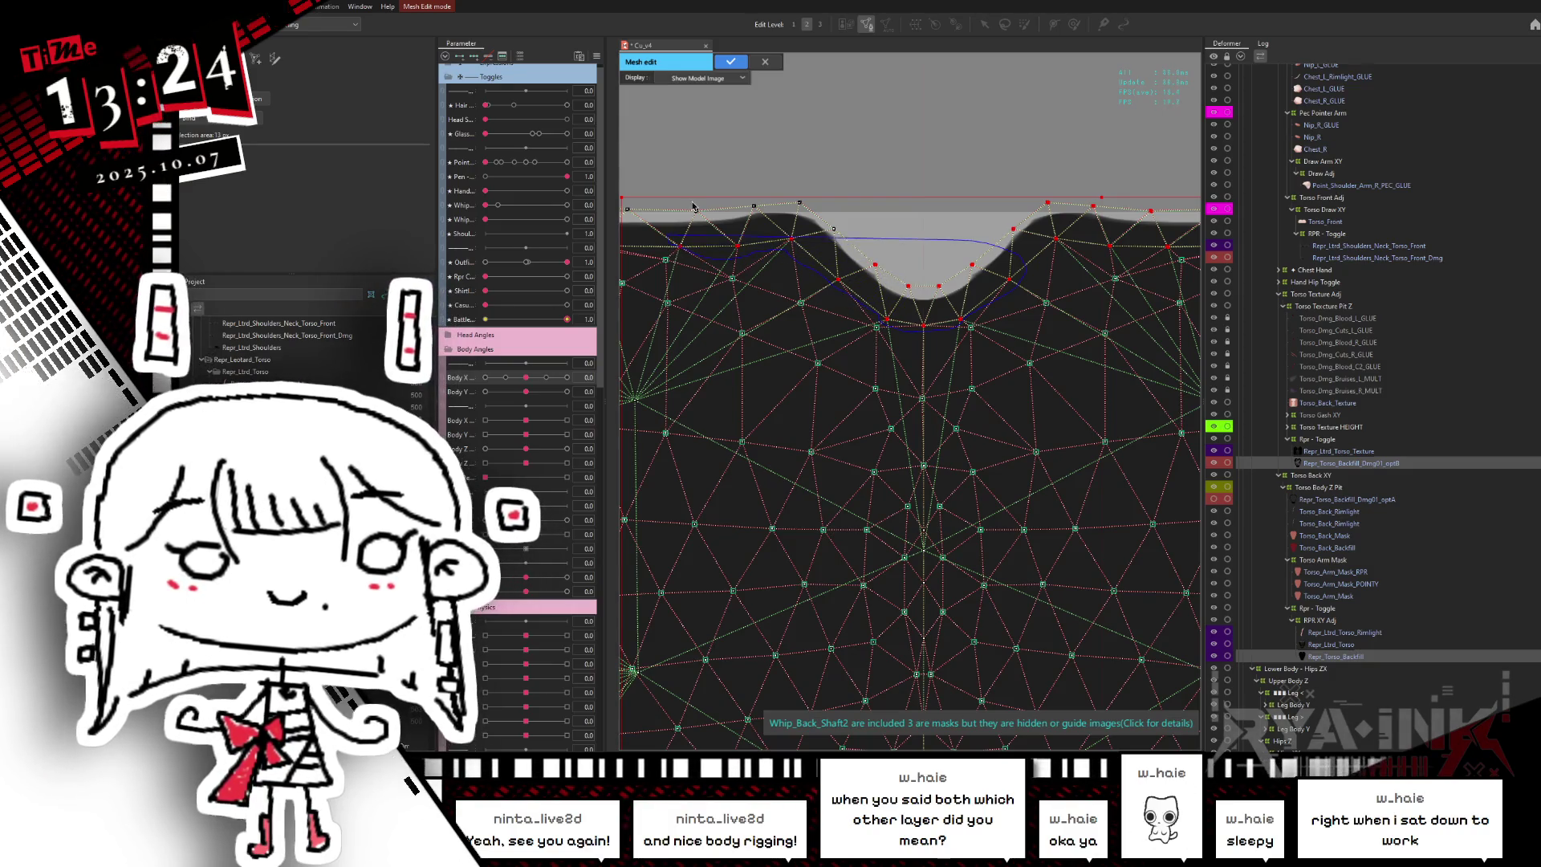
drag(693, 207, 834, 96)
scroll(1004, 265, up, 3)
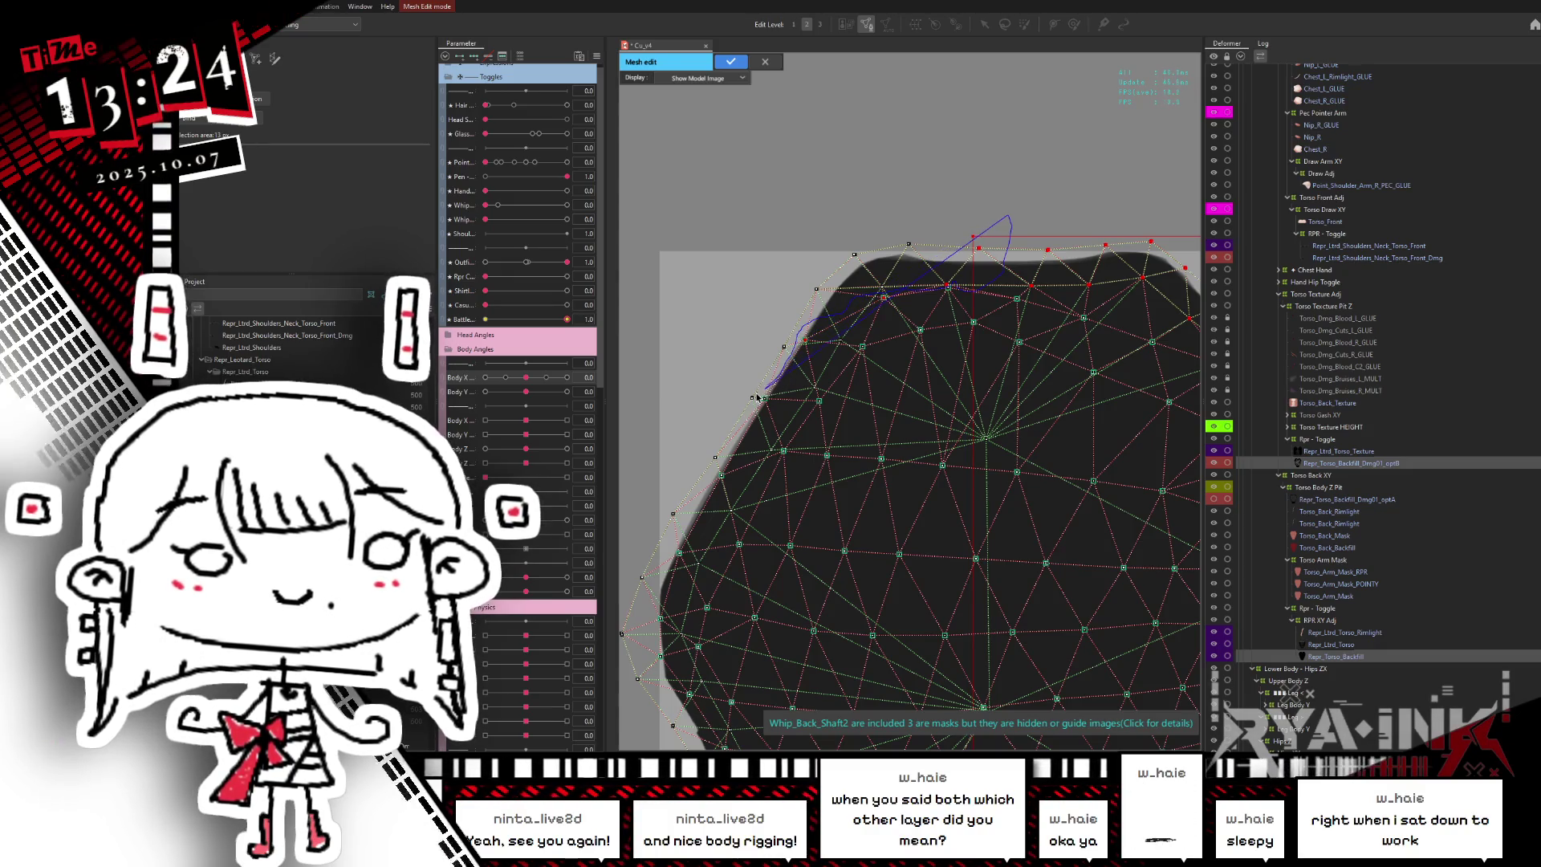
- Refine the vertices down the left torso and left shoulder edges
drag(779, 381, 682, 377)
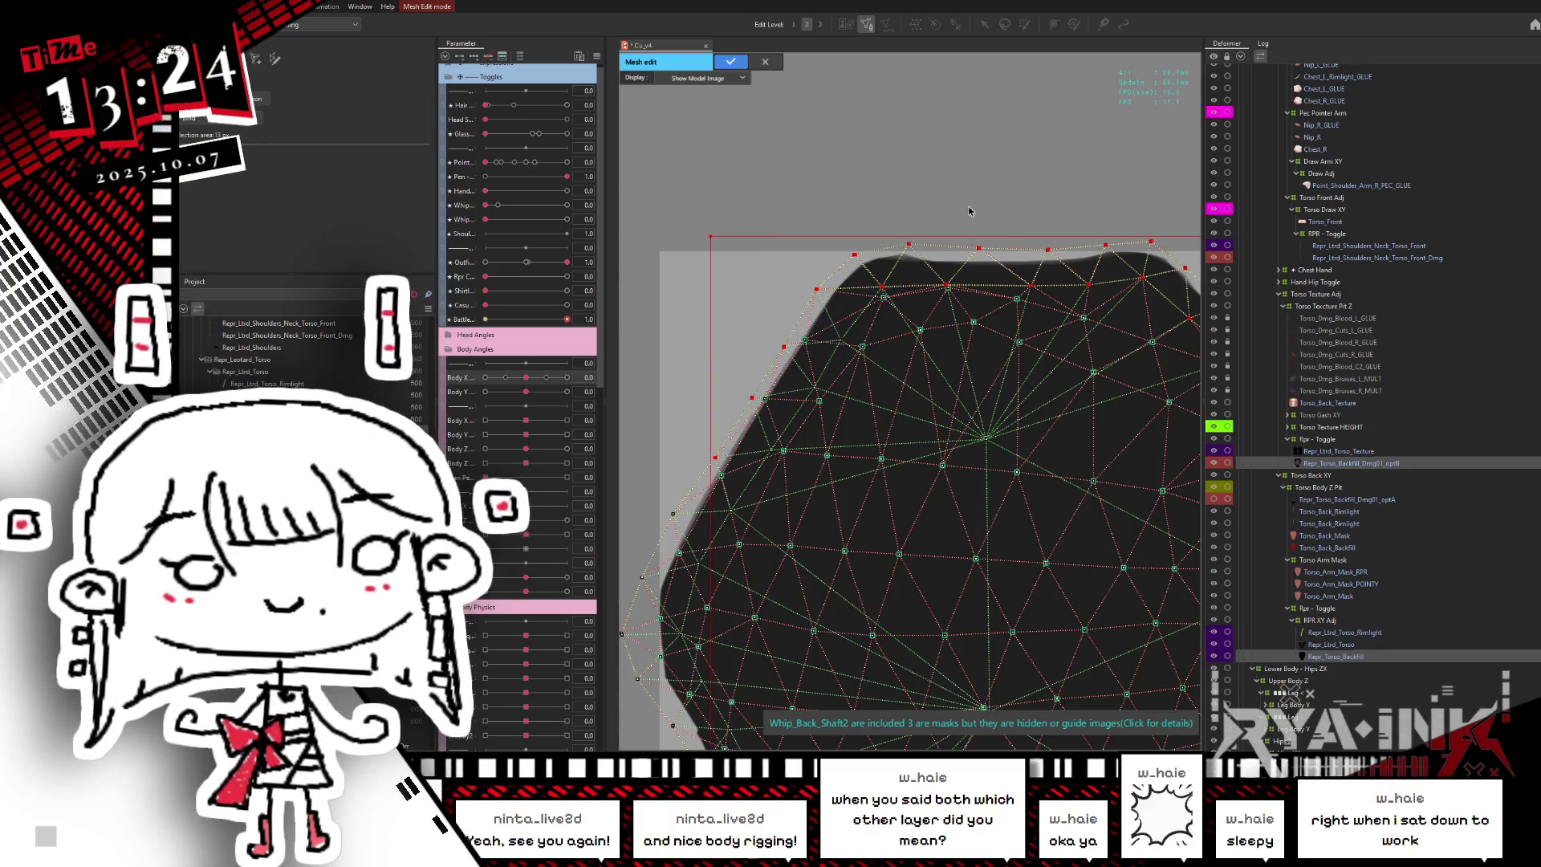
scroll(835, 237, up, 2)
mouse_move(844, 262)
mouse_down()
mouse_move(806, 308)
mouse_move(809, 452)
mouse_up()
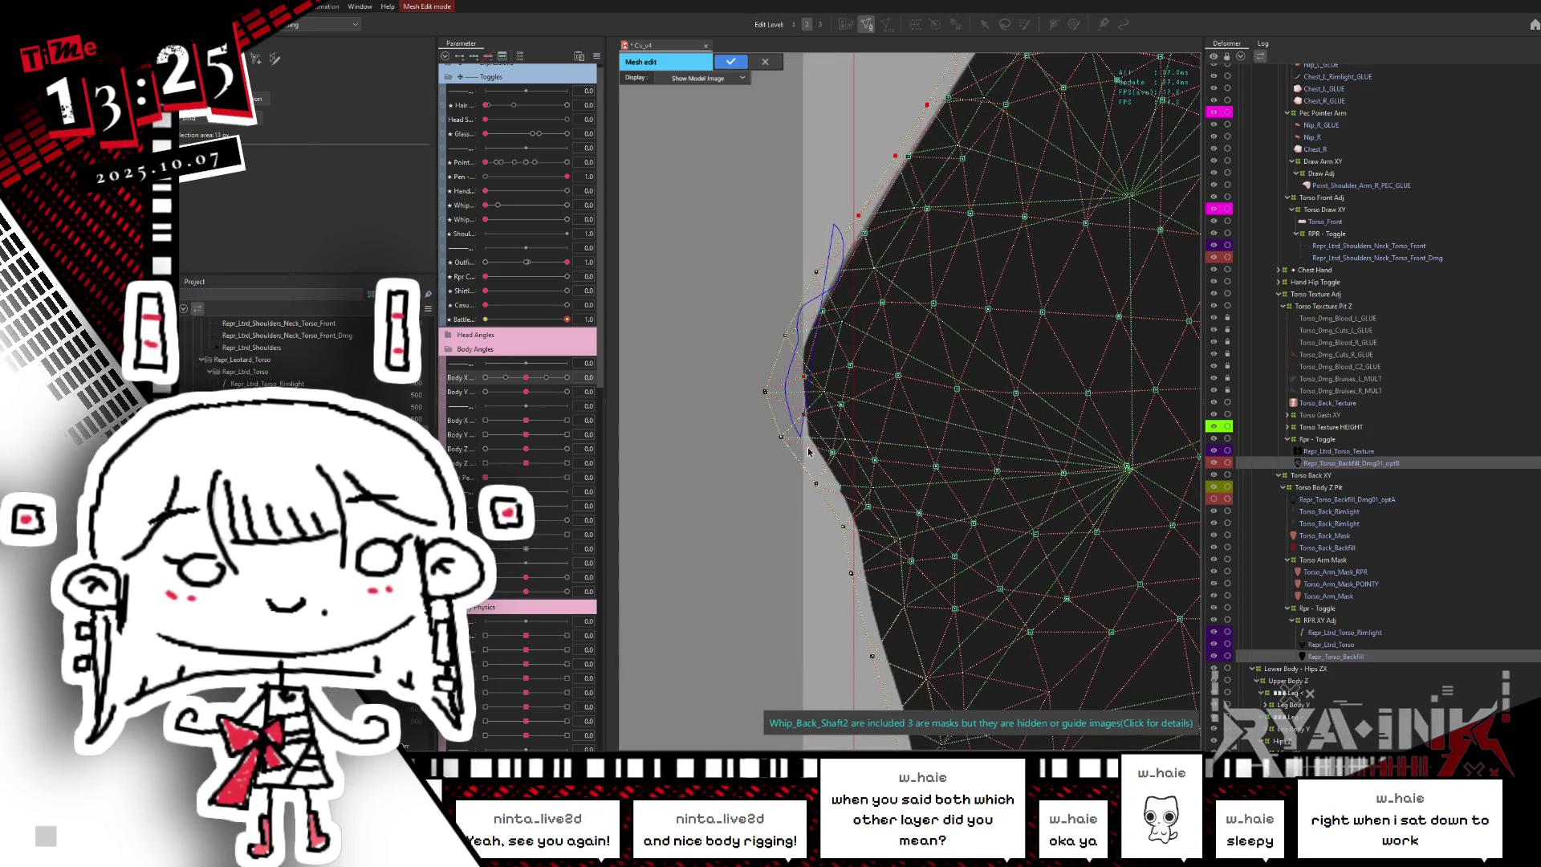
drag(791, 250, 791, 249)
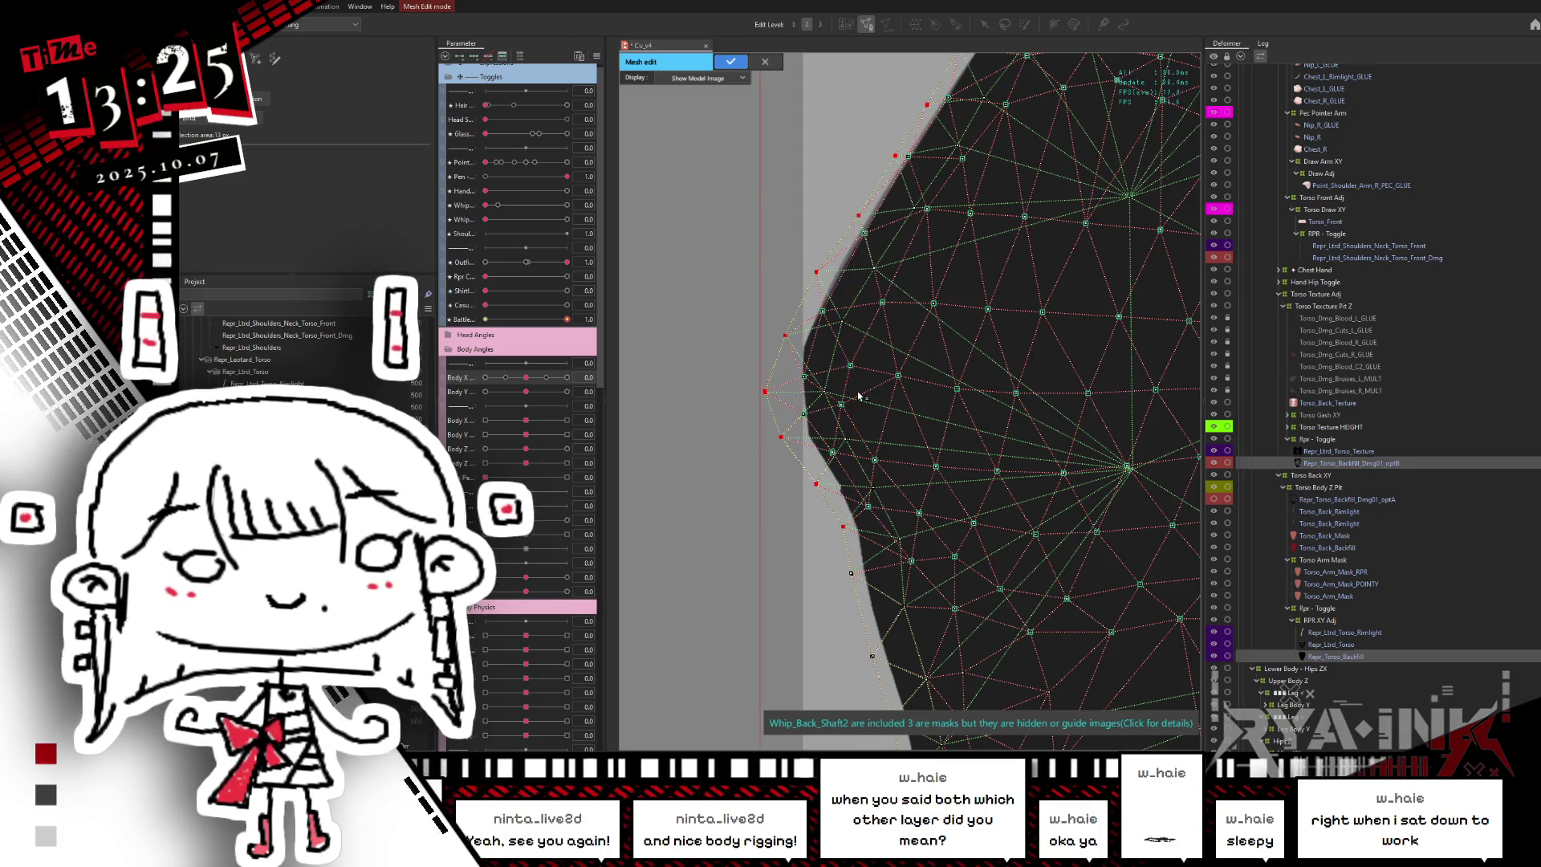
scroll(791, 273, down, 3)
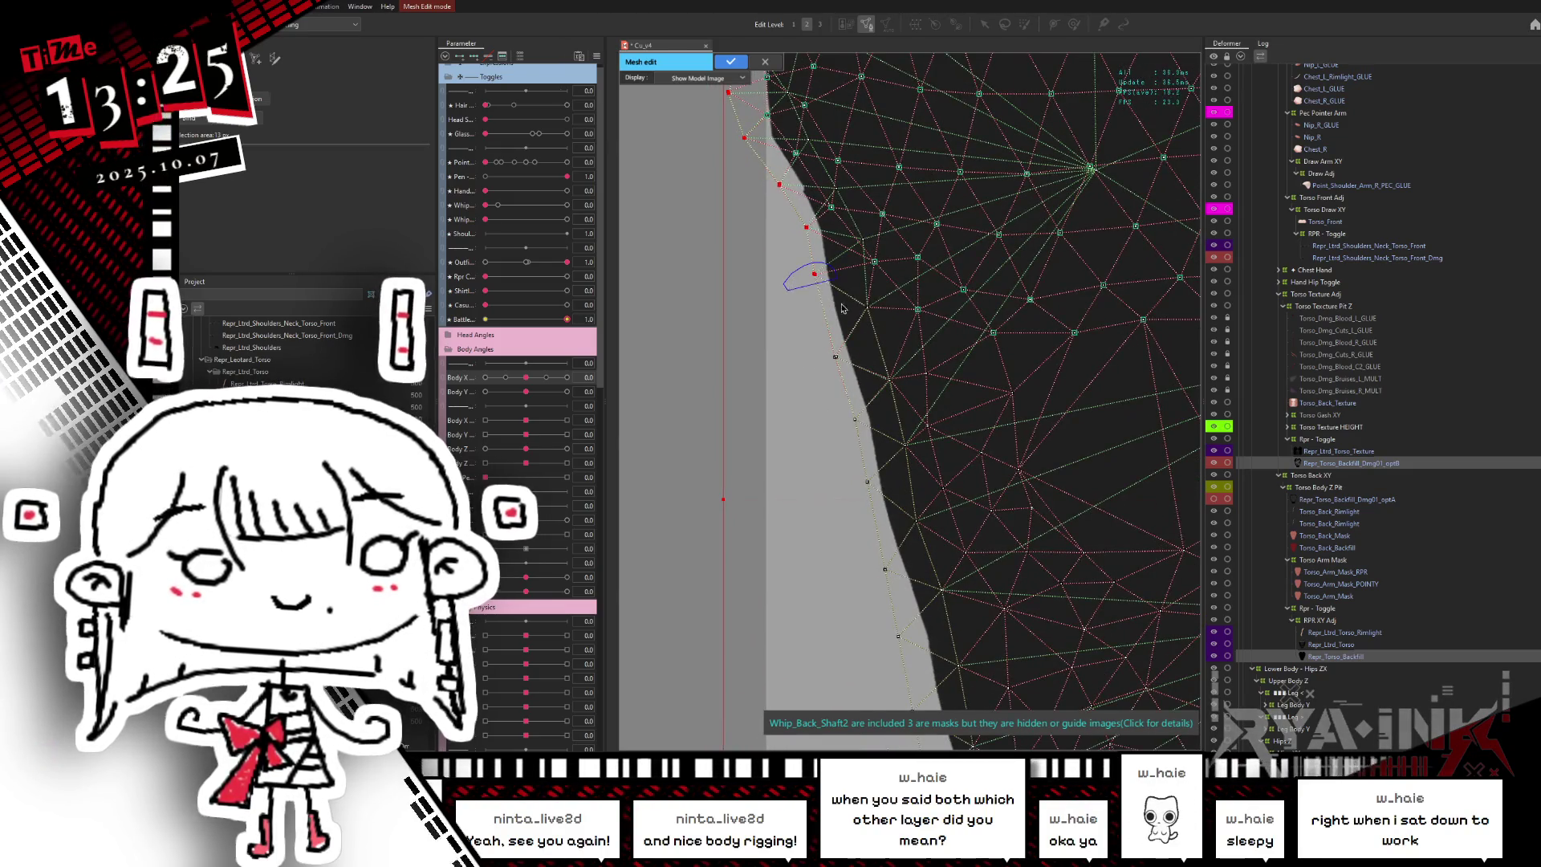
drag(897, 523, 791, 289)
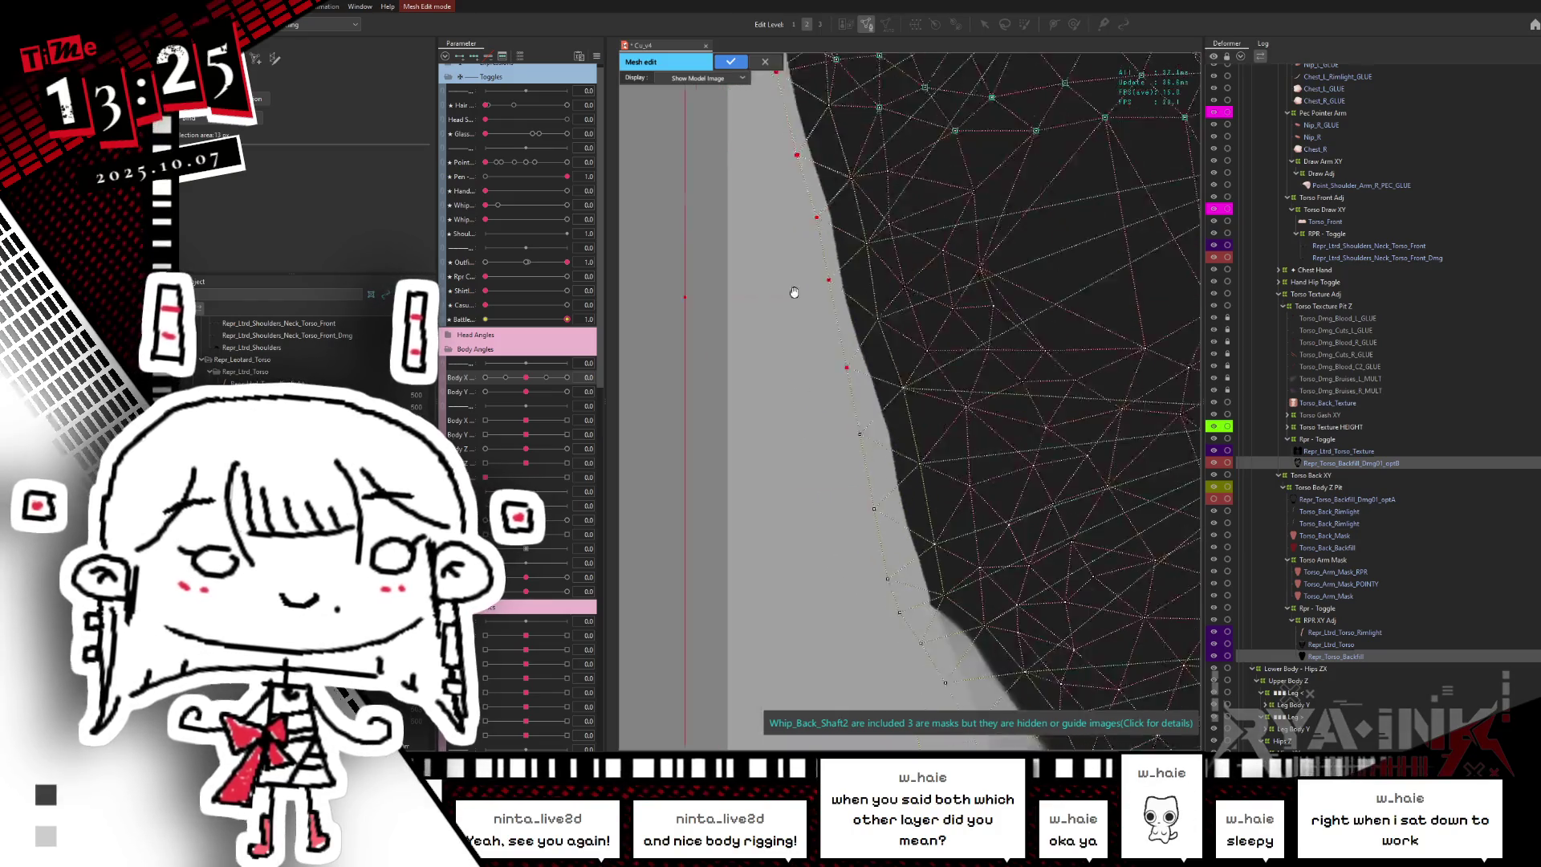
scroll(791, 289, down, 2)
drag(784, 223, 813, 217)
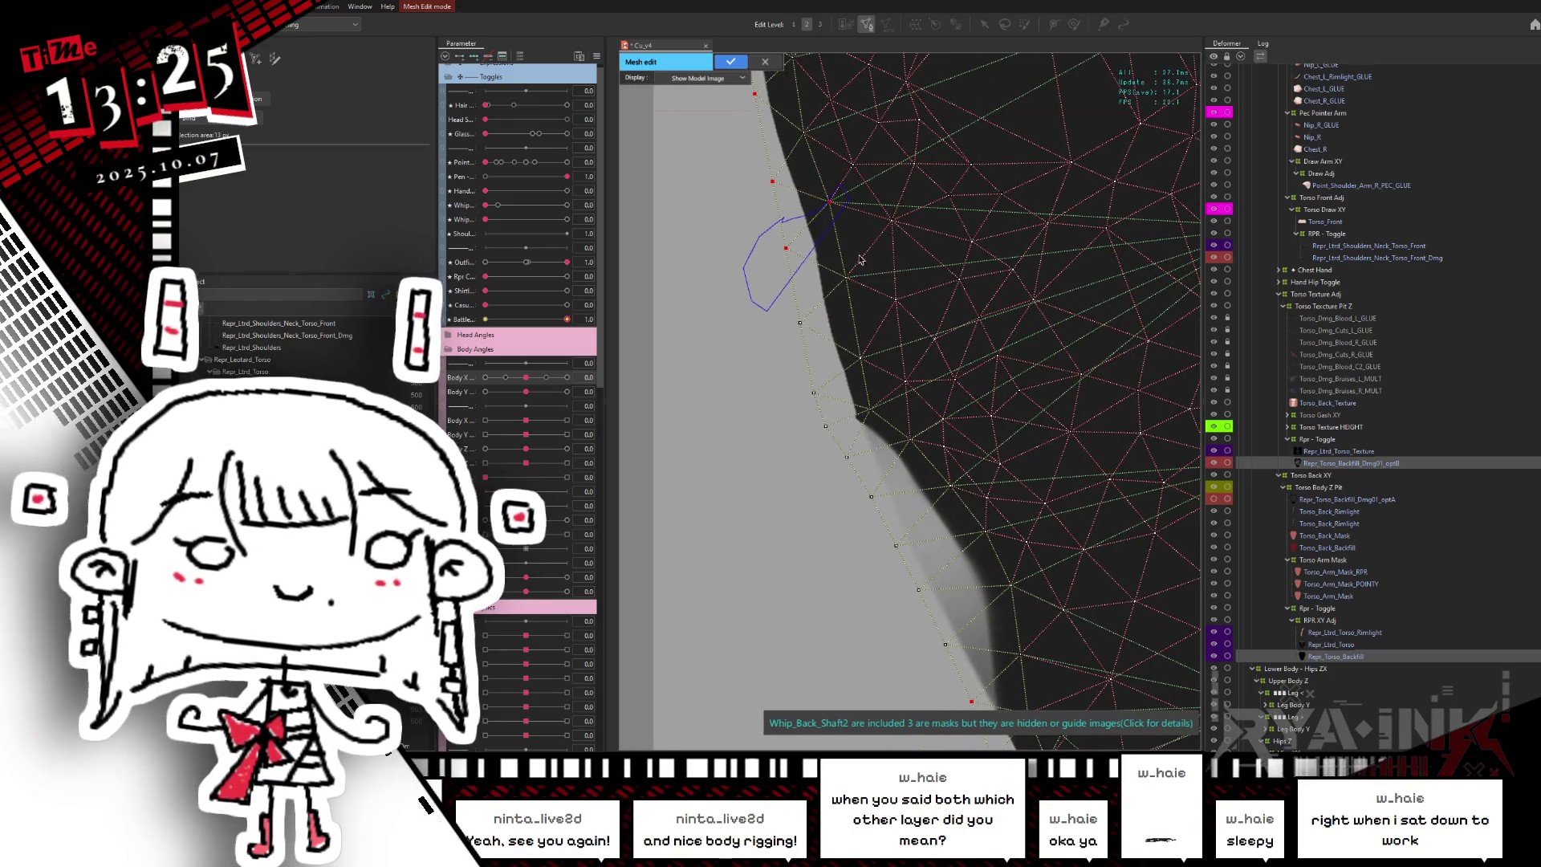
drag(886, 453, 883, 434)
scroll(854, 355, down, 2)
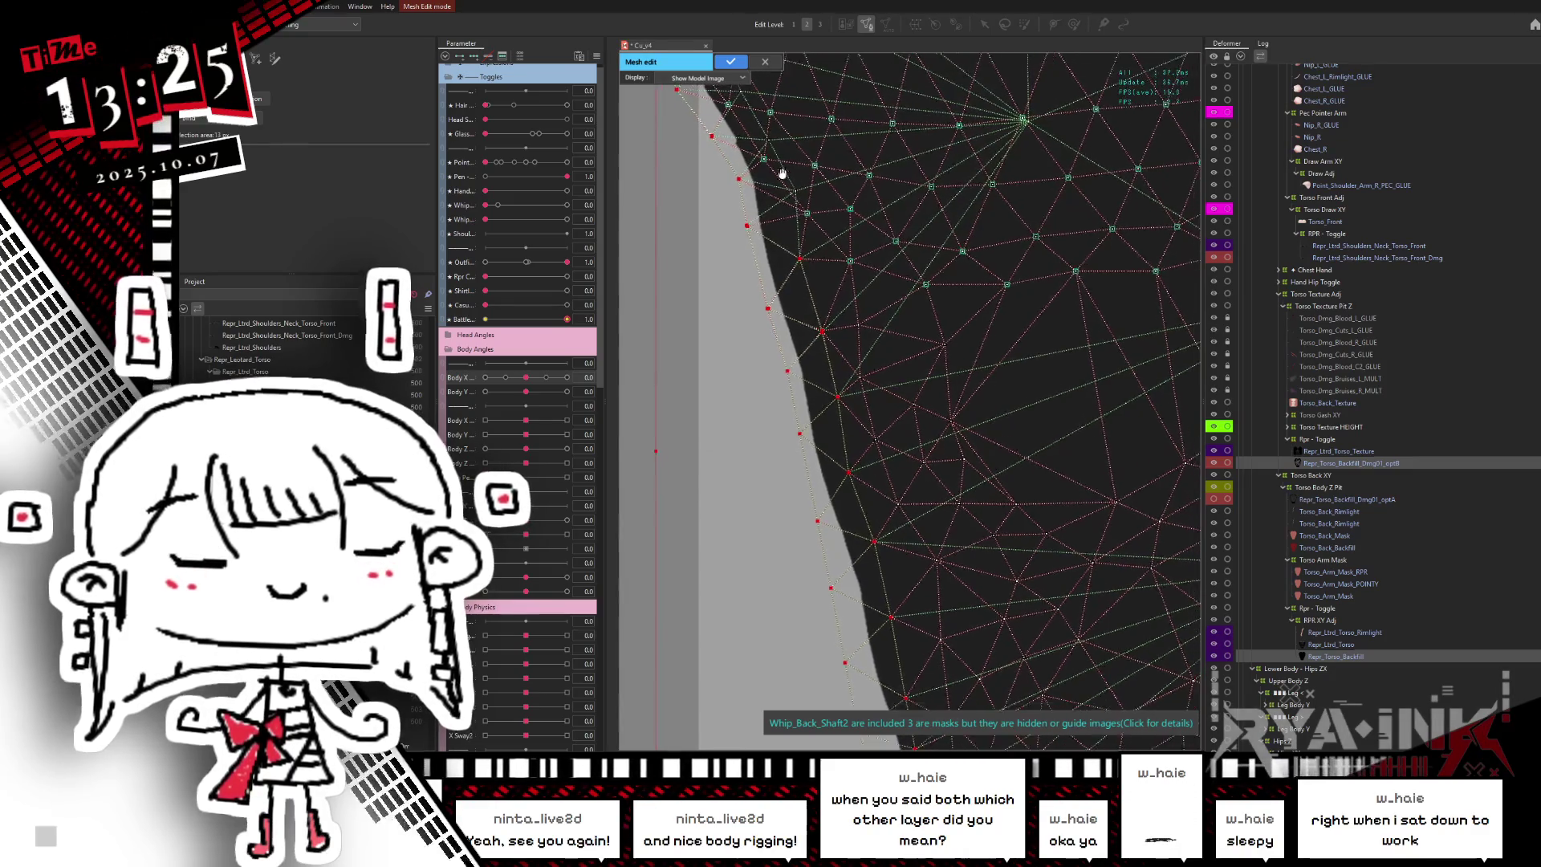
- Refine the vertices along the lower torso edge
drag(932, 410, 896, 423)
scroll(836, 195, down, 2)
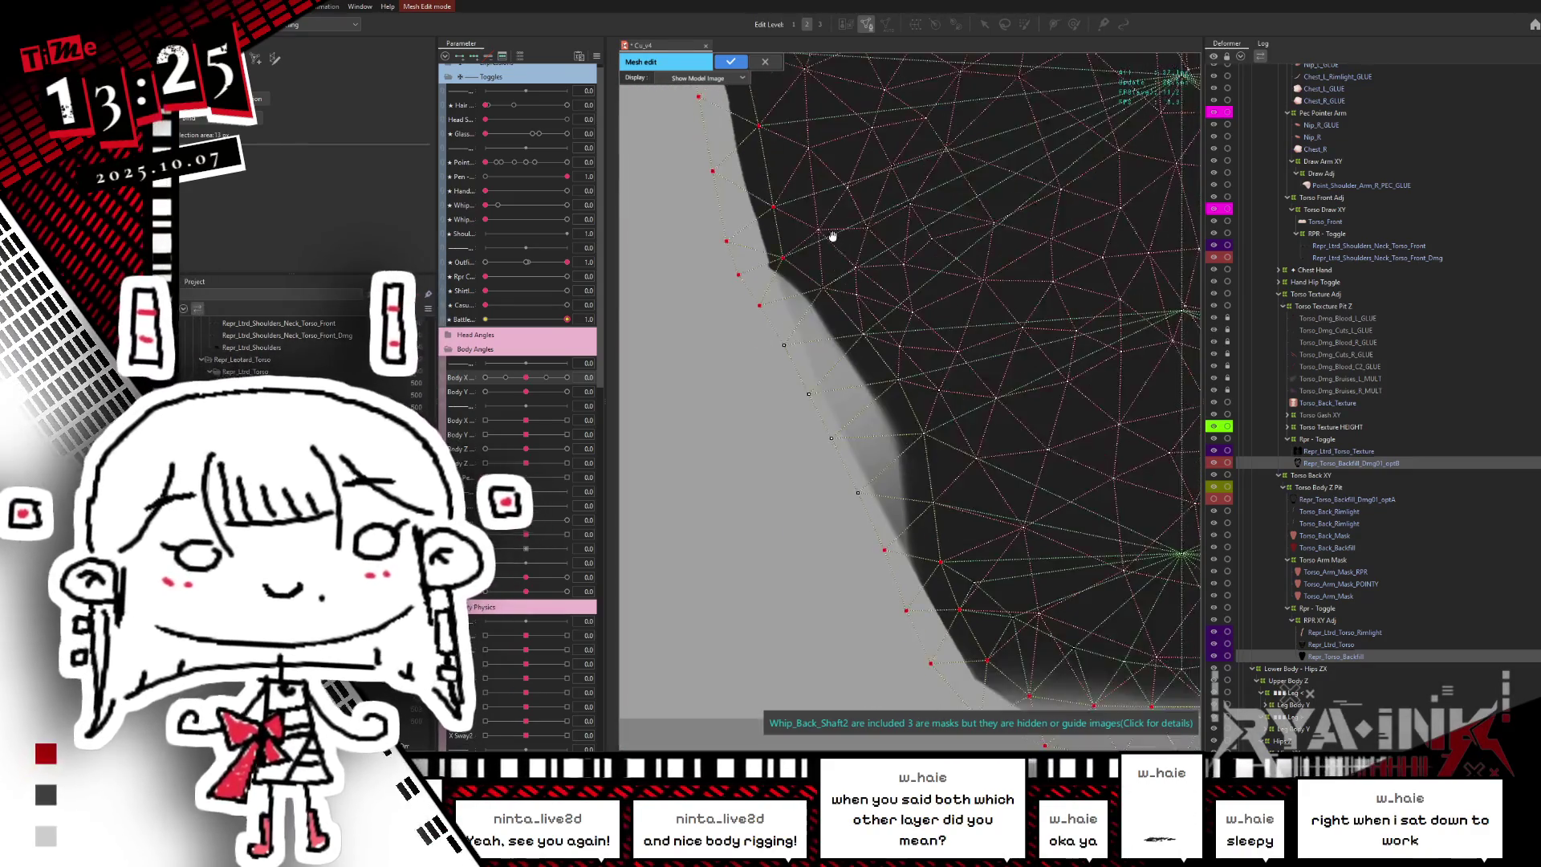
drag(732, 319, 832, 251)
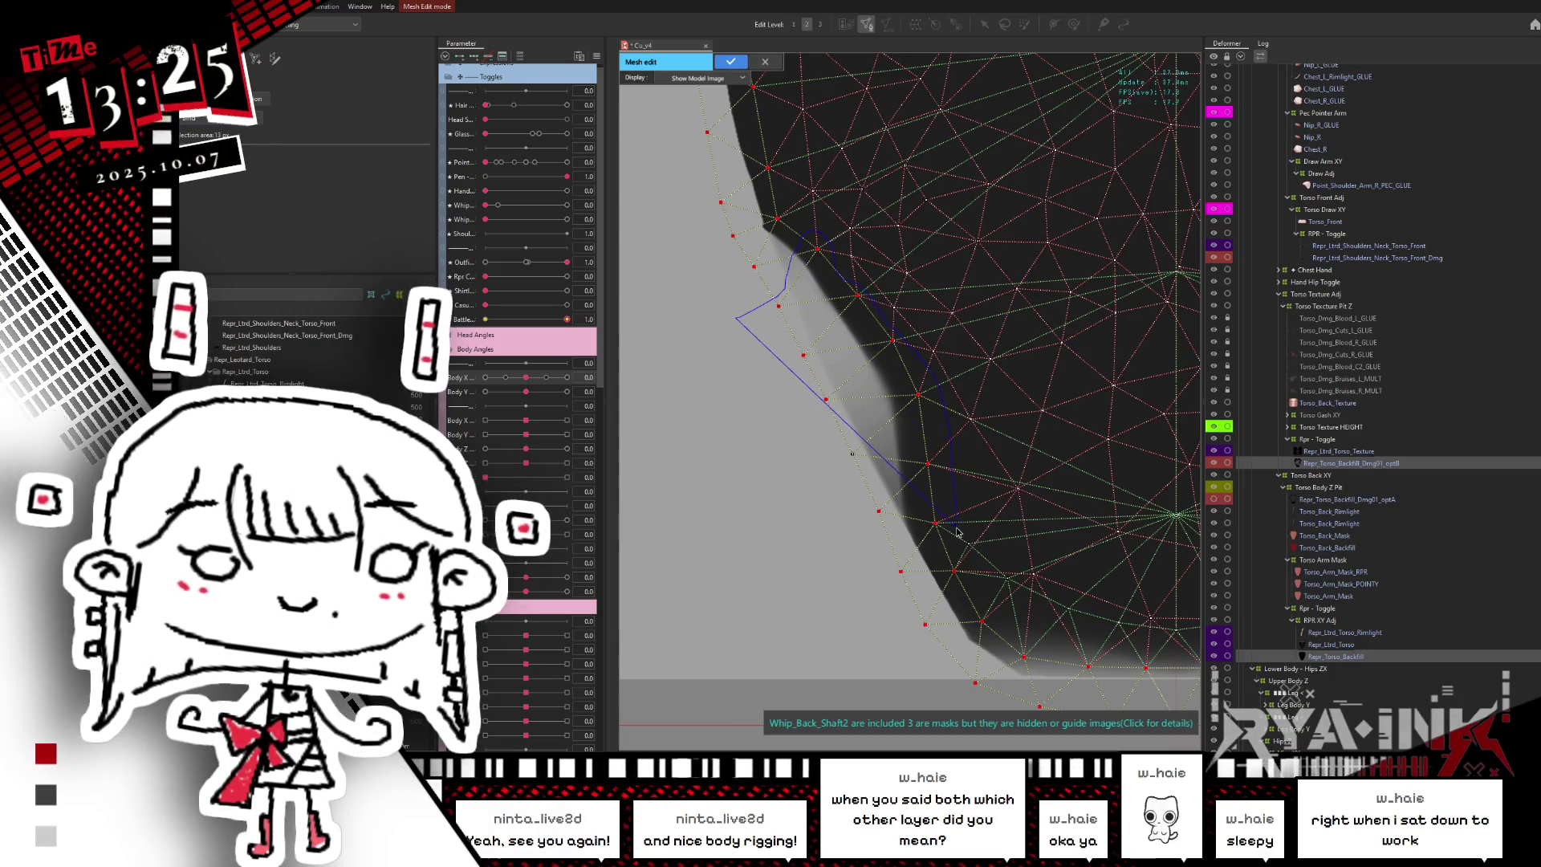
mouse_move(957, 532)
mouse_down()
mouse_move(1049, 351)
mouse_move(997, 399)
mouse_up()
scroll(984, 347, down, 3)
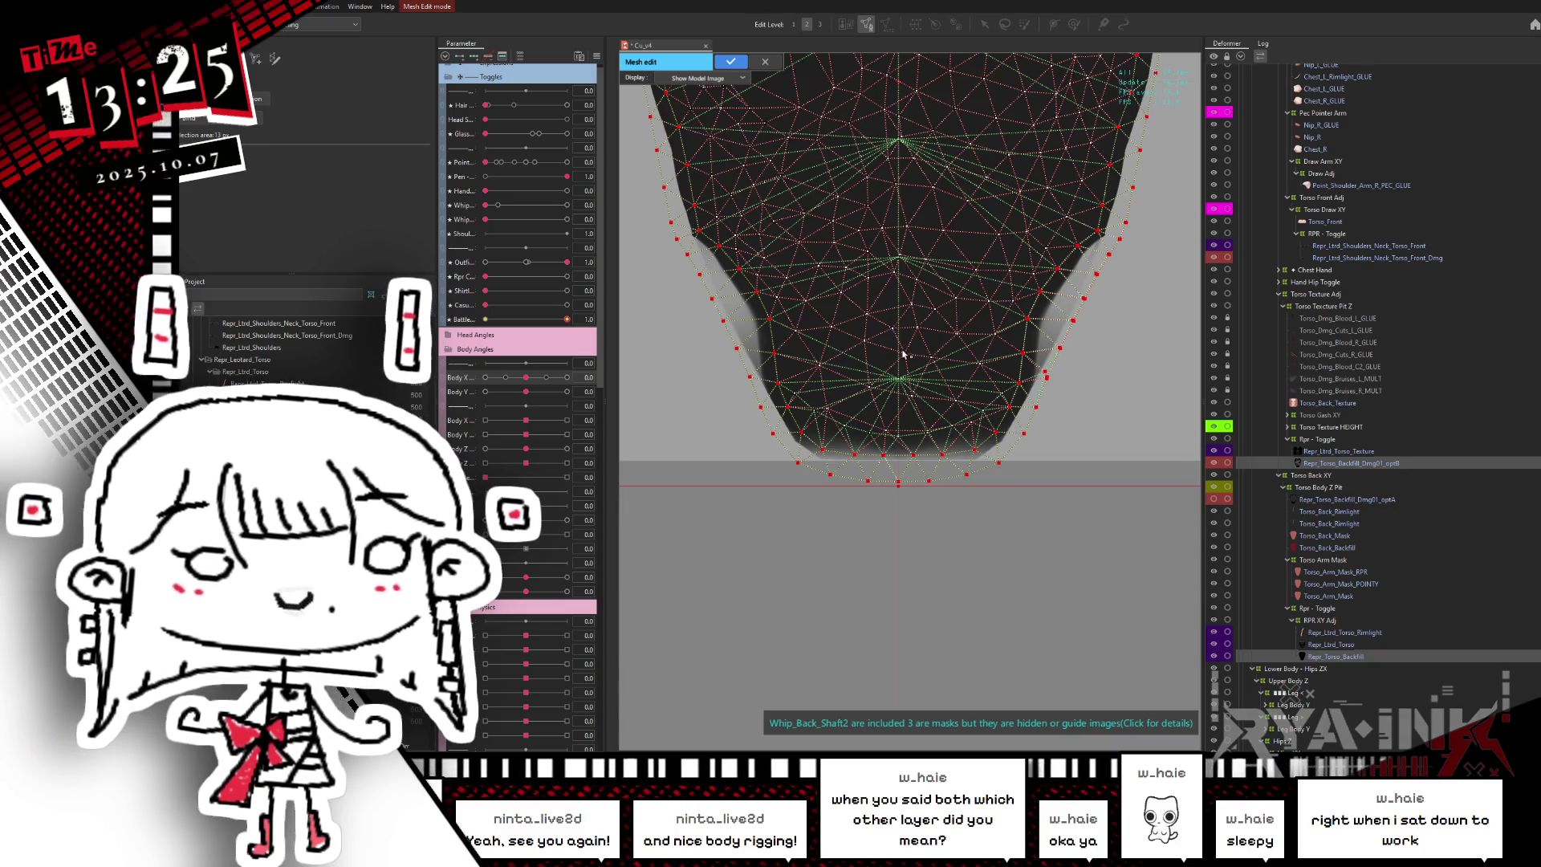
scroll(904, 353, up, 1)
scroll(904, 354, down, 3)
- Select all vertices with Ctrl+A and apply the mesh edits
key(ctrl+a)
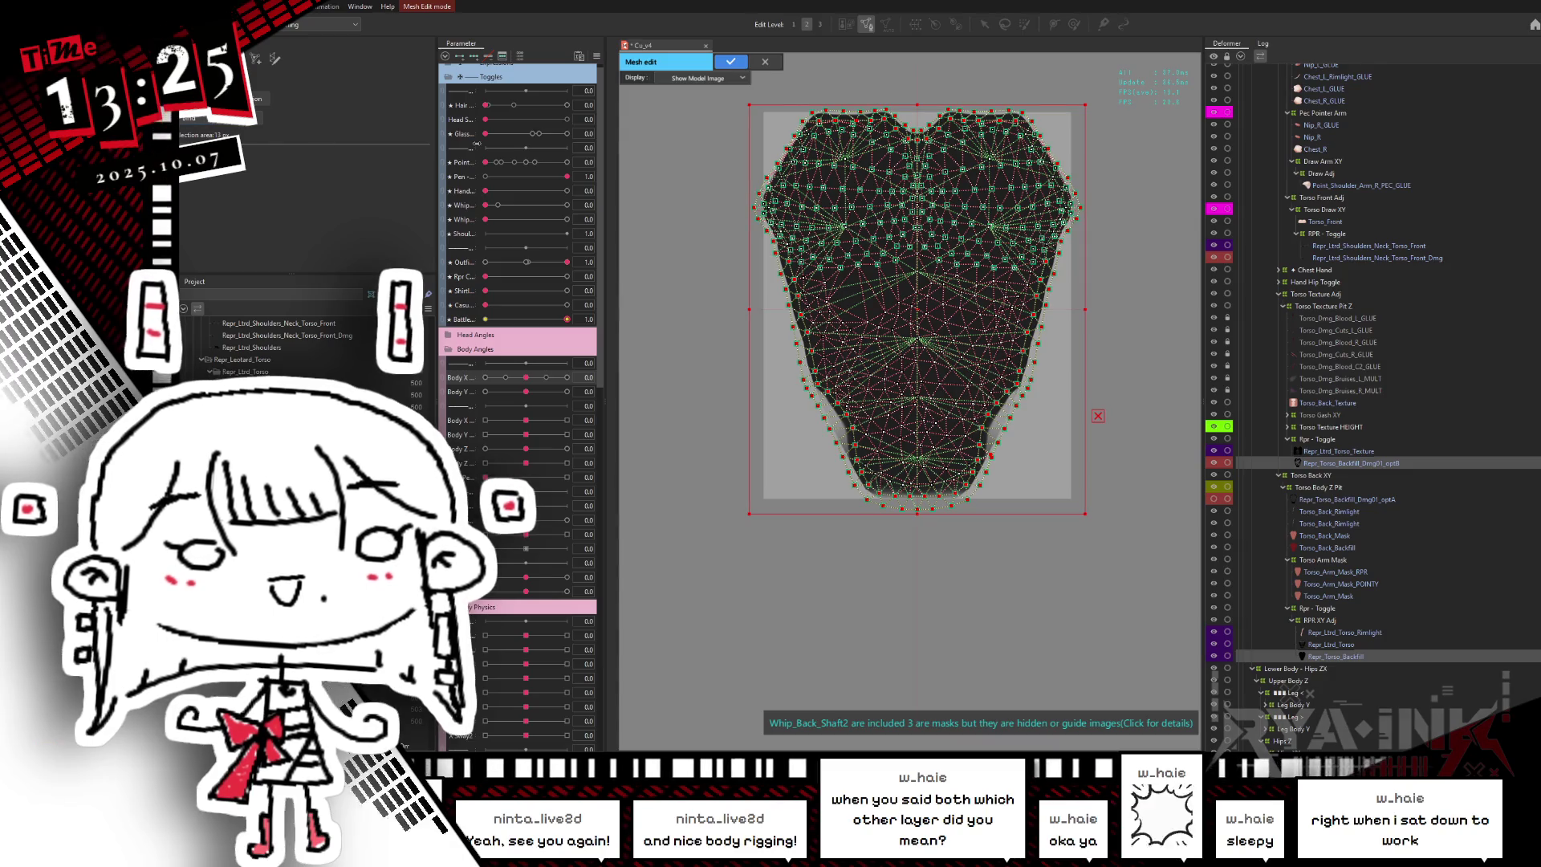
scroll(961, 155, up, 3)
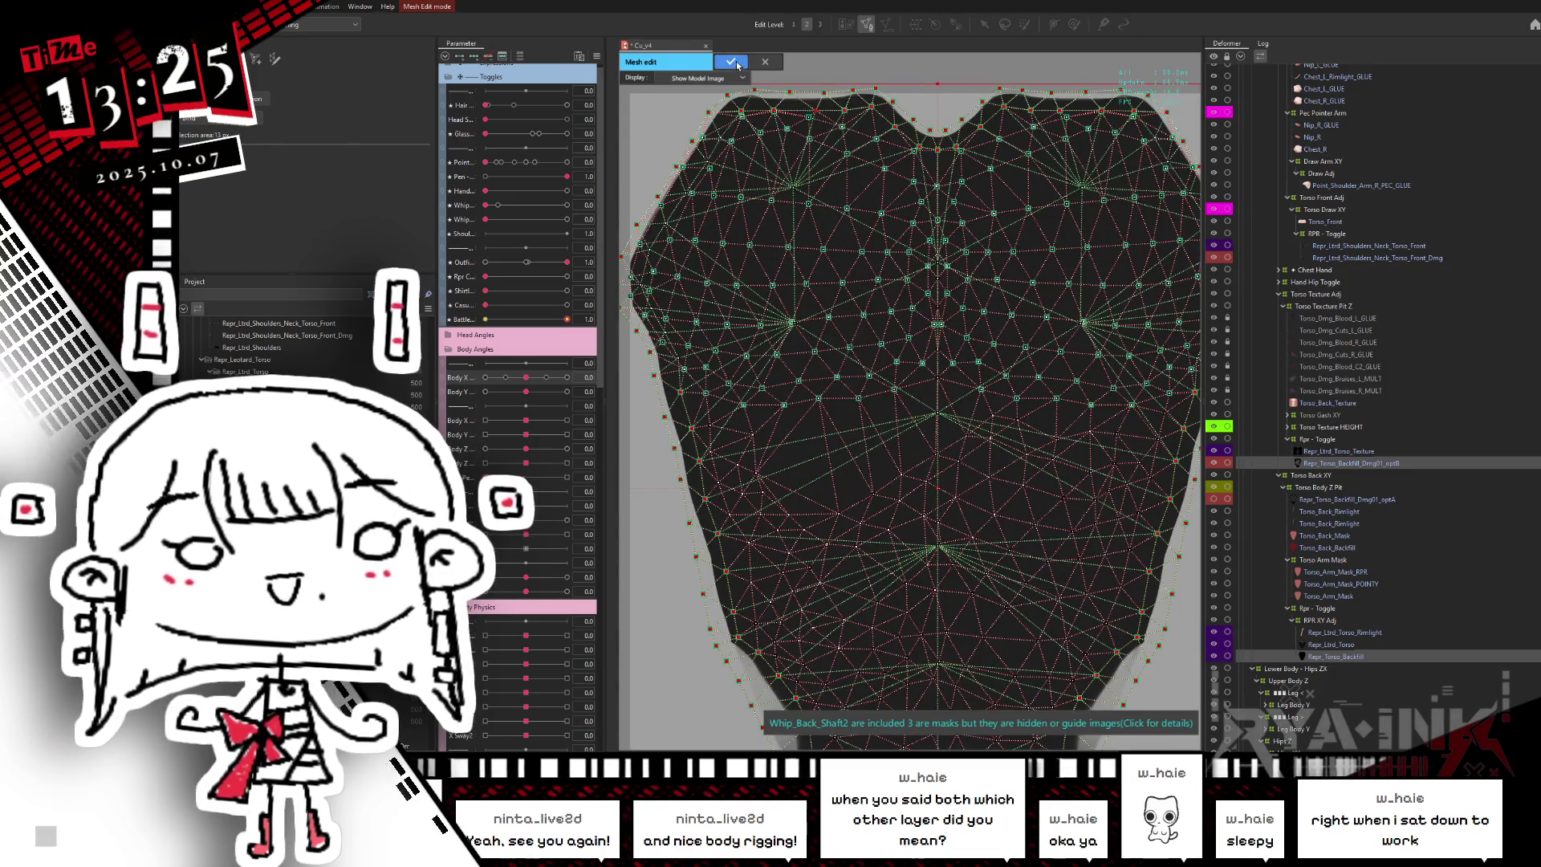
click(737, 65)
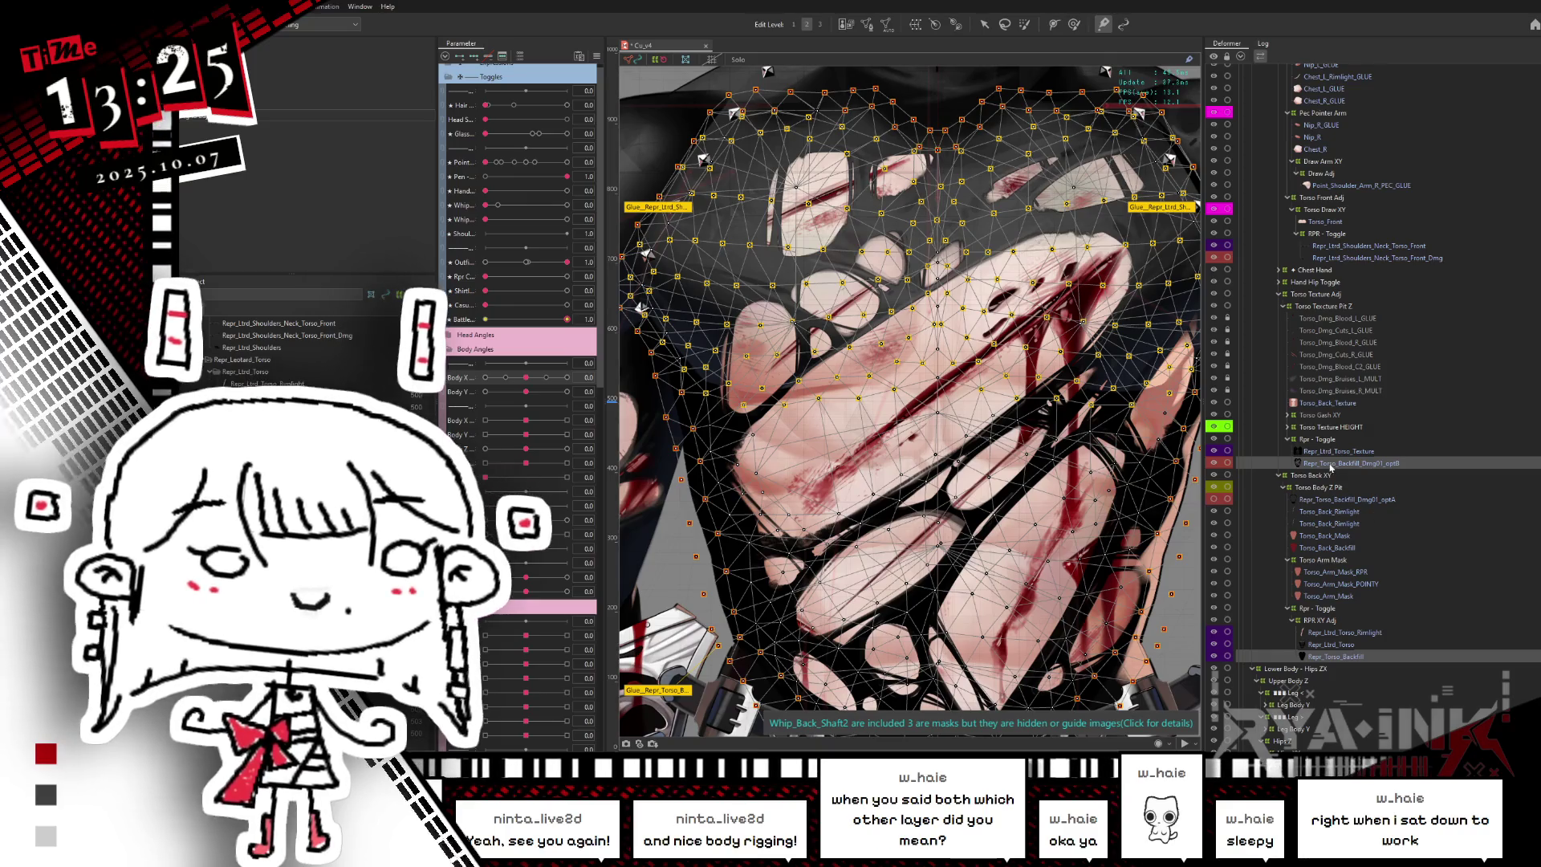
- Select the torso mesh and turn Body X from 1.0 to -1.0 with selection hidden
click(1348, 658)
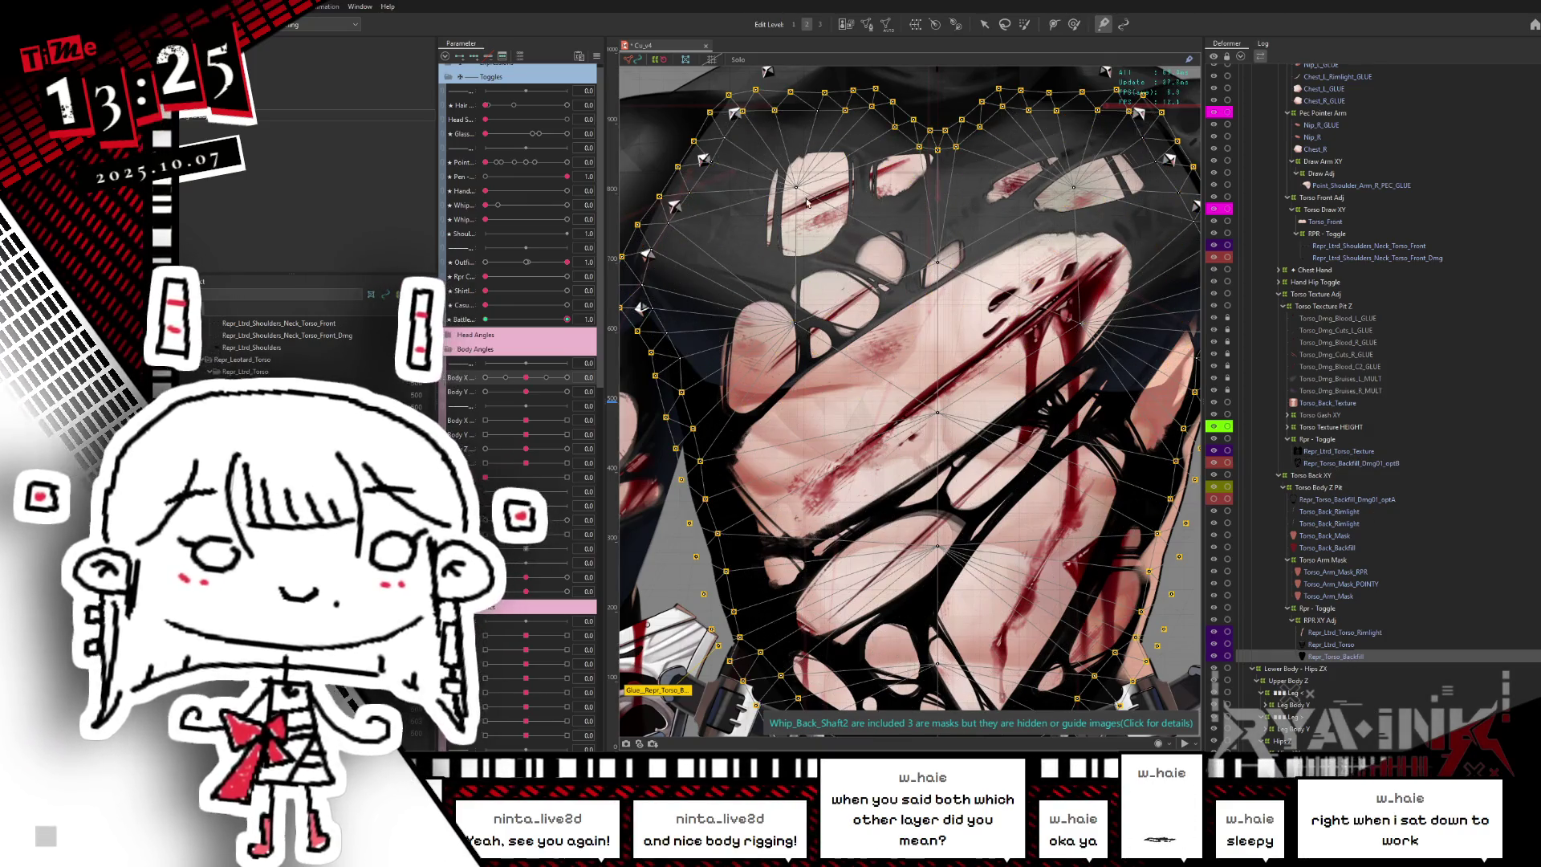
scroll(827, 235, down, 3)
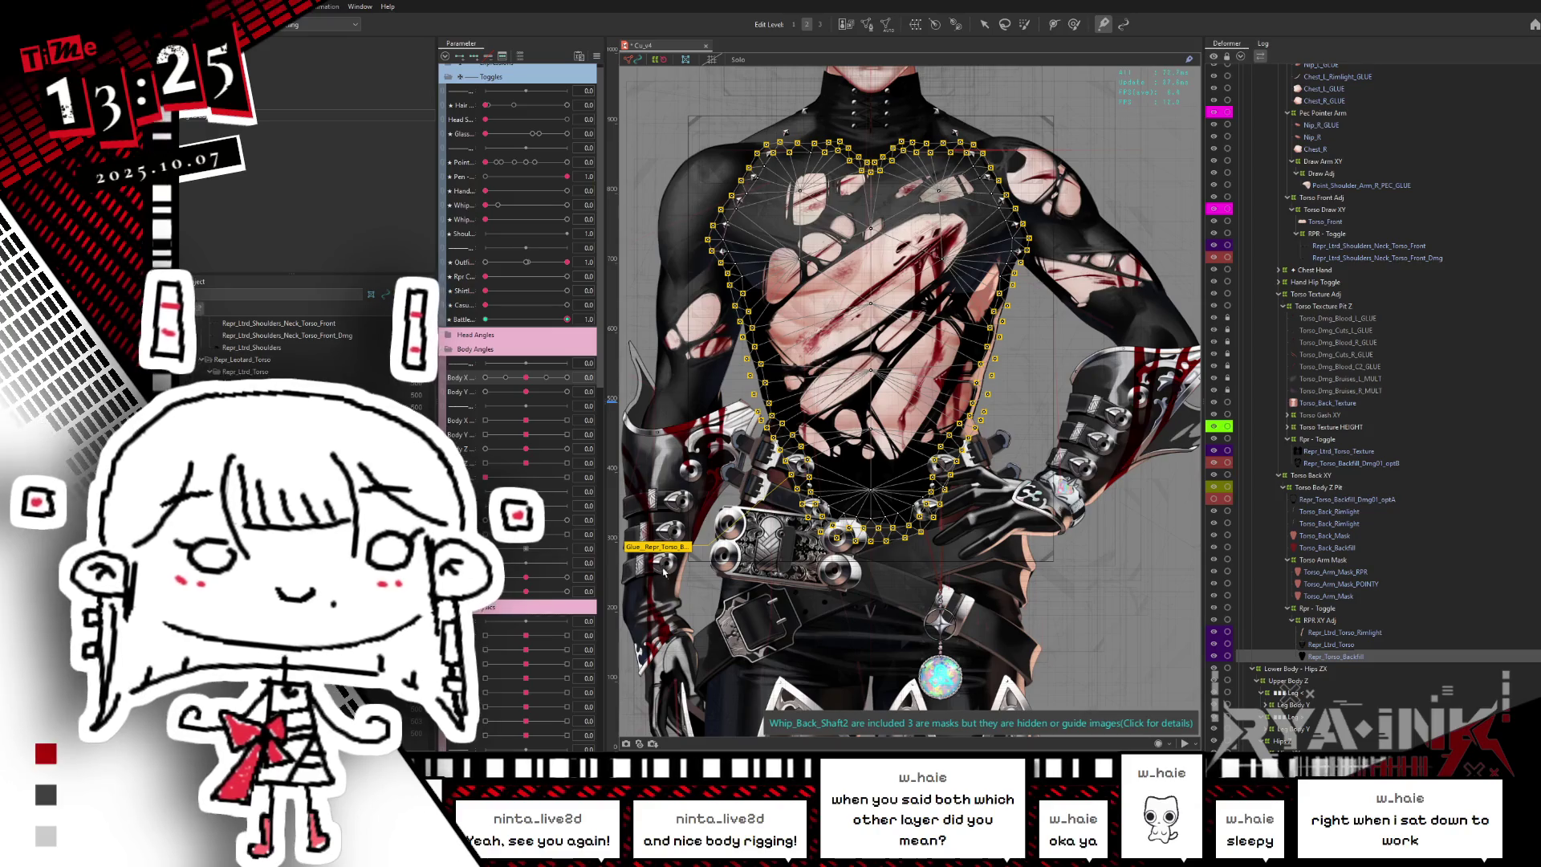
click(665, 570)
mouse_move(525, 377)
mouse_down()
mouse_move(795, 396)
mouse_move(906, 517)
mouse_move(800, 118)
mouse_up()
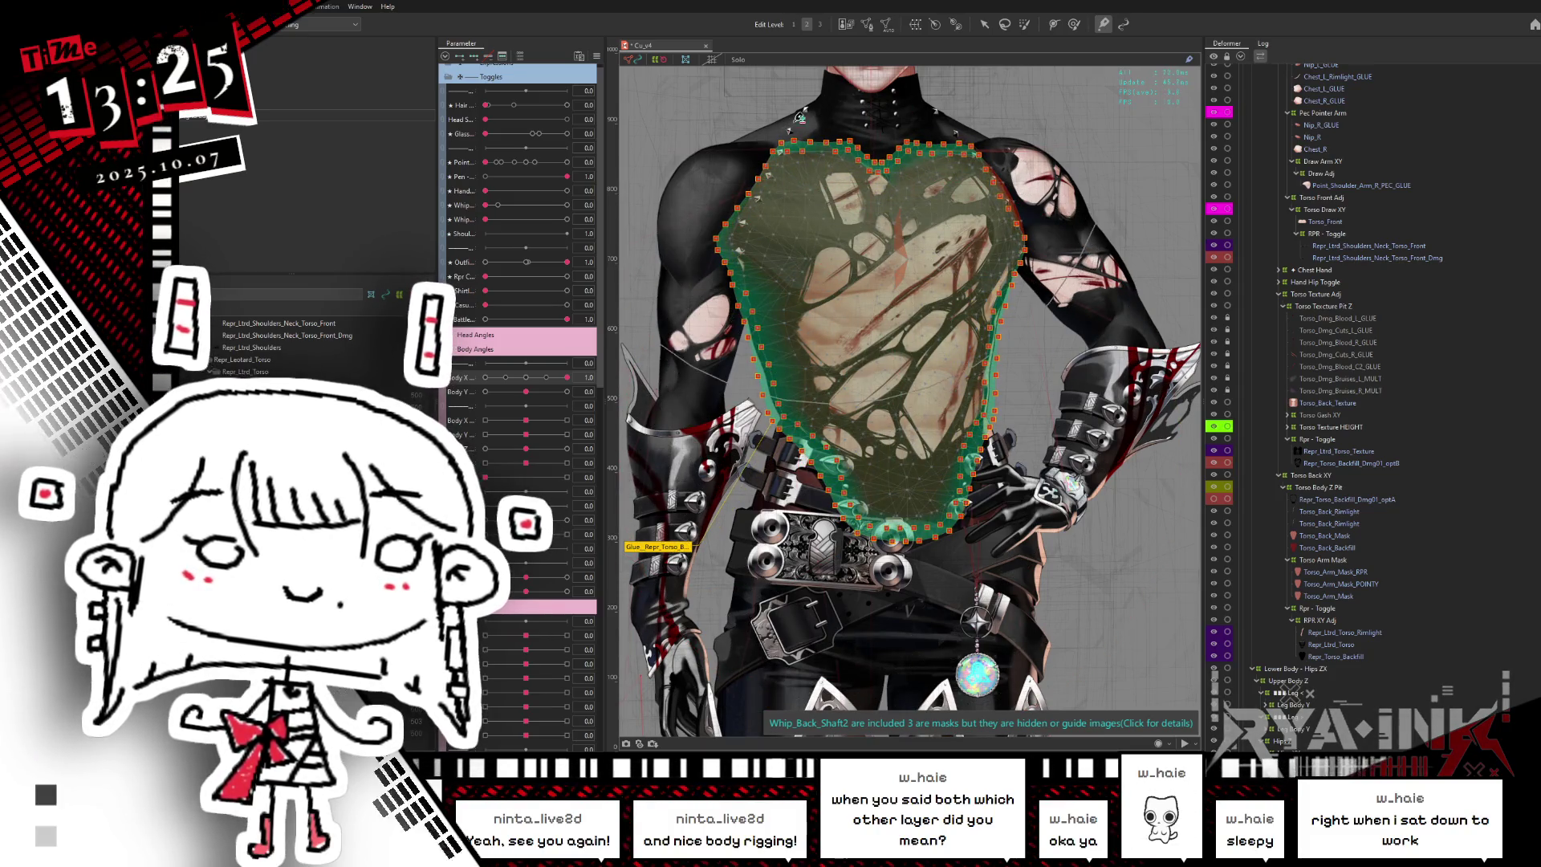
key(ctrl+h)
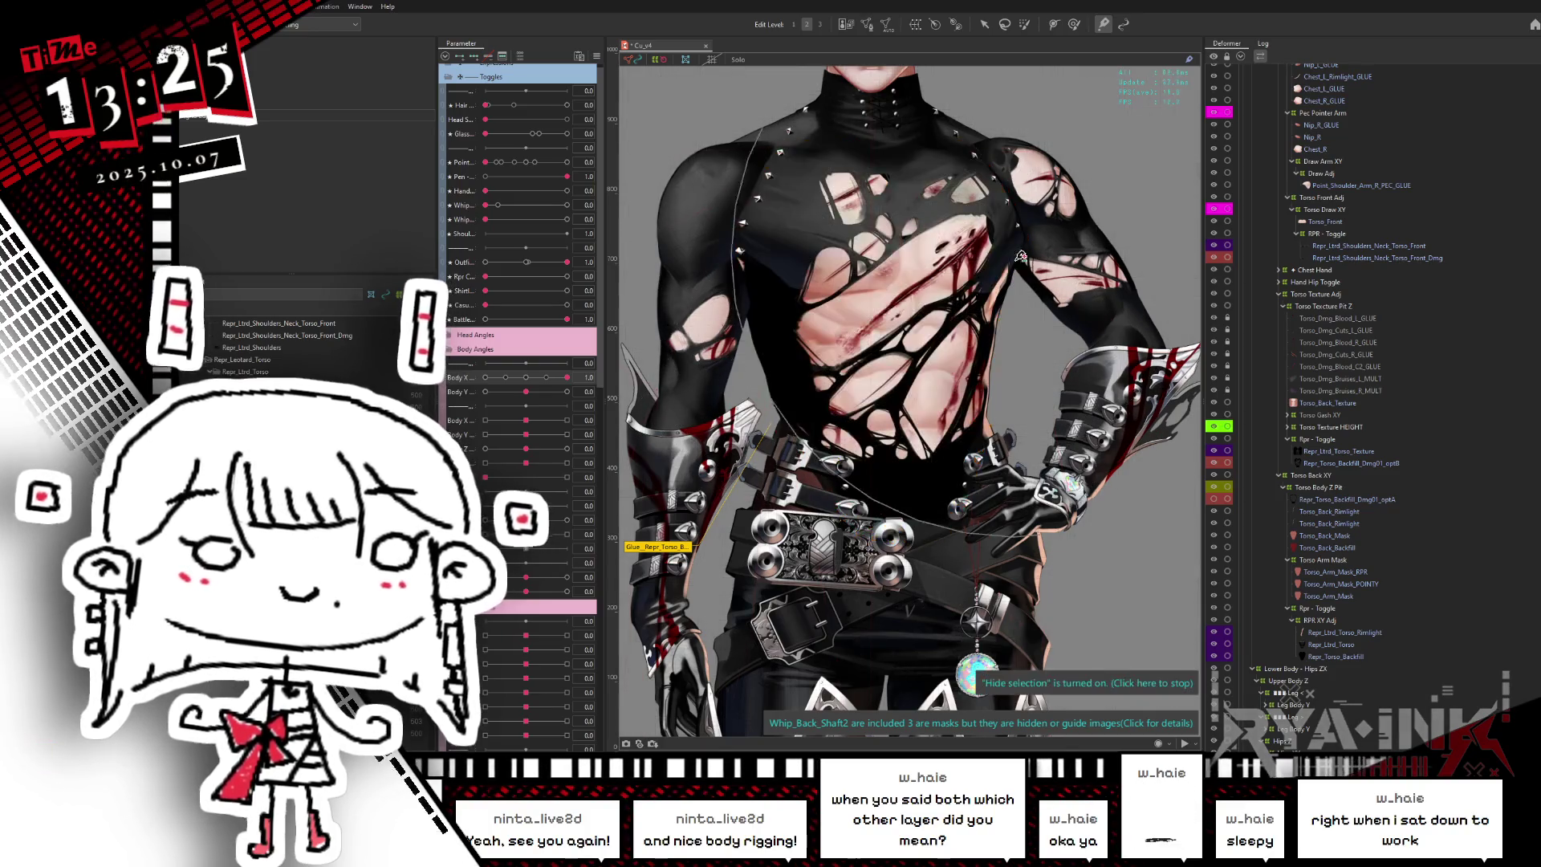
drag(566, 377, 482, 390)
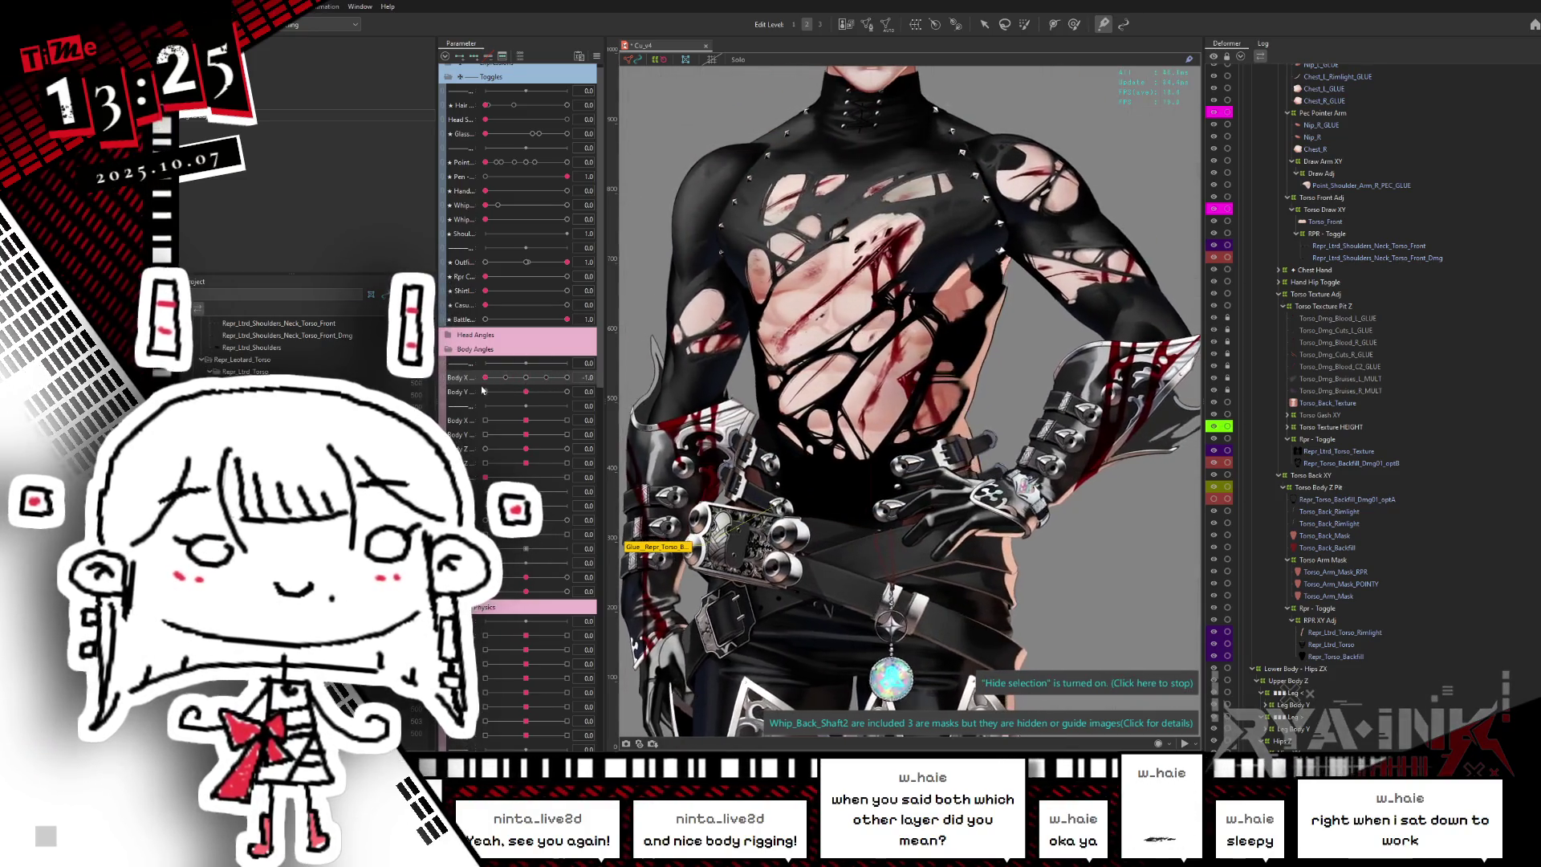
key(ctrl+h)
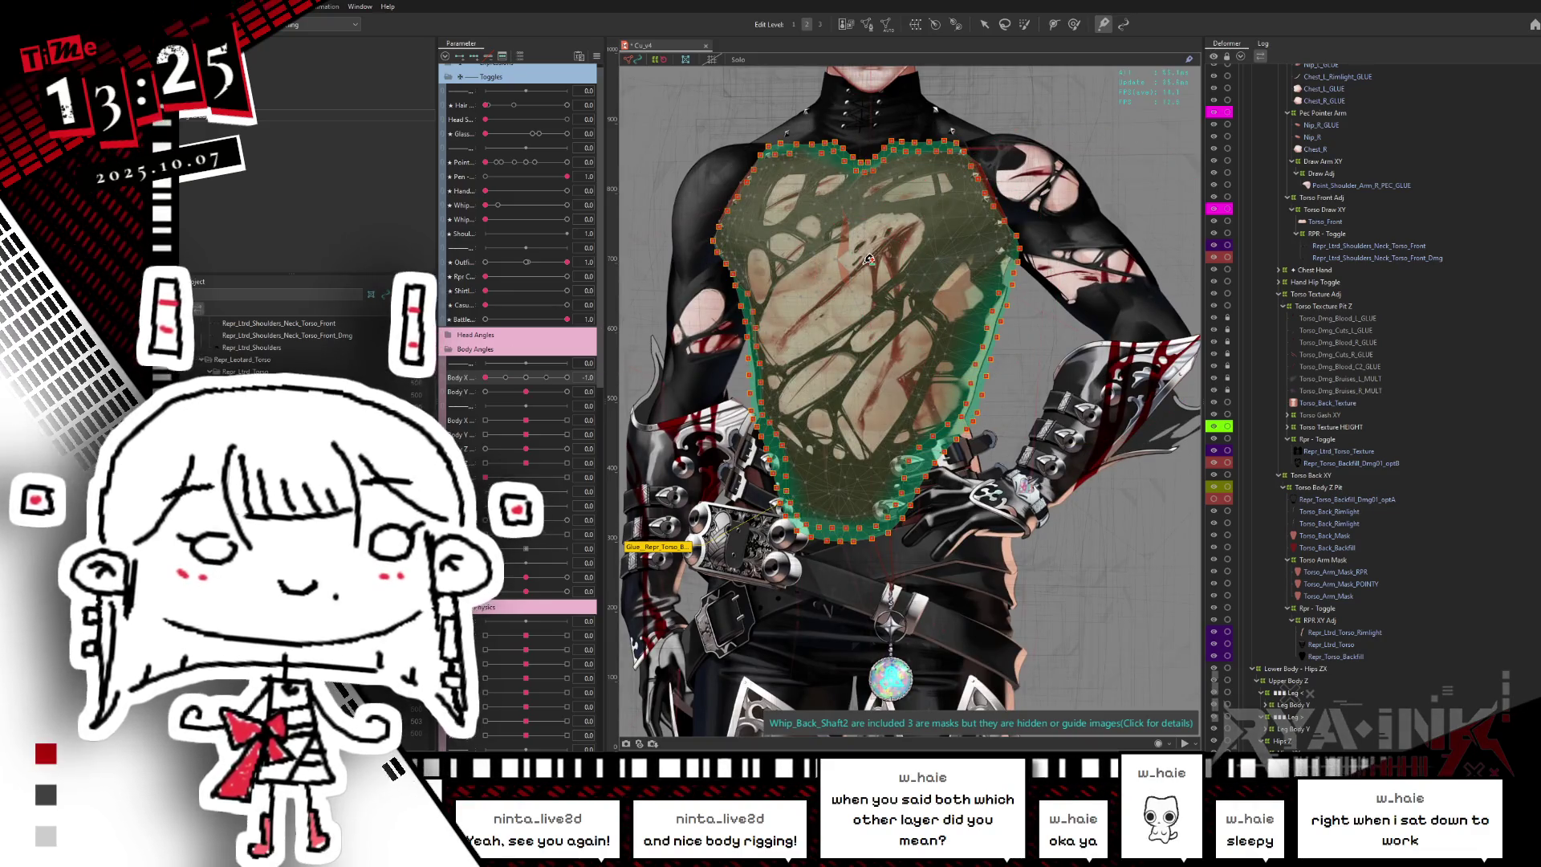
- Select Repr_Ltrd_Torso and Repr_Torso_Backfill_Dmg01_optB, retest the turn, and open the Body X keyform options
scroll(952, 315, up, 2)
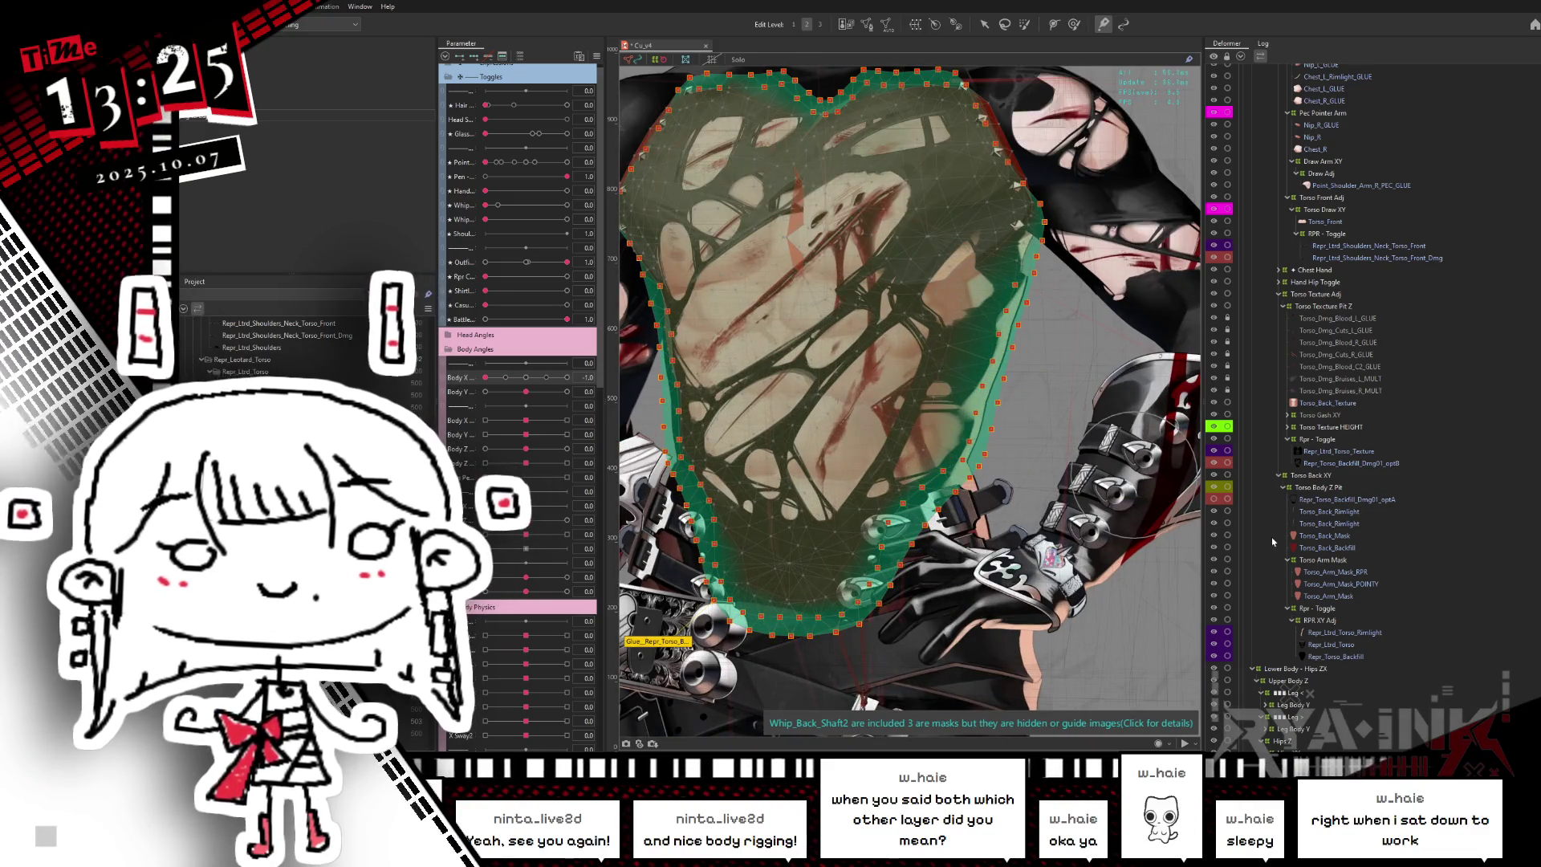
click(1335, 647)
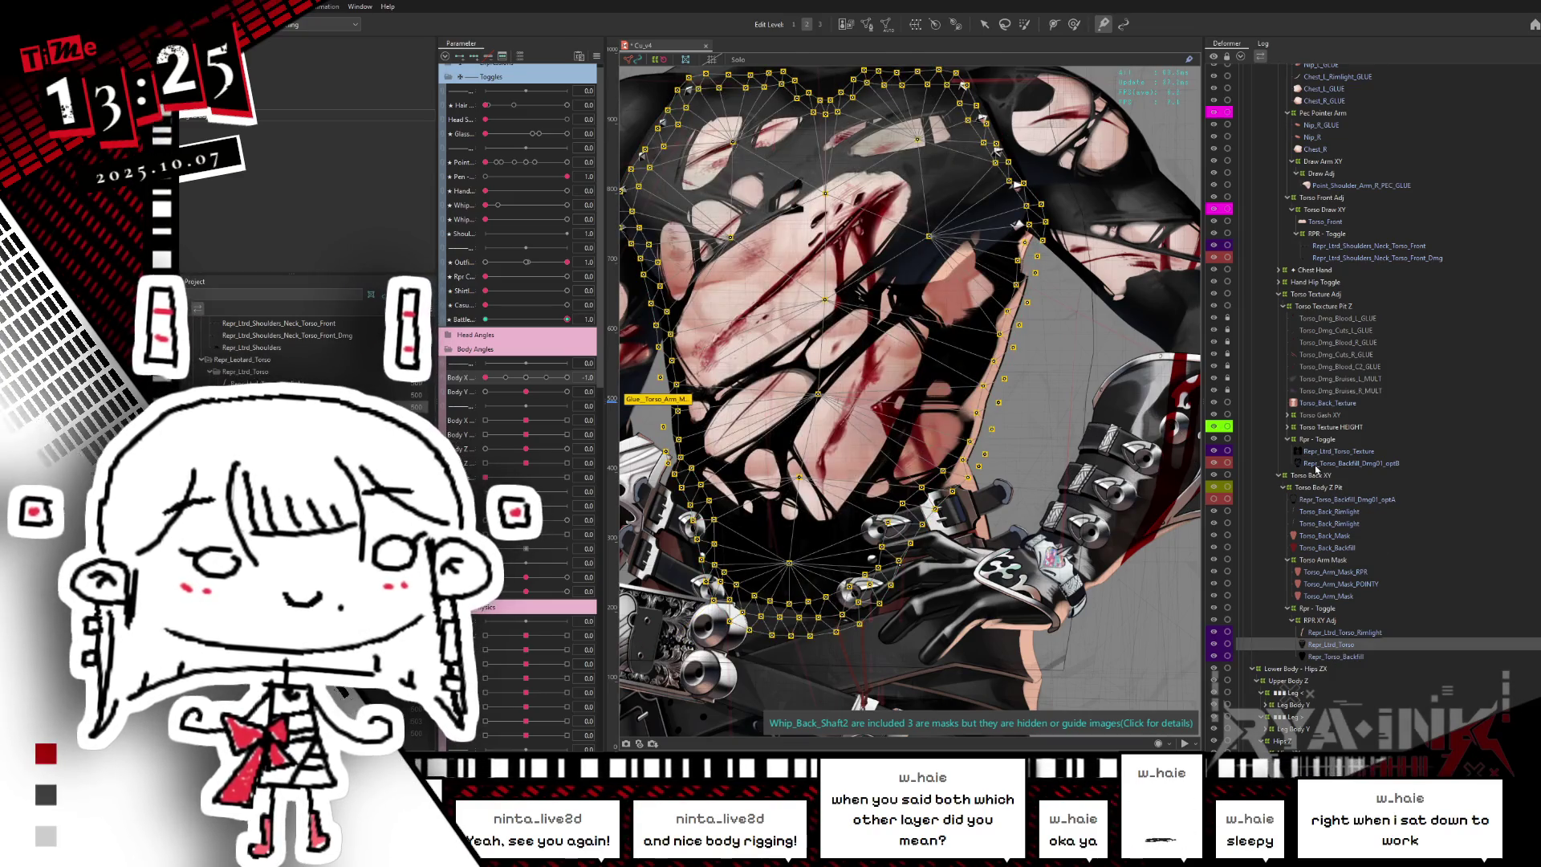
click(1316, 464)
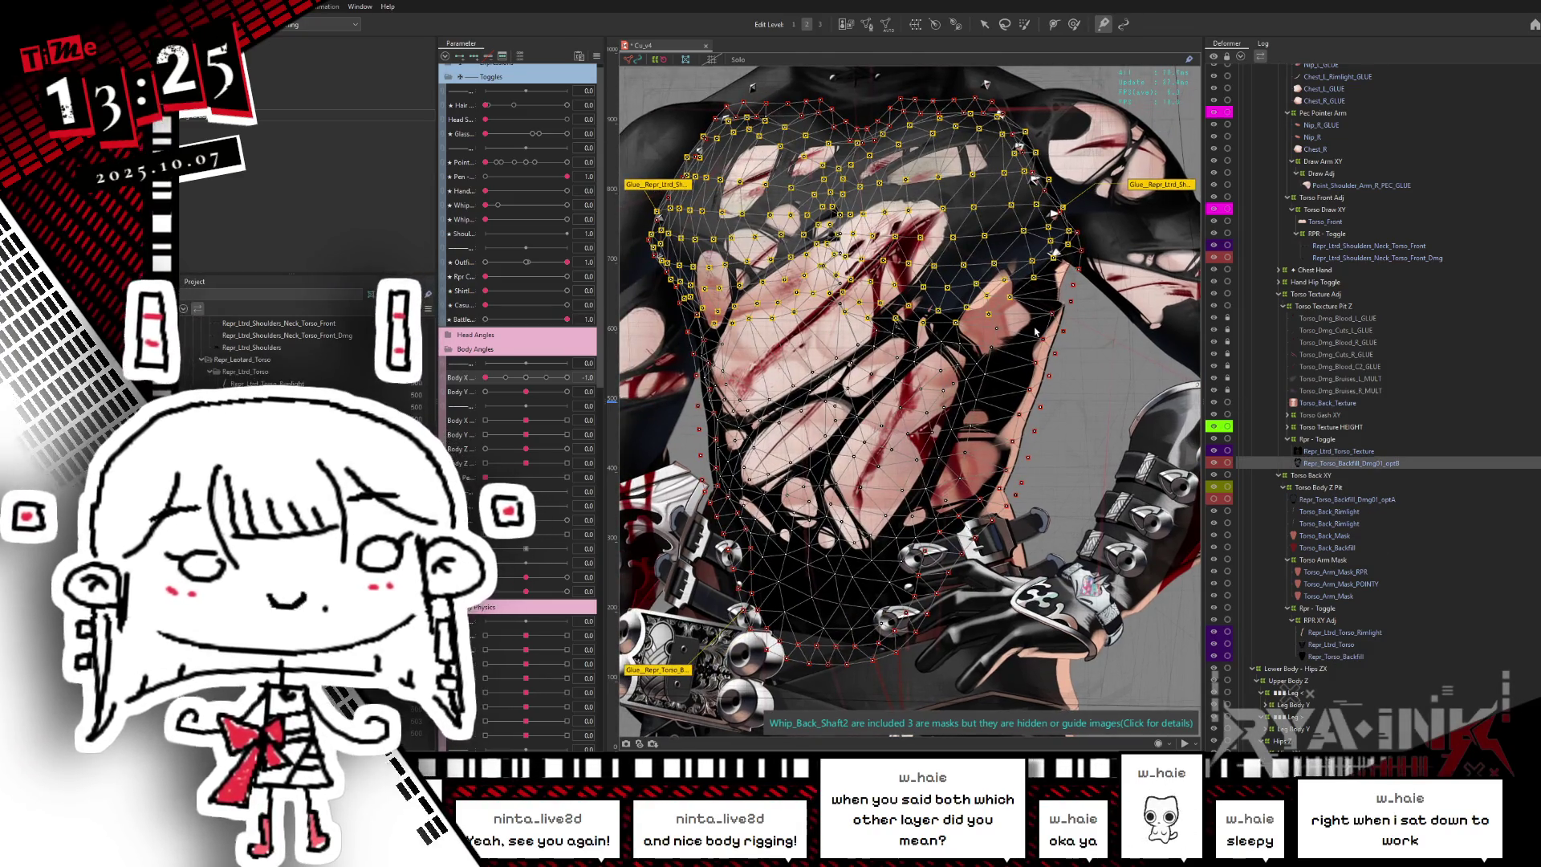
key(ctrl+h)
click(1074, 24)
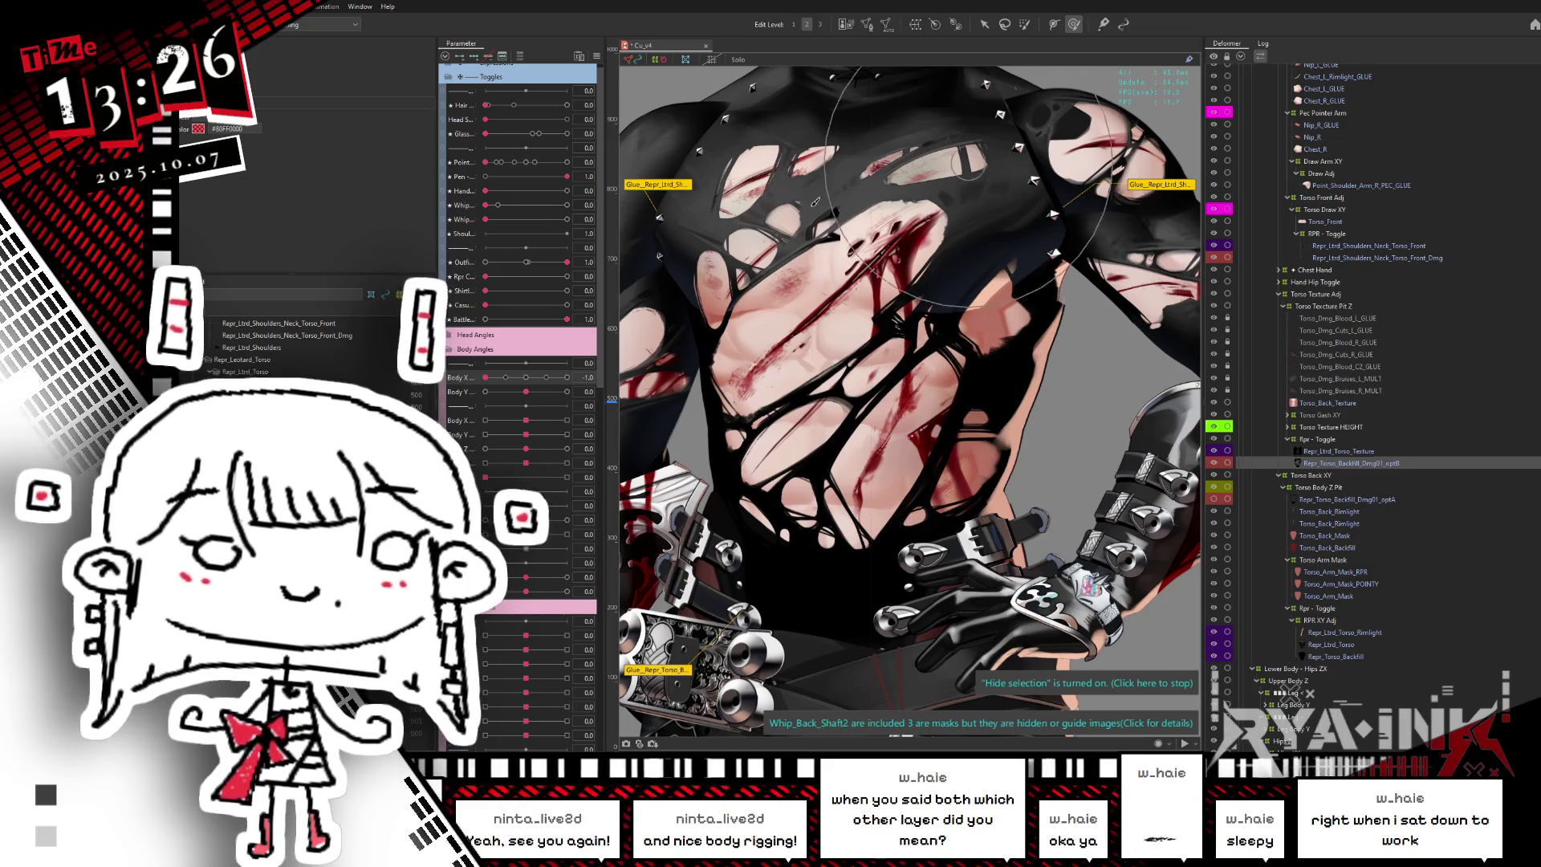
click(658, 297)
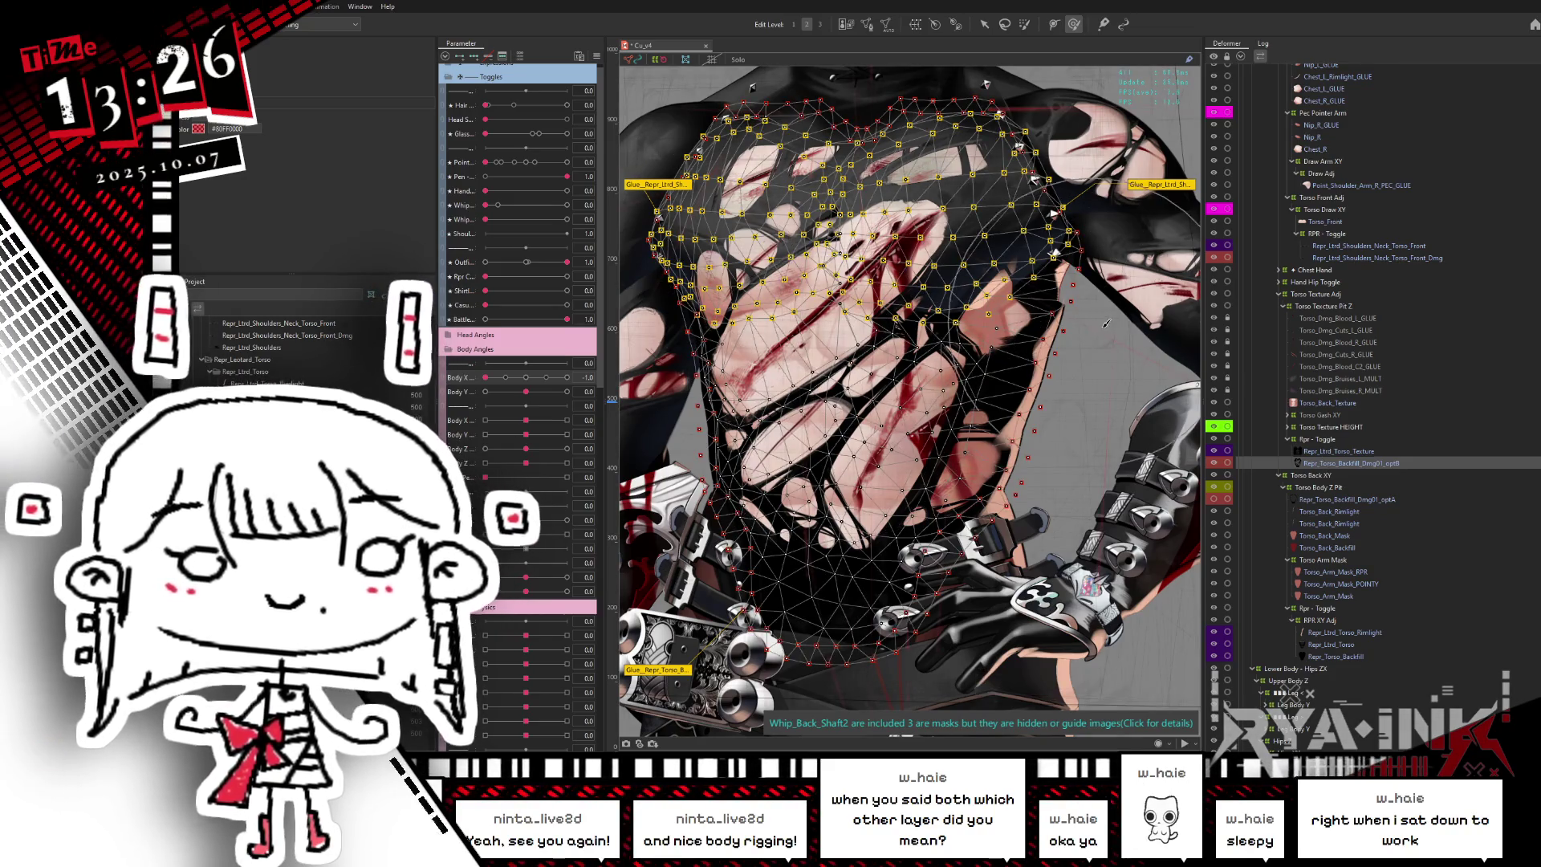
drag(1036, 348, 937, 389)
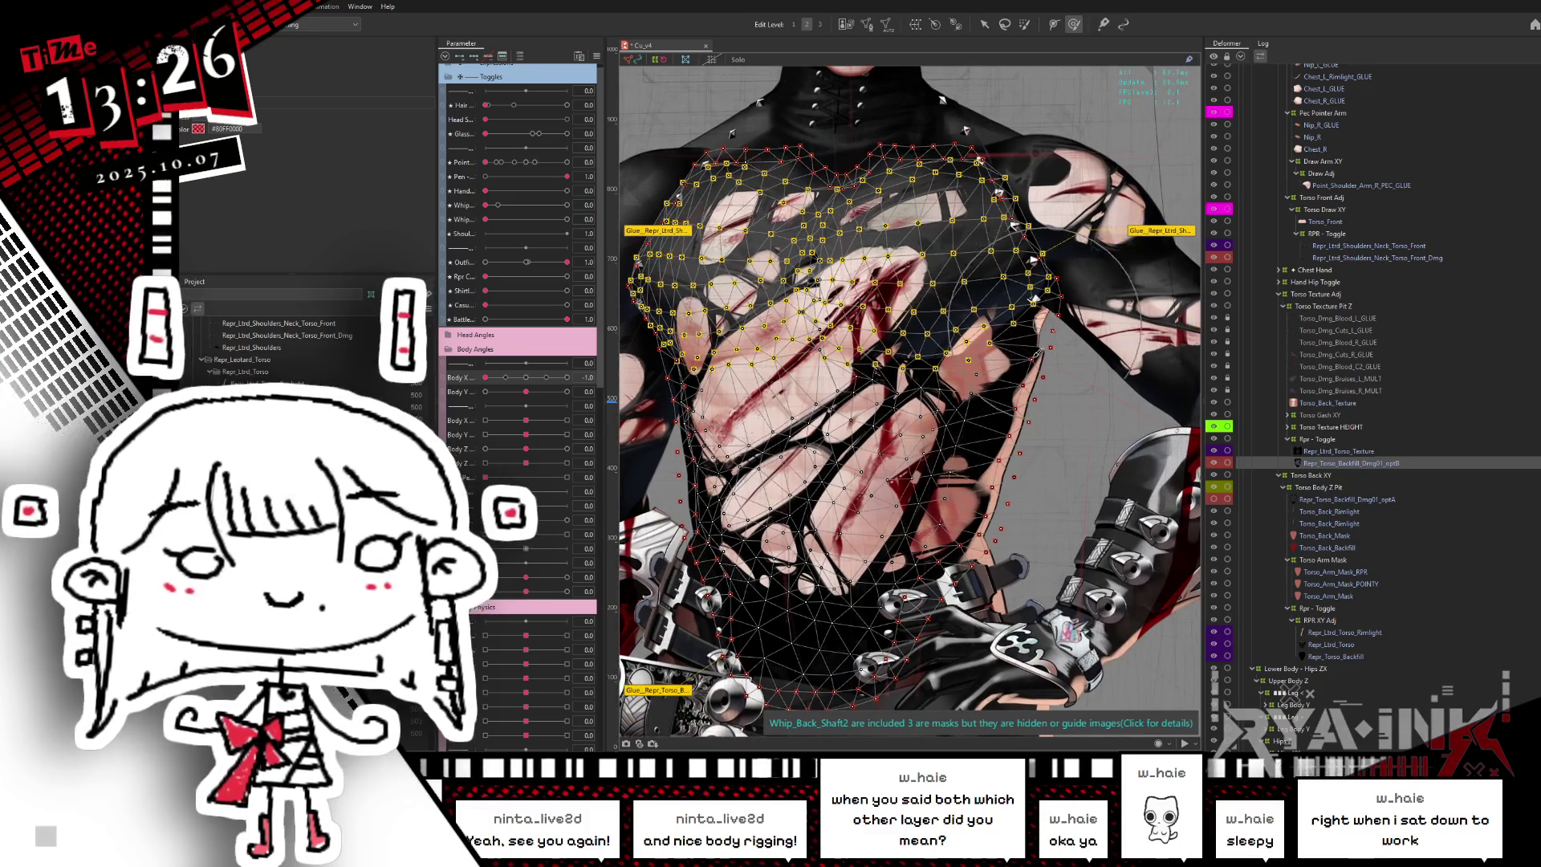
drag(537, 367, 660, 374)
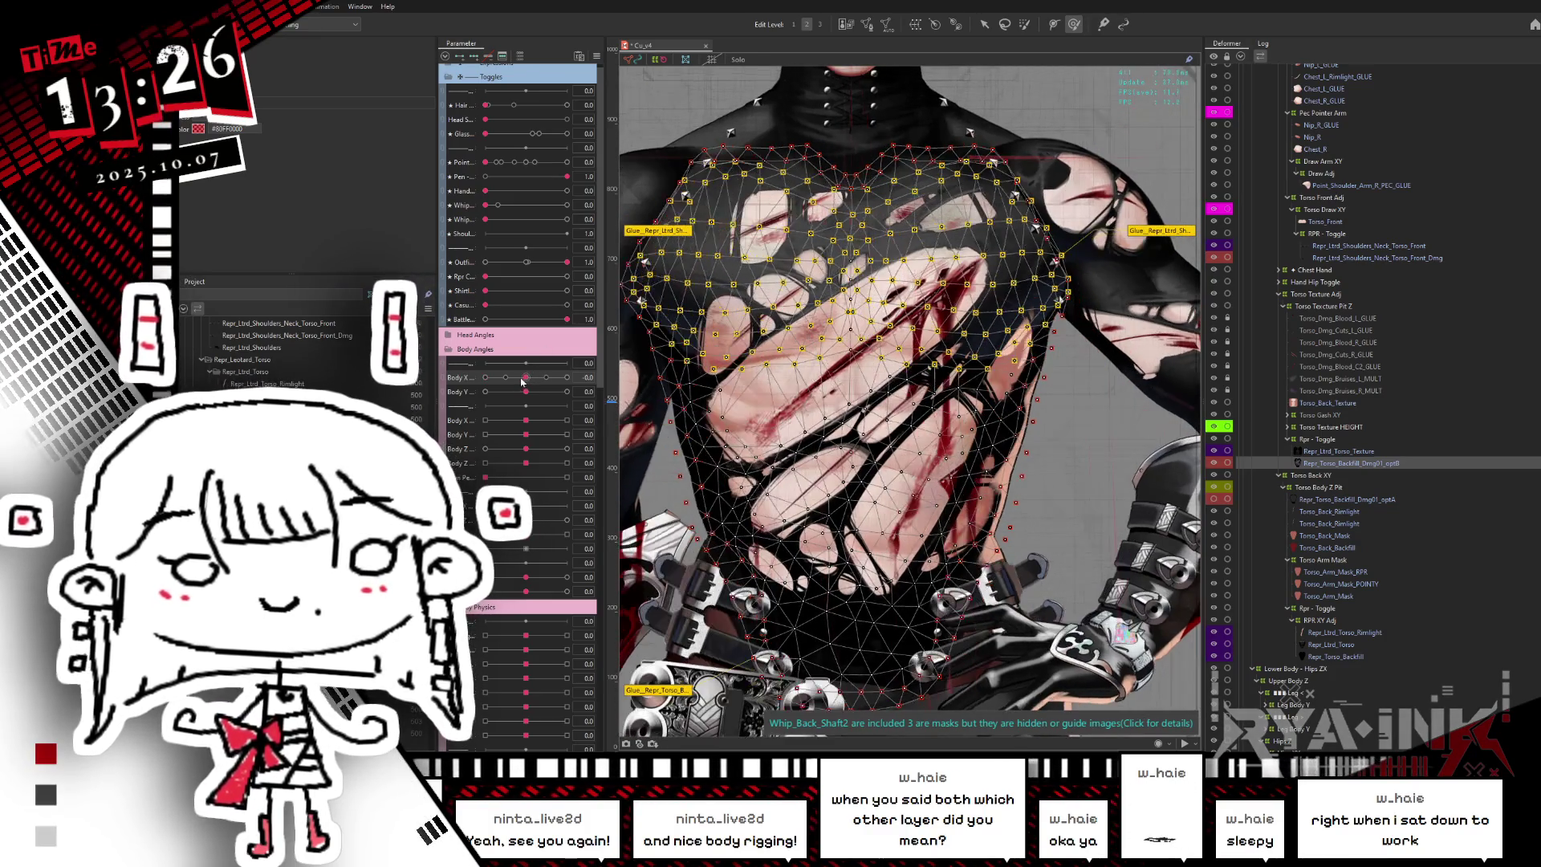
click(627, 375)
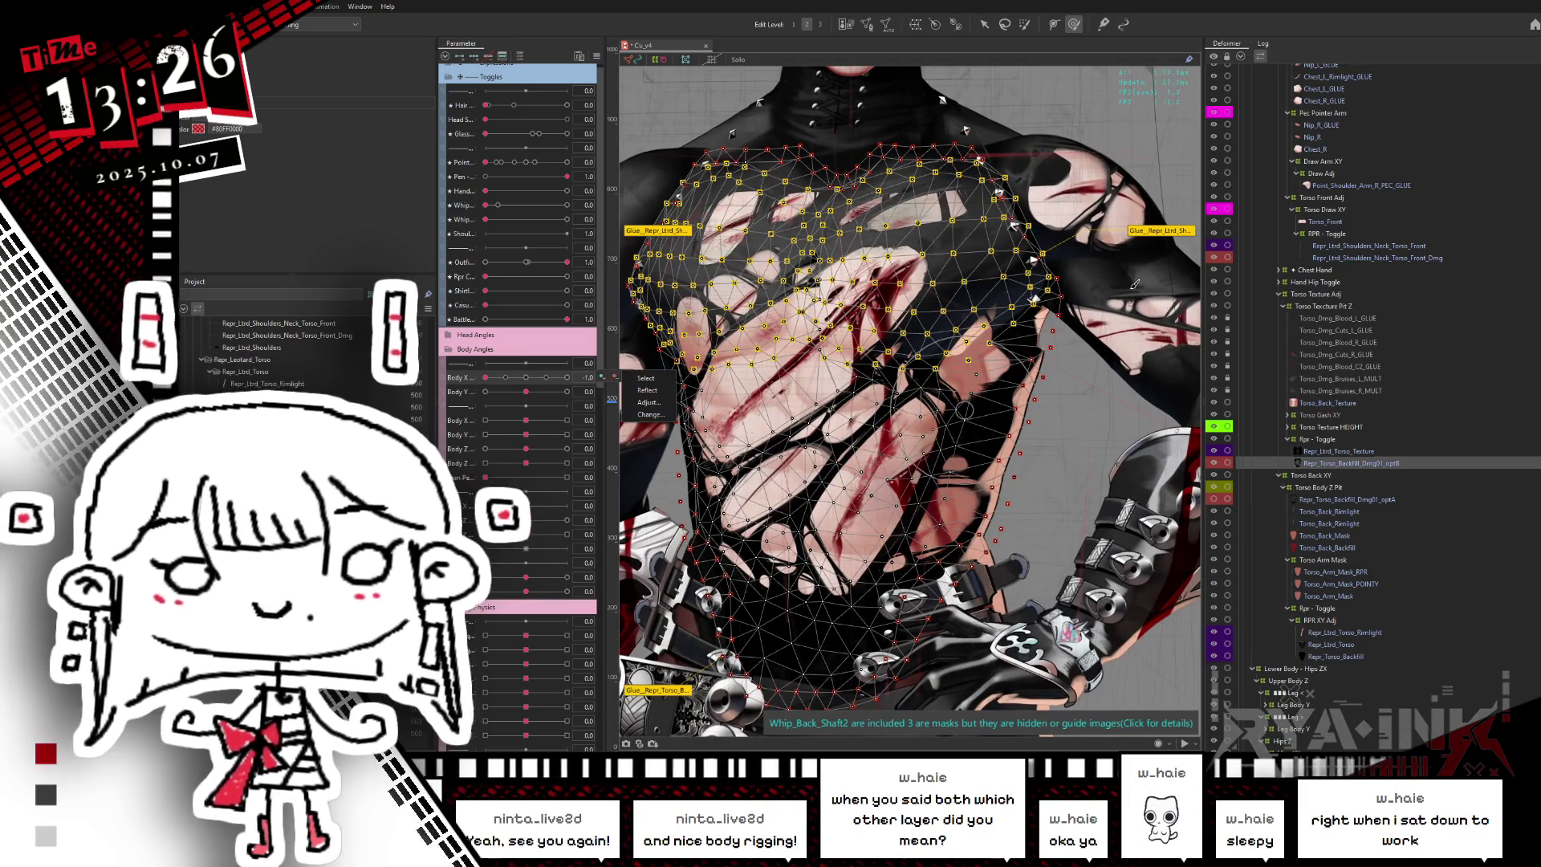
click(1152, 229)
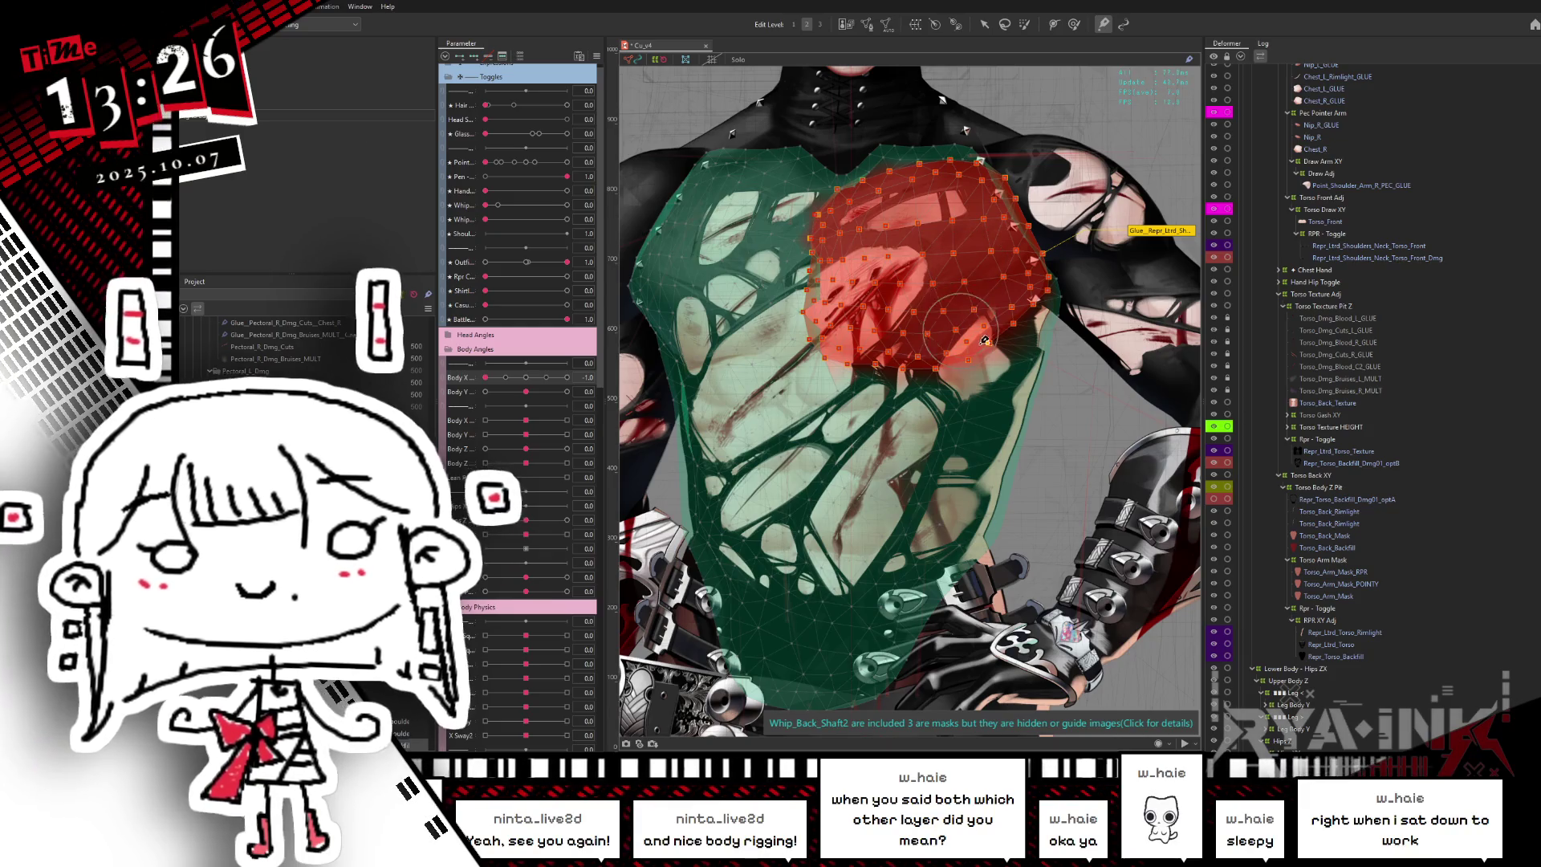
- Compare the chest glue weights against the artwork by toggling Hide Selection
key(ctrl+h)
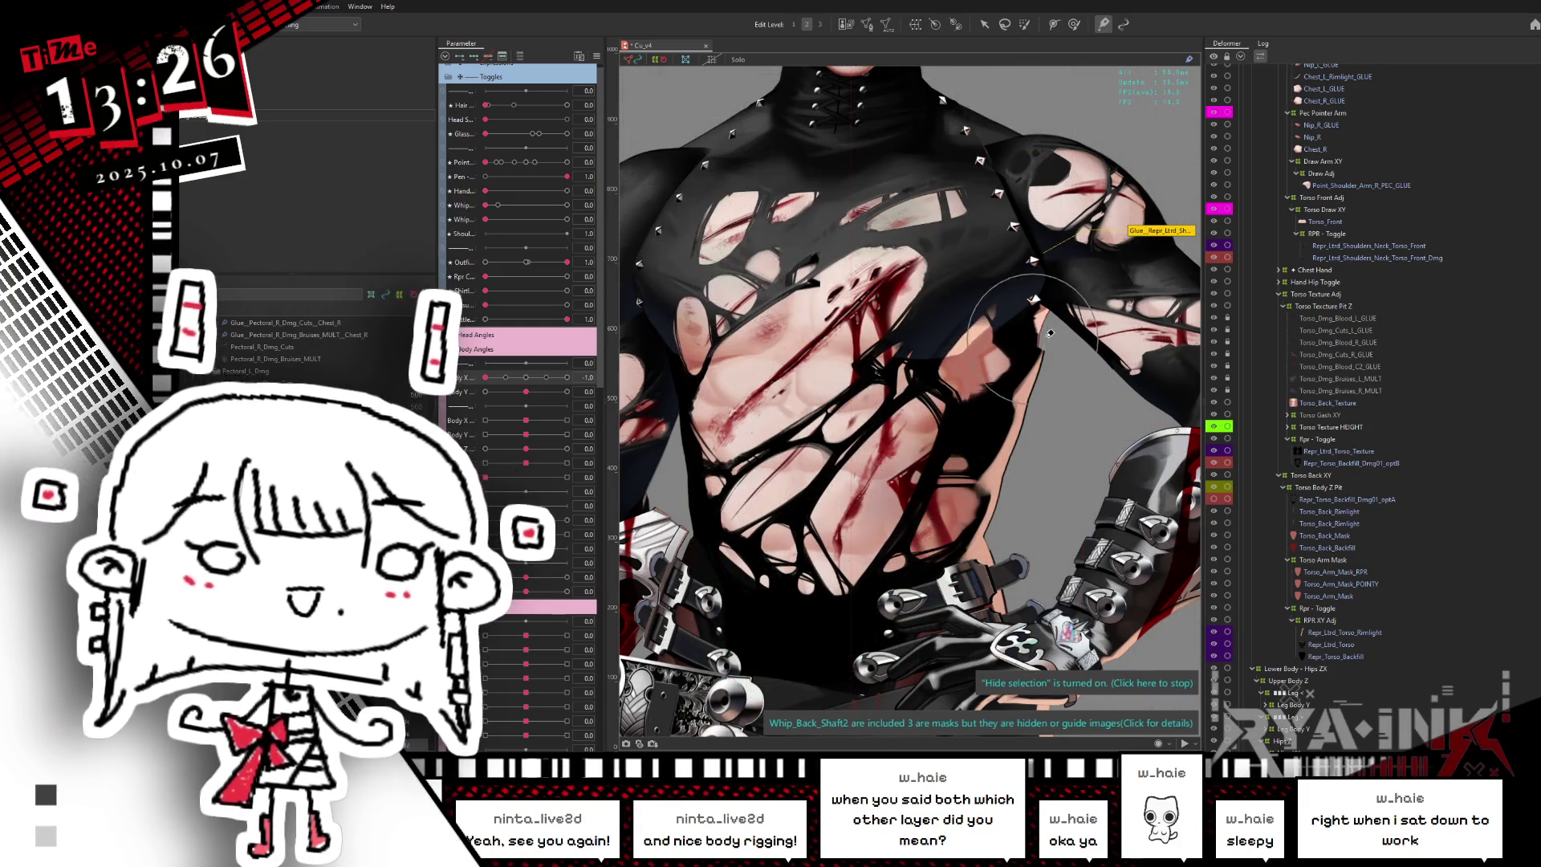
drag(1015, 331, 1000, 343)
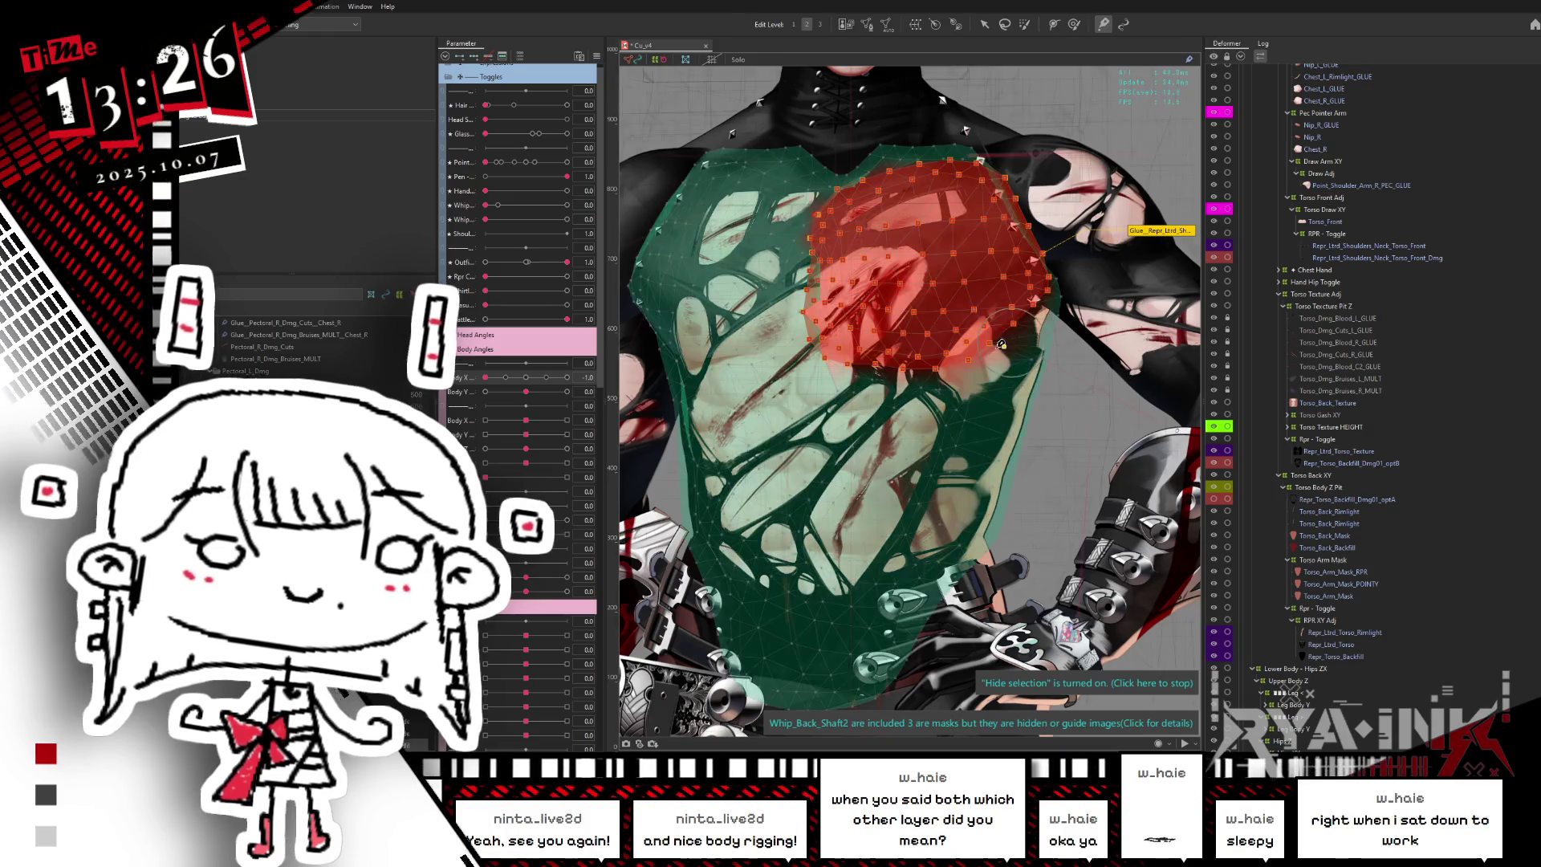
key(ctrl+h)
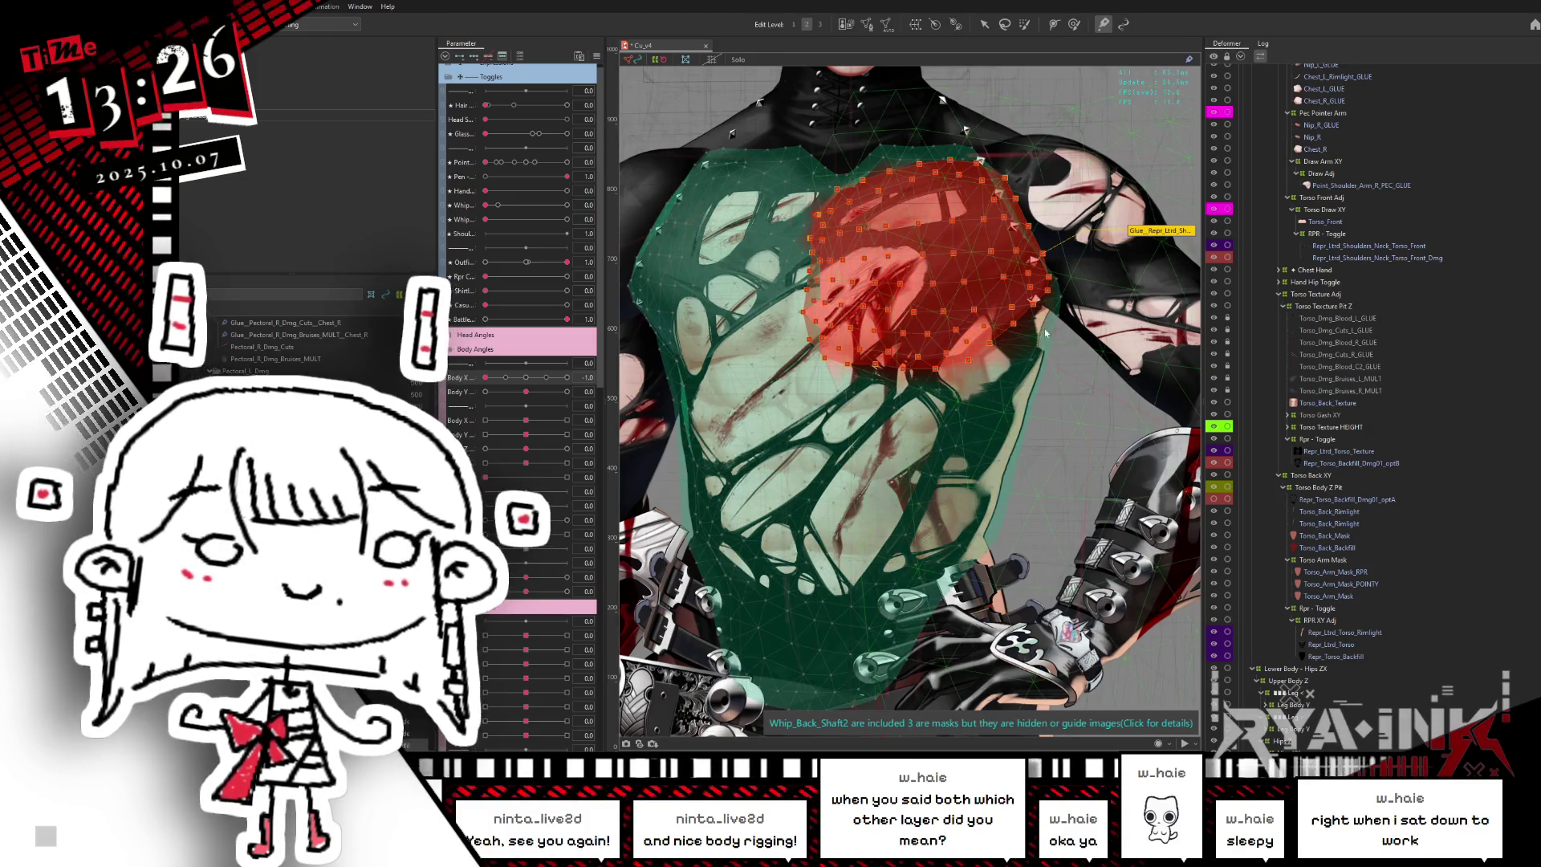
key(ctrl+h)
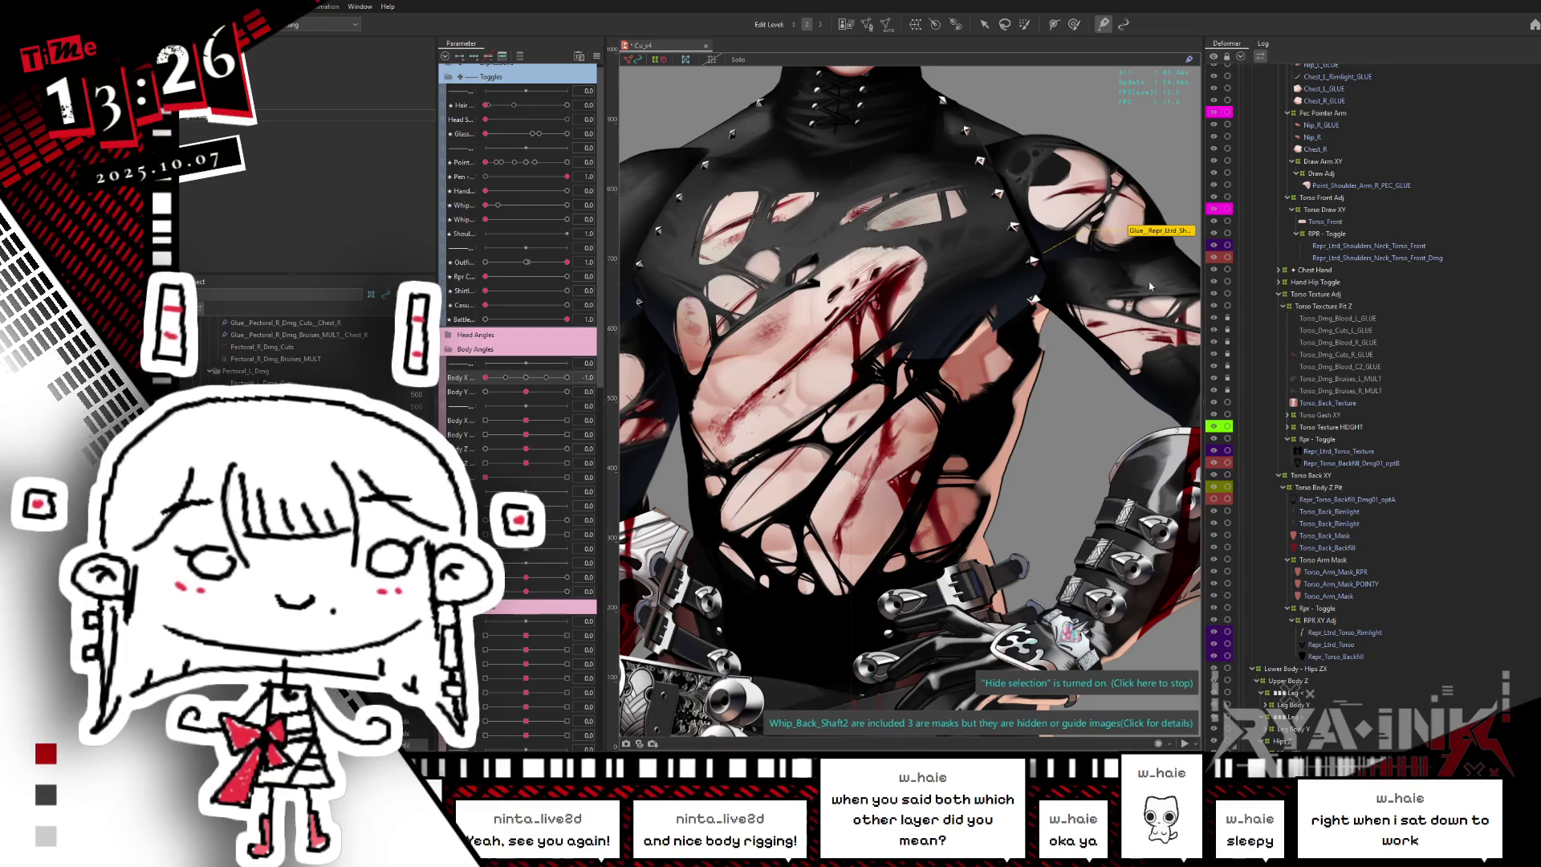
key(ctrl+h)
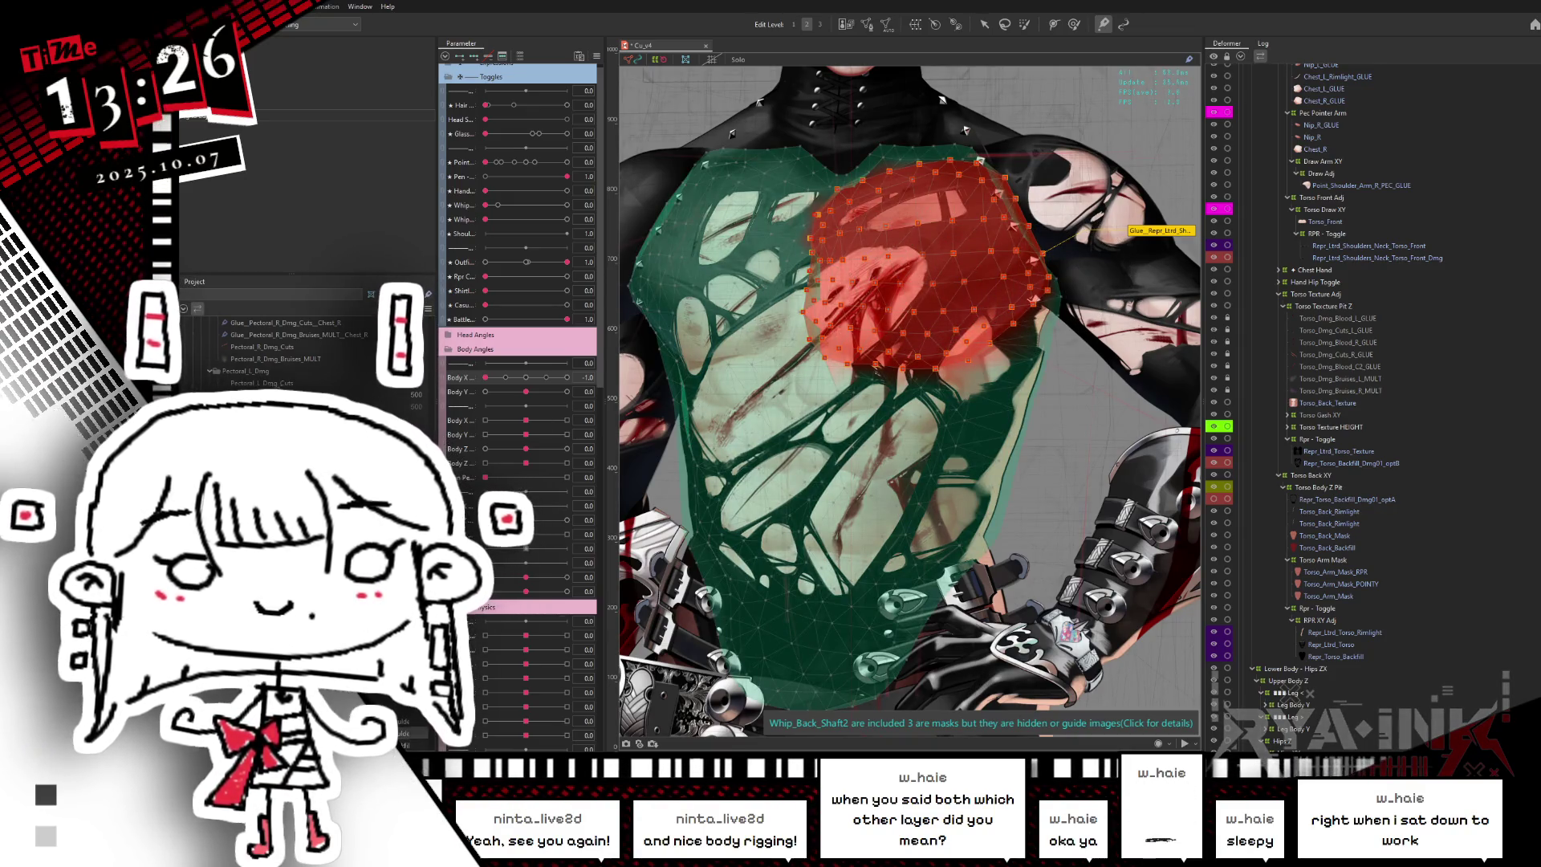
- Select the chest piece mesh and sweep Body X to test its deformation
click(927, 257)
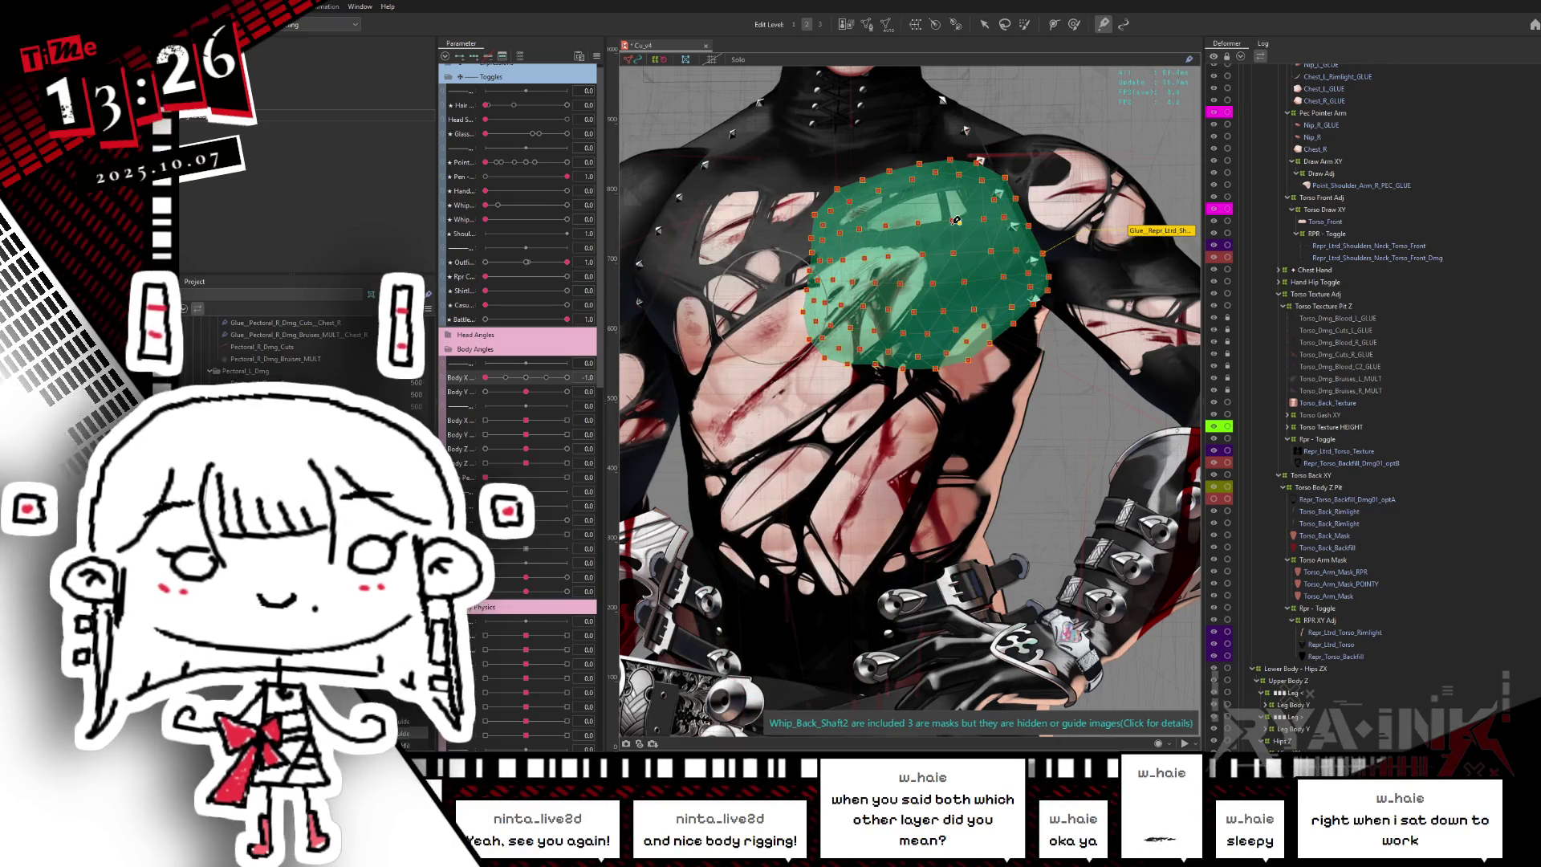
key(ctrl+h)
mouse_move(529, 383)
mouse_down()
mouse_move(485, 409)
mouse_move(579, 378)
mouse_move(526, 377)
mouse_up()
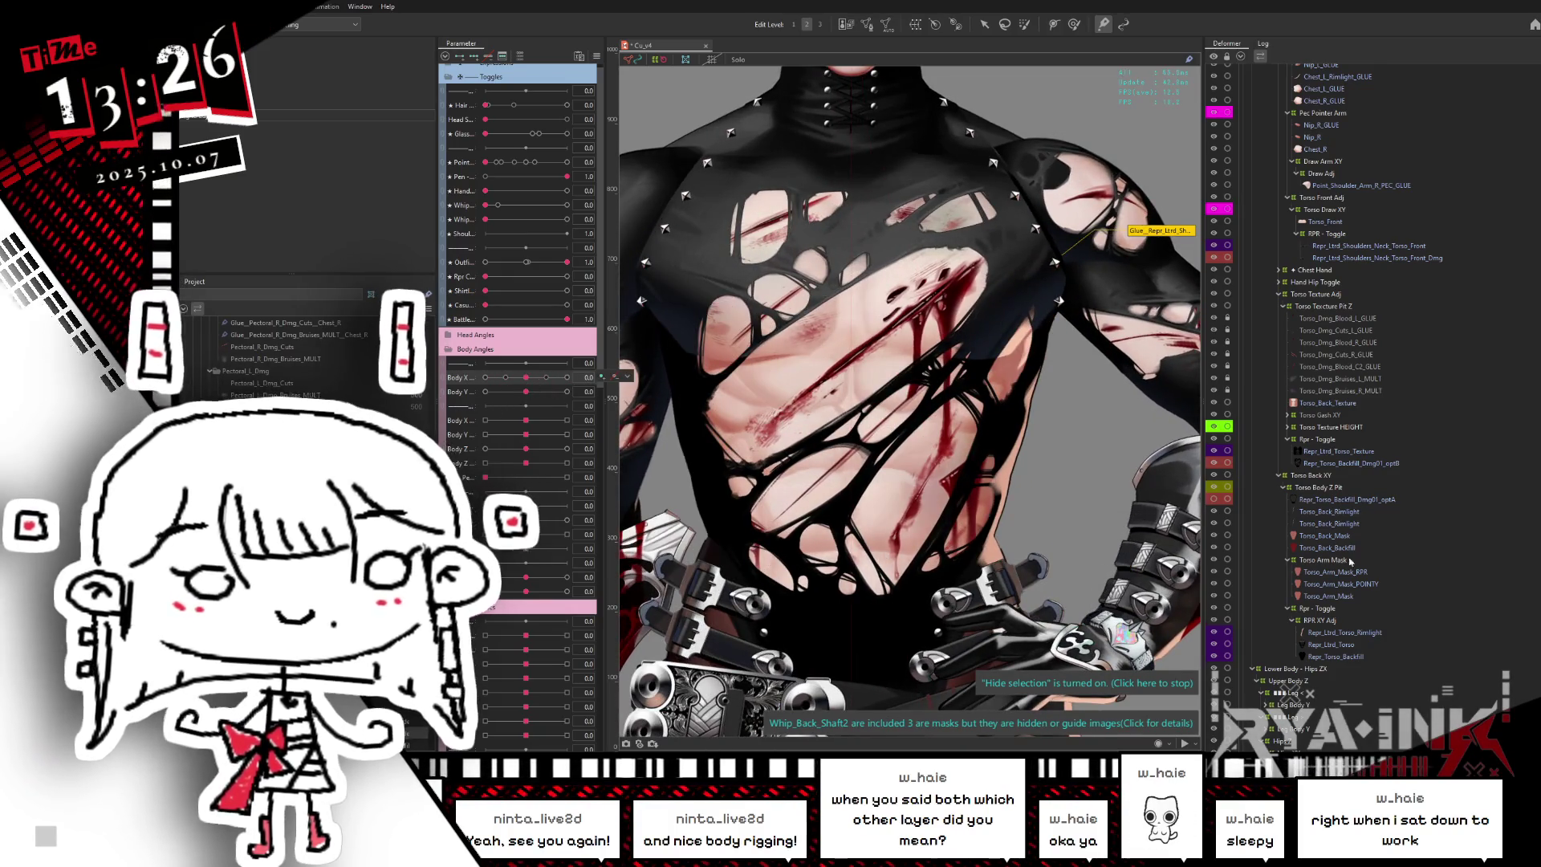
click(1332, 463)
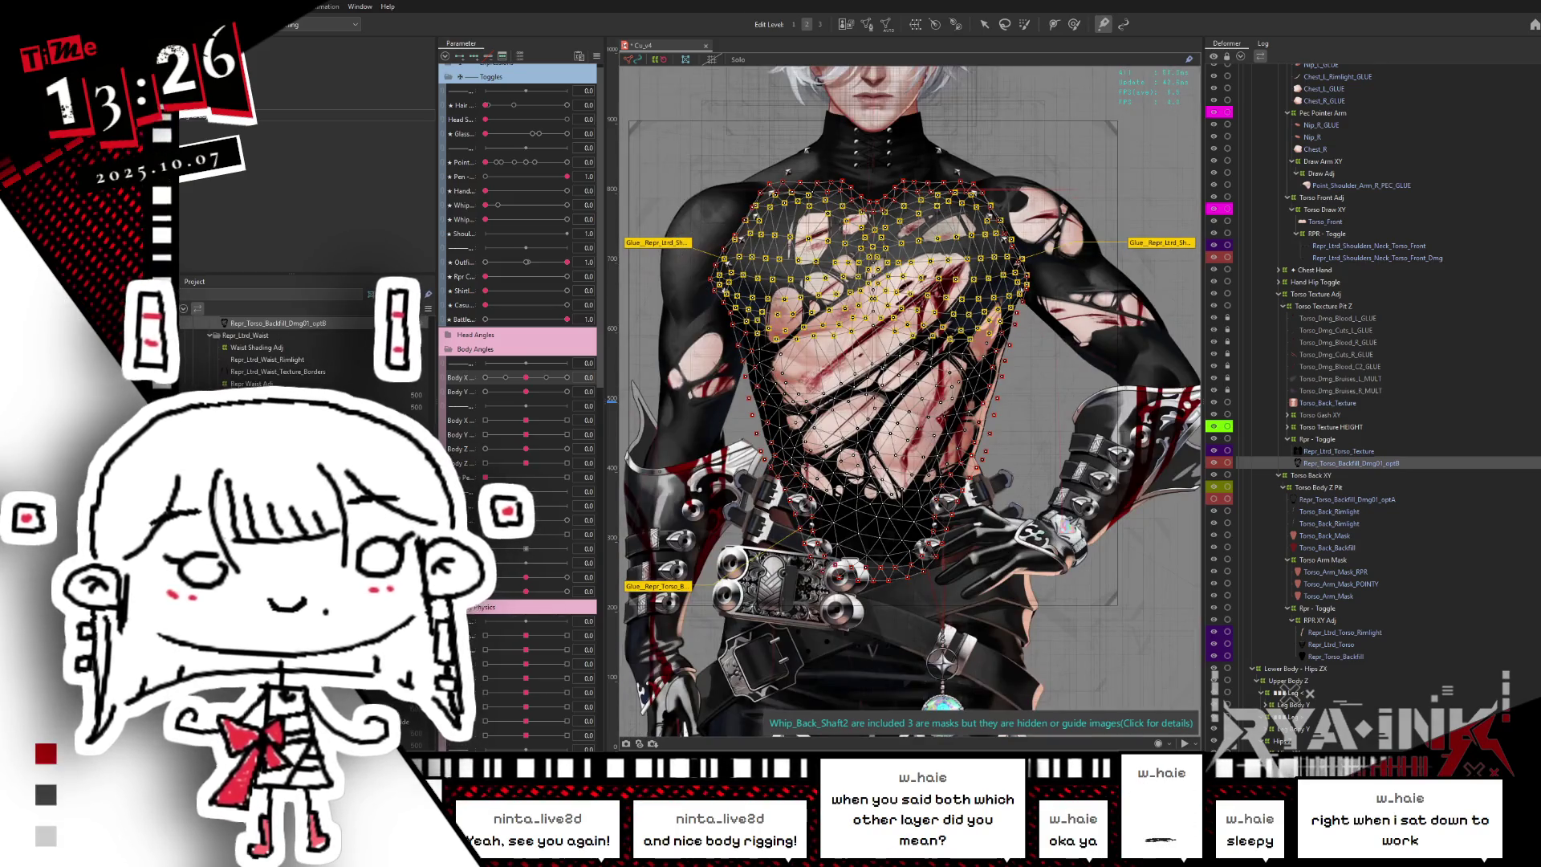
- Create a warp deformer named 'Torn Torso XY' around the torso backfill mesh
click(916, 24)
text(Torn Torso XY)
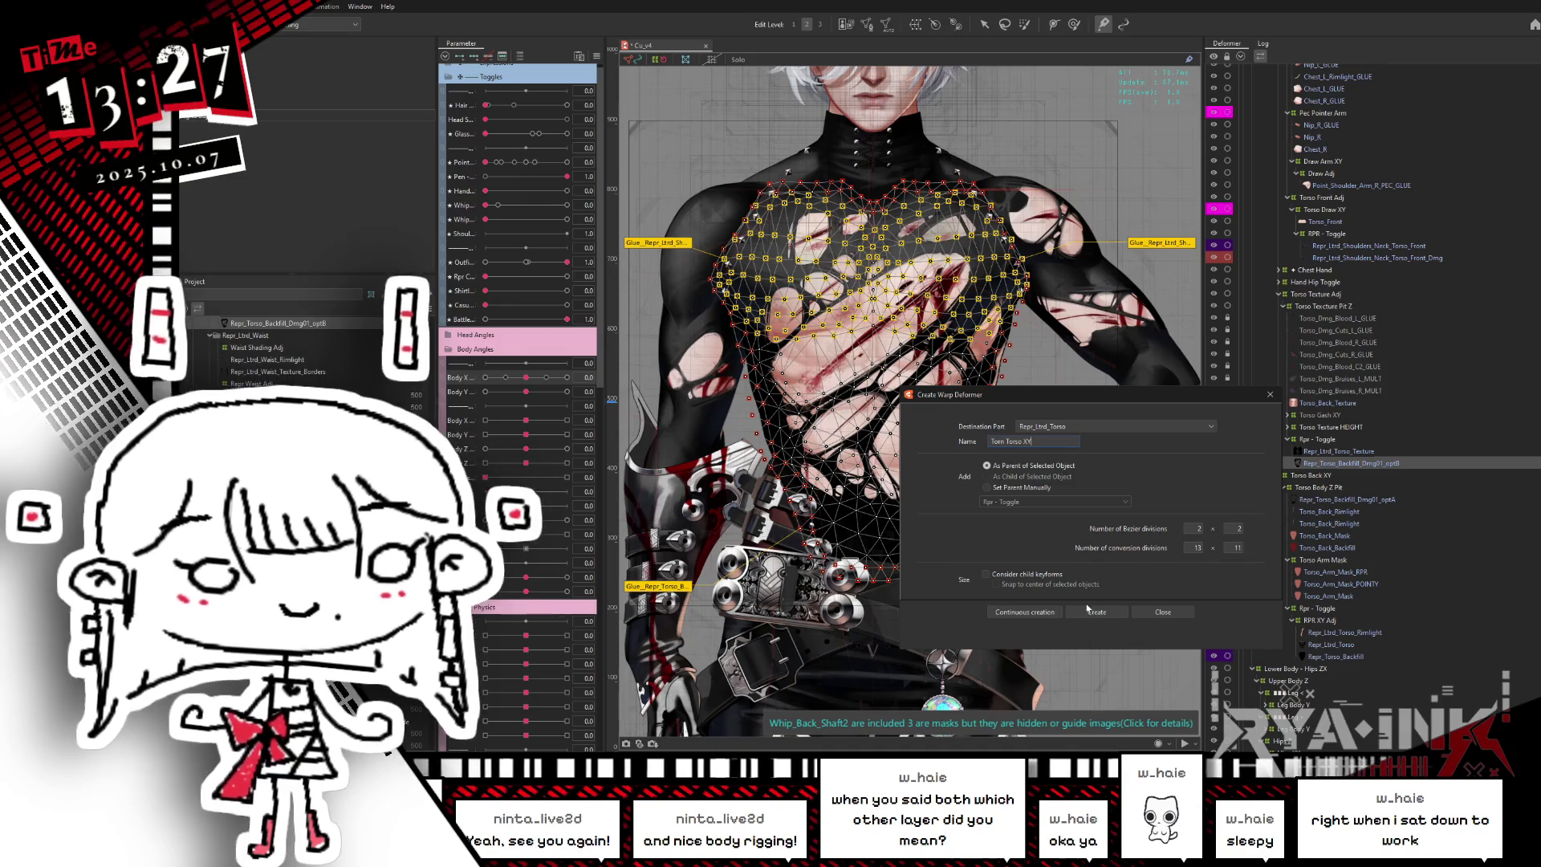
key(Return)
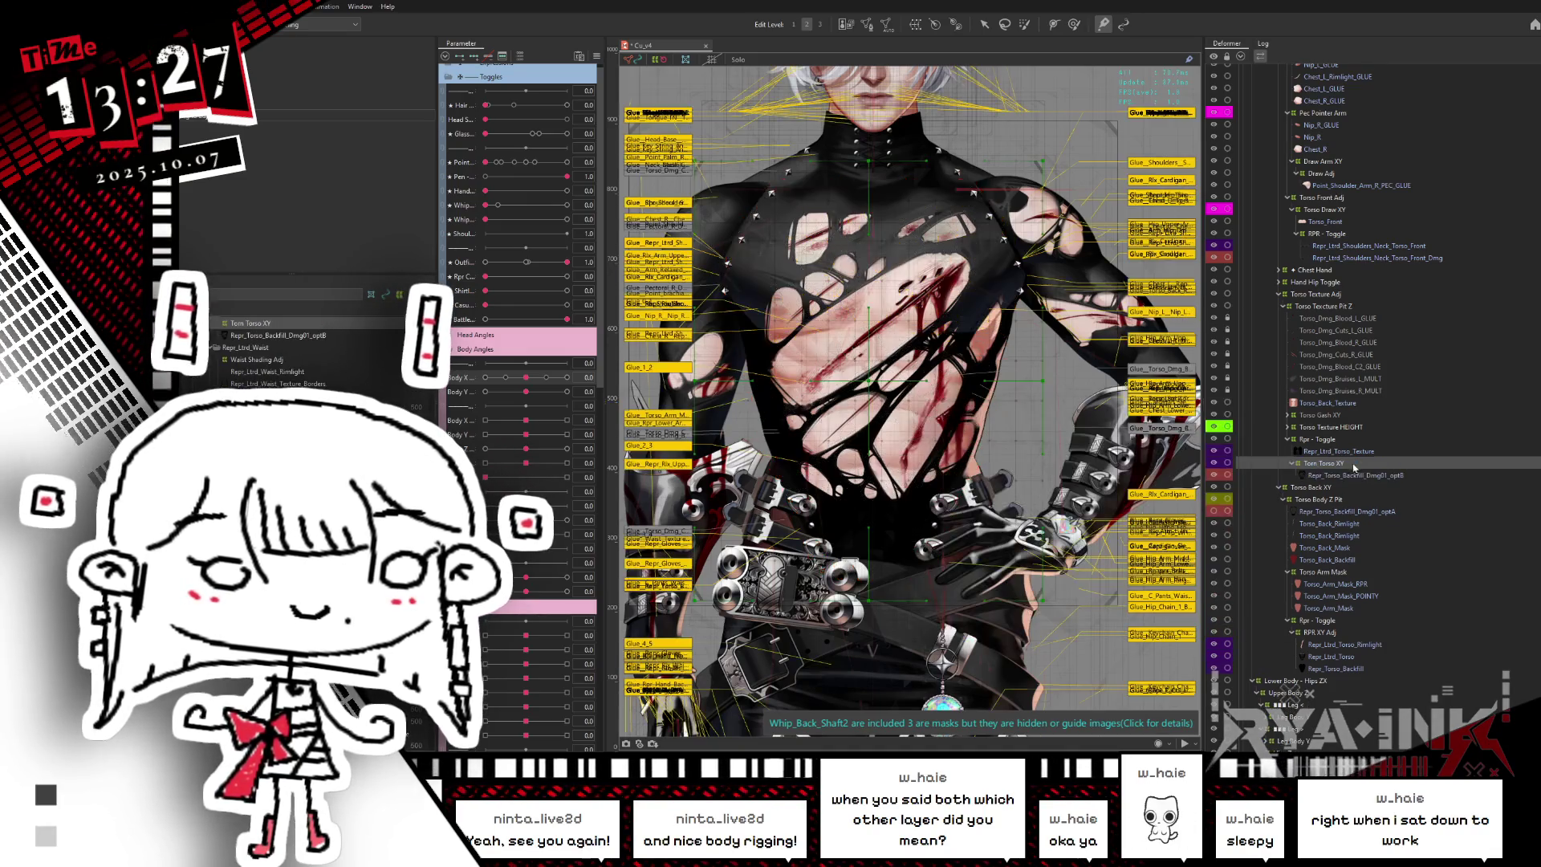
key(Escape)
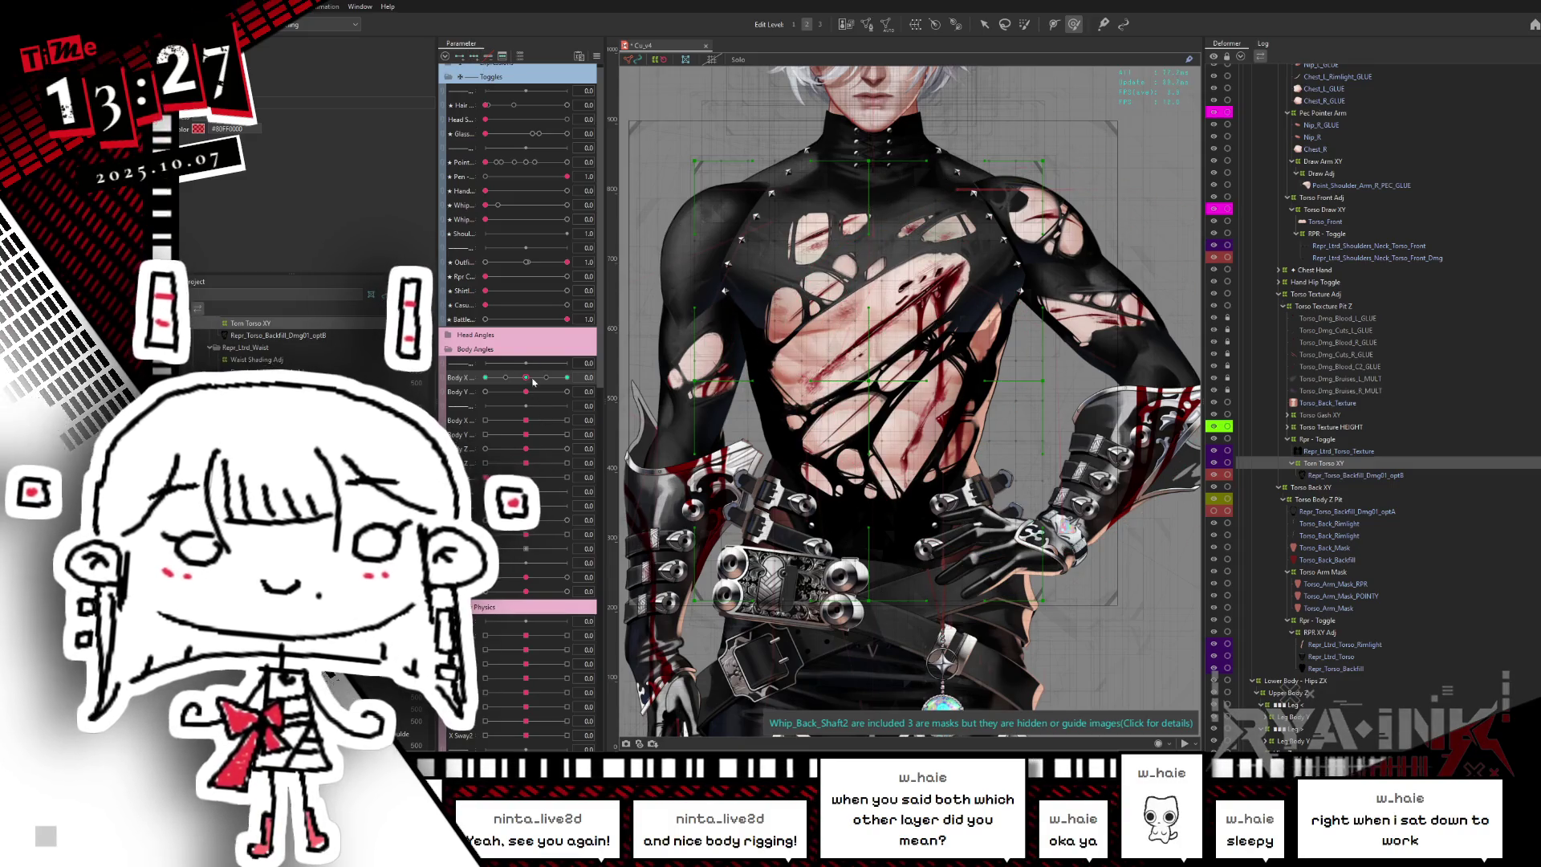
- At Body X -1, brush the chest clothing to follow the turned torso
drag(533, 382, 486, 377)
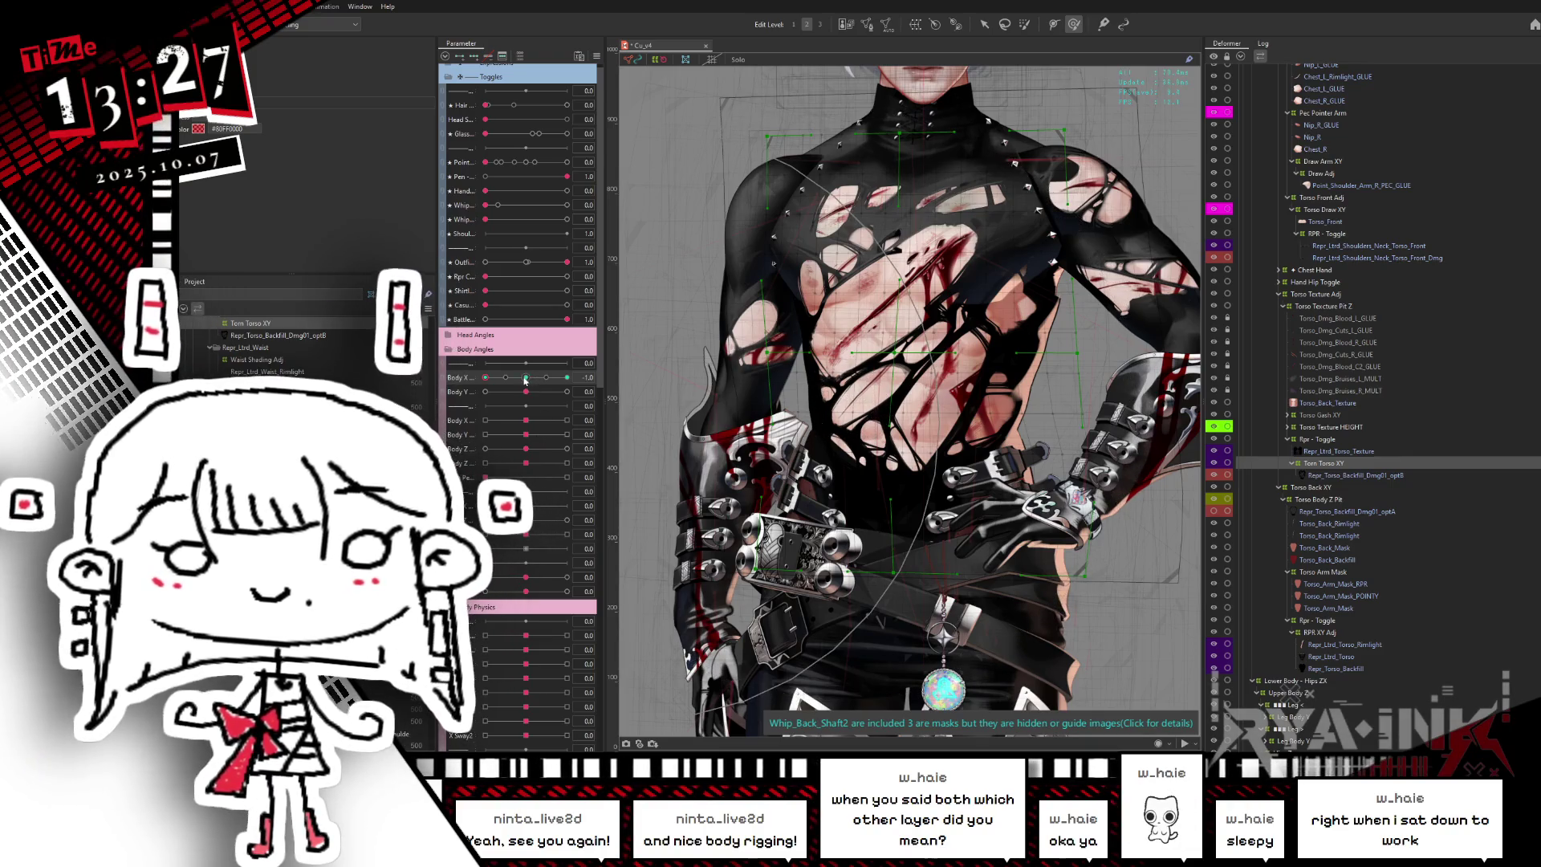
drag(529, 378, 485, 377)
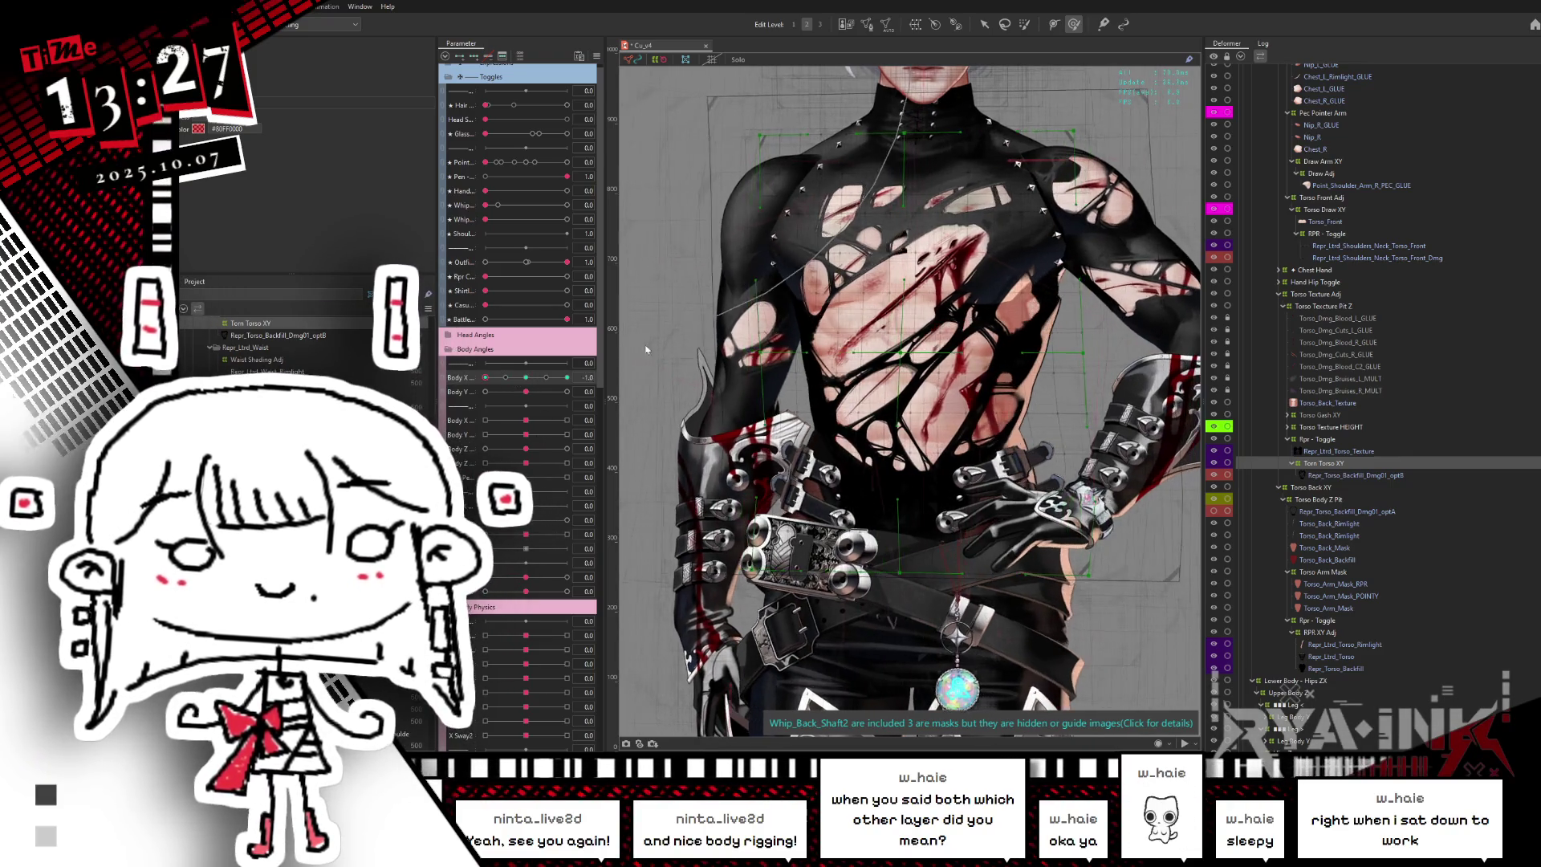
key(ctrl+h)
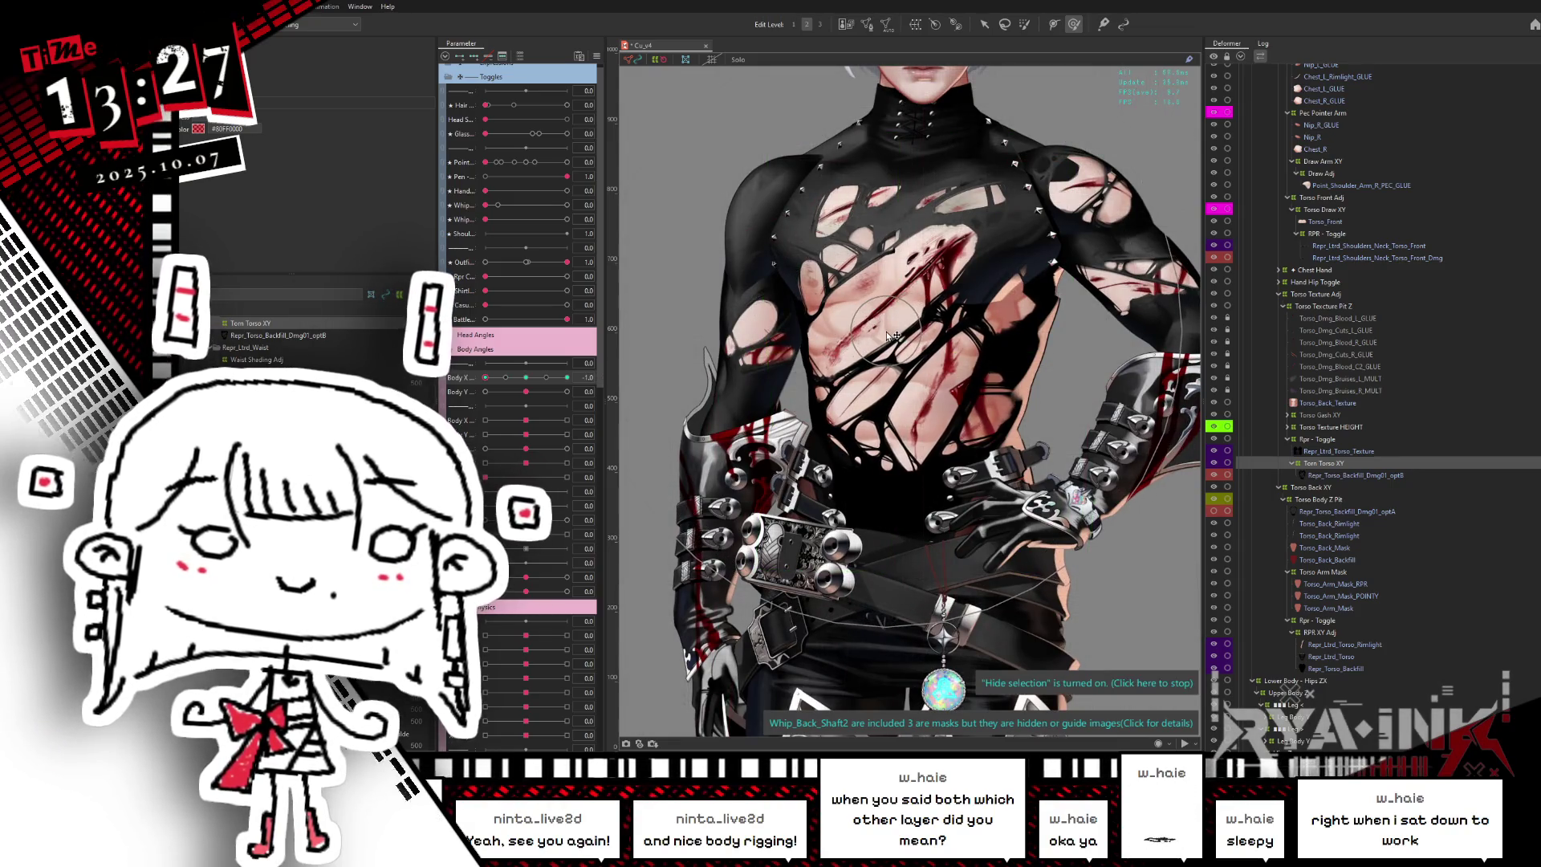
drag(877, 338, 1000, 336)
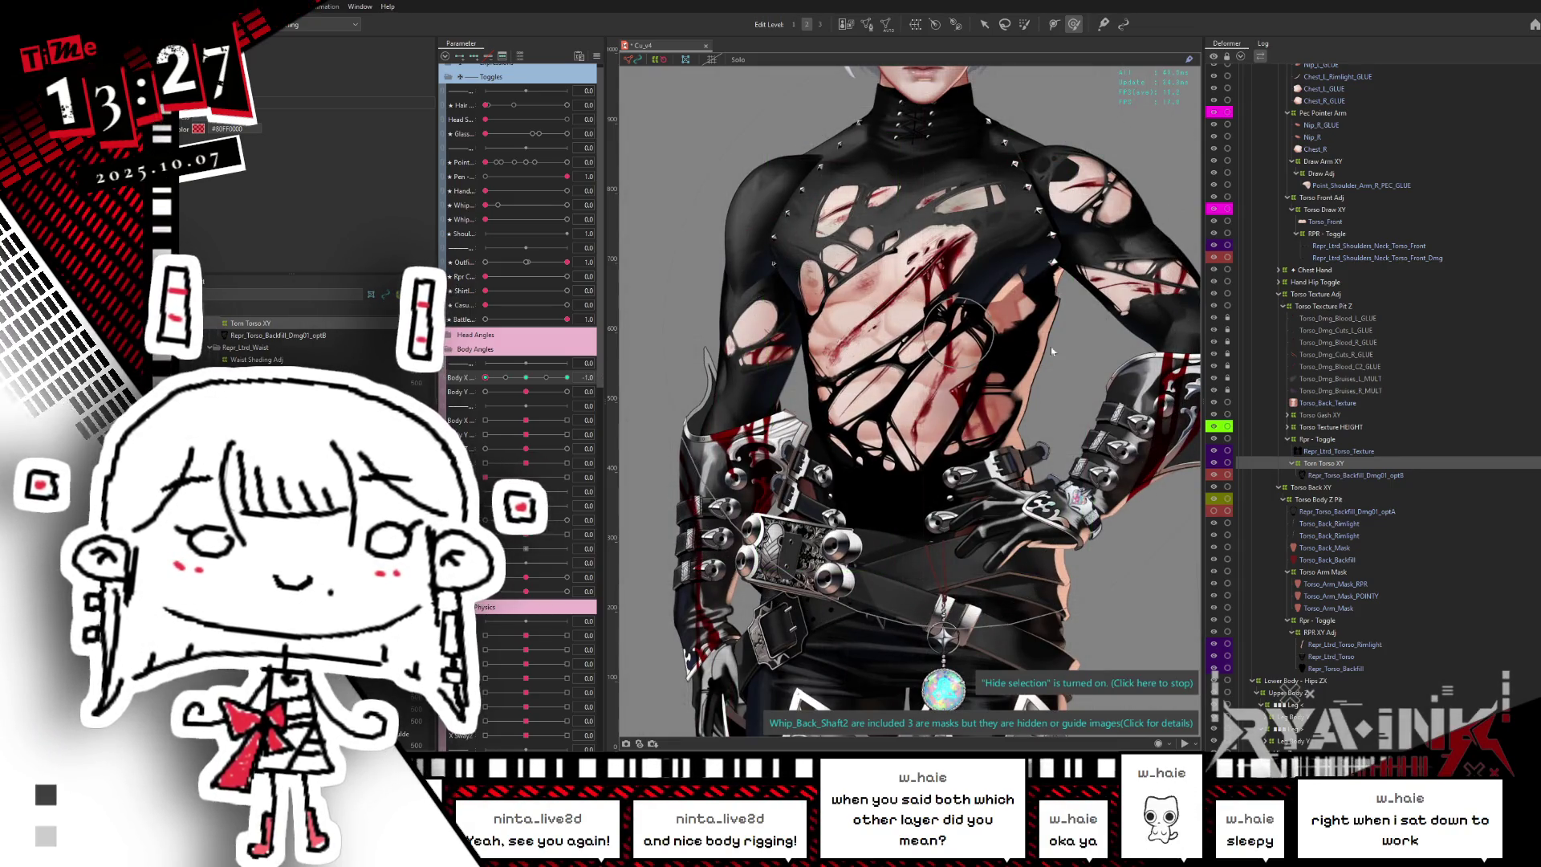
drag(1105, 326, 931, 336)
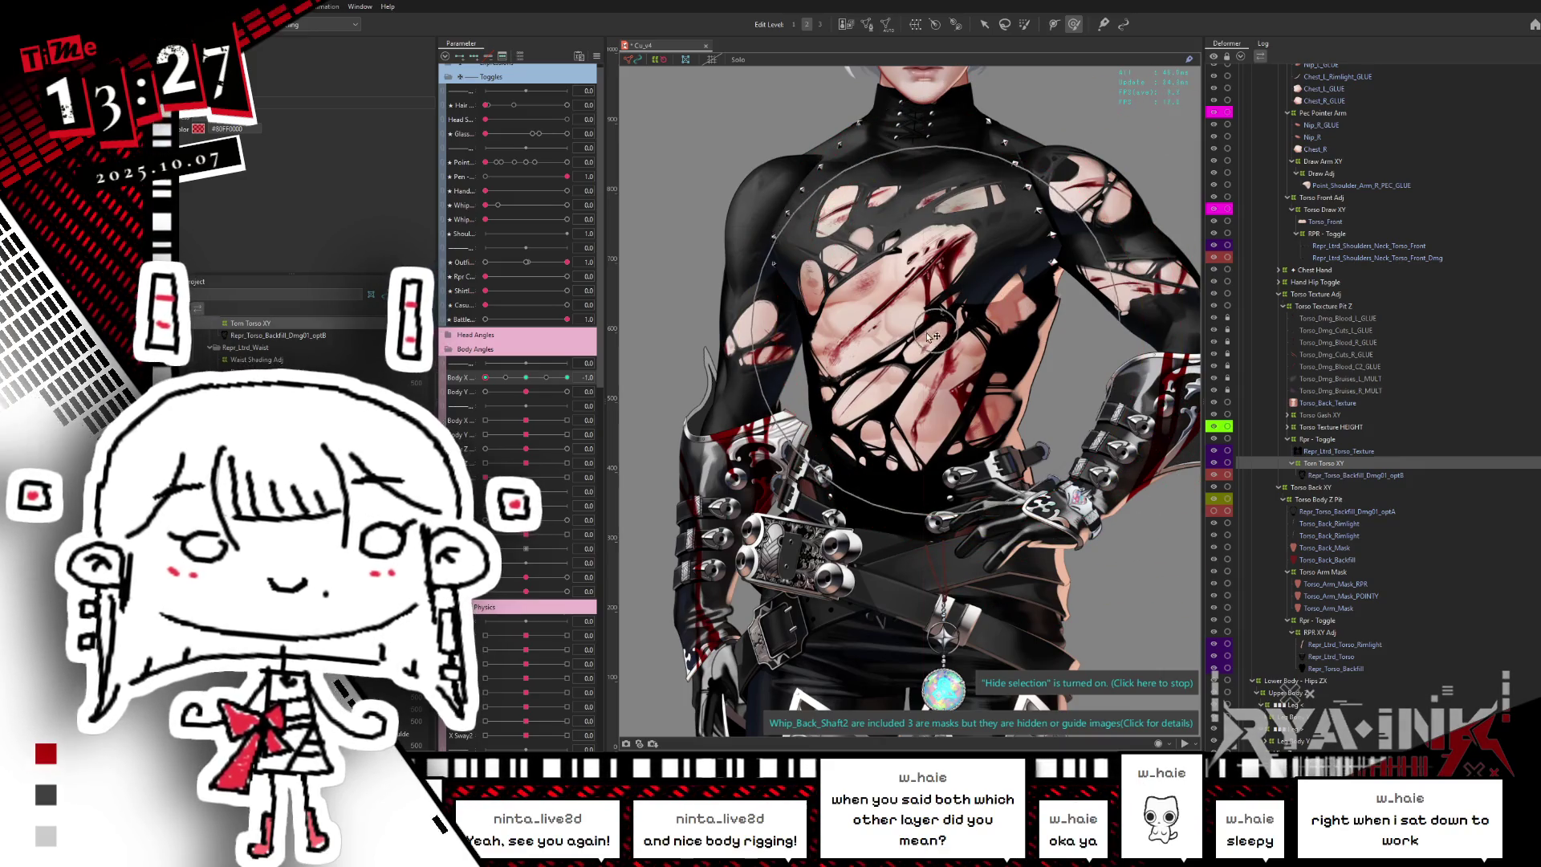
- Re-pose at Body X -1, push the chest texture further, and preview back to neutral
click(525, 378)
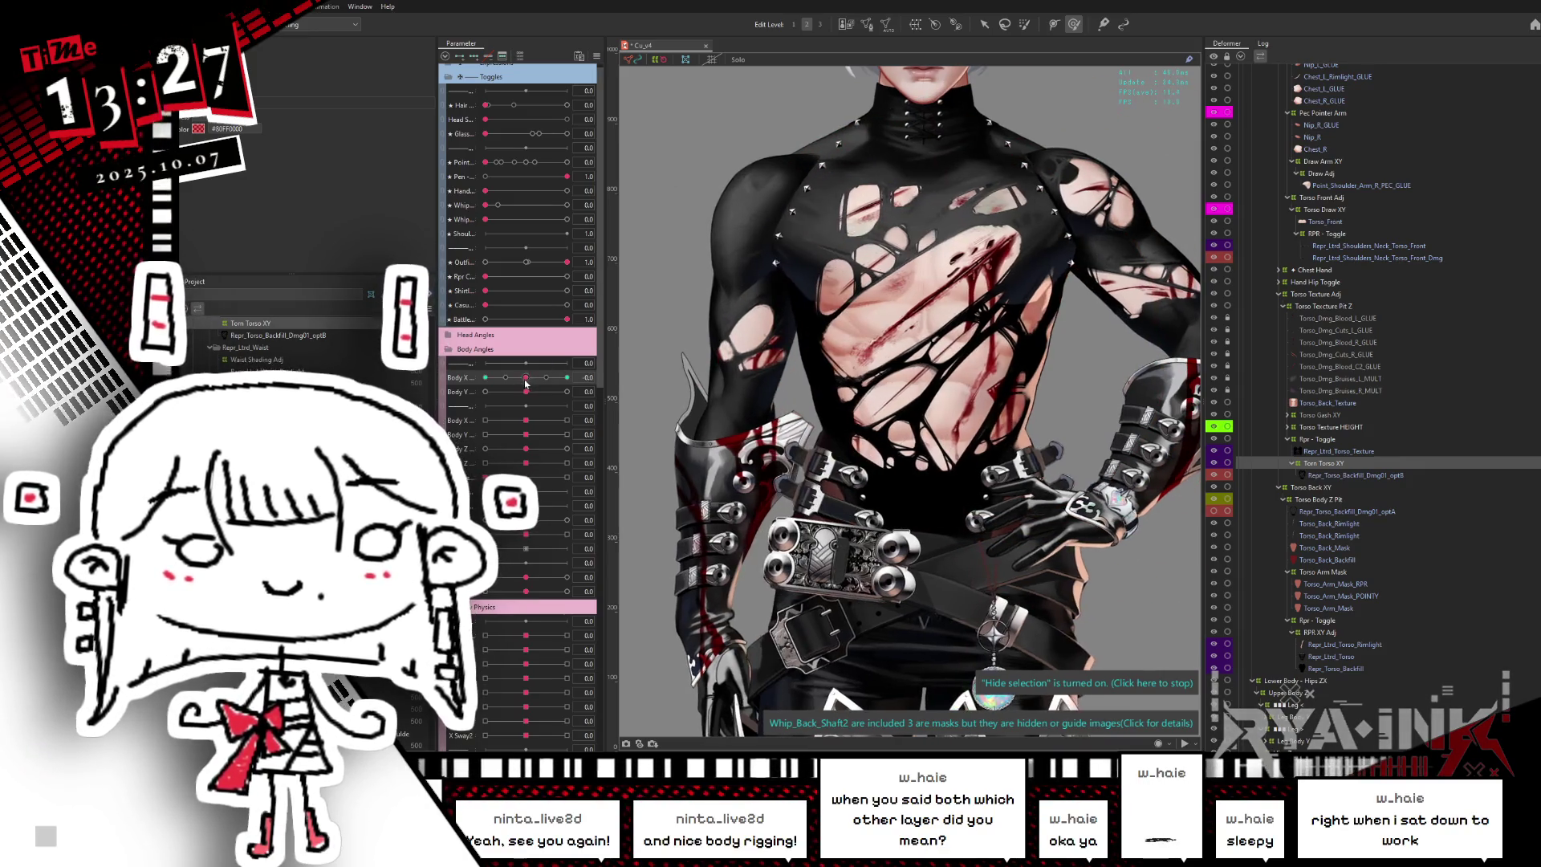
drag(526, 378, 486, 378)
mouse_move(892, 315)
mouse_down()
mouse_move(909, 283)
mouse_move(873, 281)
mouse_up()
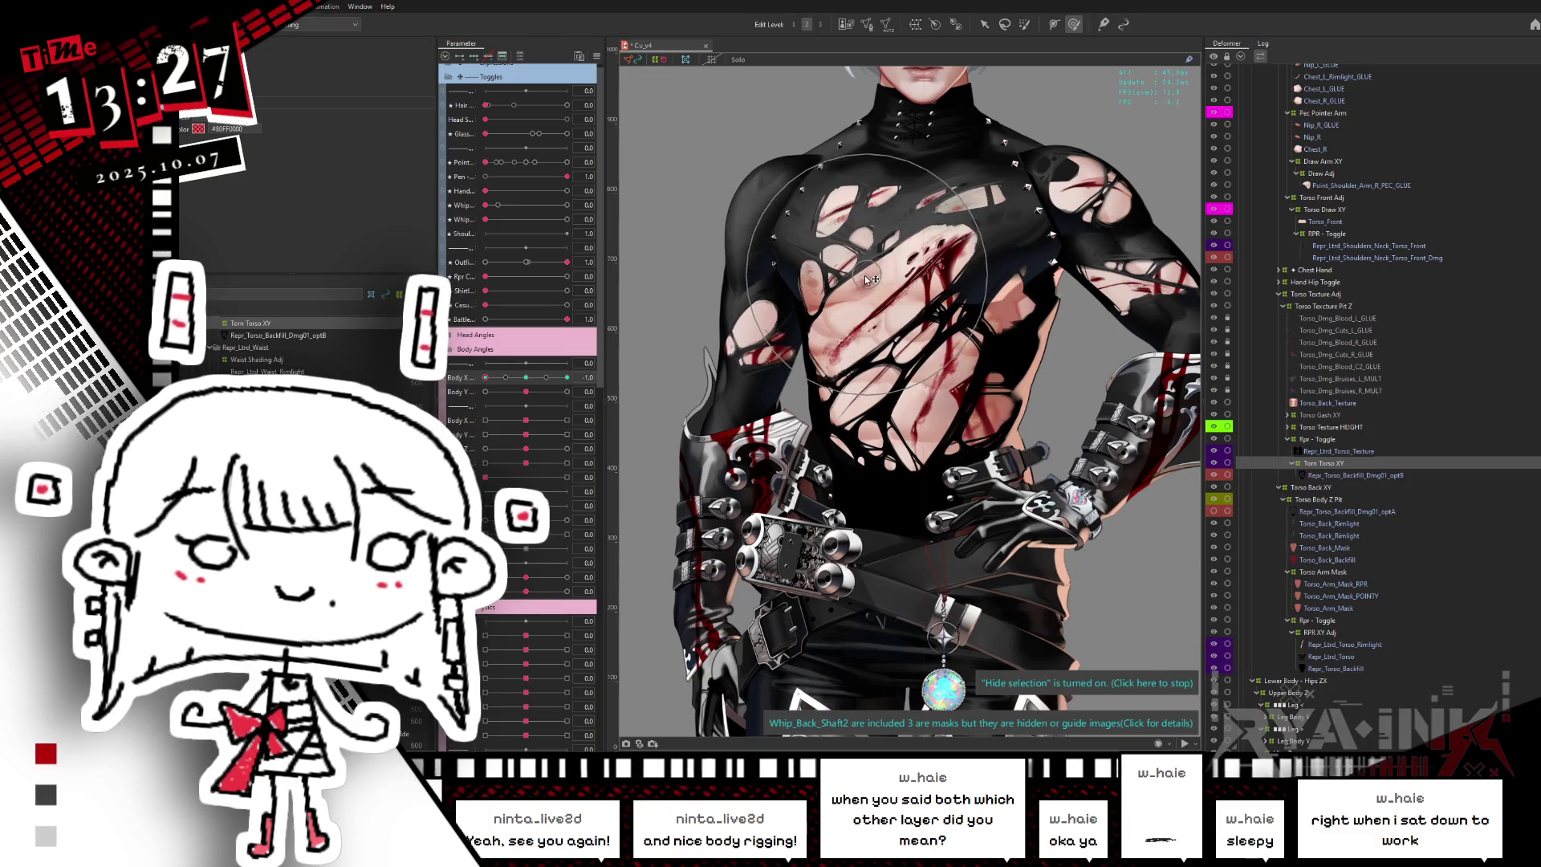
click(525, 377)
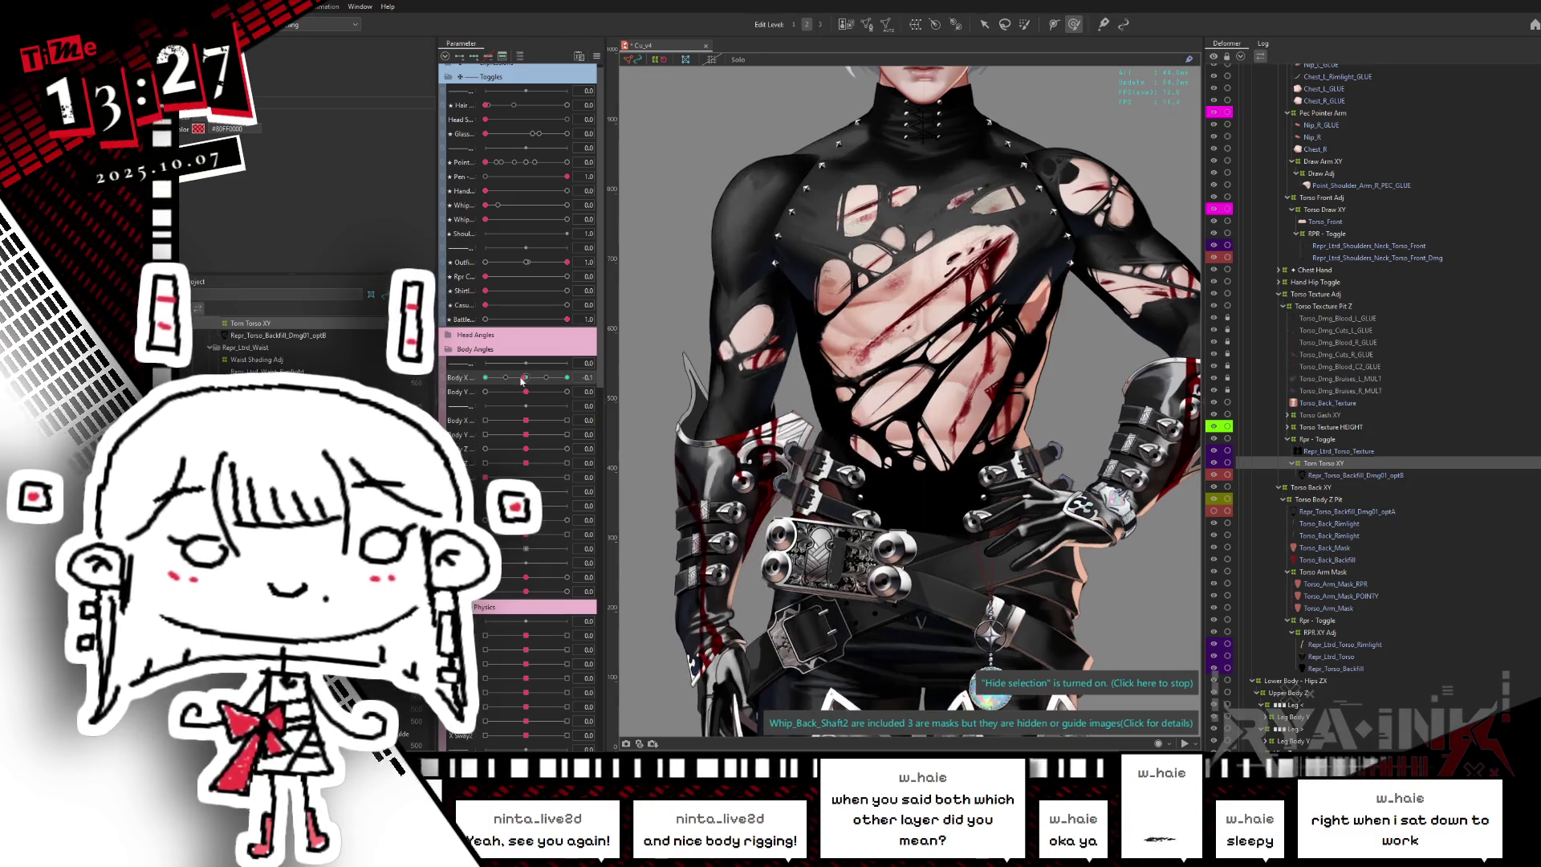
mouse_move(485, 377)
mouse_down()
mouse_move(530, 377)
mouse_move(484, 378)
mouse_up()
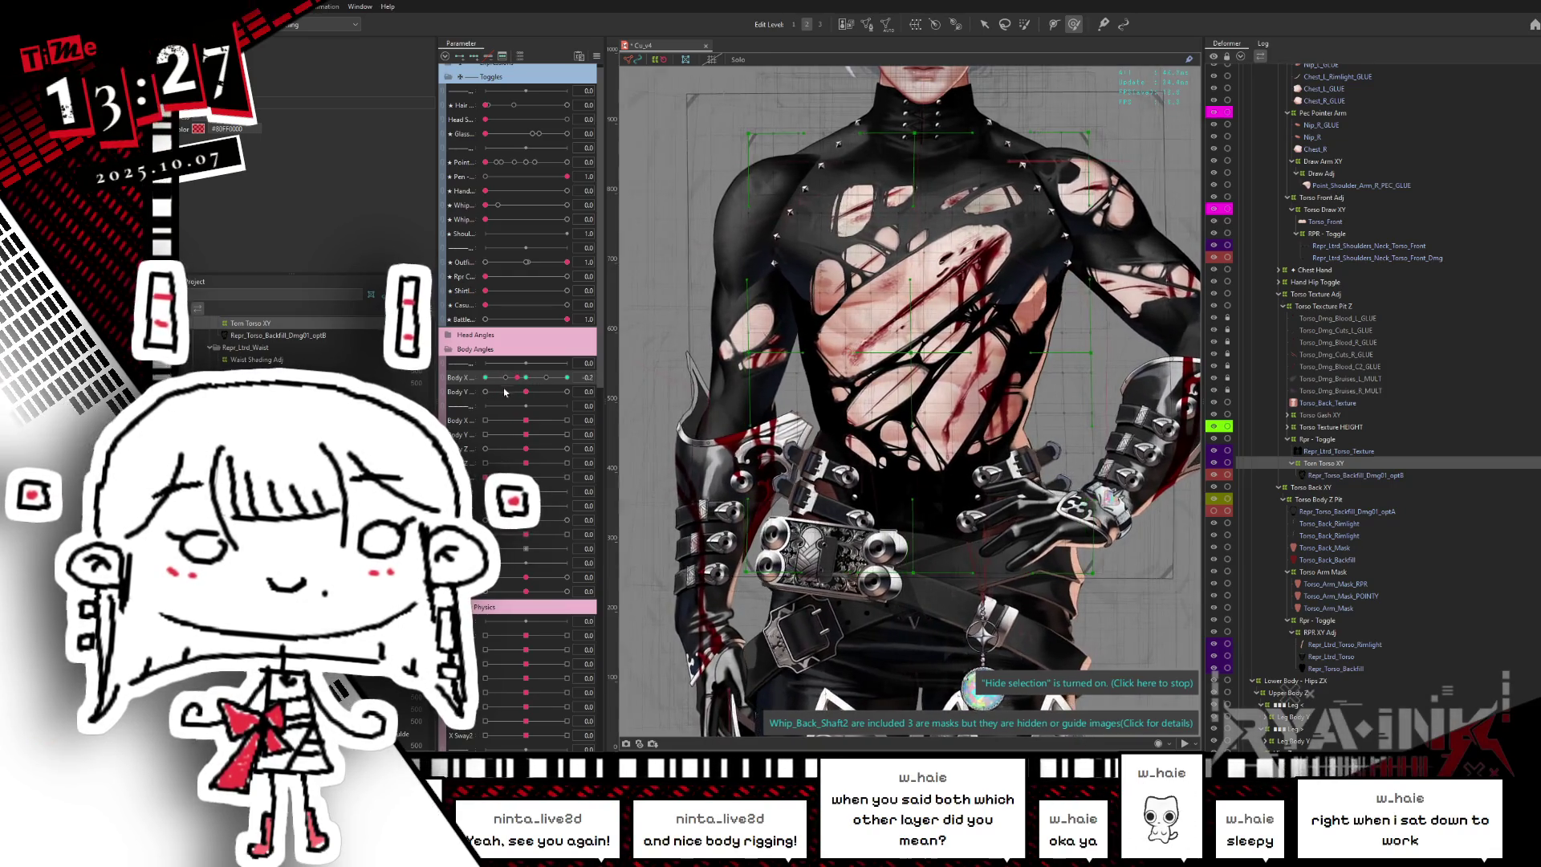
- Nudge the torn chest texture upward at the Body X -1 pose
key(ctrl+h)
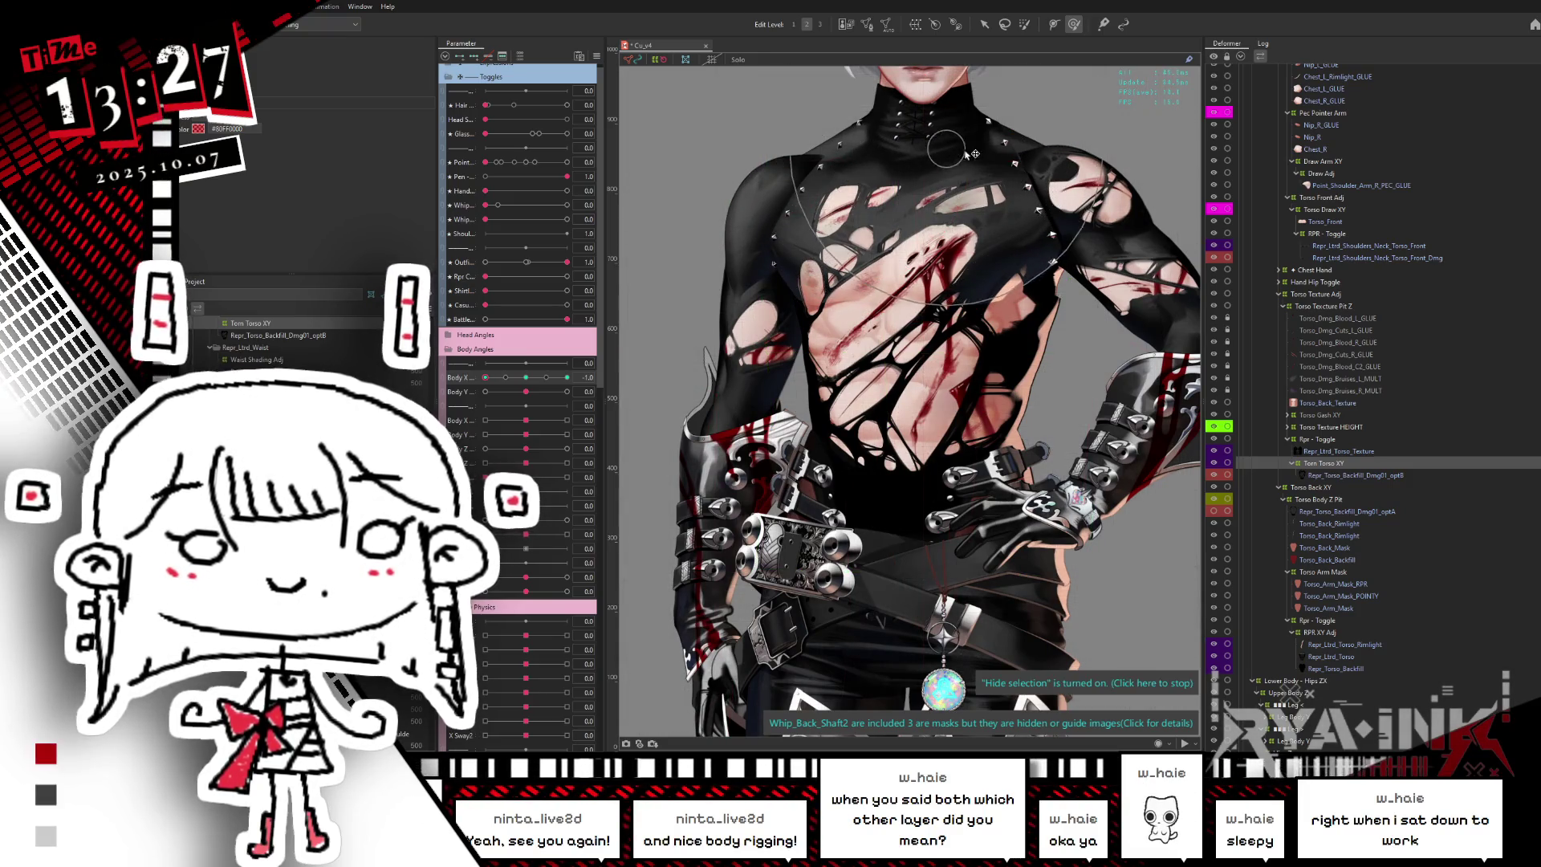
drag(484, 378, 489, 377)
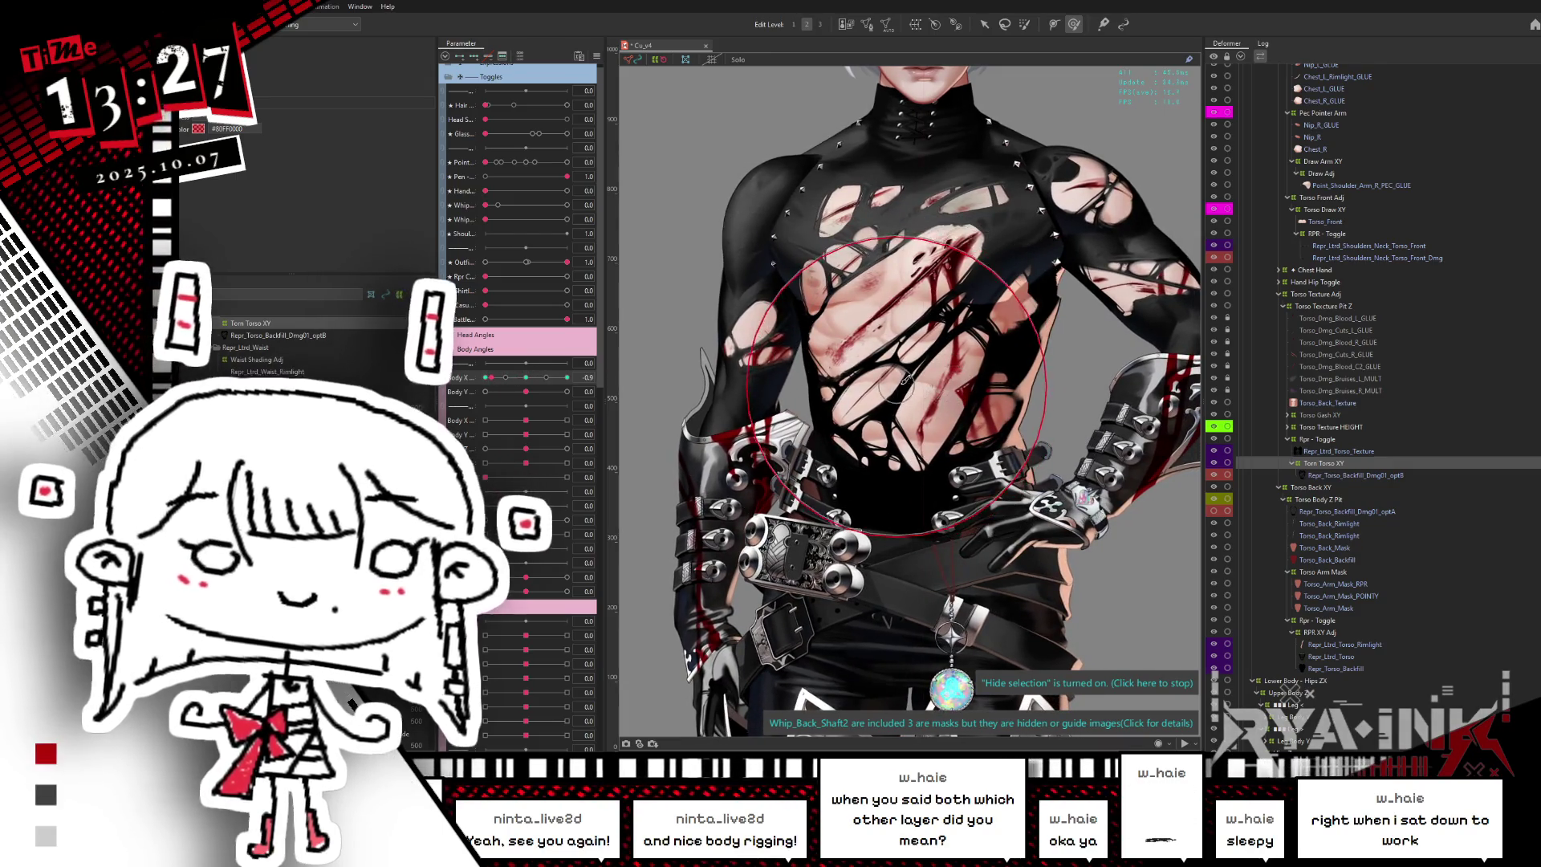
key(ctrl+z)
drag(886, 395, 889, 380)
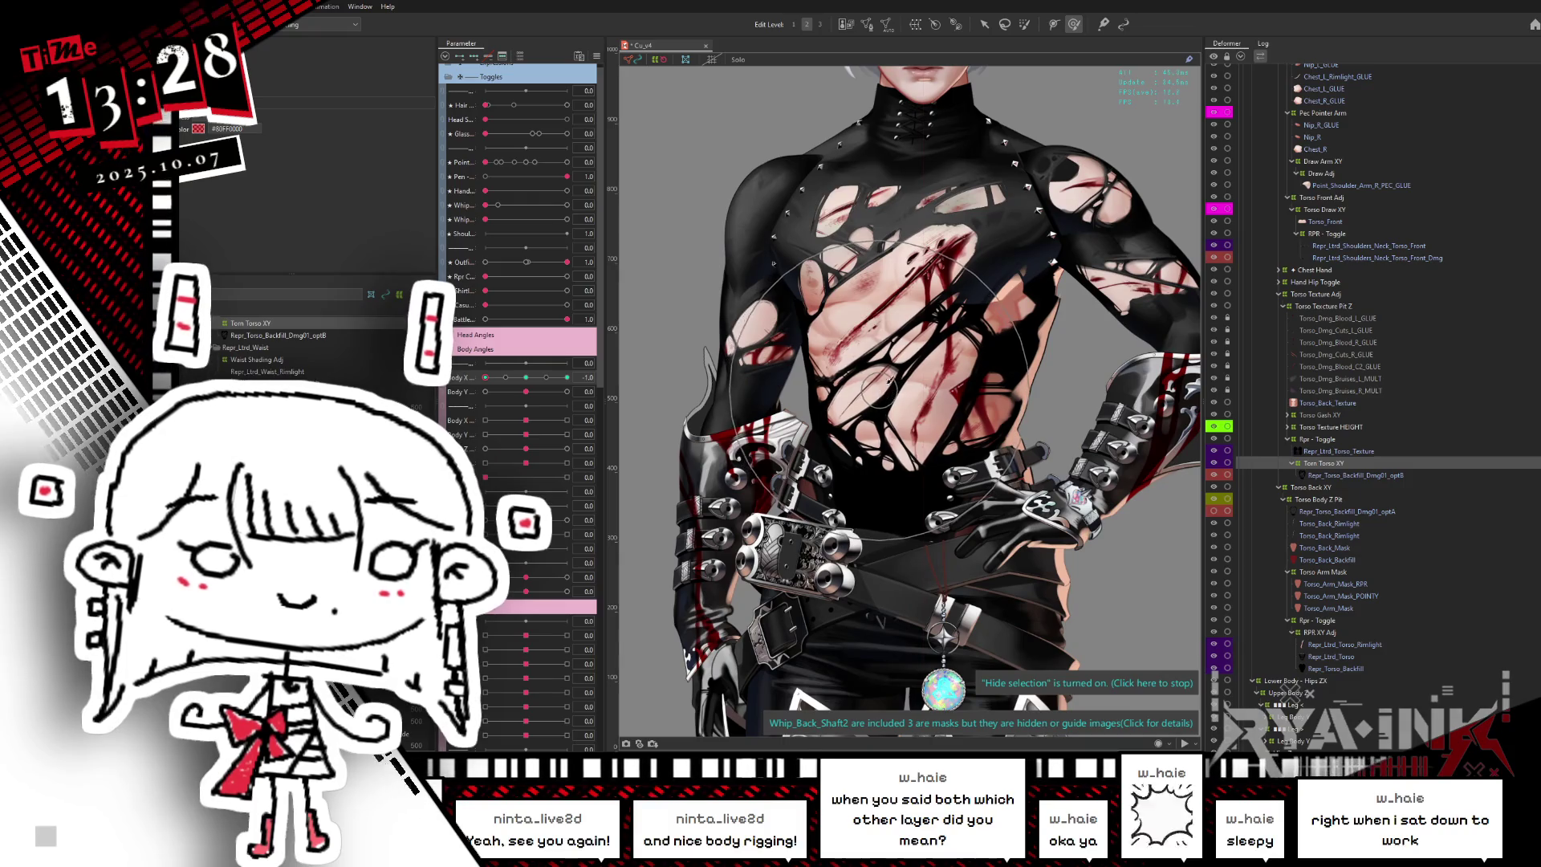
- Scrub Body X between -1.0 and -0.6 to check the chest blending
drag(526, 380, 462, 399)
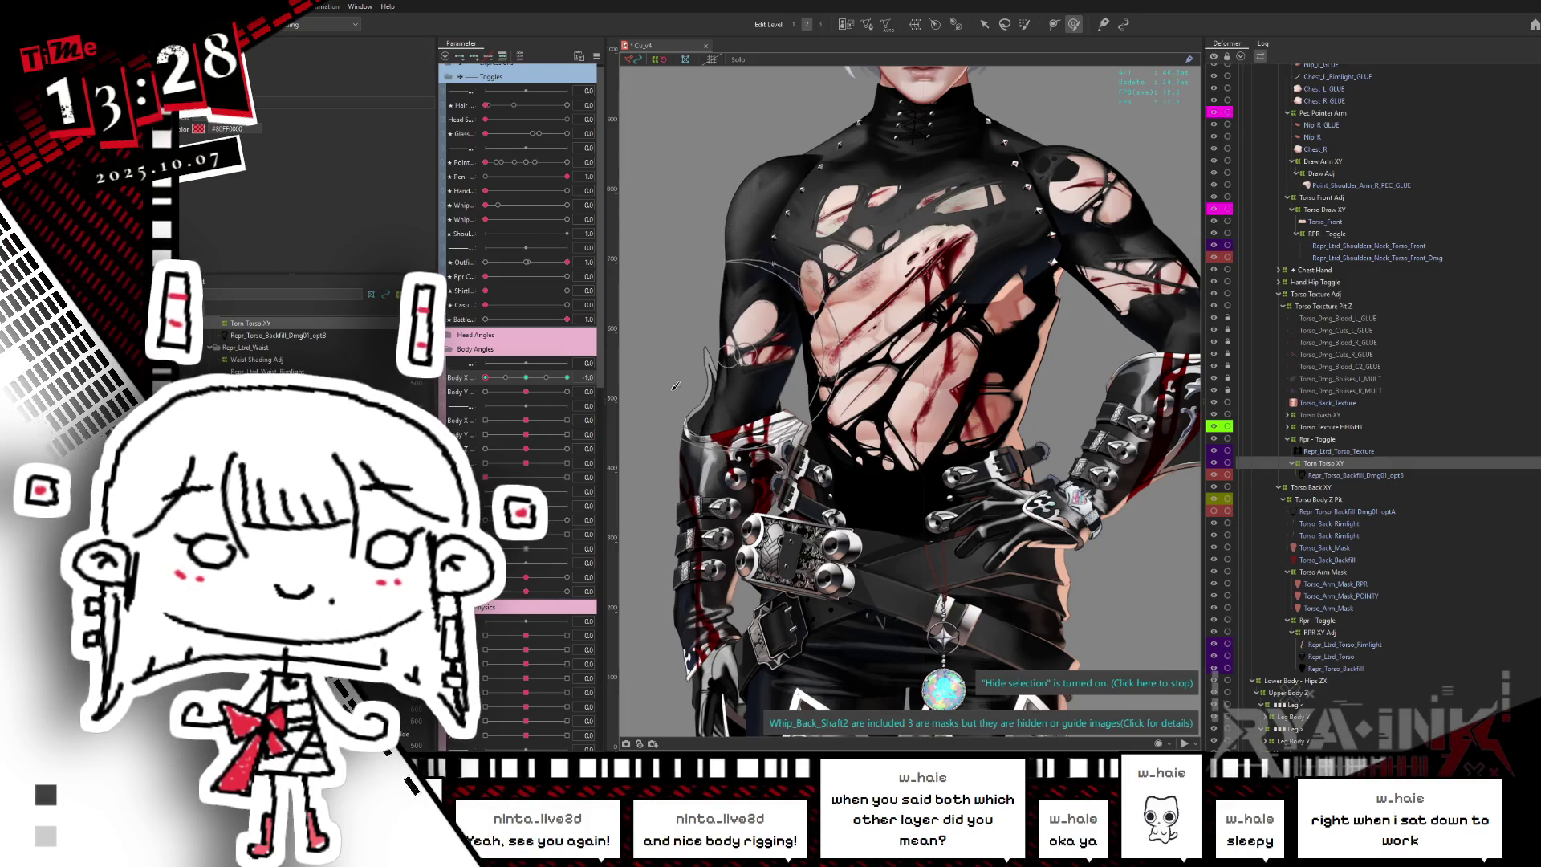
mouse_move(512, 372)
mouse_down()
mouse_move(506, 392)
mouse_move(485, 392)
mouse_up()
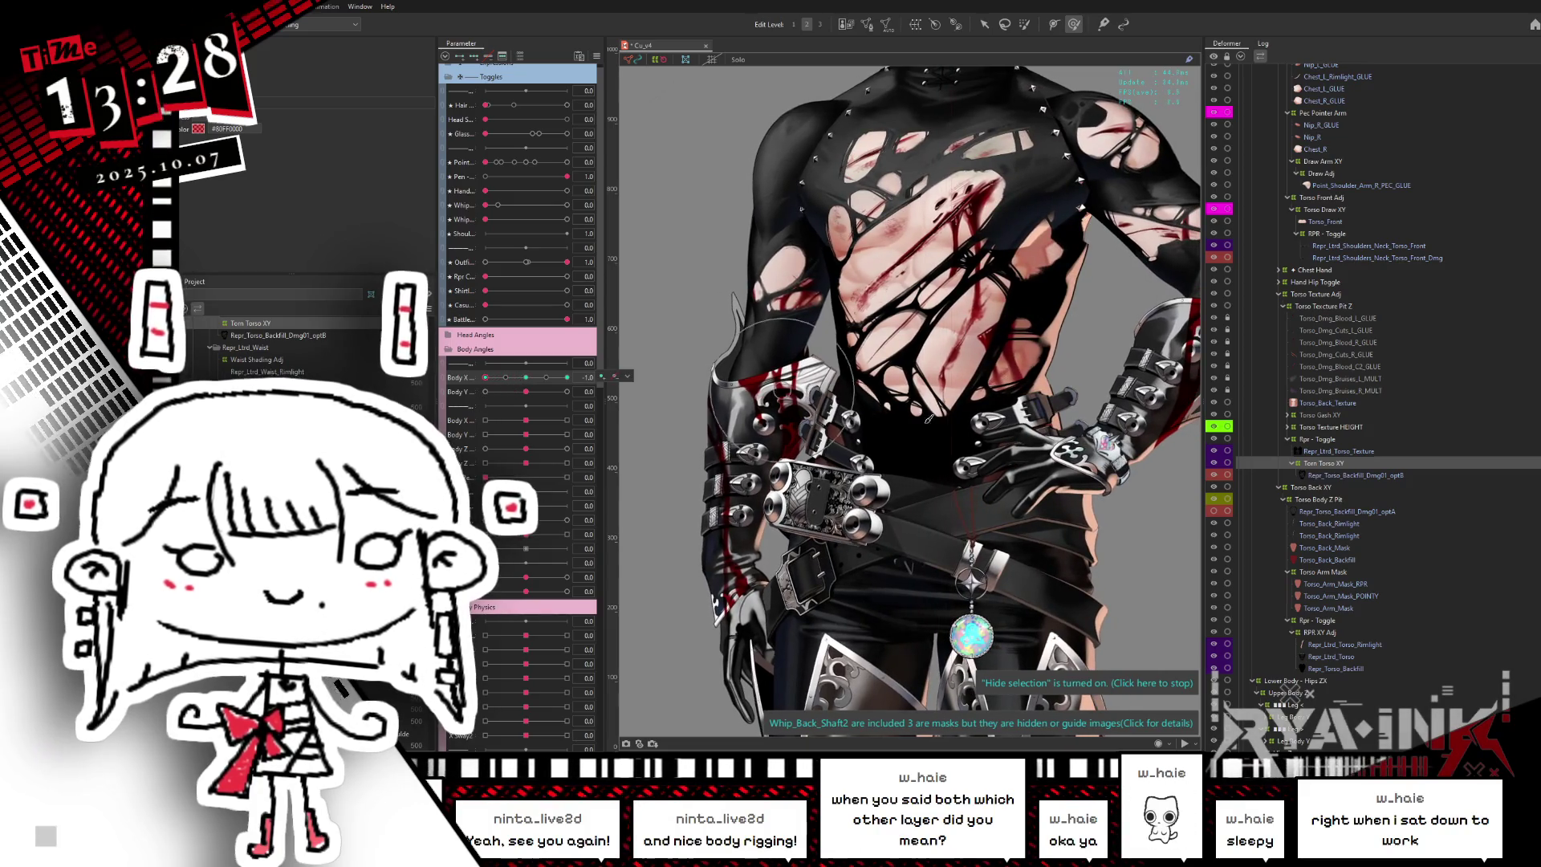
drag(534, 385, 495, 388)
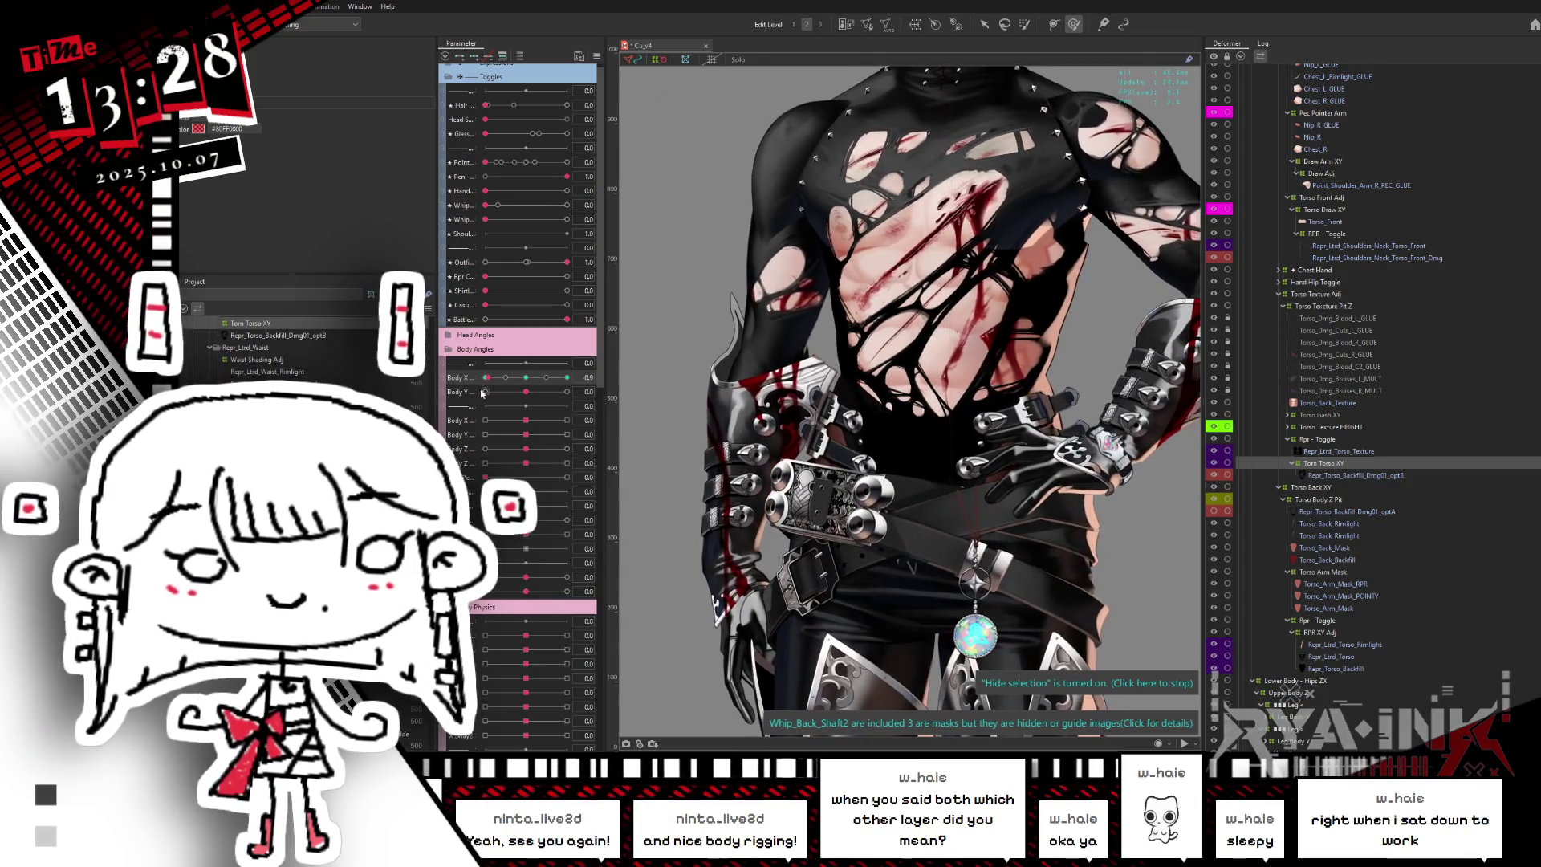
- Reflect the Torn Torso XY motion and preview it at Body X 1
drag(497, 387, 482, 391)
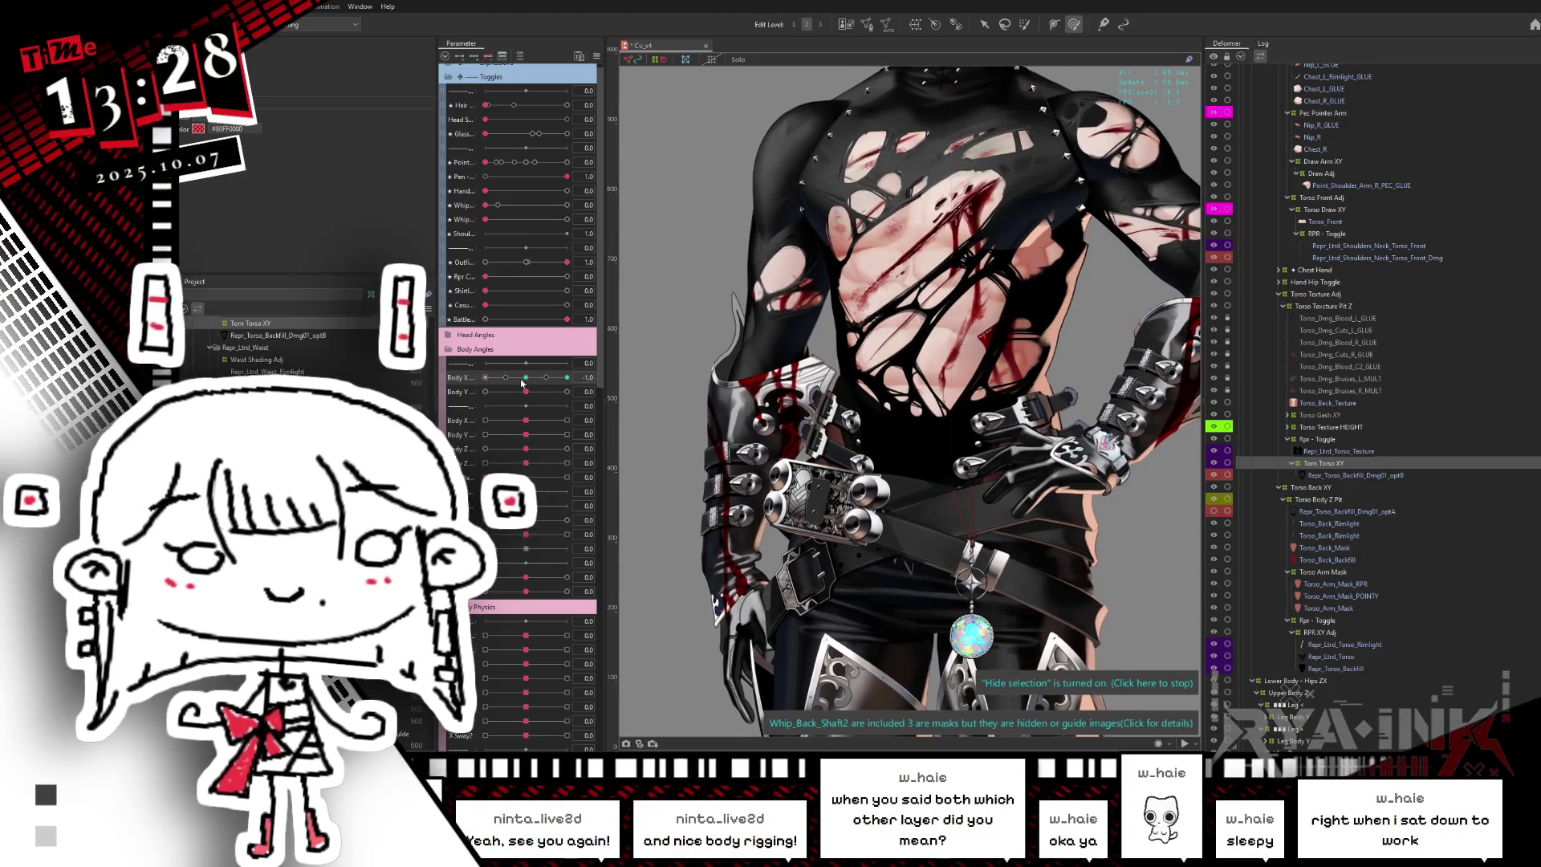
mouse_move(522, 383)
mouse_down()
mouse_move(485, 387)
mouse_move(596, 374)
mouse_move(485, 377)
mouse_up()
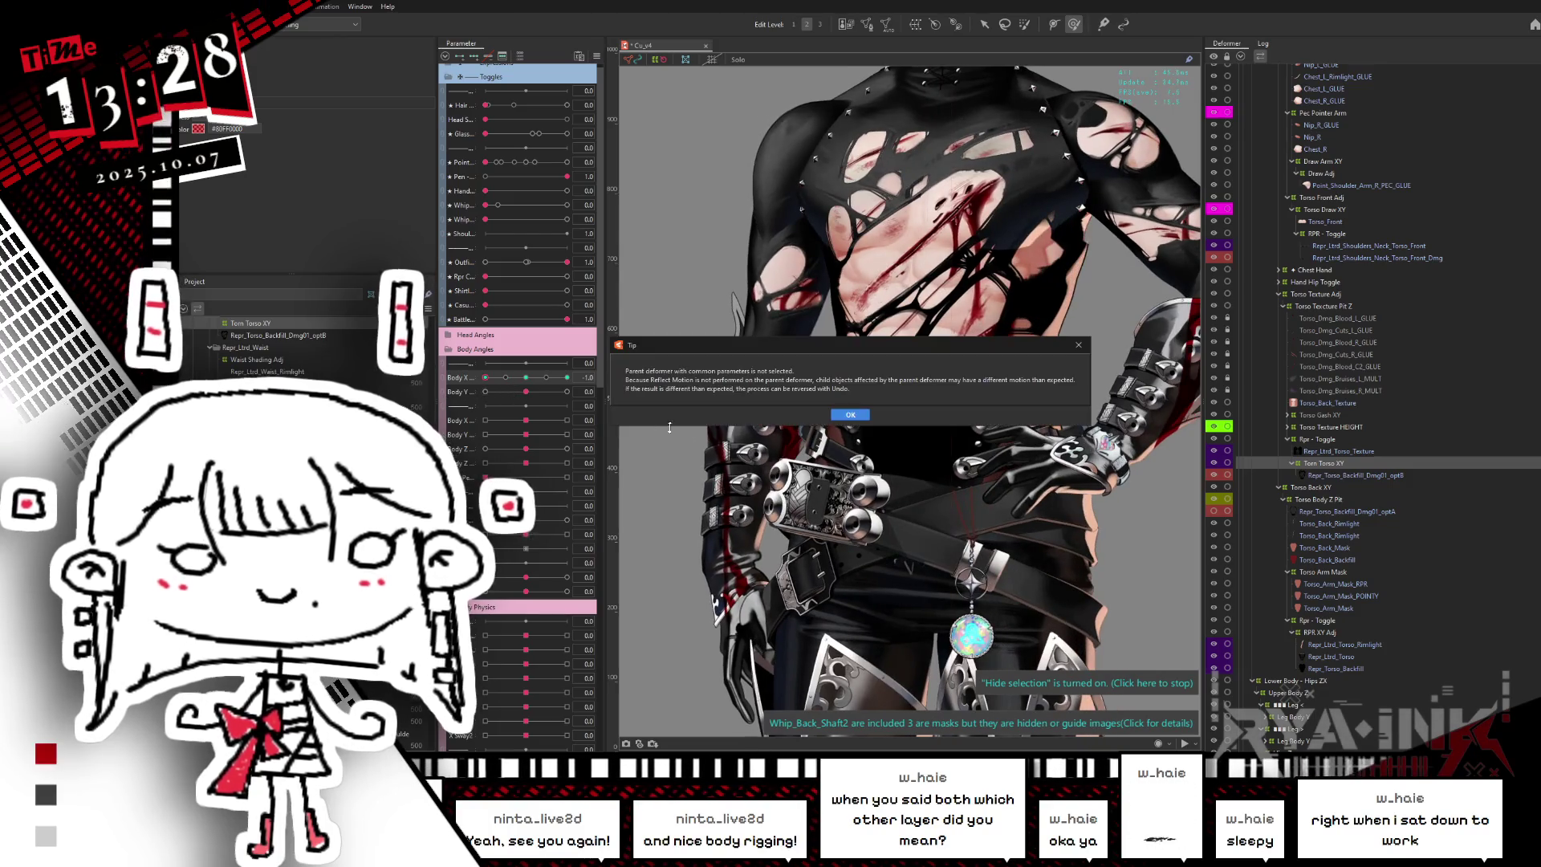
click(844, 415)
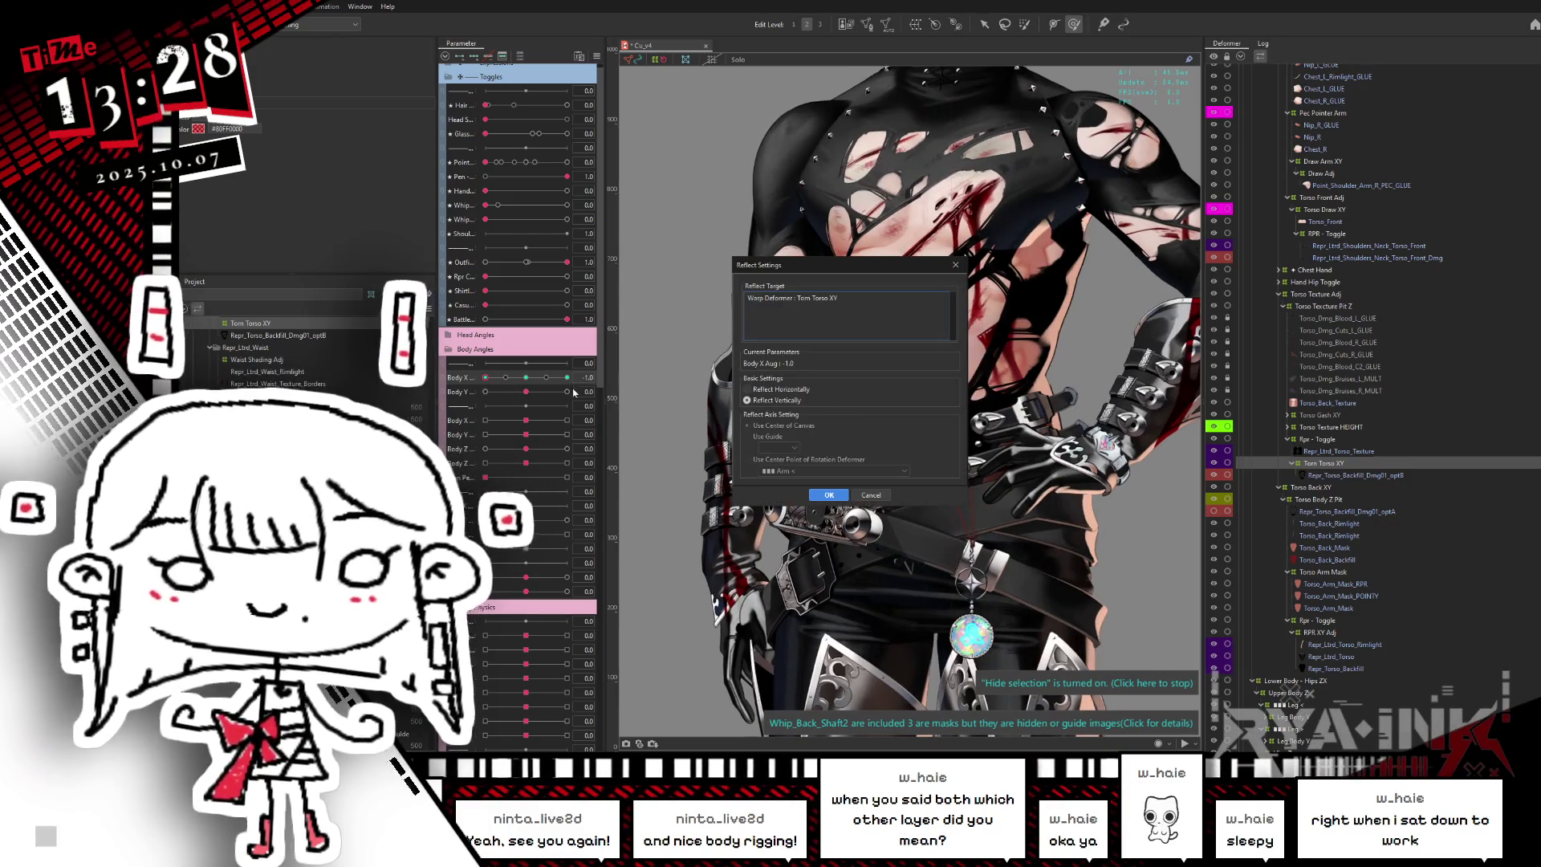
click(826, 495)
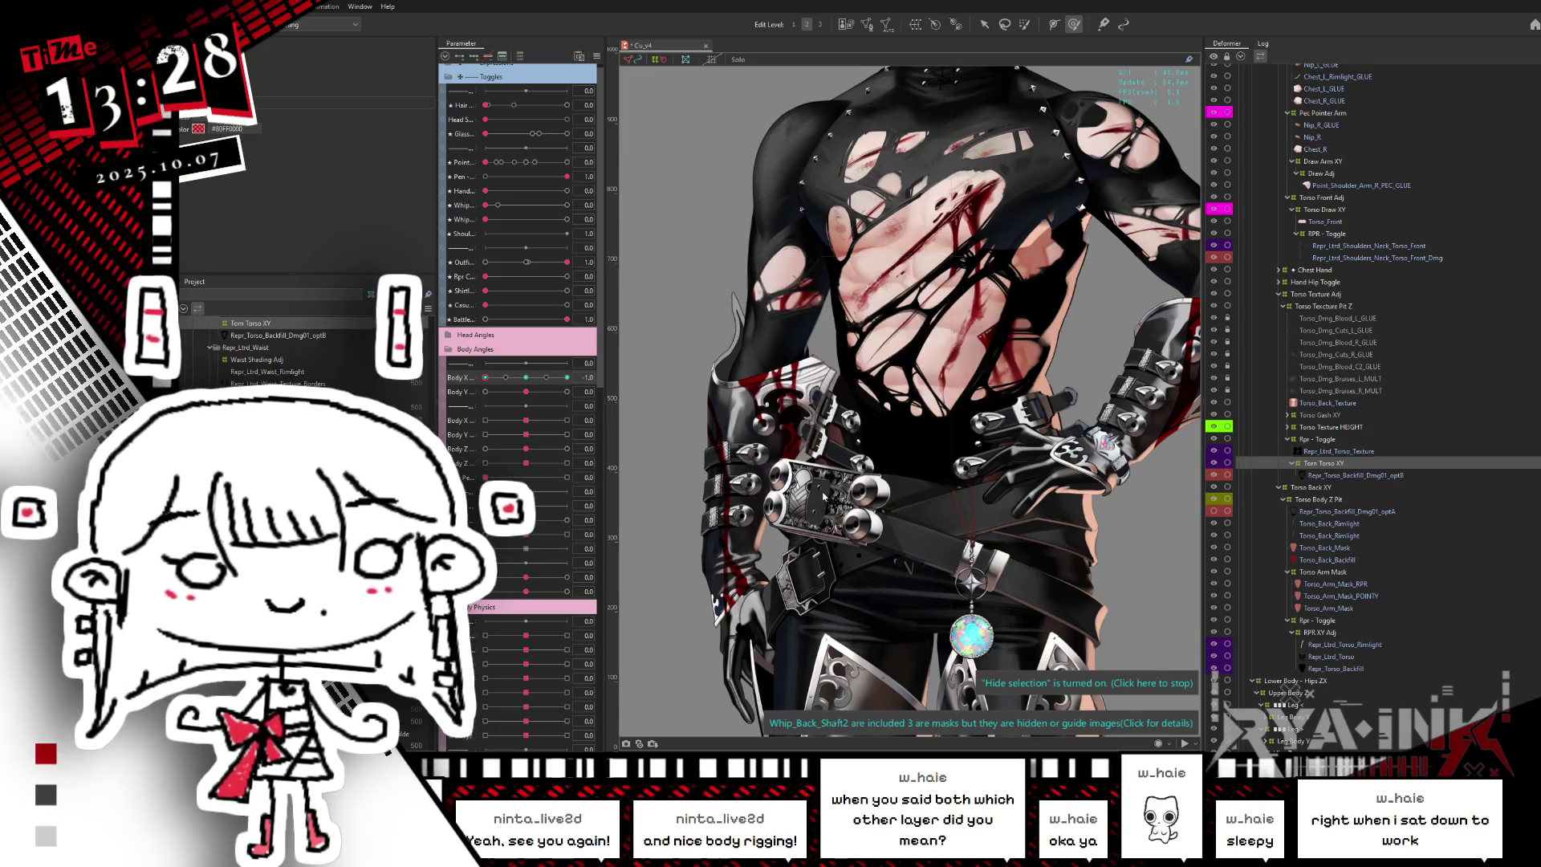
click(526, 377)
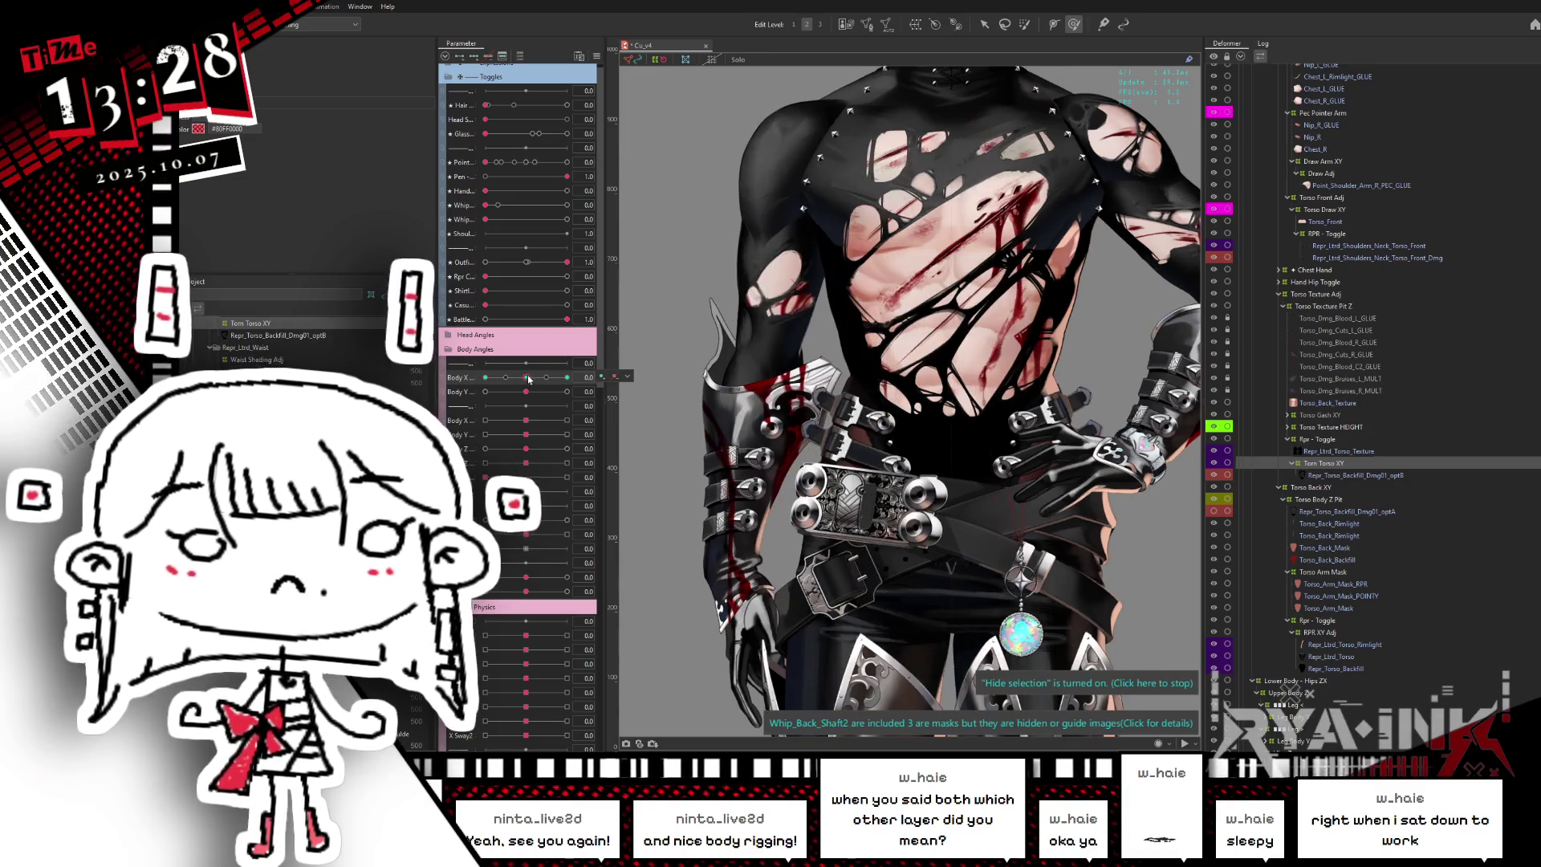
drag(526, 377, 567, 377)
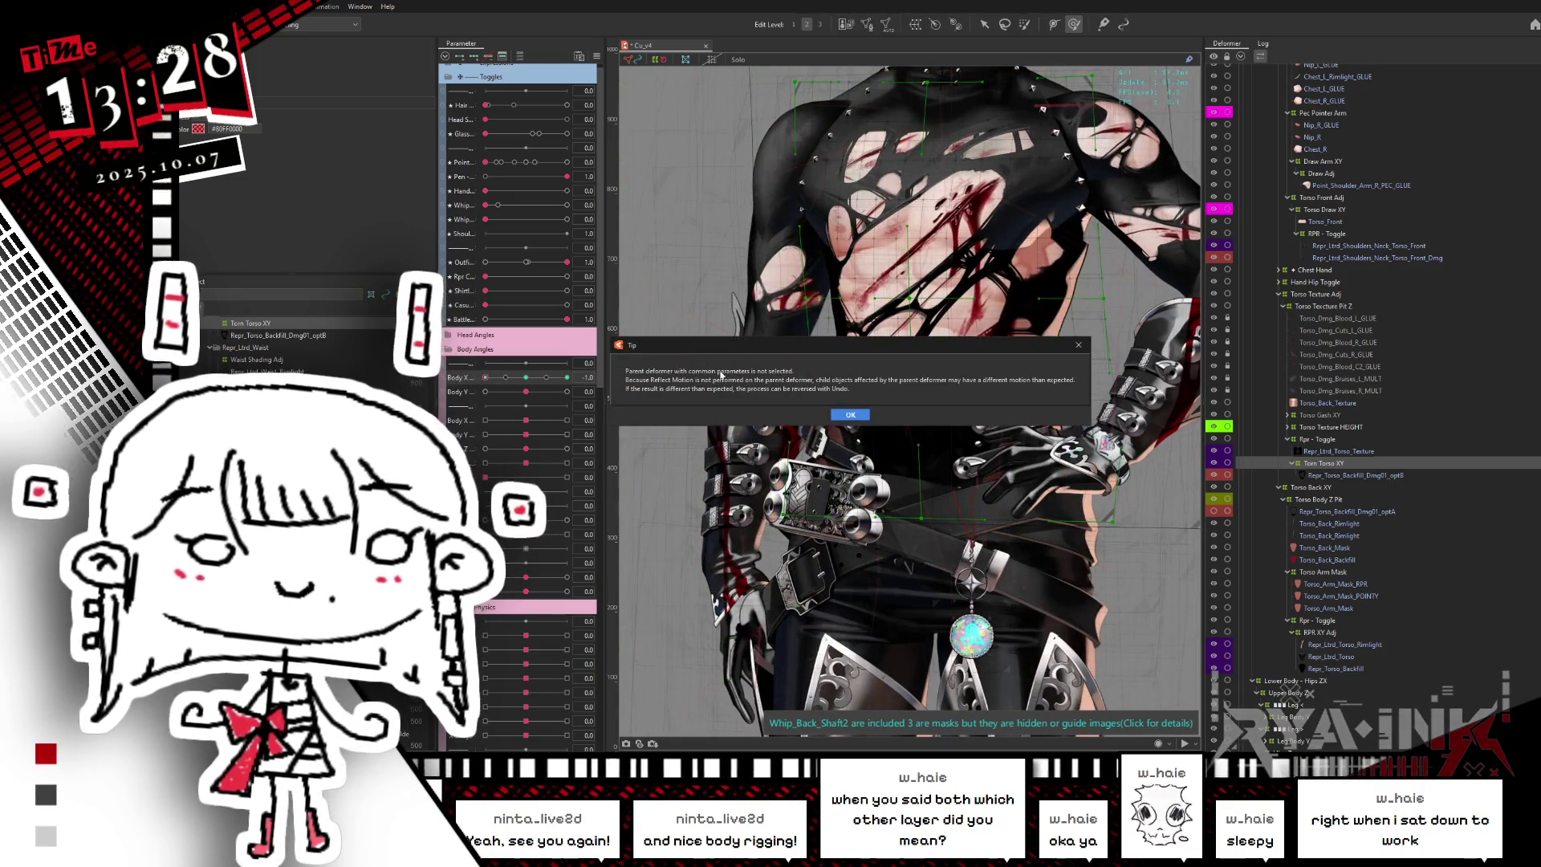
- Apply Reflect Horizontally to the deformation and check the result at Body X 1
key(Return)
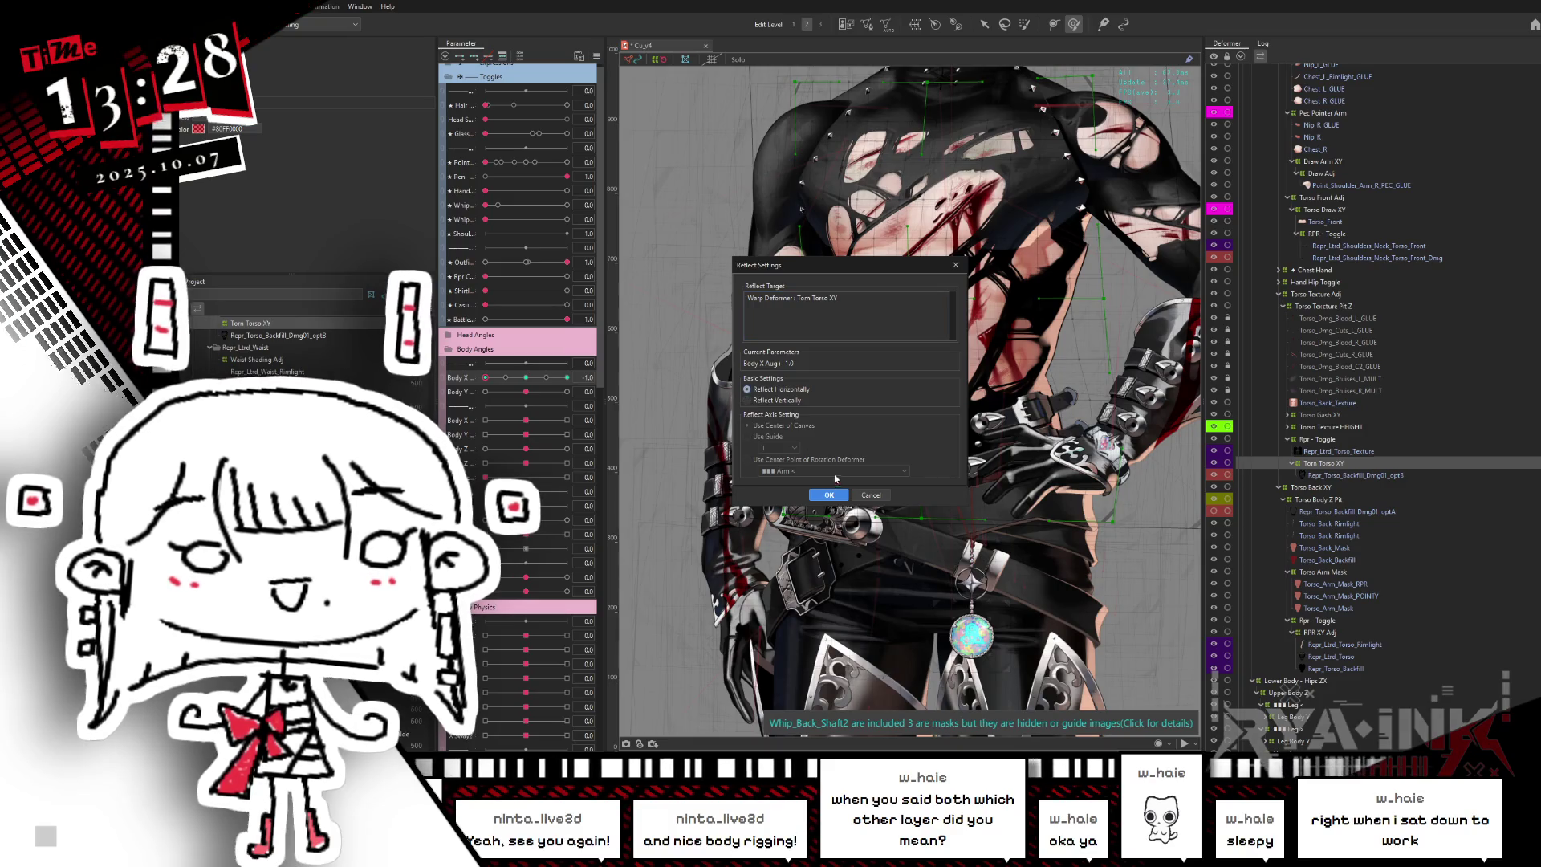
click(829, 496)
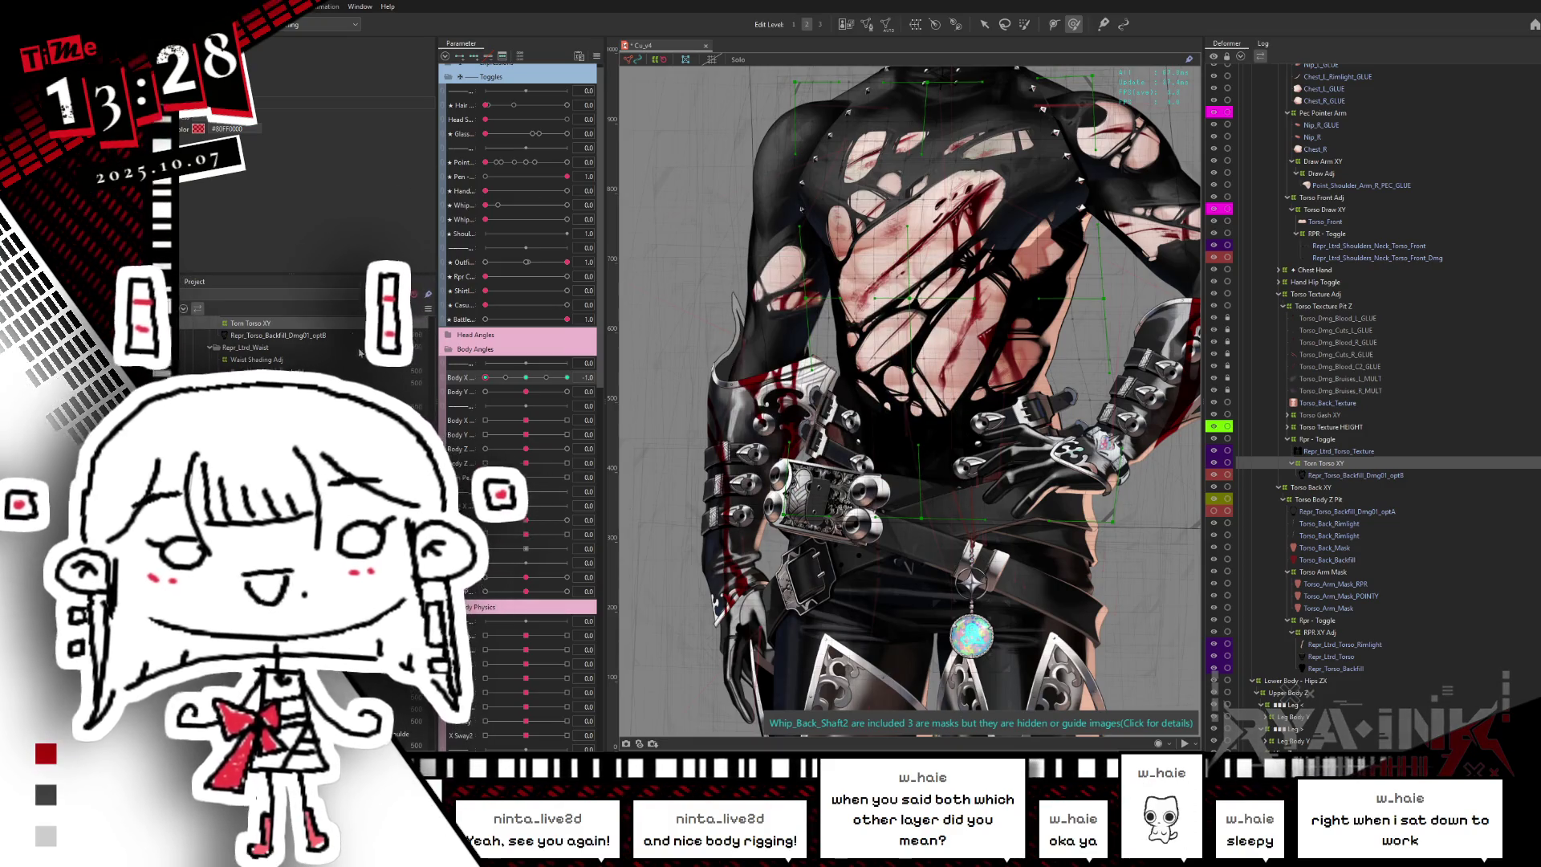
click(526, 378)
drag(526, 377, 566, 378)
key(ctrl+h)
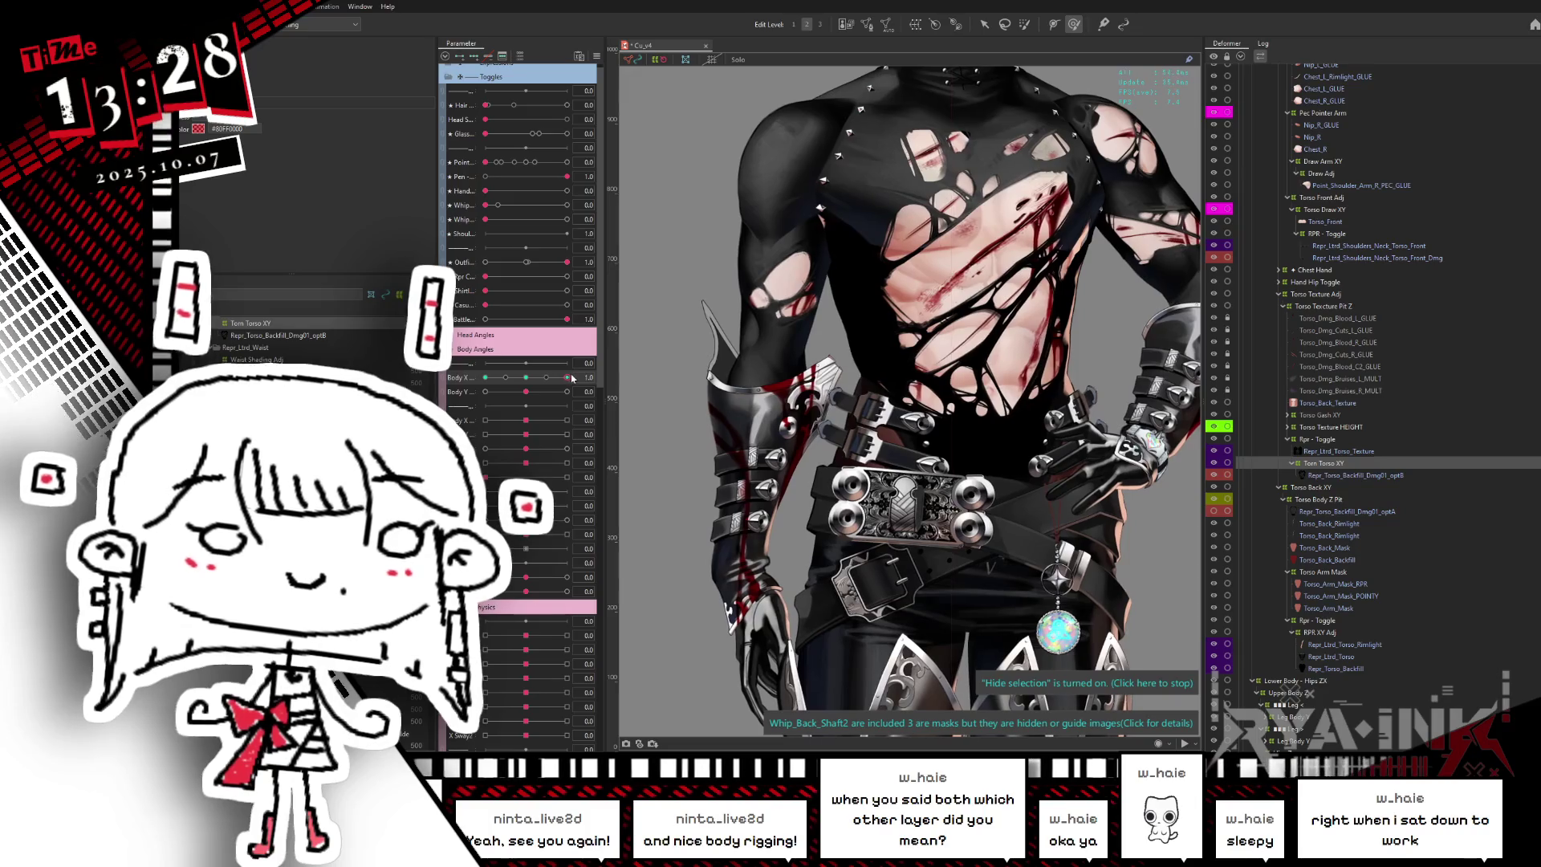
- Check the chest clothing at Body X 1, then return to neutral
drag(565, 380, 551, 392)
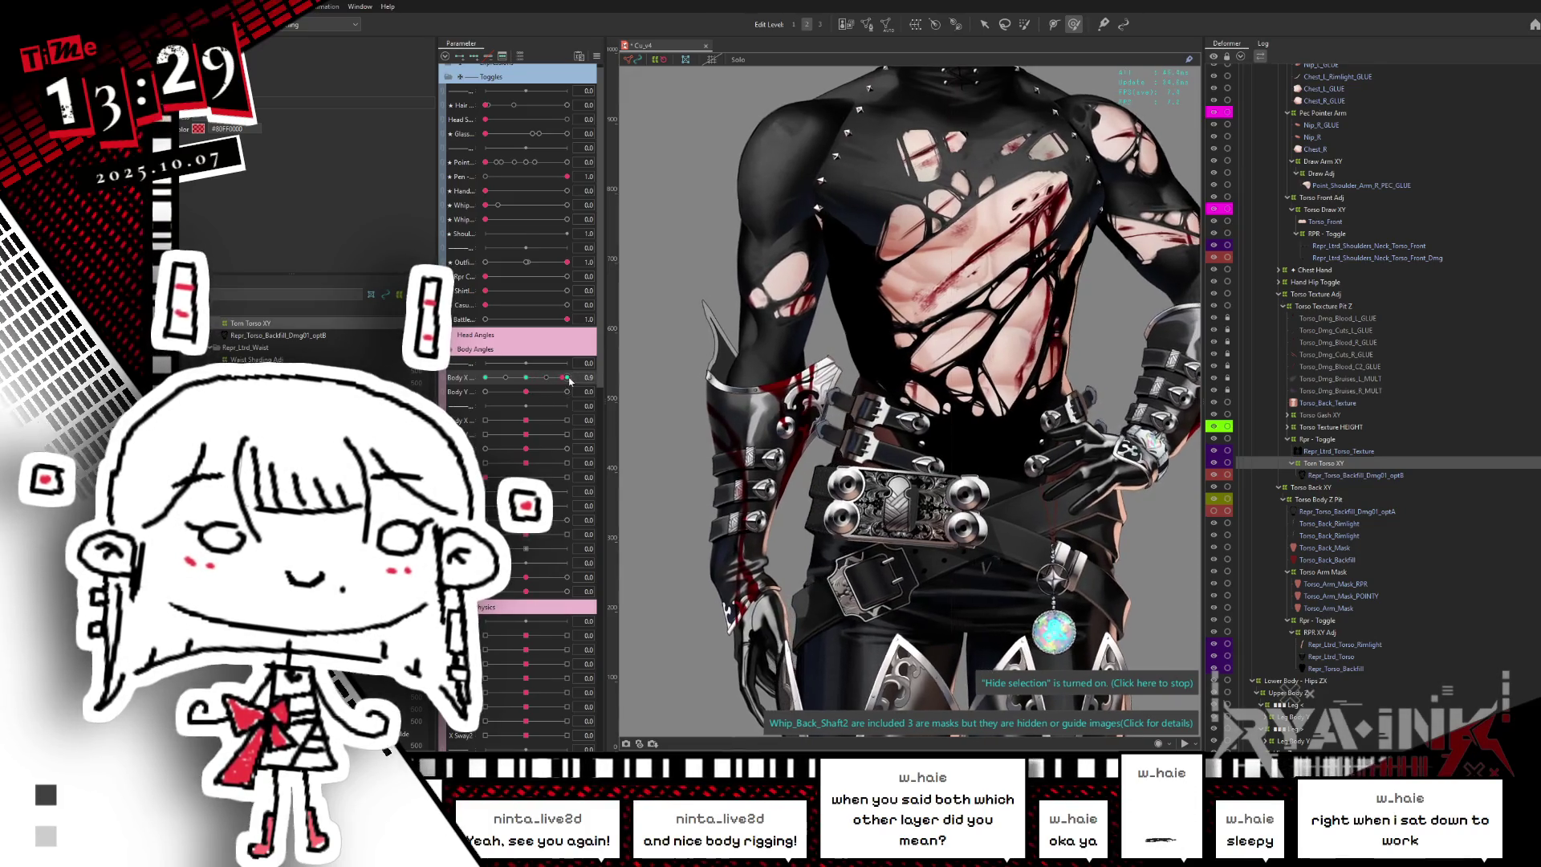
drag(552, 386, 567, 377)
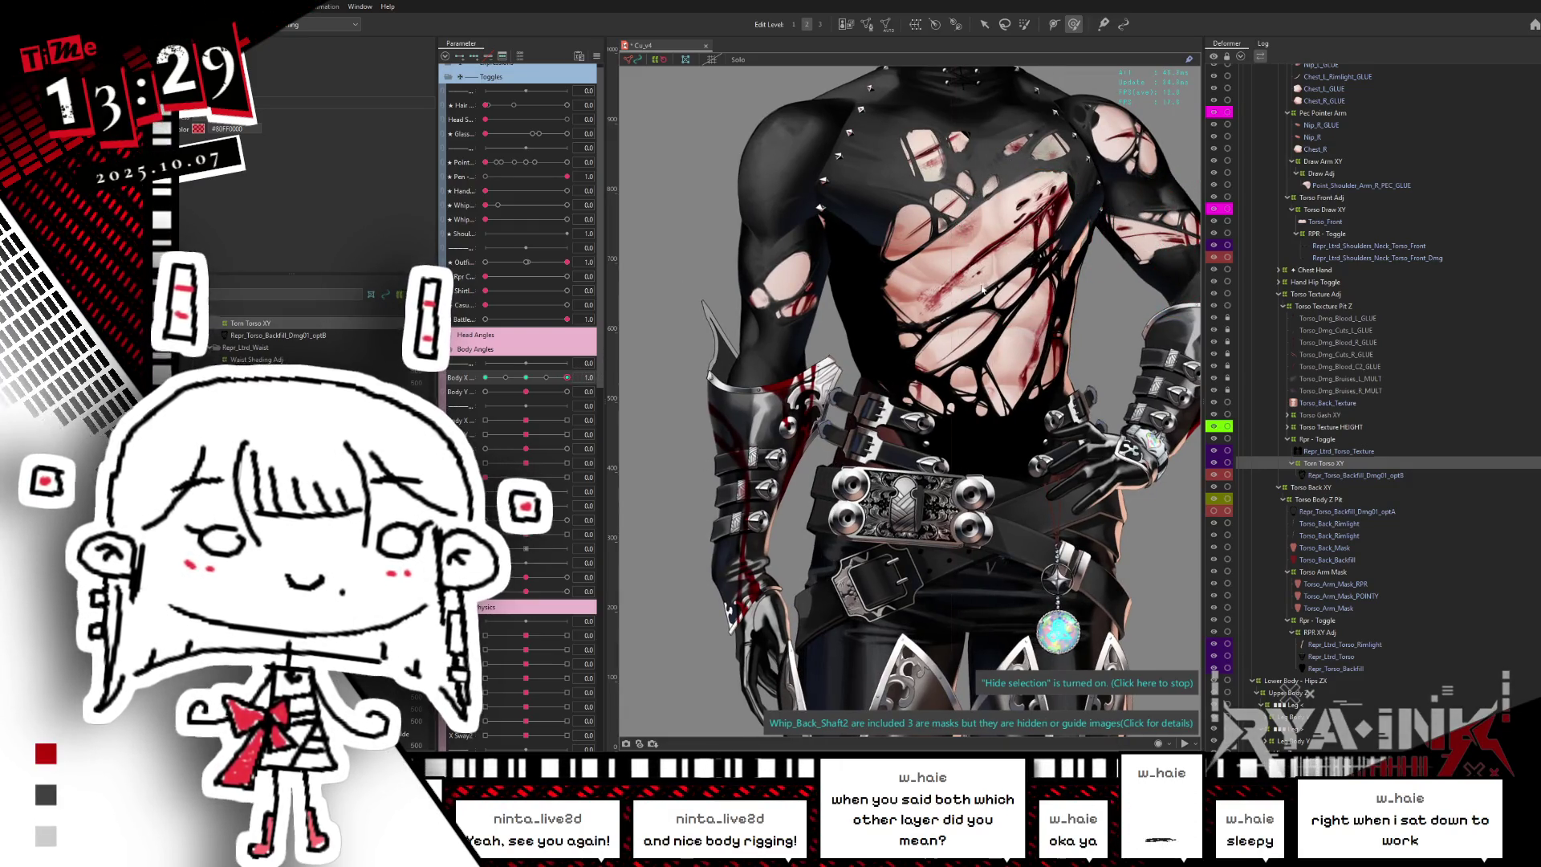
click(532, 377)
drag(532, 378, 566, 378)
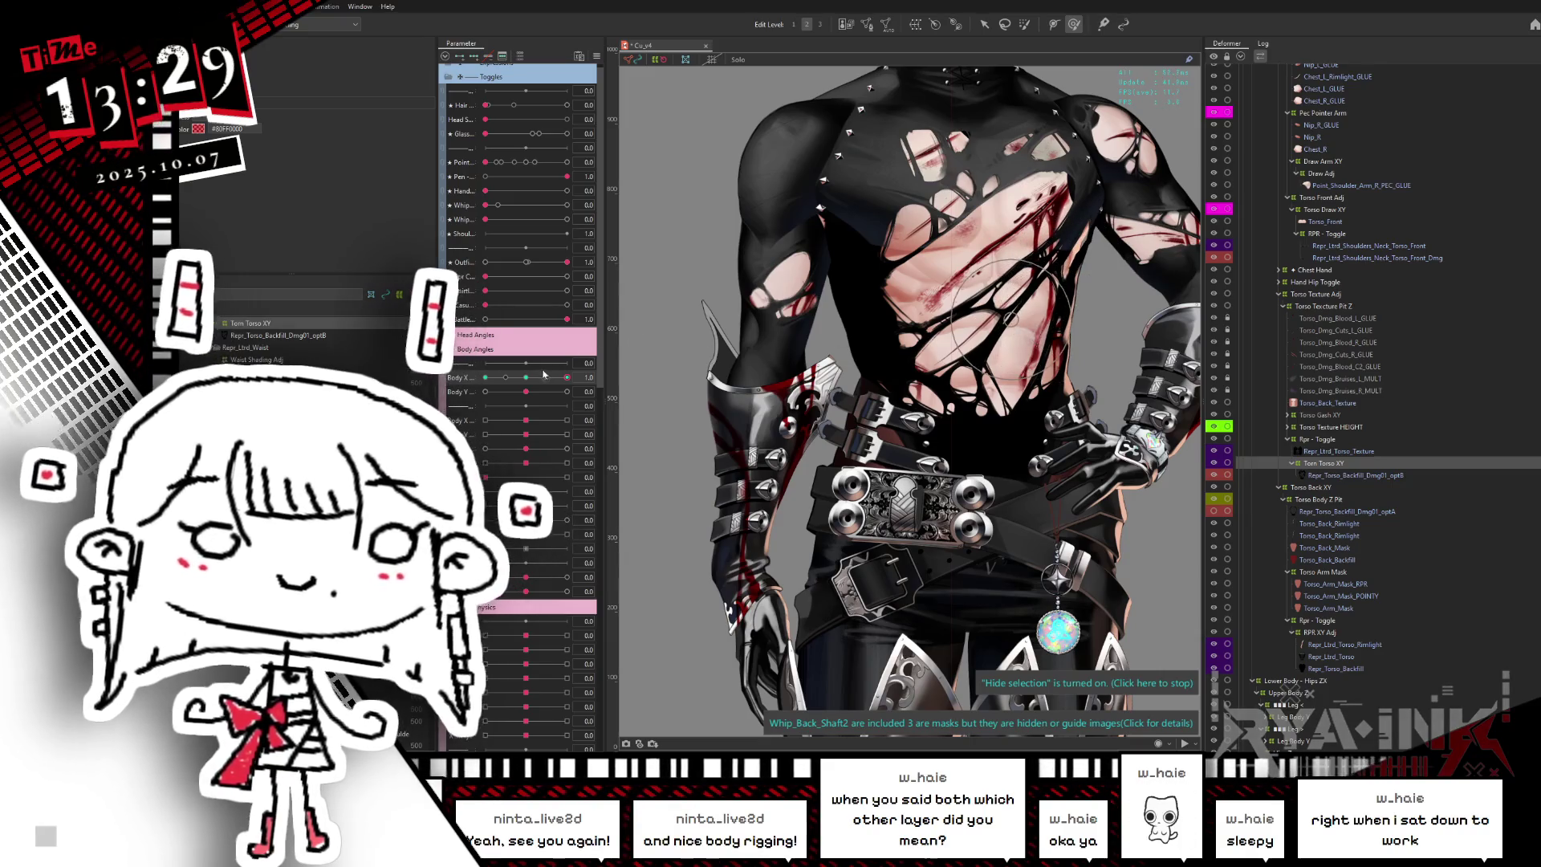
drag(566, 377, 581, 376)
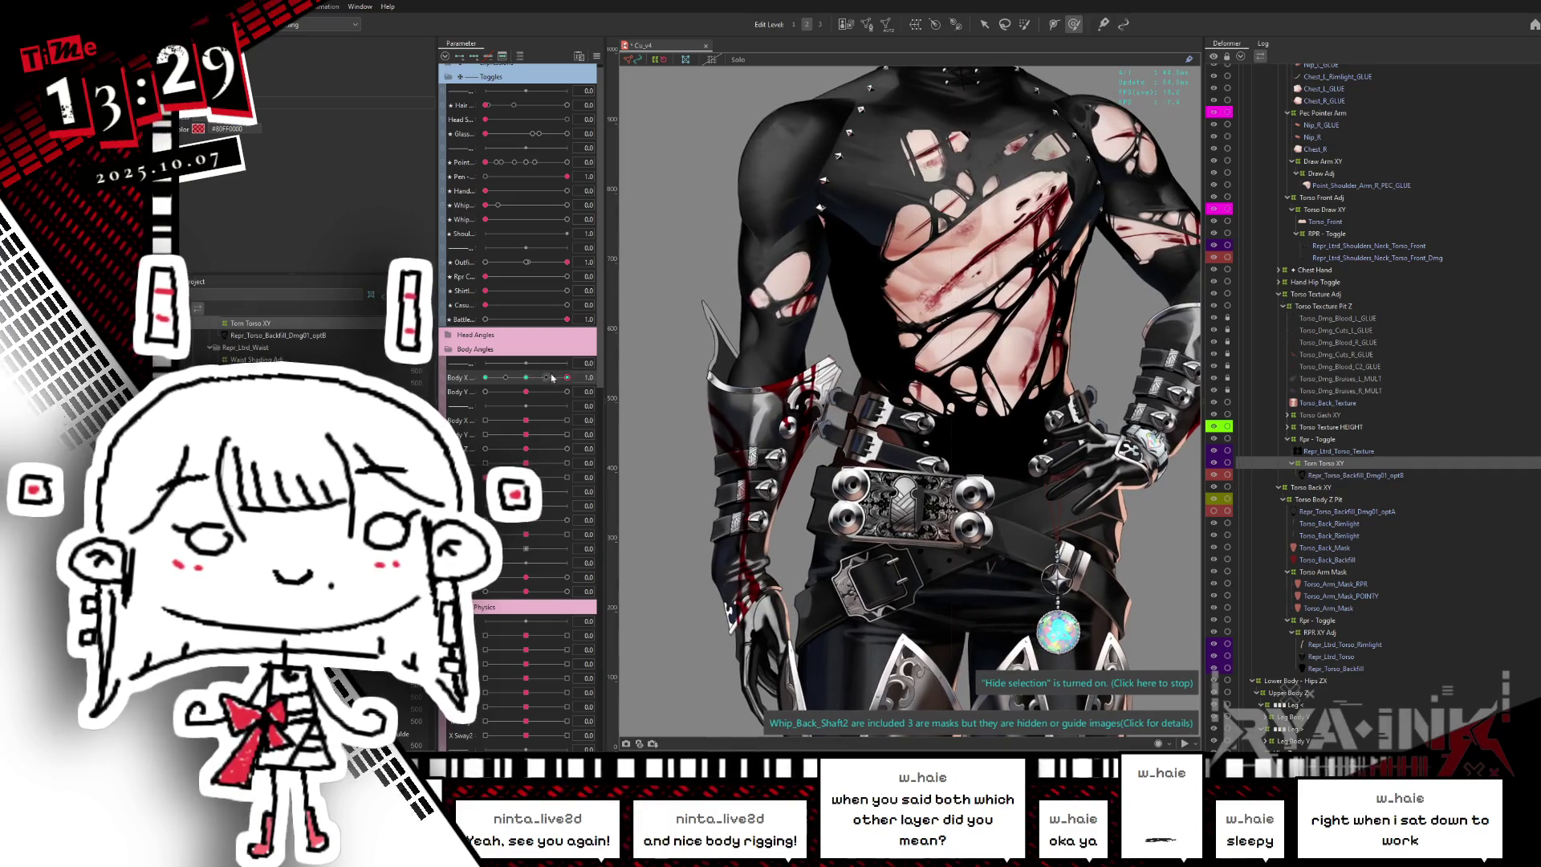
drag(567, 378, 526, 378)
- Swing Body X from -1 to 1, then select Torn Torso XY and its backfill art mesh
drag(521, 393, 494, 404)
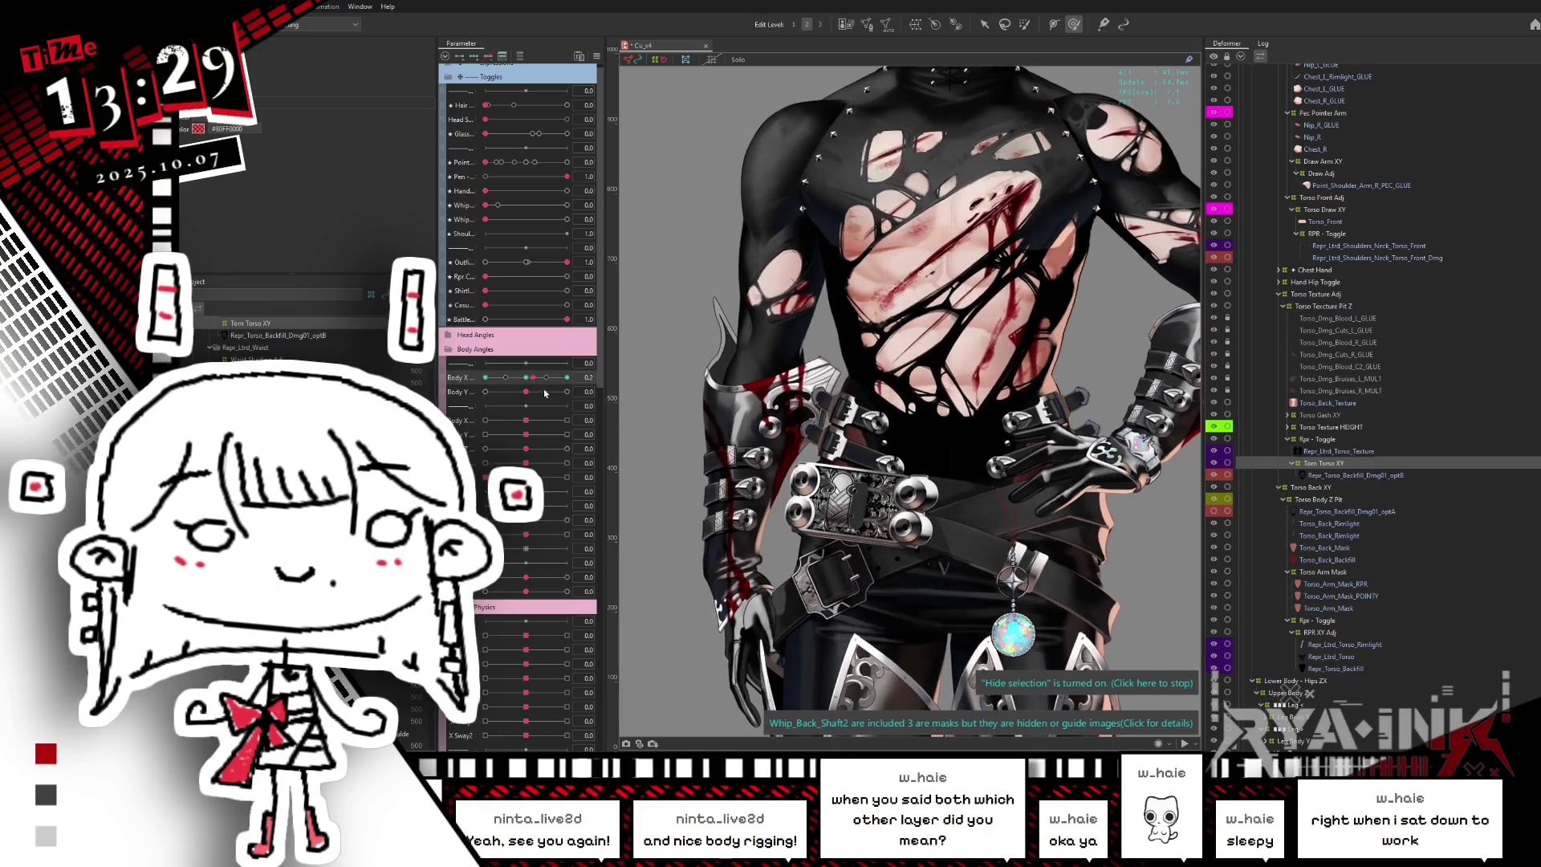
drag(494, 404, 568, 393)
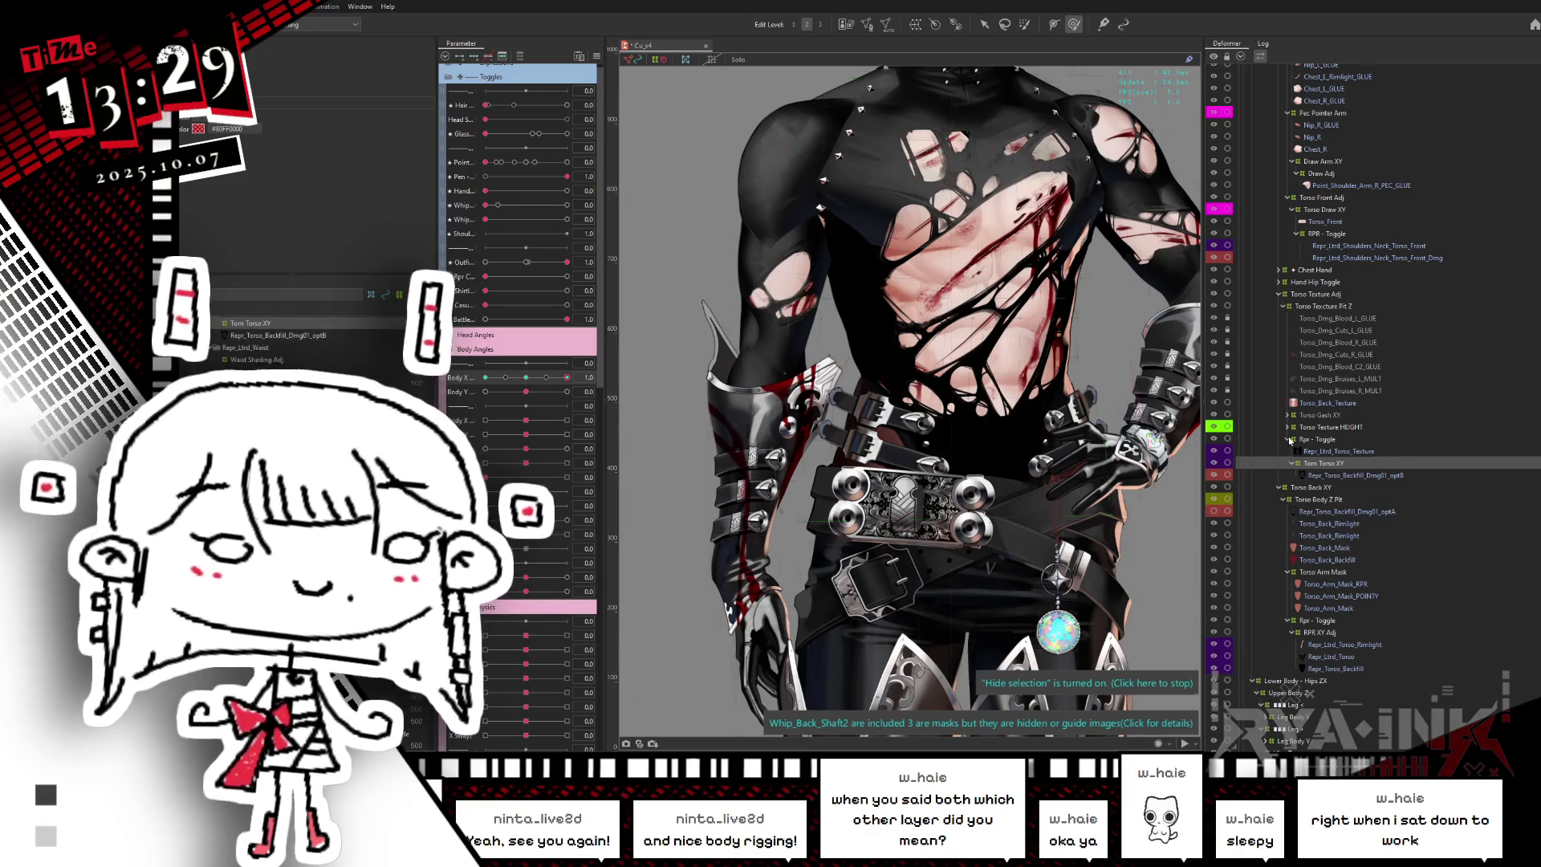
click(1088, 683)
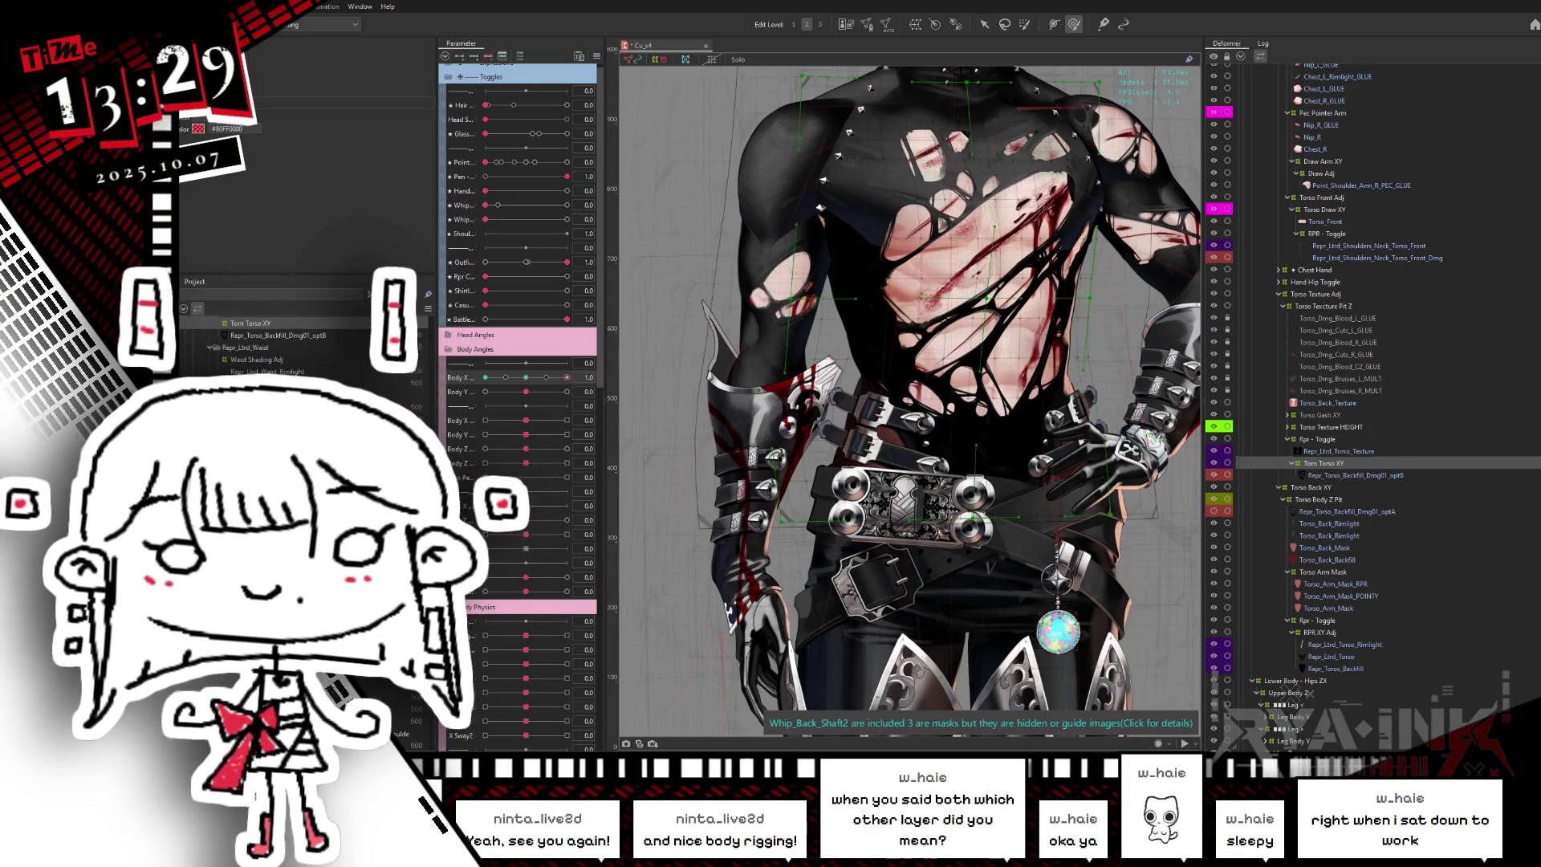
key(Down)
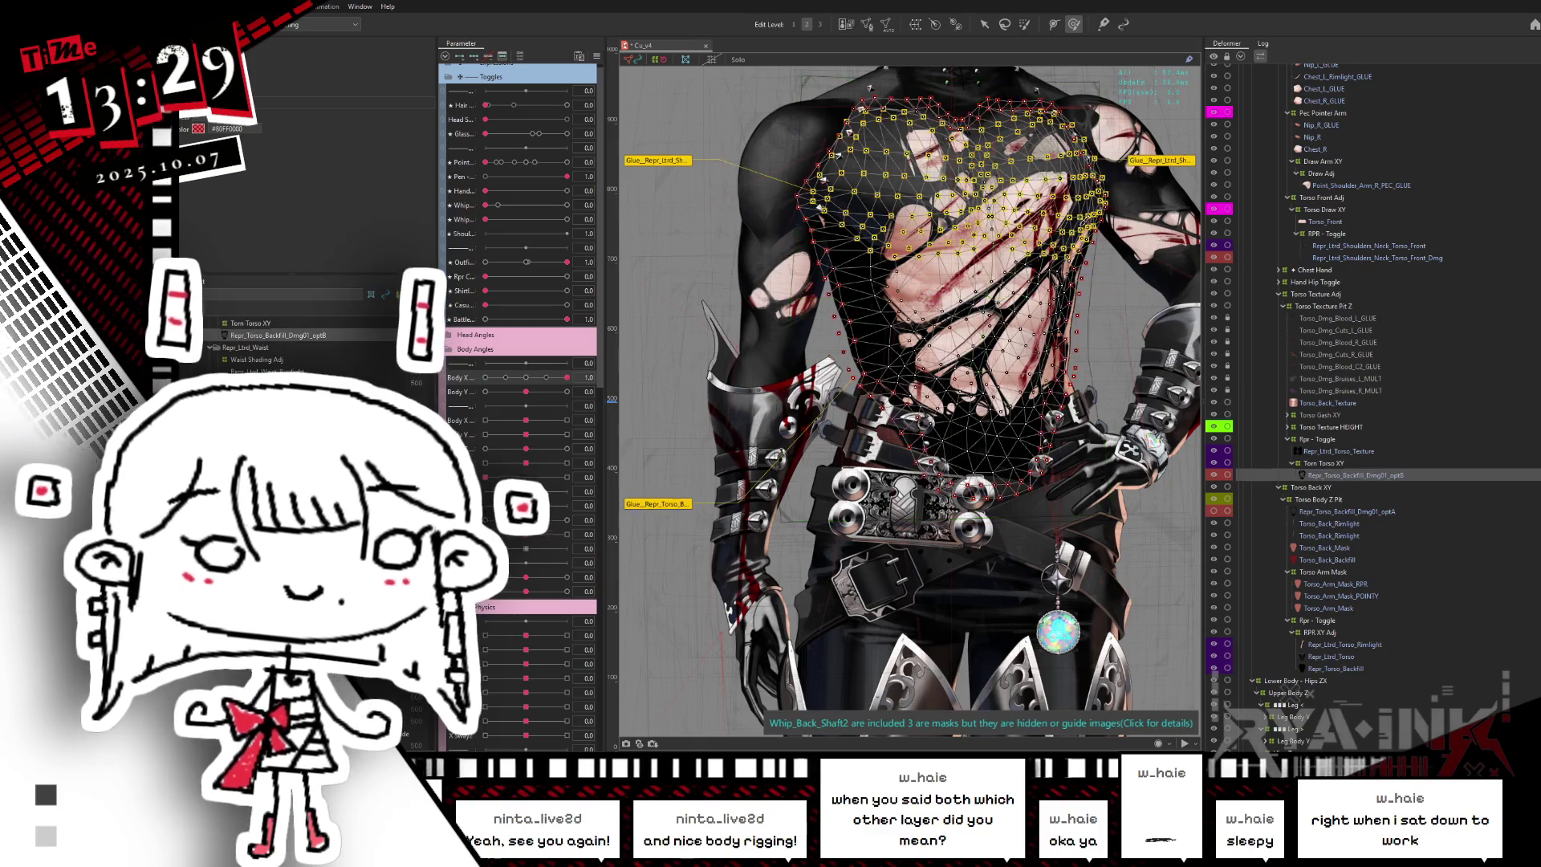
- Paint full glue weight over the upper chest of the backfill mesh
click(1161, 160)
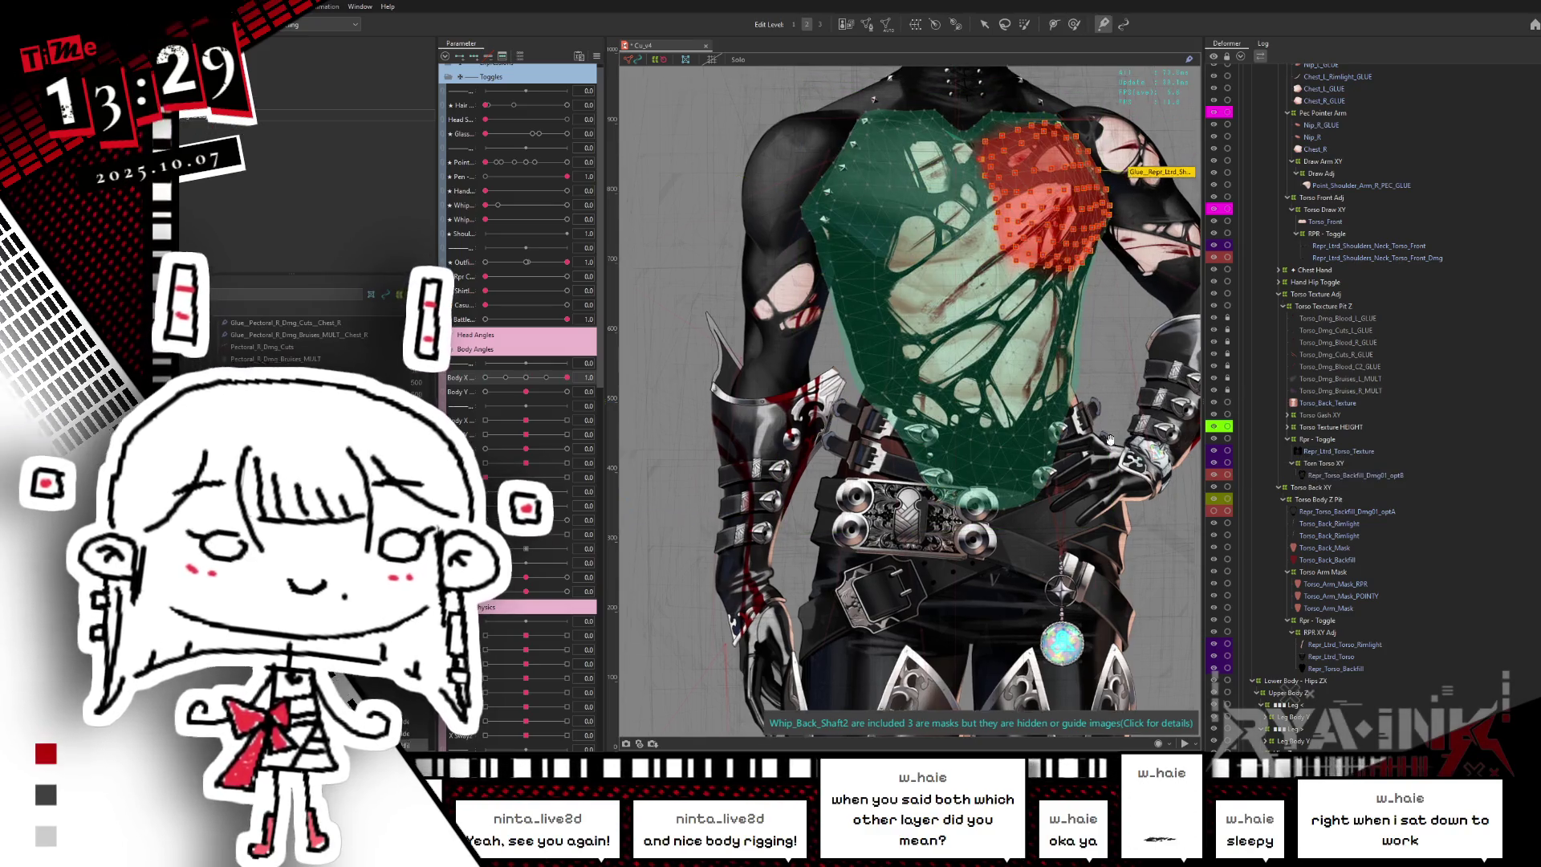
scroll(855, 351, up, 3)
key(ctrl+h)
scroll(962, 325, up, 1)
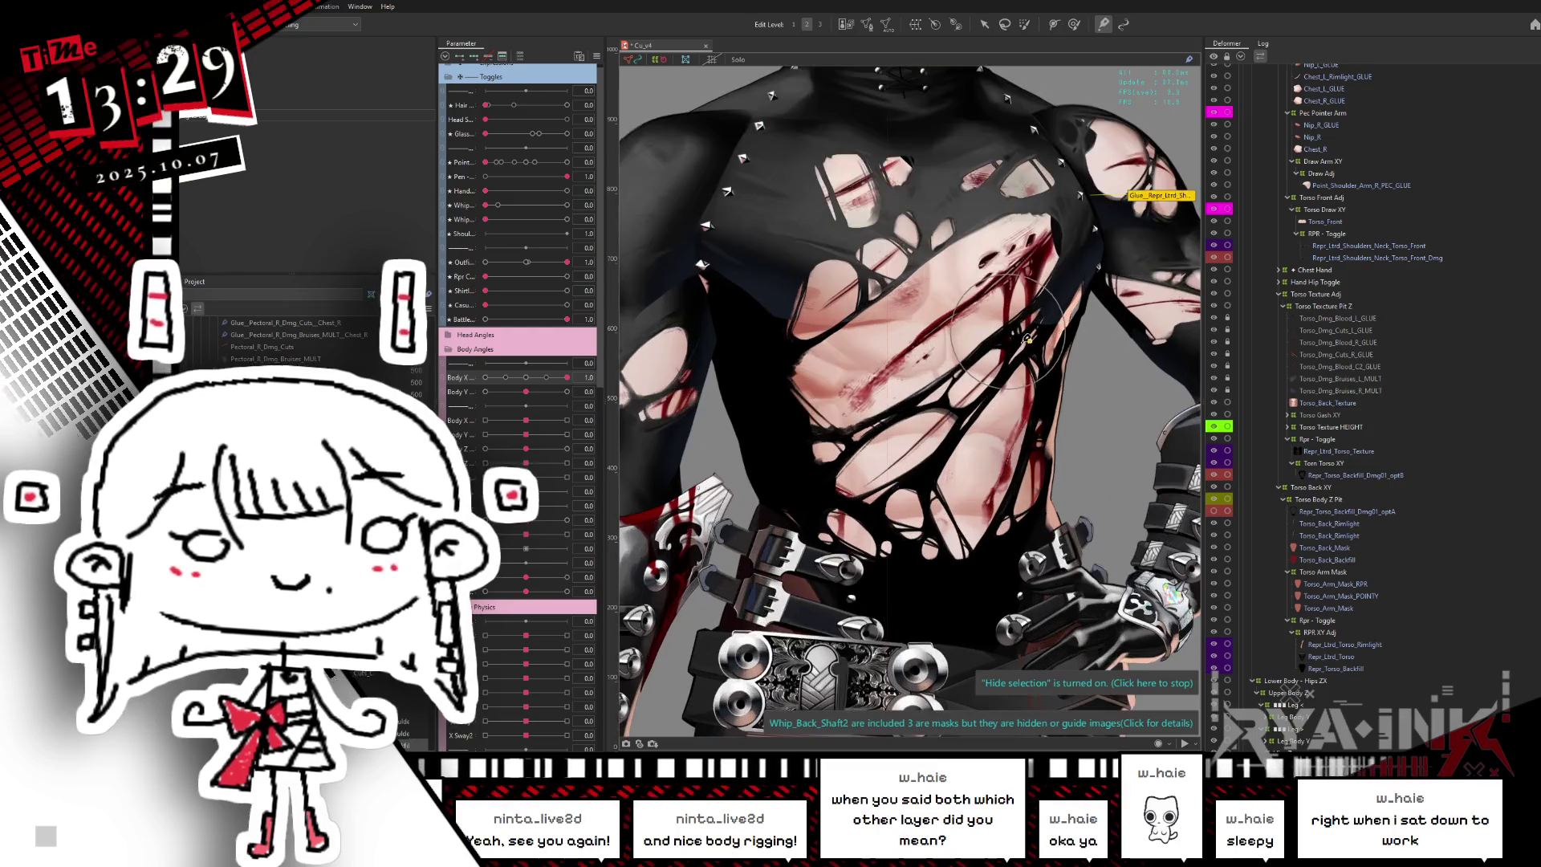
scroll(947, 337, up, 1)
scroll(915, 373, up, 1)
scroll(915, 373, up, 1)
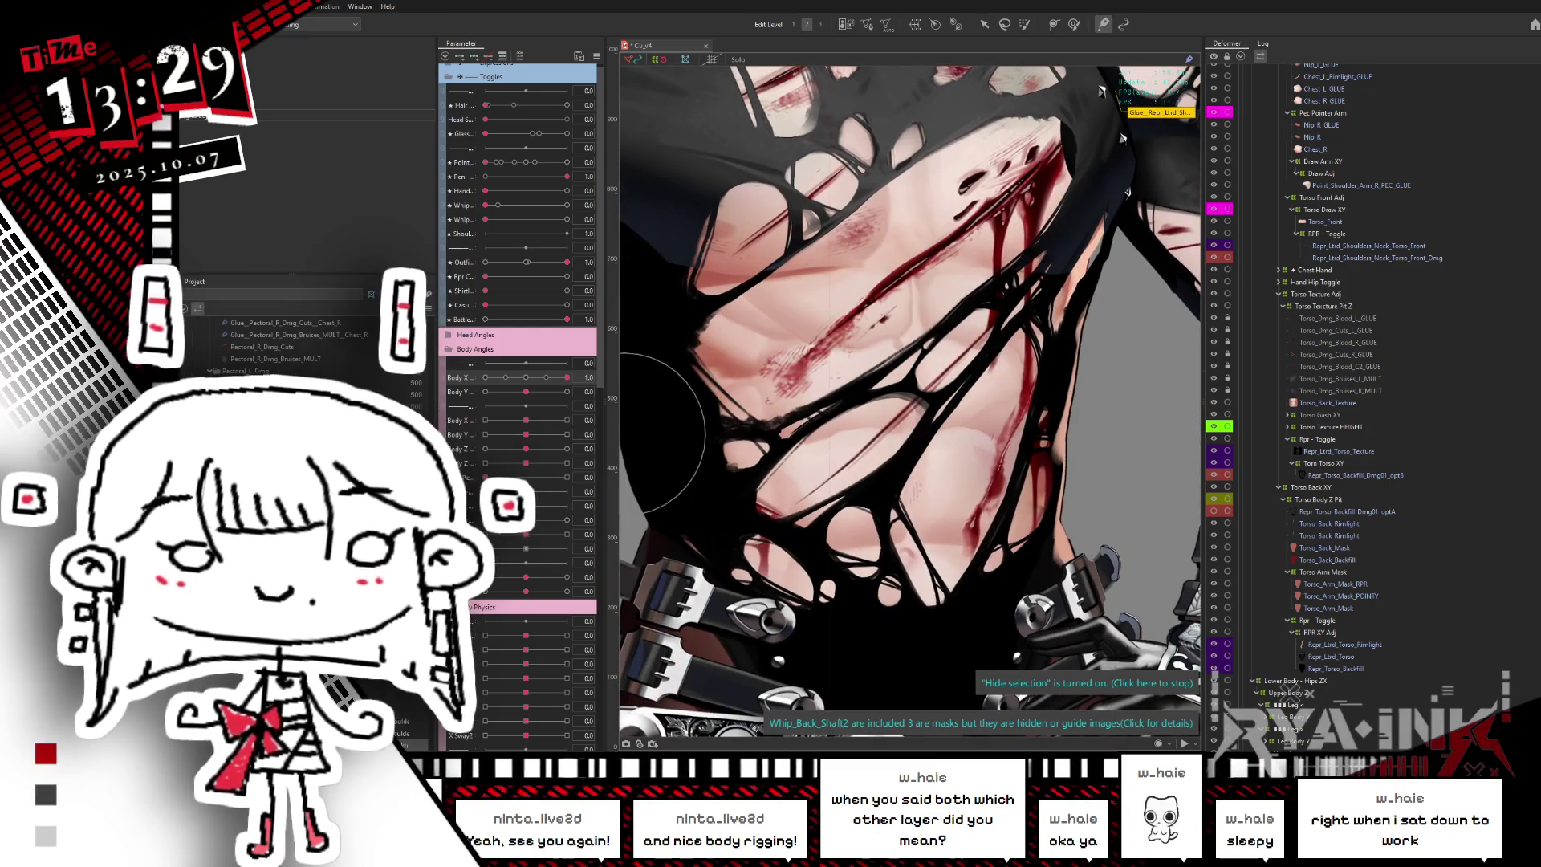
drag(624, 433, 674, 393)
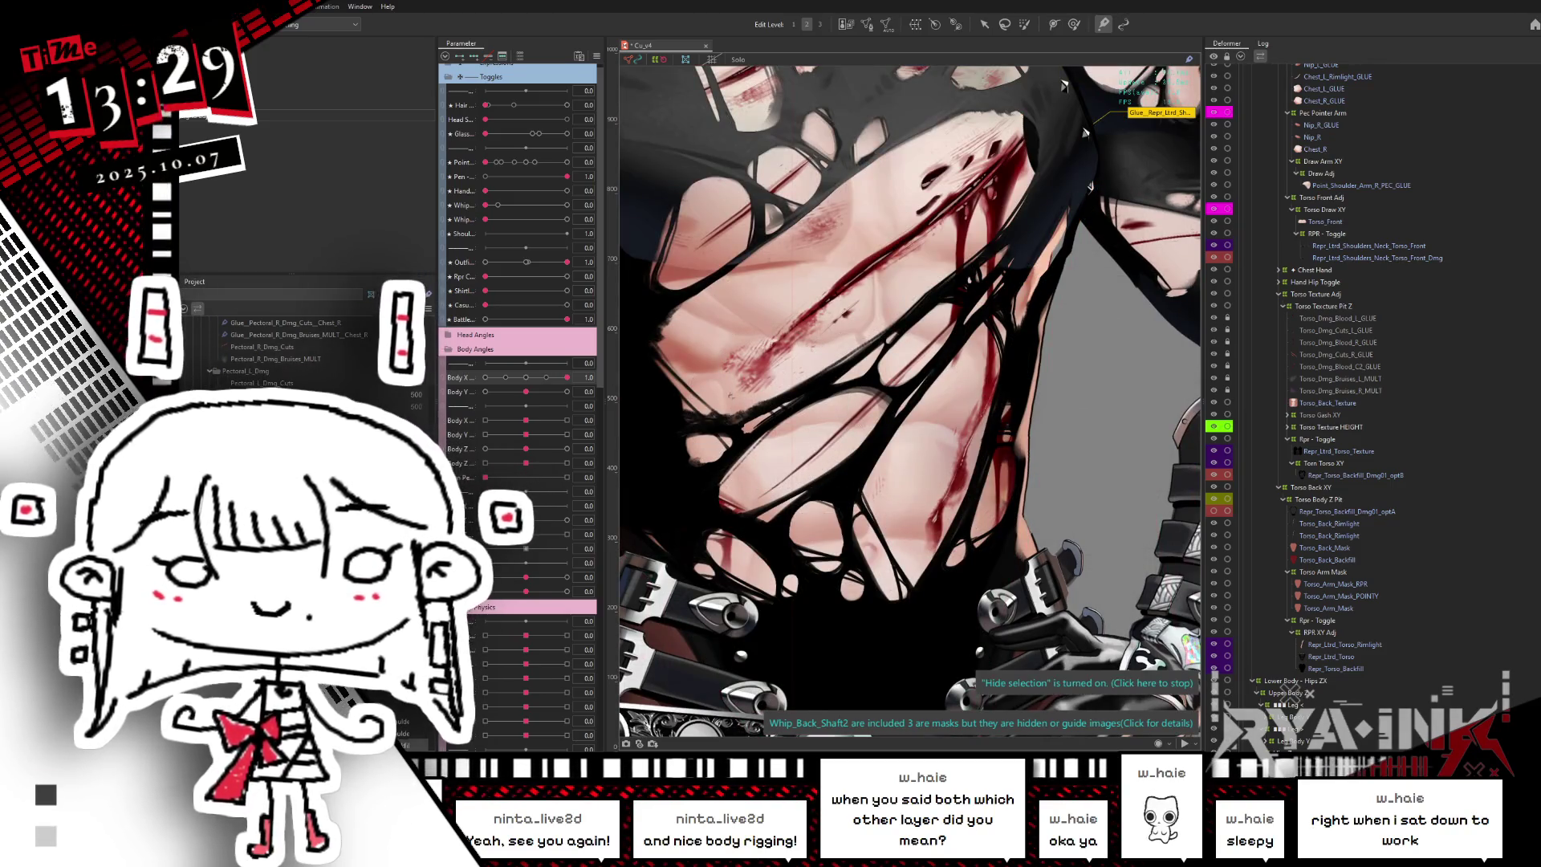
drag(1063, 85, 987, 172)
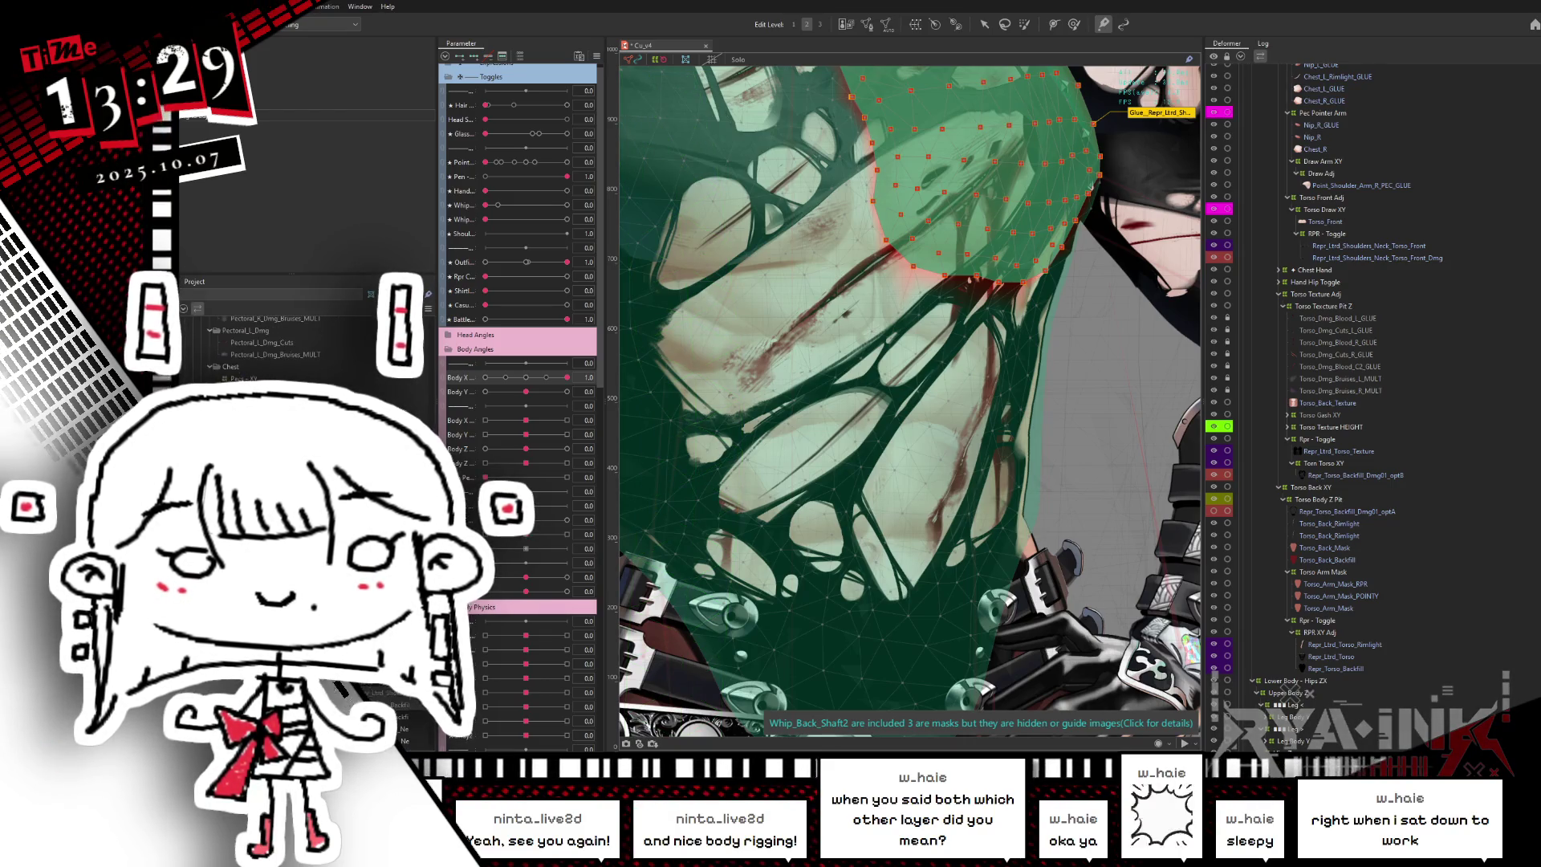
drag(1043, 121, 963, 201)
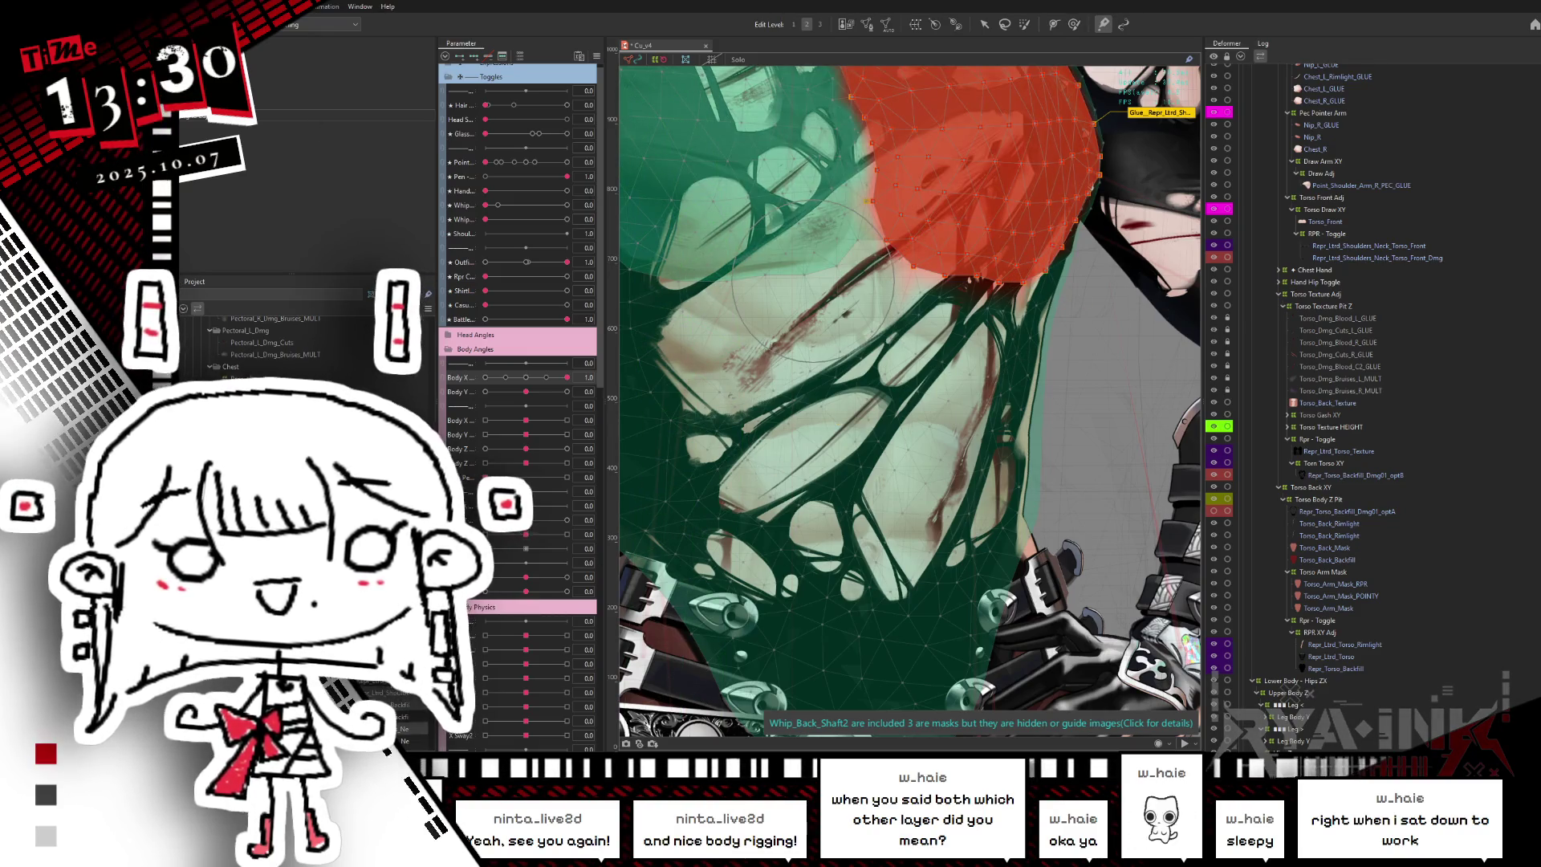
- Test the glue at Body X 0.5, toggling Hide Selection to inspect the chest
key(ctrl+h)
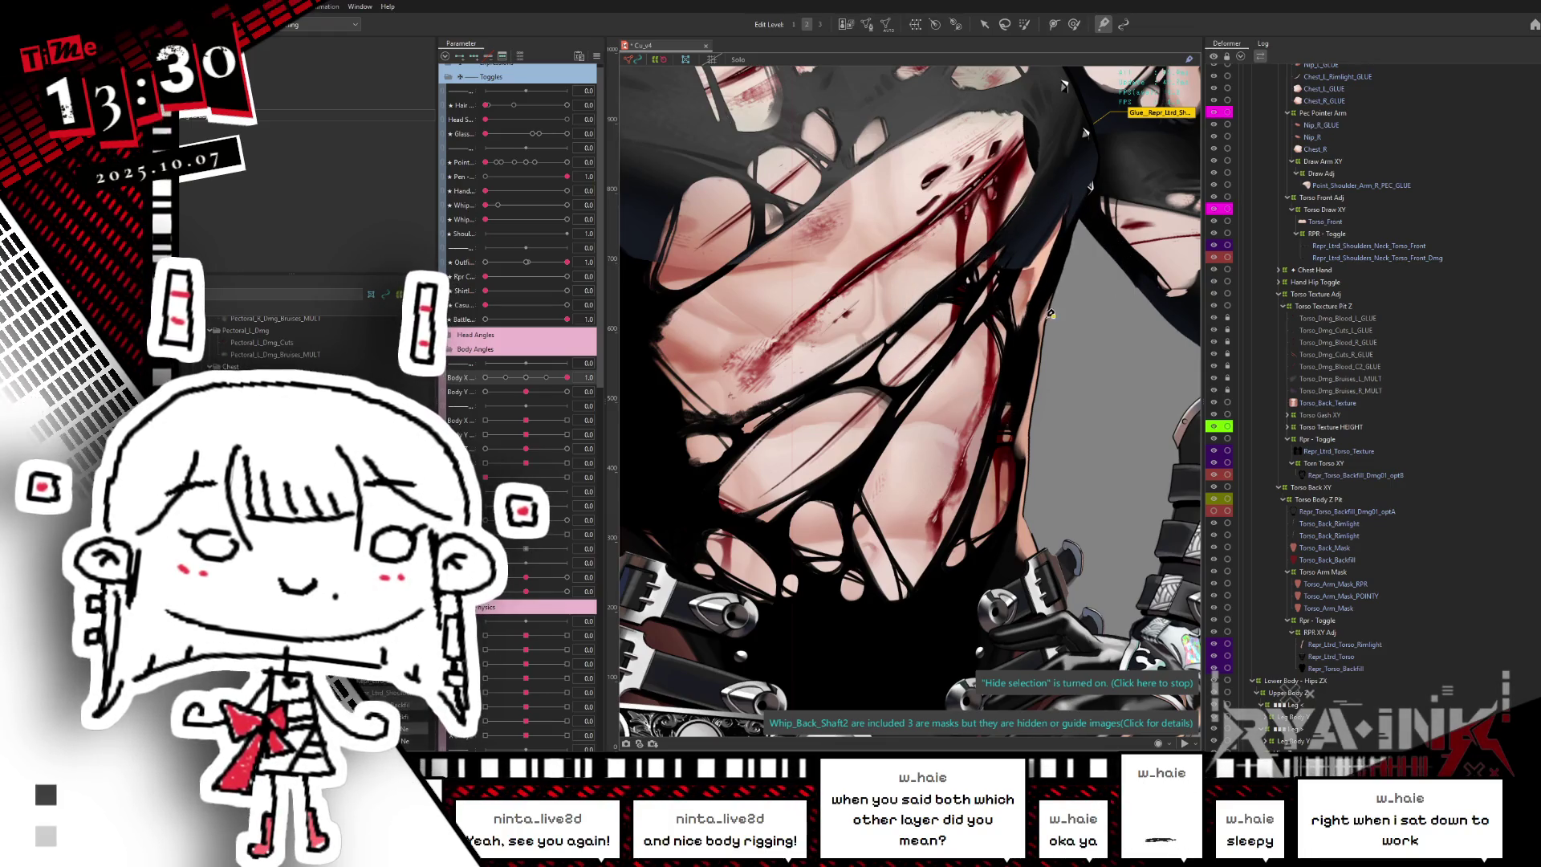
mouse_move(567, 378)
mouse_down()
mouse_move(550, 376)
mouse_move(579, 374)
mouse_up()
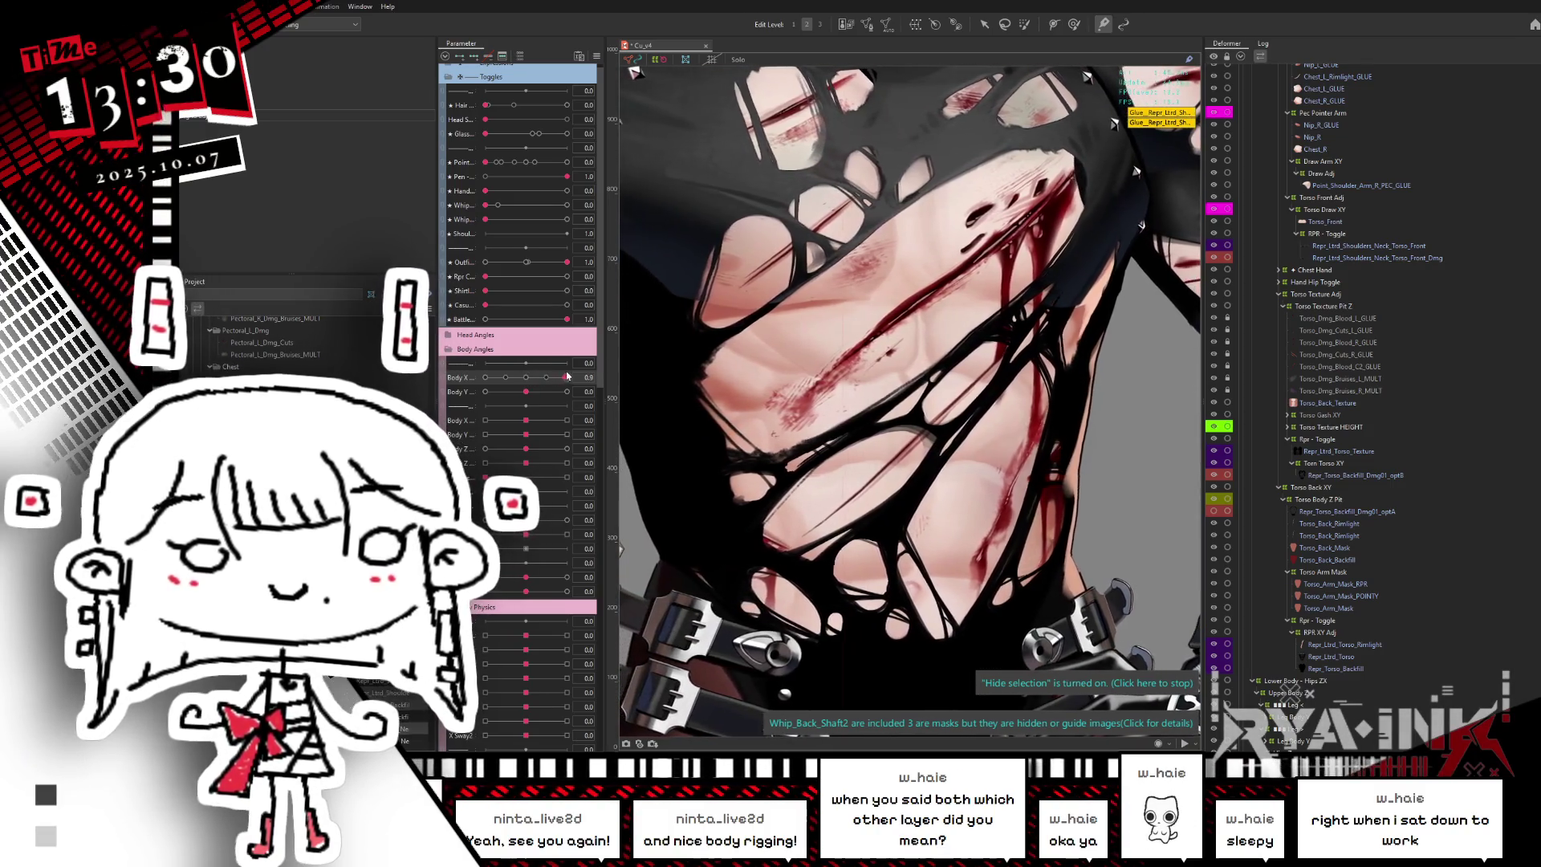
click(1081, 294)
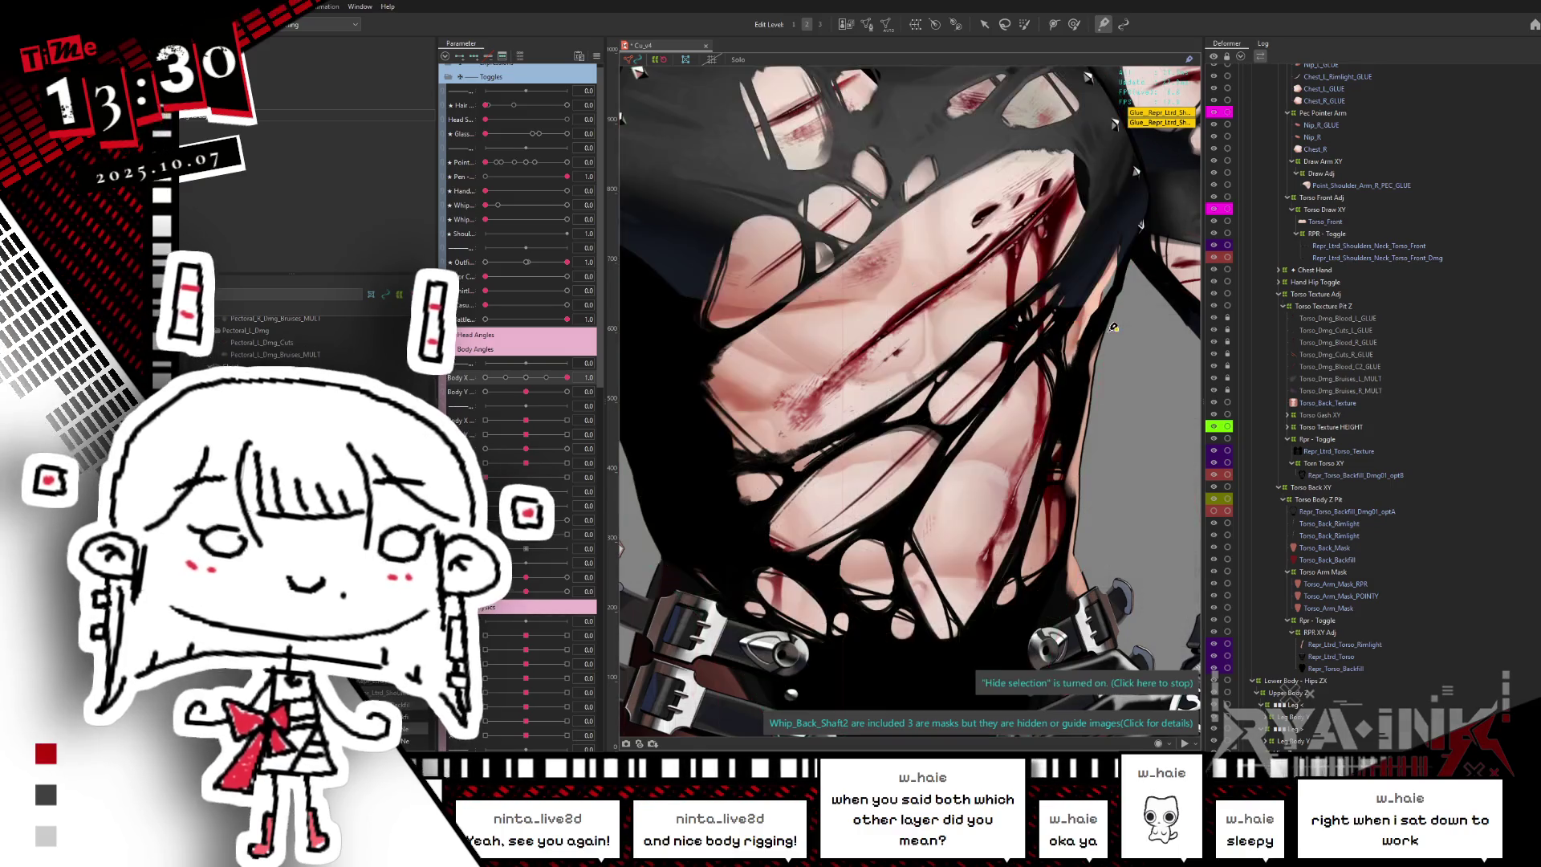
key(ctrl+h)
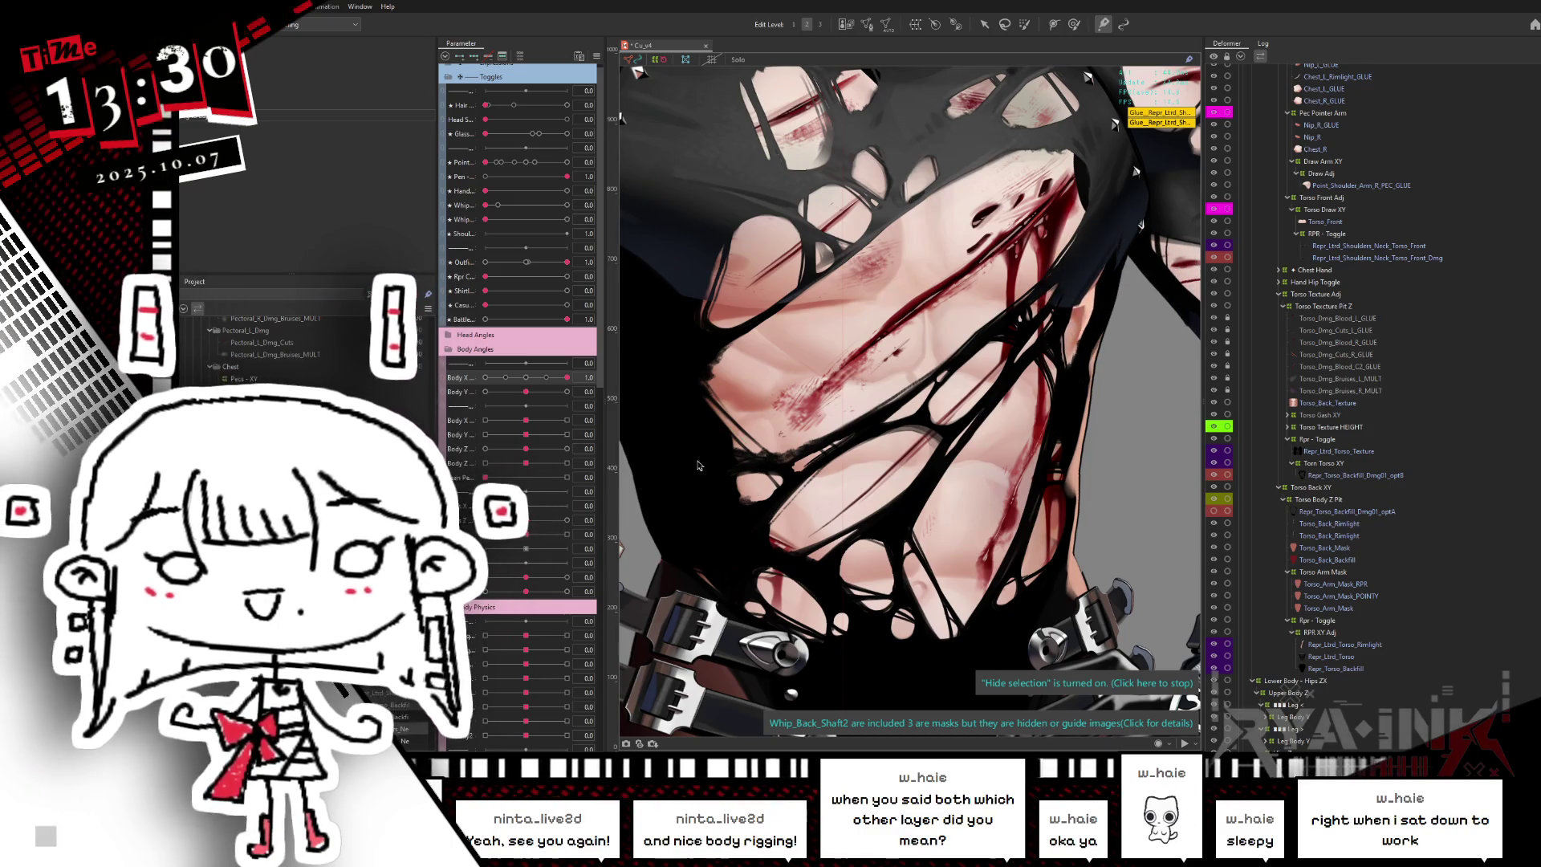
click(948, 401)
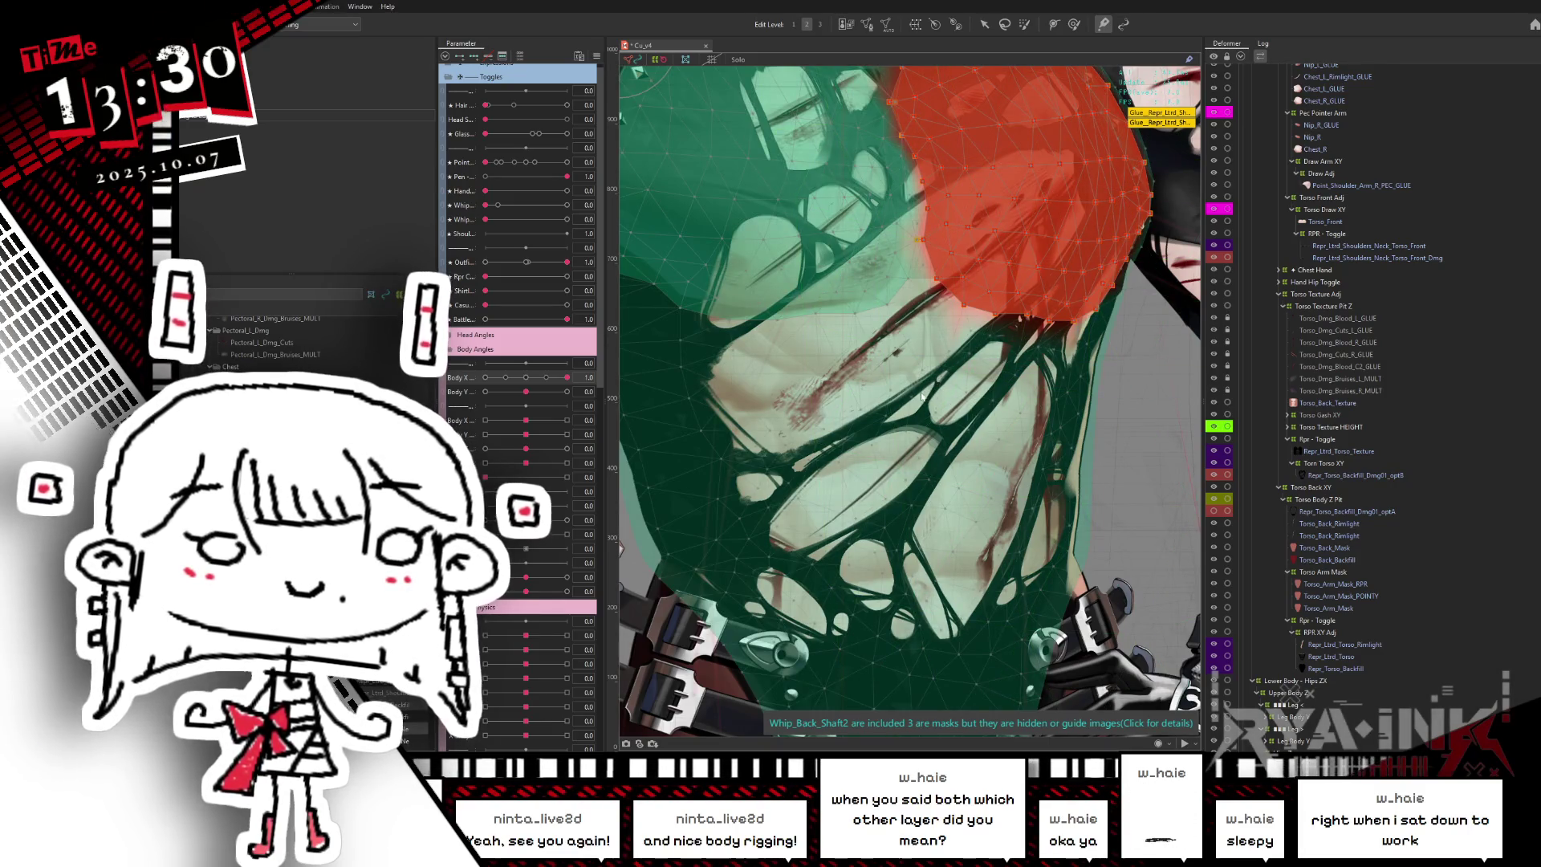
key(ctrl+h)
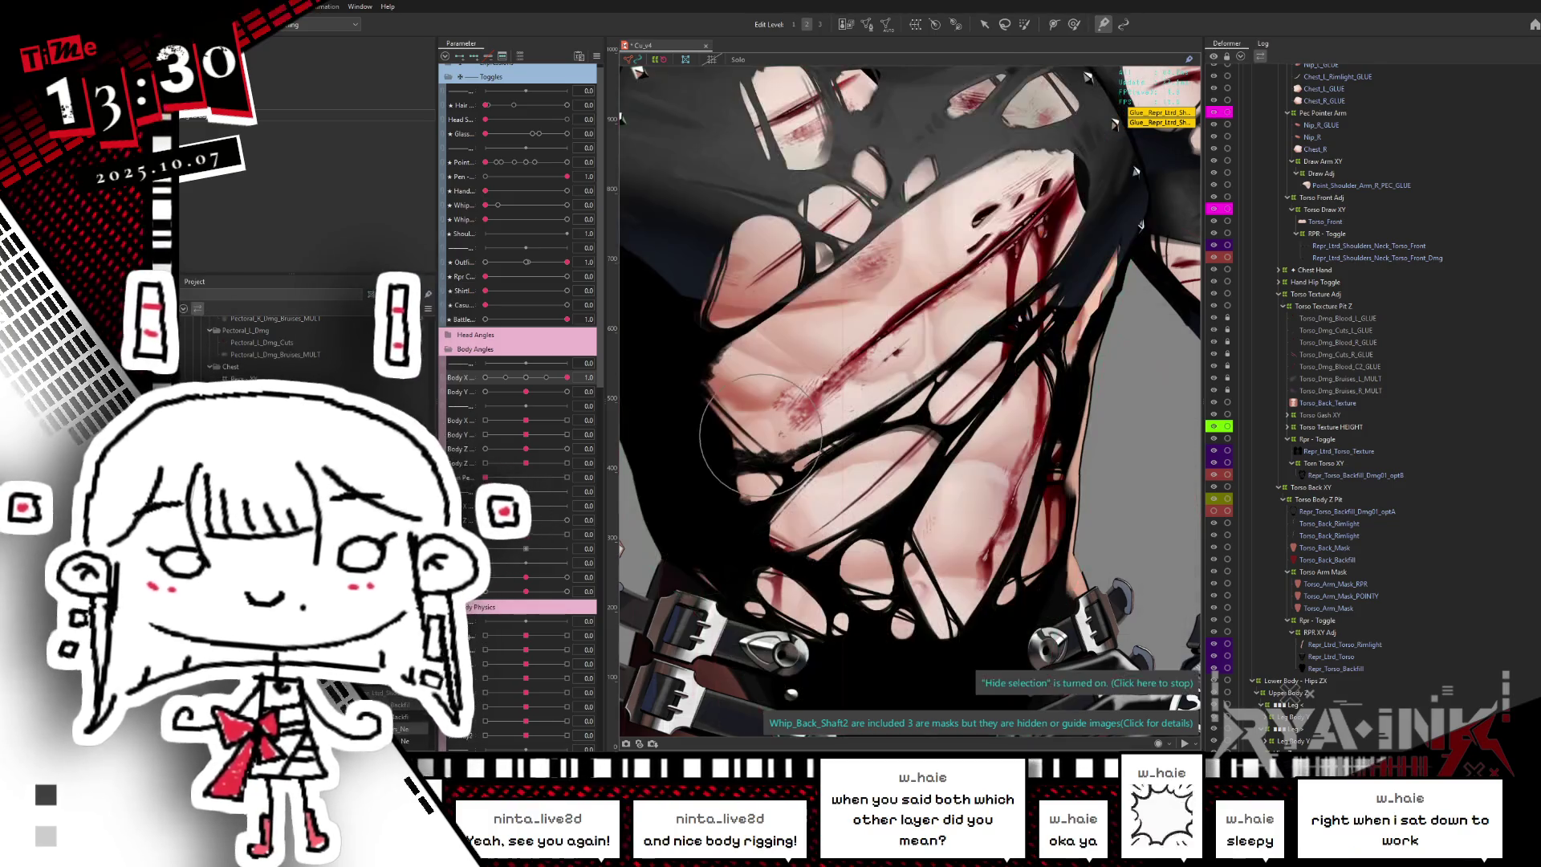
scroll(281, 353, down, 1)
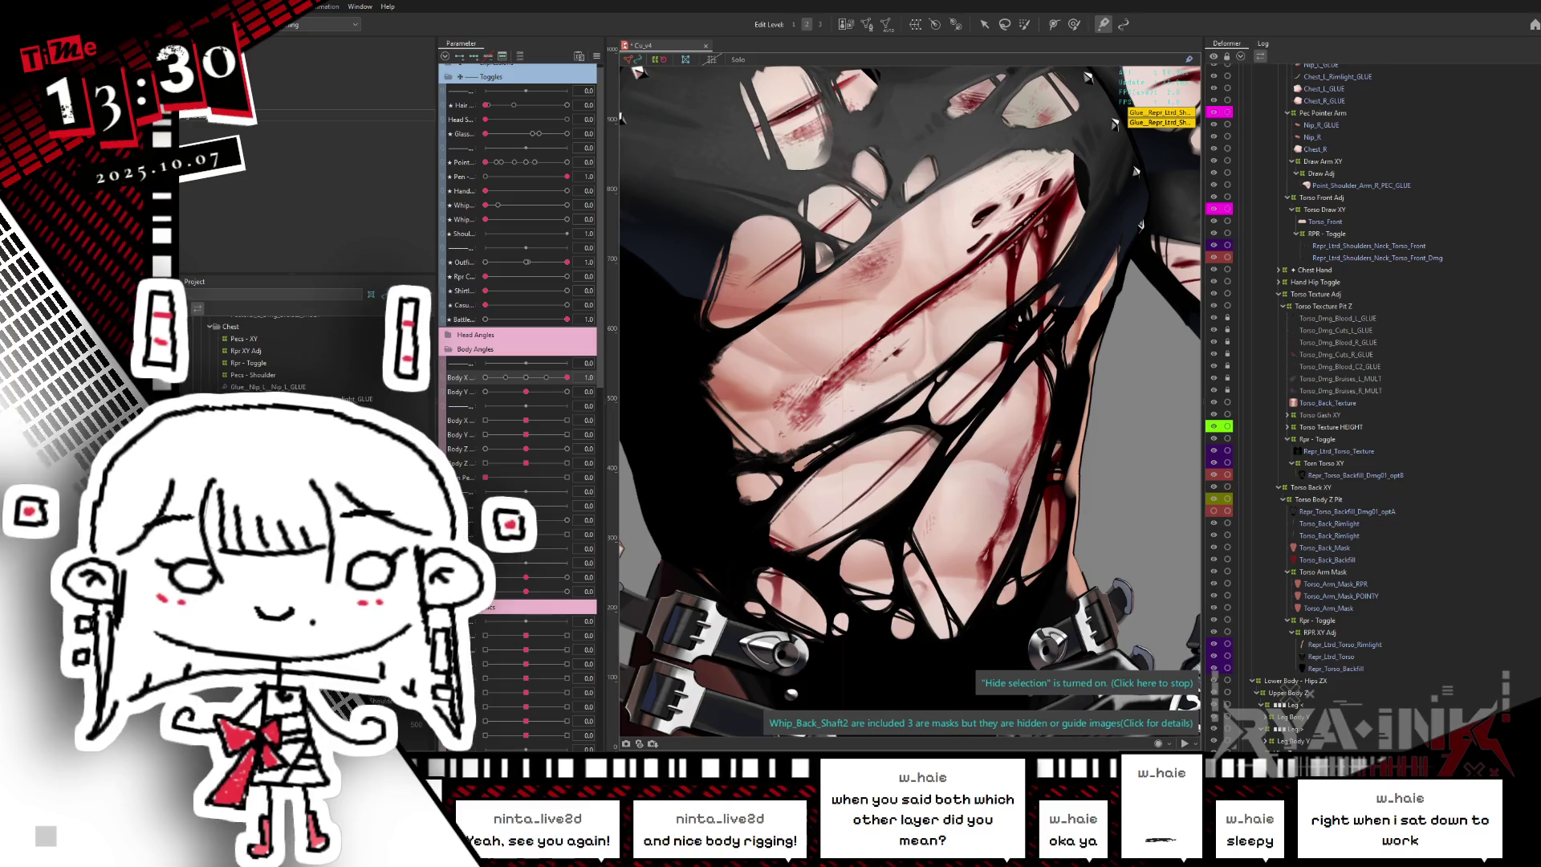
key(ctrl+h)
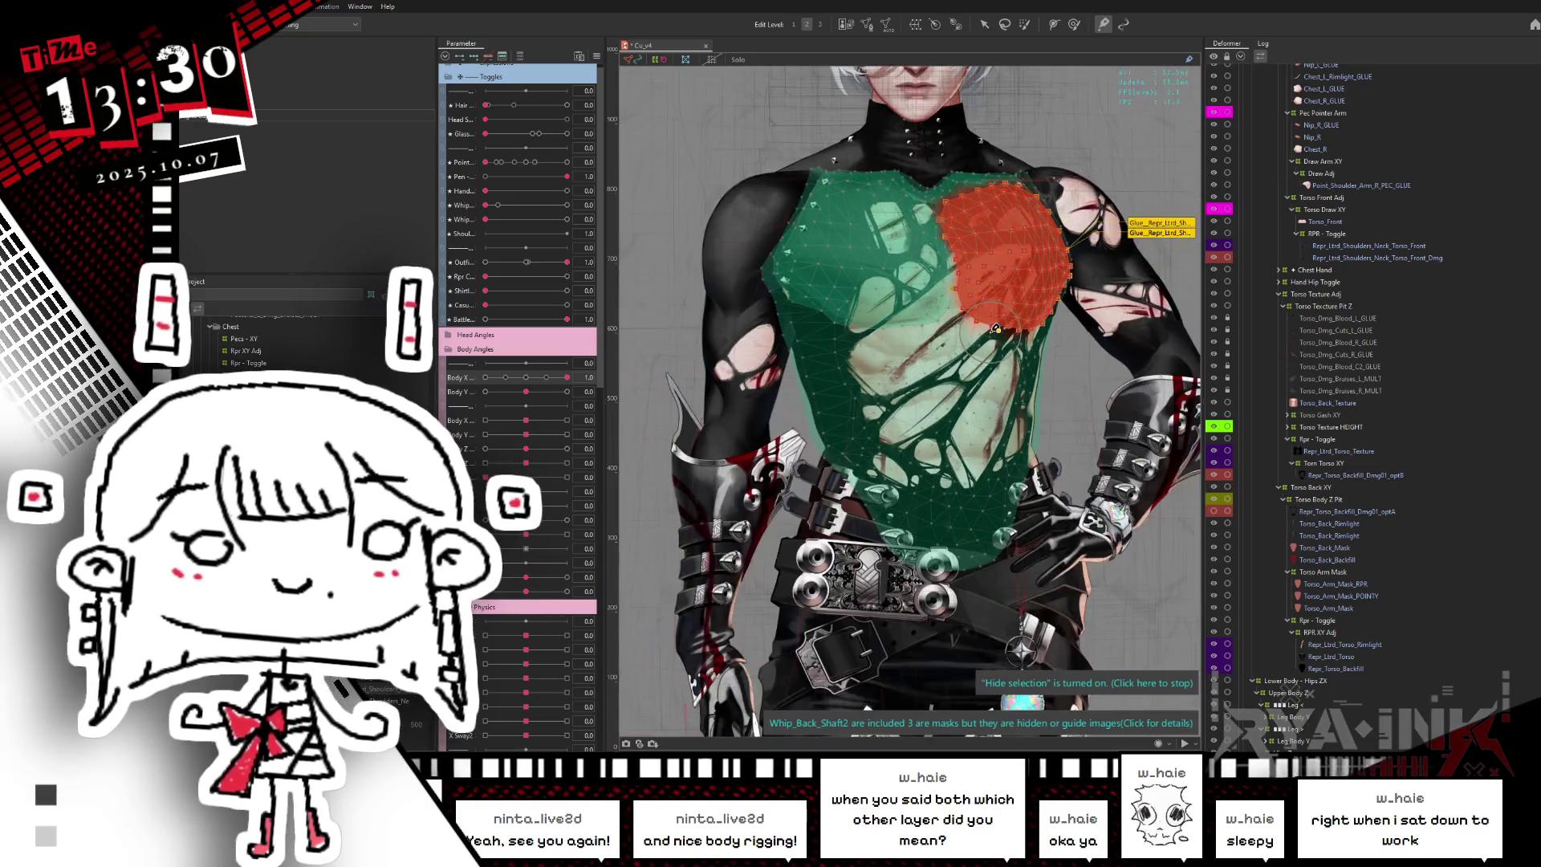
- Reset Repr_Torso_Backfill's texture in the Inspector and check the chest gaps at Body X 0.9
scroll(954, 433, down, 5)
key(ctrl+h)
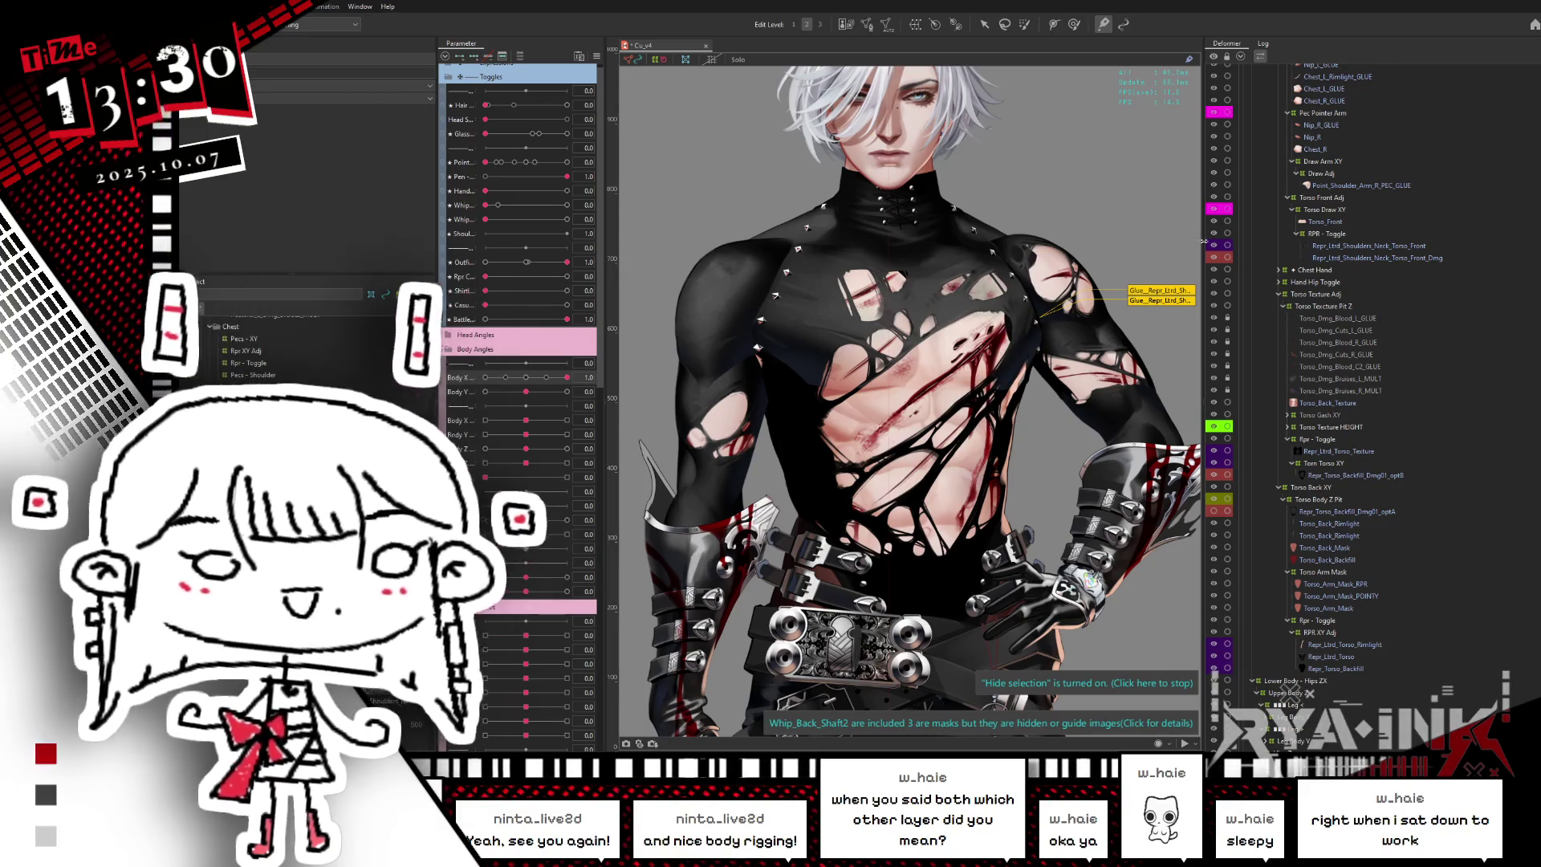
scroll(919, 353, up, 3)
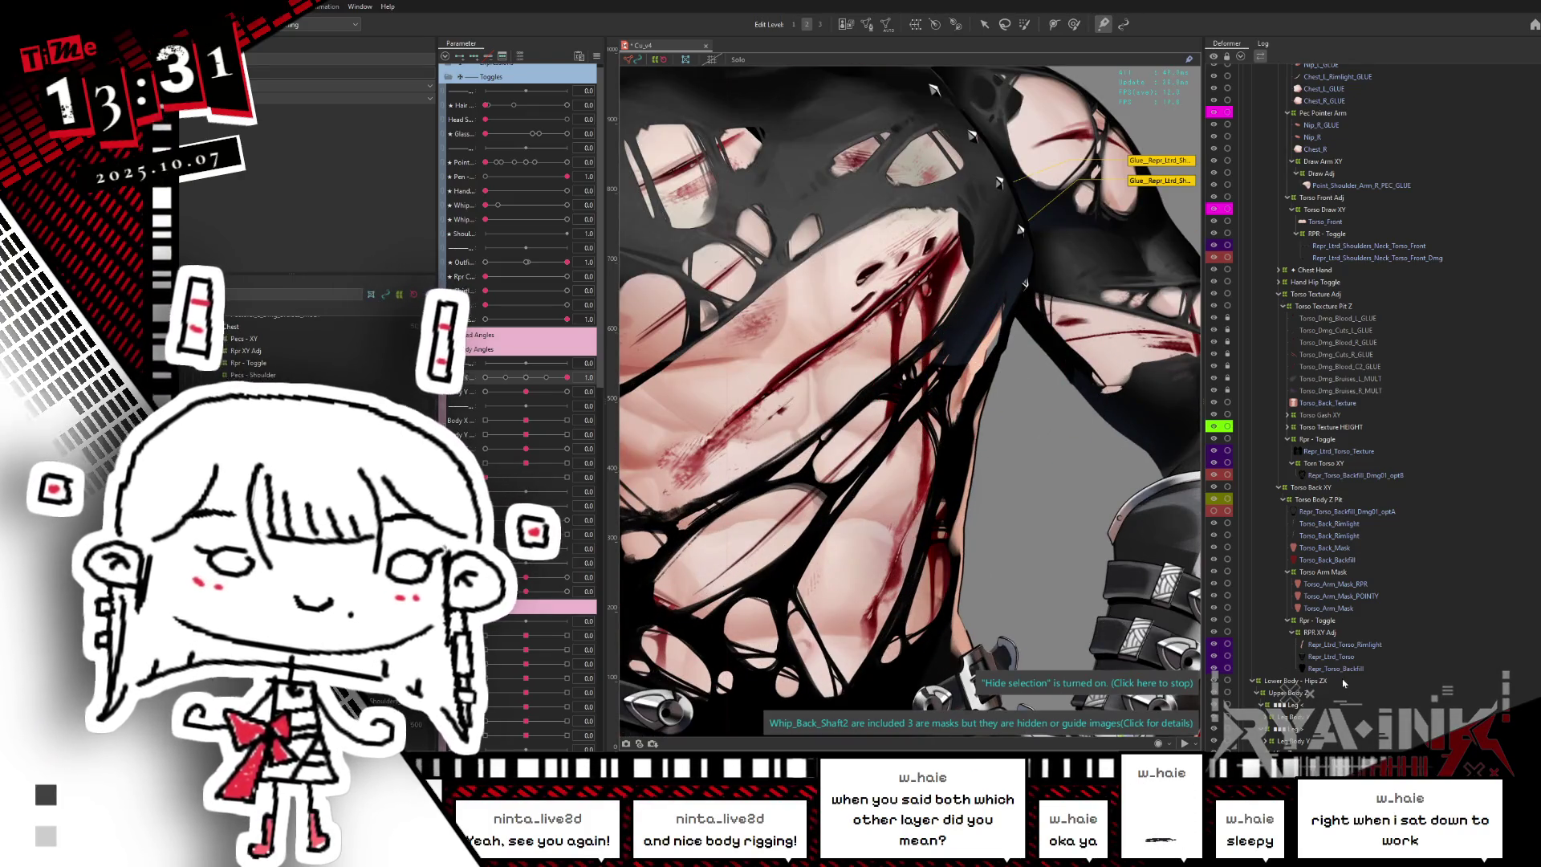
click(1336, 669)
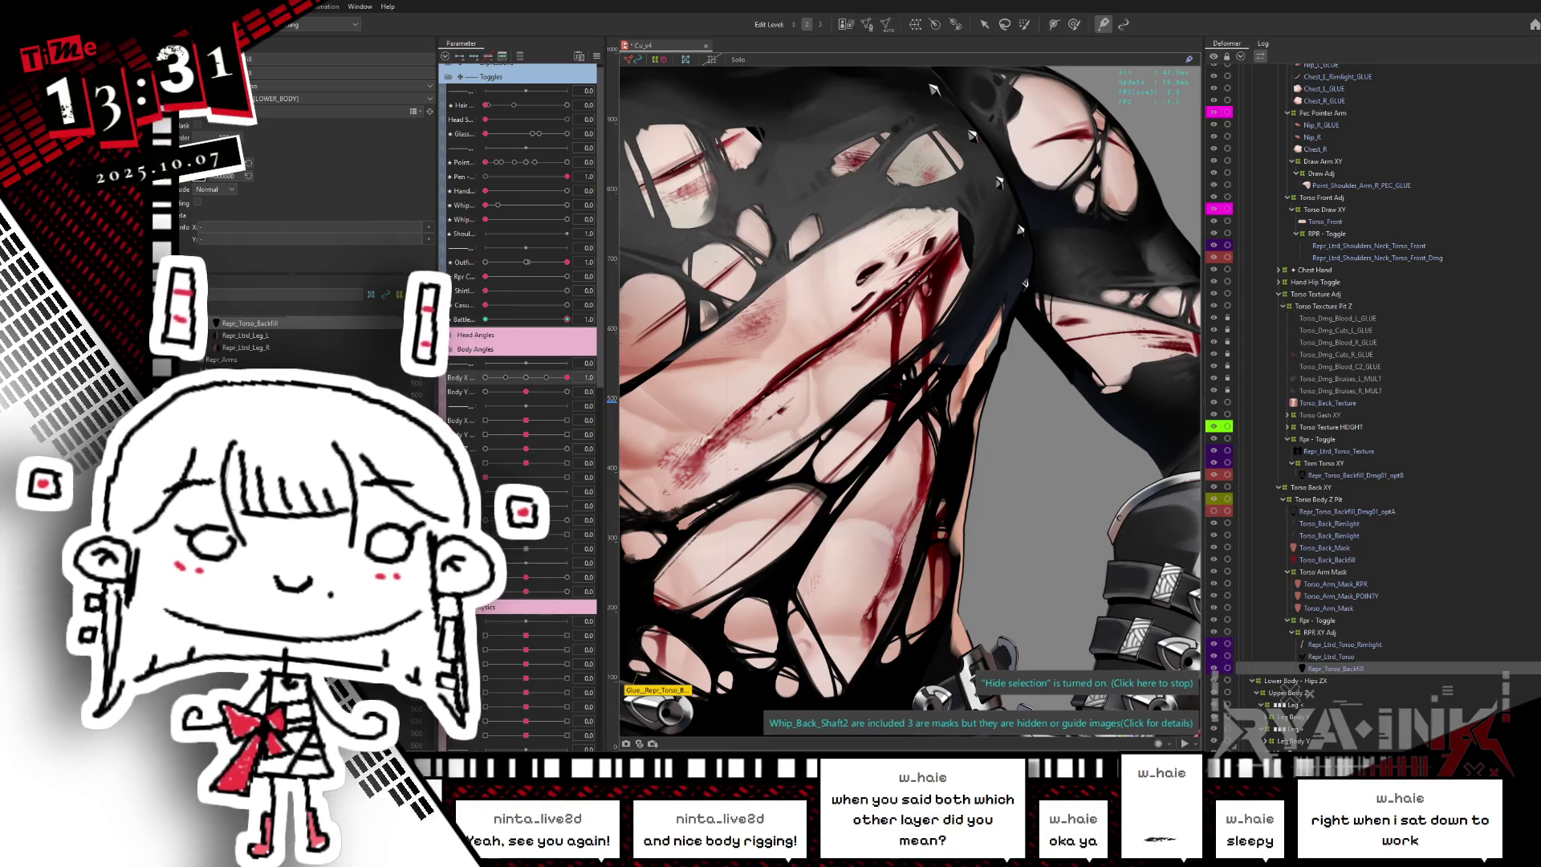
click(251, 179)
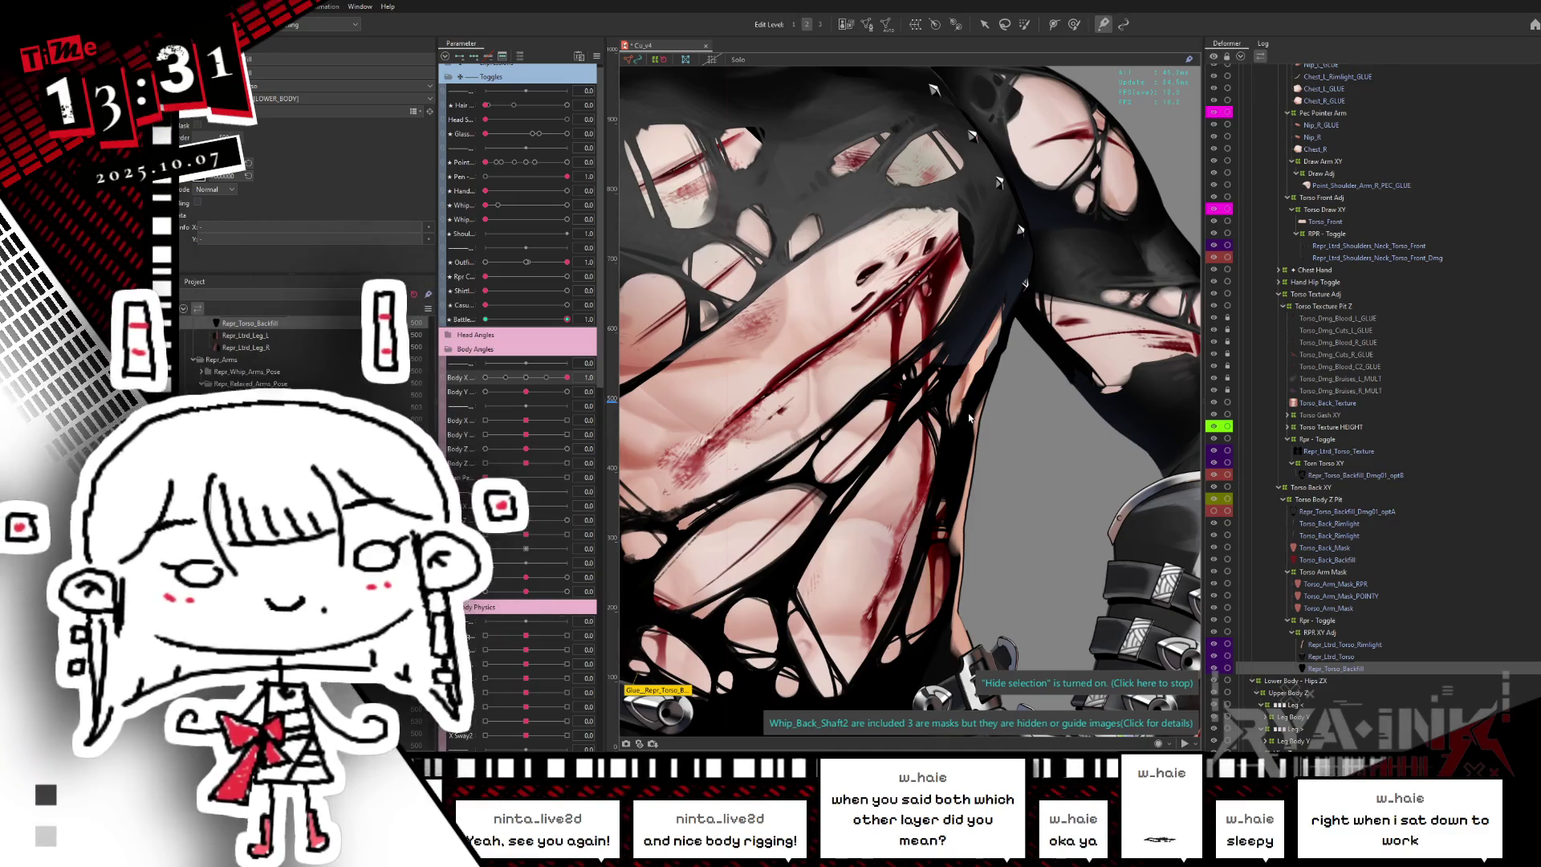
drag(567, 377, 571, 386)
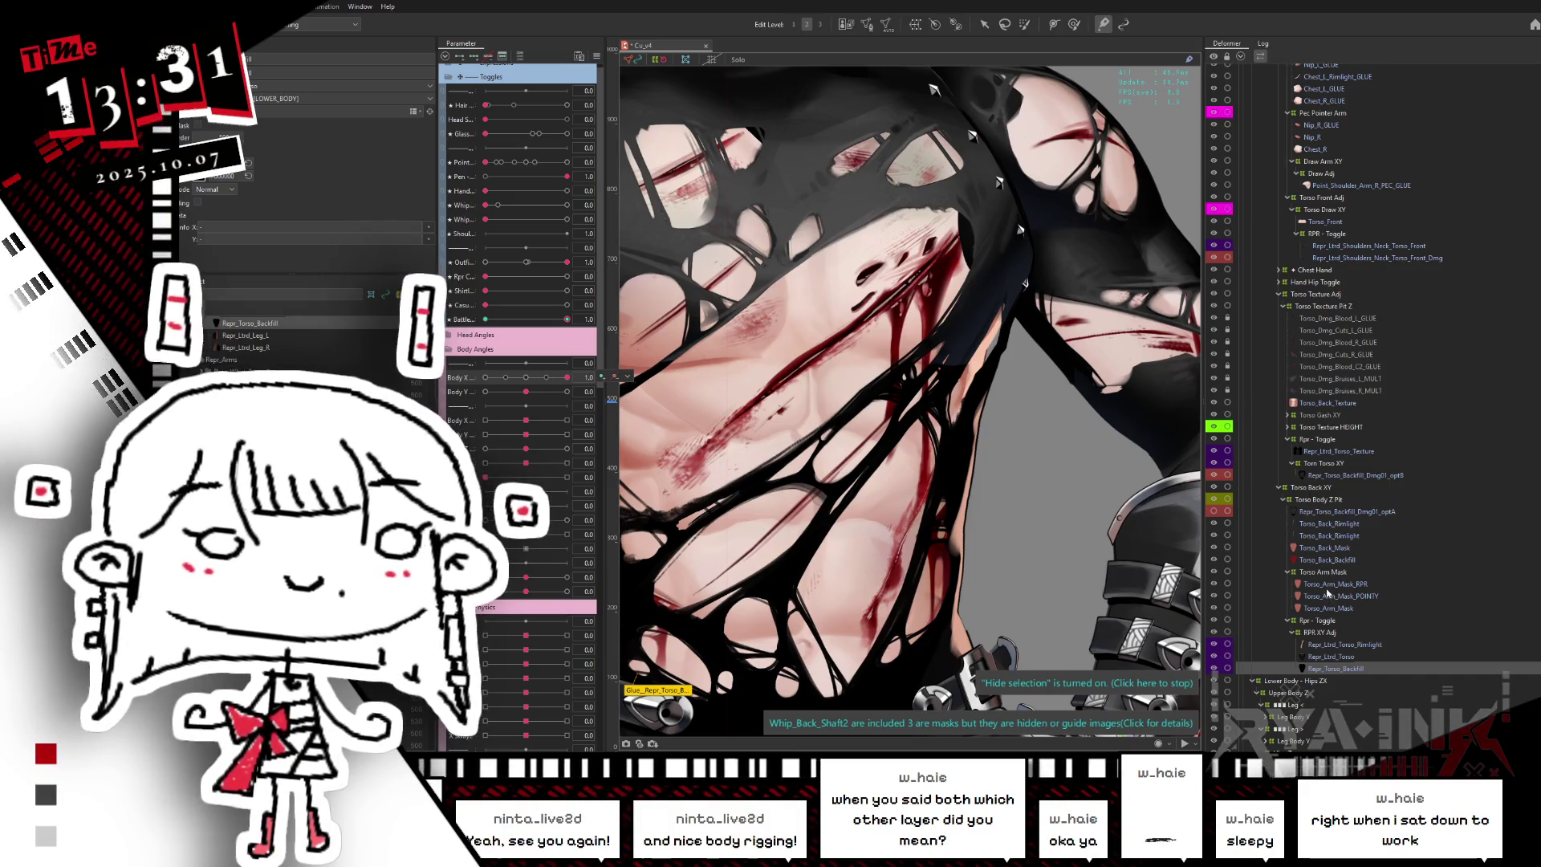
- Select the RPR XY Adj deformer's points over the chest in reshape mode
click(1328, 633)
click(1073, 24)
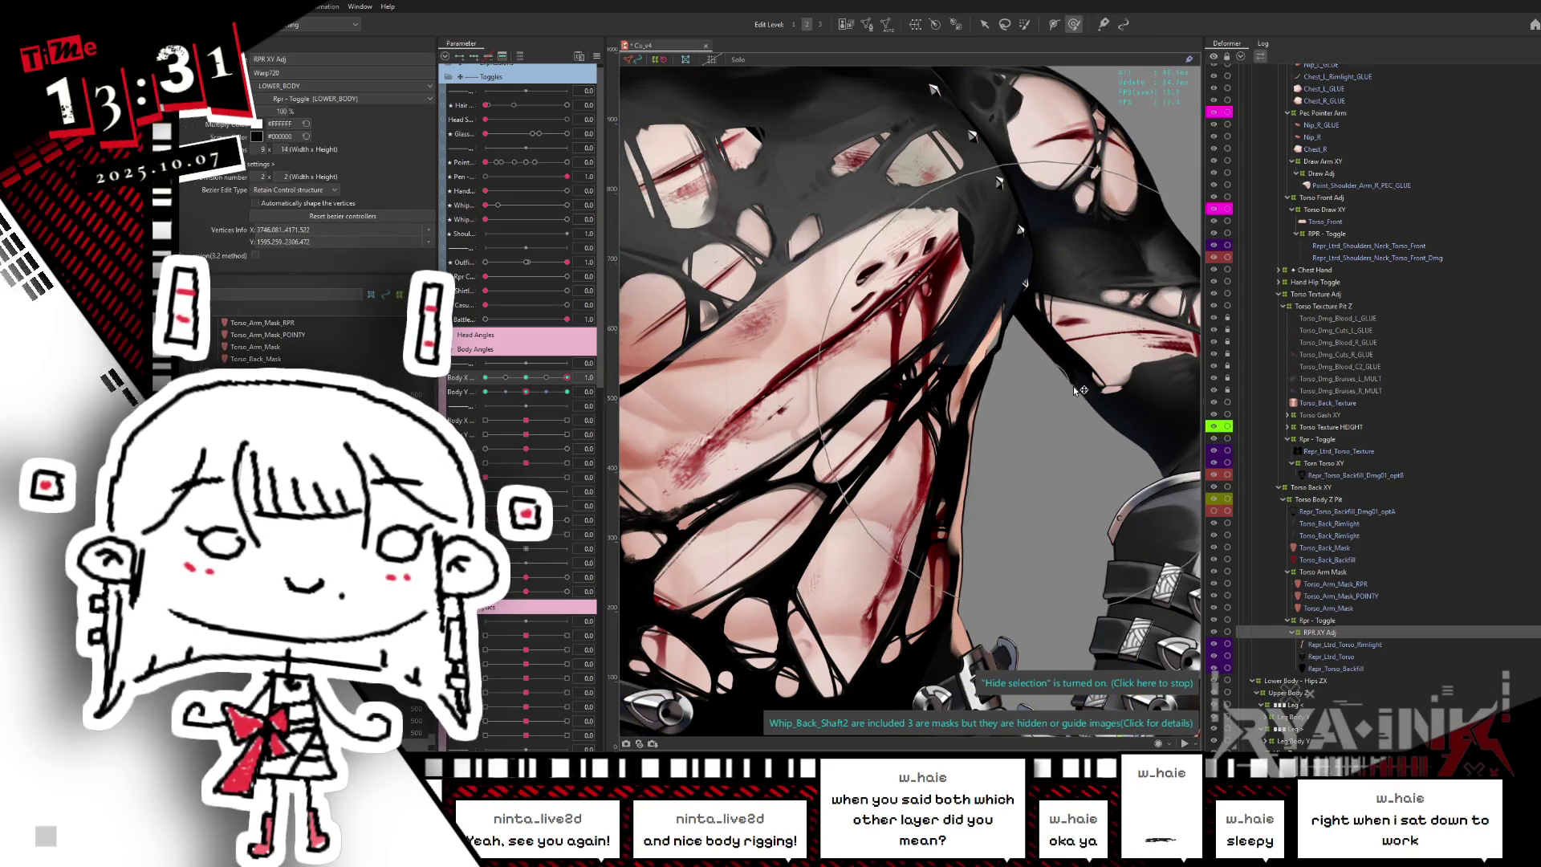
drag(1076, 387, 1125, 429)
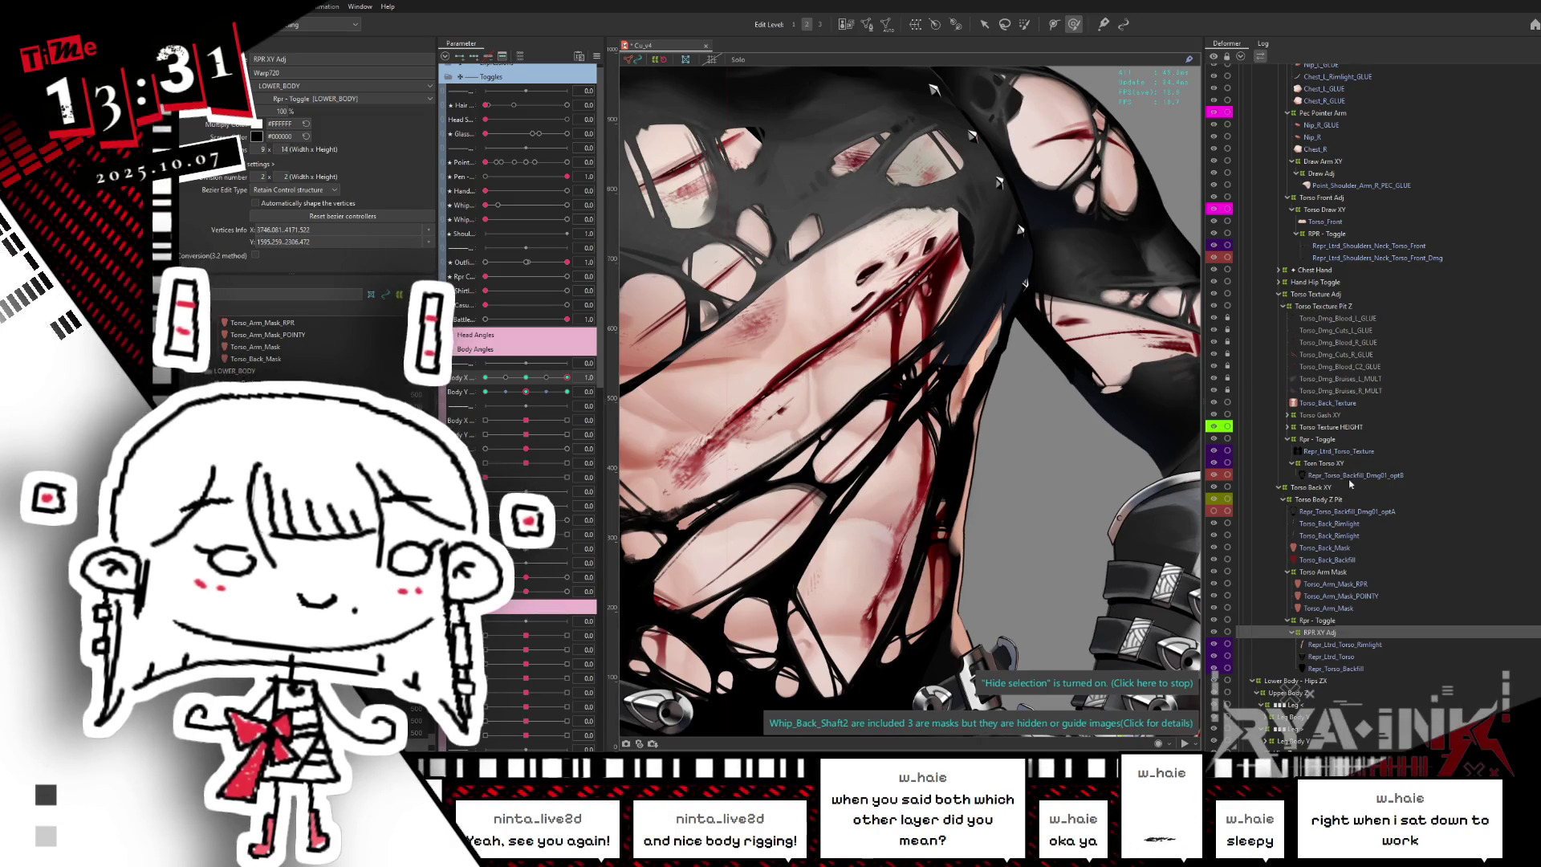
- Check the RPR - Toggle, Torso Draw XY and Torso Front Adj deformers, then reselect Rpr XY Adj
click(1338, 235)
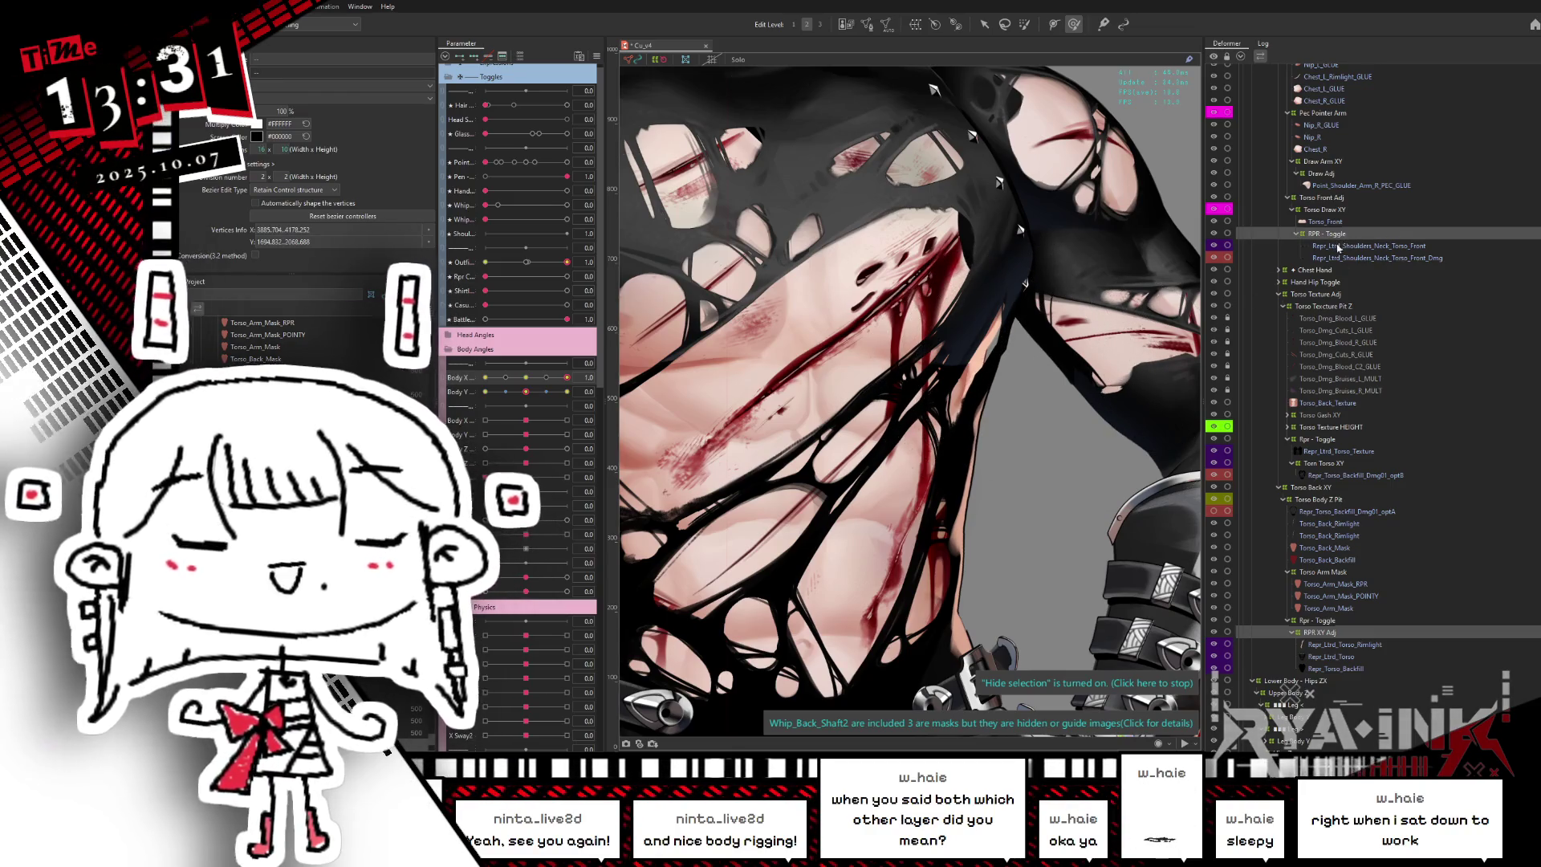
click(1332, 221)
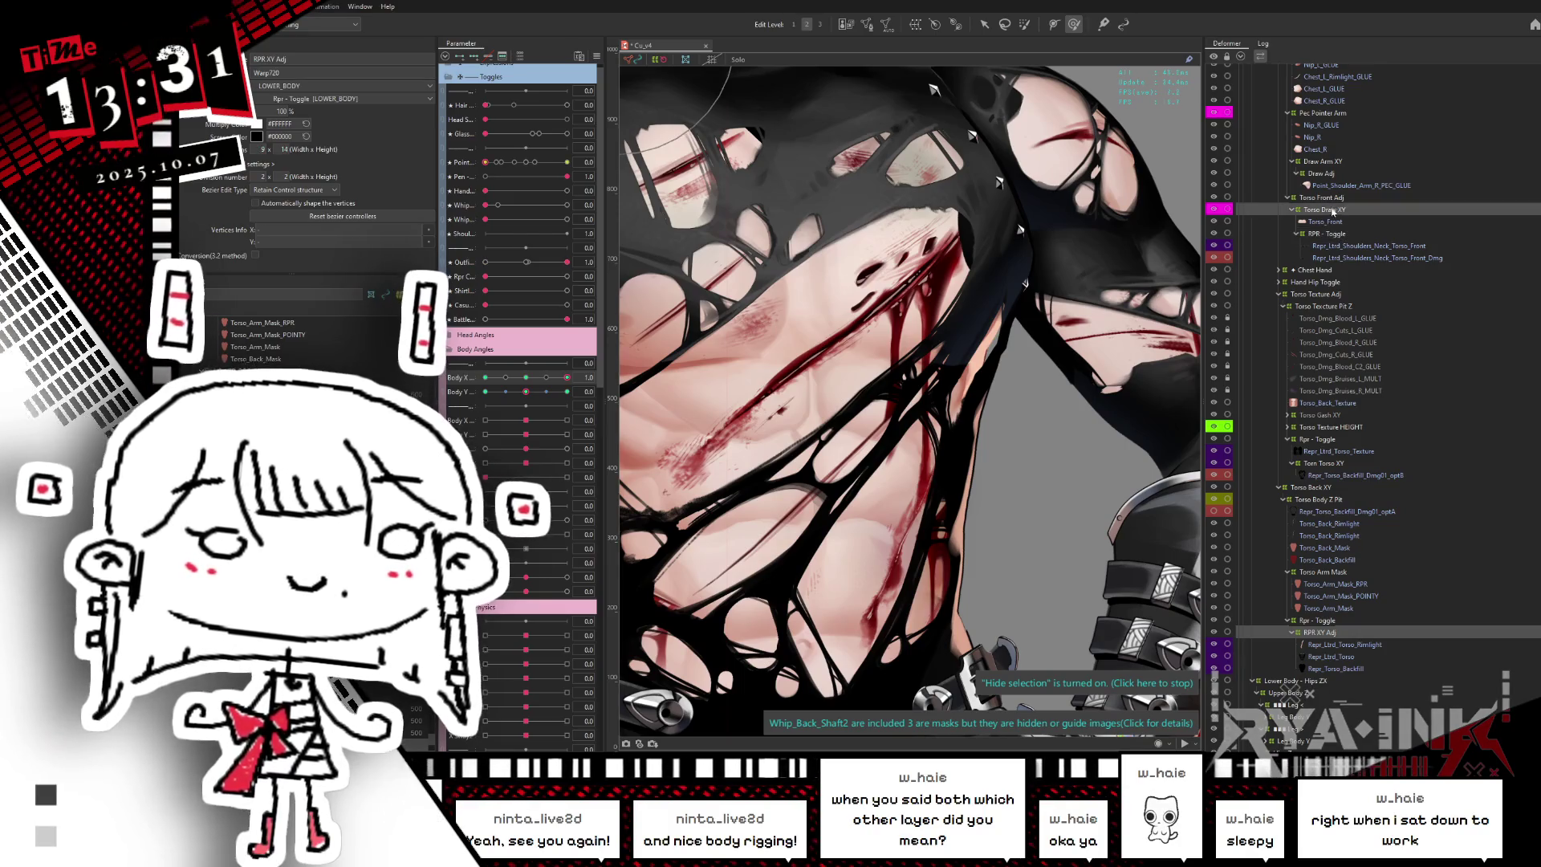
click(1335, 198)
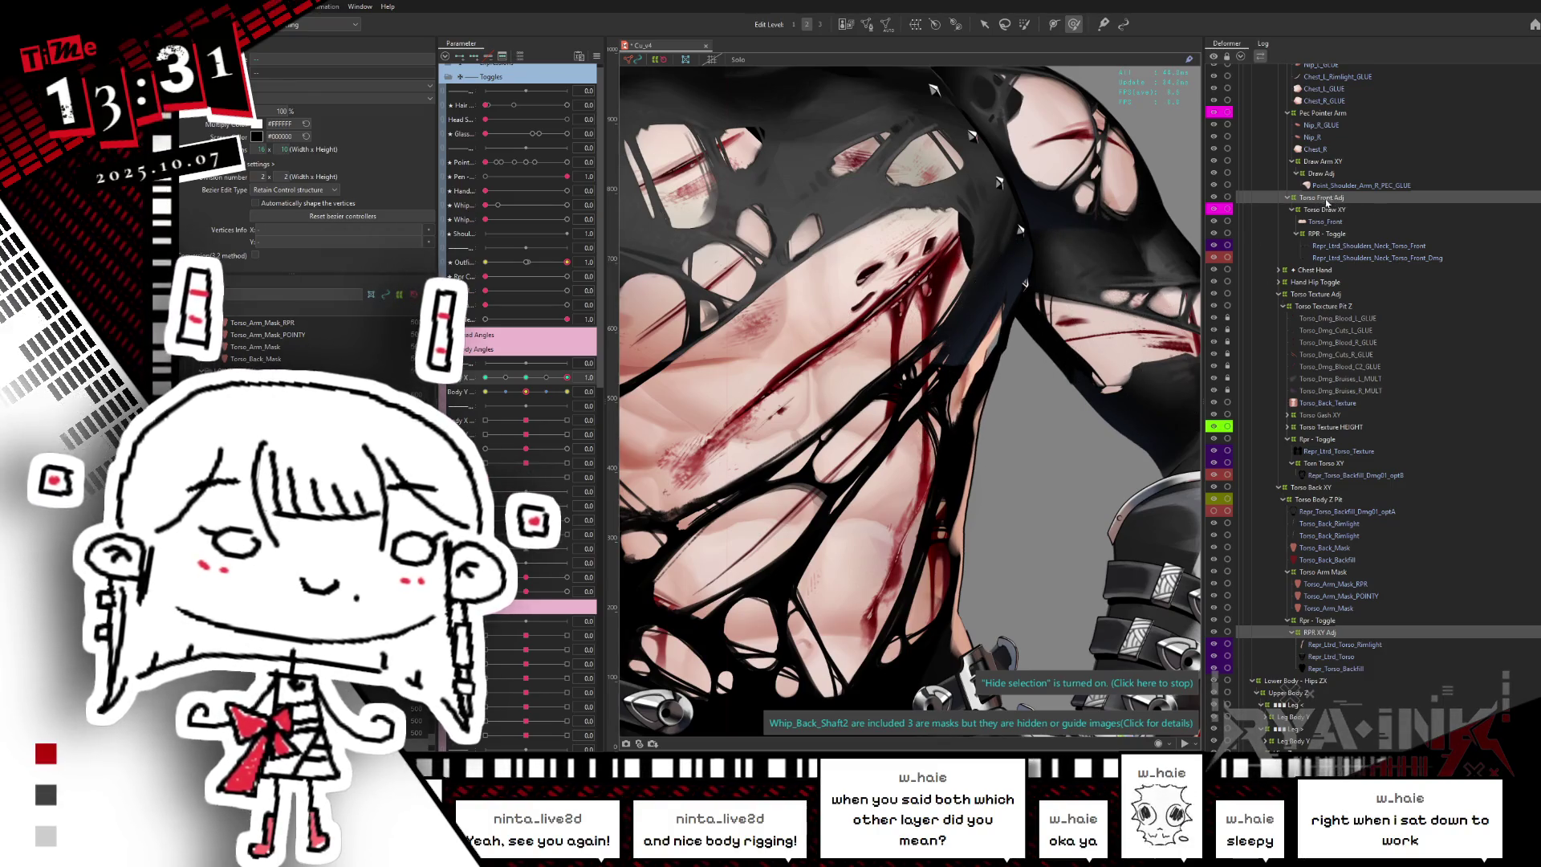
ctrl+click(1326, 196)
scroll(1336, 225, up, 3)
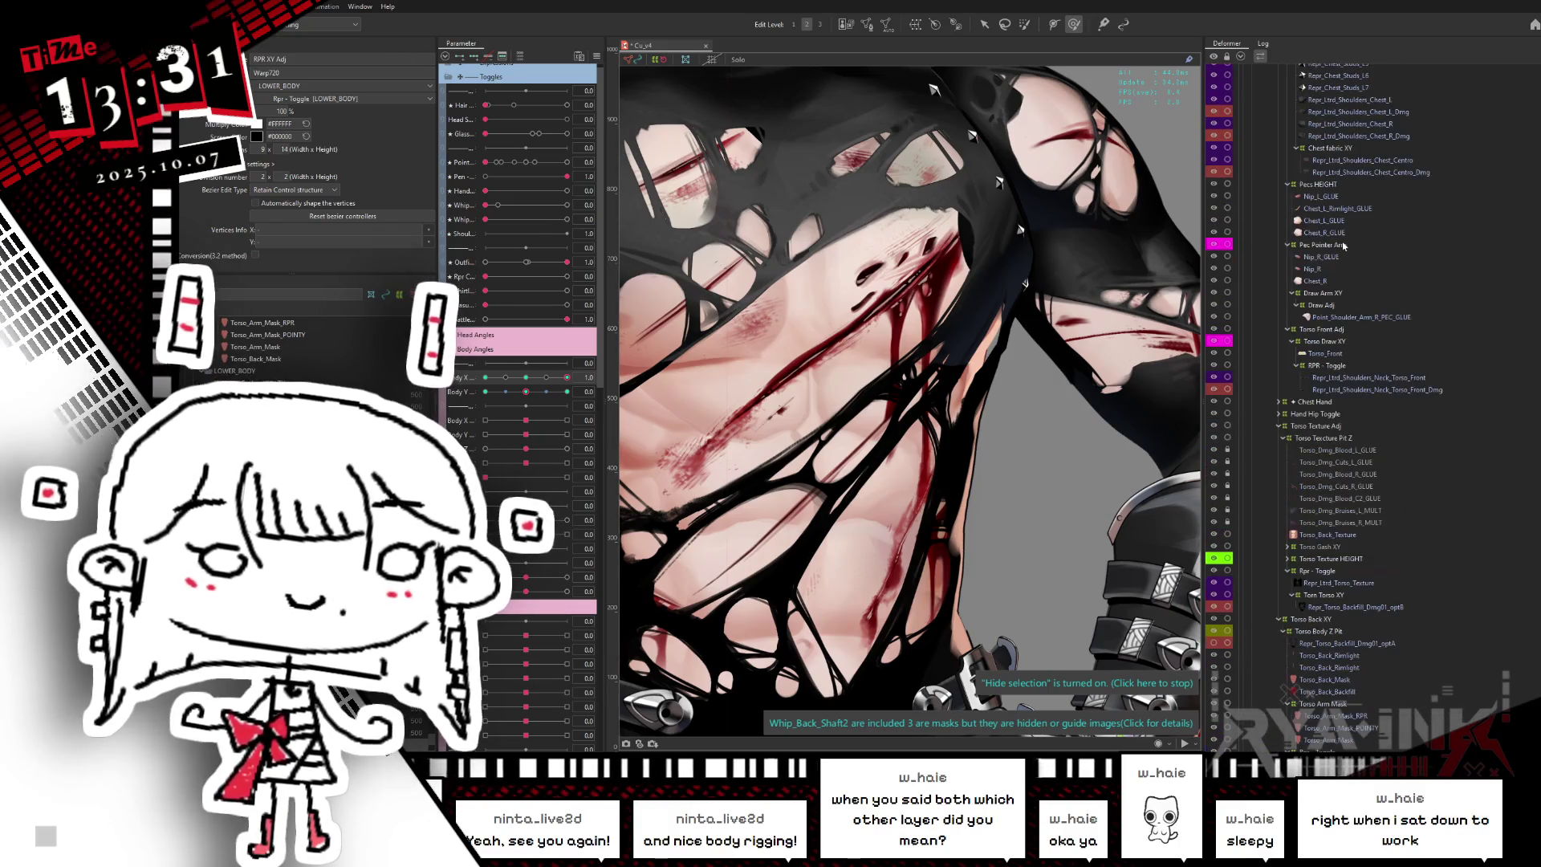
scroll(1328, 188, up, 3)
scroll(1345, 183, up, 2)
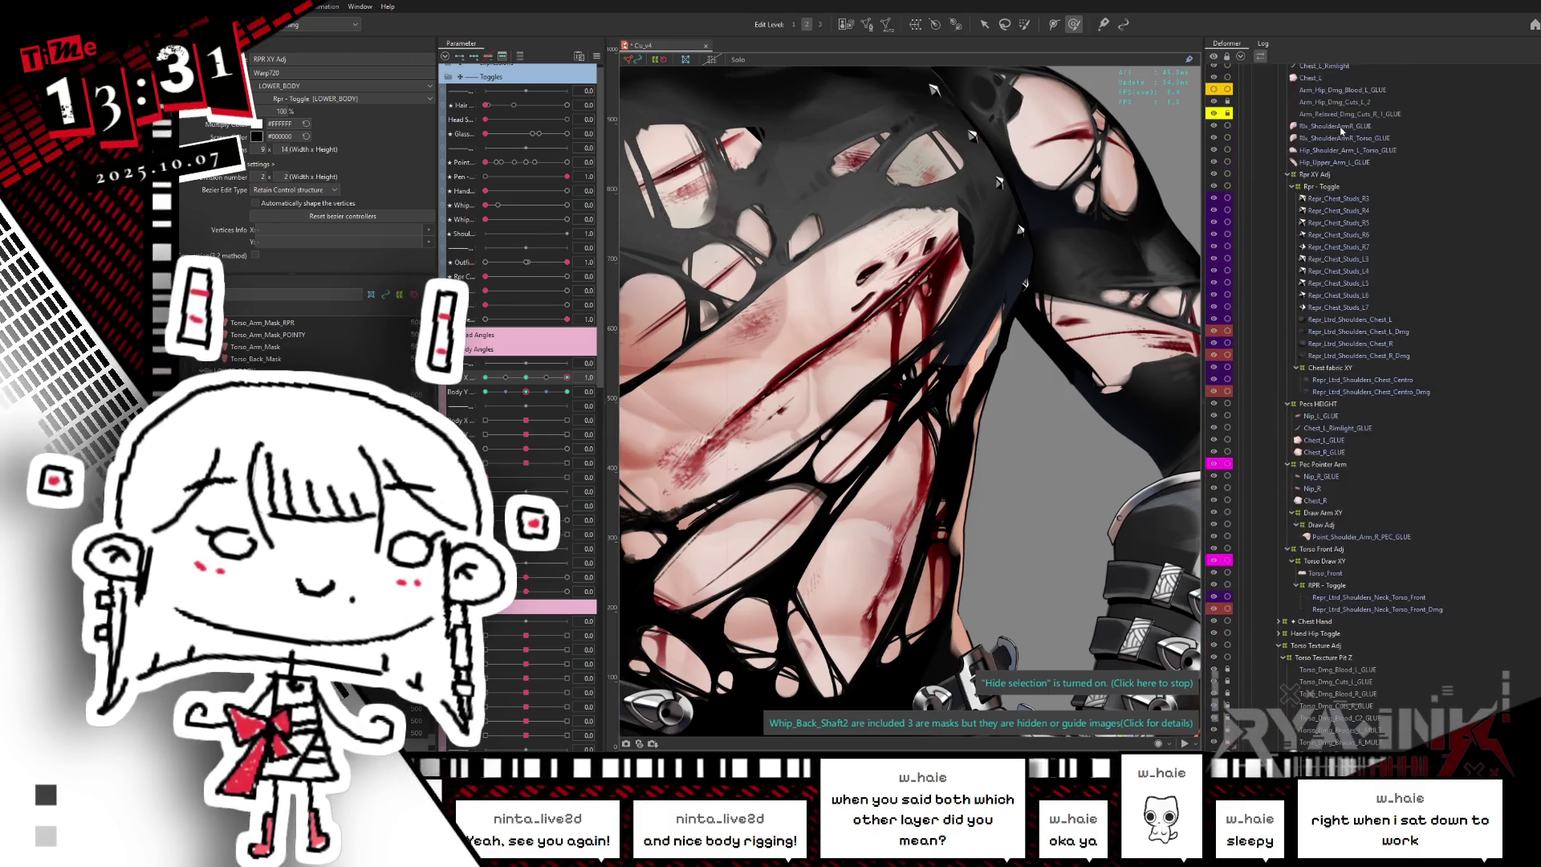
click(1320, 175)
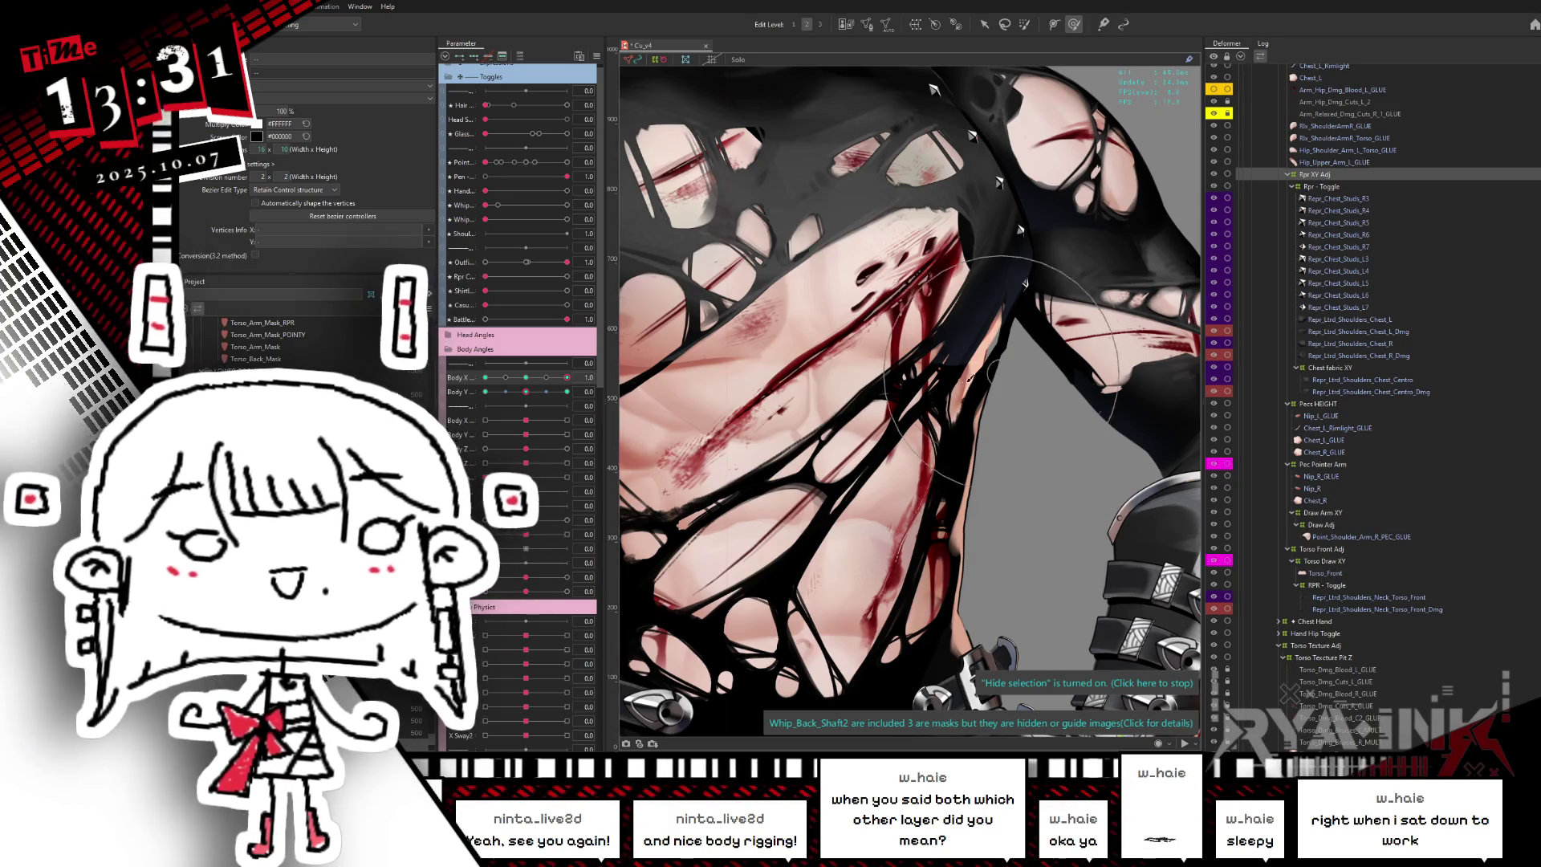
- Reshape the chest deformer's shoulder area, testing with Body X and toggling Battle off and on
drag(1038, 387, 1039, 356)
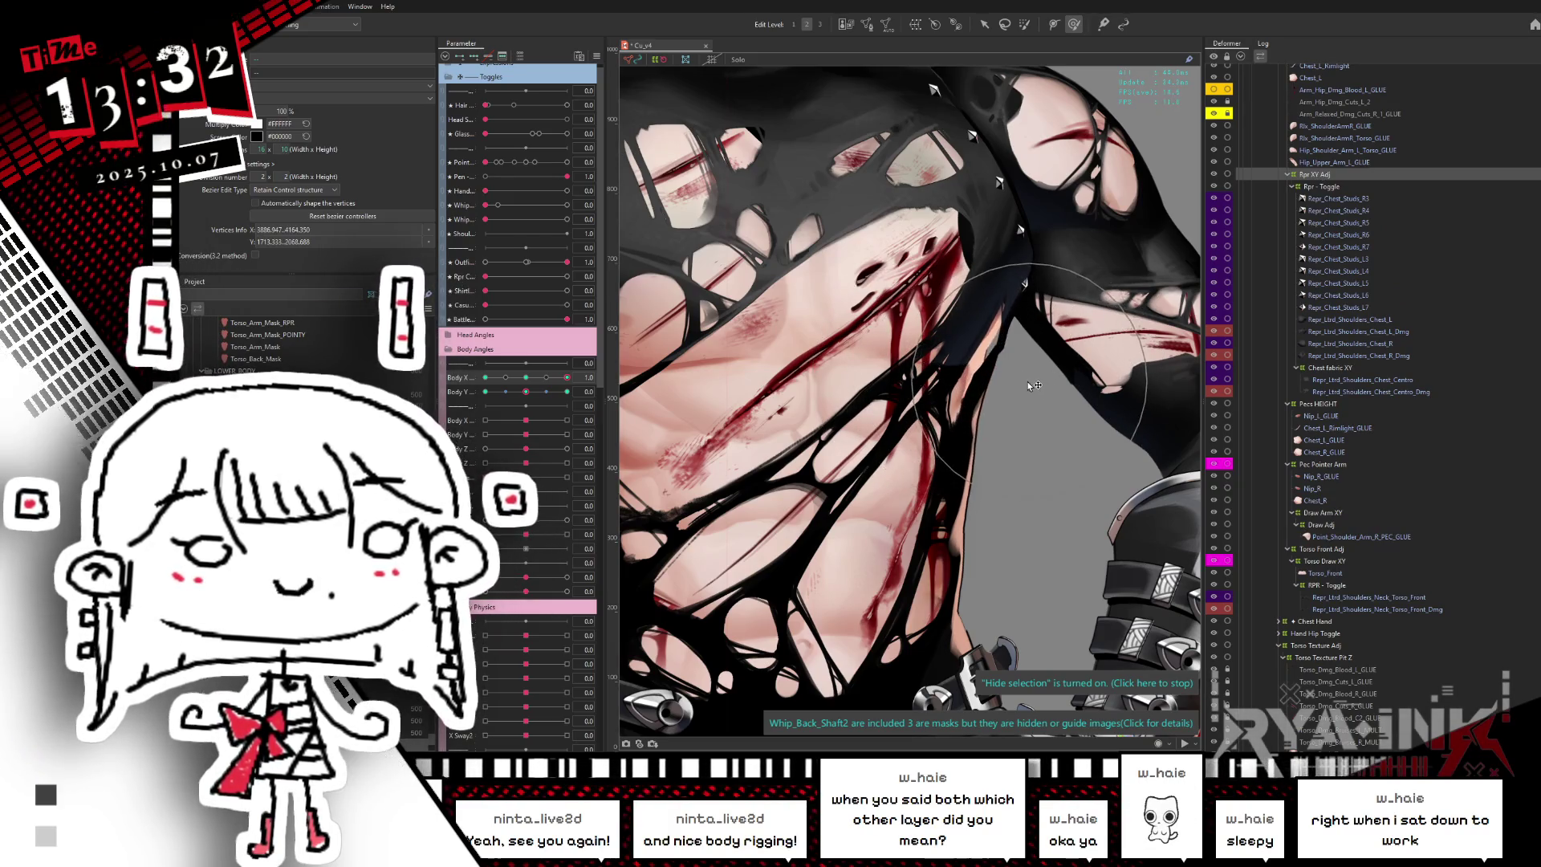
click(1039, 355)
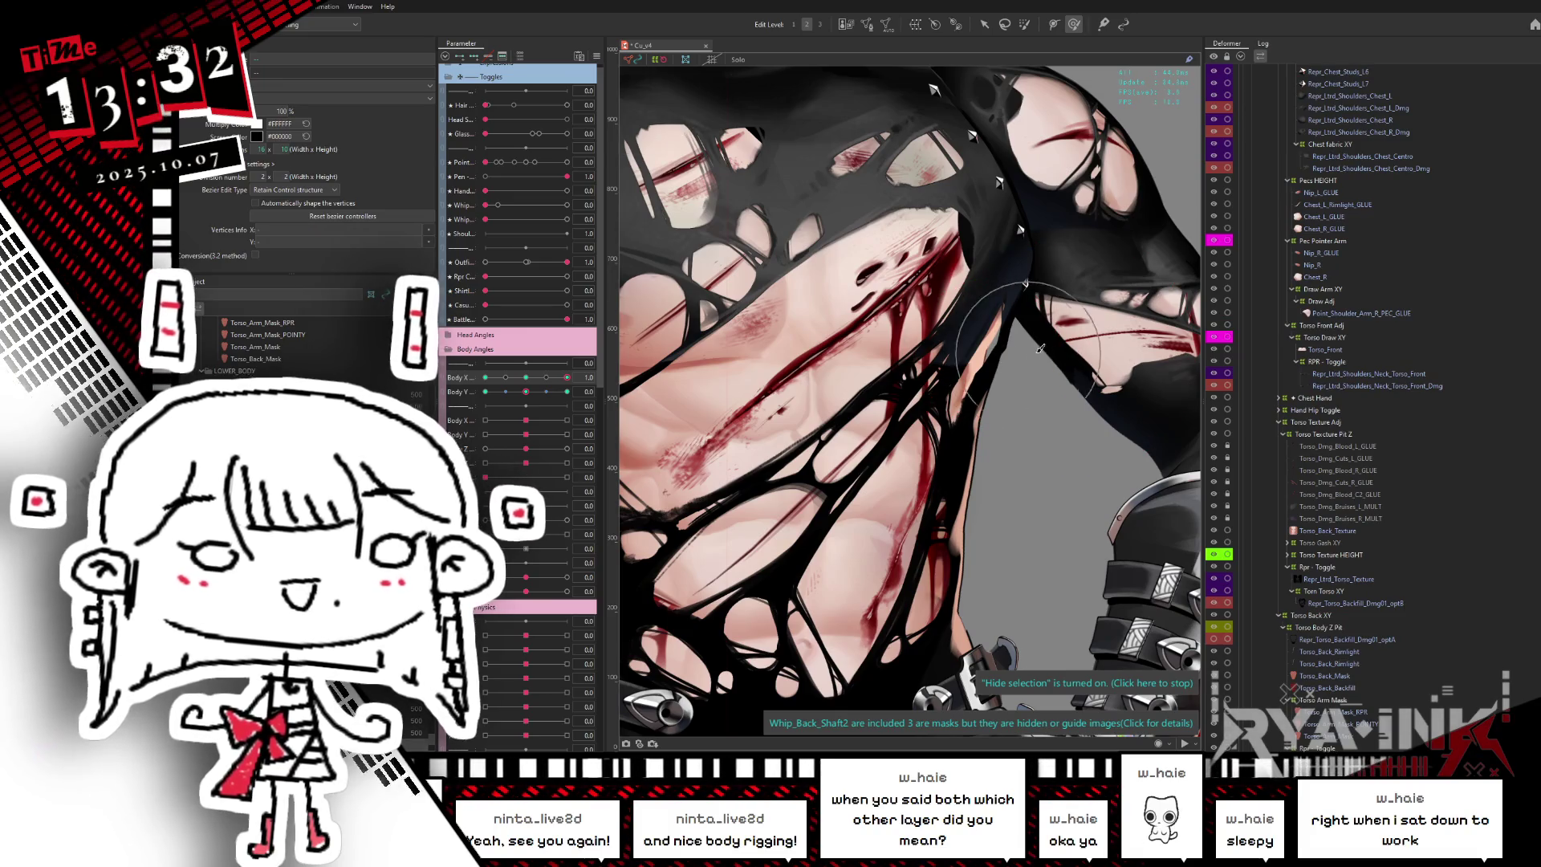
drag(567, 377, 576, 380)
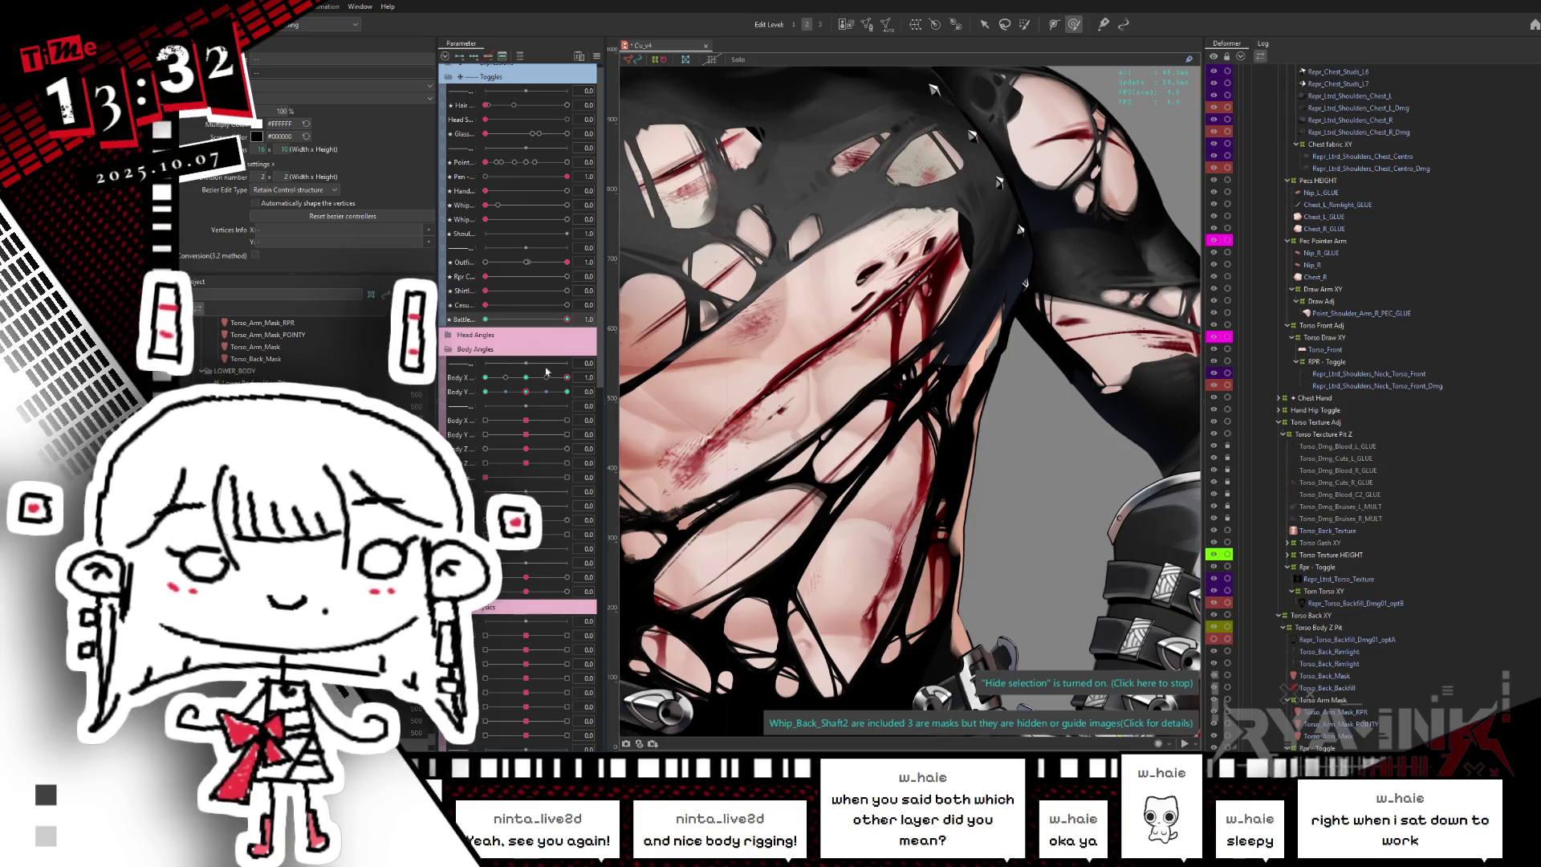
drag(971, 309, 995, 352)
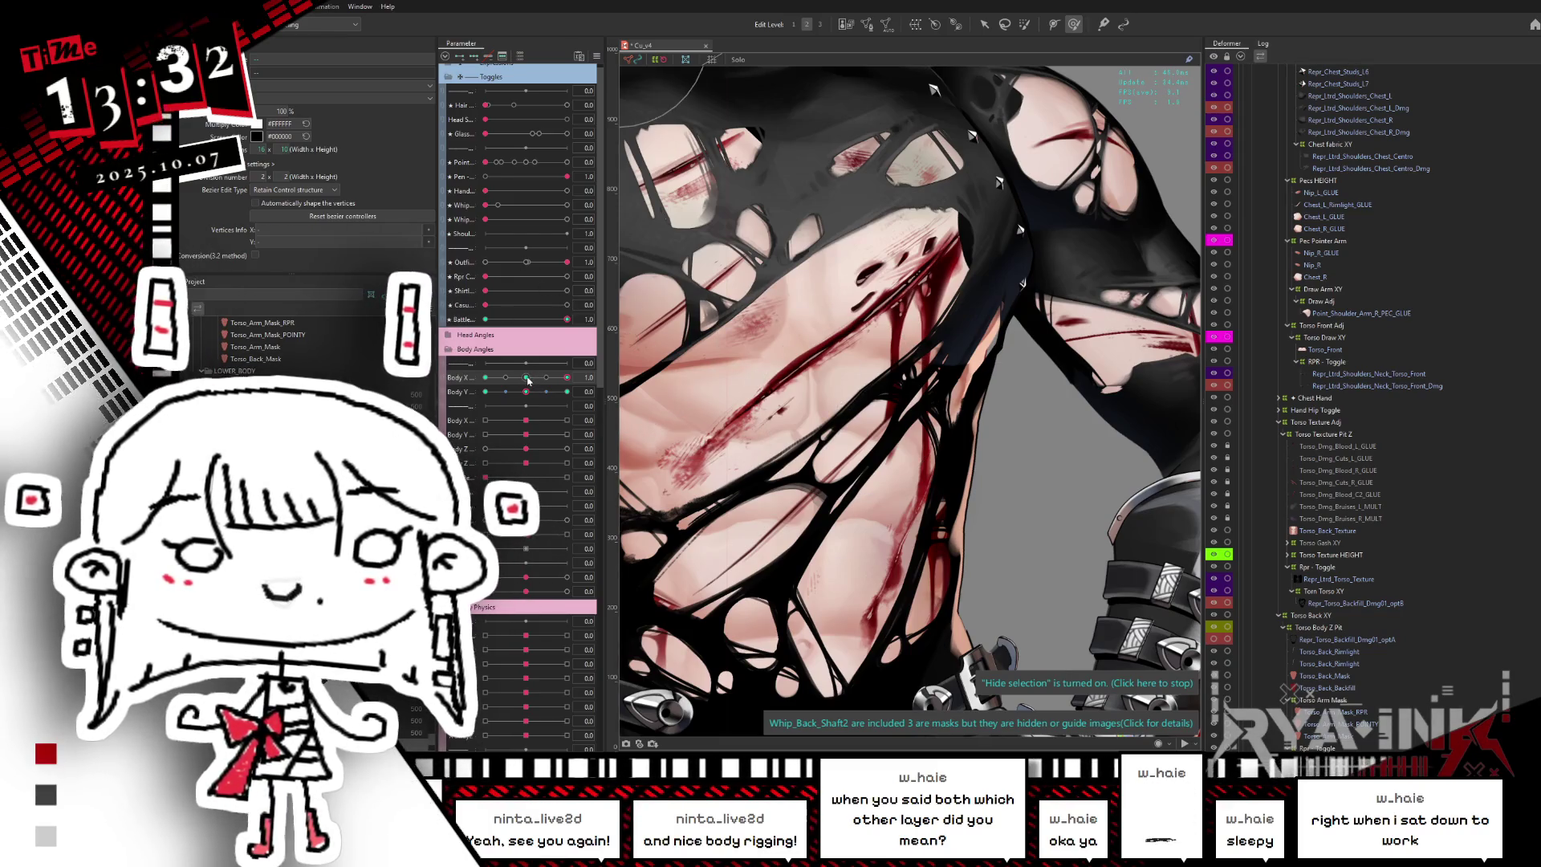
drag(566, 321, 485, 320)
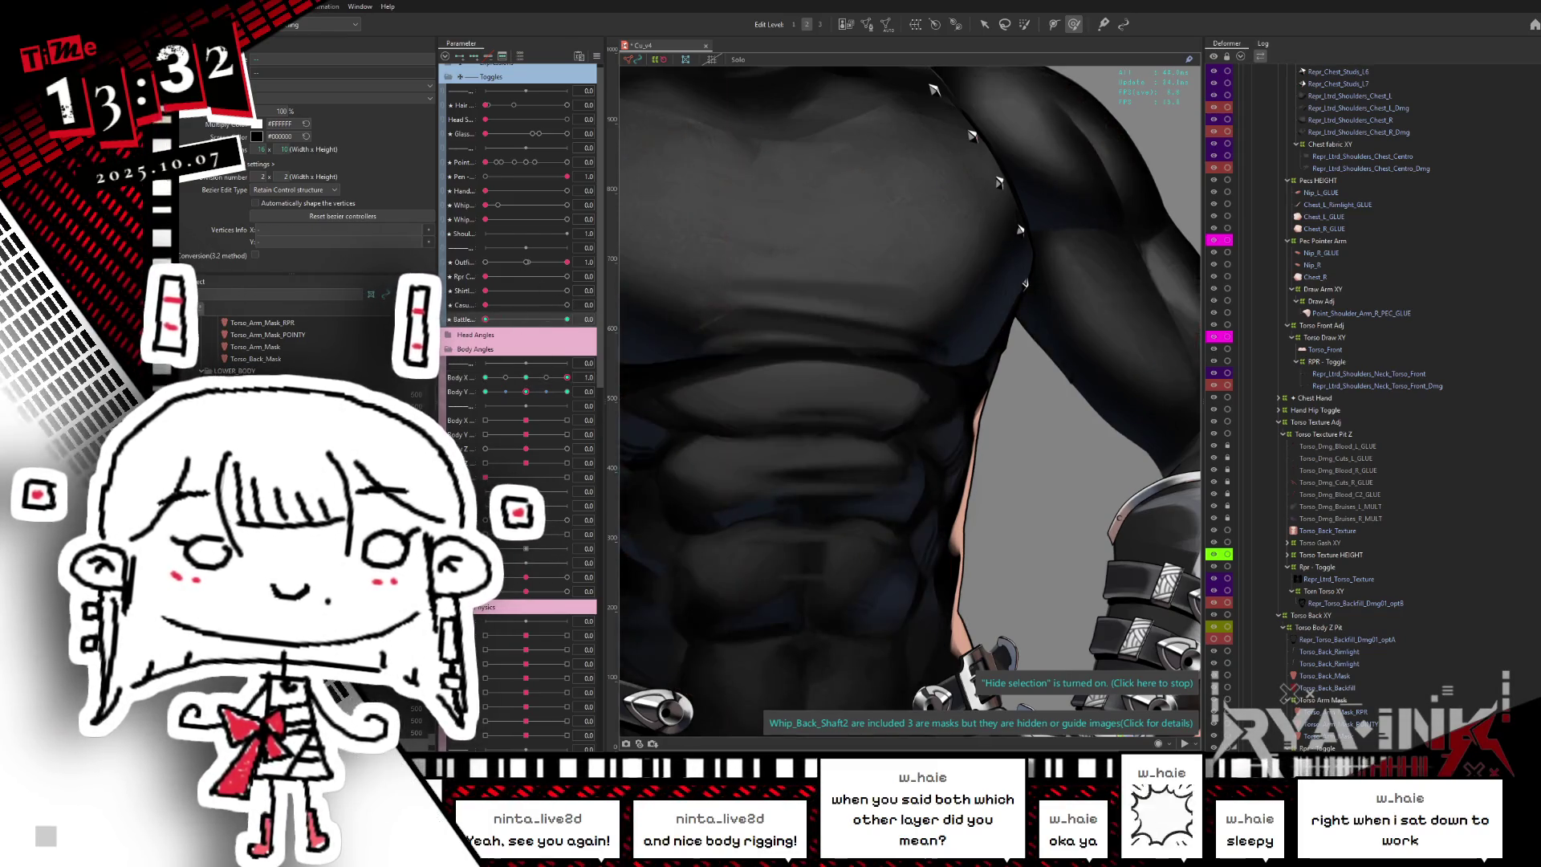
drag(485, 320, 566, 320)
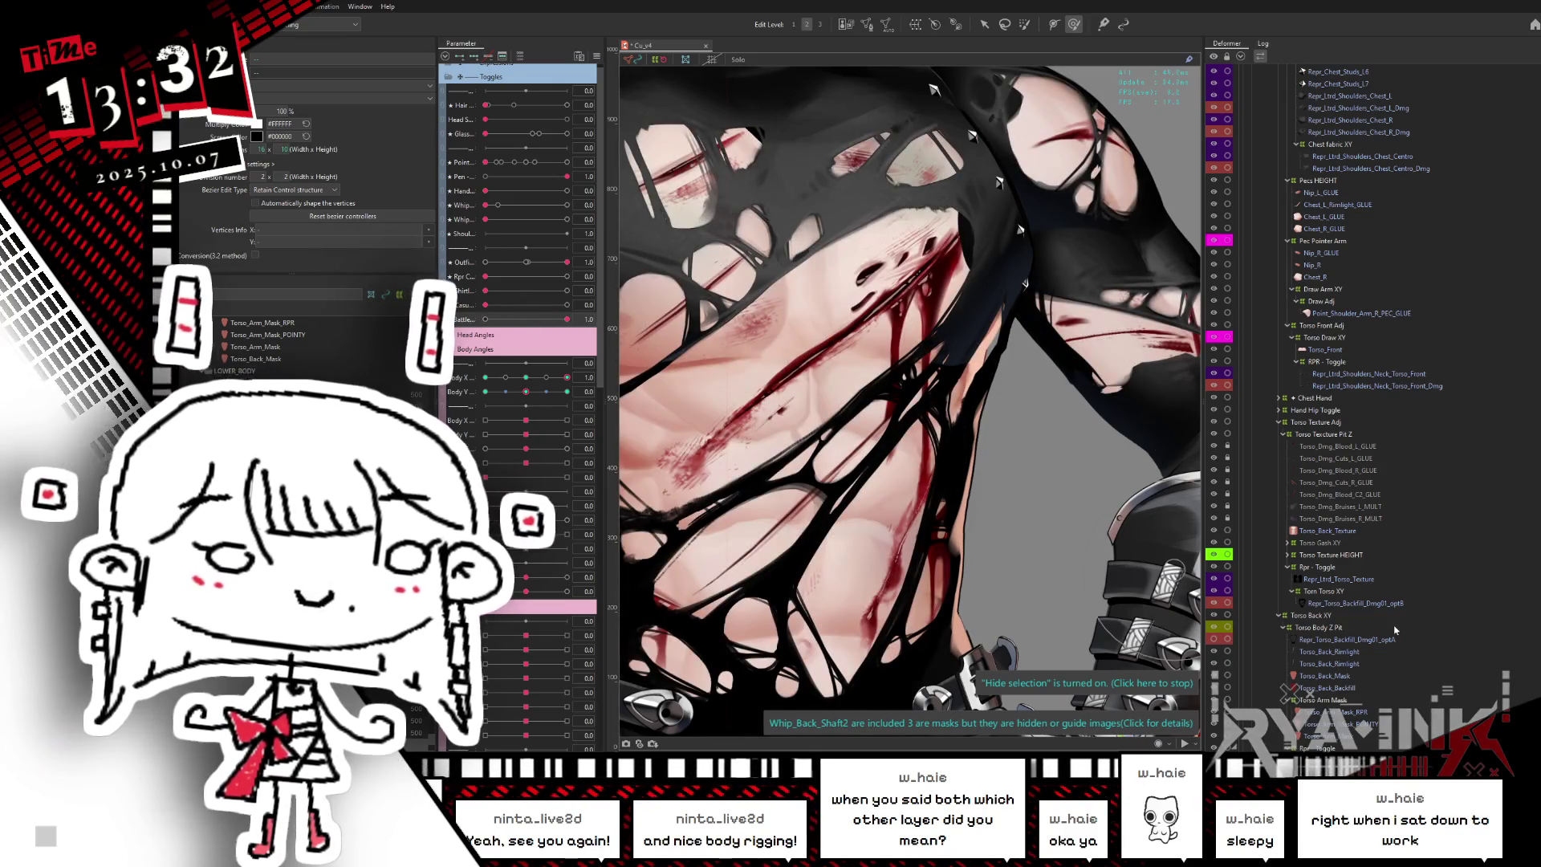
- Collapse the Rpr XY Adj group and select the Rpr XY Adj deformer
scroll(1360, 474, up, 5)
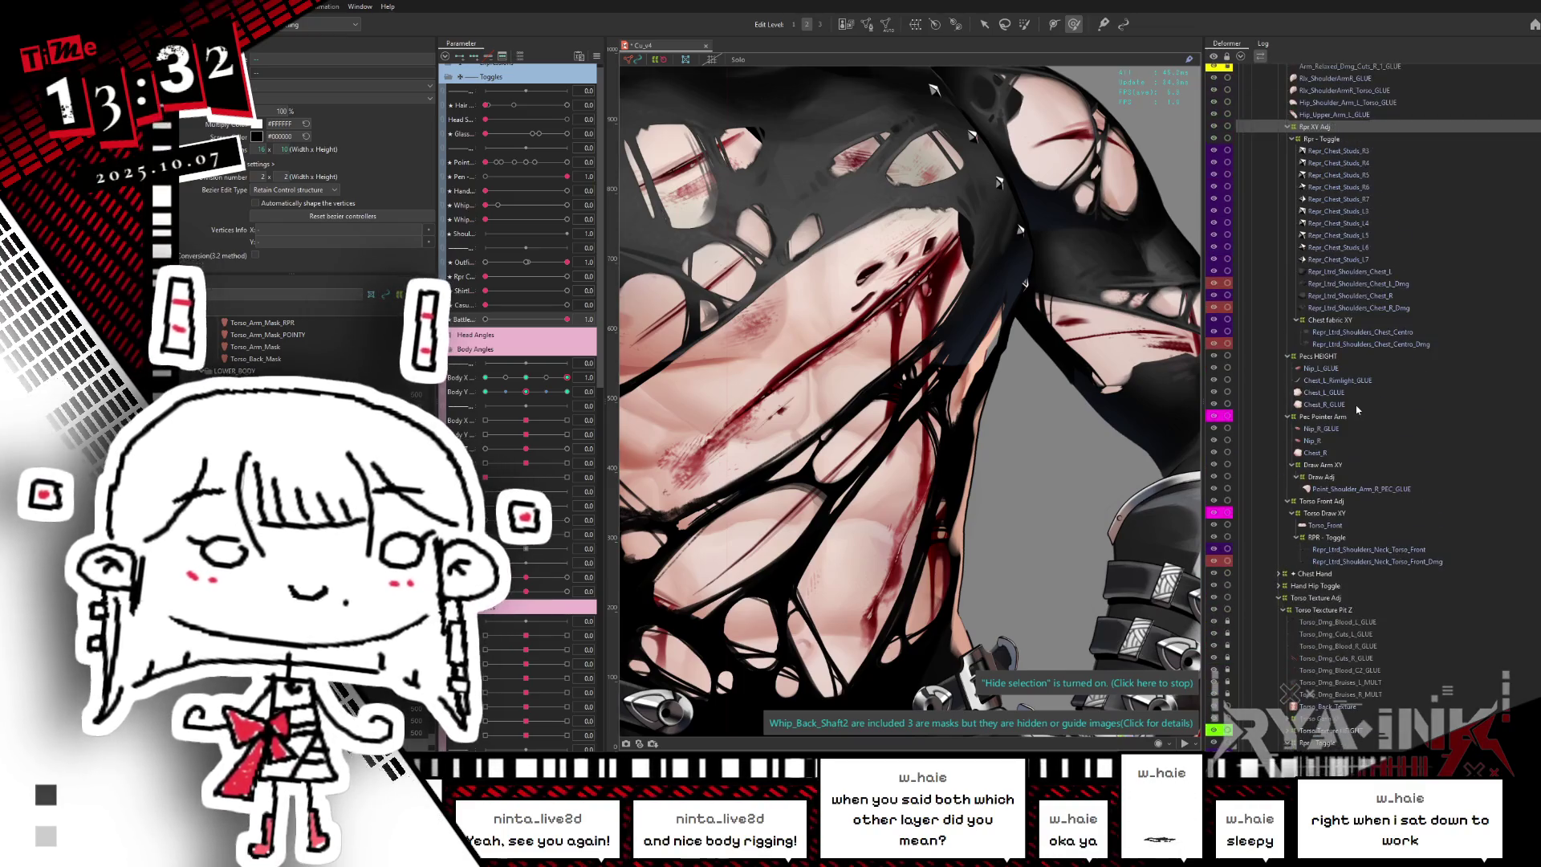
click(1287, 128)
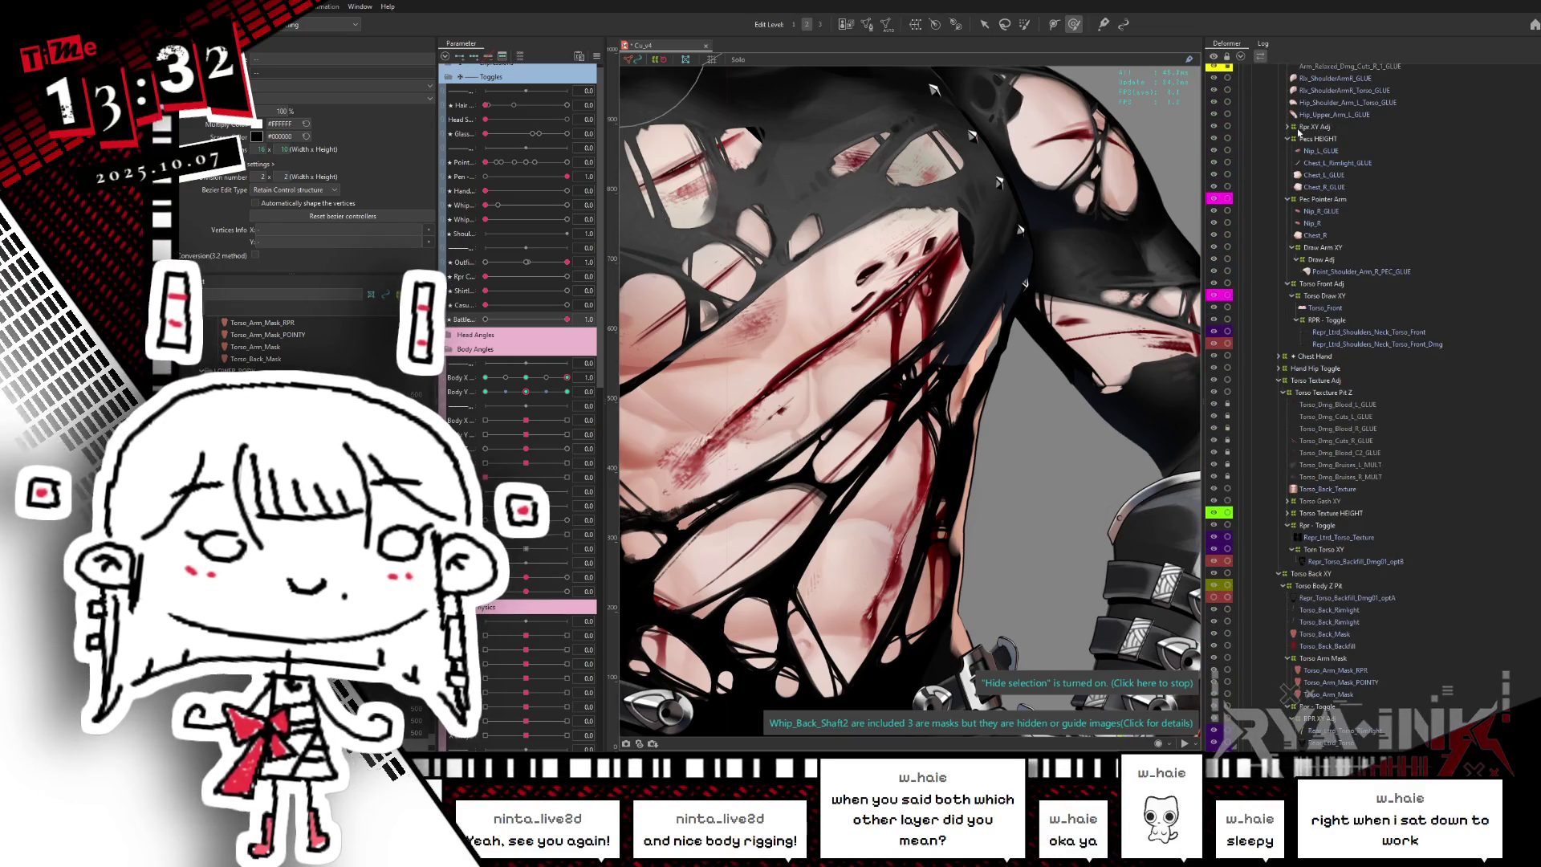
click(1301, 129)
scroll(1328, 158, up, 5)
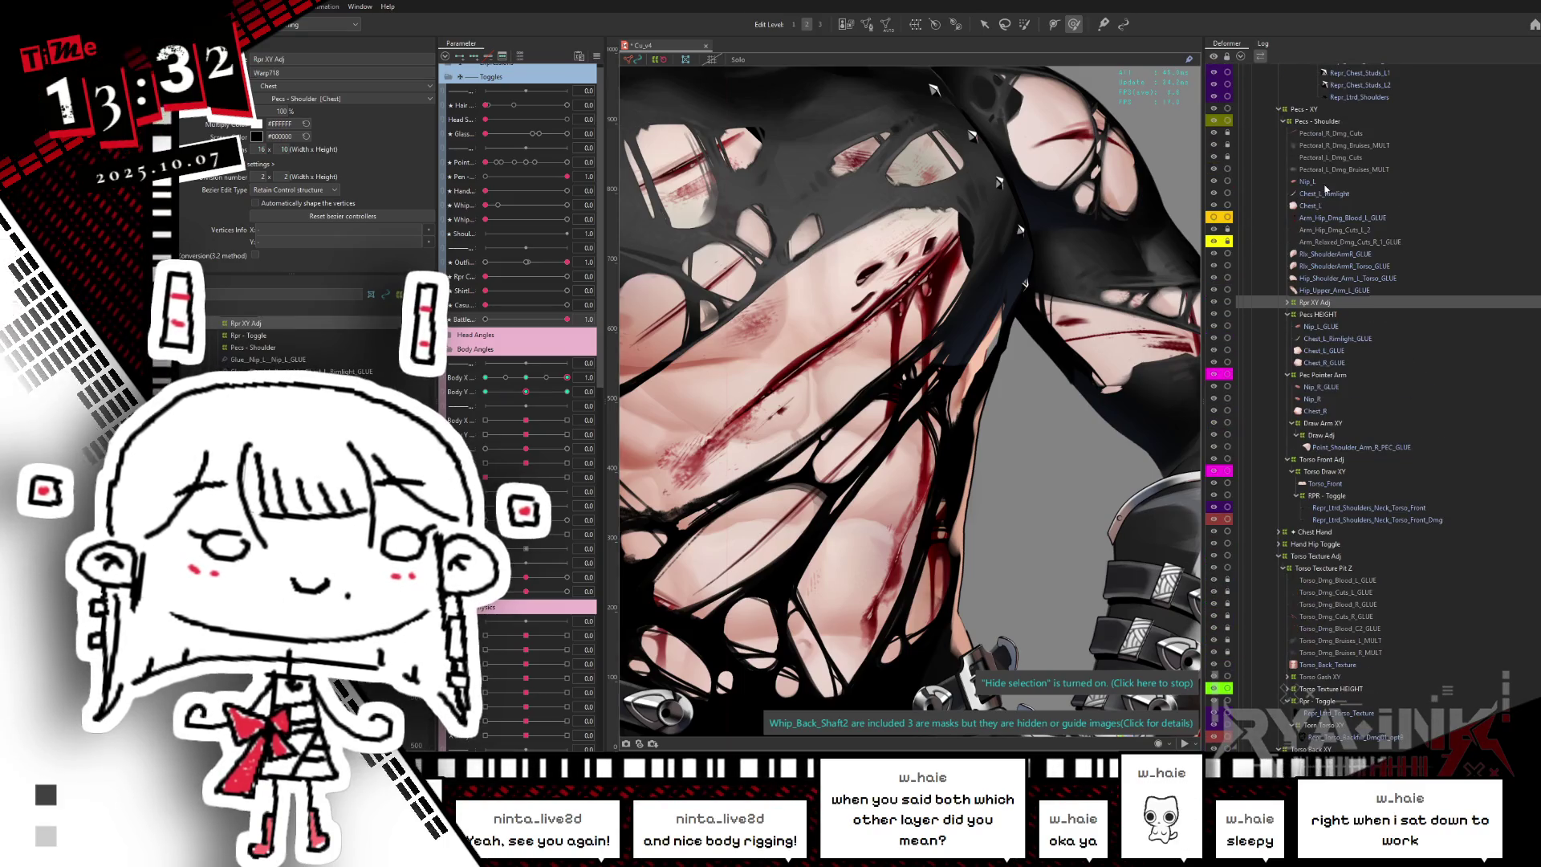
- Move the Pecs - XY grid points over the upper chest, then sweep Body X to test
click(1303, 109)
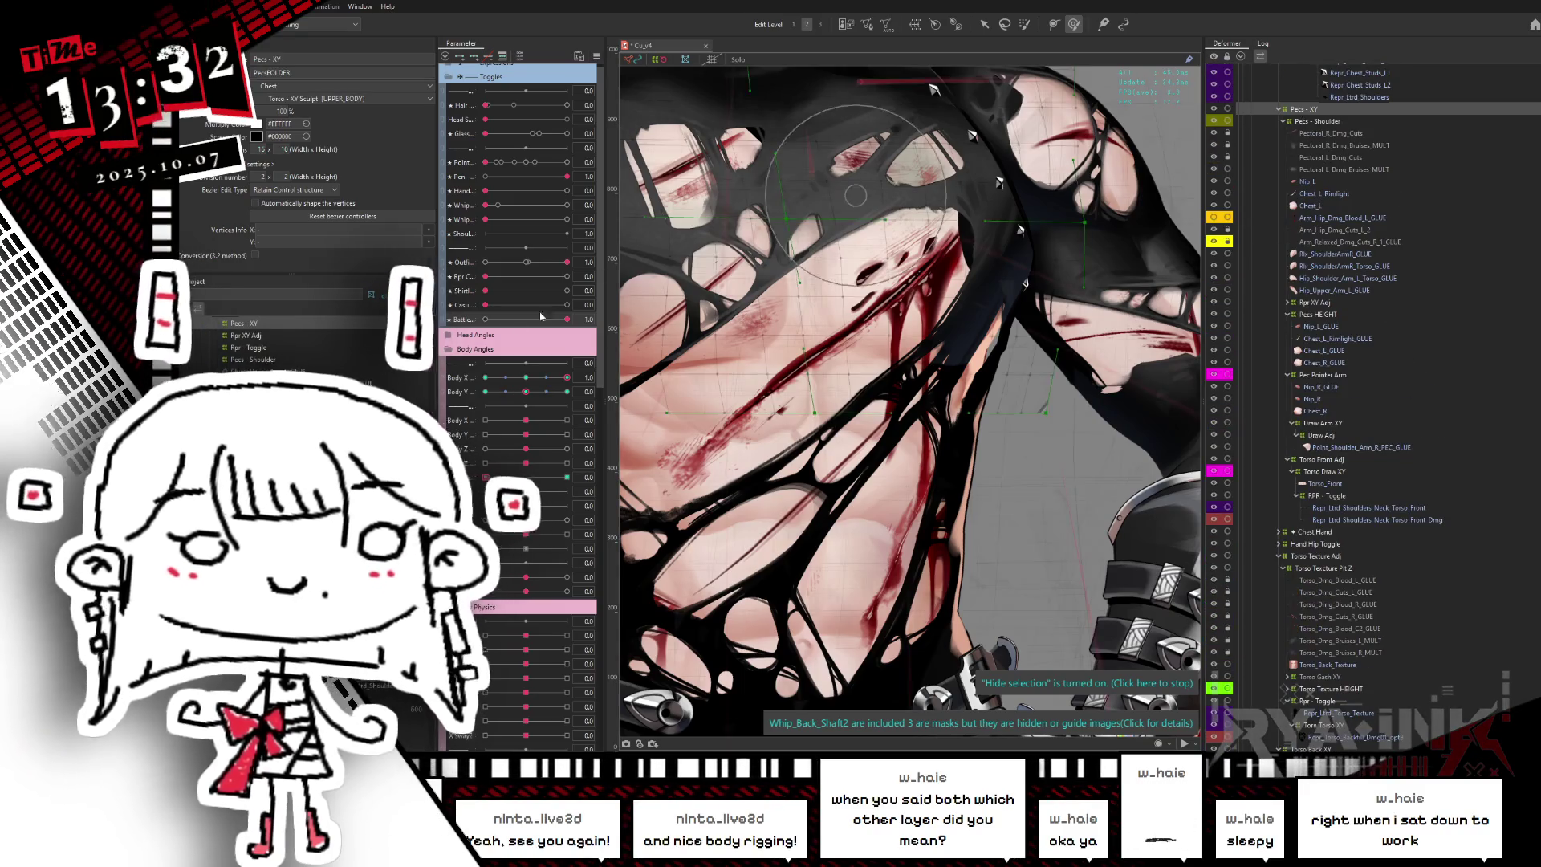
mouse_move(1051, 408)
mouse_down()
mouse_move(1009, 365)
mouse_move(958, 367)
mouse_up()
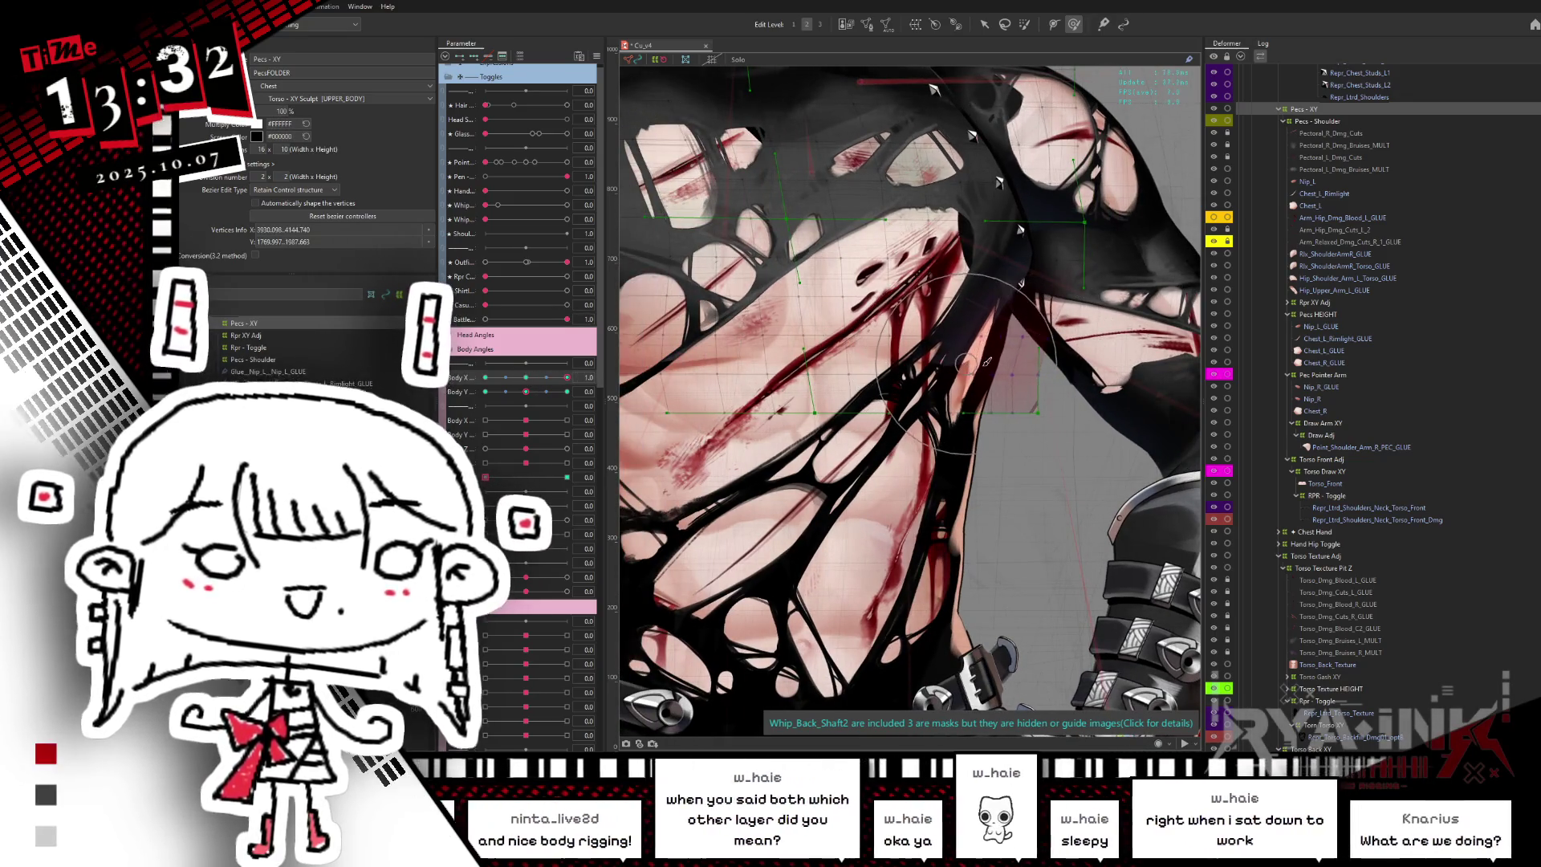
click(710, 249)
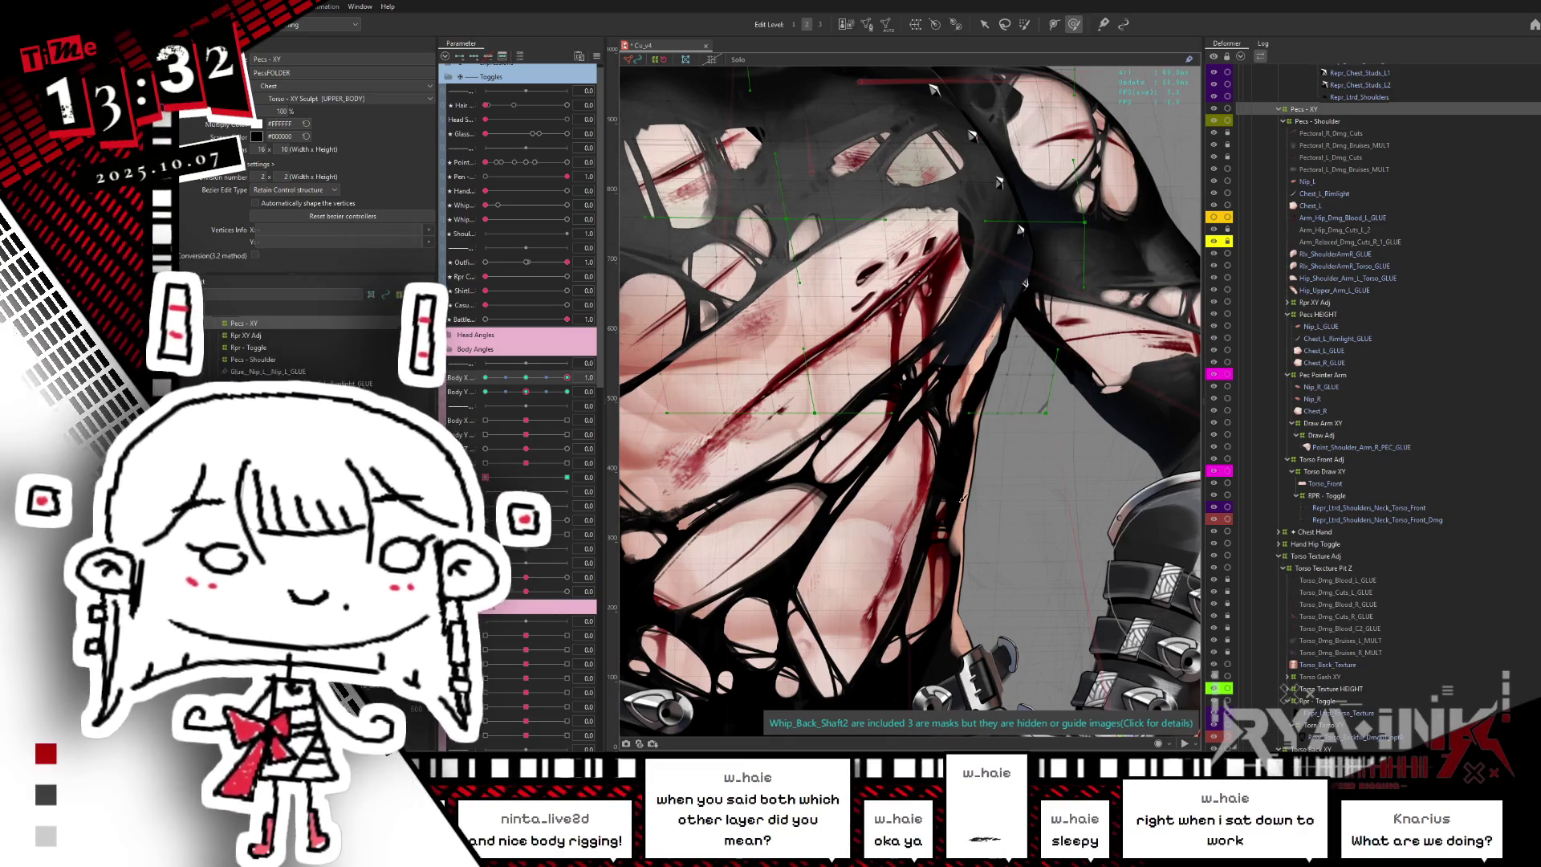
mouse_move(525, 381)
mouse_down()
mouse_move(977, 340)
mouse_move(1019, 385)
mouse_move(1081, 377)
mouse_move(1043, 390)
mouse_up()
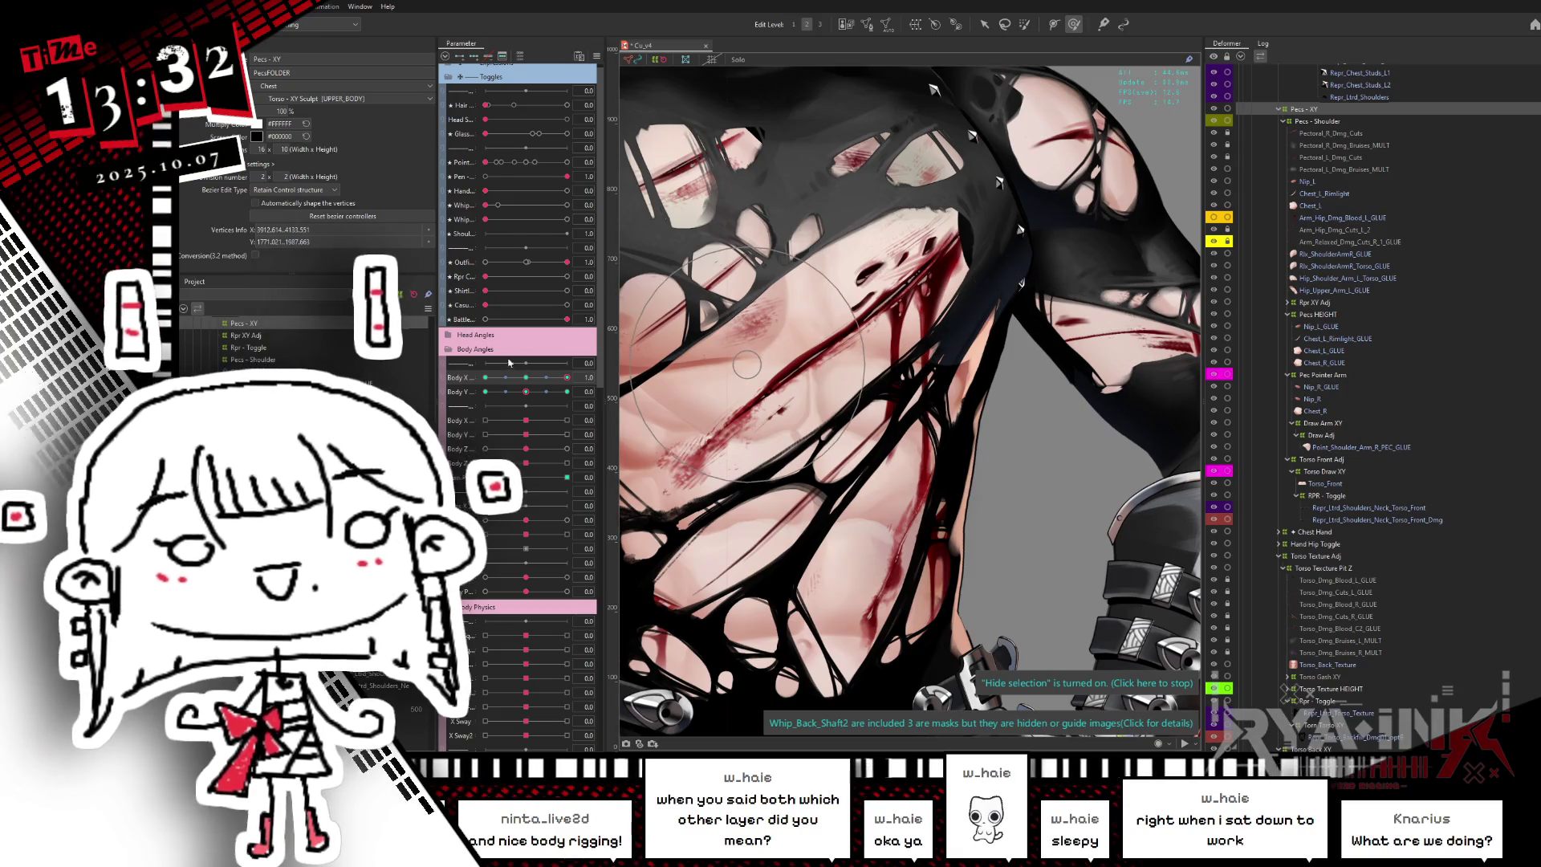
drag(567, 377, 573, 371)
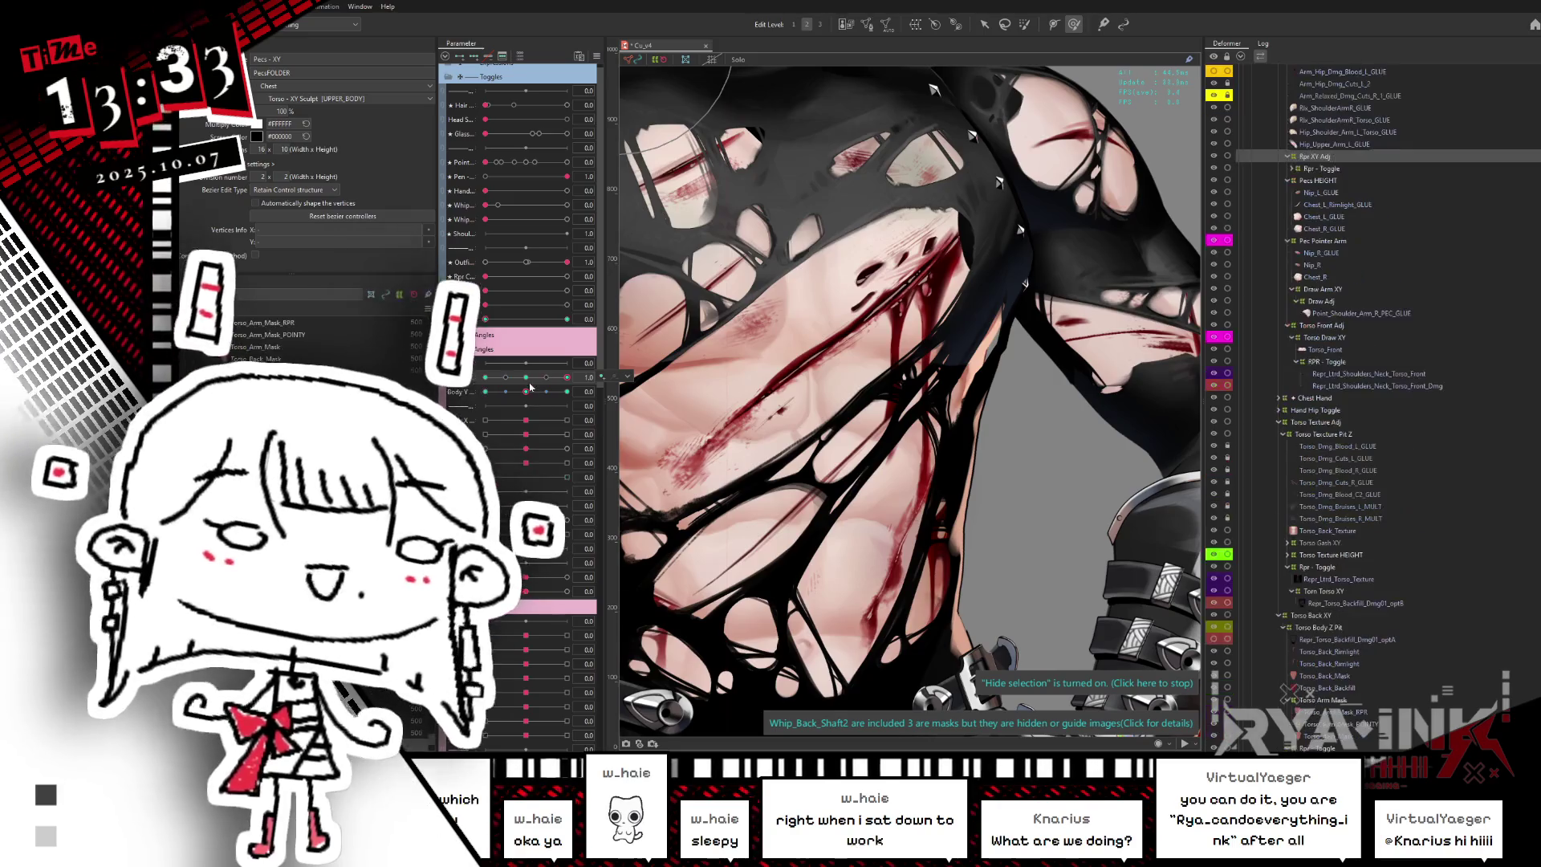
- Compare plain and torn shirt by toggling Battle and sweeping Body X, then select Repr_Torso_Backfill
drag(567, 319, 486, 318)
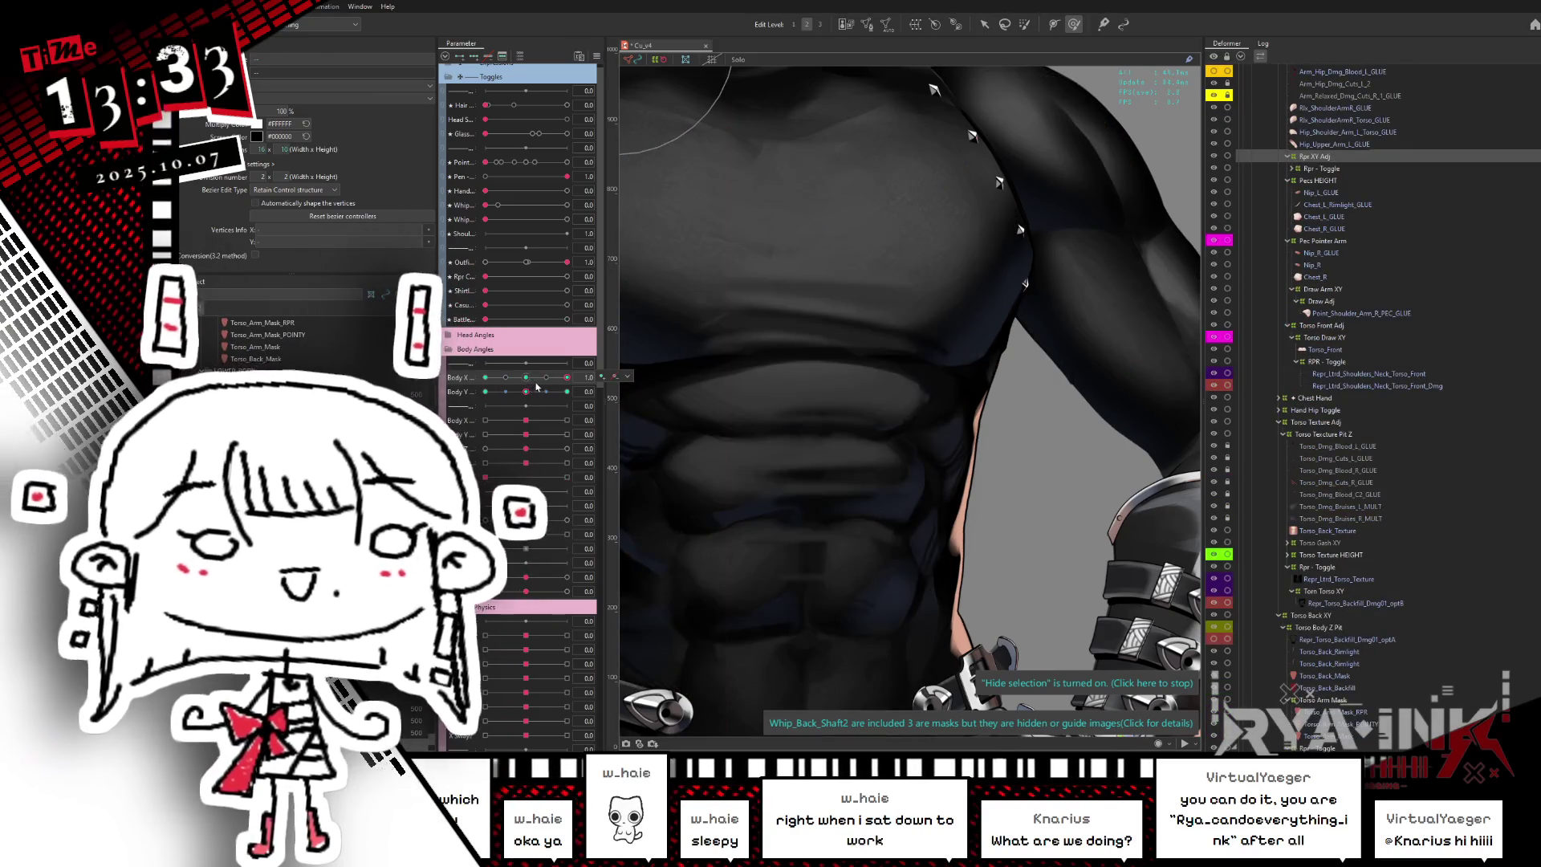
drag(525, 377, 602, 371)
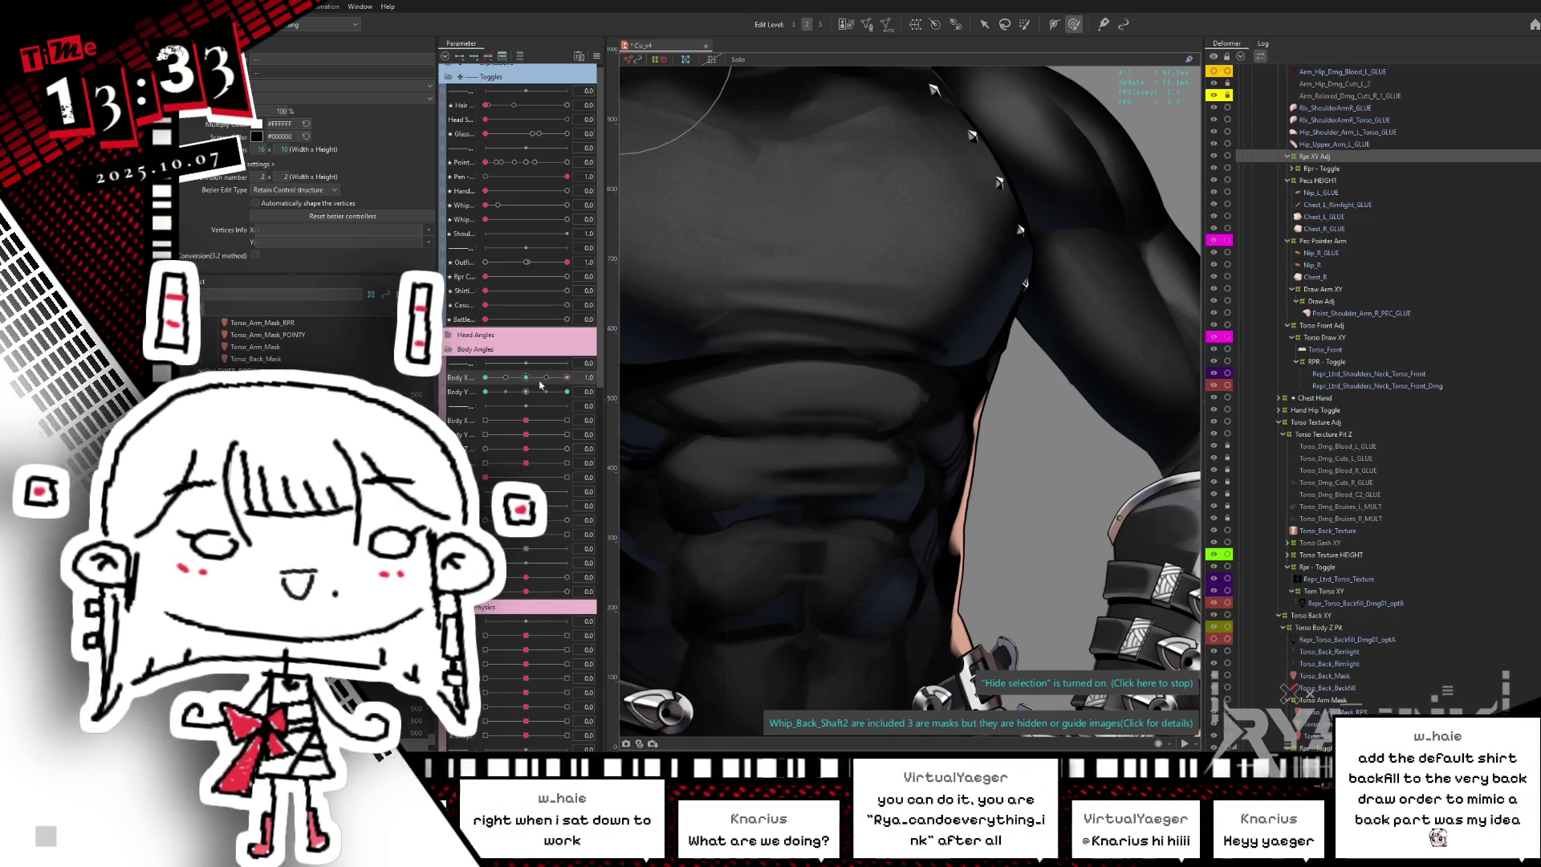
click(566, 319)
mouse_move(566, 377)
mouse_down()
mouse_move(543, 382)
mouse_move(582, 375)
mouse_up()
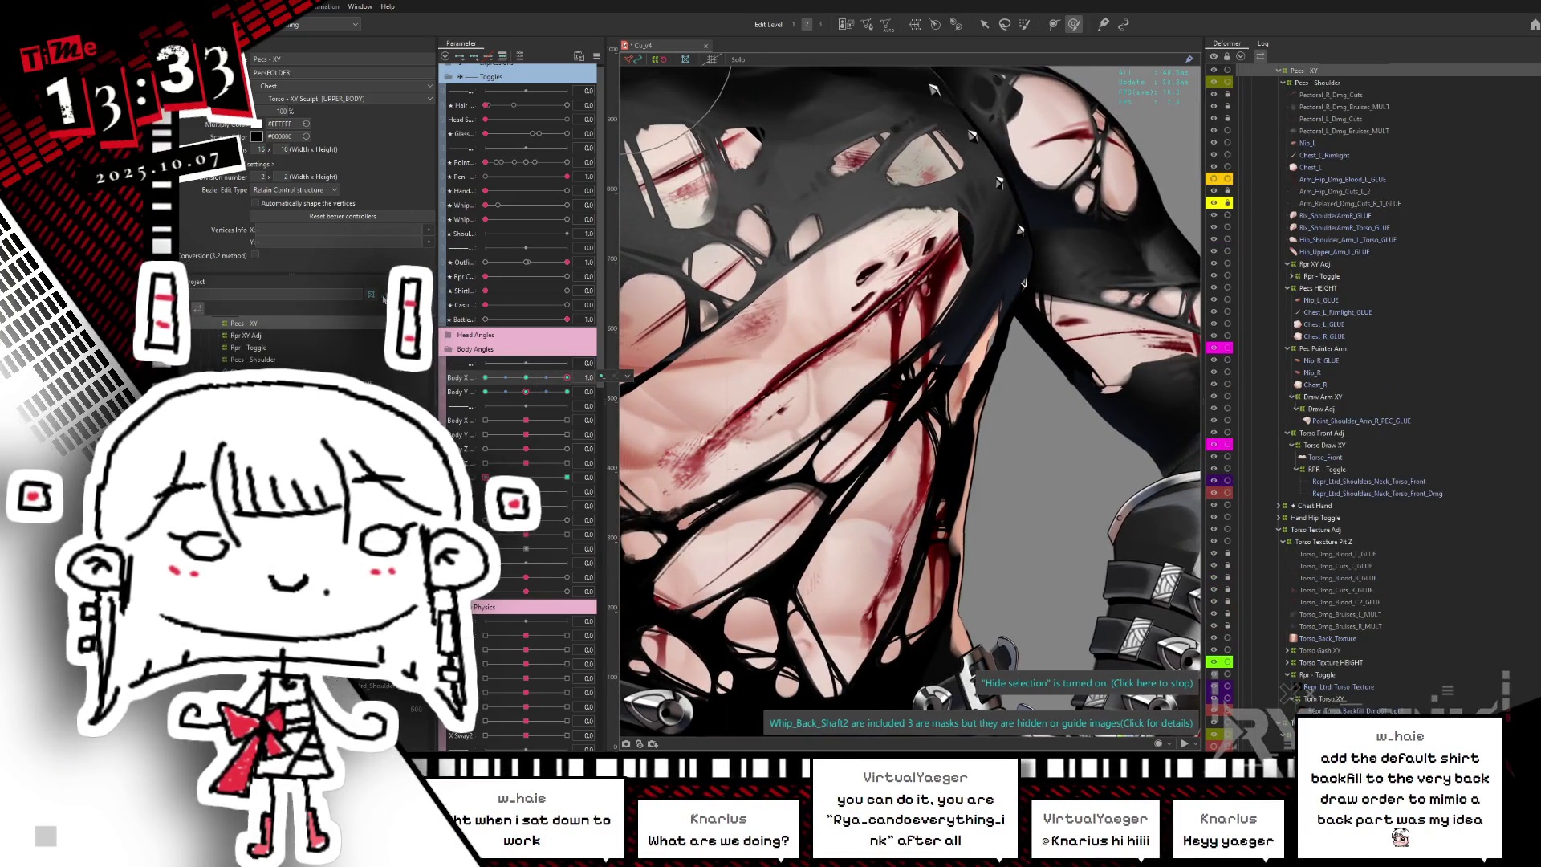
click(526, 377)
drag(526, 378, 610, 356)
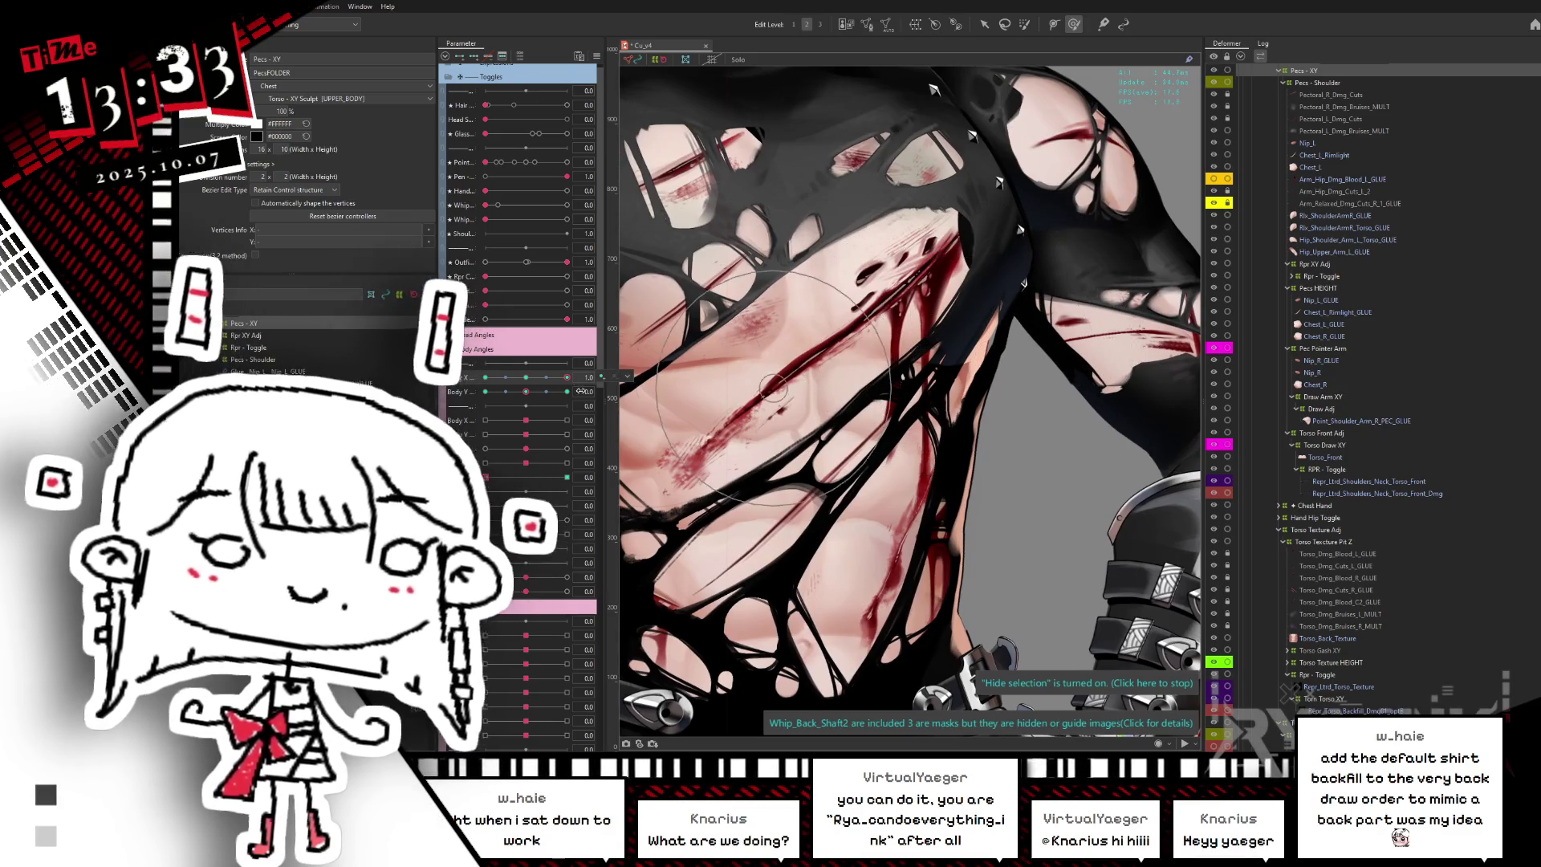
click(527, 377)
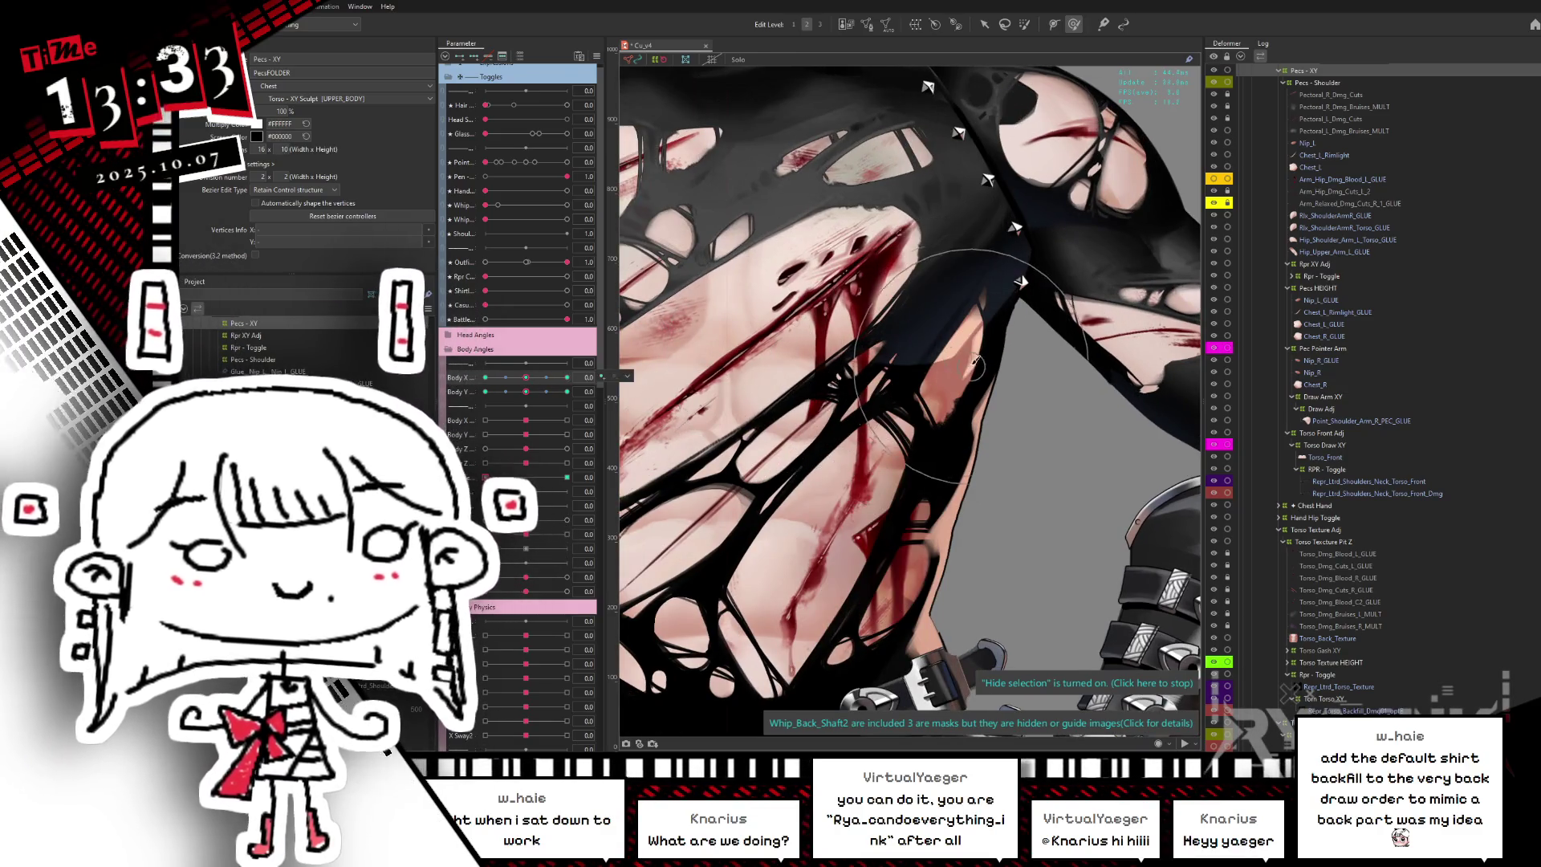
scroll(964, 343, up, 2)
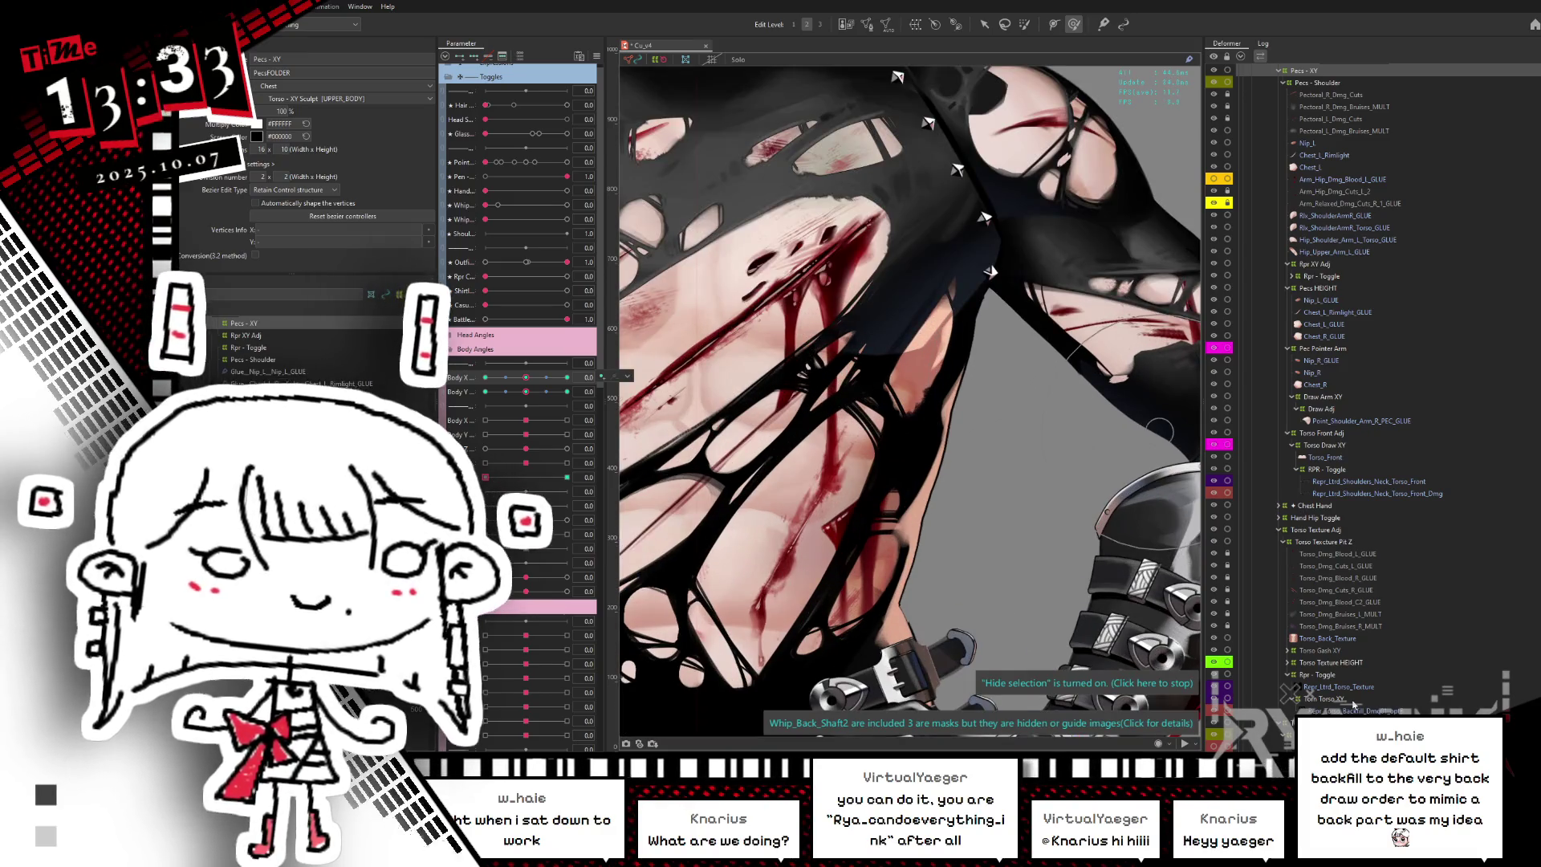
click(946, 346)
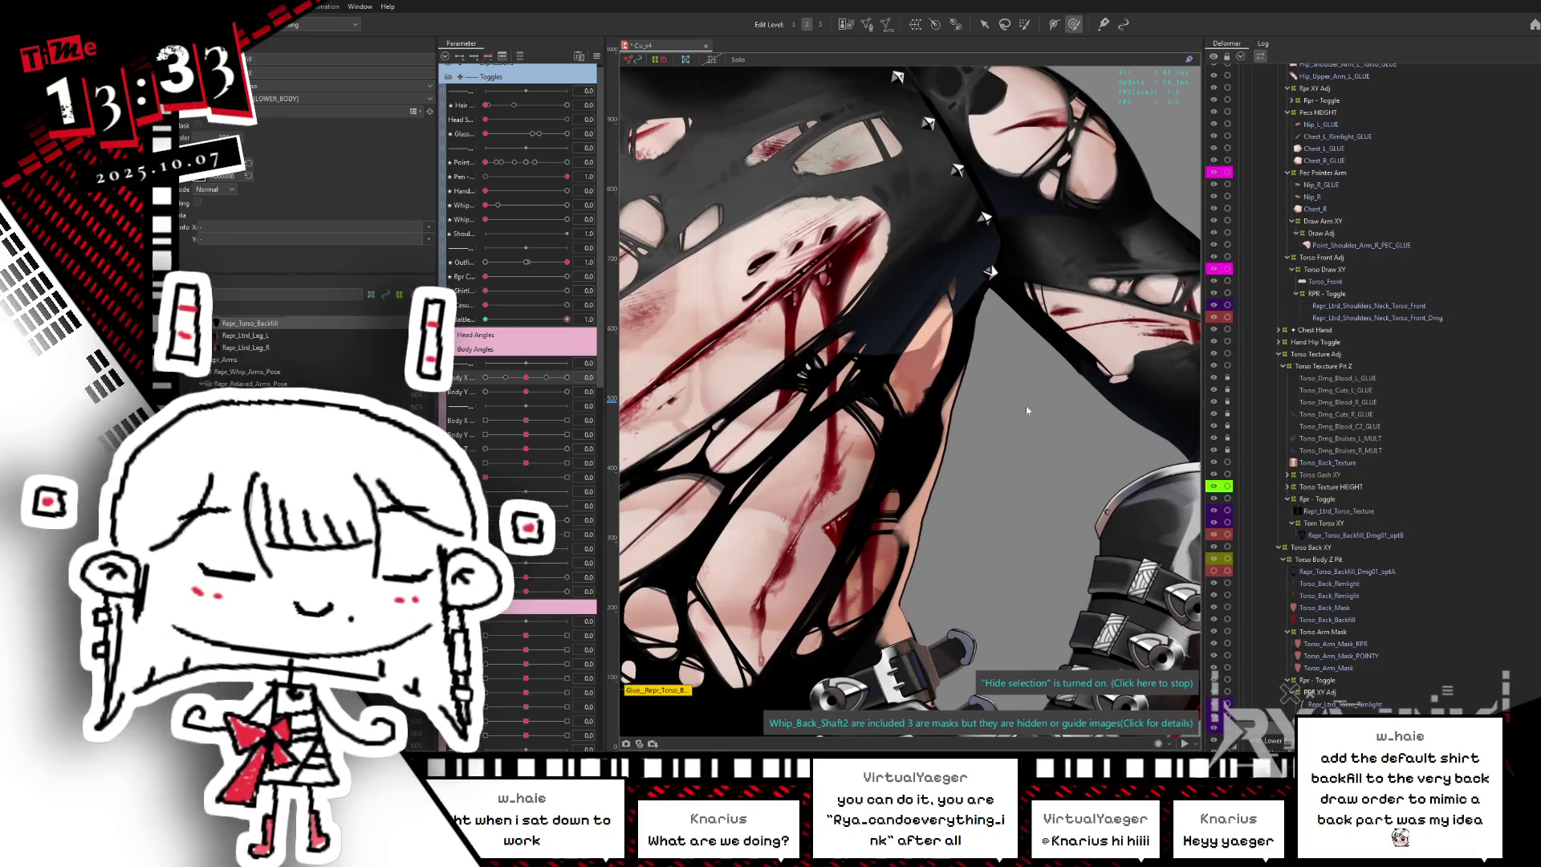
- Leave the backfill's isolated view and zoom in on the torso
scroll(915, 401, down, 2)
scroll(1047, 405, down, 1)
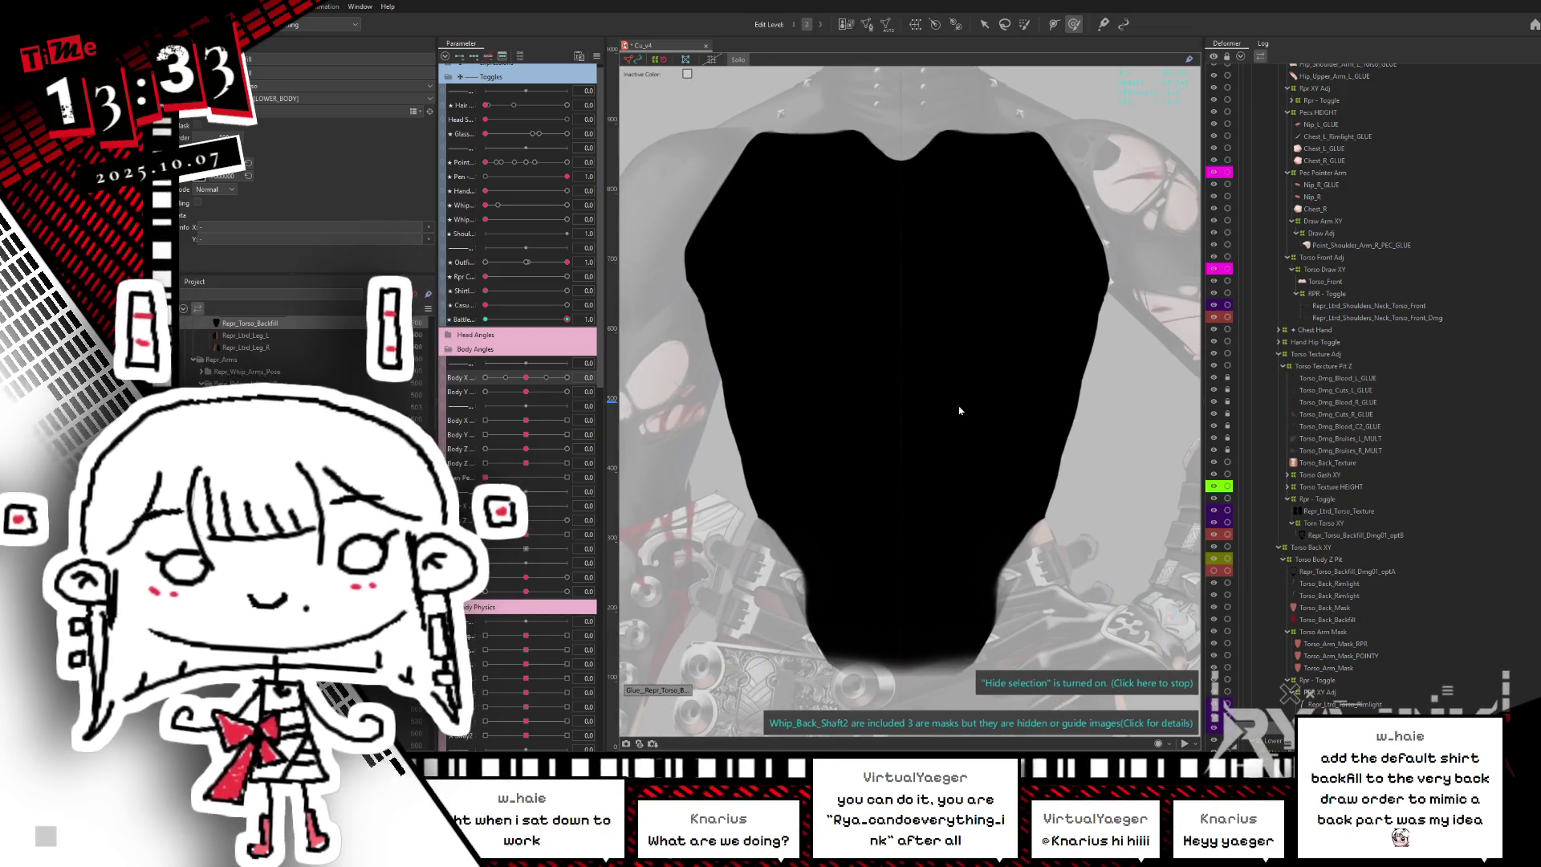
key(Escape)
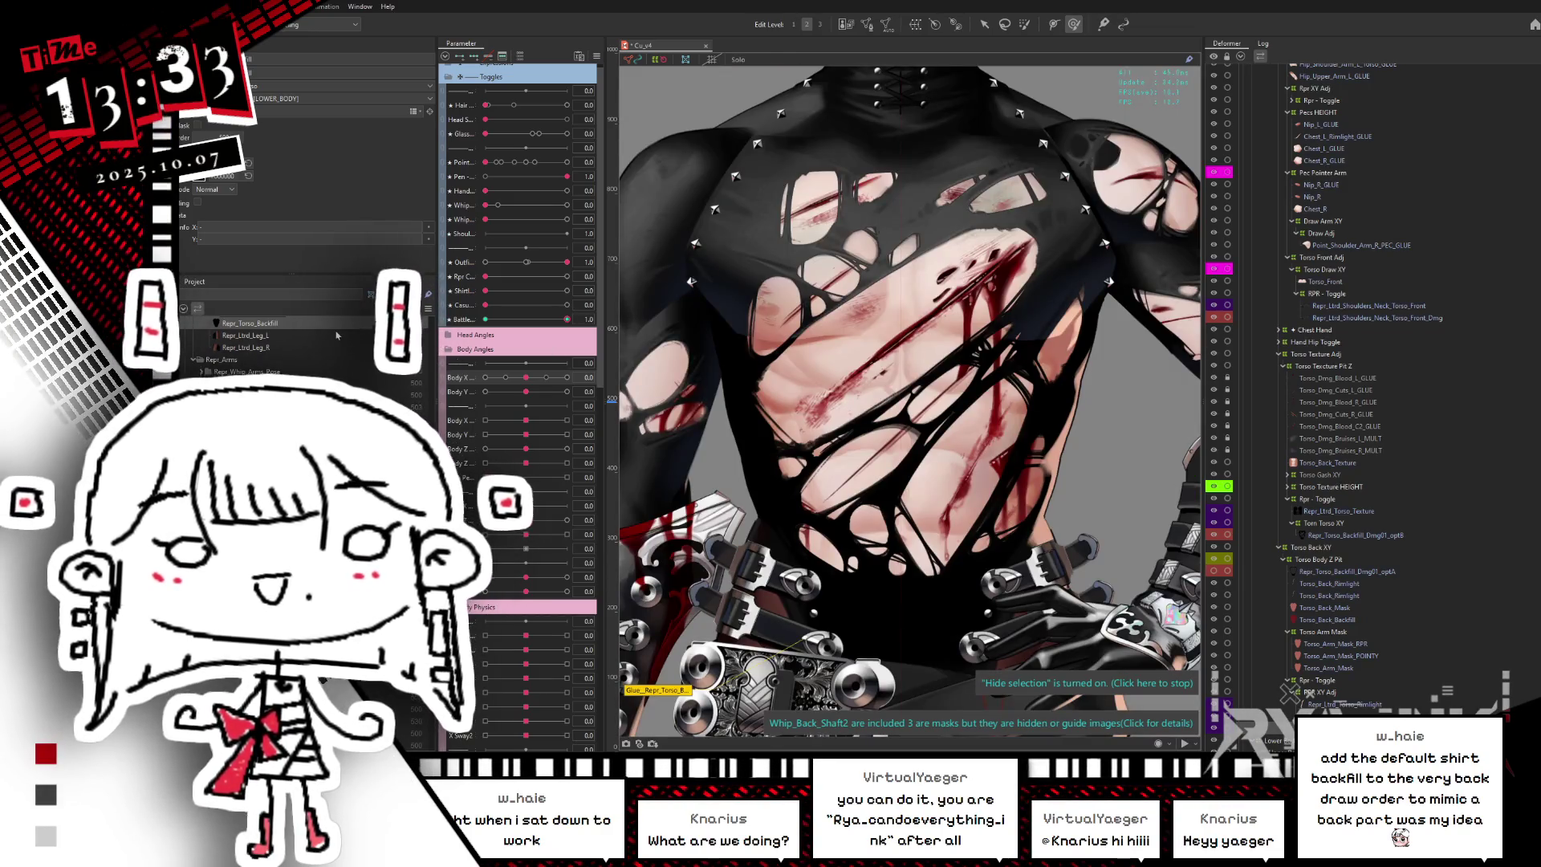
scroll(911, 347, down, 2)
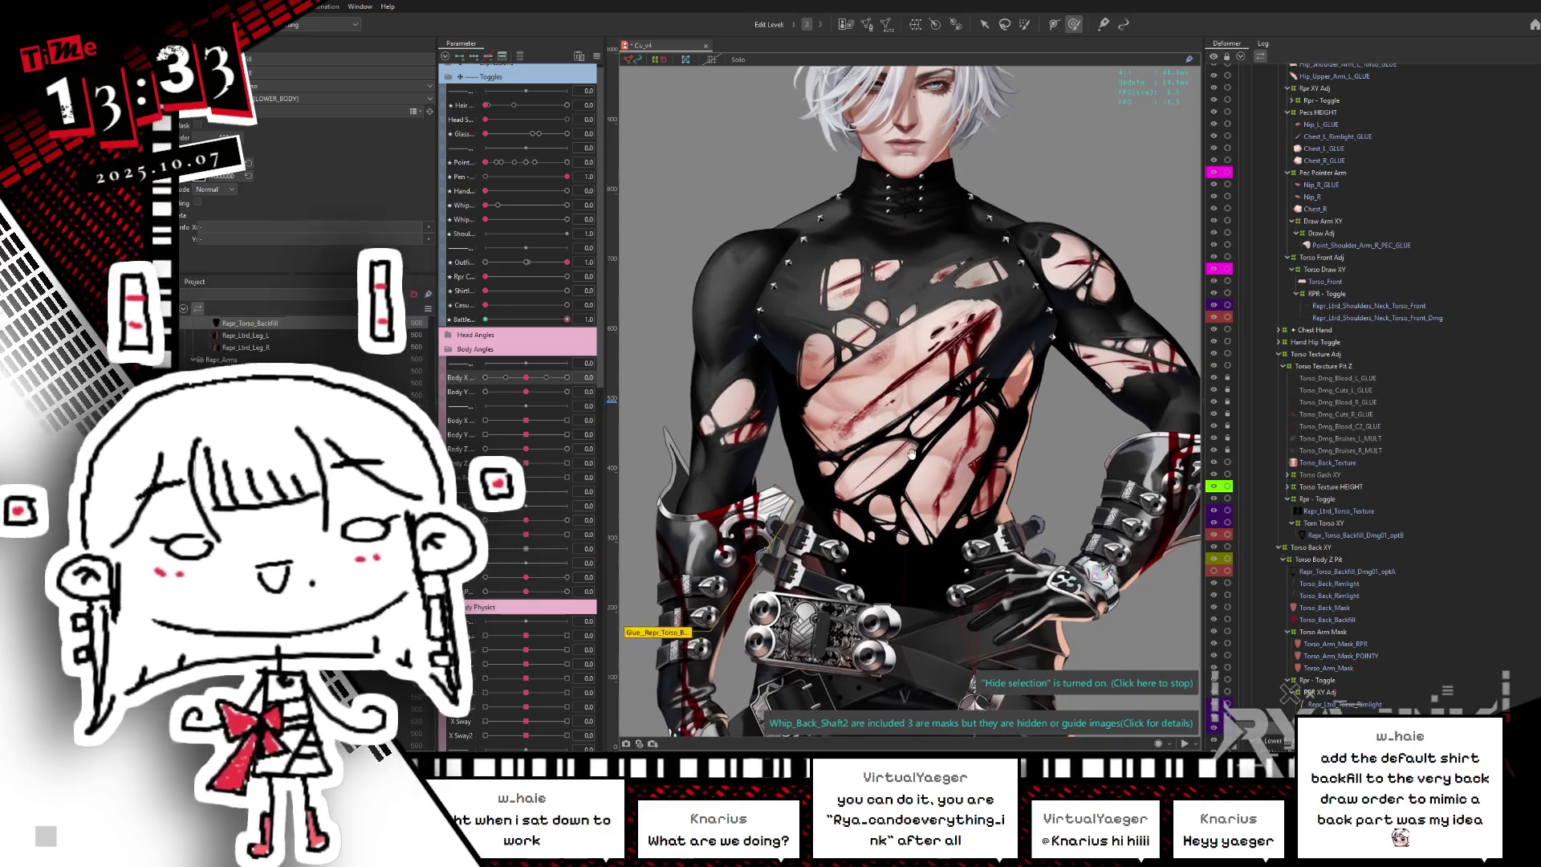
scroll(912, 346, up, 1)
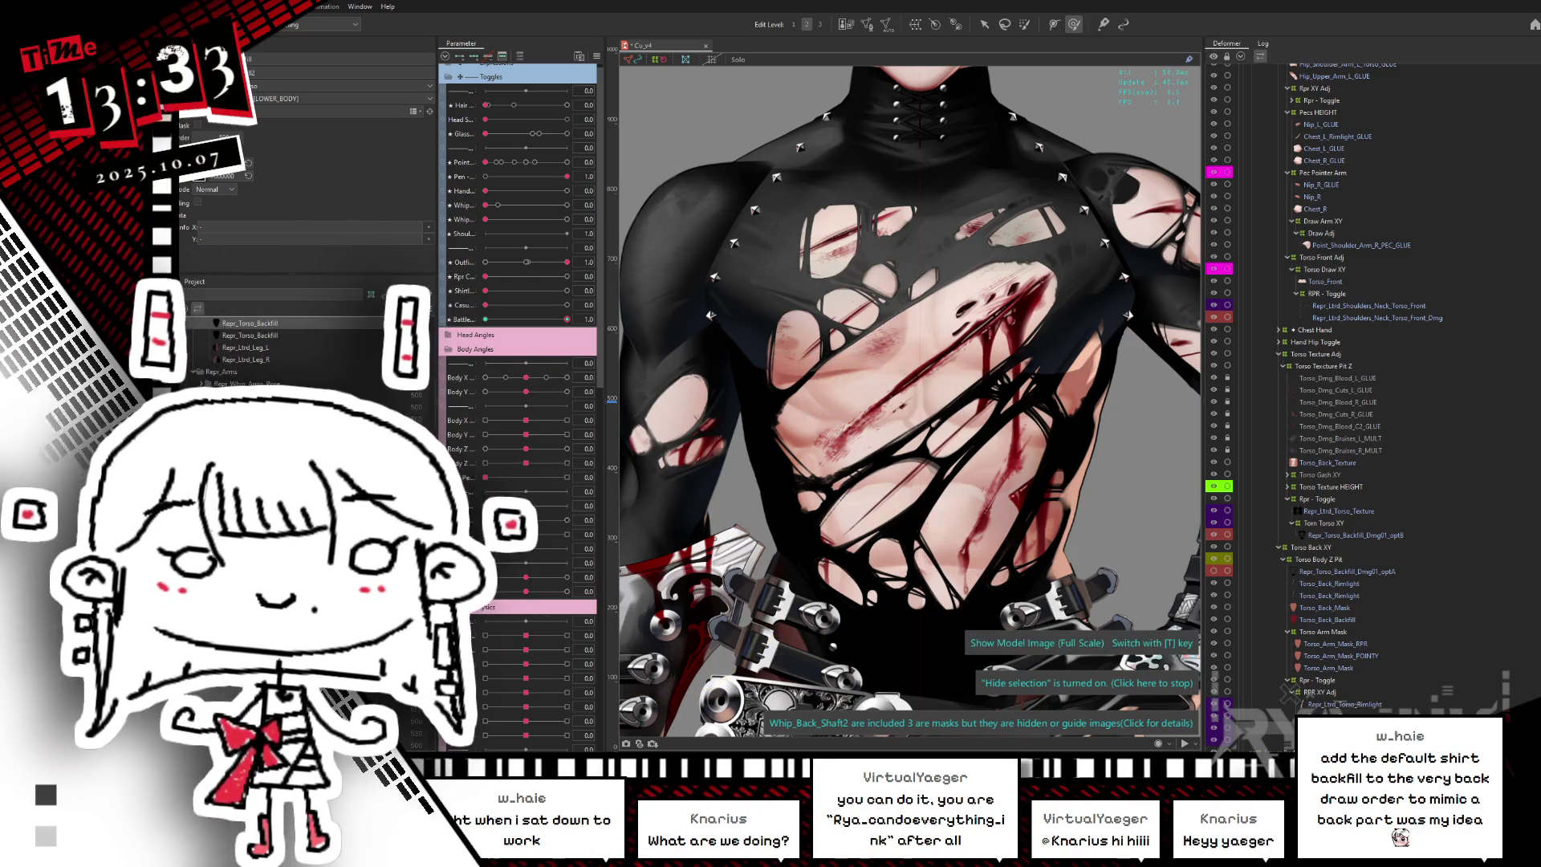
- Browse the Project list, then adjust the Battle slider and turn Body X to test the shirt
scroll(289, 345, down, 5)
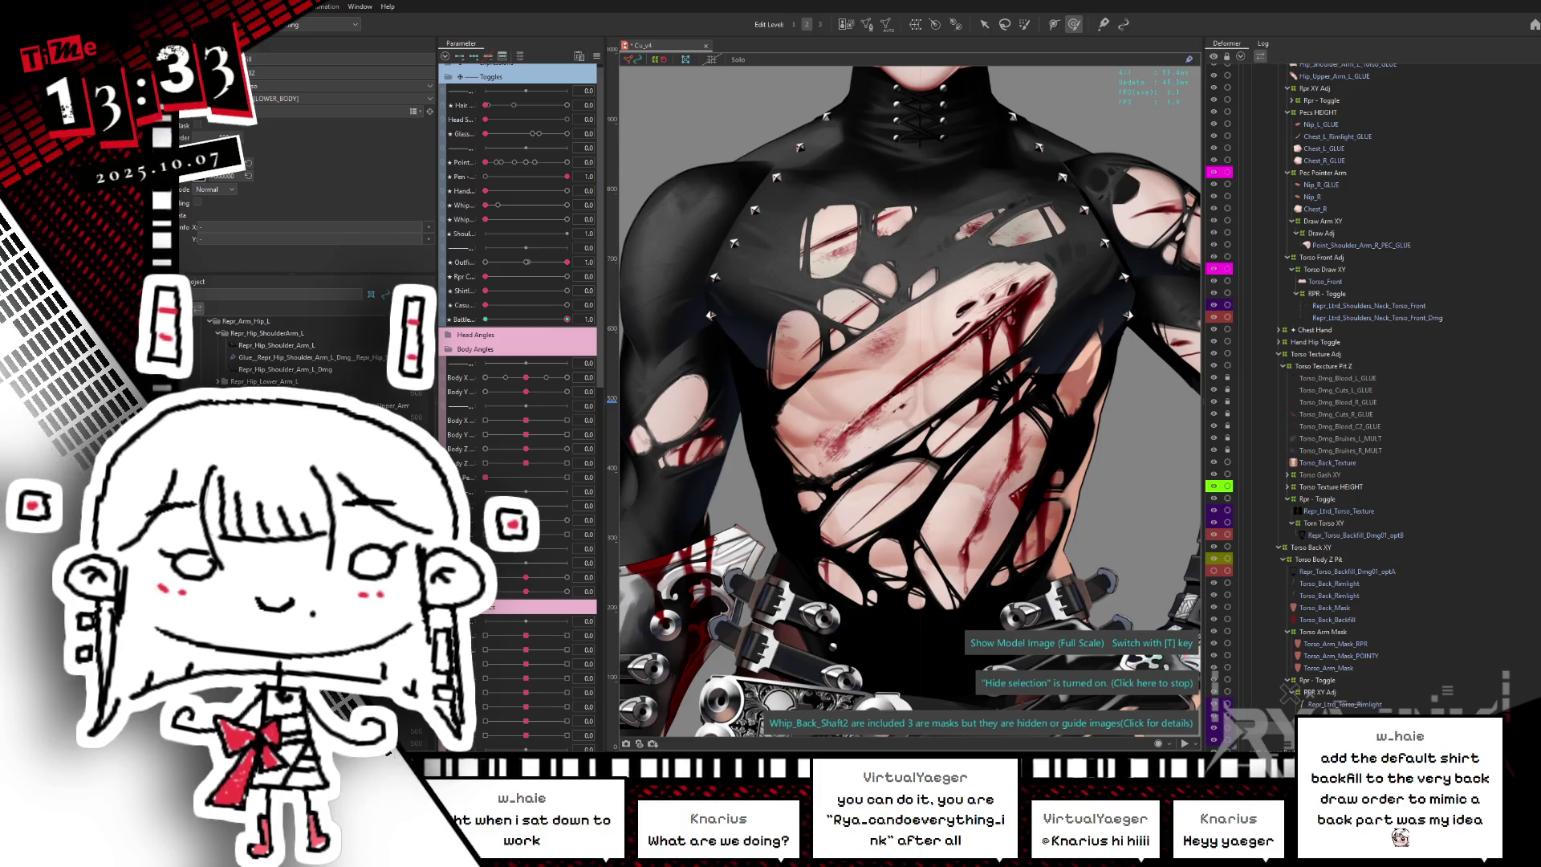
scroll(289, 345, down, 10)
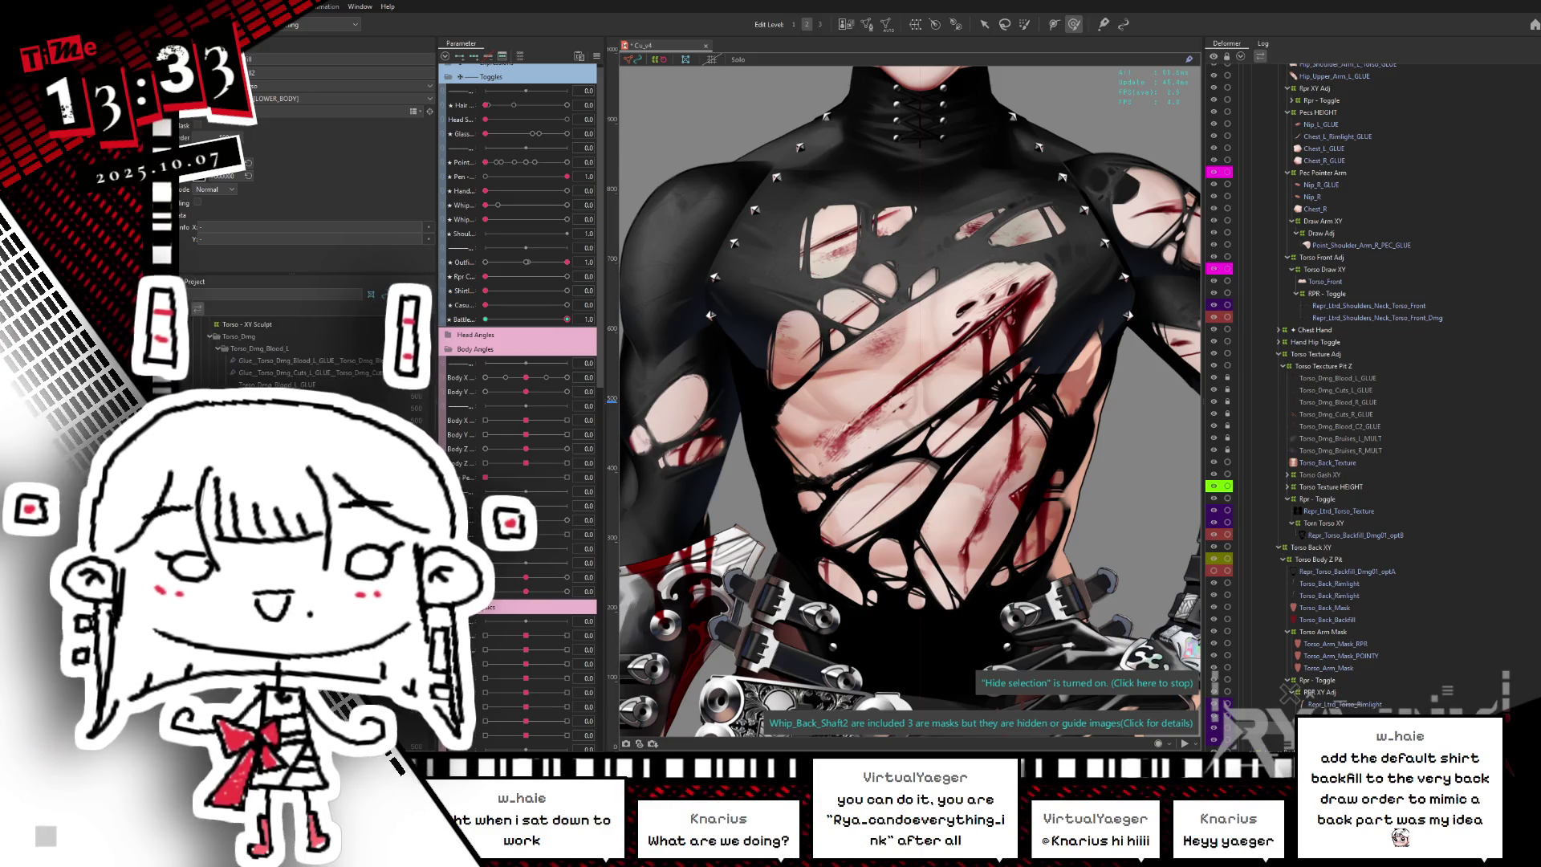
scroll(289, 345, down, 5)
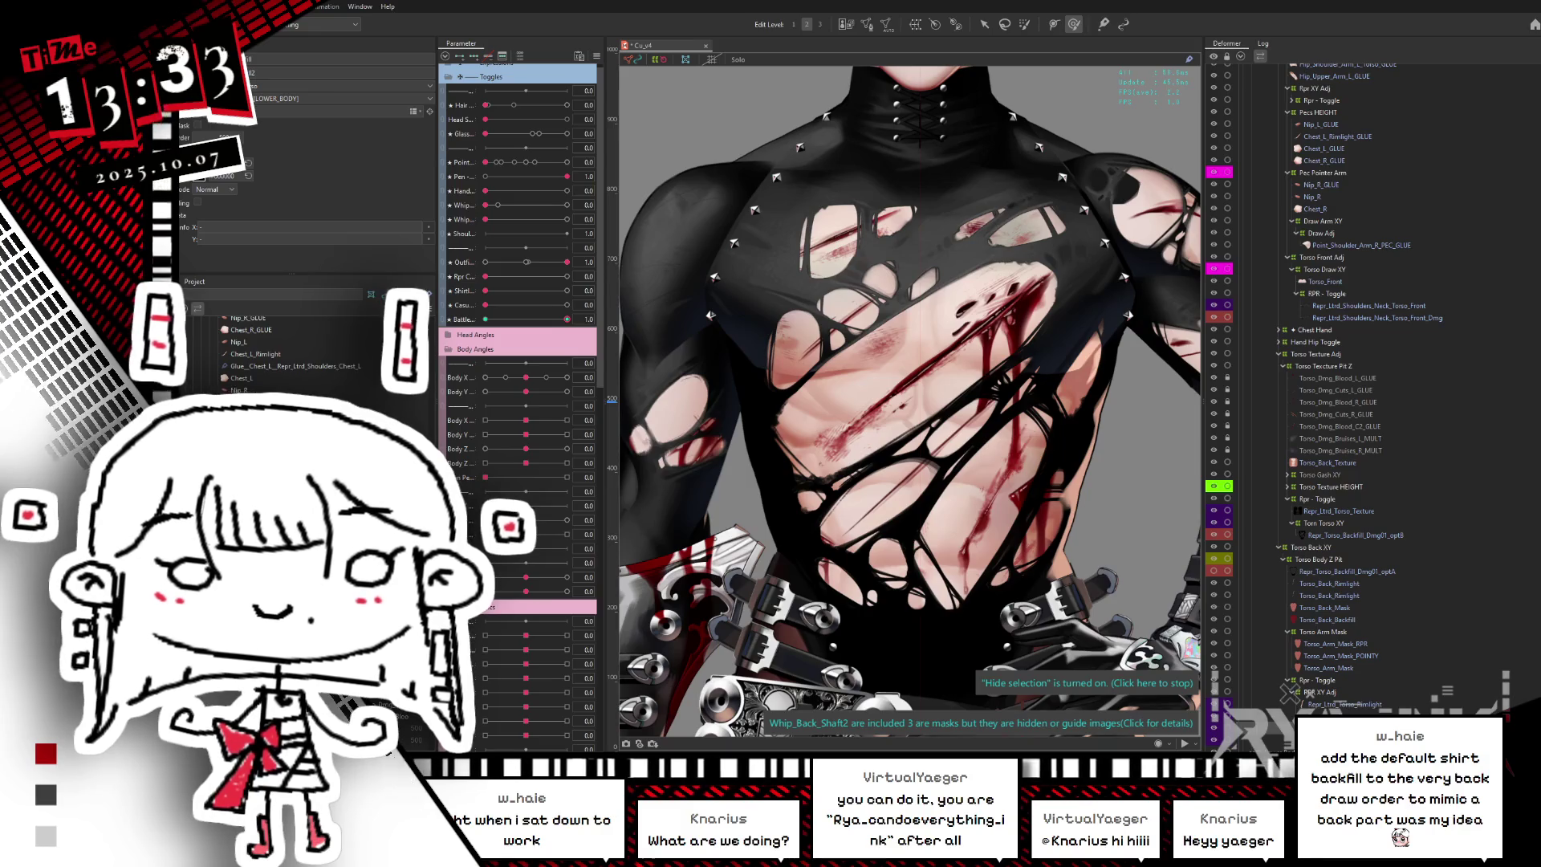
scroll(289, 345, down, 5)
scroll(288, 345, down, 5)
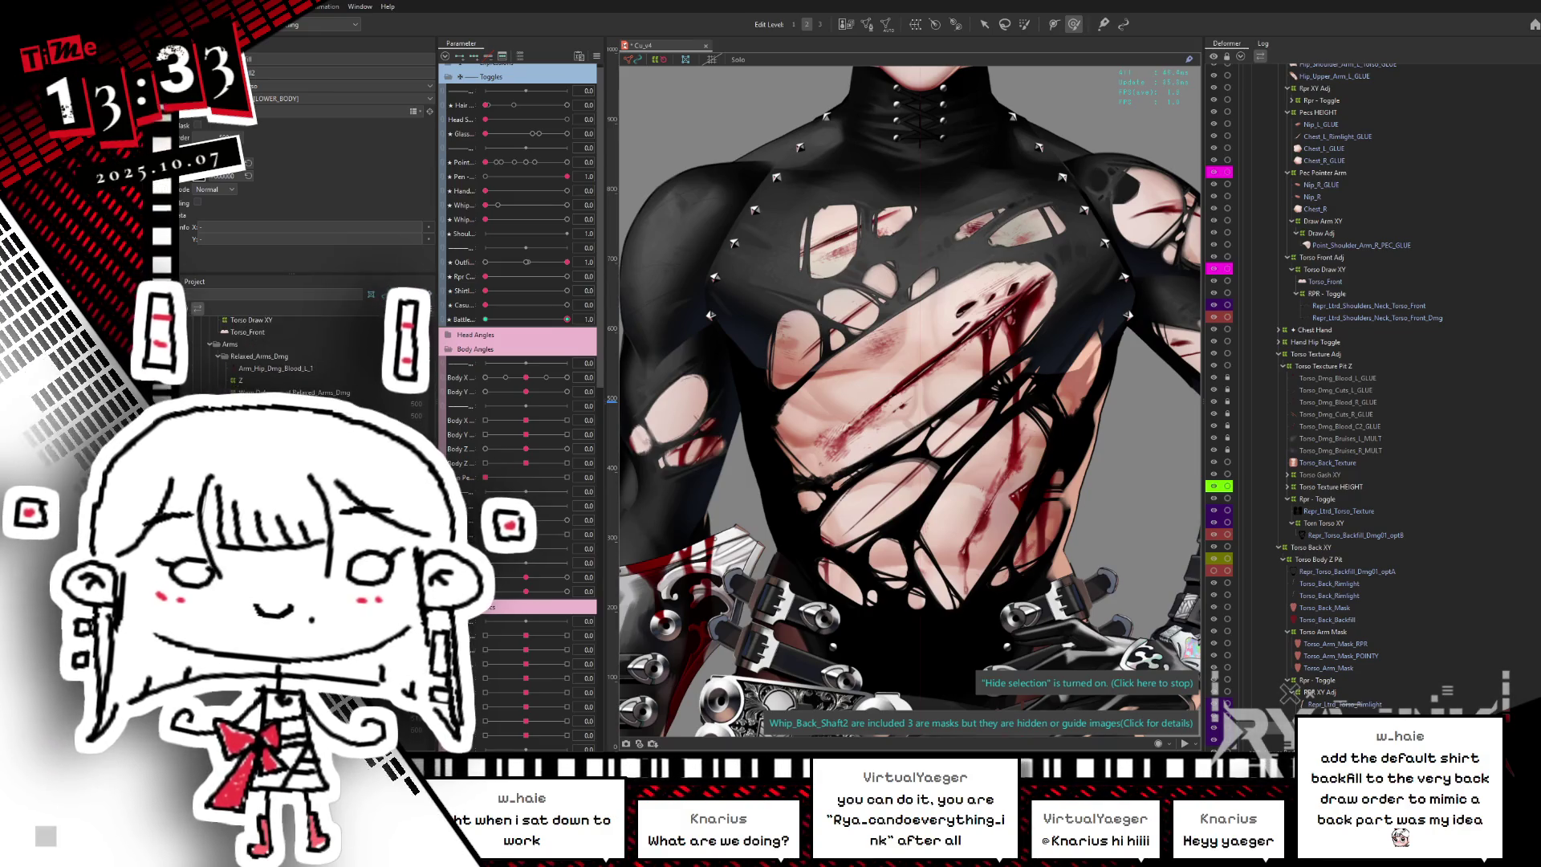
scroll(289, 345, down, 3)
scroll(289, 345, down, 3)
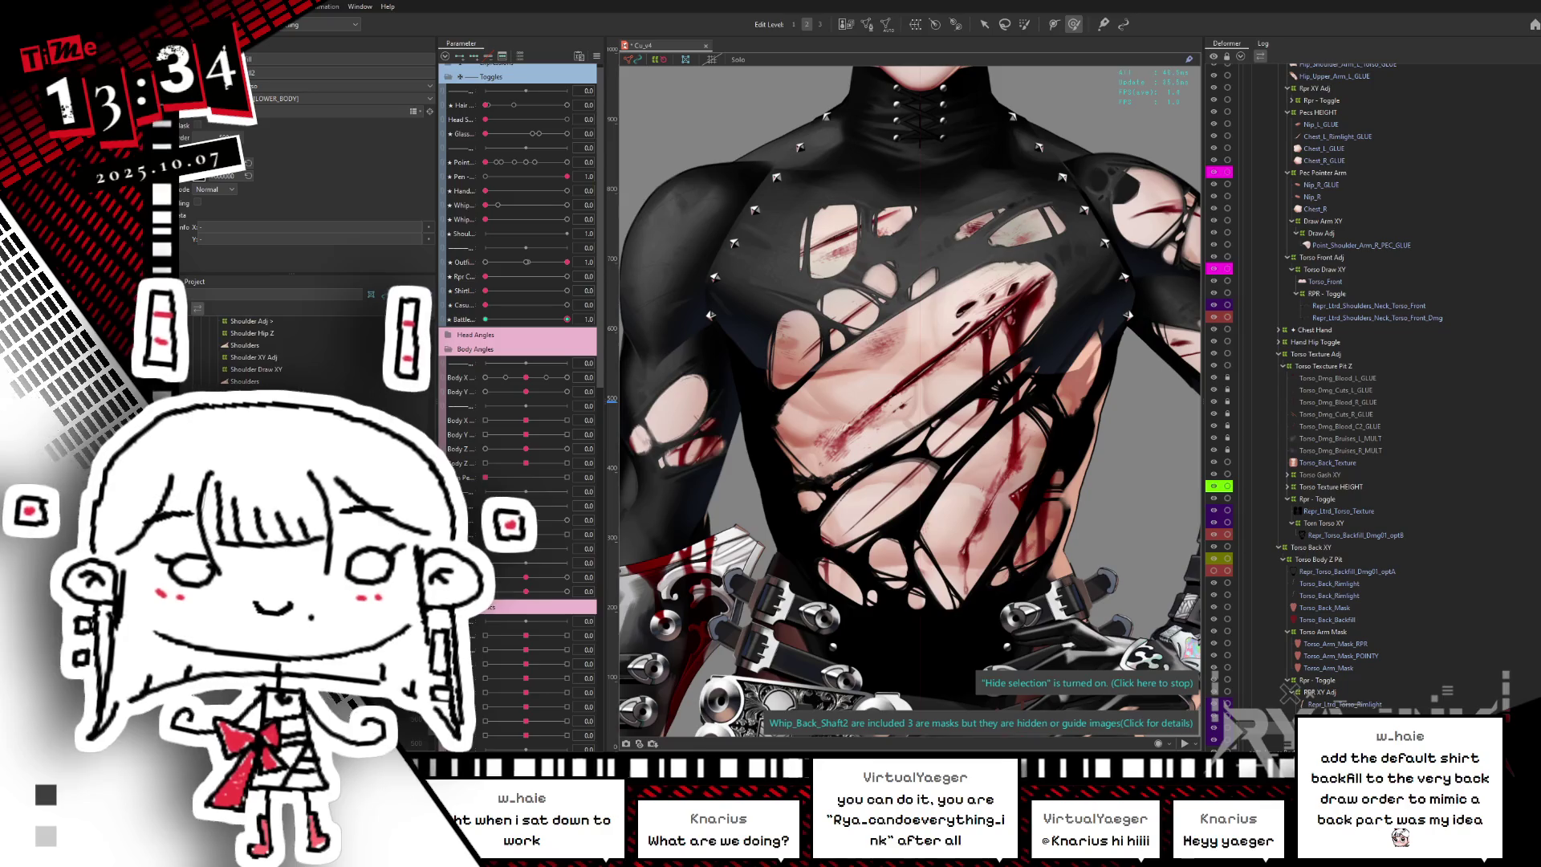
mouse_move(568, 319)
mouse_down()
mouse_move(445, 324)
mouse_move(727, 301)
mouse_up()
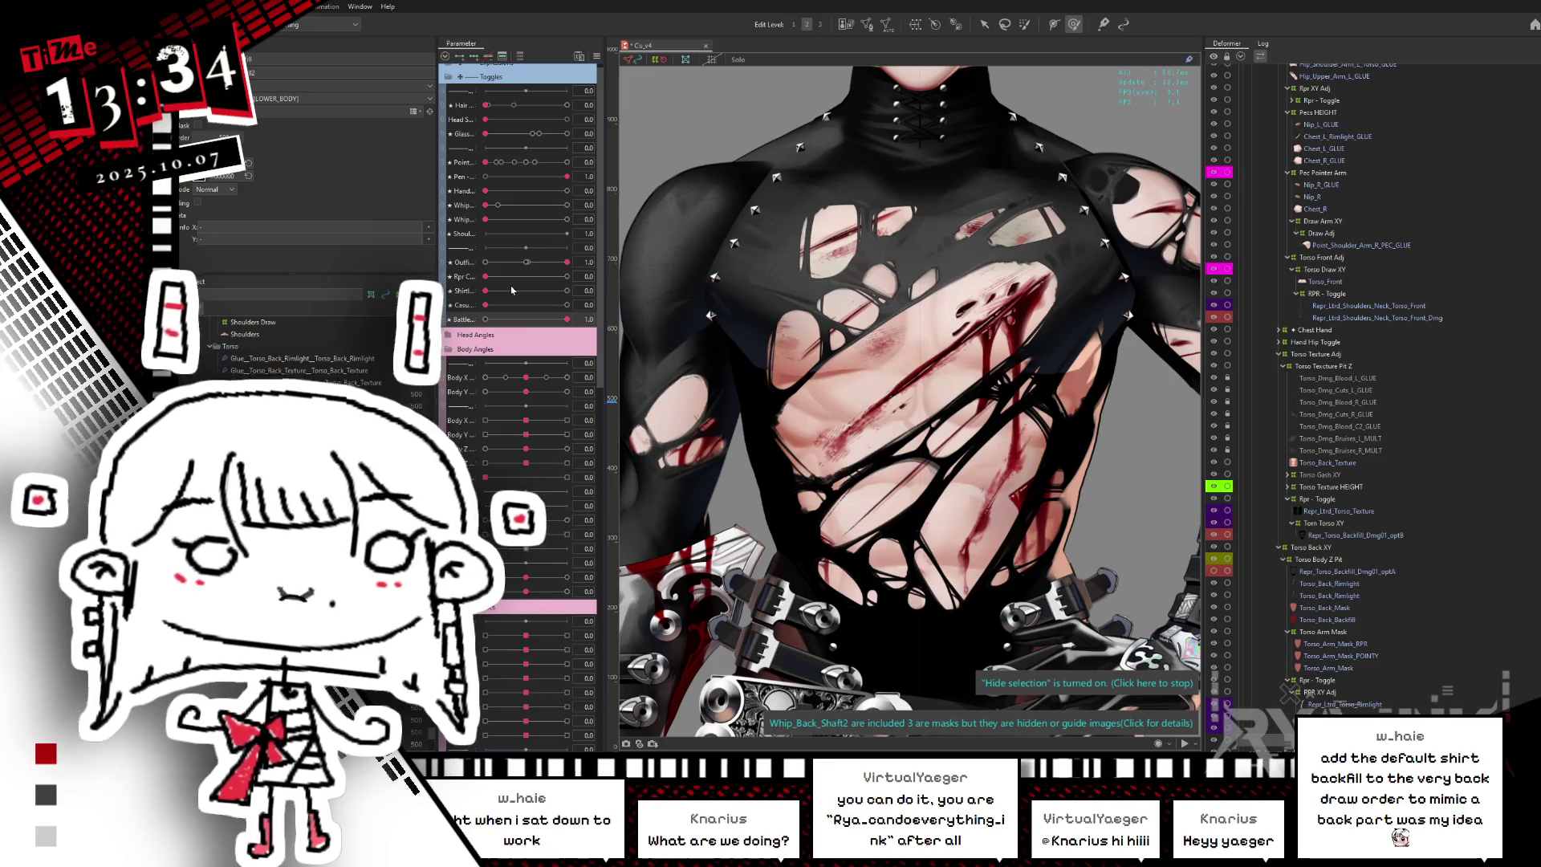
drag(533, 377, 825, 377)
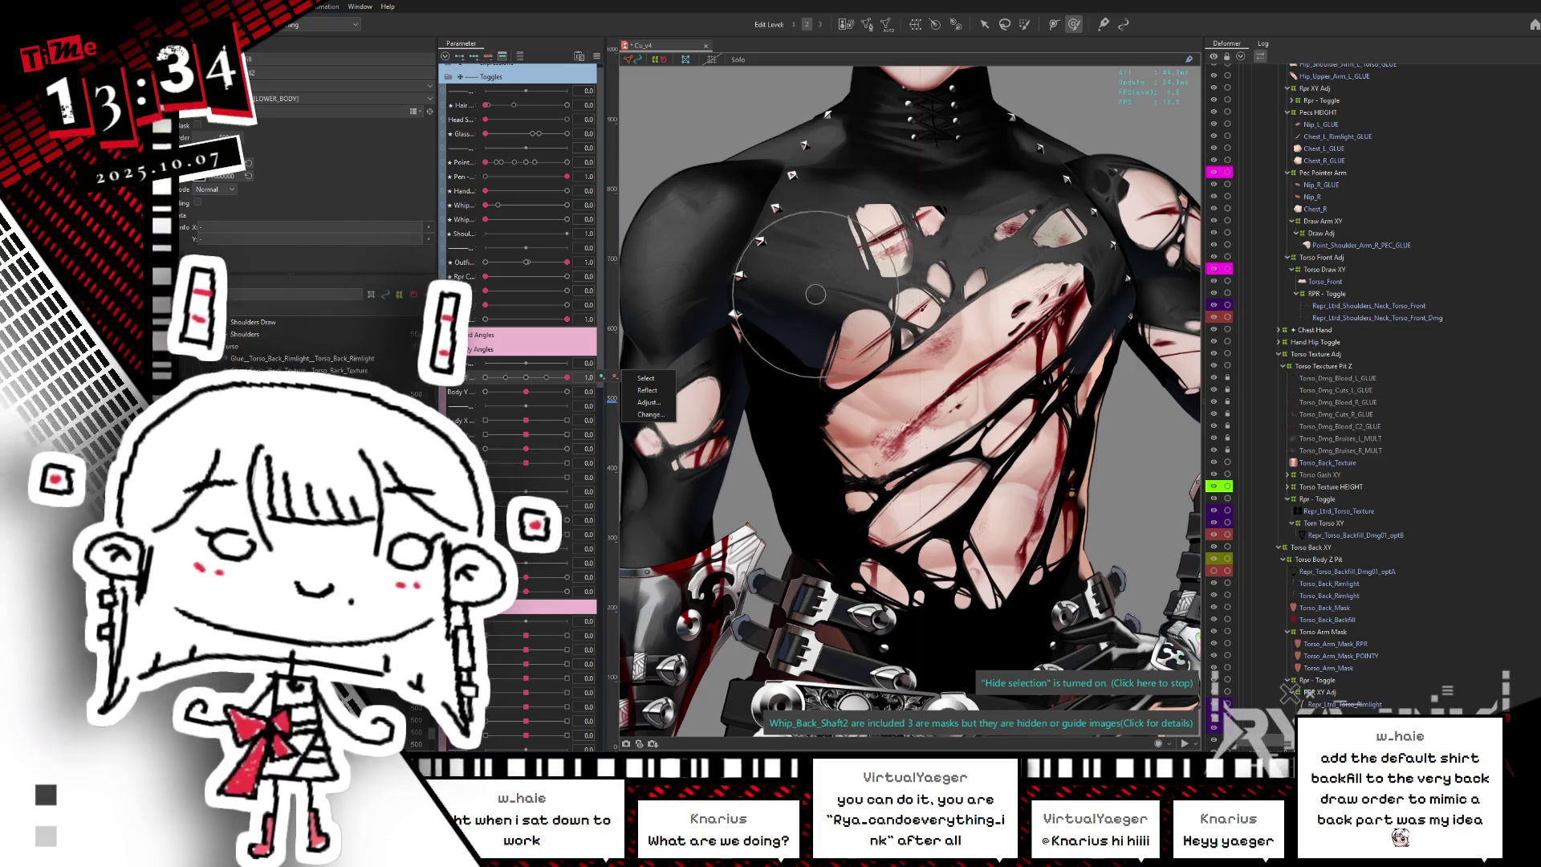
- Select Repr_Hip_Upper_Arm_L from the Object at Cursor list on the arm
click(967, 379)
scroll(923, 353, up, 3)
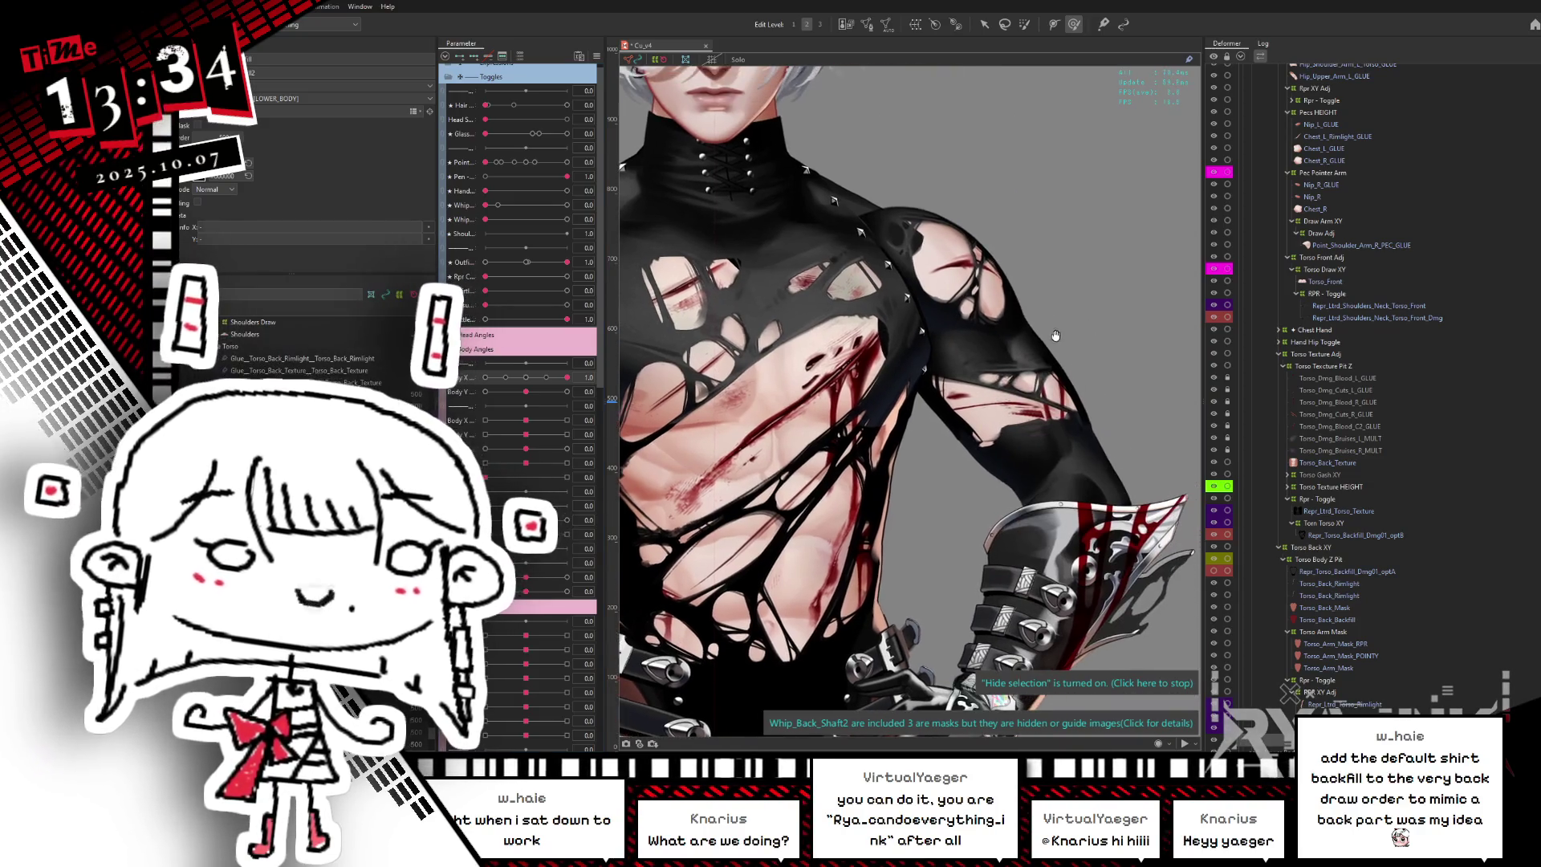
right_click(885, 332)
mouse_move(947, 364)
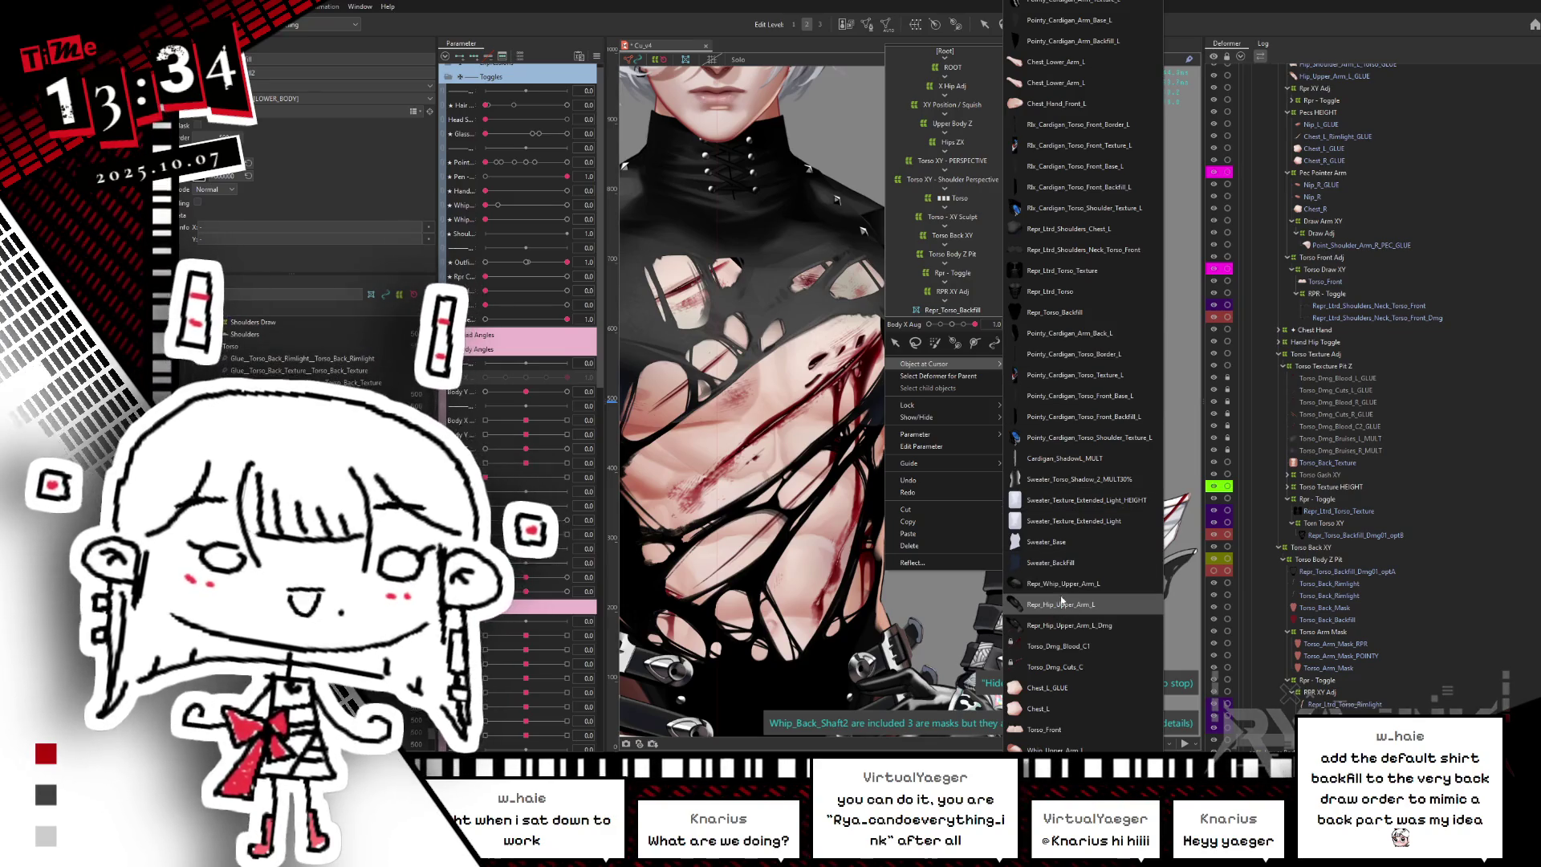
click(1096, 608)
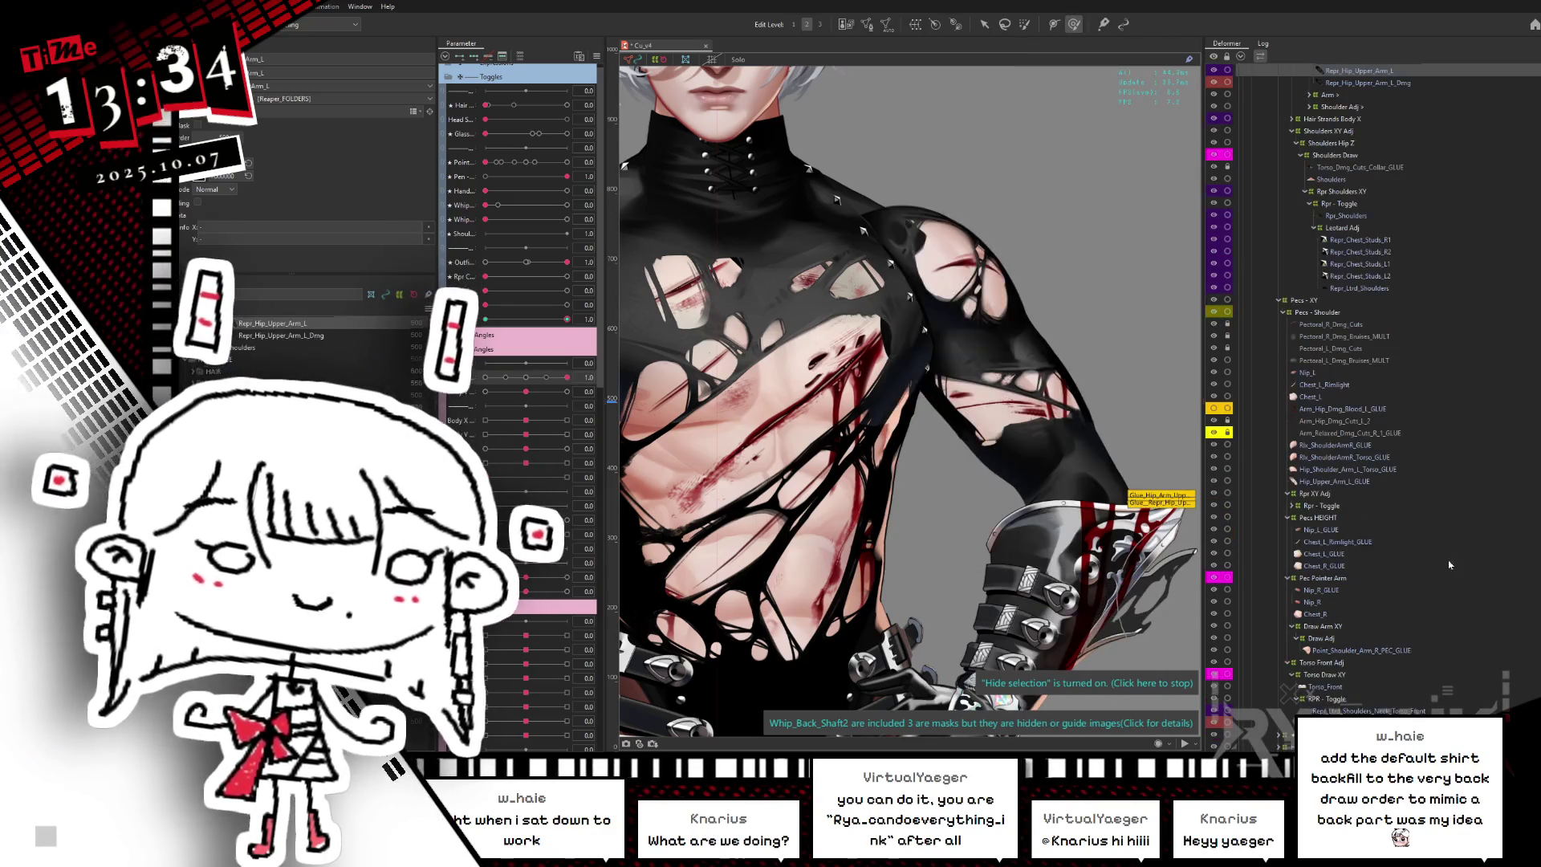
- Toggle the Repr_Hip_Upper_Arm_L_Dmg layer's visibility and slide Battle to 0
click(1342, 83)
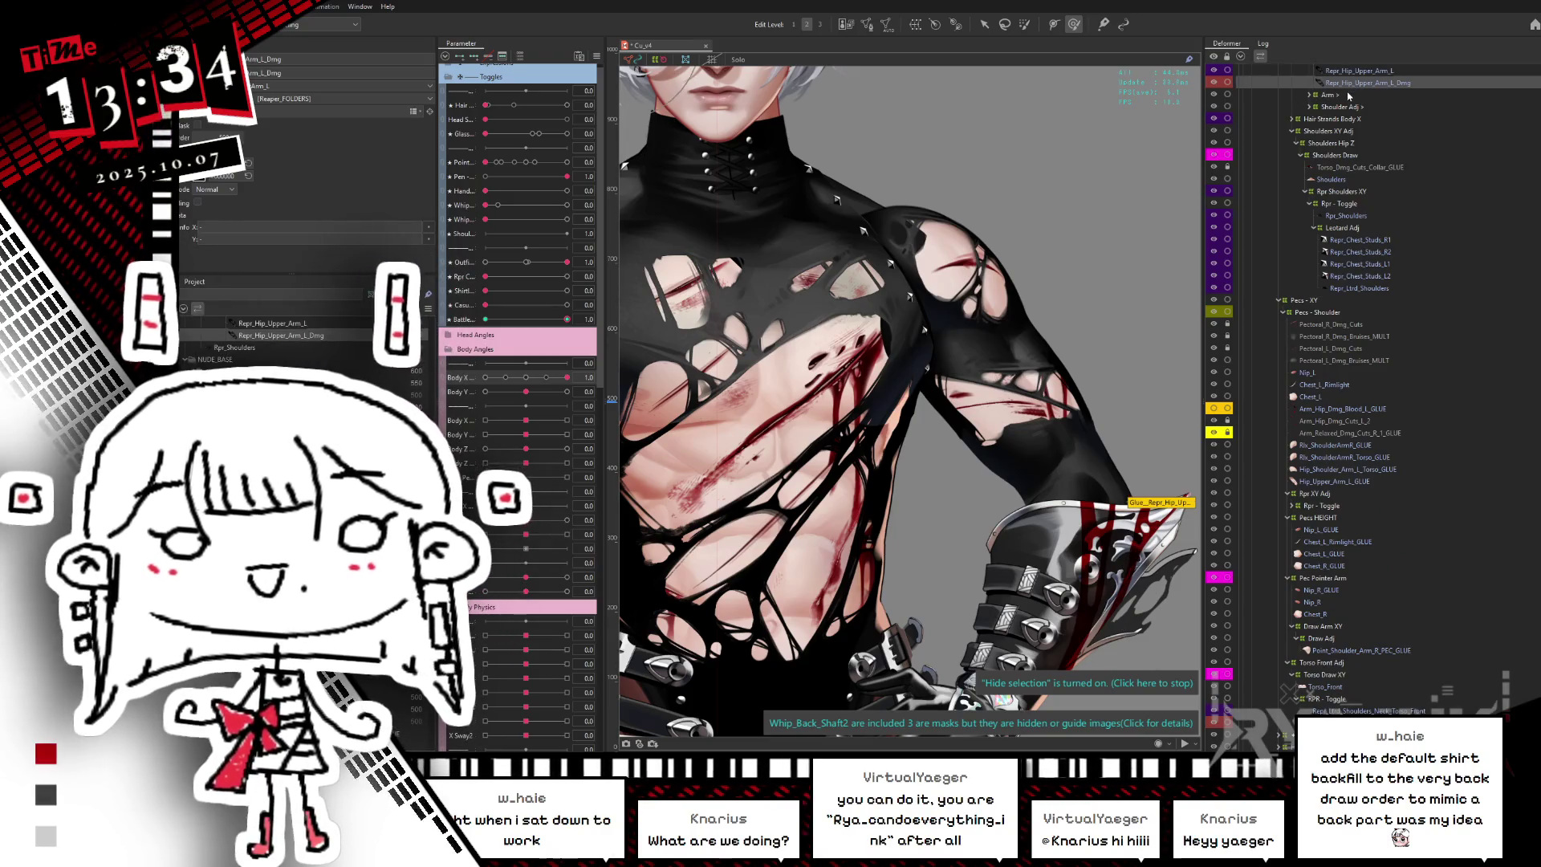
click(1347, 72)
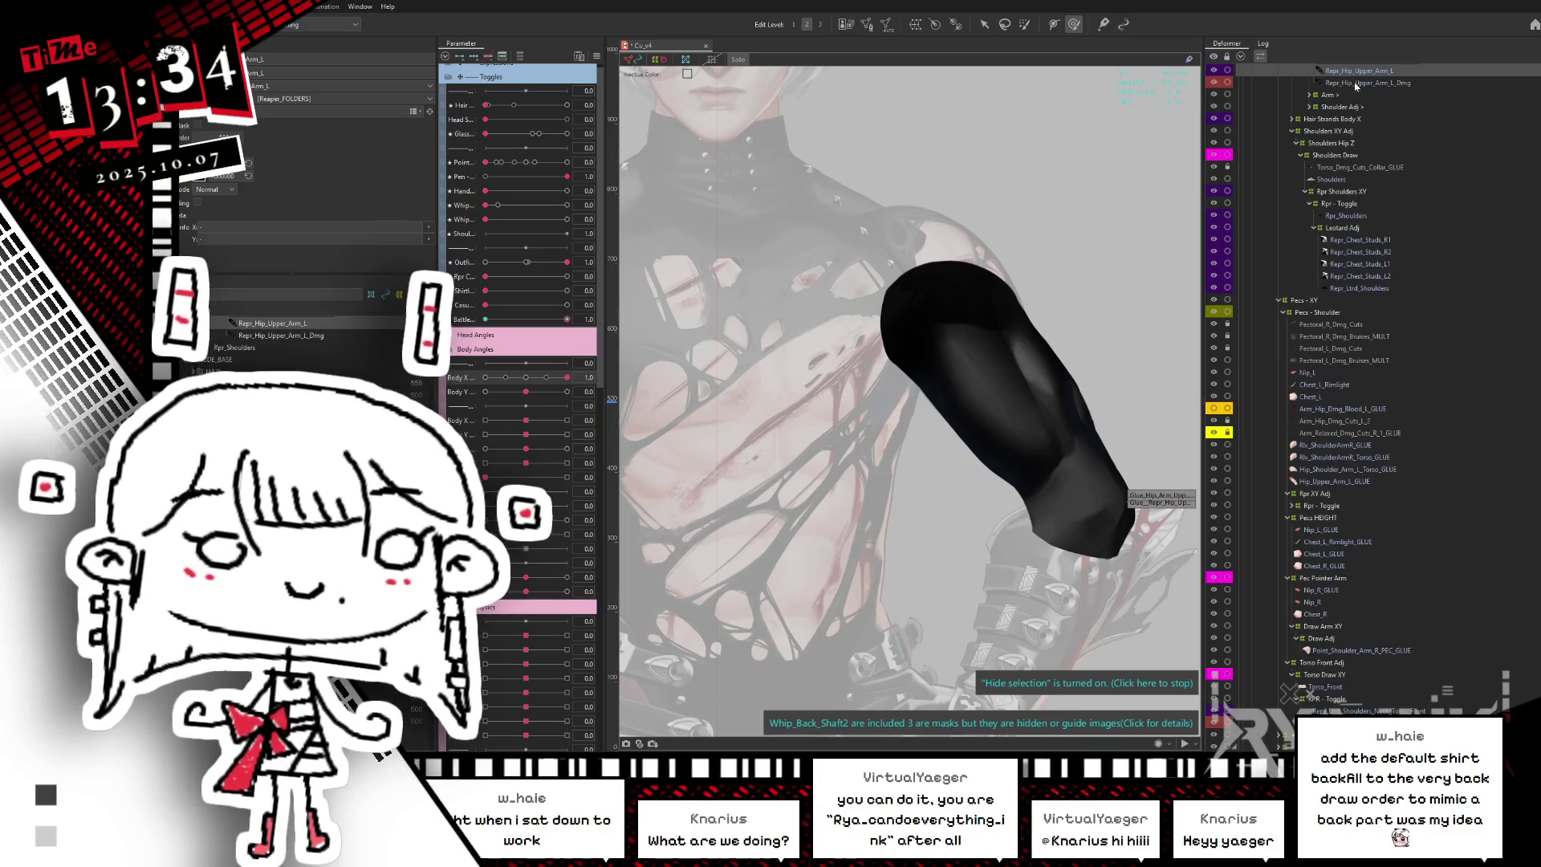
click(1355, 84)
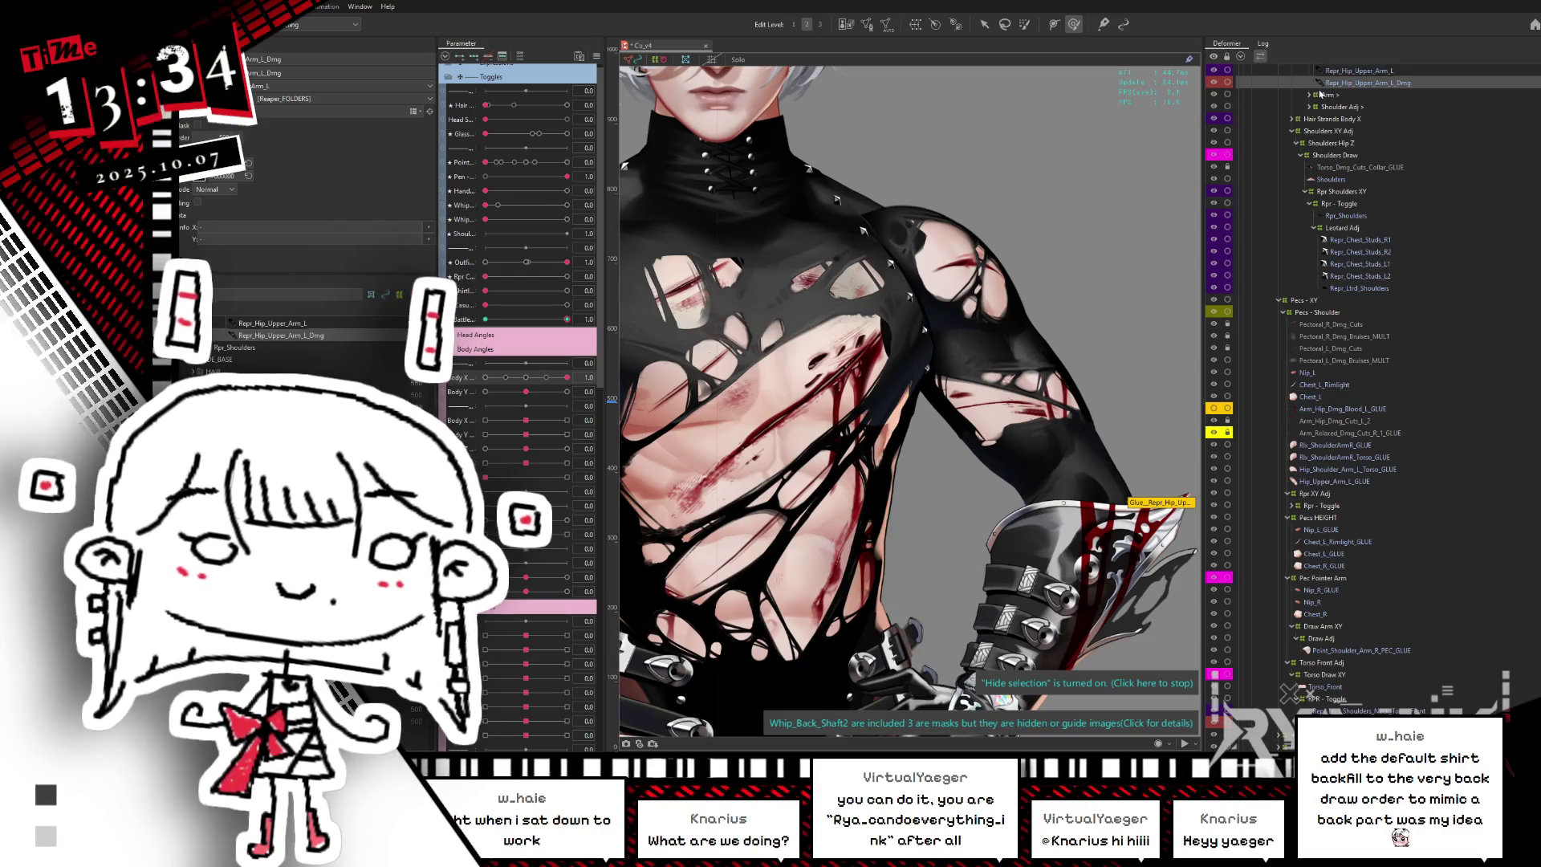
scroll(1230, 259, up, 5)
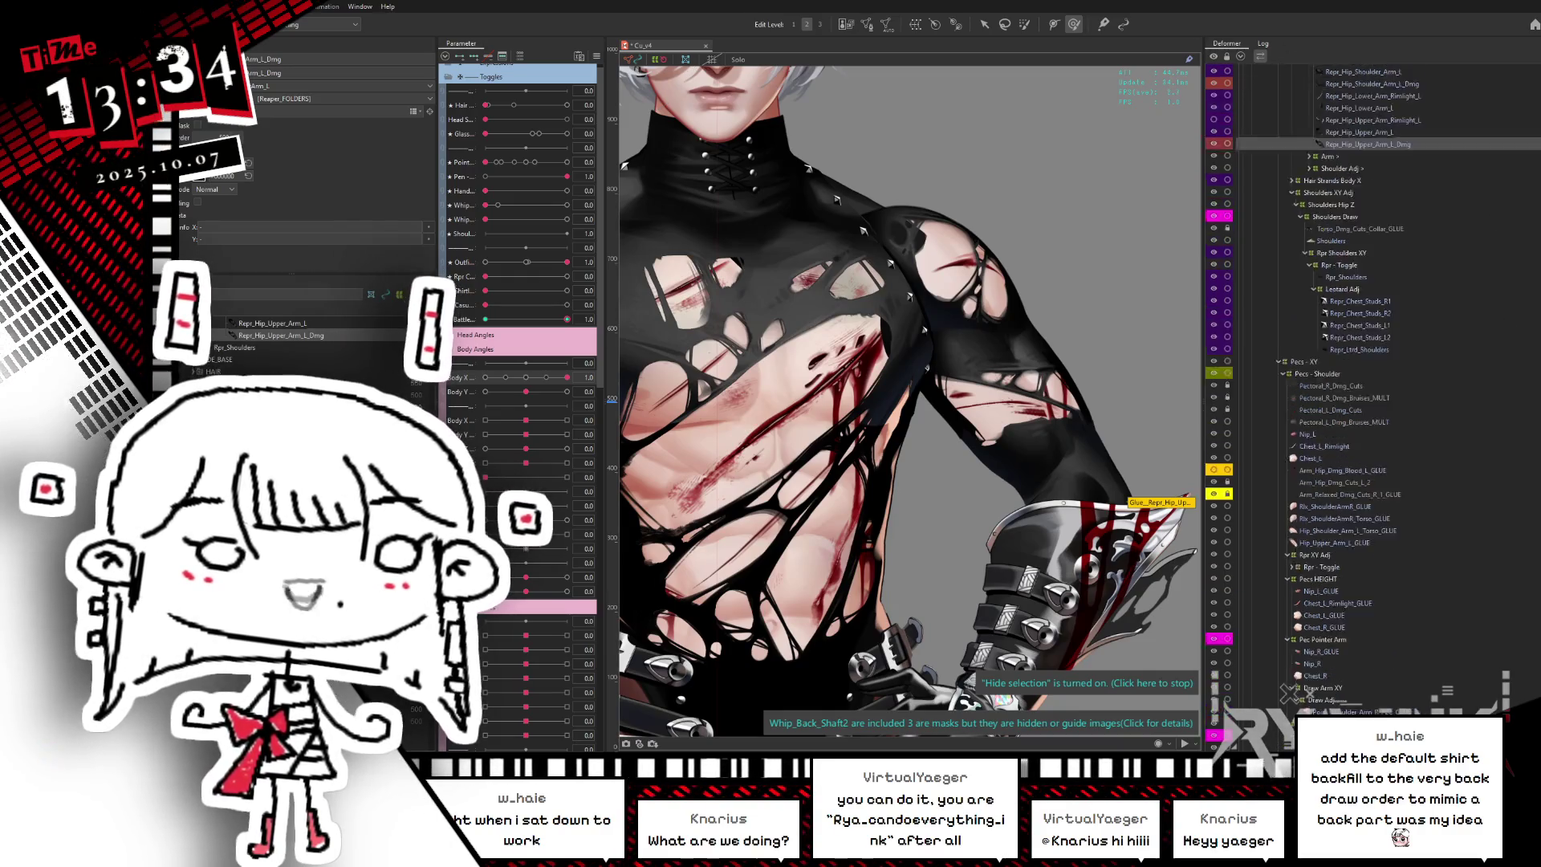
click(1214, 285)
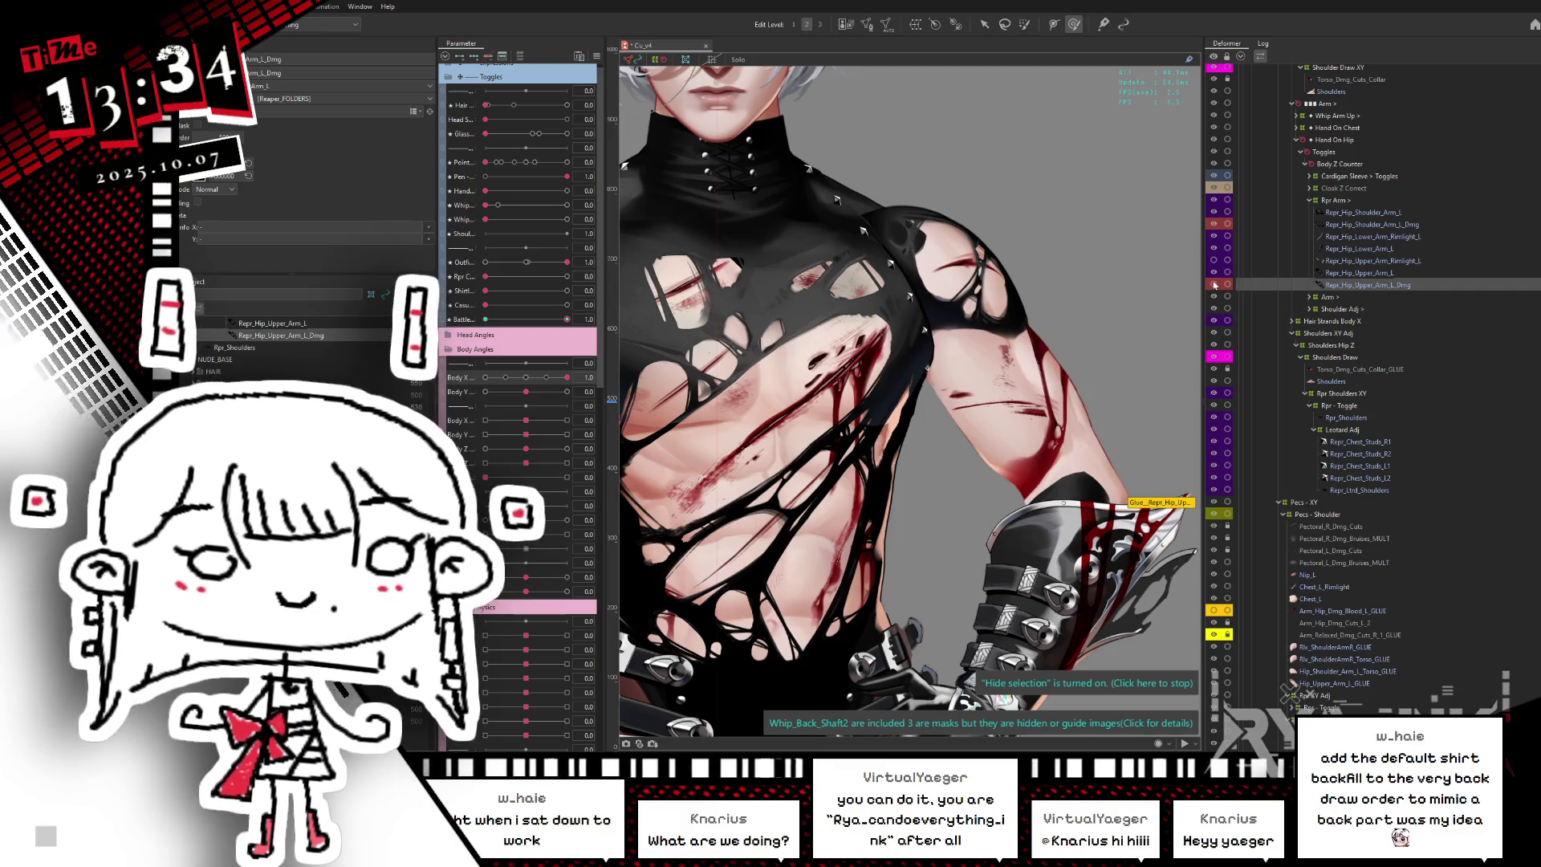
click(1226, 286)
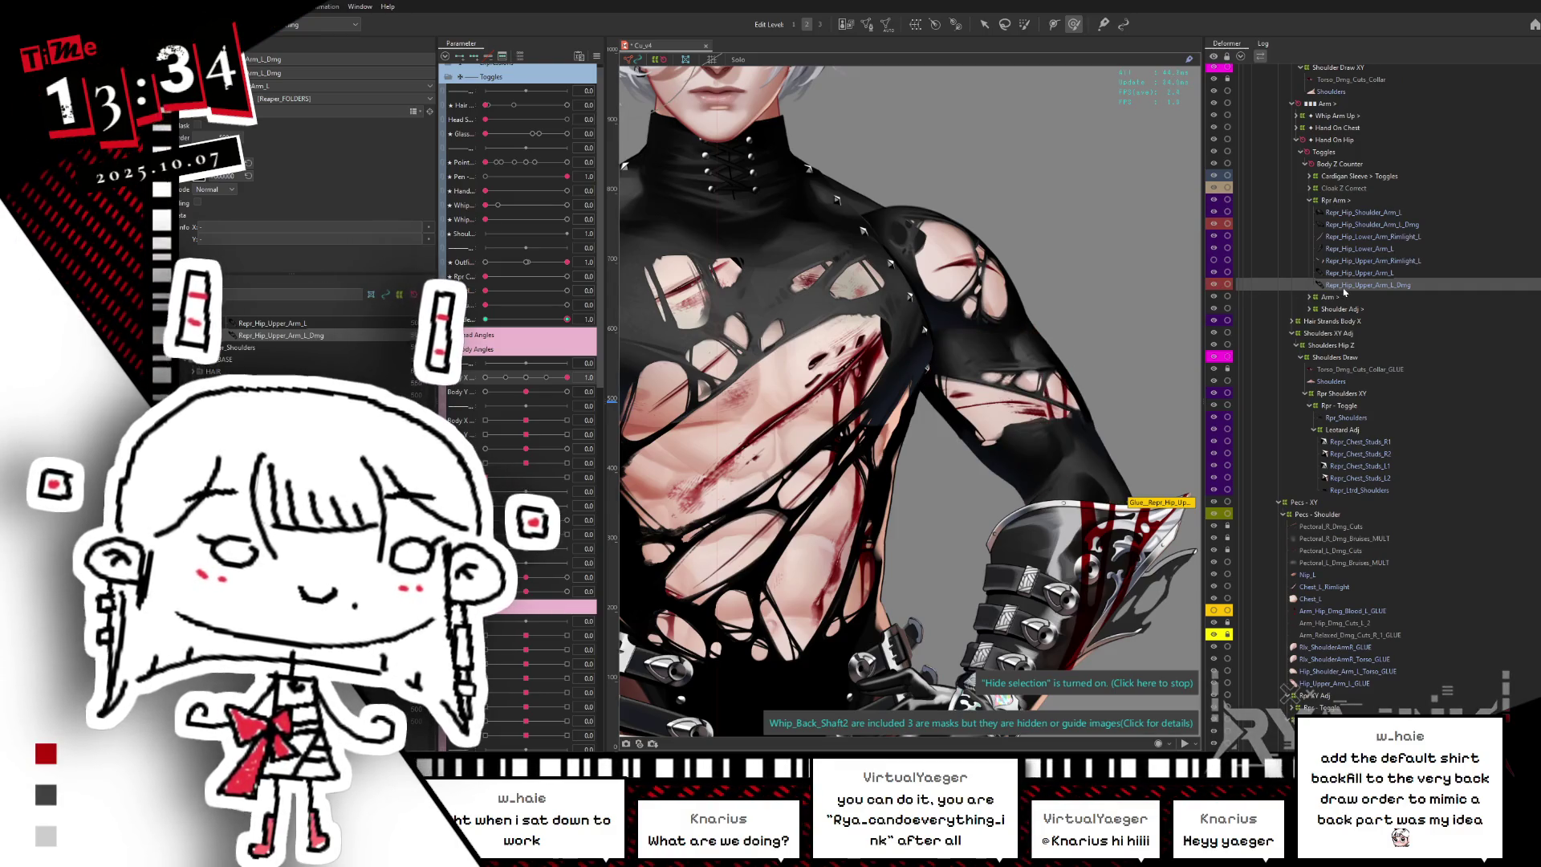
drag(567, 319, 484, 318)
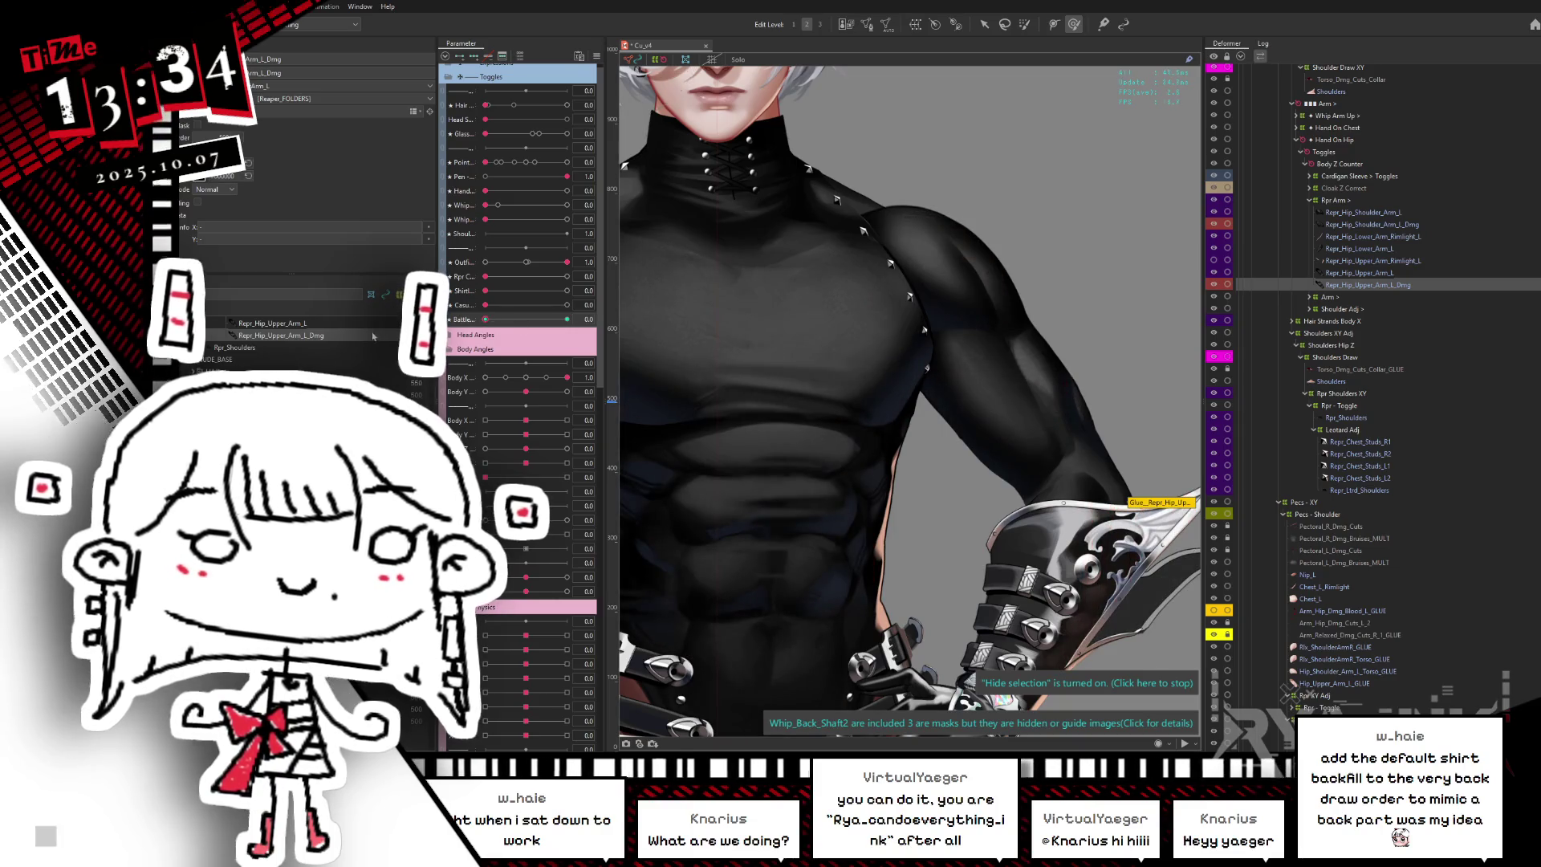
- Undo to restore Battle to 1.0 and select Repr_Torso_Backfill in the Deformer tree
key(ctrl+z)
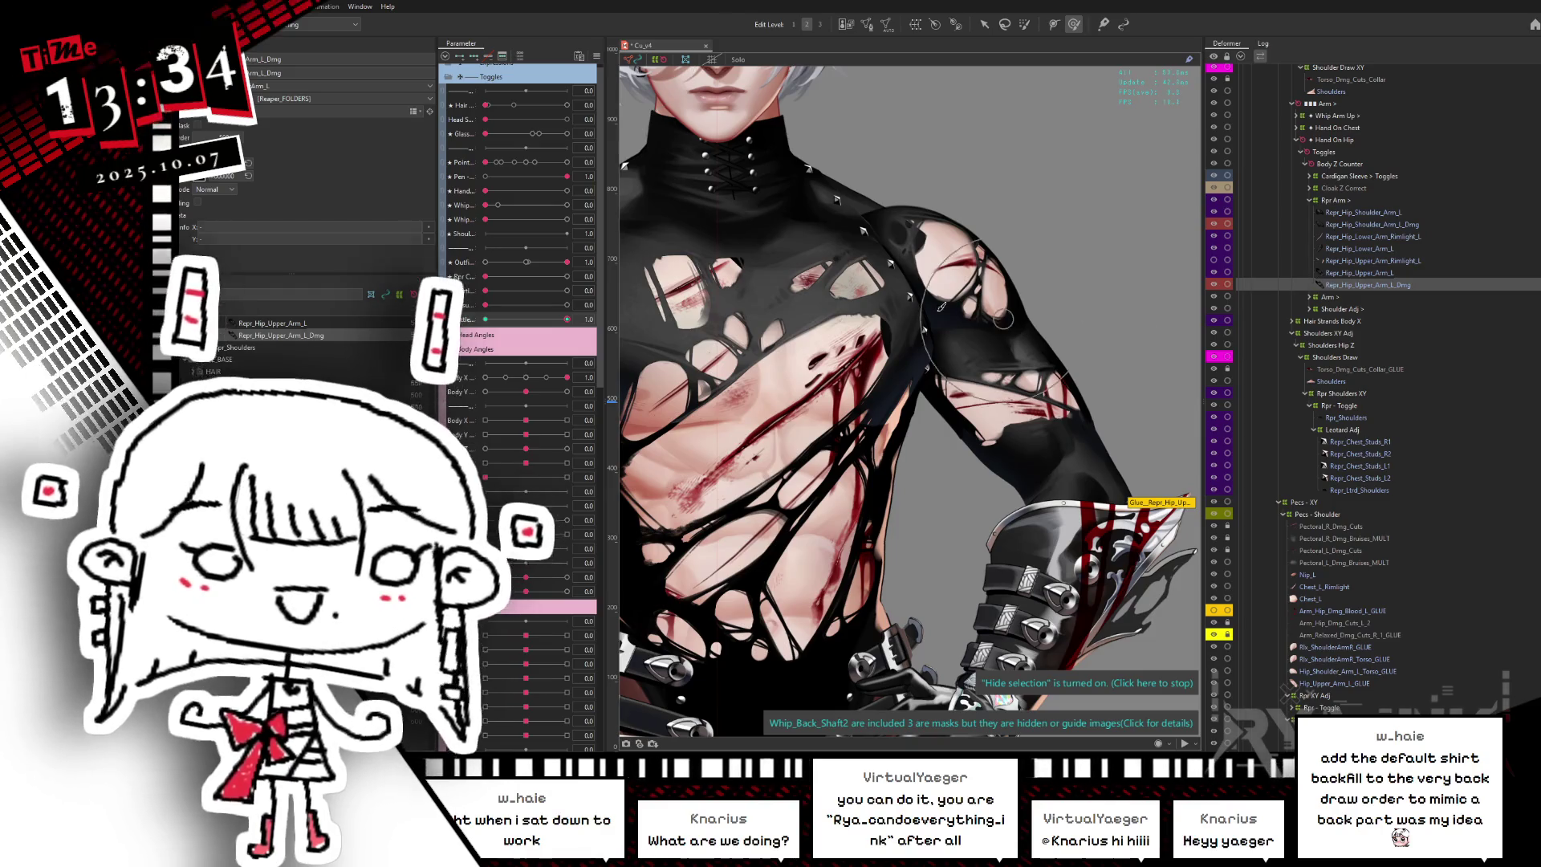
scroll(1315, 596, down, 3)
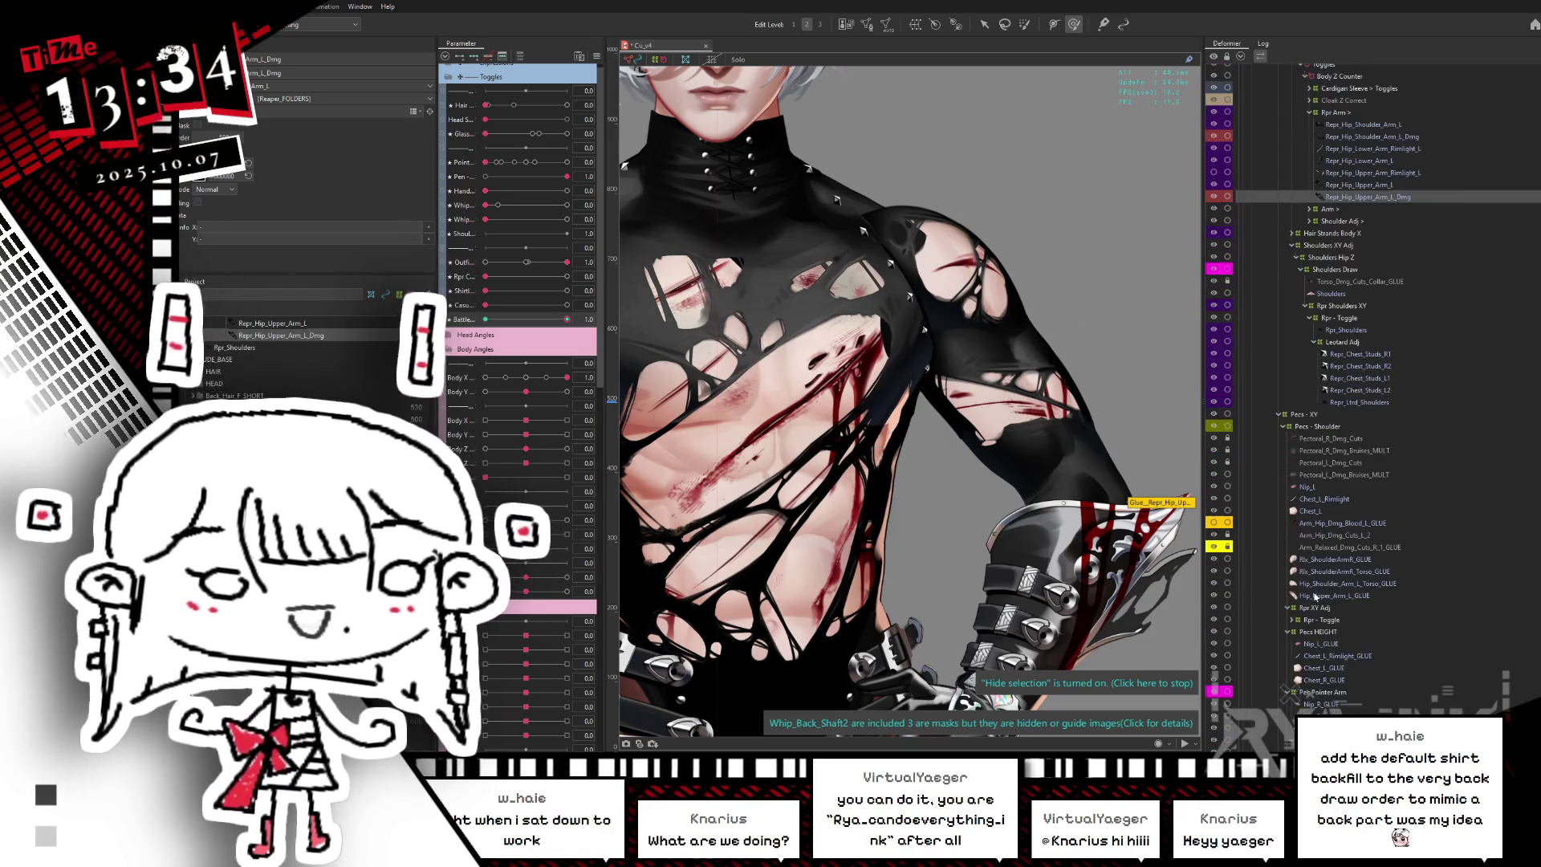
scroll(1316, 596, down, 6)
scroll(1355, 616, down, 5)
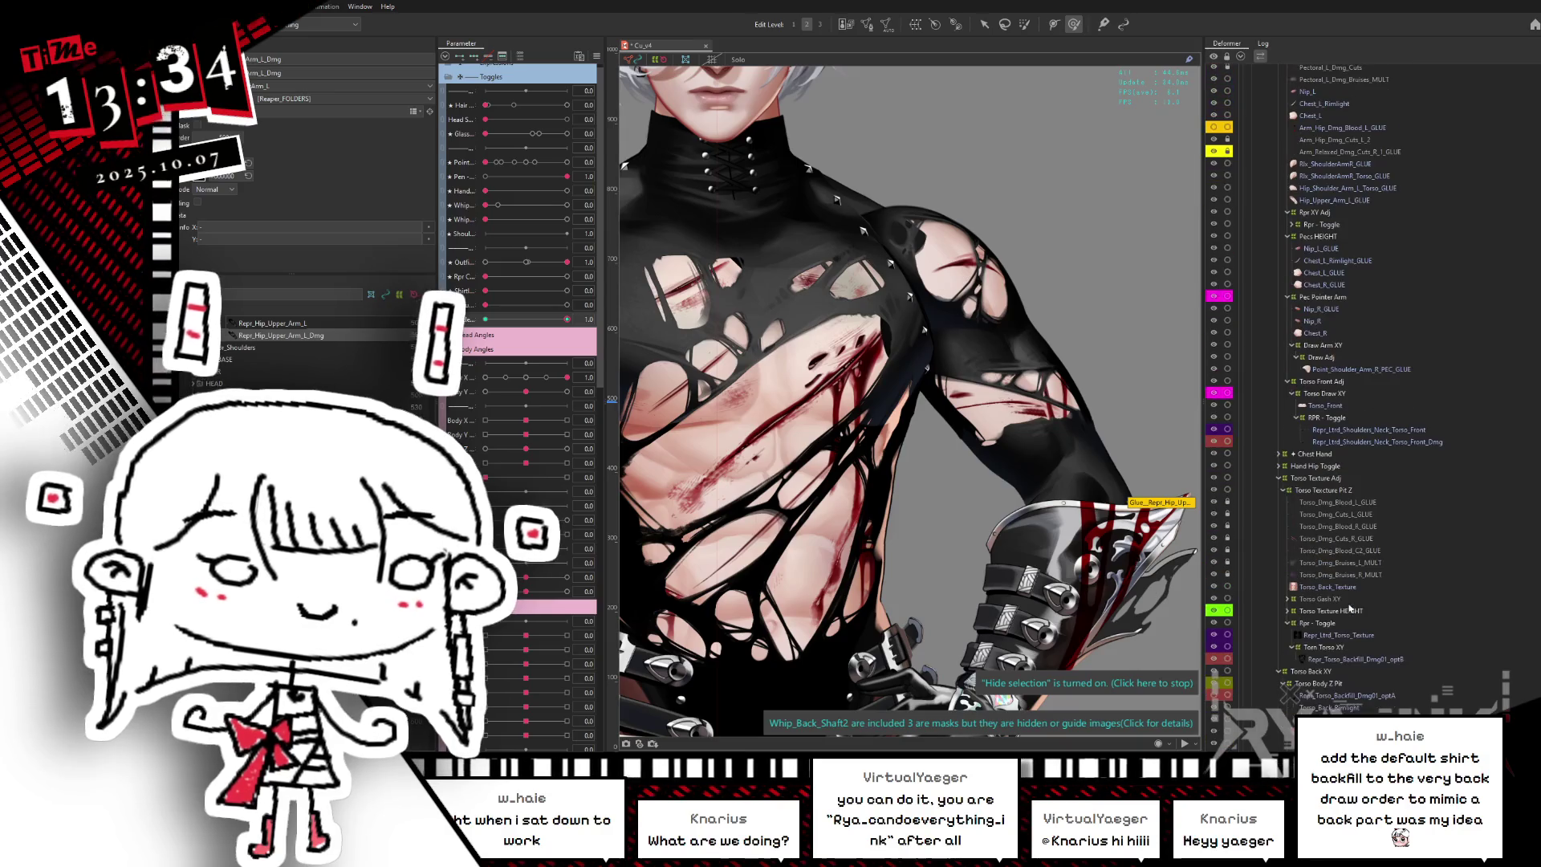
scroll(1352, 611, down, 5)
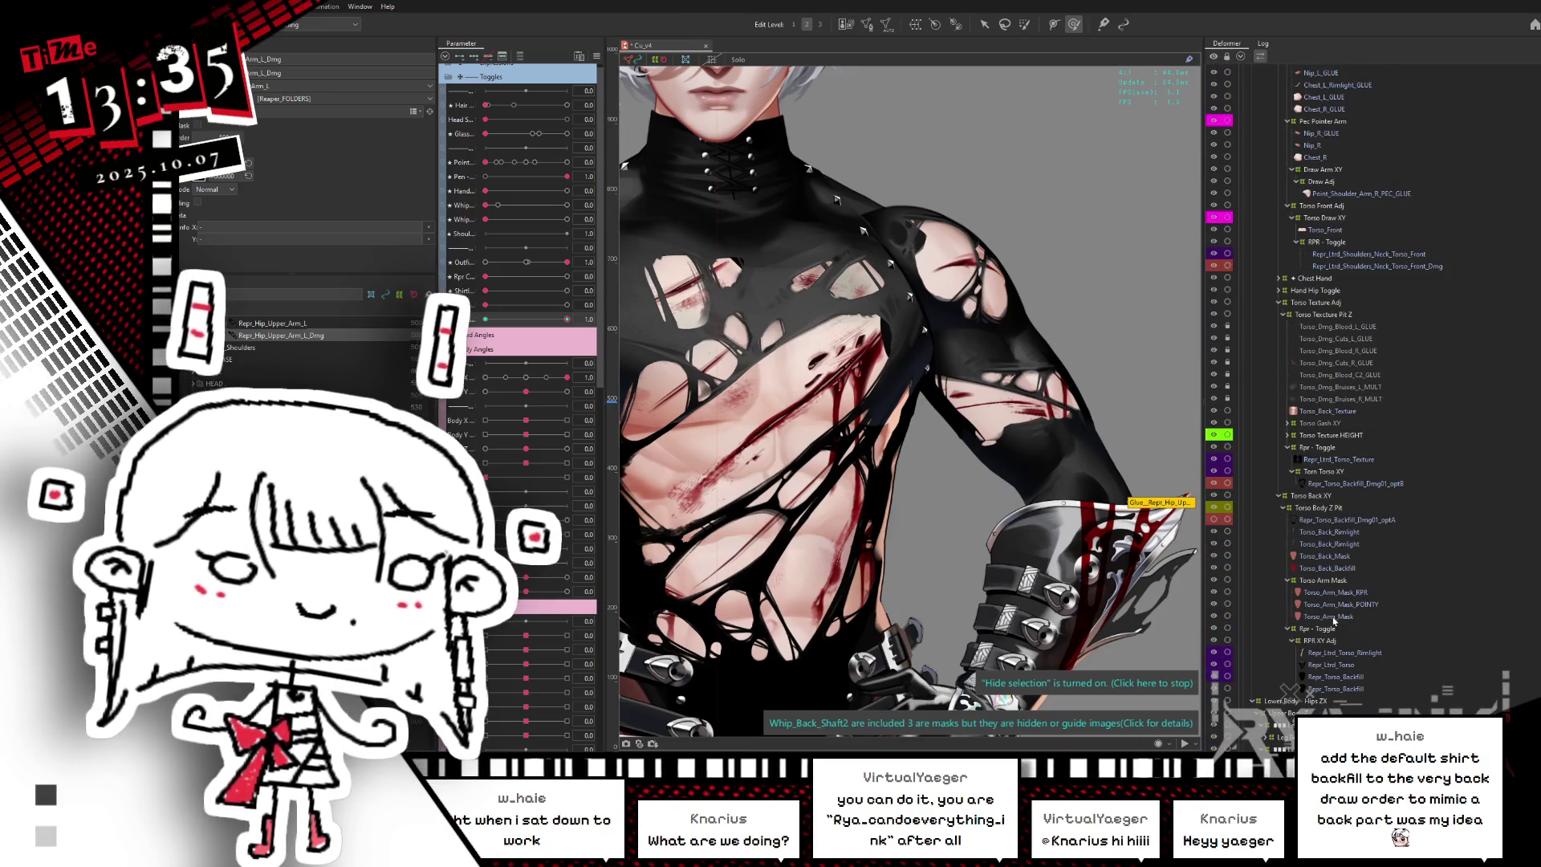
click(1338, 690)
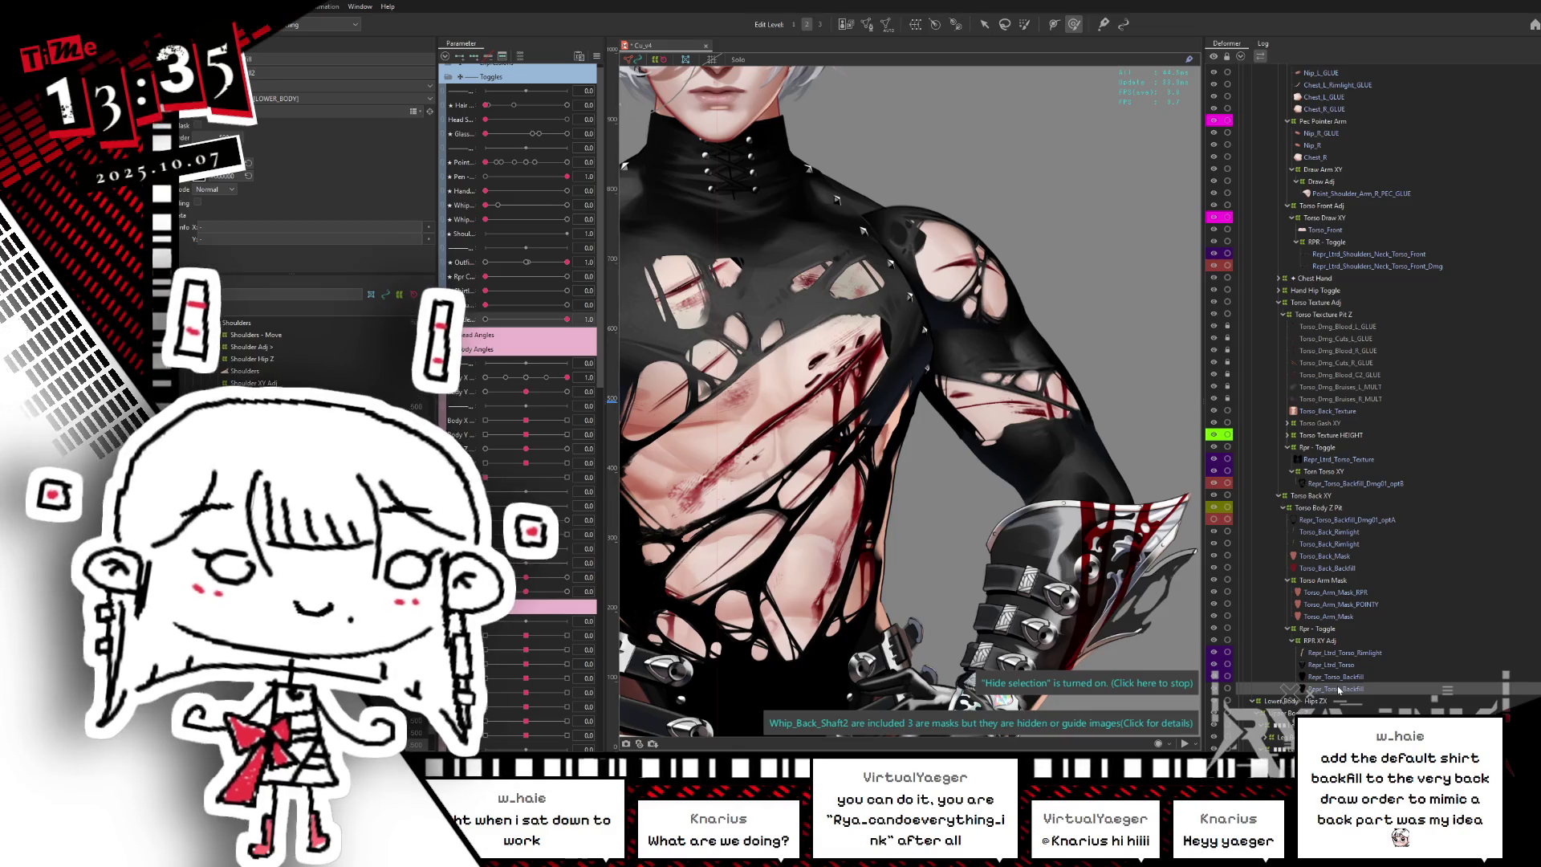
scroll(1337, 690, up, 1)
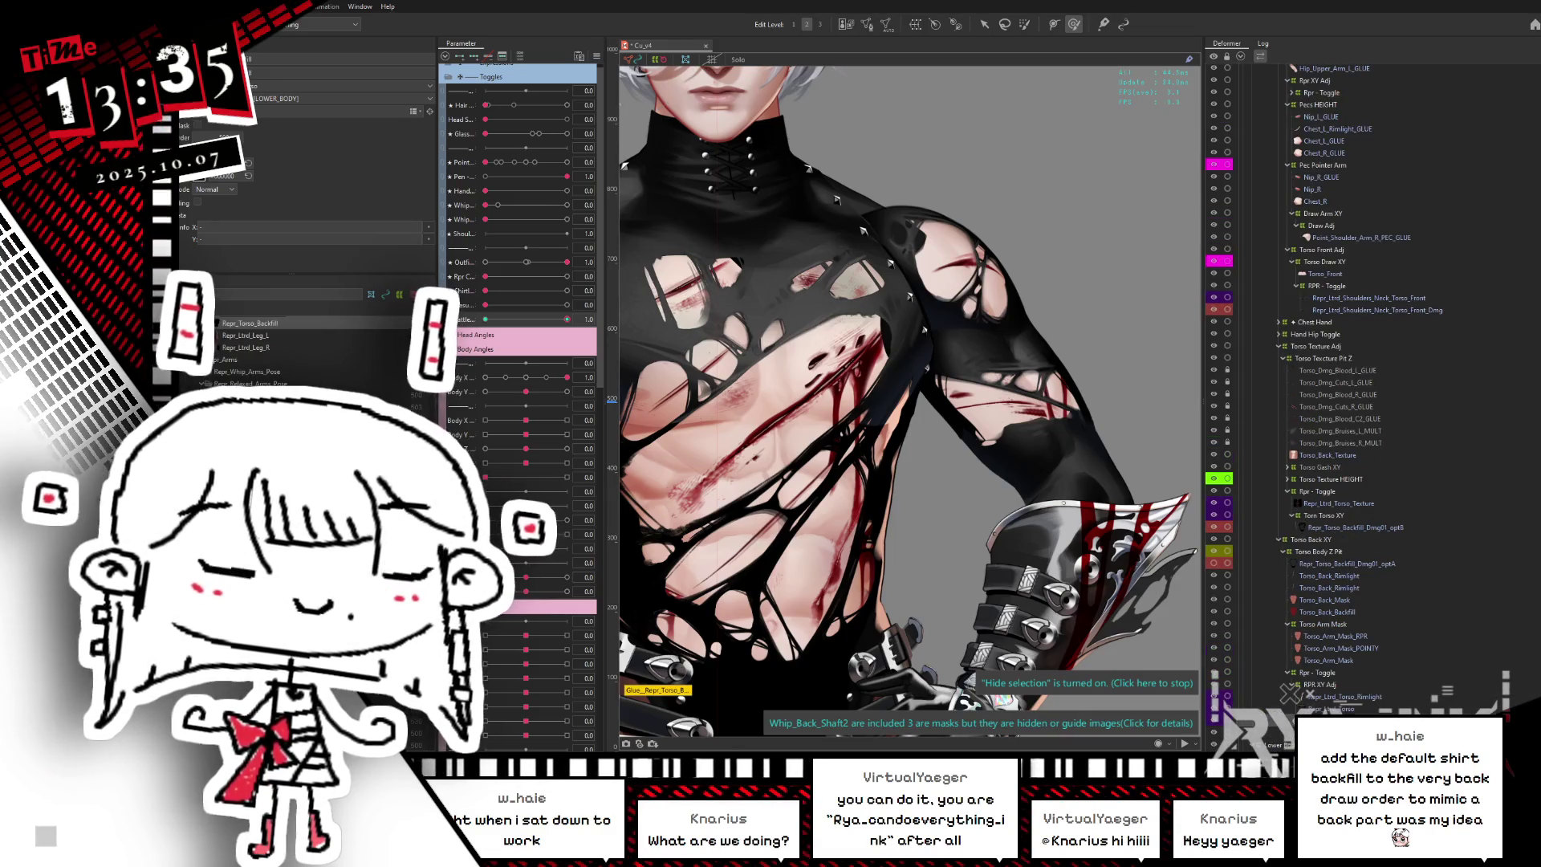
scroll(1340, 513, up, 4)
scroll(1350, 366, up, 8)
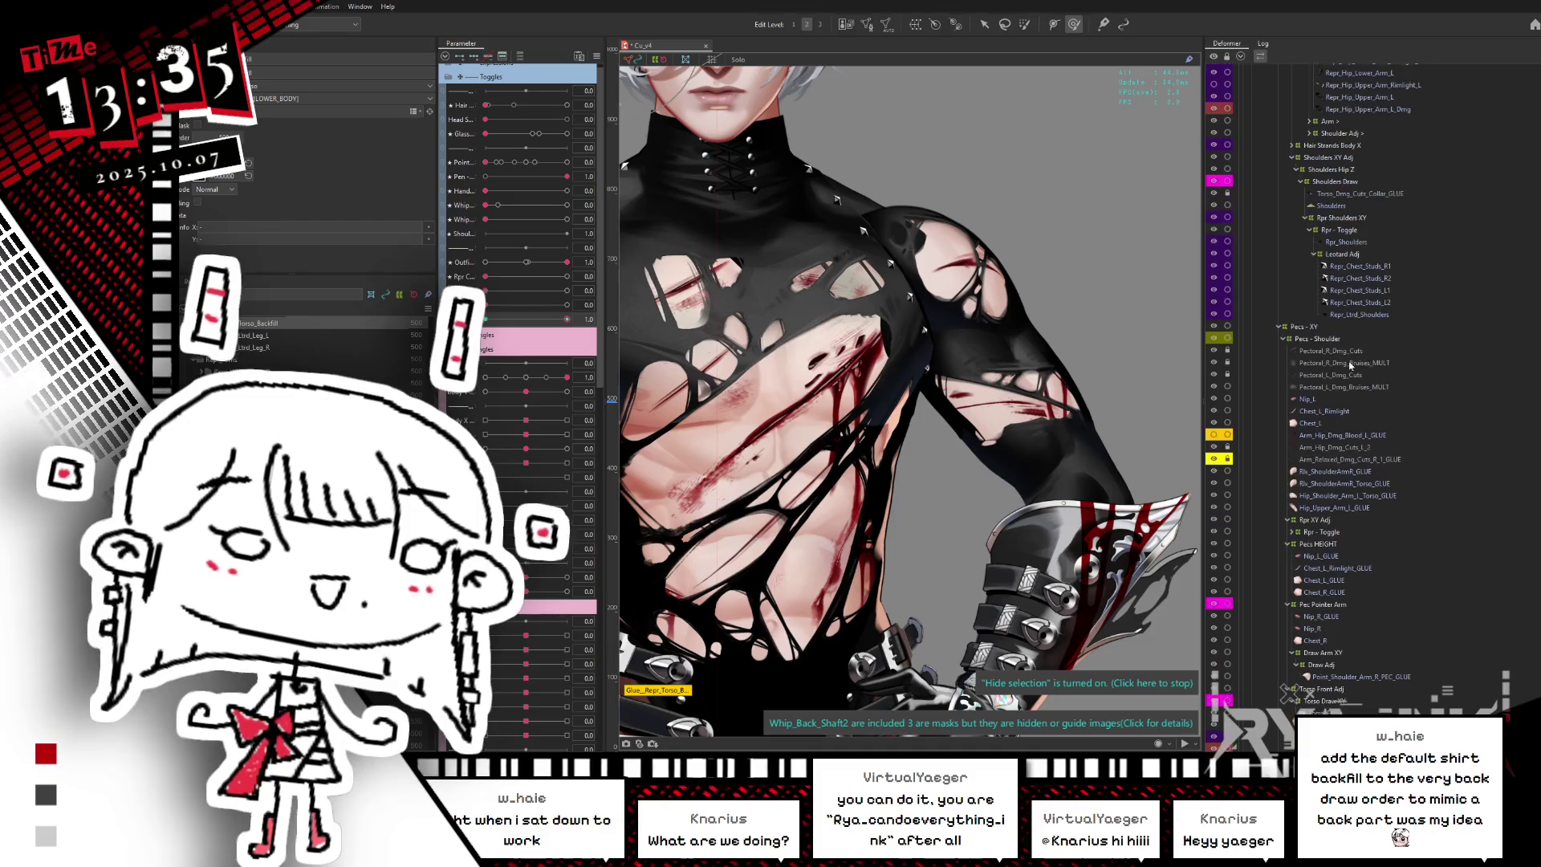
scroll(1355, 397, up, 4)
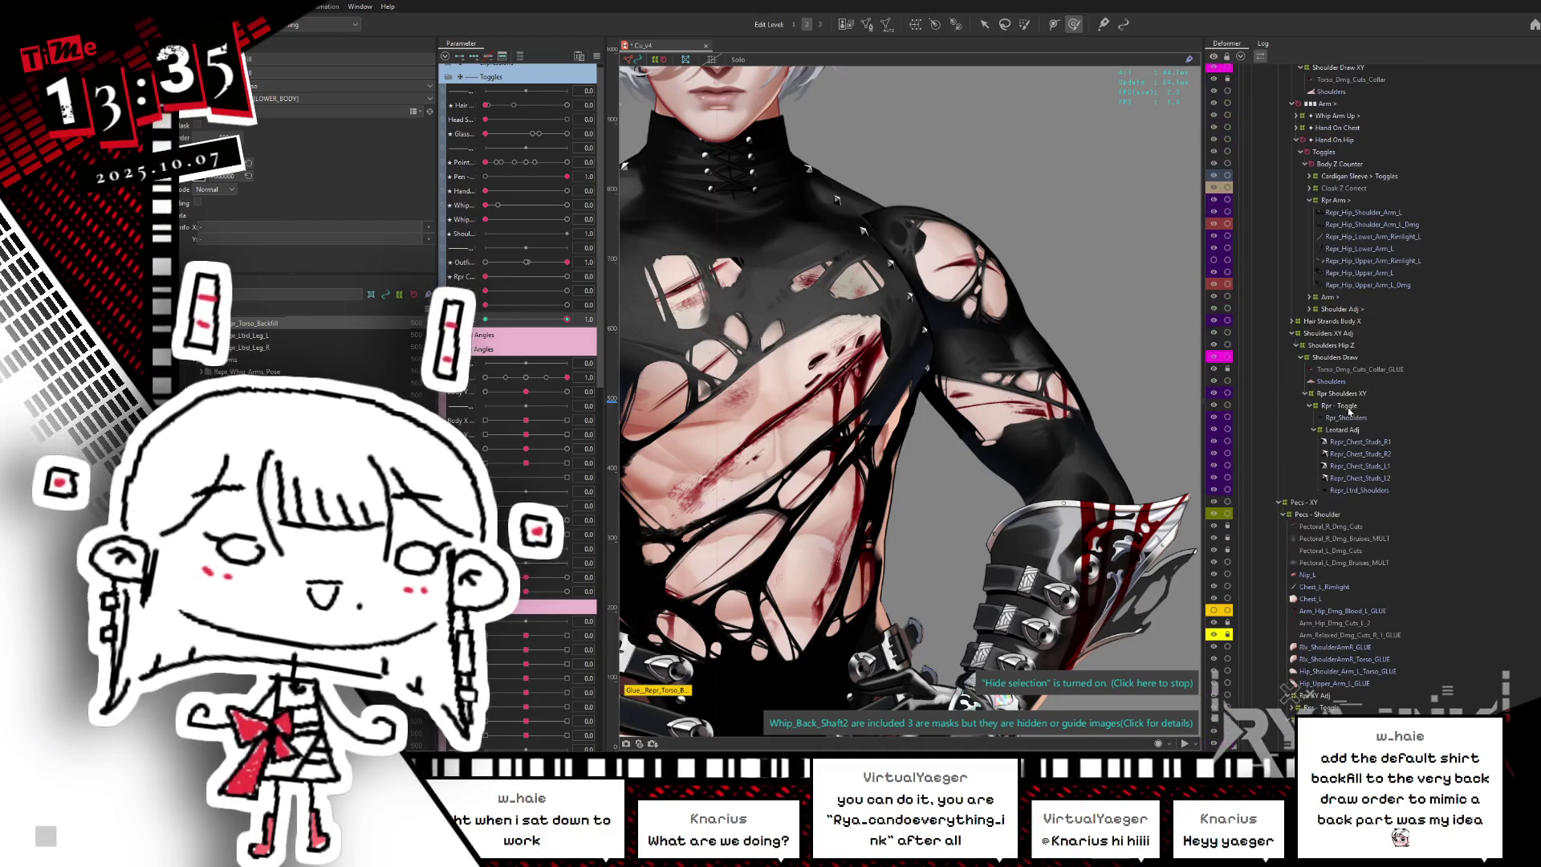
- Enable Mask on Repr_Hip_Upper_Arm_L_Dmg, turn Body X to -1, and hide the selection
scroll(1337, 351, up, 4)
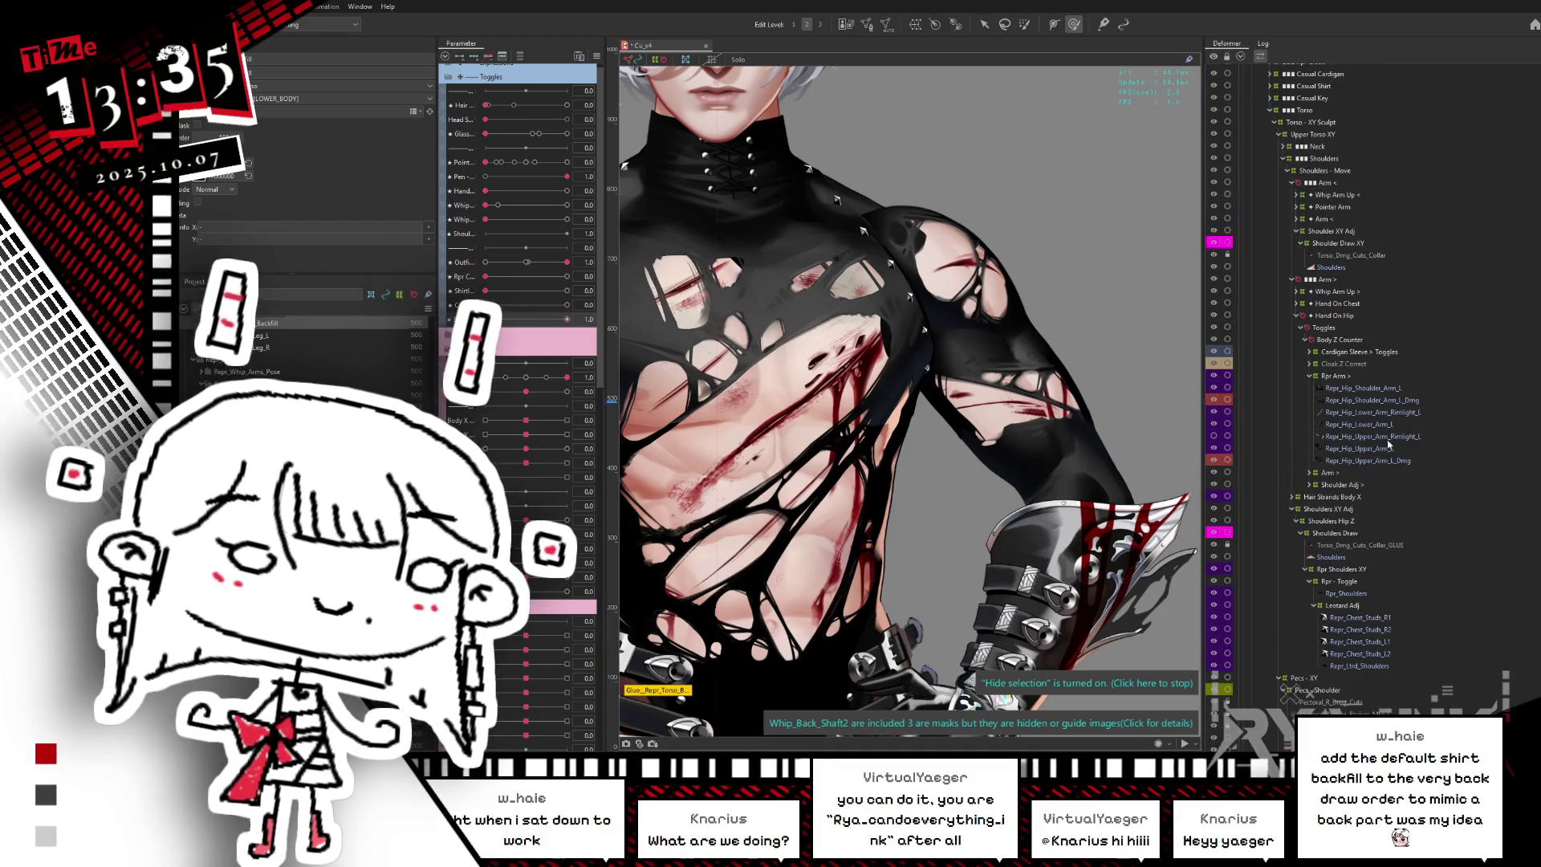
click(1364, 399)
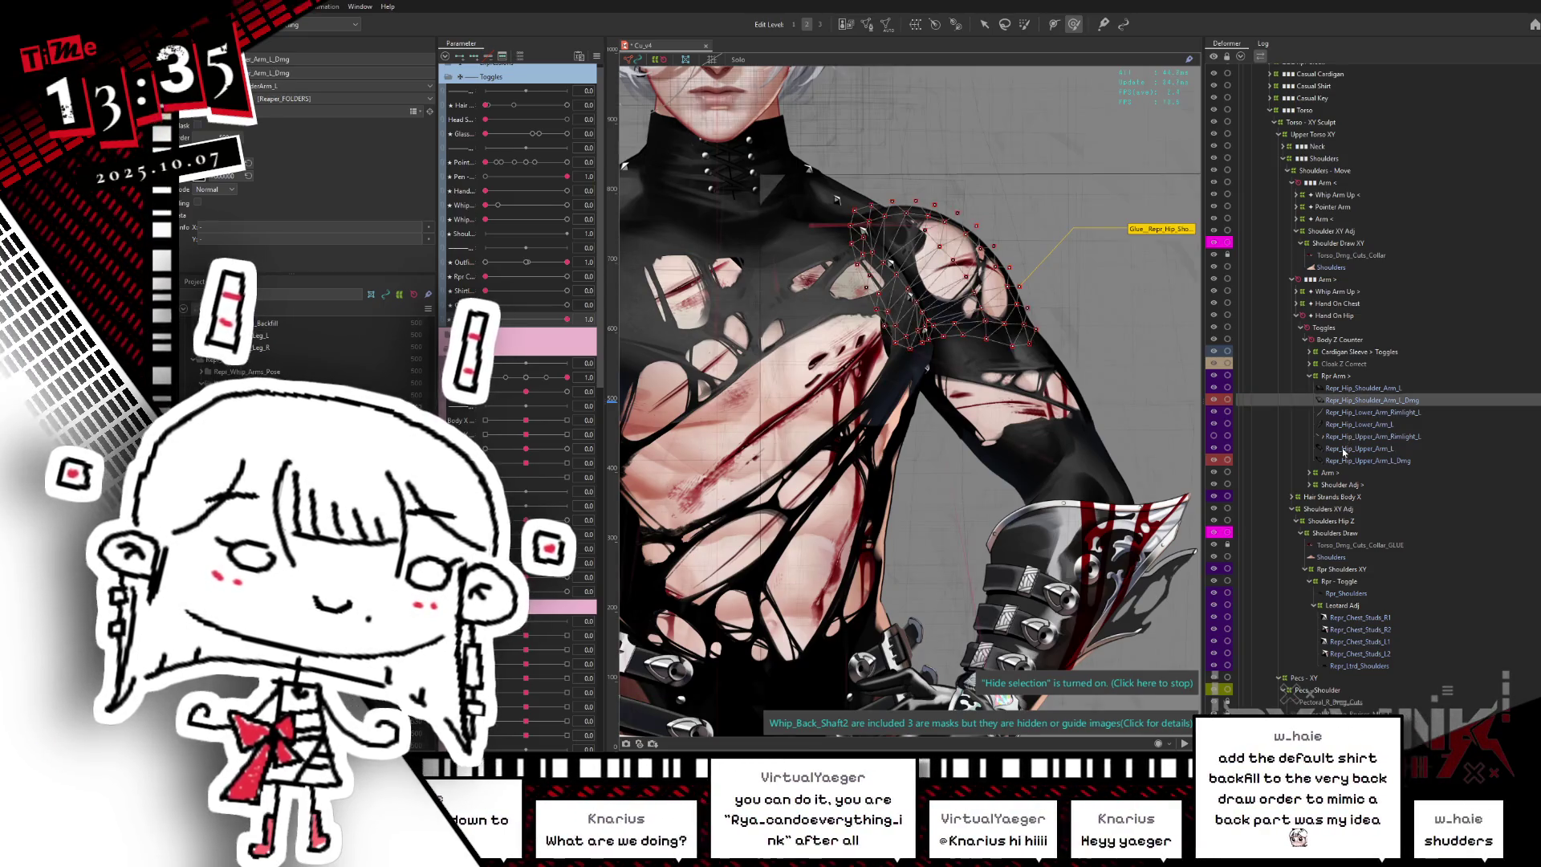
click(1344, 450)
click(1346, 462)
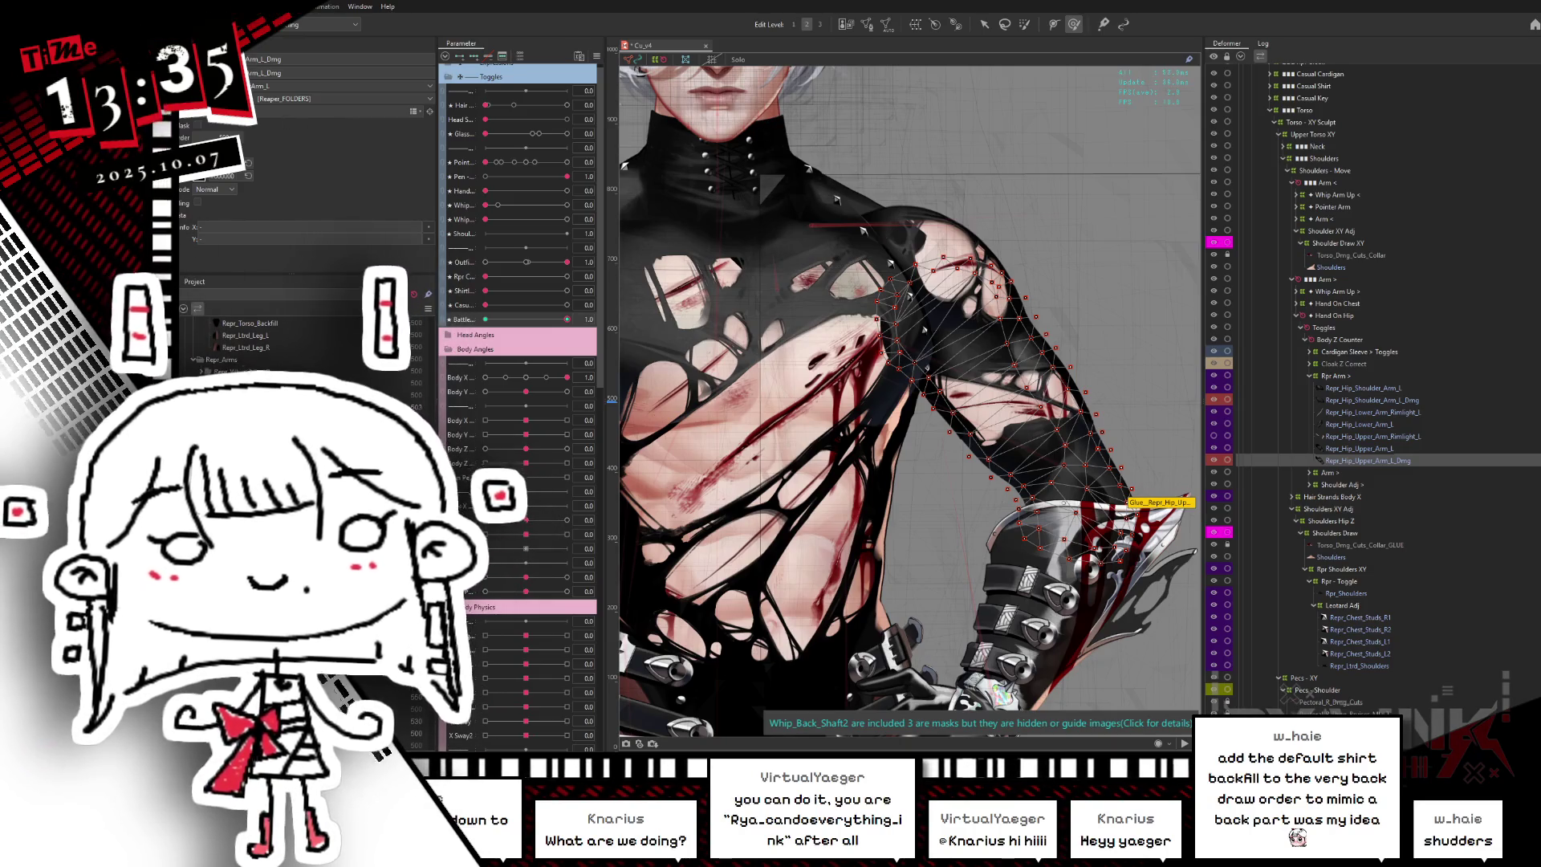
click(197, 126)
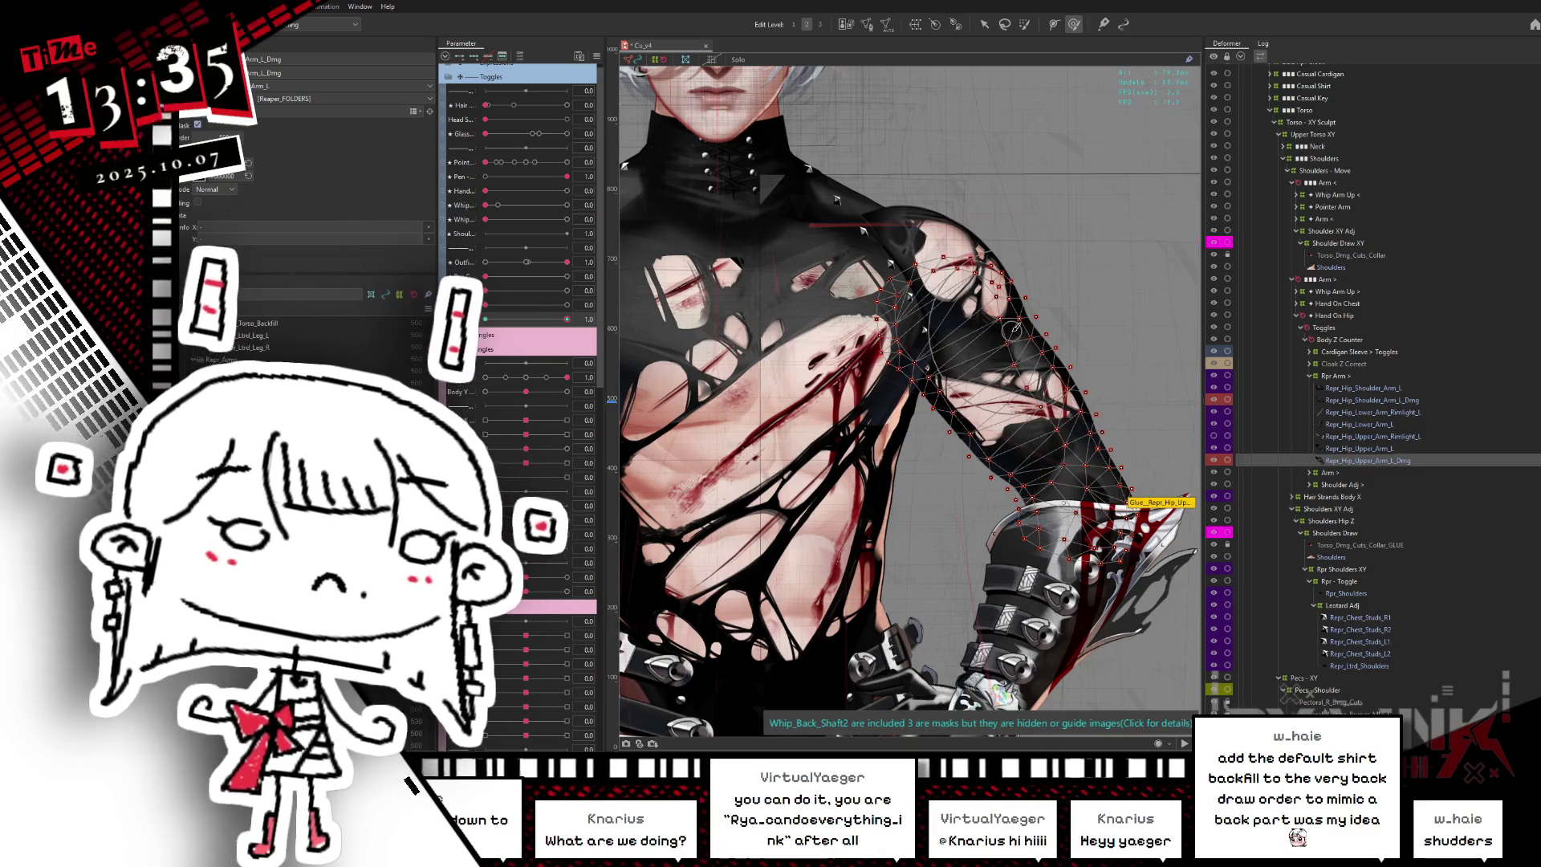
drag(566, 377, 460, 390)
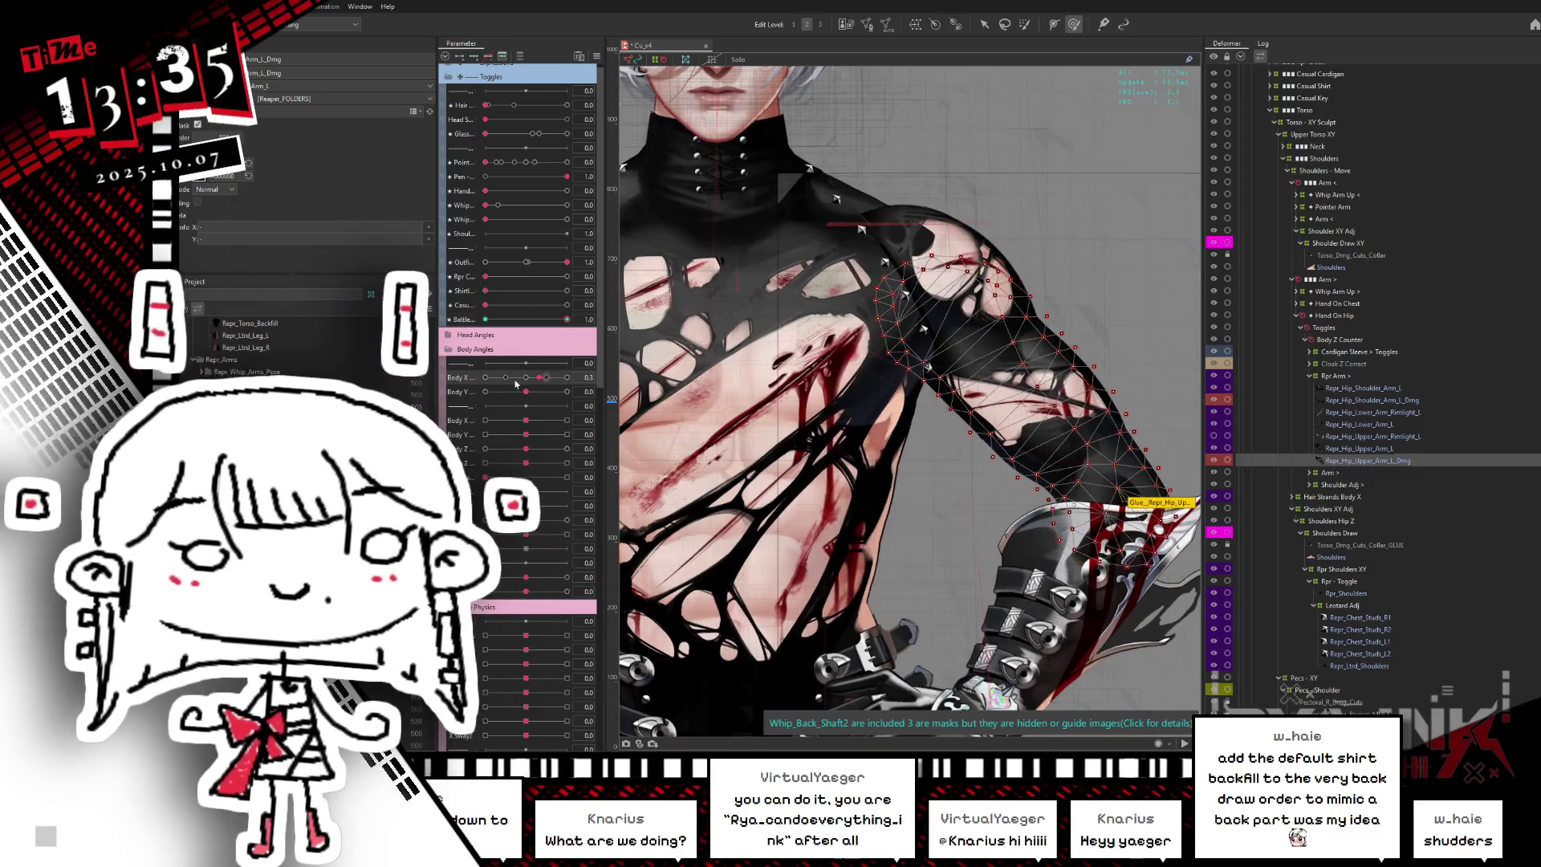
key(ctrl+h)
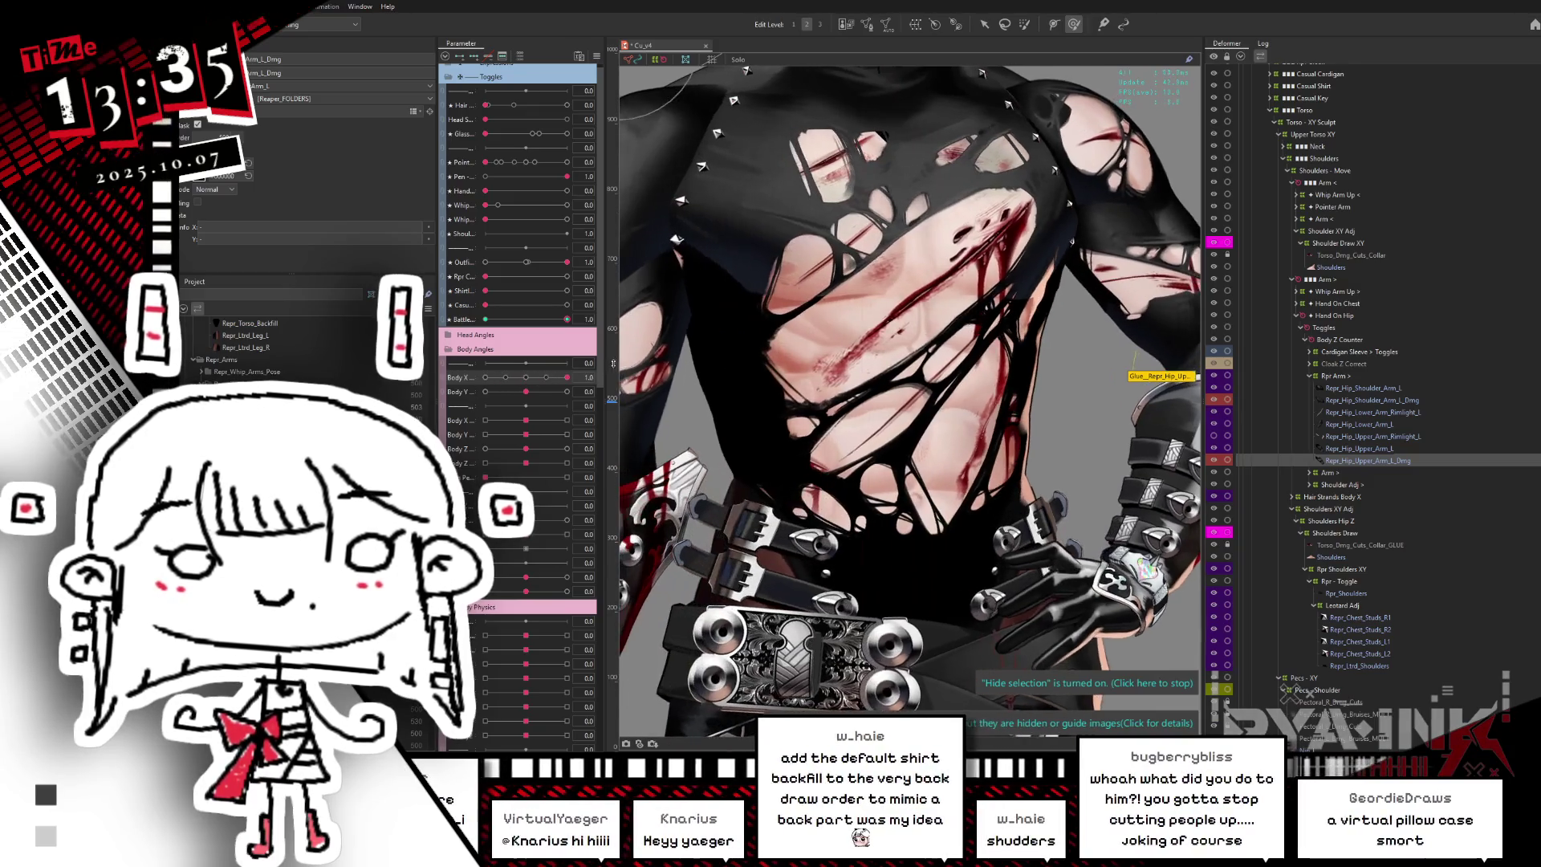
- Turn Body X from 1 to -1 again and select the Glue Shoulders_Chest_R mesh
drag(561, 371, 448, 372)
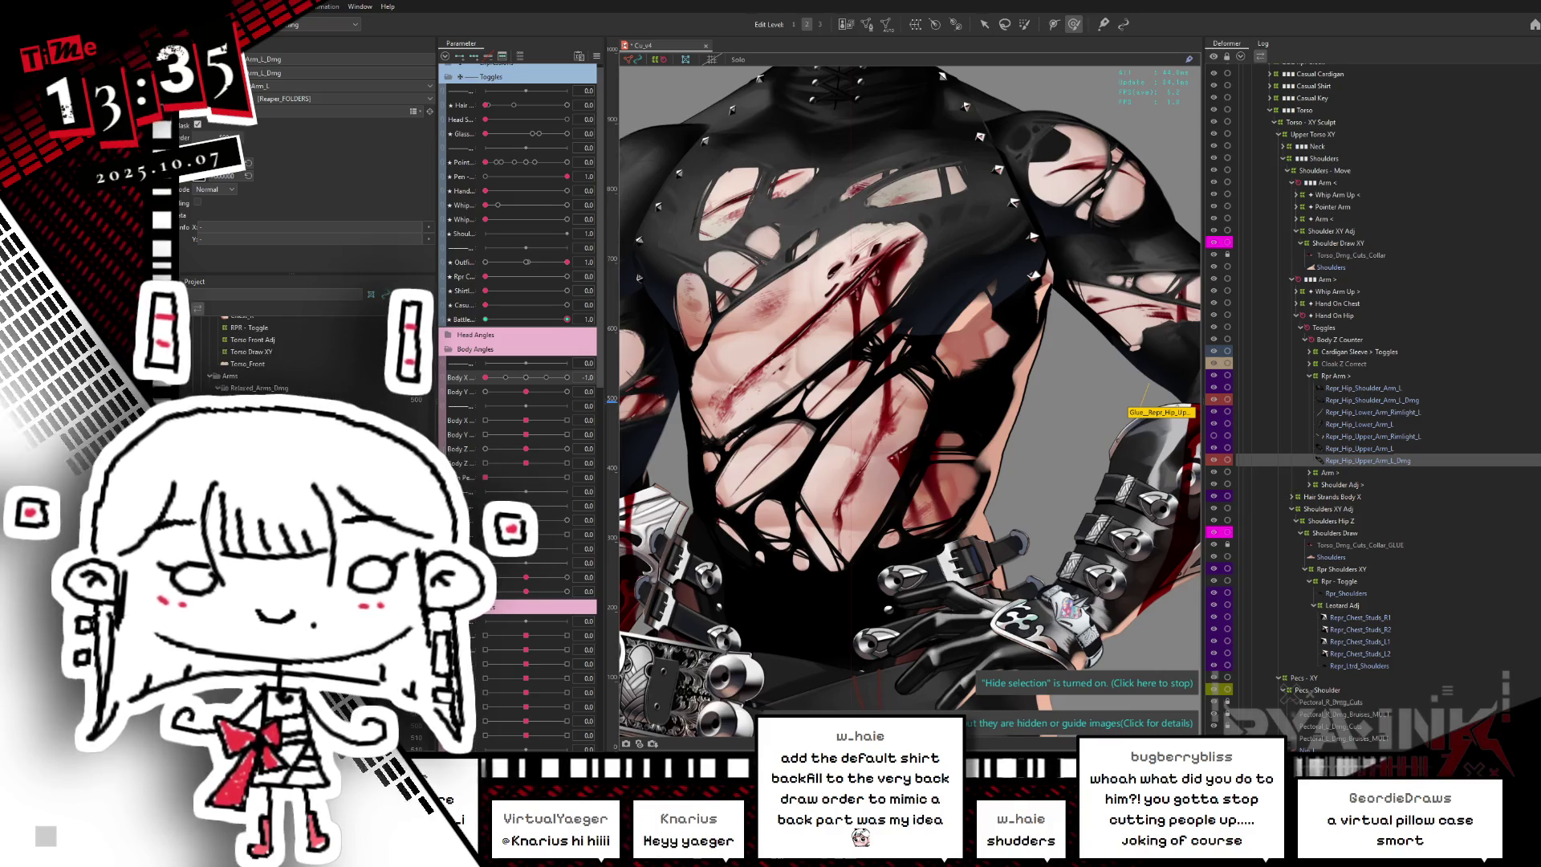
scroll(305, 345, down, 5)
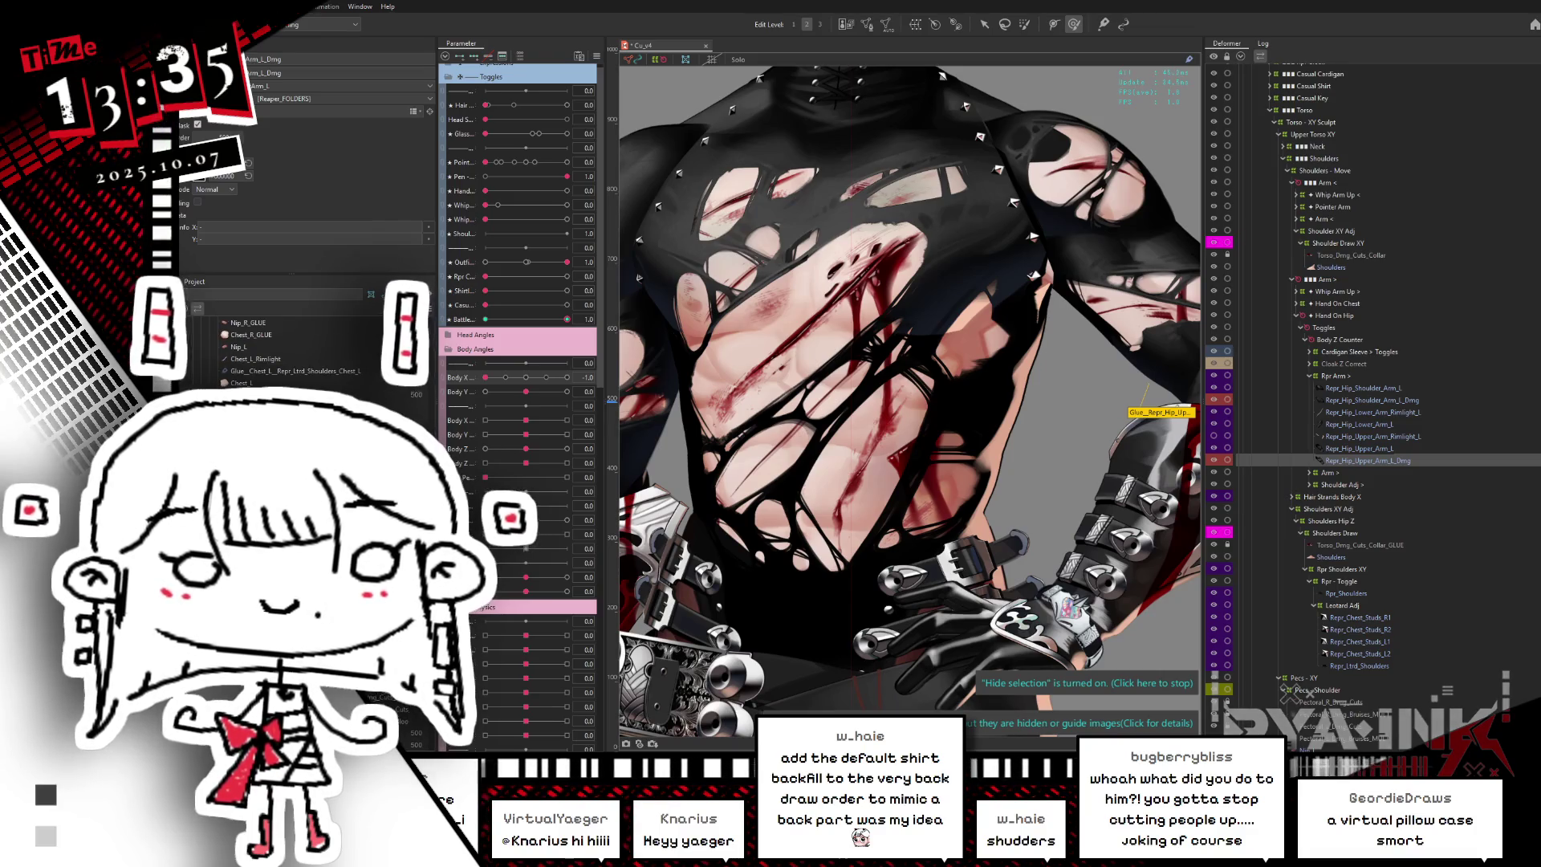
click(628, 234)
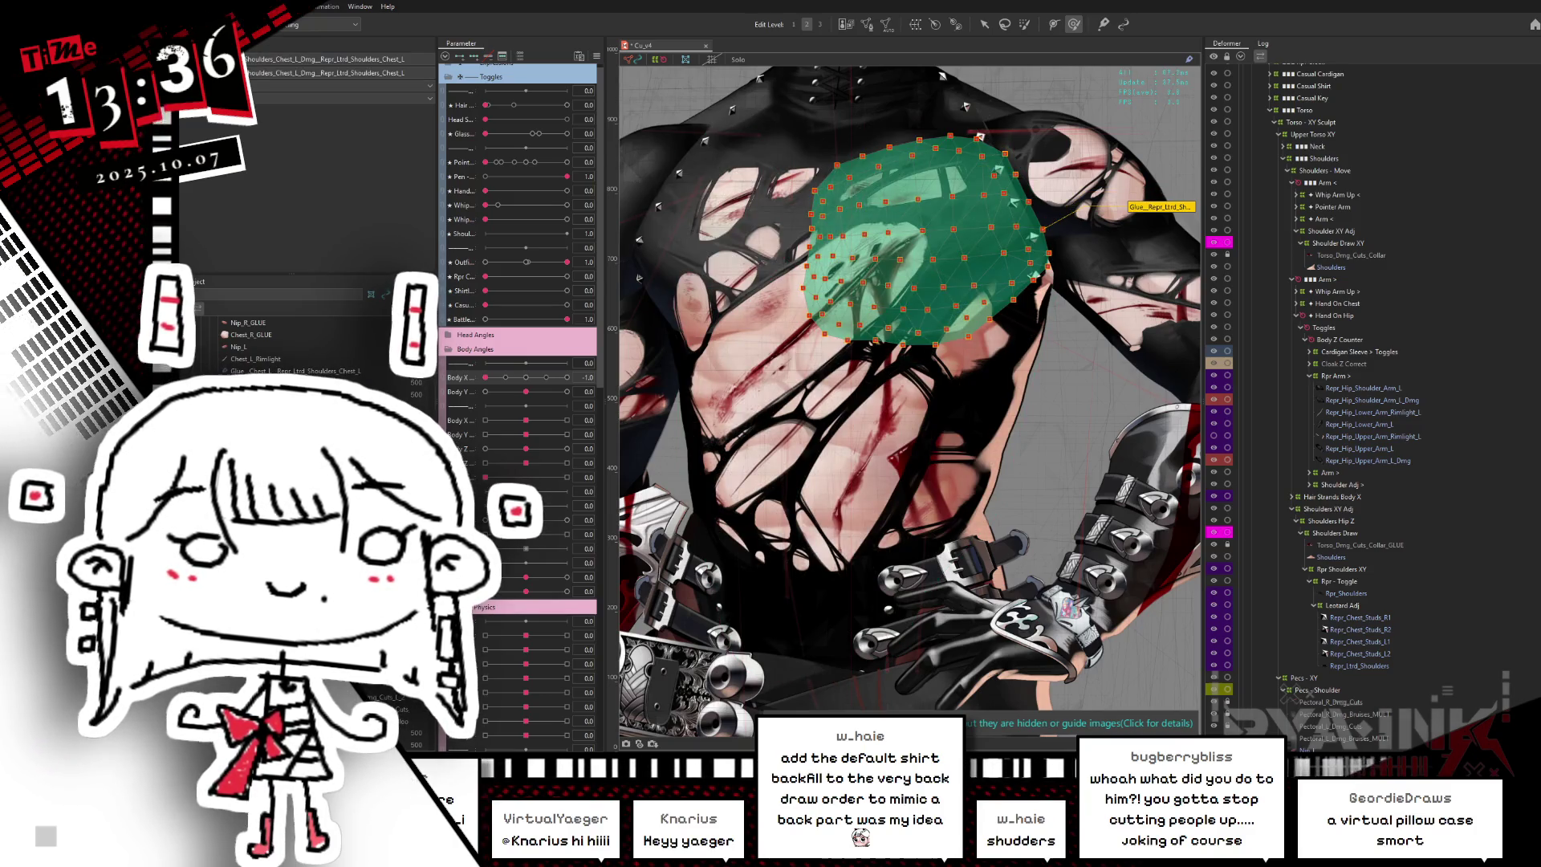
- Paint glue weights over the red upper-chest region of the backfill glue
click(803, 482)
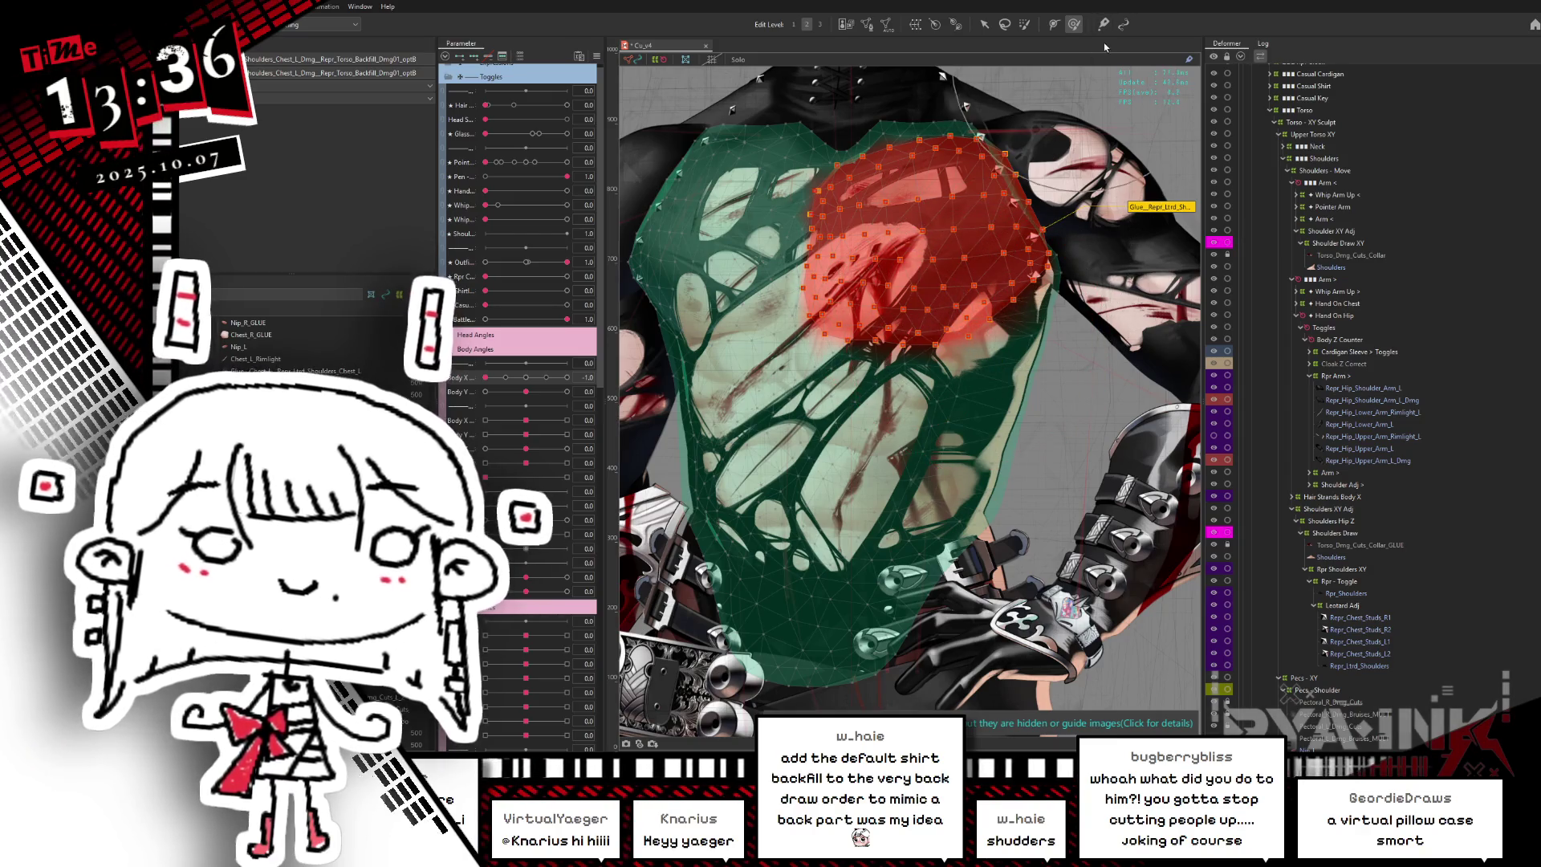
key(p)
key(ctrl+h)
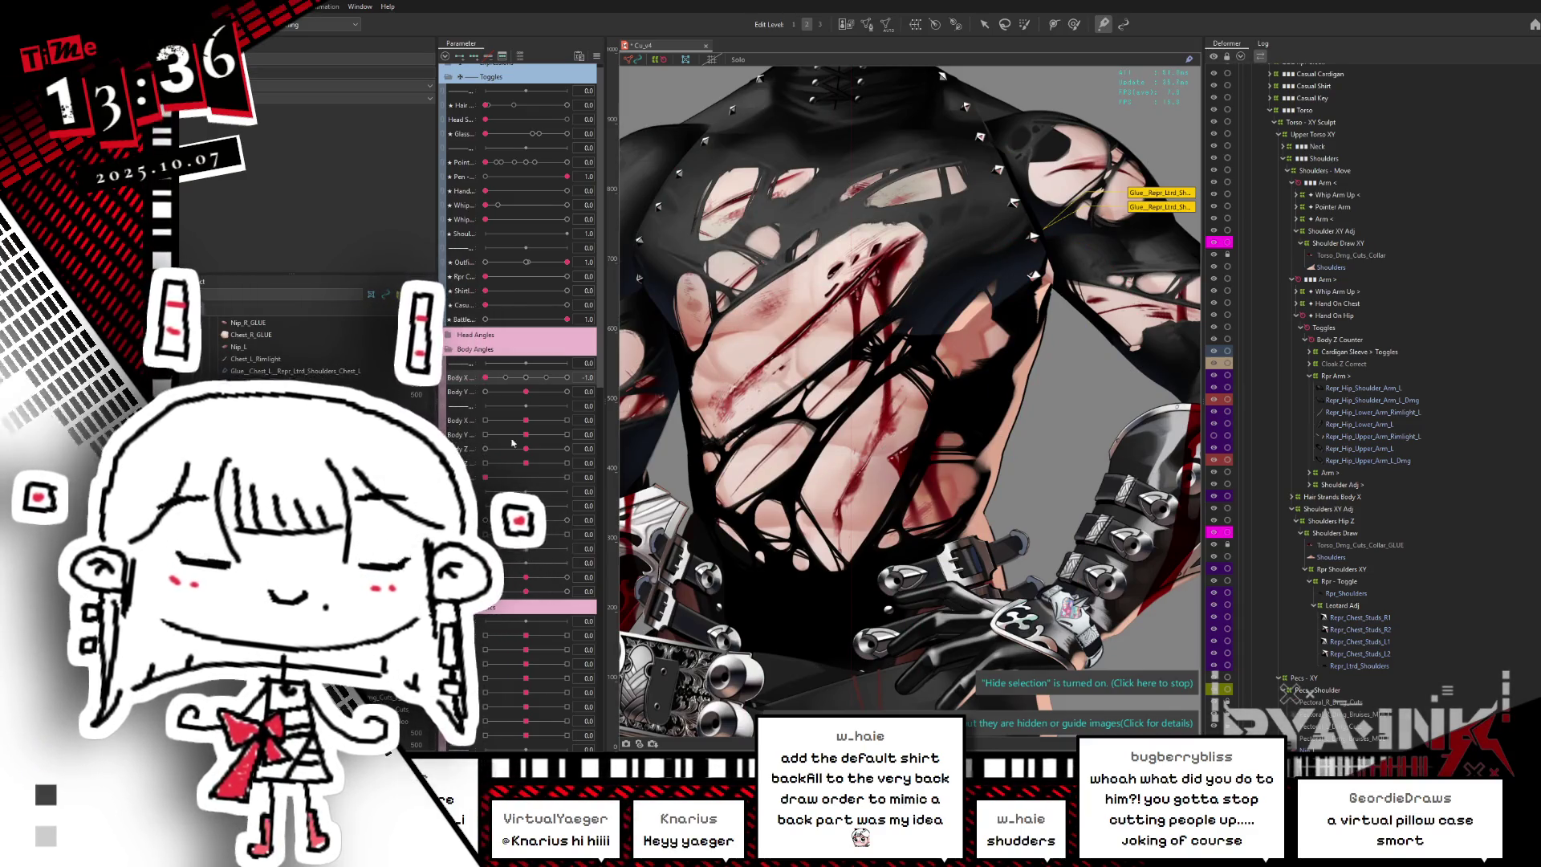
click(1031, 316)
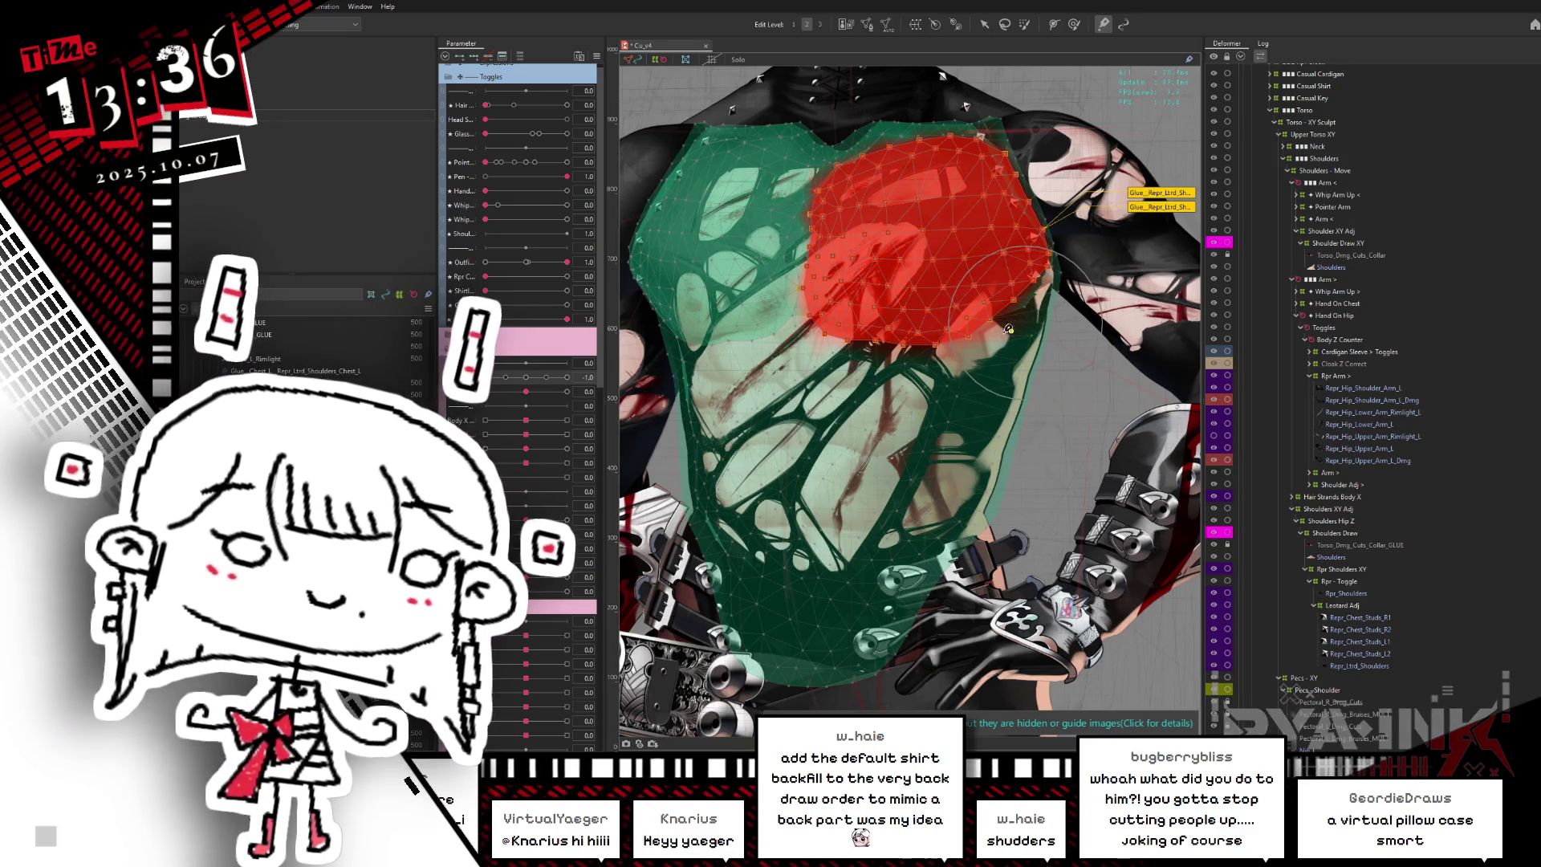
mouse_move(1029, 331)
mouse_down()
mouse_move(995, 325)
mouse_move(986, 349)
mouse_up()
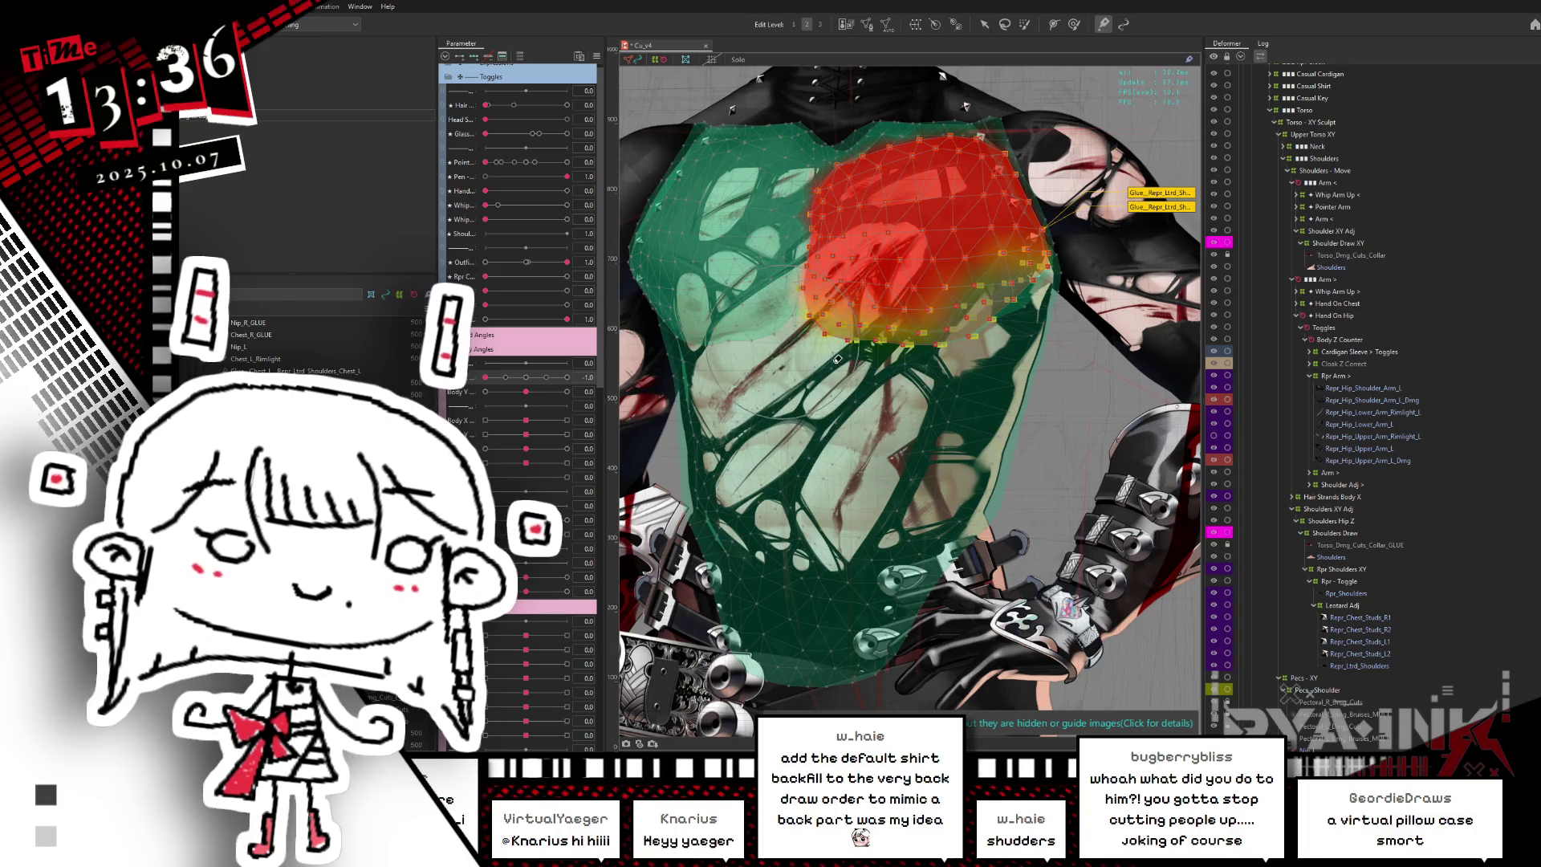
key(Escape)
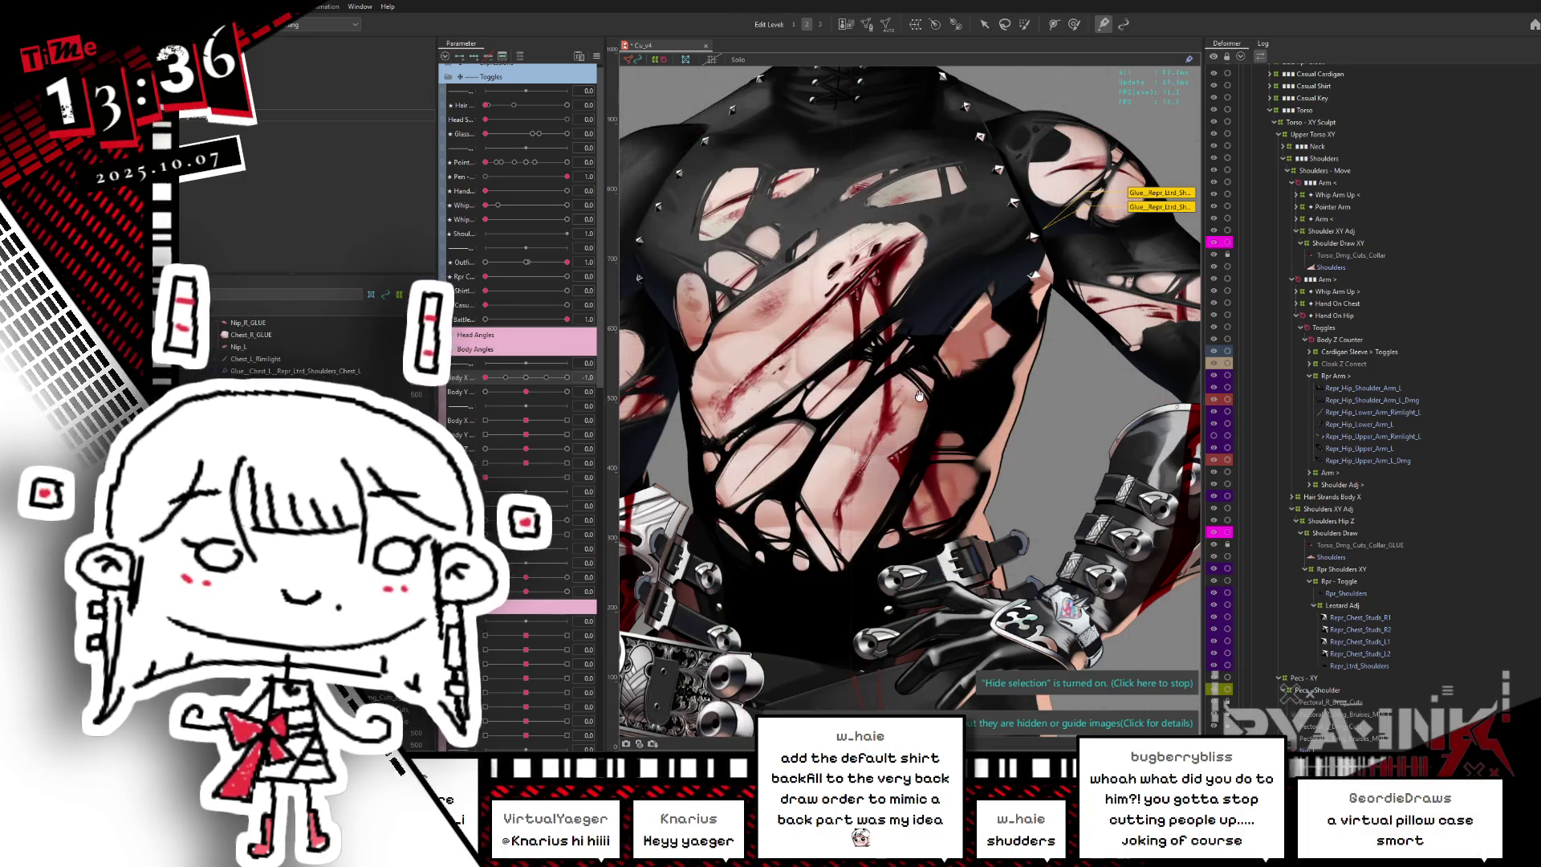
- Push the shirt edge near the right armpit to expose more skin, then select the shirt mesh
drag(819, 371, 695, 423)
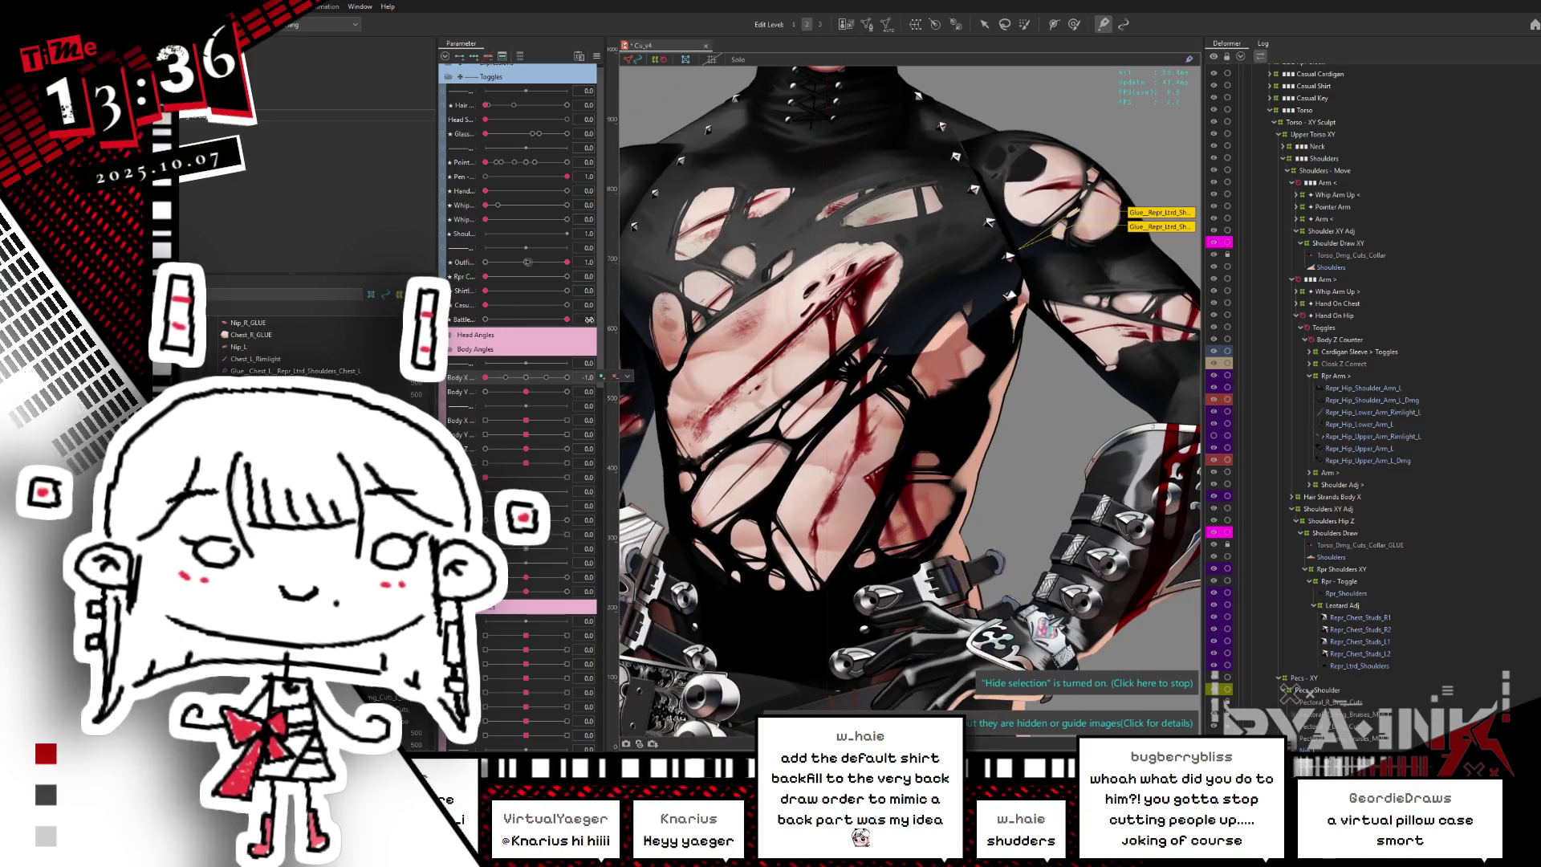
click(589, 319)
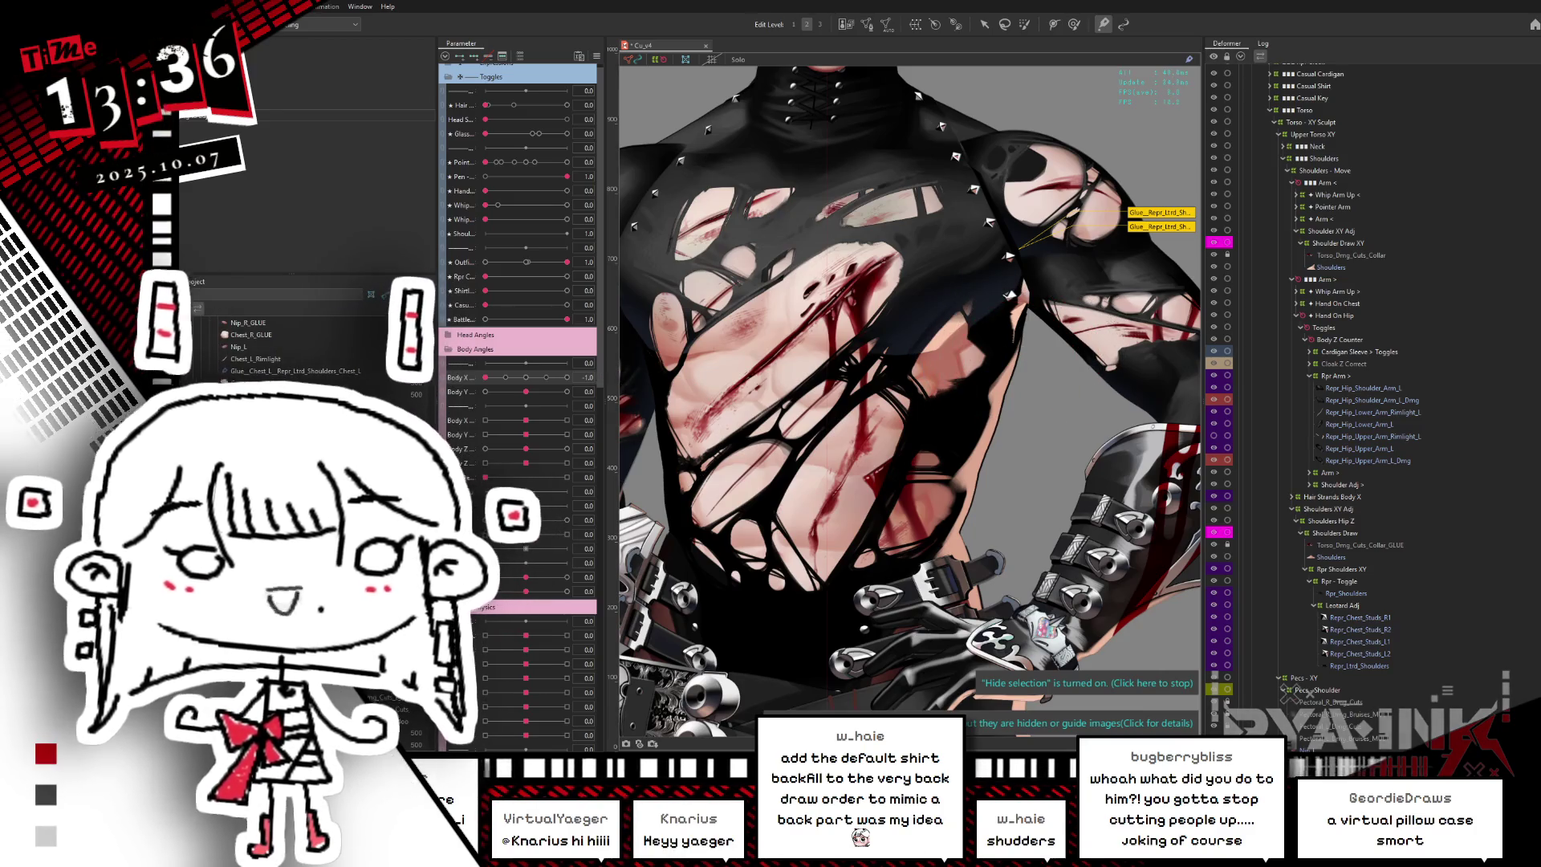
drag(1103, 385, 989, 333)
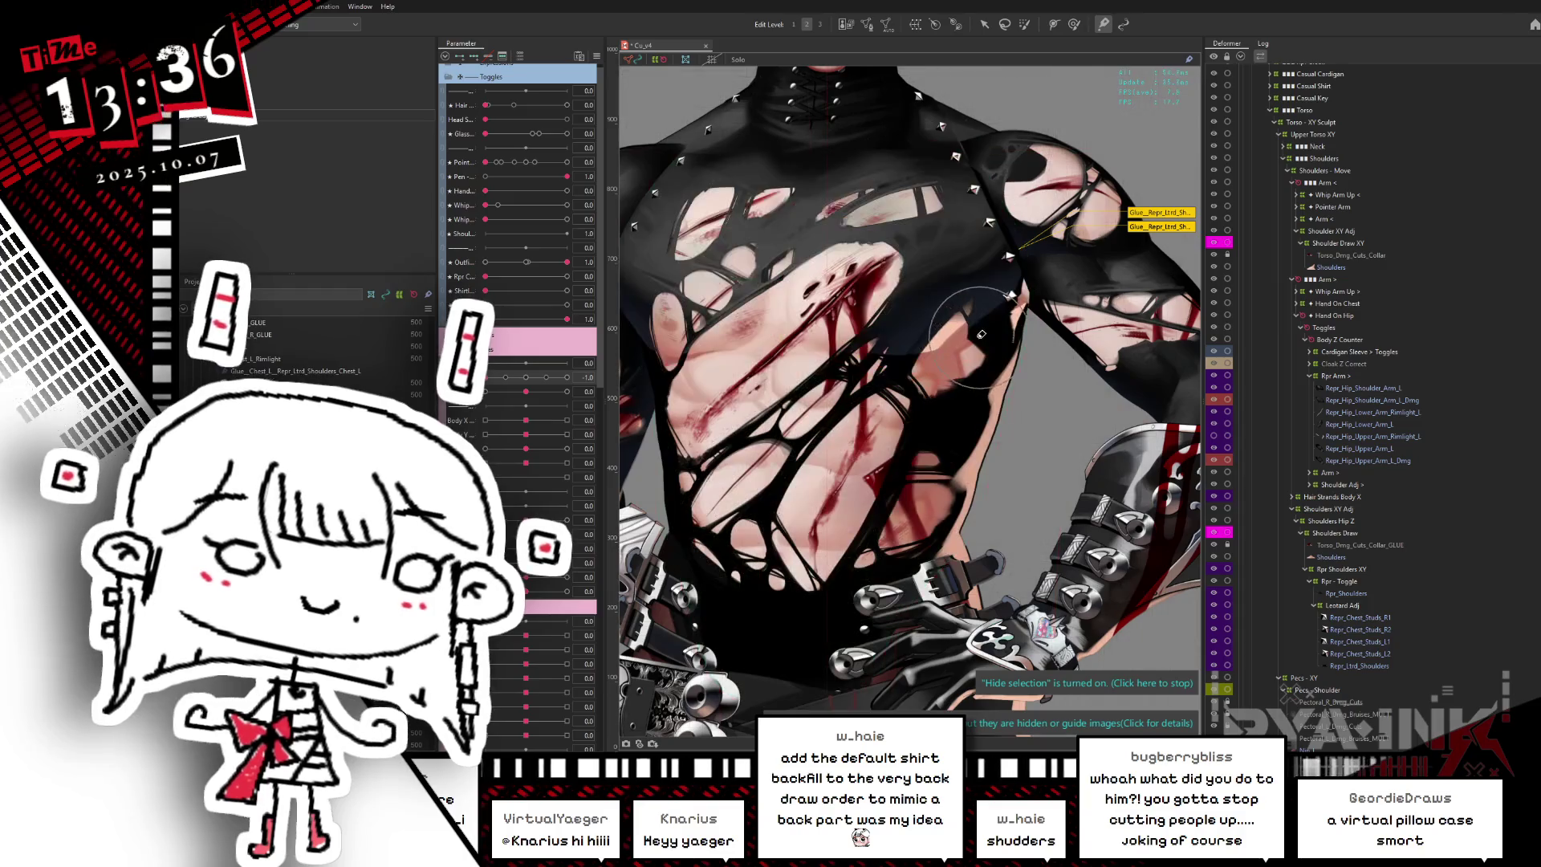
drag(969, 356, 984, 344)
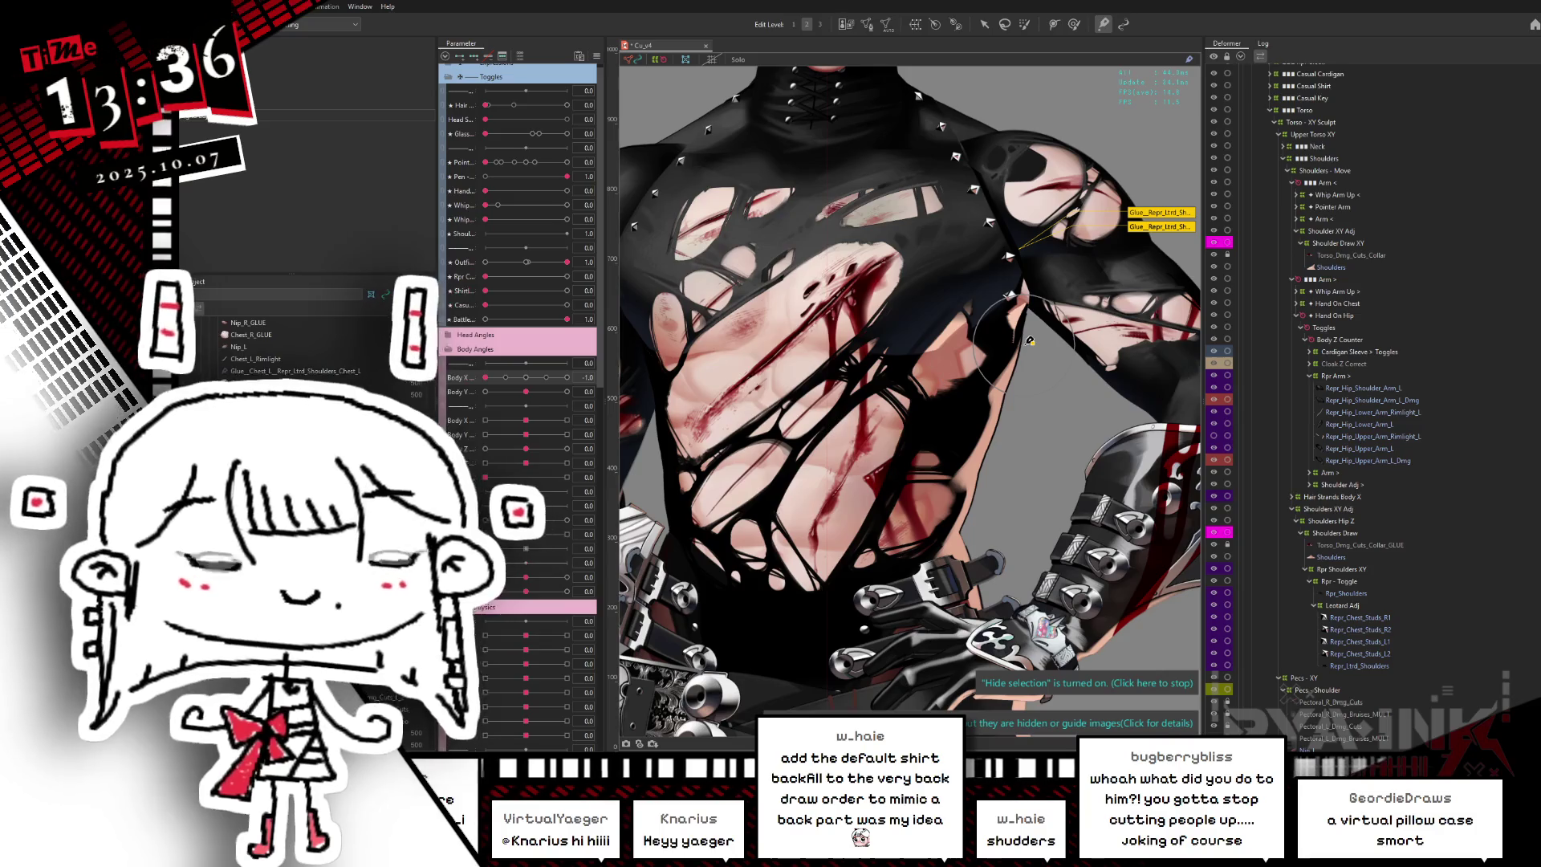
scroll(987, 345, up, 3)
click(957, 230)
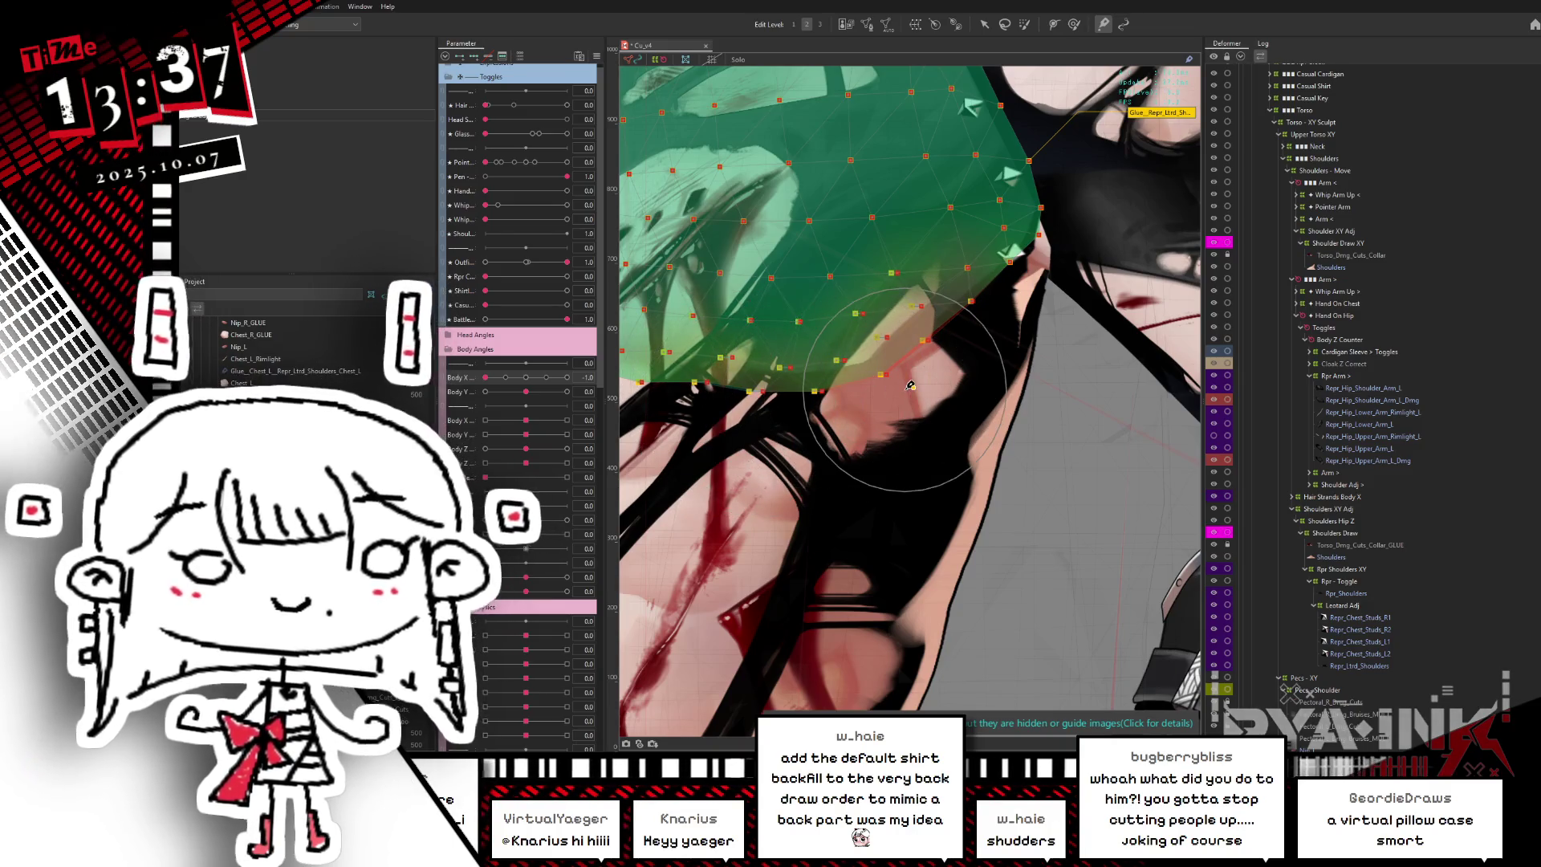
- Turn the body to Body X -1.0 with the right chest and armpit framed
scroll(881, 349, down, 2)
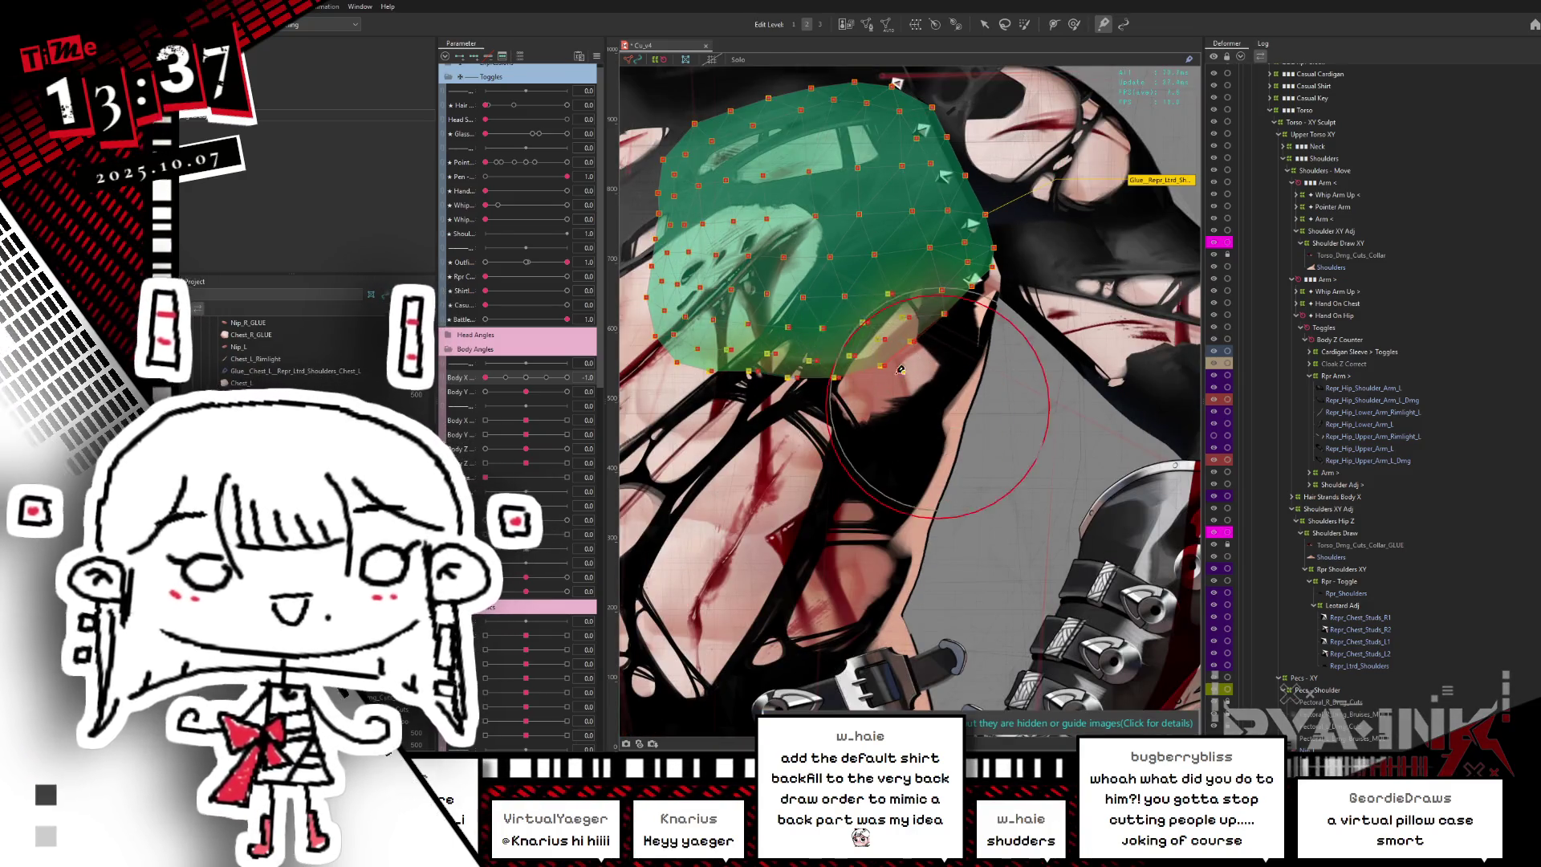
key(ctrl+h)
key(ctrl+h)
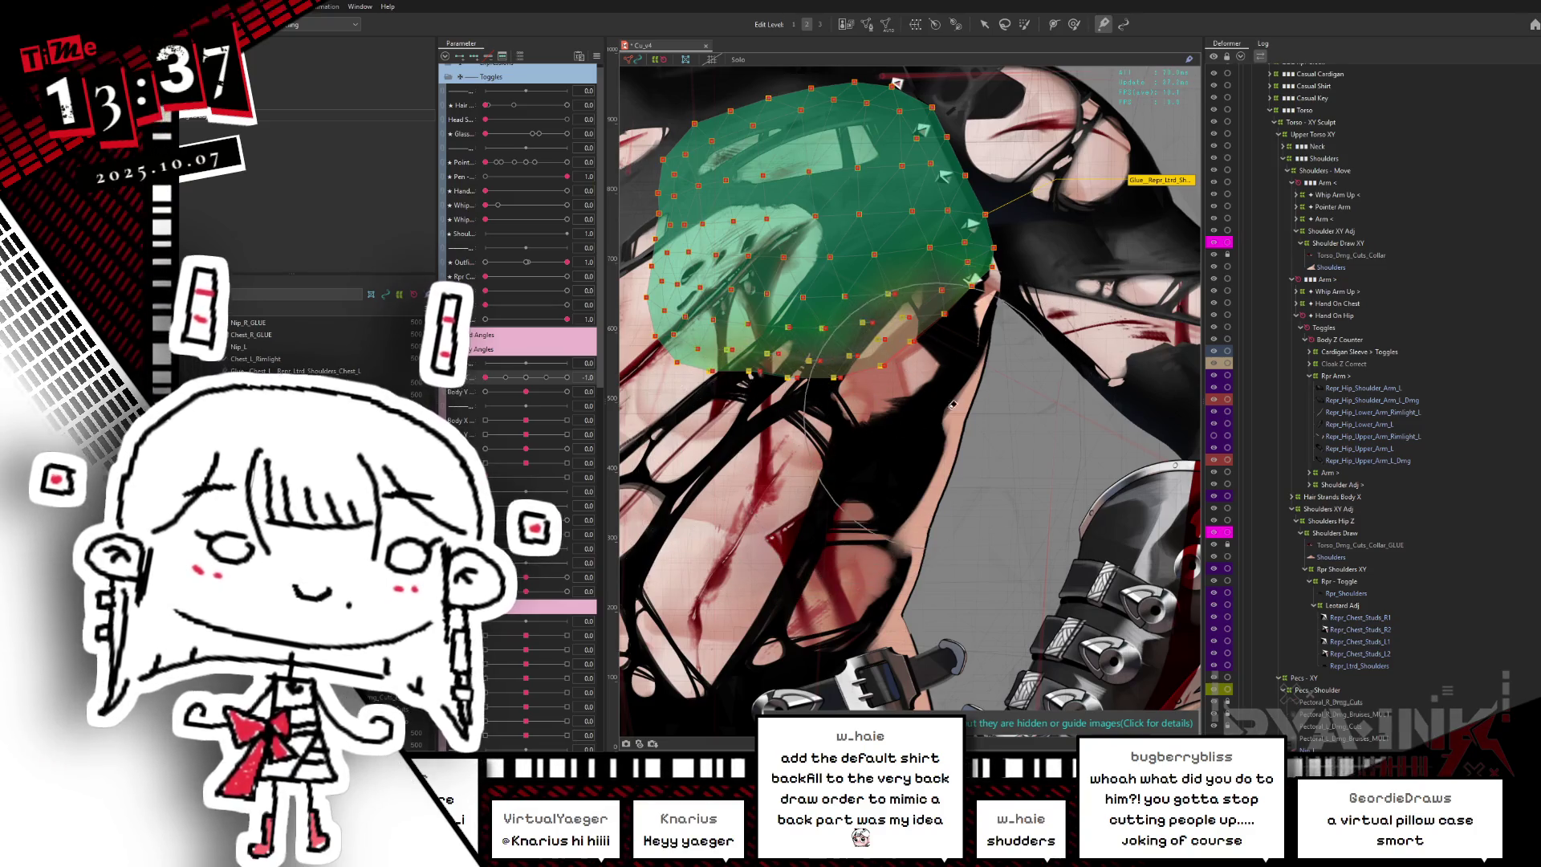
drag(1027, 441, 1200, 425)
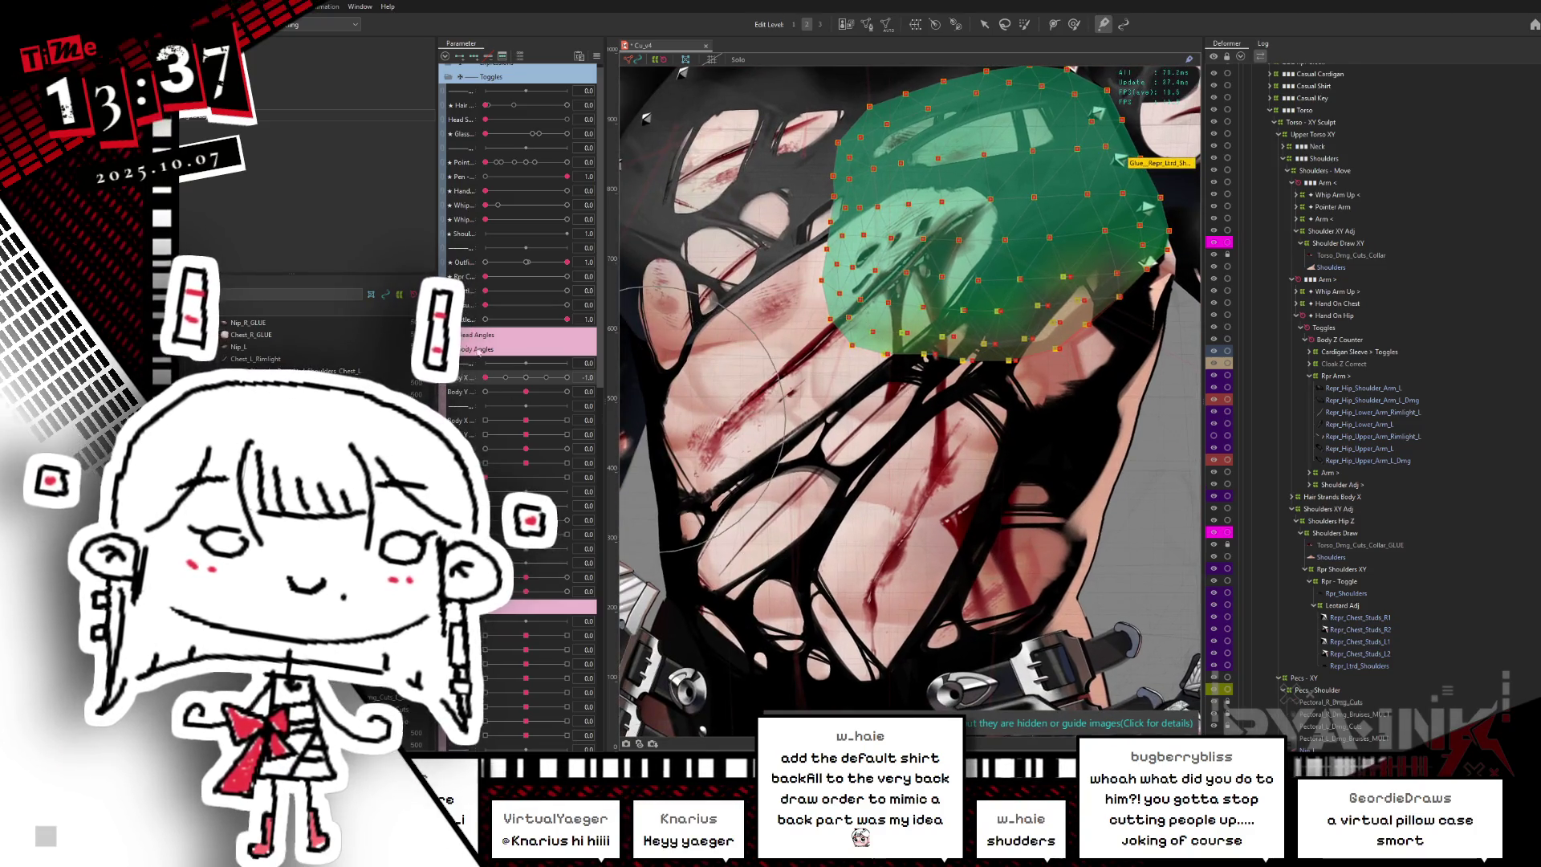
drag(532, 382, 467, 414)
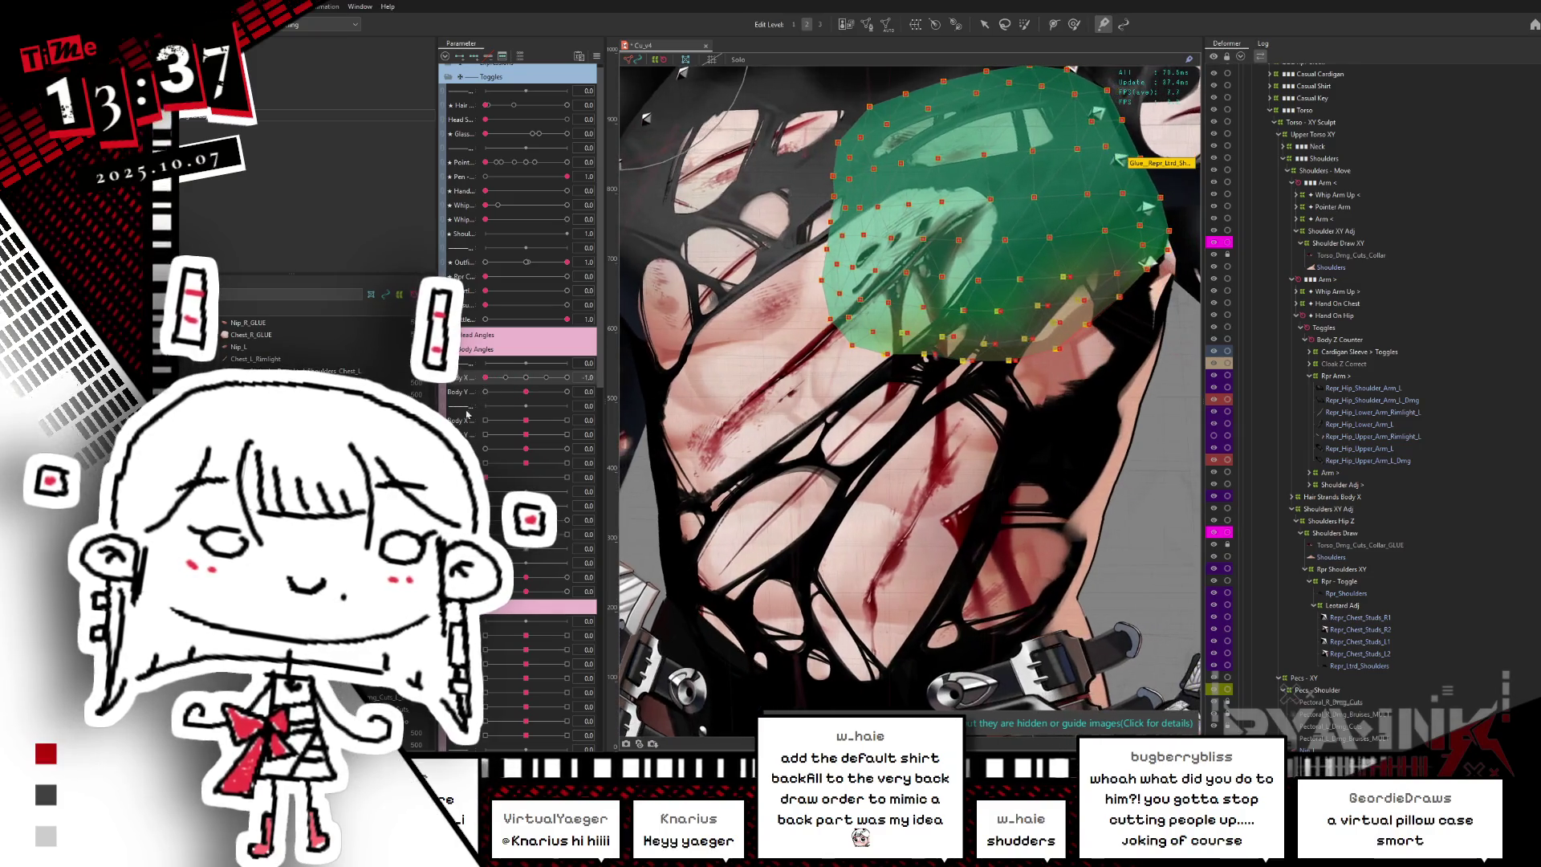
drag(1028, 445, 925, 436)
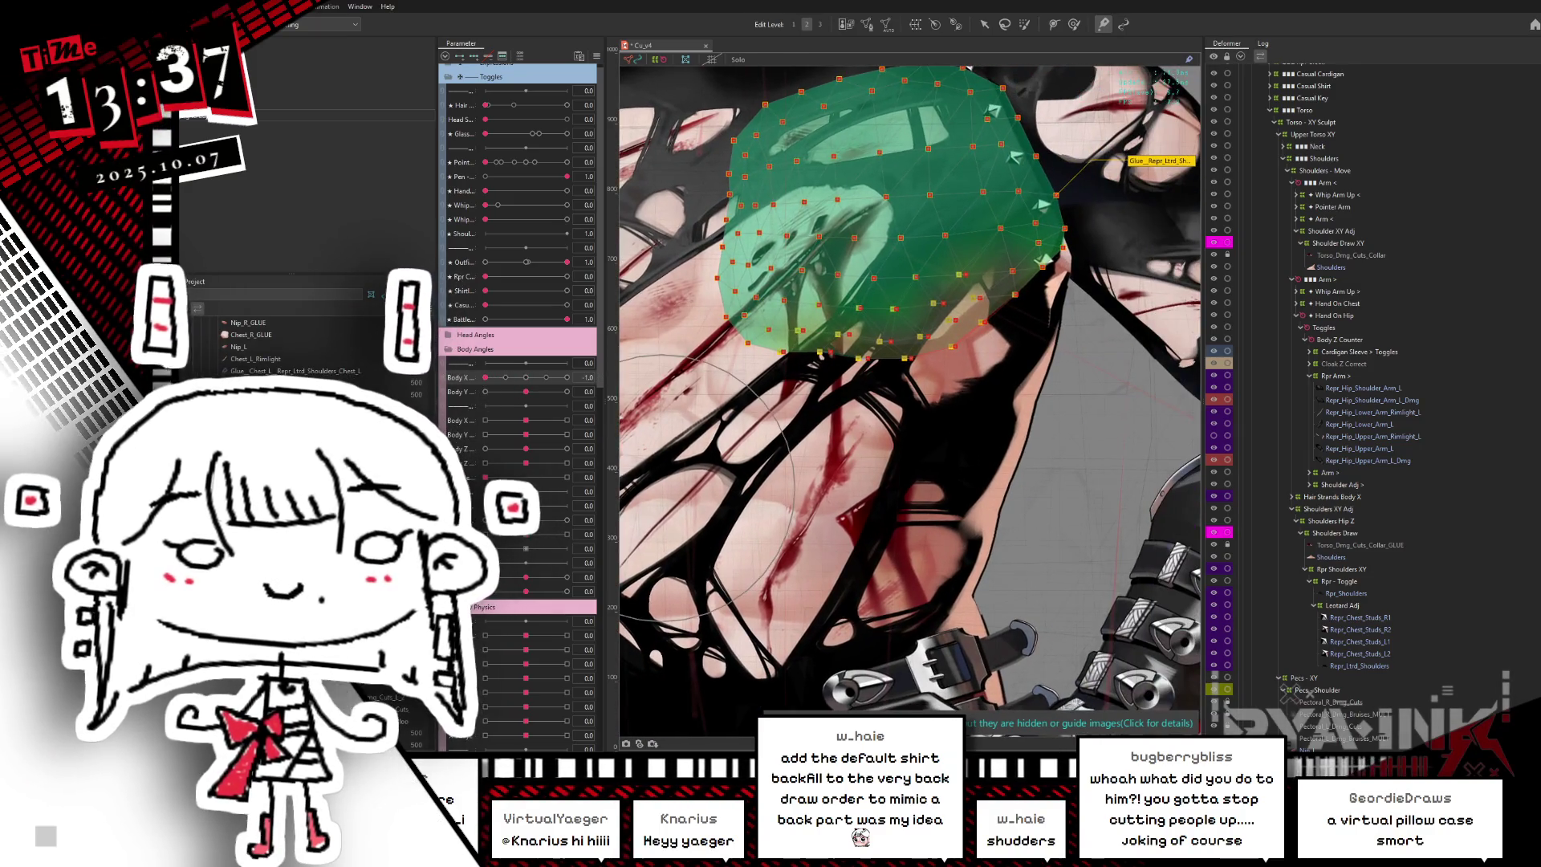
- Select Repr_Torso_Backfill_Dmg01_optB via Object at Cursor and start painting its glue weights
right_click(999, 315)
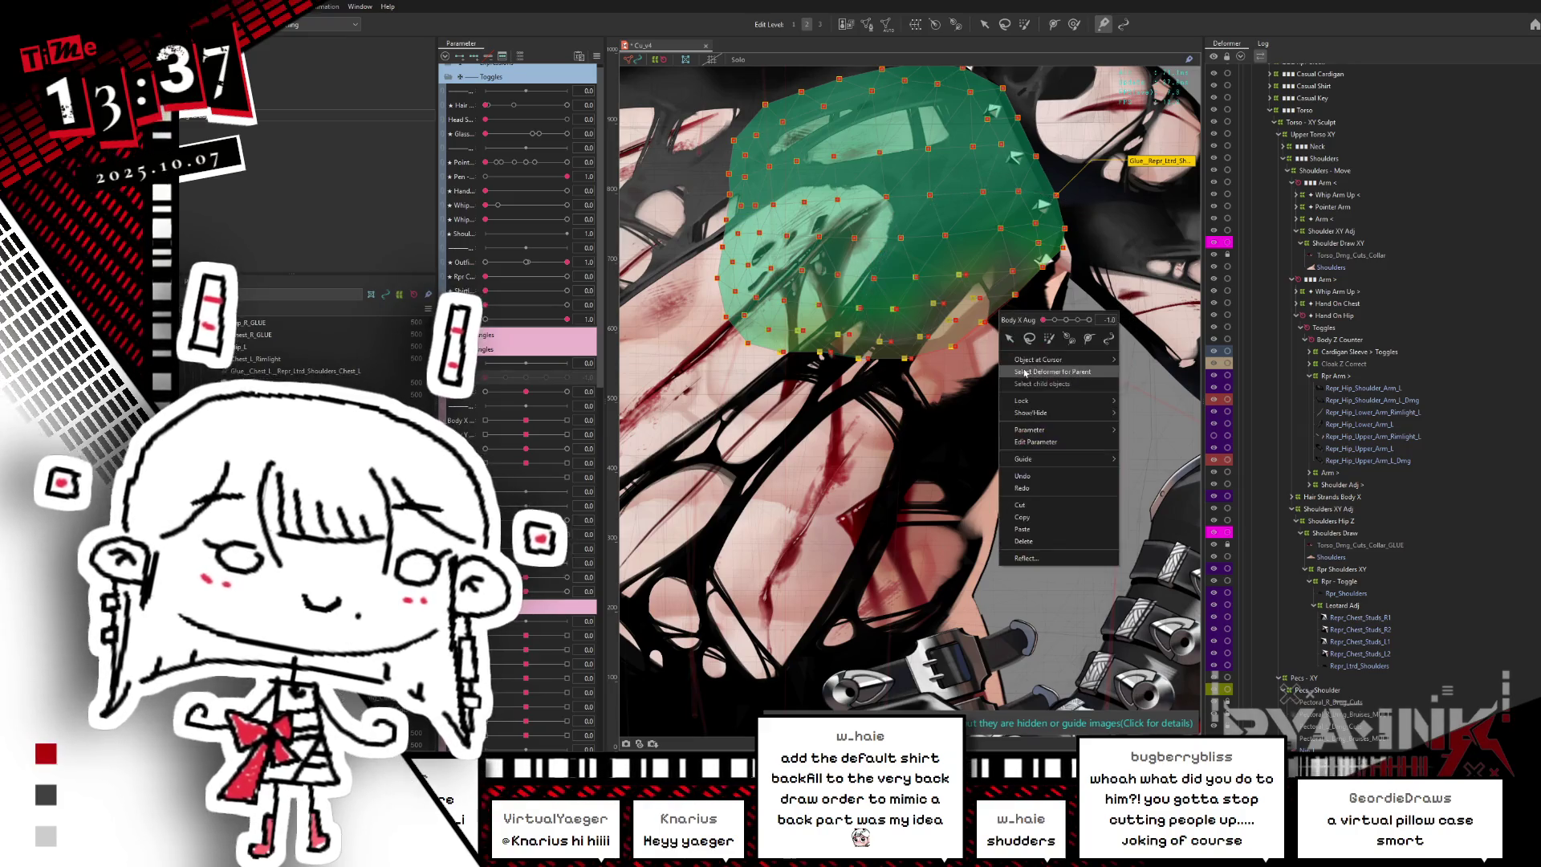
mouse_move(1043, 360)
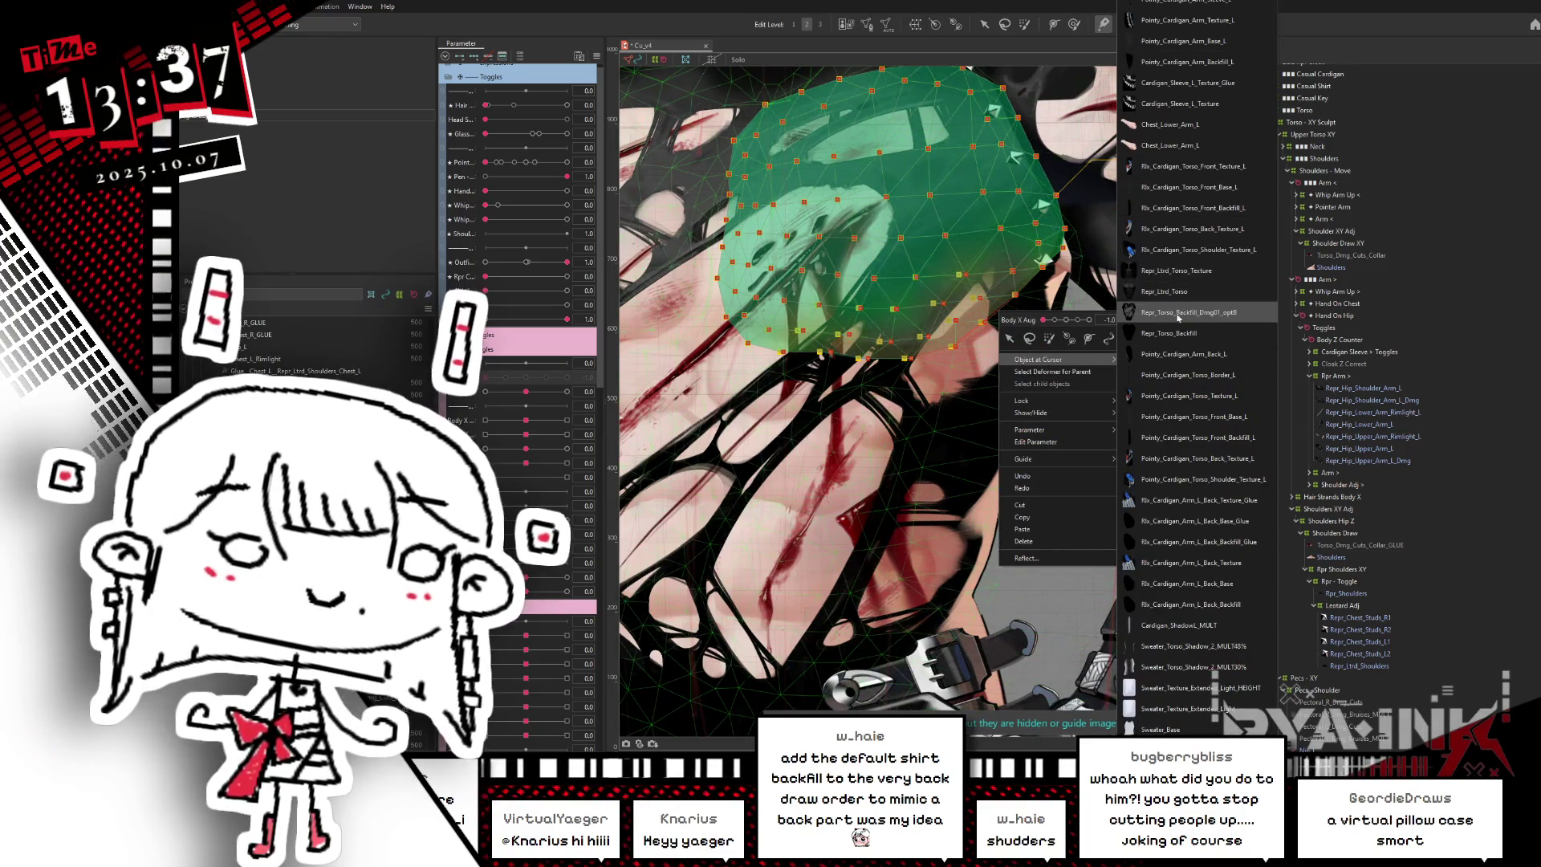
click(1176, 313)
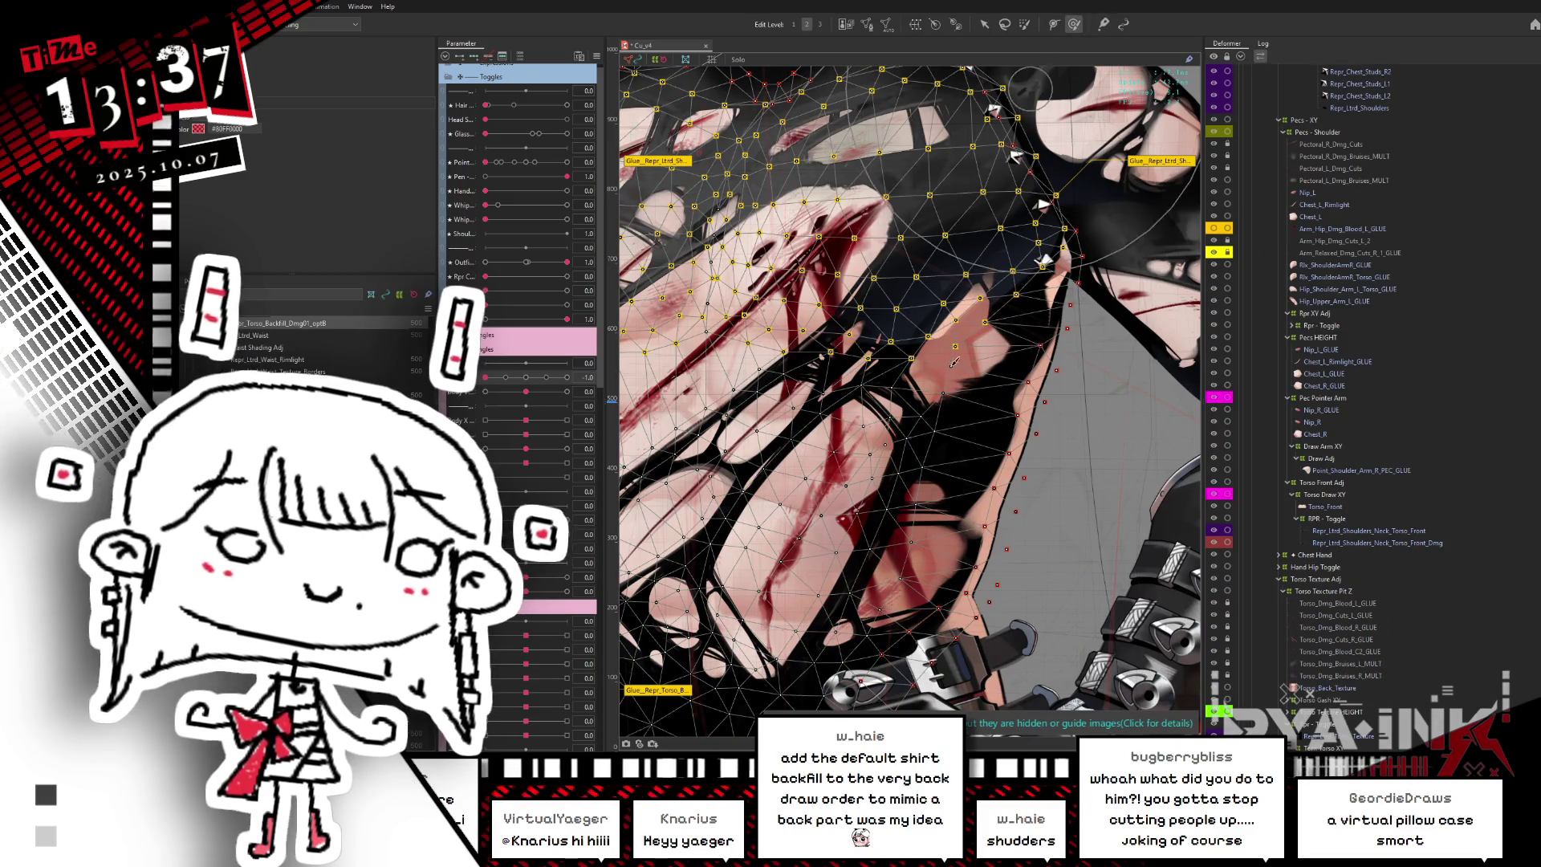
key(ctrl+h)
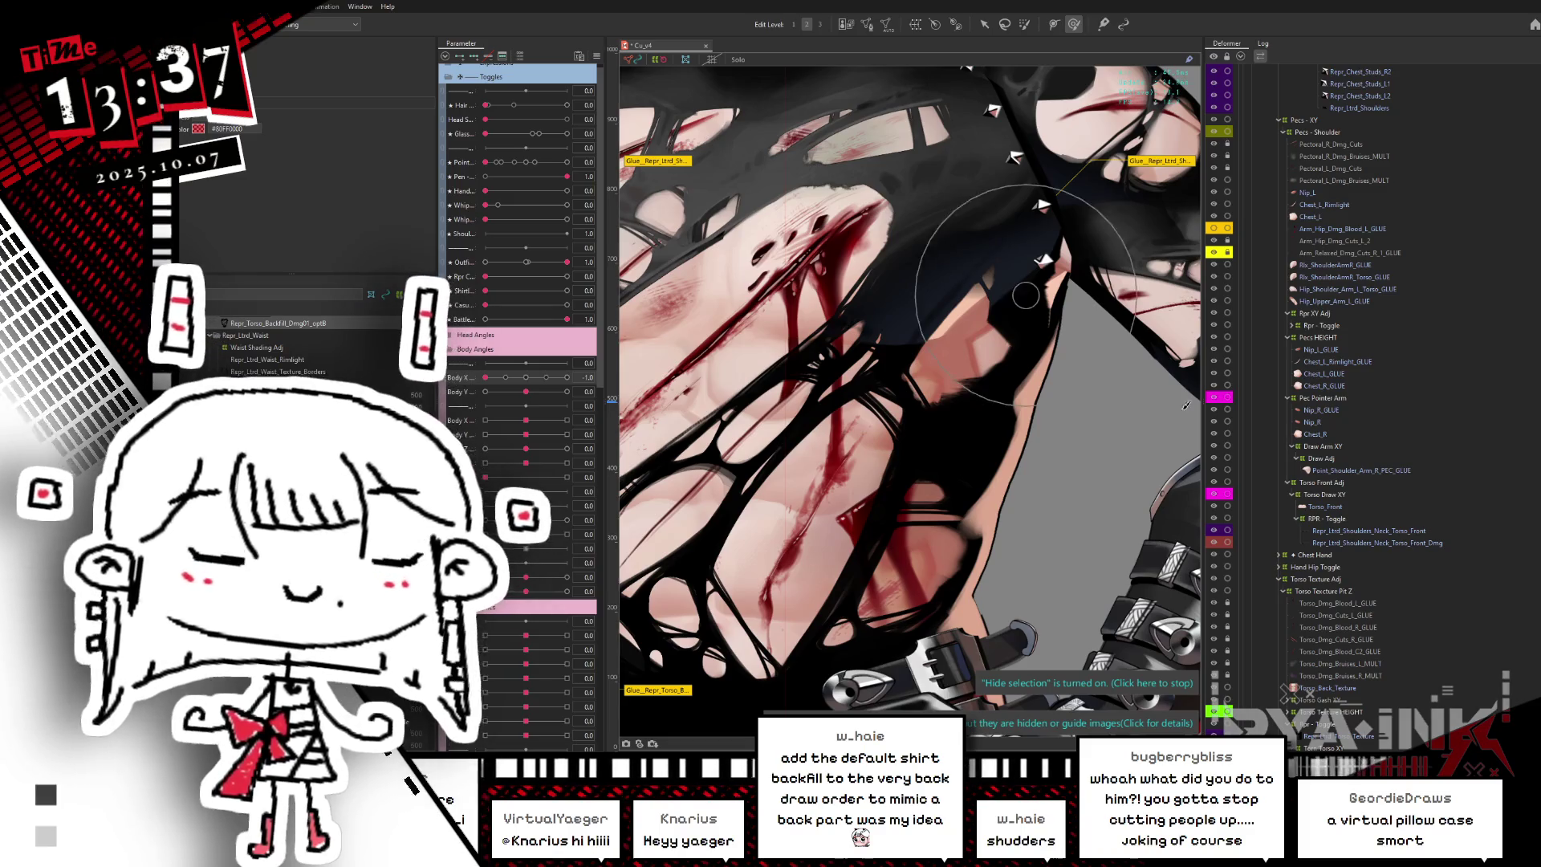
key(ctrl+h)
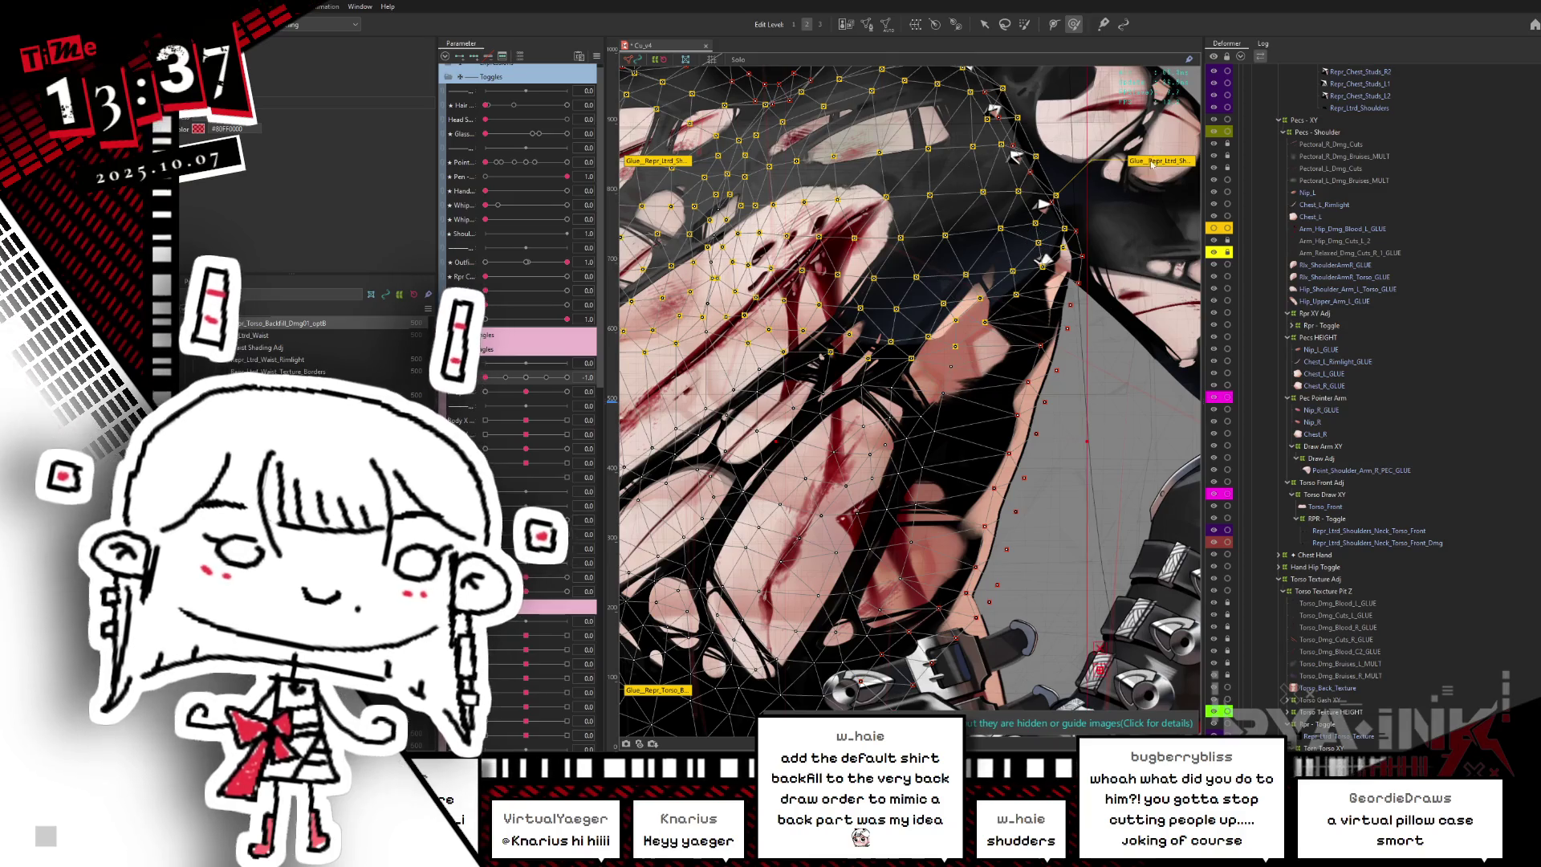
double_click(1114, 188)
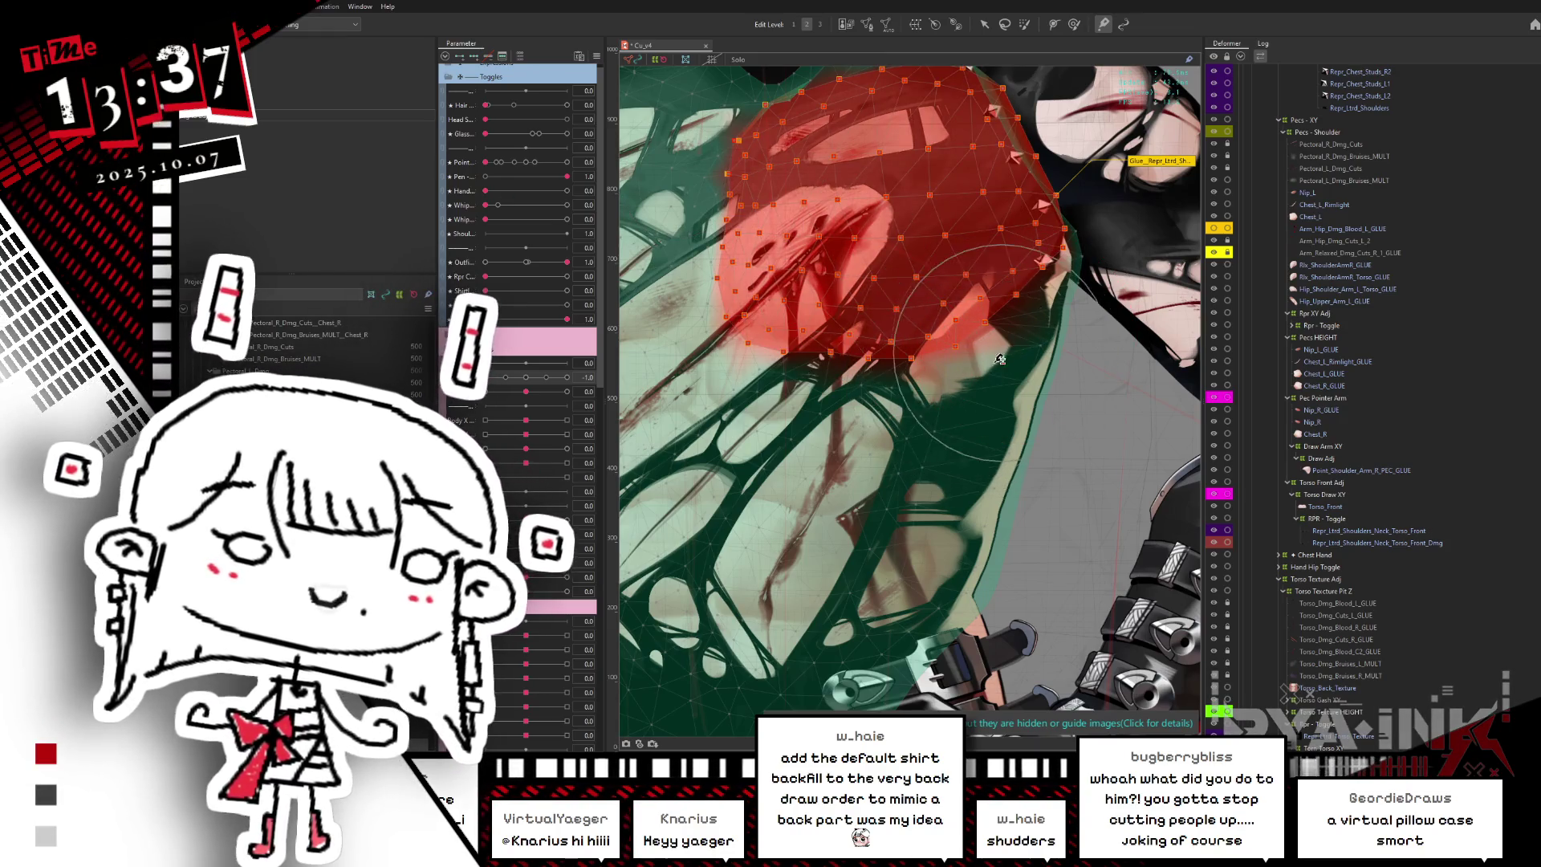
- Paint glue weight near the armpit, then drag Repr_Torso_Backfill's mesh points right around the arm
drag(962, 371, 965, 387)
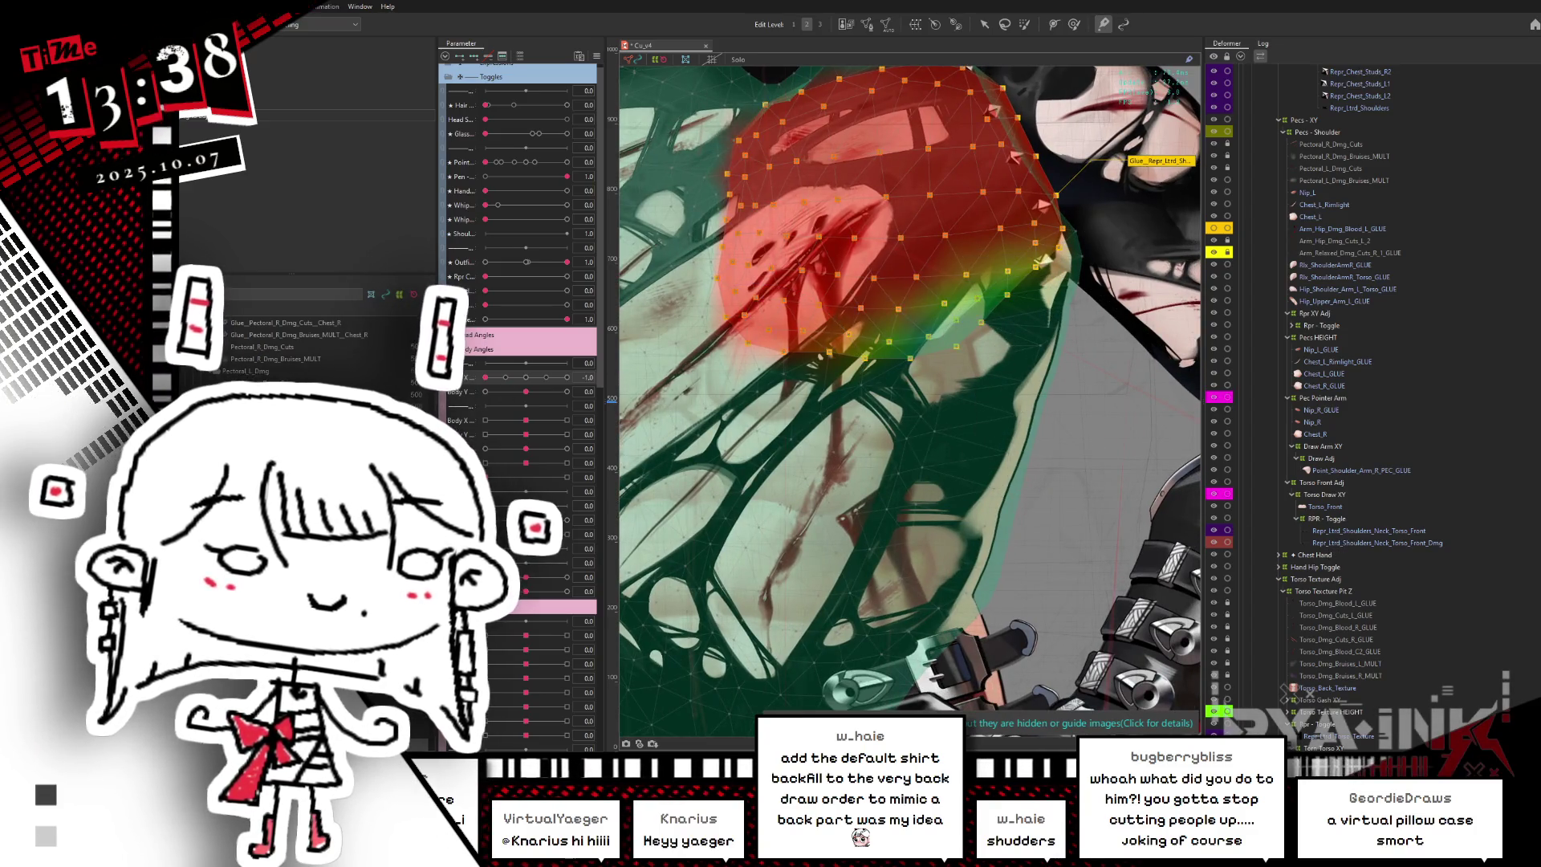
click(1242, 629)
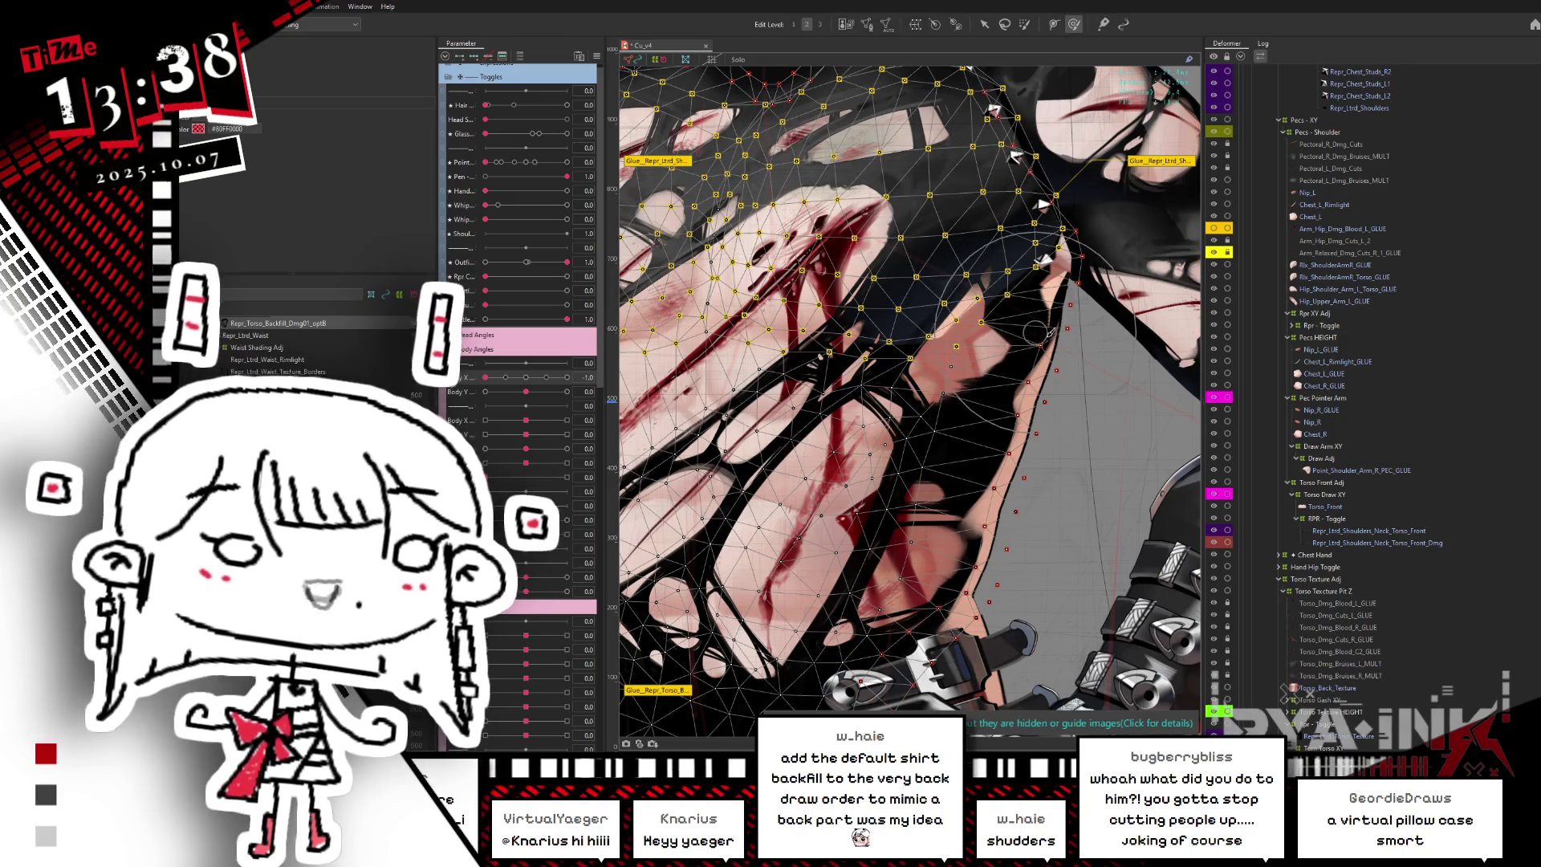
mouse_move(1049, 331)
mouse_down()
mouse_move(1063, 354)
mouse_move(1035, 357)
mouse_up()
drag(906, 333, 922, 337)
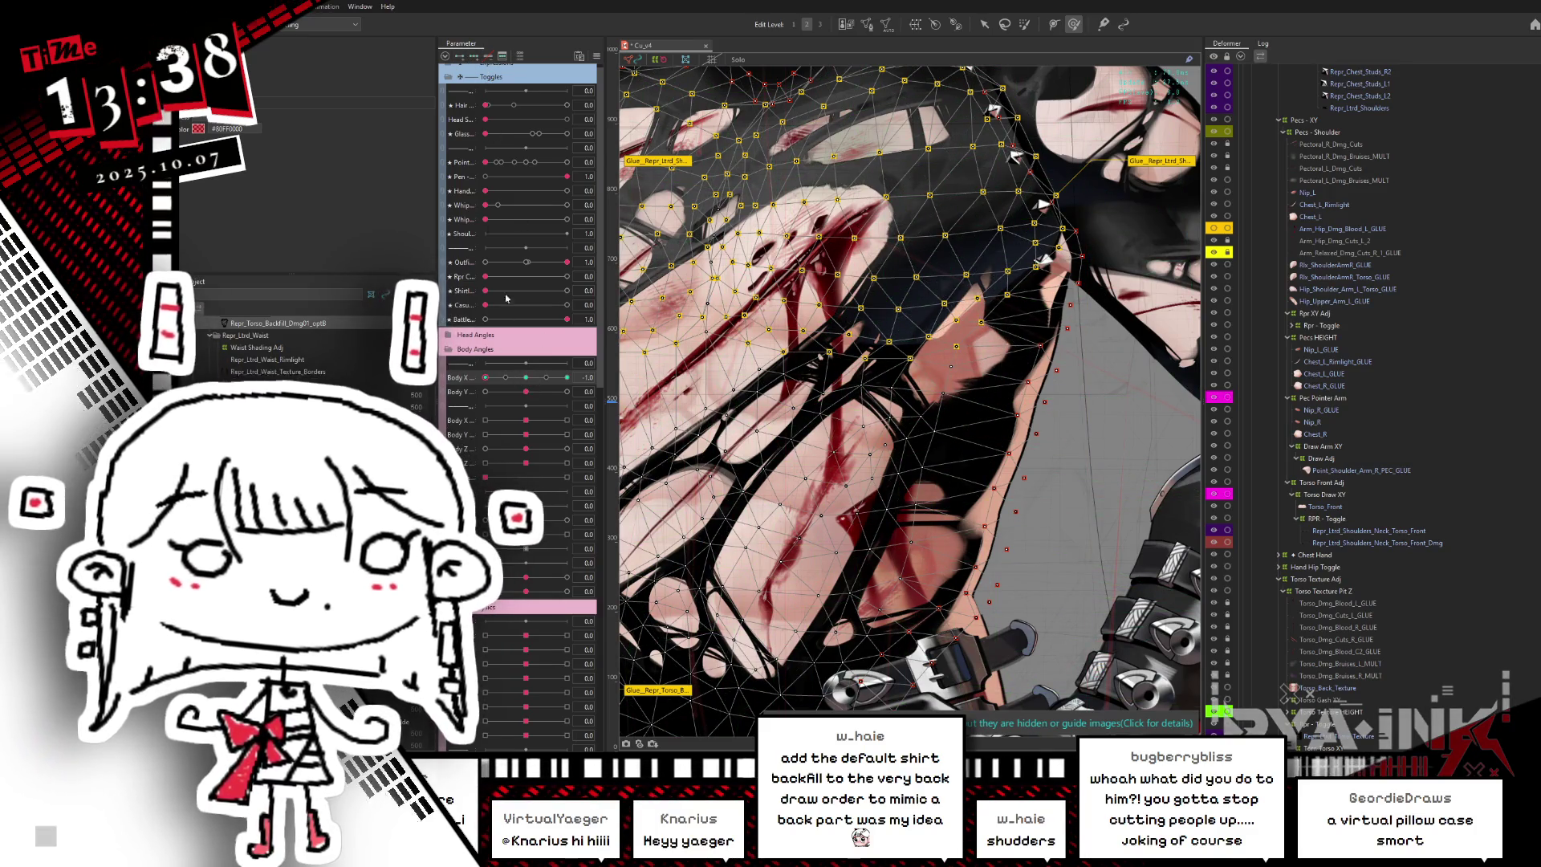
drag(725, 321, 744, 320)
key(b)
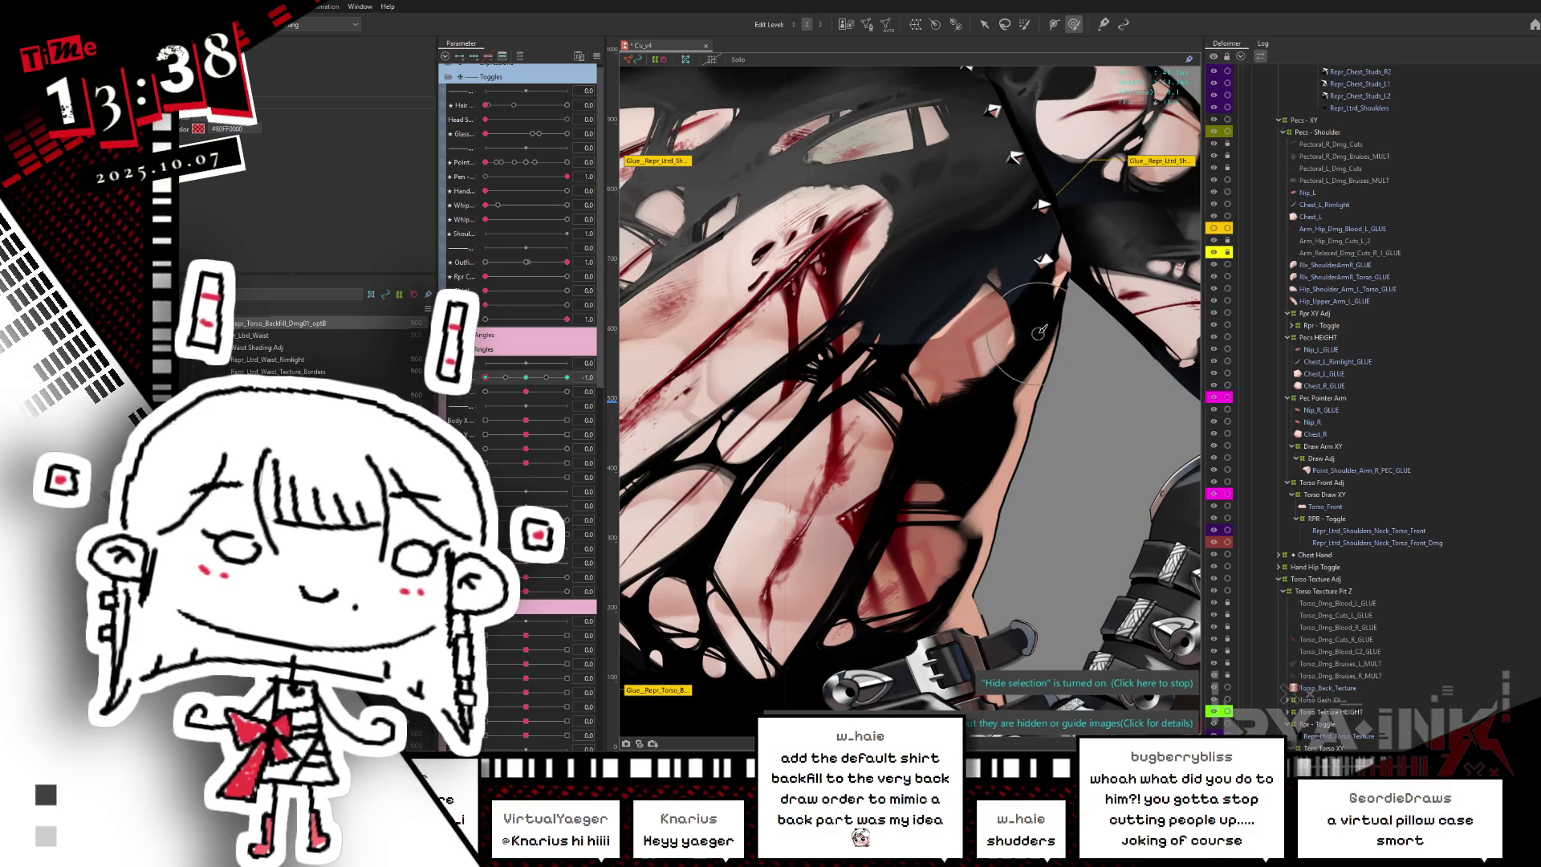
- Sweep Body X through -0.5, 1.0, 0.9 and -0.3 to test the shirt, then save
mouse_move(485, 377)
mouse_down()
mouse_move(506, 377)
mouse_move(485, 377)
mouse_up()
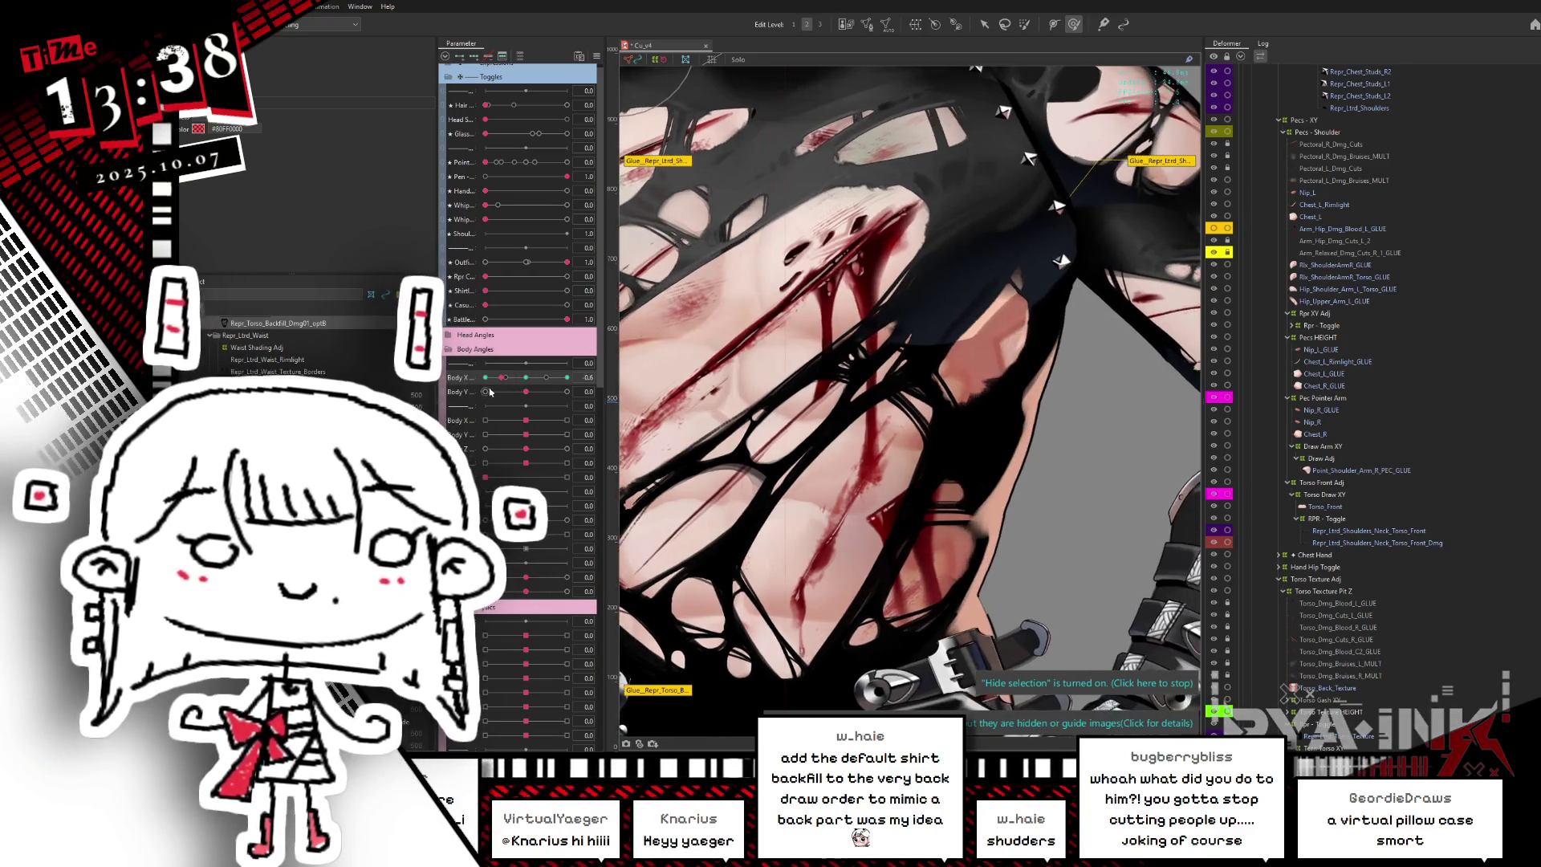
drag(485, 377, 566, 377)
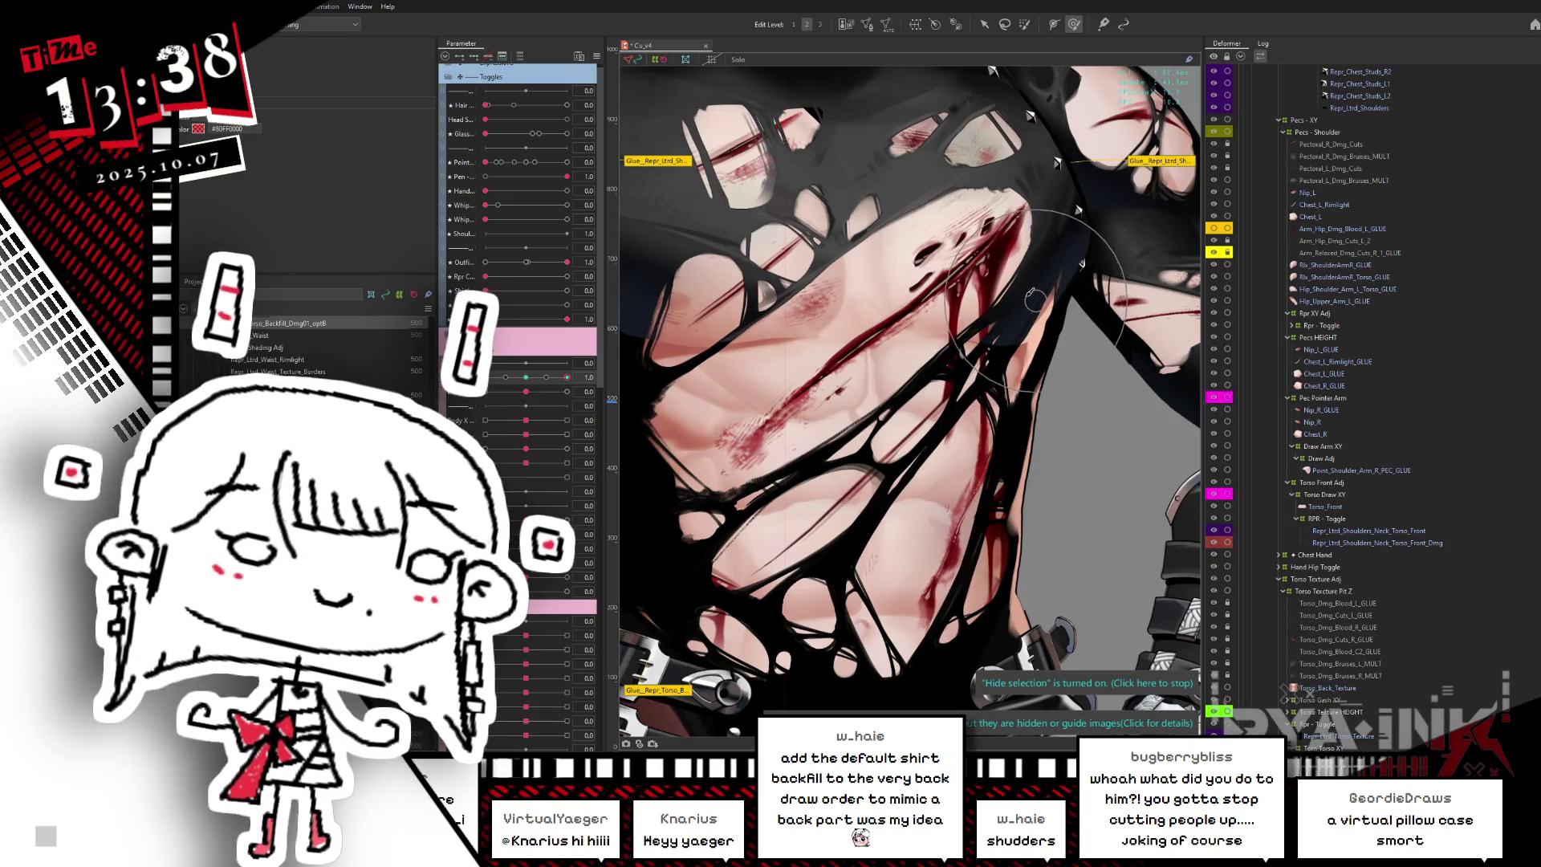
mouse_move(567, 378)
mouse_down()
mouse_move(596, 365)
mouse_move(567, 384)
mouse_move(596, 379)
mouse_move(479, 415)
mouse_move(528, 398)
mouse_up()
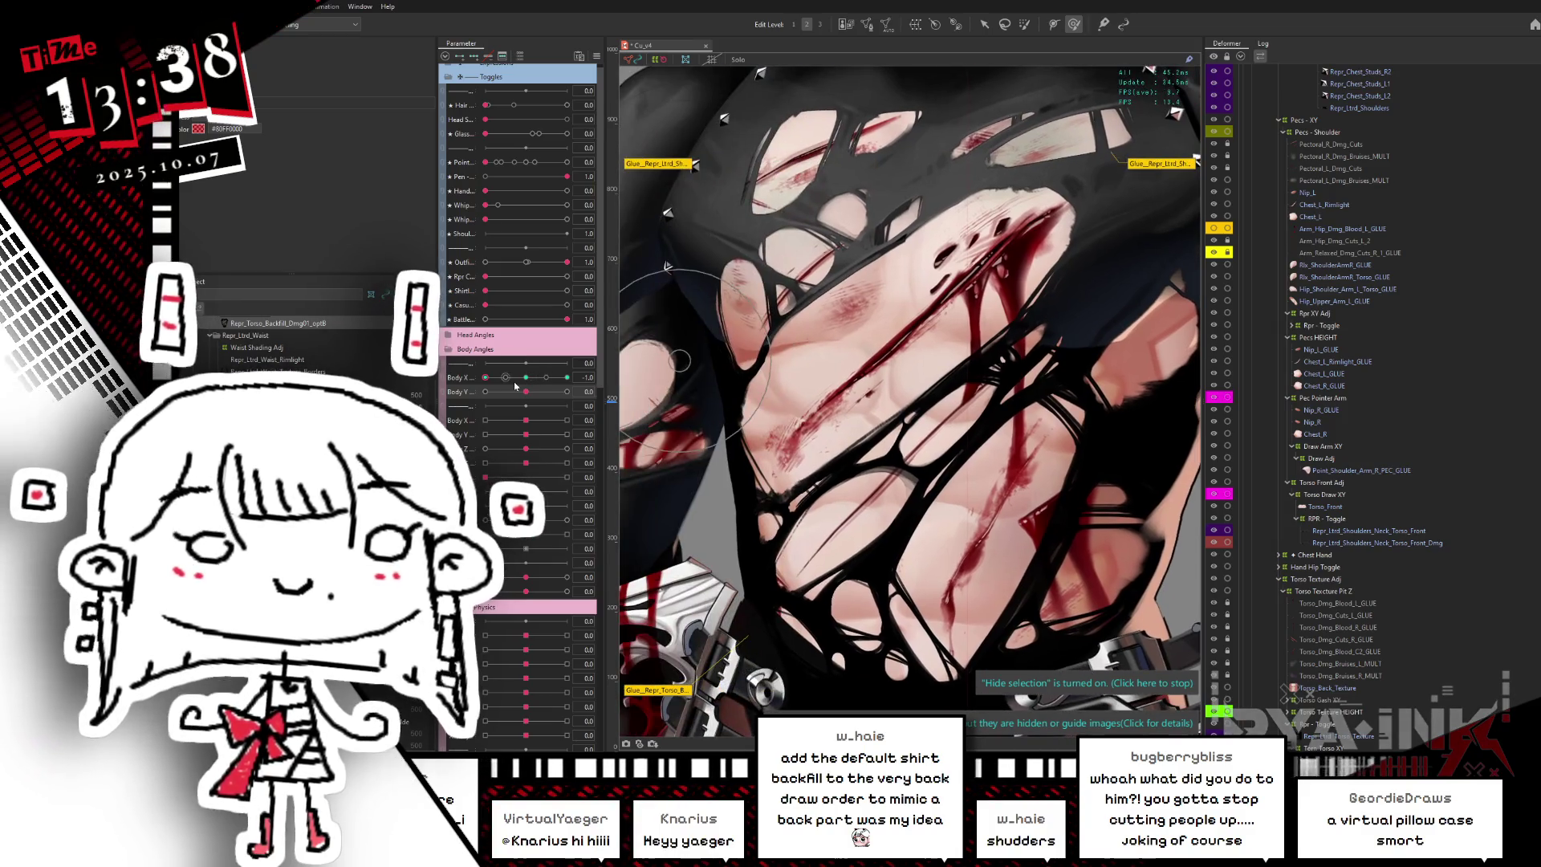
click(515, 386)
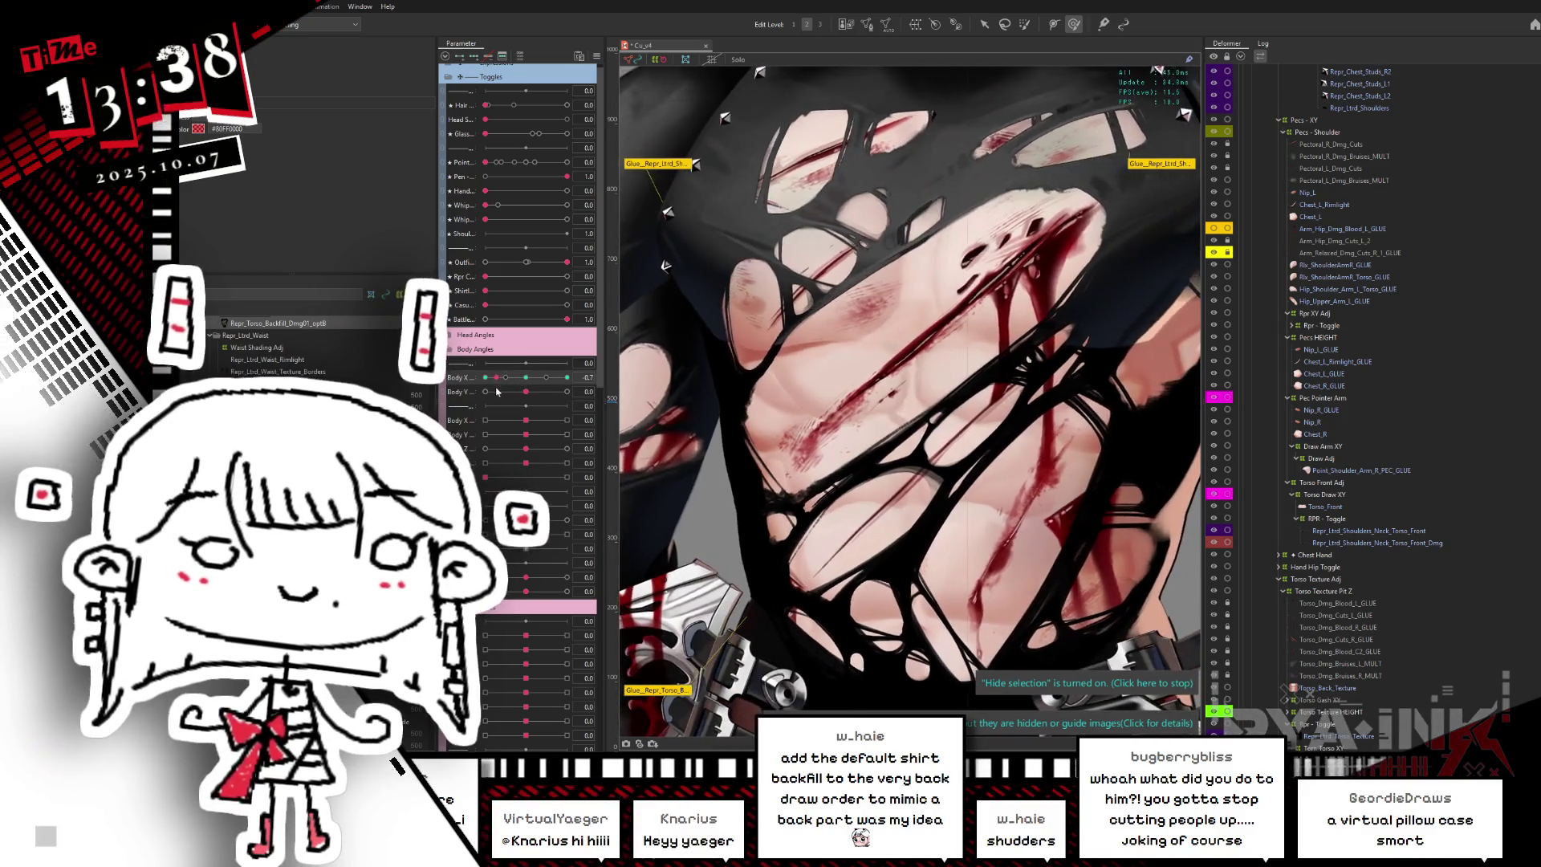
drag(521, 388, 566, 377)
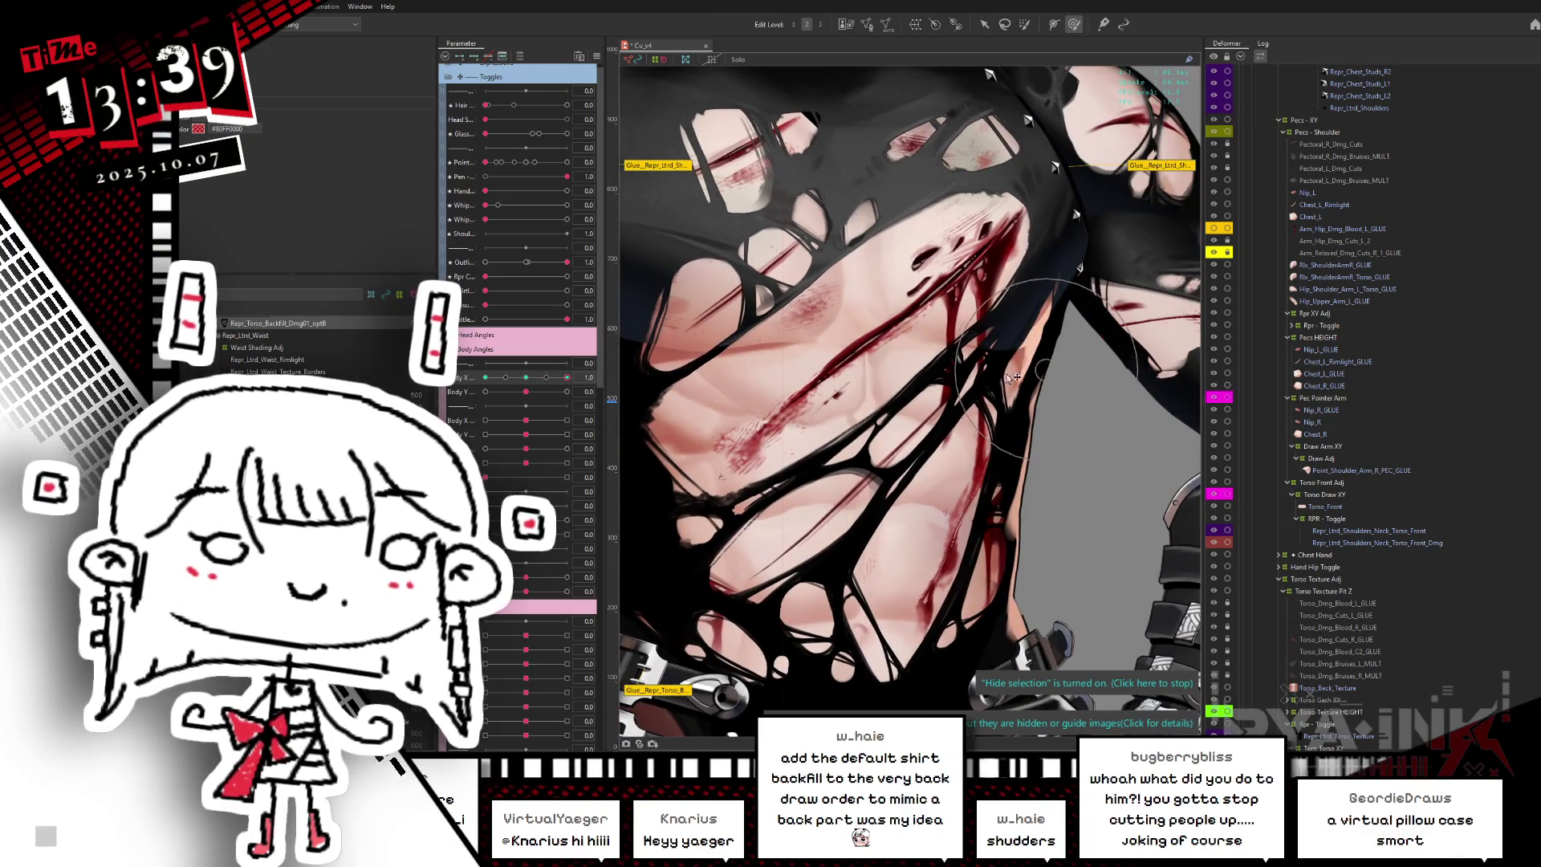
mouse_move(570, 391)
mouse_down()
mouse_move(586, 372)
mouse_move(529, 382)
mouse_up()
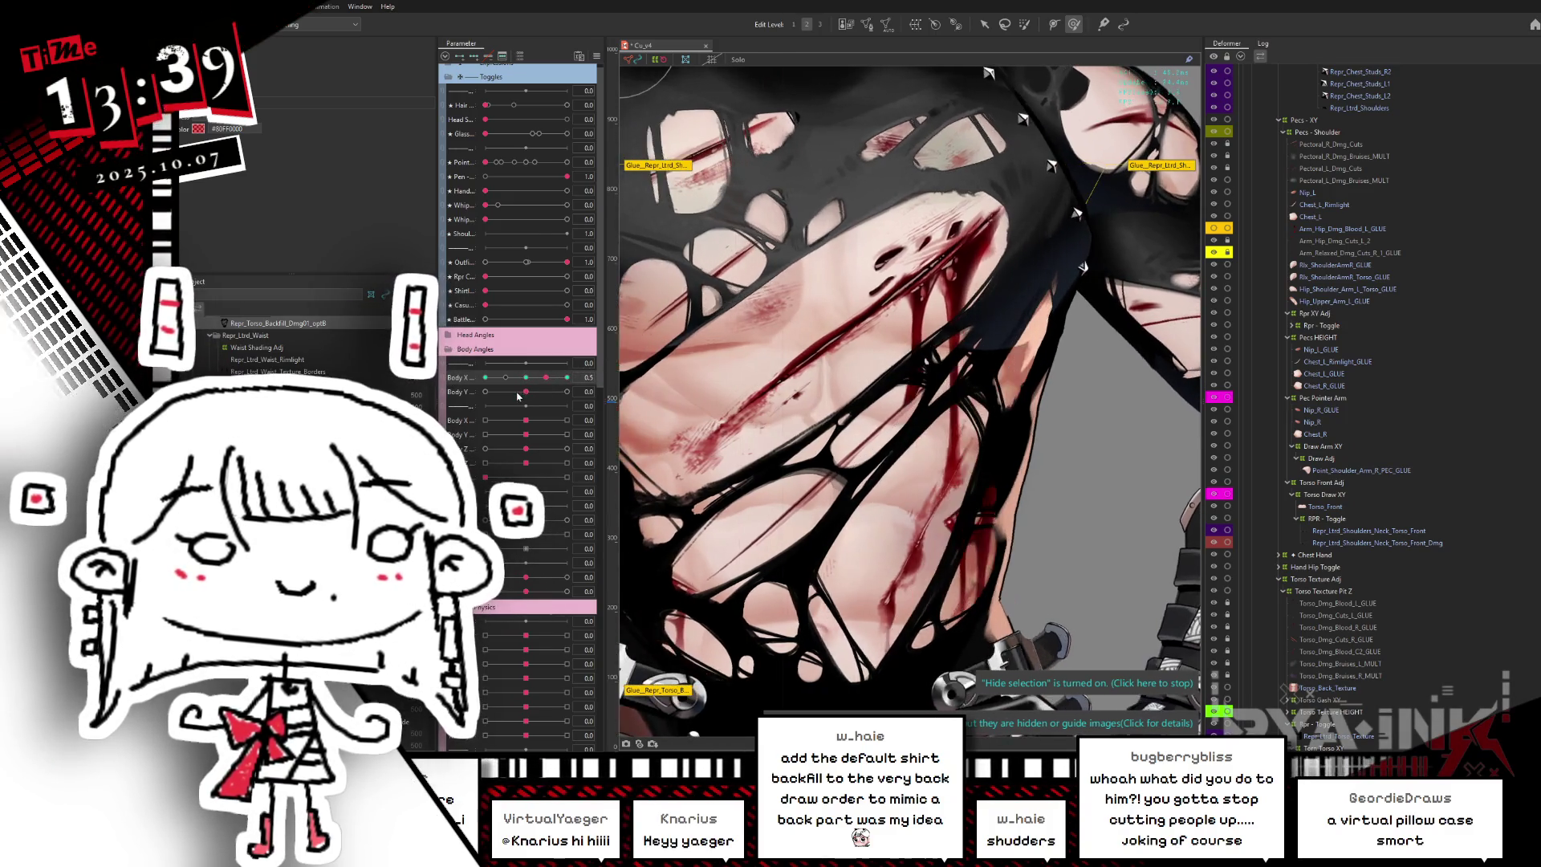
key(ctrl+s)
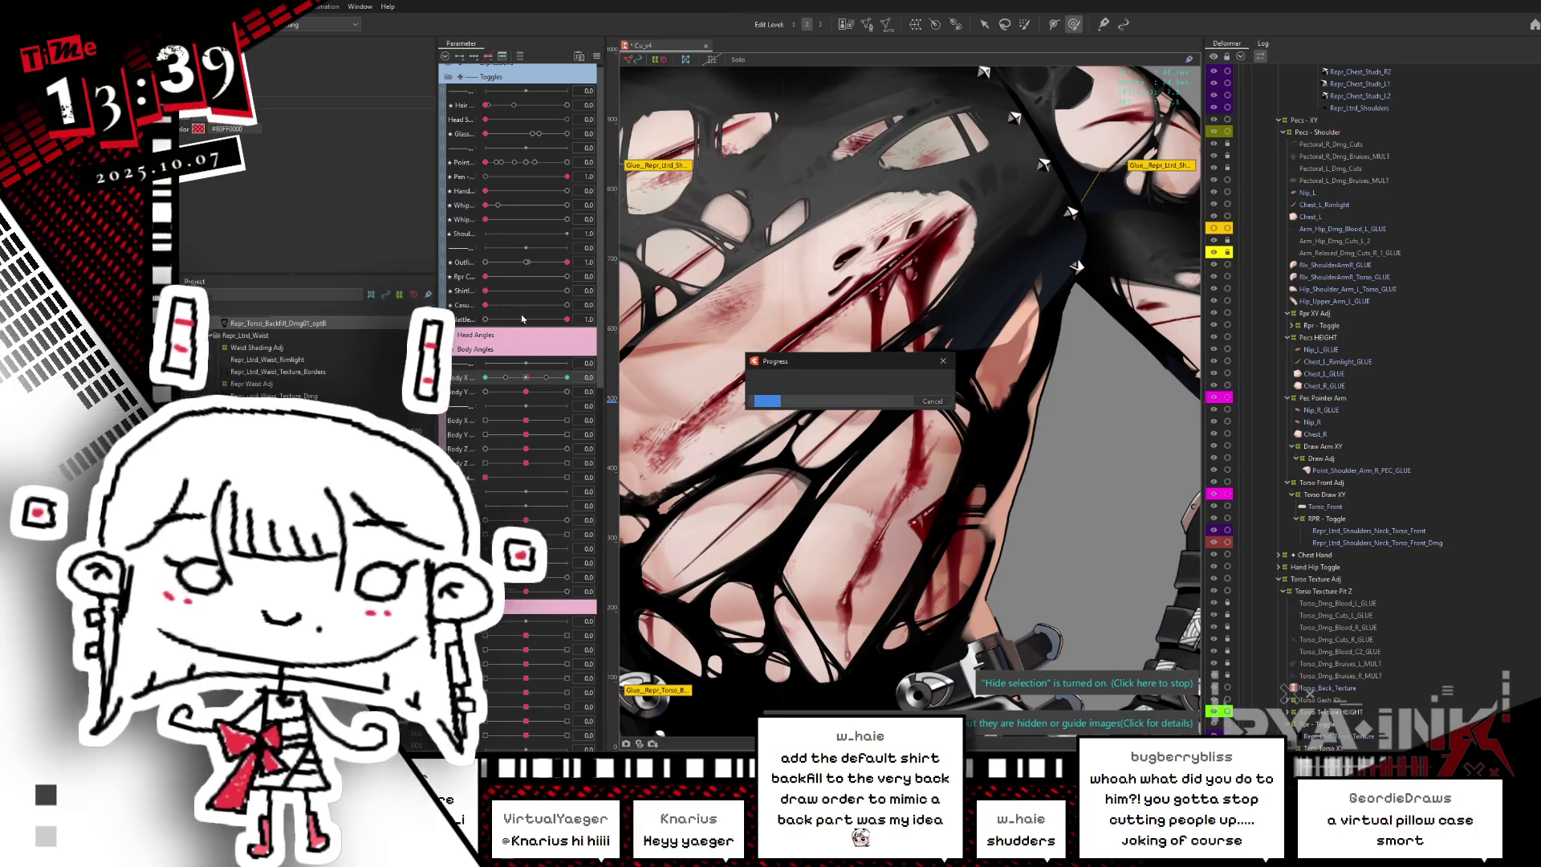
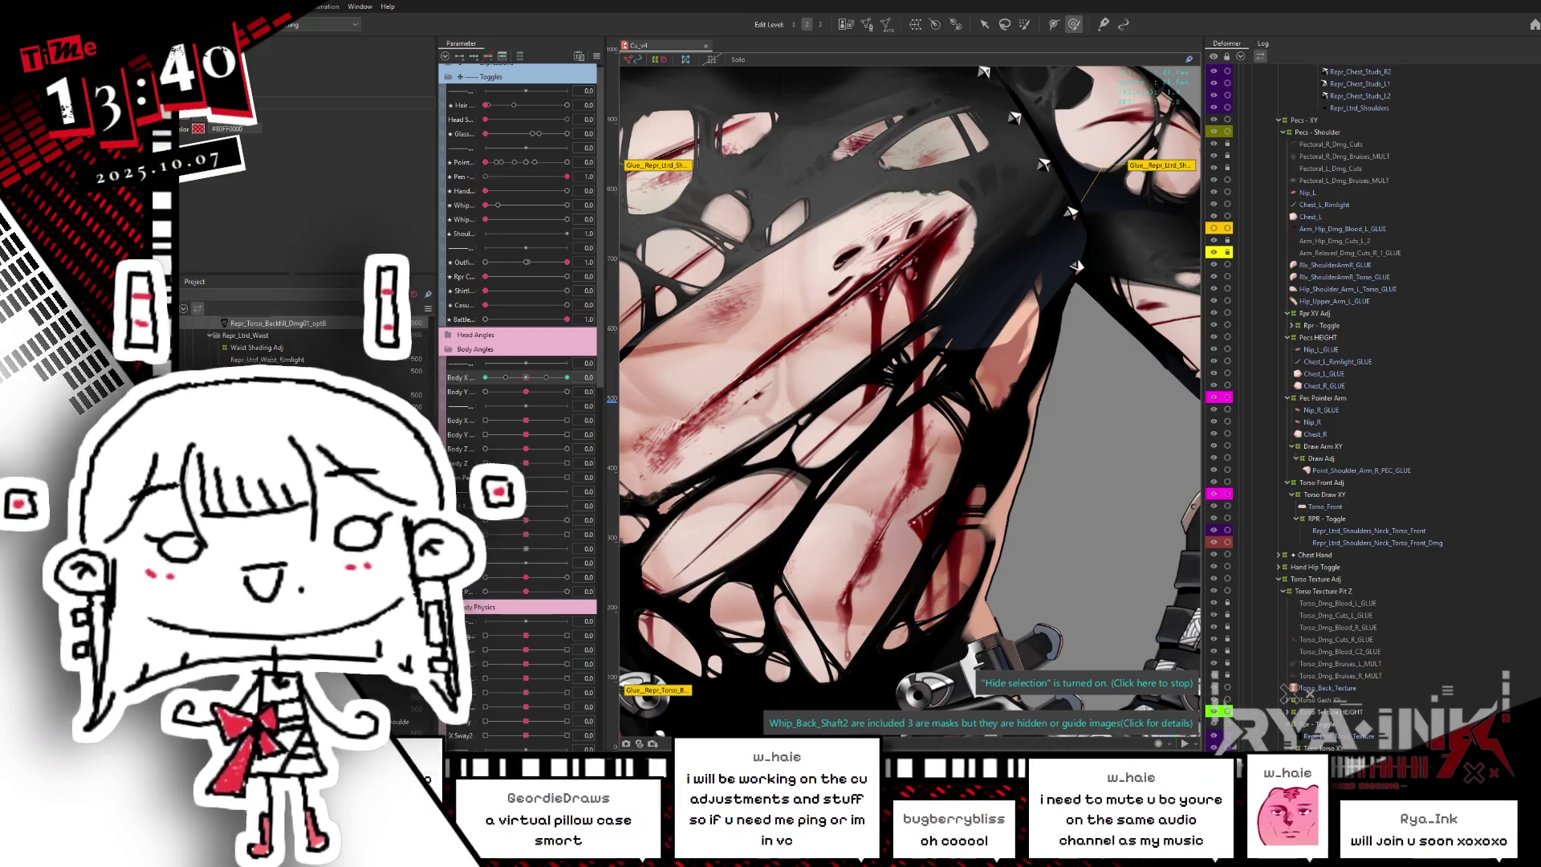
- Swing Body X both ways to preview the torn shirt's deformation, with the brush deform tool active
mouse_move(526, 377)
mouse_down()
mouse_move(498, 378)
mouse_move(669, 401)
mouse_up()
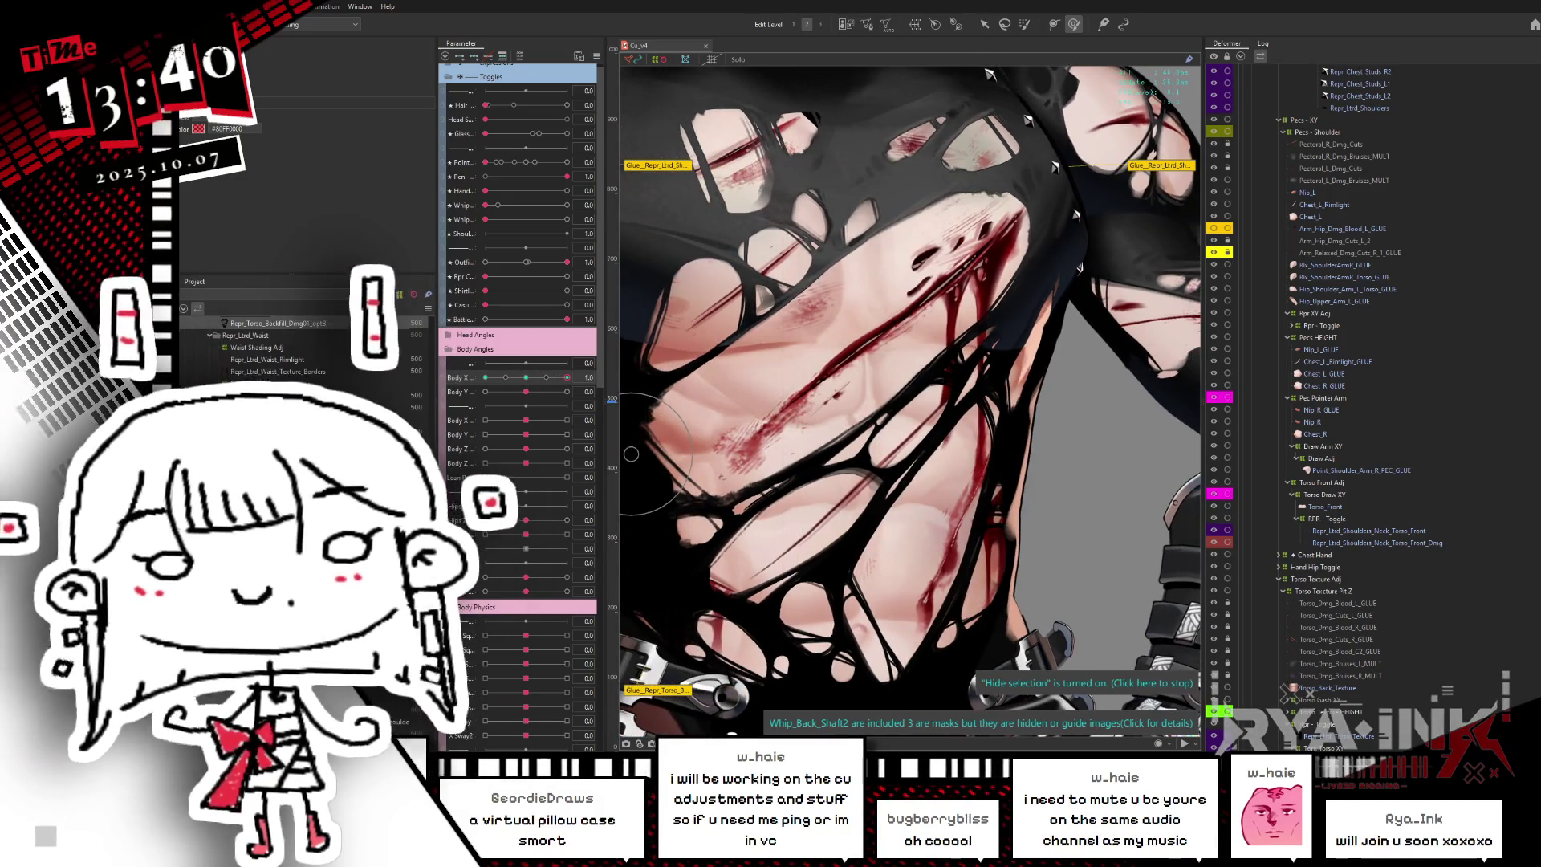
click(1075, 27)
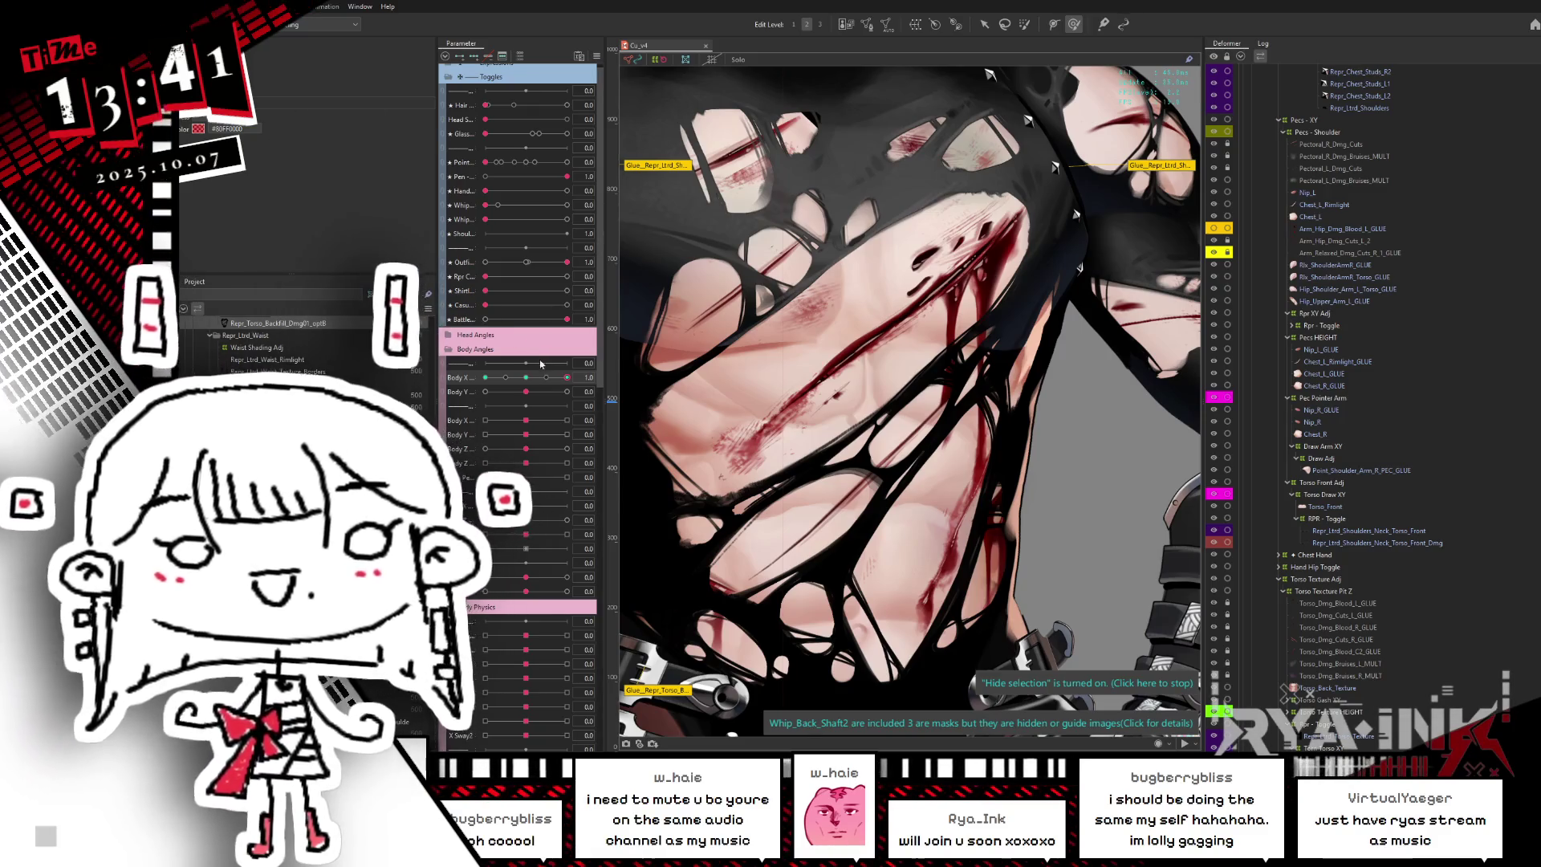
mouse_move(529, 385)
mouse_down()
mouse_move(519, 376)
mouse_move(574, 360)
mouse_up()
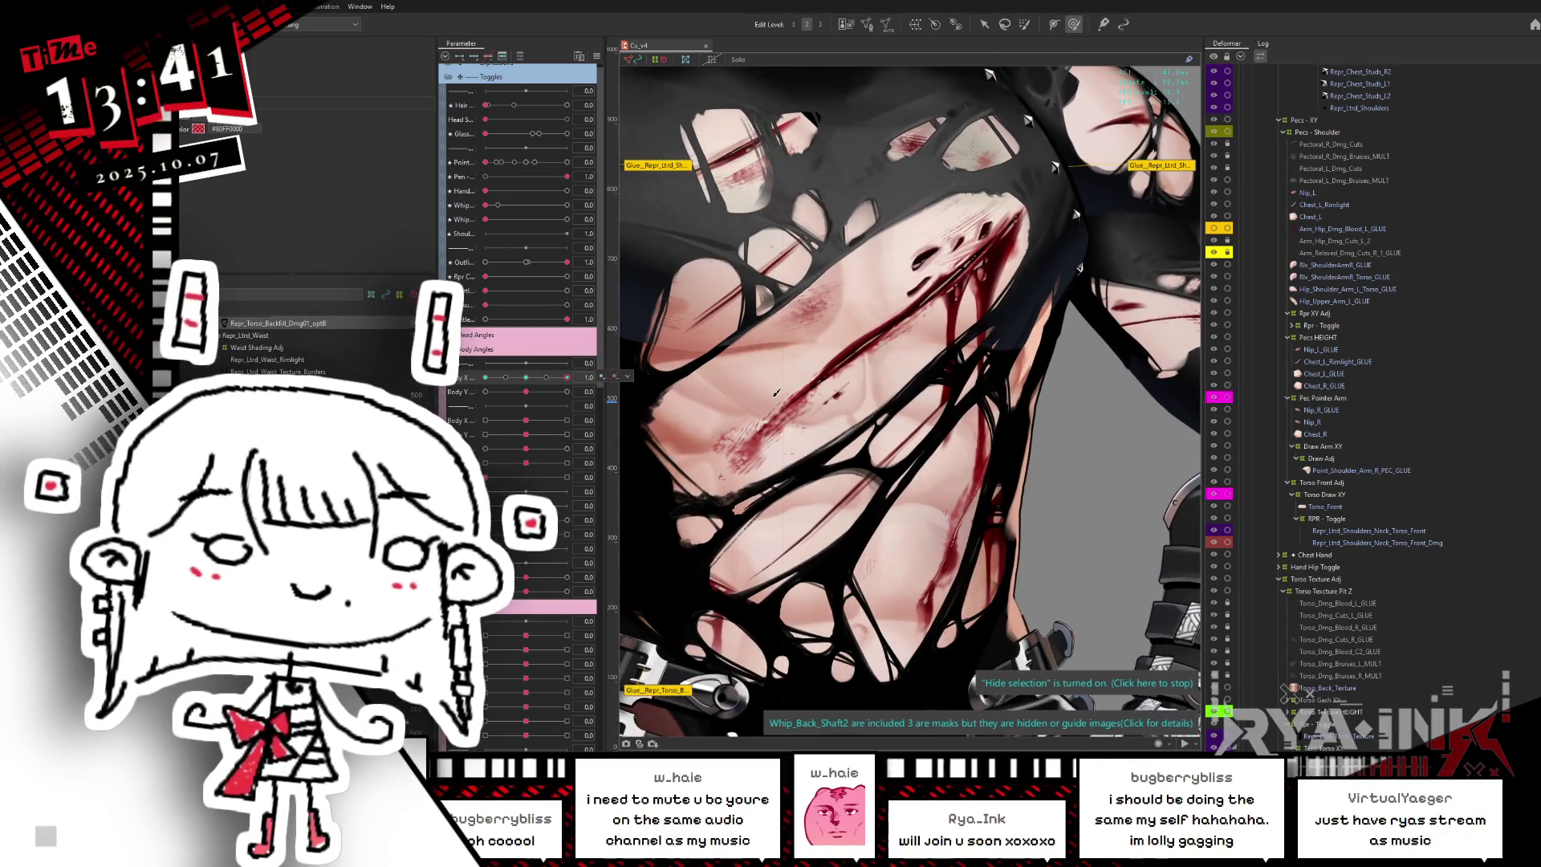
- Zoom out and open the shoulder glue on the chest for weight editing
scroll(945, 449, down, 3)
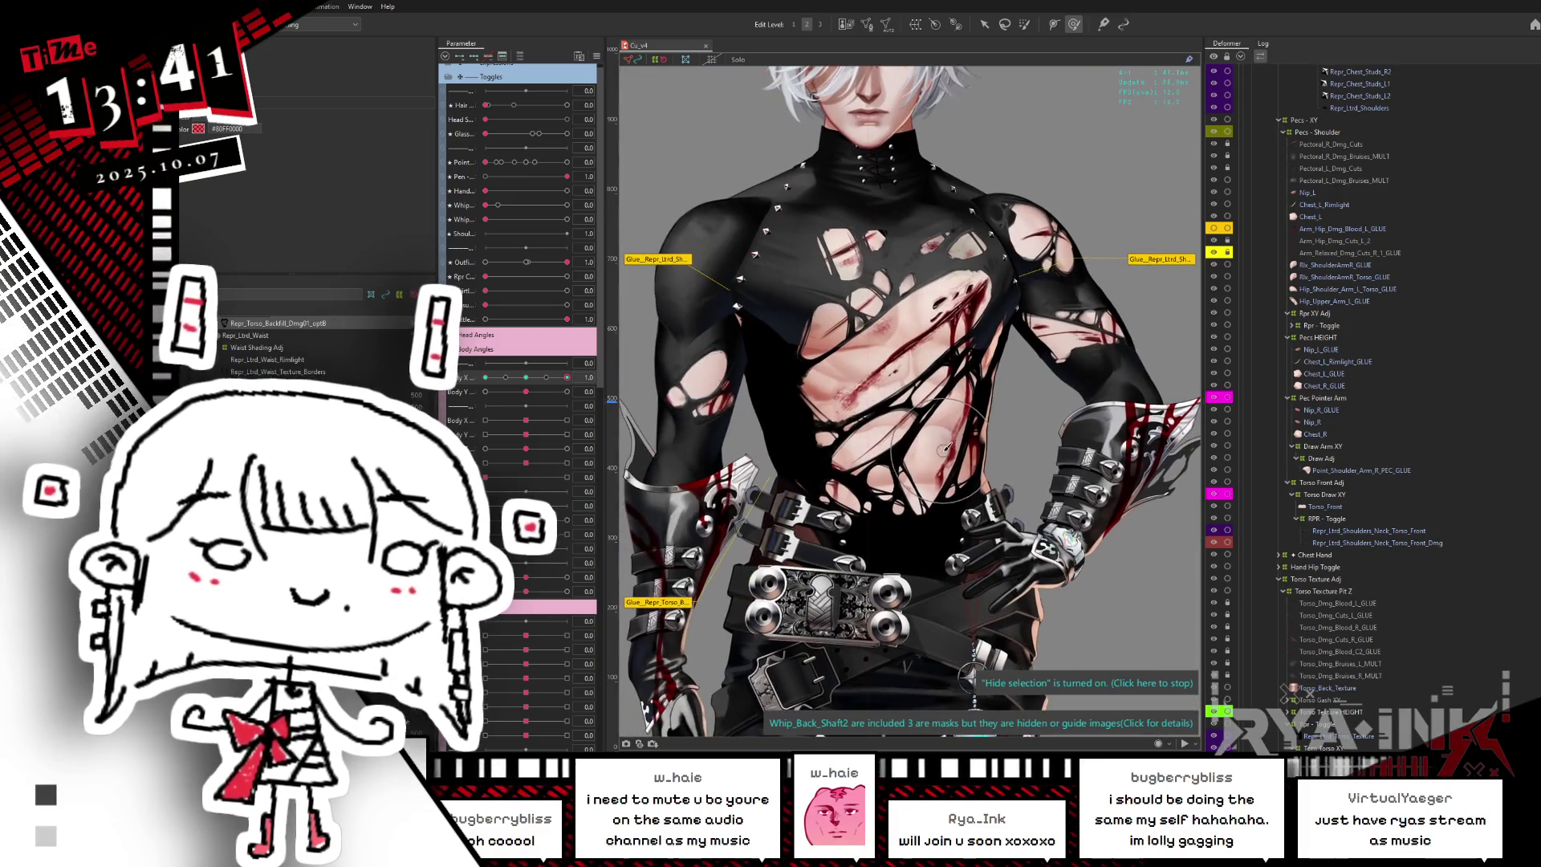
click(670, 258)
double_click(670, 258)
- Zoom in on the chest and toggle the weight overlay to compare it against the shirt art
scroll(744, 354, up, 2)
scroll(808, 360, up, 2)
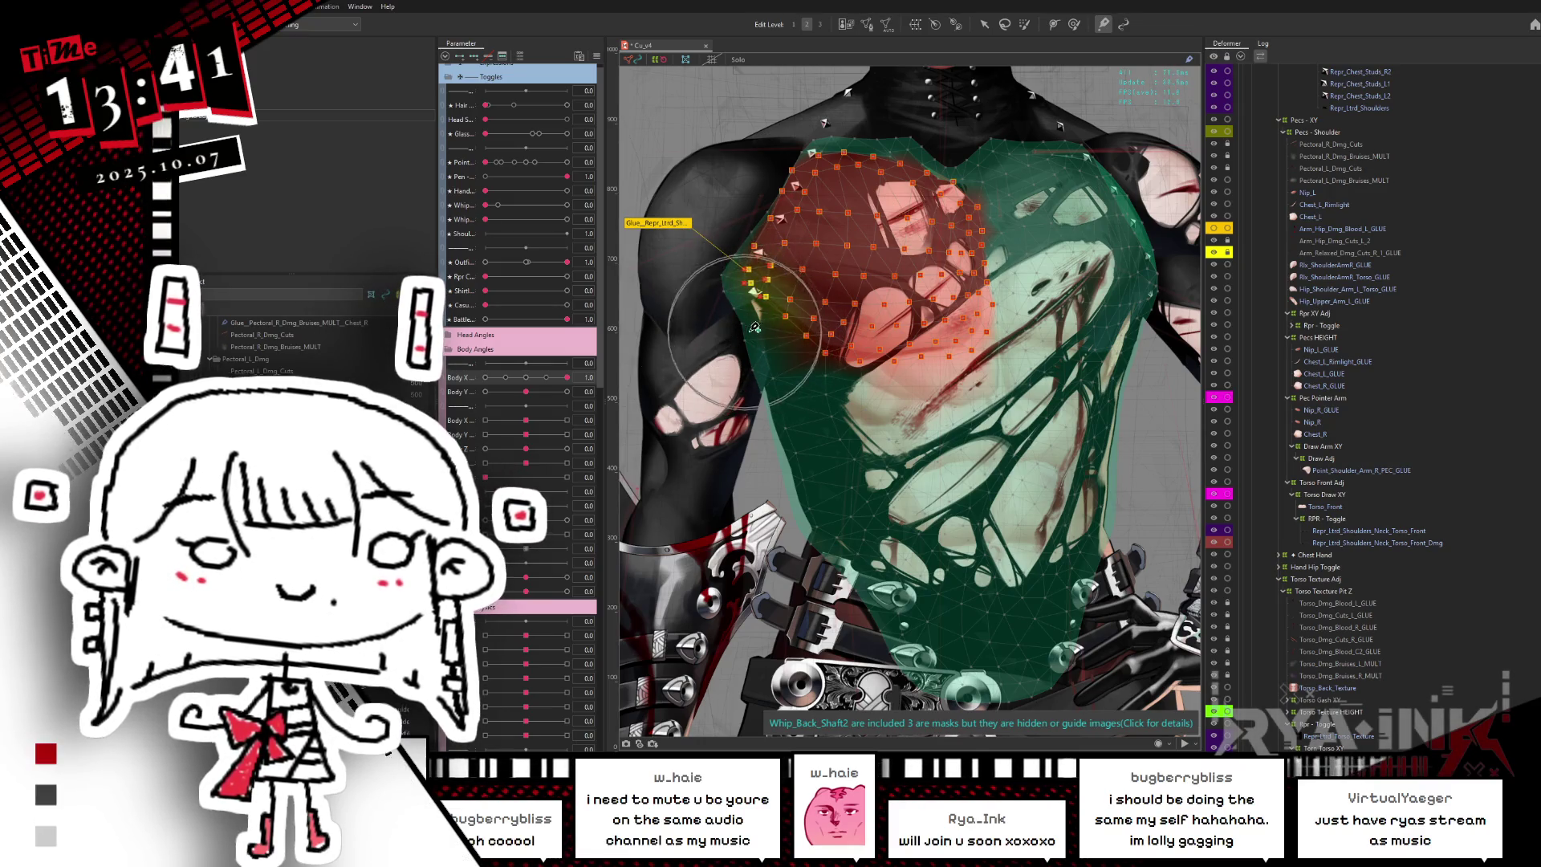
key(ctrl+h)
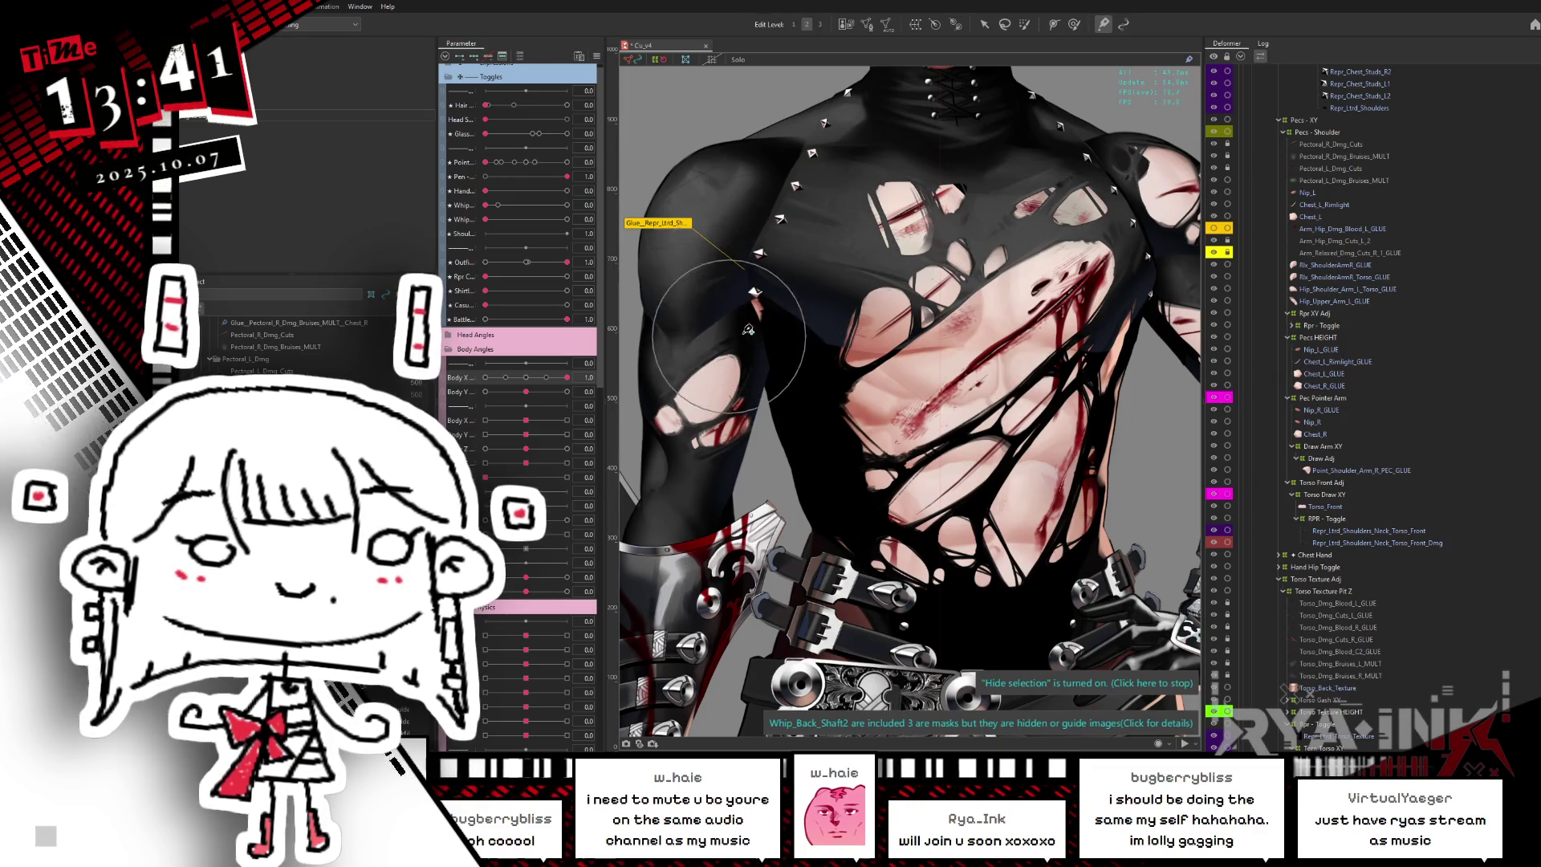
key(ctrl+h)
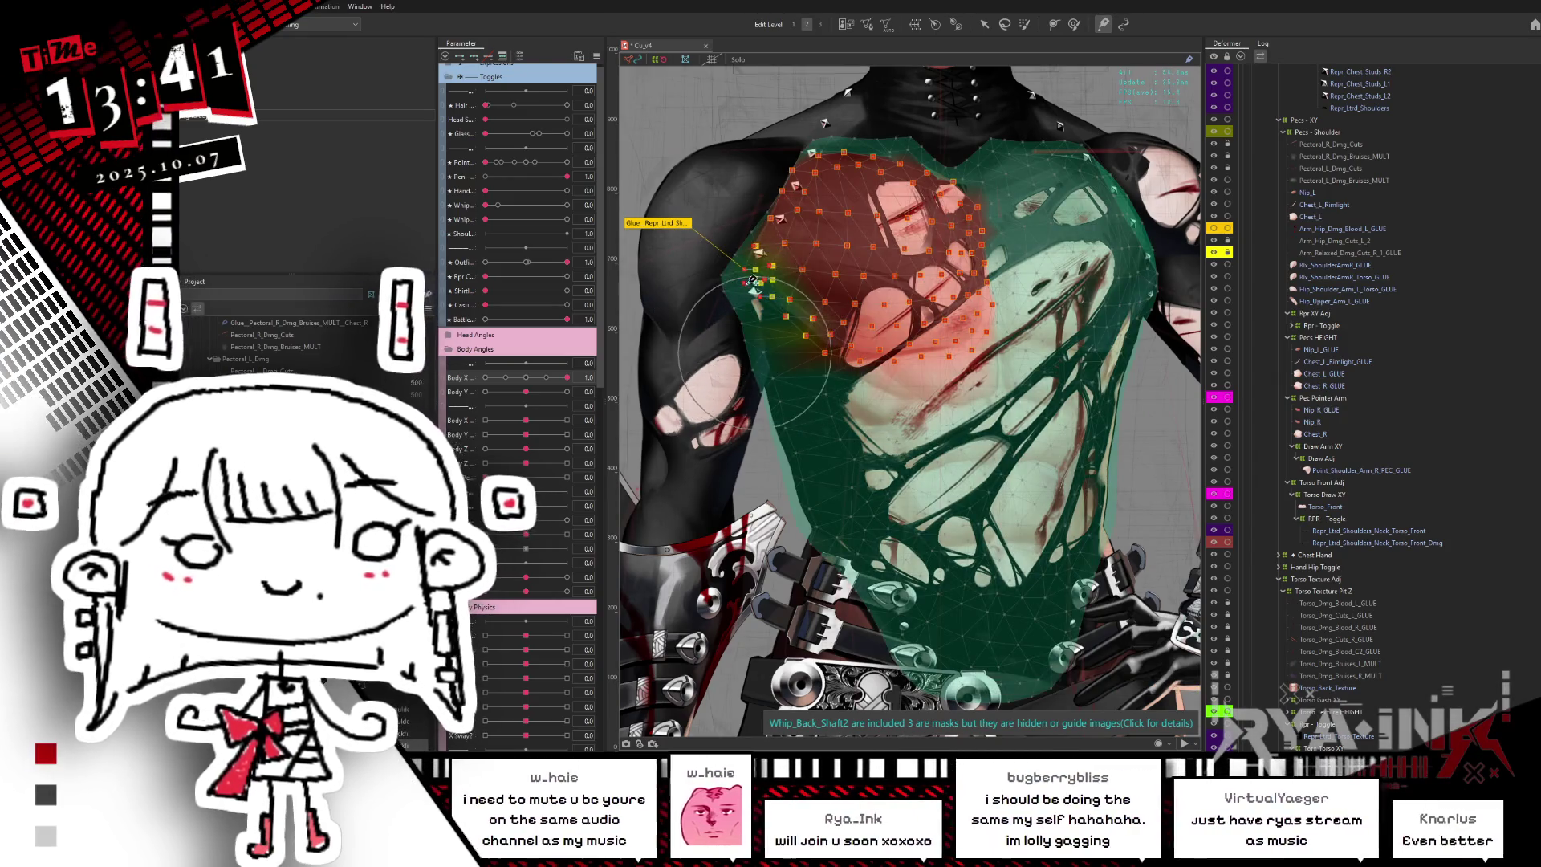
key(ctrl+h)
key(ctrl+h)
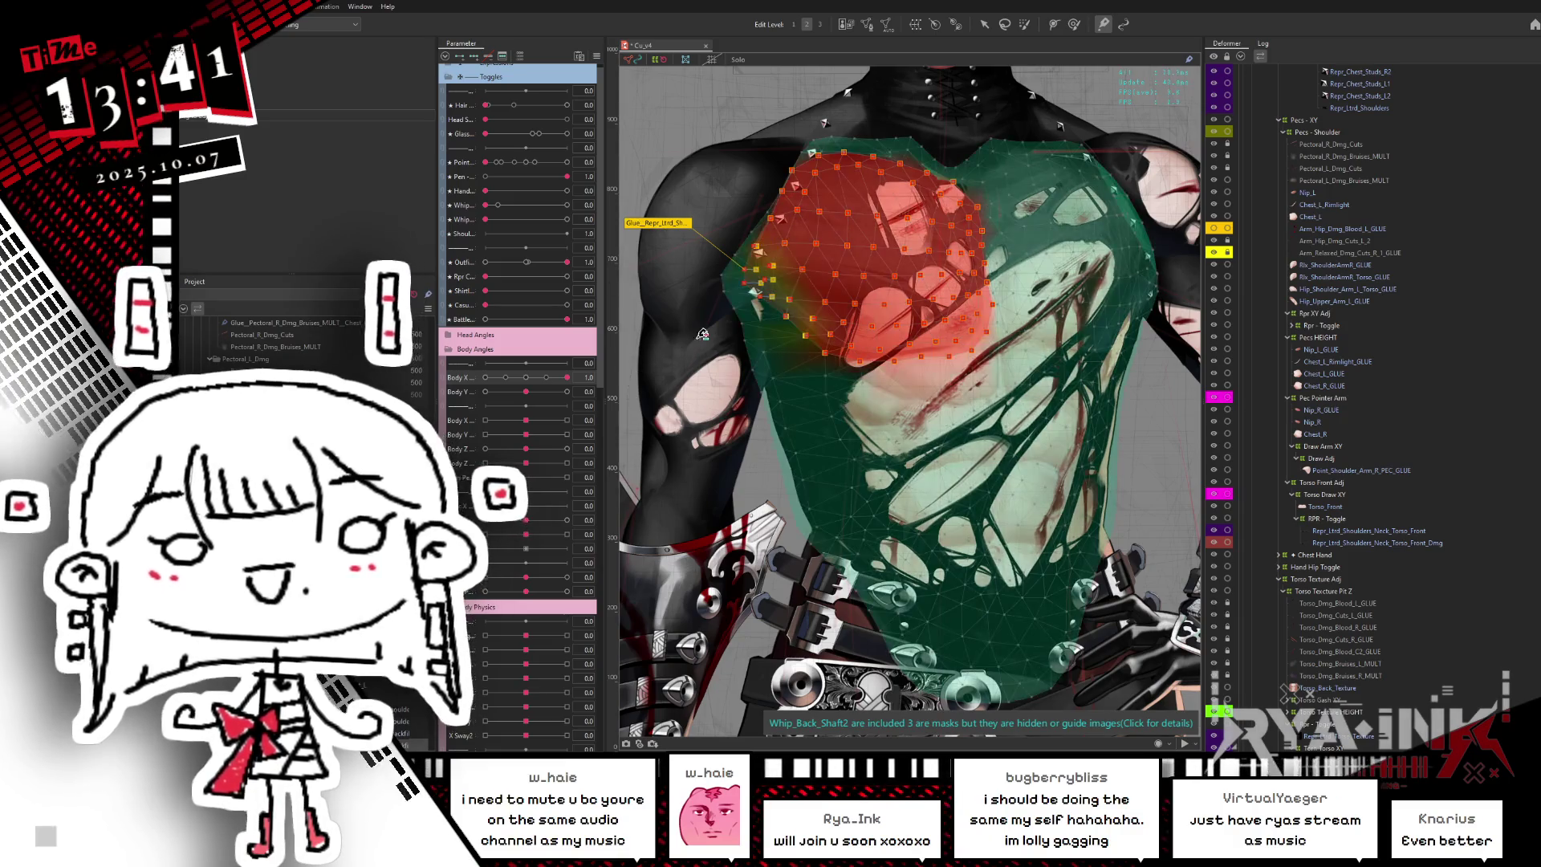
- Check the painted weights with the overlay hidden, then select Arm_Hip_Dmg_Cuts_L and the torso shirt mesh
scroll(754, 309, up, 2)
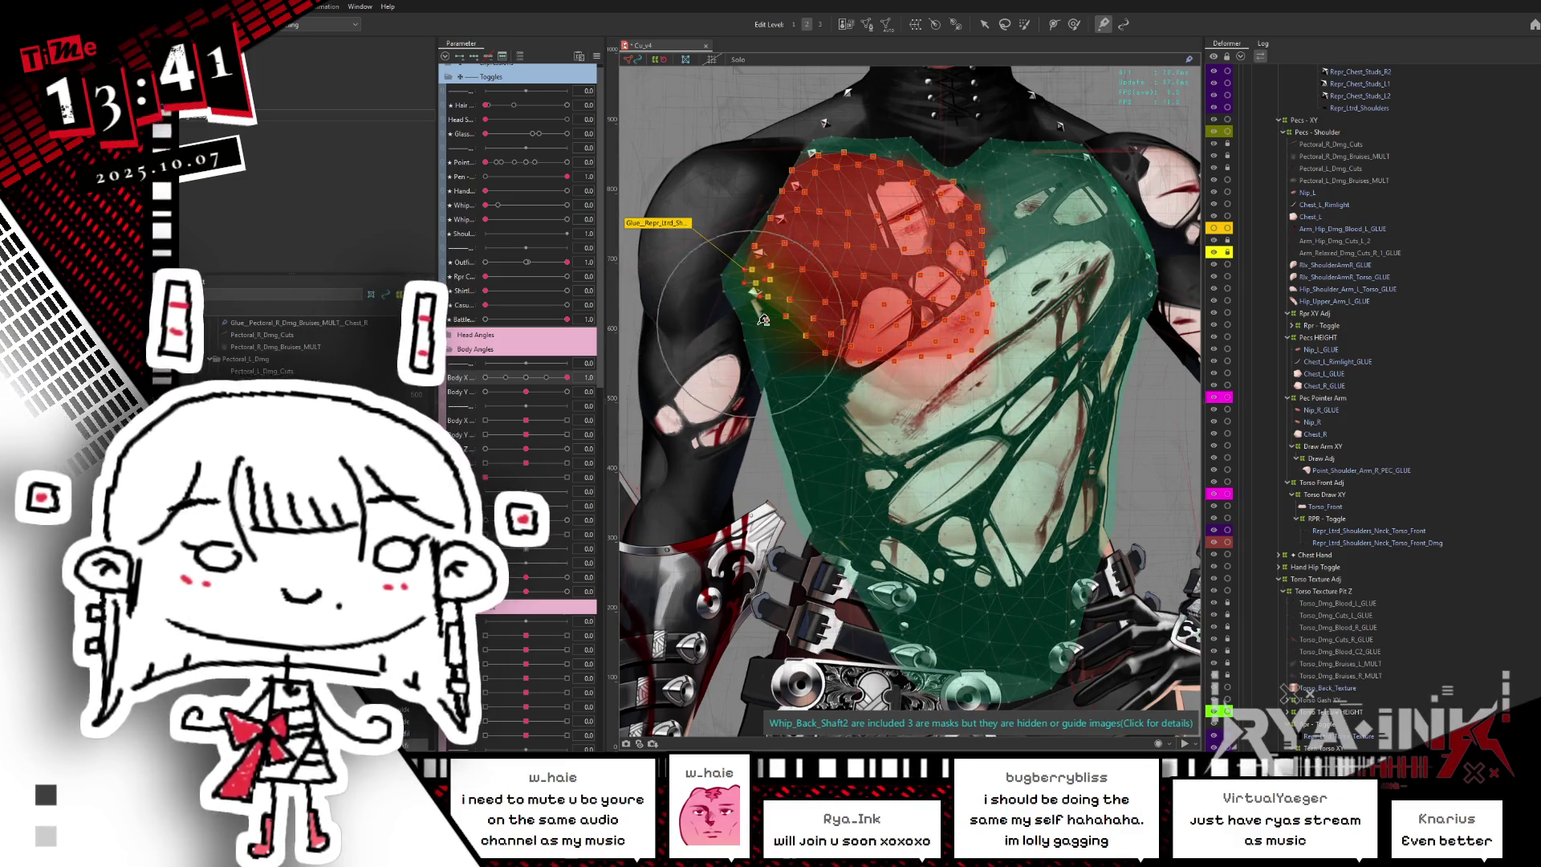
scroll(767, 317, down, 2)
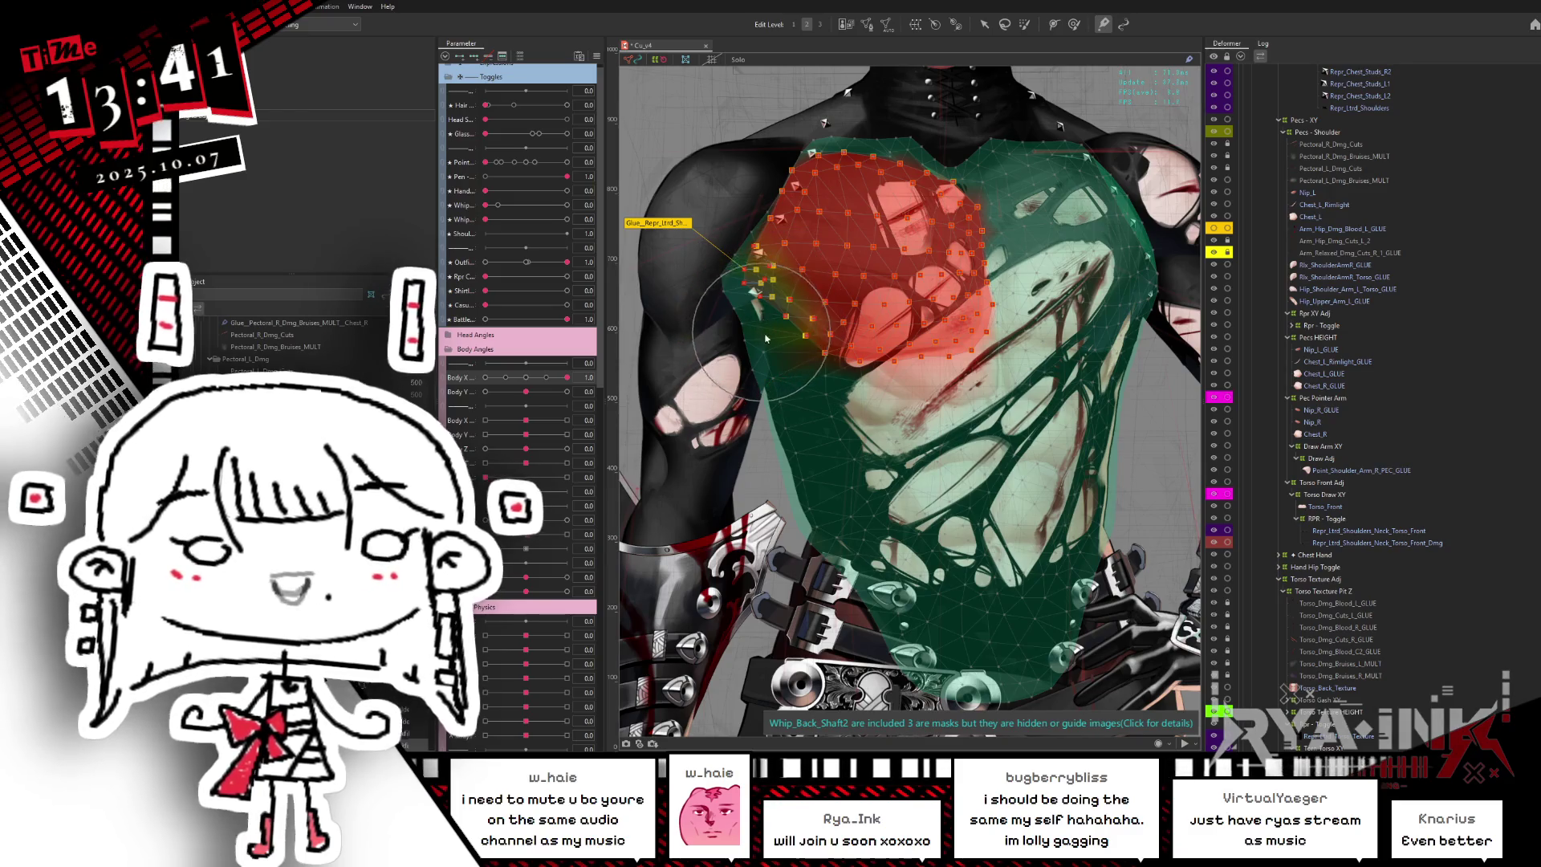
key(ctrl+h)
key(ctrl+h)
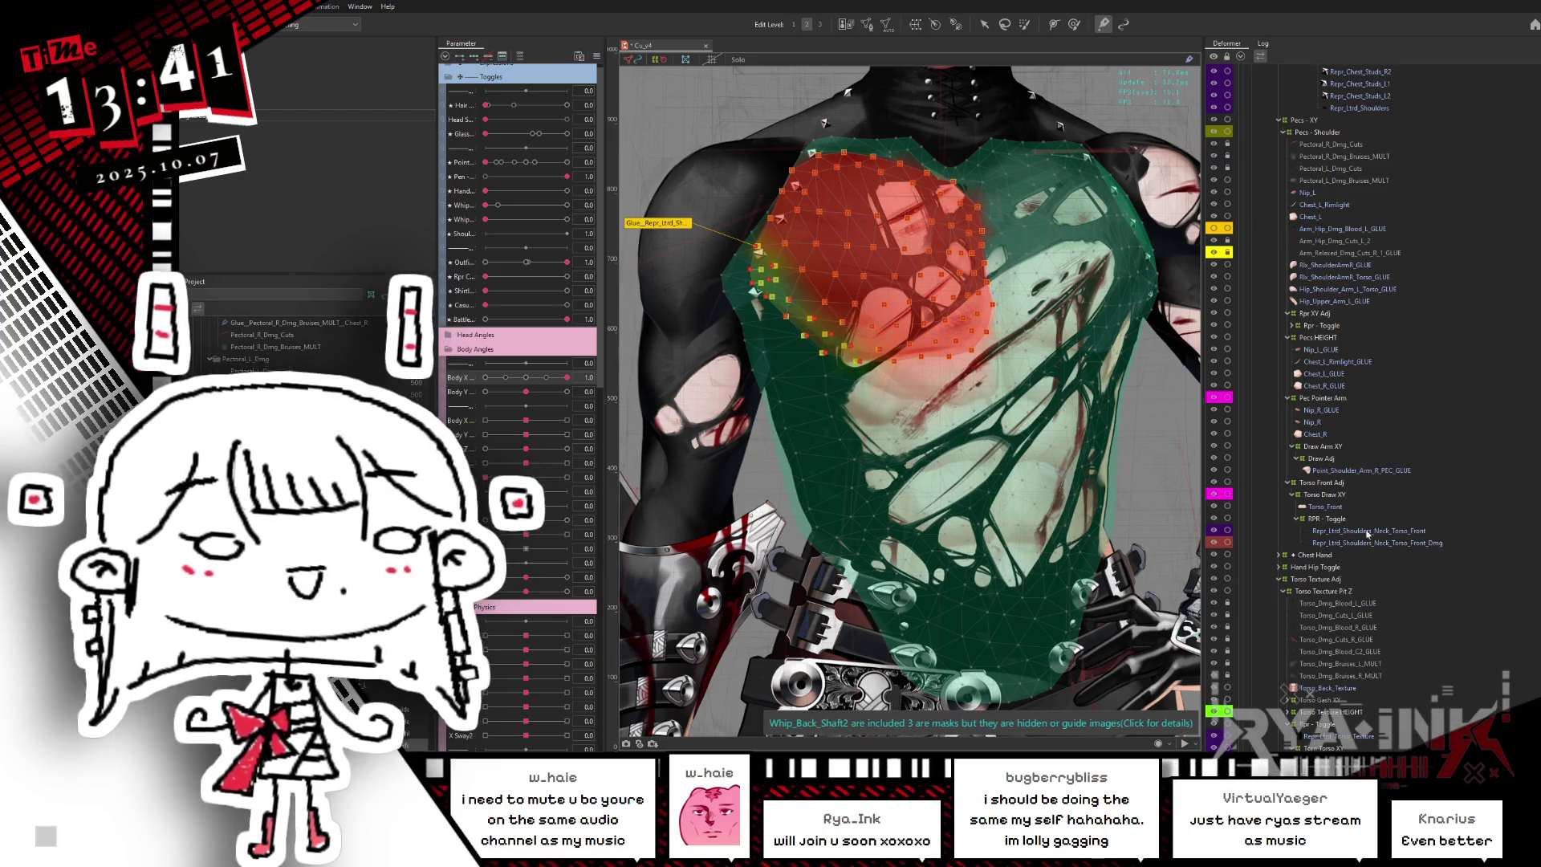
click(1367, 241)
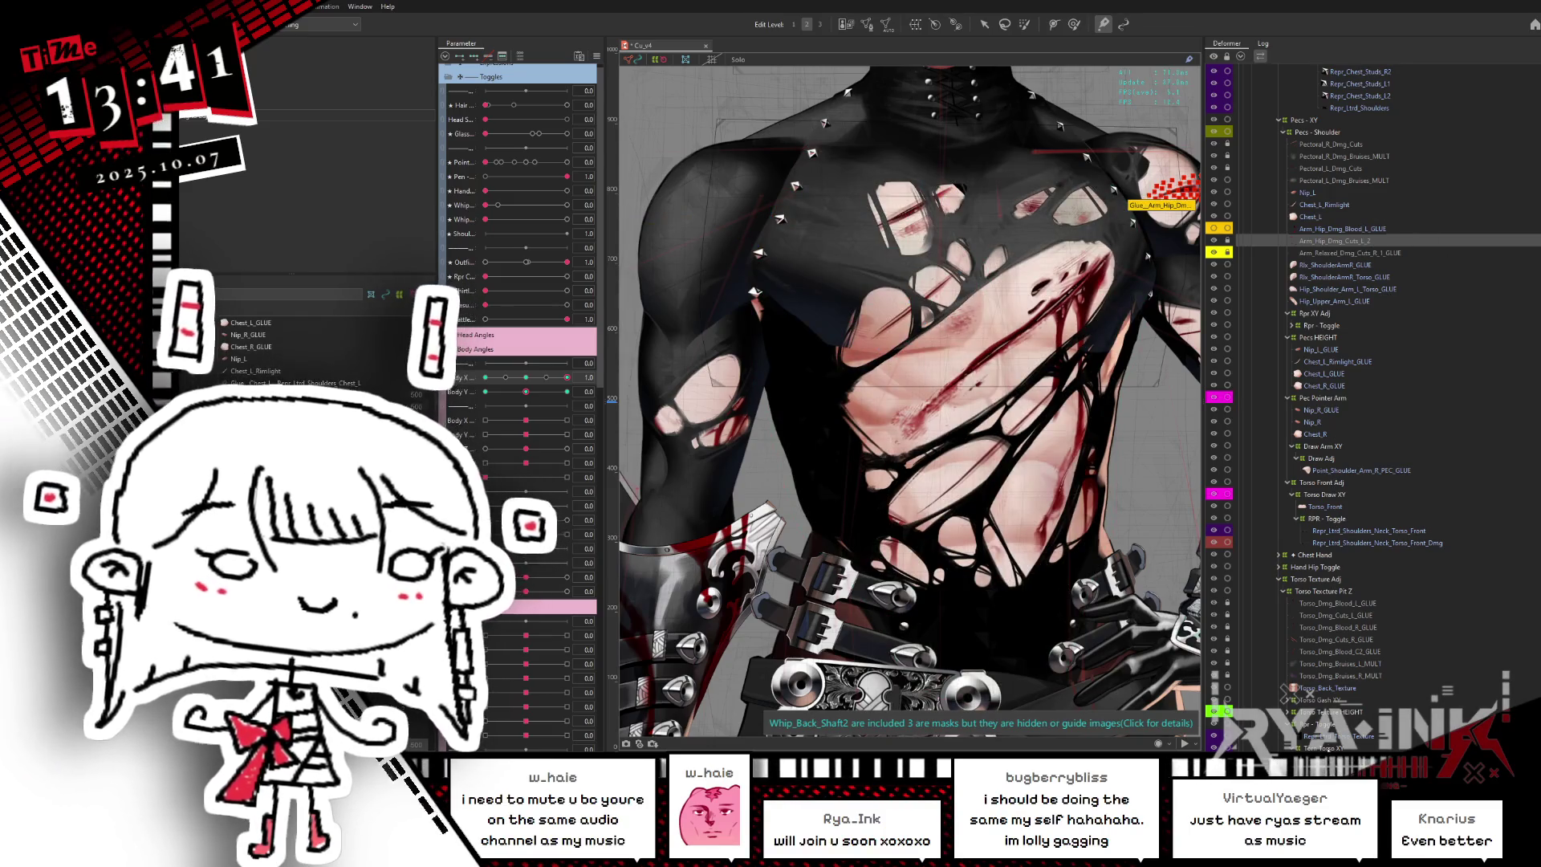
click(947, 321)
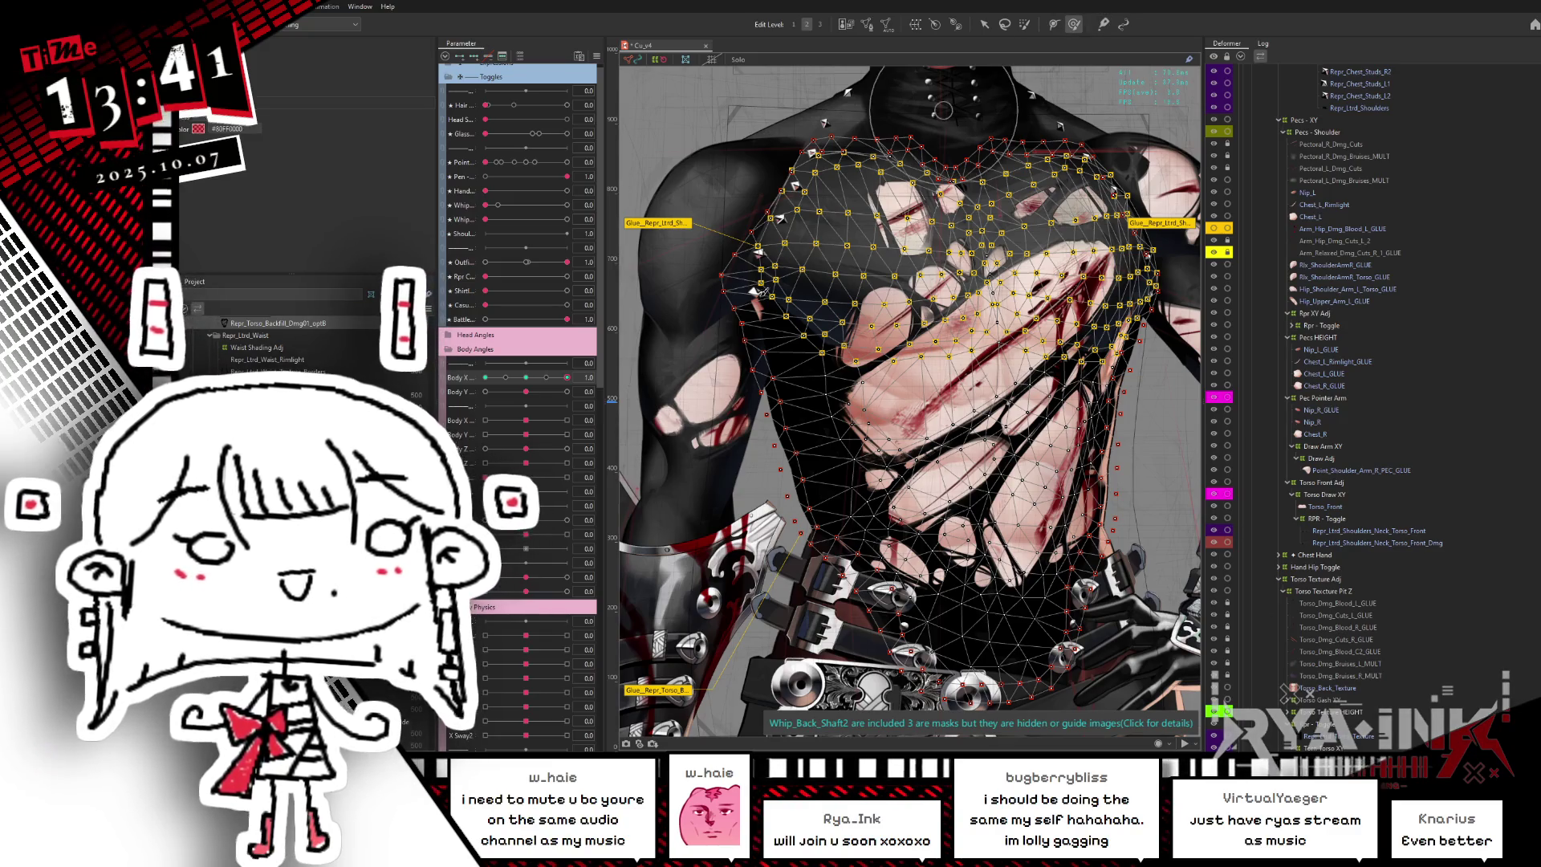
- At Body X about 0.3, push the chest cloth mesh with the deform brush to open a new tear
key(ctrl+h)
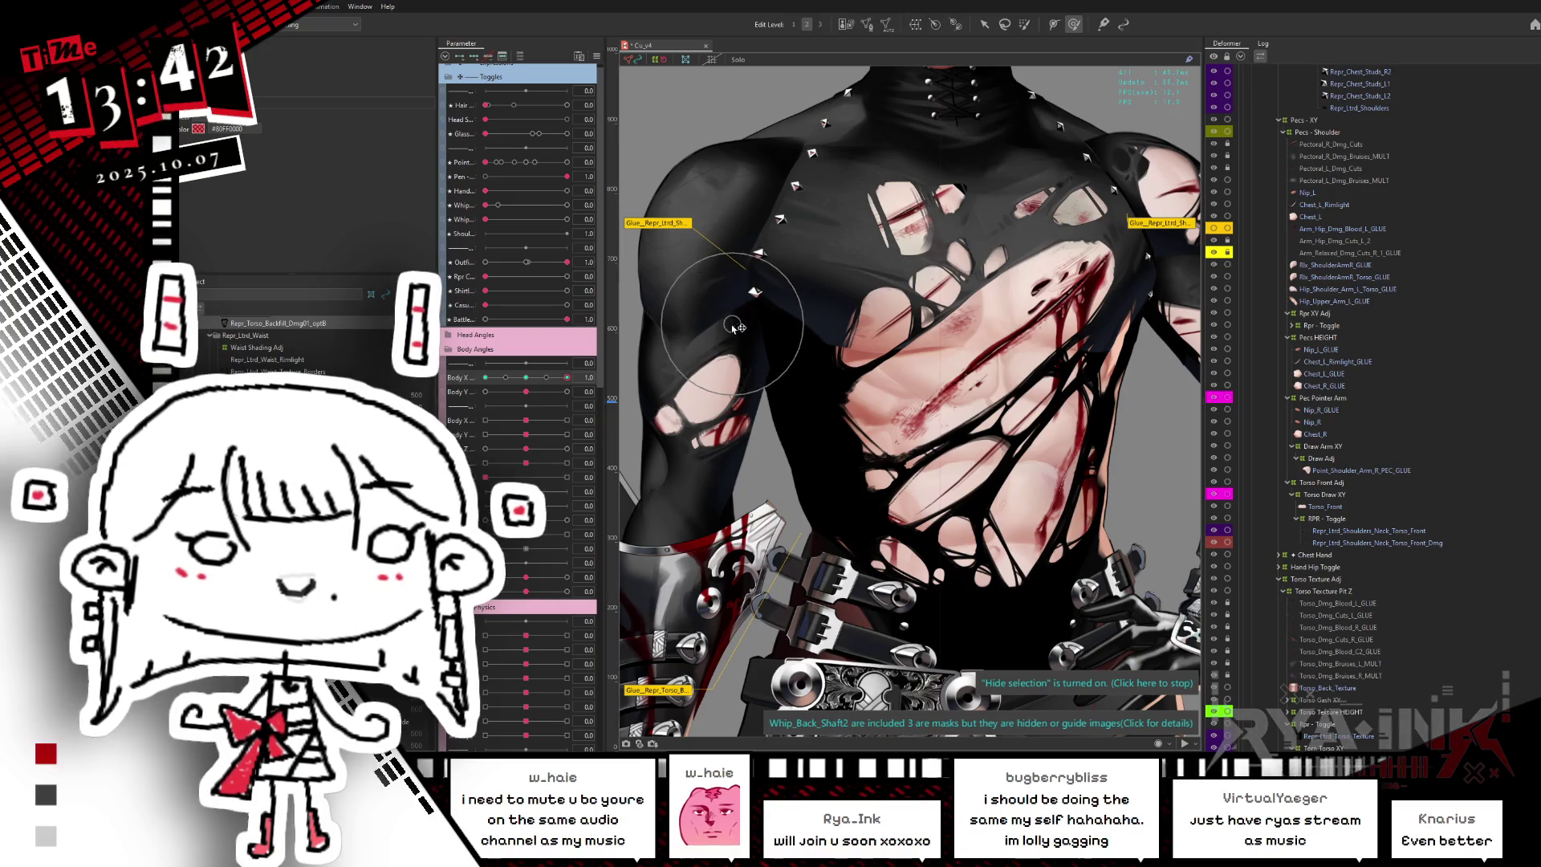
mouse_move(567, 378)
mouse_down()
mouse_move(532, 380)
mouse_move(591, 373)
mouse_move(485, 377)
mouse_up()
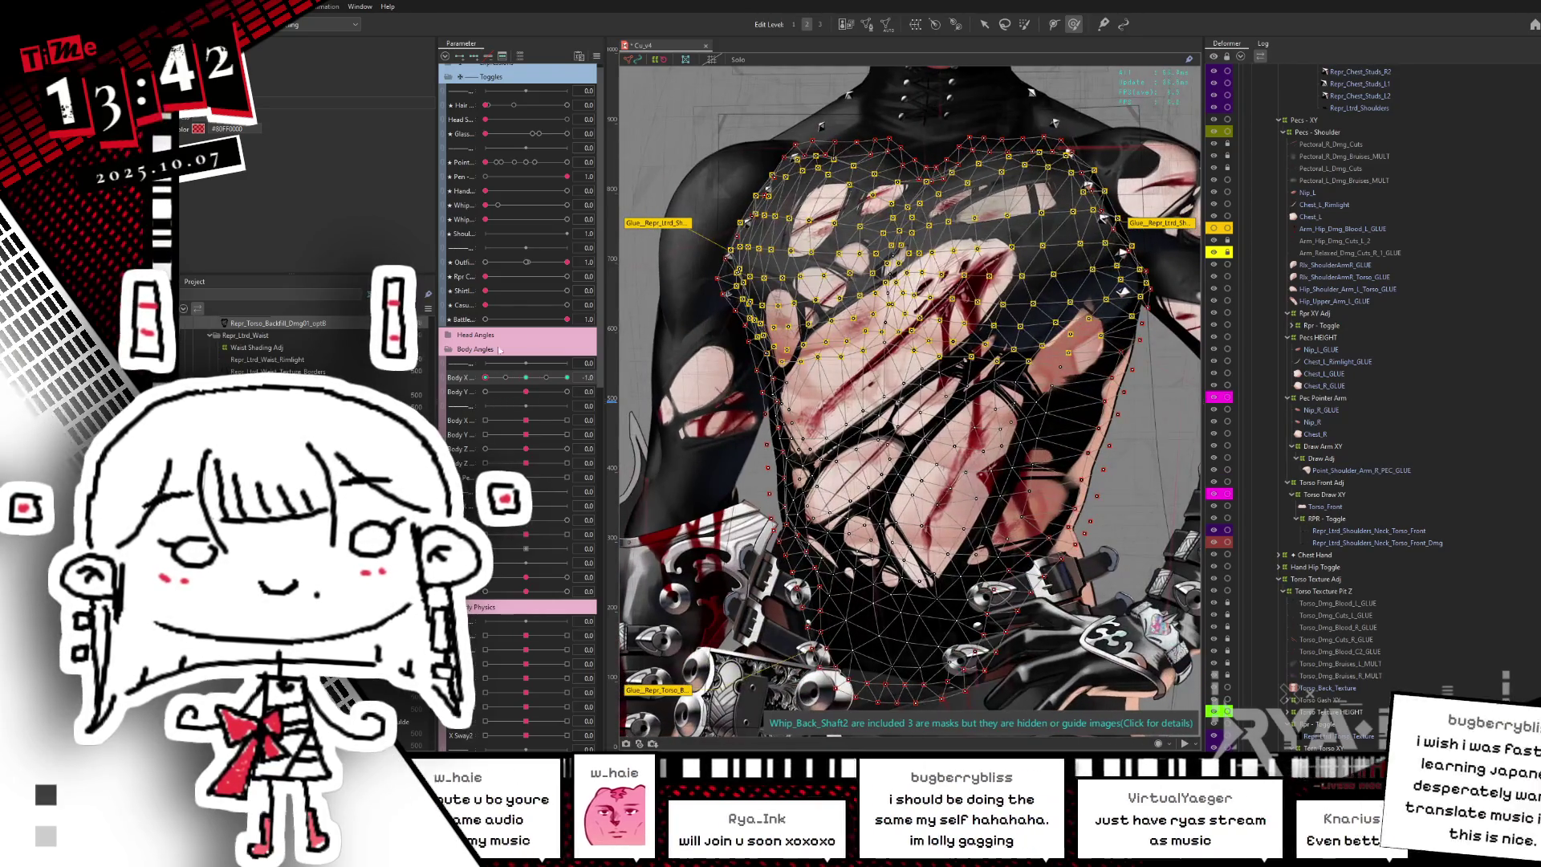
key(ctrl+h)
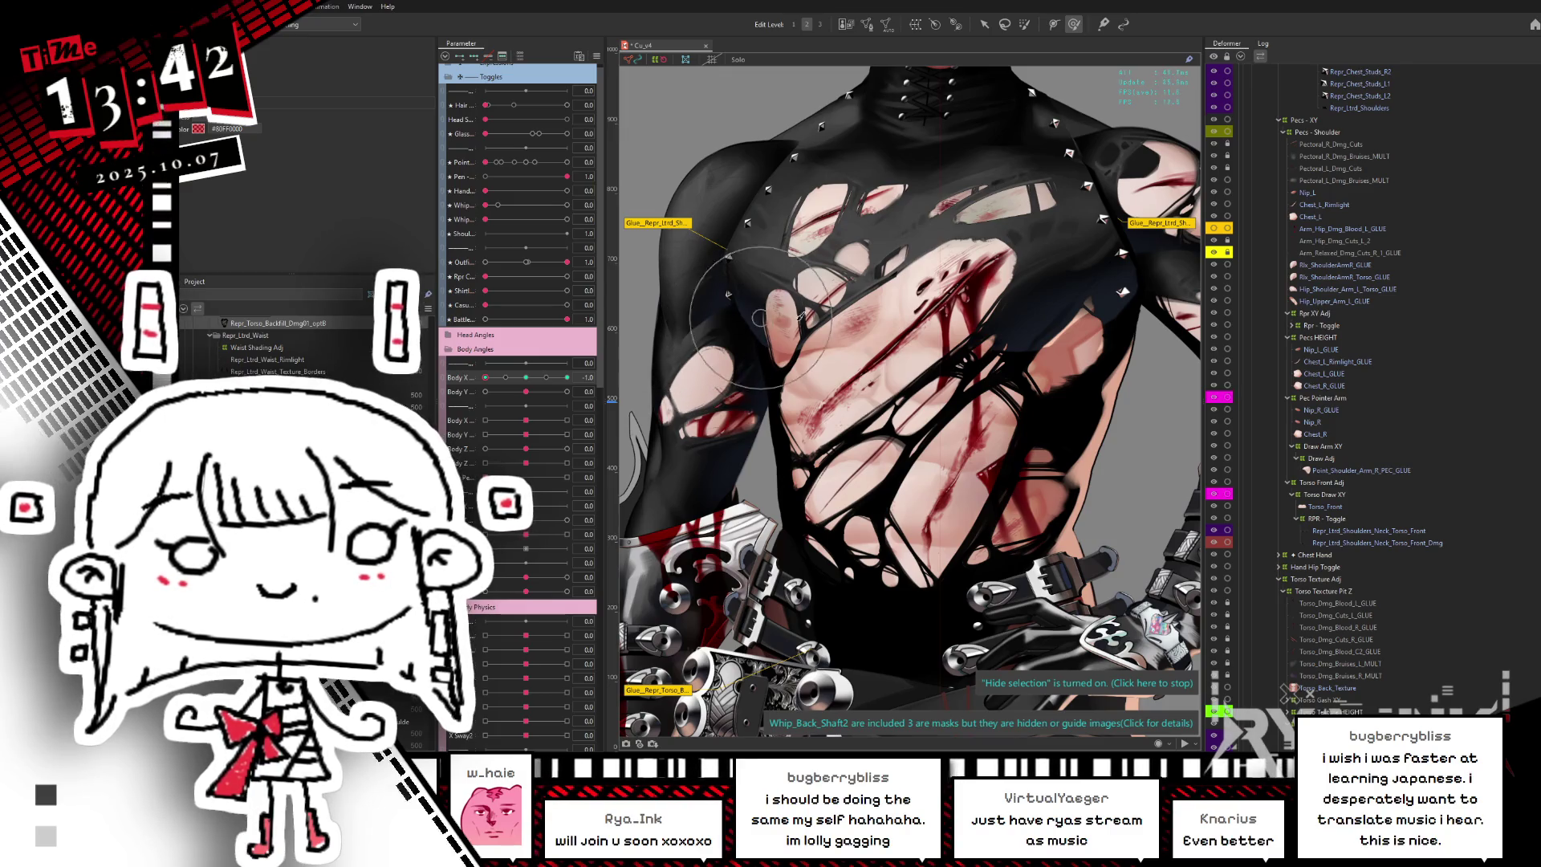
drag(698, 345, 746, 314)
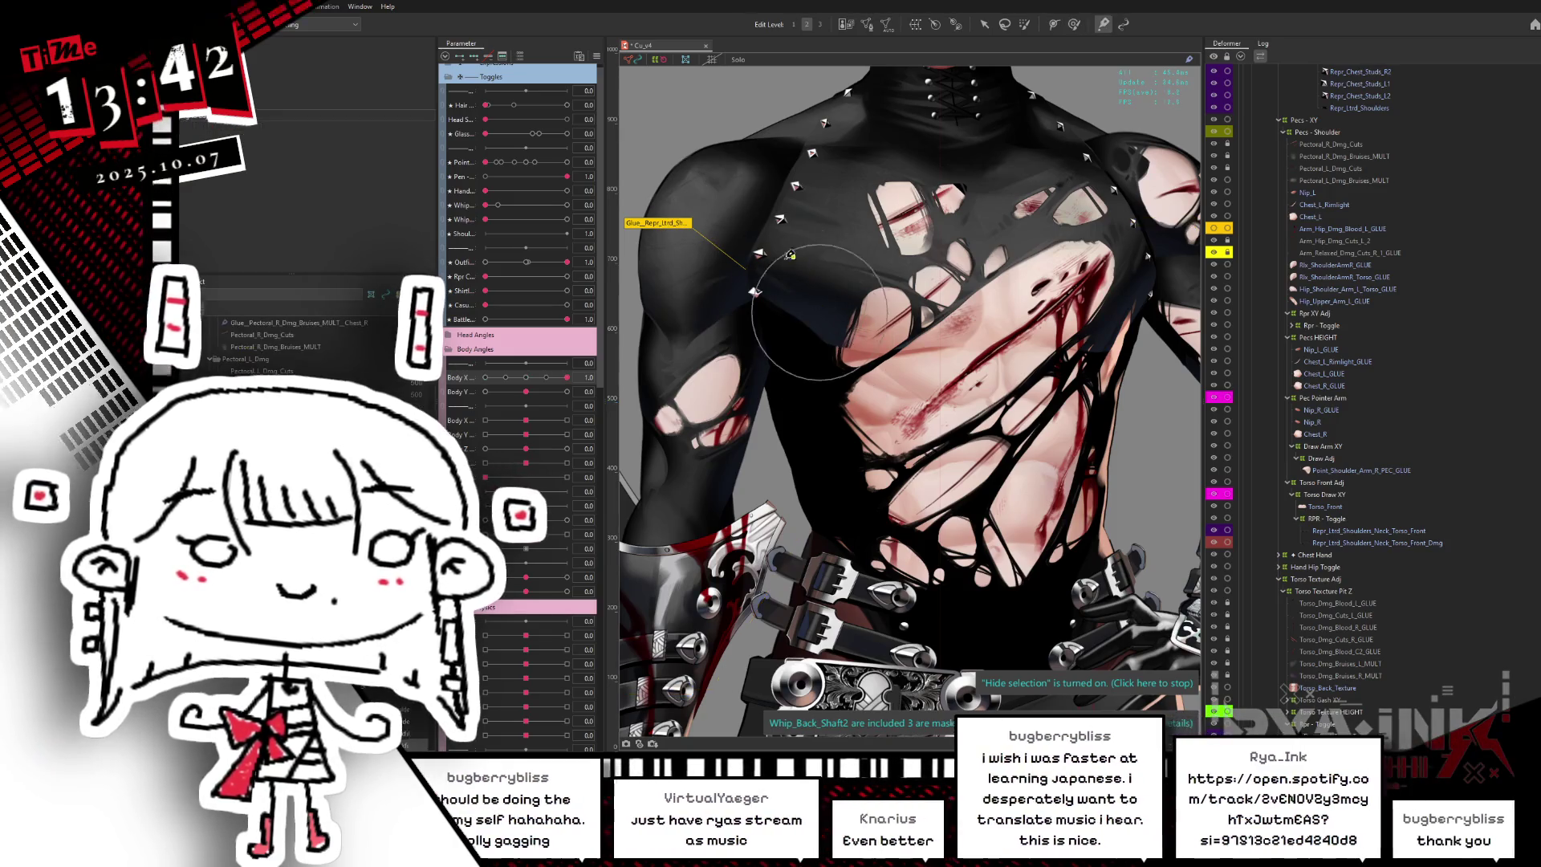
click(811, 317)
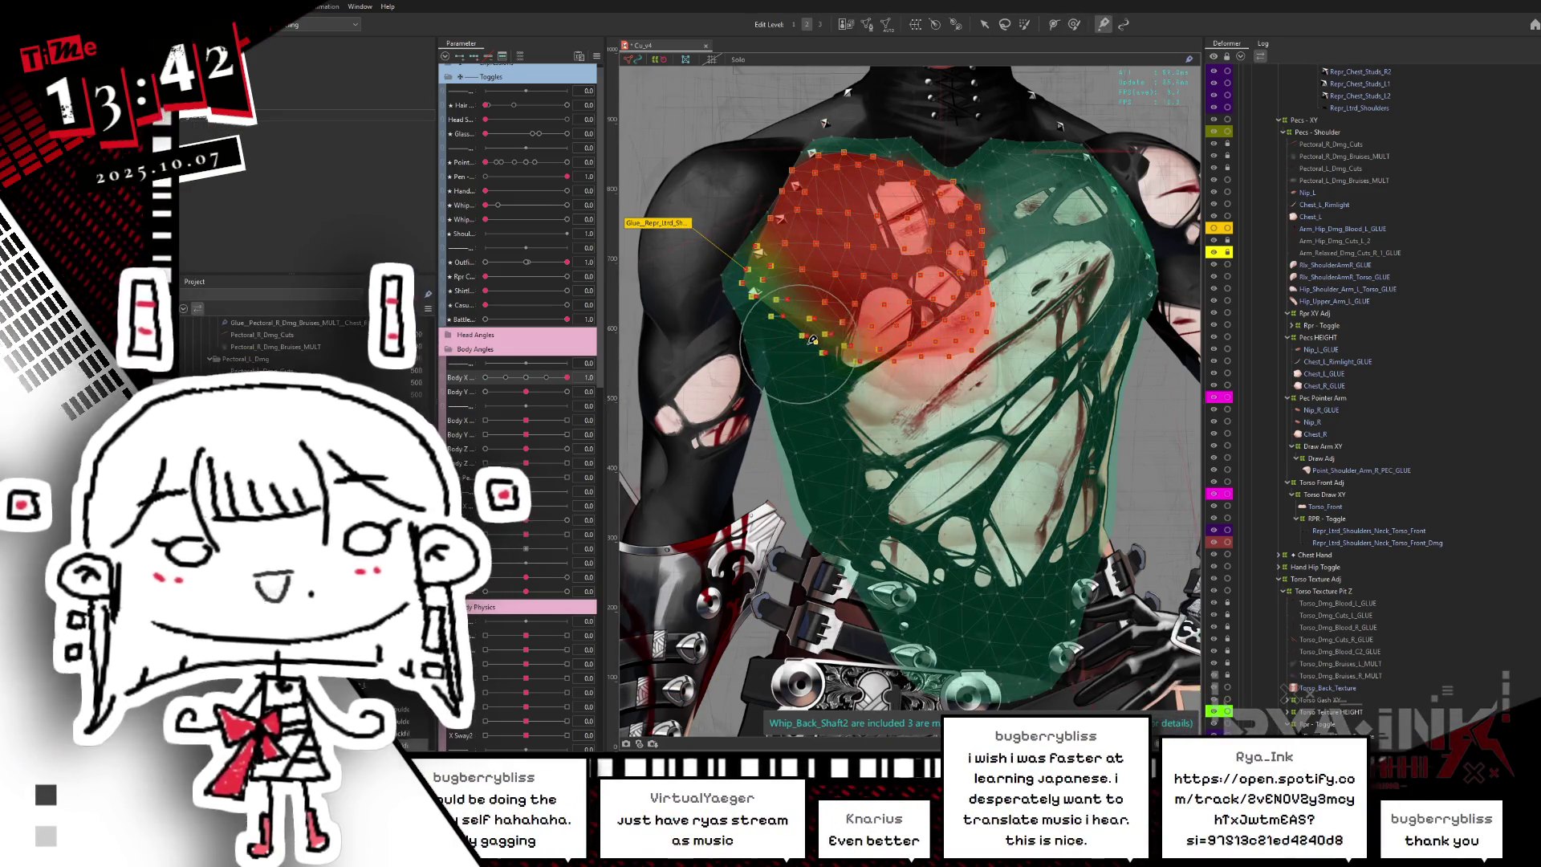
- Review the chest glue weights while swinging Body X between -1.0 and 0.0
key(Escape)
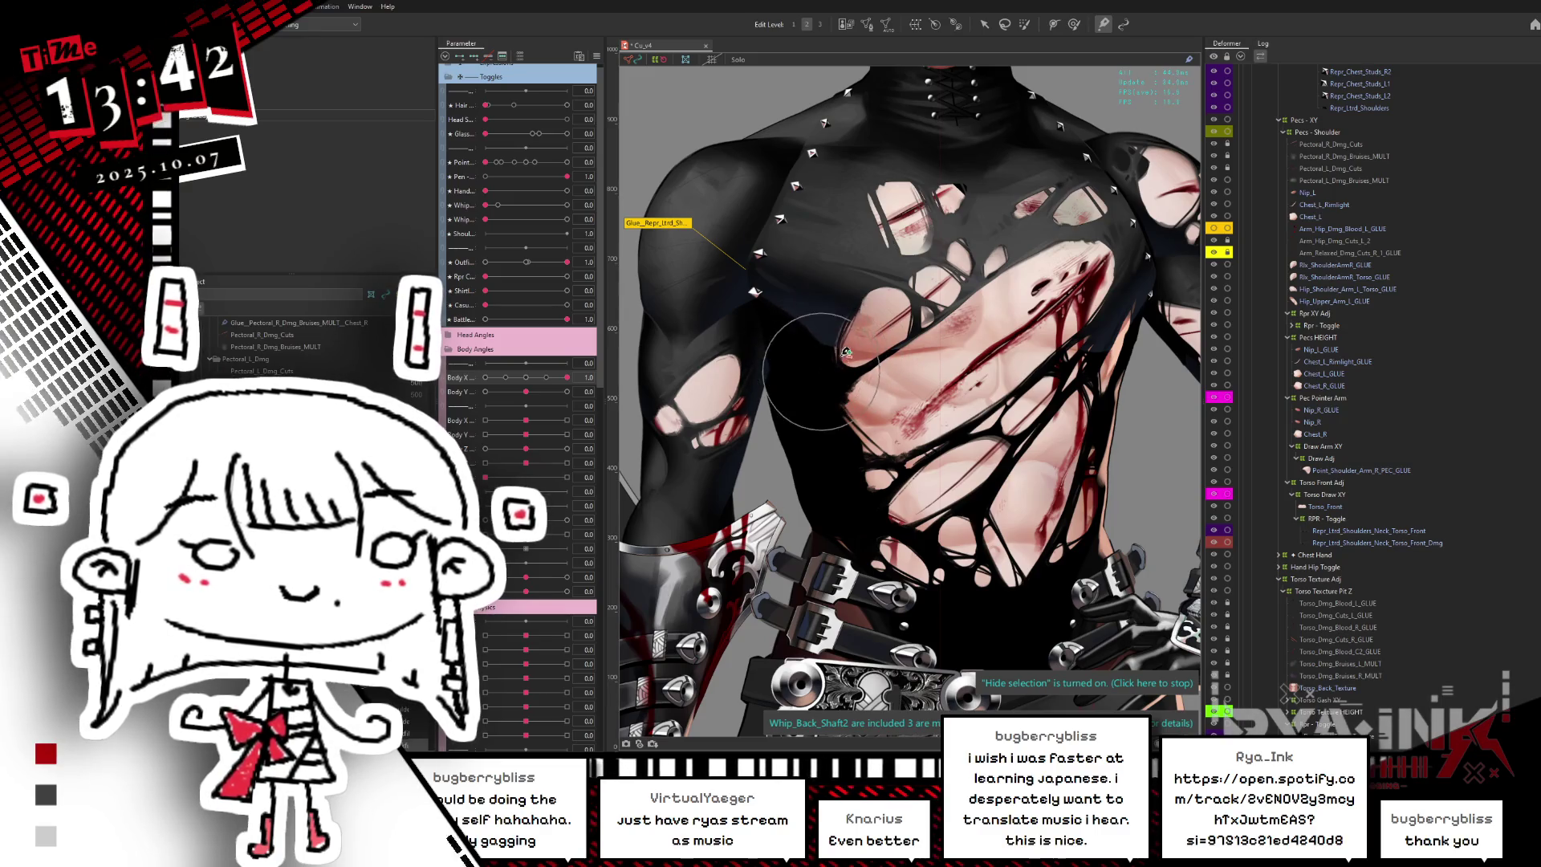
click(841, 361)
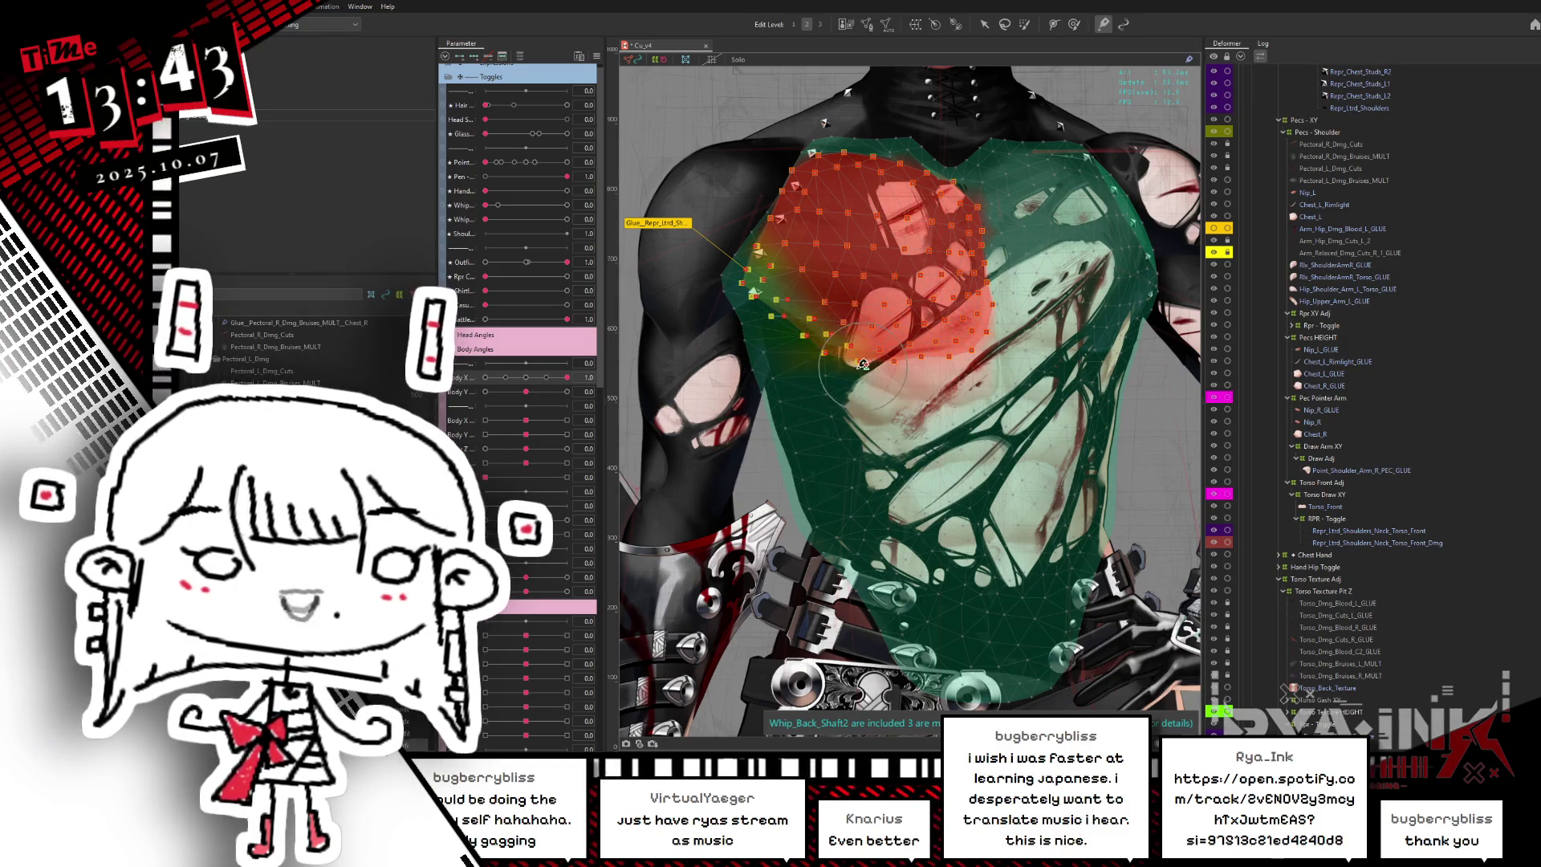
key(ctrl+h)
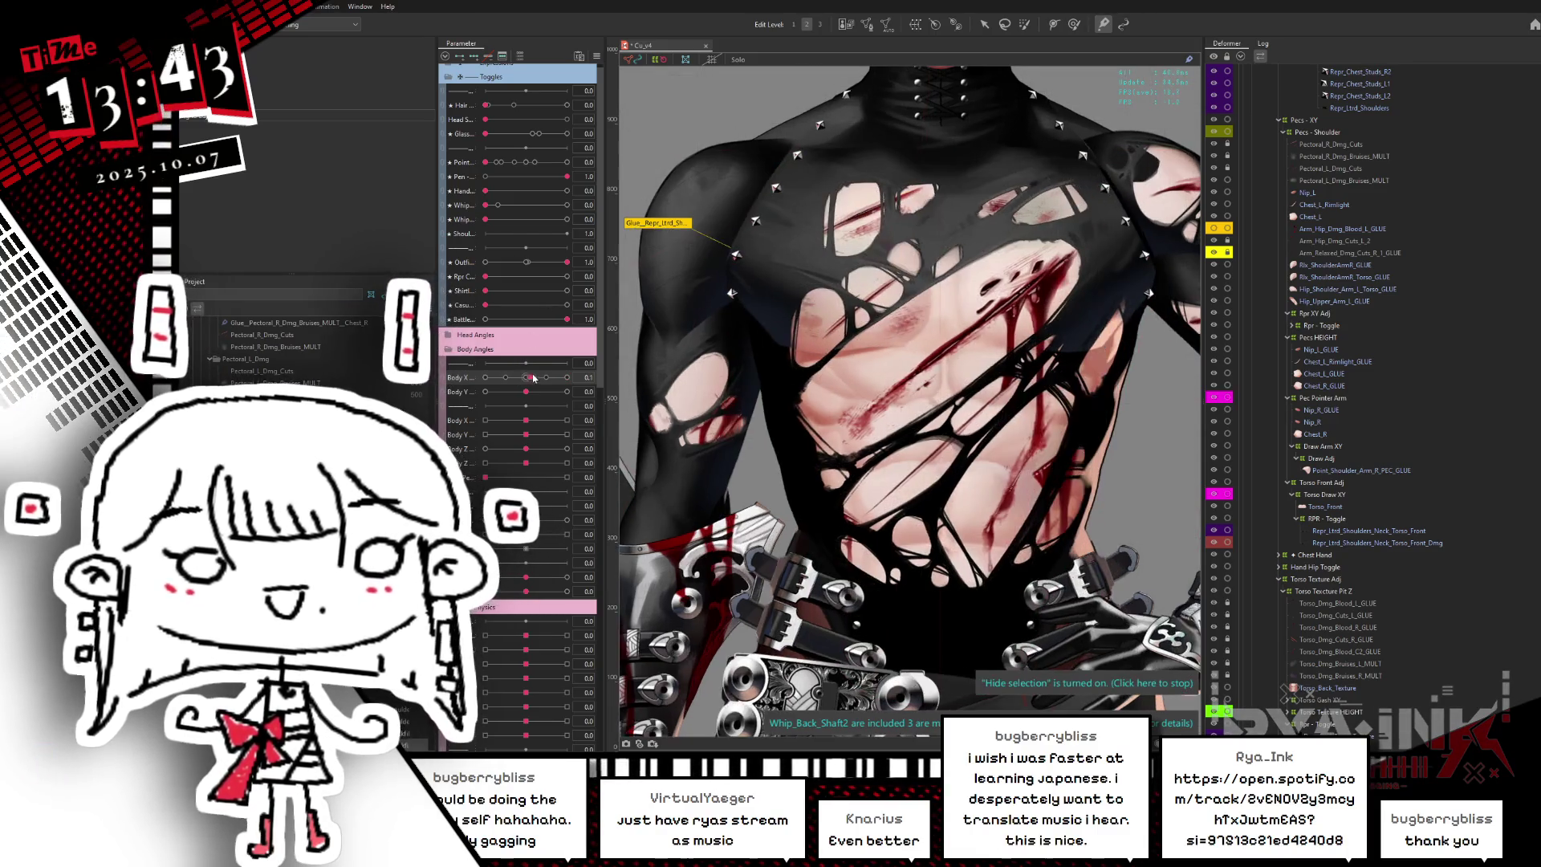
click(963, 318)
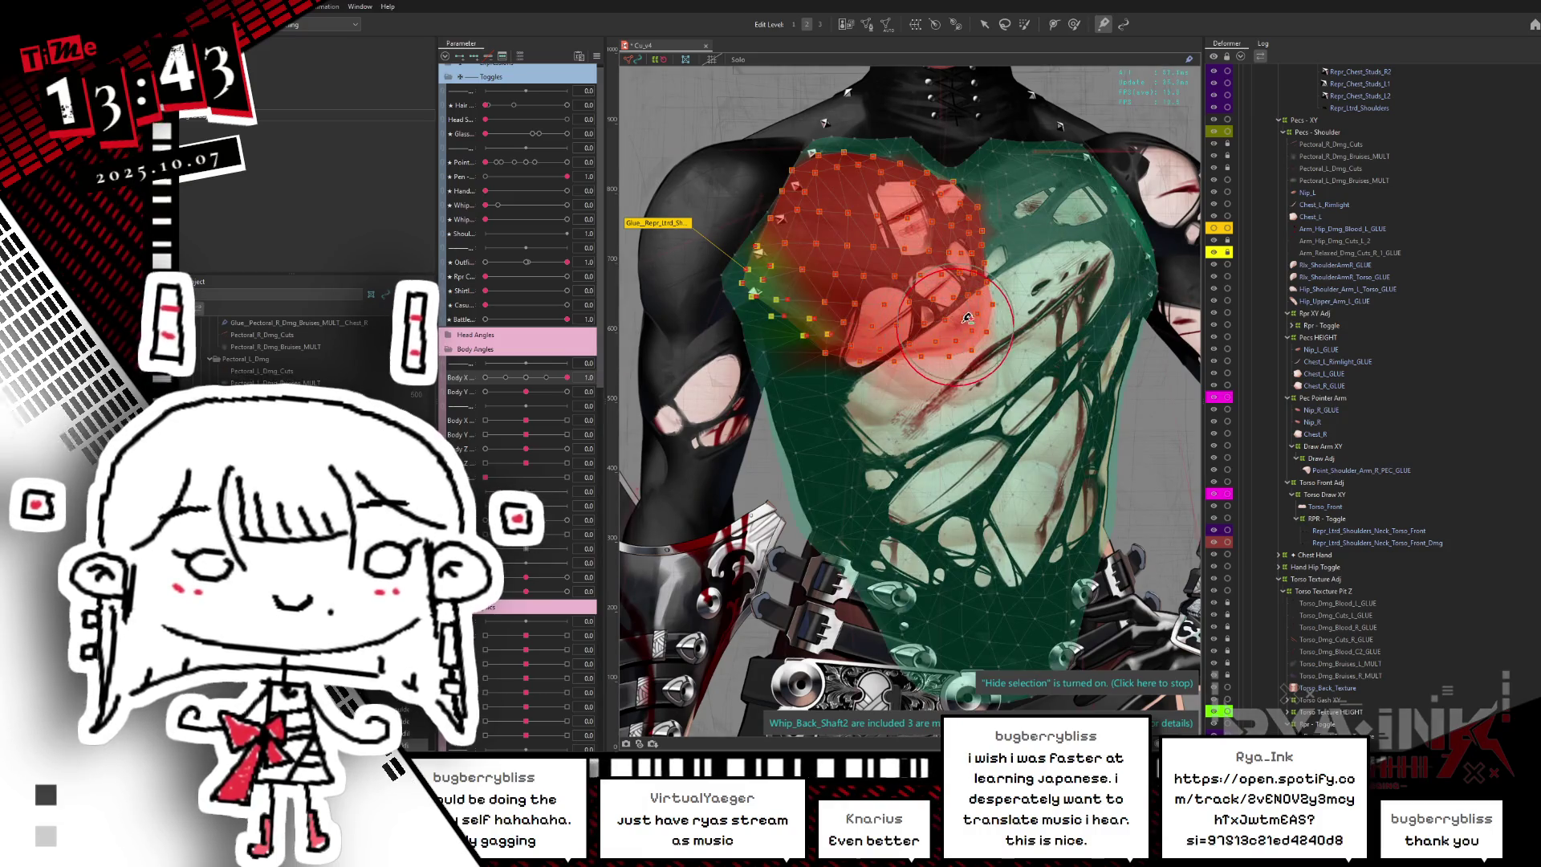
mouse_move(566, 377)
mouse_down()
mouse_move(475, 391)
mouse_move(596, 367)
mouse_move(461, 377)
mouse_up()
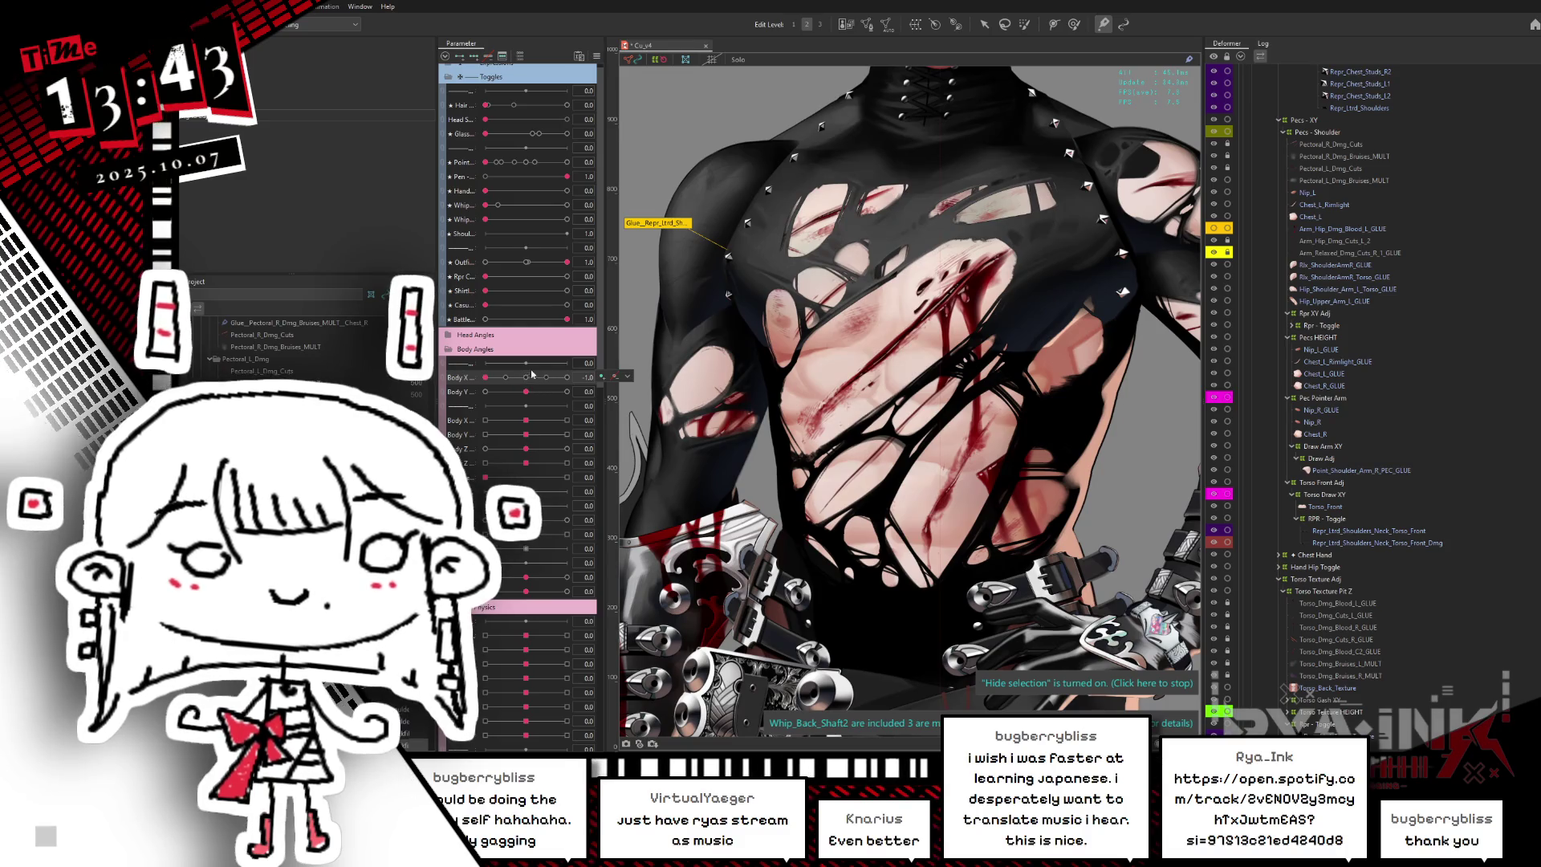
drag(538, 383, 526, 377)
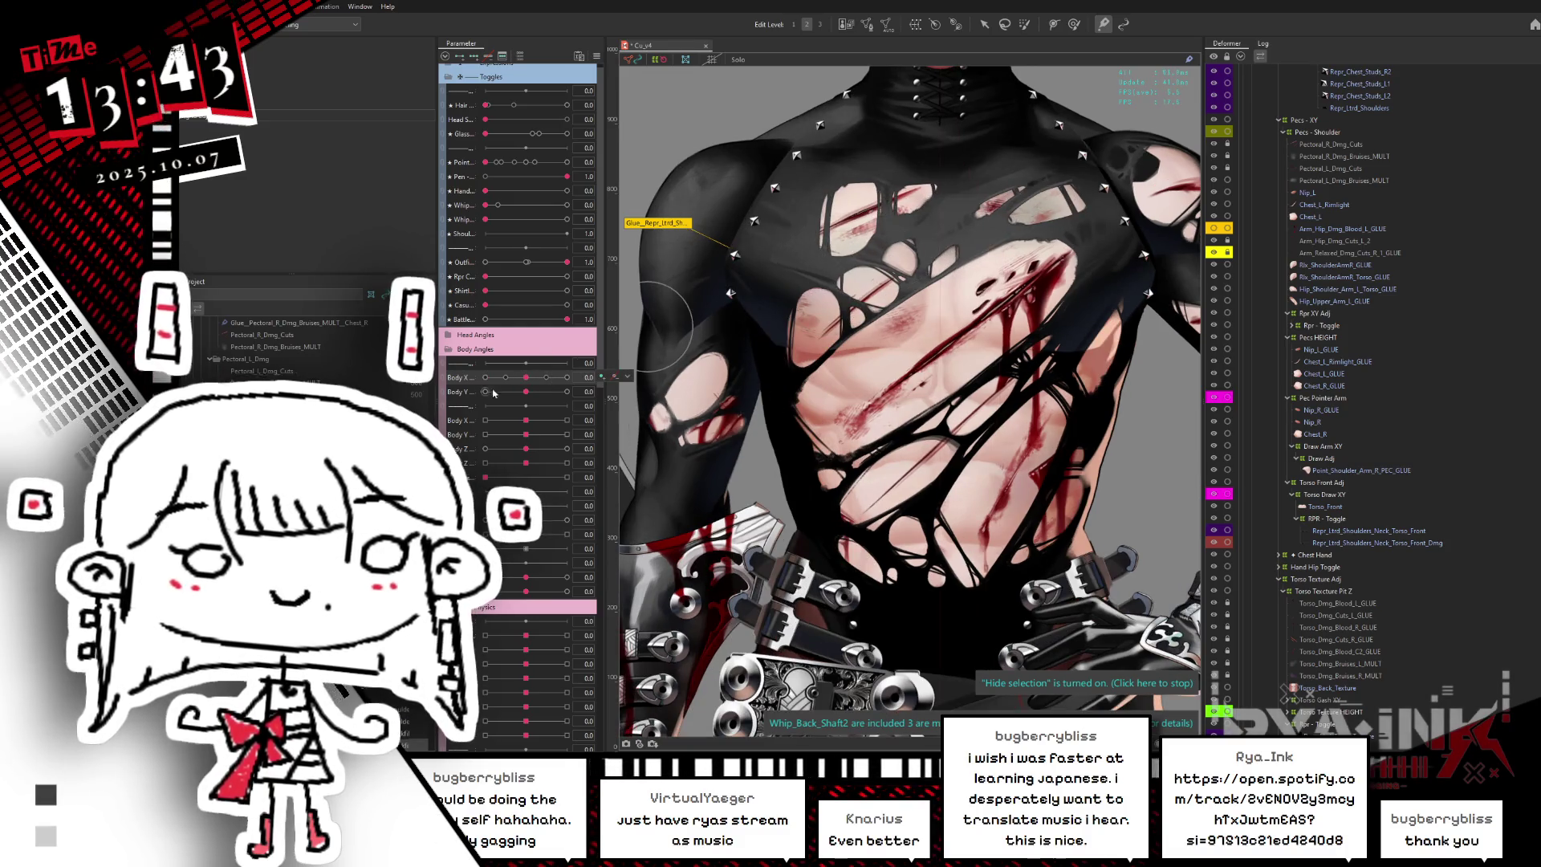
click(485, 377)
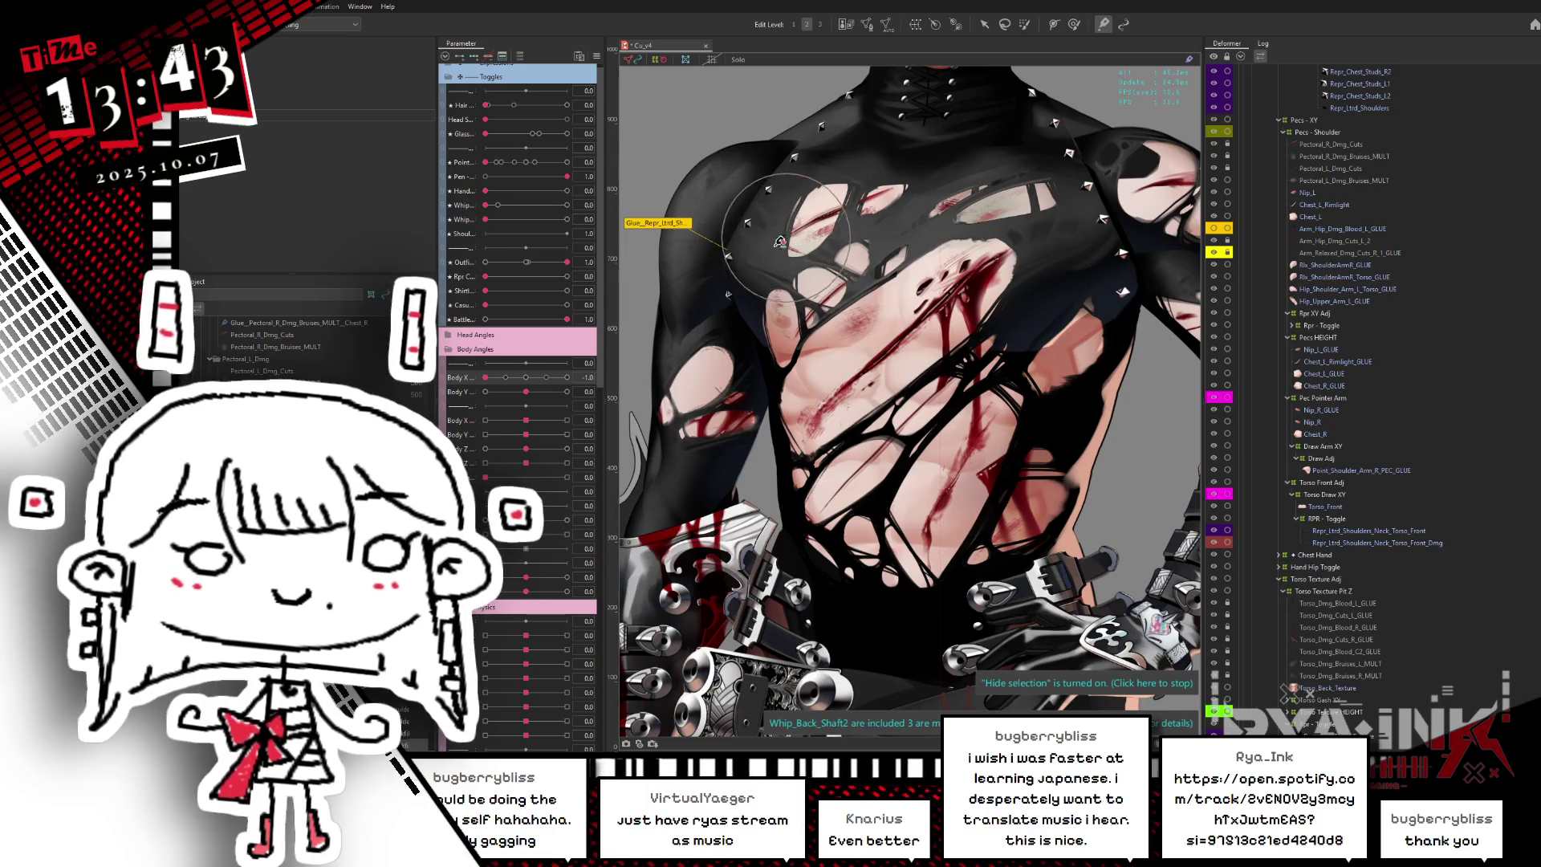
- Inspect the left and right chest meshes' glue weights against the chest art with Hide Selection
click(738, 278)
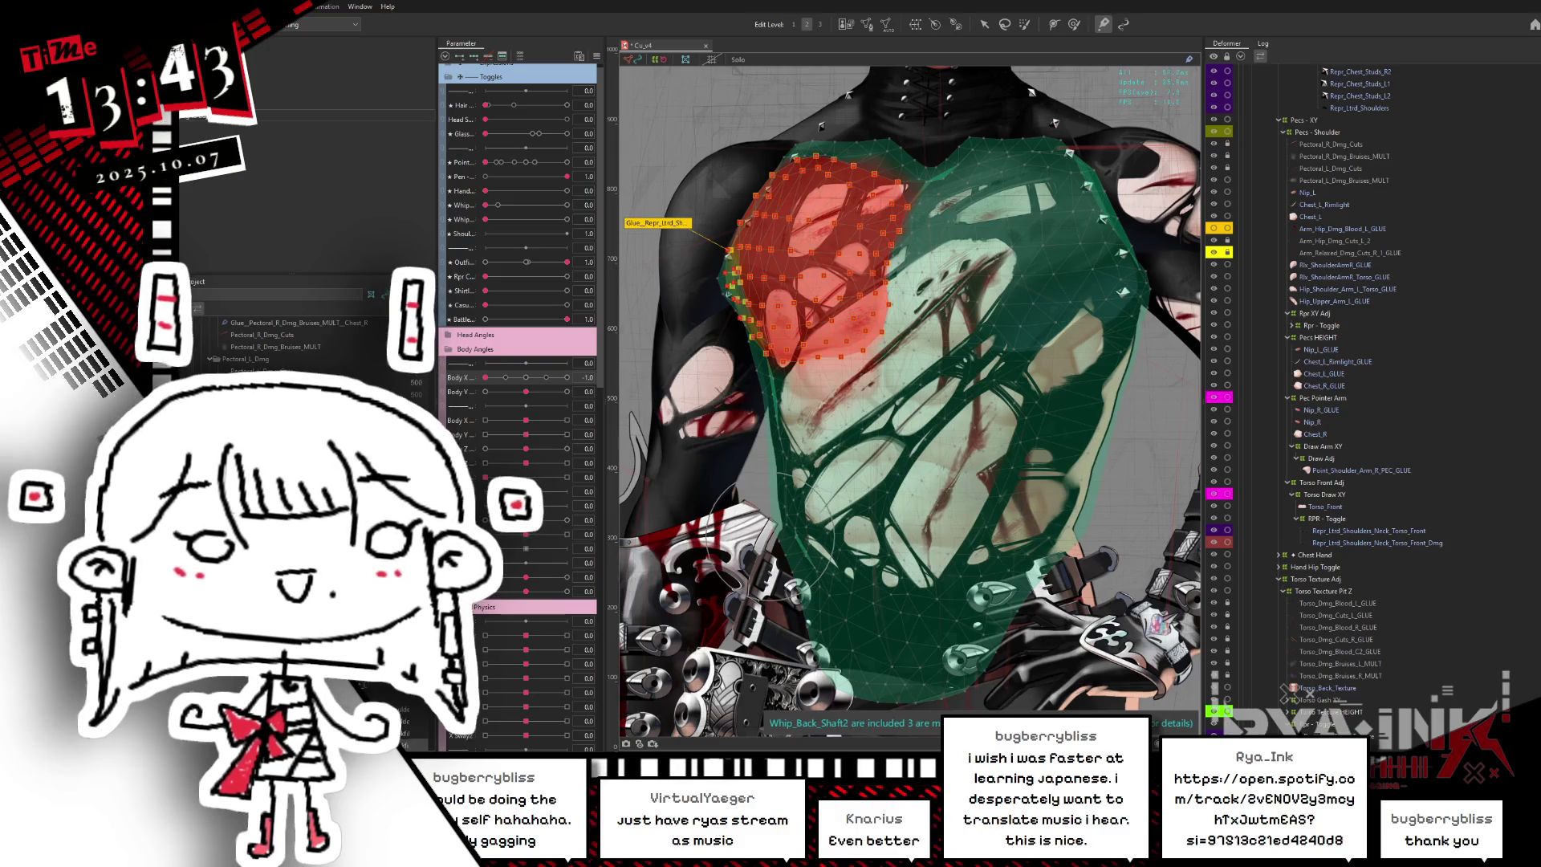
click(727, 277)
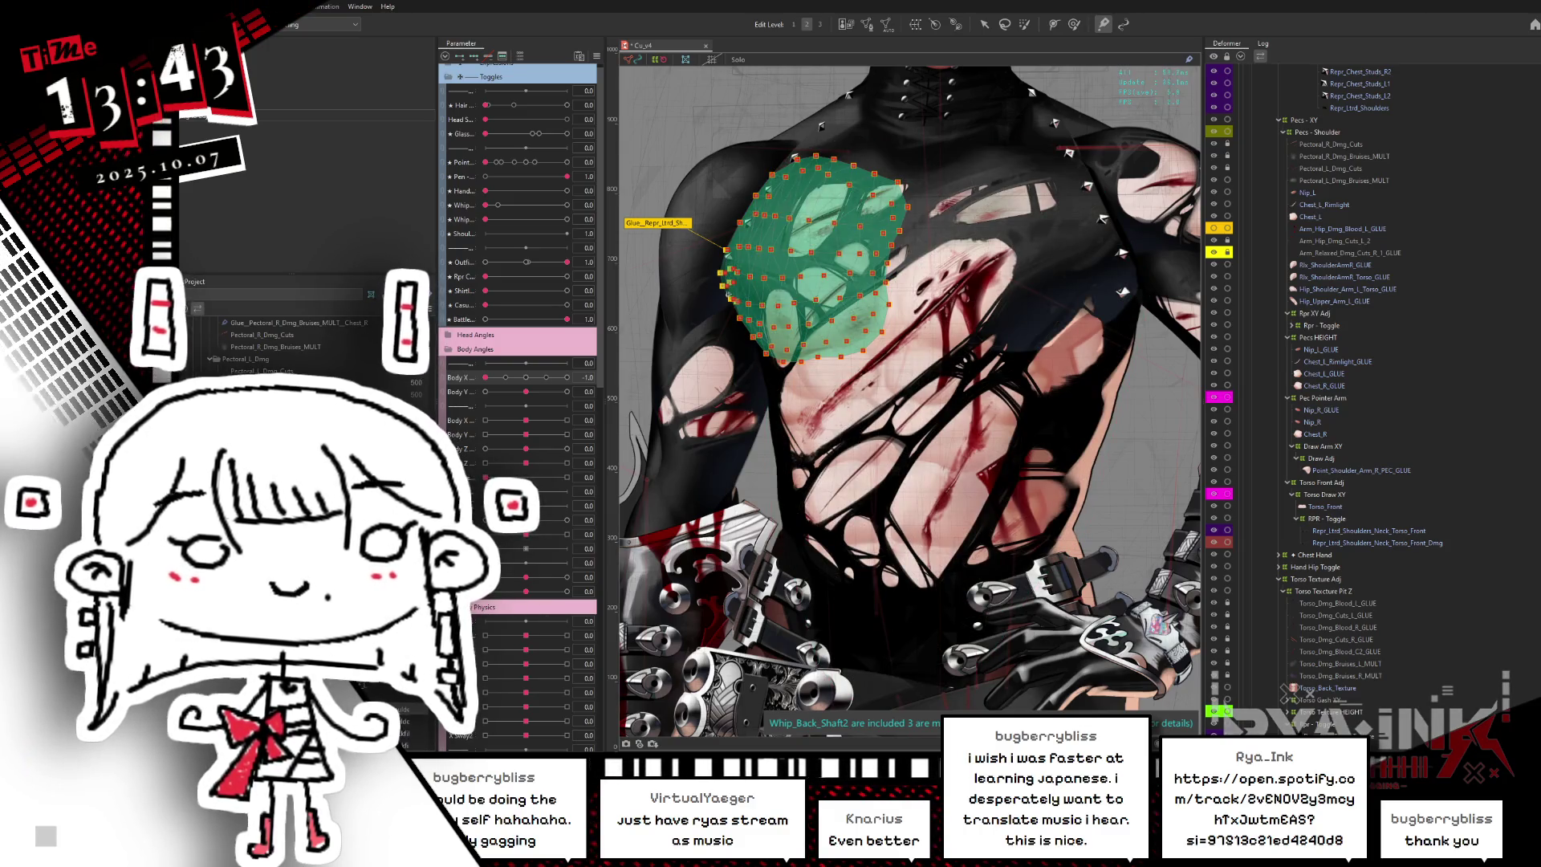
key(ctrl+h)
click(1015, 256)
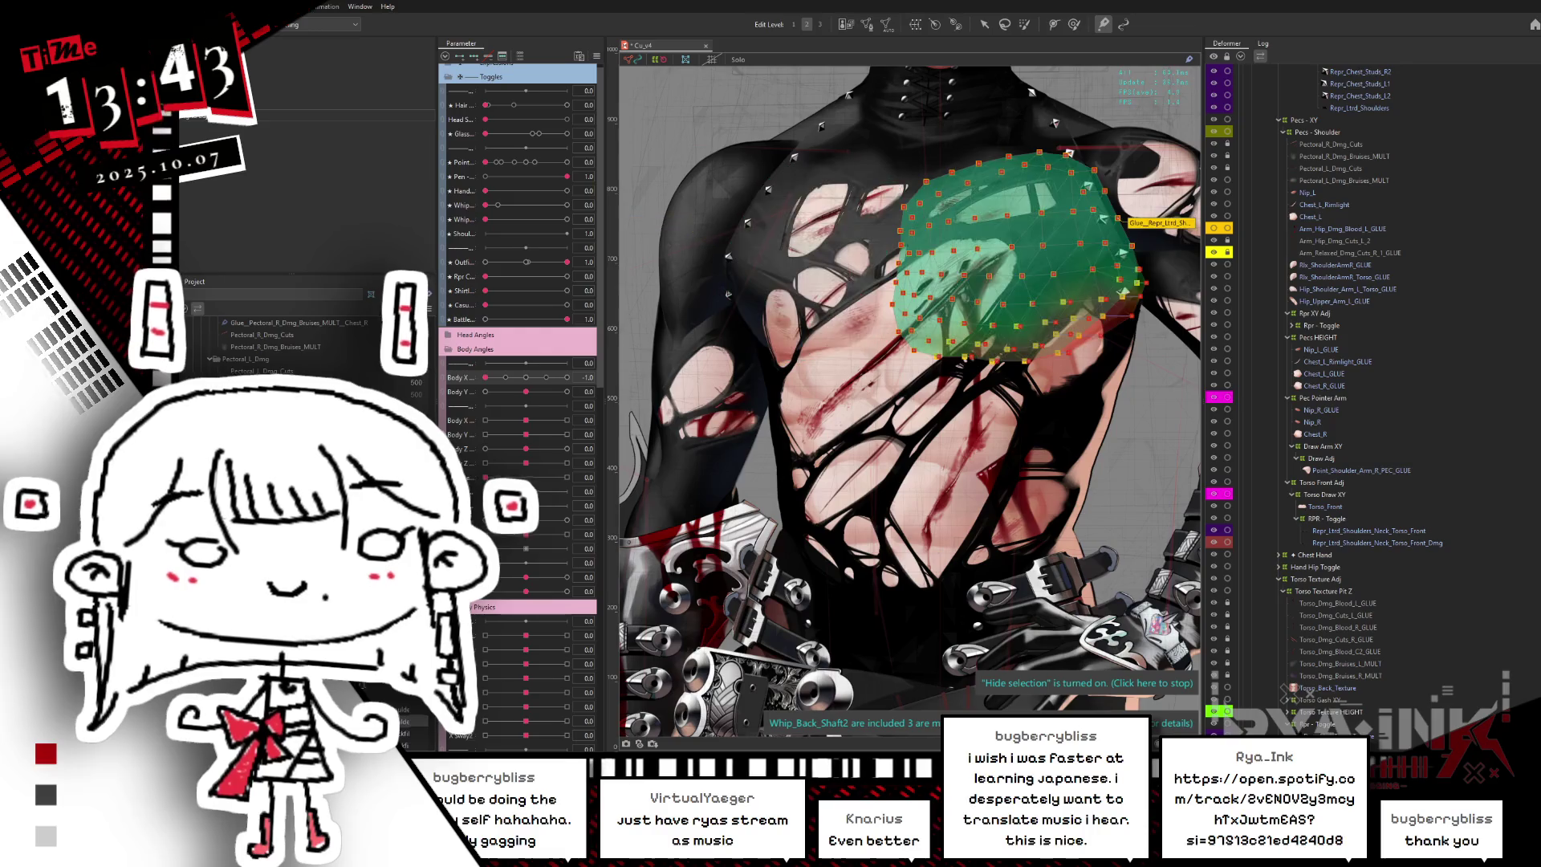
click(747, 265)
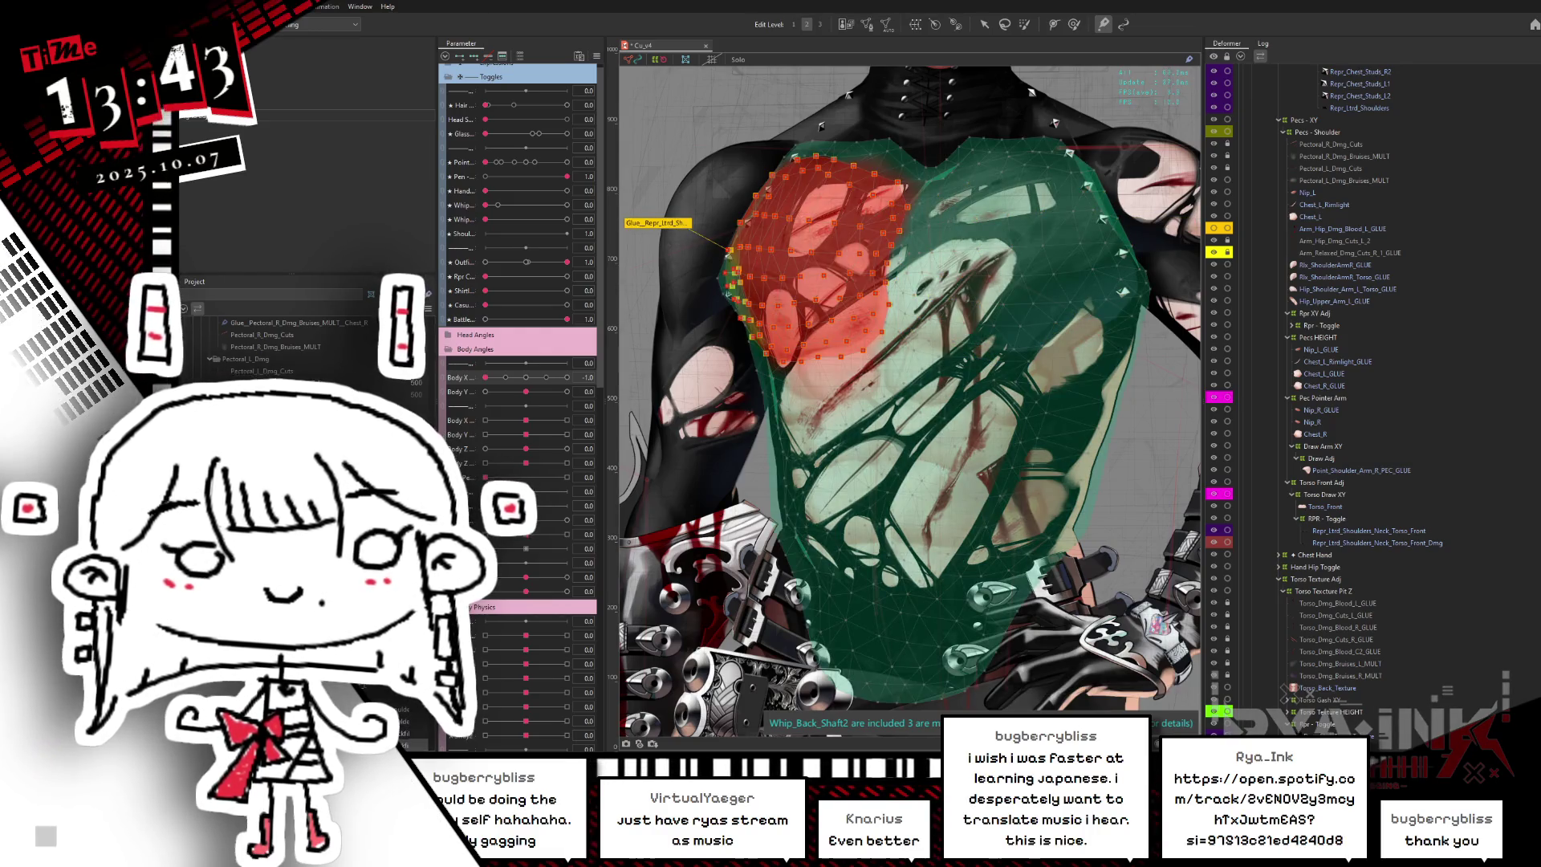
key(ctrl+h)
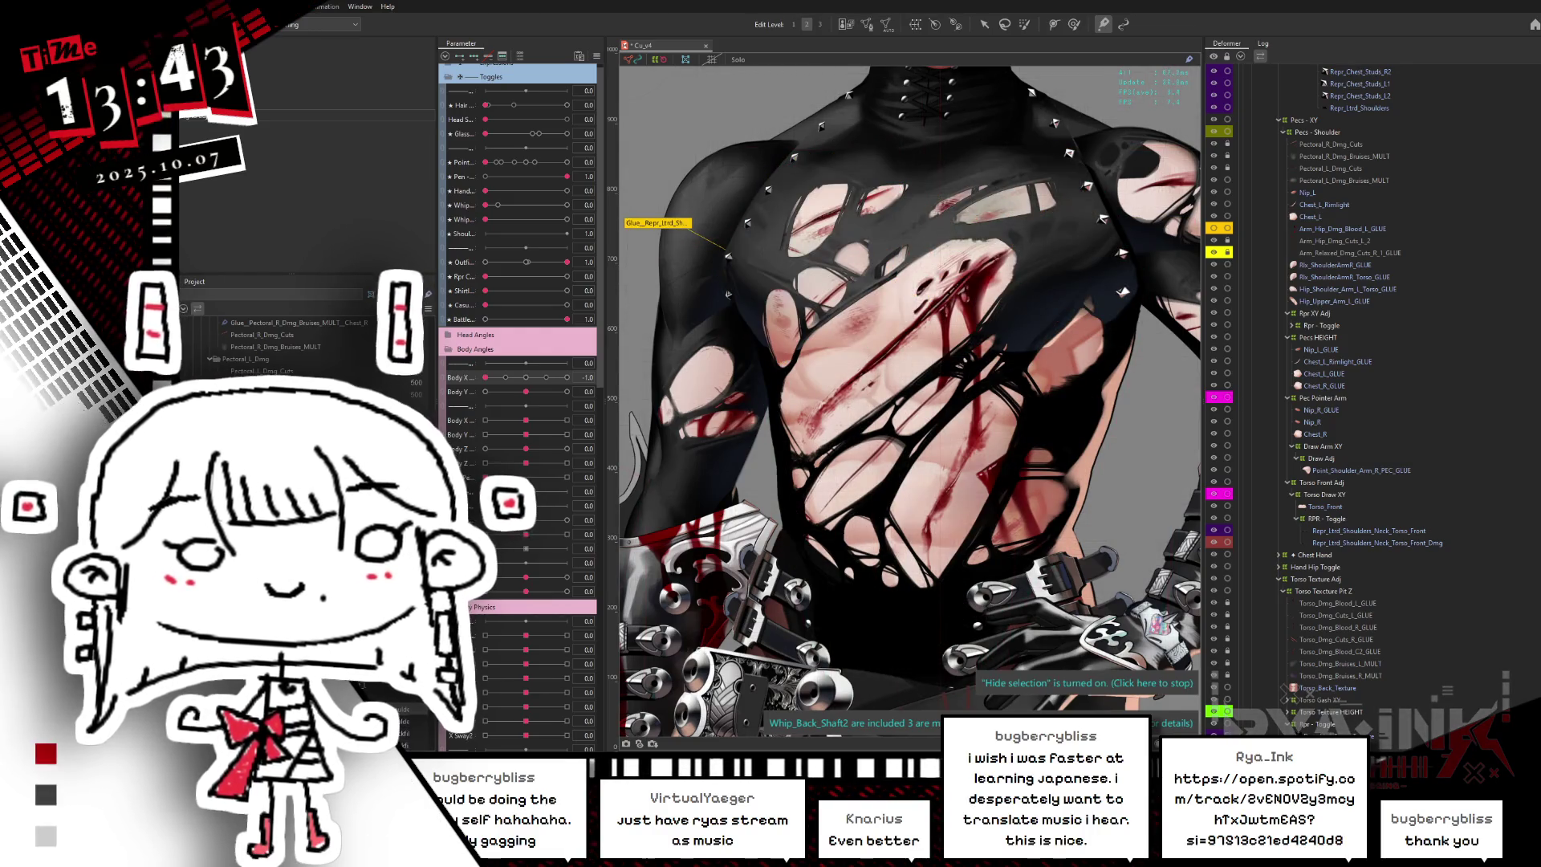
click(1346, 531)
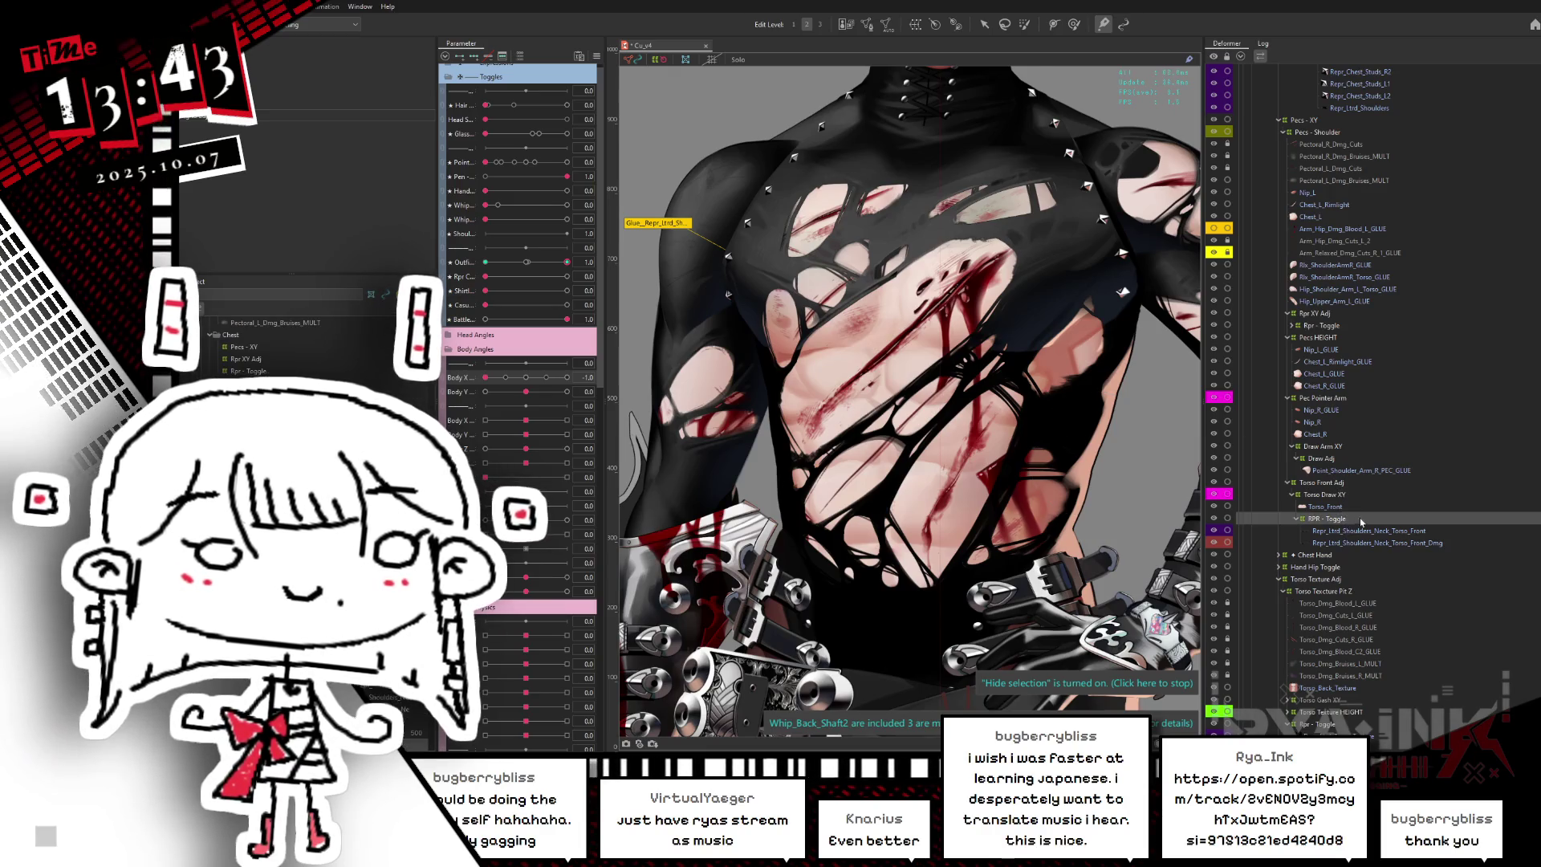
- Select the chest Front_Dmg layer's mesh, toggling its overlay and visibility to view the artwork
click(1356, 543)
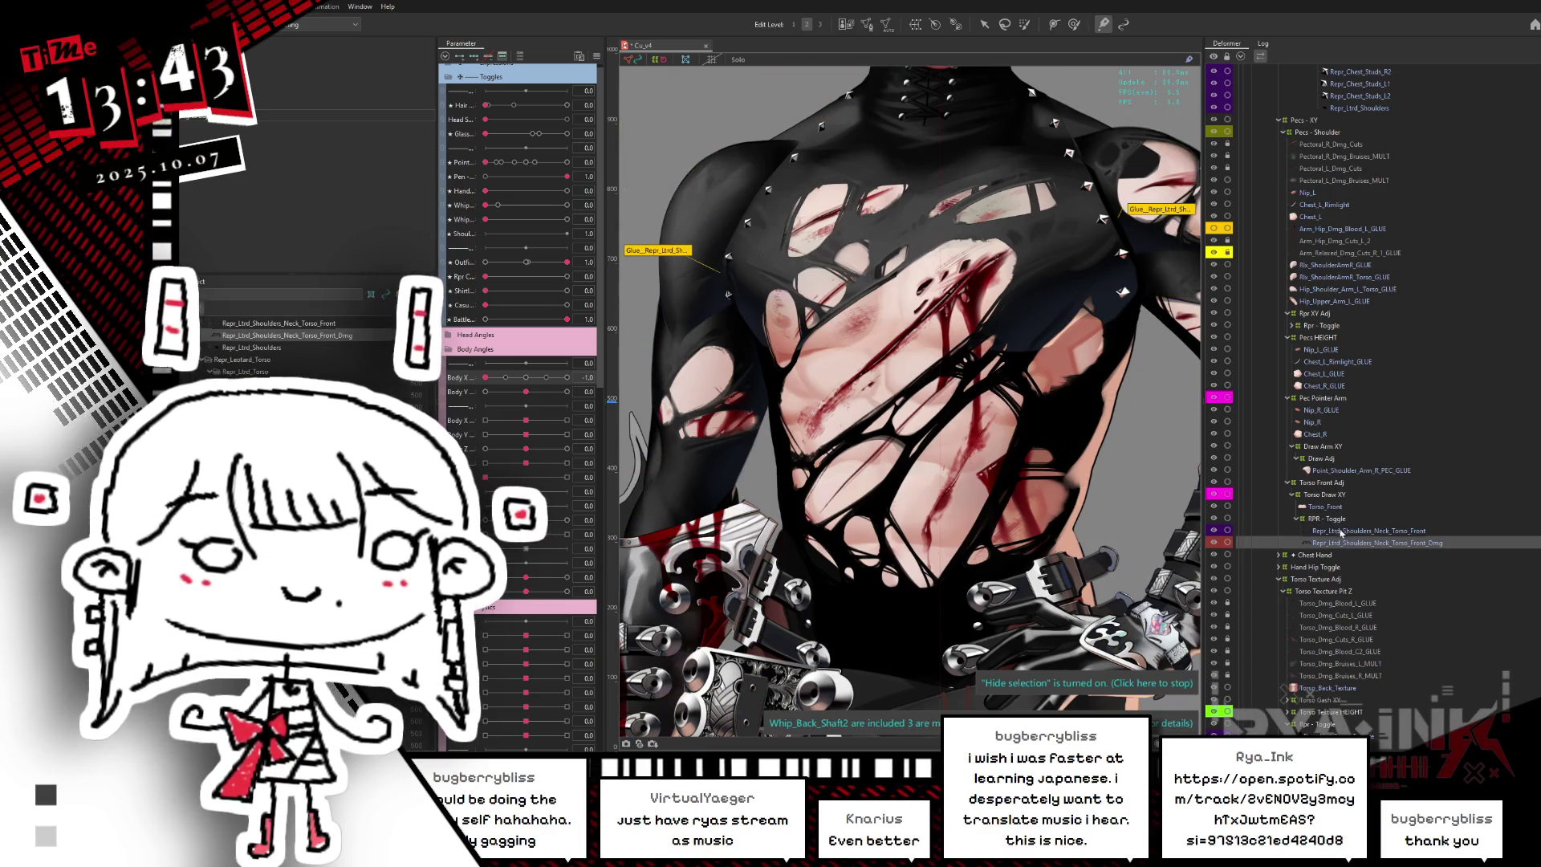
key(ctrl+h)
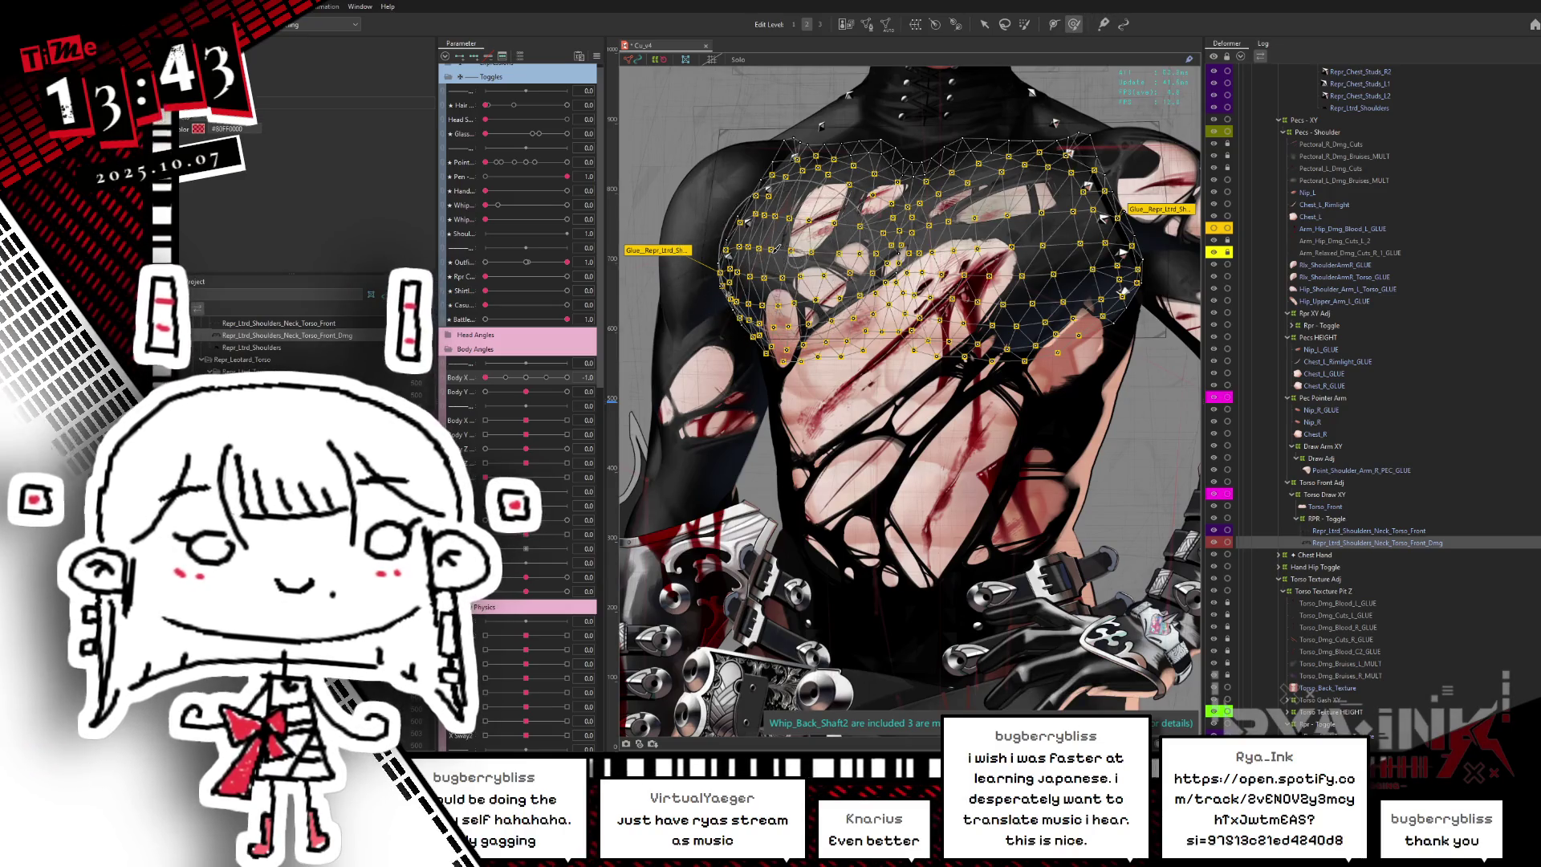
key(ctrl+h)
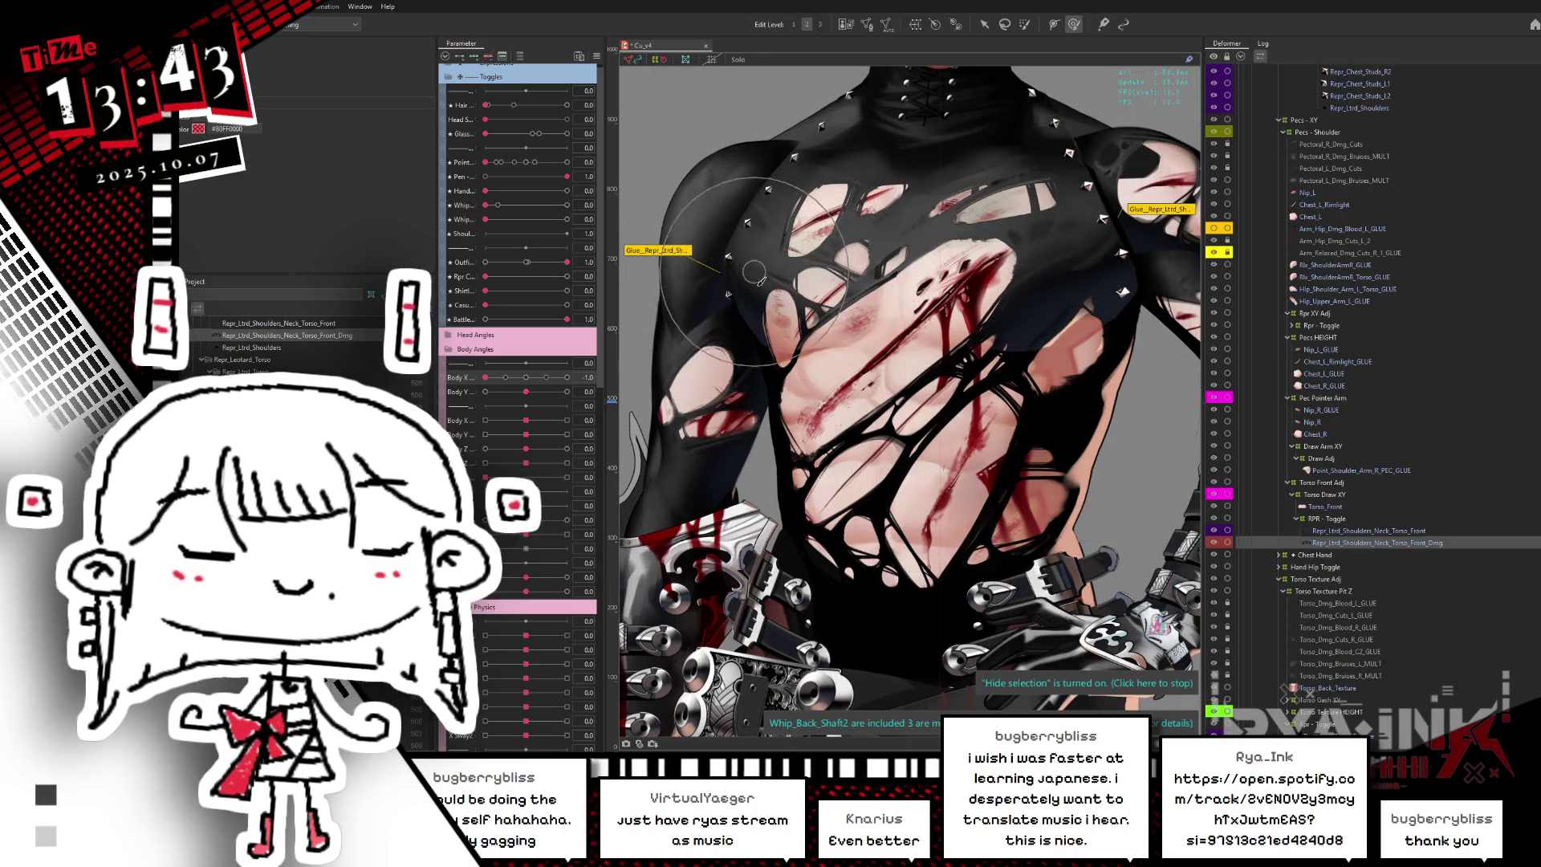
key(ctrl+h)
click(1214, 544)
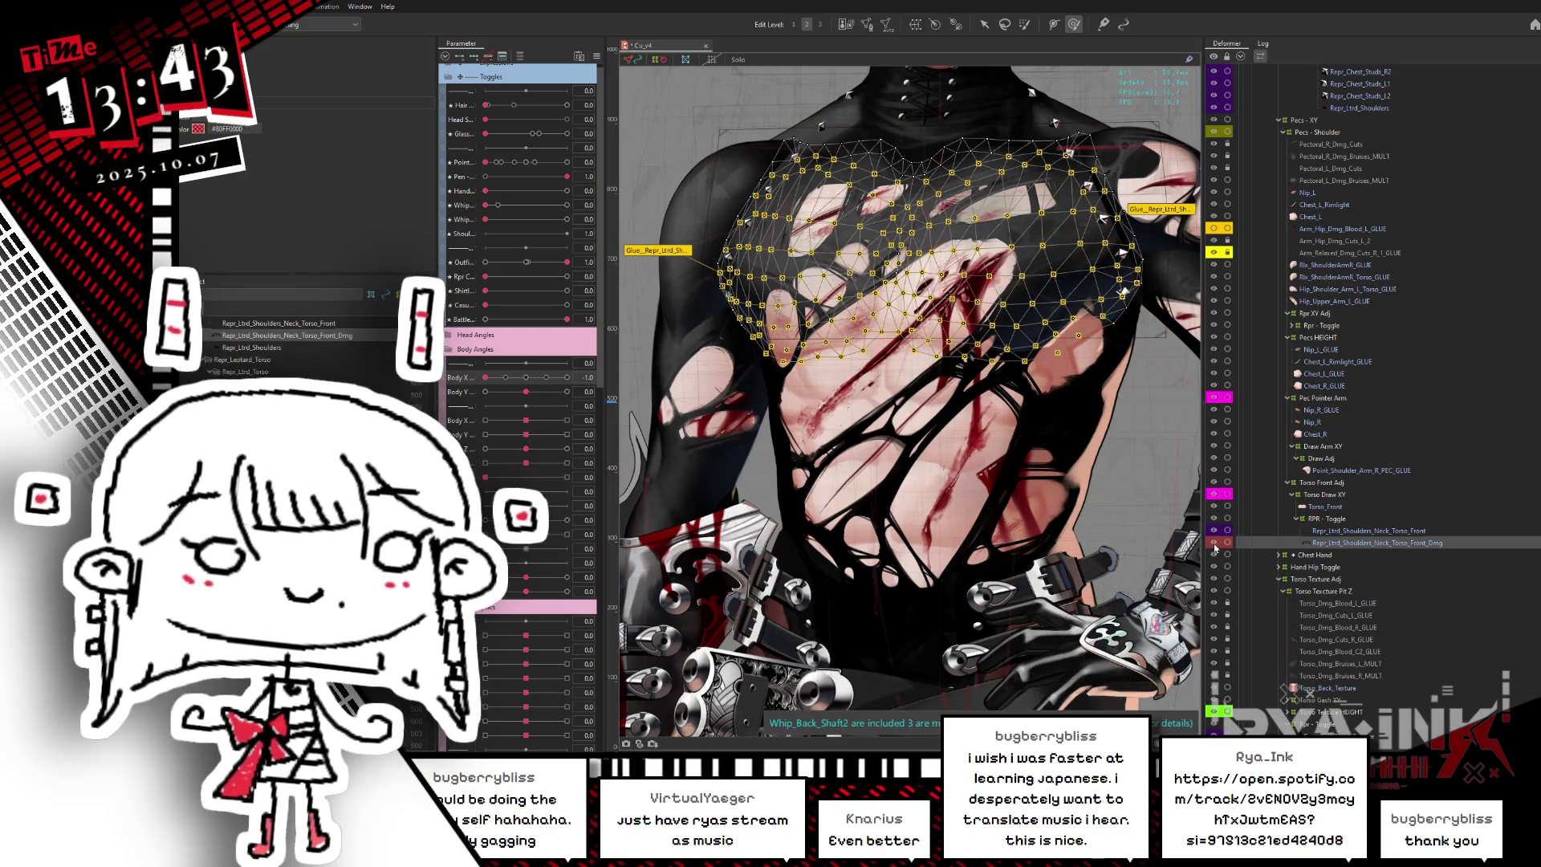
key(ctrl+h)
click(1214, 544)
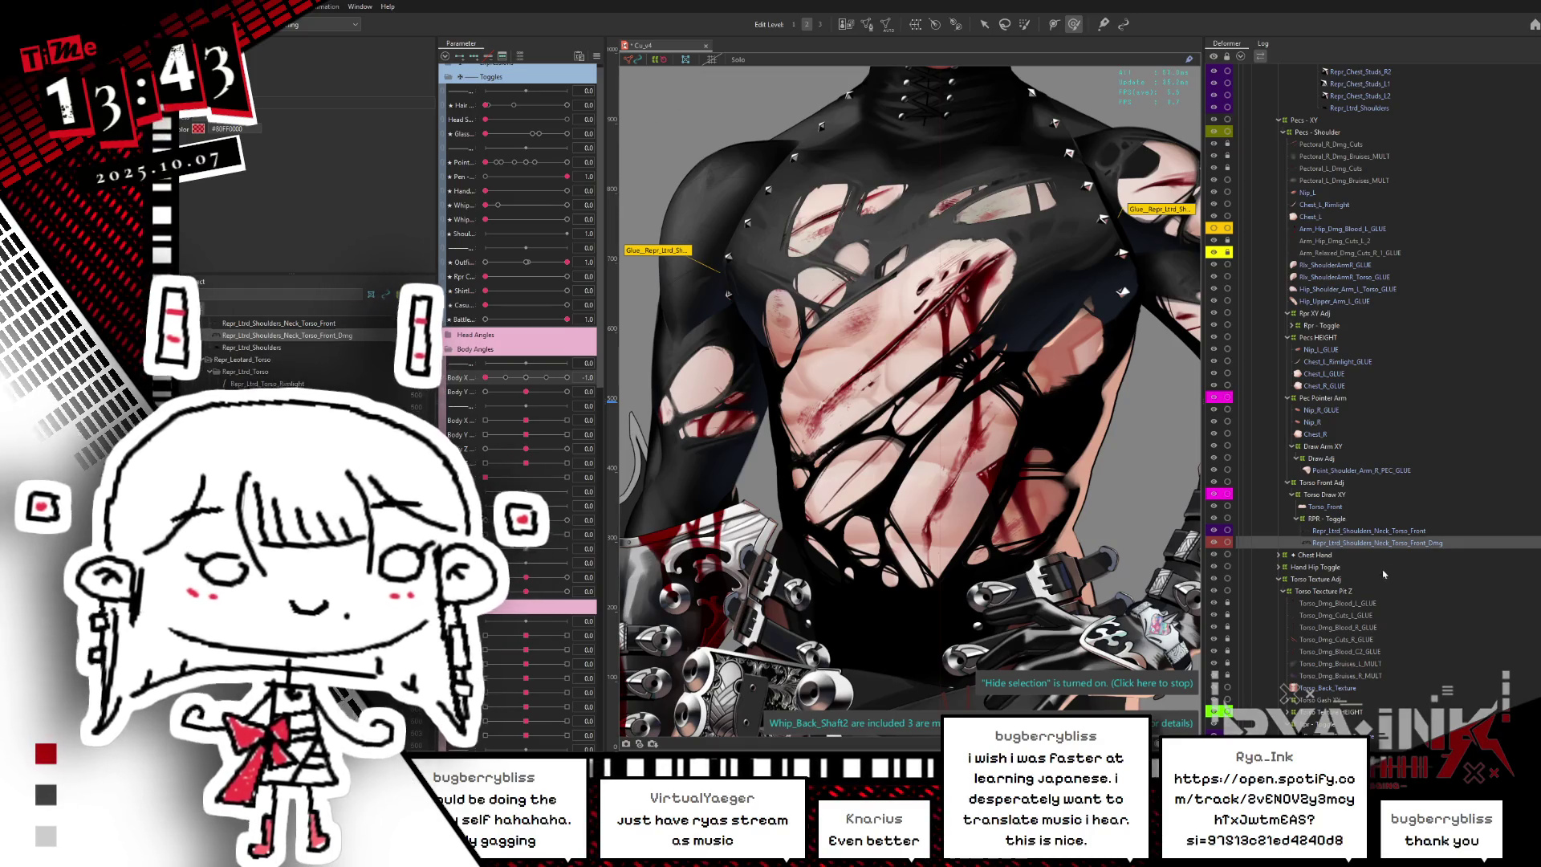
scroll(1377, 572, down, 2)
- Warp the torn chest texture downward on the torso layer, bringing the neck and collar into view
click(1356, 715)
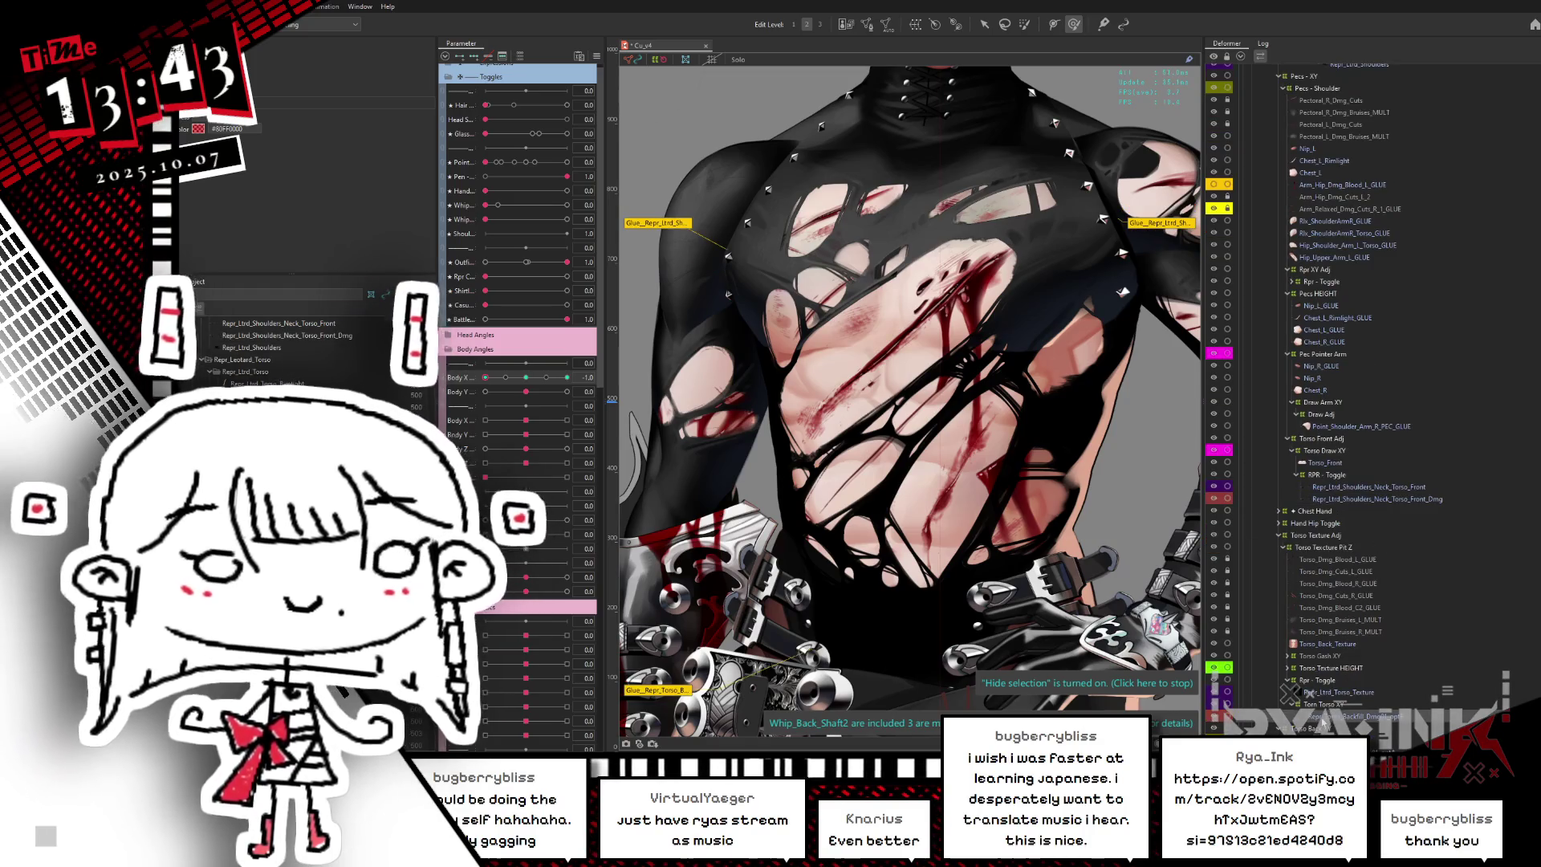
drag(790, 252, 786, 315)
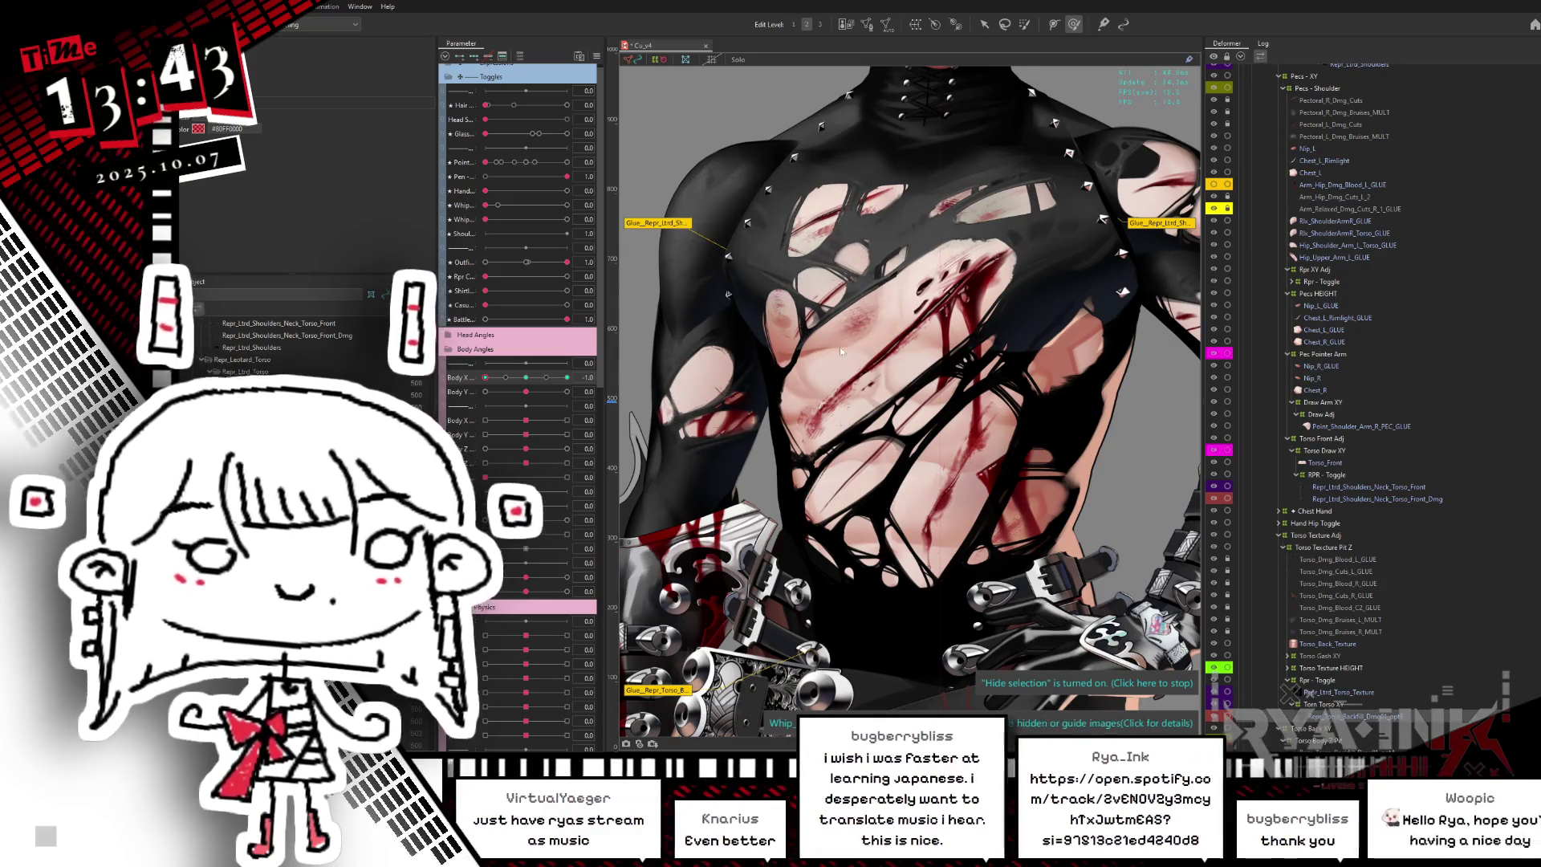
click(820, 309)
scroll(820, 310, up, 3)
drag(820, 310, 820, 454)
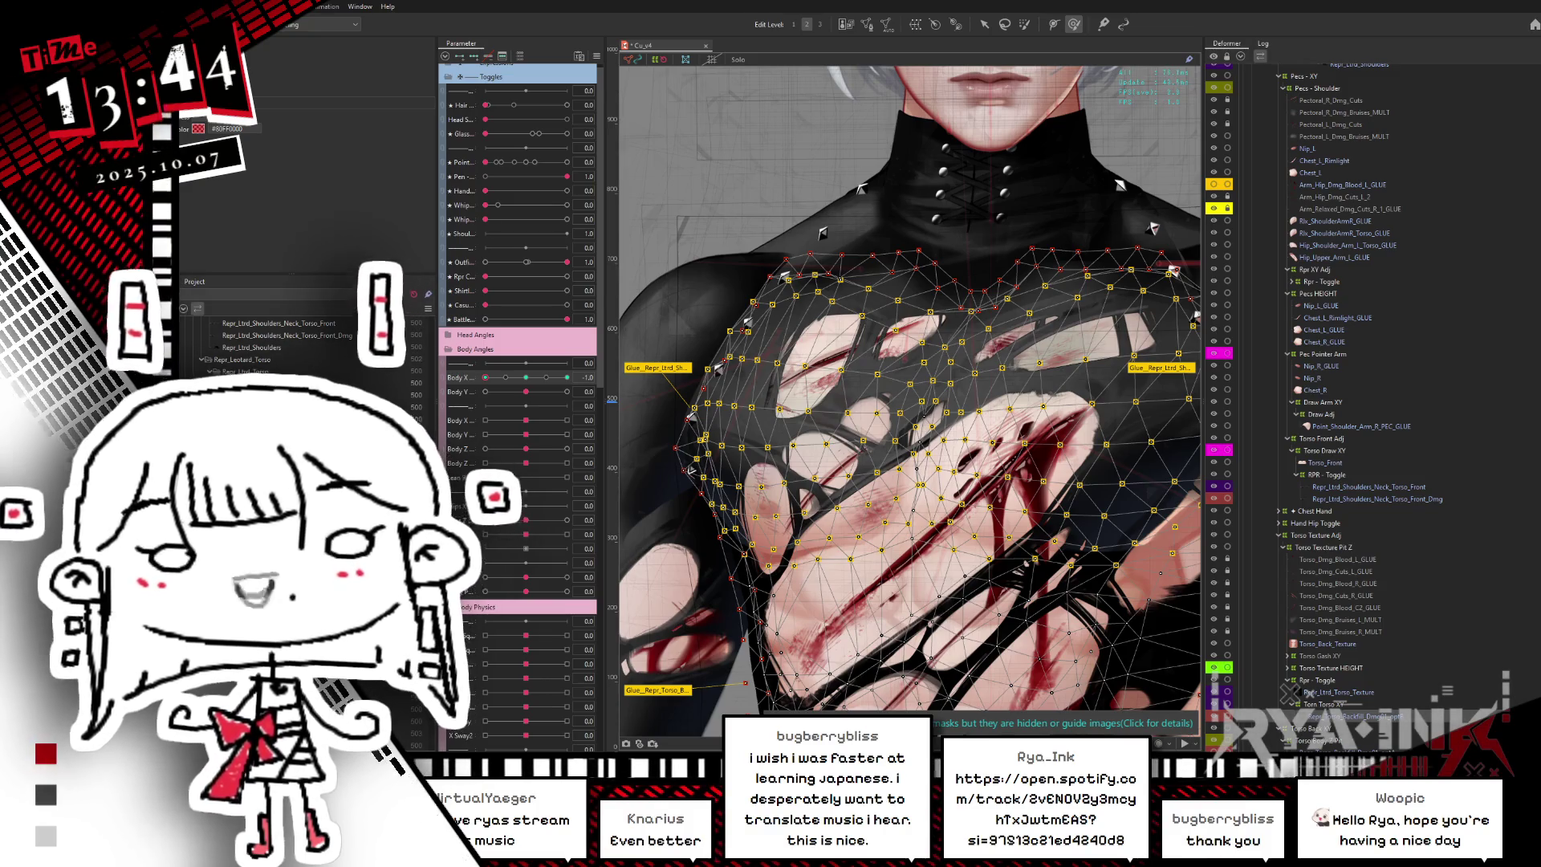
- Turn Body X to -1.0 and fit the Repr_Ltrd_Torso_Texture mesh, then nudge Body X to -0.9
click(480, 383)
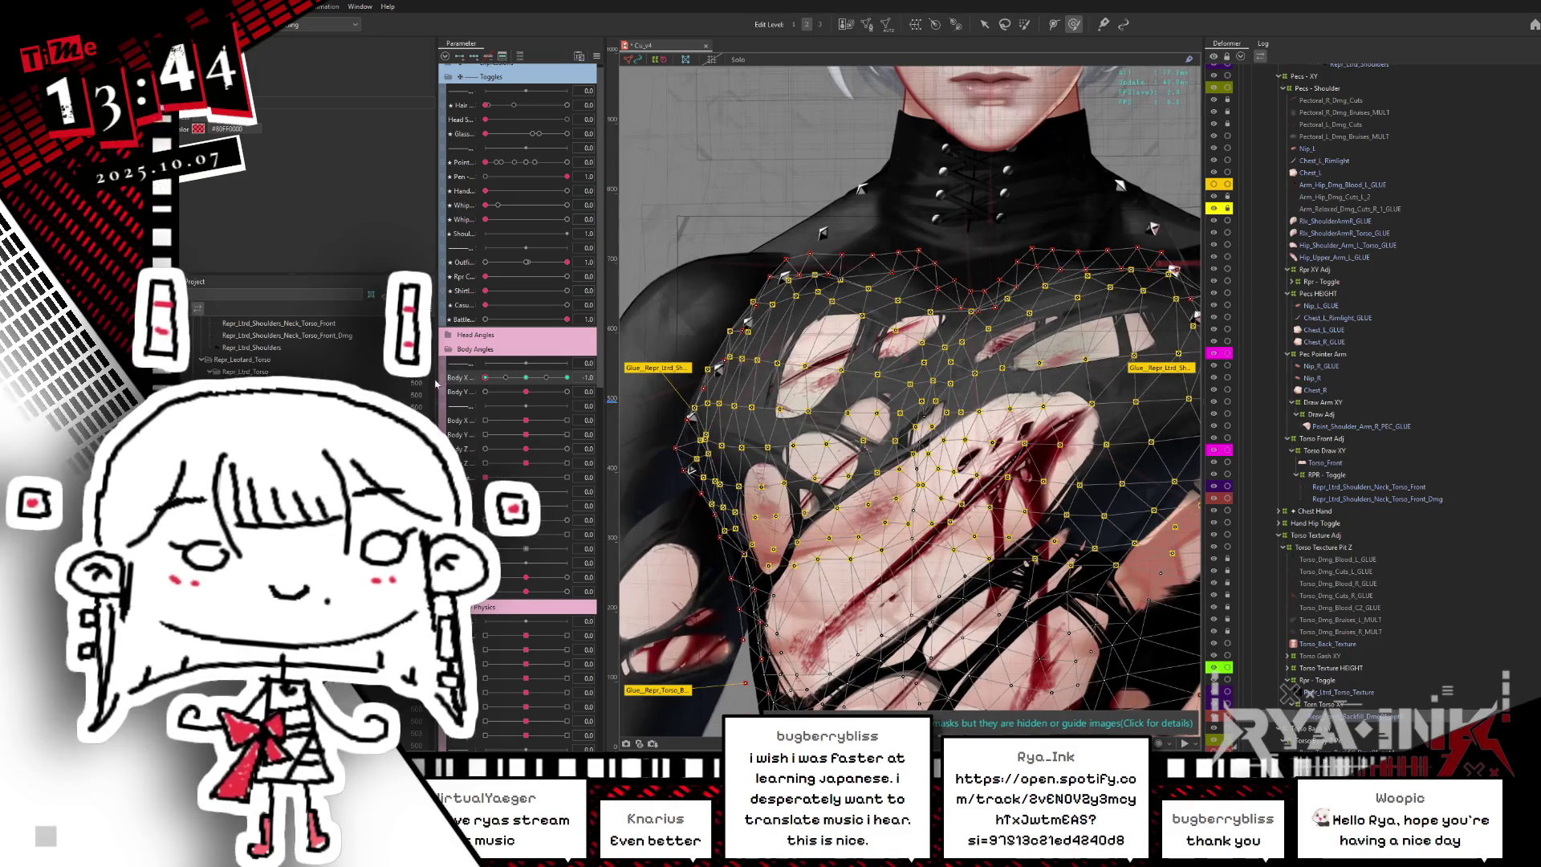
key(ctrl+h)
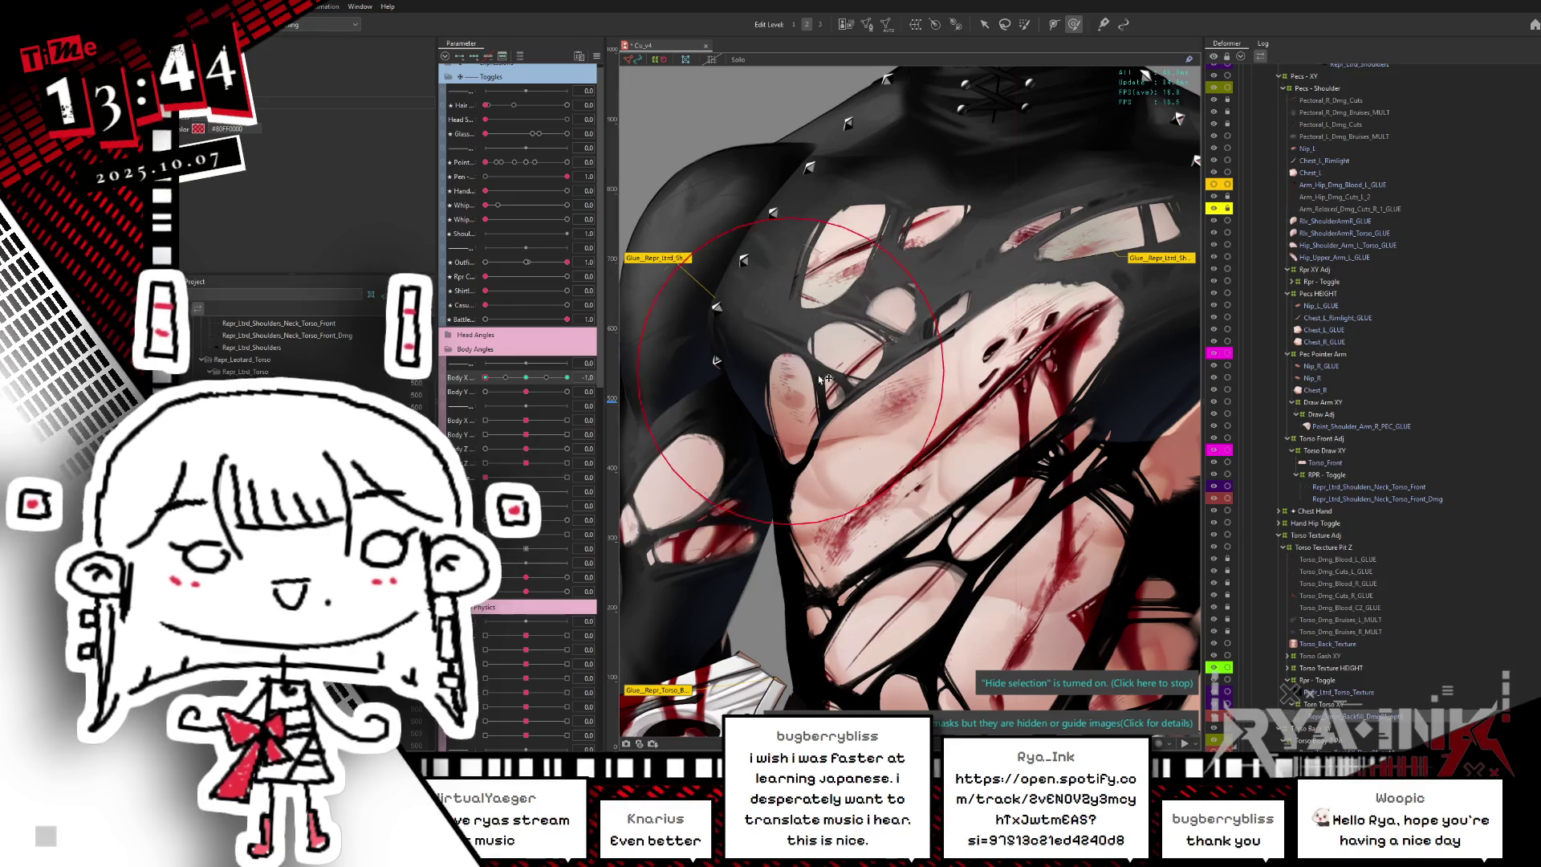
drag(526, 377, 485, 377)
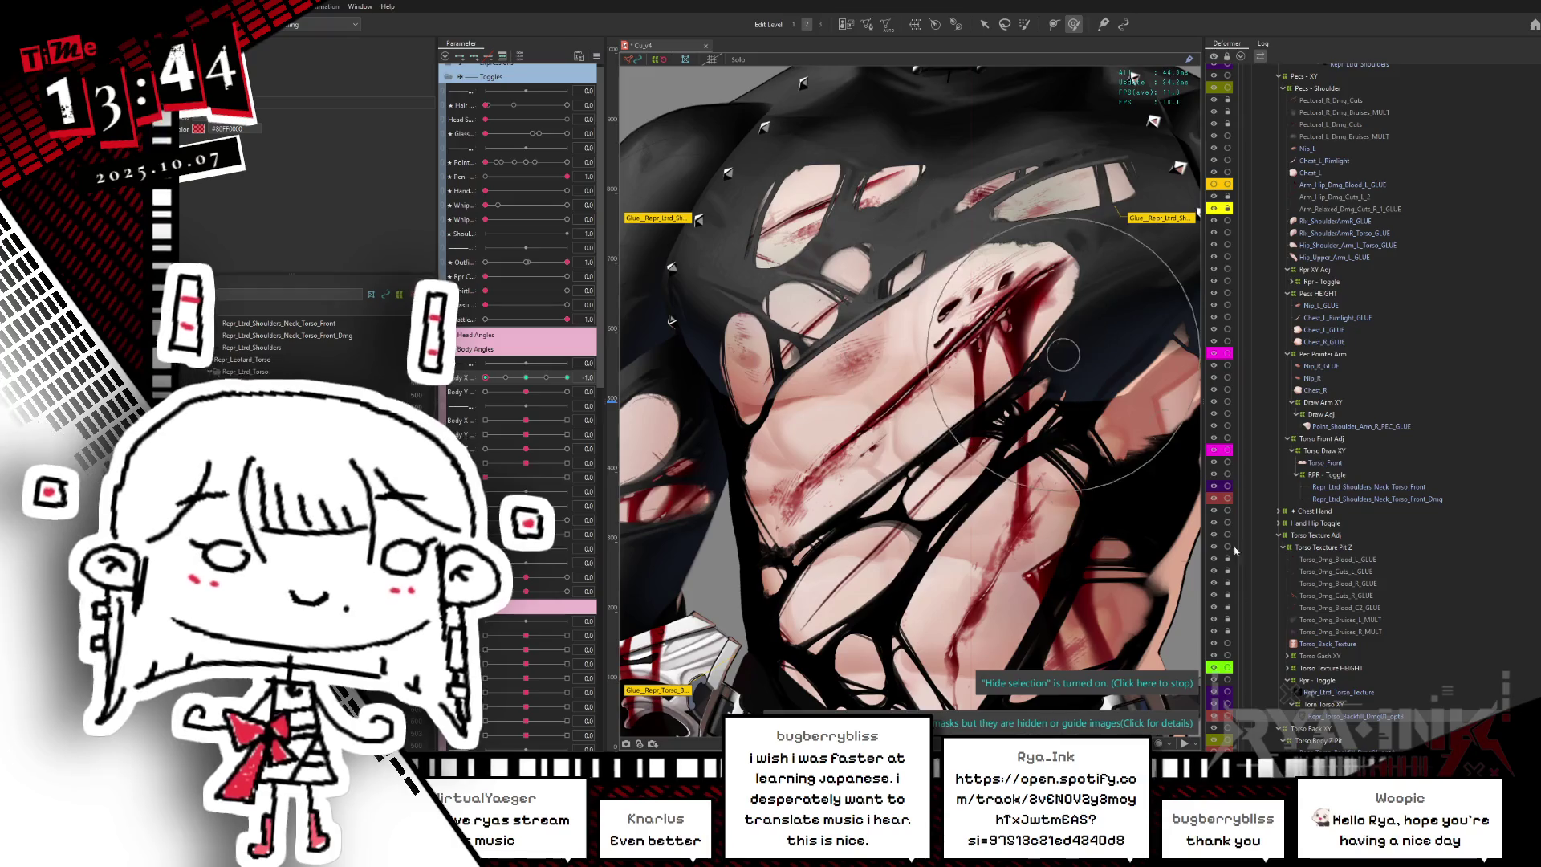
click(1355, 694)
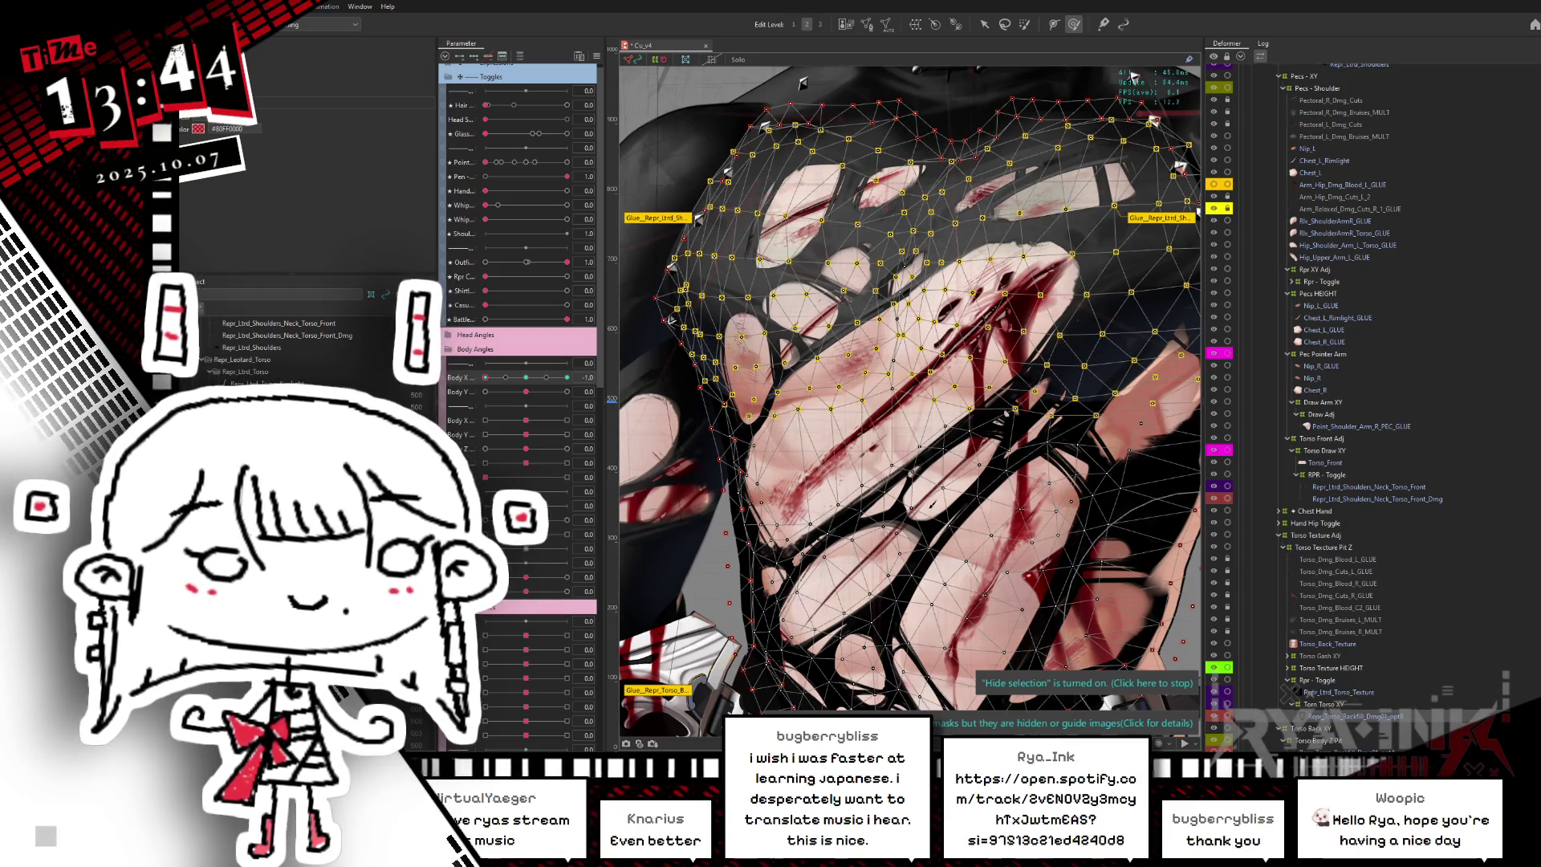
mouse_move(486, 377)
mouse_down()
mouse_move(490, 390)
mouse_move(474, 389)
mouse_move(602, 374)
mouse_up()
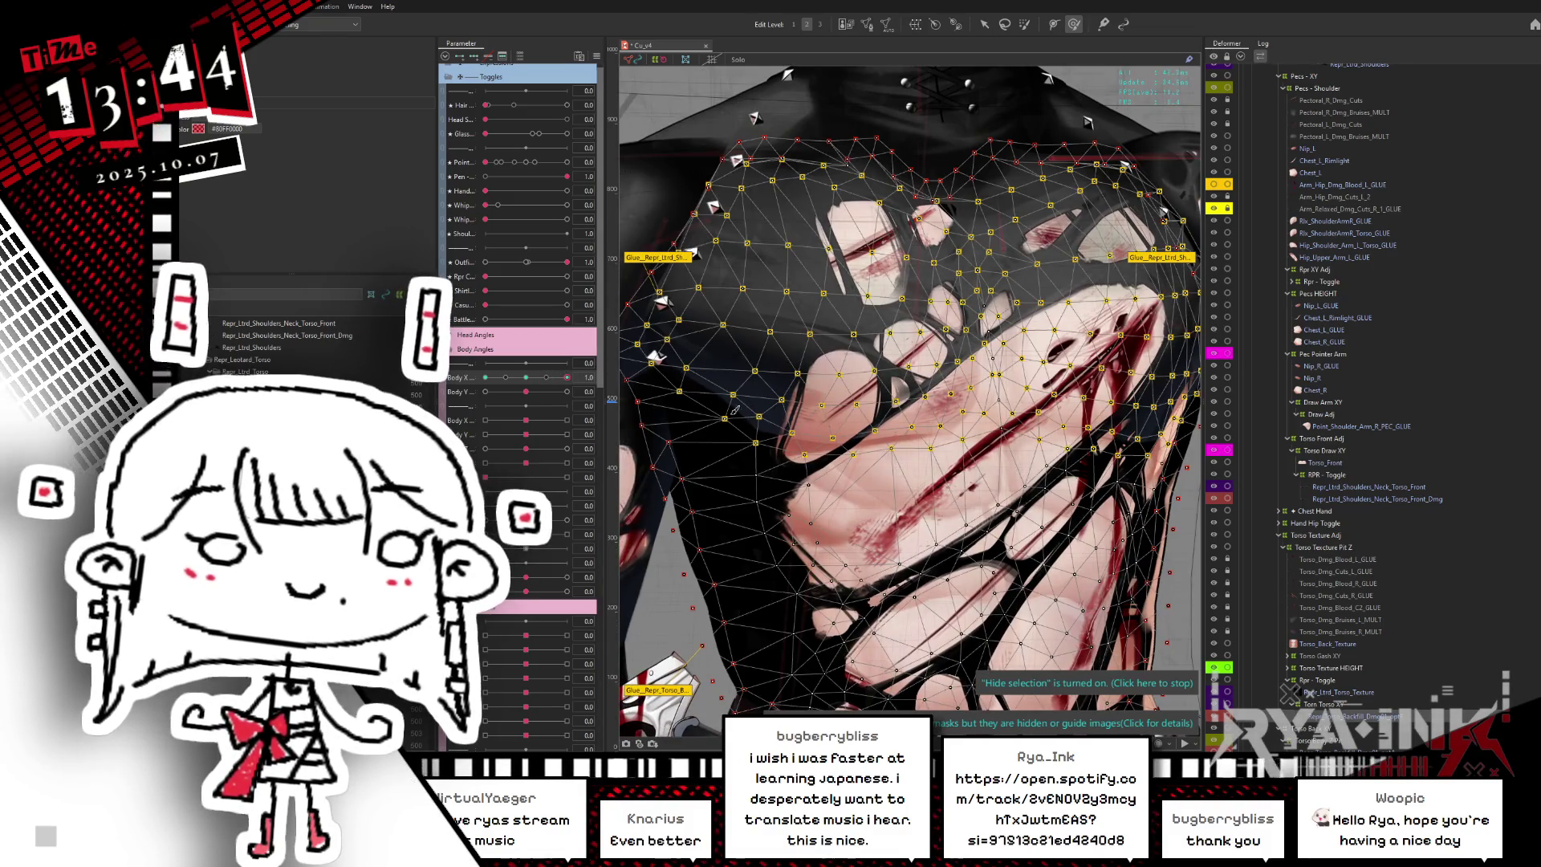
- View the torso mesh alone, restore the other layers, turn Body X toward 1.0, and select Repr_Torso_Backfill
click(737, 59)
click(1007, 254)
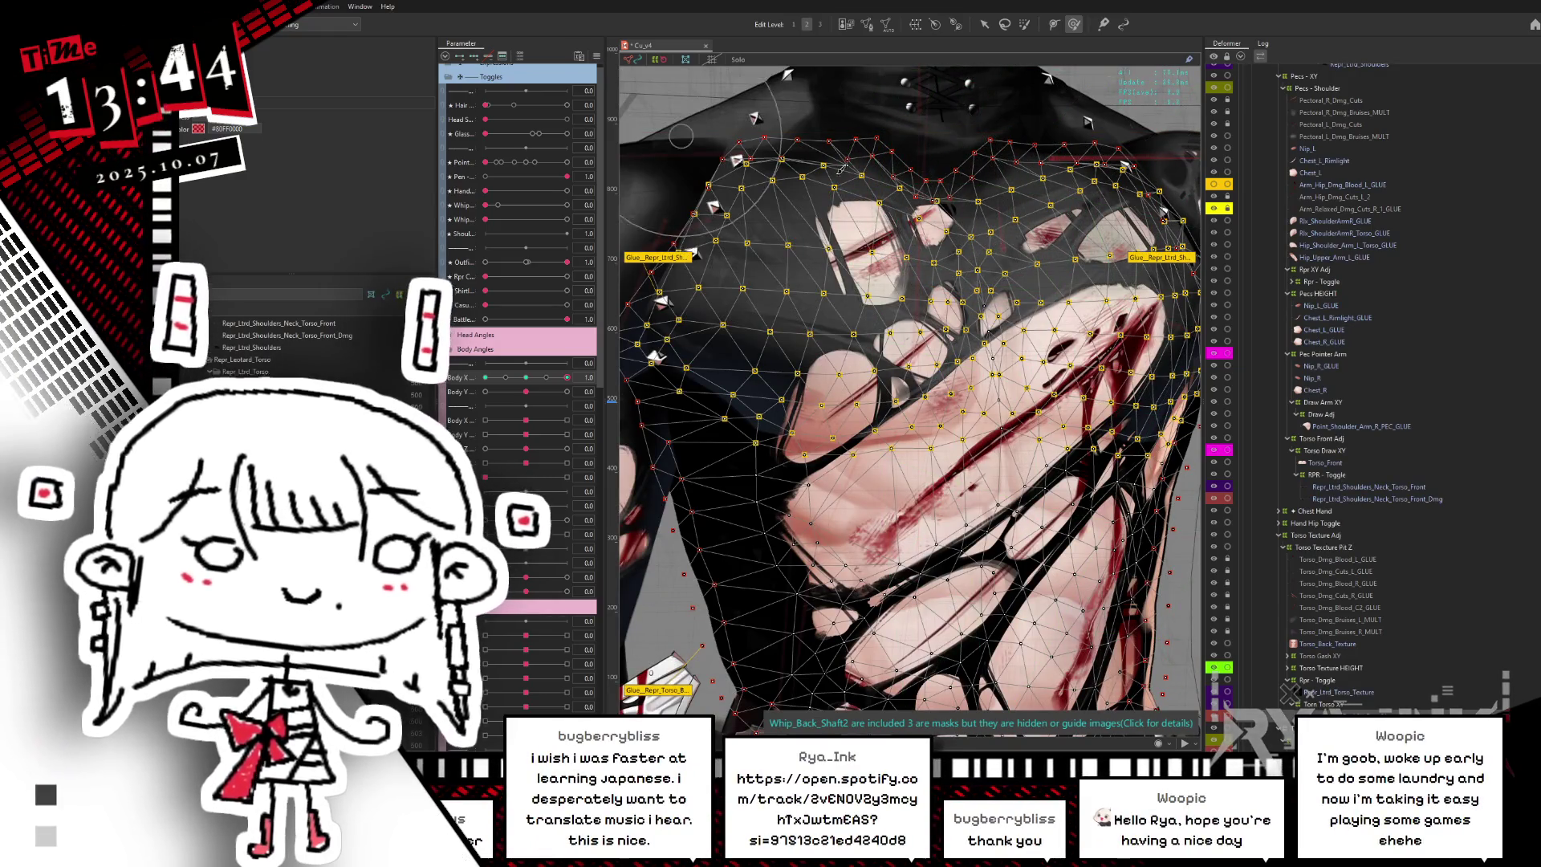
drag(556, 375, 578, 375)
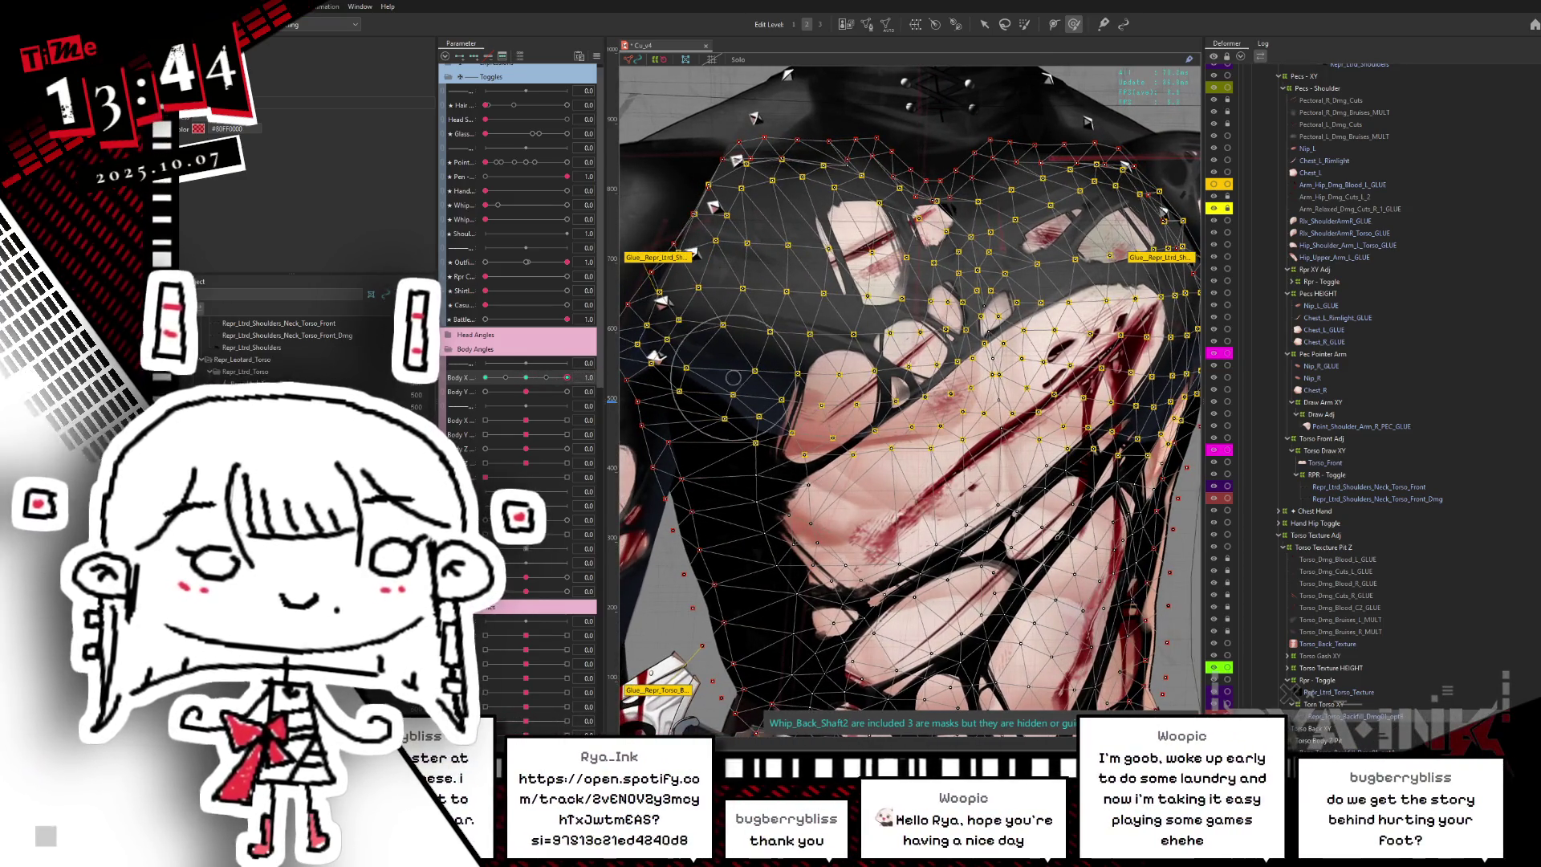
click(1335, 699)
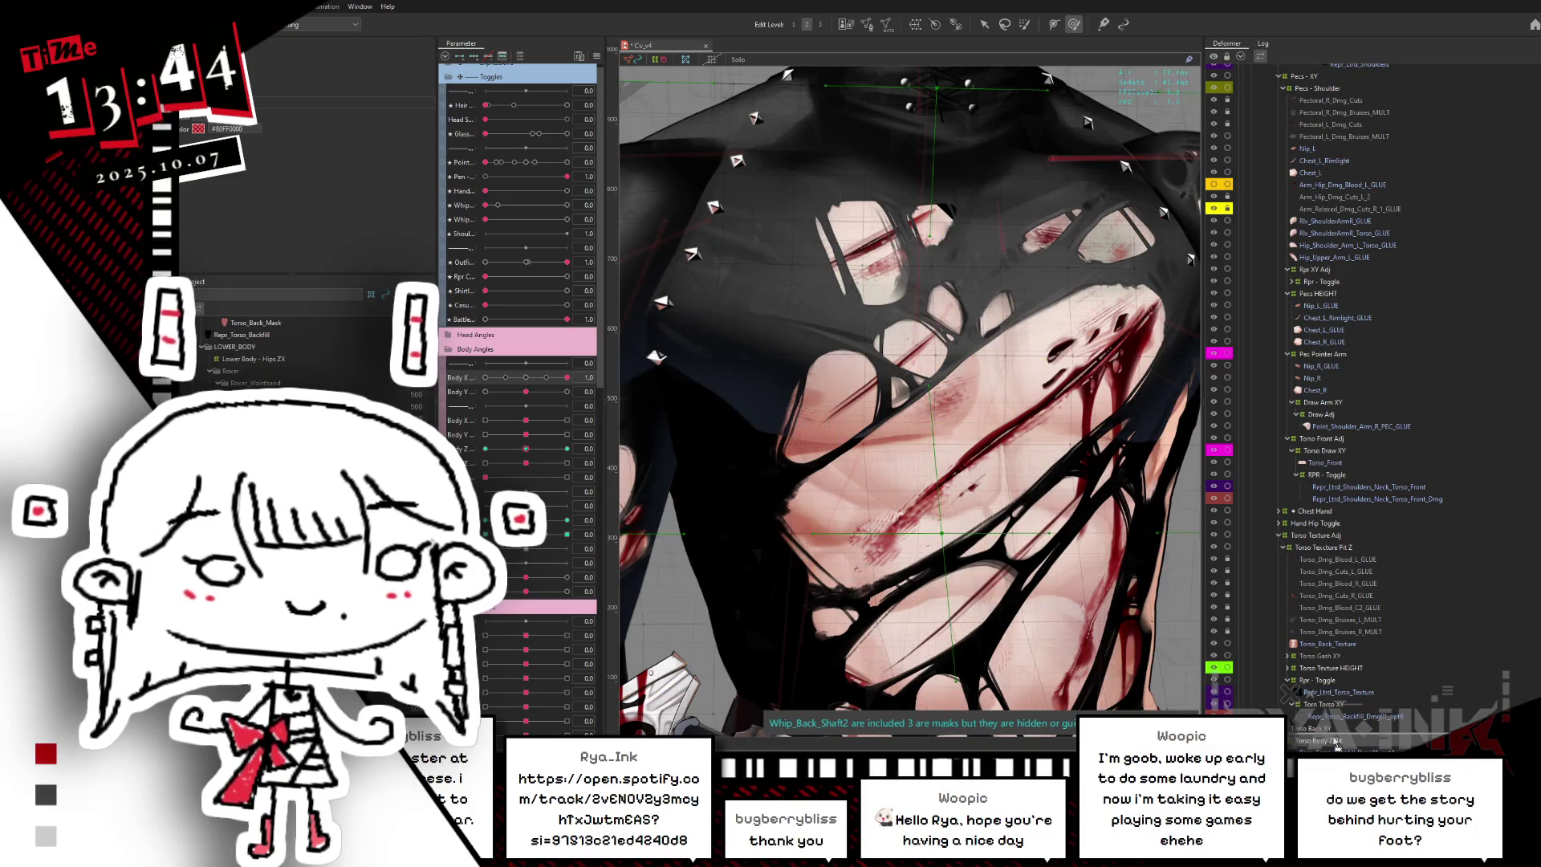
scroll(1364, 482, down, 7)
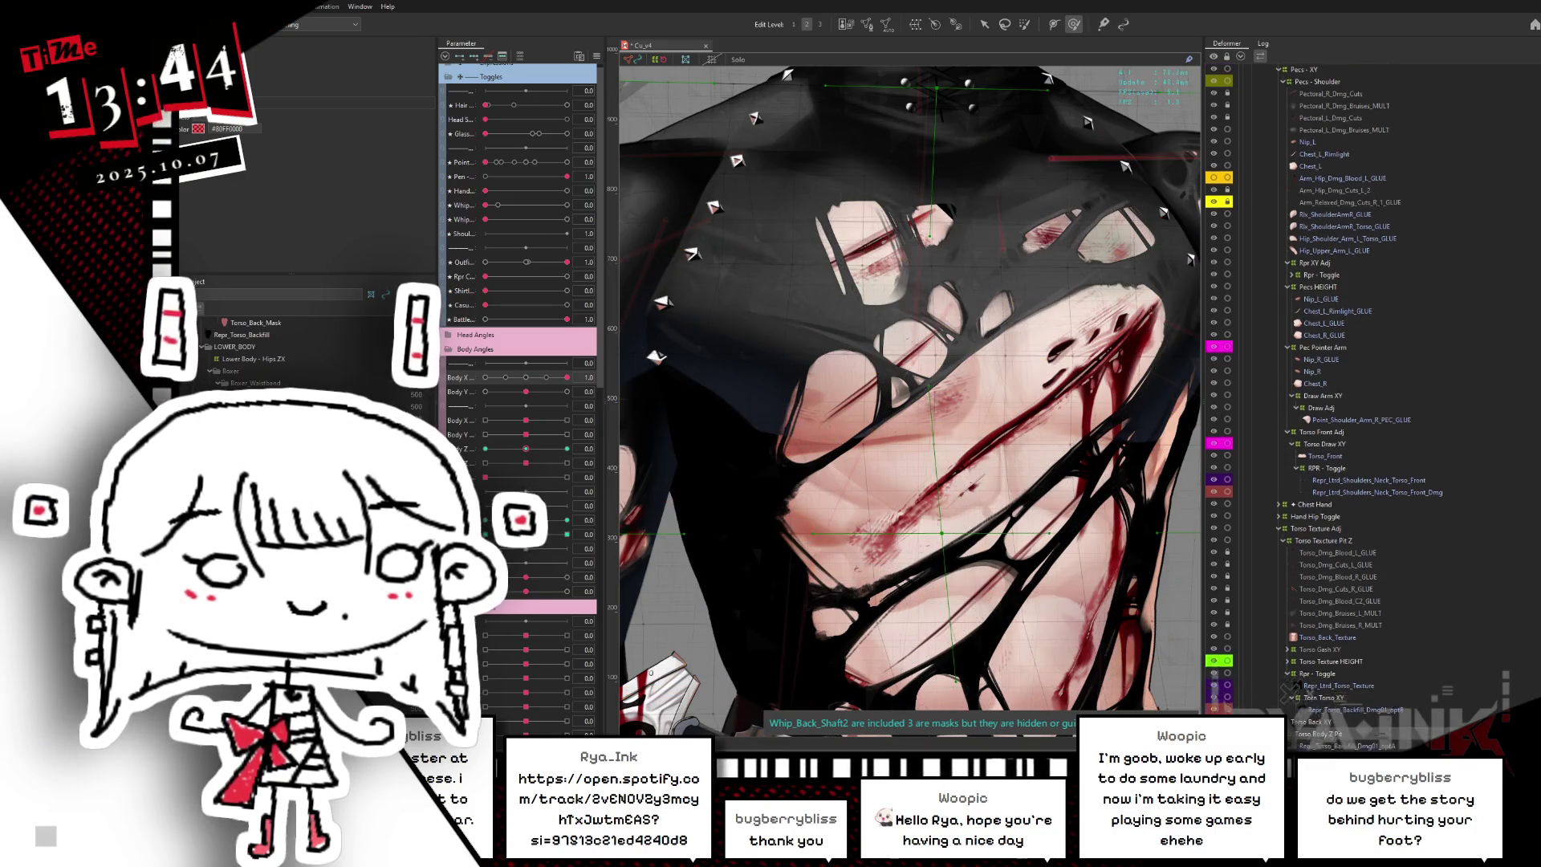
click(1335, 650)
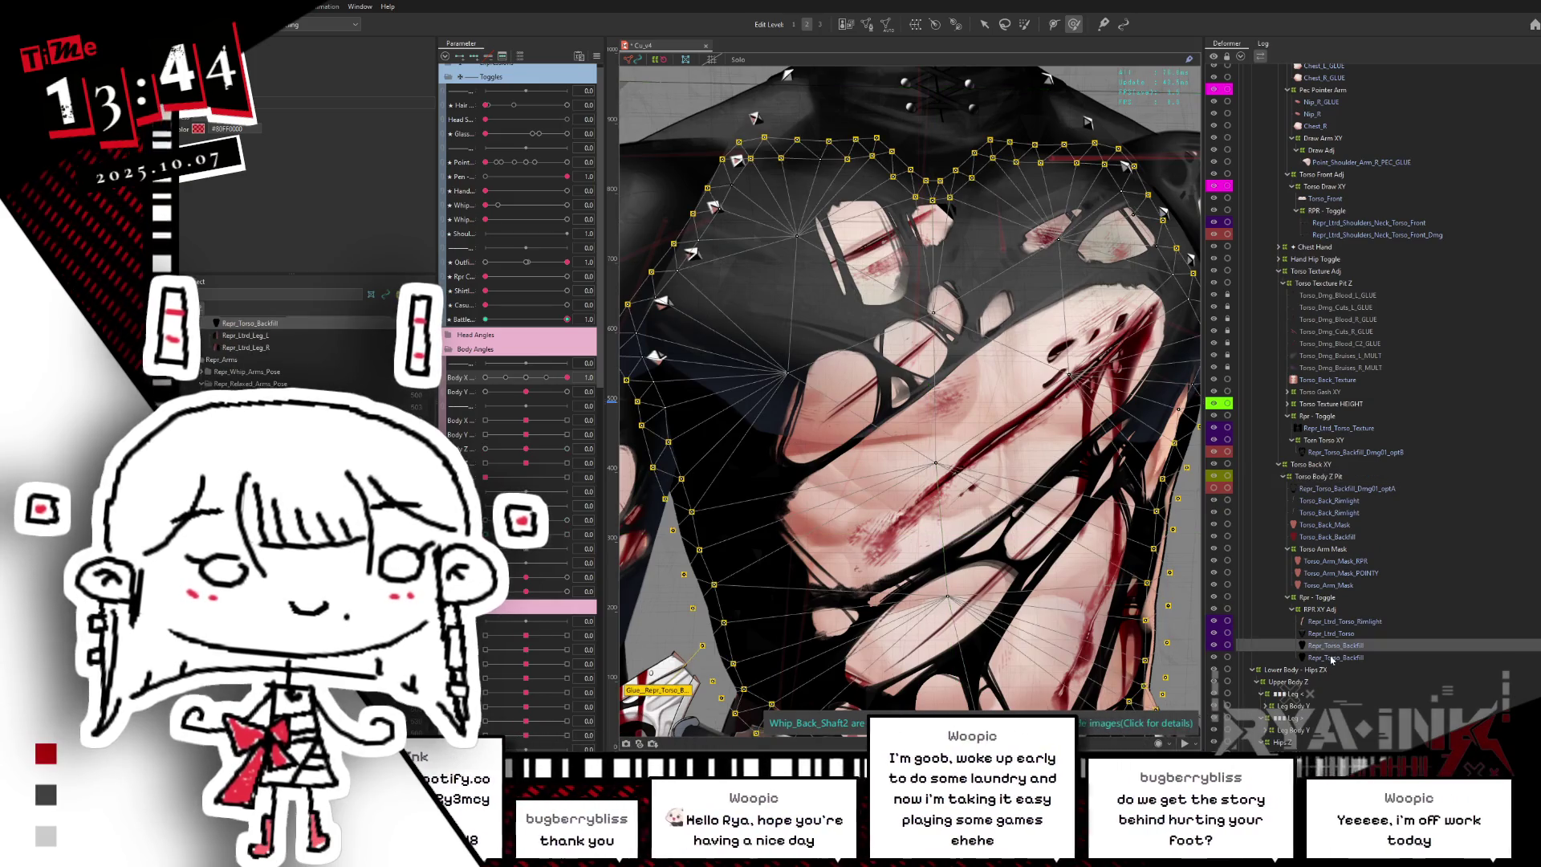
- Clear the backfill vertex selection and turn Body X from its middle key fully right
click(1332, 644)
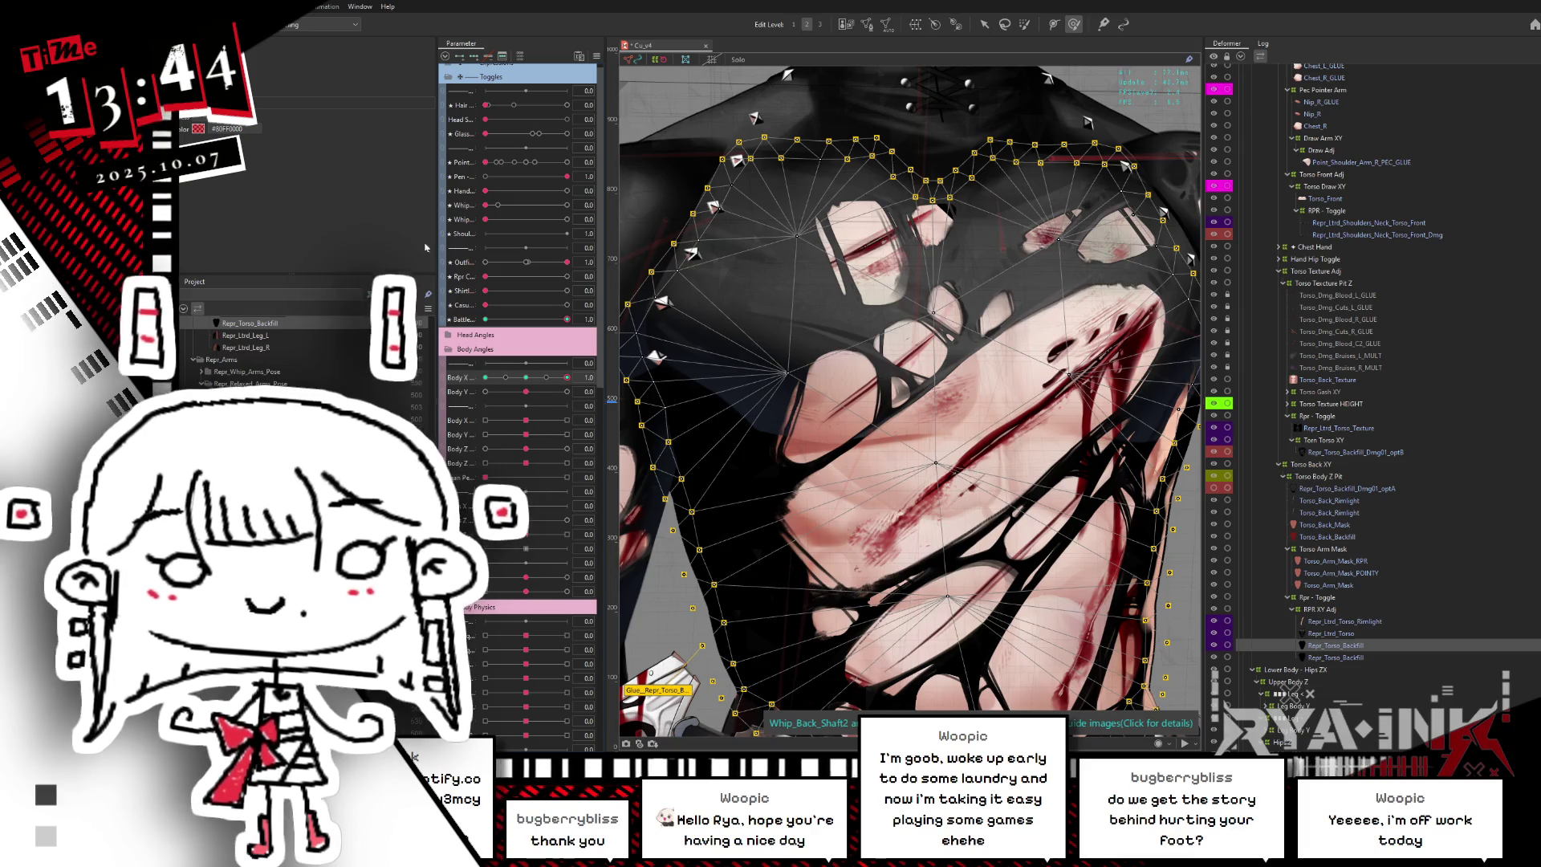
drag(526, 378, 526, 377)
key(ctrl+h)
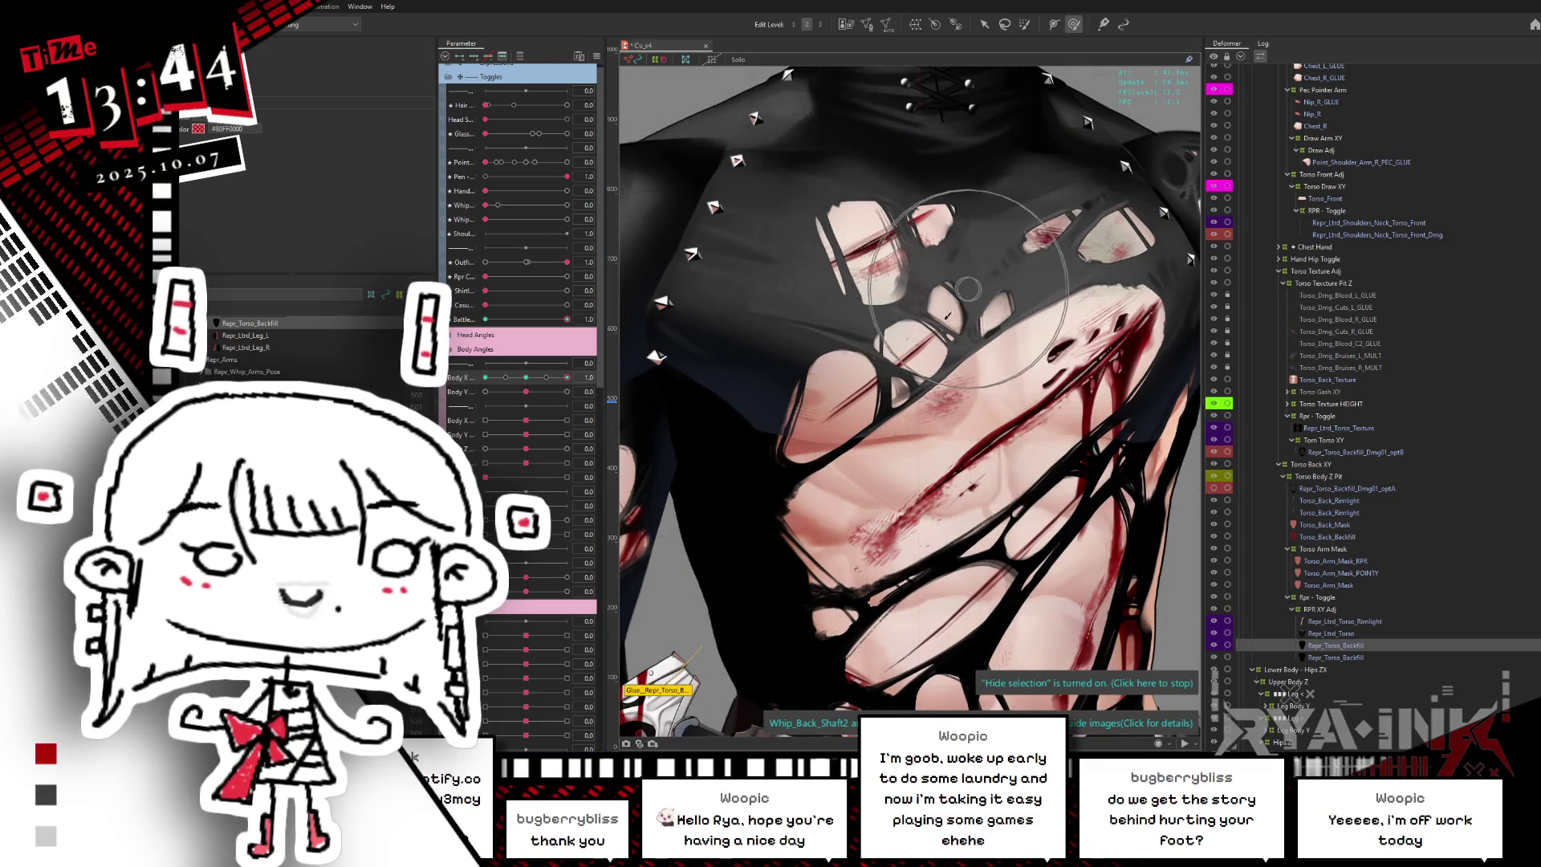
mouse_move(529, 381)
mouse_down()
mouse_move(582, 373)
mouse_move(485, 378)
mouse_up()
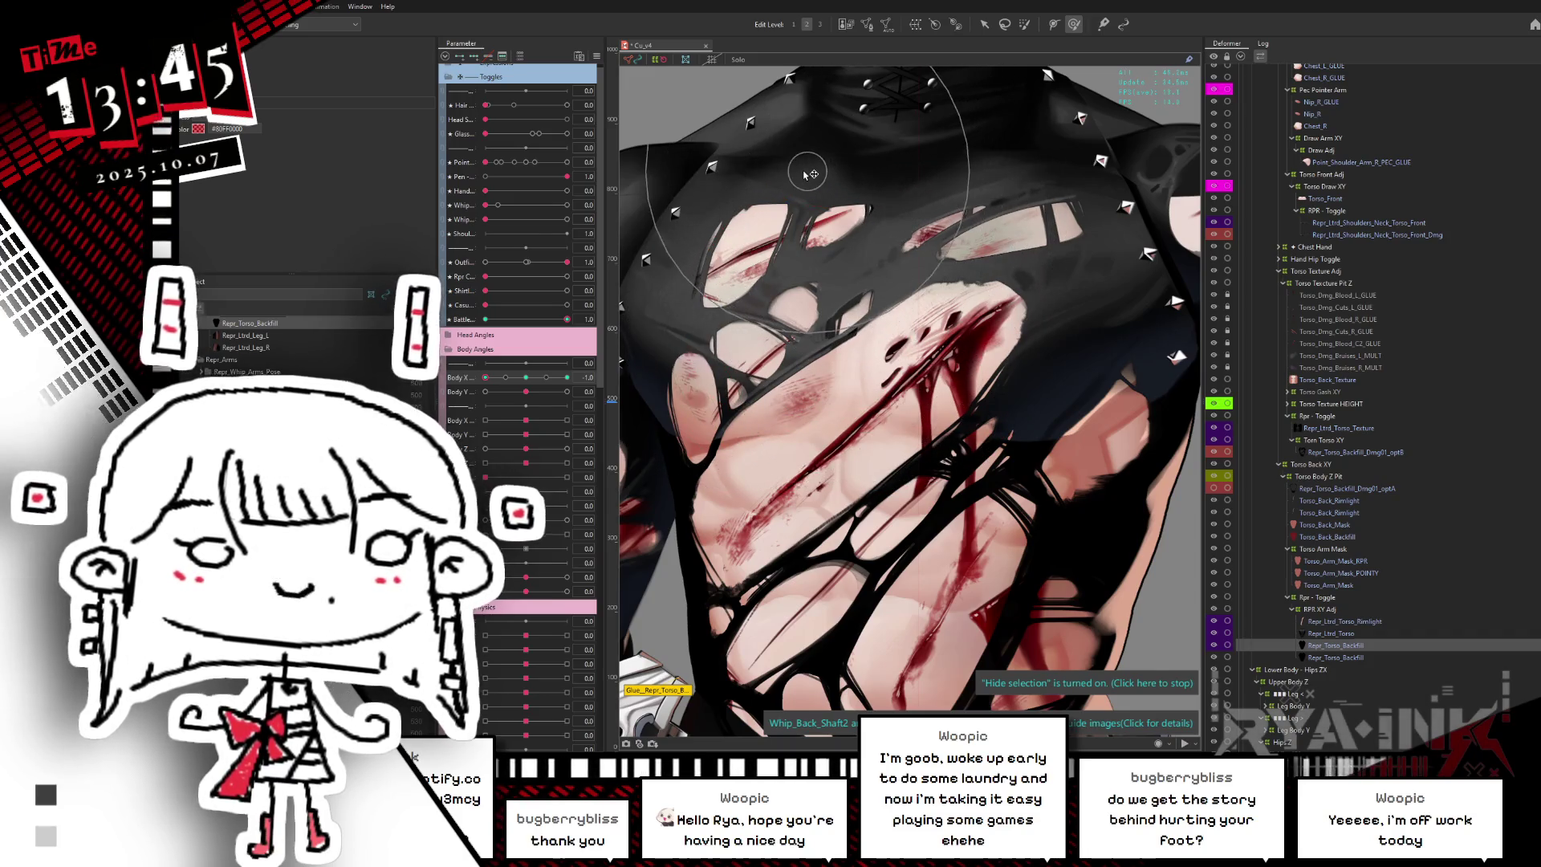
- Push the upper-left Repr_Torso_Backfill toward the chest centre with the deform brush, then check the artwork
drag(768, 156, 692, 311)
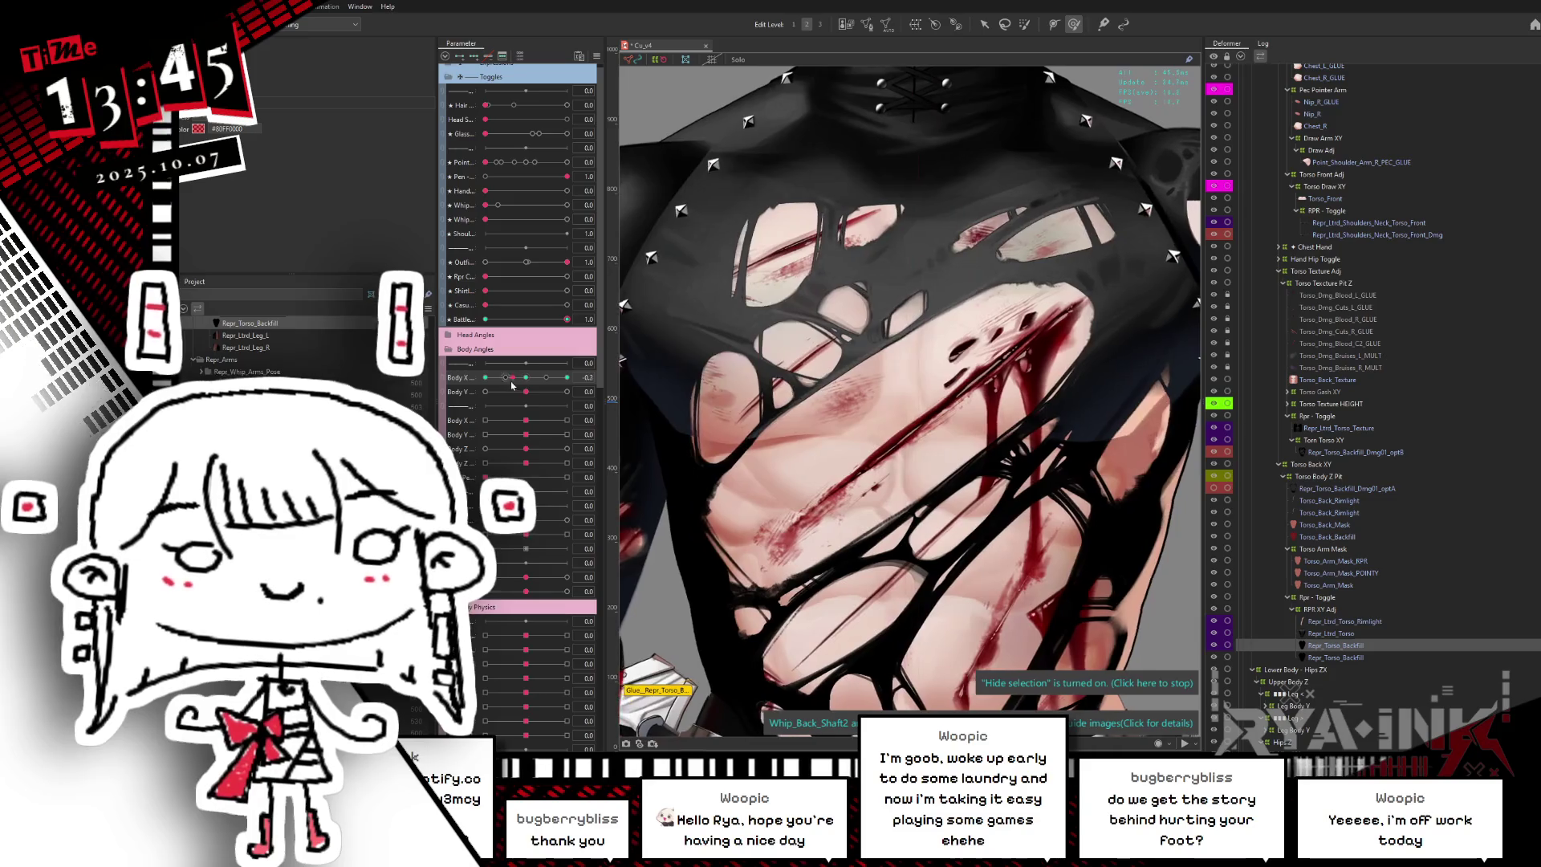
key(ctrl+z)
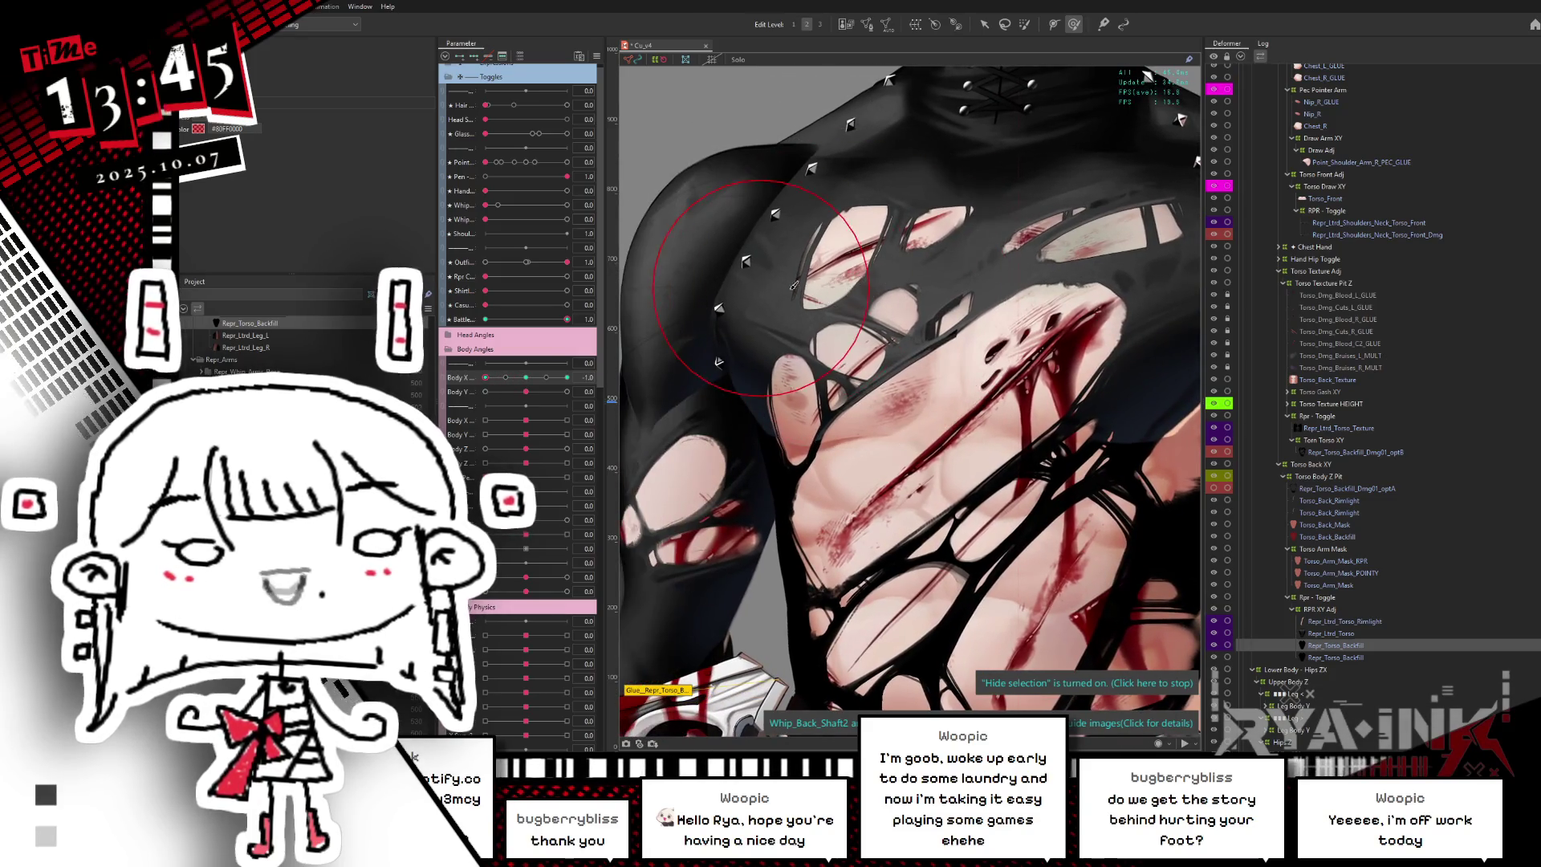
key(ctrl+h)
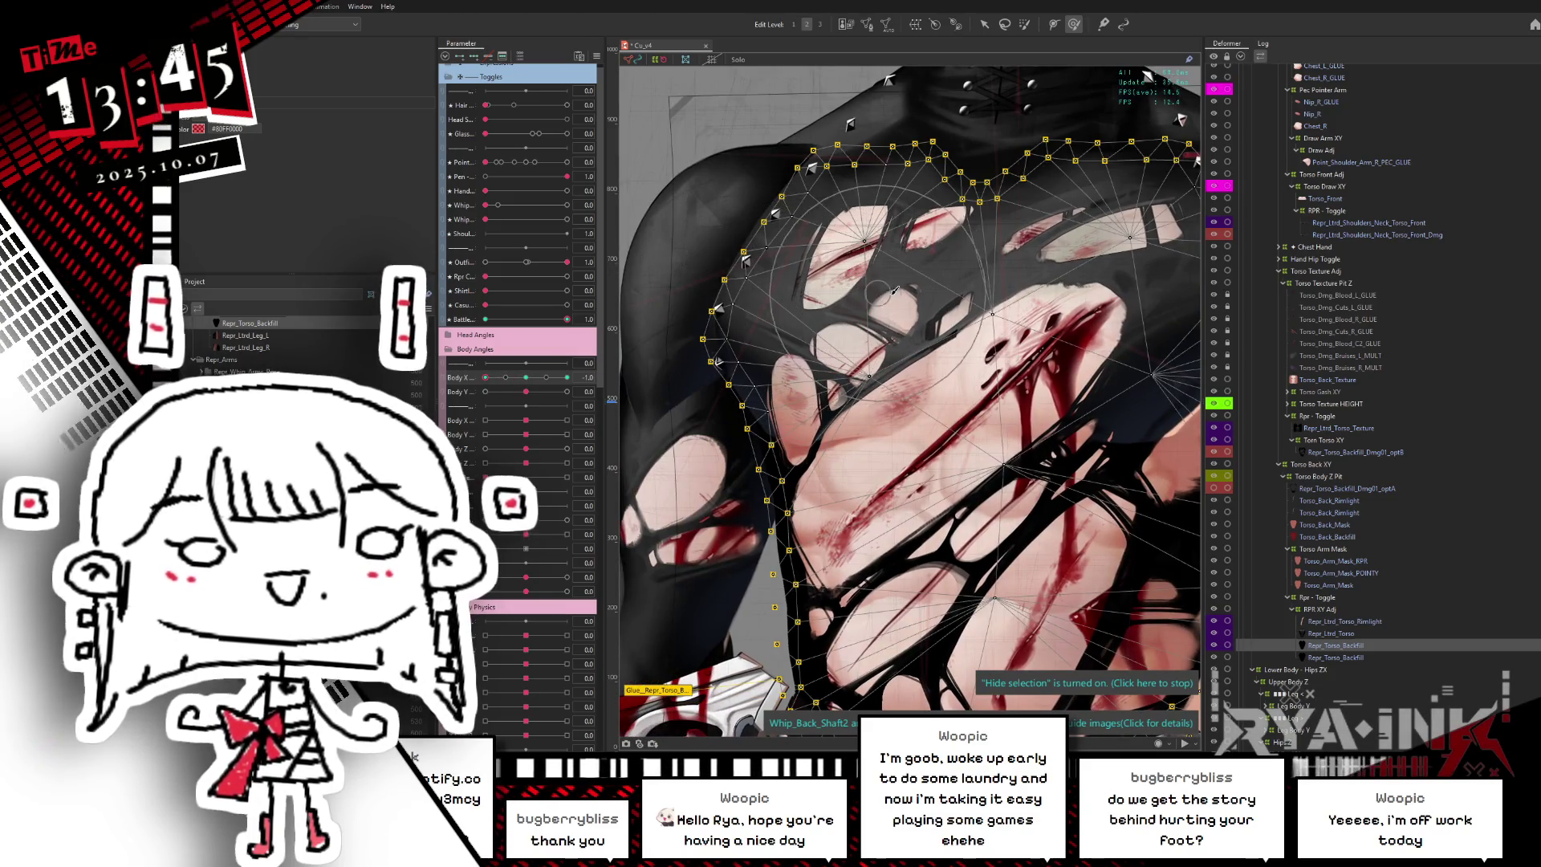
drag(762, 302, 852, 283)
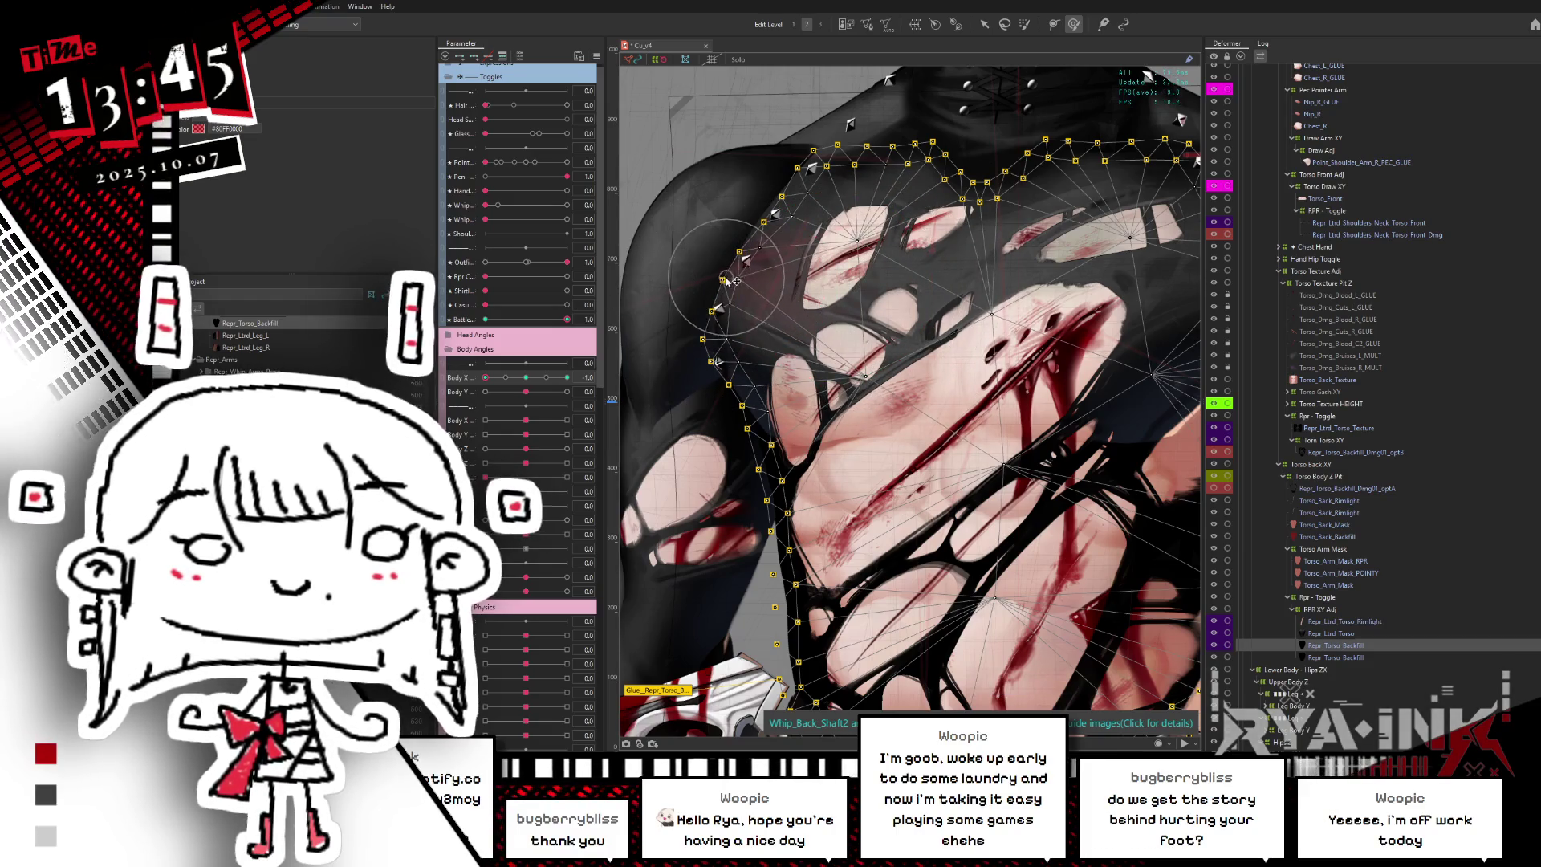
key(v)
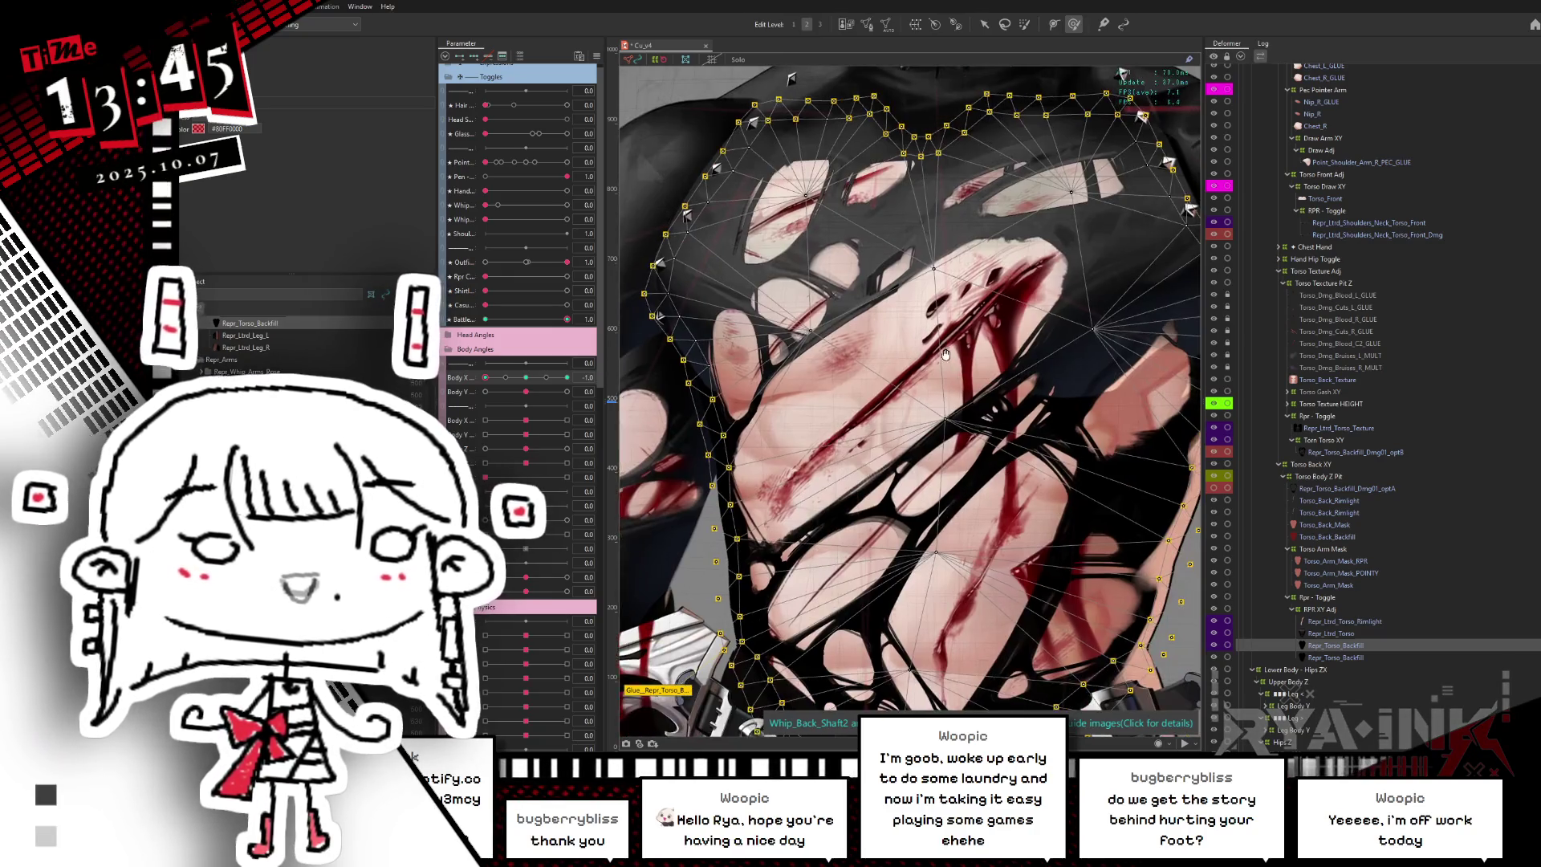
key(ctrl+h)
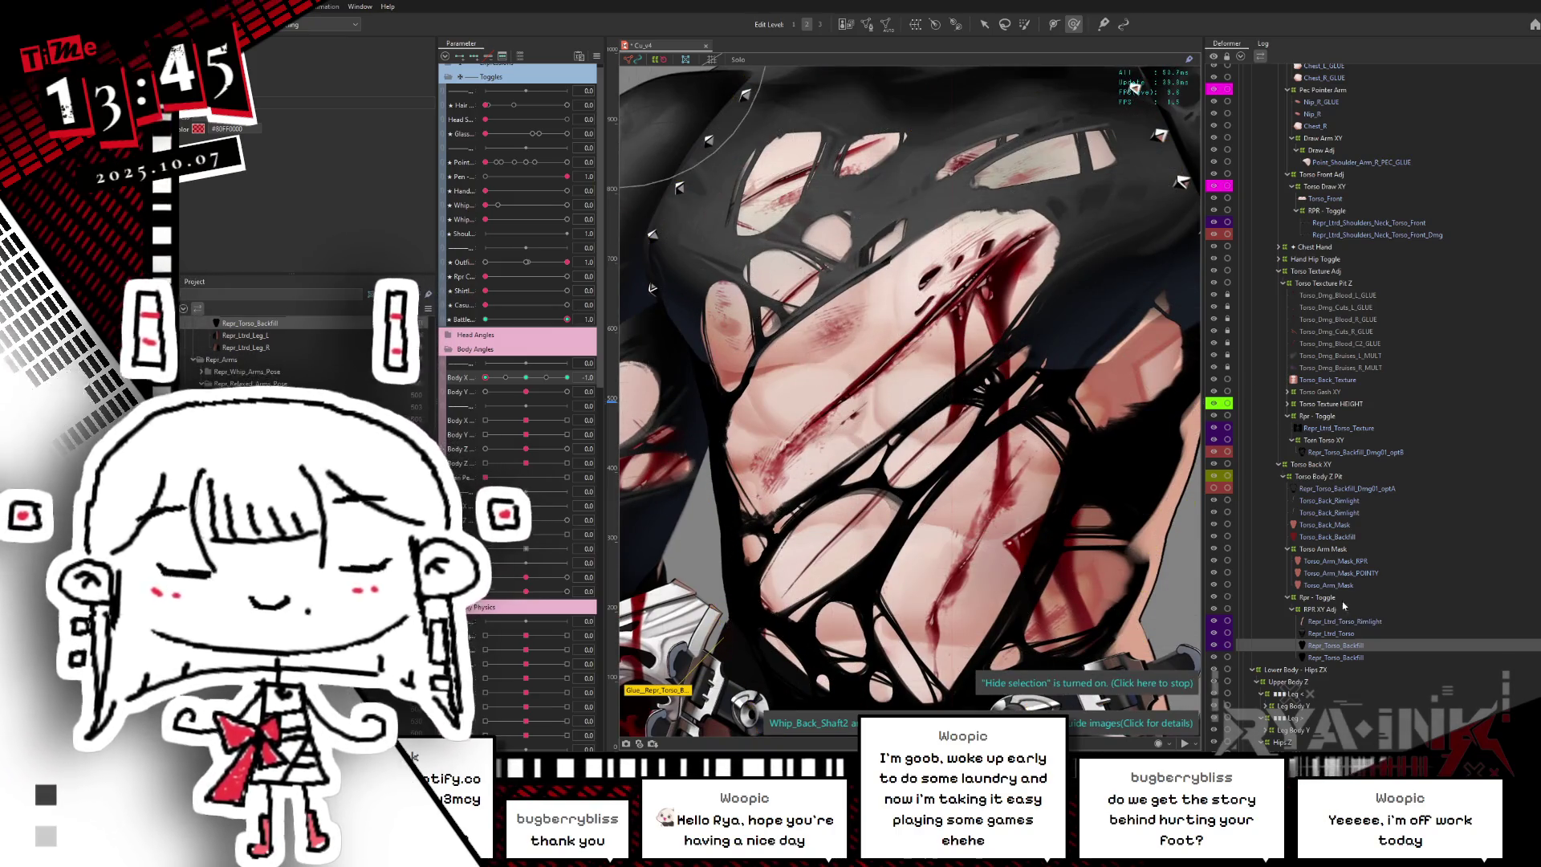
click(1332, 633)
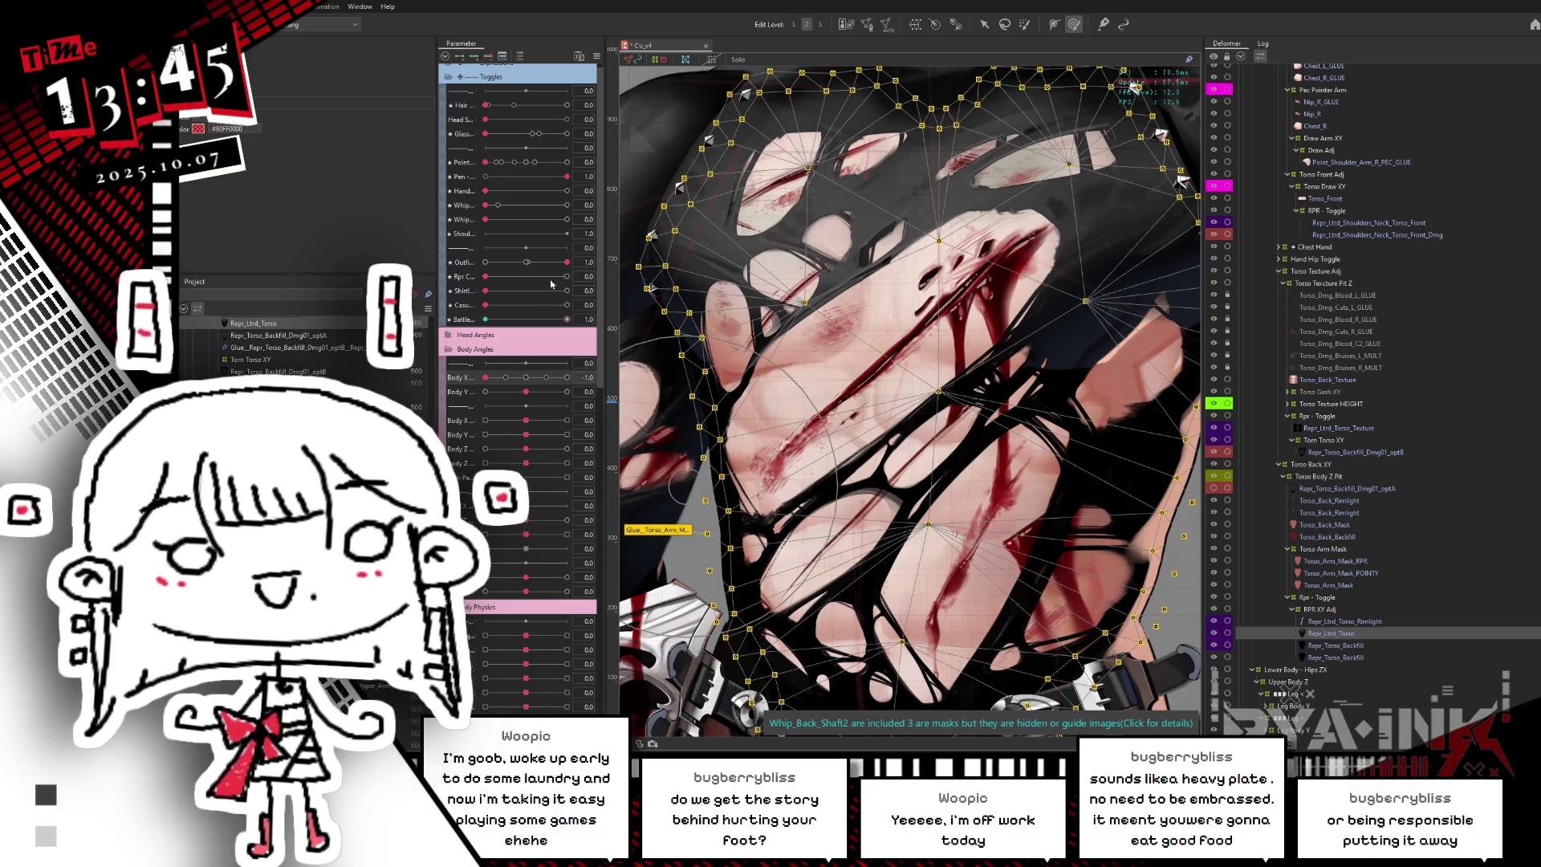
click(1332, 488)
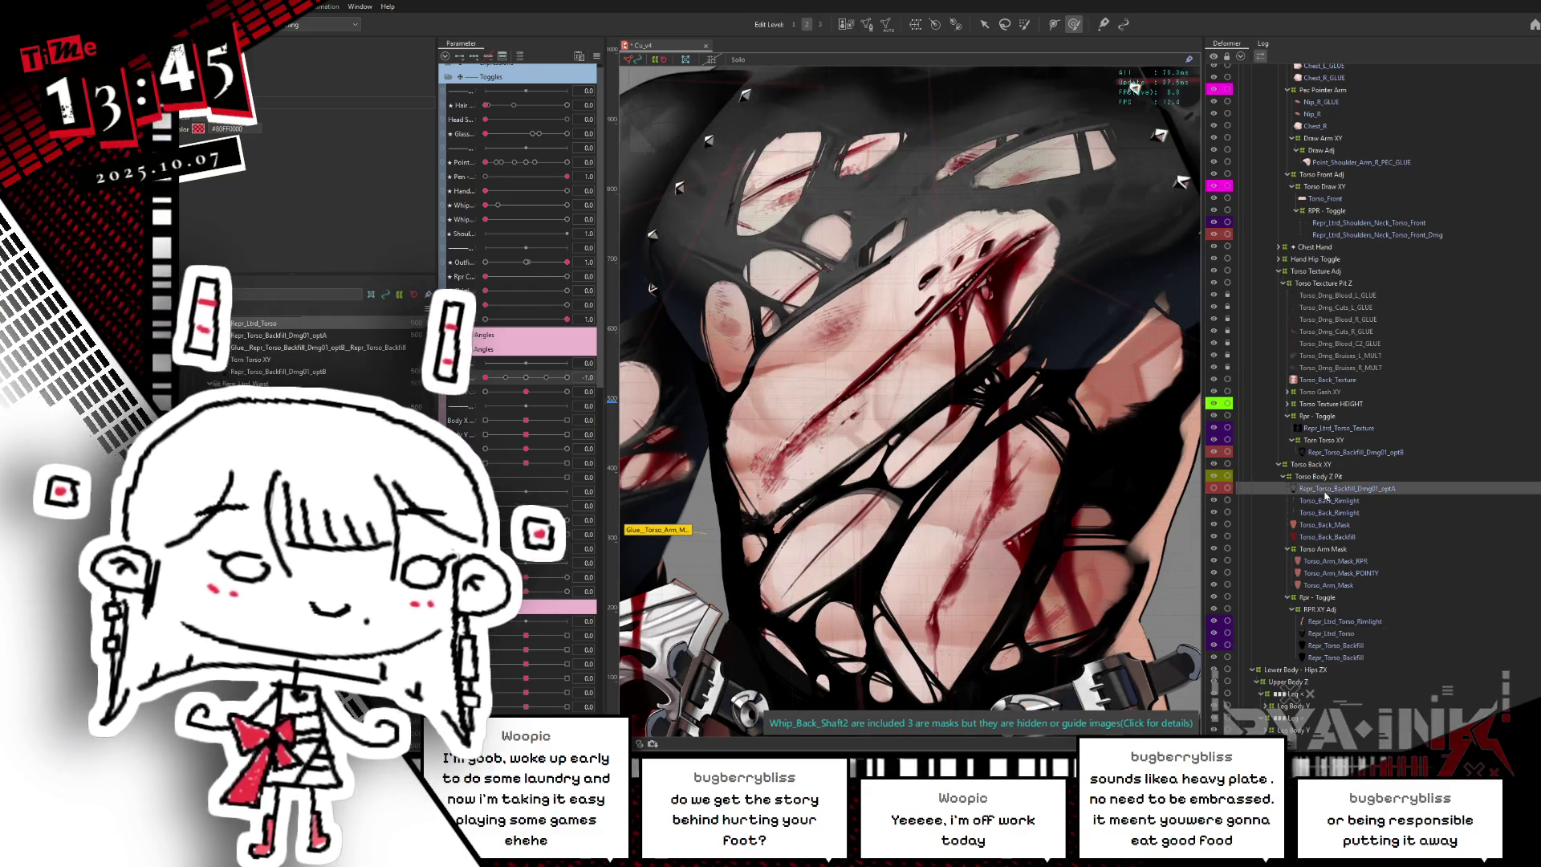
- Select Repr_Torso_Backfill_Dmg01_optB and inspect its torso mesh with Hide Selection while panning and zooming
click(1332, 454)
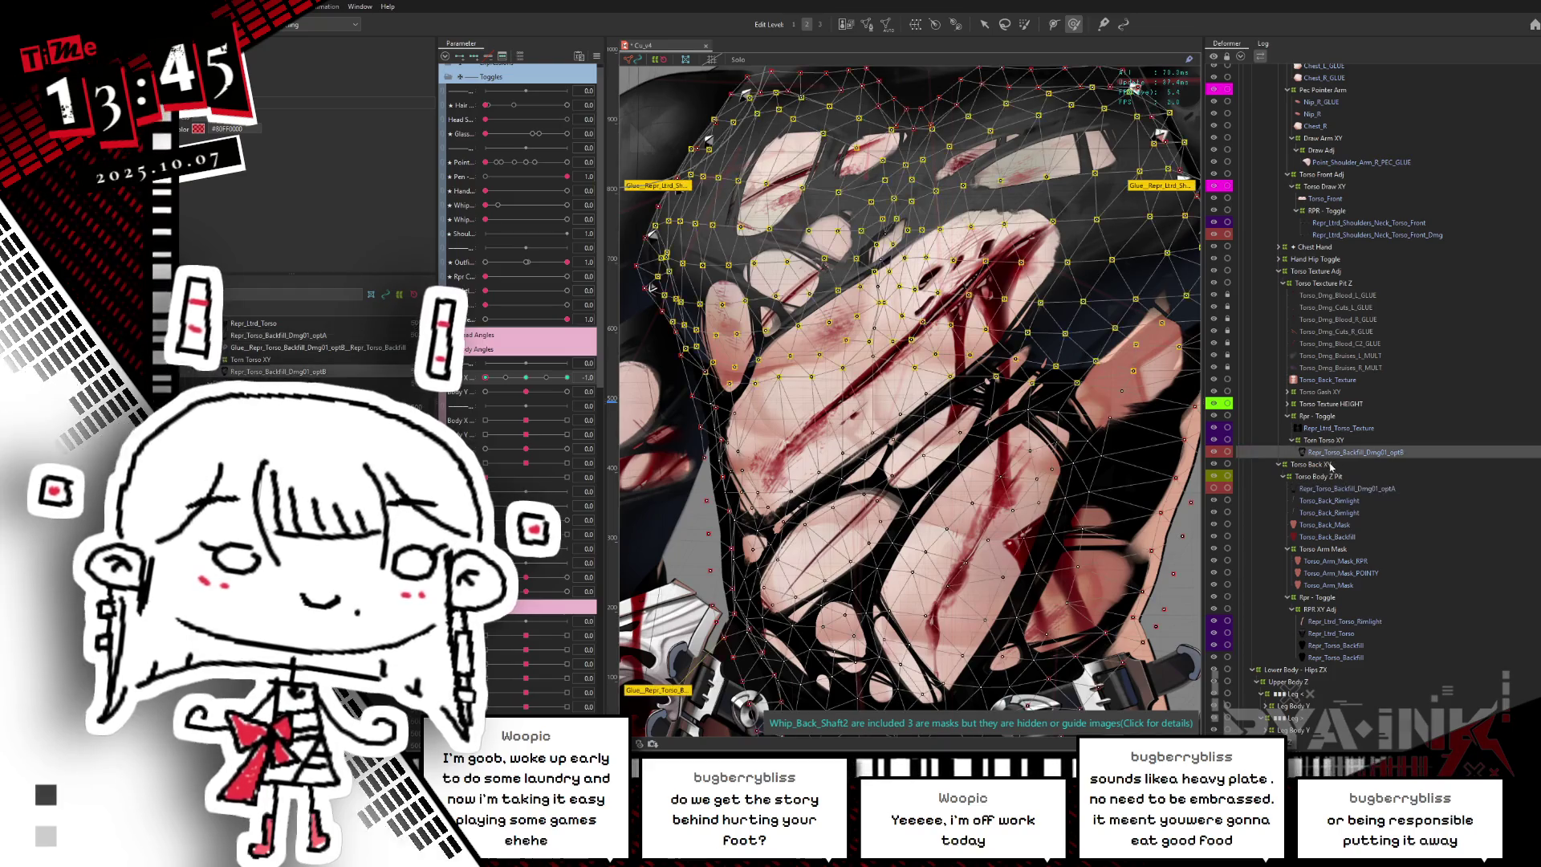
scroll(844, 413, down, 4)
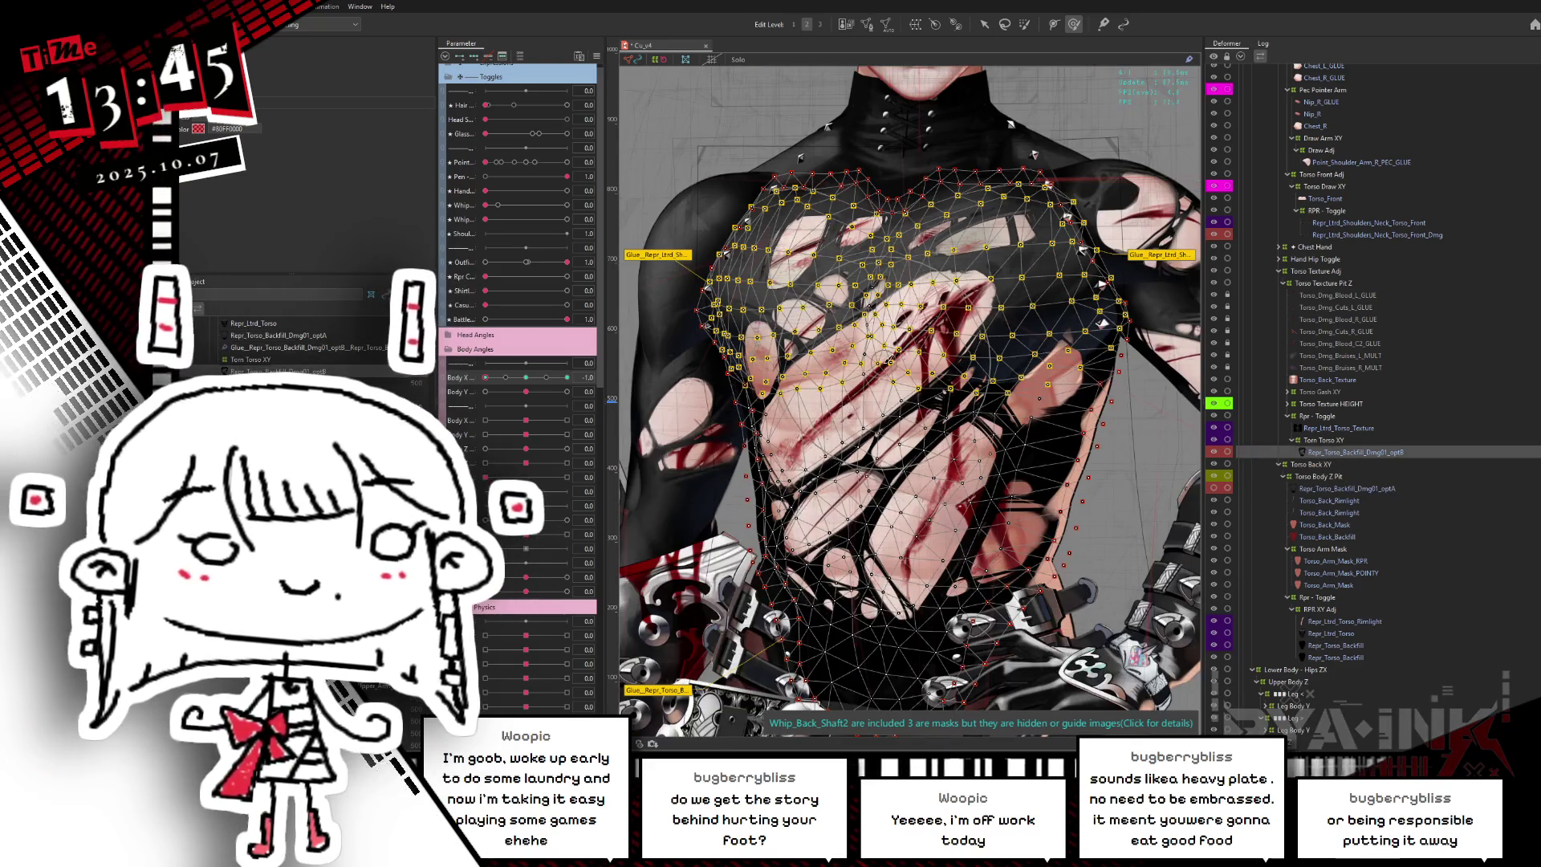
scroll(881, 354, up, 3)
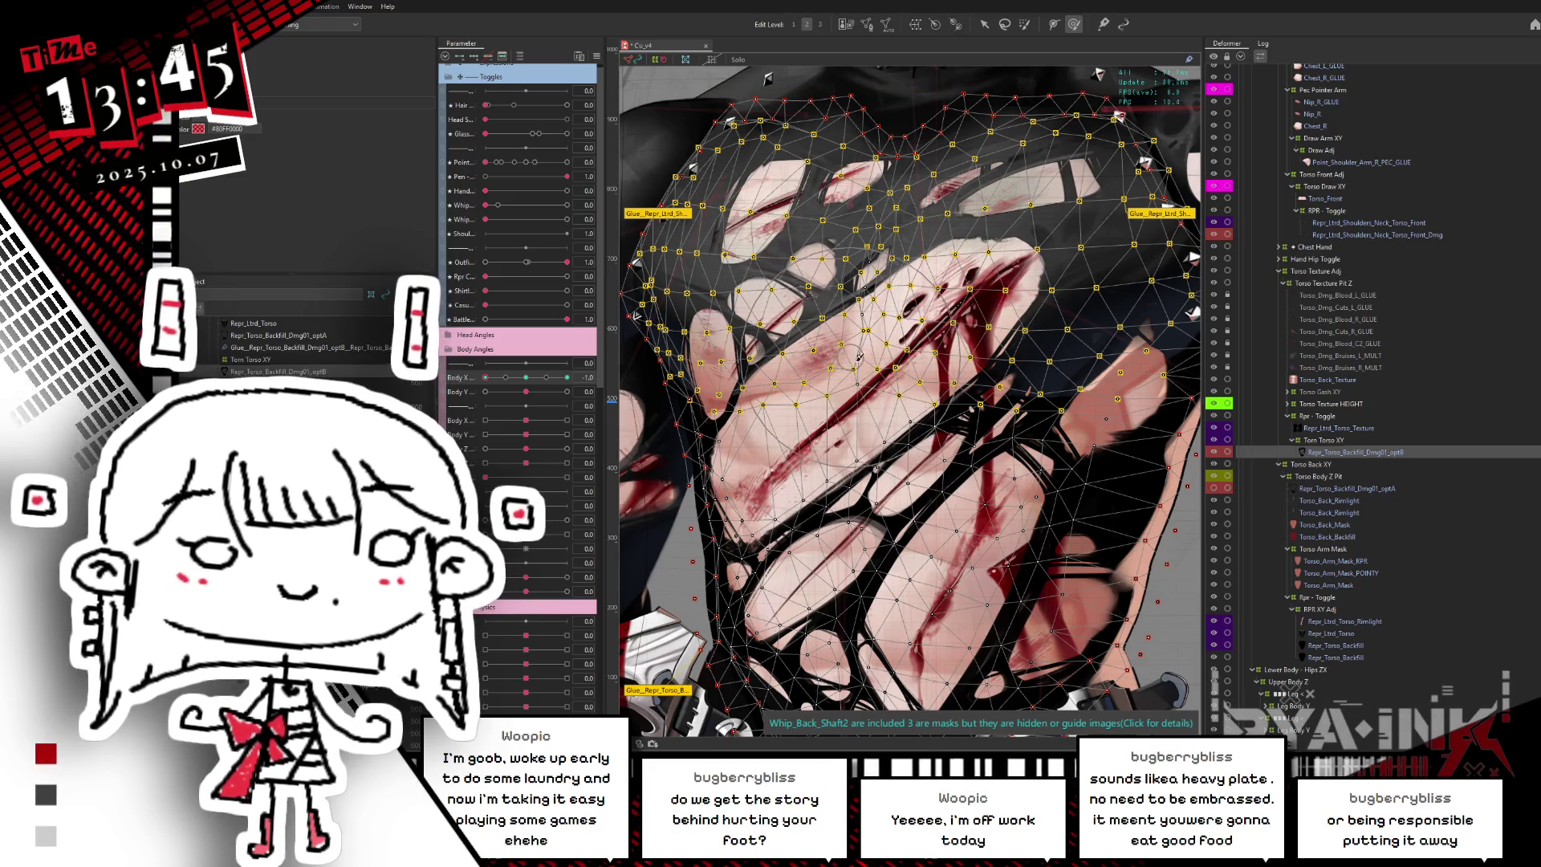
drag(857, 358, 901, 338)
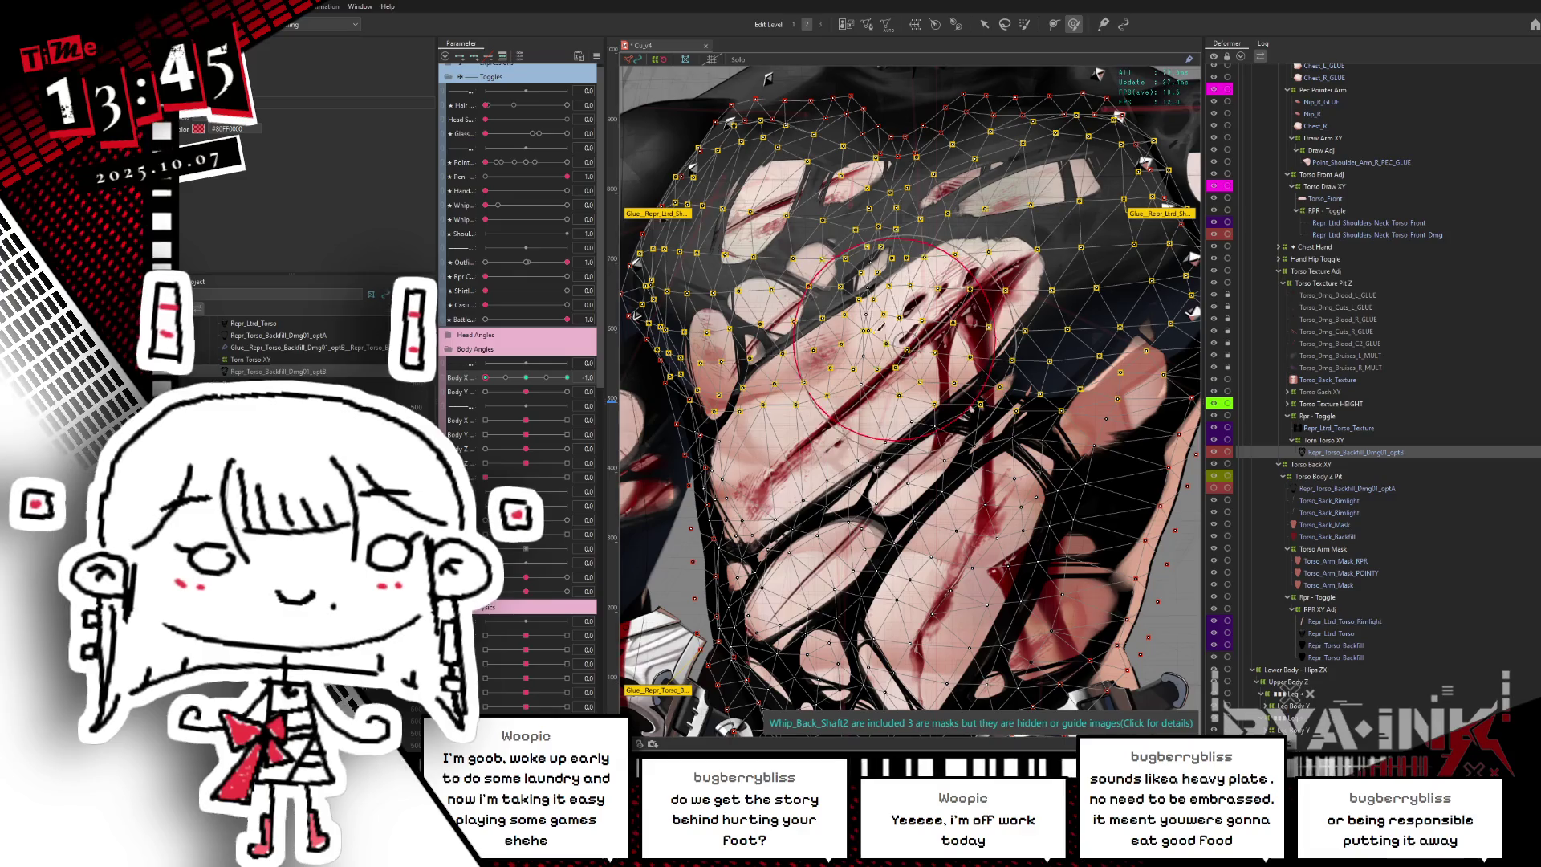
key(ctrl+h)
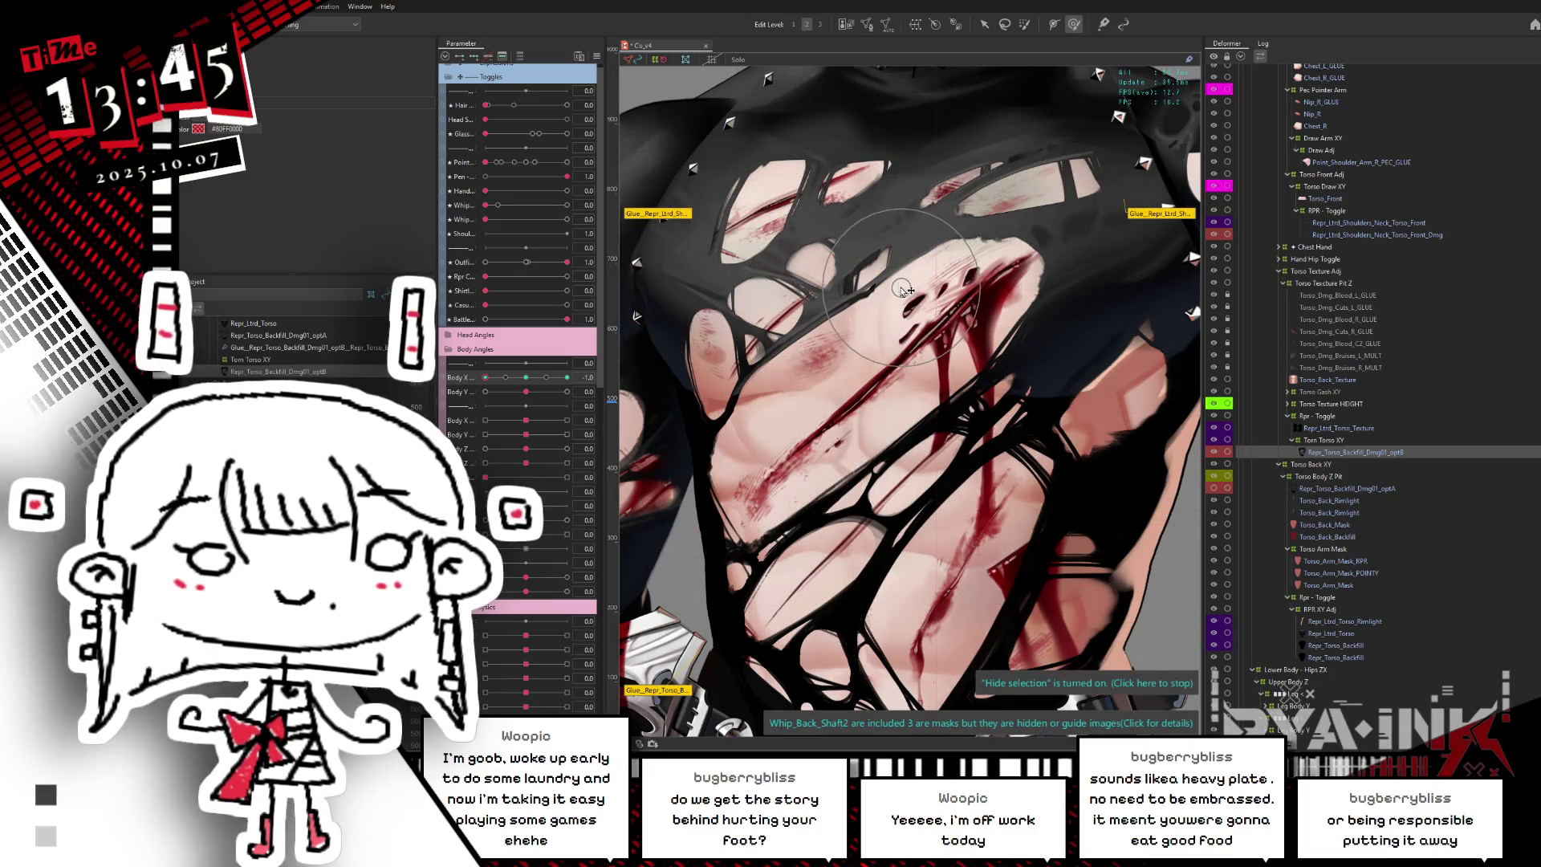
drag(889, 284, 909, 323)
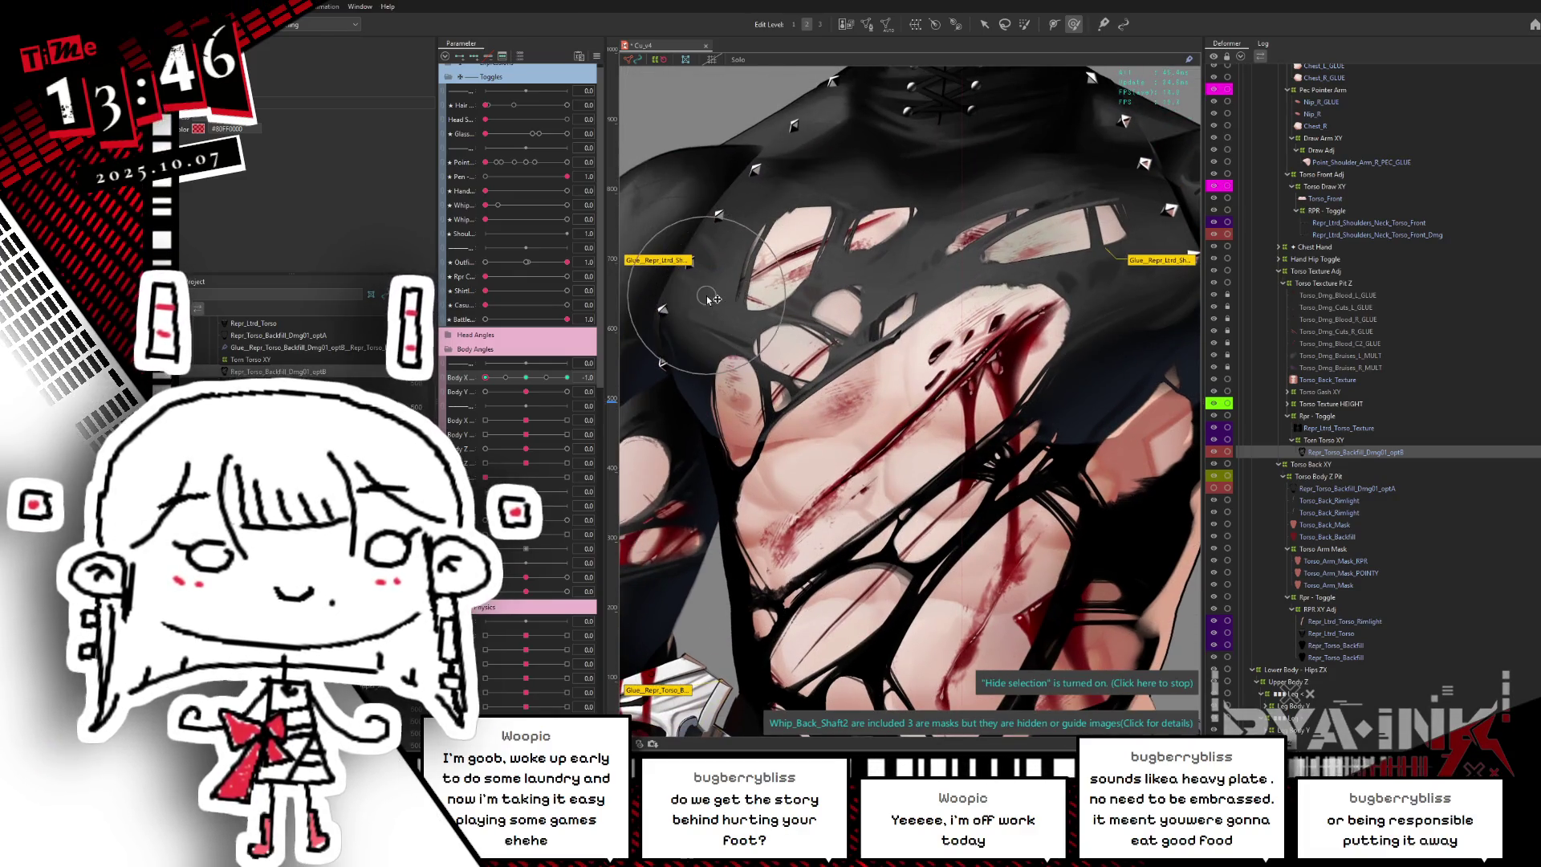
click(899, 321)
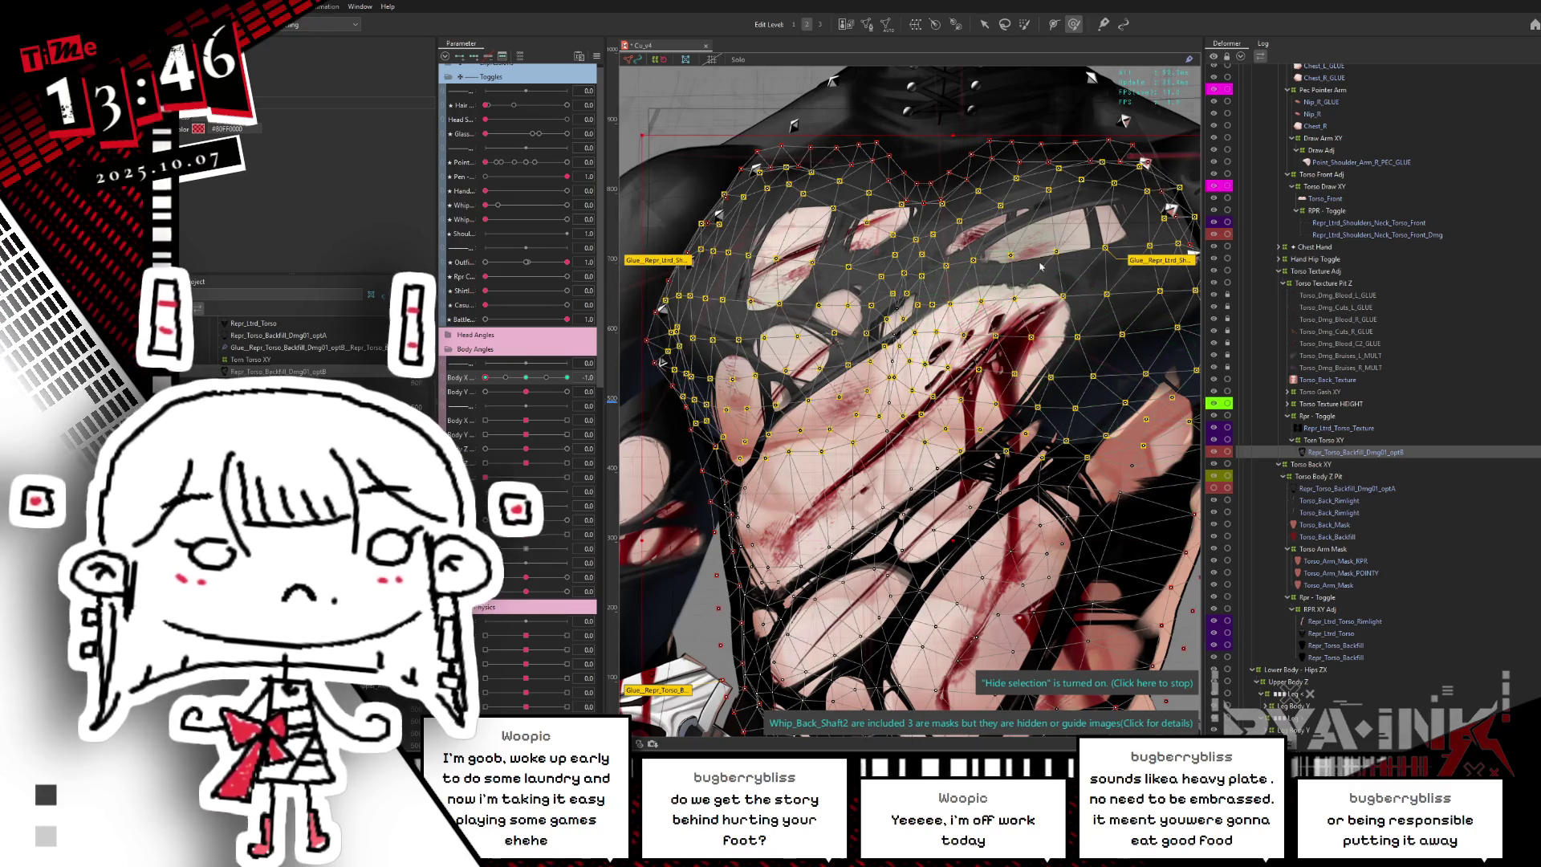
key(Escape)
scroll(963, 353, up, 2)
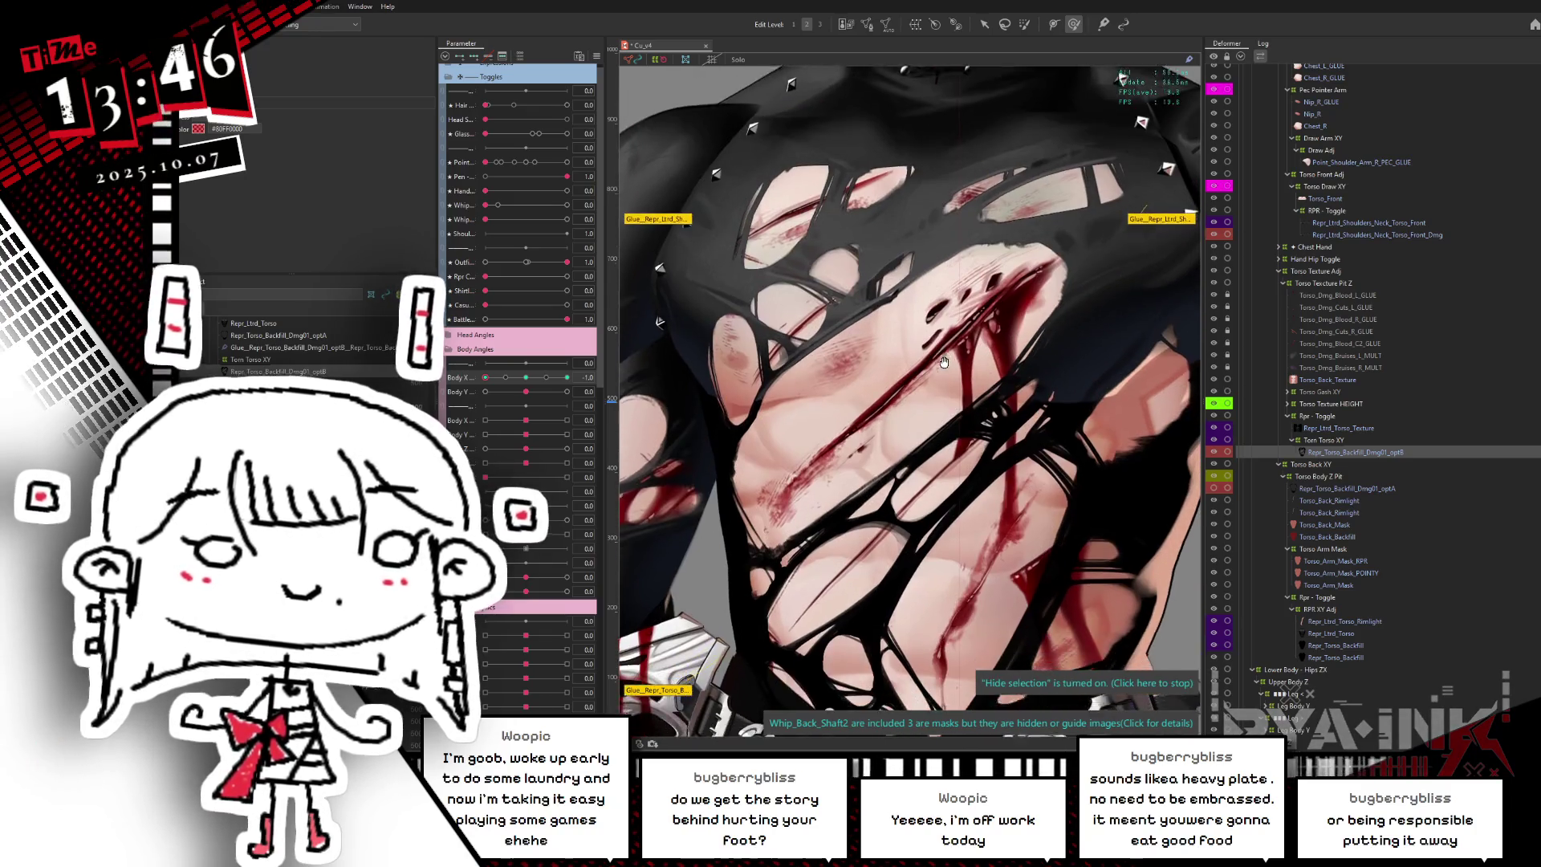
scroll(939, 354, up, 2)
- Test the torso at Body X -0.8 and 1.0, then save the model
mouse_move(545, 390)
mouse_down()
mouse_move(493, 389)
mouse_move(561, 390)
mouse_up()
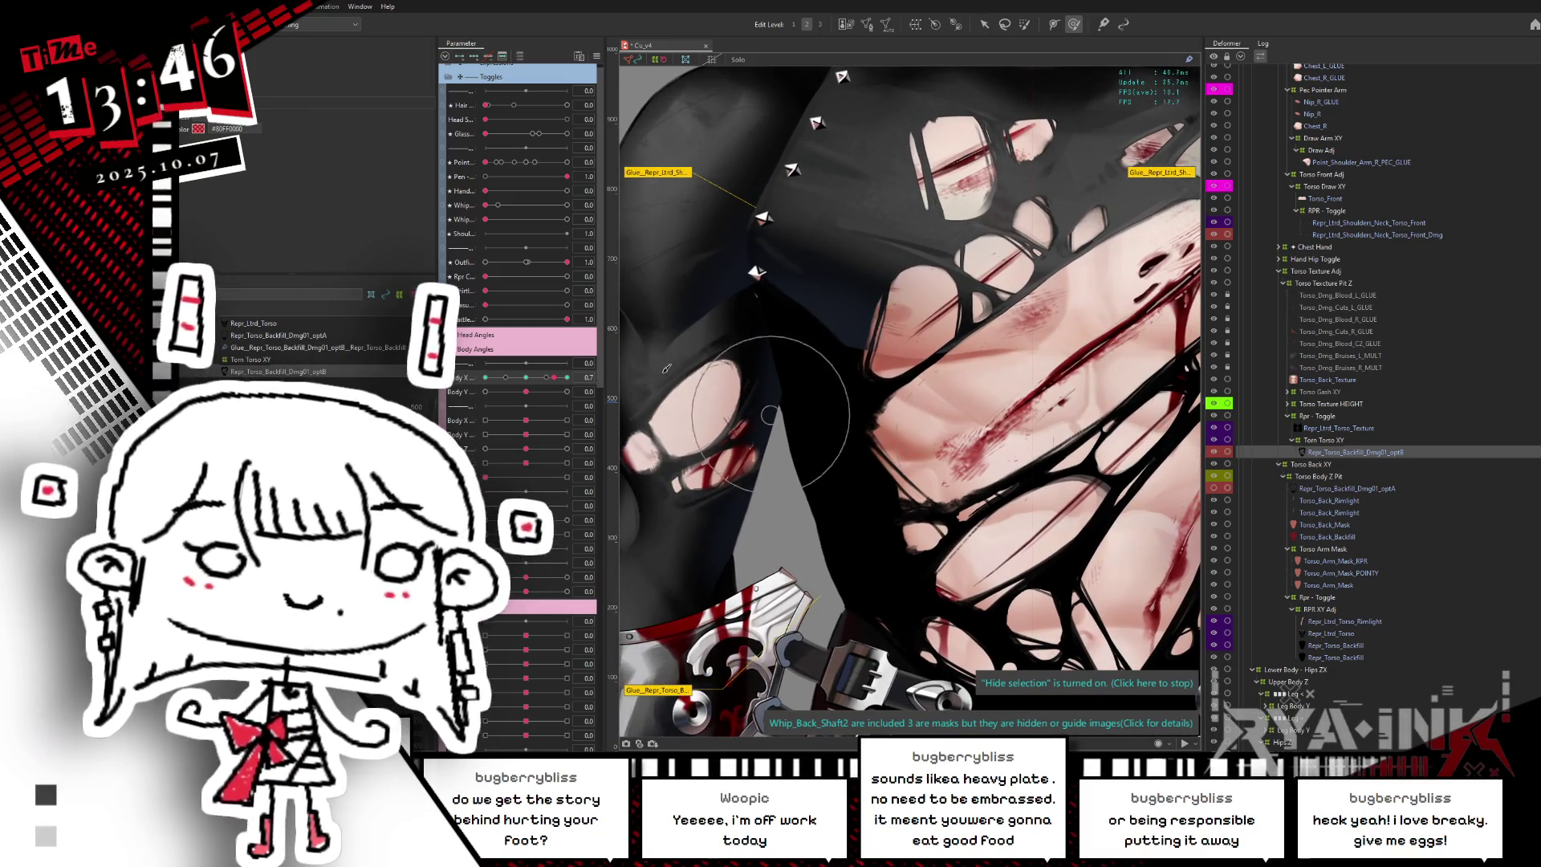
mouse_move(553, 377)
mouse_down()
mouse_move(566, 377)
mouse_move(472, 392)
mouse_up()
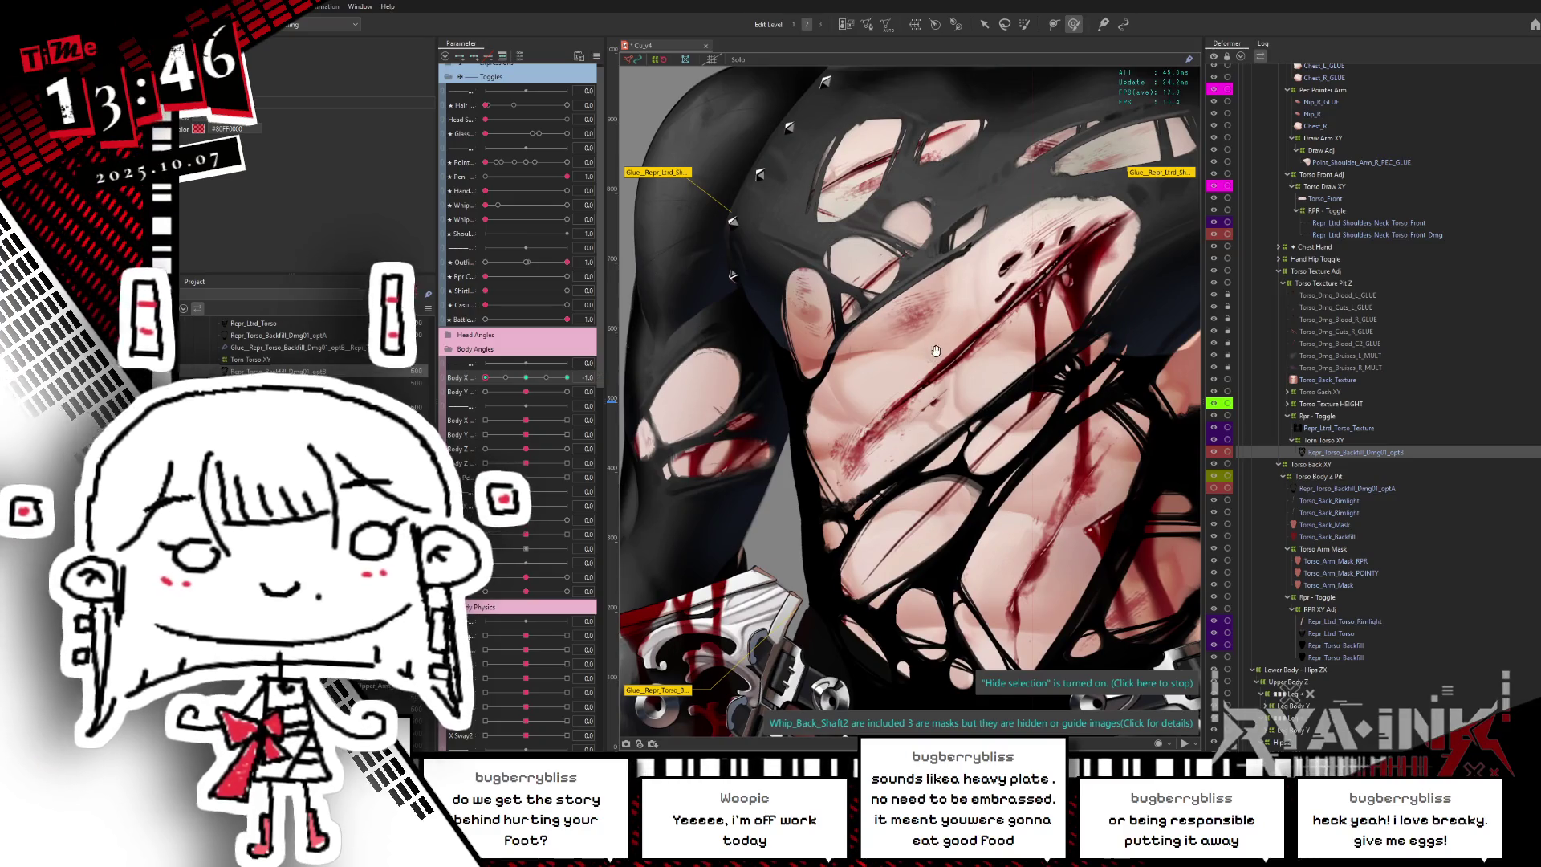
drag(888, 402, 800, 434)
scroll(871, 403, down, 3)
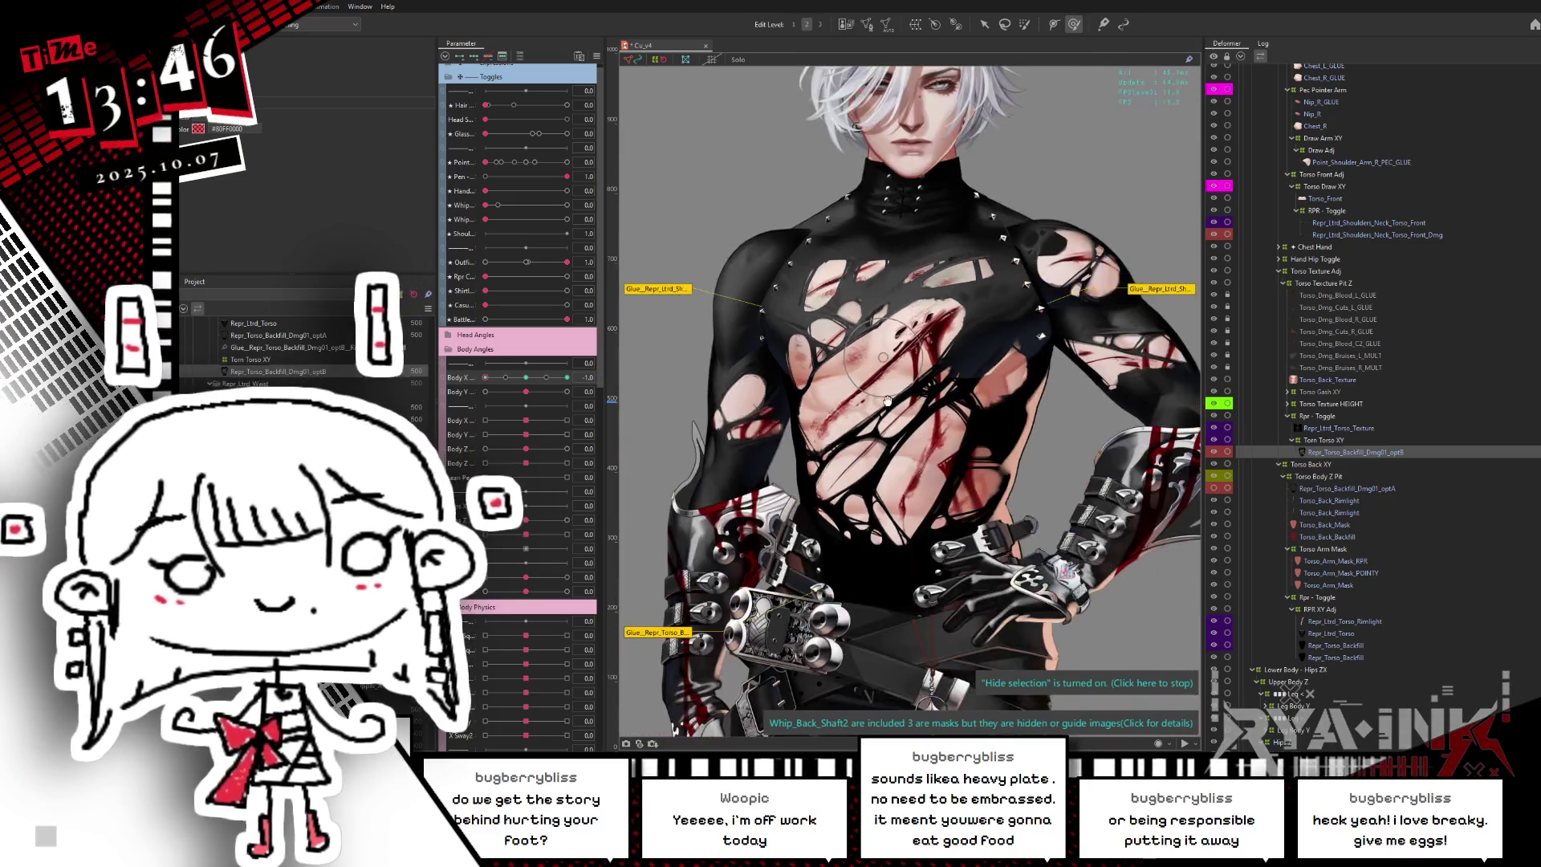
scroll(907, 469, down, 2)
key(ctrl+s)
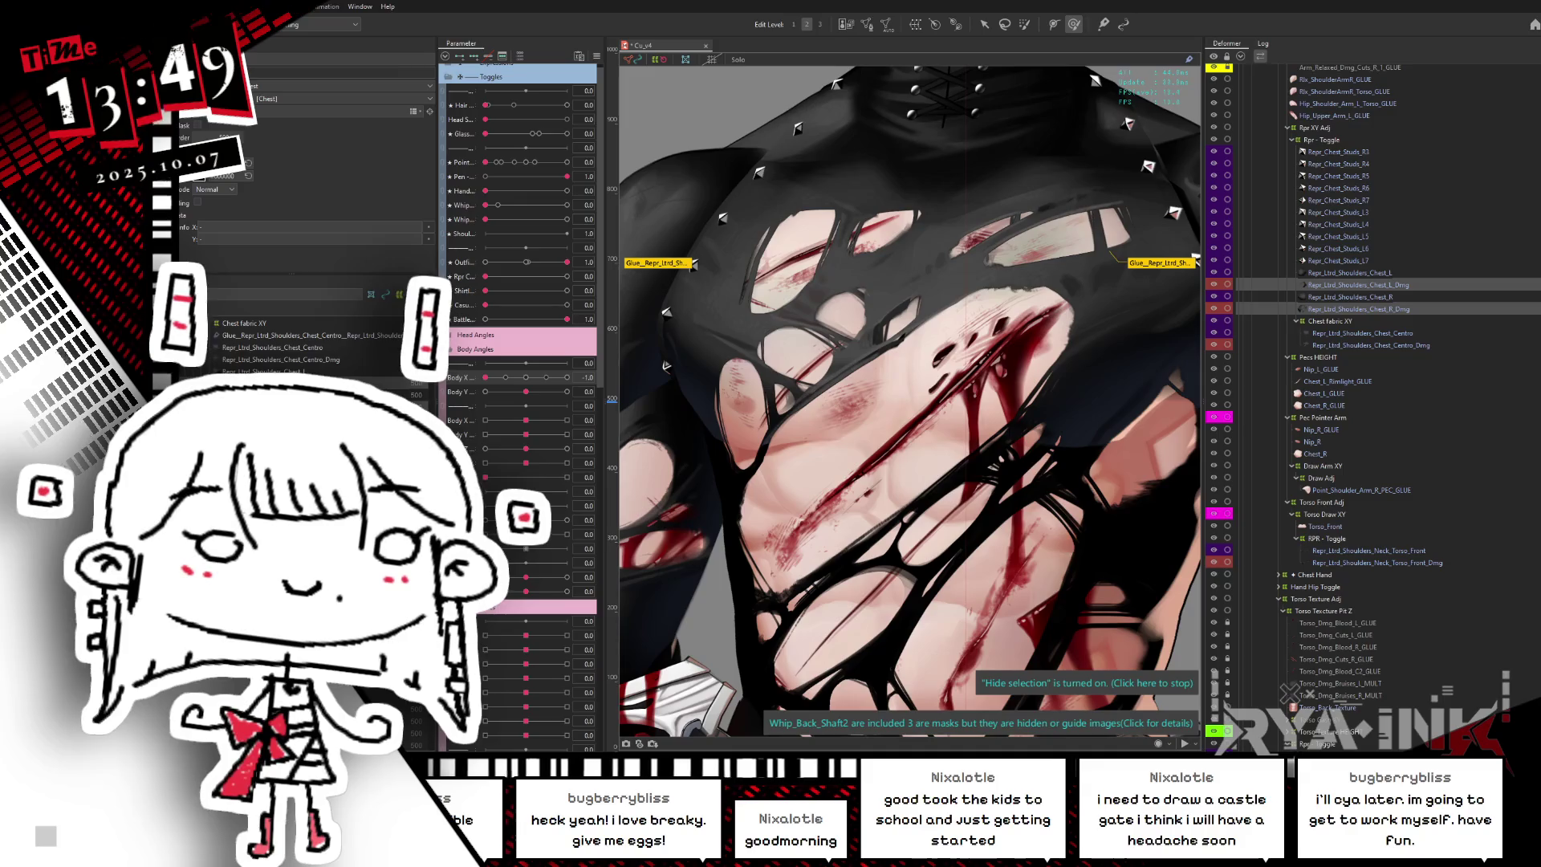
- Select the torn torso backfill layer in the Deformer palette and zoom in on it
click(1355, 563)
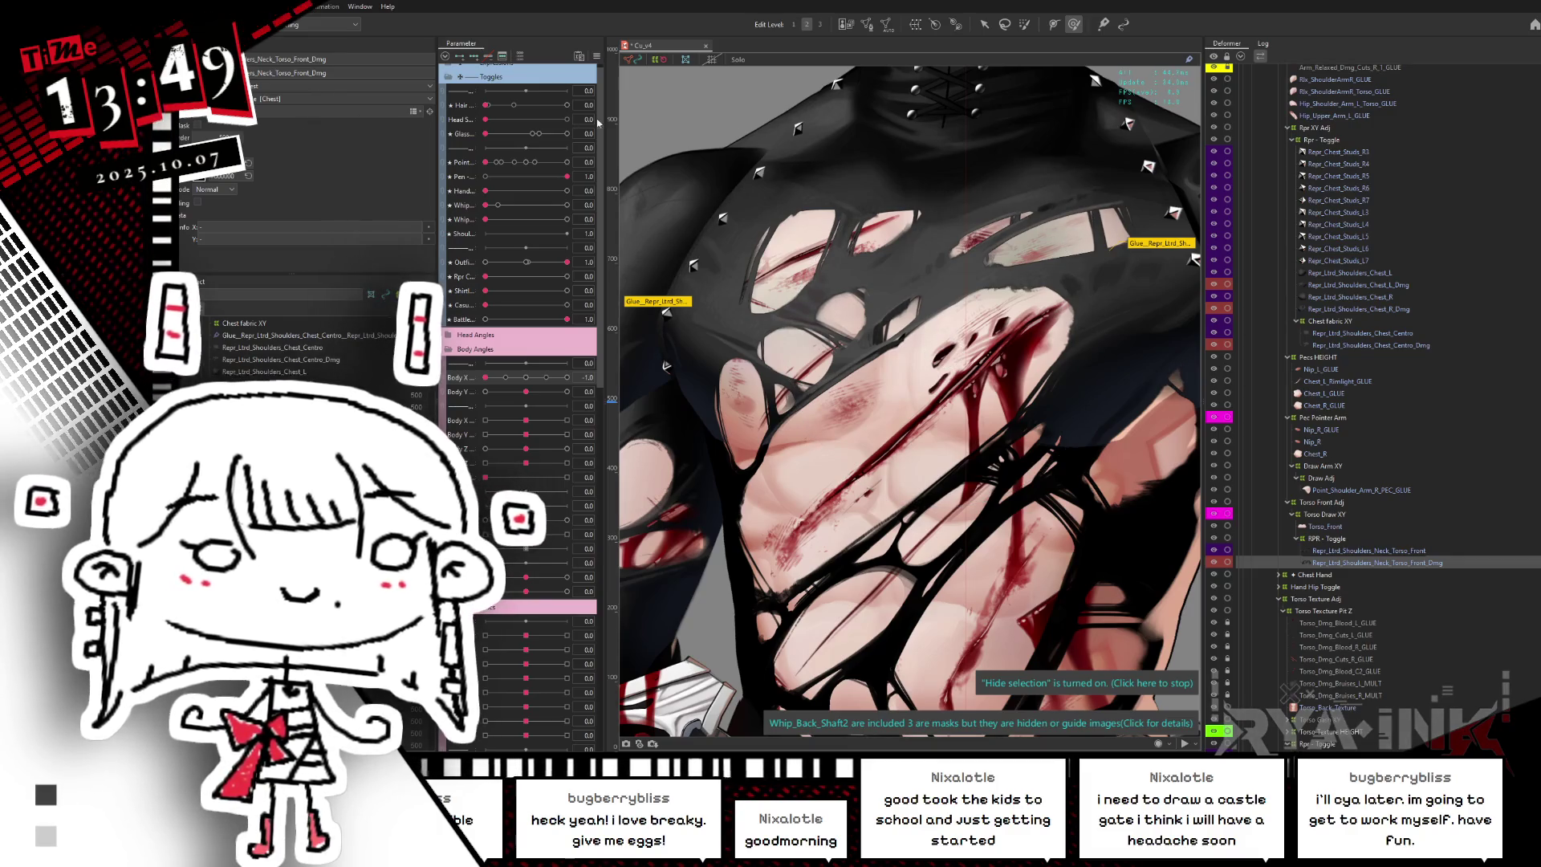
scroll(1349, 676, down, 4)
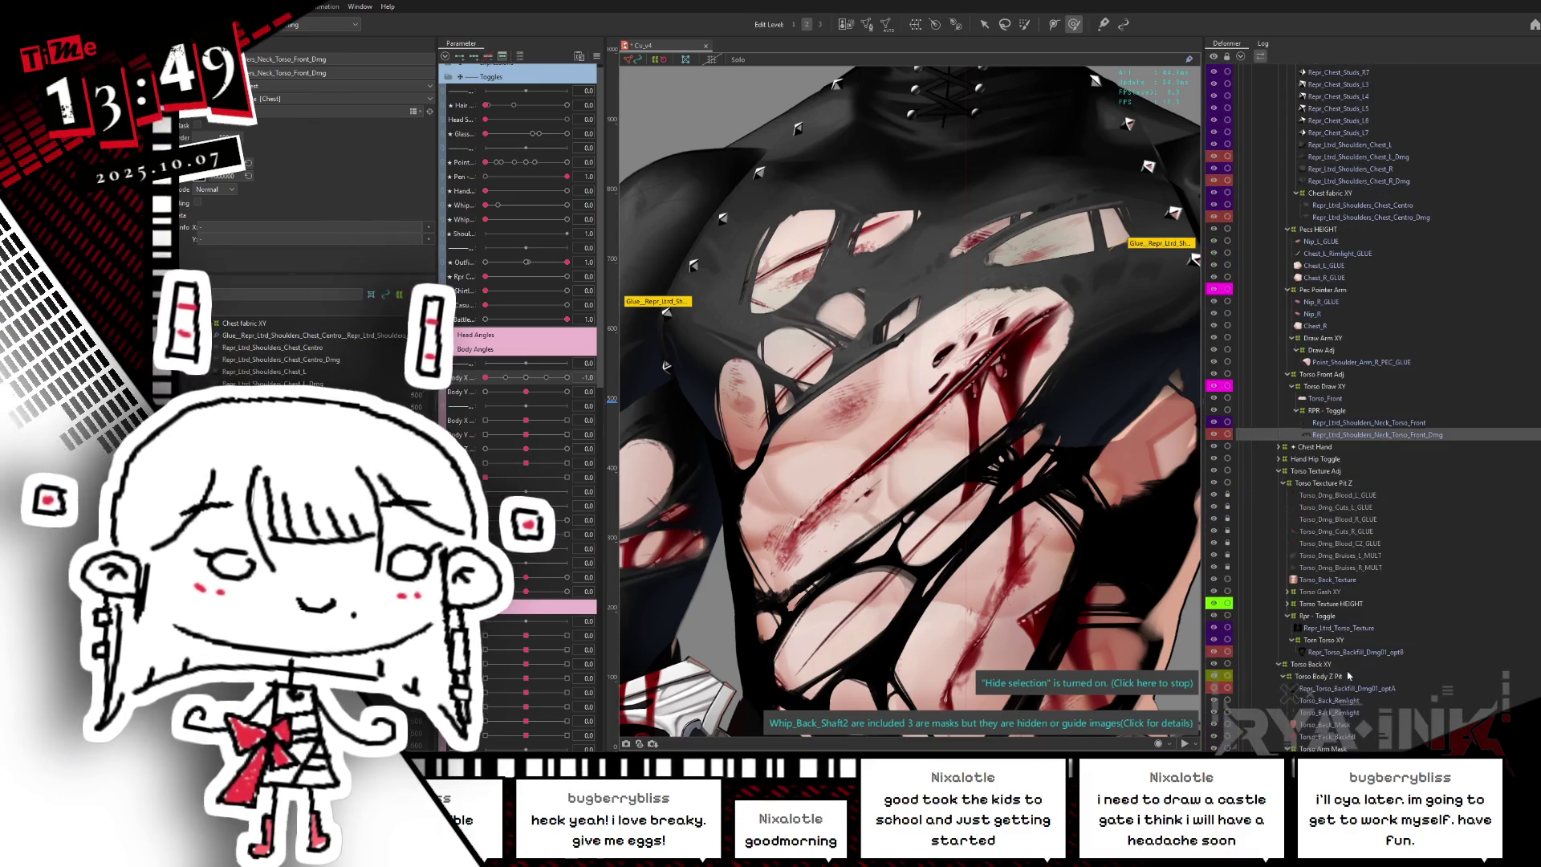
click(1358, 652)
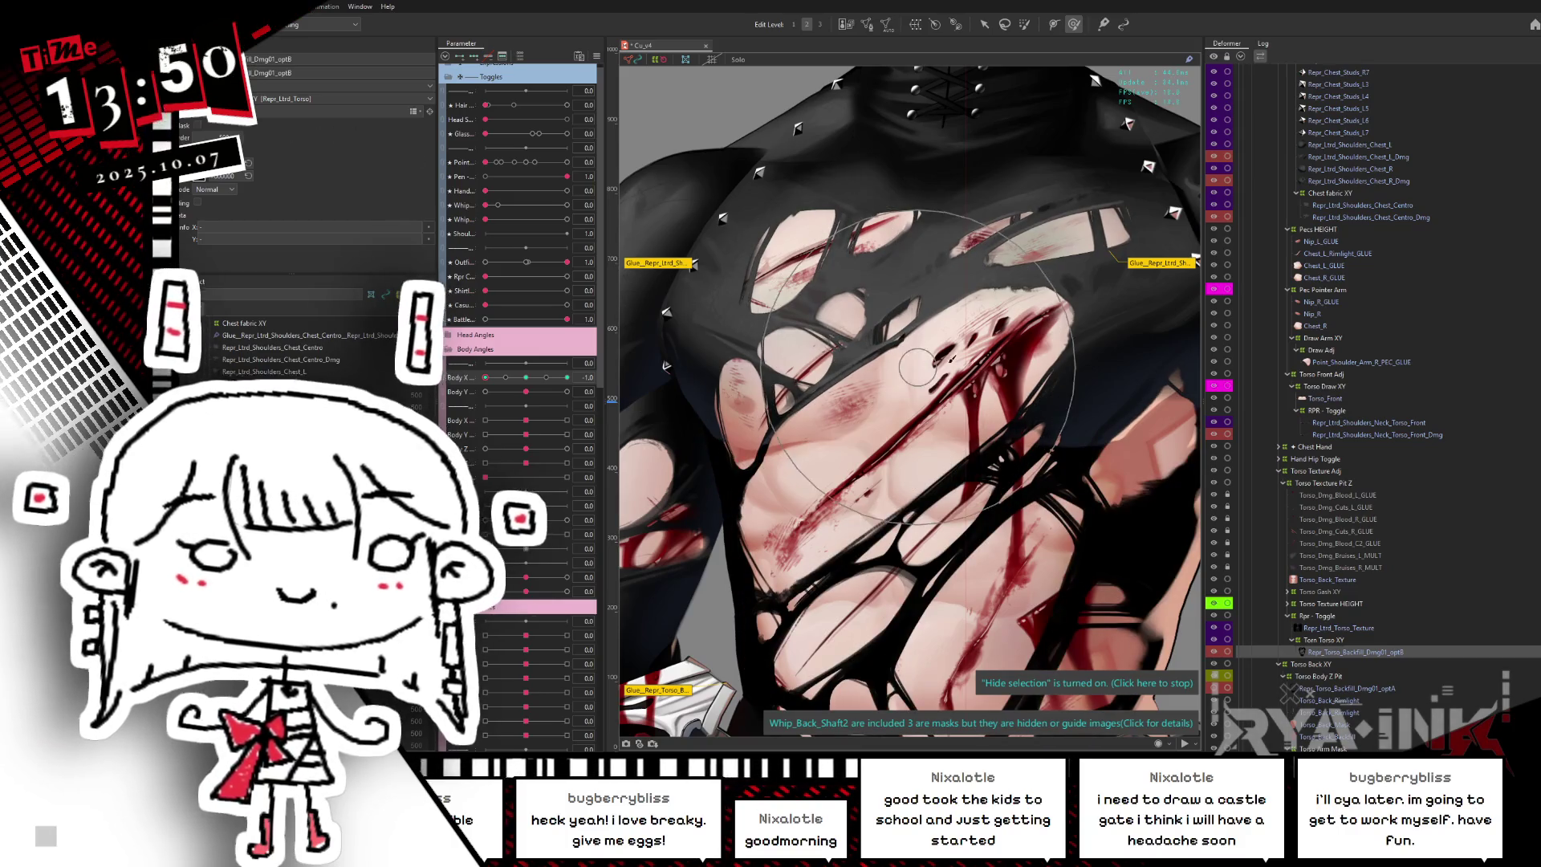
scroll(881, 332, up, 2)
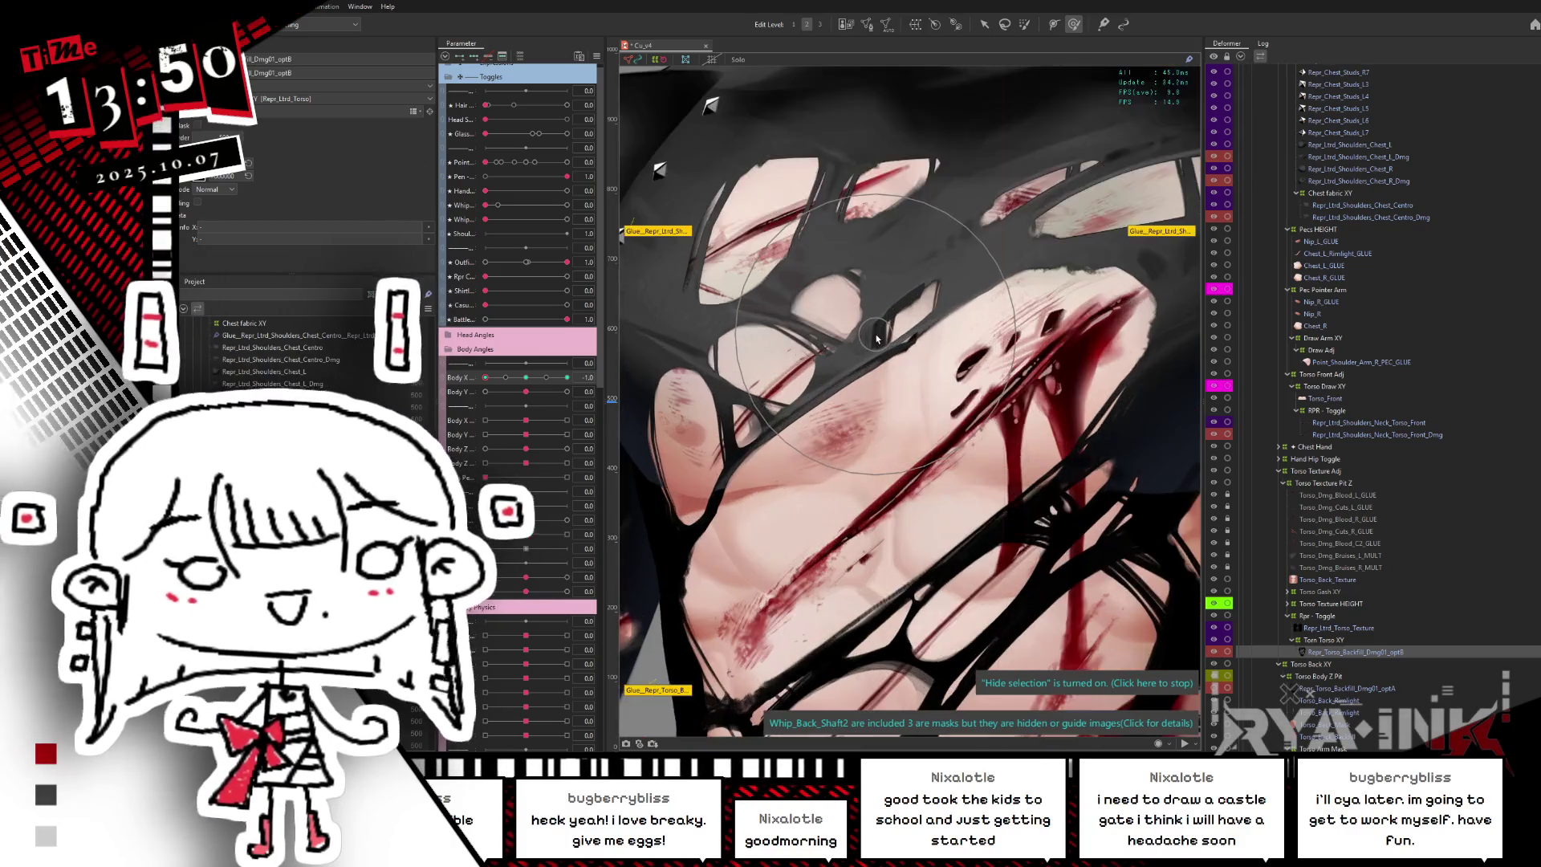
scroll(891, 345, up, 2)
scroll(907, 369, up, 1)
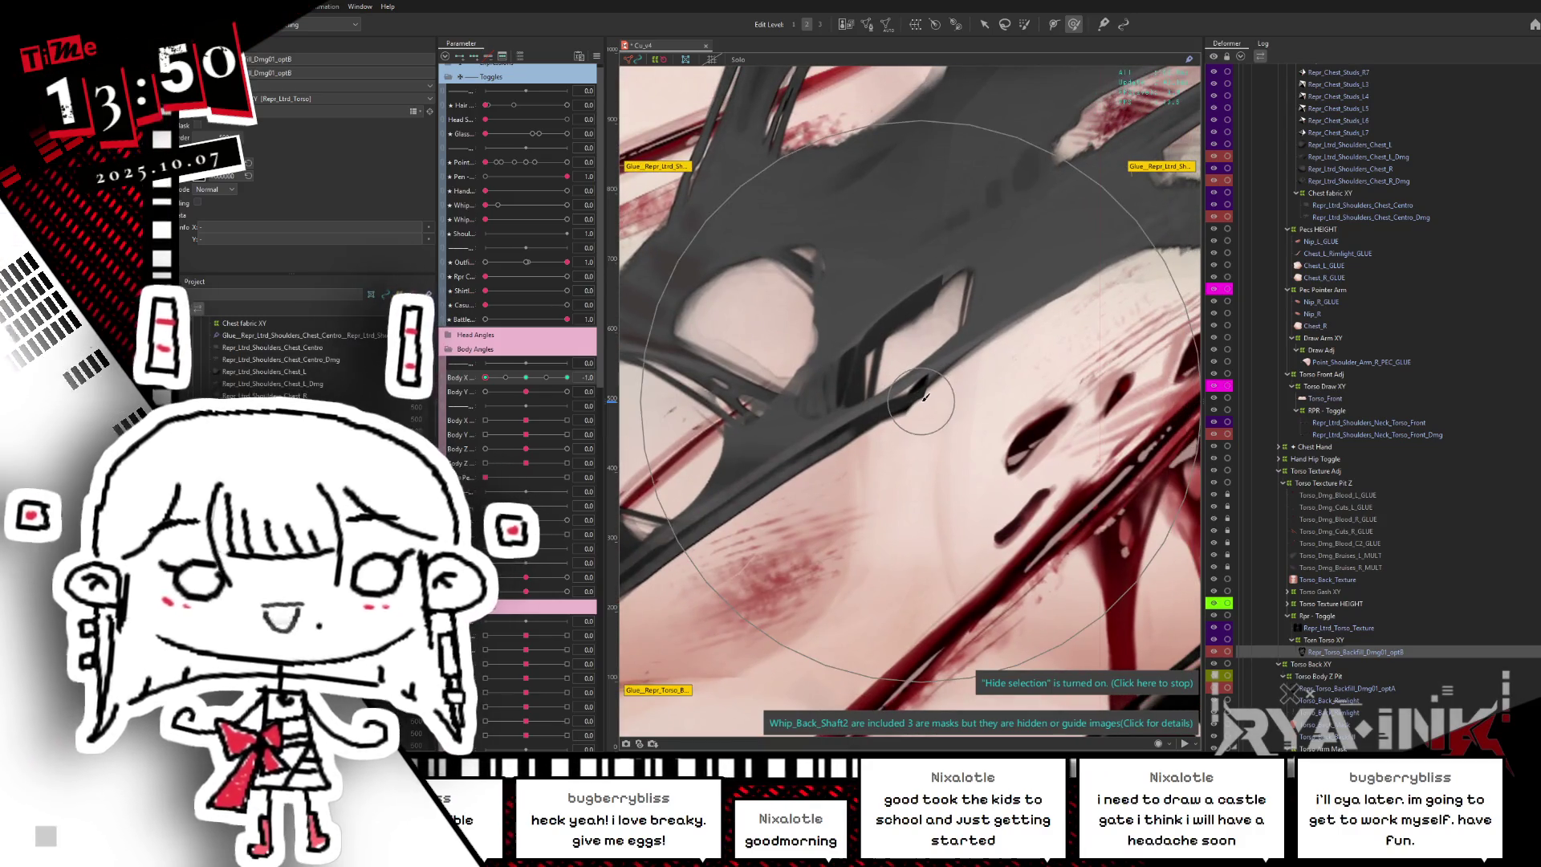
- Show the backfill mesh, set Body X to -1.0, and select vertices along the torn edge
click(871, 379)
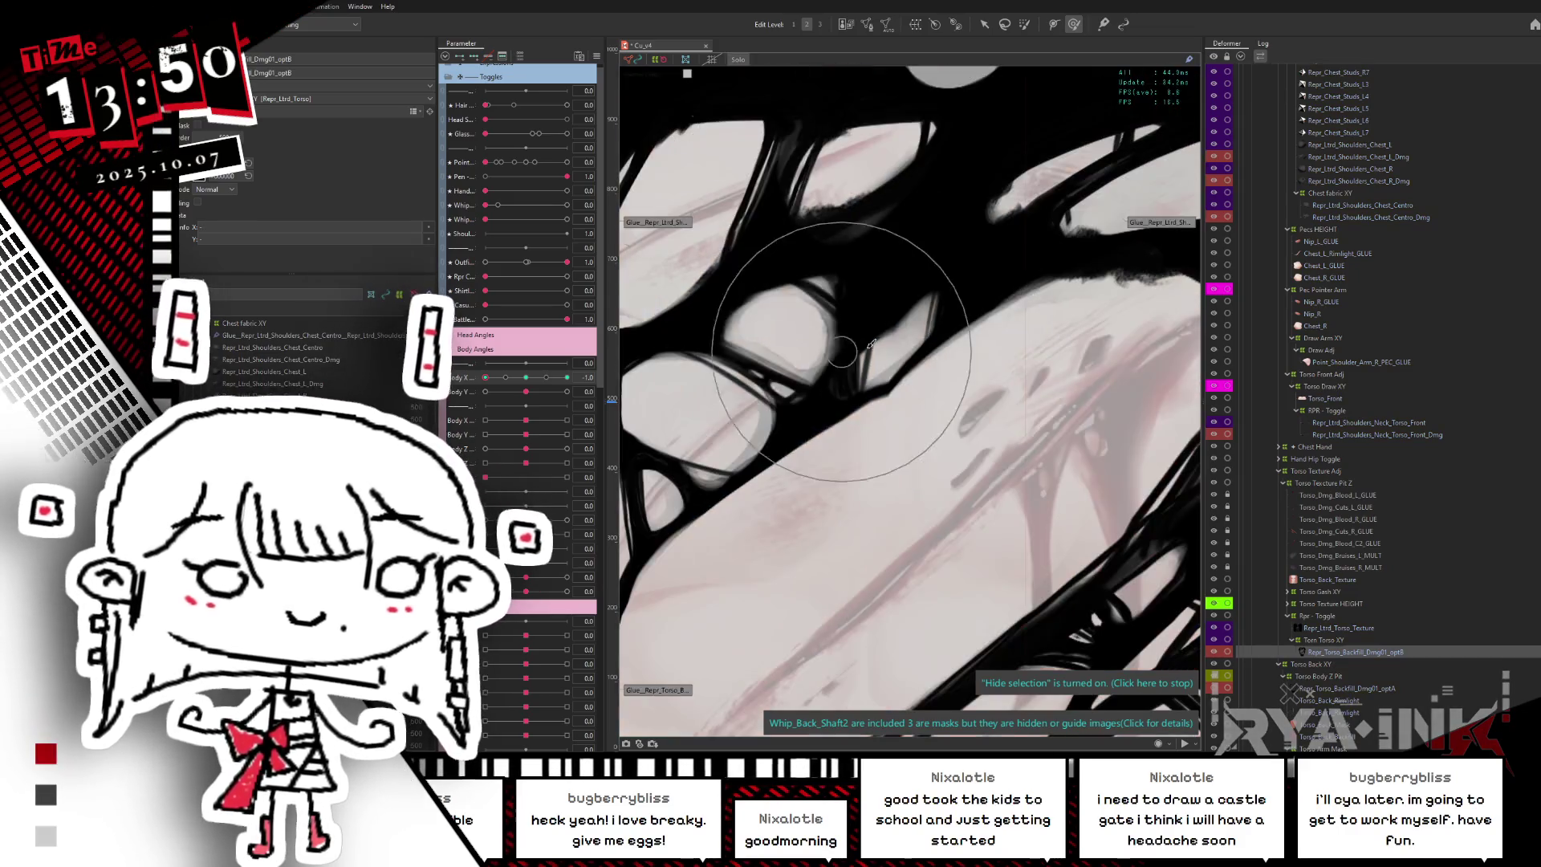
click(891, 337)
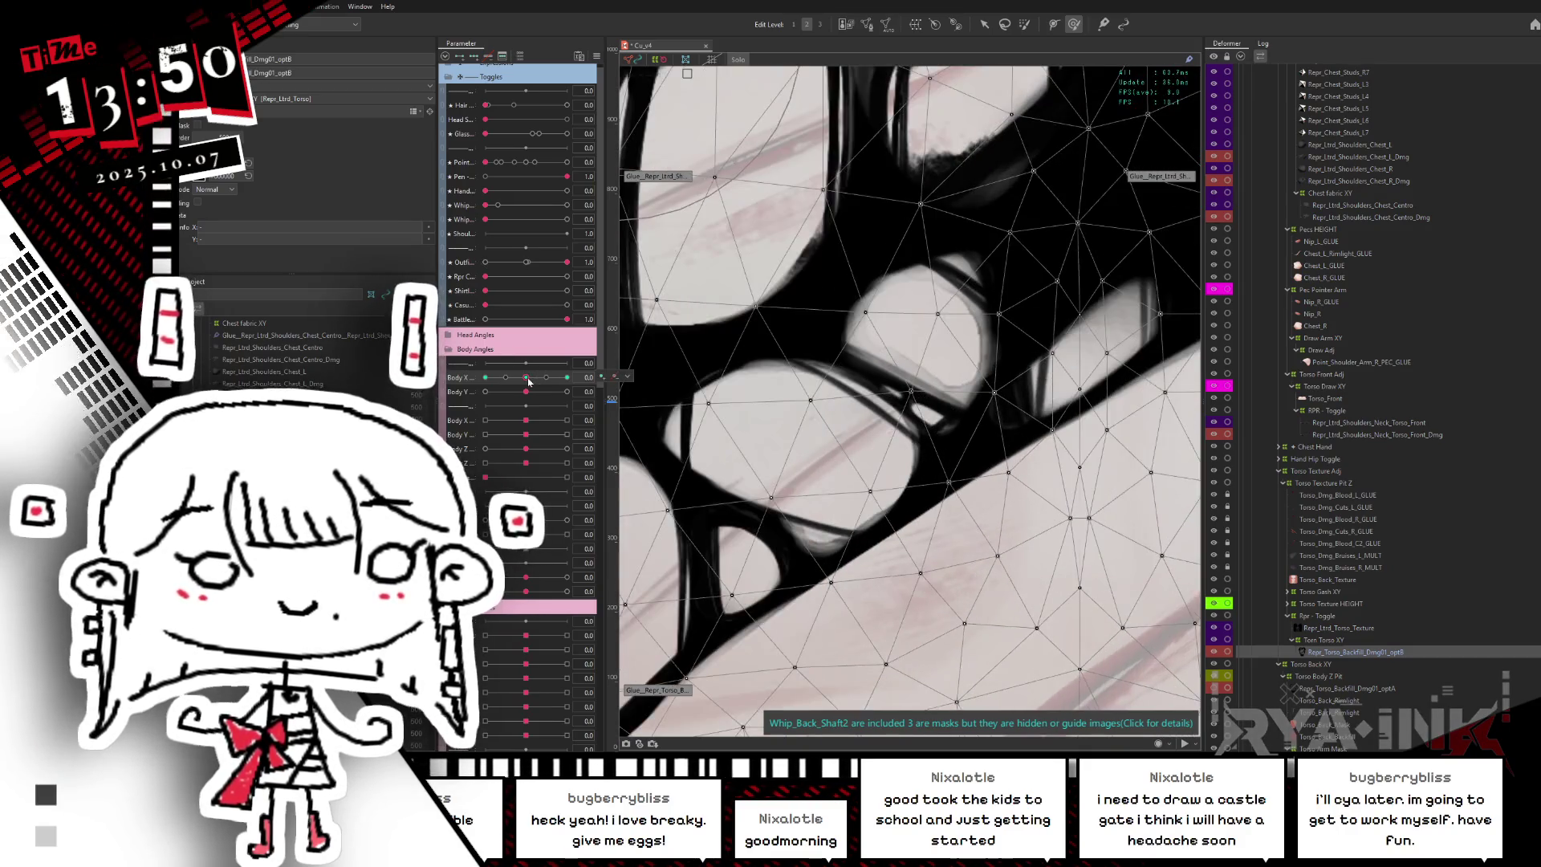
drag(525, 382, 466, 409)
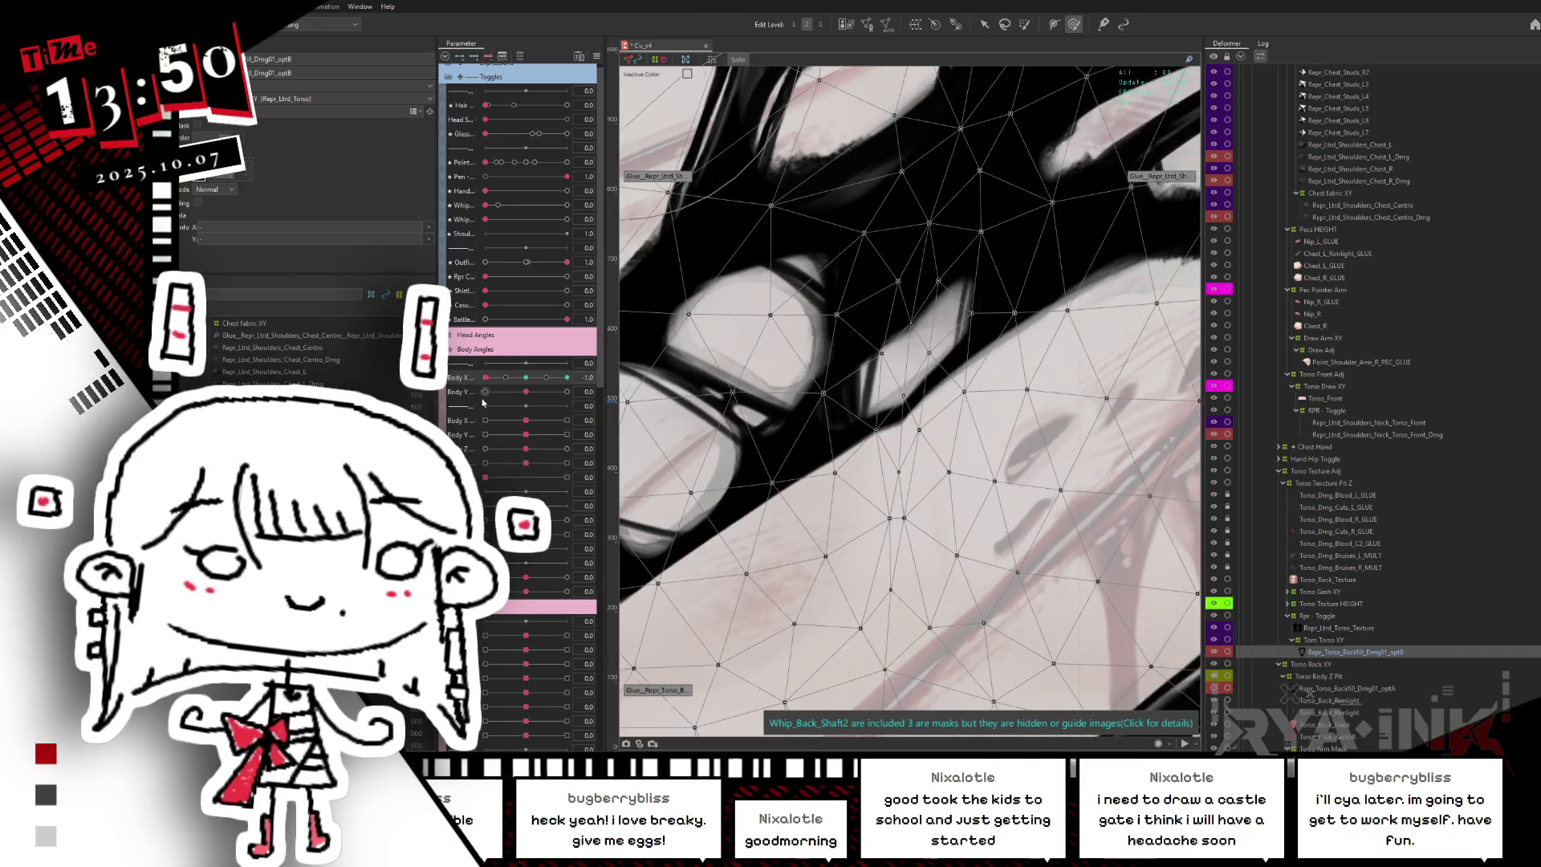
click(864, 403)
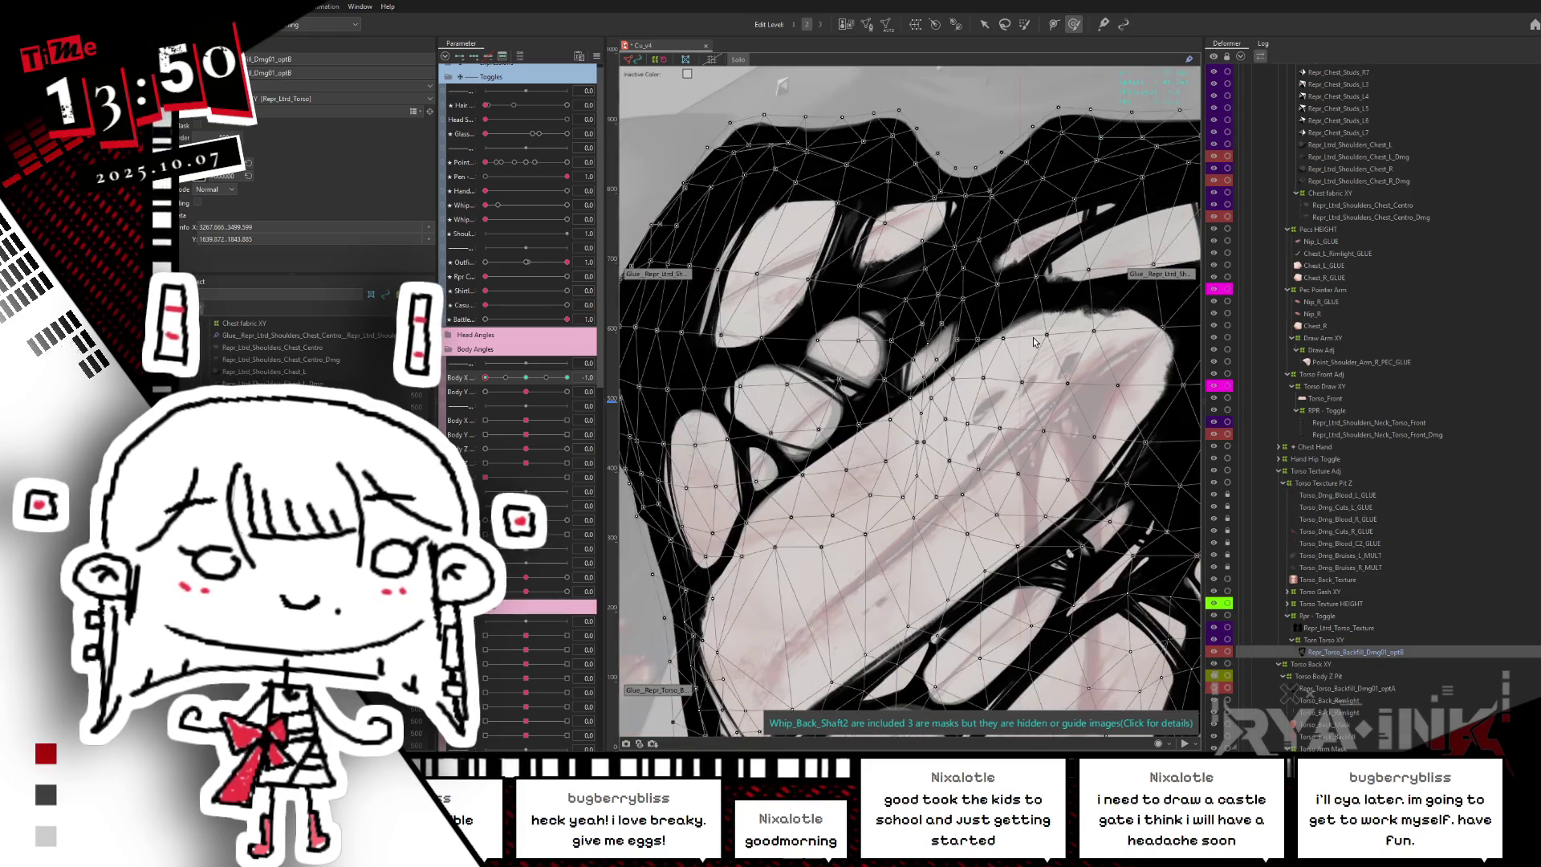
drag(567, 377, 485, 378)
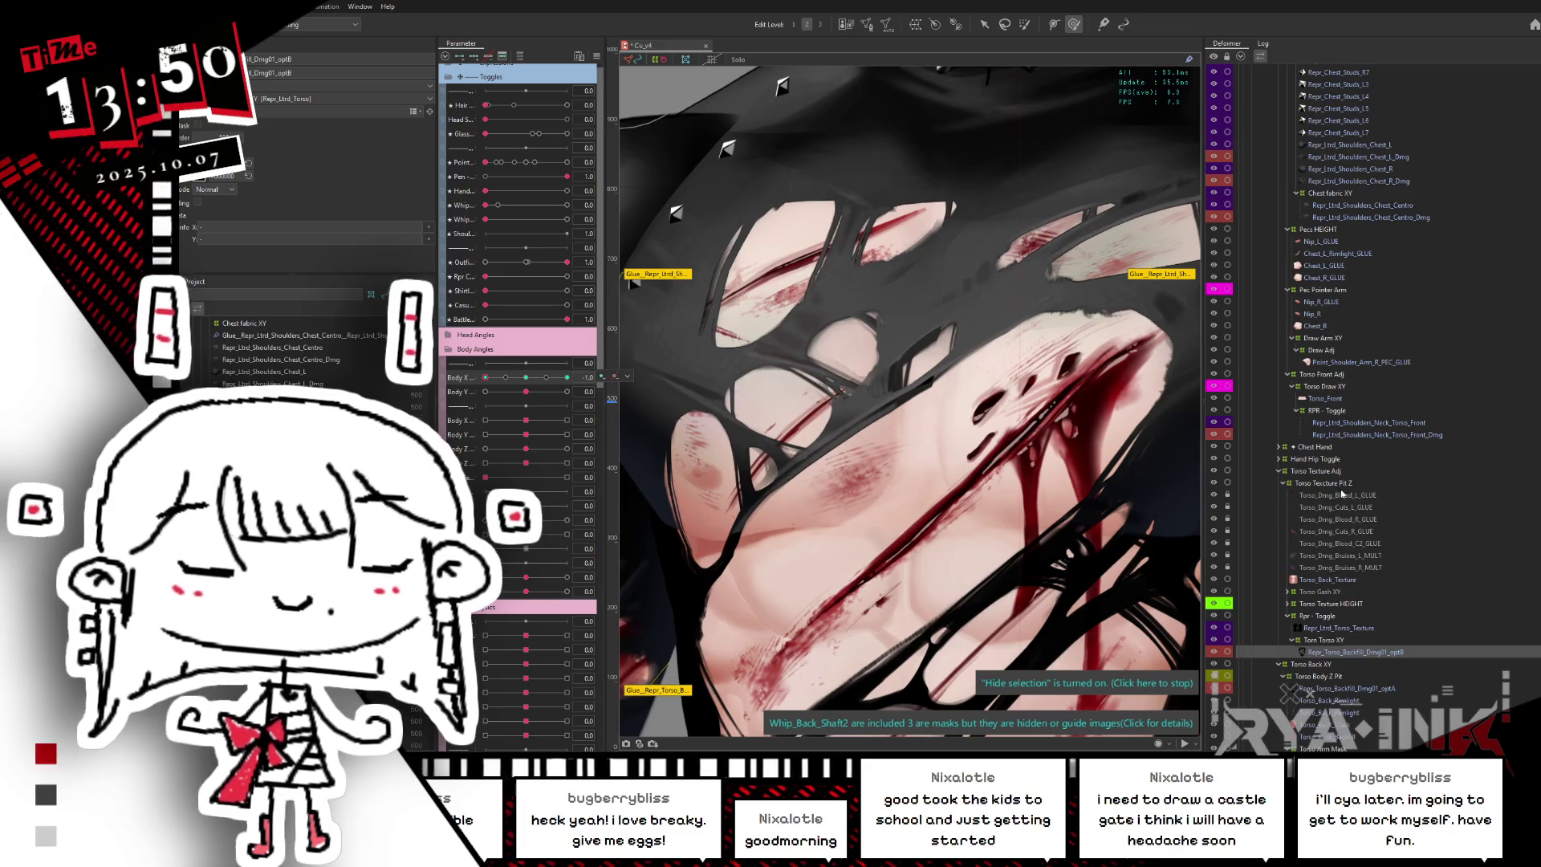
- Select torso mesh vertices, briefly toggle the black strap backfill art, and turn Body X to 1.0
click(934, 442)
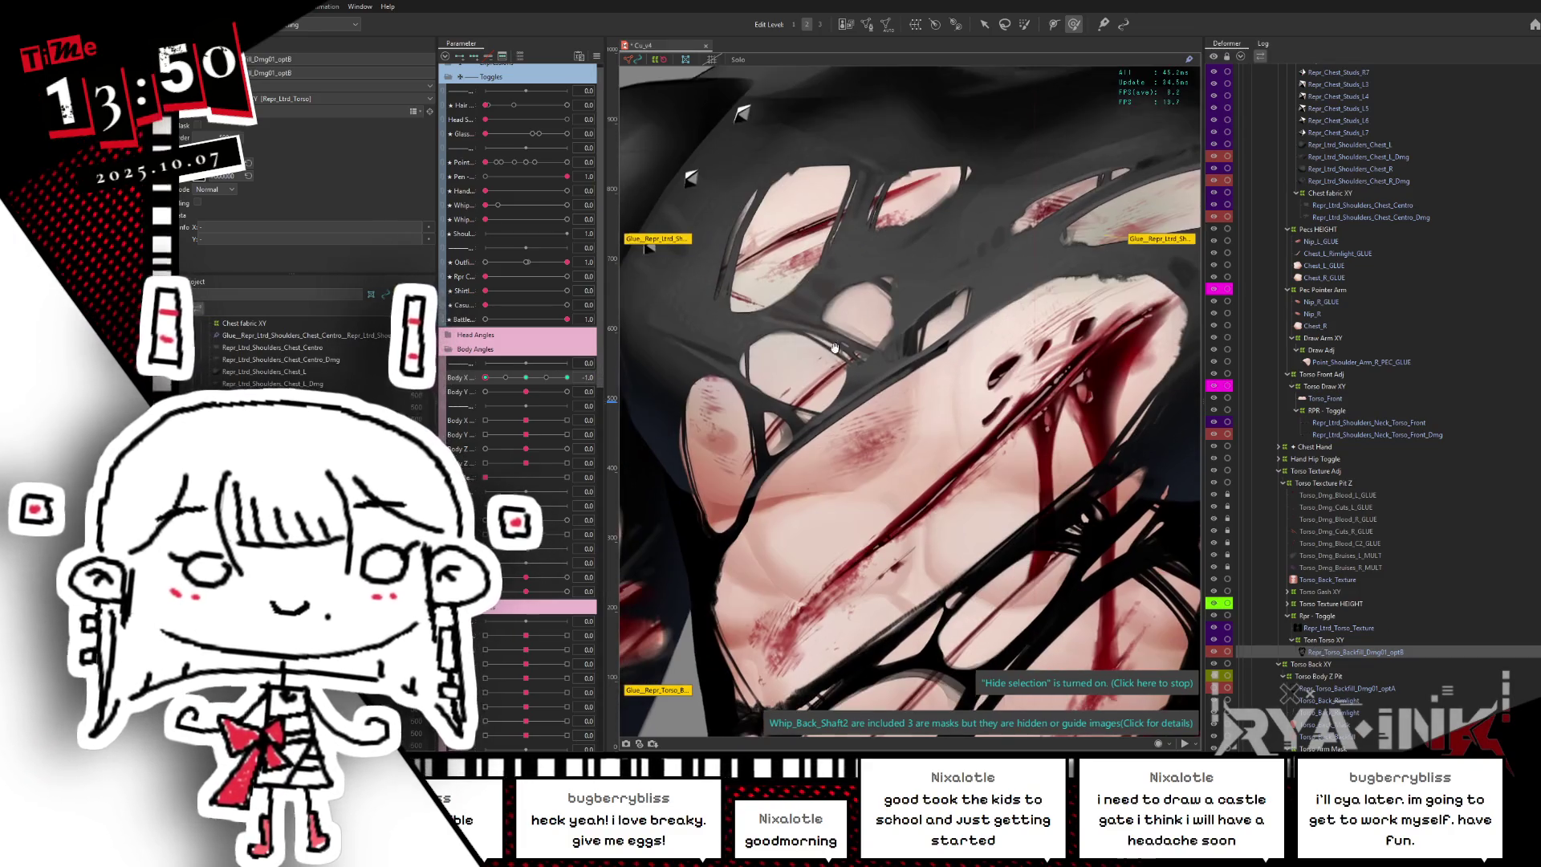
click(738, 263)
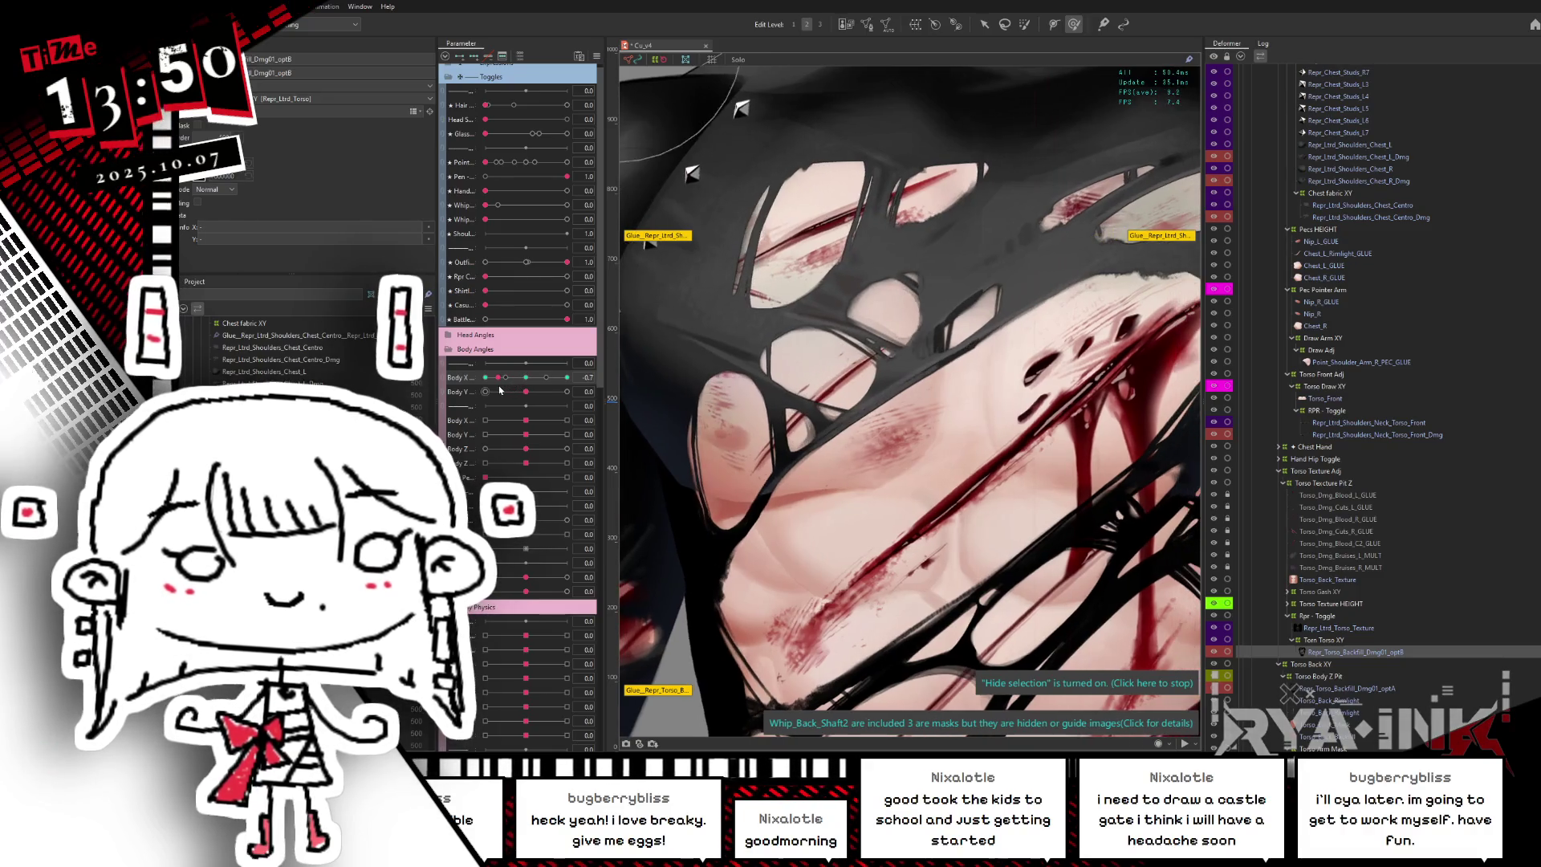
click(1214, 652)
click(1214, 652)
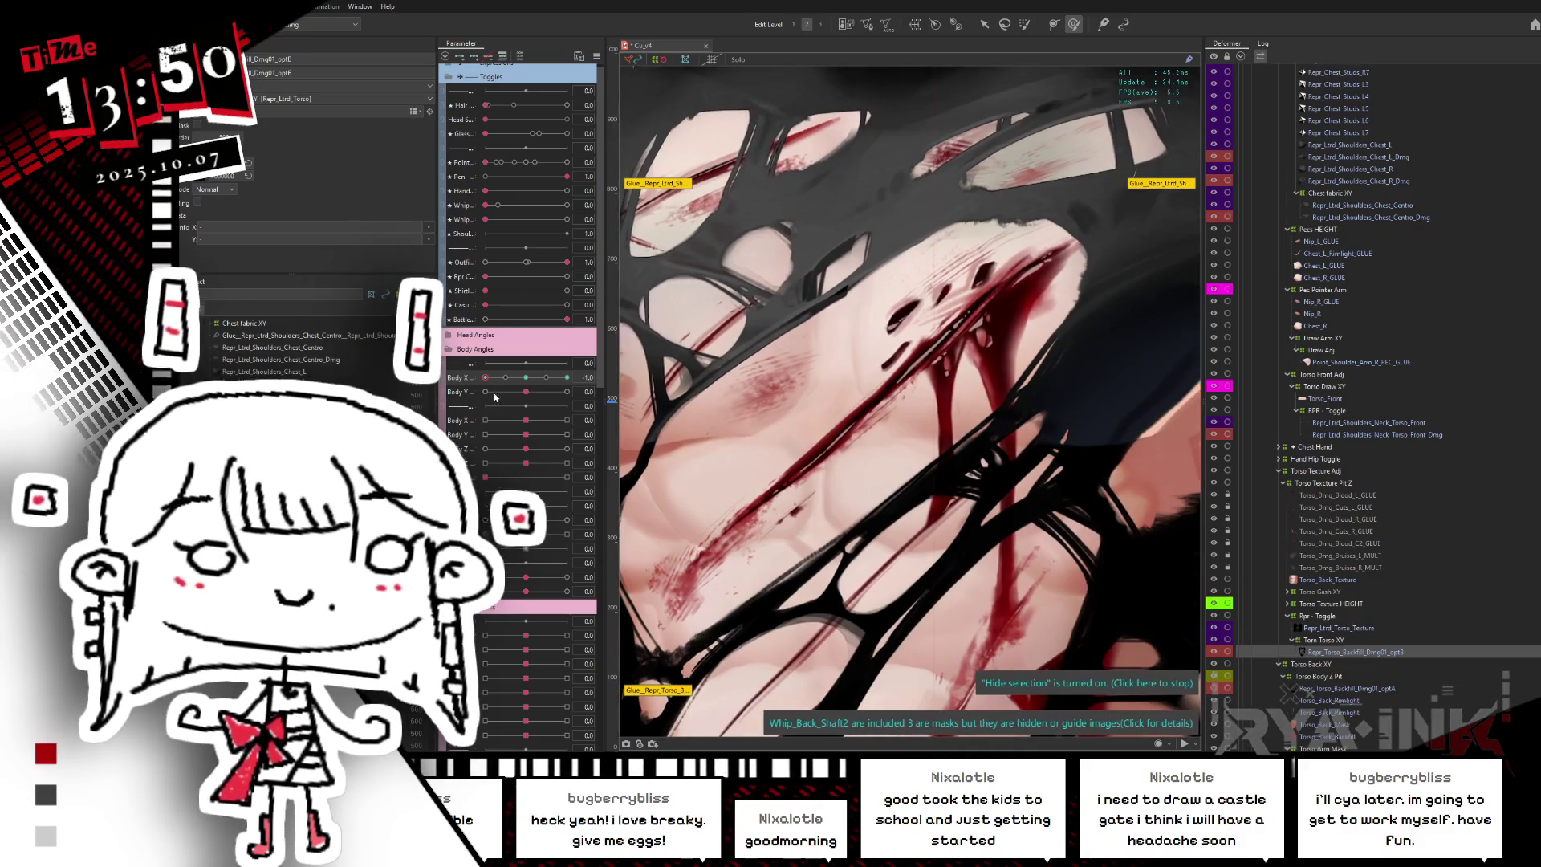
drag(522, 379, 568, 377)
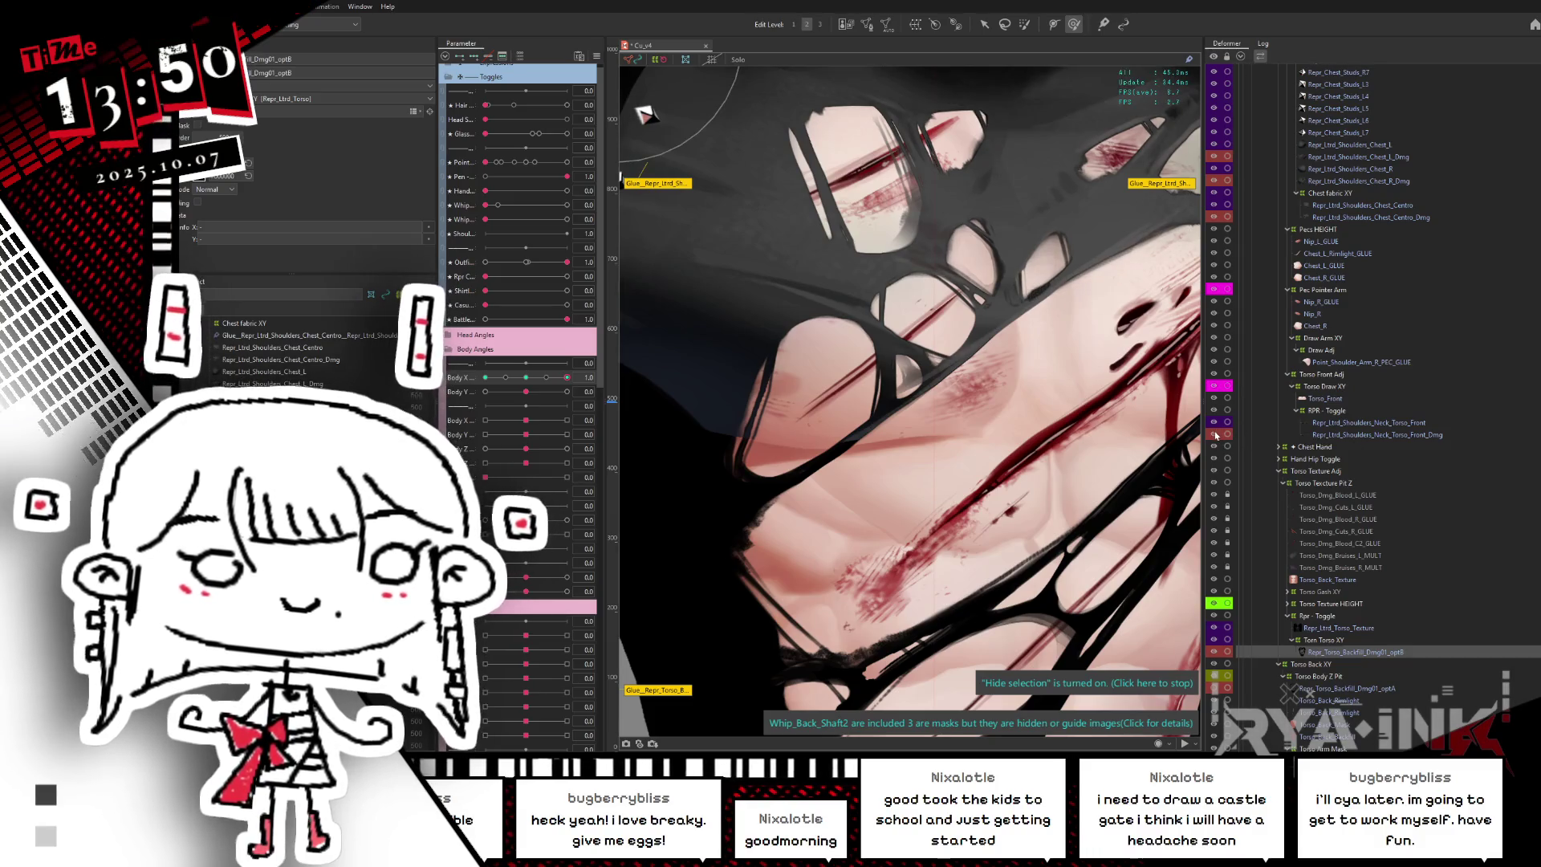
- Switch between the torso front damage and backfill damage layers, then hide the black strap art
click(1330, 435)
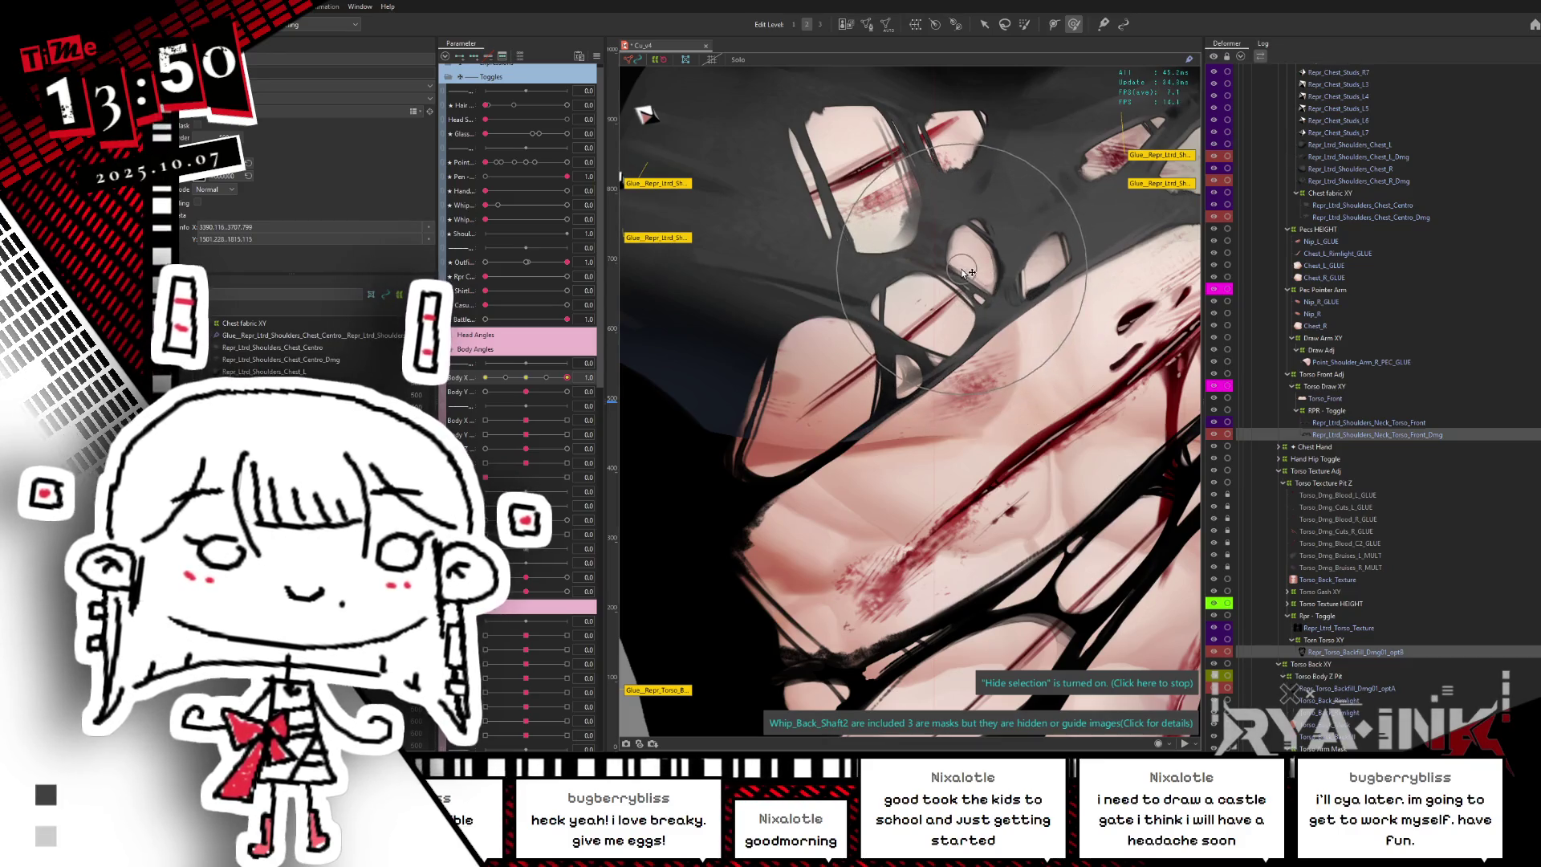
ctrl+click(1332, 436)
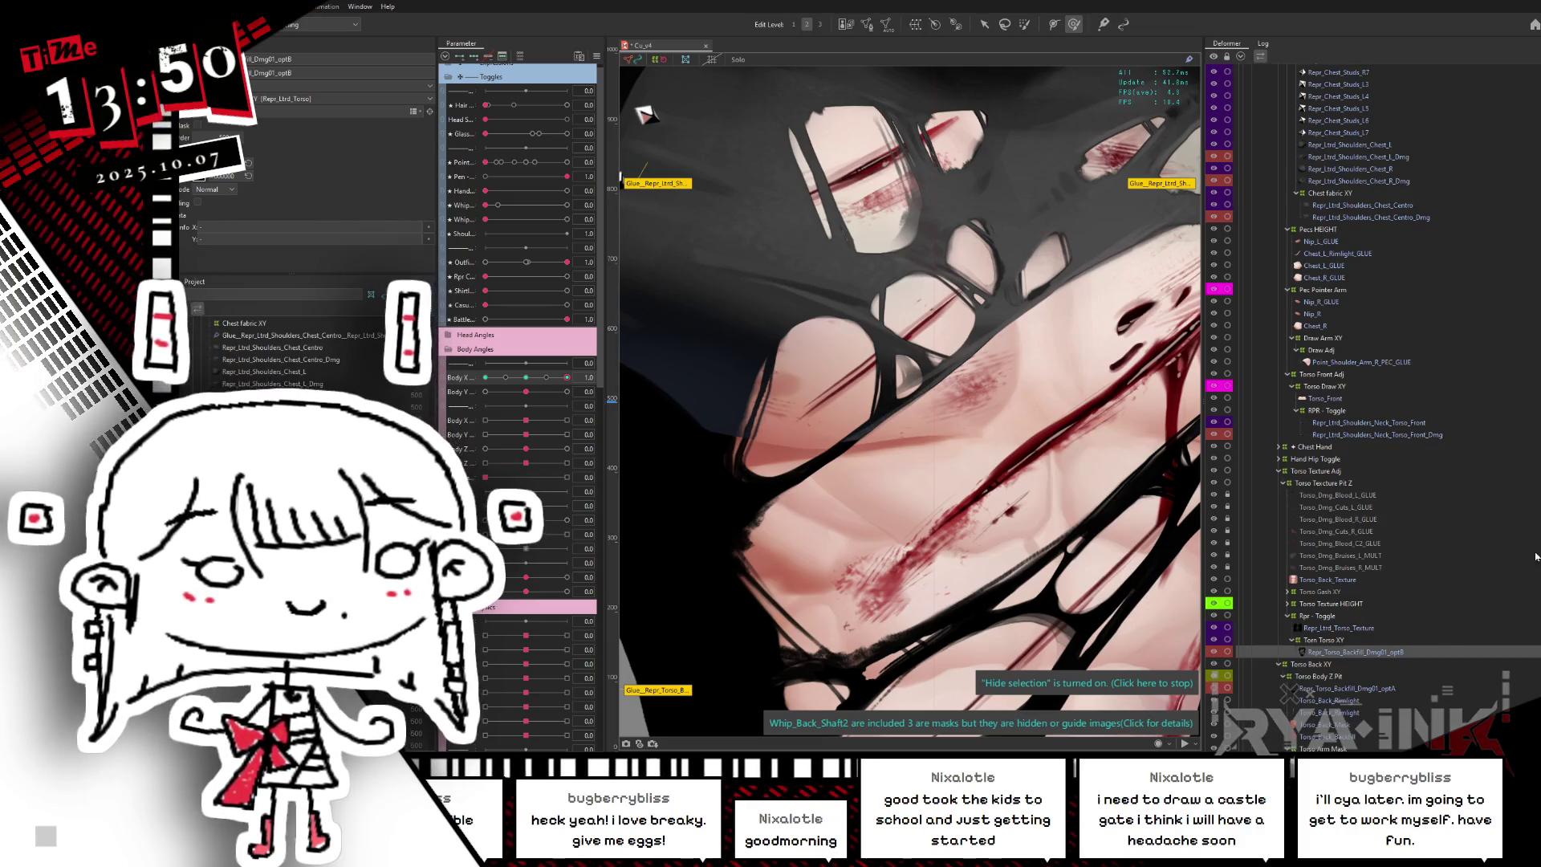
scroll(1529, 621, down, 5)
scroll(1529, 621, down, 4)
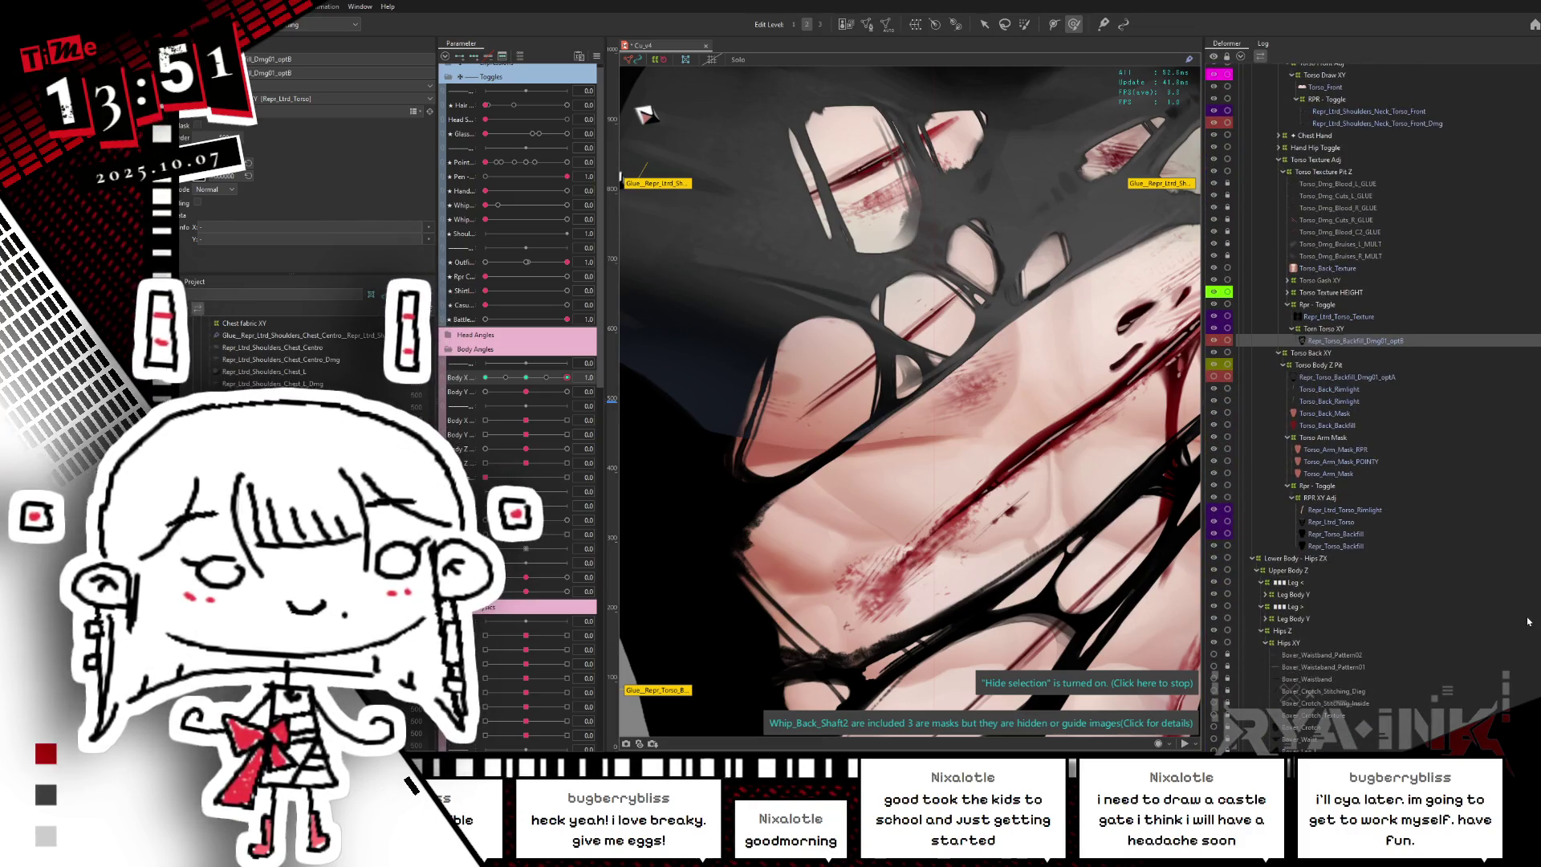
scroll(1529, 620, up, 4)
scroll(1523, 578, up, 3)
scroll(1517, 535, up, 3)
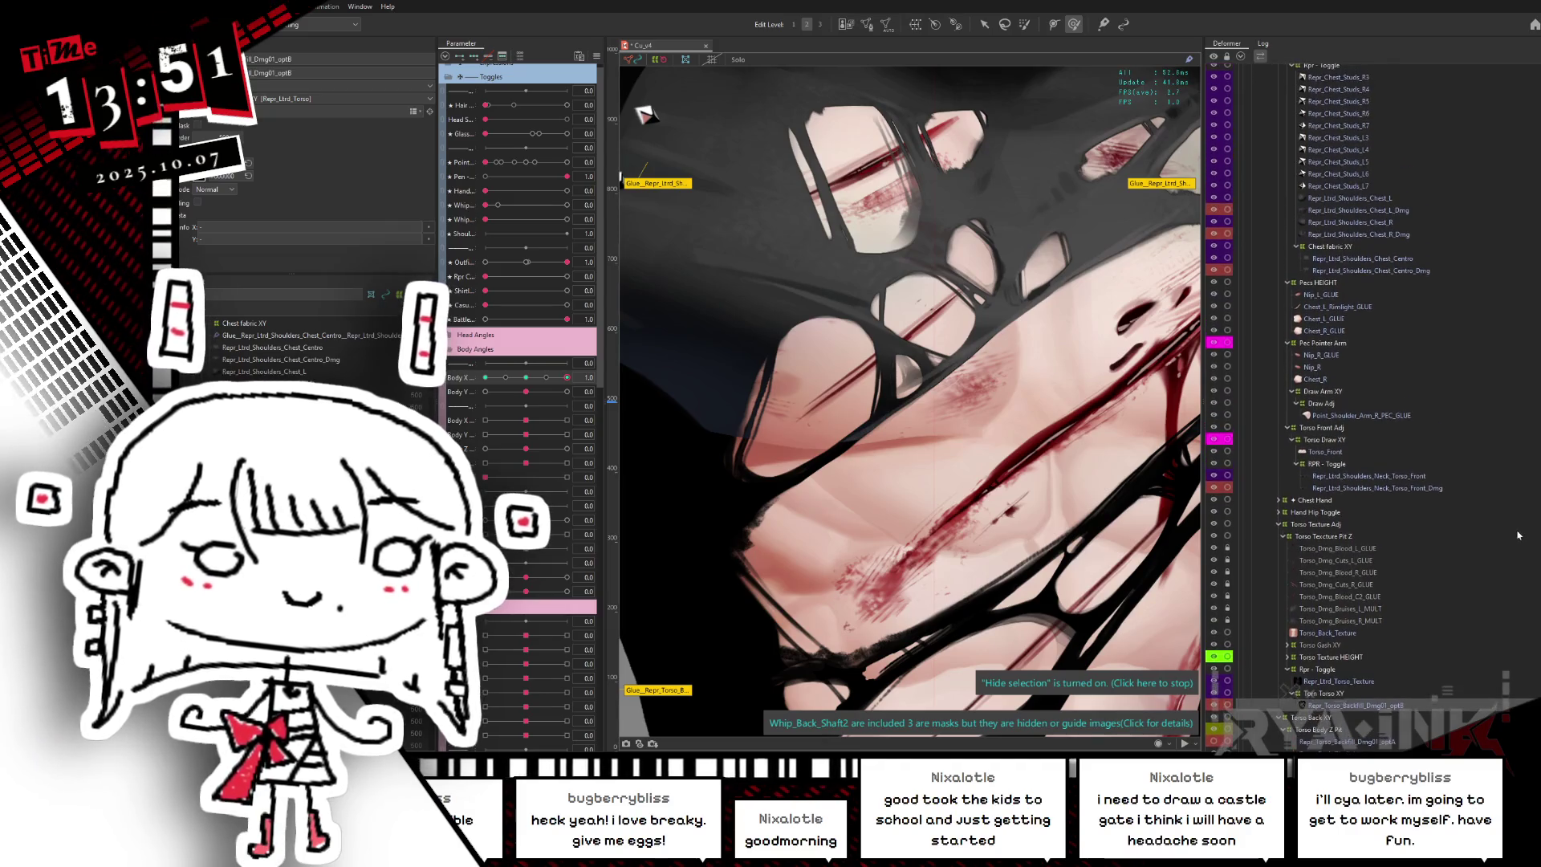
scroll(1289, 690, down, 1)
click(1212, 701)
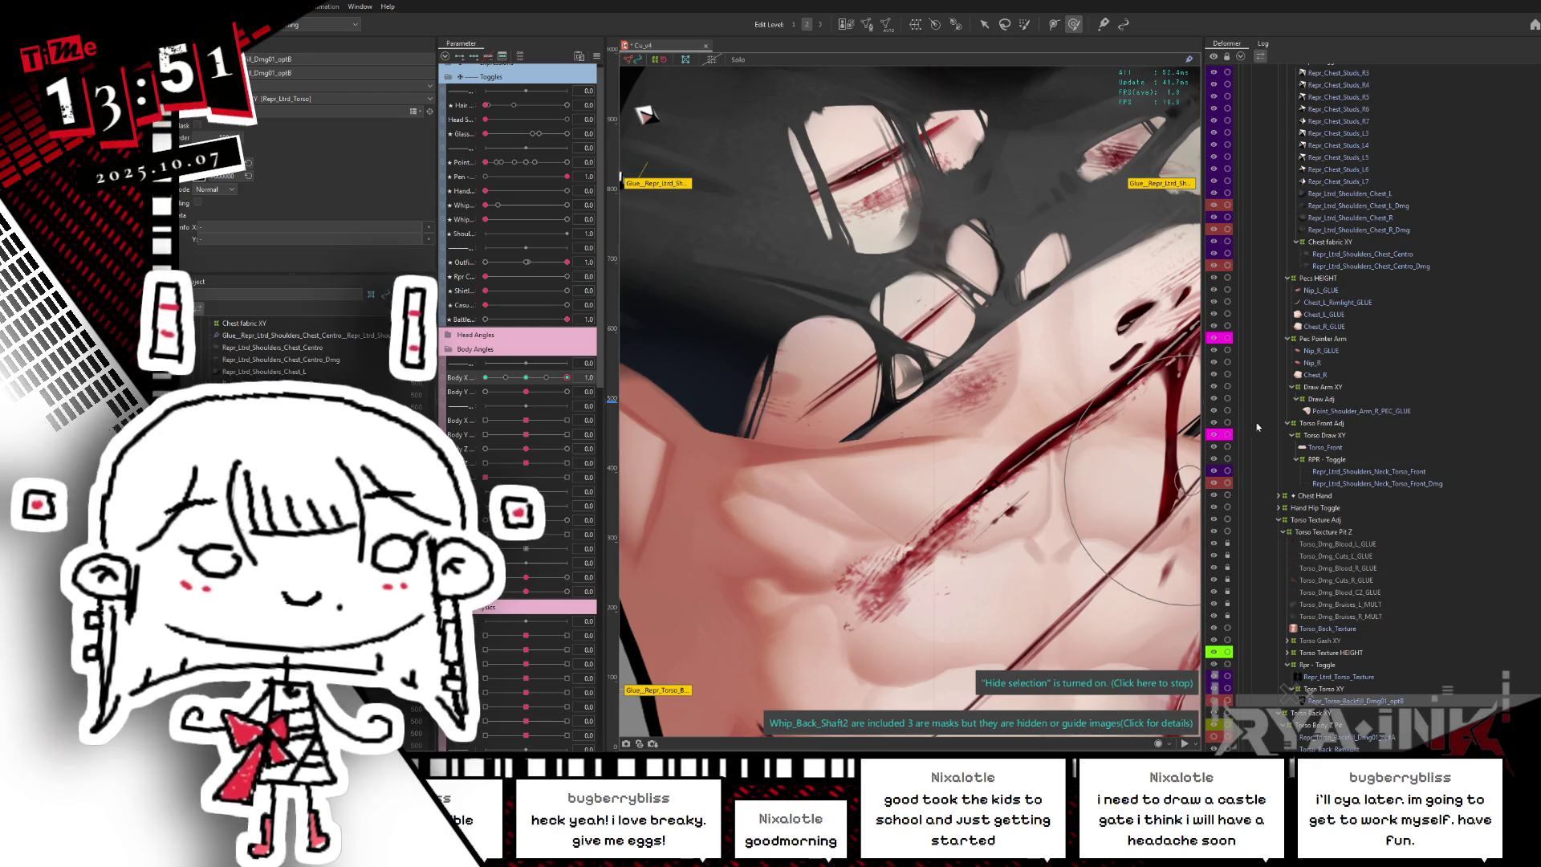
- Select the chest centre and right chest damage layers and restore the hidden hair layers
click(1330, 266)
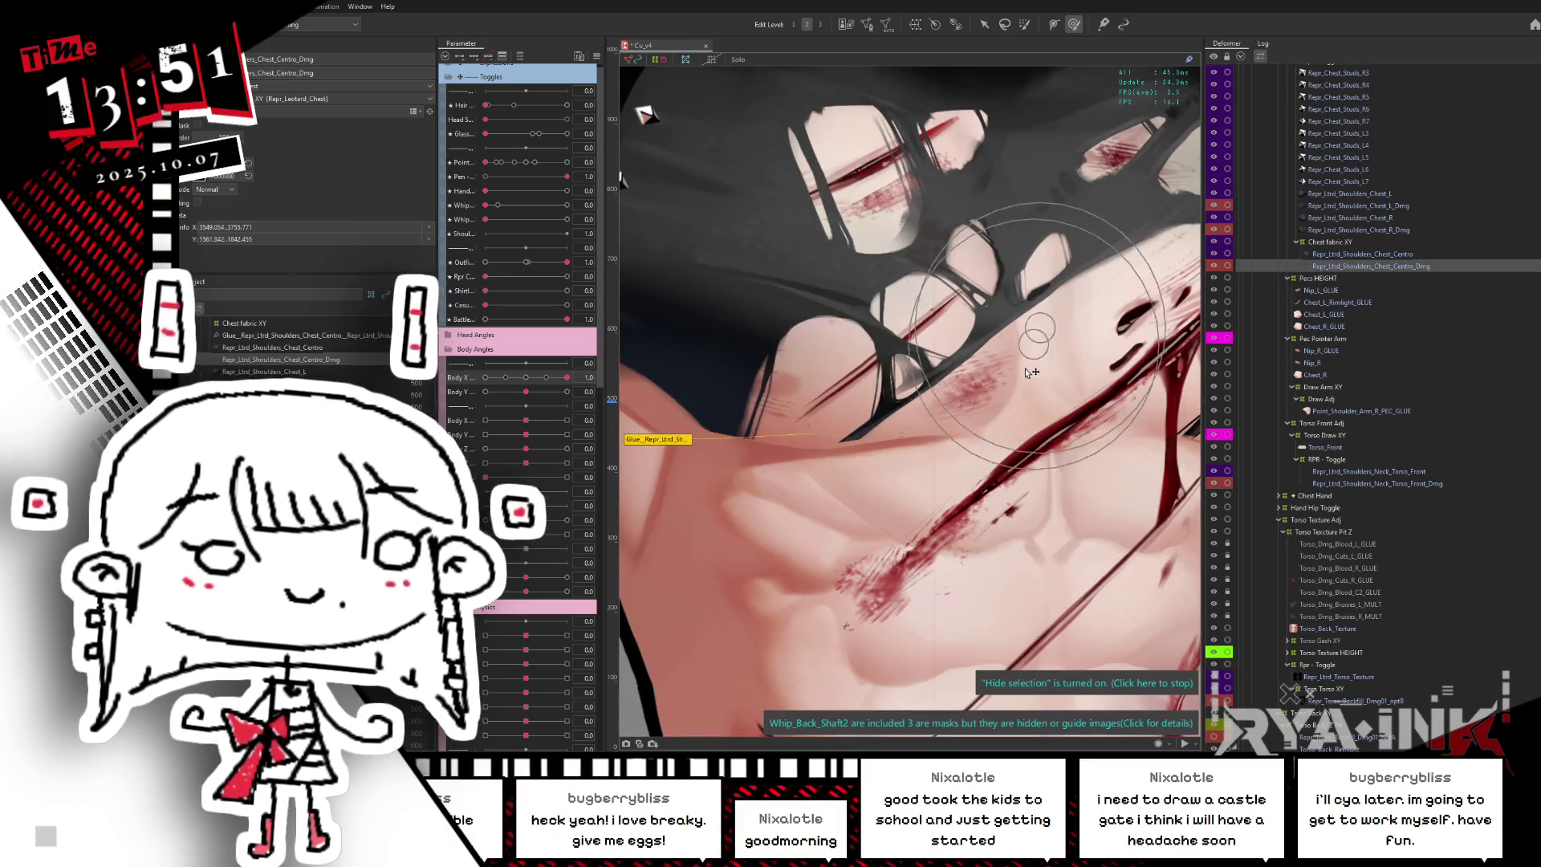
ctrl+click(1341, 230)
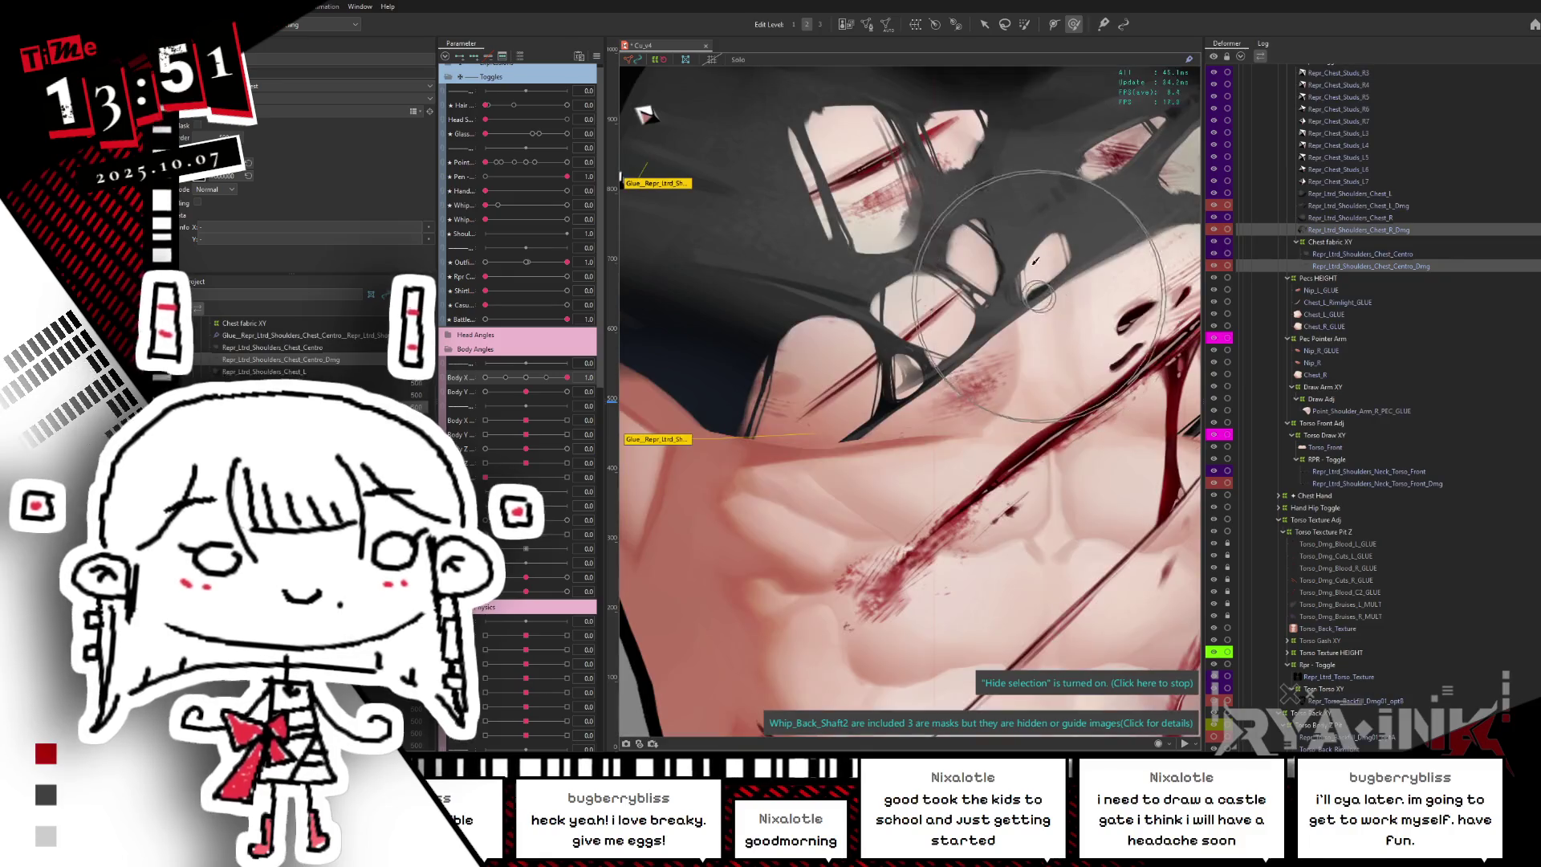
click(1214, 231)
click(1214, 266)
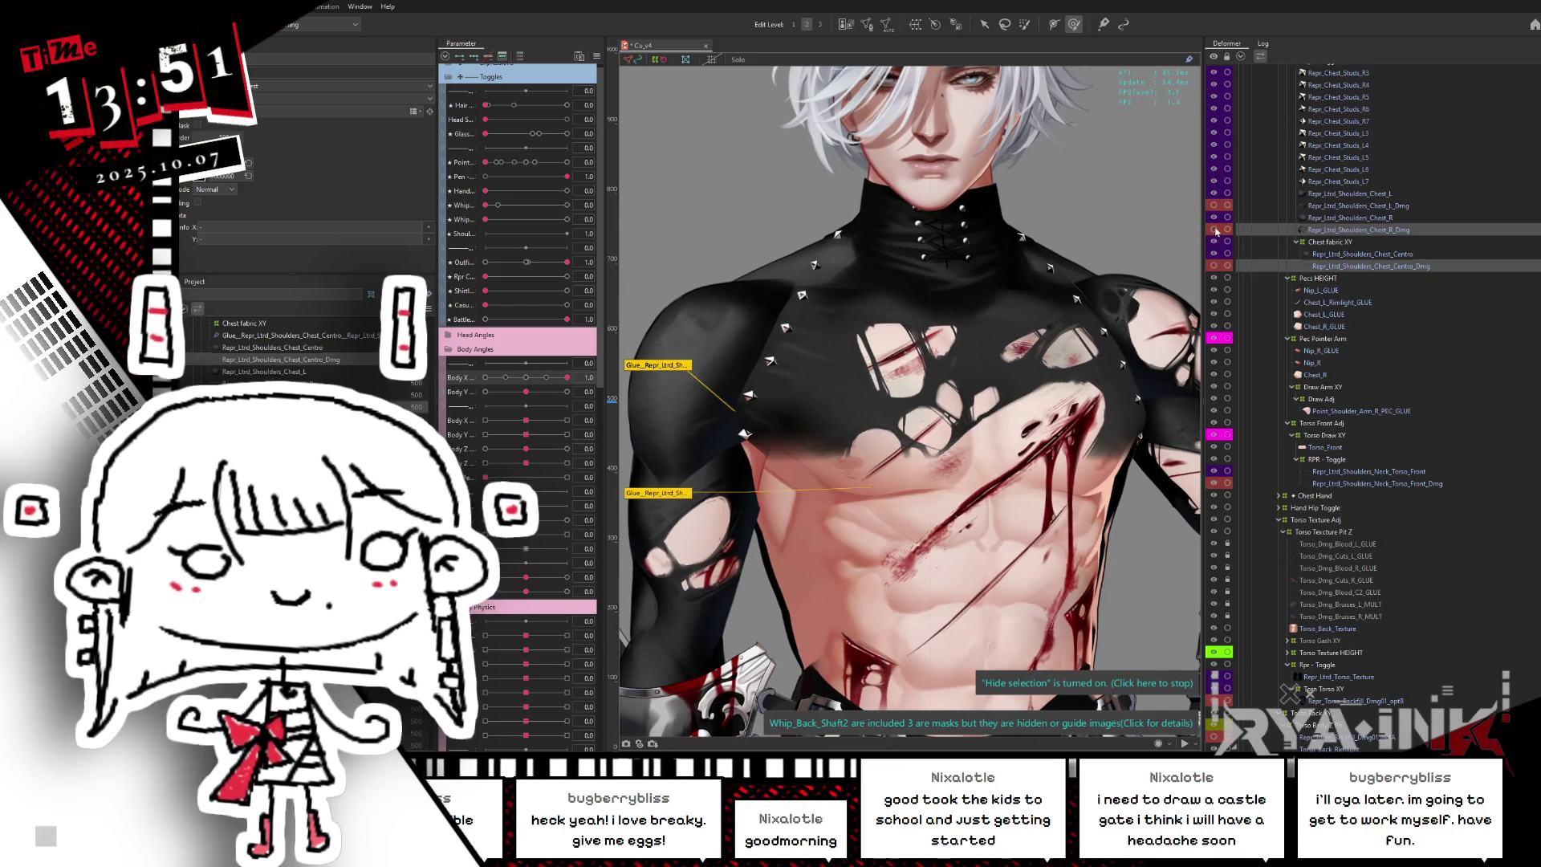
- Briefly grey out unselected parts, then select the Repr_Ltrd_Shoulders_Neck_Torso_Front_Dmg layer
key(ctrl+shift+s)
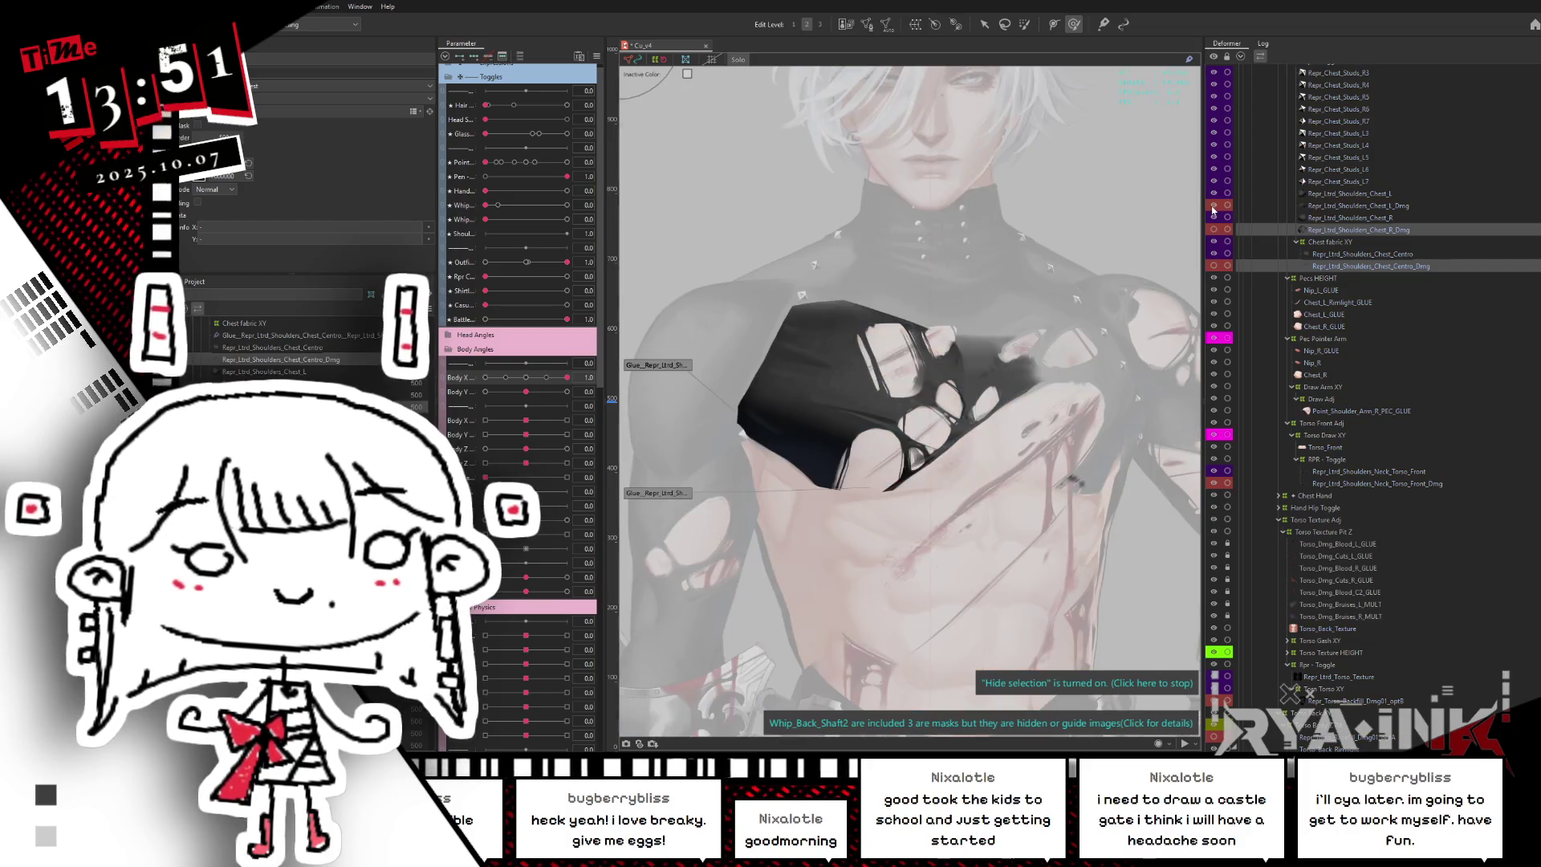
key(ctrl+shift+s)
scroll(995, 455, up, 3)
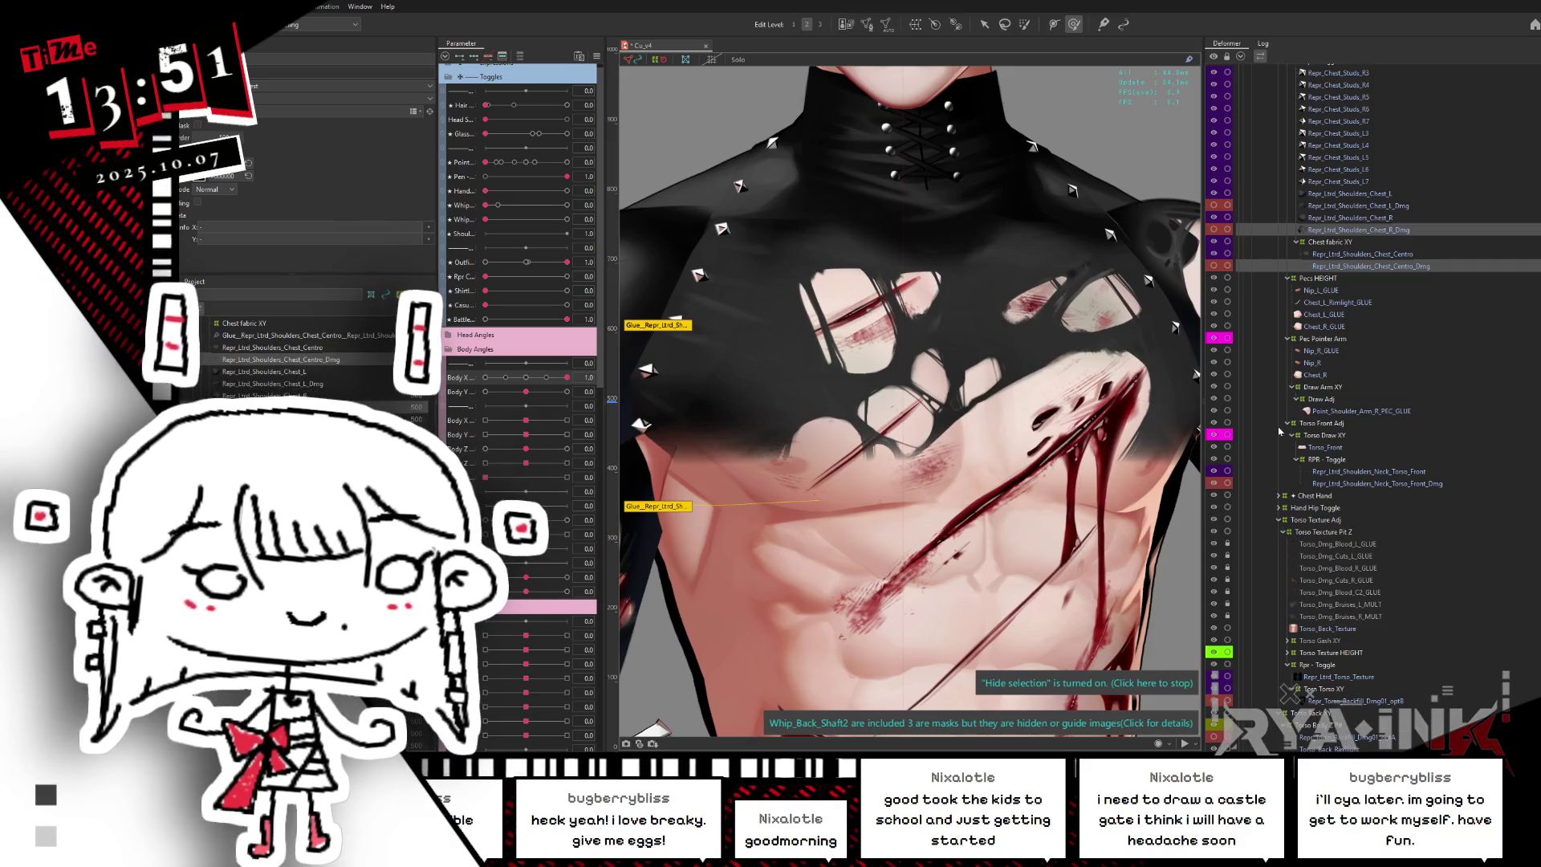
click(1357, 484)
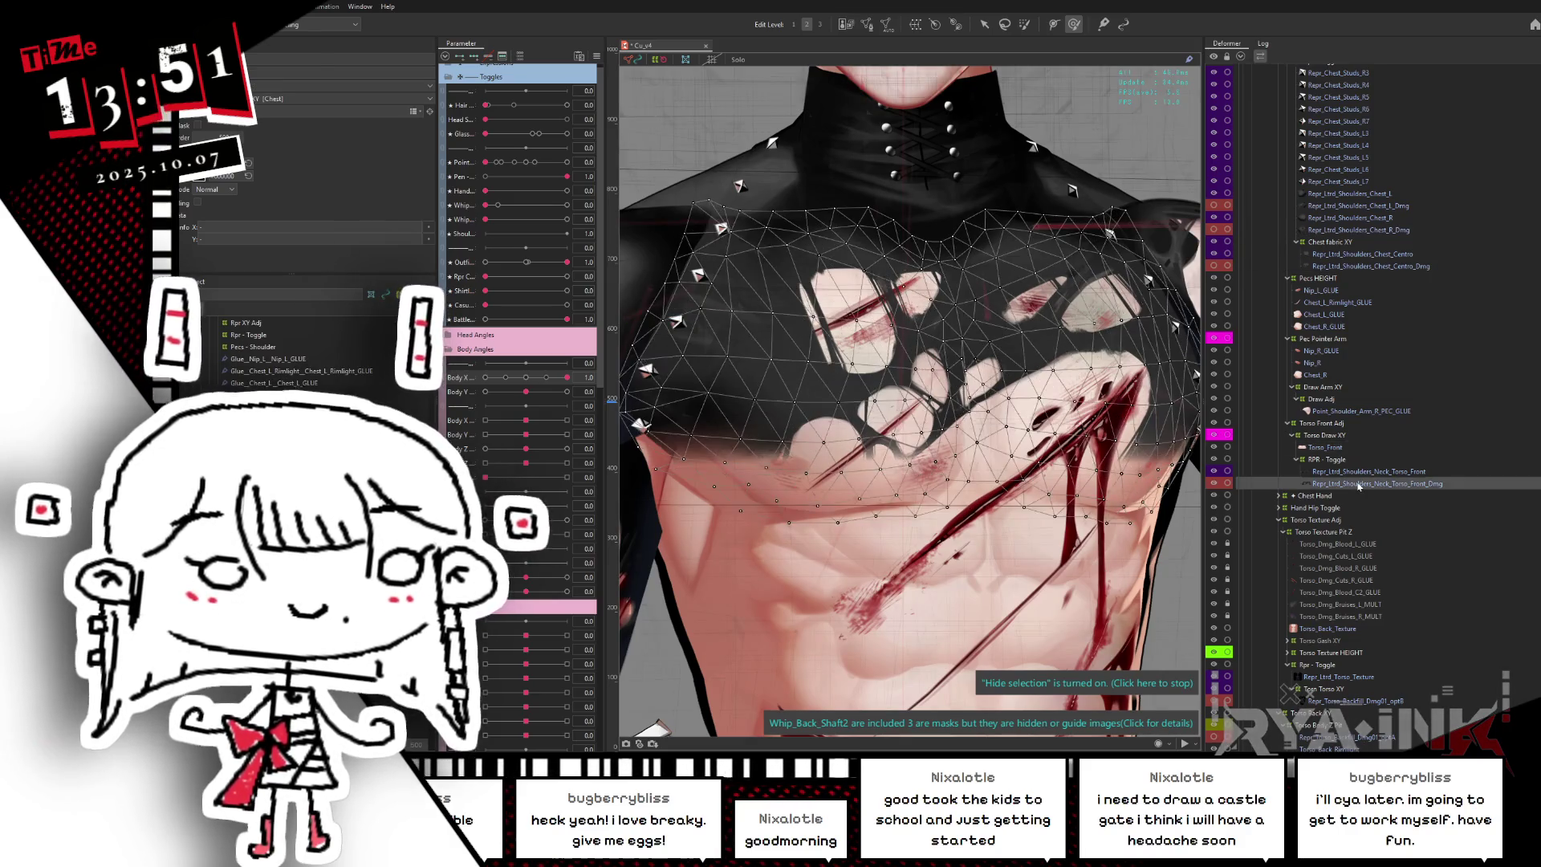
scroll(985, 379, up, 3)
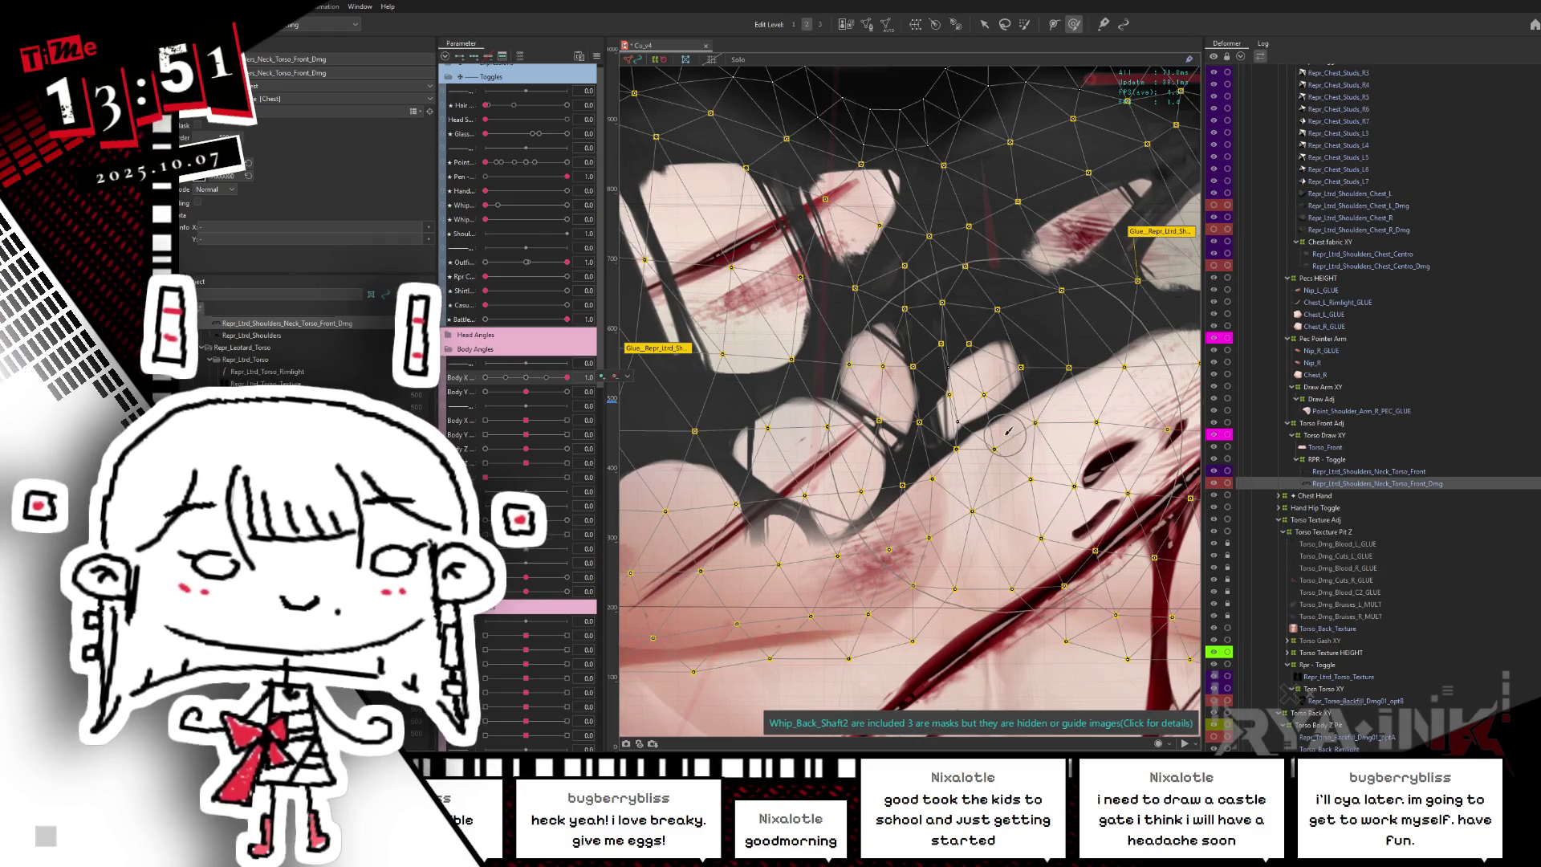
scroll(1014, 440, down, 2)
- With the deform brush, show the dark chest strap layers, hide a covering layer, and enable Hide Selection
click(866, 25)
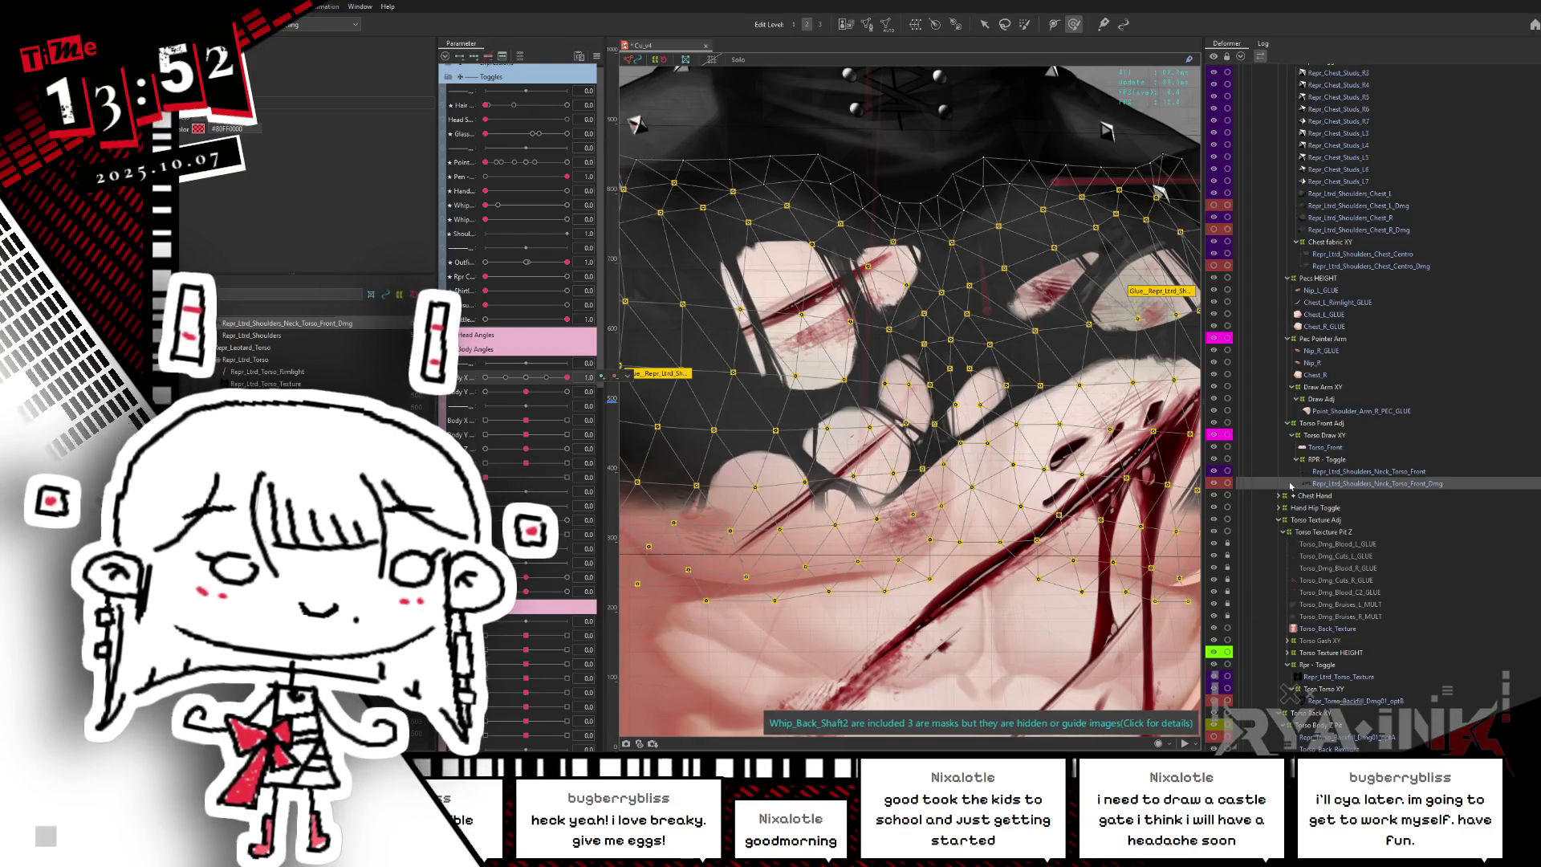
click(1215, 700)
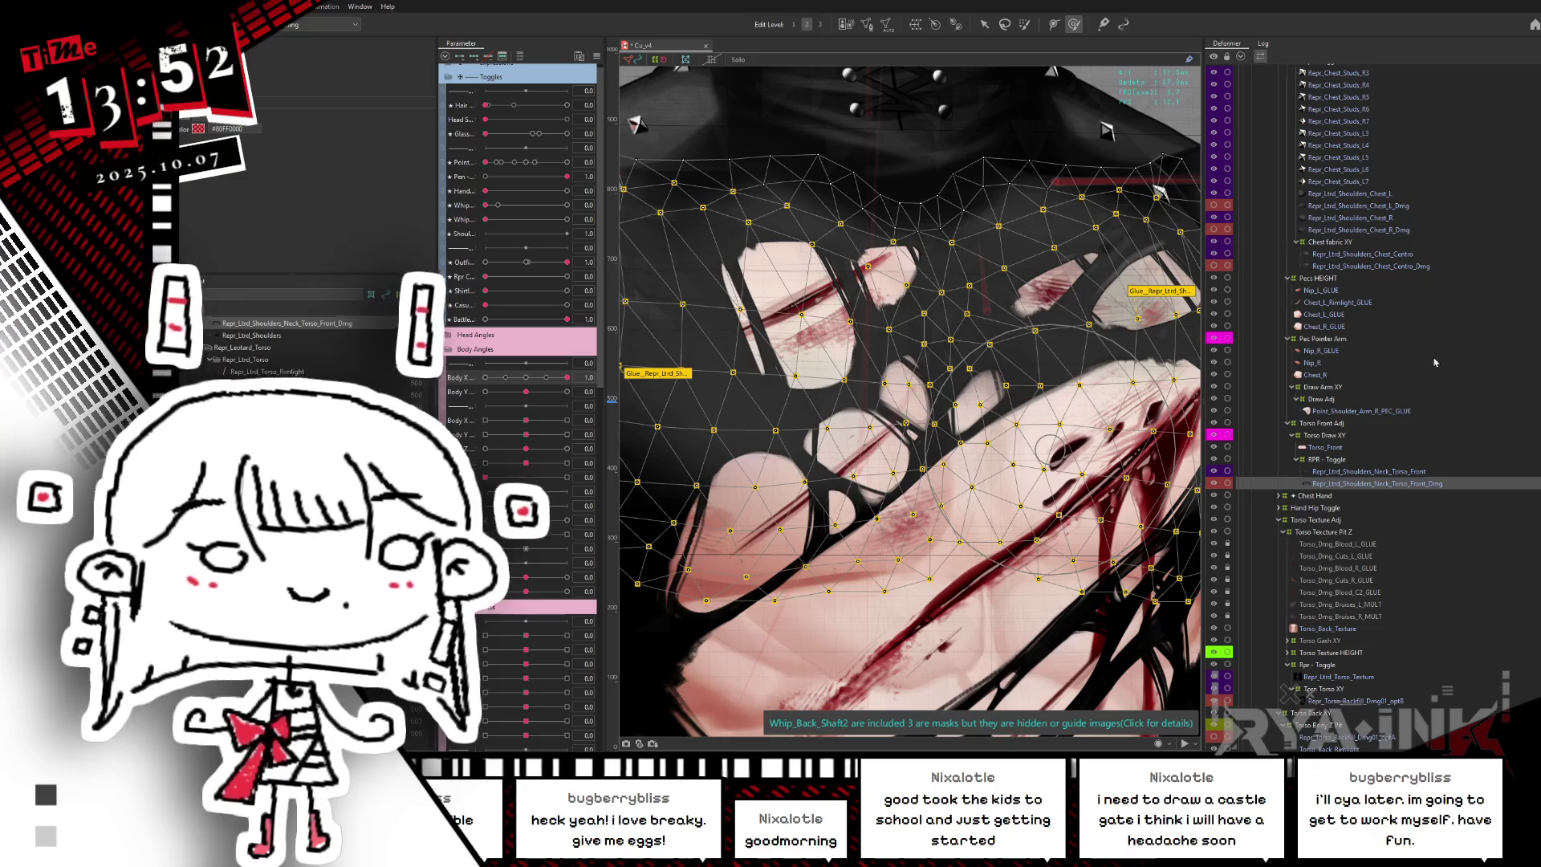
click(1215, 270)
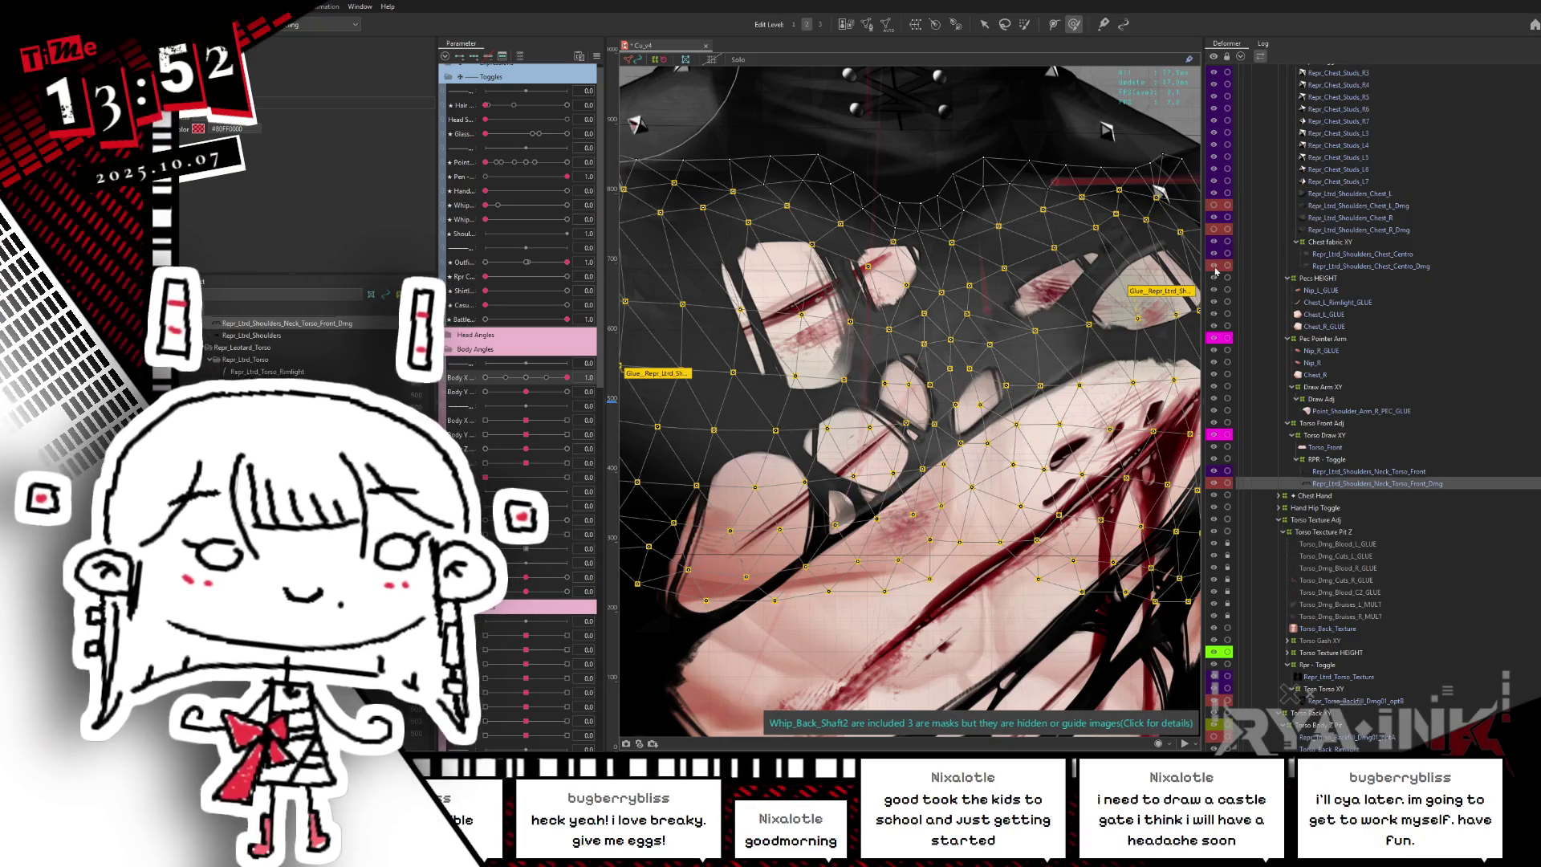
click(1216, 232)
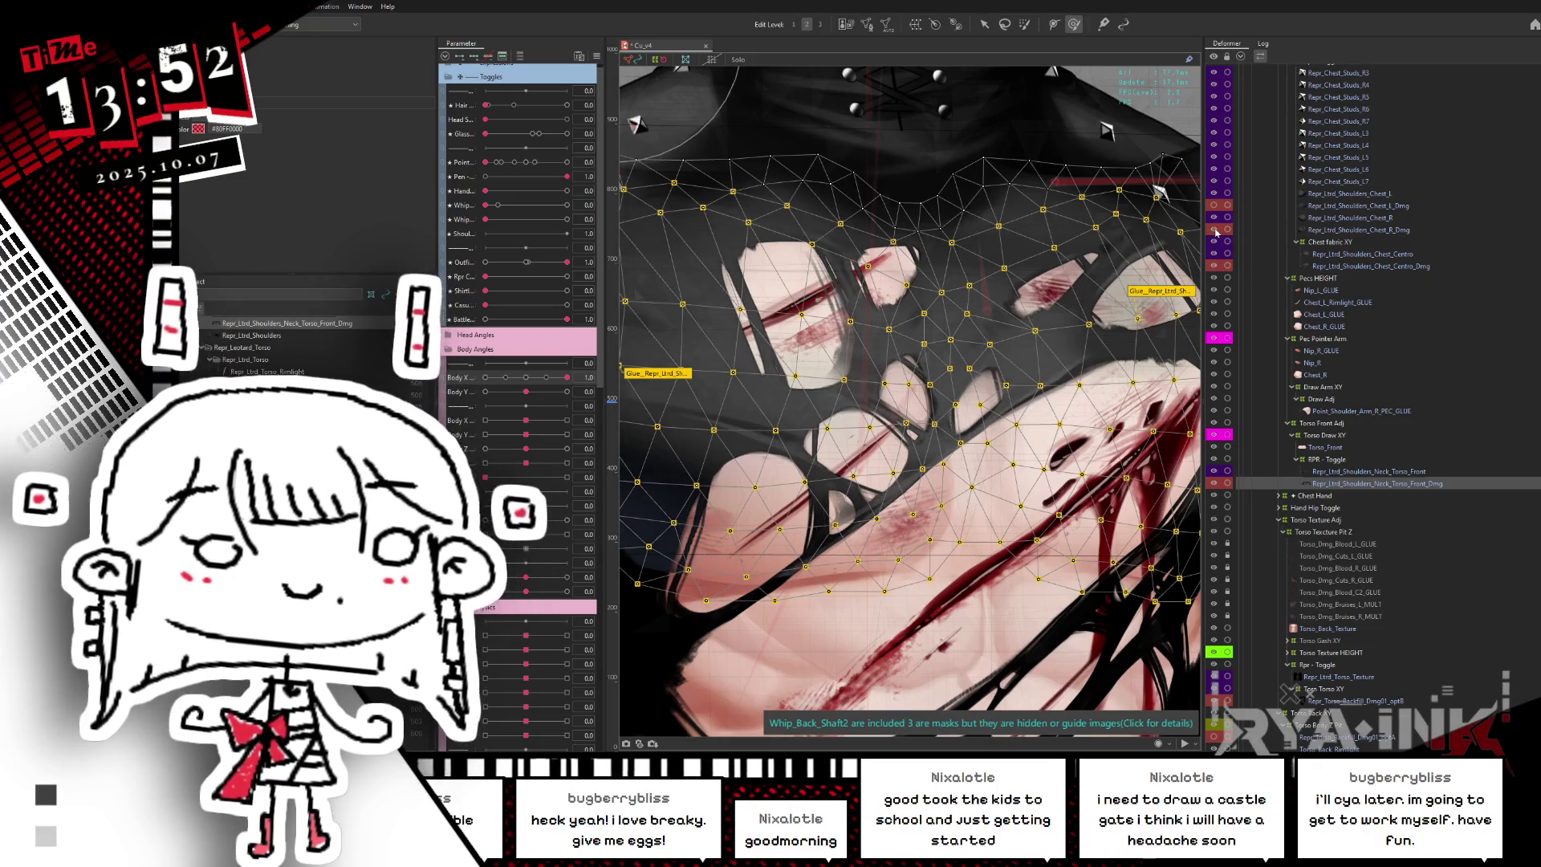
key(ctrl+h)
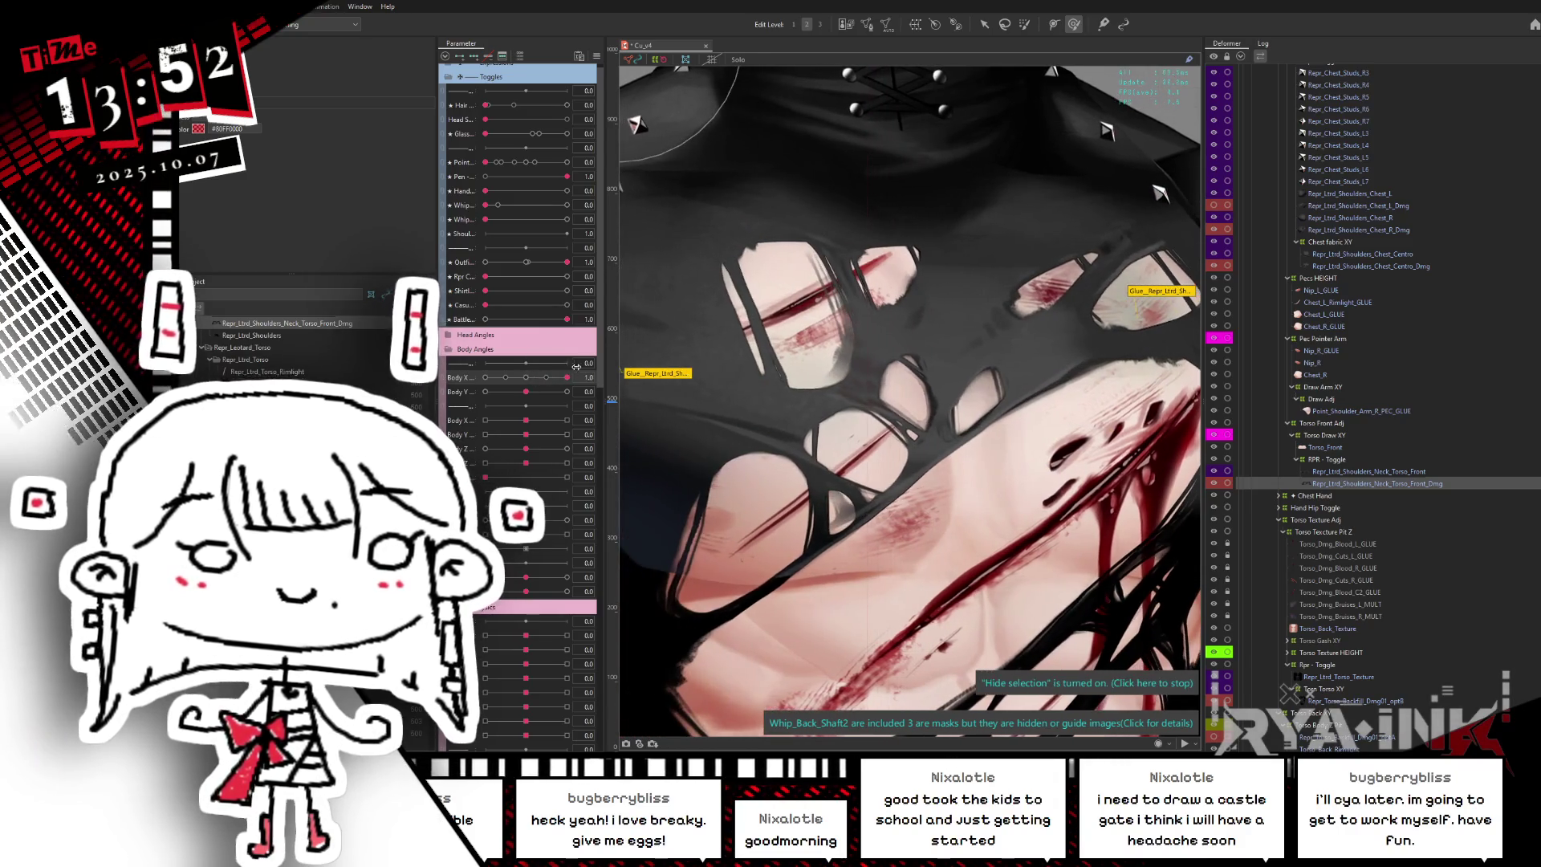
- At Body X -1, reshape the torn fabric and pick the front neck-and-torso layer with mesh hidden
drag(570, 374, 471, 406)
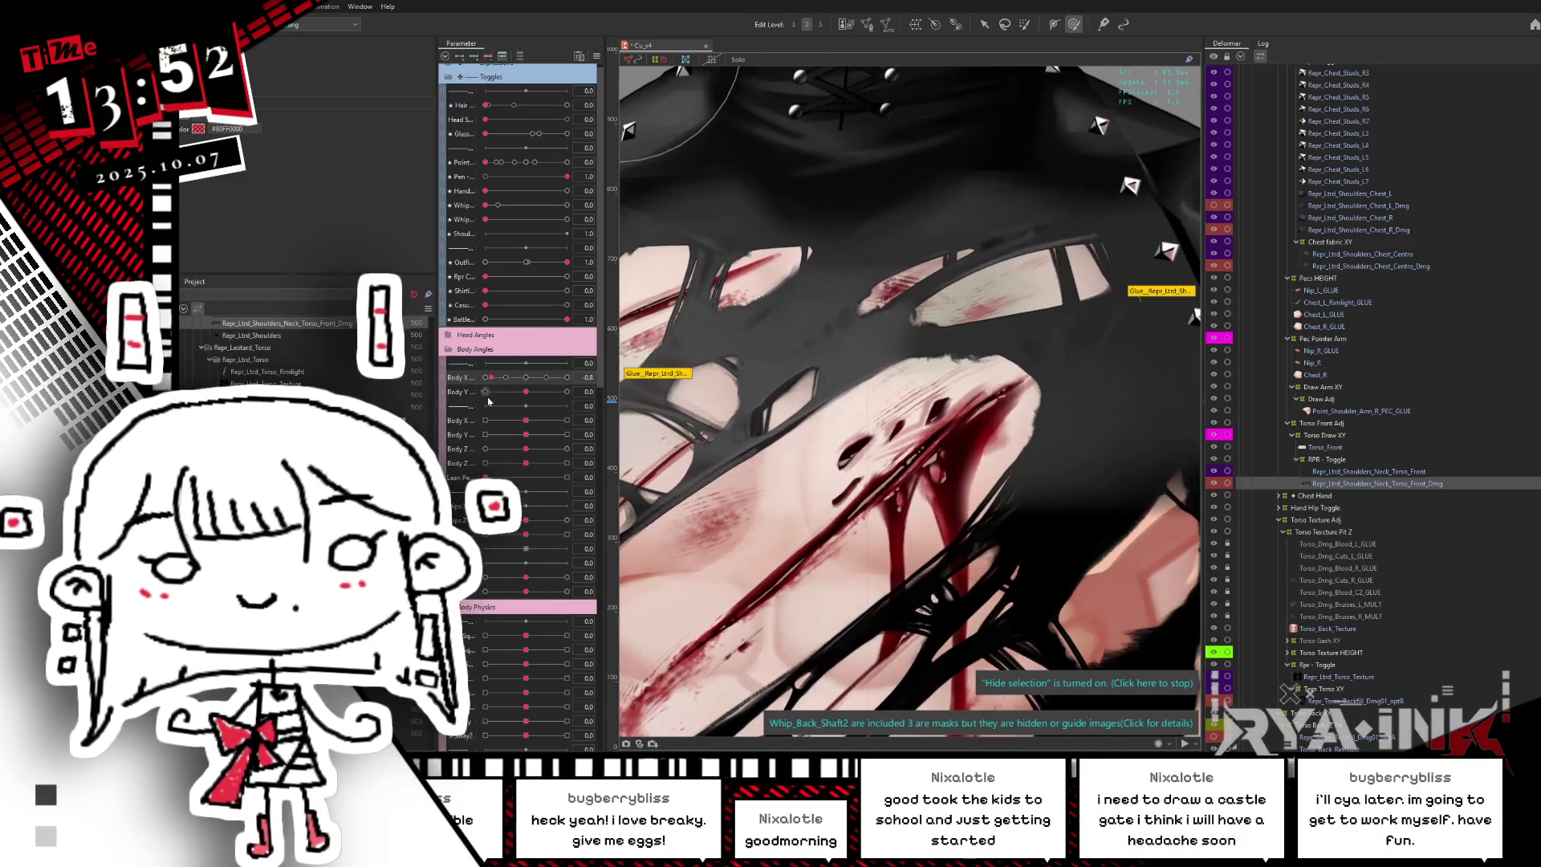
drag(786, 337, 909, 369)
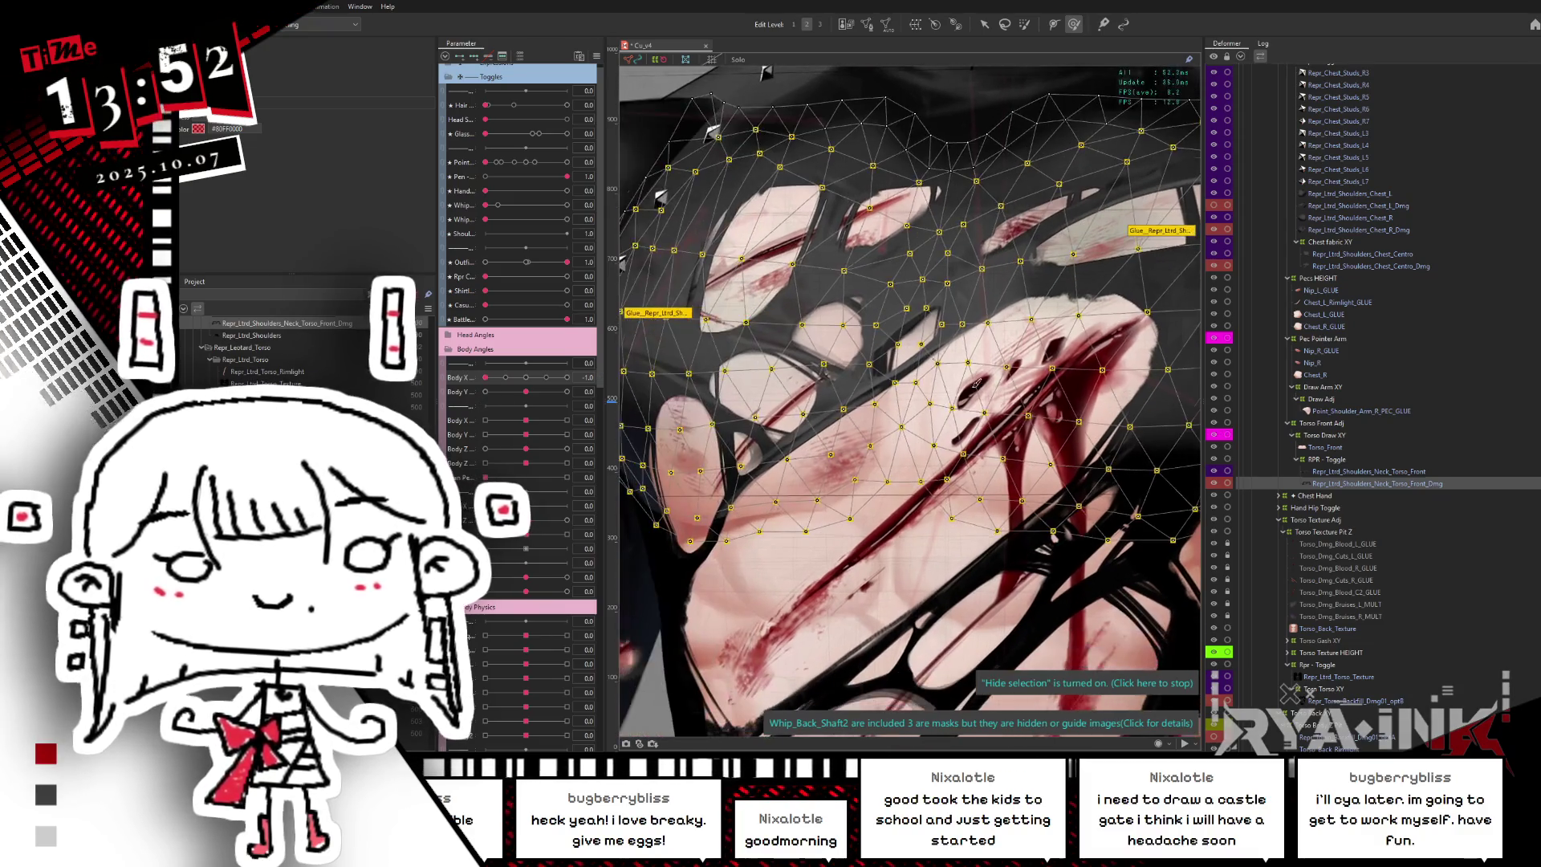
click(1340, 473)
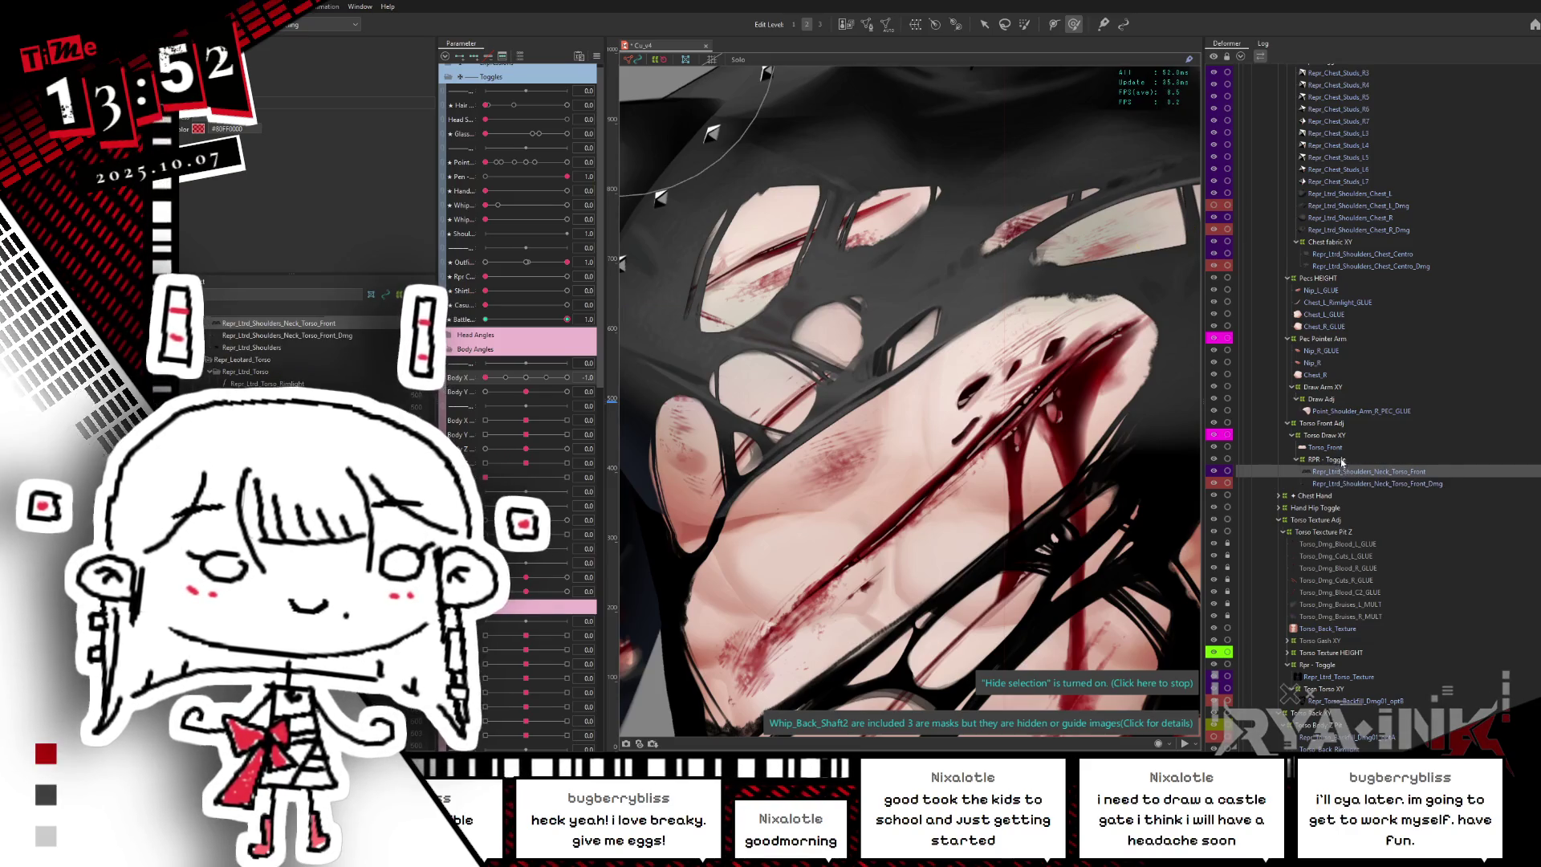
click(1335, 460)
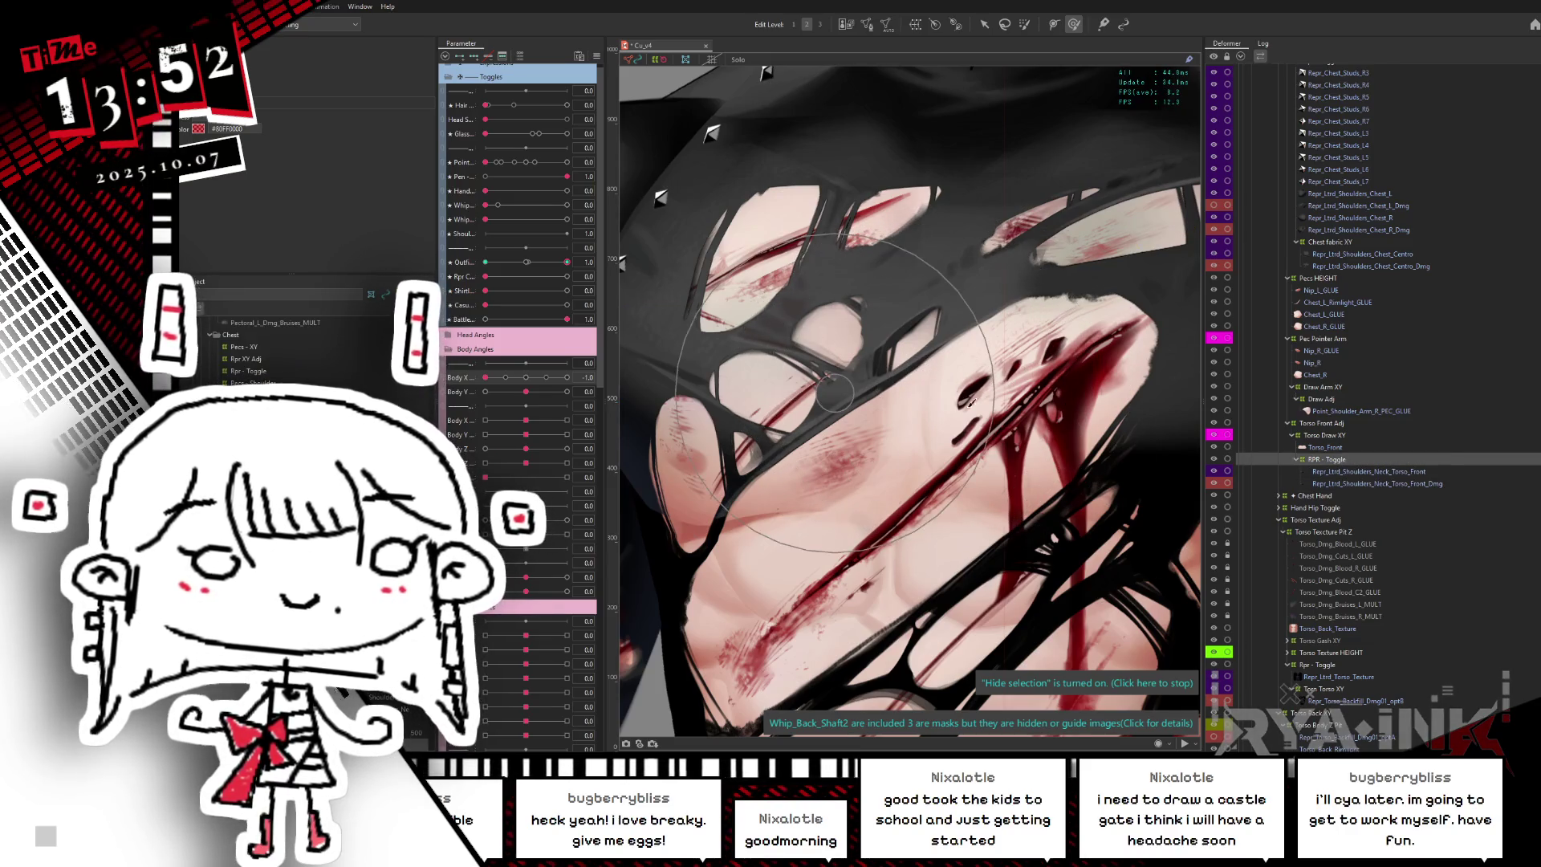
click(1361, 472)
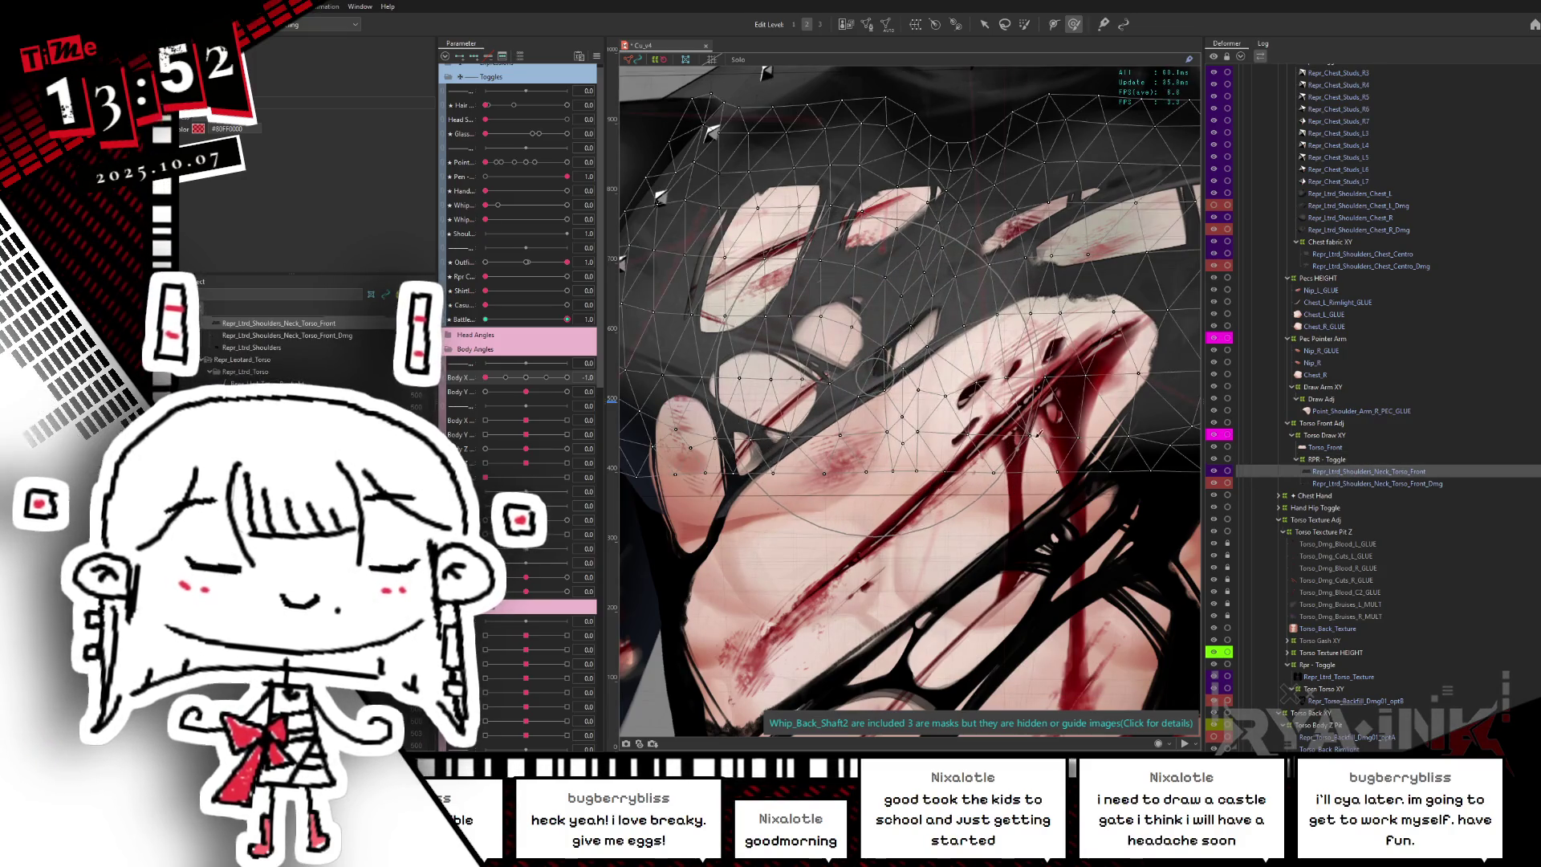
click(1353, 475)
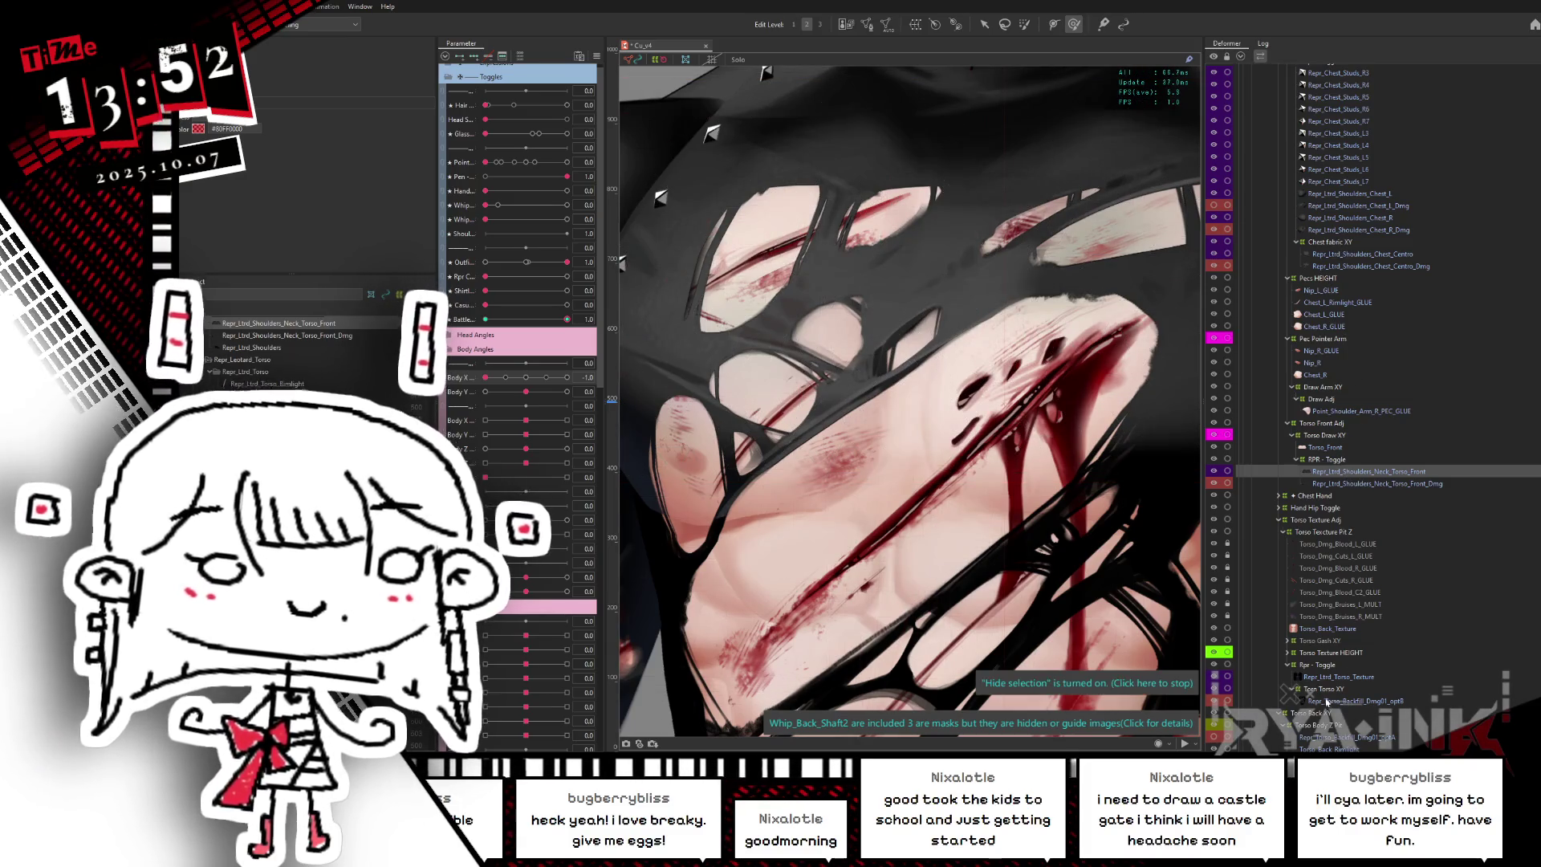
- Select the Chest fabric XY deformer and brush the chest fabric downward and left
click(1364, 700)
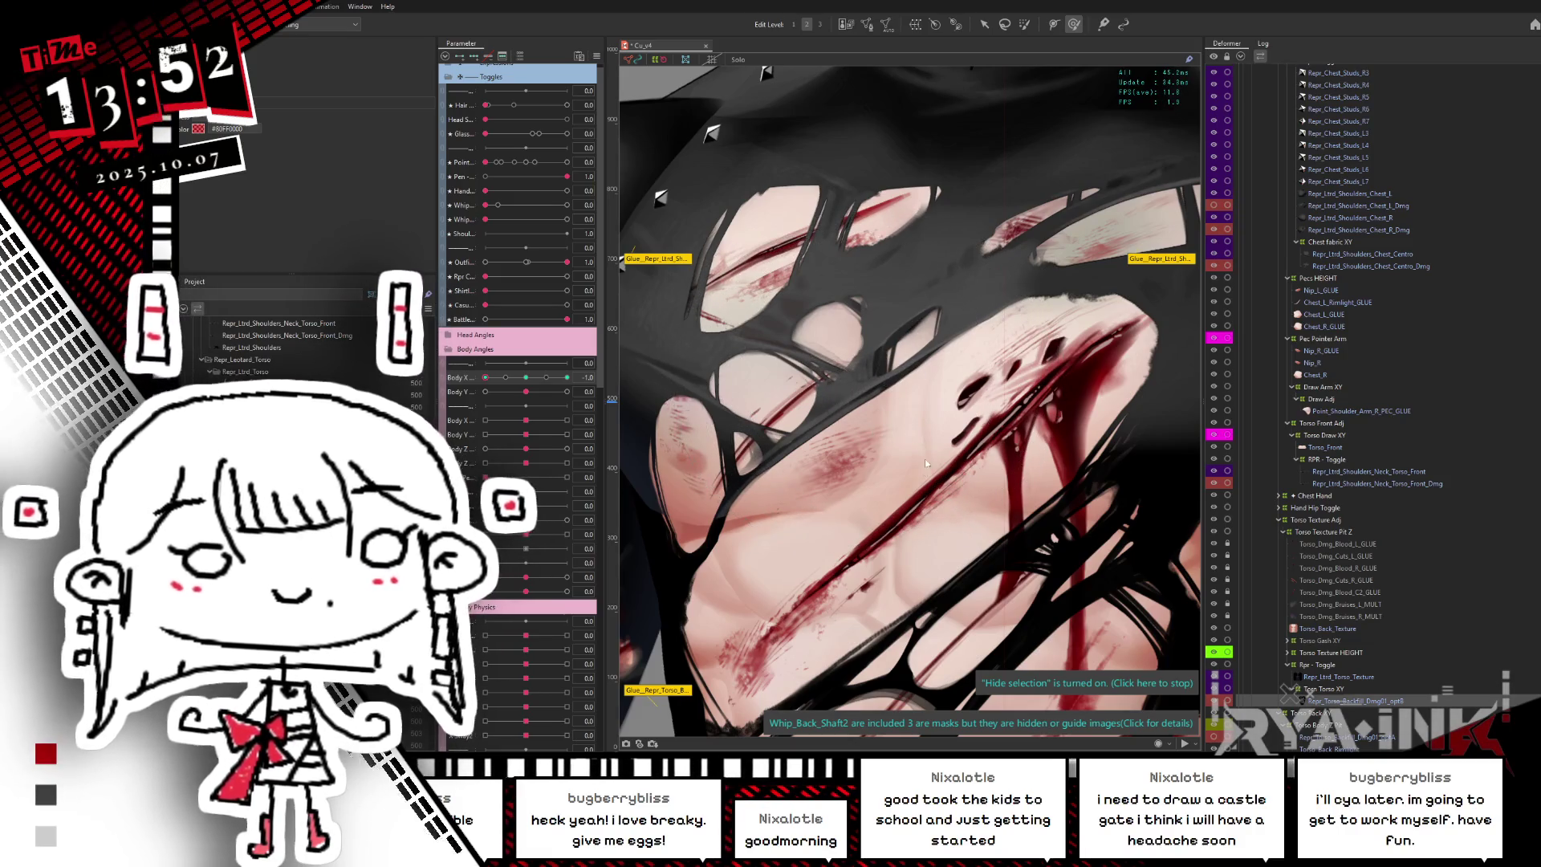
click(1216, 267)
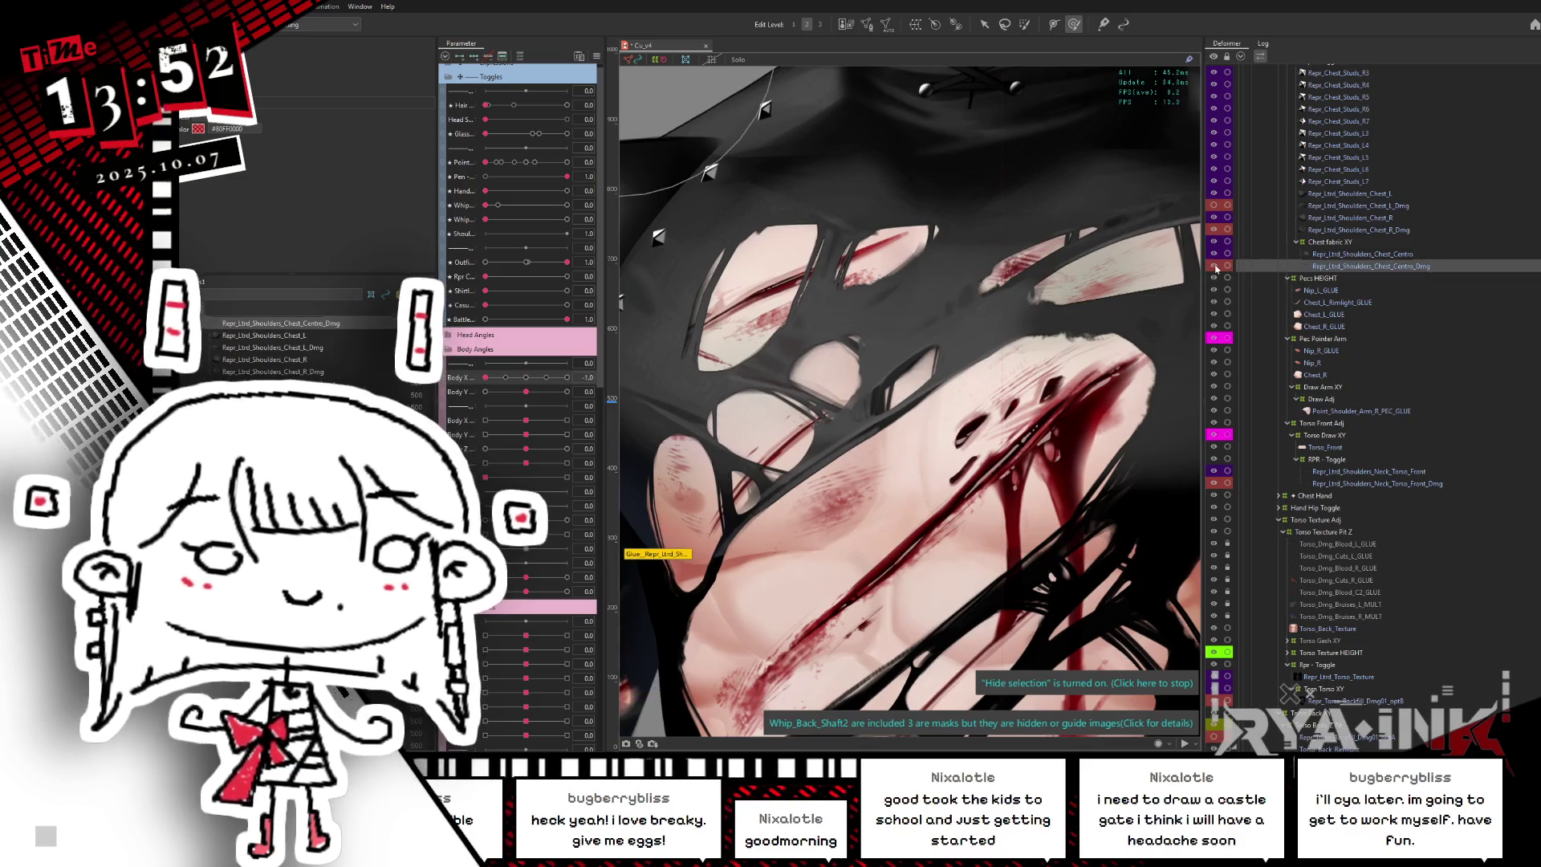
click(1337, 242)
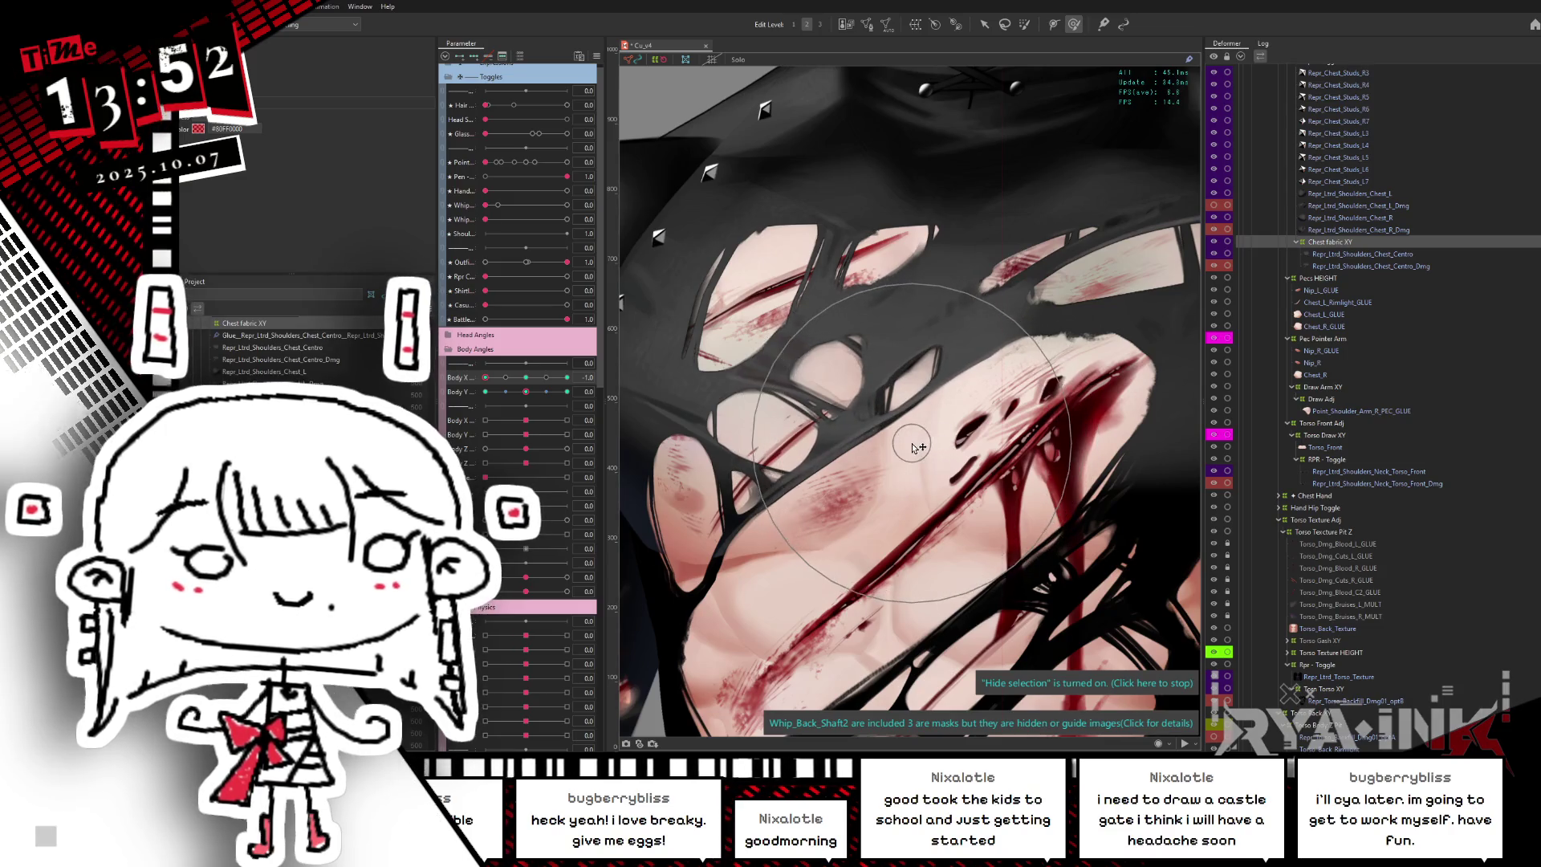
drag(994, 392, 1006, 356)
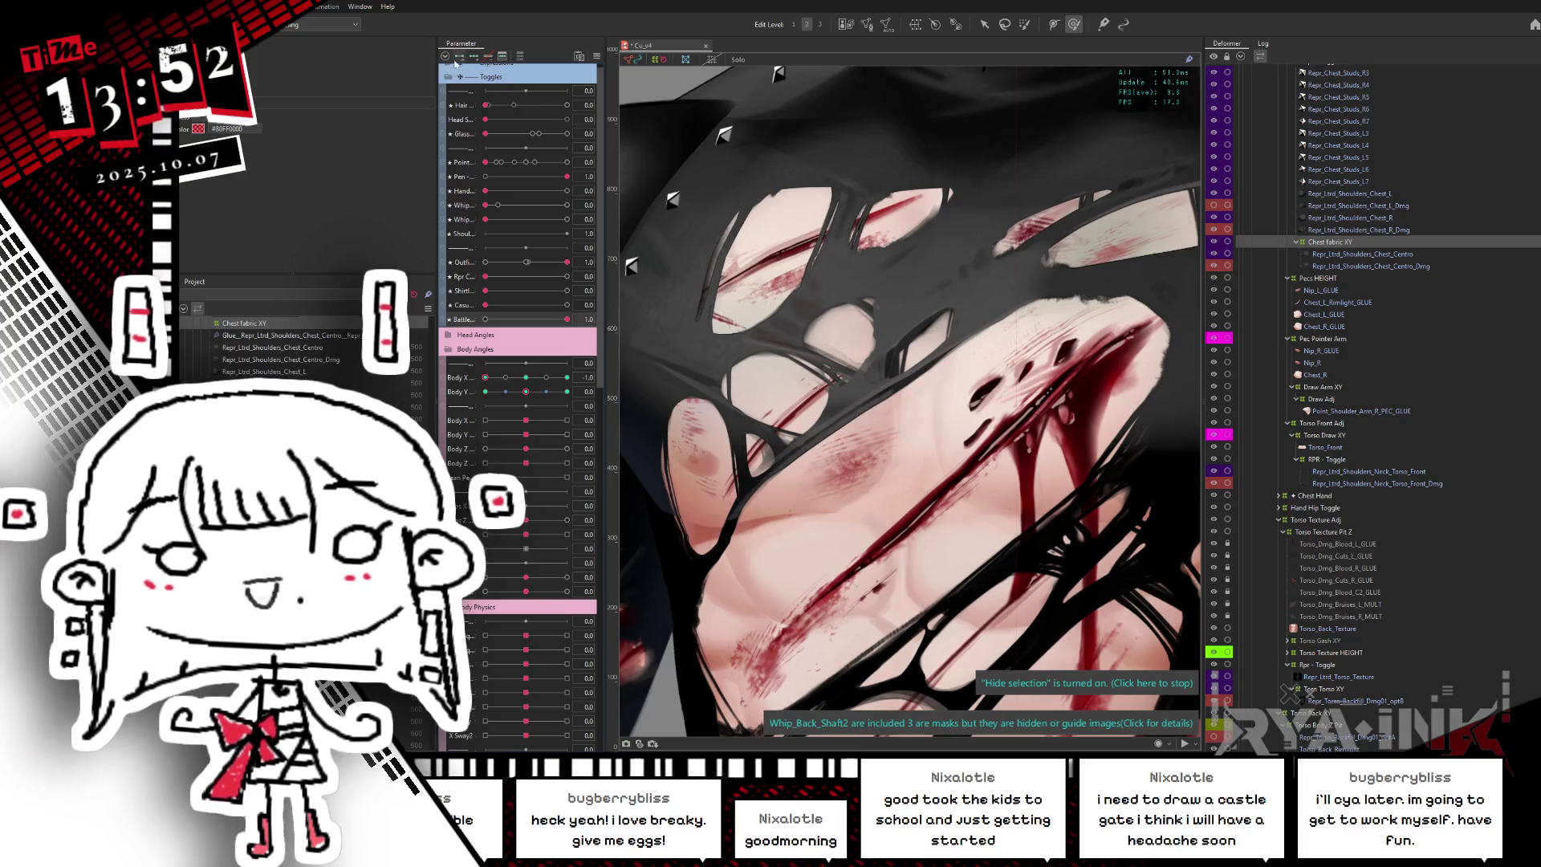
mouse_move(899, 313)
mouse_down()
mouse_move(931, 405)
mouse_move(915, 371)
mouse_move(863, 444)
mouse_move(740, 474)
mouse_up()
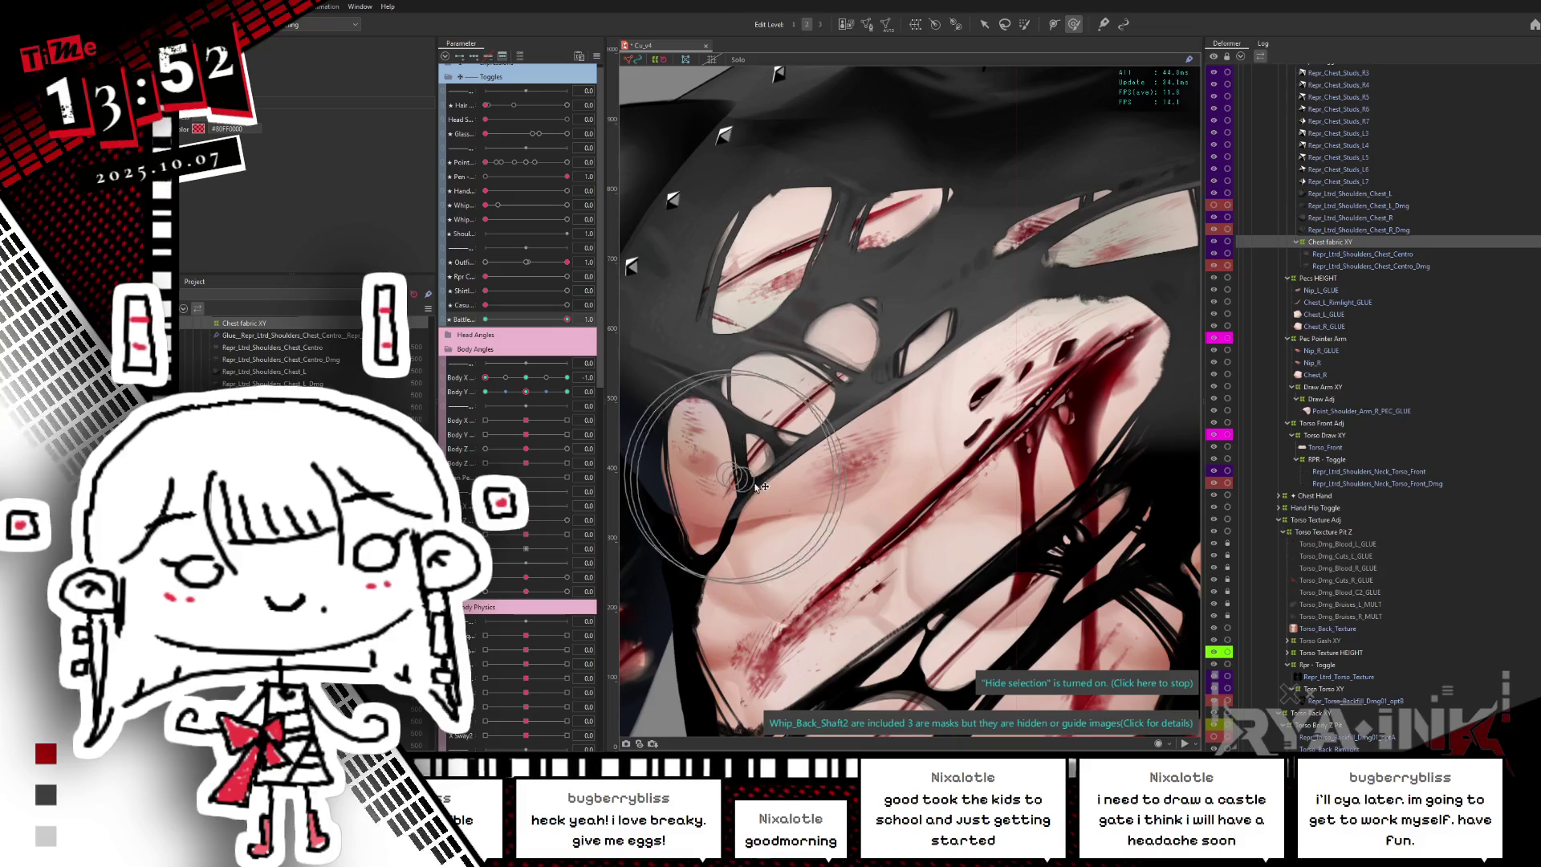
drag(740, 473, 634, 409)
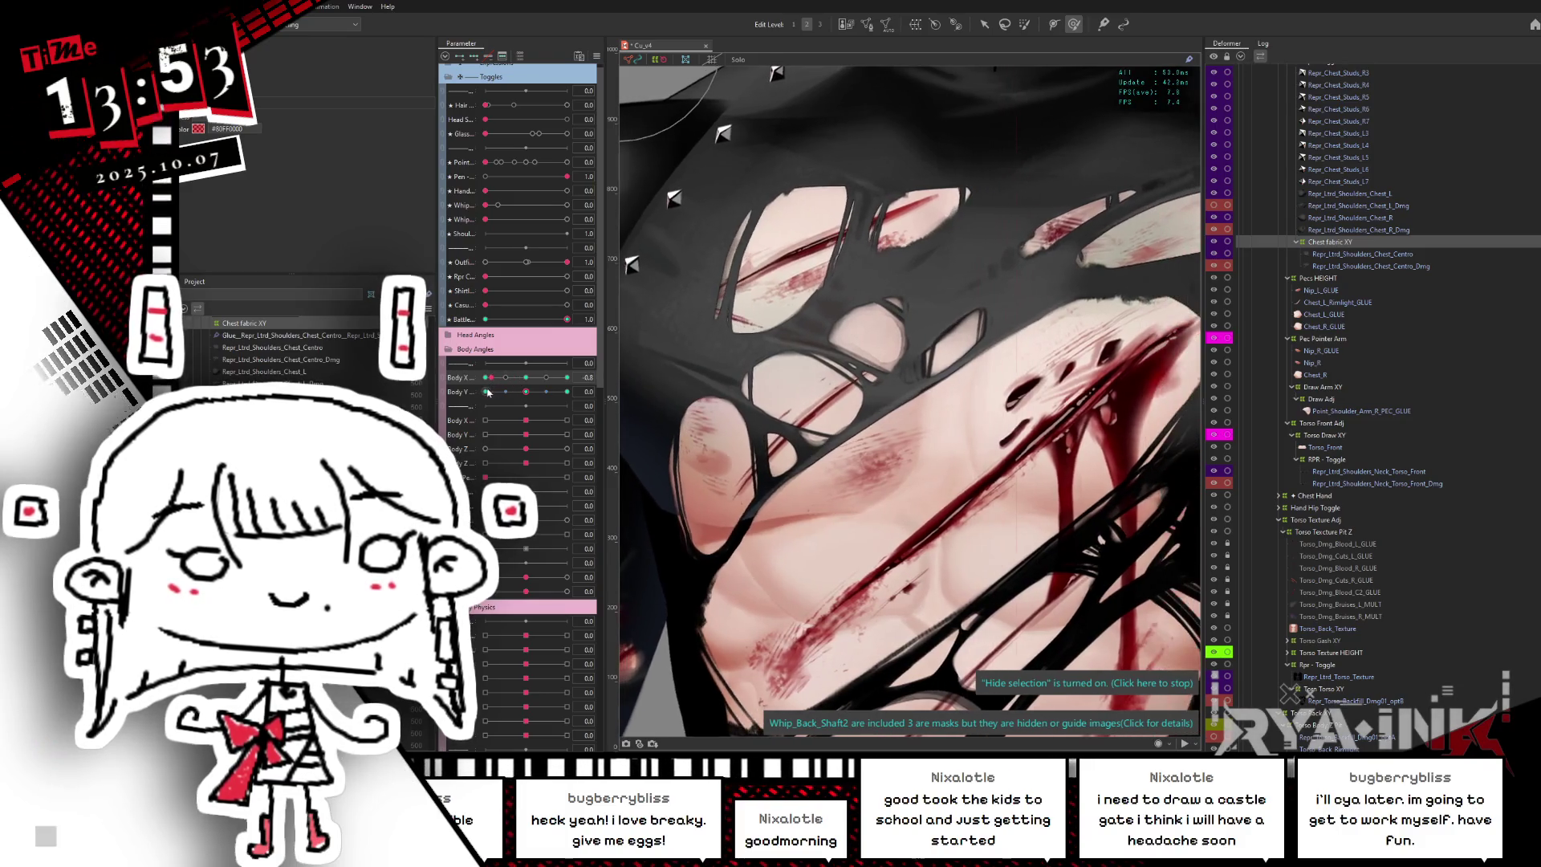
- Turn the body to Body X 1 and sweep back to check the fabric motion
click(567, 378)
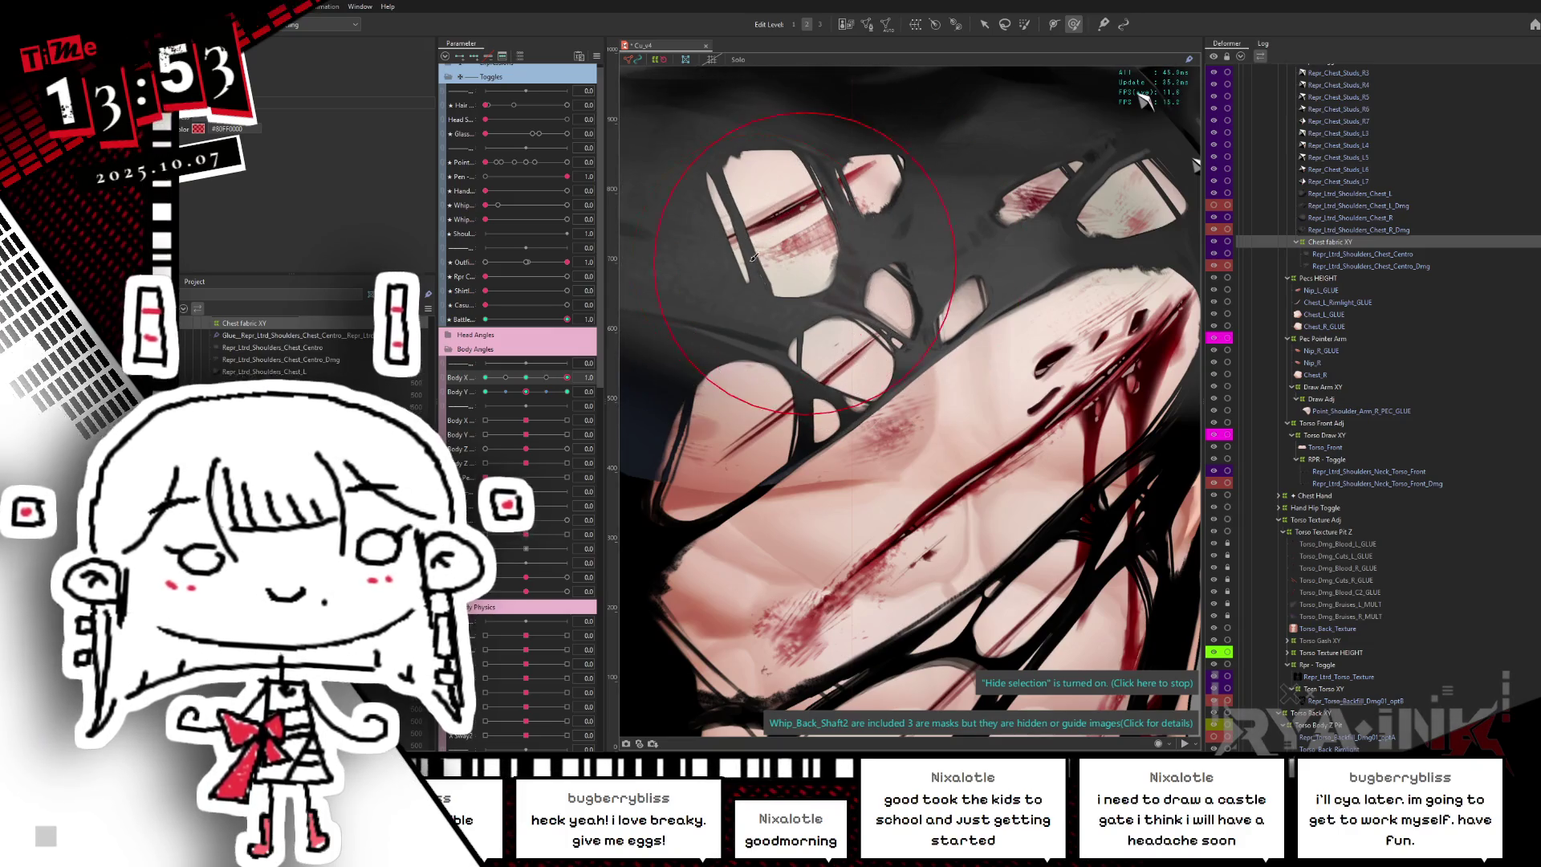
mouse_move(566, 377)
mouse_down()
mouse_move(537, 383)
mouse_move(566, 378)
mouse_up()
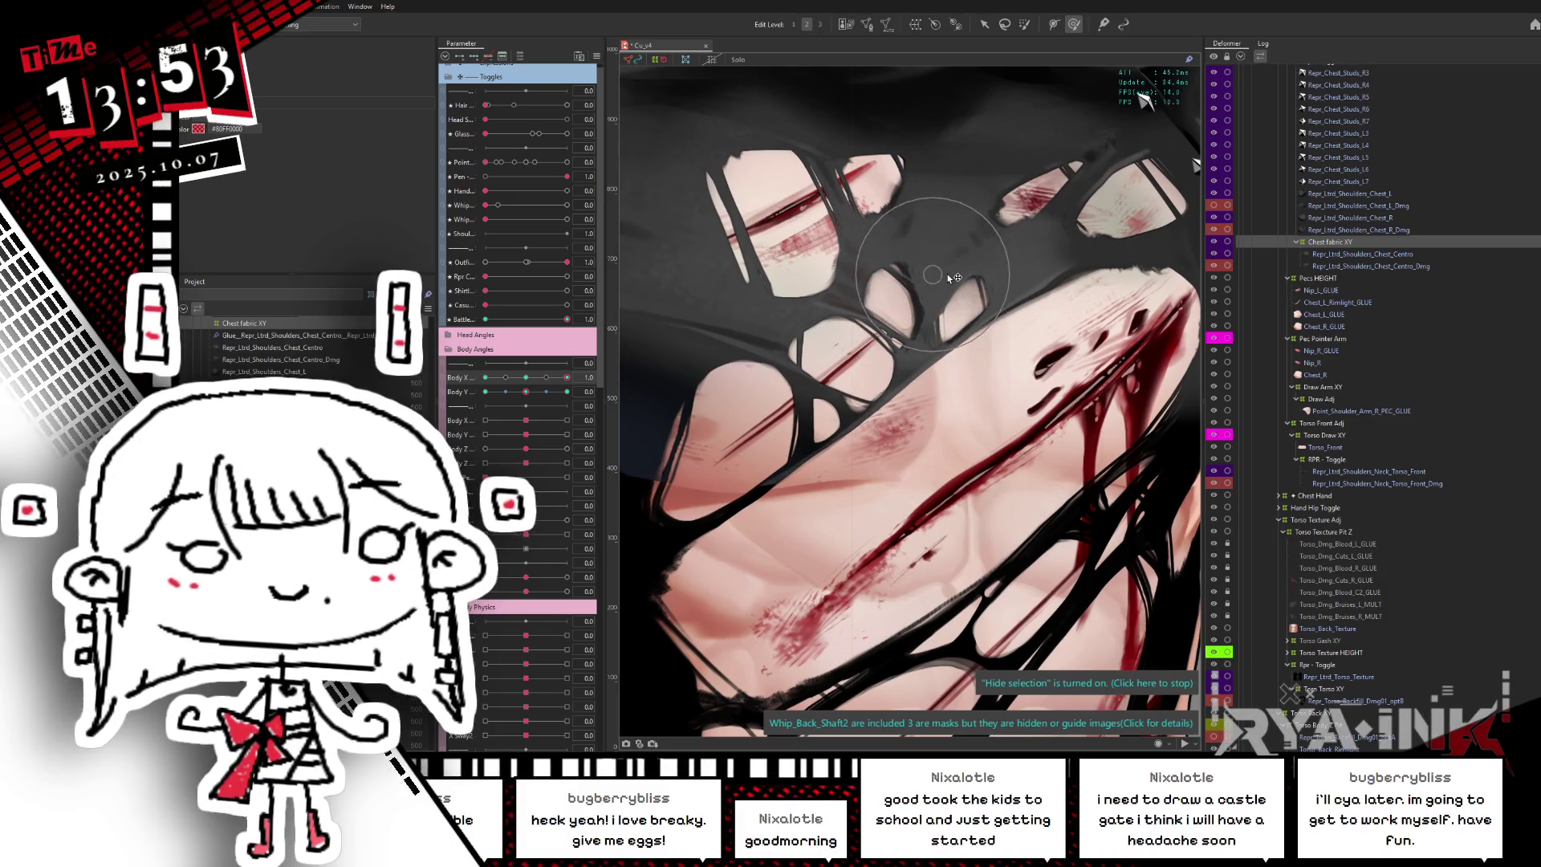
mouse_move(525, 378)
mouse_down()
mouse_move(571, 372)
mouse_move(486, 377)
mouse_up()
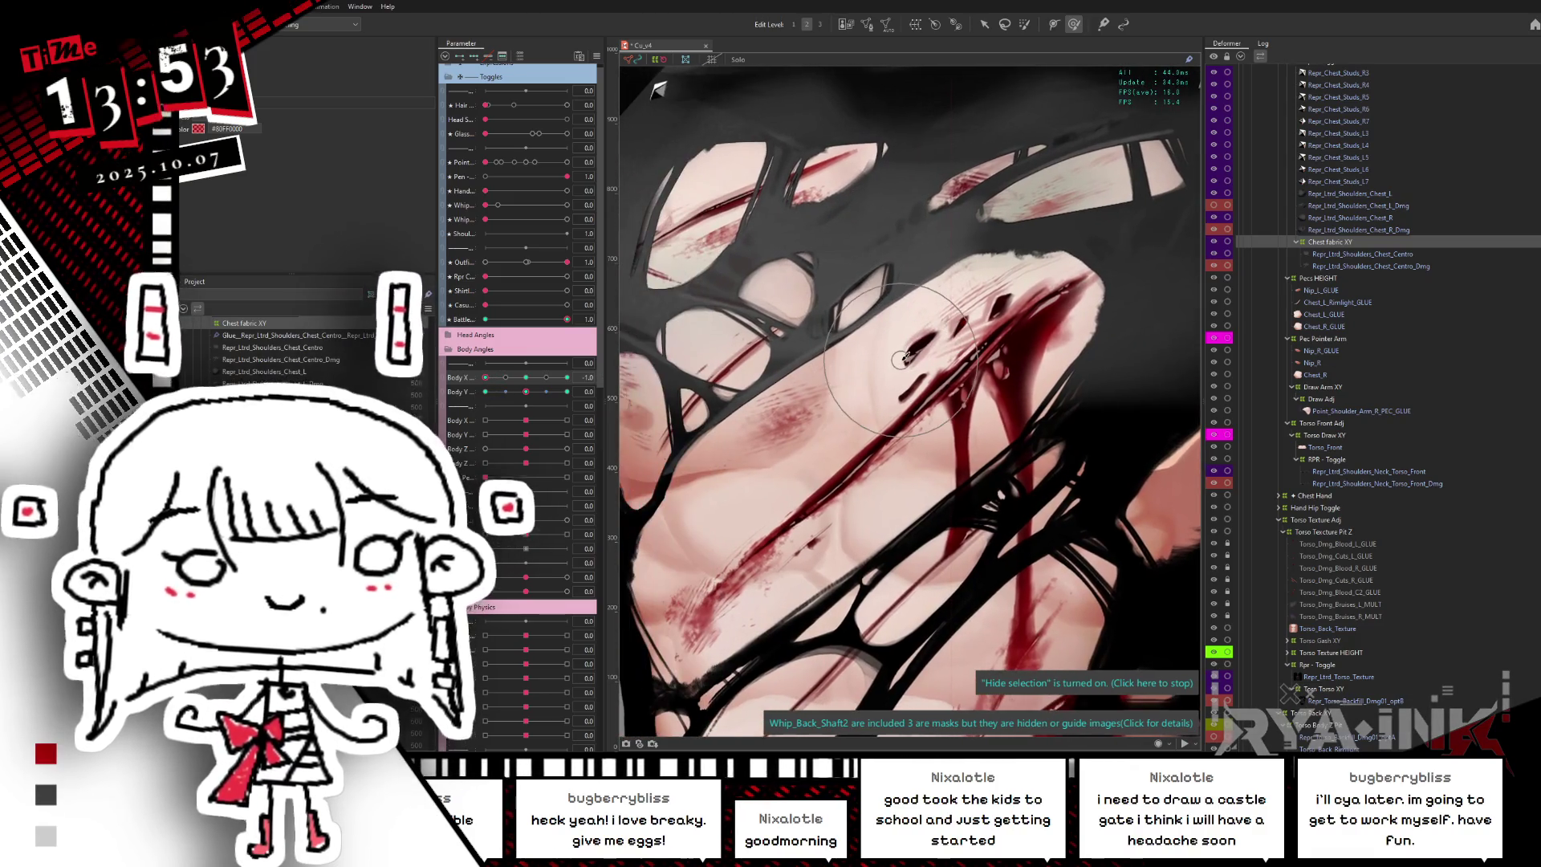
scroll(918, 409, down, 5)
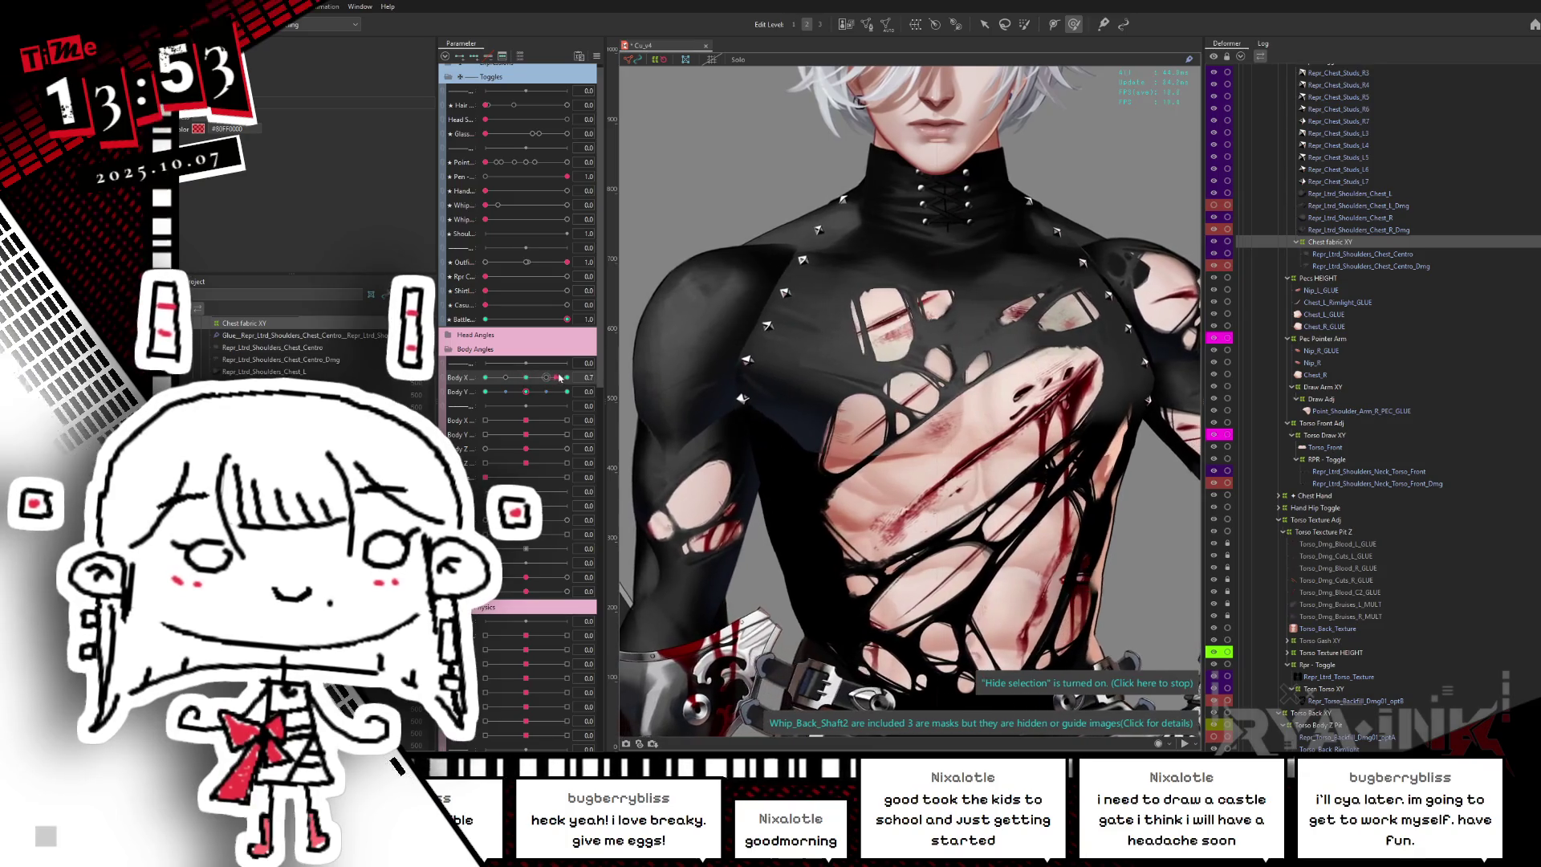
- Face the model forward, zoom out, and sweep Body Y from centre to maximum to preview the torn chest
mouse_move(488, 399)
mouse_down()
mouse_move(526, 380)
mouse_move(944, 417)
mouse_up()
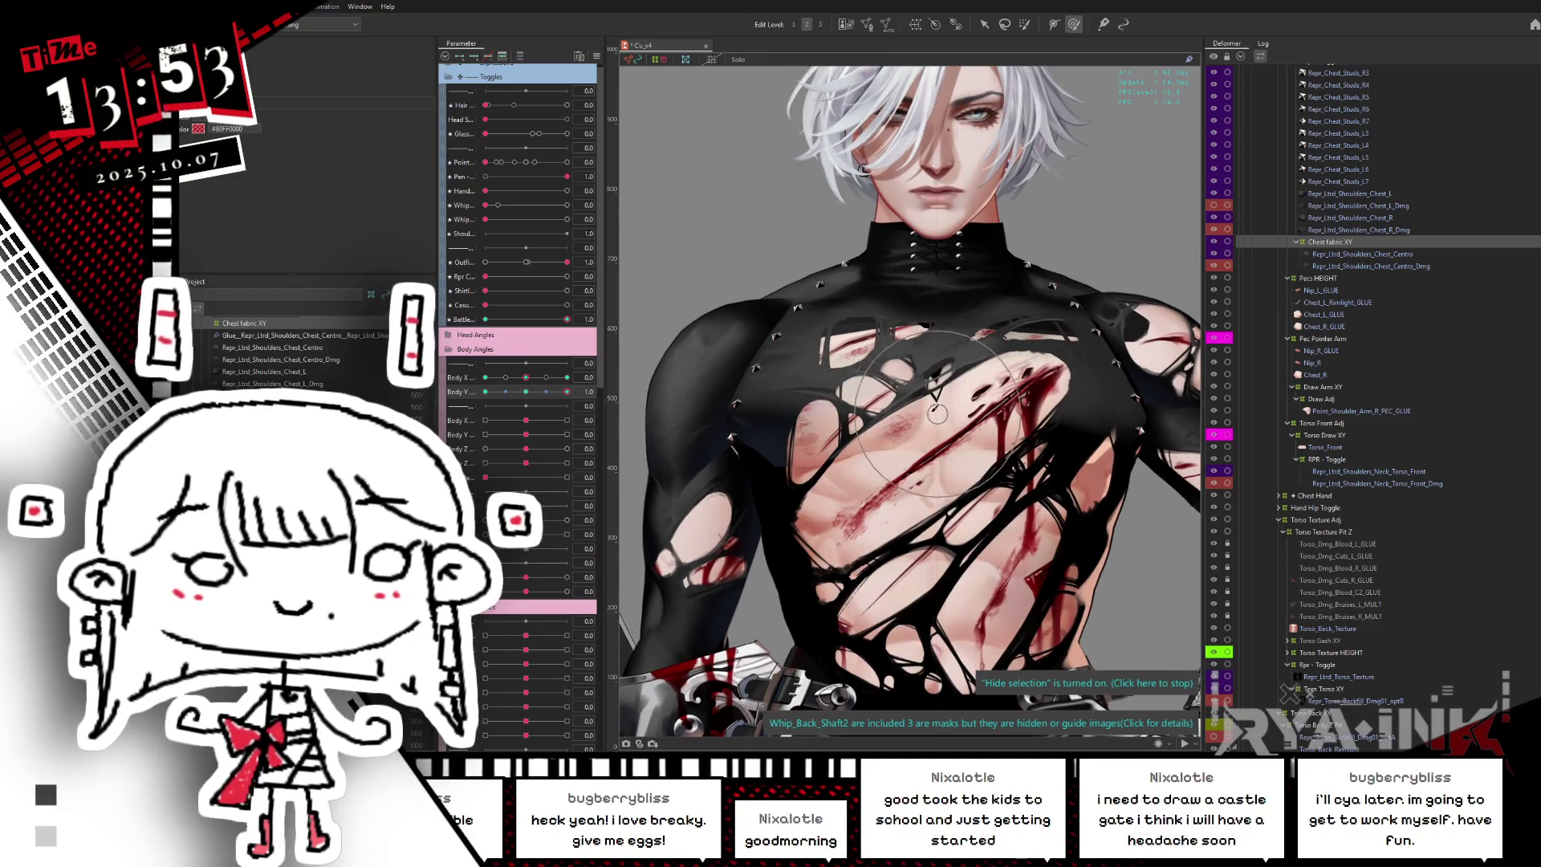
scroll(1085, 377, up, 2)
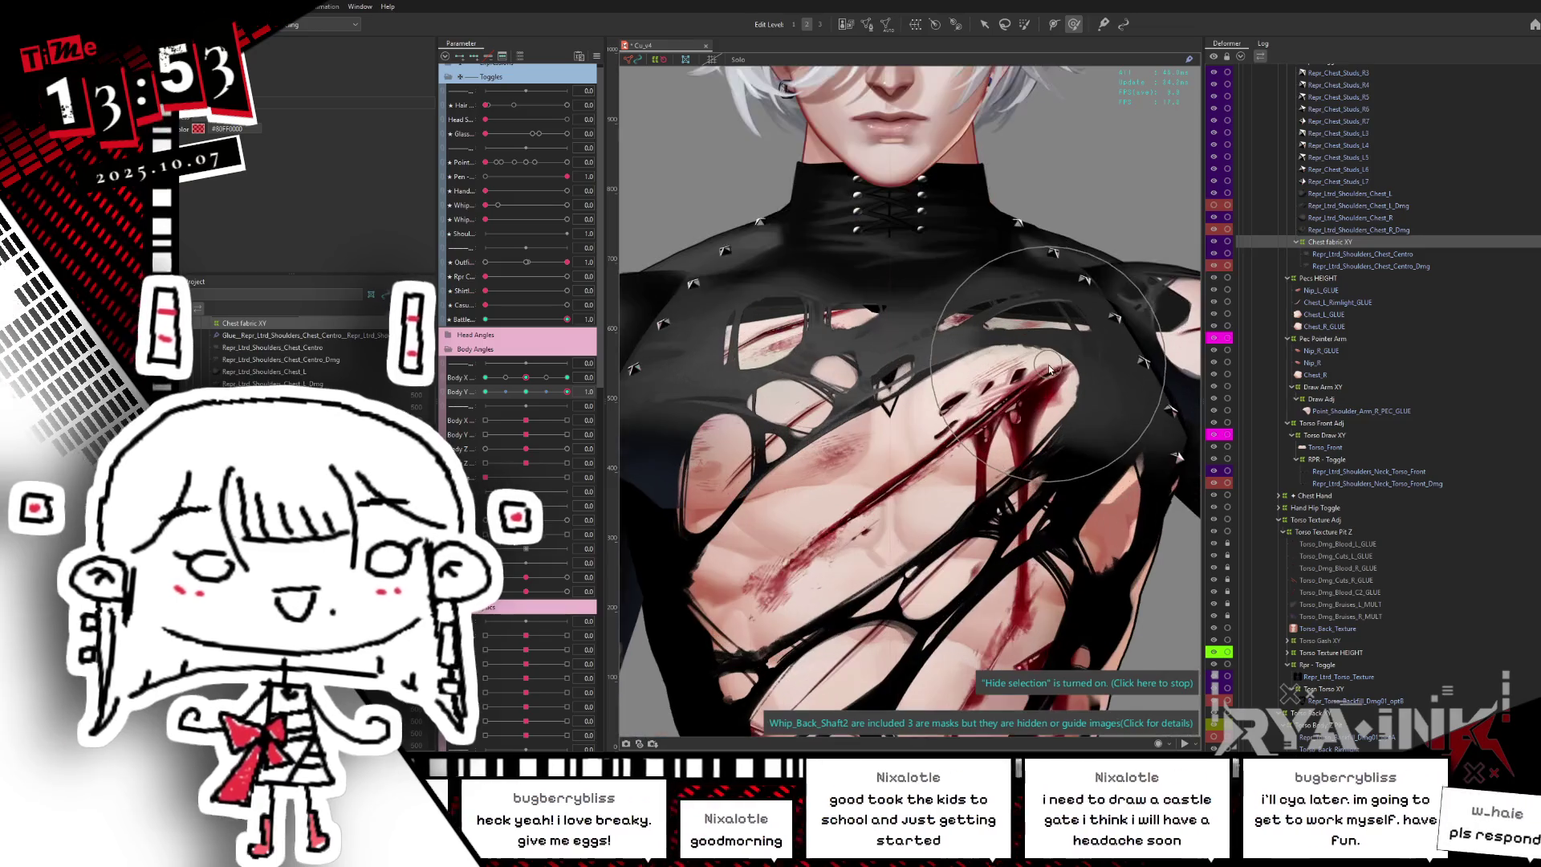
scroll(913, 395, up, 2)
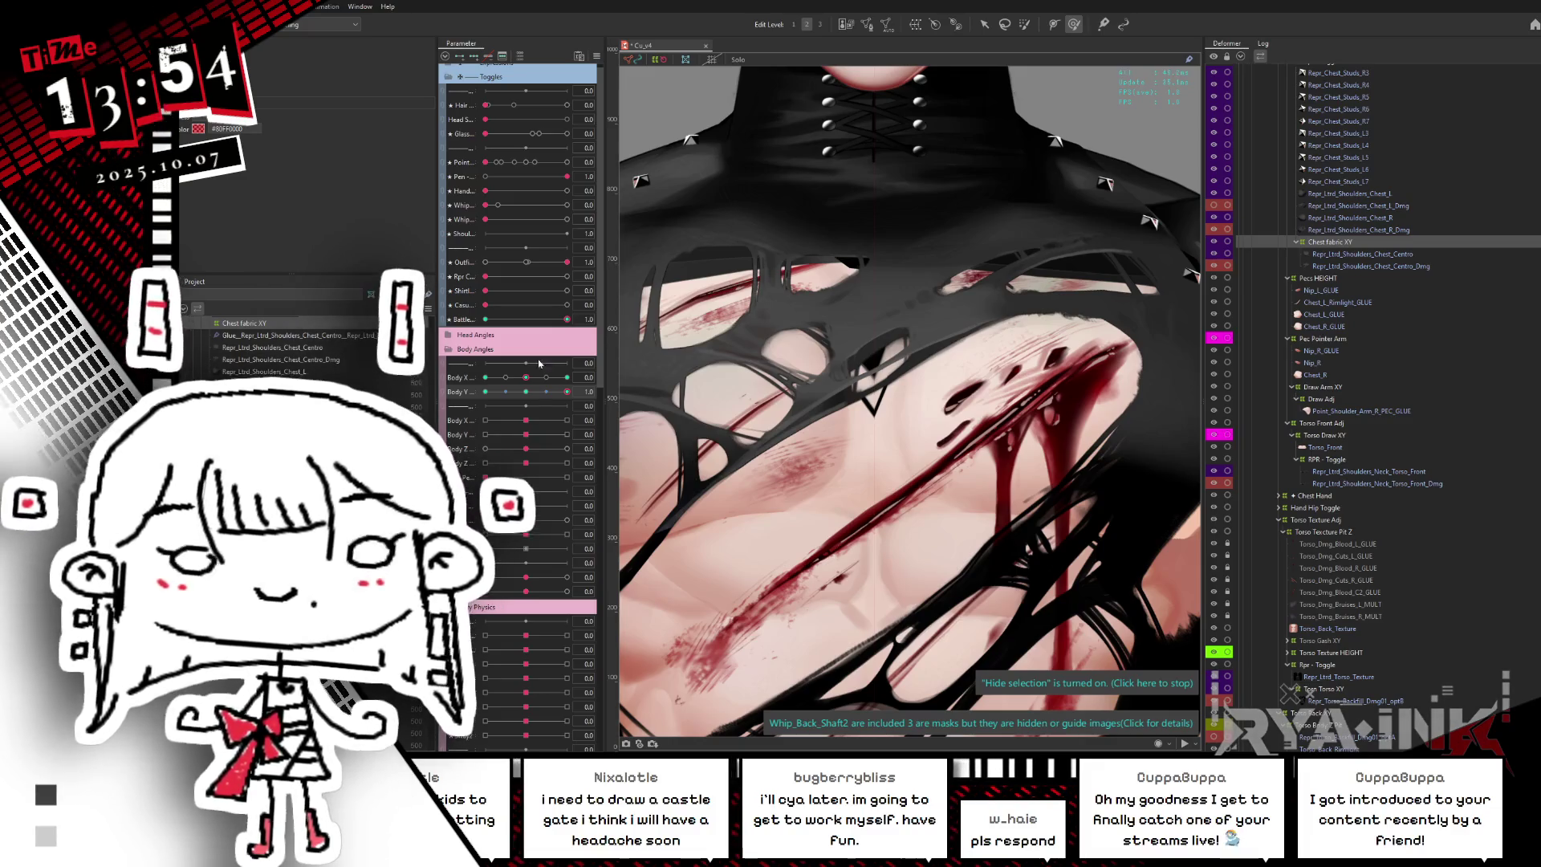
click(527, 392)
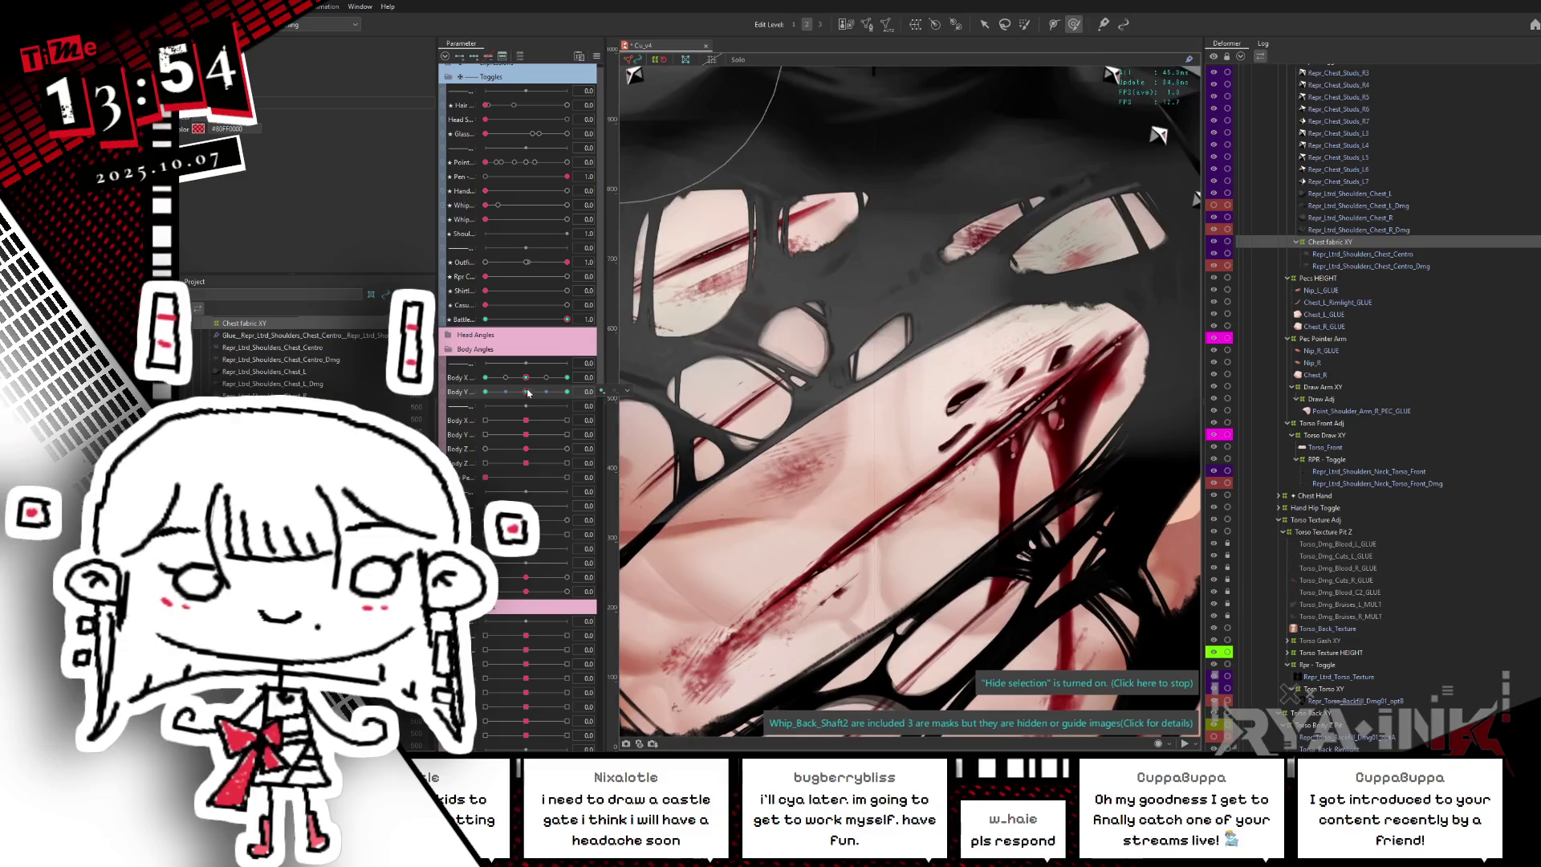
drag(528, 392, 597, 386)
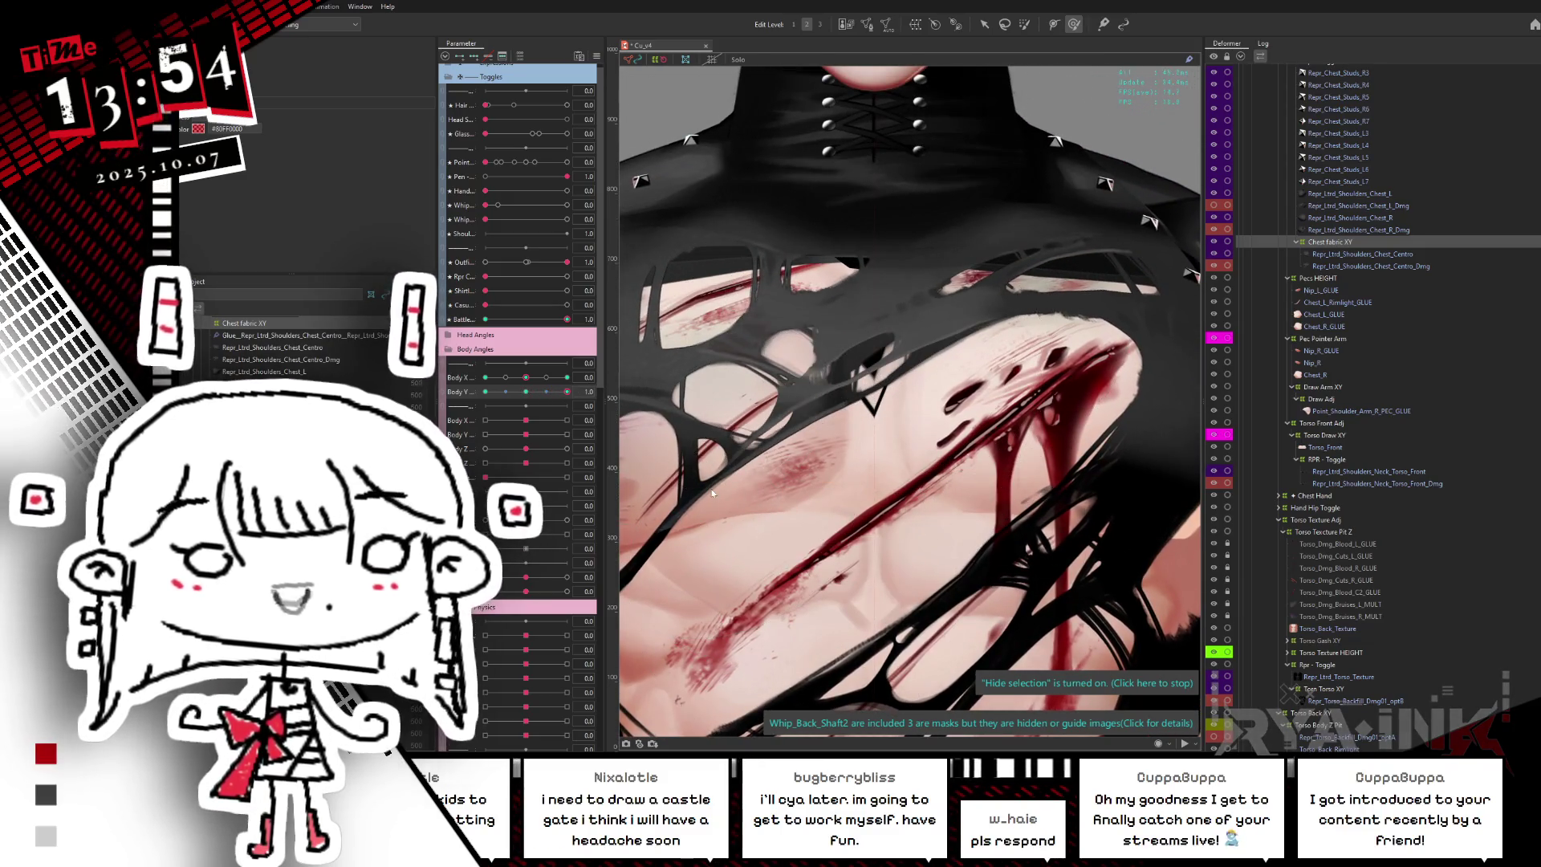
scroll(944, 354, down, 3)
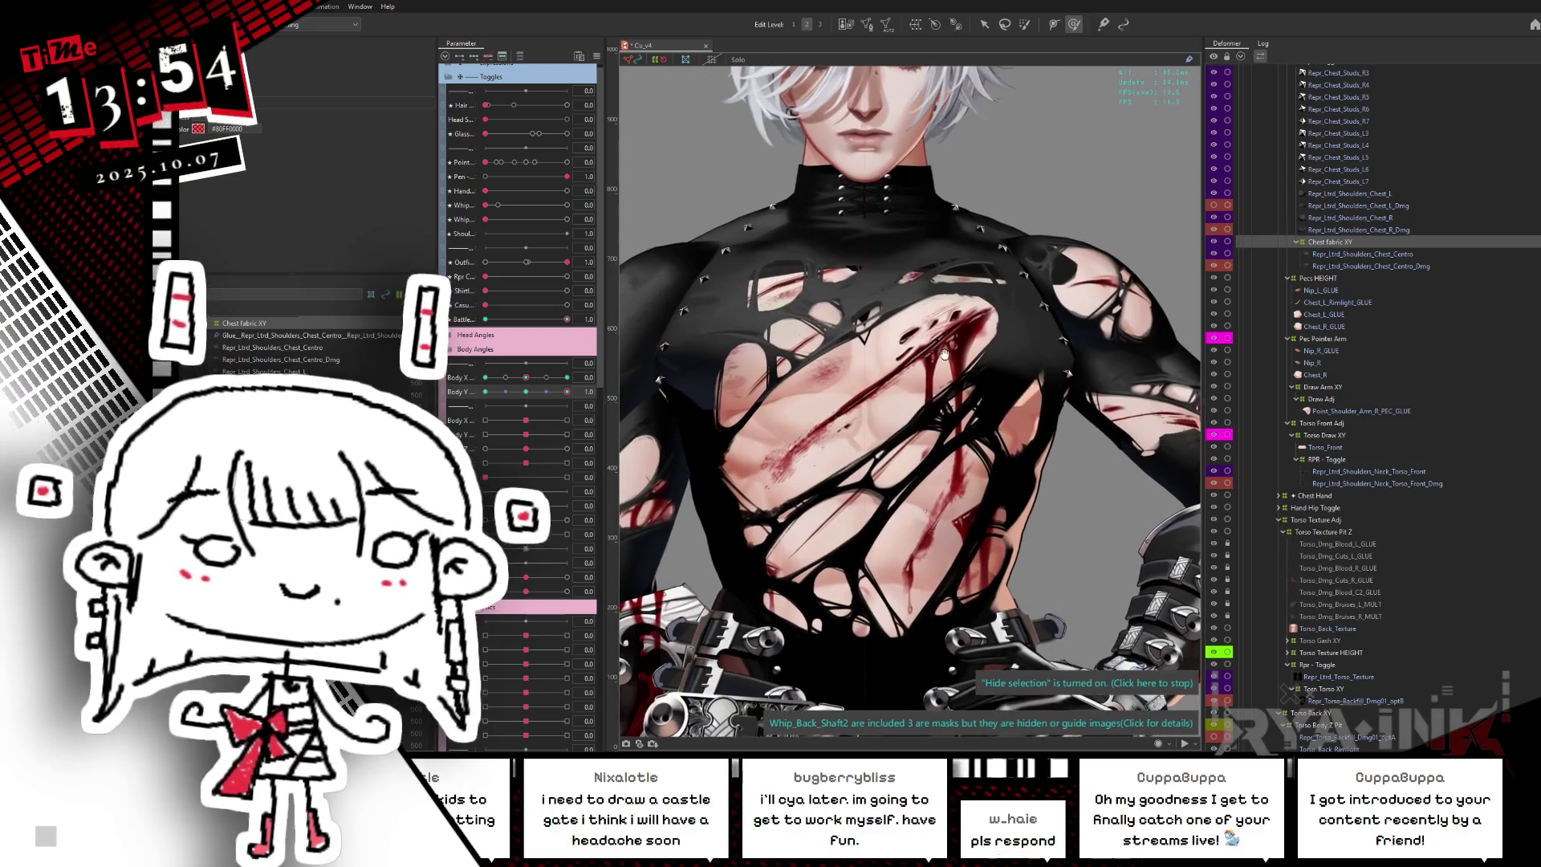
drag(567, 391, 568, 377)
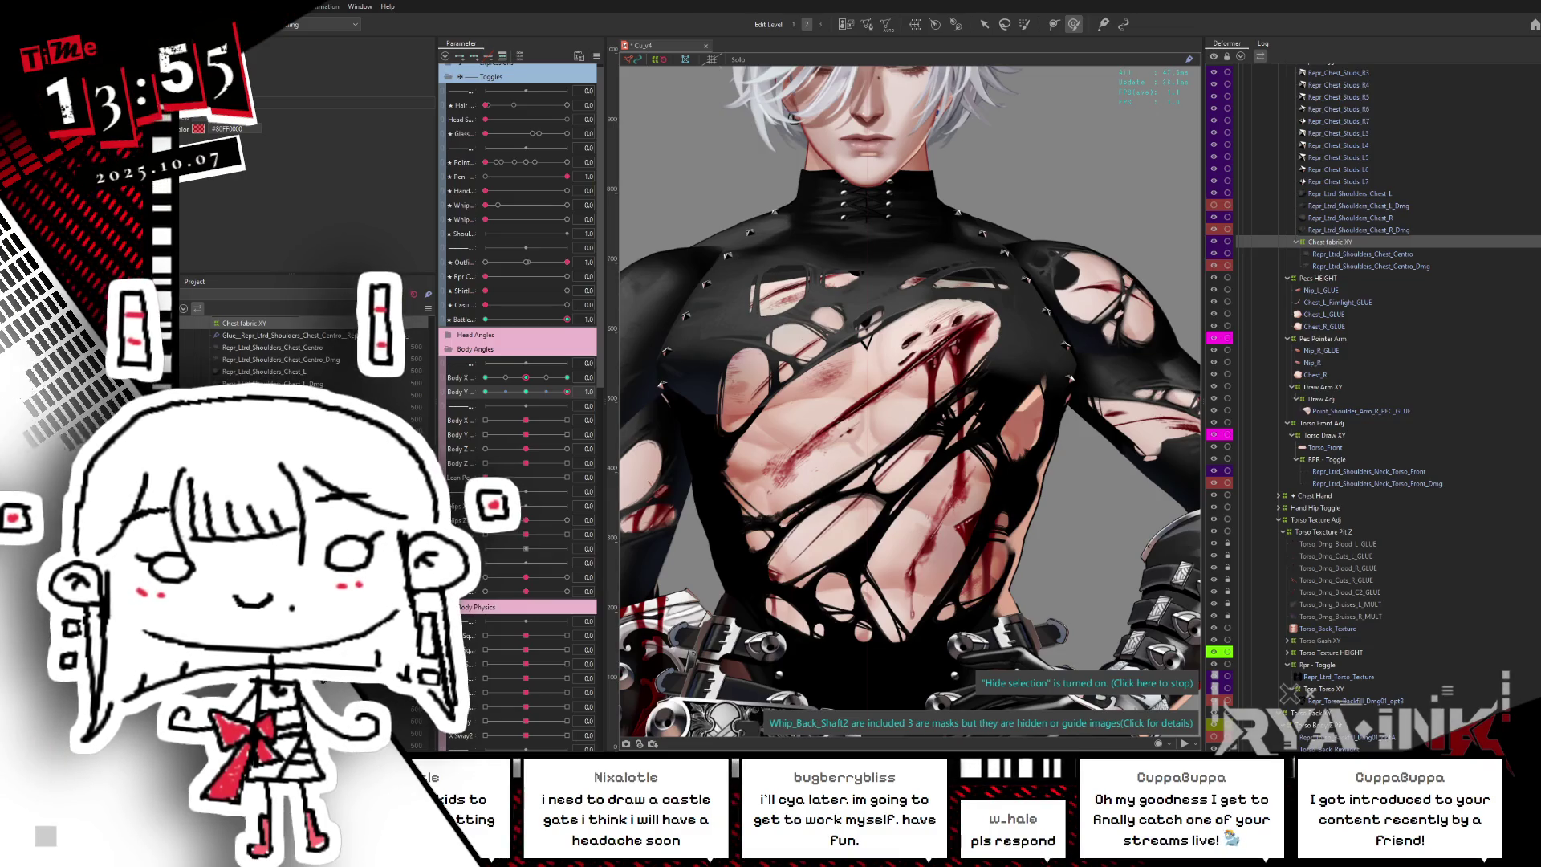
mouse_move(529, 393)
mouse_down()
mouse_move(556, 391)
mouse_move(522, 394)
mouse_up()
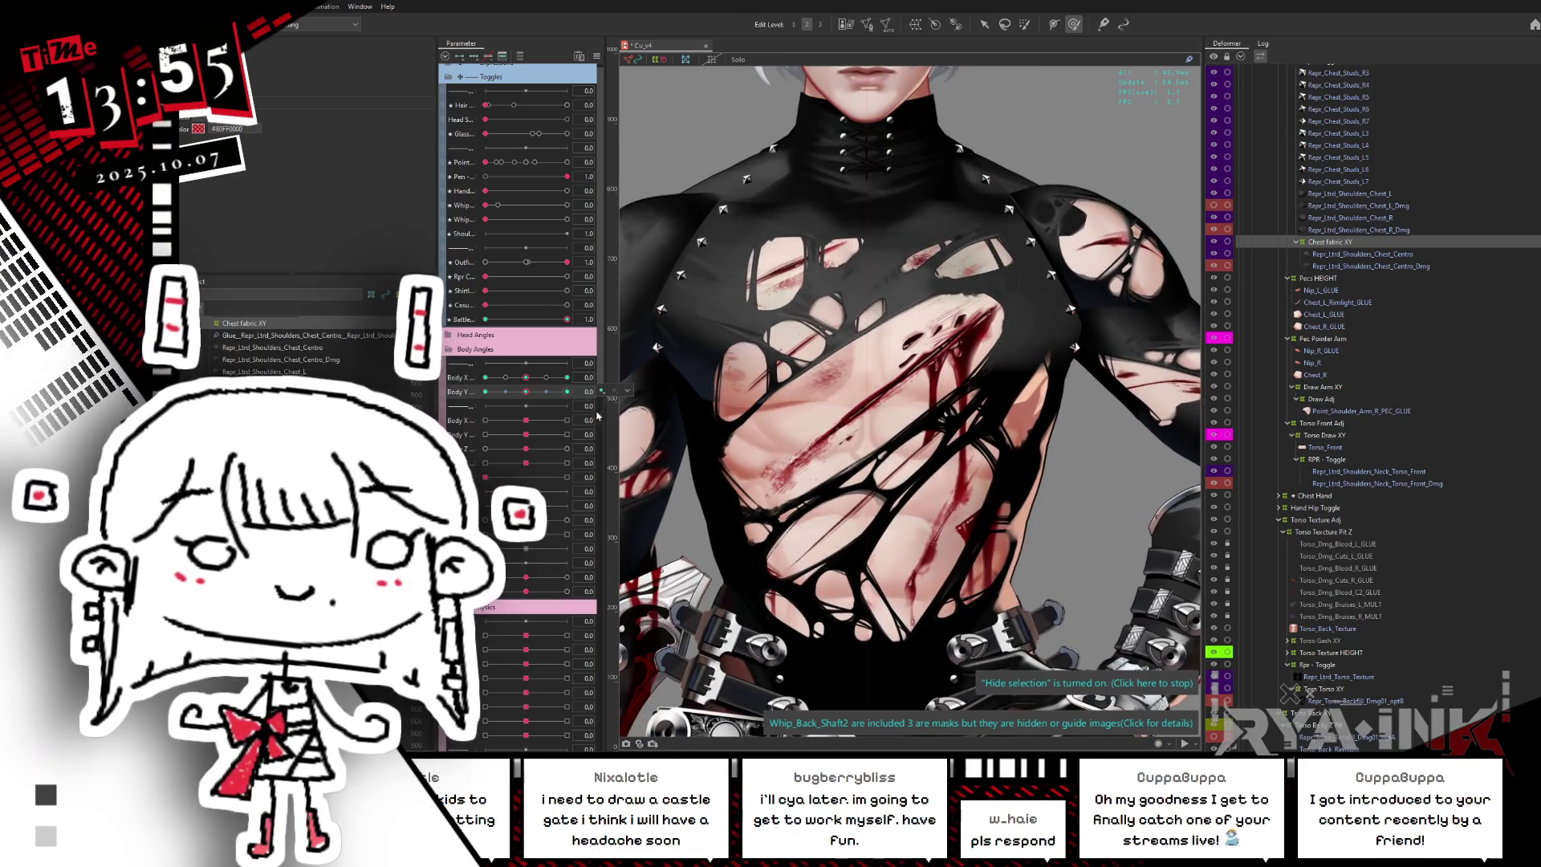
scroll(999, 341, down, 2)
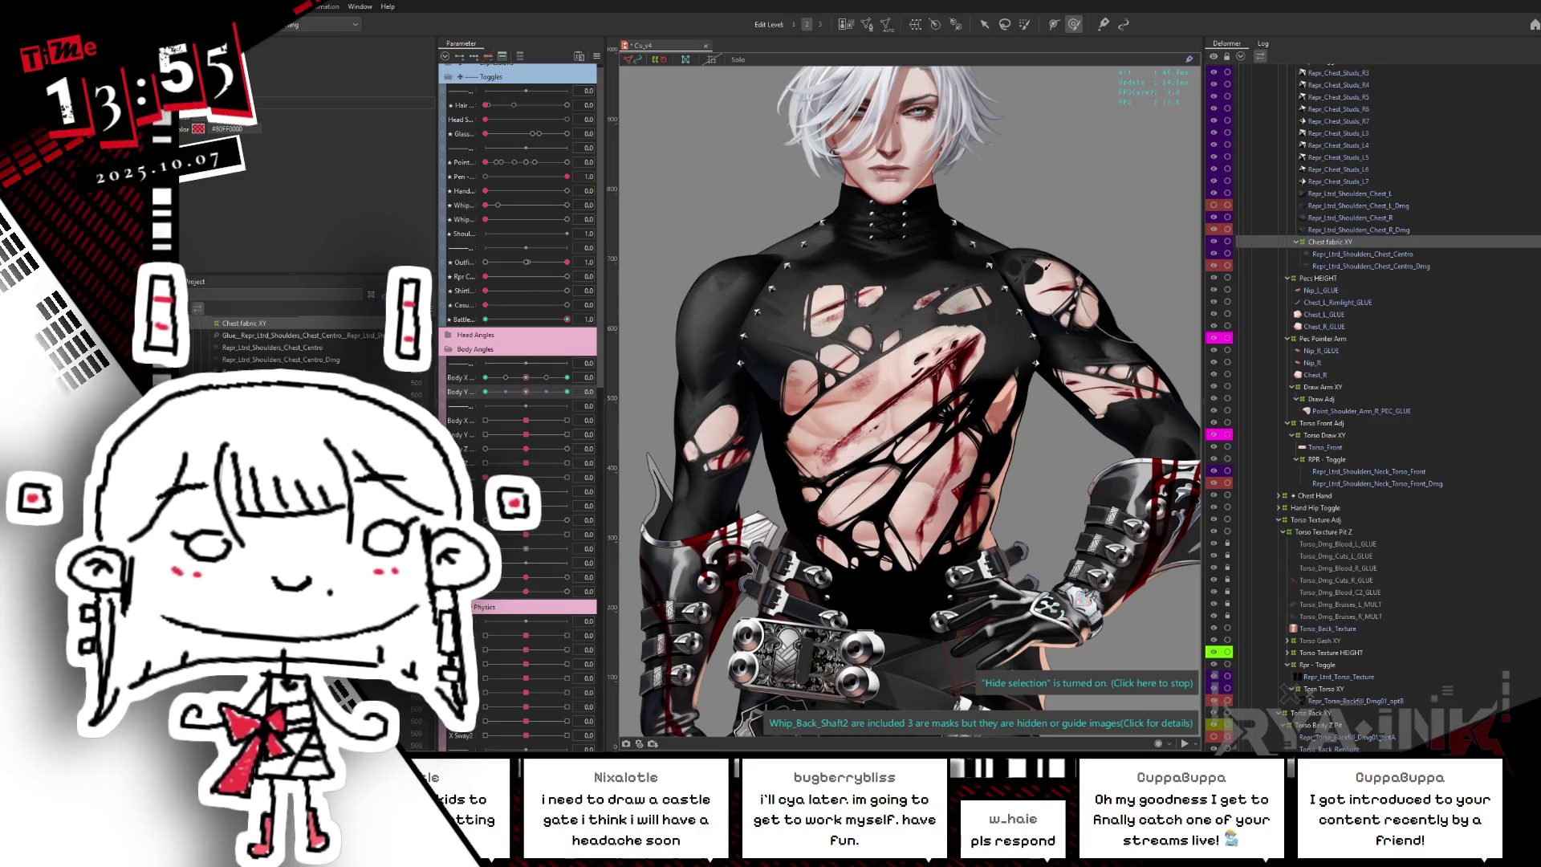
- List the objects under the chest spot and scroll through them to find the glue mesh
right_click(1037, 307)
mouse_move(1079, 309)
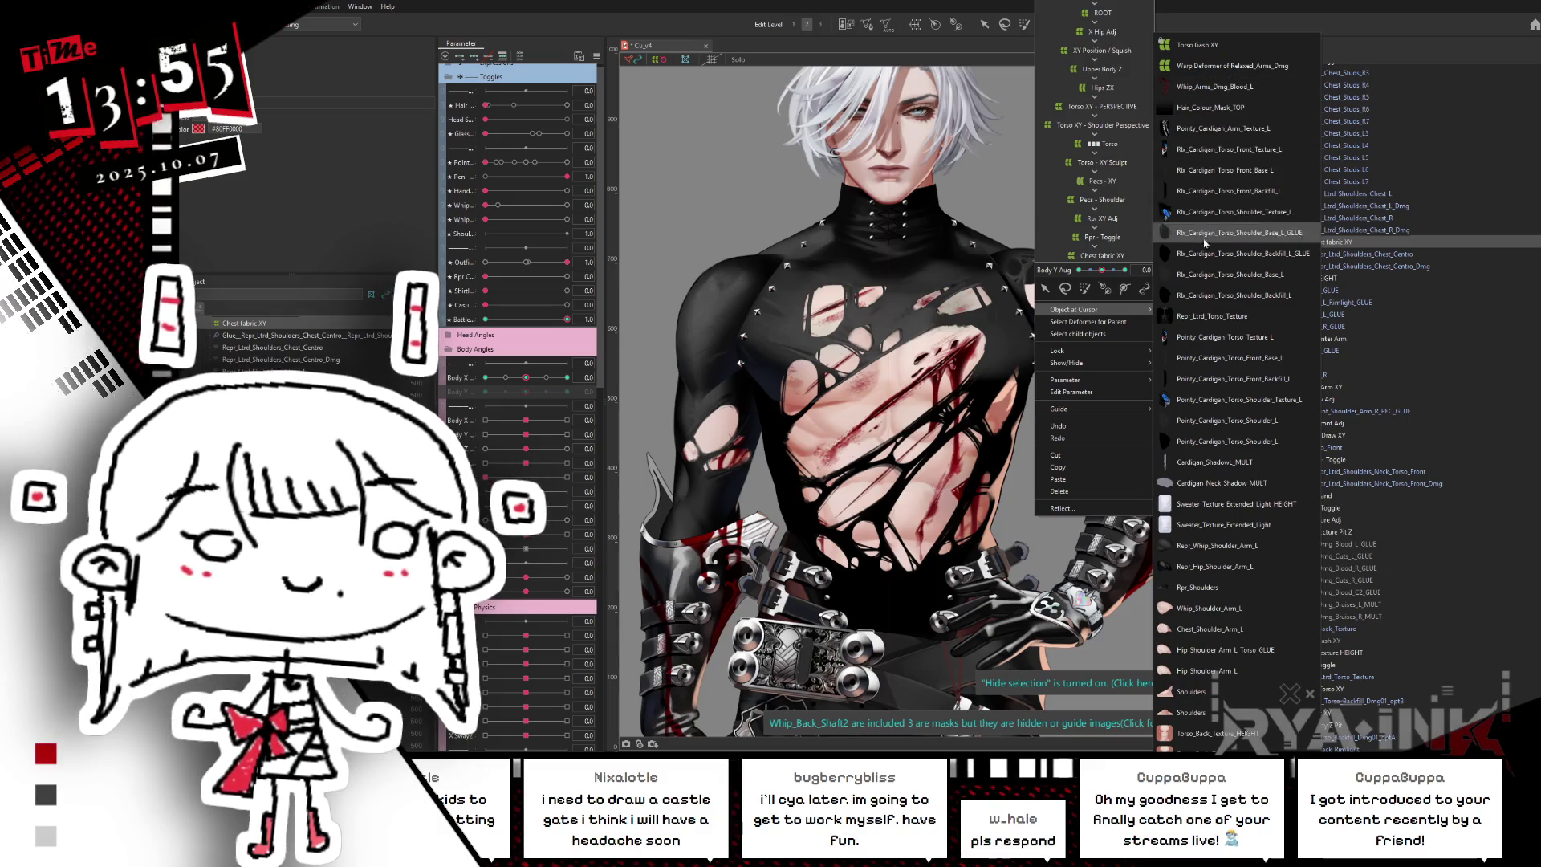
scroll(1495, 71, up, 5)
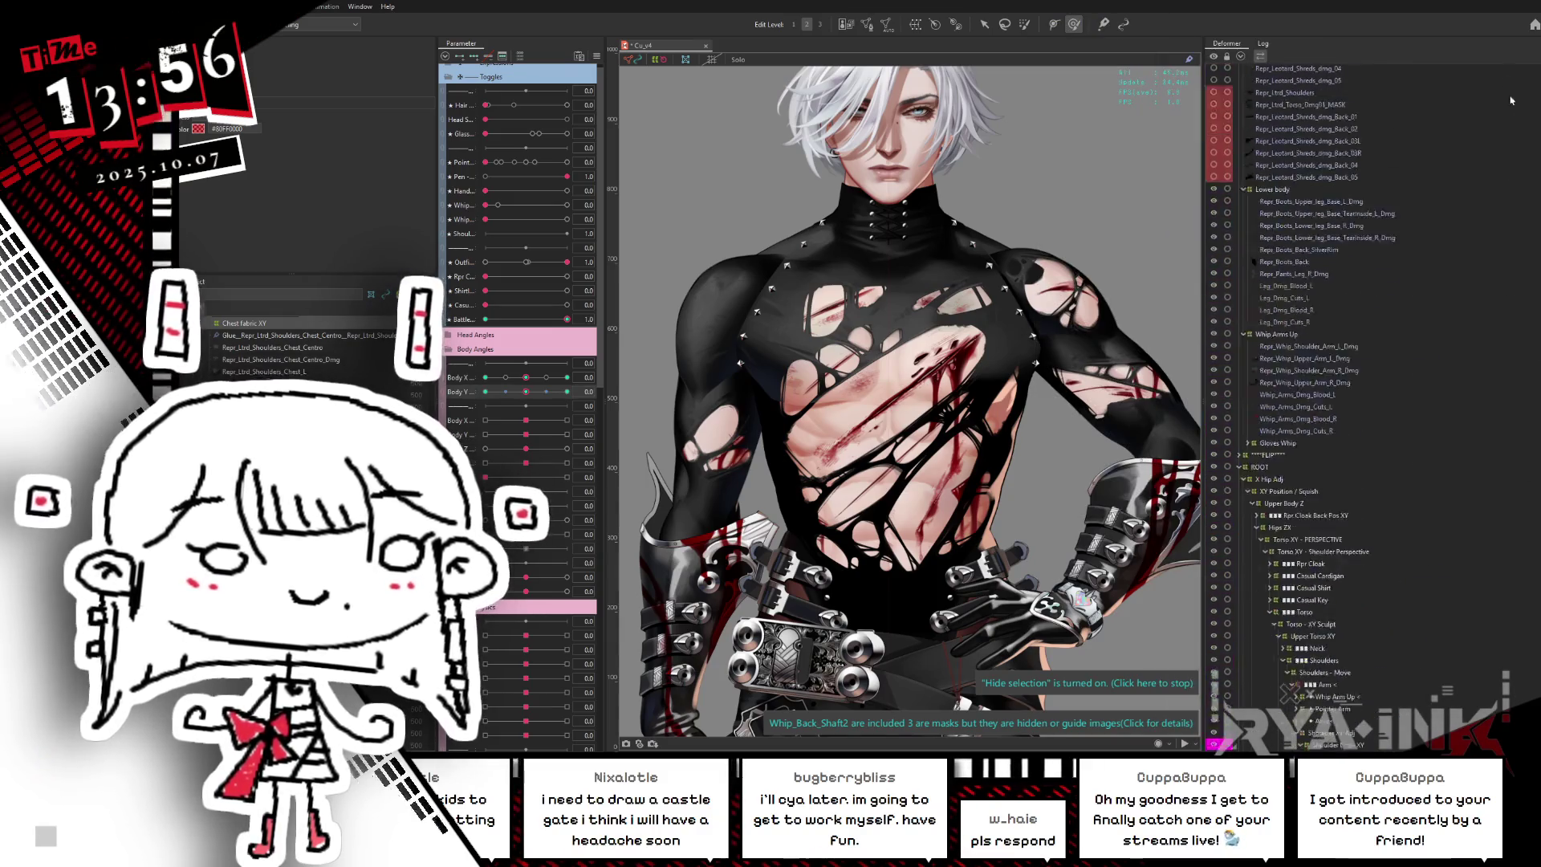
scroll(1496, 70, up, 5)
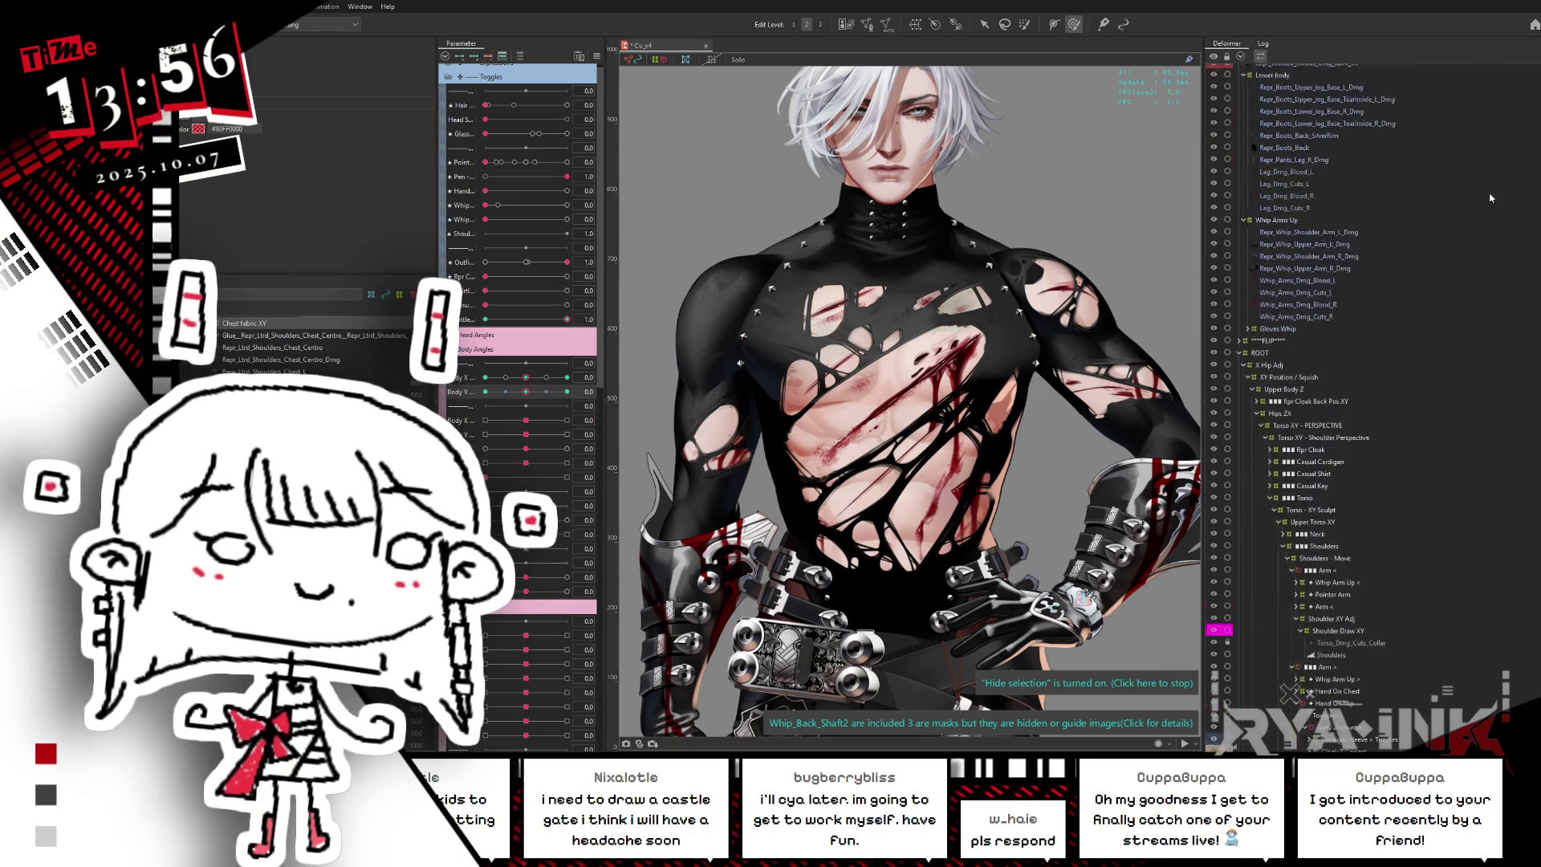
scroll(1487, 200, down, 5)
scroll(1486, 337, down, 5)
scroll(1481, 381, down, 5)
scroll(1482, 380, down, 1)
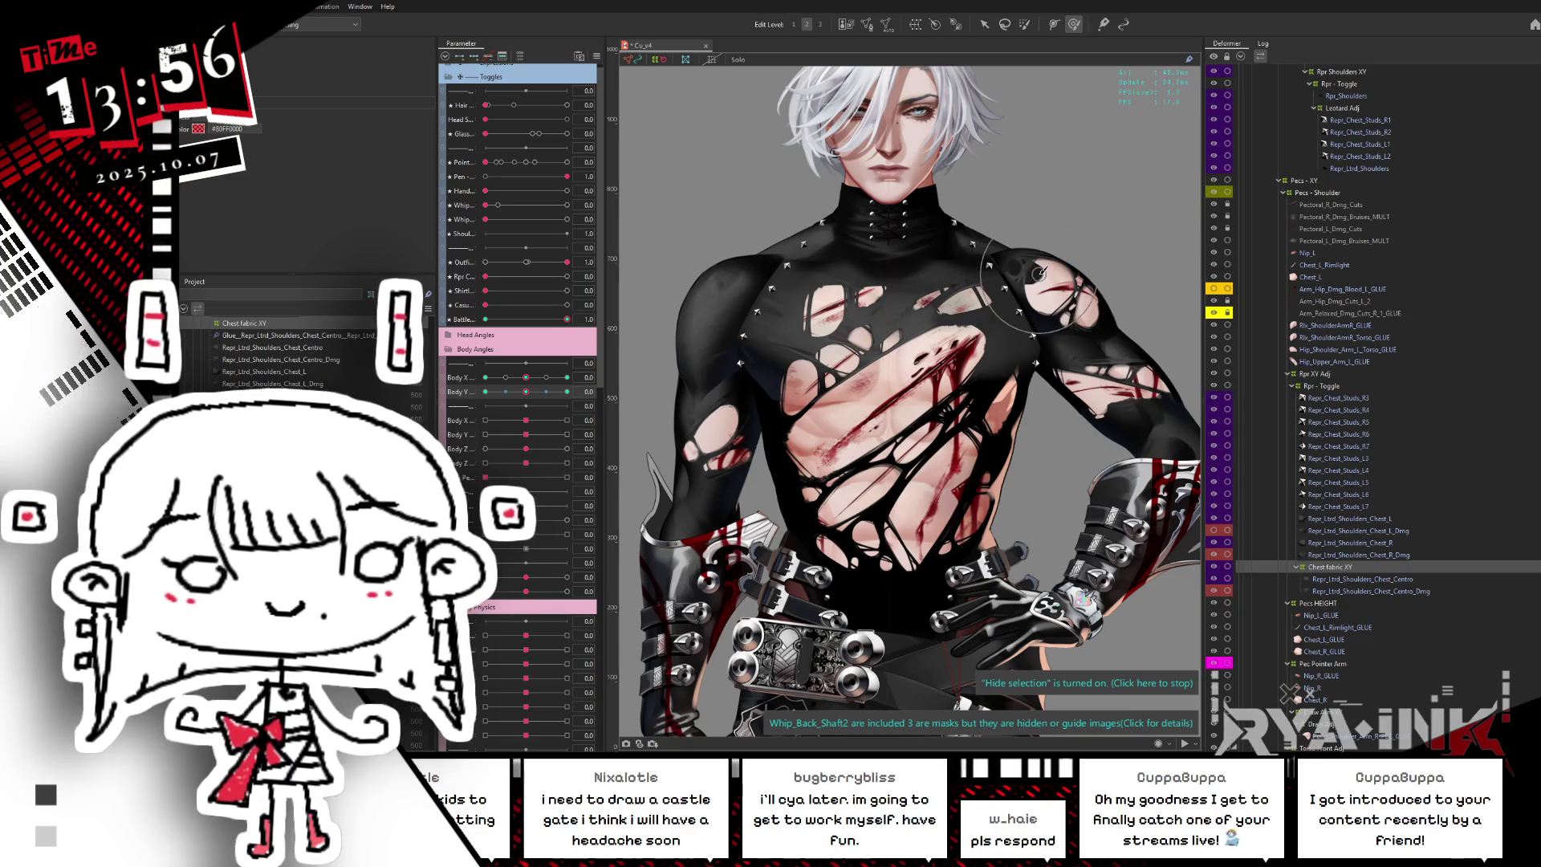
- Swing Body Y between its maximum and opposite side, then frame the chest close-up
drag(525, 392, 604, 392)
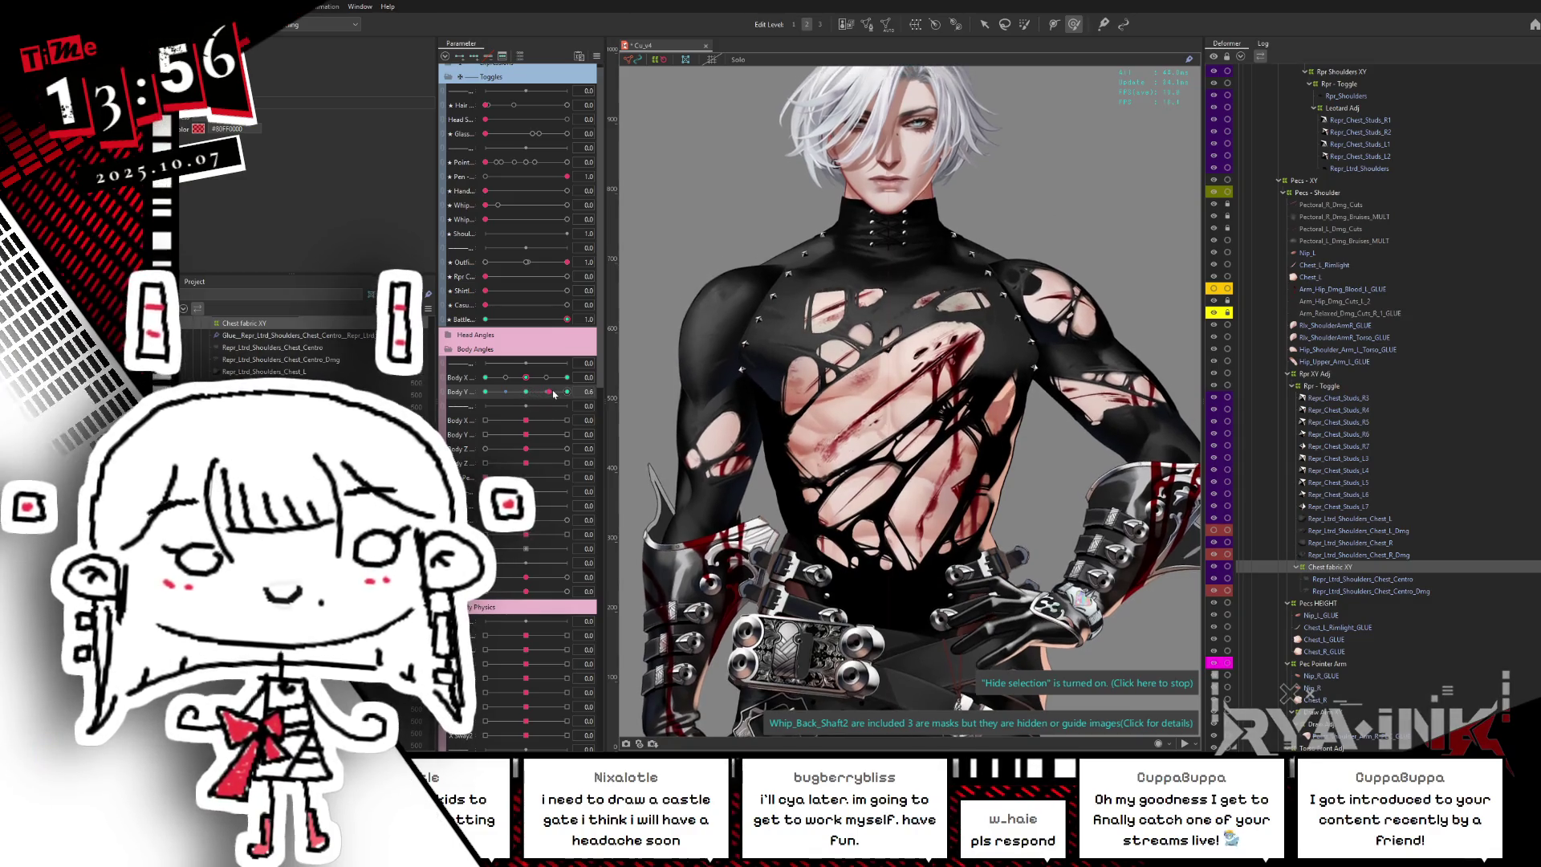
mouse_move(558, 394)
mouse_down()
mouse_move(498, 413)
mouse_move(575, 392)
mouse_up()
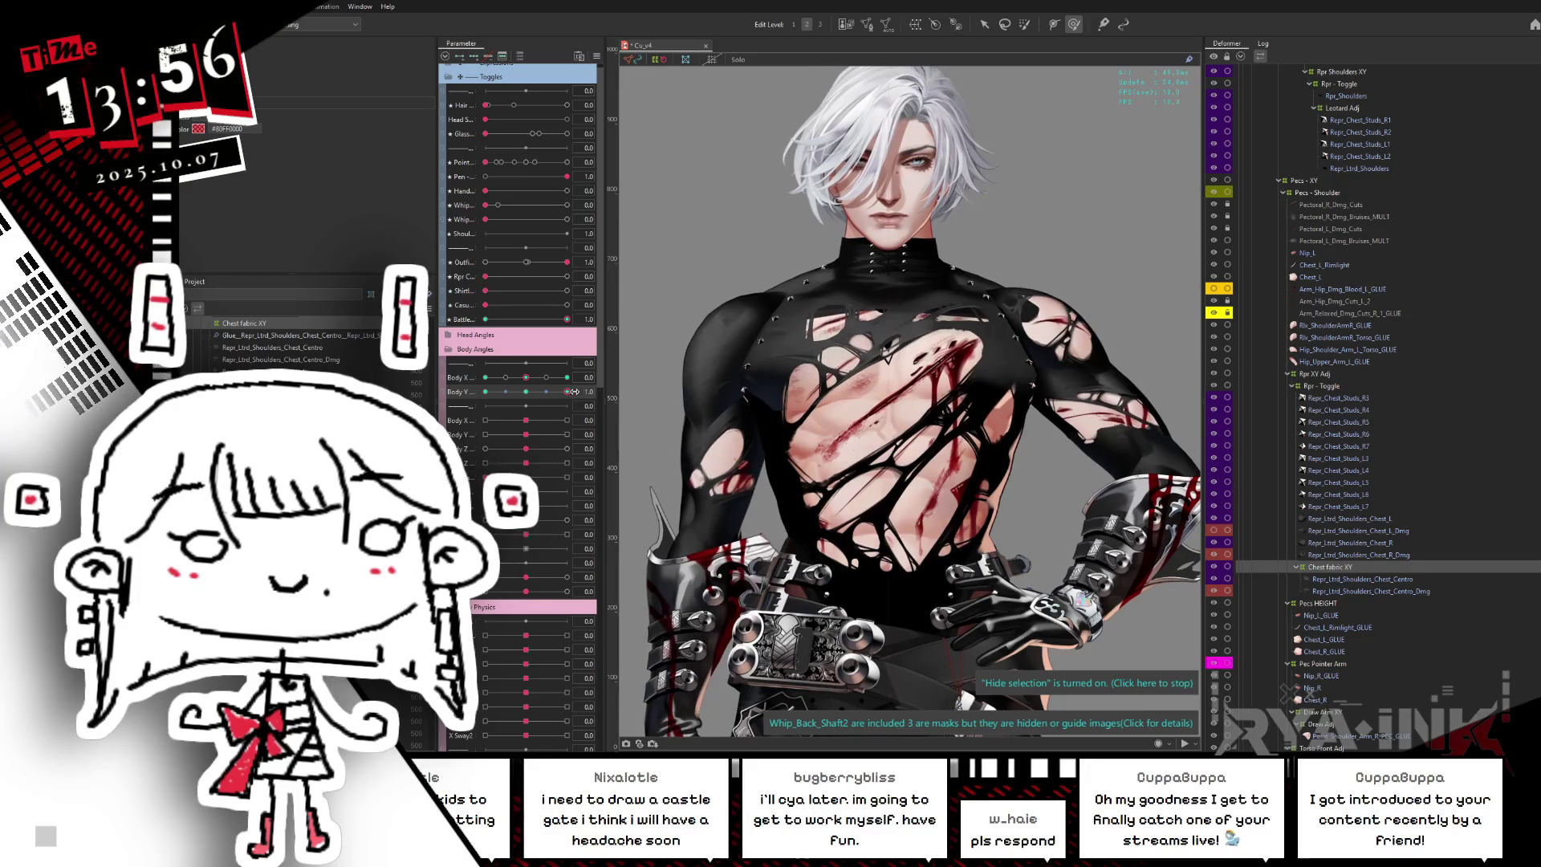
drag(529, 394, 568, 381)
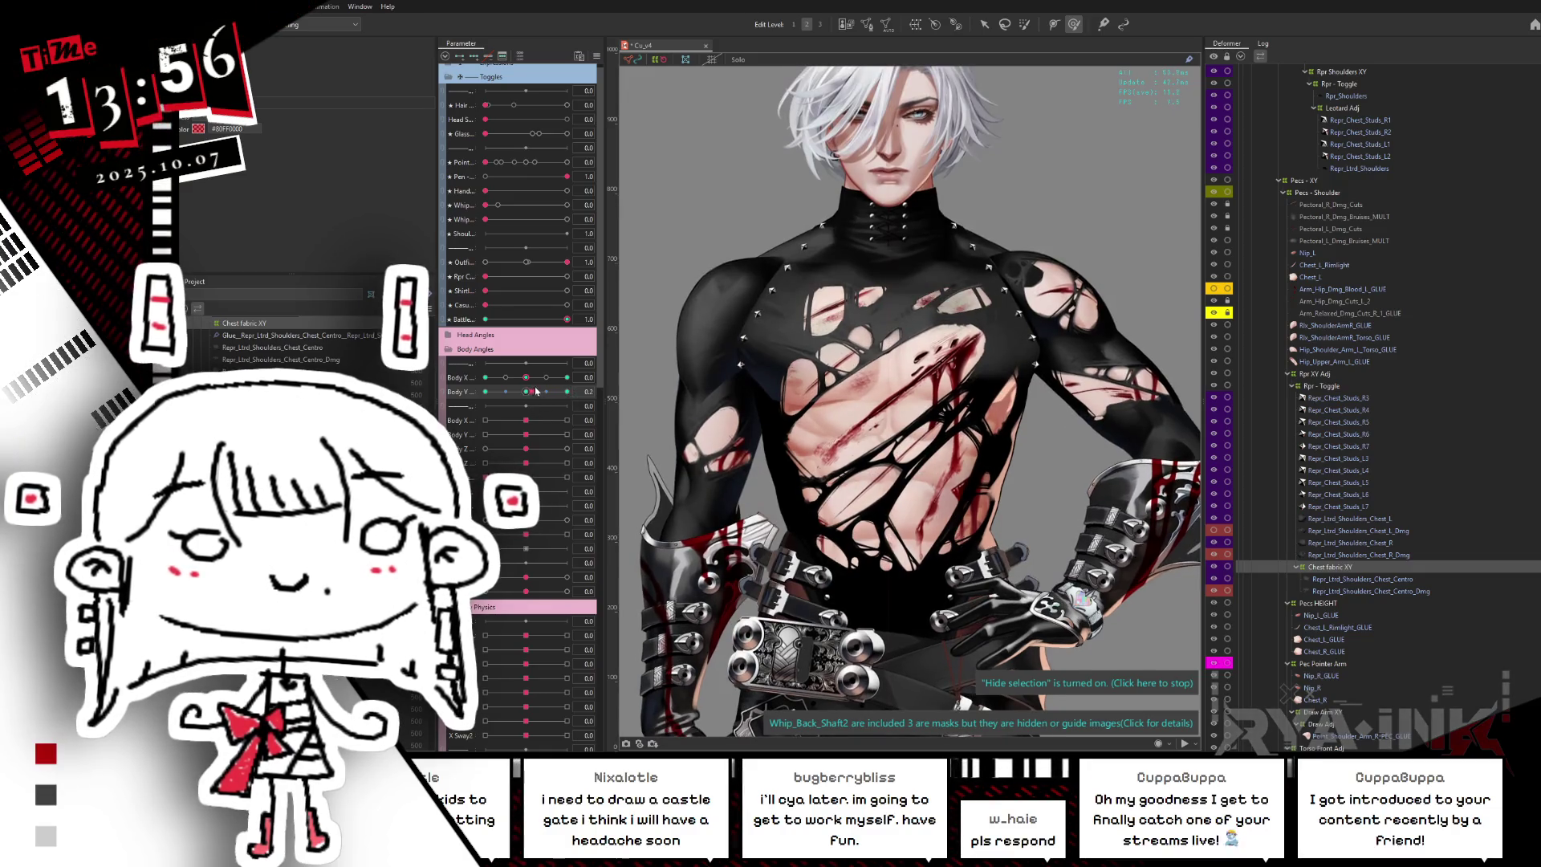
click(601, 391)
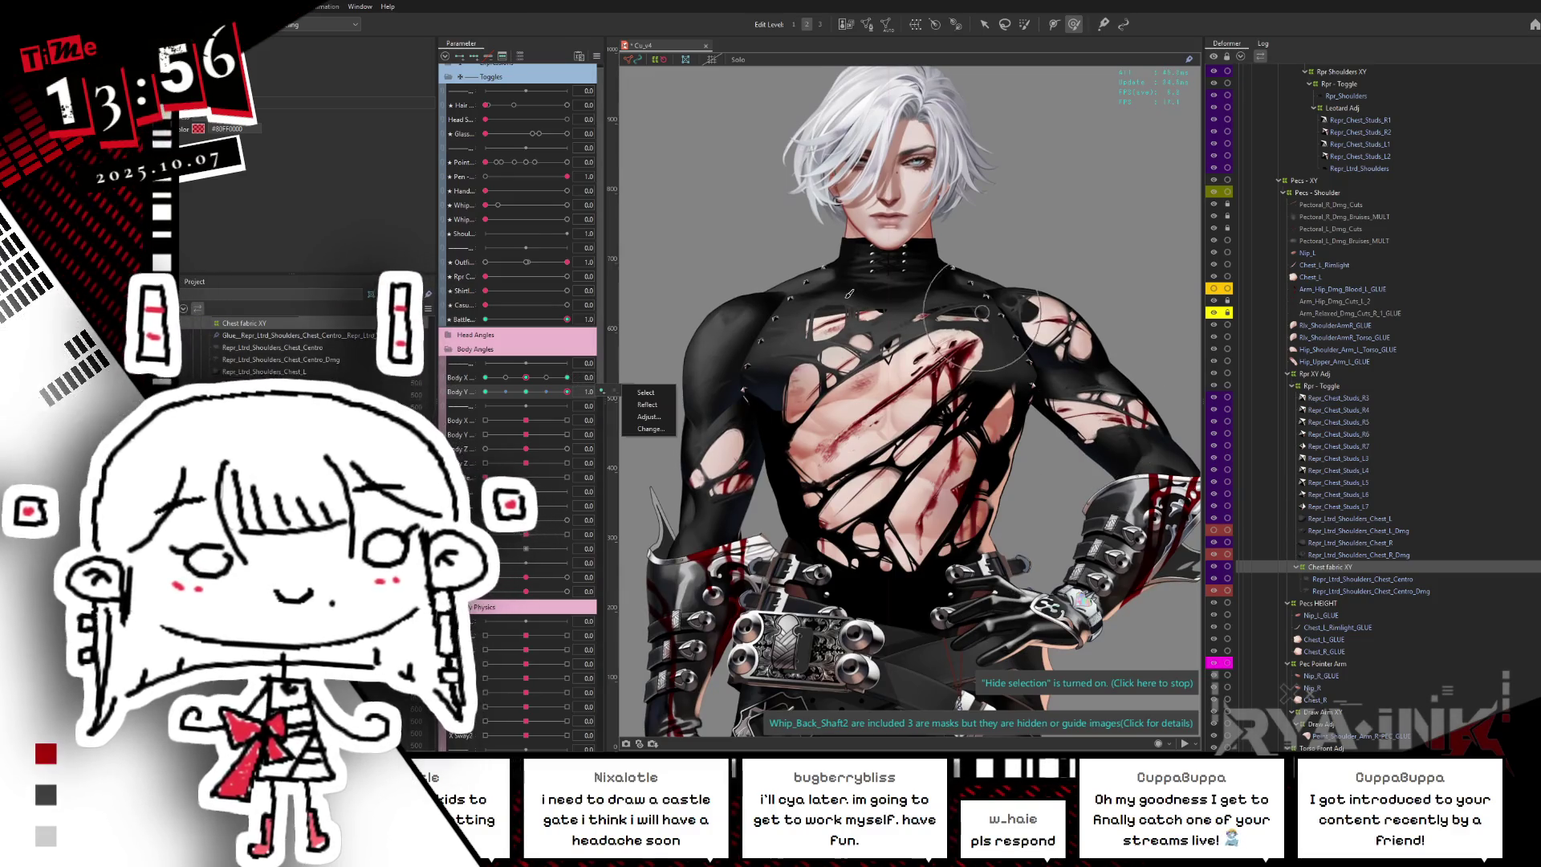
scroll(924, 414, up, 3)
scroll(925, 414, up, 3)
drag(924, 413, 877, 397)
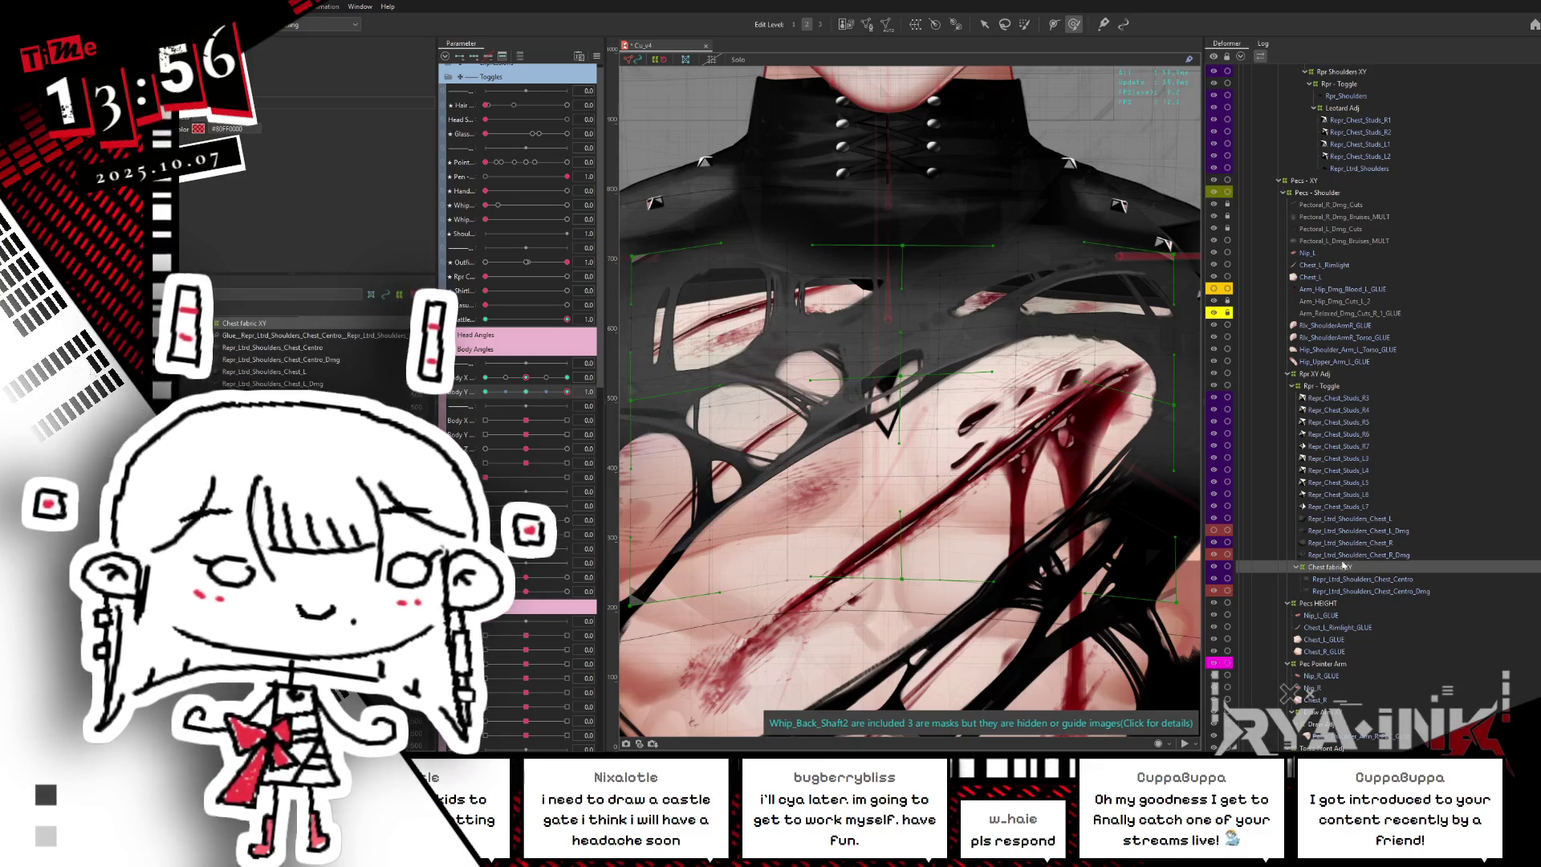
scroll(1519, 552, down, 8)
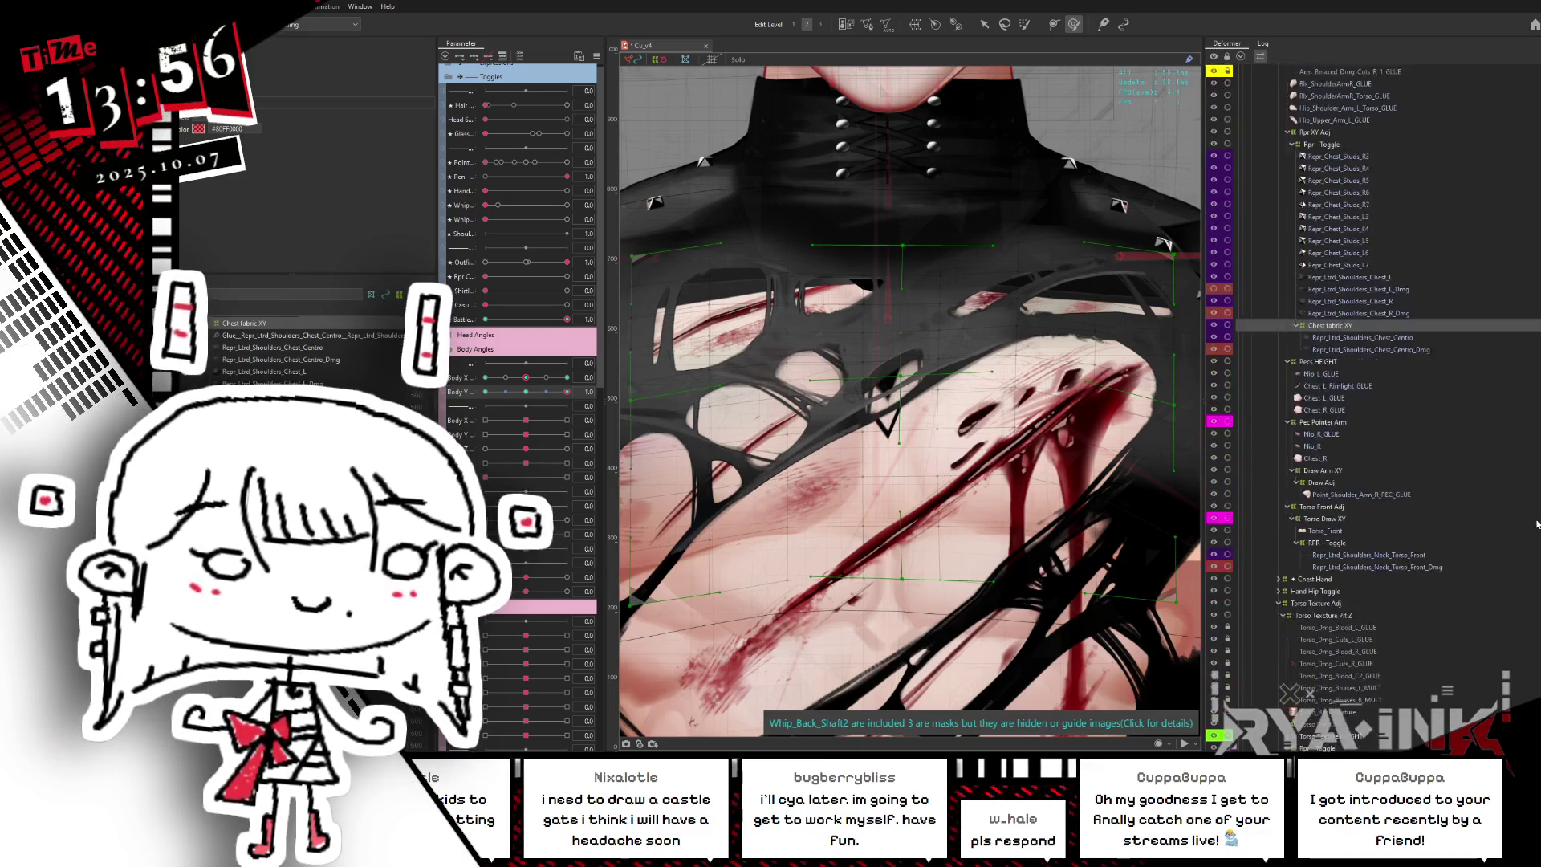
- Select the glue mesh joining the torn chest pieces and check it at Body Y 0.0 and 1.0
click(1332, 728)
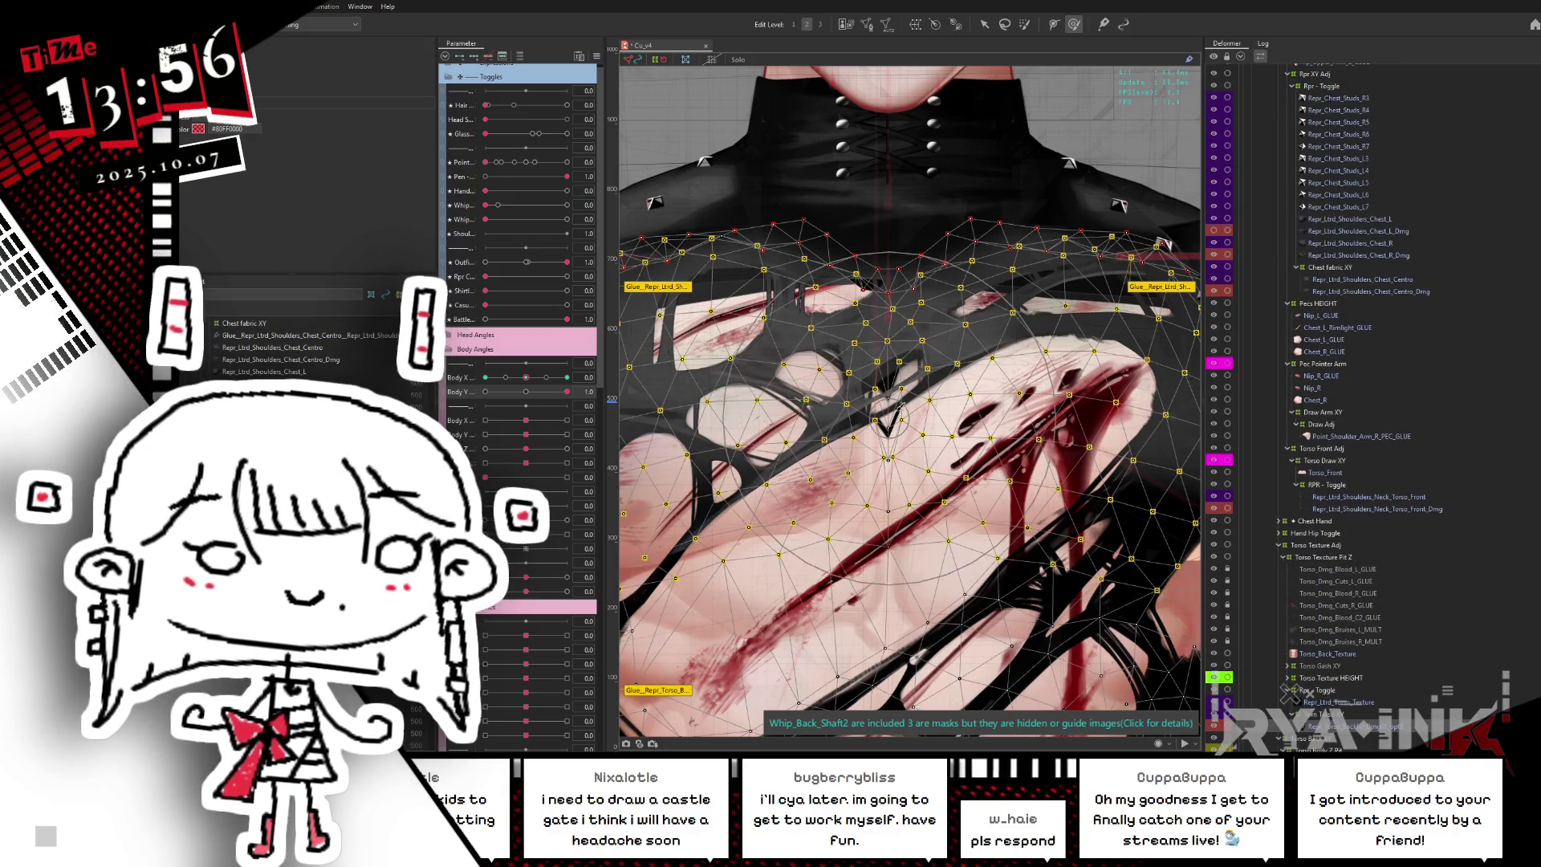
click(526, 392)
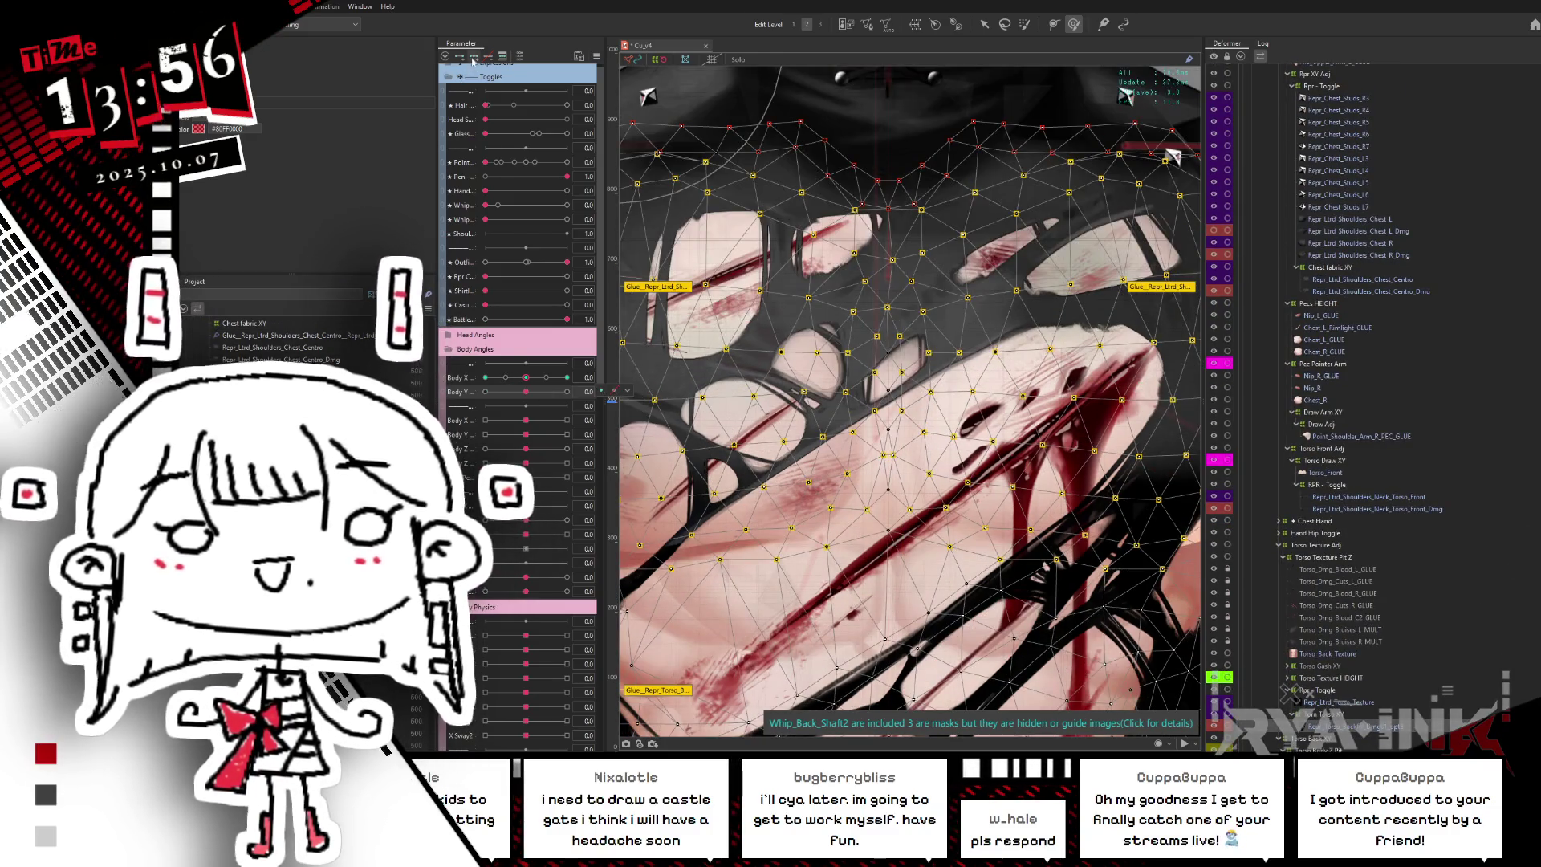
click(566, 392)
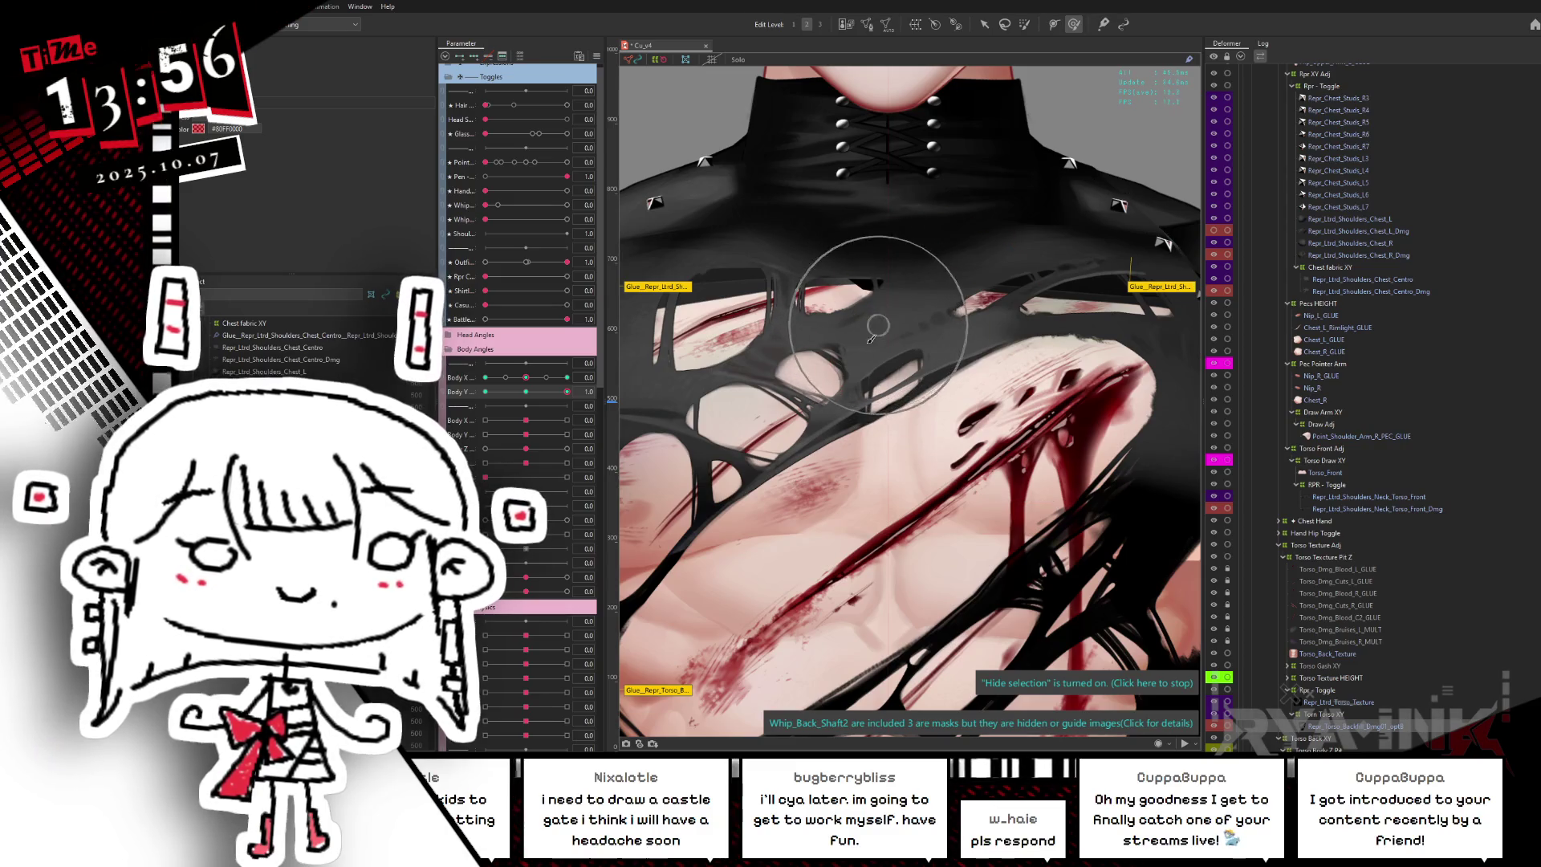
scroll(875, 367, down, 3)
scroll(879, 365, down, 1)
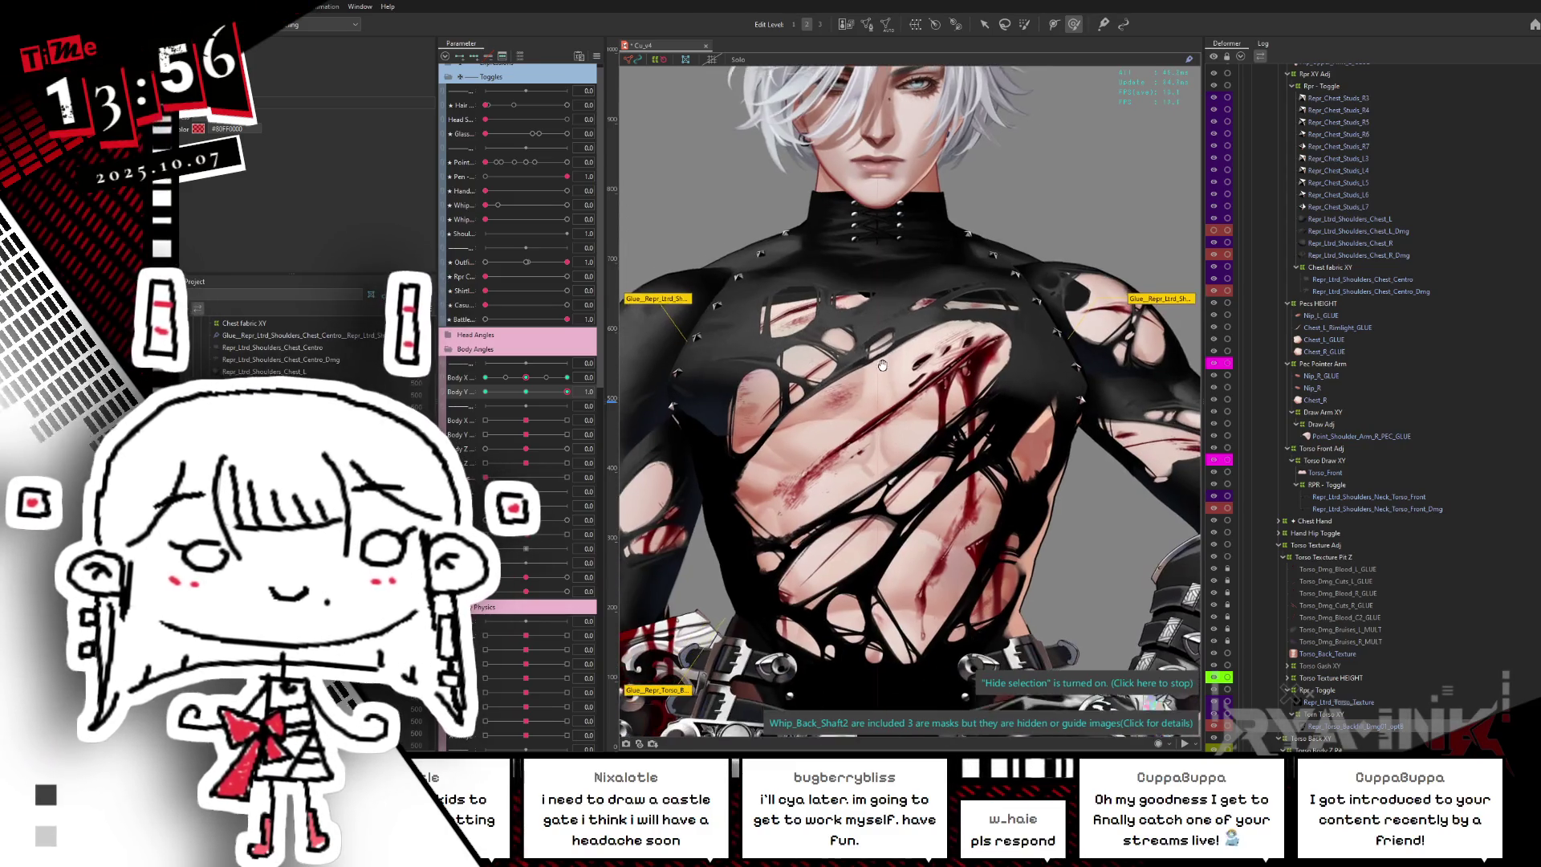
scroll(881, 363, down, 1)
- Select the torso art mesh, hide the wireframe with Ctrl+H, and preview Body Y at -1.0
mouse_move(531, 390)
mouse_down()
mouse_move(564, 383)
mouse_move(485, 391)
mouse_up()
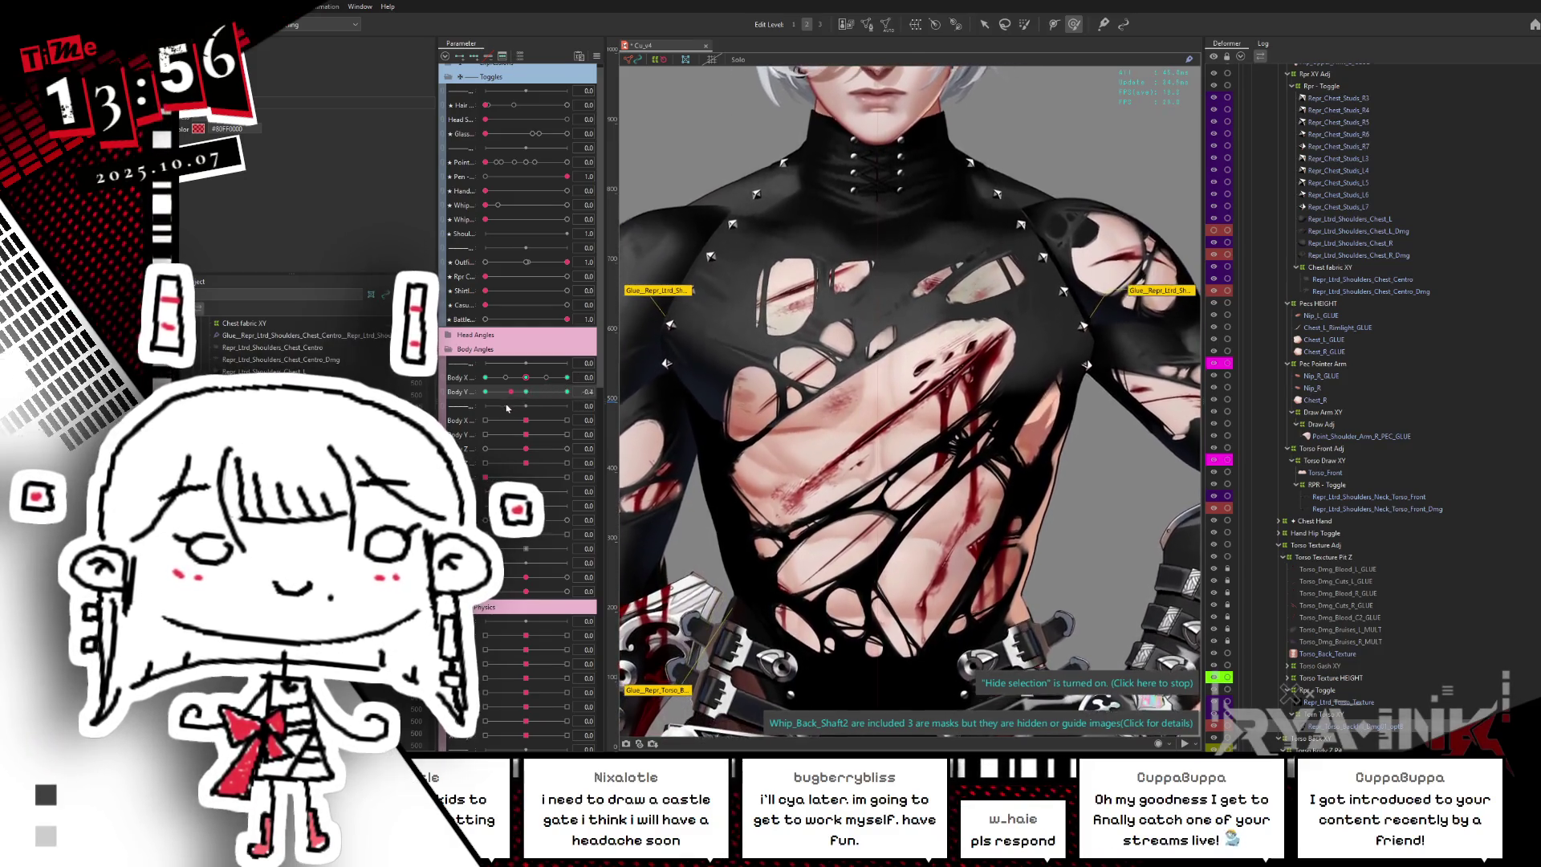
click(883, 361)
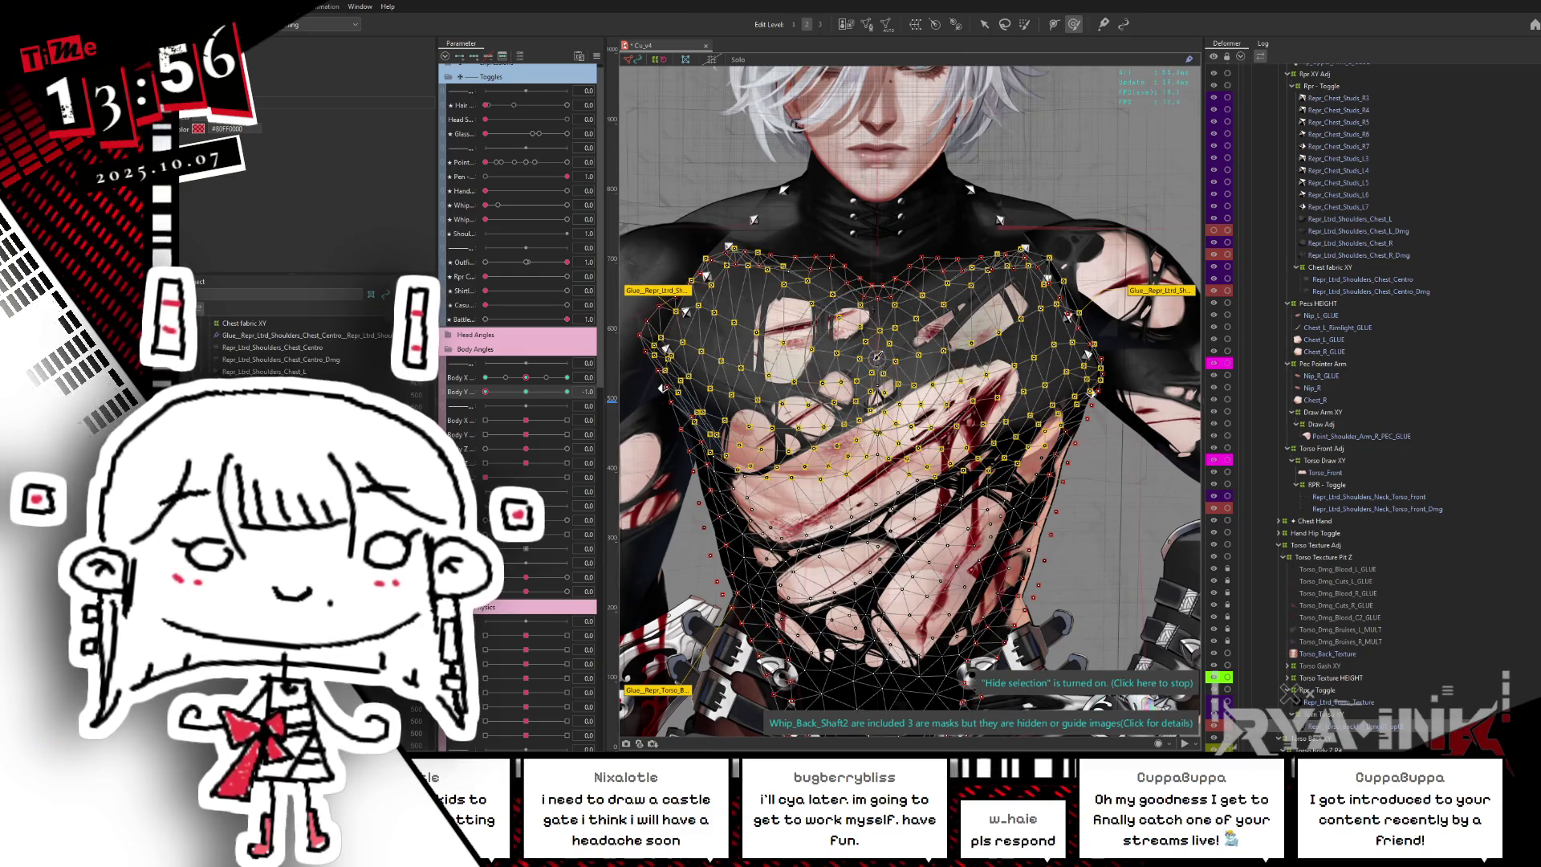
key(ctrl+h)
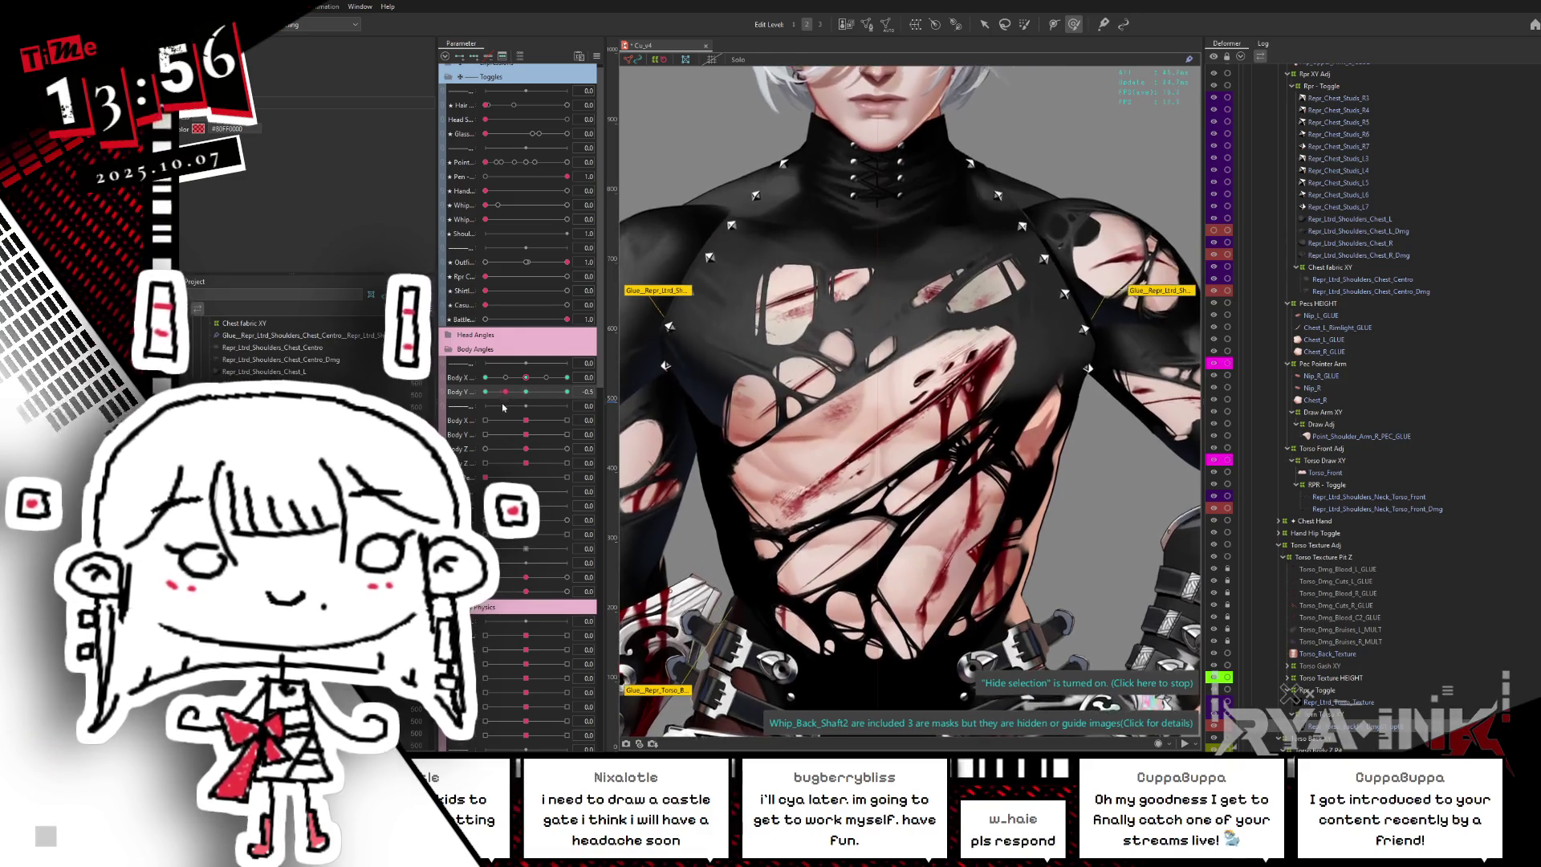
drag(476, 421, 550, 402)
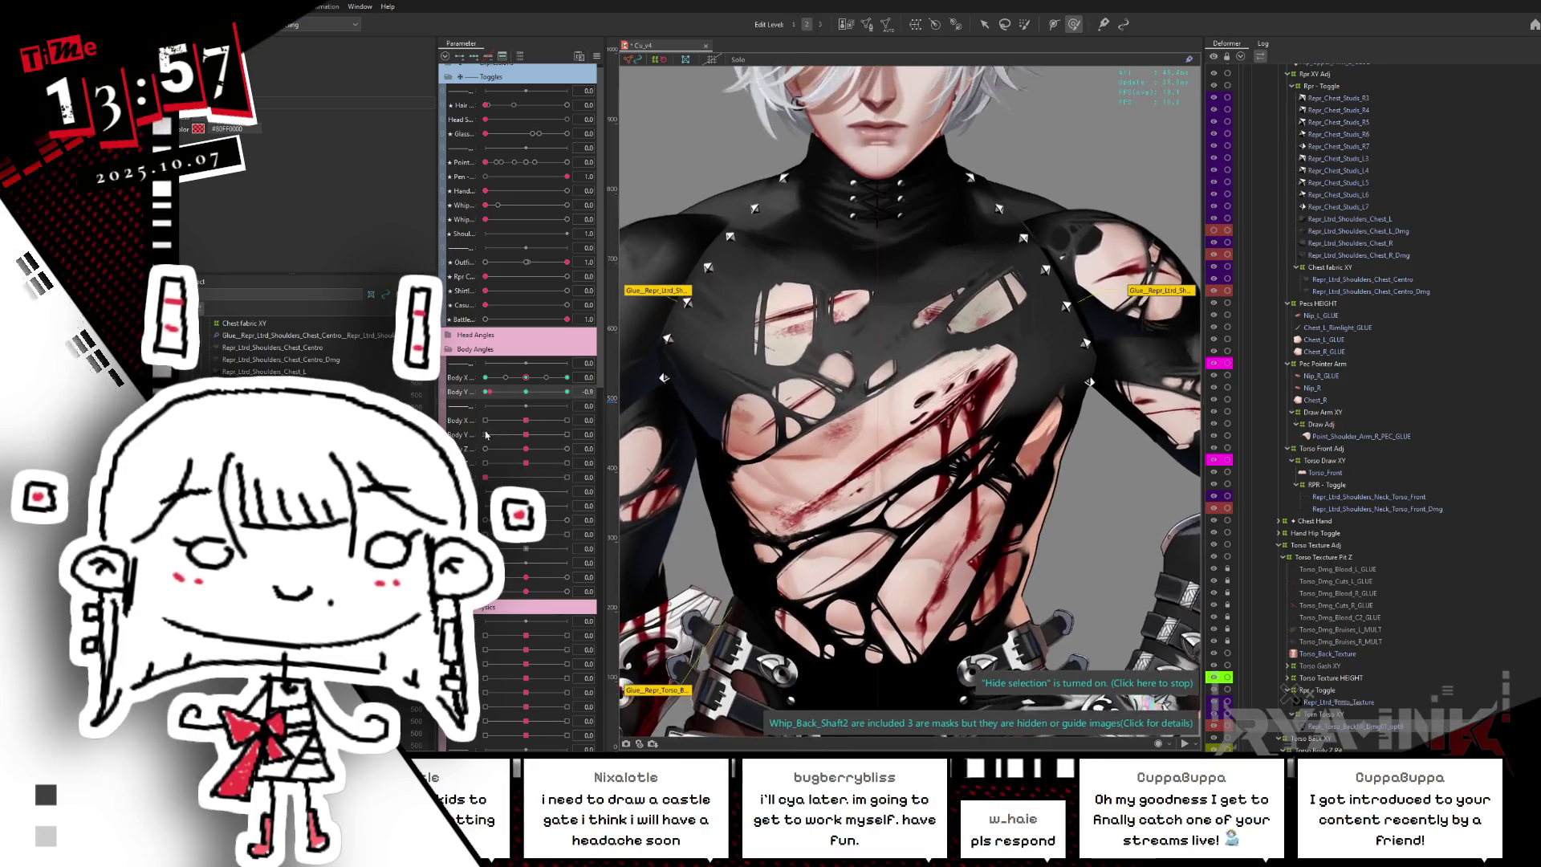
drag(550, 402, 485, 391)
scroll(936, 494, up, 2)
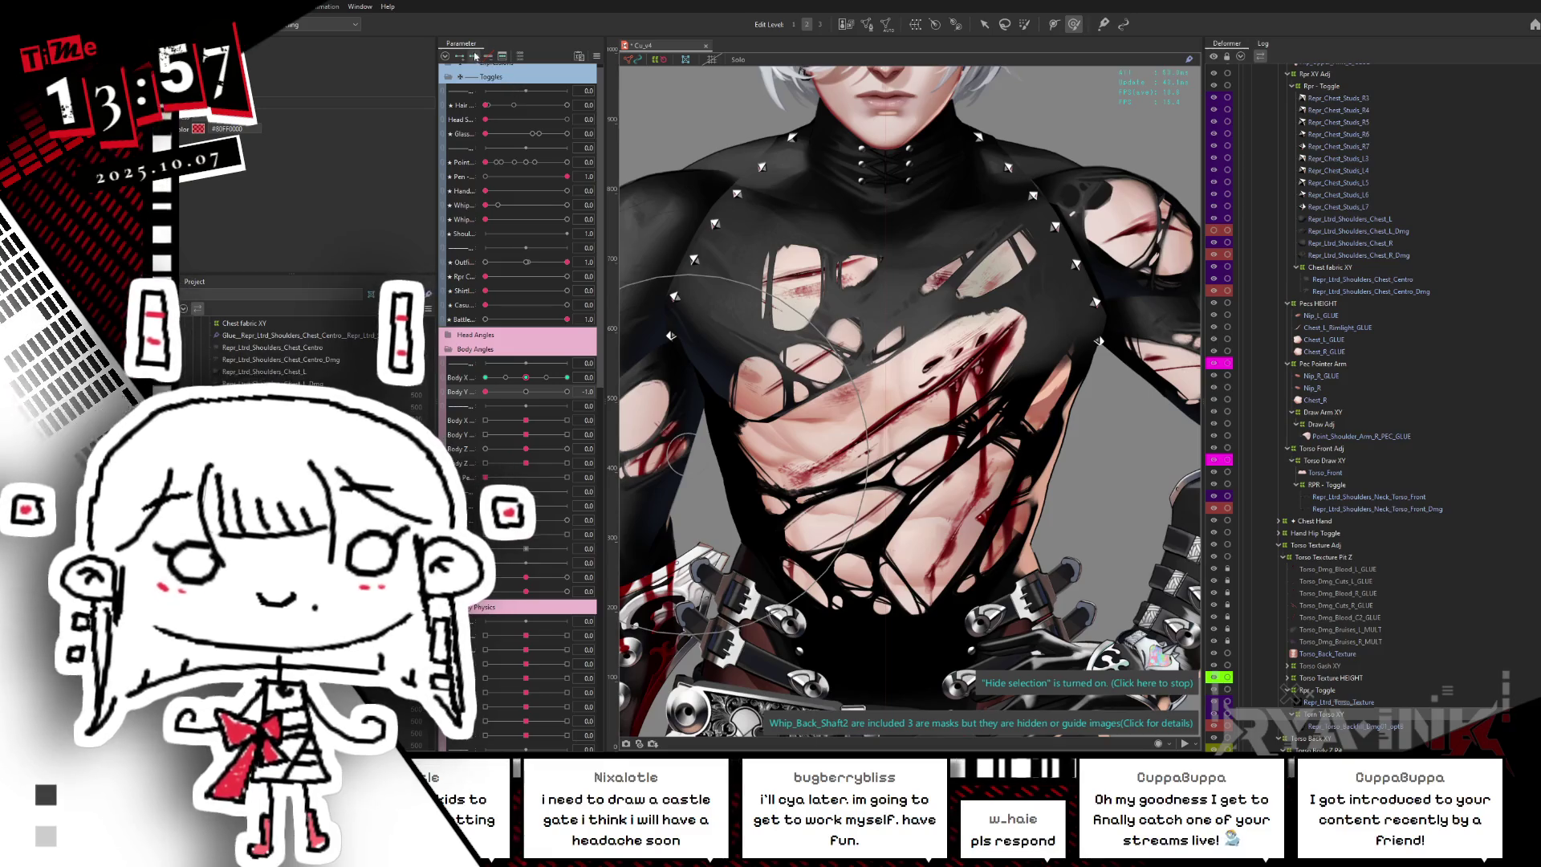
- Select the torso texture layer at the Body Y 0.0 key and open the parameter options list
click(1338, 702)
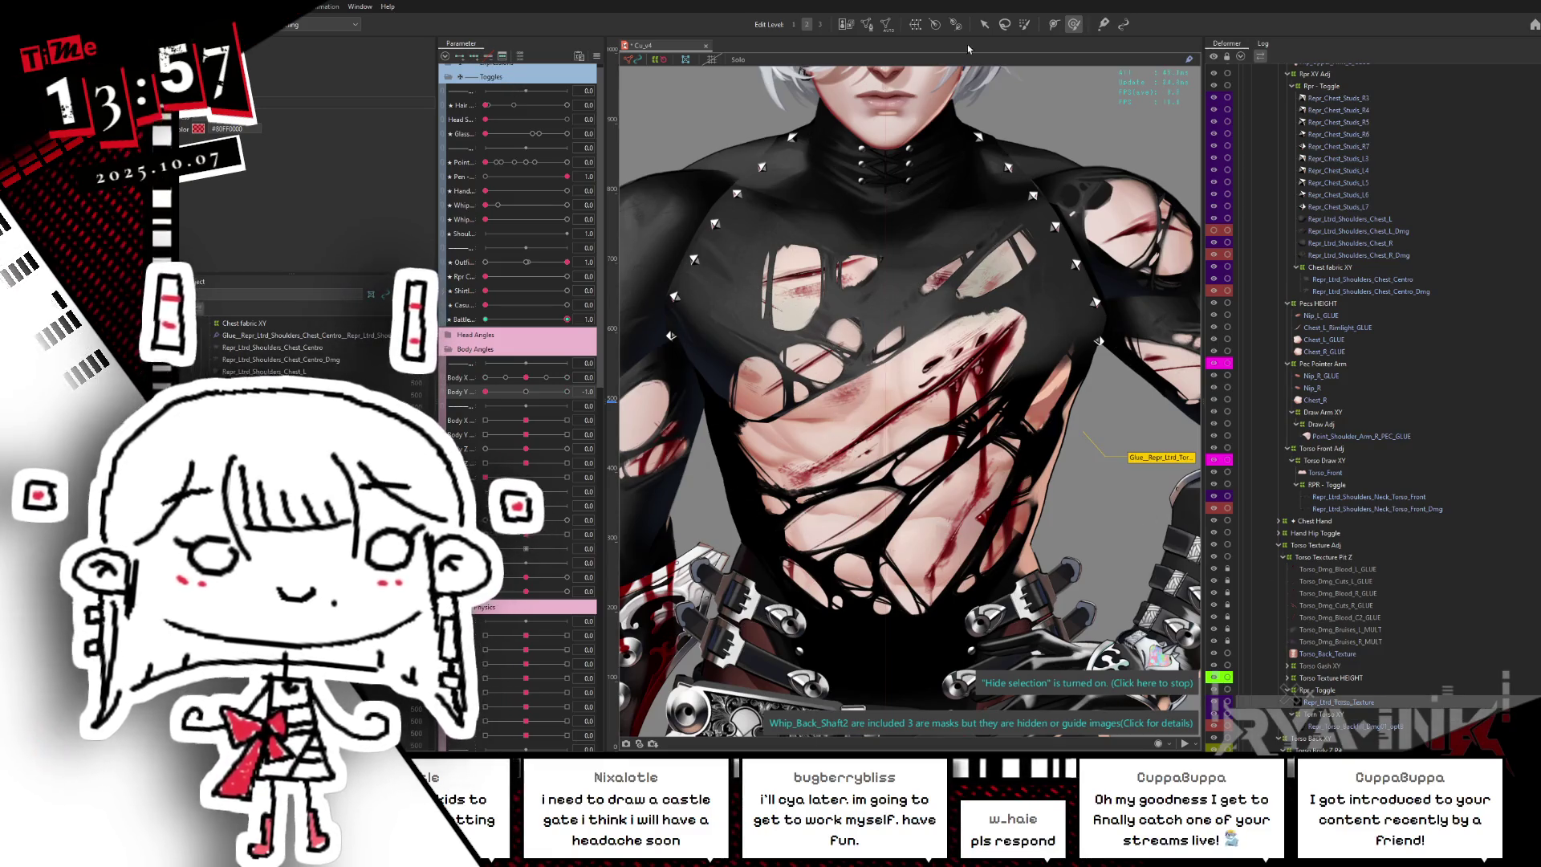
click(525, 391)
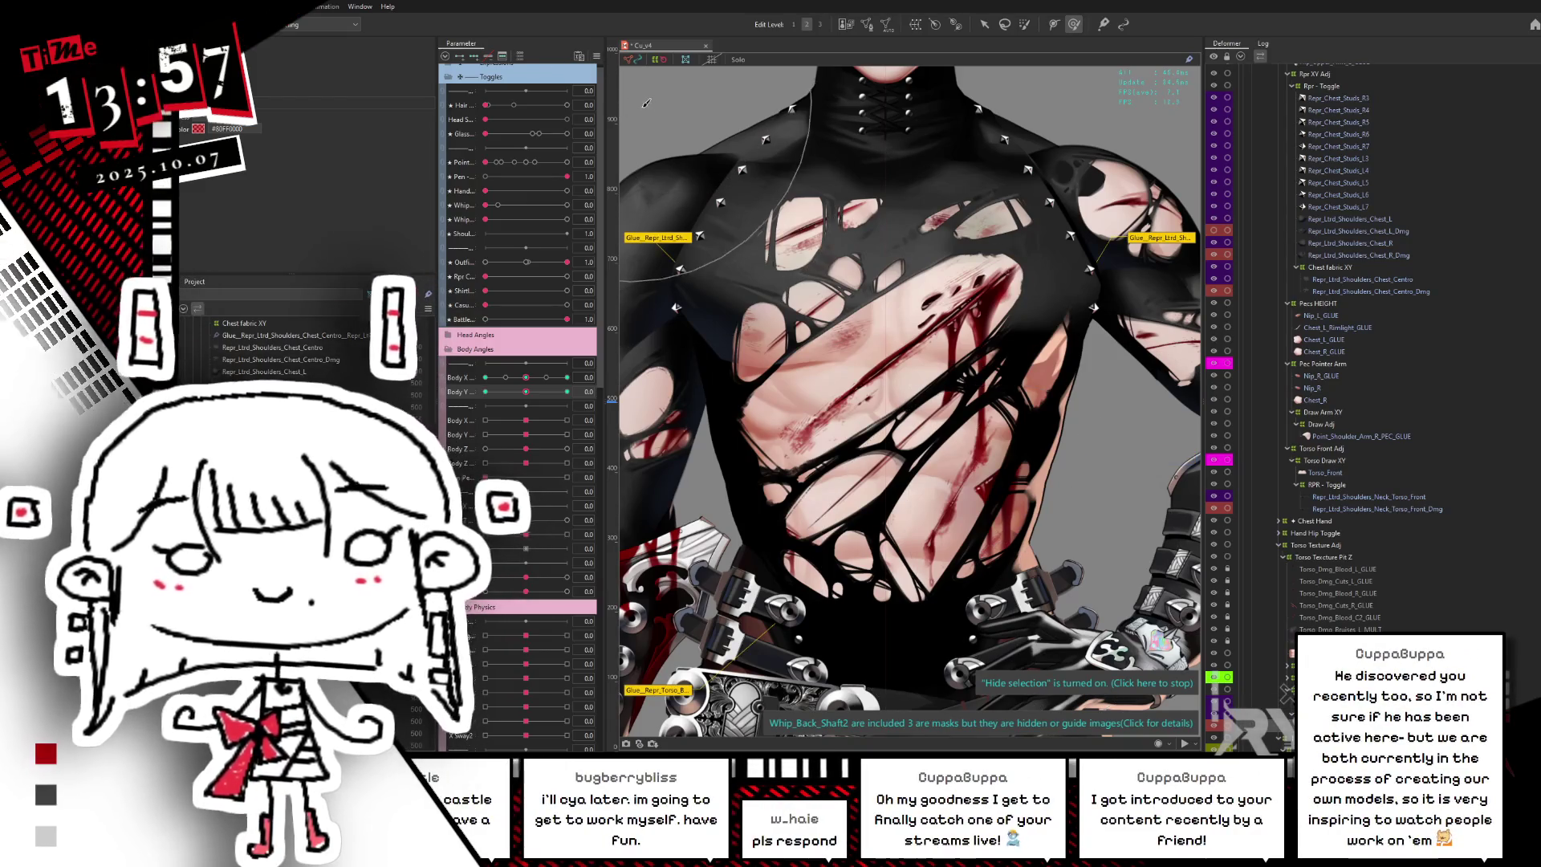
click(596, 56)
- Synthesize the Body X/Y corner keyforms, then switch Battle damage off and back on
click(660, 134)
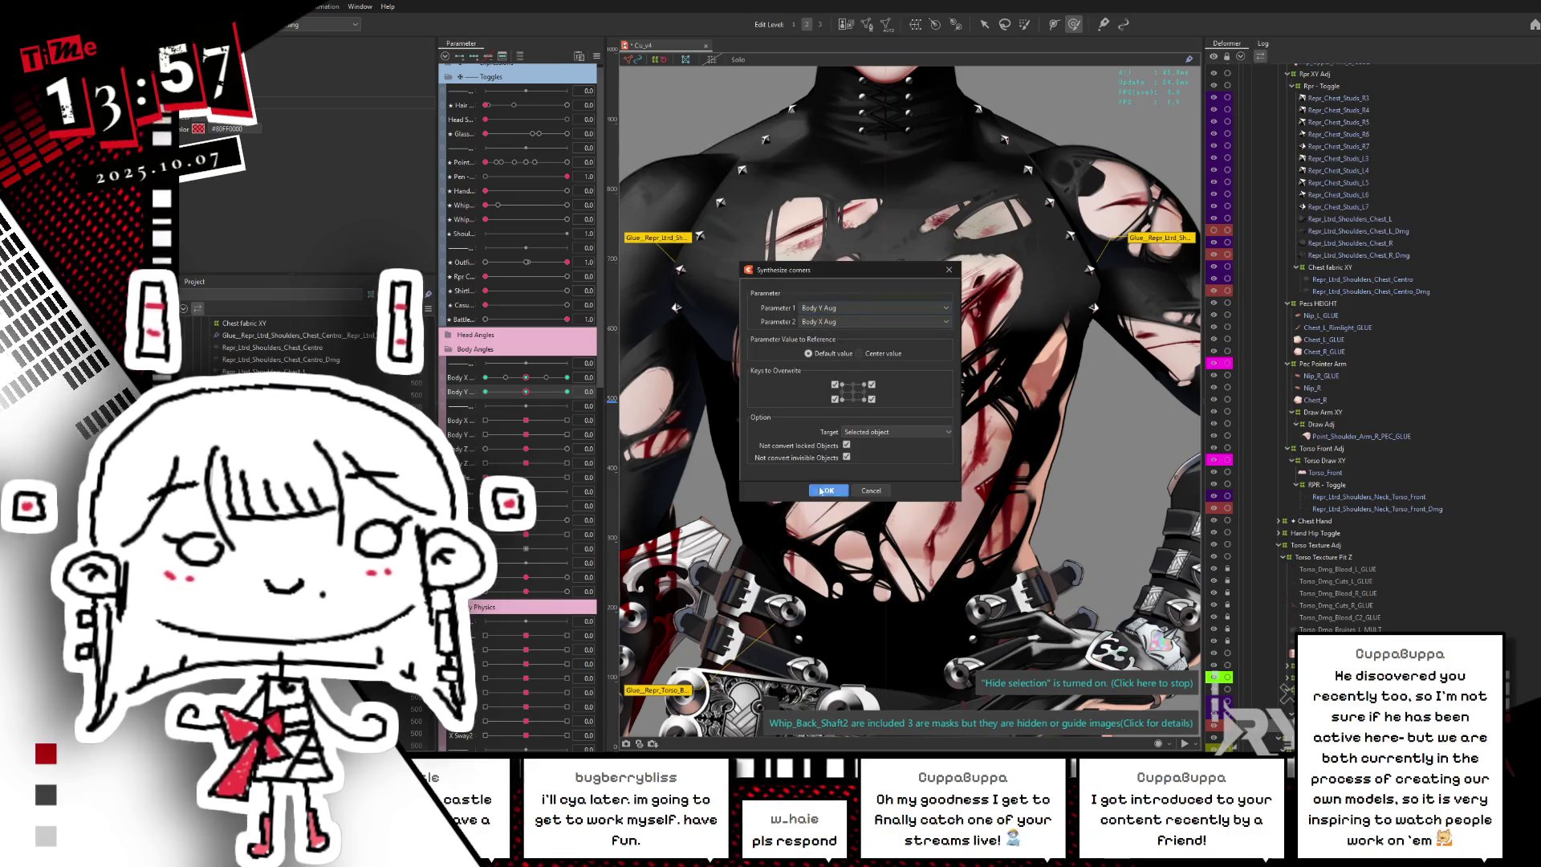
click(824, 490)
click(636, 331)
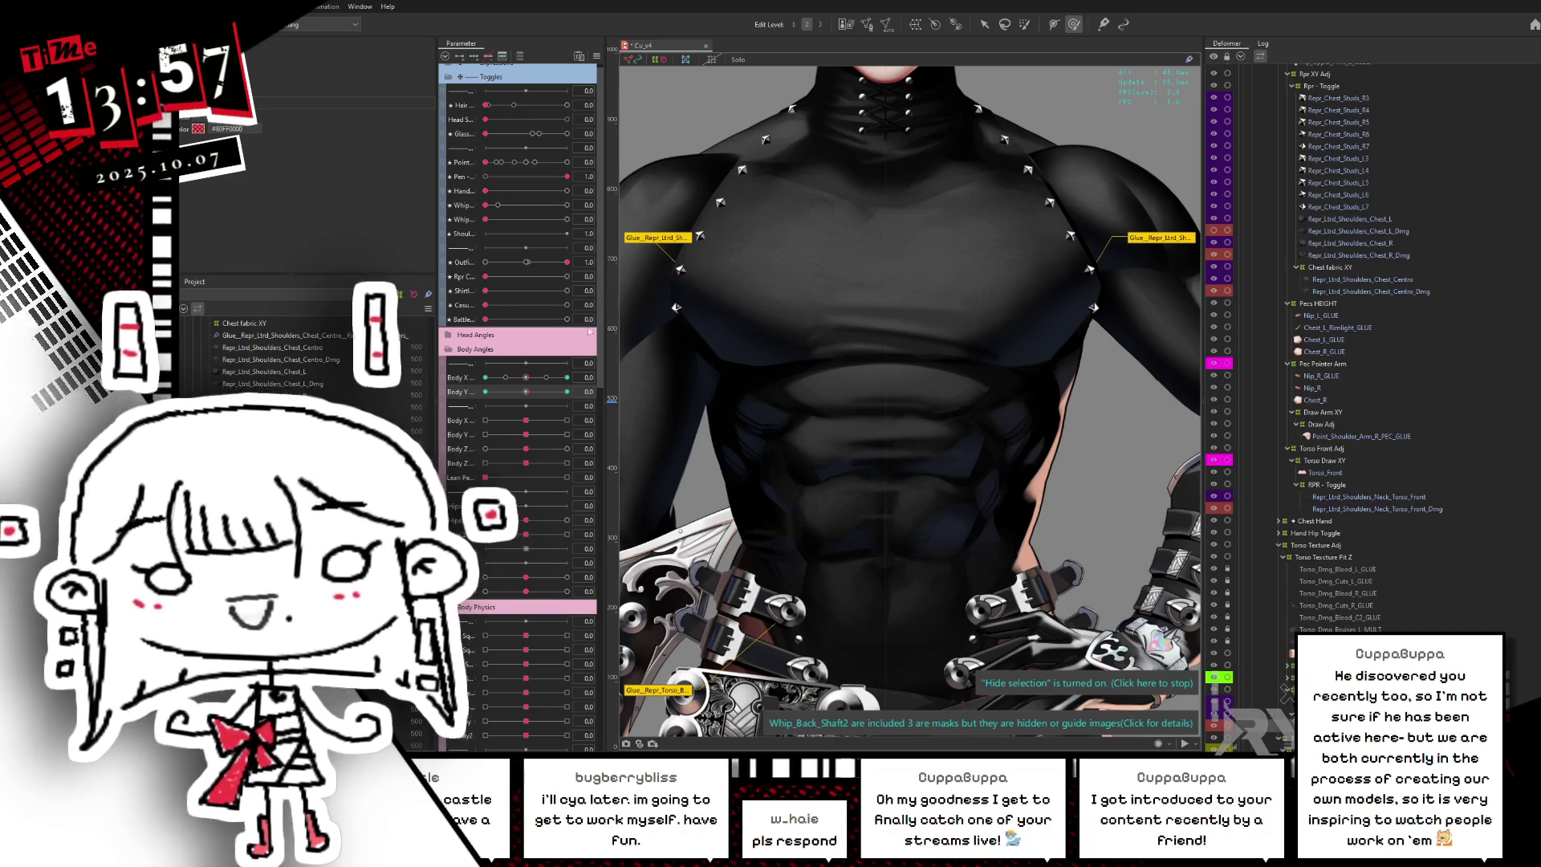
drag(485, 320, 572, 320)
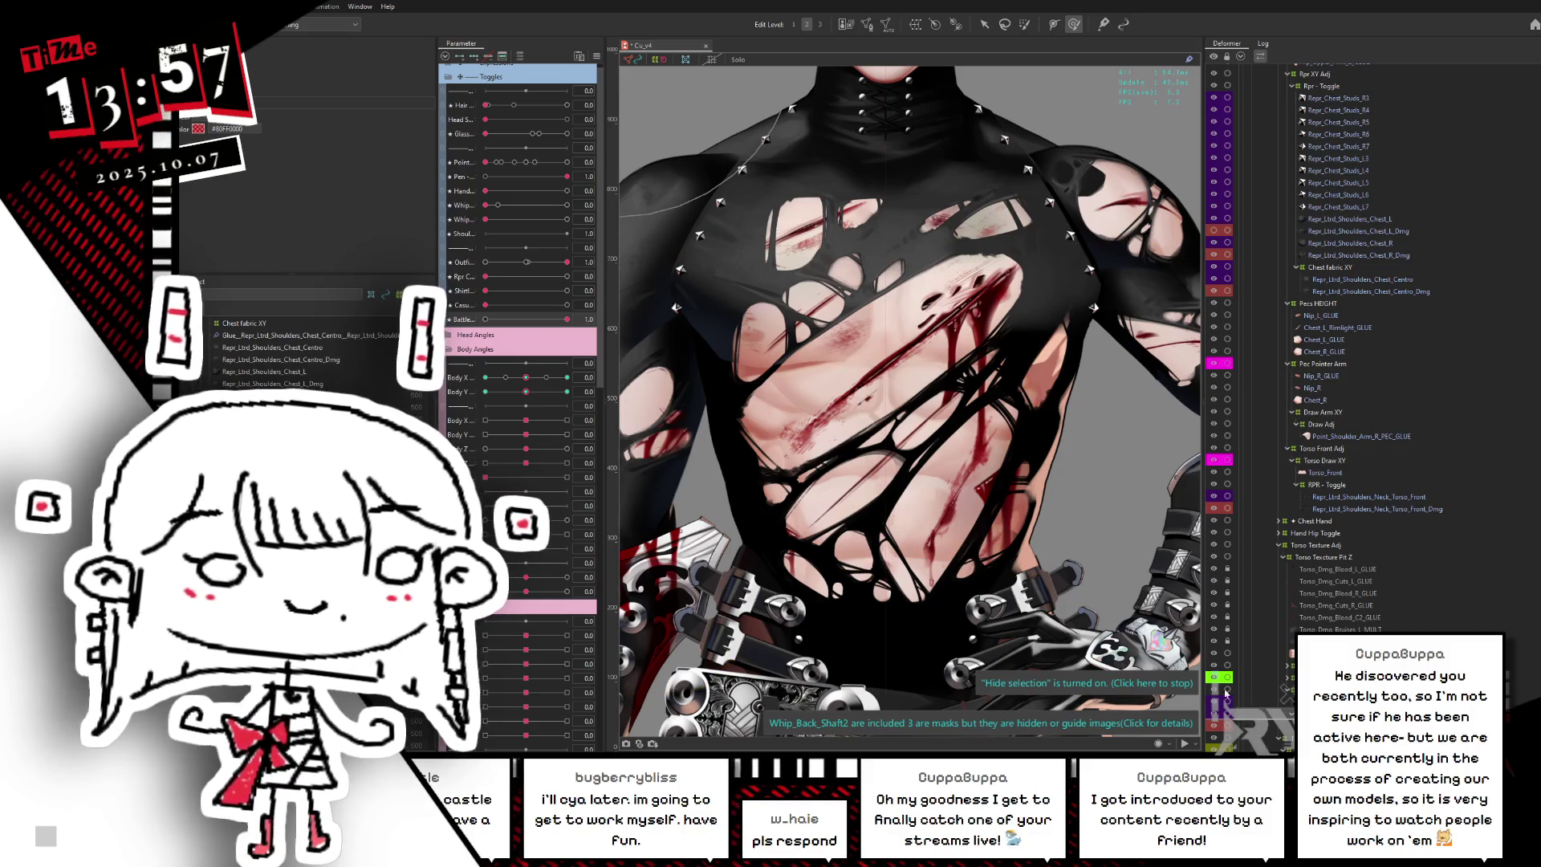
- At Body Y -1.0, move the torso rotation deformer lower and fine-tune the chest deformation
scroll(910, 401, down, 3)
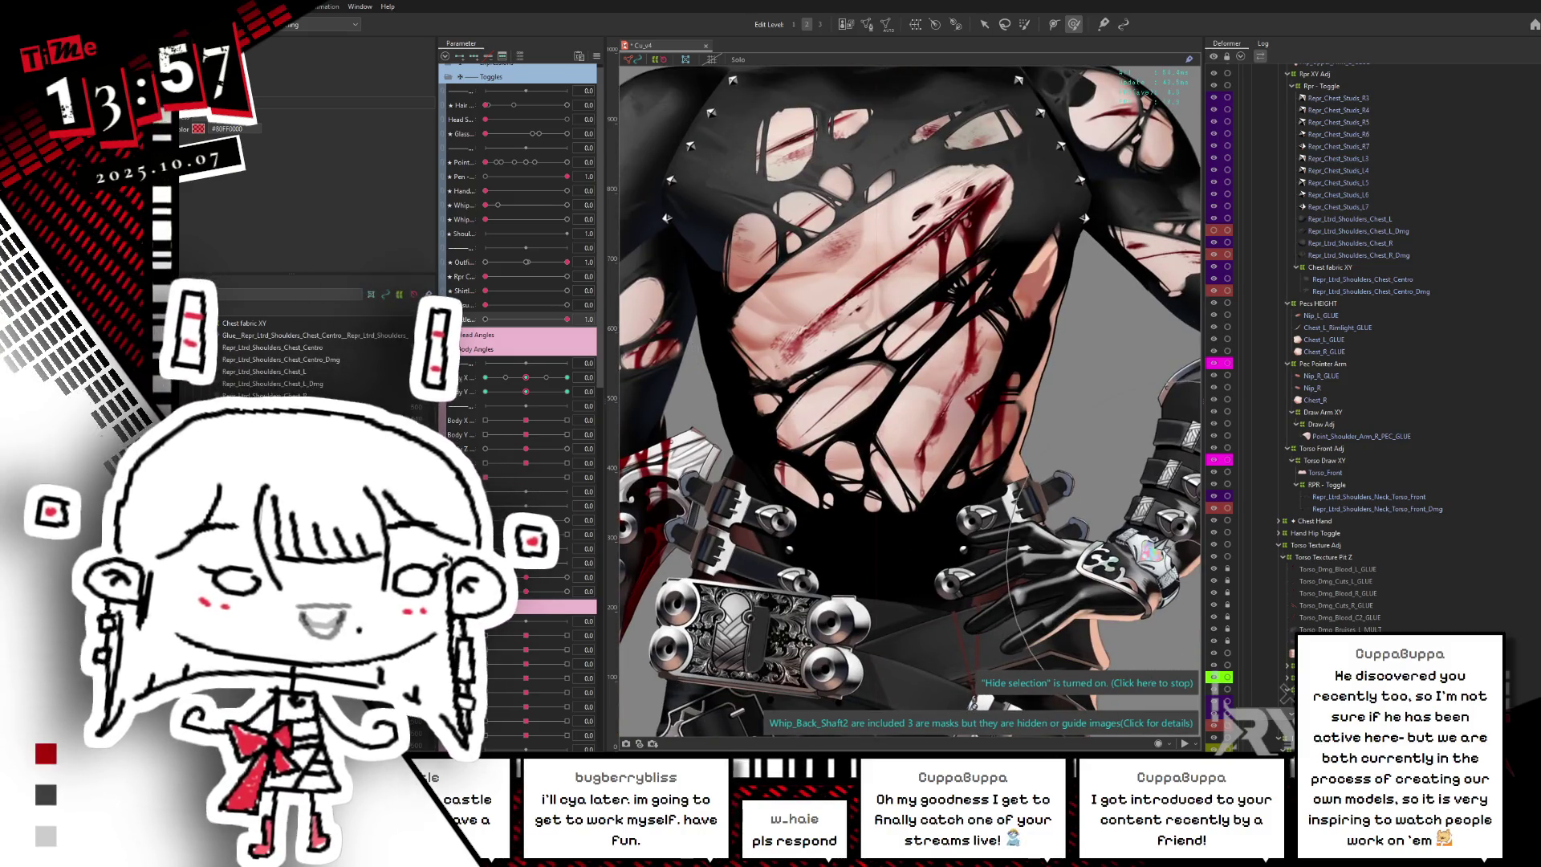
click(857, 385)
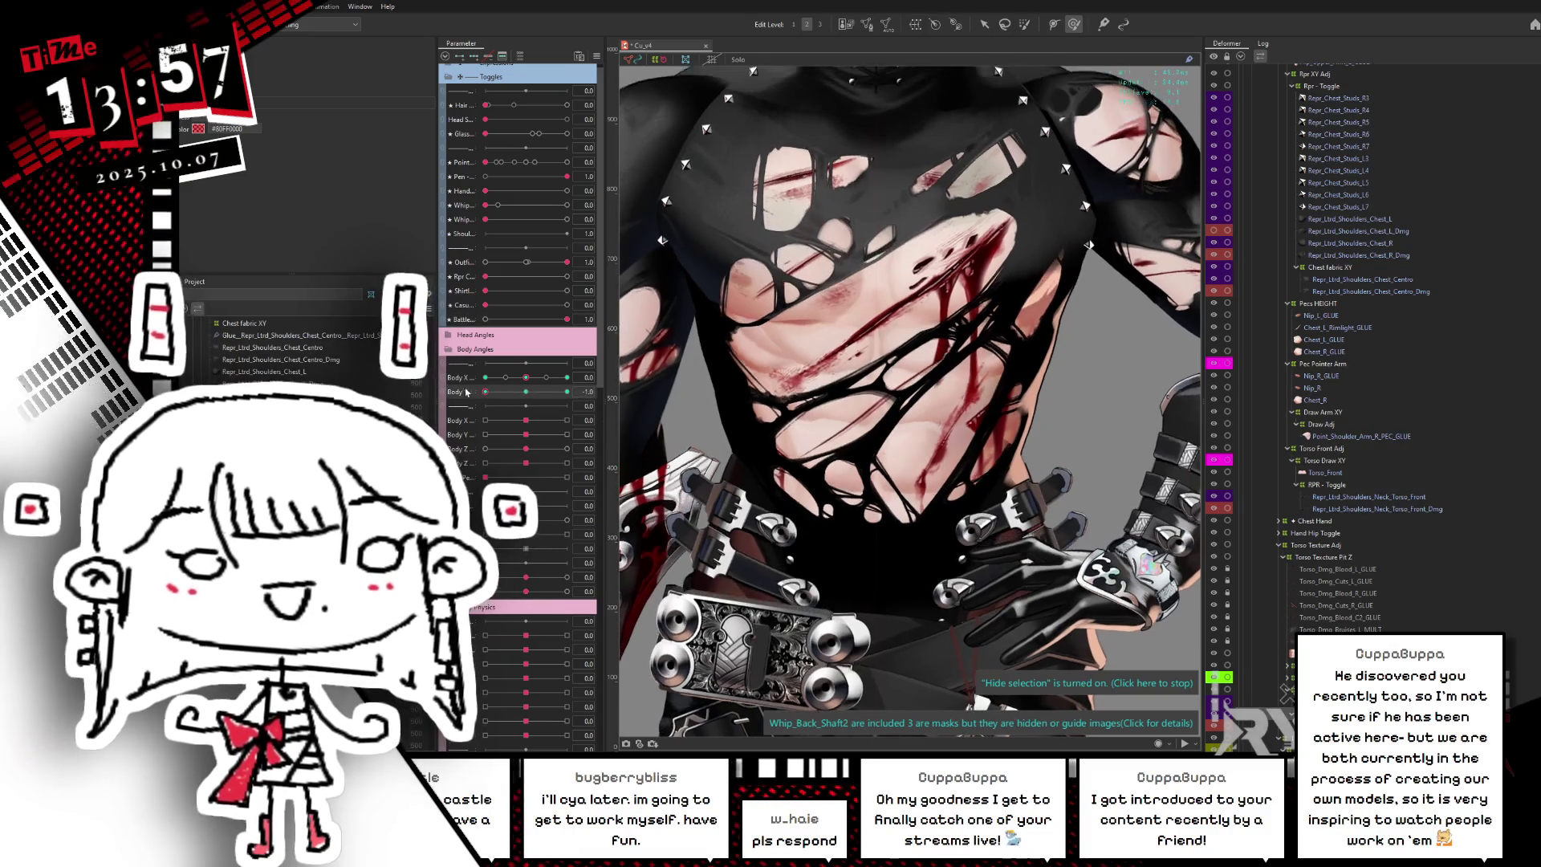
drag(857, 385, 867, 442)
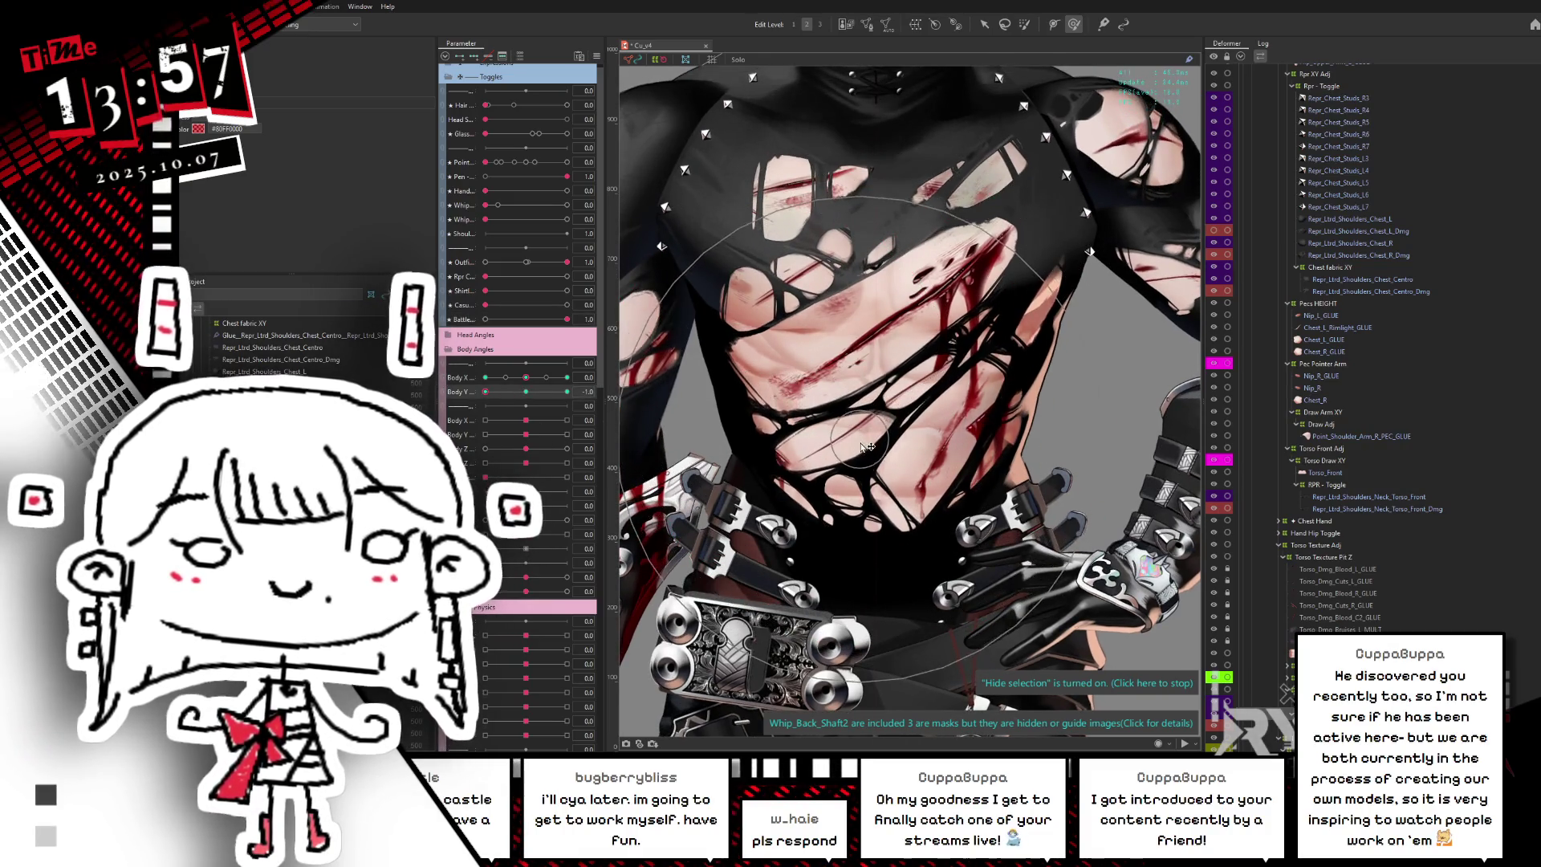
drag(867, 442, 862, 449)
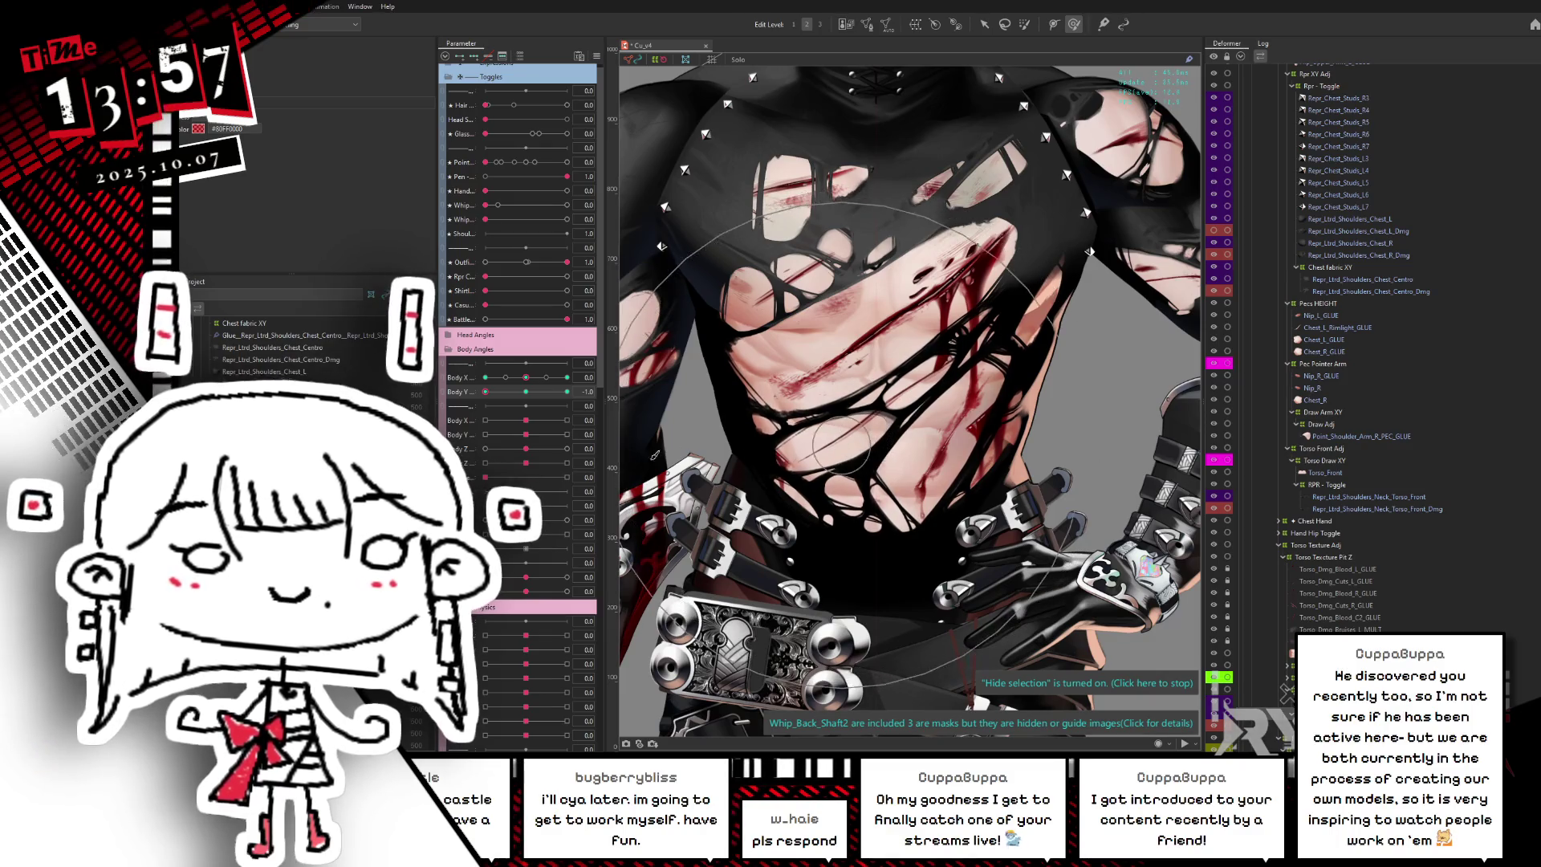
drag(519, 388, 482, 406)
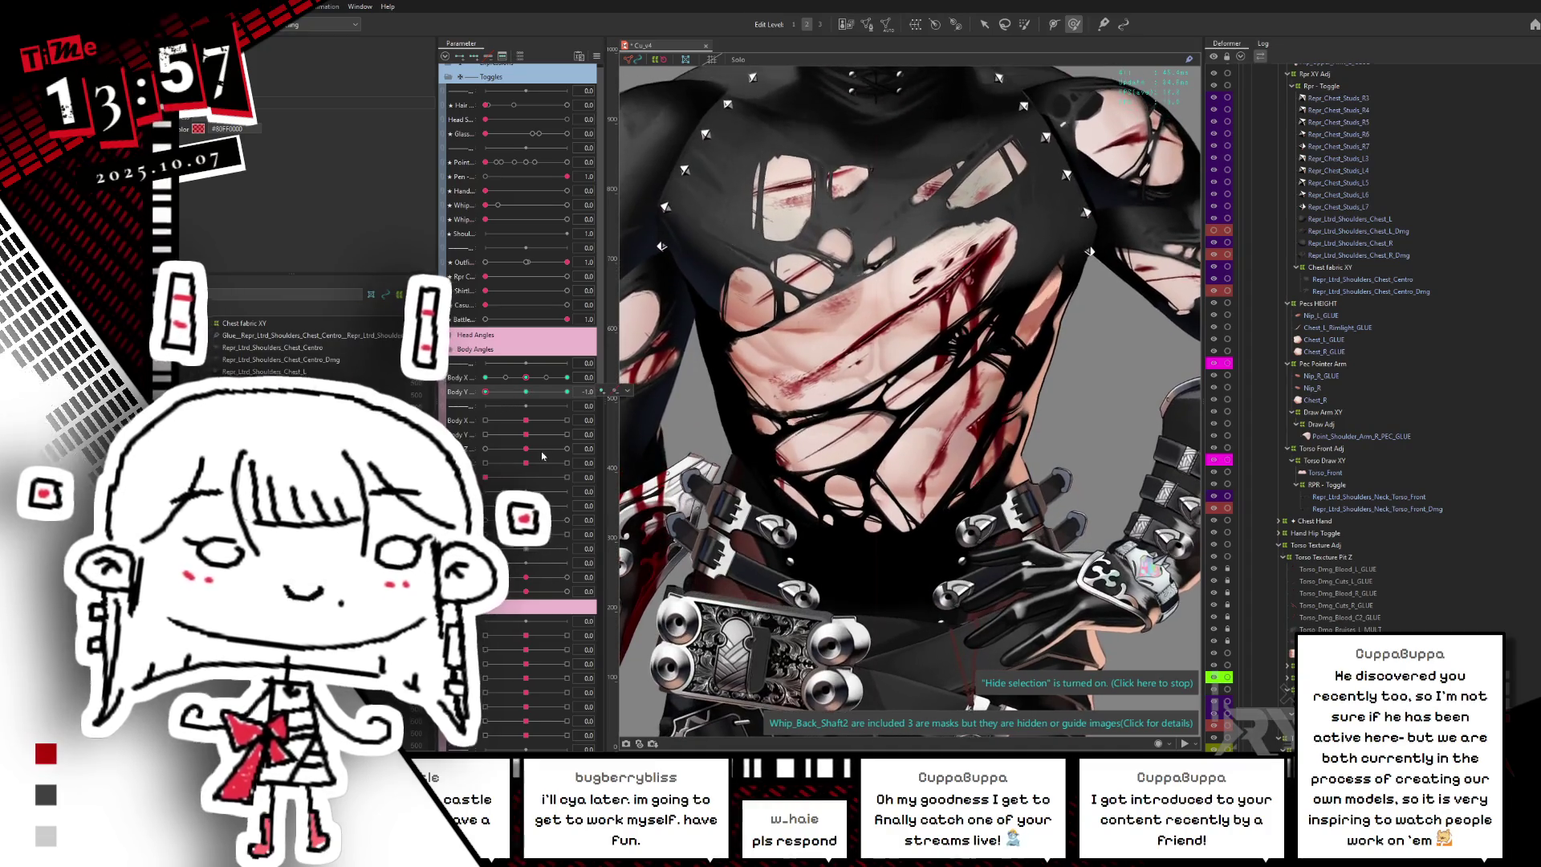
scroll(1010, 464, up, 5)
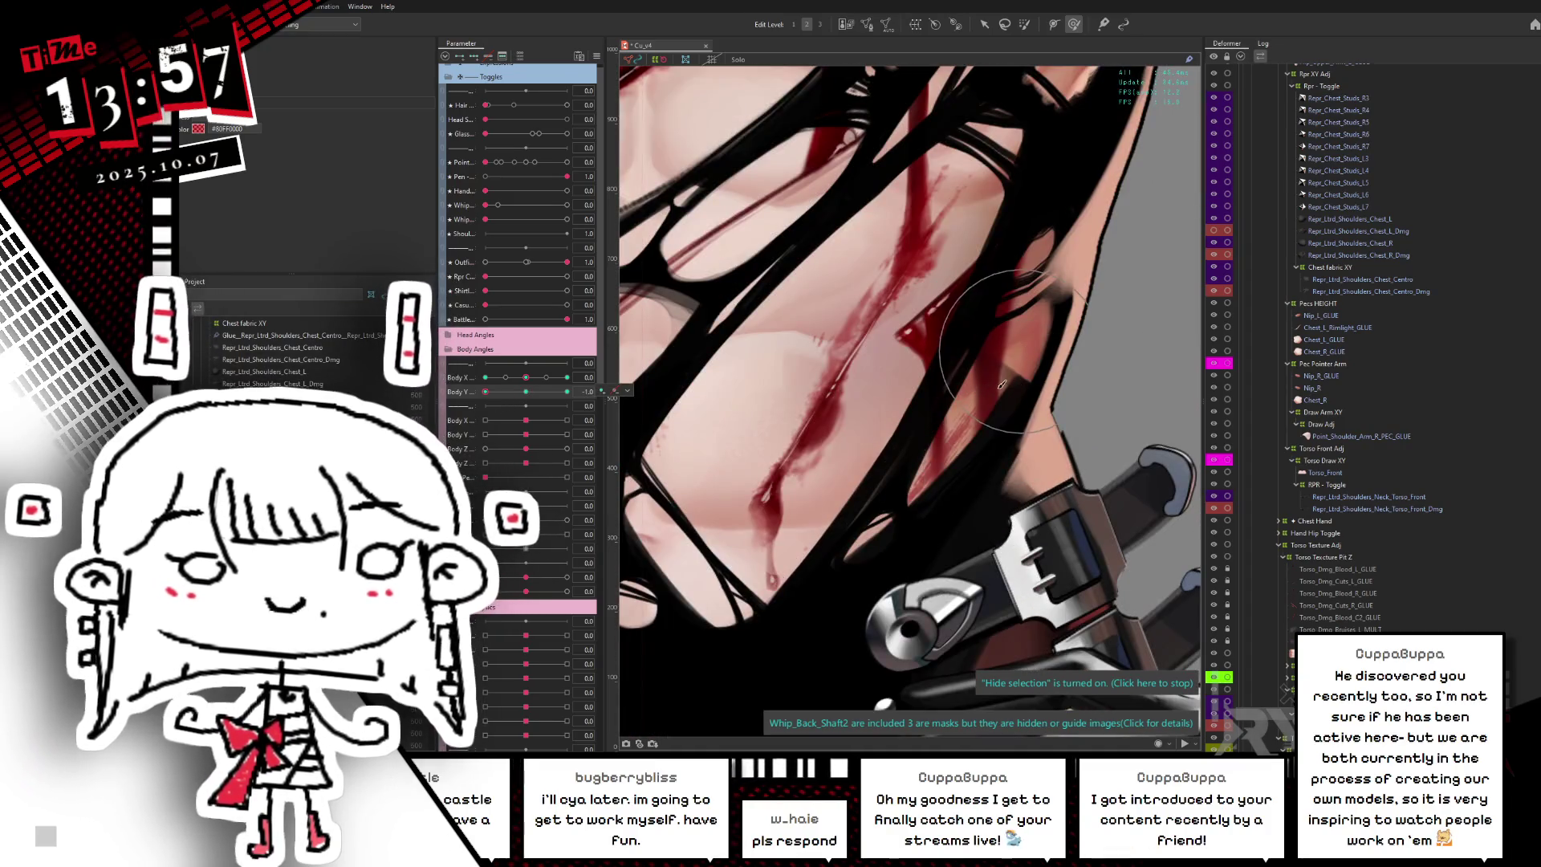
scroll(970, 411, down, 5)
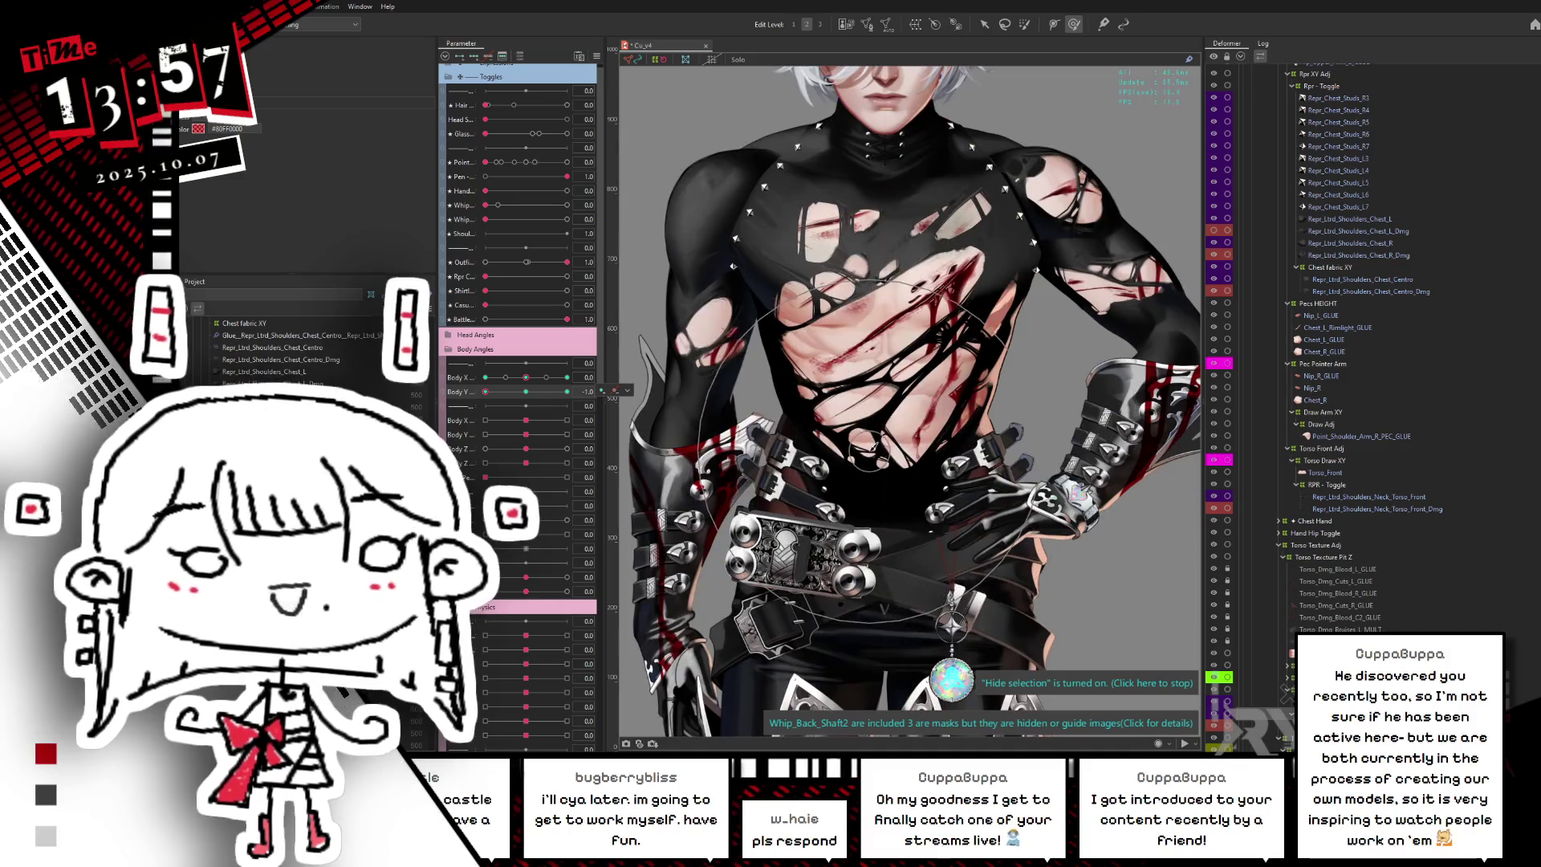
scroll(873, 438, up, 5)
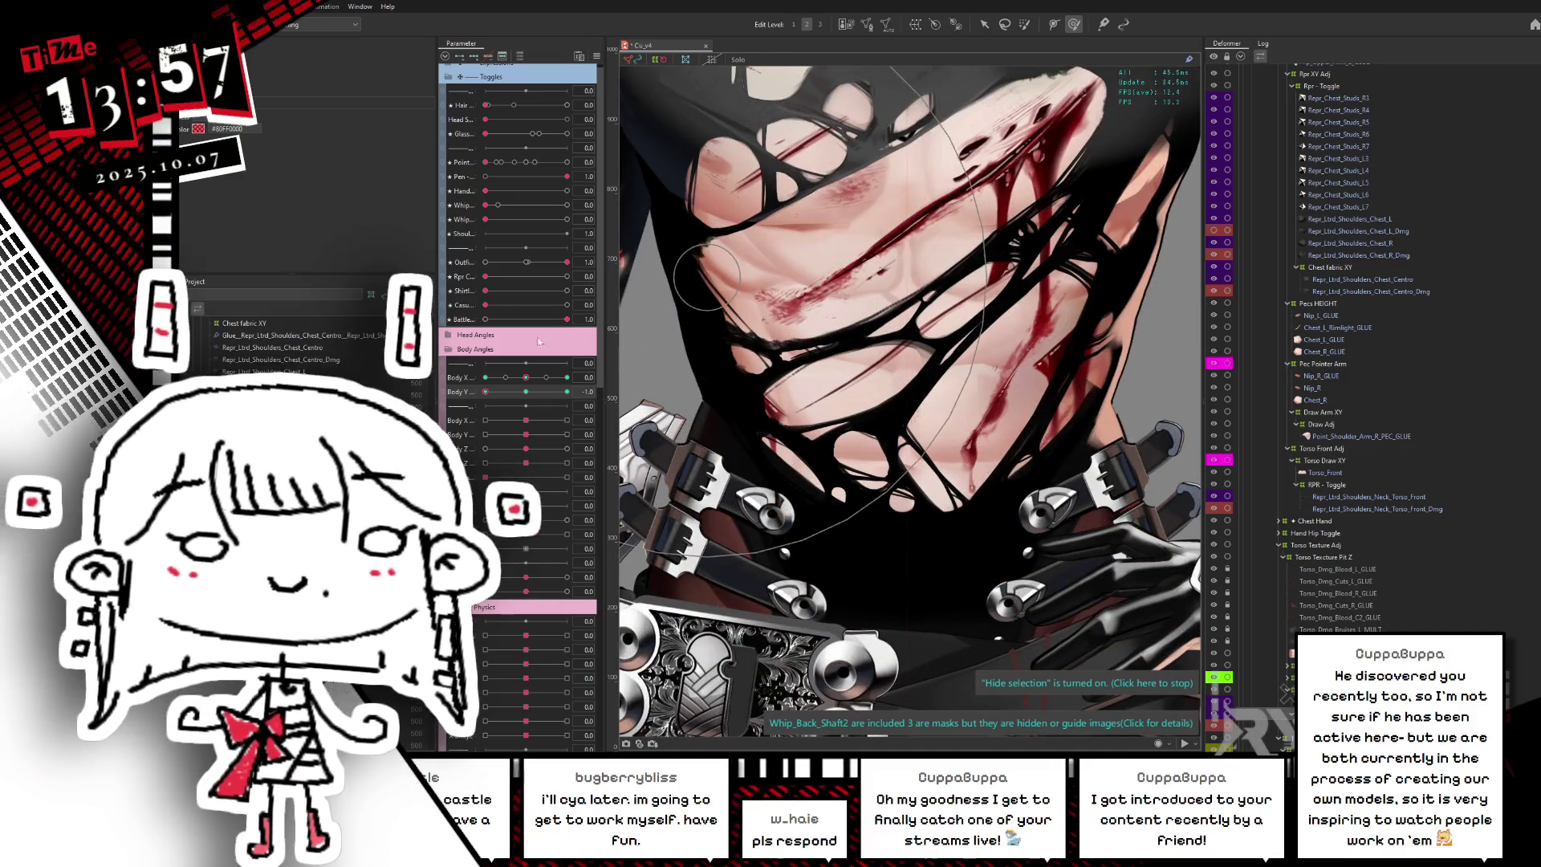
- Scrub Body Y between -1.0, level and 1.0 to check the tilted chest
drag(530, 395, 484, 391)
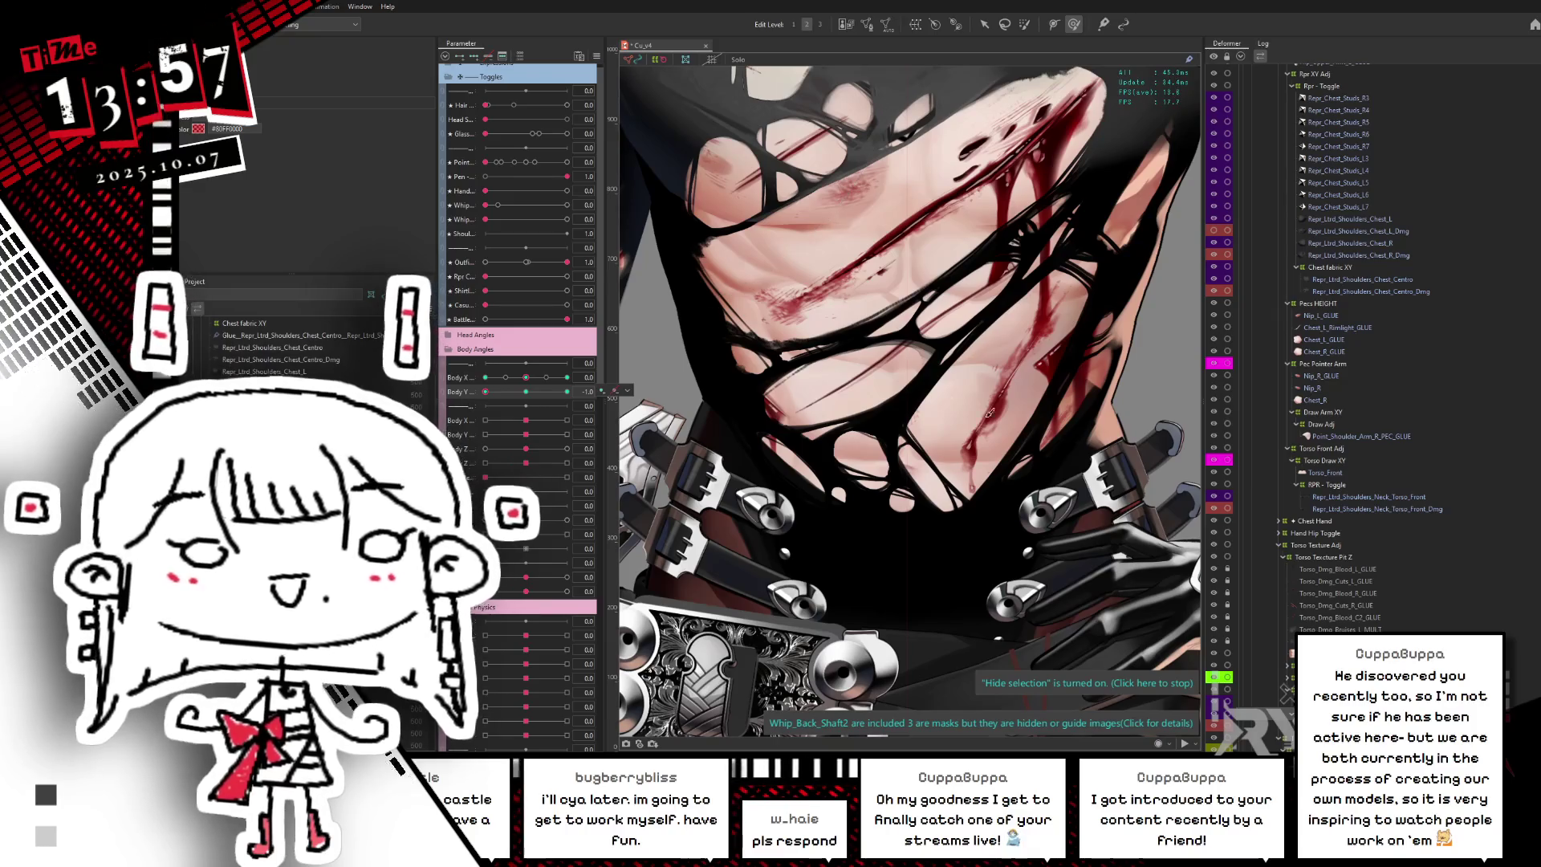
scroll(953, 466, down, 2)
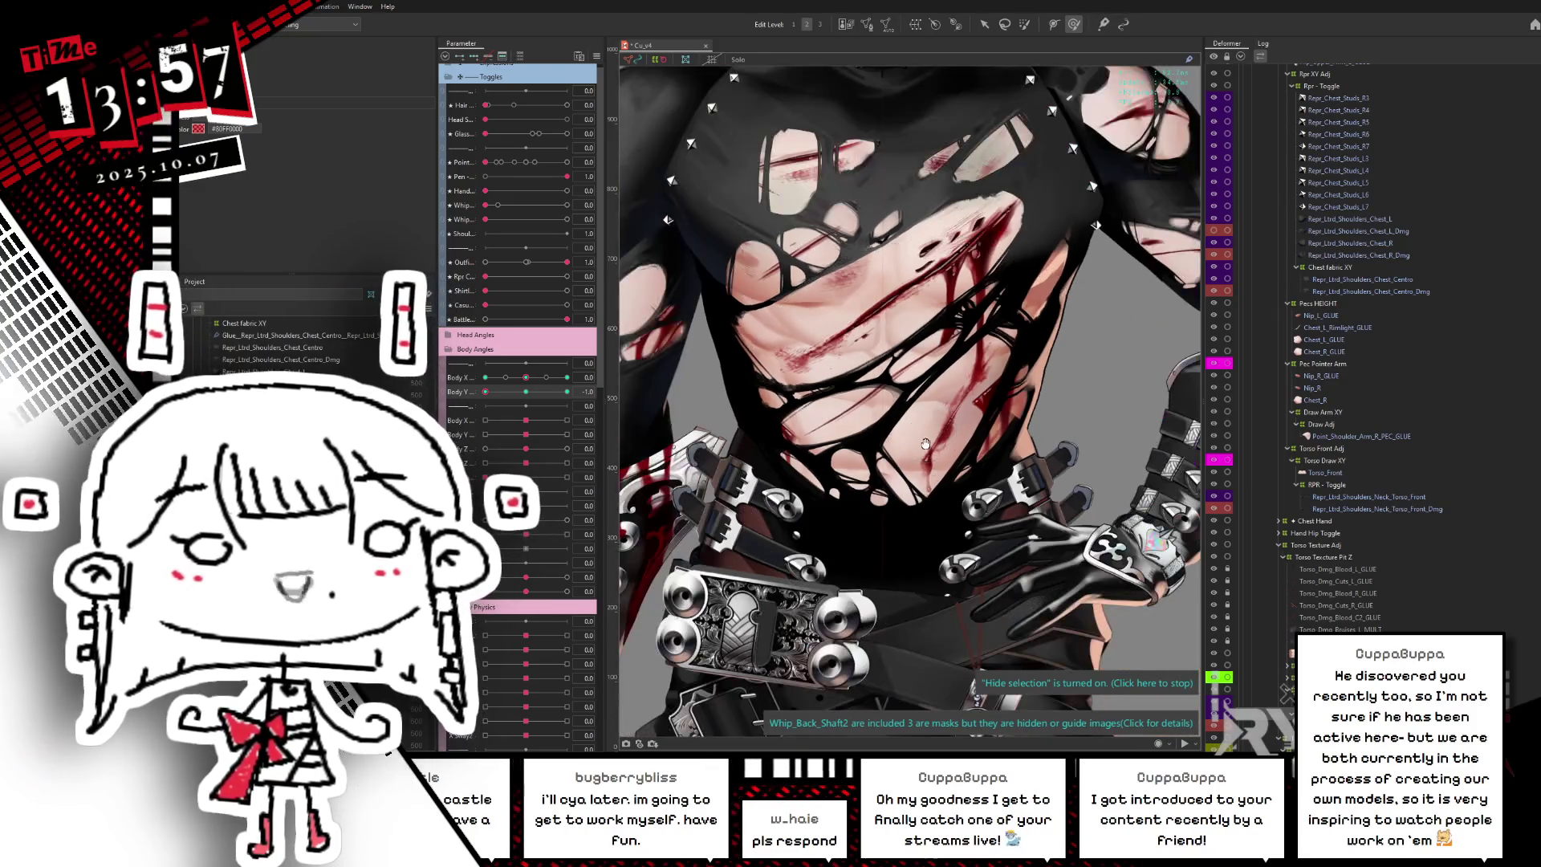
scroll(945, 481, down, 2)
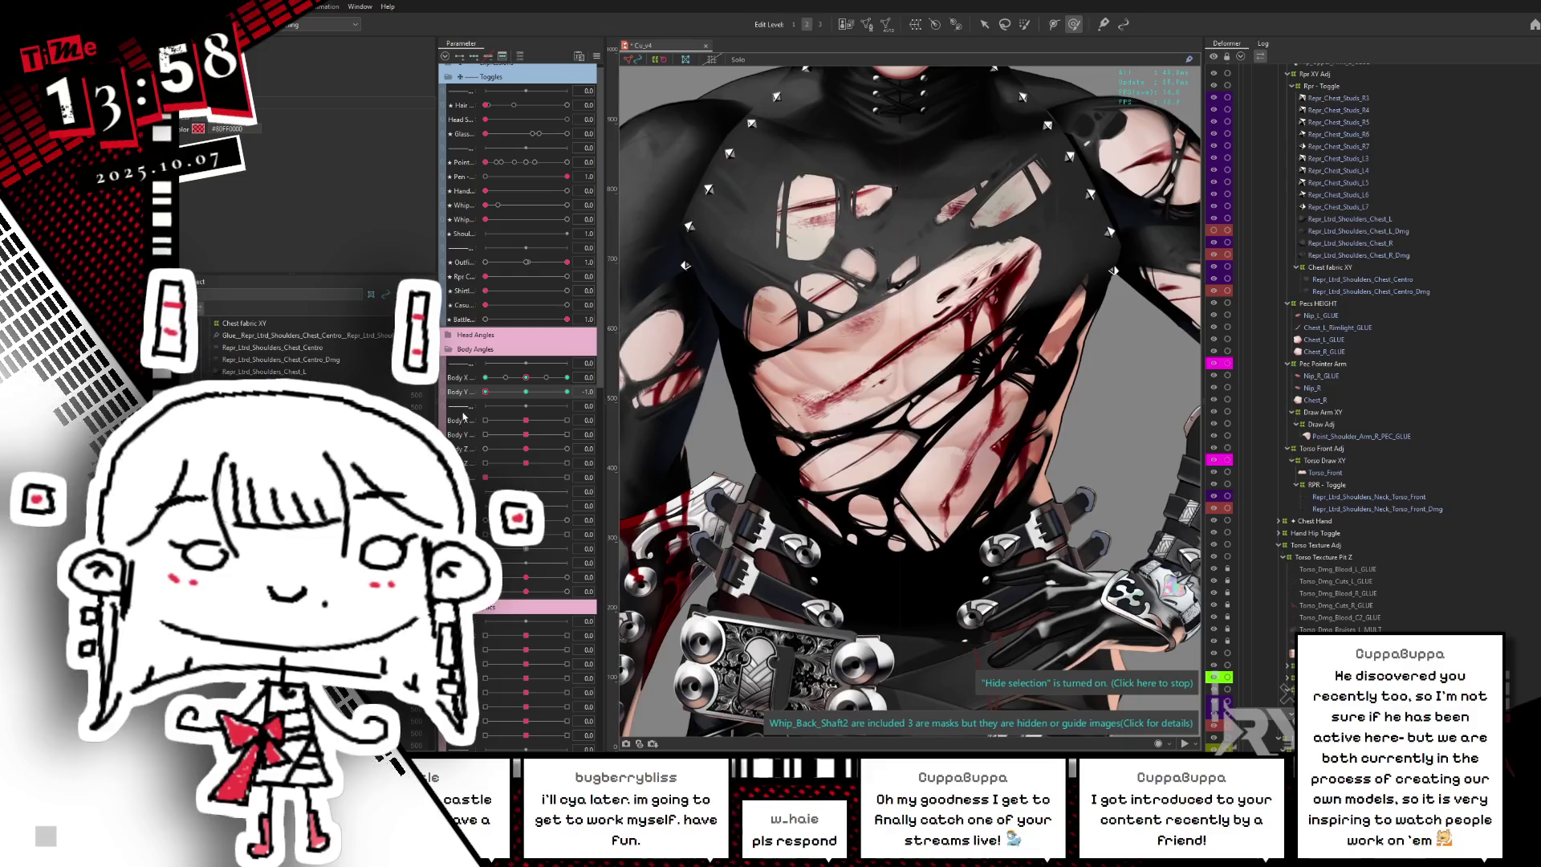
drag(485, 392, 561, 392)
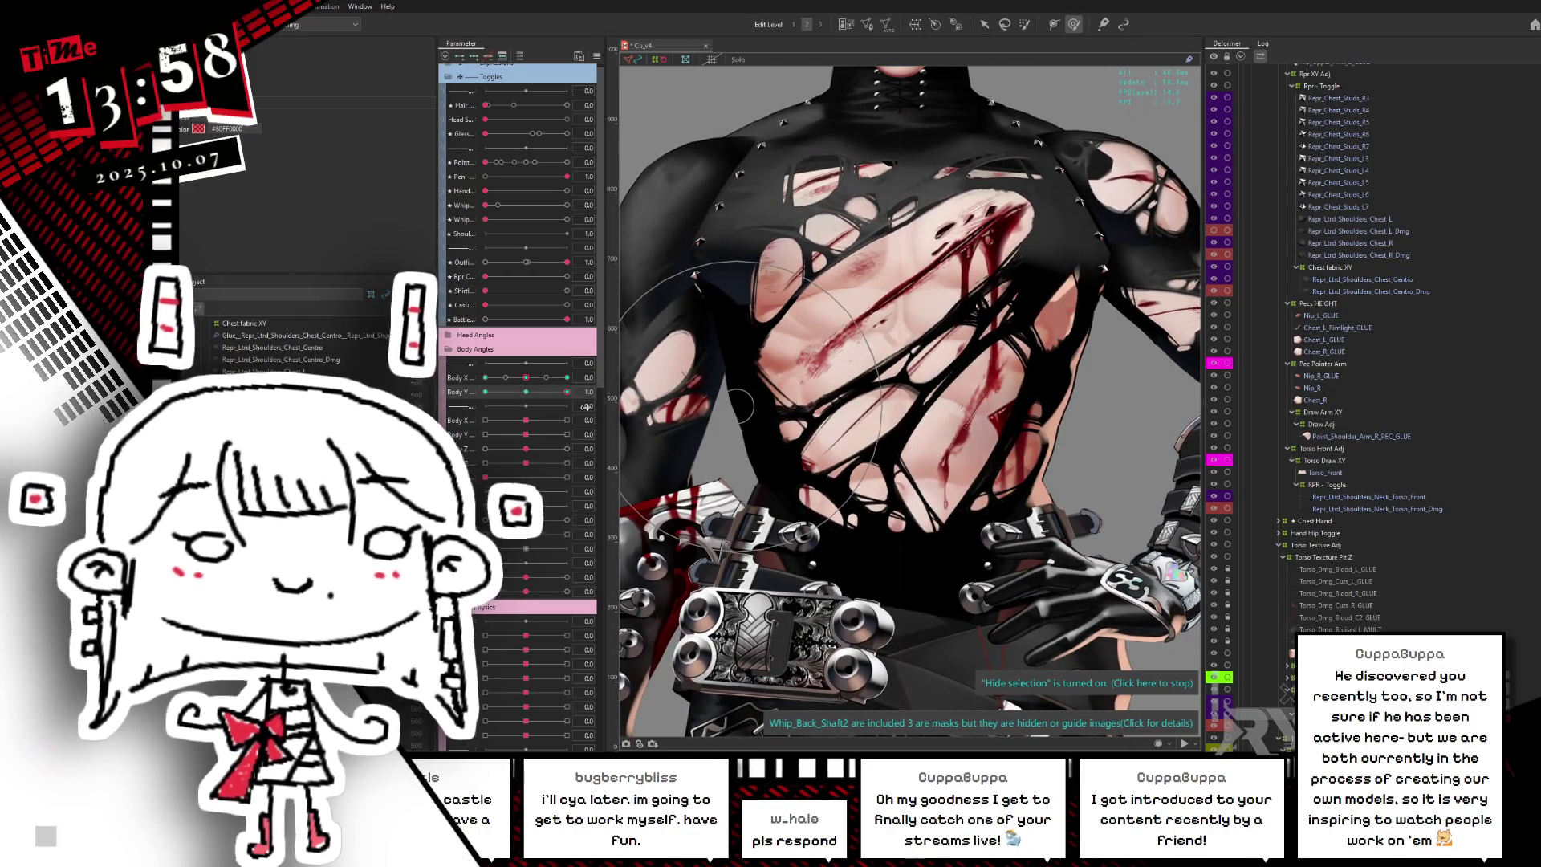
mouse_move(559, 392)
mouse_down()
mouse_move(522, 392)
mouse_move(509, 410)
mouse_up()
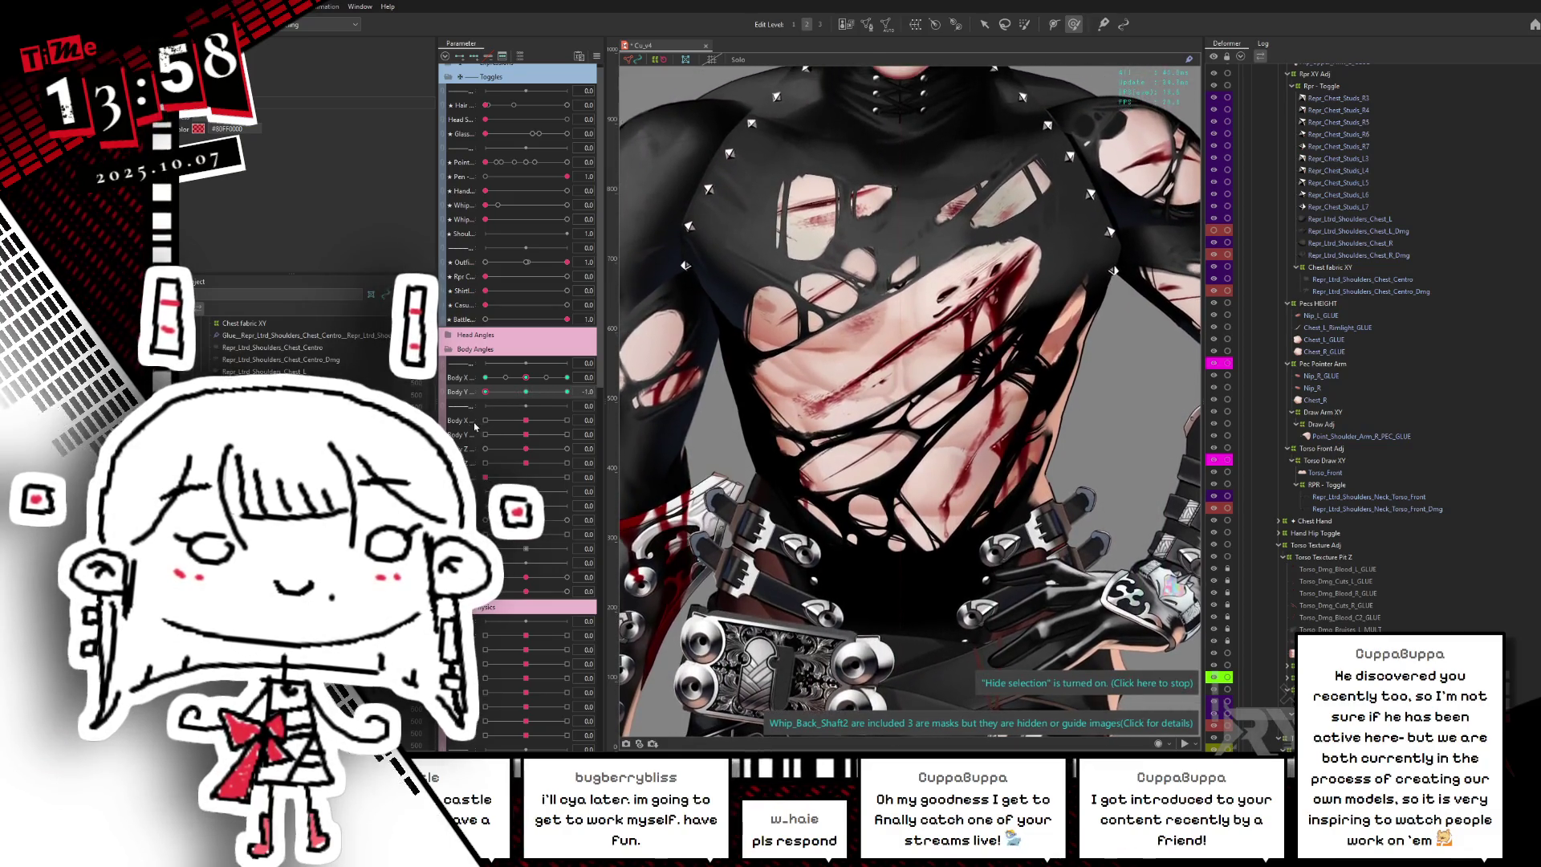
click(484, 392)
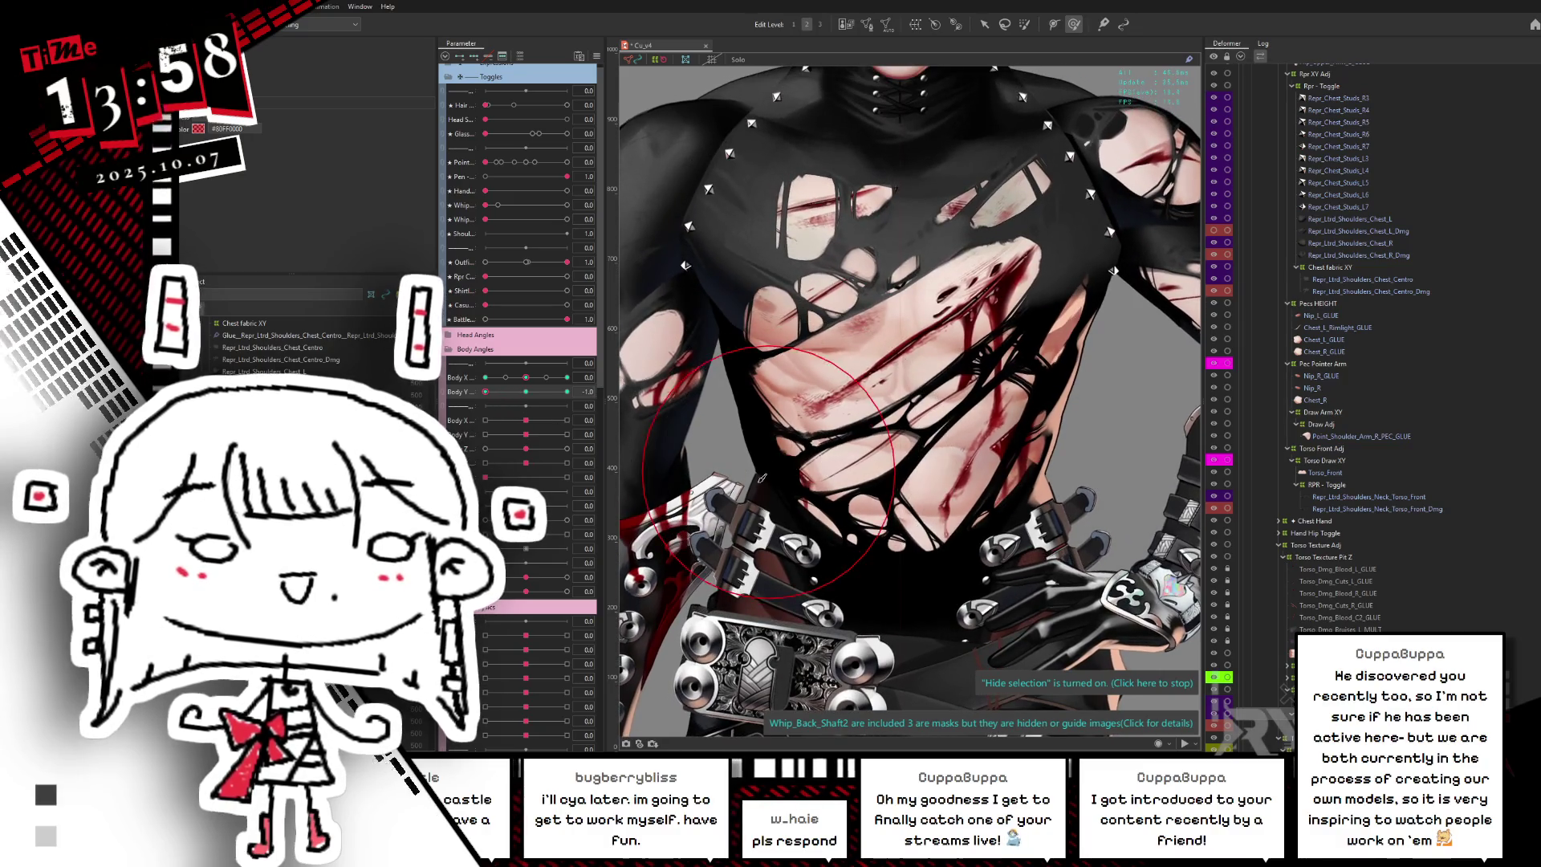
click(536, 404)
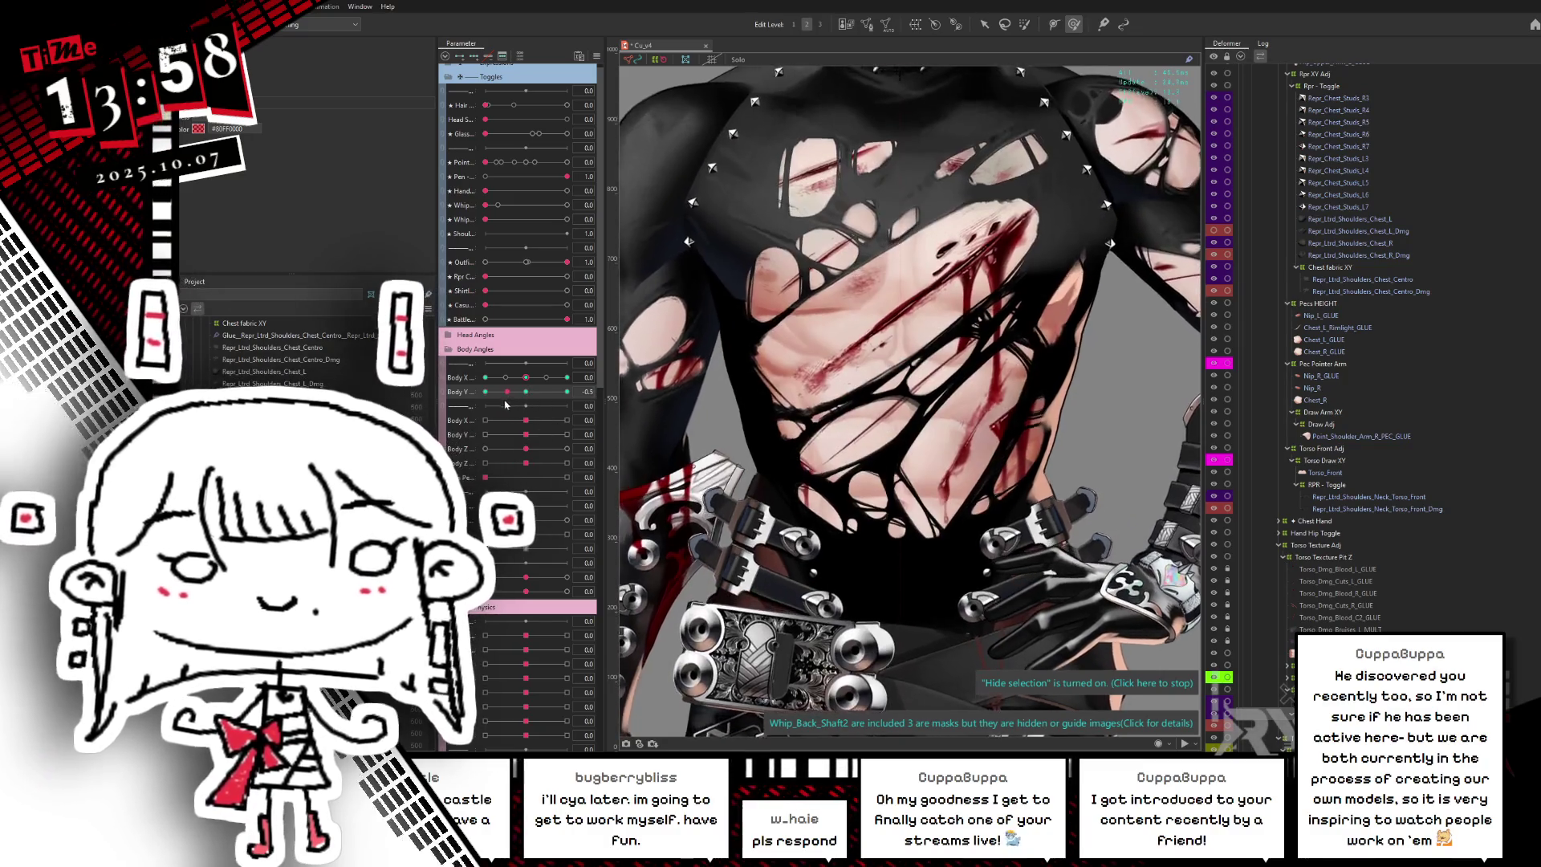
click(485, 392)
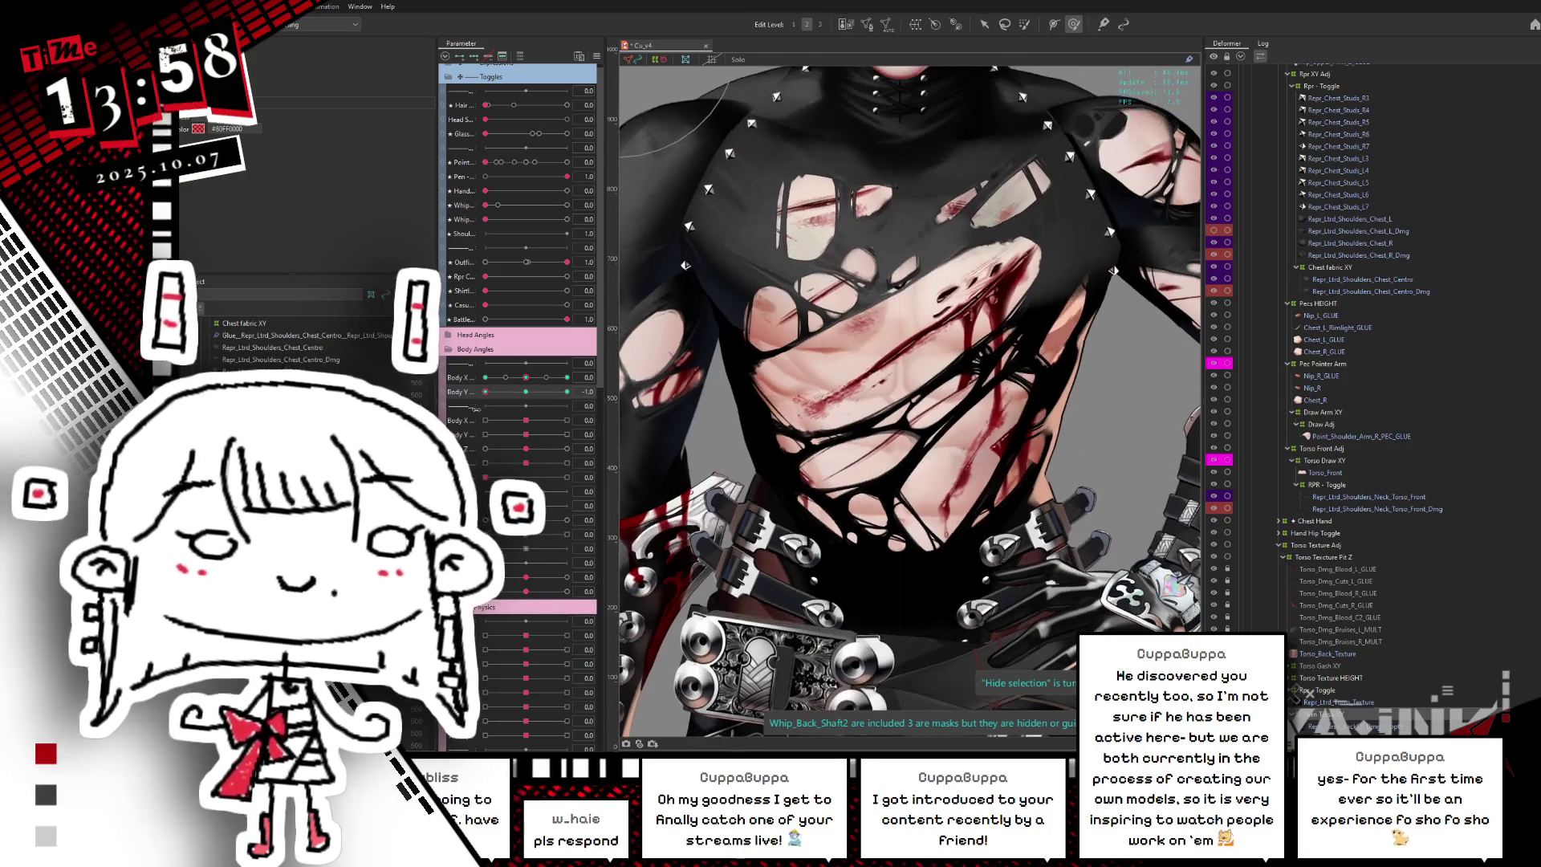
click(566, 391)
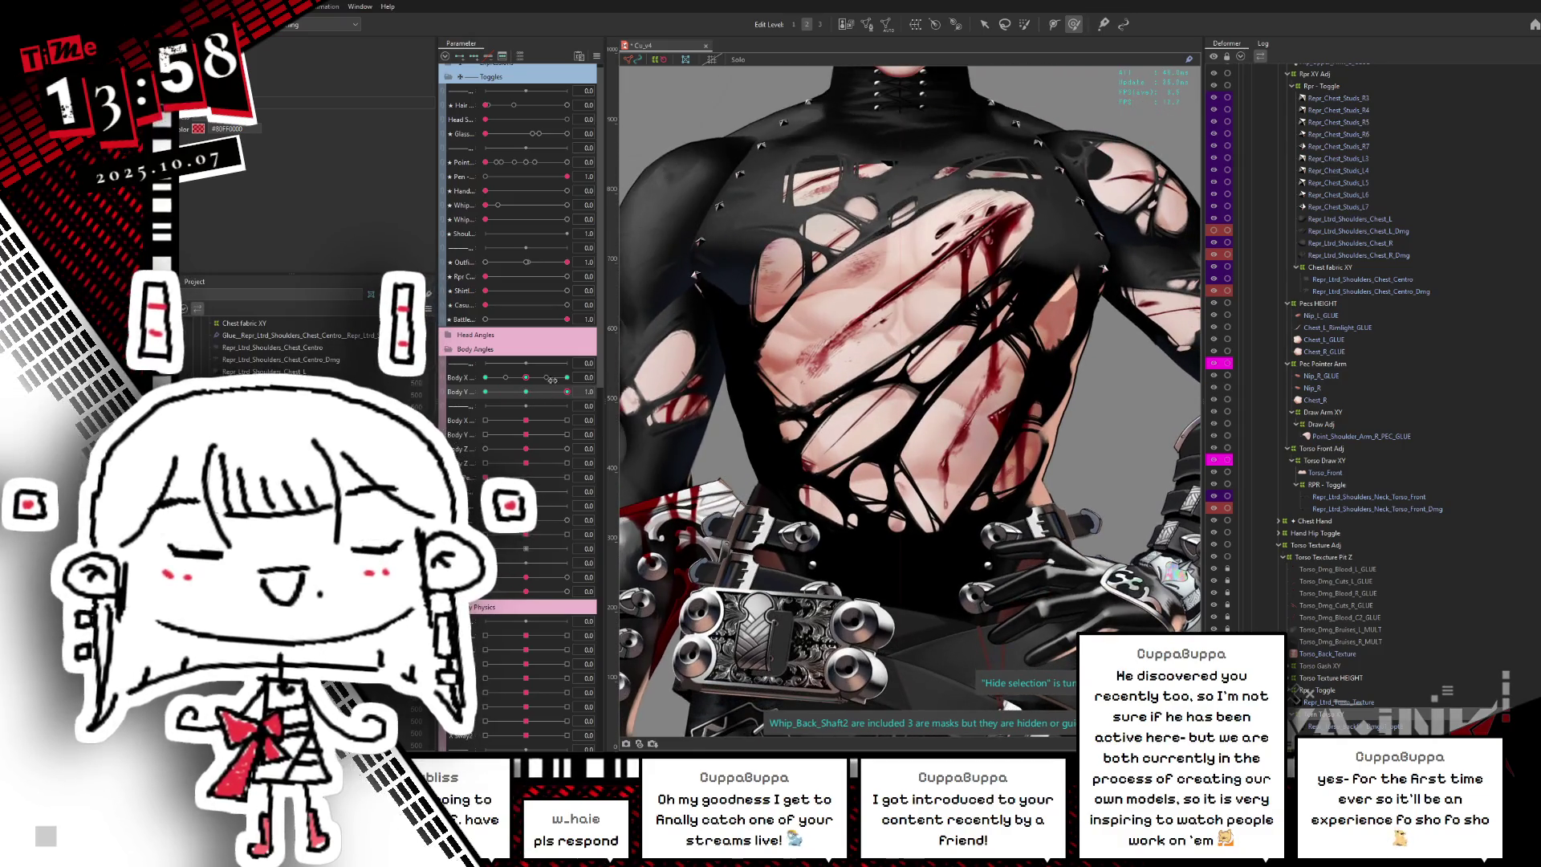
- Swing the body tilt down and up, then confirm the keyform blend settings
drag(539, 391, 453, 406)
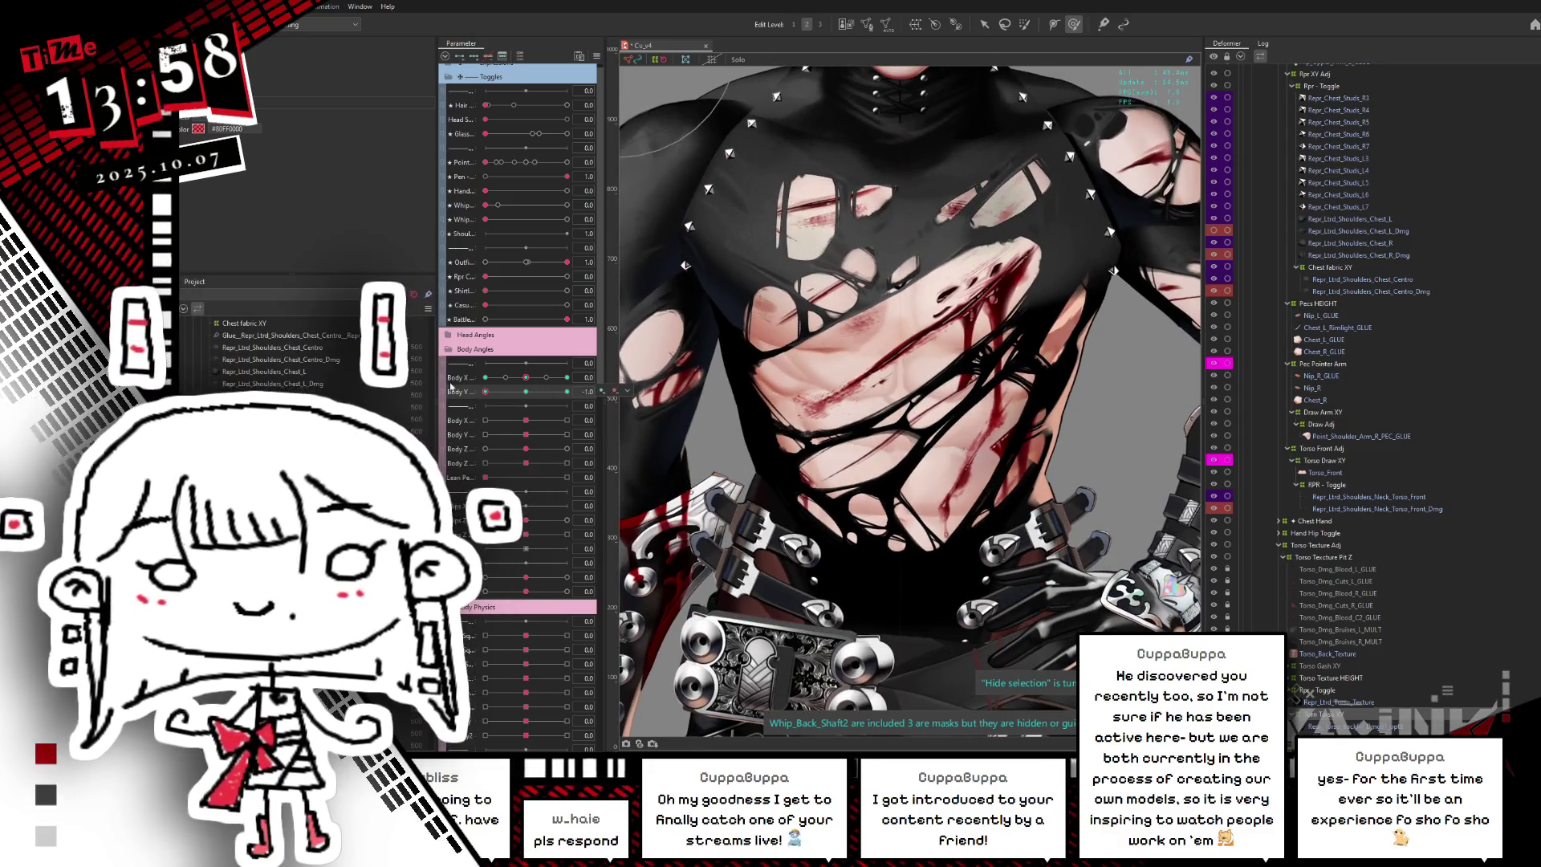
click(567, 392)
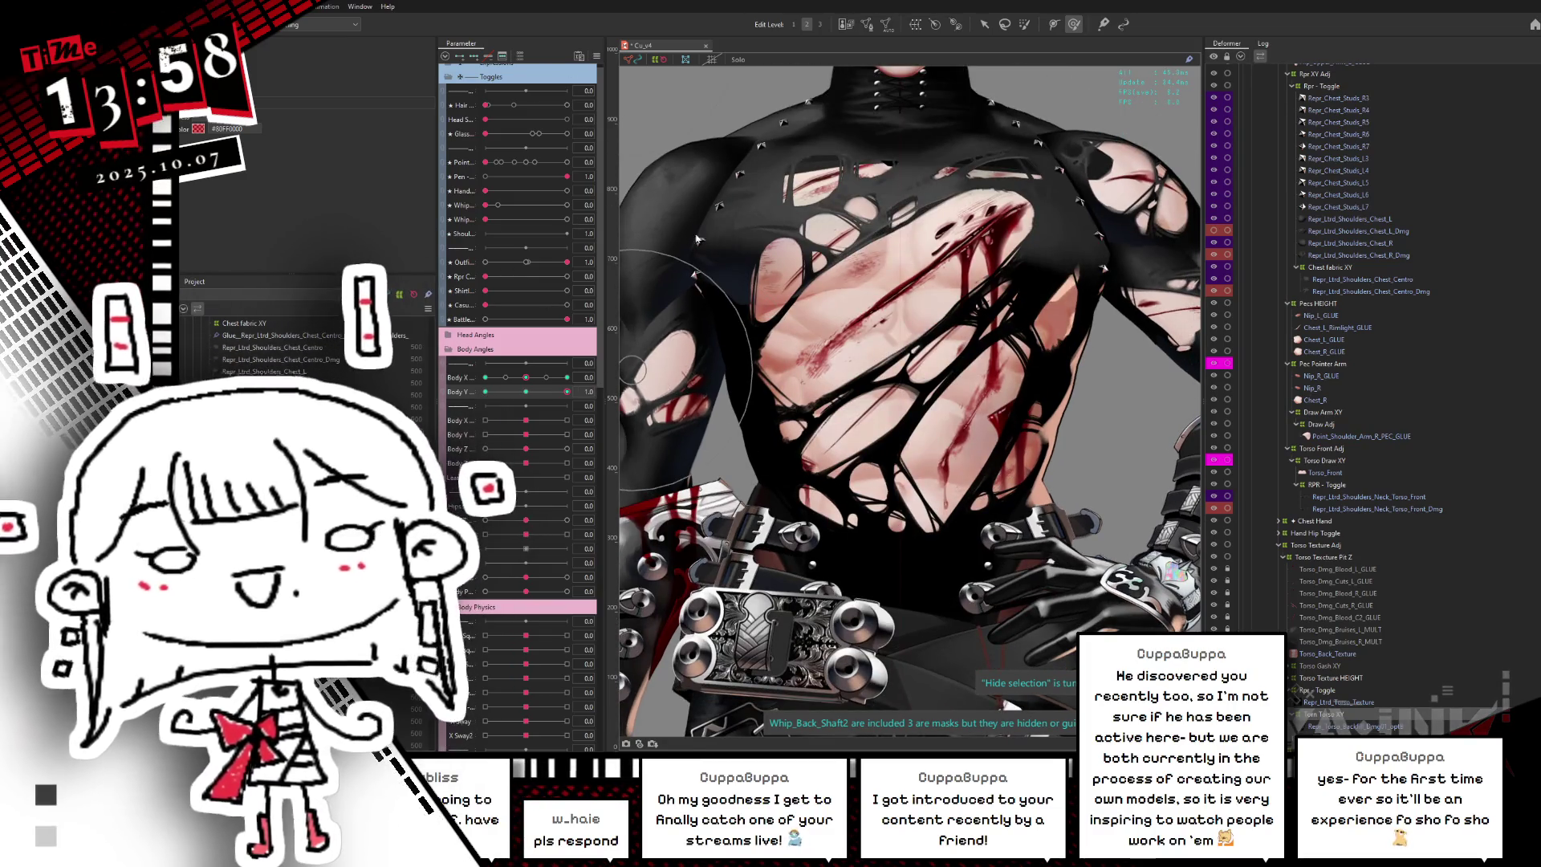
click(819, 405)
click(827, 453)
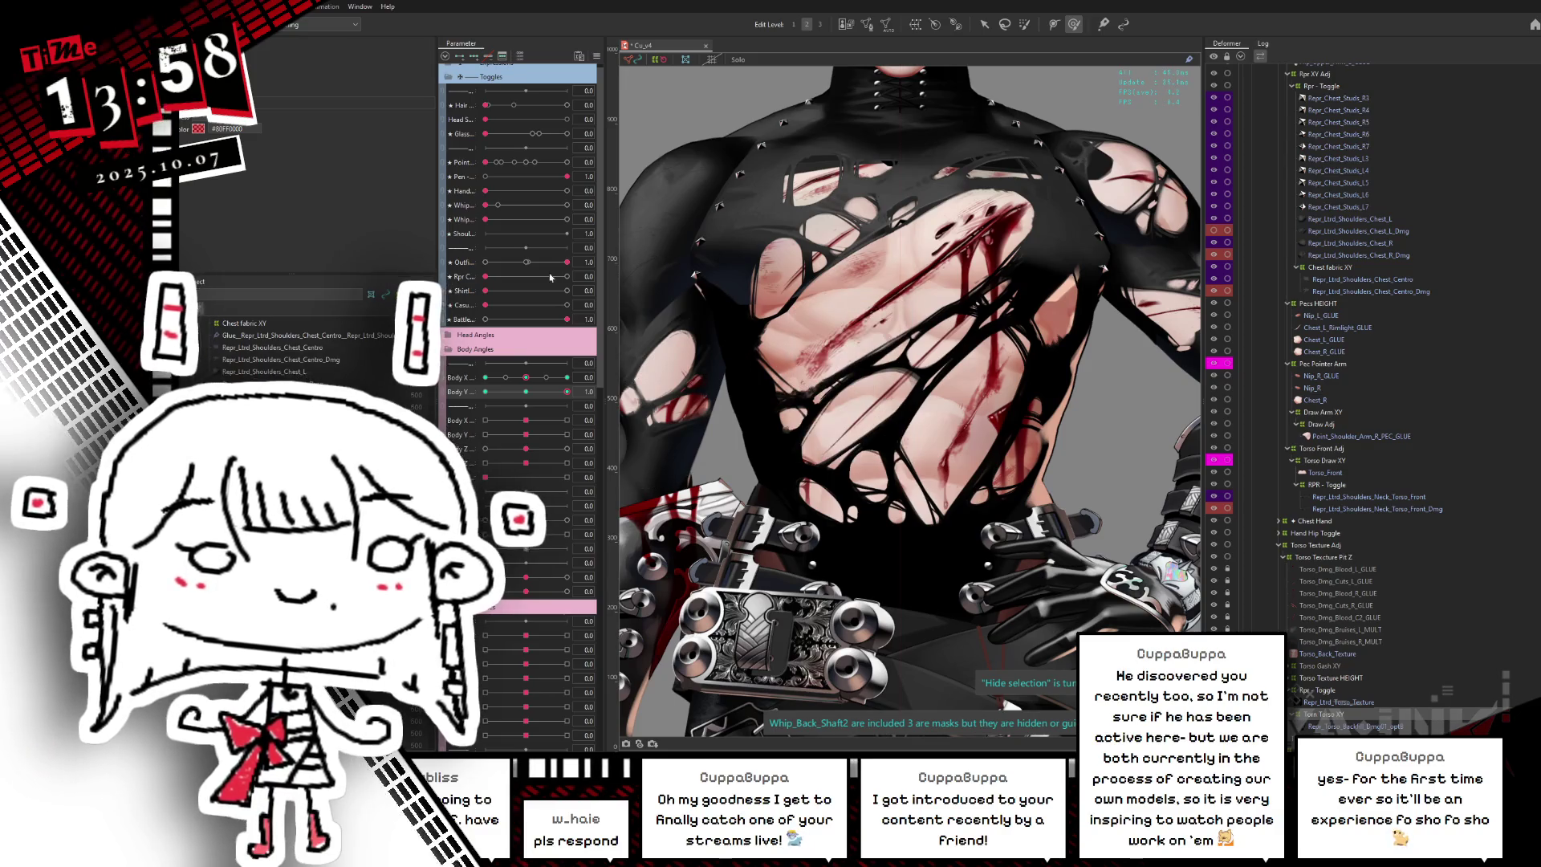
- Scrub Body Y between 0.0 and 1.0 to verify the chest, then reset tilt to level
drag(526, 392, 574, 384)
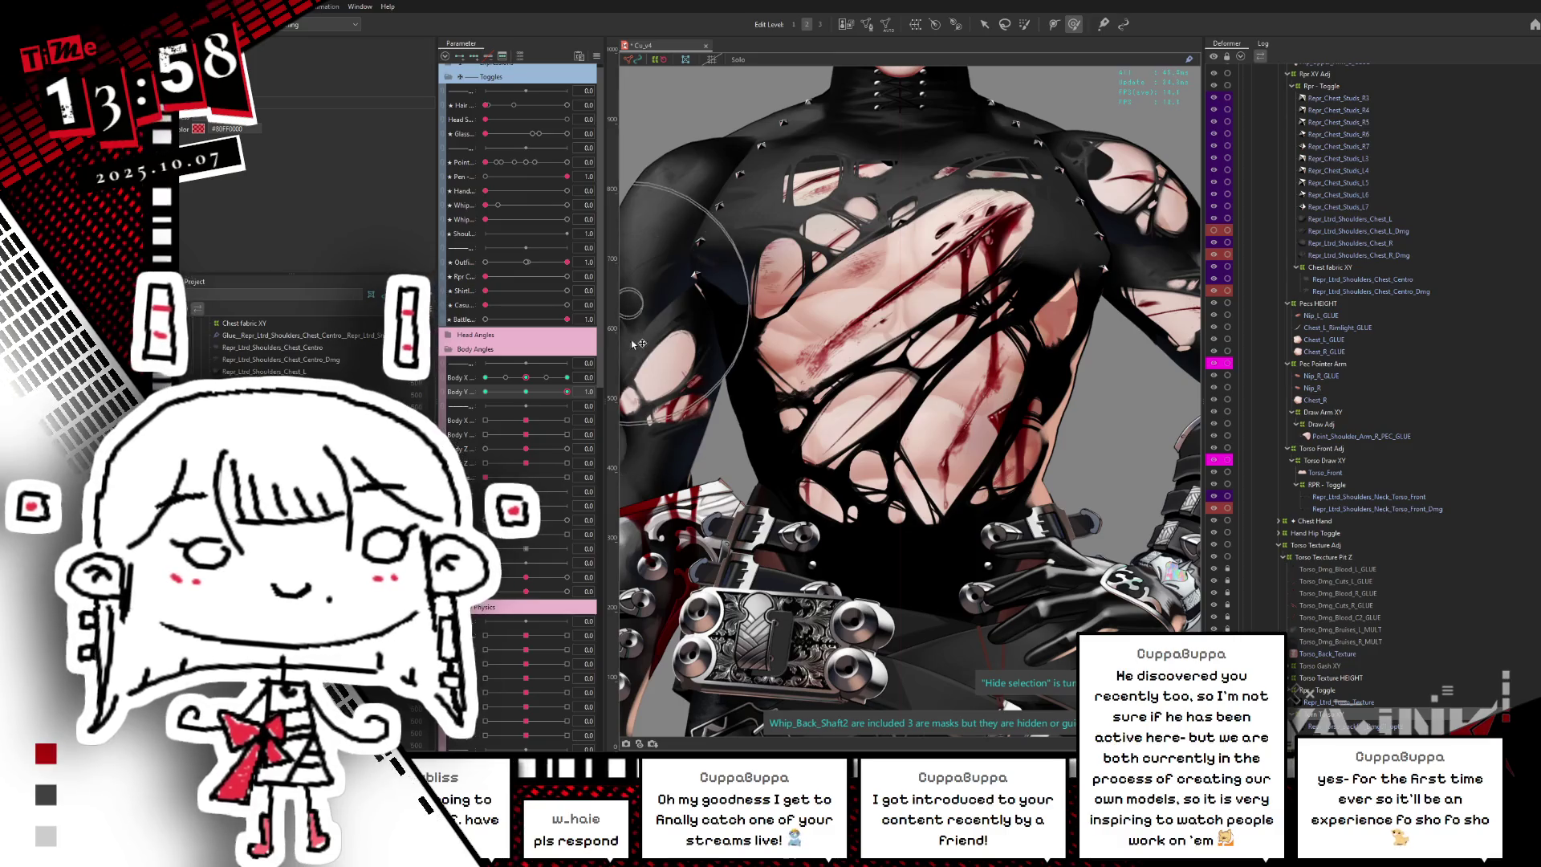
drag(544, 388, 568, 391)
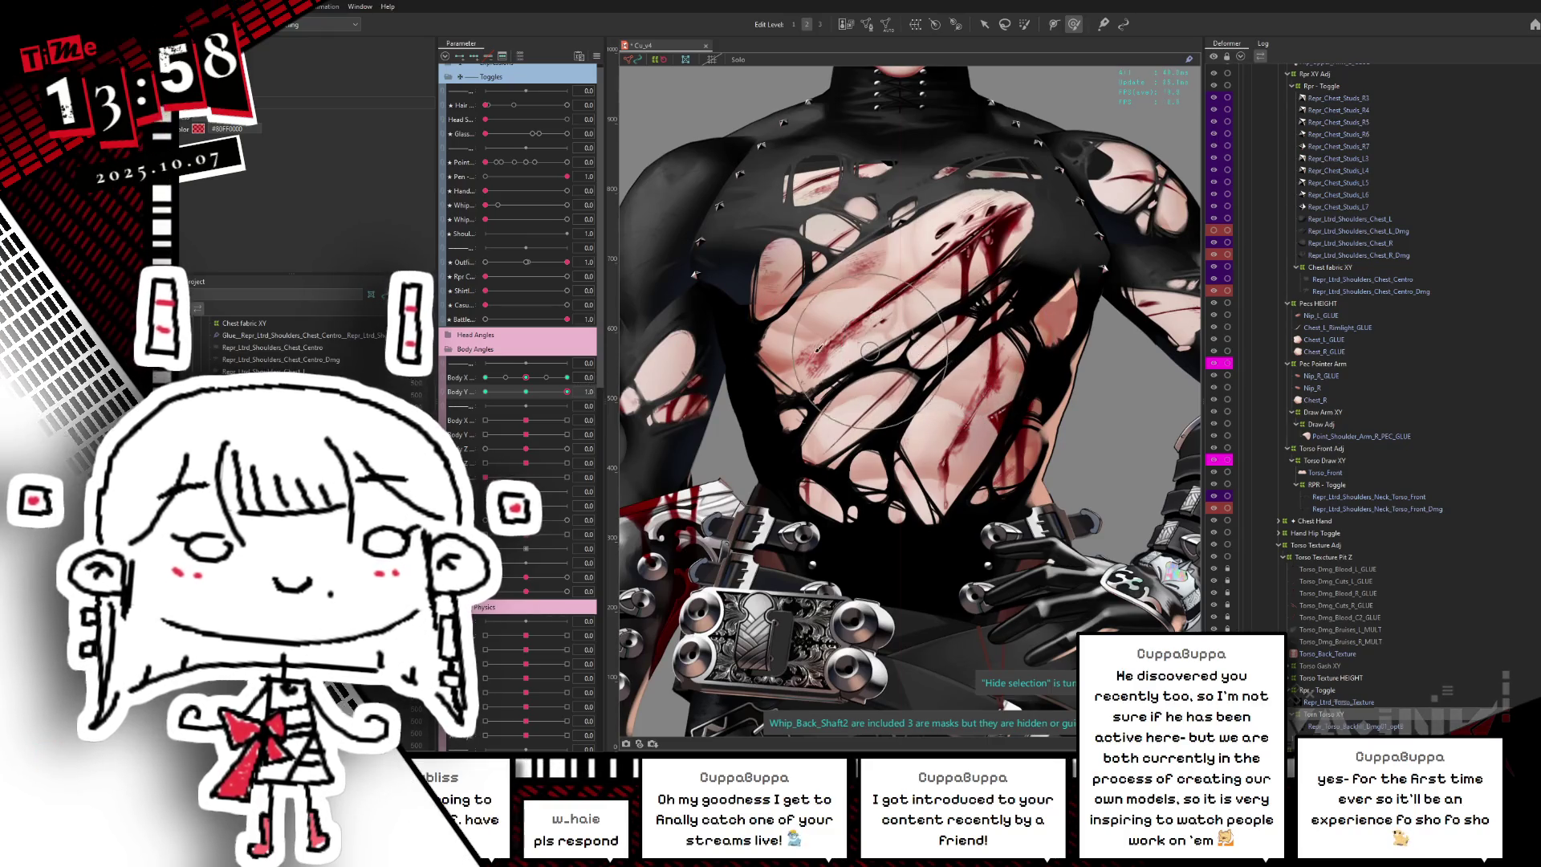
drag(530, 395, 568, 391)
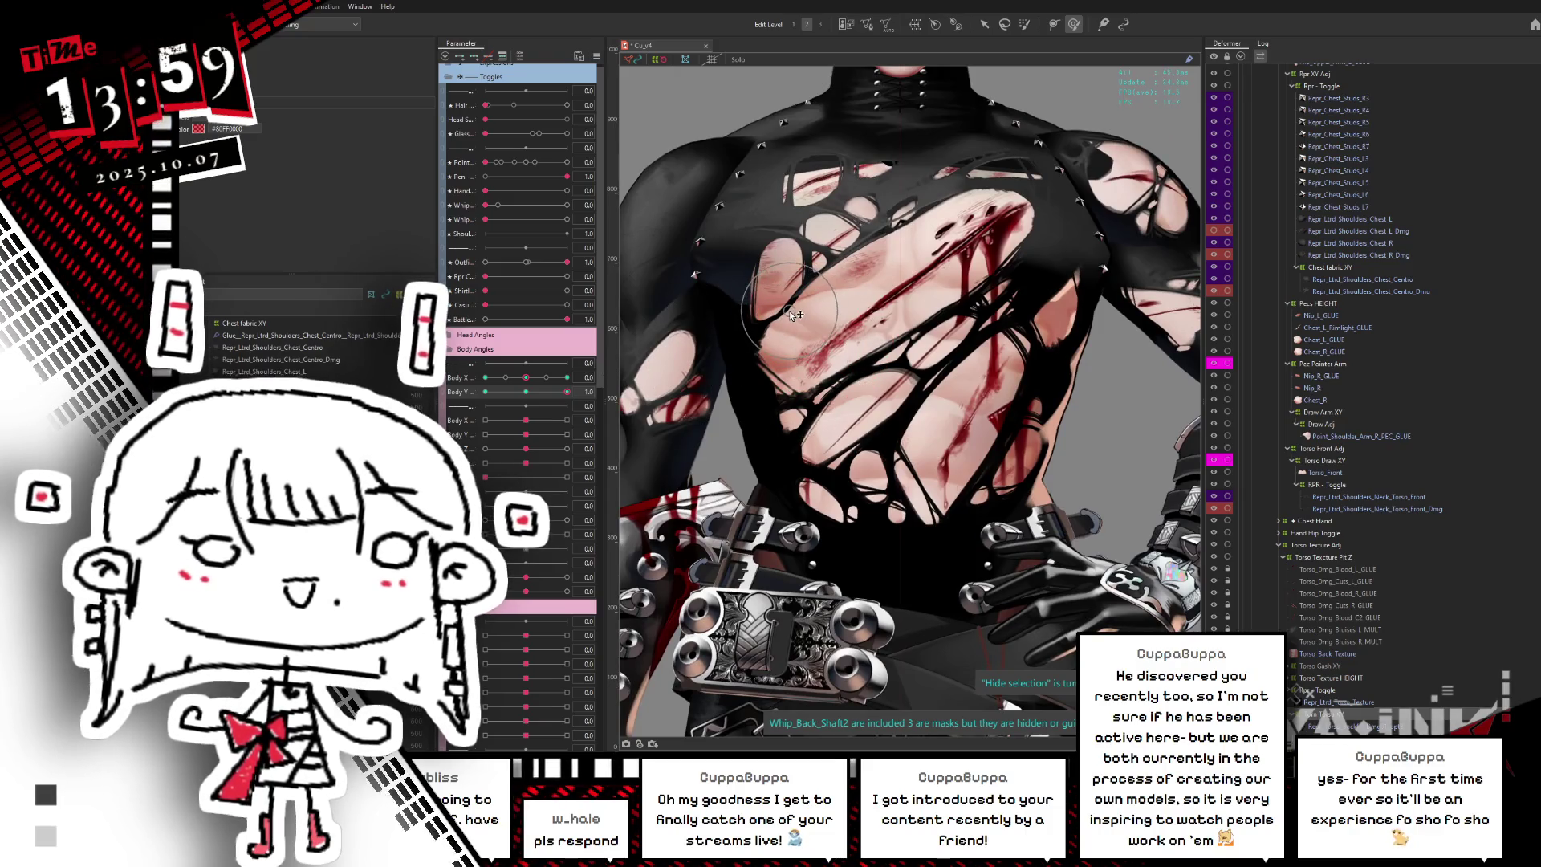
drag(567, 391, 586, 375)
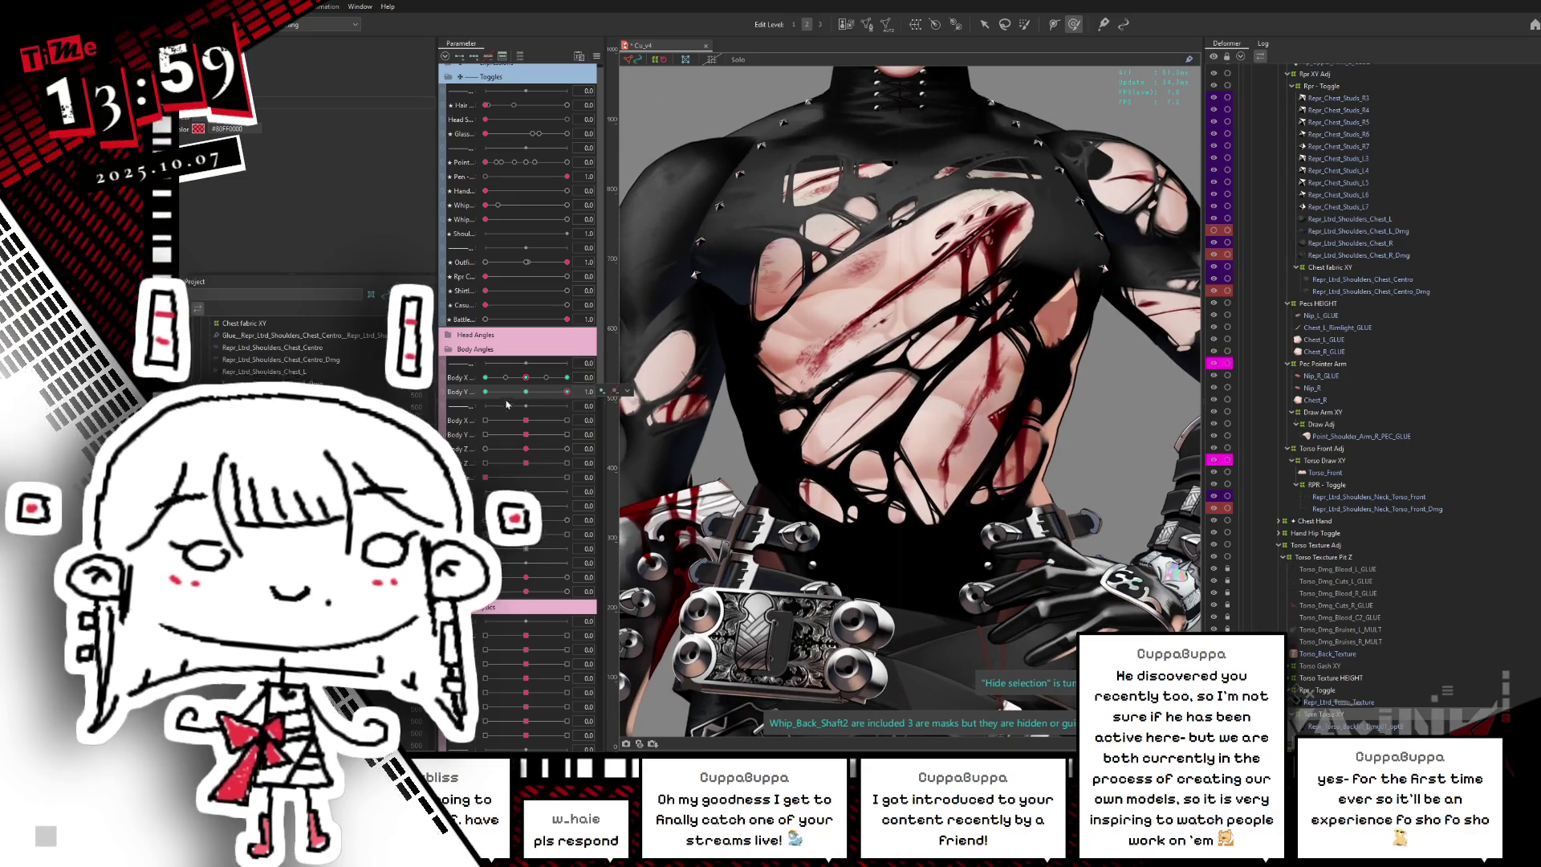
click(526, 392)
click(627, 391)
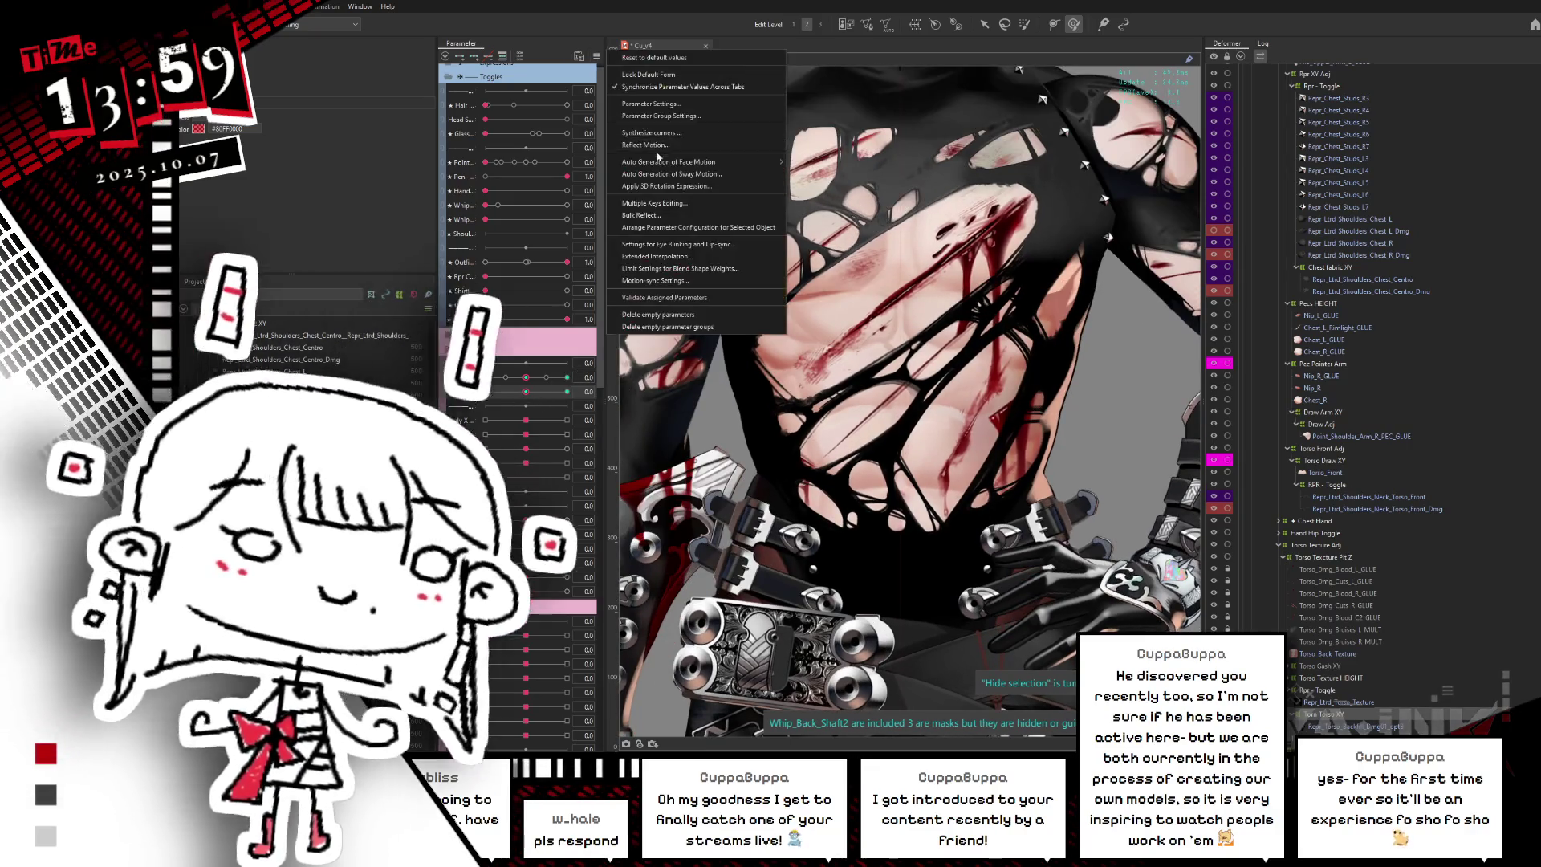
- Synthesize the diagonal corner poses, then try the white tank top outfit and undo back to the bodysuit
click(666, 88)
click(829, 491)
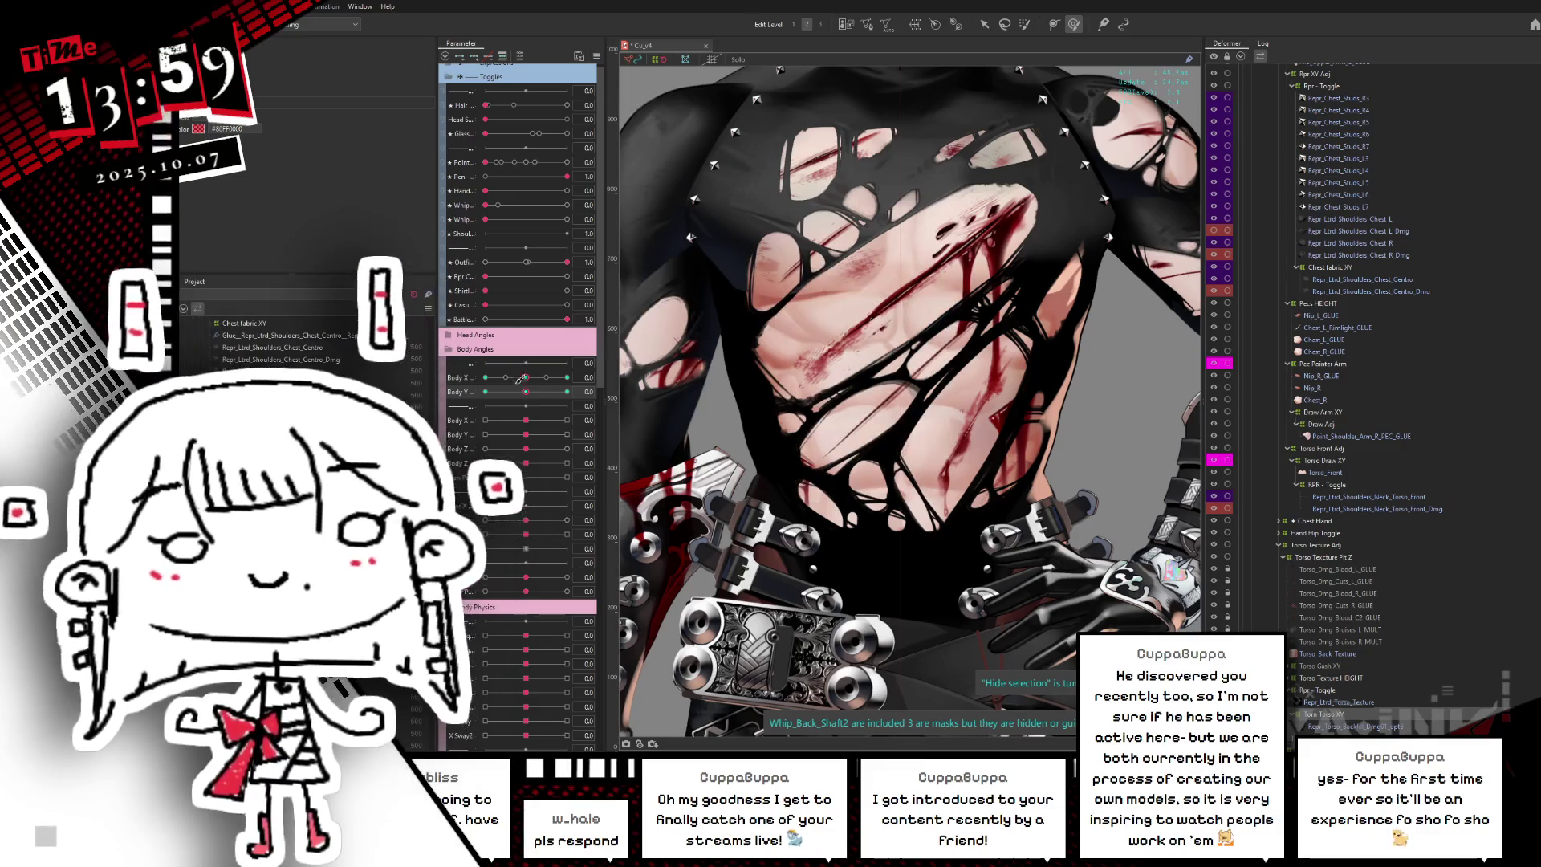
click(484, 377)
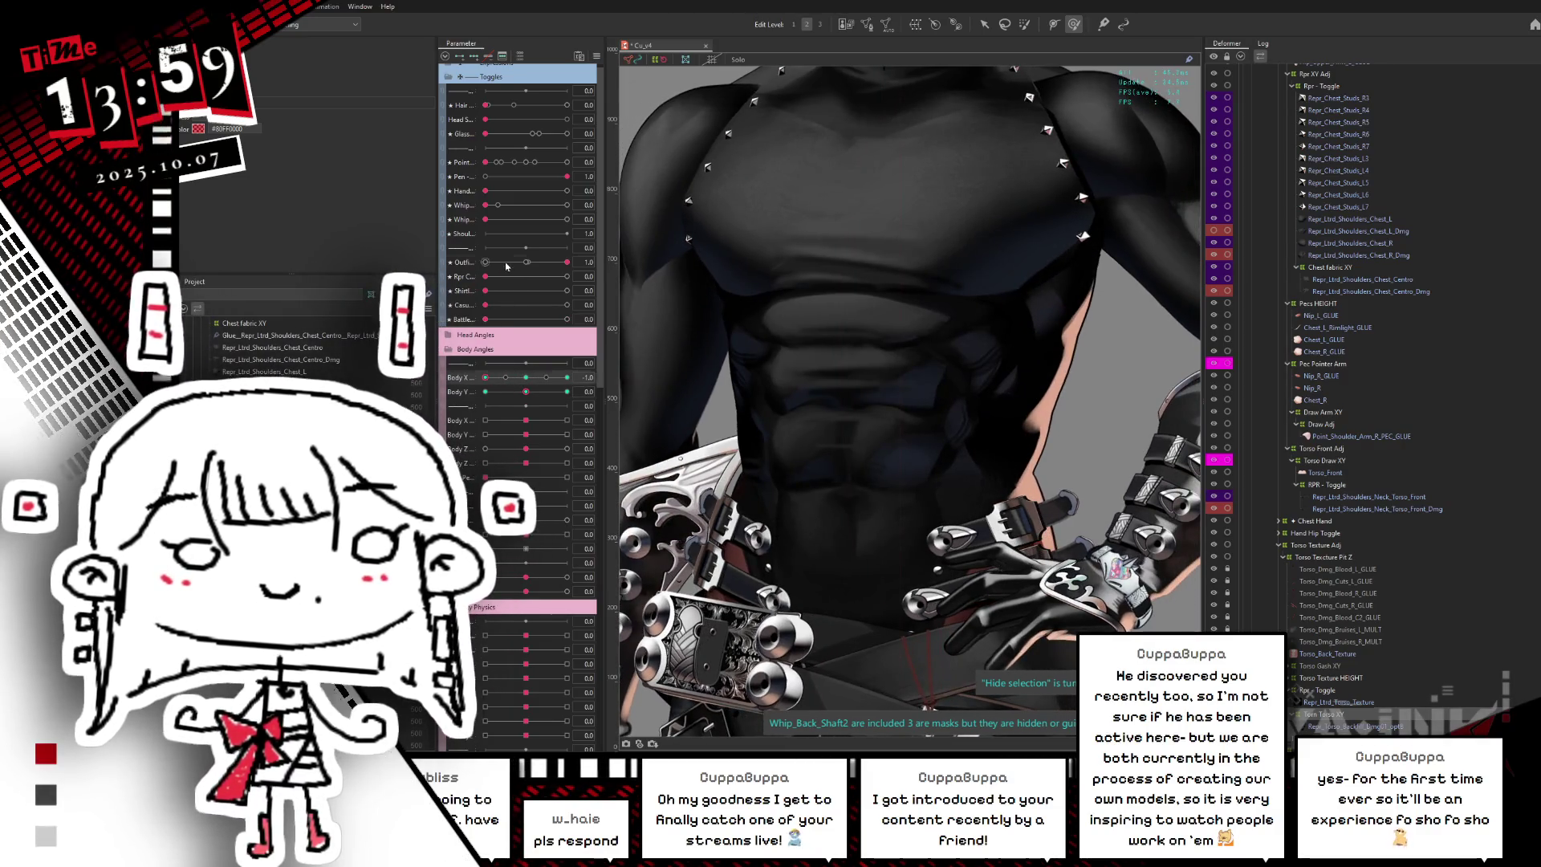
click(506, 263)
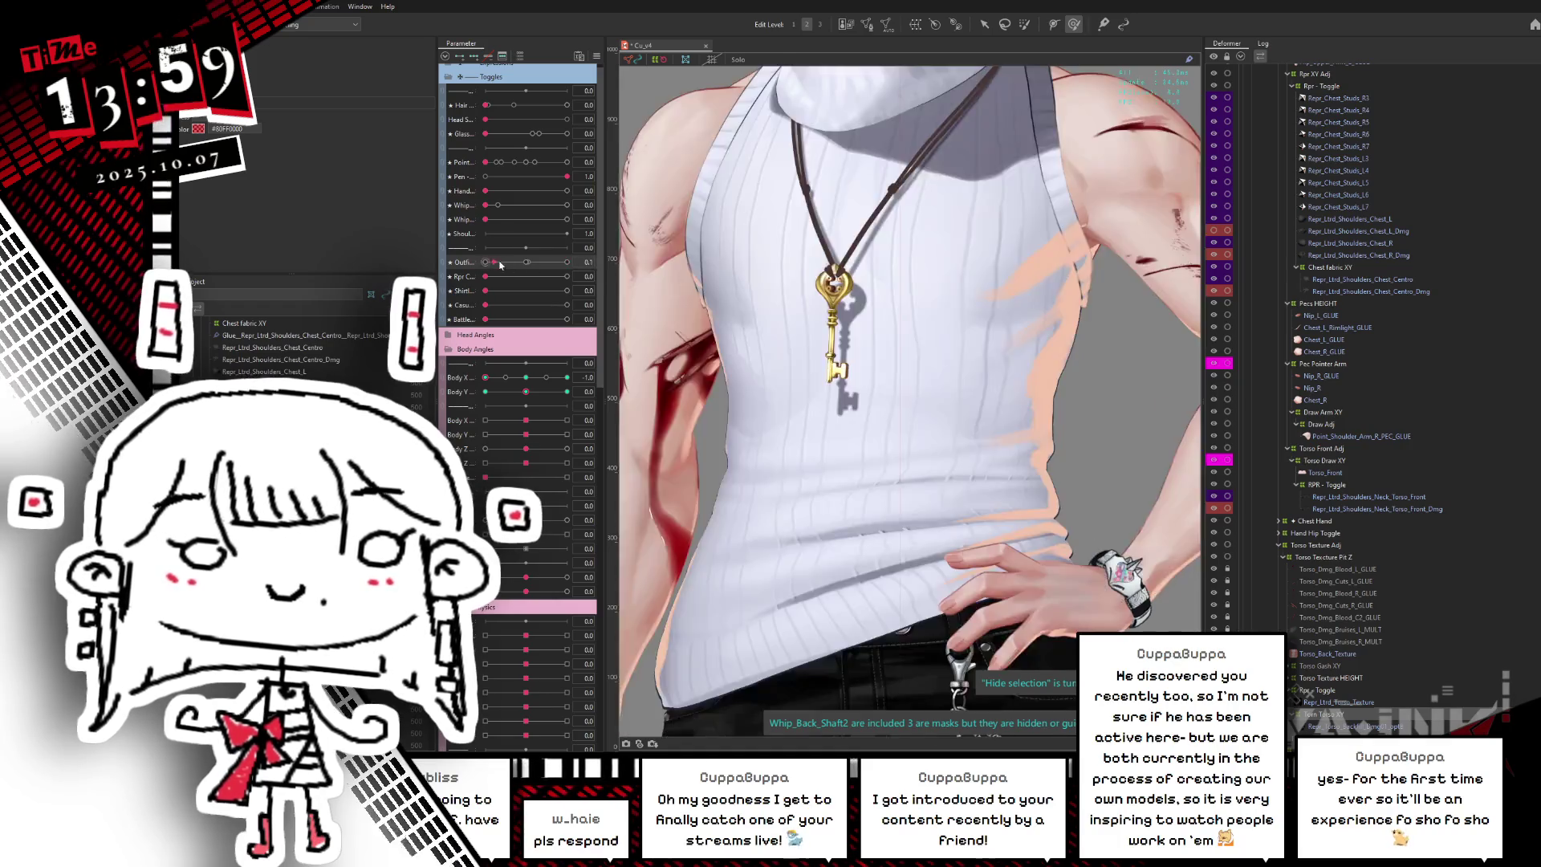
key(ctrl+z)
- Apply full battle damage and test the bodysuit while turning and tilting the body
drag(487, 319, 588, 317)
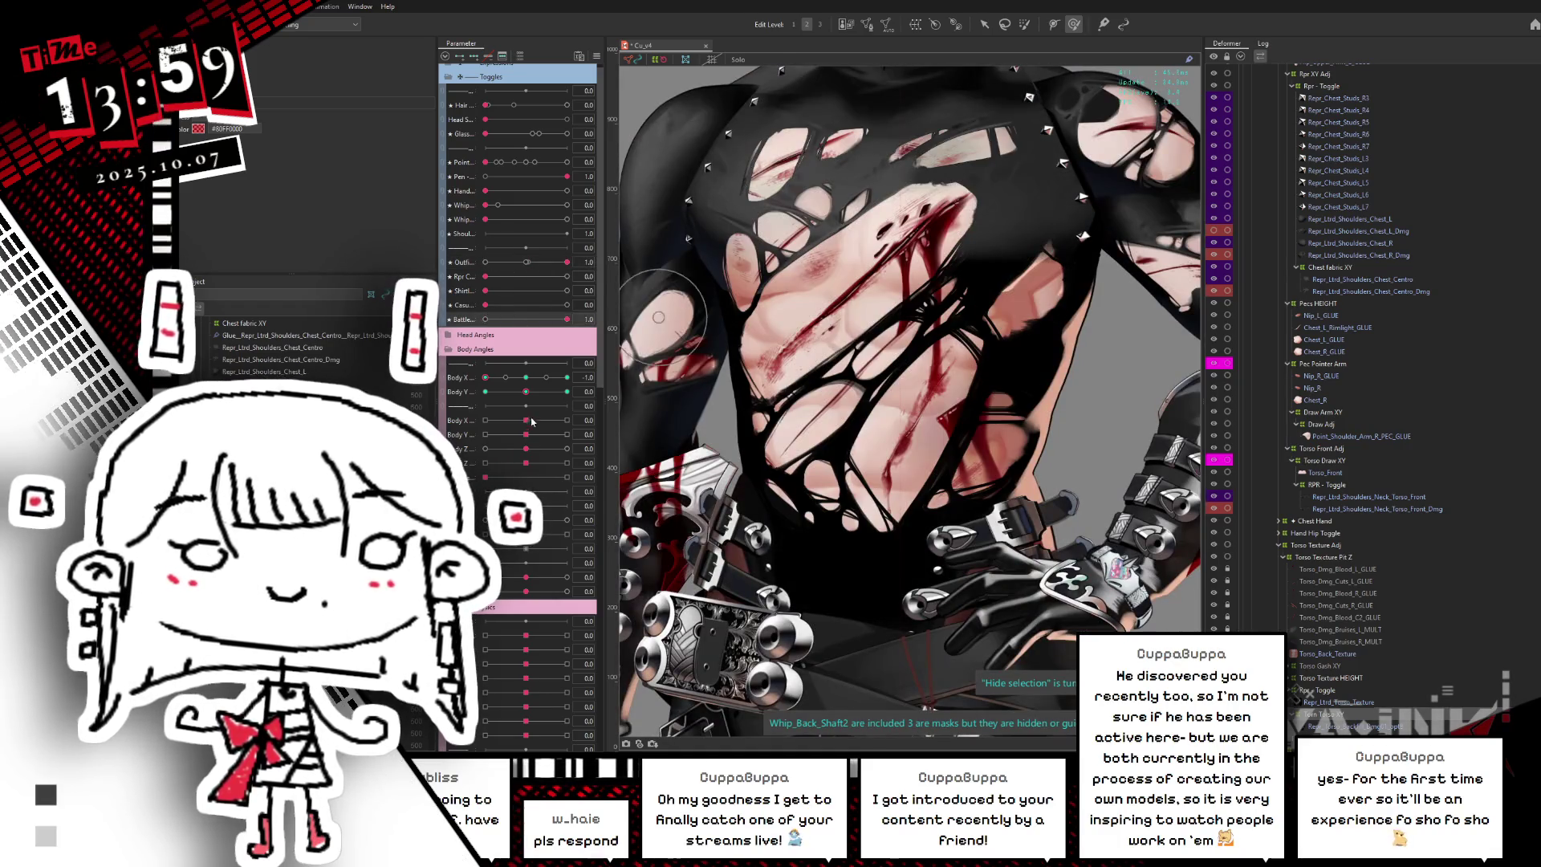
mouse_move(525, 391)
mouse_down()
mouse_move(500, 410)
mouse_move(595, 380)
mouse_up()
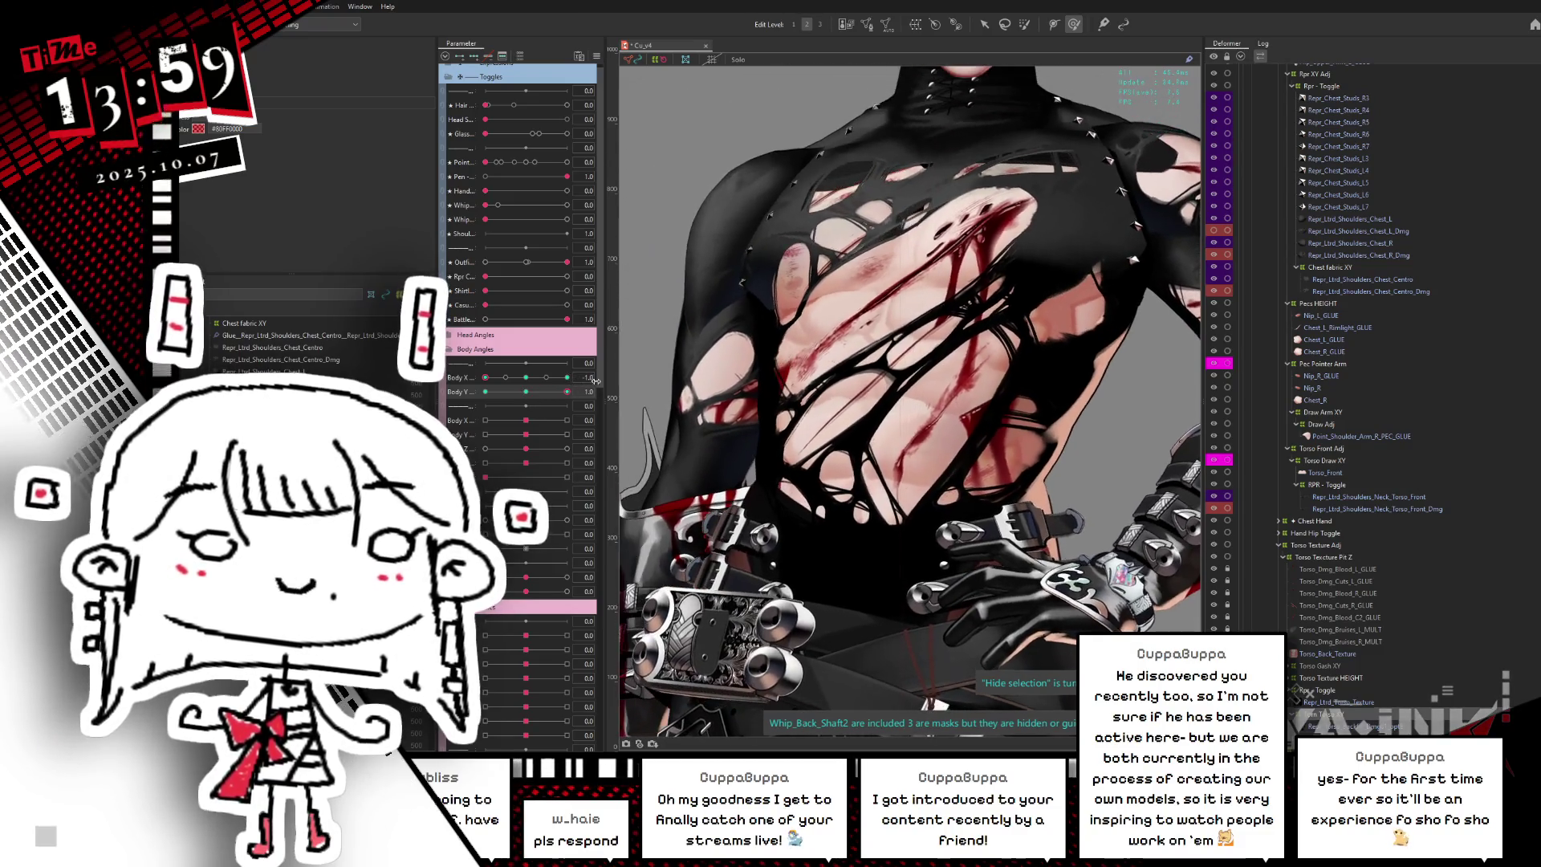
drag(540, 380, 572, 372)
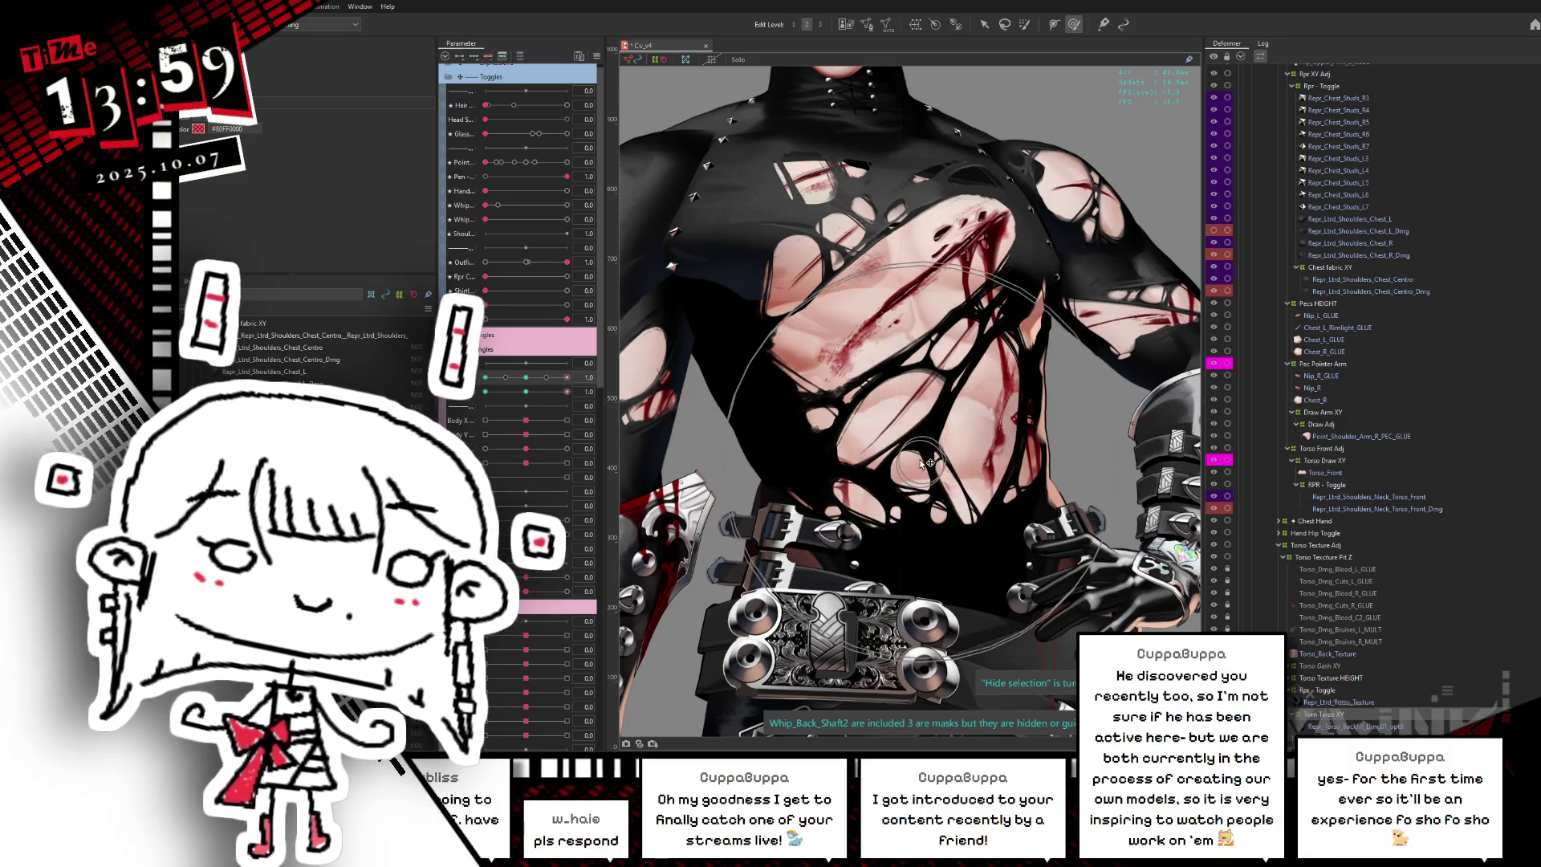
mouse_move(566, 391)
mouse_down()
mouse_move(551, 391)
mouse_move(575, 383)
mouse_up()
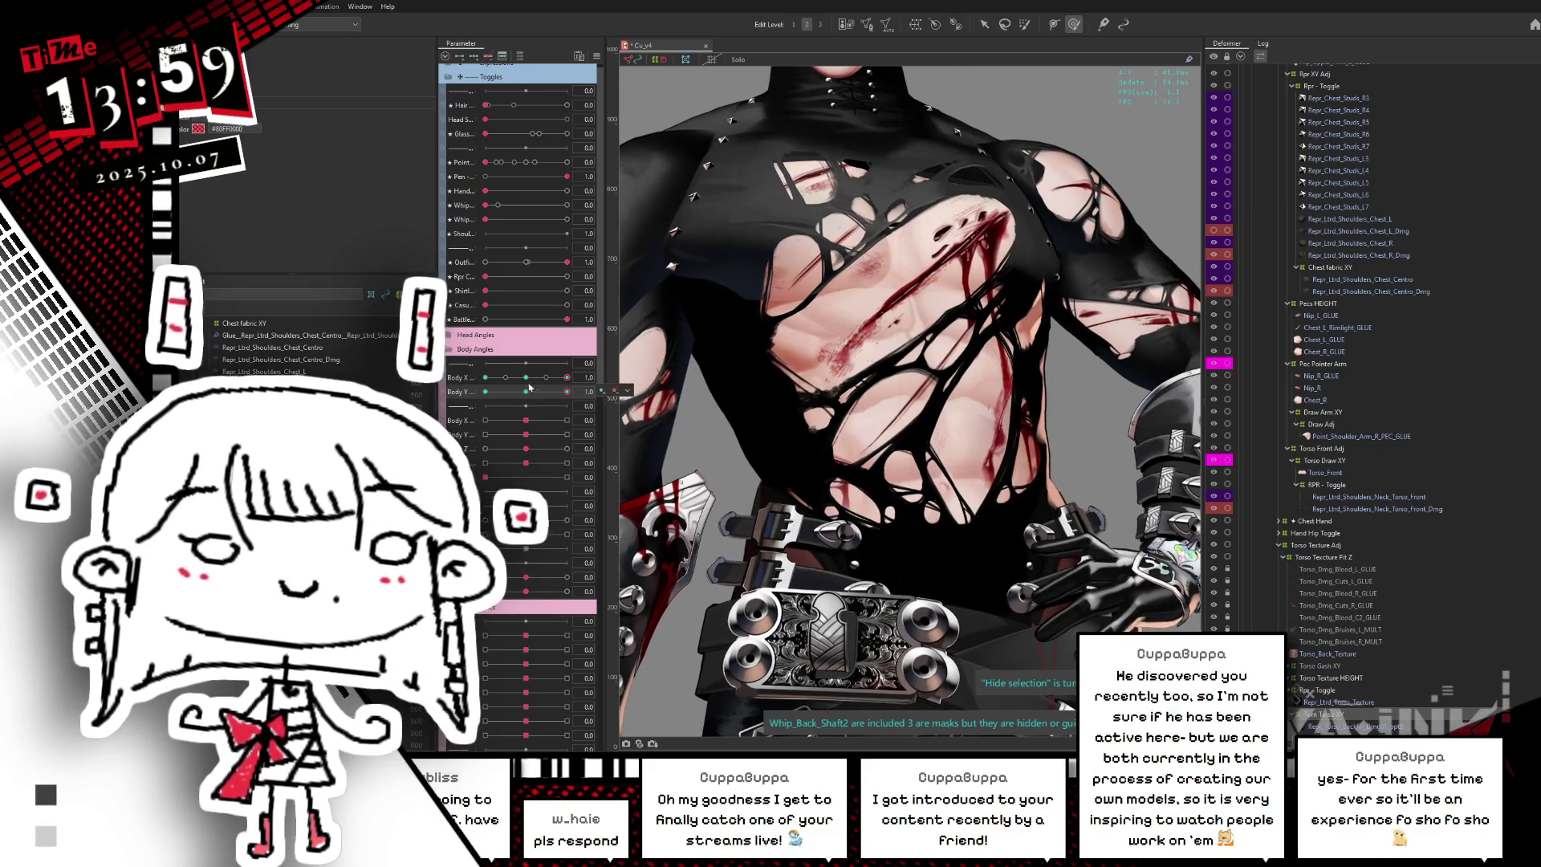
- Swing Body Y up and back, sweep Body X from minimum to maximum, and return tilt to 0
drag(505, 391, 575, 387)
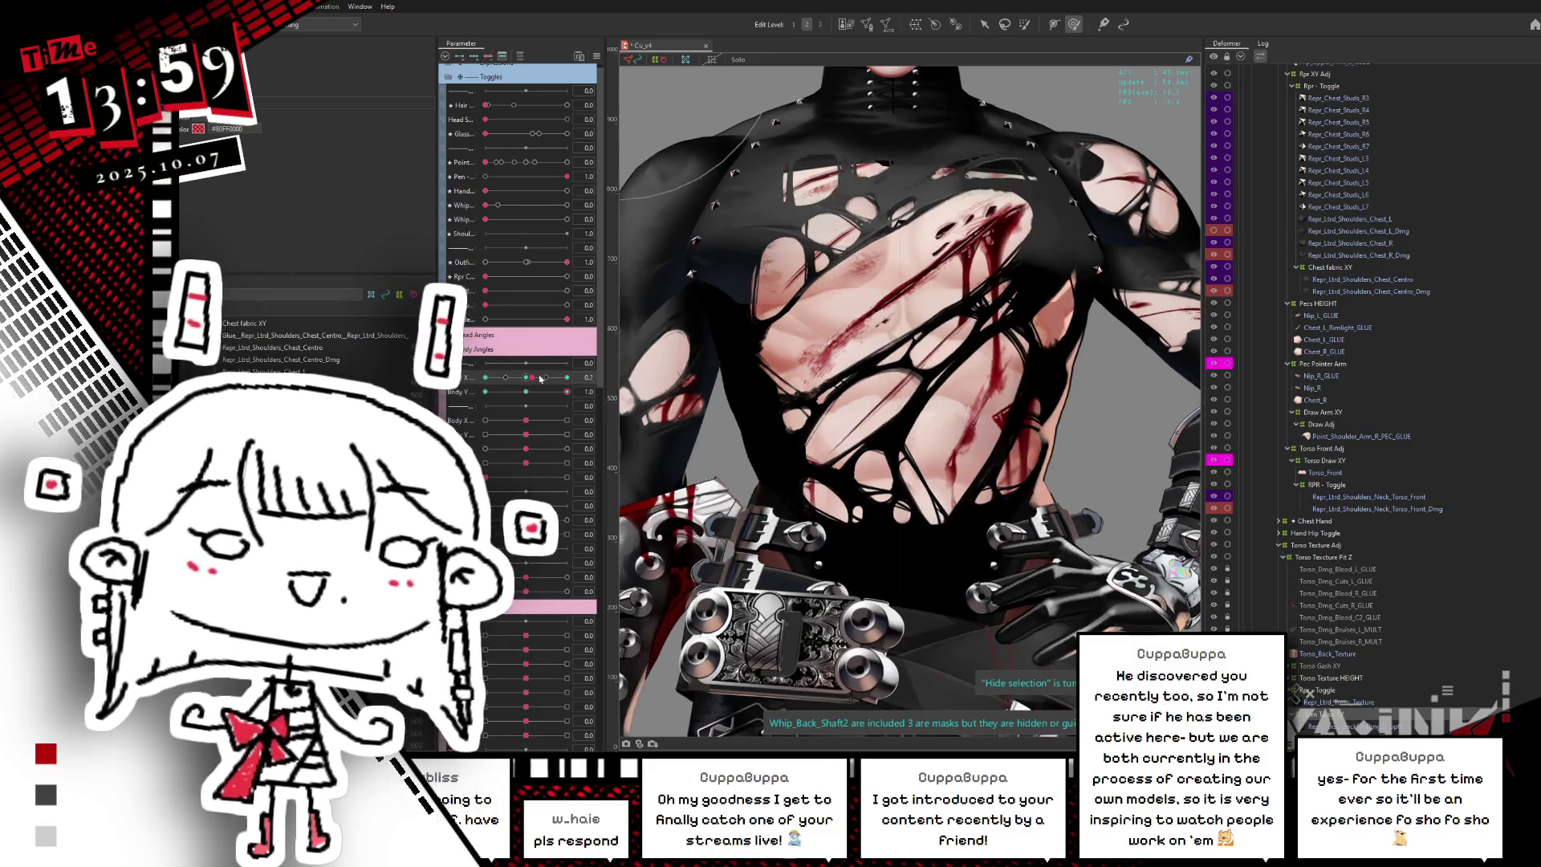
drag(550, 392, 526, 393)
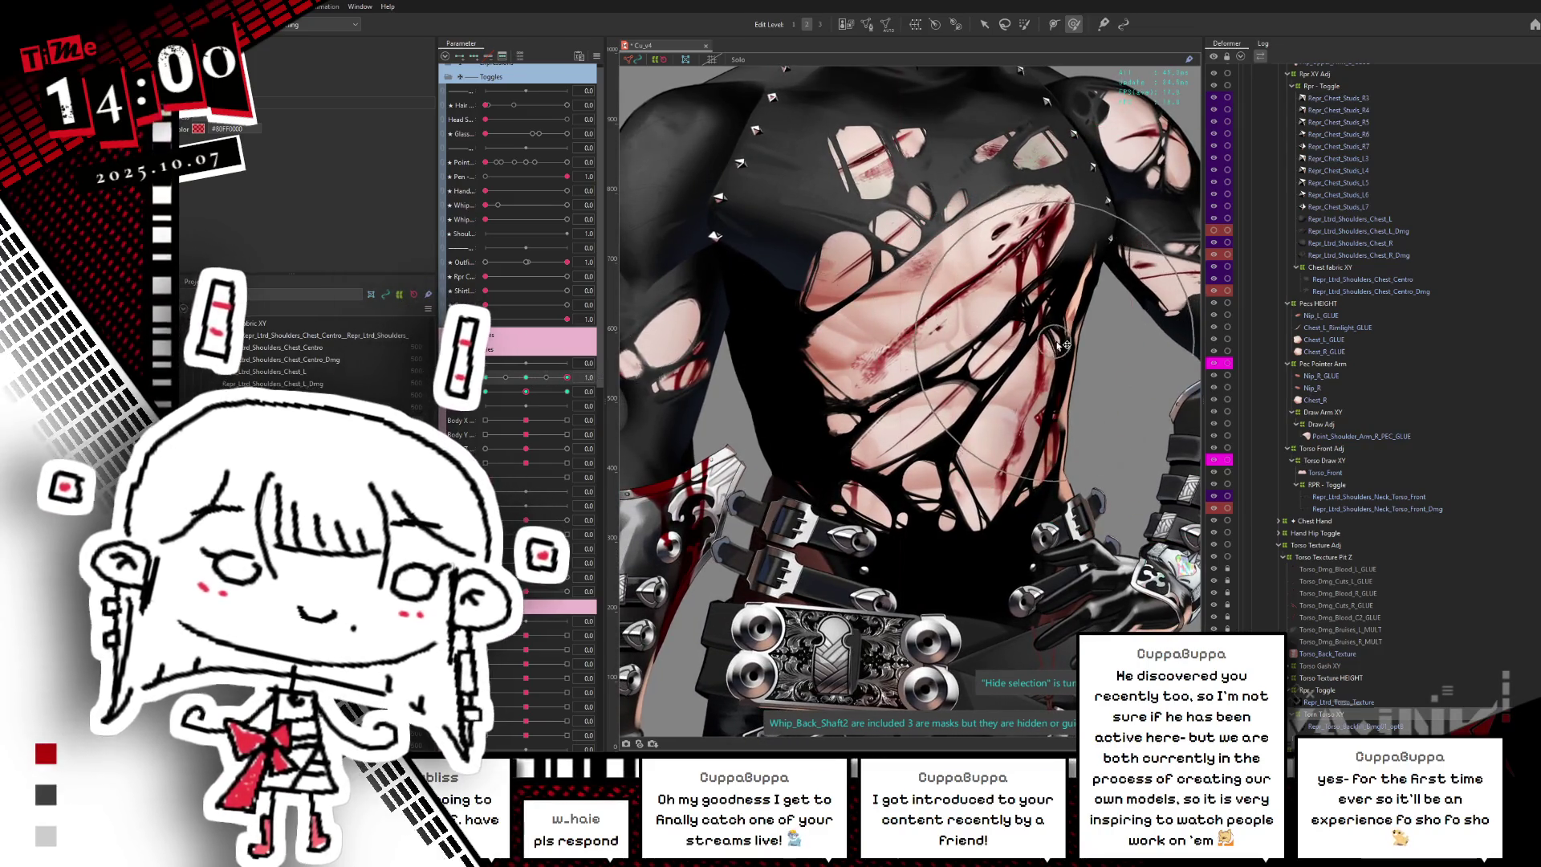
click(526, 377)
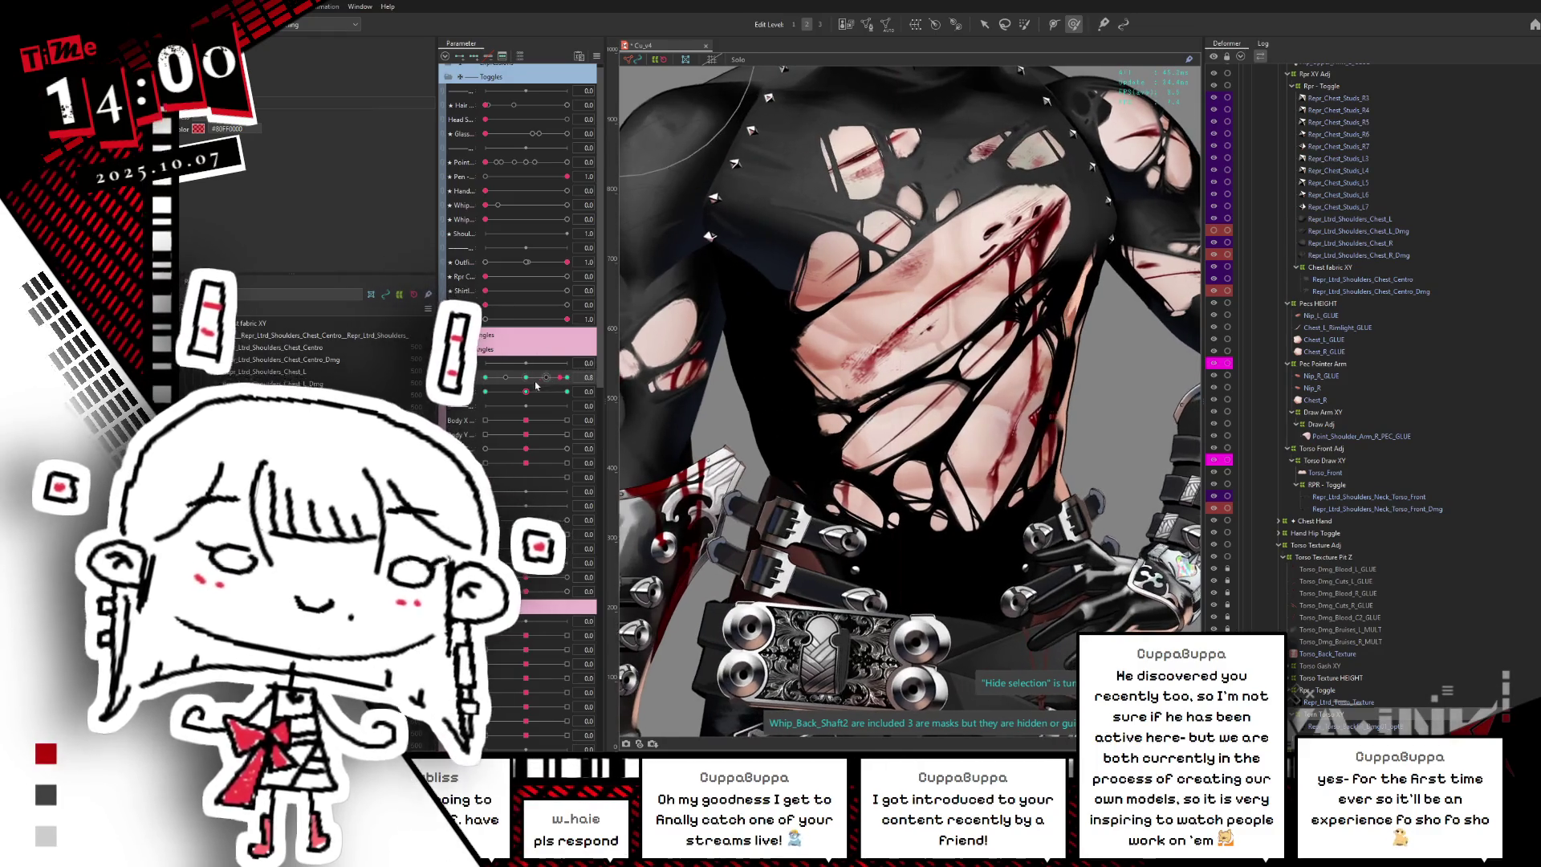
drag(498, 396, 455, 401)
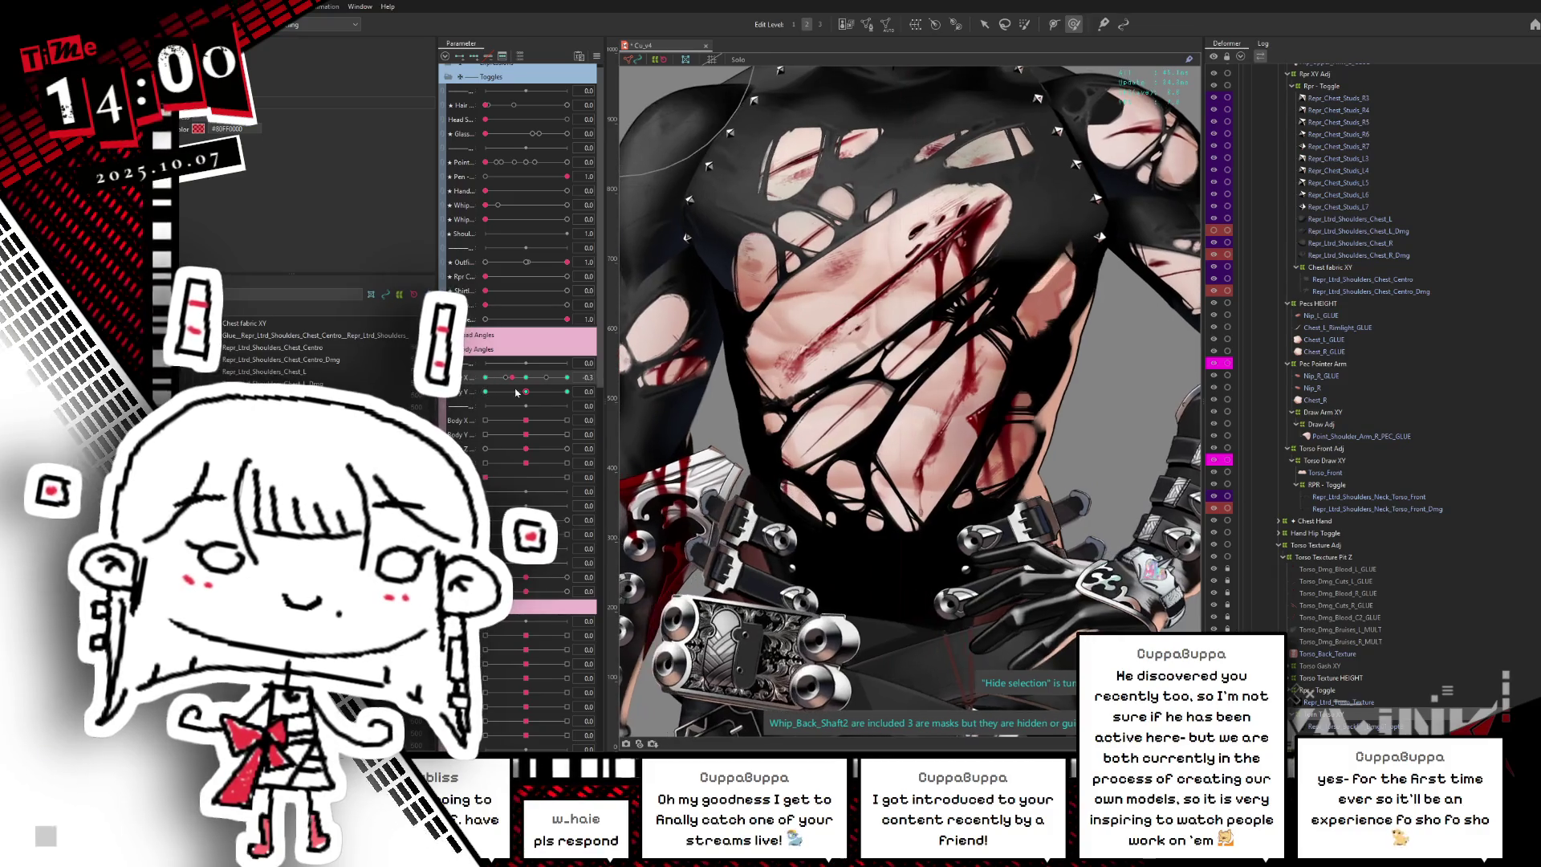
drag(492, 393, 800, 364)
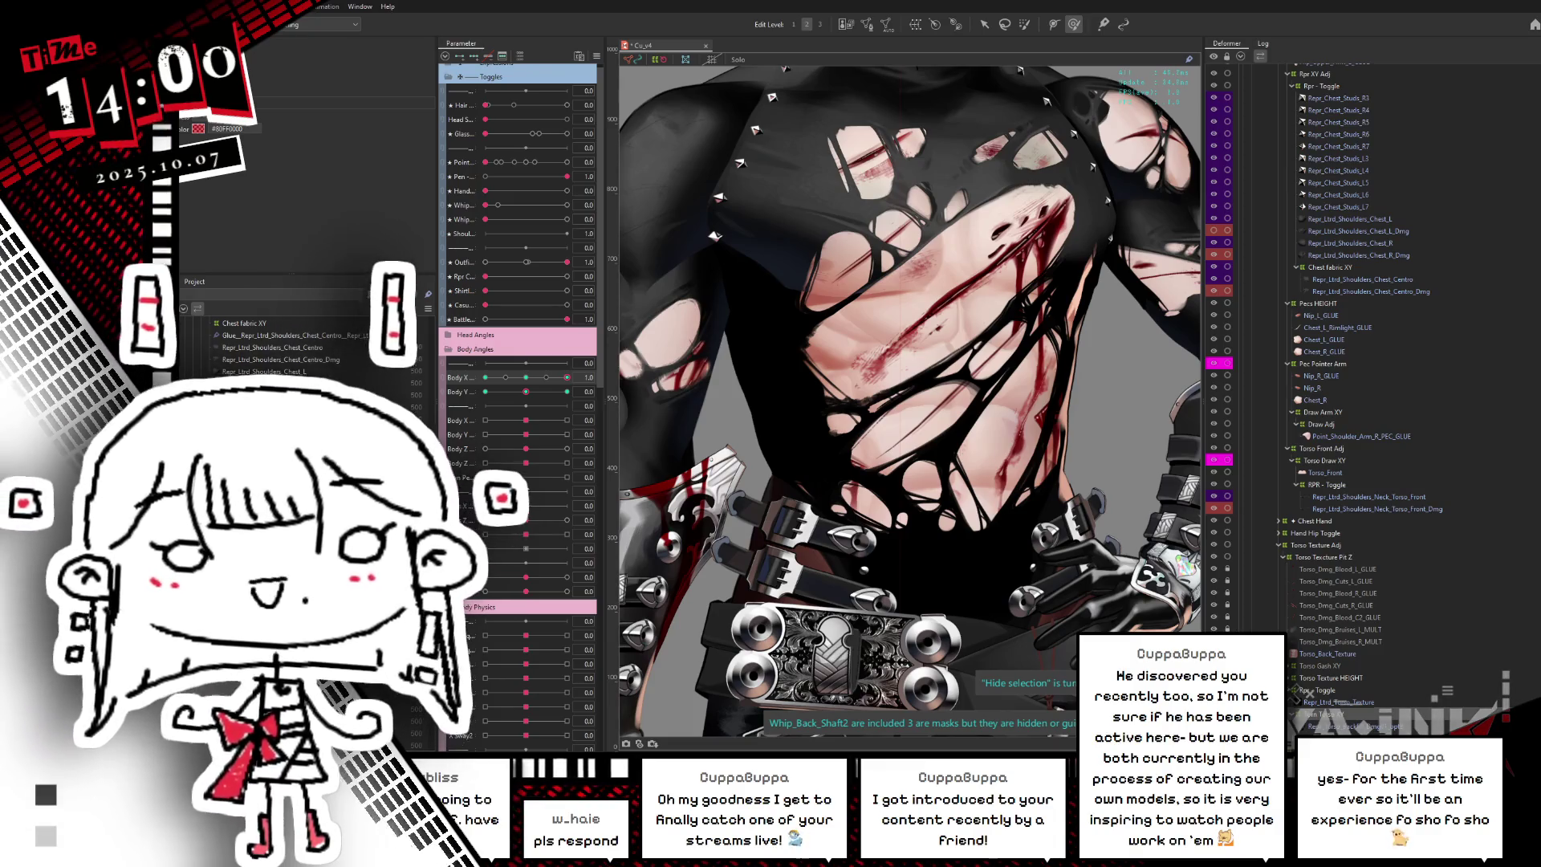
mouse_move(528, 377)
mouse_down()
mouse_move(461, 410)
mouse_move(575, 380)
mouse_move(470, 429)
mouse_up()
click(523, 395)
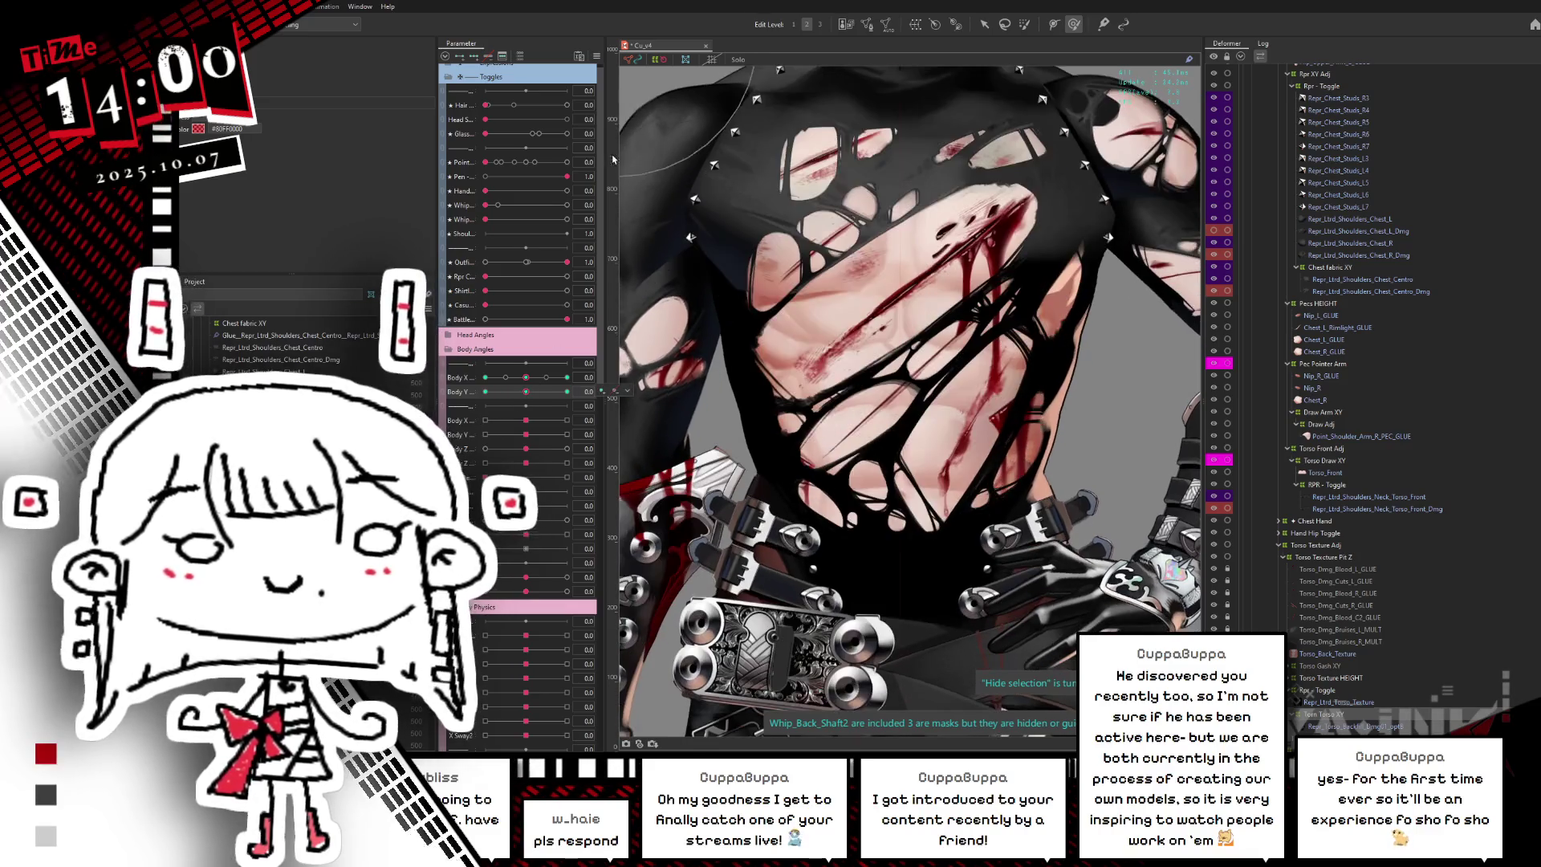
- Synthesize the body-angle corner forms and turn the torso to both sides to check the shirt
click(626, 60)
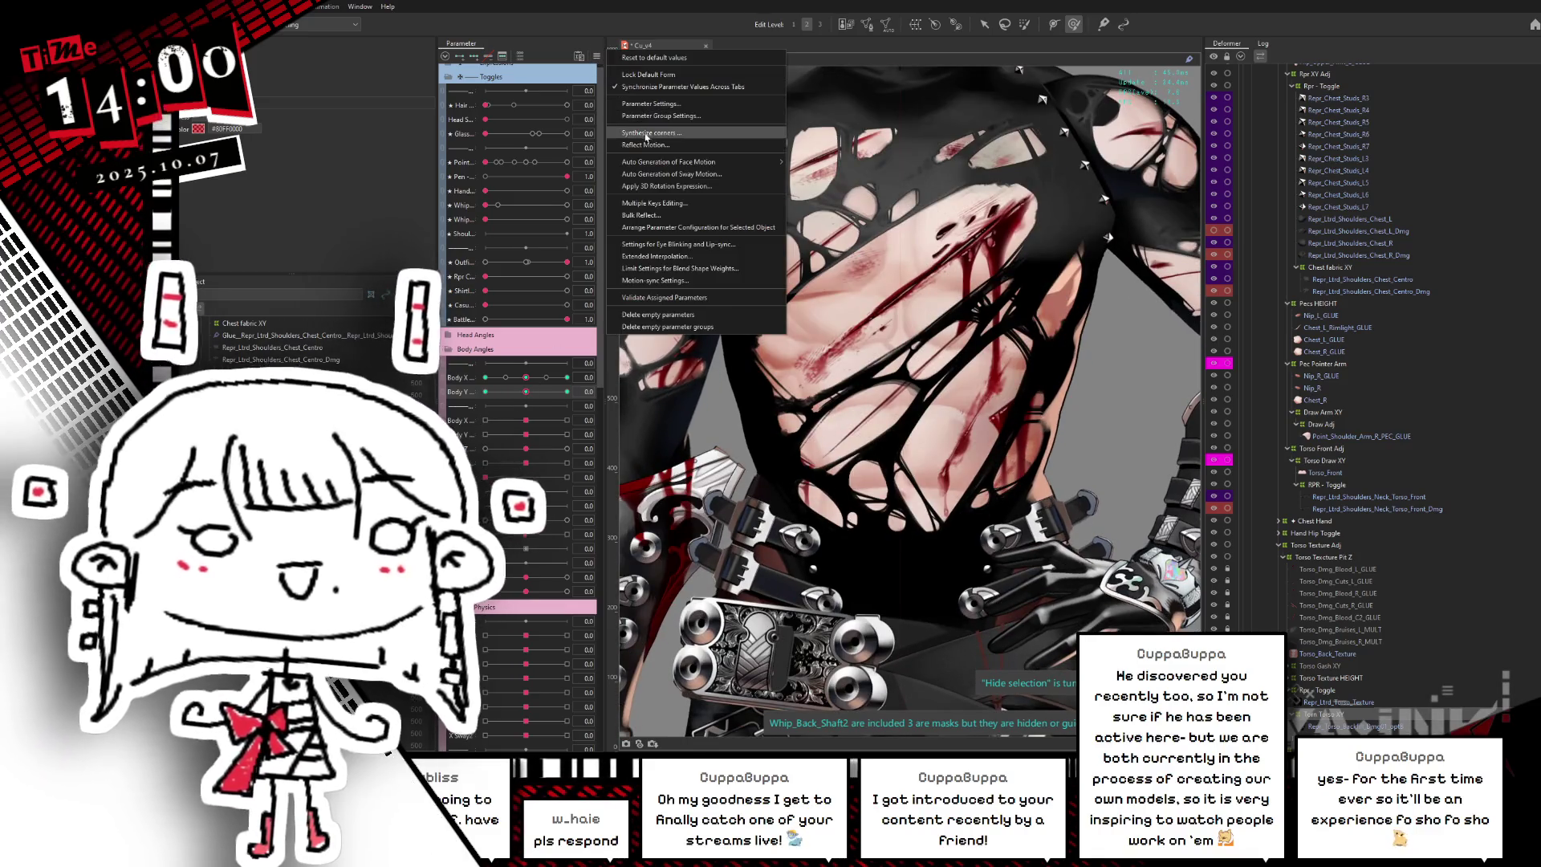
click(682, 129)
click(827, 491)
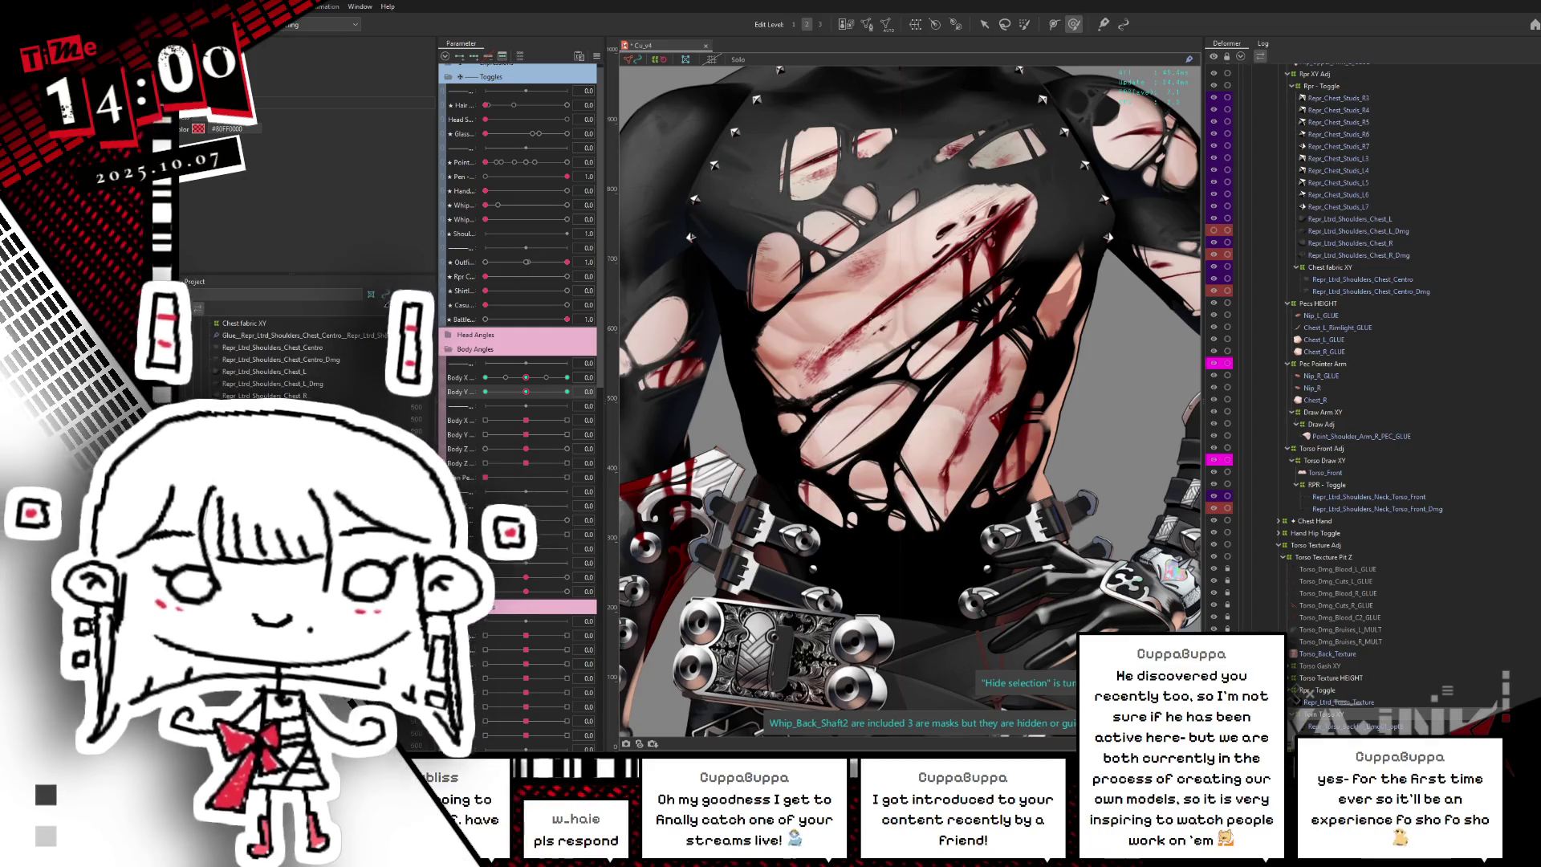
click(533, 378)
mouse_move(533, 378)
mouse_down()
mouse_move(576, 372)
mouse_move(490, 393)
mouse_move(567, 391)
mouse_move(471, 393)
mouse_up()
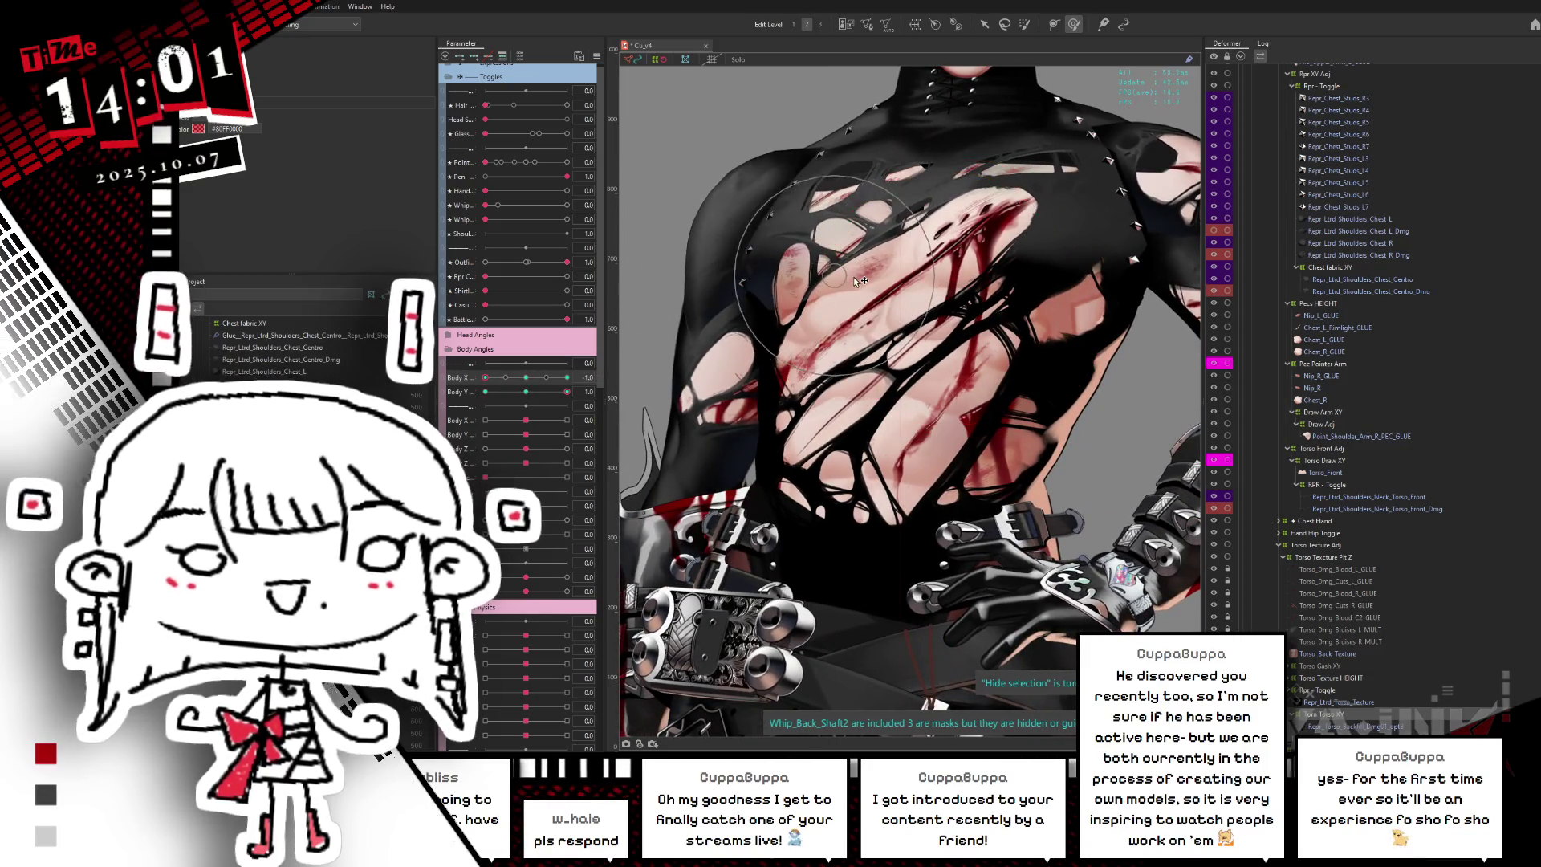
drag(527, 391, 578, 371)
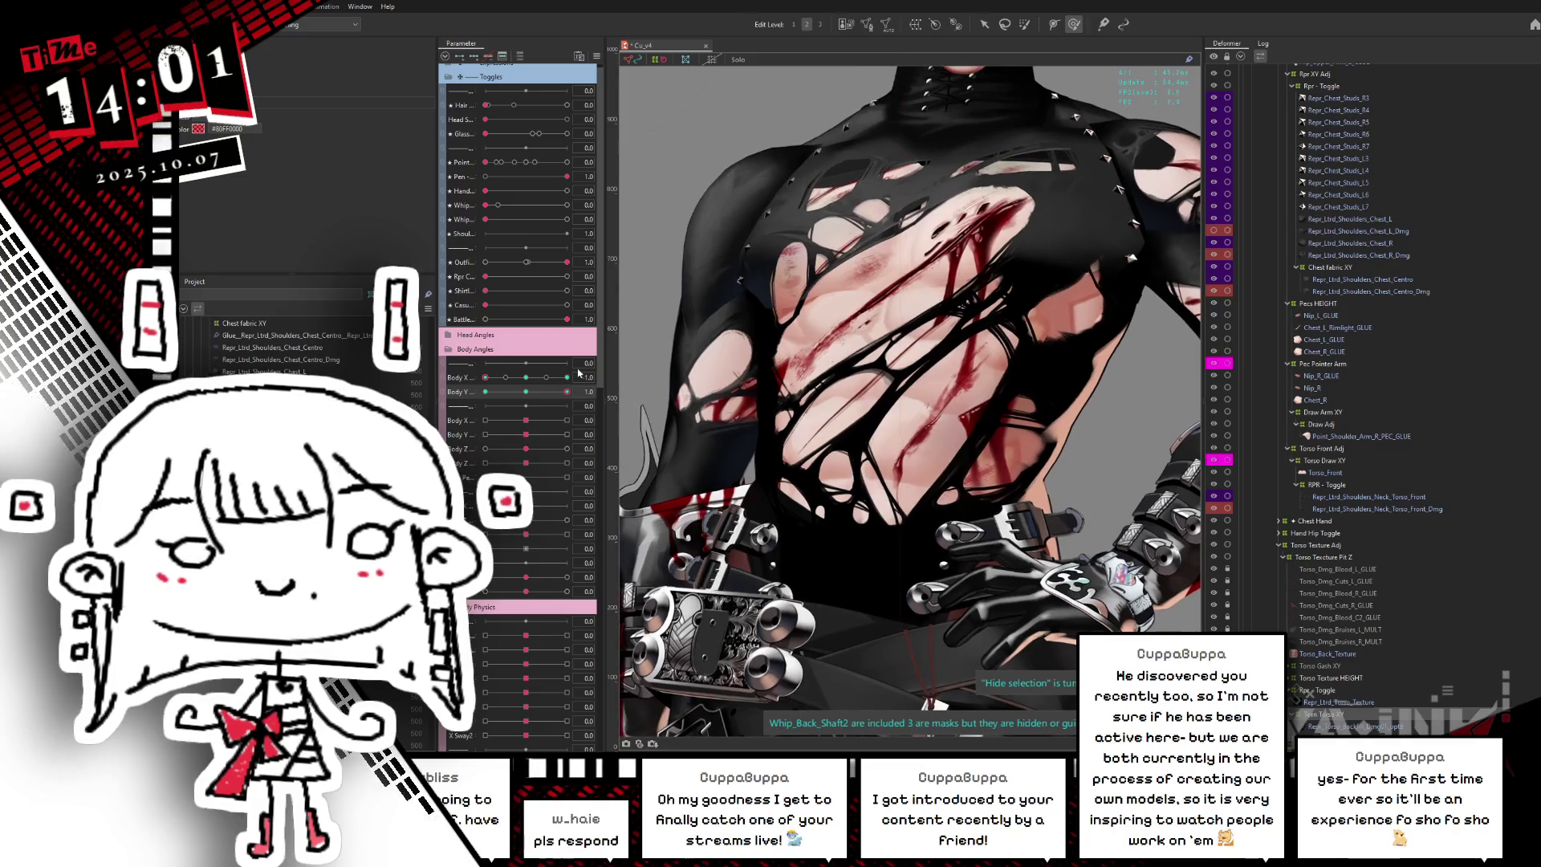
drag(530, 378, 489, 377)
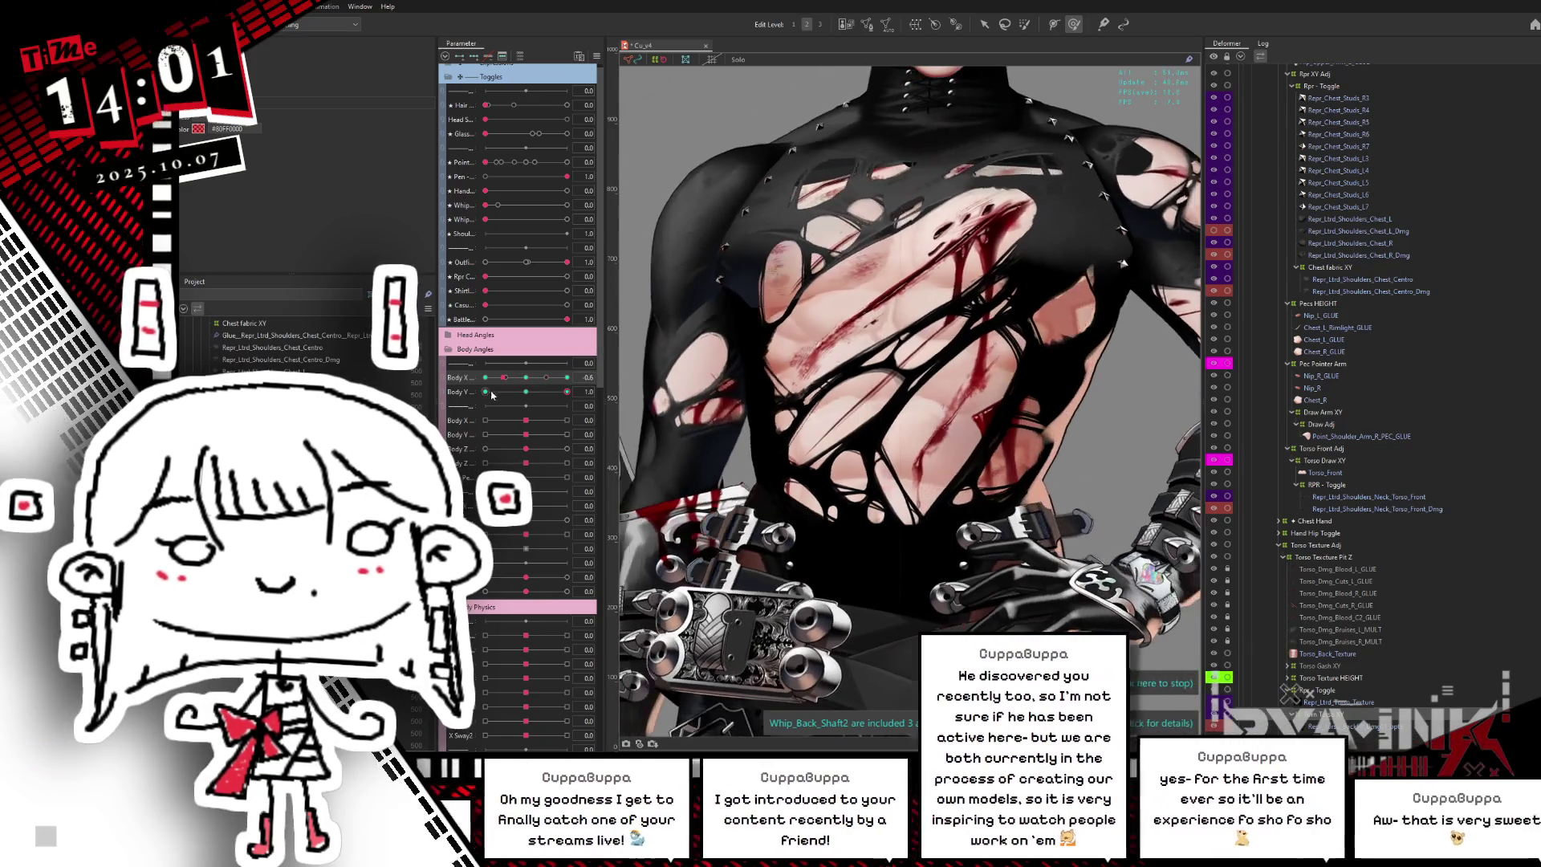
drag(893, 289, 893, 411)
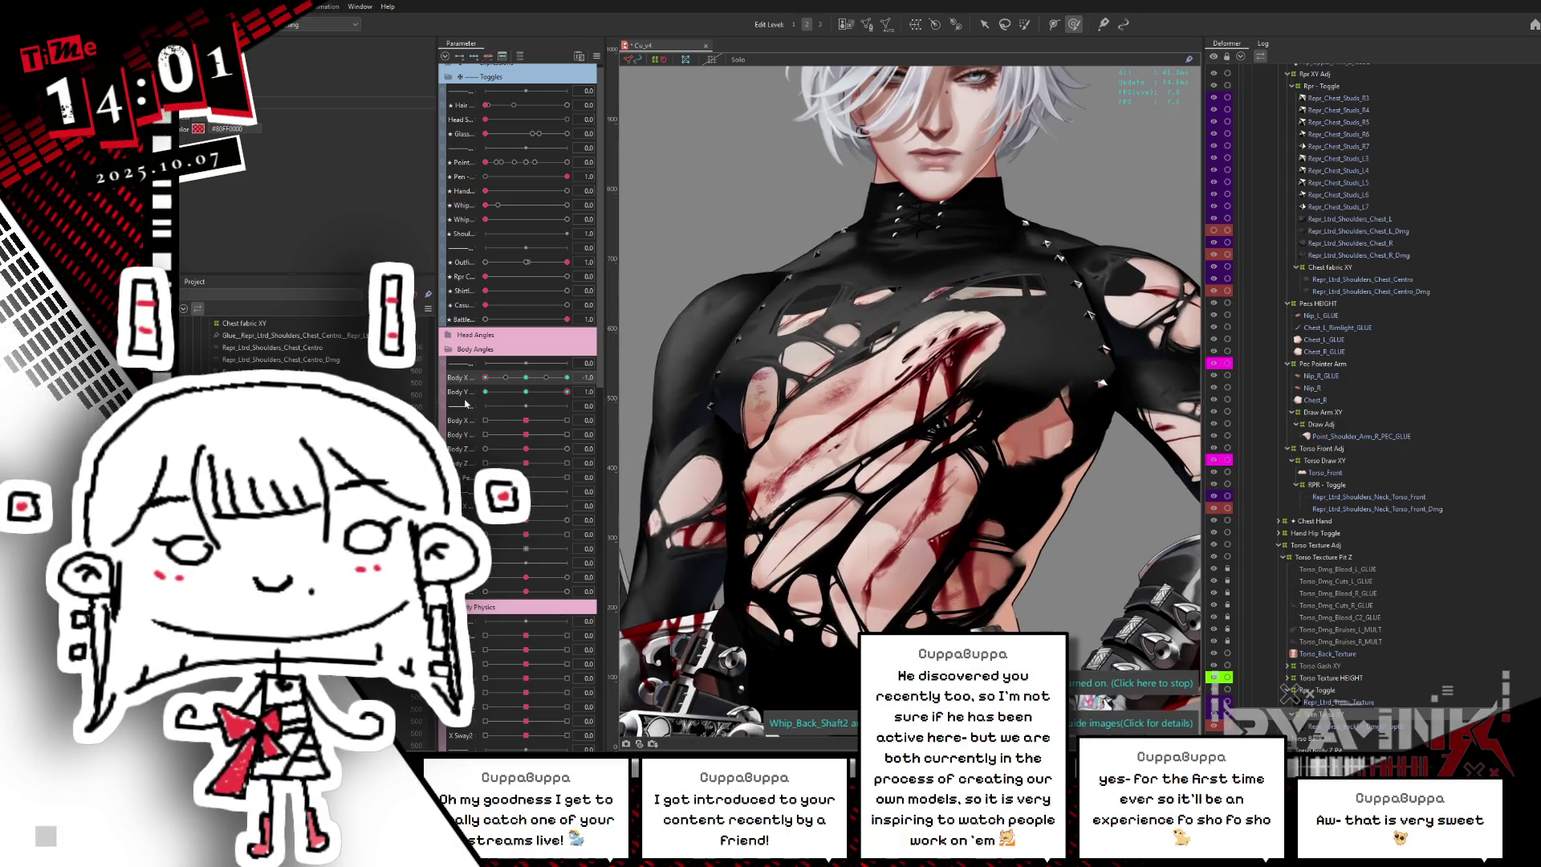
- Reset body angles, tilt fully up and down, and toggle the chest mesh wireframe to inspect the damage
click(525, 391)
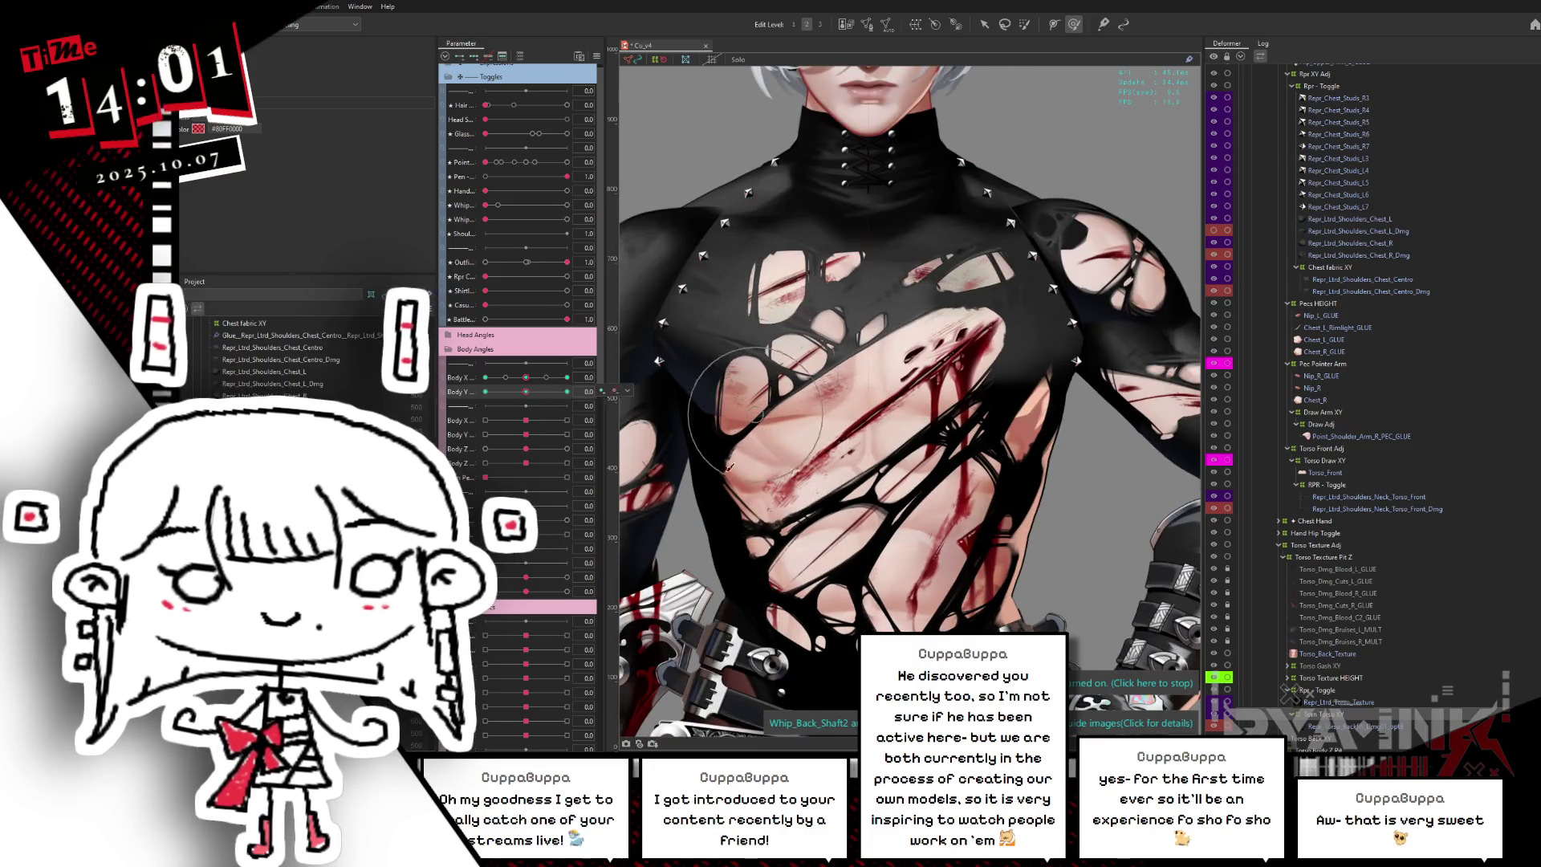
mouse_move(526, 393)
mouse_down()
mouse_move(586, 378)
mouse_move(466, 395)
mouse_up()
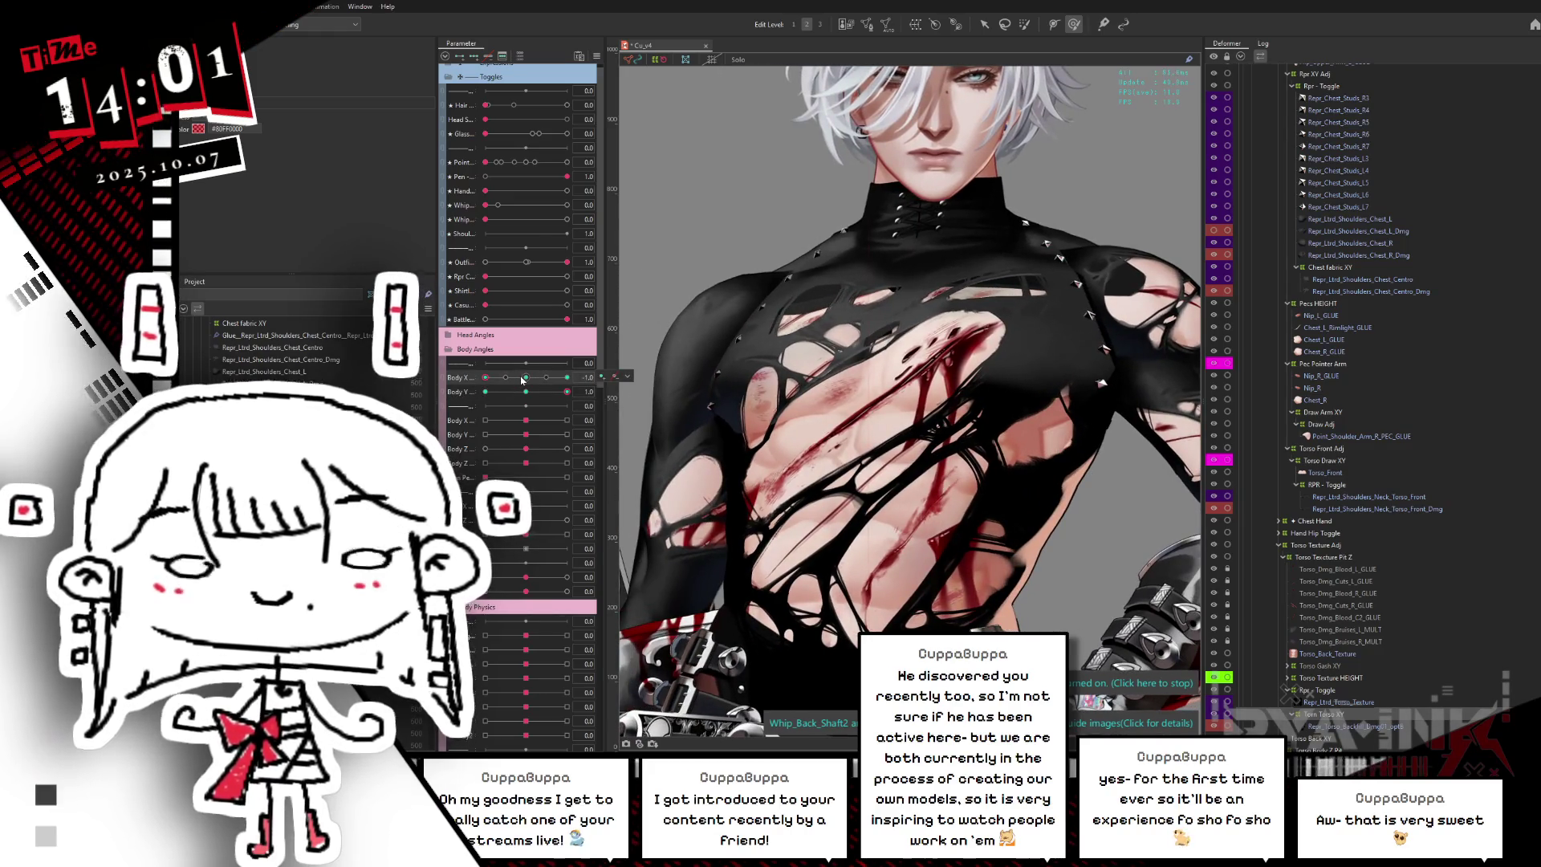
drag(523, 394, 465, 404)
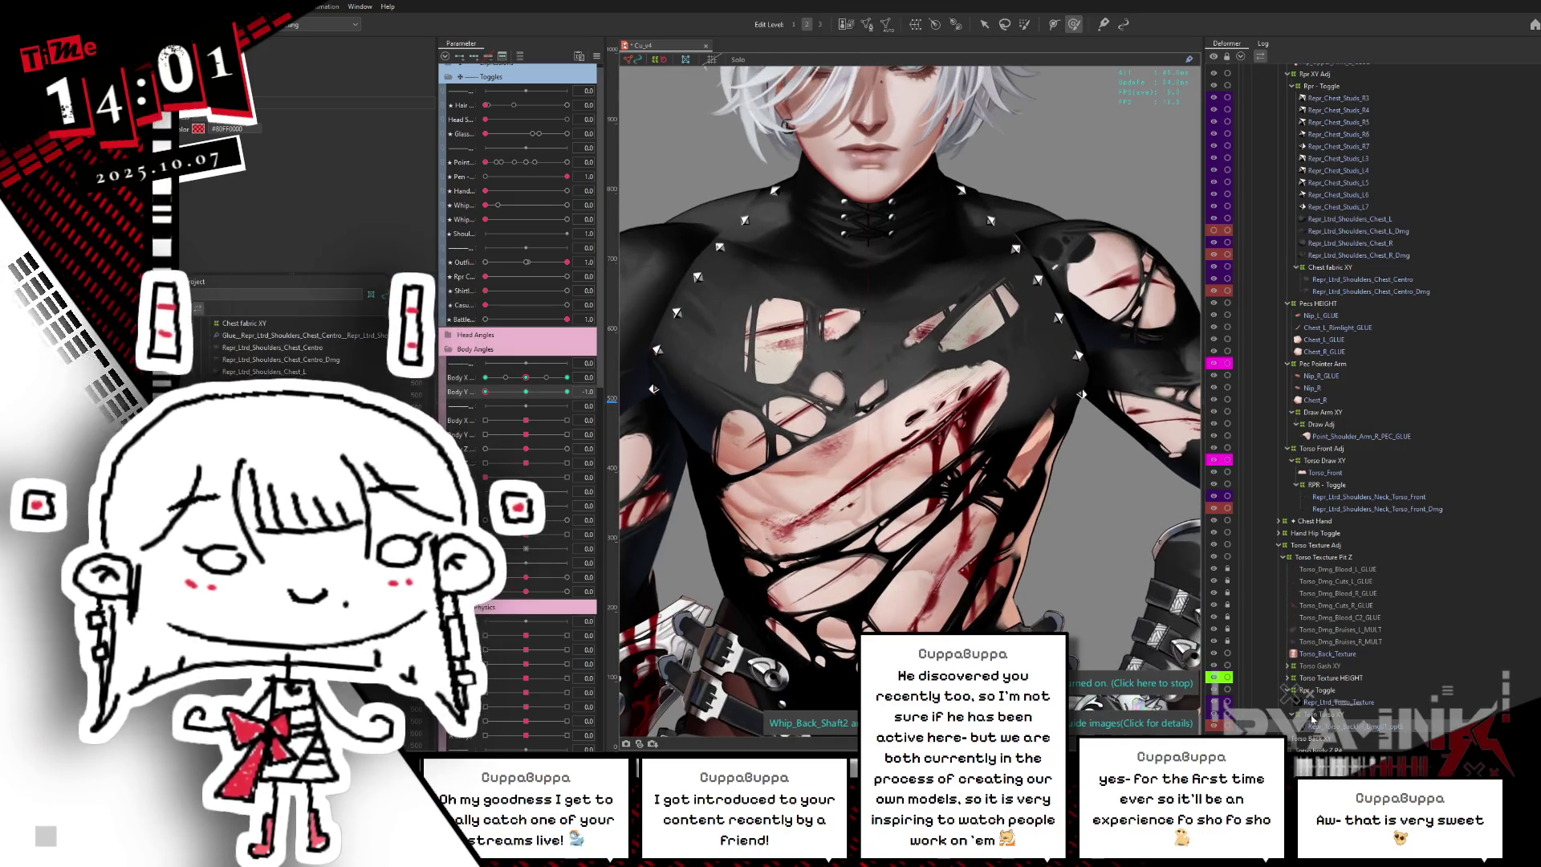
click(526, 390)
click(526, 391)
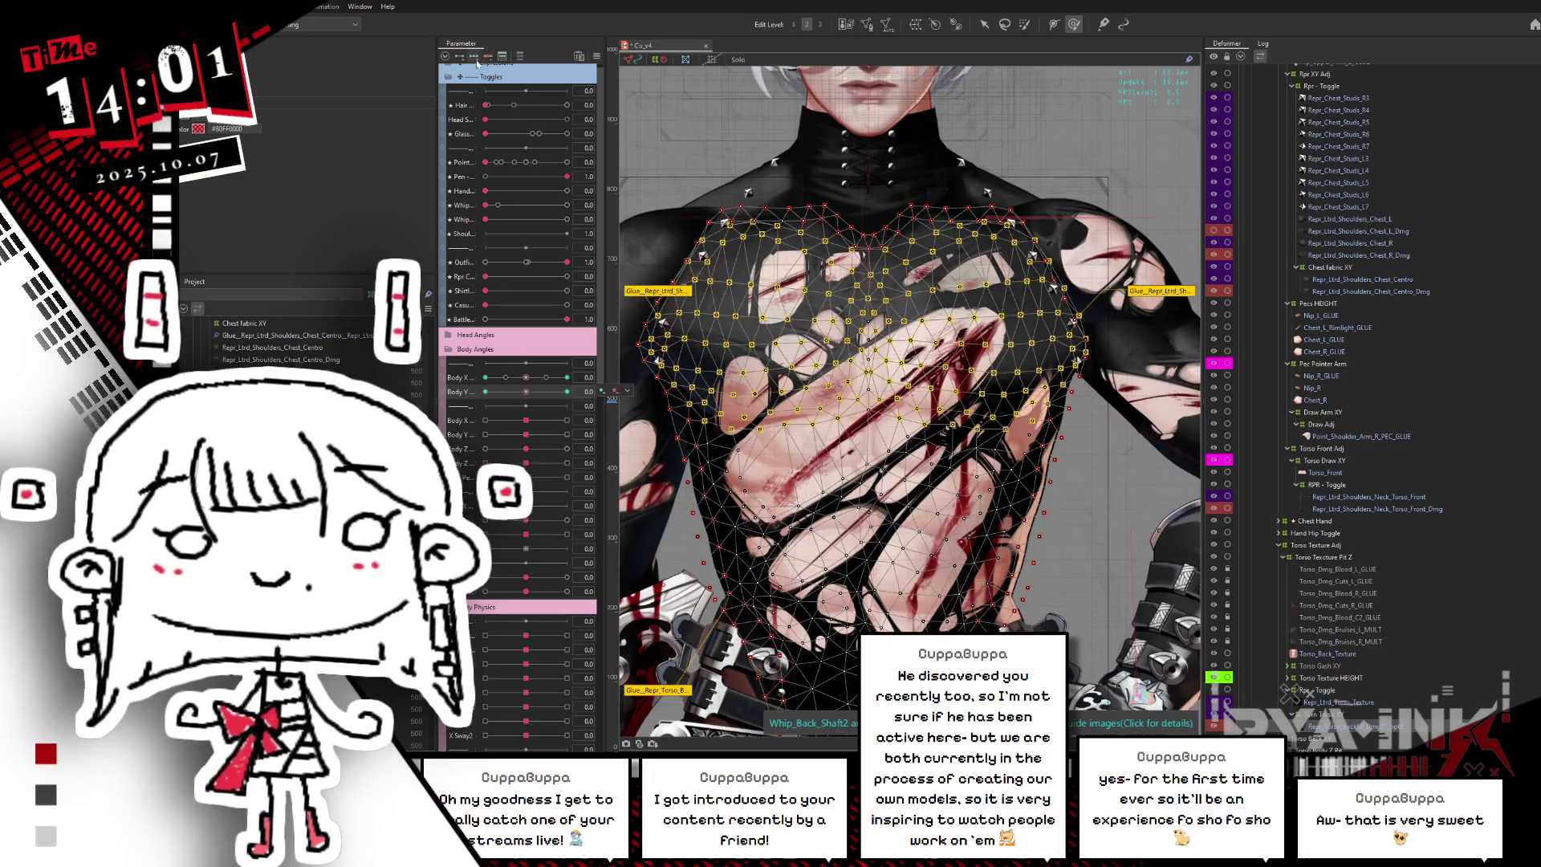
click(911, 389)
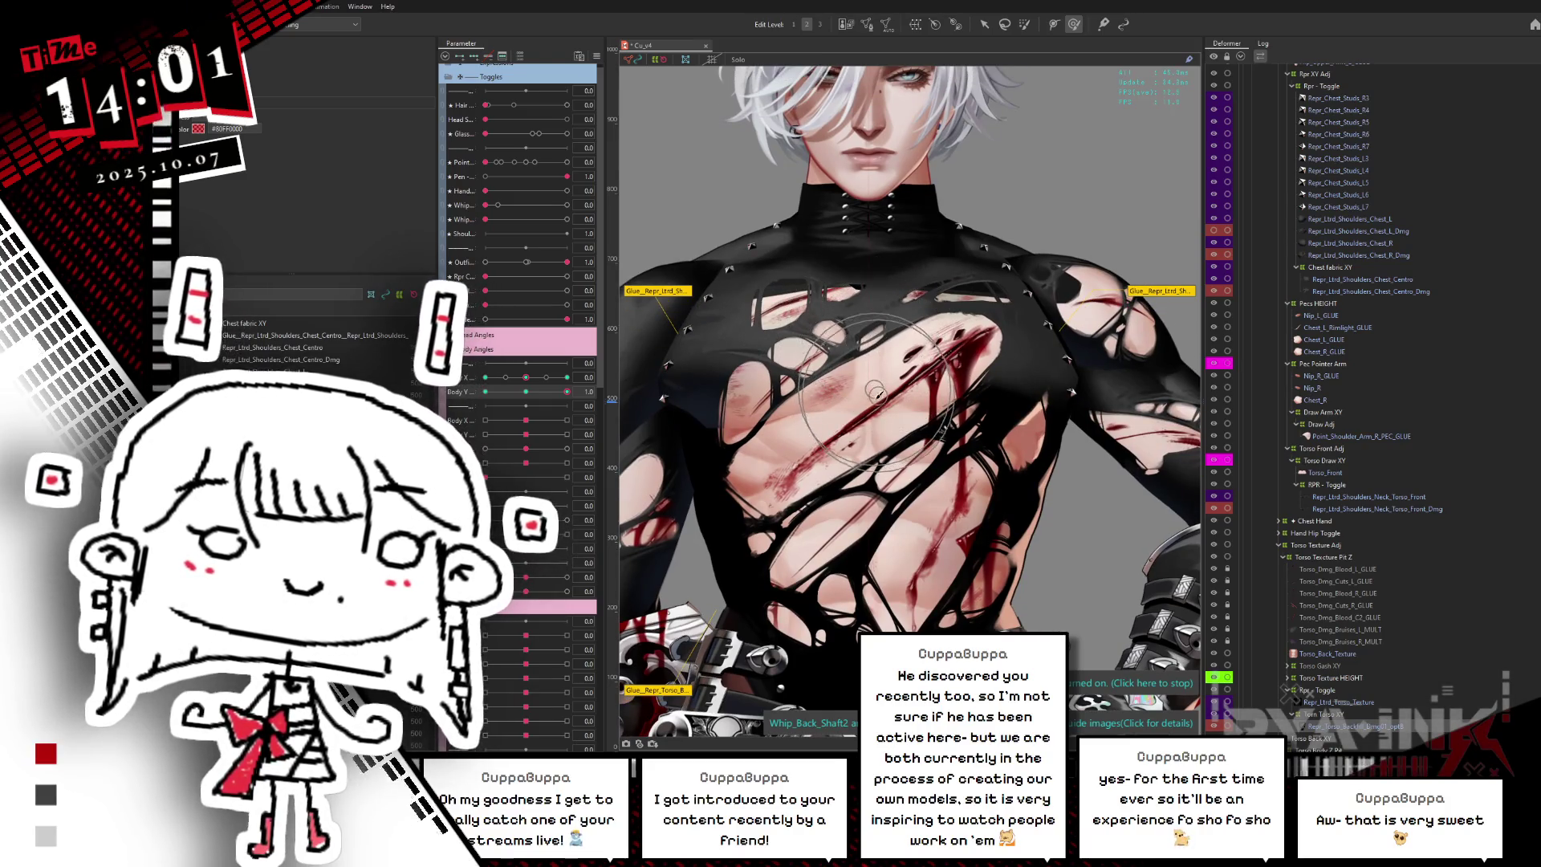
click(526, 391)
mouse_move(526, 392)
mouse_down()
mouse_move(496, 412)
mouse_move(567, 392)
mouse_up()
click(596, 56)
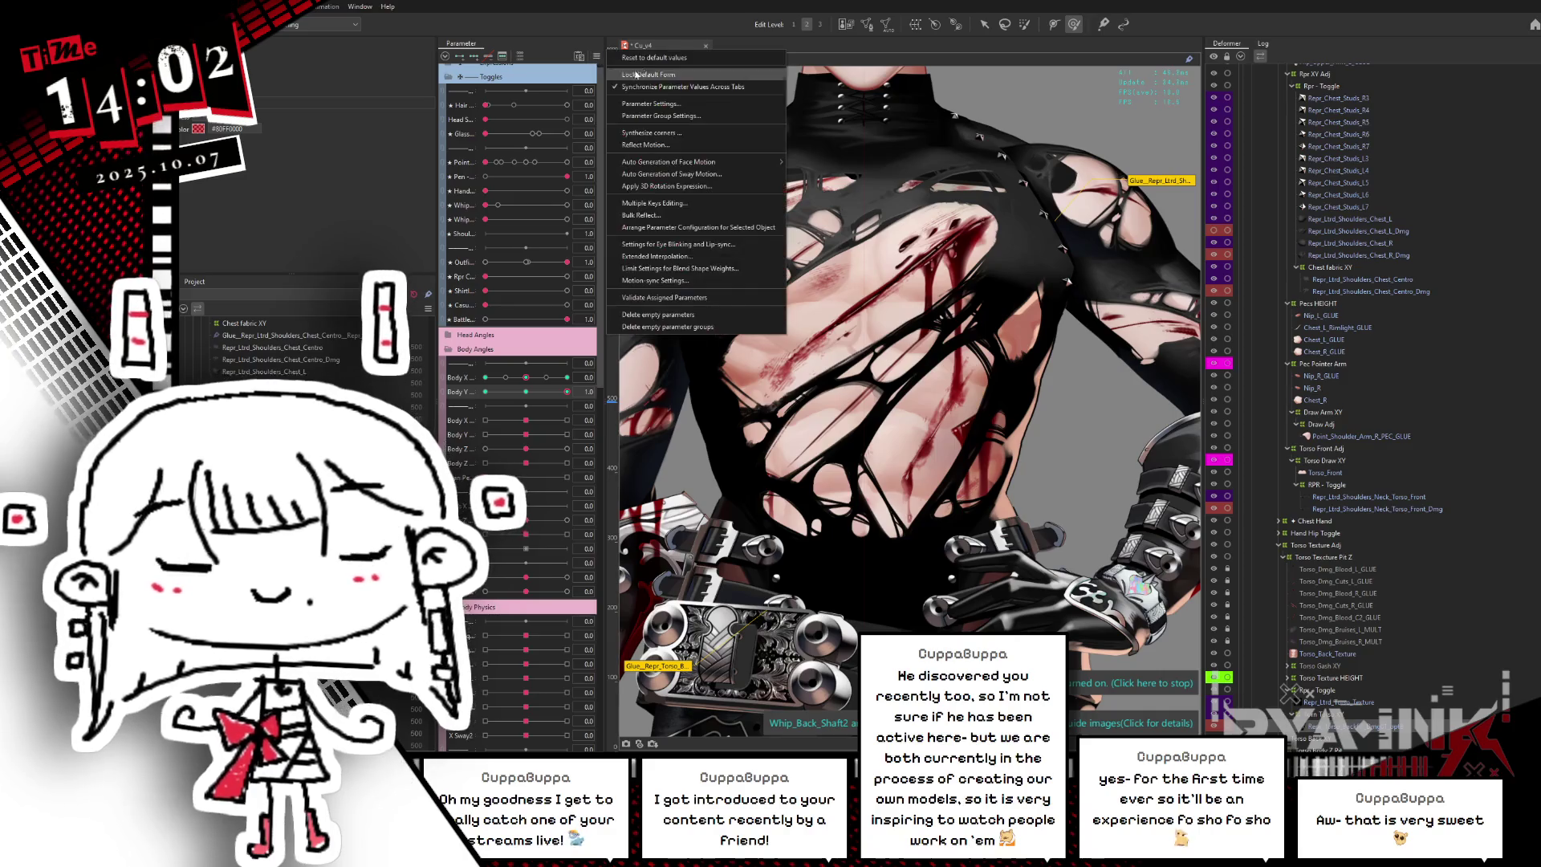
- Re-synthesize the body-angle corner forms, turn Battle back on and turn the torso partway
click(649, 132)
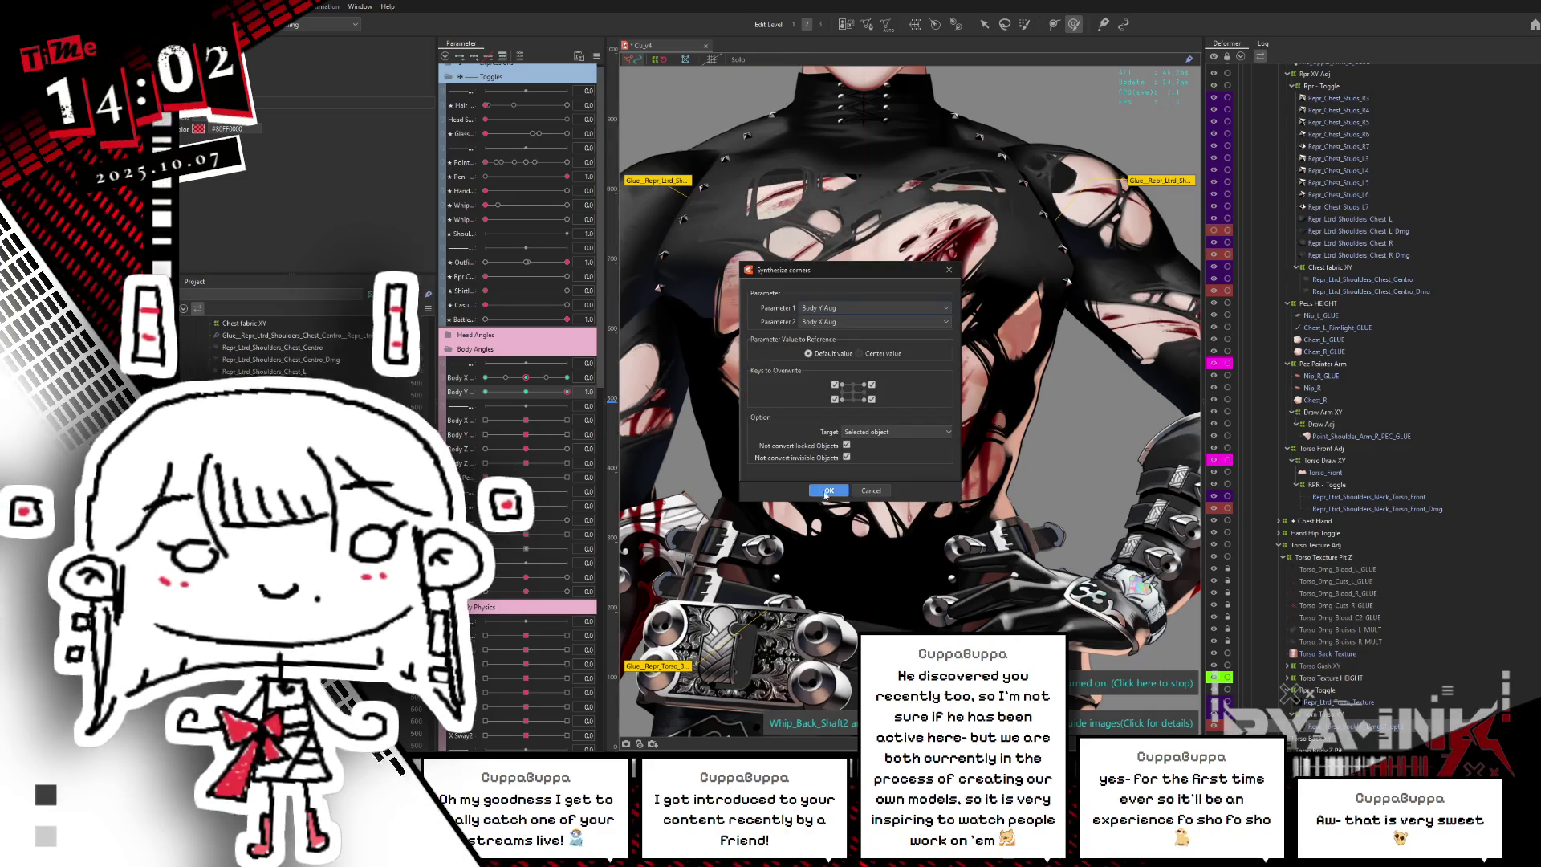
click(827, 491)
click(486, 319)
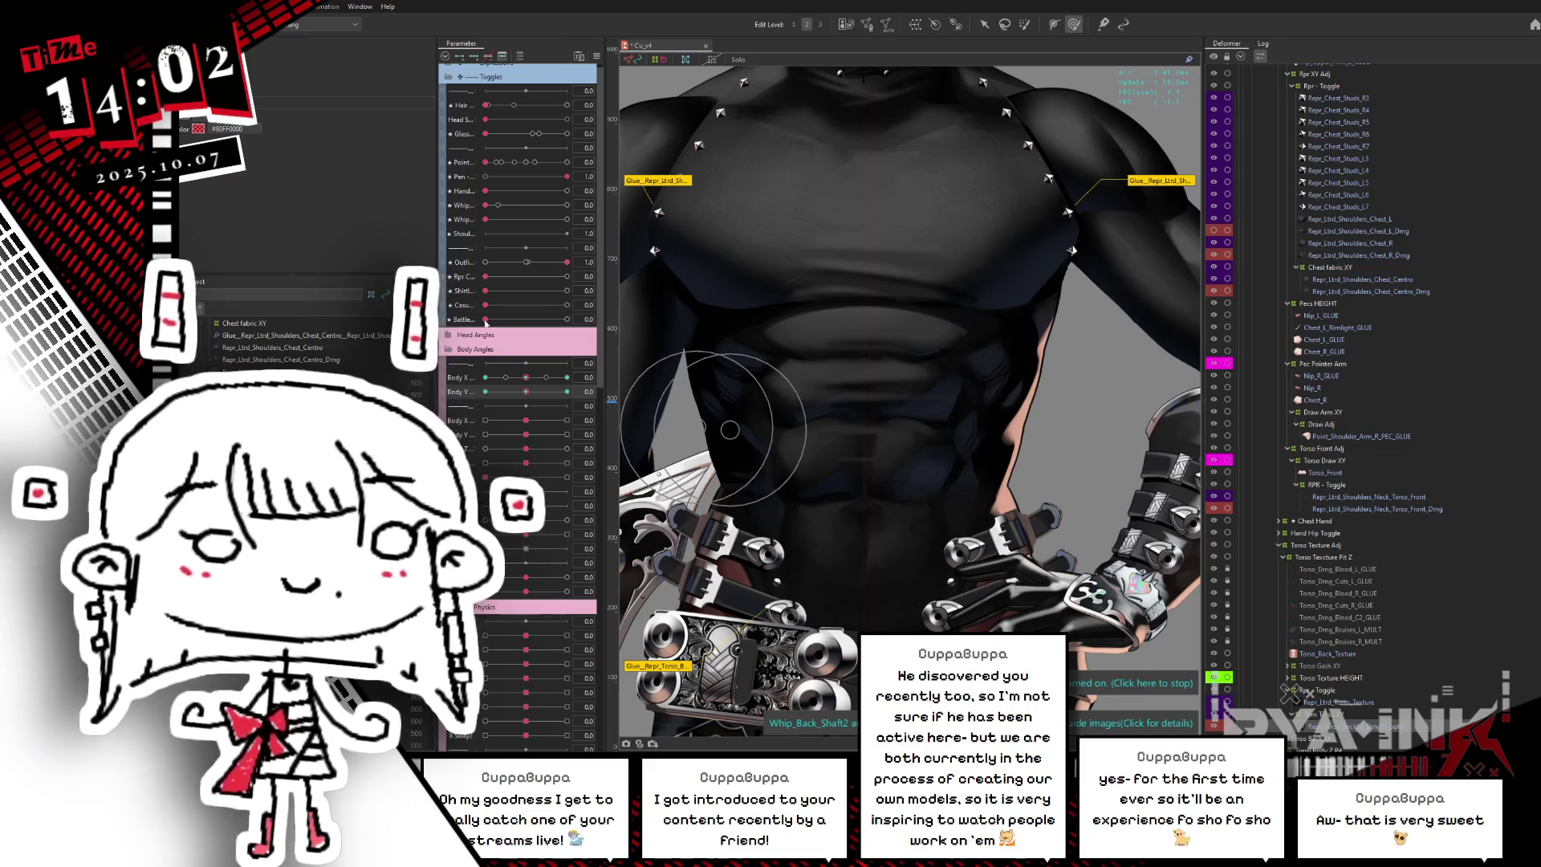
click(566, 319)
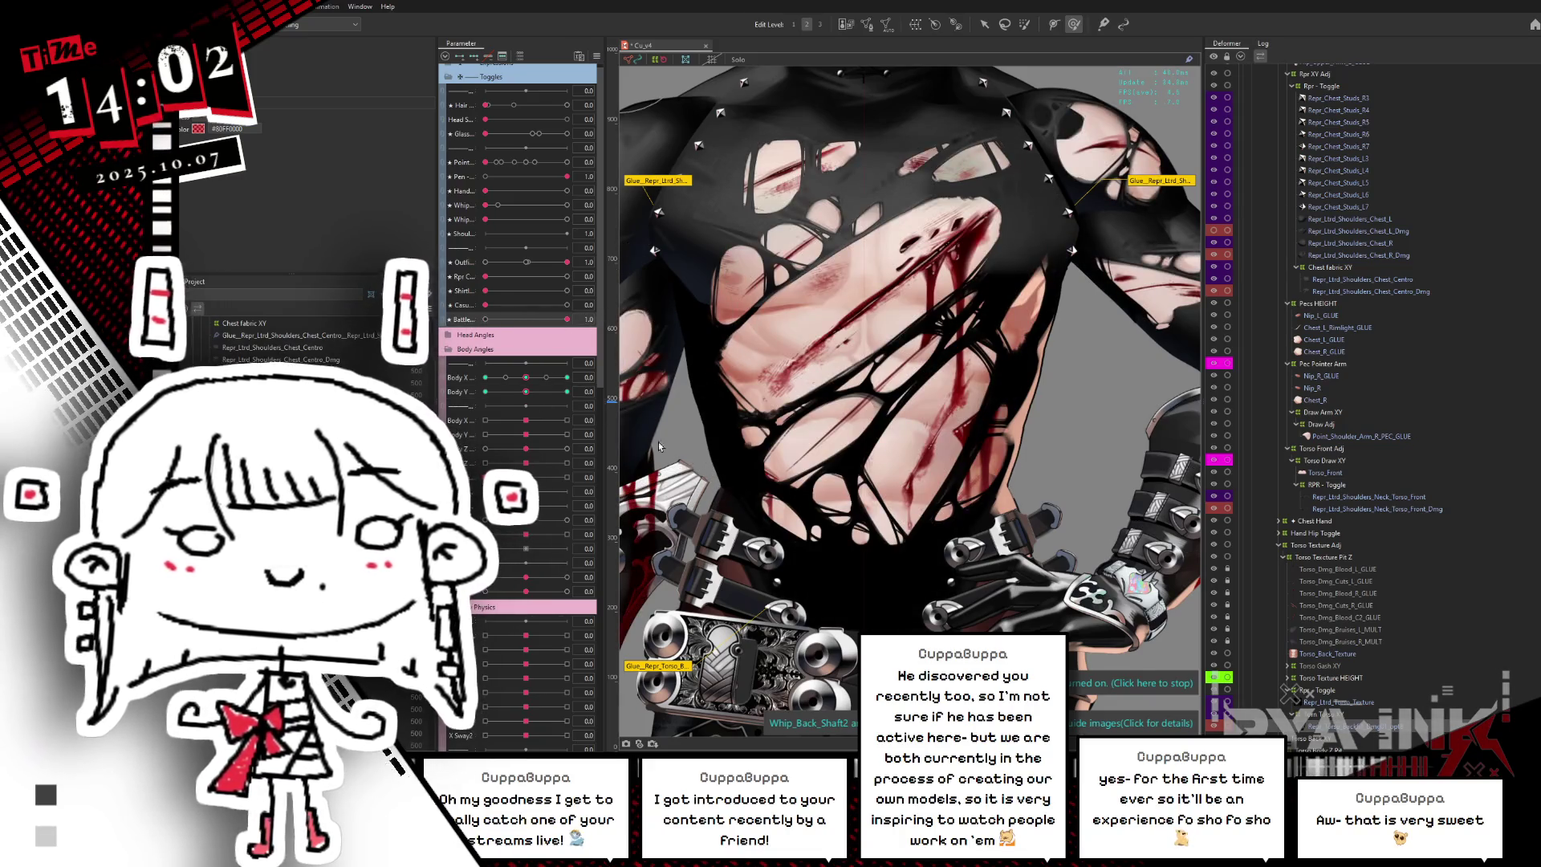
mouse_move(526, 377)
mouse_down()
mouse_move(571, 374)
mouse_move(474, 387)
mouse_up()
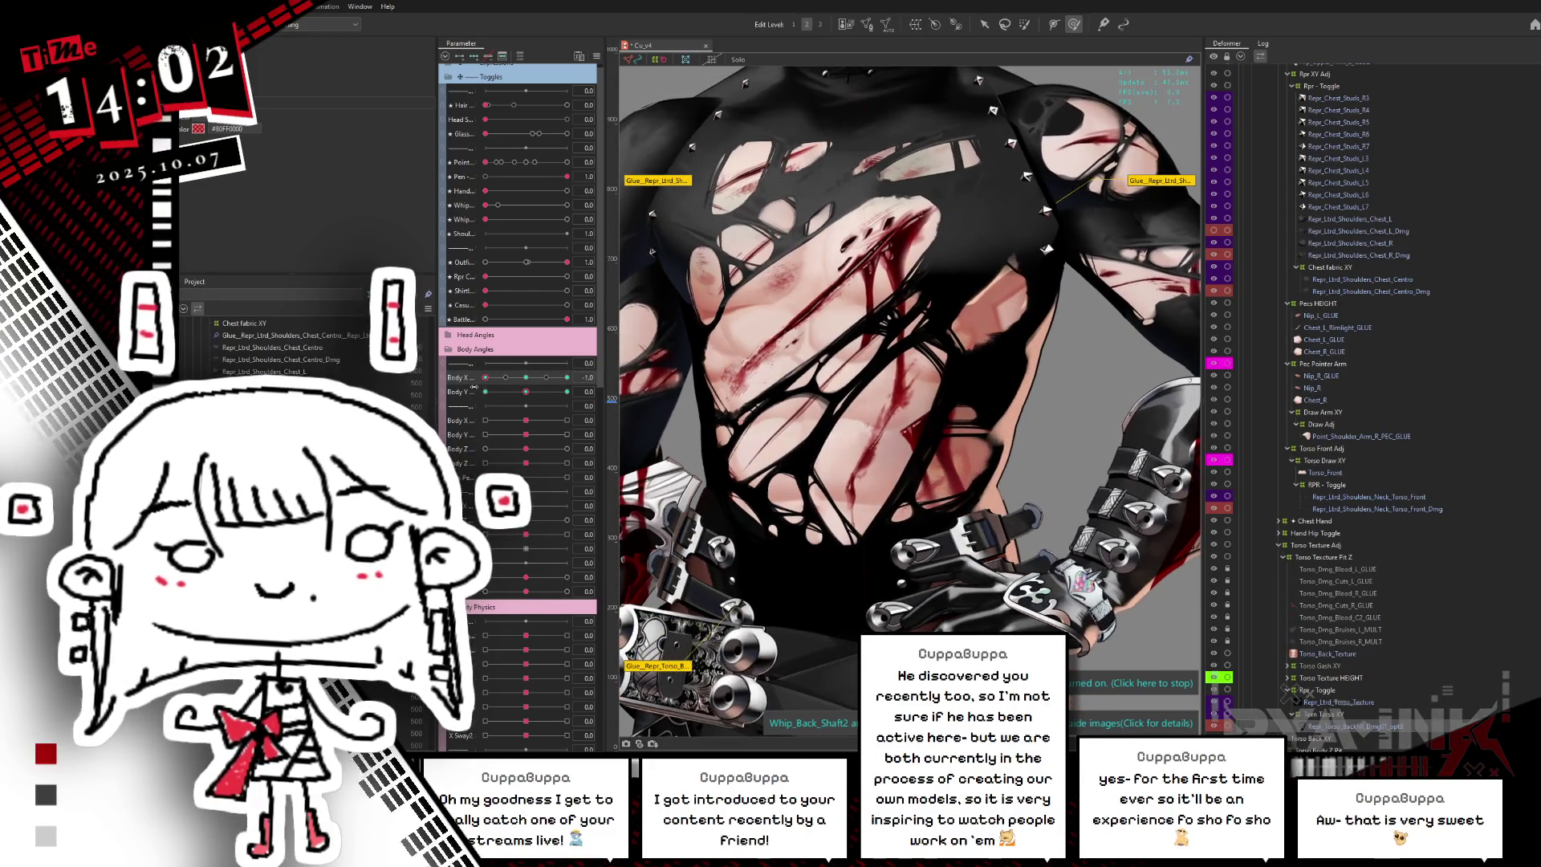
- Select the Chest fabric XY deformer, hide its grid and reshape the torn upper-chest holes
scroll(915, 400, down, 3)
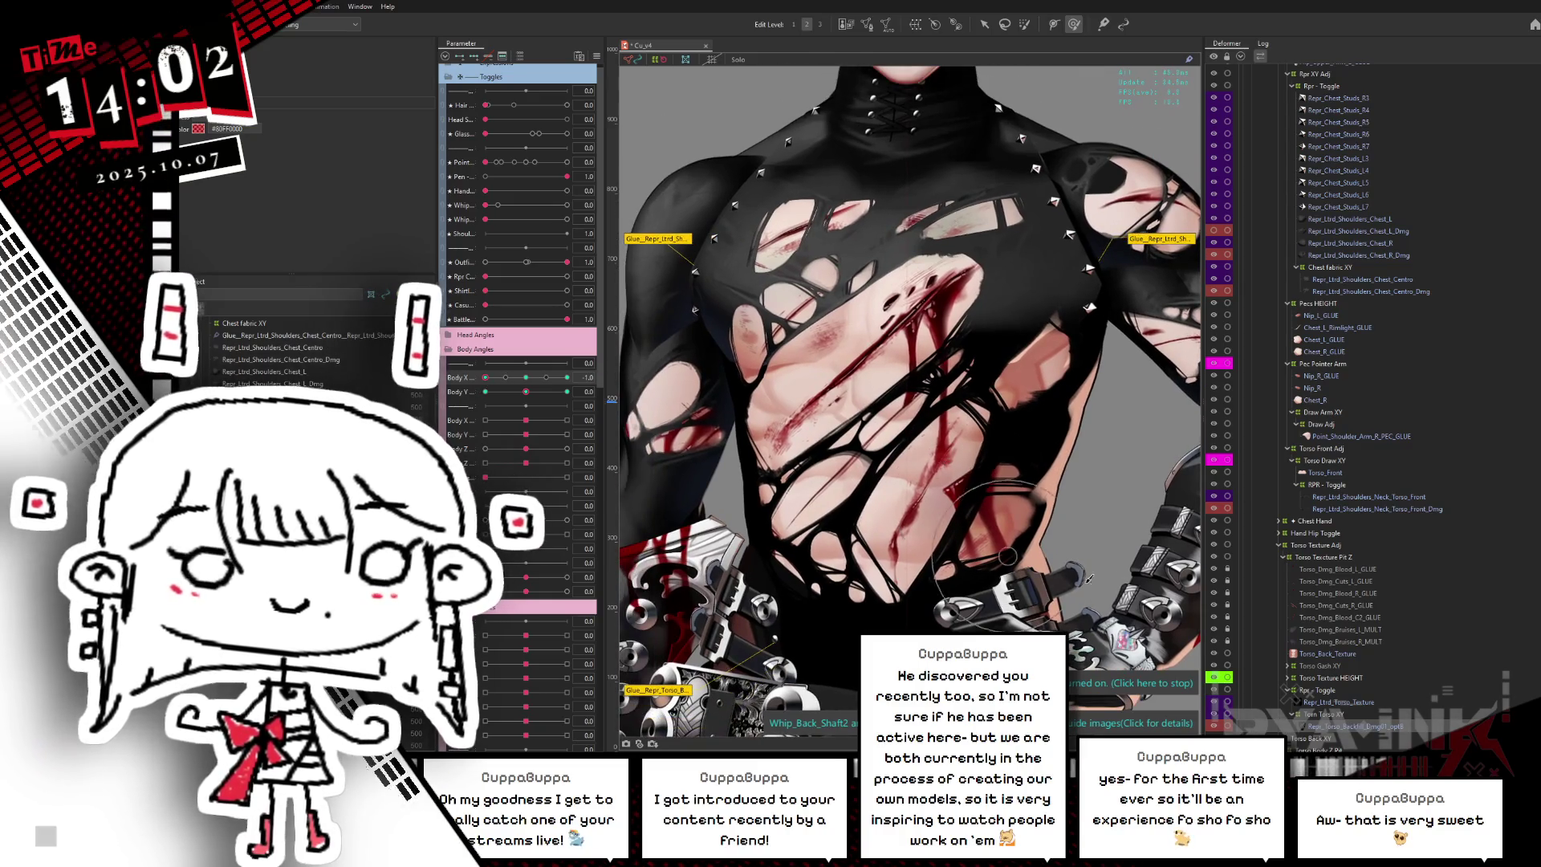
click(1350, 275)
click(1346, 269)
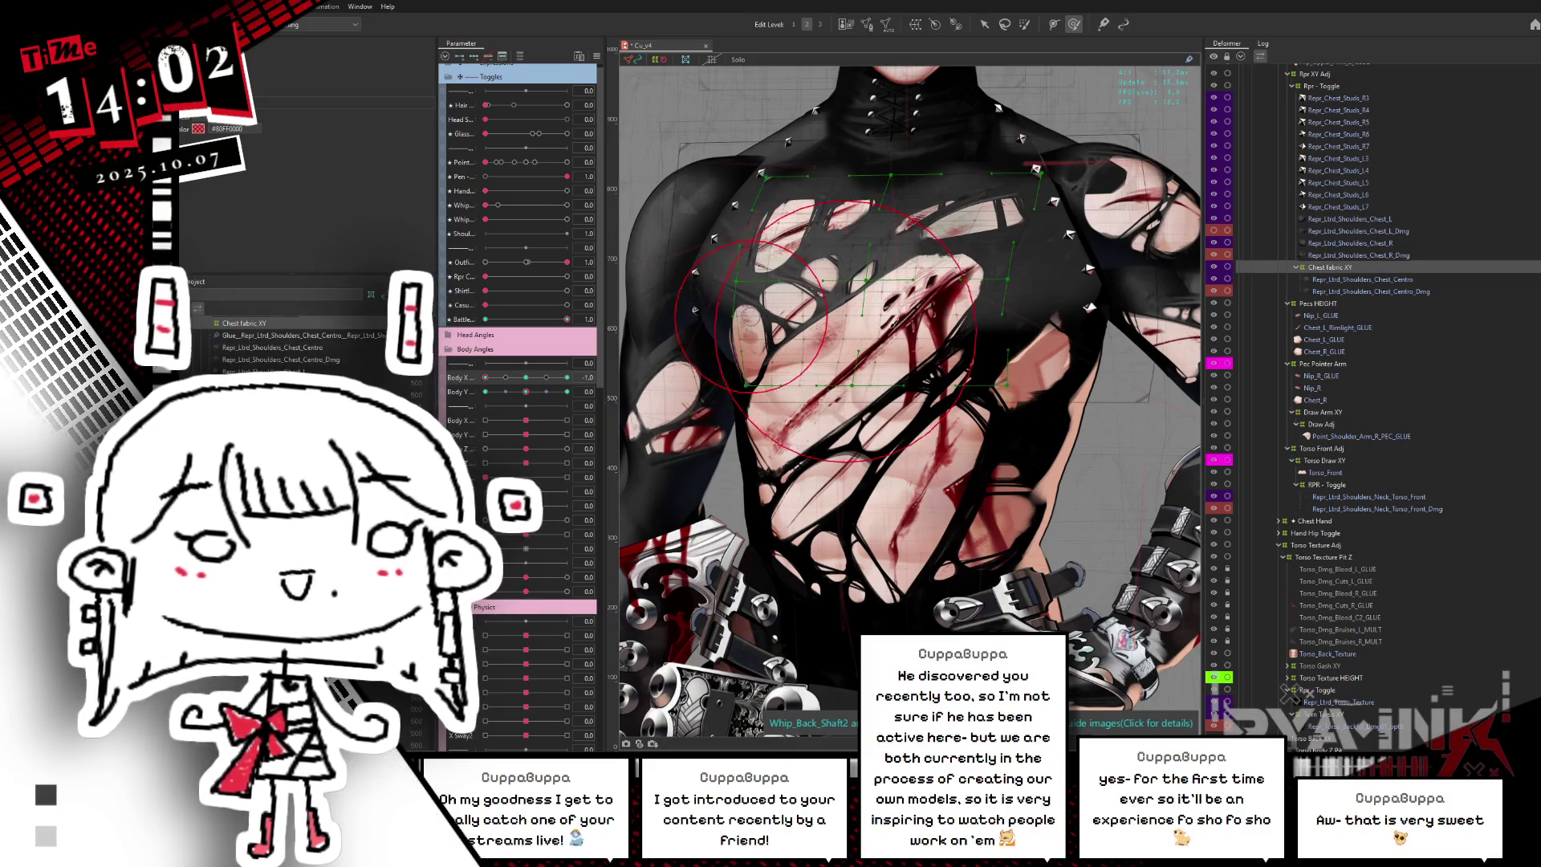
key(p)
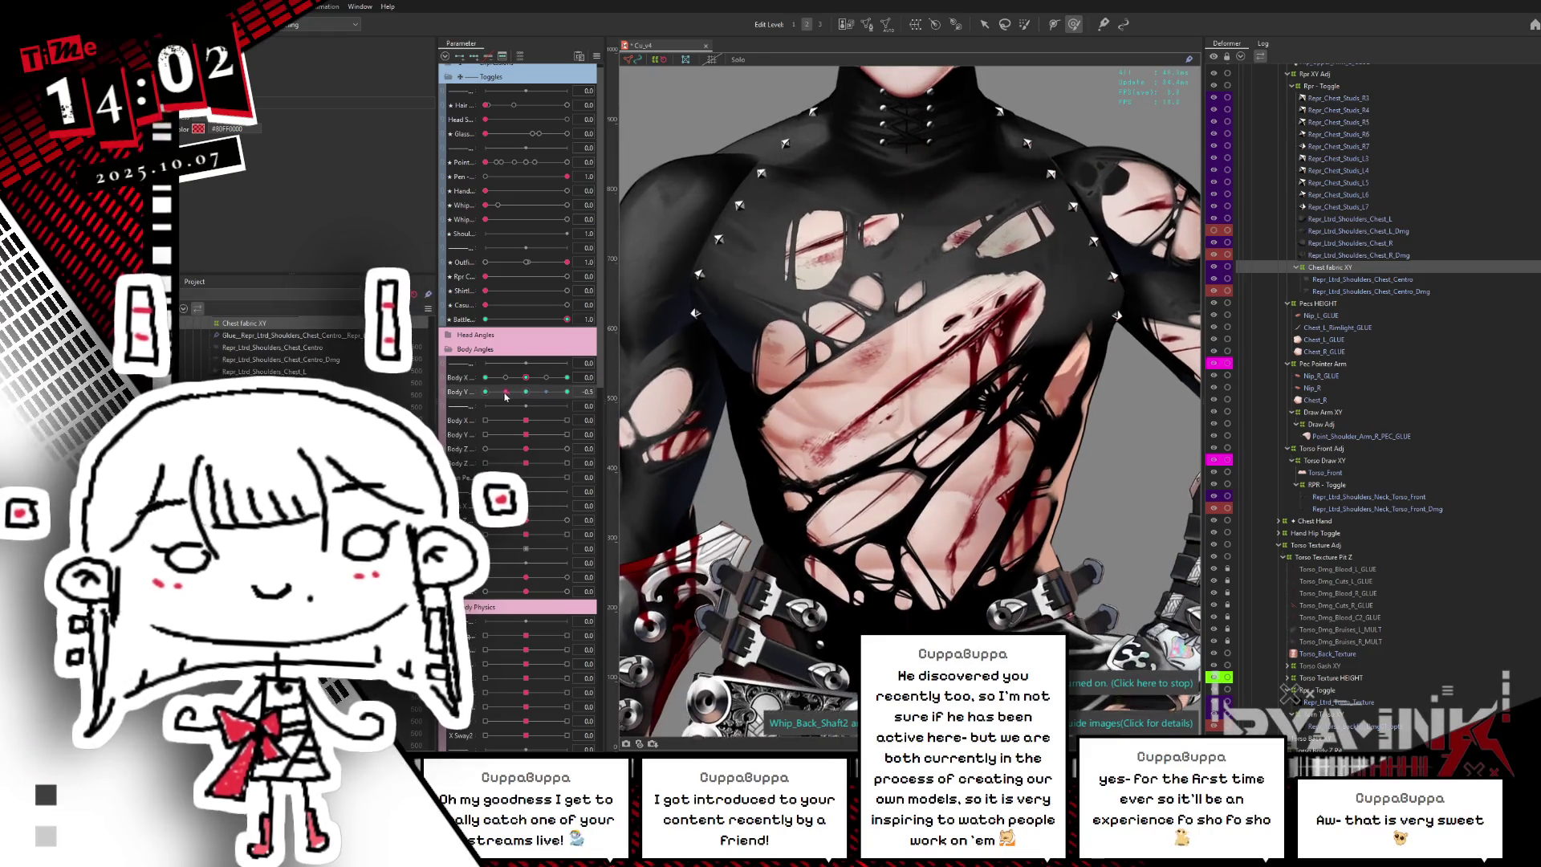
mouse_move(853, 389)
mouse_down()
mouse_move(903, 376)
mouse_move(893, 345)
mouse_up()
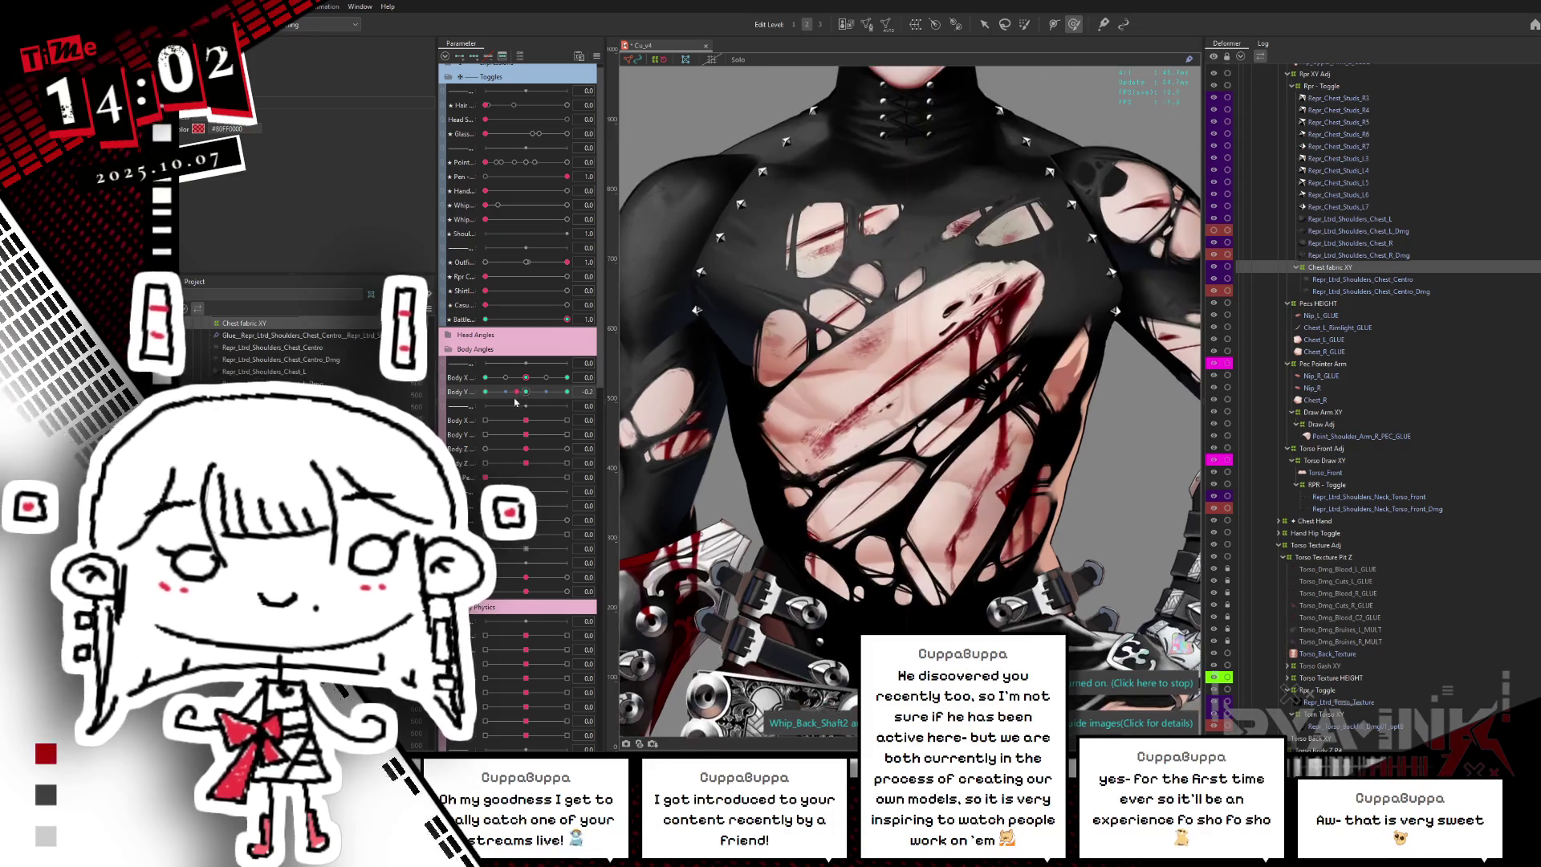
drag(820, 294, 910, 235)
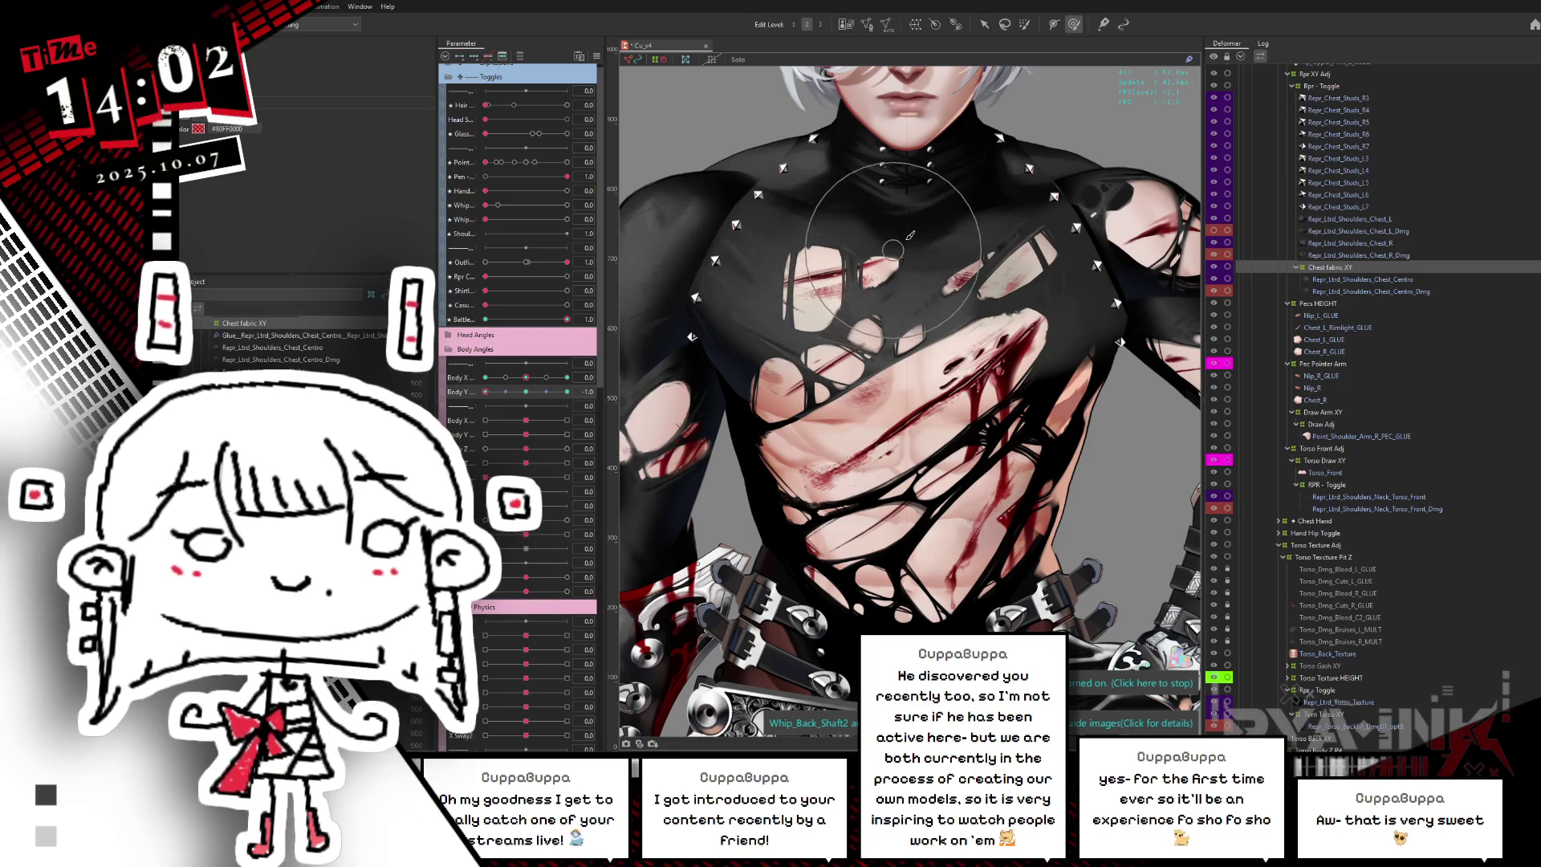
- Tilt the body near maximum to check the chest edit, then return the torso turn to neutral
mouse_move(485, 392)
mouse_down()
mouse_move(511, 406)
mouse_move(649, 348)
mouse_up()
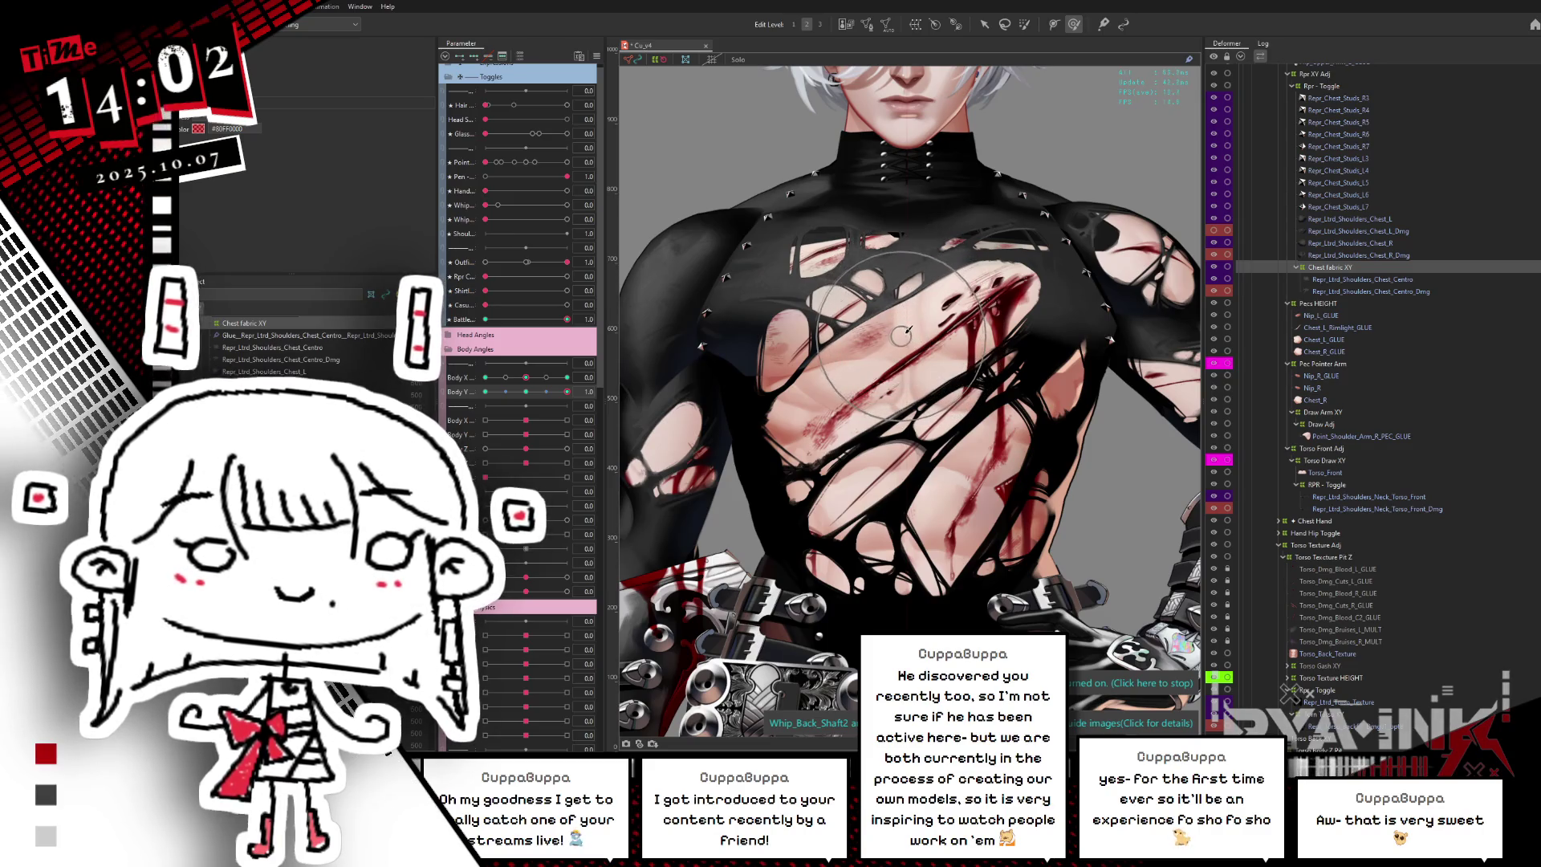
mouse_move(566, 391)
mouse_down()
mouse_move(504, 379)
mouse_move(572, 363)
mouse_up()
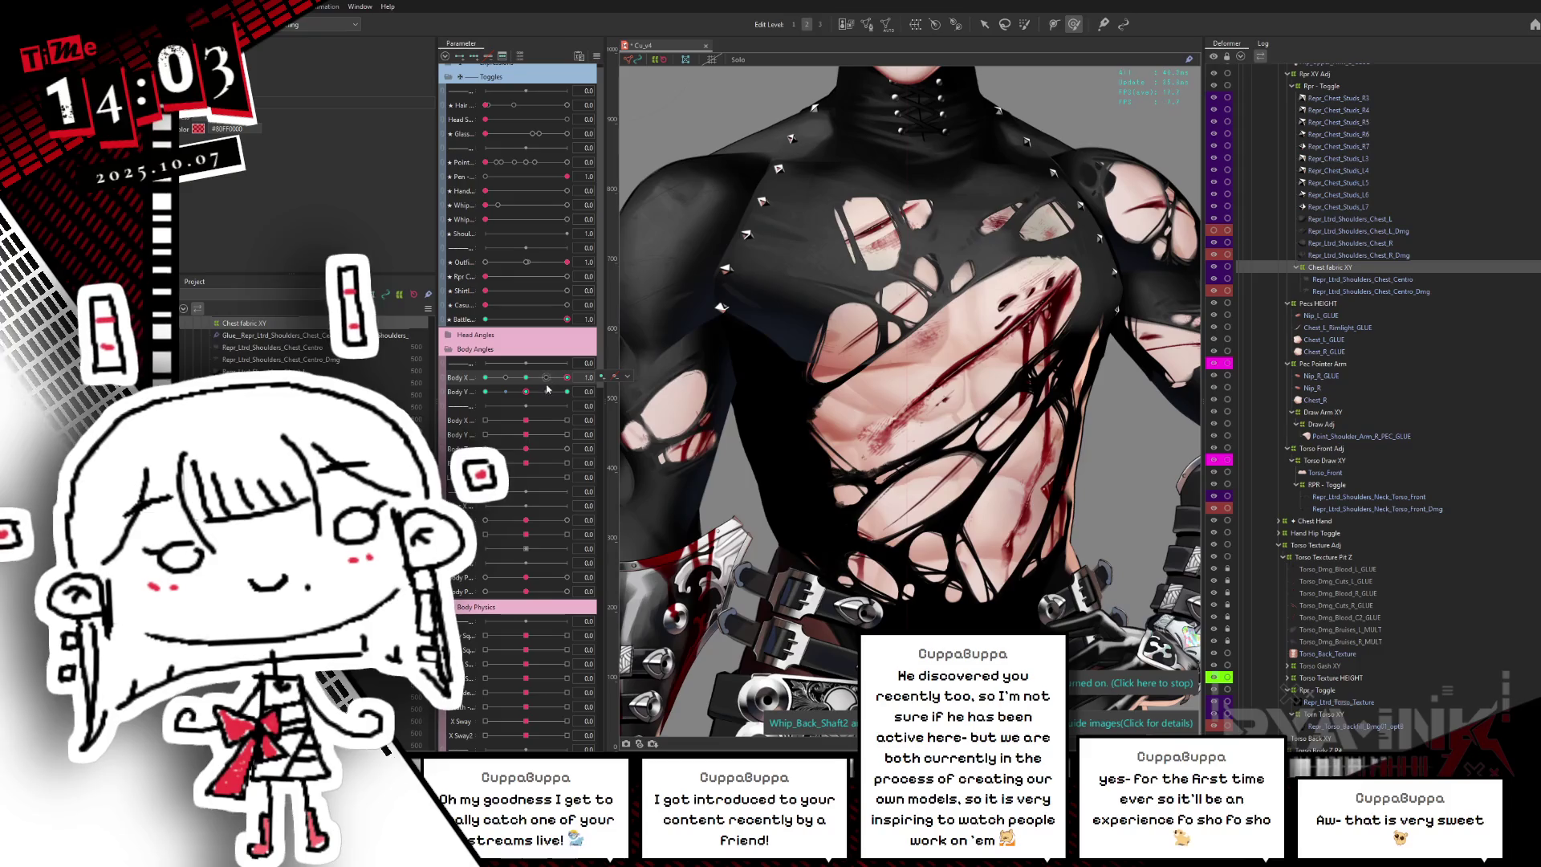
drag(578, 365, 526, 378)
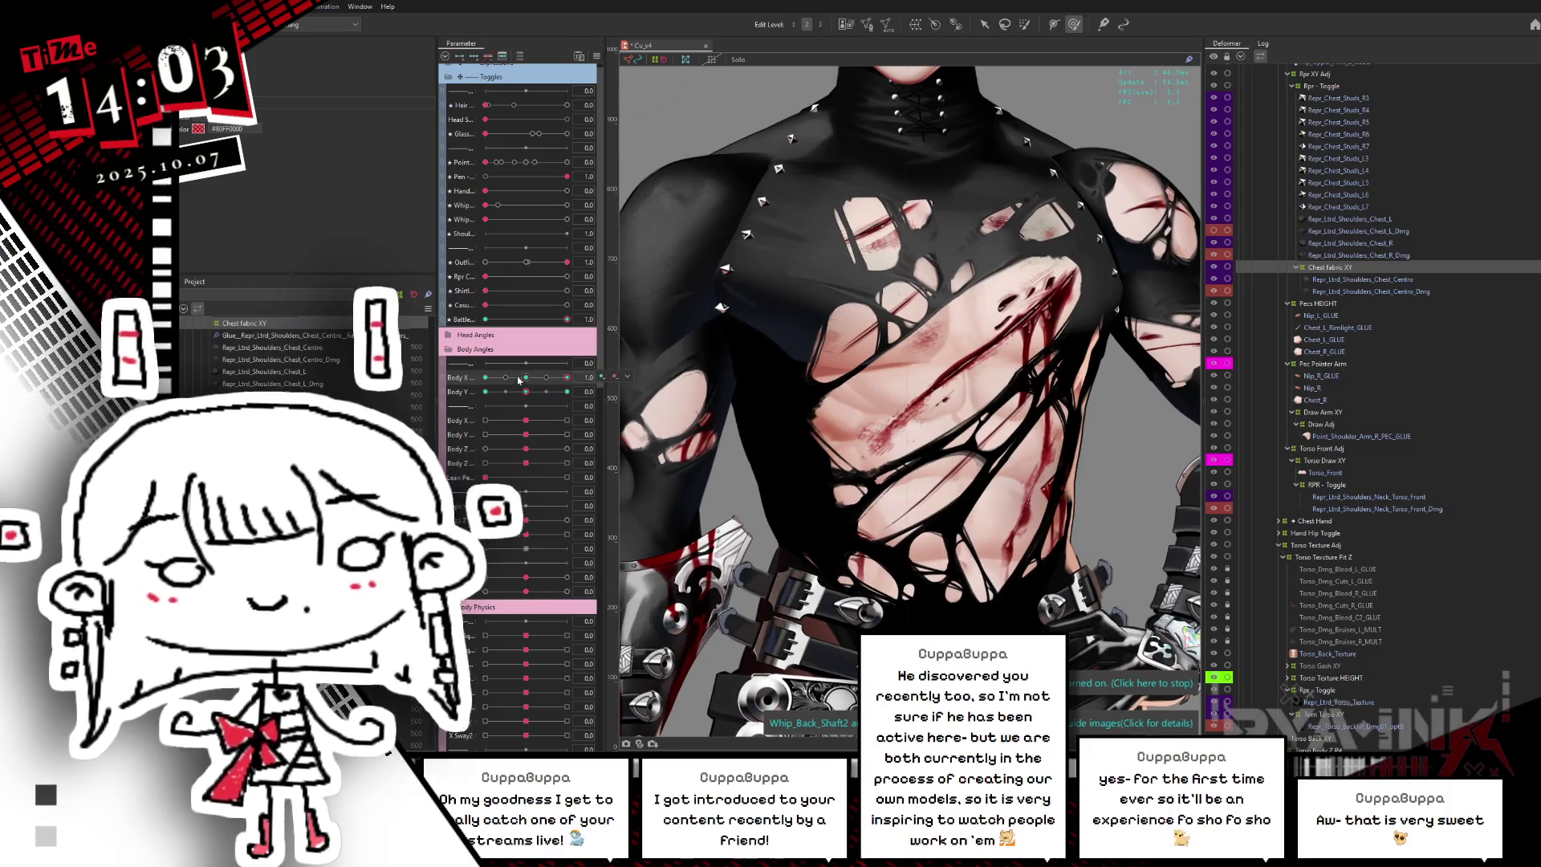
click(597, 58)
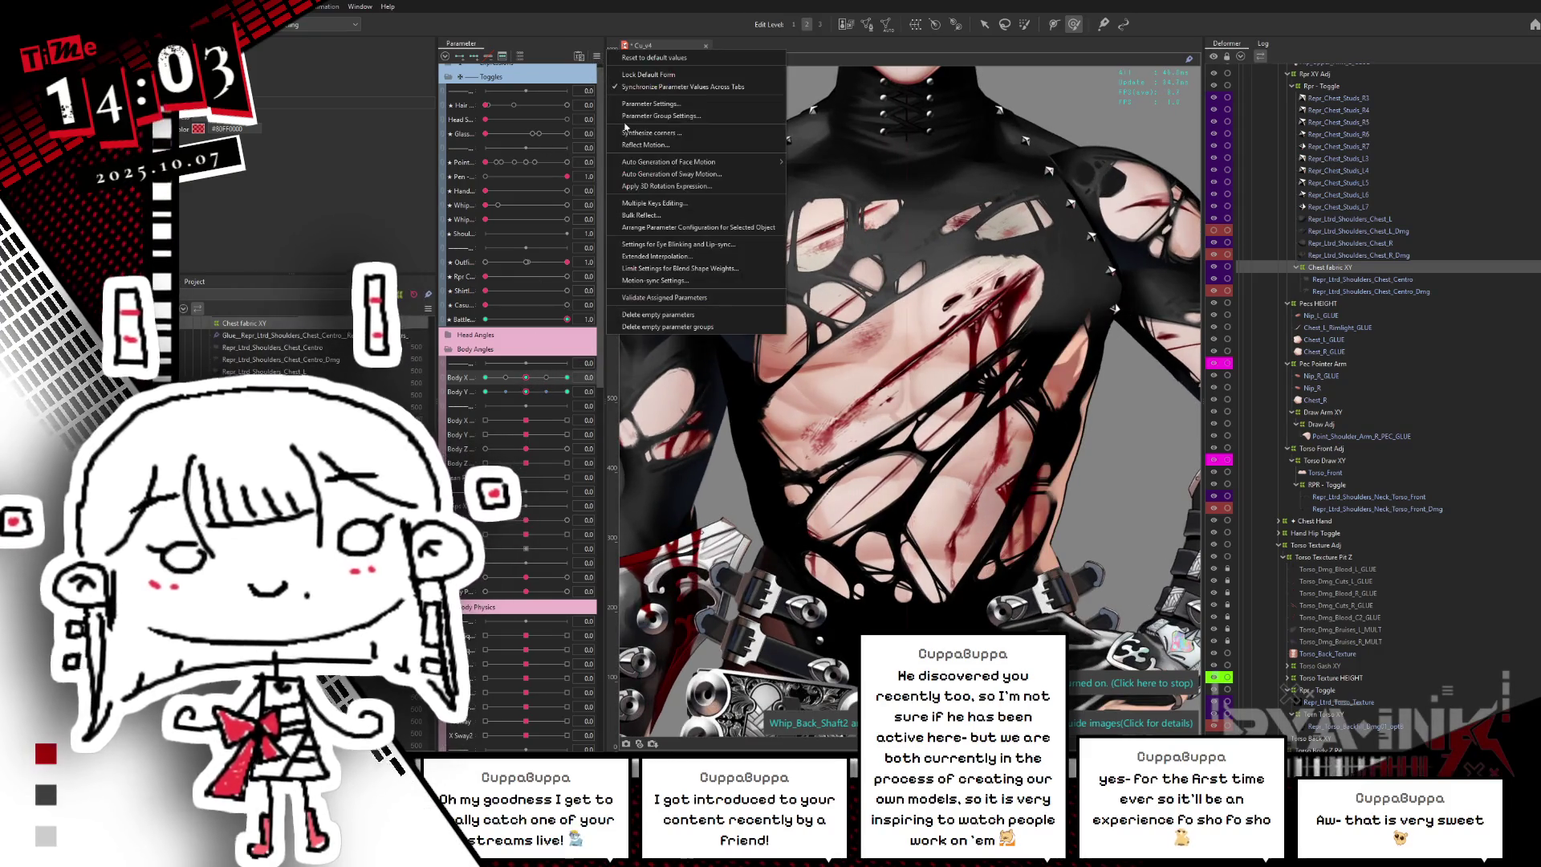
- Synthesize the corner forms again, centre Body X and set Battle to 1
click(636, 162)
click(829, 490)
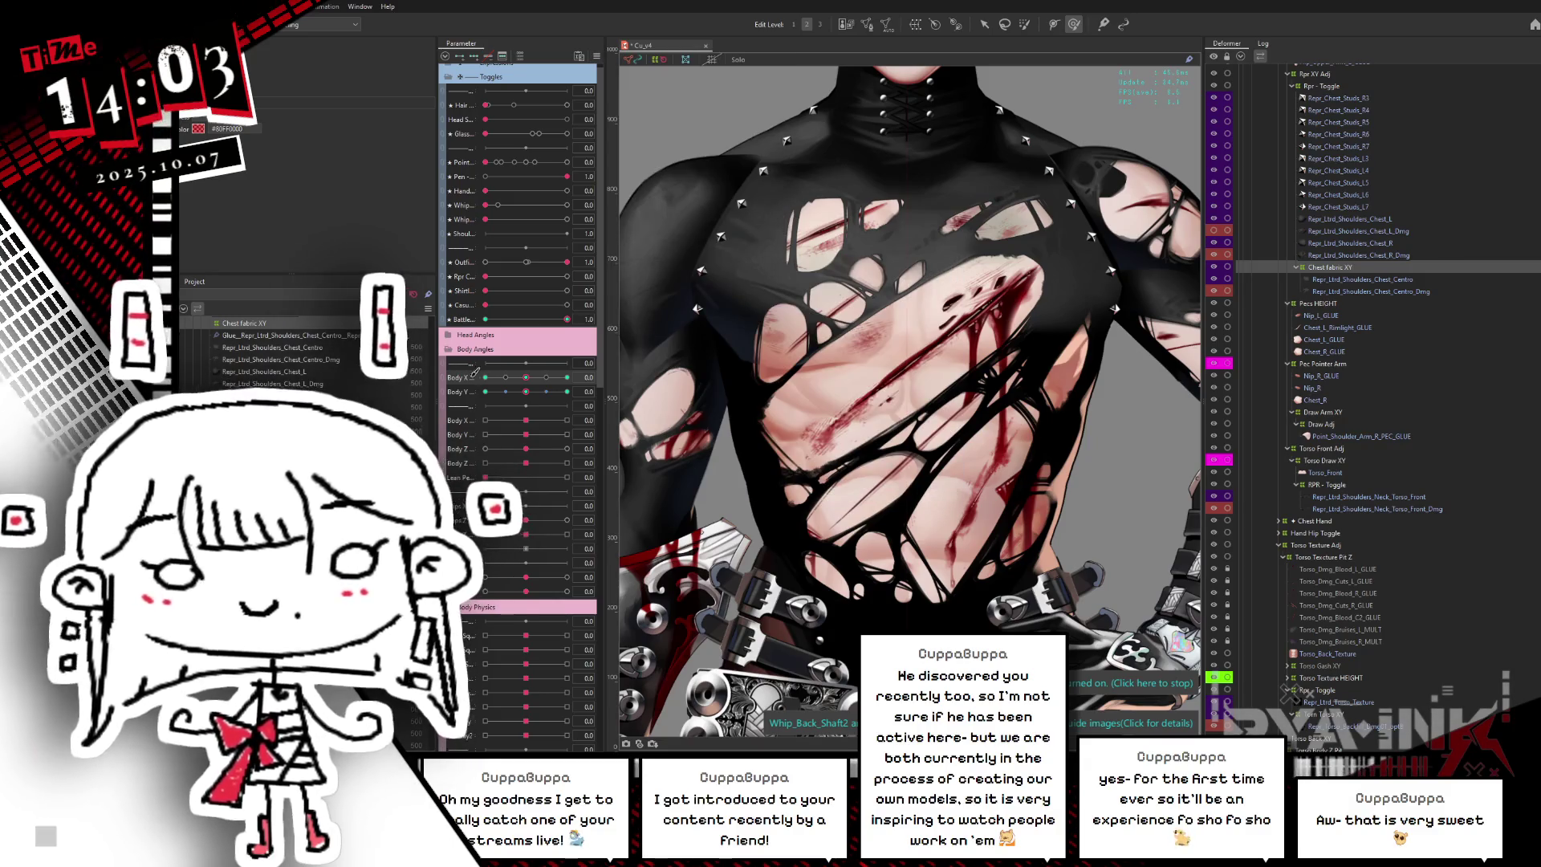
click(523, 378)
click(526, 378)
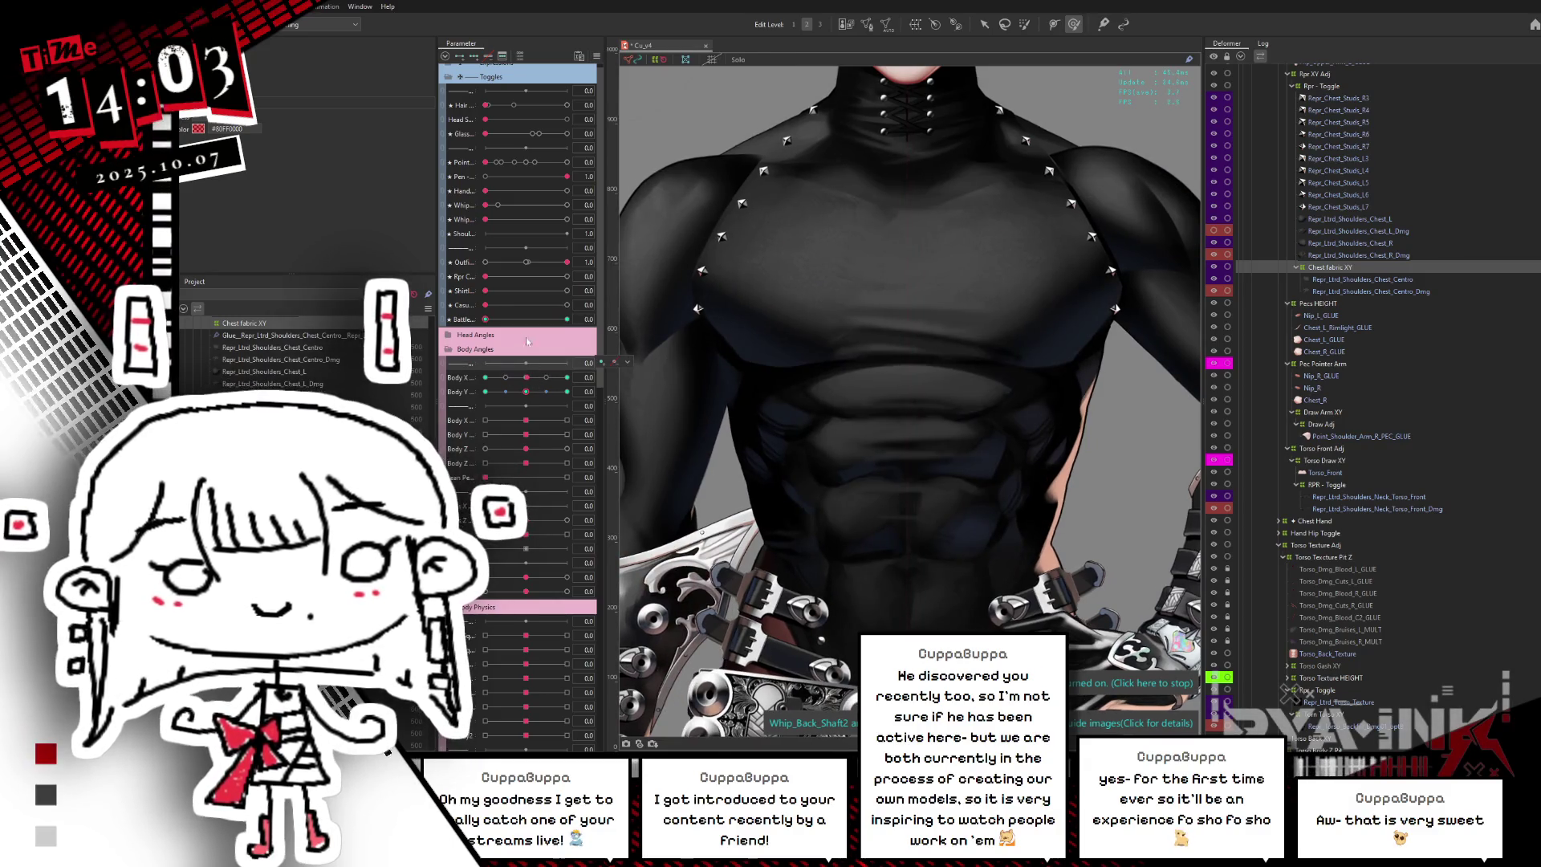
click(487, 320)
- Turn the body fully to one side and tilt it fully up, then reset to frontal
mouse_move(525, 377)
mouse_down()
mouse_move(485, 377)
mouse_move(569, 389)
mouse_up()
click(522, 393)
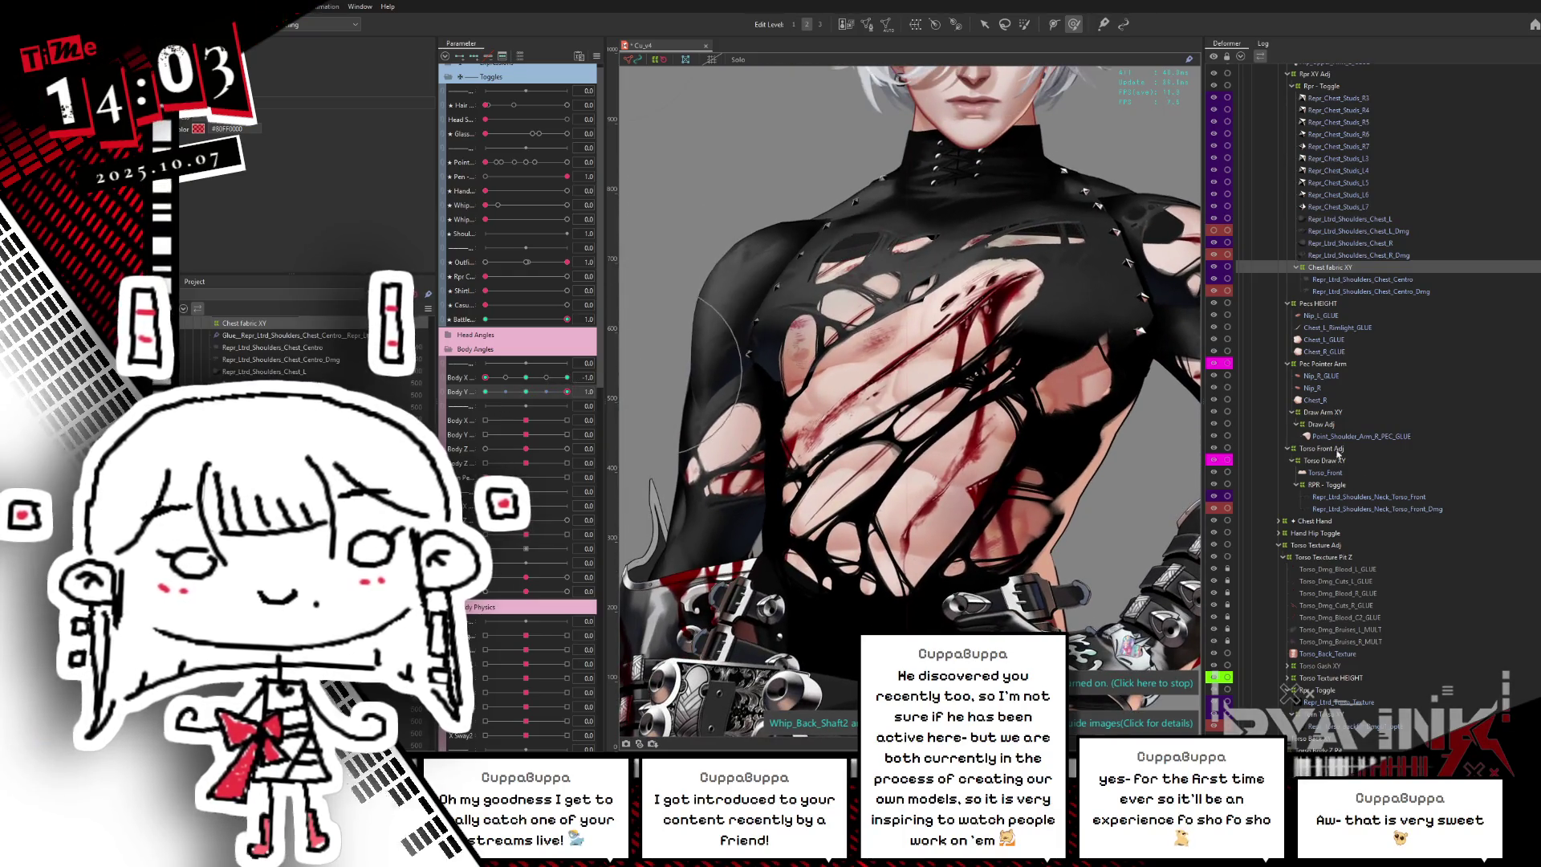
click(1342, 508)
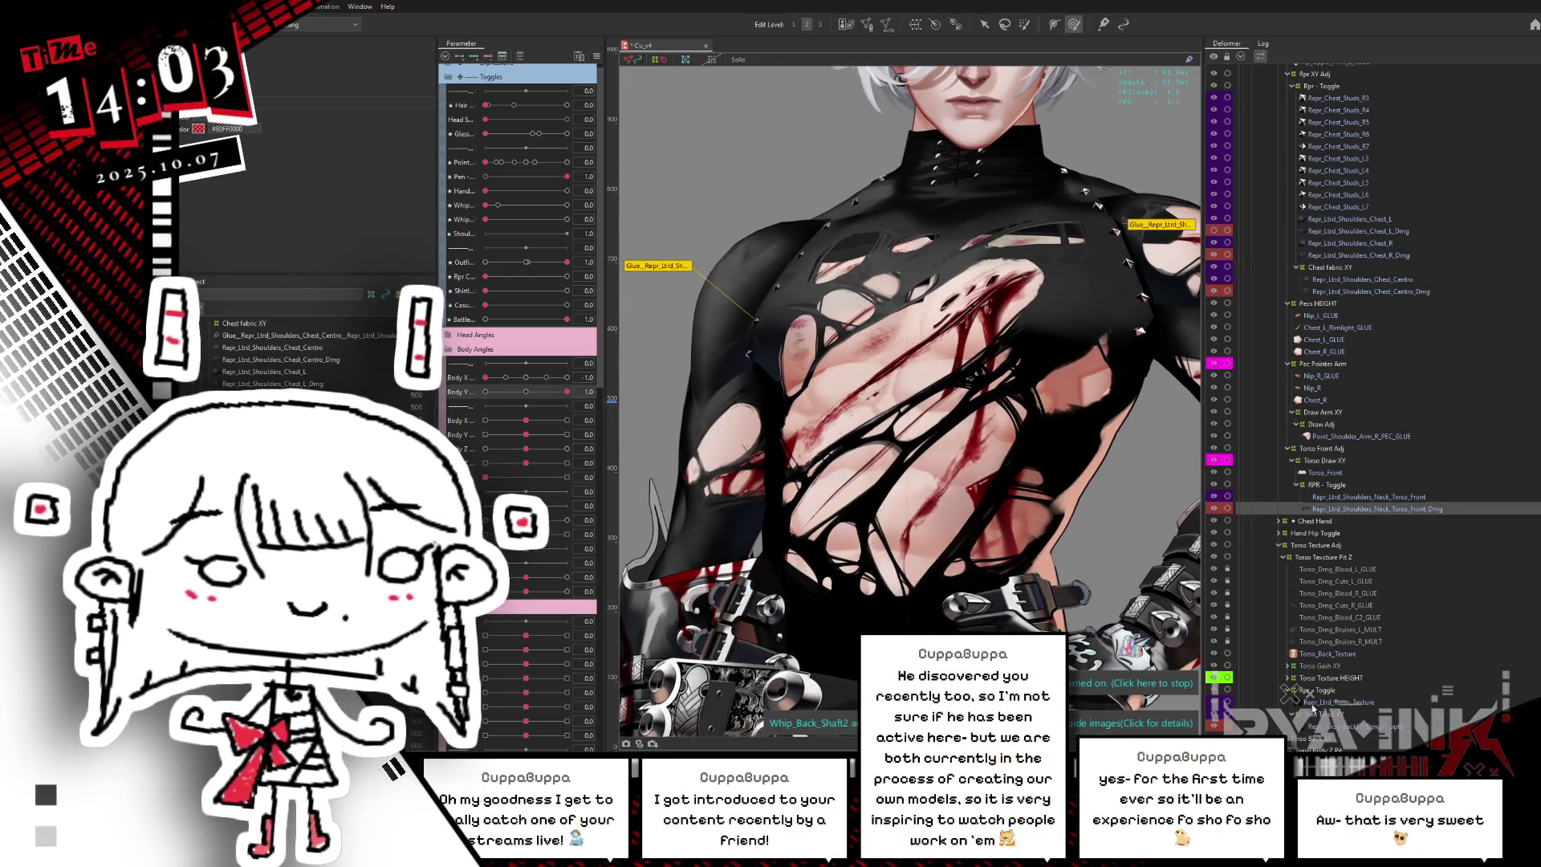
click(597, 56)
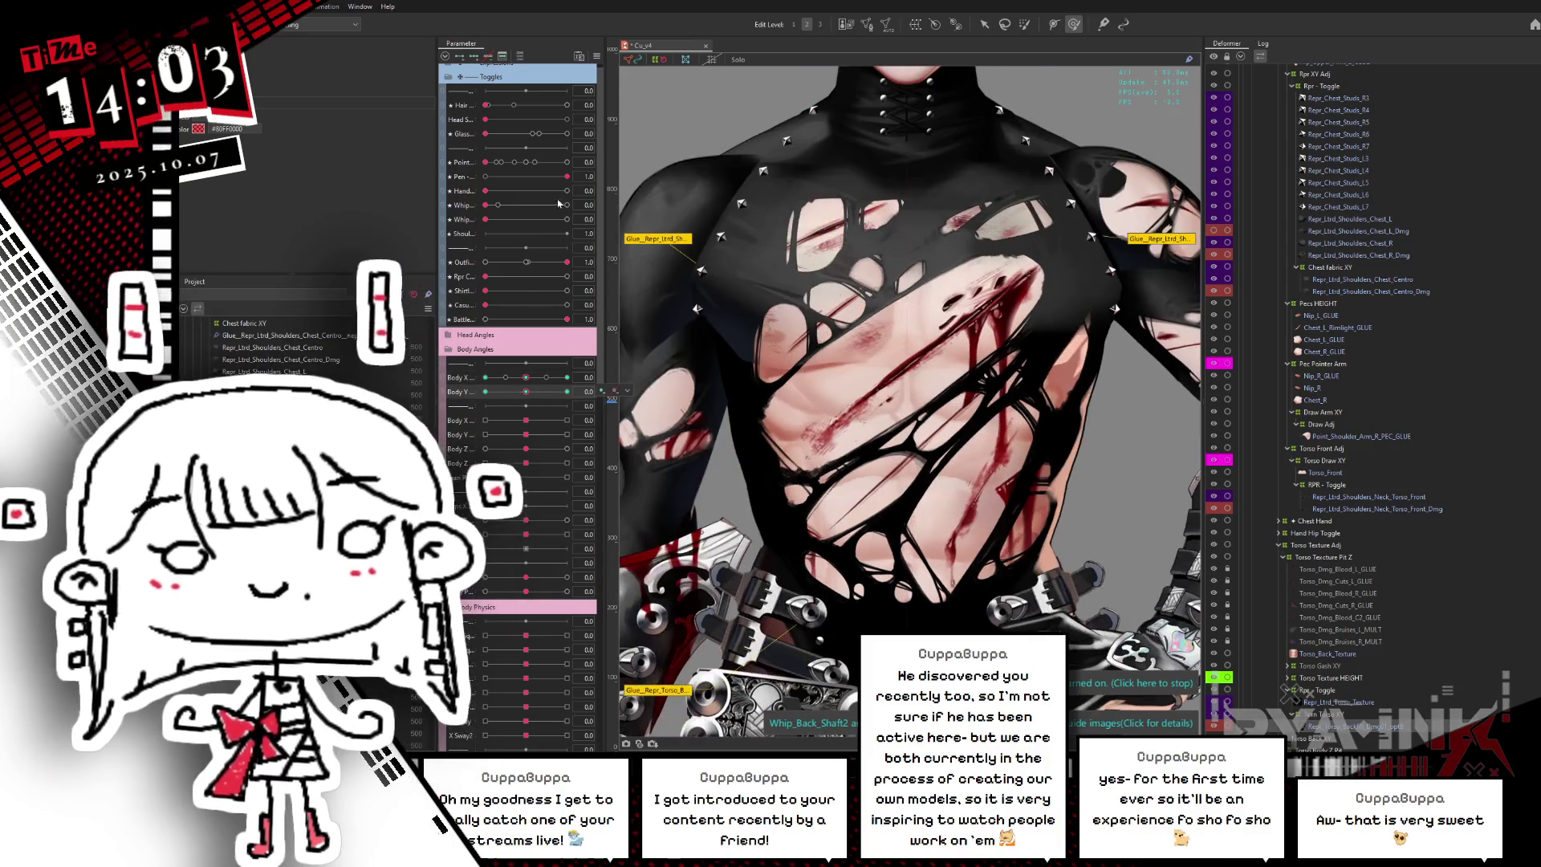
- Apply an option from the Parameter panel menu, then pose Body X at -1 and Body Y at 1
click(597, 56)
click(658, 265)
click(814, 476)
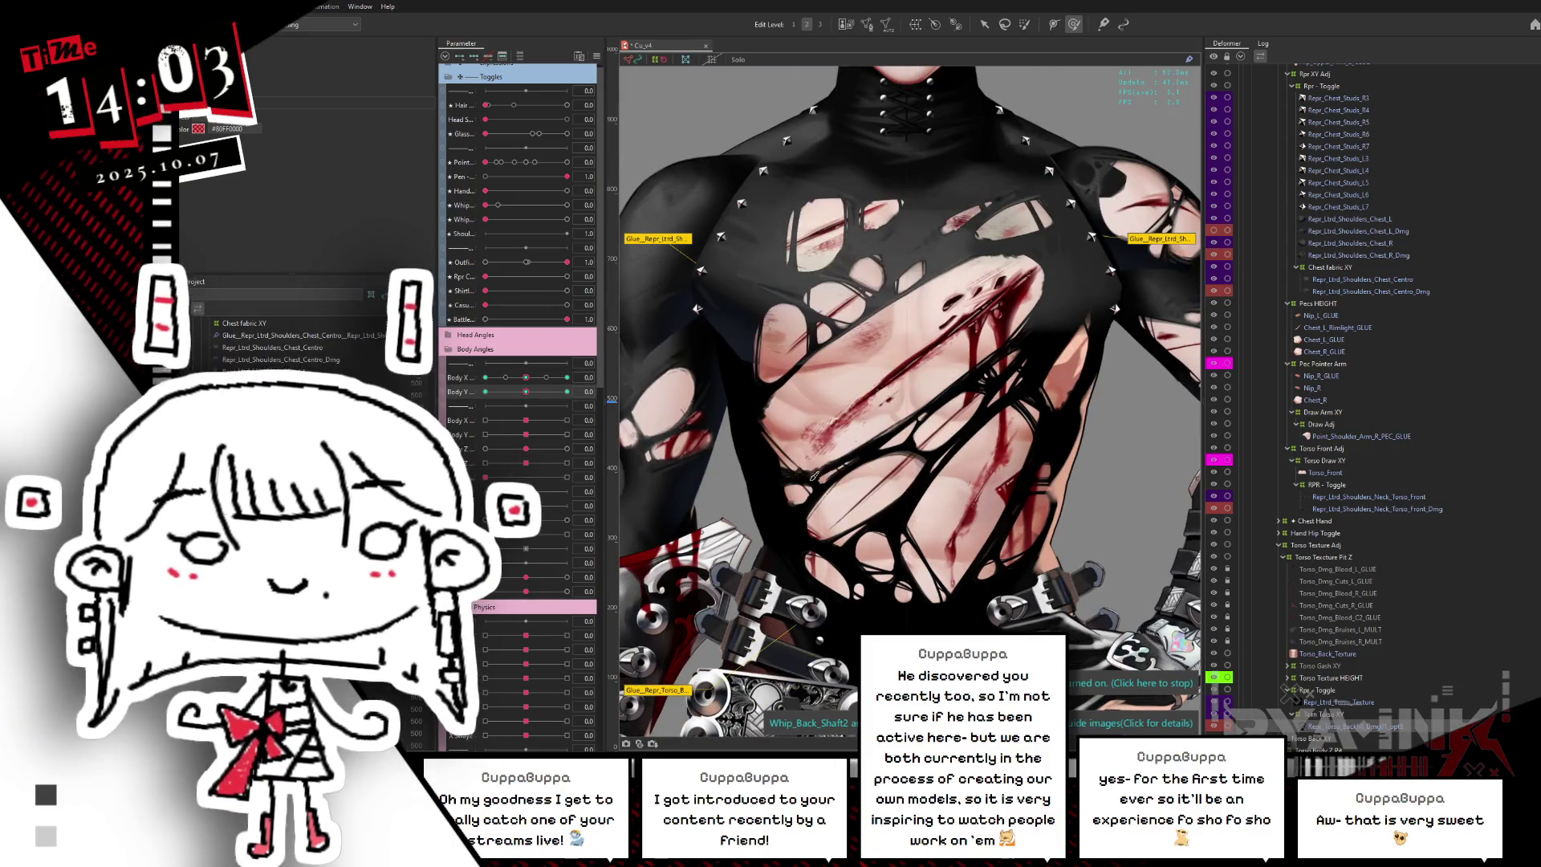
mouse_move(529, 377)
mouse_down()
mouse_move(486, 377)
mouse_move(485, 393)
mouse_up()
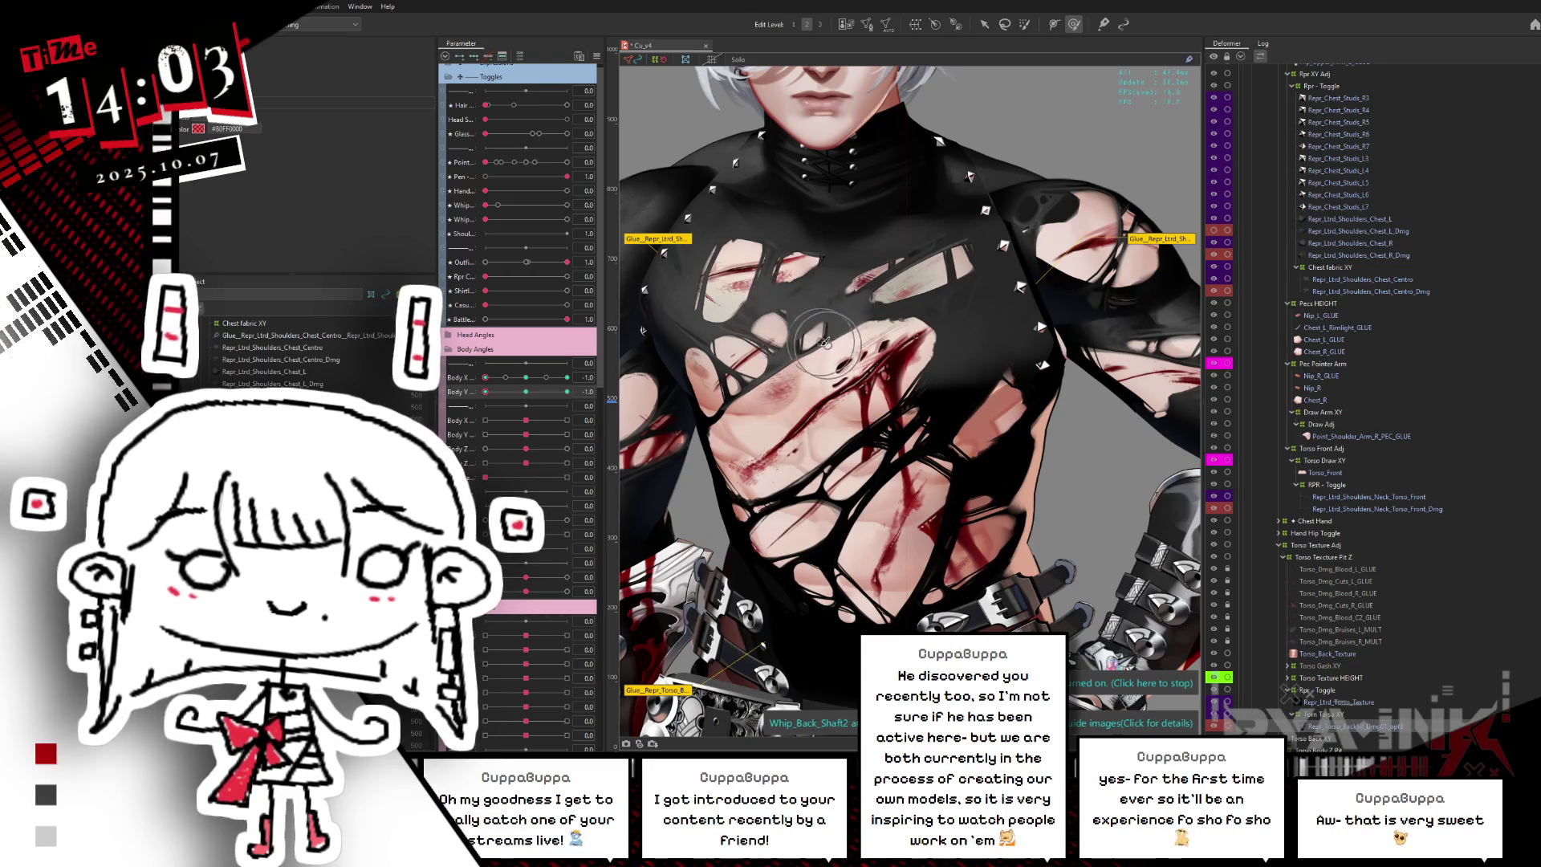
drag(530, 392, 567, 391)
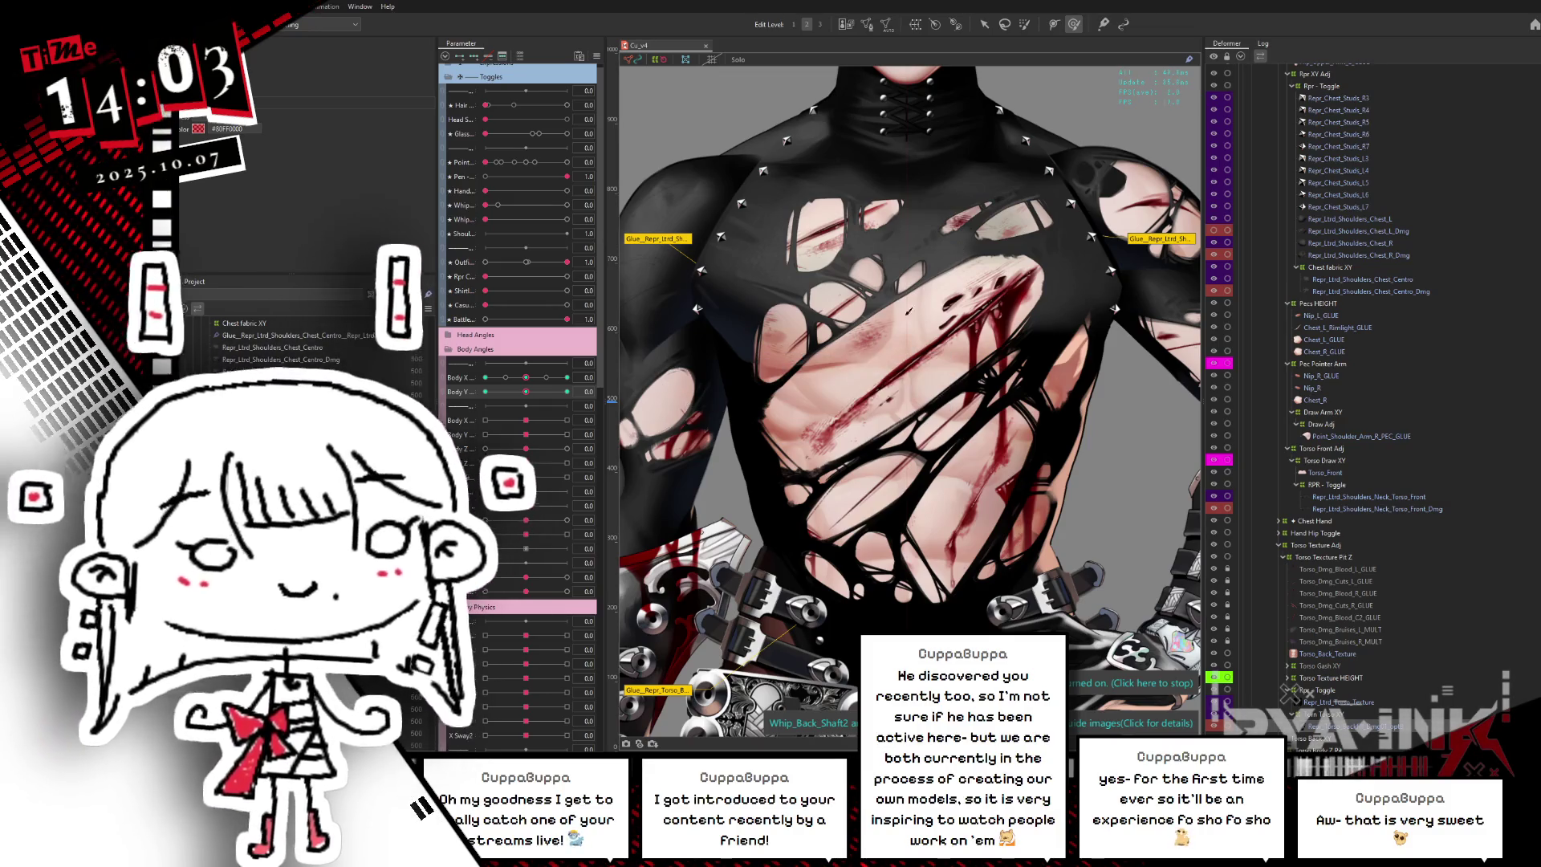
- Use Object at Cursor on the chest to find and select Repr_Ltrd_Shoulders
scroll(939, 473, down, 3)
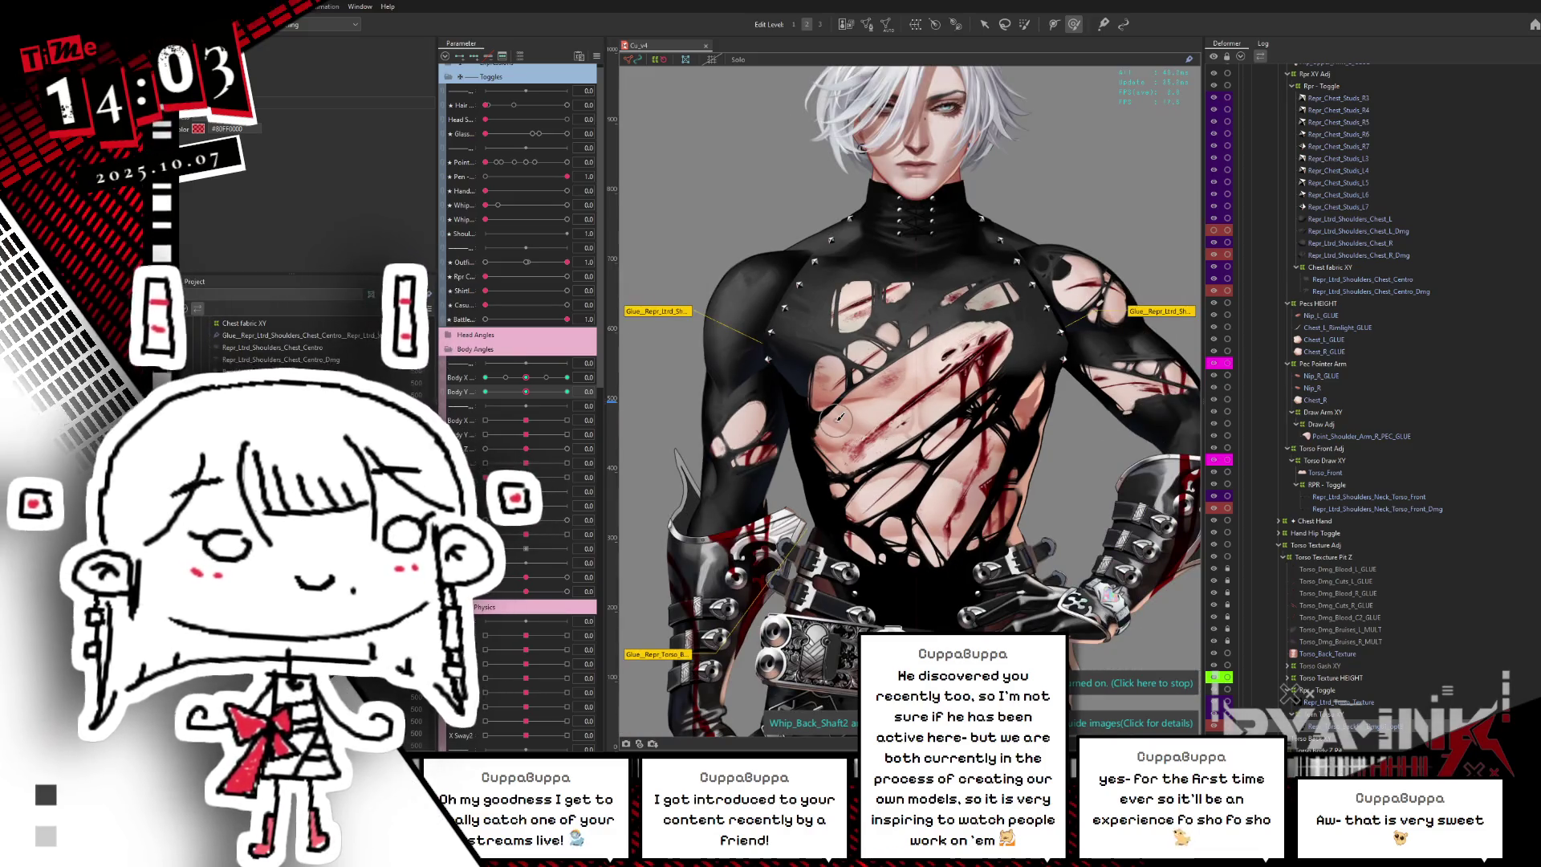
scroll(869, 302, down, 2)
scroll(867, 303, up, 2)
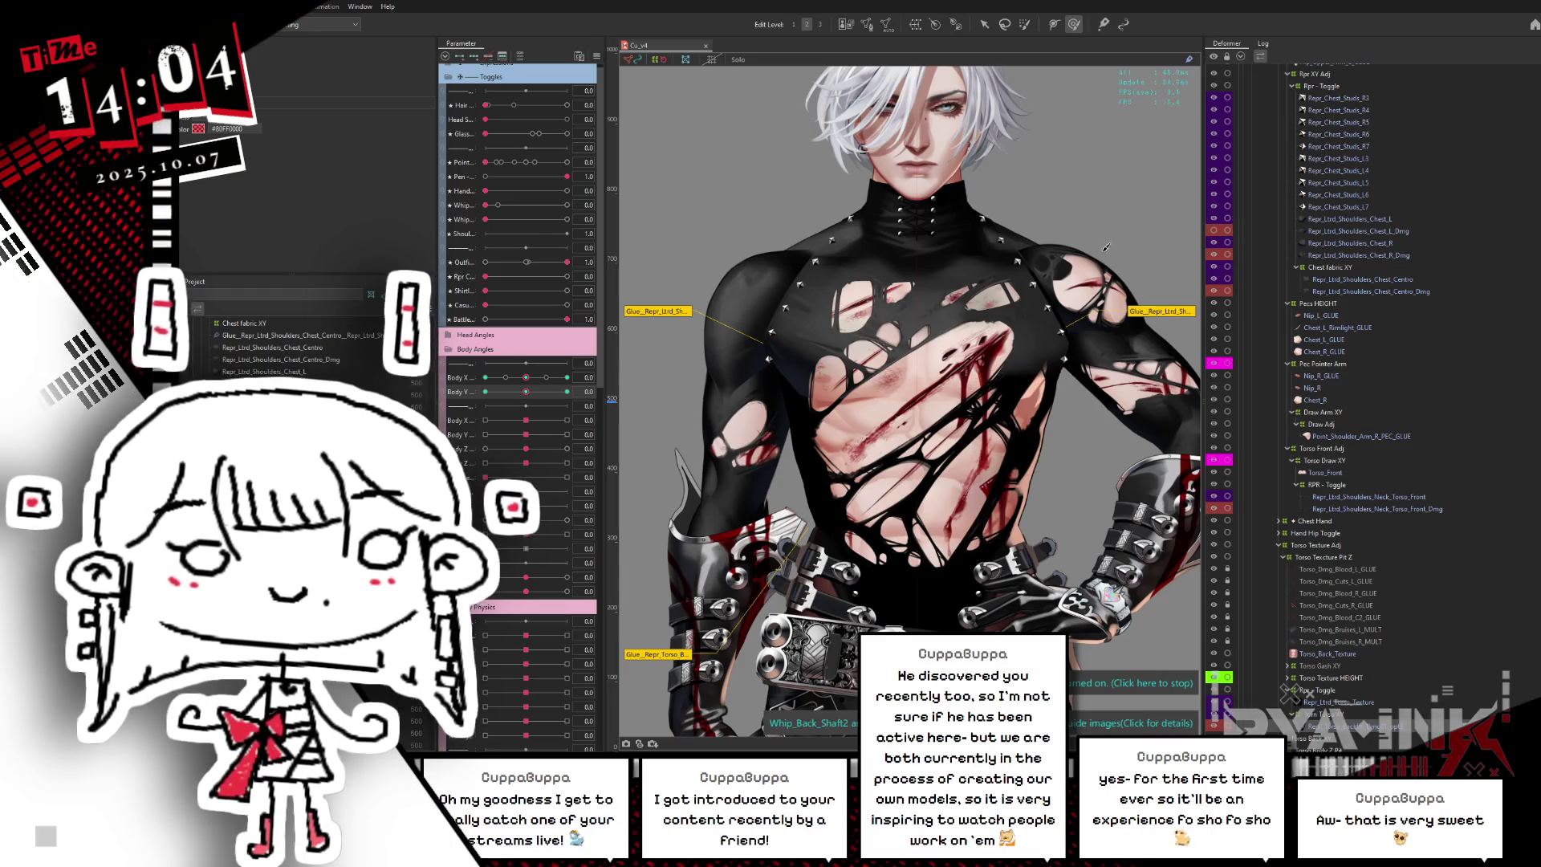
right_click(1066, 263)
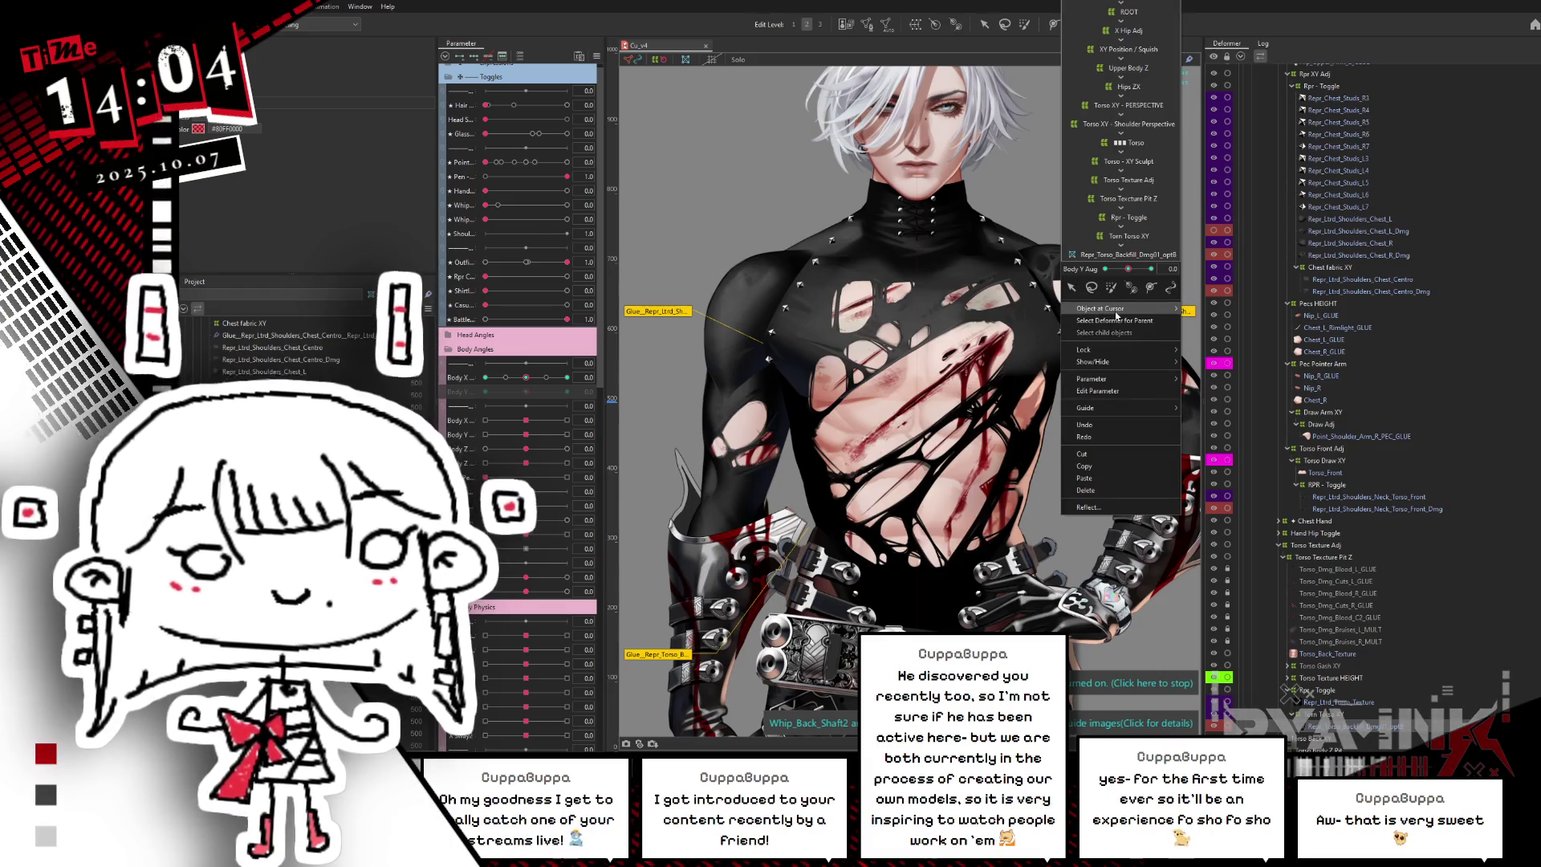
mouse_move(1124, 310)
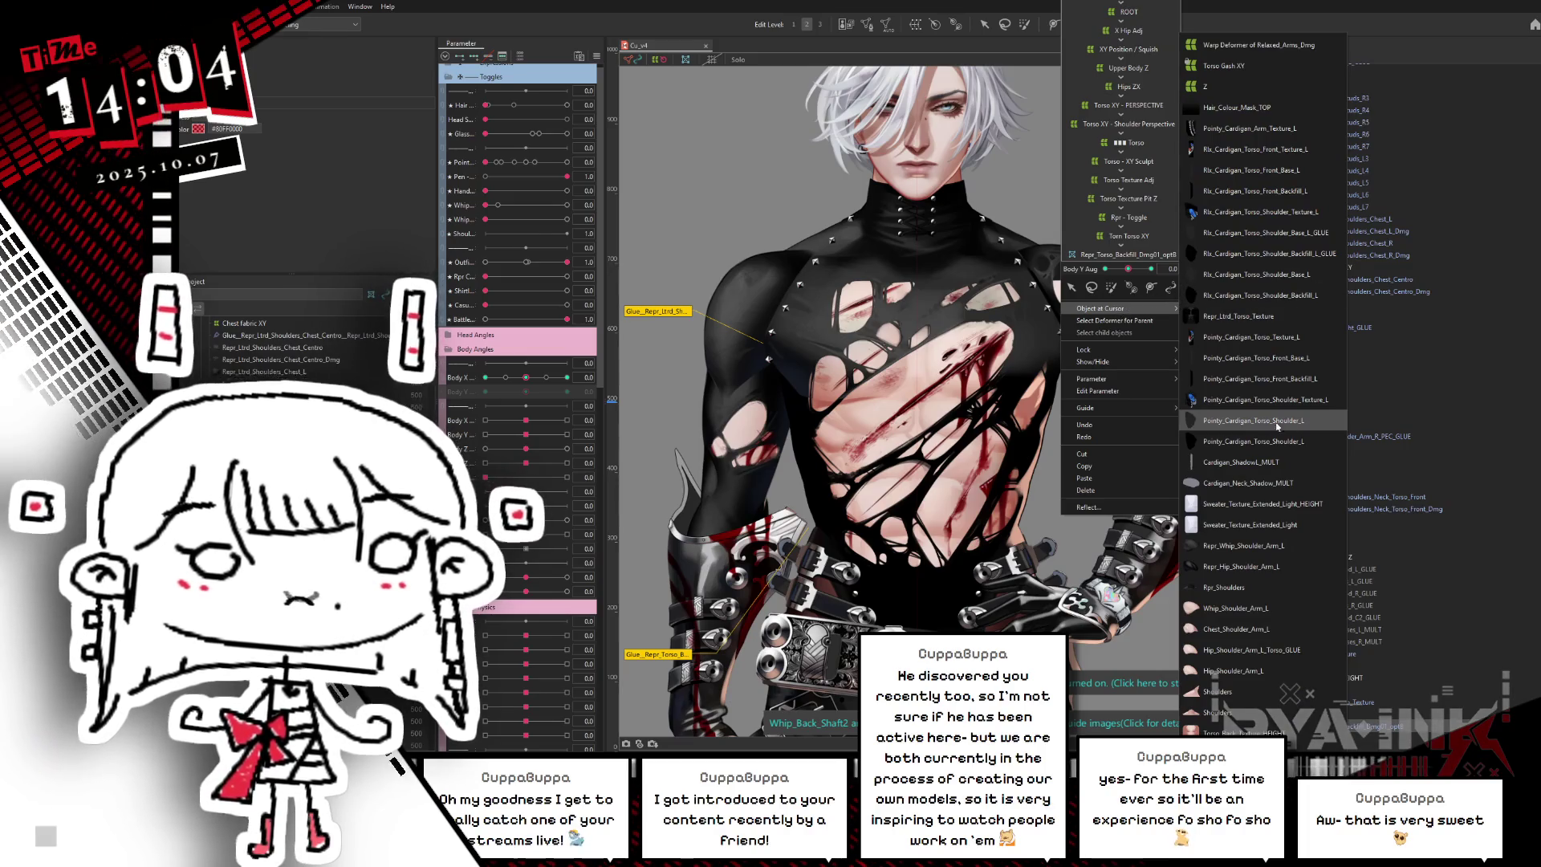
click(1277, 426)
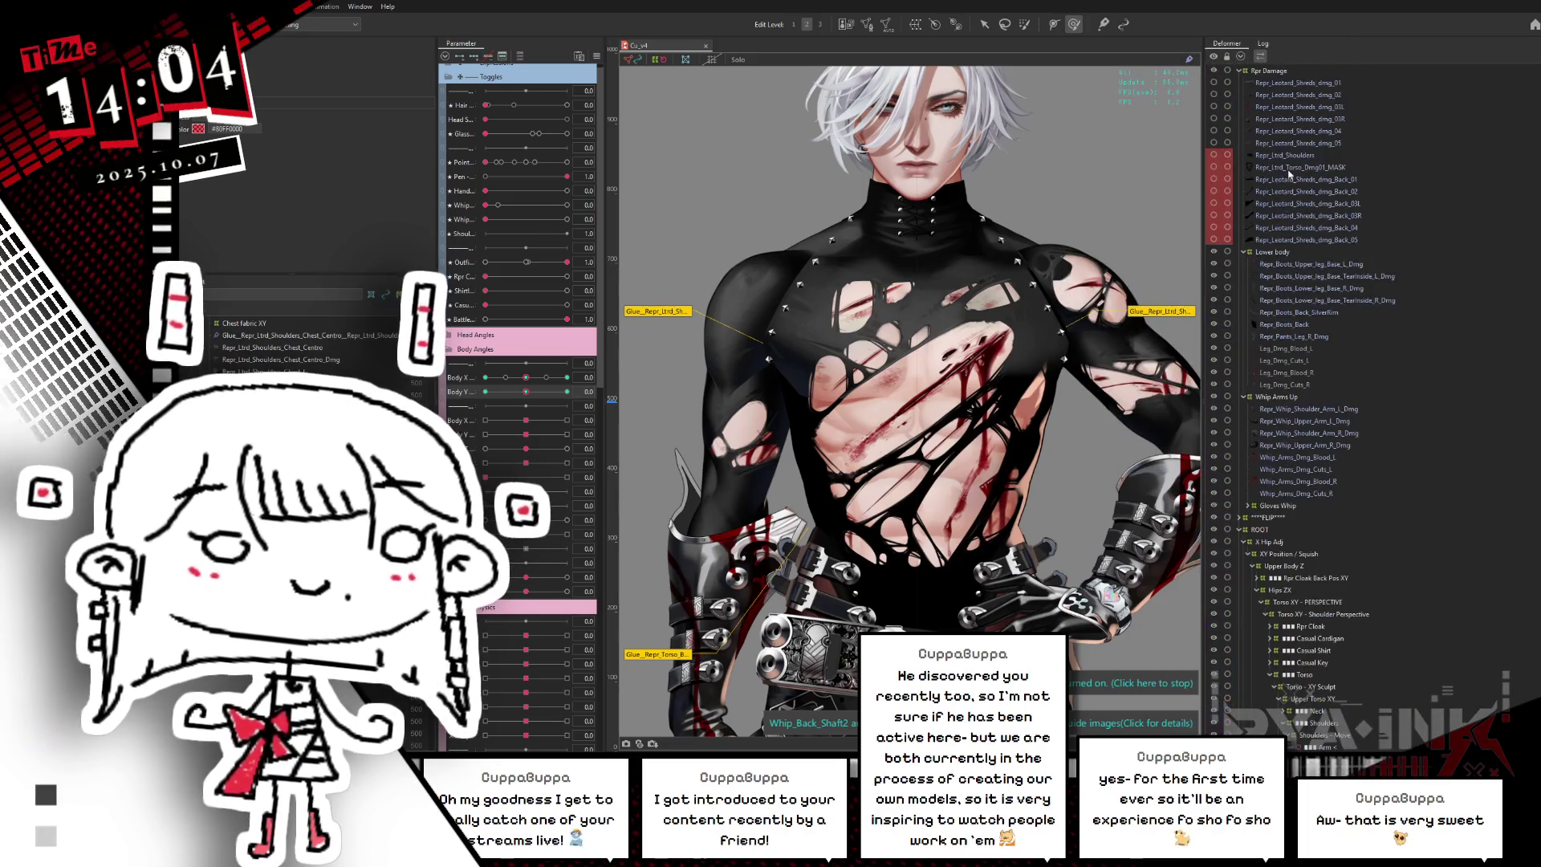
click(1284, 155)
- View the Repr_Ltrd_Shoulders piece on its own, then return to the whole model
scroll(975, 217, up, 5)
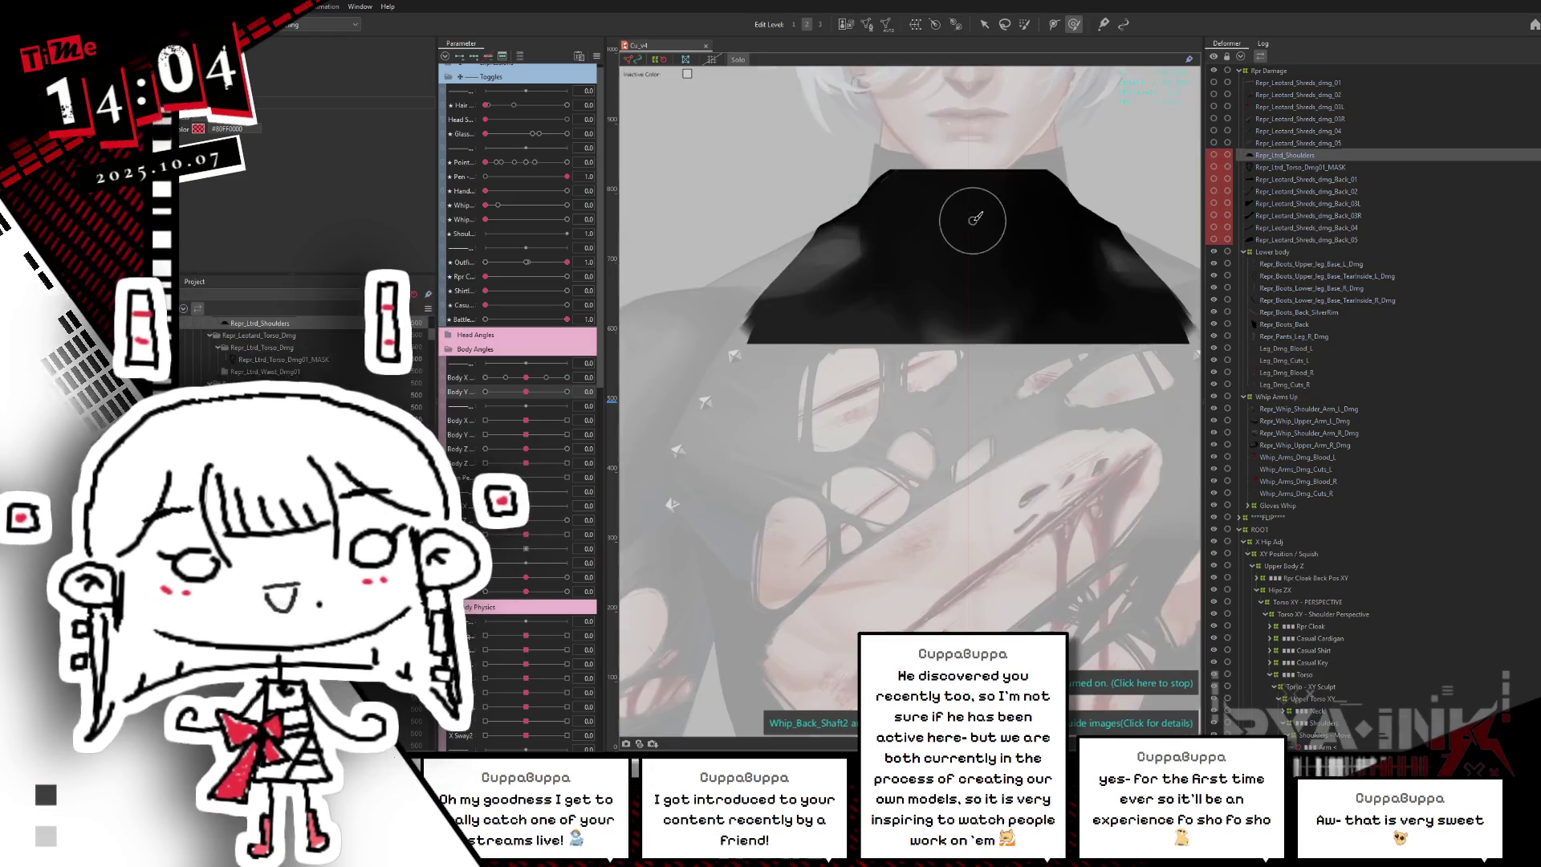
scroll(975, 217, up, 2)
scroll(975, 219, down, 2)
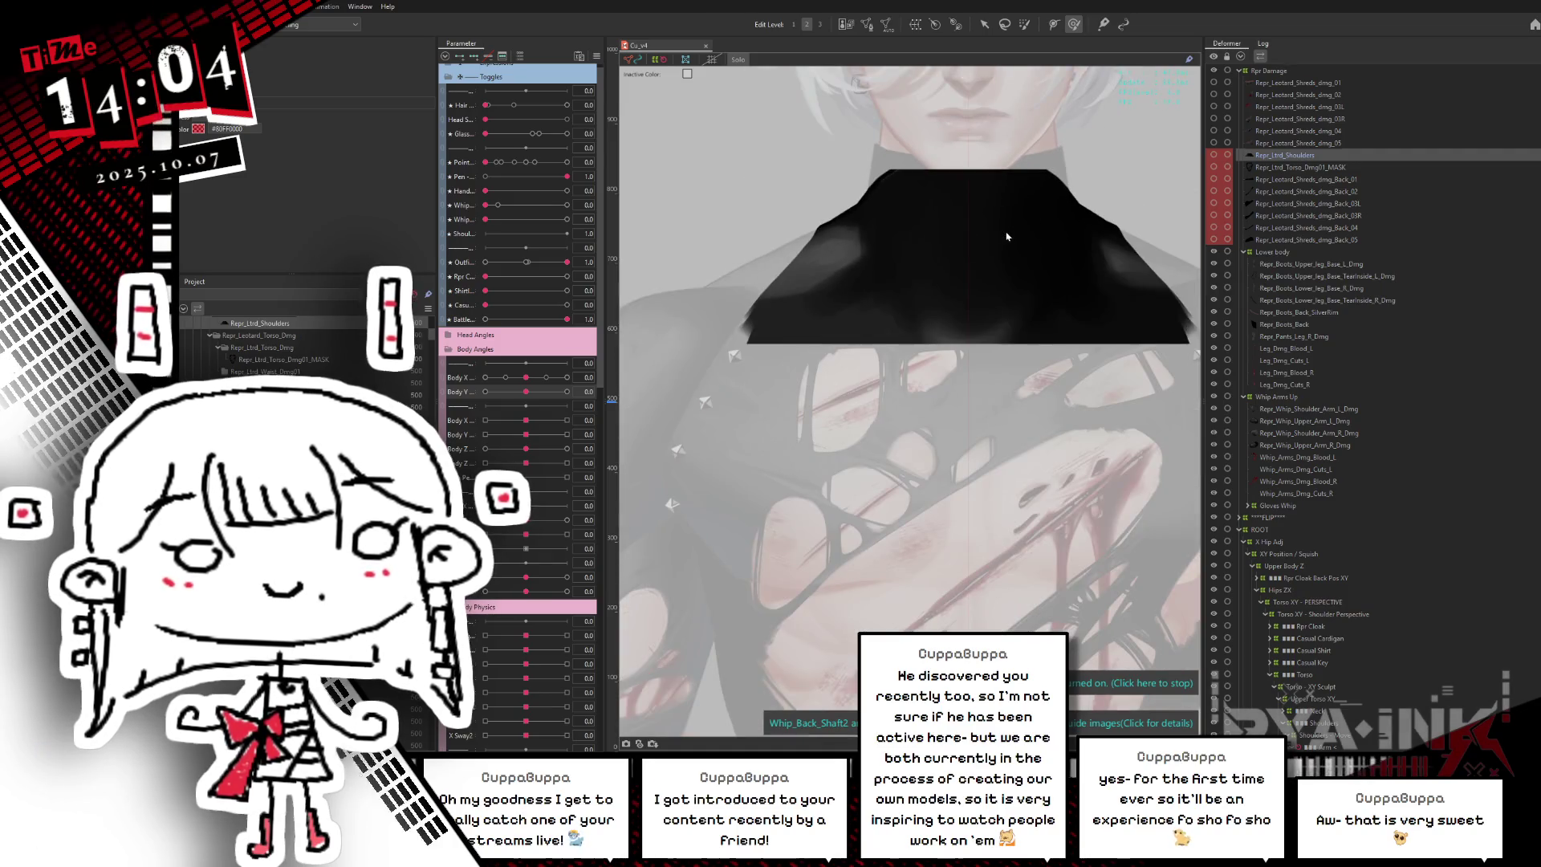
scroll(1007, 236, down, 3)
click(969, 267)
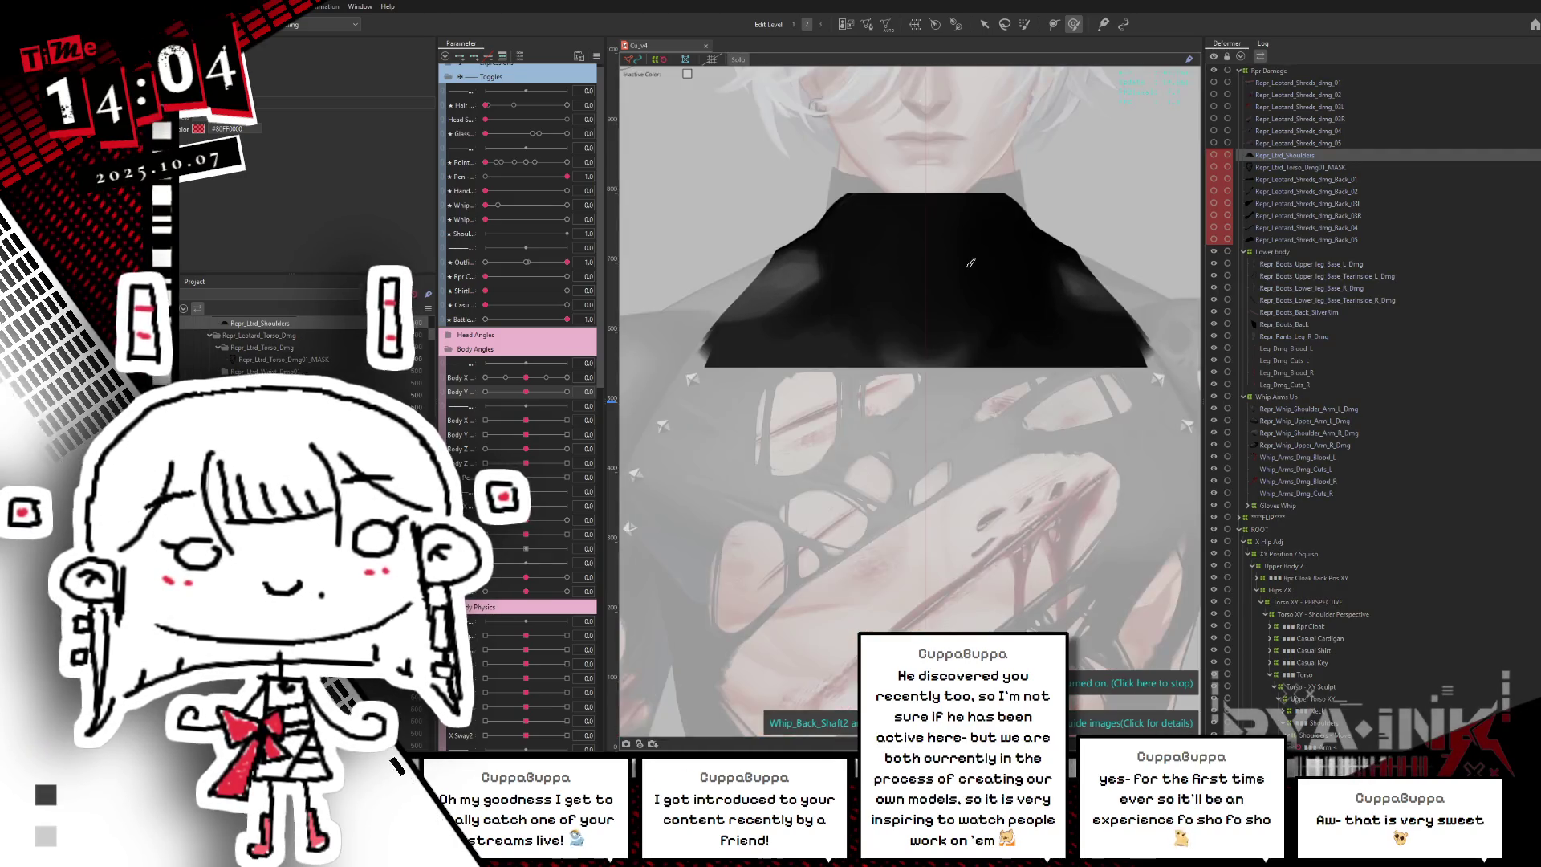
key(Escape)
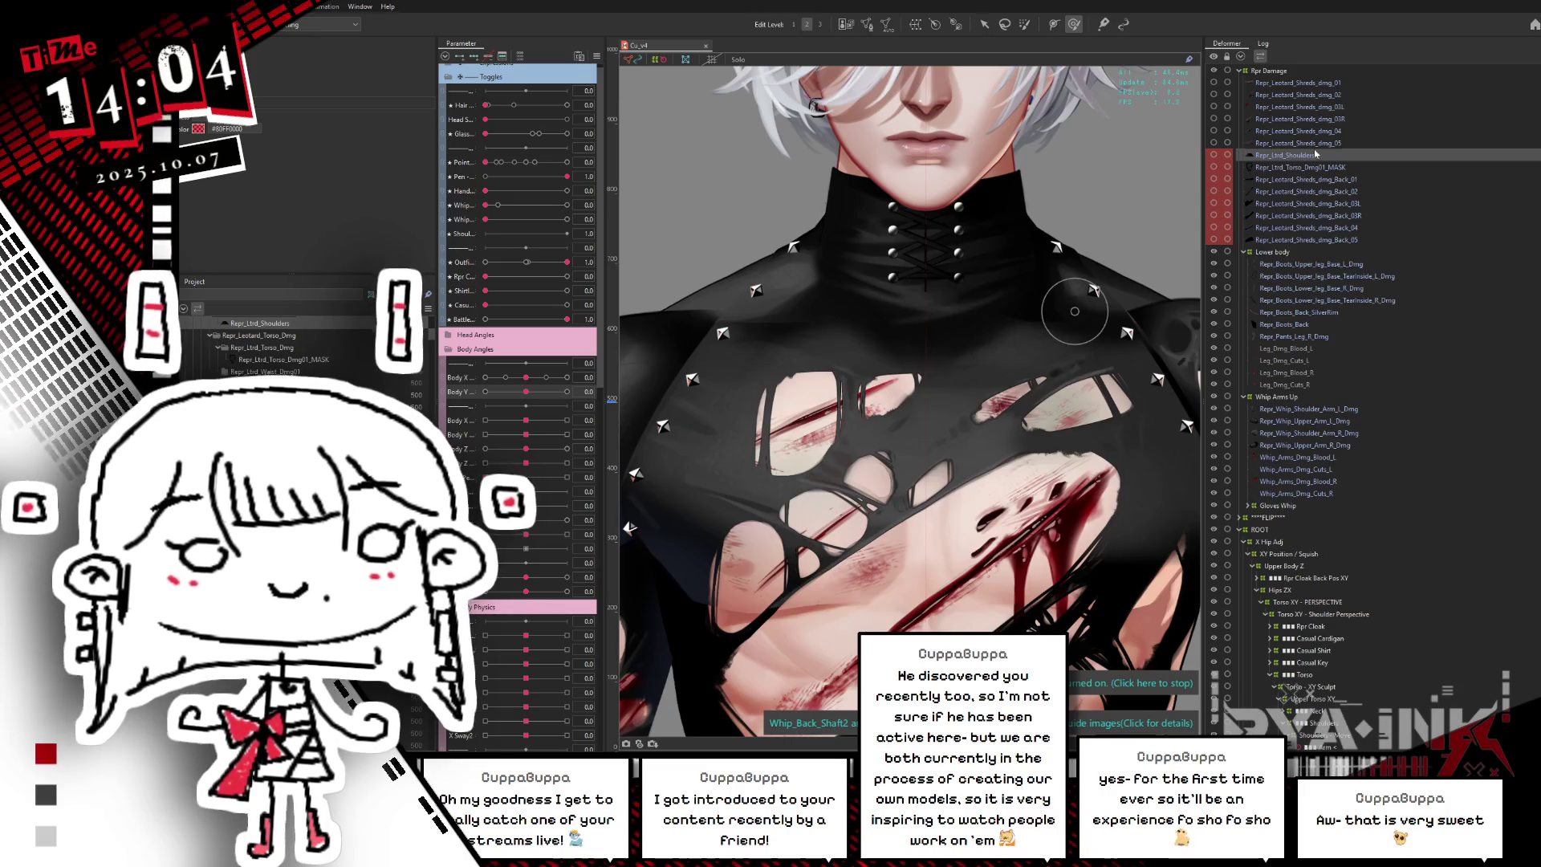
- Flicker the Torso_Dmg01_MASK visibility to compare, then select the leotard shred pieces
click(1214, 169)
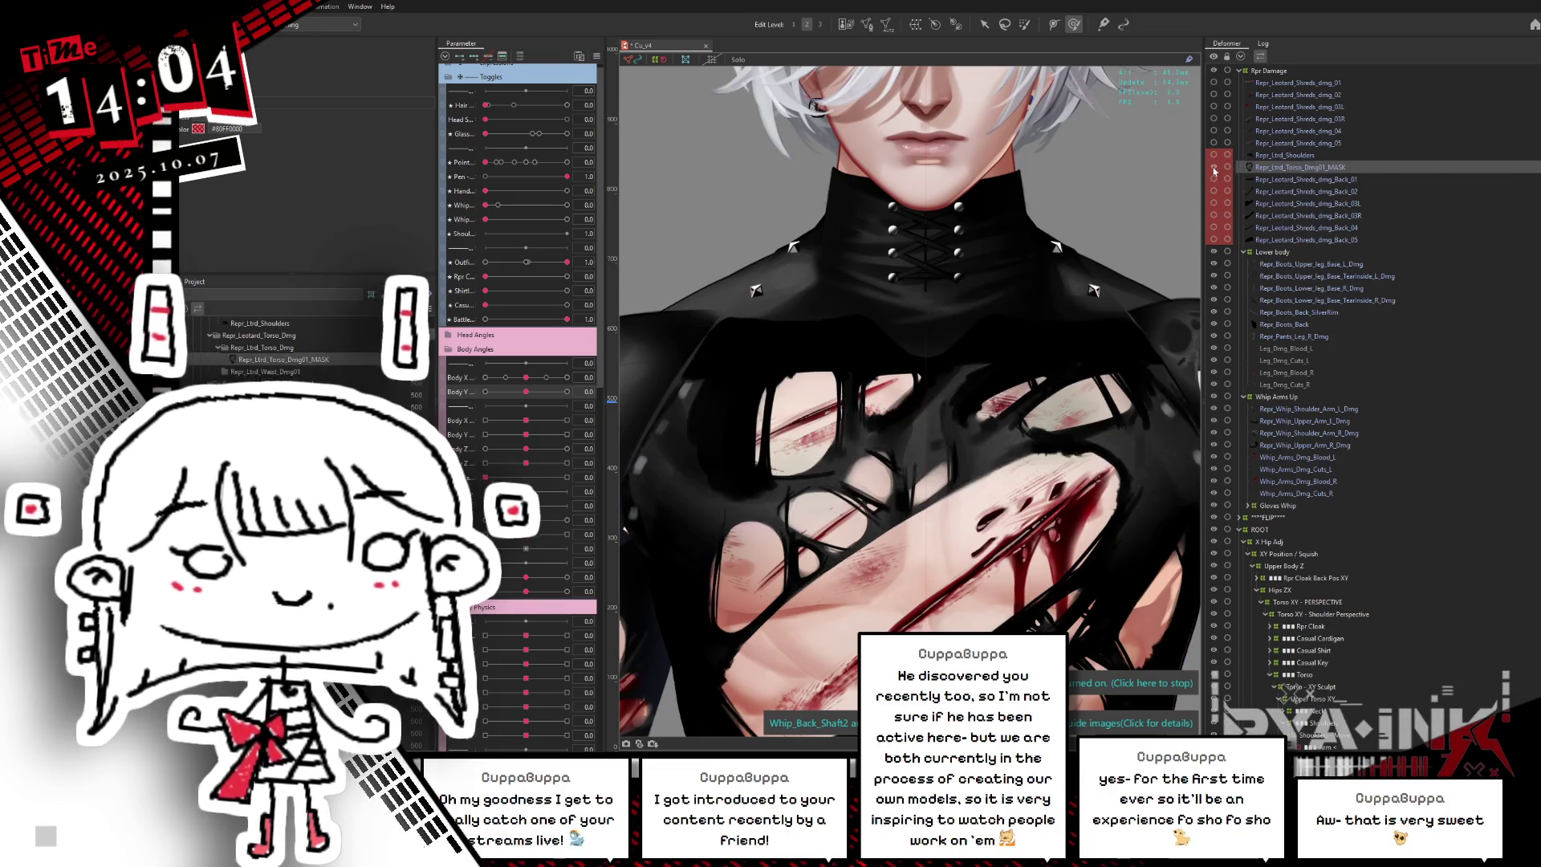
scroll(1066, 332, down, 2)
scroll(1007, 247, down, 3)
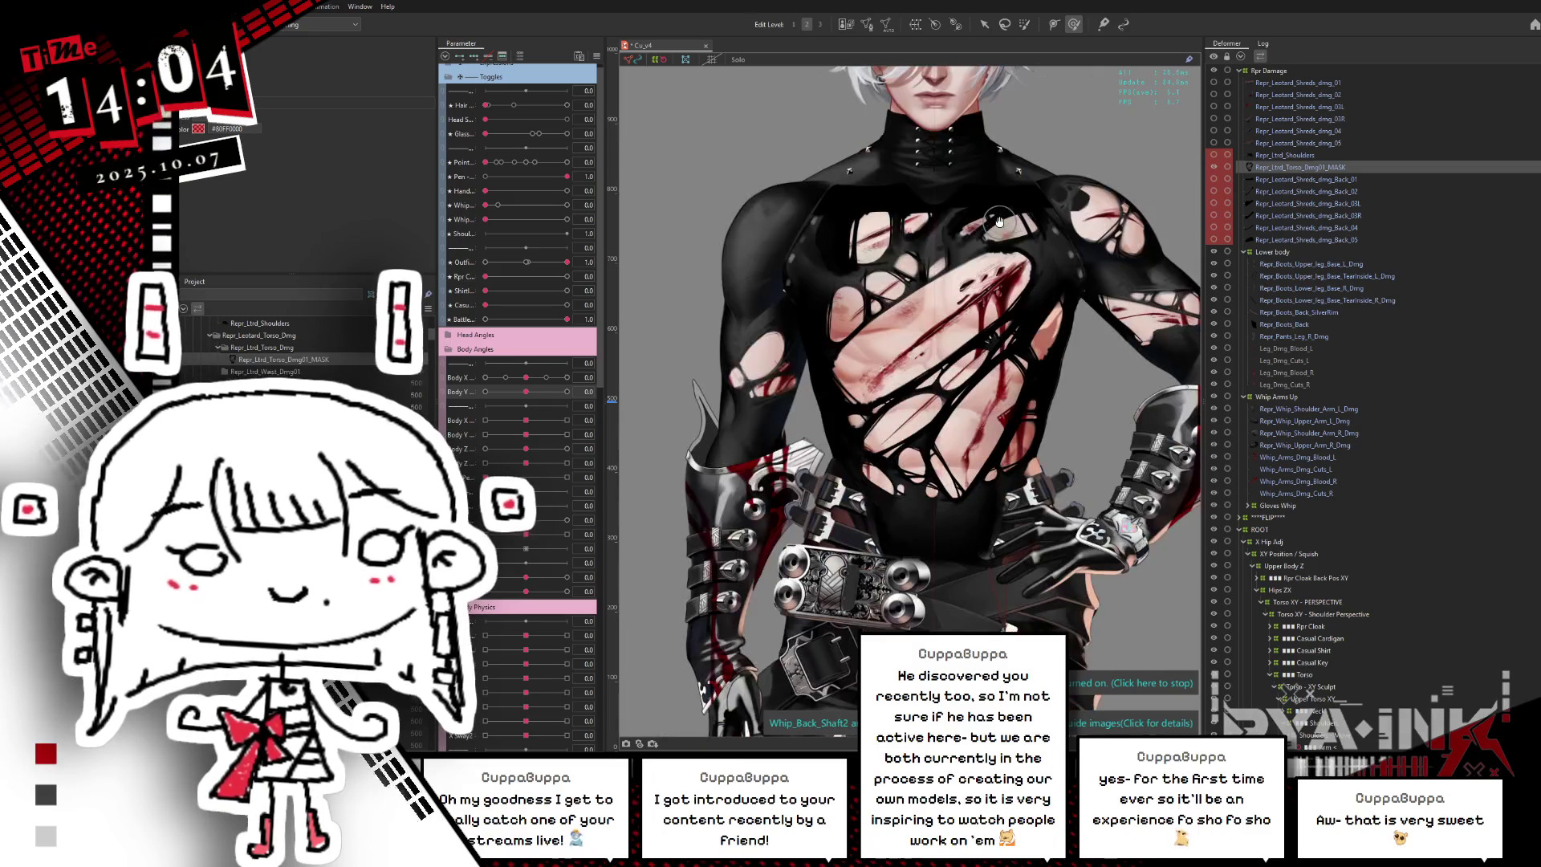
click(1216, 170)
click(1217, 170)
click(1216, 170)
click(1216, 170)
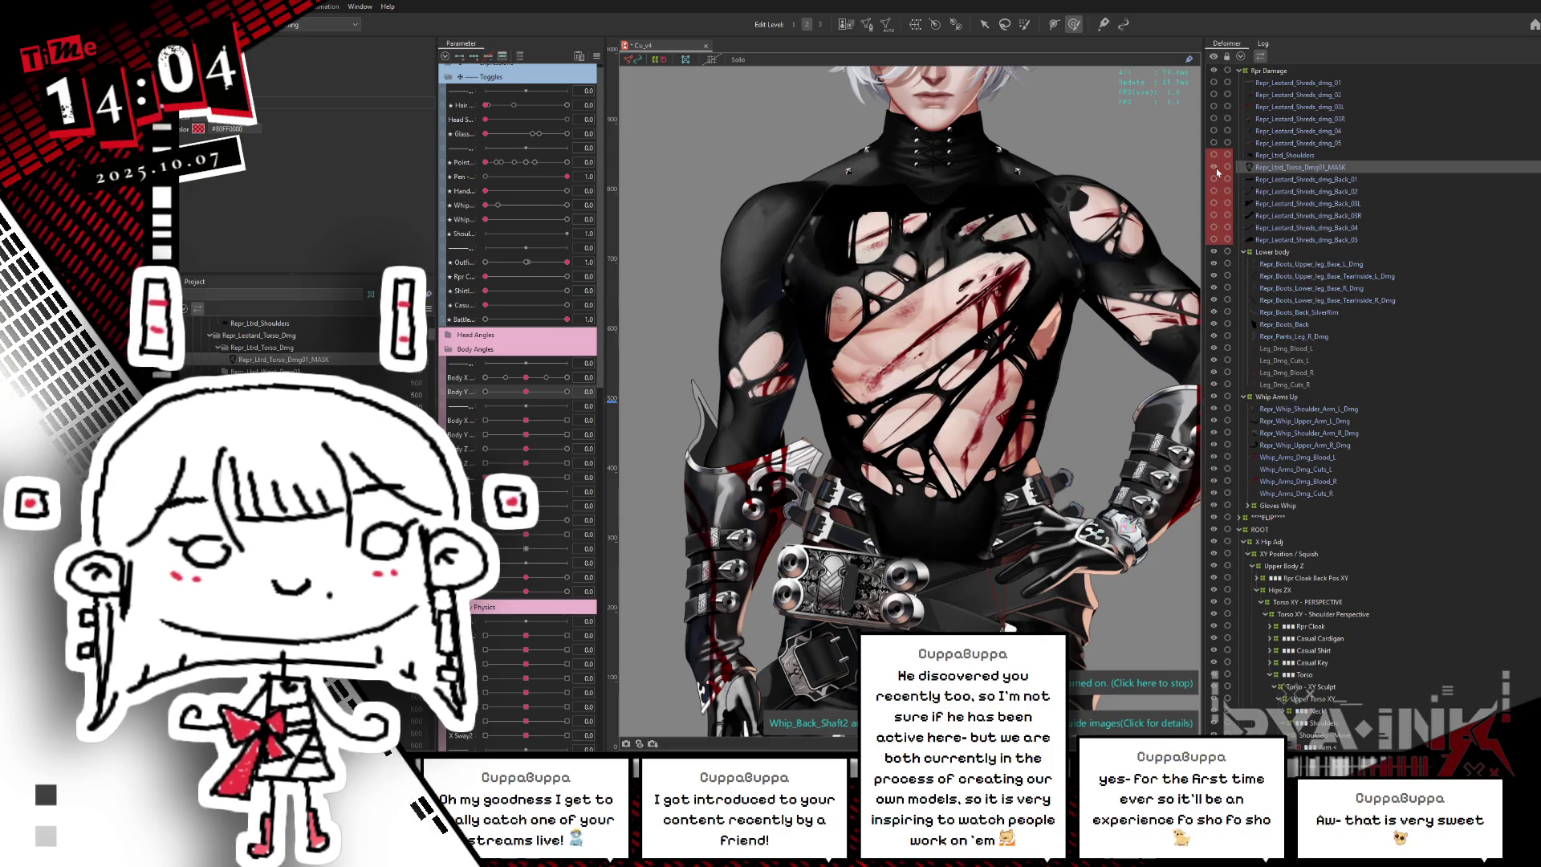
click(1217, 170)
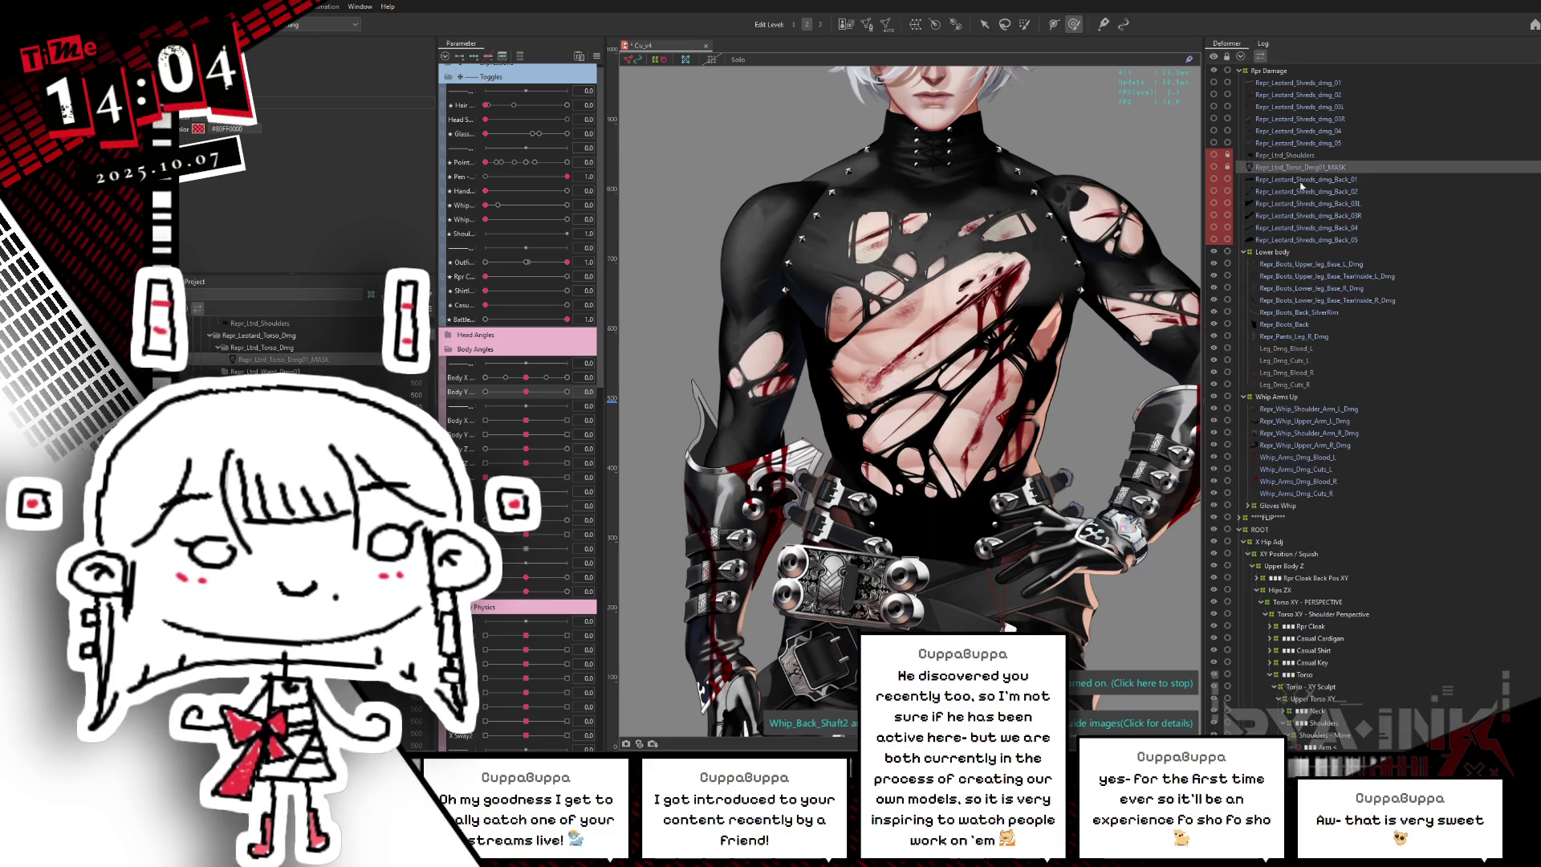
click(1310, 179)
click(1298, 82)
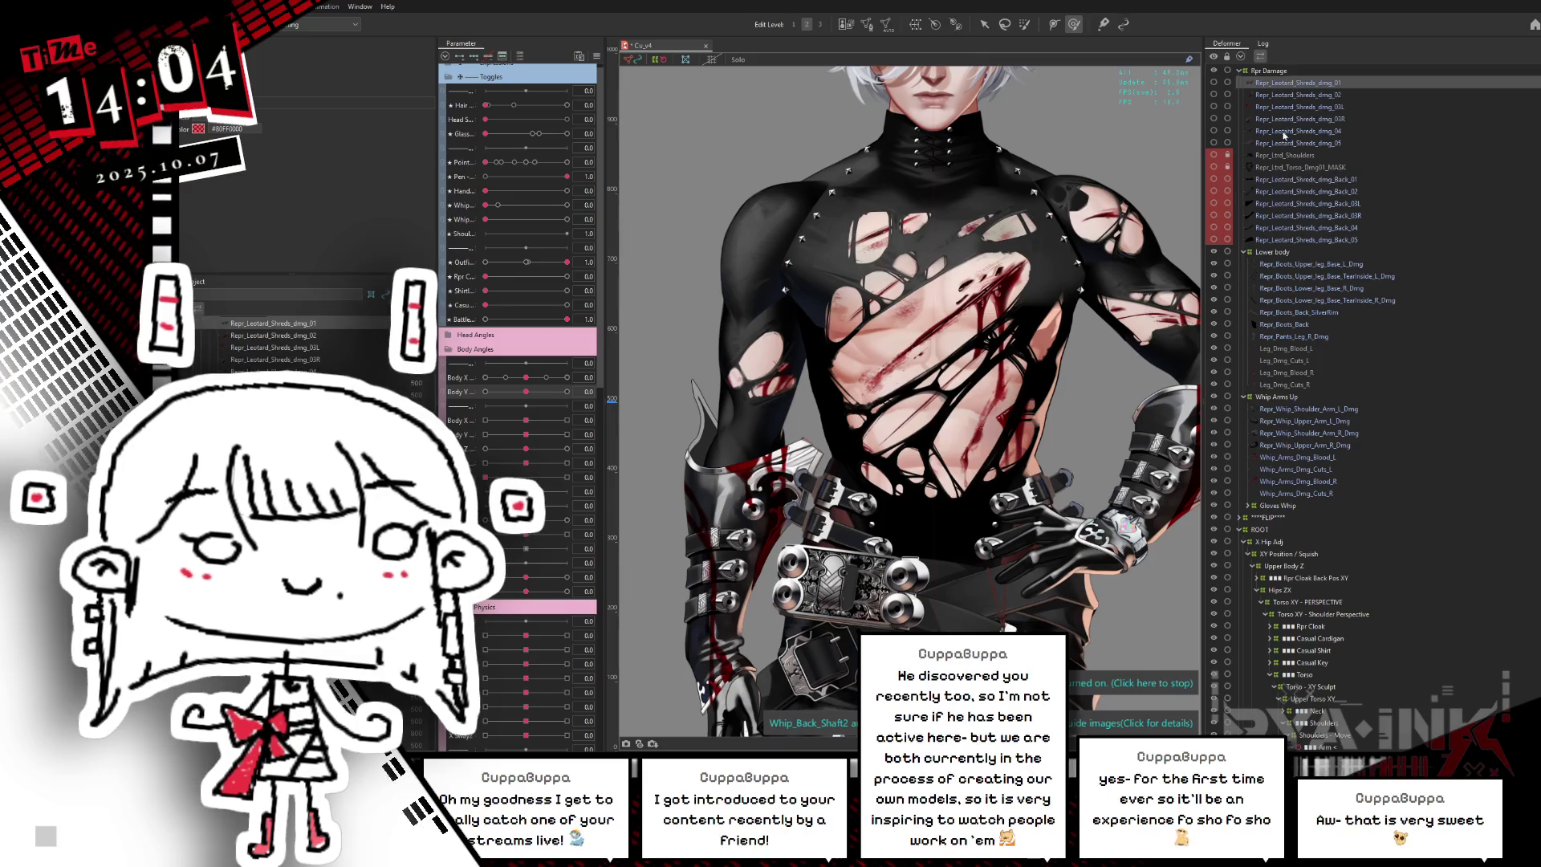
- Select Leotard_Shreds_dmg_01 to 05 and toggle Solo to inspect them
shift+click(1282, 143)
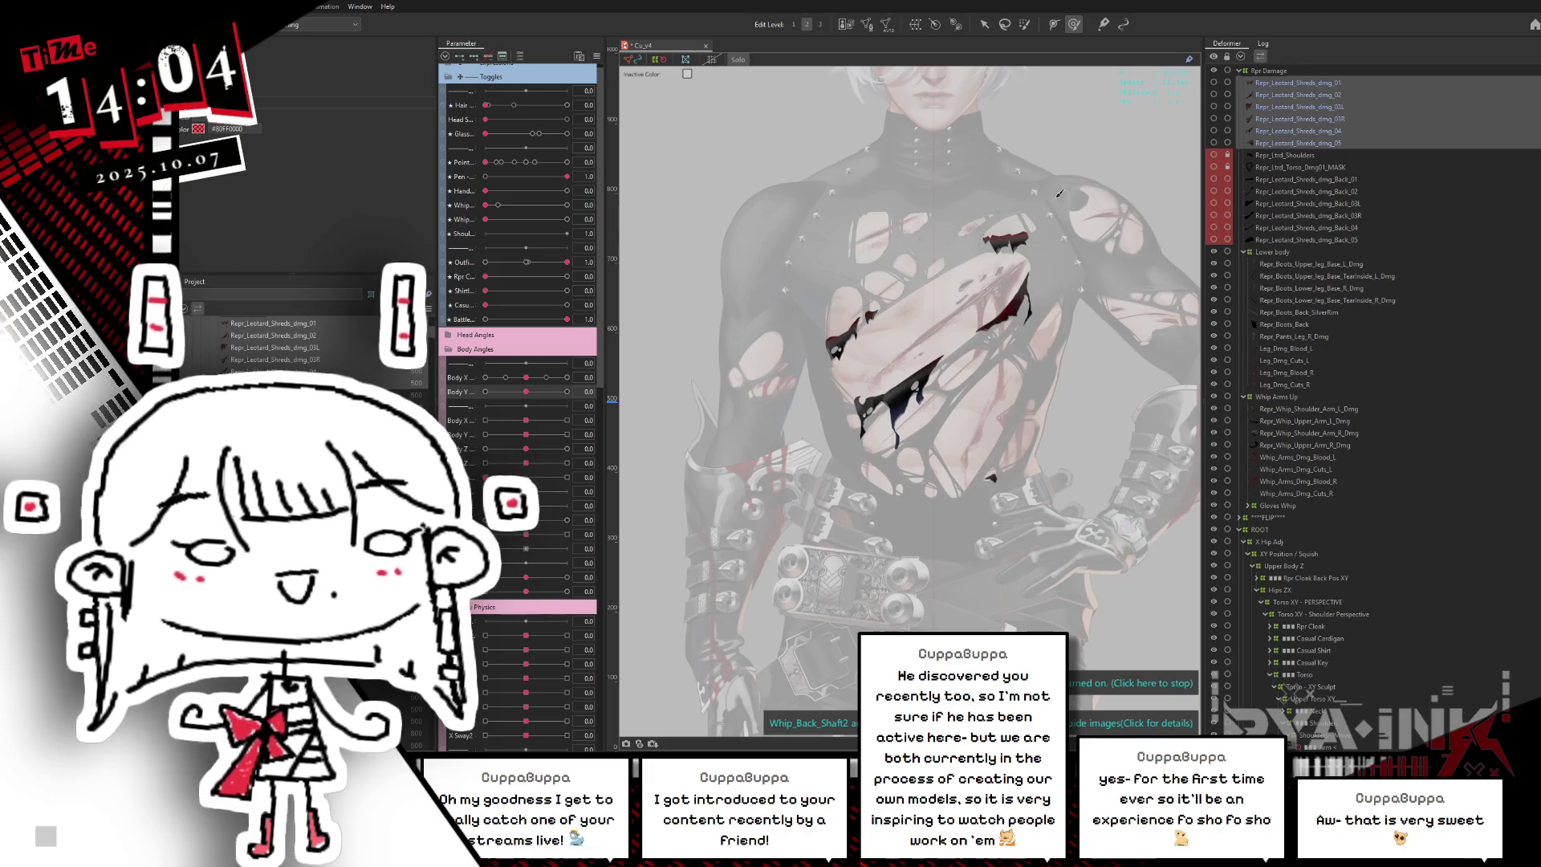
scroll(944, 233, up, 3)
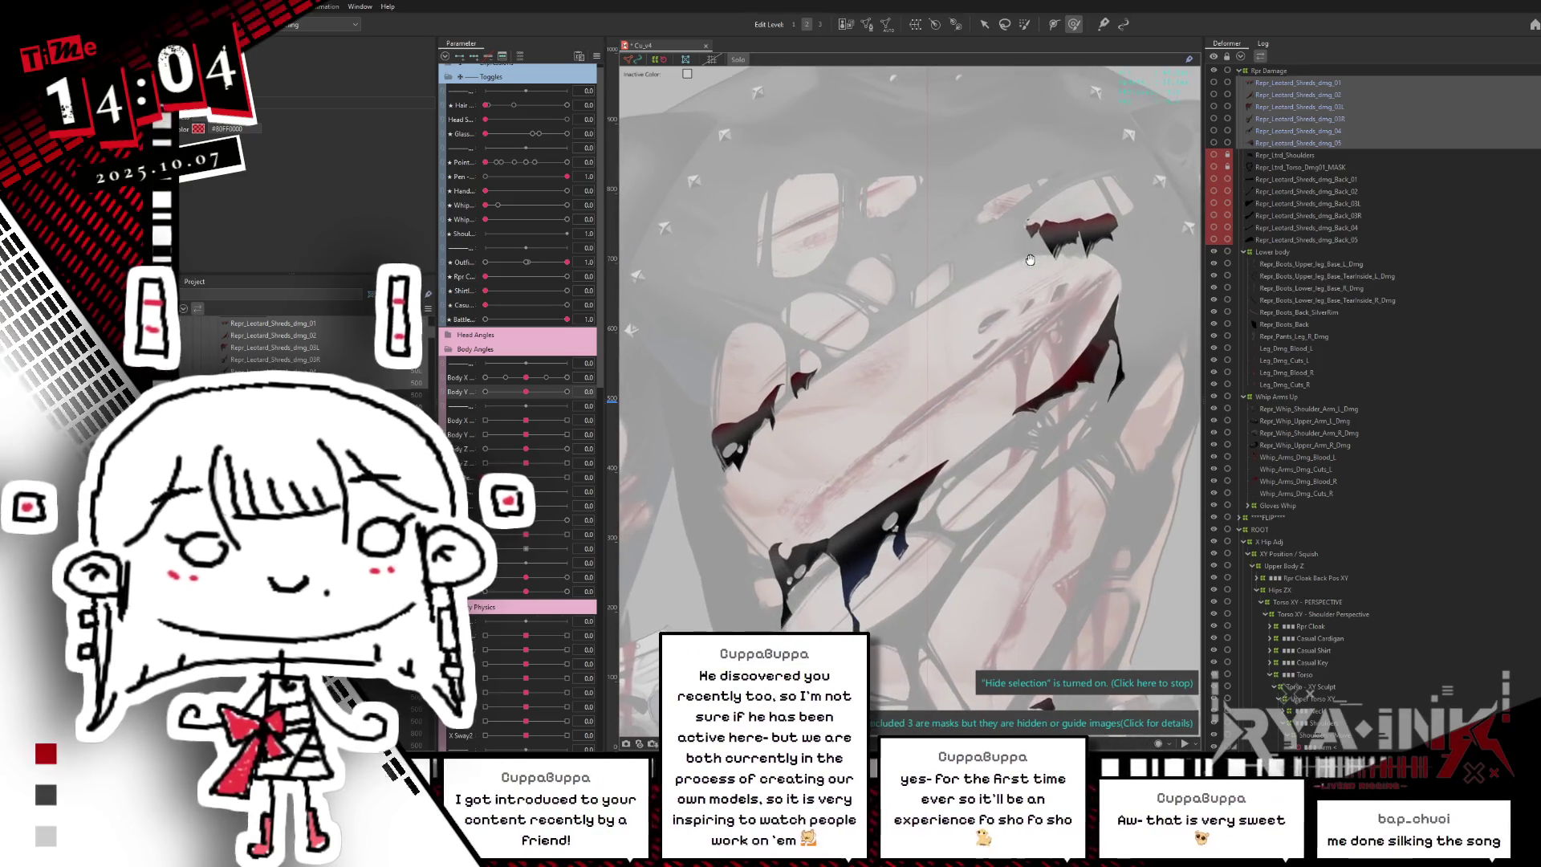
key(ctrl+shift+s)
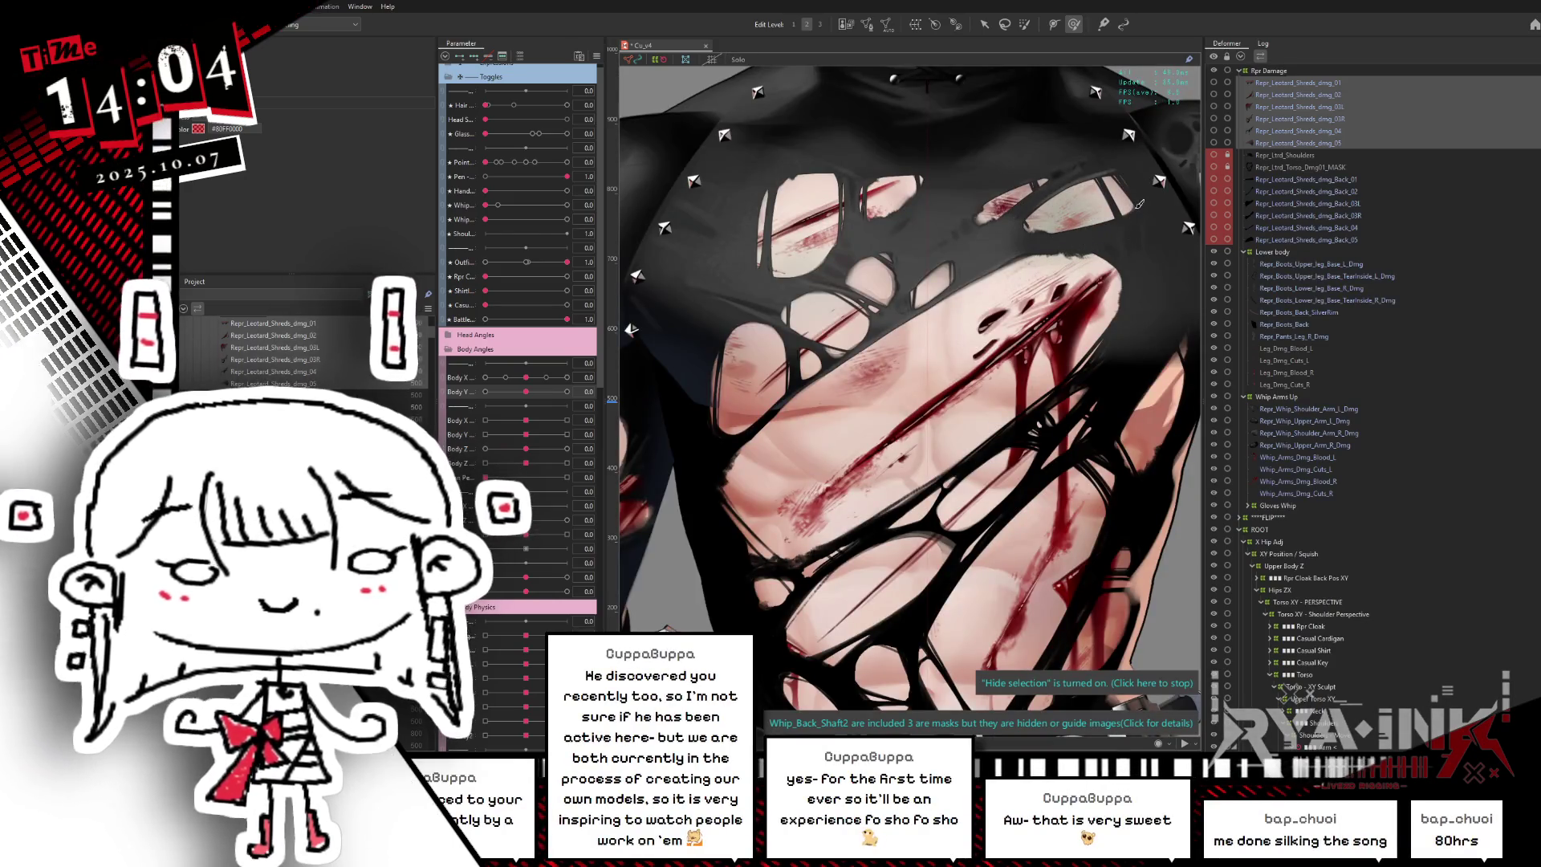
key(ctrl+shift+s)
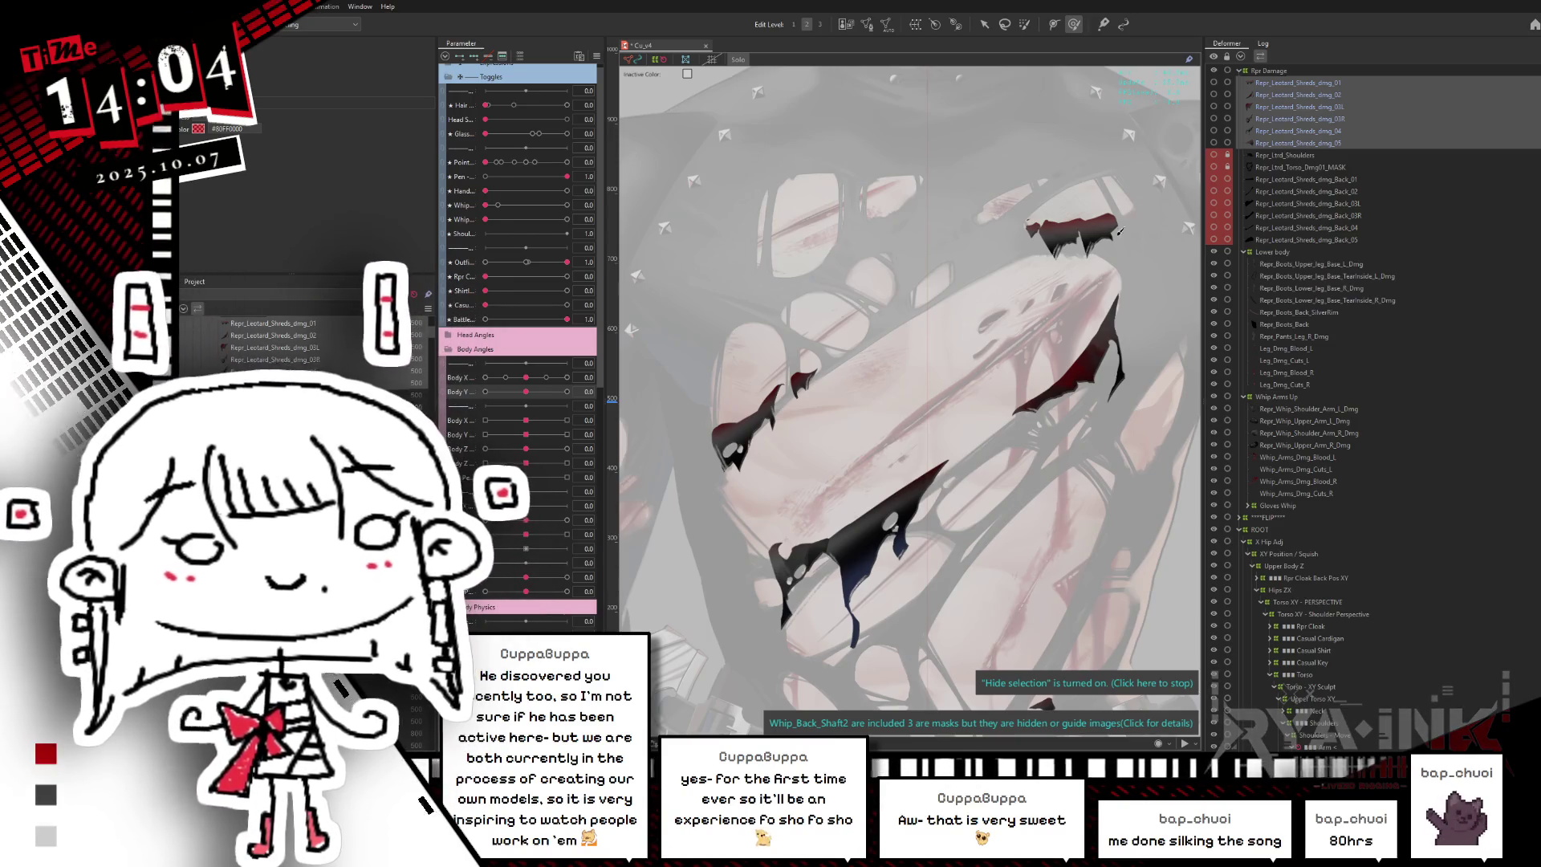
- Return to the full-colour view and select Repr_Boots_Upper_leg_Base_TearInside_L_Dmg
scroll(1122, 252, down, 3)
scroll(1122, 251, up, 2)
scroll(976, 389, up, 2)
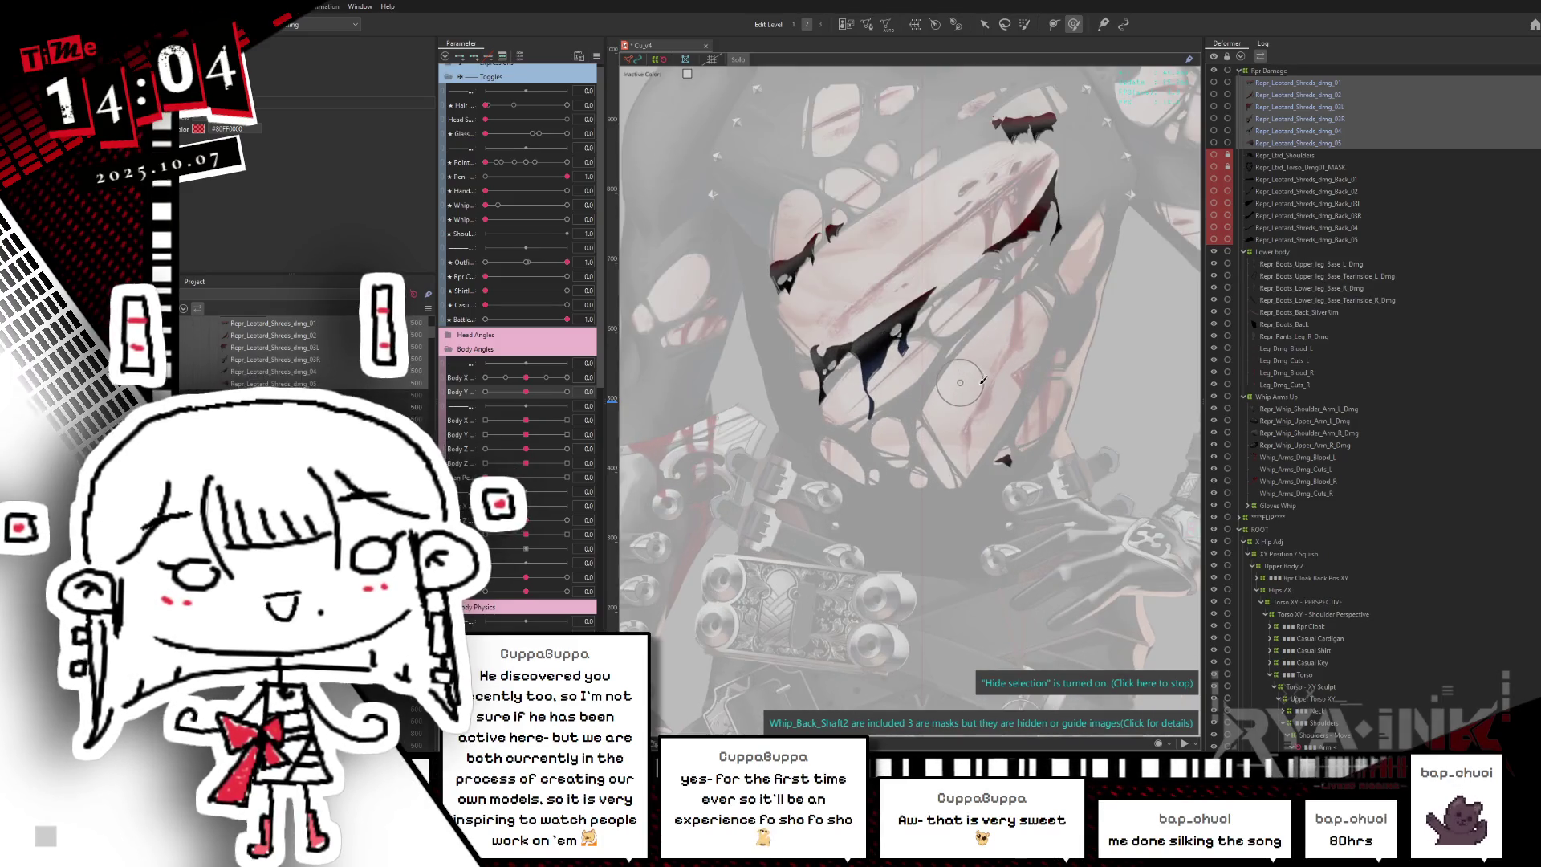
scroll(998, 329, down, 1)
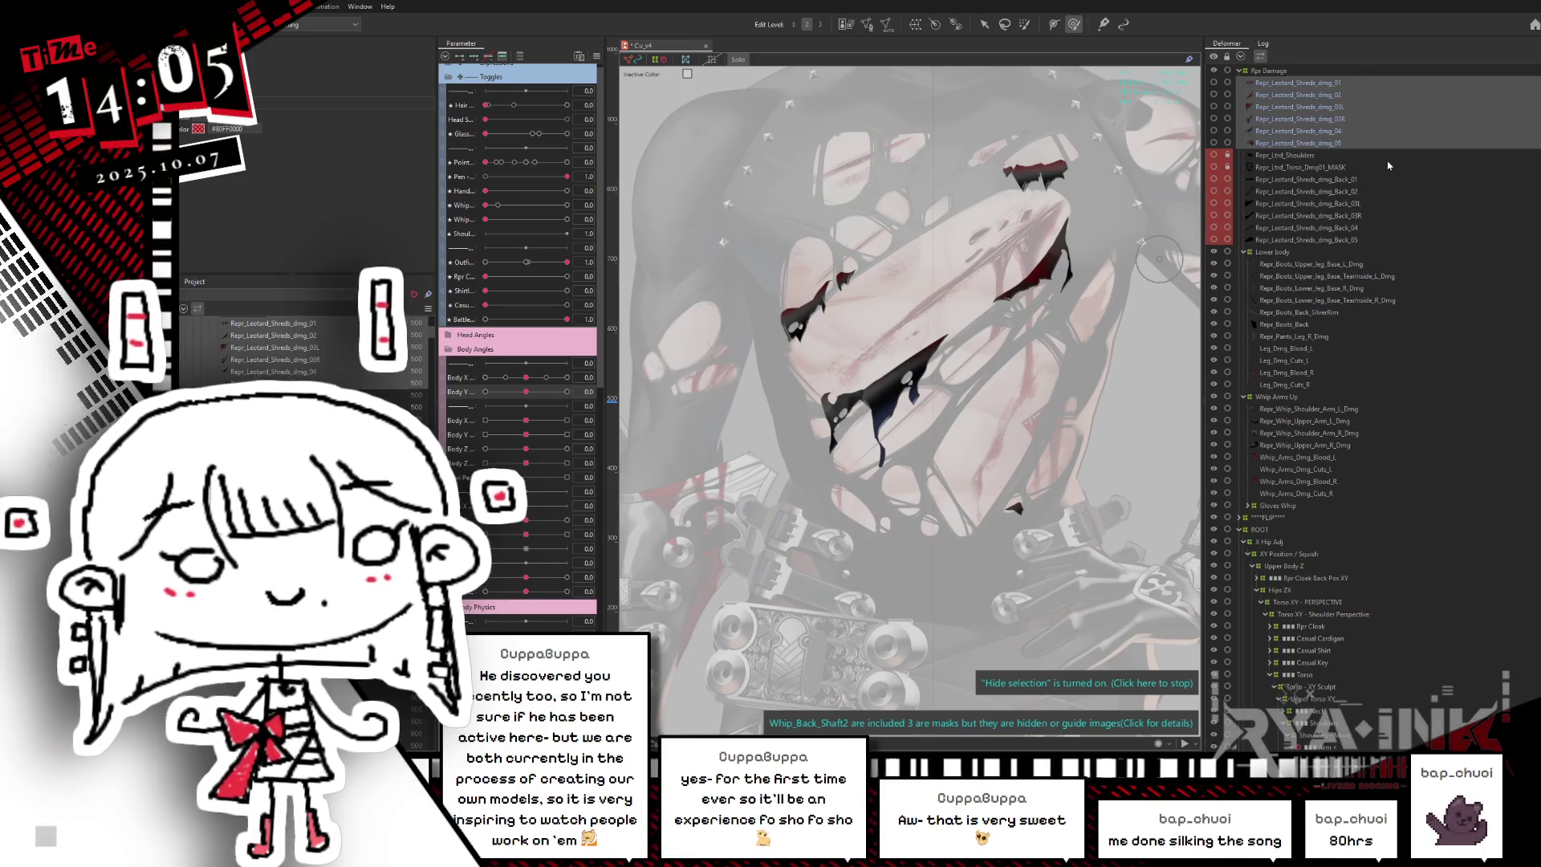
scroll(904, 393, down, 2)
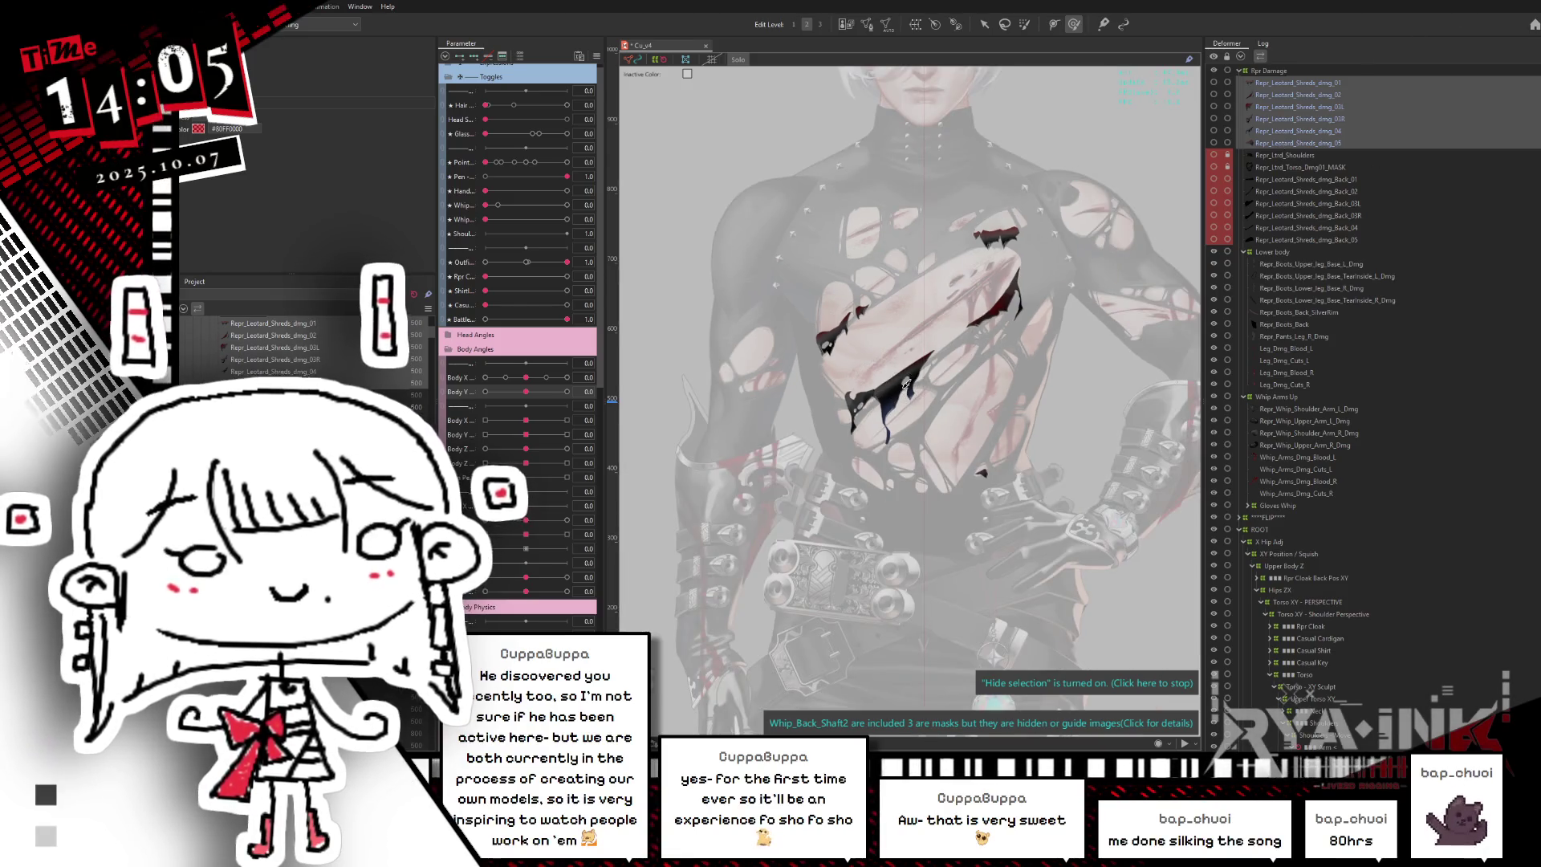
scroll(937, 301, up, 2)
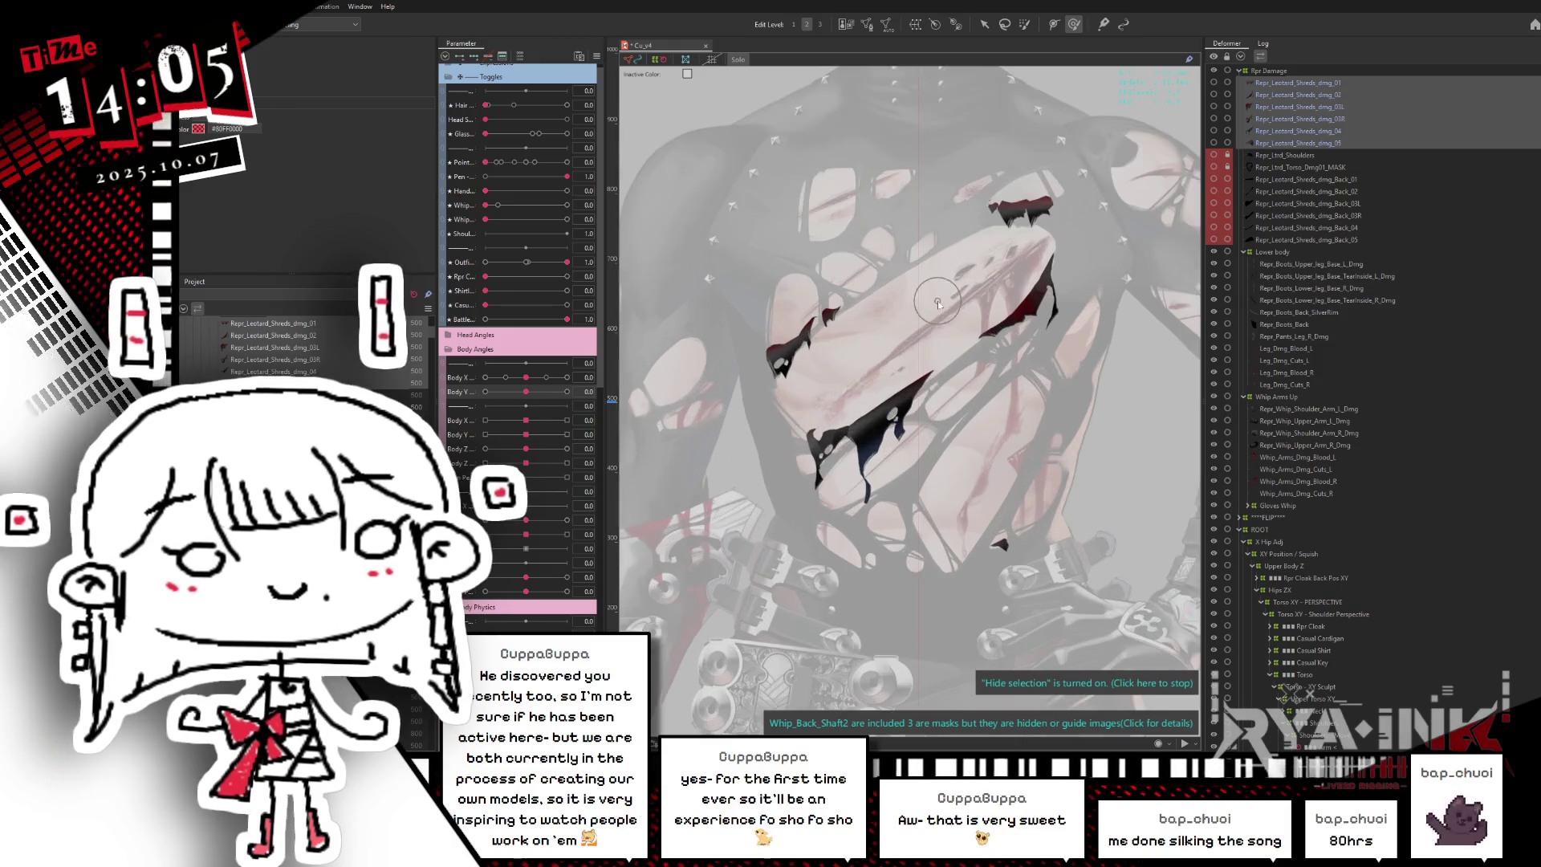
click(1348, 144)
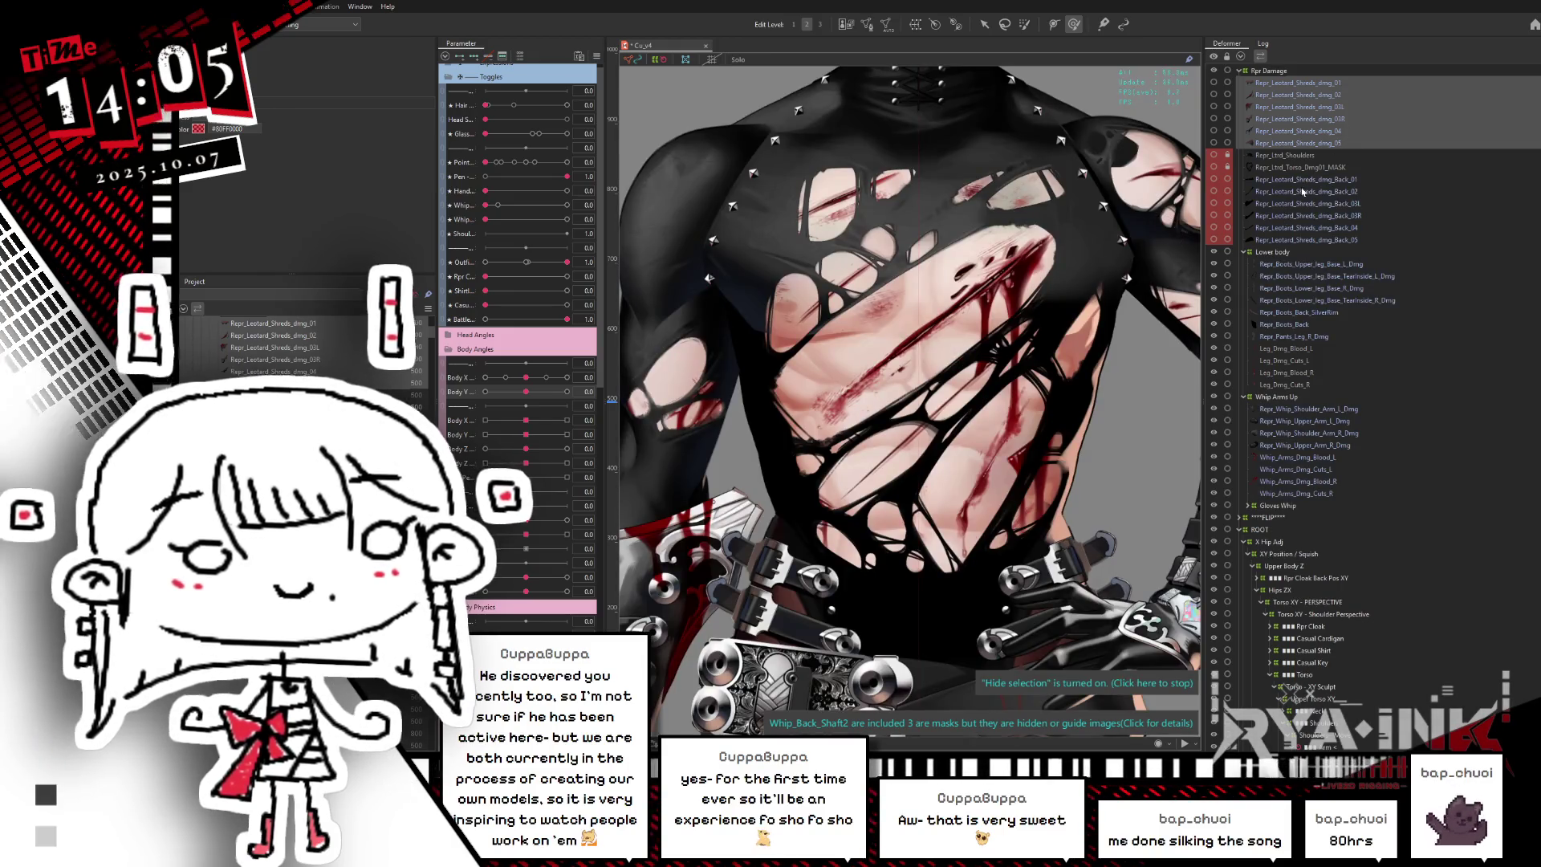
click(1304, 276)
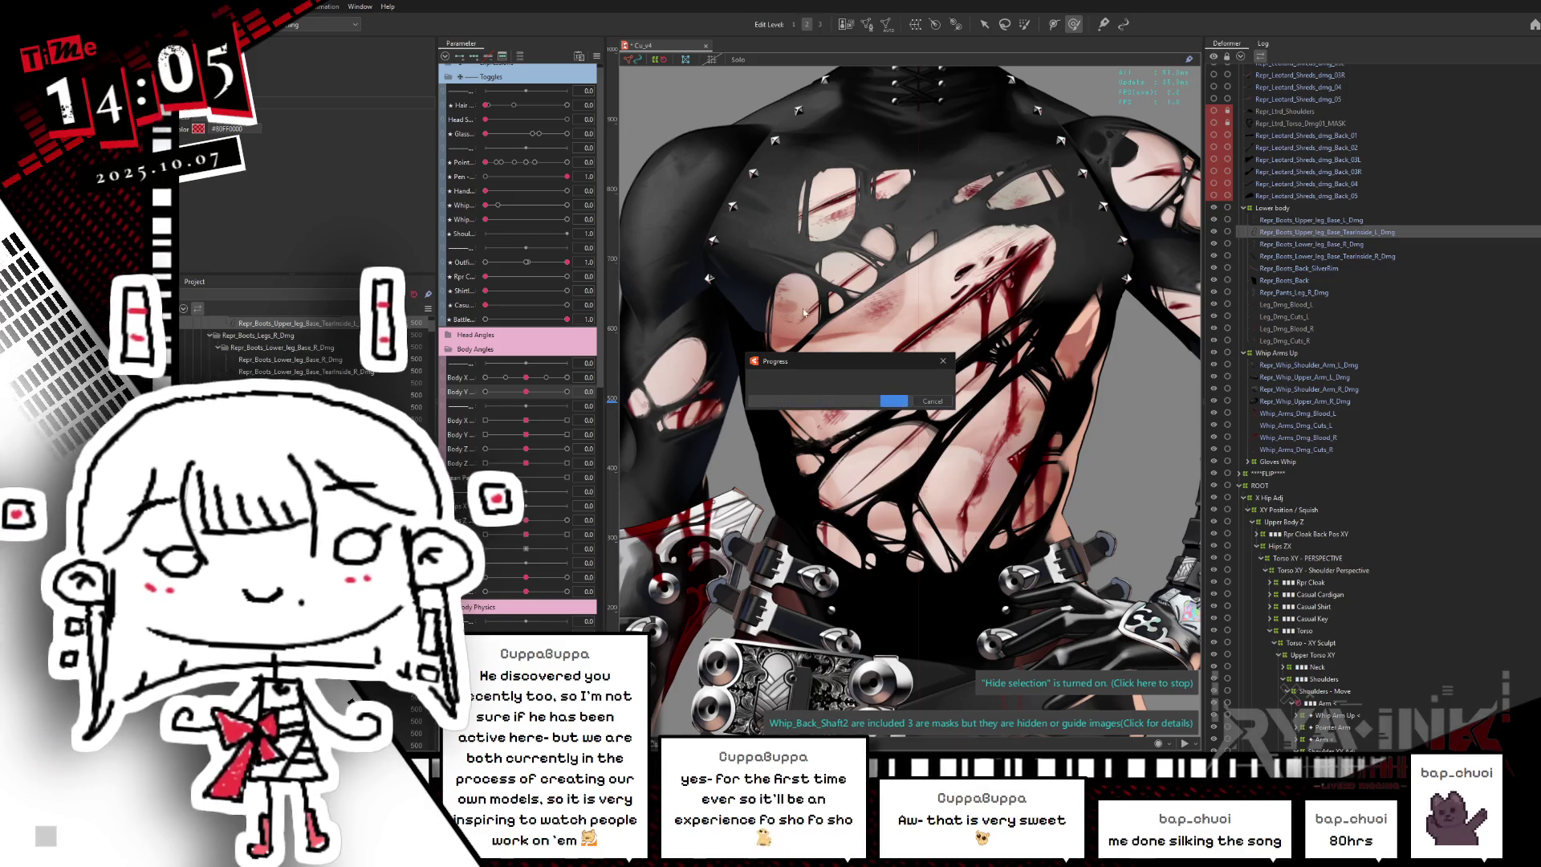
key(alt+Tab)
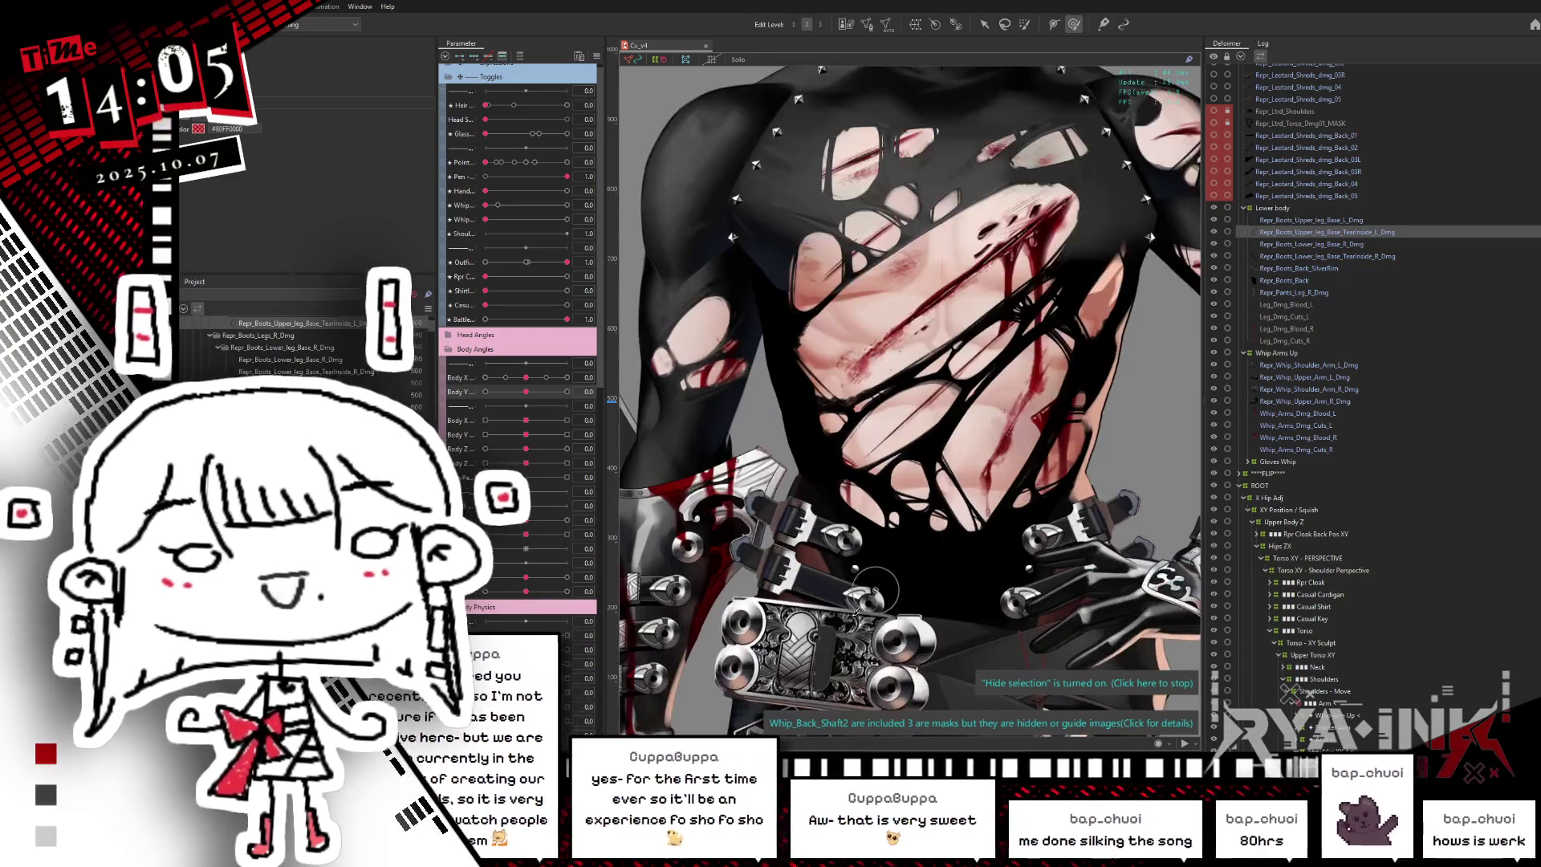
- Centre the belt area and use Object at Cursor to pick the right lower-leg boot damage layer
drag(993, 419, 867, 294)
scroll(867, 294, up, 2)
scroll(866, 294, up, 2)
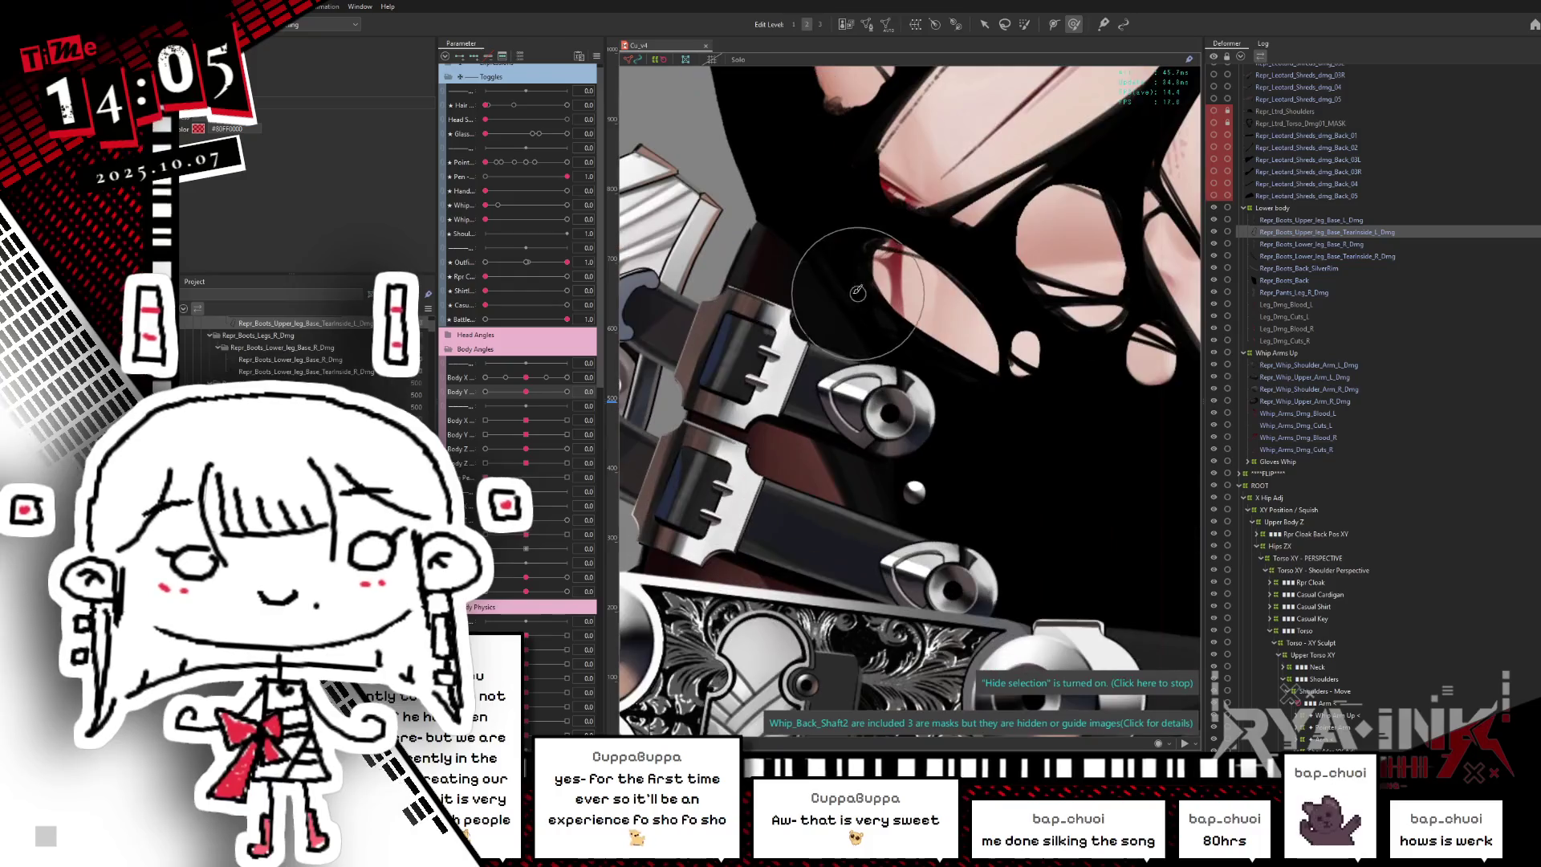
drag(772, 280, 817, 318)
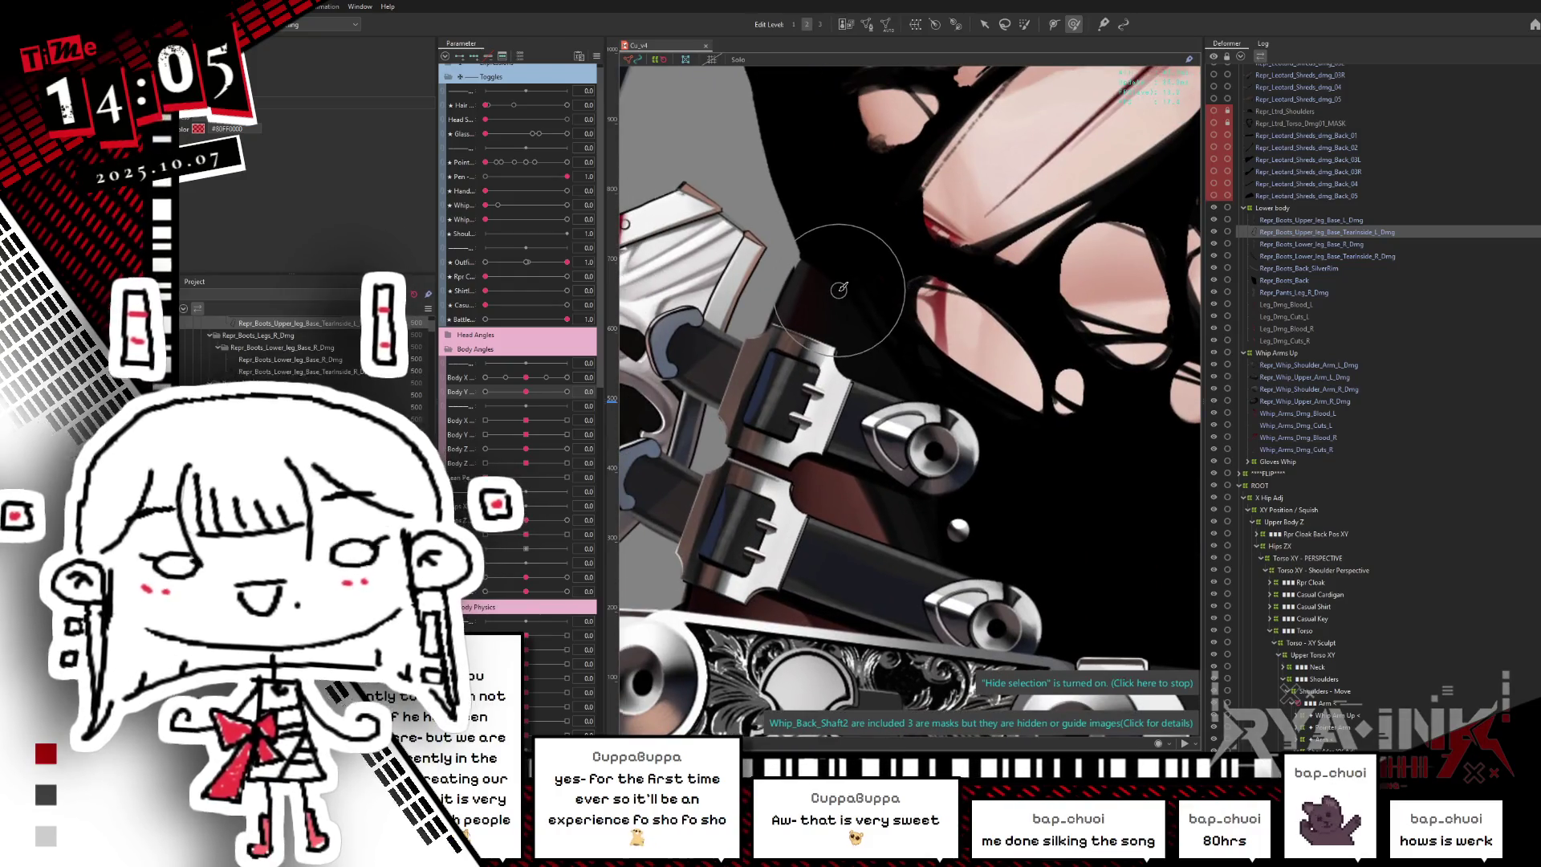
right_click(797, 287)
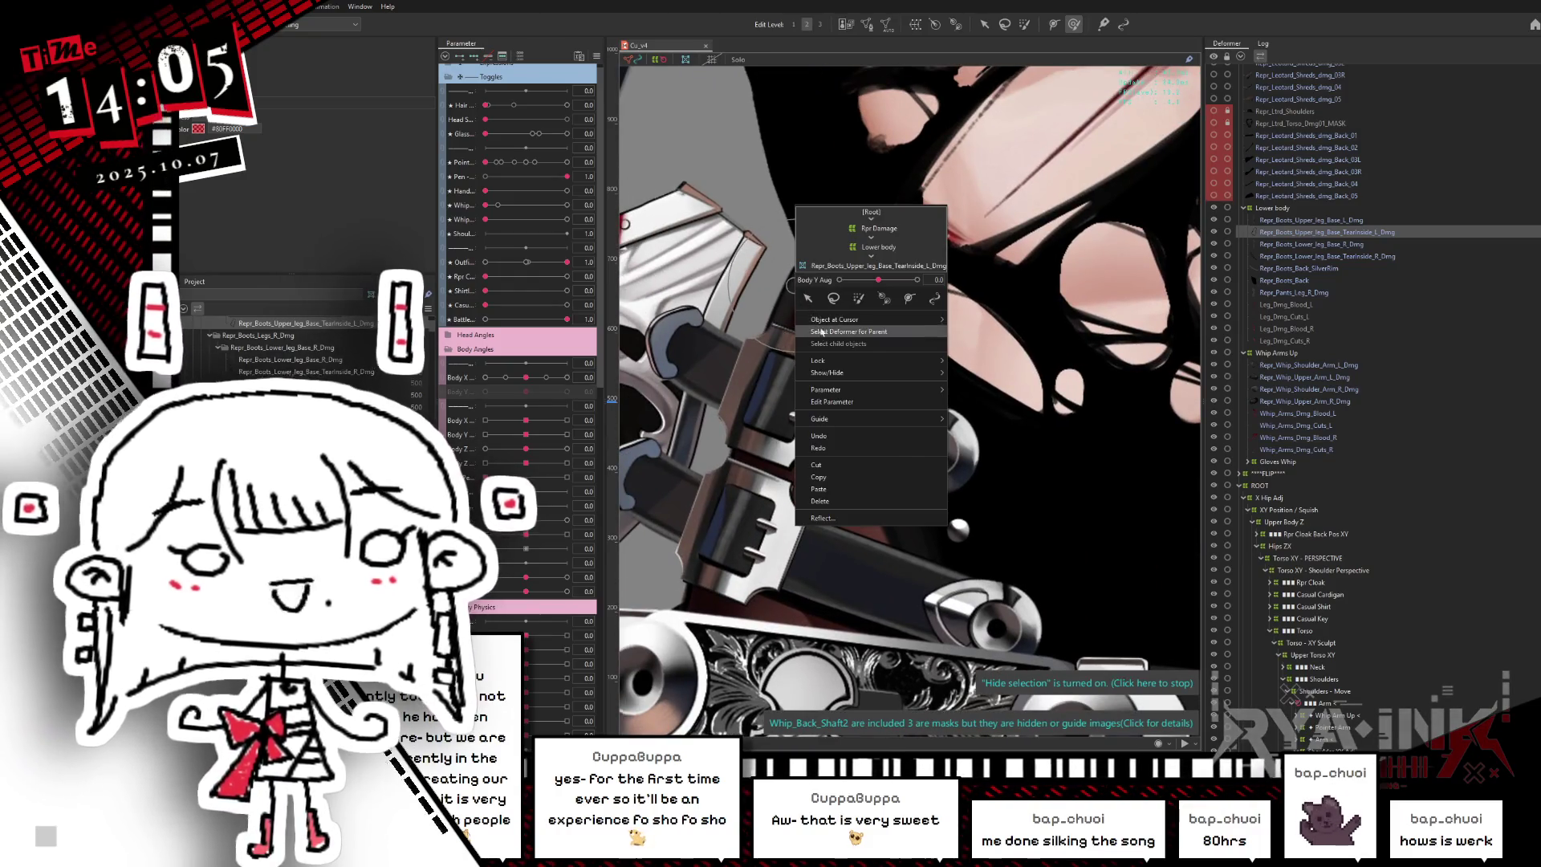
mouse_move(831, 319)
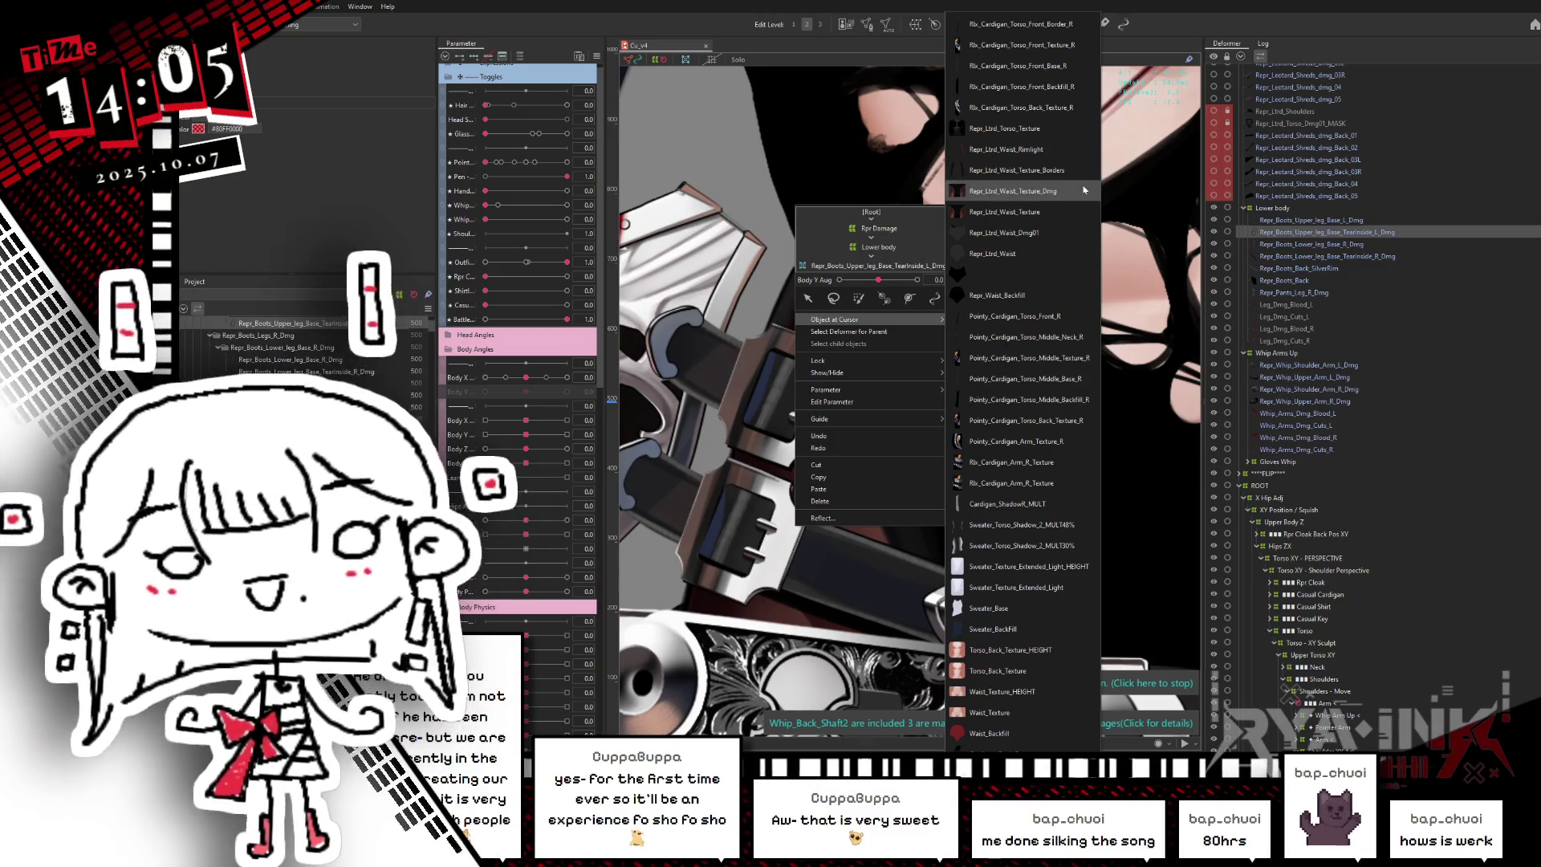
click(1022, 190)
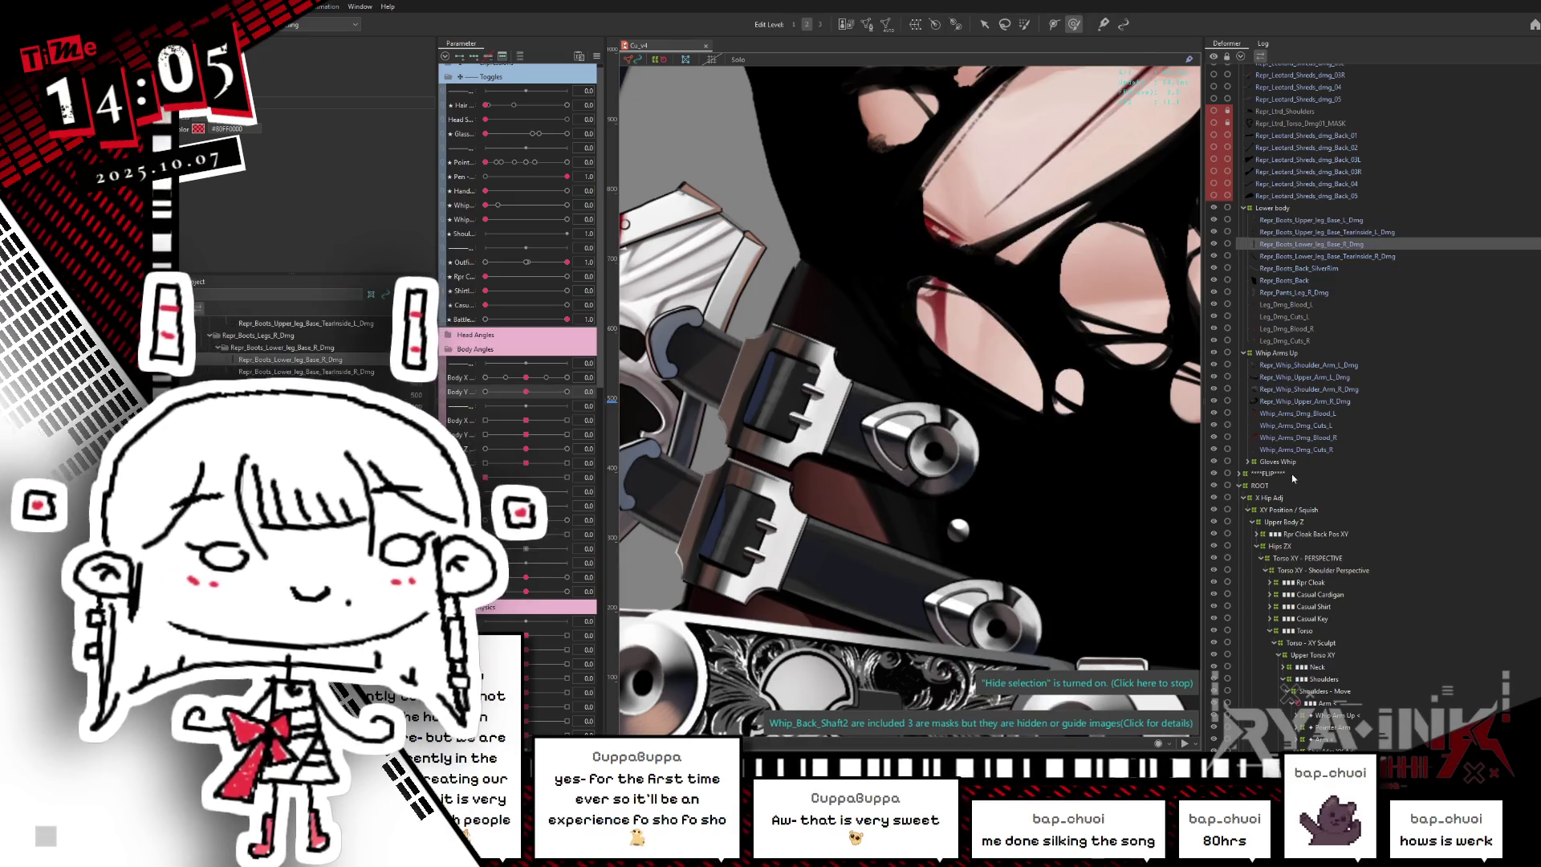
- Compare the pants-leg and boot damage layers, settling on Repr_Boots_Upper_leg_Base_L_Dmg
click(1277, 294)
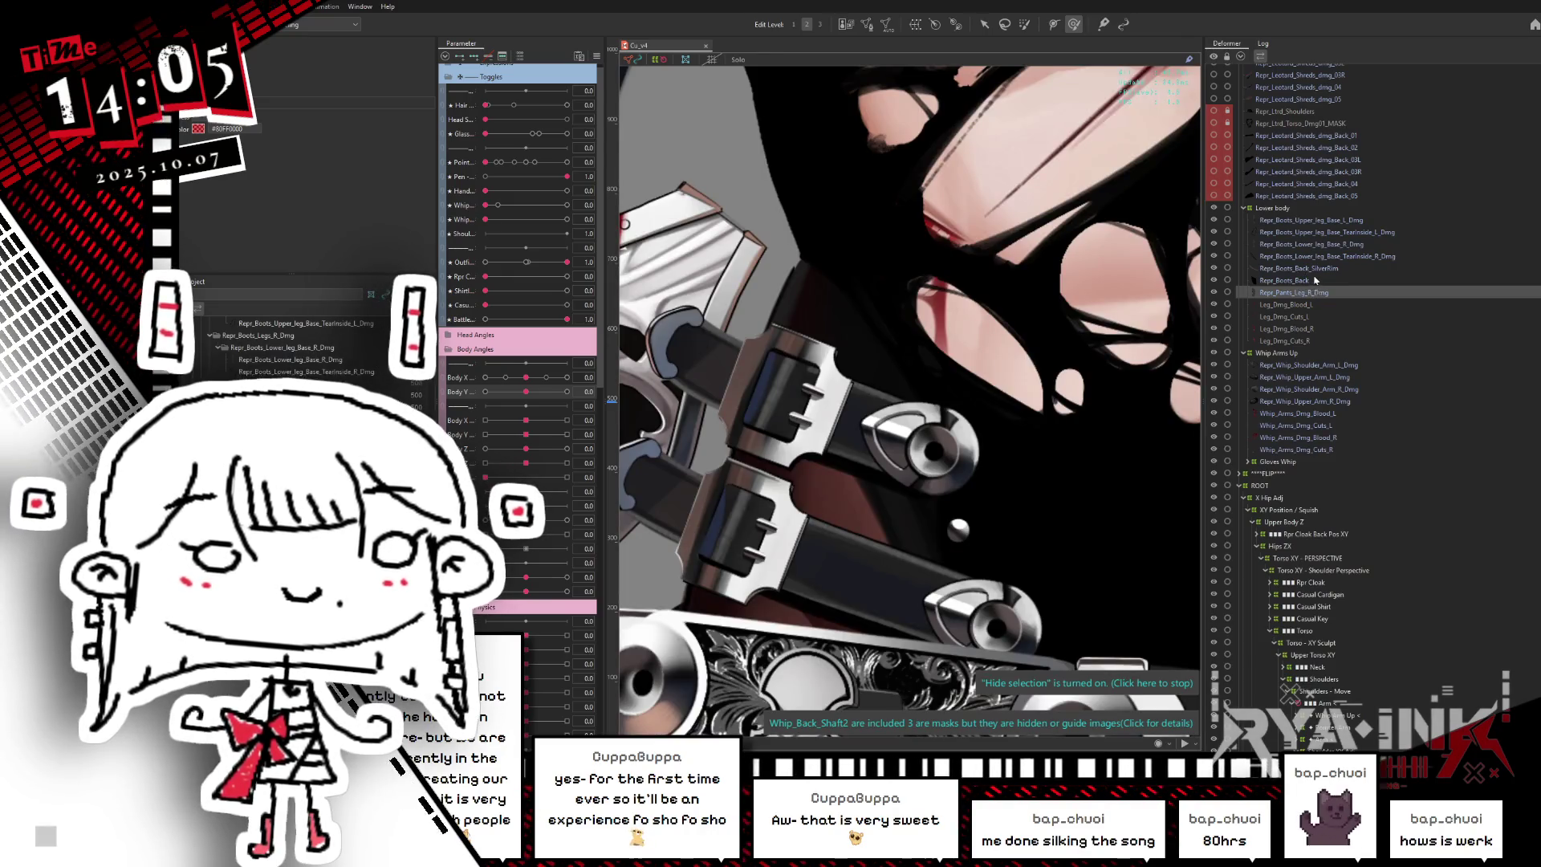
click(1322, 244)
click(1325, 220)
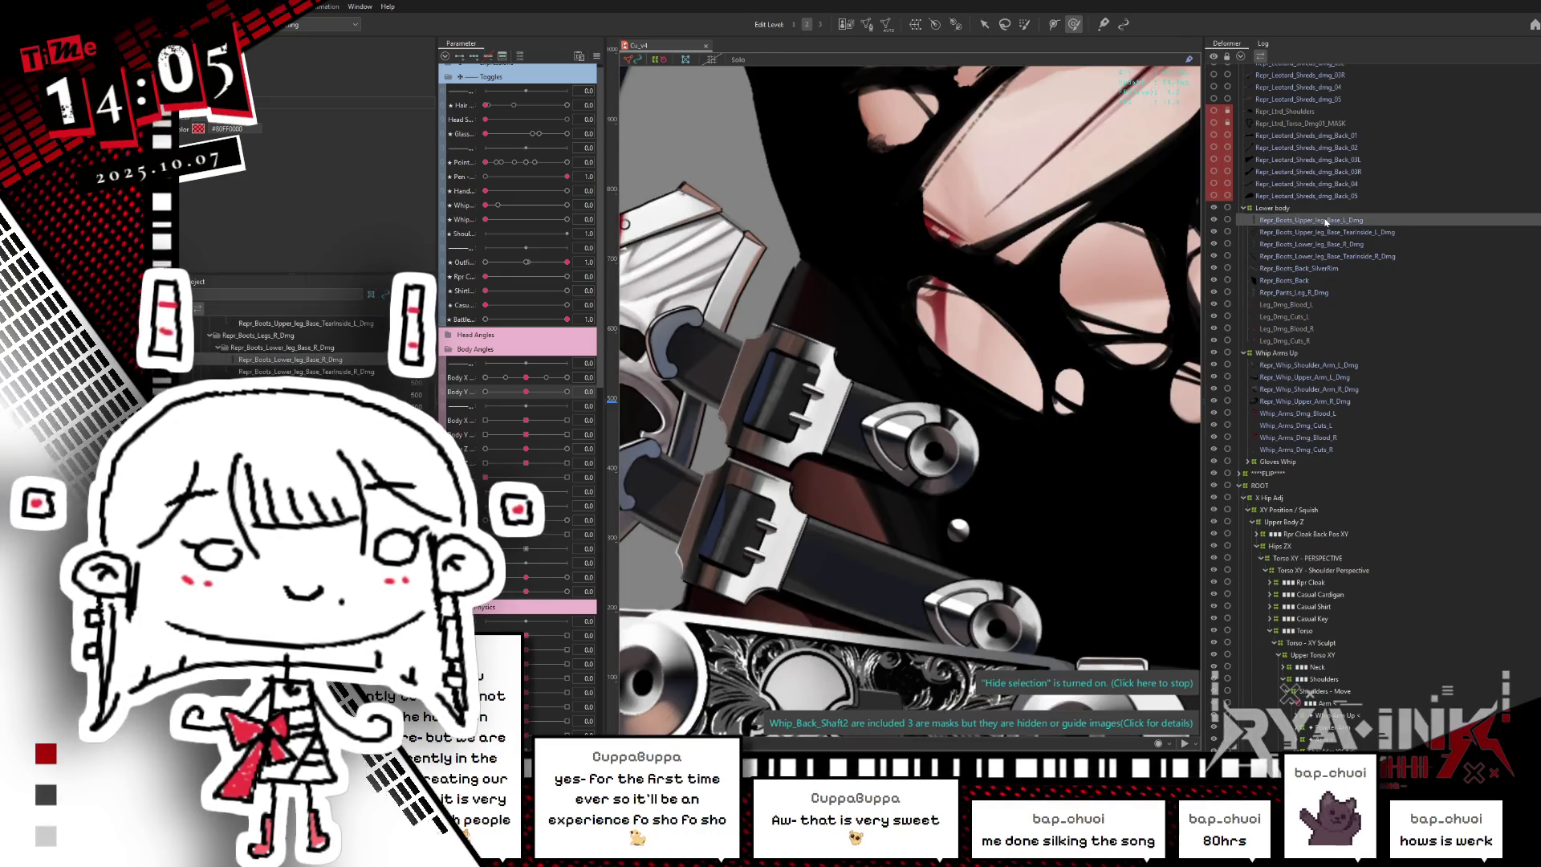
scroll(873, 270, down, 10)
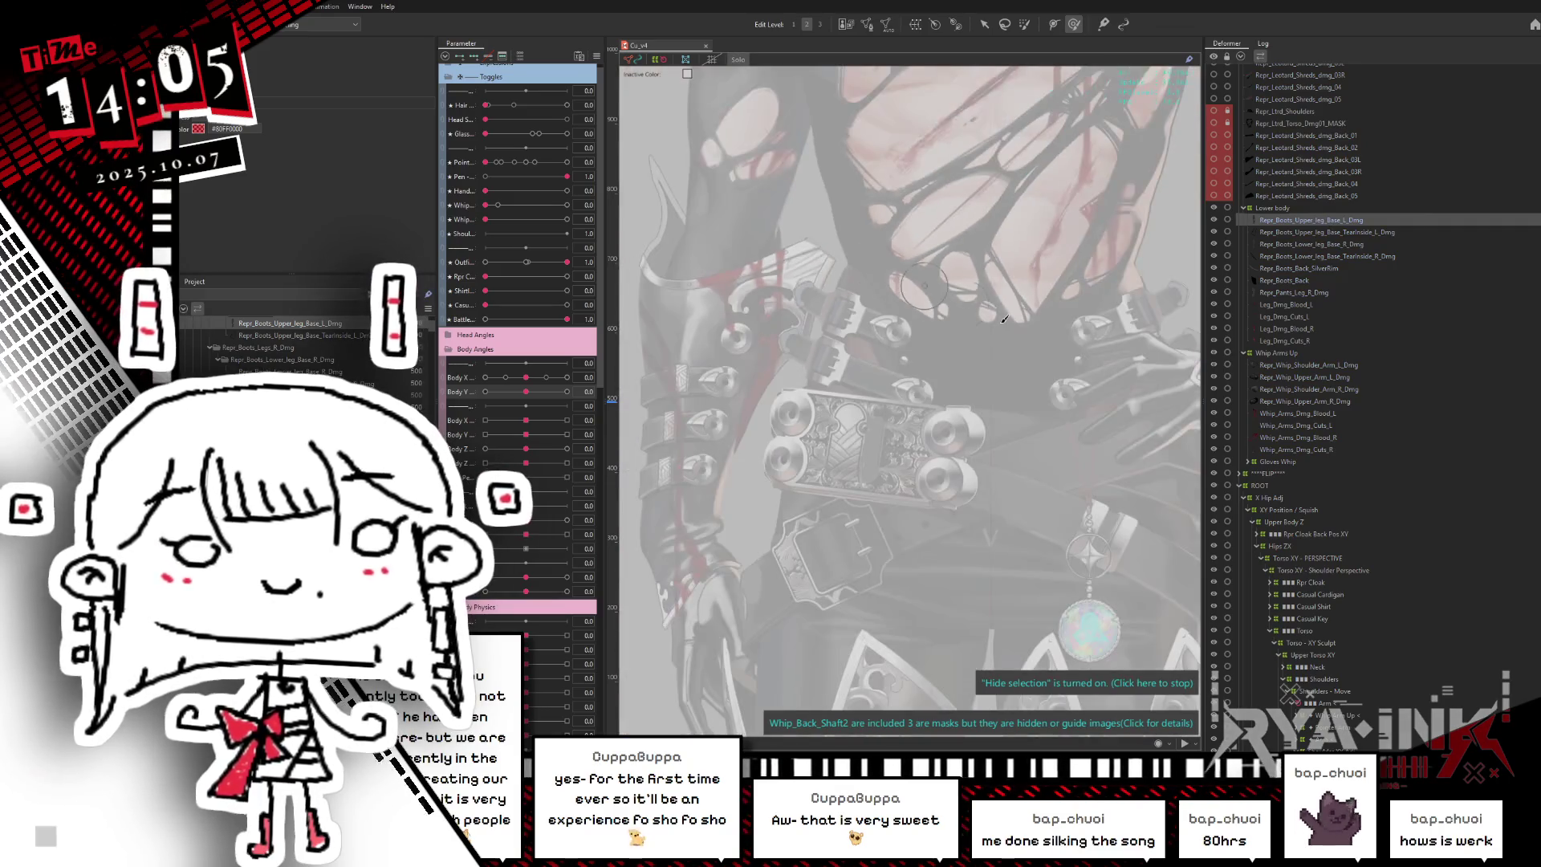
- Shift-select the leg damage layers through Leg_Dmg_Cuts_R
scroll(1027, 241, up, 4)
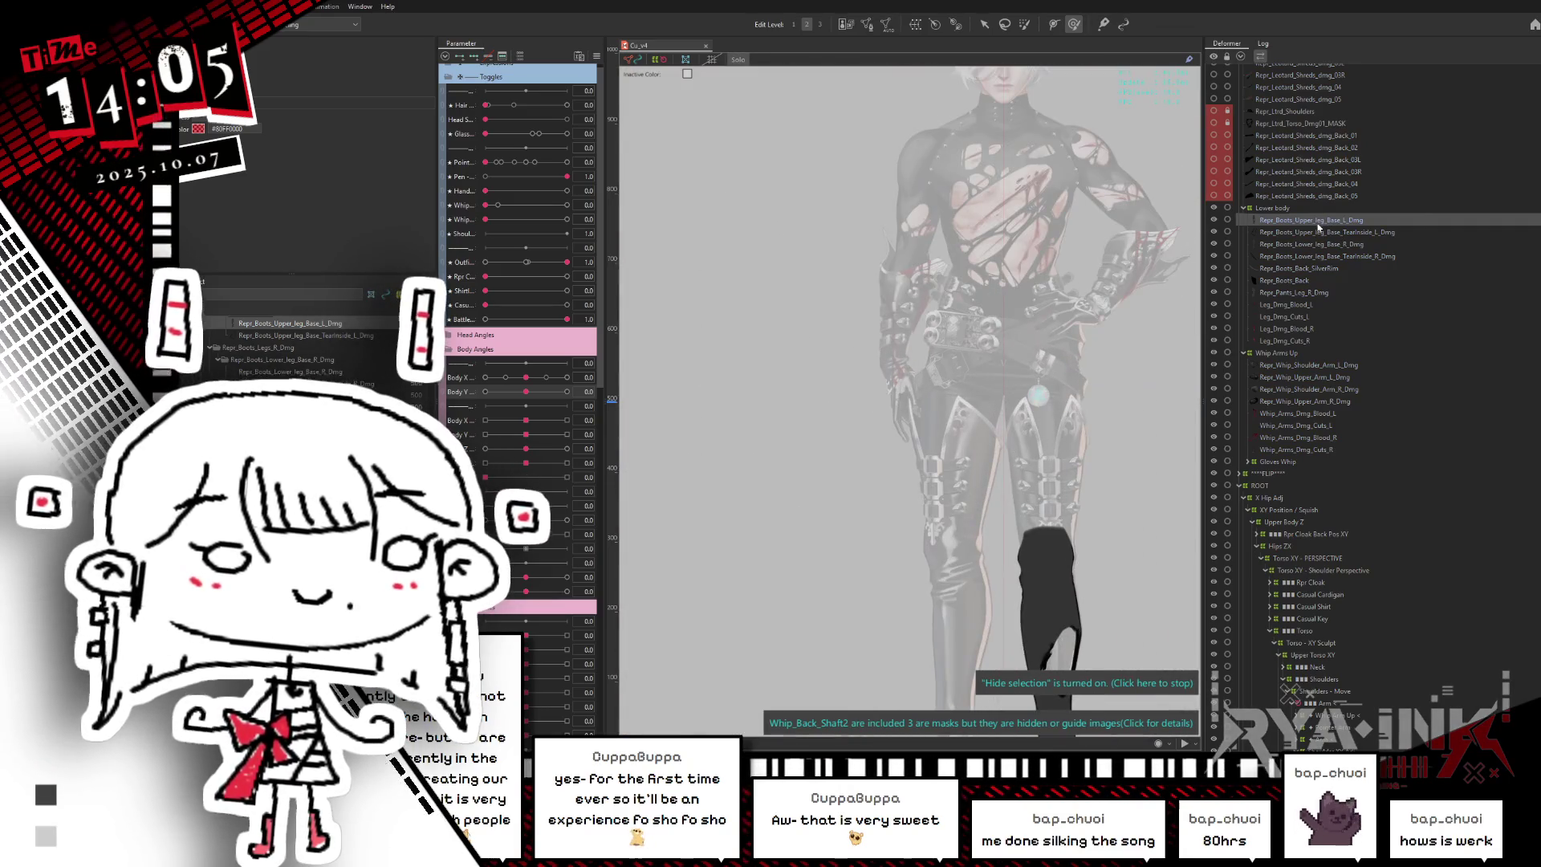
shift+click(1274, 339)
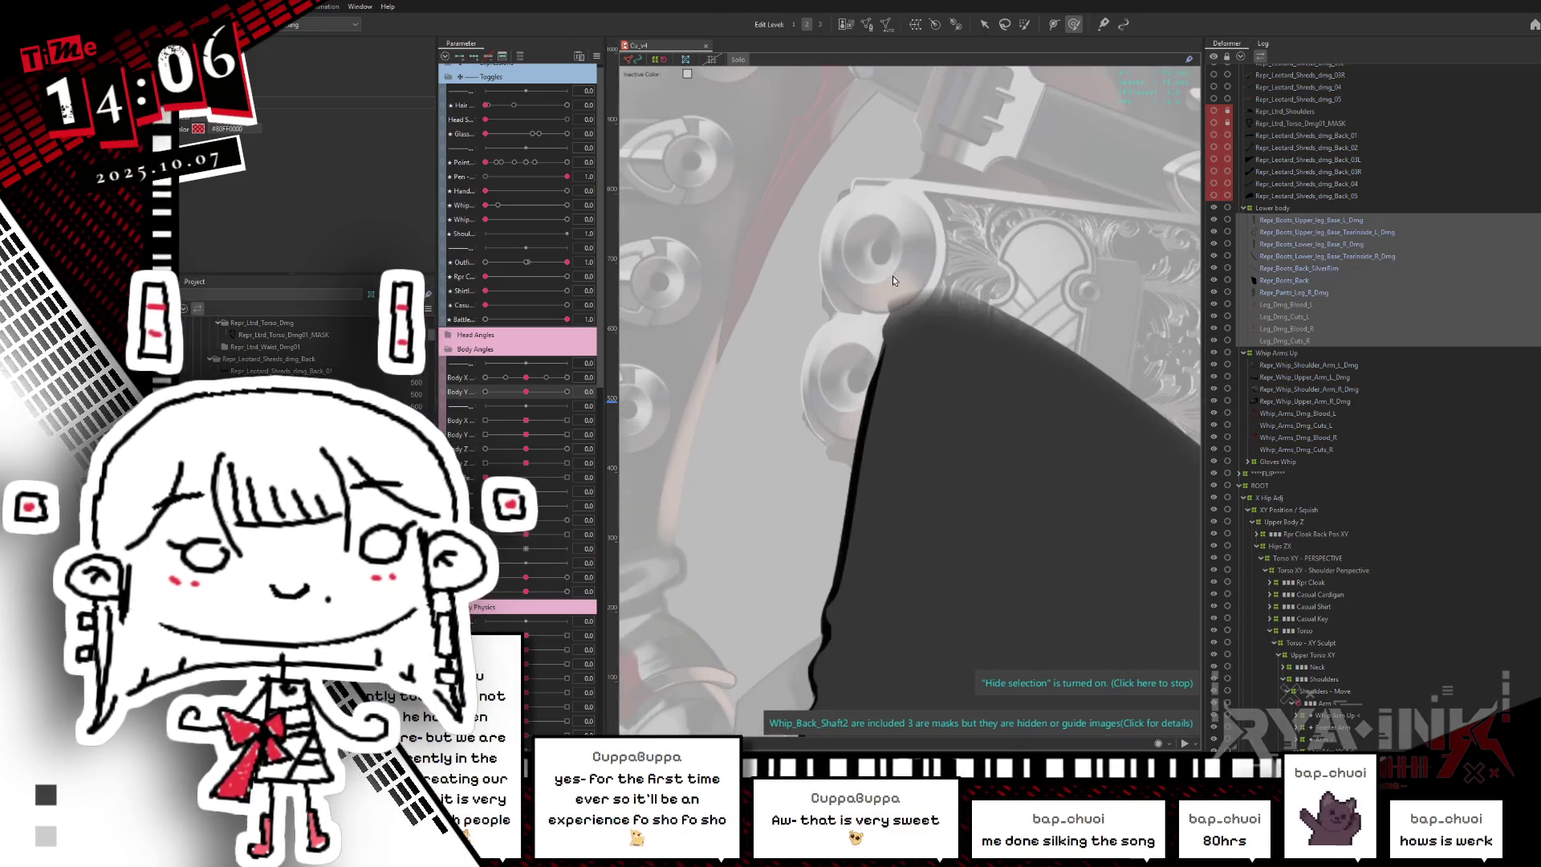
scroll(922, 320, up, 2)
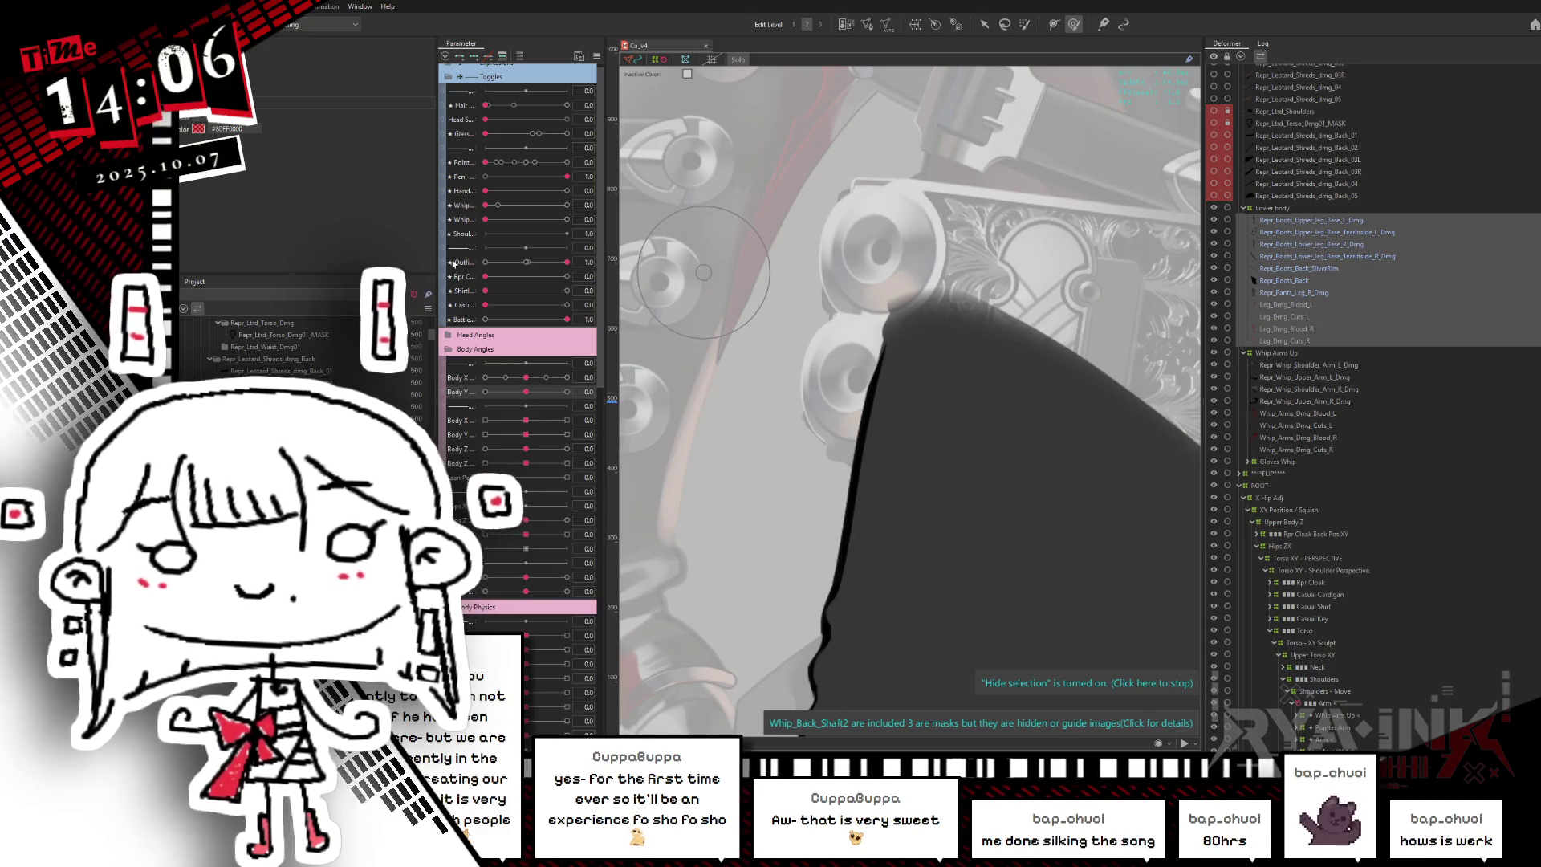
scroll(775, 298, down, 3)
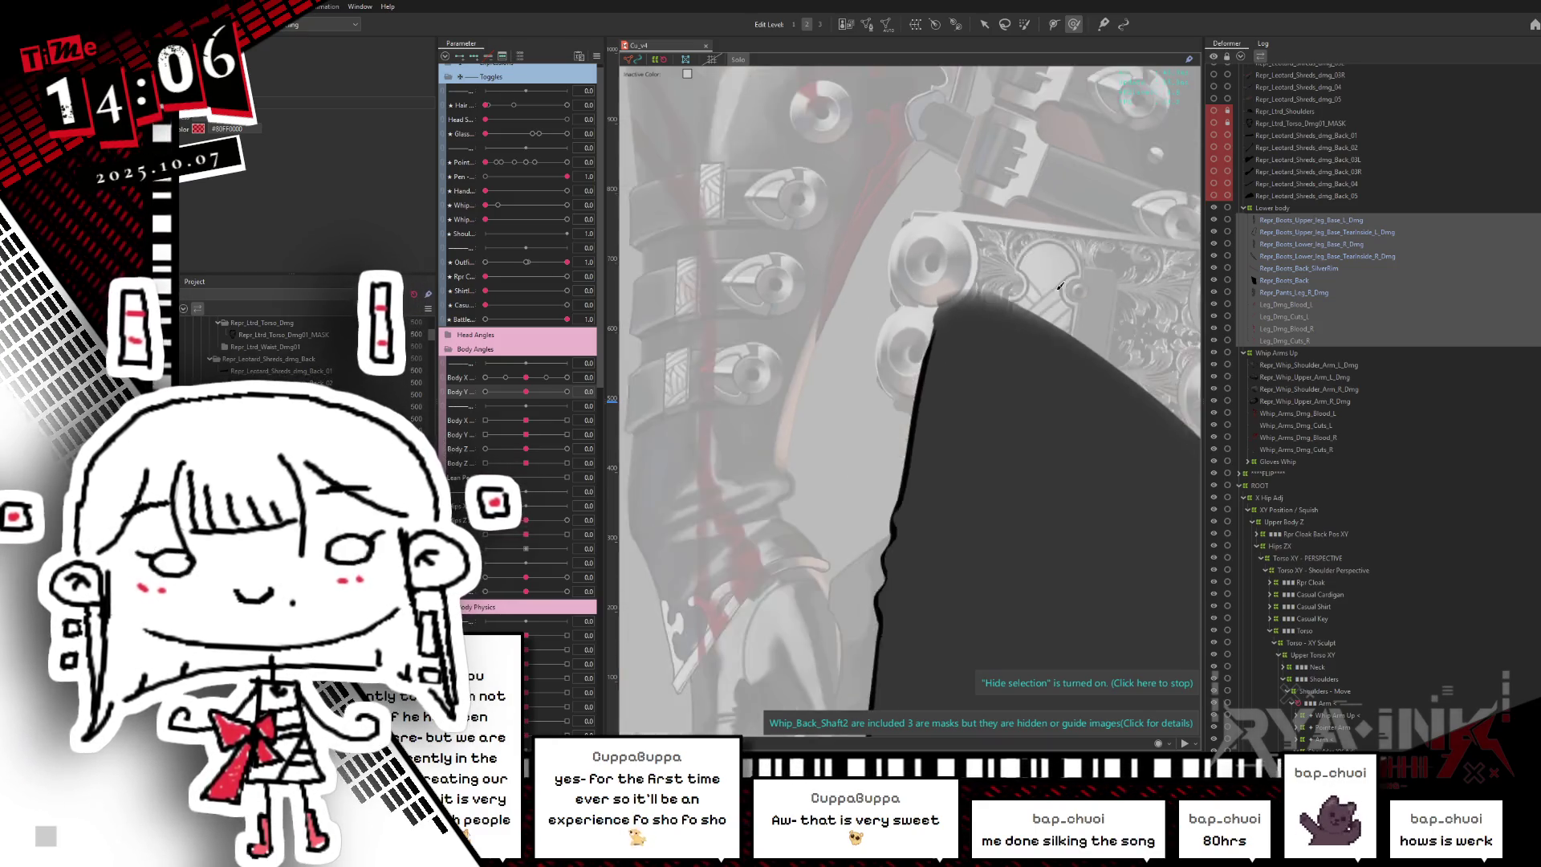
scroll(1375, 498, down, 3)
scroll(1375, 498, down, 5)
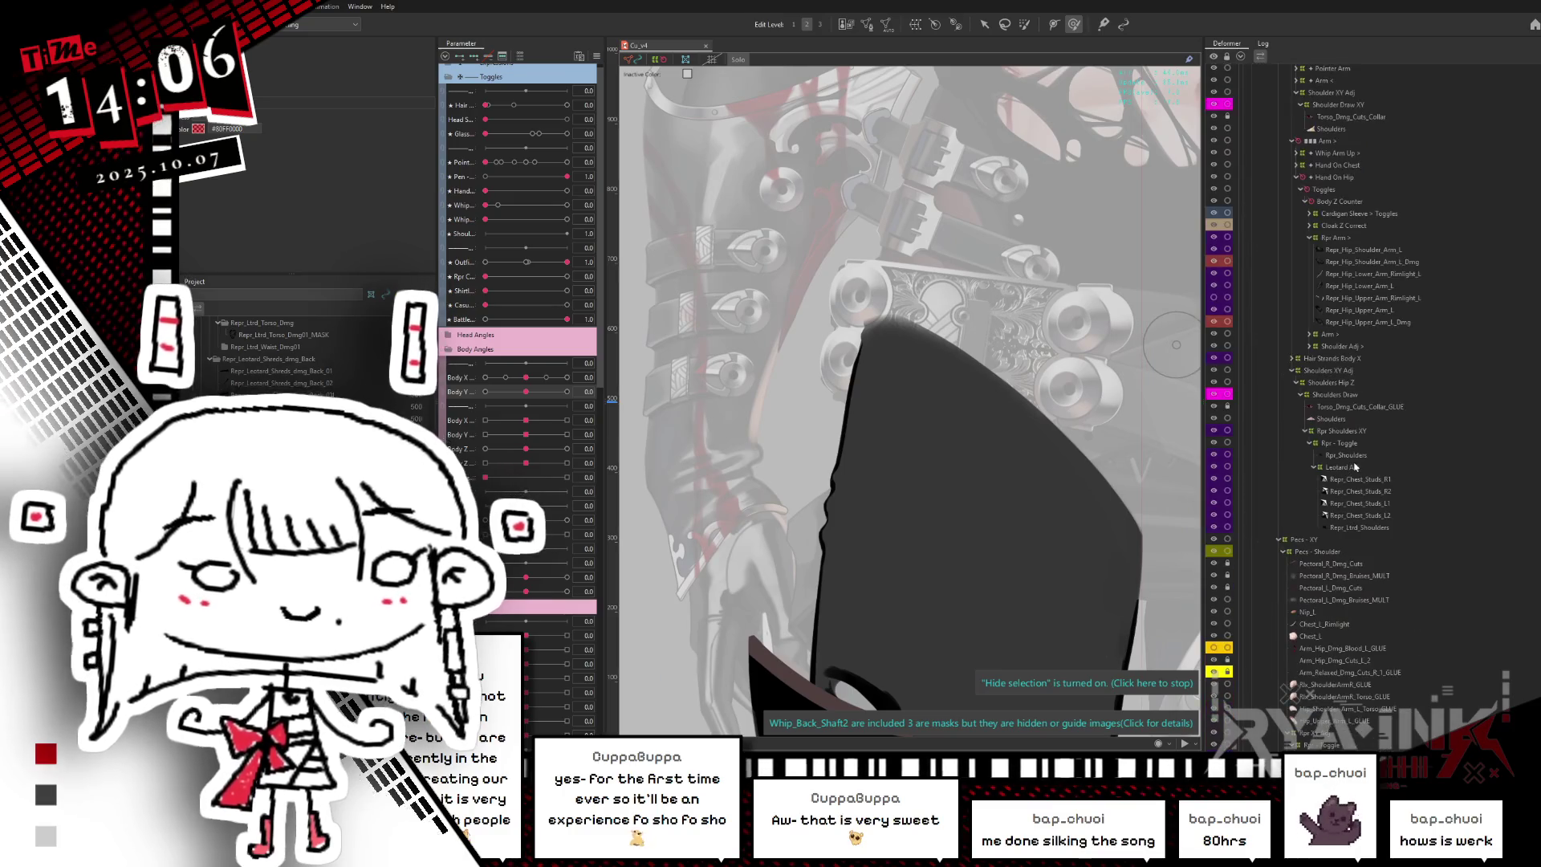
scroll(1364, 465, down, 5)
scroll(1355, 438, down, 5)
scroll(1355, 438, down, 5)
scroll(1332, 498, down, 5)
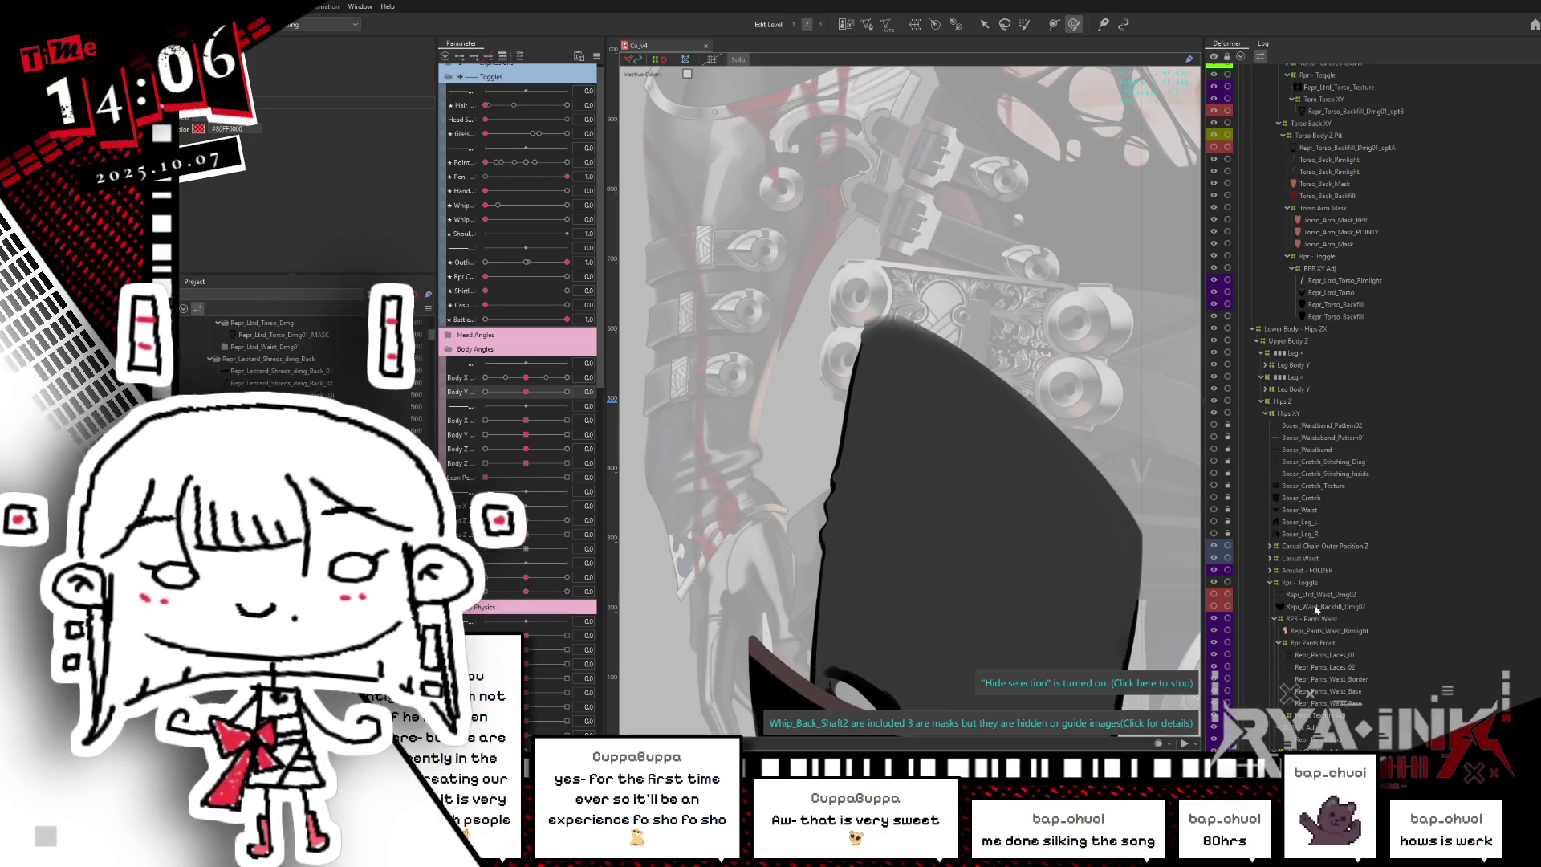
- Select Repr_Waist_Backfill_Dmg02 and add Repr_Ltrd_Waist_Dmg02 to the selection
click(1316, 608)
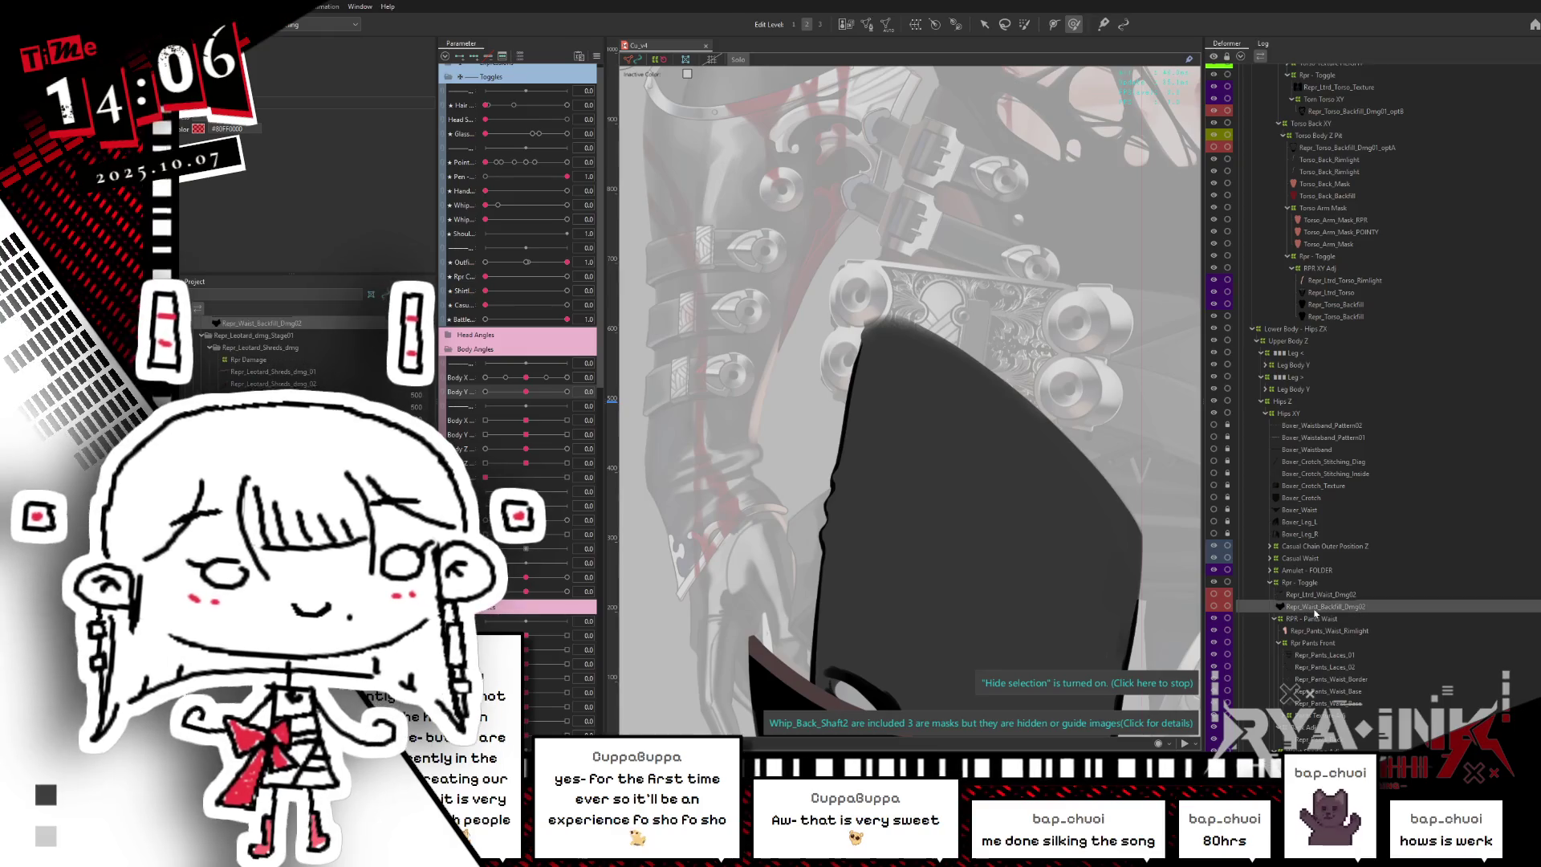
click(1313, 606)
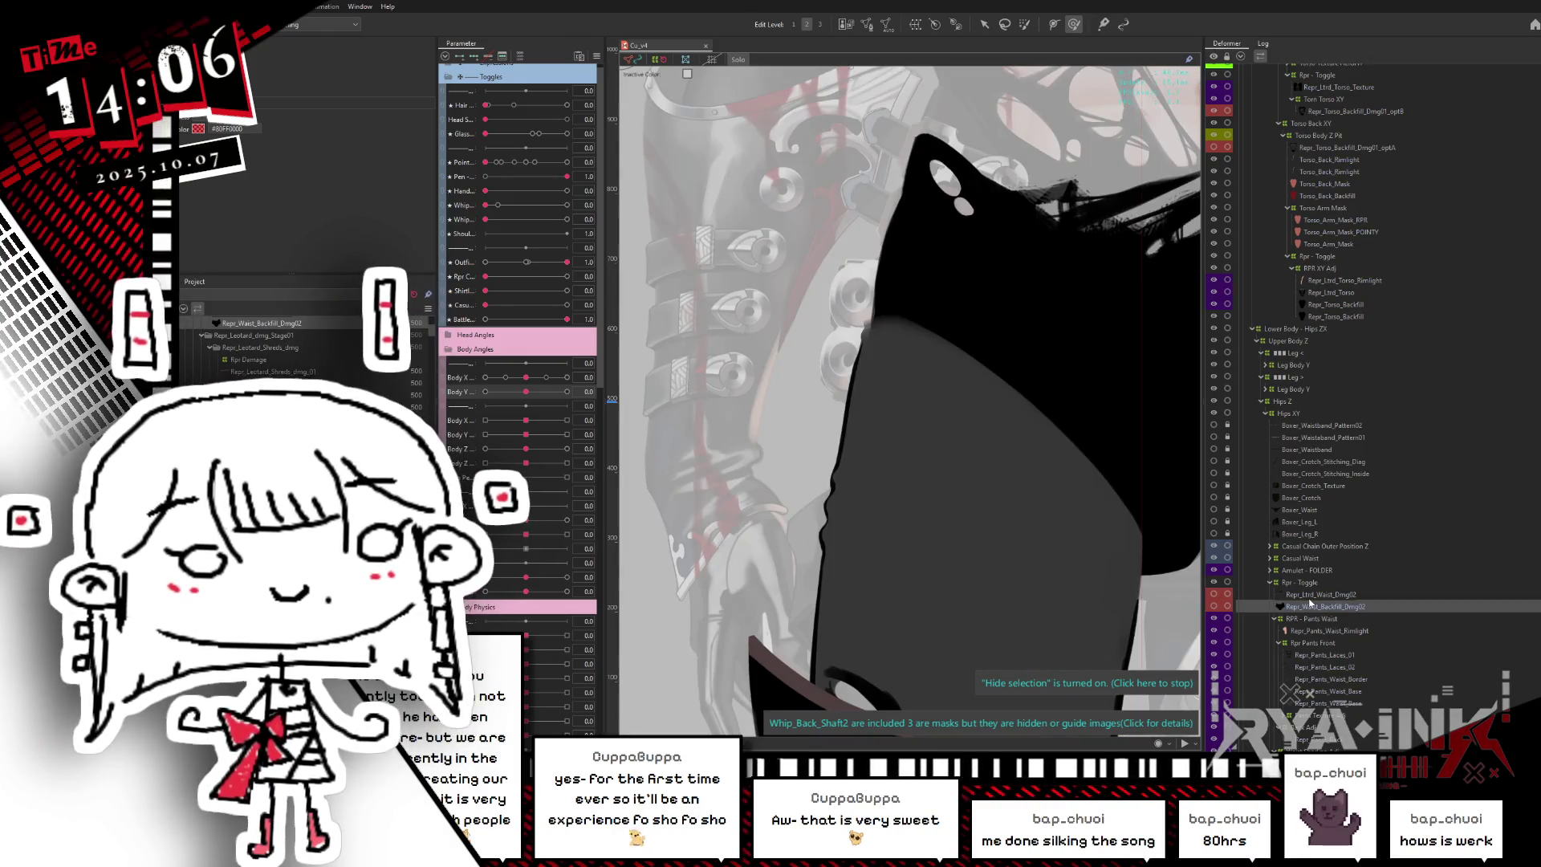
scroll(1026, 442, down, 5)
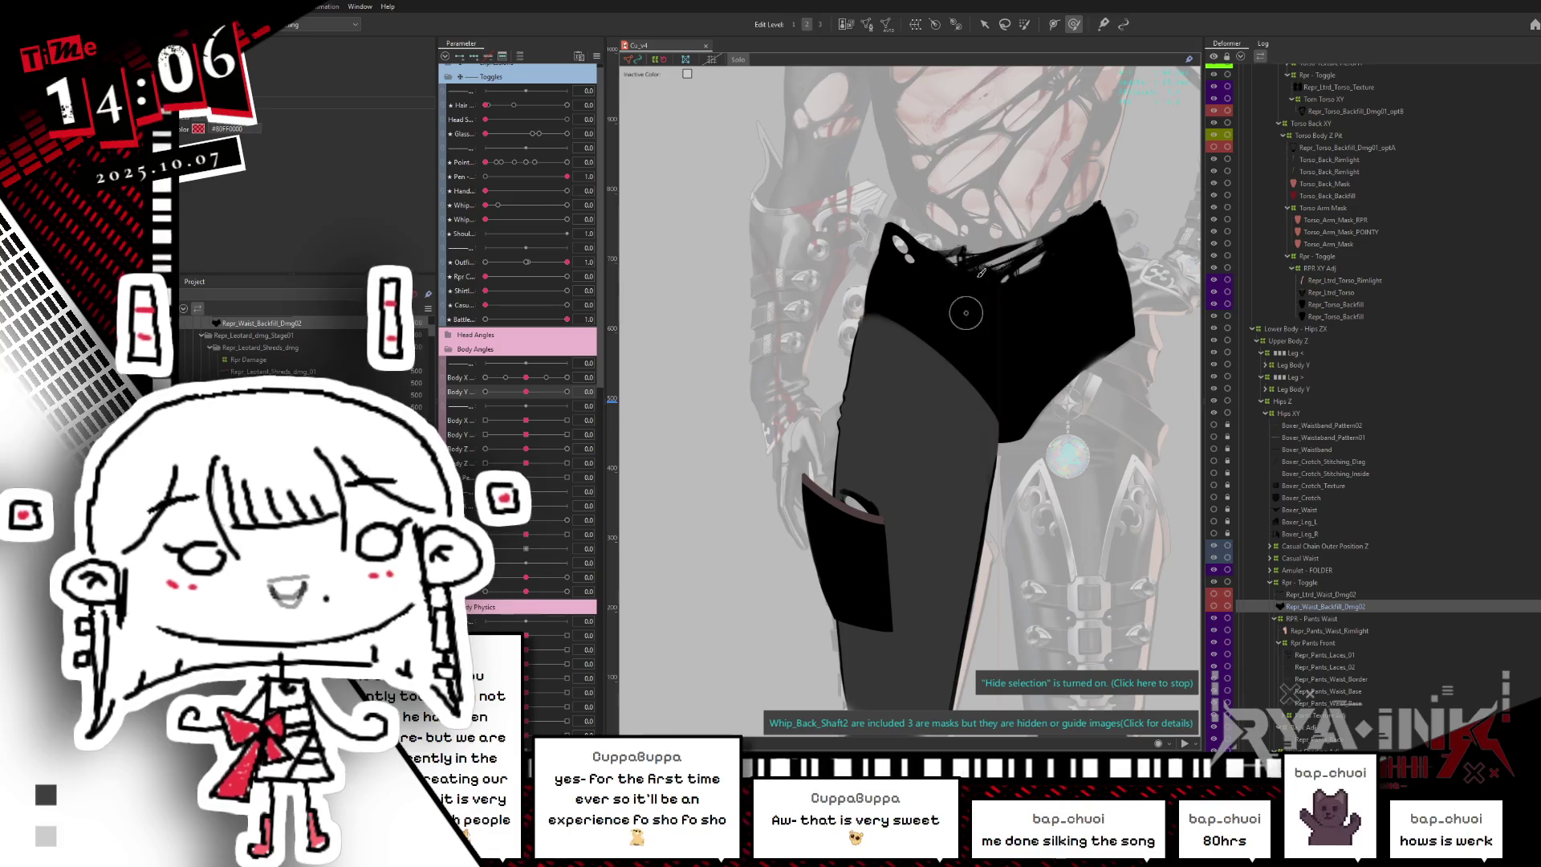
scroll(971, 305, up, 3)
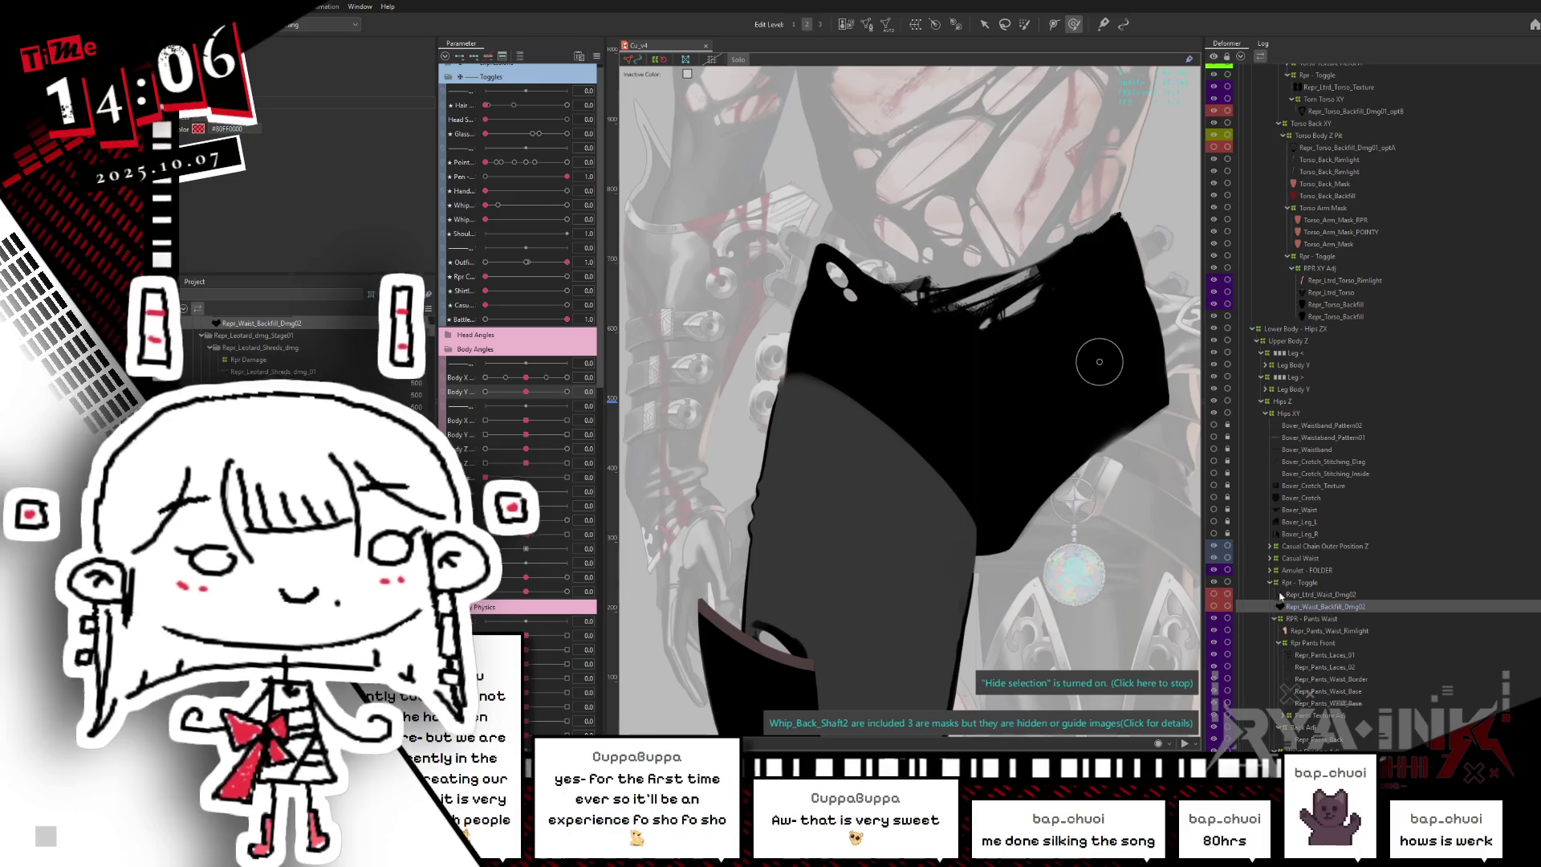
scroll(1339, 668, down, 3)
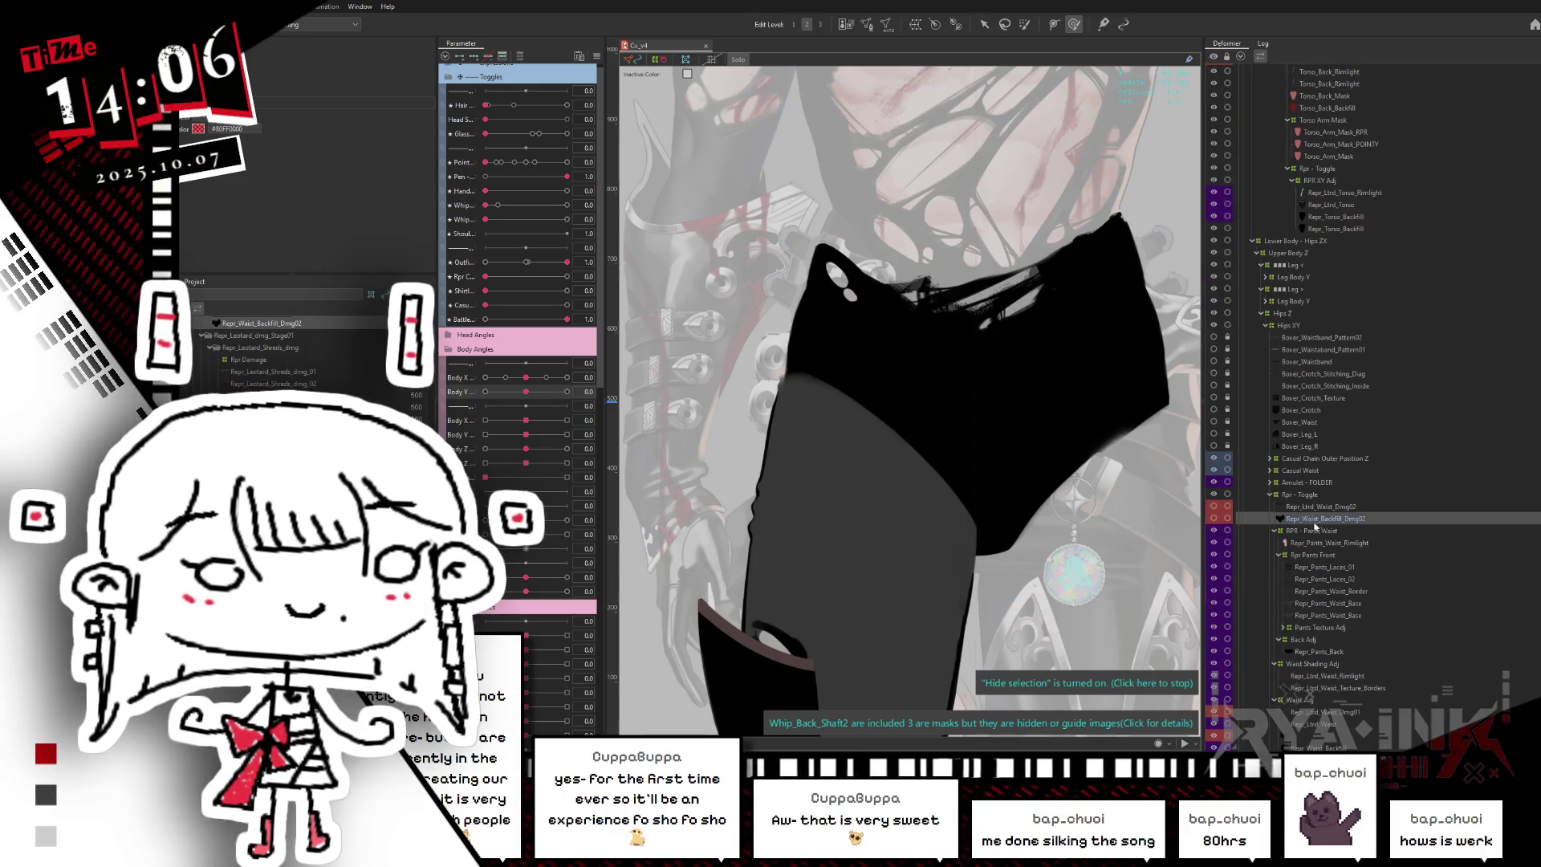
ctrl+click(1311, 507)
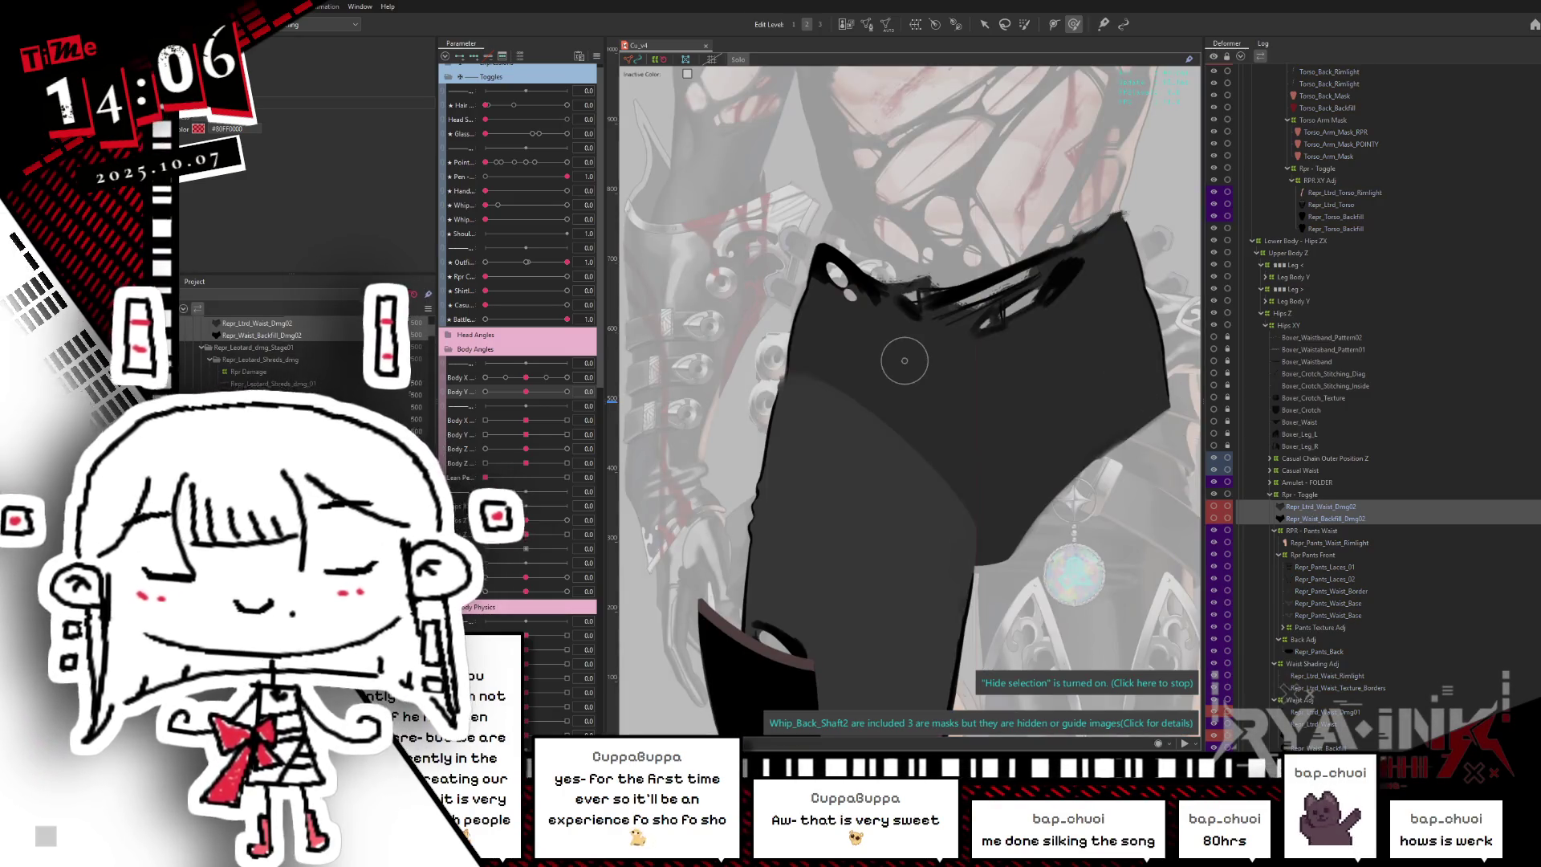
key(alt+Tab)
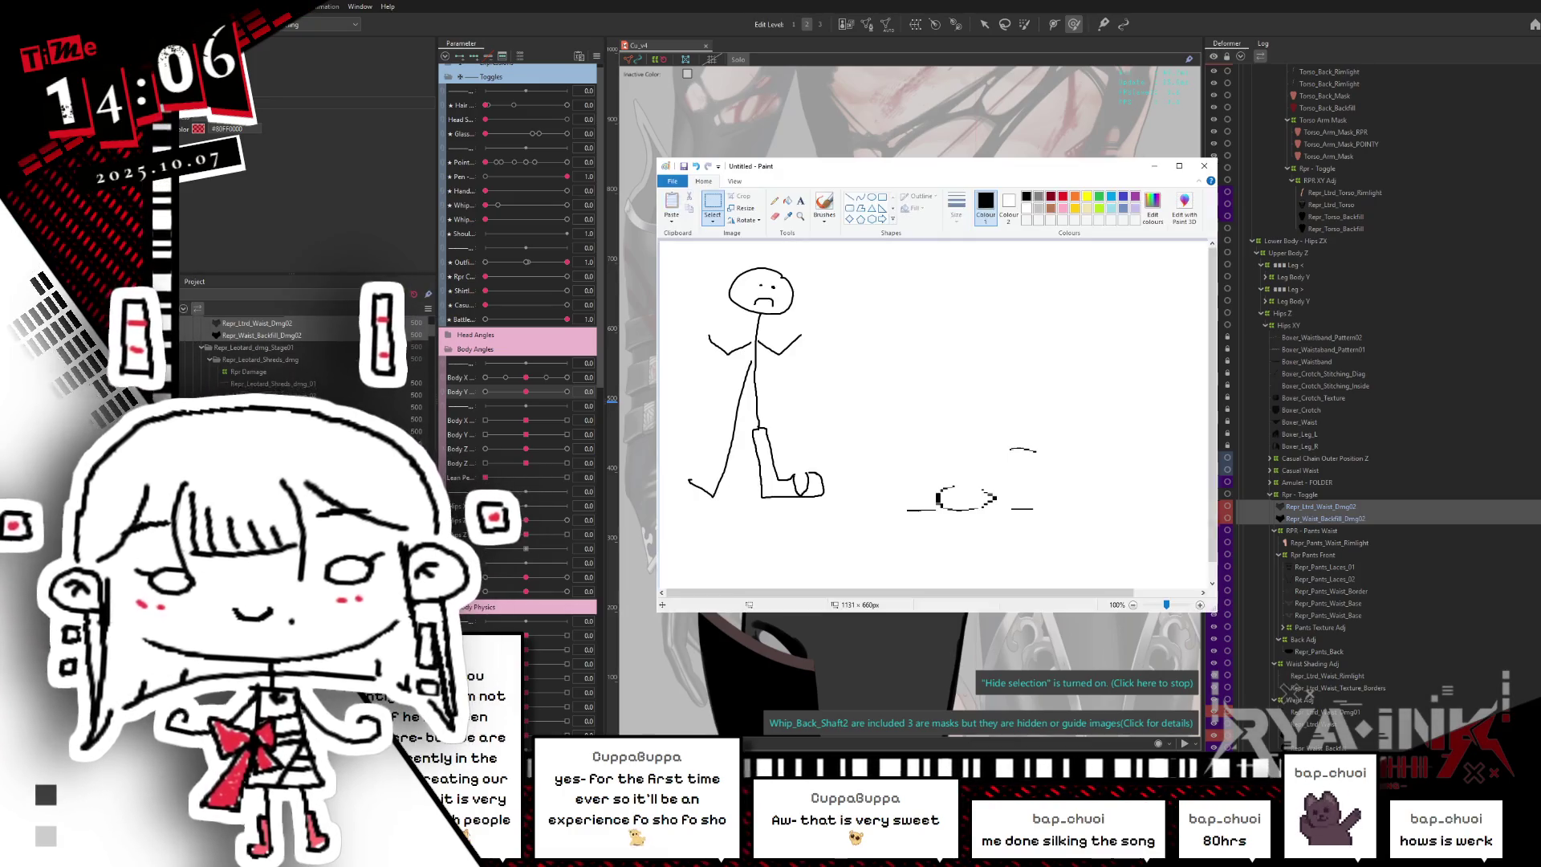
- Leave Paint for Cubism Editor and keep only Repr_Ltrd_Waist_Dmg02 selected
key(alt+Tab)
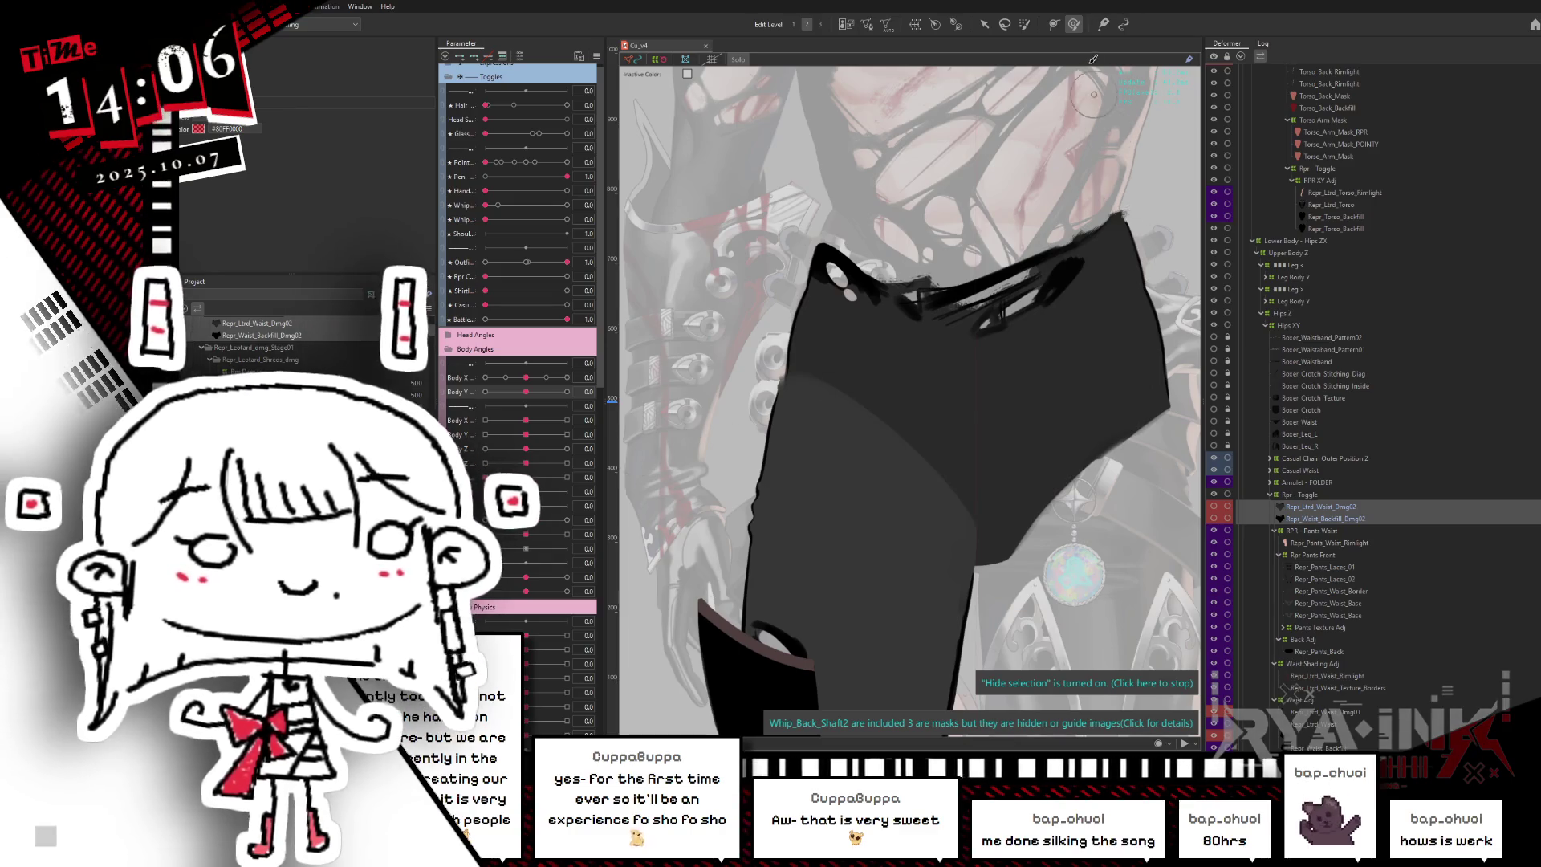
click(1311, 508)
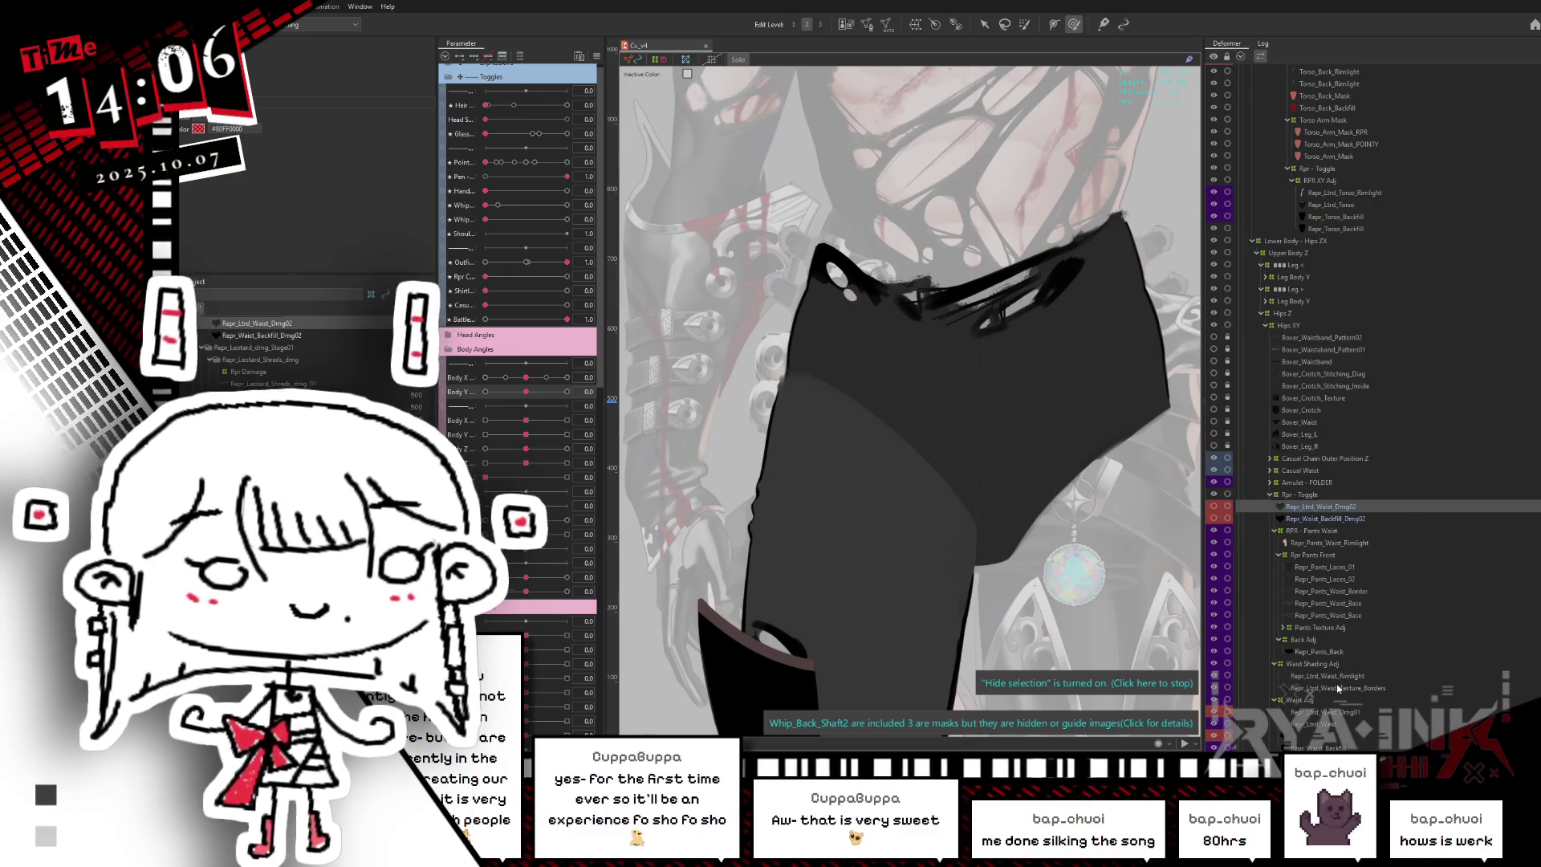
- Select the left upper-leg boot damage layer, then the other waist damage layer under Waist Adj
scroll(1338, 688, up, 5)
scroll(1332, 626, up, 5)
scroll(1326, 564, up, 5)
scroll(1326, 564, up, 5)
scroll(1316, 286, up, 5)
click(1319, 274)
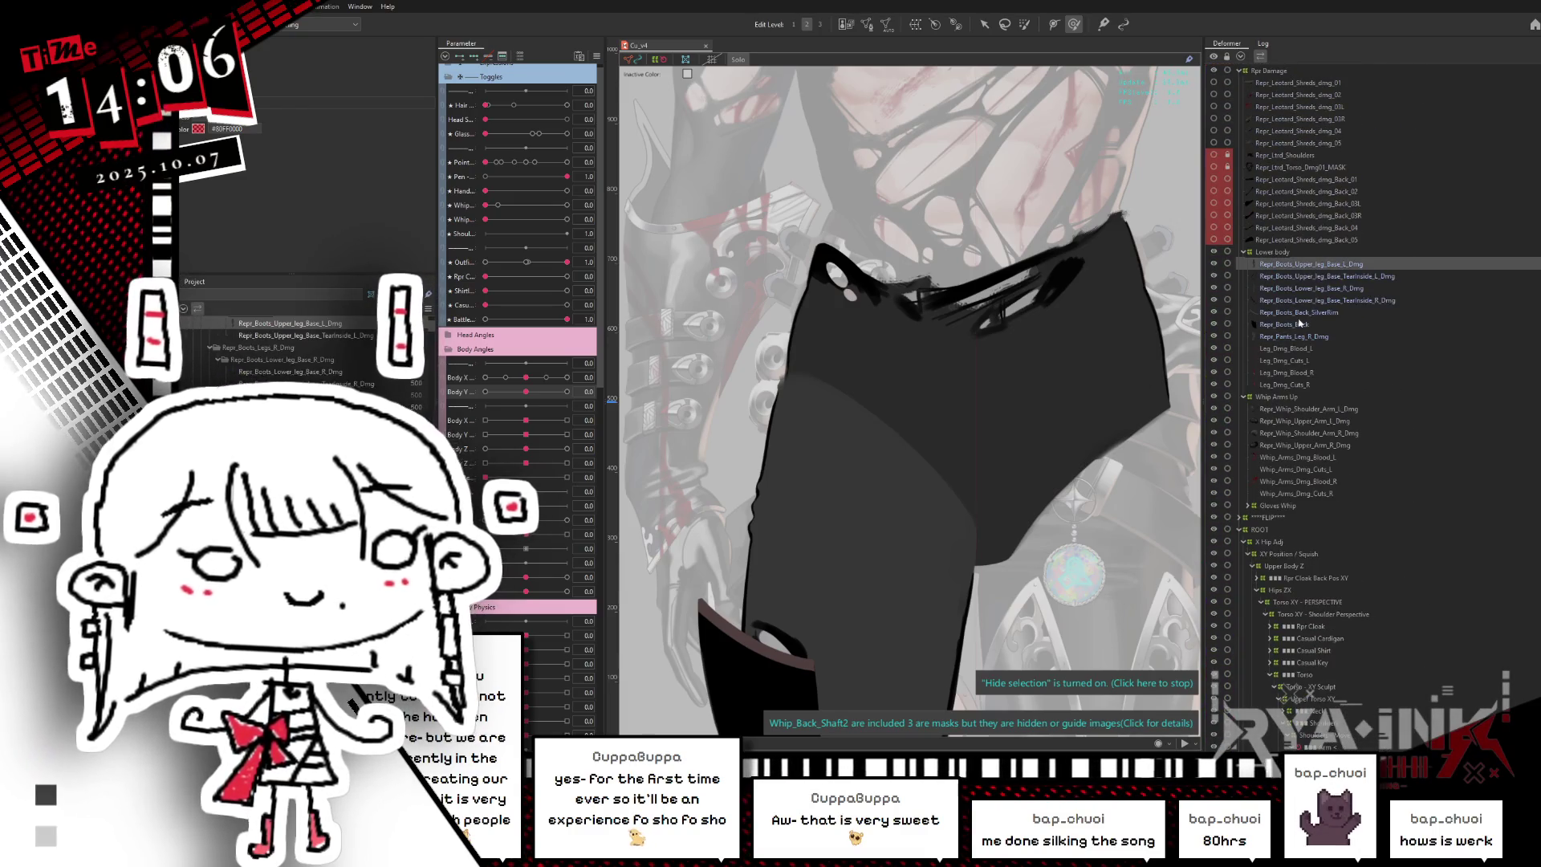
scroll(1312, 305, down, 5)
scroll(1303, 345, down, 5)
scroll(1303, 345, down, 5)
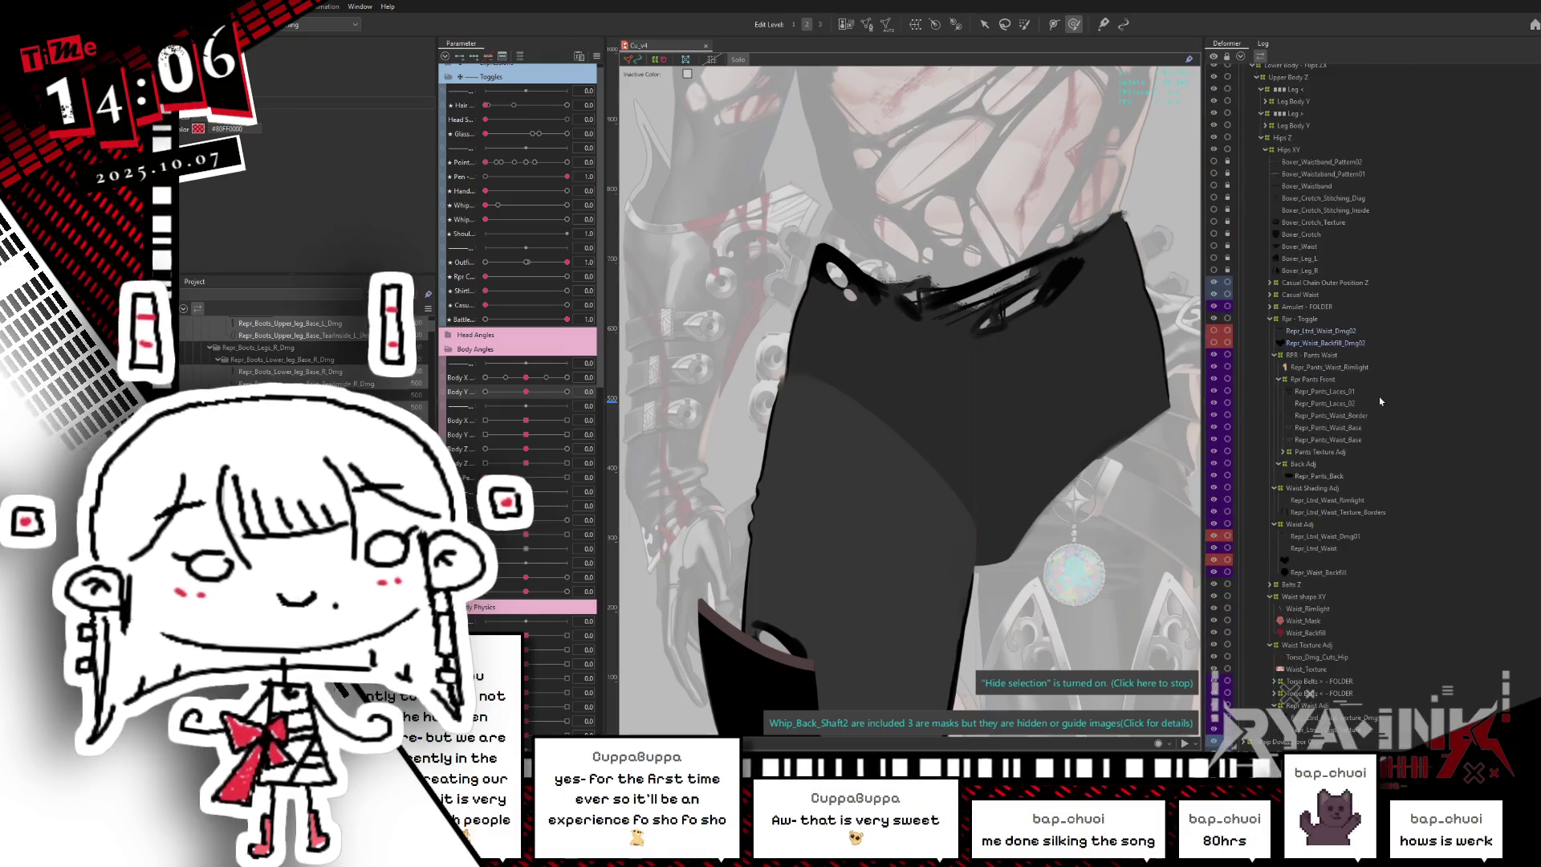
scroll(1333, 540, down, 5)
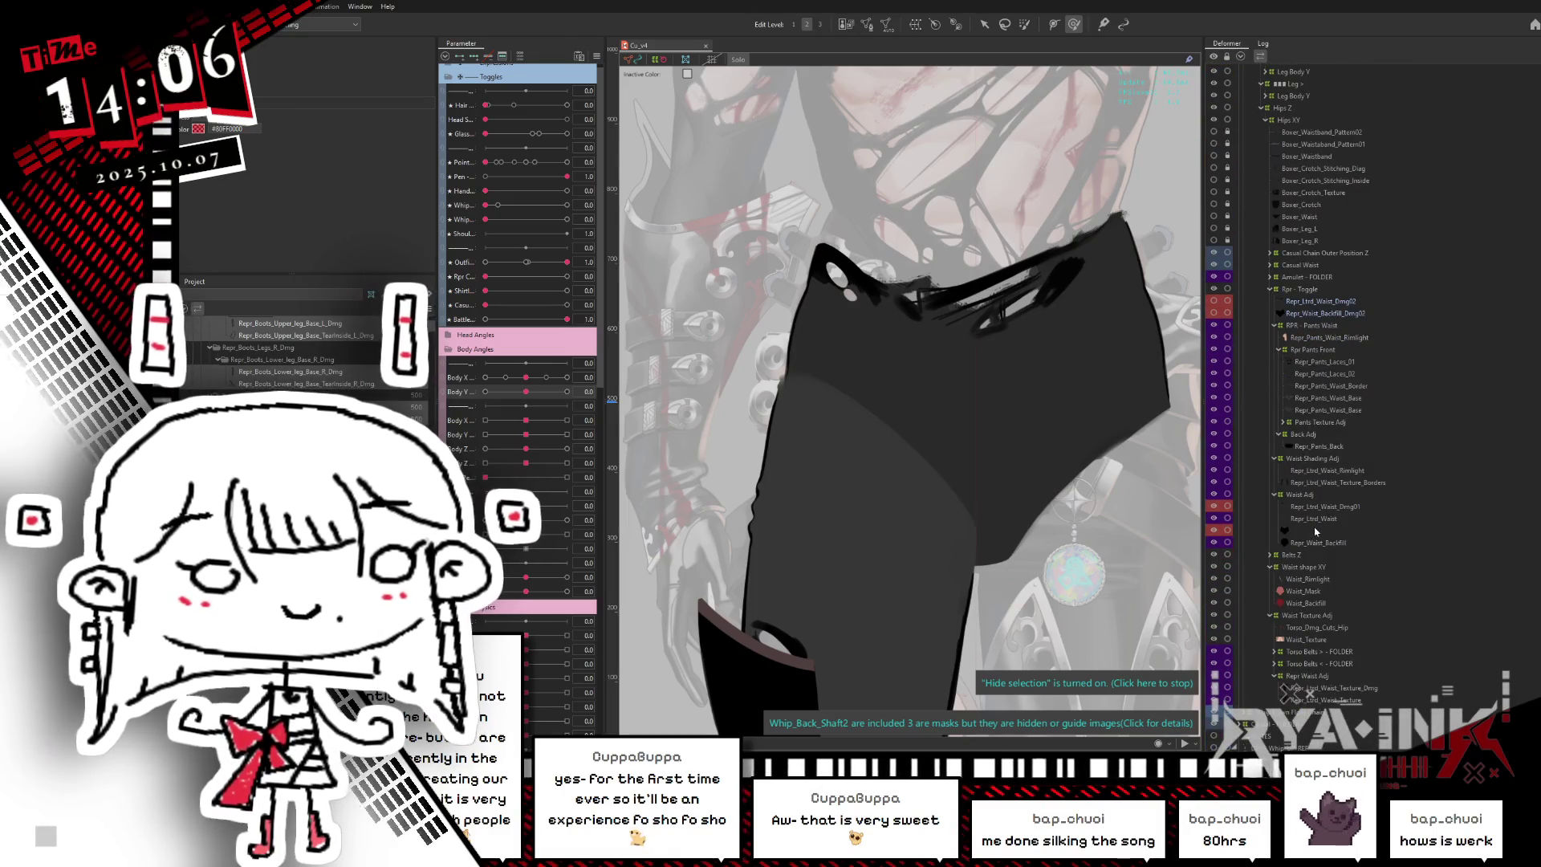
click(1292, 532)
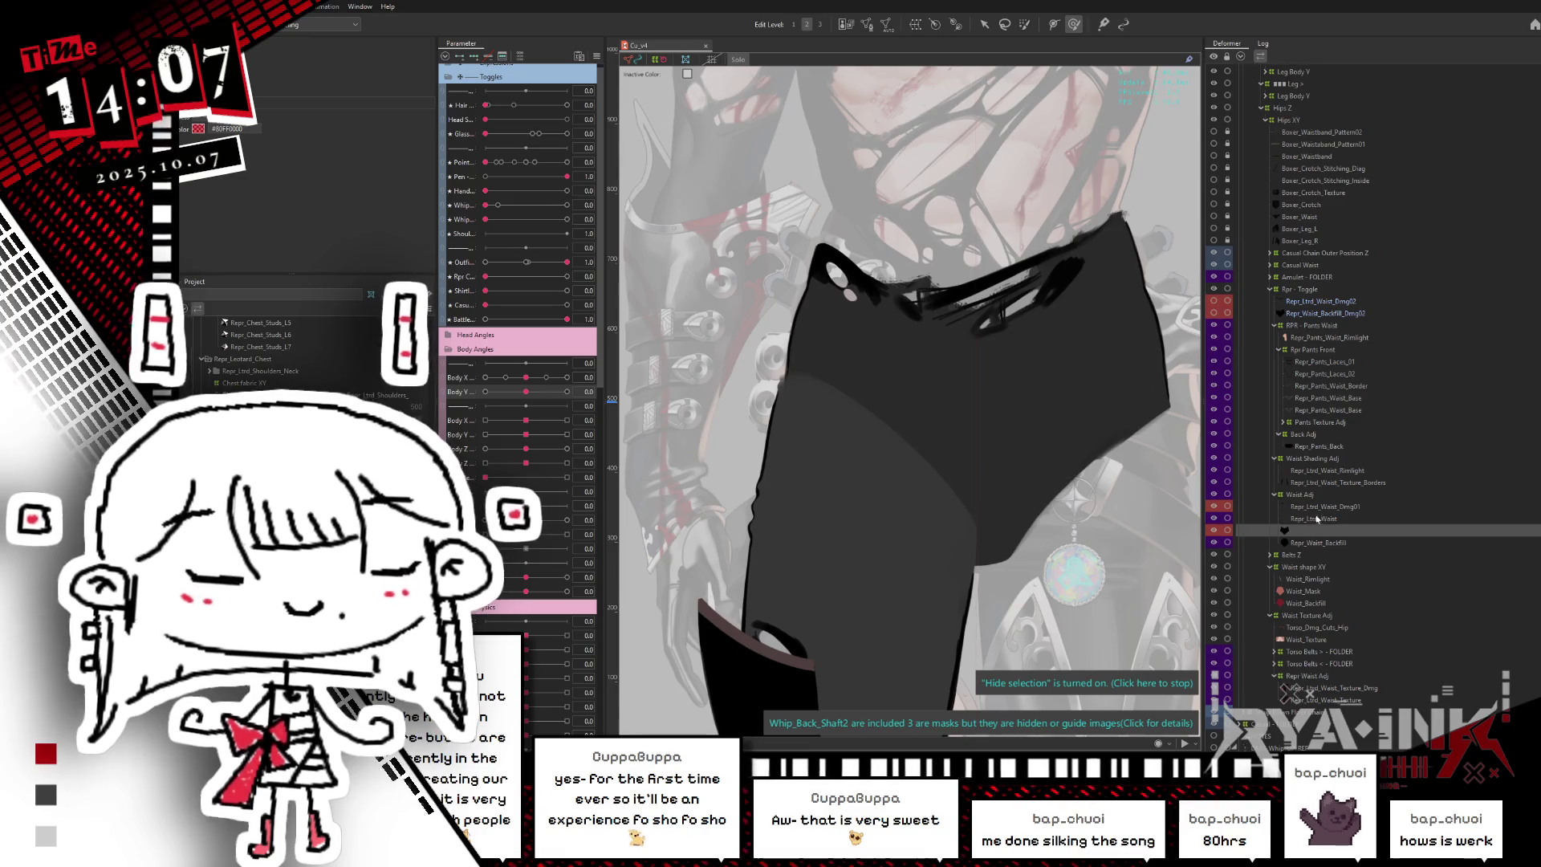
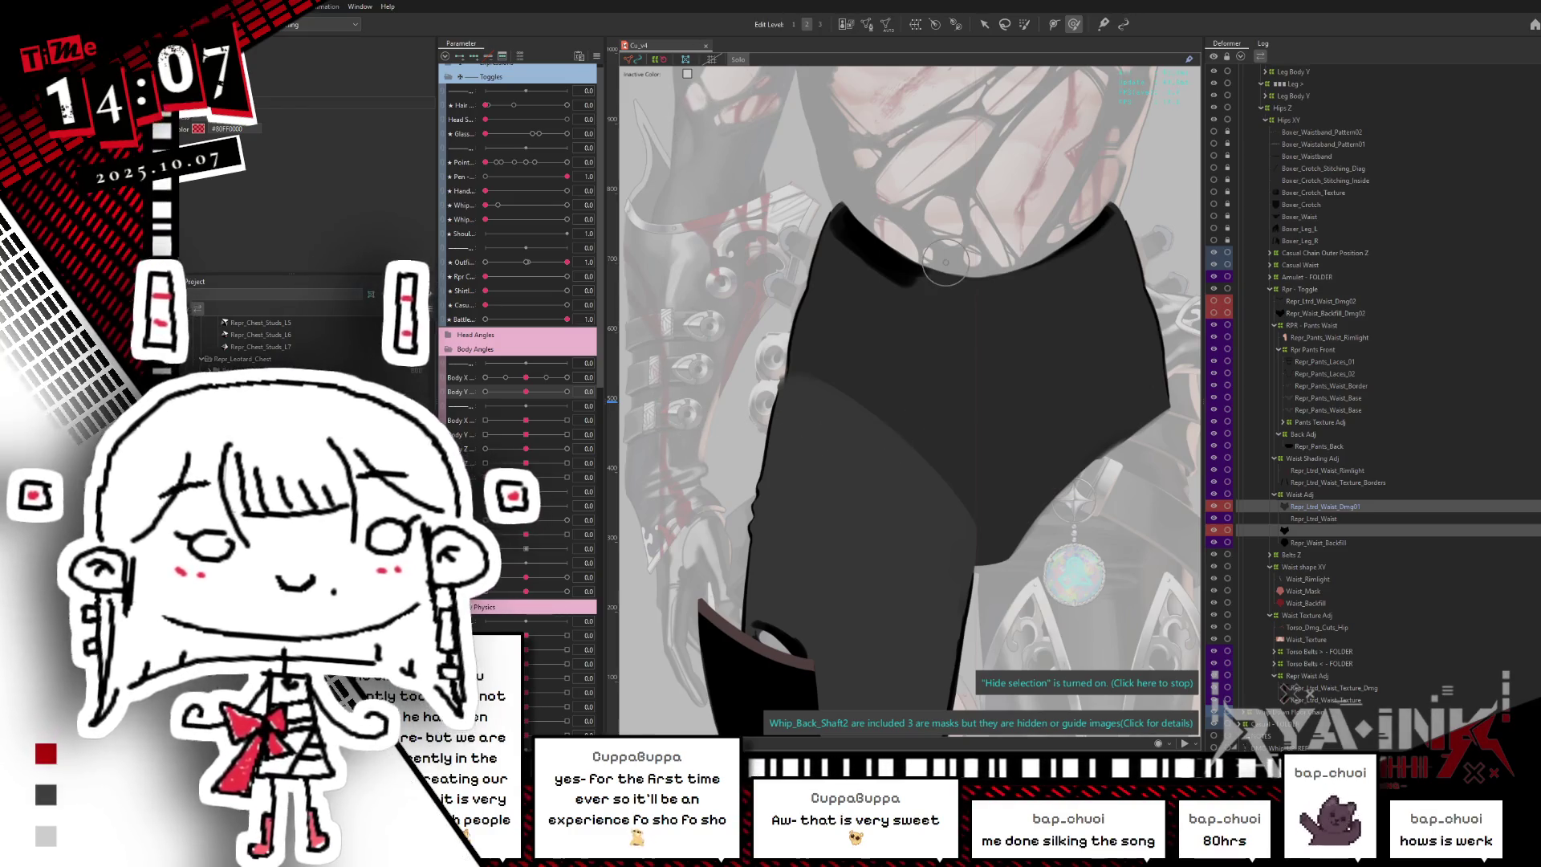
- Leave the isolated pants editing view and frame the chest and torso on the canvas
key(Escape)
drag(1027, 210, 981, 368)
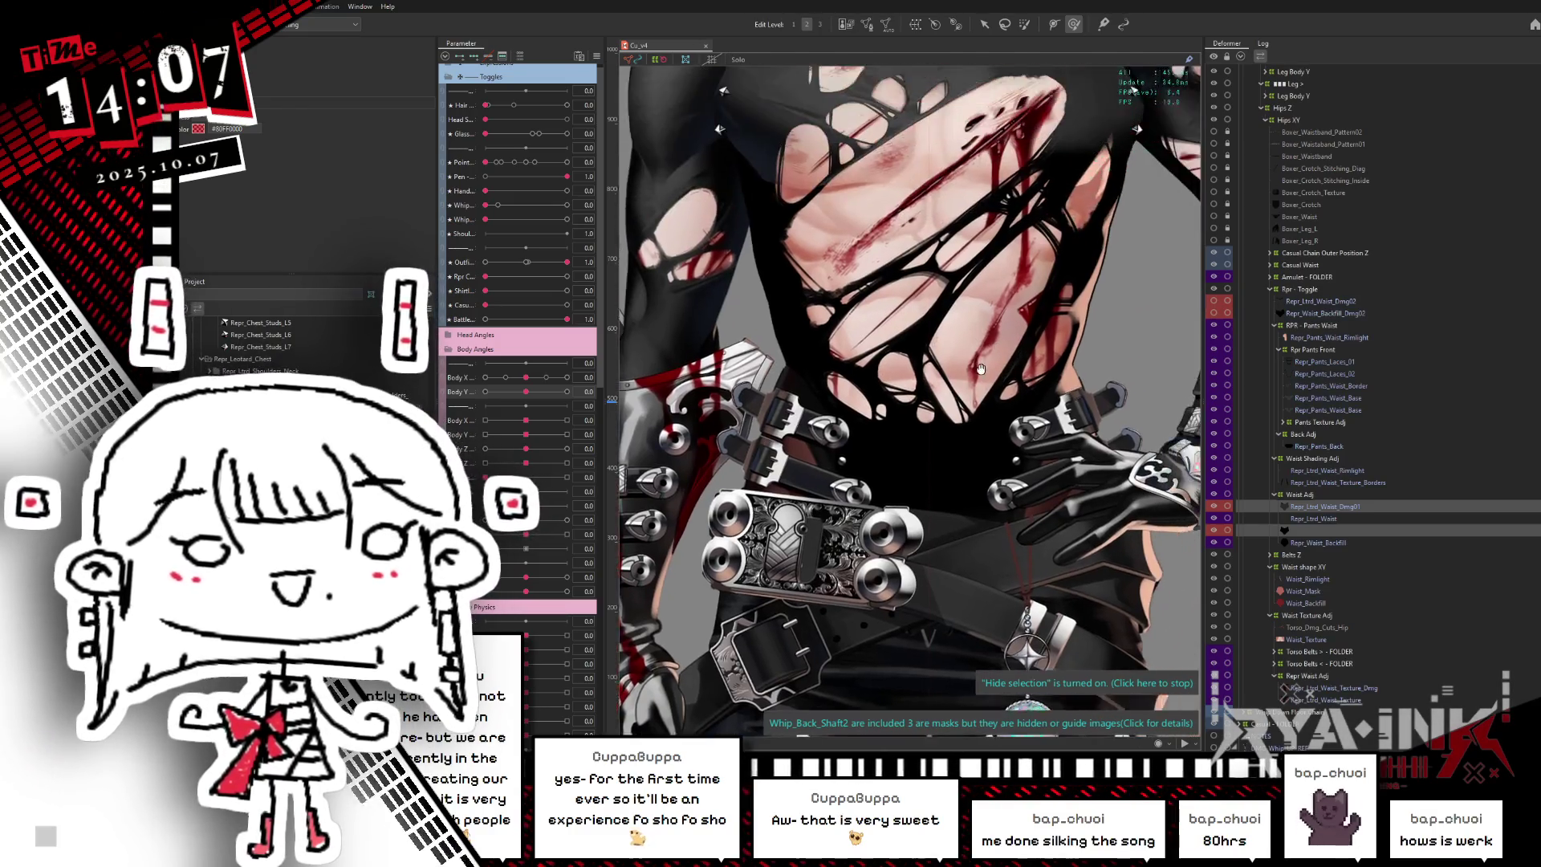
mouse_move(883, 164)
mouse_down()
mouse_move(875, 345)
mouse_move(868, 260)
mouse_up()
scroll(883, 251, down, 3)
scroll(864, 330, up, 3)
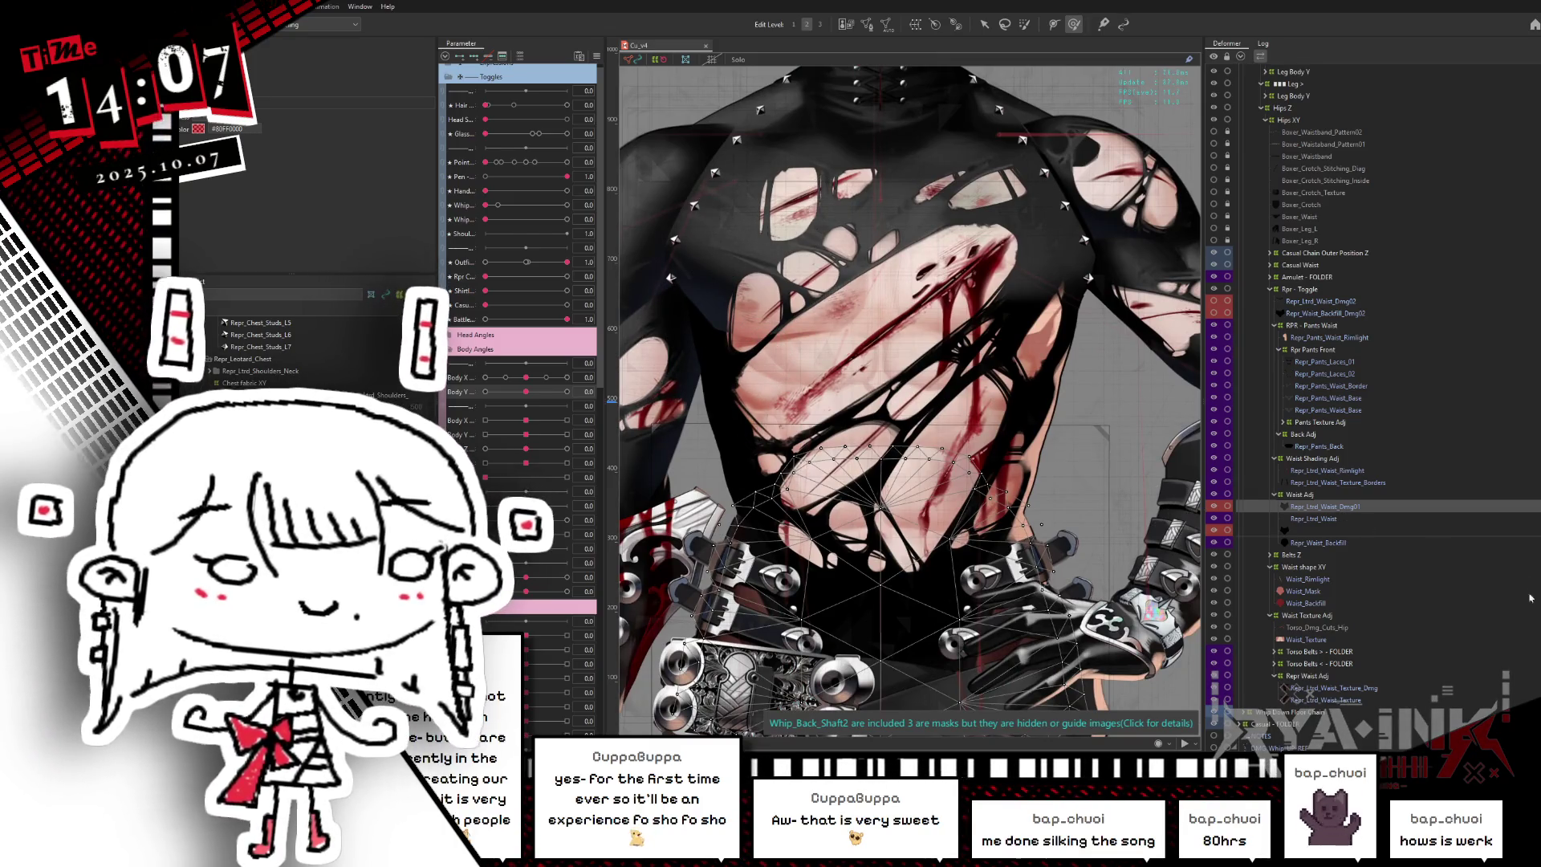
scroll(1373, 402, up, 1)
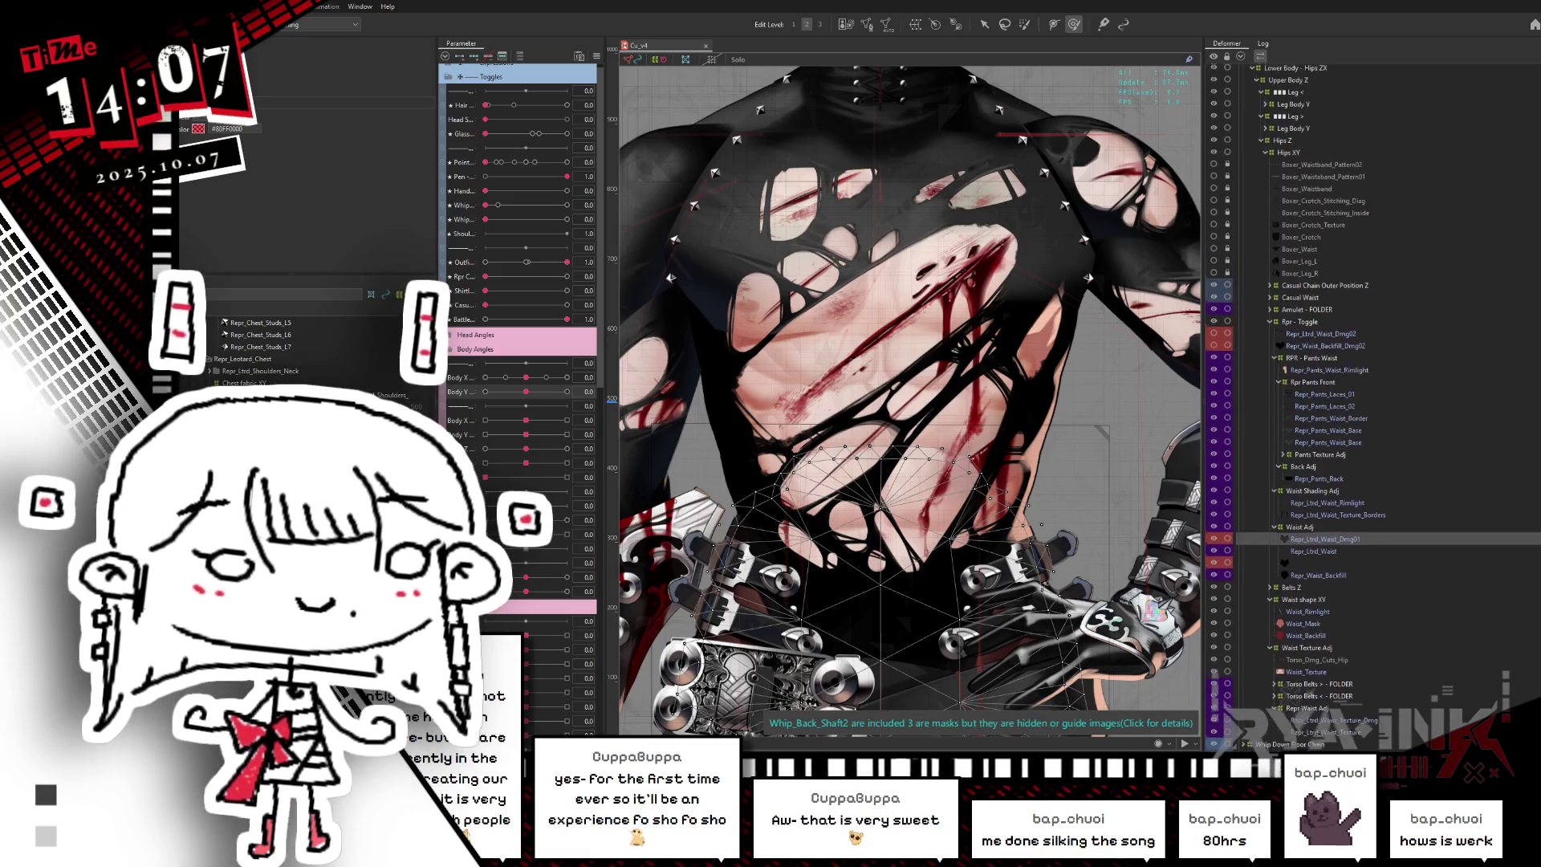
scroll(1531, 569, up, 5)
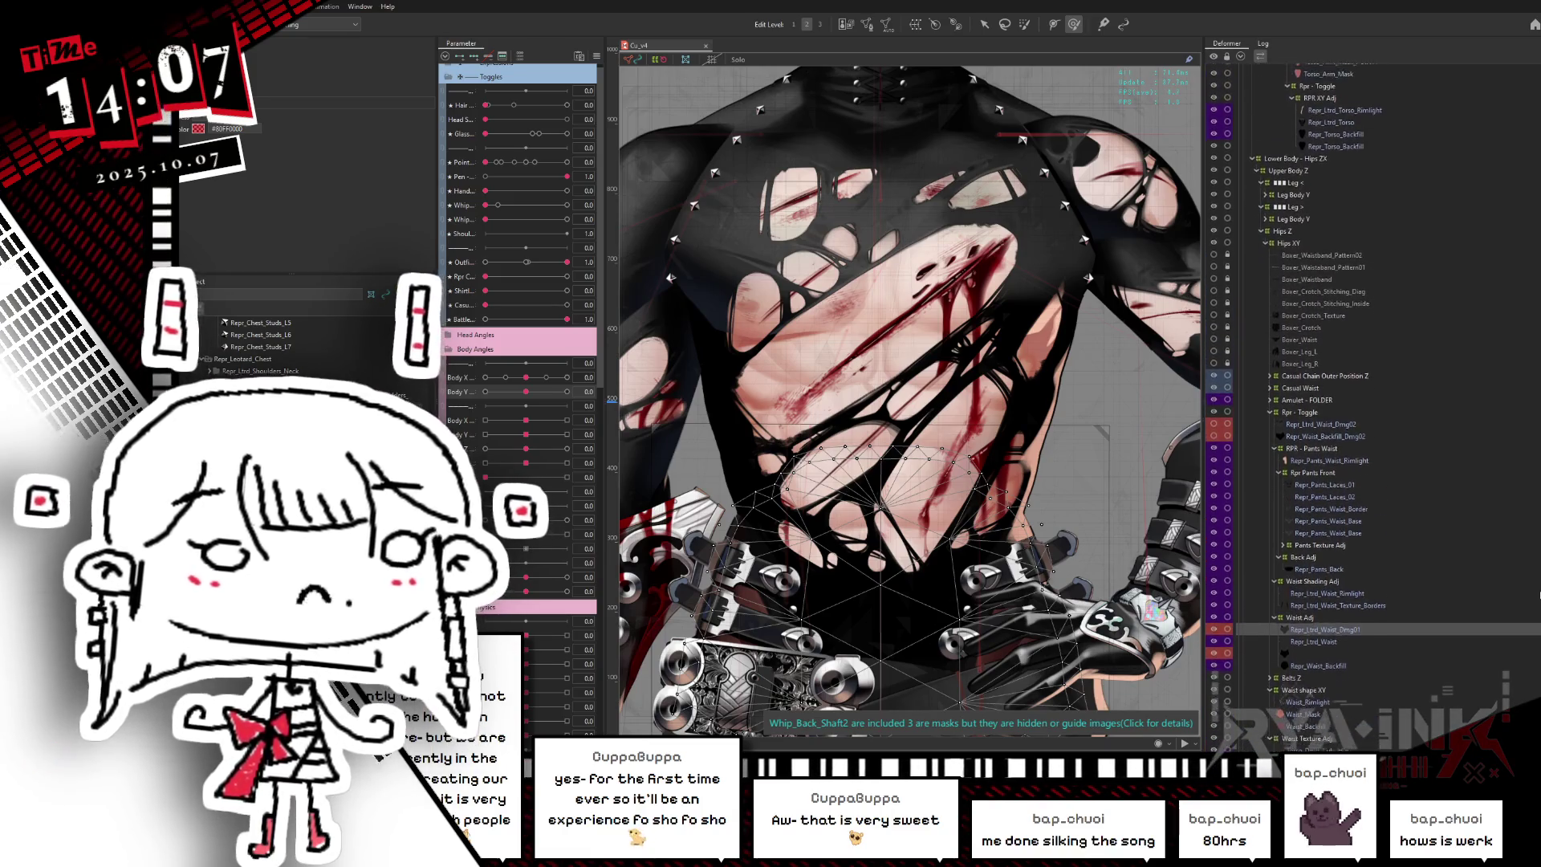
scroll(1531, 570, up, 1)
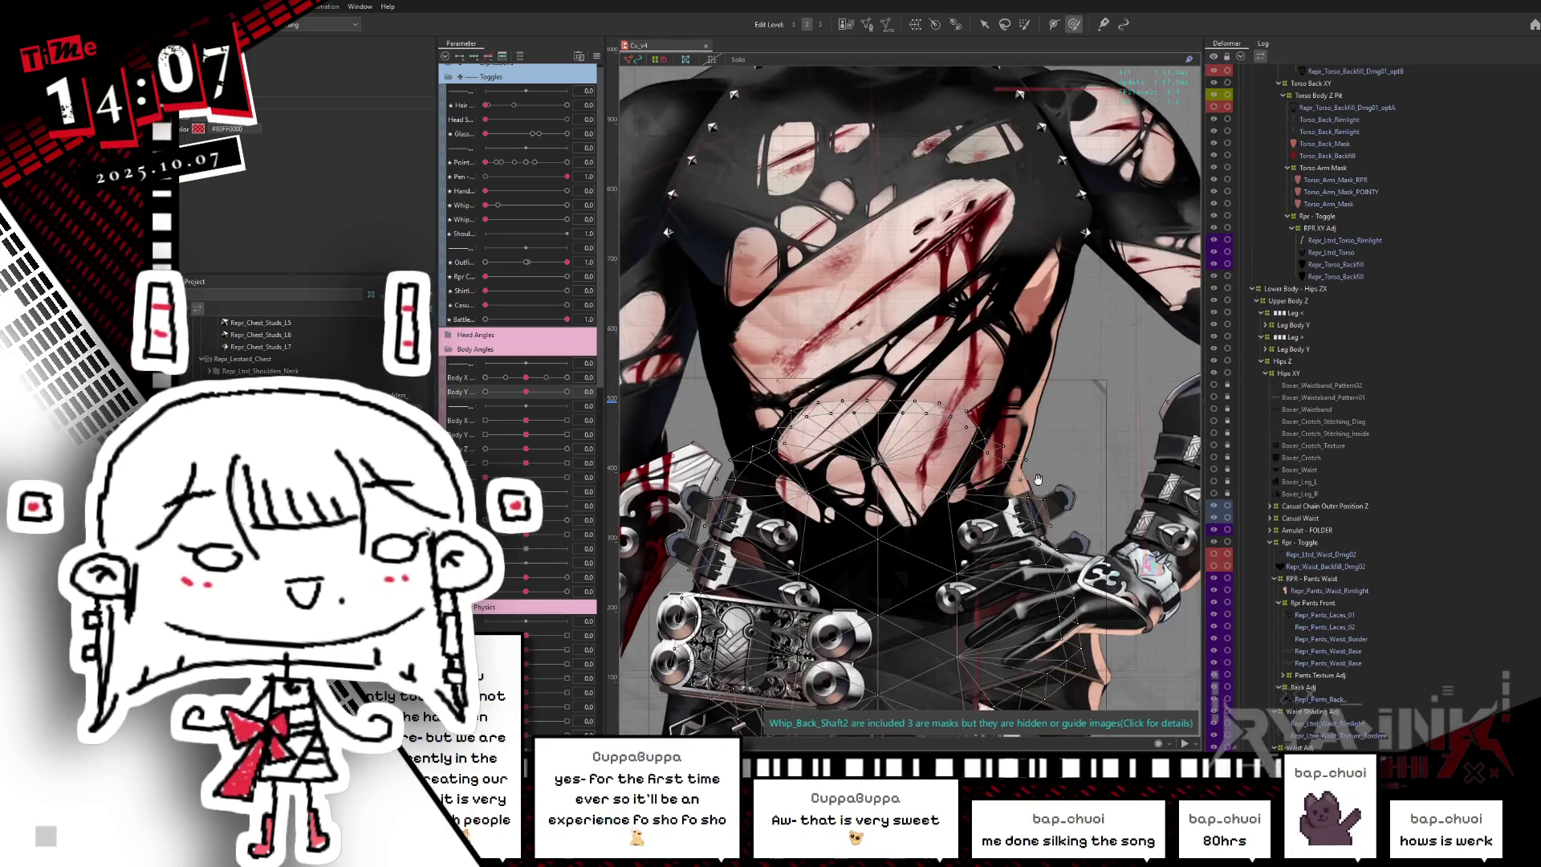
scroll(1356, 654, down, 5)
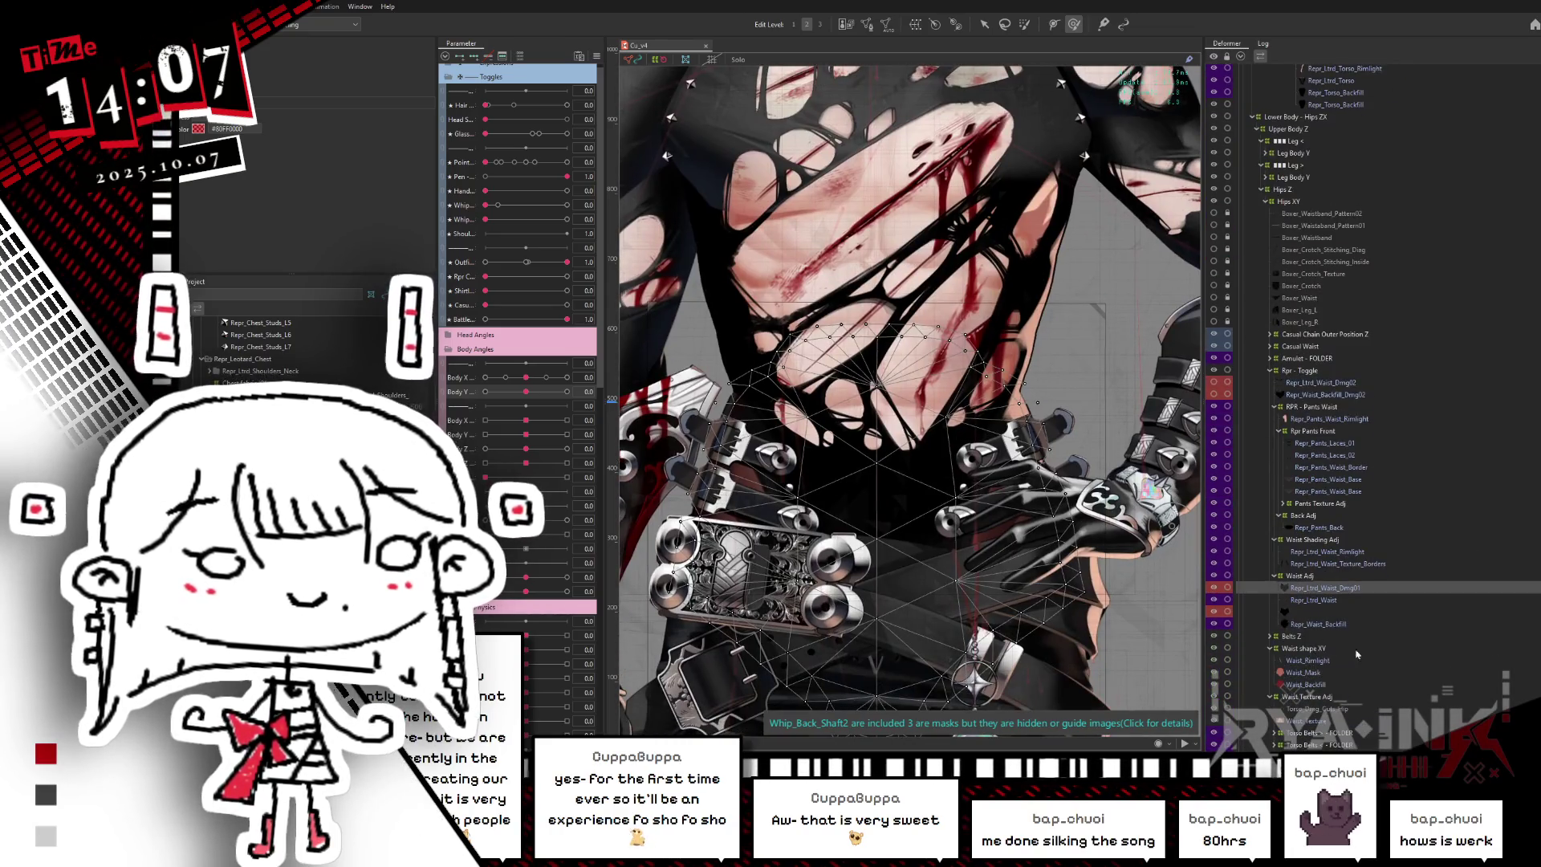
- Toggle the waist layers, including Repr_Ltrd_Waist, on and off to compare against the torso art
click(1215, 613)
click(1214, 587)
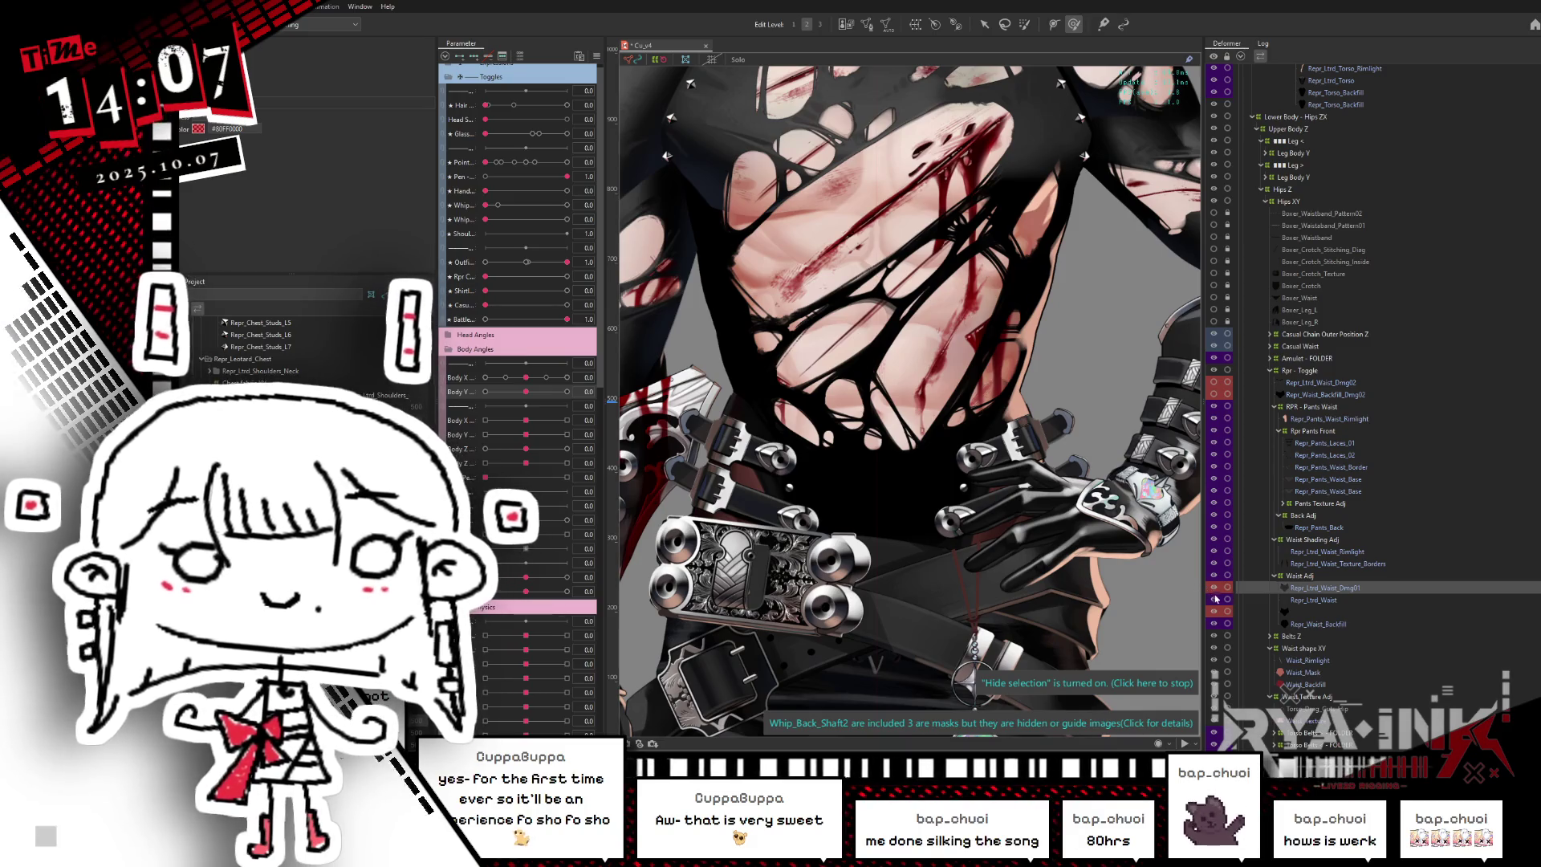
click(1214, 600)
click(1214, 600)
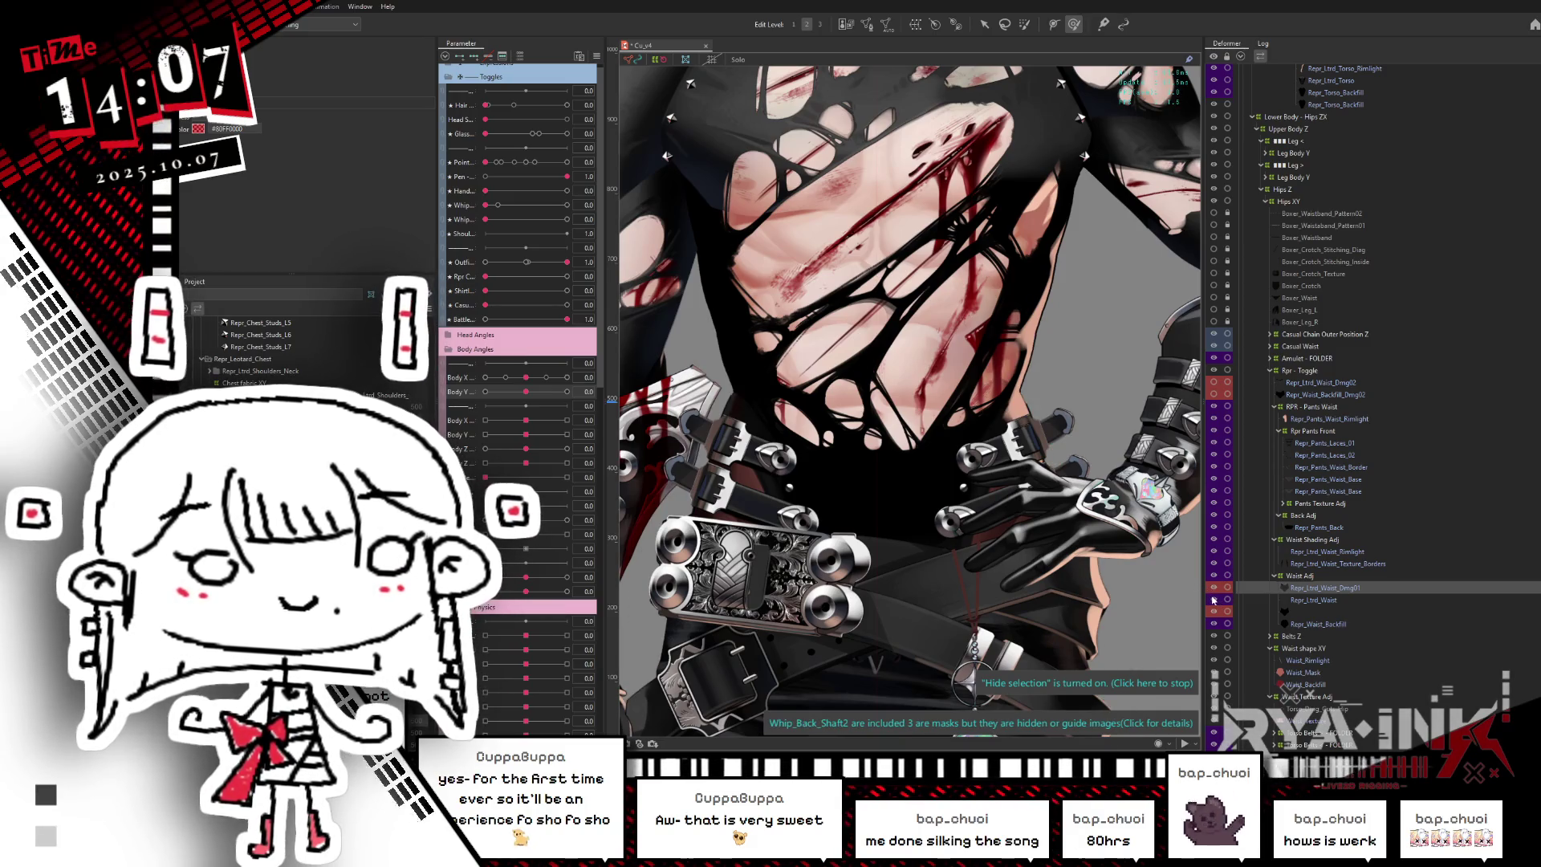
click(1214, 599)
click(1214, 600)
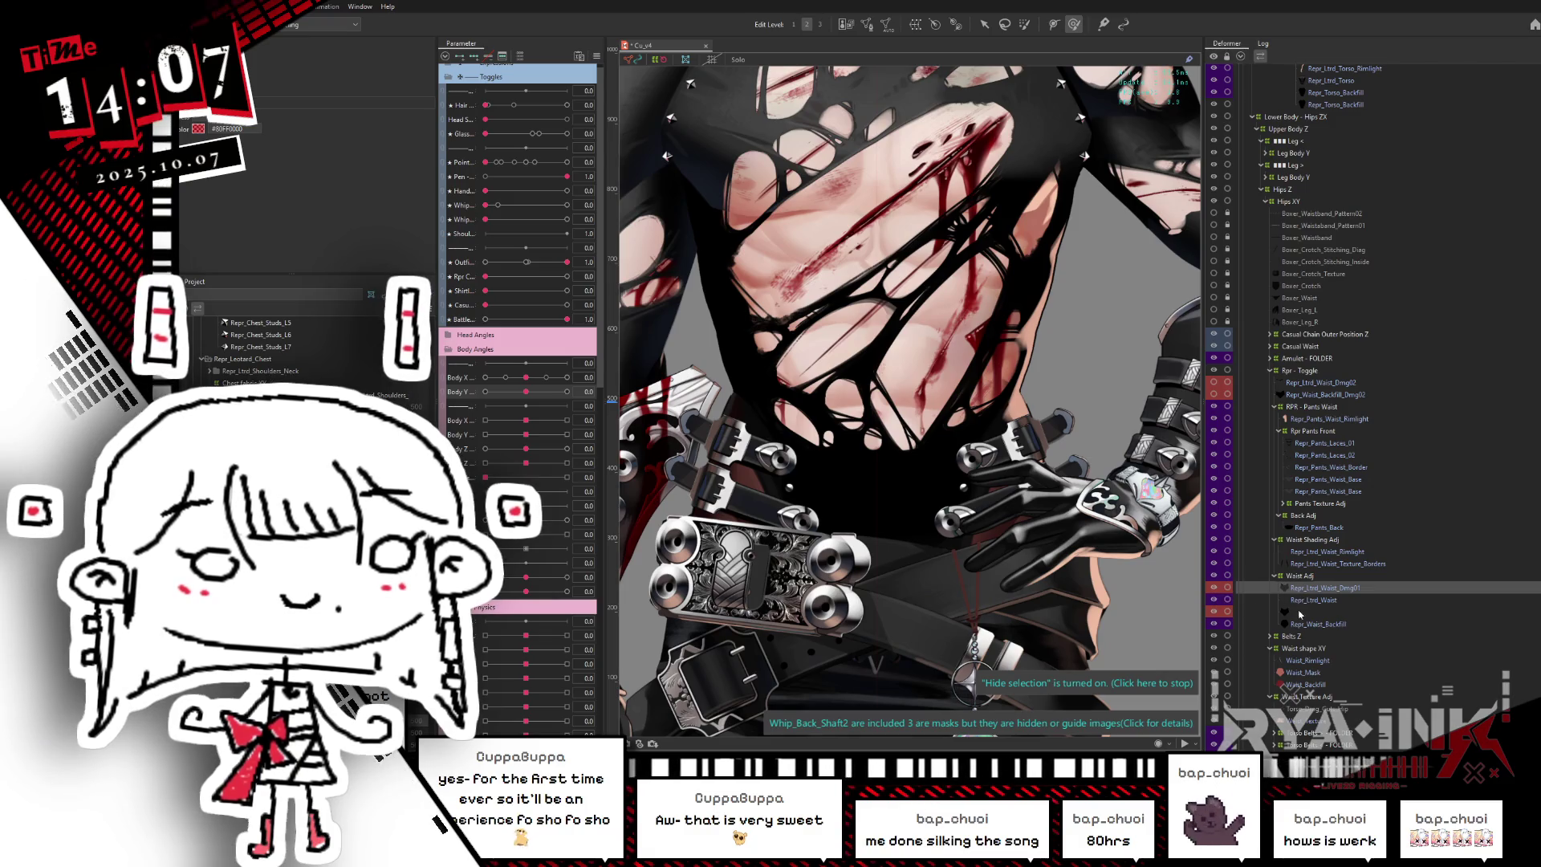
- View Repr_Waist_Backfill on its own, then return to the full character
click(1314, 625)
key(s)
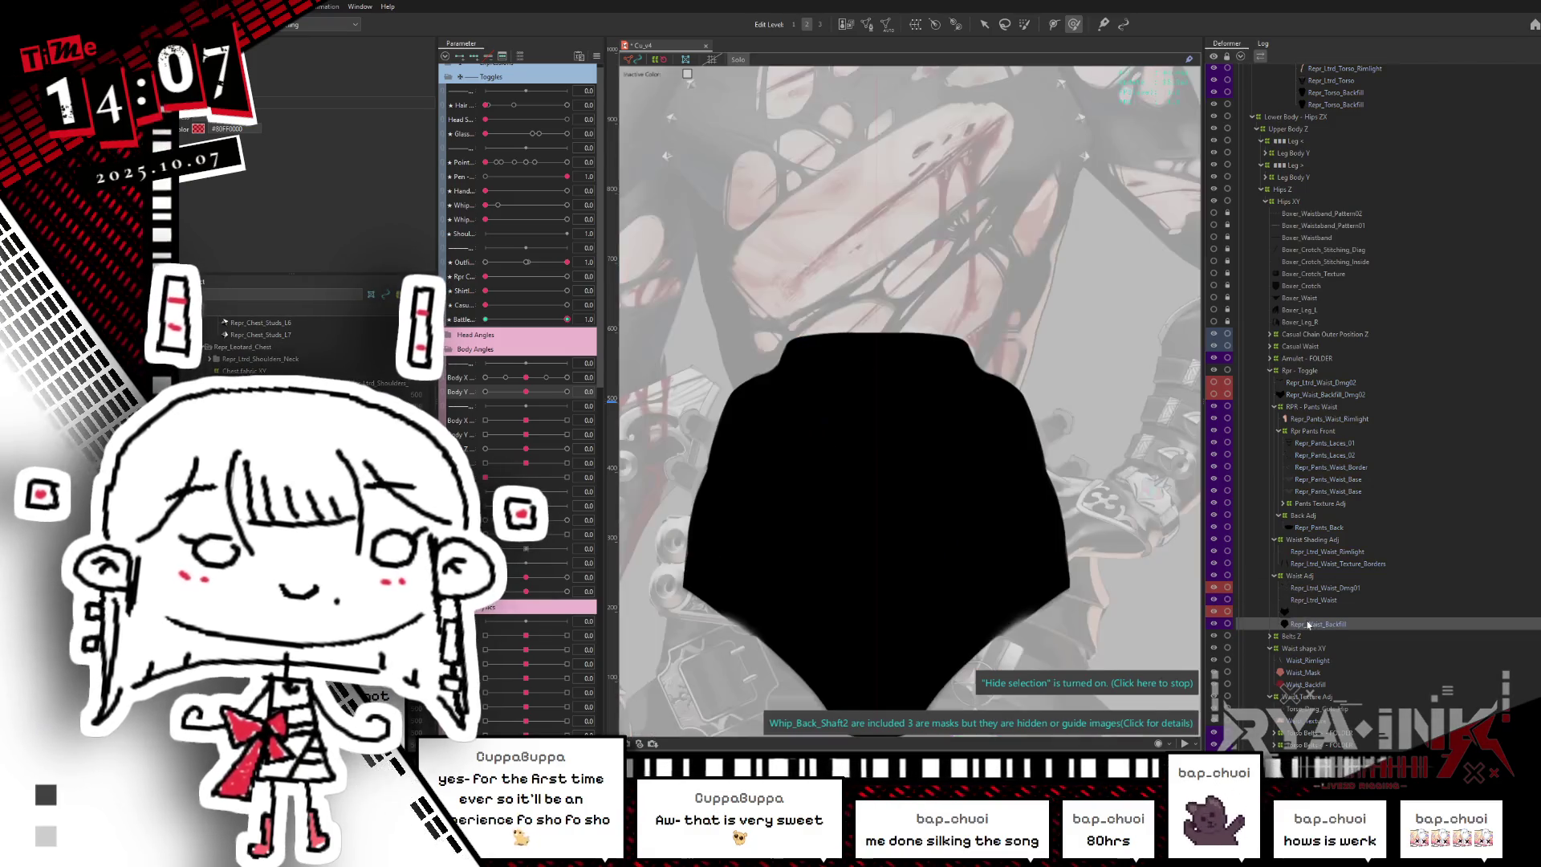
click(1216, 625)
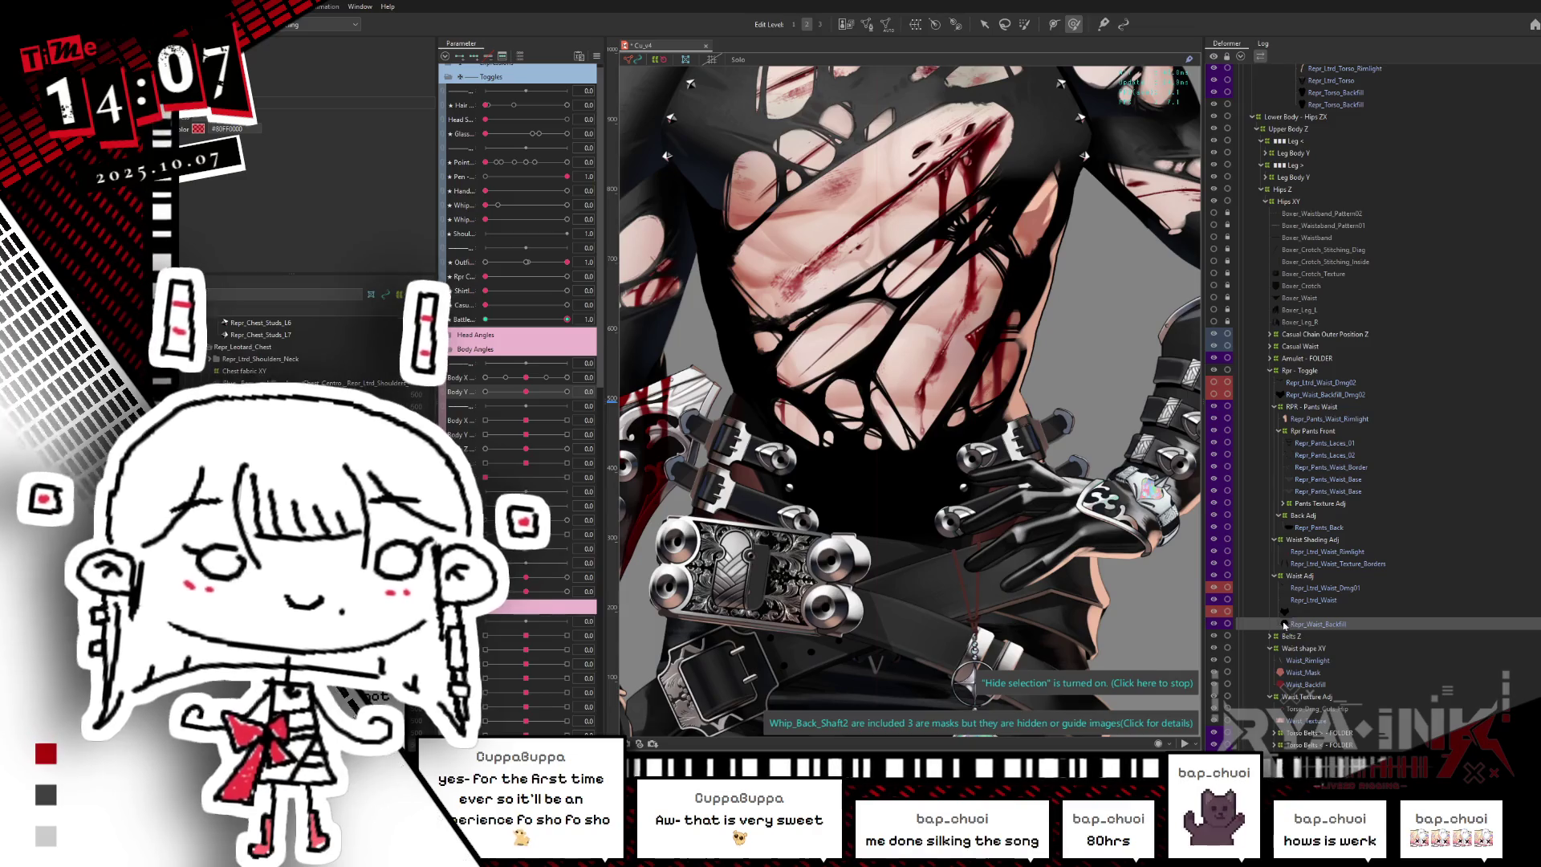
- Zoom into the torso and pick Repr_Ltrd_Waist from the objects under that spot
scroll(1043, 385, up, 3)
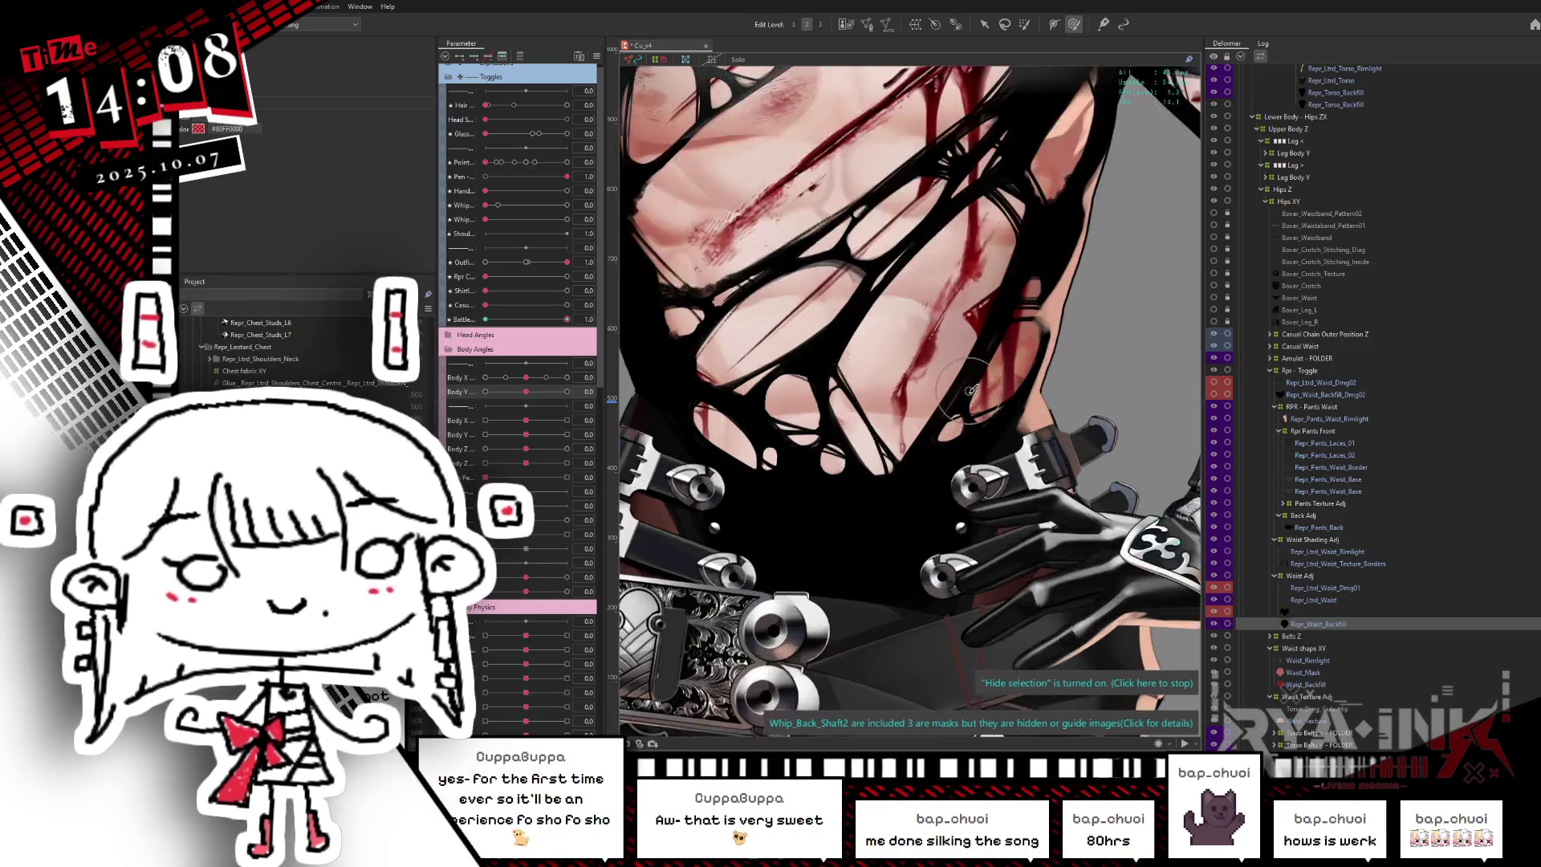
scroll(1114, 349, up, 3)
scroll(1104, 401, up, 2)
scroll(1089, 451, up, 2)
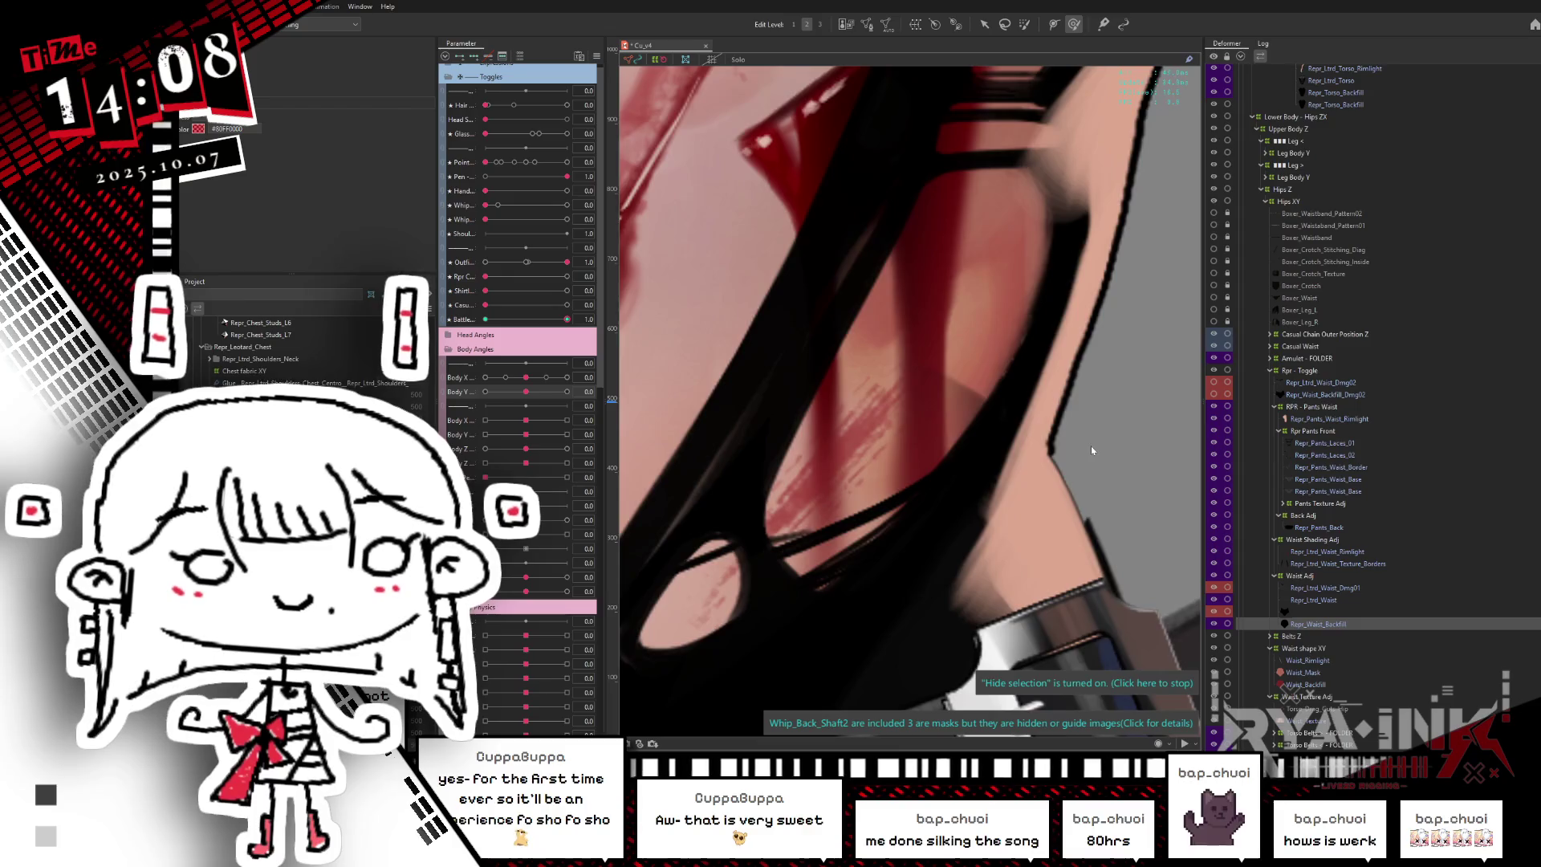
scroll(1091, 451, up, 2)
scroll(931, 389, down, 4)
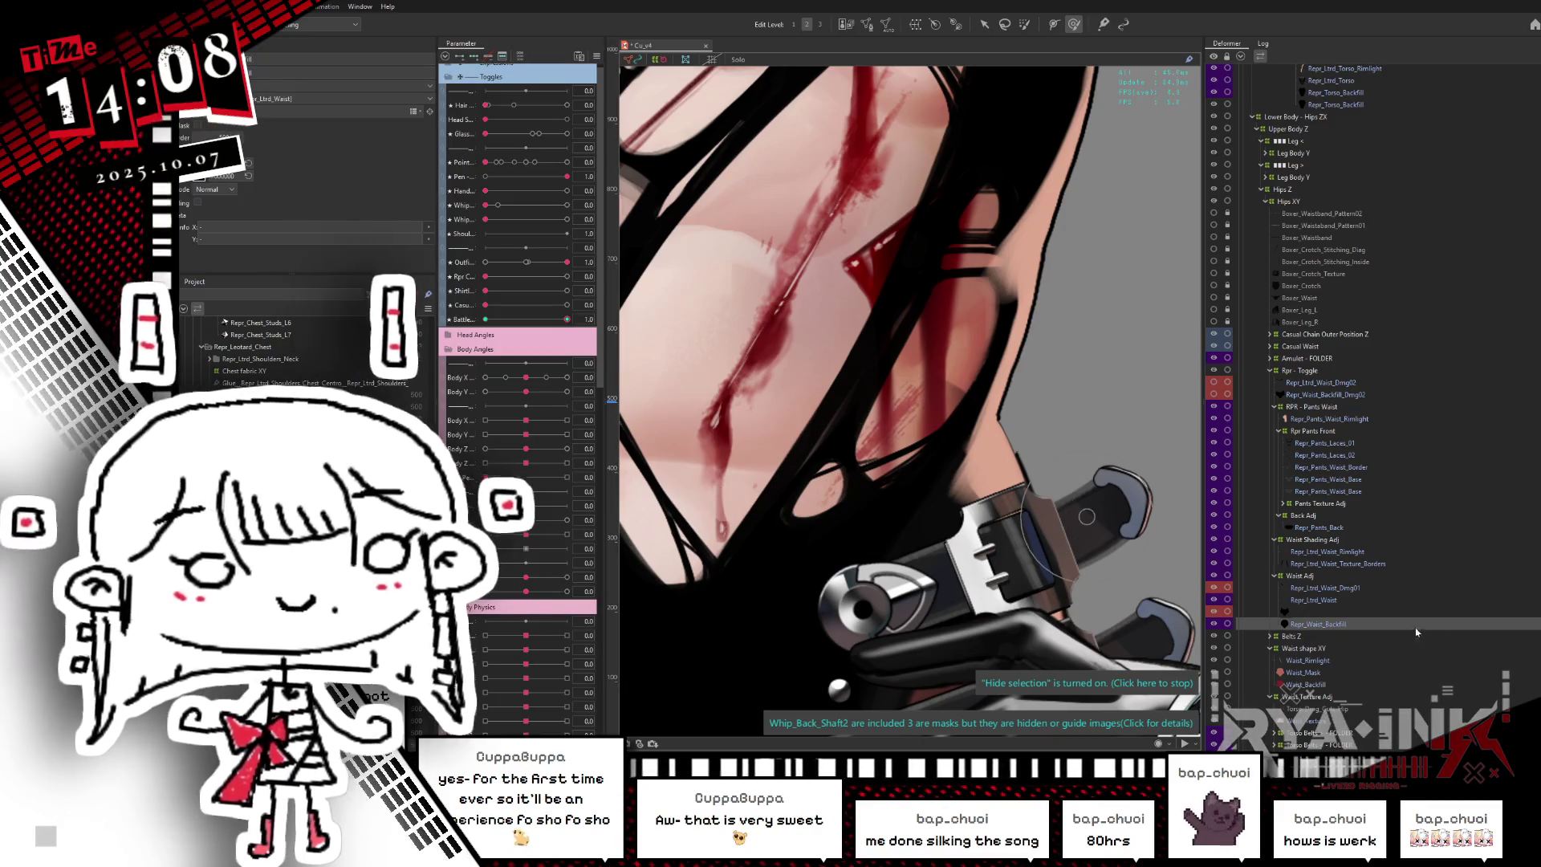
scroll(1386, 598, down, 3)
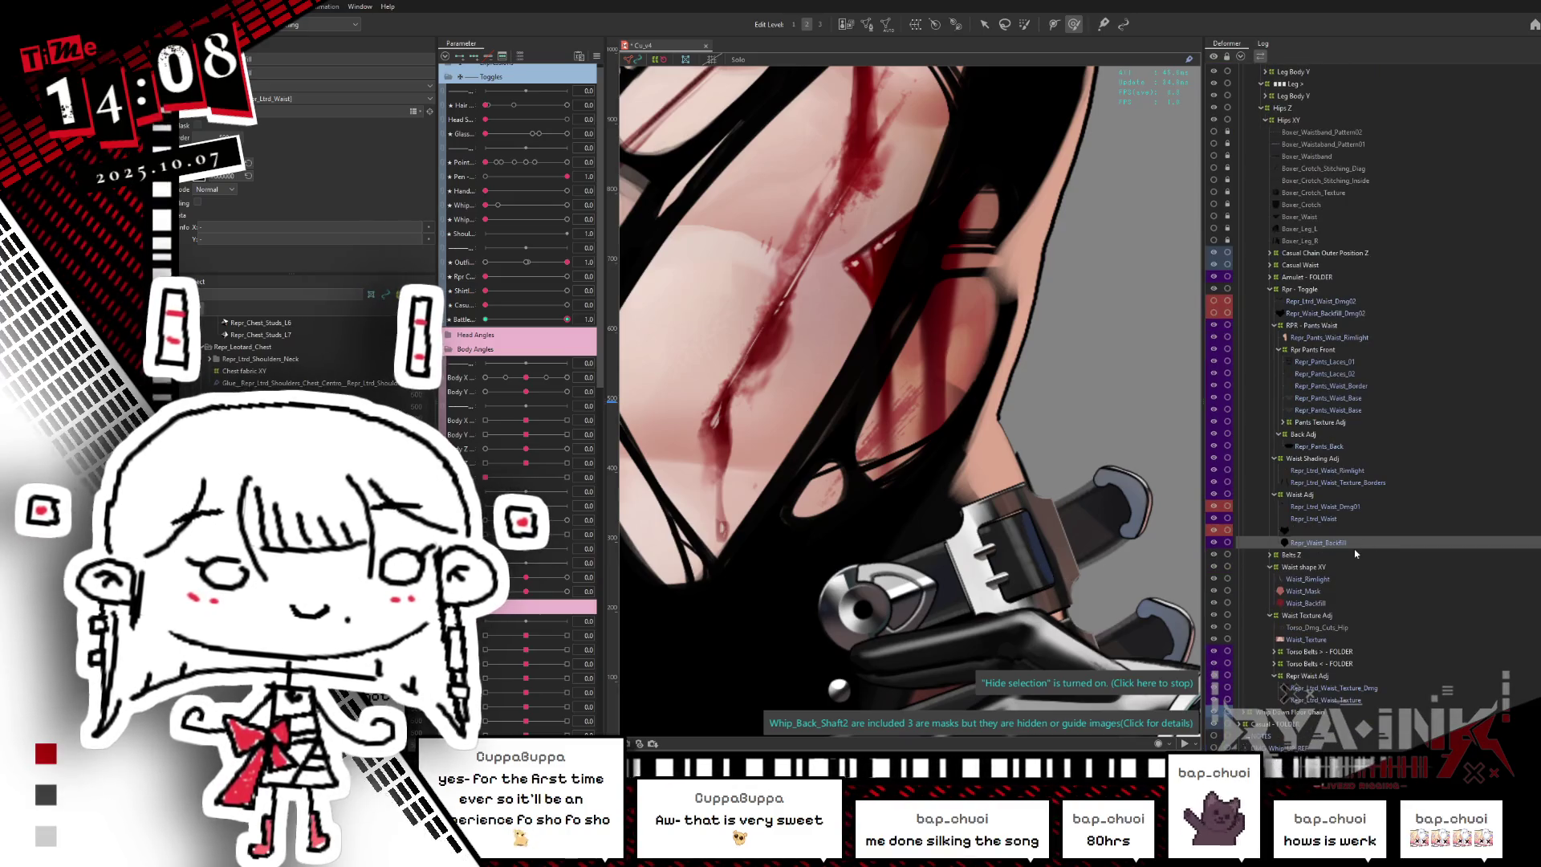
right_click(946, 402)
mouse_move(995, 434)
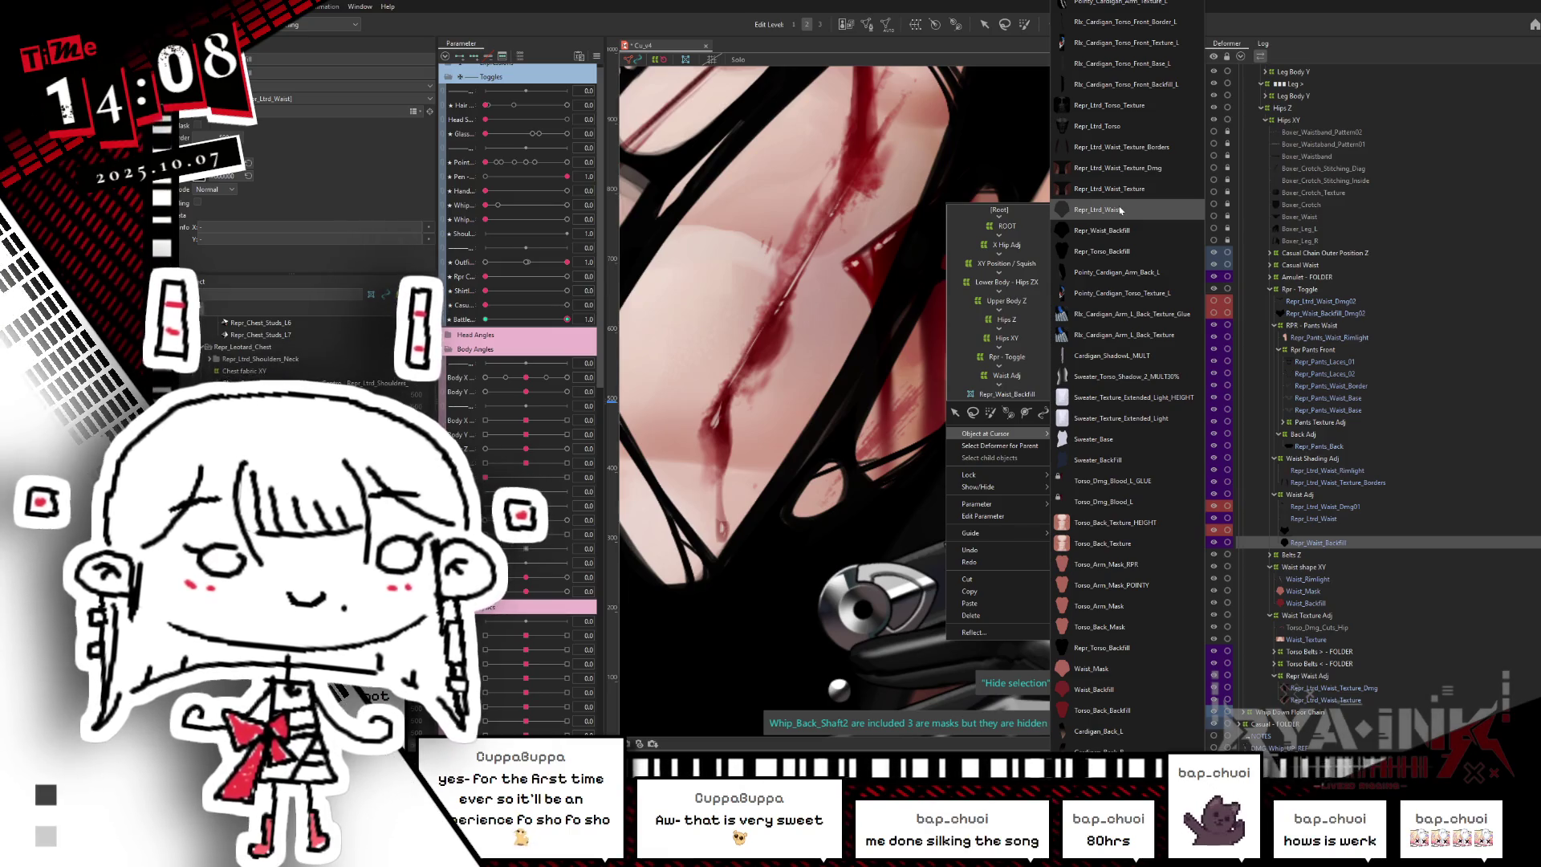
click(1120, 211)
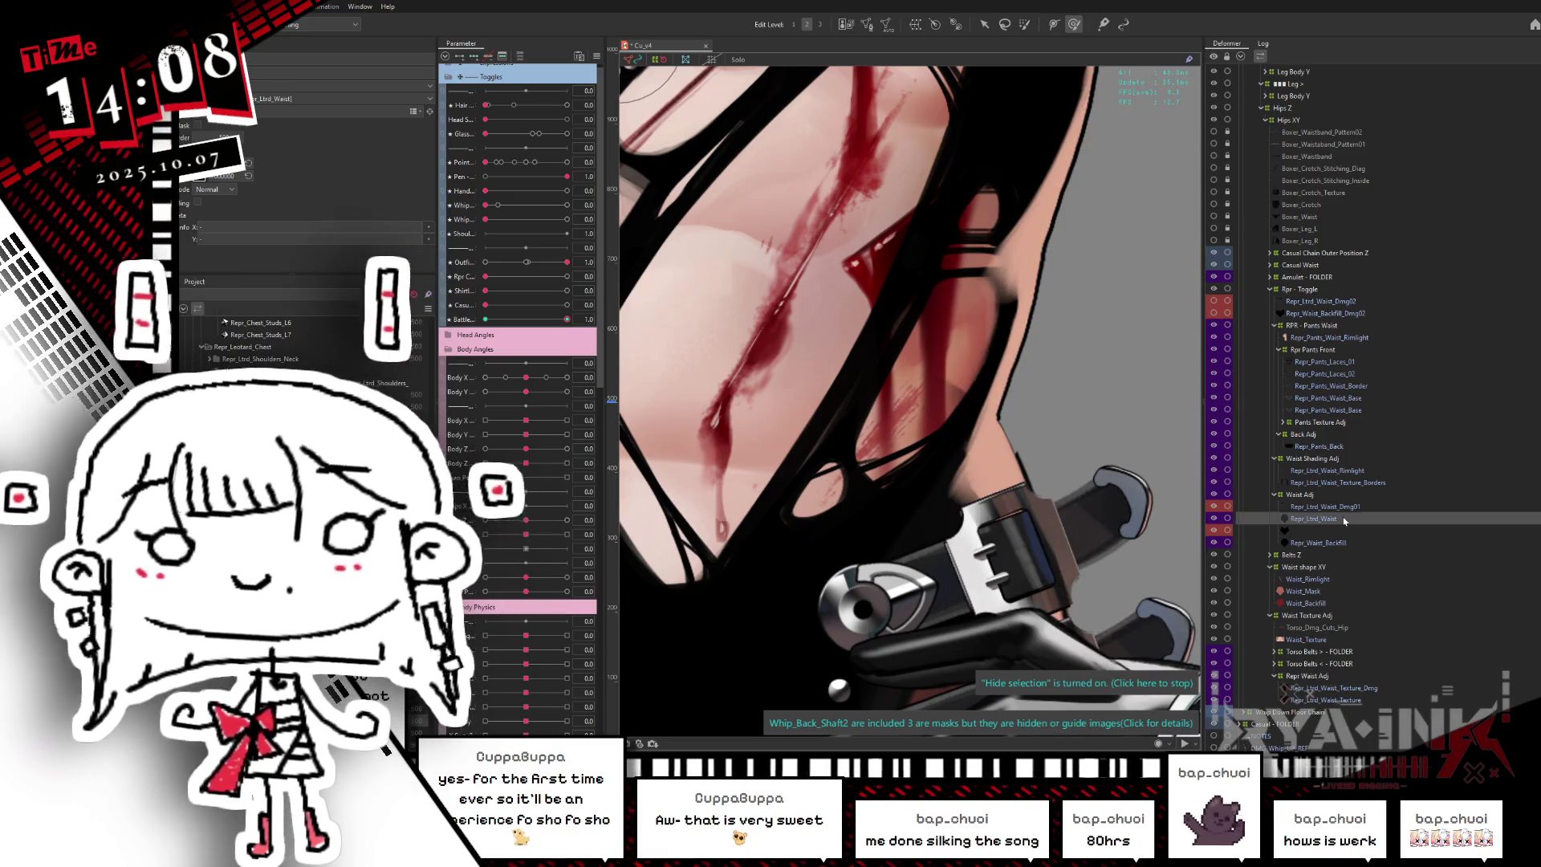
- Check Repr_Ltrd_Waist's coverage by toggling it, then select Repr_Ltrd_Waist_Texture_Dmg and zoom out
click(1214, 519)
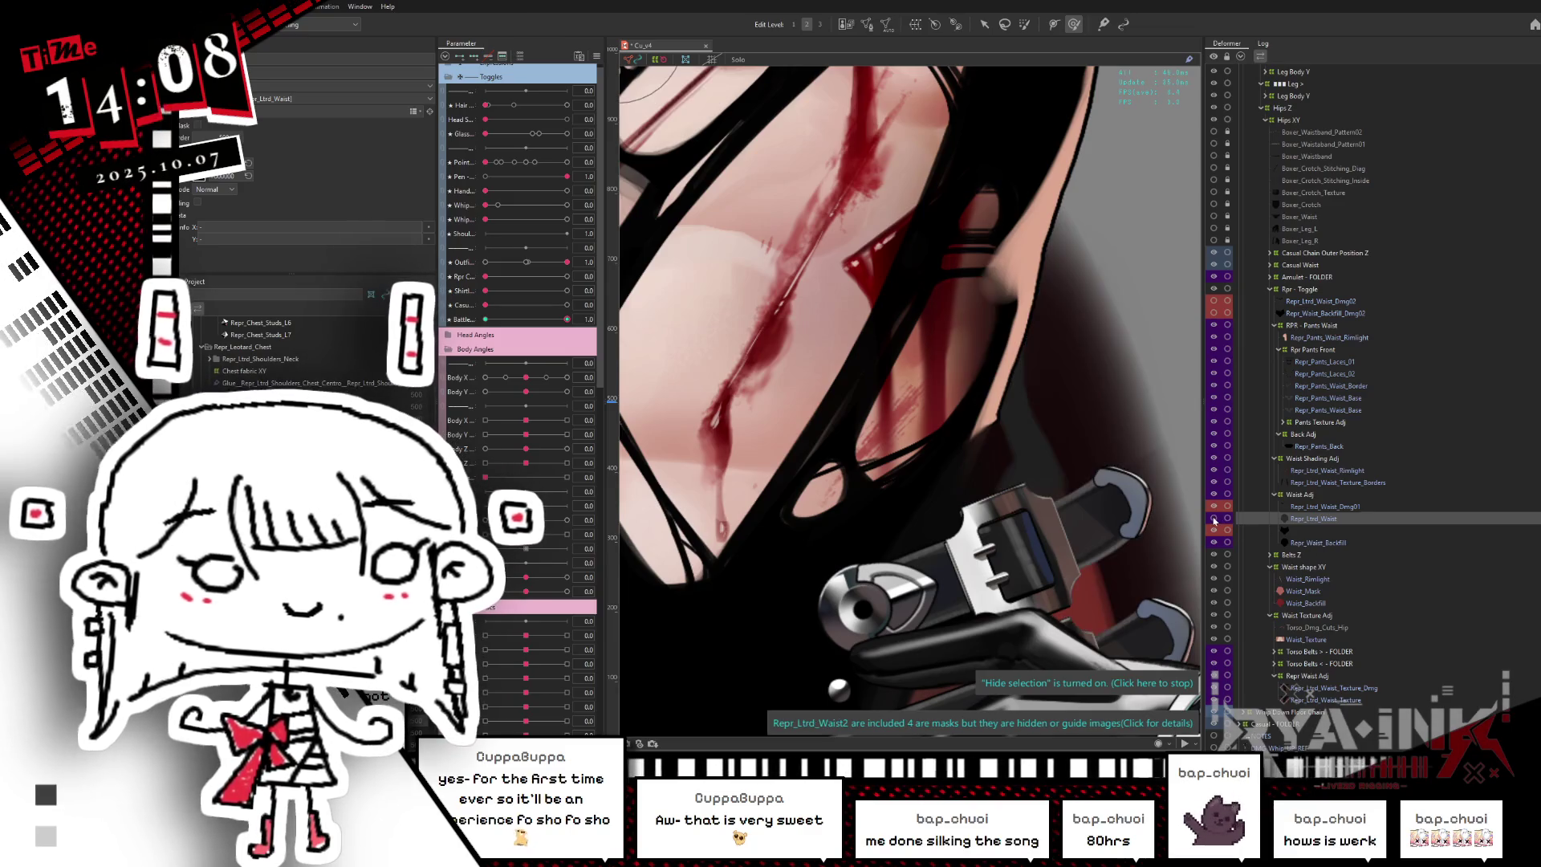
click(1214, 518)
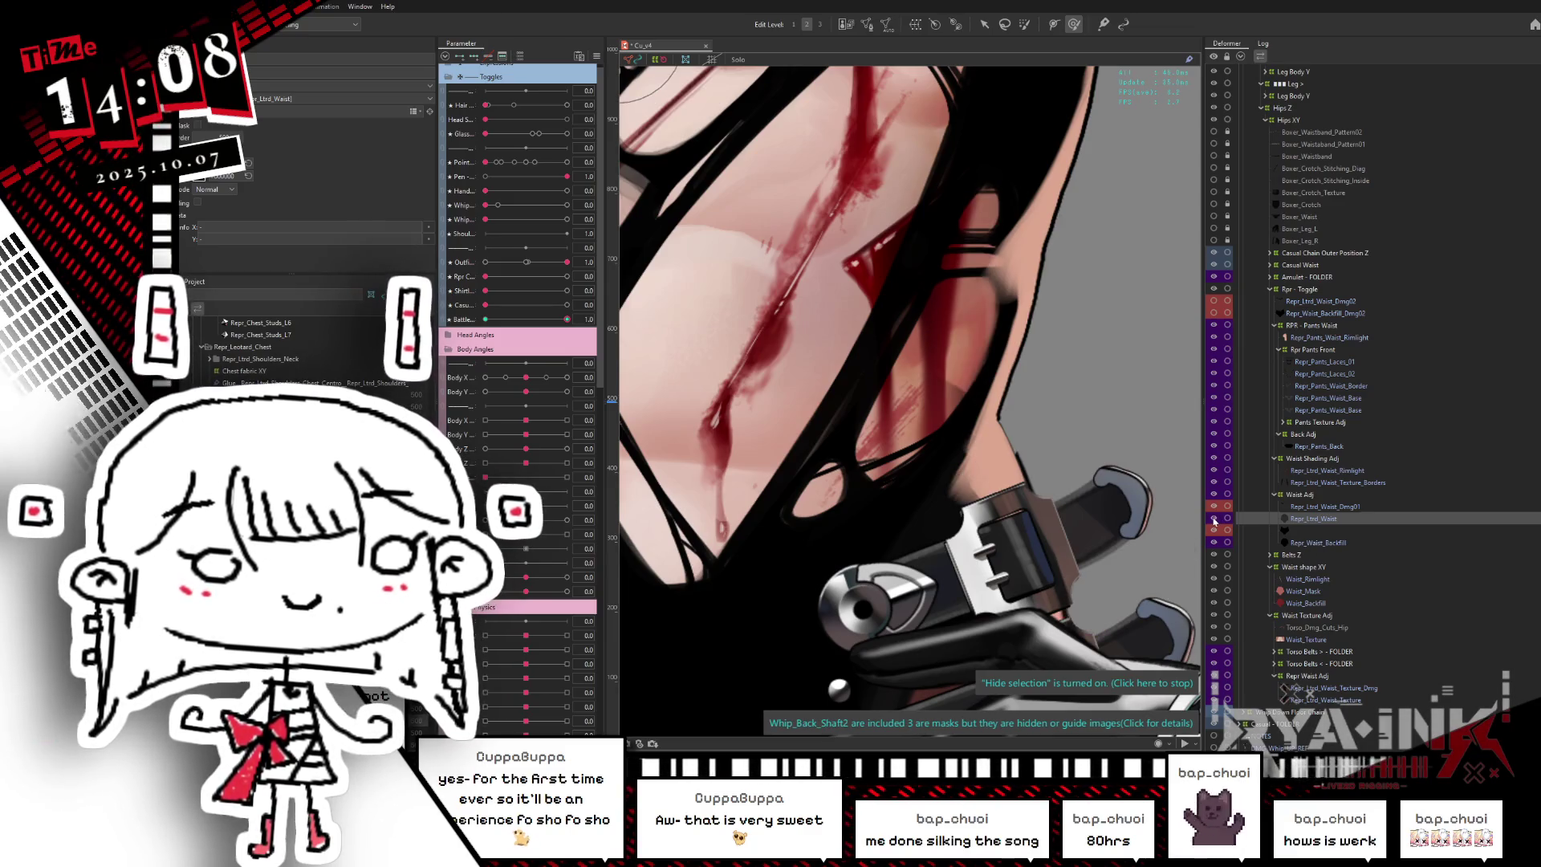
click(1214, 518)
click(1214, 518)
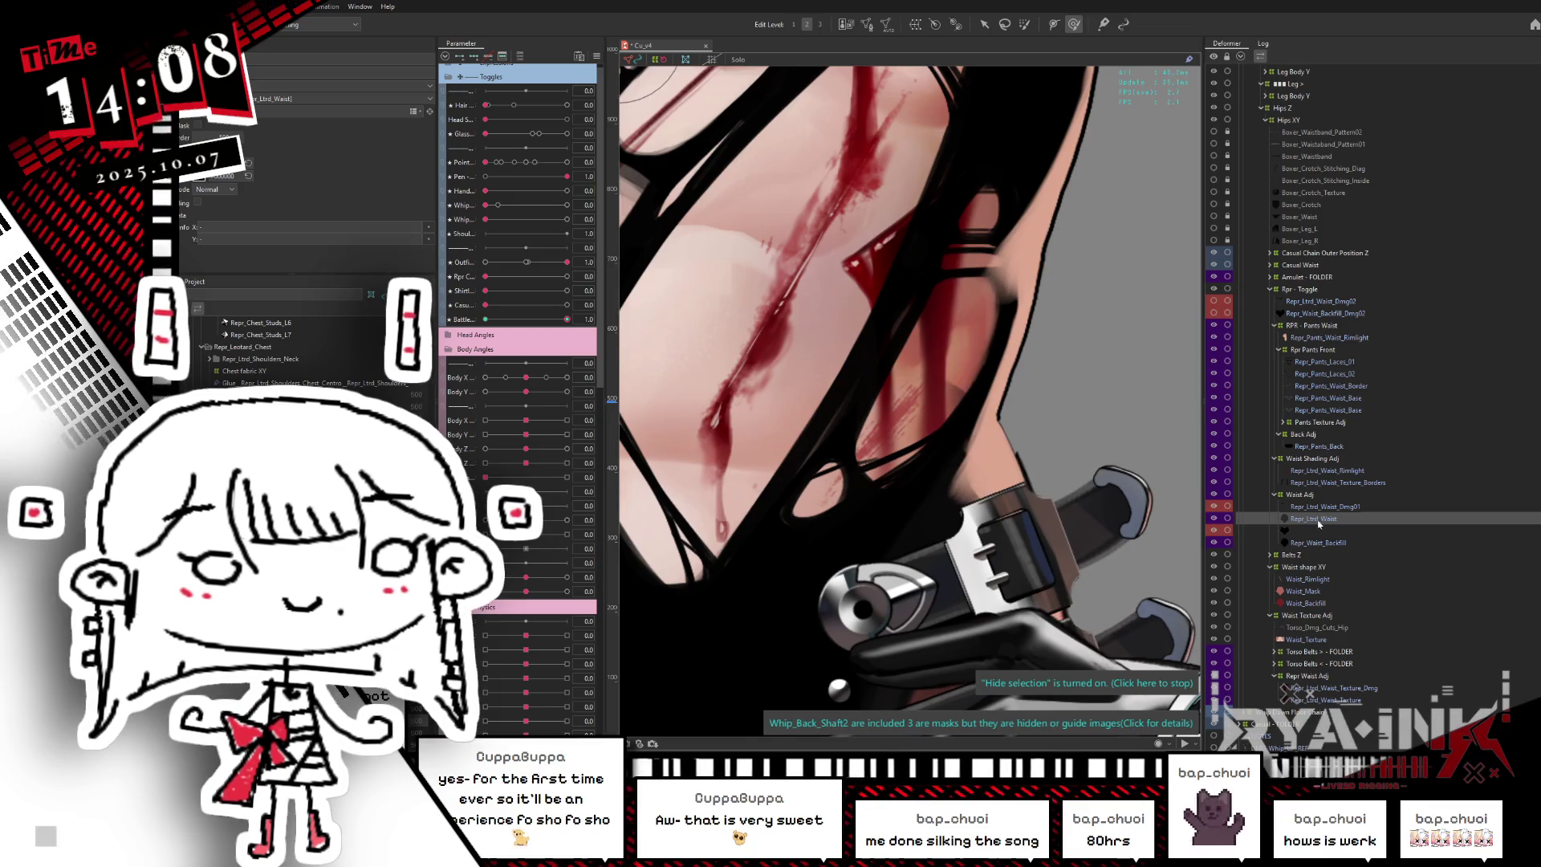
click(1338, 689)
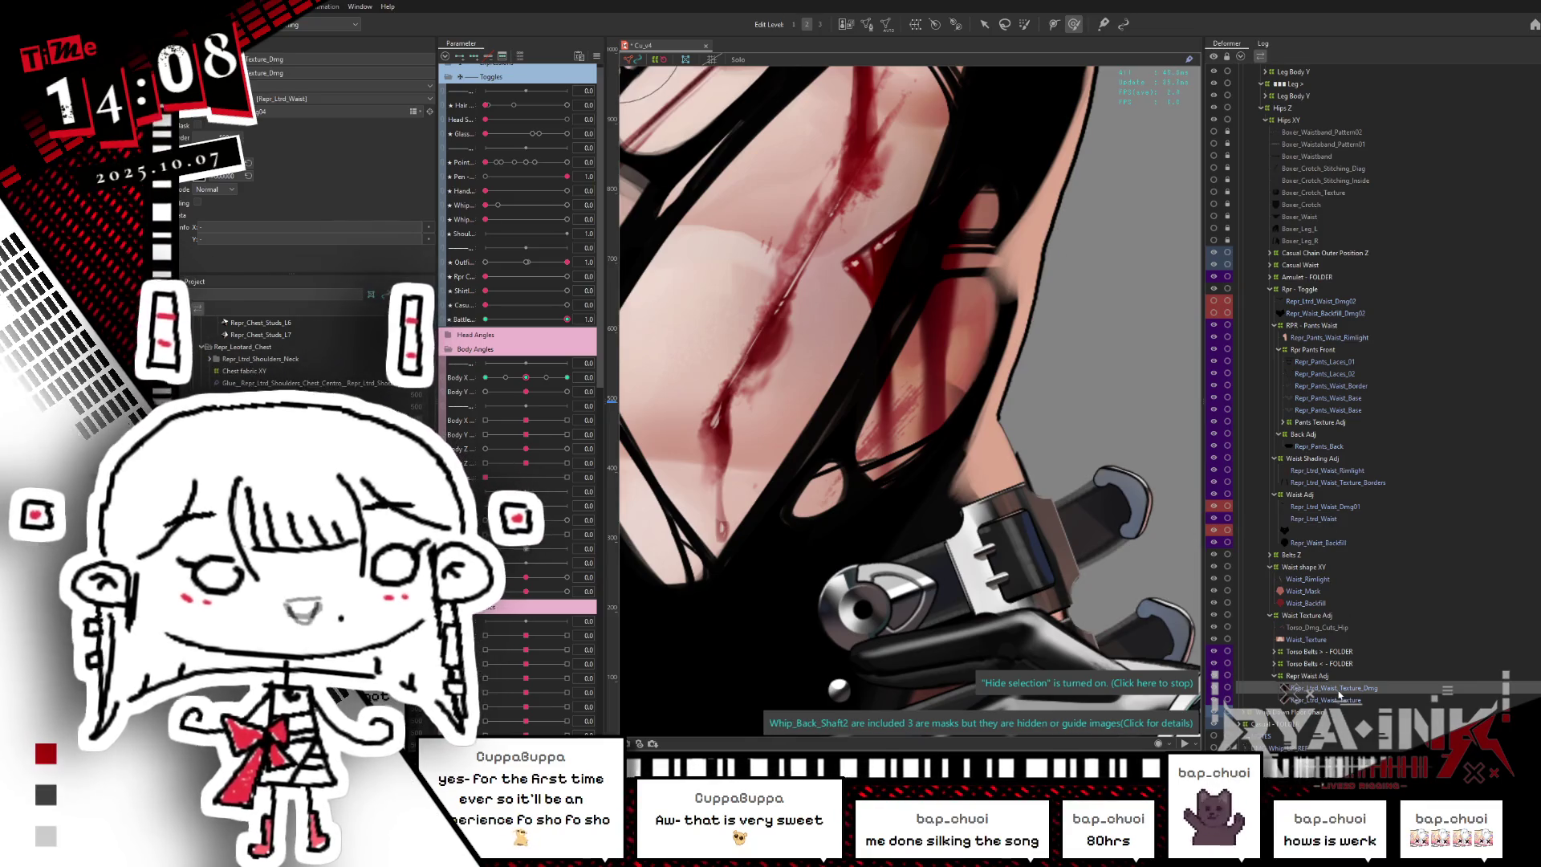
scroll(953, 393, down, 5)
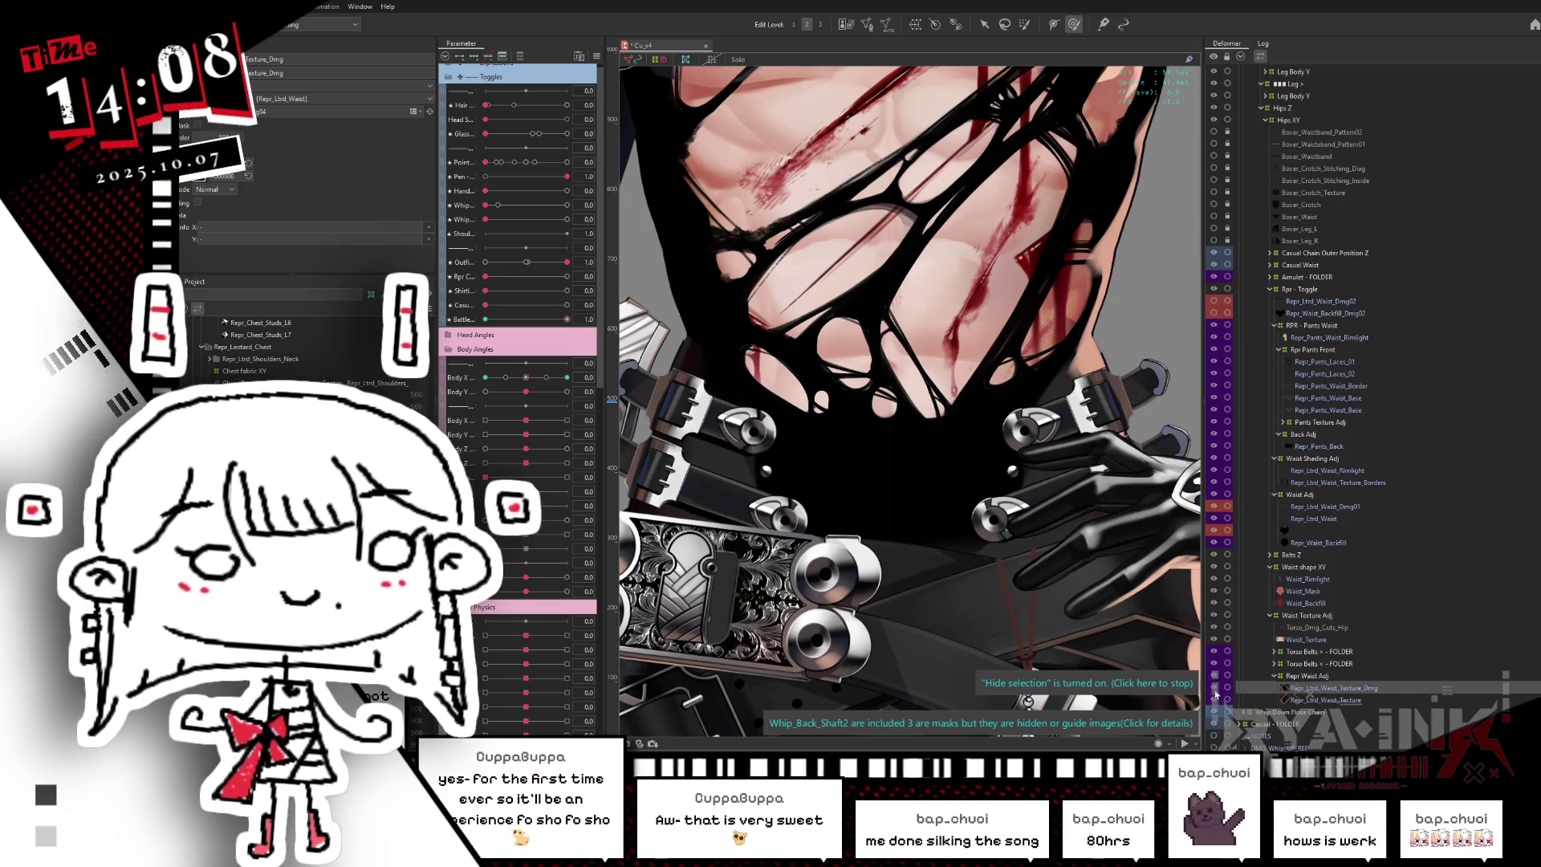
click(1215, 692)
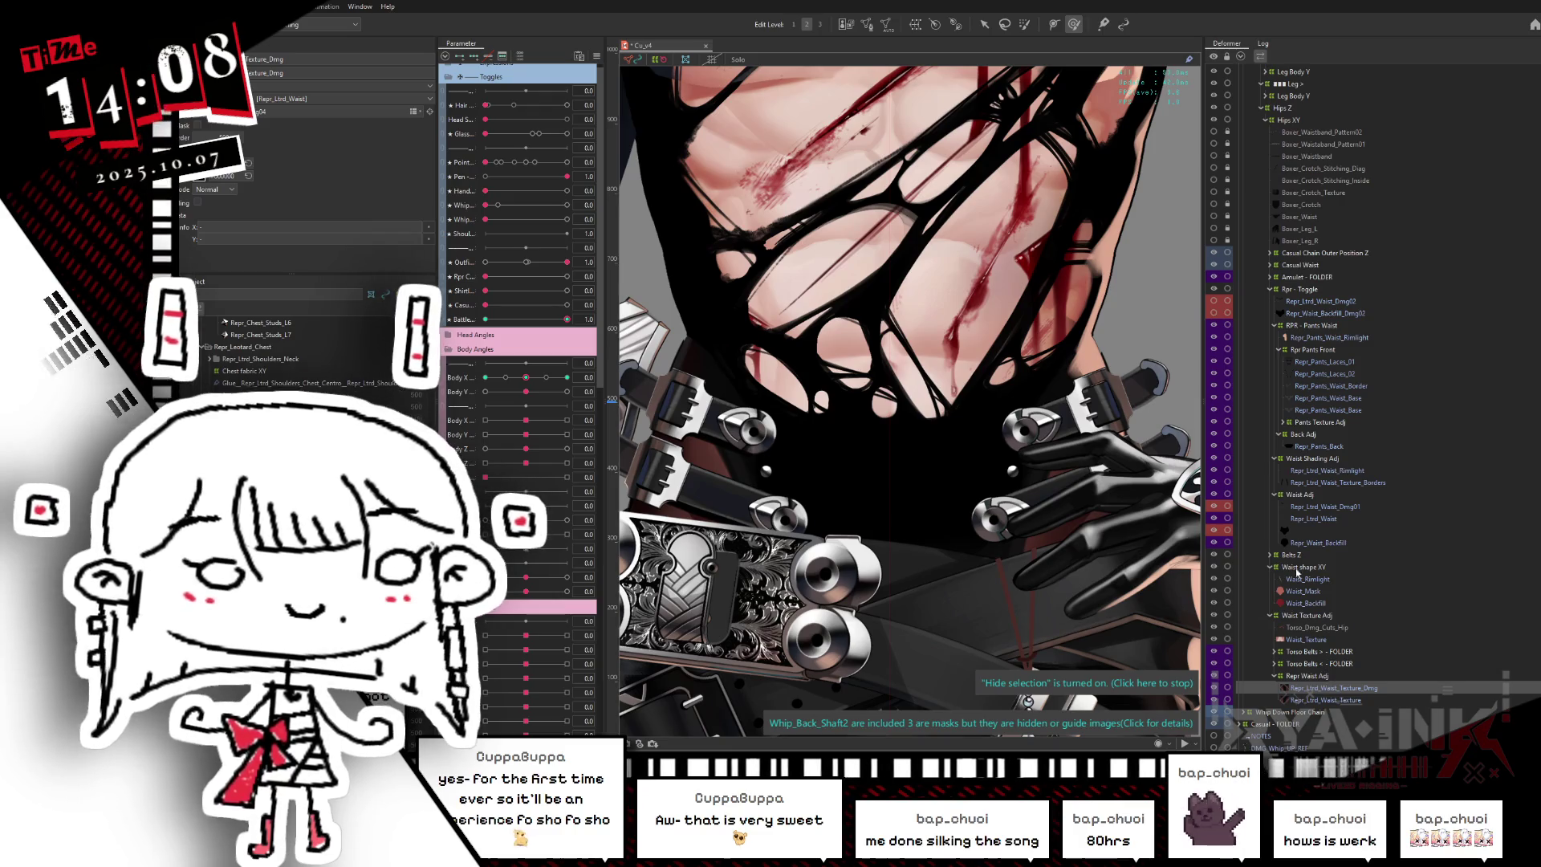
click(1295, 591)
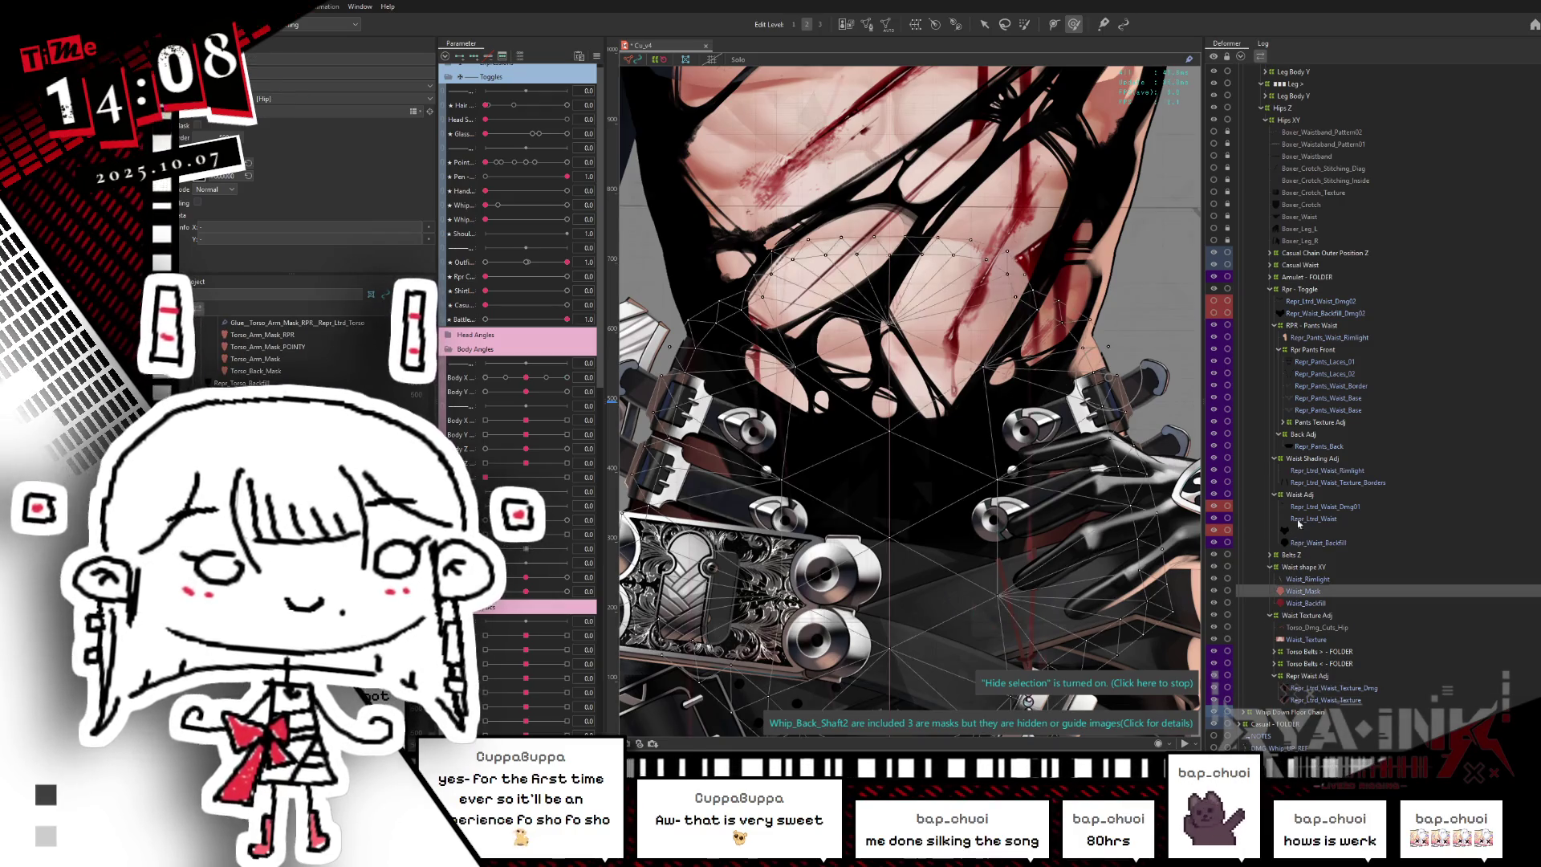
click(1149, 493)
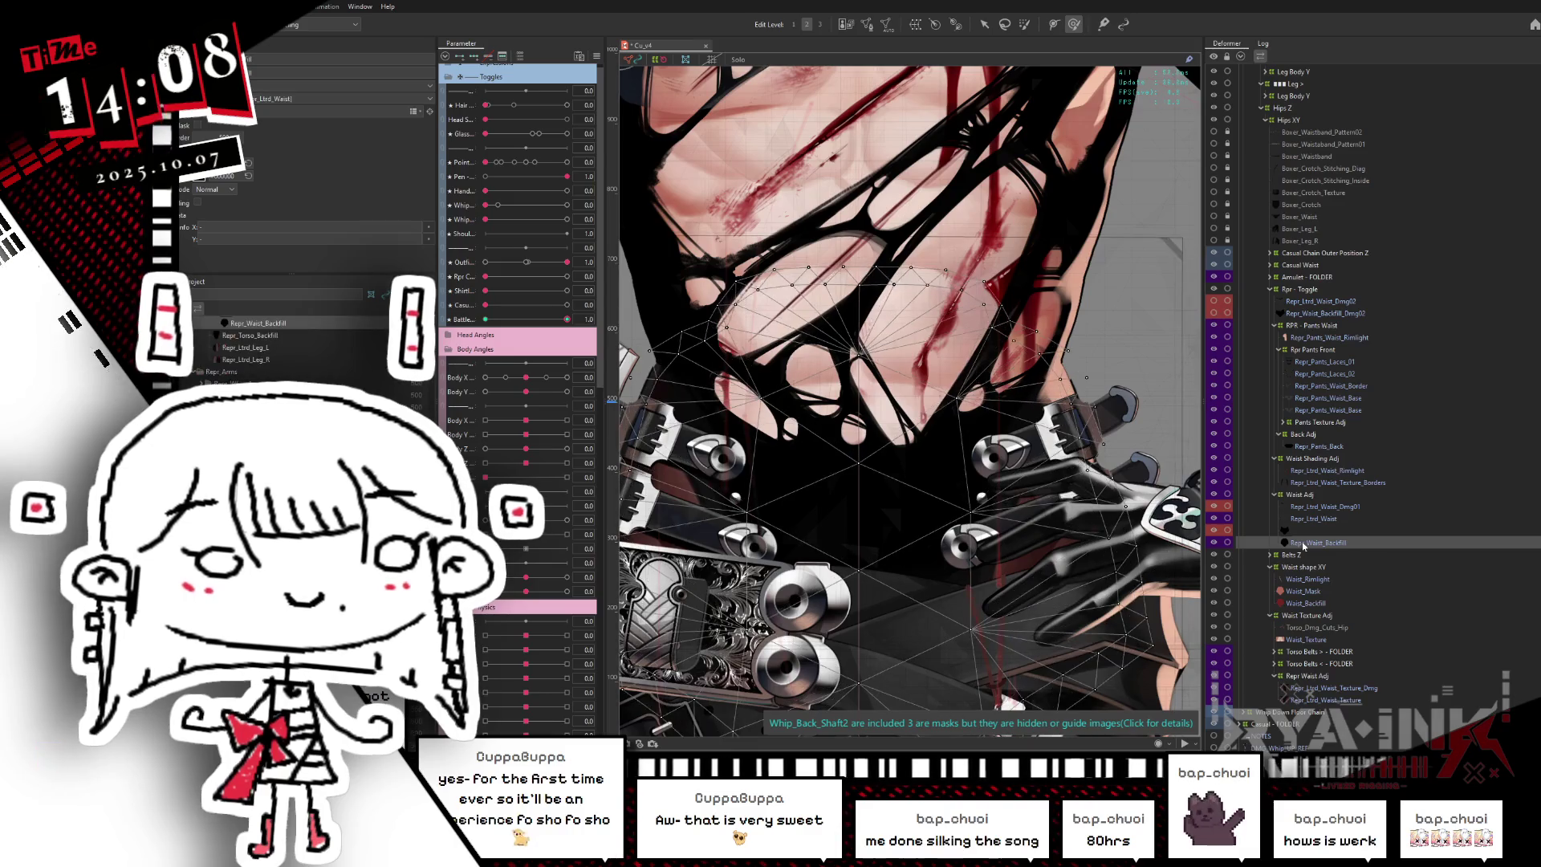
key(Escape)
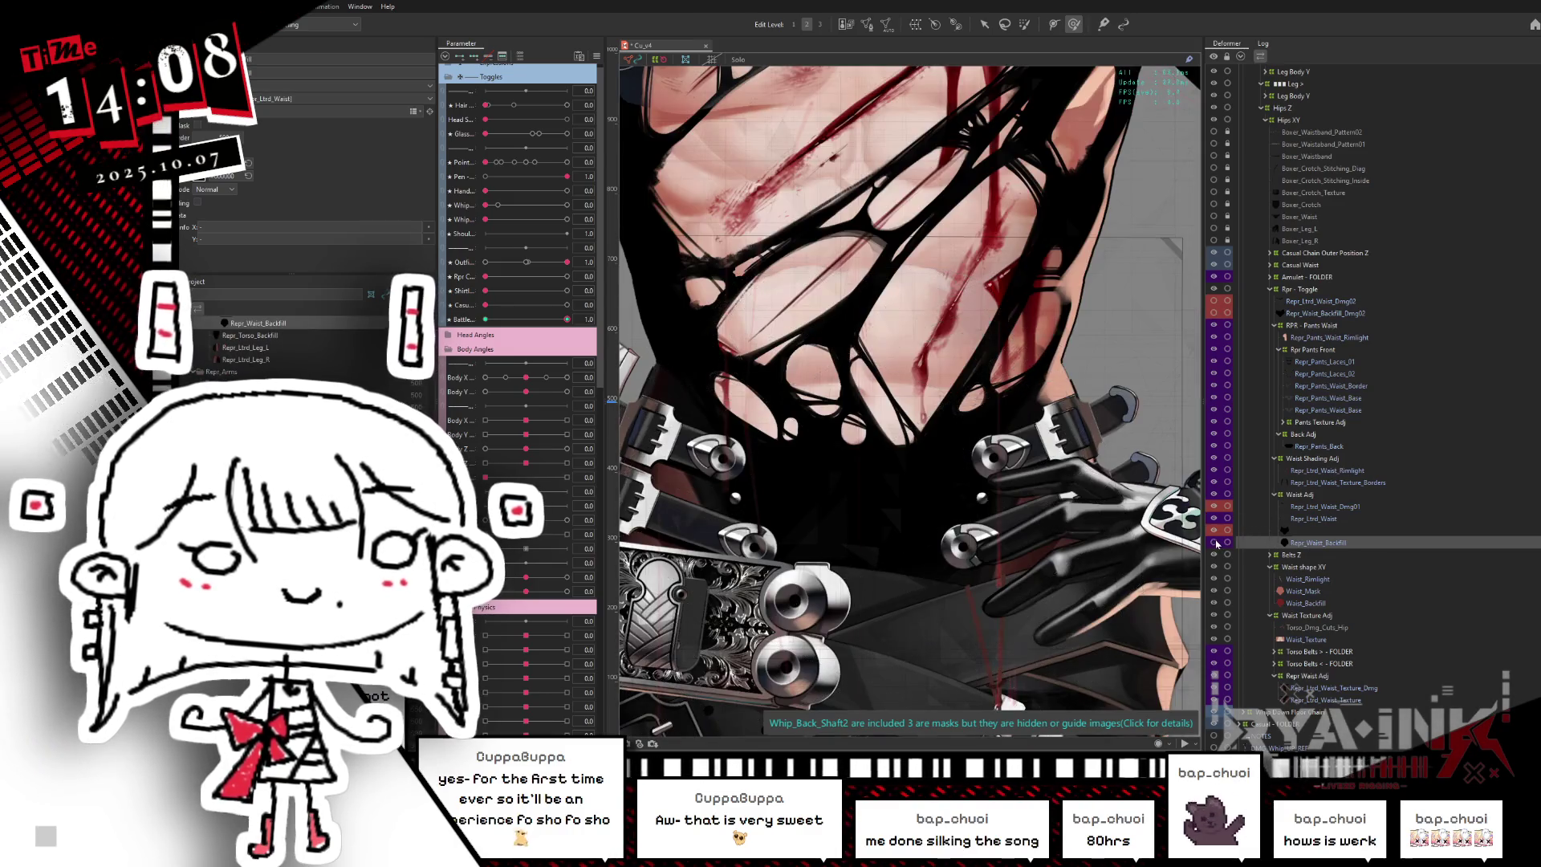
click(1216, 544)
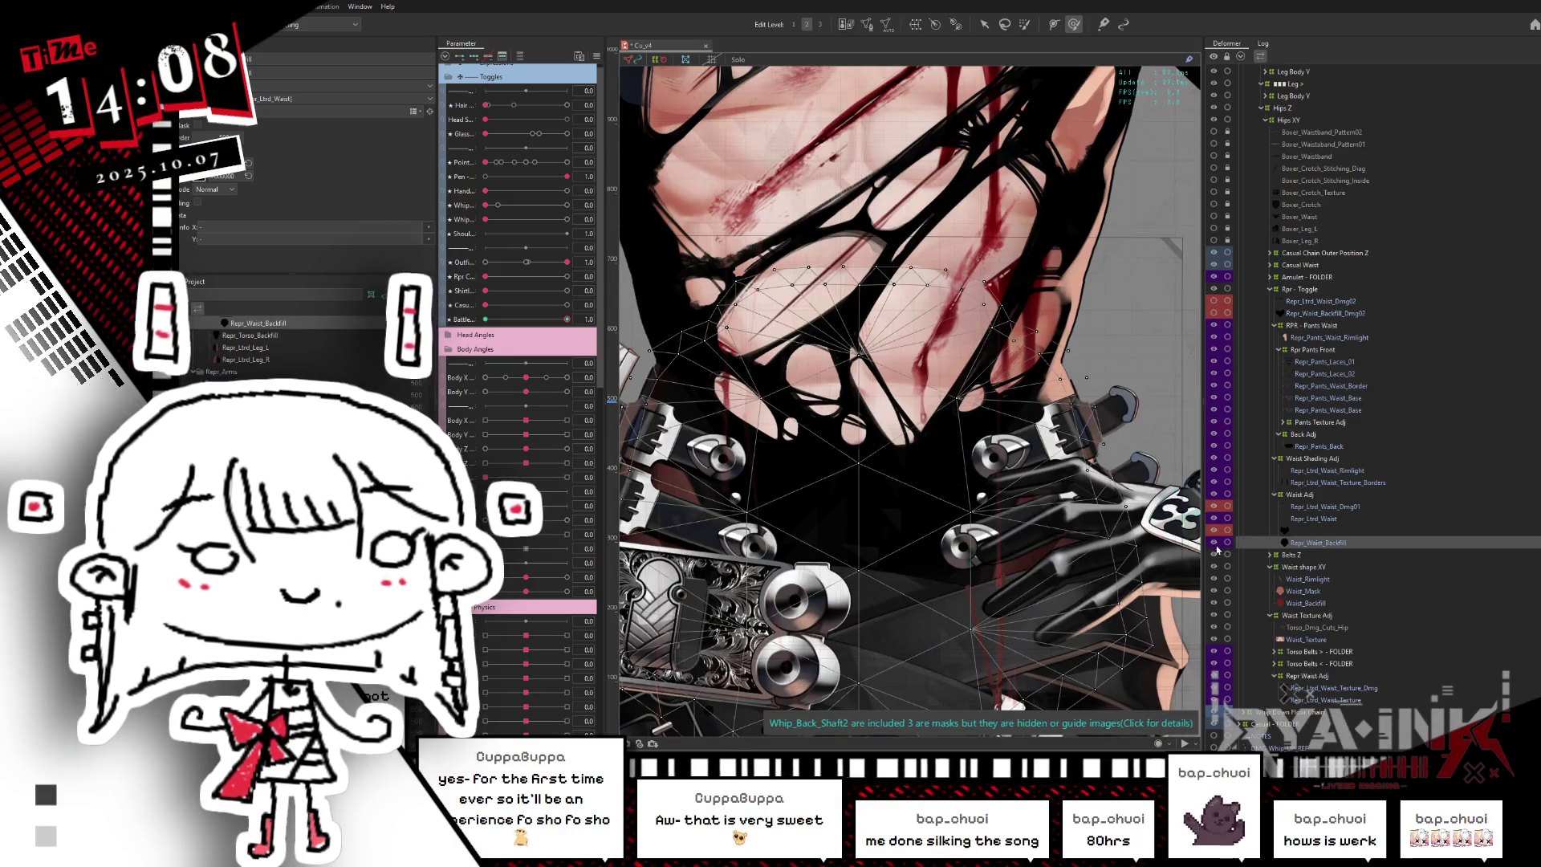
click(1215, 593)
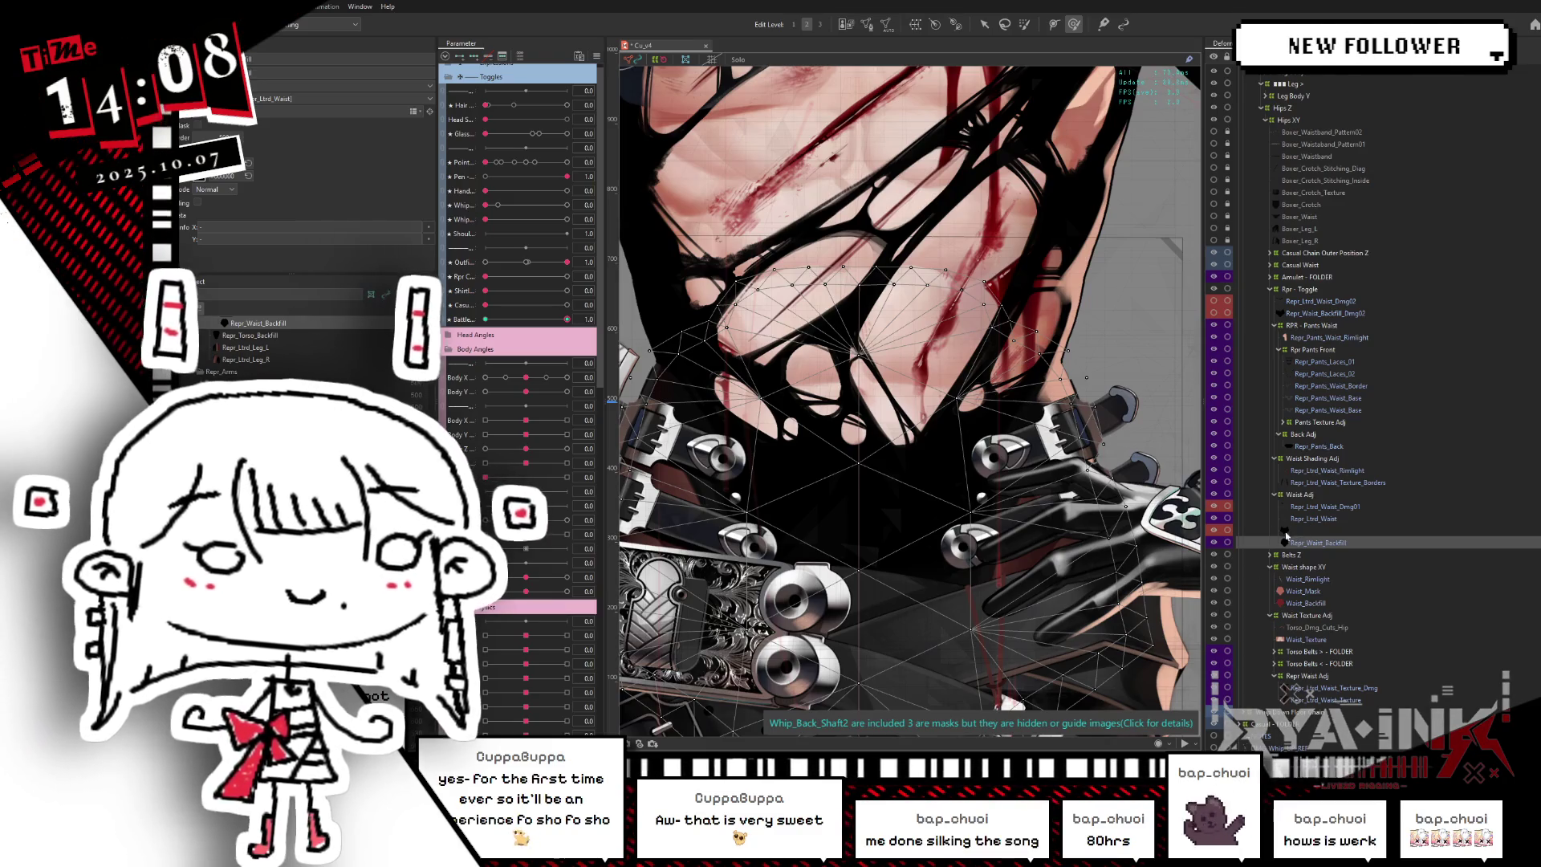
click(1213, 519)
key(ctrl+h)
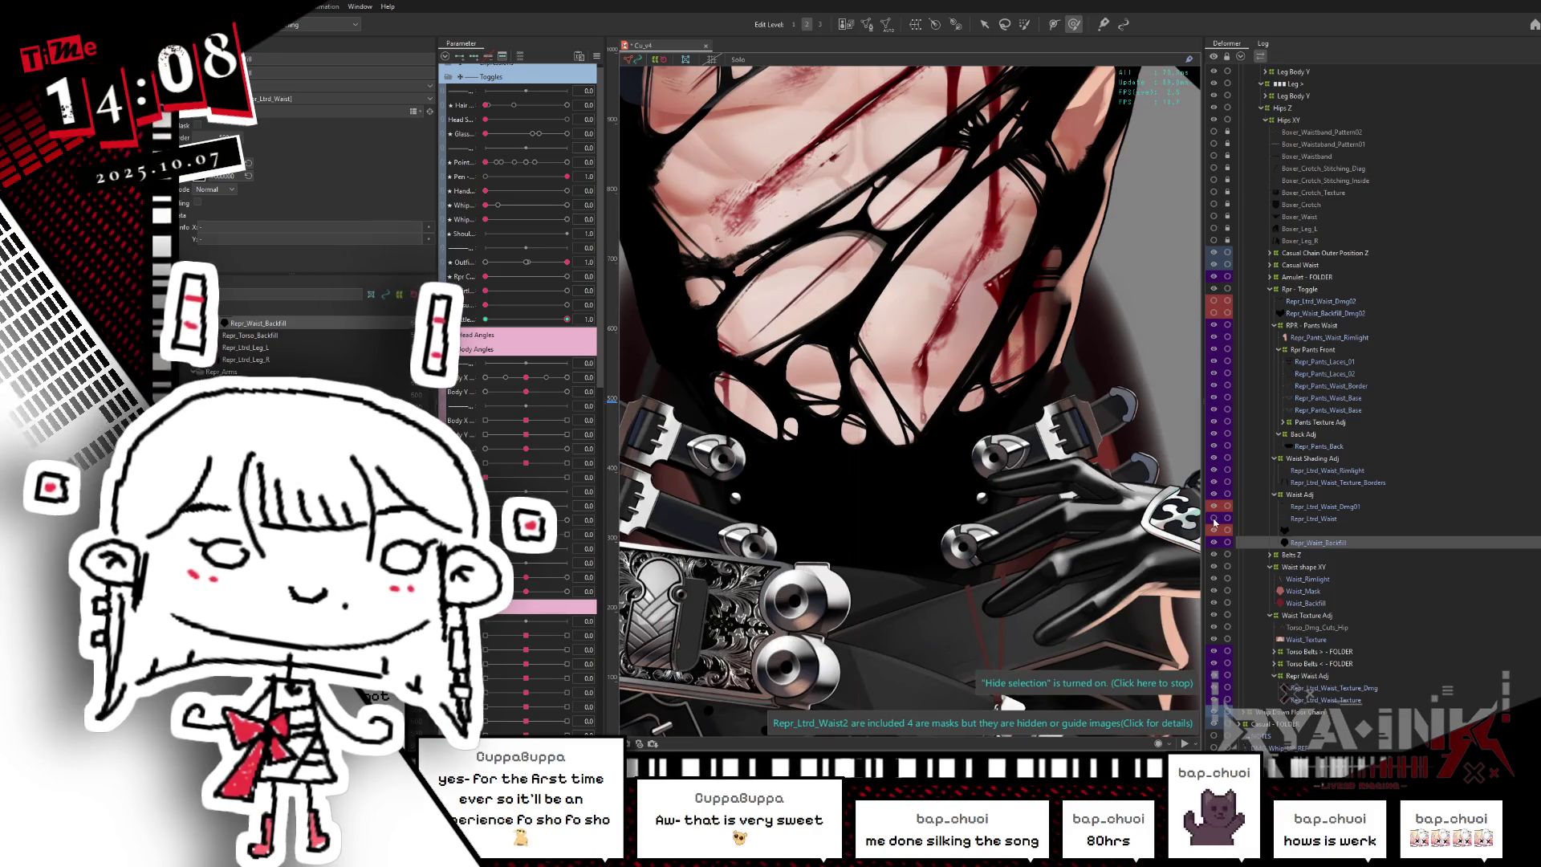
click(1215, 520)
click(1328, 519)
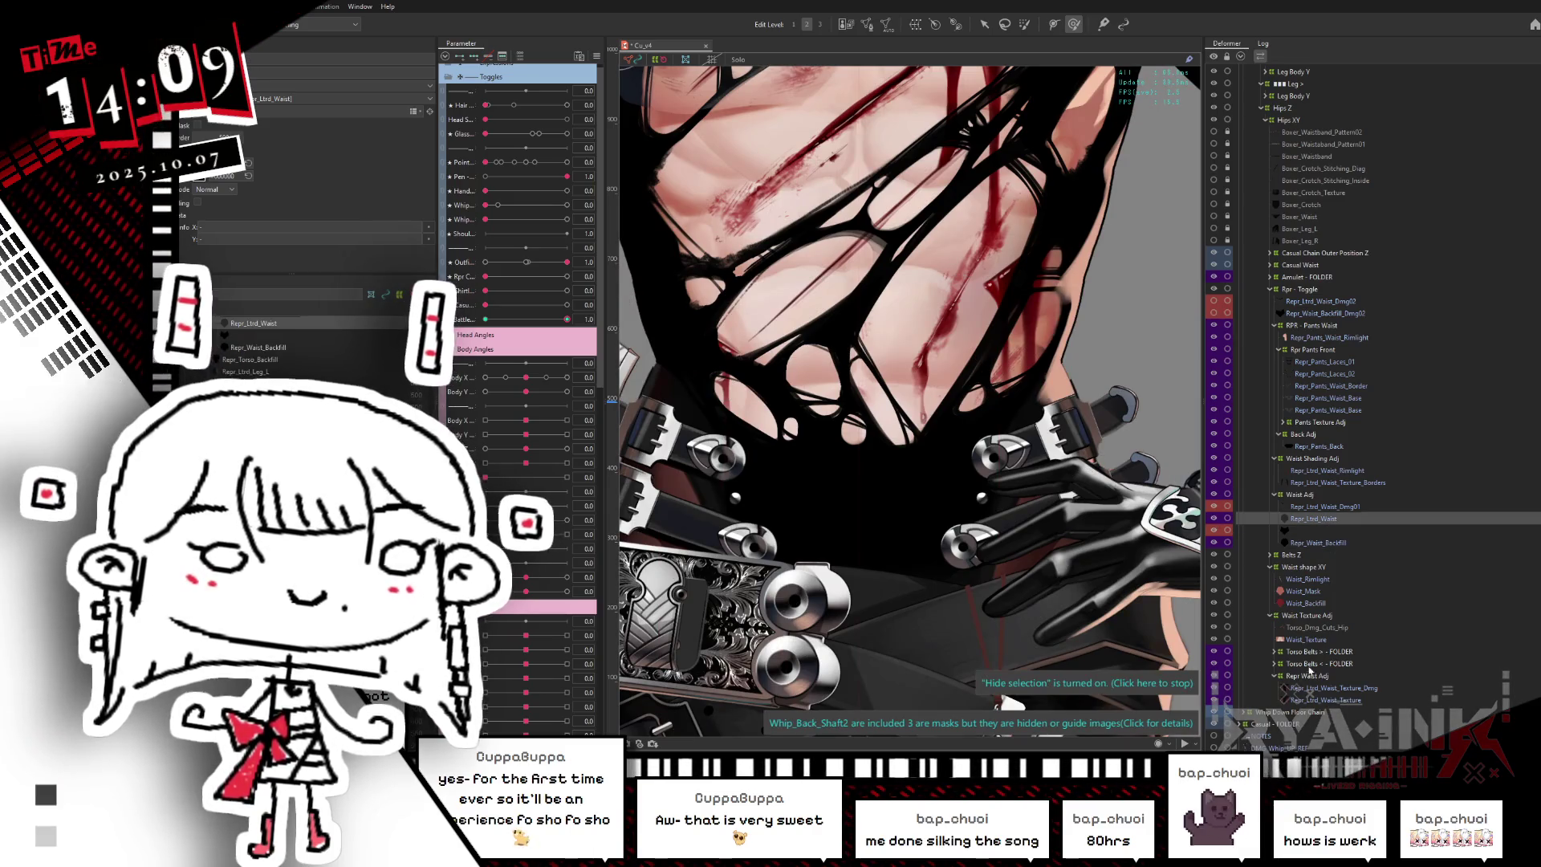
- Review the Repr_Ltrd_Waist item's options and hide the torso rimlight layer
scroll(1024, 395, down, 2)
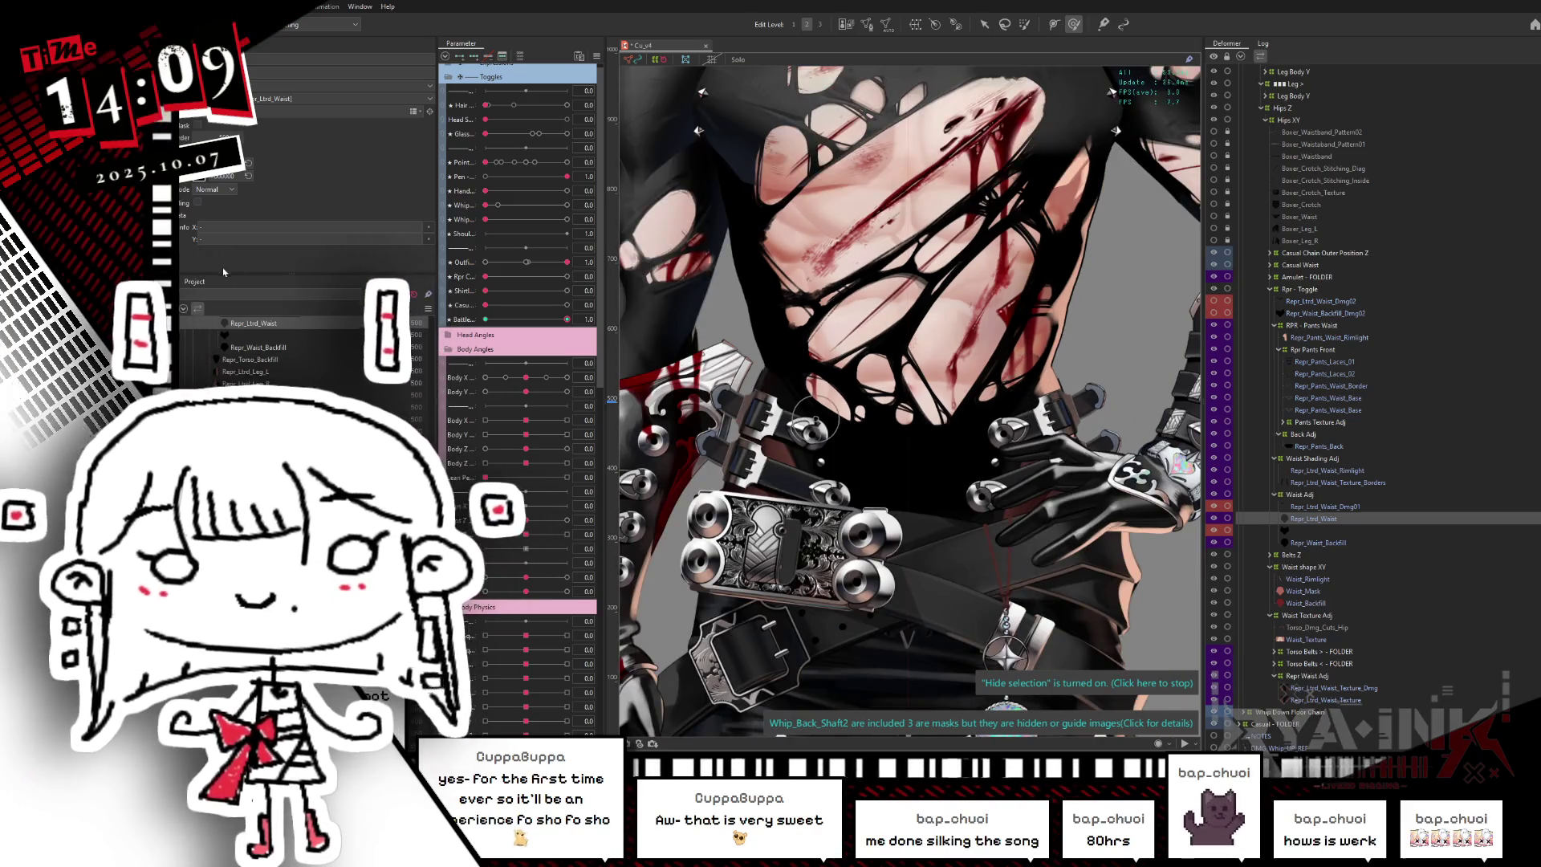
right_click(251, 324)
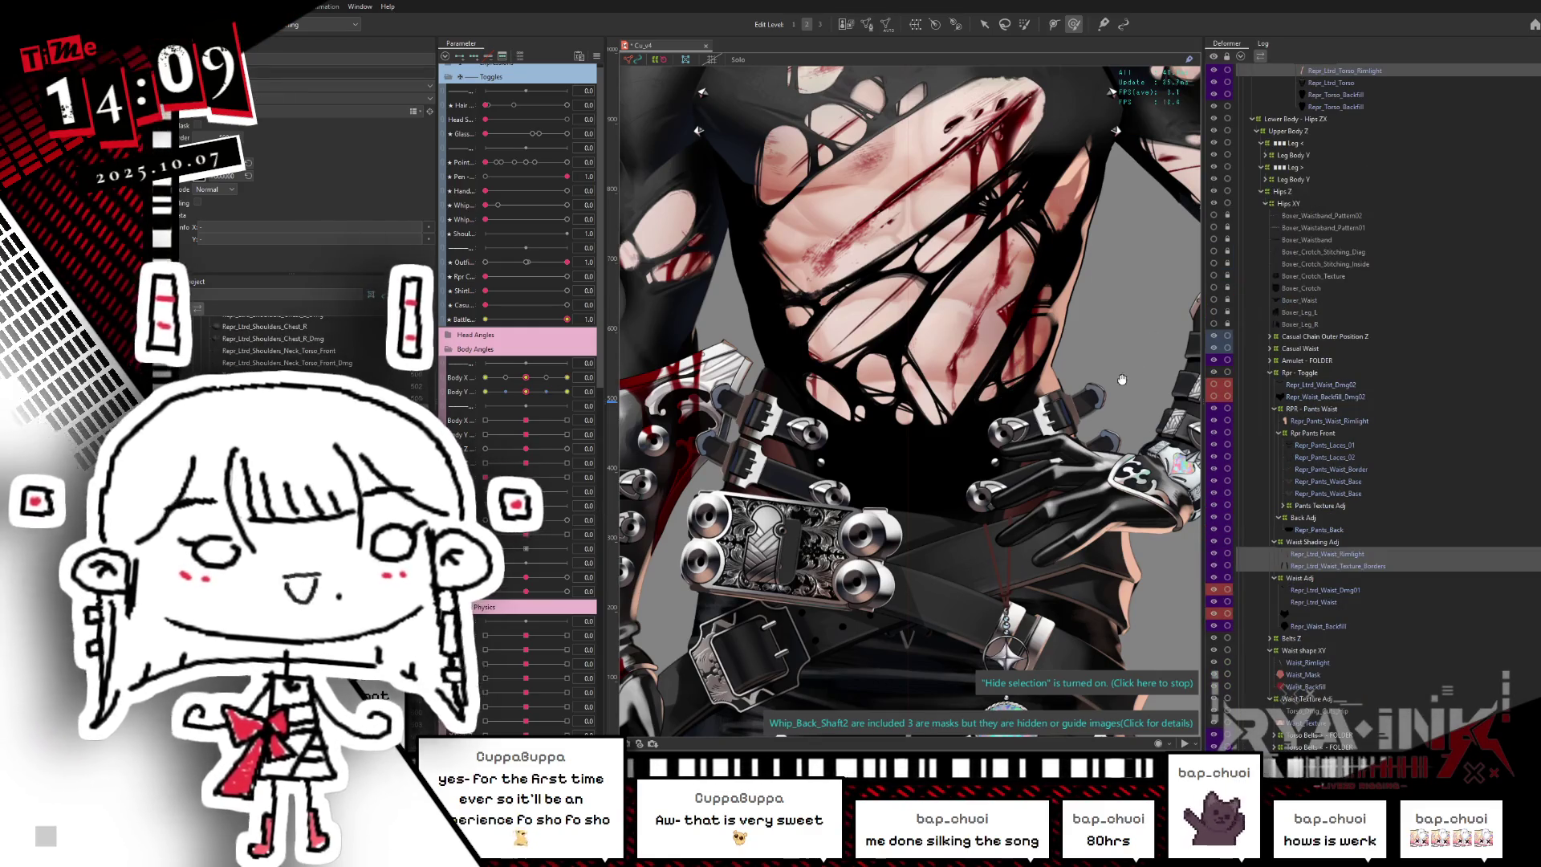
scroll(1410, 256, up, 2)
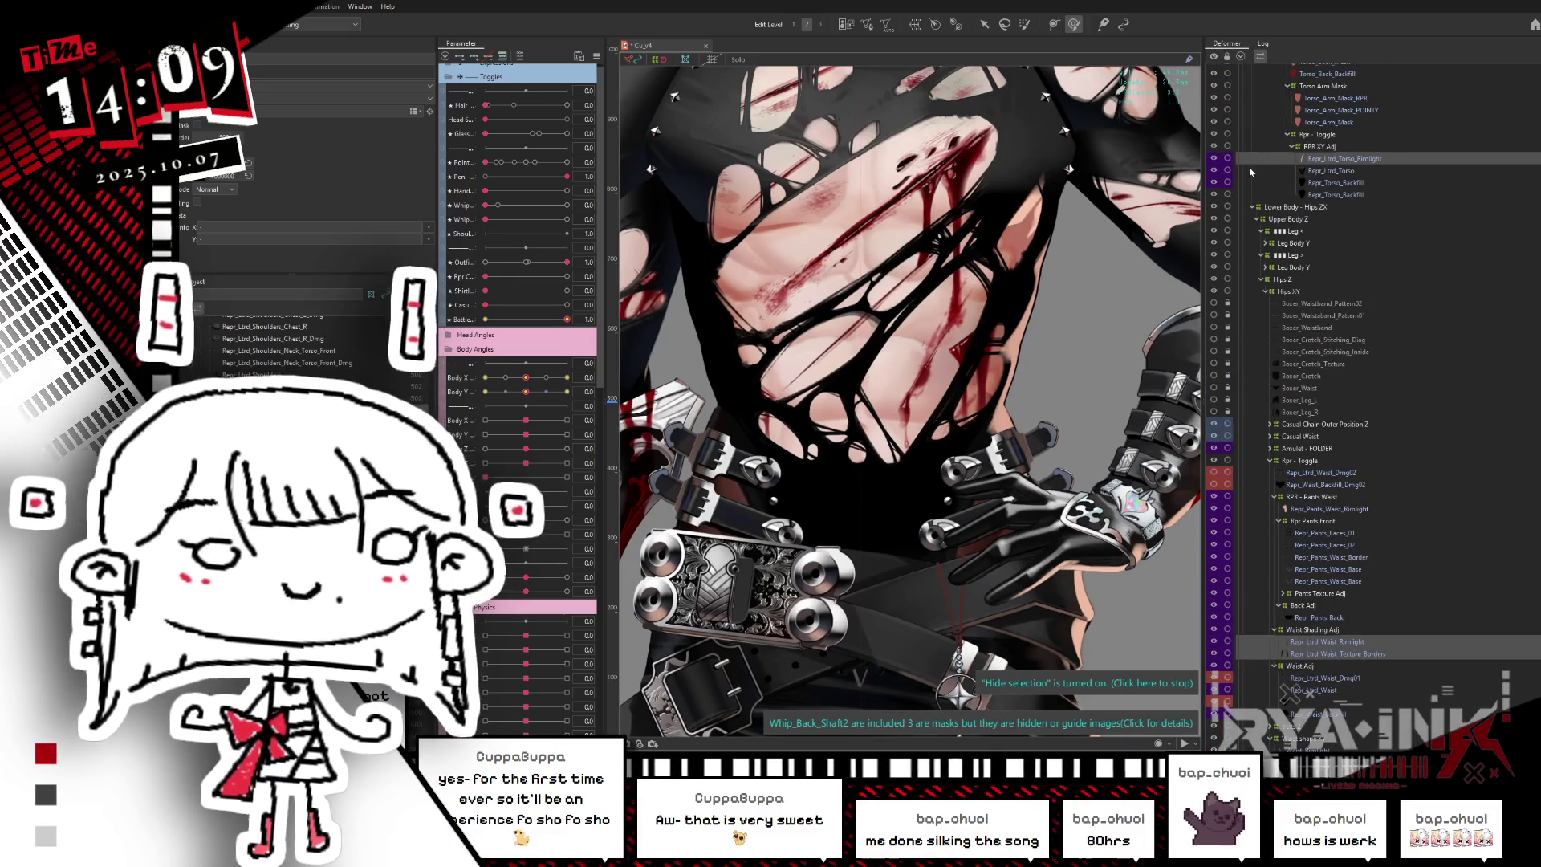
click(1215, 160)
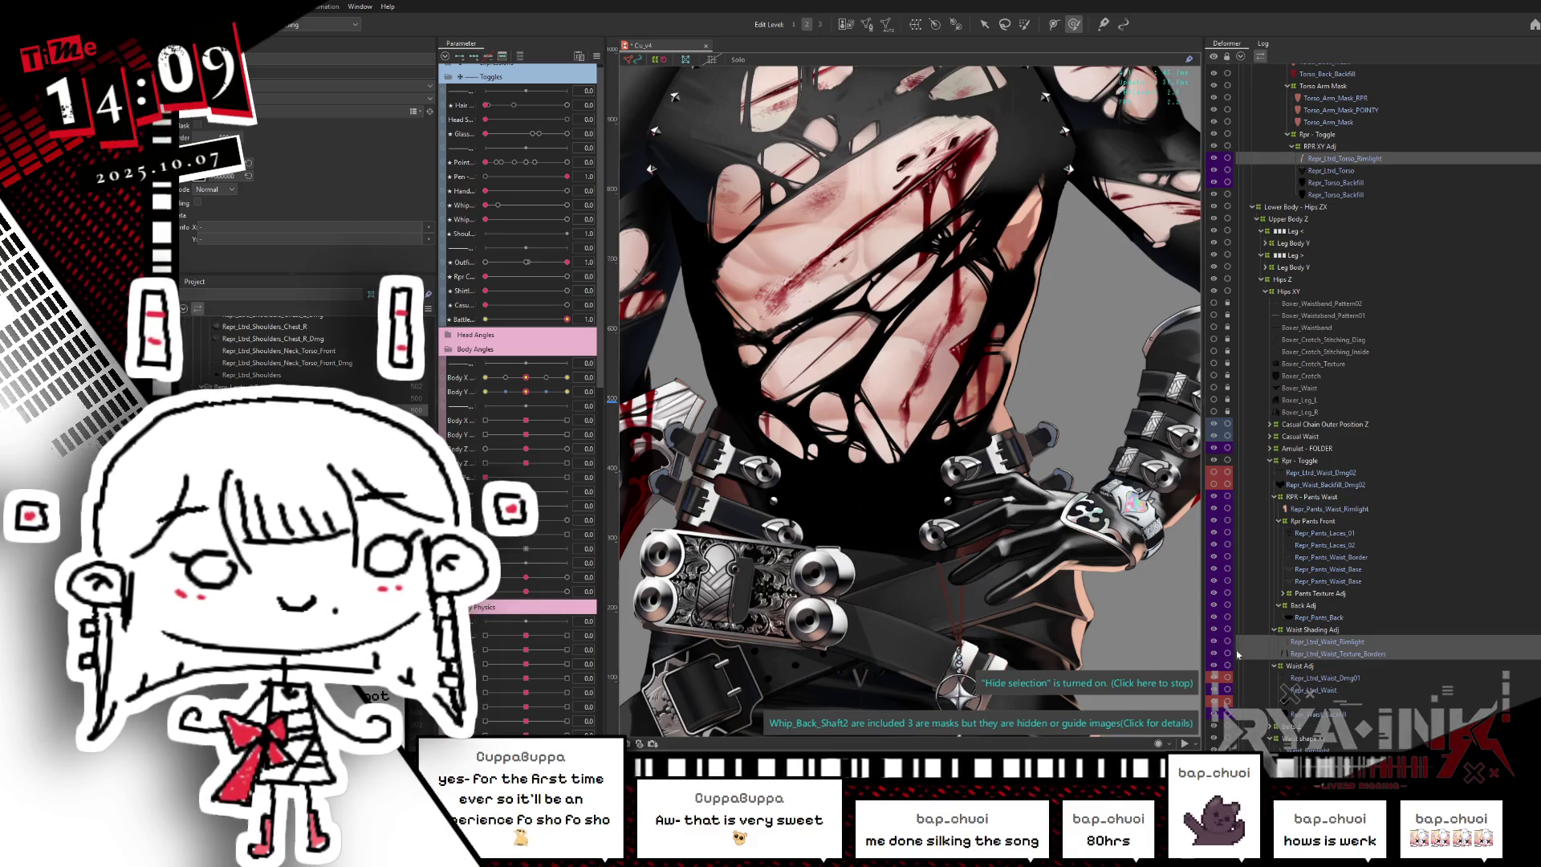
- Paste a copy of Repr_Ltrd_Waist_Texture_Borders and append '_dmg' to its name
click(1324, 654)
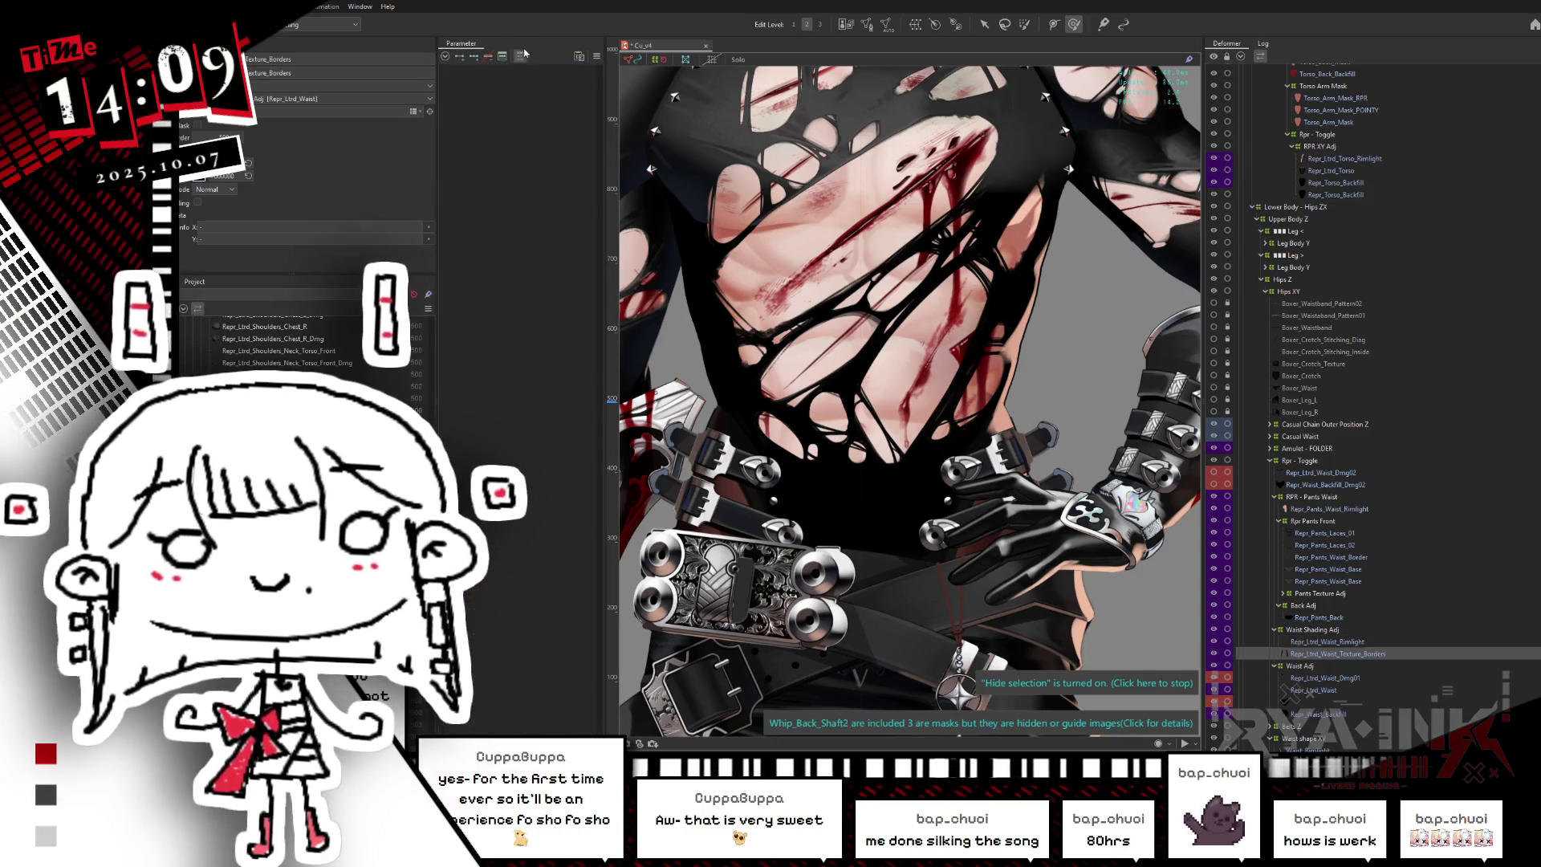
click(487, 320)
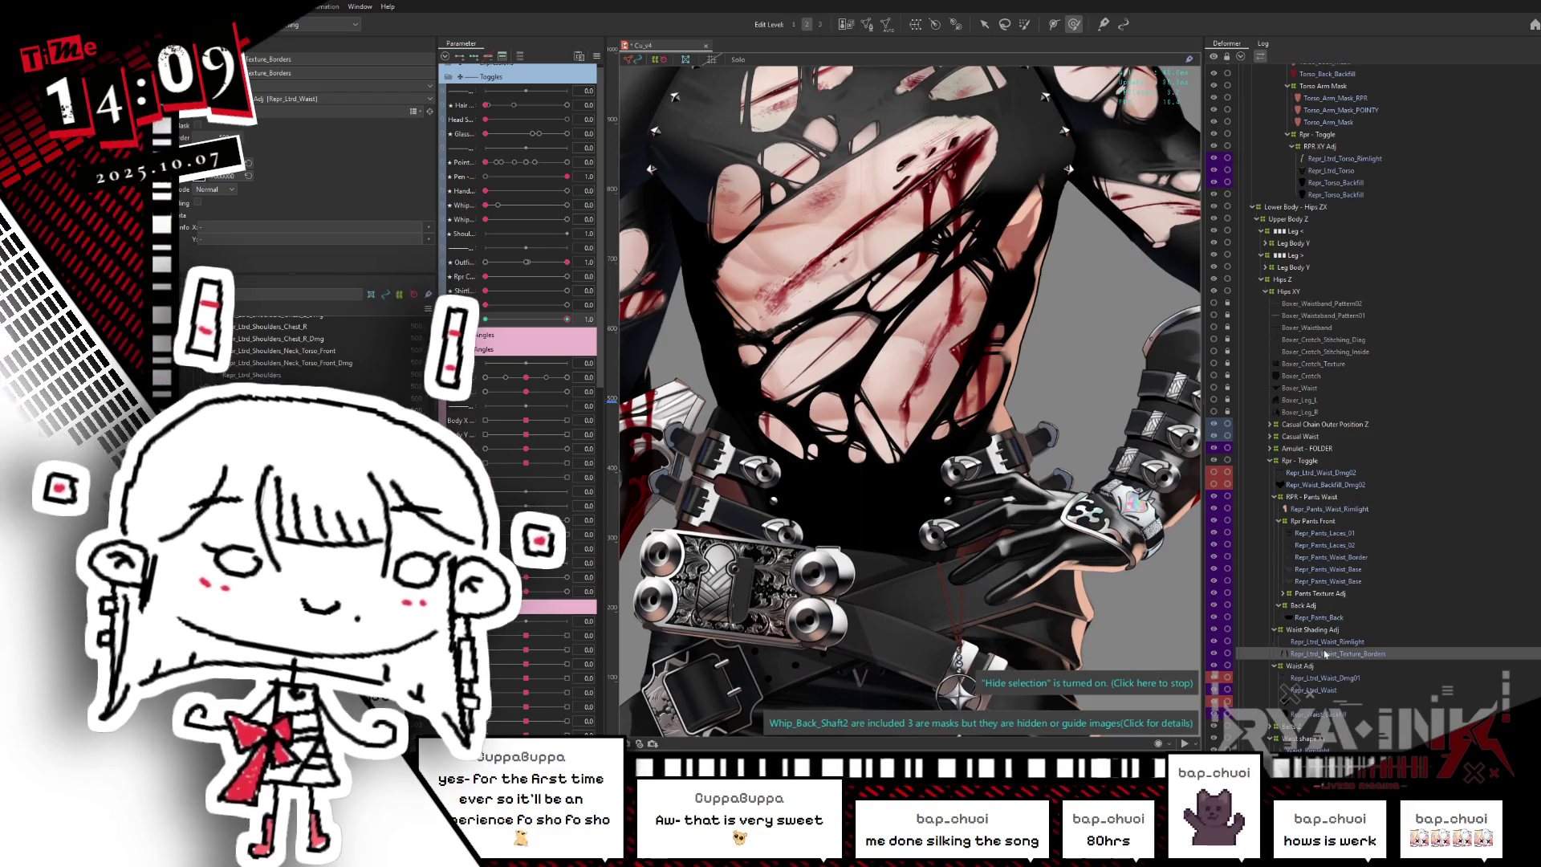
key(ctrl+v)
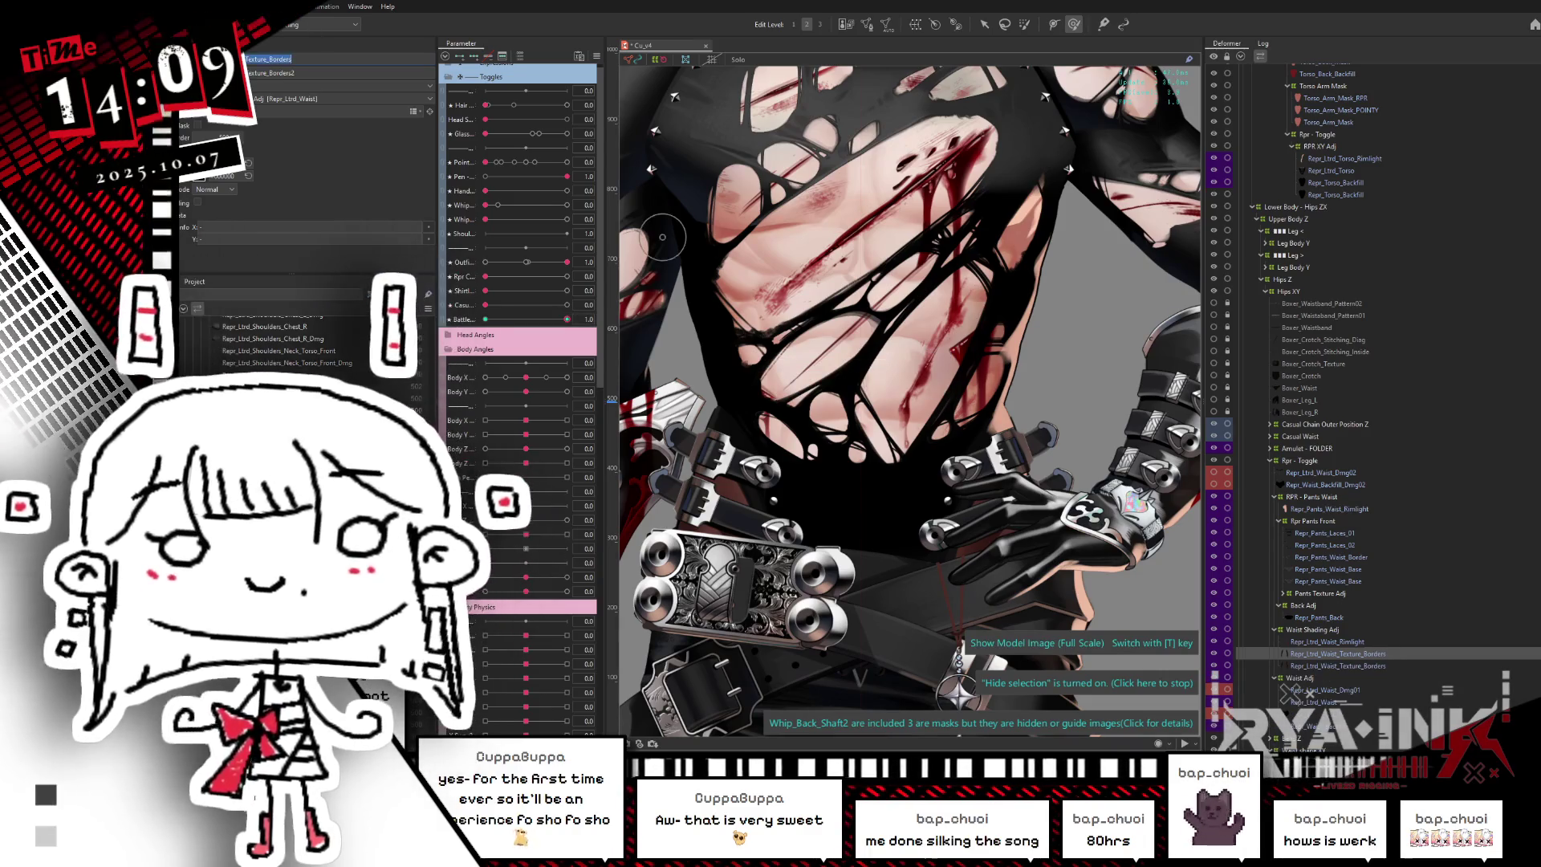
text(_dmg)
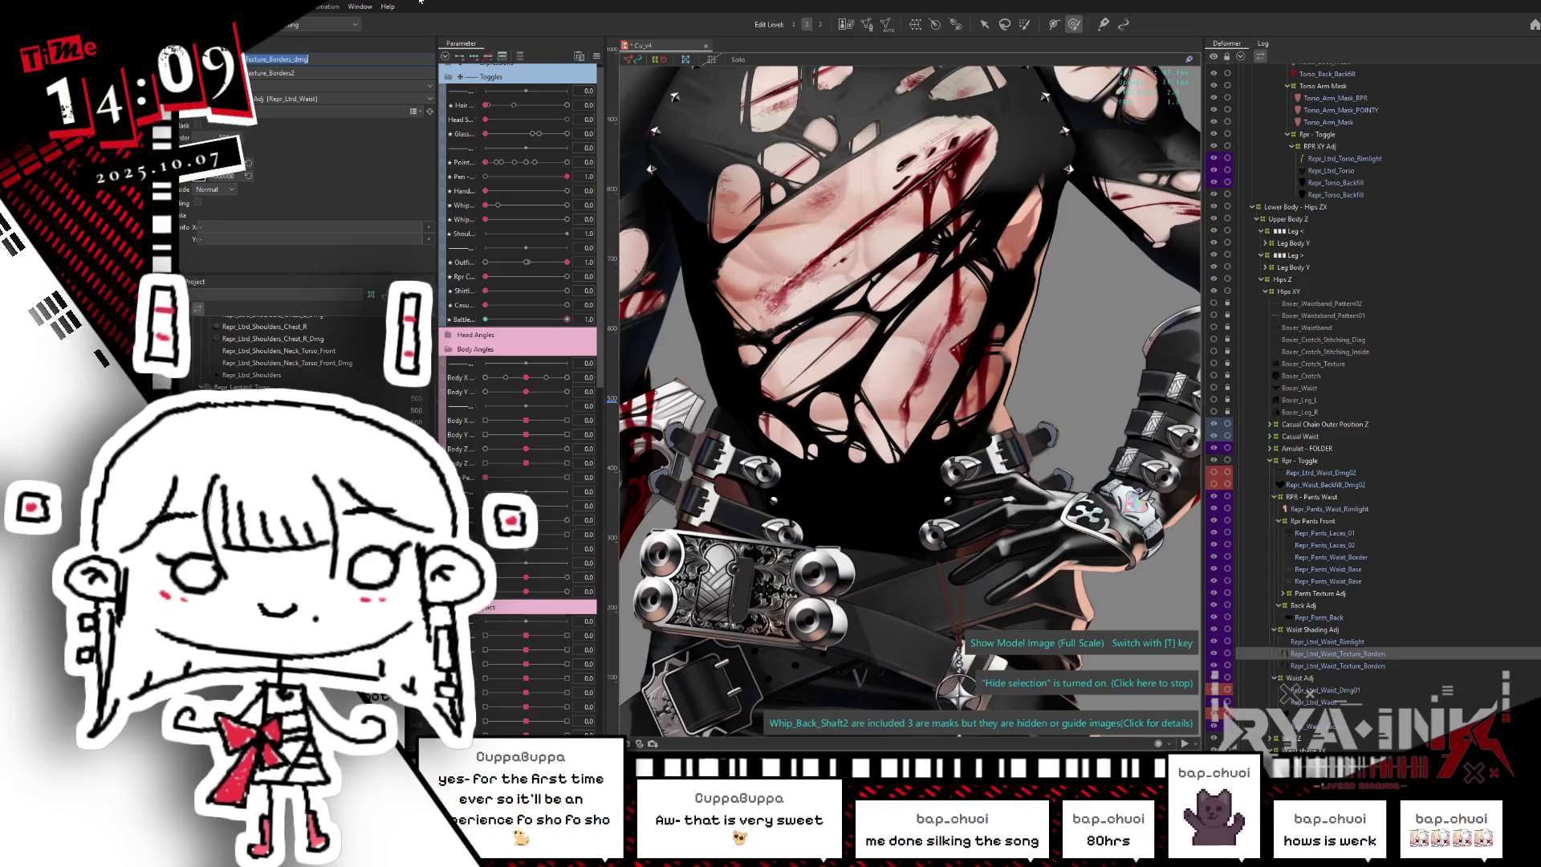